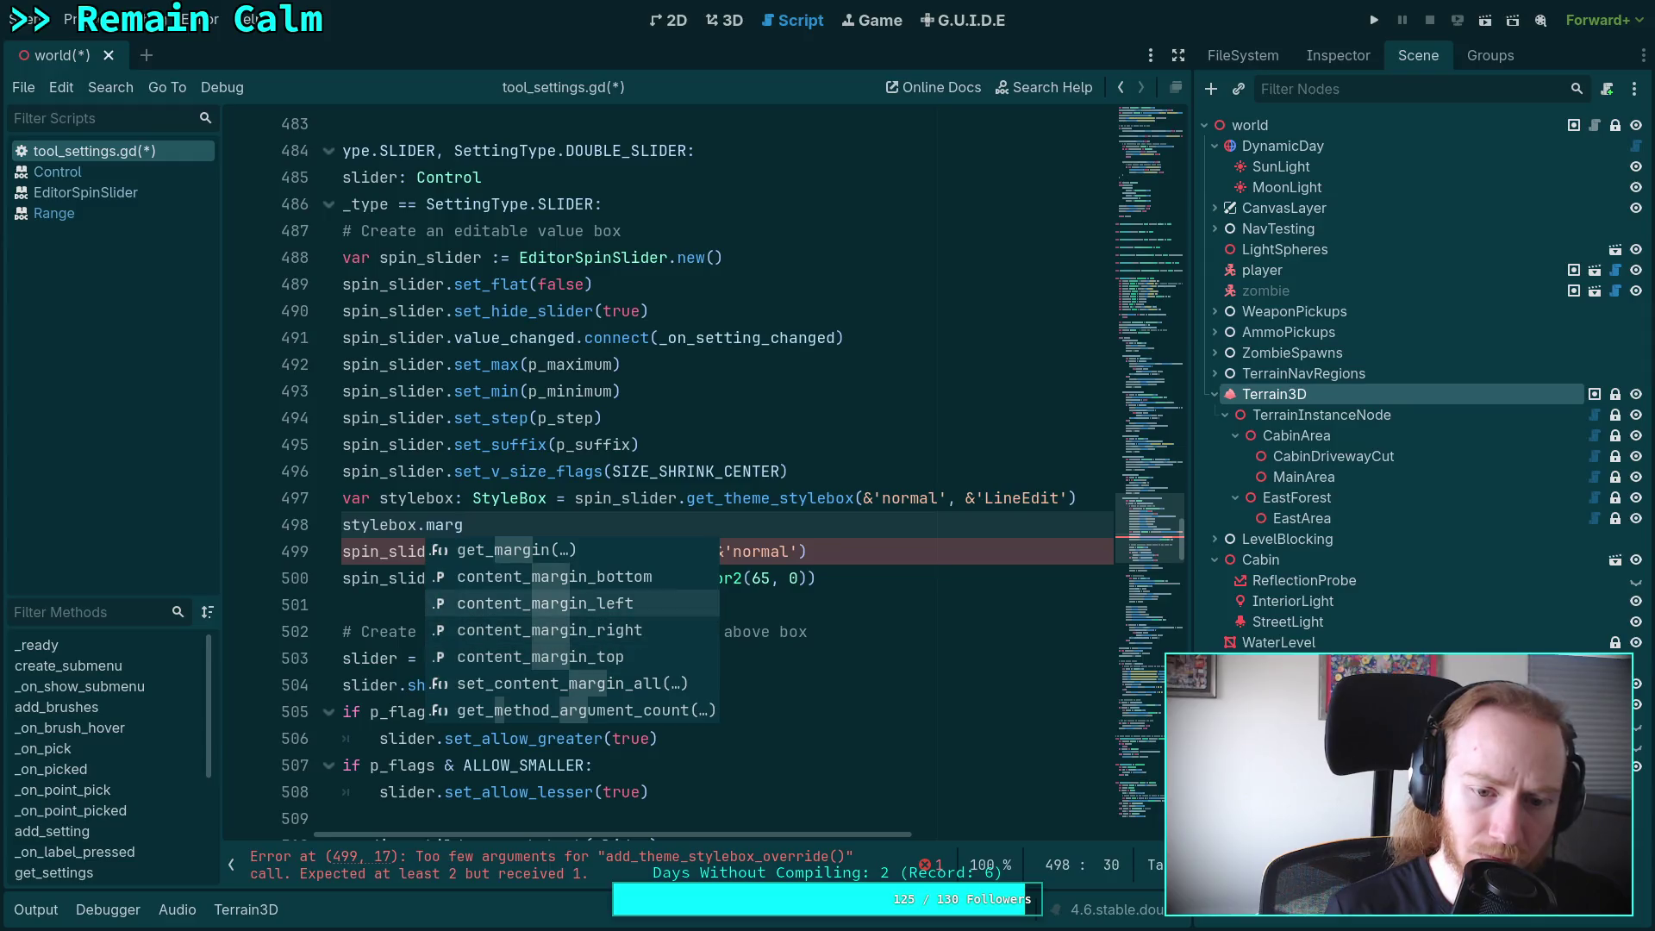
Set stylebox.content_margin_left and content_margin_right to 4.
{"action": "key", "text": "Return"}
{"action": "type", "text": "= 4"}
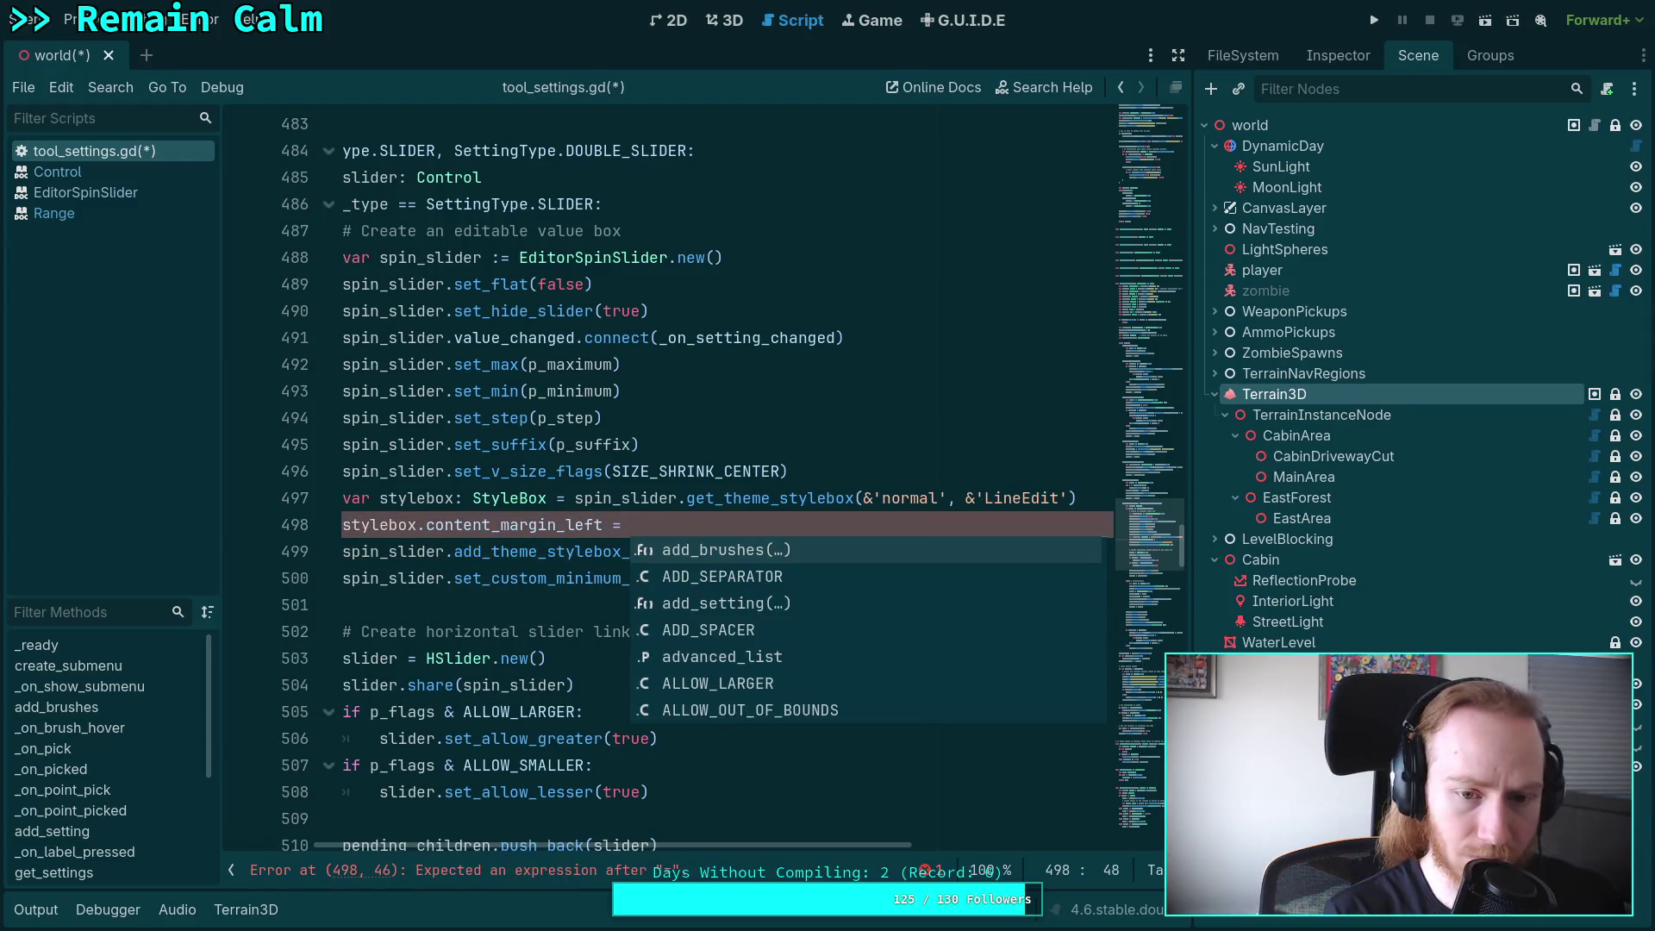
{"action": "key", "text": "Return"}
{"action": "type", "text": "sty"}
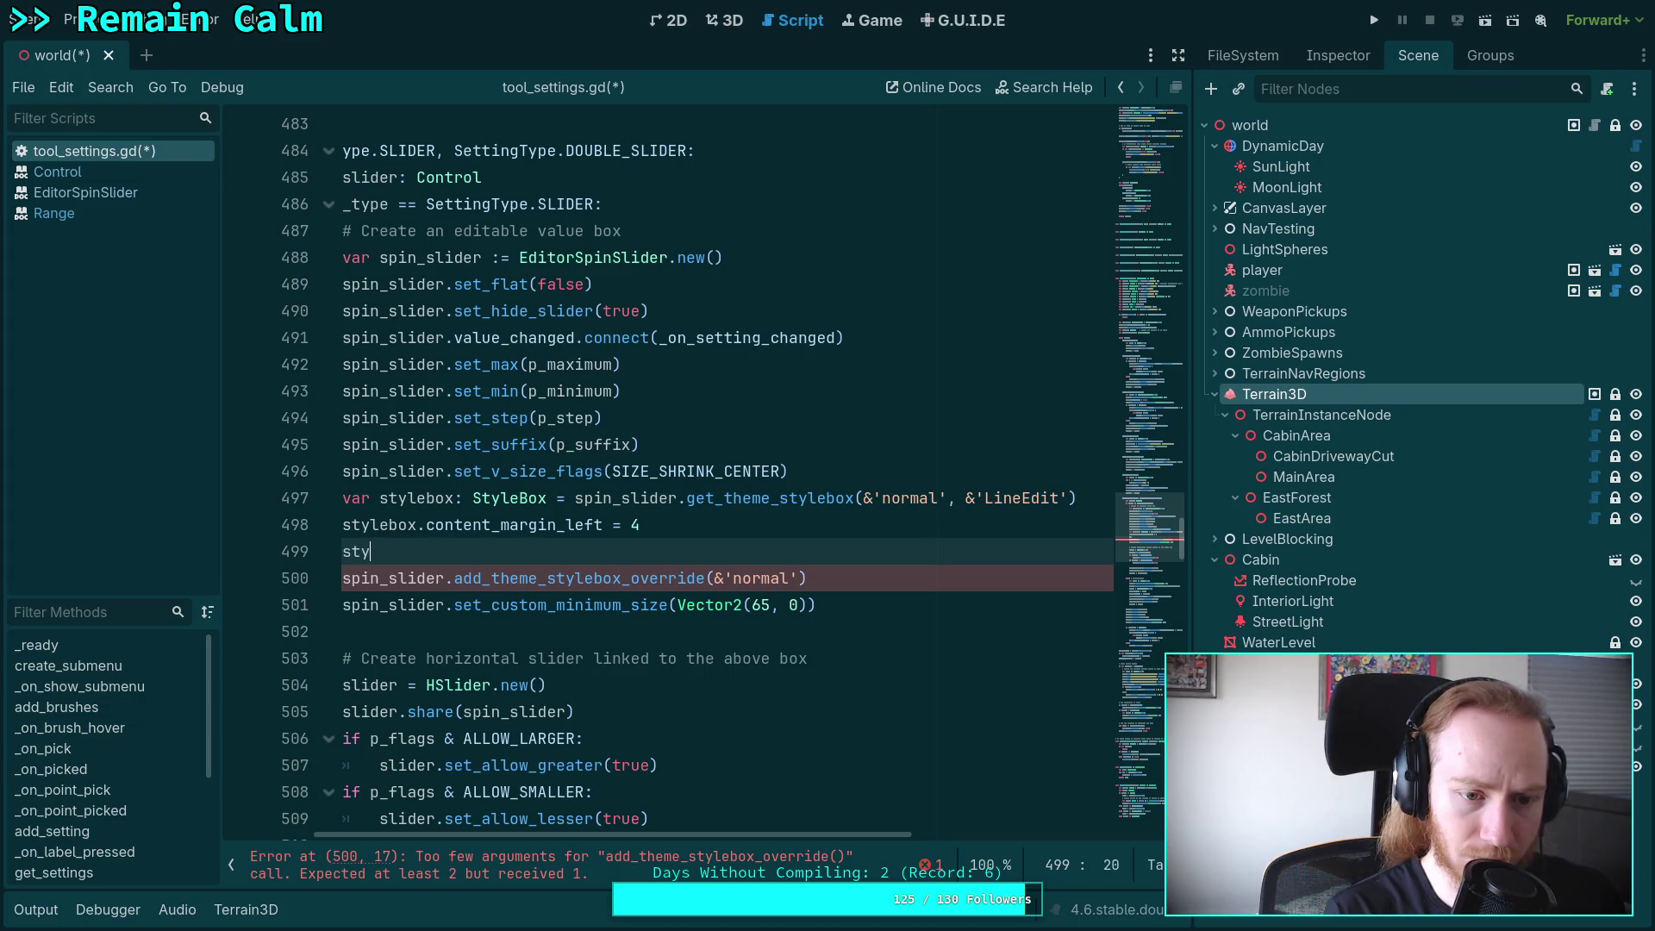
{"action": "type", "text": "lebox.con"}
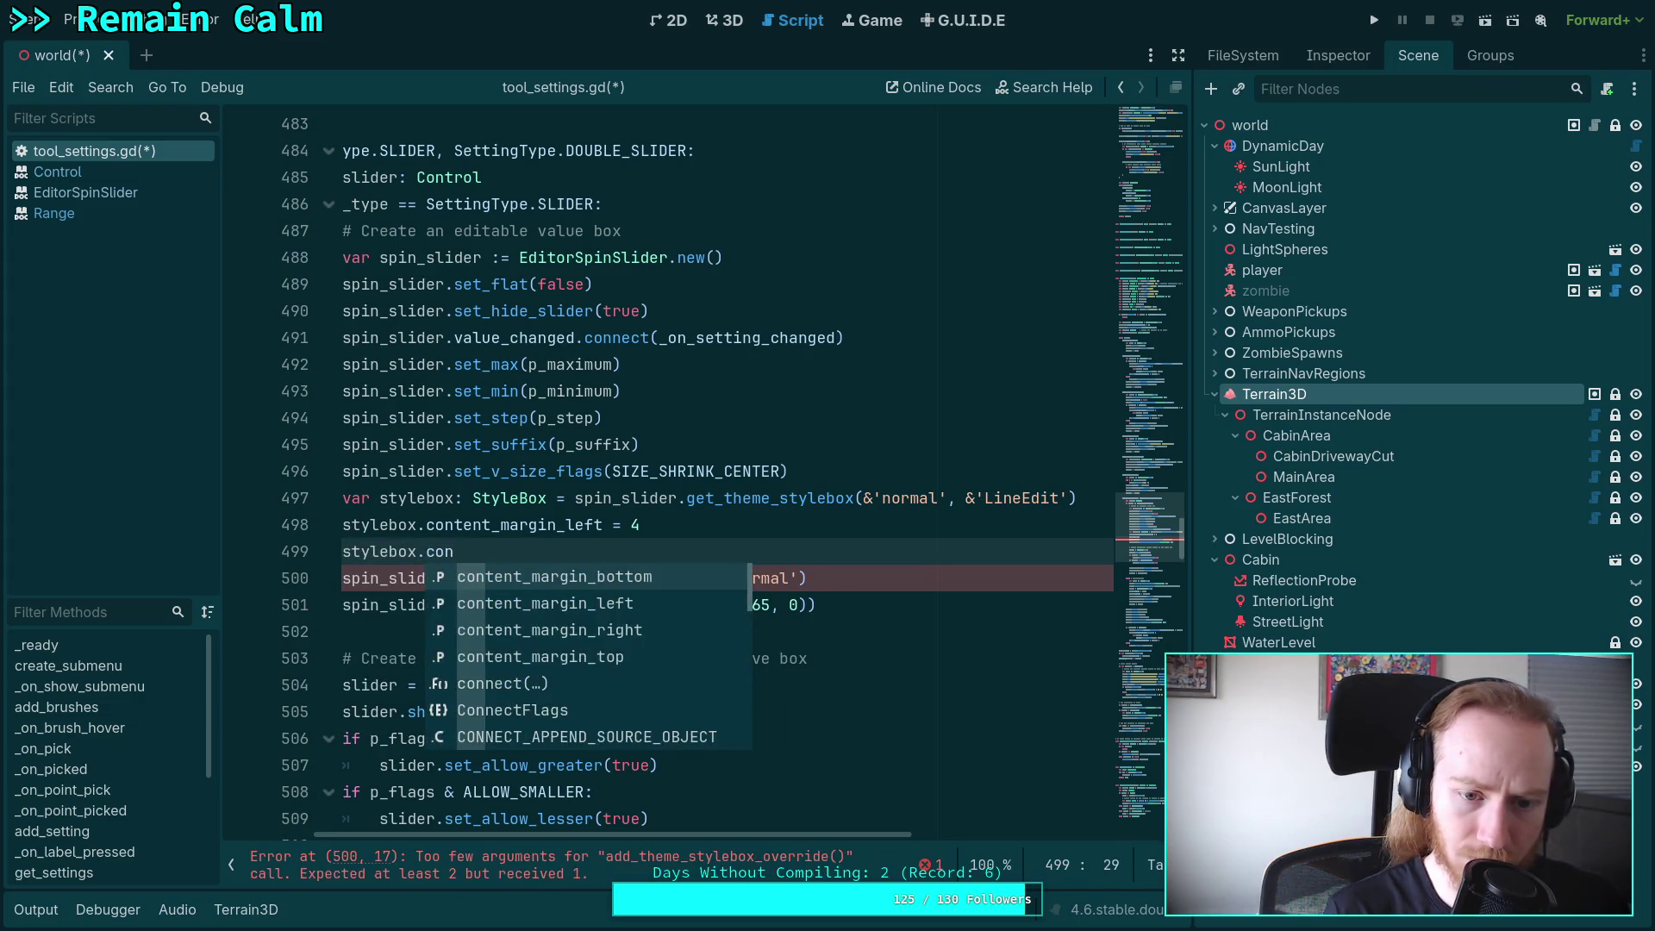
{"action": "key", "text": "Down"}
{"action": "key", "text": "Down"}
{"action": "key", "text": "Return"}
{"action": "type", "text": "4"}
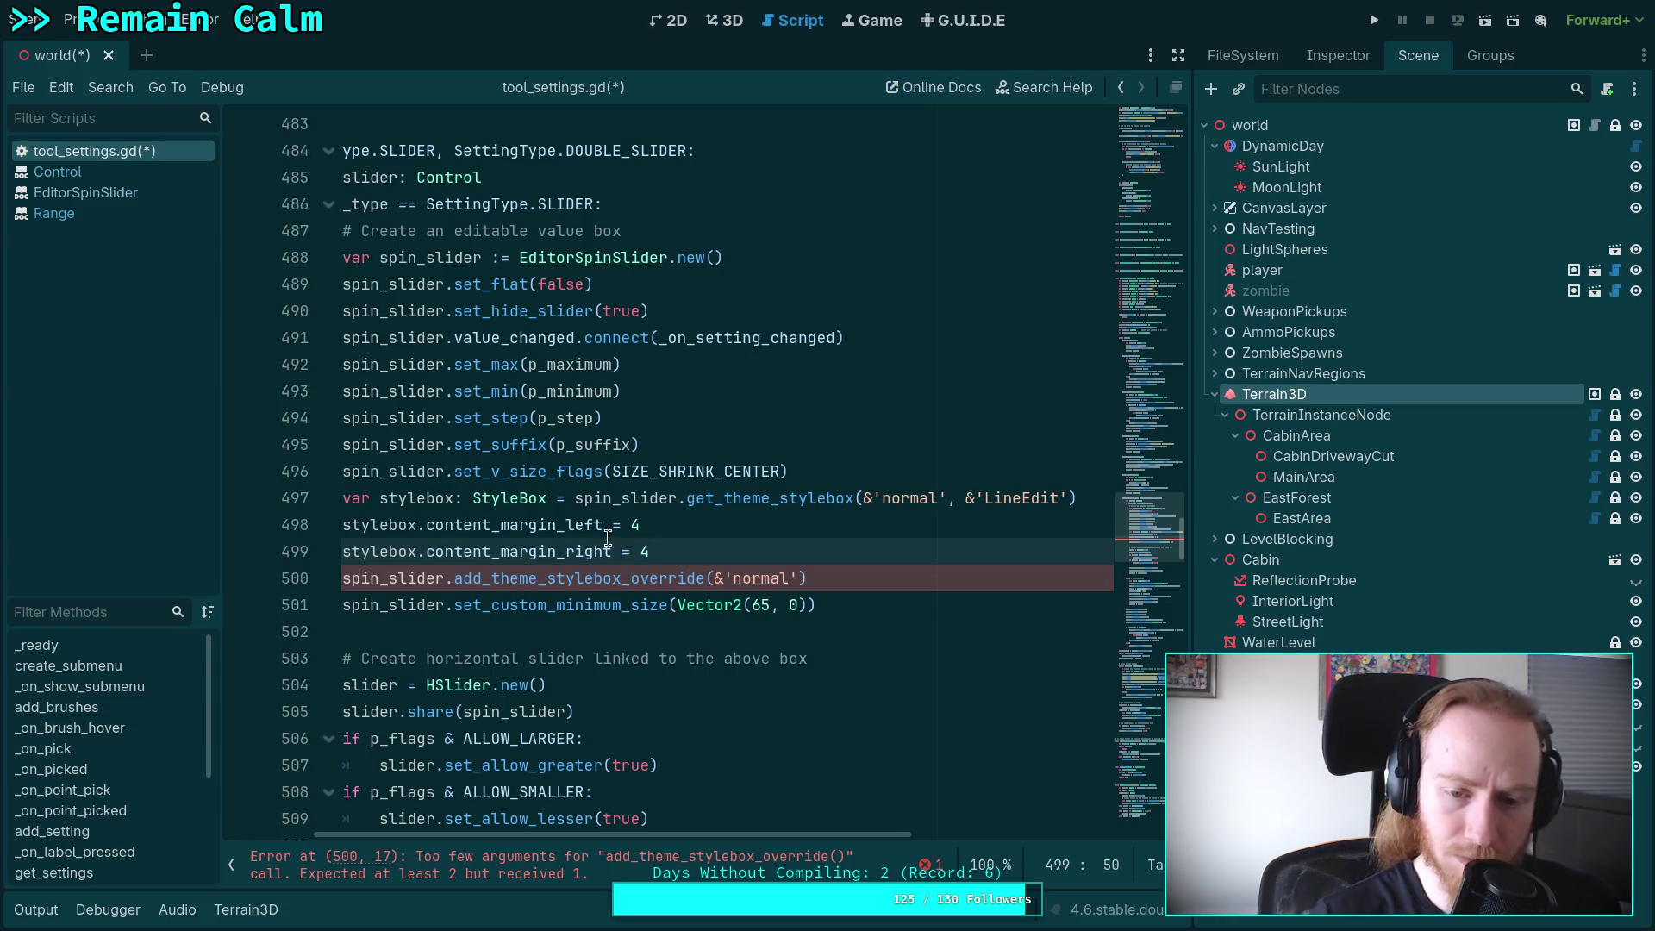
Add stylebox as the stylebox override's second argument and save.
{"action": "left_click", "coordinate": [802, 578]}
{"action": "type", "text": ", st"}
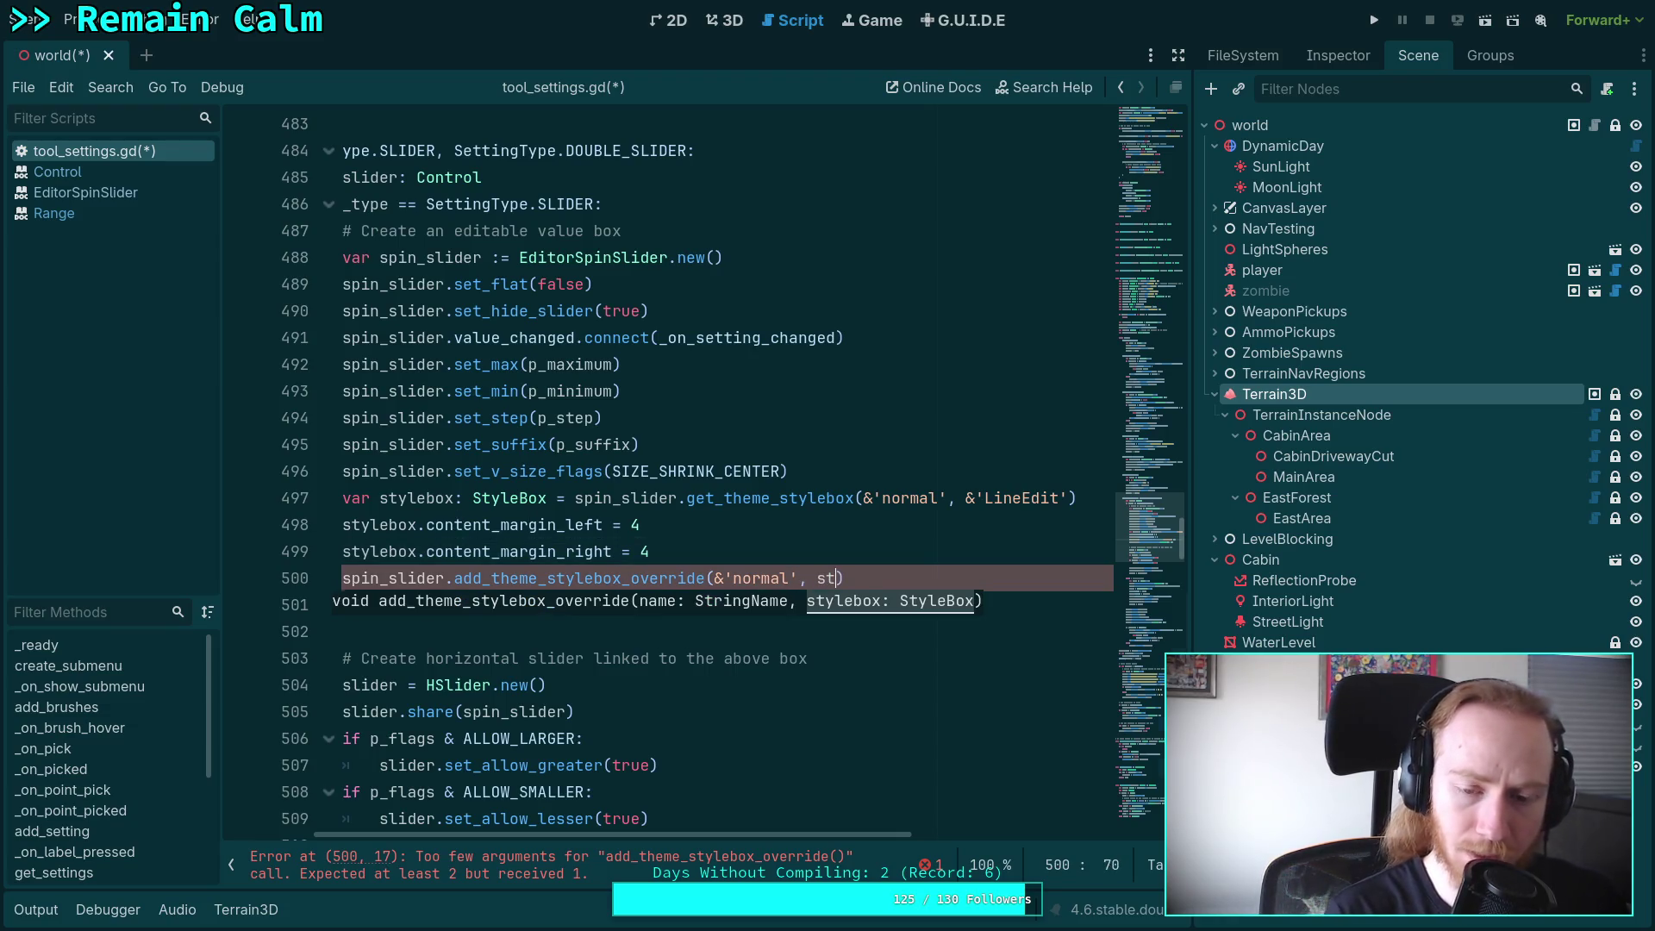
{"action": "key", "text": "Return"}
{"action": "key", "text": "ctrl+s"}
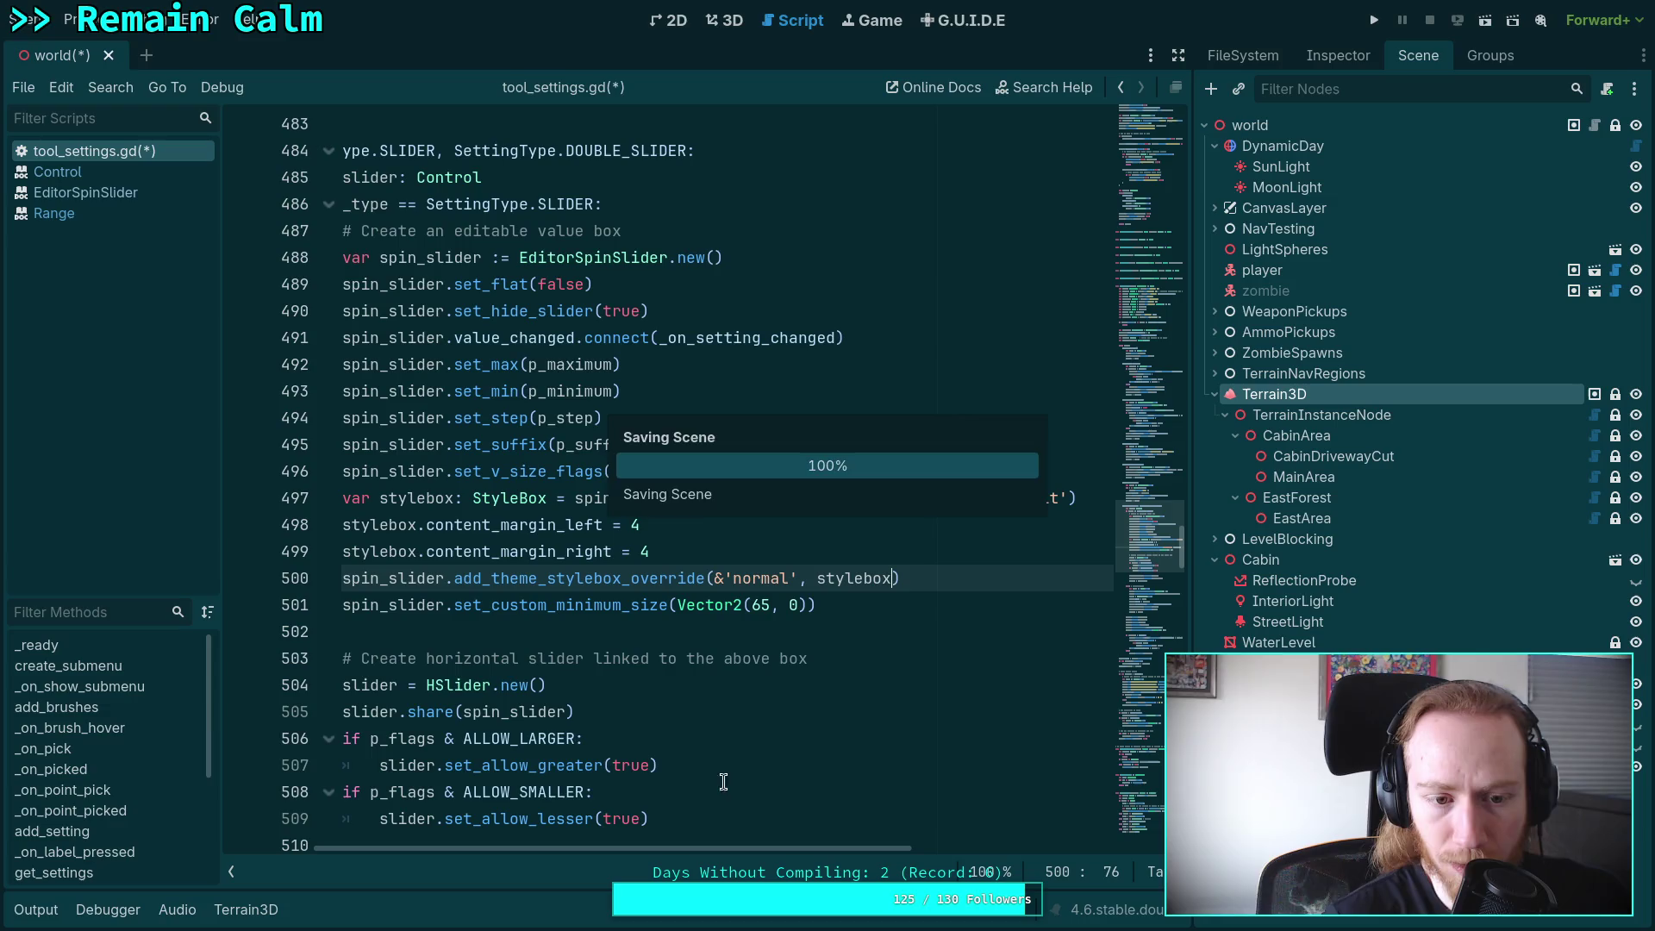
Reload the current project via the Project menu, then show the 3D workspace.
{"action": "left_click", "coordinate": [86, 30]}
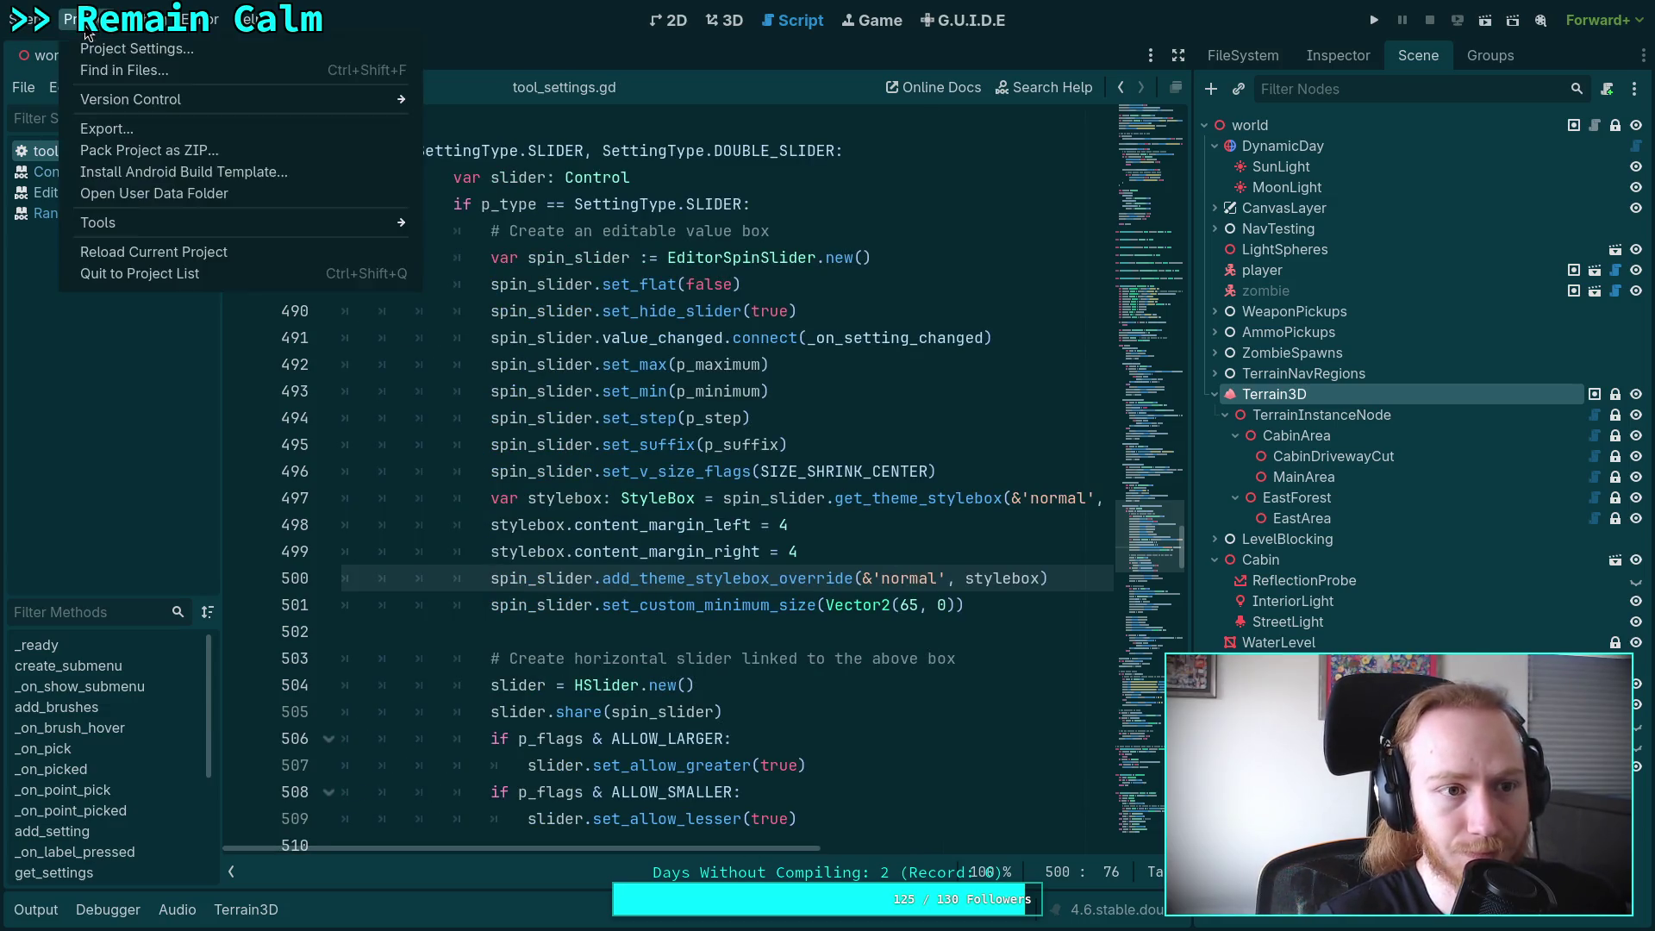
{"action": "left_click", "coordinate": [163, 252]}
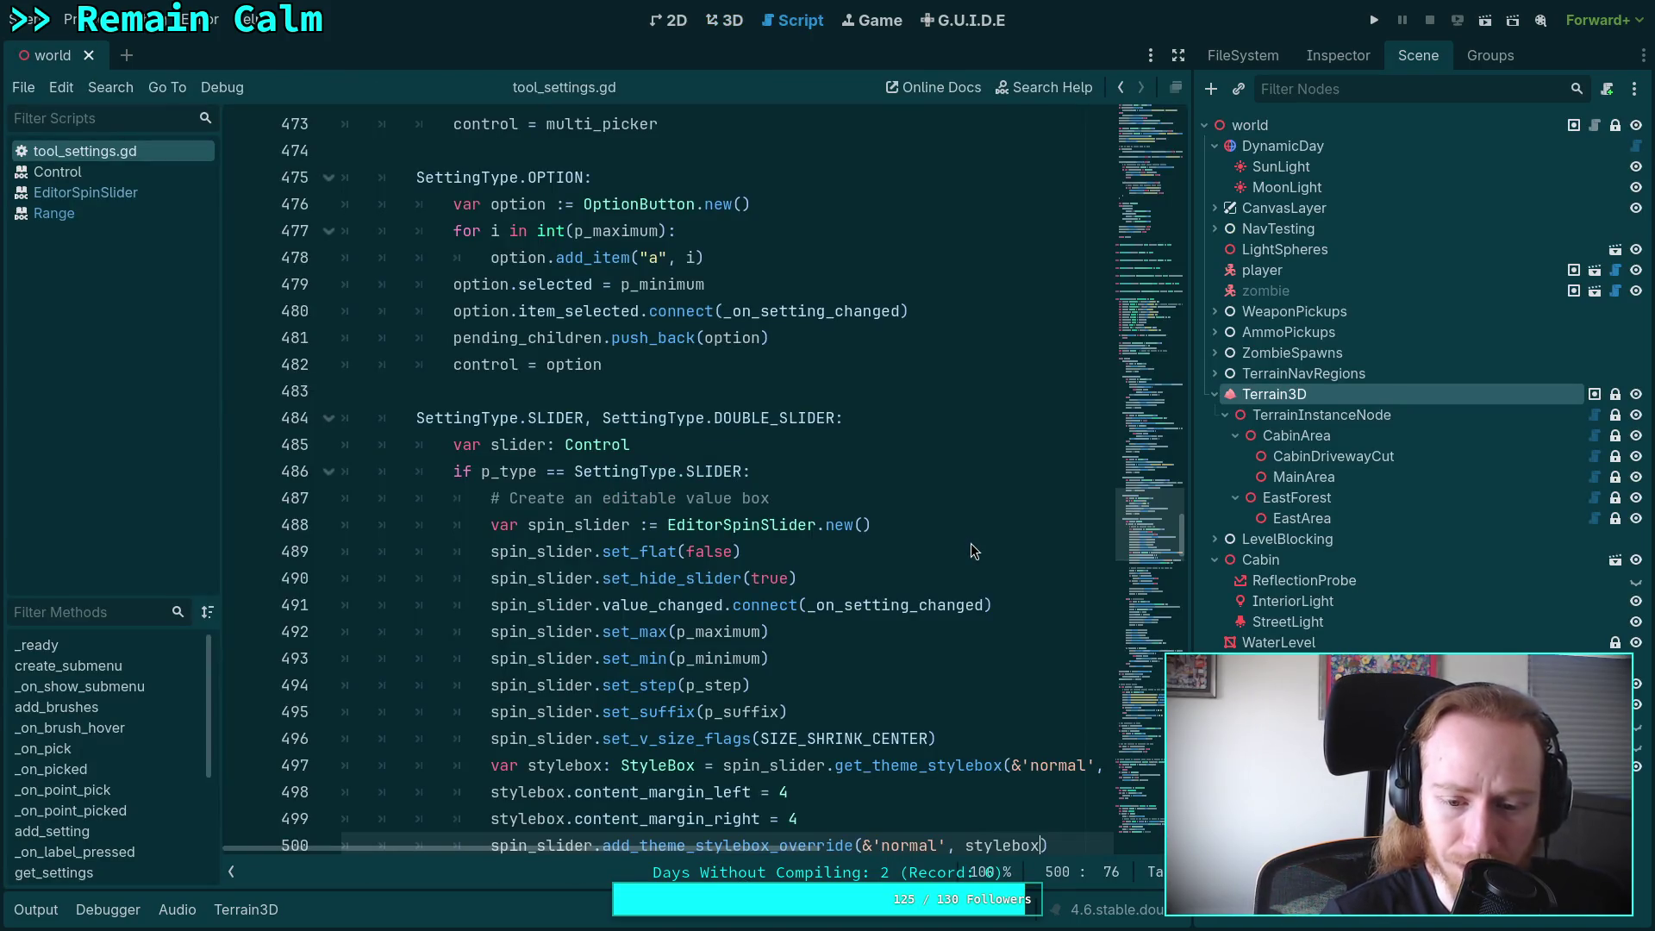
{"action": "left_click", "coordinate": [727, 22]}
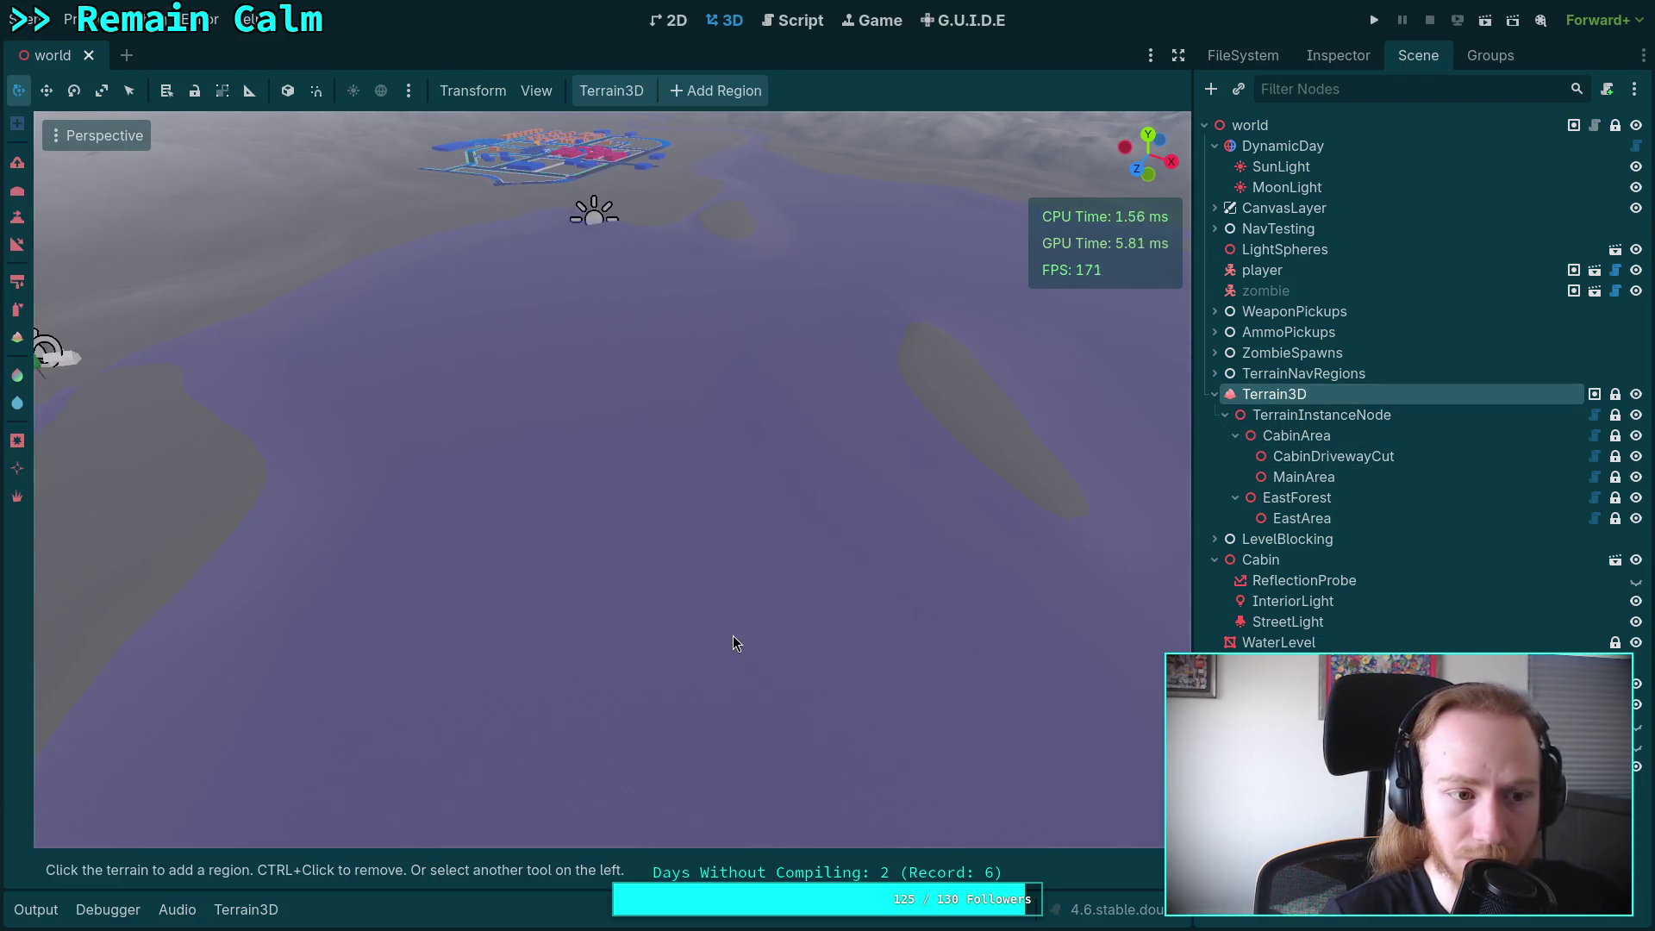
Select the Terrain3D height brush and set its Height to -8.
{"action": "left_click", "coordinate": [17, 218]}
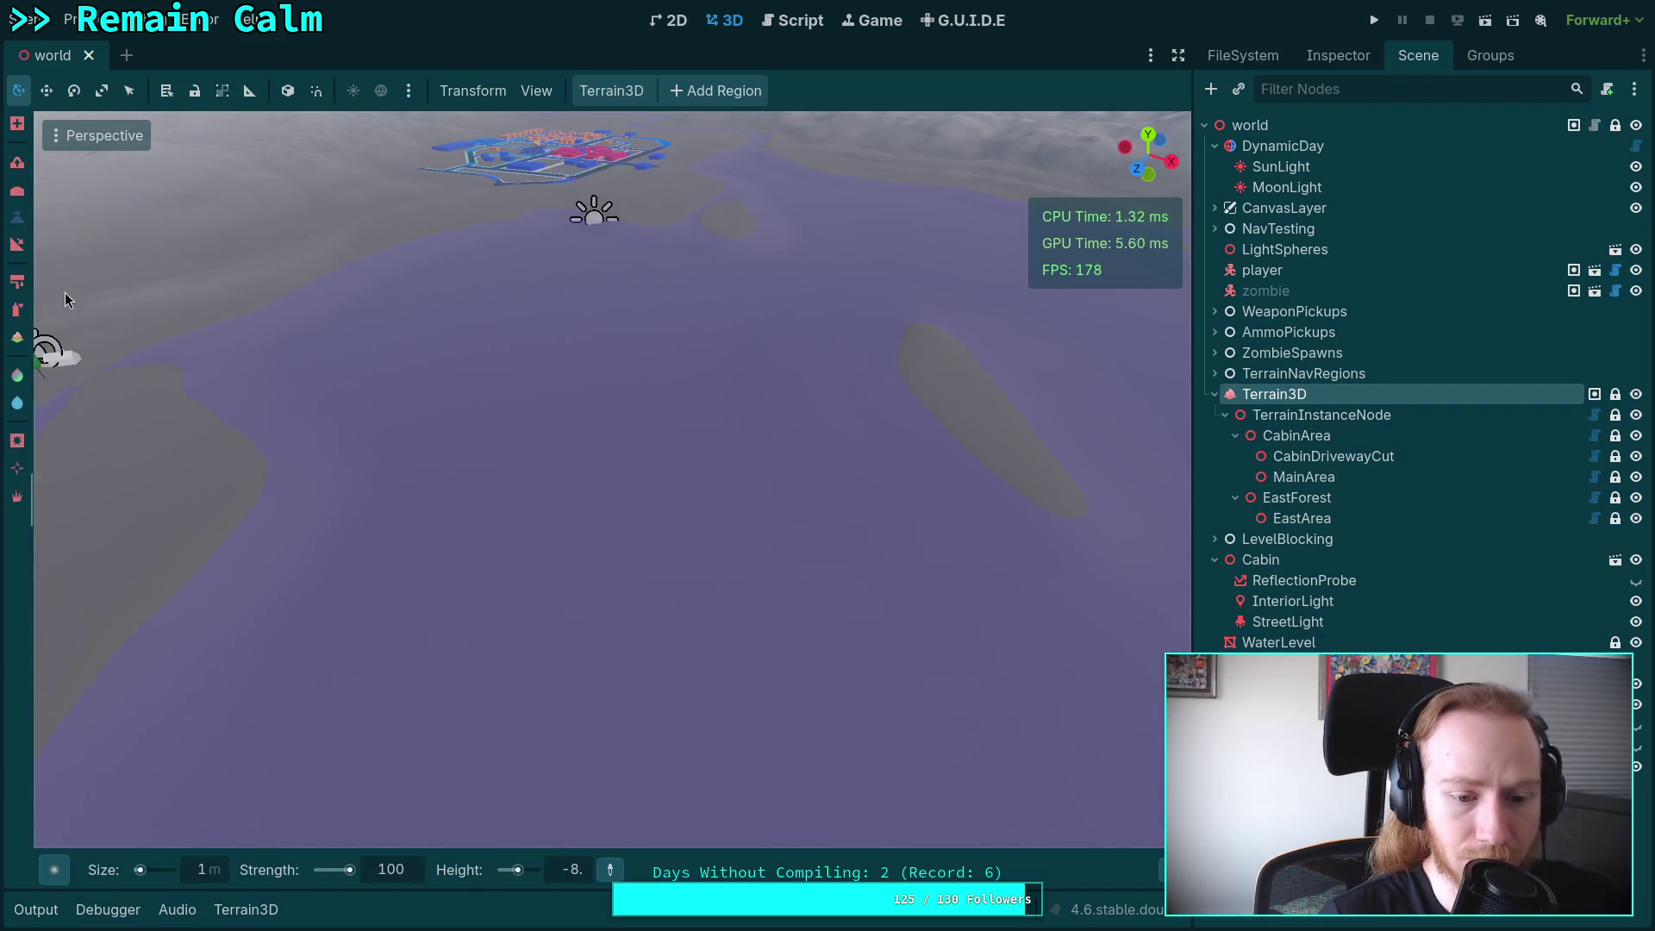
{"action": "left_click", "coordinate": [558, 881]}
{"action": "type", "text": "-2.5"}
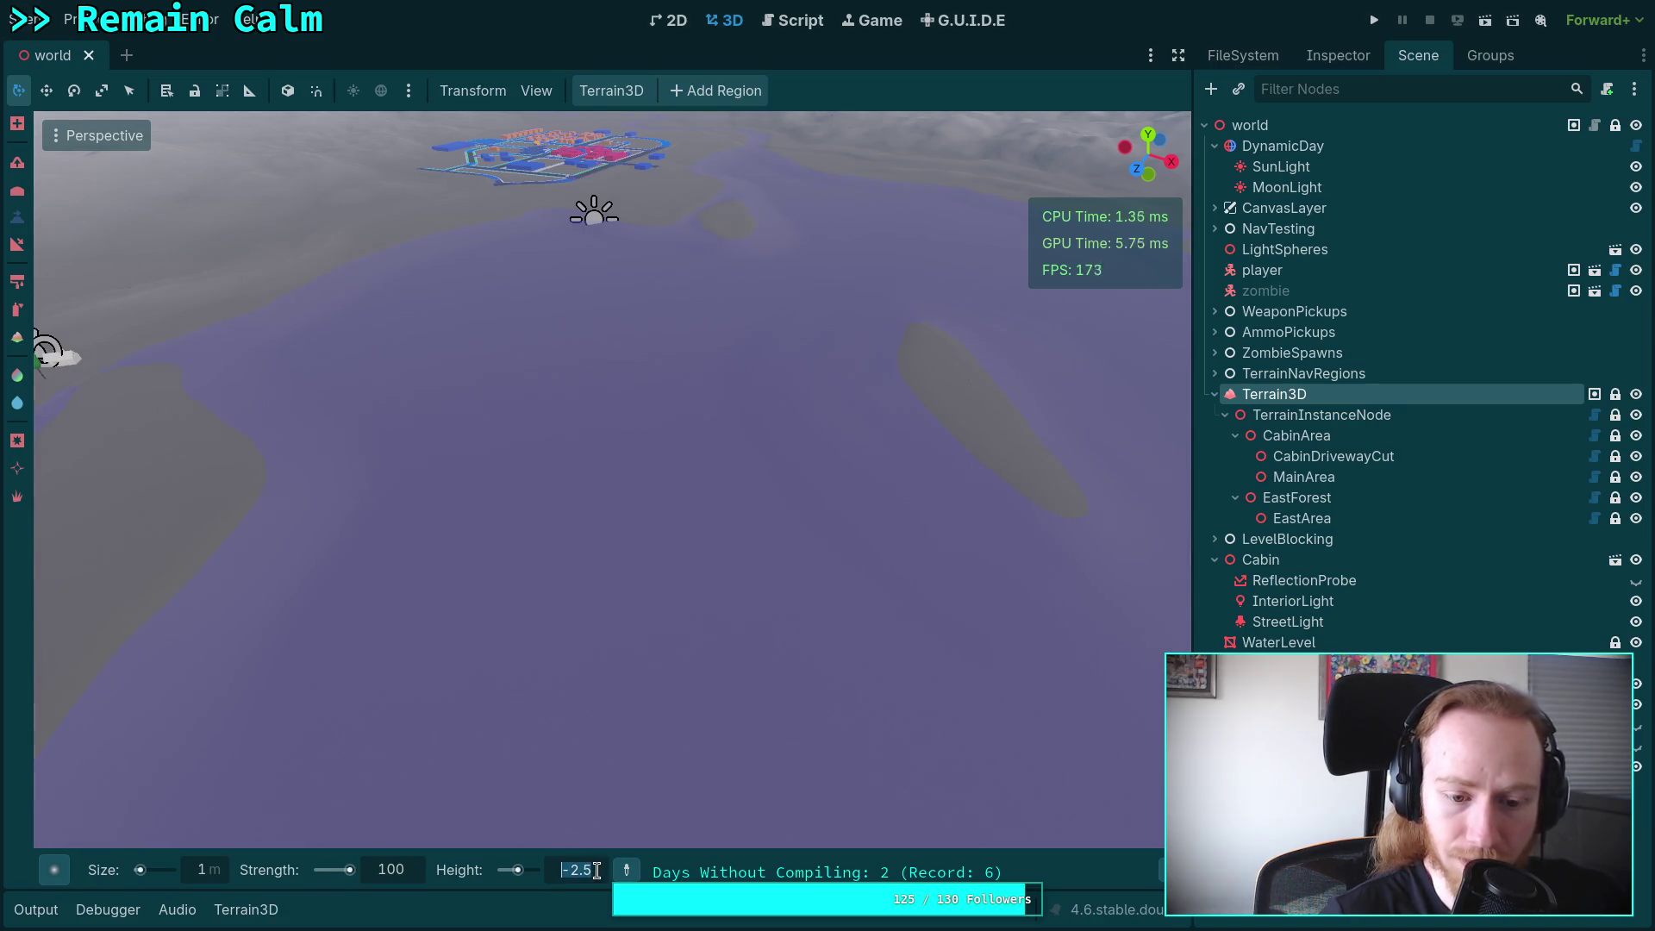
{"action": "key", "text": "Return"}
{"action": "left_click", "coordinate": [593, 872]}
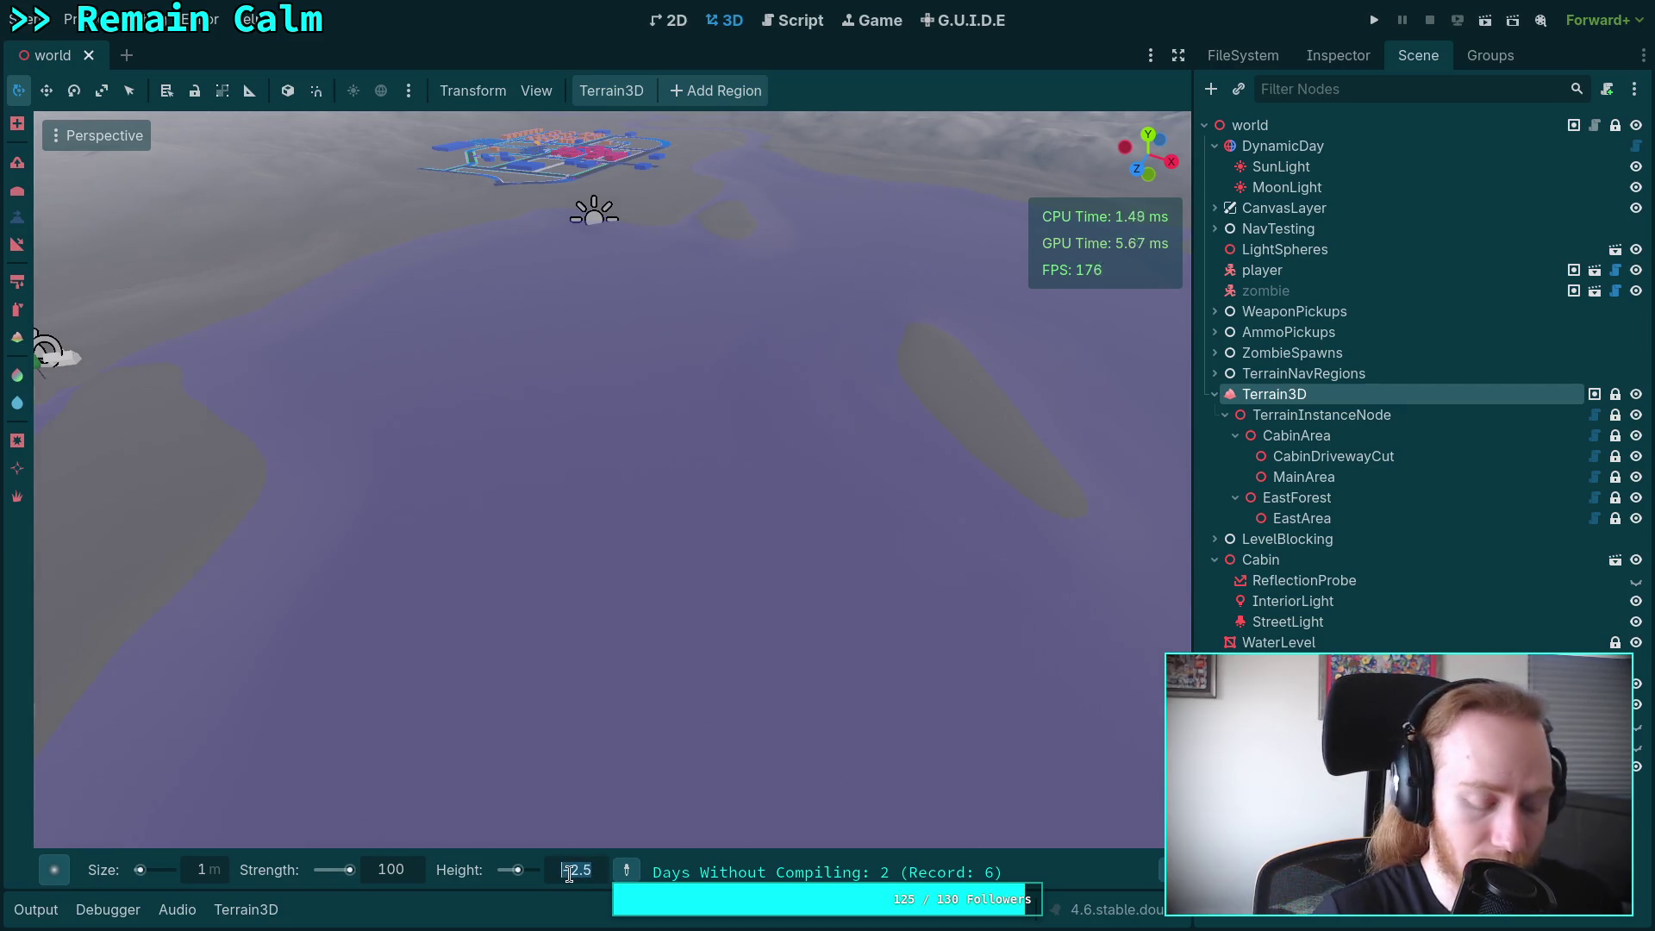
{"action": "type", "text": "-6"}
{"action": "key", "text": "Return"}
{"action": "left_click", "coordinate": [569, 870]}
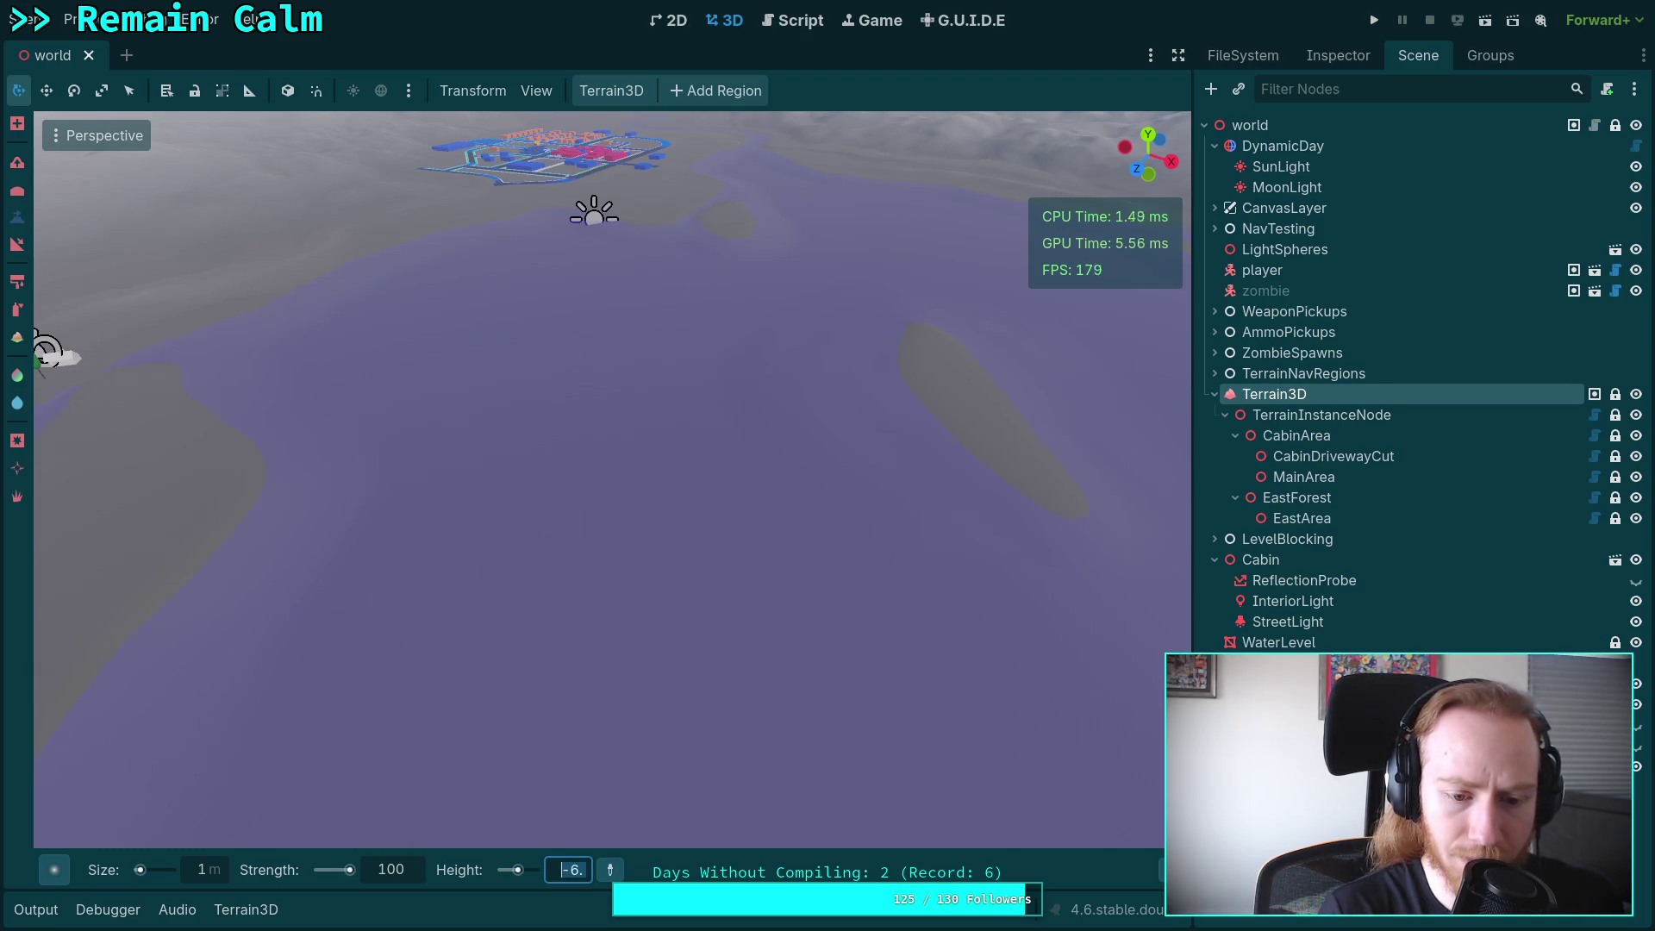
{"action": "type", "text": "-7"}
{"action": "type", "text": "8"}
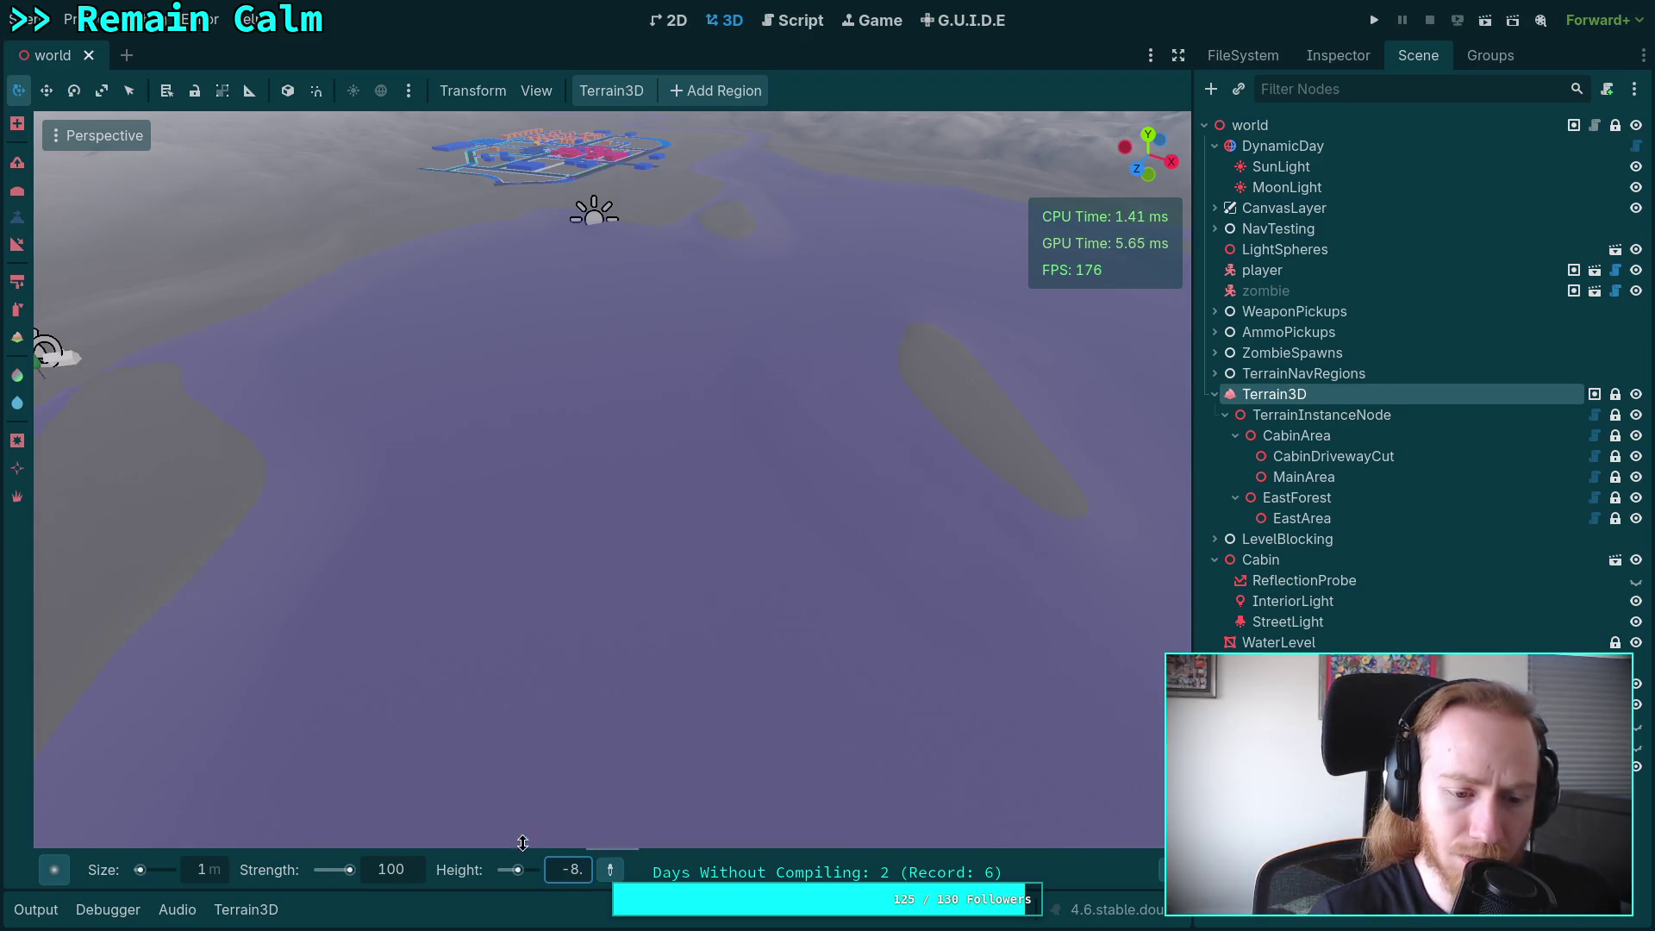
{"action": "key", "text": "Return"}
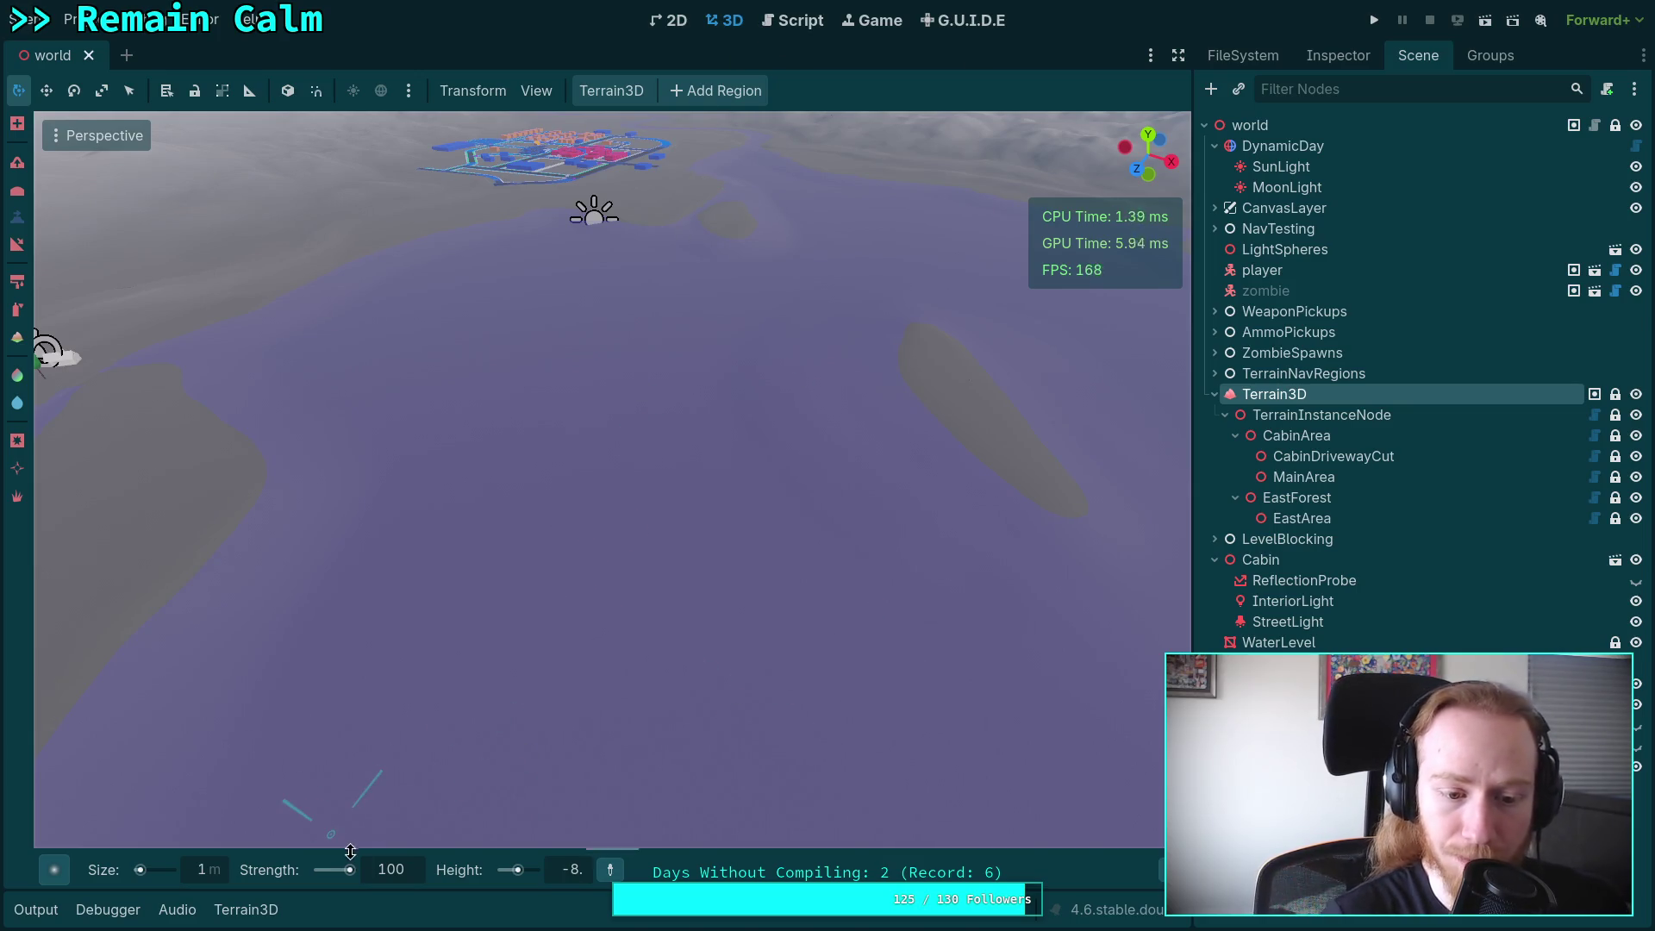
Set the brush Size to 1 and switch over to control.cpp in Neovim.
{"action": "left_click", "coordinate": [204, 871]}
{"action": "type", "text": "1"}
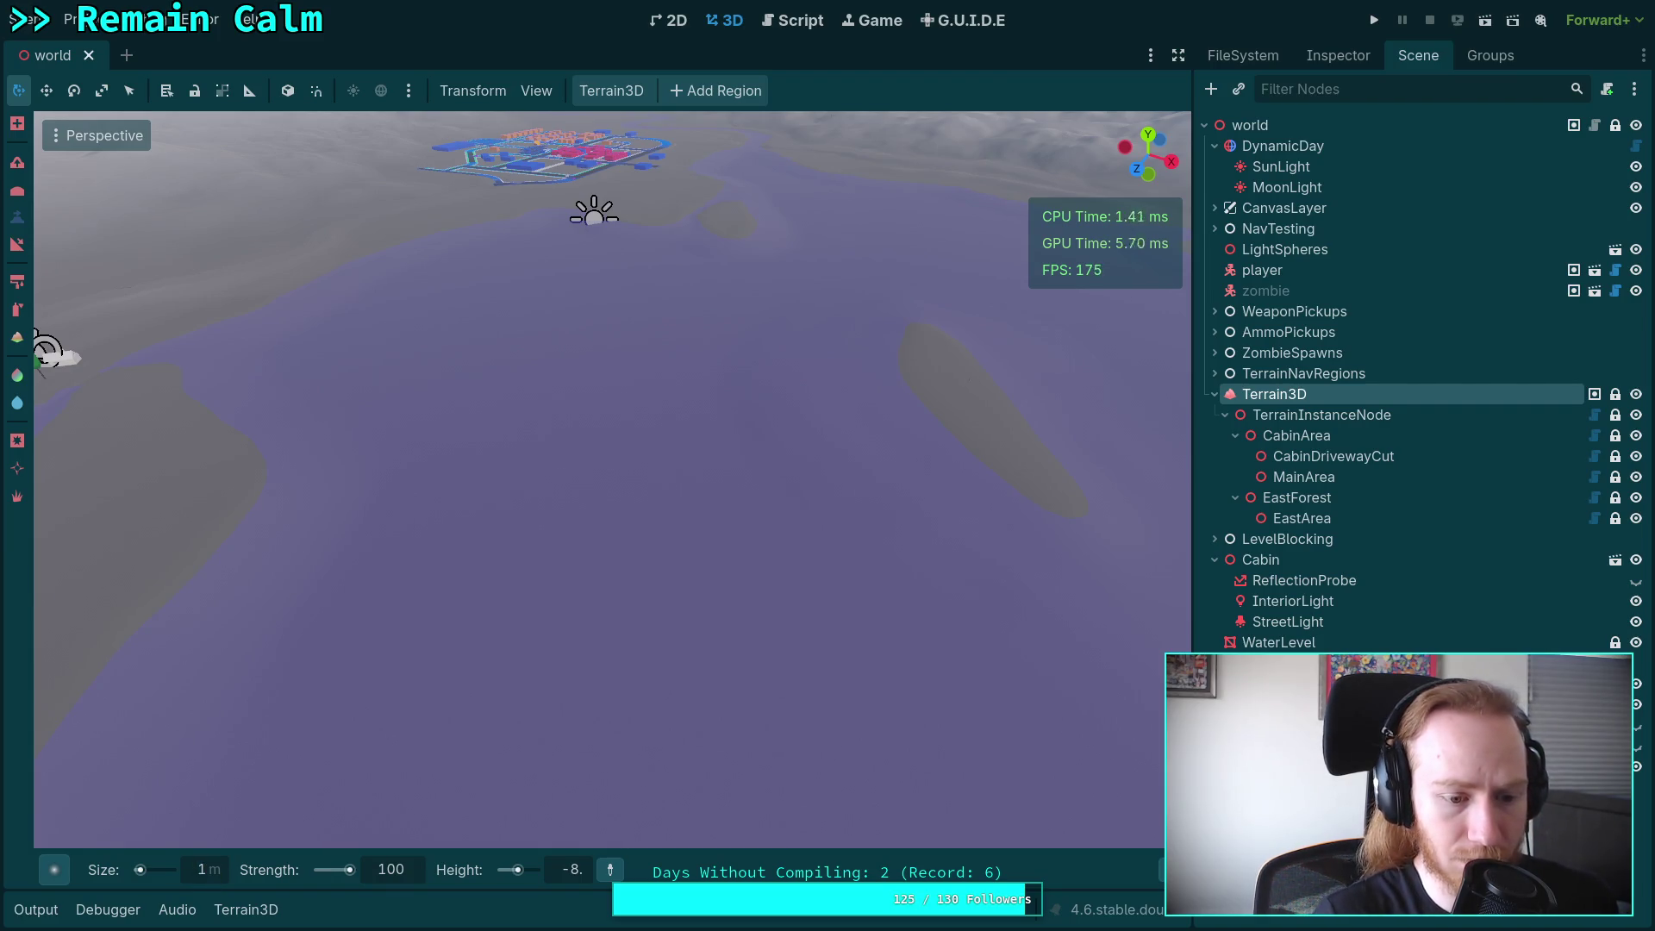
{"action": "left_click", "coordinate": [207, 870]}
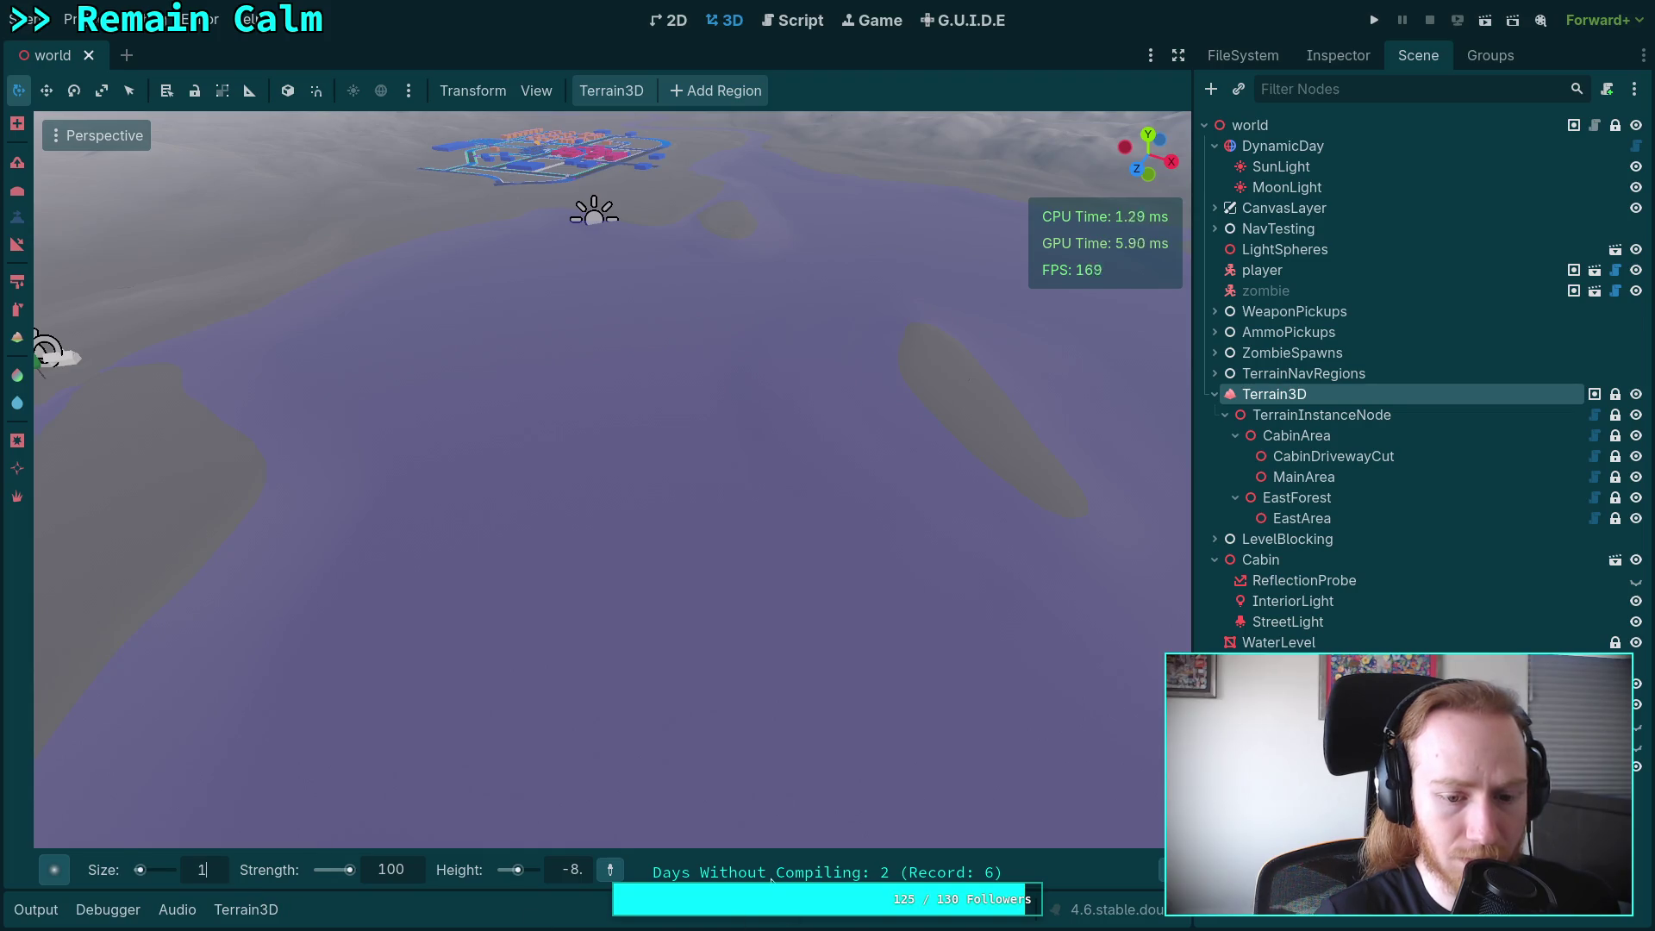
{"action": "key", "text": "alt+Tab"}
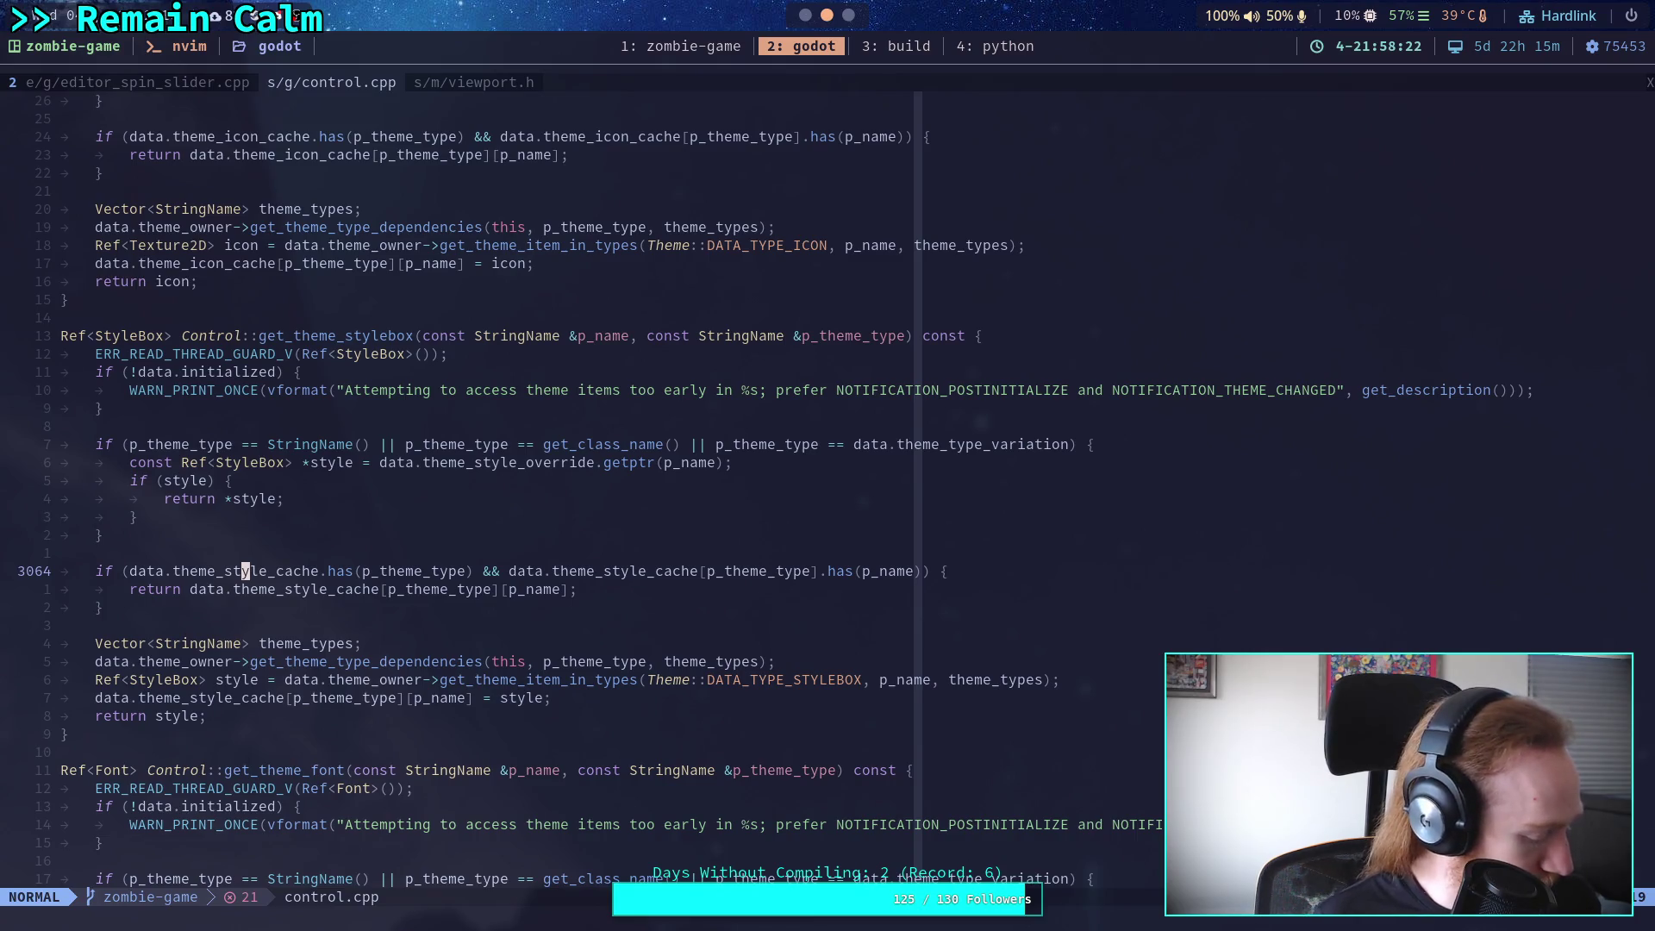
Alternate between Neovim and Godot, ending on tool_settings.gd in the Script editor.
{"action": "key", "text": "alt+Tab"}
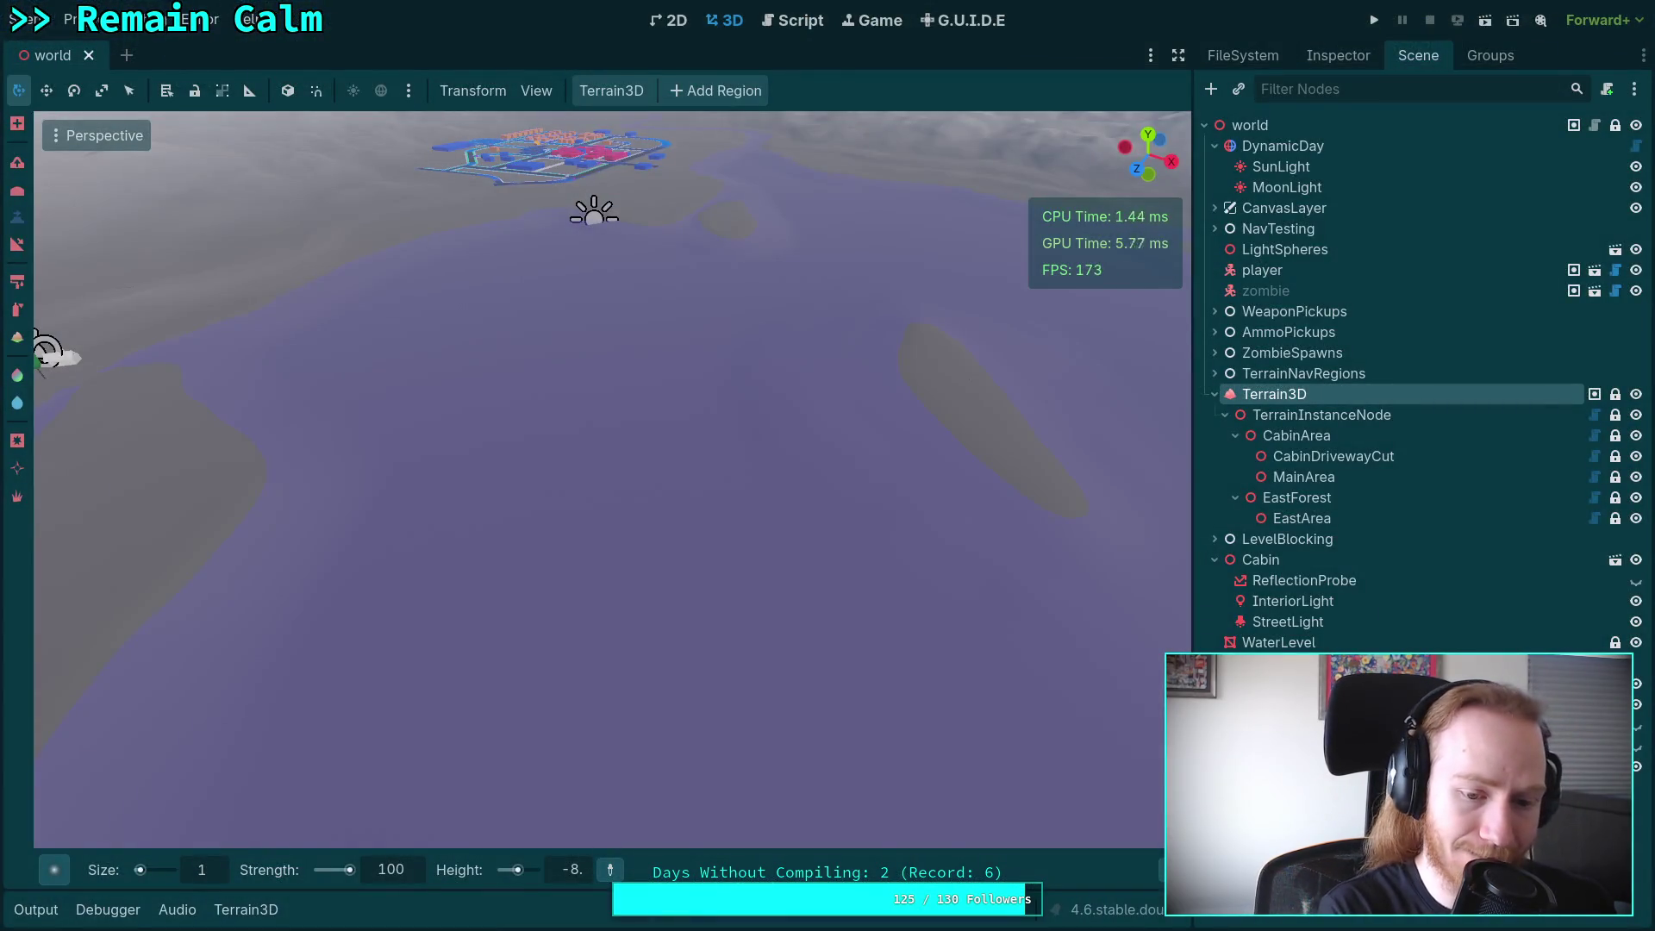
{"action": "key", "text": "alt+Tab"}
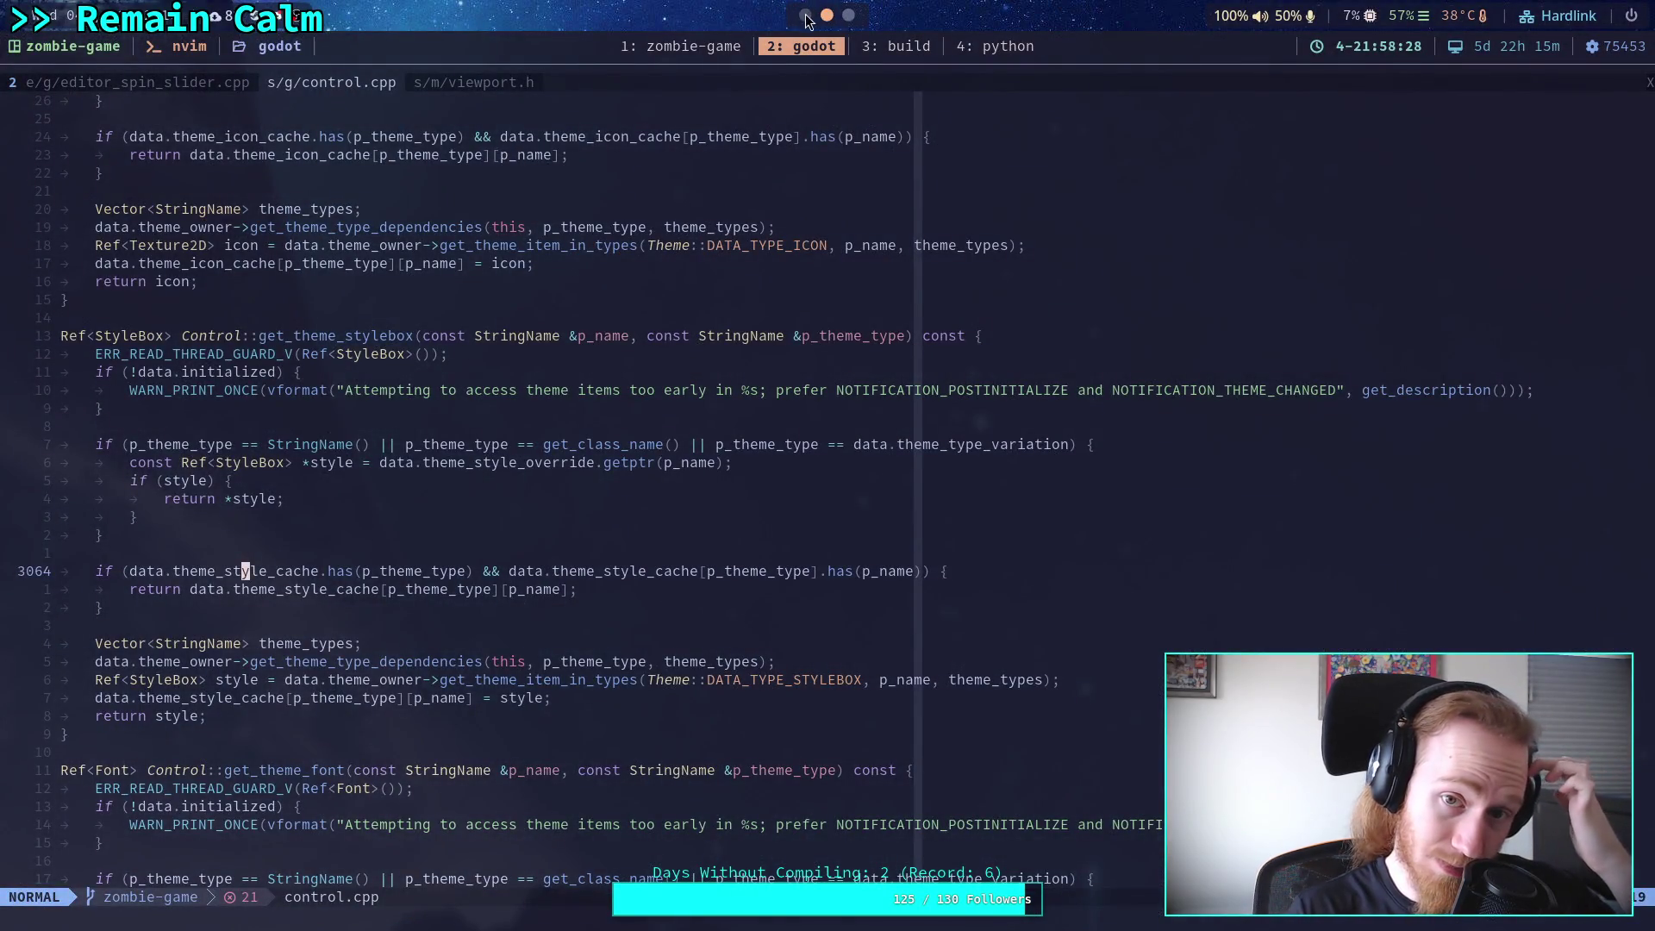
{"action": "key", "text": "alt+Tab"}
{"action": "left_click", "coordinate": [788, 20]}
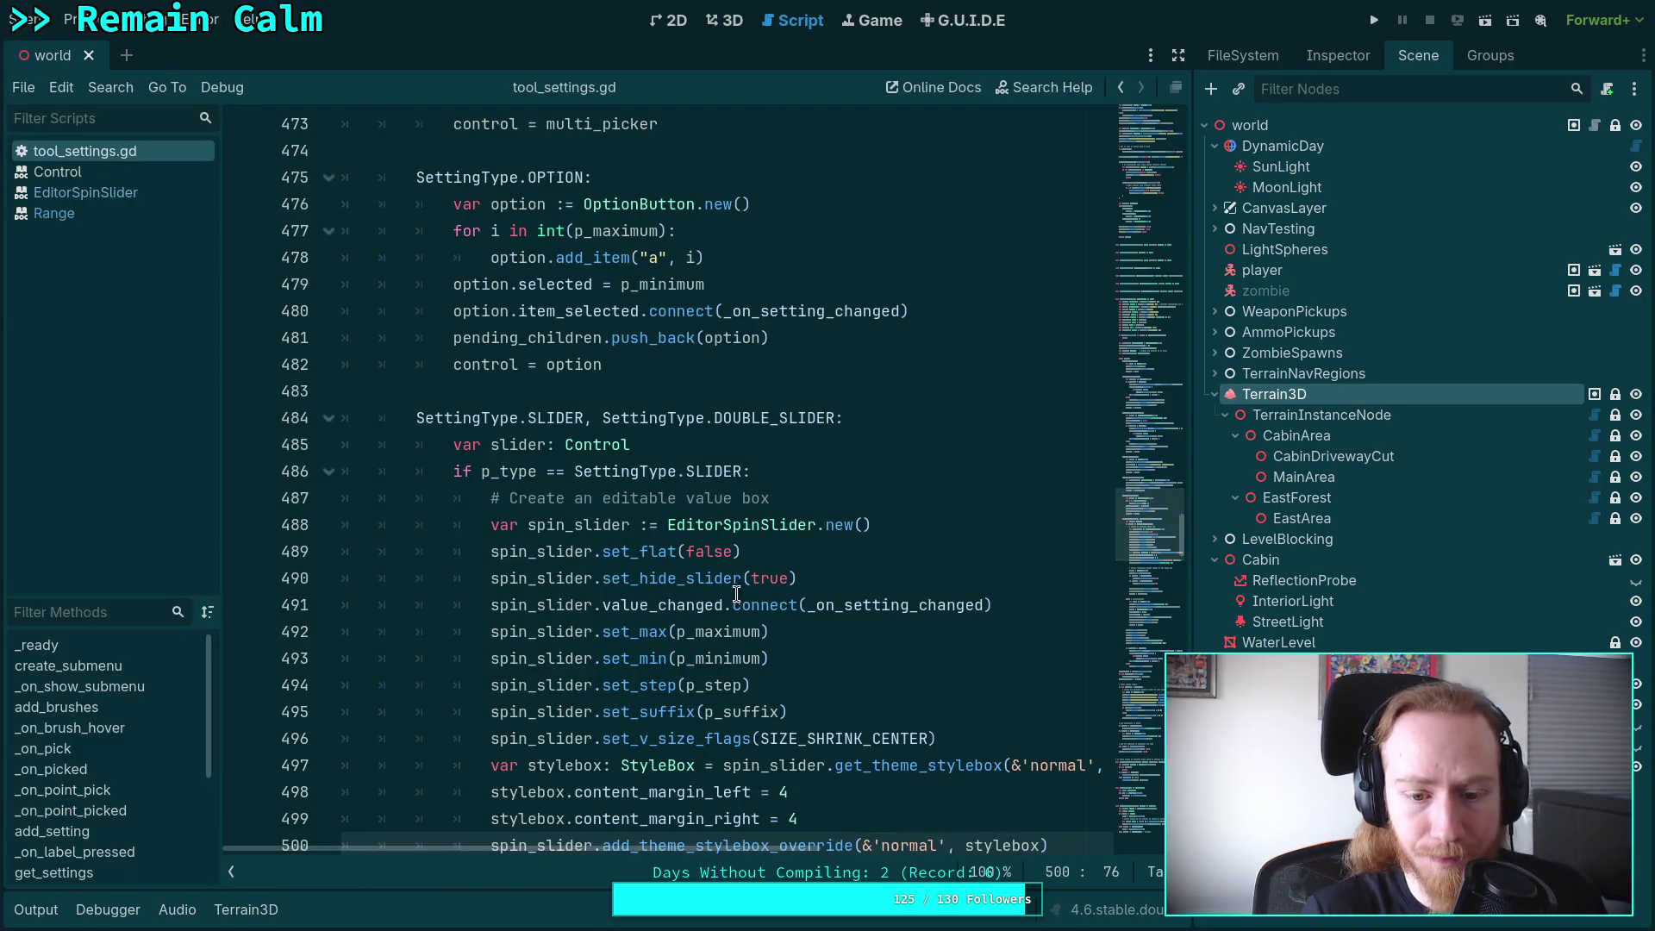
Delete the stylebox content-margin lines from tool_settings.gd.
{"action": "scroll", "coordinate": [673, 474], "scroll_direction": "down", "scroll_amount": 2}
{"action": "left_click", "coordinate": [1048, 685]}
{"action": "left_click", "coordinate": [695, 684], "text": "shift"}
{"action": "left_click", "coordinate": [450, 604], "text": "shift"}
{"action": "key", "text": "BackSpace"}
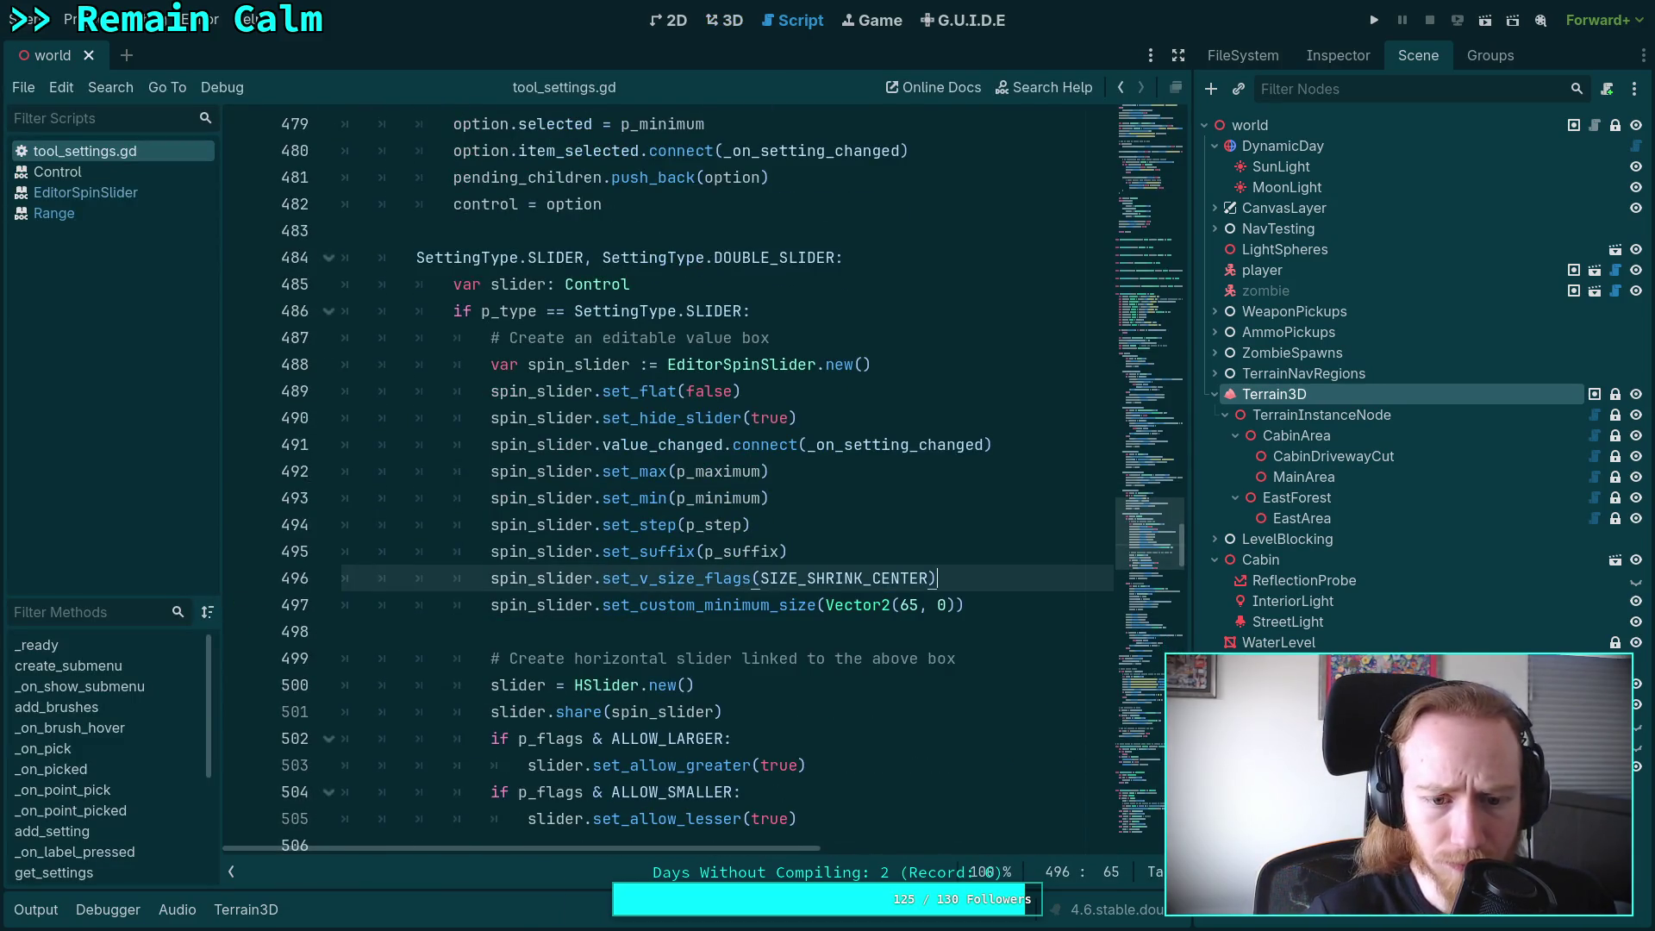
Browse to the add_setting brush definitions and select add_setting on line 76.
{"action": "scroll", "coordinate": [681, 578], "scroll_direction": "up", "scroll_amount": 2}
{"action": "scroll", "coordinate": [855, 596], "scroll_direction": "down", "scroll_amount": 4}
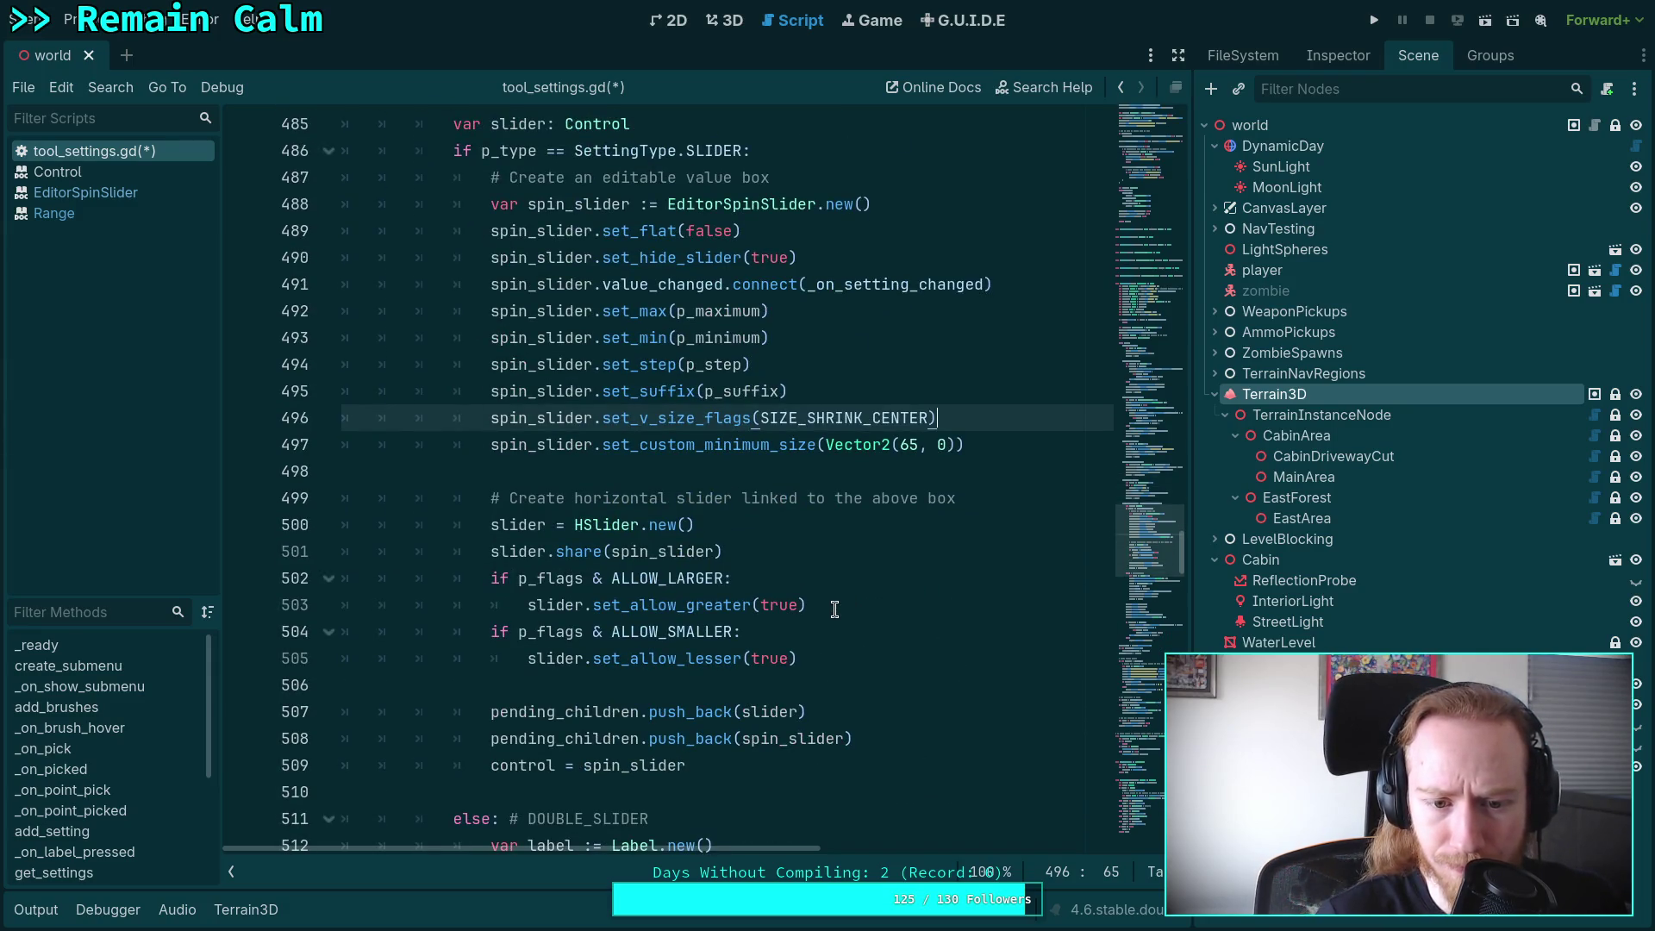
{"action": "scroll", "coordinate": [925, 643], "scroll_direction": "down", "scroll_amount": 4}
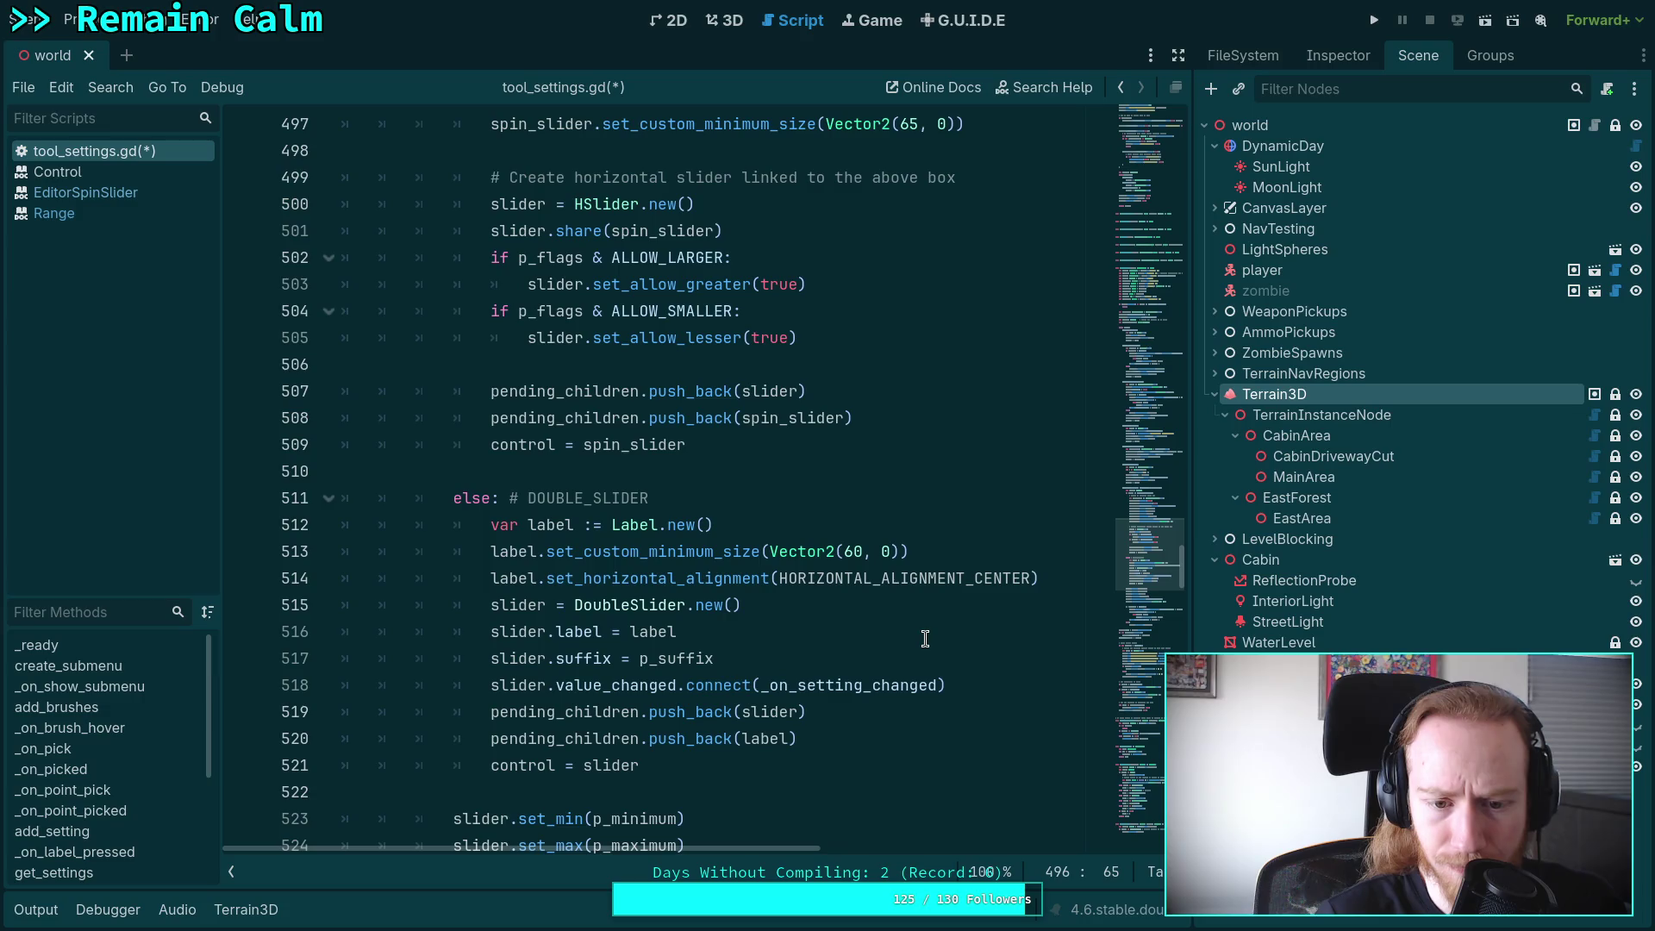
{"action": "mouse_move", "coordinate": [1145, 560]}
{"action": "left_mouse_down"}
{"action": "mouse_move", "coordinate": [1159, 232]}
{"action": "mouse_move", "coordinate": [1178, 185]}
{"action": "left_mouse_up"}
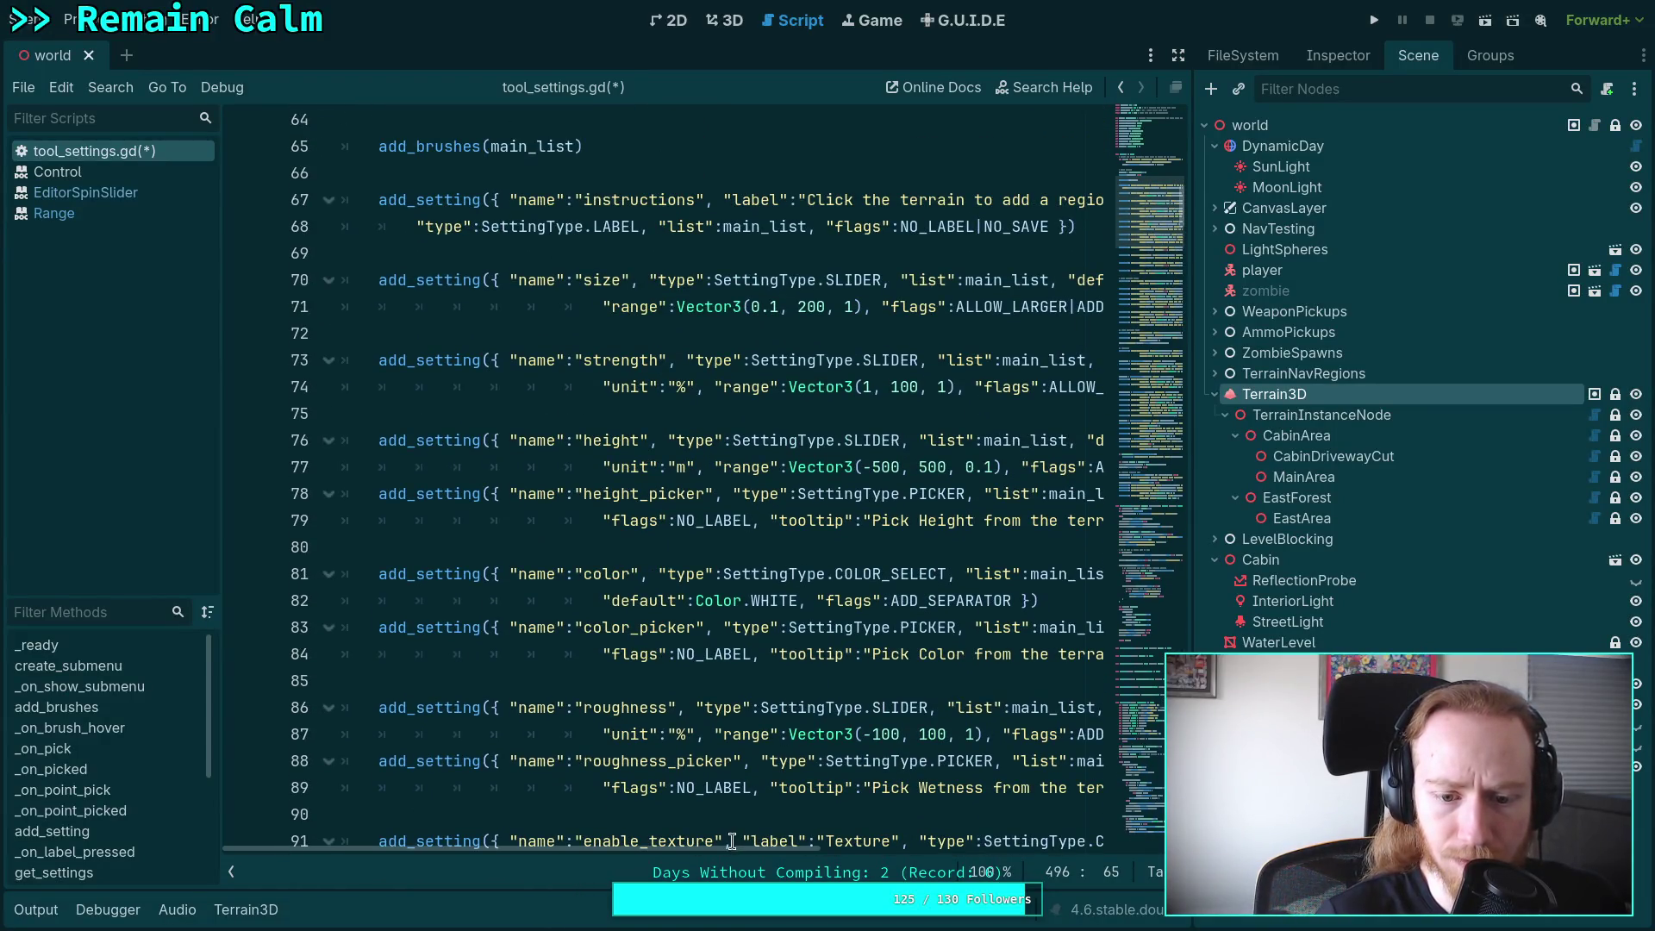
{"action": "mouse_move", "coordinate": [734, 855]}
{"action": "left_mouse_down"}
{"action": "mouse_move", "coordinate": [919, 869]}
{"action": "mouse_move", "coordinate": [796, 874]}
{"action": "mouse_move", "coordinate": [819, 875]}
{"action": "left_mouse_up"}
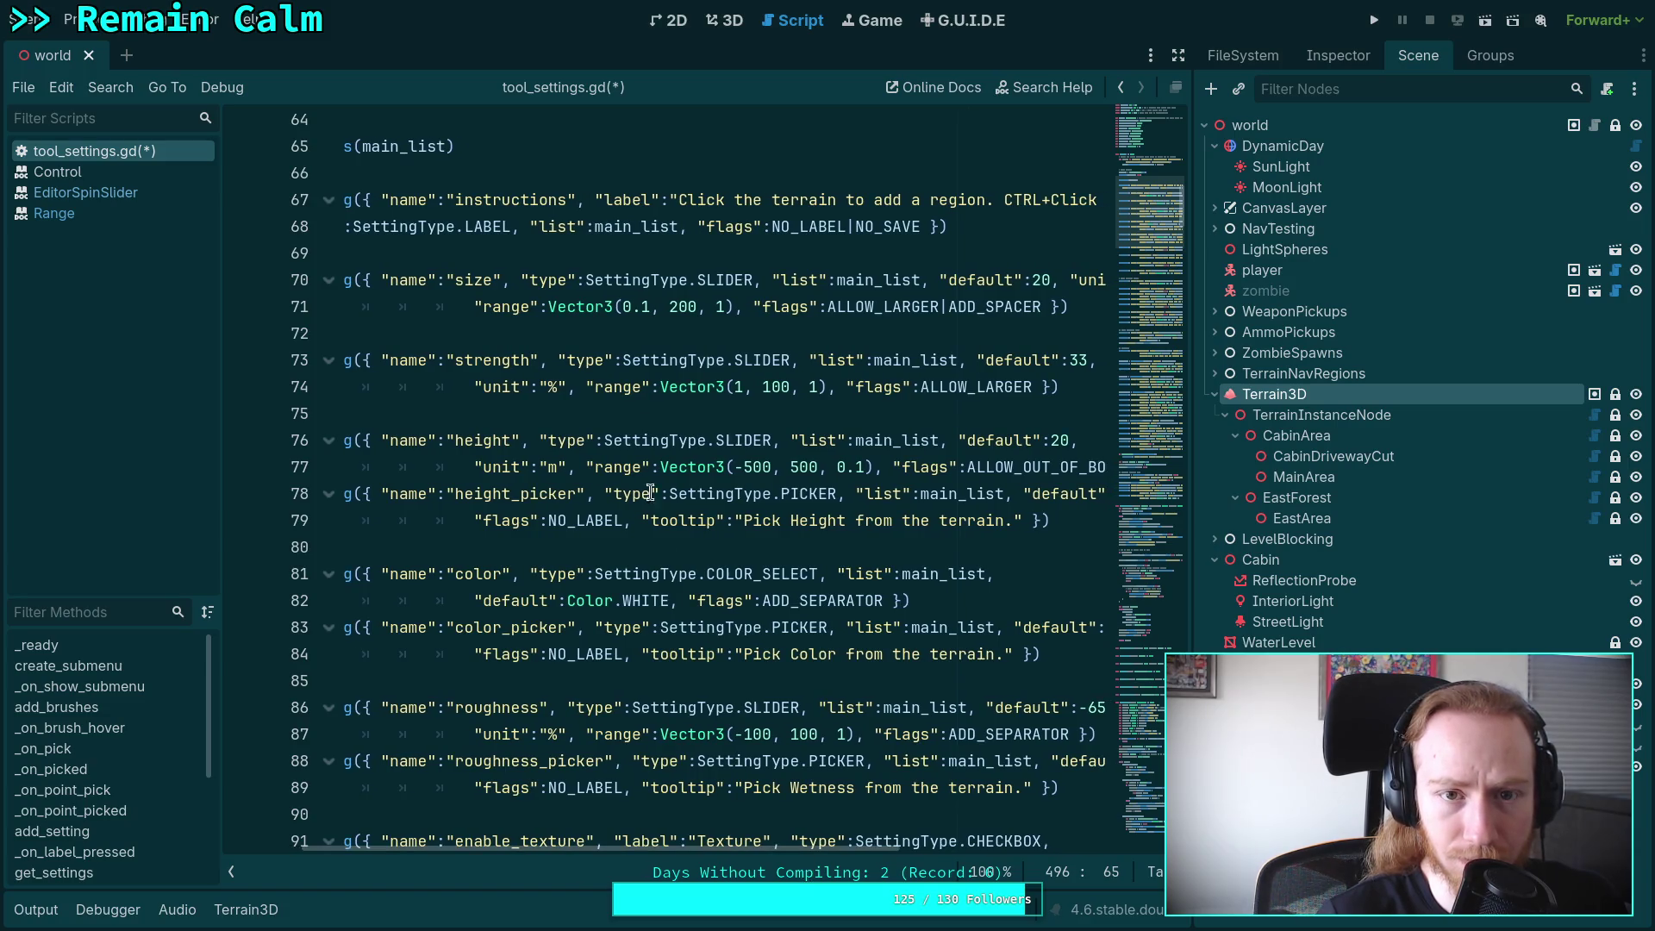
{"action": "left_click", "coordinate": [731, 24]}
{"action": "left_click", "coordinate": [786, 19]}
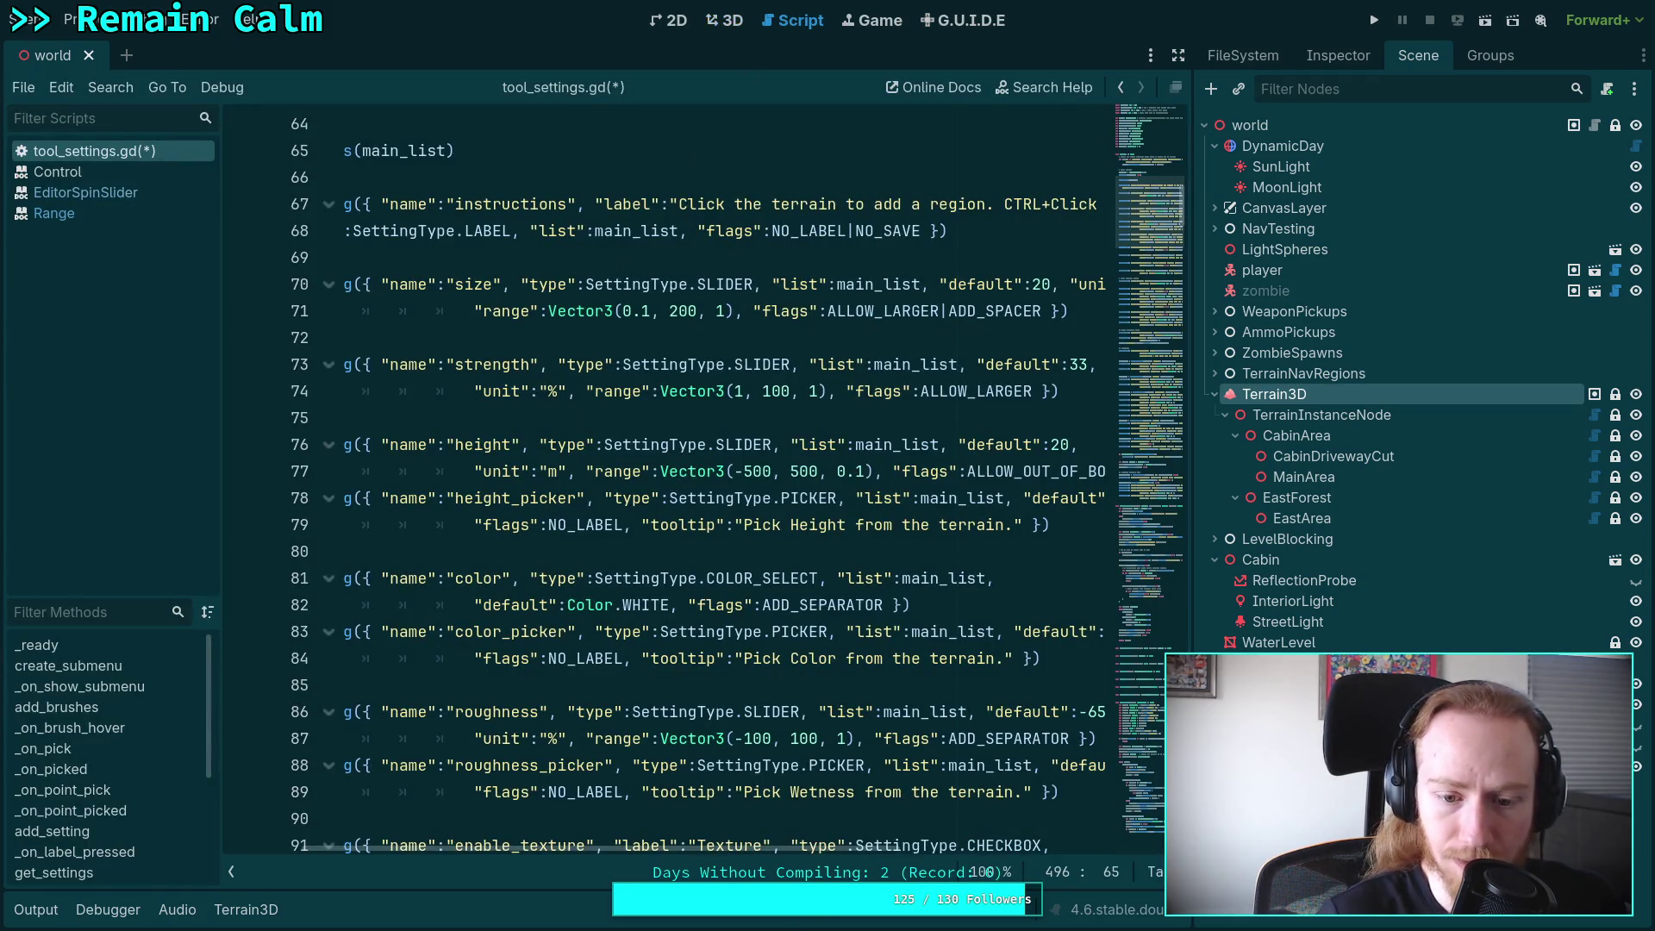
{"action": "mouse_move", "coordinate": [757, 847]}
{"action": "left_mouse_down"}
{"action": "mouse_move", "coordinate": [893, 848]}
{"action": "mouse_move", "coordinate": [705, 861]}
{"action": "mouse_move", "coordinate": [943, 857]}
{"action": "mouse_move", "coordinate": [782, 864]}
{"action": "left_mouse_up"}
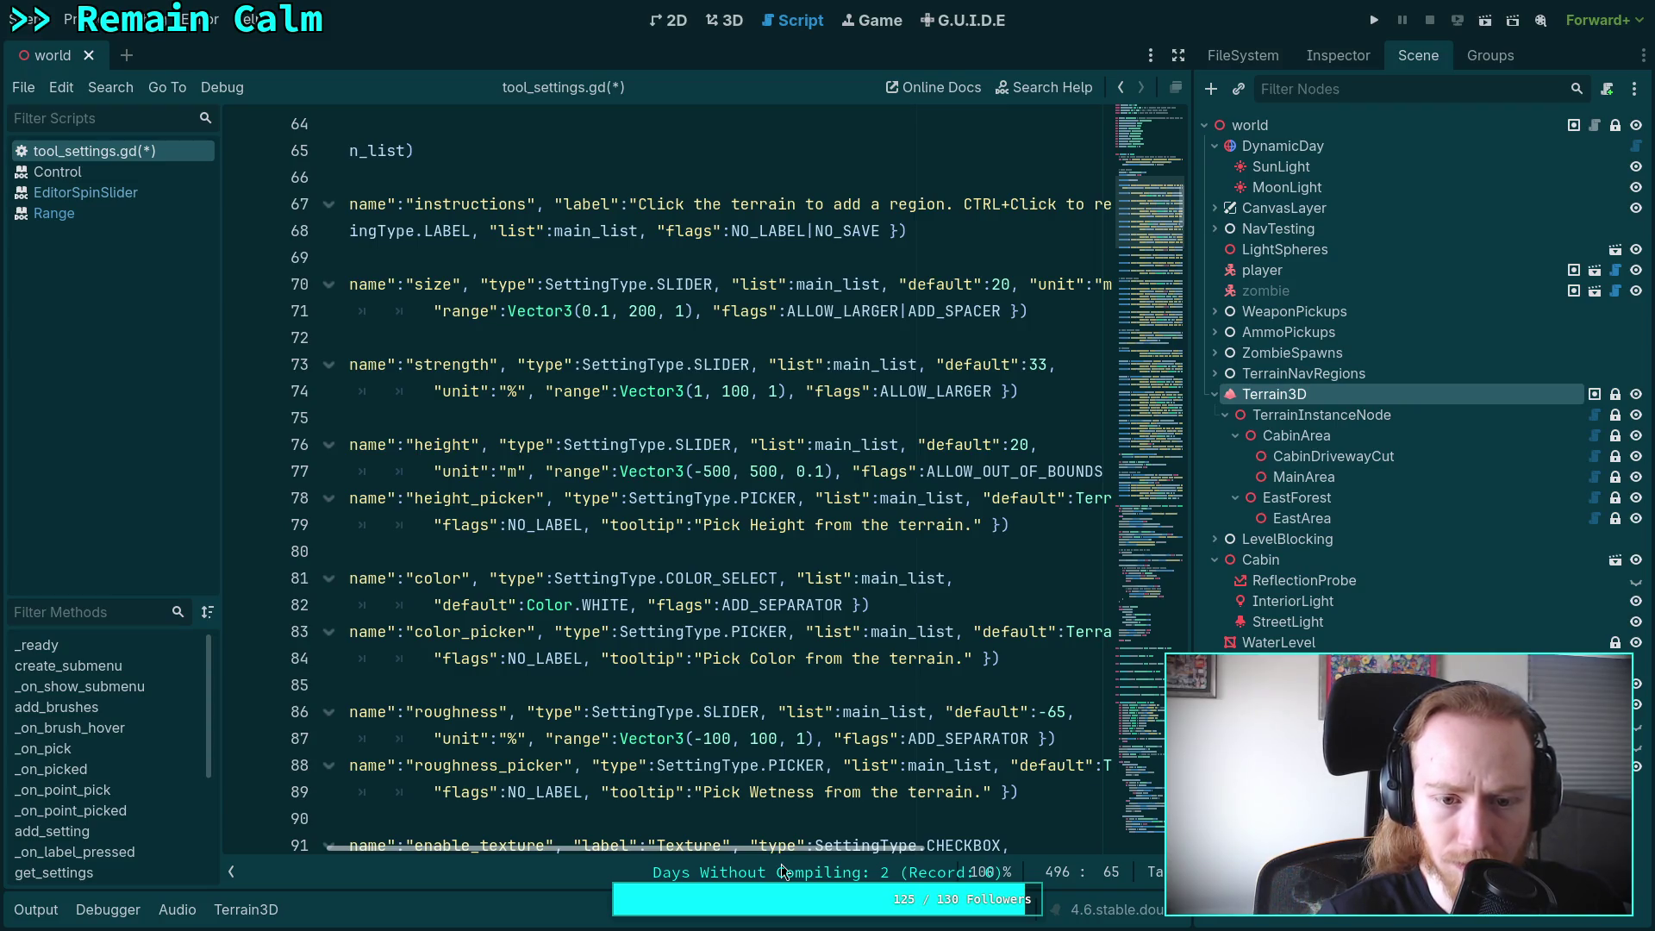
{"action": "left_click_drag", "start_coordinate": [781, 864], "coordinate": [681, 863]}
{"action": "double_click", "coordinate": [444, 447]}
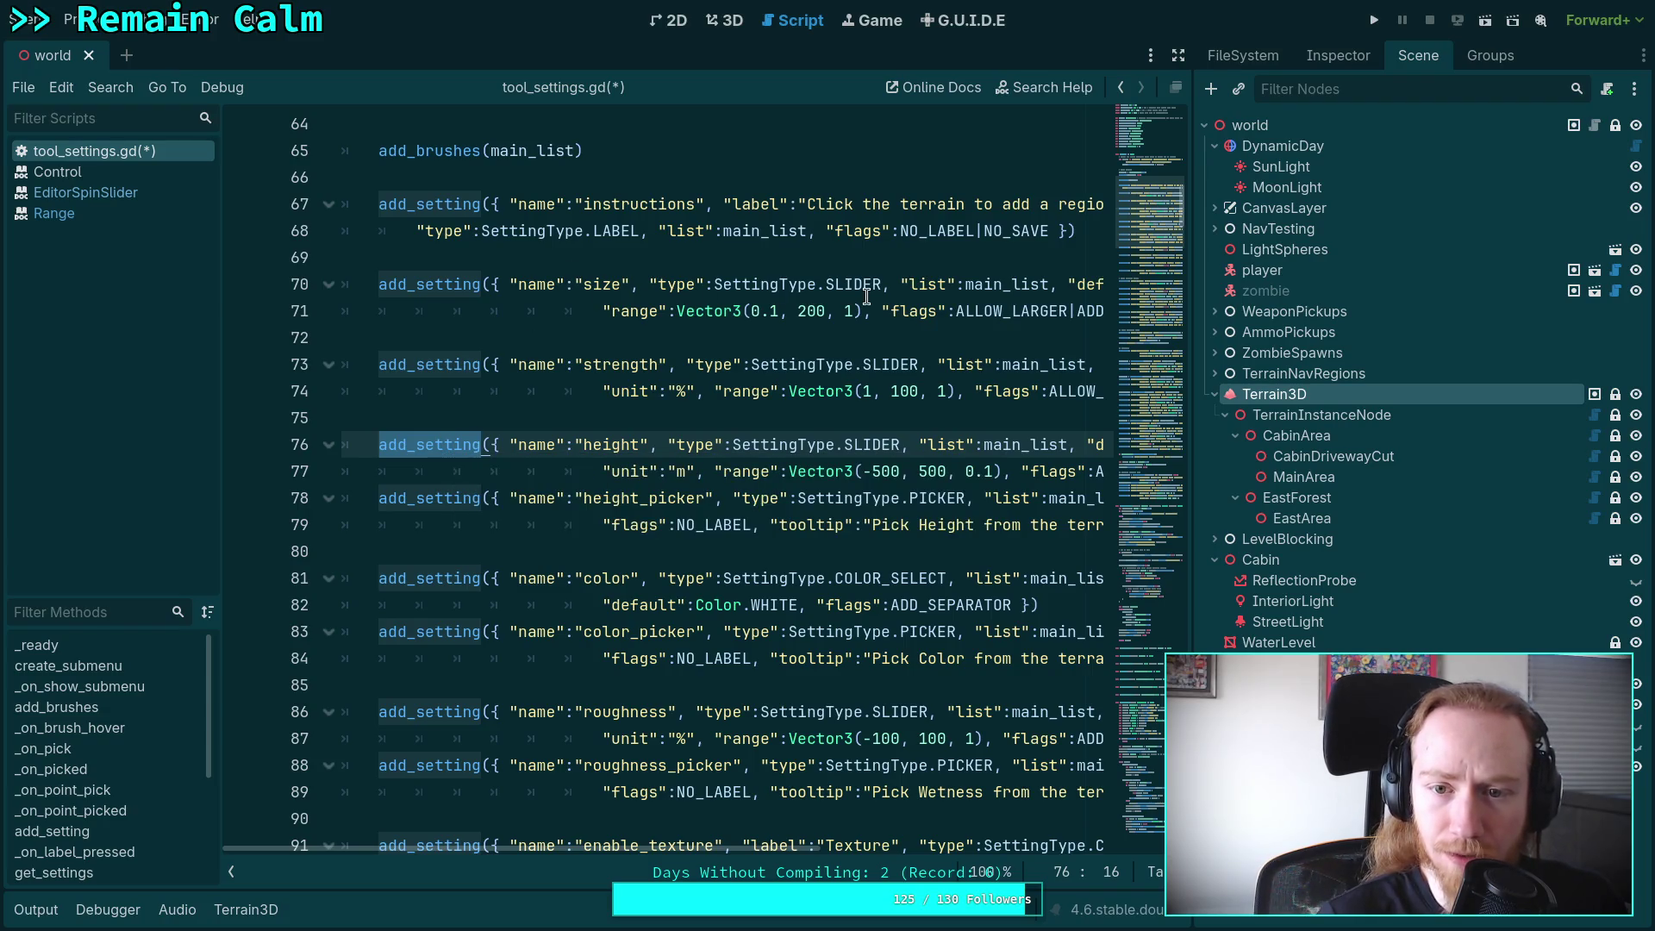
{"action": "right_click", "coordinate": [430, 445]}
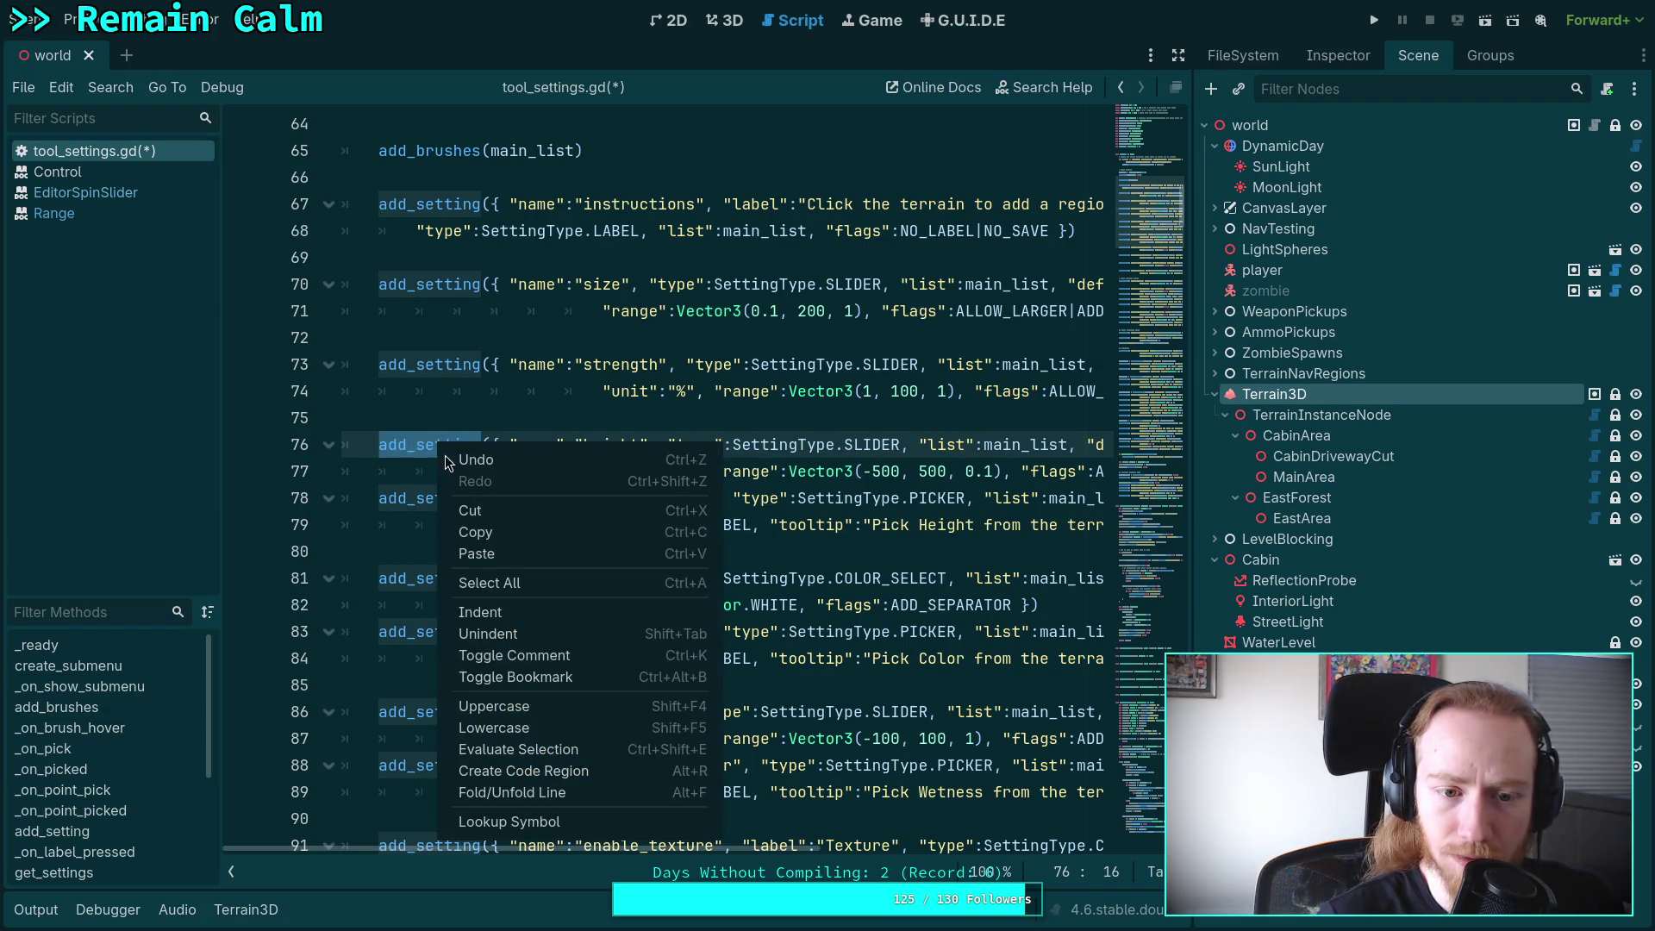
In the 3D view, set the terrain brush Height to -8.1.
{"action": "left_click", "coordinate": [728, 20]}
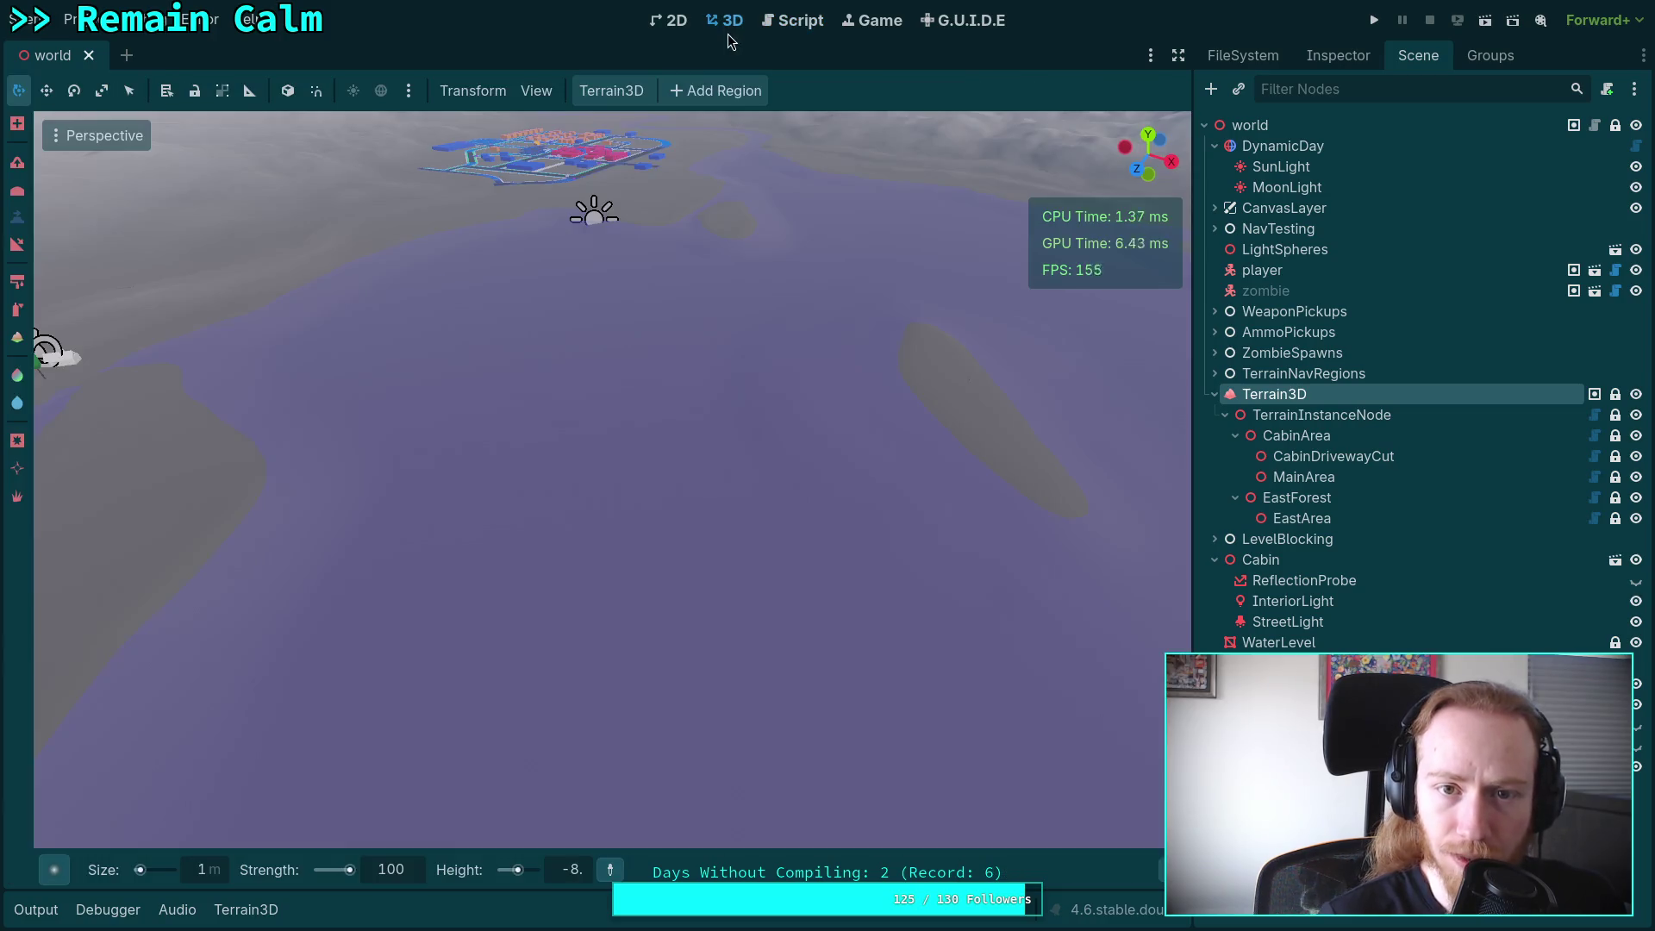
{"action": "left_click", "coordinate": [564, 869]}
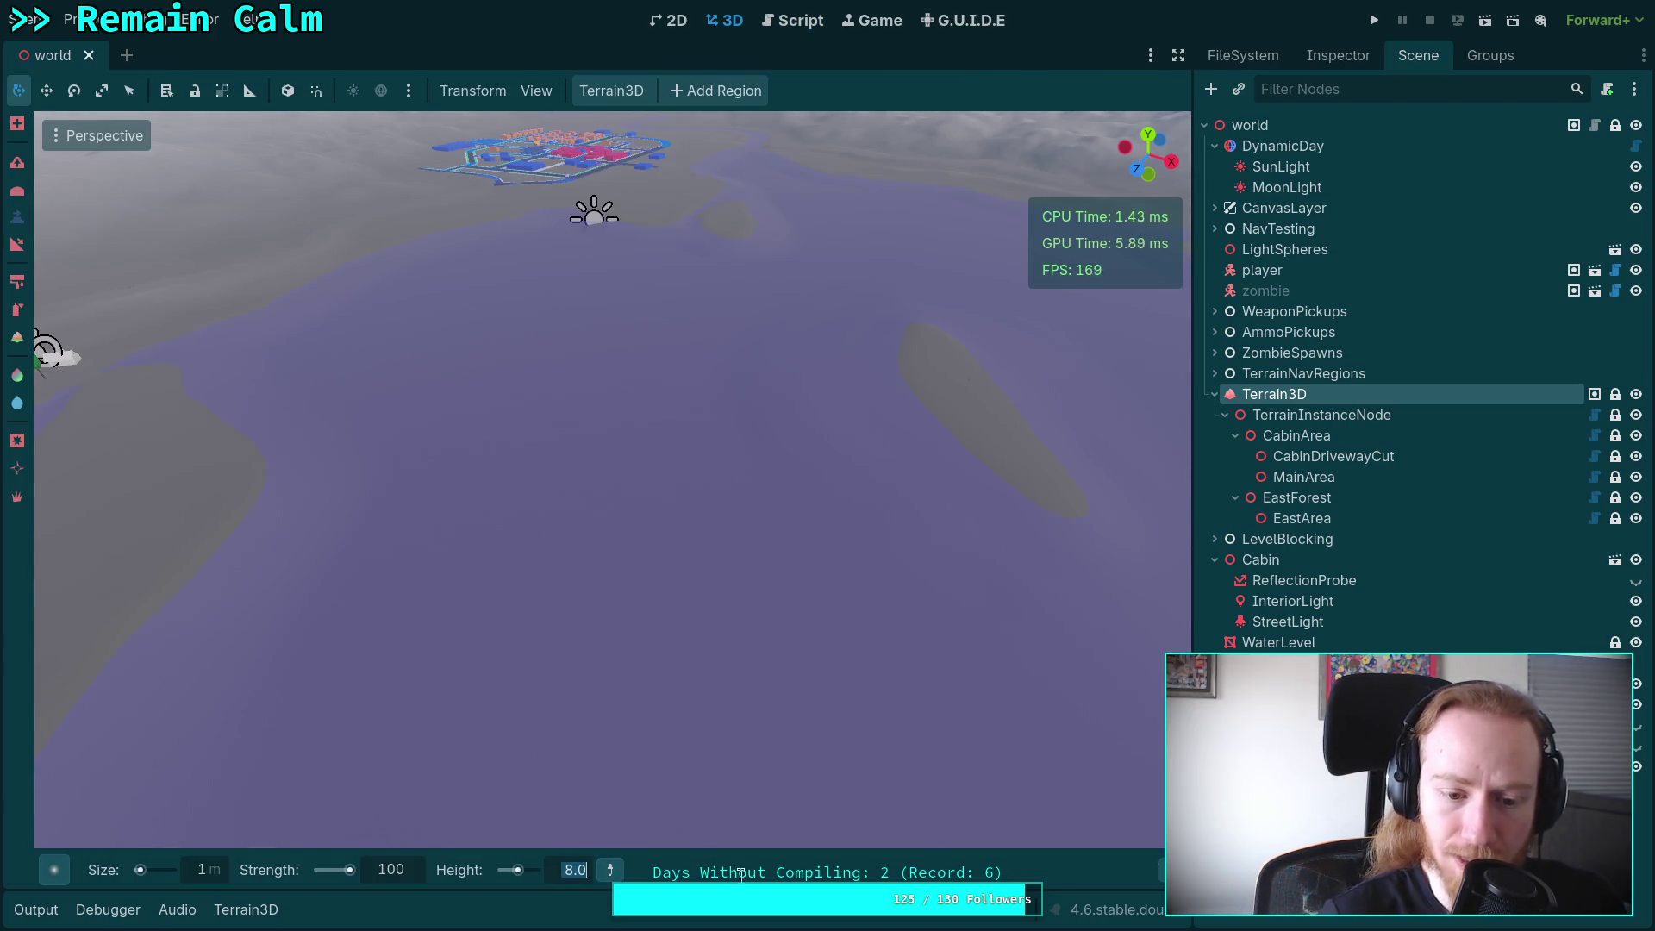
{"action": "type", "text": "-8."}
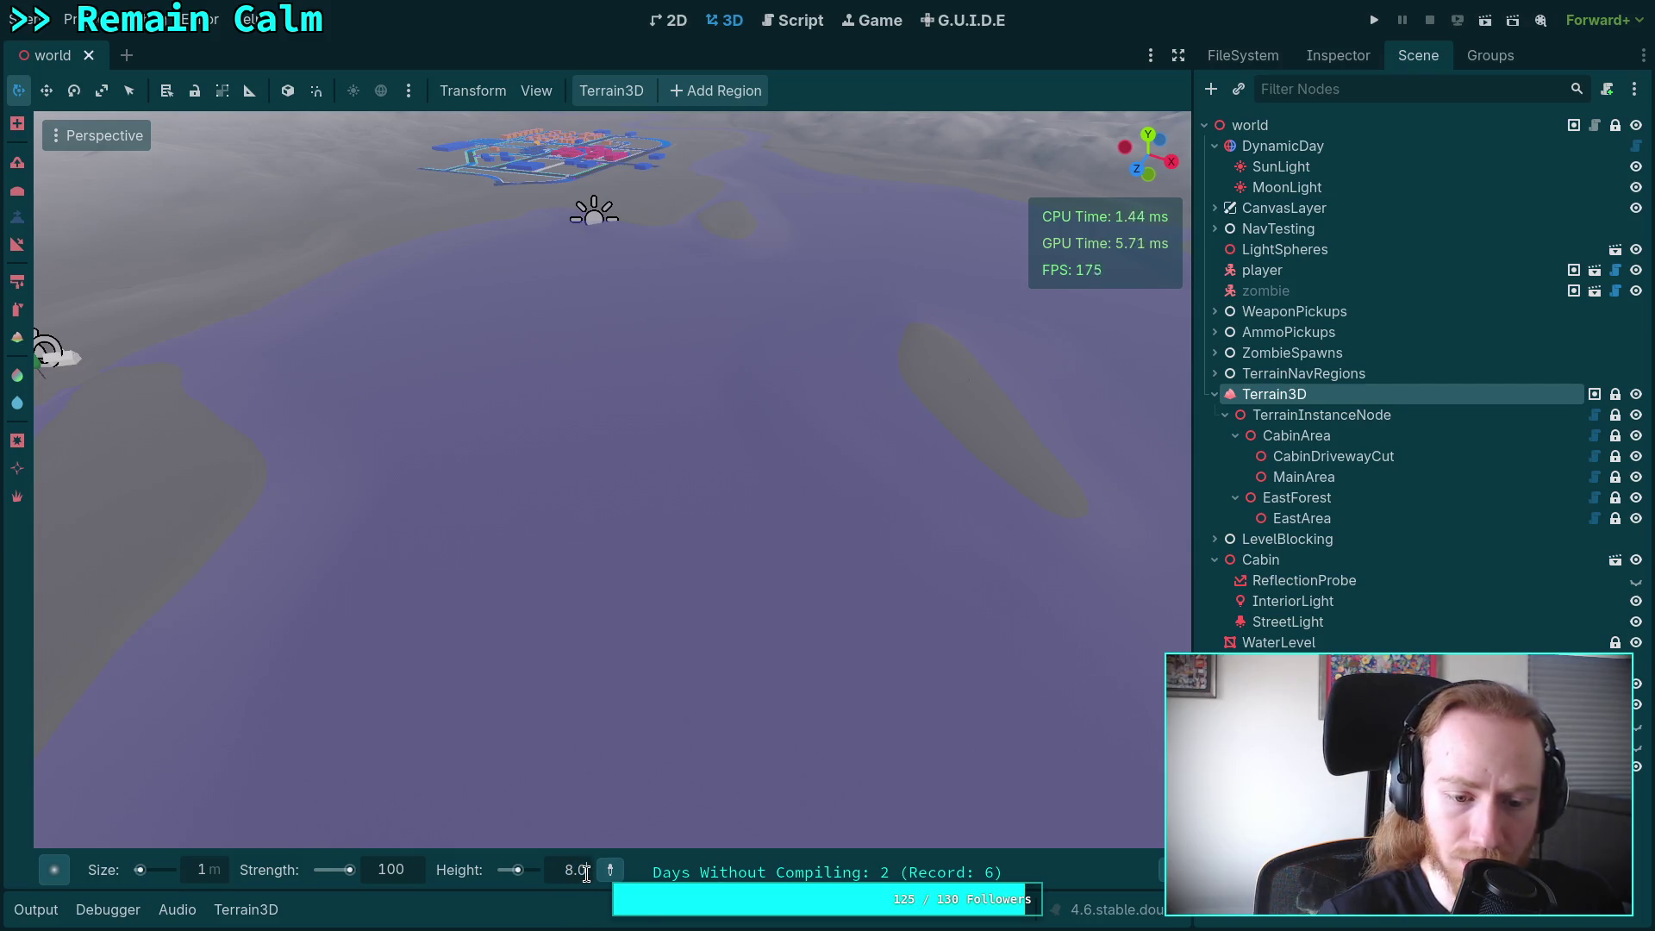
{"action": "key", "text": "BackSpace"}
{"action": "key", "text": "BackSpace"}
{"action": "key", "text": "BackSpace"}
{"action": "type", "text": "-"}
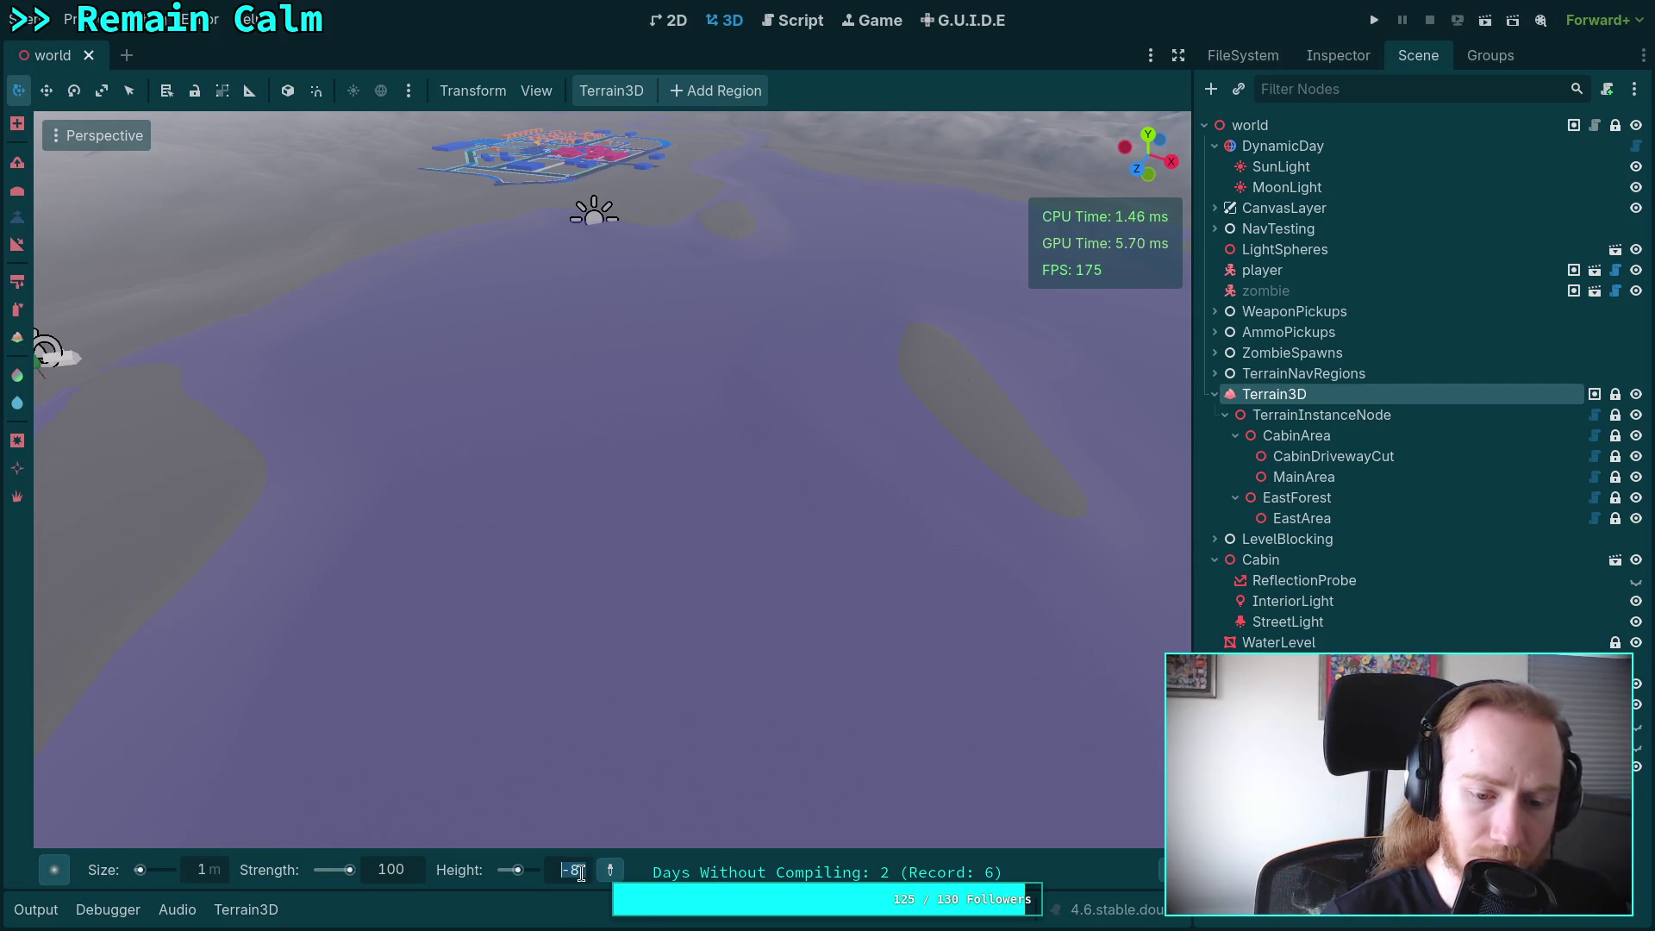
{"action": "type", "text": "8.0"}
{"action": "key", "text": "BackSpace"}
{"action": "key", "text": "BackSpace"}
{"action": "key", "text": "BackSpace"}
{"action": "type", "text": "-8.1"}
{"action": "key", "text": "Return"}
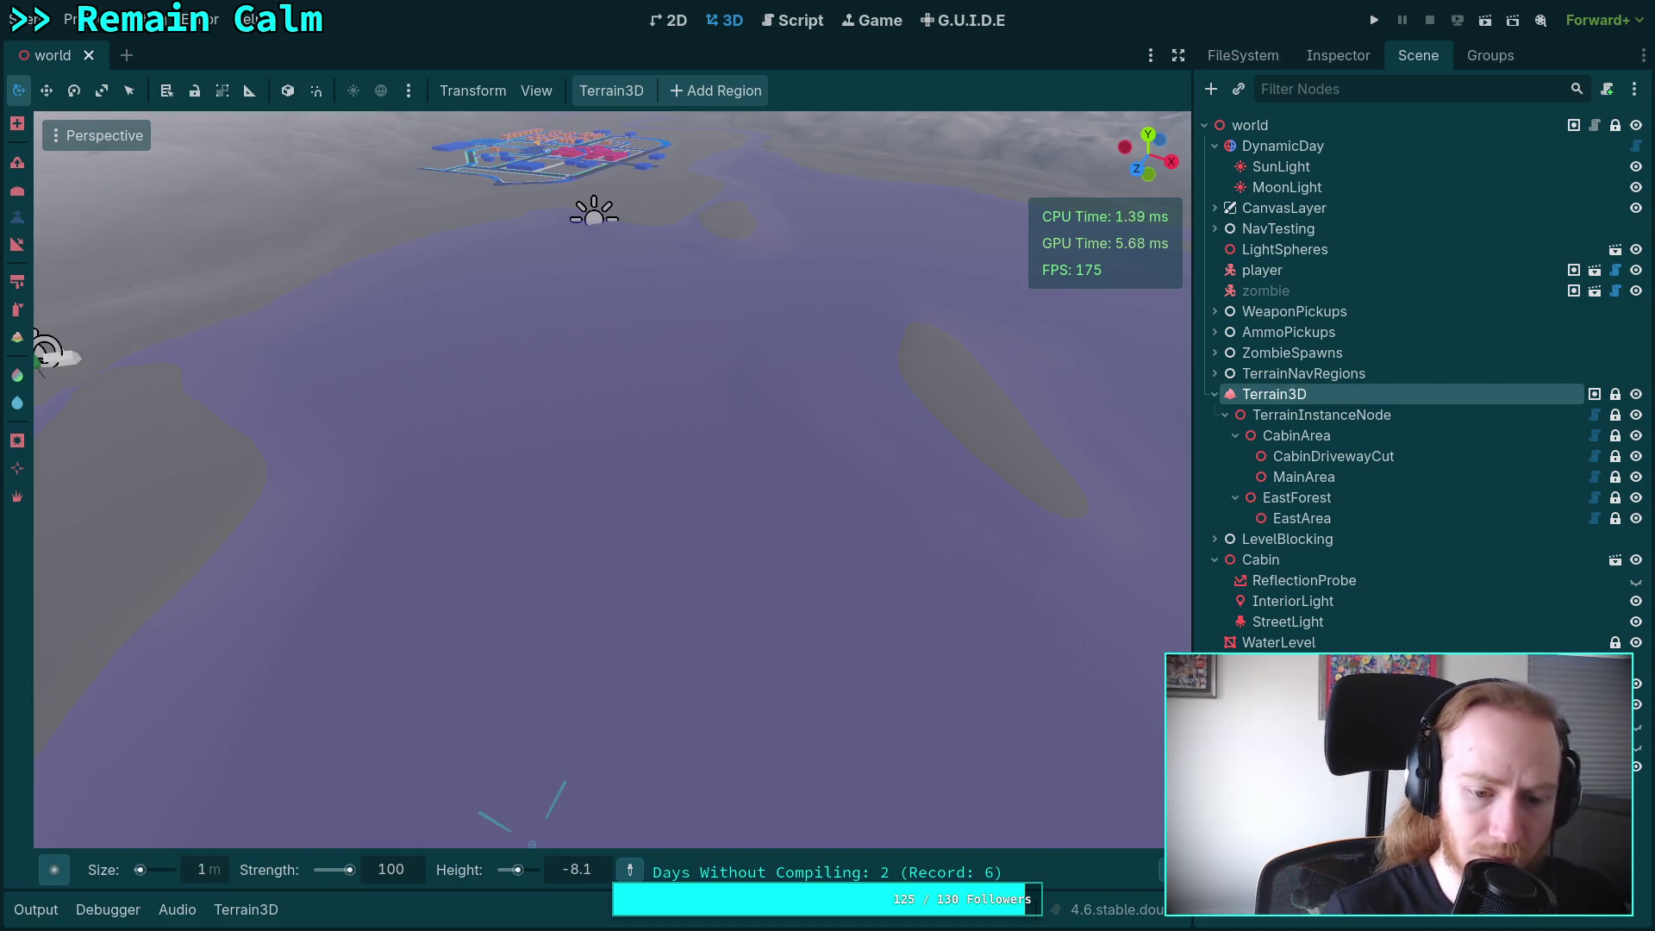
Return to tool_settings.gd and select p_suffix on line 405 in add_setting.
{"action": "left_click", "coordinate": [788, 23]}
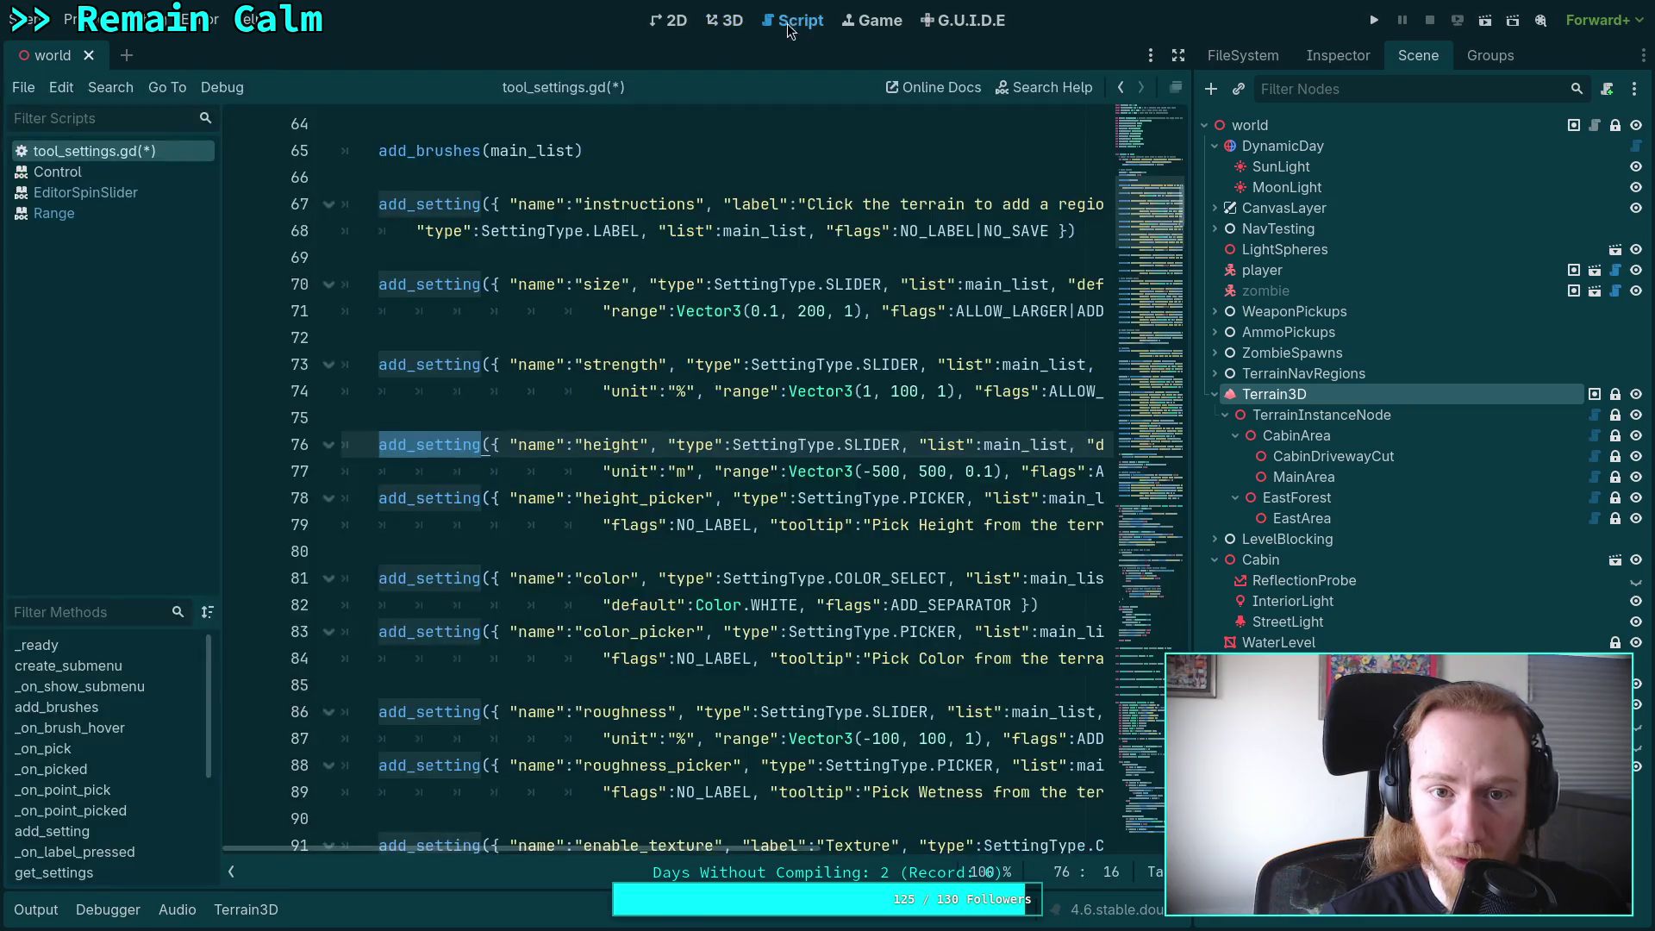
{"action": "scroll", "coordinate": [665, 597], "scroll_direction": "down", "scroll_amount": 5}
{"action": "scroll", "coordinate": [666, 598], "scroll_direction": "down", "scroll_amount": 3}
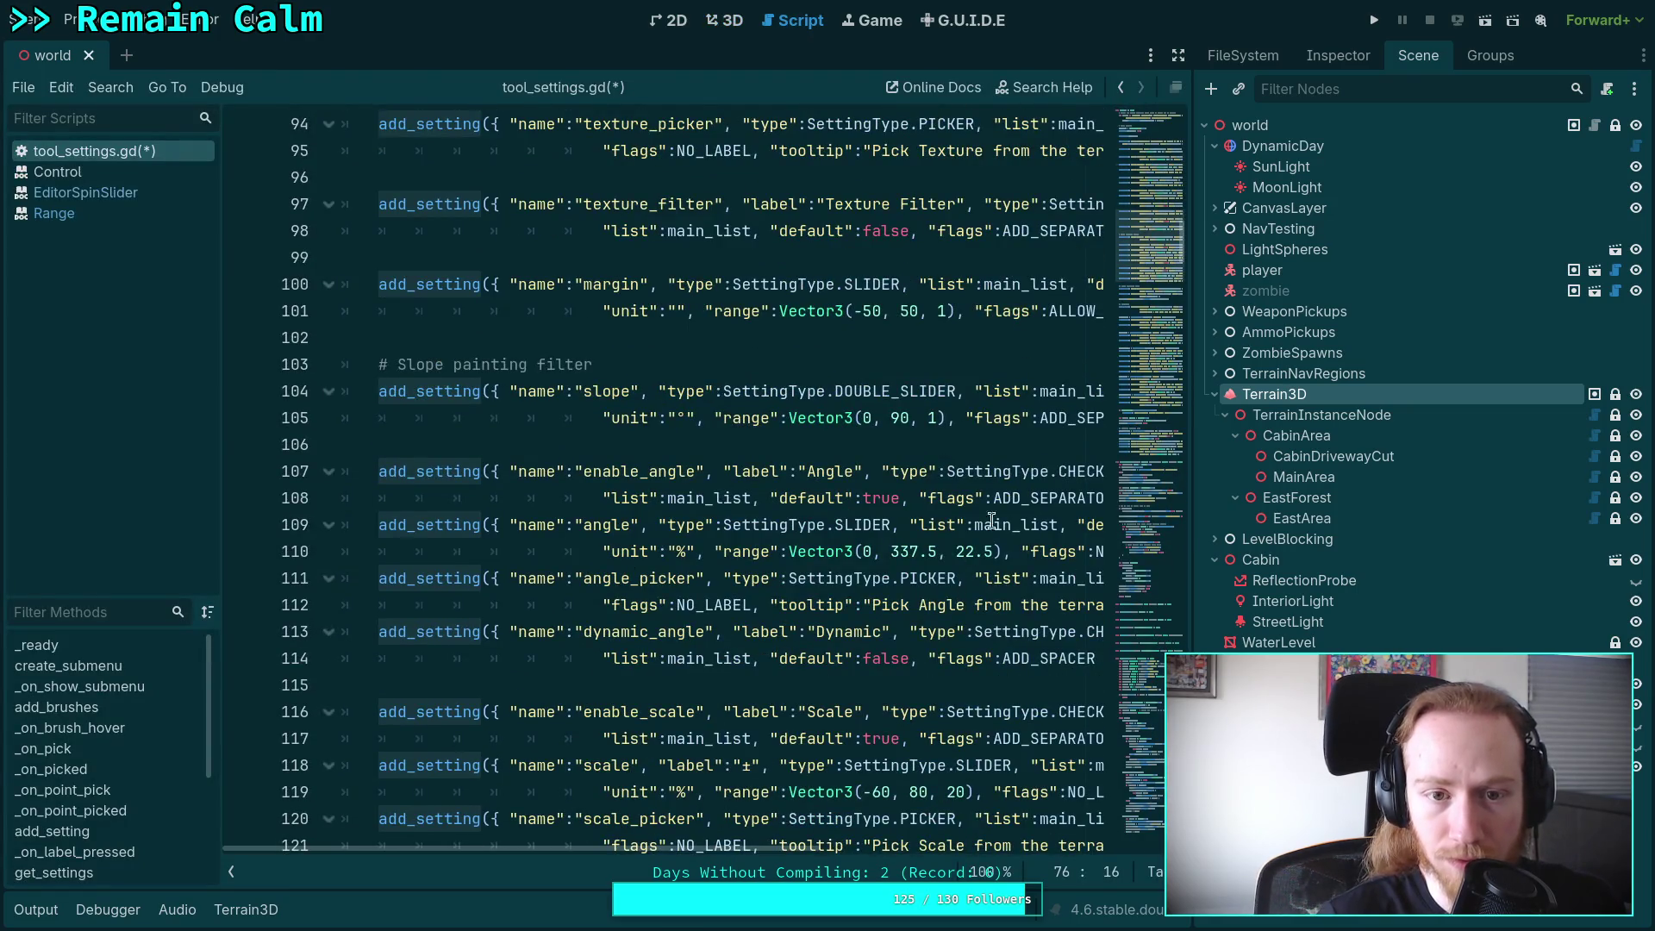
{"action": "mouse_move", "coordinate": [1134, 495]}
{"action": "left_mouse_down"}
{"action": "mouse_move", "coordinate": [1150, 483]}
{"action": "mouse_move", "coordinate": [1162, 500]}
{"action": "mouse_move", "coordinate": [1181, 429]}
{"action": "left_mouse_up"}
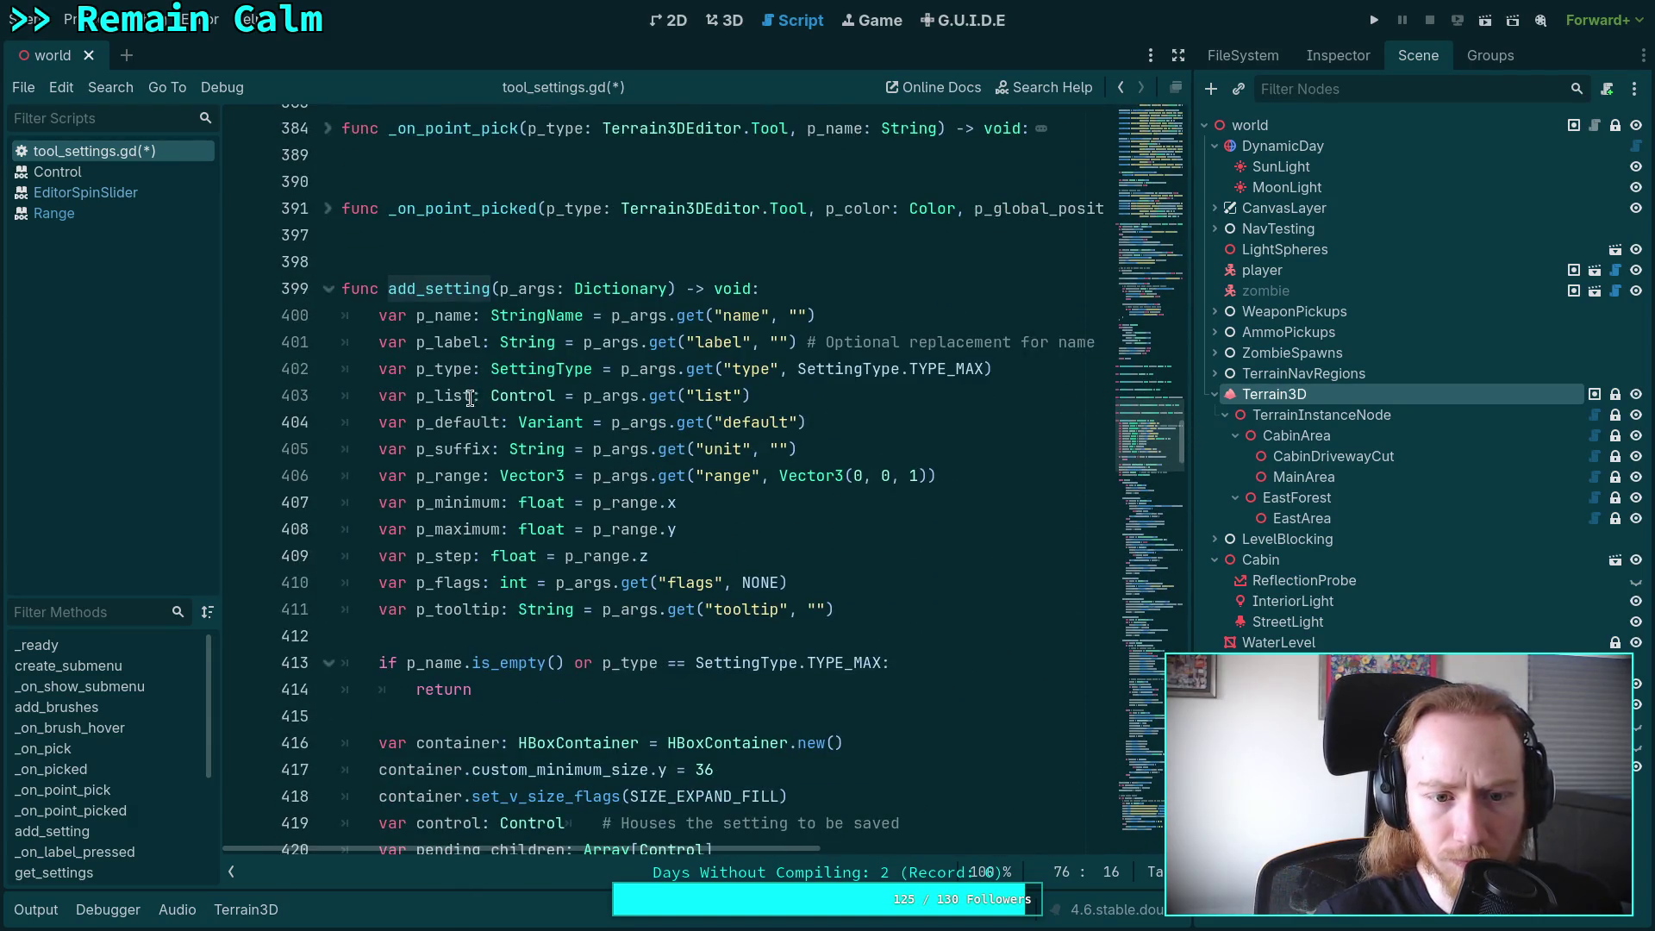
{"action": "double_click", "coordinate": [468, 440]}
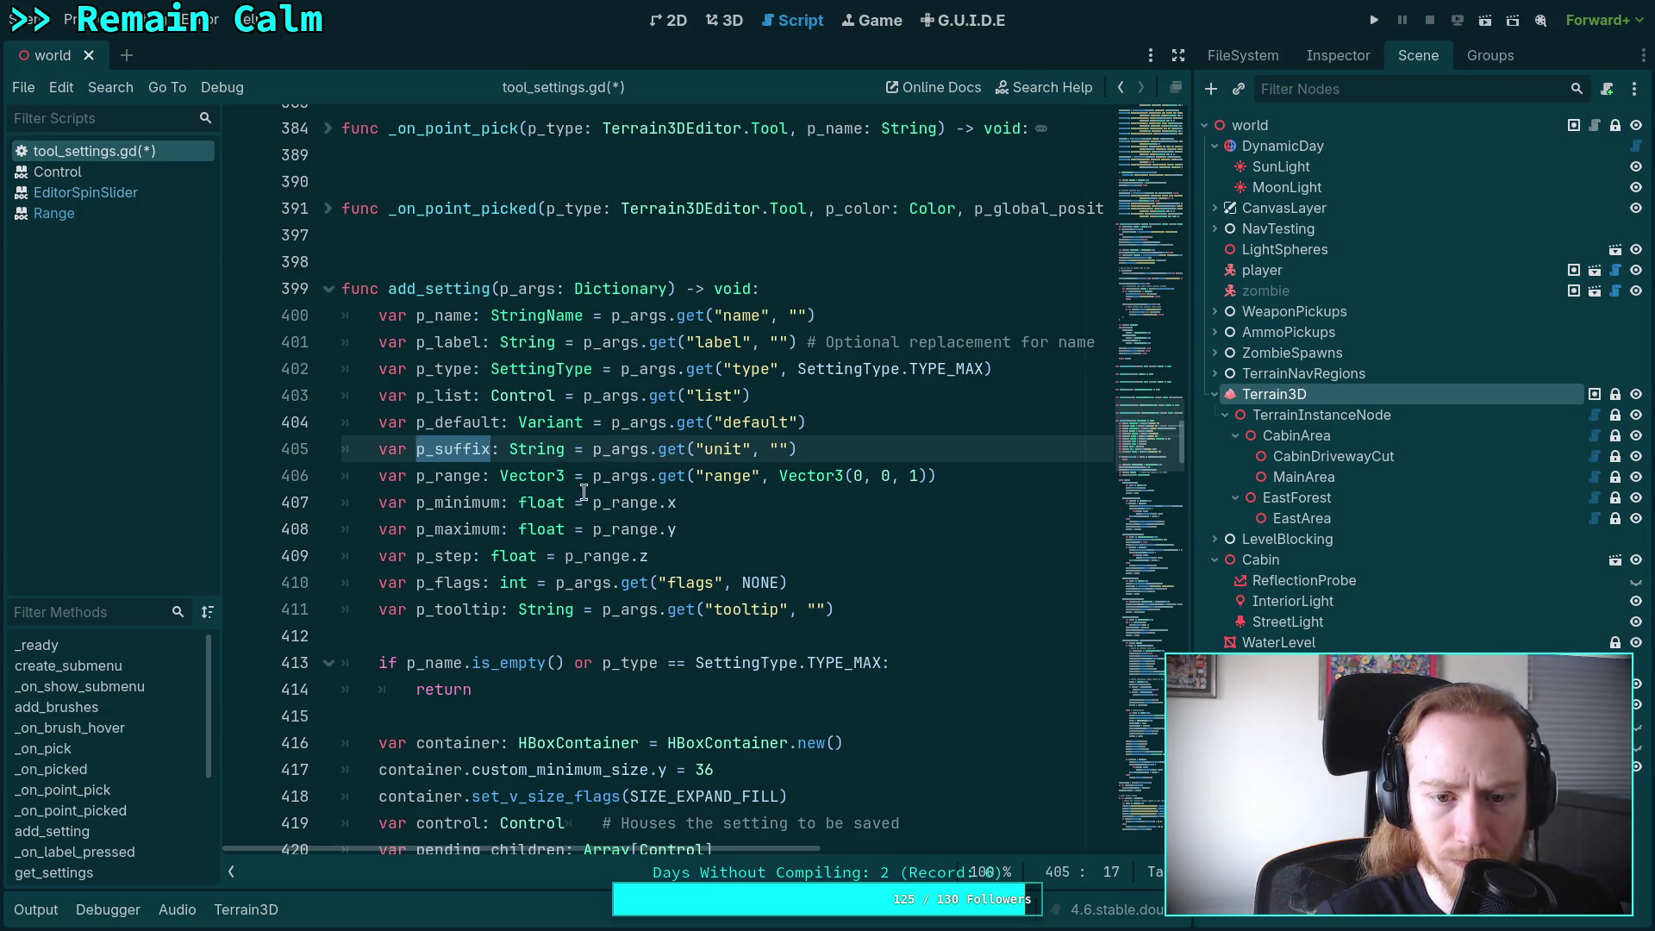
Scroll to the slider-building code and collapse the else: # DOUBLE_SLIDER block.
{"action": "scroll", "coordinate": [833, 518], "scroll_direction": "down", "scroll_amount": 6}
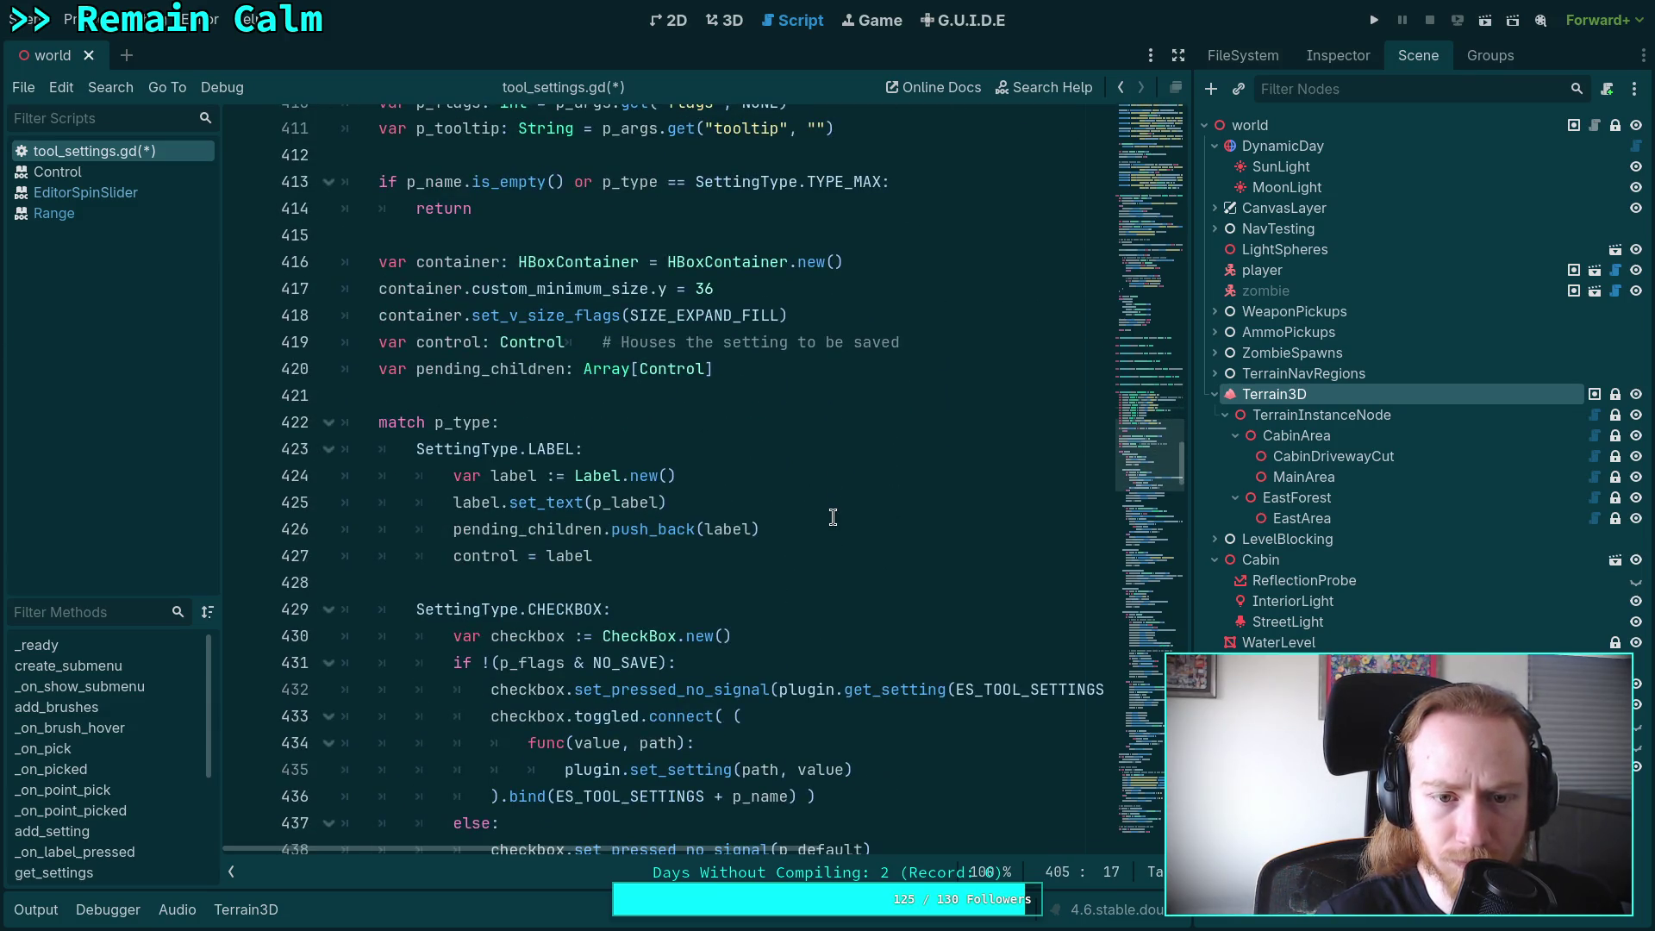
{"action": "scroll", "coordinate": [832, 517], "scroll_direction": "down", "scroll_amount": 10}
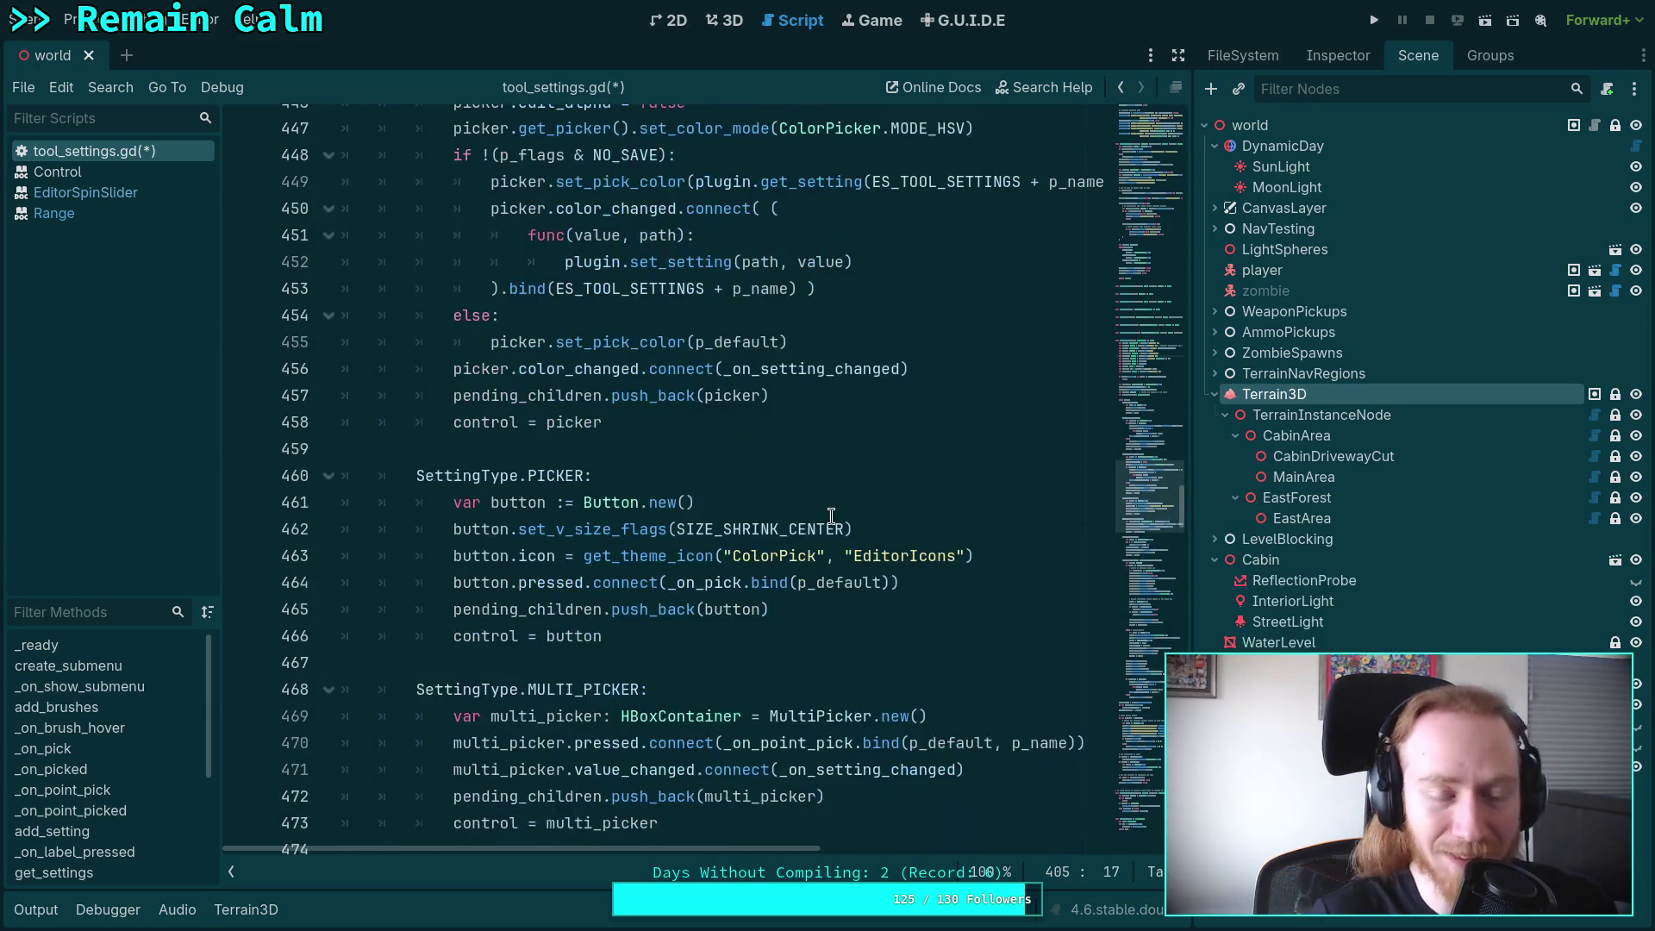
{"action": "scroll", "coordinate": [782, 515], "scroll_direction": "down", "scroll_amount": 11}
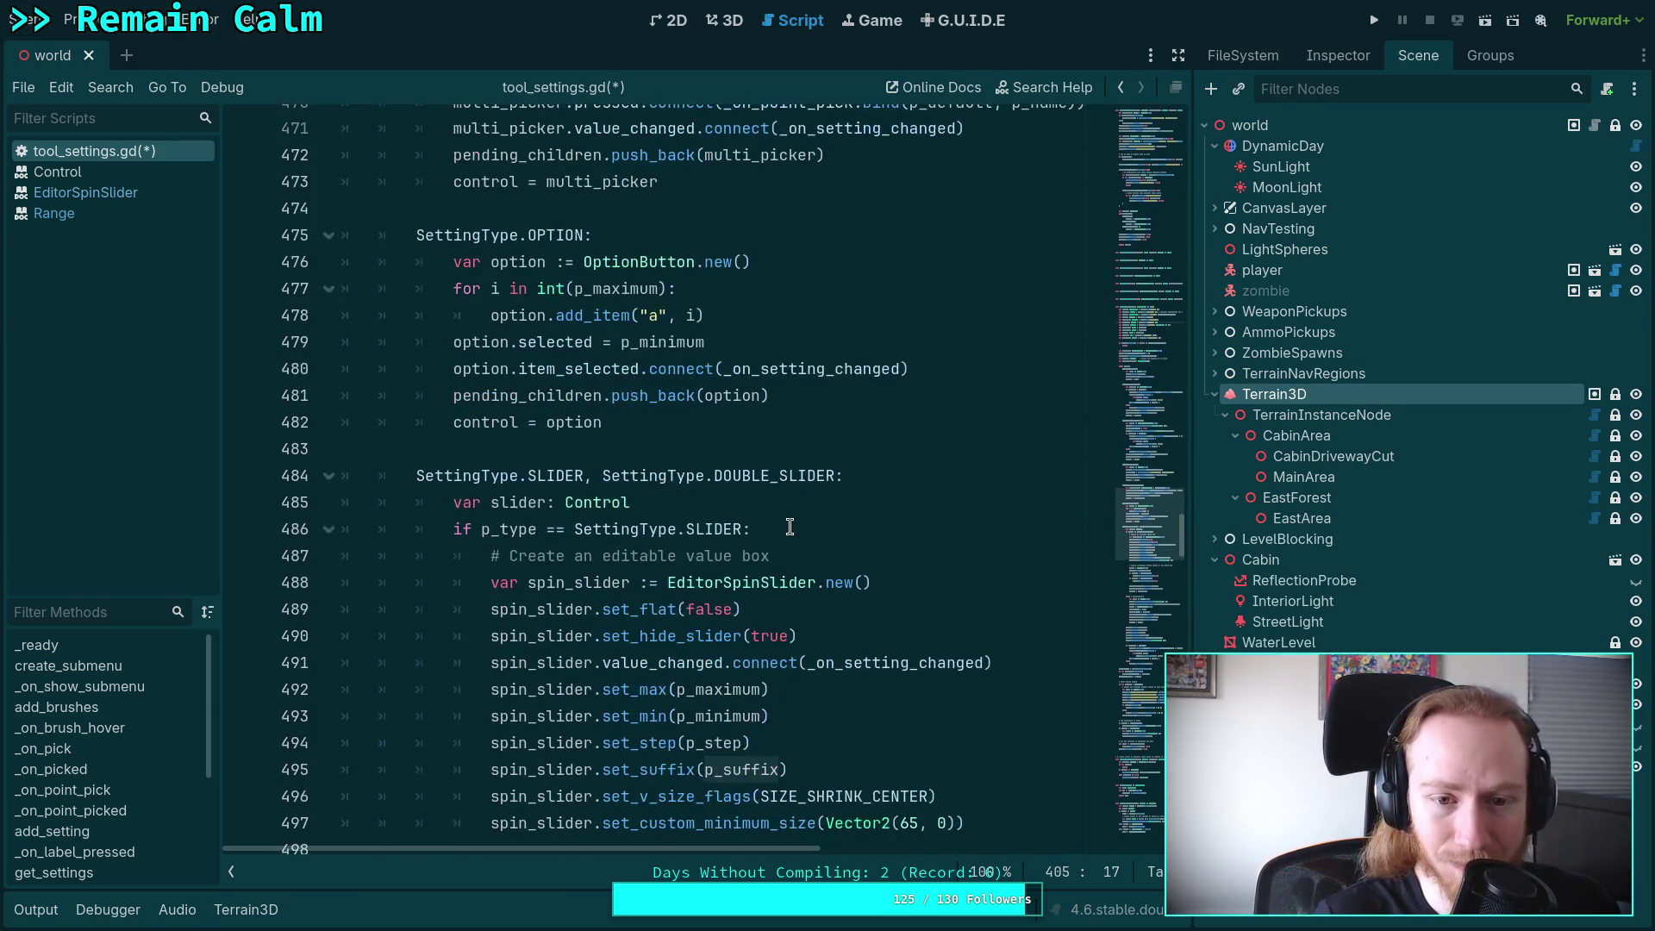
{"action": "scroll", "coordinate": [790, 524], "scroll_direction": "up", "scroll_amount": 3}
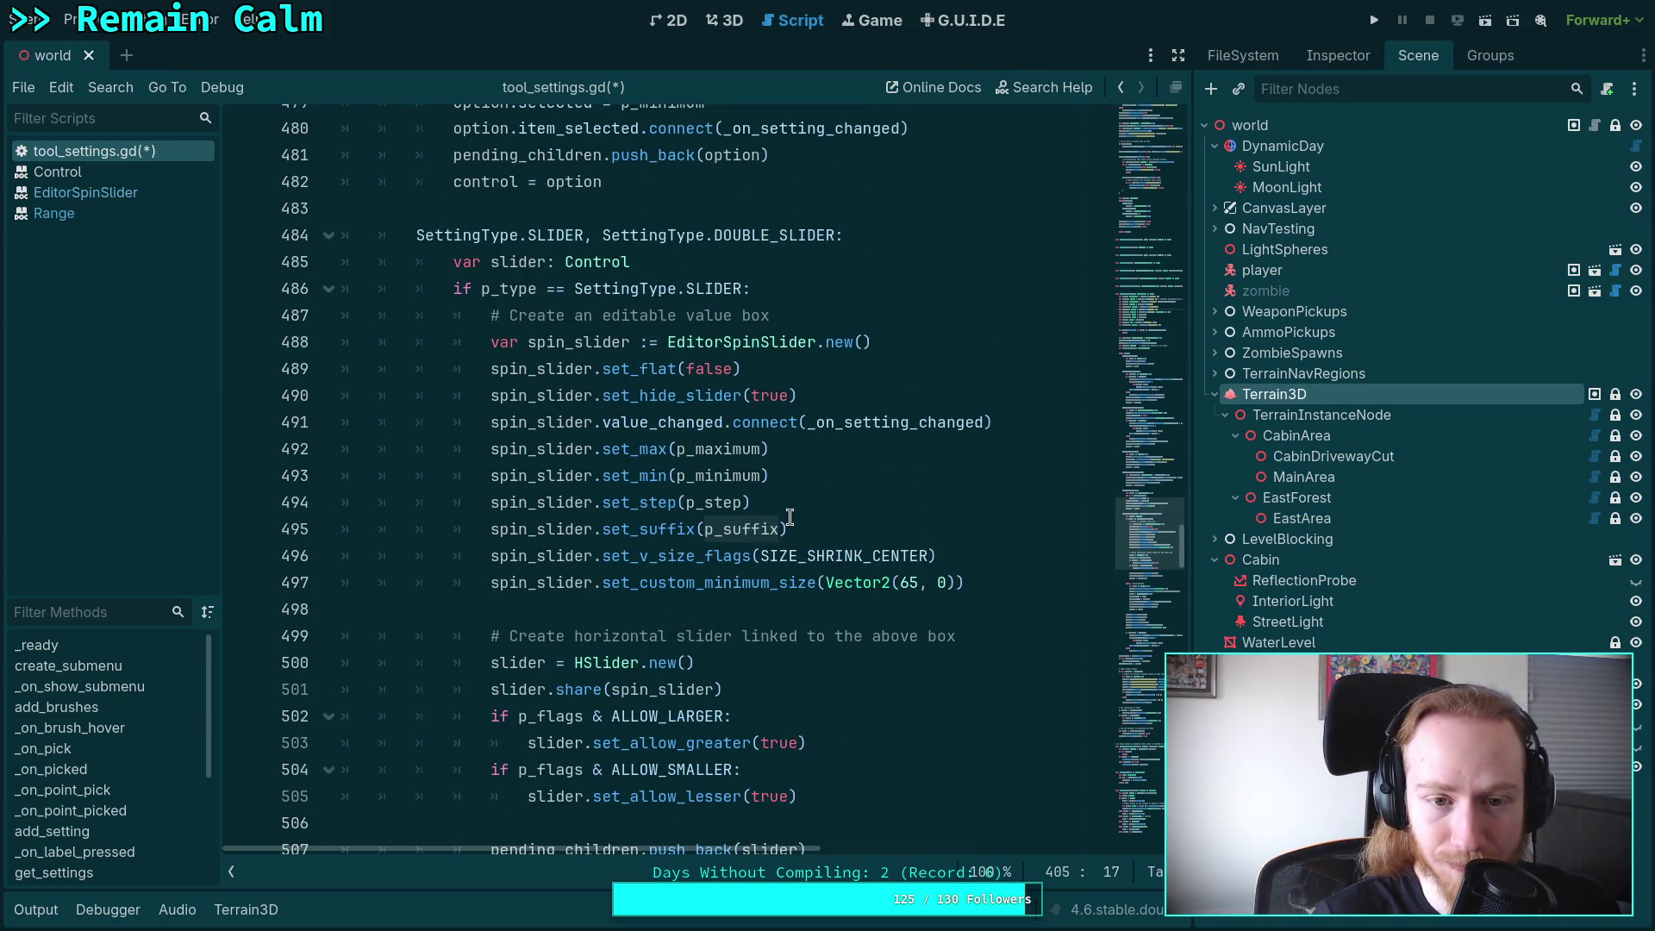
{"action": "scroll", "coordinate": [790, 517], "scroll_direction": "down", "scroll_amount": 3}
{"action": "left_click", "coordinate": [328, 717]}
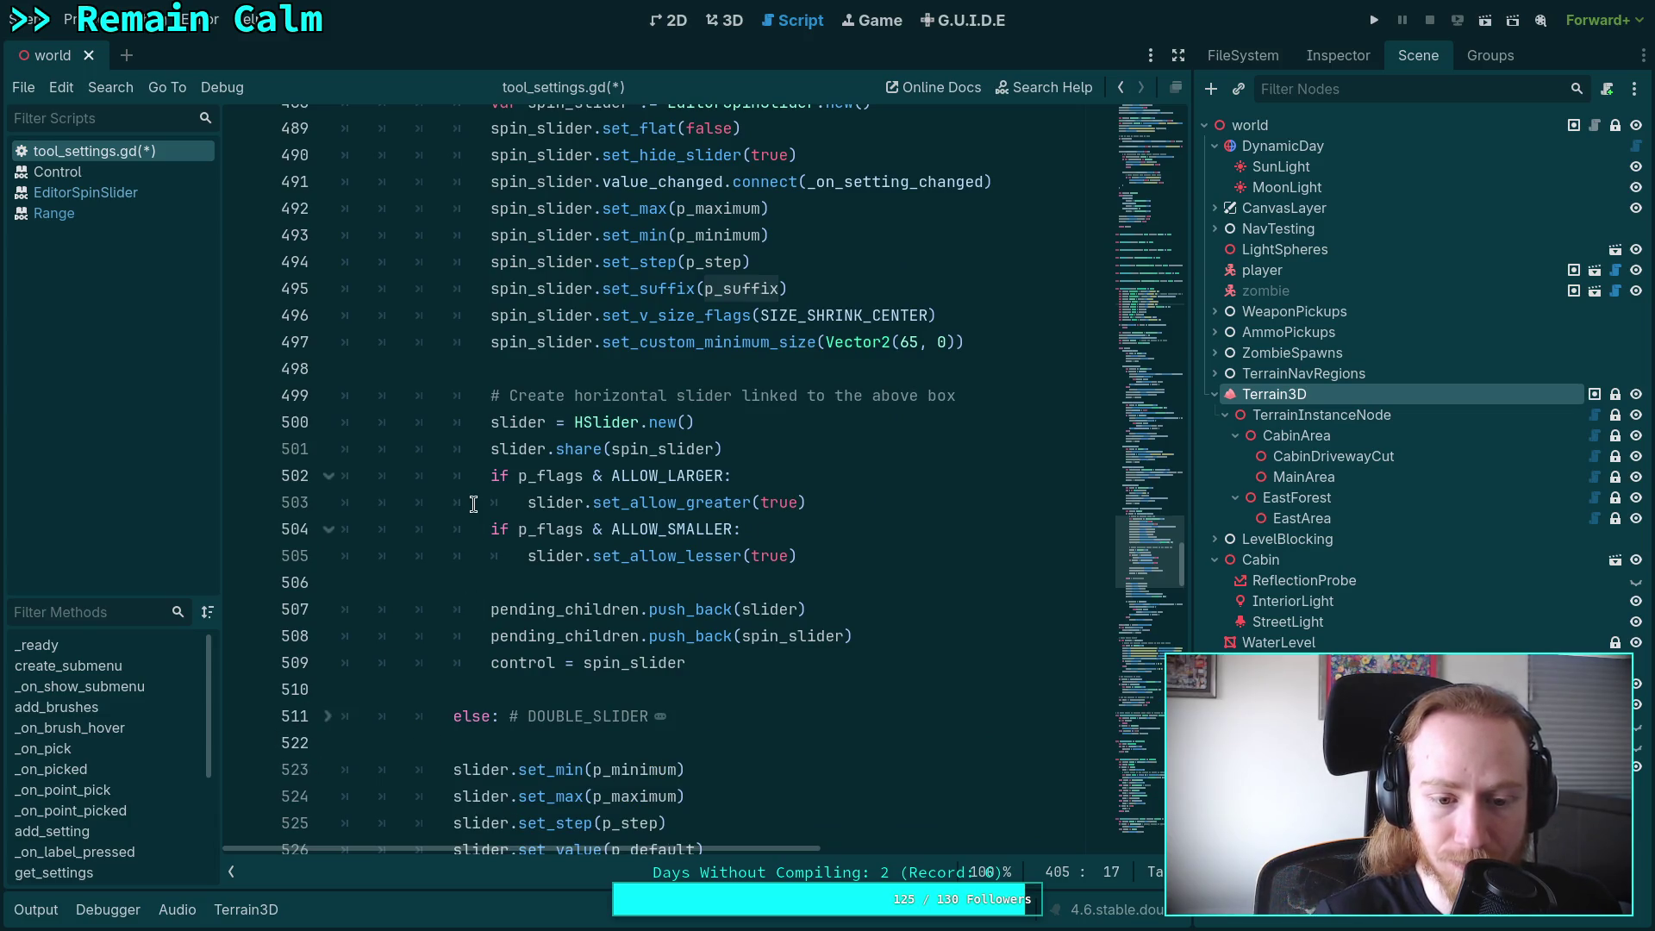
{"action": "scroll", "coordinate": [522, 504], "scroll_direction": "down", "scroll_amount": 2}
{"action": "scroll", "coordinate": [631, 520], "scroll_direction": "up", "scroll_amount": 4}
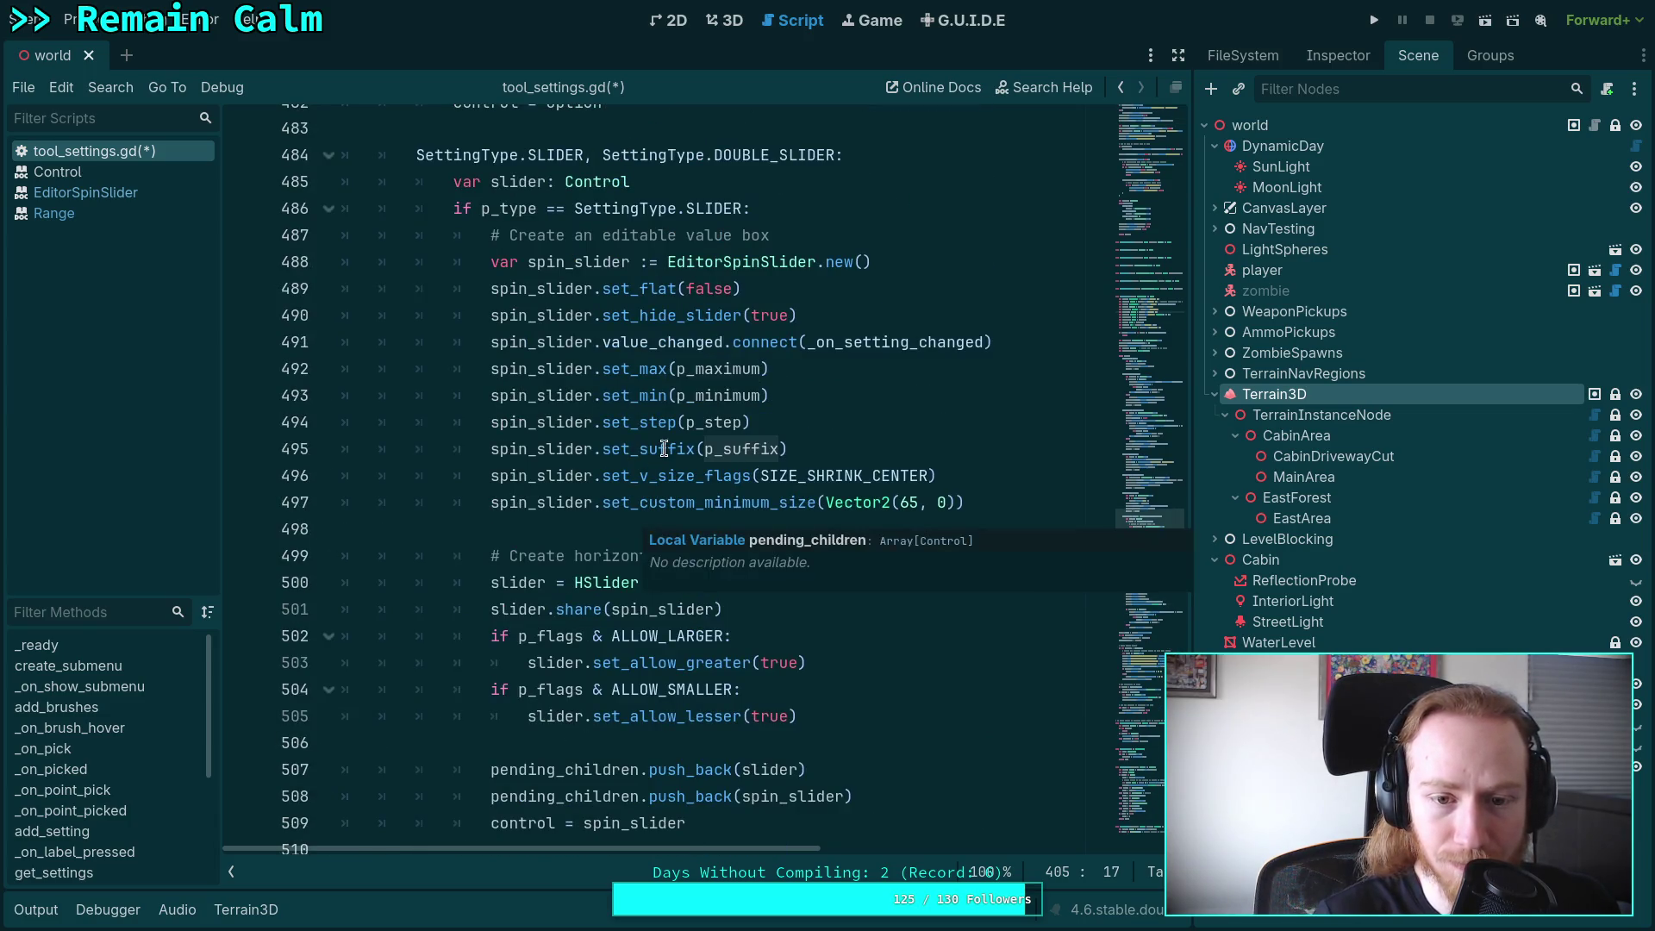
{"action": "scroll", "coordinate": [466, 446], "scroll_direction": "down", "scroll_amount": 2}
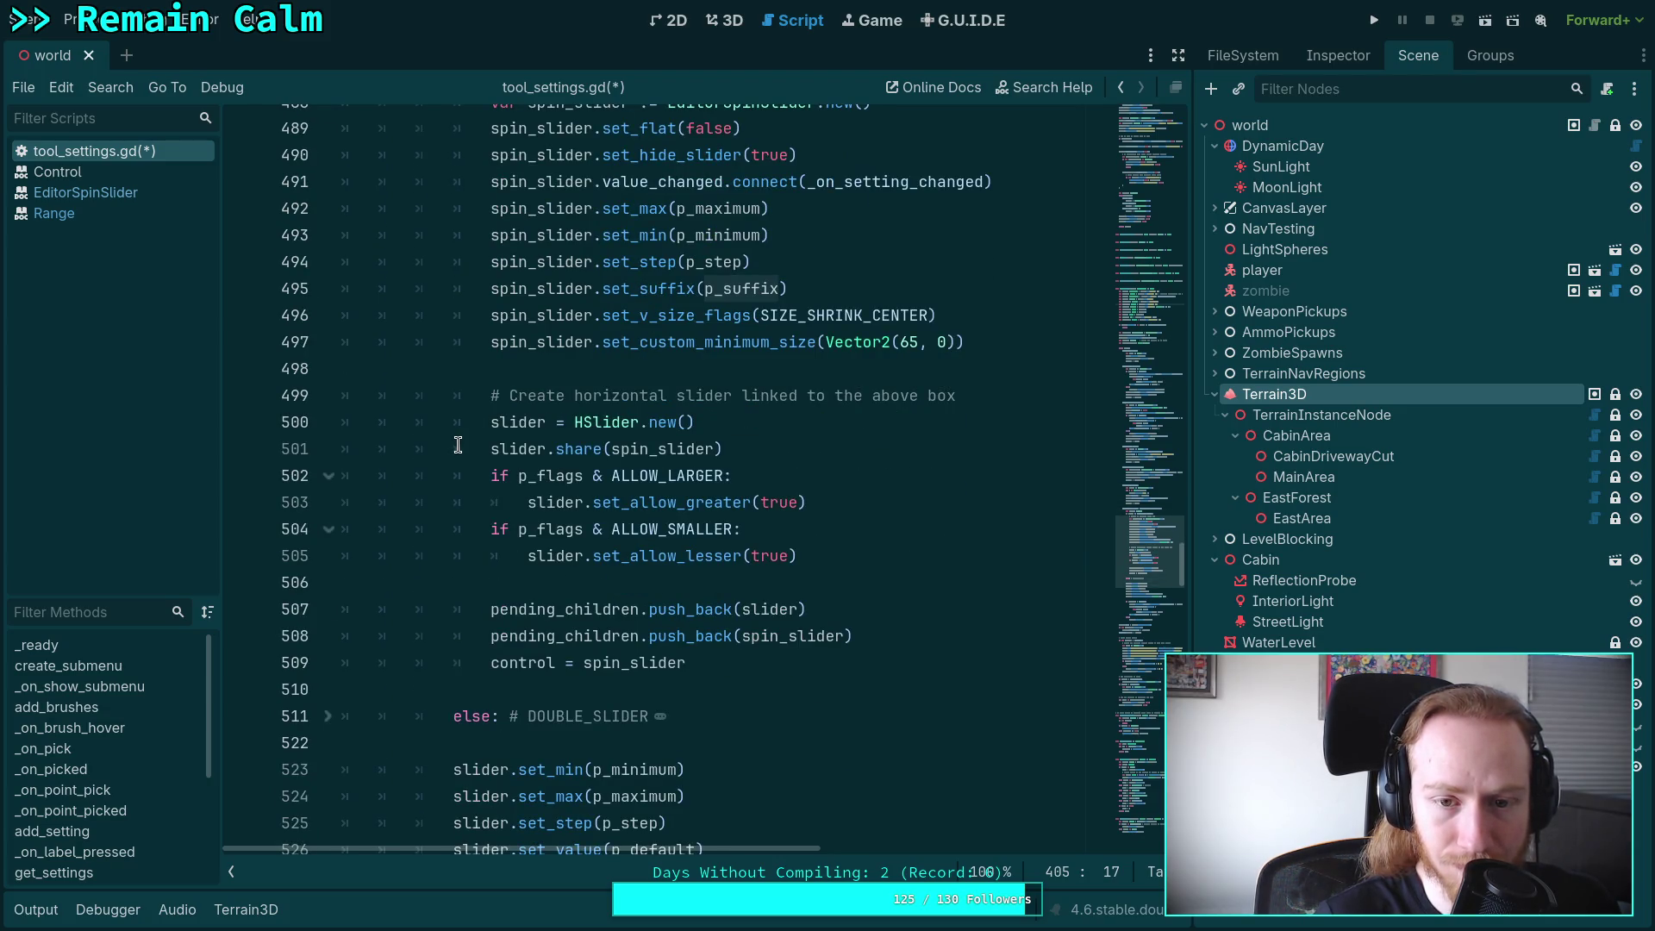
Begin a spin_slider content-margin line after line 496, browsing the completion suggestions.
{"action": "double_click", "coordinate": [910, 342]}
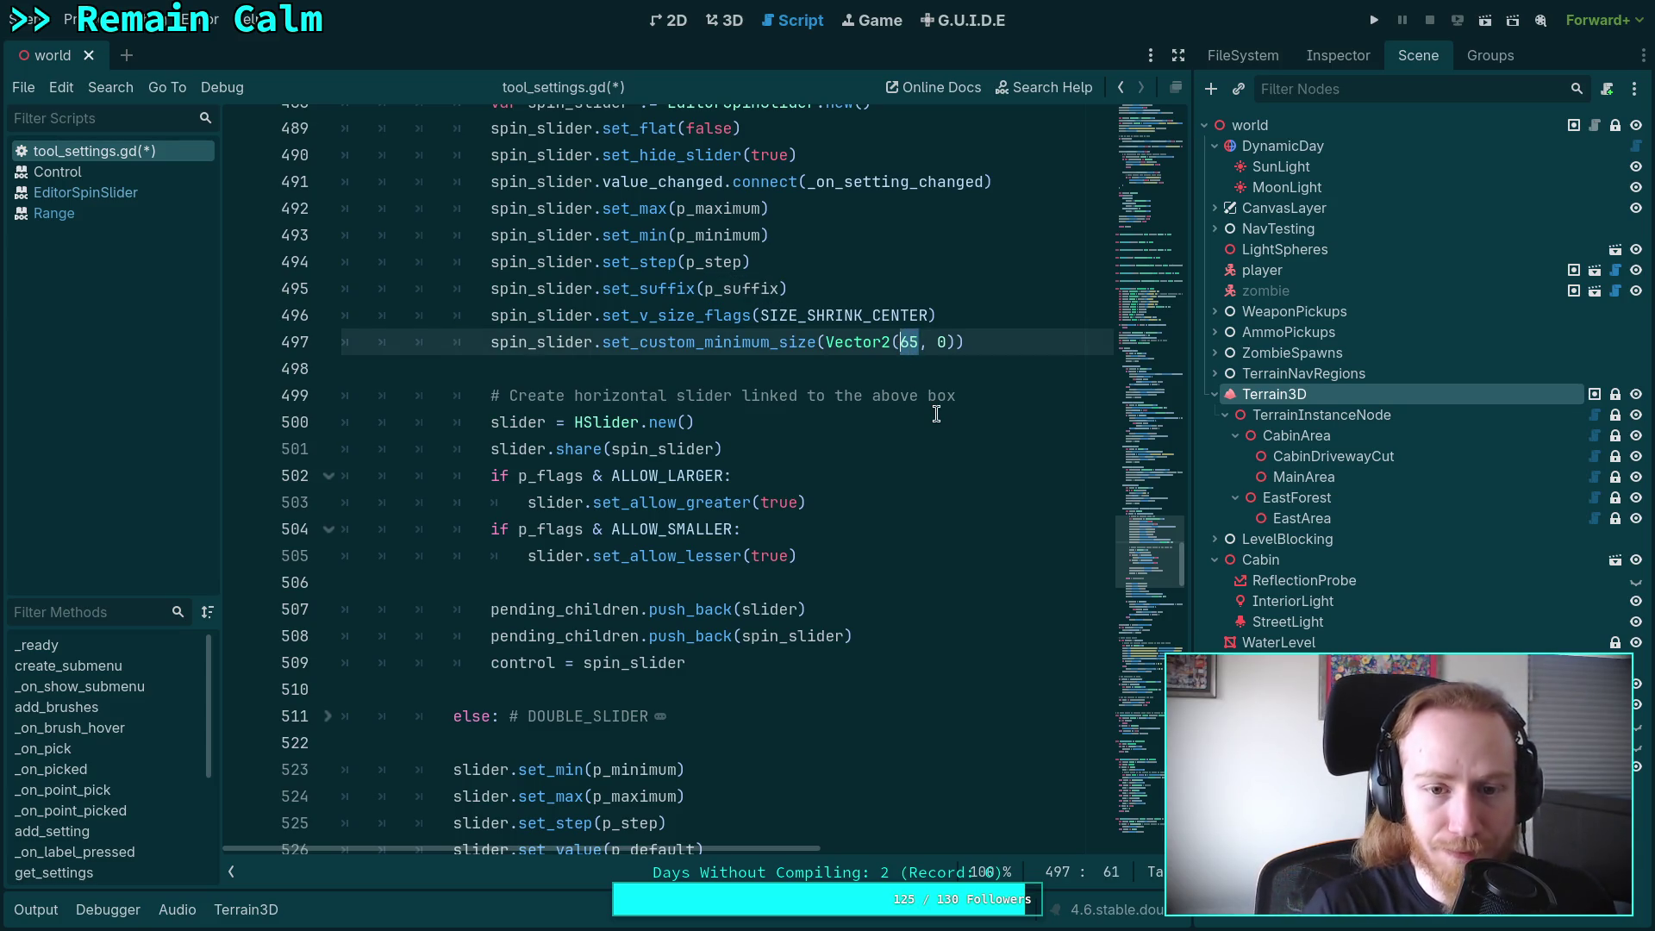
{"action": "left_click", "coordinate": [1010, 315]}
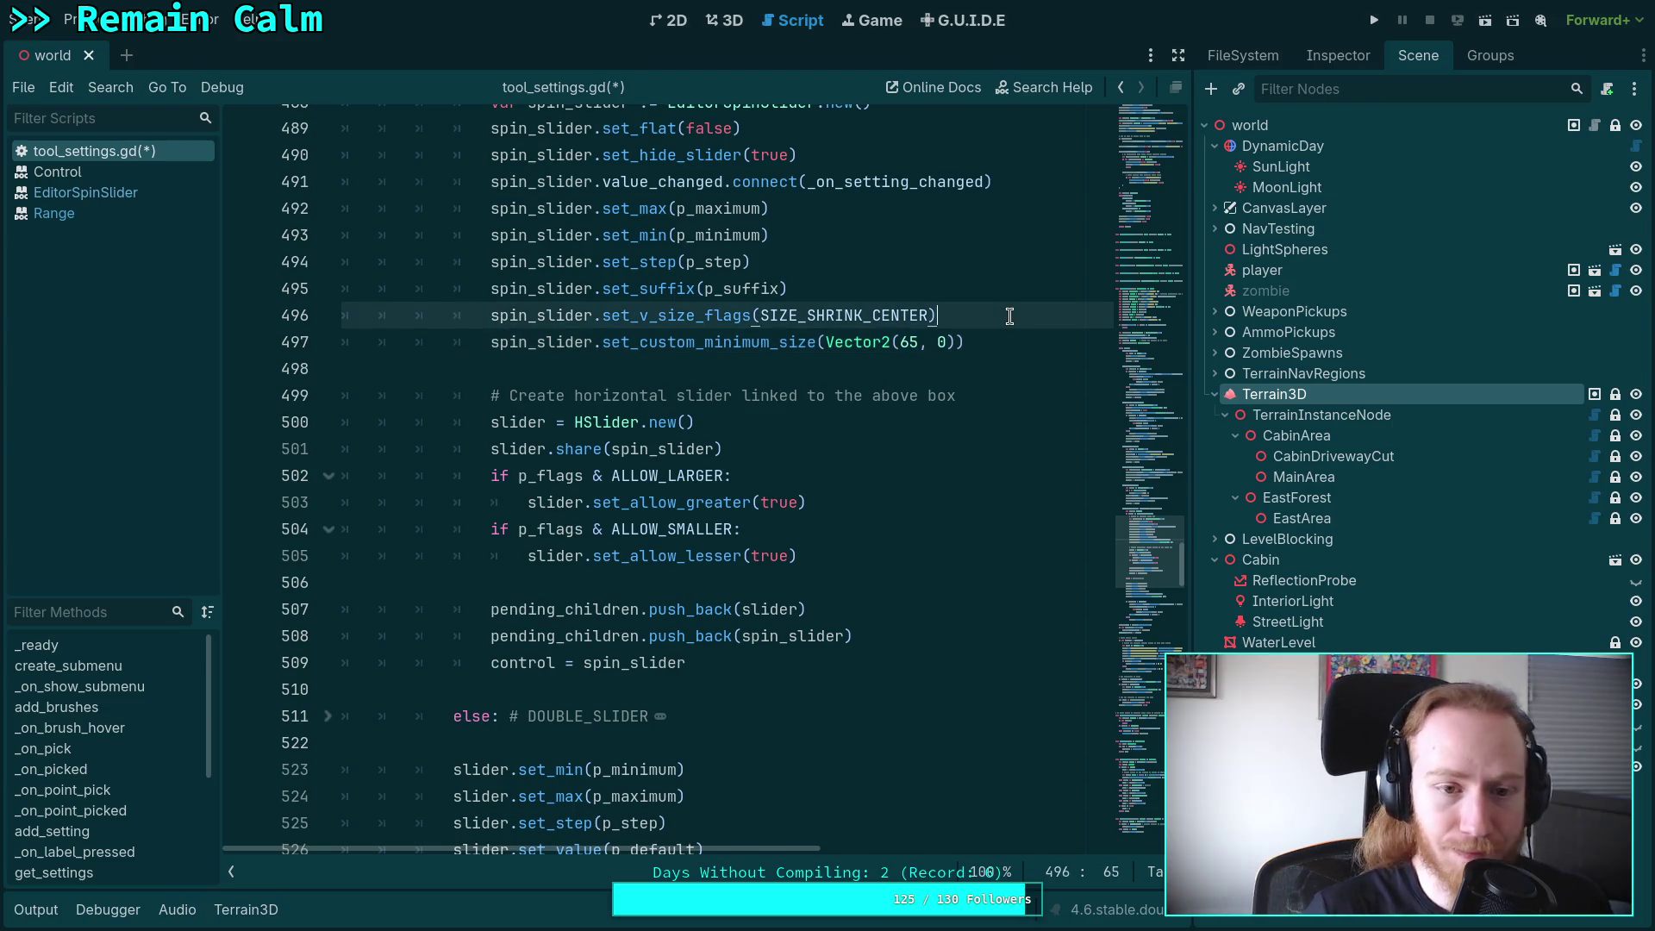
{"action": "key", "text": "Return"}
{"action": "type", "text": "spin_slider."}
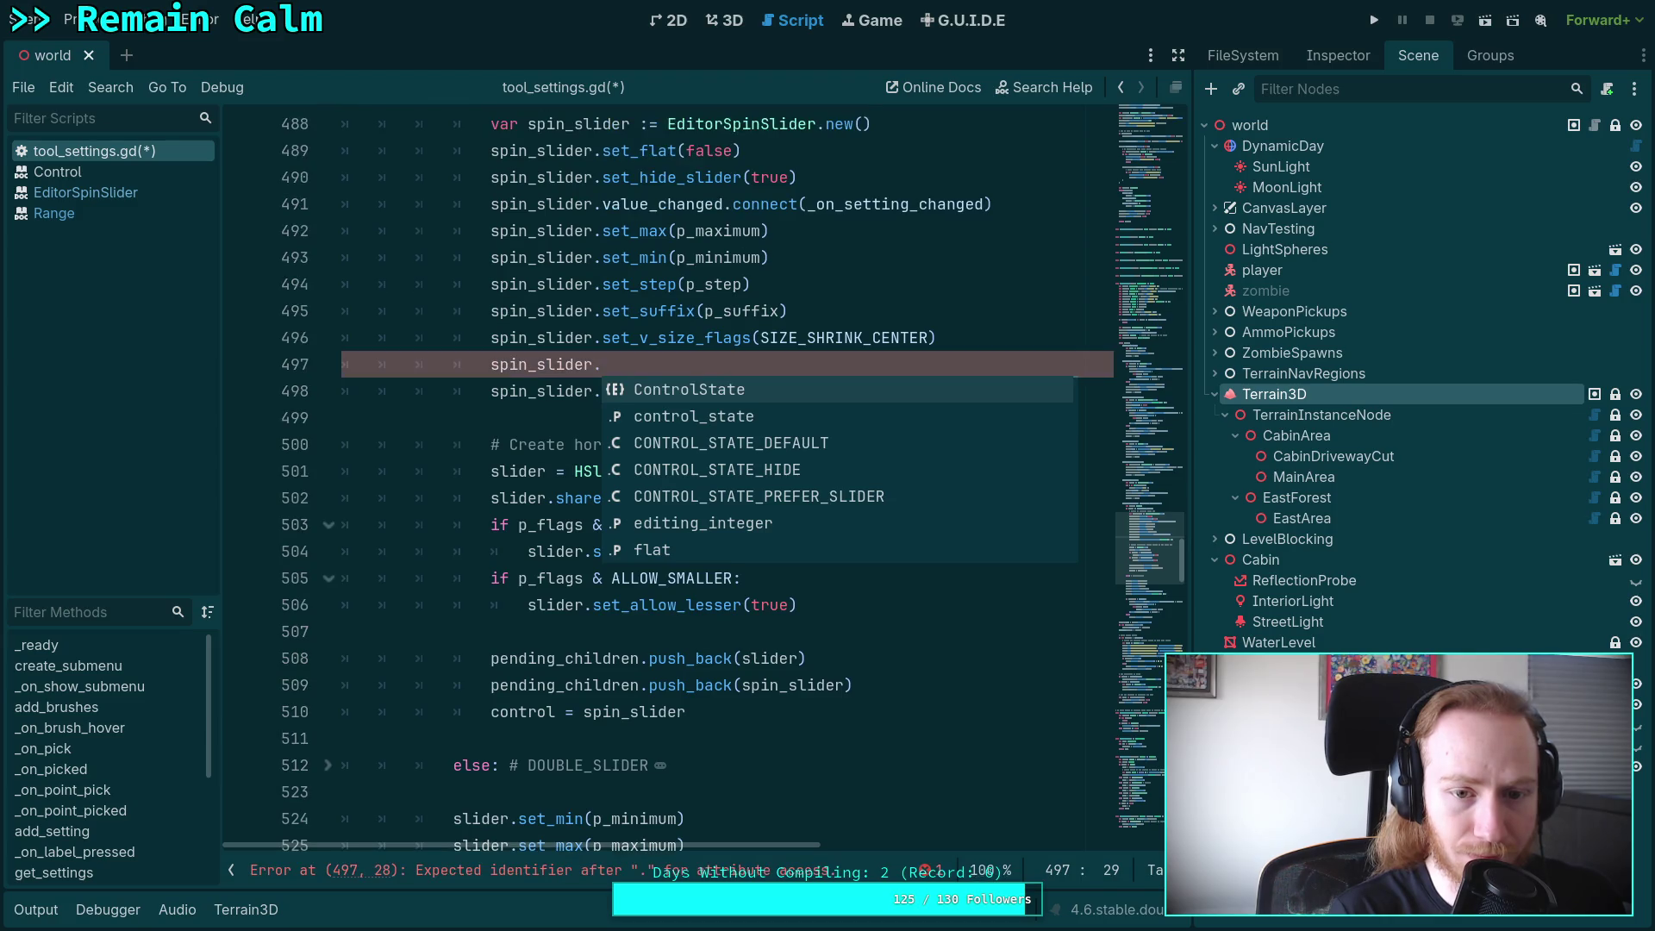
{"action": "type", "text": "cont"}
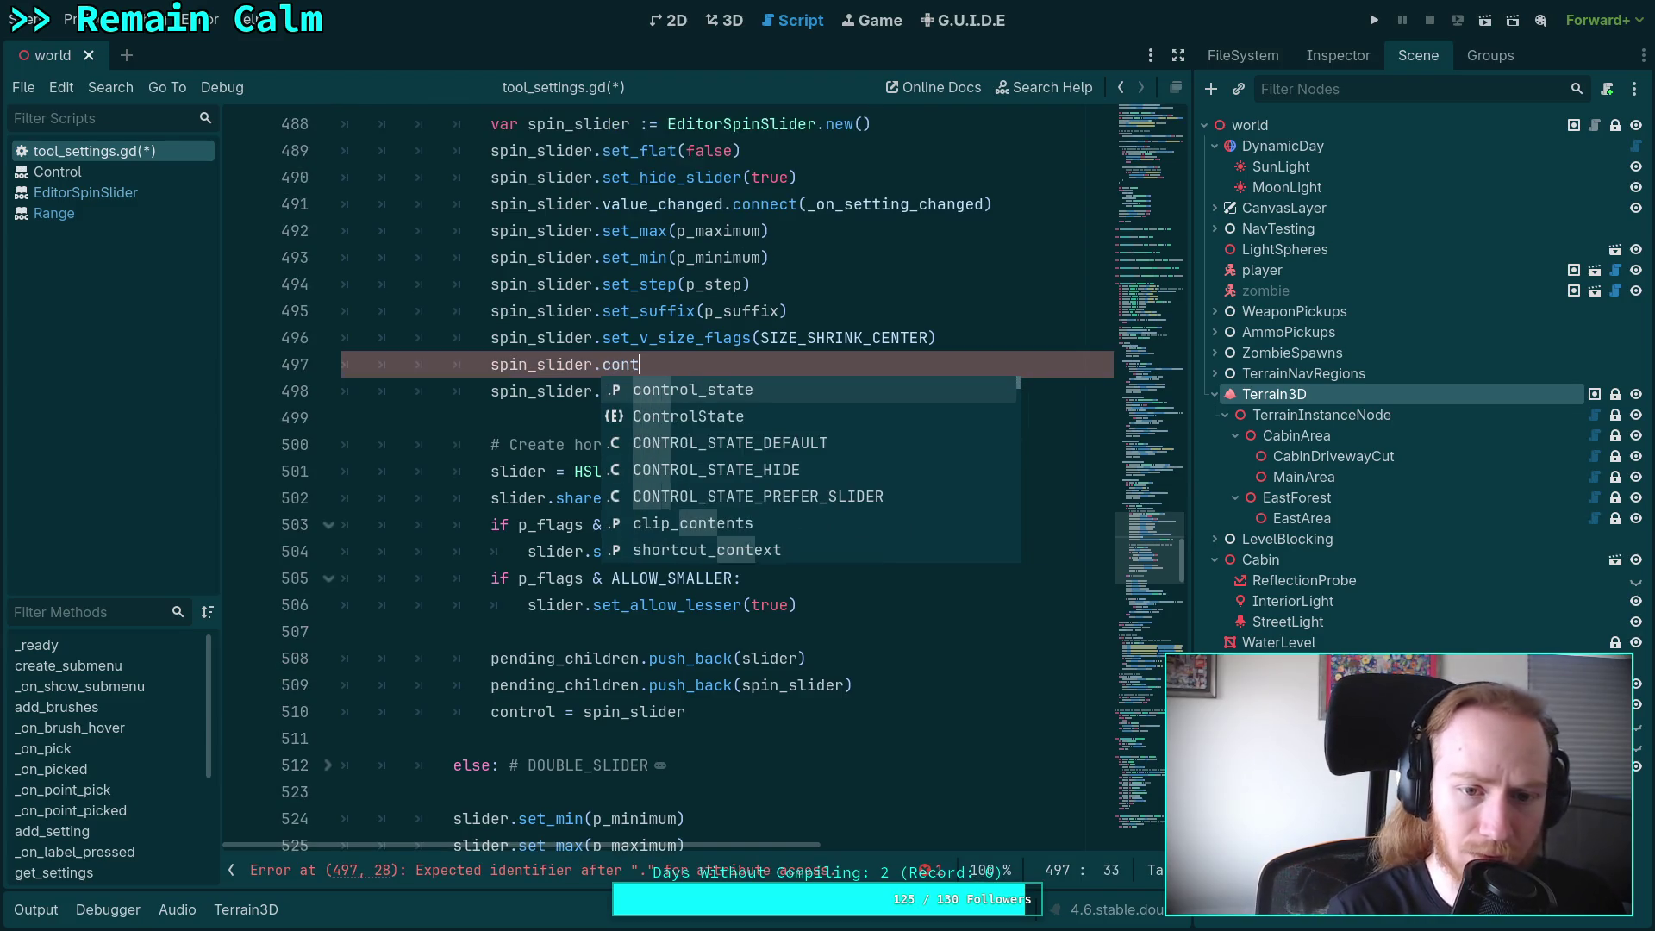
{"action": "key", "text": "BackSpace"}
{"action": "key", "text": "BackSpace"}
{"action": "key", "text": "BackSpace"}
{"action": "type", "text": "marg"}
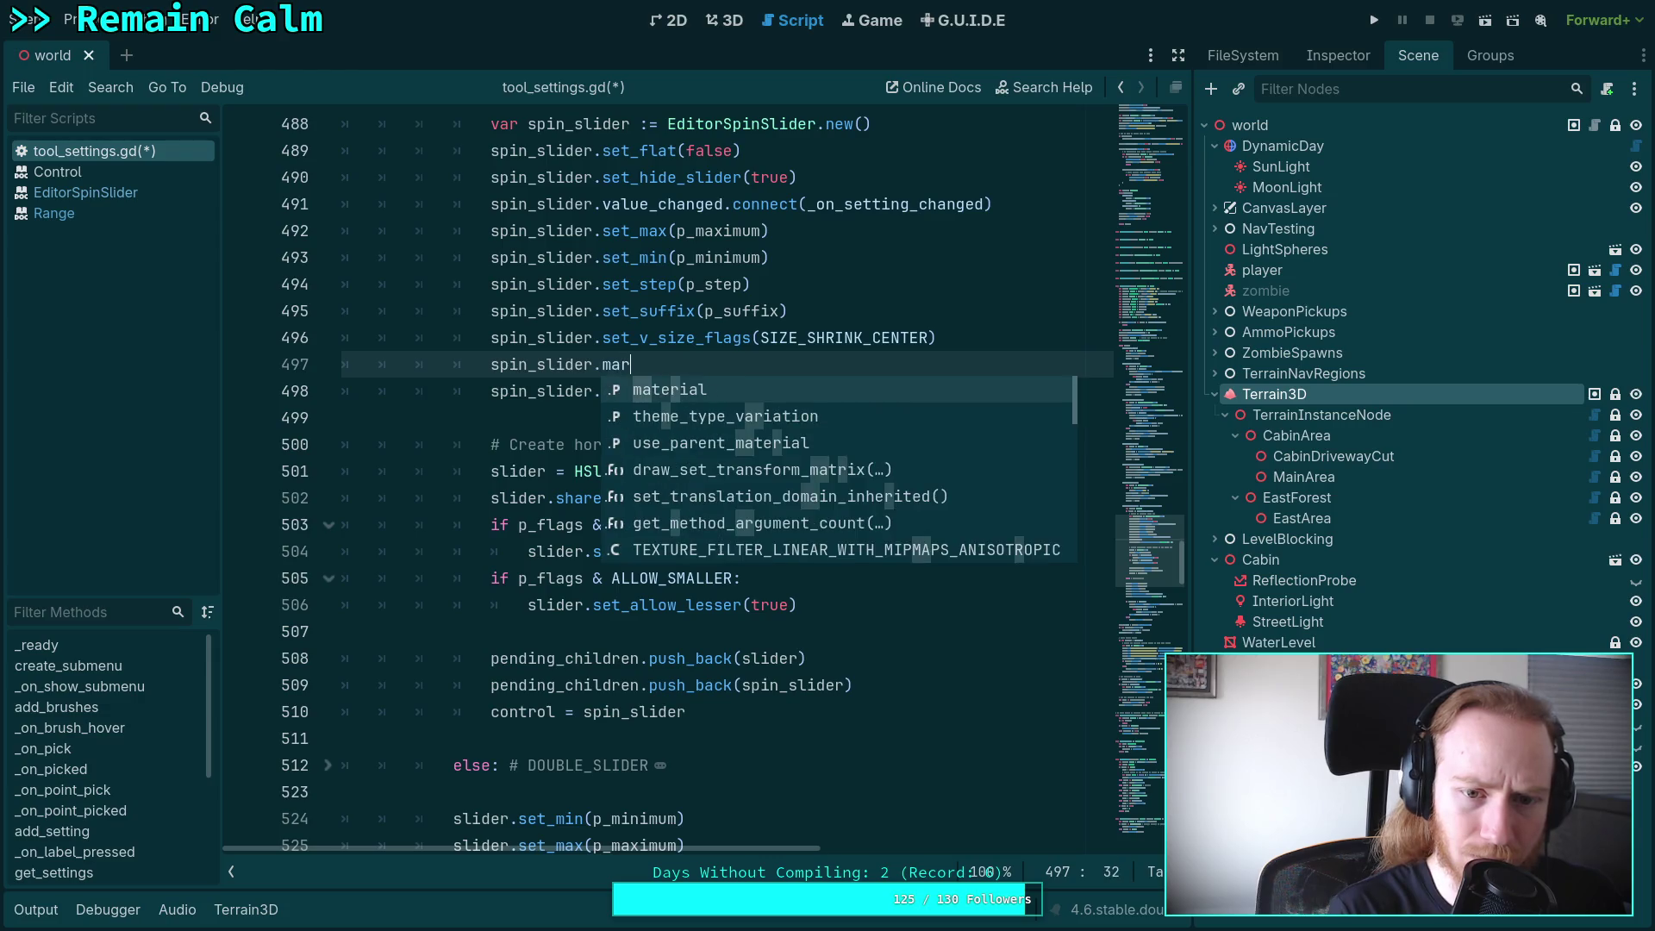
{"action": "key", "text": "BackSpace"}
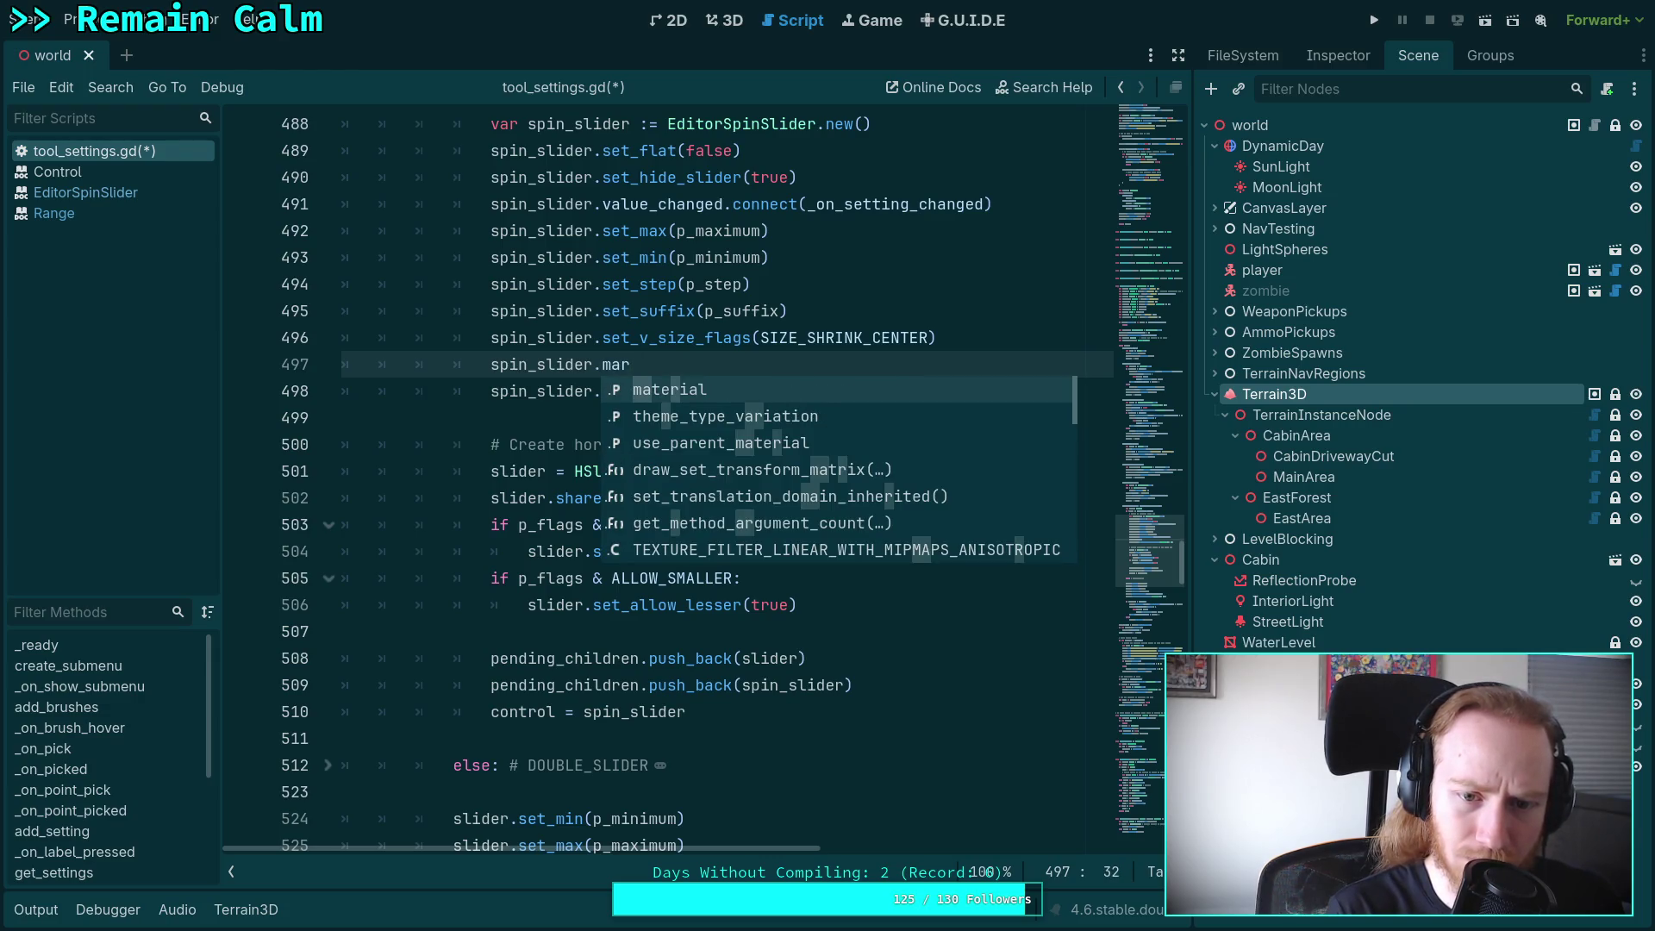
{"action": "key", "text": "Down"}
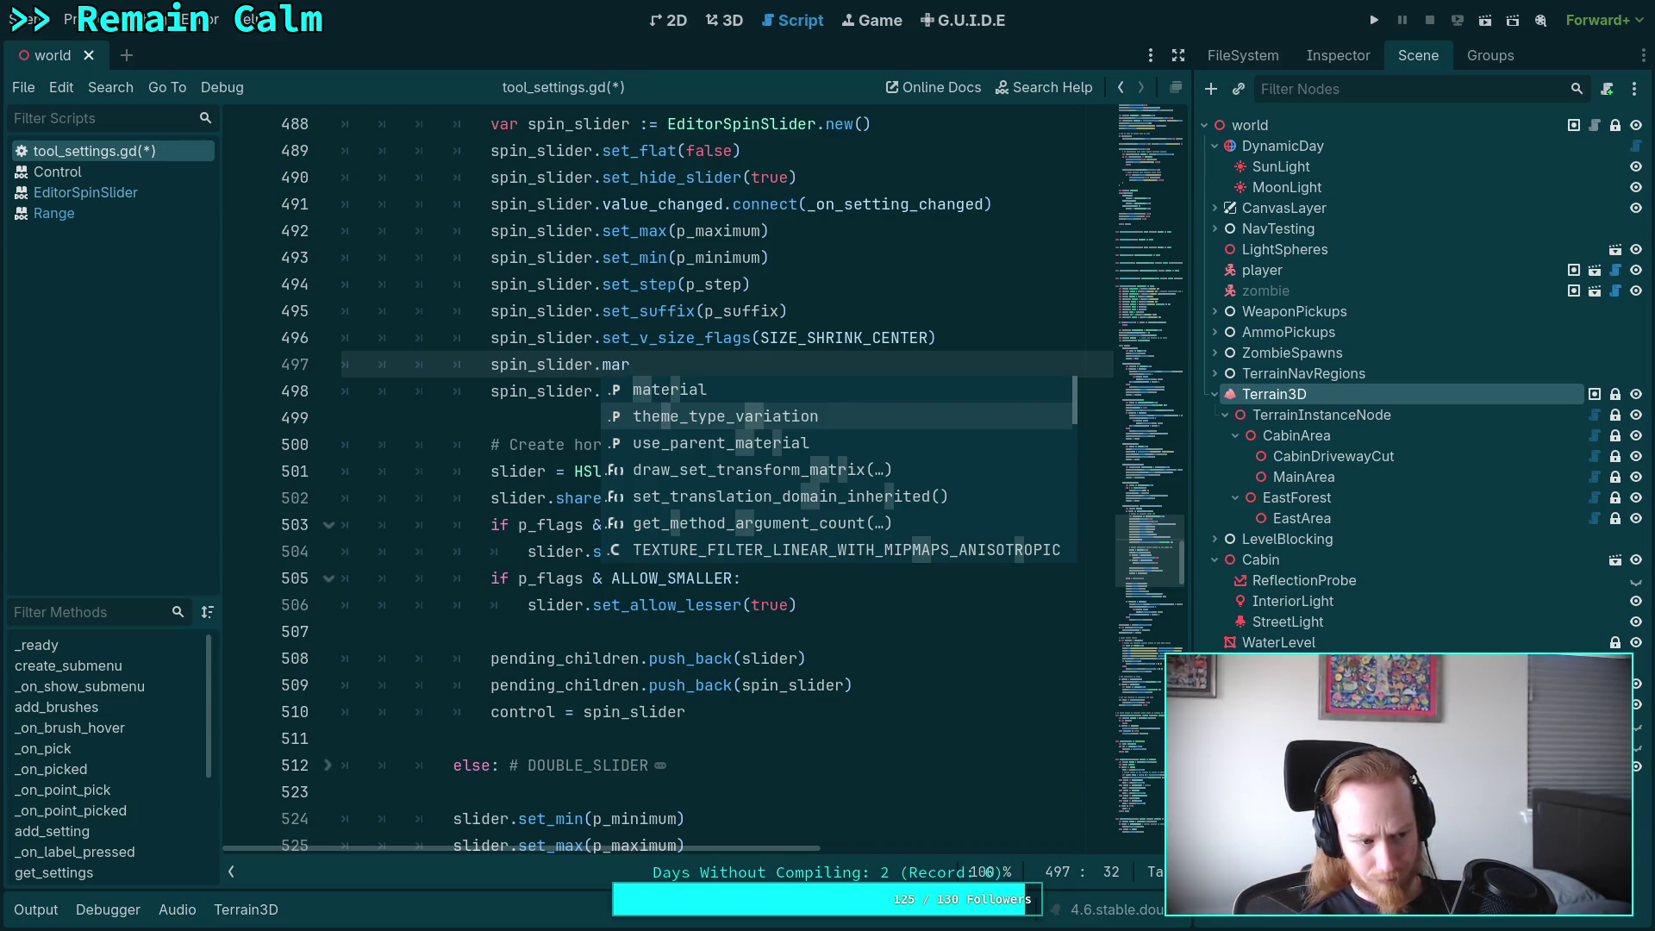
Delete the unfinished spin_slider line and close tool_settings.gd, discarding its changes.
{"action": "key", "text": "super+2"}
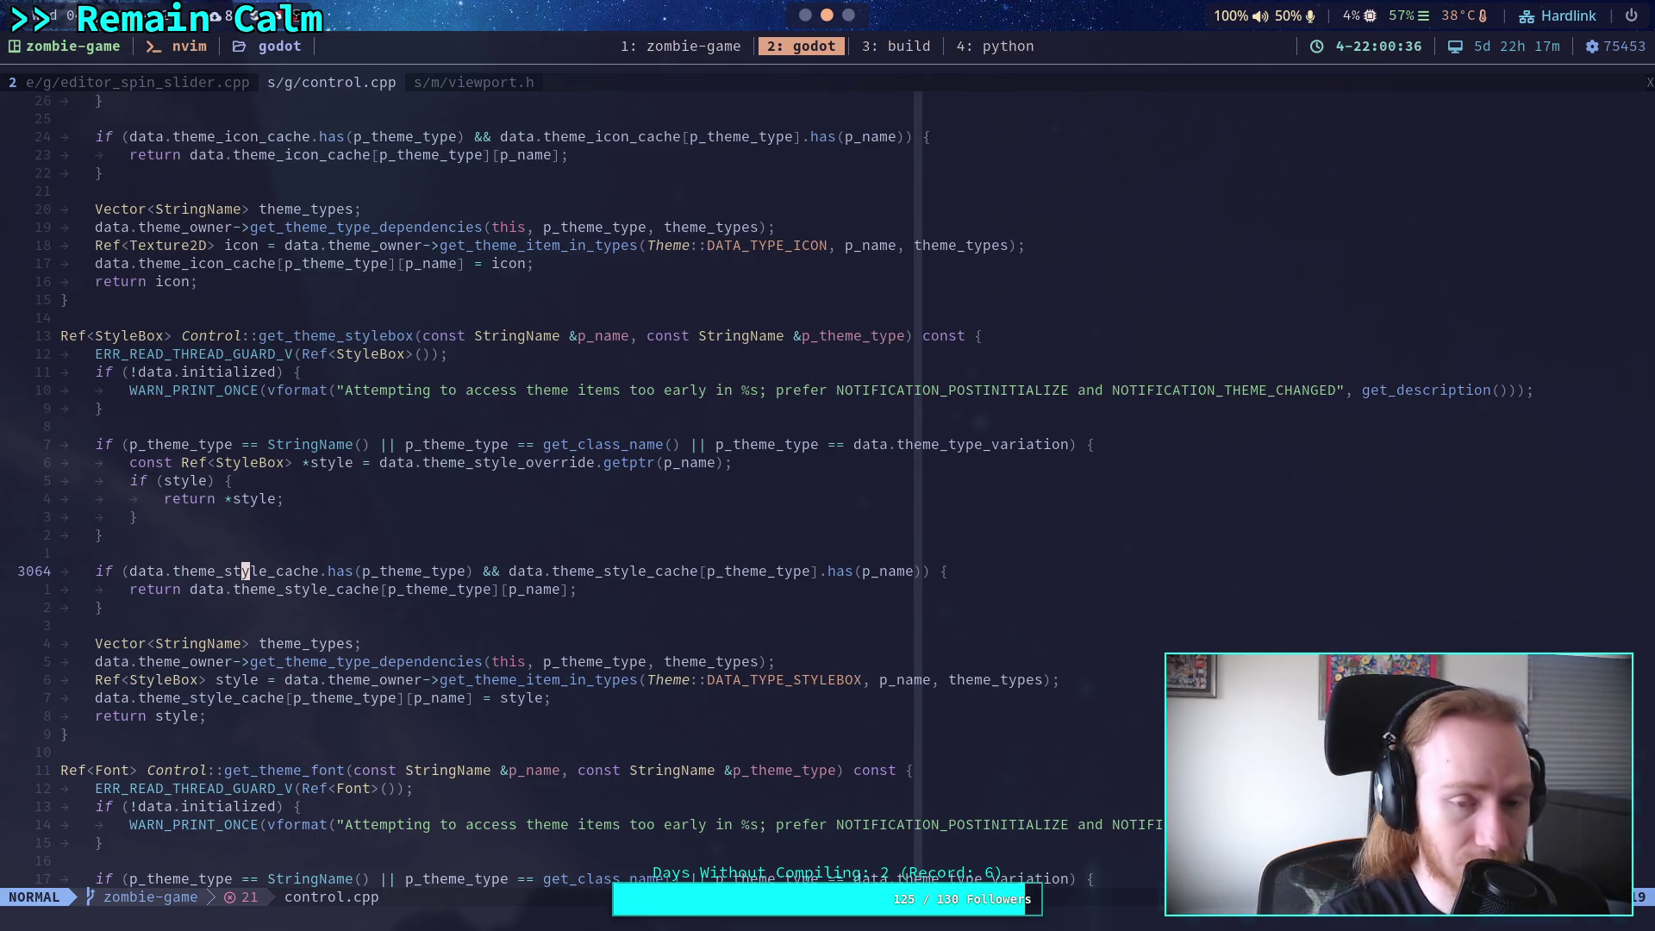
{"action": "key", "text": "super+1"}
{"action": "left_click", "coordinate": [975, 357]}
{"action": "key", "text": "ctrl+shift+k"}
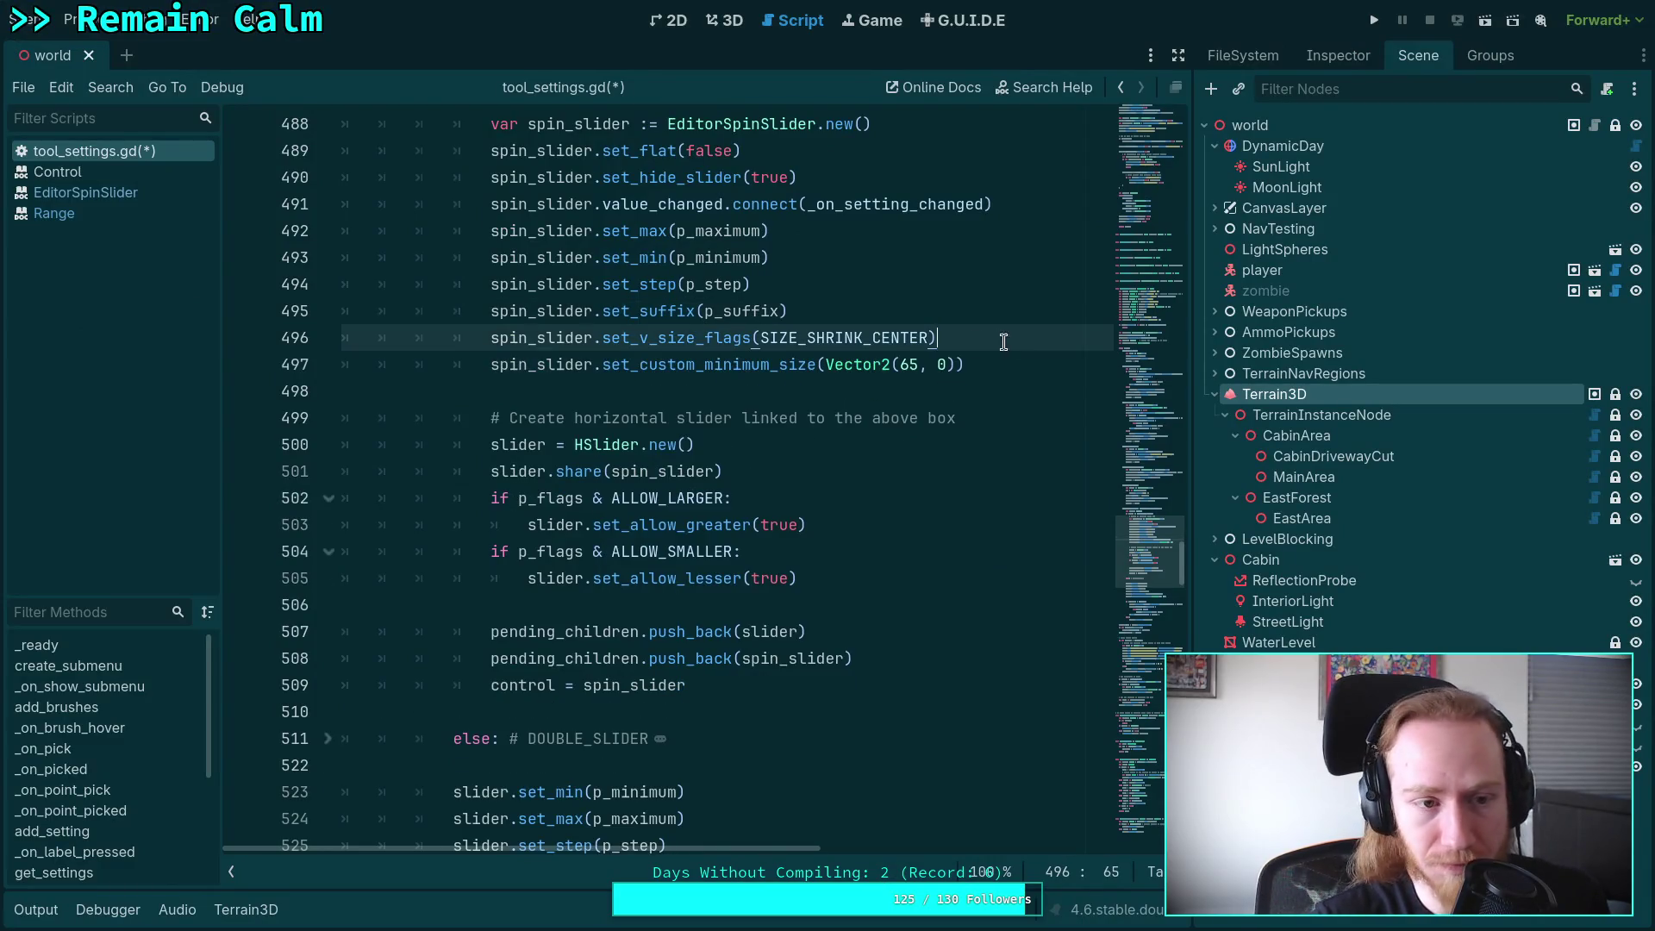
{"action": "right_click", "coordinate": [116, 150]}
{"action": "left_click", "coordinate": [194, 214]}
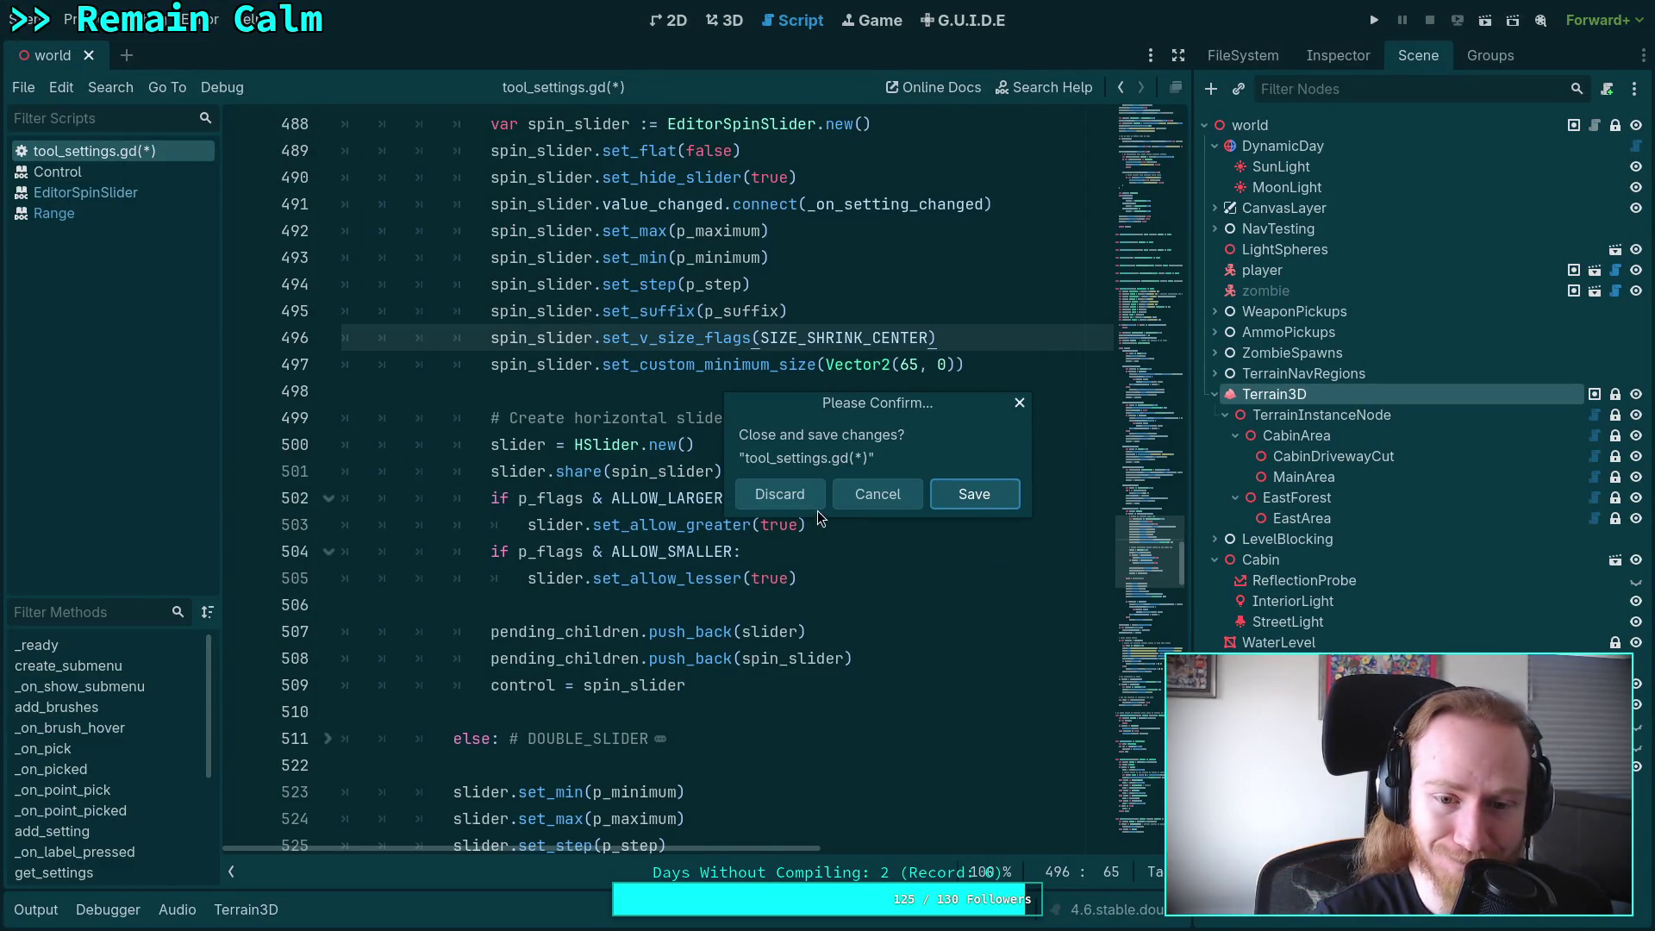
{"action": "left_click", "coordinate": [783, 497]}
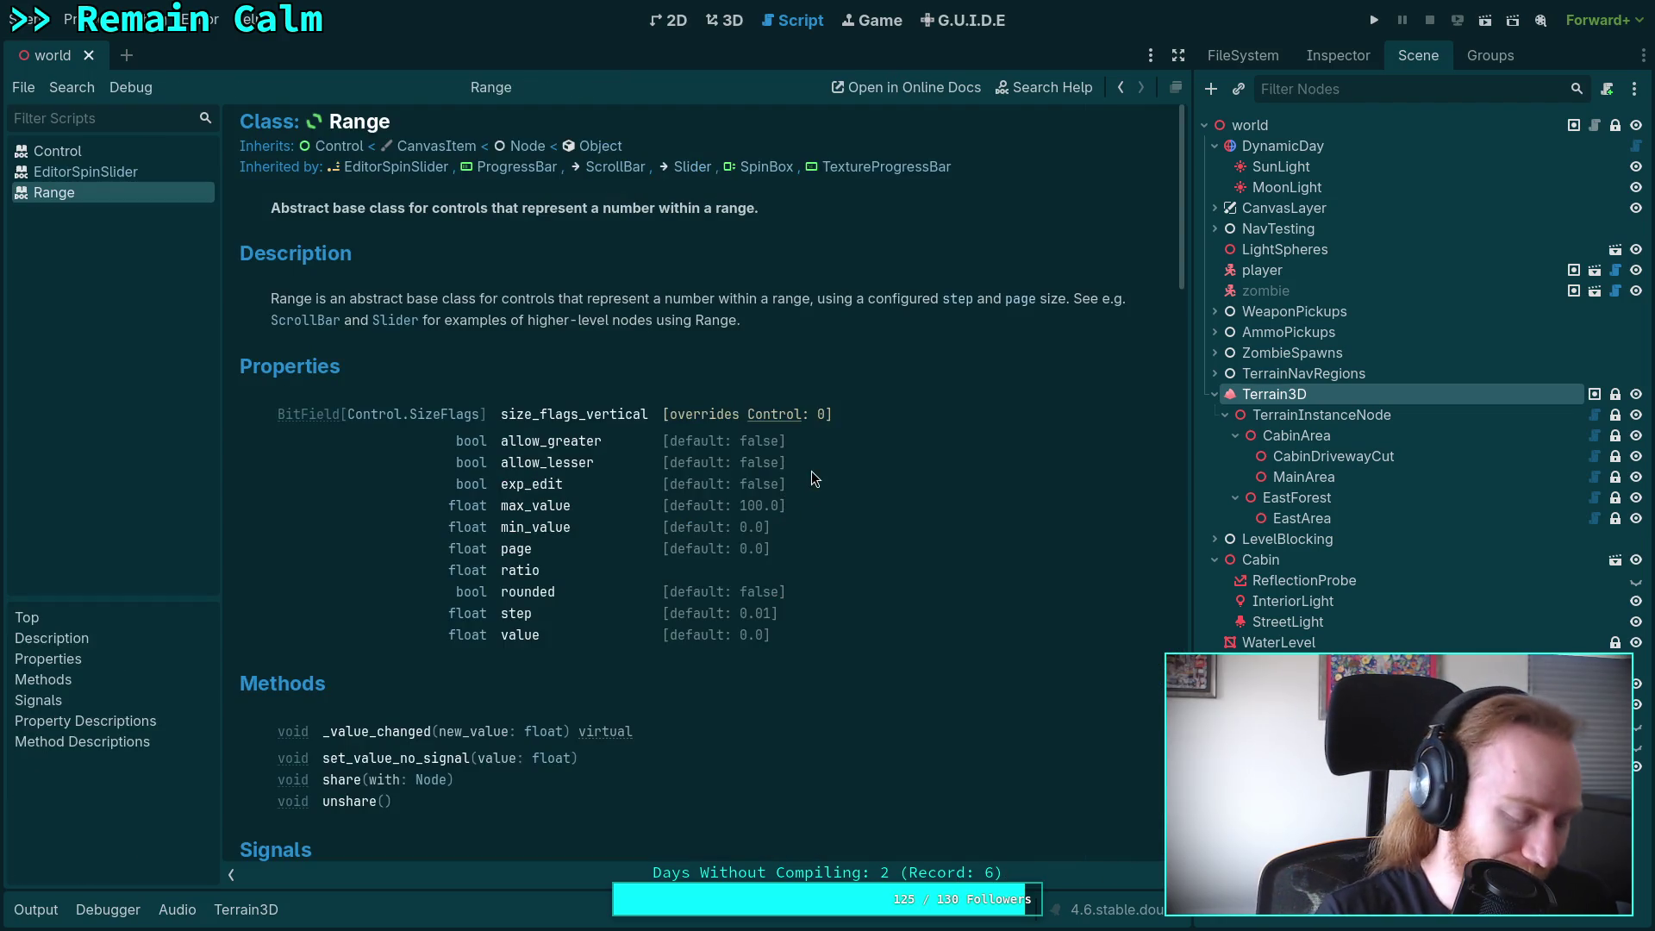
{"action": "key", "text": "alt+Tab"}
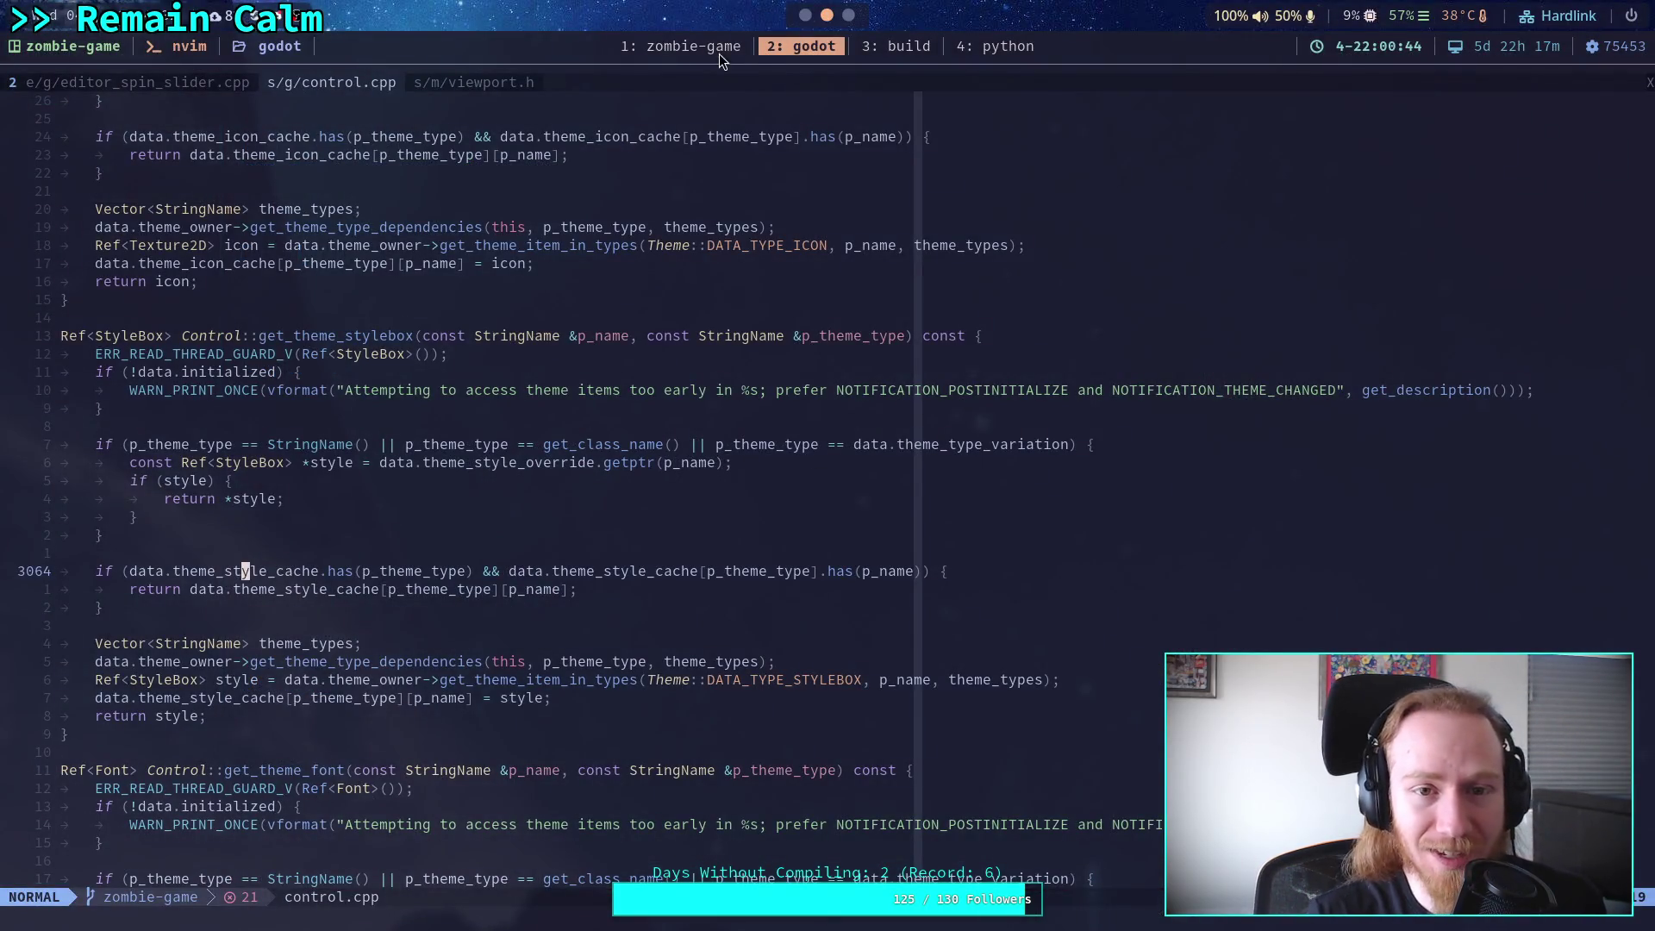
Run git status in the zombie-game terminal to list modified files.
{"action": "left_click", "coordinate": [721, 52]}
{"action": "type", "text": "git status"}
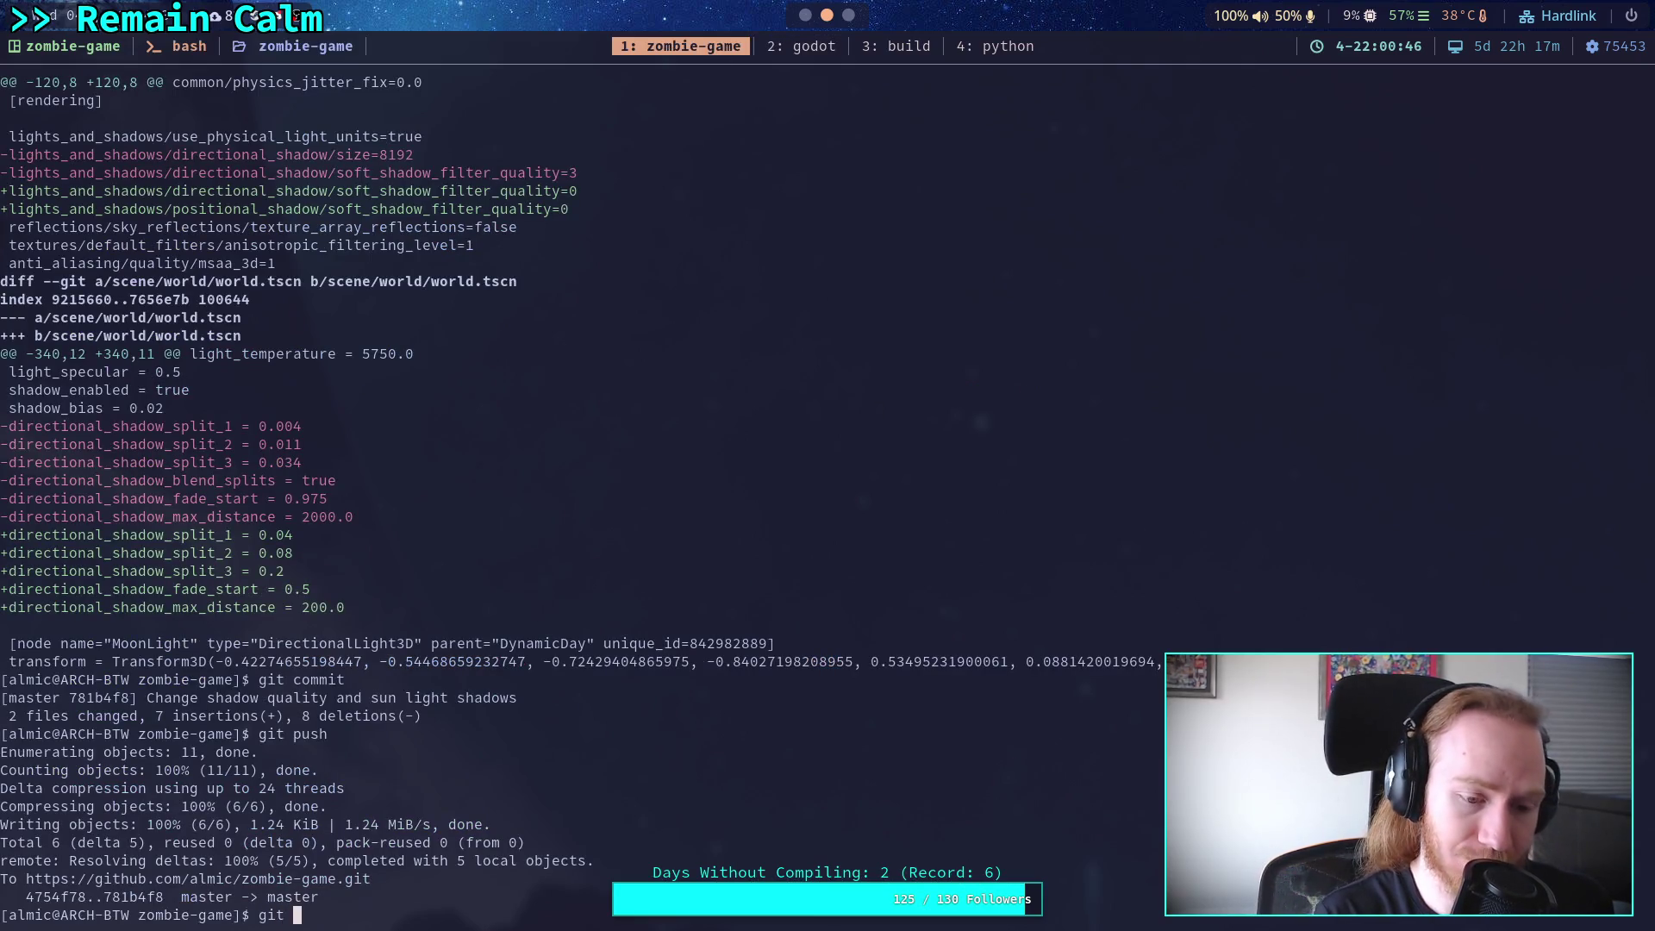
{"action": "key", "text": "Return"}
Run git restore addons/terrain_3d/ and recheck with git status.
{"action": "type", "text": "git"}
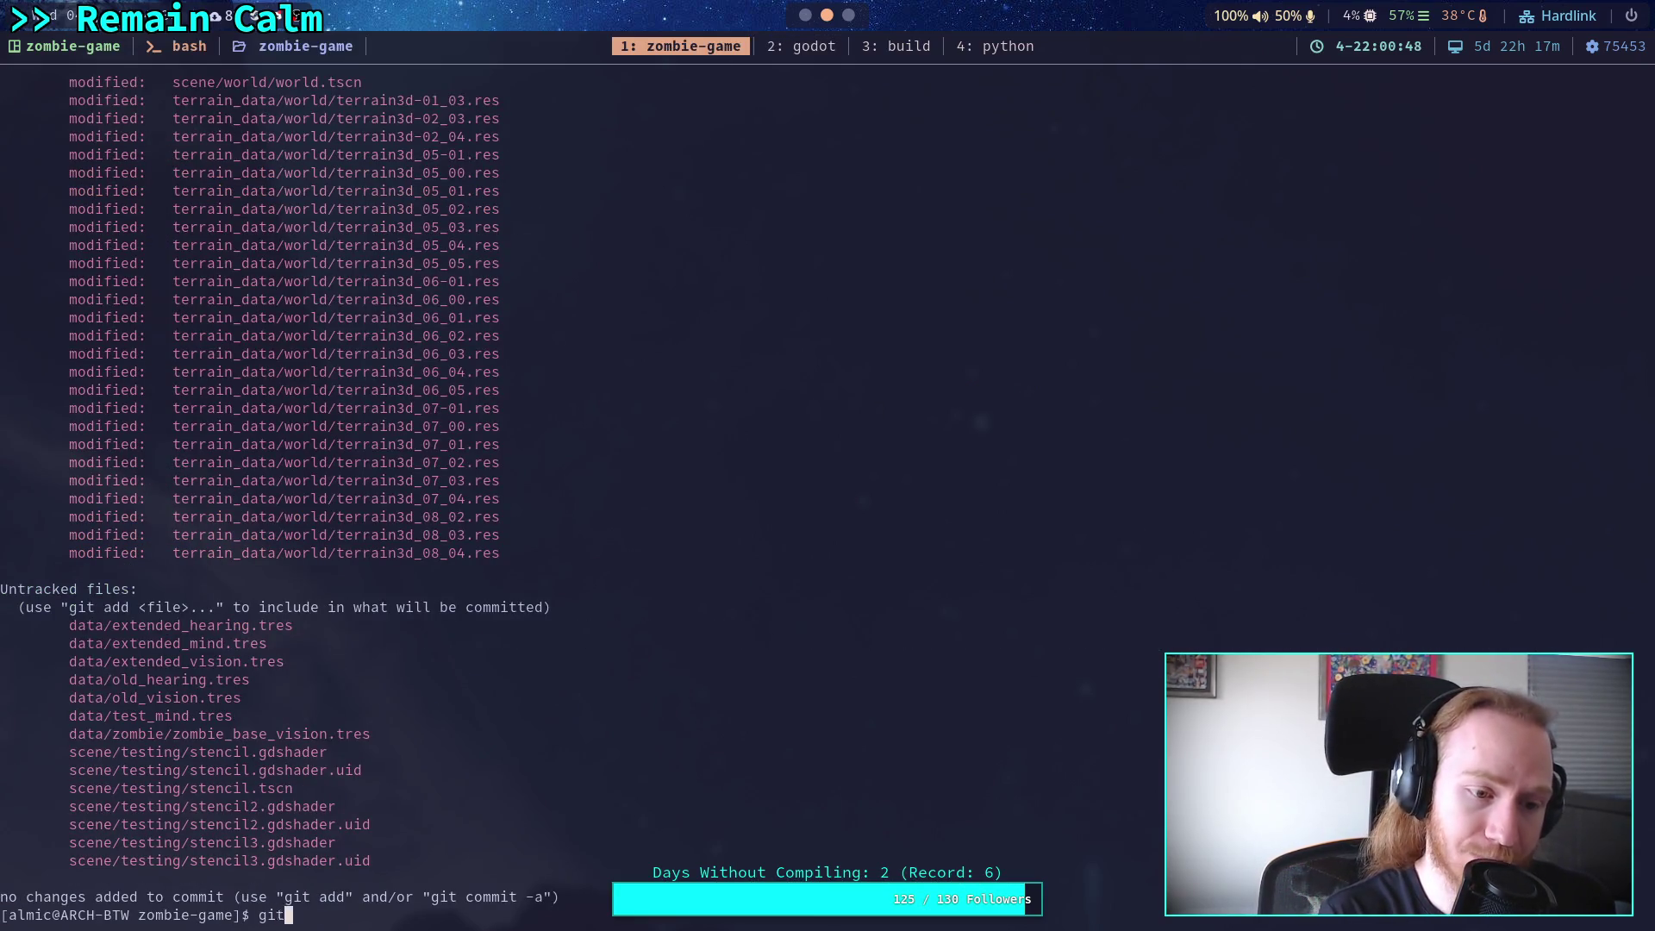
{"action": "type", "text": " restore addons/terrain_3d/"}
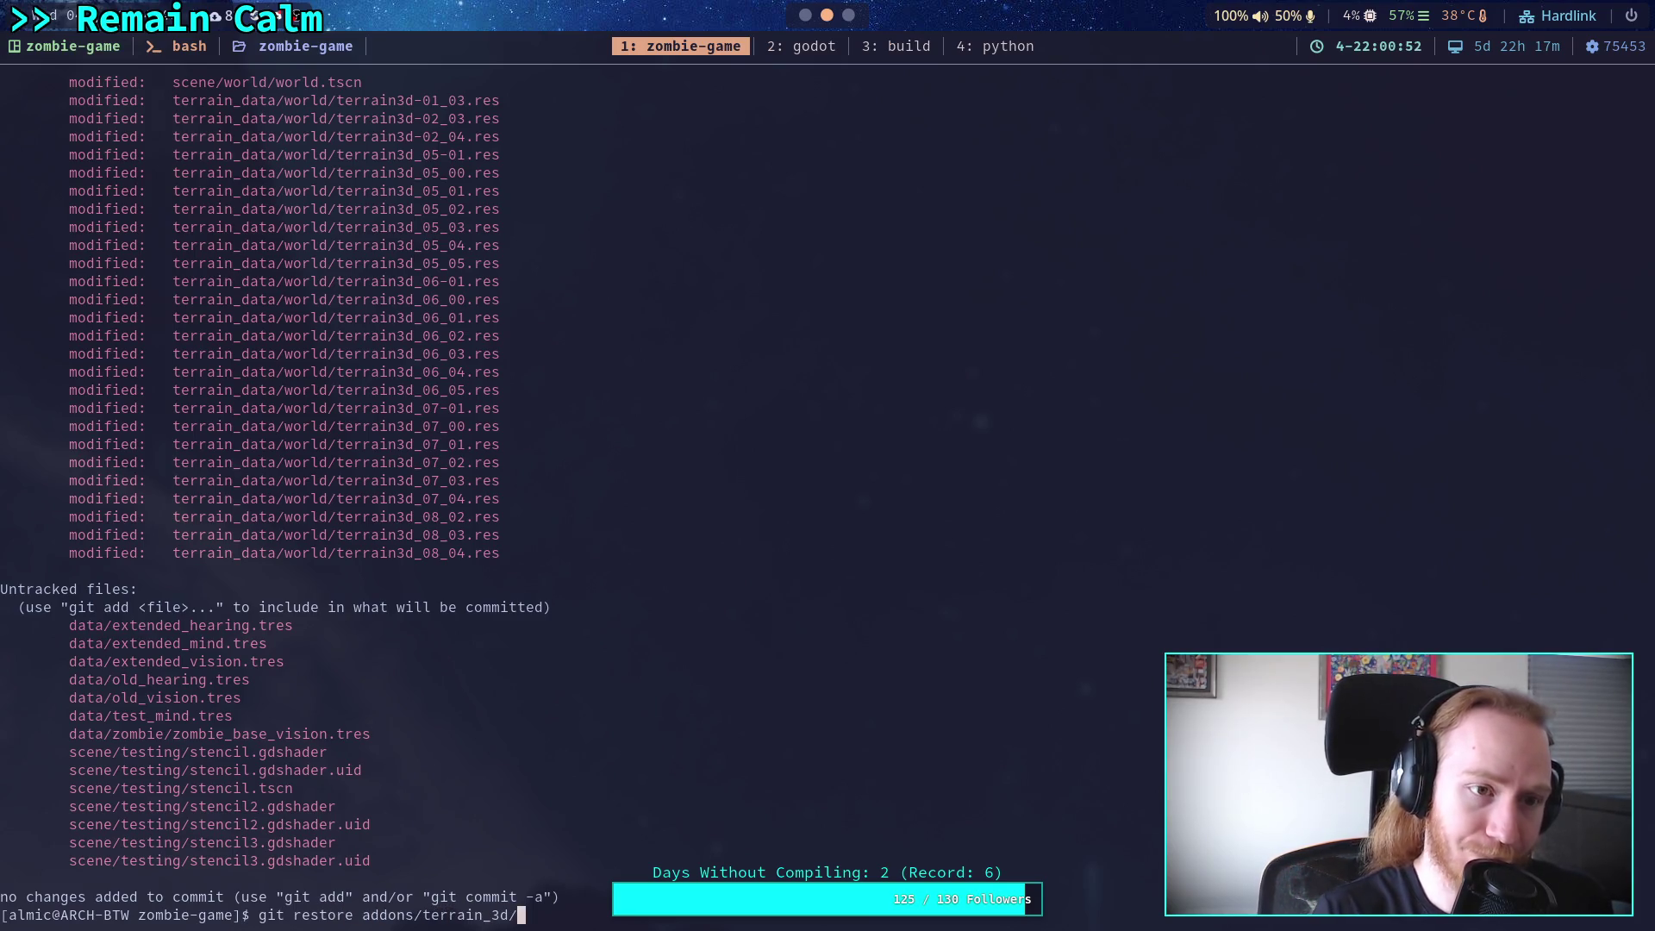
{"action": "scroll", "coordinate": [700, 437], "scroll_direction": "up", "scroll_amount": 4}
{"action": "scroll", "coordinate": [800, 514], "scroll_direction": "down", "scroll_amount": 4}
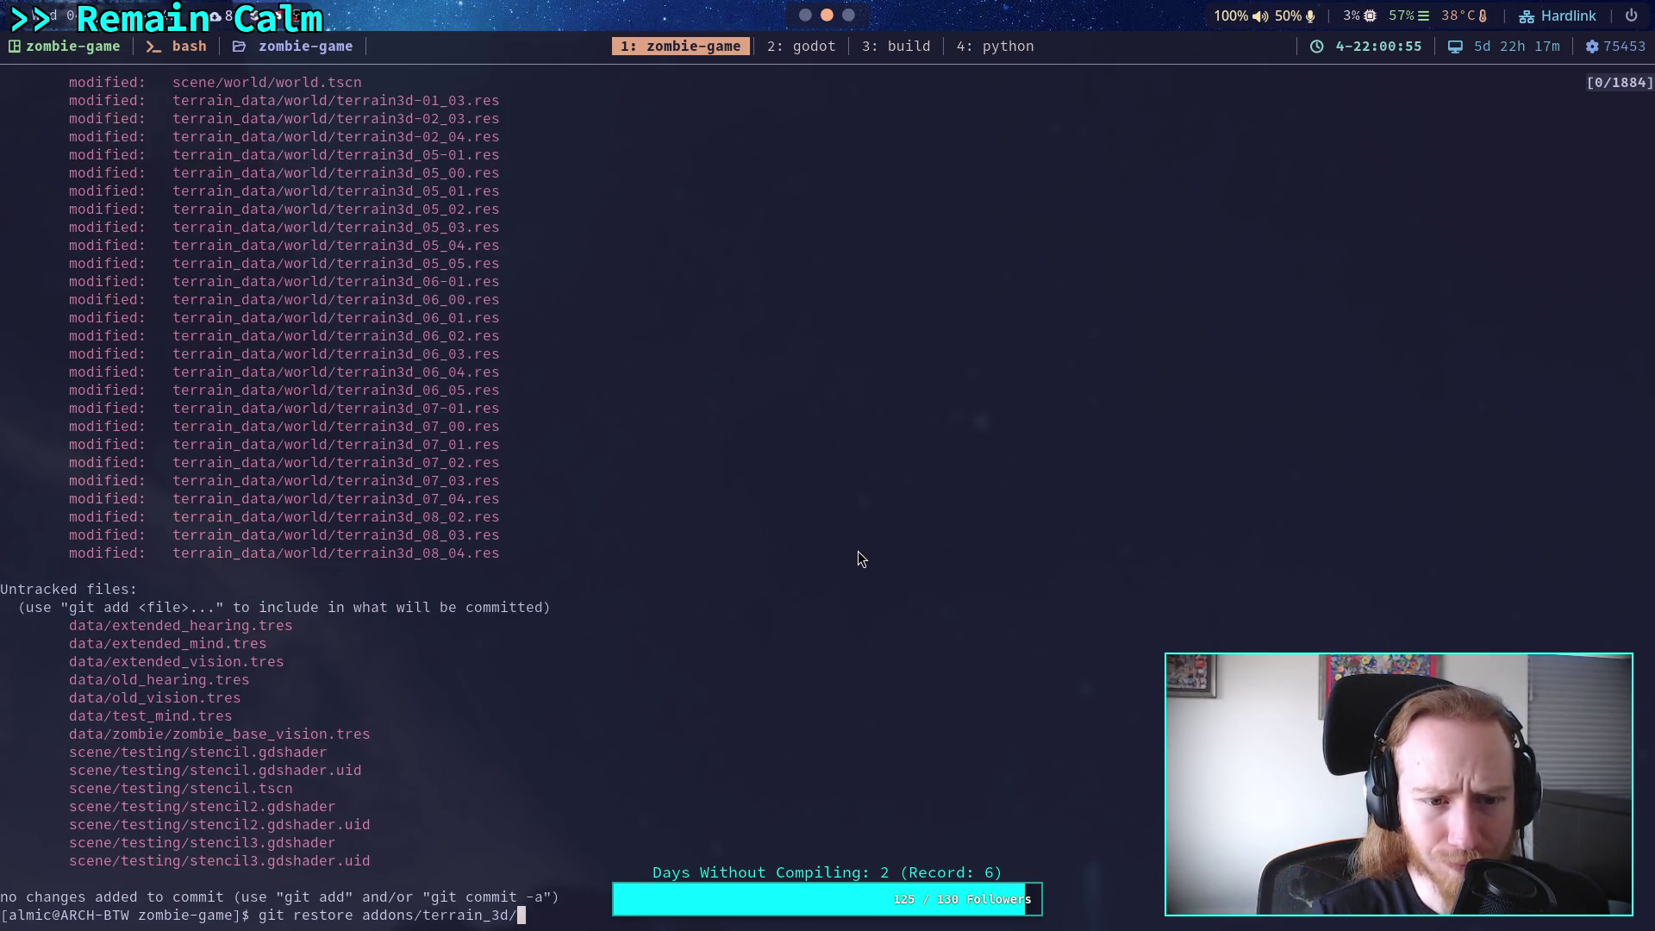
{"action": "key", "text": "Return"}
{"action": "type", "text": "git status"}
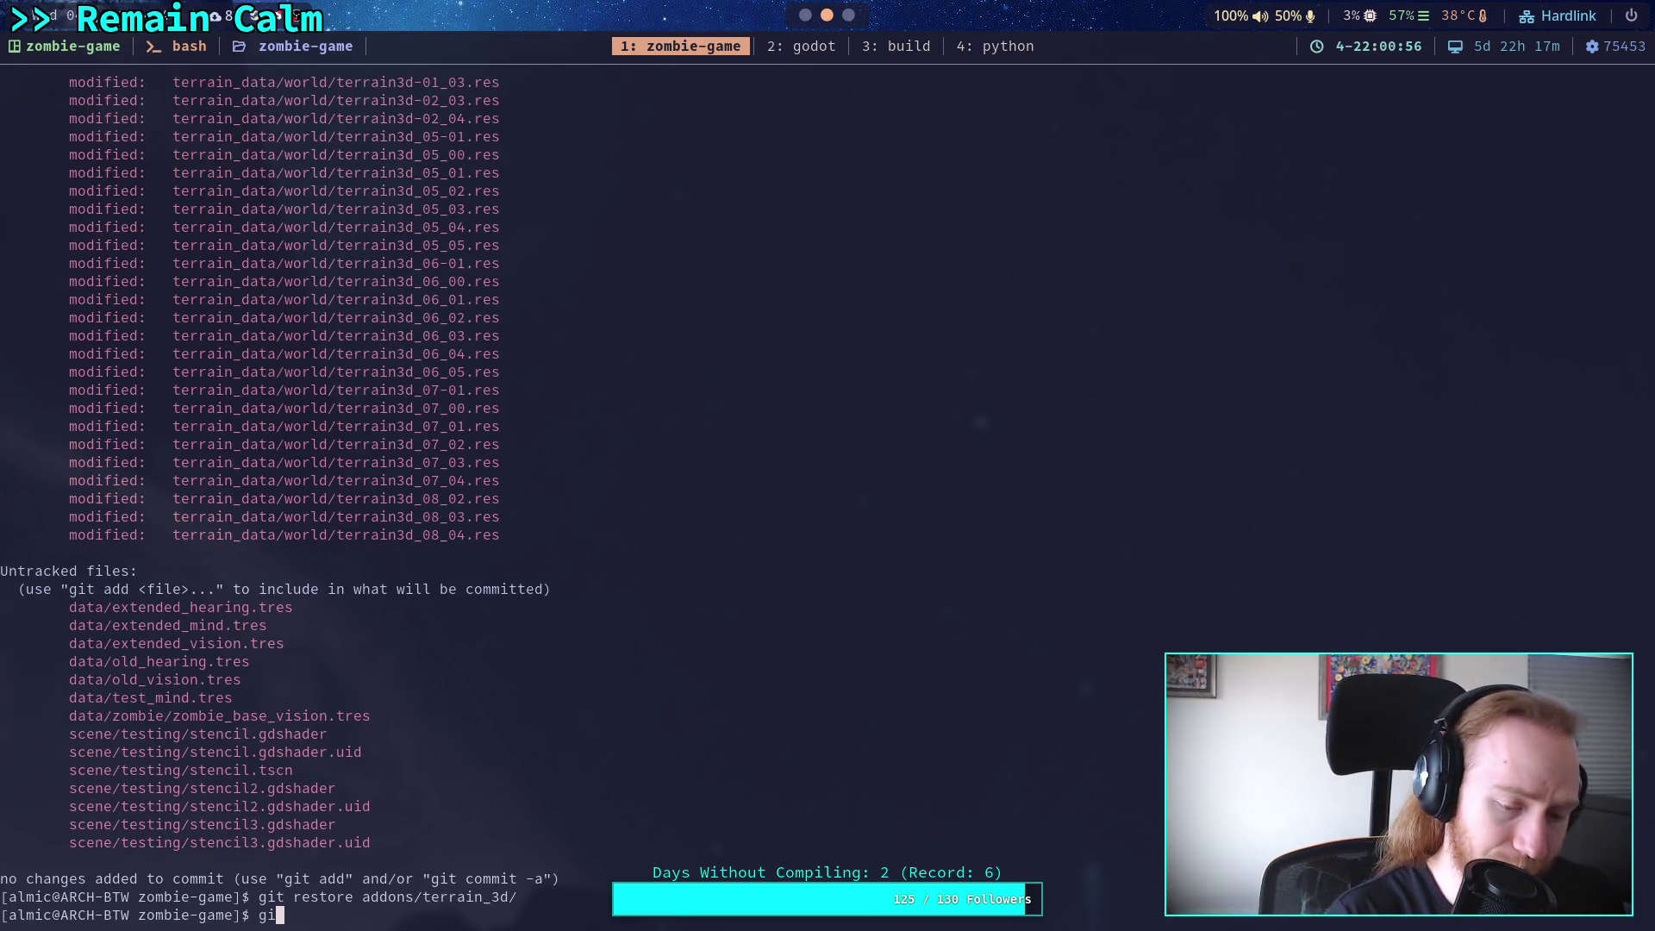
{"action": "key", "text": "Return"}
{"action": "scroll", "coordinate": [816, 538], "scroll_direction": "up", "scroll_amount": 3}
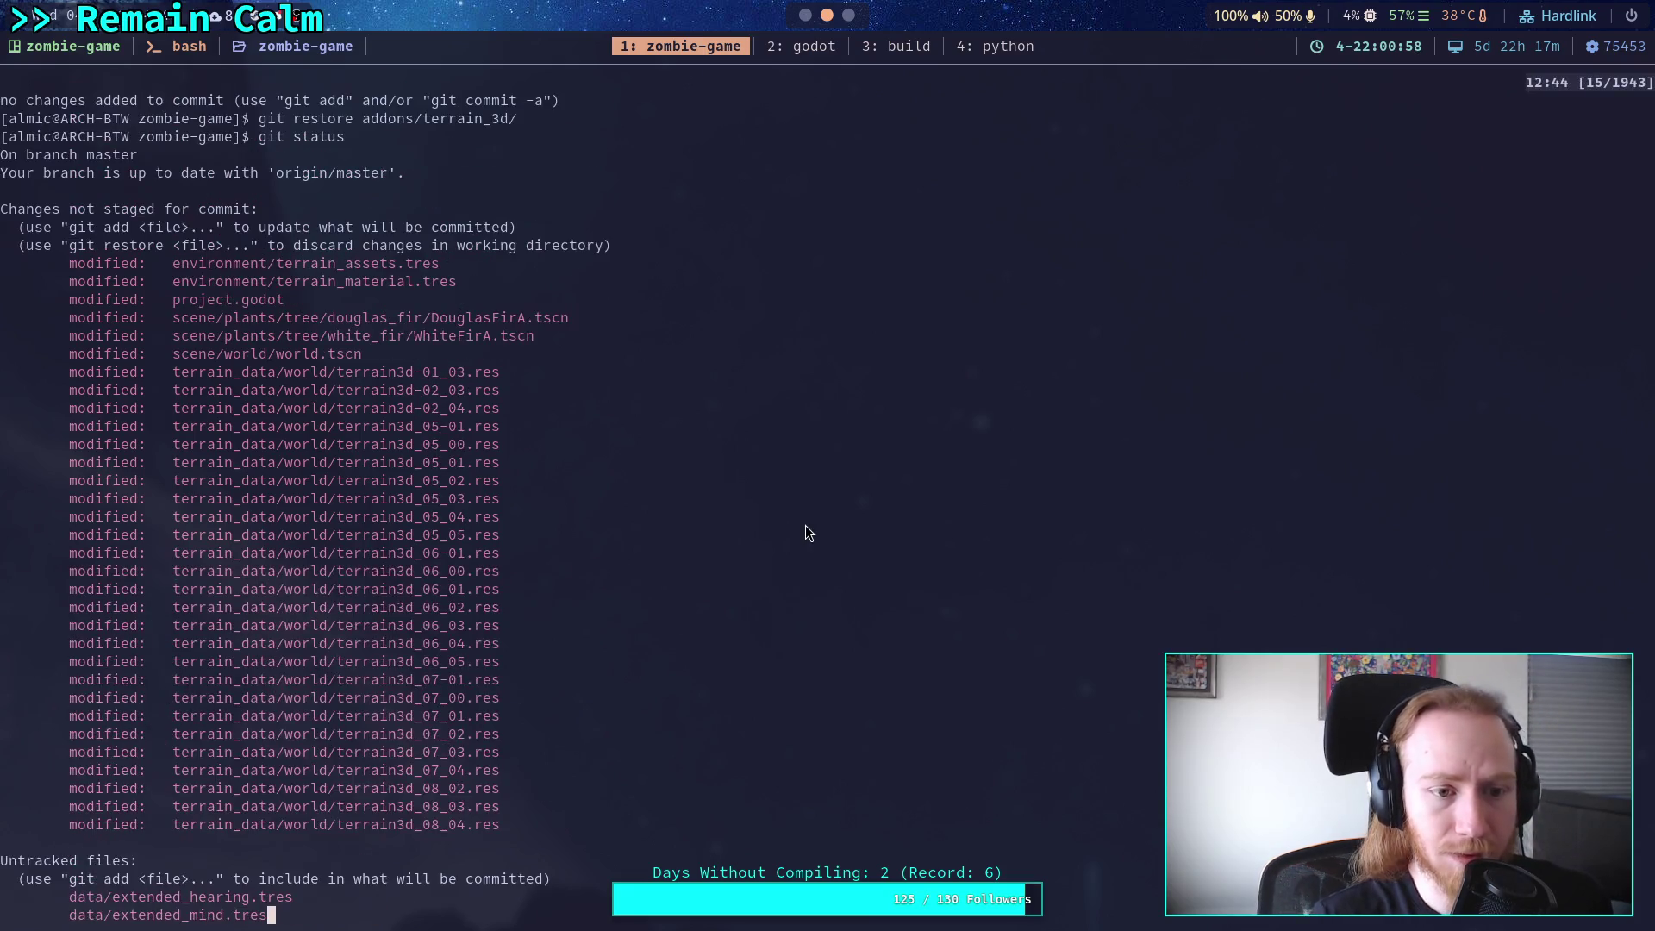
{"action": "scroll", "coordinate": [806, 526], "scroll_direction": "down", "scroll_amount": 3}
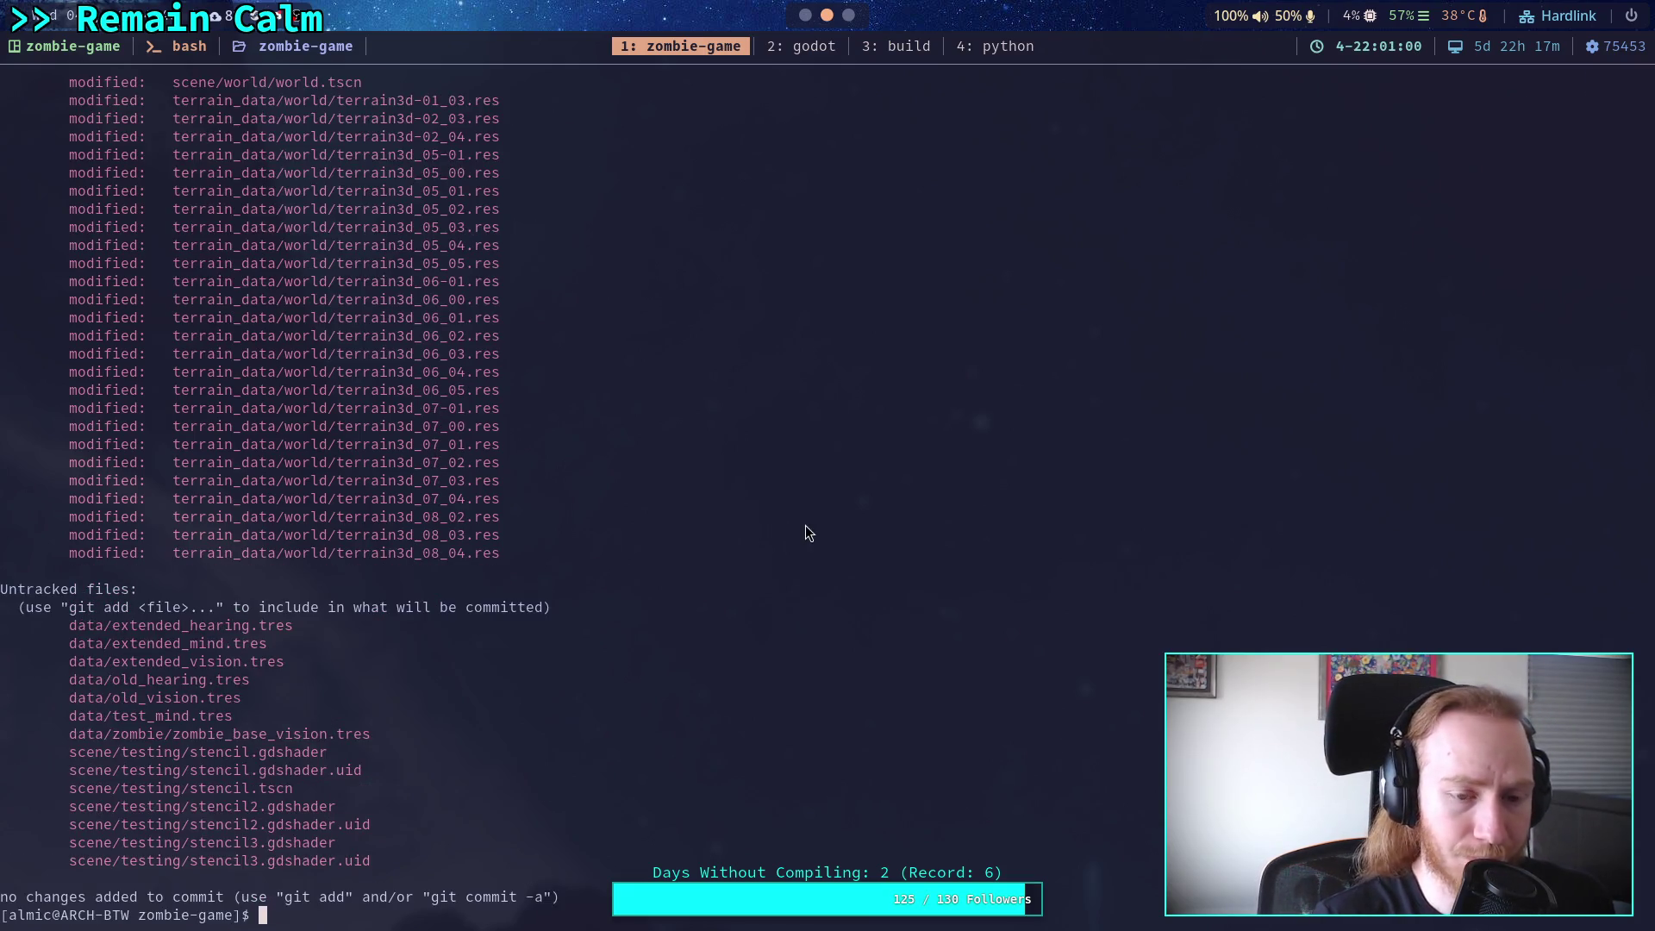
In the 3D view, select EastForest and clear its tree instances.
{"action": "left_click", "coordinate": [805, 17]}
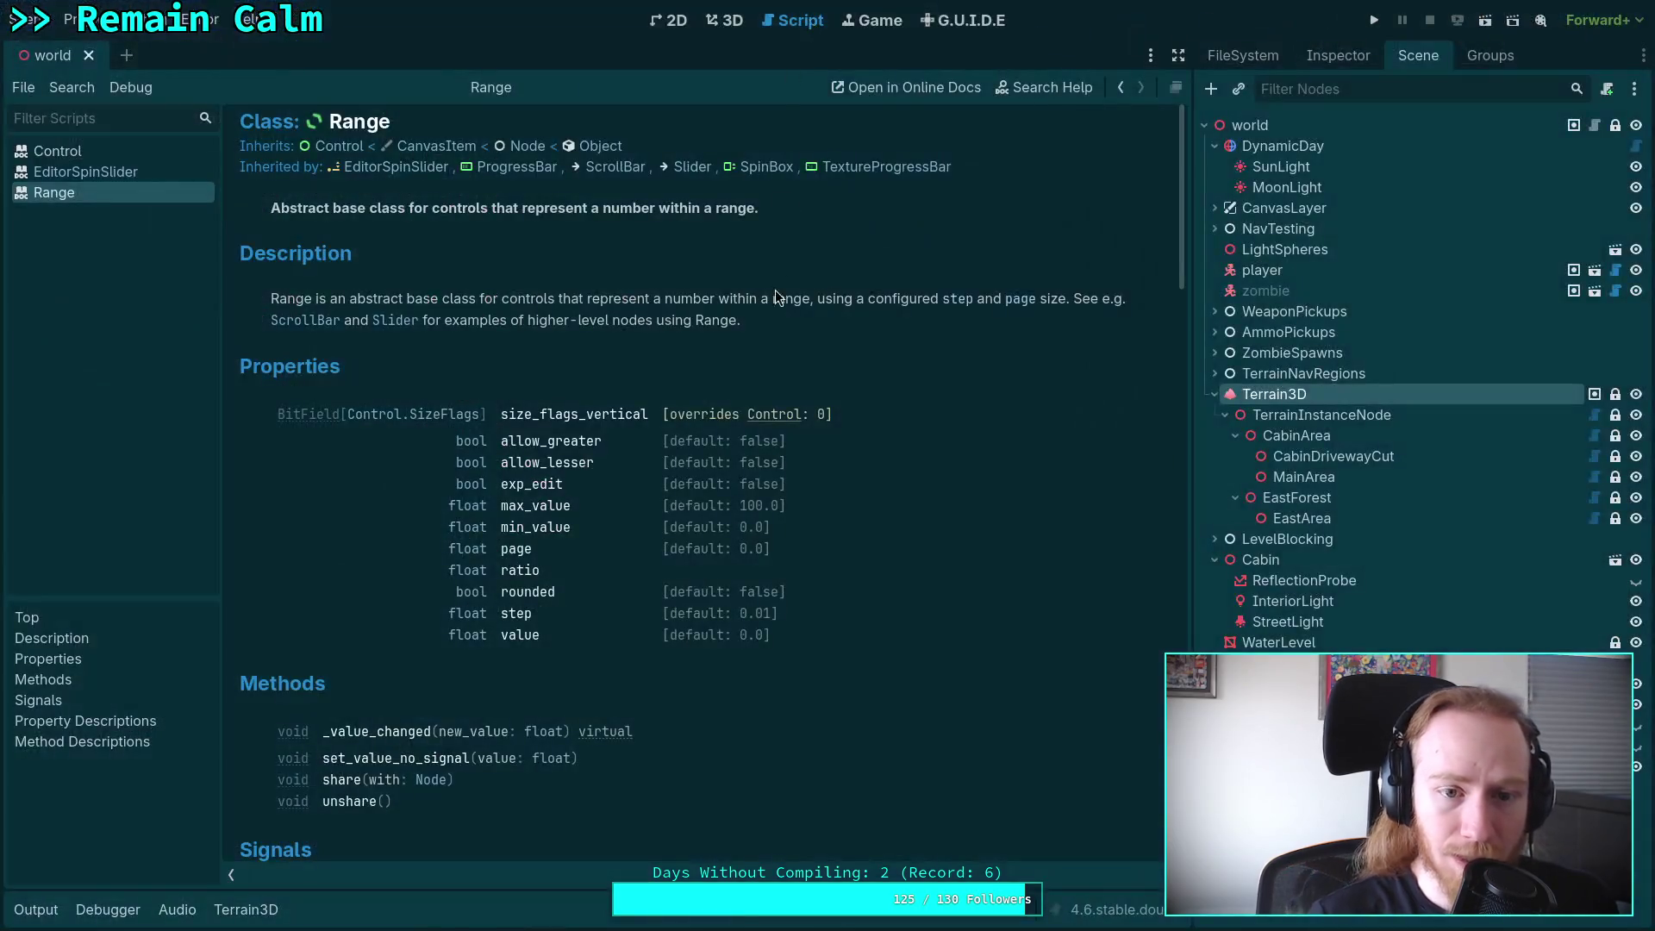
{"action": "left_click", "coordinate": [724, 20]}
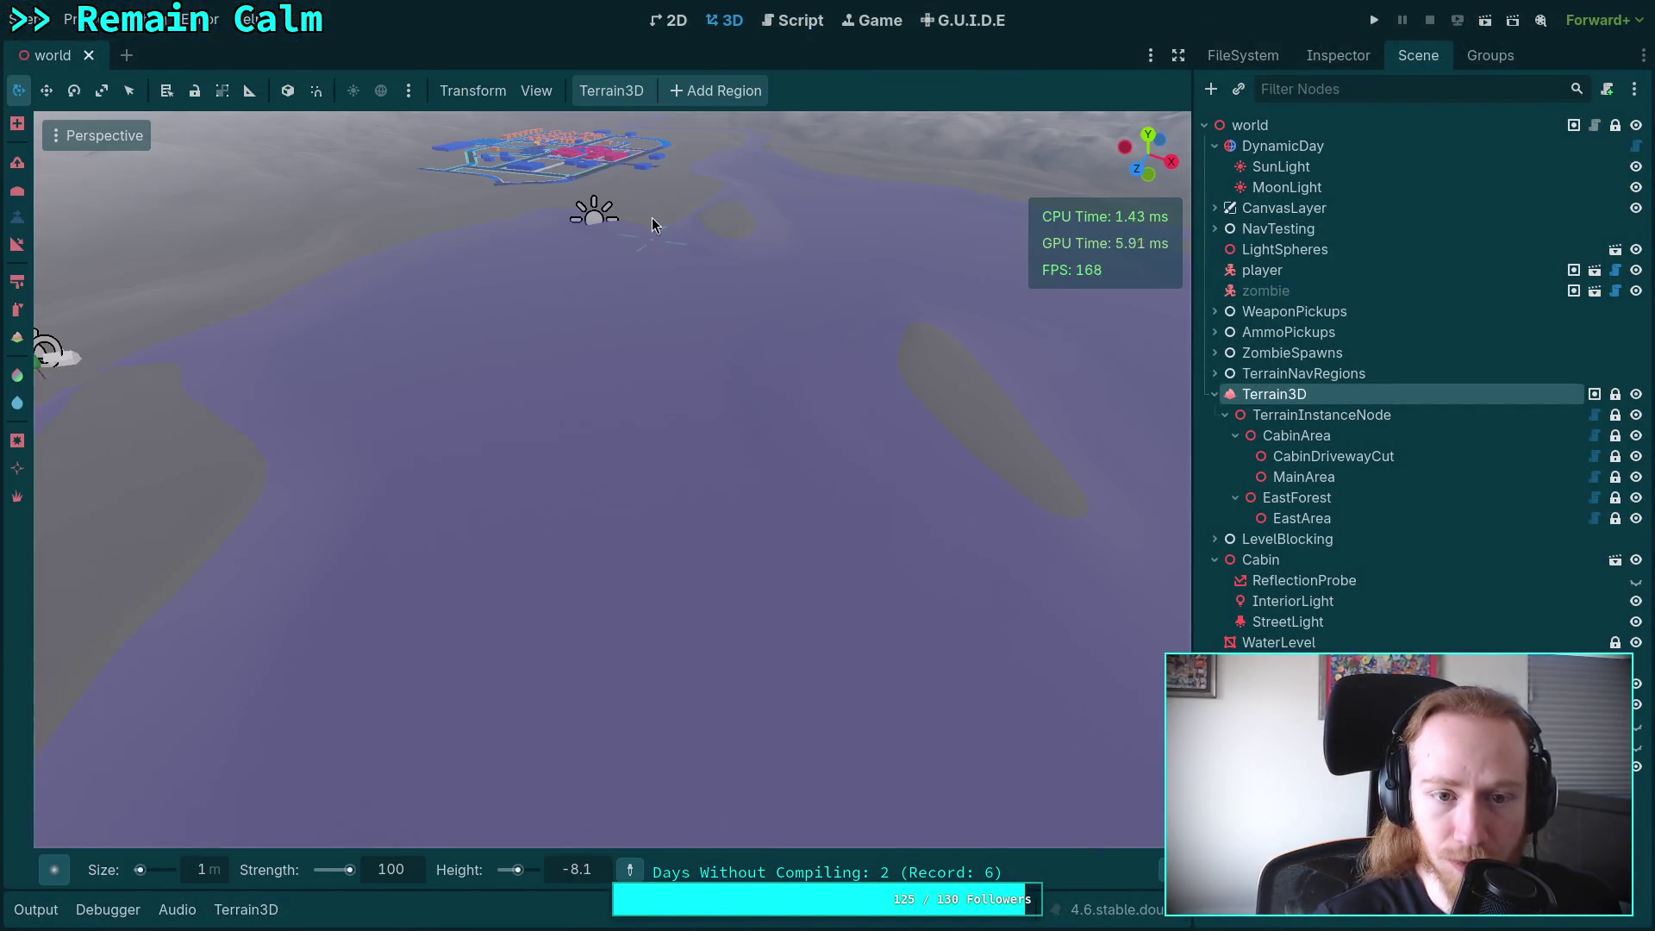
{"action": "left_click_drag", "start_coordinate": [612, 479], "coordinate": [491, 479]}
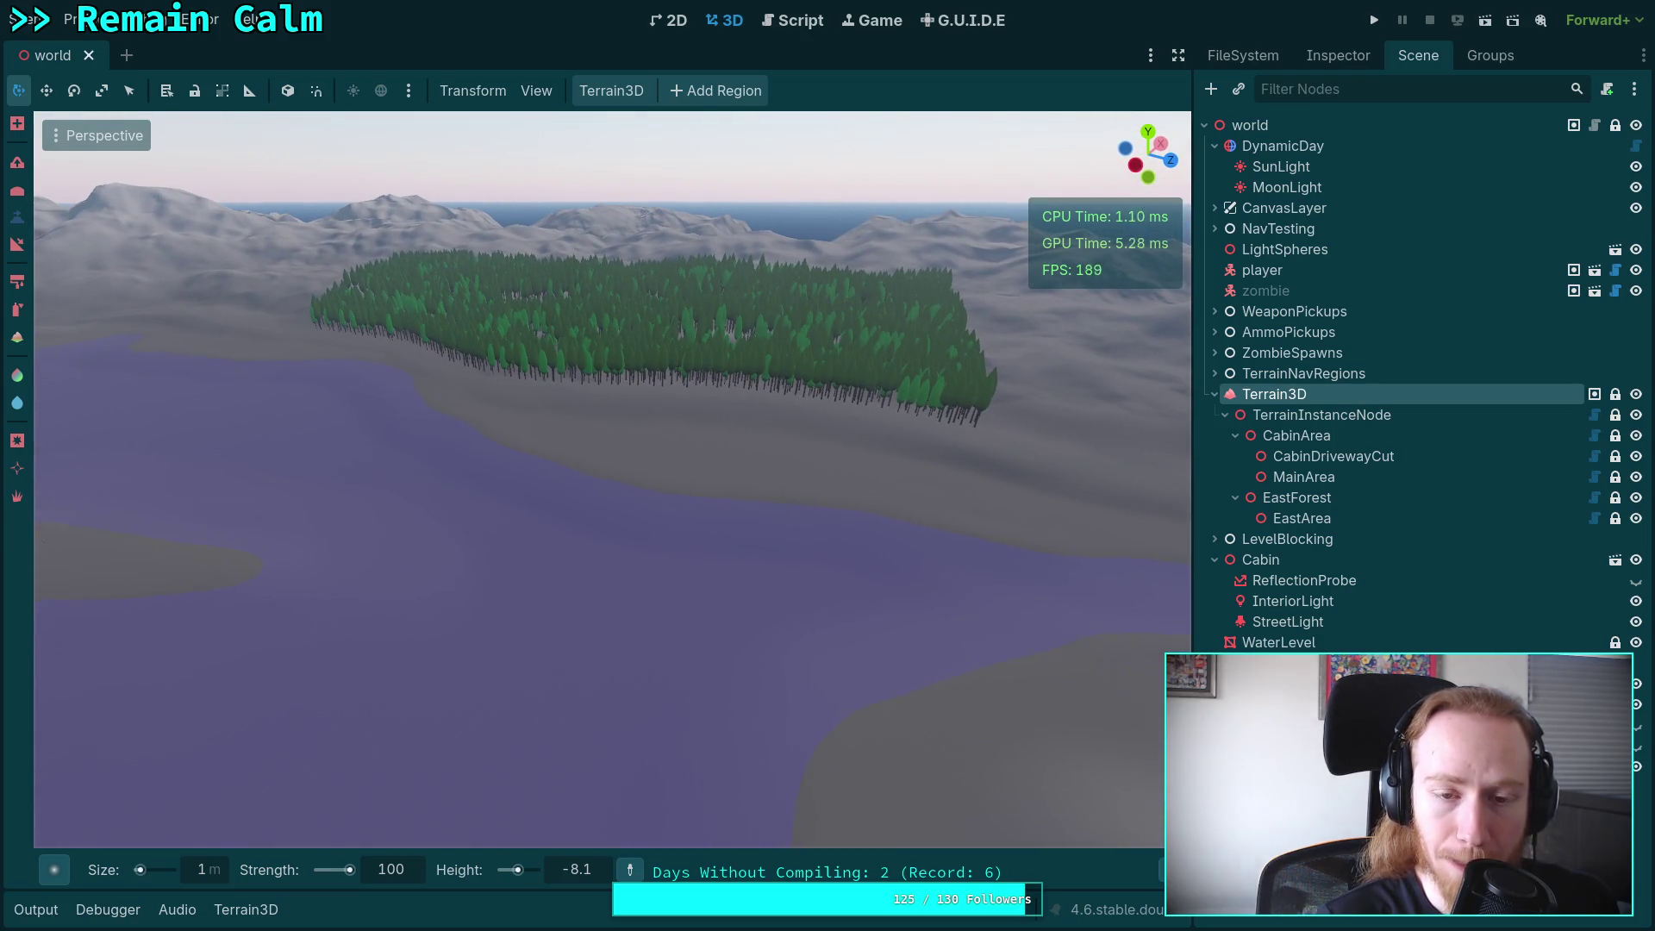
{"action": "left_click", "coordinate": [1302, 435]}
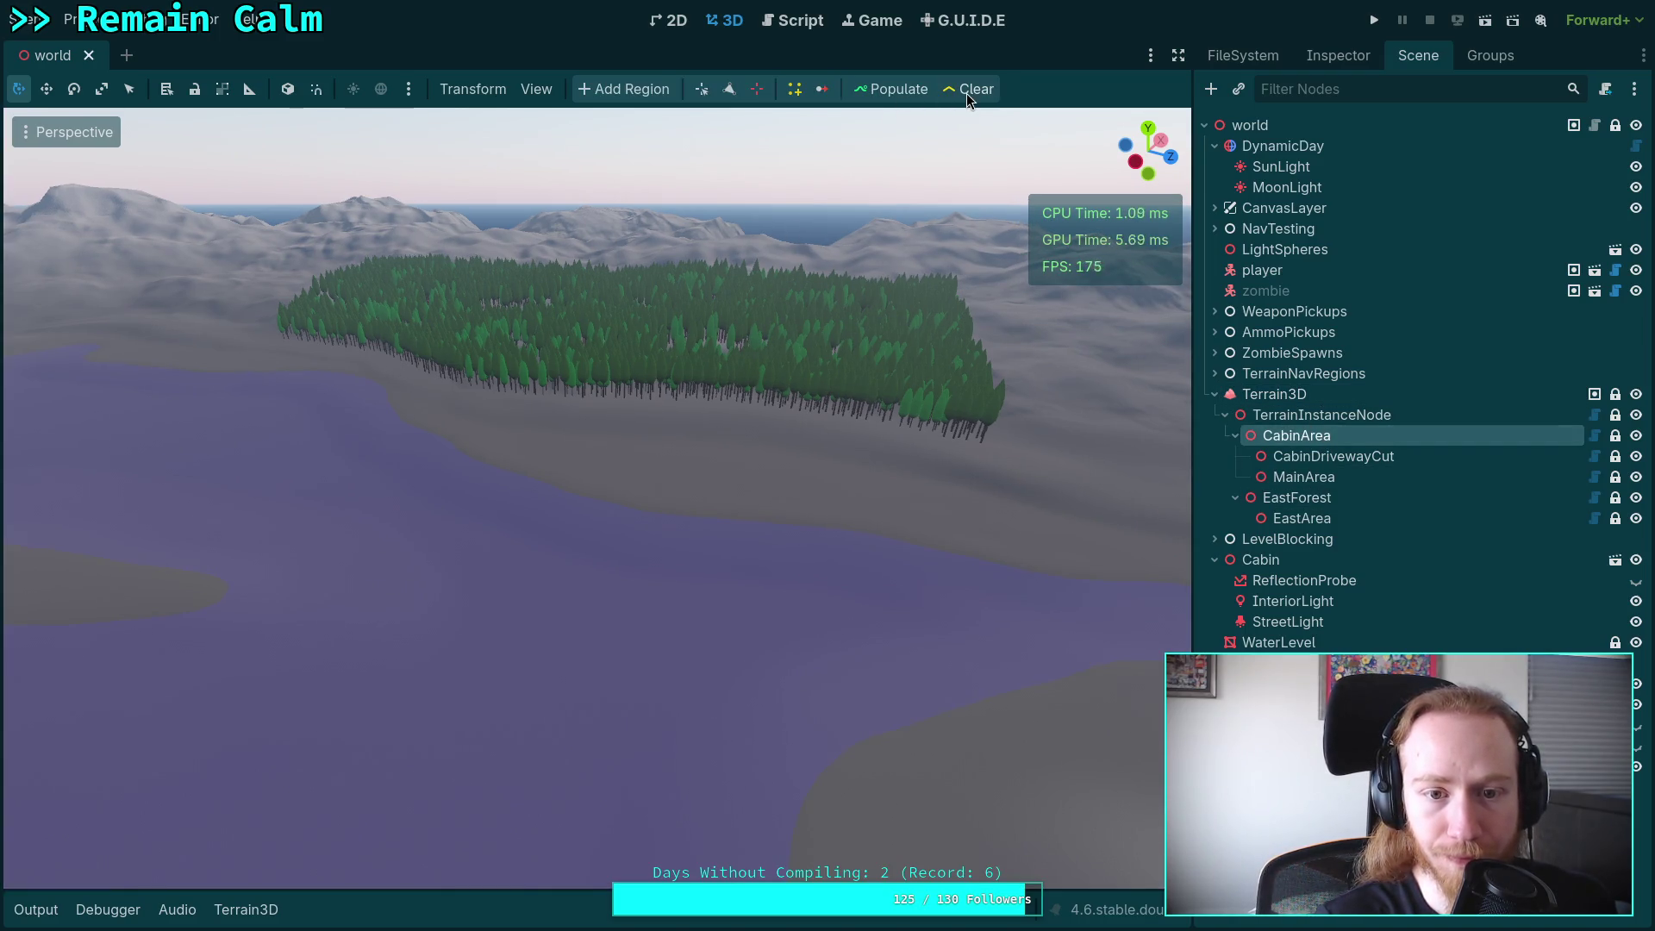
{"action": "left_click", "coordinate": [1297, 498]}
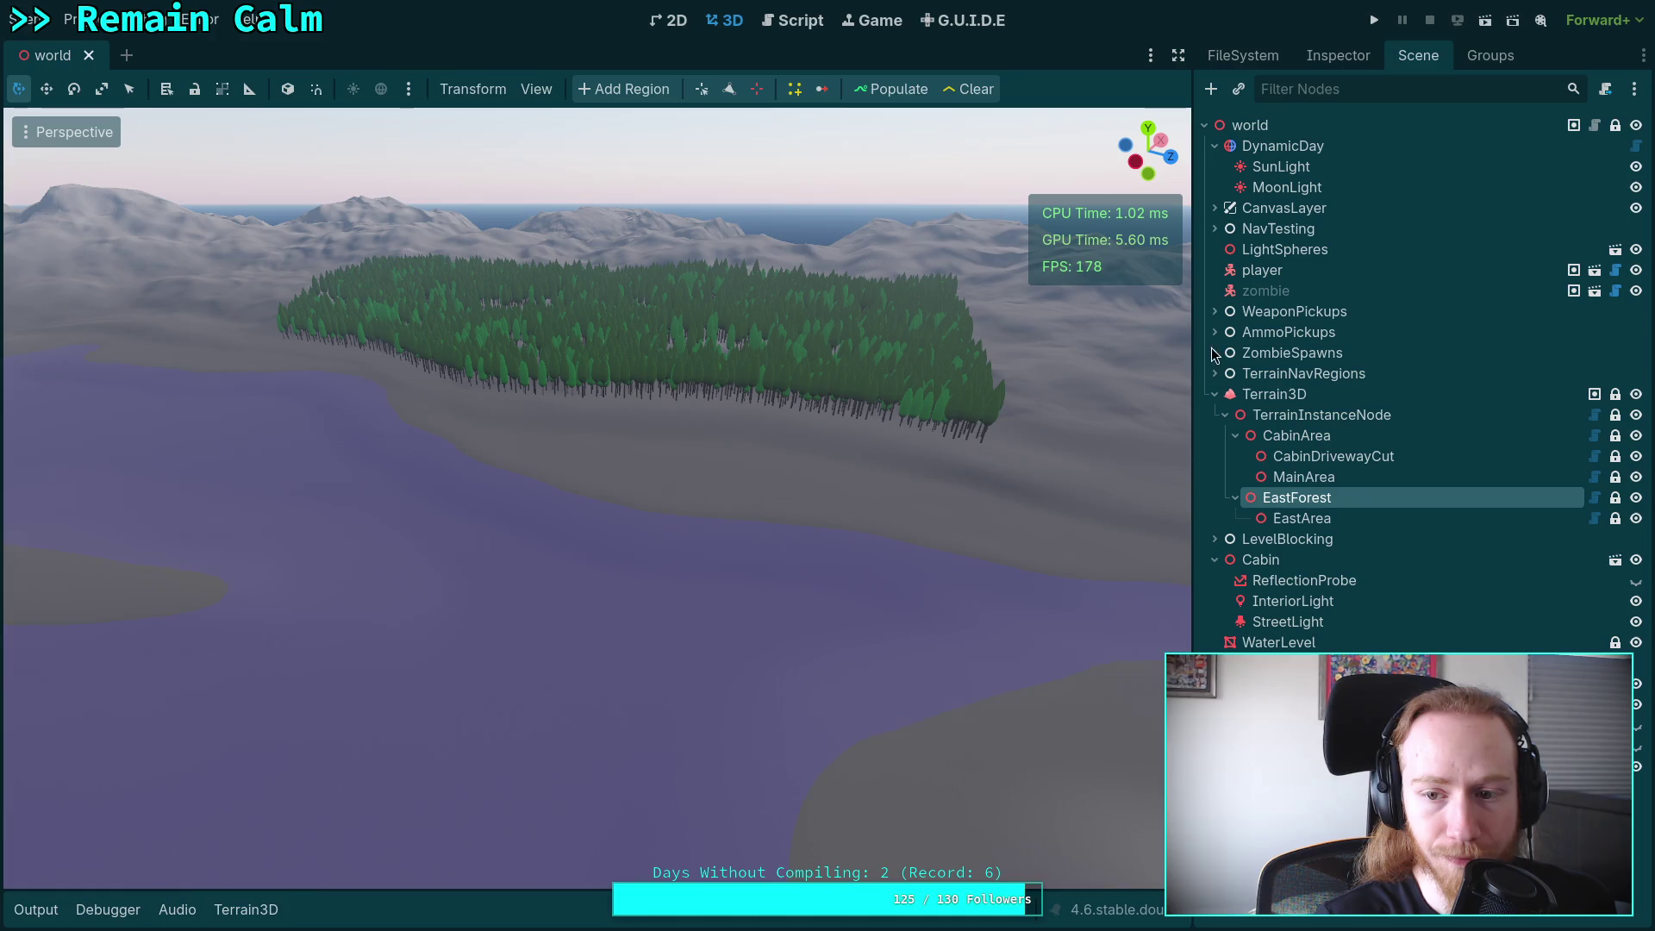
{"action": "left_click", "coordinate": [966, 88]}
Fly the view around the cabin, reselect CabinArea, and save the world scene.
{"action": "scroll", "coordinate": [596, 498], "scroll_direction": "up", "scroll_amount": 3}
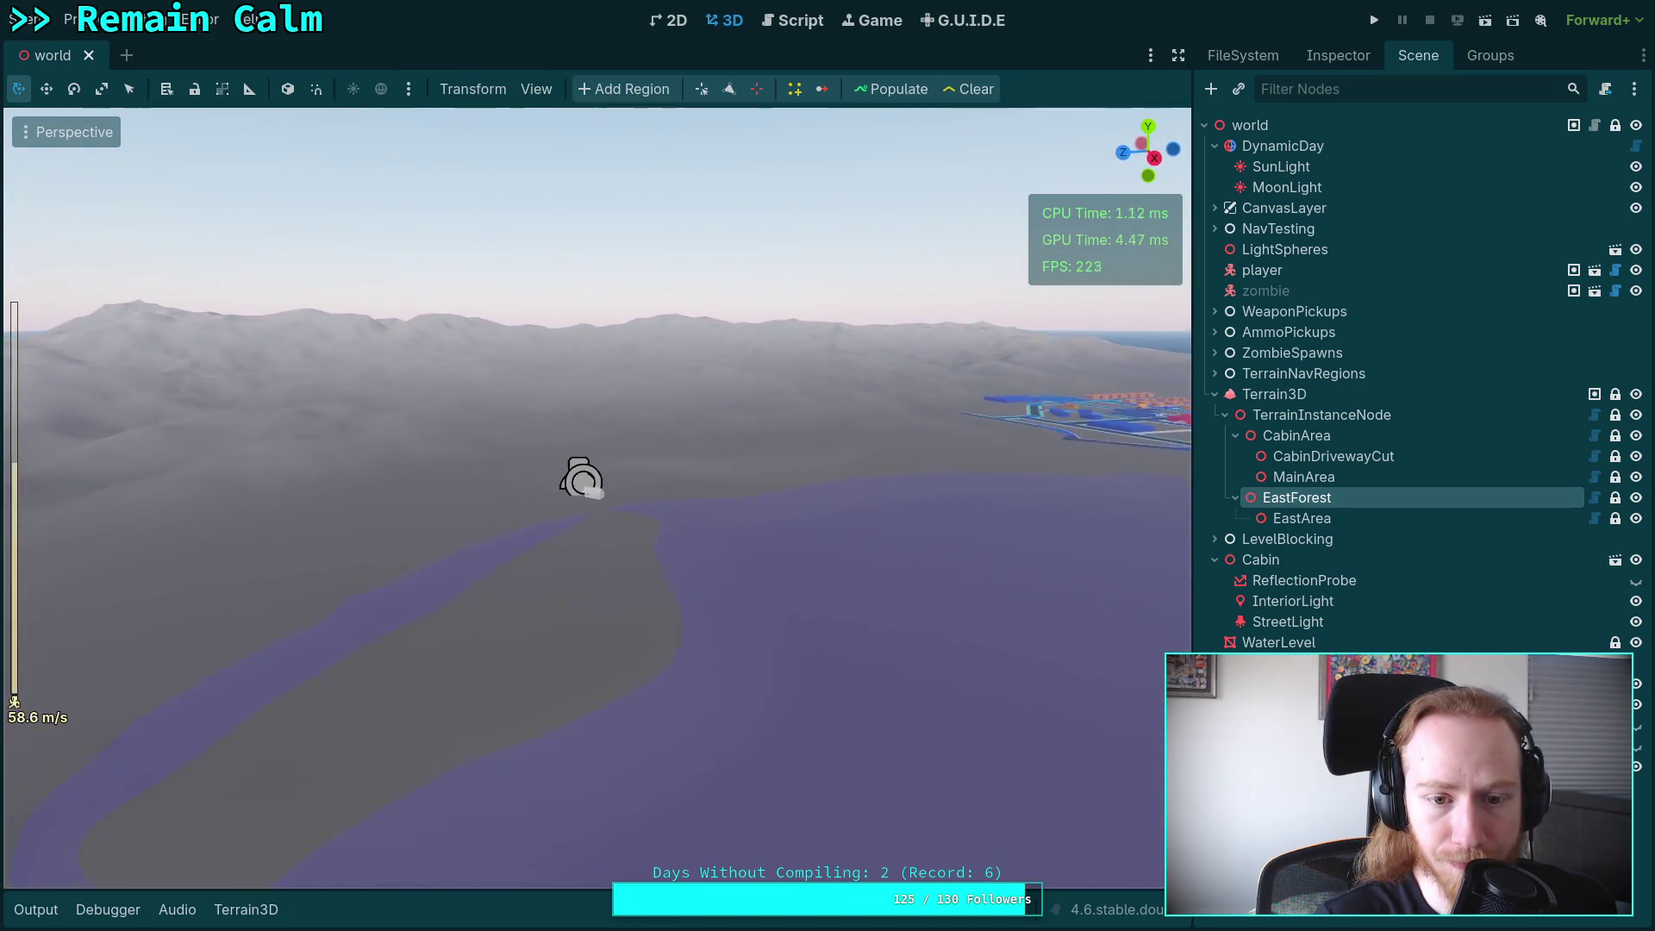
{"action": "key", "text": "w"}
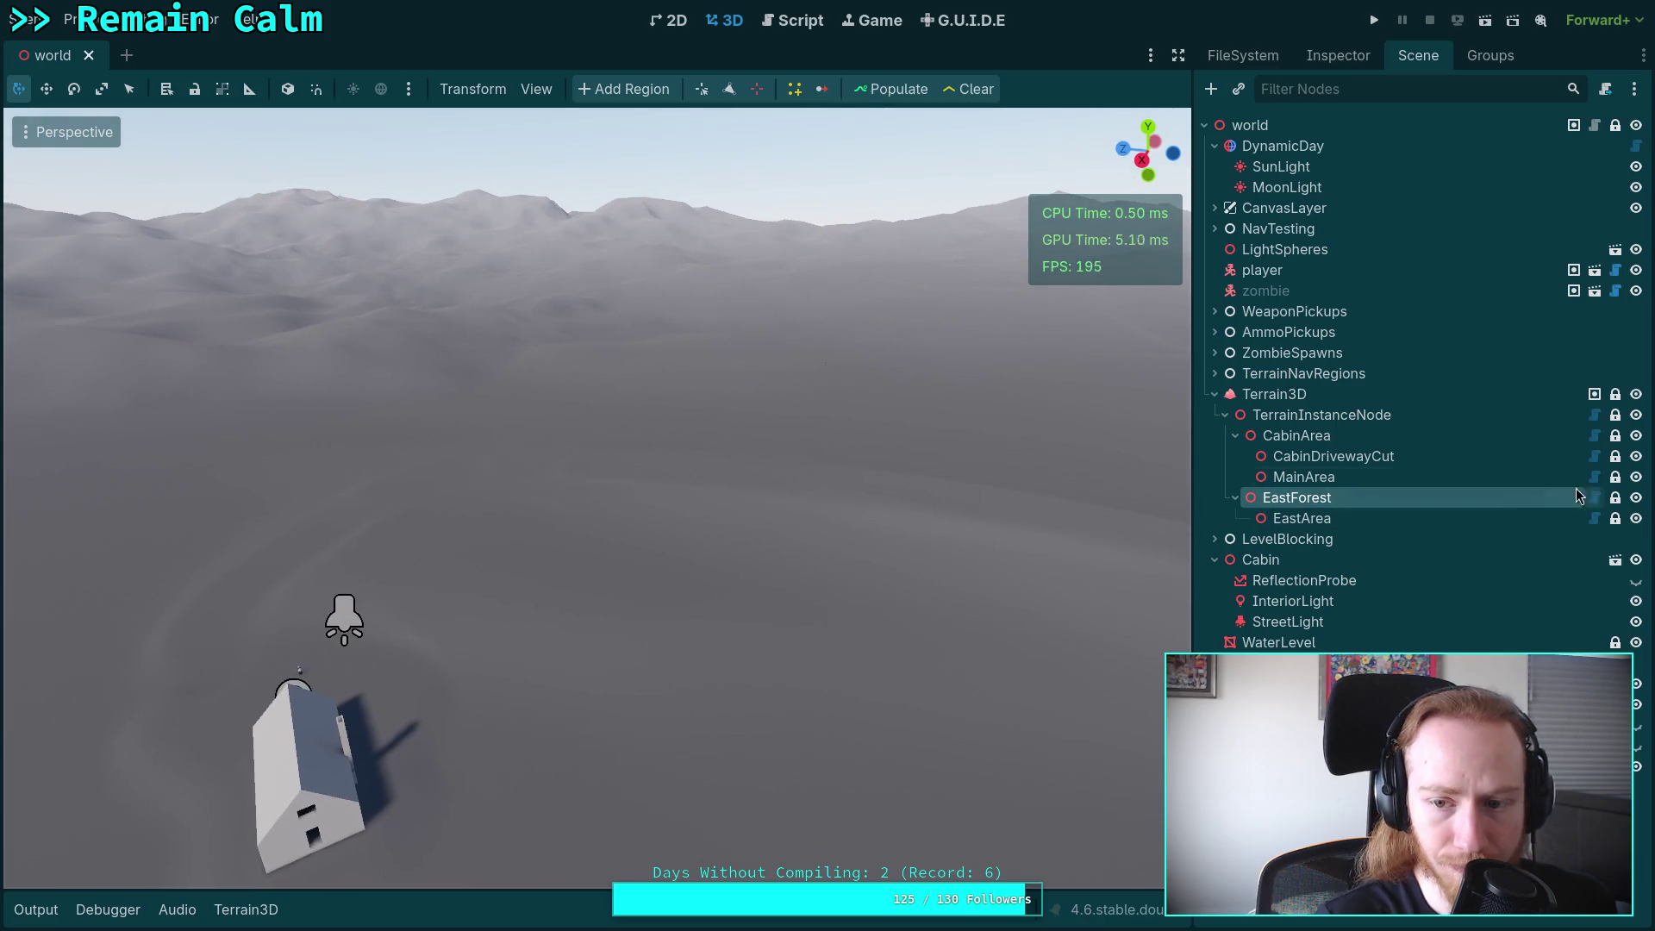
{"action": "left_click", "coordinate": [1322, 415]}
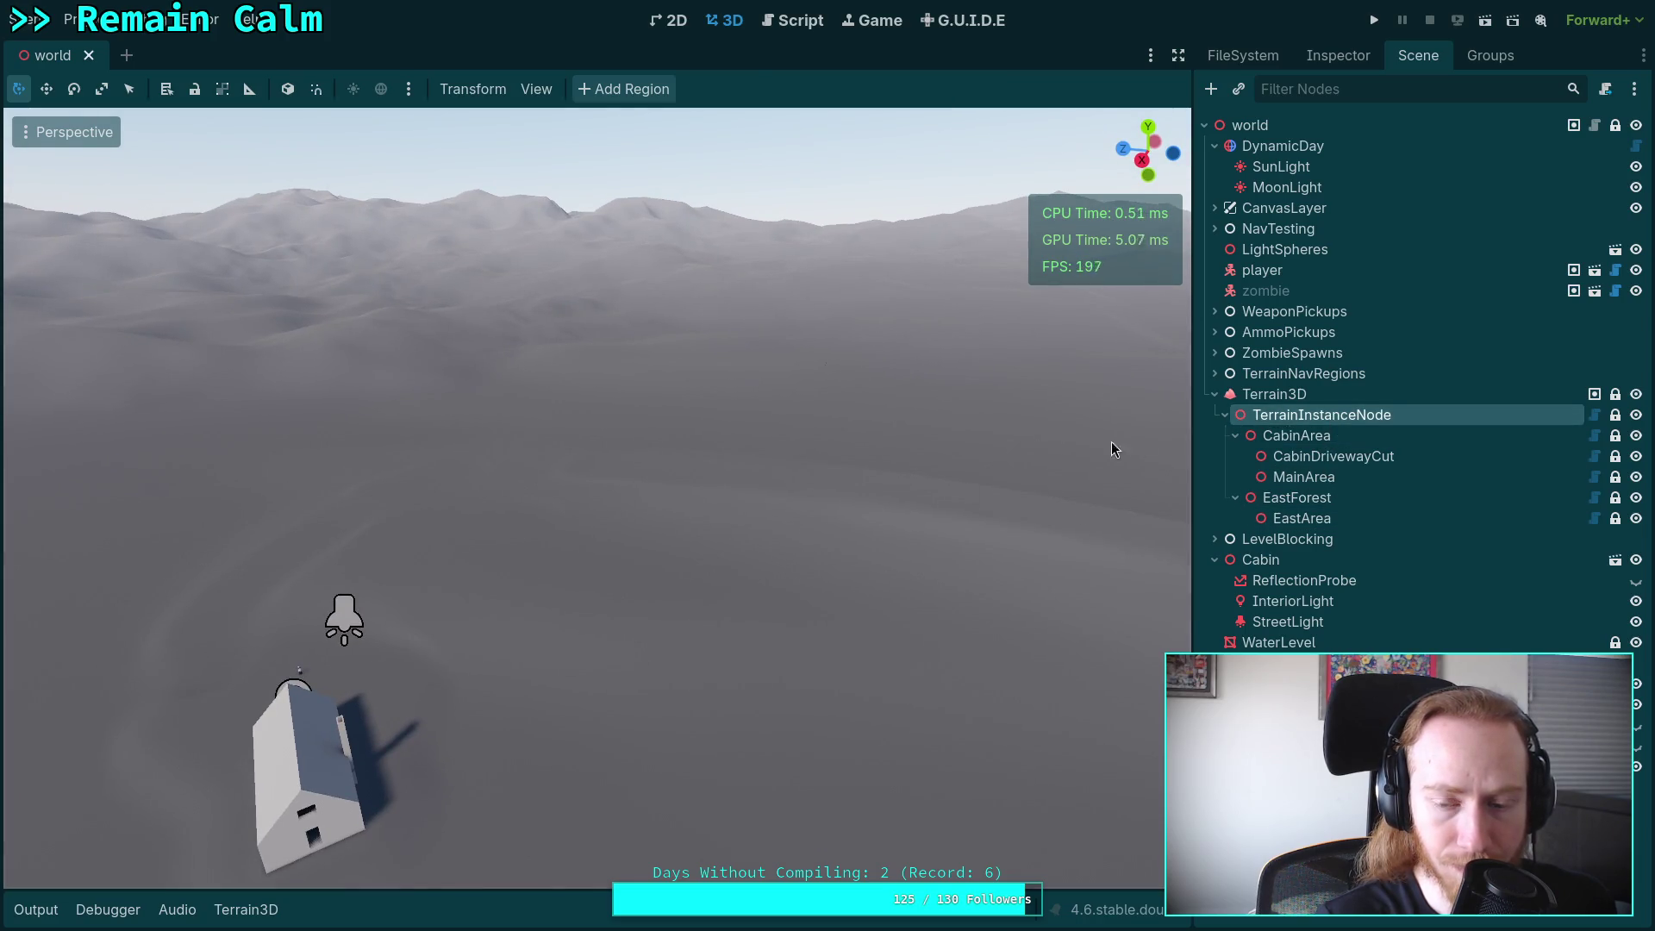
{"action": "key", "text": "s"}
{"action": "key", "text": "w"}
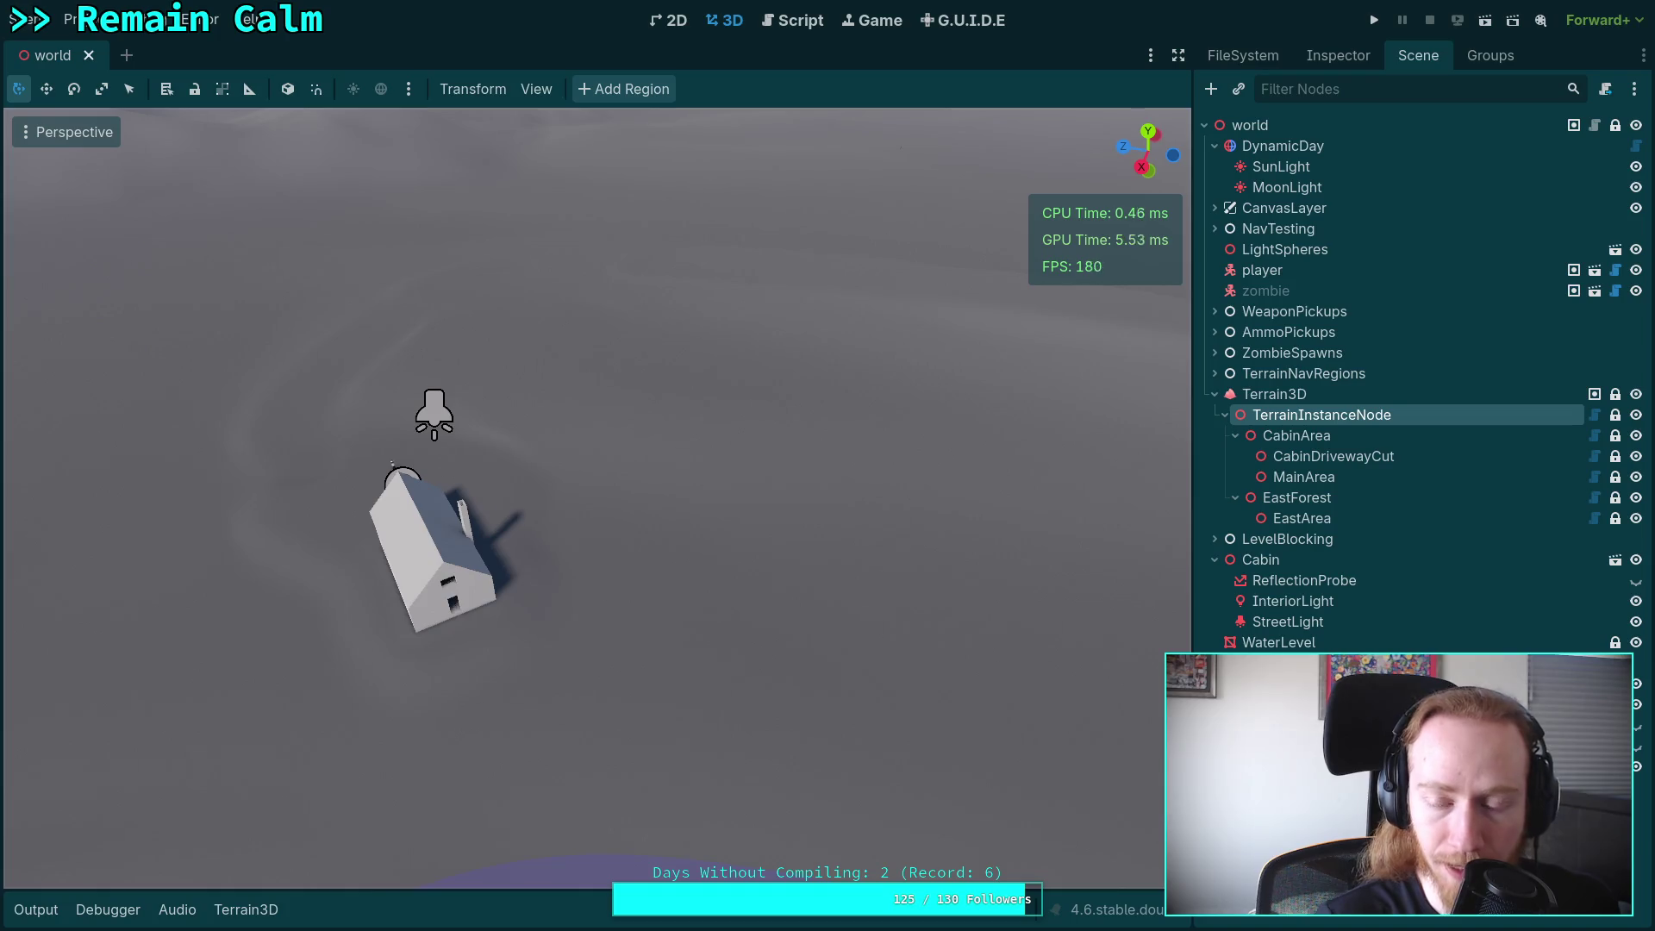
{"action": "left_click", "coordinate": [1336, 434]}
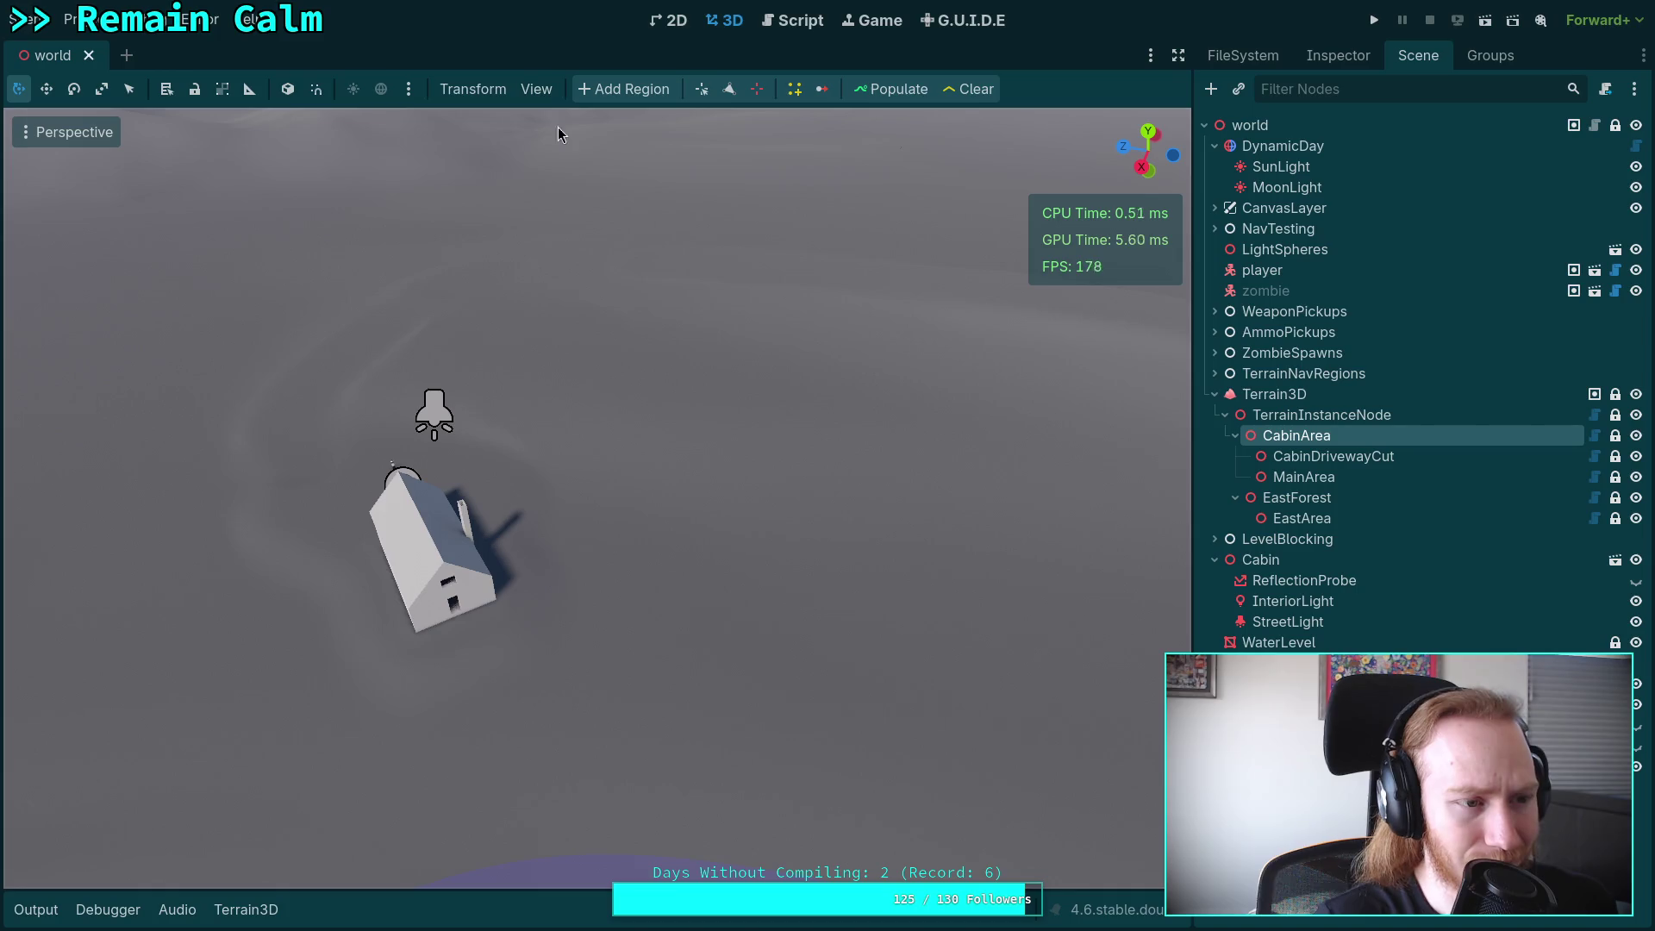
{"action": "key", "text": "ctrl+s"}
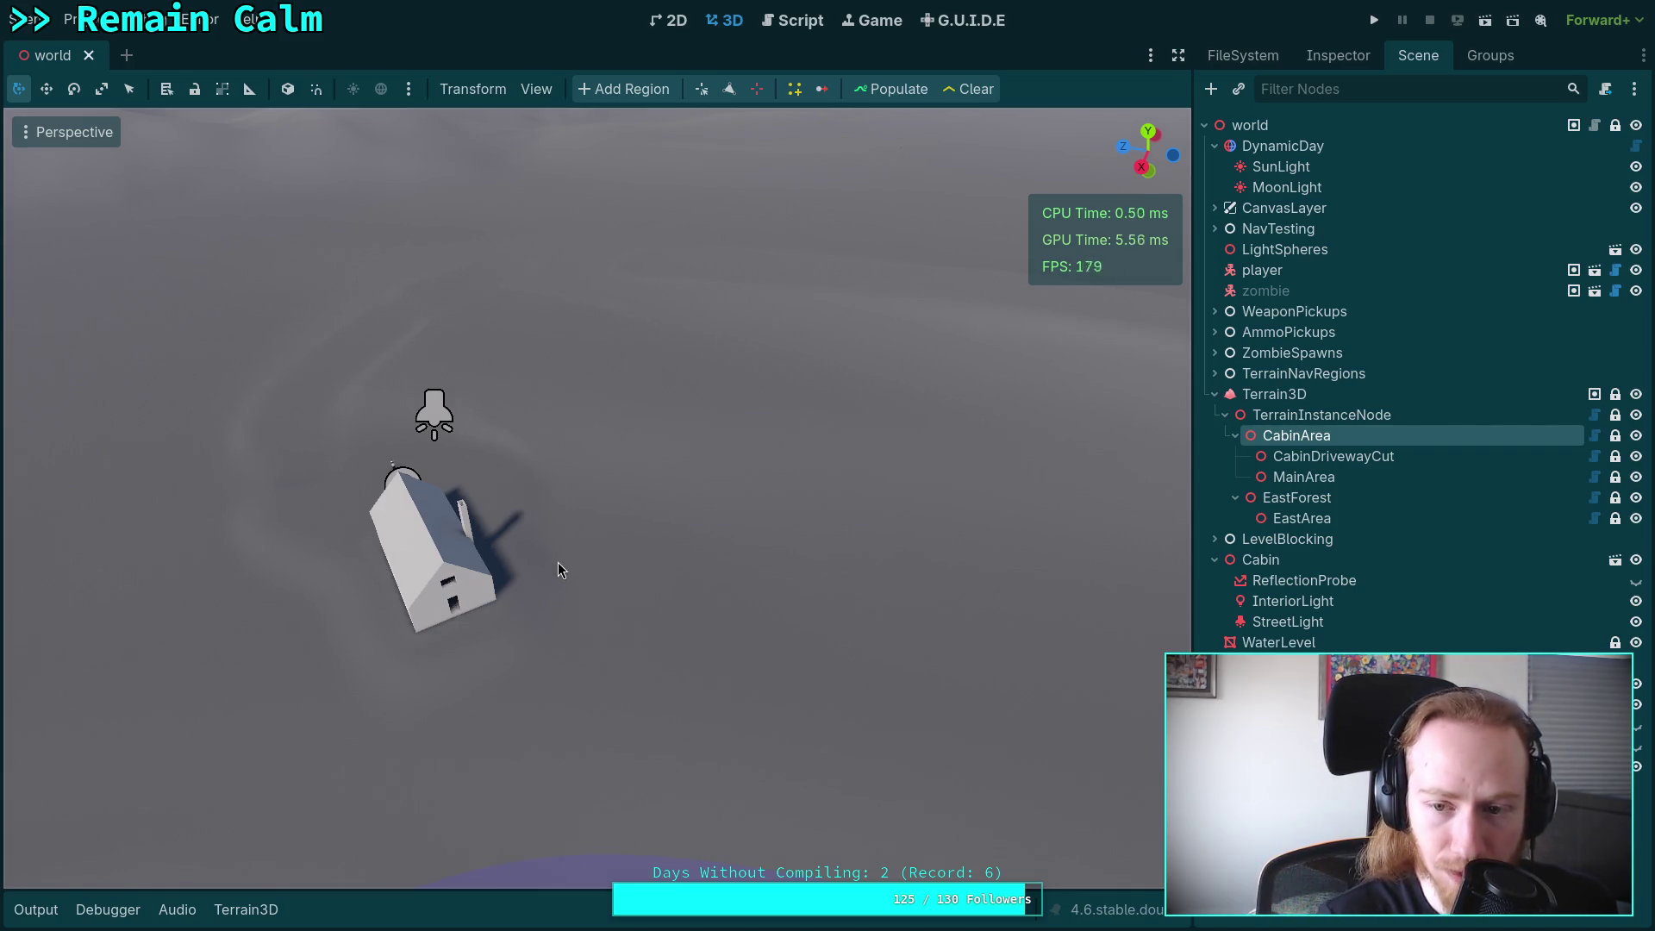
Hide the WaterLevel node and save the world scene again.
{"action": "mouse_move", "coordinate": [557, 562]}
{"action": "left_mouse_down"}
{"action": "mouse_move", "coordinate": [552, 414]}
{"action": "mouse_move", "coordinate": [568, 410]}
{"action": "left_mouse_up"}
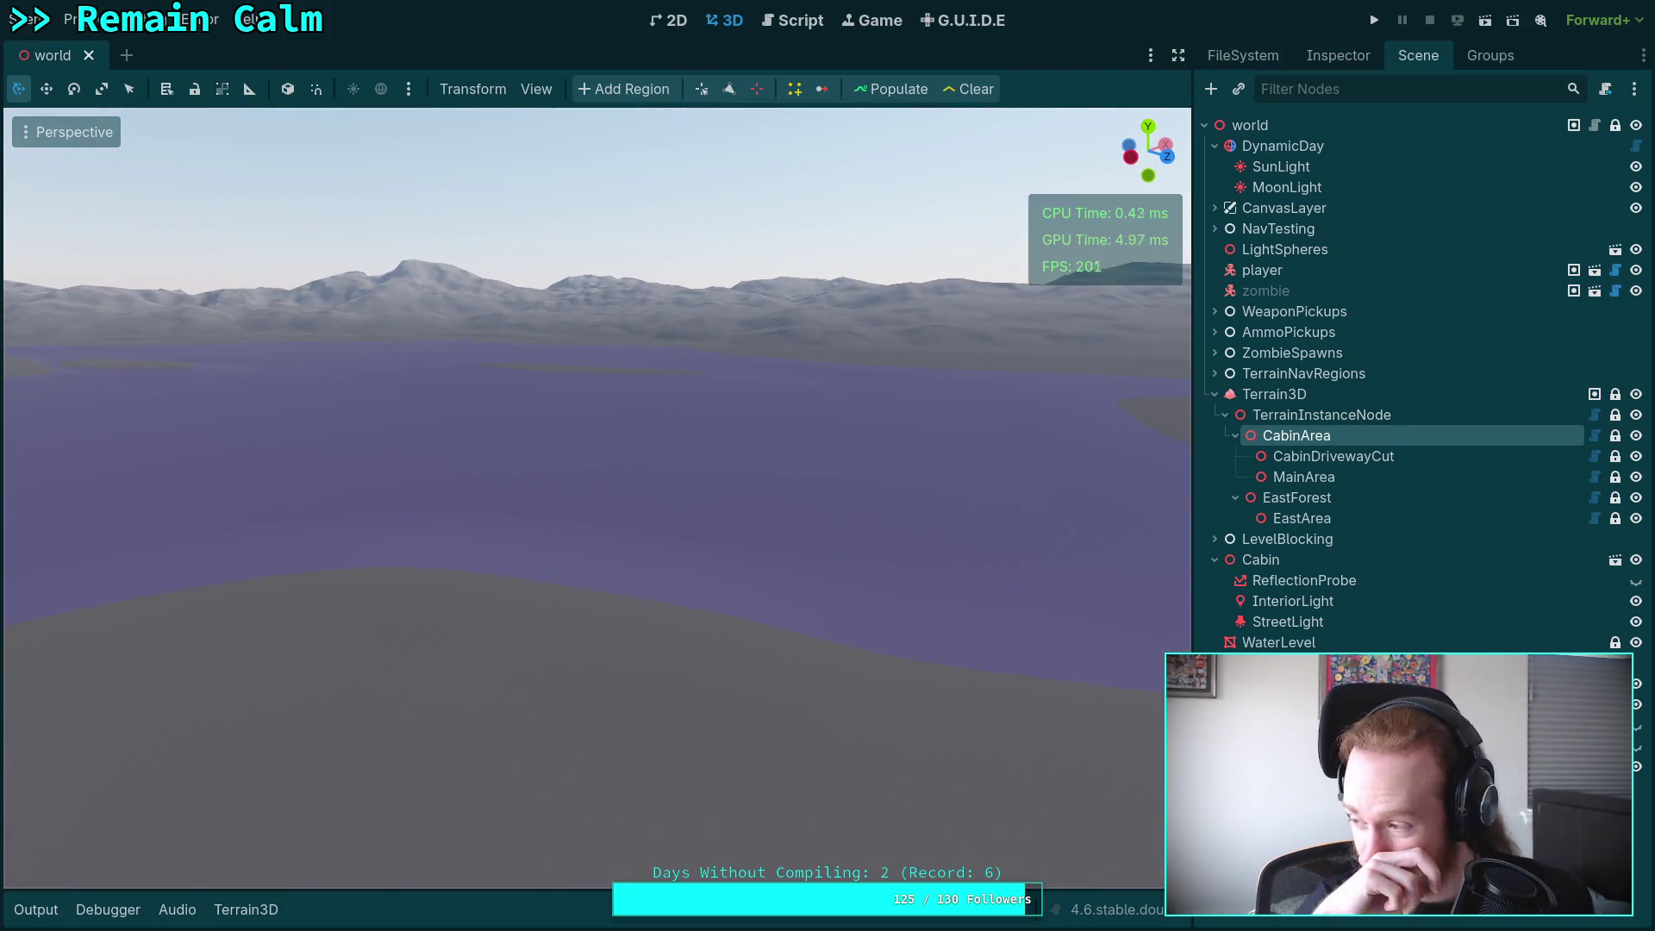
{"action": "scroll", "coordinate": [576, 579], "scroll_direction": "down", "scroll_amount": 5}
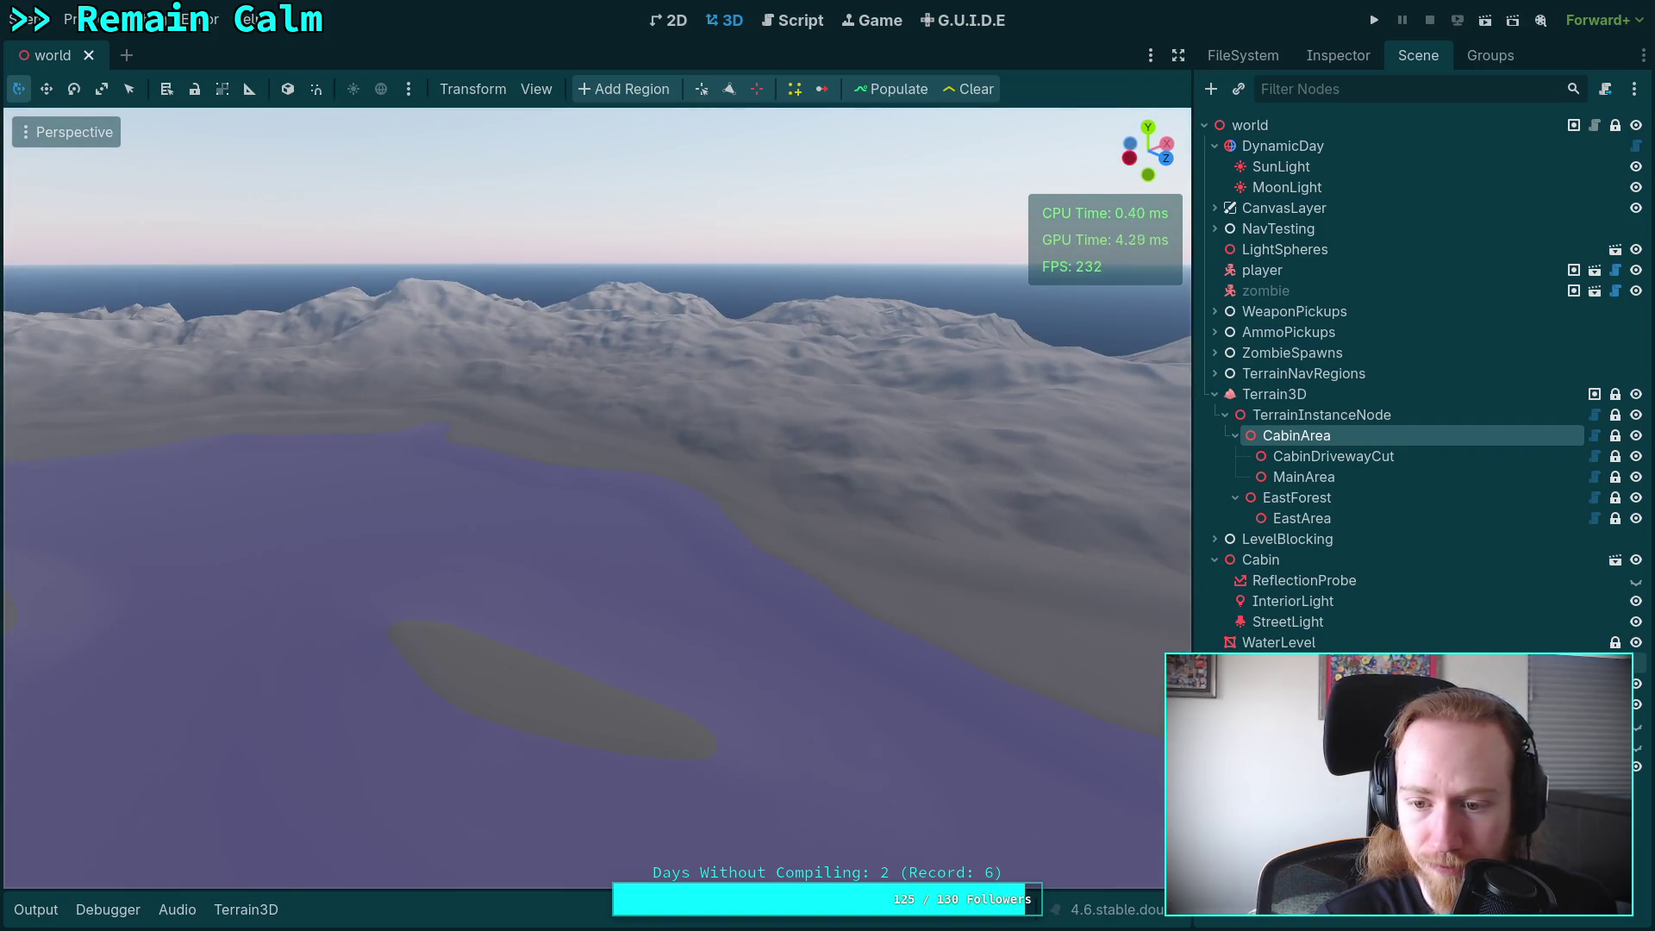
{"action": "left_click", "coordinate": [1637, 642]}
{"action": "scroll", "coordinate": [814, 571], "scroll_direction": "up", "scroll_amount": 3}
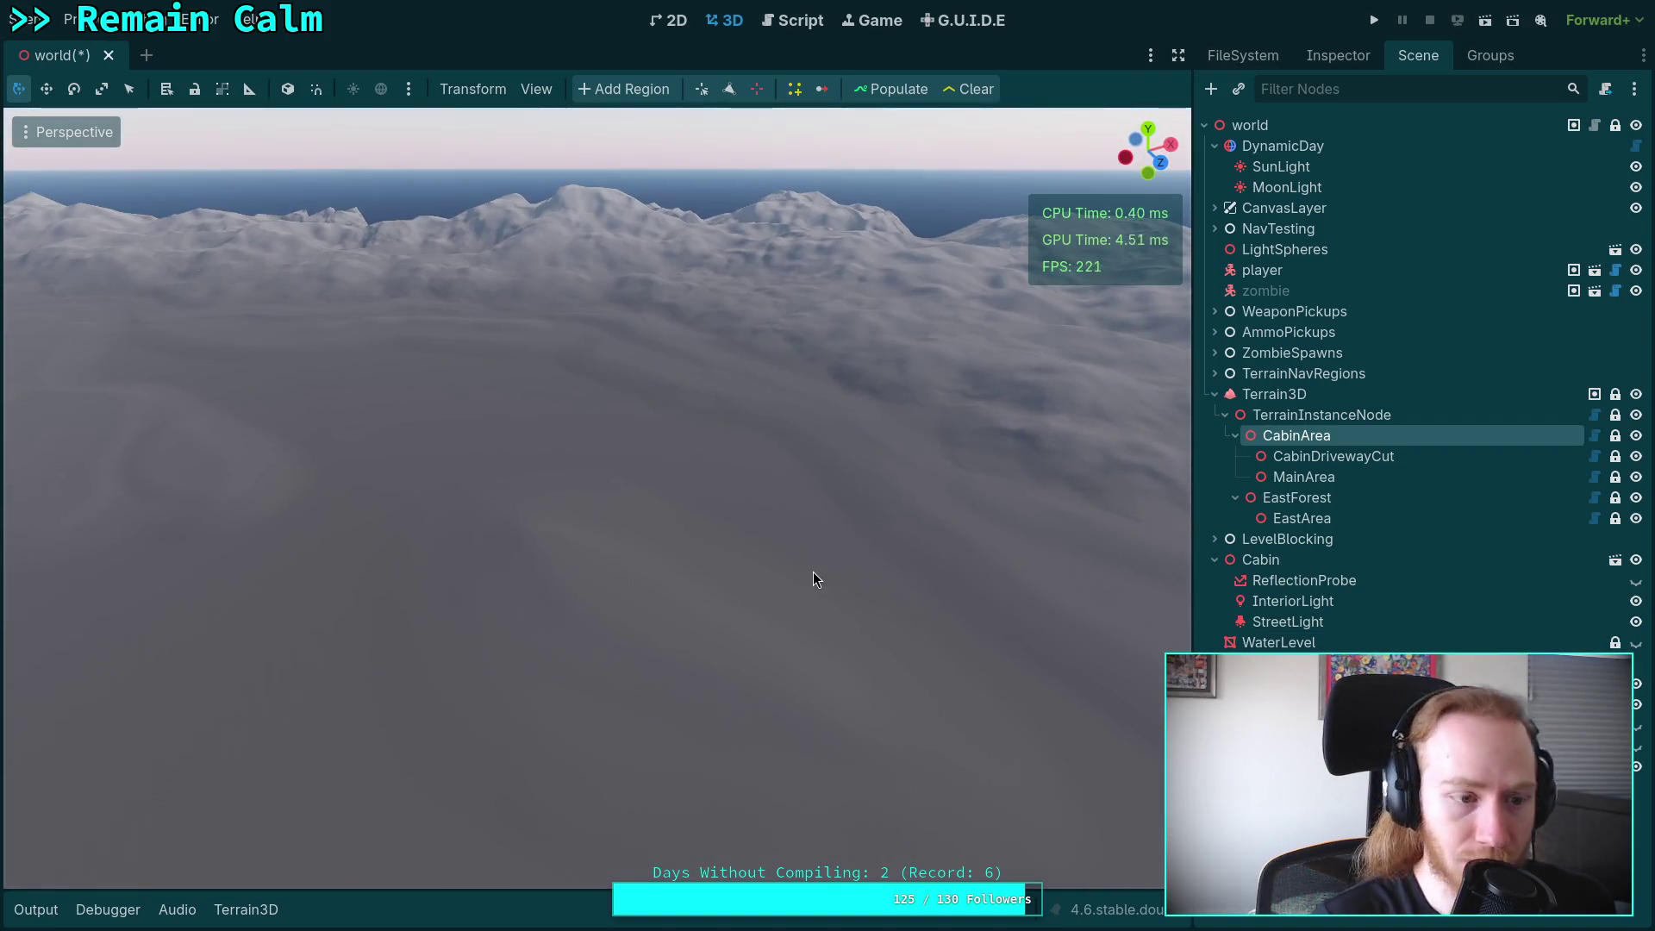
{"action": "key", "text": "ctrl+s"}
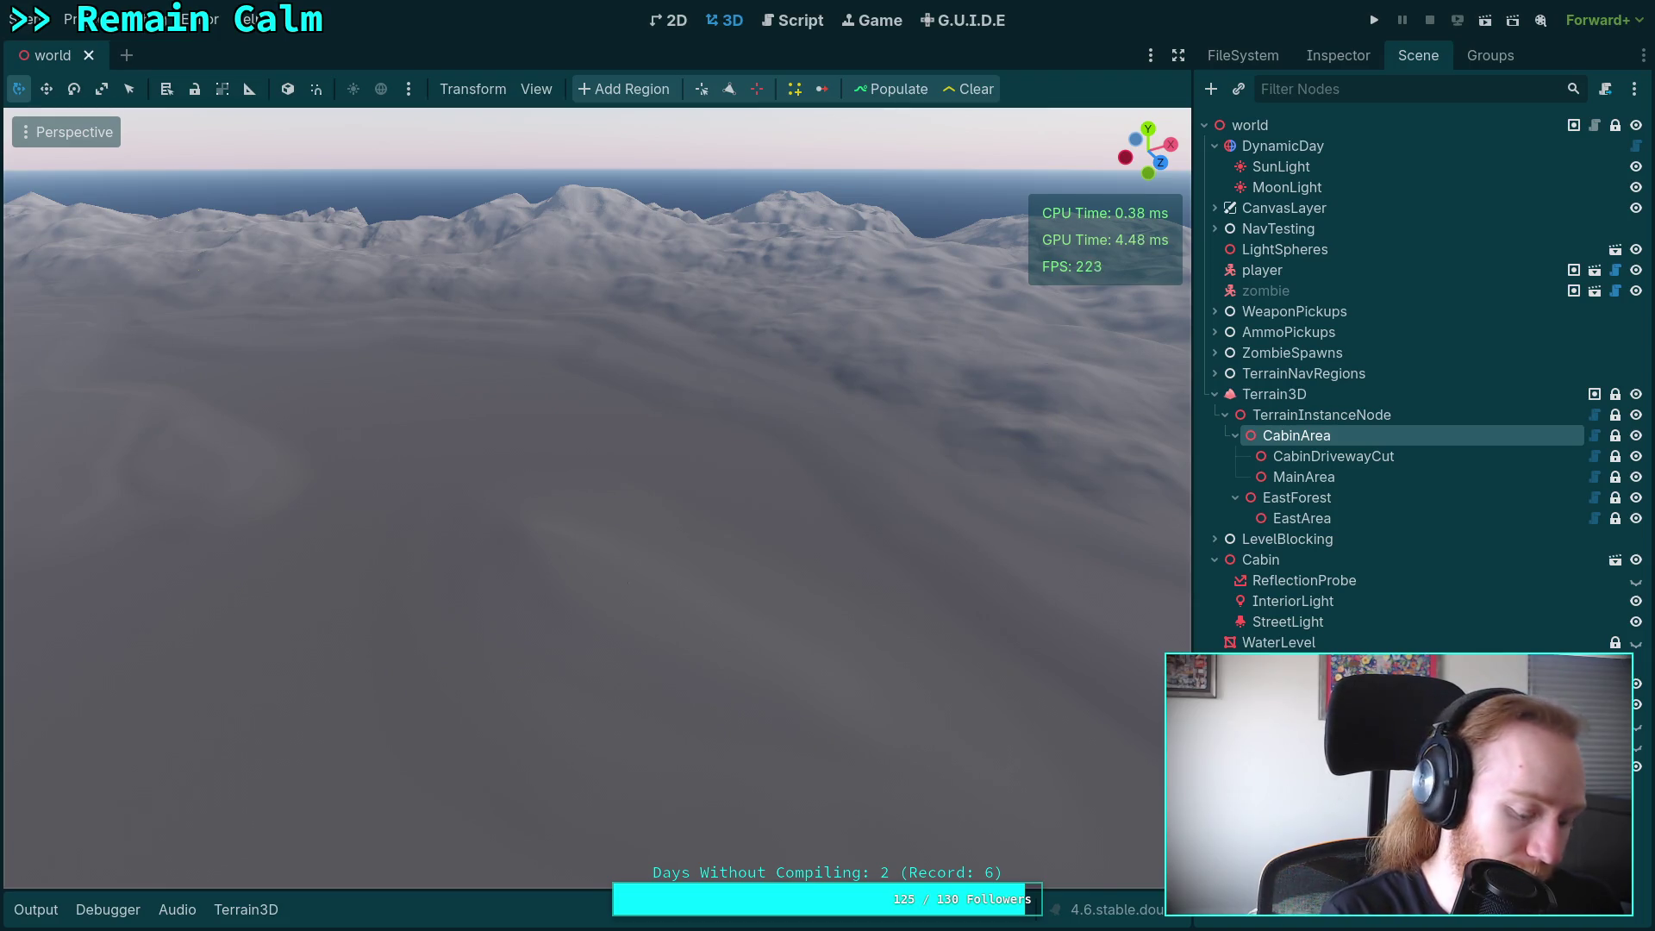
{"action": "left_click", "coordinate": [26, 19]}
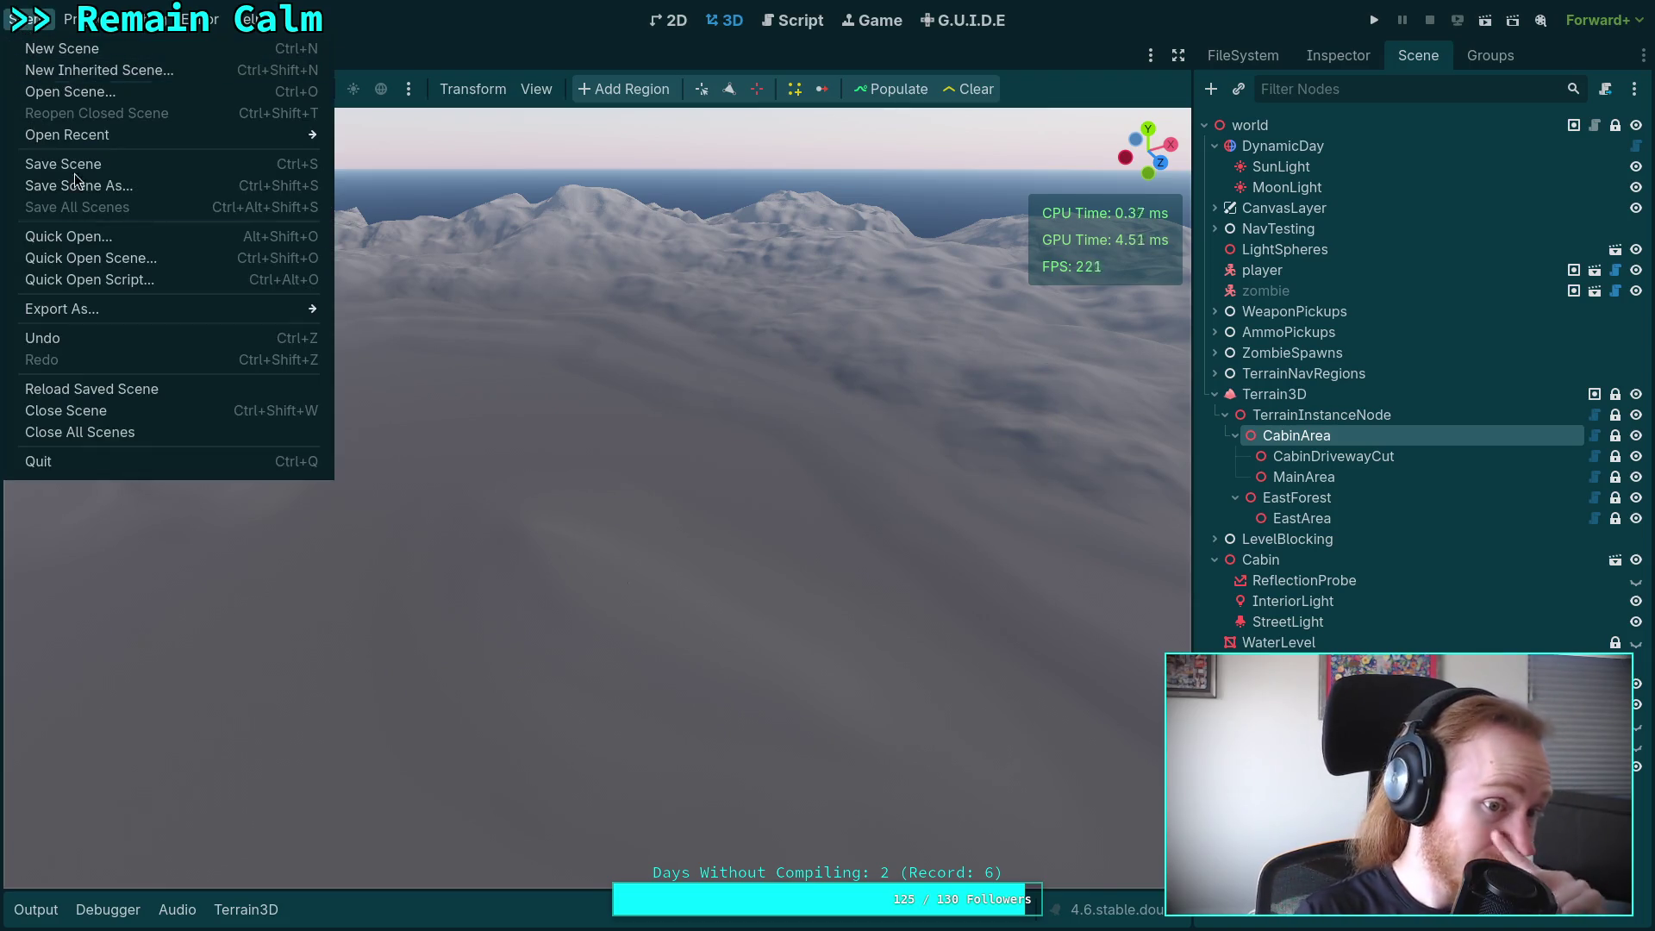
Quit the Godot editor and discard the terrain3d region file changes with git restore terrain_data/world/terrain3d*.
{"action": "left_click", "coordinate": [108, 465]}
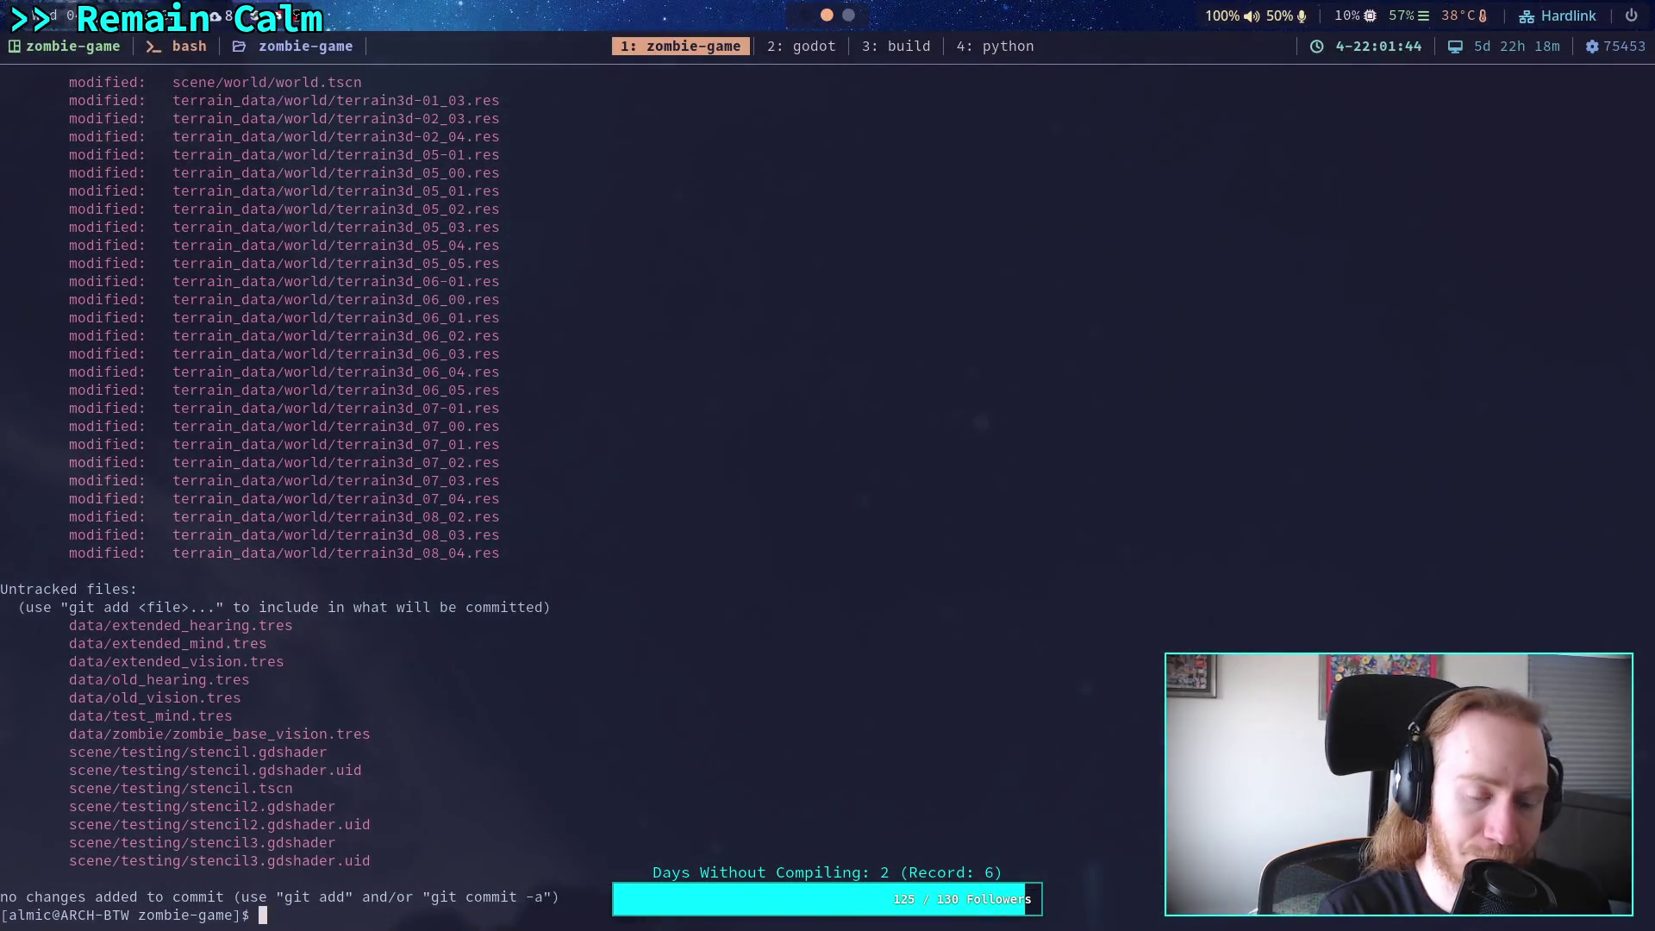
{"action": "type", "text": "git status"}
{"action": "key", "text": "ctrl+u"}
{"action": "type", "text": "gi"}
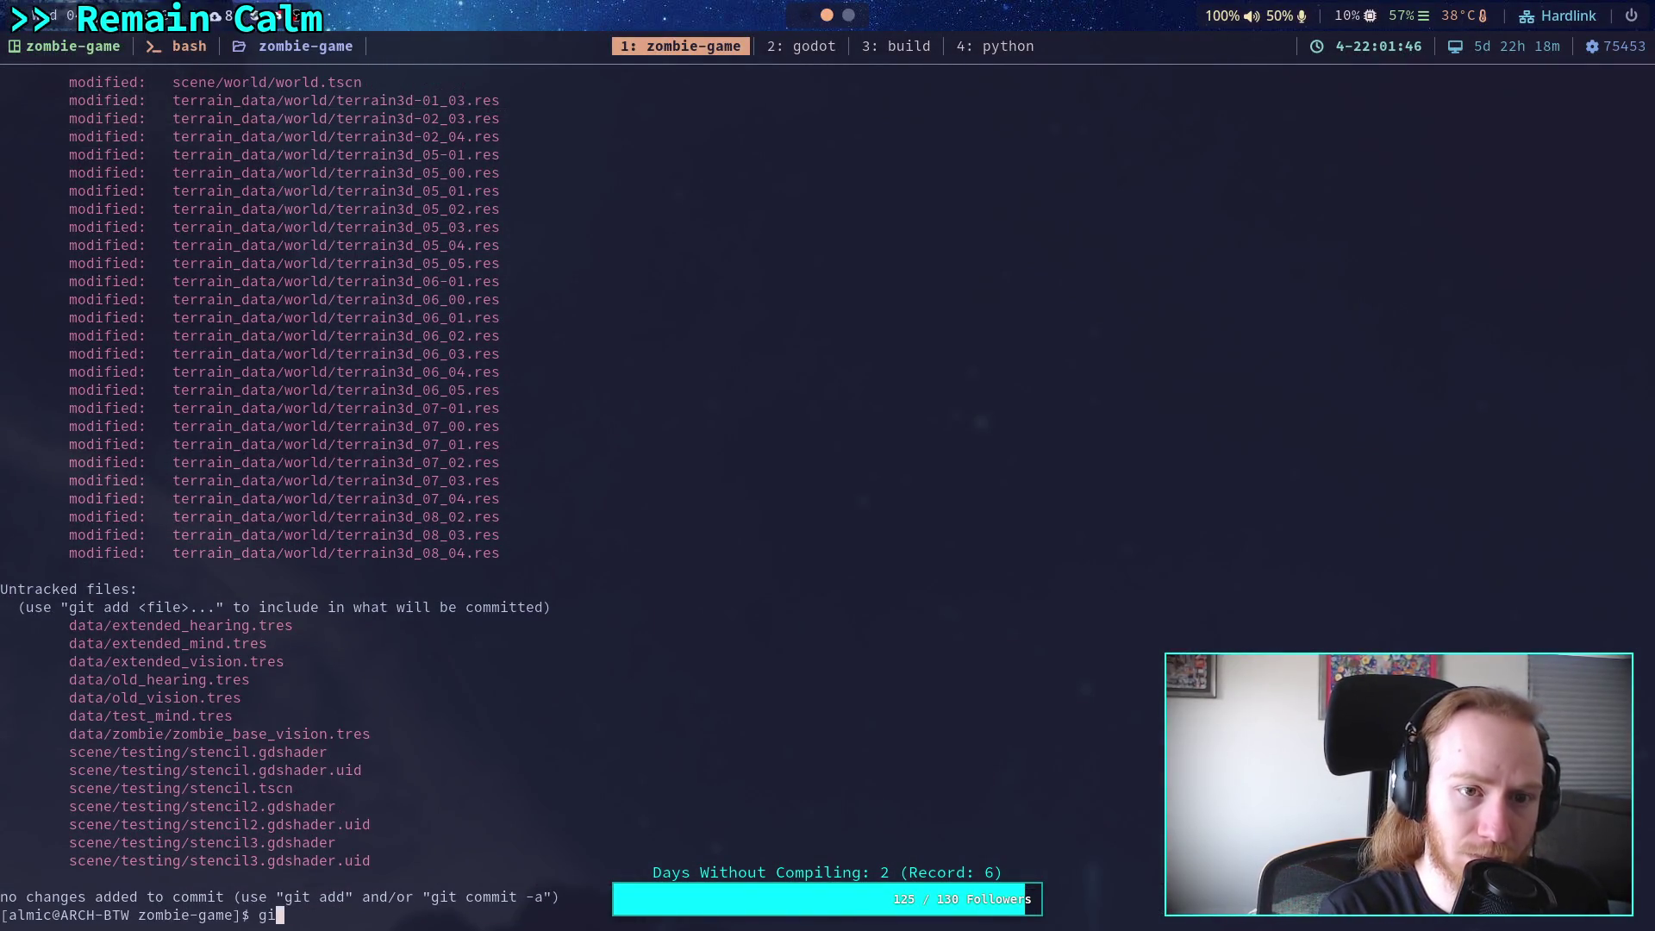
{"action": "type", "text": "t restore terrain_data/"}
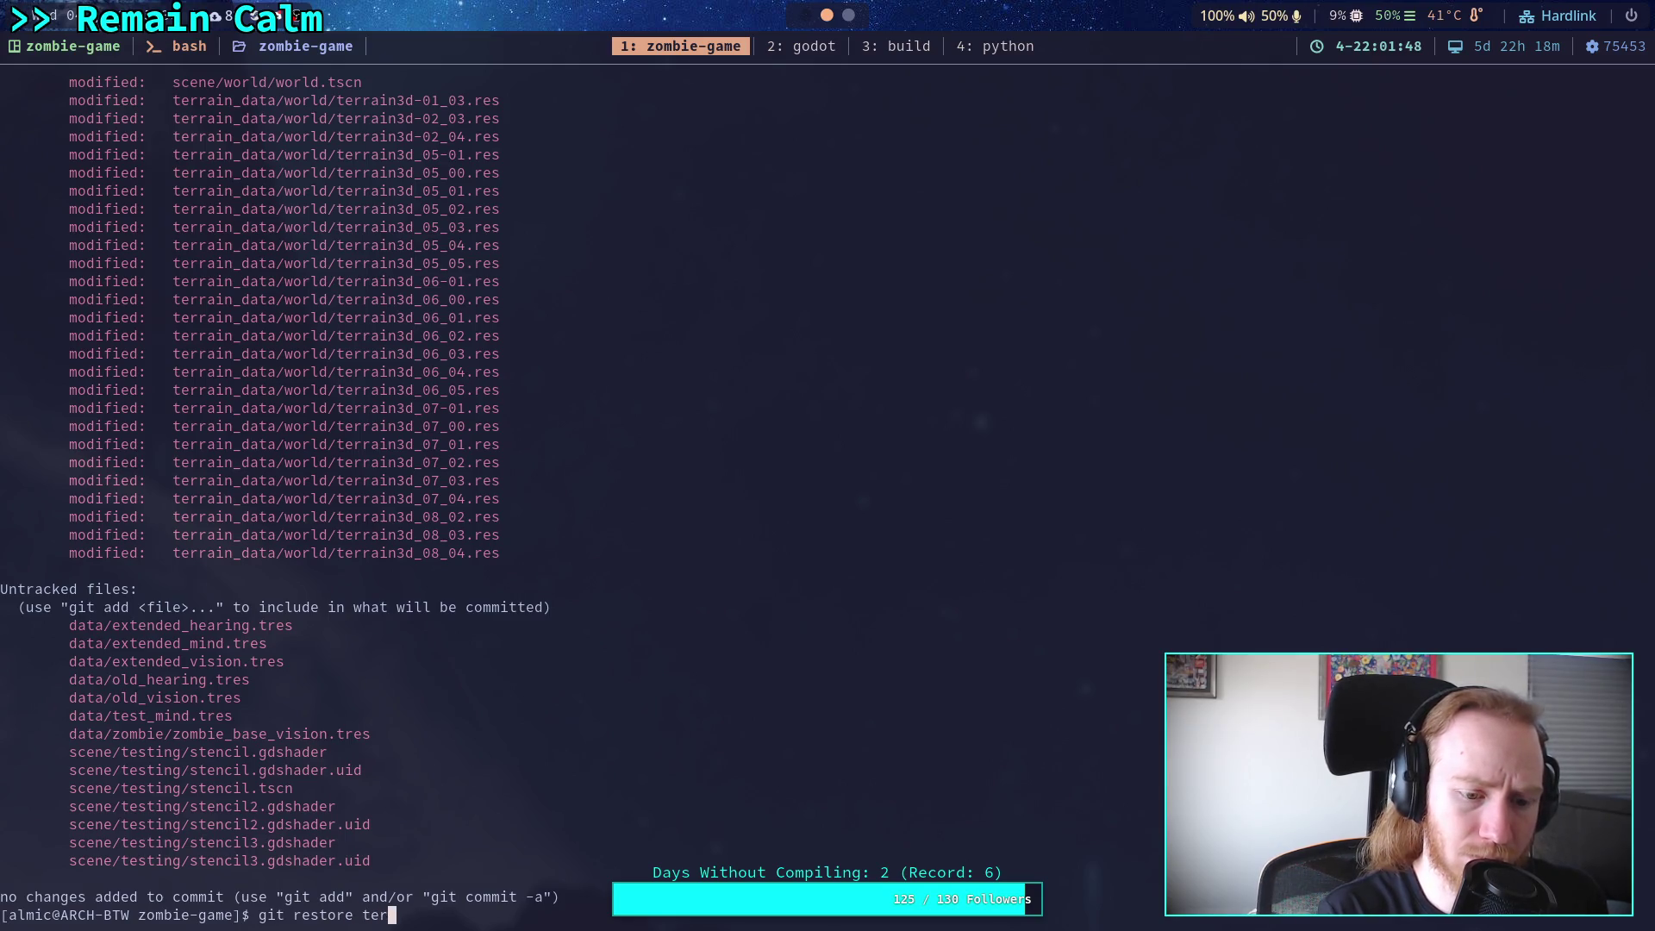
{"action": "type", "text": "world/t"}
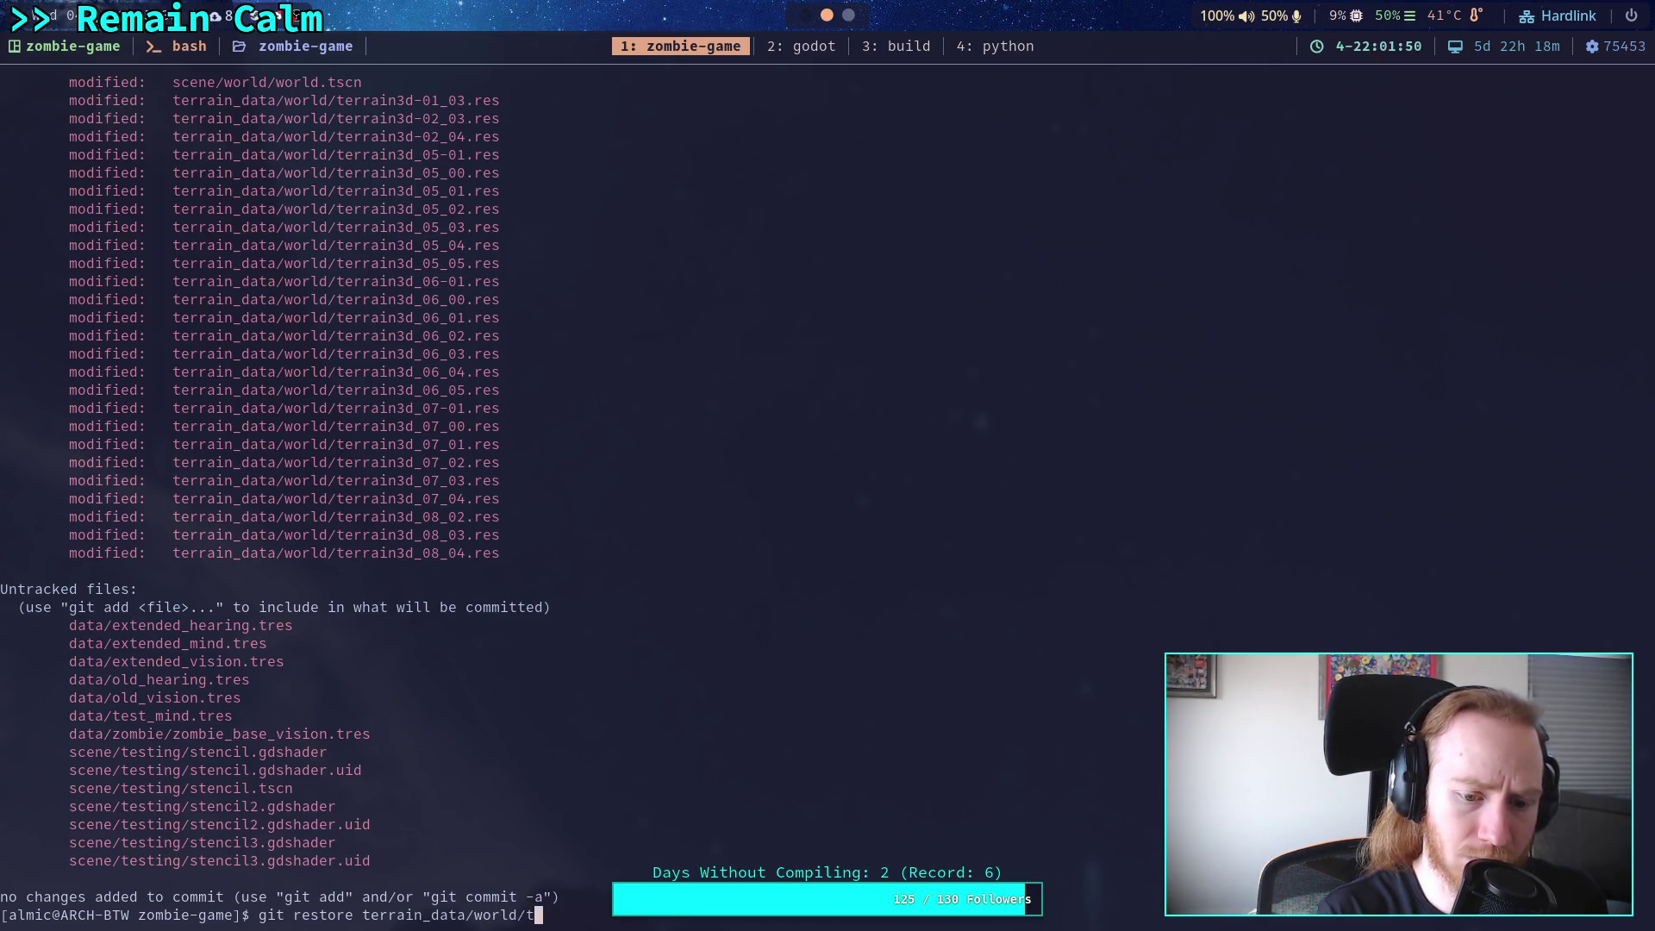
{"action": "type", "text": "errain3d*"}
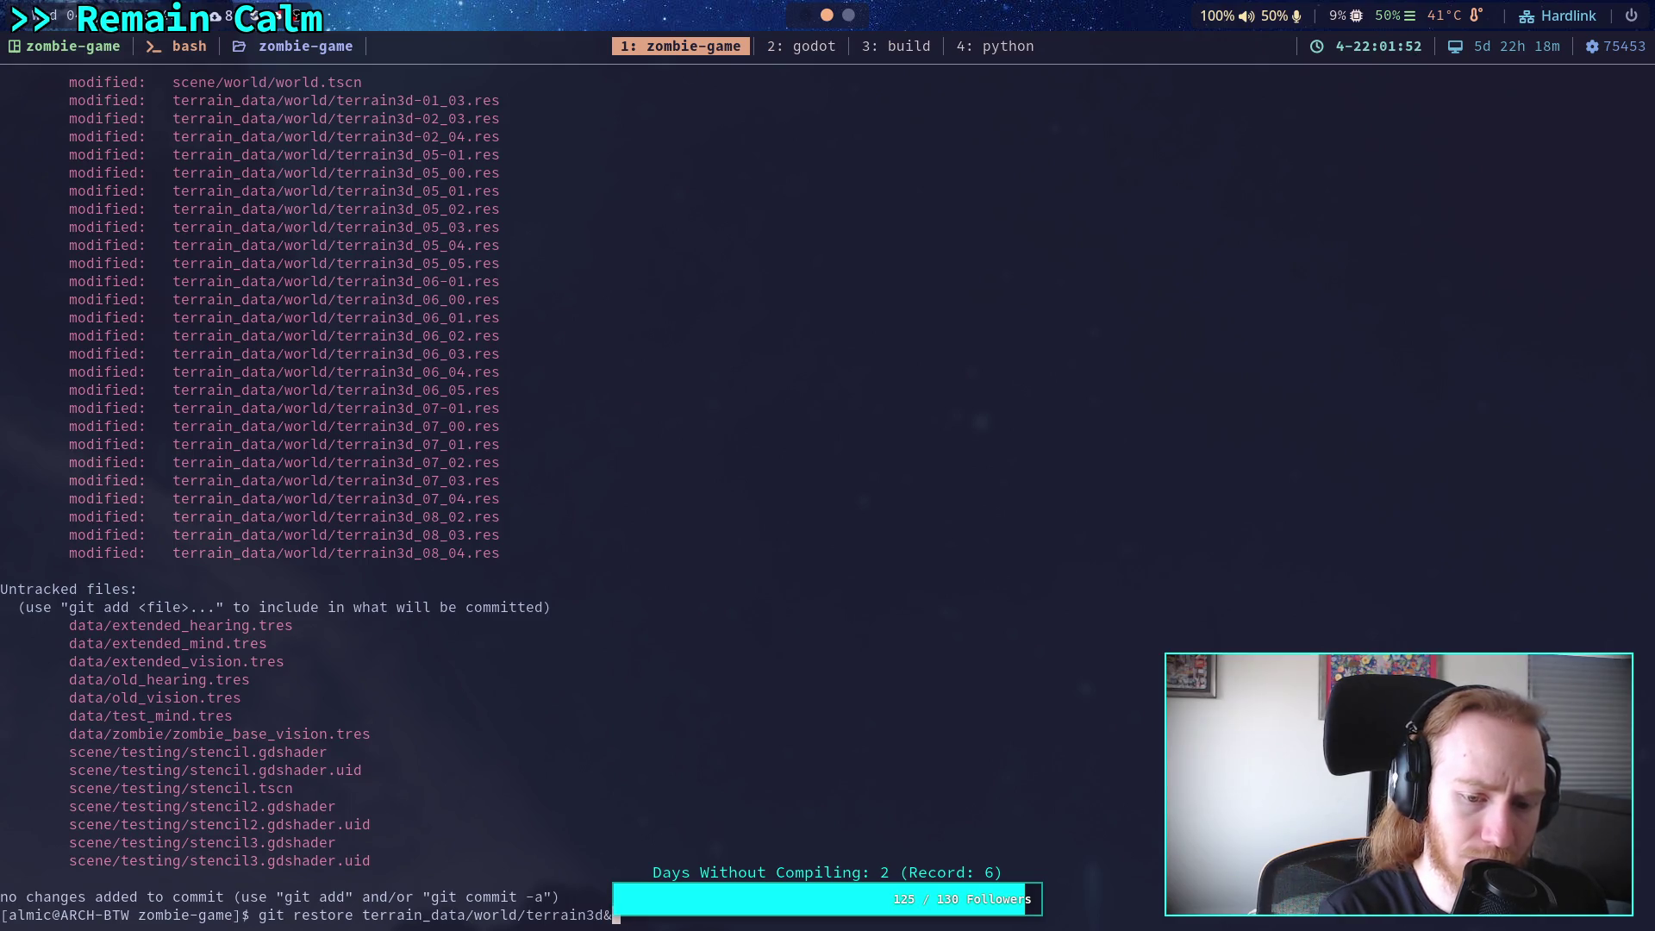
{"action": "key", "text": "Return"}
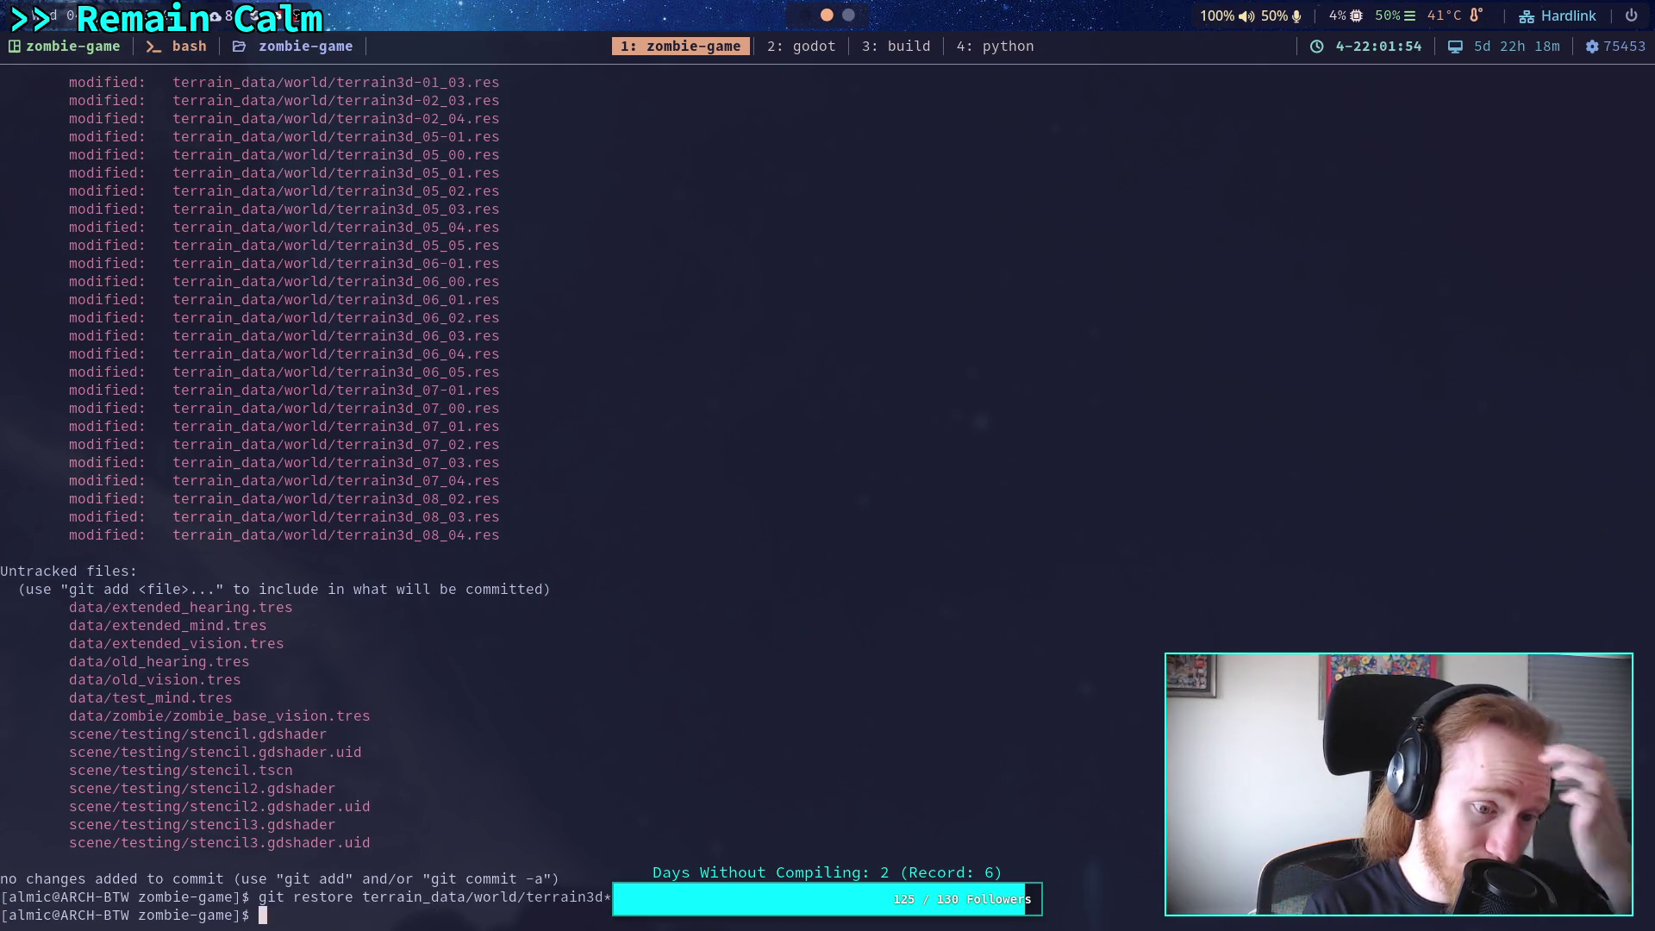
Check git status and show the diff of the remaining unstaged changes.
{"action": "type", "text": "git status"}
{"action": "key", "text": "Return"}
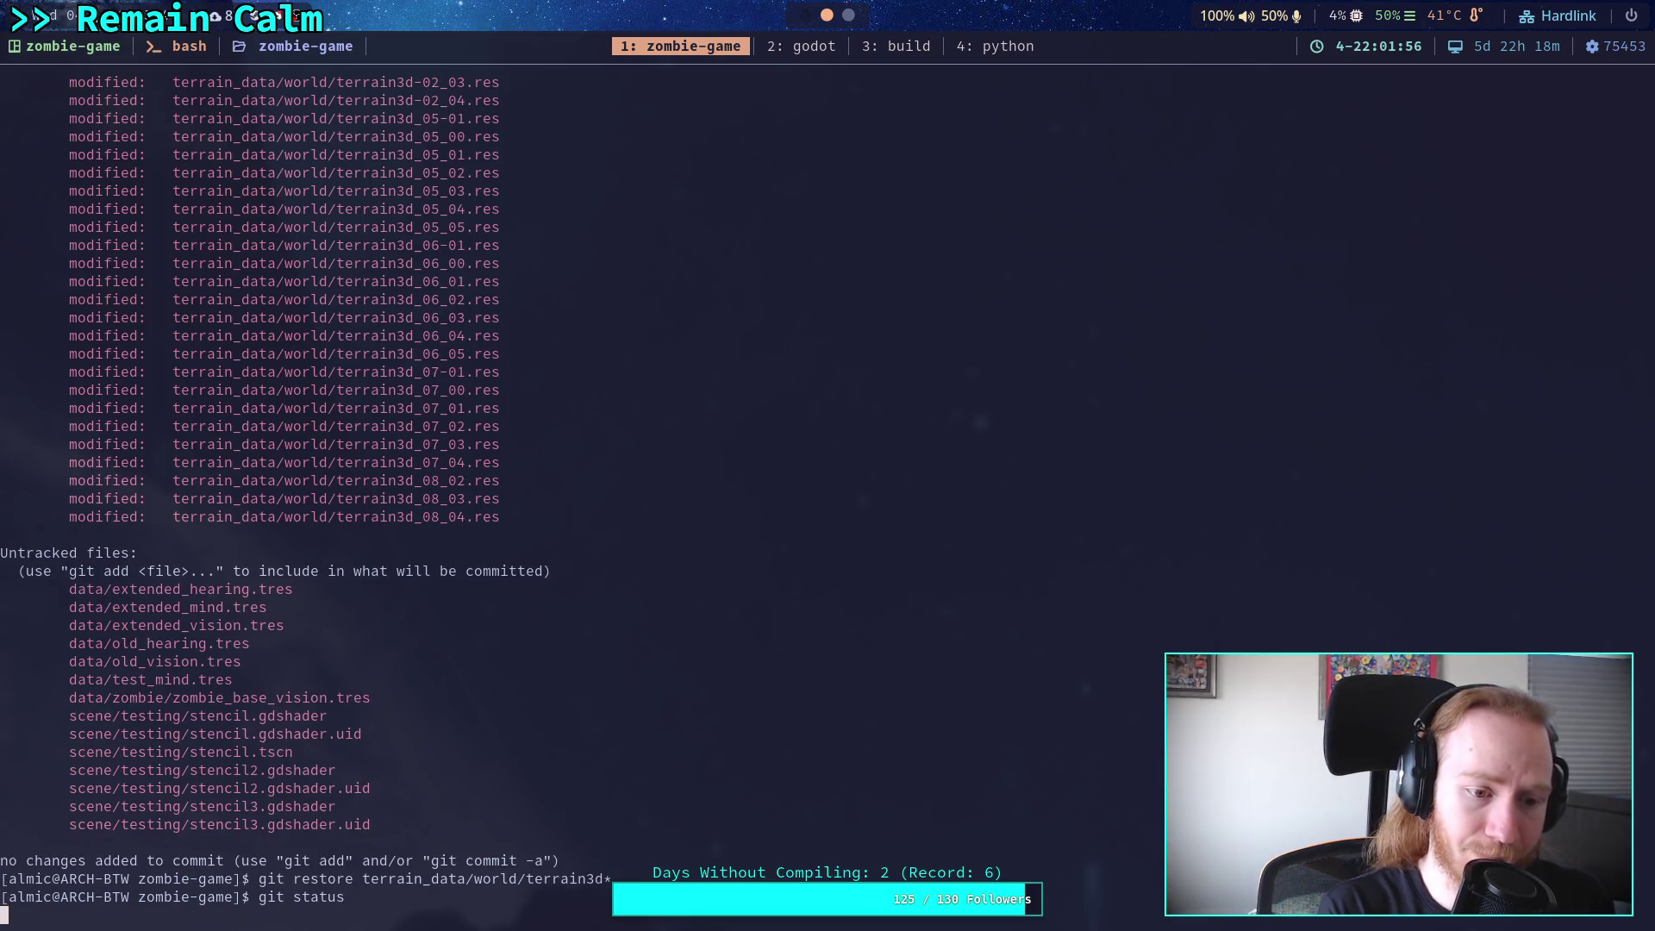
{"action": "type", "text": "git diff"}
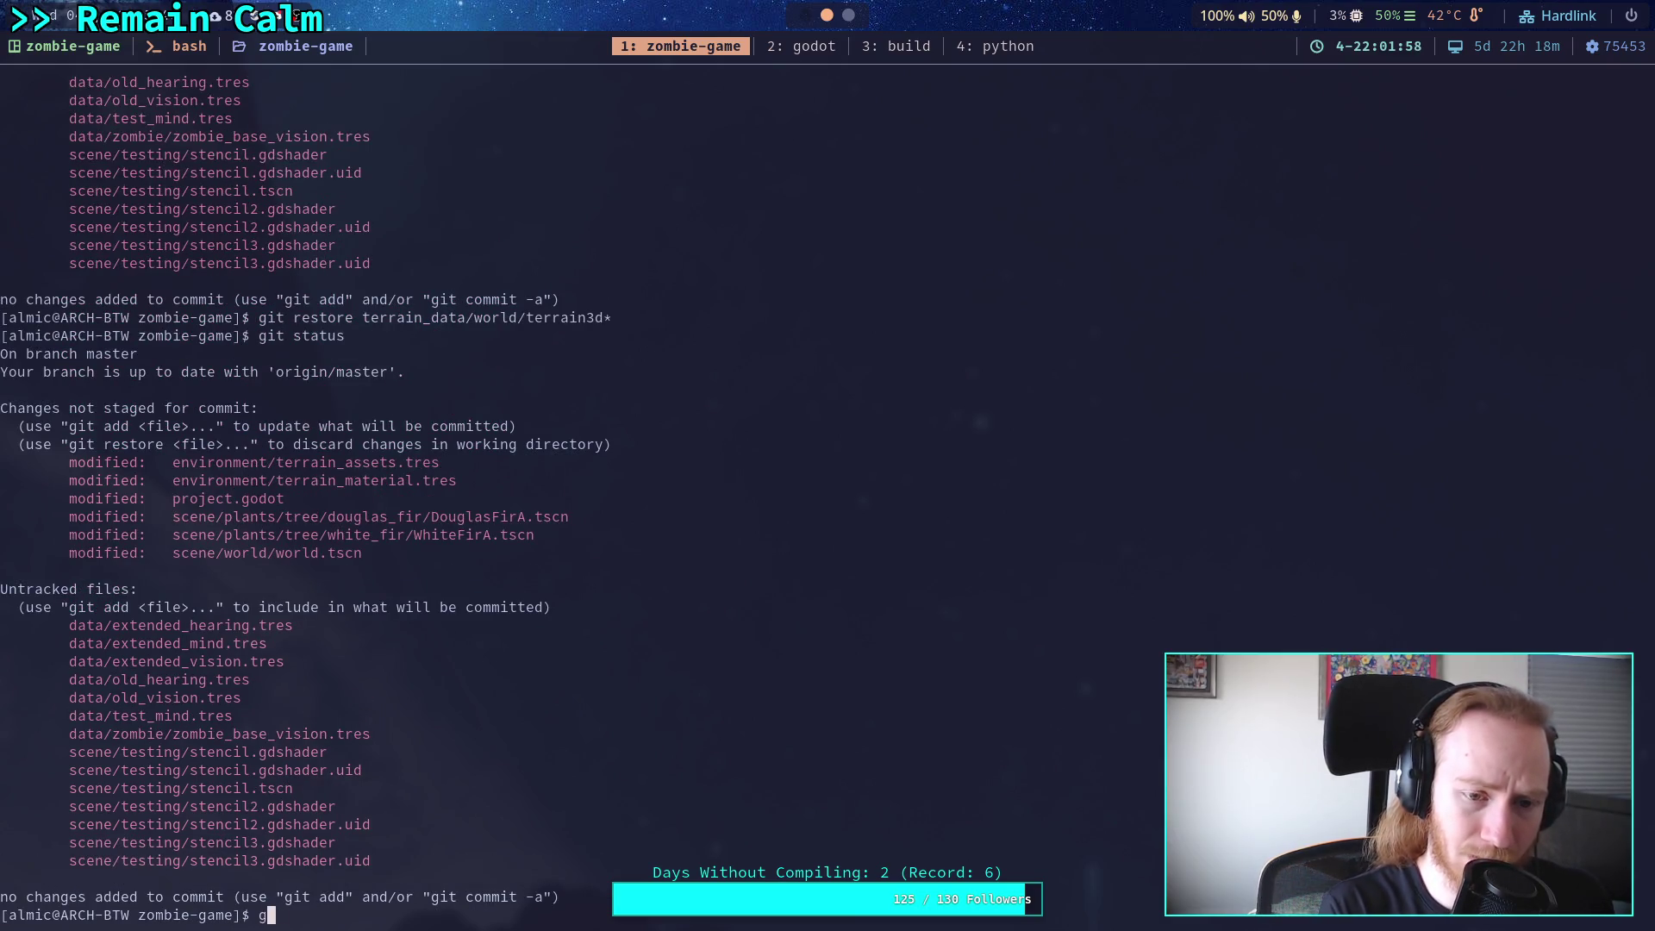
{"action": "key", "text": "Return"}
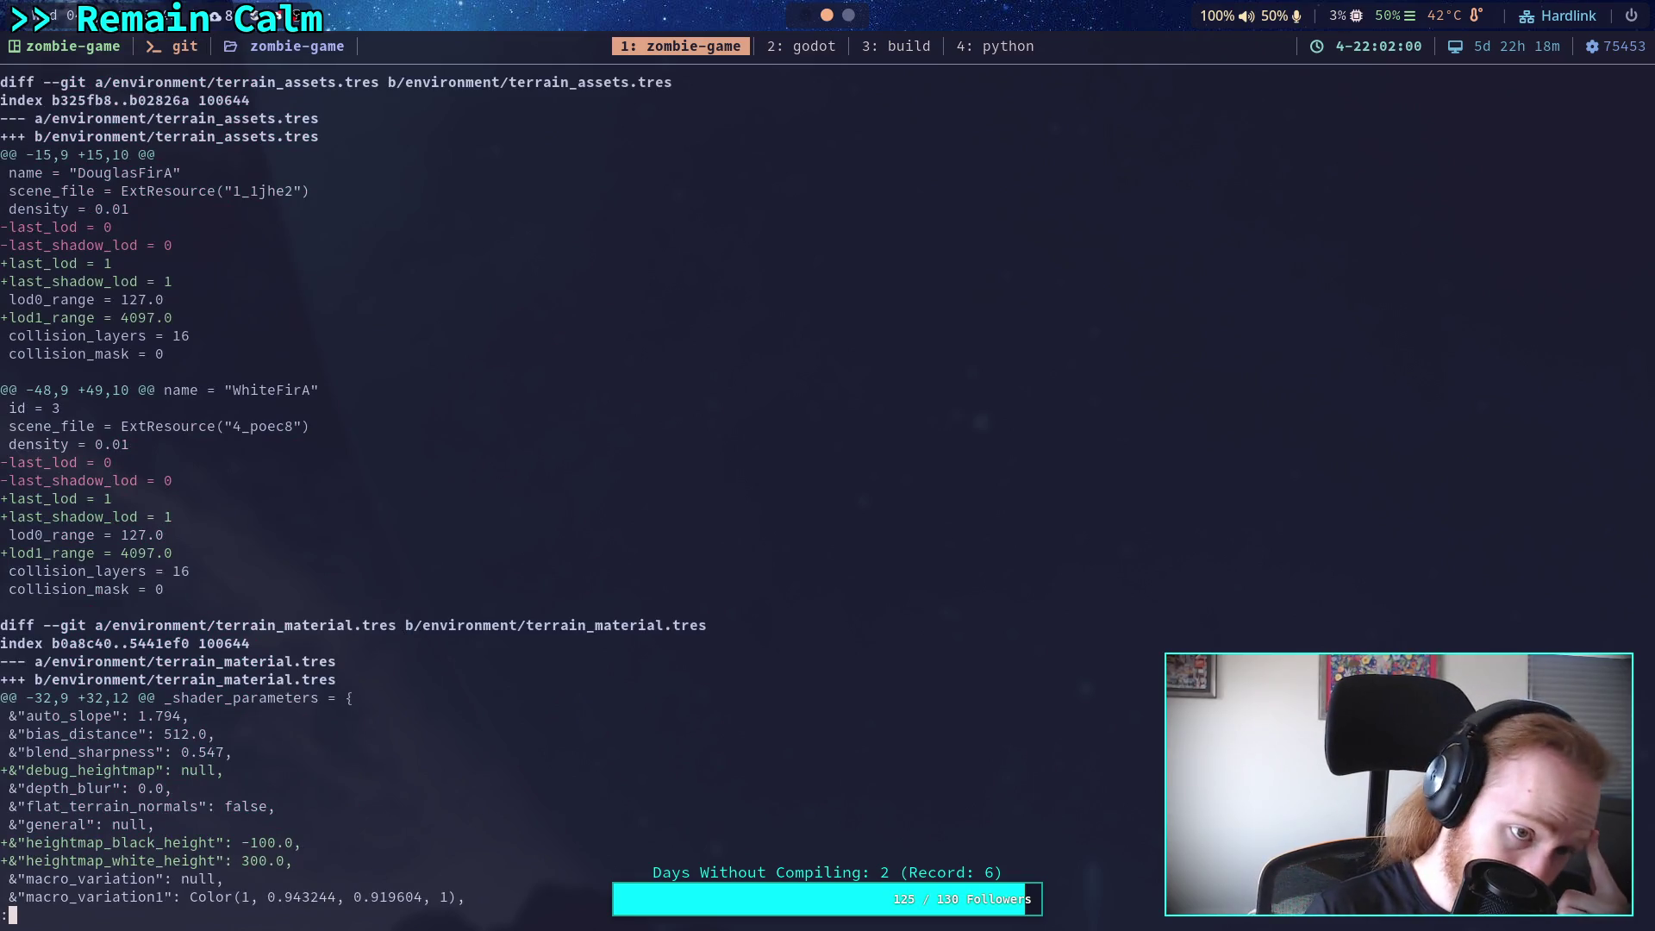
Page through the diff of the terrain, project and fir tree files.
{"action": "scroll", "coordinate": [353, 490], "scroll_direction": "down", "scroll_amount": 5}
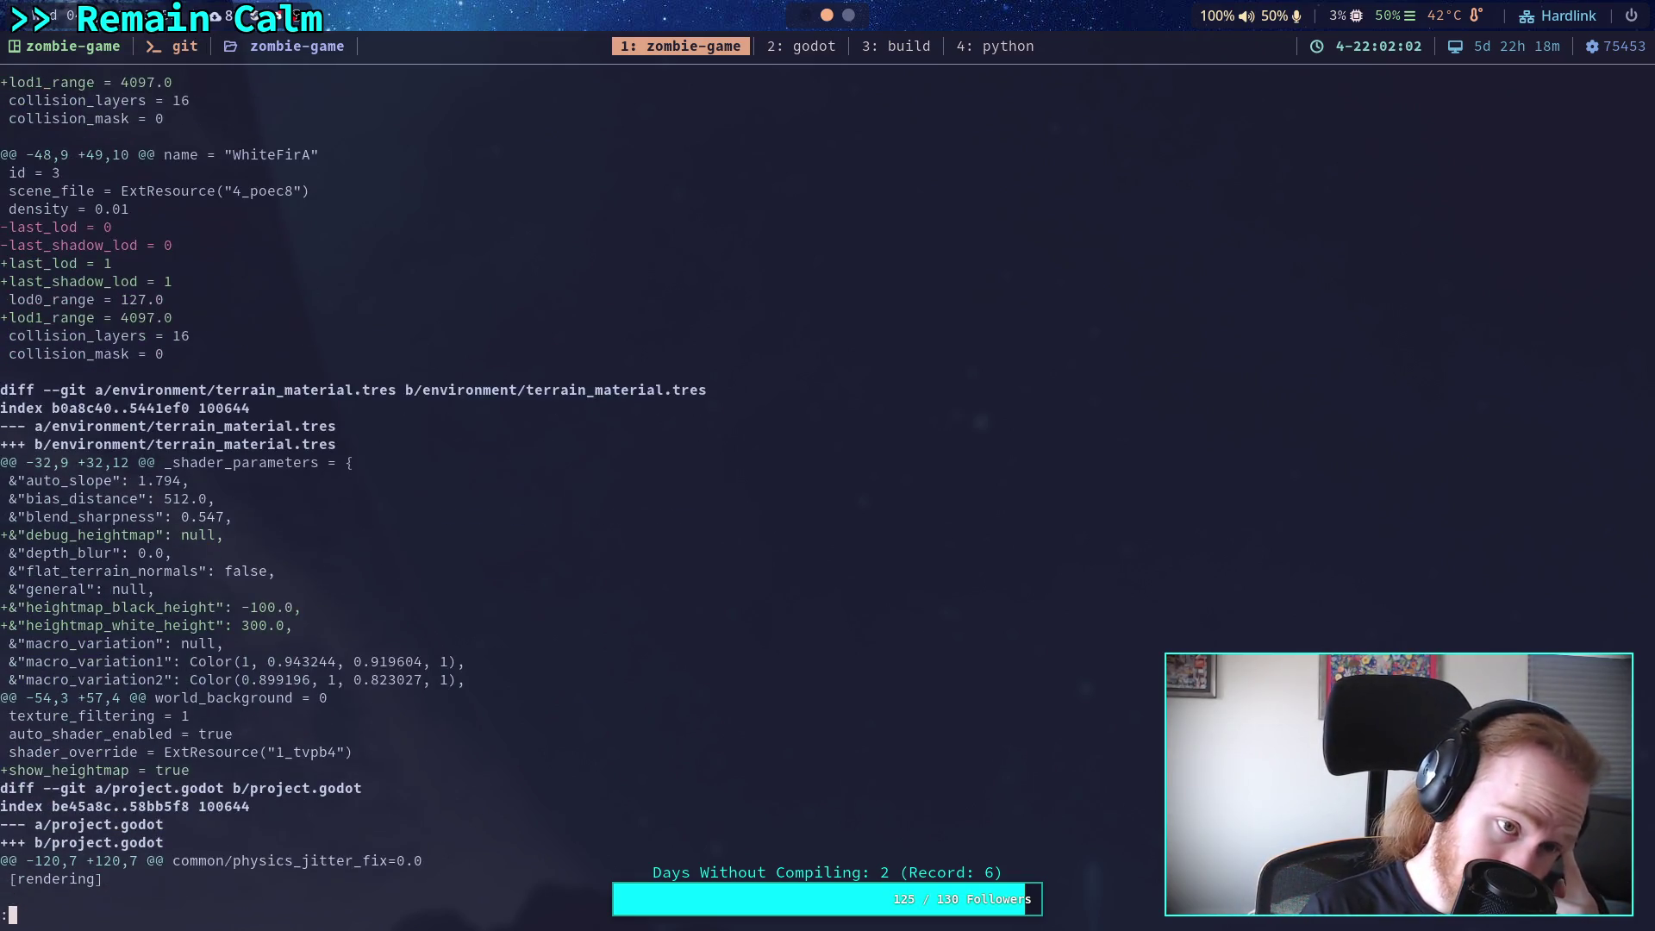
{"action": "scroll", "coordinate": [353, 490], "scroll_direction": "down", "scroll_amount": 2}
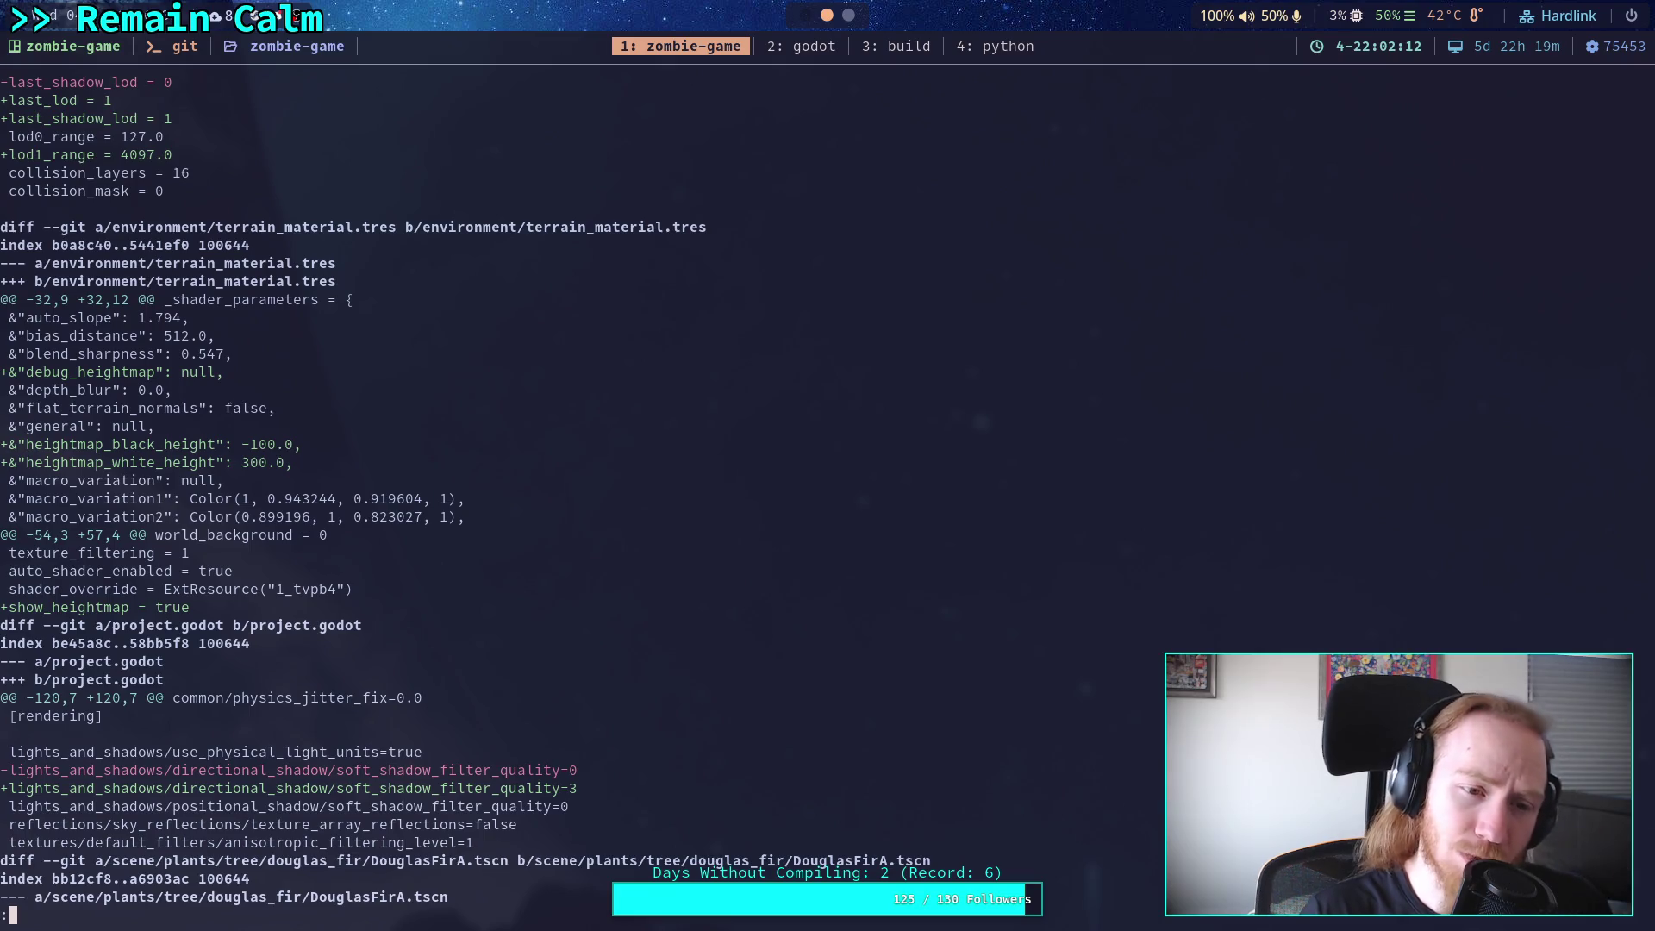
{"action": "key", "text": "Down"}
{"action": "key", "text": "Down"}
{"action": "key", "text": "Down"}
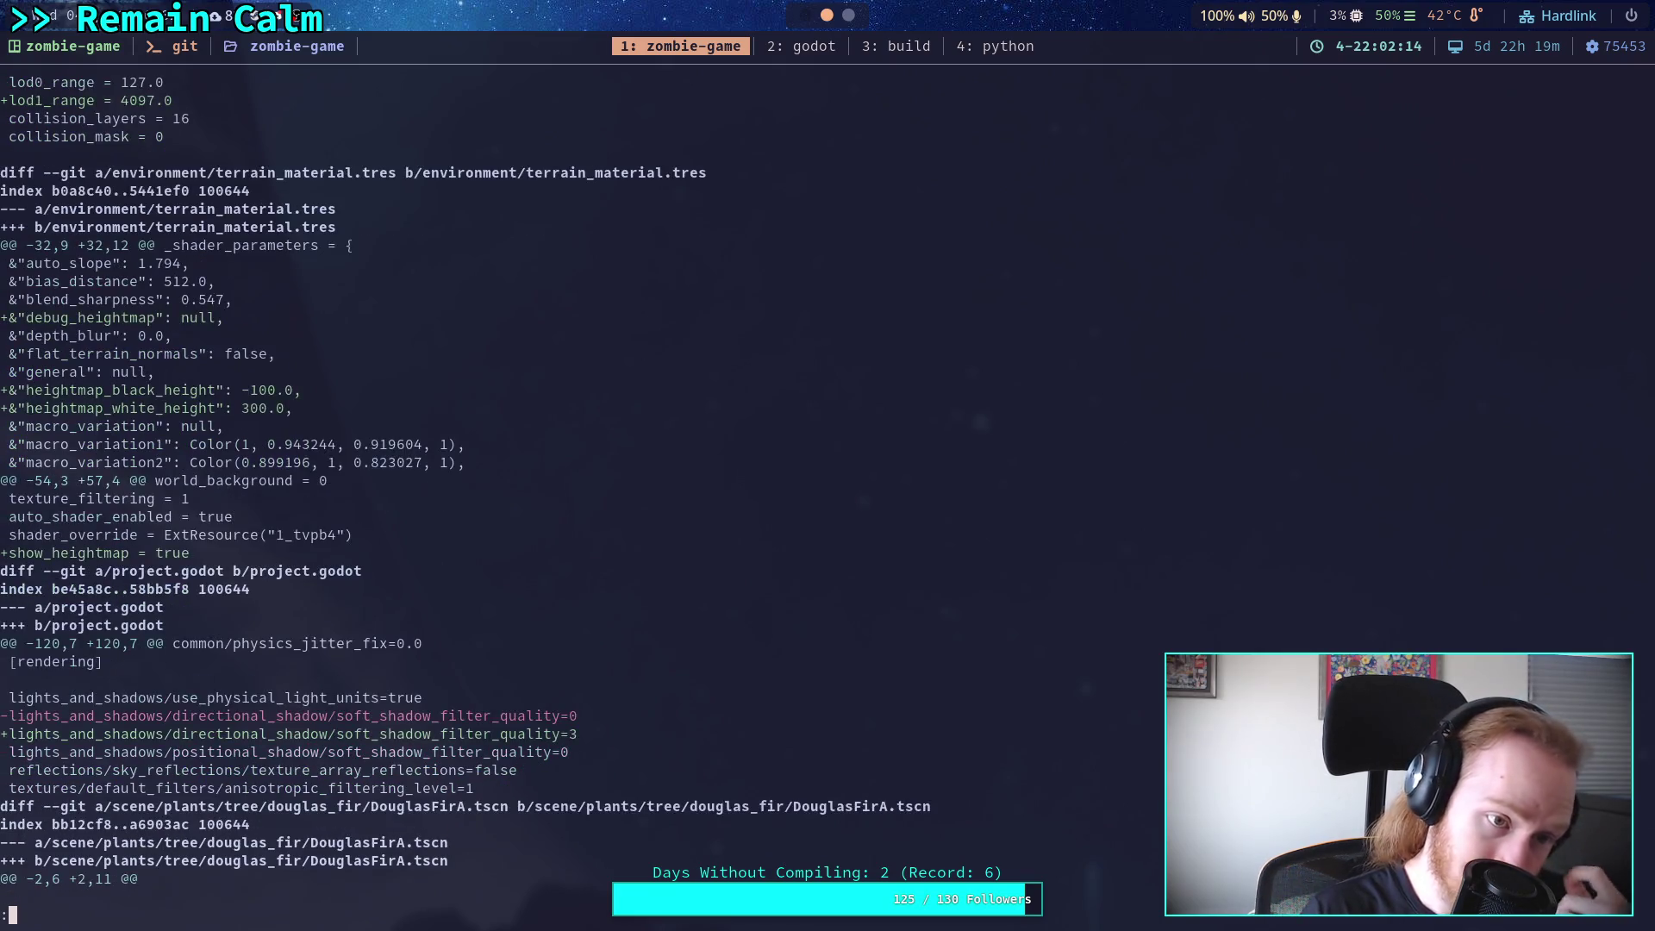
{"action": "key", "text": "Down"}
{"action": "key", "text": "Down"}
{"action": "key", "text": "Down"}
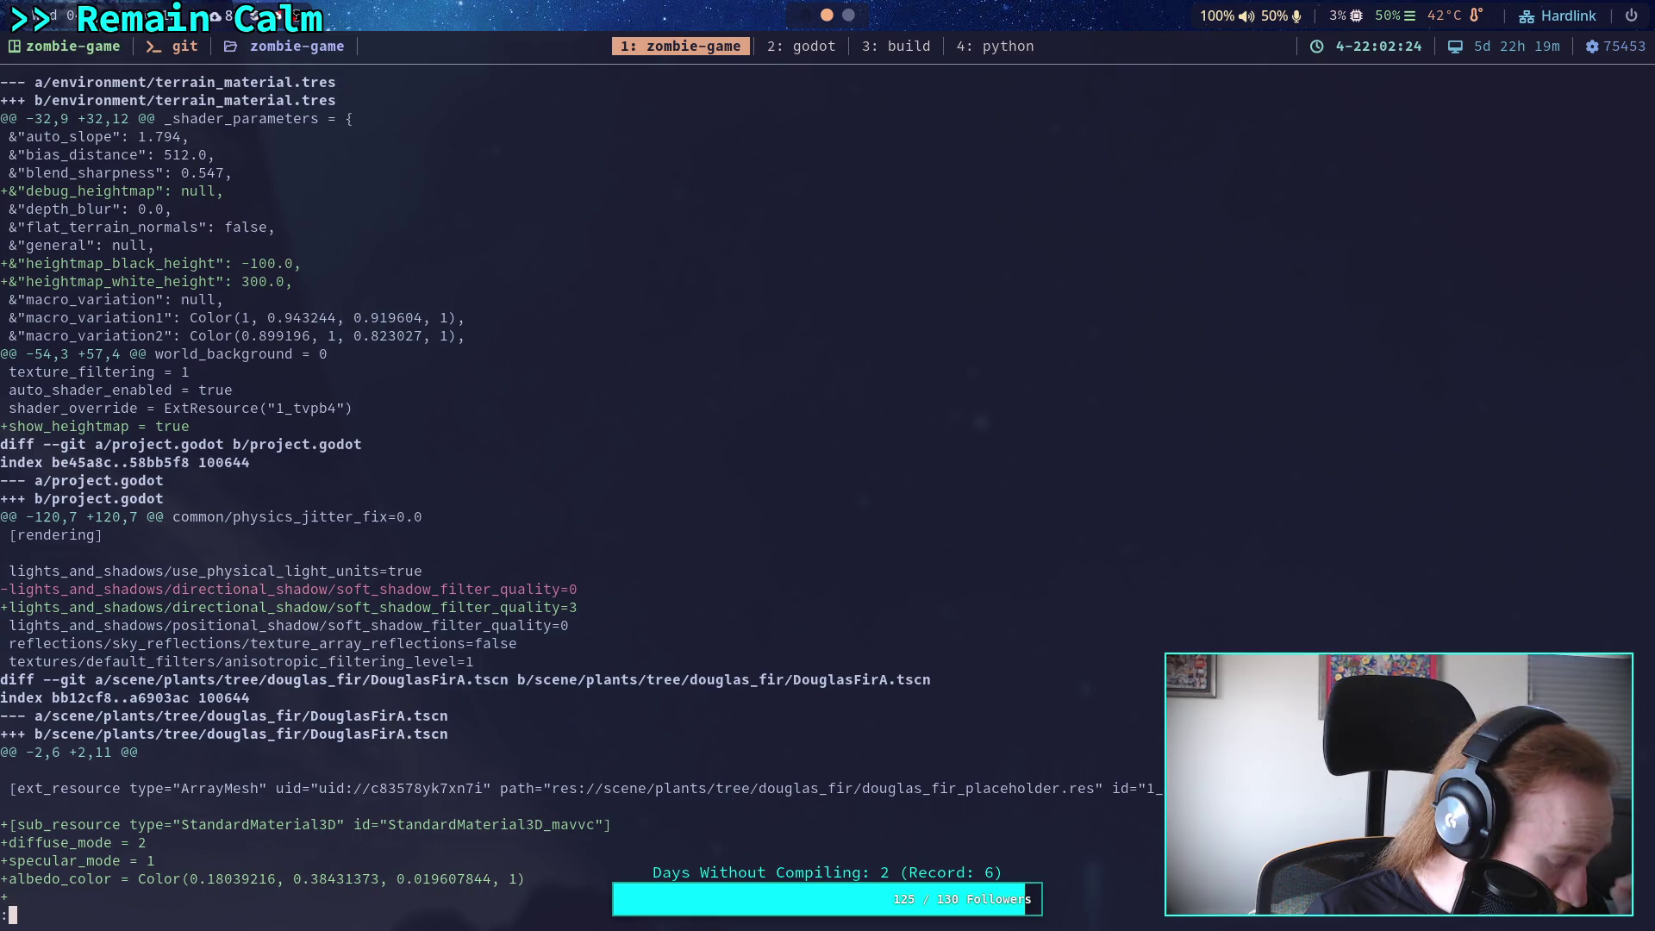
{"action": "scroll", "coordinate": [574, 500], "scroll_direction": "down", "scroll_amount": 10}
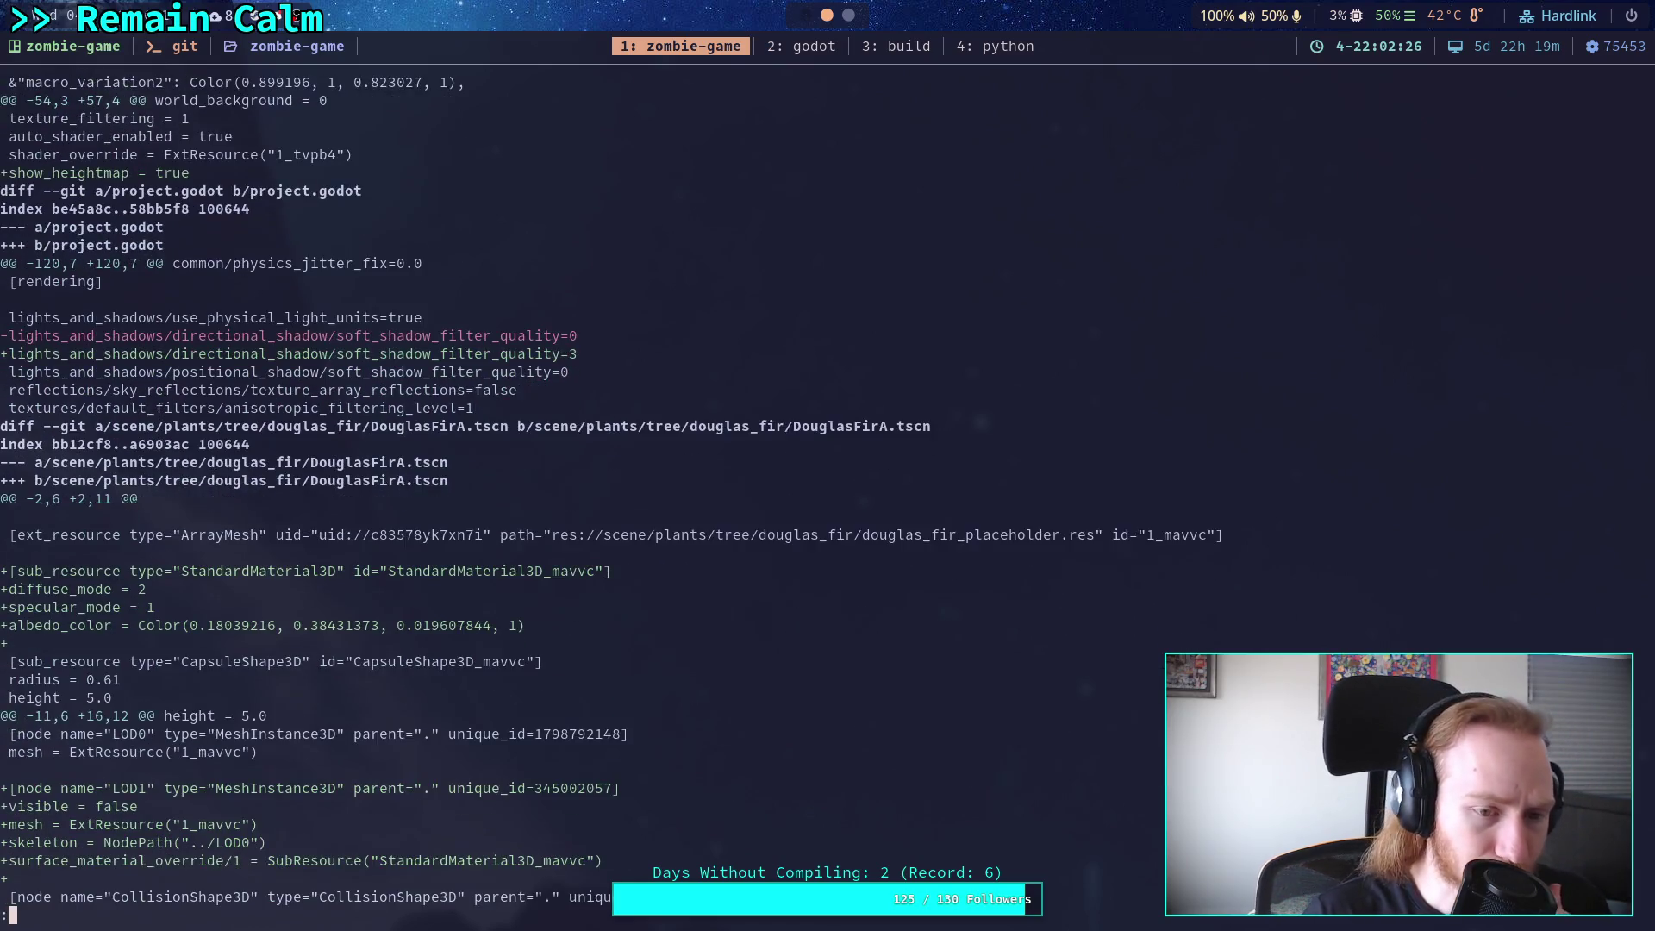
{"action": "scroll", "coordinate": [611, 490], "scroll_direction": "down", "scroll_amount": 1}
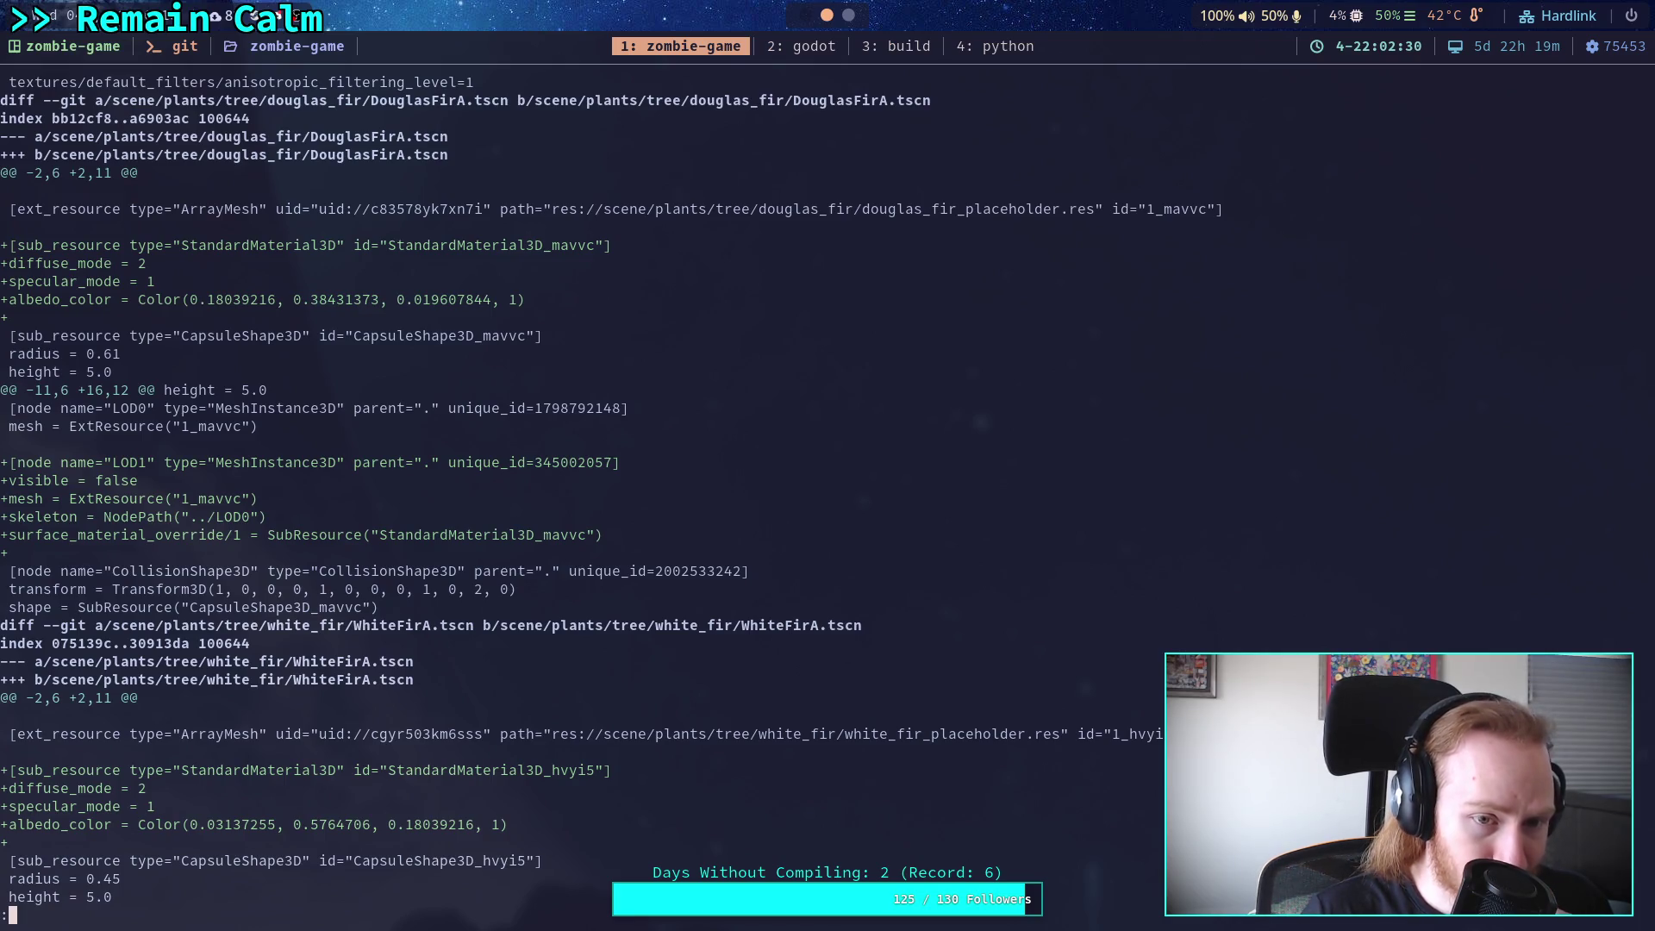
{"action": "scroll", "coordinate": [611, 490], "scroll_direction": "down", "scroll_amount": 5}
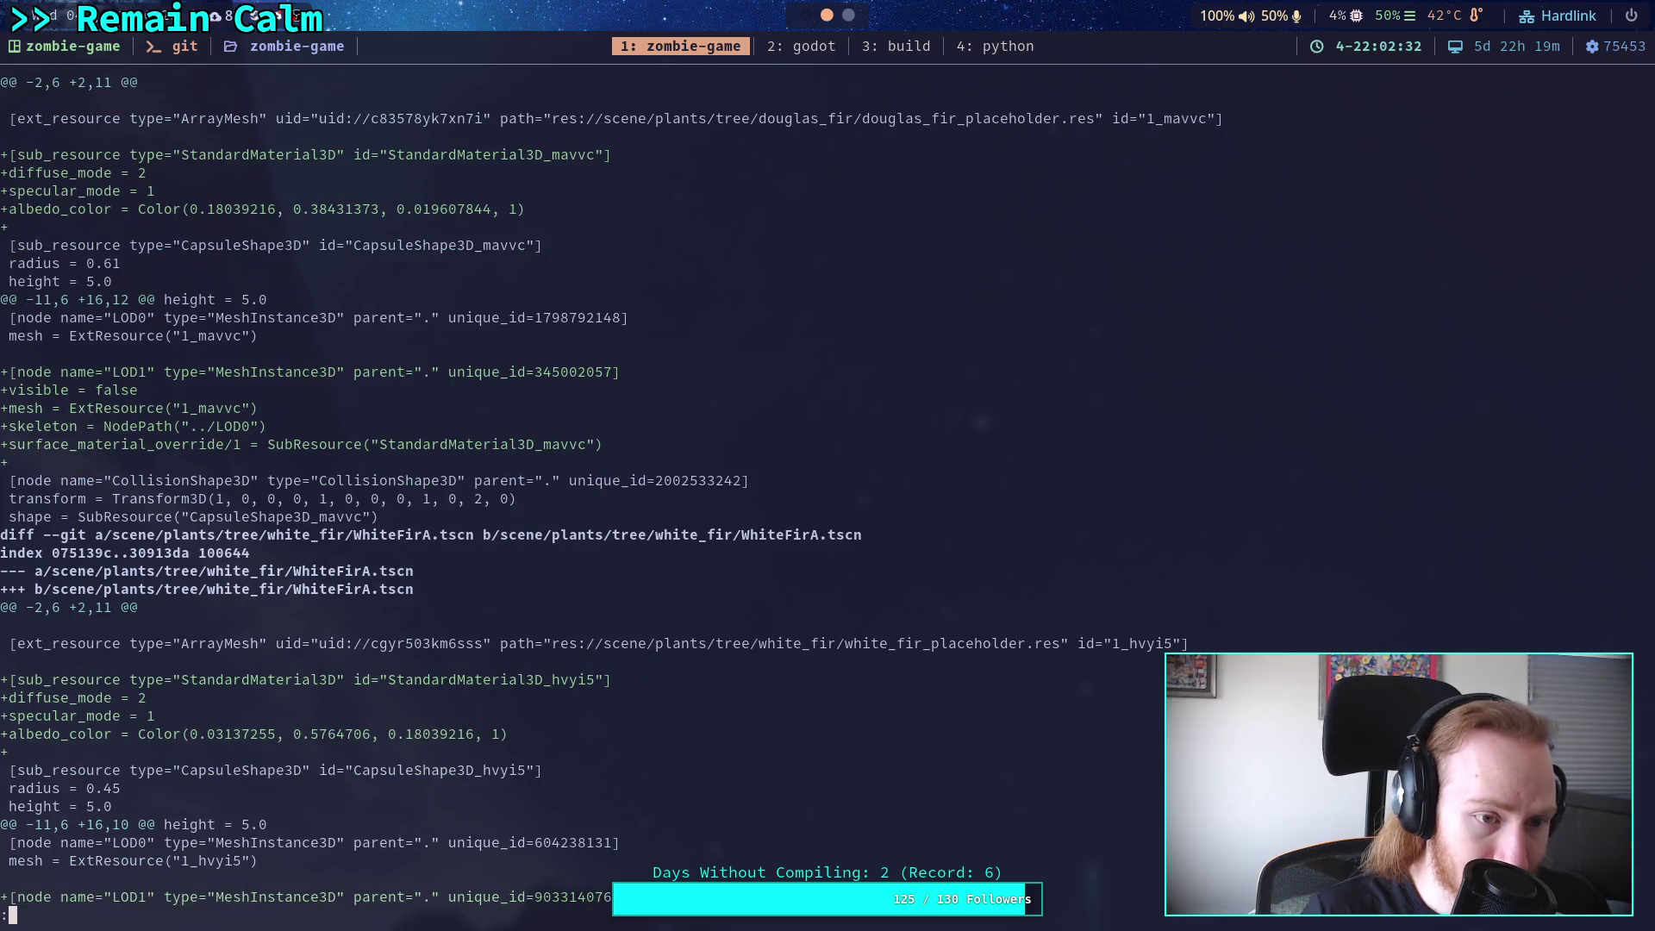
{"action": "scroll", "coordinate": [611, 490], "scroll_direction": "down", "scroll_amount": 2}
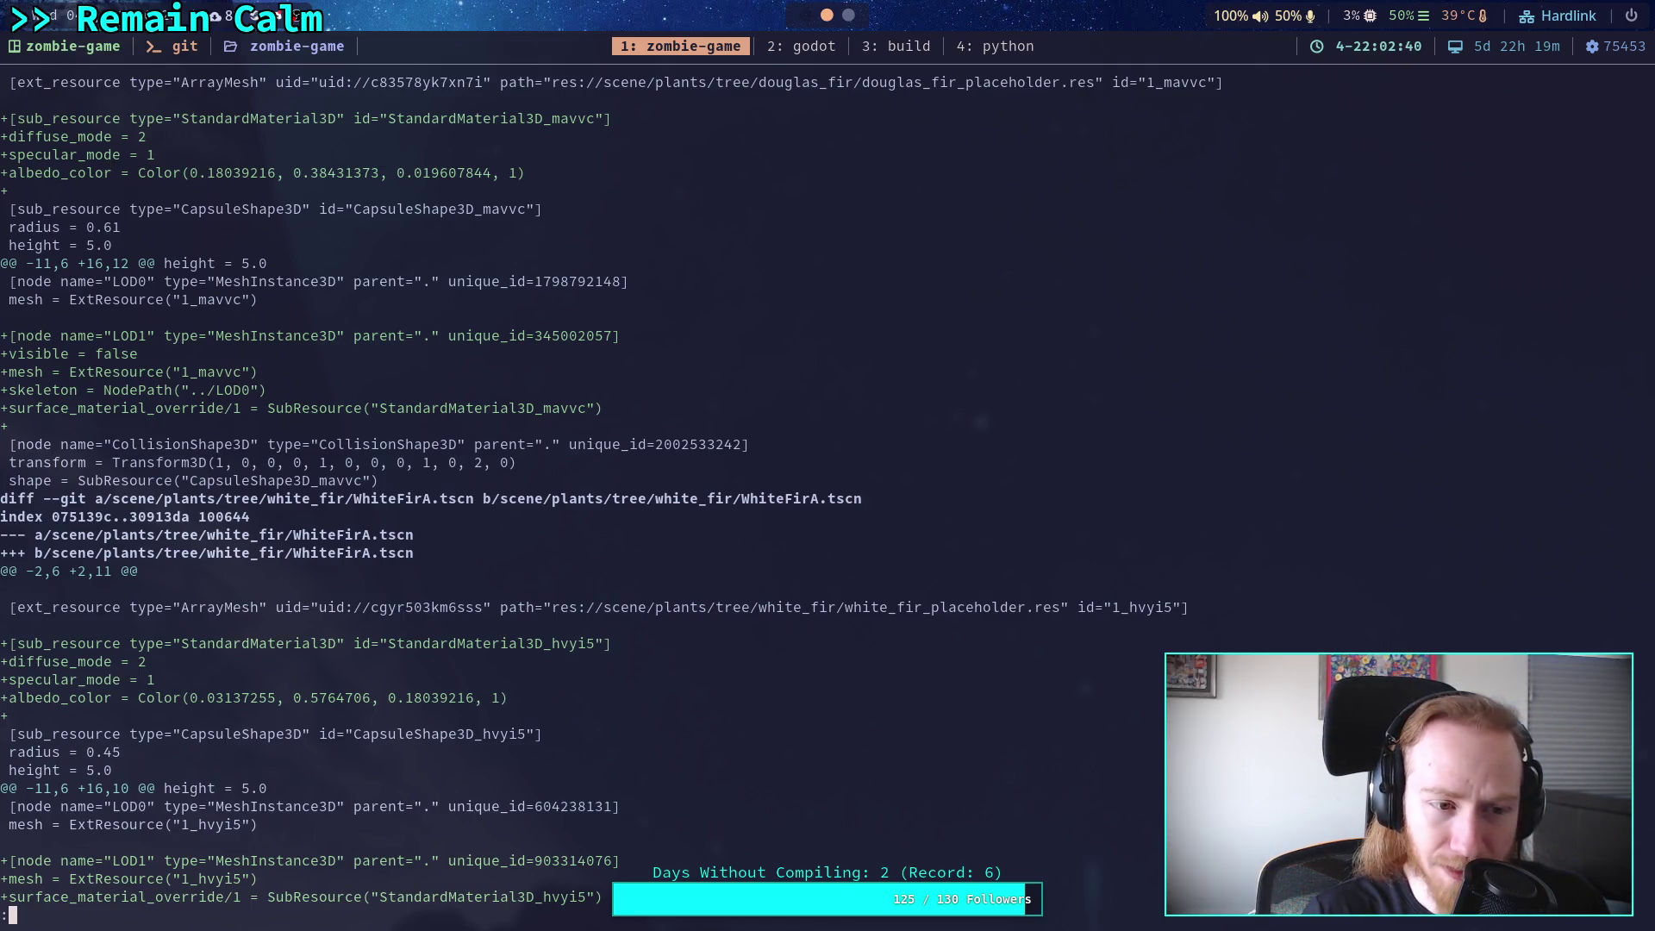
{"action": "key", "text": "Down"}
{"action": "key", "text": "Down"}
{"action": "key", "text": "Down"}
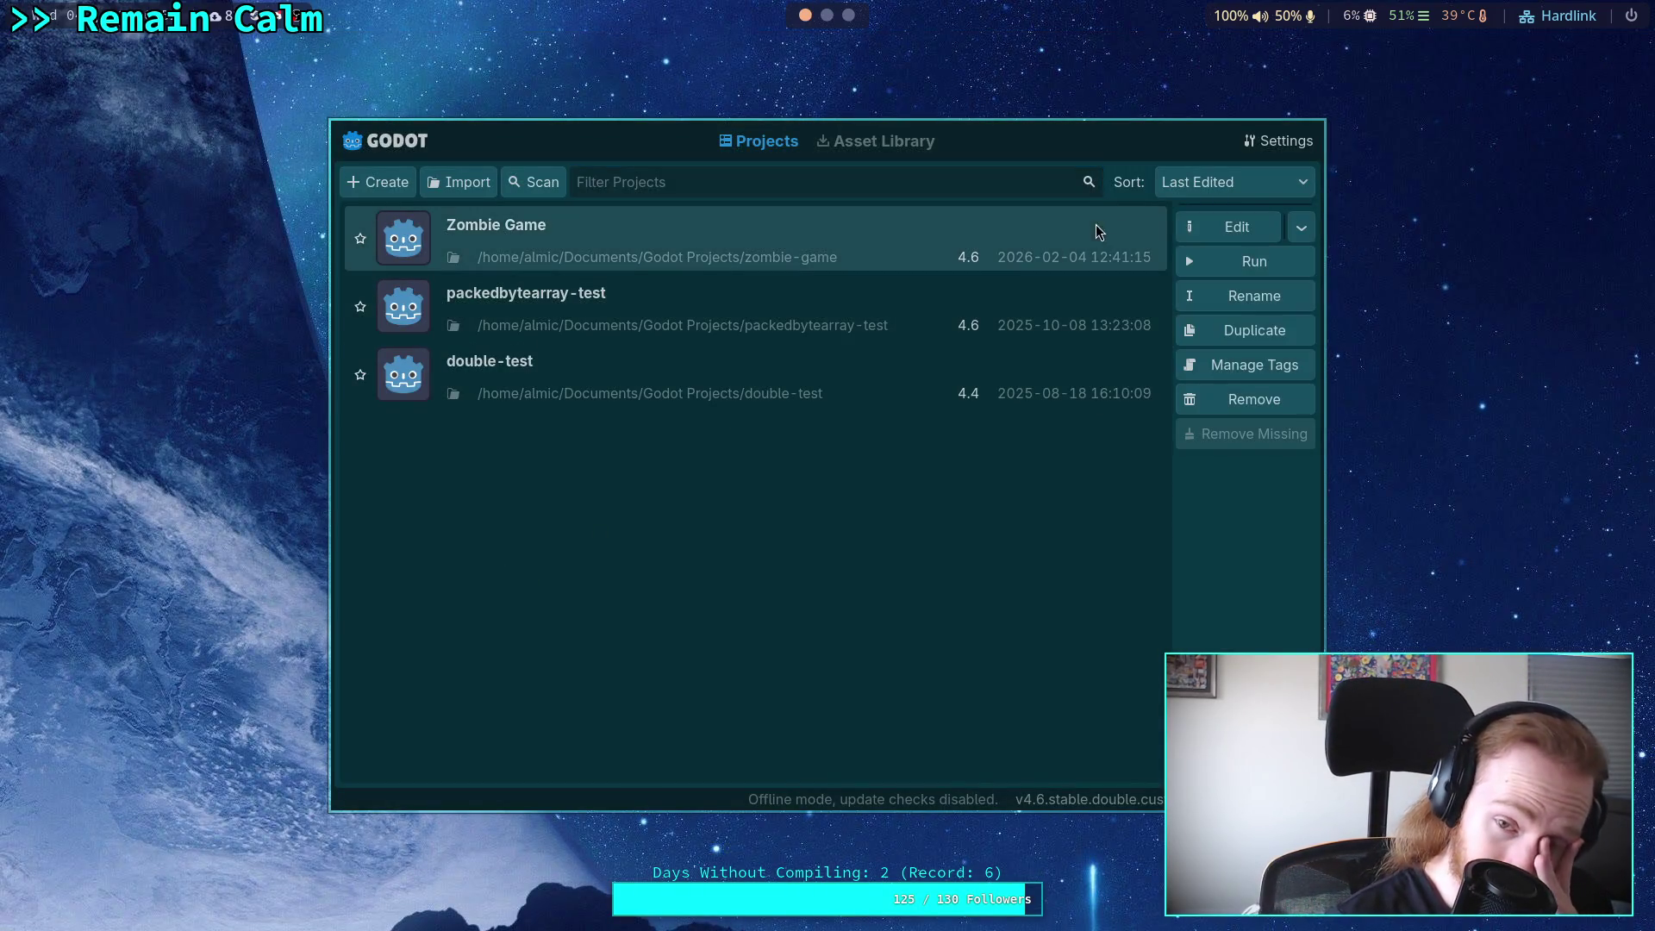
Open Zombie Game from the Project Manager so its Terrain3D world scene loads.
{"action": "left_click", "coordinate": [1224, 230]}
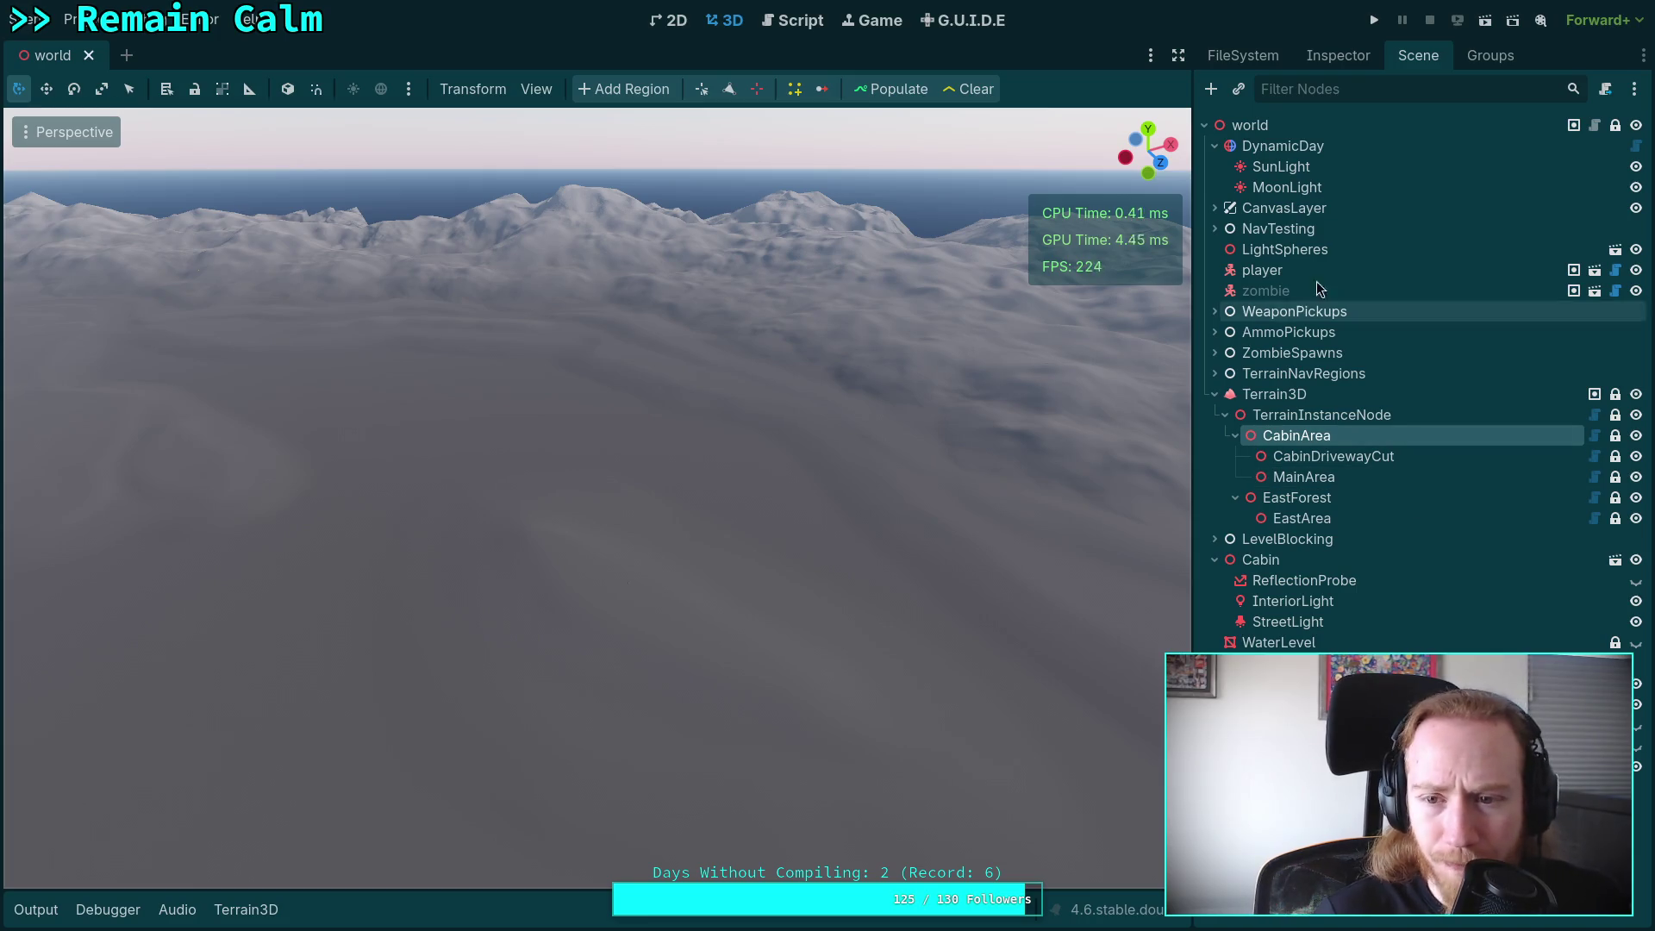
Select the Terrain3D node and browse its Inspector properties, including region size 128 and data directory.
{"action": "left_click", "coordinate": [1345, 394]}
{"action": "left_click", "coordinate": [1338, 55]}
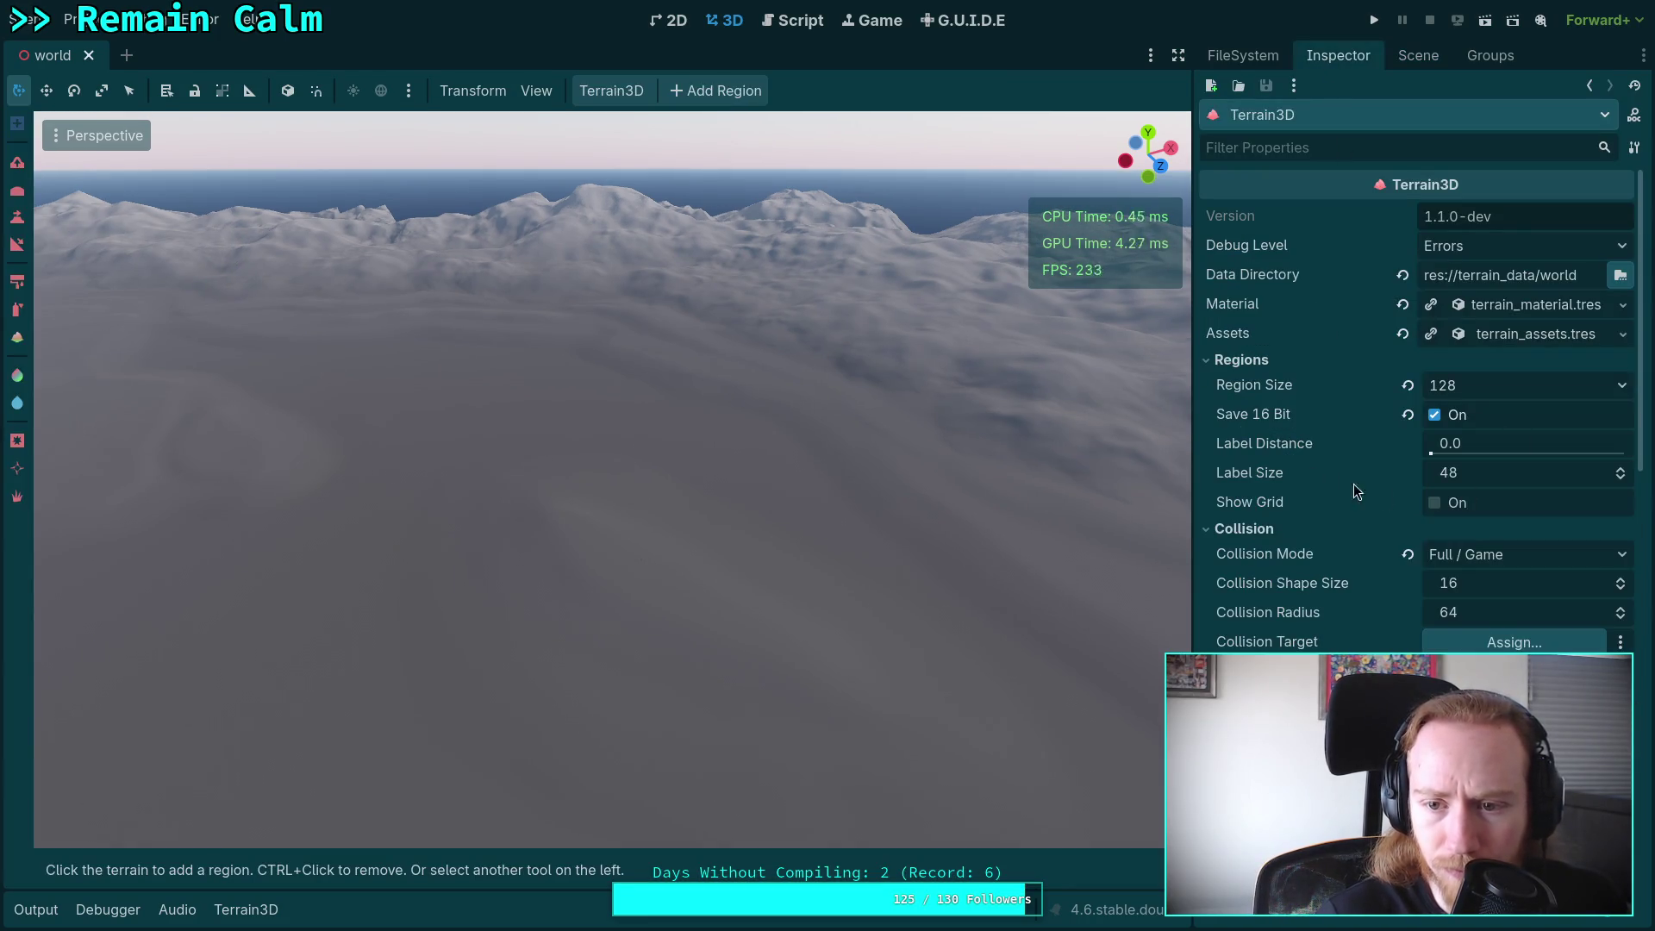
{"action": "scroll", "coordinate": [1345, 595], "scroll_direction": "down", "scroll_amount": 5}
{"action": "scroll", "coordinate": [1357, 609], "scroll_direction": "down", "scroll_amount": 2}
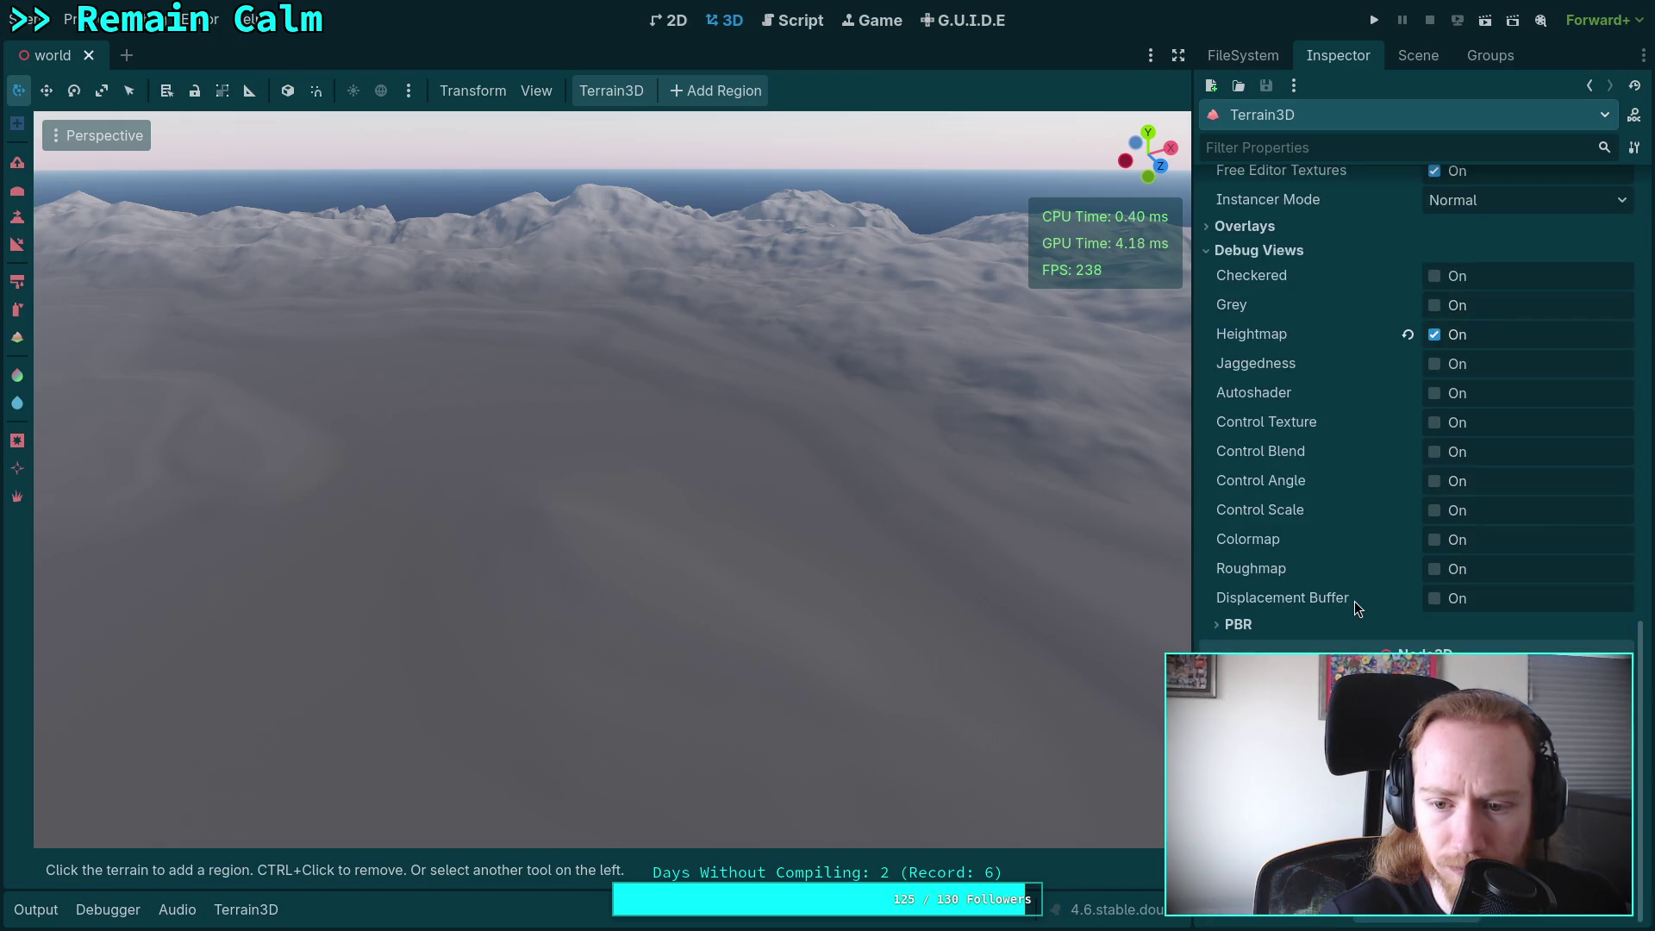
{"action": "scroll", "coordinate": [1356, 609], "scroll_direction": "up", "scroll_amount": 10}
{"action": "scroll", "coordinate": [1357, 609], "scroll_direction": "down", "scroll_amount": 5}
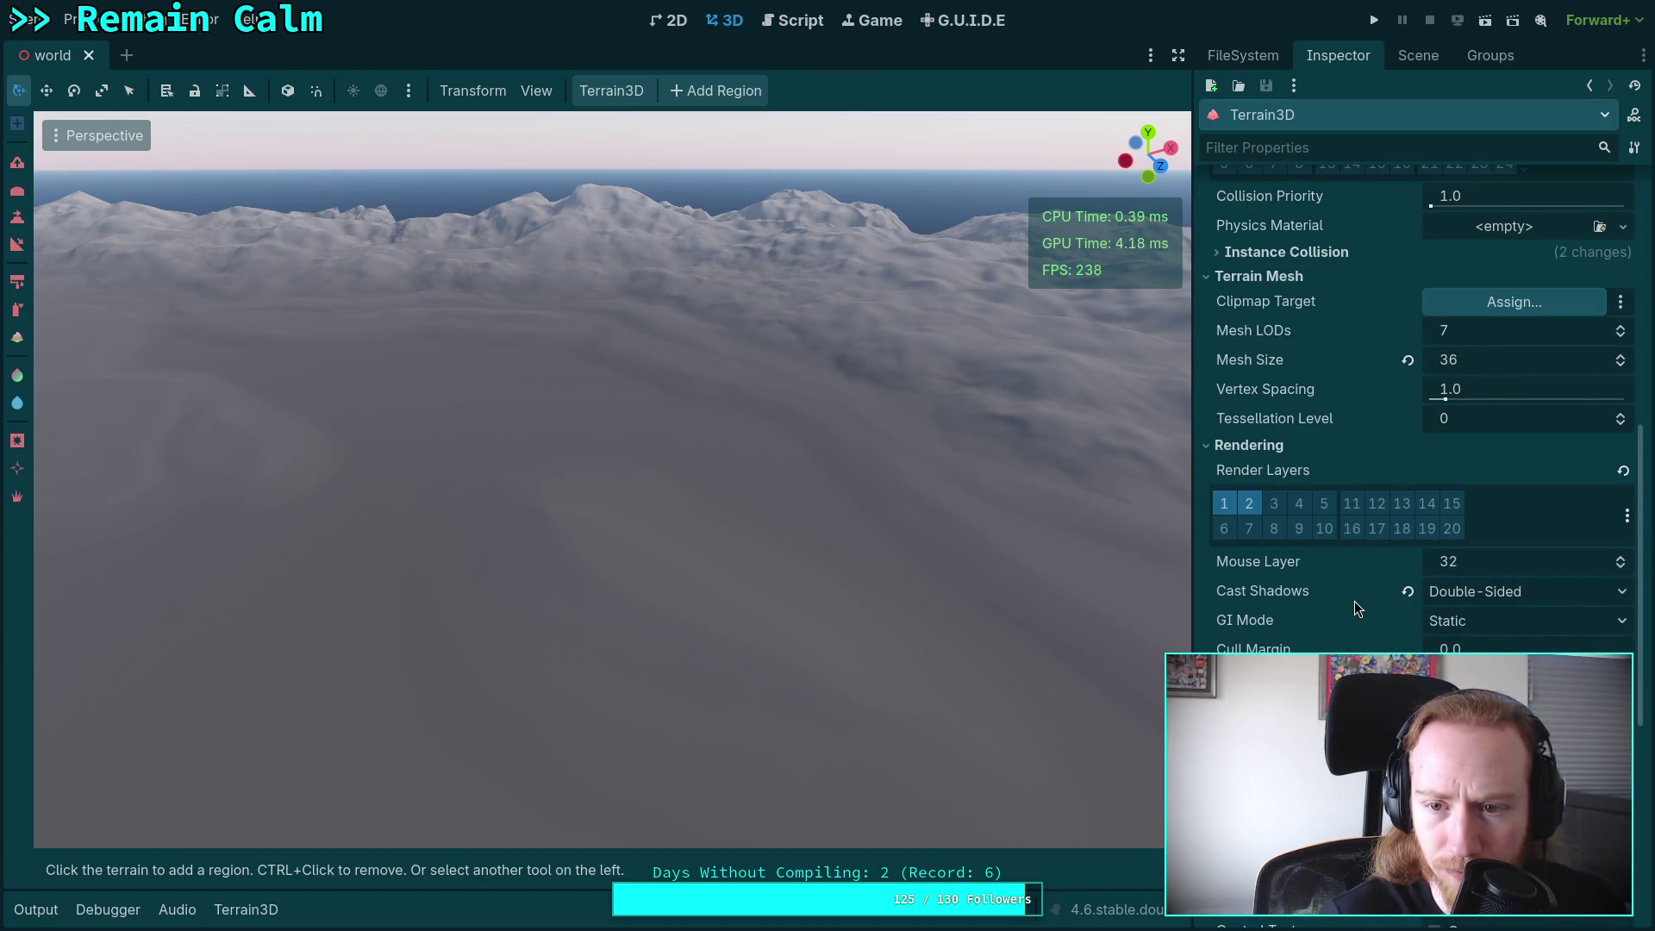
{"action": "scroll", "coordinate": [1356, 609], "scroll_direction": "down", "scroll_amount": 2}
{"action": "scroll", "coordinate": [1274, 587], "scroll_direction": "down", "scroll_amount": 4}
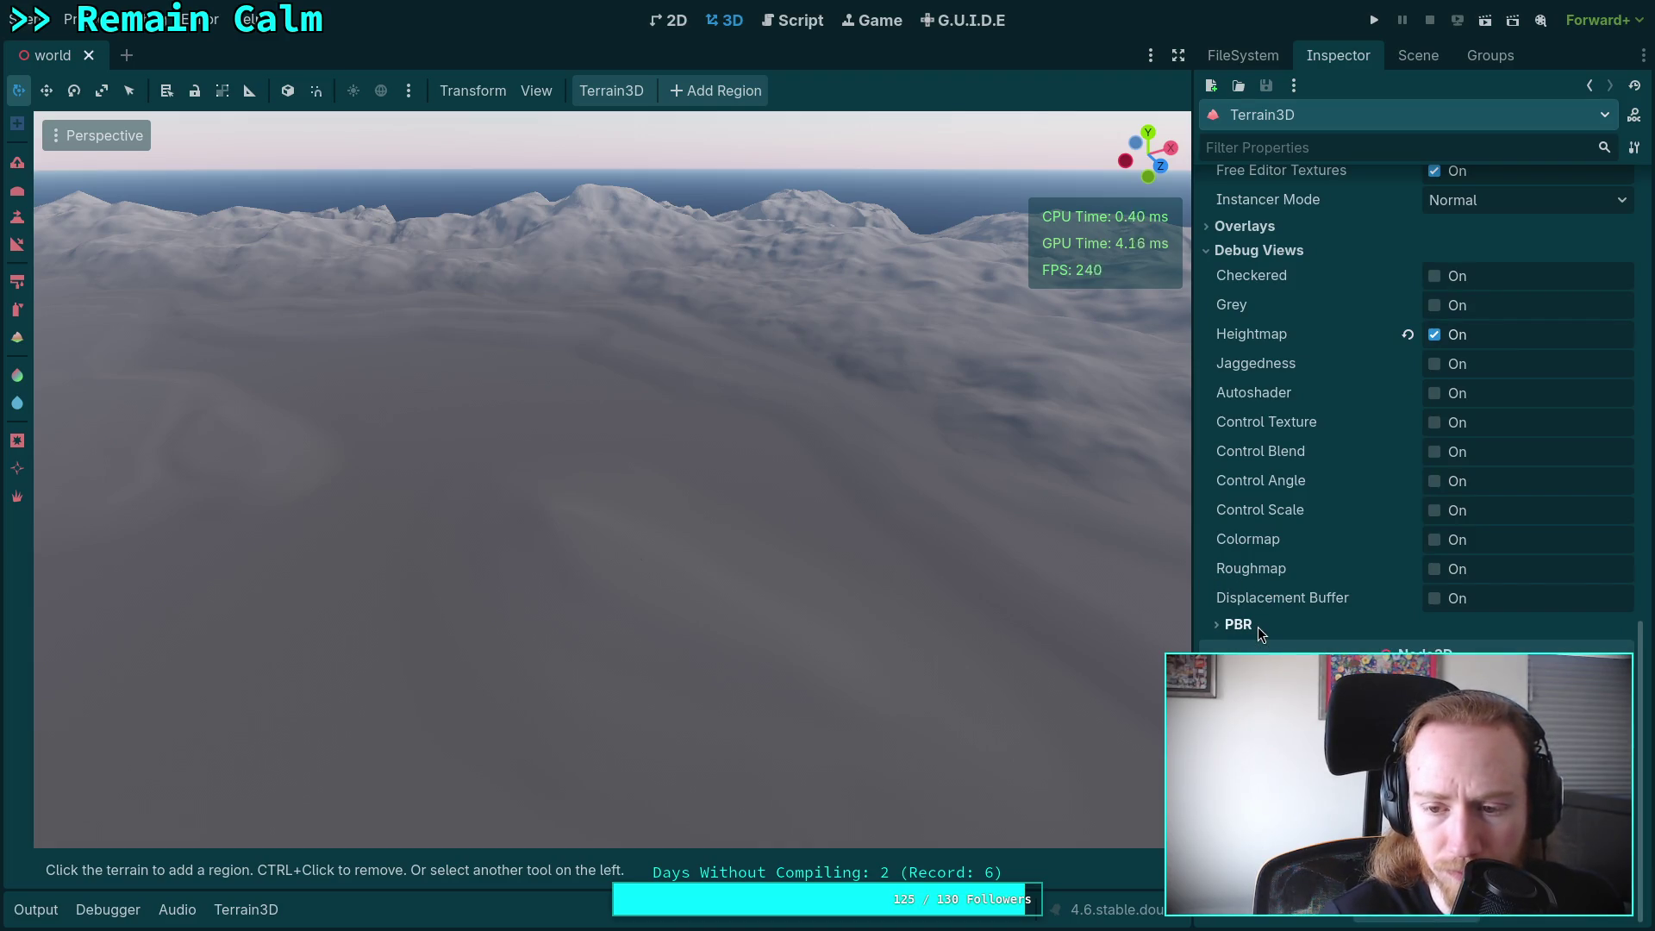
Open the Terrain3D bottom panel listing the three ground textures.
{"action": "left_click", "coordinate": [248, 908]}
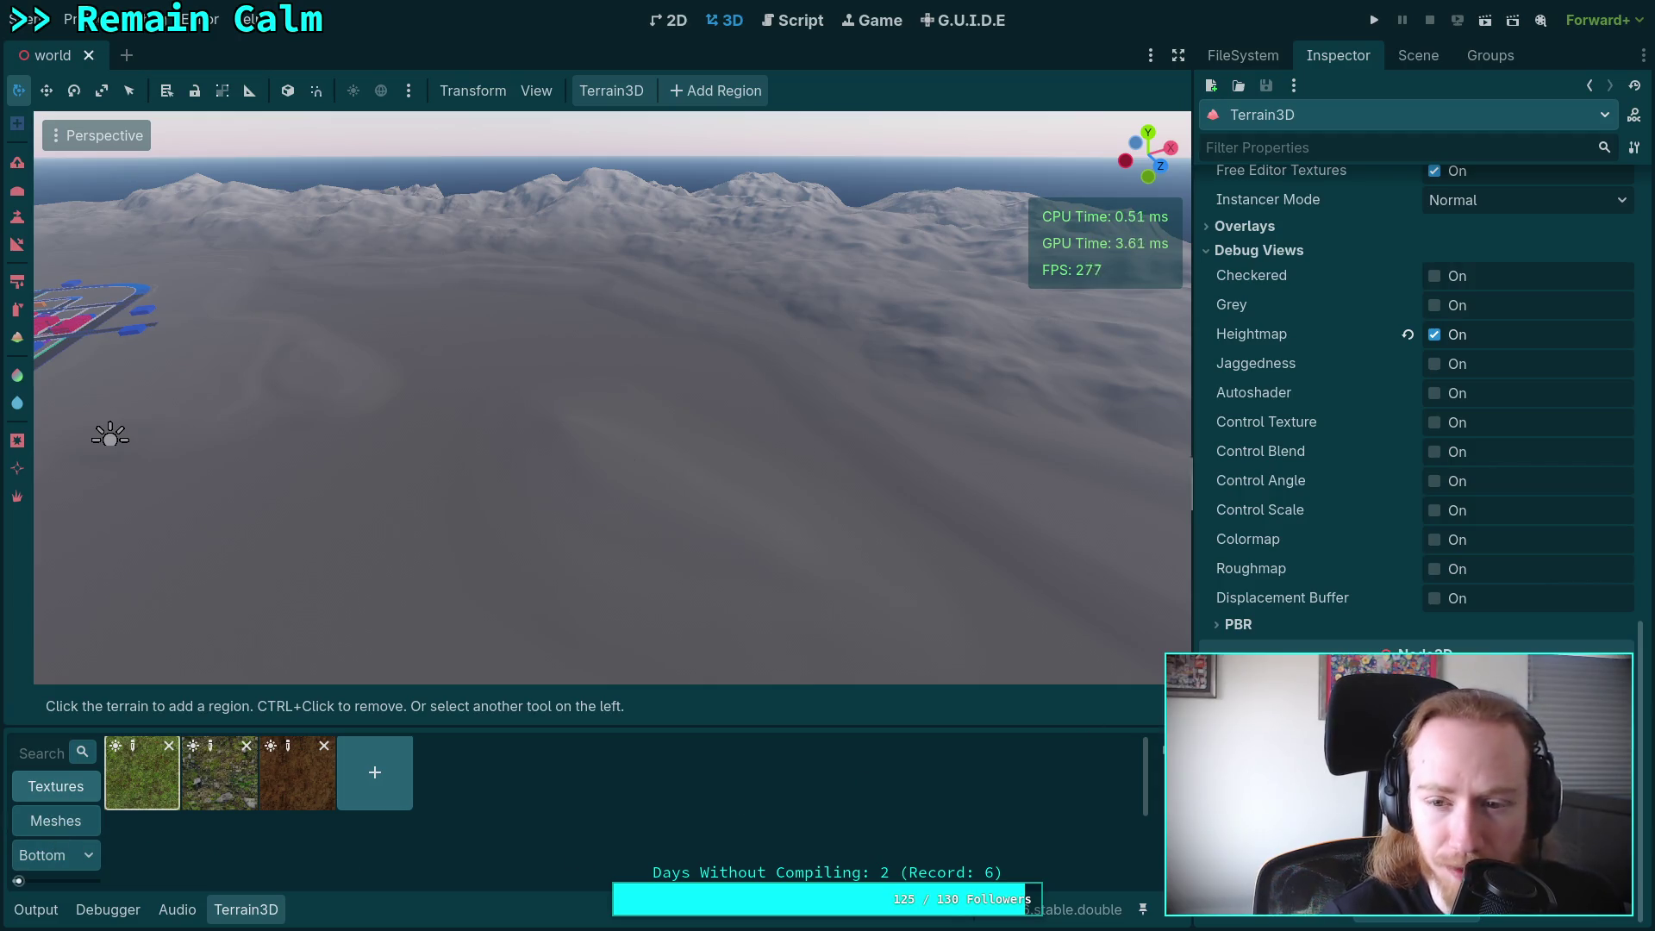
{"action": "scroll", "coordinate": [1279, 606], "scroll_direction": "up", "scroll_amount": 5}
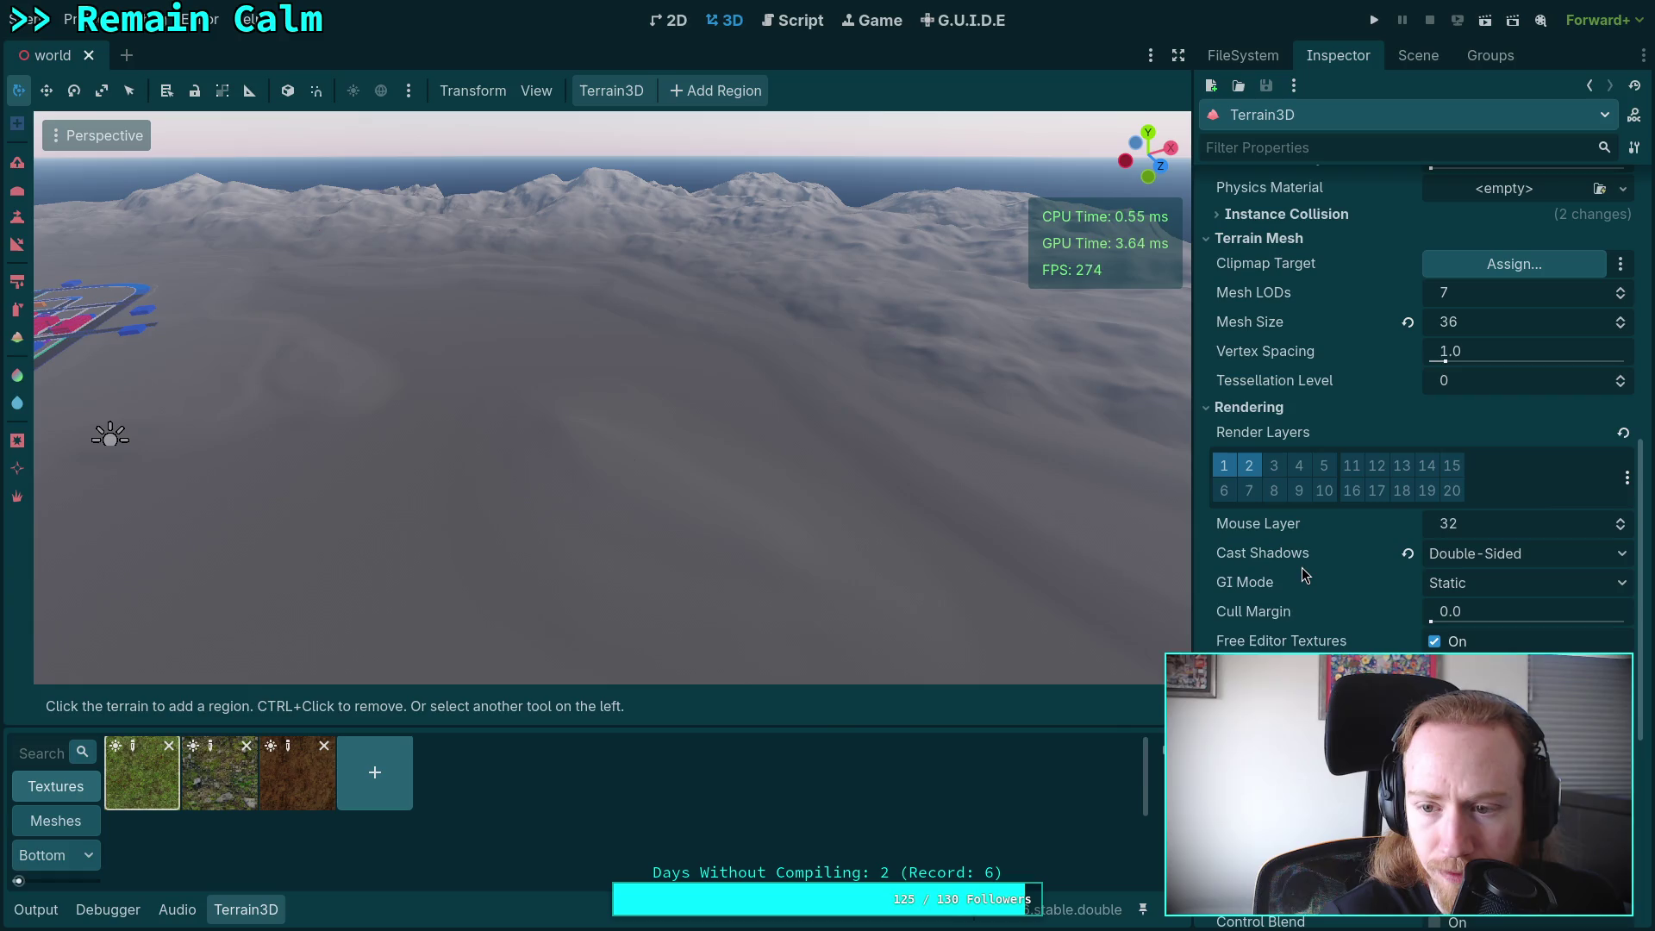
{"action": "scroll", "coordinate": [1324, 517], "scroll_direction": "down", "scroll_amount": 5}
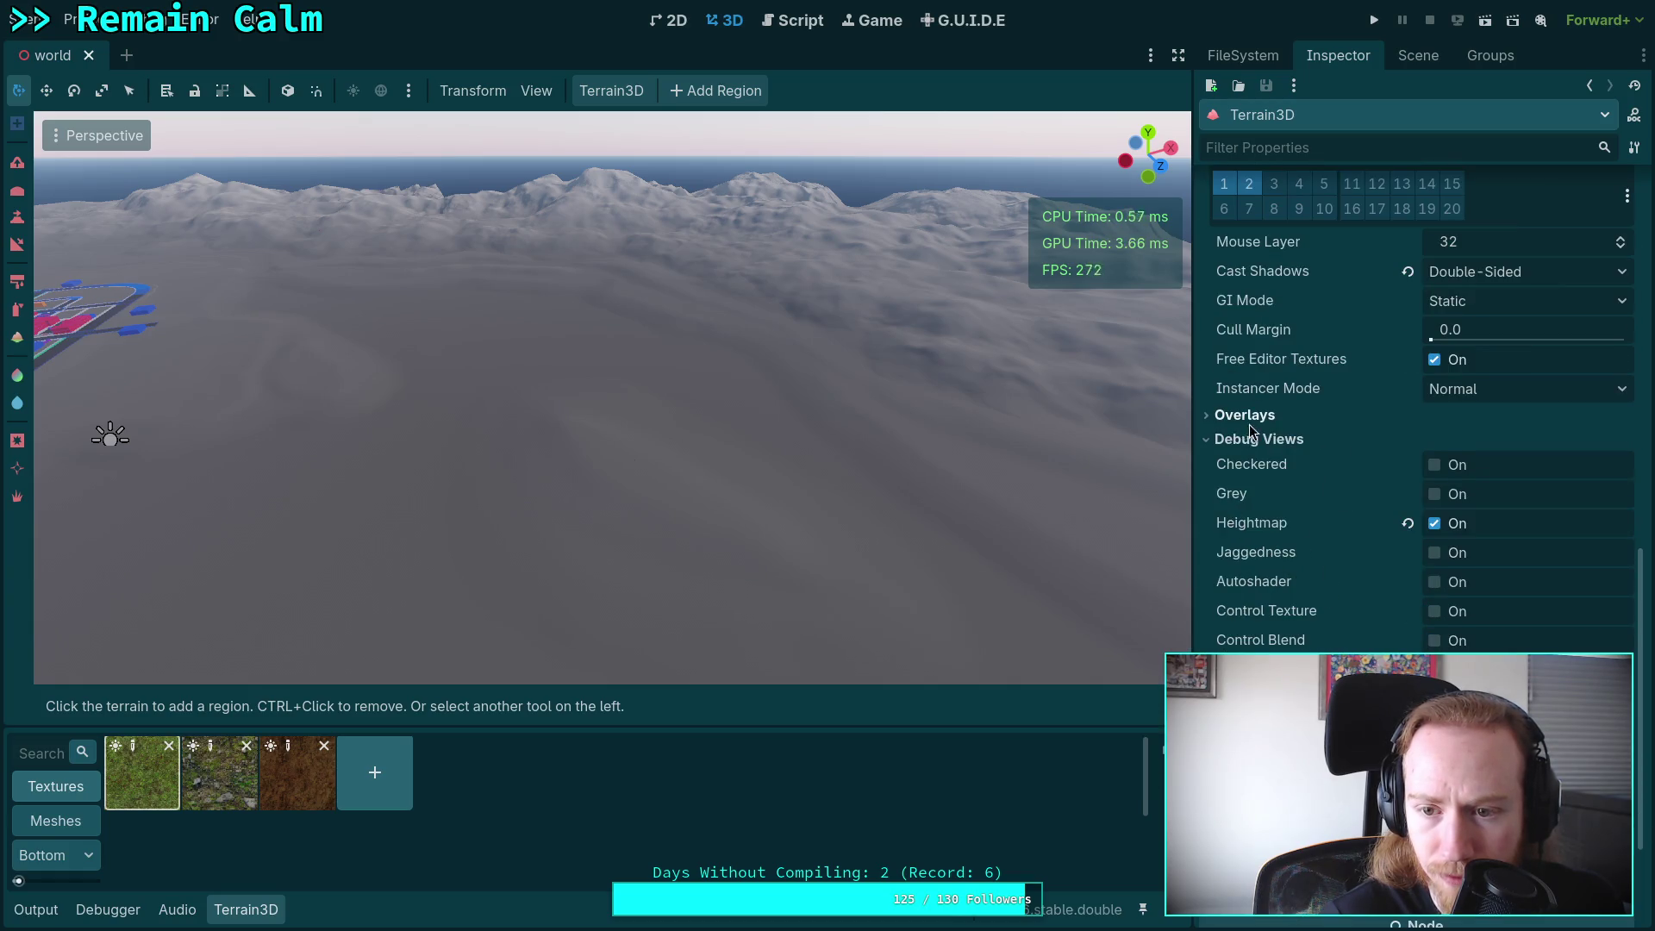
{"action": "scroll", "coordinate": [1379, 522], "scroll_direction": "up", "scroll_amount": 6}
{"action": "scroll", "coordinate": [1380, 521], "scroll_direction": "up", "scroll_amount": 6}
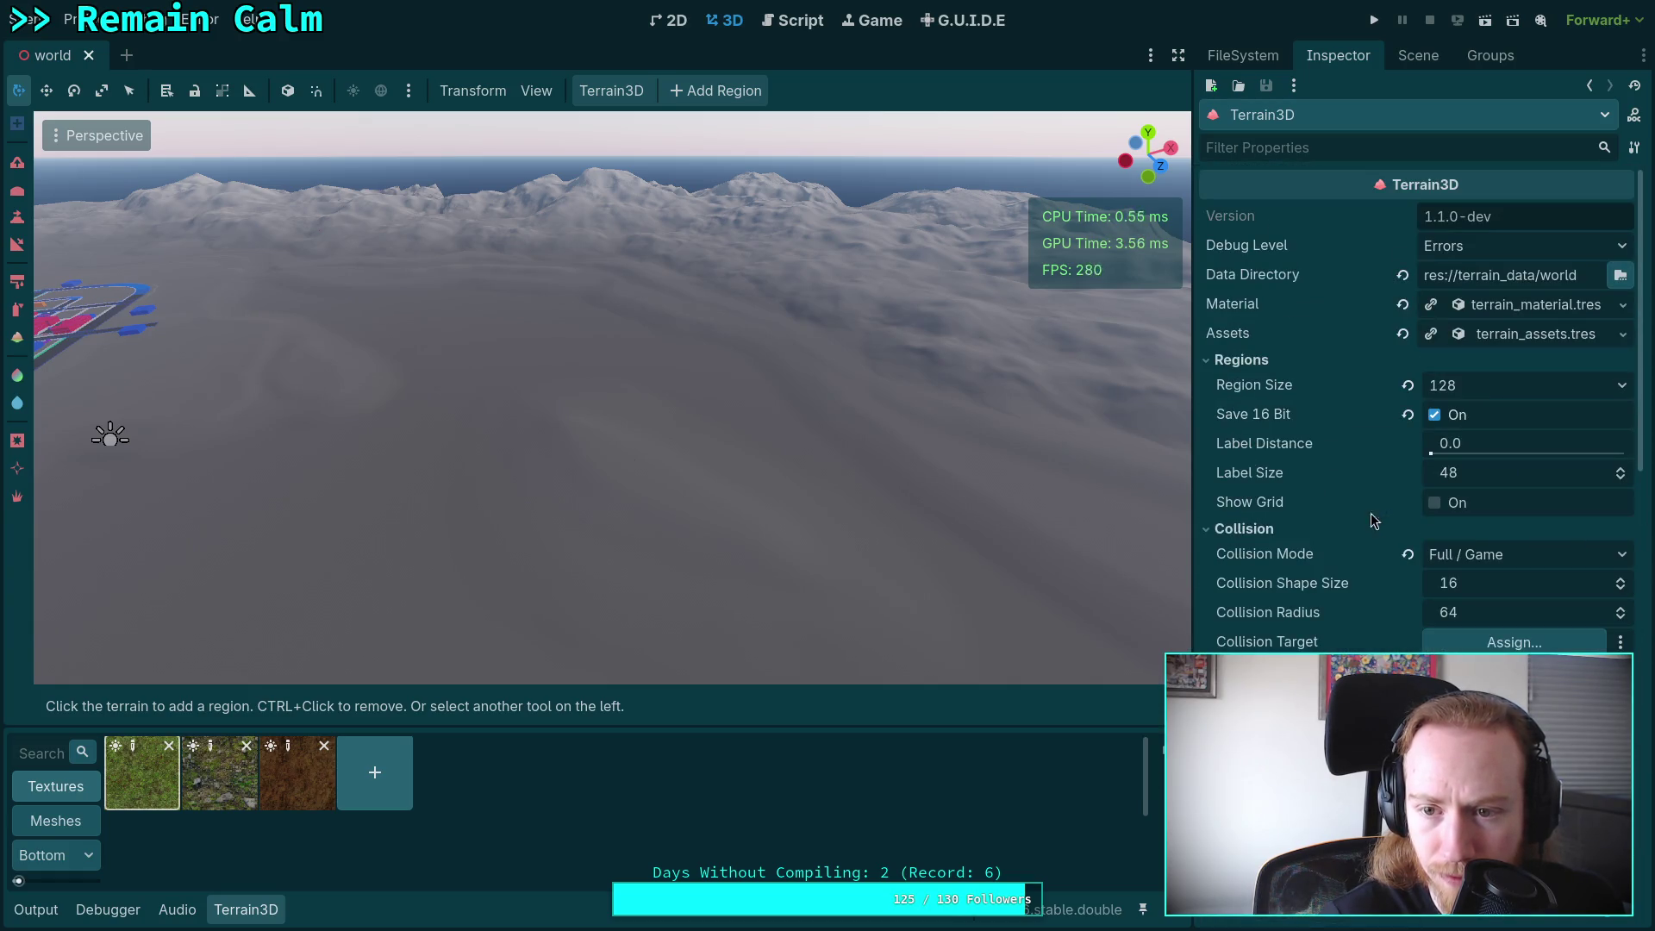
Expand the Terrain3D material and set the debug Heightmap Black Height to -100.
{"action": "left_click", "coordinate": [1492, 306]}
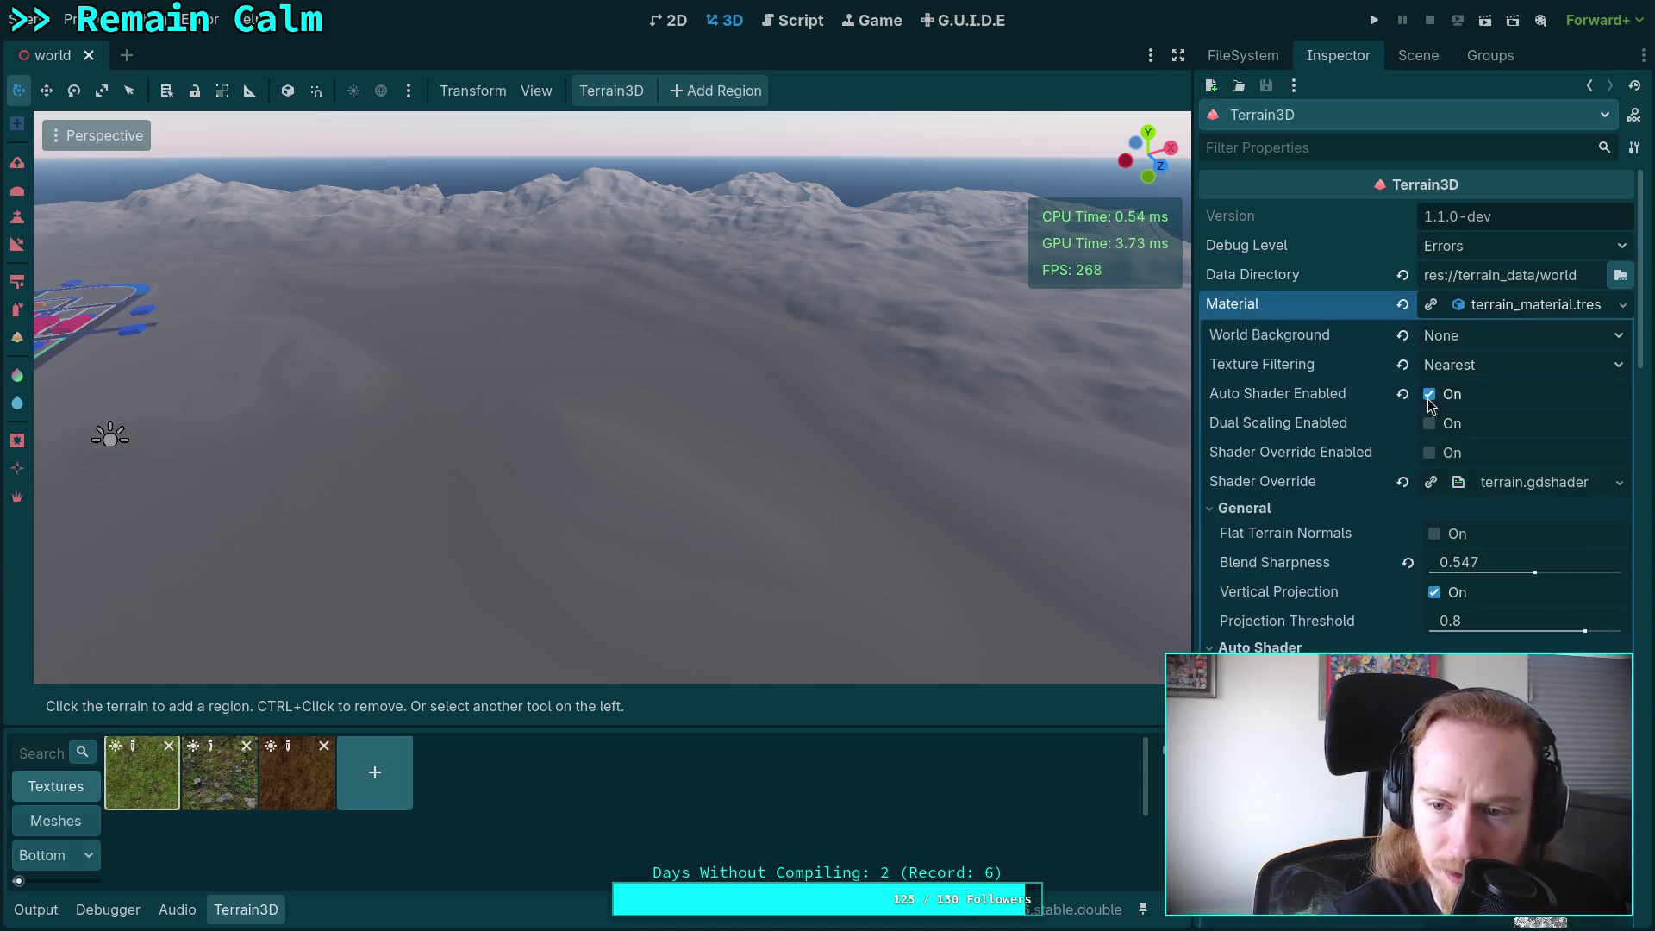
{"action": "scroll", "coordinate": [1397, 427], "scroll_direction": "down", "scroll_amount": 4}
{"action": "scroll", "coordinate": [1348, 528], "scroll_direction": "down", "scroll_amount": 5}
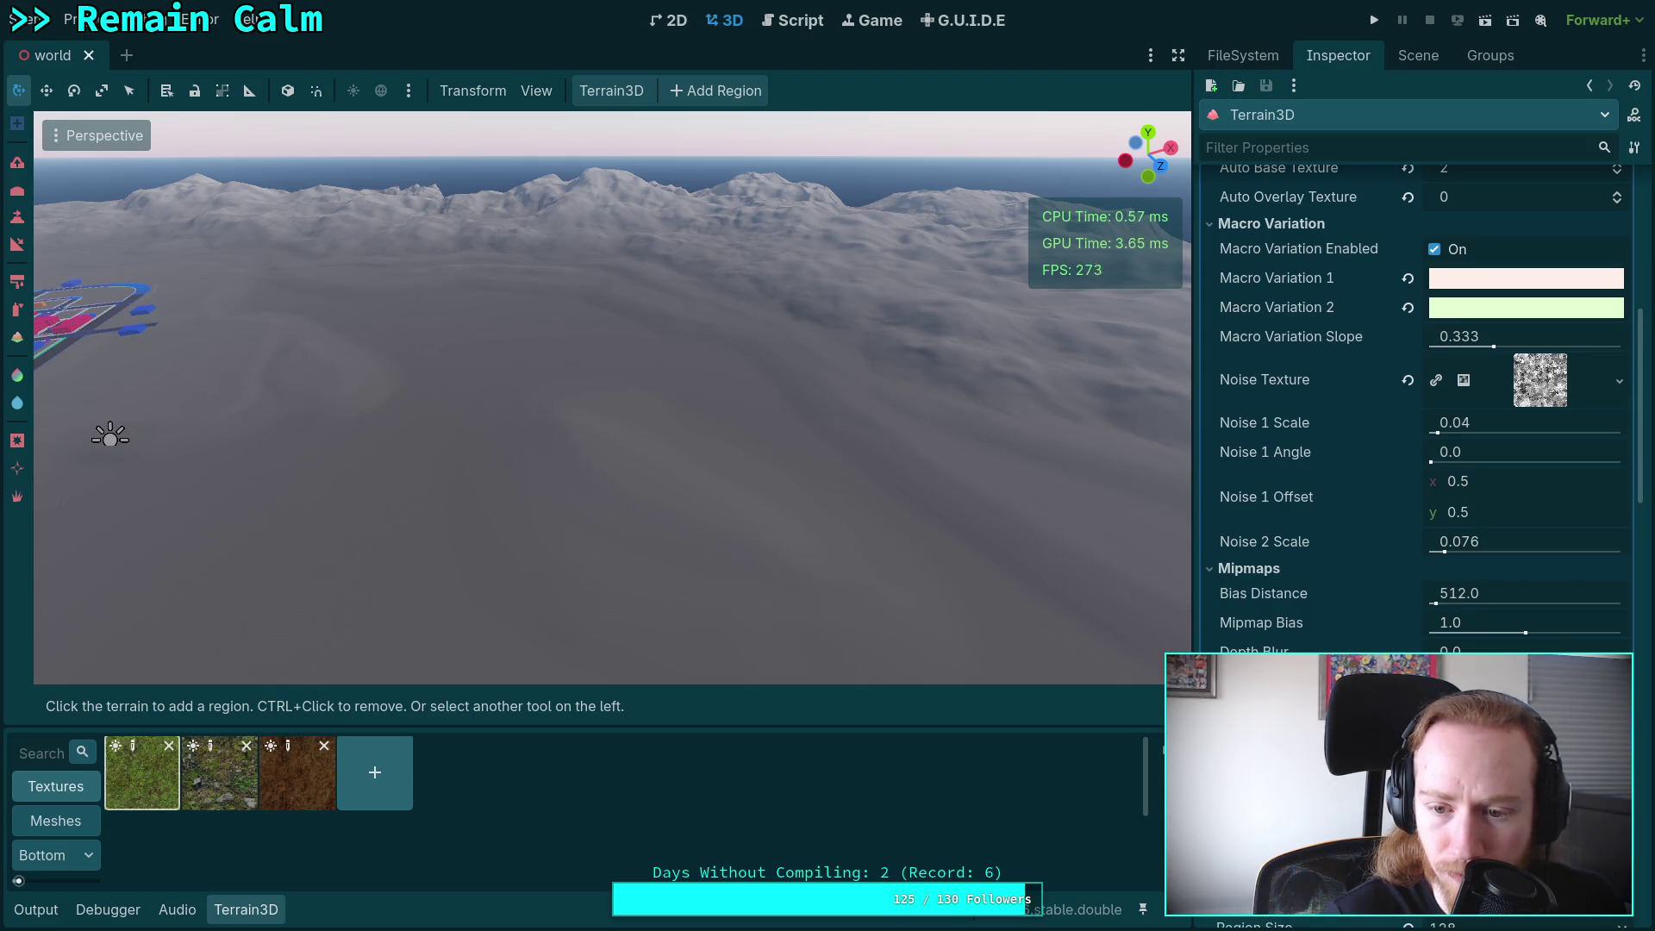
{"action": "scroll", "coordinate": [1422, 518], "scroll_direction": "down", "scroll_amount": 2}
{"action": "double_click", "coordinate": [1466, 610]}
{"action": "type", "text": "-100"}
{"action": "key", "text": "Return"}
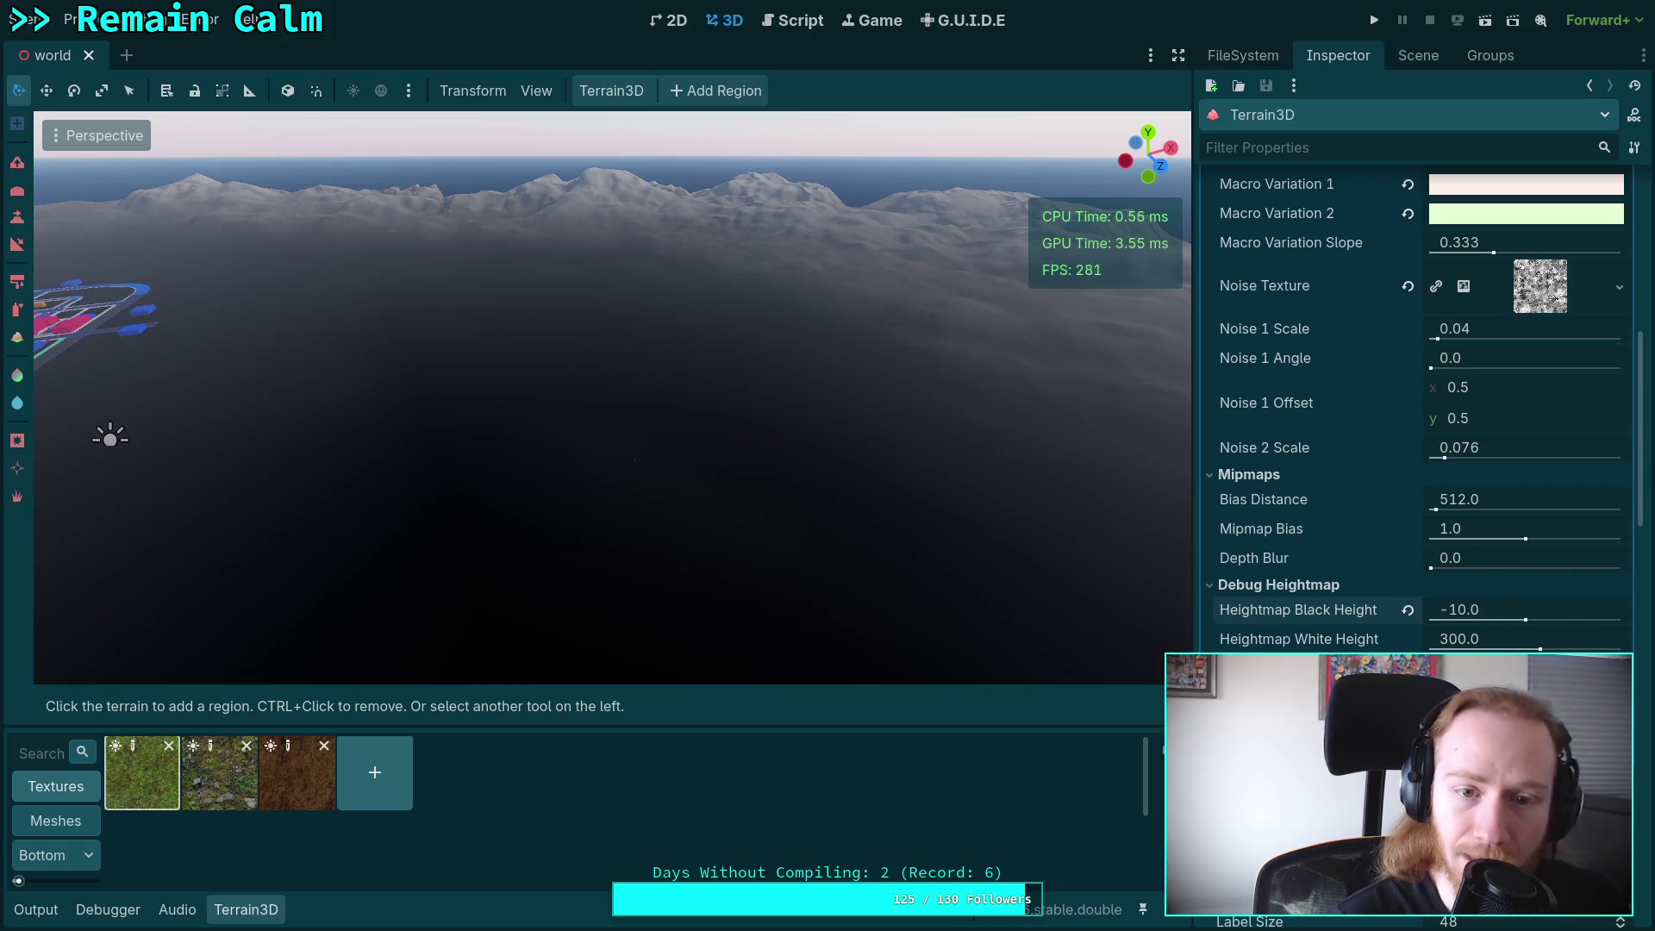
Swing and fly the camera over the snowy hills to view the grayscale terrain.
{"action": "mouse_move", "coordinate": [905, 510]}
{"action": "left_mouse_down"}
{"action": "mouse_move", "coordinate": [1086, 531]}
{"action": "mouse_move", "coordinate": [1103, 550]}
{"action": "left_mouse_up"}
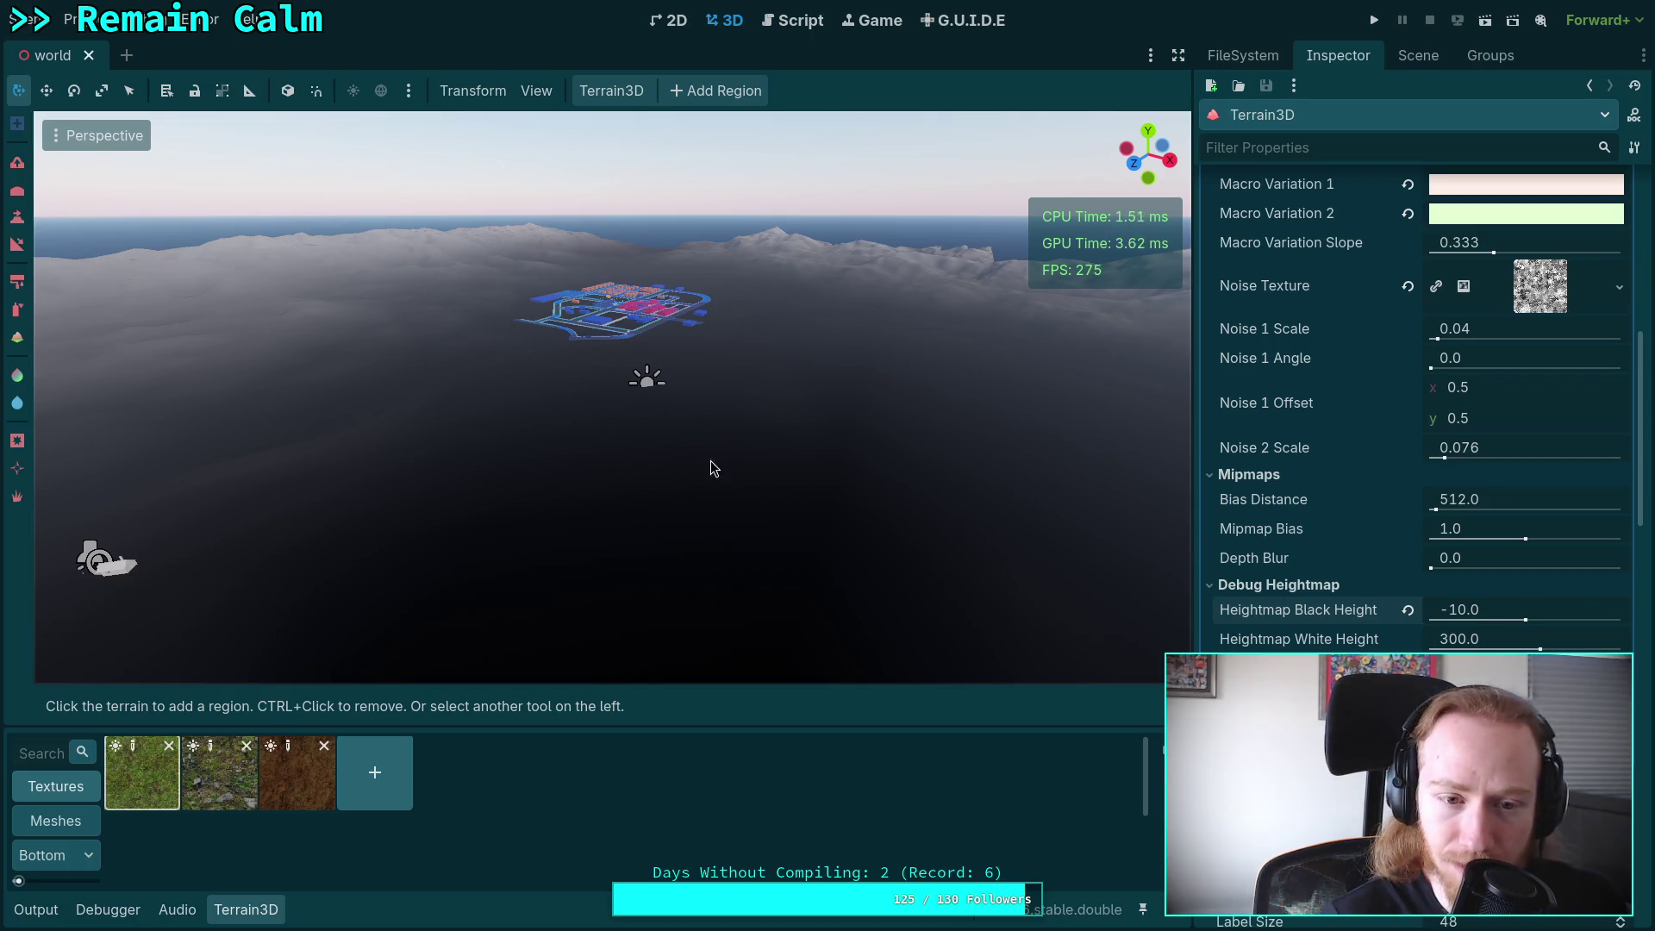
{"action": "scroll", "coordinate": [714, 468], "scroll_direction": "up", "scroll_amount": 3}
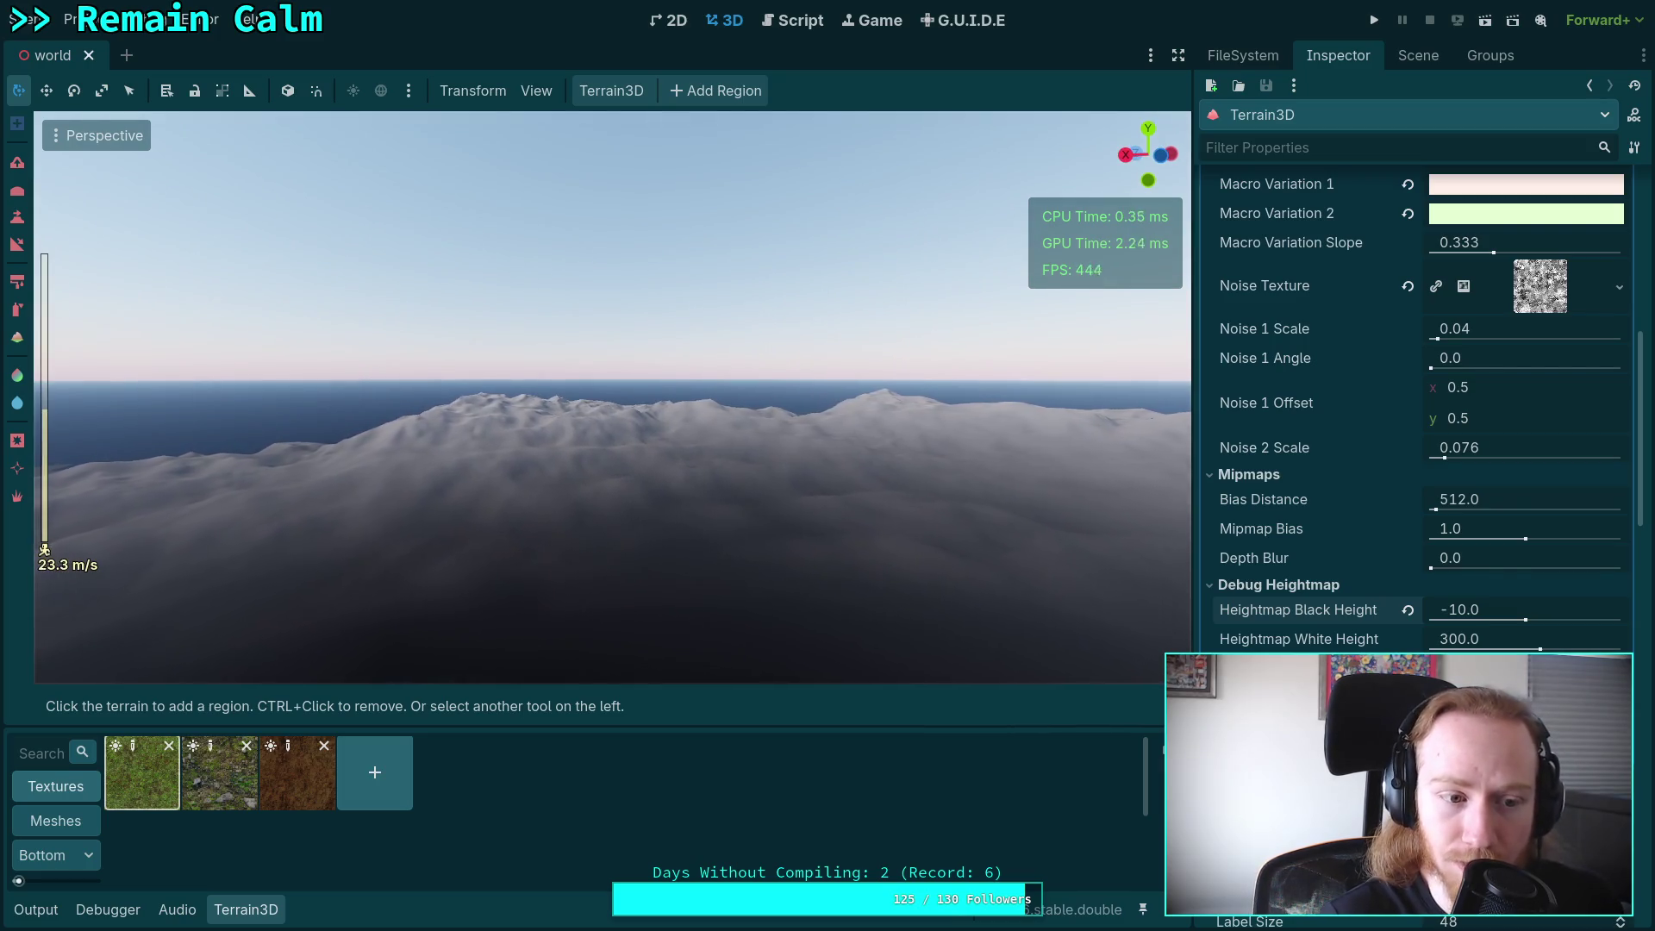
{"action": "key", "text": "w"}
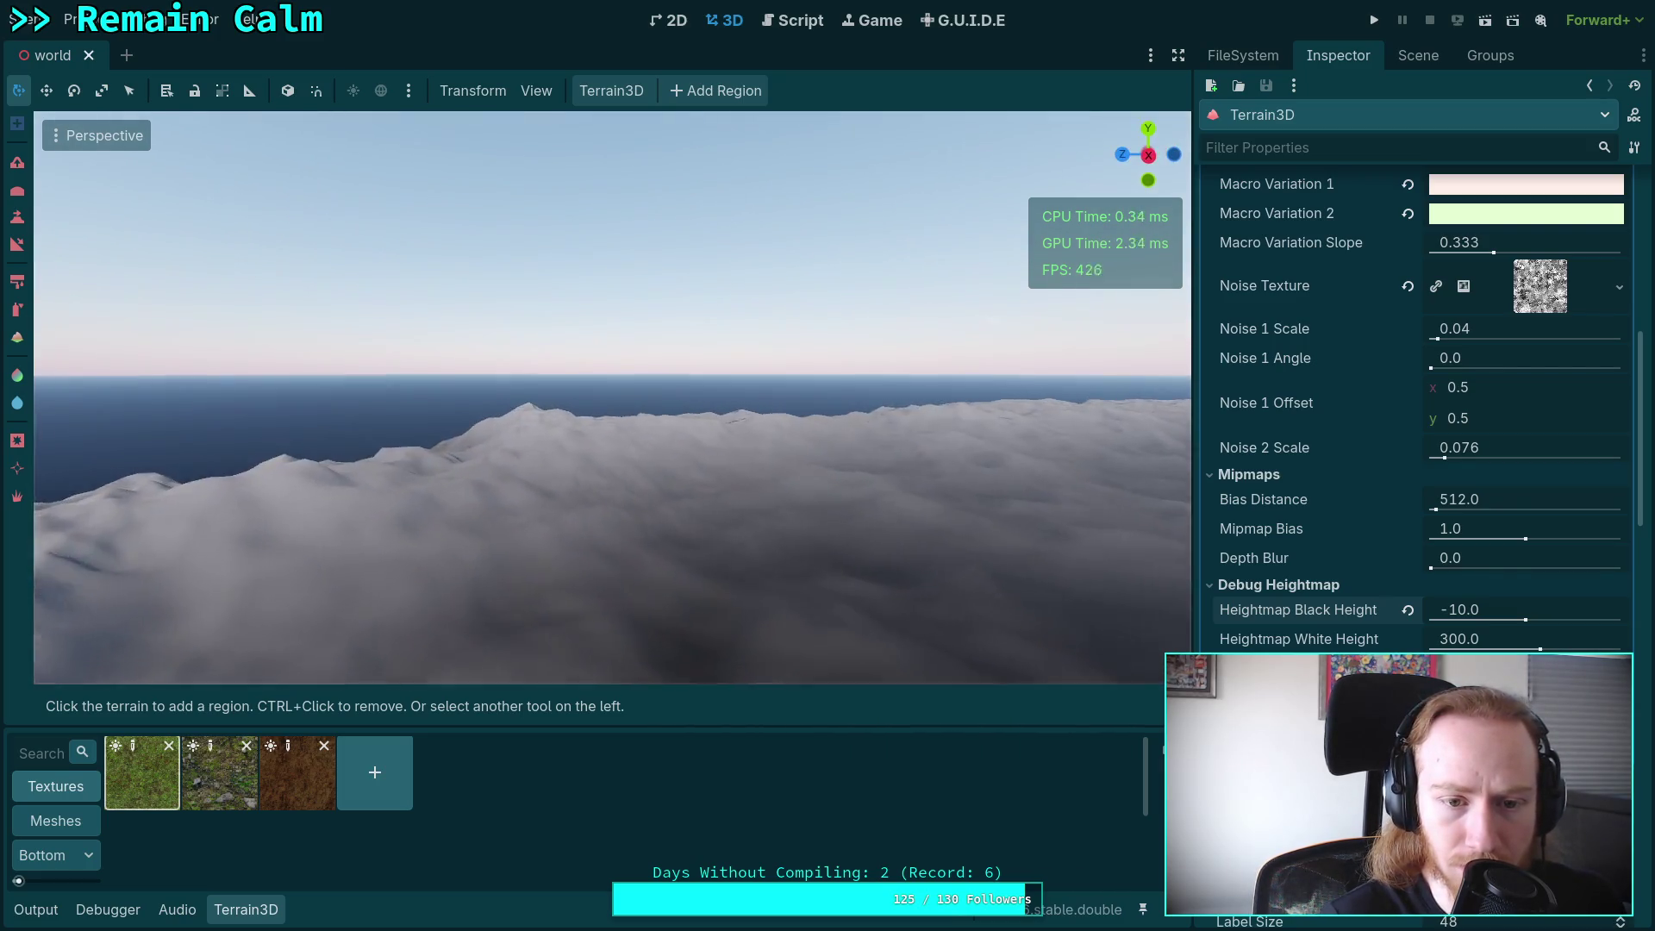
{"action": "key", "text": "w"}
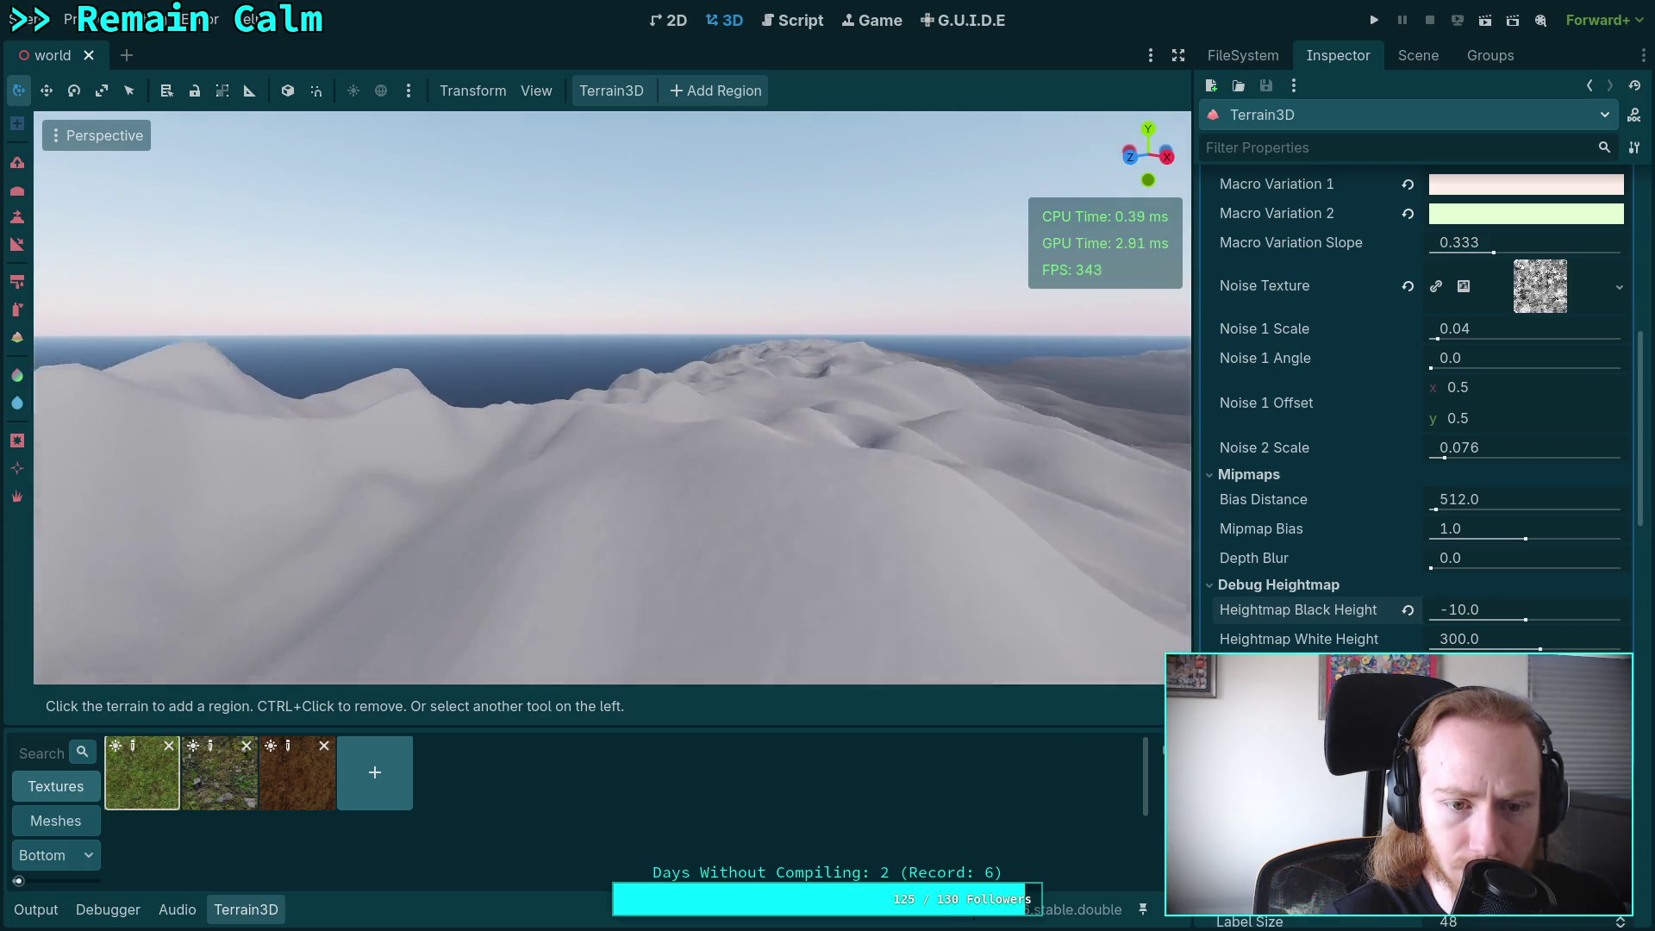
{"action": "key", "text": "w"}
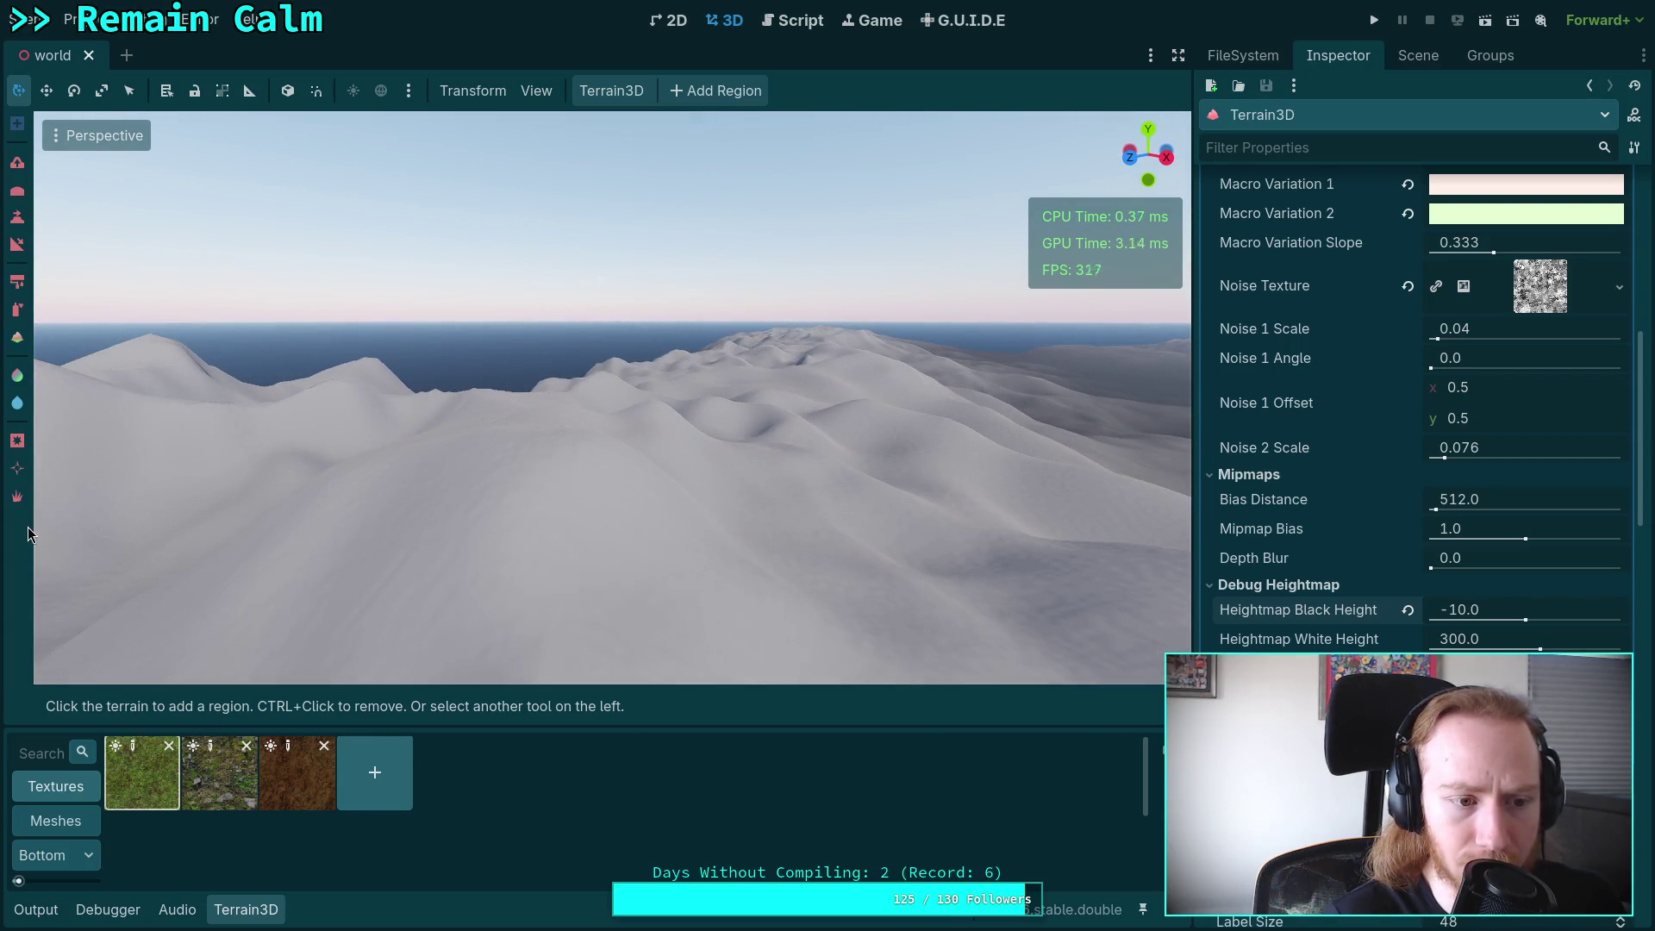
Pick the Height brush, sample the terrain, and set Heightmap White Height to 200.
{"action": "left_click", "coordinate": [19, 246]}
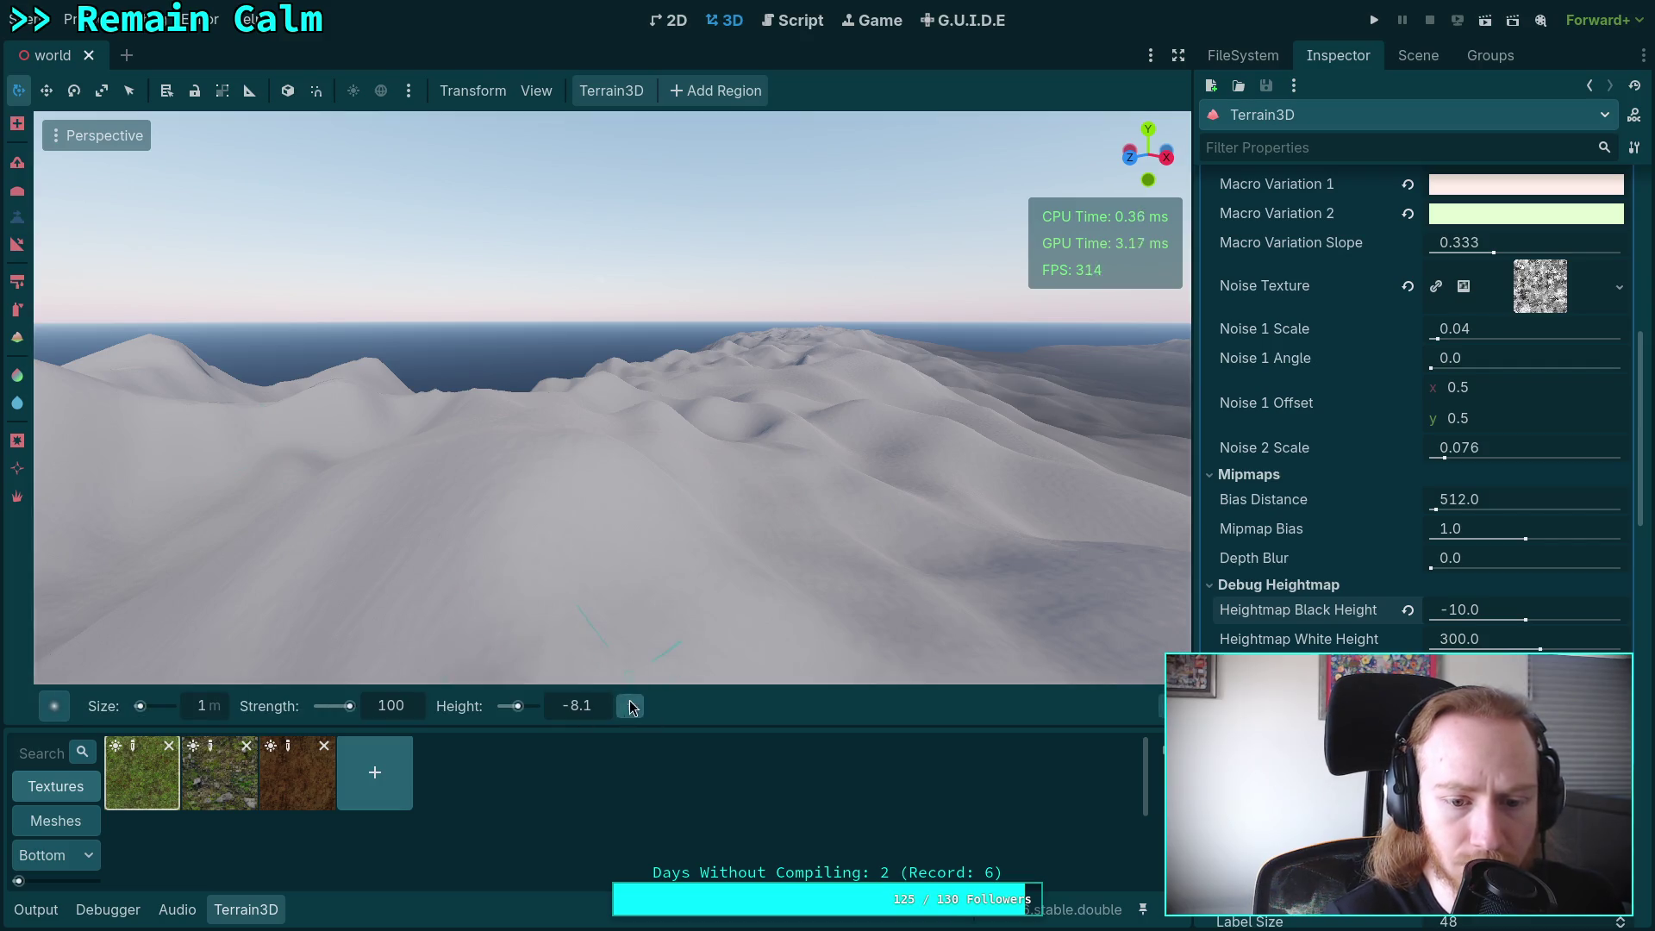
{"action": "left_click", "coordinate": [587, 443], "text": "ctrl"}
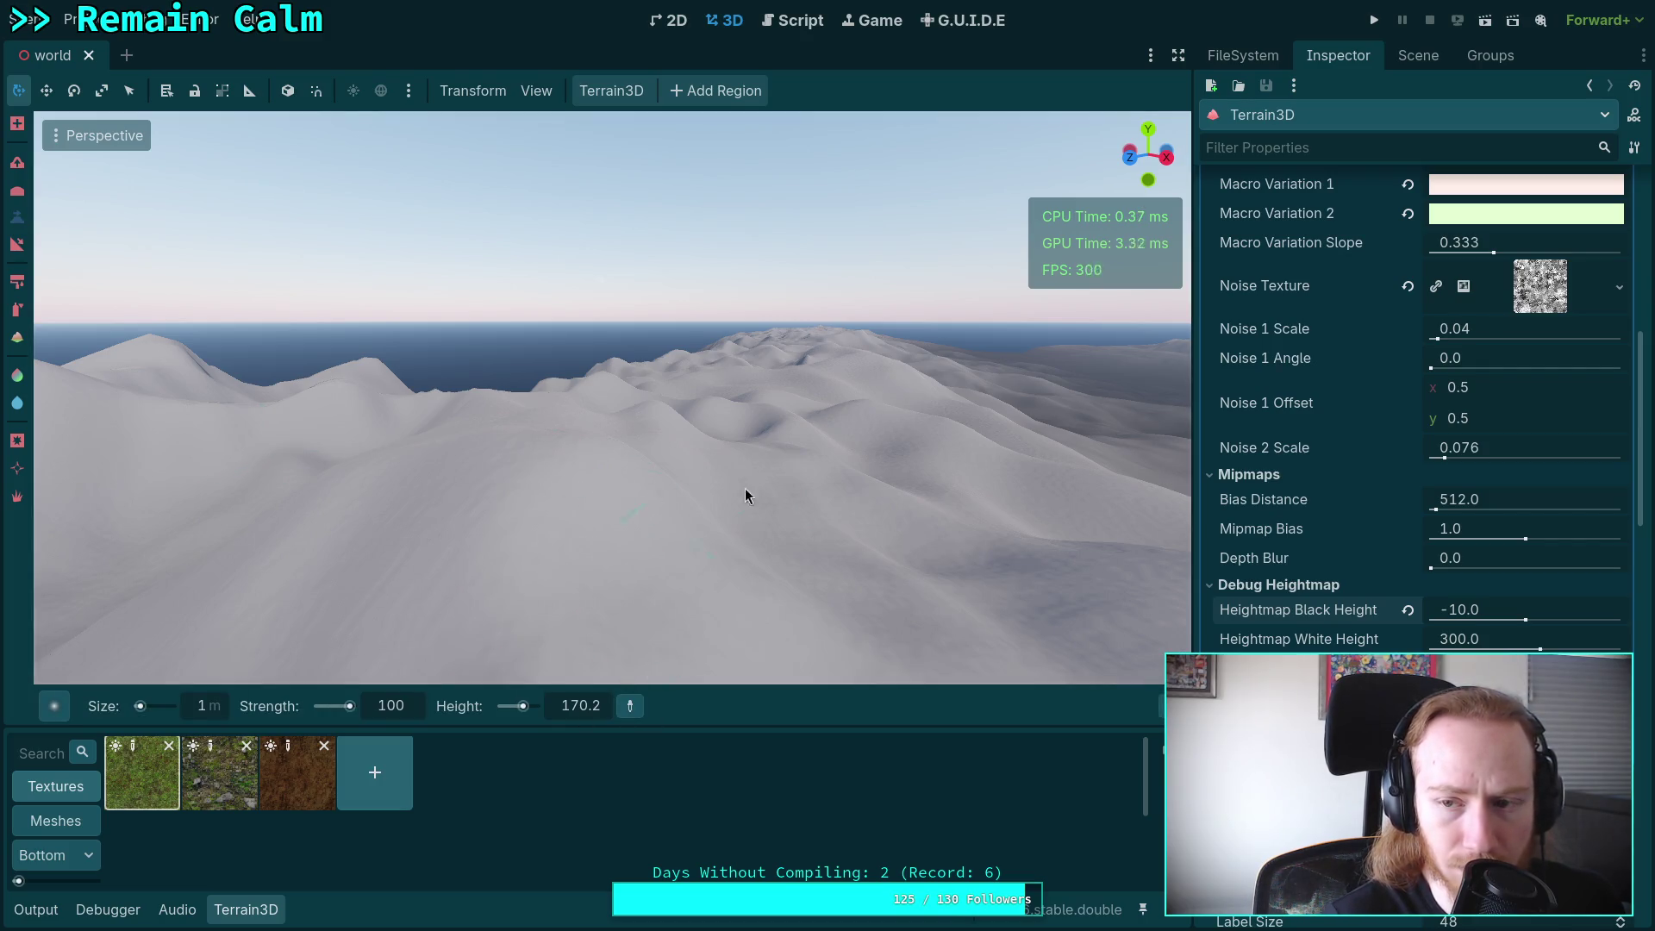
{"action": "left_click", "coordinate": [1472, 640]}
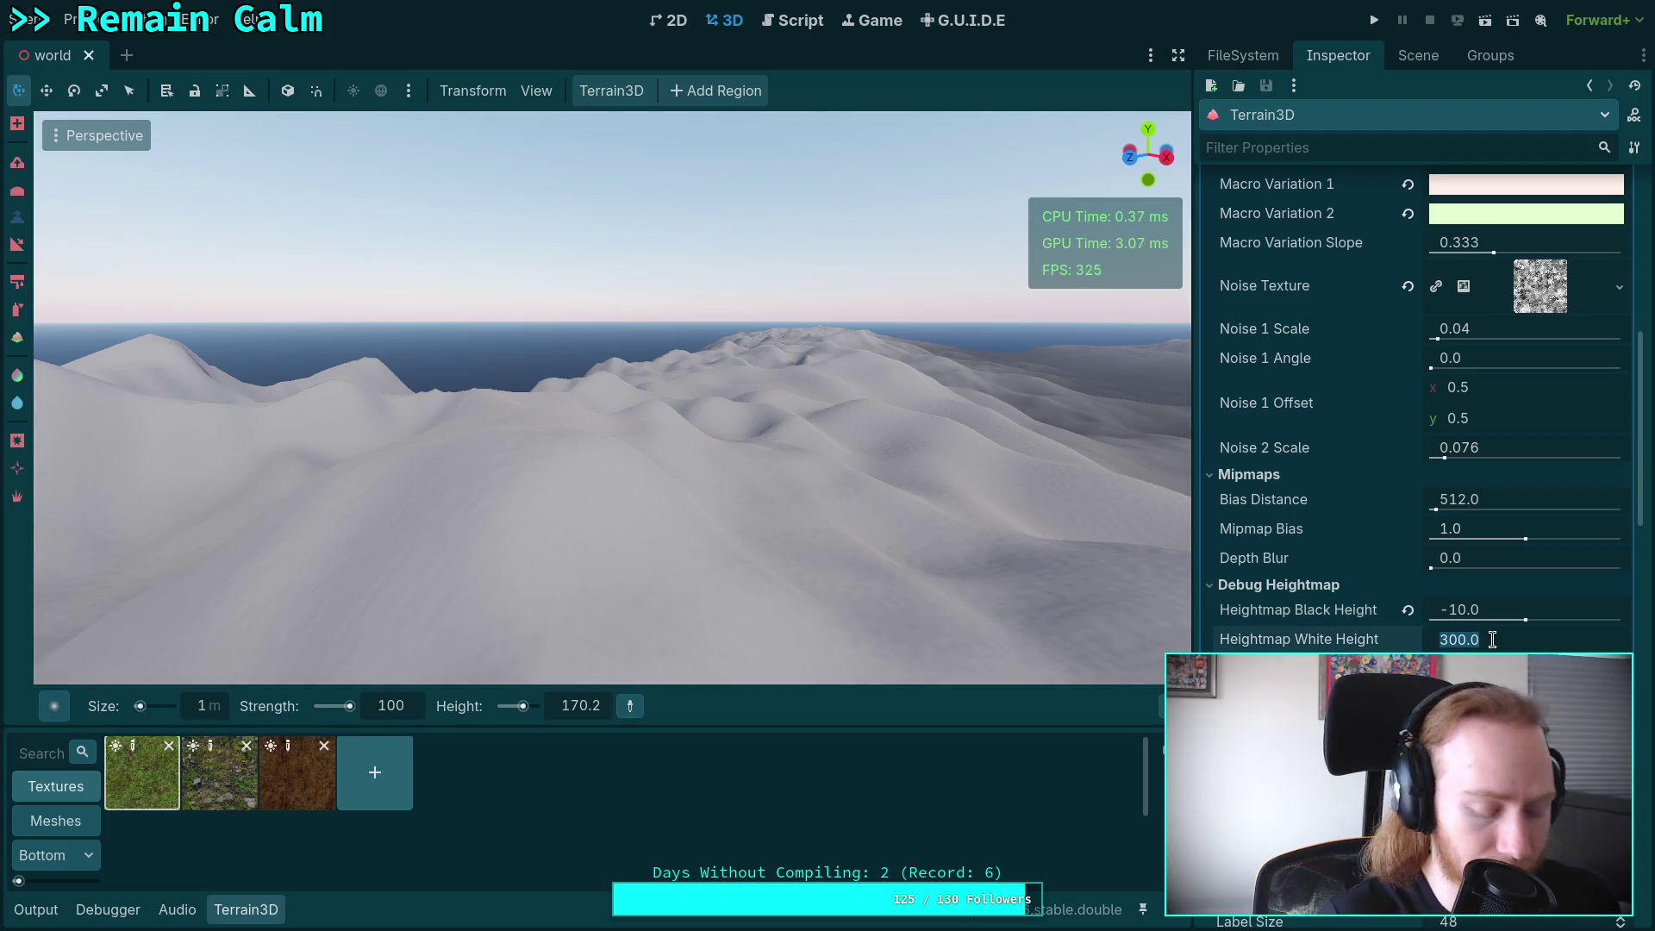
{"action": "type", "text": "2000"}
{"action": "key", "text": "Return"}
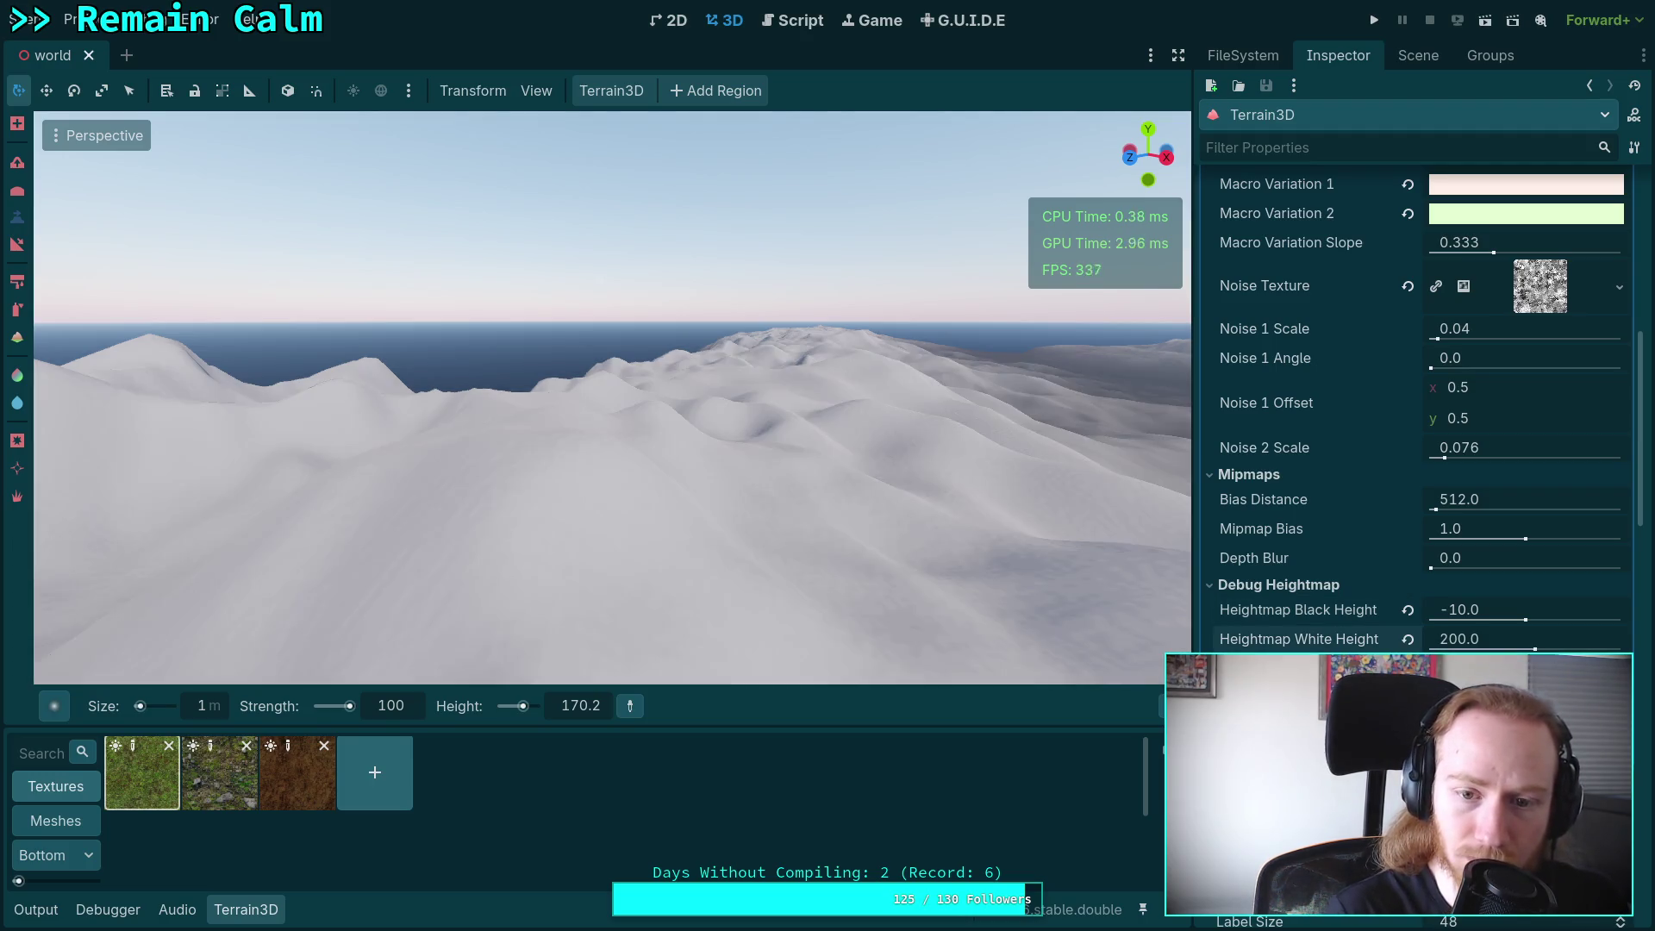
{"action": "key", "text": "w"}
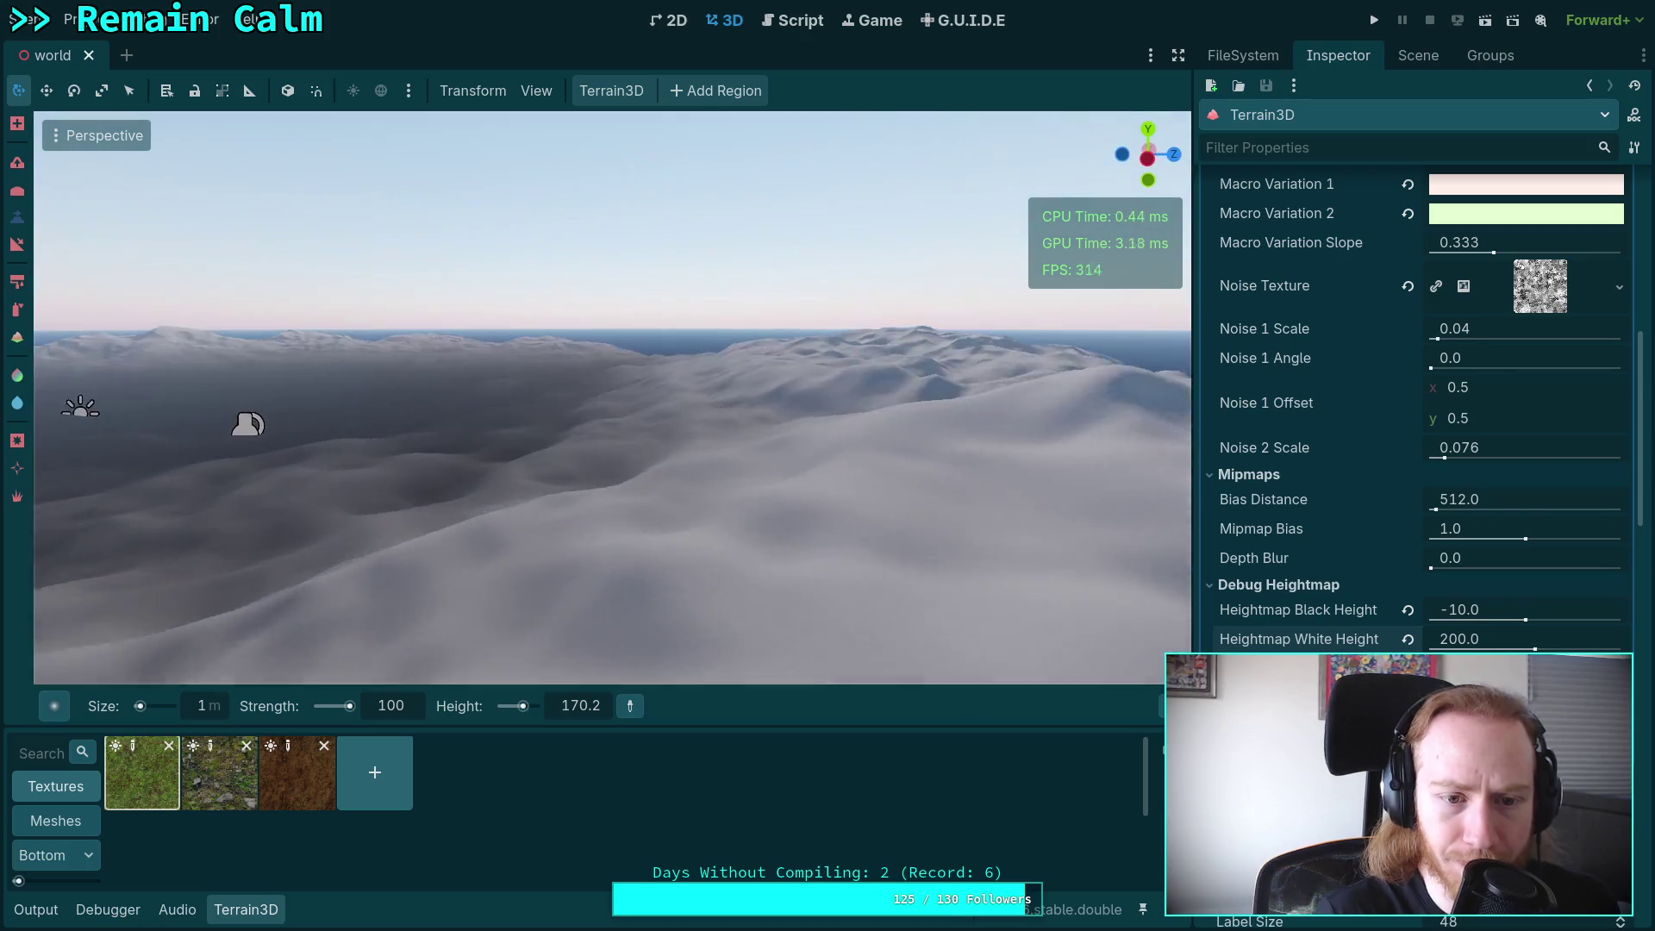
{"action": "key", "text": "s"}
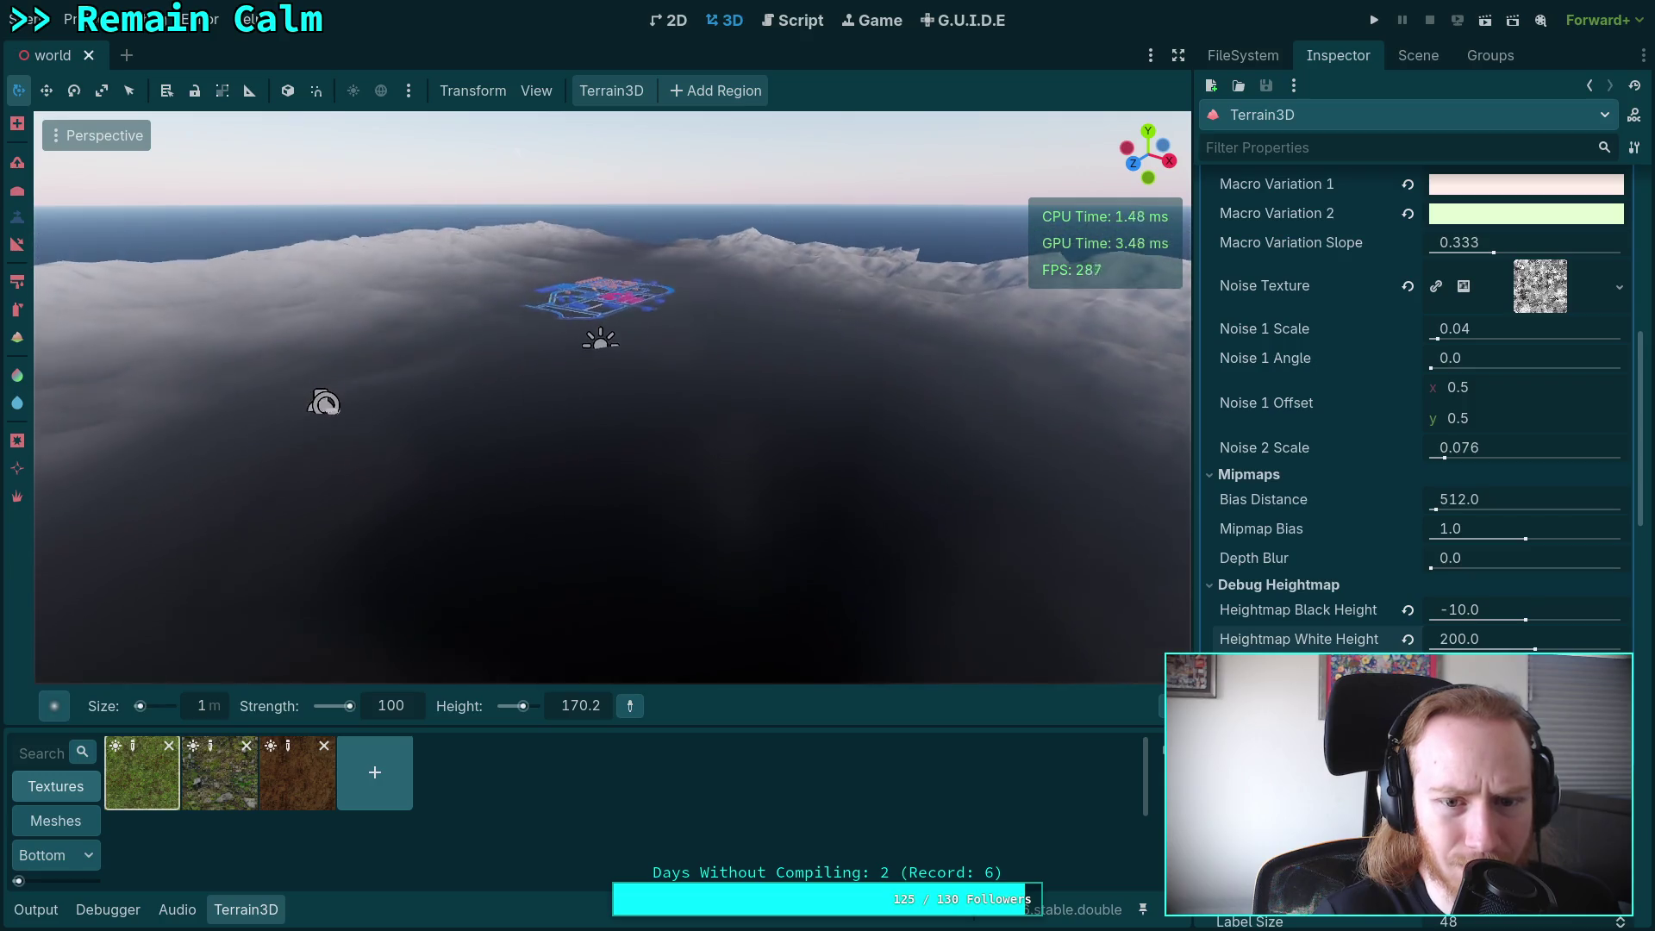
Set Heightmap Black Height to -20 and drag White Height down to about 52.5.
{"action": "left_click", "coordinate": [1478, 612]}
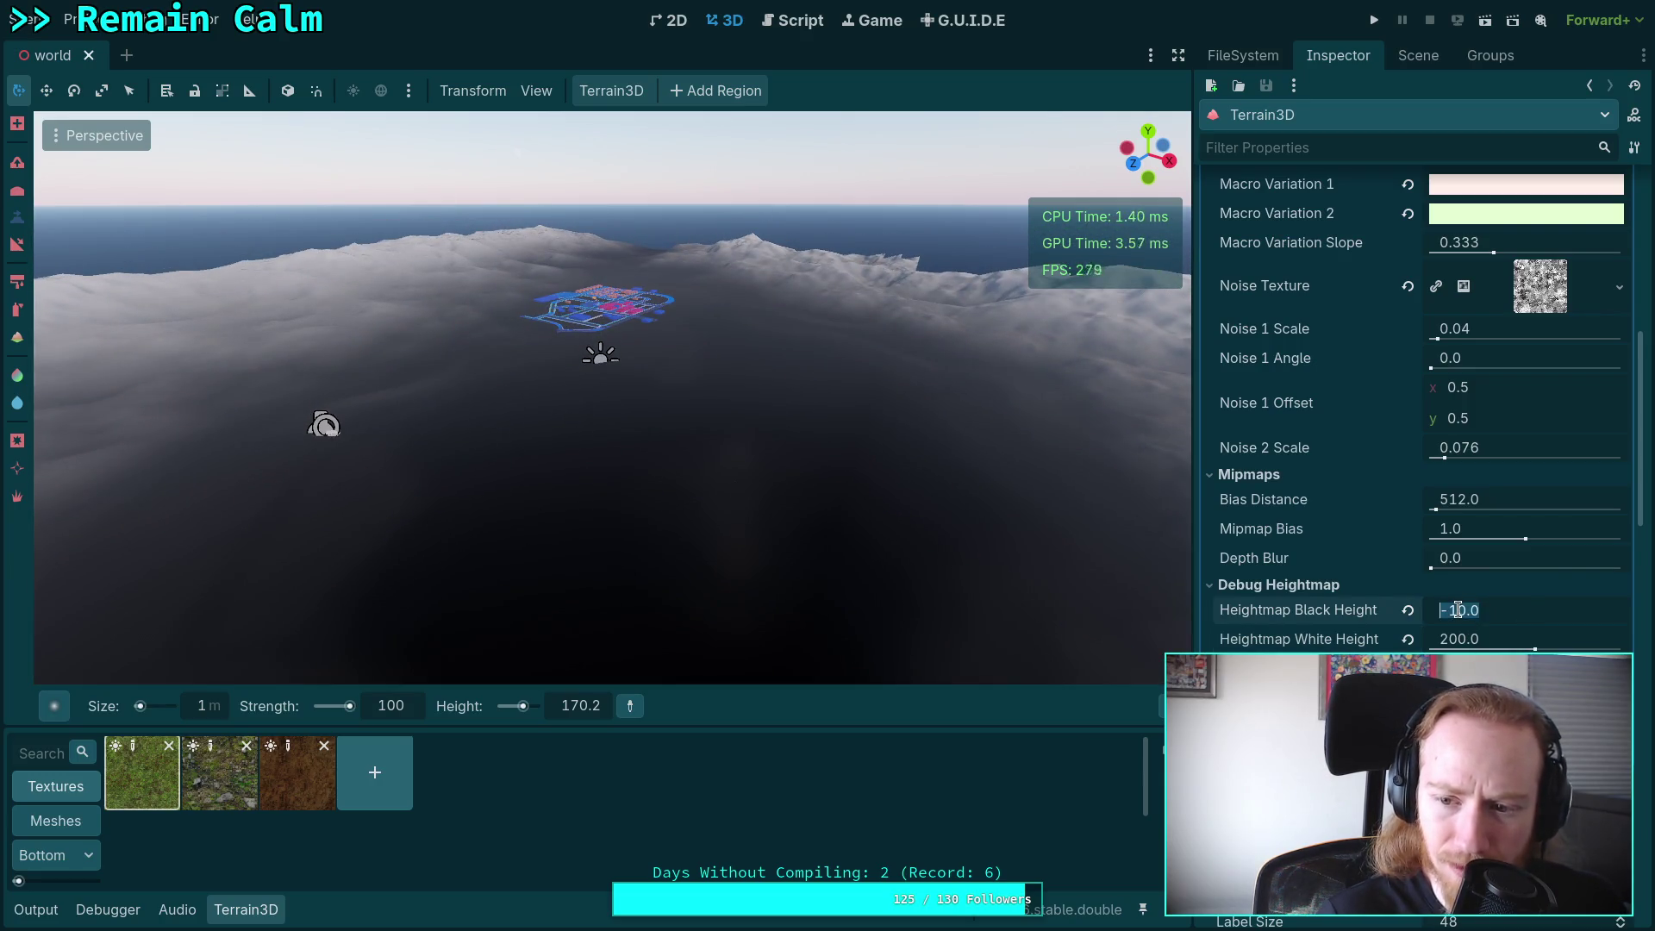
{"action": "key", "text": "BackSpace"}
{"action": "type", "text": "2"}
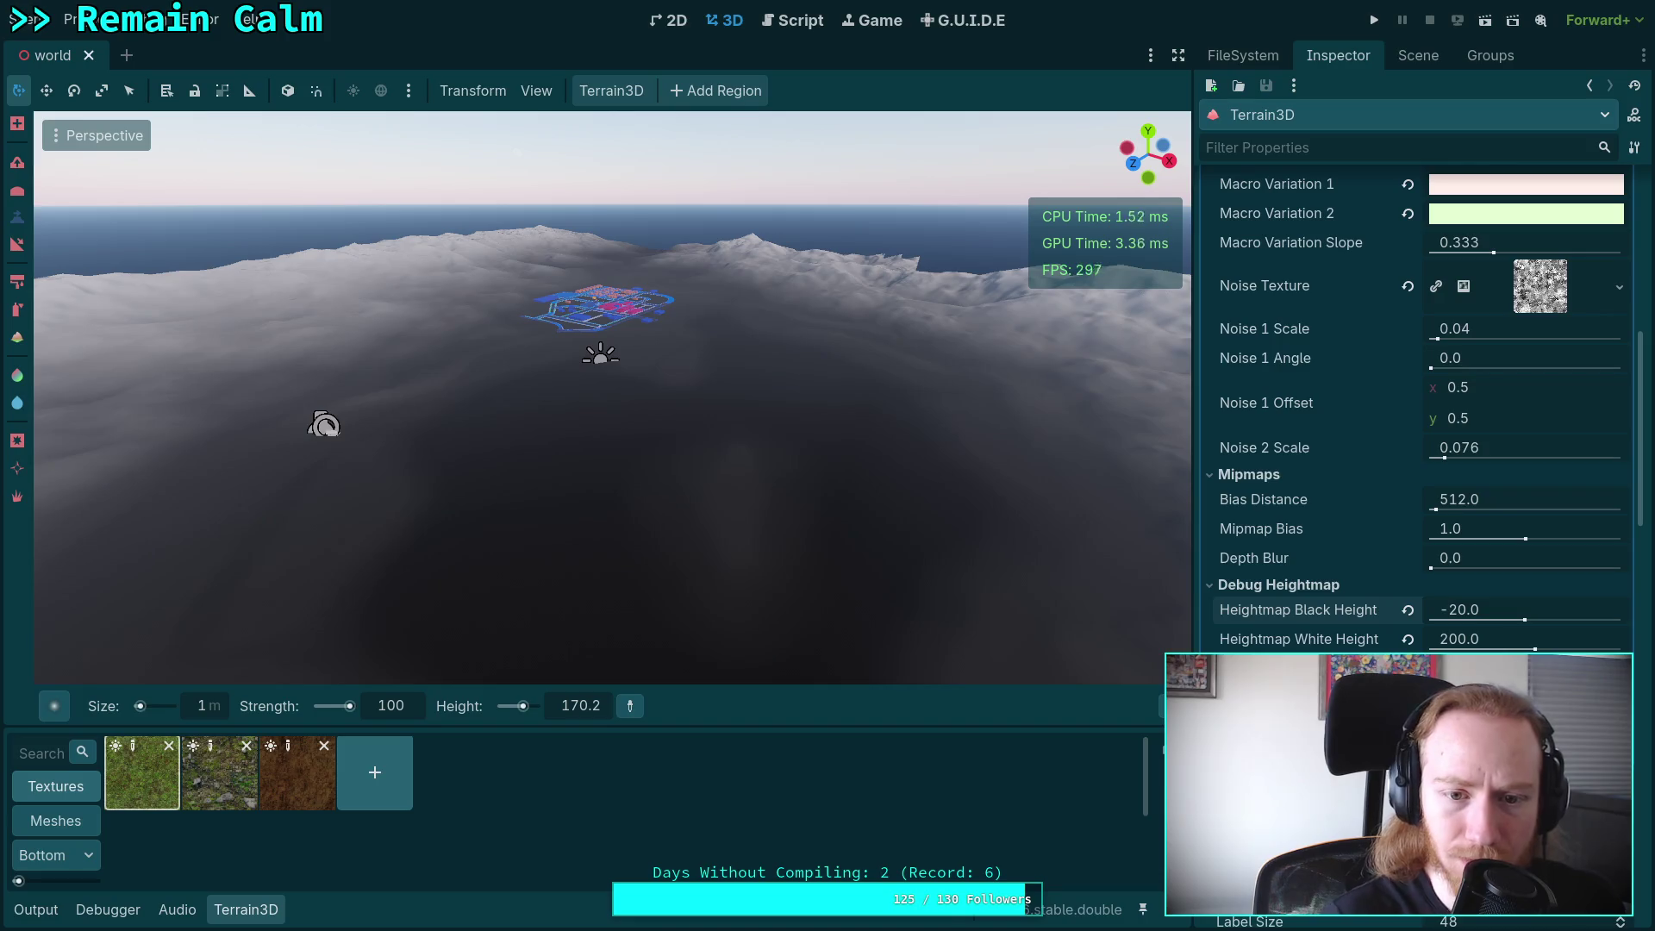
{"action": "mouse_move", "coordinate": [776, 531]}
{"action": "left_mouse_down"}
{"action": "mouse_move", "coordinate": [768, 501]}
{"action": "mouse_move", "coordinate": [676, 441]}
{"action": "left_mouse_up"}
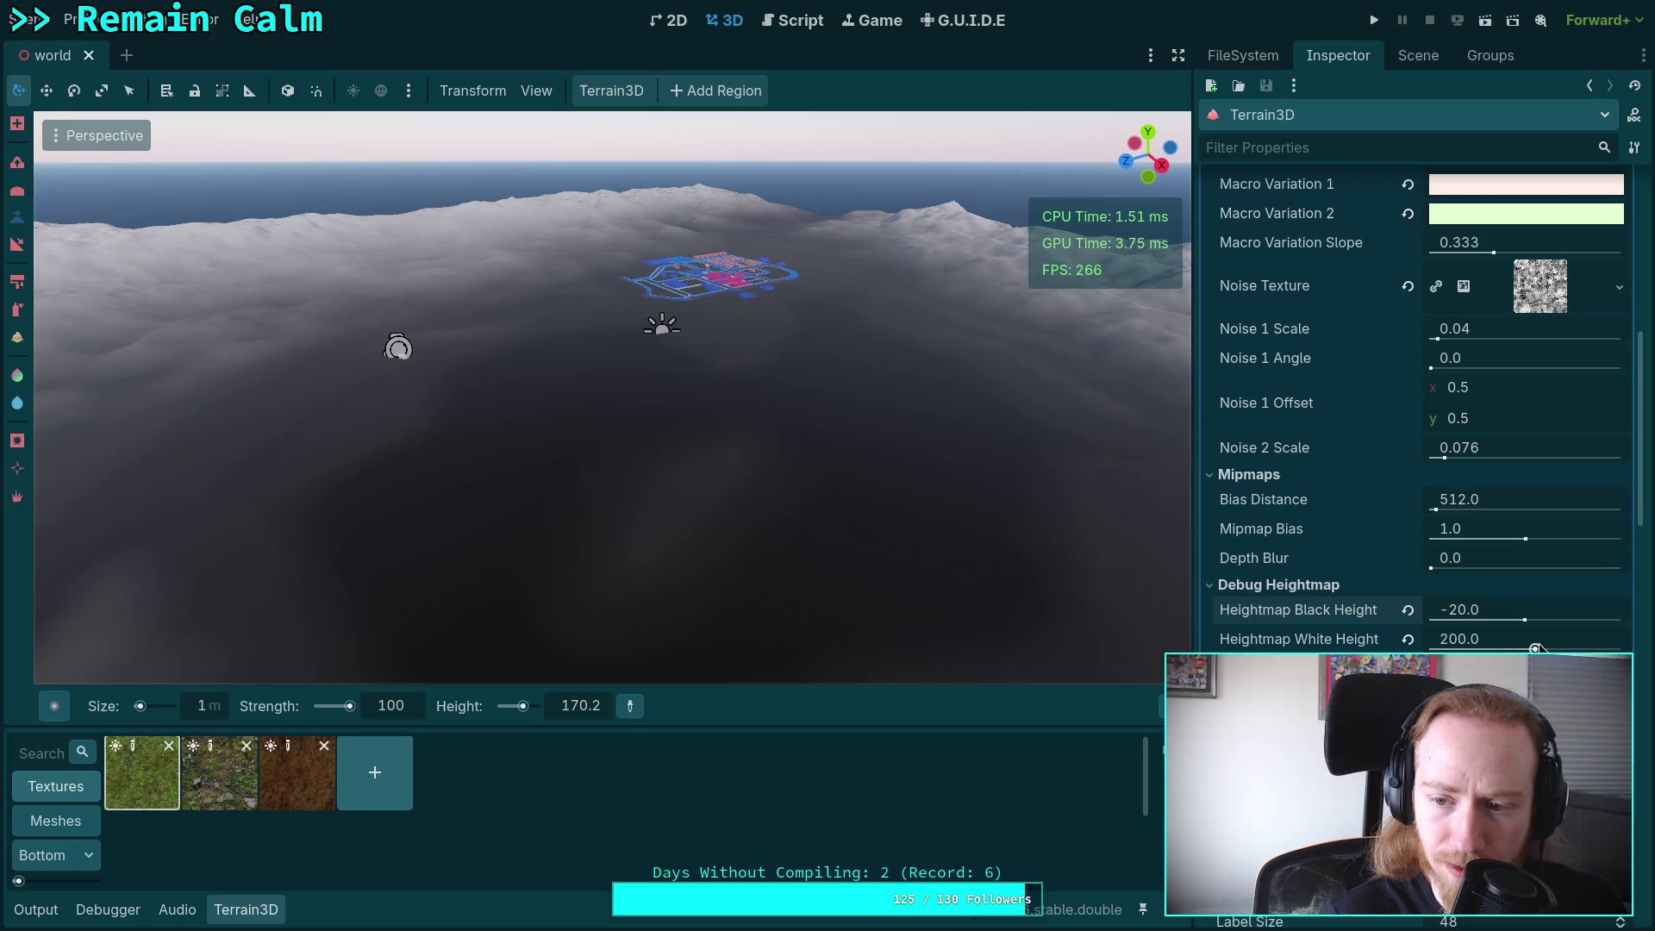
{"action": "left_click_drag", "start_coordinate": [1453, 648], "coordinate": [1529, 648]}
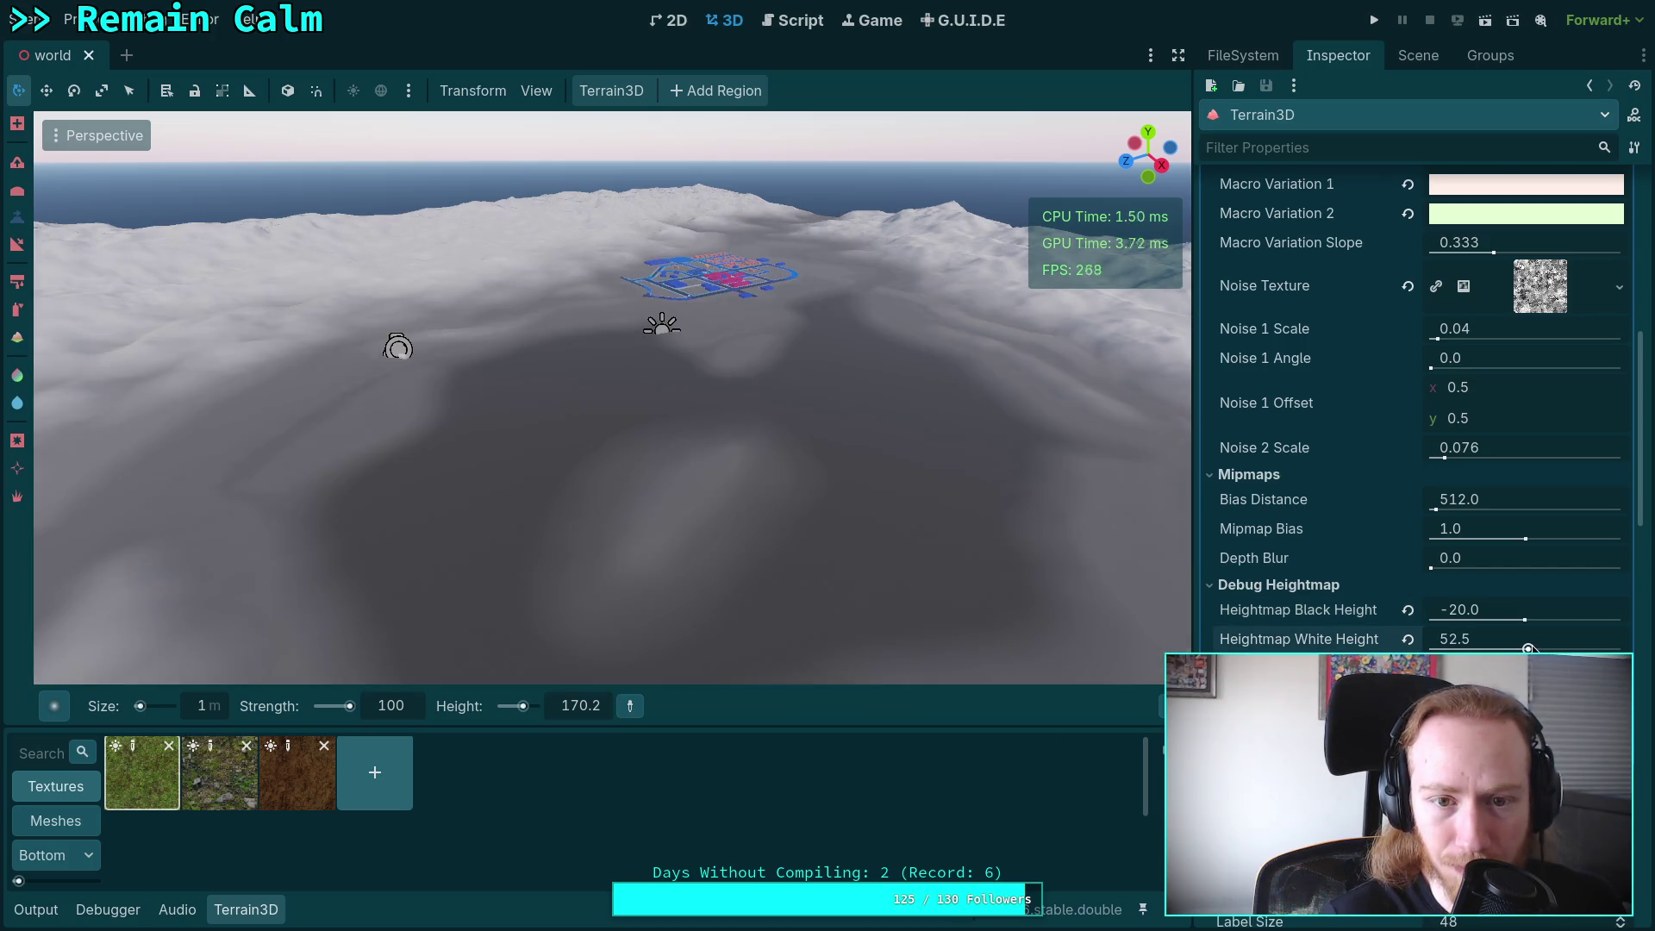
Set the Heightmap Black Height back to -10.
{"action": "left_click", "coordinate": [1465, 612]}
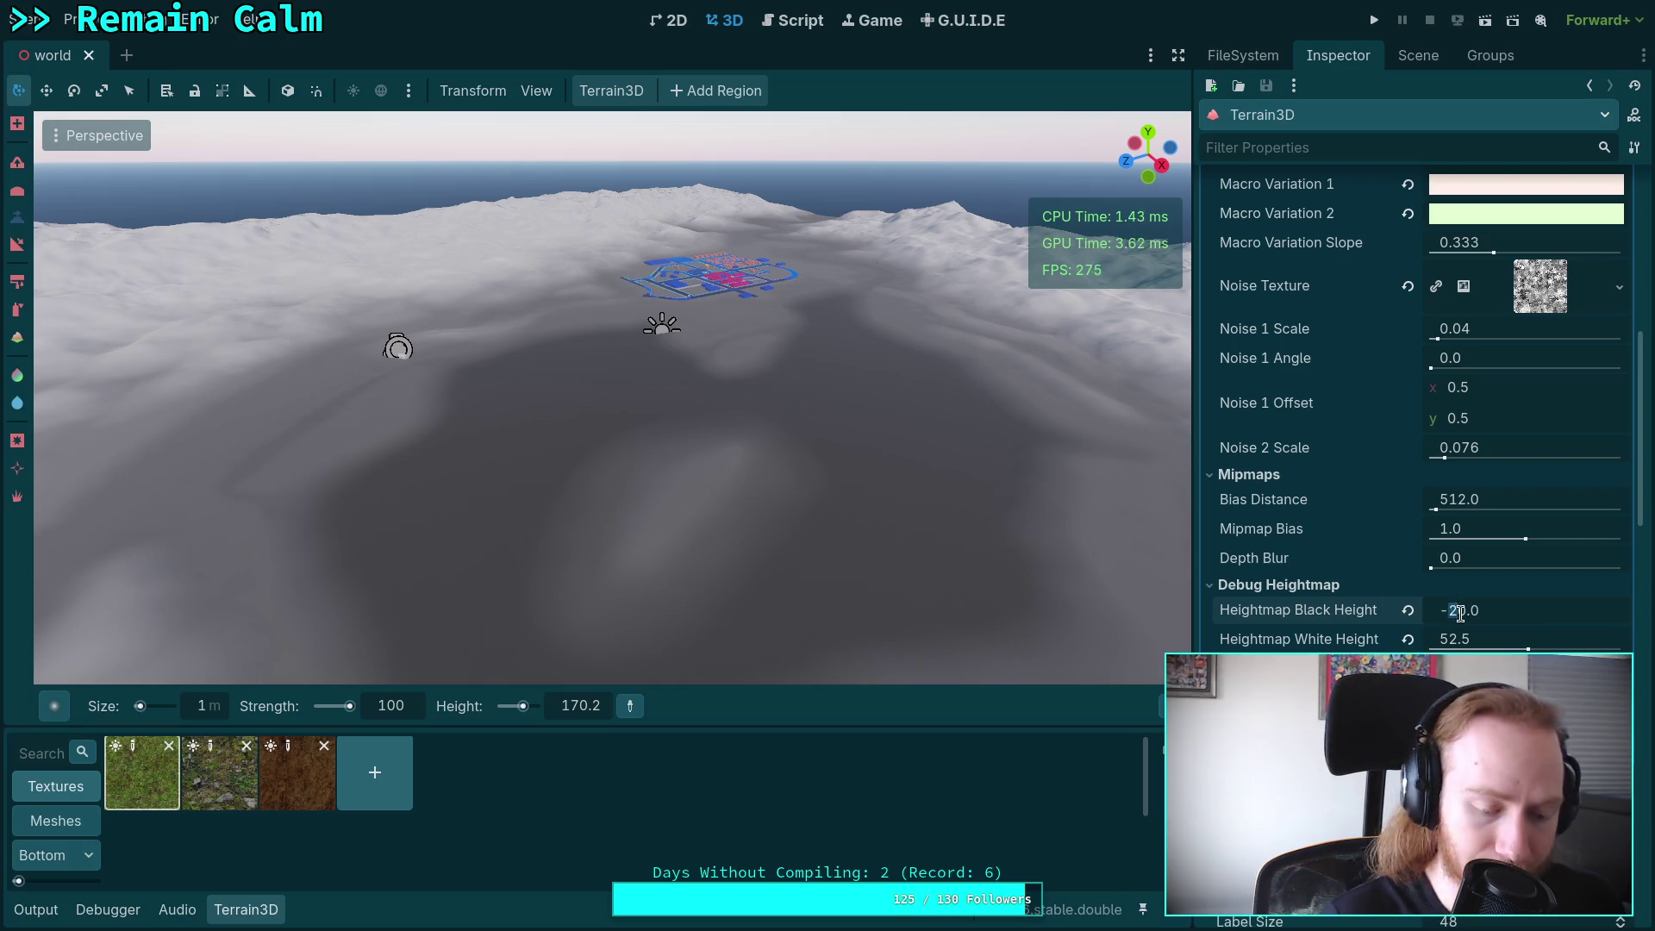
{"action": "type", "text": "1"}
{"action": "key", "text": "Return"}
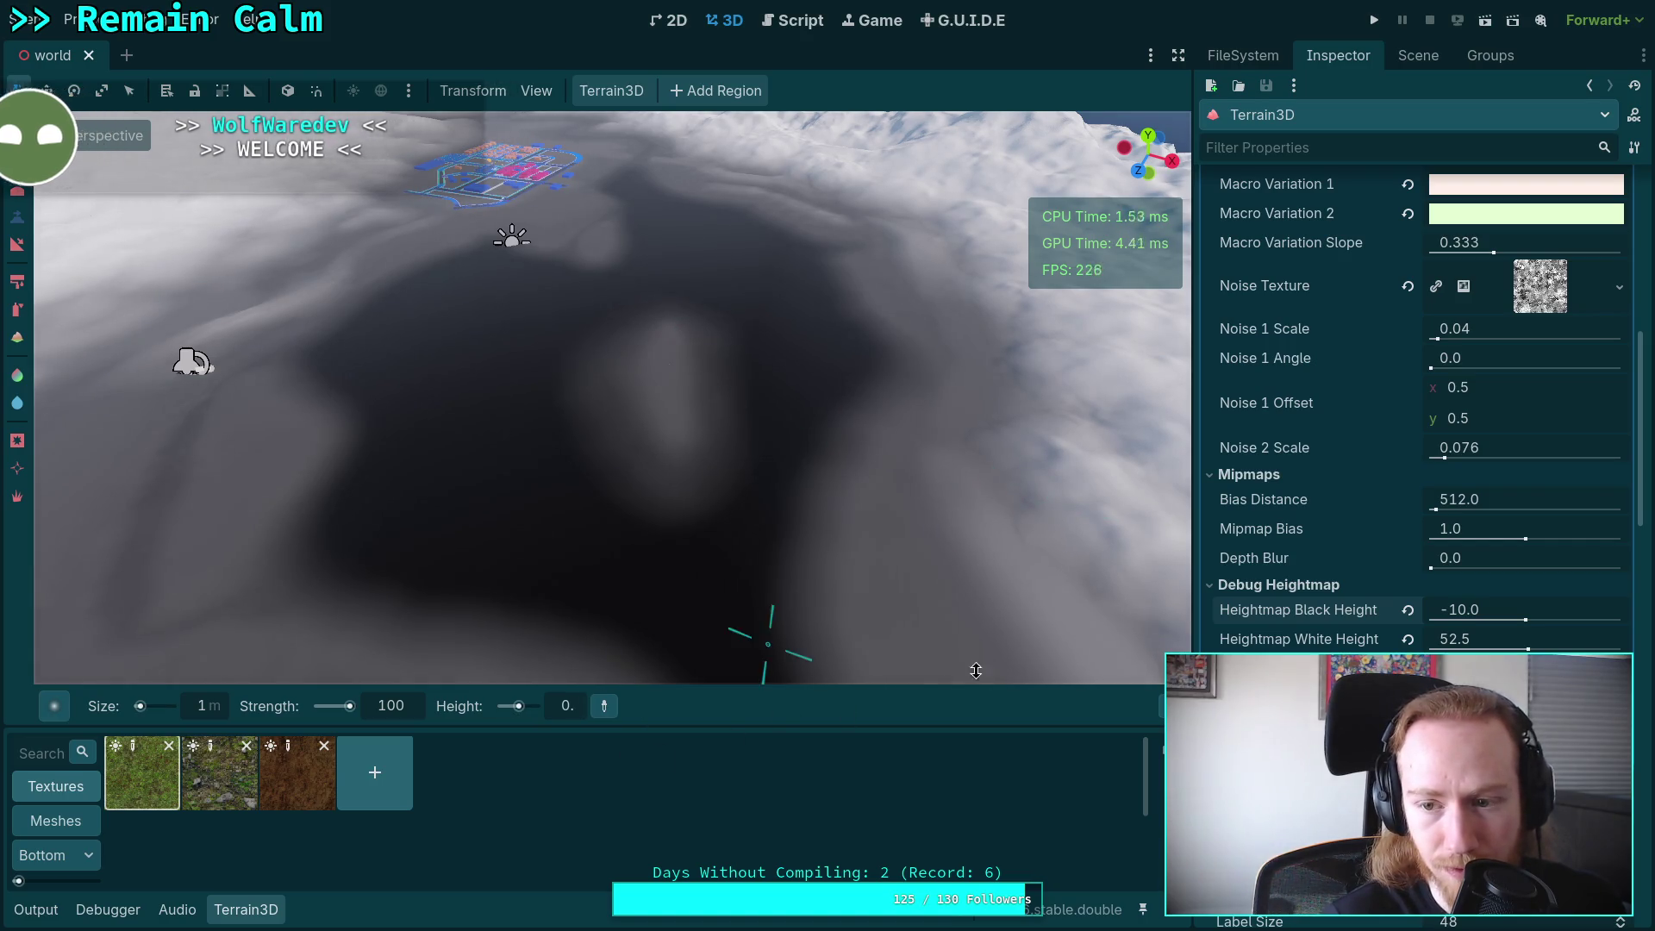
{"action": "scroll", "coordinate": [653, 432], "scroll_direction": "up", "scroll_amount": 3}
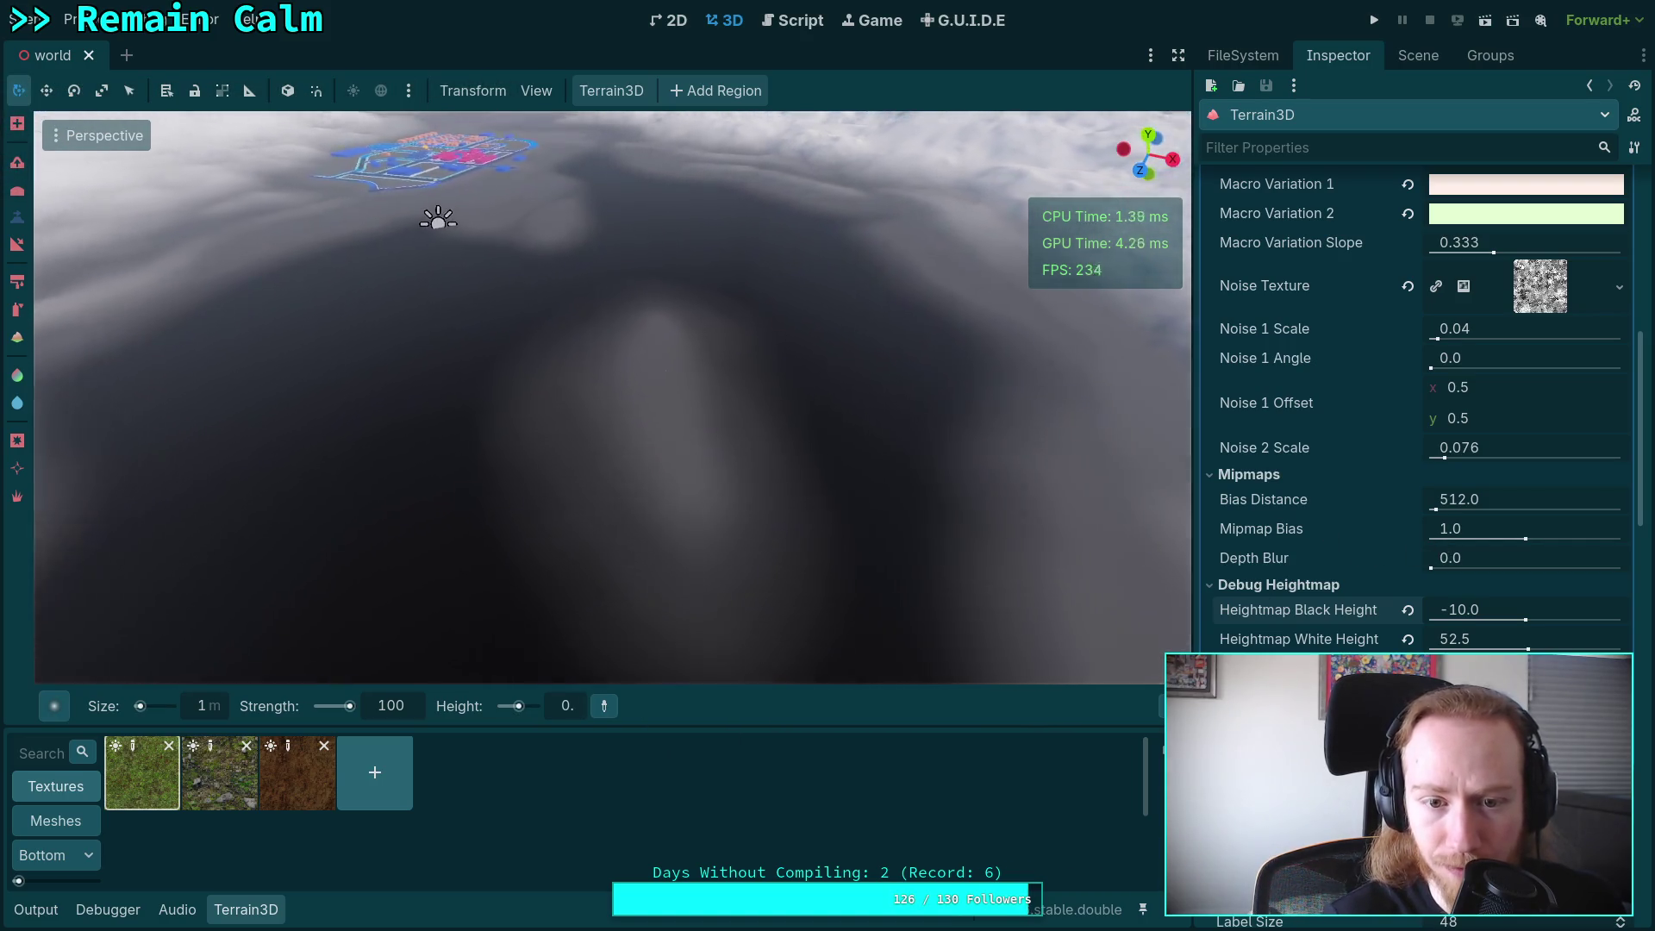
{"action": "left_click", "coordinate": [669, 322]}
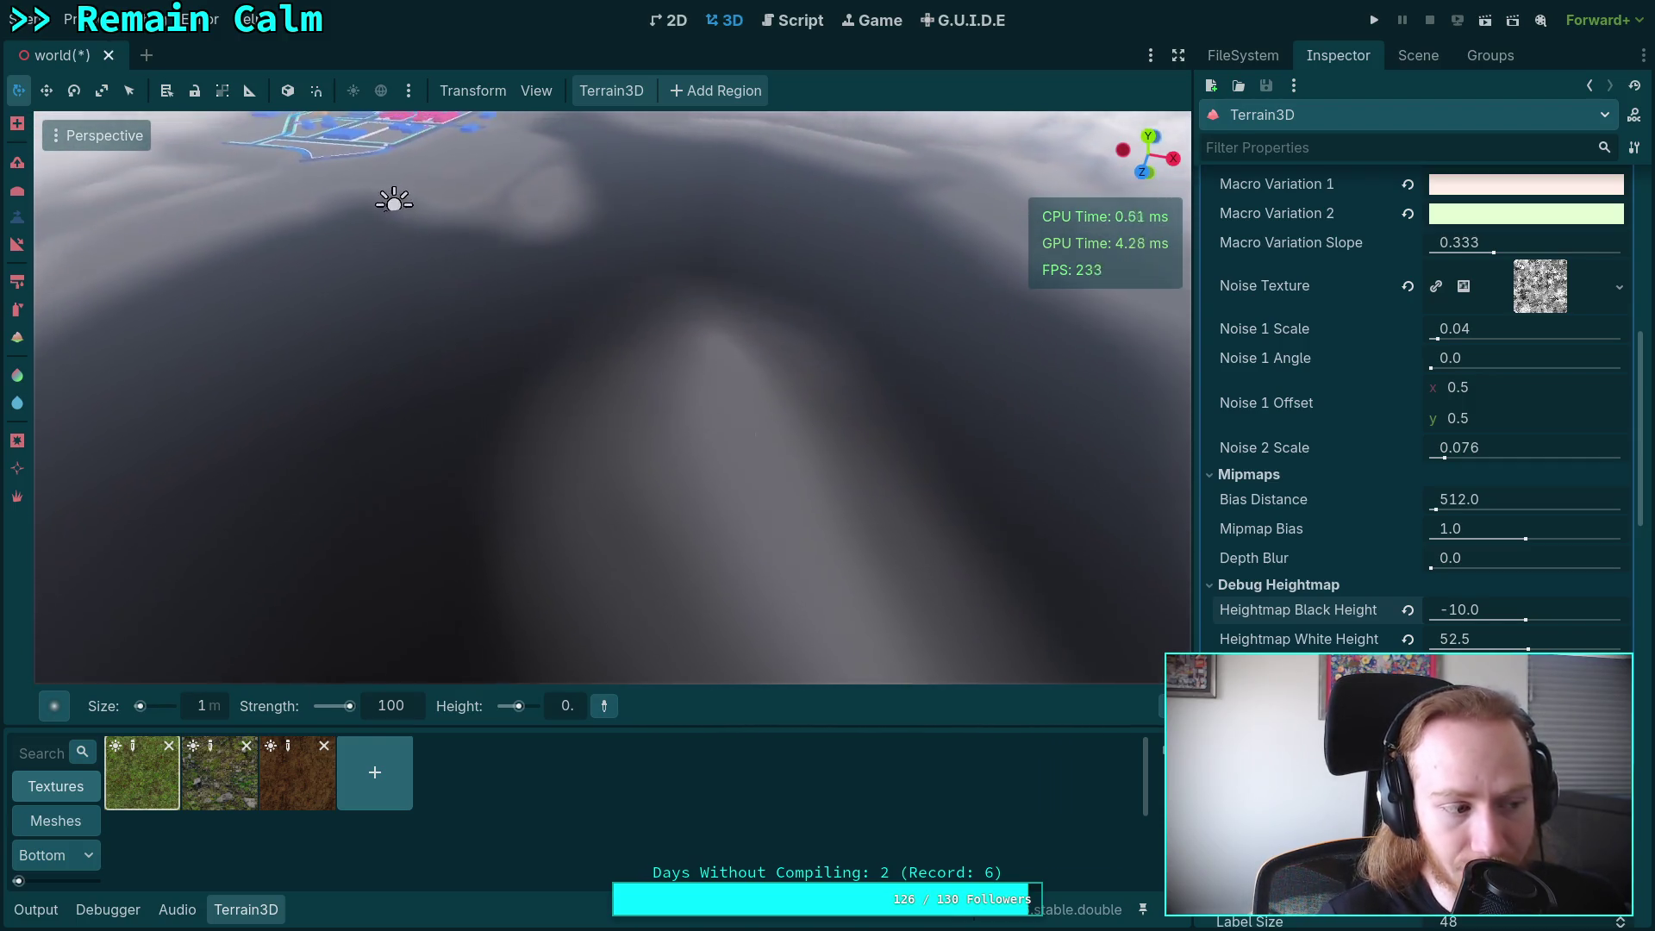
Set Heightmap White Height to 10, then slide it up to 47.
{"action": "left_click", "coordinate": [1455, 645]}
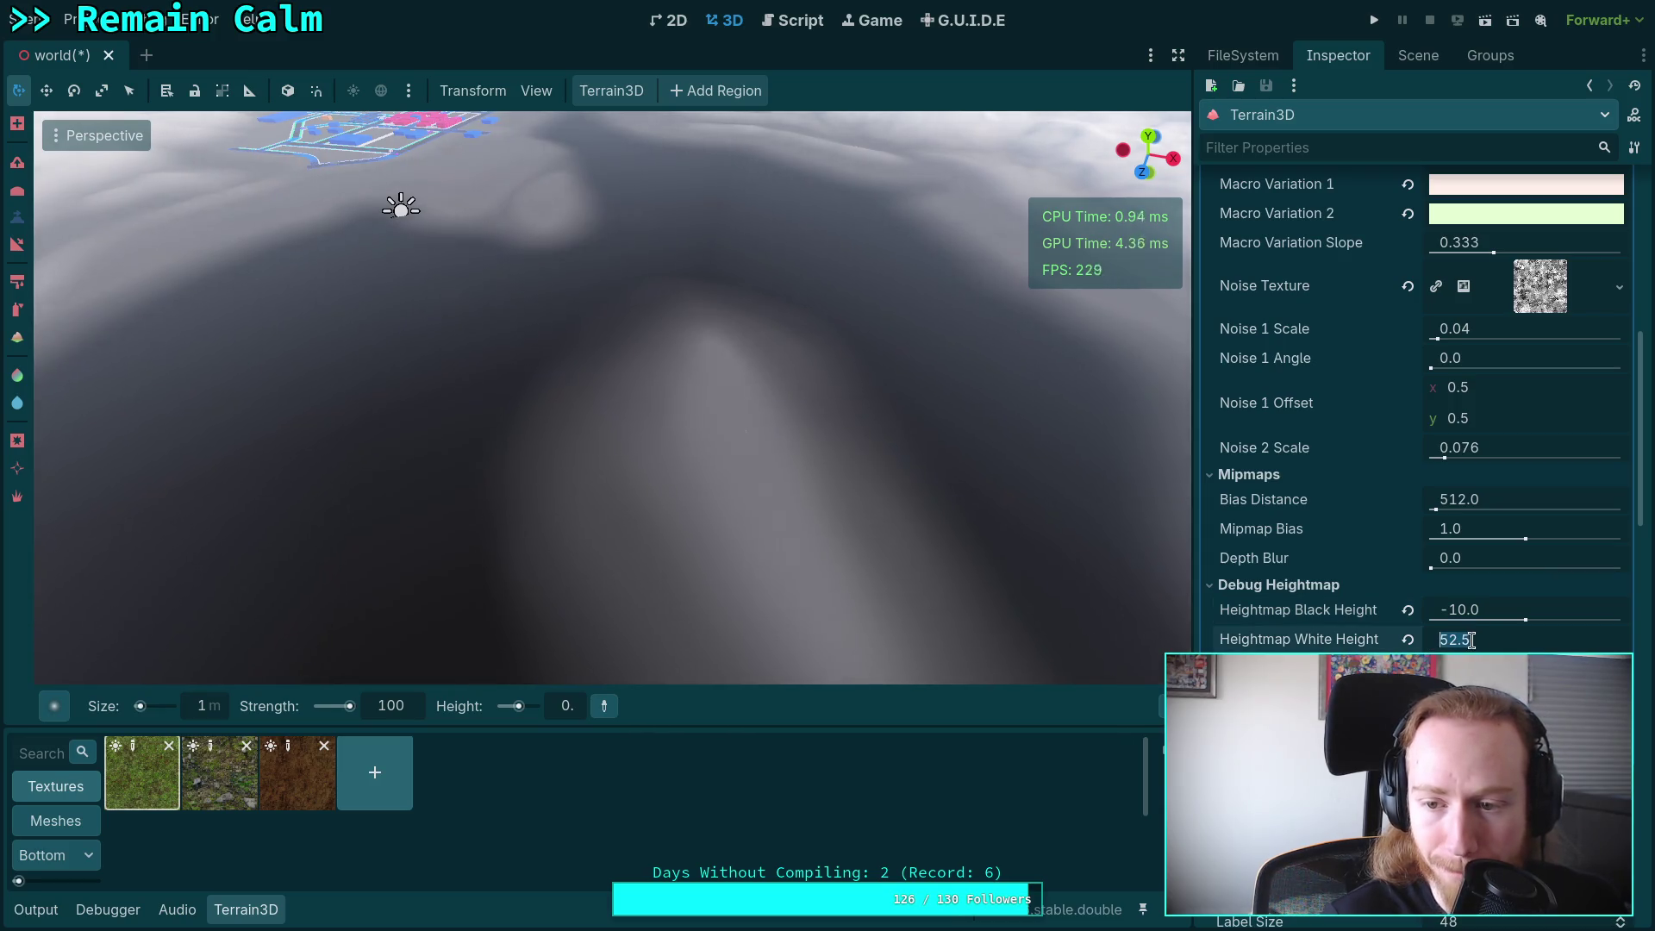
{"action": "type", "text": "10"}
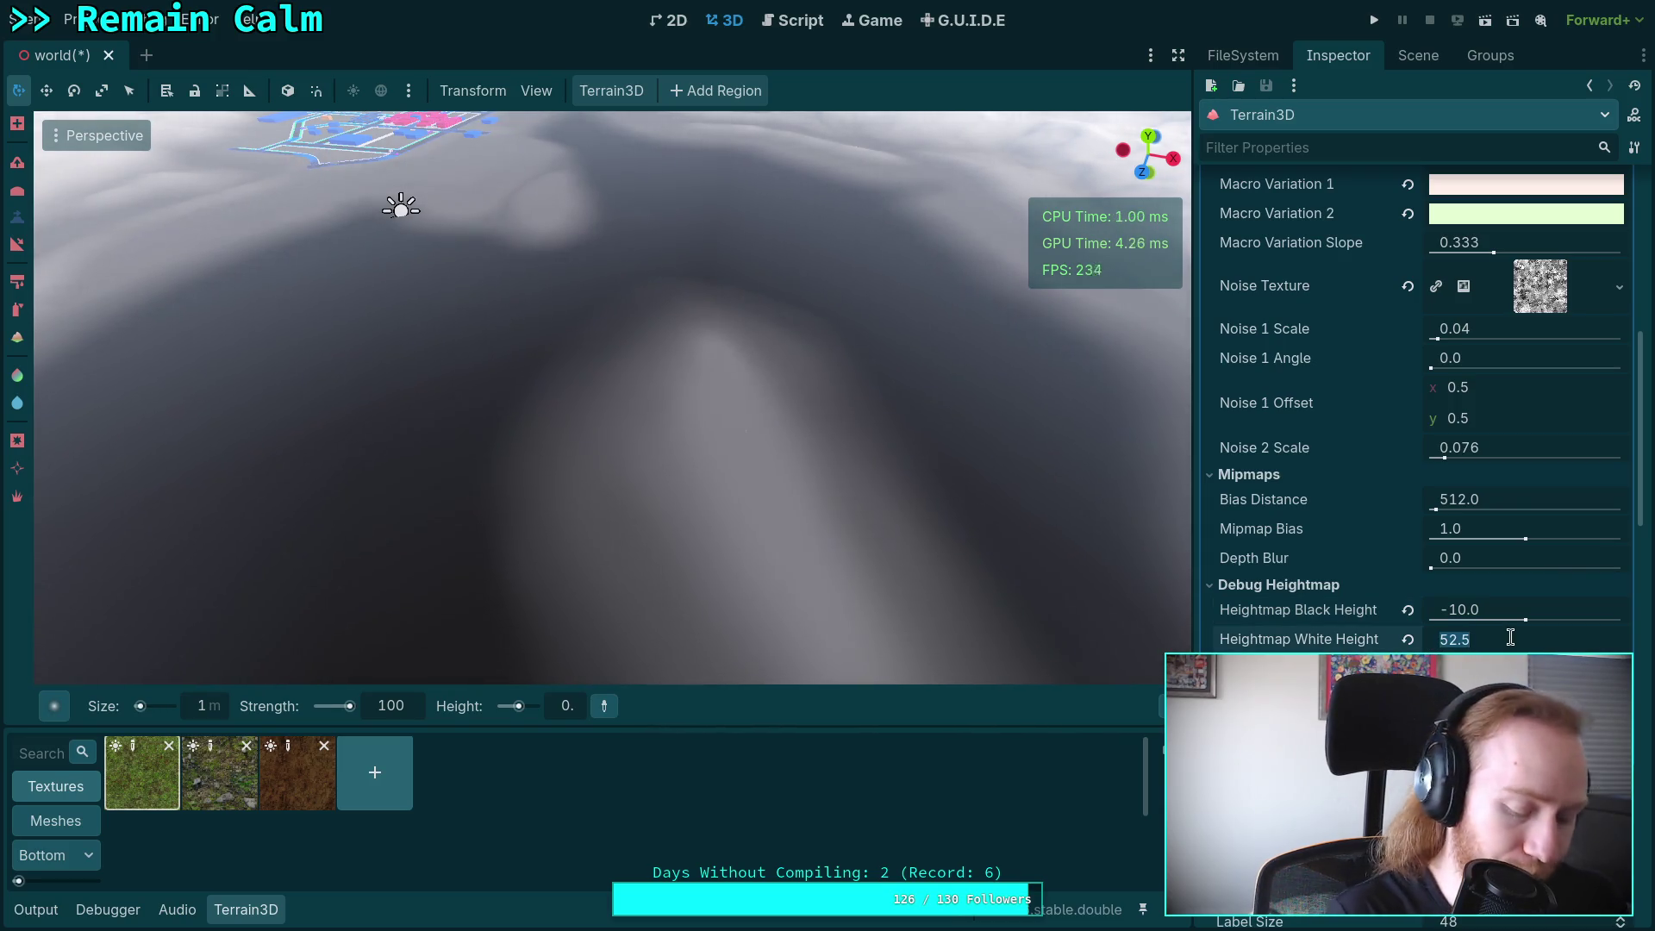
{"action": "key", "text": "Return"}
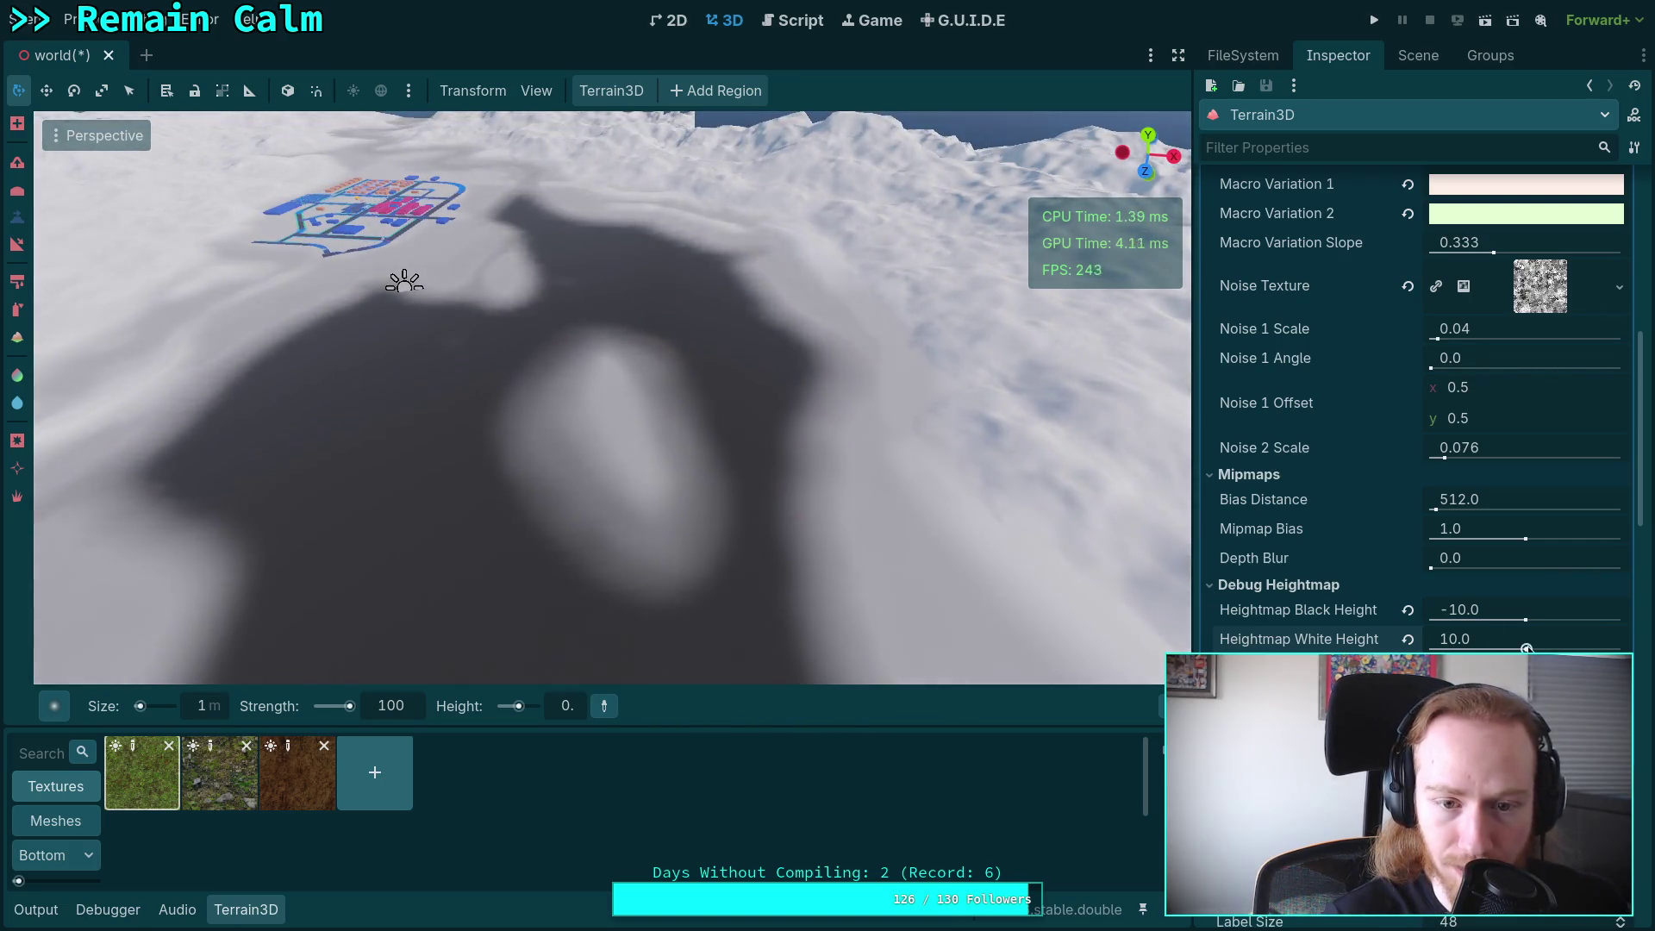
{"action": "left_click_drag", "start_coordinate": [1527, 648], "coordinate": [1529, 648]}
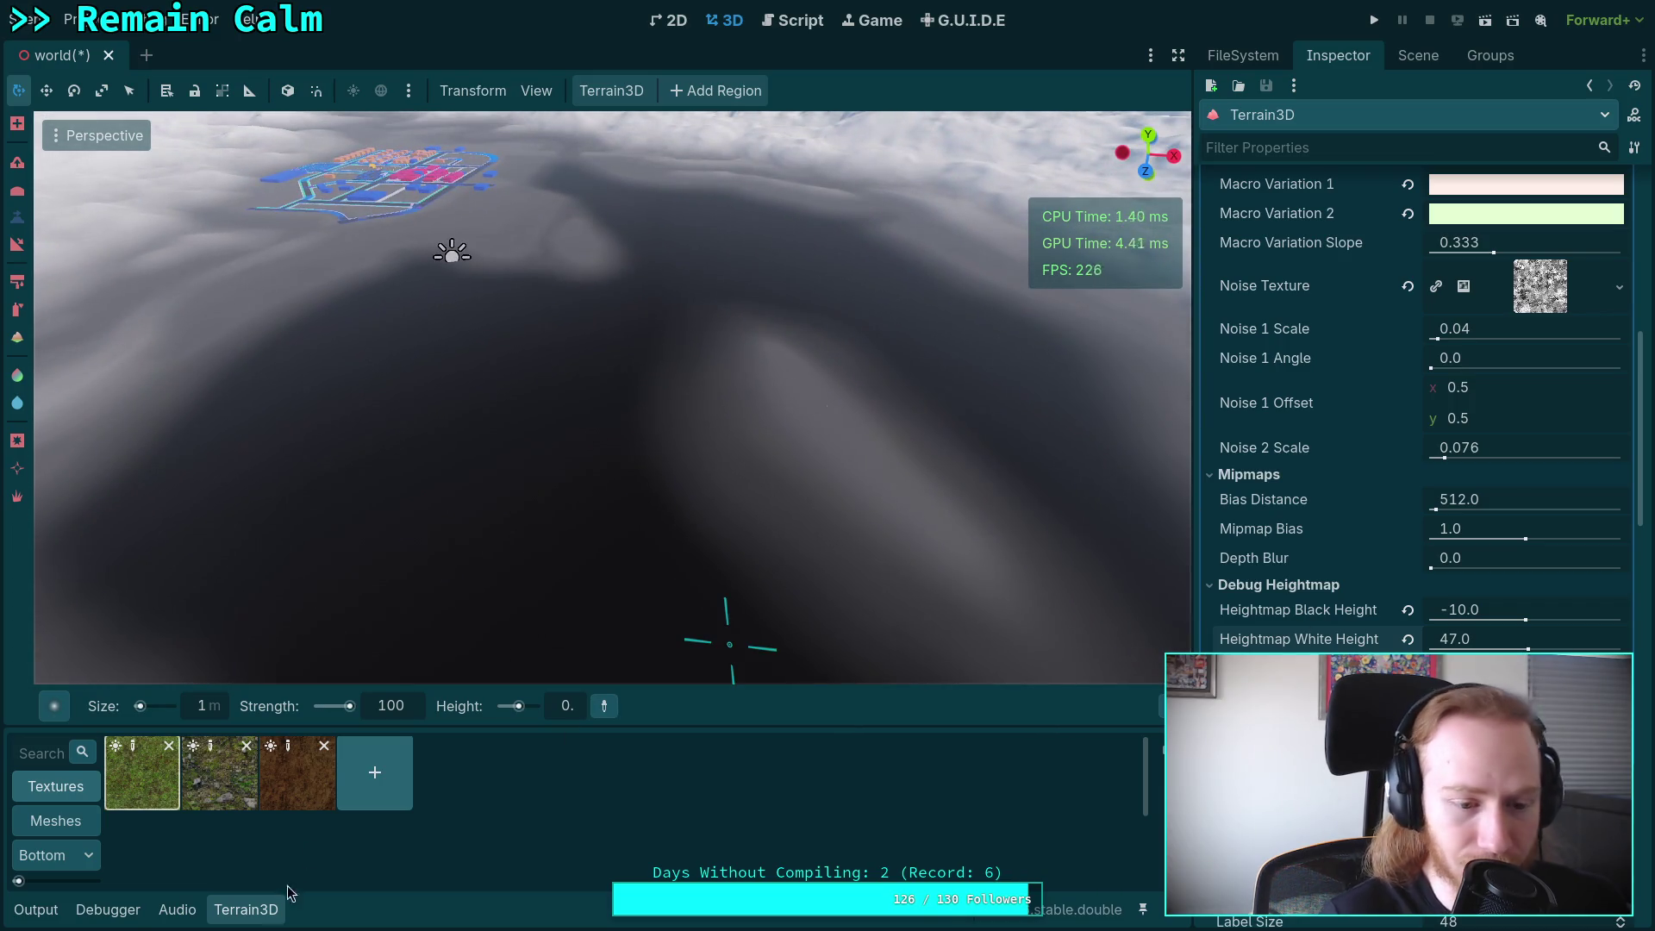
Collapse the Terrain3D panel, save the world scene, and return to the git terminal.
{"action": "left_click", "coordinate": [248, 911]}
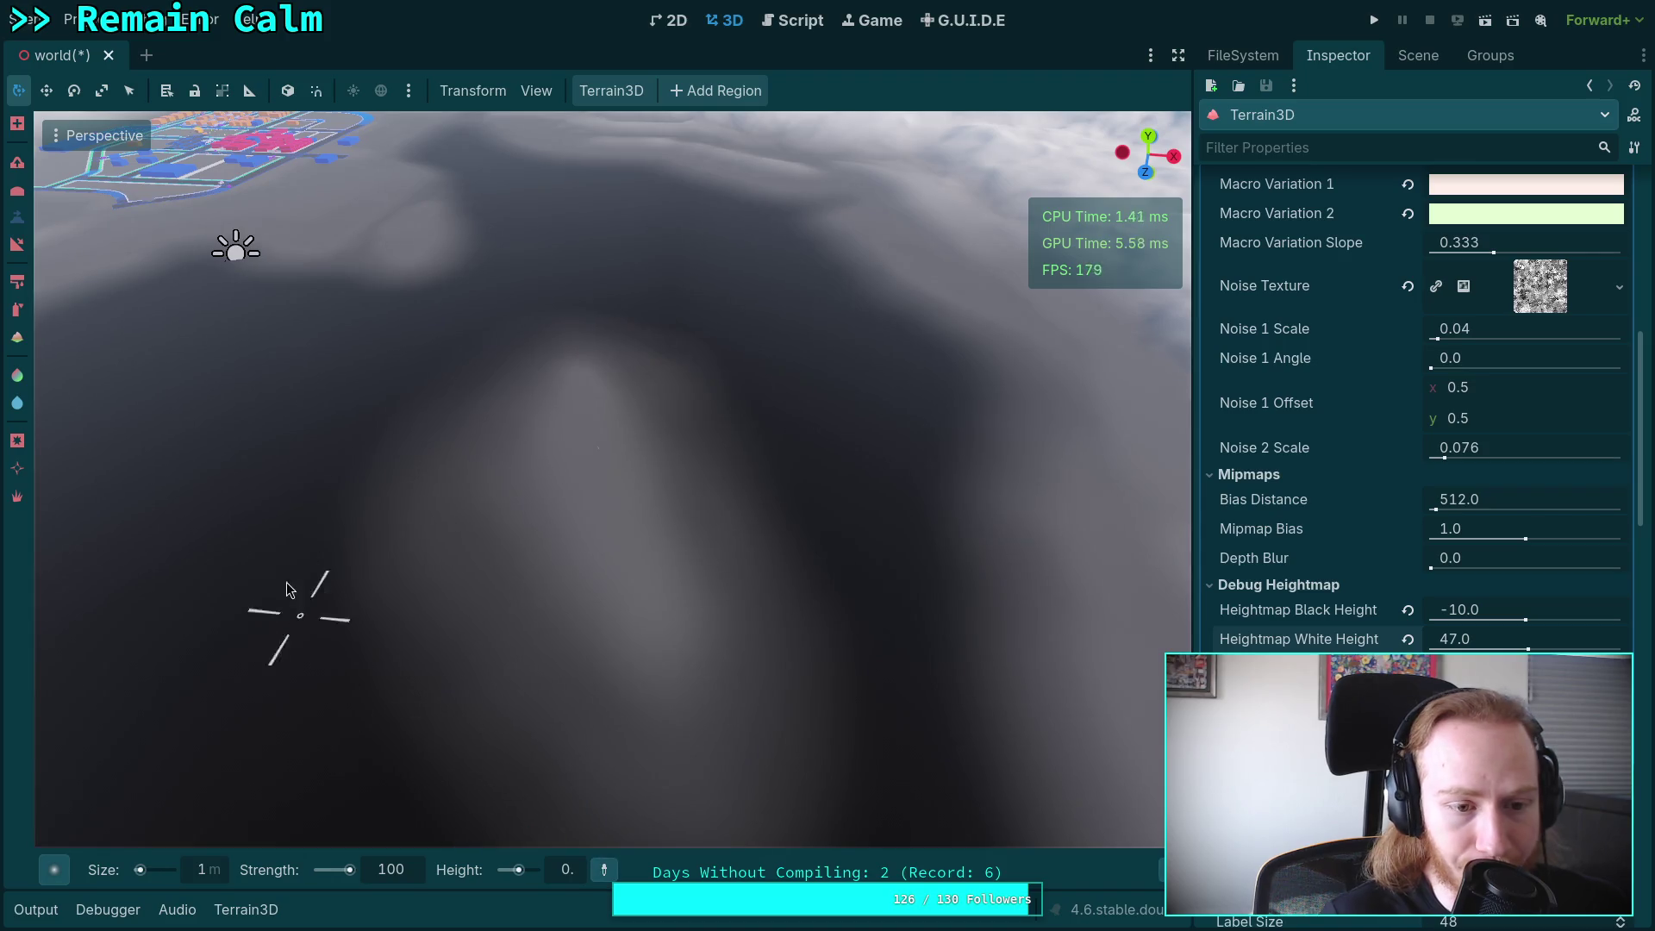
{"action": "left_click_drag", "start_coordinate": [295, 598], "coordinate": [727, 547]}
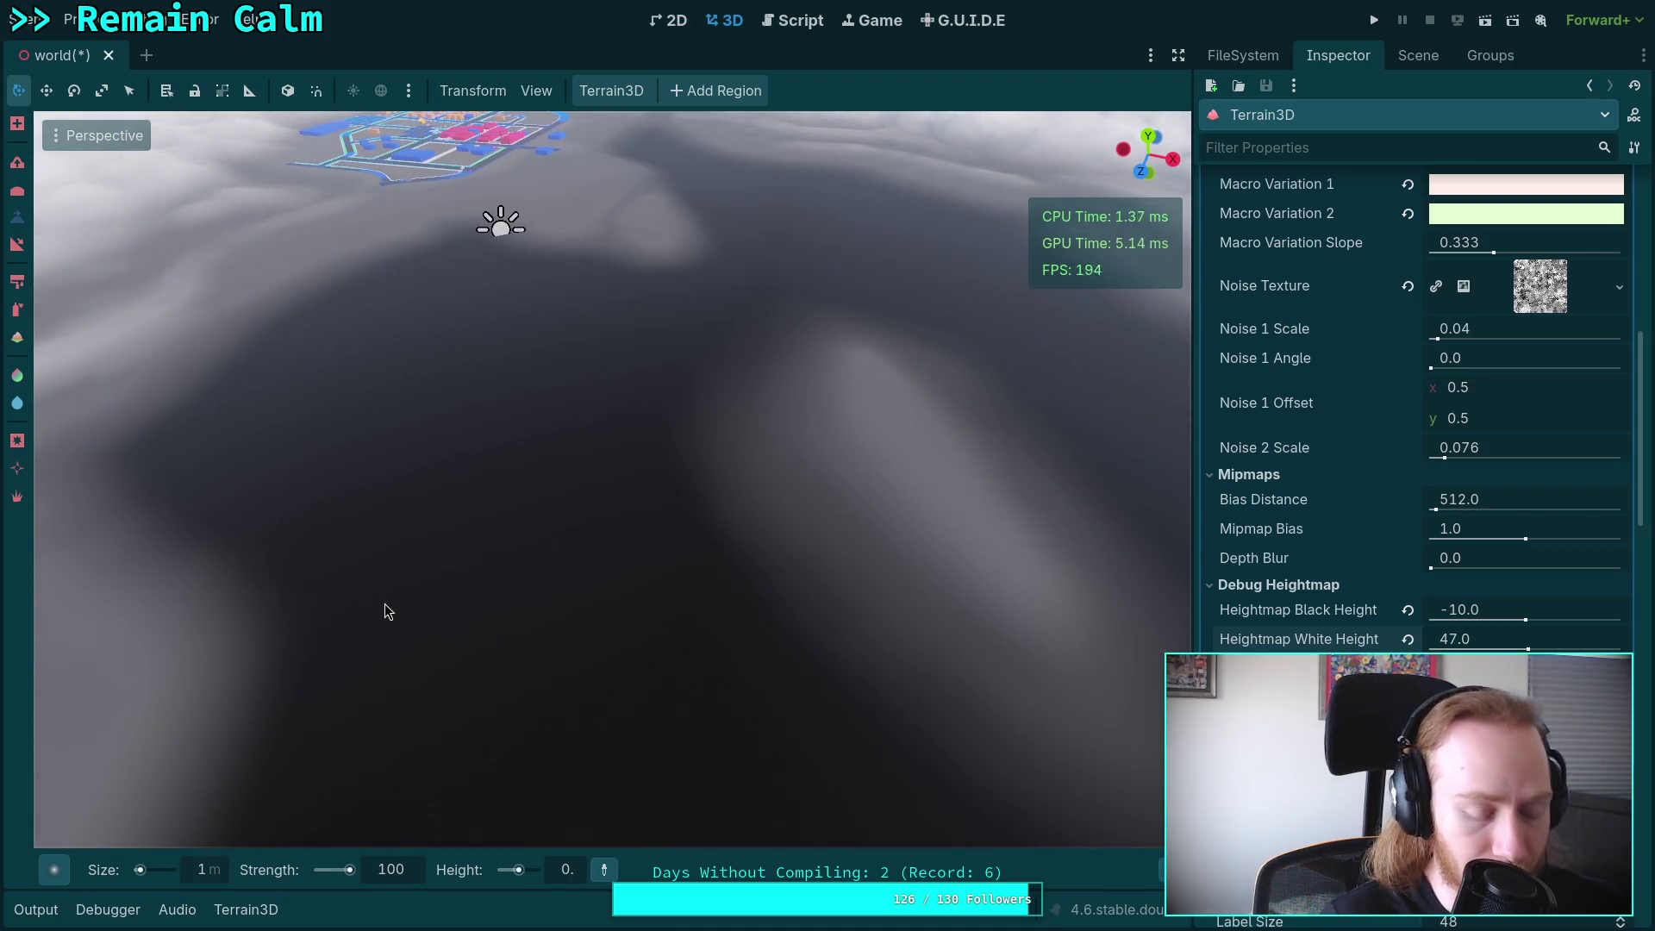
{"action": "key", "text": "ctrl+s"}
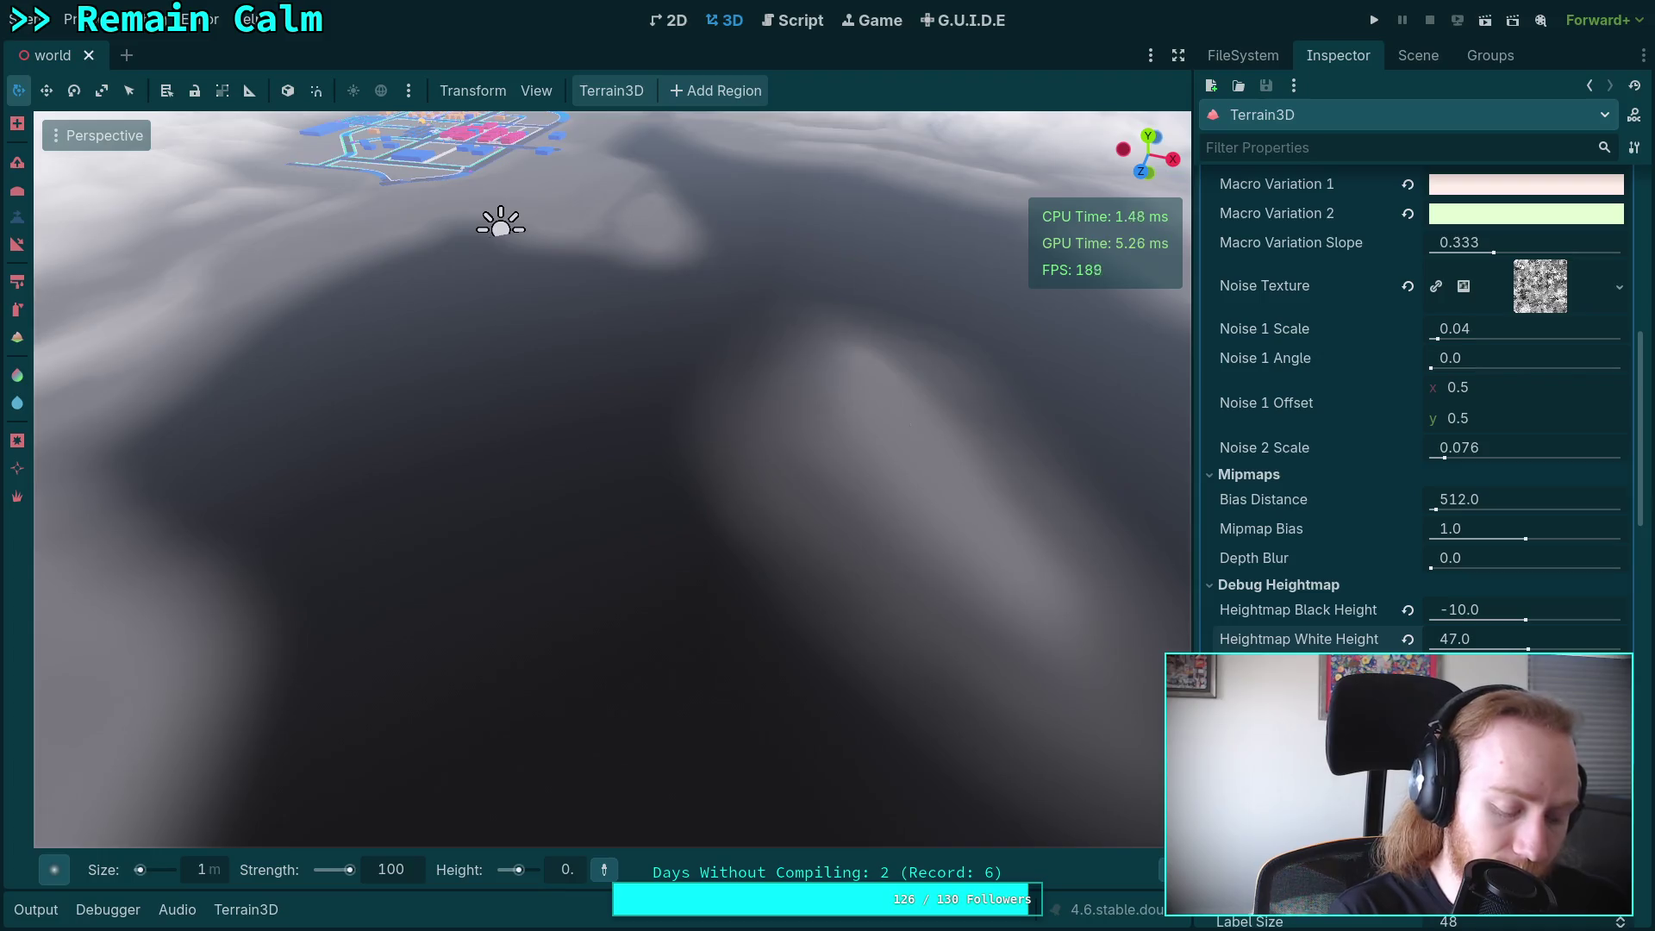
{"action": "key", "text": "super+1"}
Quit the diff pager, run git status, and begin typing a git restore command.
{"action": "type", "text": "qg"}
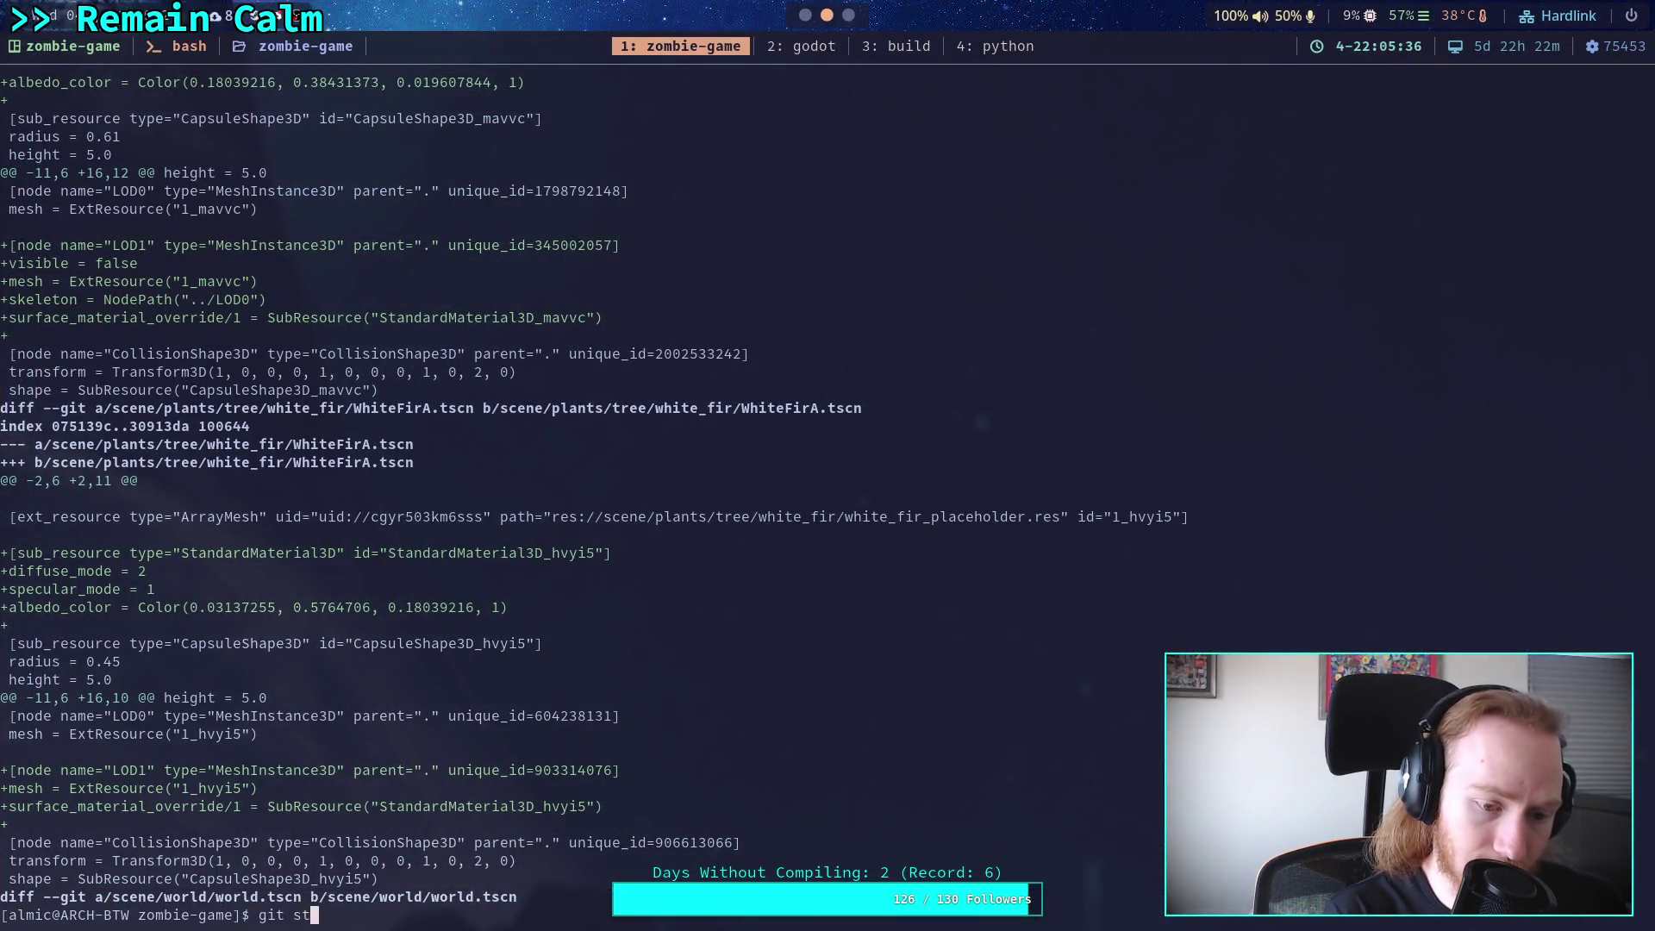
{"action": "type", "text": "atus"}
{"action": "key", "text": "Return"}
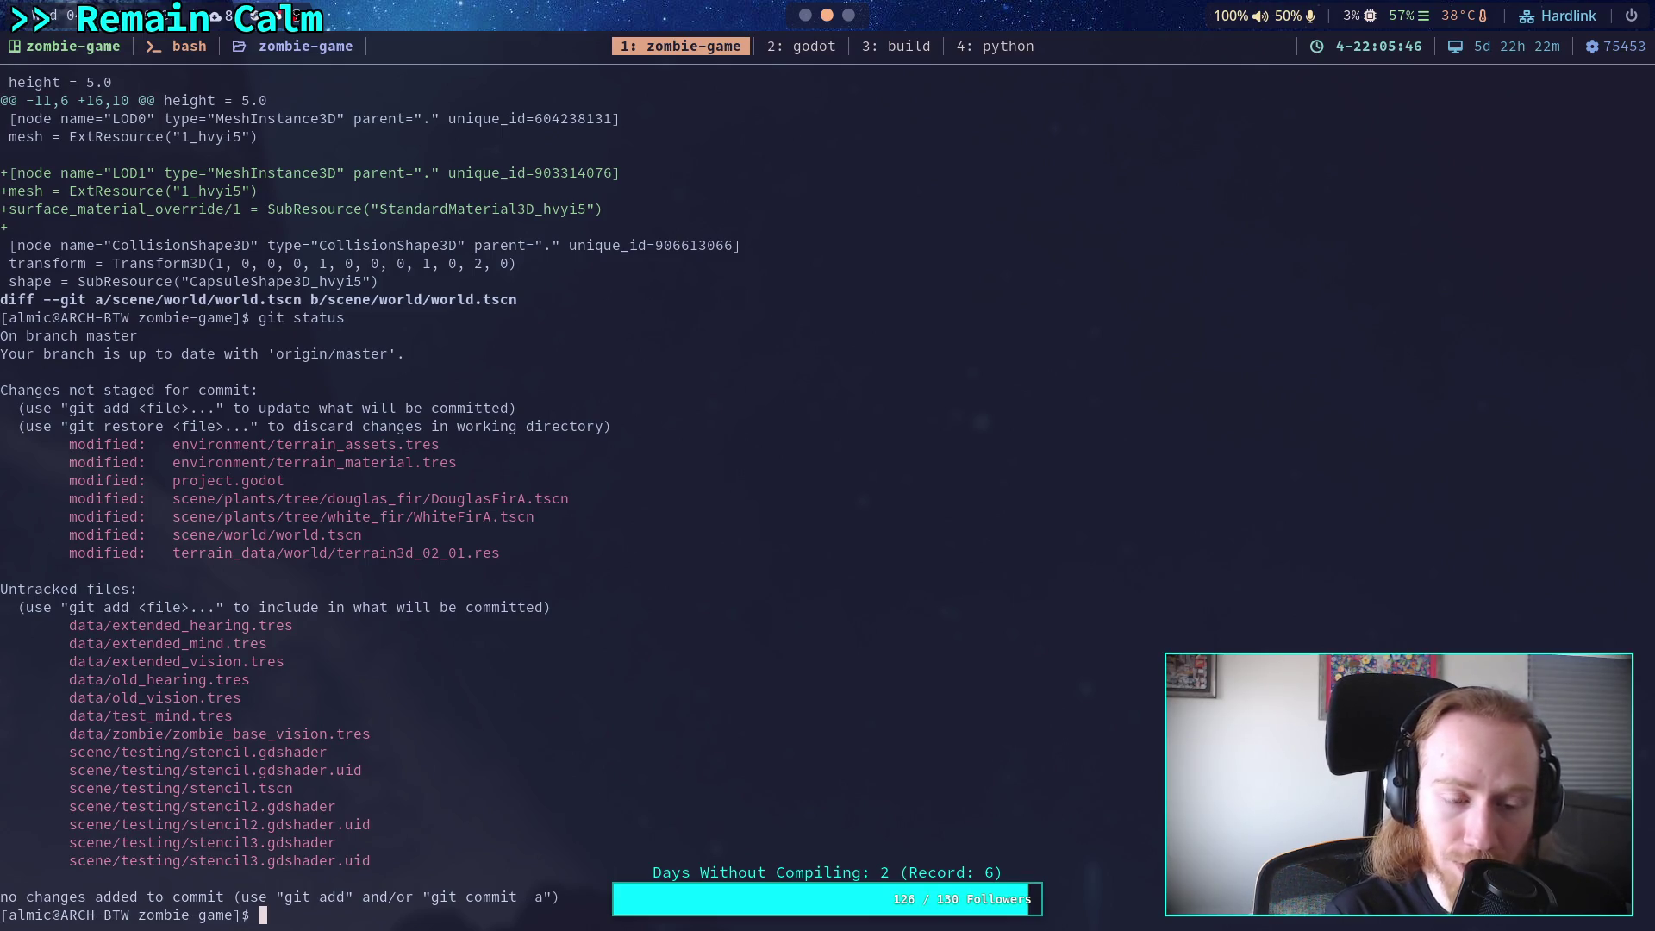
{"action": "type", "text": "git restore"}
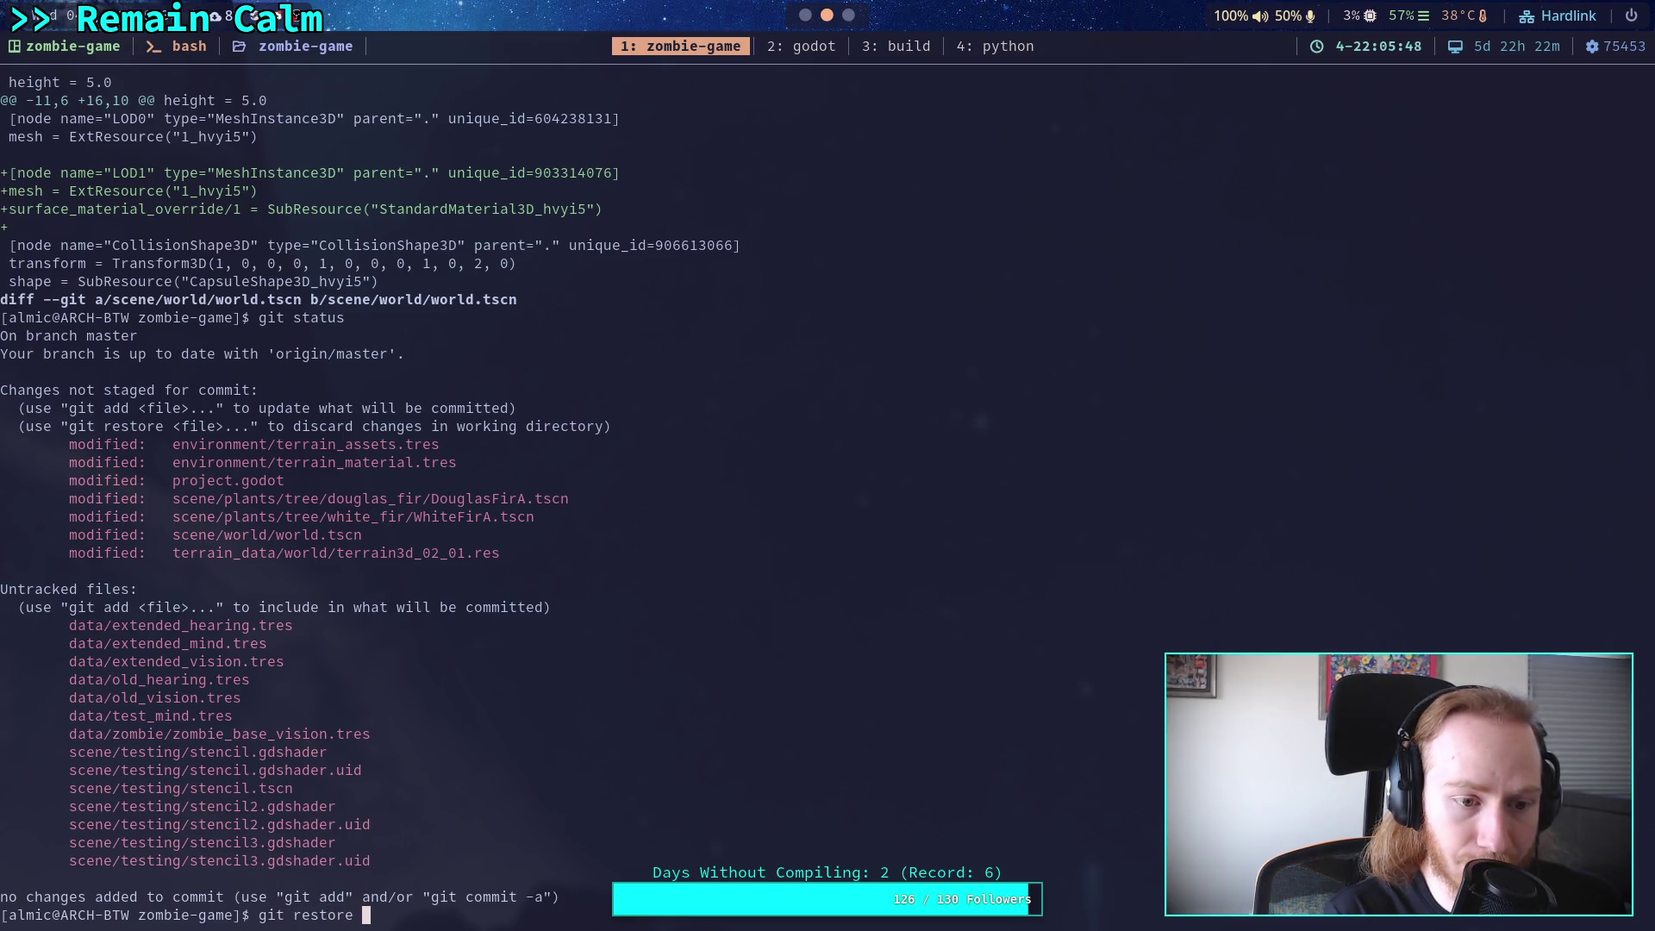
Quit the Godot editor via Scene > Quit and return to the terminal.
{"action": "key", "text": "super+2"}
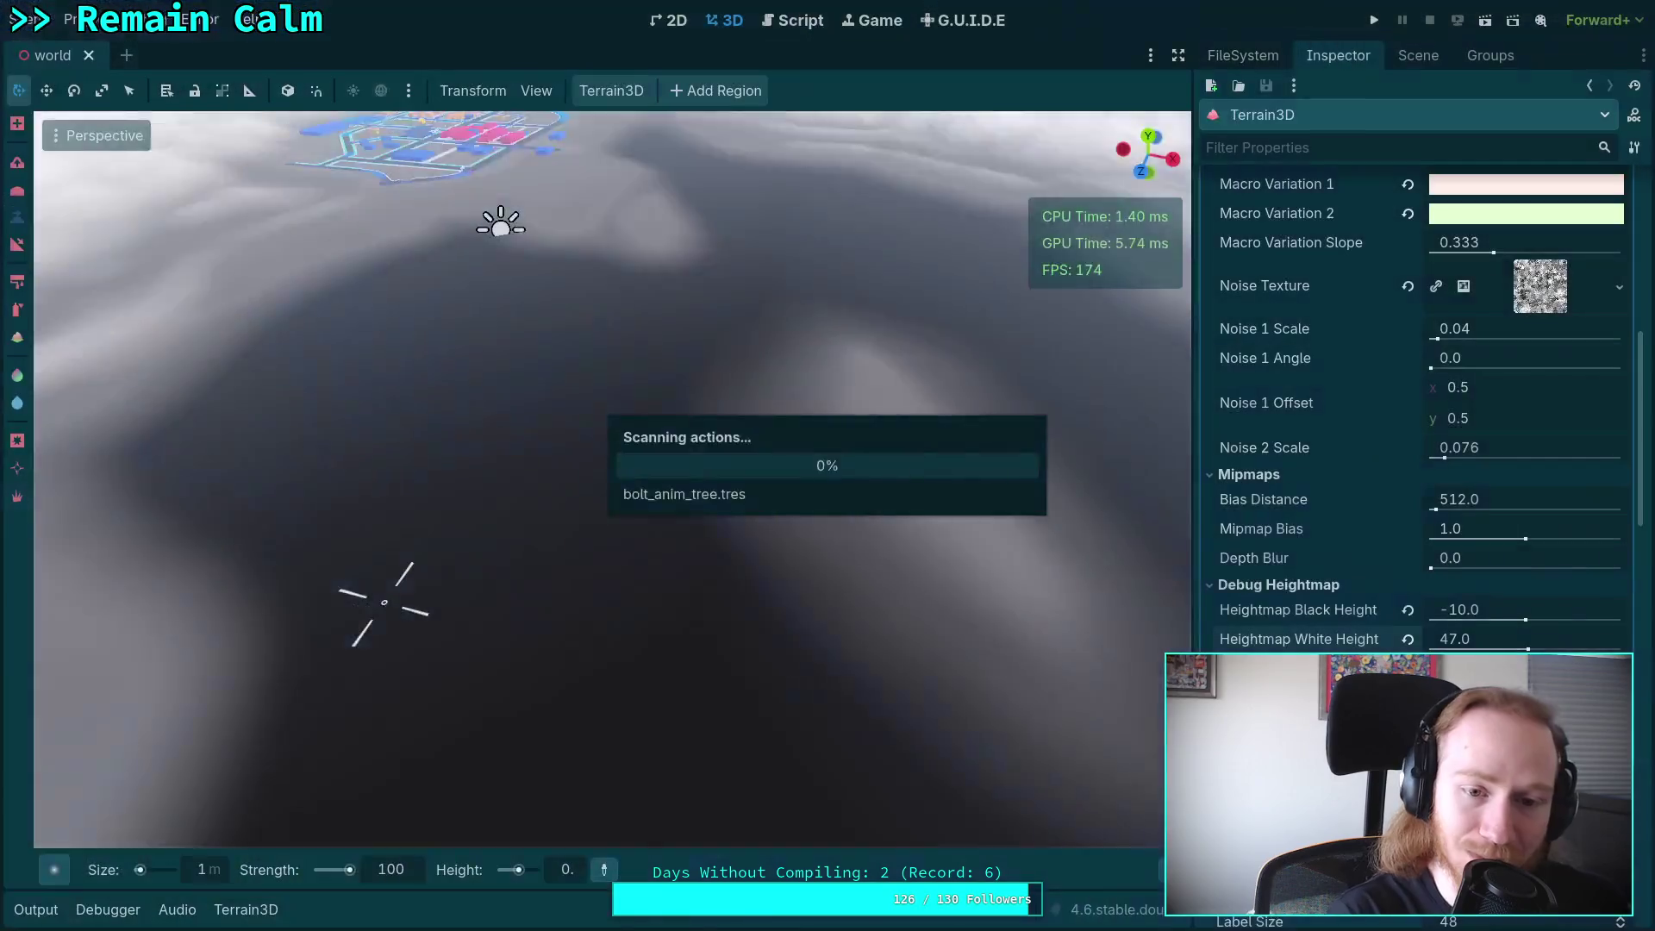
{"action": "left_click", "coordinate": [35, 19]}
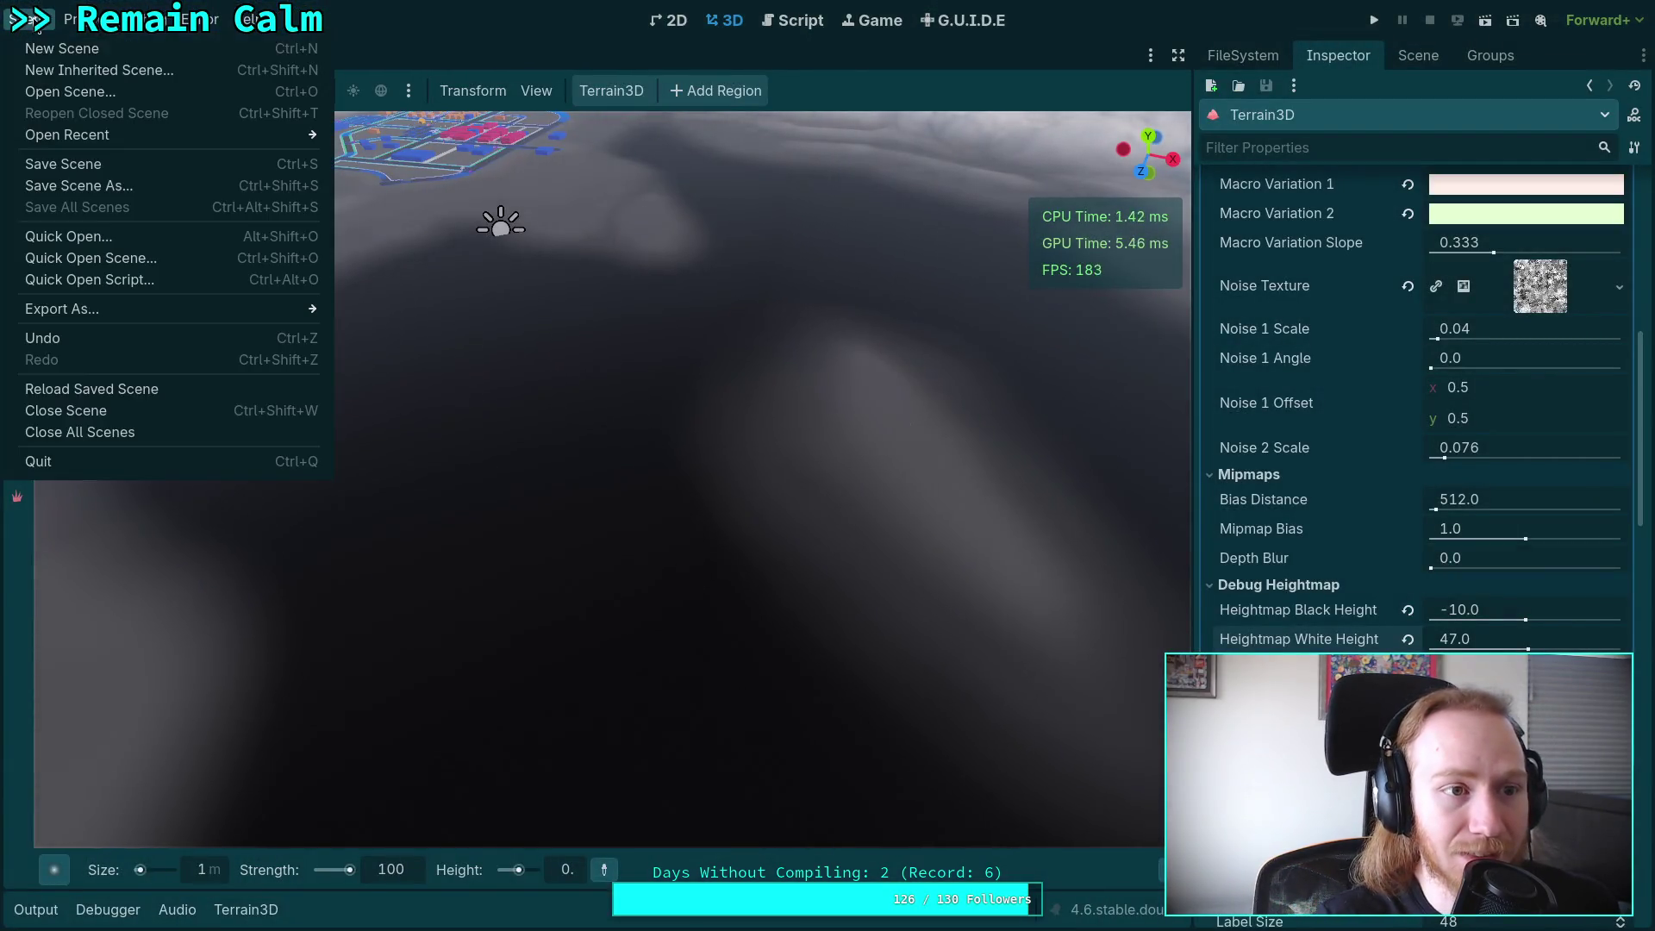
{"action": "left_click", "coordinate": [100, 462]}
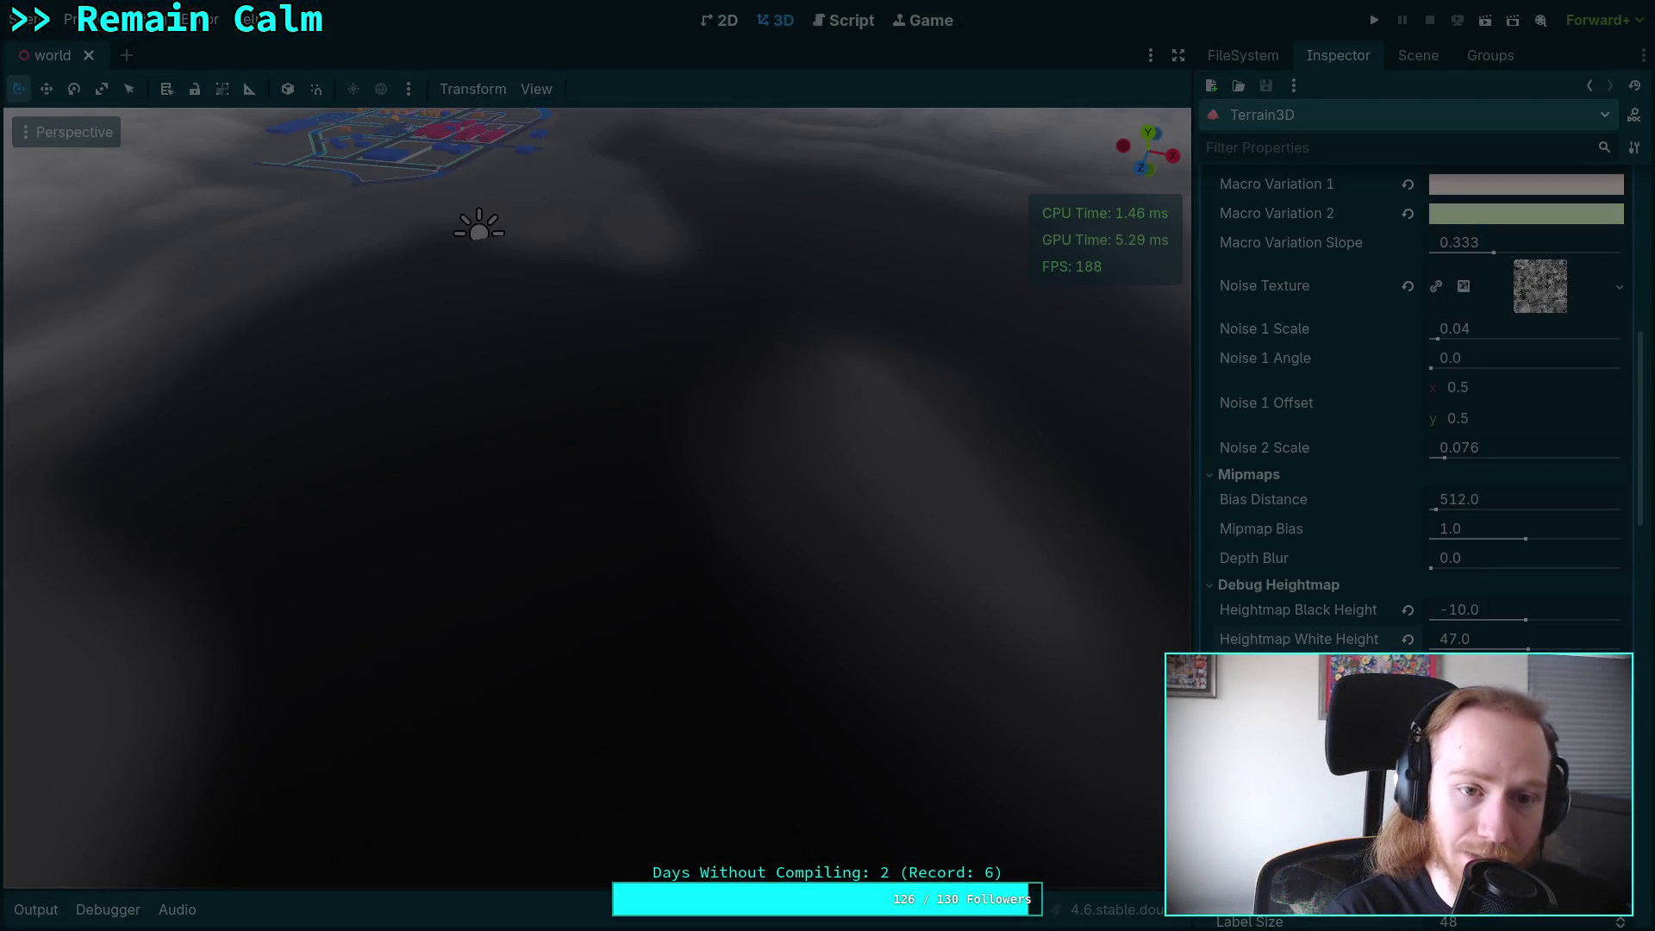
{"action": "key", "text": "super+1"}
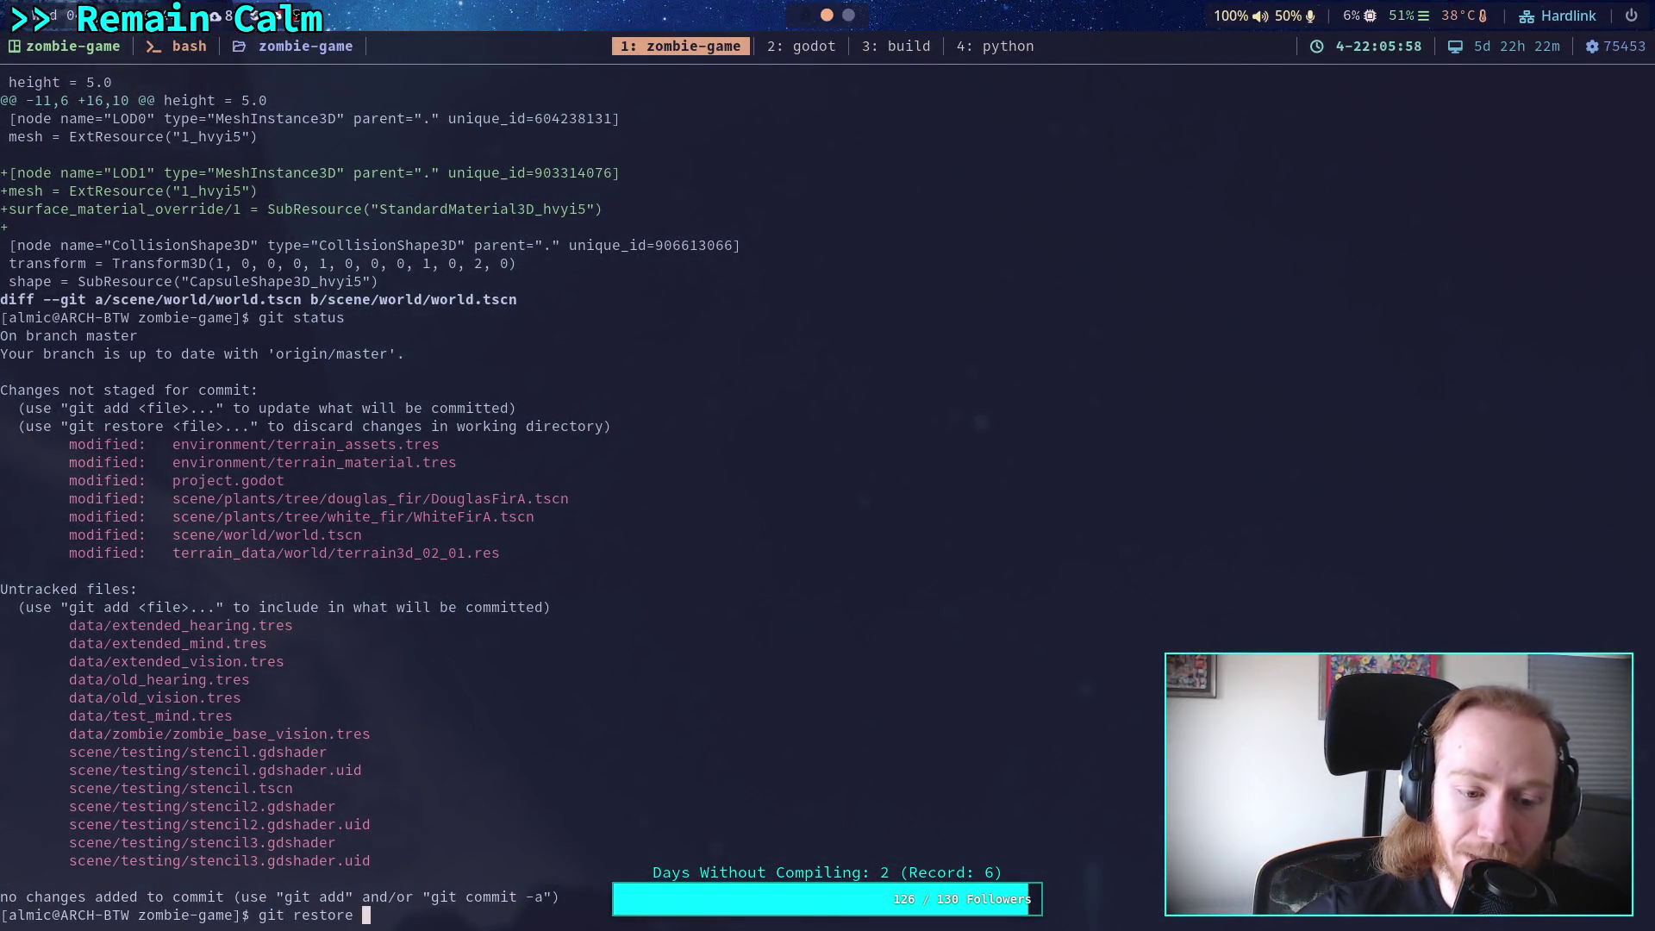
Discard changes to terrain_data/world/terrain3d_02_01.res with git restore, tab-completing the path.
{"action": "key", "text": "Up"}
{"action": "key", "text": "Down"}
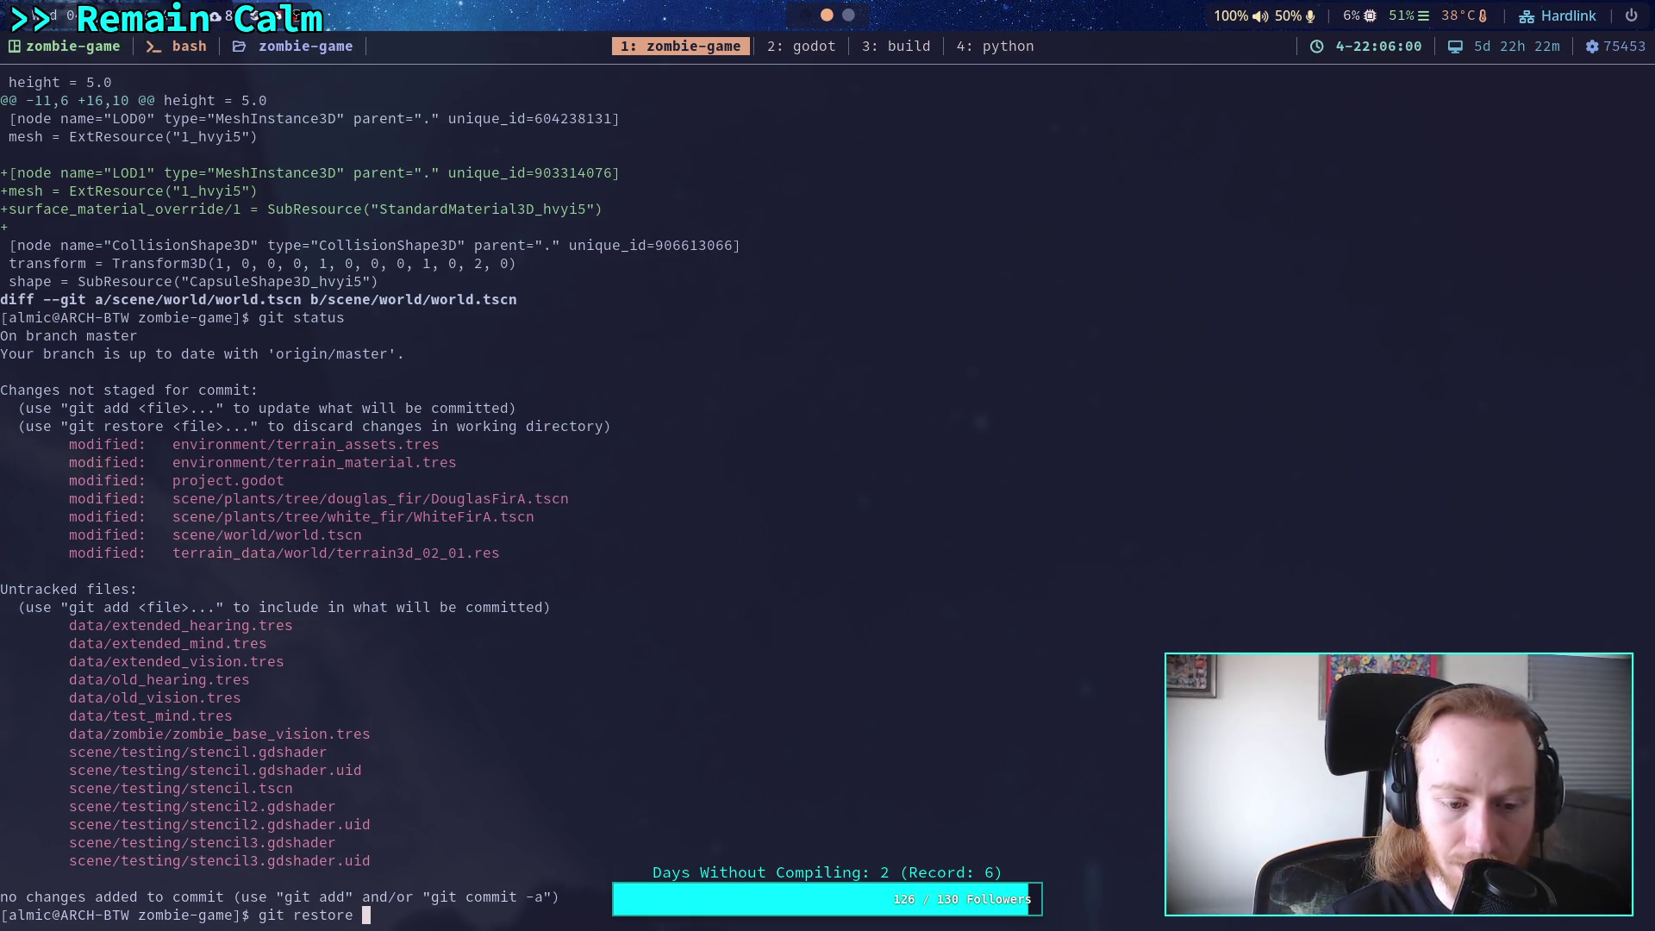
{"action": "type", "text": "er"}
{"action": "key", "text": "Tab"}
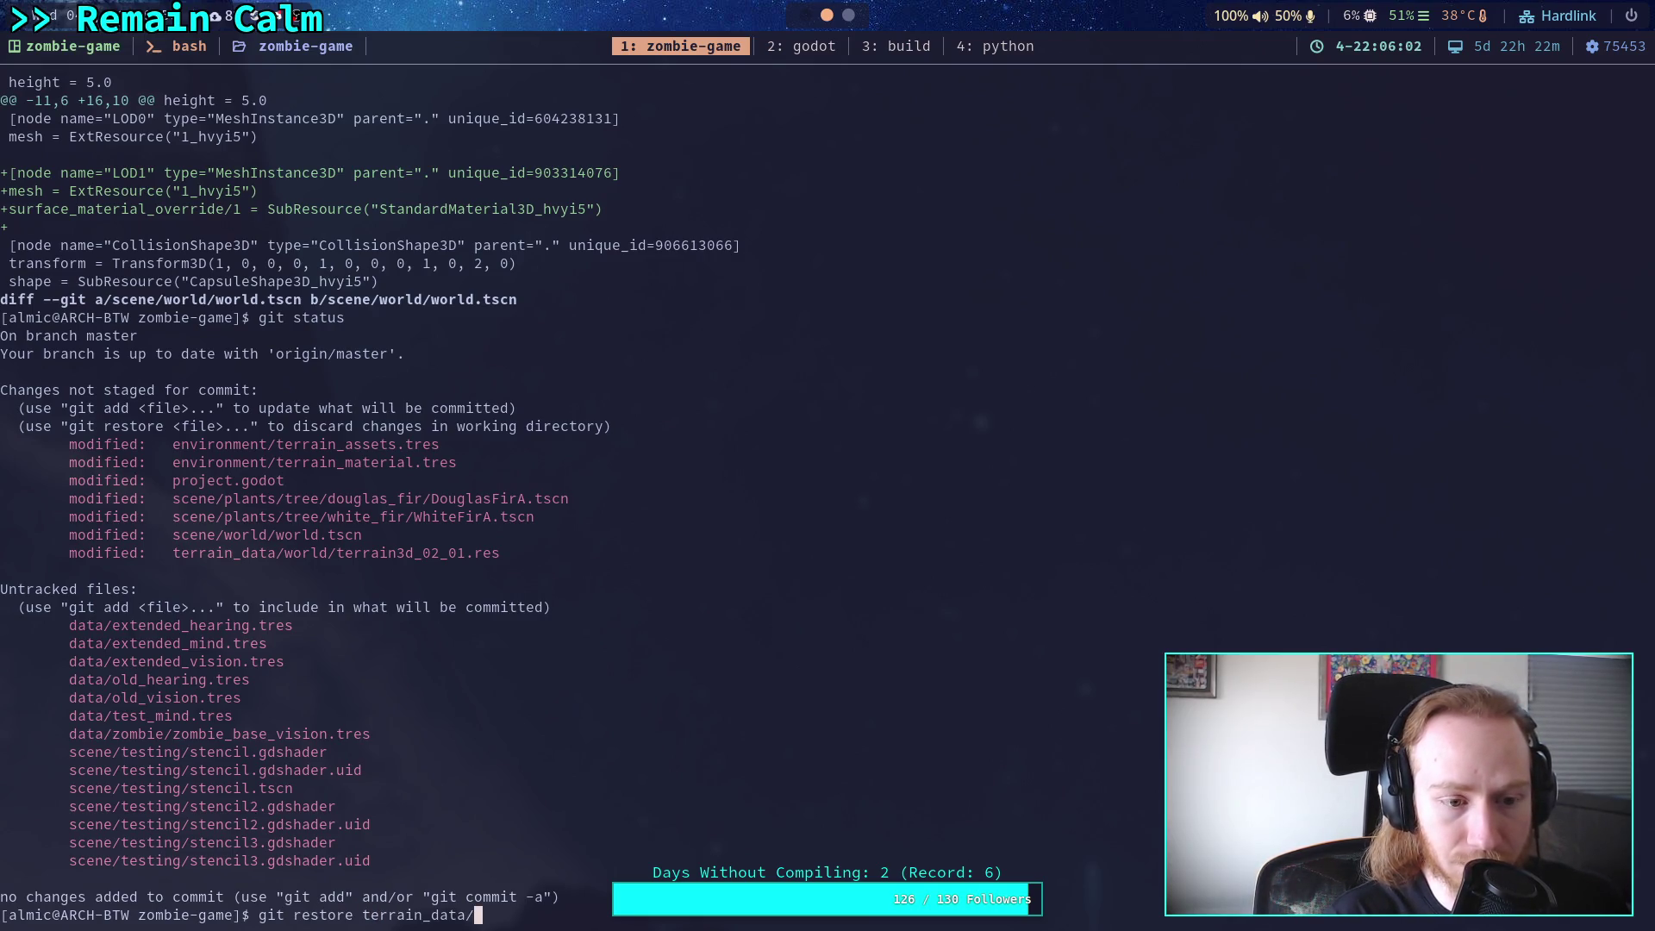
{"action": "key", "text": "Tab"}
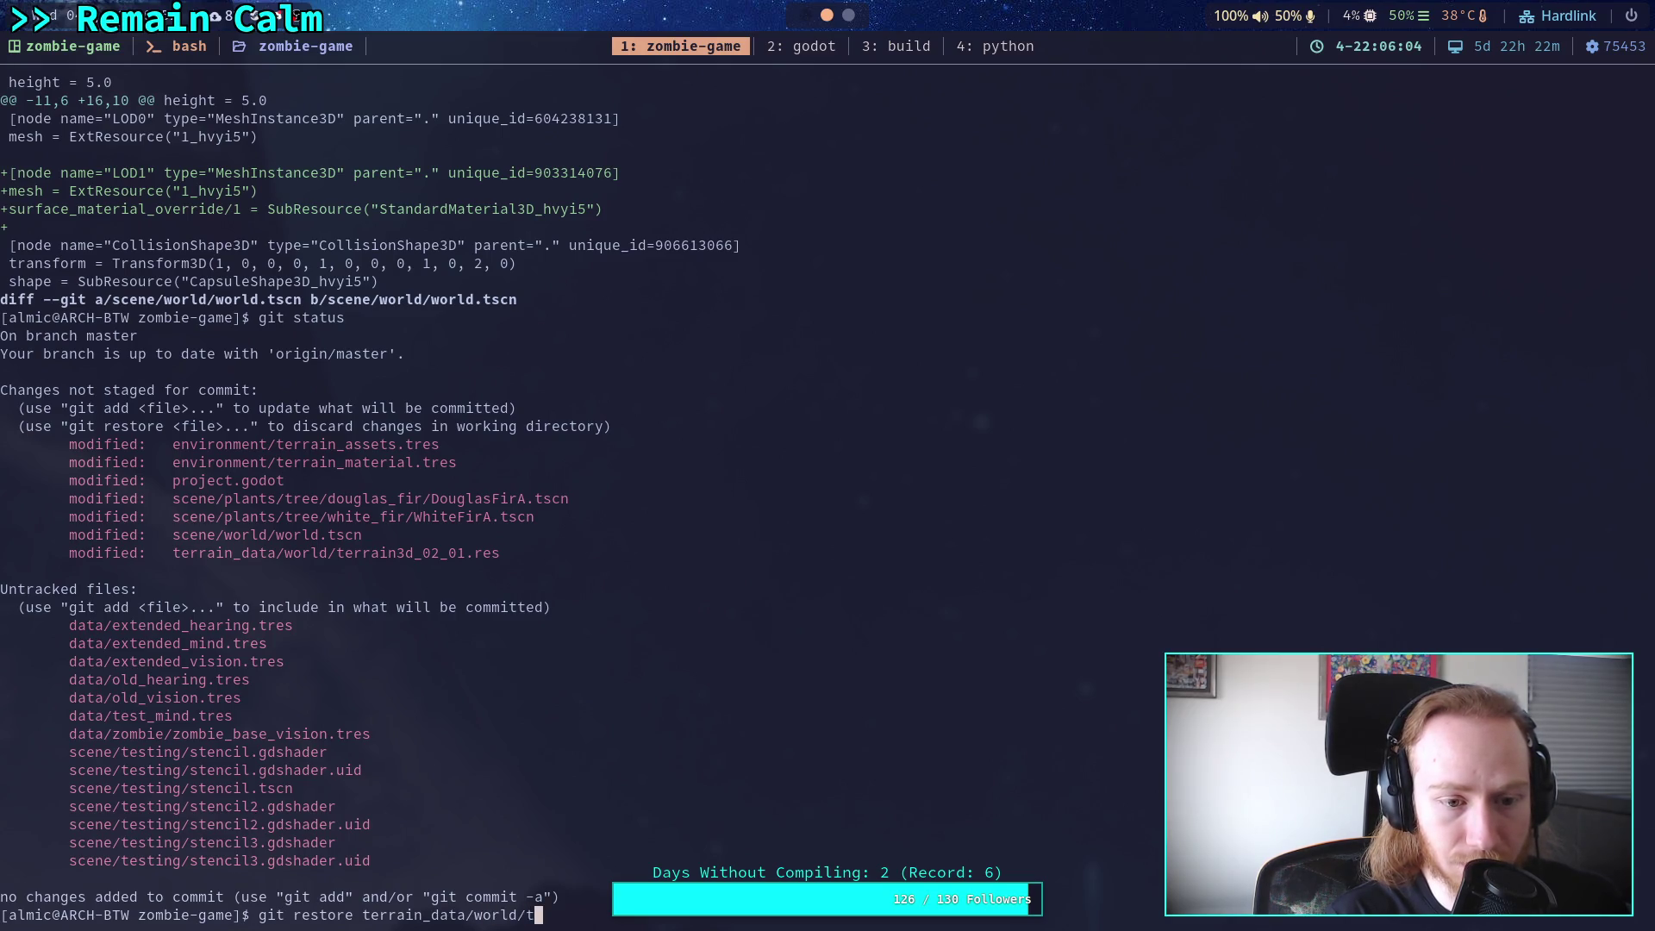
{"action": "type", "text": "e"}
{"action": "key", "text": "Tab"}
{"action": "key", "text": "Return"}
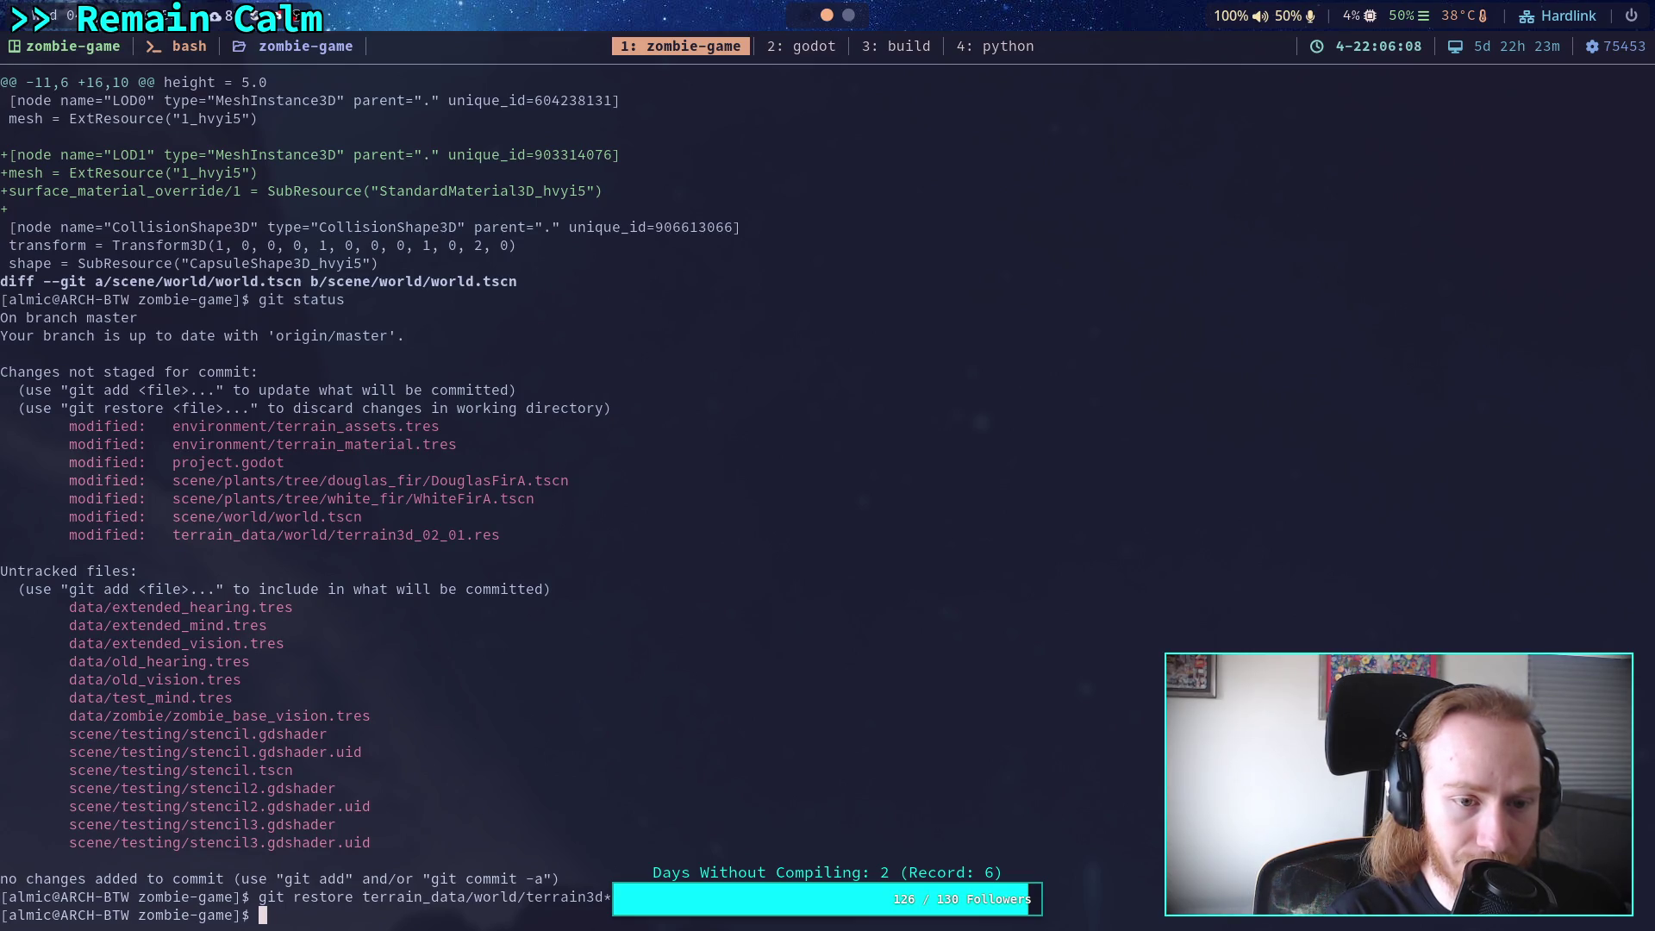
Run git diff and page through the DouglasFirA, WhiteFirA and world.tscn changes to the end.
{"action": "type", "text": "git diff"}
{"action": "key", "text": "Return"}
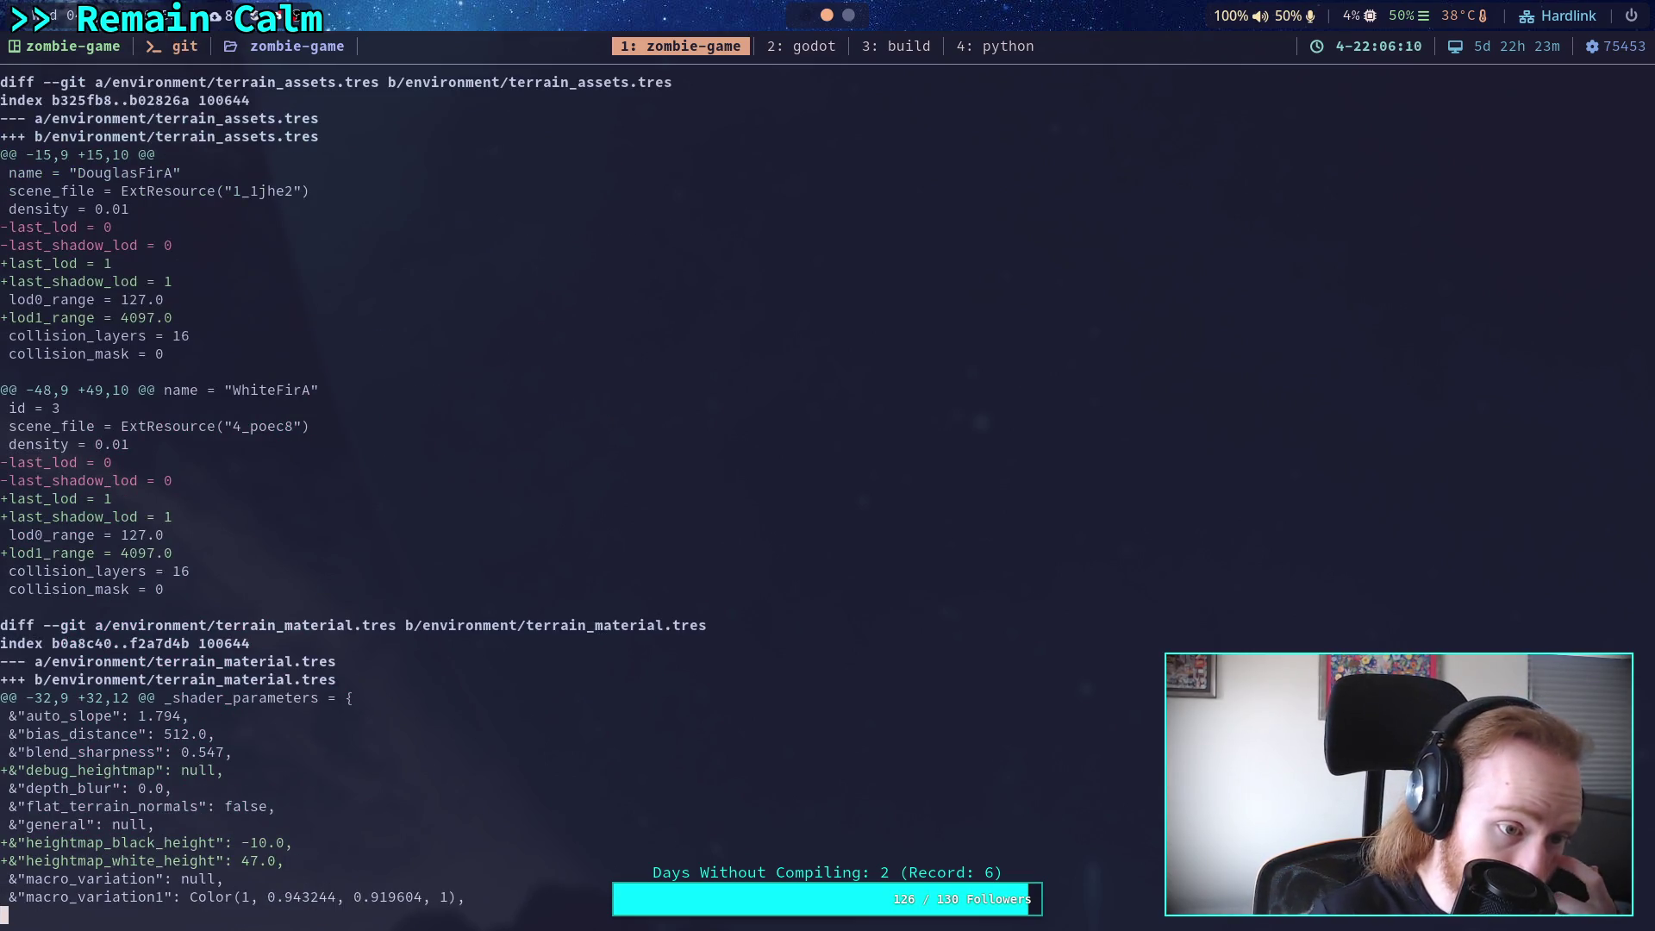
{"action": "key", "text": "Down"}
{"action": "key", "text": "Down"}
{"action": "key", "text": "Down"}
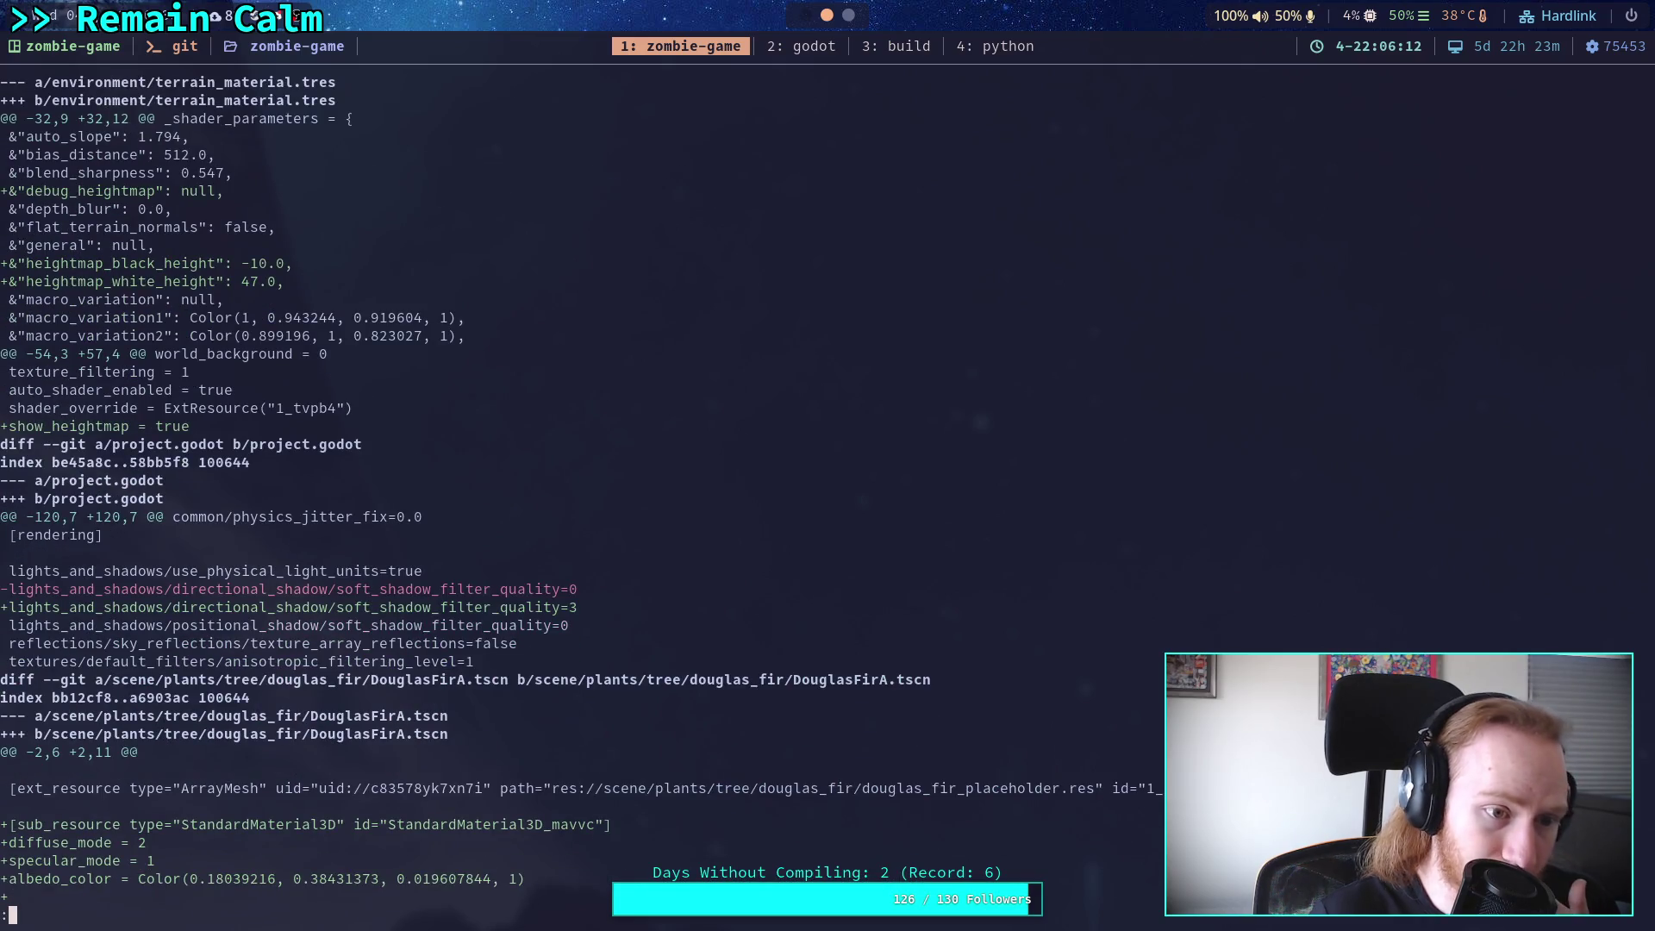
{"action": "key", "text": "Down"}
{"action": "key", "text": "Down"}
{"action": "key", "text": "Down"}
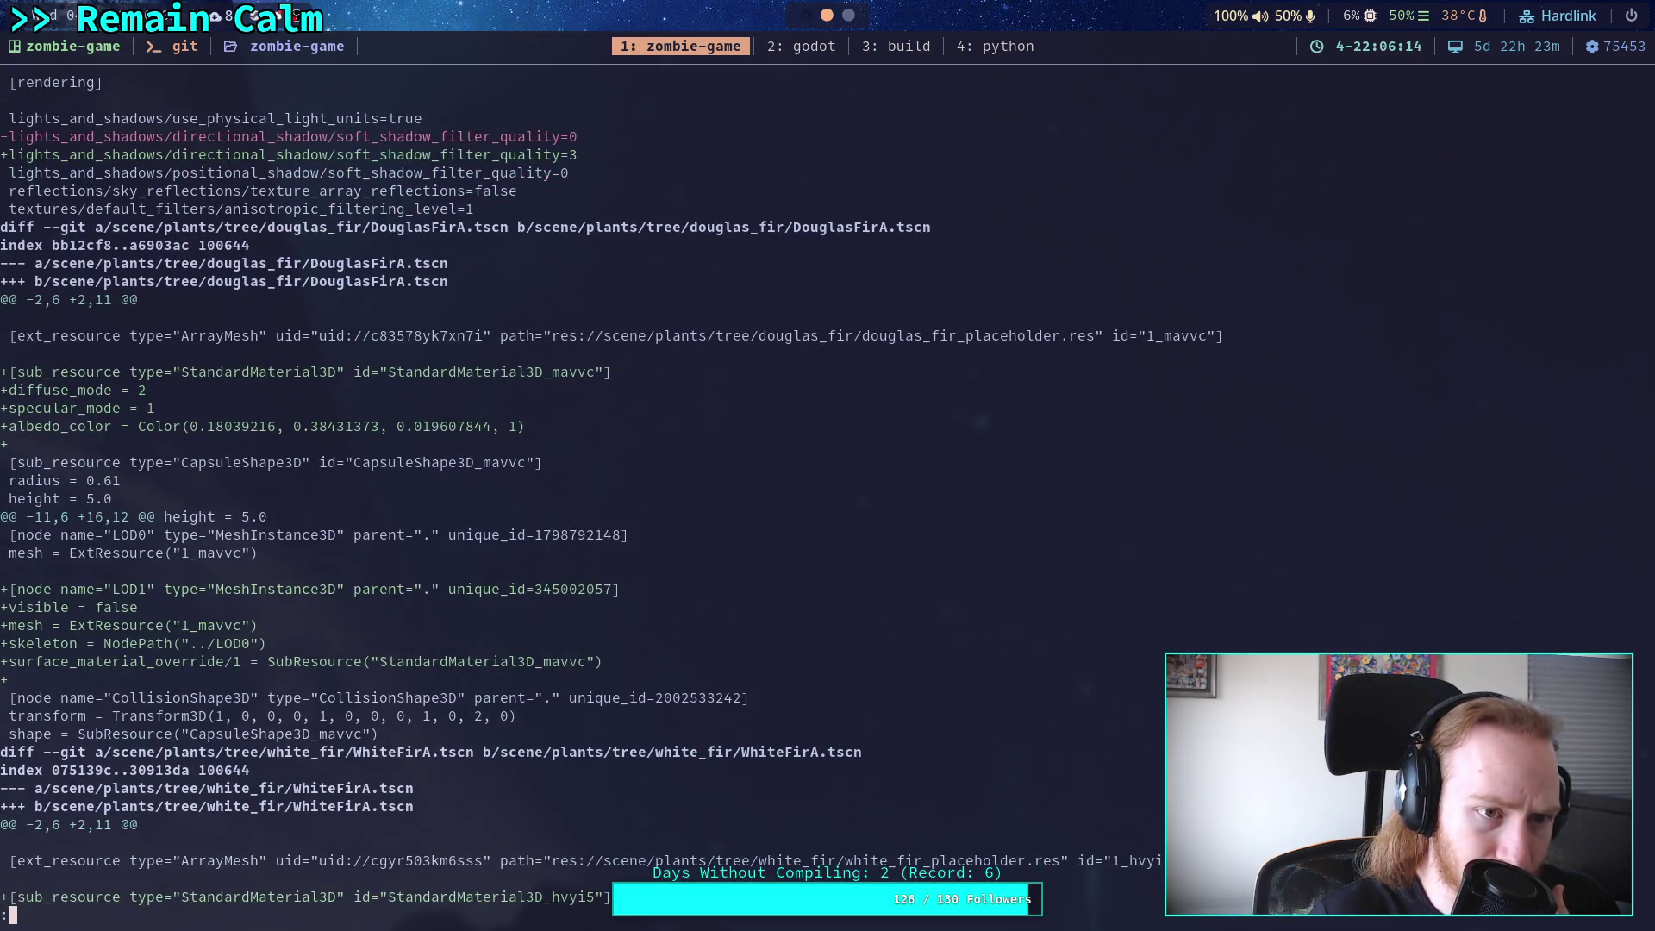
{"action": "key", "text": "Down"}
{"action": "key", "text": "Down"}
{"action": "key", "text": "Down"}
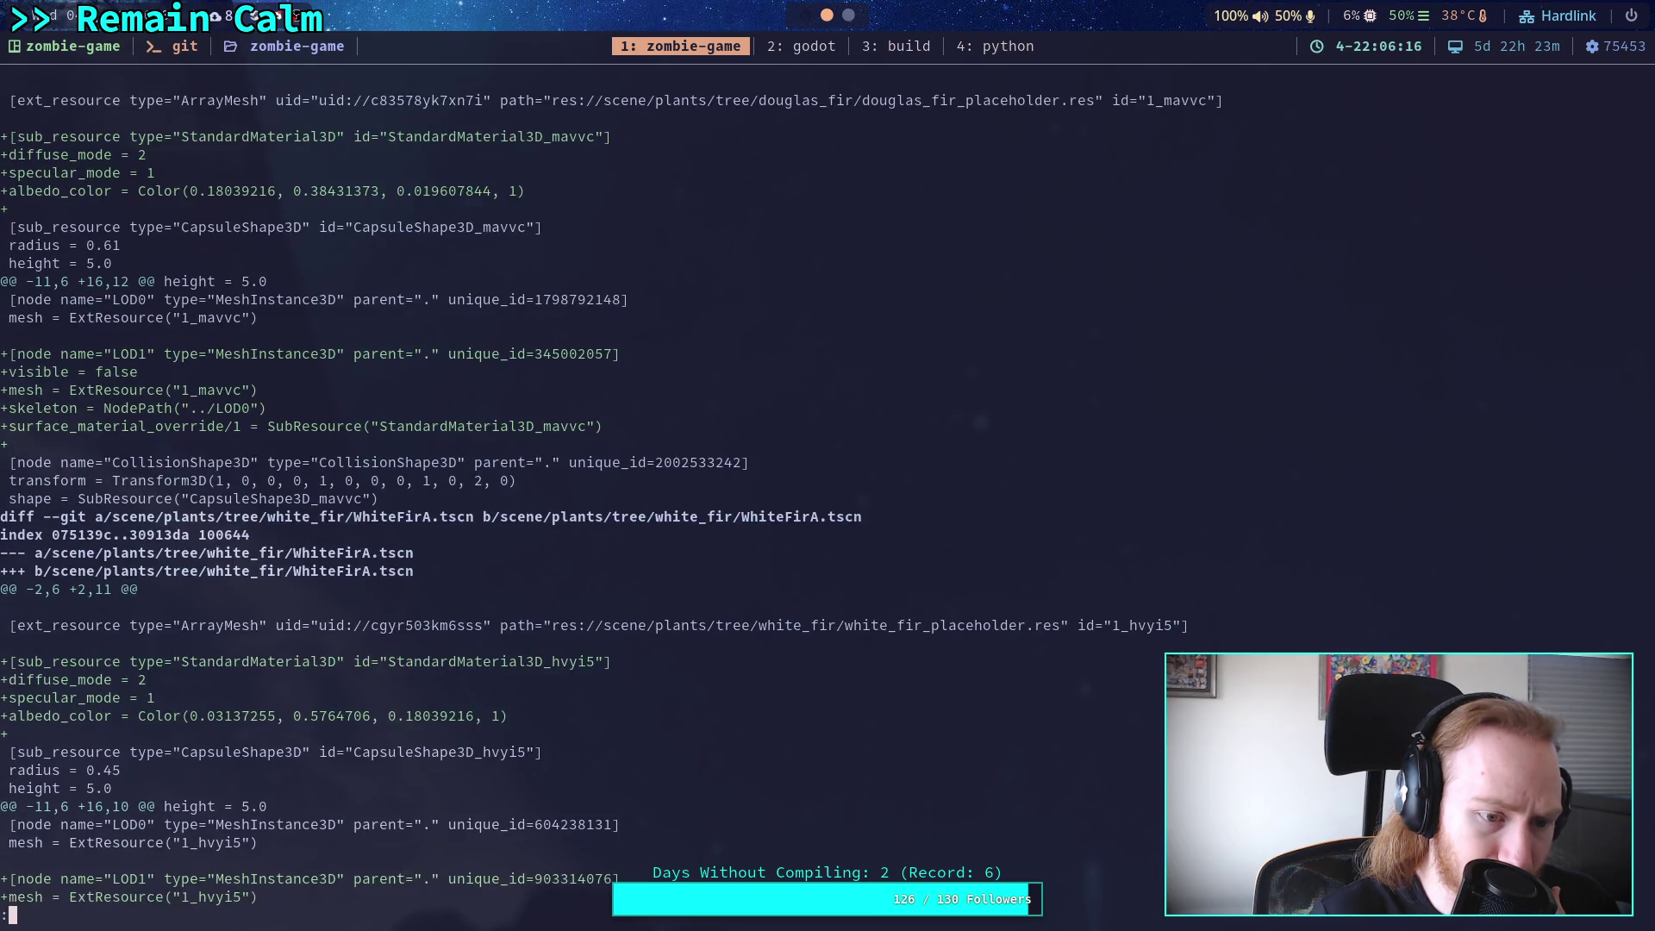
{"action": "key", "text": "Down"}
{"action": "key", "text": "Down"}
{"action": "key", "text": "Down"}
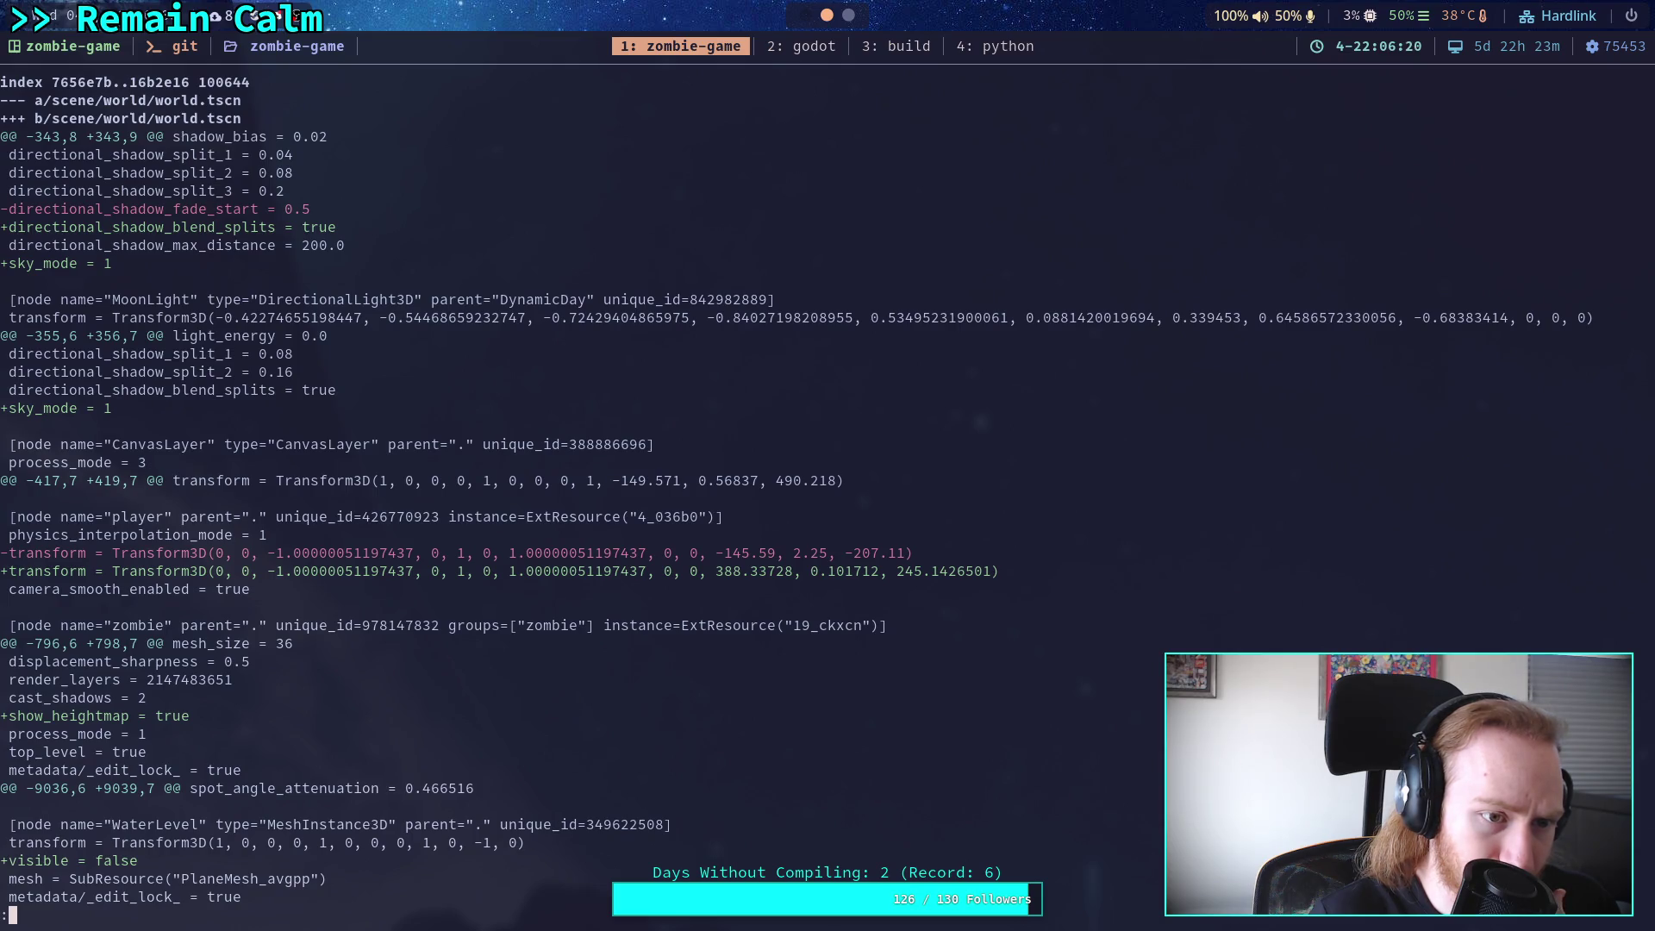
{"action": "key", "text": "Down"}
{"action": "key", "text": "Down"}
{"action": "key", "text": "Down"}
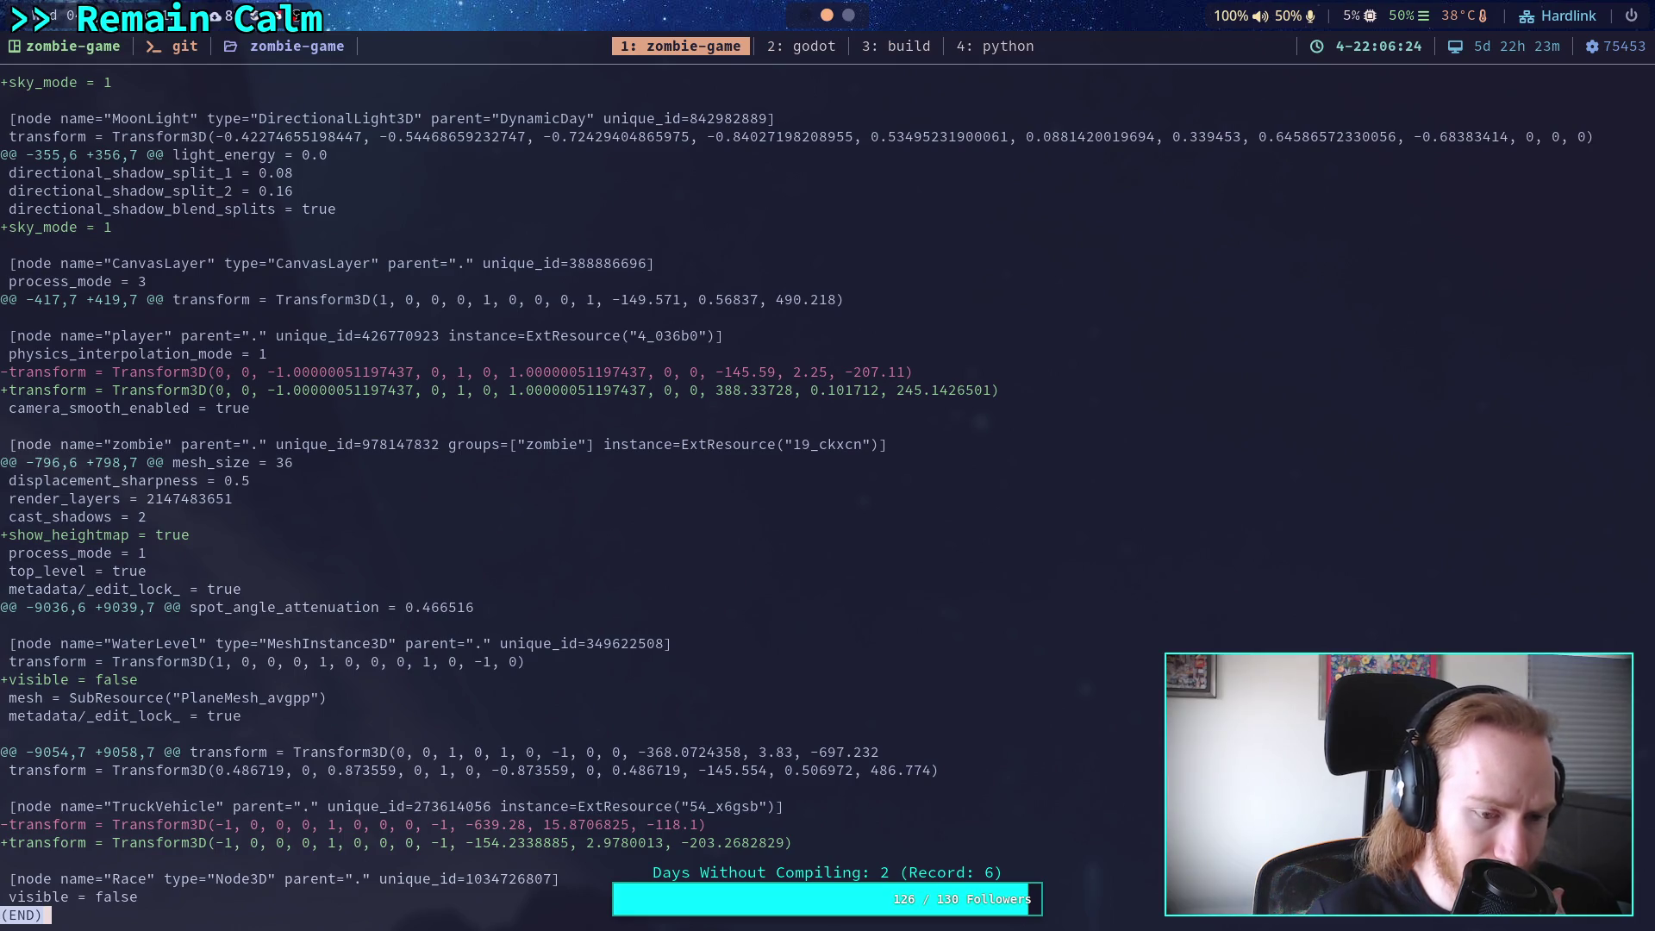
Quit the pager, recheck git status, and show the remaining diff again.
{"action": "type", "text": "qgit statu"}
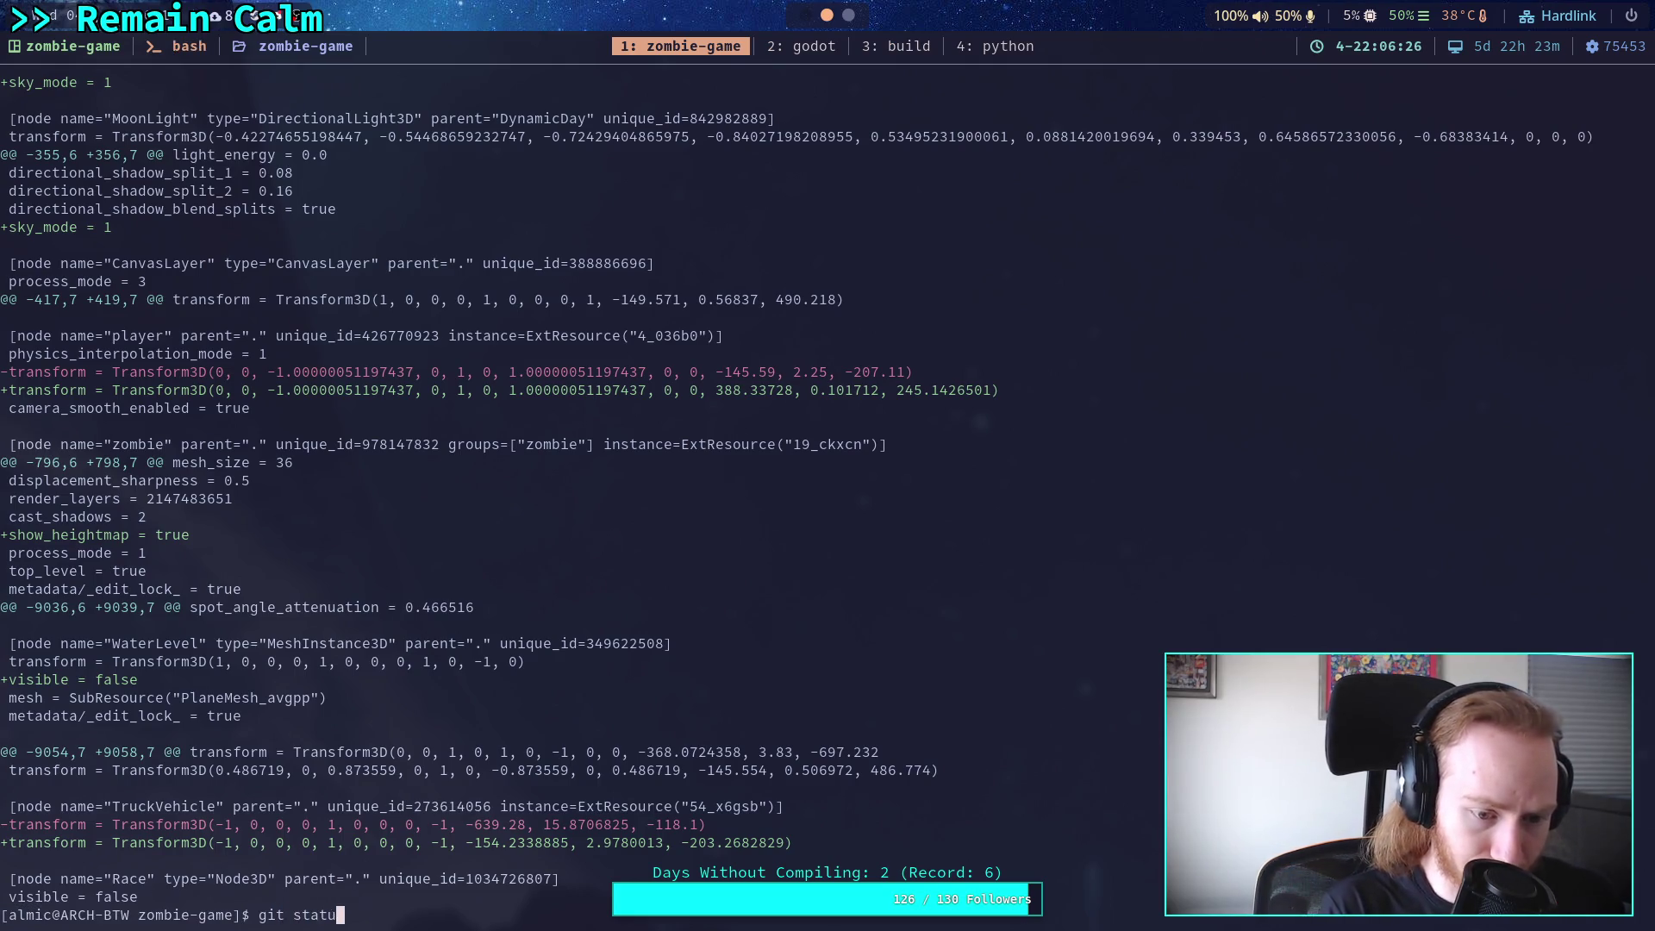
{"action": "type", "text": "s"}
{"action": "key", "text": "Return"}
{"action": "type", "text": "it "}
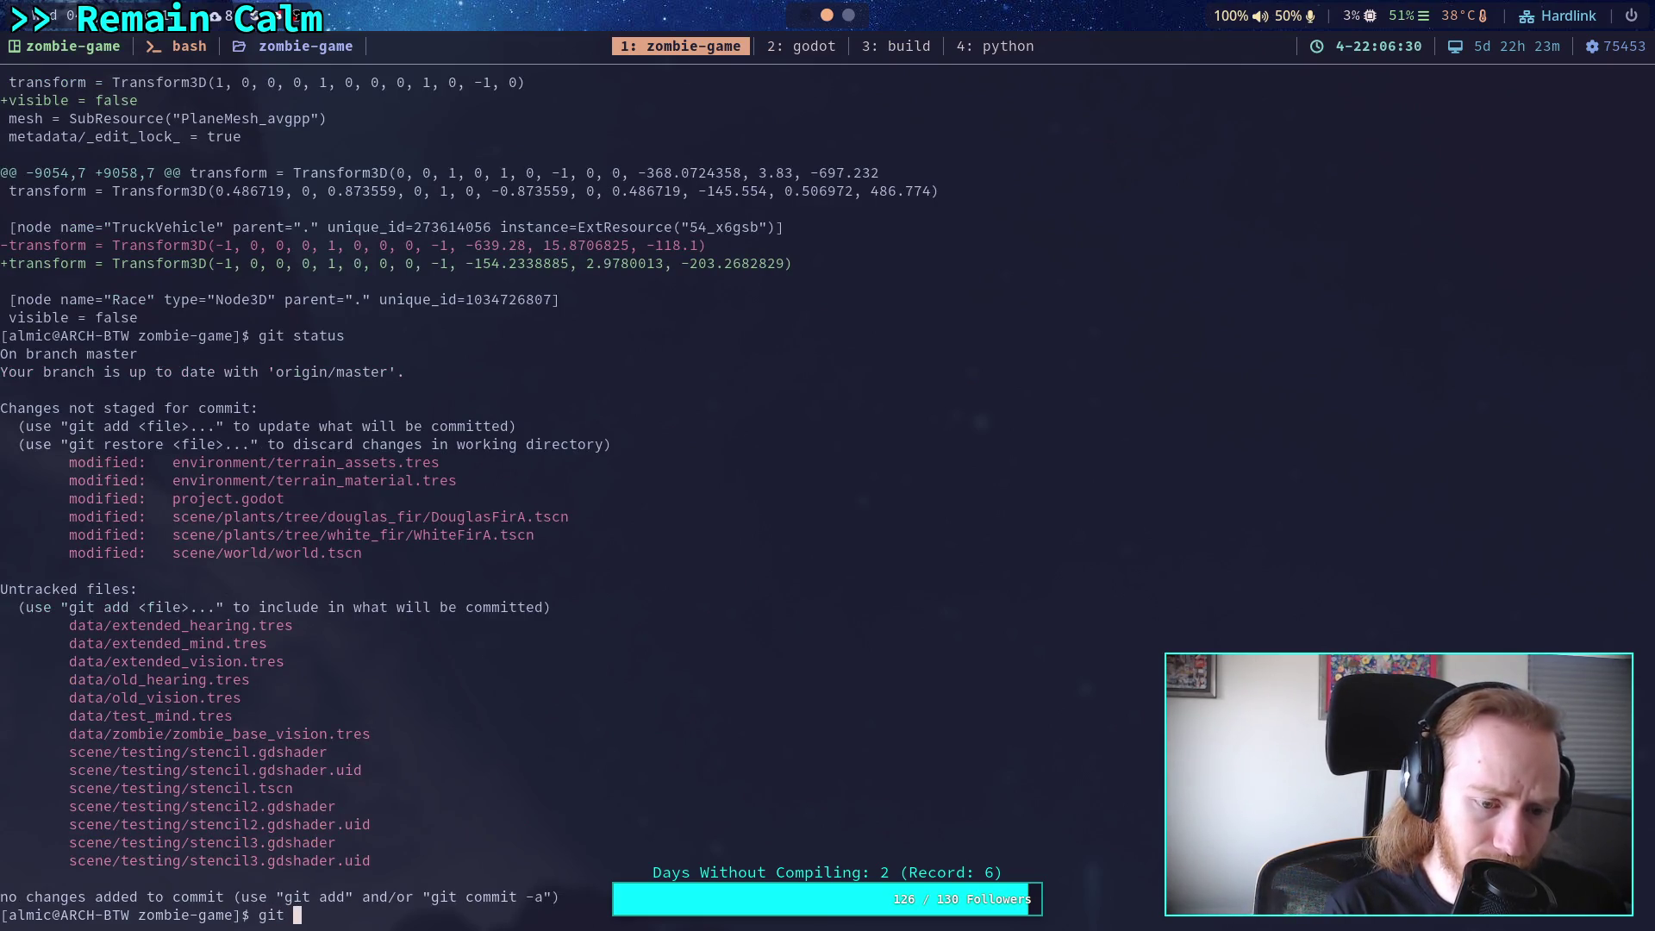
{"action": "type", "text": "status"}
{"action": "key", "text": "Return"}
{"action": "key", "text": "Up"}
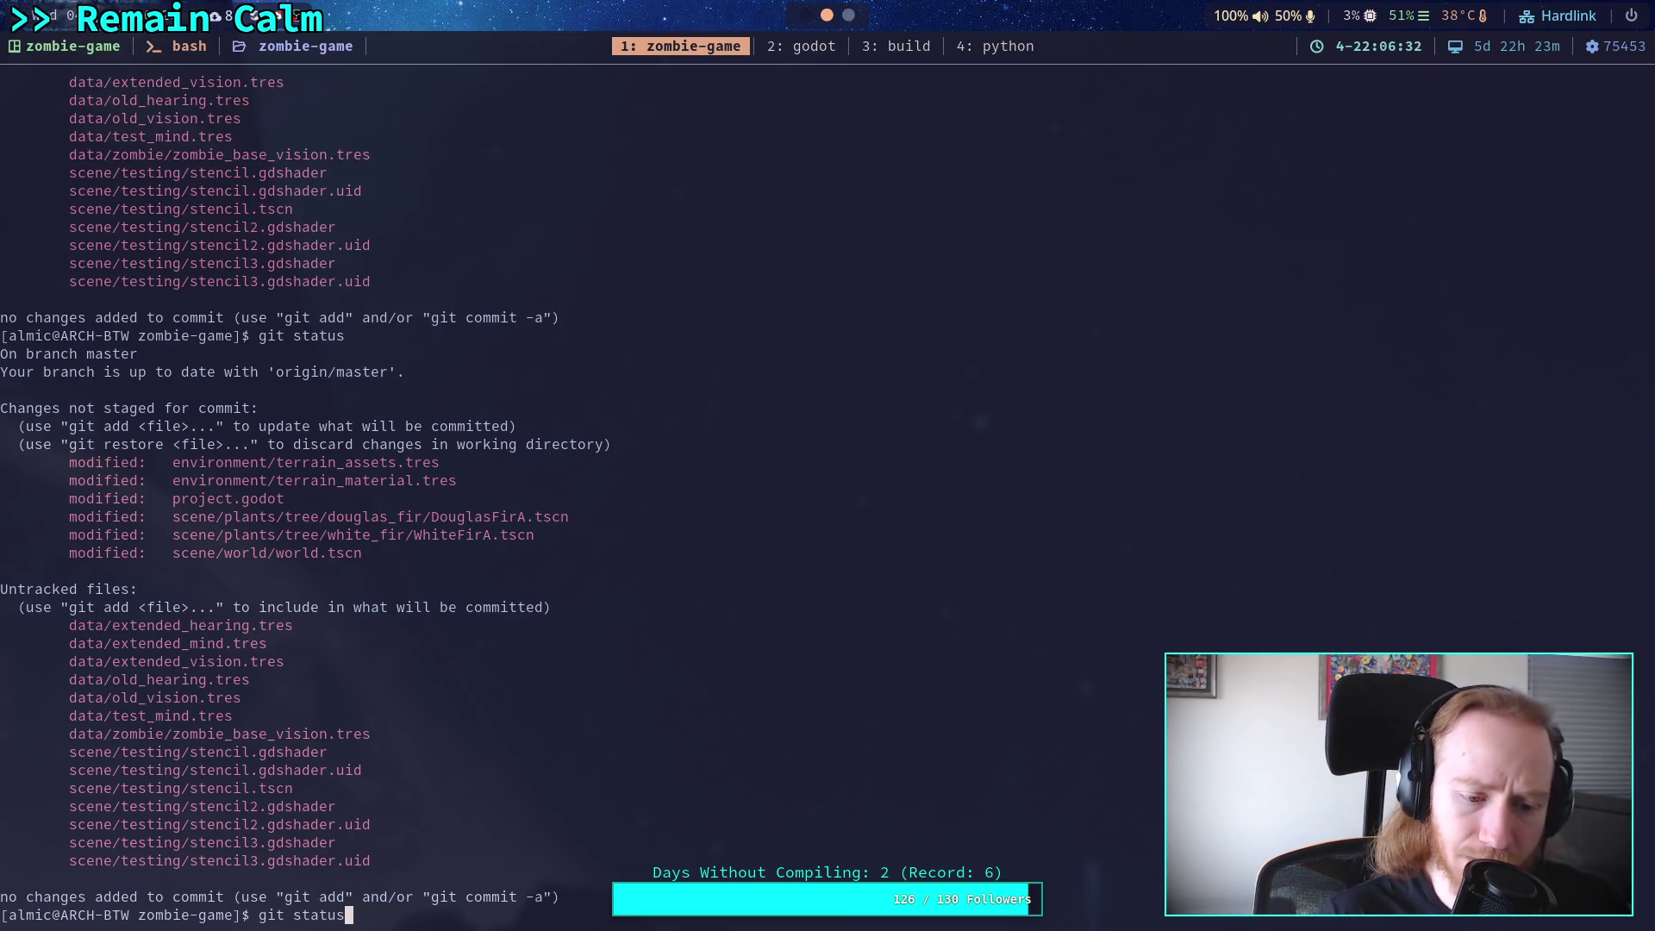
{"action": "key", "text": "BackSpace"}
{"action": "key", "text": "BackSpace"}
{"action": "key", "text": "BackSpace"}
{"action": "type", "text": "diff"}
{"action": "key", "text": "Return"}
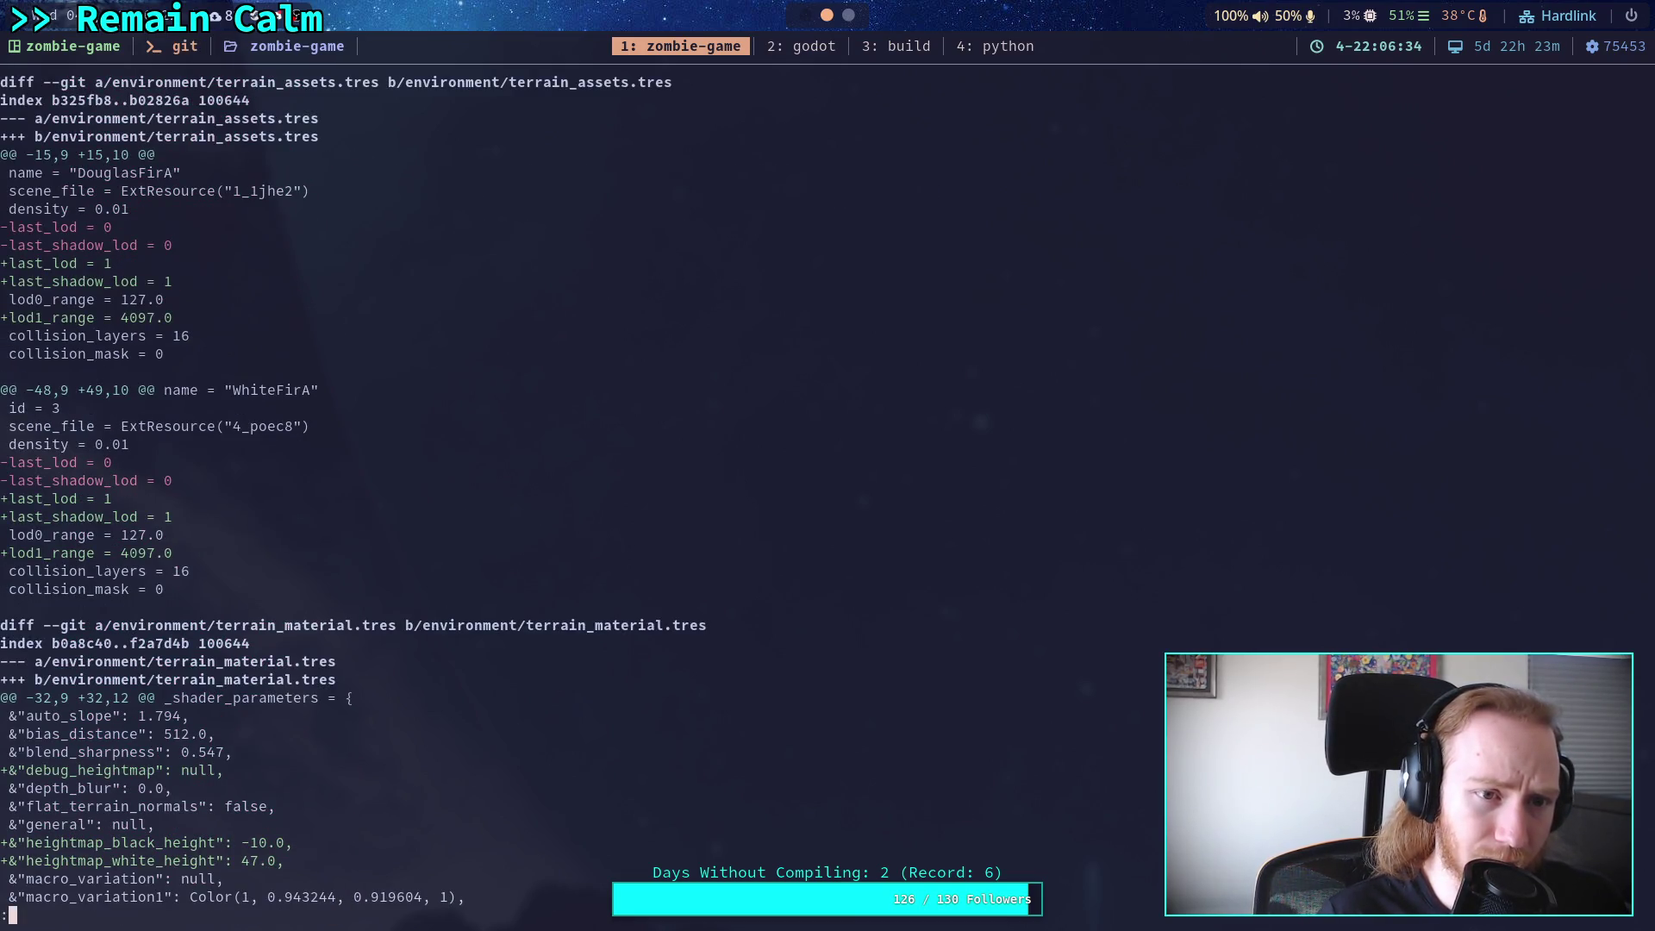
Stage the project.godot shadow-quality change with git add.
{"action": "scroll", "coordinate": [354, 501], "scroll_direction": "down", "scroll_amount": 6}
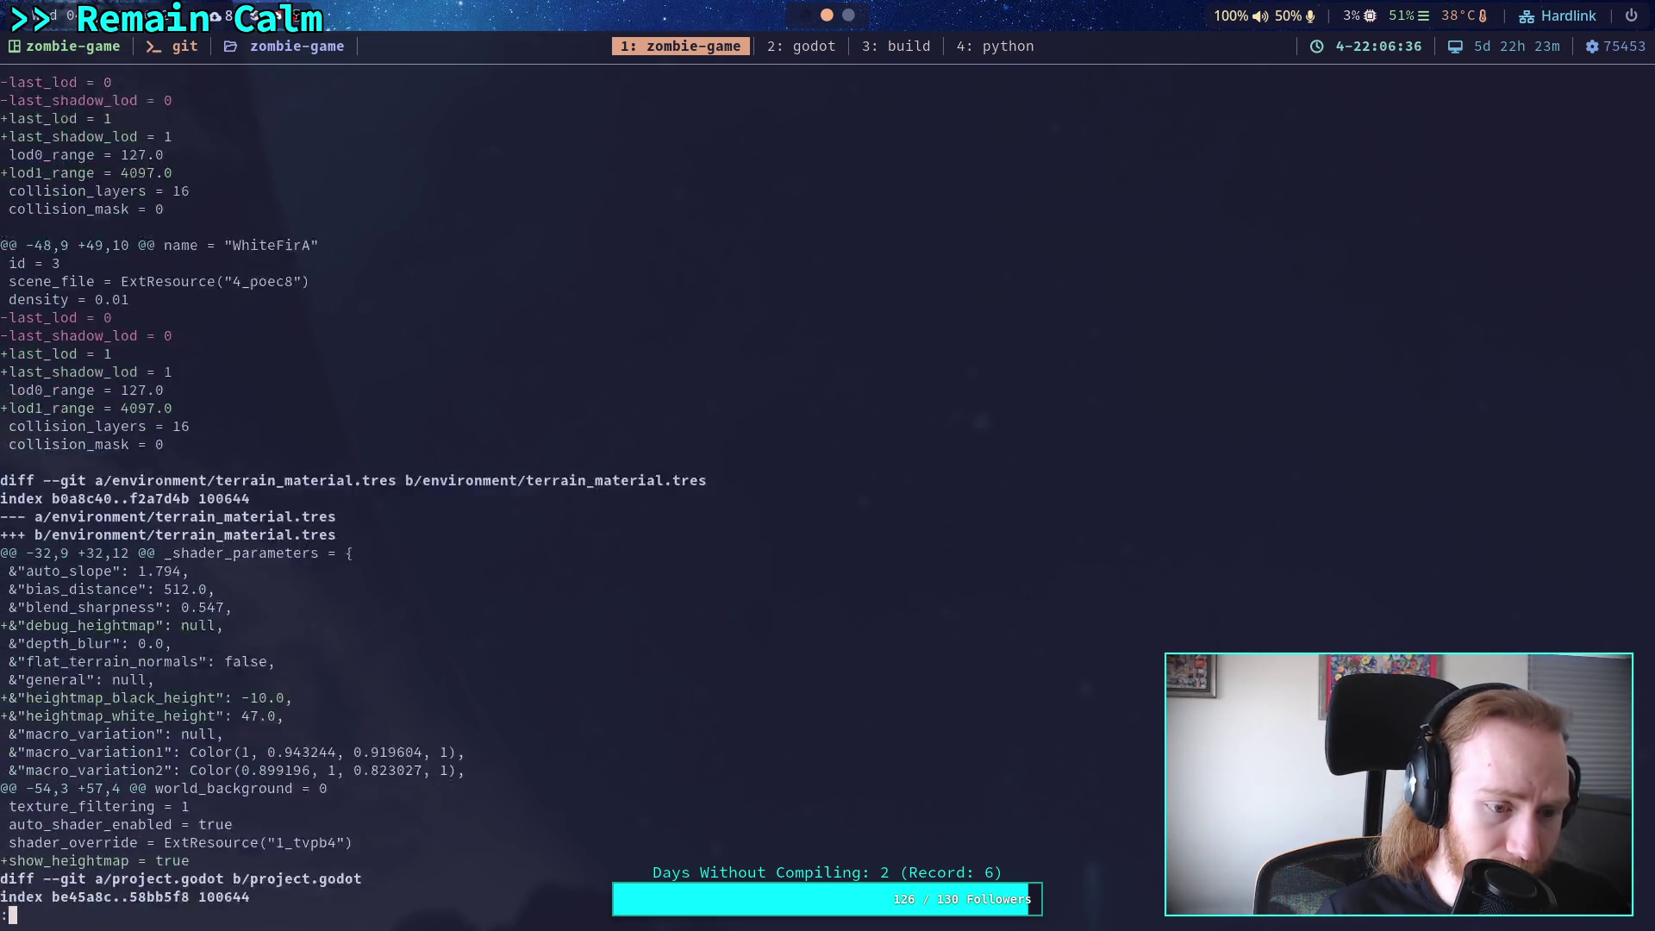
{"action": "scroll", "coordinate": [354, 500], "scroll_direction": "down", "scroll_amount": 4}
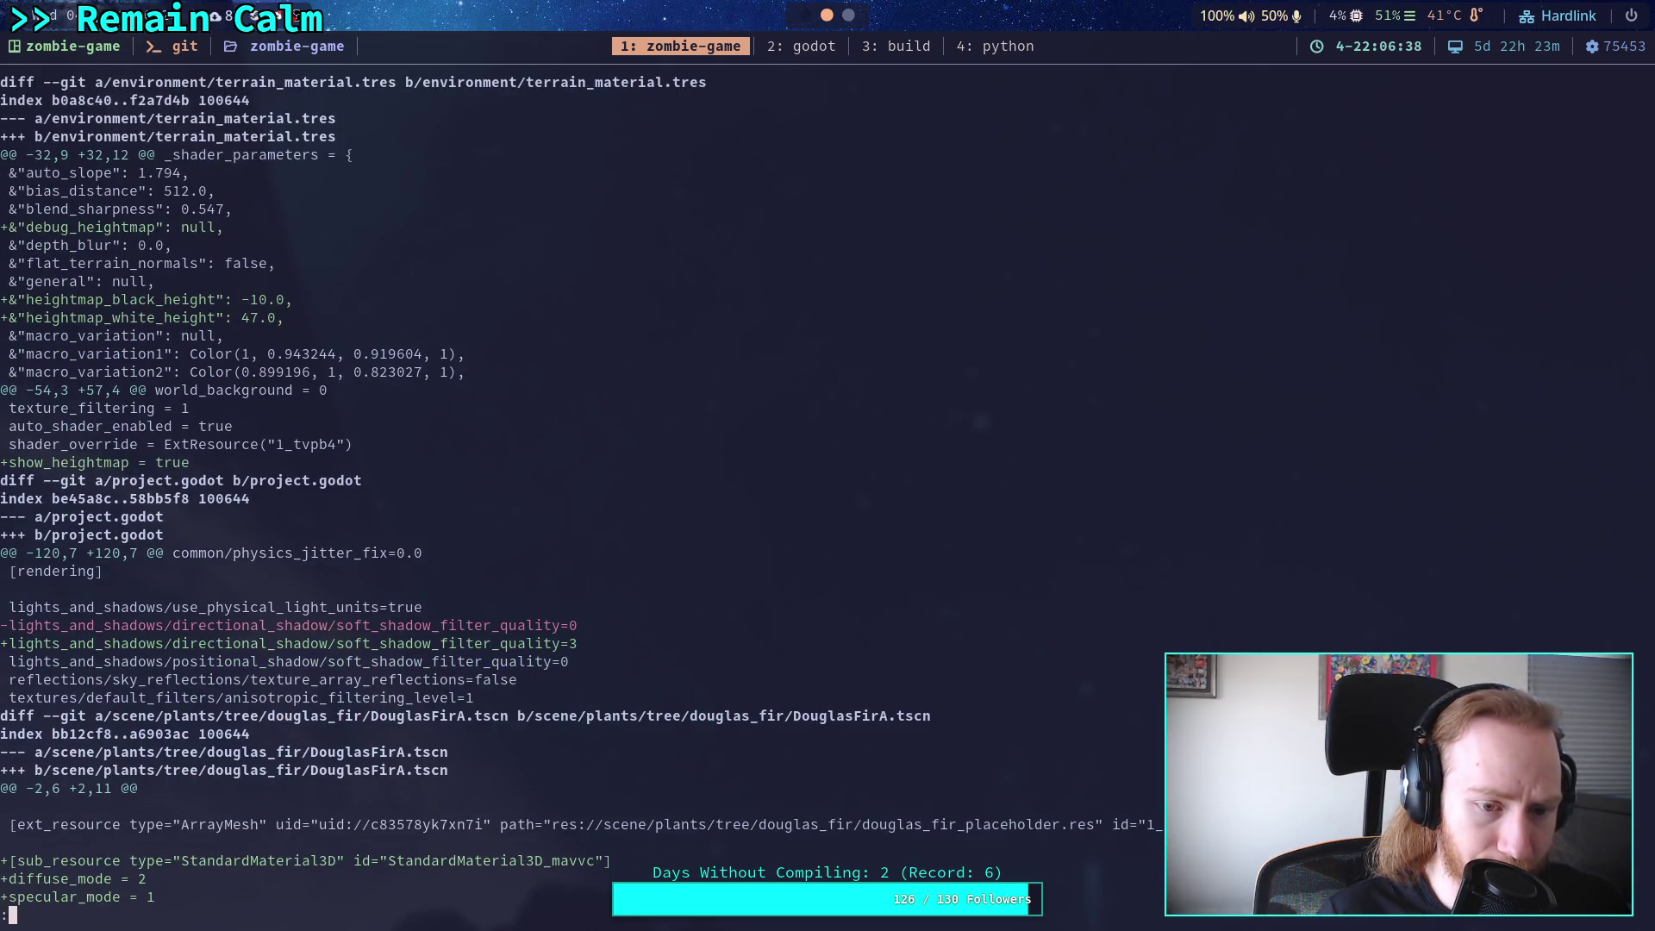
{"action": "type", "text": "q"}
{"action": "type", "text": "git "}
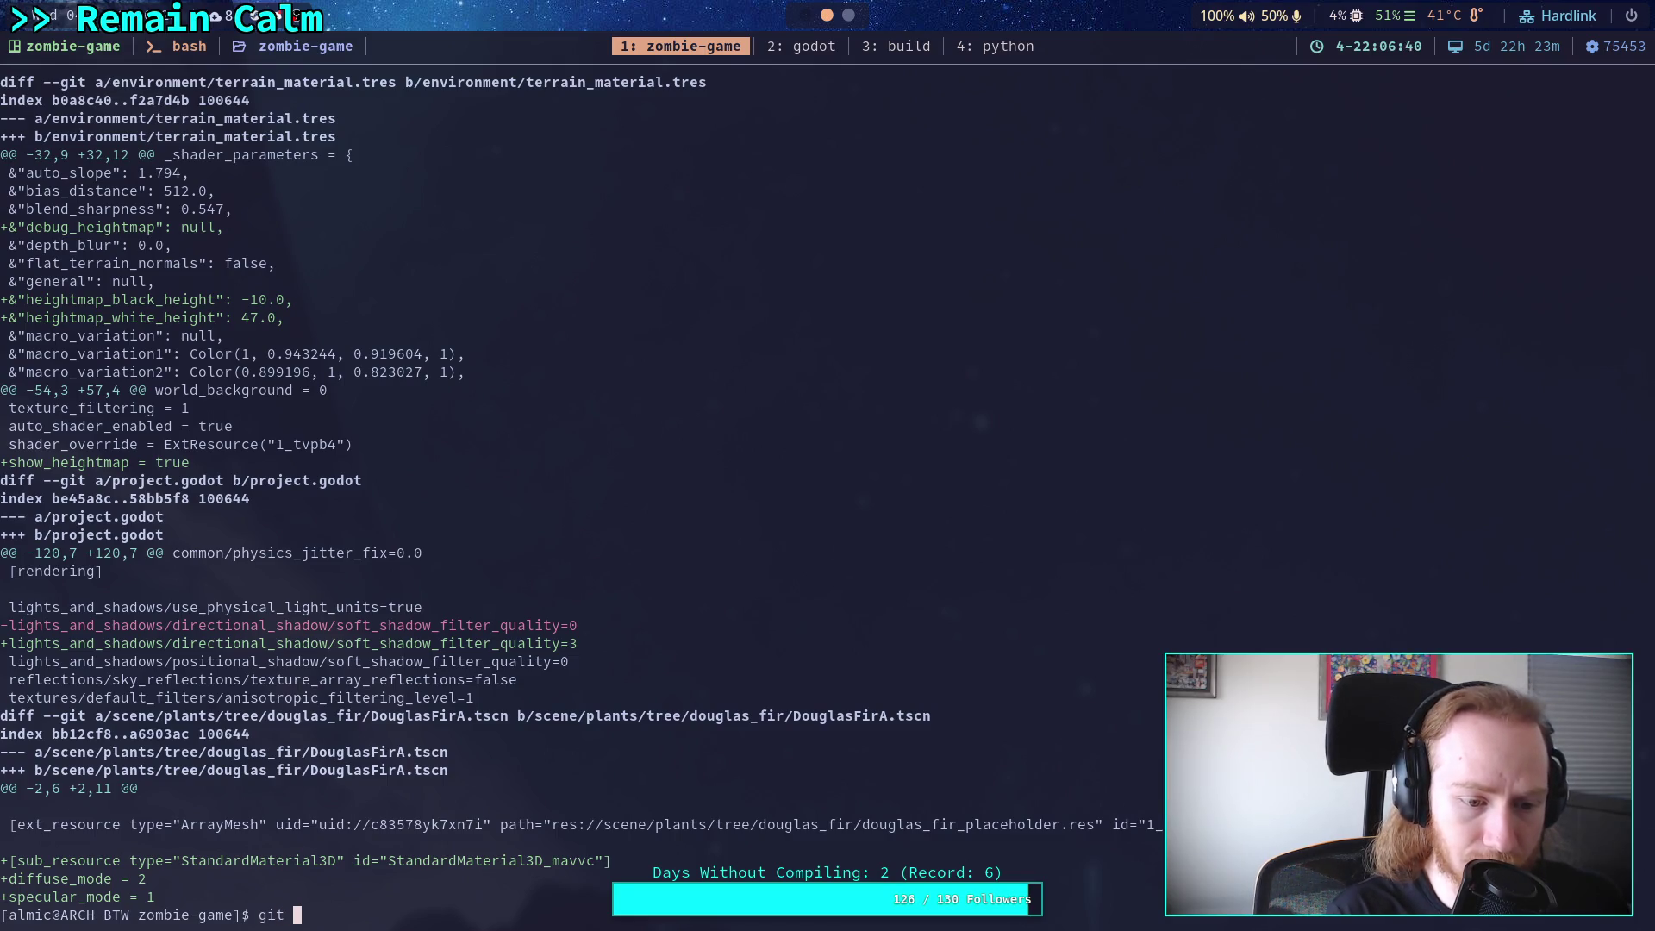
{"action": "type", "text": "project.godot"}
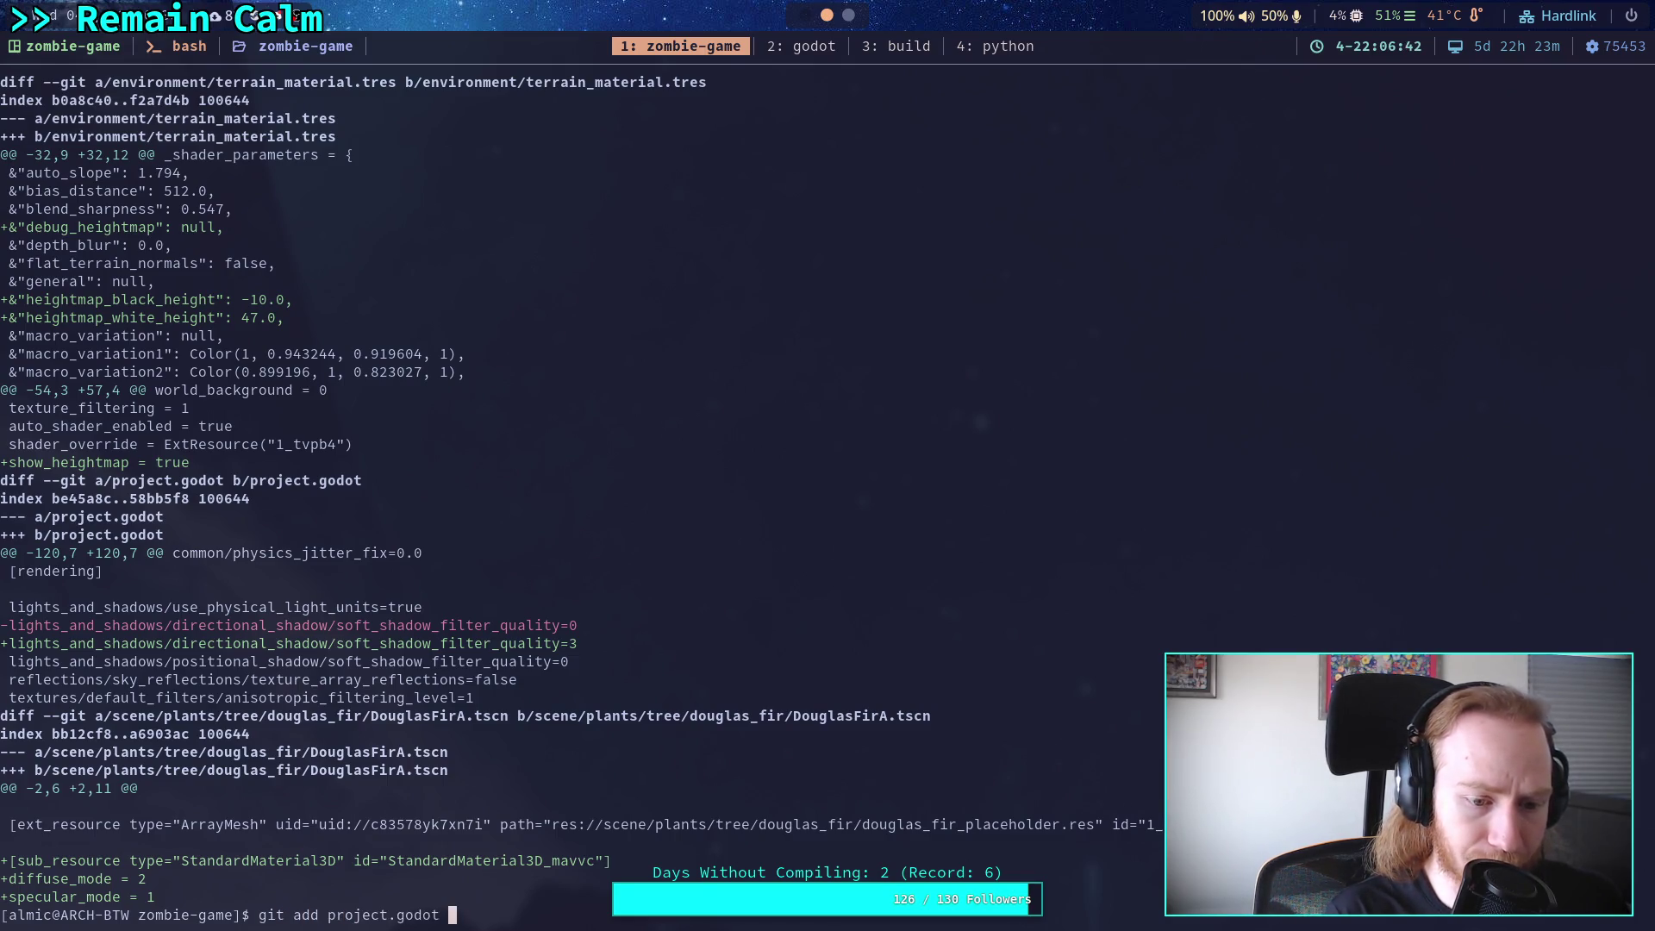
{"action": "key", "text": "Return"}
{"action": "type", "text": "git diff"}
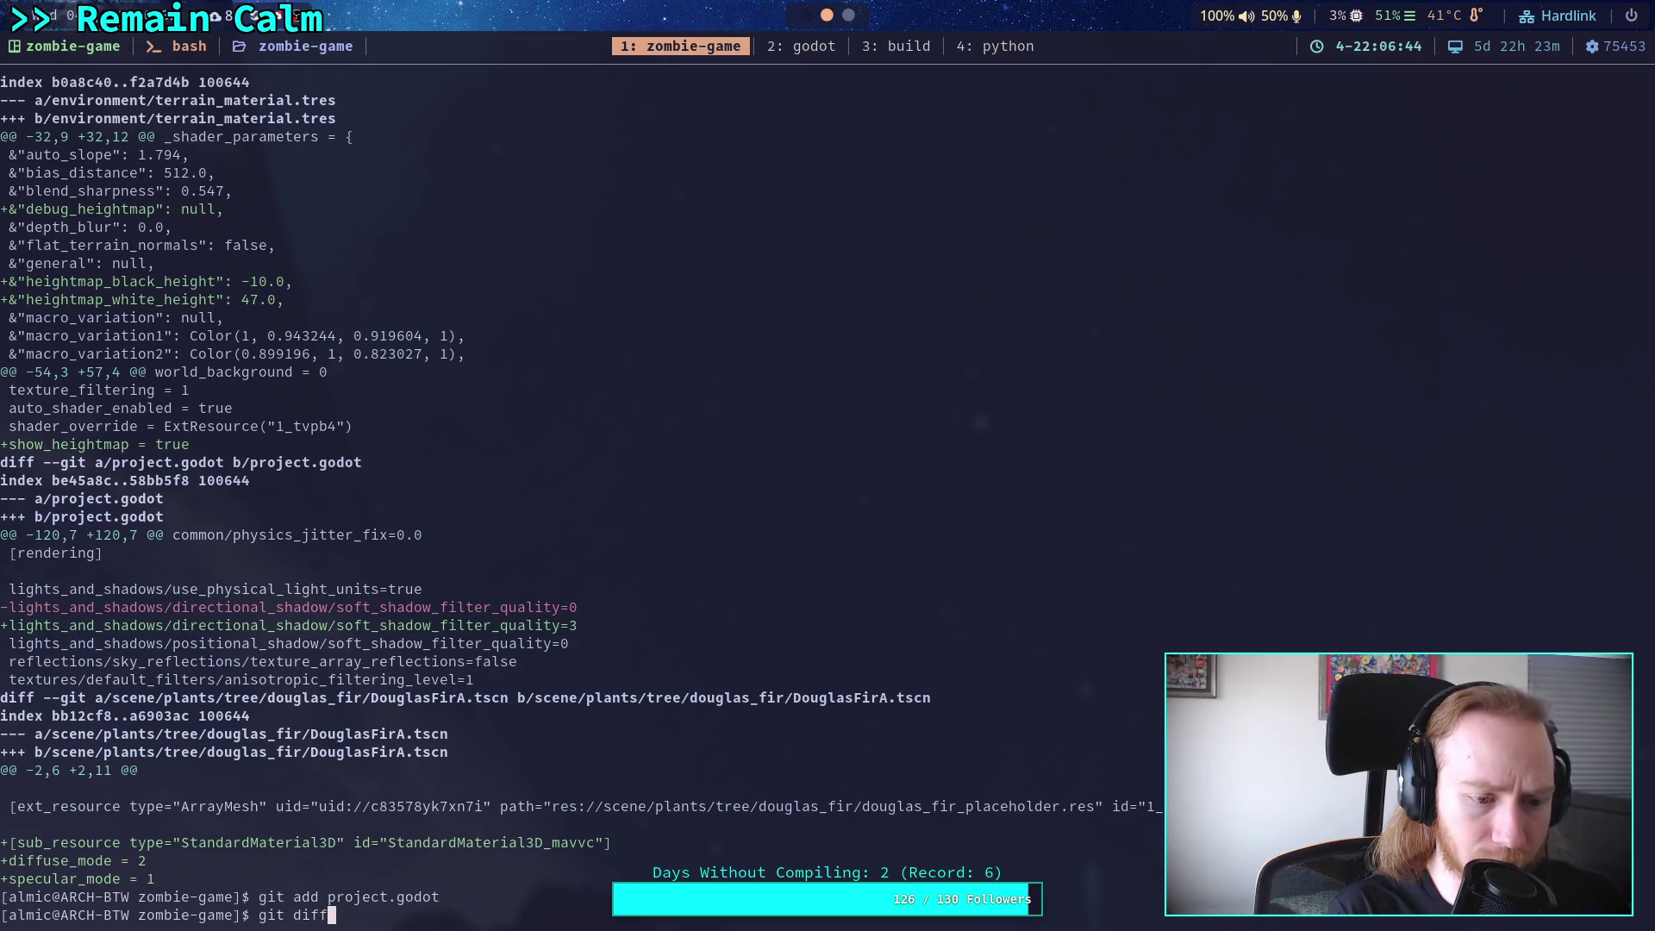
Re-show the unstaged diff and page through world.tscn changes to the WaterLevel node.
{"action": "key", "text": "Return"}
{"action": "key", "text": "space"}
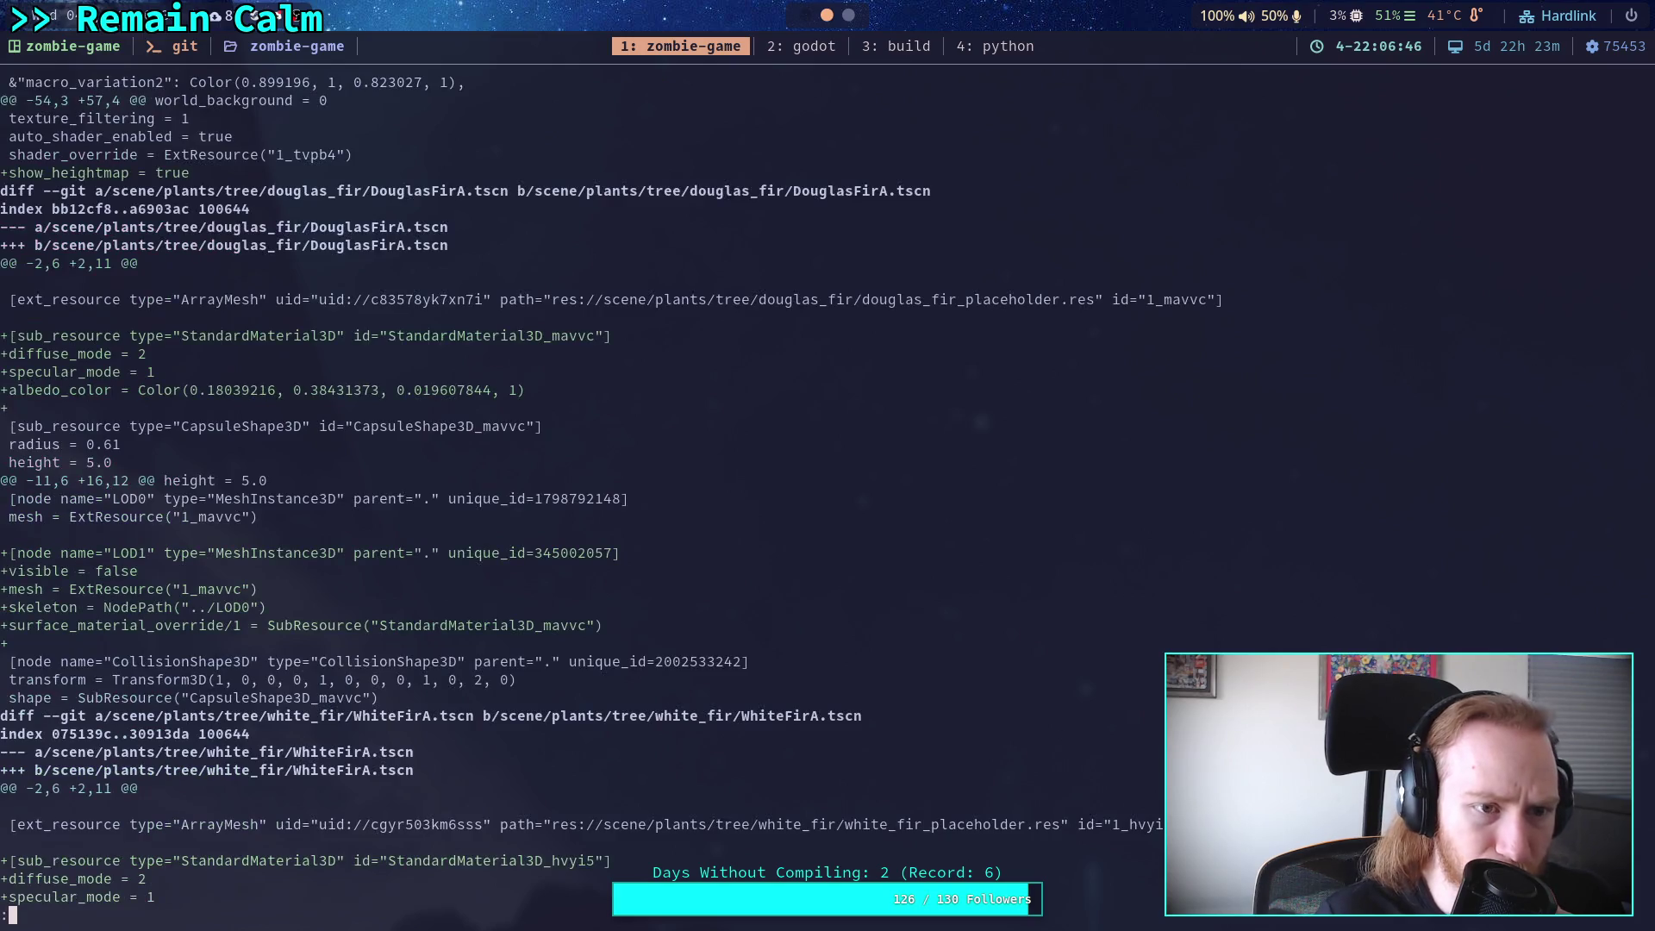
{"action": "key", "text": "space"}
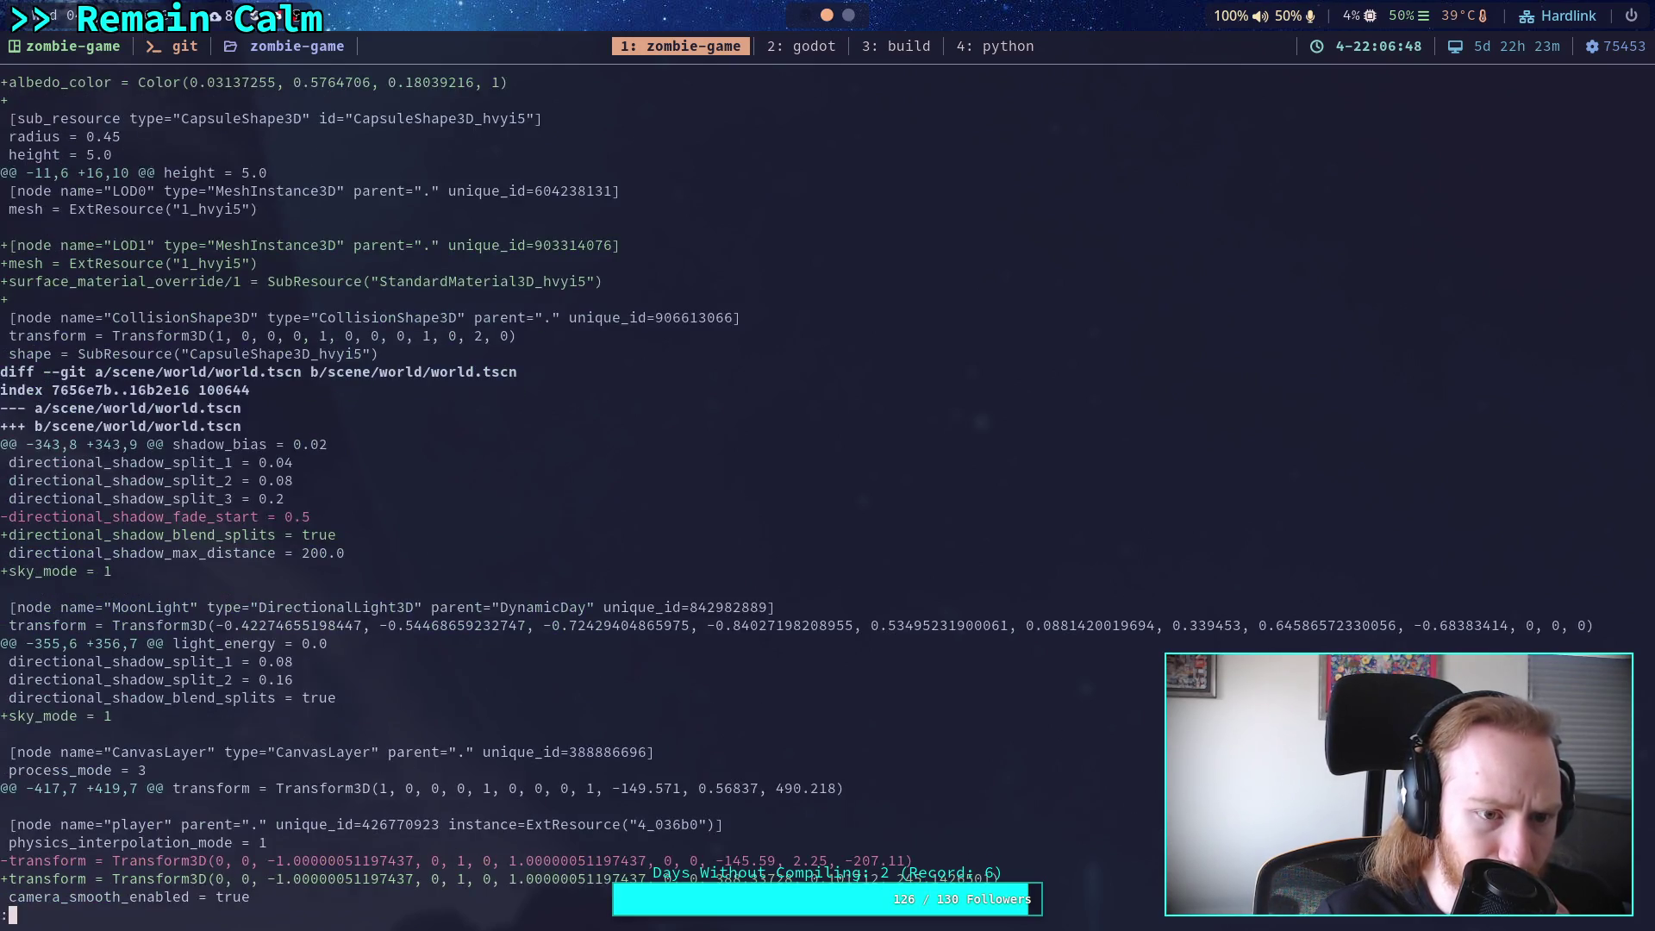
{"action": "scroll", "coordinate": [755, 489], "scroll_direction": "down", "scroll_amount": 5}
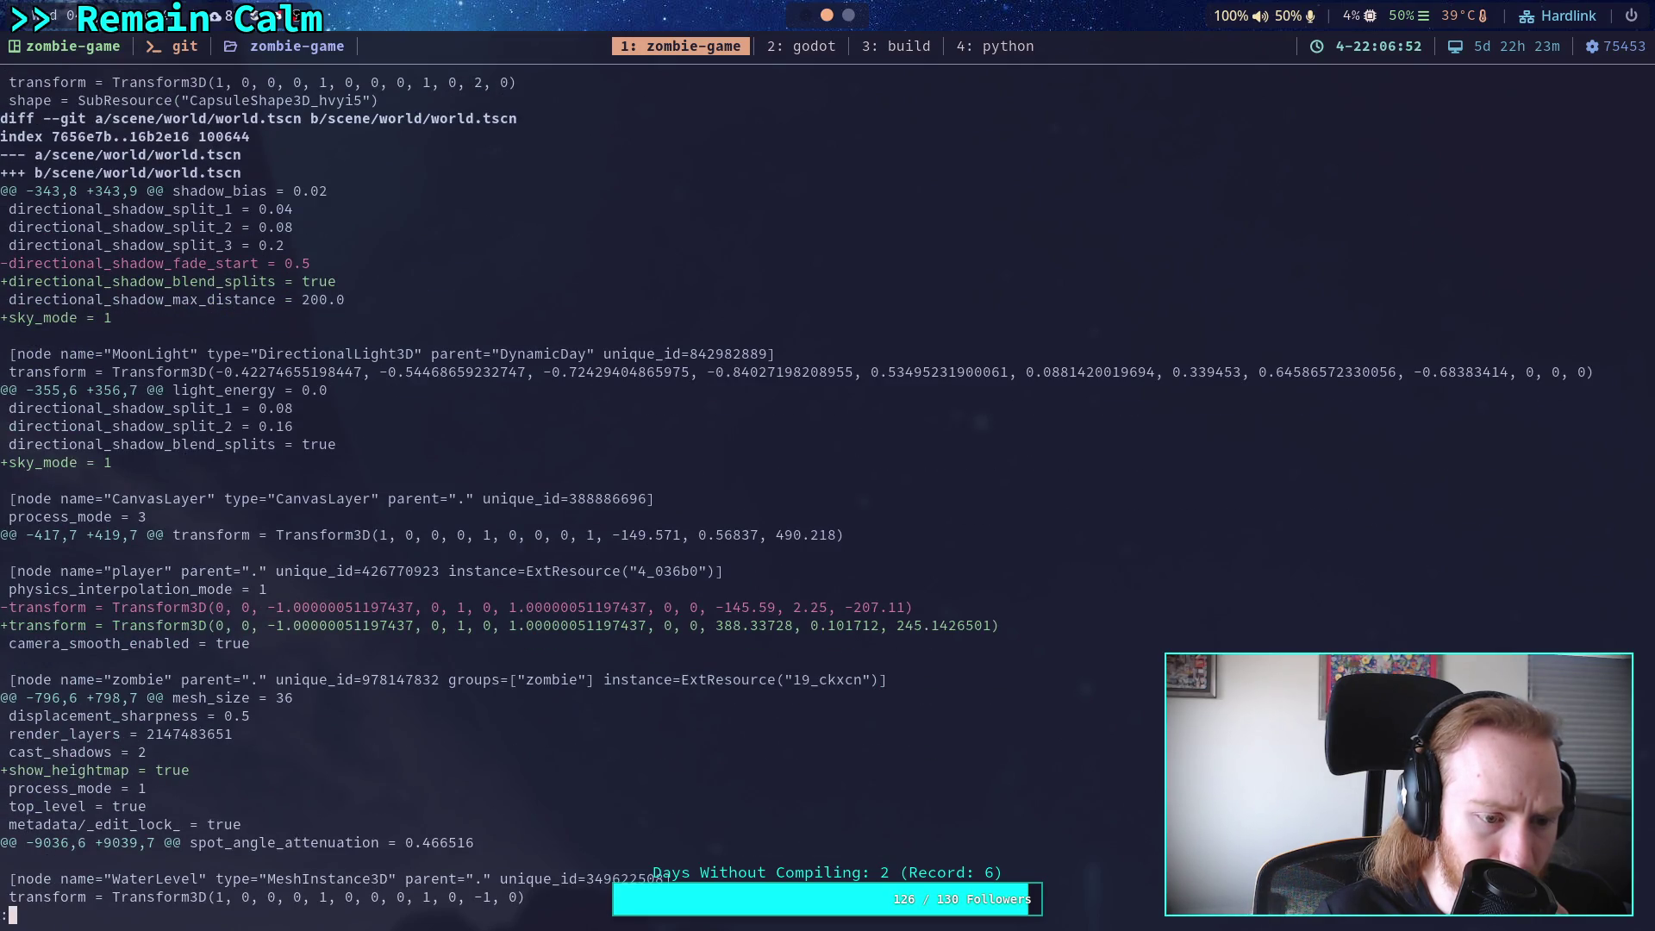
{"action": "type", "text": "qgit"}
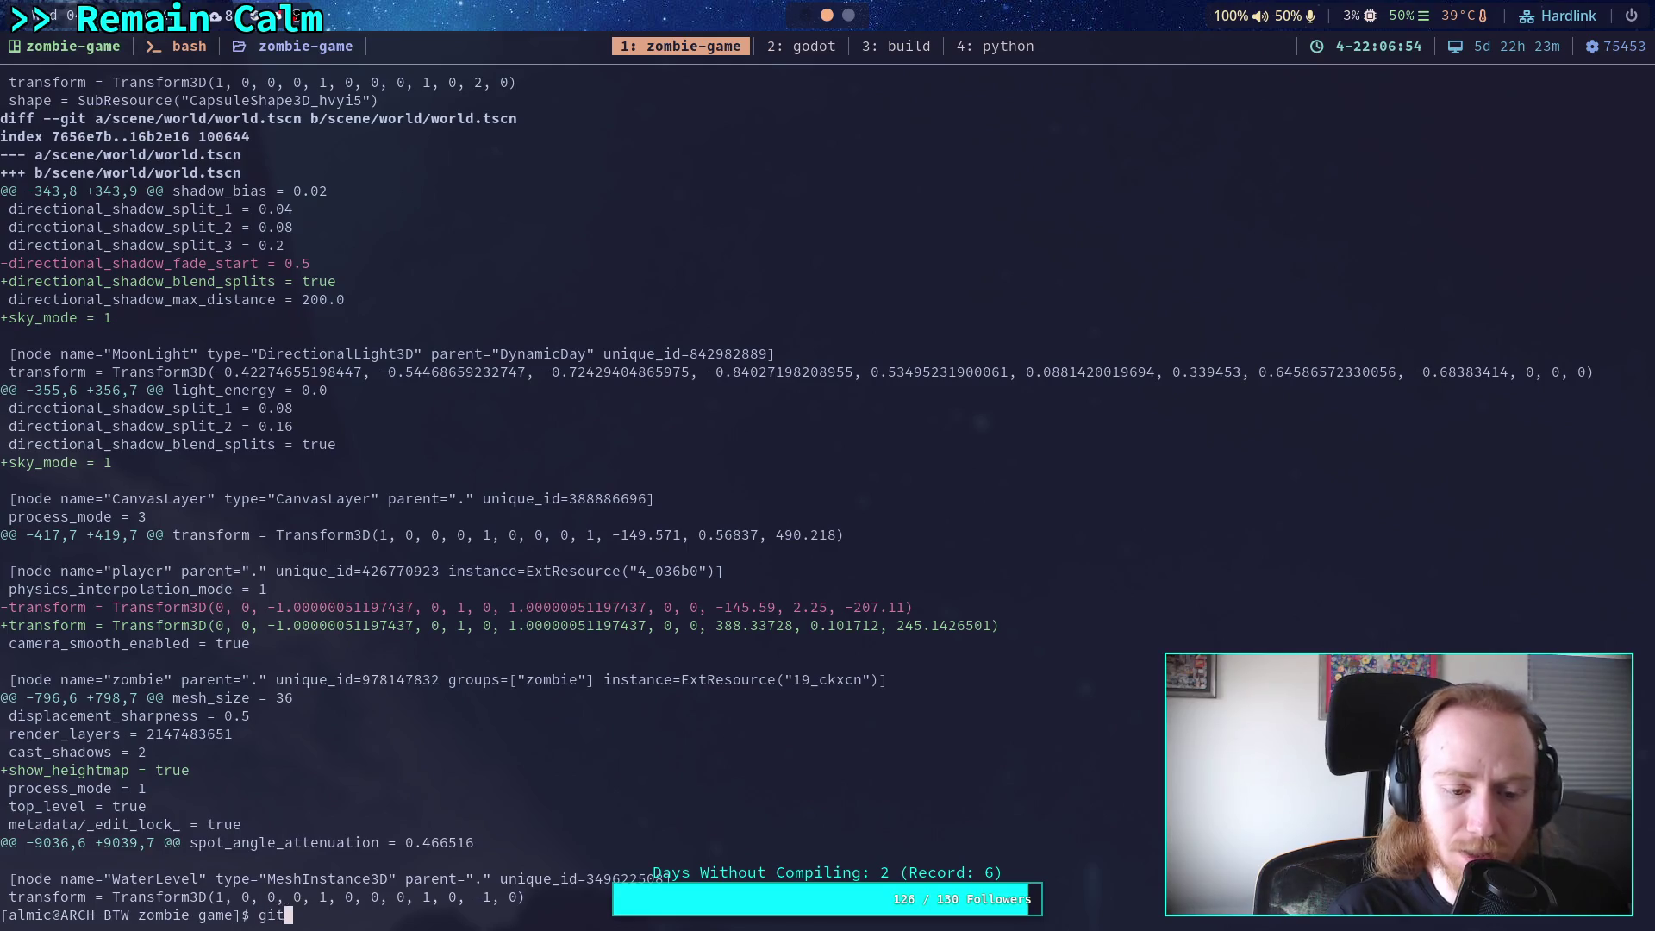
{"action": "type", "text": "-i sce"}
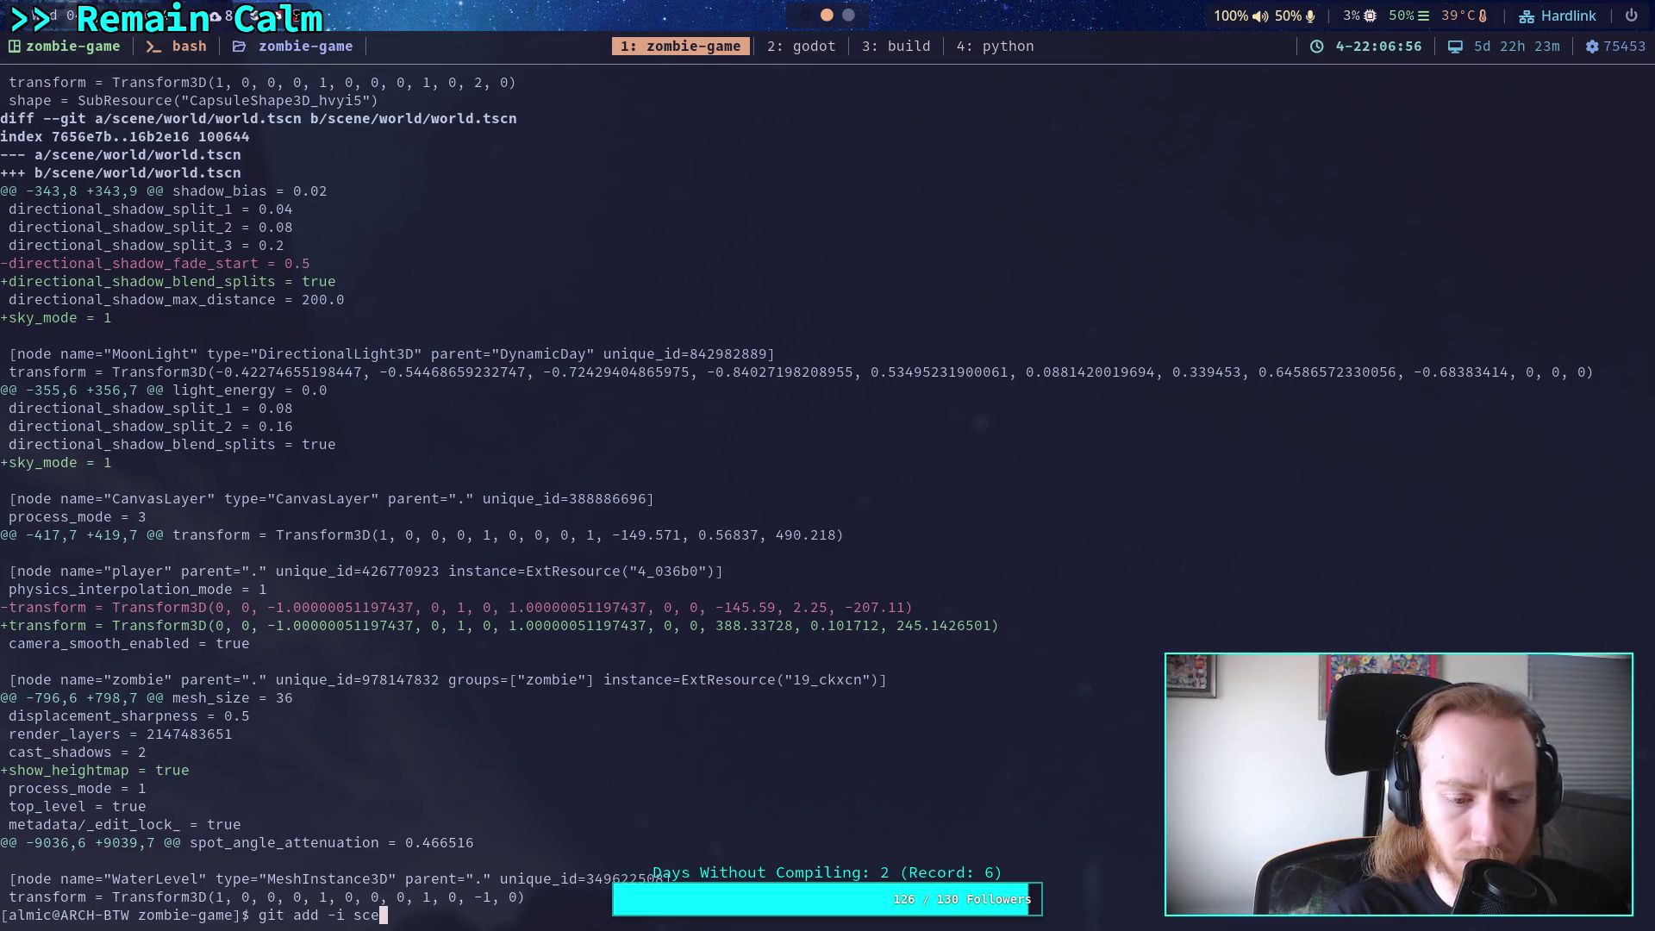
{"action": "type", "text": "ne/world/"}
{"action": "type", "text": "world.tscn"}
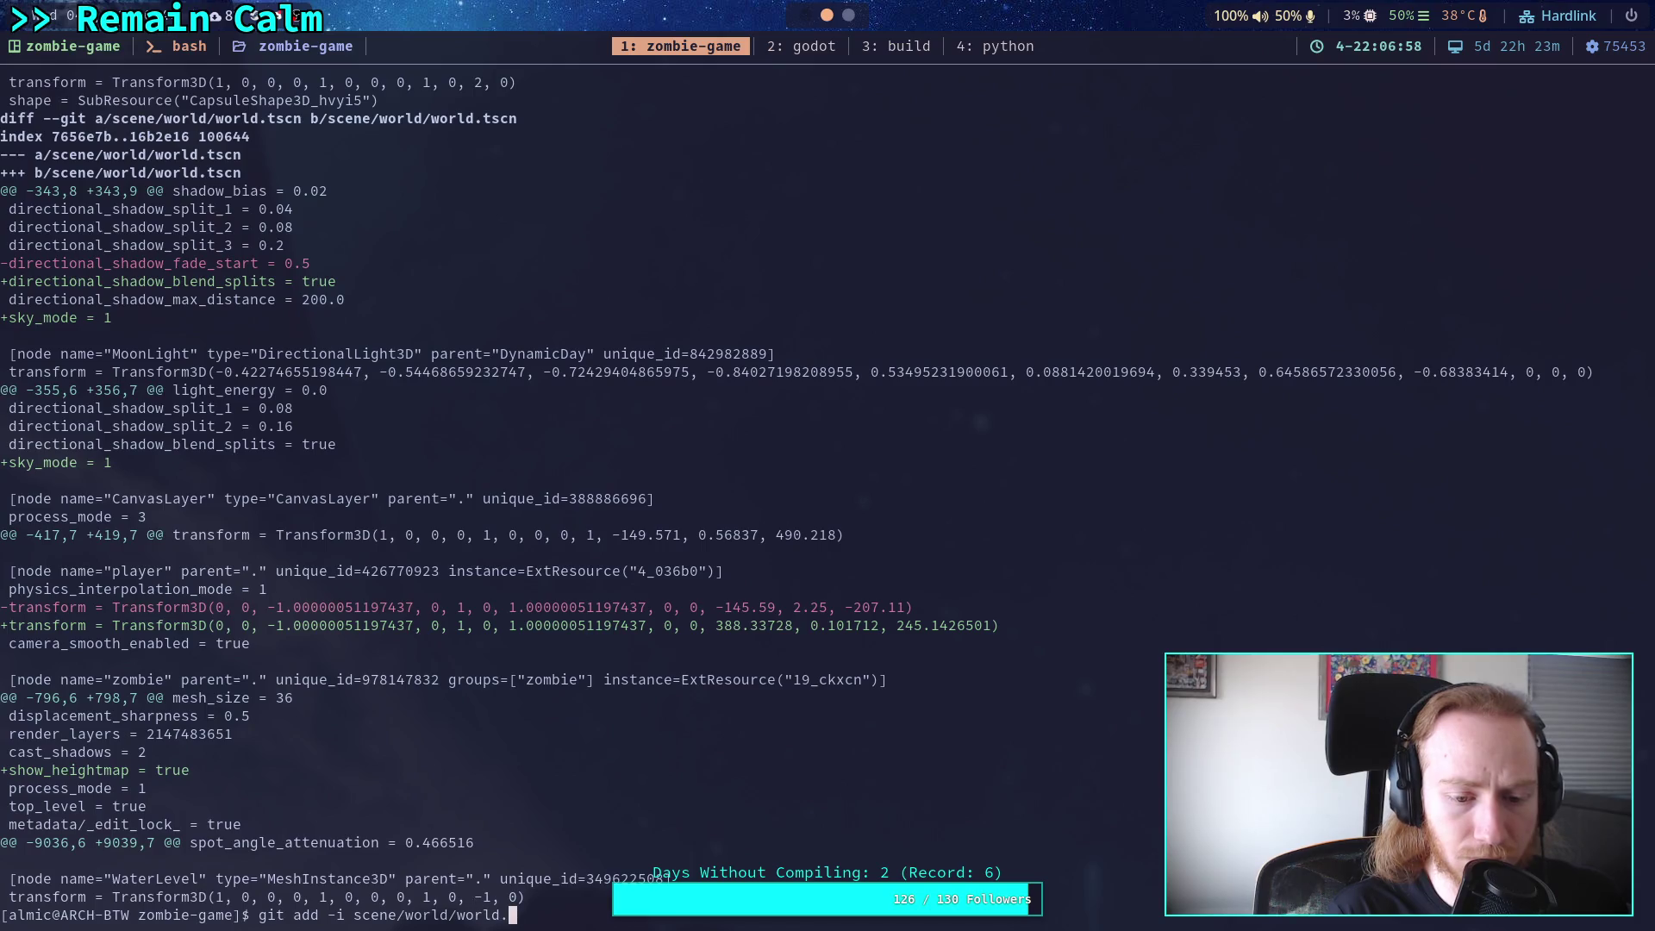
Patch-stage world.tscn's shadow and sky_mode hunks, leaving the player transform and show_heightmap changes unstaged.
{"action": "key", "text": "Return"}
{"action": "type", "text": "5"}
{"action": "key", "text": "Return"}
{"action": "type", "text": "1"}
{"action": "key", "text": "Return"}
{"action": "key", "text": "Return"}
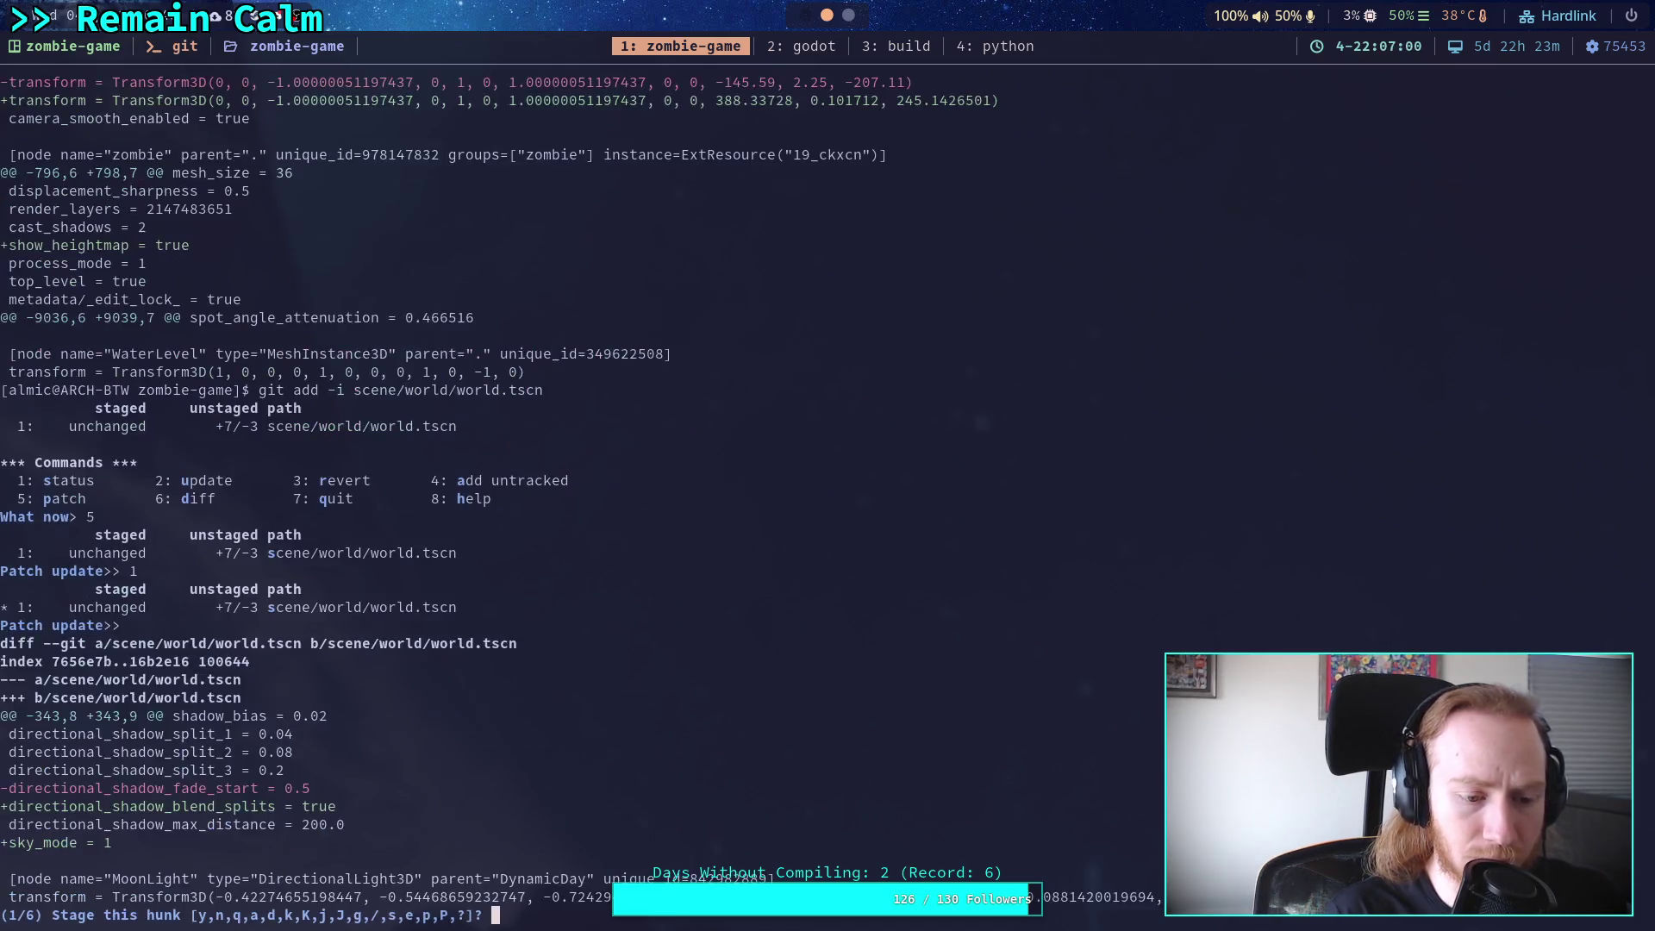
{"action": "type", "text": "y"}
{"action": "key", "text": "Return"}
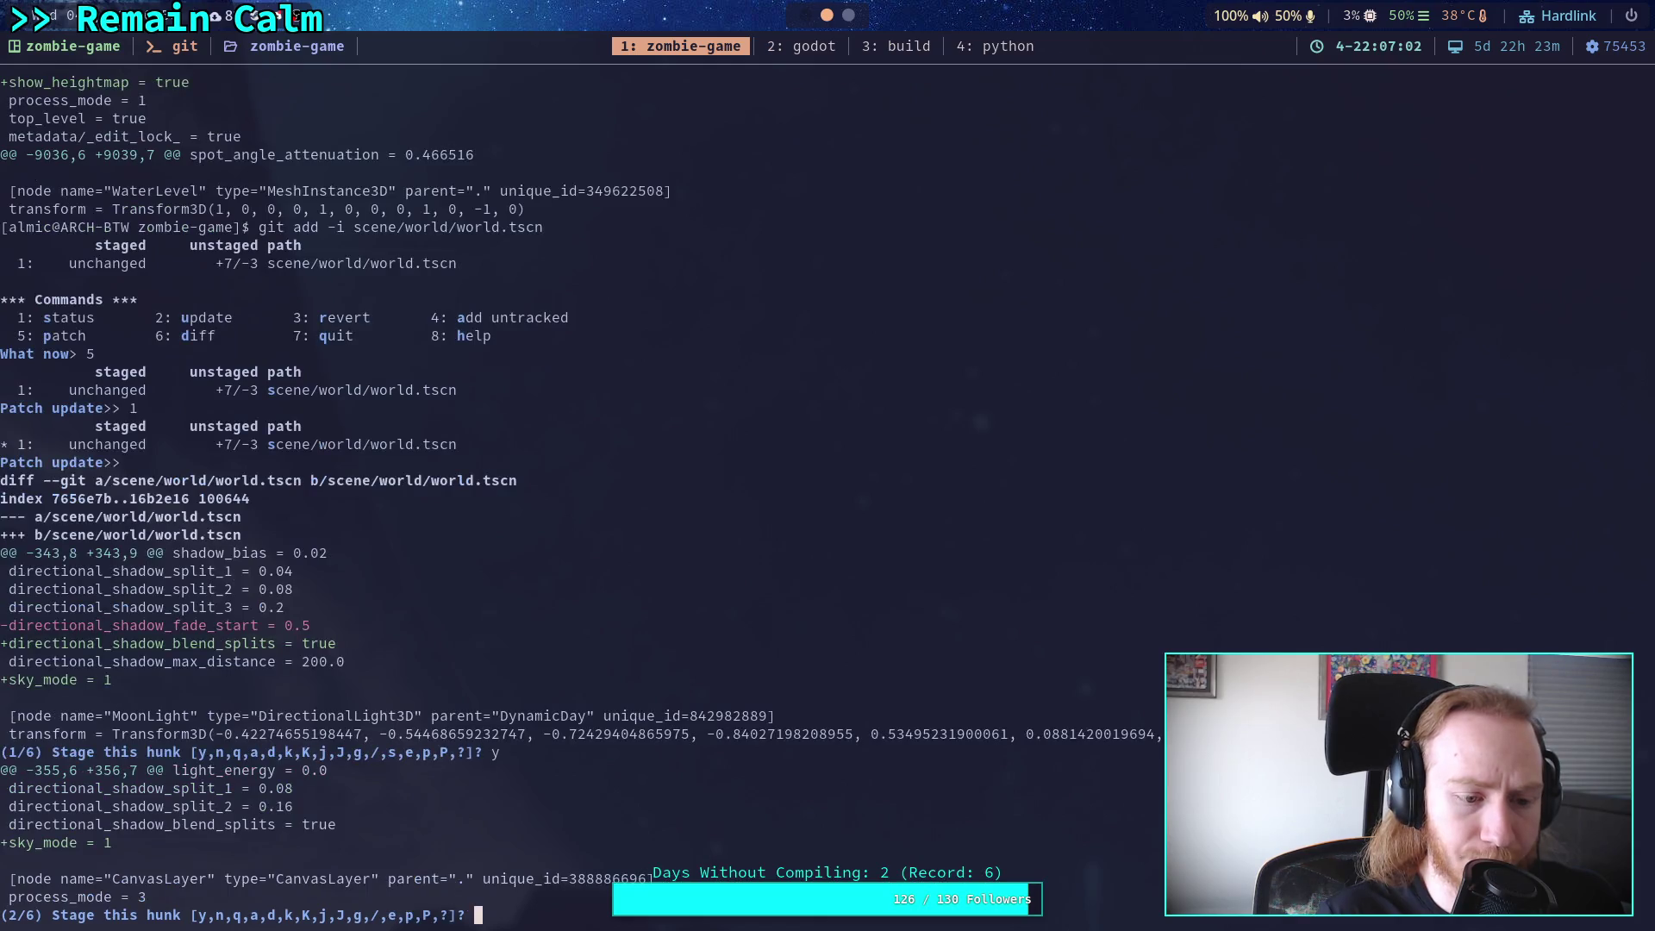
{"action": "type", "text": "y"}
{"action": "key", "text": "Return"}
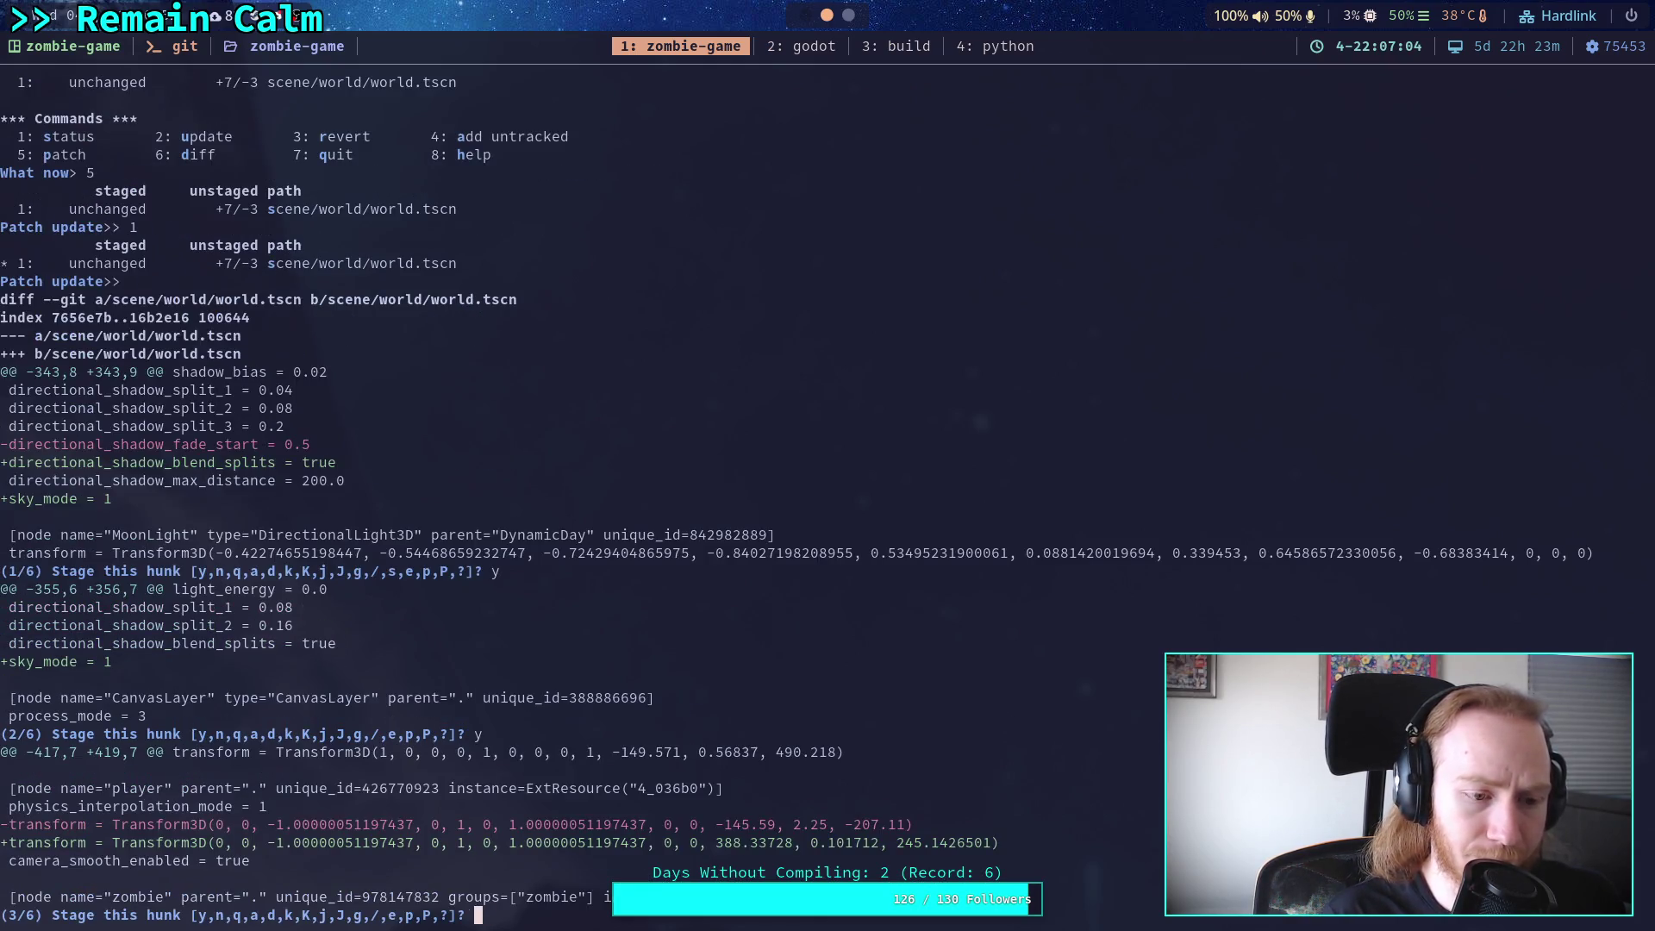
{"action": "type", "text": "n"}
{"action": "key", "text": "Return"}
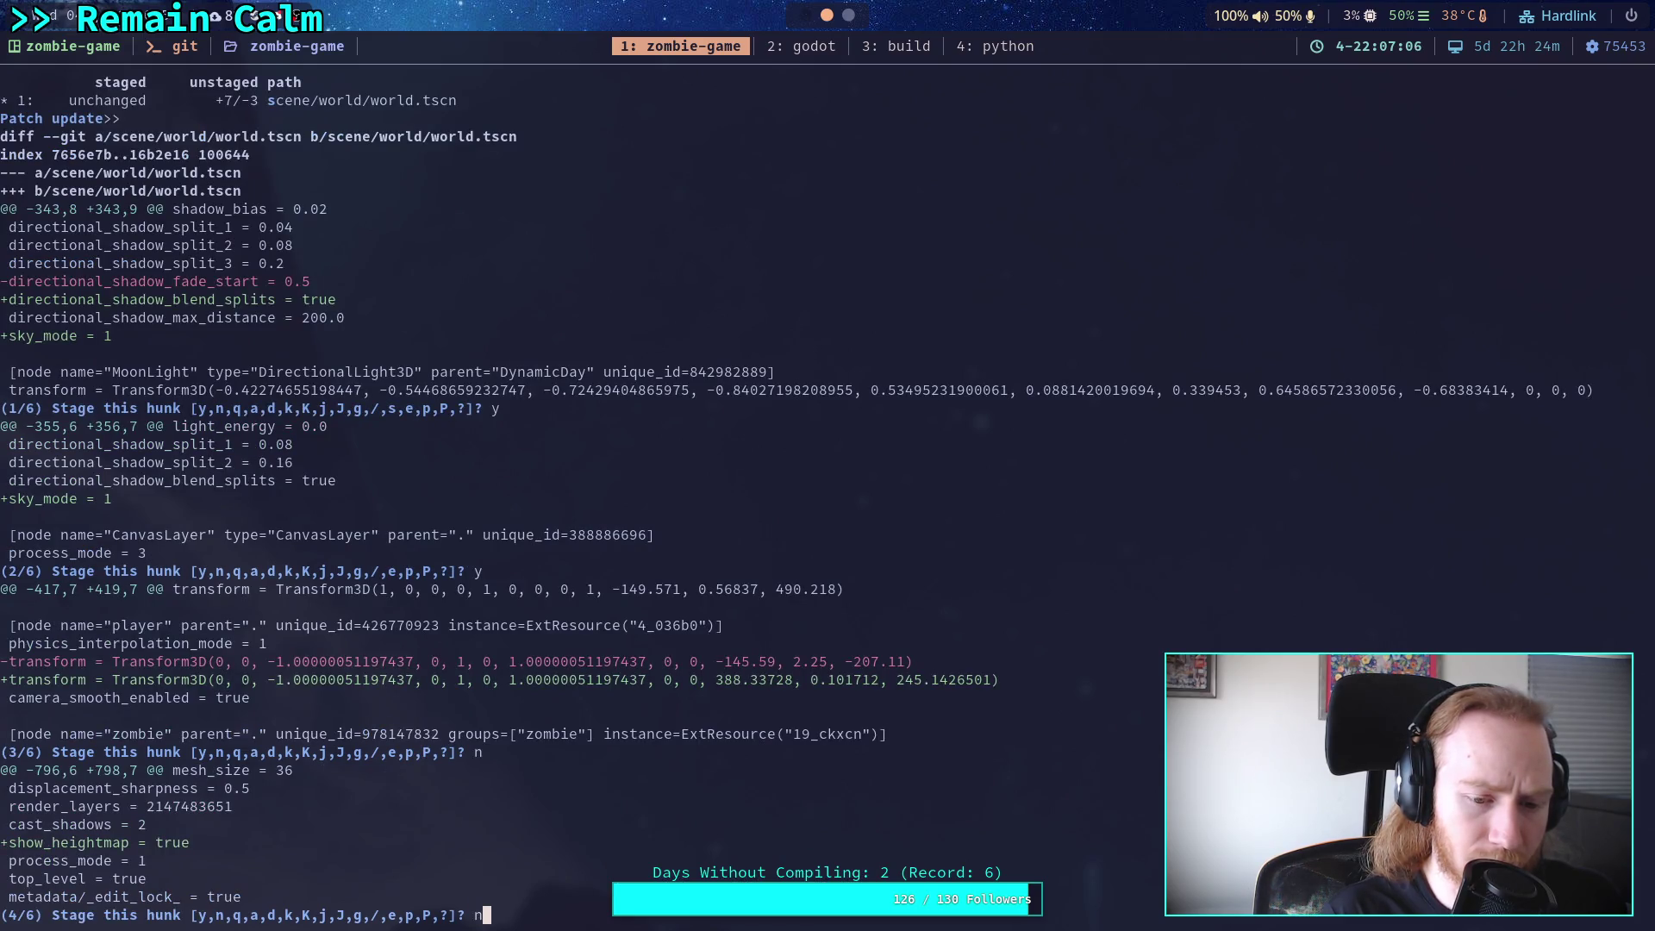
{"action": "key", "text": "Return"}
Skip the WaterLevel visibility and Race hunks, quit interactive staging, and run git status.
{"action": "type", "text": "n"}
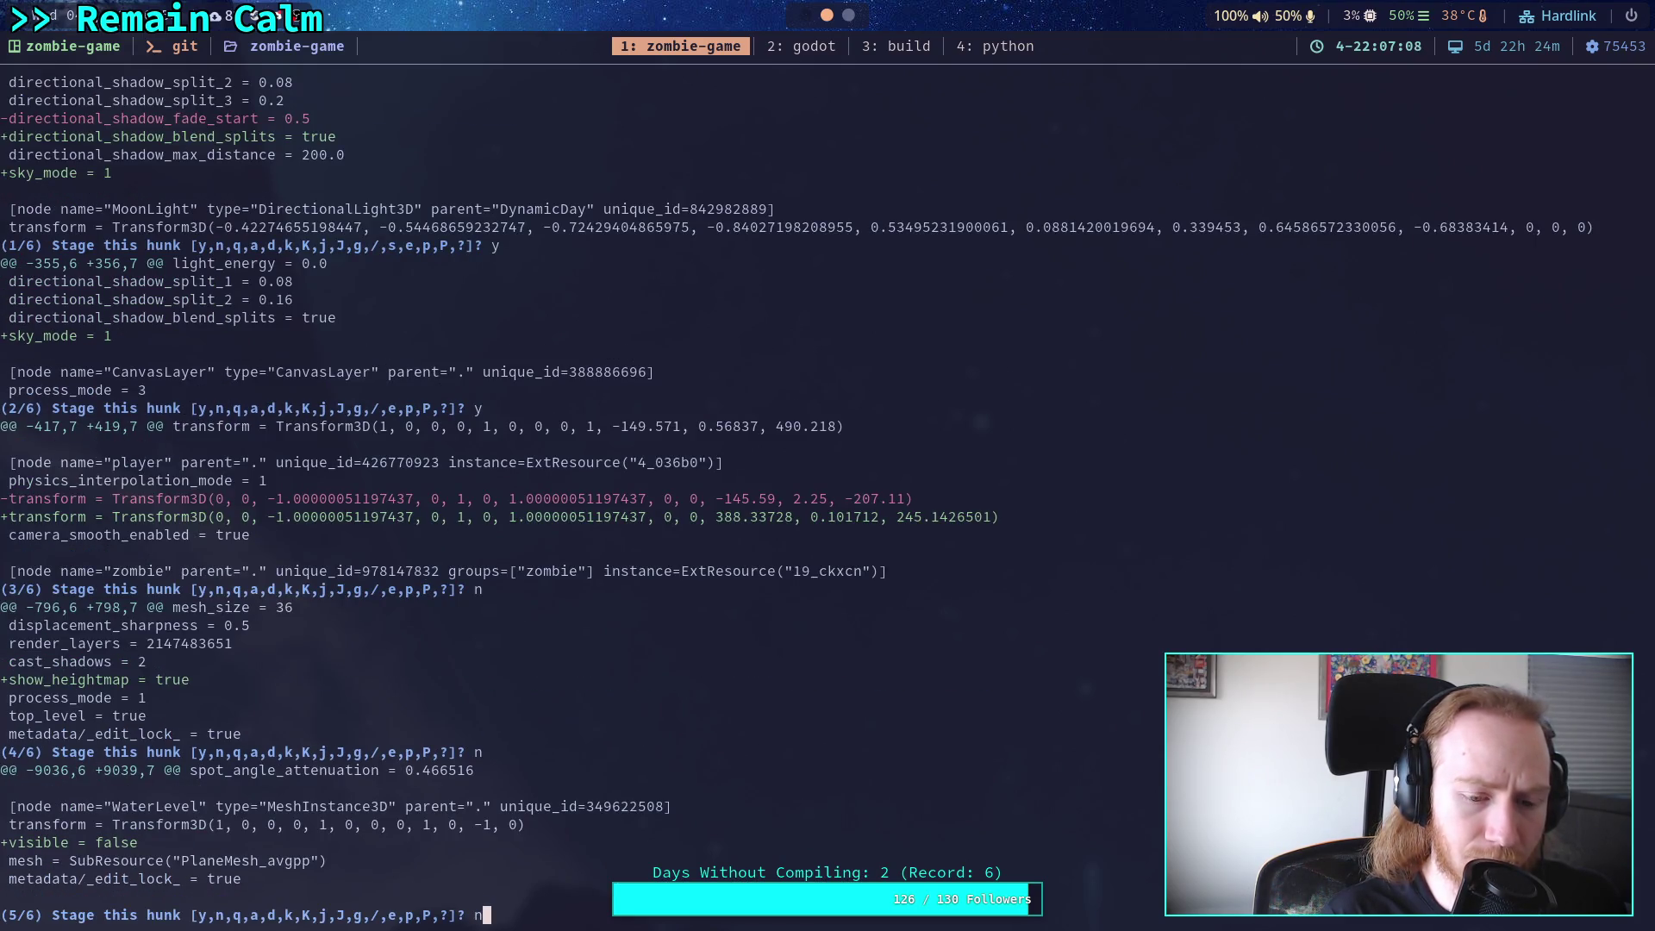
{"action": "key", "text": "Return"}
{"action": "type", "text": "n"}
{"action": "key", "text": "Return"}
{"action": "type", "text": "q"}
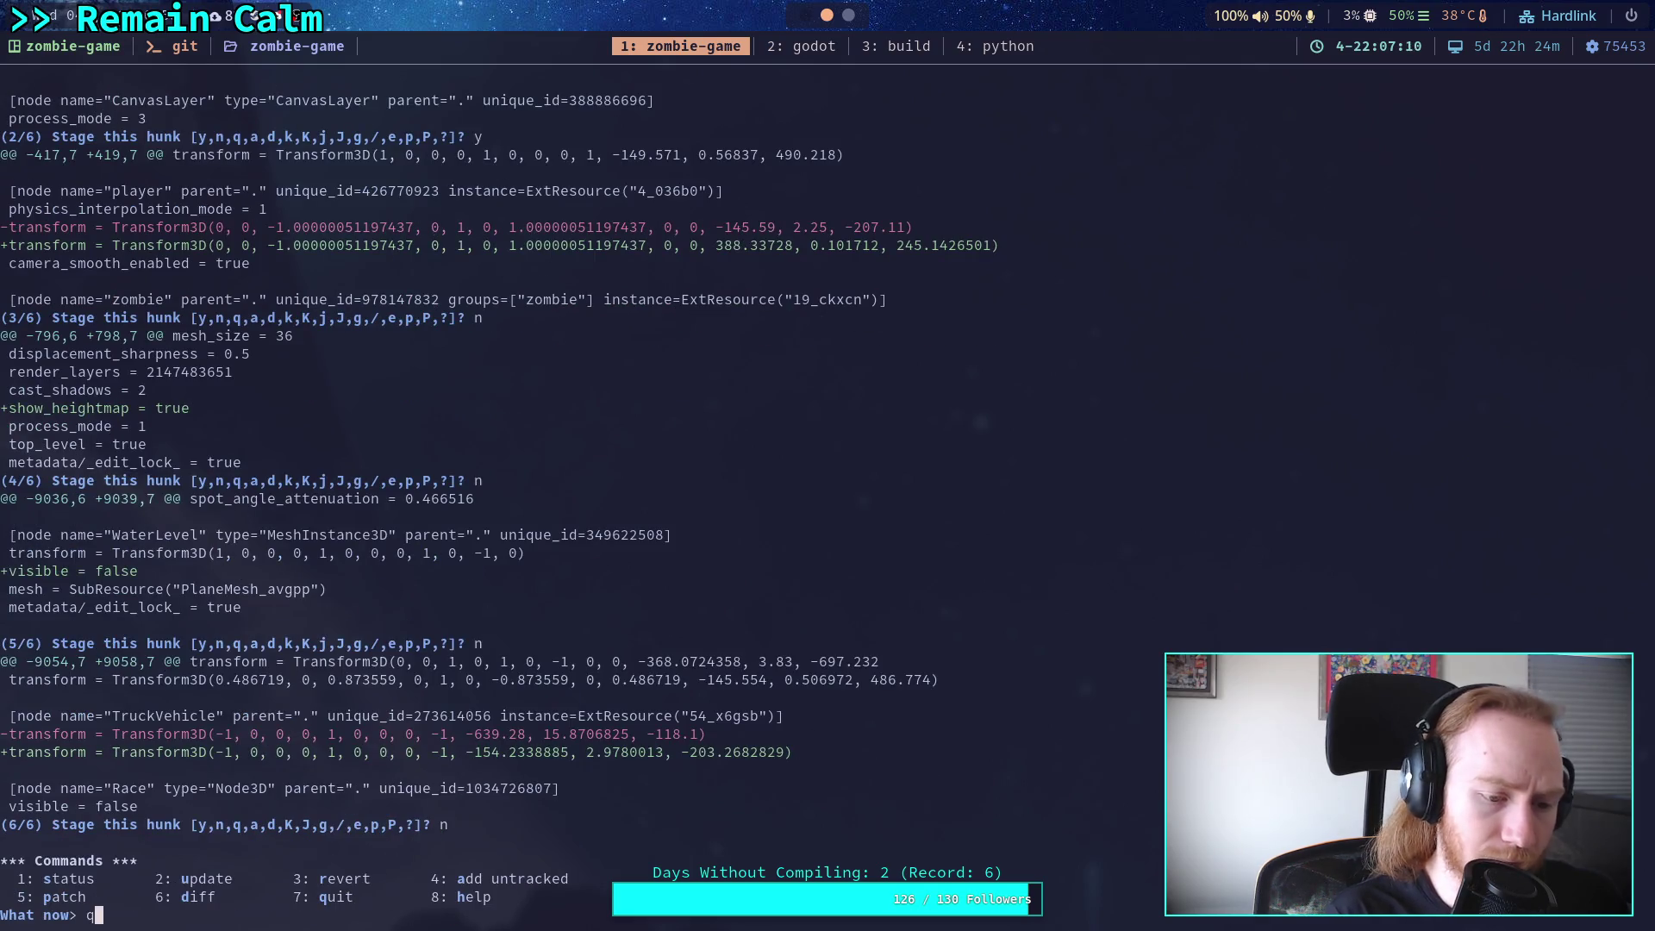
{"action": "key", "text": "Return"}
{"action": "type", "text": "git status"}
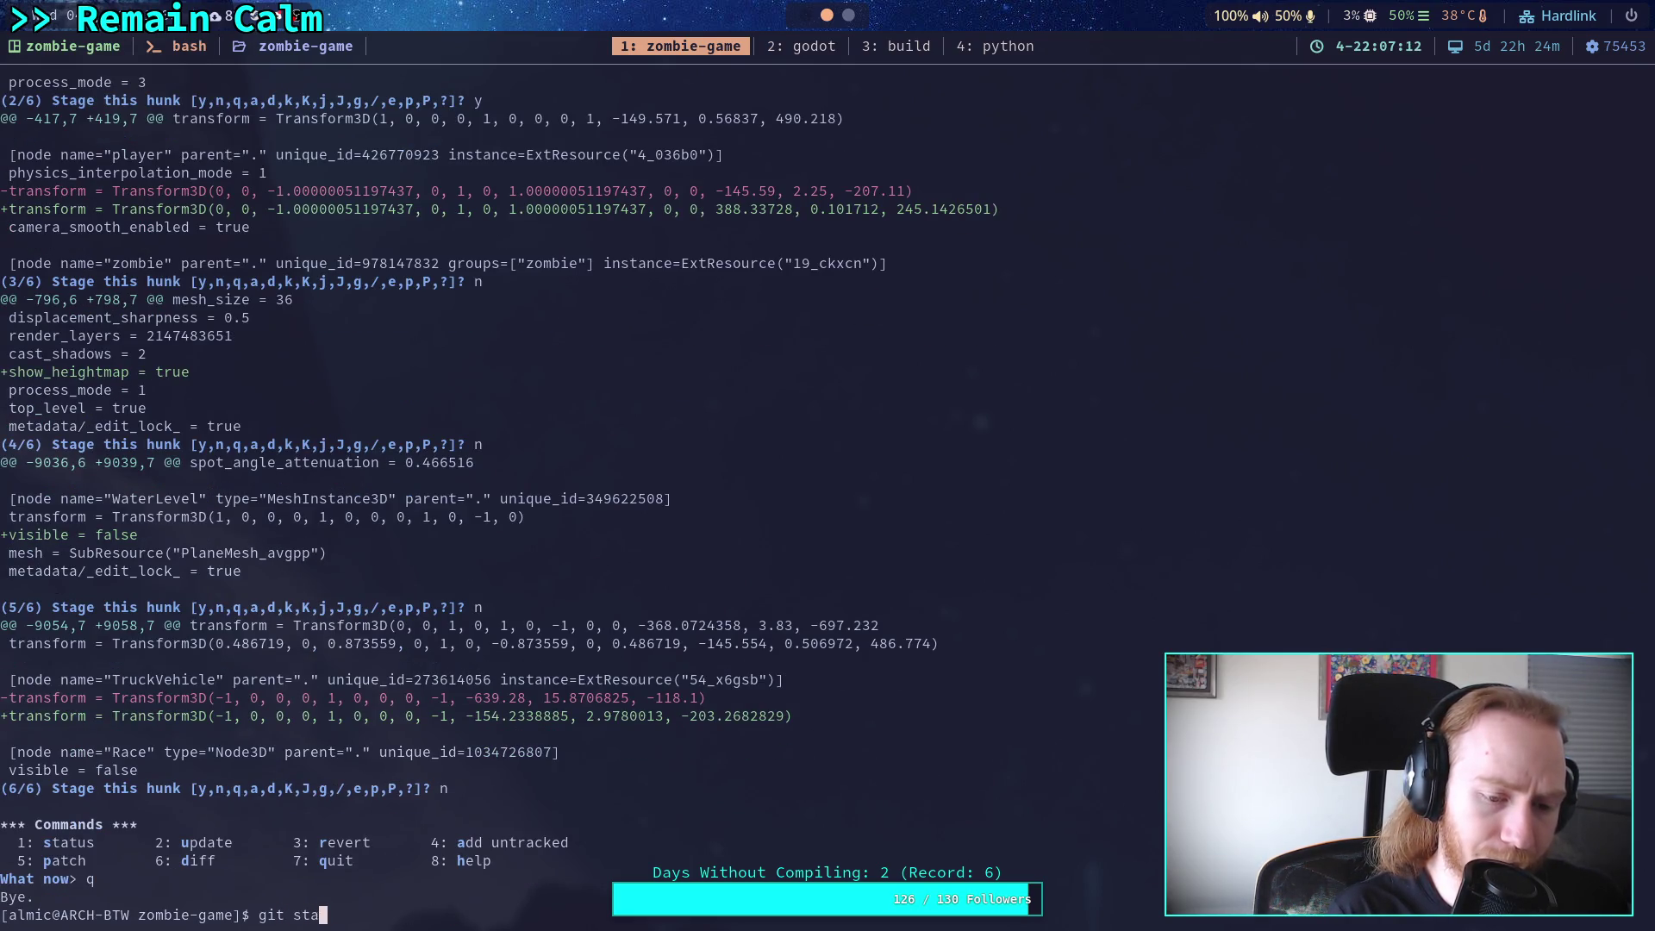
{"action": "key", "text": "Return"}
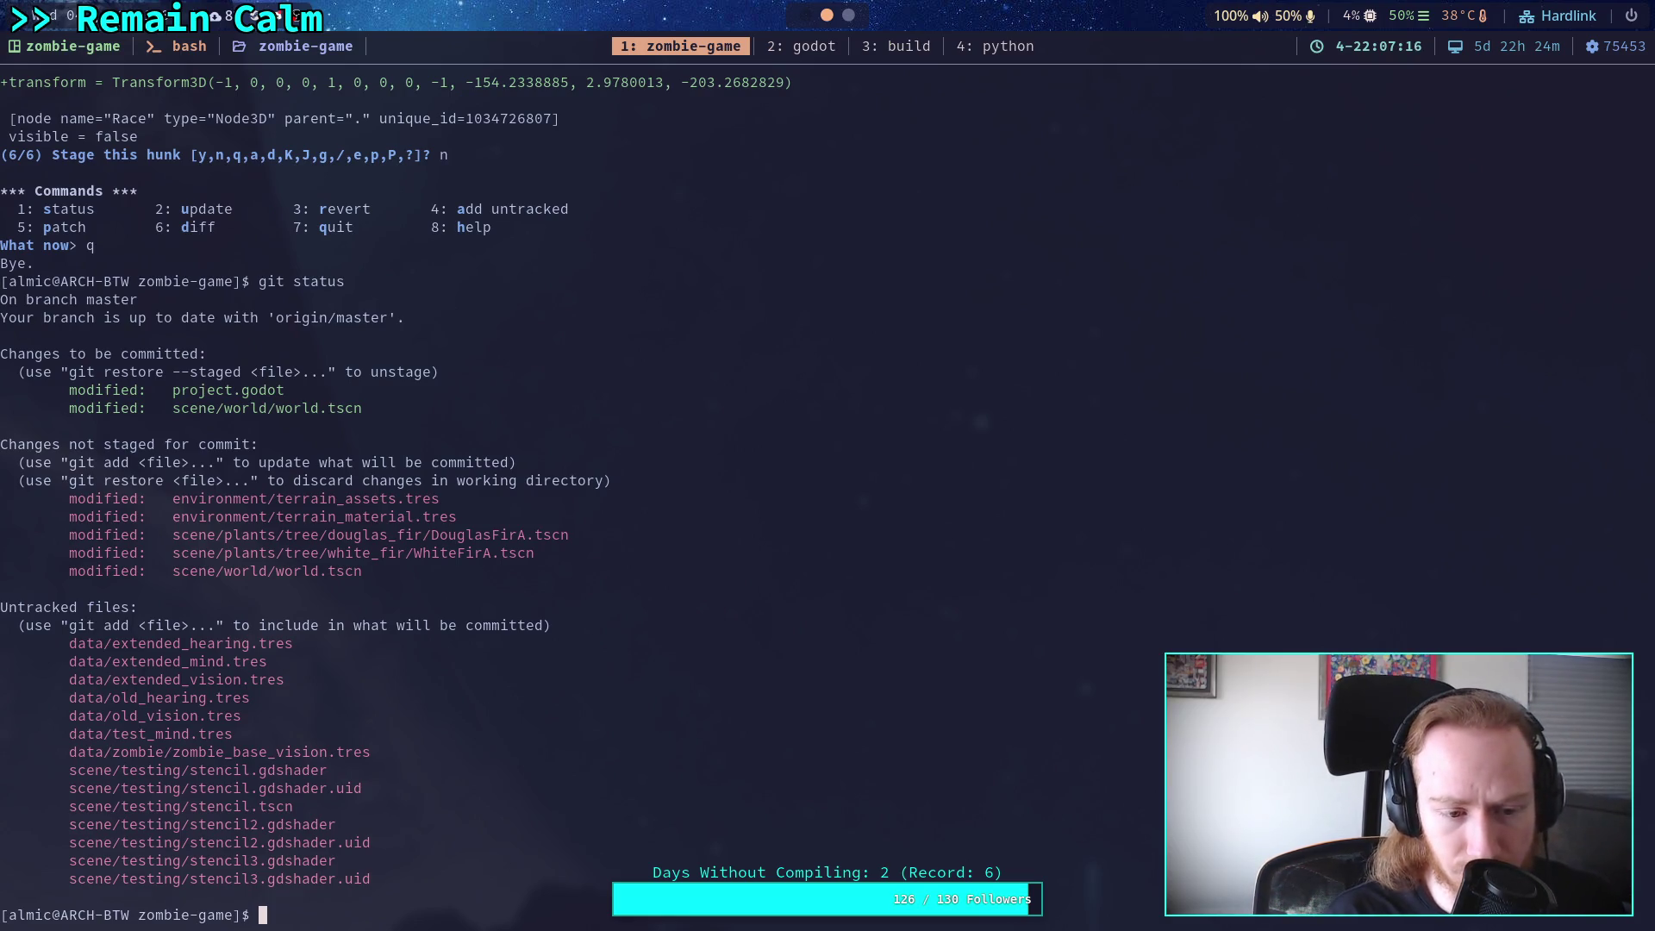
Start a git commit with the summary 'Update shadow settings, again'.
{"action": "type", "text": "git "}
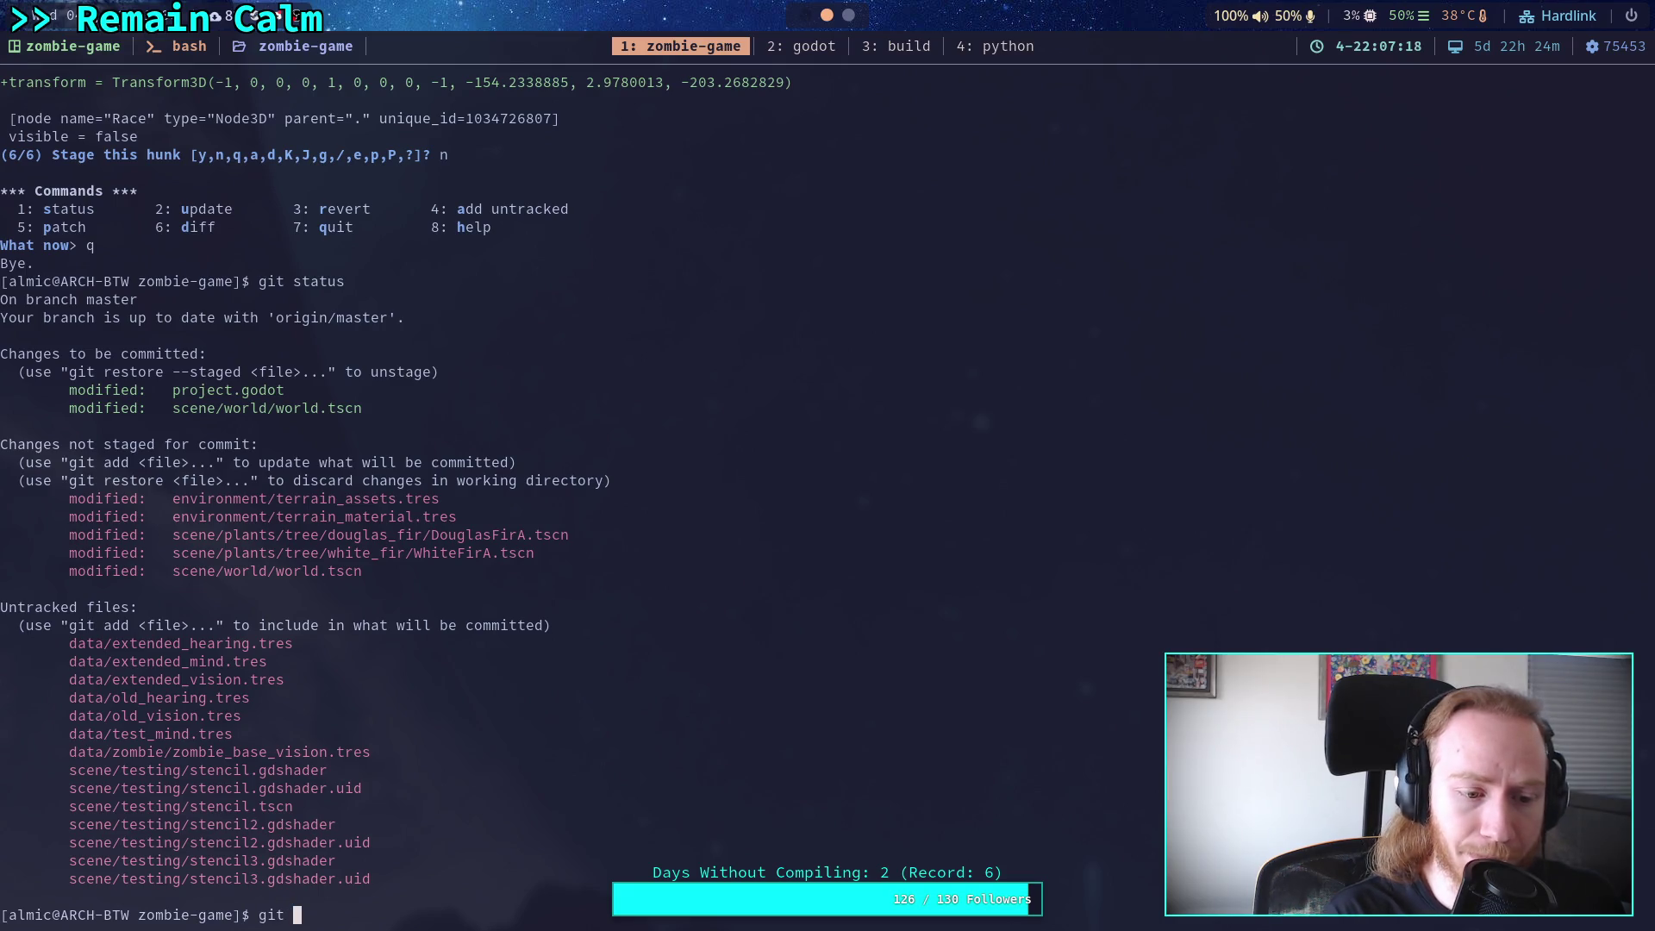
{"action": "type", "text": "add scene/testing/"}
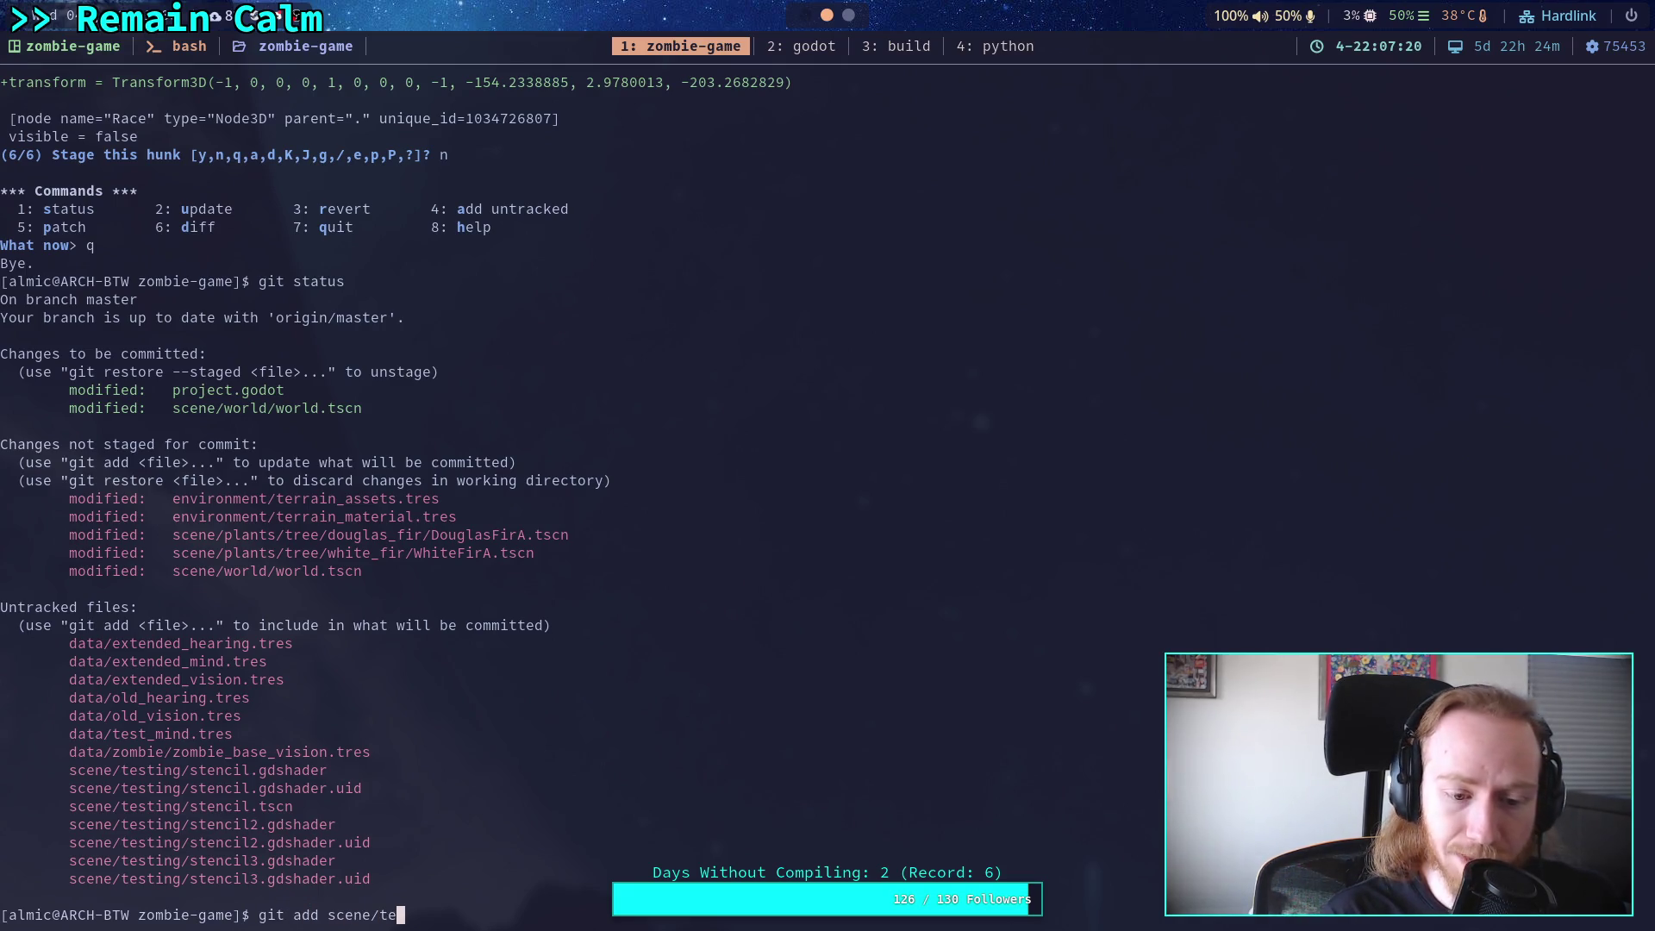
{"action": "key", "text": "BackSpace"}
{"action": "key", "text": "BackSpace"}
{"action": "key", "text": "BackSpace"}
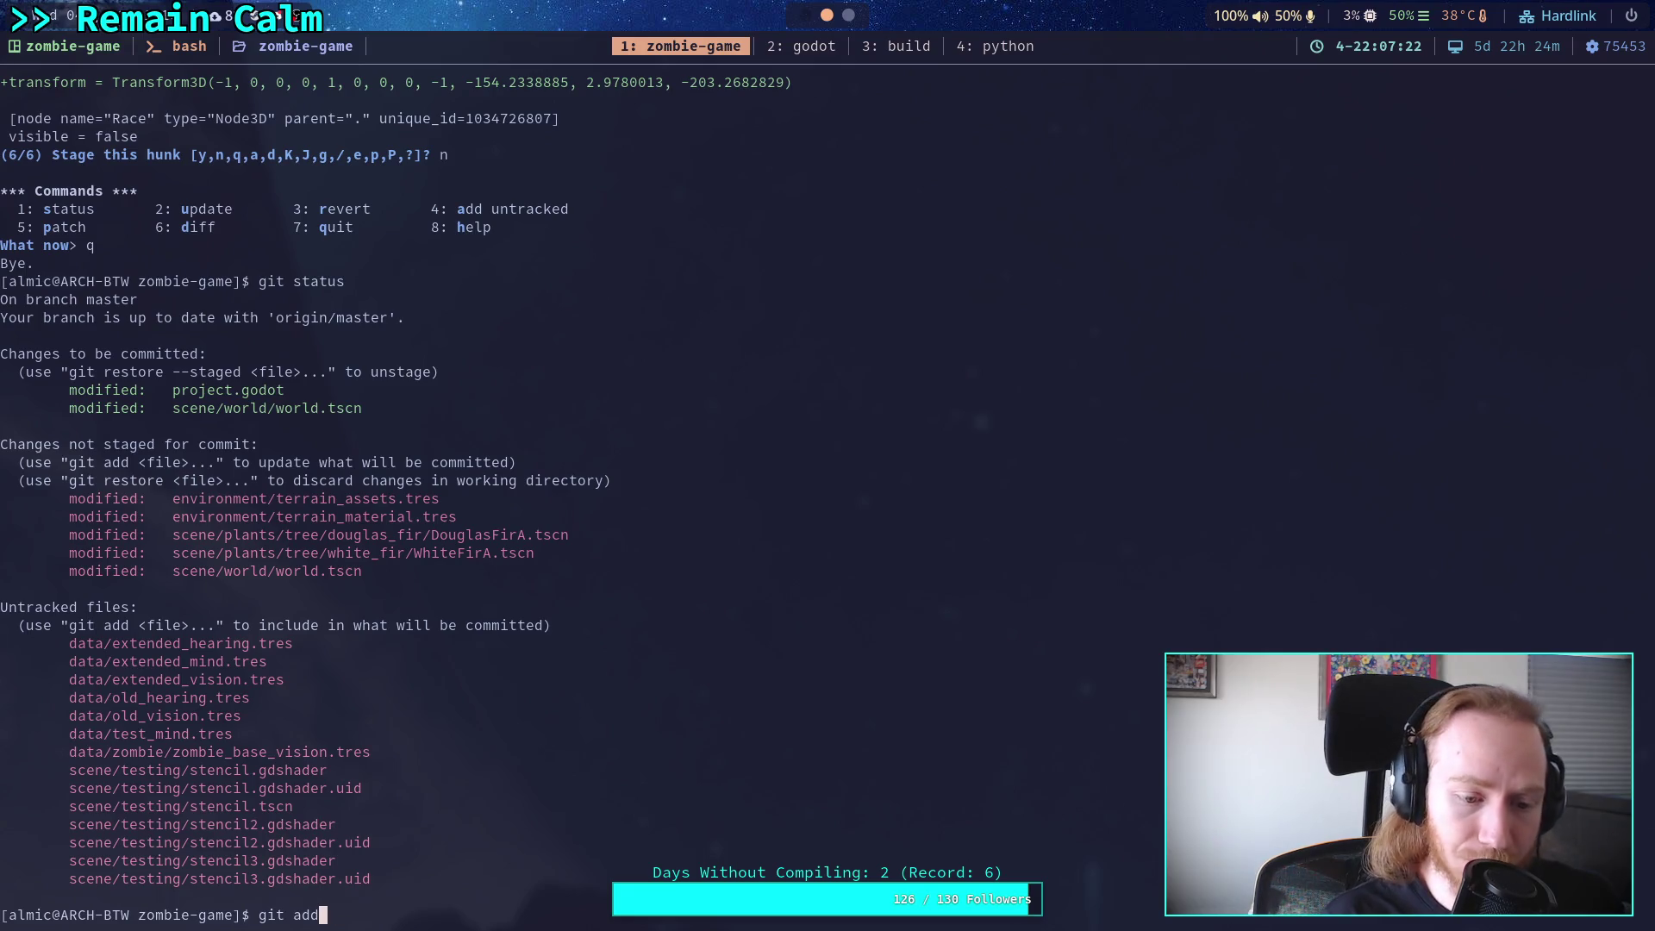
{"action": "key", "text": "BackSpace"}
{"action": "key", "text": "BackSpace"}
{"action": "key", "text": "BackSpace"}
{"action": "type", "text": "commit"}
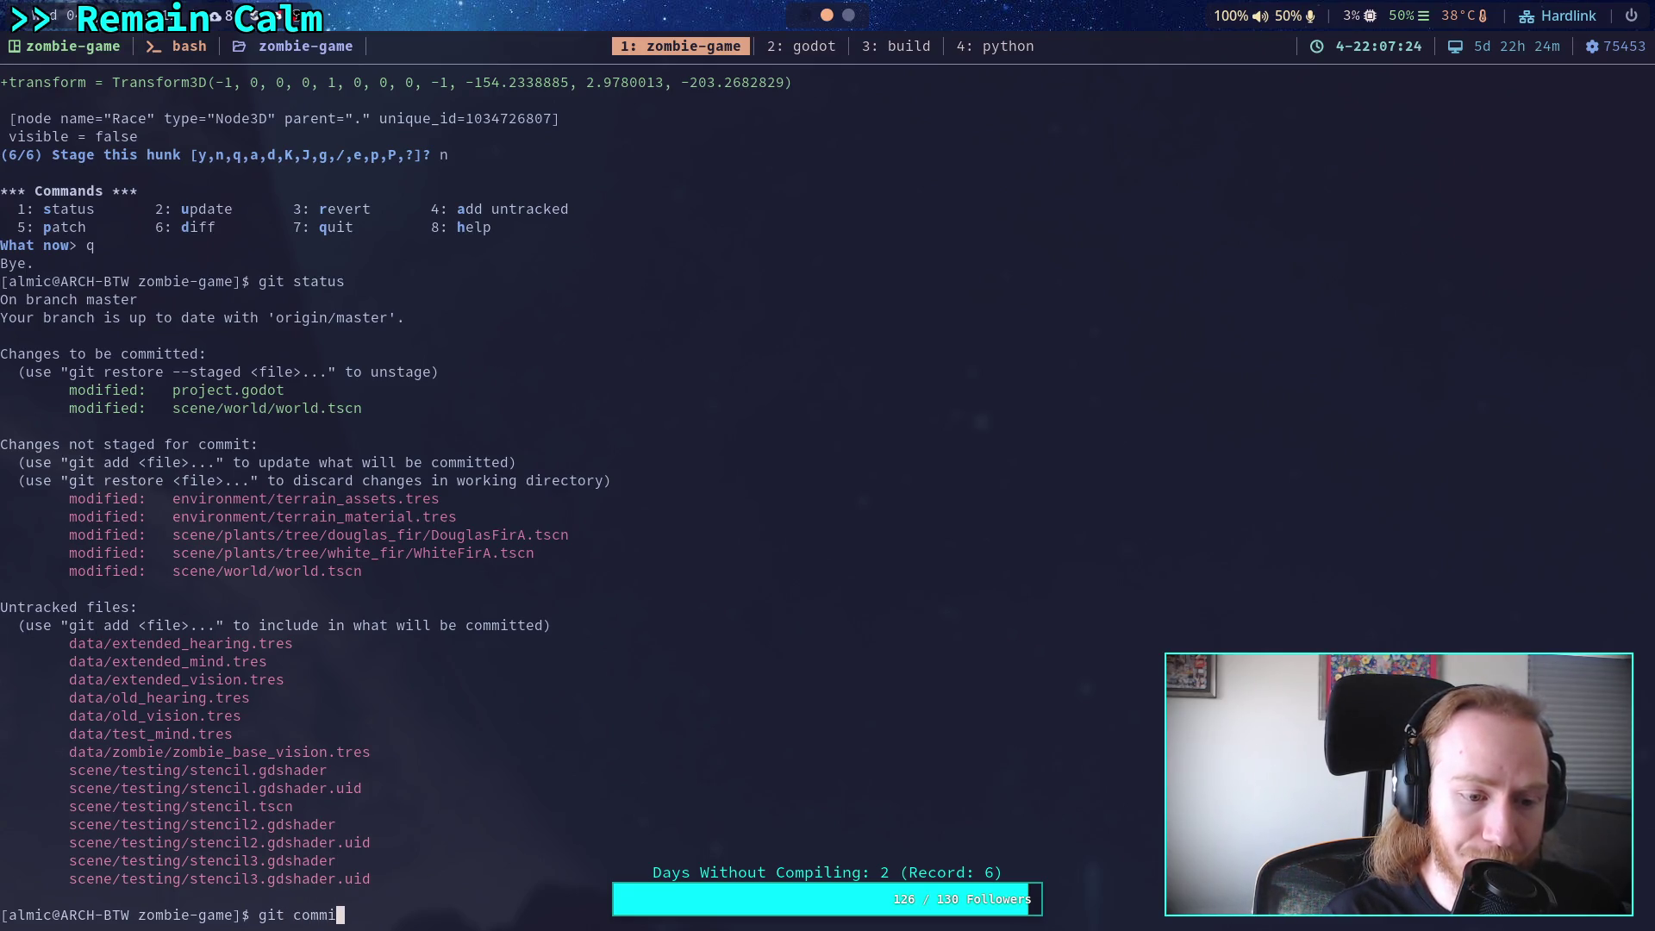
{"action": "key", "text": "Return"}
{"action": "type", "text": "Update shao"}
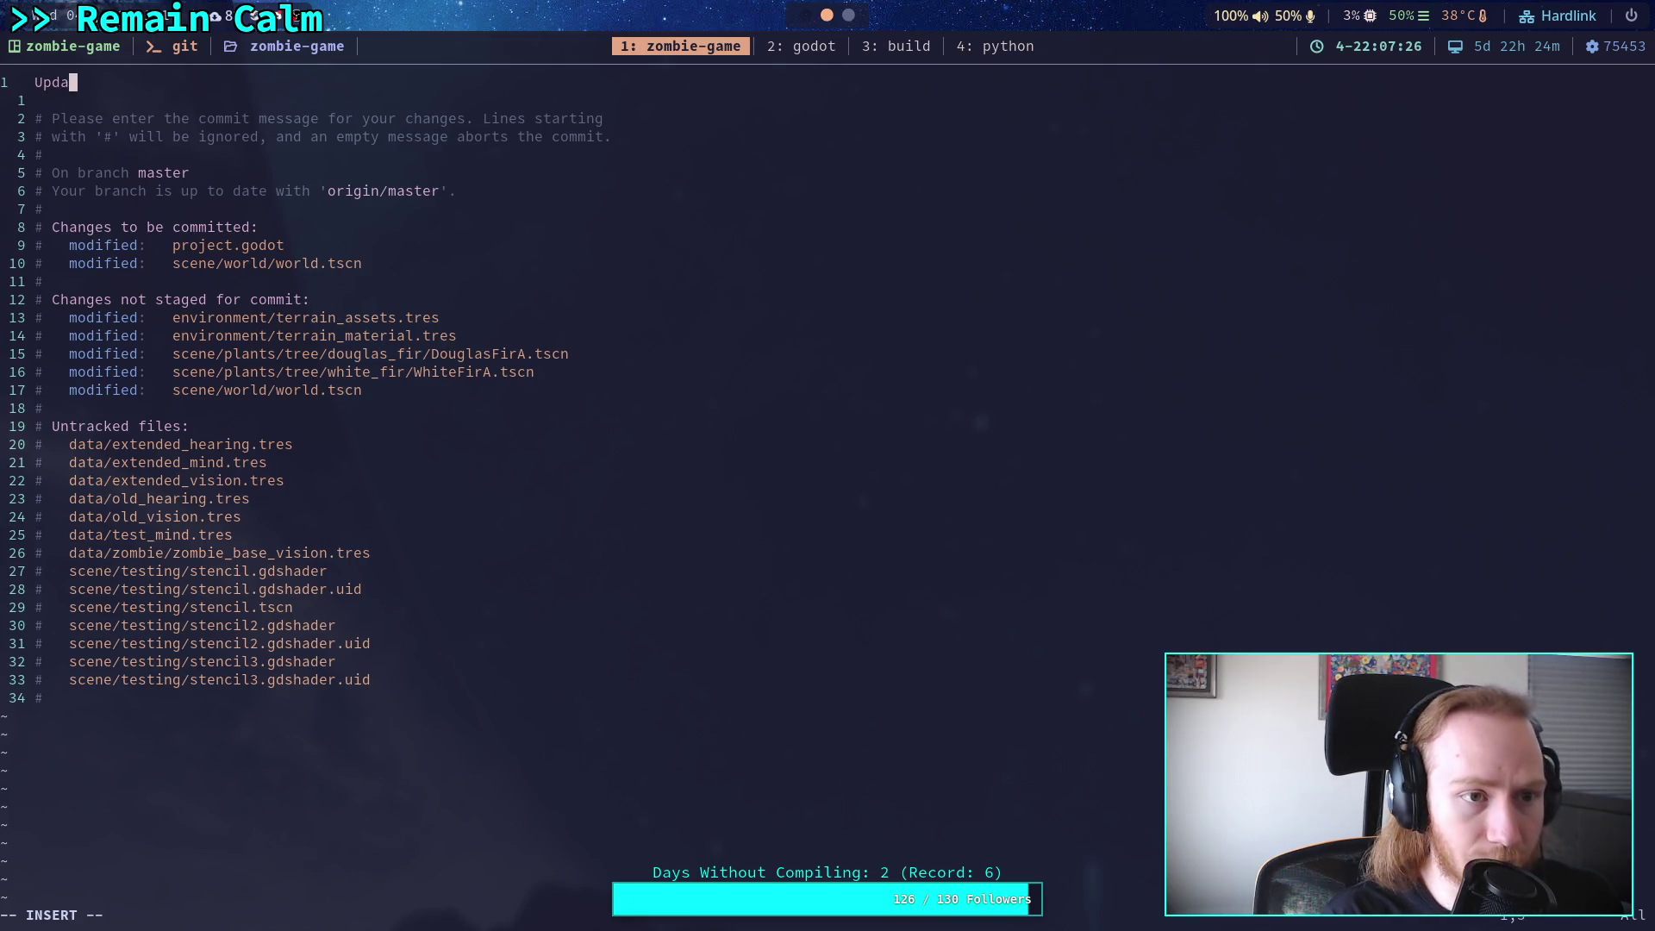
{"action": "key", "text": "BackSpace"}
{"action": "type", "text": "dow "}
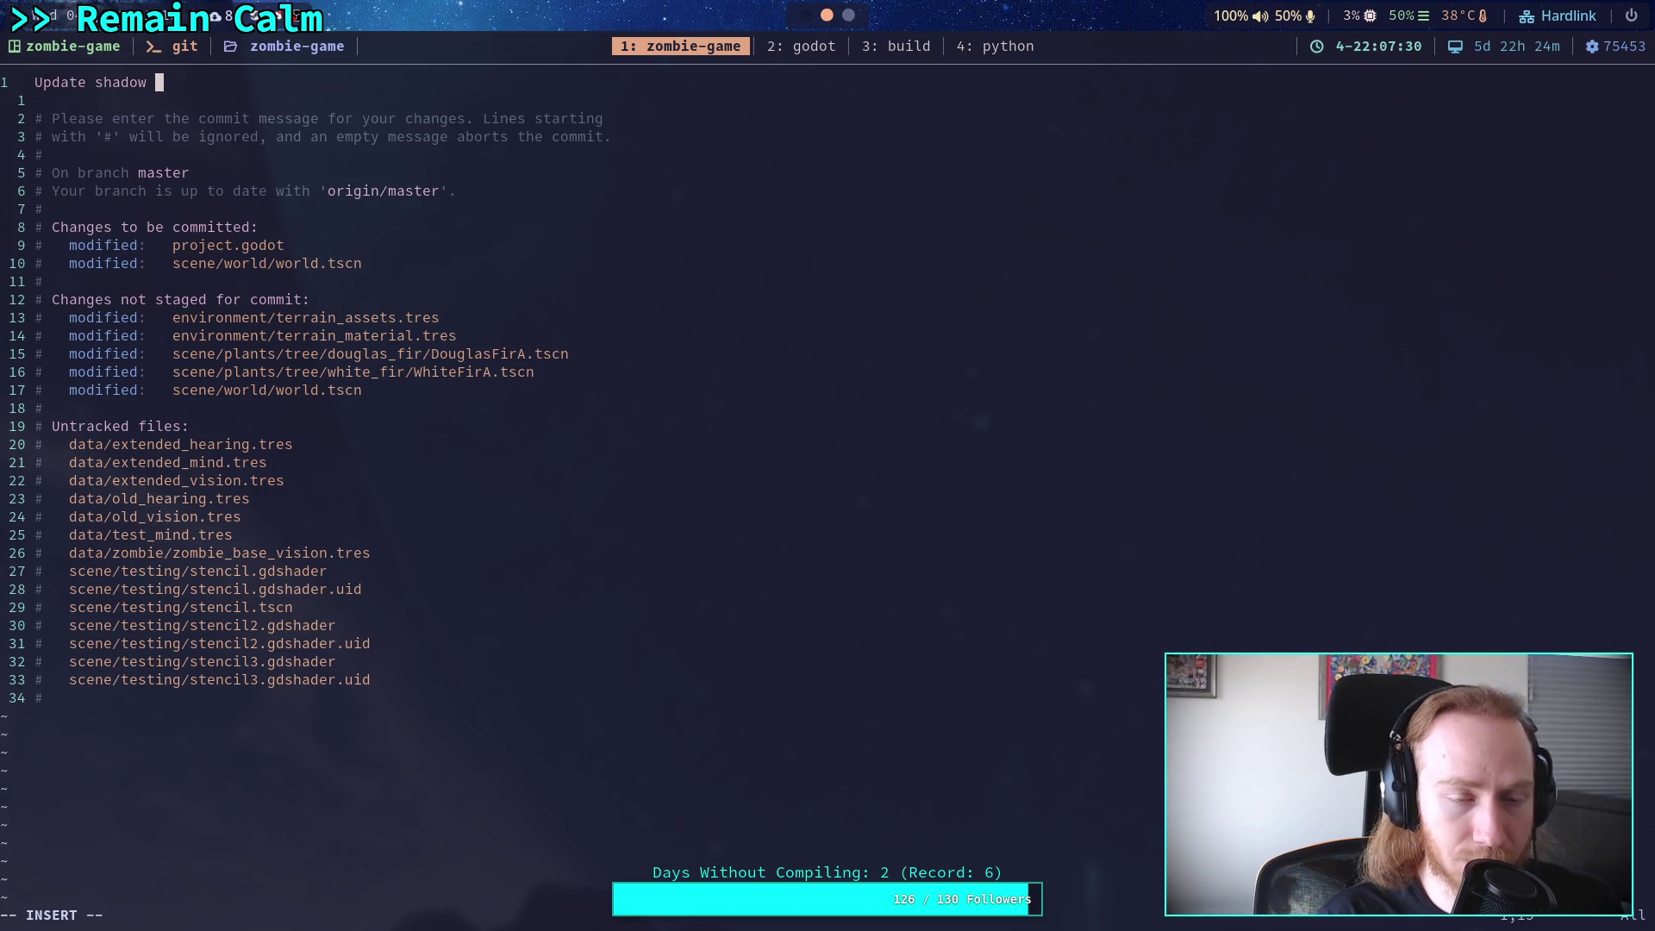
{"action": "type", "text": "settings"}
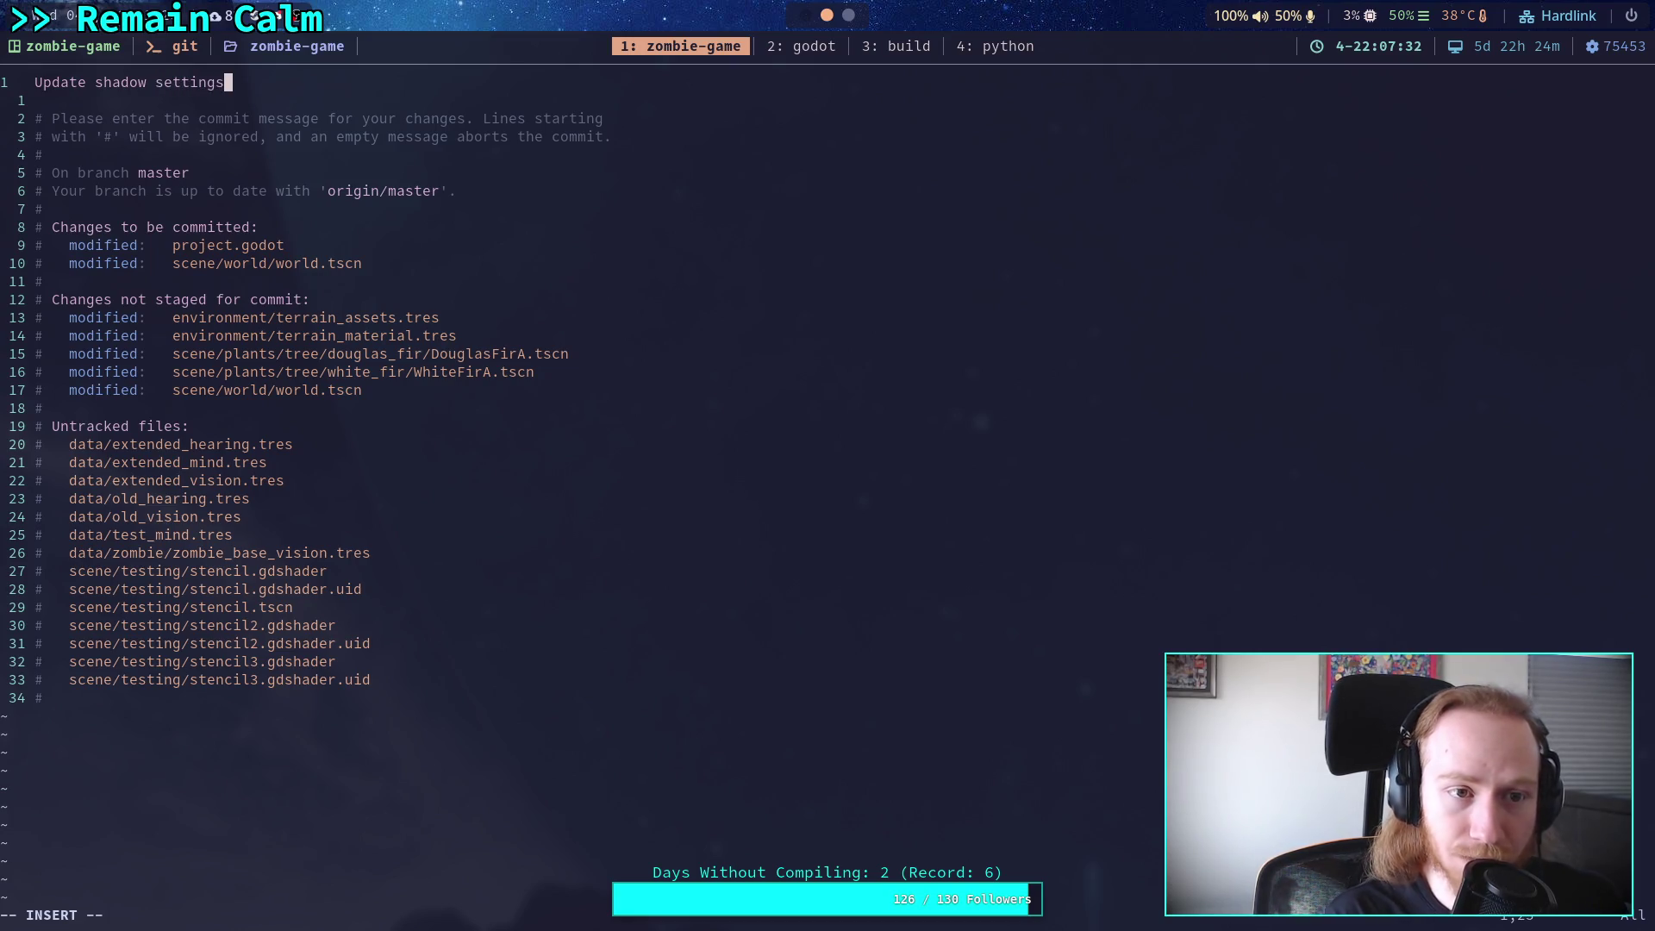
{"action": "type", "text": ", again"}
Add a bullet noting the sky effect was removed from lights because the shader already includes it.
{"action": "key", "text": "Return"}
{"action": "key", "text": "Return"}
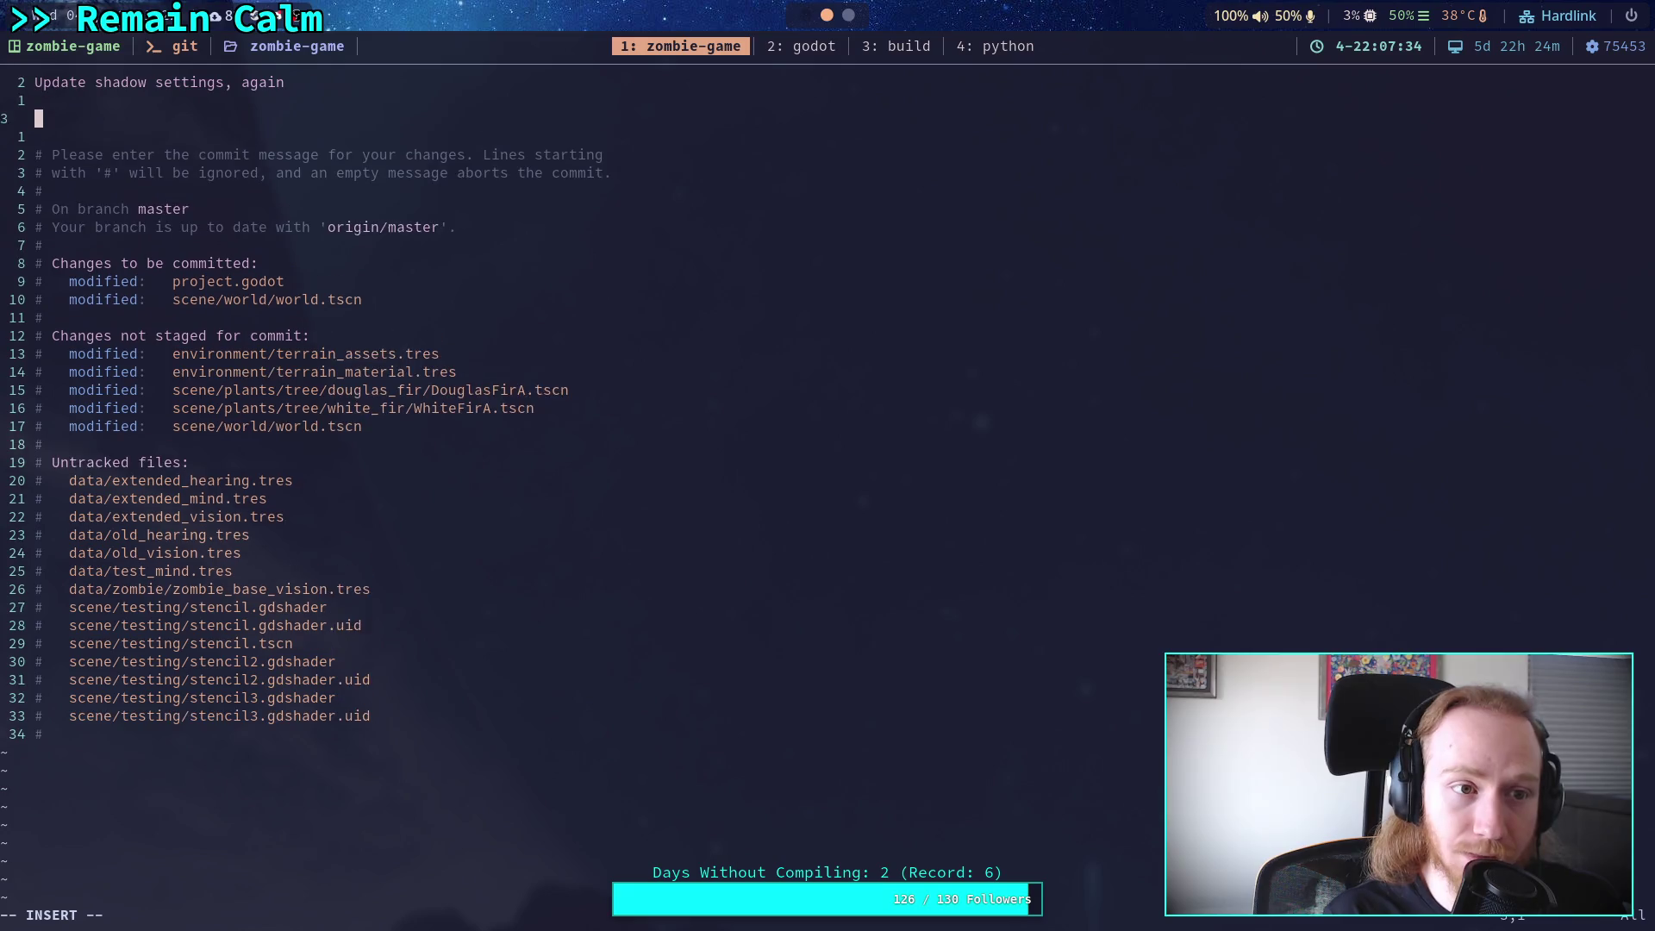
{"action": "type", "text": "- "}
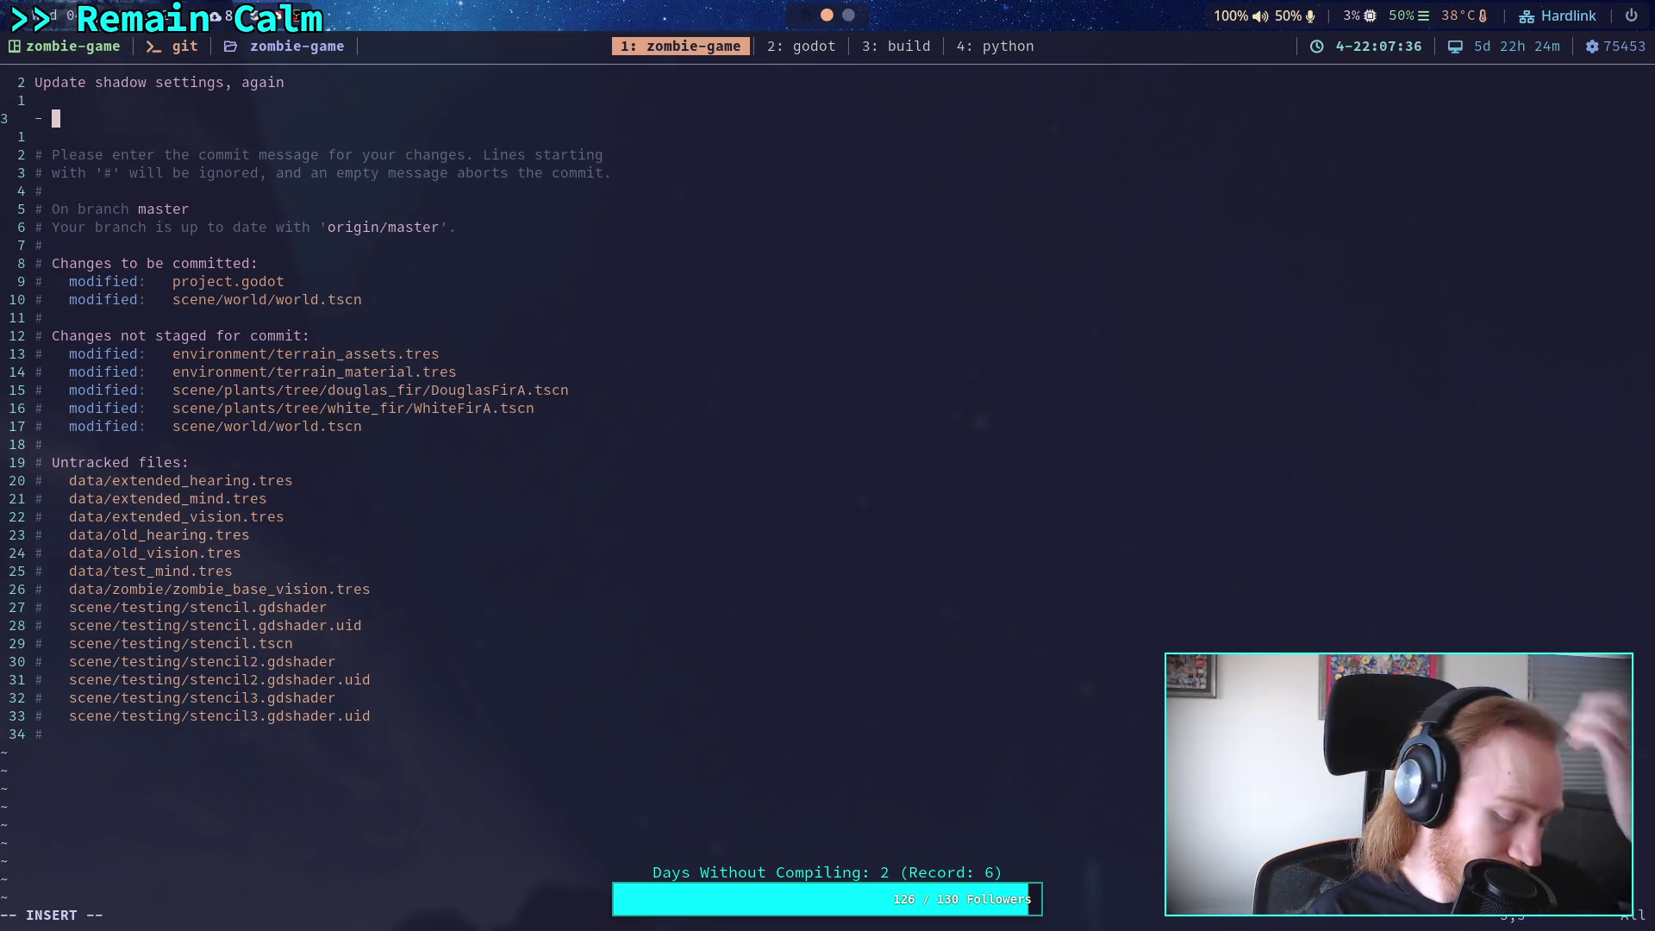
{"action": "type", "text": "Remove skp"}
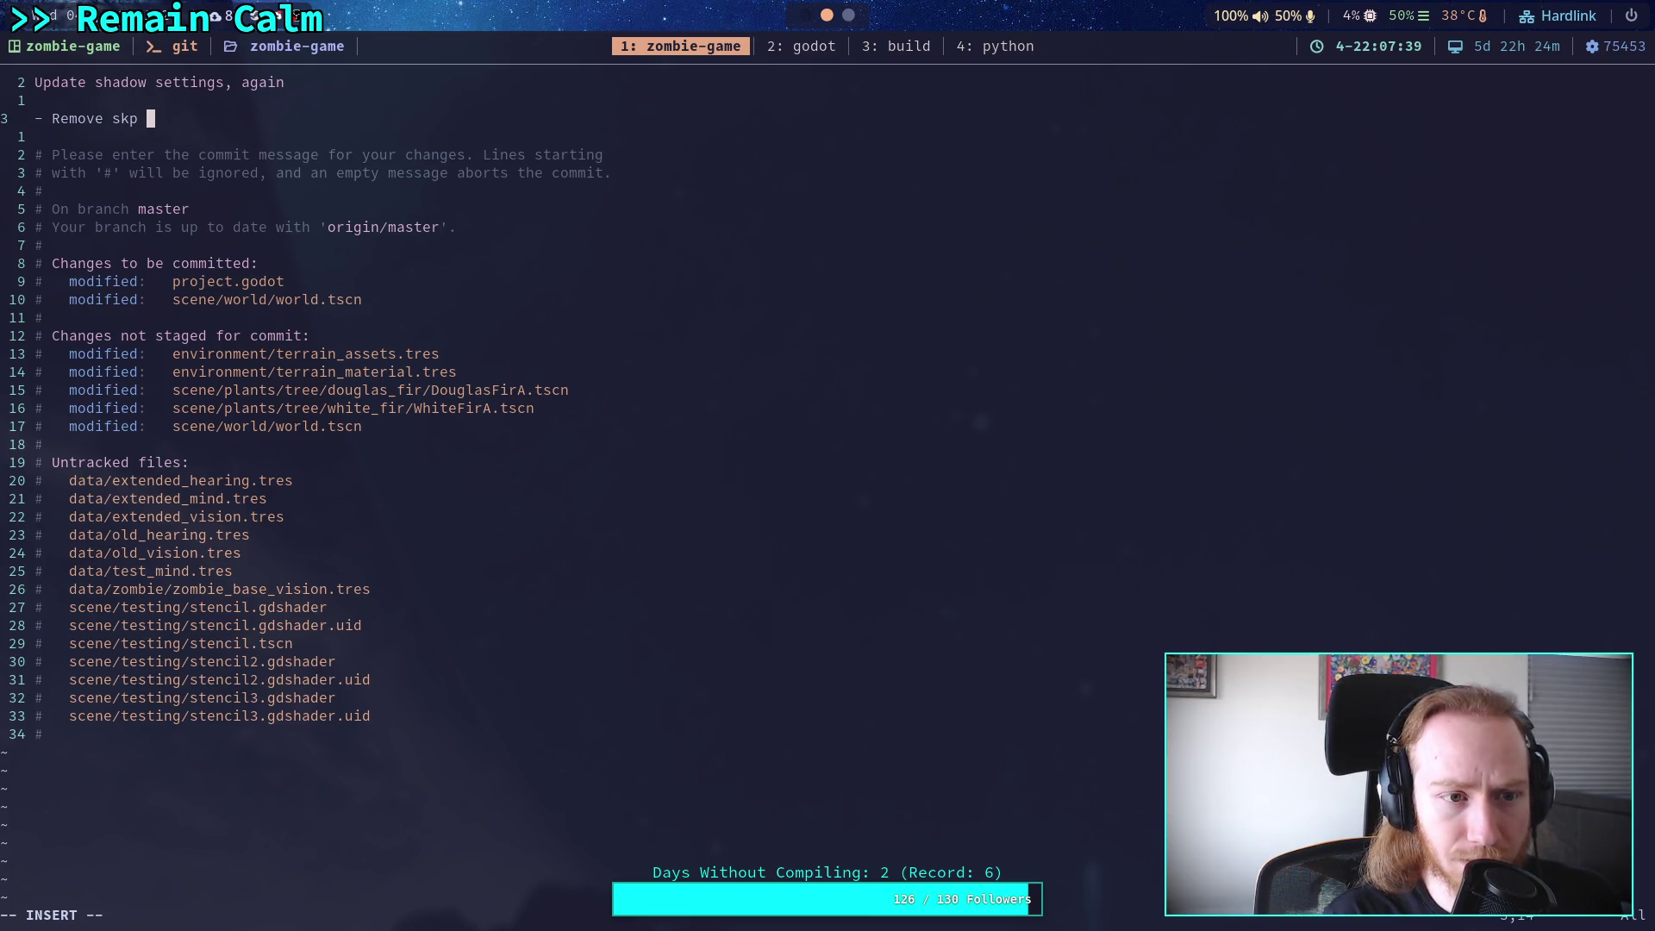
{"action": "key", "text": "BackSpace"}
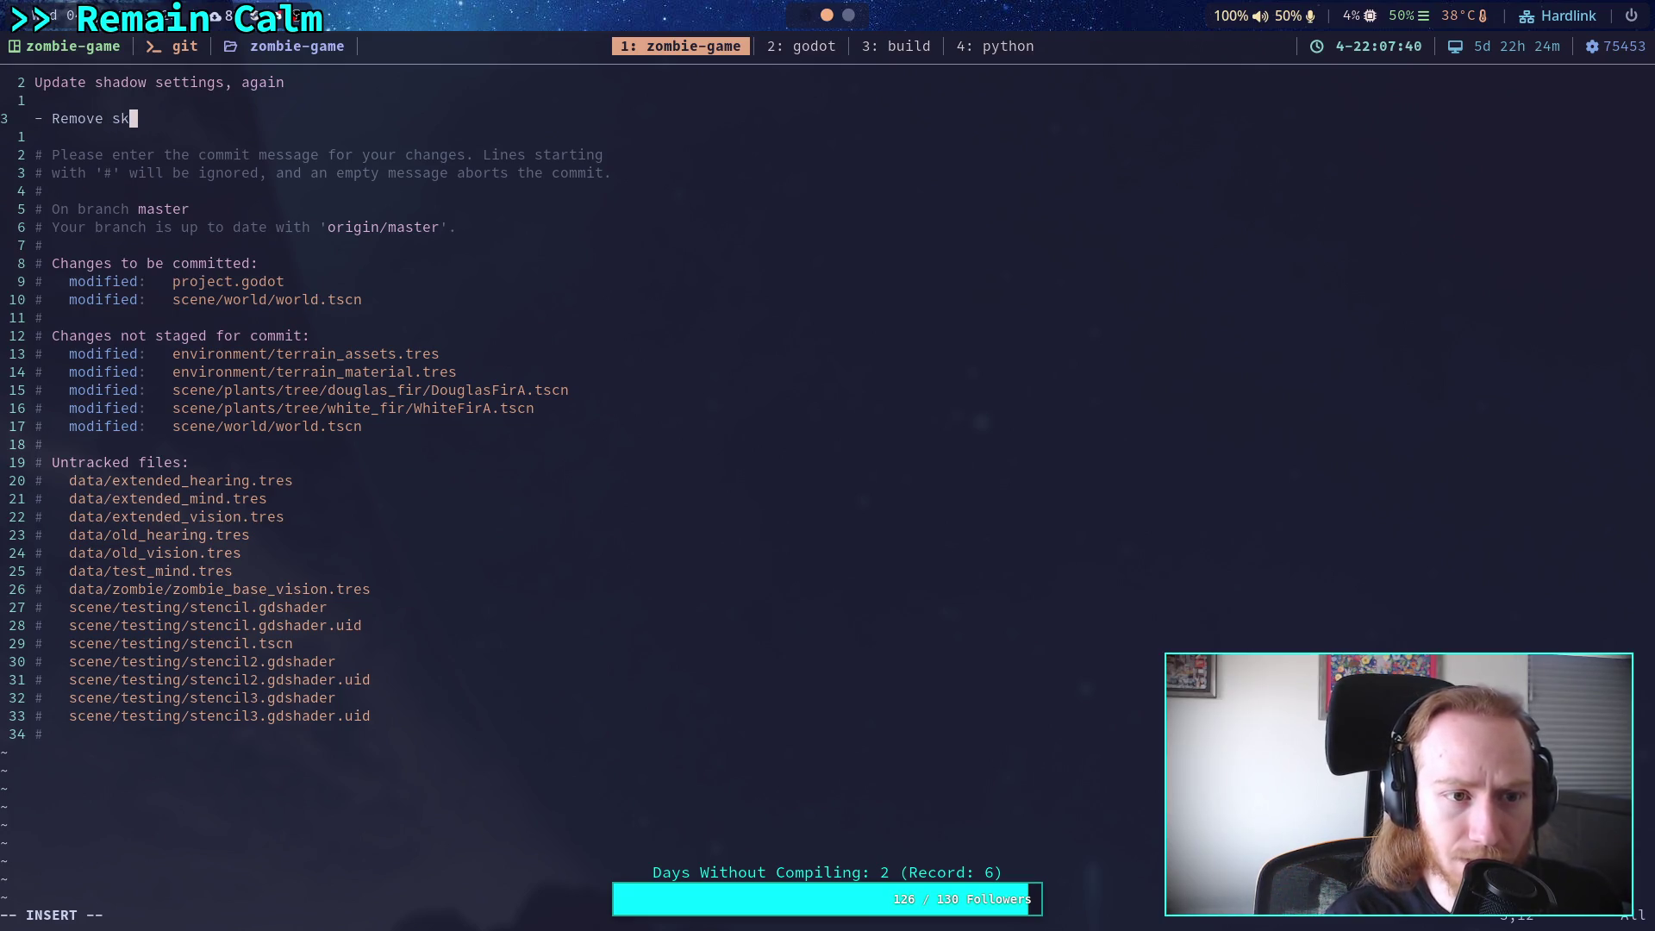
{"action": "type", "text": "yeffect from ligh"}
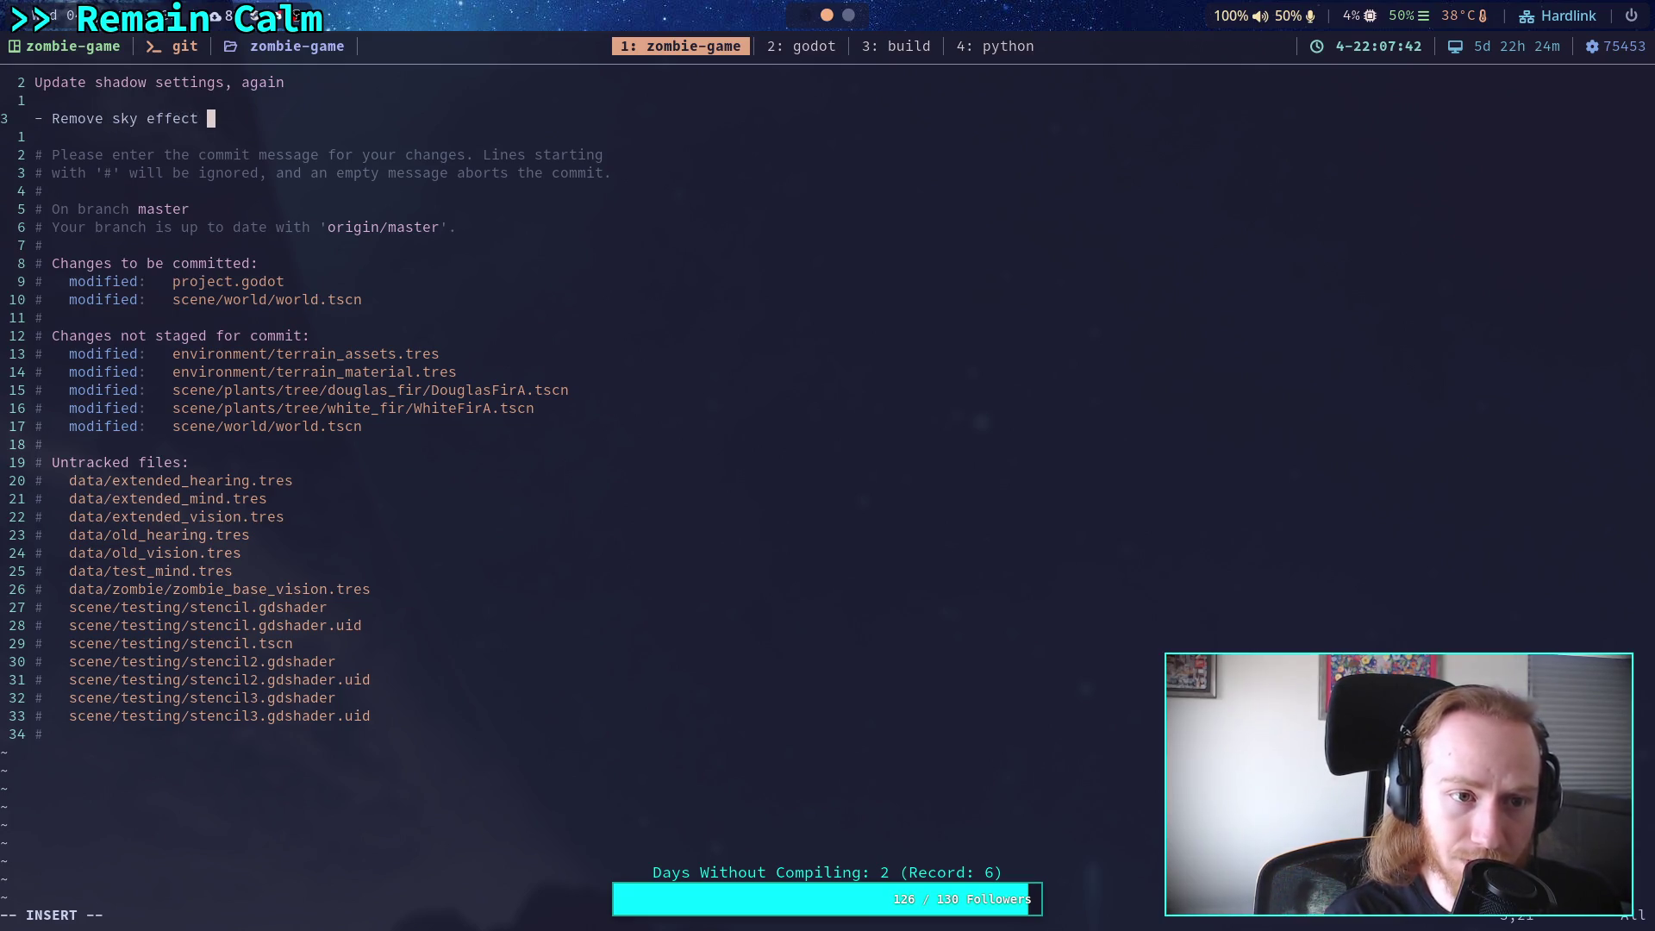
{"action": "type", "text": "ts, the"}
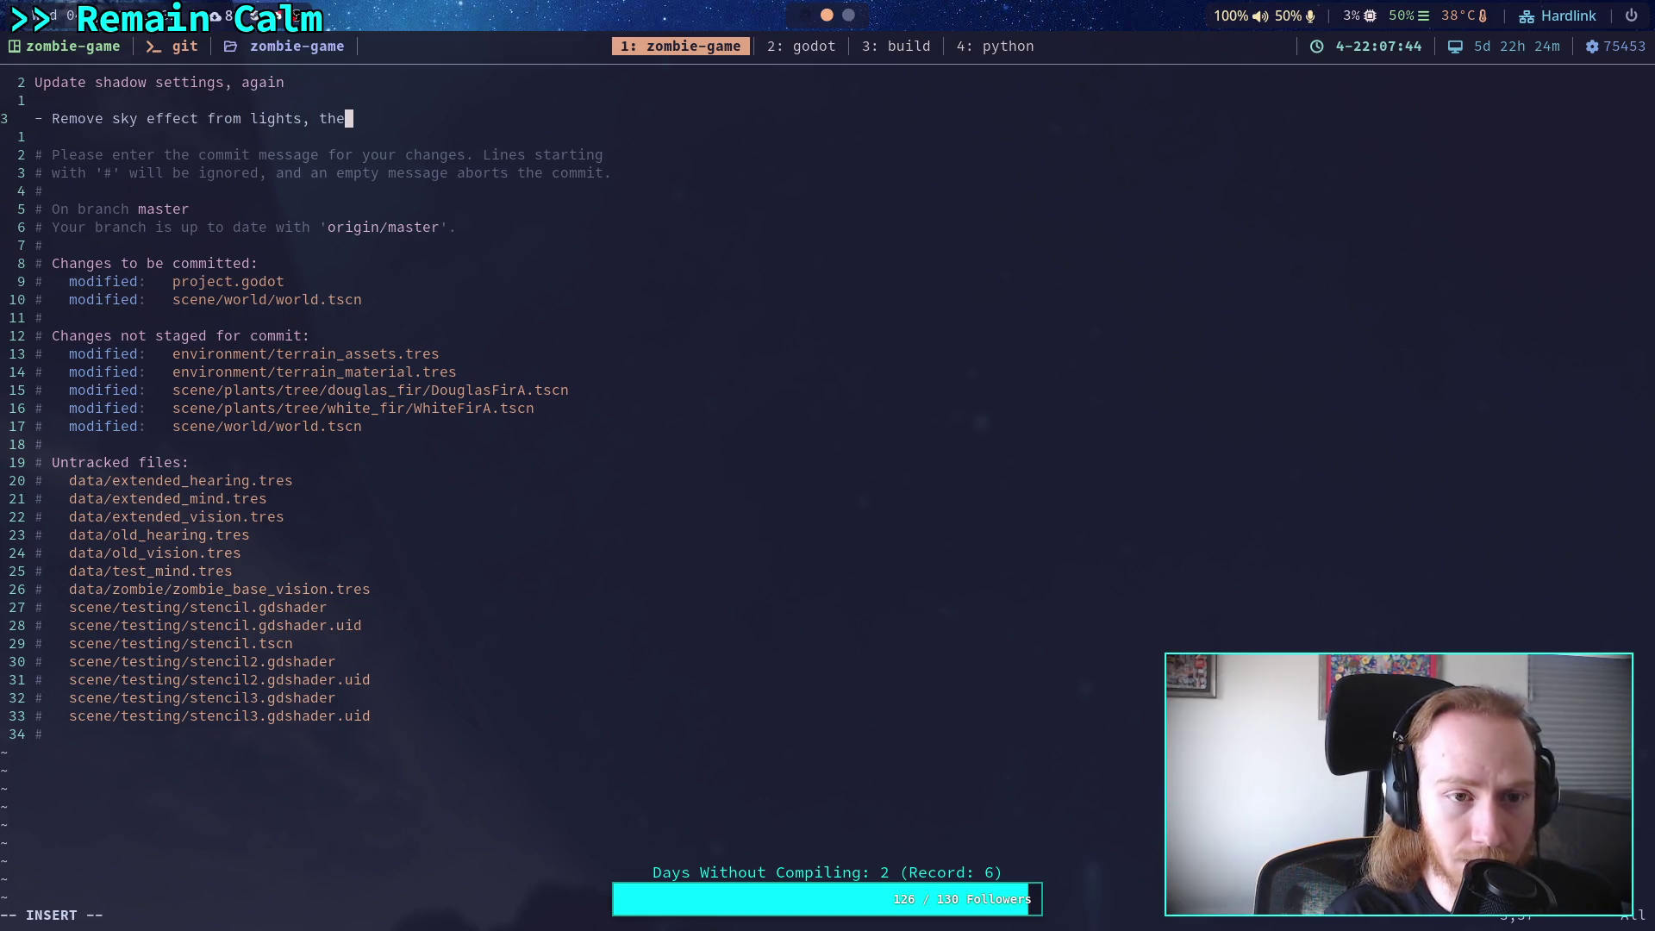
{"action": "key", "text": "BackSpace"}
{"action": "type", "text": "is is alread"}
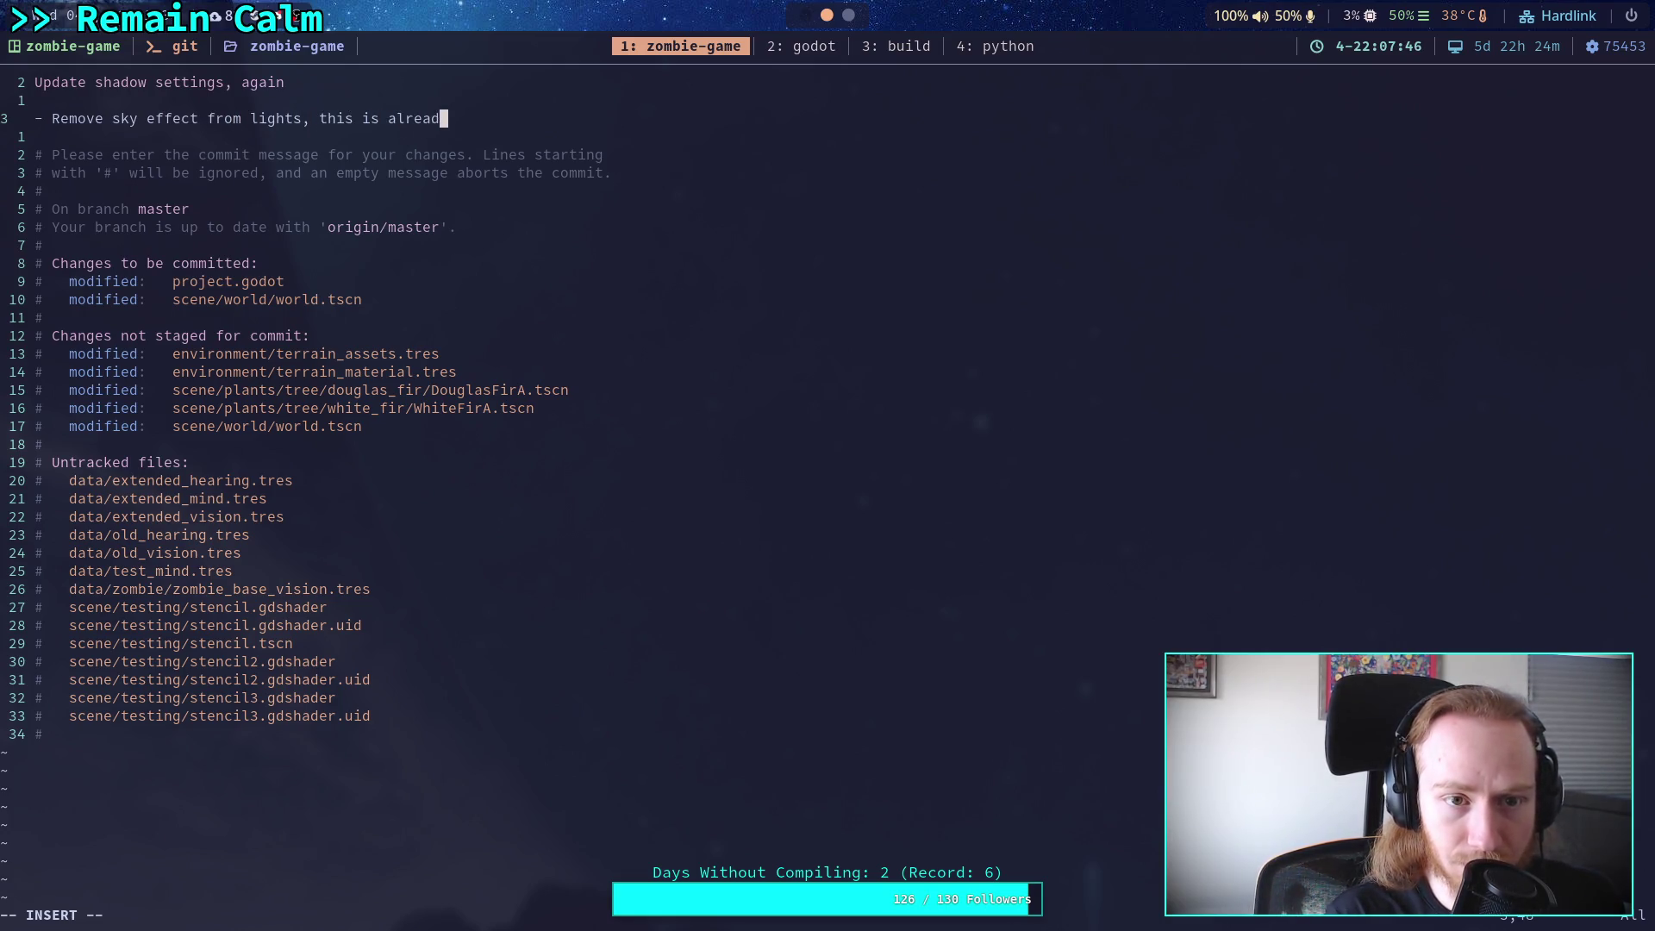
{"action": "type", "text": " include"}
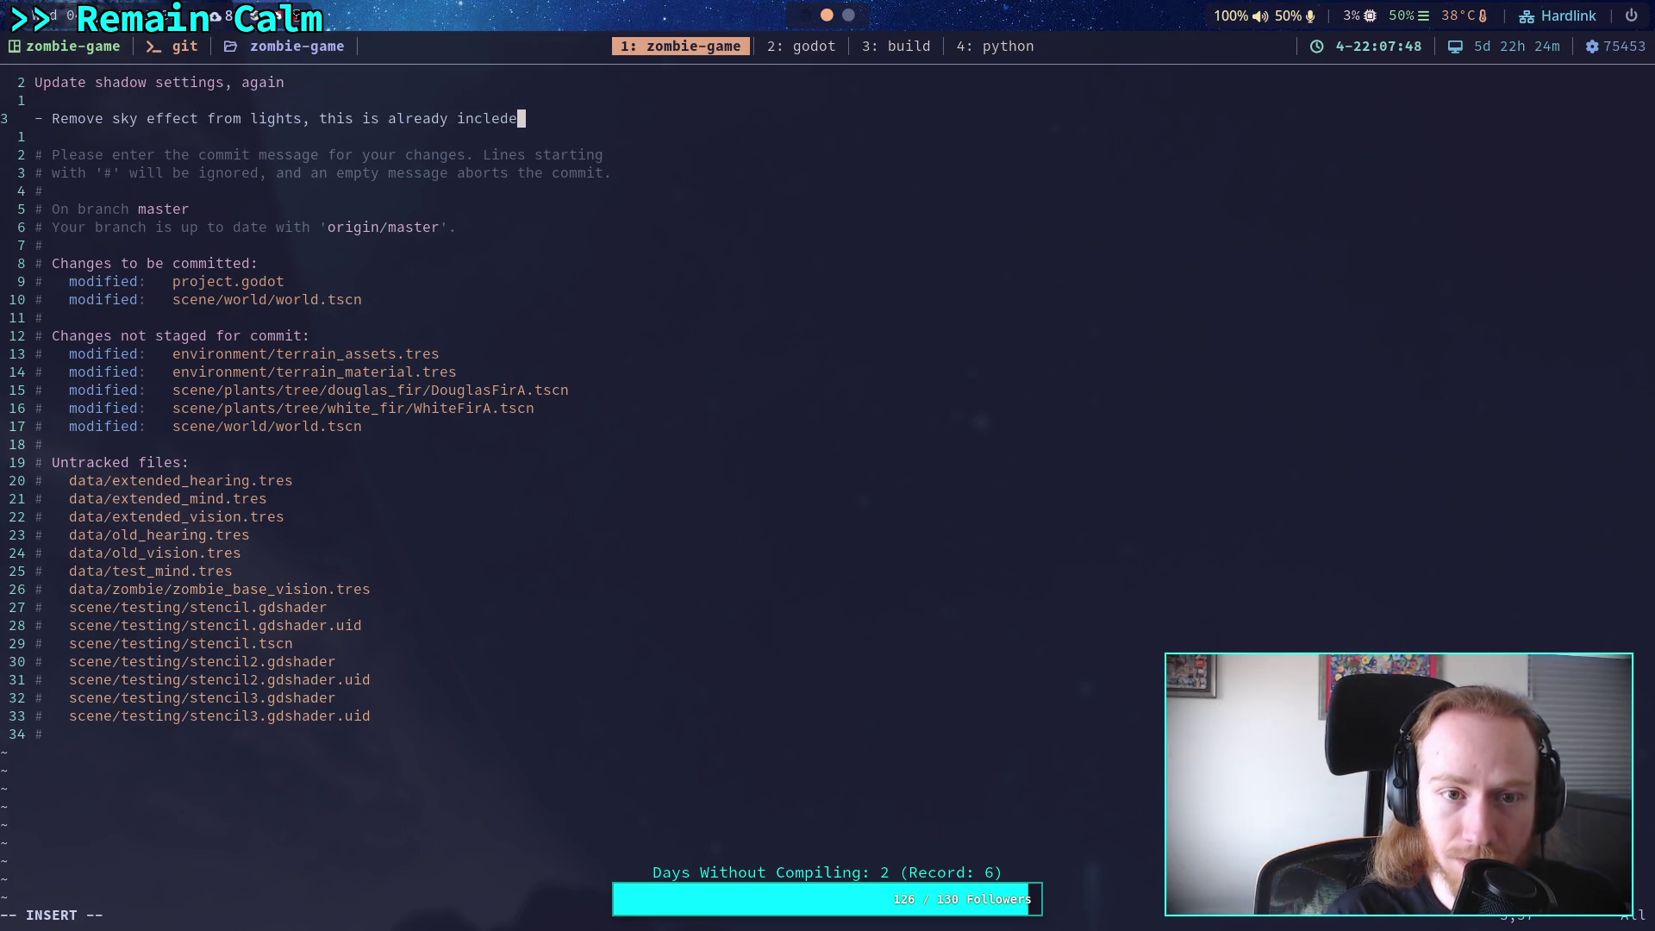
{"action": "key", "text": "BackSpace"}
{"action": "key", "text": "BackSpace"}
{"action": "type", "text": "ded"}
{"action": "key", "text": "Return"}
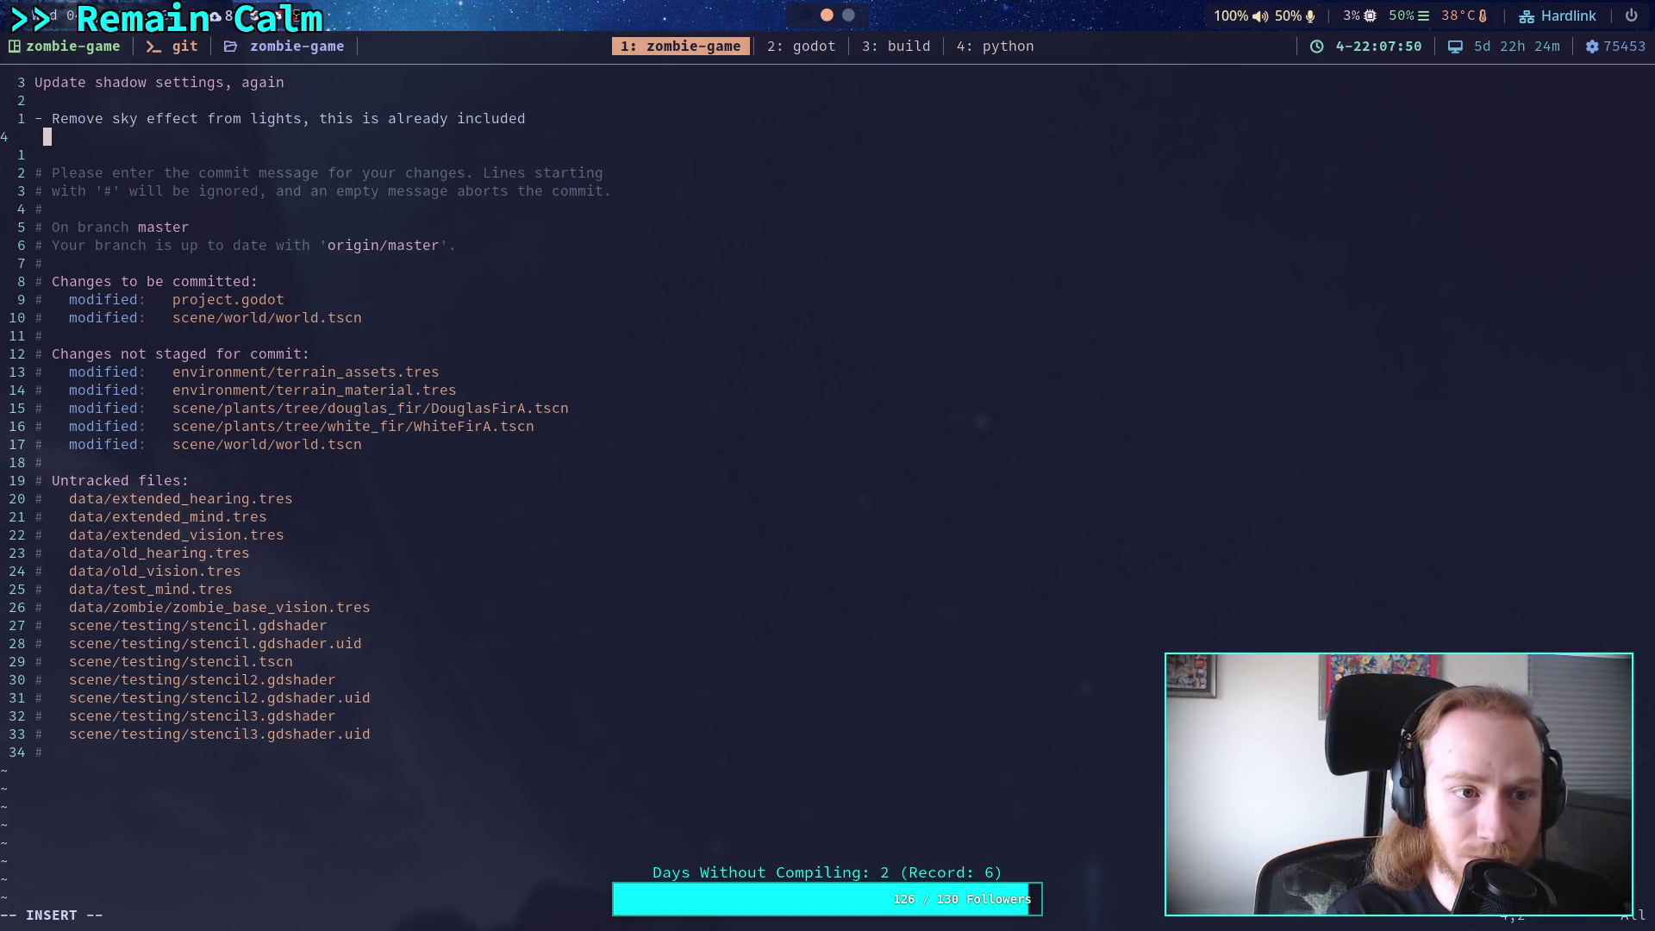
{"action": "type", "text": "by tha "}
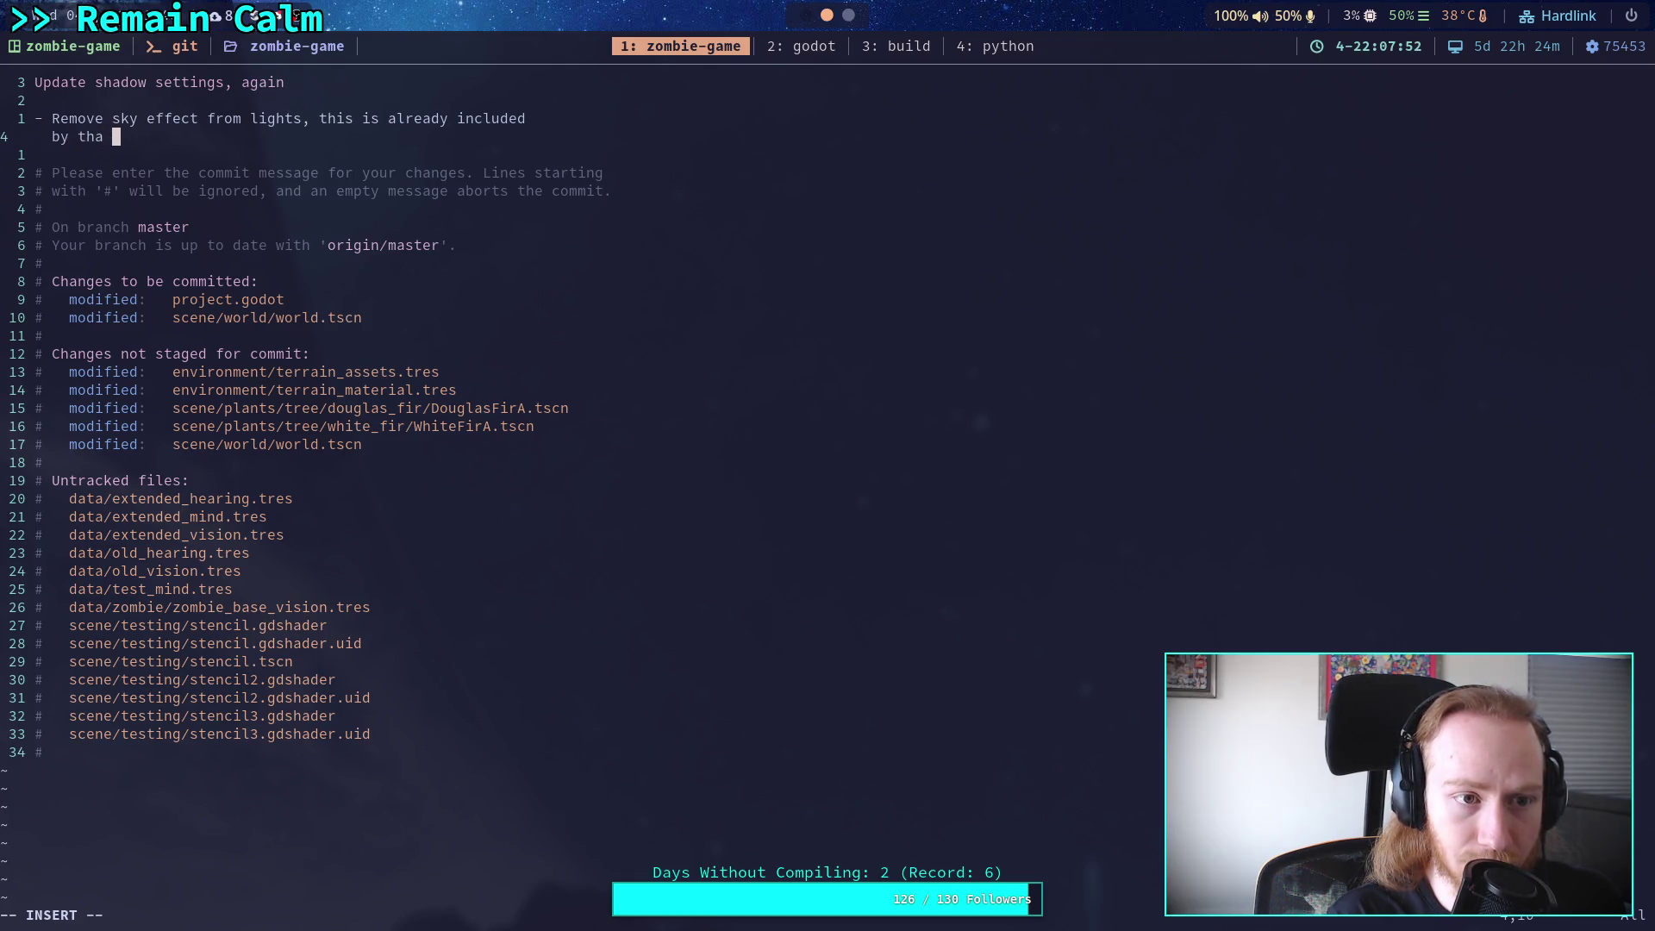
{"action": "key", "text": "BackSpace"}
{"action": "key", "text": "BackSpace"}
{"action": "type", "text": "e shader and "}
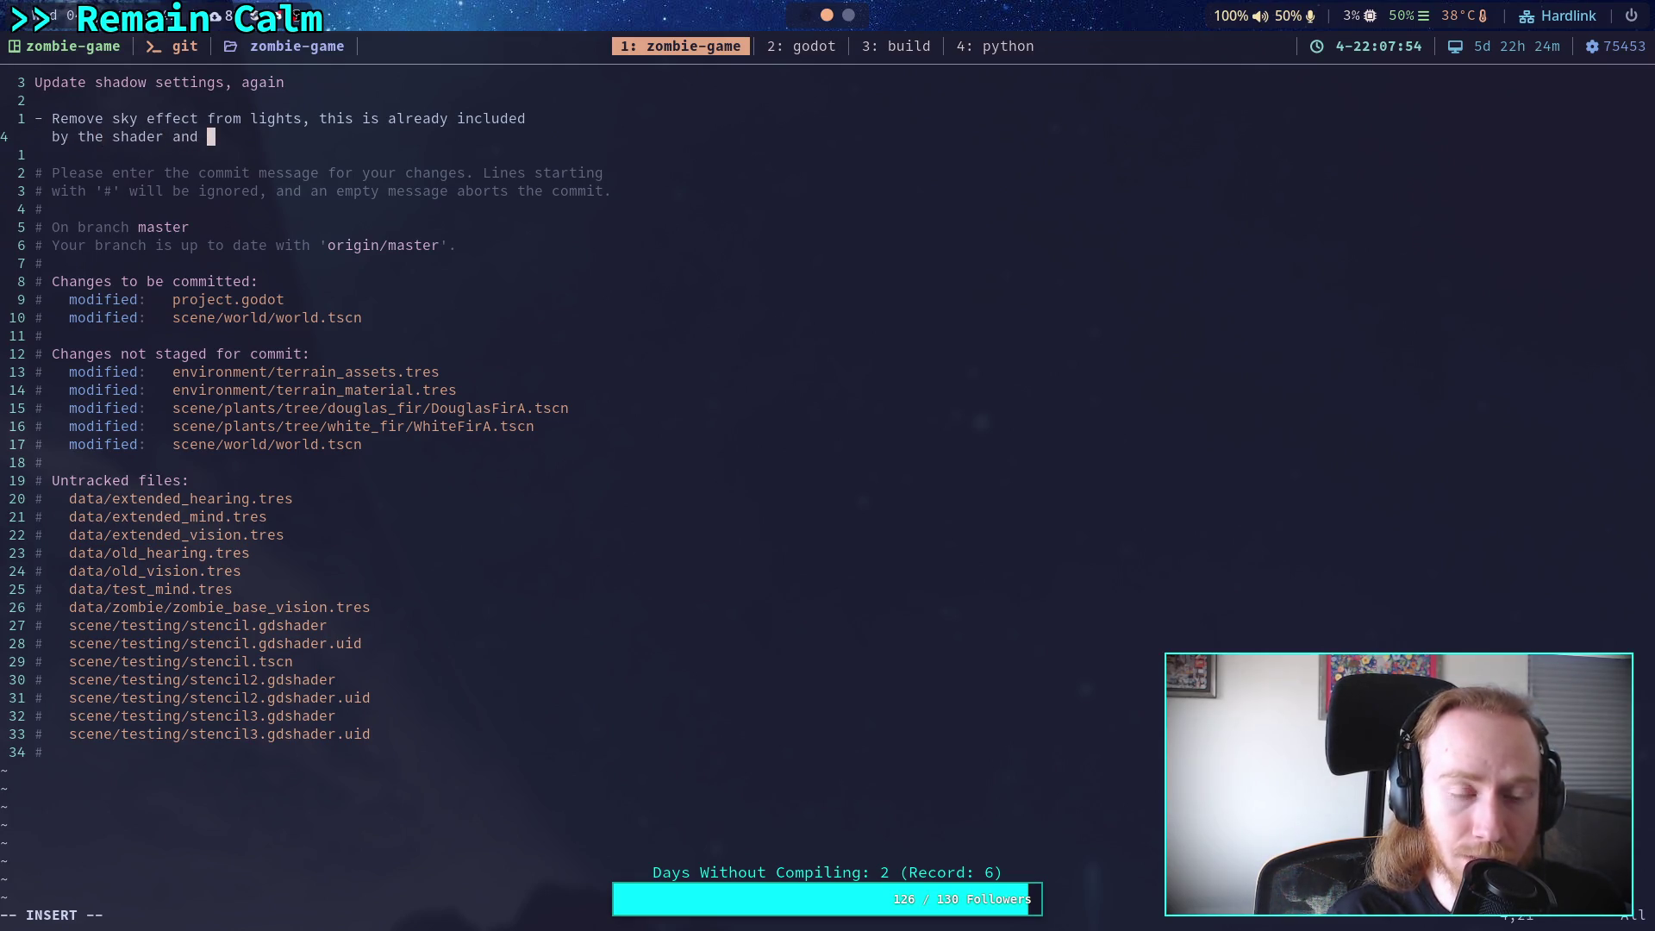
{"action": "type", "text": "really not sure"}
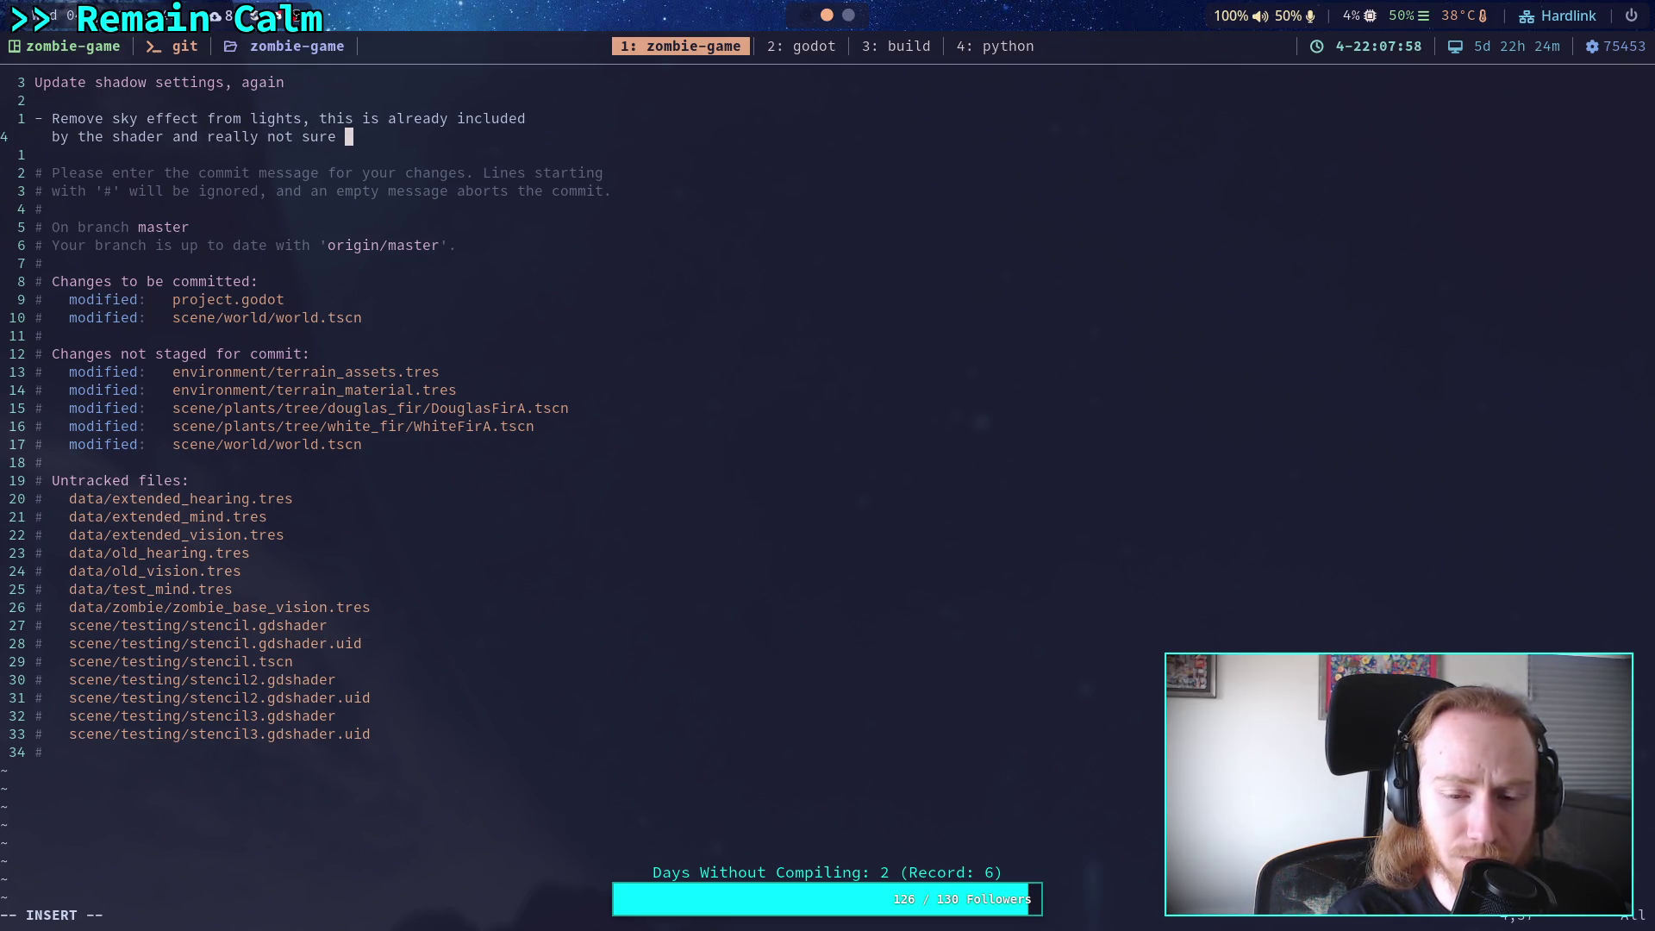
{"action": "type", "text": "how this"}
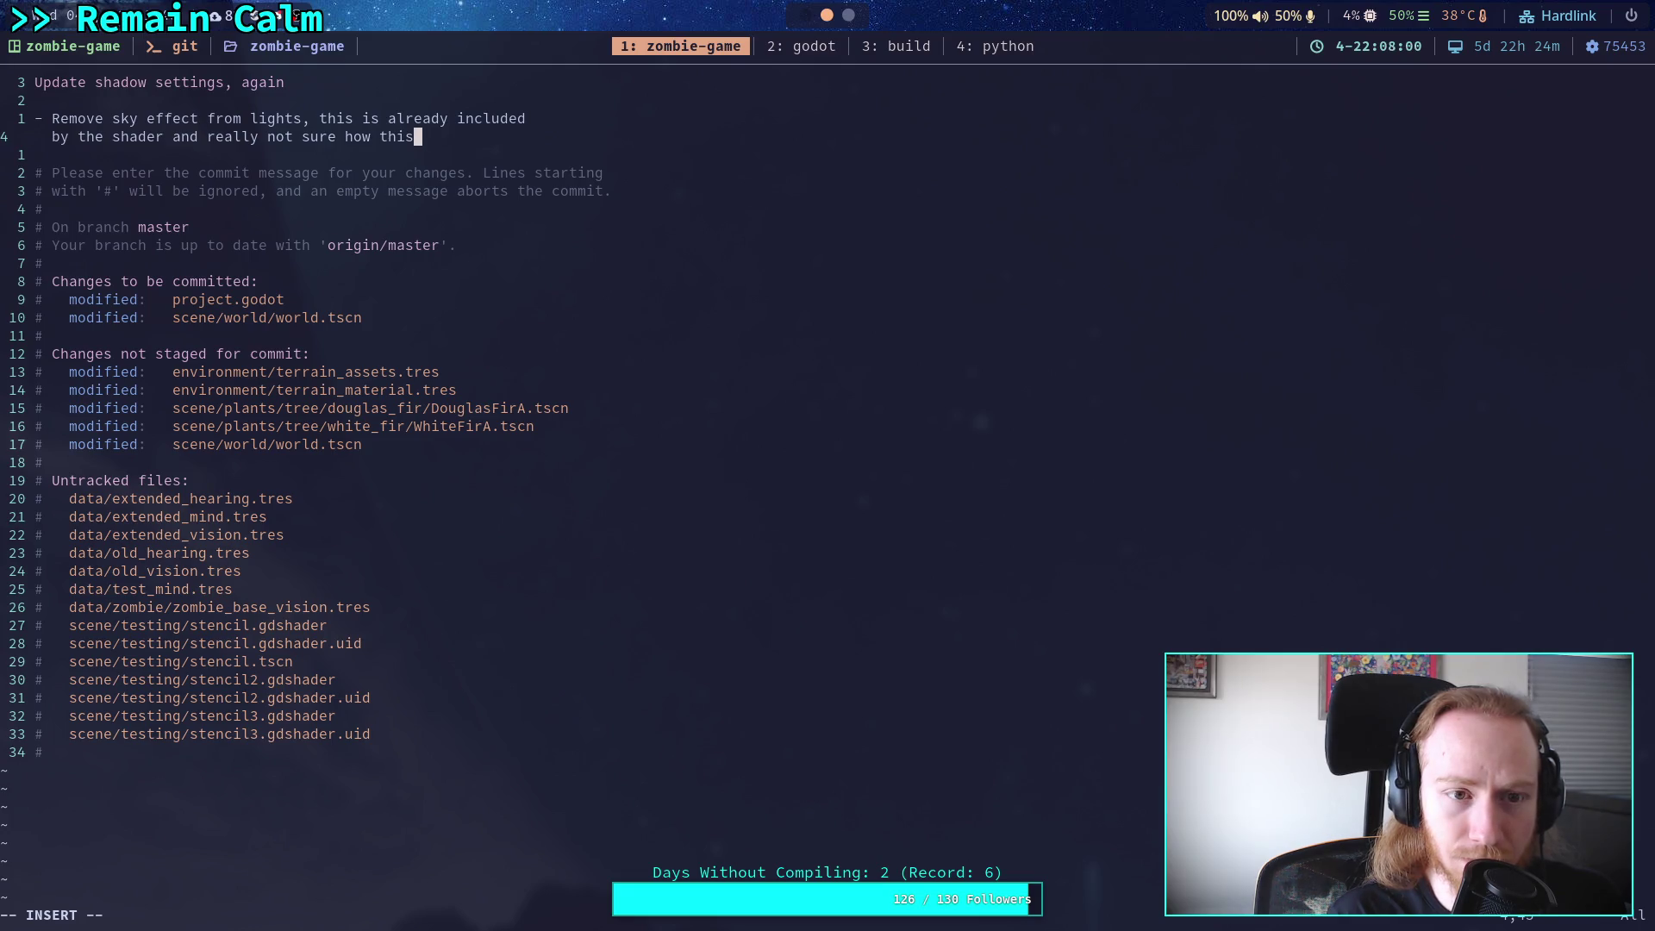
{"action": "key", "text": "BackSpace"}
{"action": "key", "text": "BackSpace"}
{"action": "key", "text": "BackSpace"}
{"action": "key", "text": "BackSpace"}
{"action": "key", "text": "BackSpace"}
{"action": "key", "text": "BackSpace"}
{"action": "key", "text": "BackSpace"}
{"action": "key", "text": "BackSpace"}
{"action": "type", "text": "what part"}
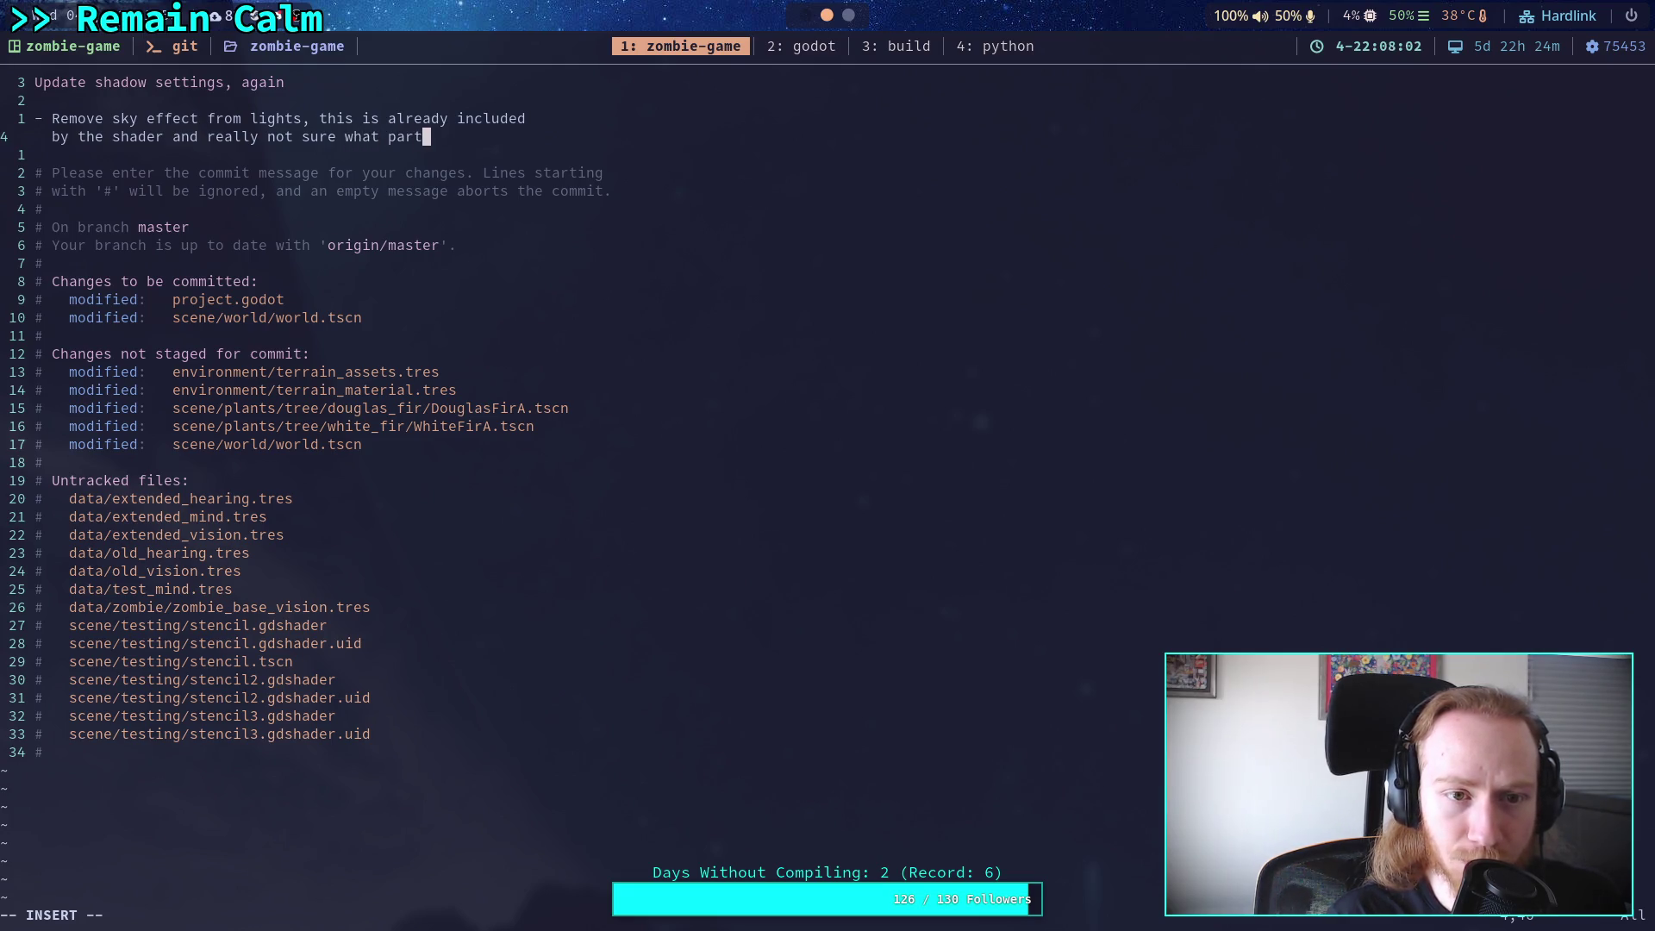
{"action": "type", "text": " of the erd"}
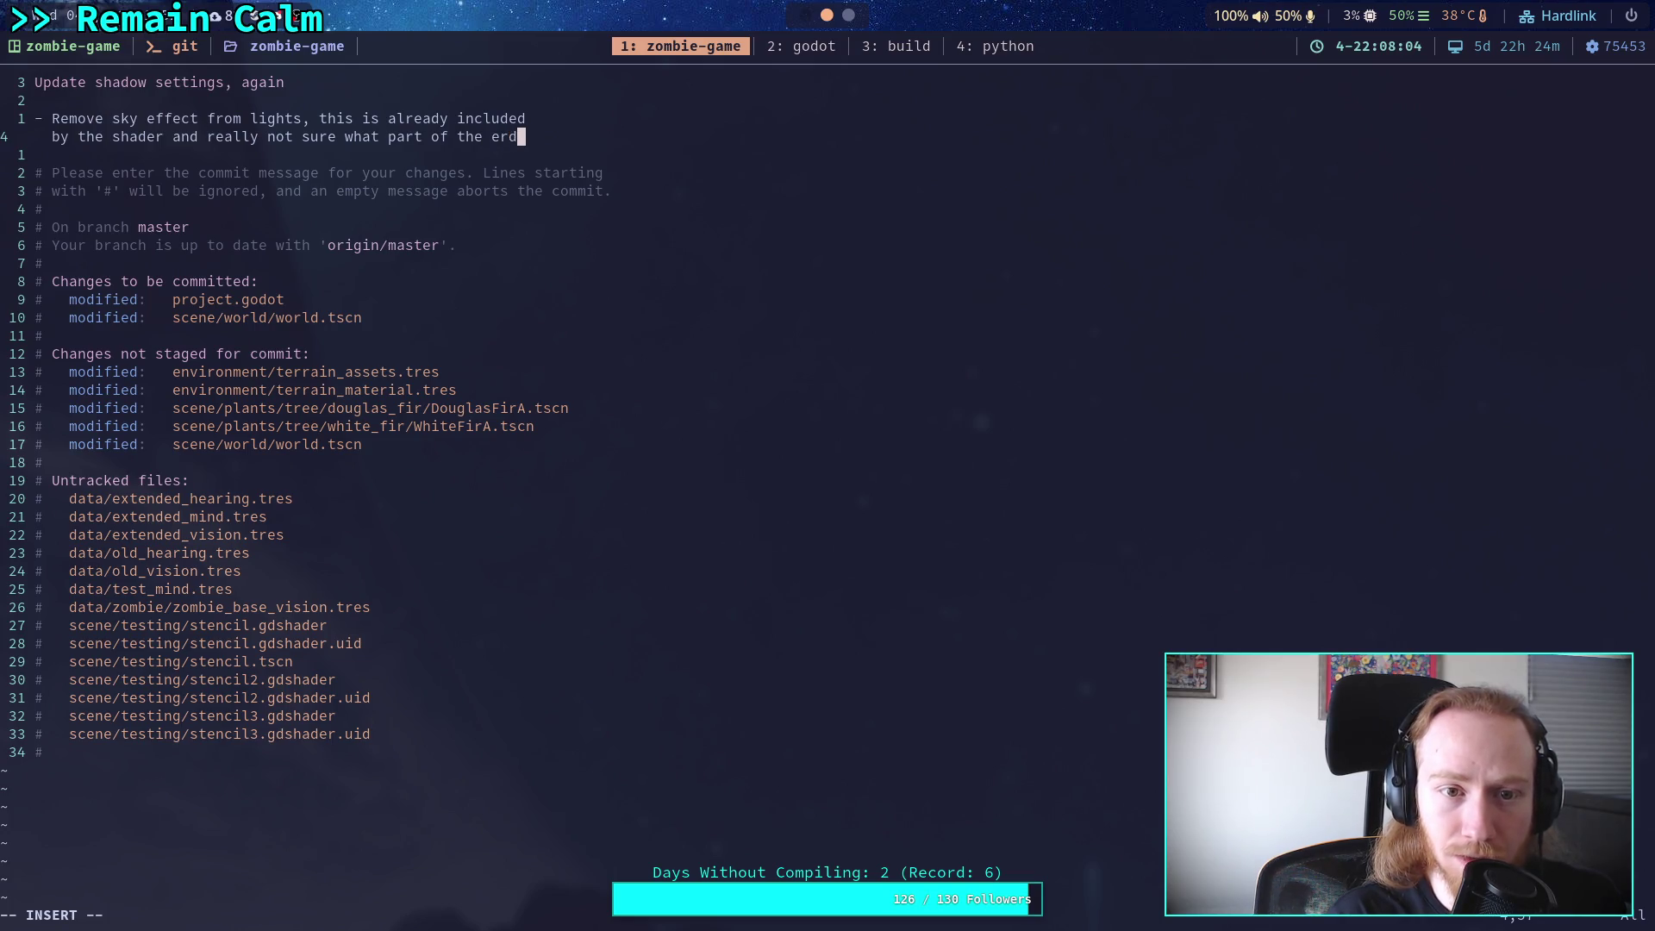
{"action": "key", "text": "BackSpace"}
{"action": "key", "text": "BackSpace"}
{"action": "key", "text": "BackSpace"}
{"action": "type", "text": "rendu"}
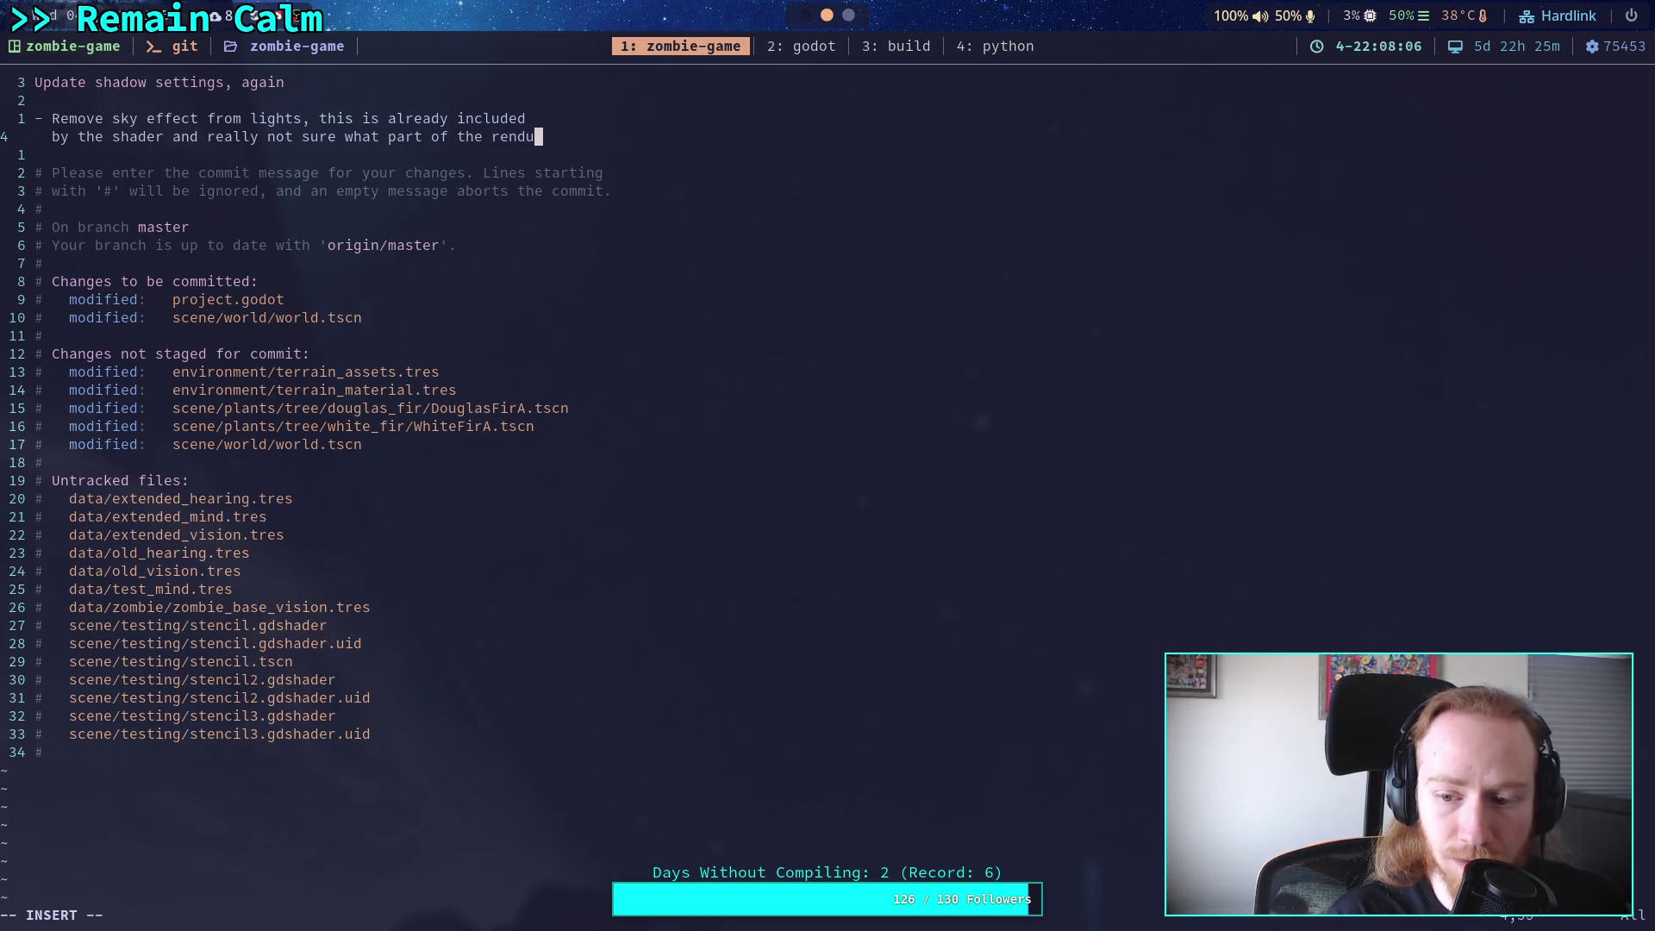
{"action": "key", "text": "BackSpace"}
{"action": "type", "text": "er is w"}
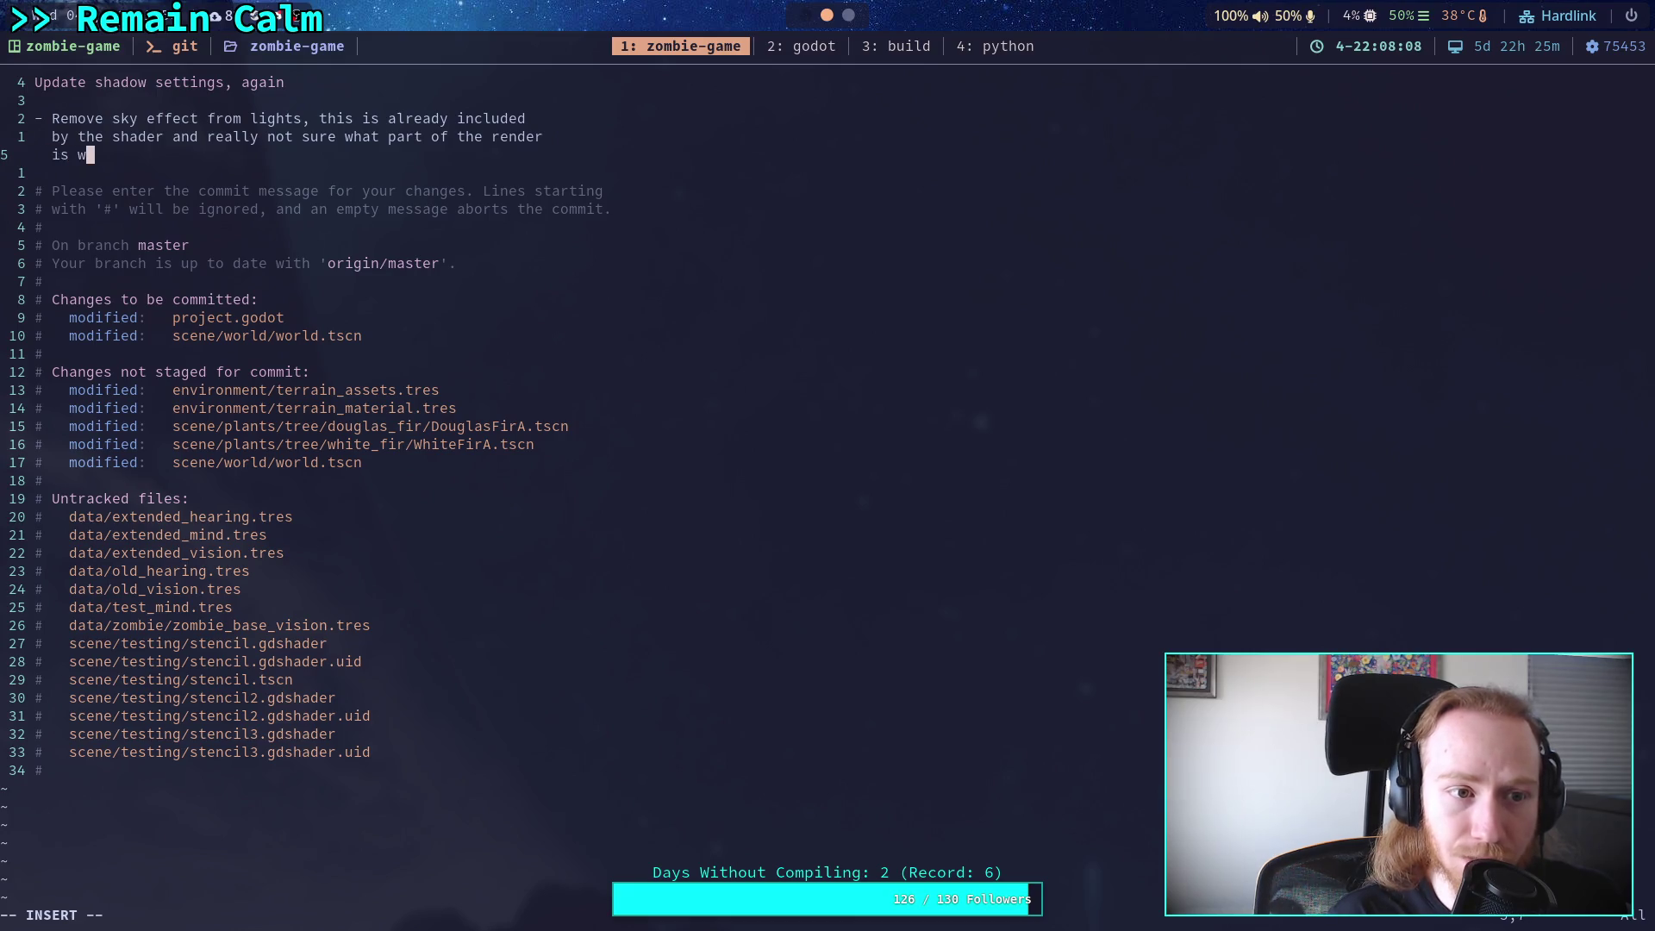
{"action": "type", "text": "rt"}
{"action": "type", "text": "ting over"}
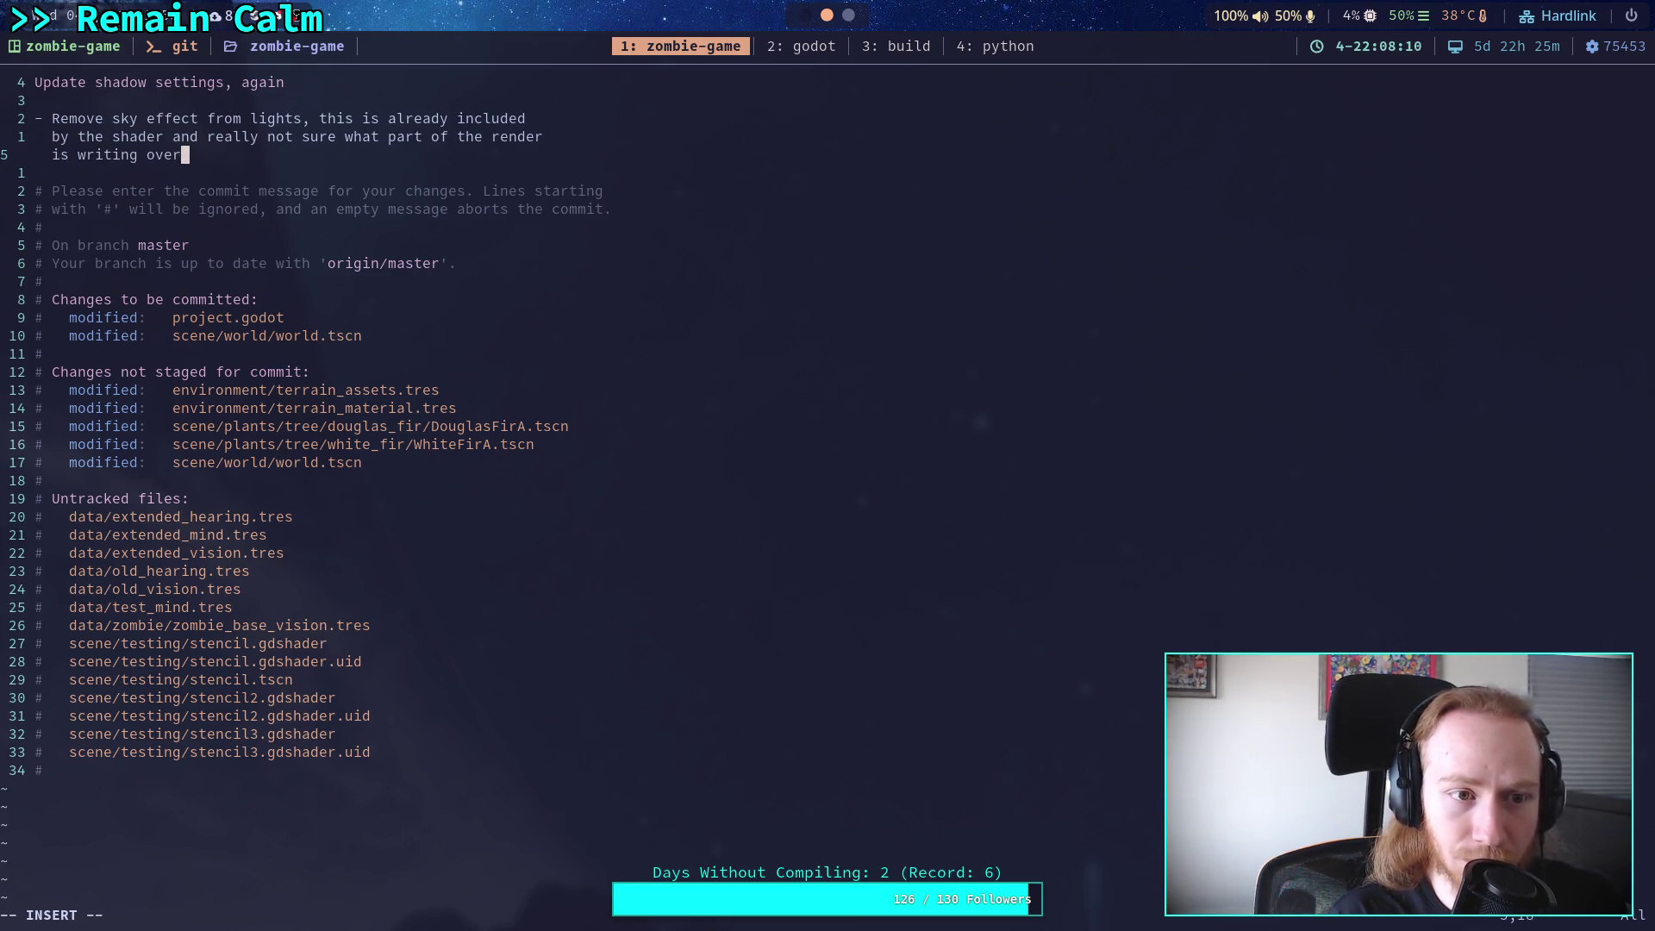
{"action": "type", "text": "the sky"}
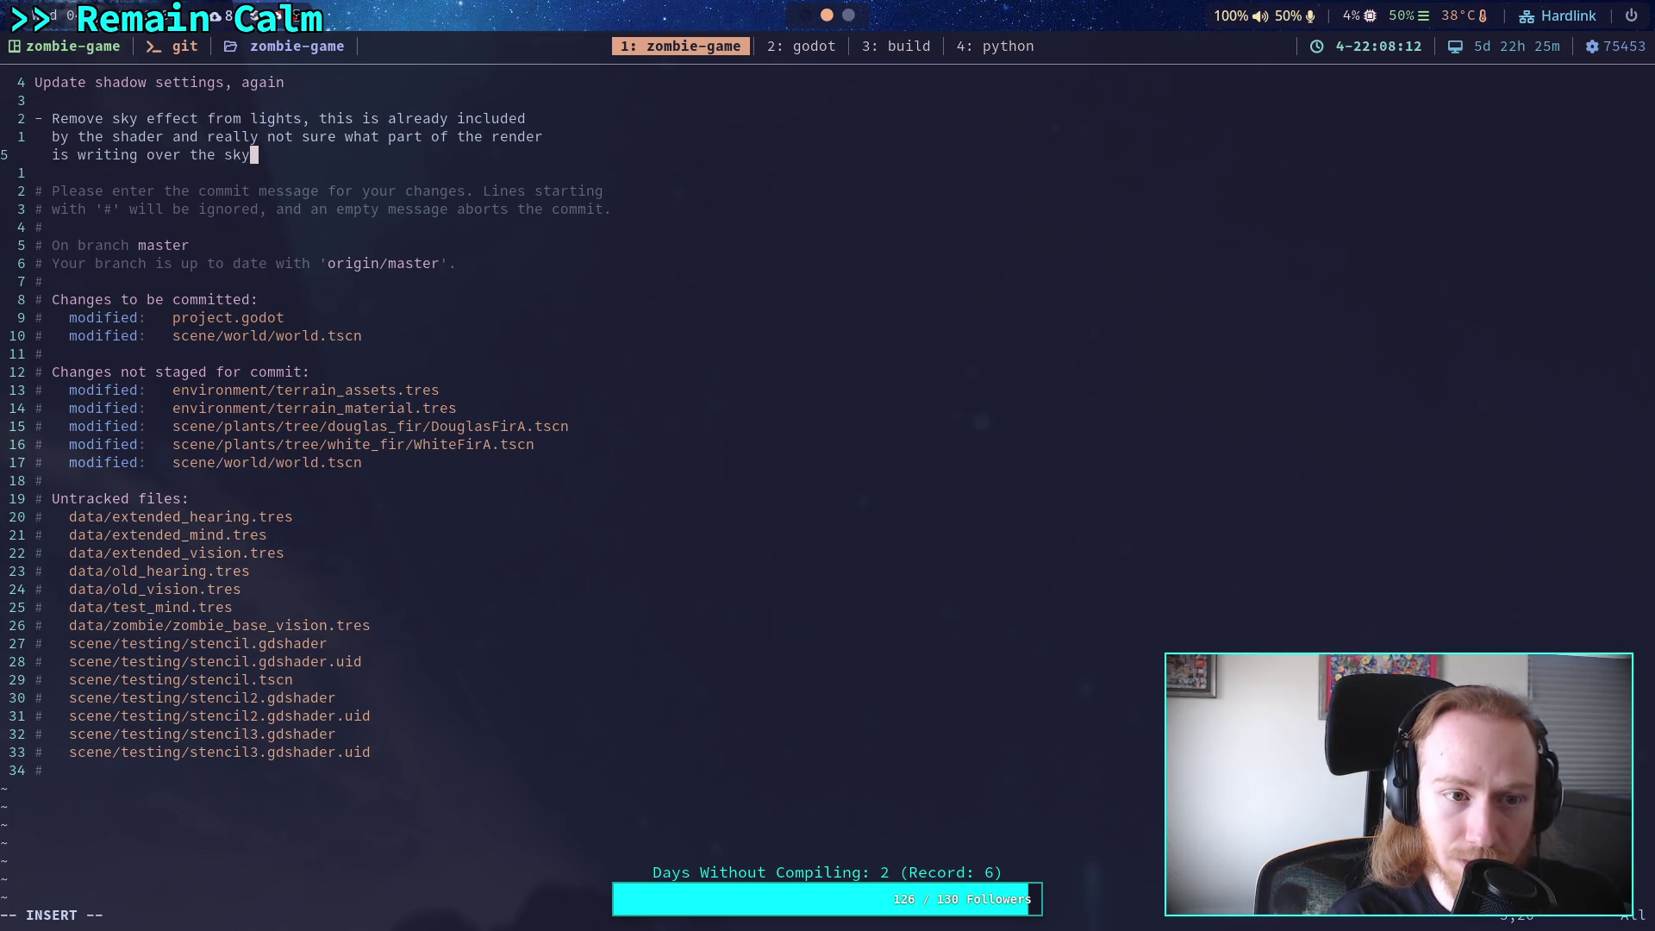
{"action": "type", "text": "..."}
{"action": "key", "text": "Escape"}
Add the line '- Enabled shadow soft filter and blend splits' to the commit message.
{"action": "type", "text": "o"}
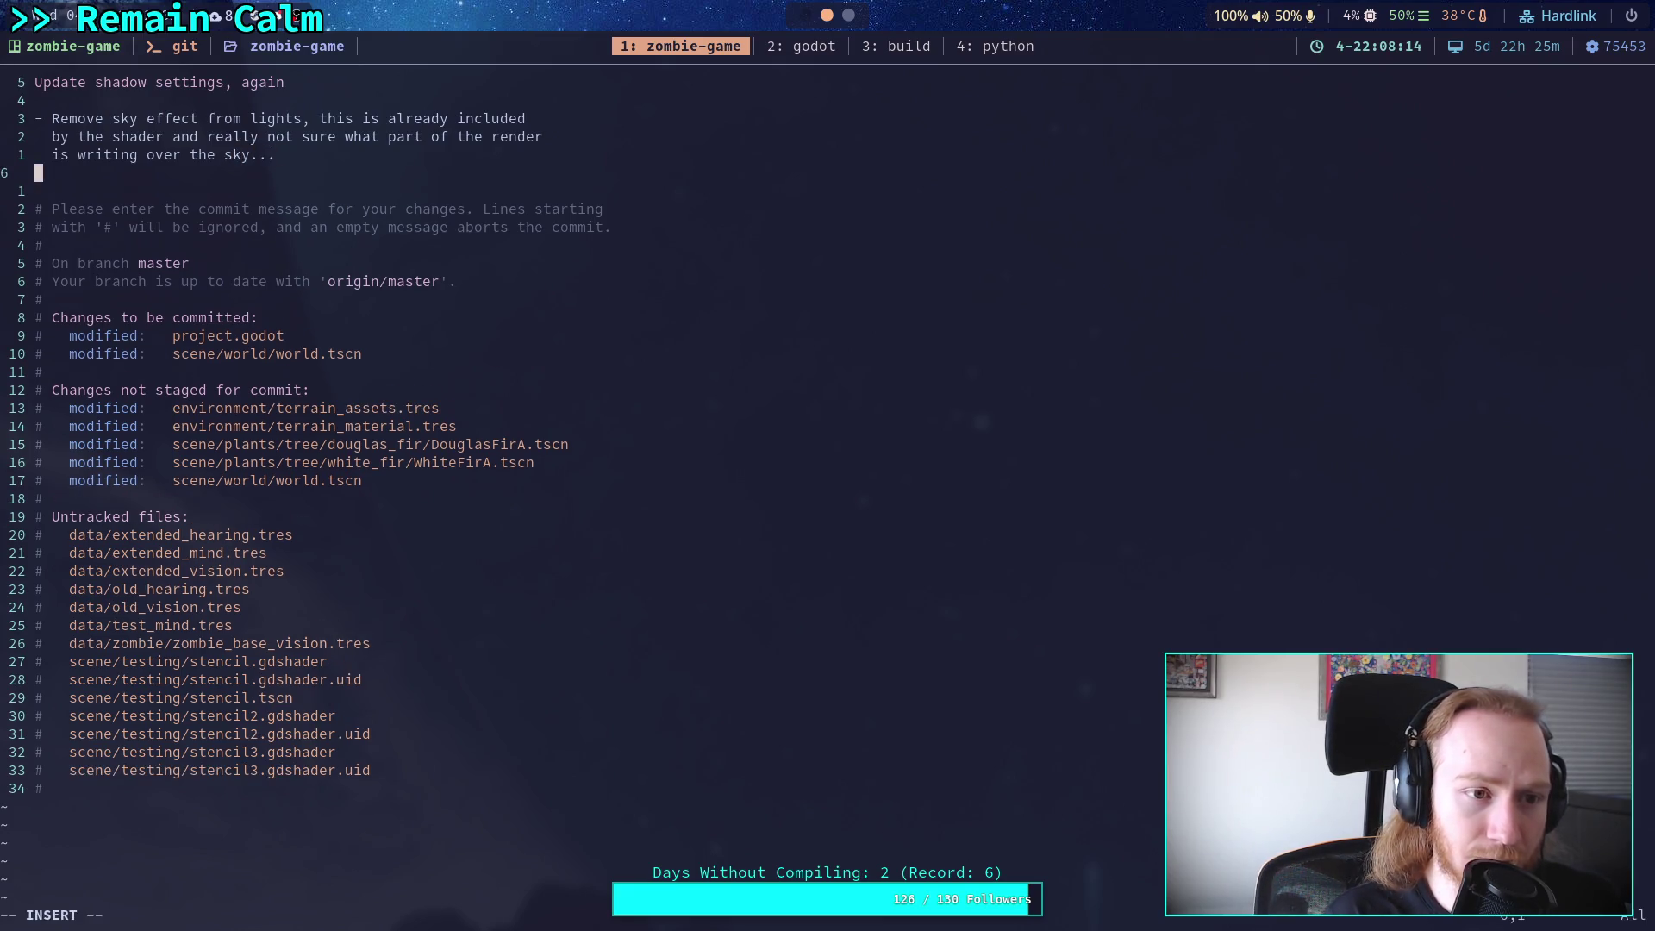
{"action": "type", "text": "- "}
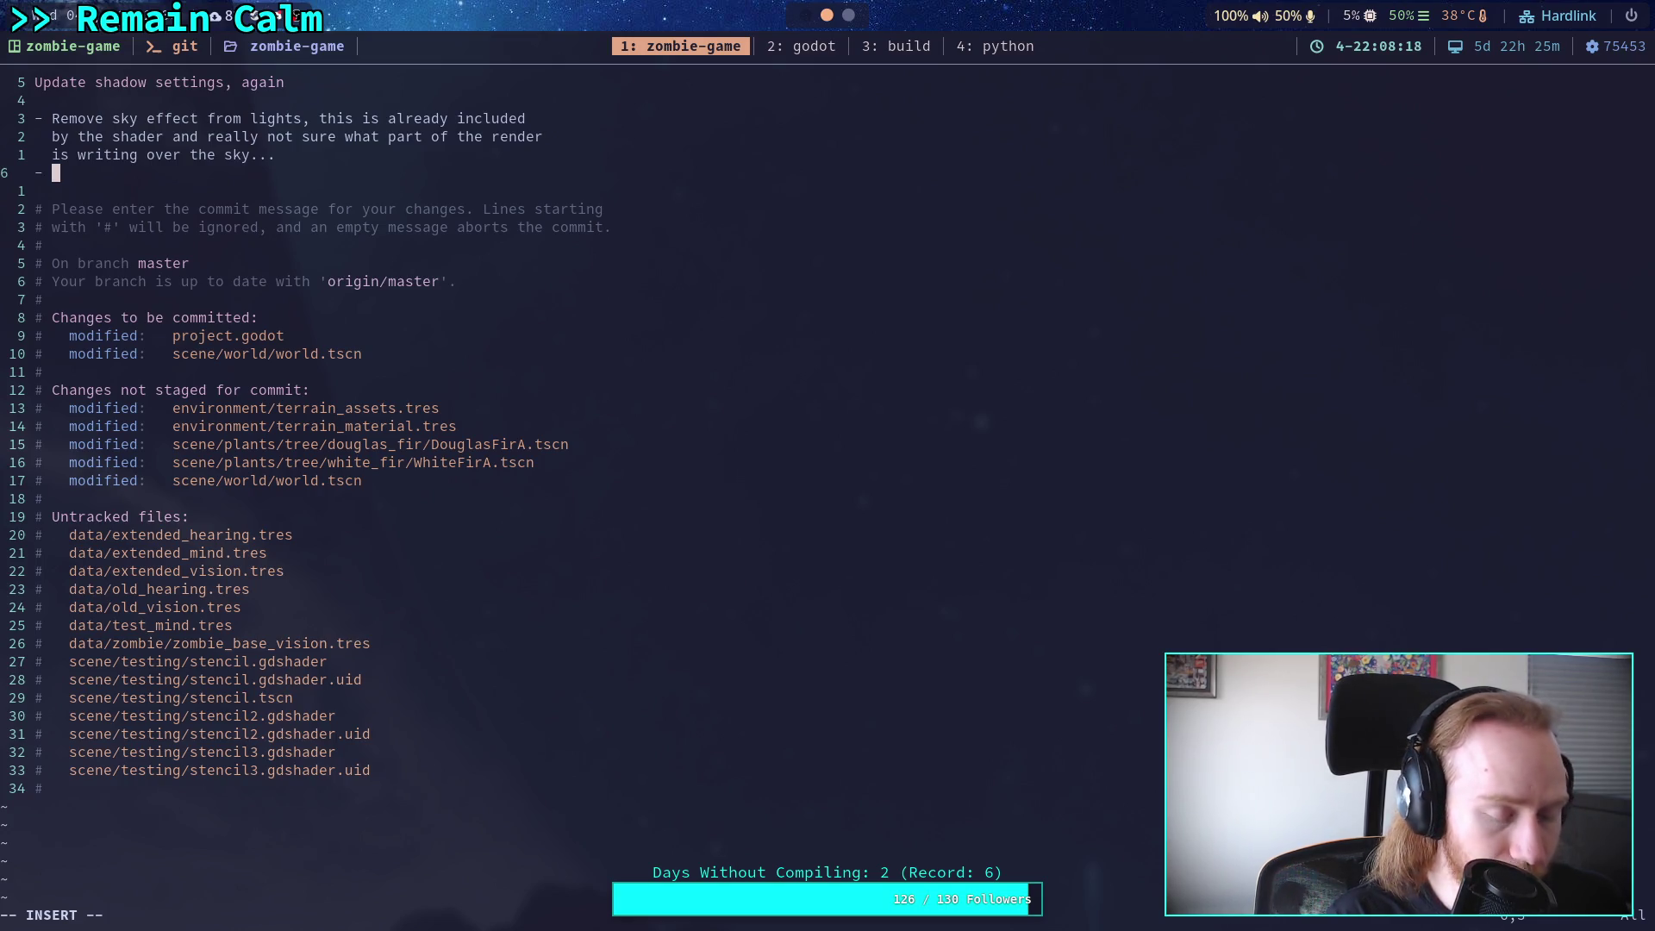
{"action": "type", "text": "Enabled shah"}
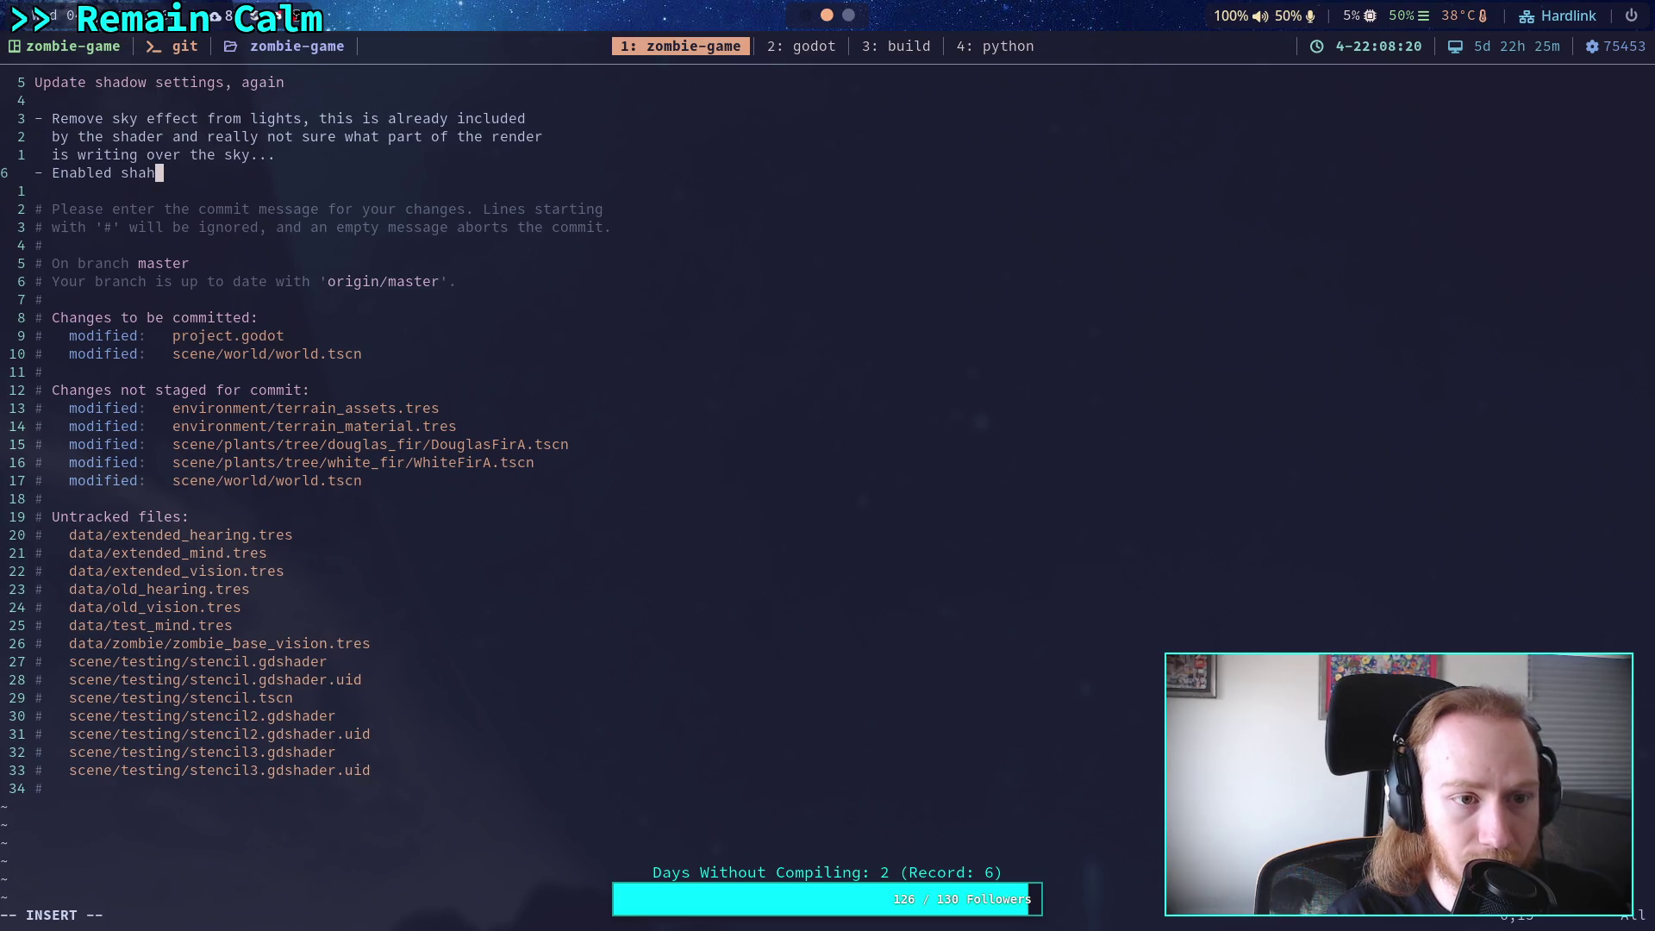
{"action": "key", "text": "BackSpace"}
{"action": "type", "text": "dfow soft fi"}
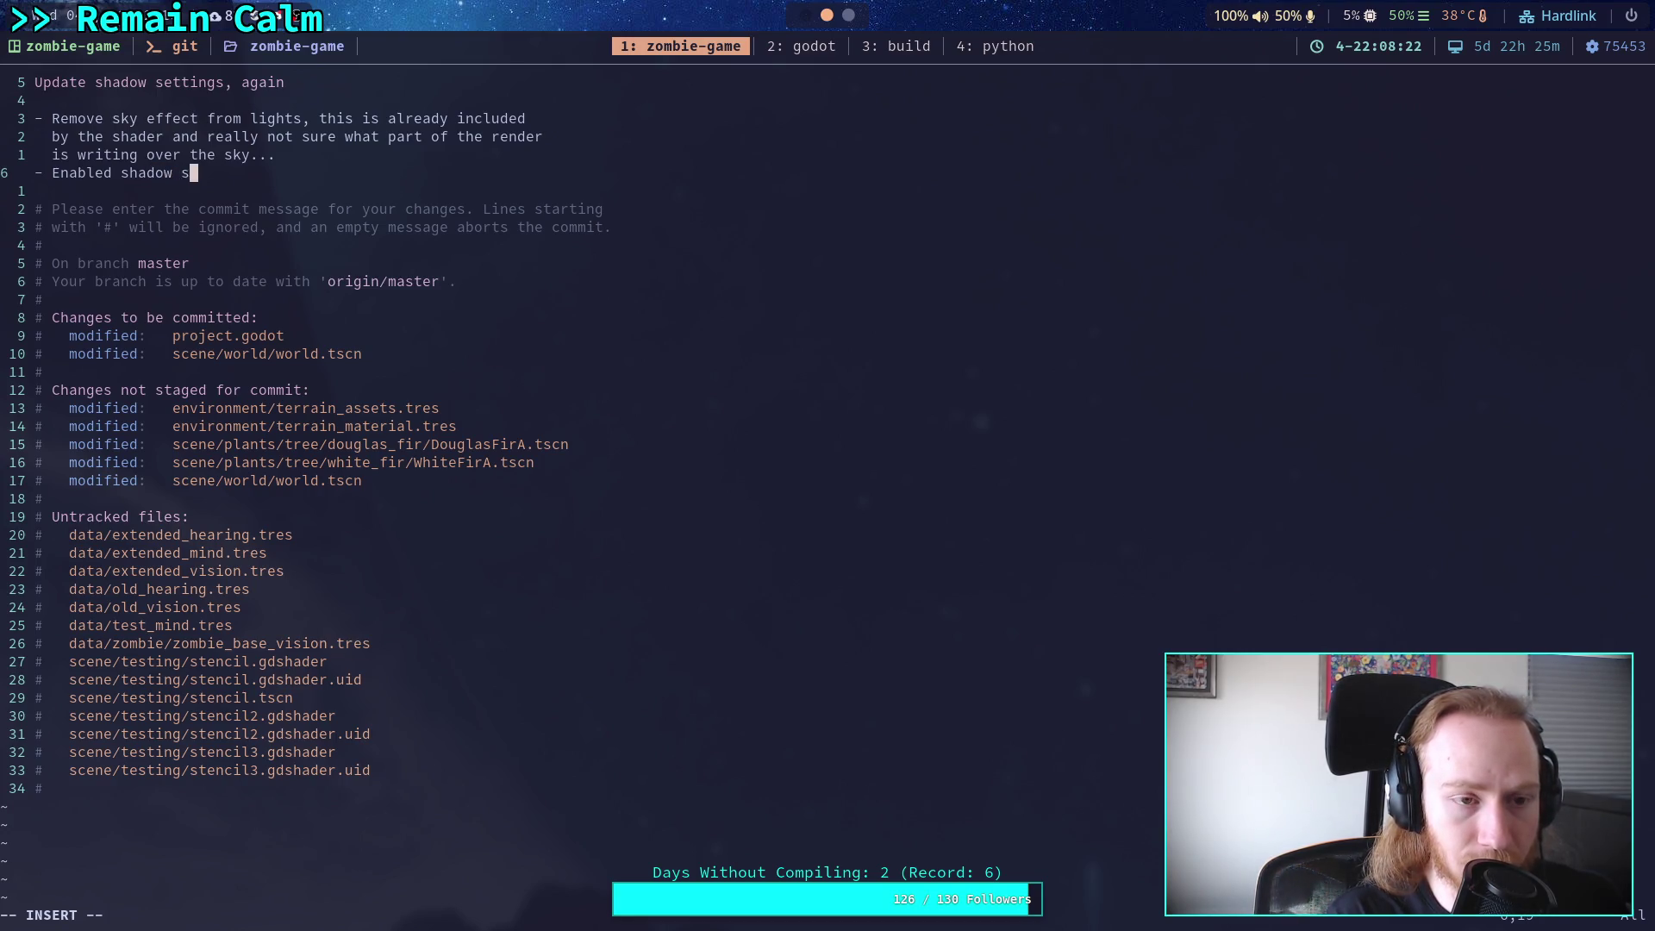
{"action": "type", "text": "lt"}
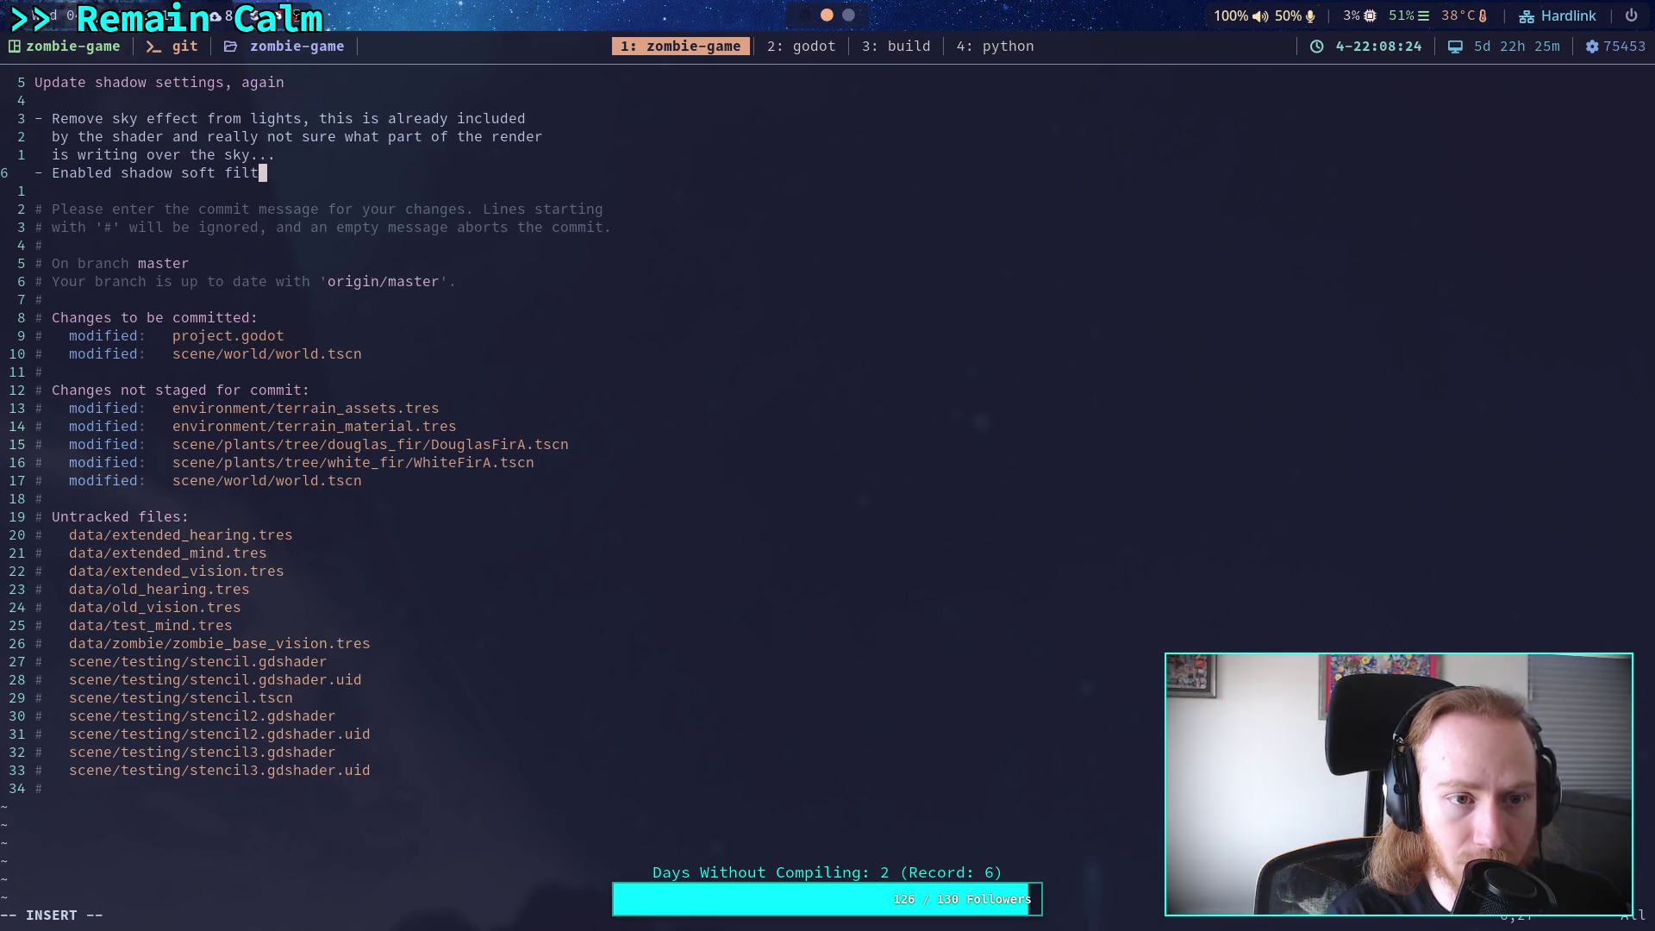
{"action": "type", "text": "er and blend"}
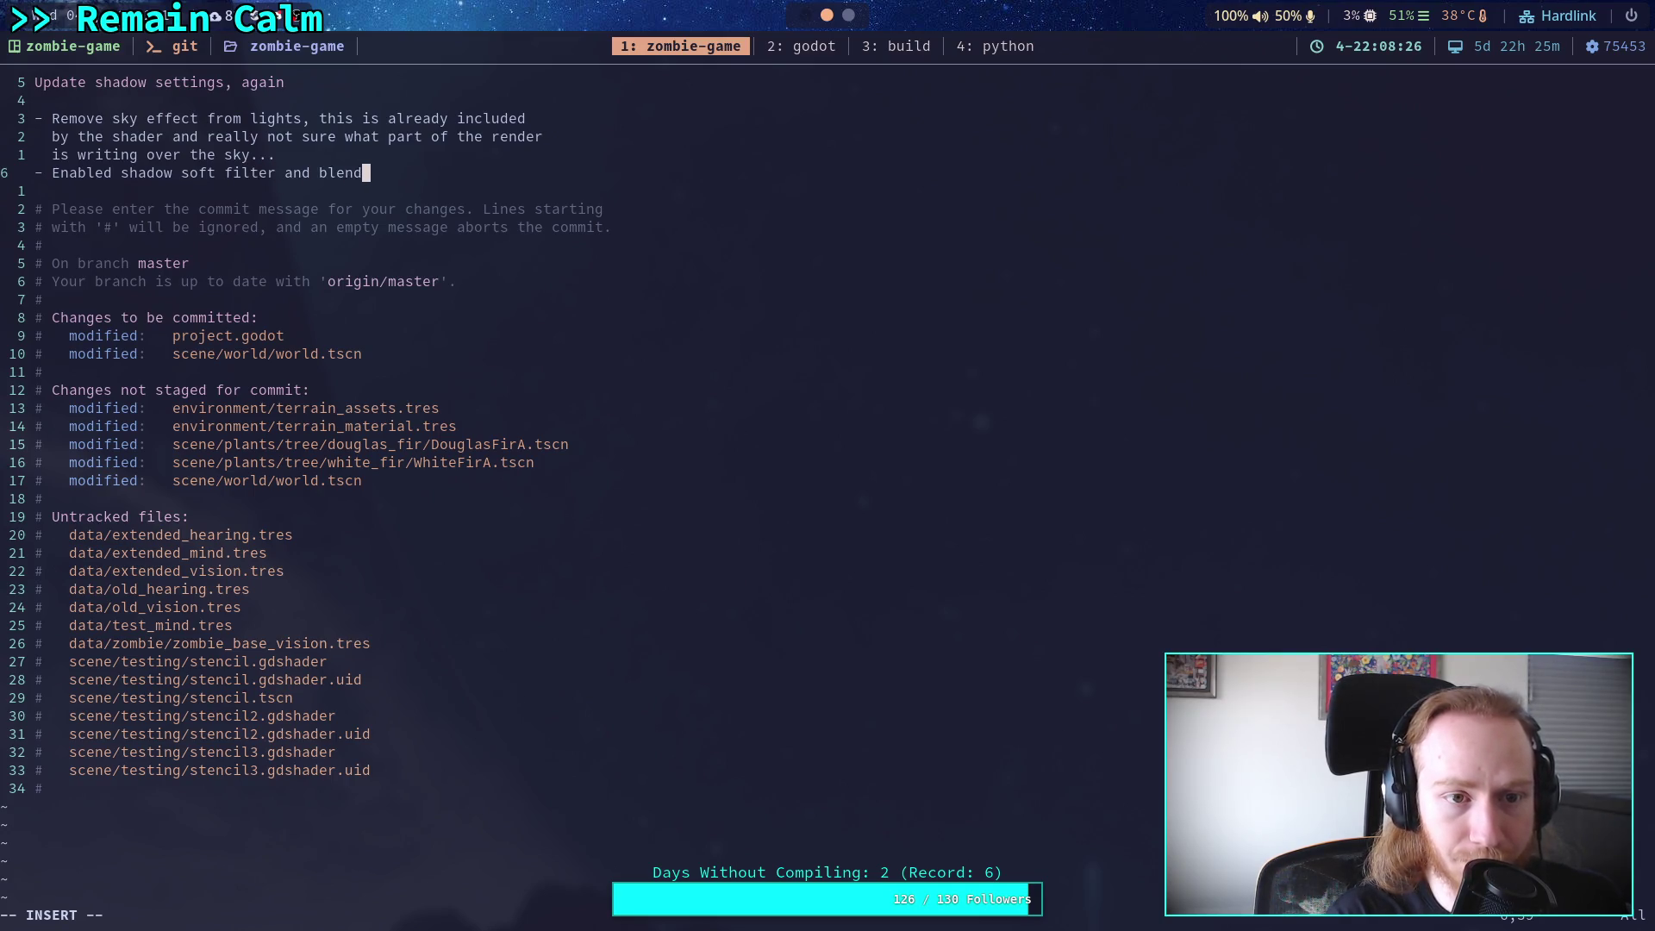
{"action": "type", "text": " splits"}
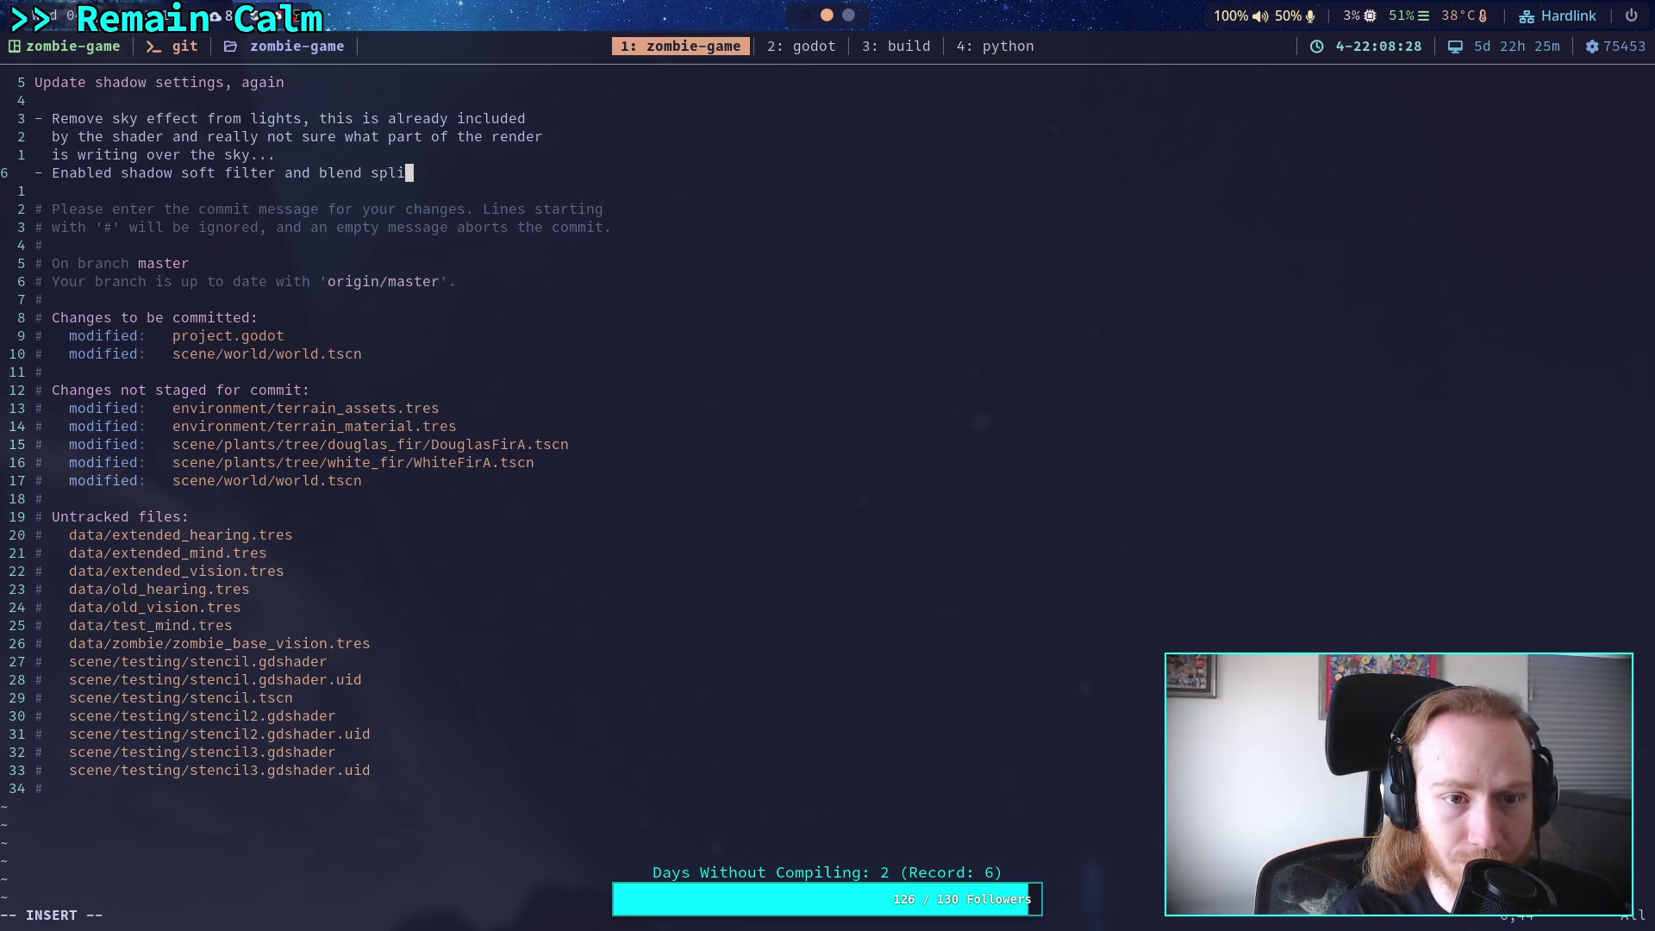
{"action": "key", "text": "Escape"}
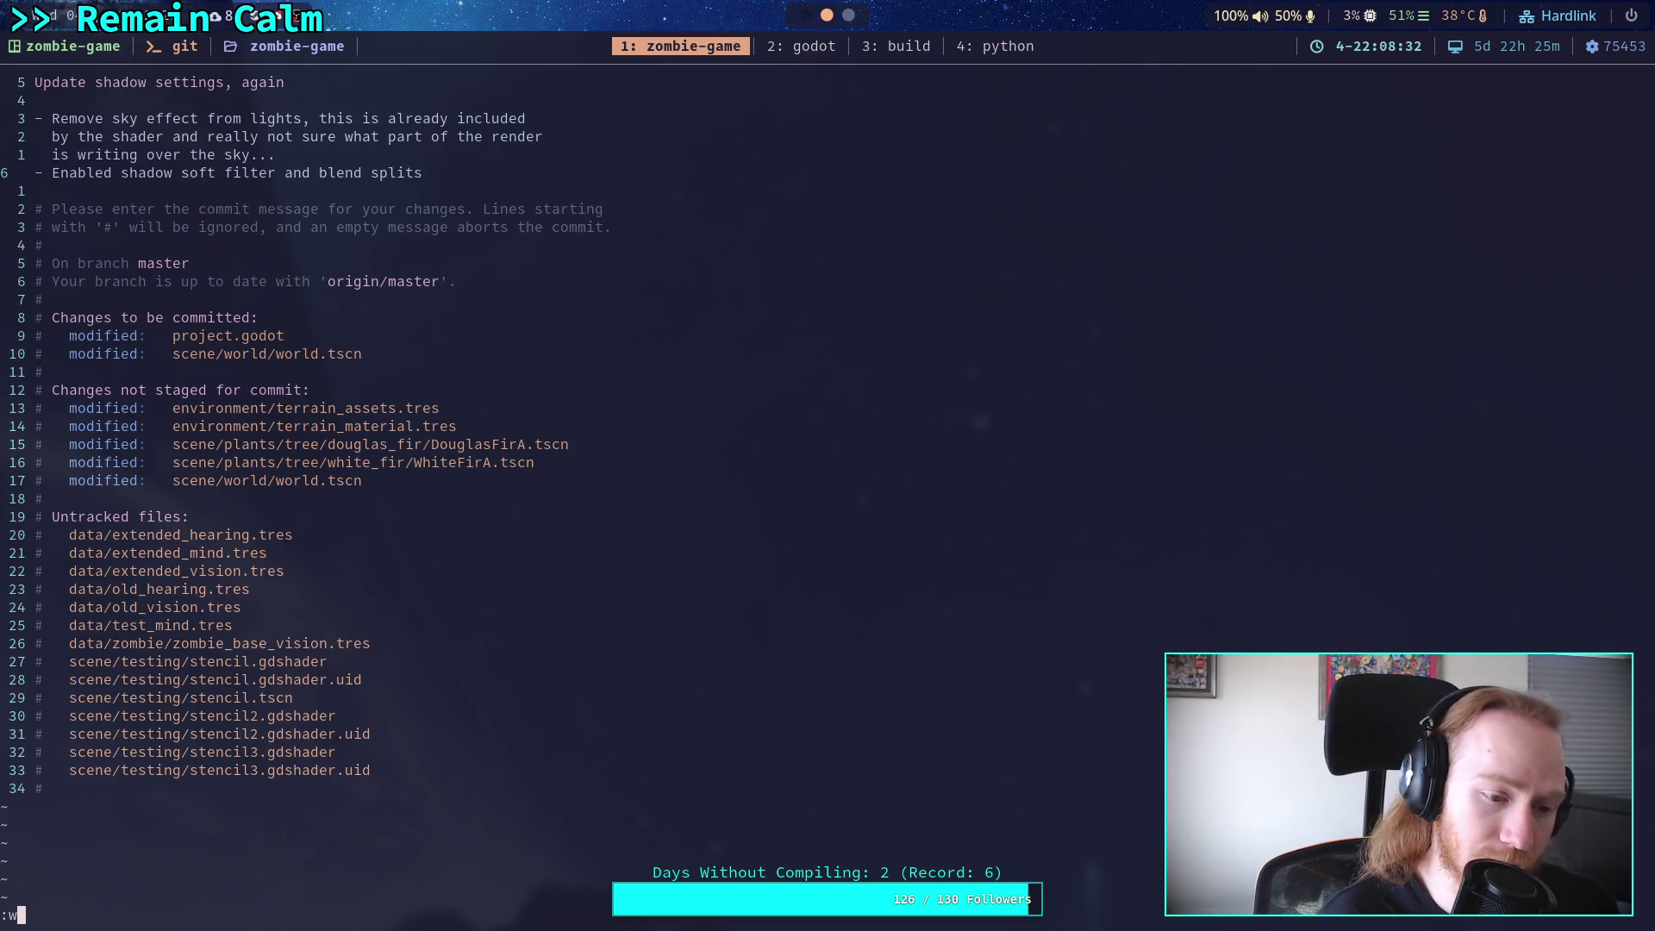
Save the 'Update shadow settings, again' commit and push it to origin master.
{"action": "type", "text": "q"}
{"action": "key", "text": "Return"}
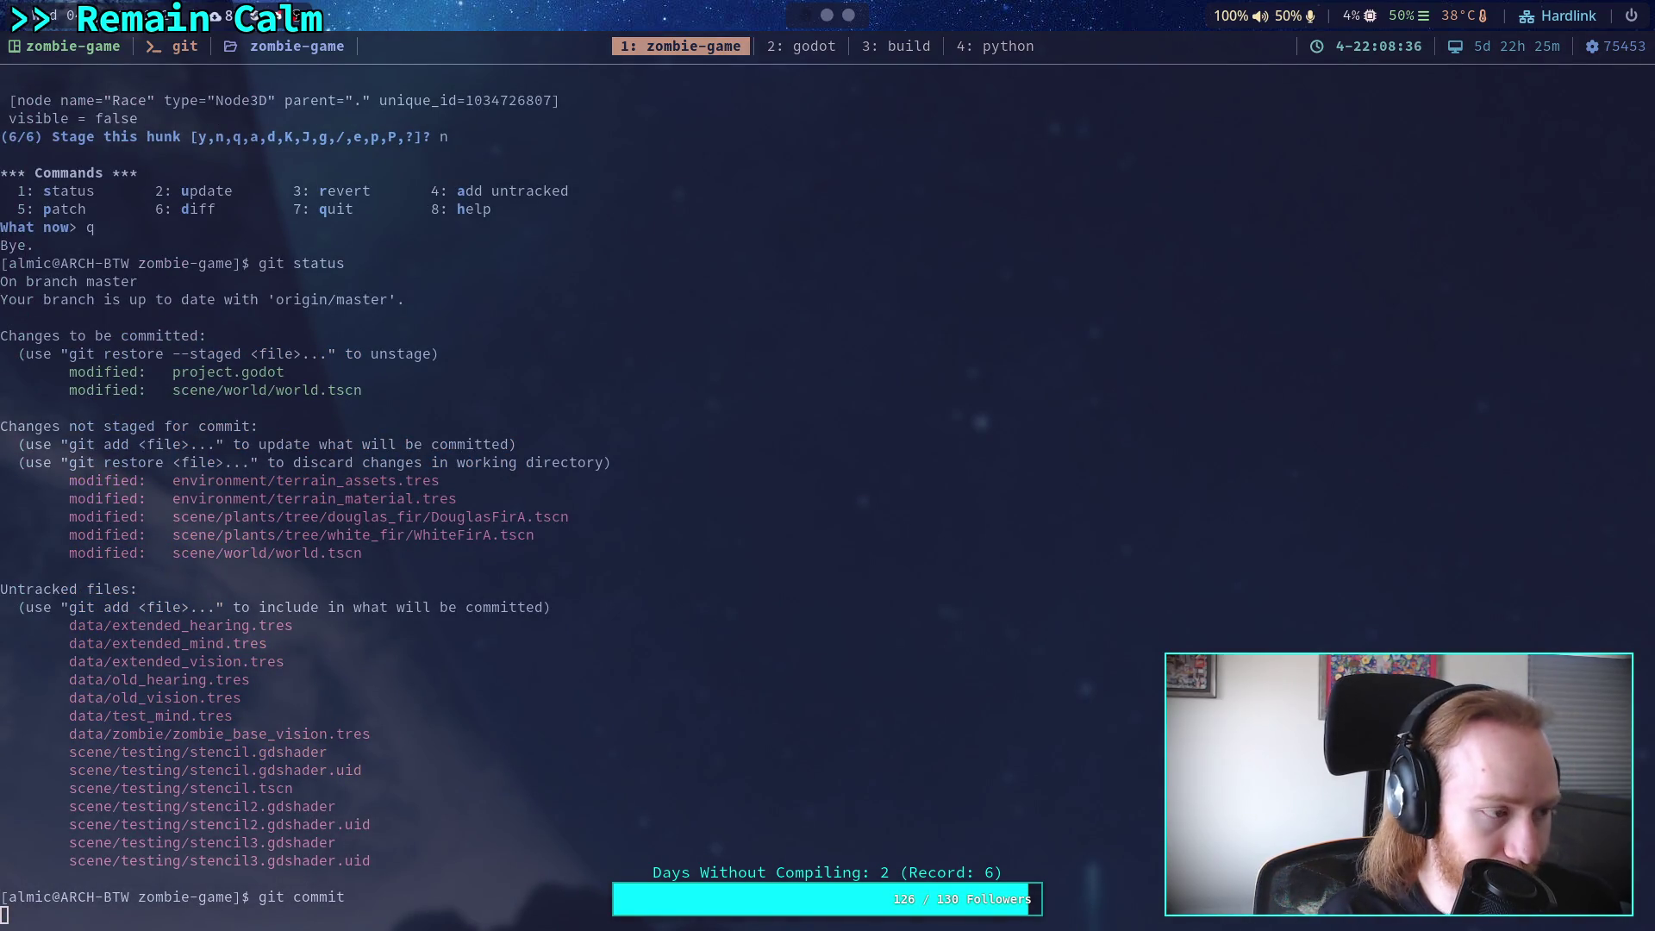
{"action": "type", "text": "git push"}
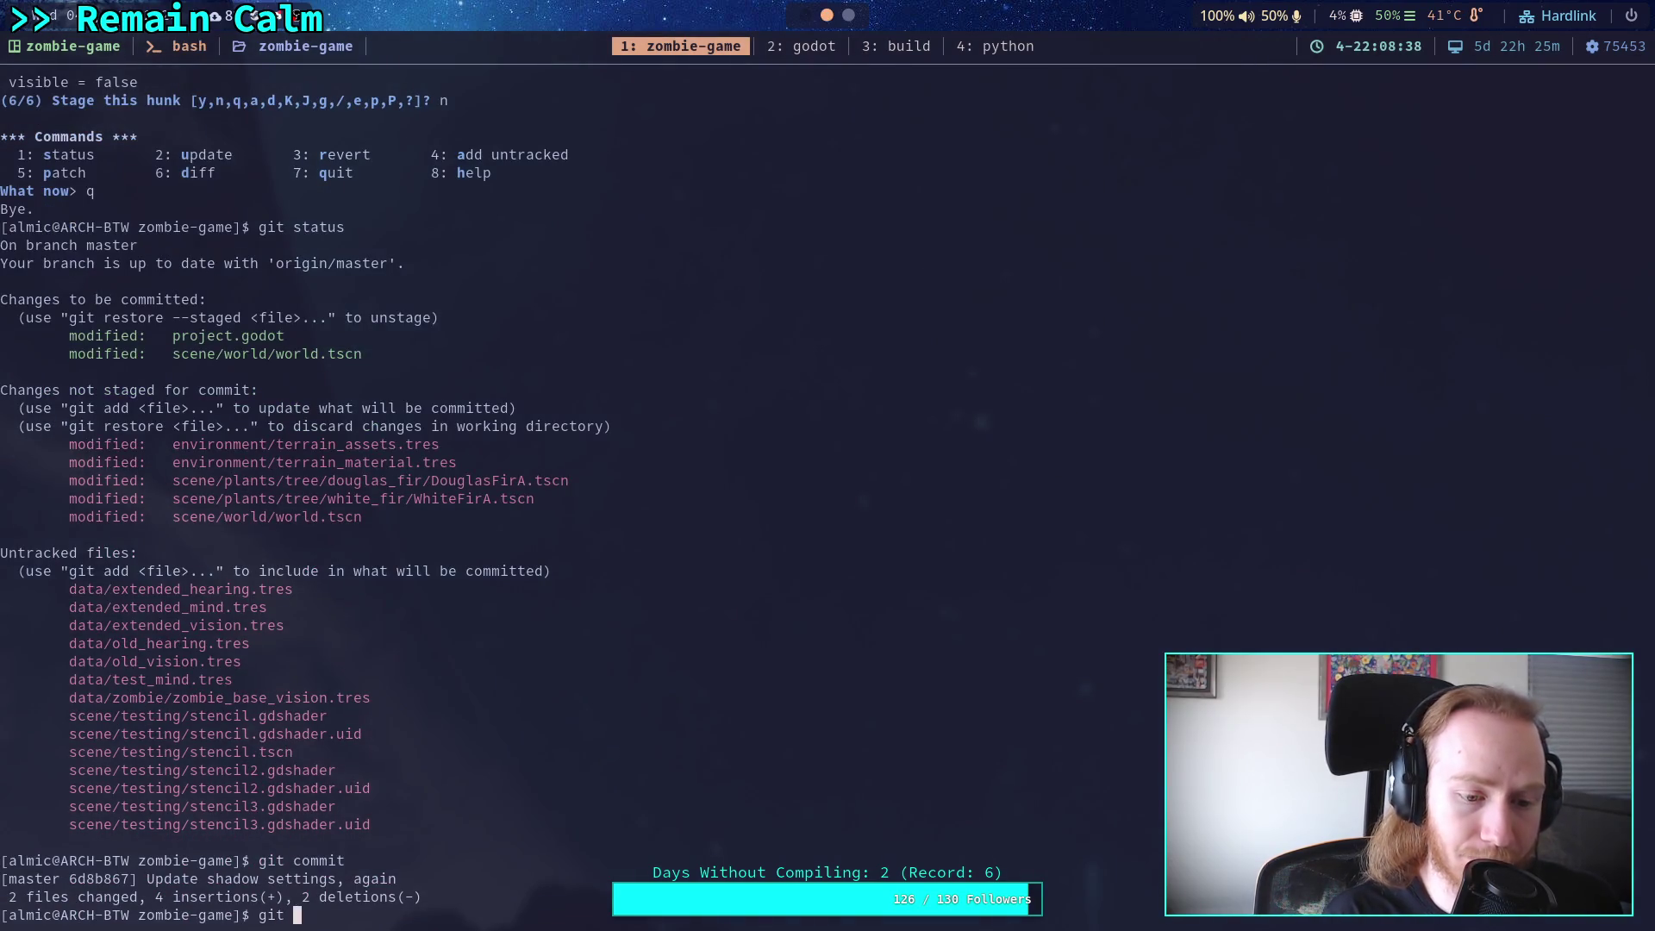
{"action": "key", "text": "Return"}
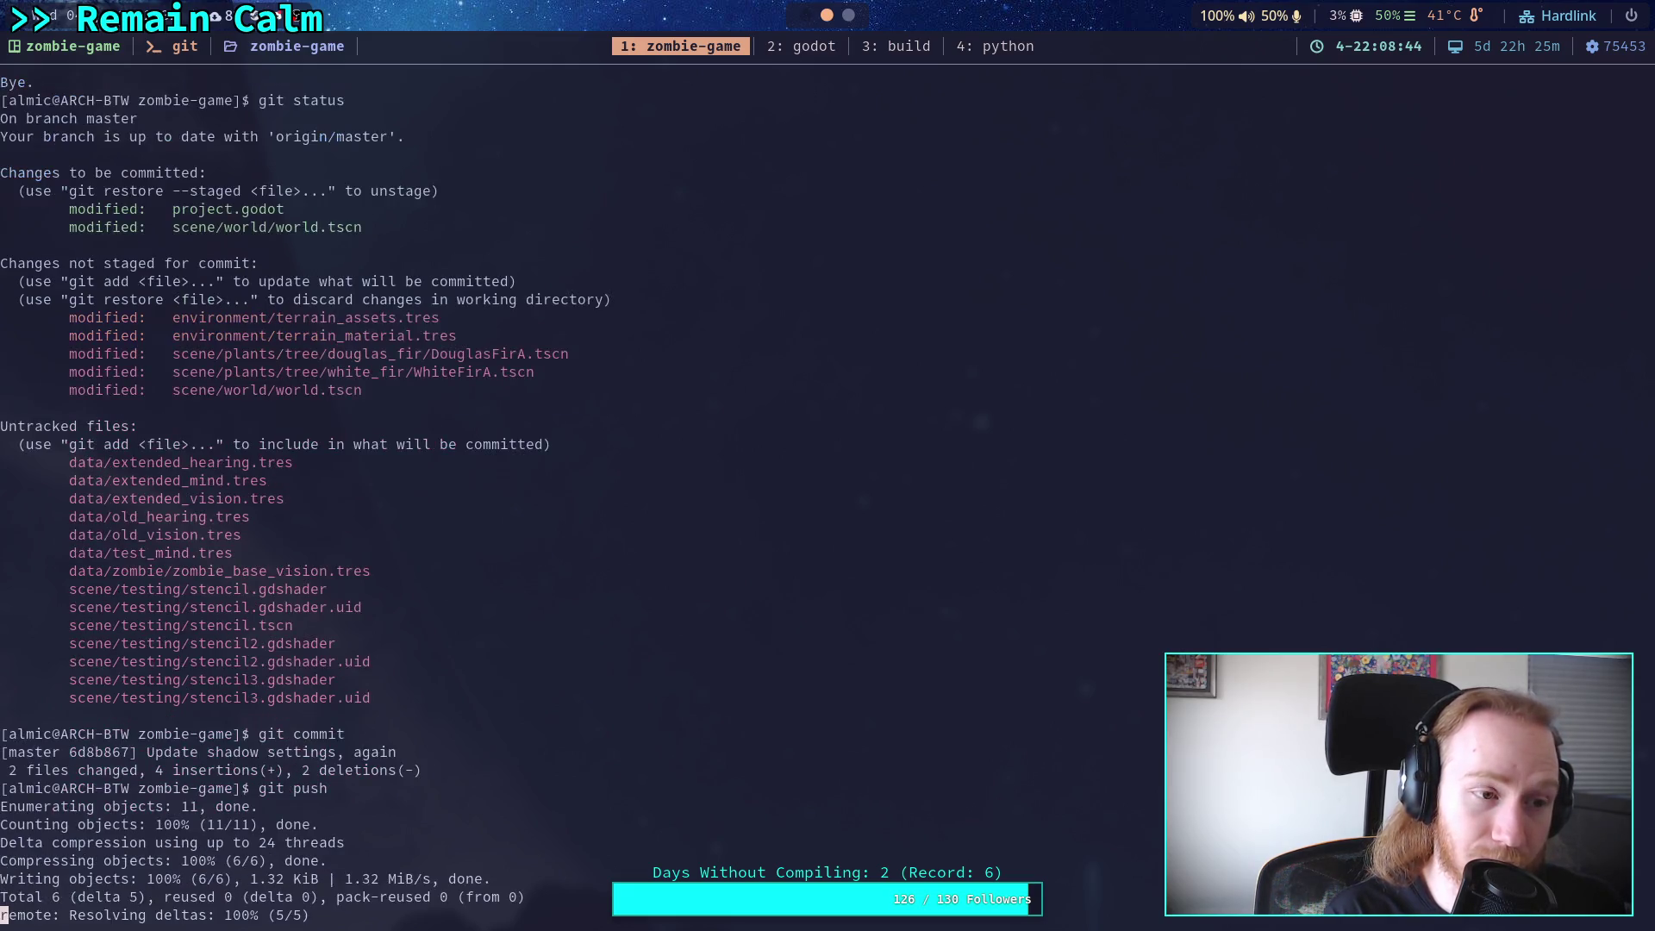
{"action": "type", "text": "git add scene/testing/"}
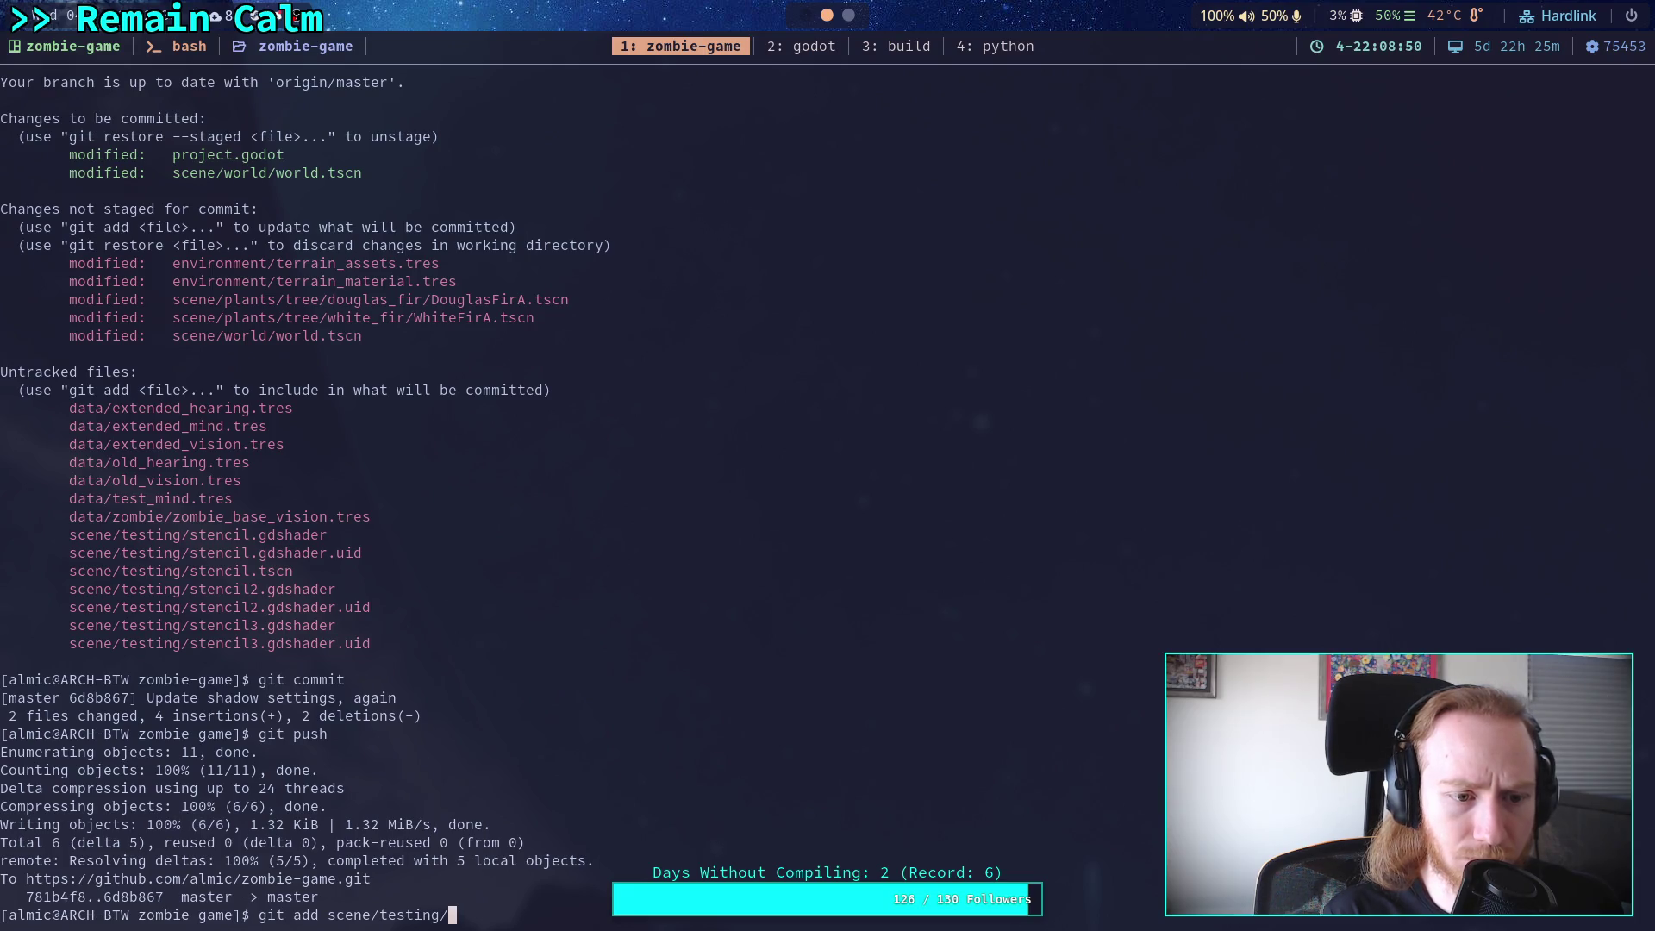
Stage scene/testing/ and commit it with the message 'Testing stencil effects'.
{"action": "key", "text": "Return"}
{"action": "type", "text": "git status"}
{"action": "key", "text": "Return"}
{"action": "type", "text": "g"}
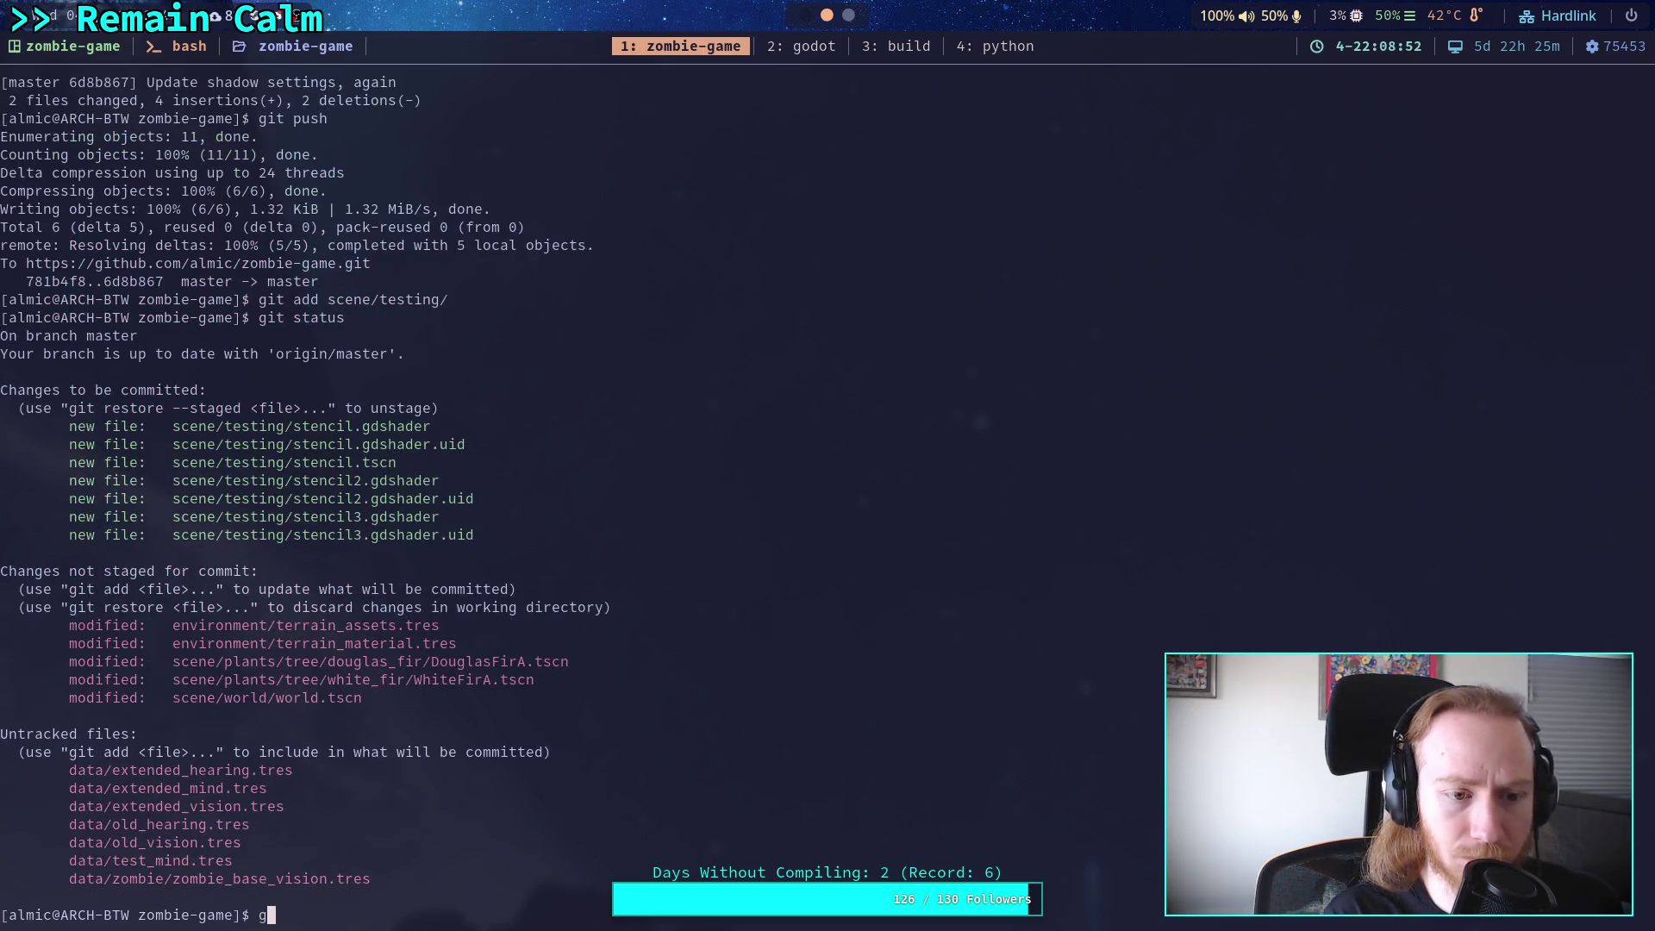
{"action": "type", "text": "it commit"}
{"action": "key", "text": "Return"}
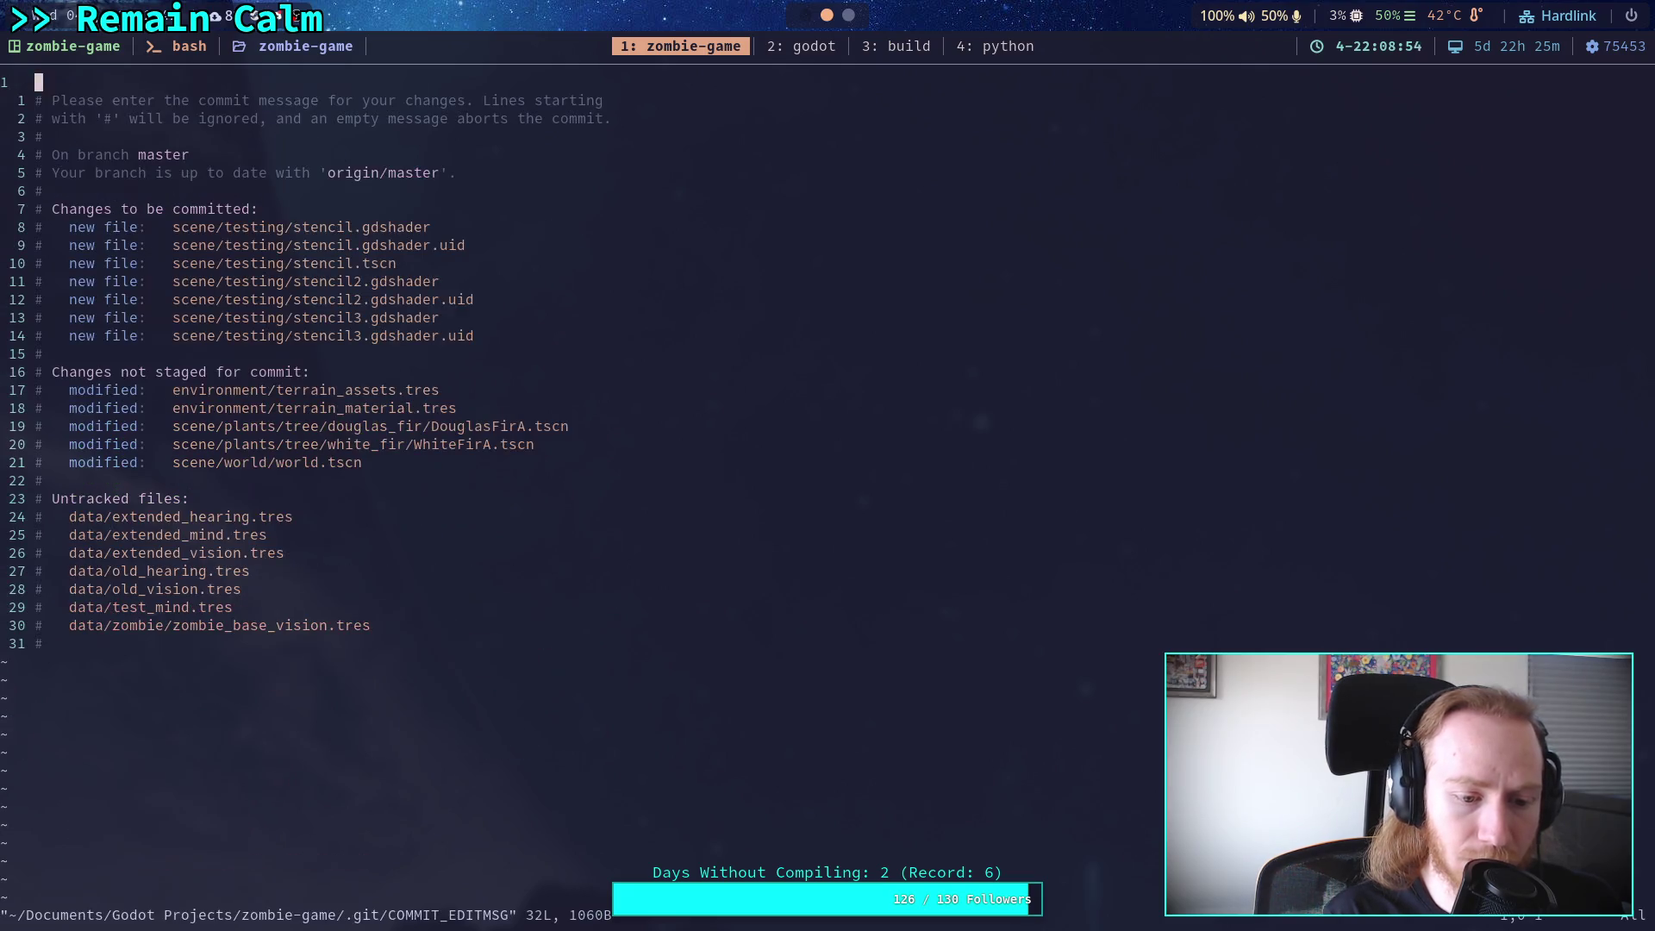
{"action": "type", "text": "O"}
{"action": "type", "text": "Testi"}
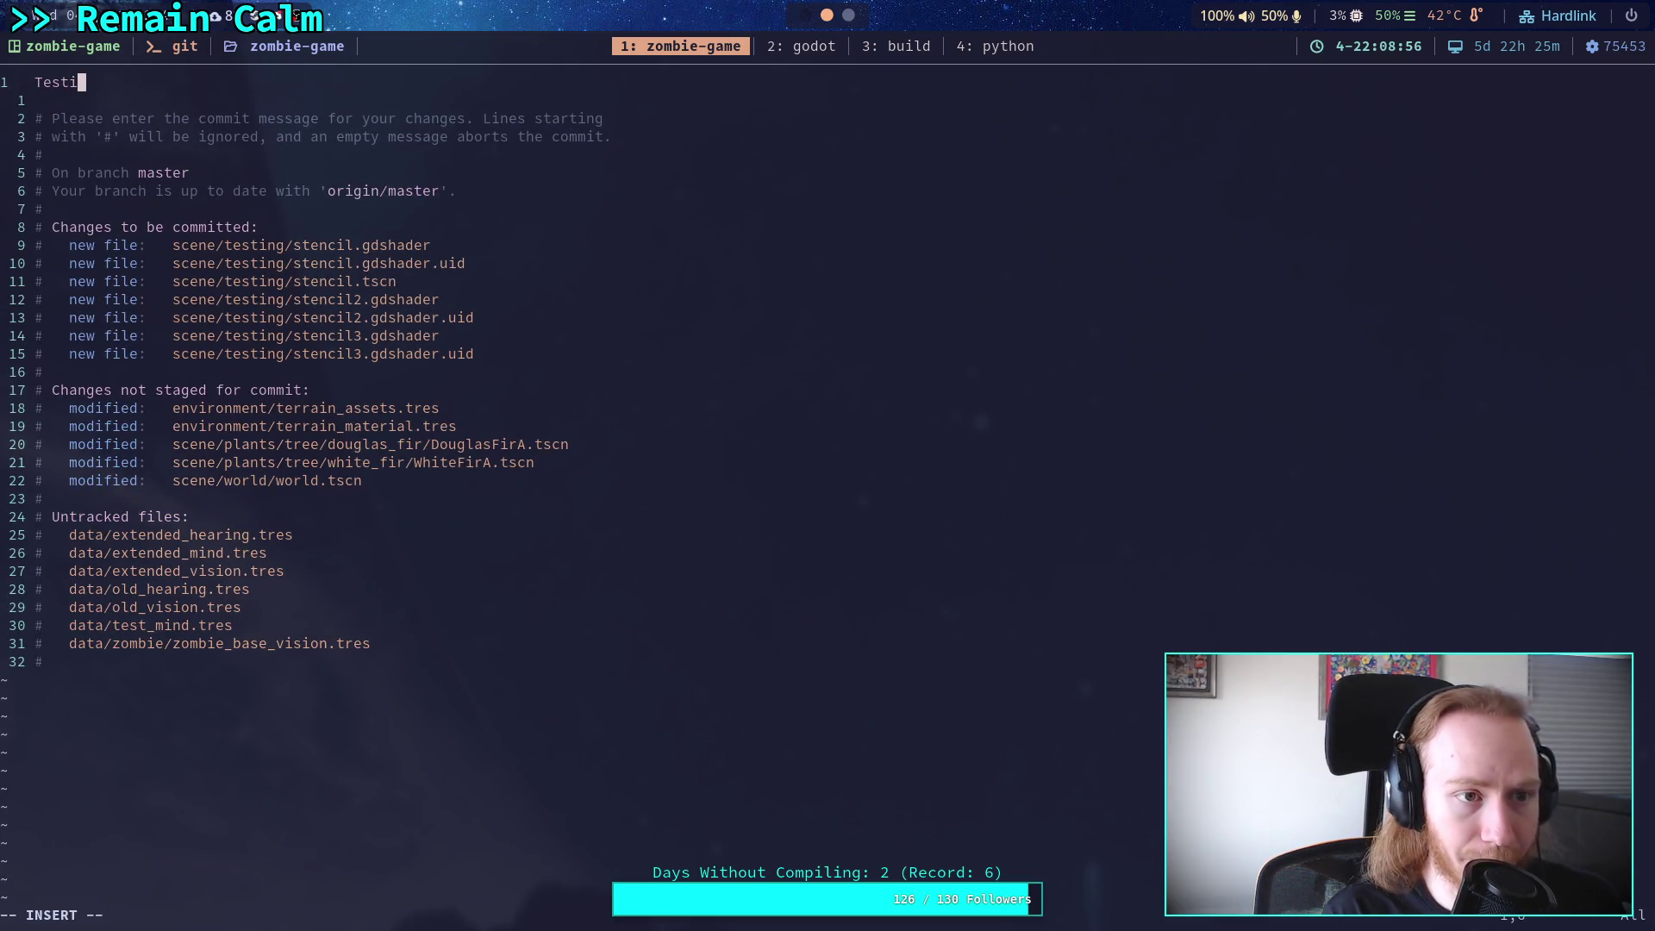
{"action": "type", "text": "ng stencil "}
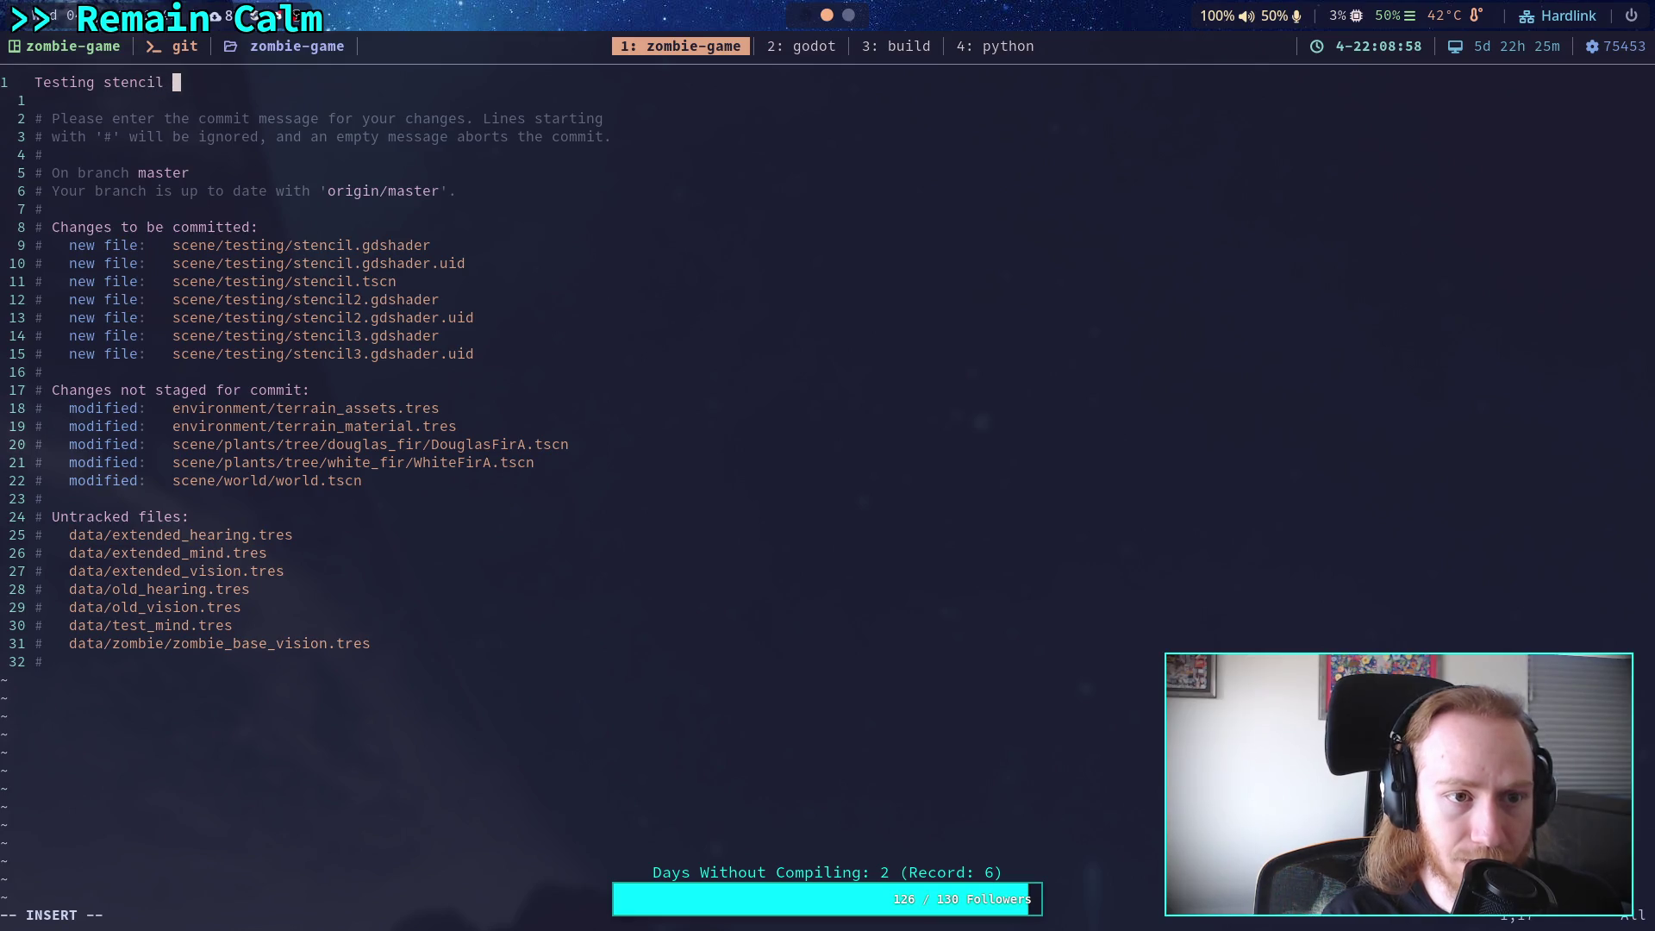
{"action": "type", "text": "effects"}
{"action": "key", "text": "Escape"}
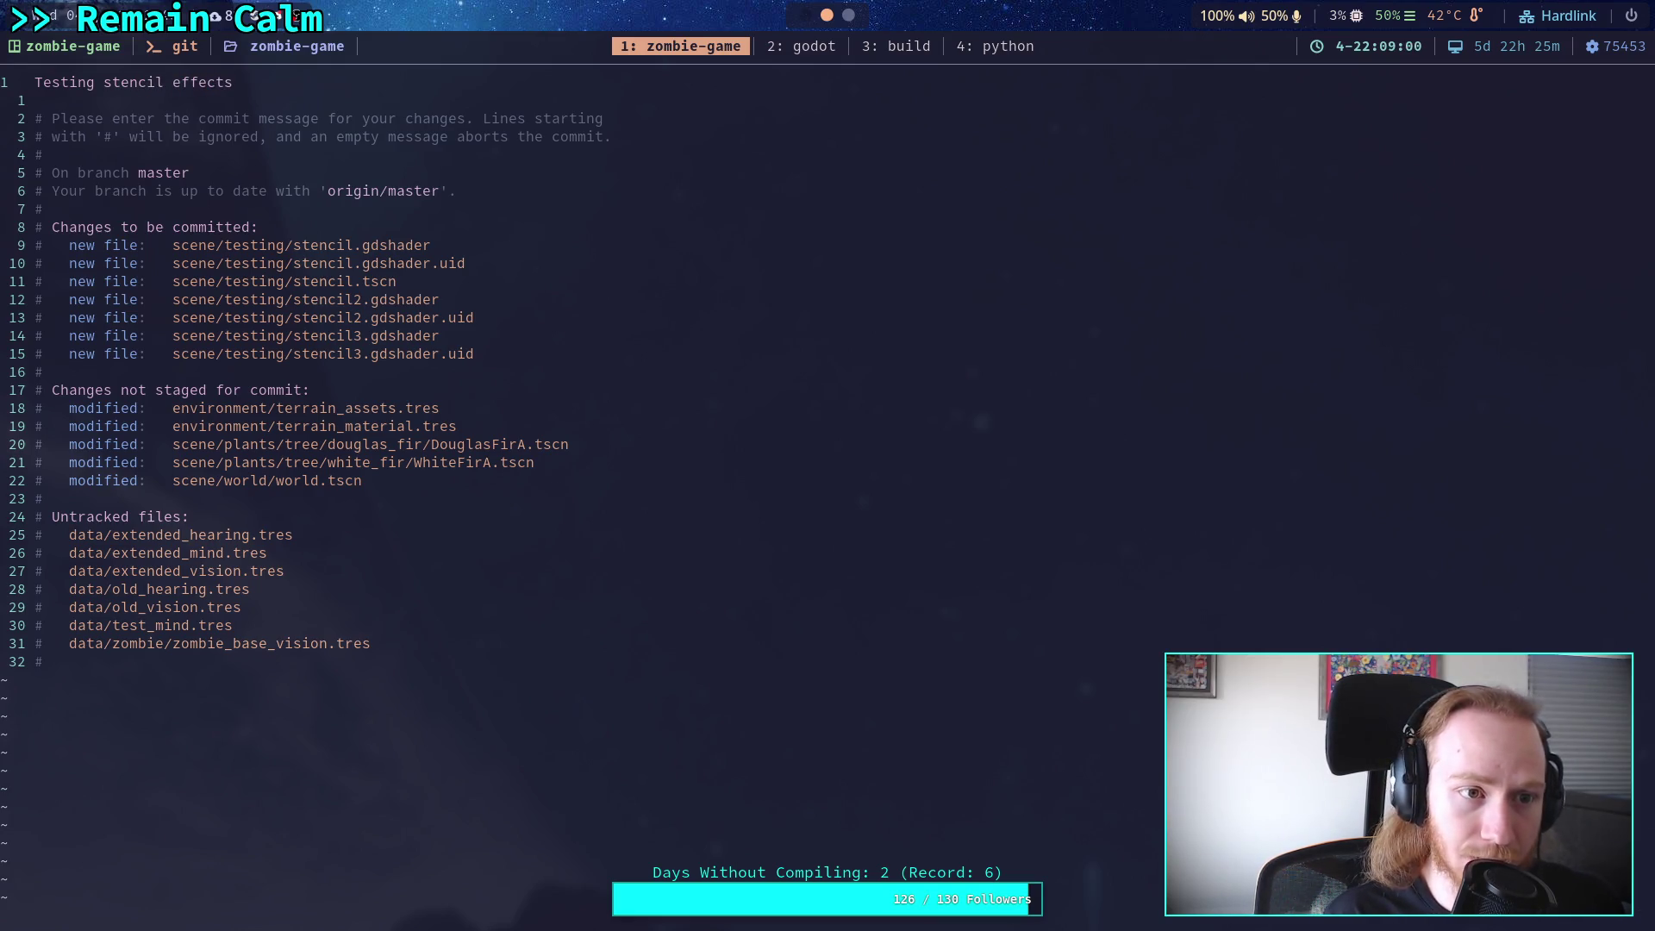
{"action": "type", "text": ":wq"}
{"action": "key", "text": "Return"}
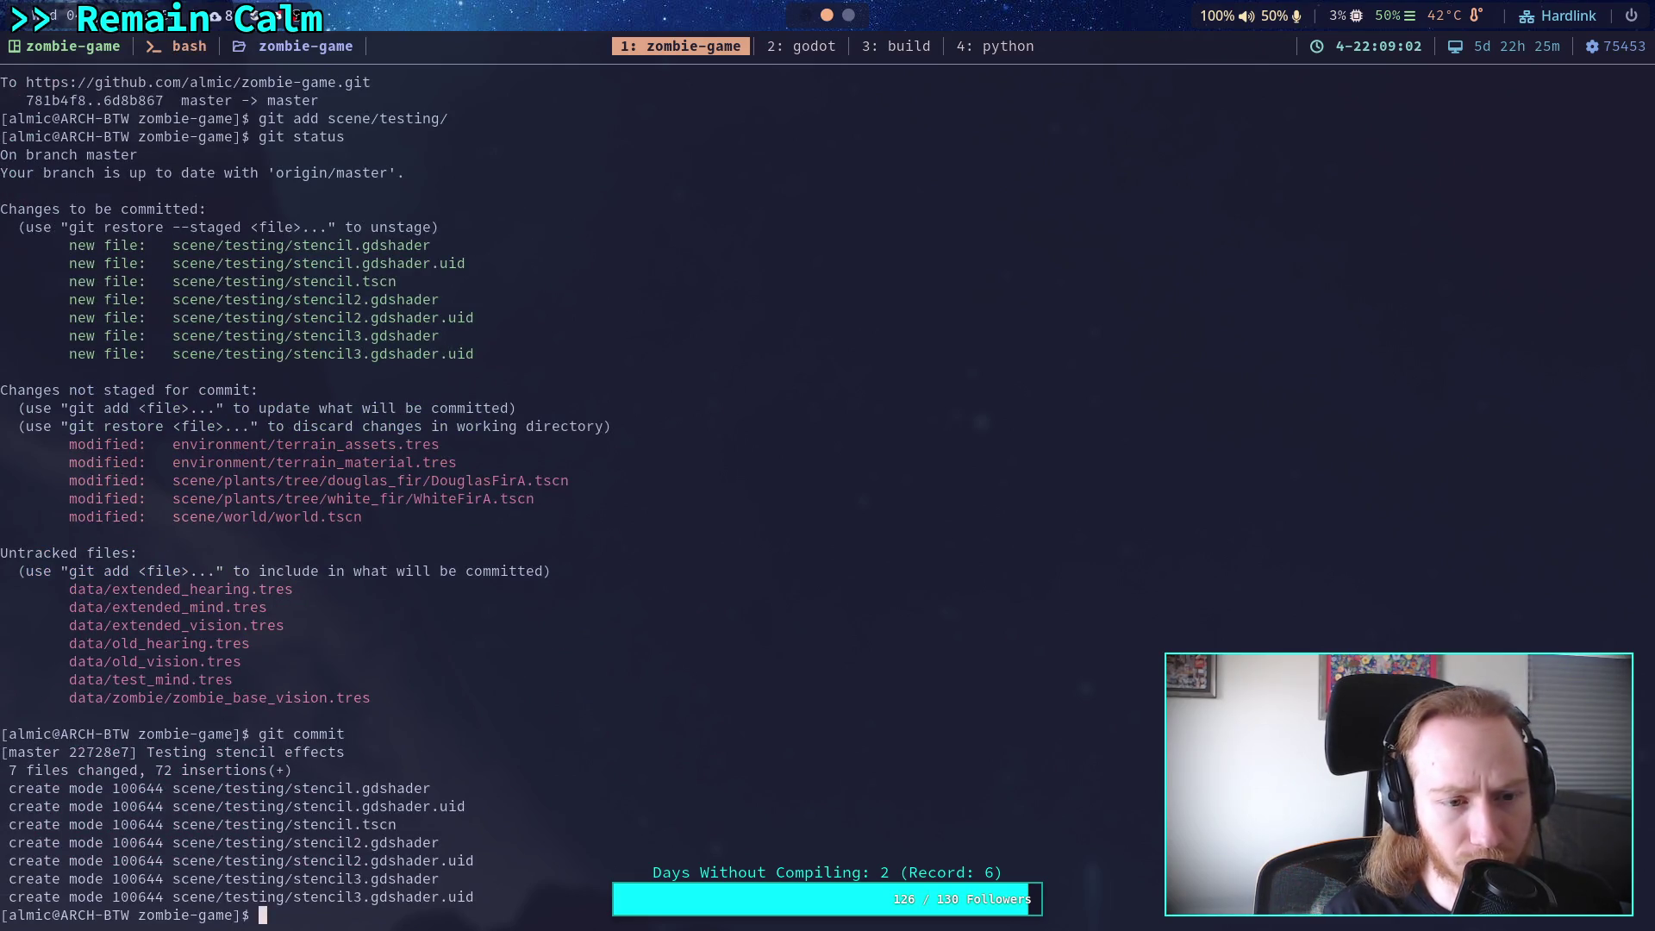
Run git status to confirm master is one commit ahead of origin.
{"action": "type", "text": "git satuts"}
{"action": "key", "text": "Return"}
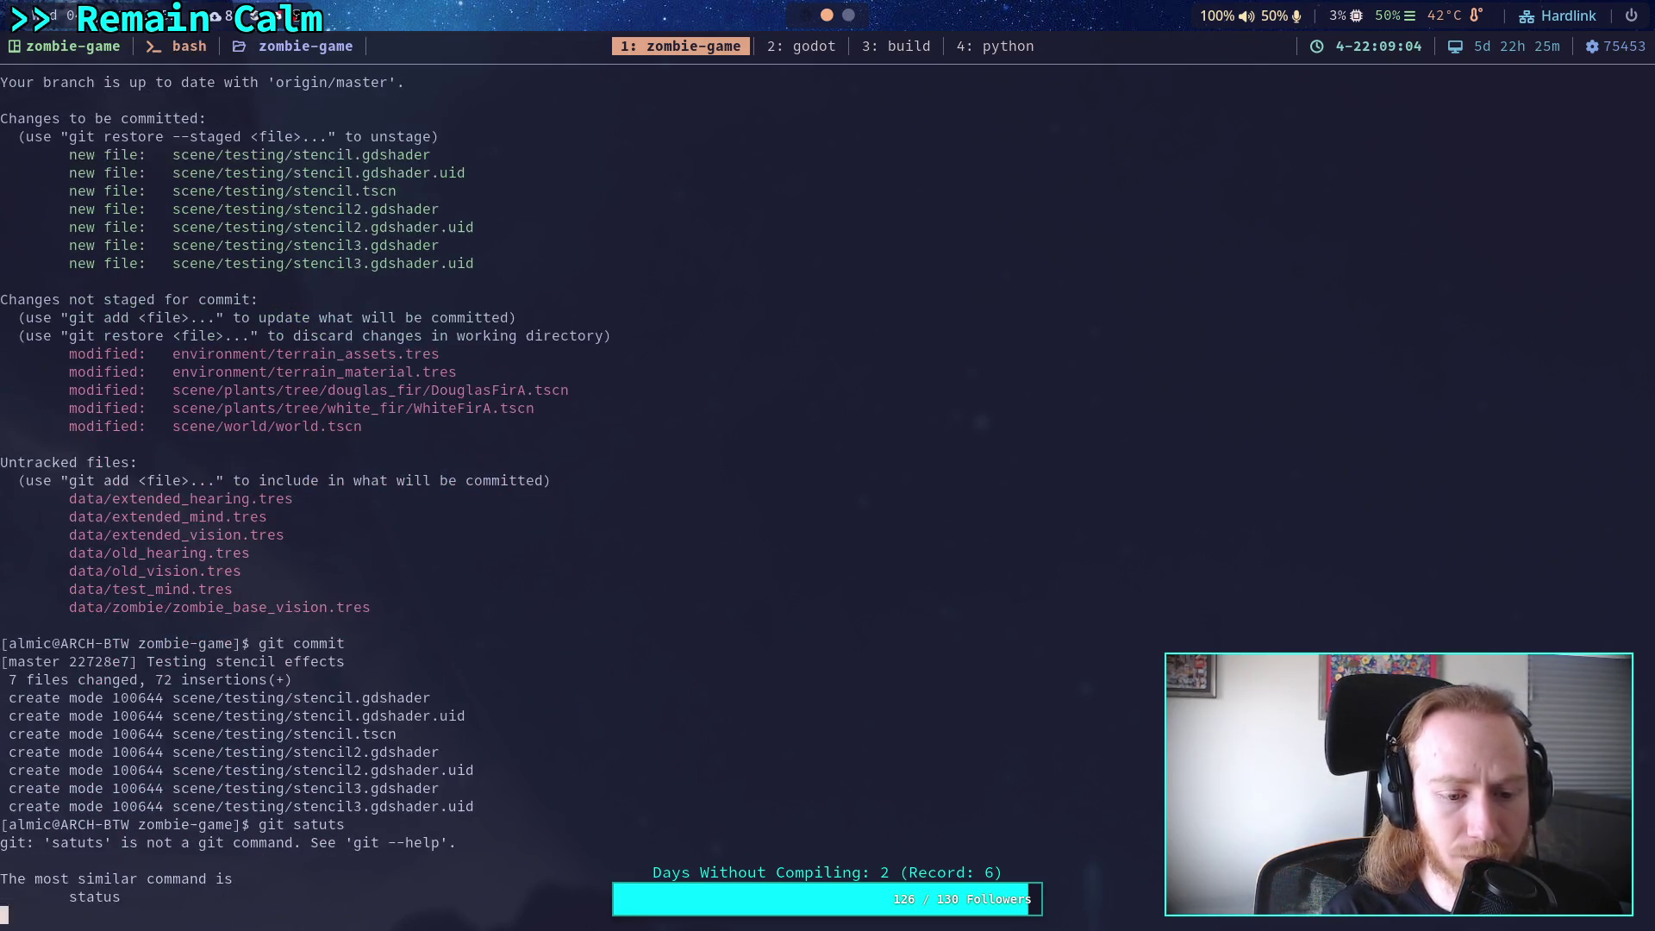
{"action": "key", "text": "Up"}
{"action": "key", "text": "BackSpace"}
{"action": "key", "text": "BackSpace"}
{"action": "key", "text": "BackSpace"}
{"action": "key", "text": "BackSpace"}
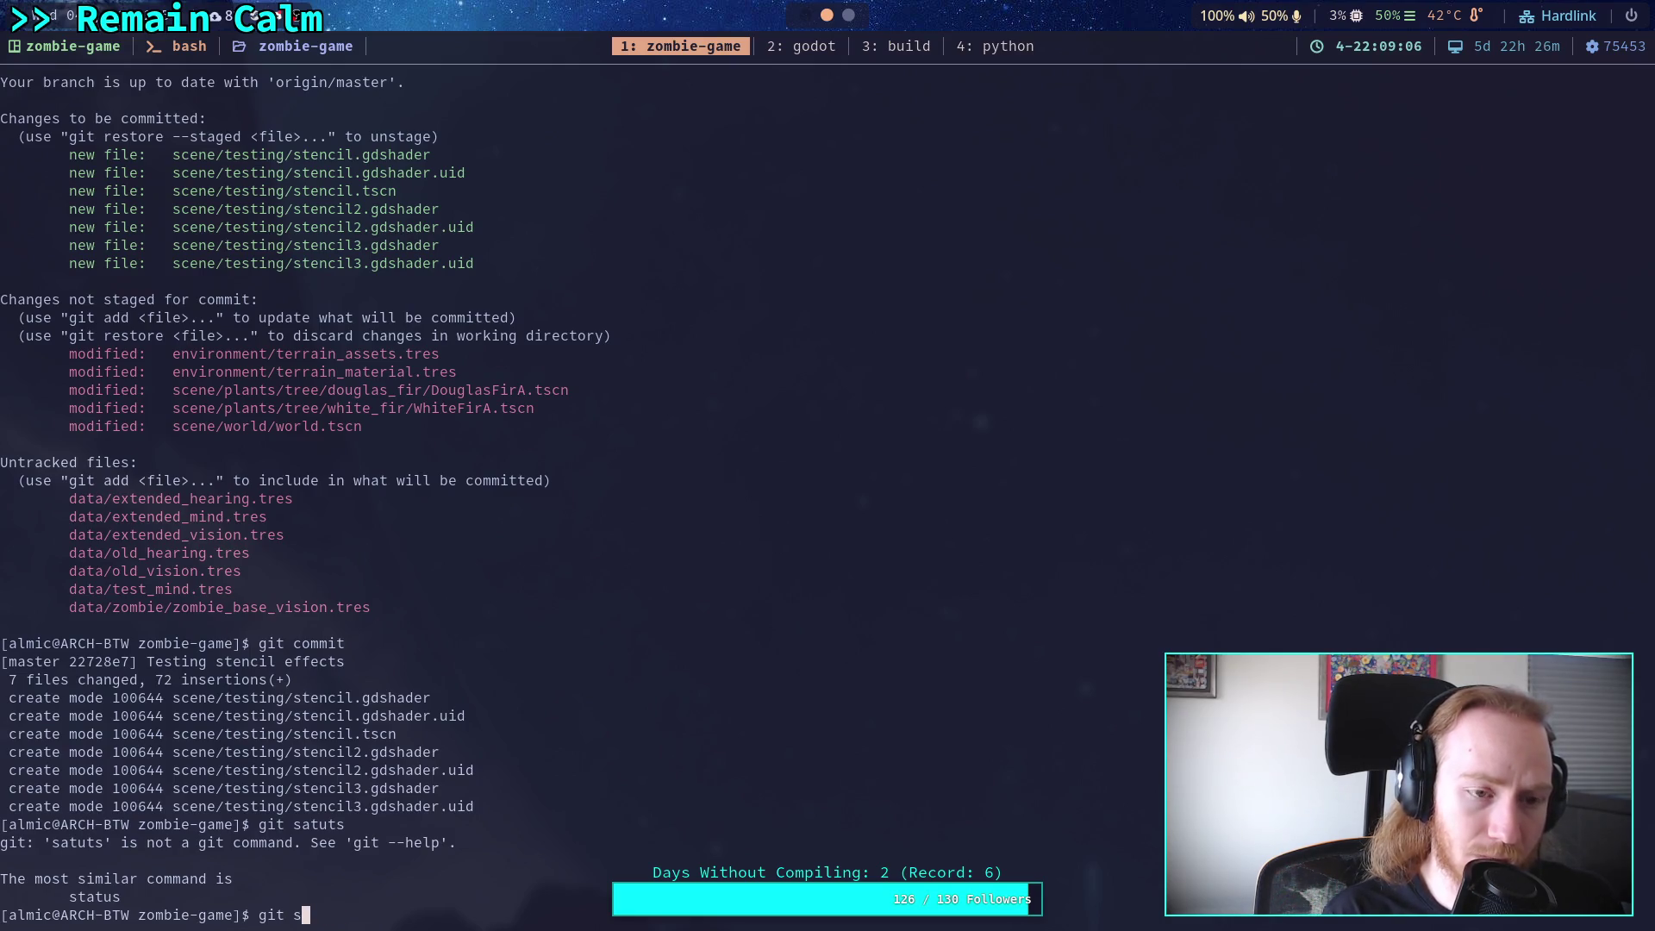
{"action": "type", "text": "tatus"}
{"action": "key", "text": "Return"}
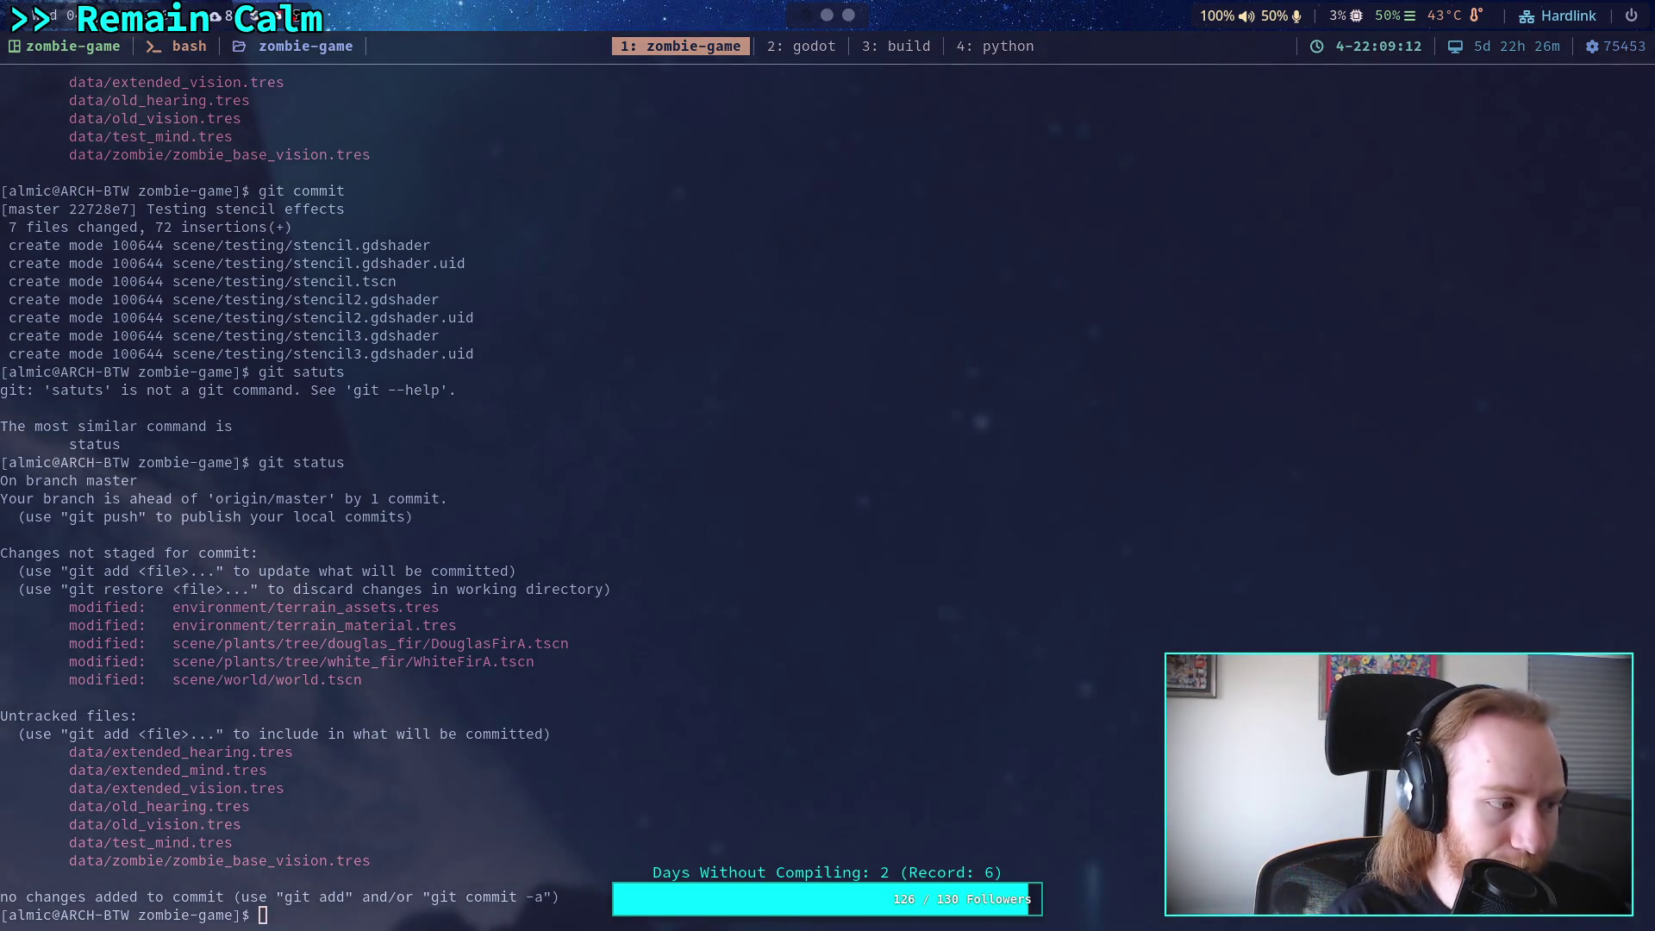
{"action": "left_click", "coordinate": [713, 745]}
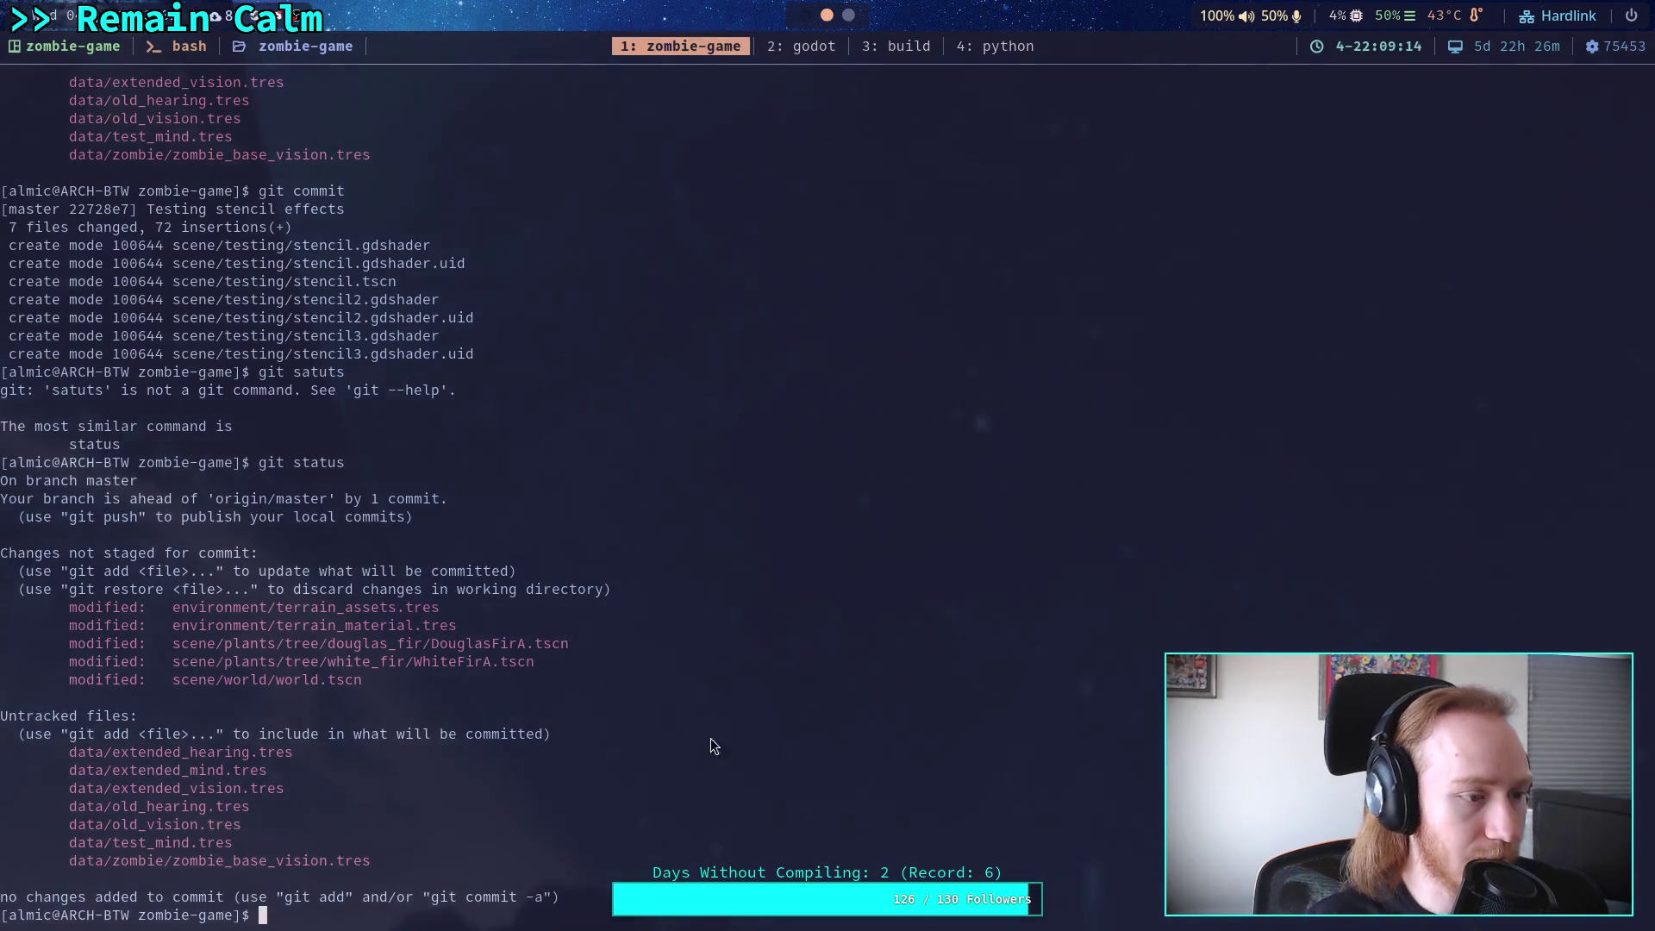
Select Zombie Game in the Godot Project Manager and open it for editing.
{"action": "key", "text": "super+g"}
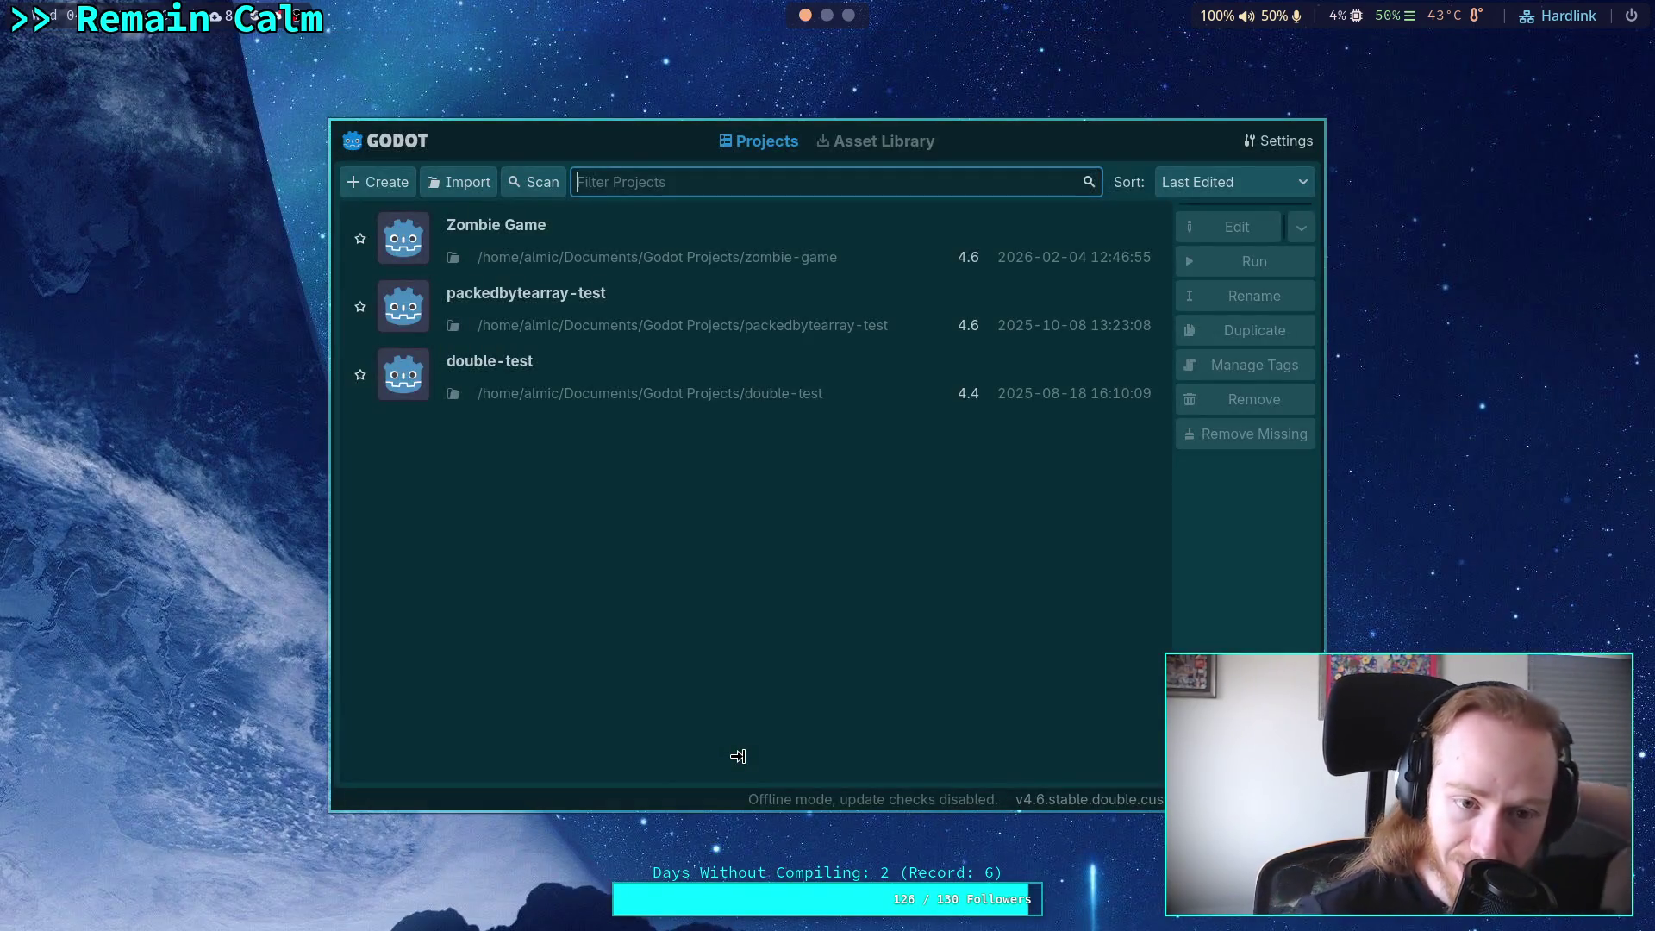
{"action": "left_click", "coordinate": [958, 218]}
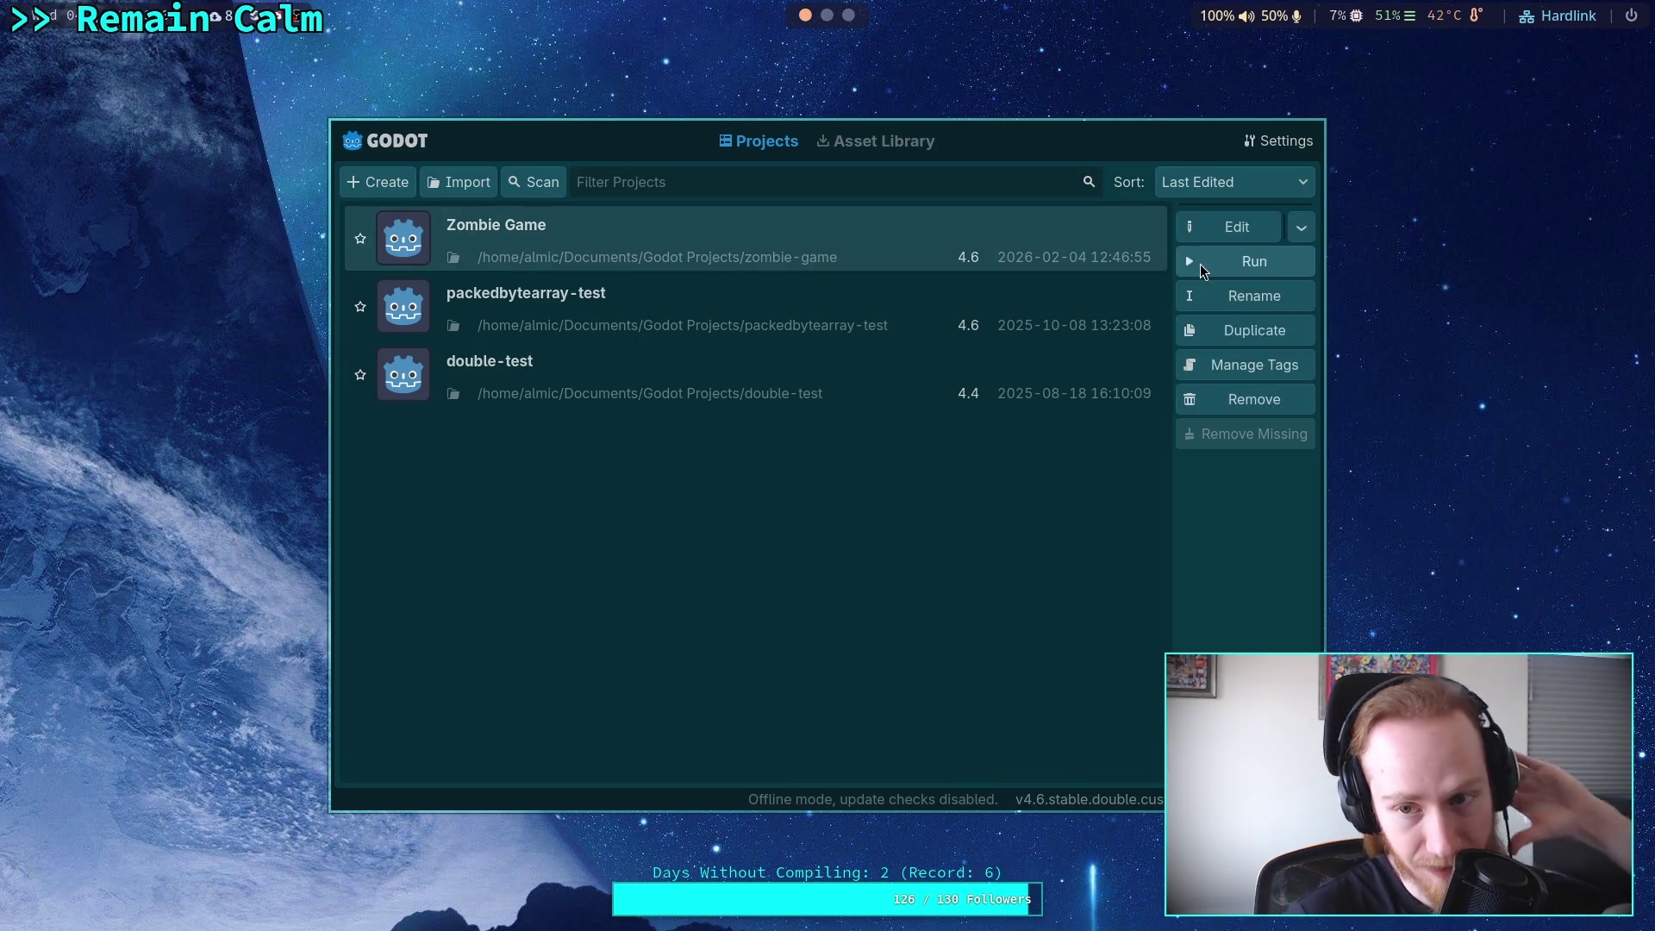
{"action": "left_click", "coordinate": [1211, 225]}
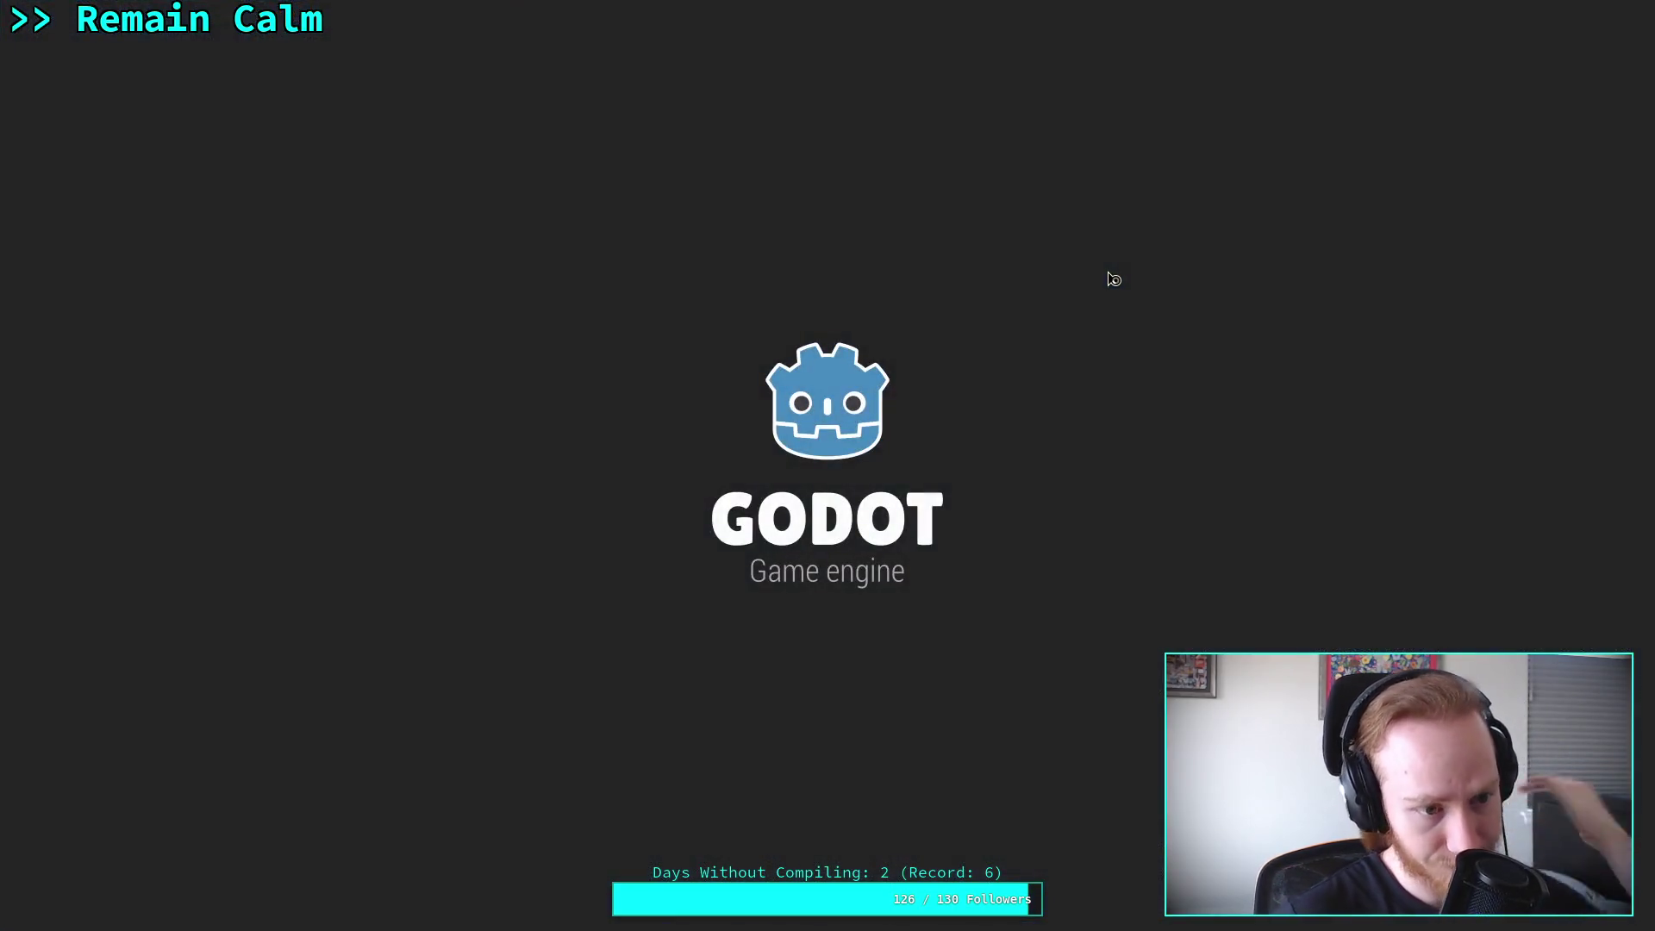
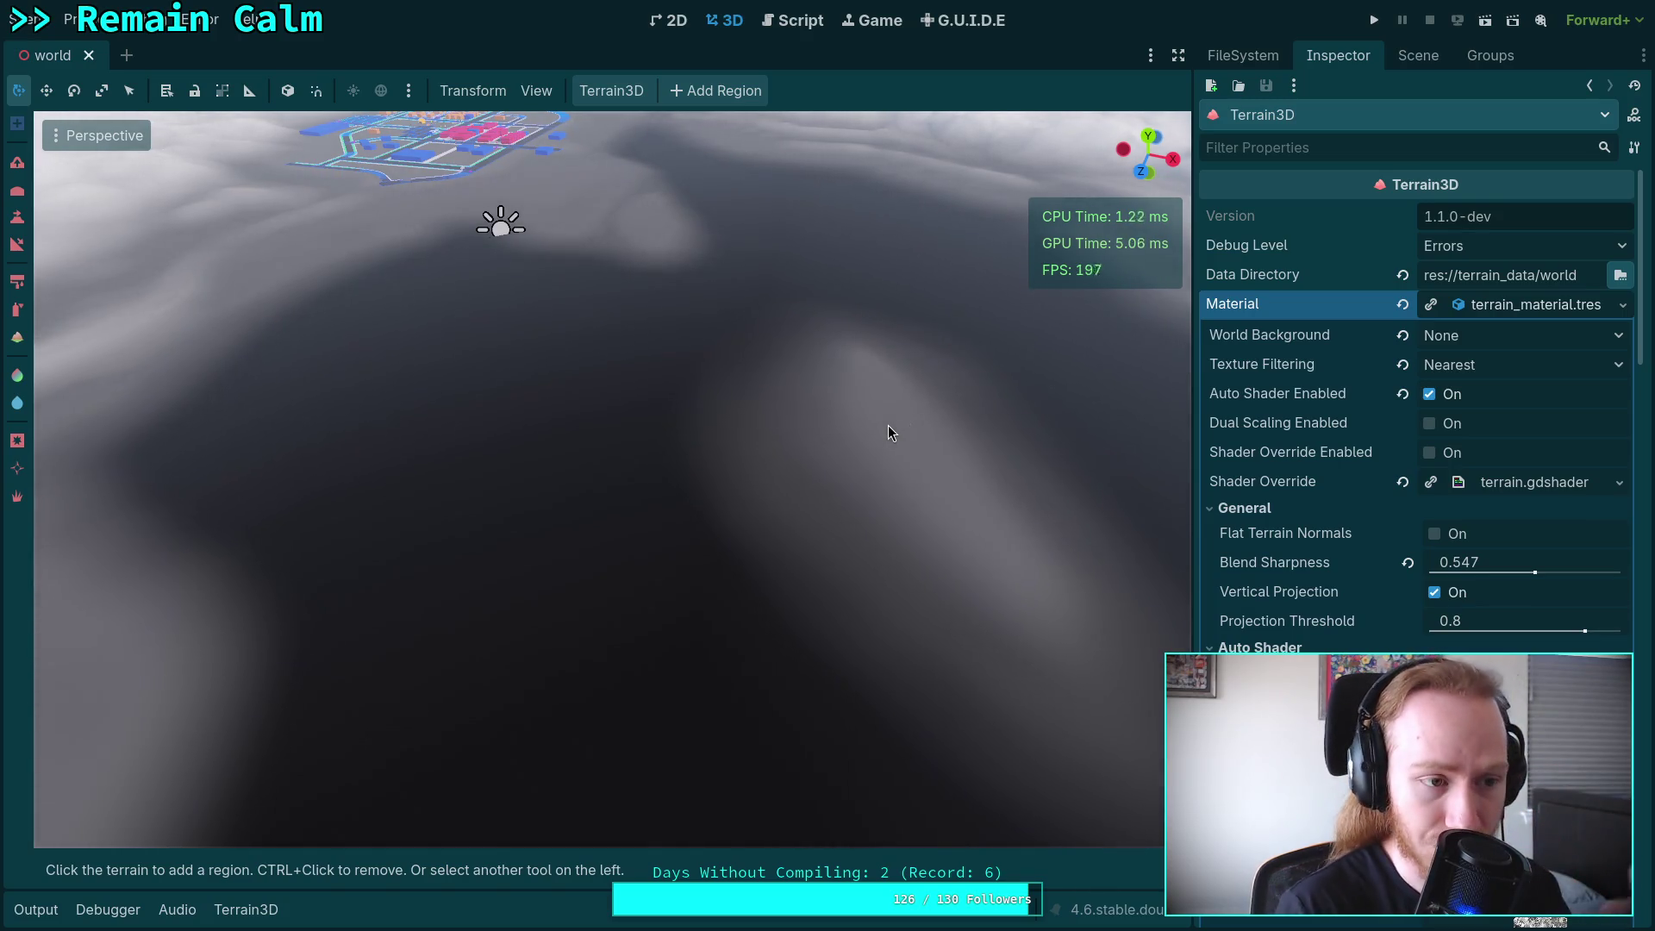
Tilt the view, add a terrain region on the dark ground, save, and switch to the terminal.
{"action": "mouse_move", "coordinate": [888, 426]}
{"action": "left_mouse_down"}
{"action": "mouse_move", "coordinate": [963, 408]}
{"action": "mouse_move", "coordinate": [1098, 294]}
{"action": "mouse_move", "coordinate": [1078, 310]}
{"action": "left_mouse_up"}
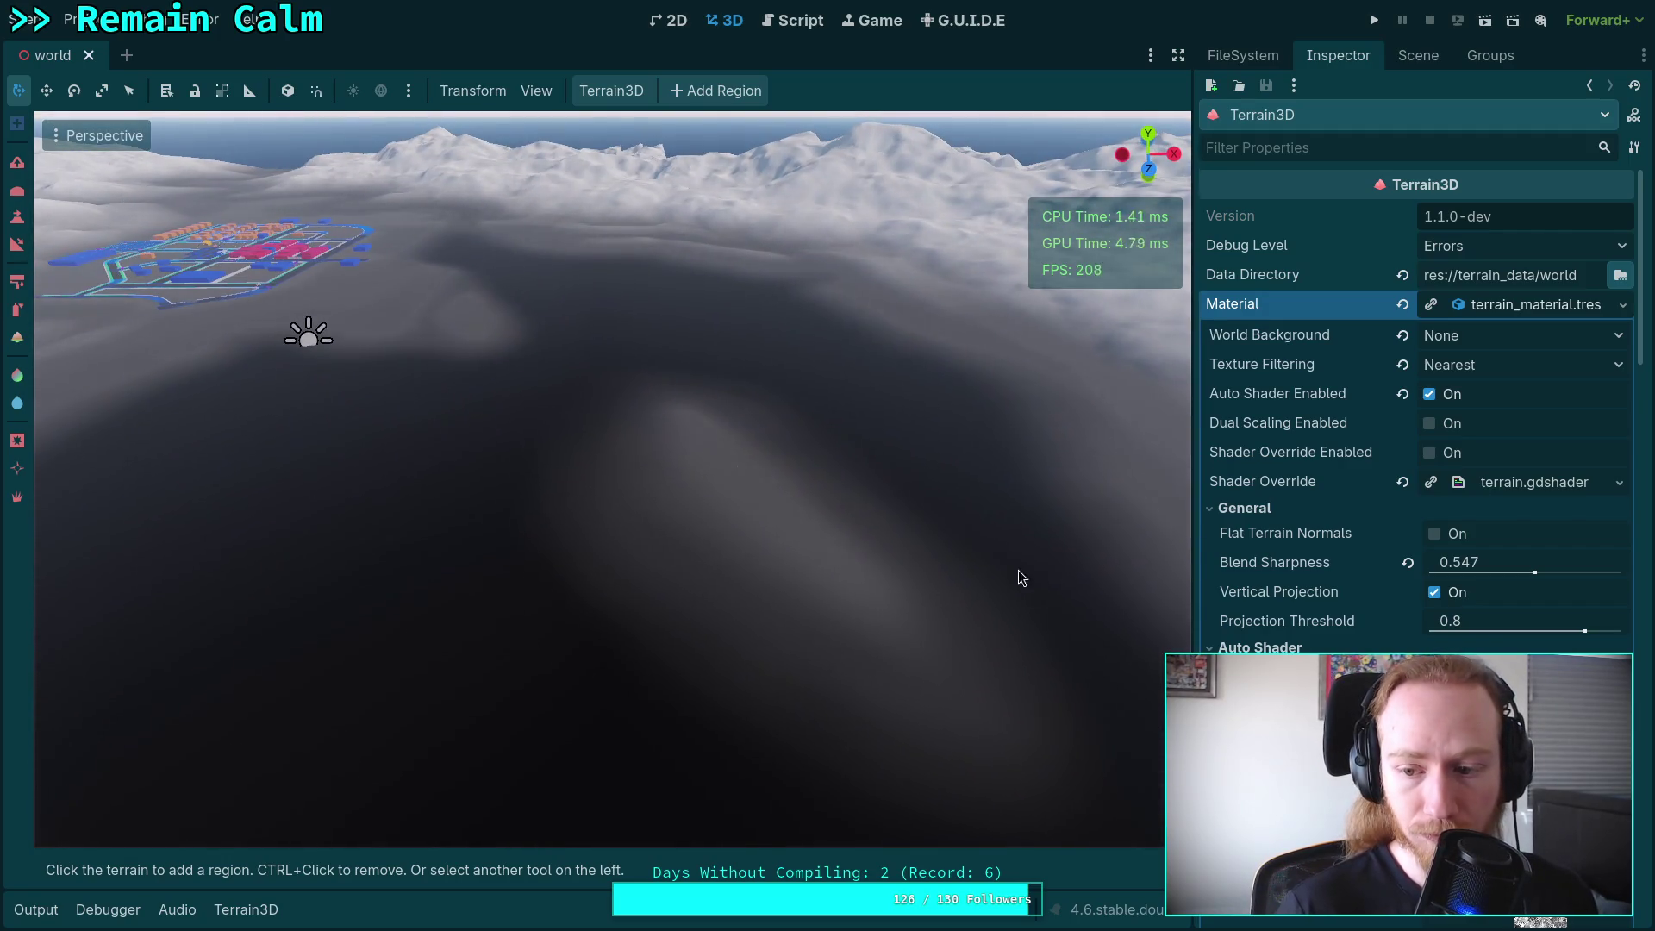
{"action": "left_click", "coordinate": [363, 604]}
{"action": "key", "text": "ctrl+s"}
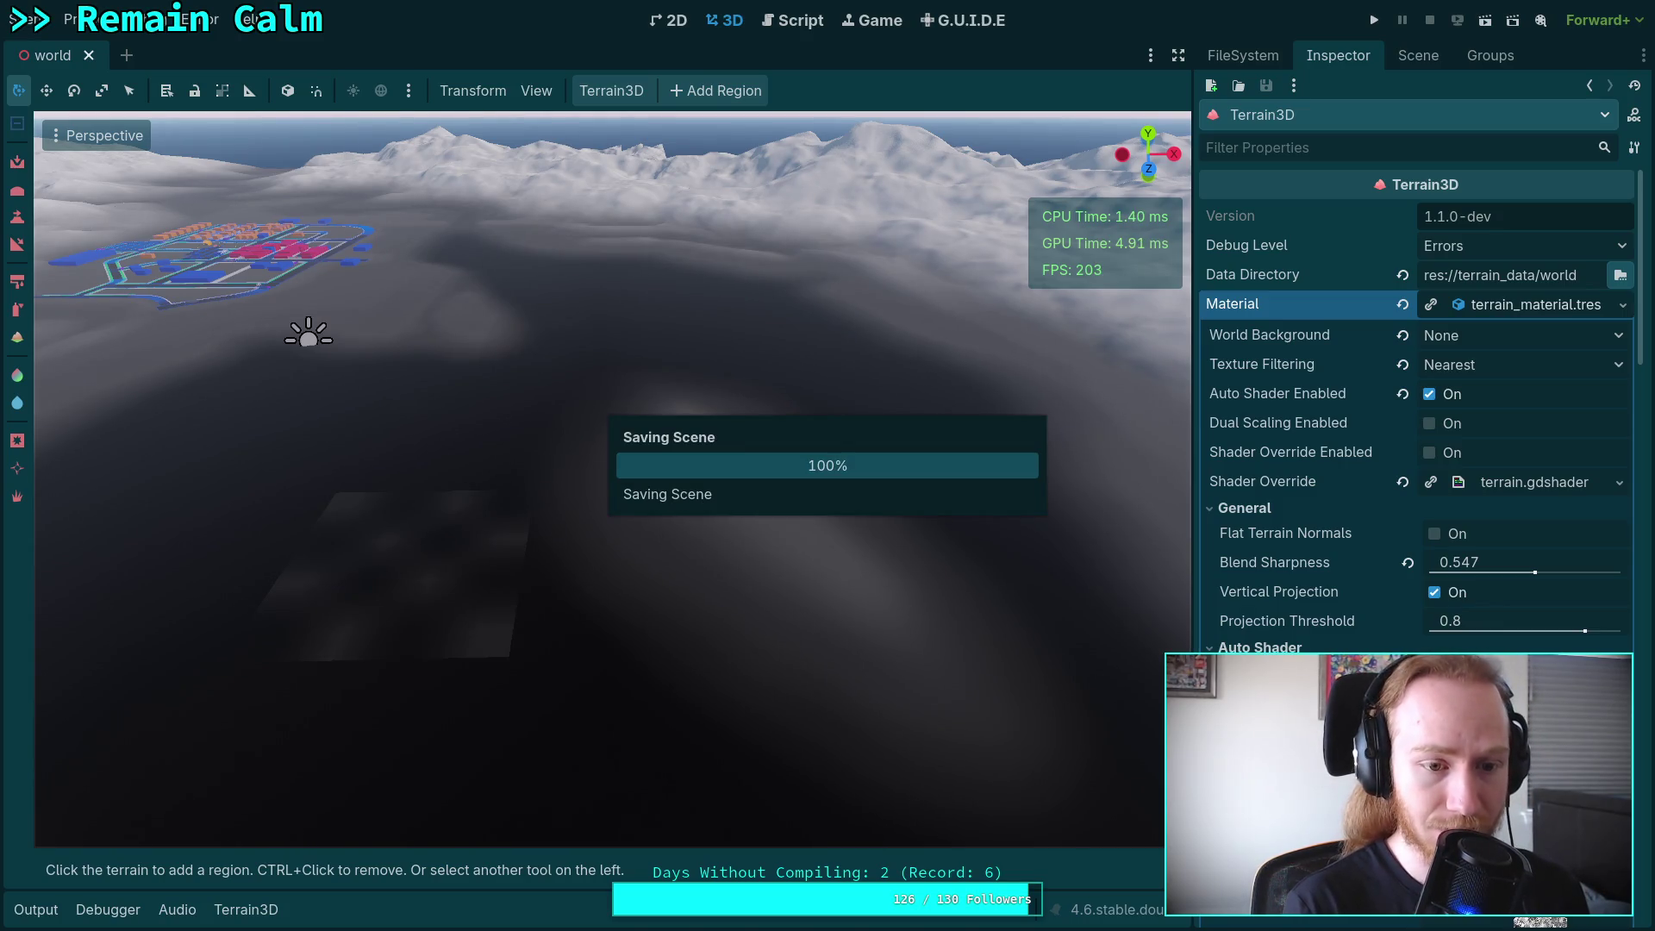
{"action": "key", "text": "super+1"}
Rerun git status in the zombie-game repository, then go back to the Godot editor.
{"action": "key", "text": "Up"}
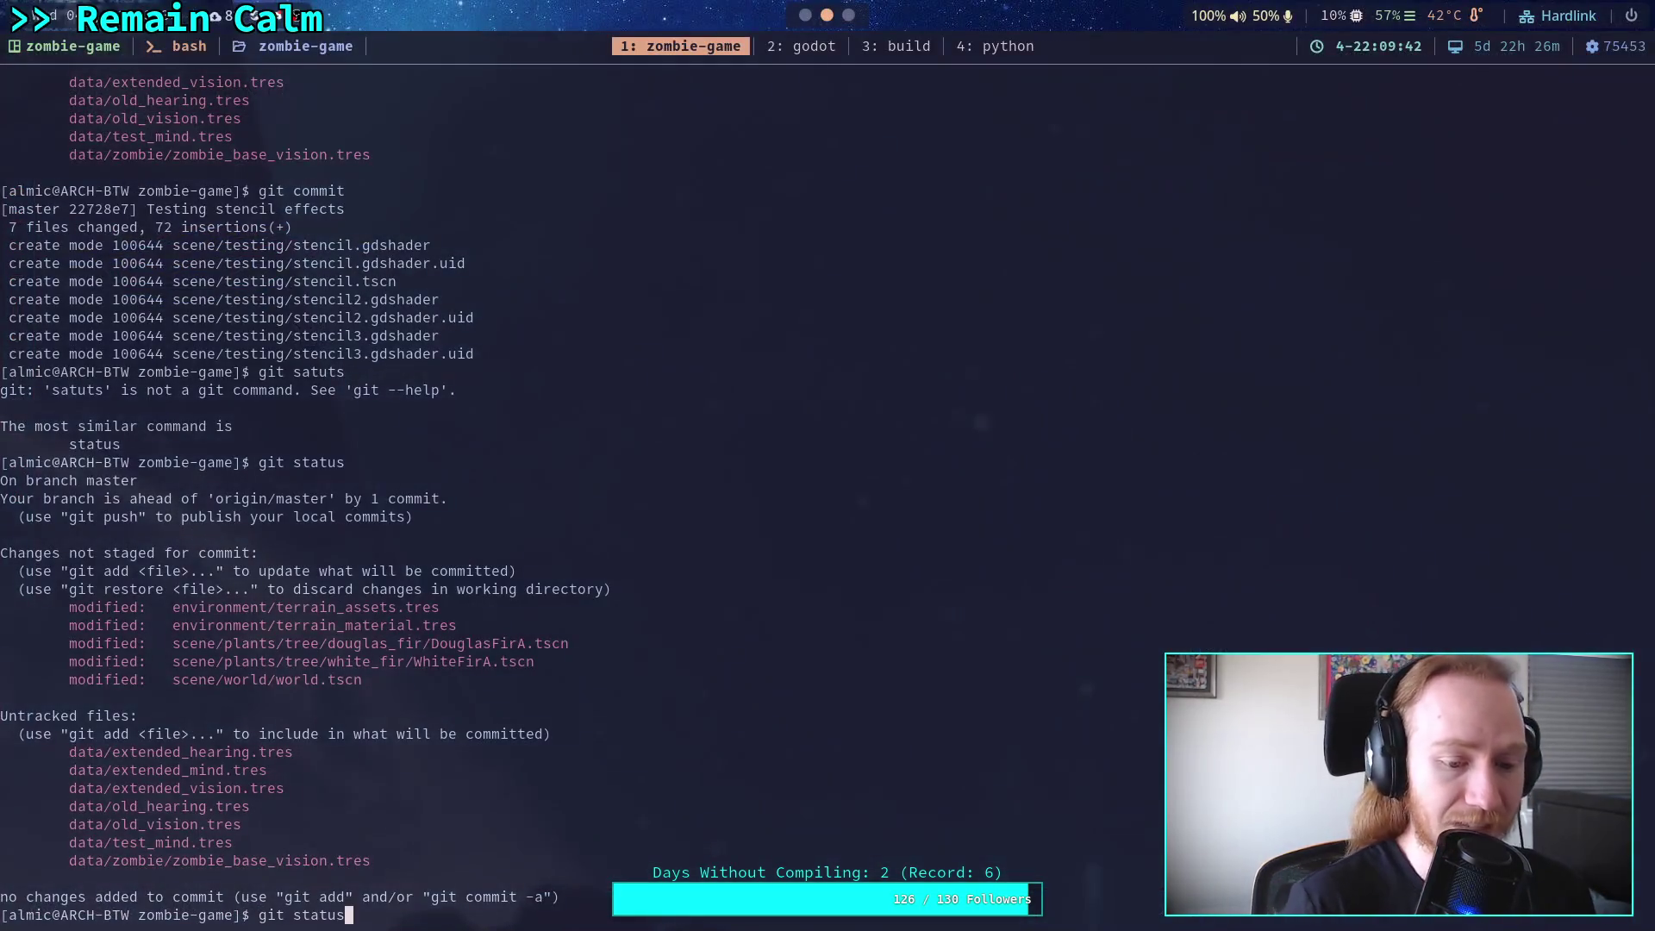
{"action": "key", "text": "Return"}
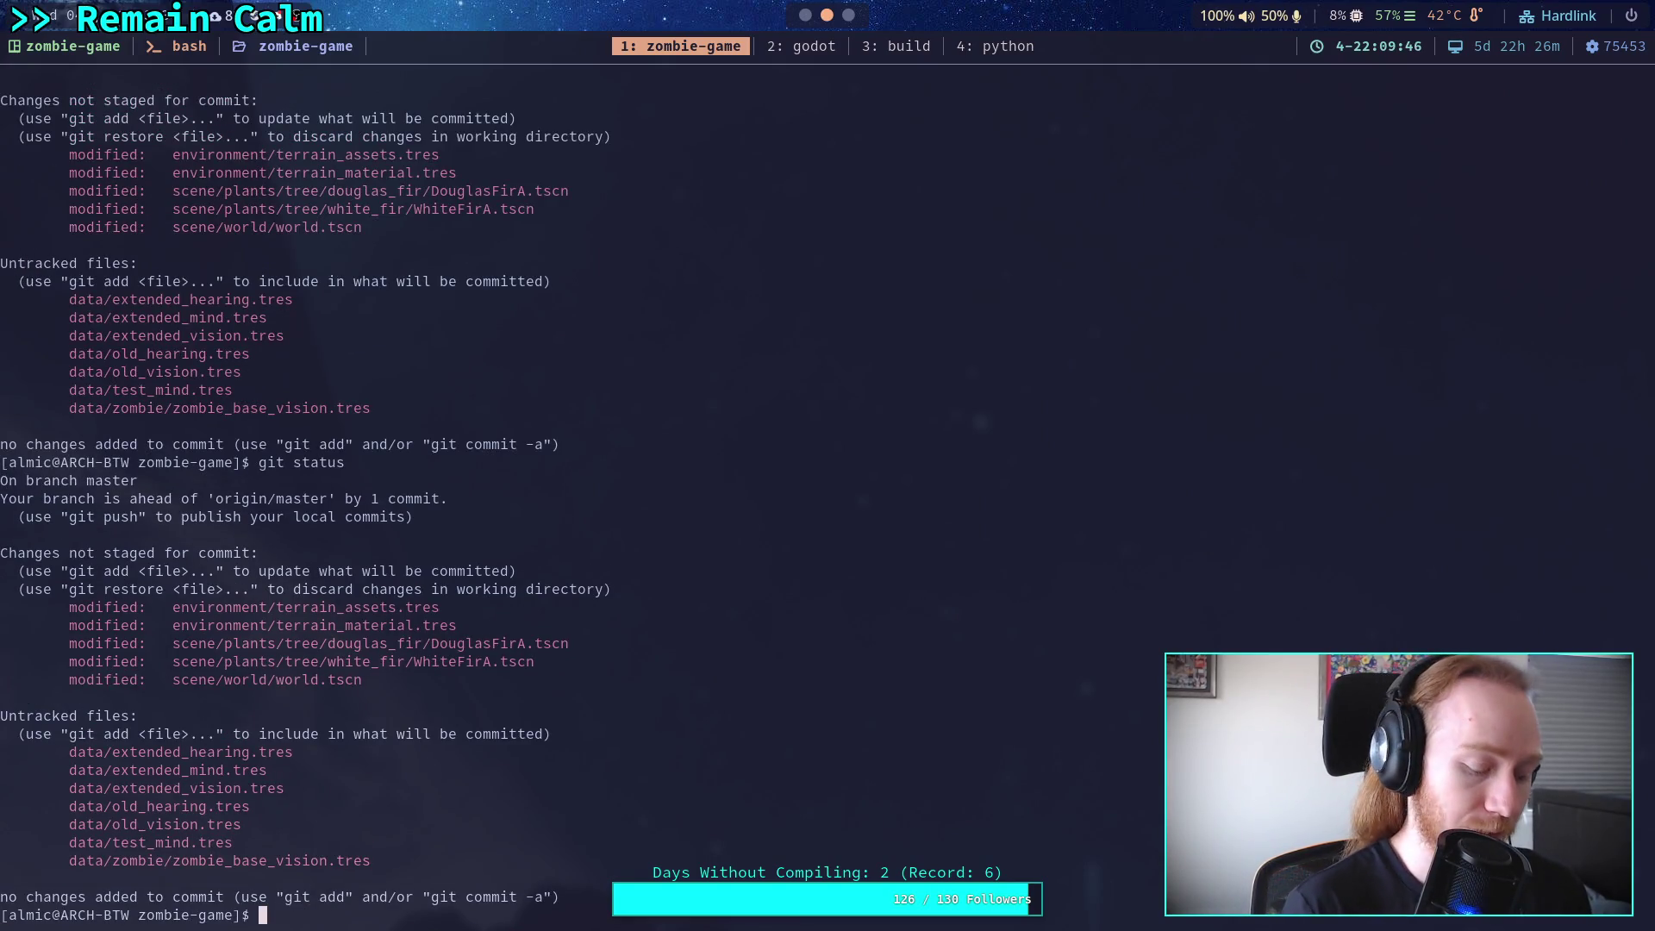
{"action": "key", "text": "super+2"}
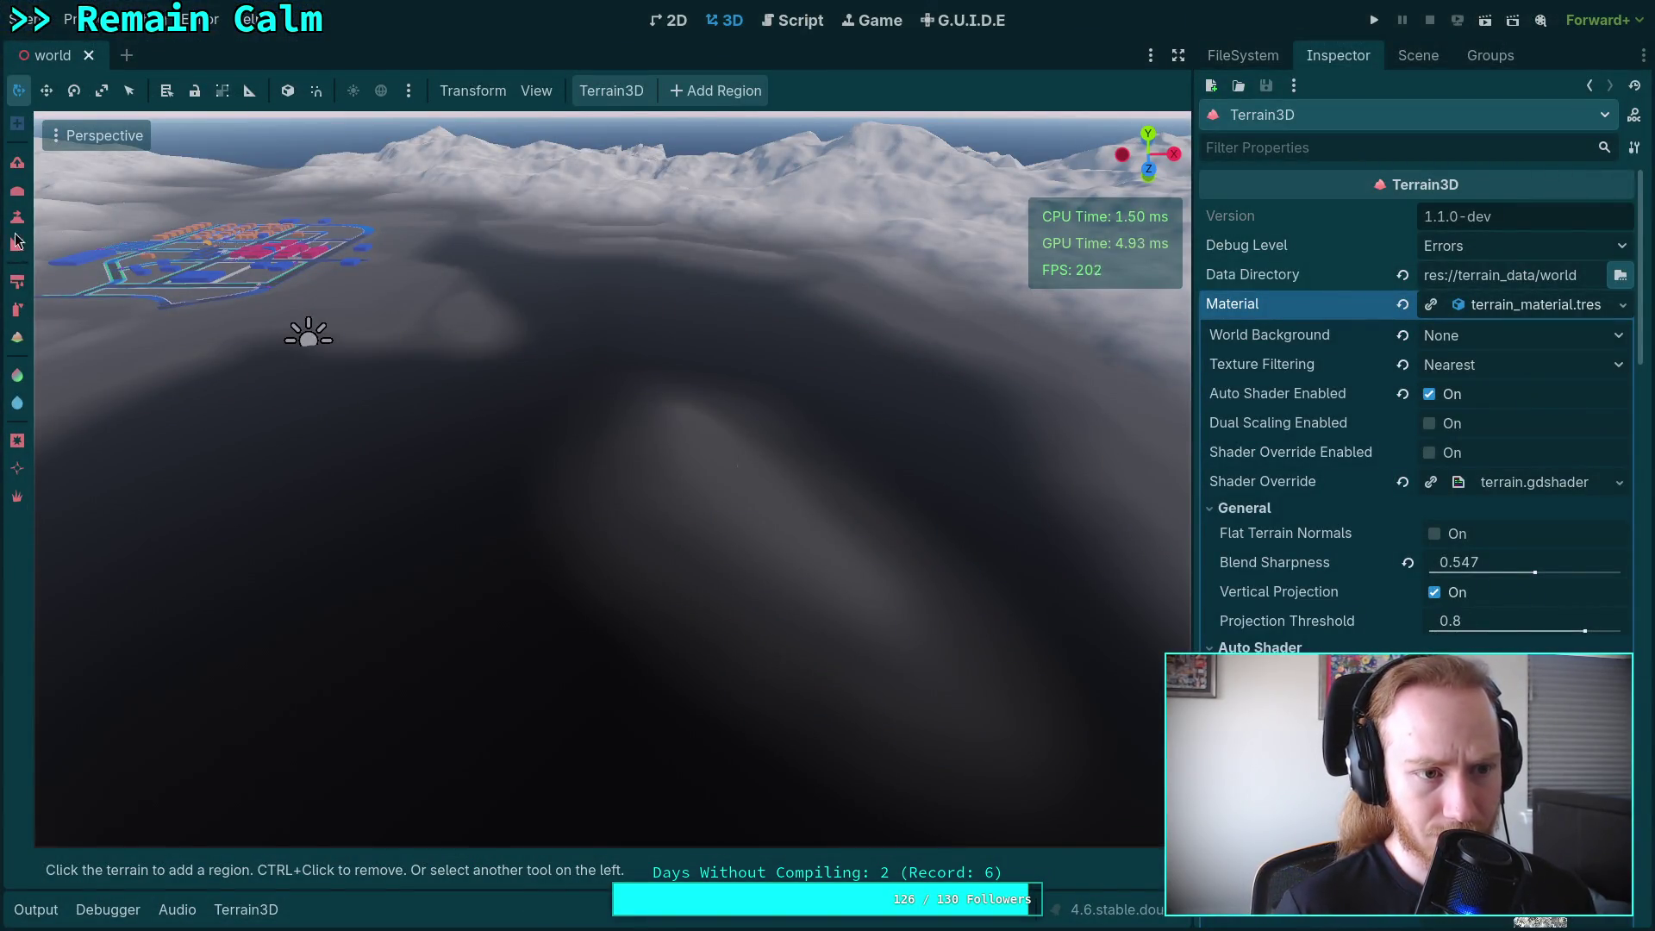
Choose the Height sculpt tool with a target height of -78 and edit the brush size.
{"action": "left_click", "coordinate": [16, 243]}
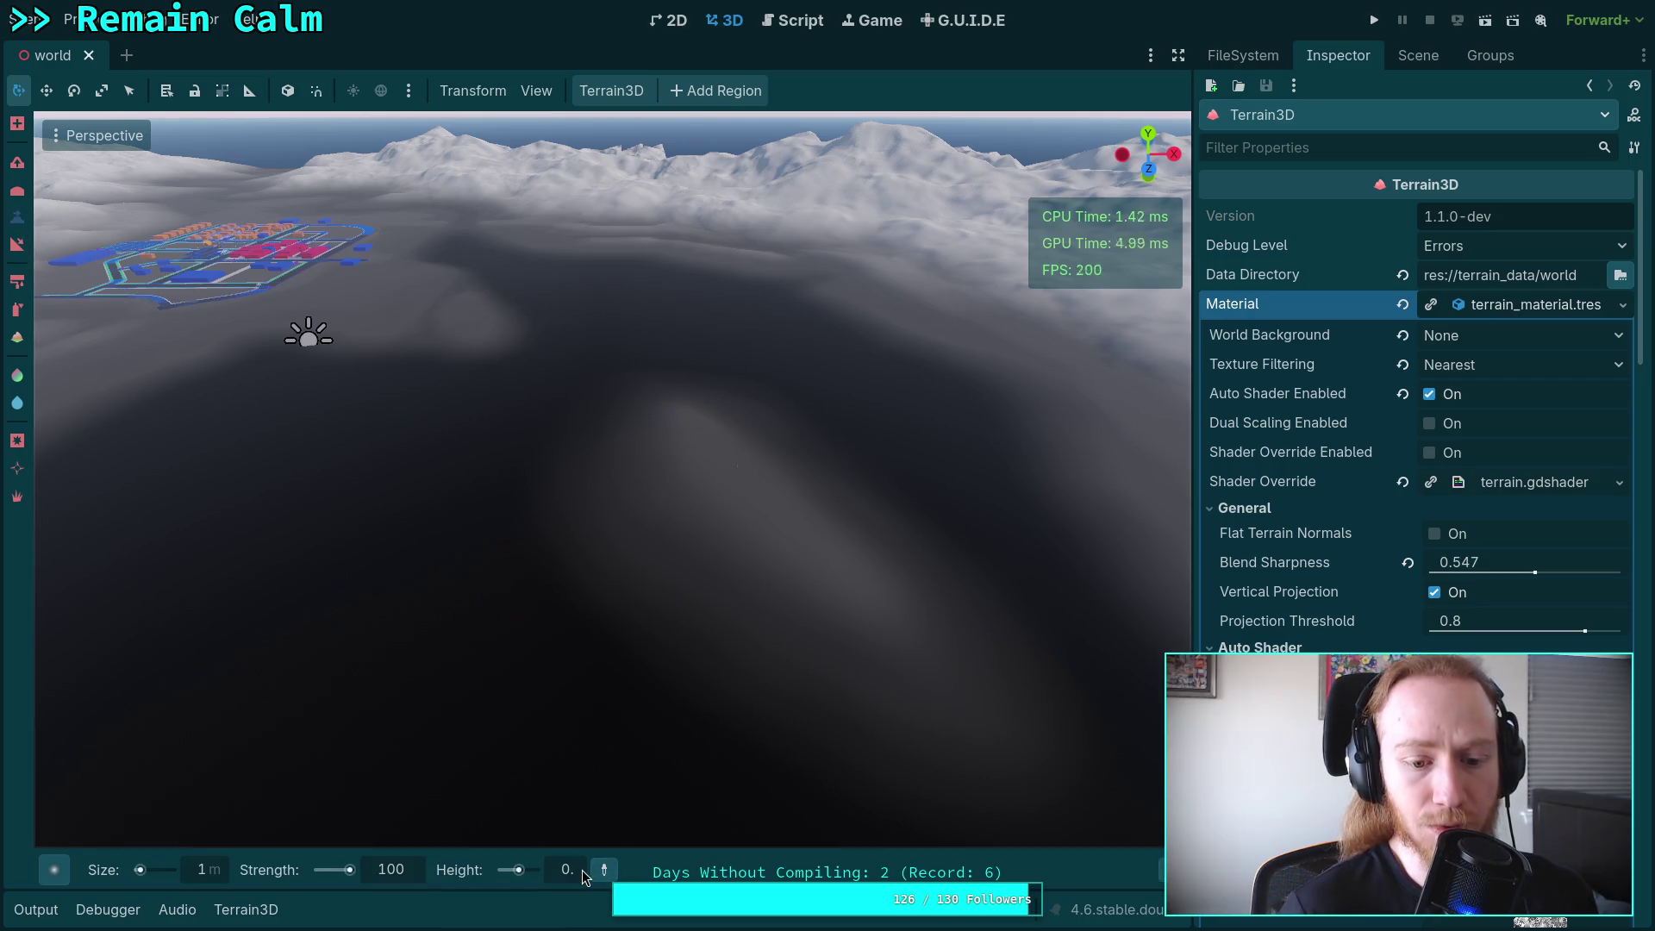
{"action": "left_click", "coordinate": [576, 877]}
{"action": "type", "text": "-"}
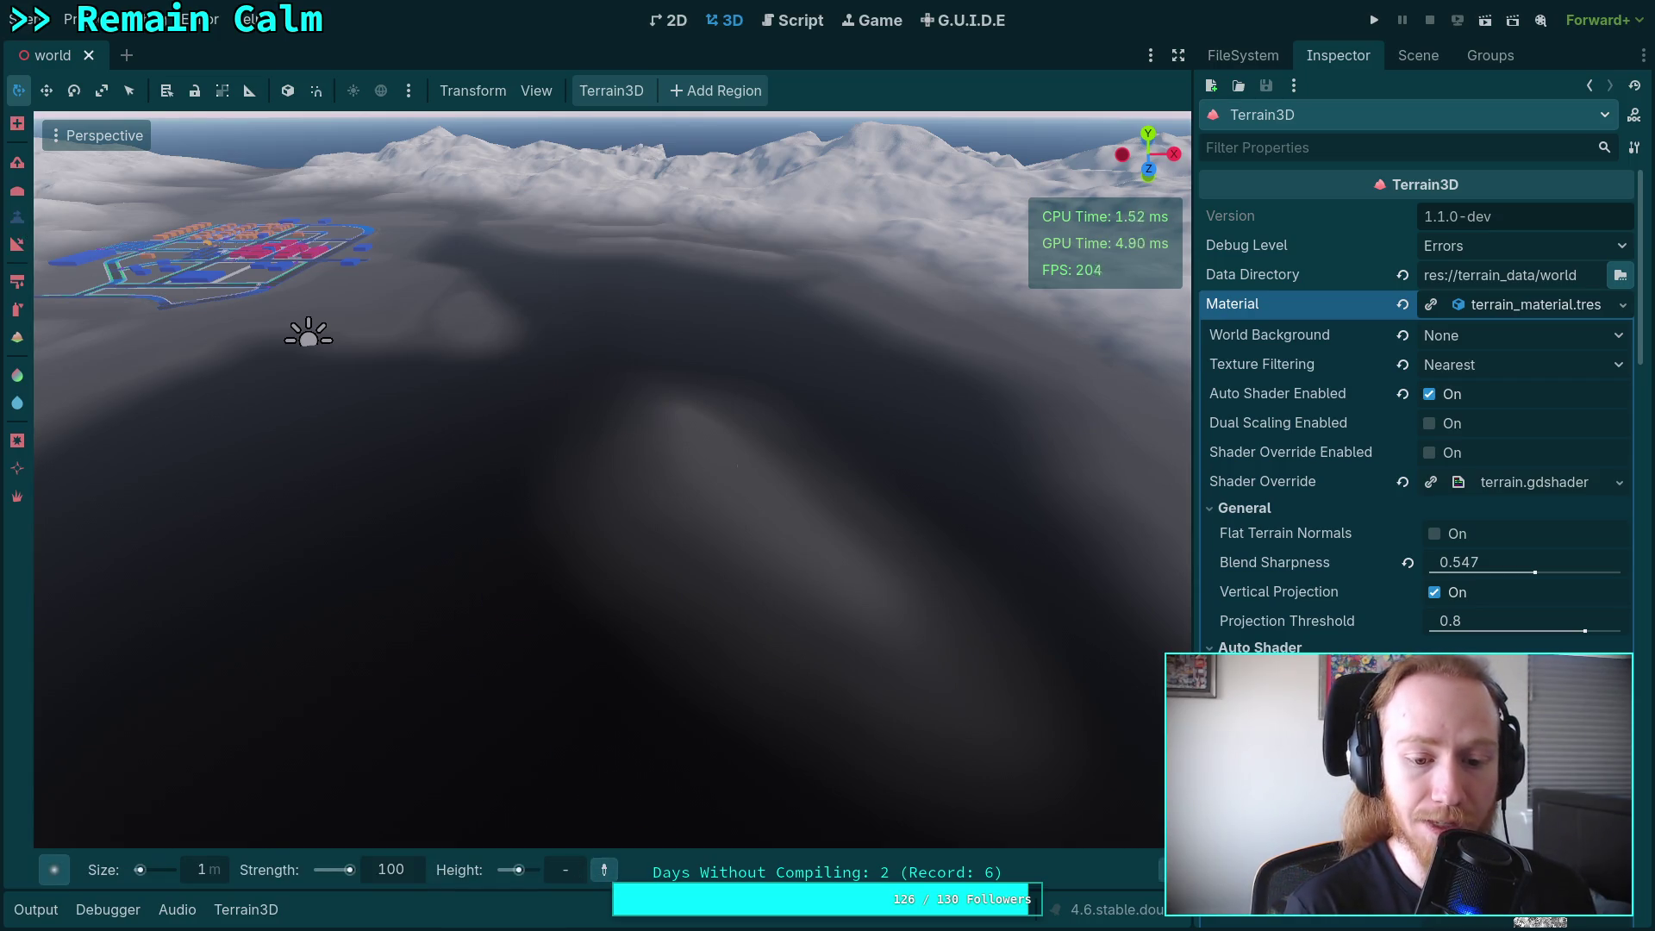
{"action": "type", "text": "78."}
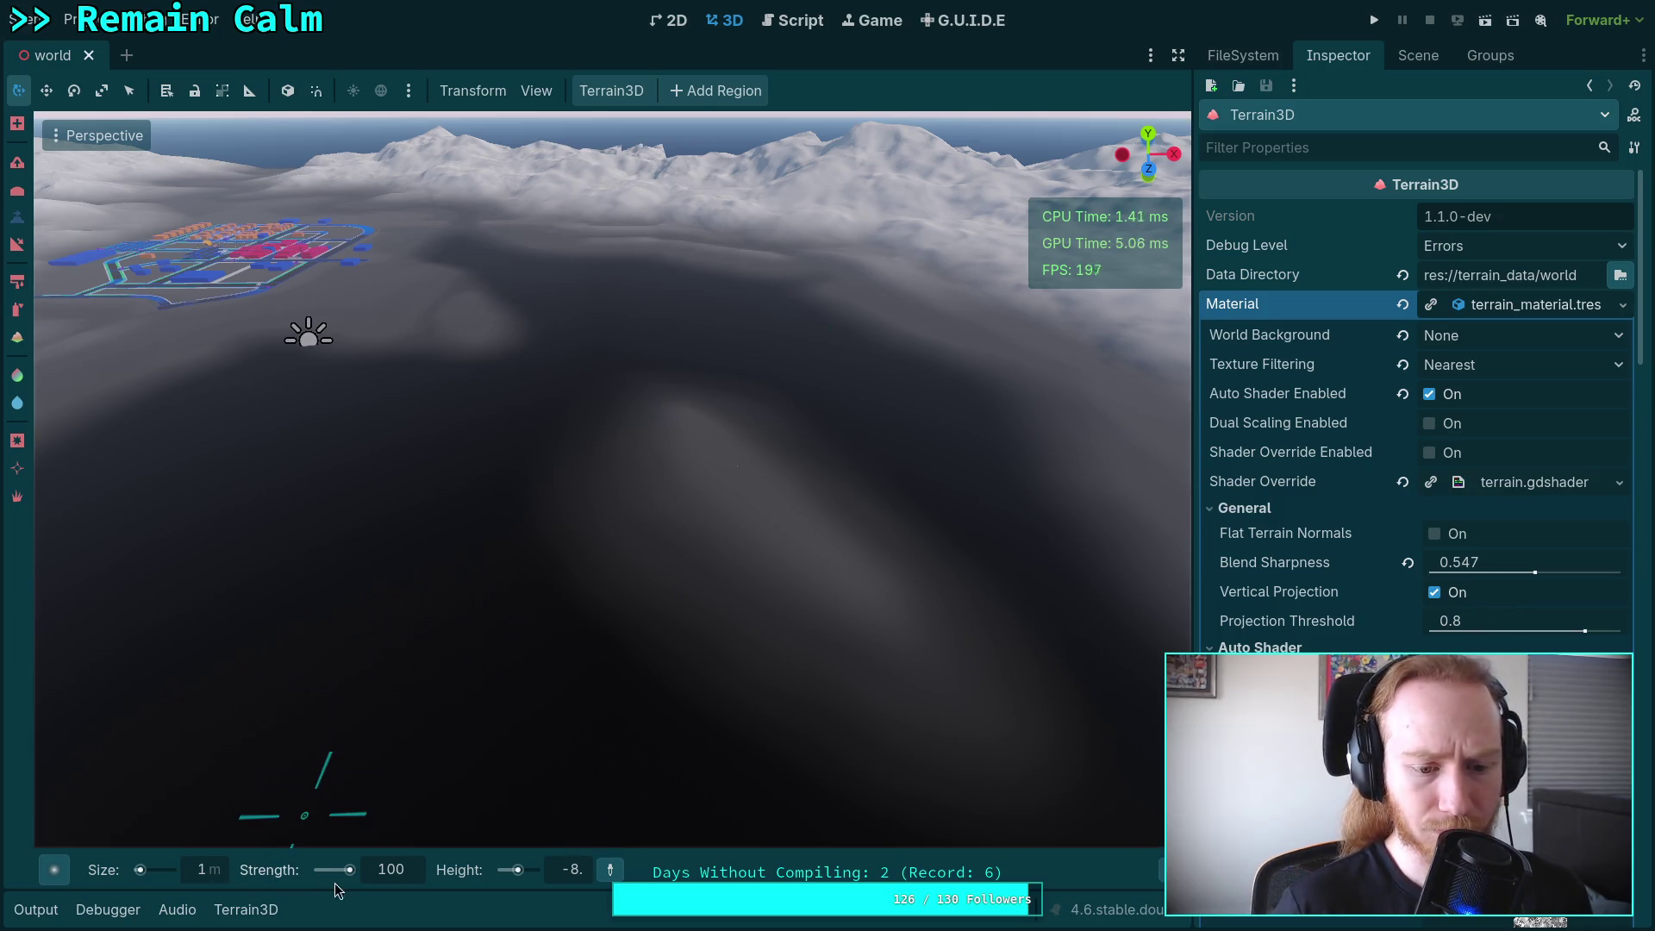
{"action": "left_click", "coordinate": [205, 871]}
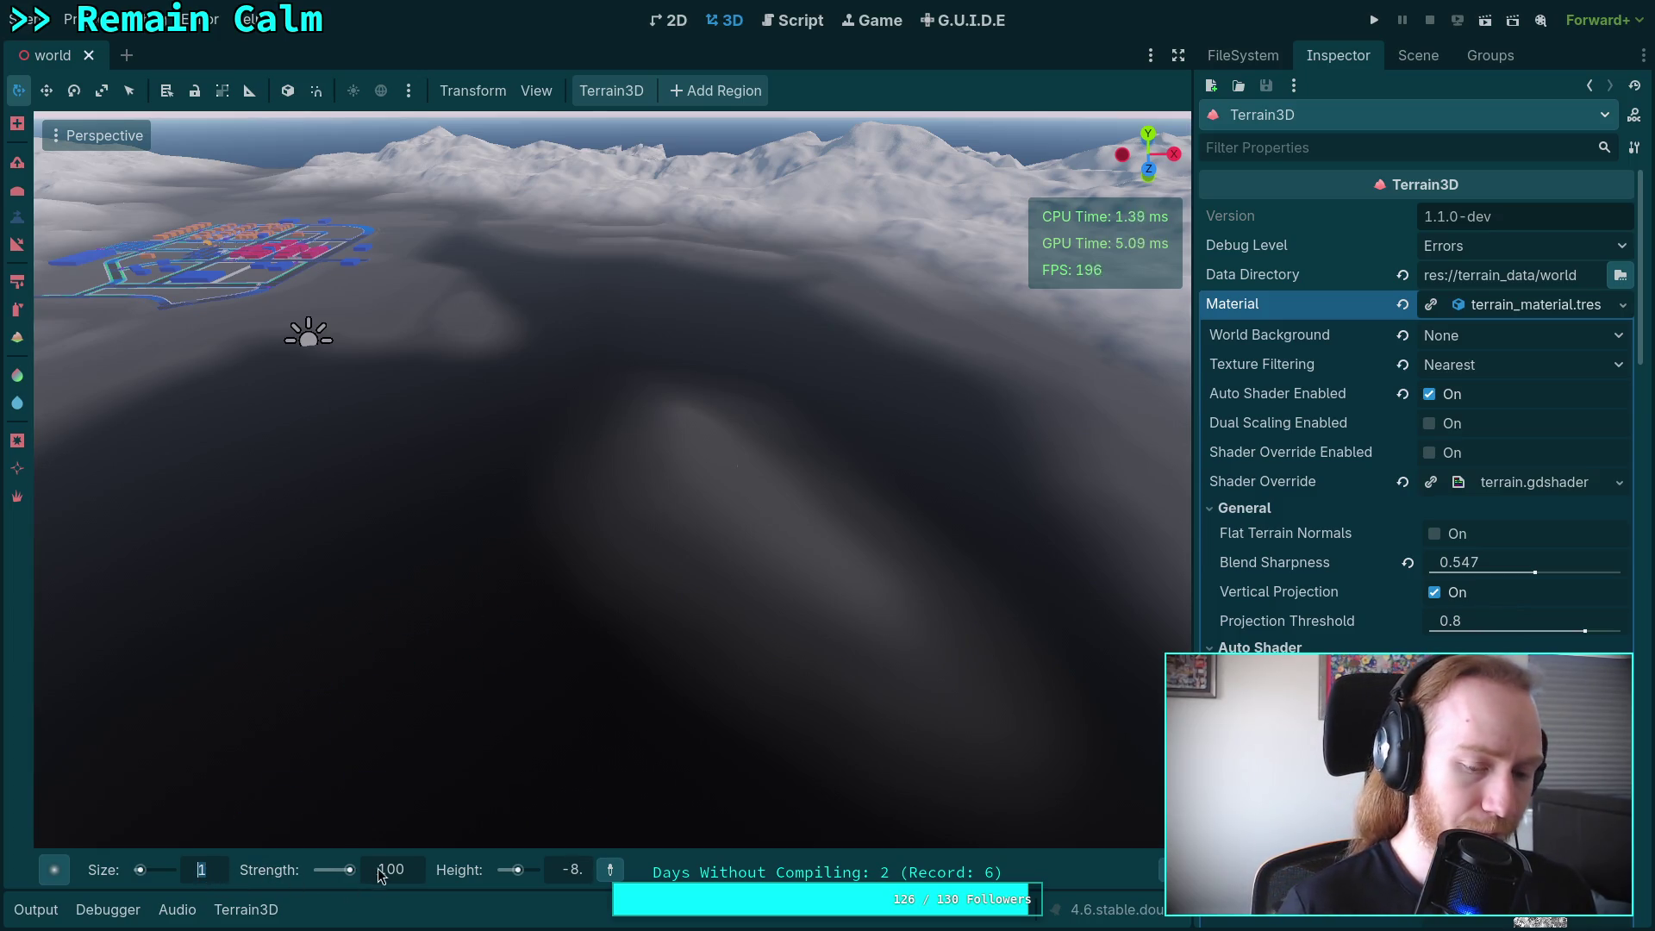
Pick the Circle0 brush shape from the brush picker.
{"action": "mouse_move", "coordinate": [55, 876]}
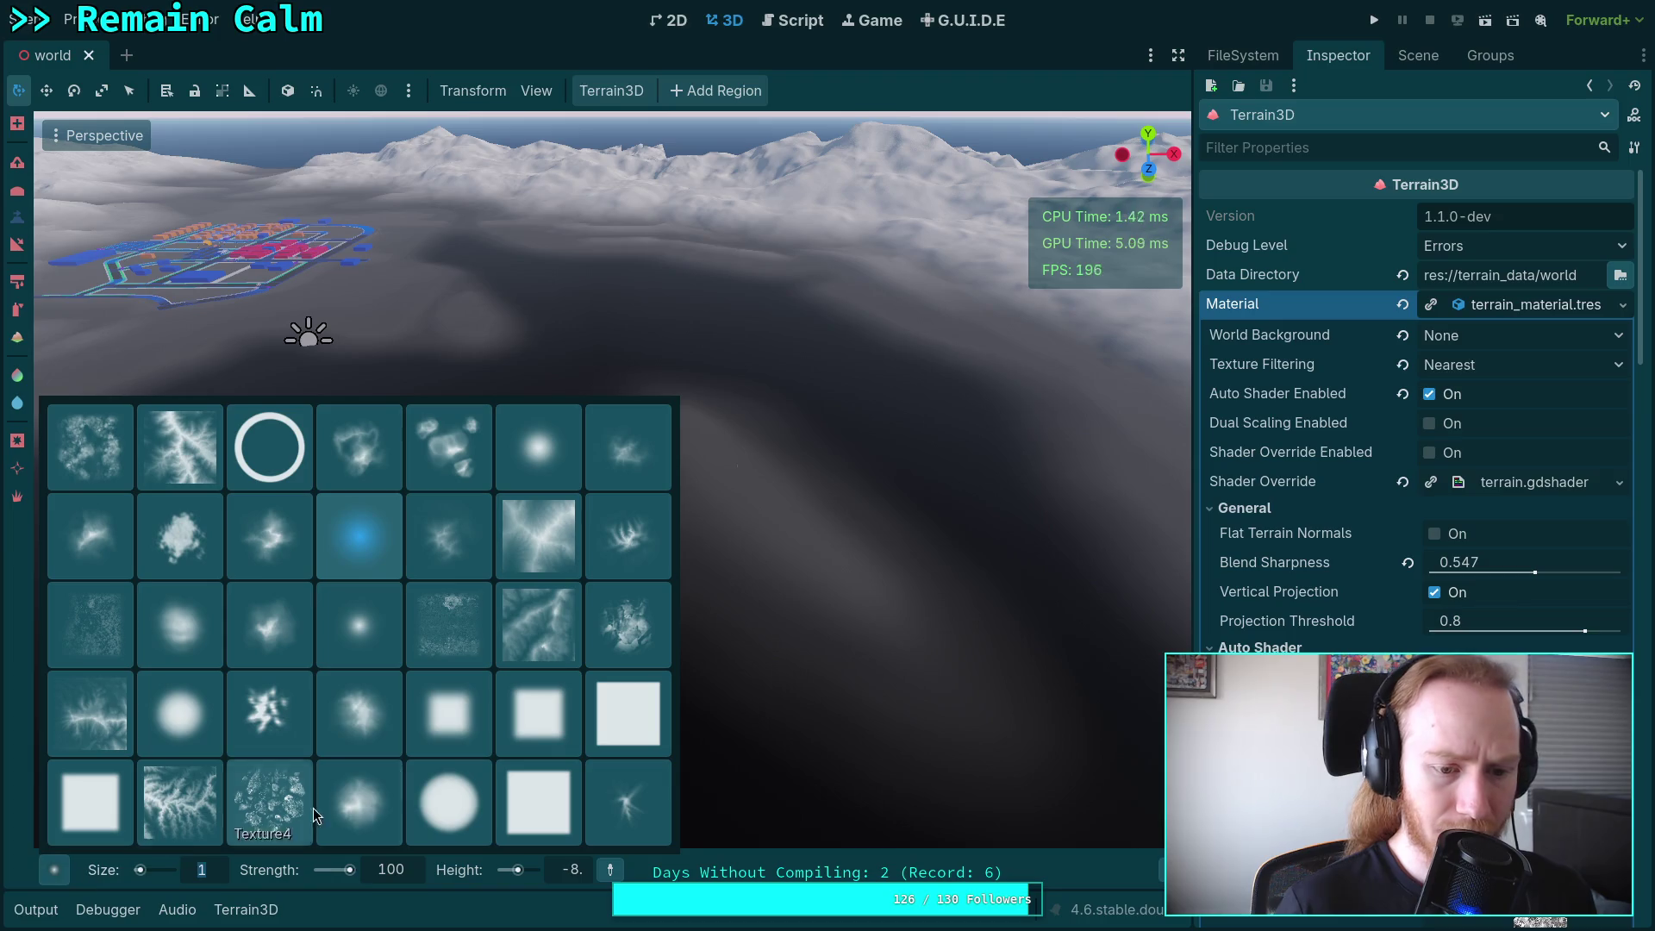
{"action": "left_click", "coordinate": [381, 545]}
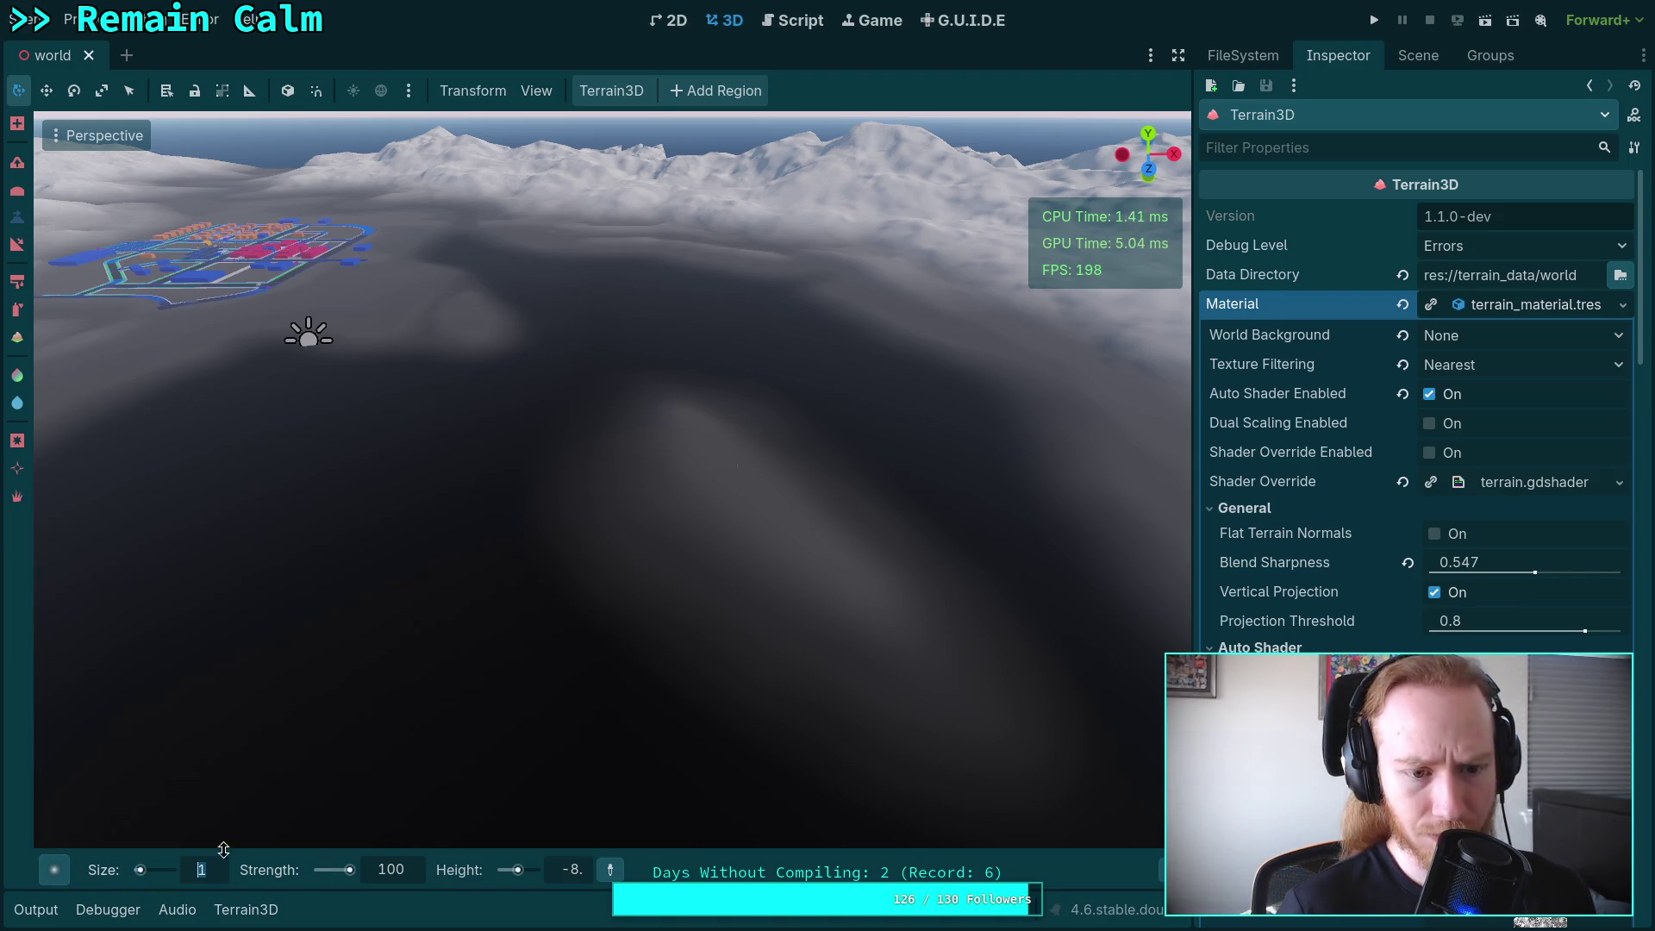
{"action": "mouse_move", "coordinate": [56, 871]}
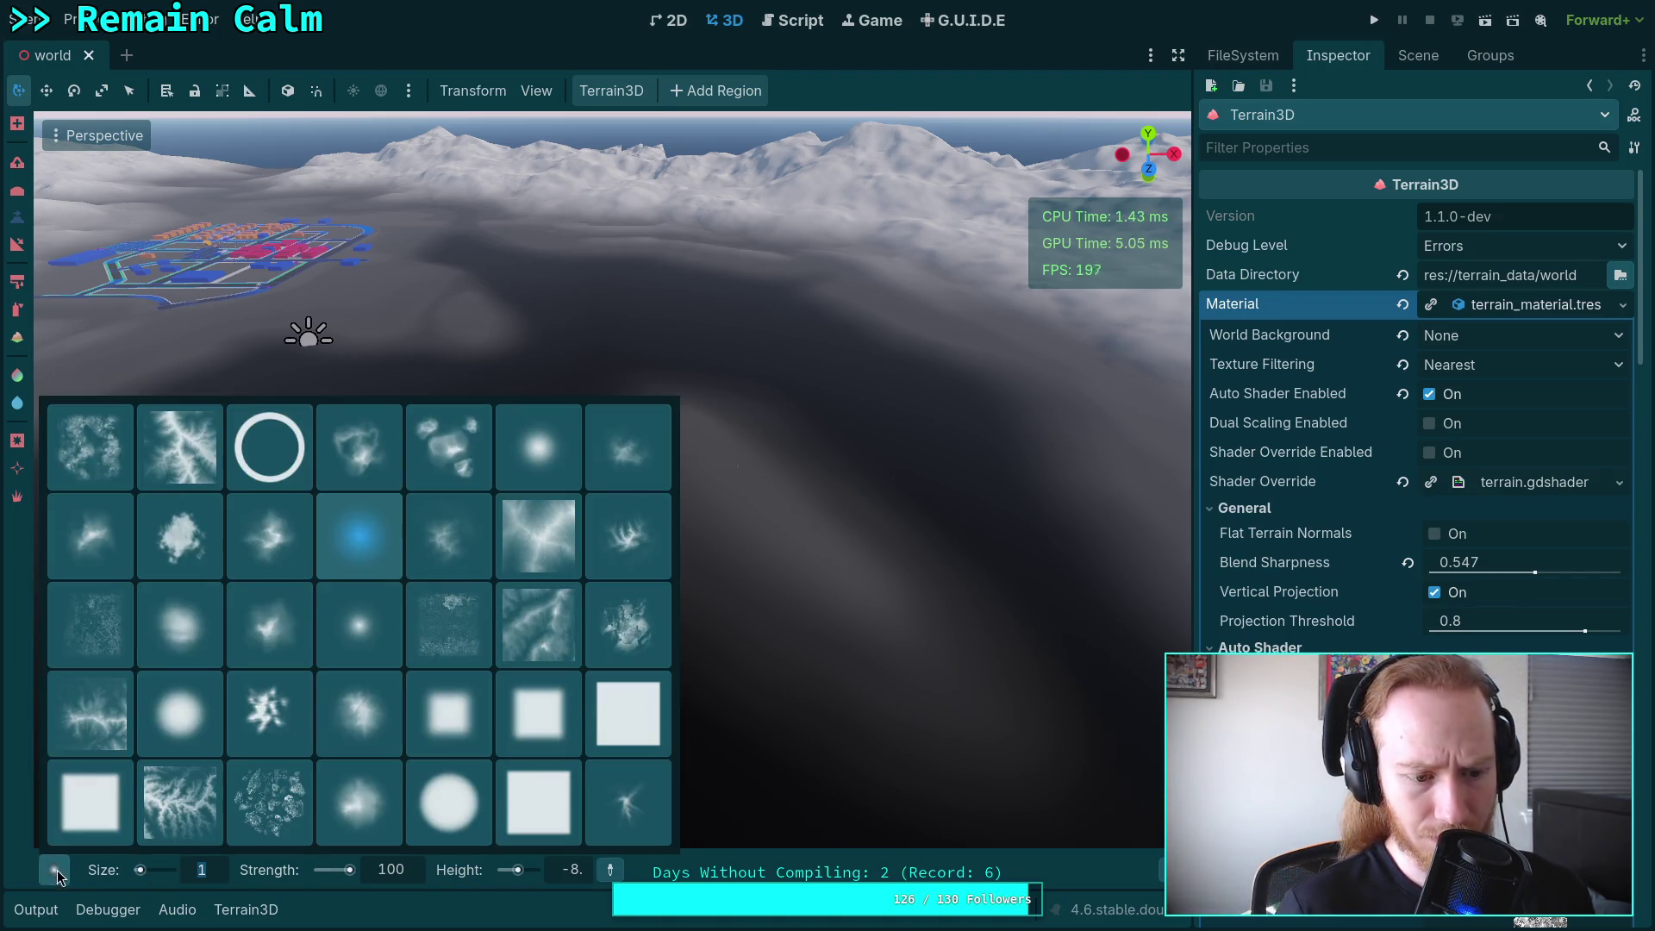
{"action": "left_click", "coordinate": [376, 657]}
{"action": "mouse_move", "coordinate": [56, 871]}
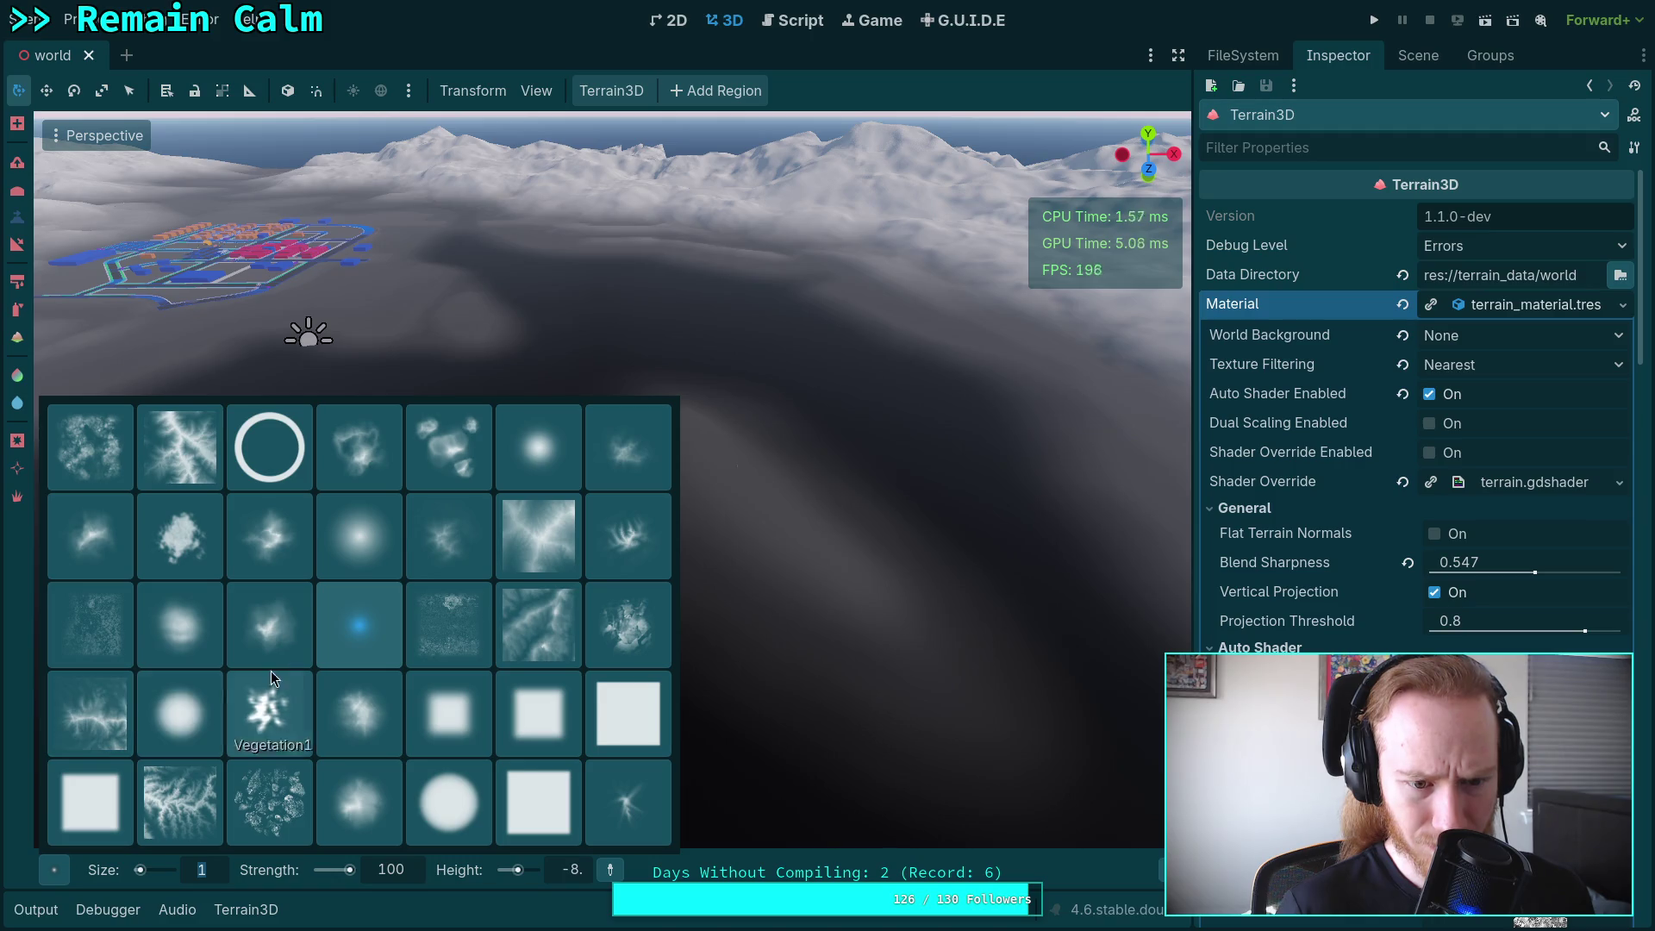
{"action": "left_click", "coordinate": [366, 540]}
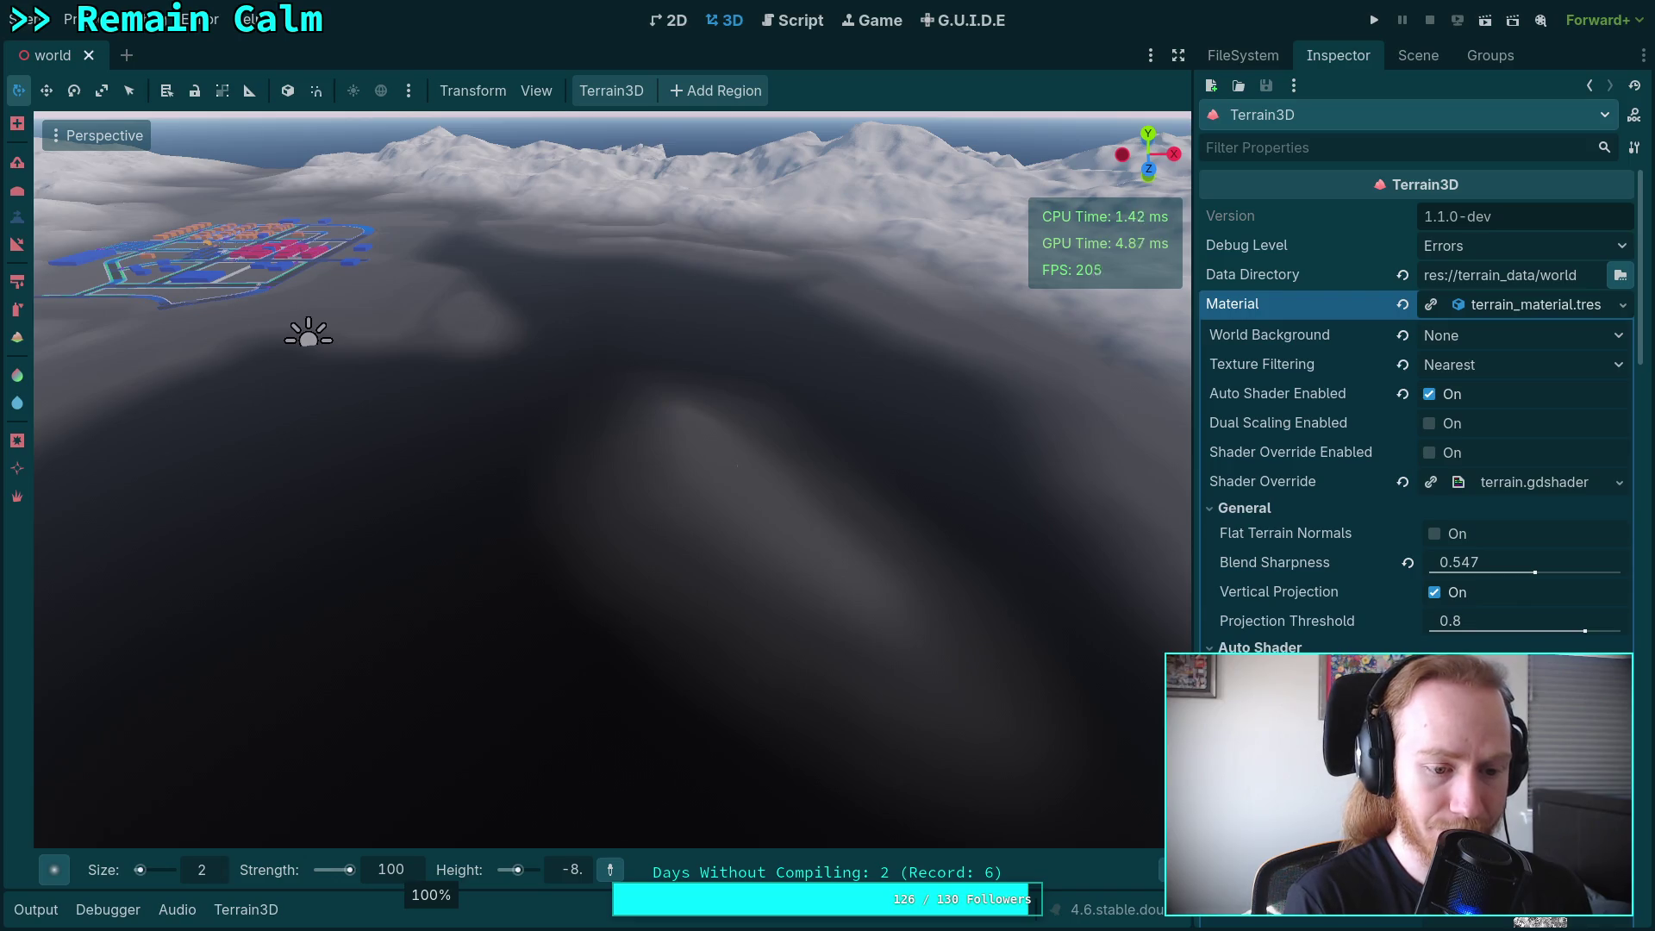
Set the Terrain3D brush size to 50 m.
{"action": "type", "text": "0"}
{"action": "key", "text": "Return"}
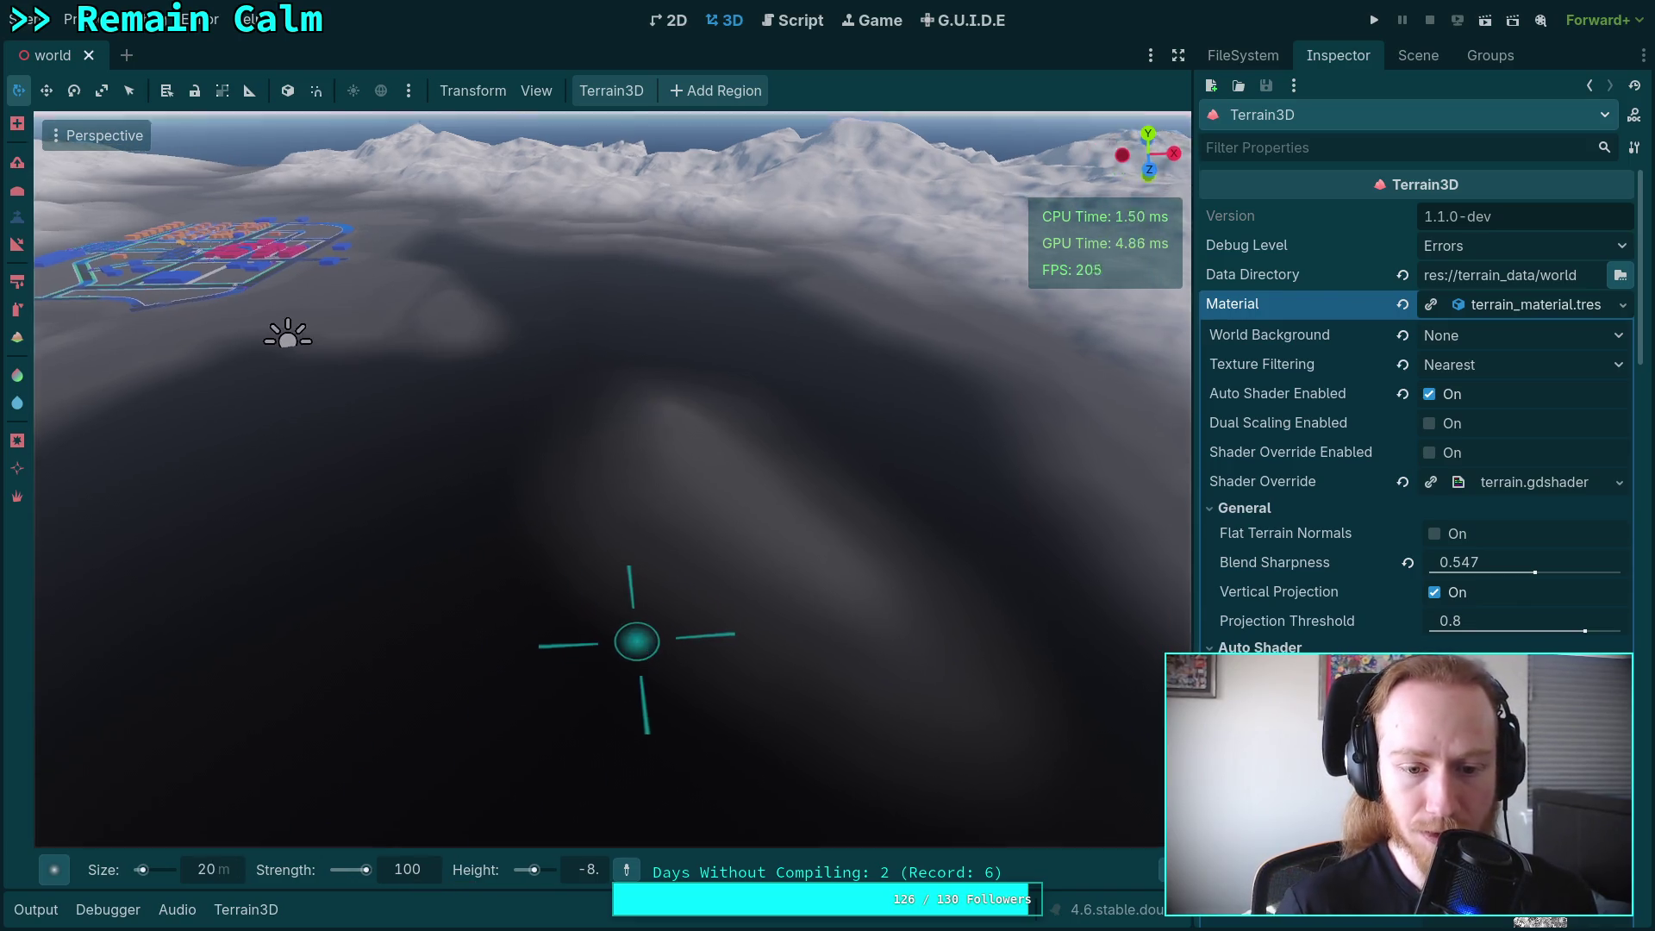
{"action": "scroll", "coordinate": [636, 642], "scroll_direction": "up", "scroll_amount": 2}
{"action": "left_click", "coordinate": [220, 877]}
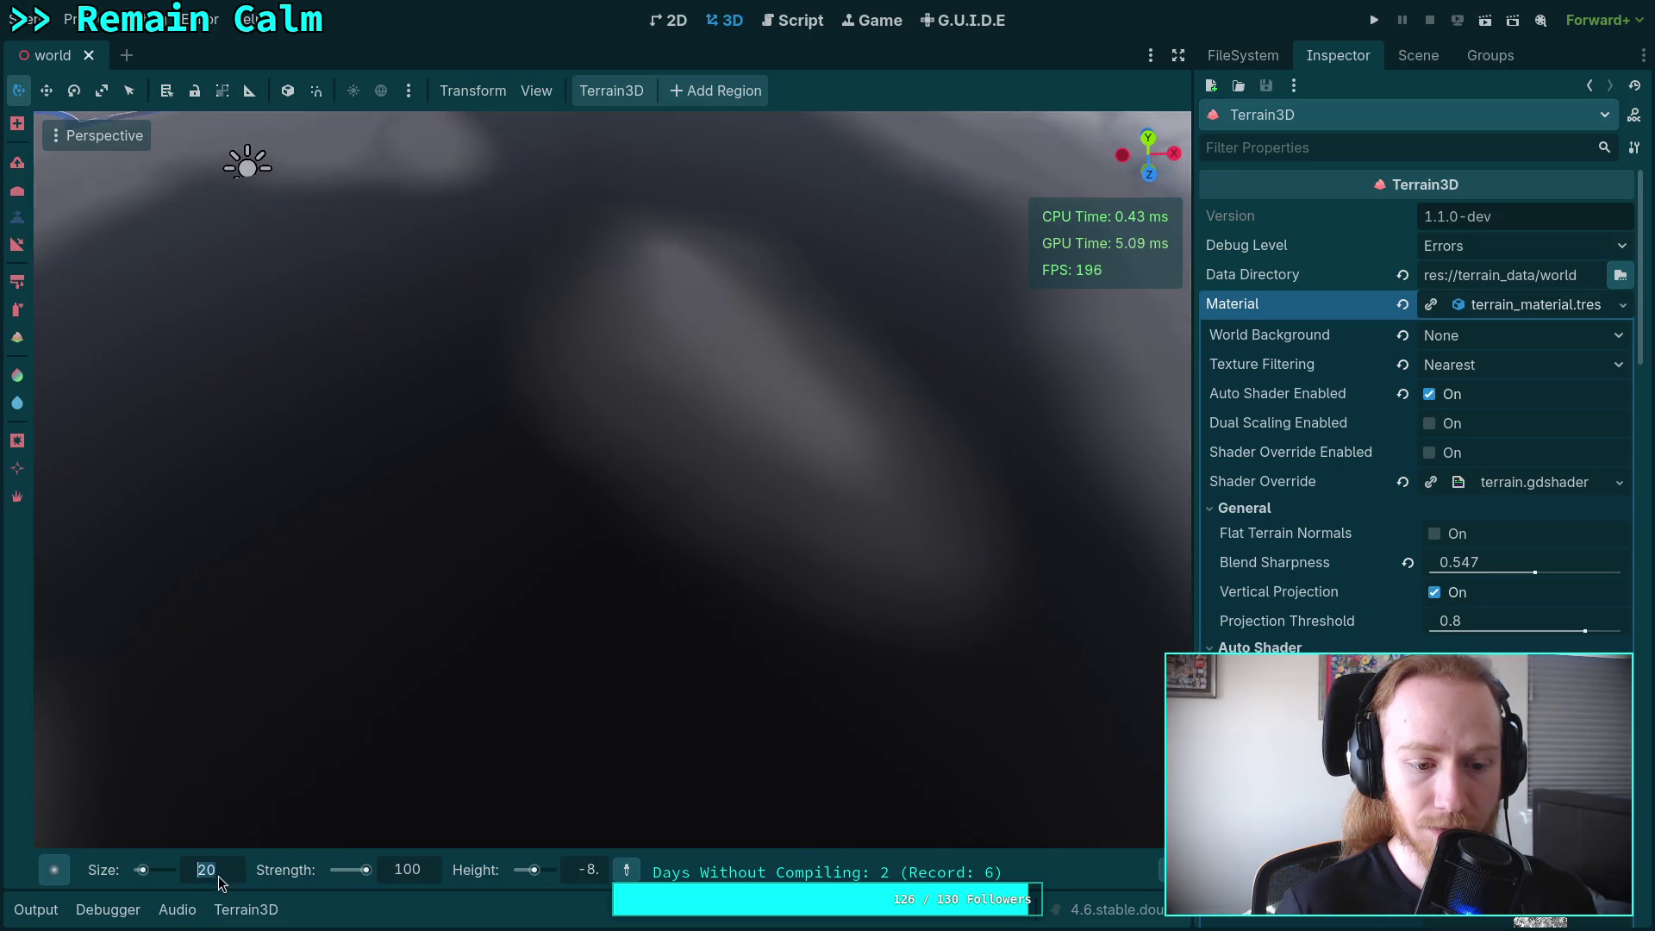
{"action": "type", "text": "50"}
{"action": "key", "text": "Return"}
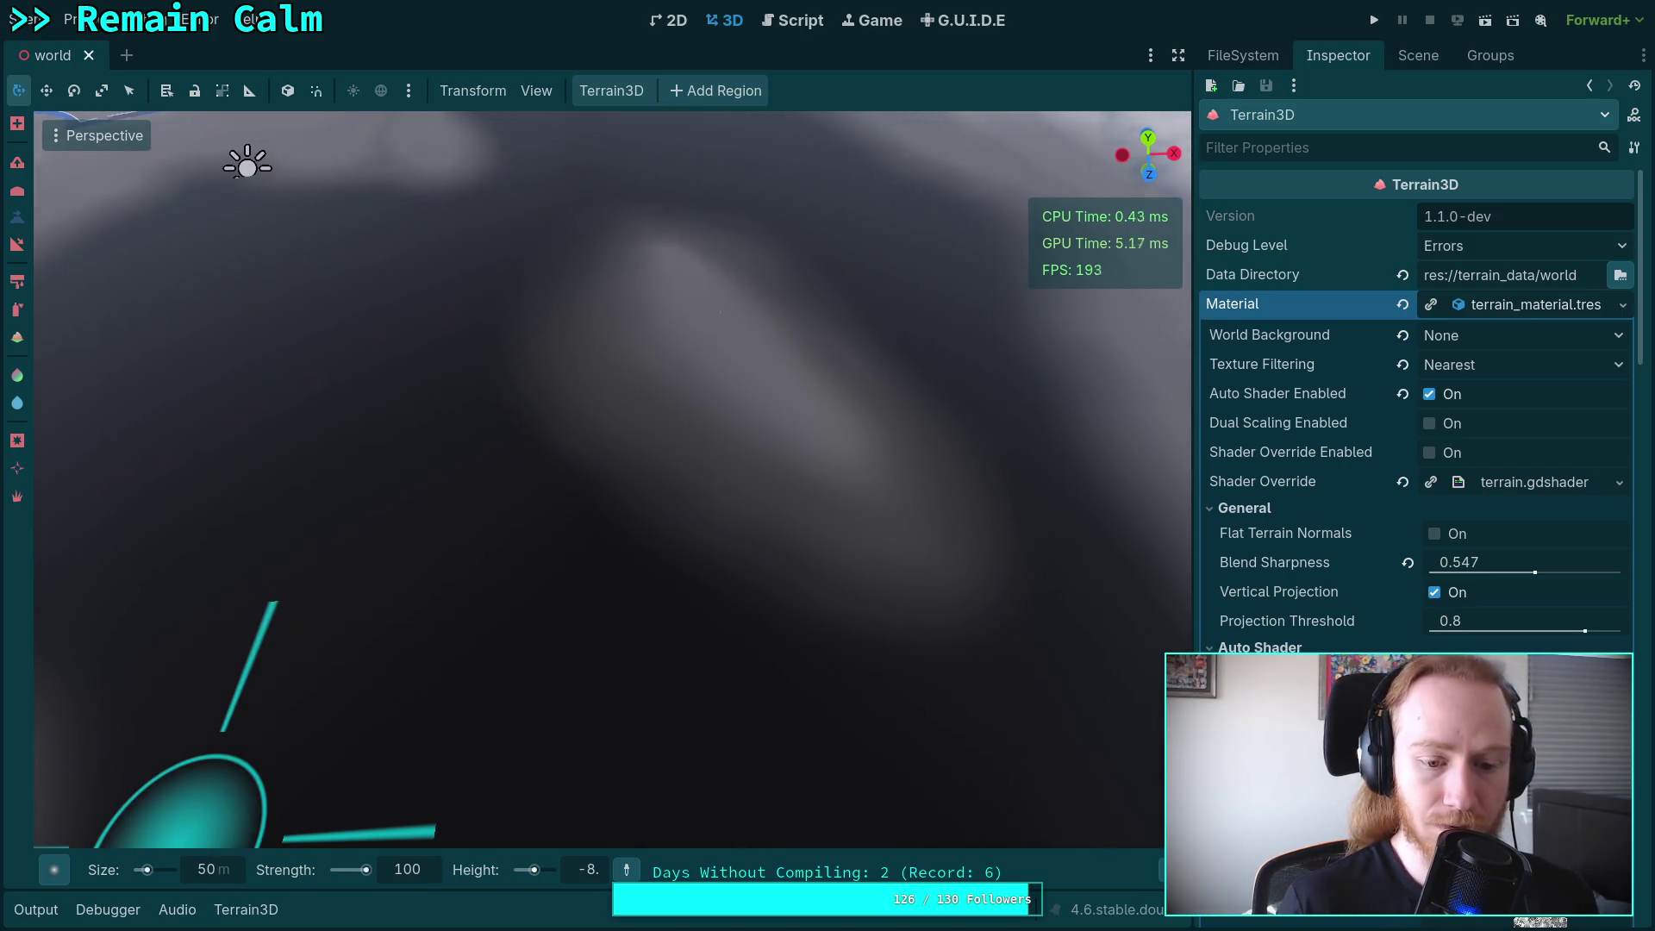
{"action": "scroll", "coordinate": [604, 655], "scroll_direction": "down", "scroll_amount": 2}
{"action": "scroll", "coordinate": [564, 698], "scroll_direction": "up", "scroll_amount": 5}
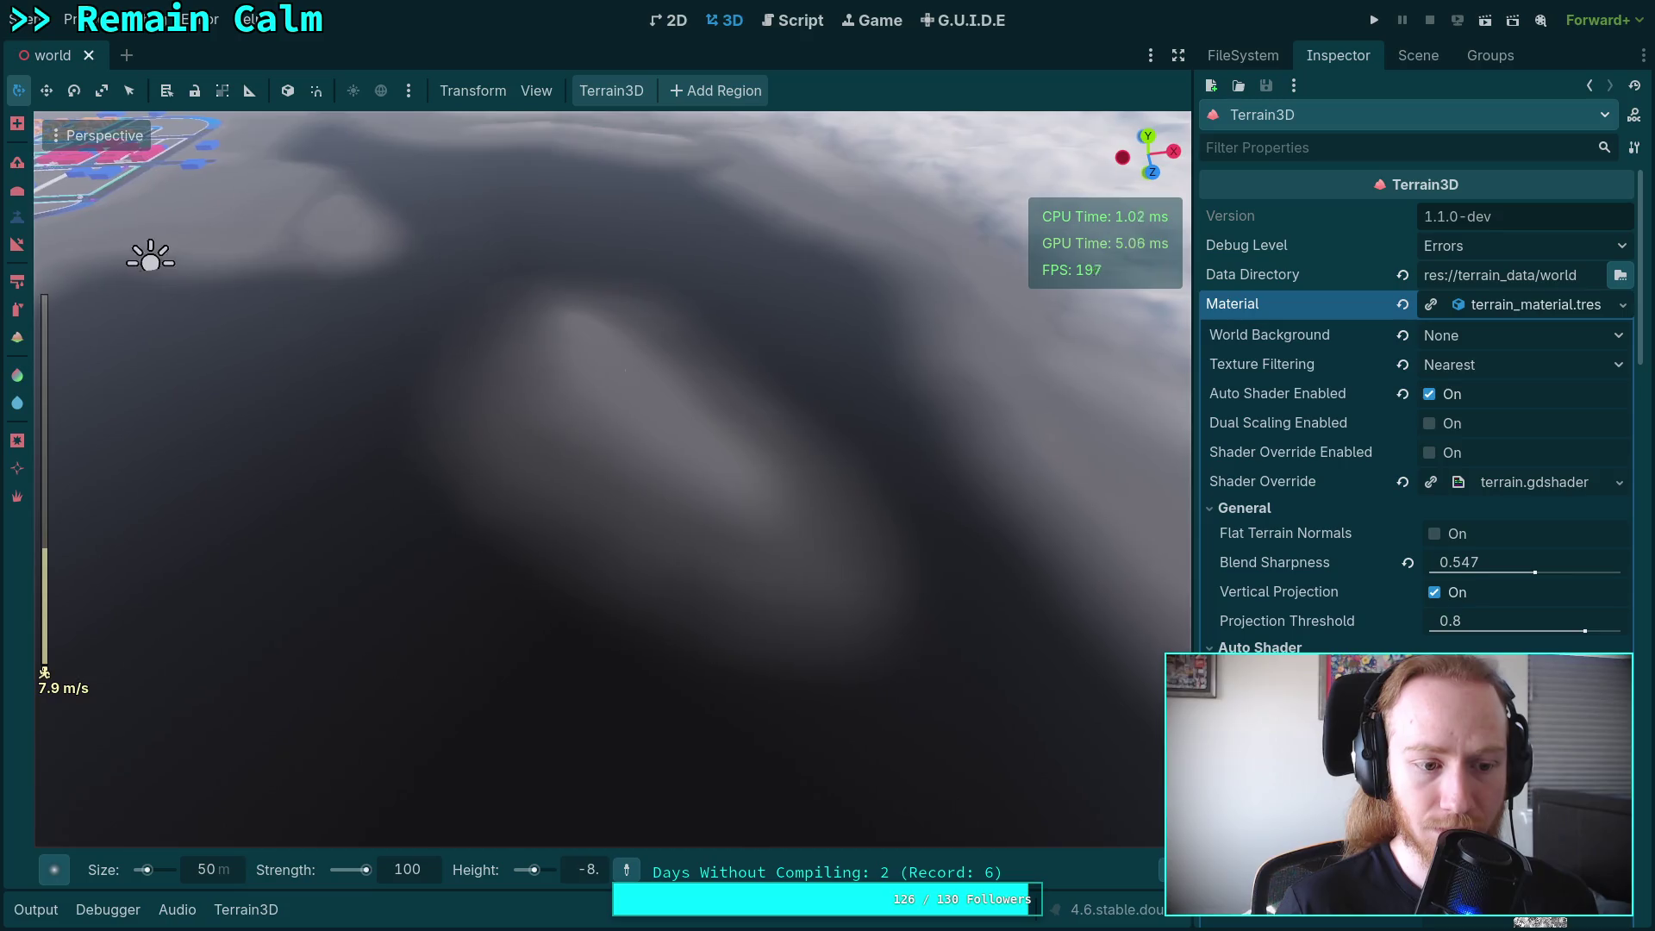
Flatten a terrain patch near the view centre with the 50 m brush and save the scene.
{"action": "left_click_drag", "start_coordinate": [552, 465], "coordinate": [591, 630]}
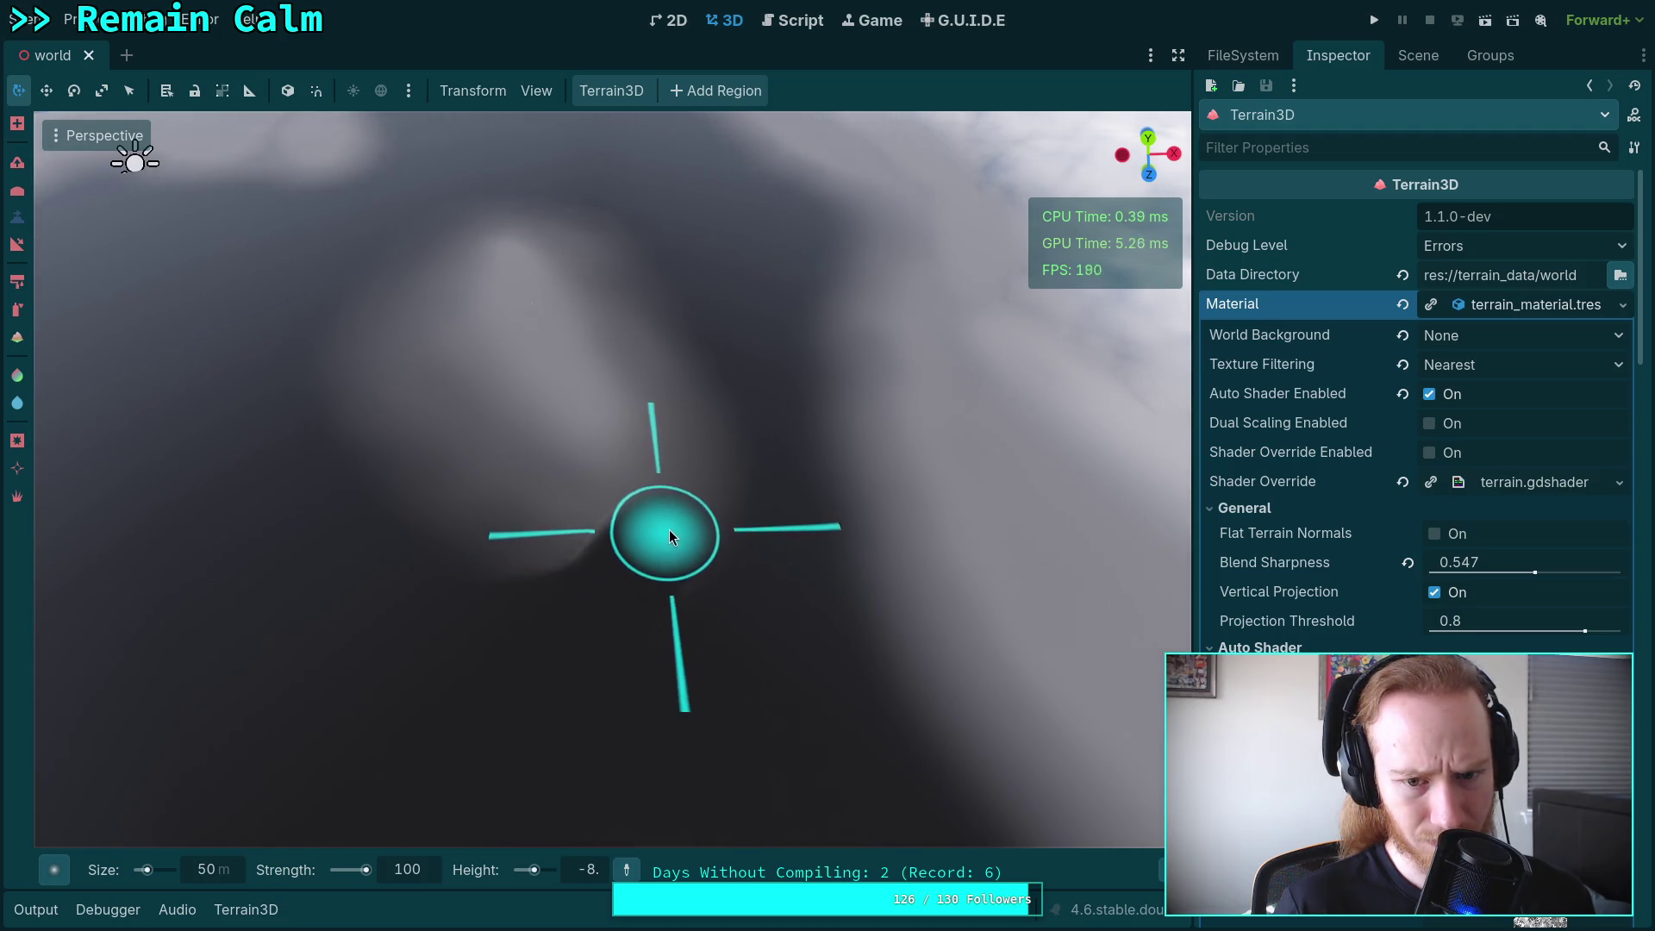
{"action": "mouse_move", "coordinate": [552, 532]}
{"action": "left_mouse_down"}
{"action": "mouse_move", "coordinate": [653, 518]}
{"action": "mouse_move", "coordinate": [533, 558]}
{"action": "mouse_move", "coordinate": [383, 473]}
{"action": "mouse_move", "coordinate": [526, 541]}
{"action": "mouse_move", "coordinate": [357, 395]}
{"action": "mouse_move", "coordinate": [524, 519]}
{"action": "mouse_move", "coordinate": [396, 412]}
{"action": "mouse_move", "coordinate": [344, 340]}
{"action": "left_mouse_up"}
{"action": "scroll", "coordinate": [344, 347], "scroll_direction": "up", "scroll_amount": 5}
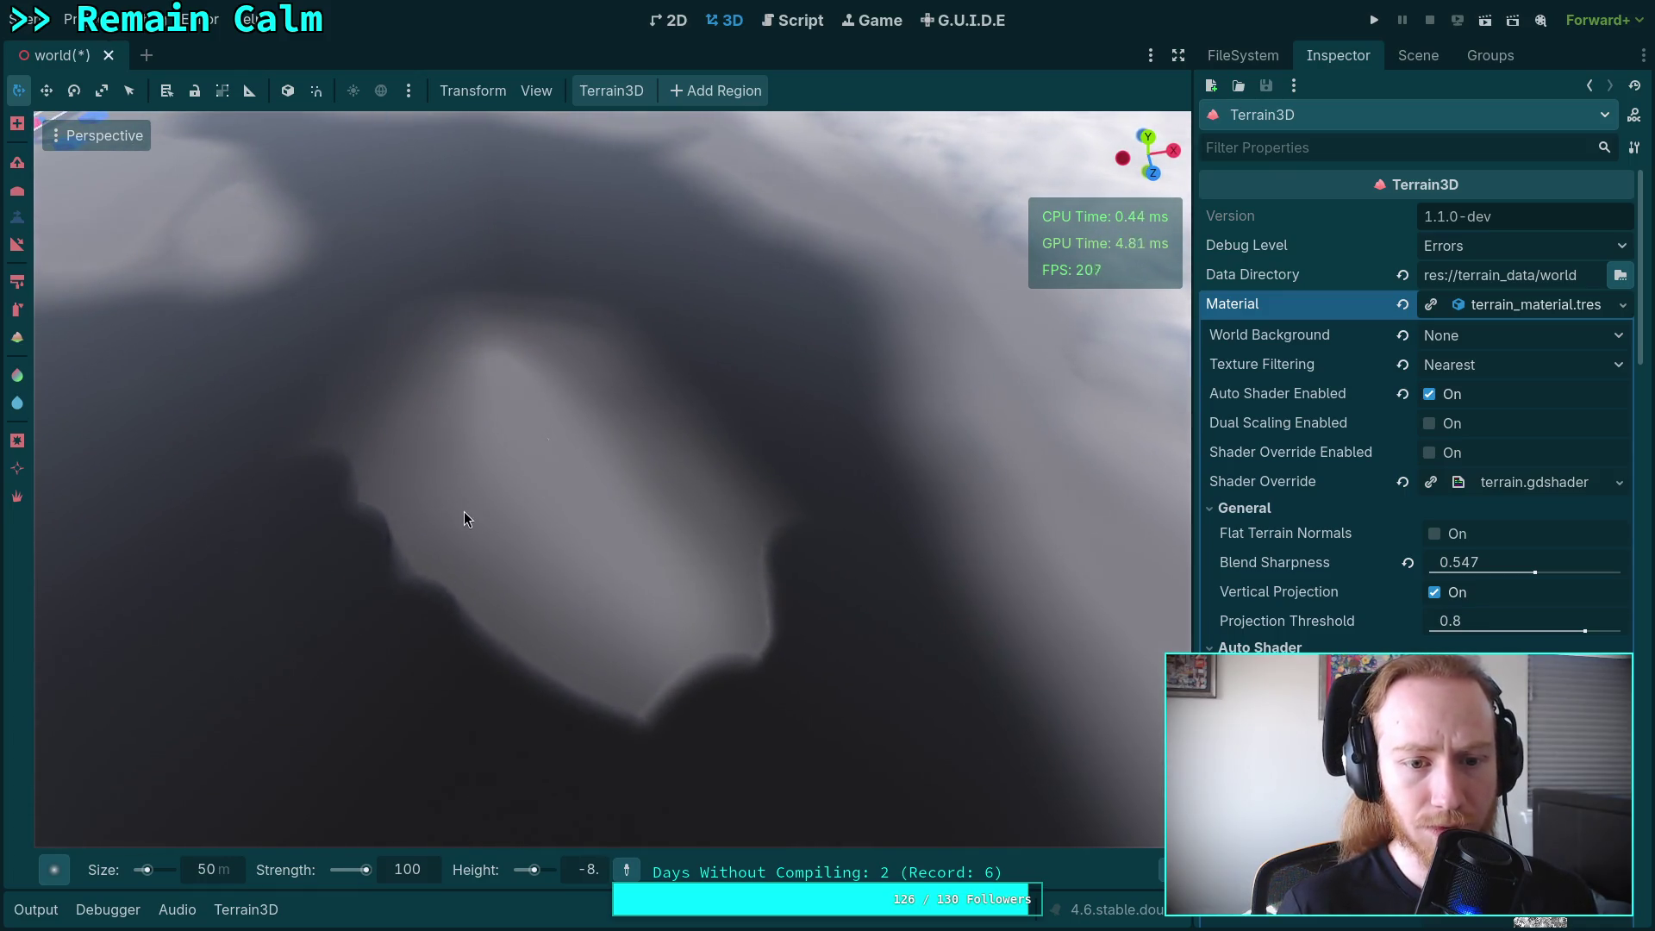
{"action": "key", "text": "ctrl+s"}
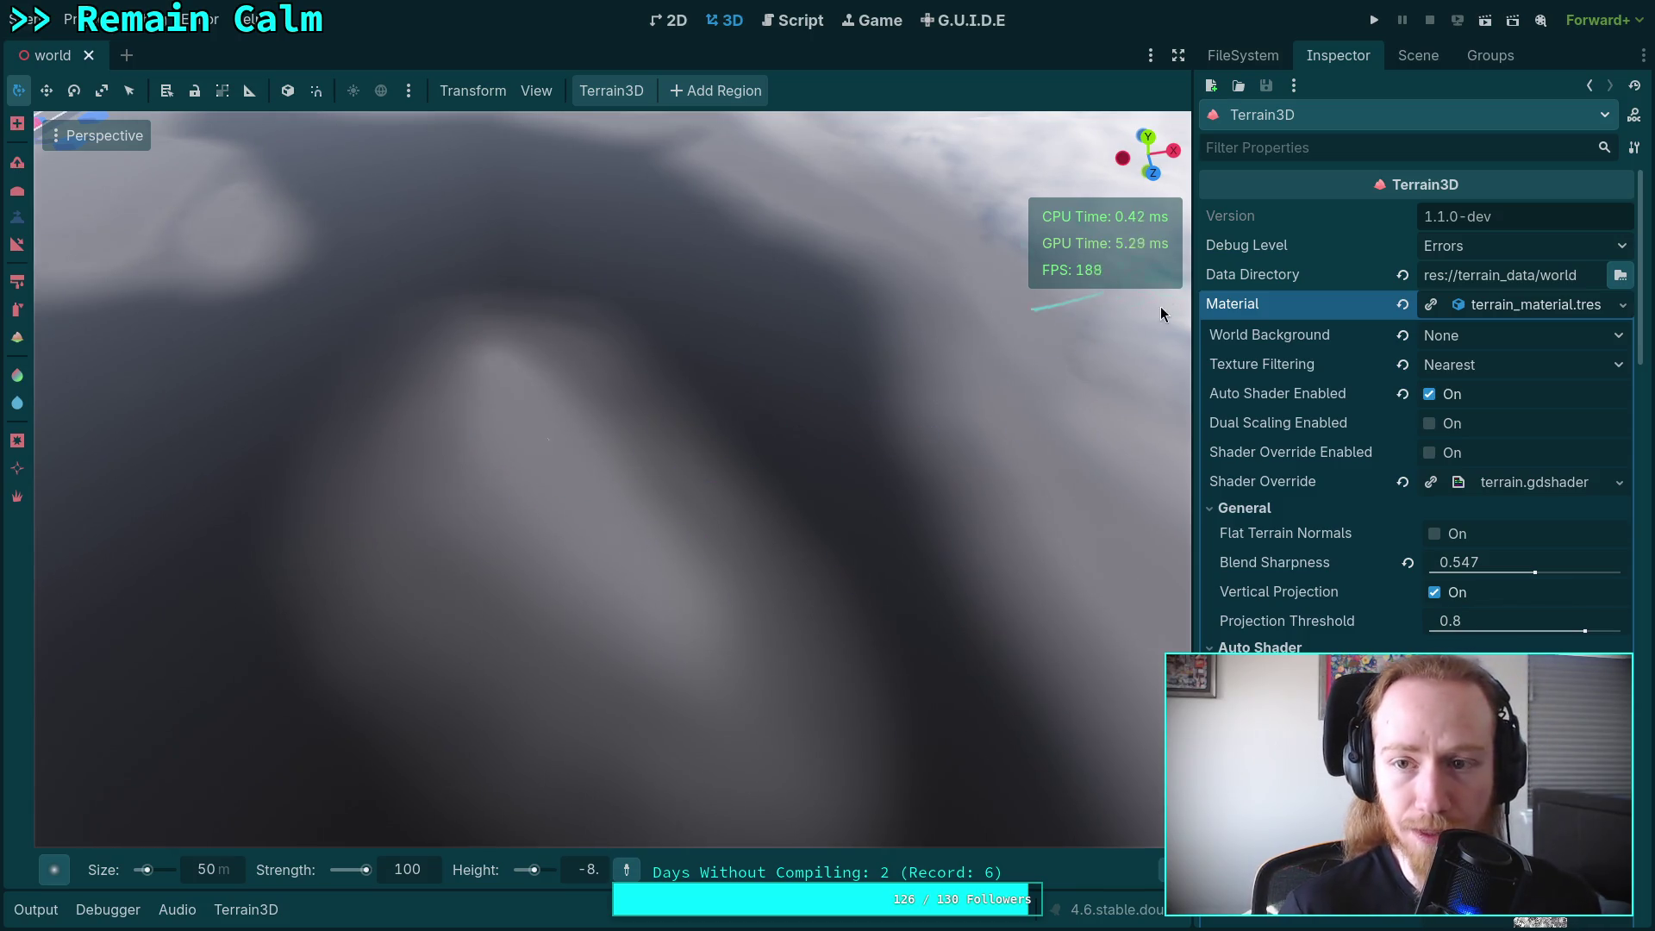
{"action": "left_click", "coordinate": [1418, 55]}
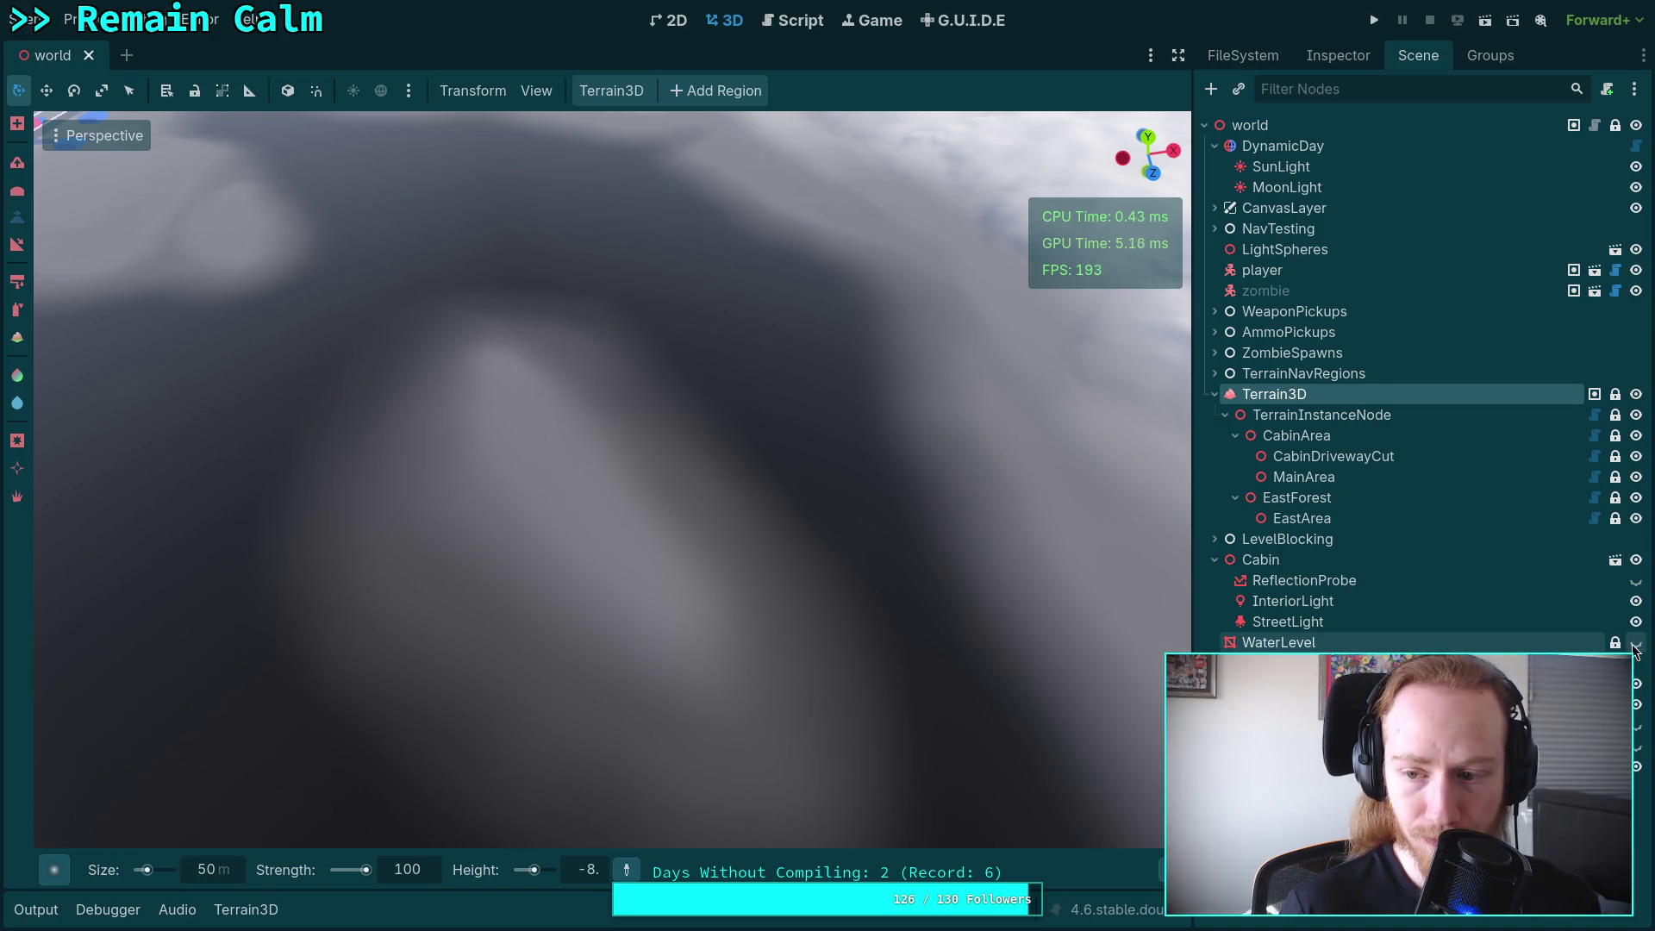
Show the water level, collapse CabinArea and EastForest, and add a region under TerrainInstanceNode.
{"action": "key", "text": "n"}
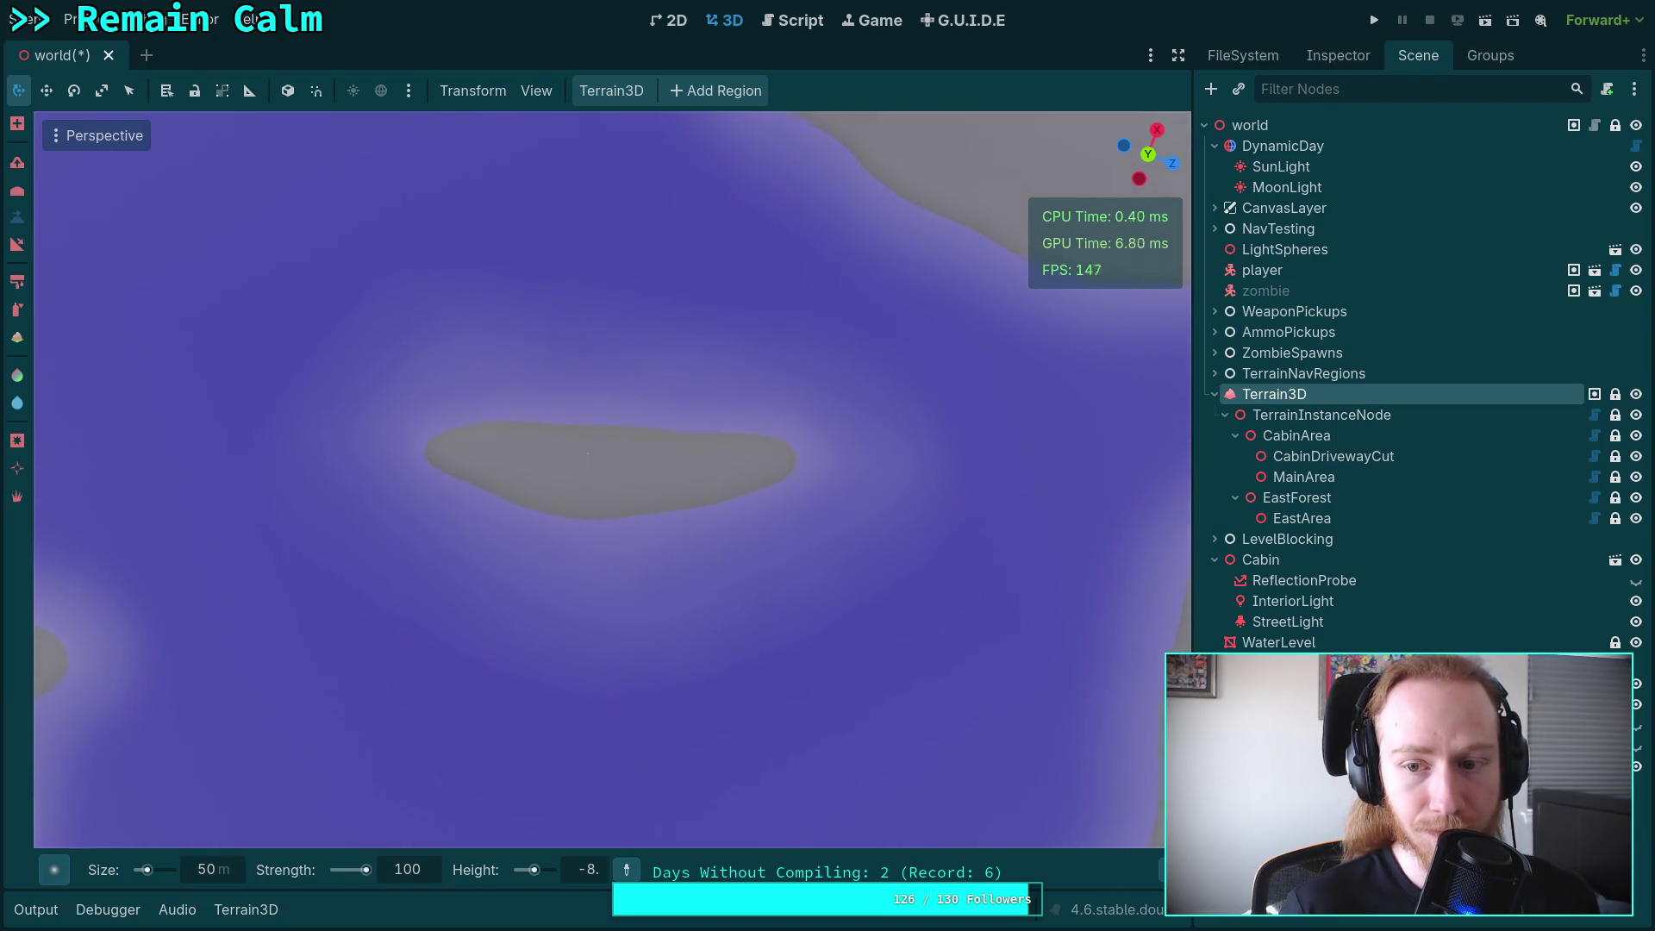
{"action": "left_click", "coordinate": [1360, 437]}
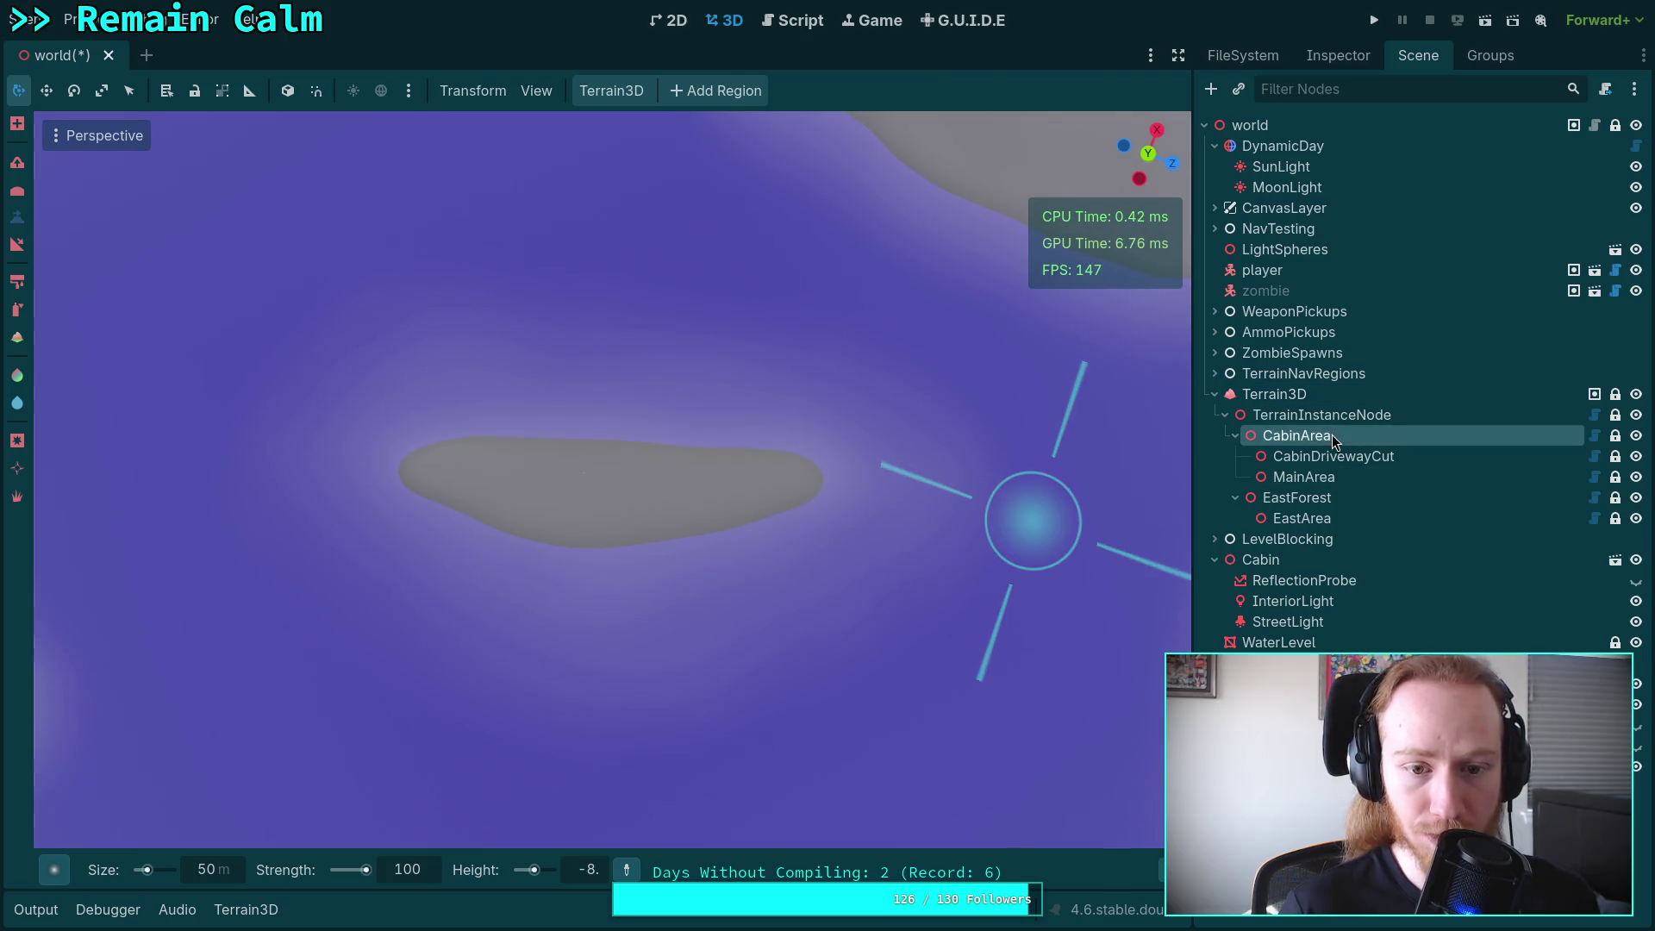
{"action": "left_click", "coordinate": [1352, 402]}
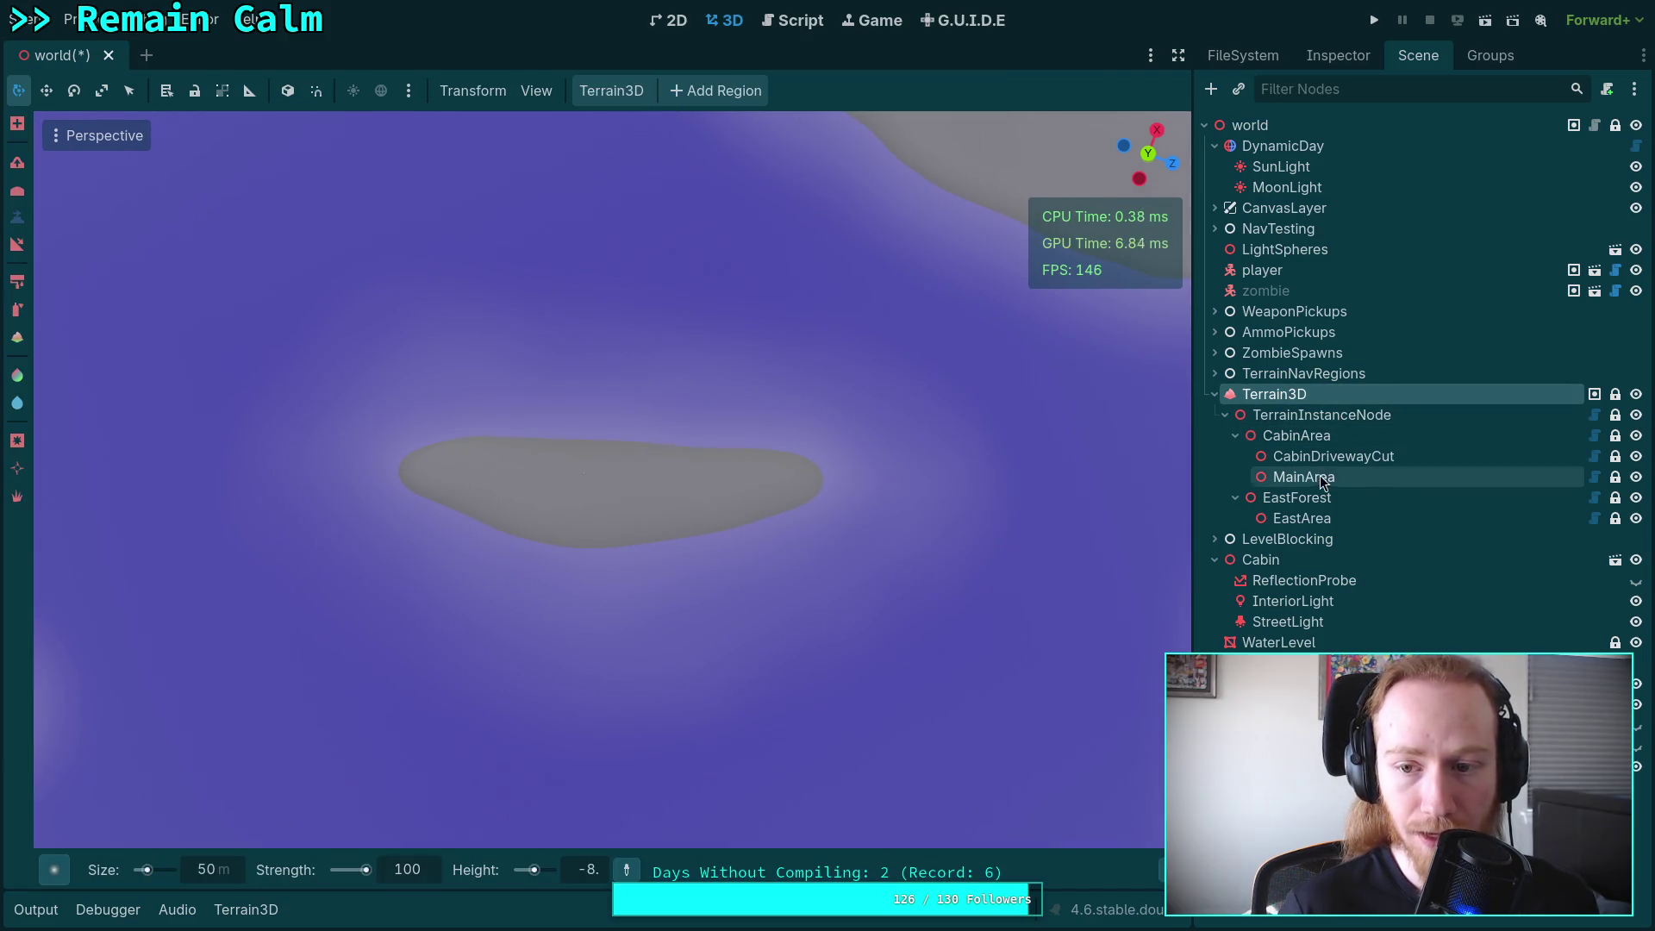
{"action": "left_click", "coordinate": [1237, 441]}
{"action": "left_click", "coordinate": [1236, 456]}
{"action": "left_click", "coordinate": [1310, 415]}
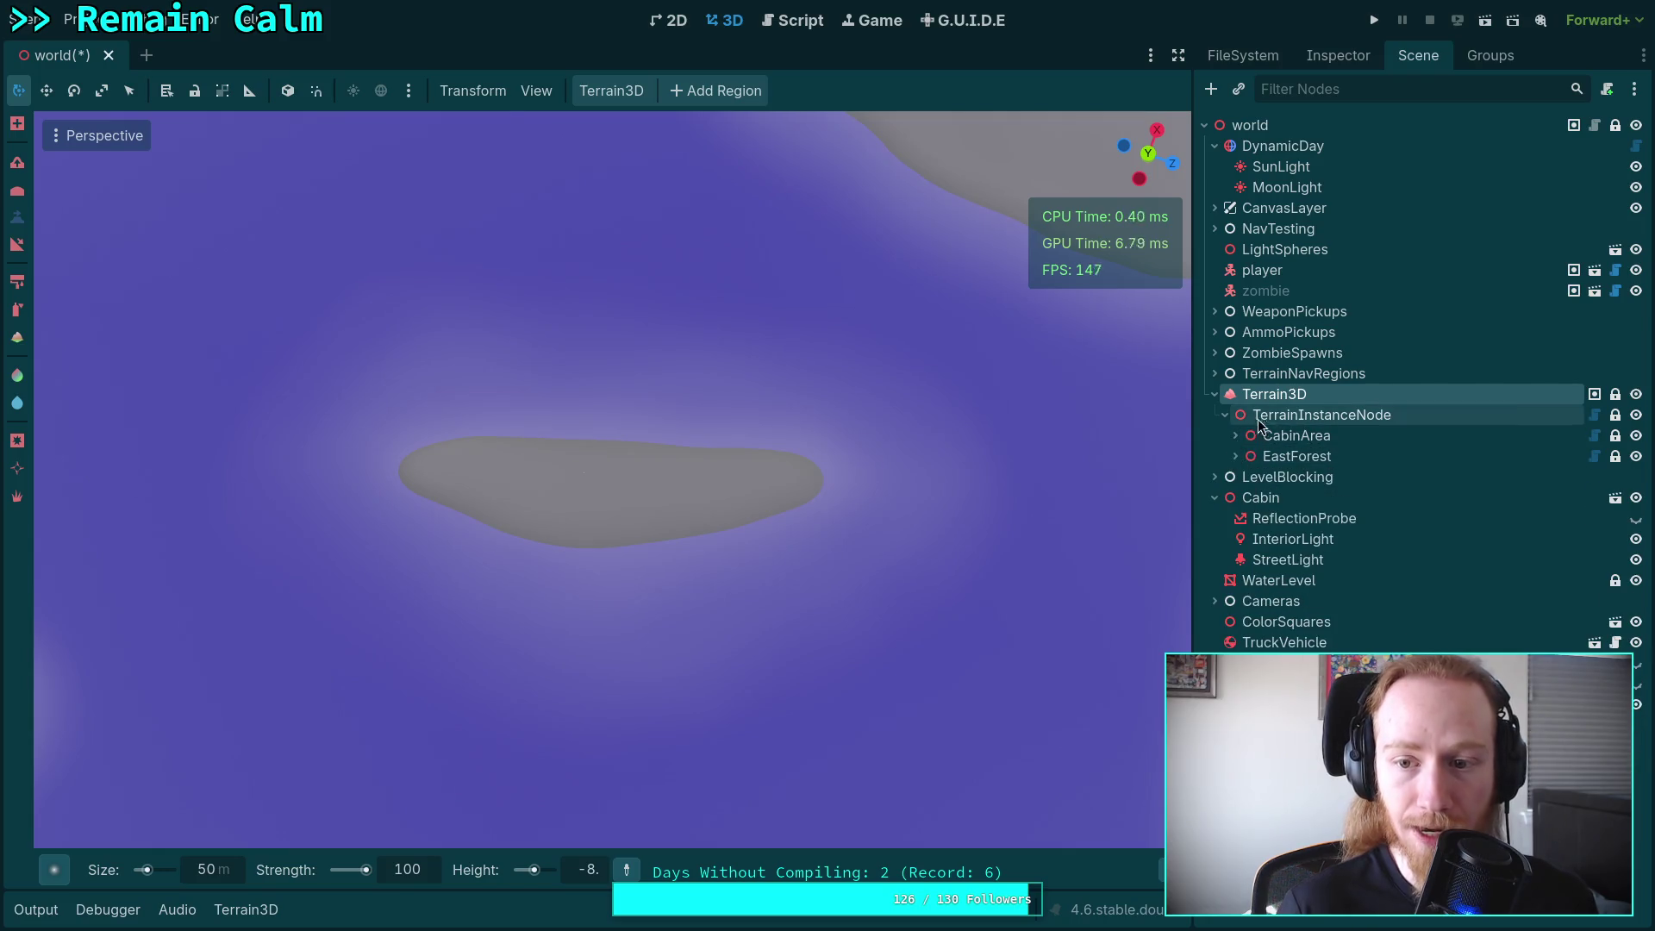
{"action": "left_click", "coordinate": [620, 88]}
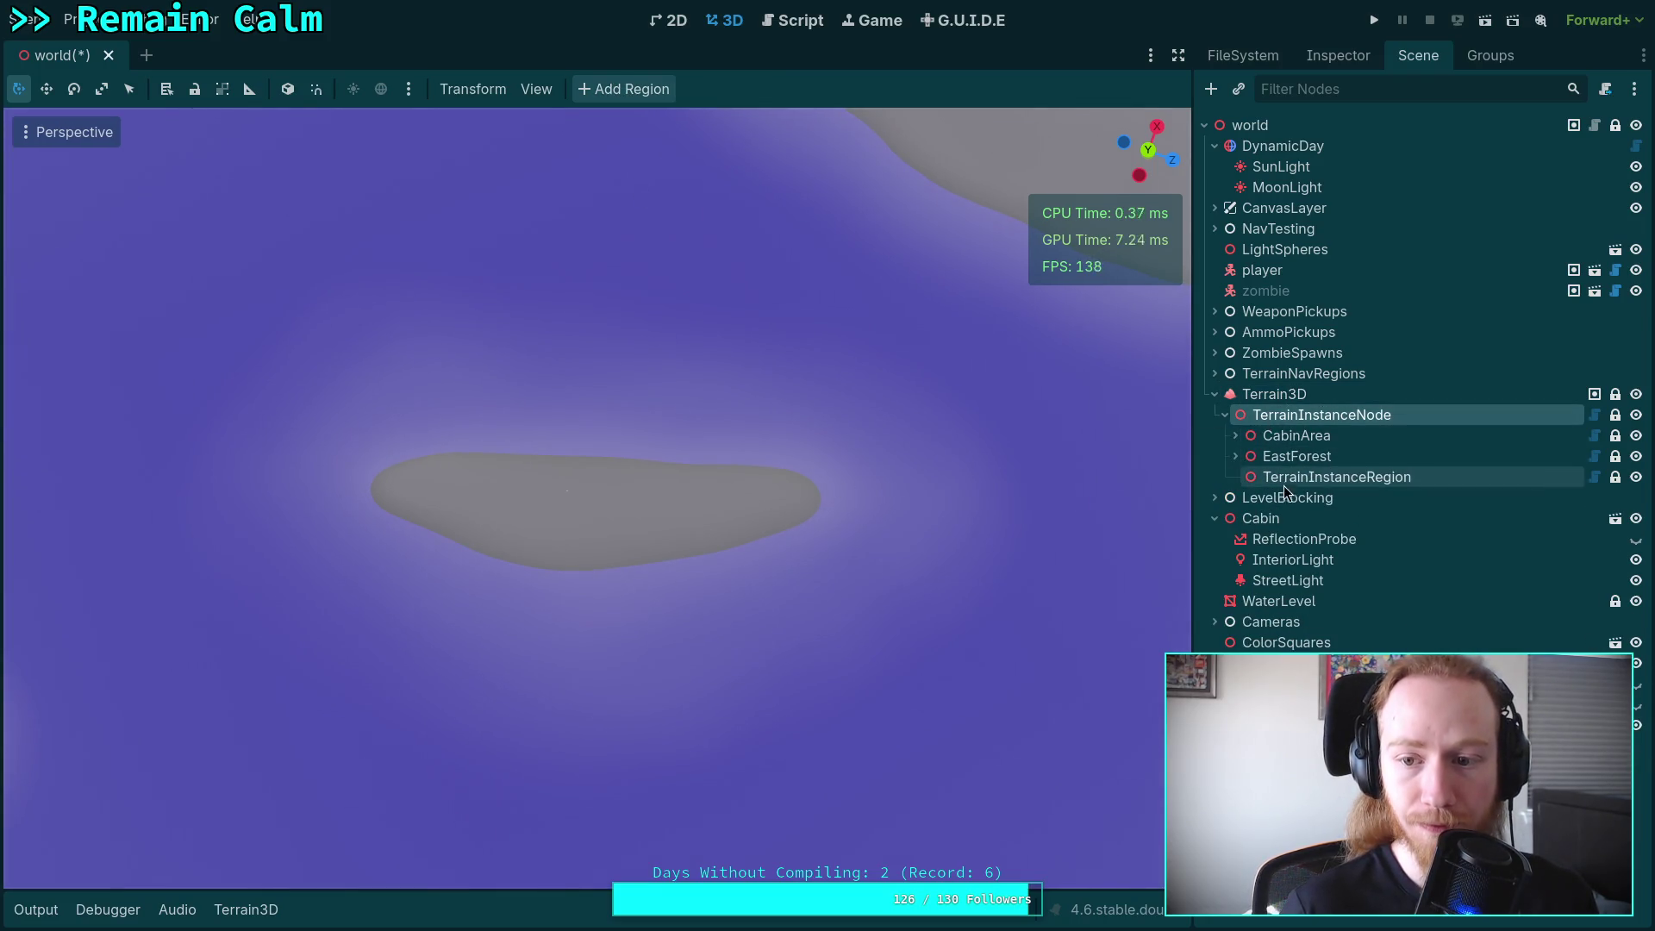
Rename the new instance region to Island and expand it to reveal its RegionPolygon.
{"action": "double_click", "coordinate": [1312, 478]}
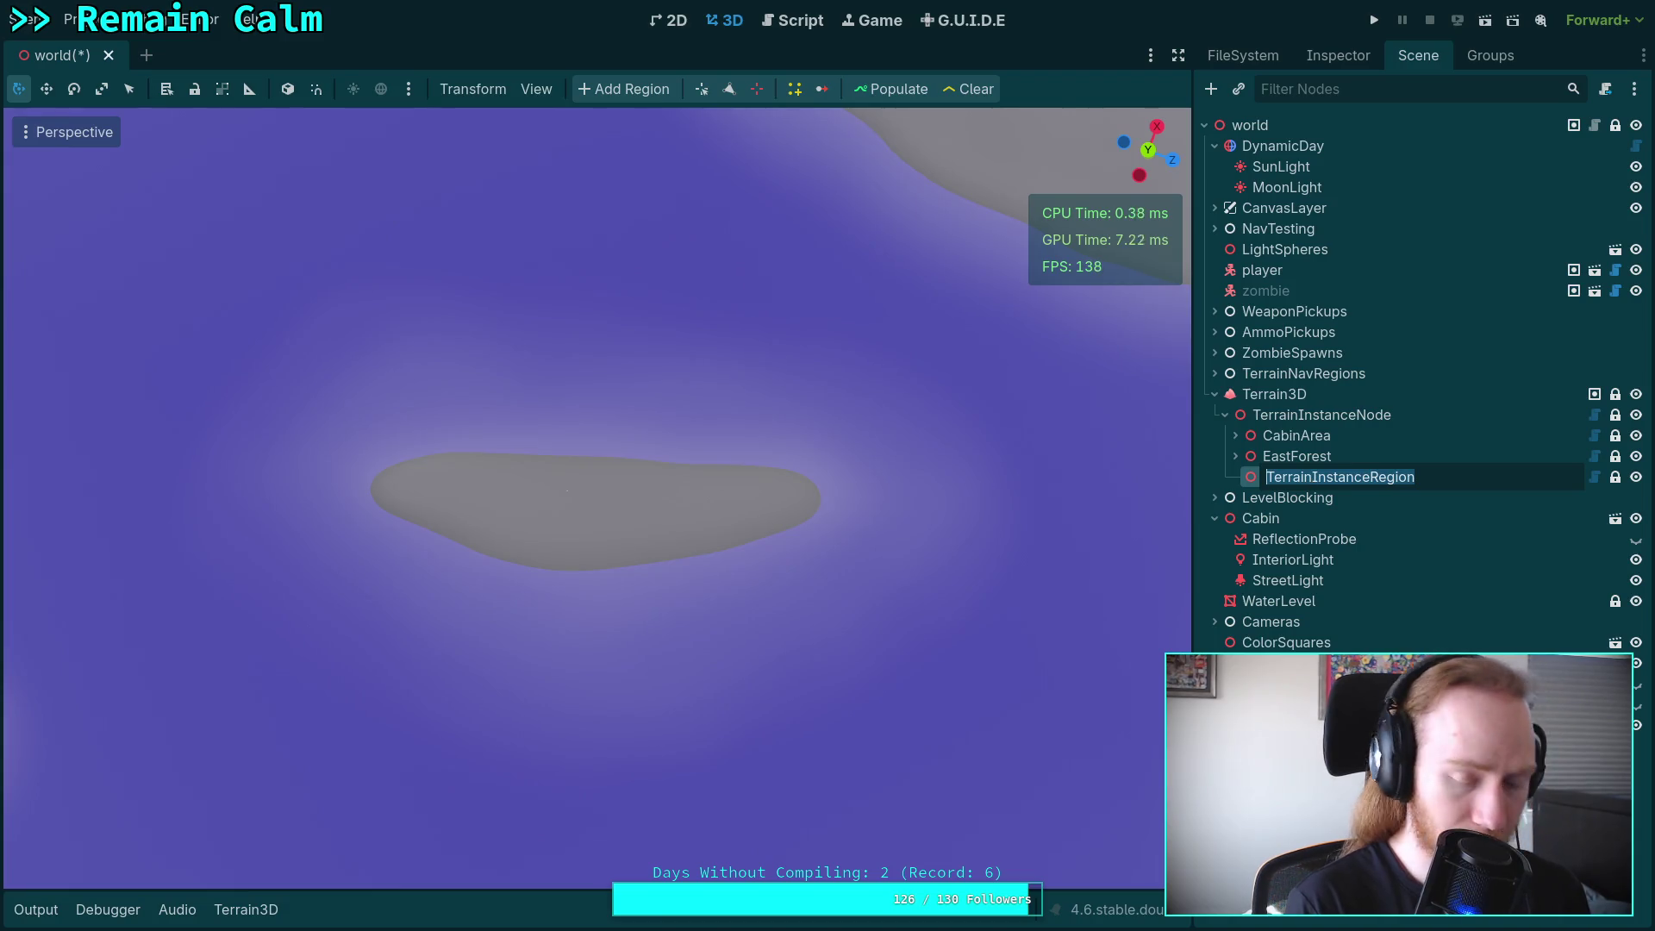
{"action": "type", "text": "Island"}
{"action": "key", "text": "Return"}
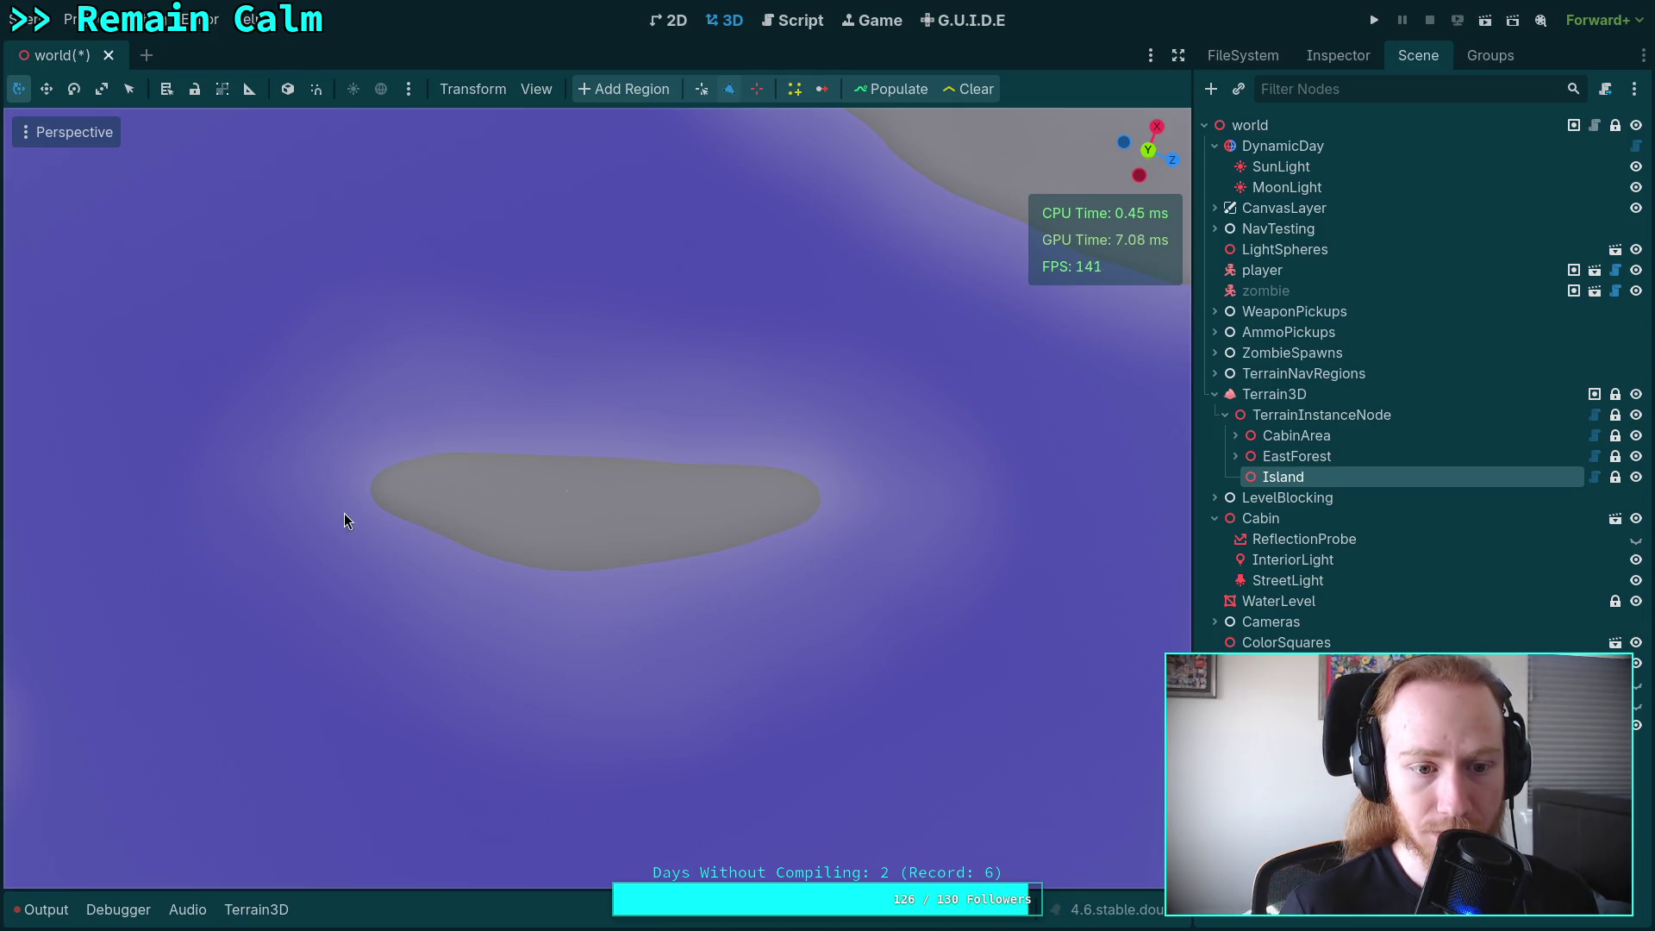
{"action": "left_click", "coordinate": [379, 488]}
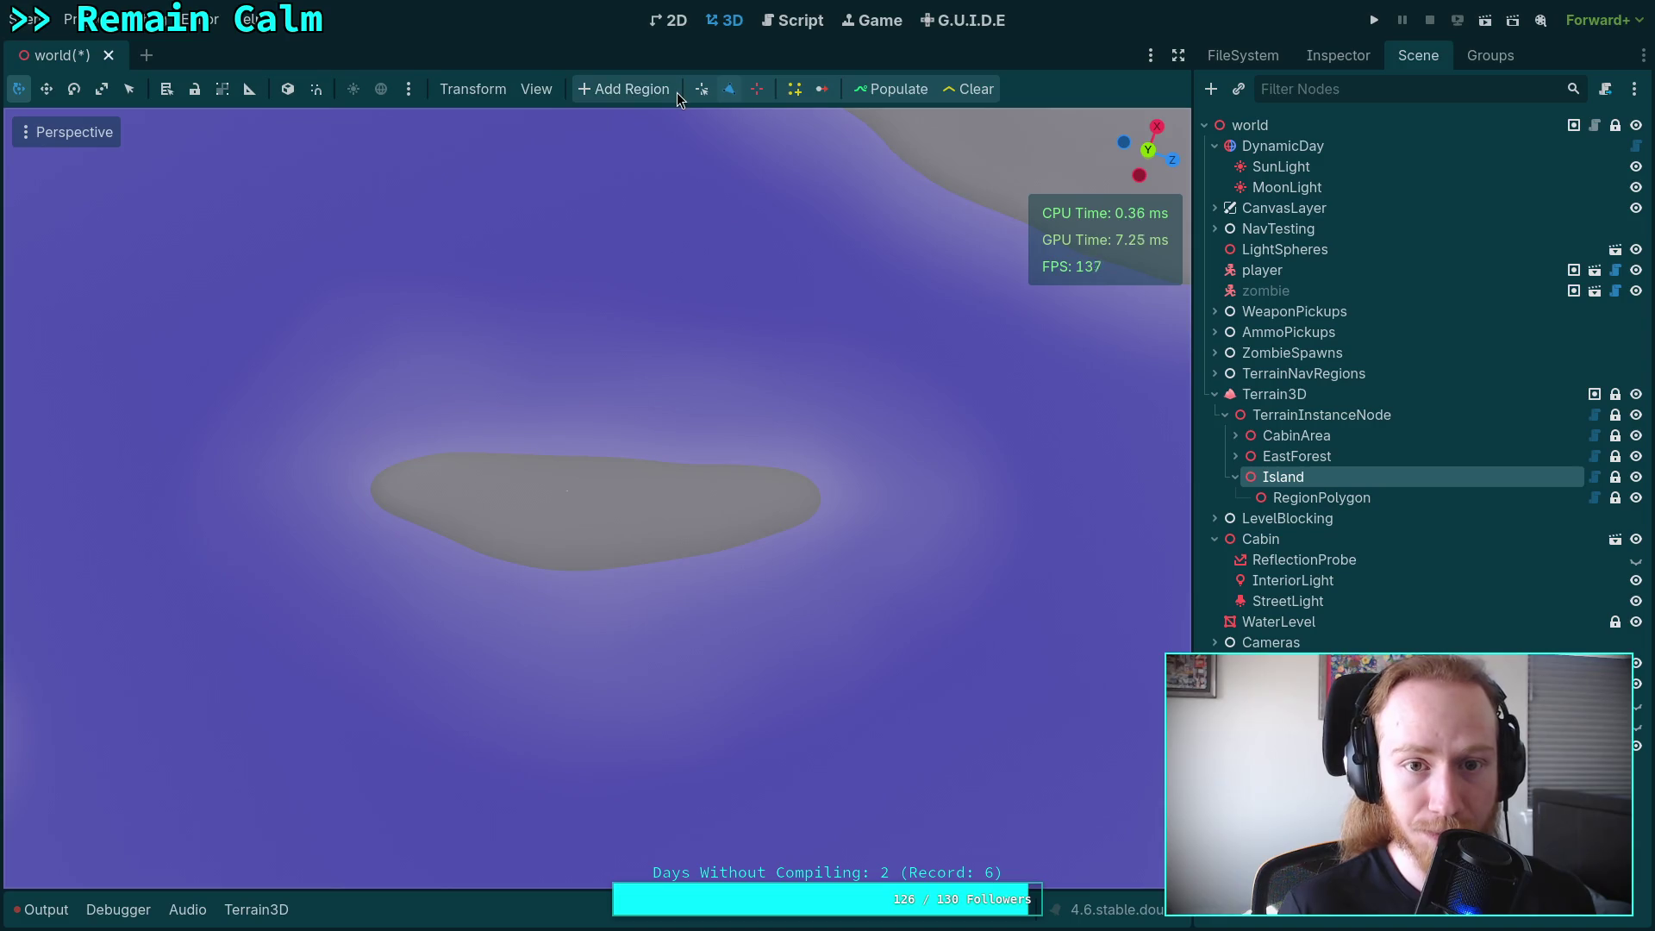
{"action": "left_click", "coordinate": [536, 89]}
{"action": "mouse_move", "coordinate": [814, 259]}
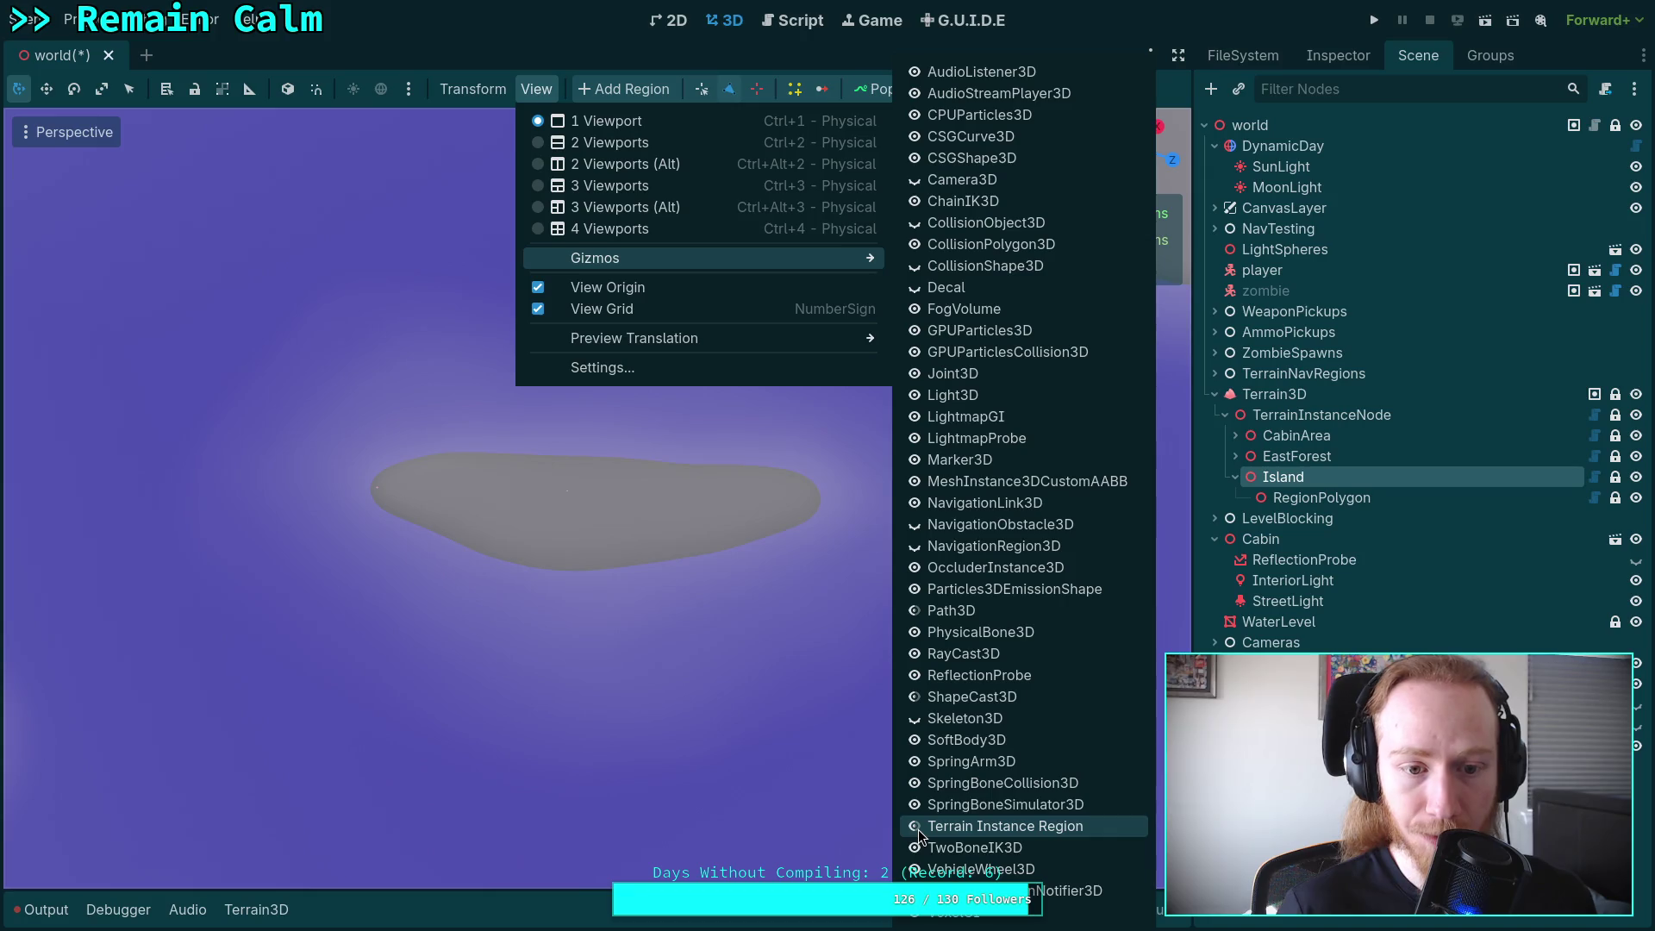
Start the Island polygon at the left edge and place points along the lower shoreline.
{"action": "mouse_move", "coordinate": [494, 74]}
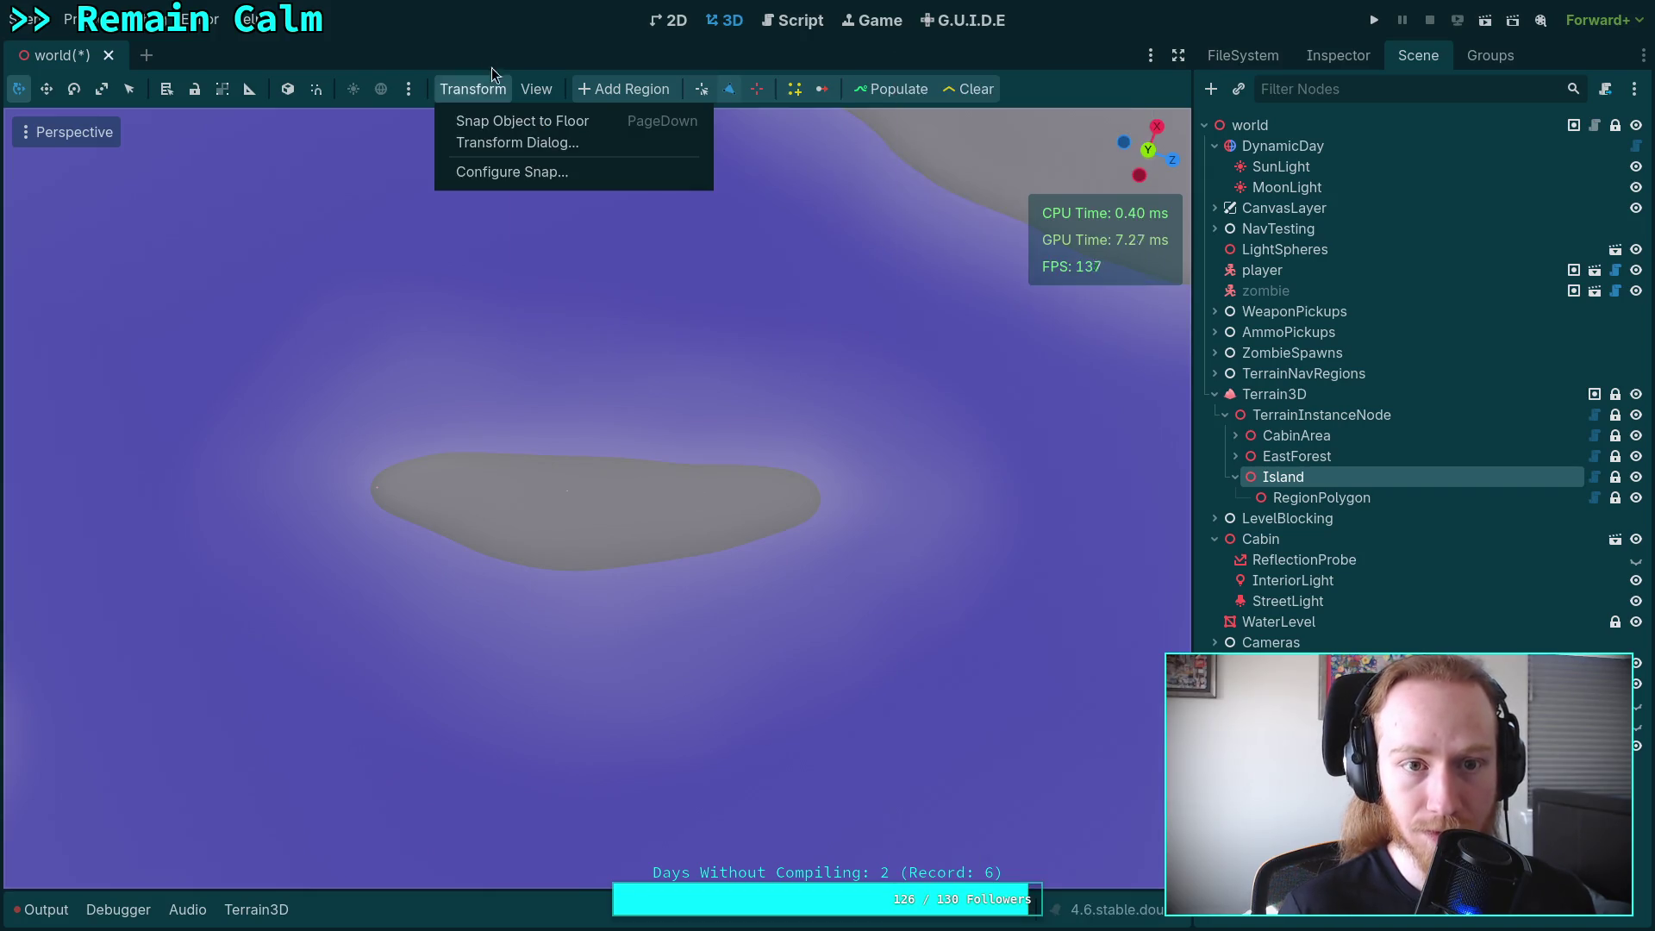
{"action": "left_click", "coordinate": [567, 32]}
{"action": "left_click", "coordinate": [657, 557]}
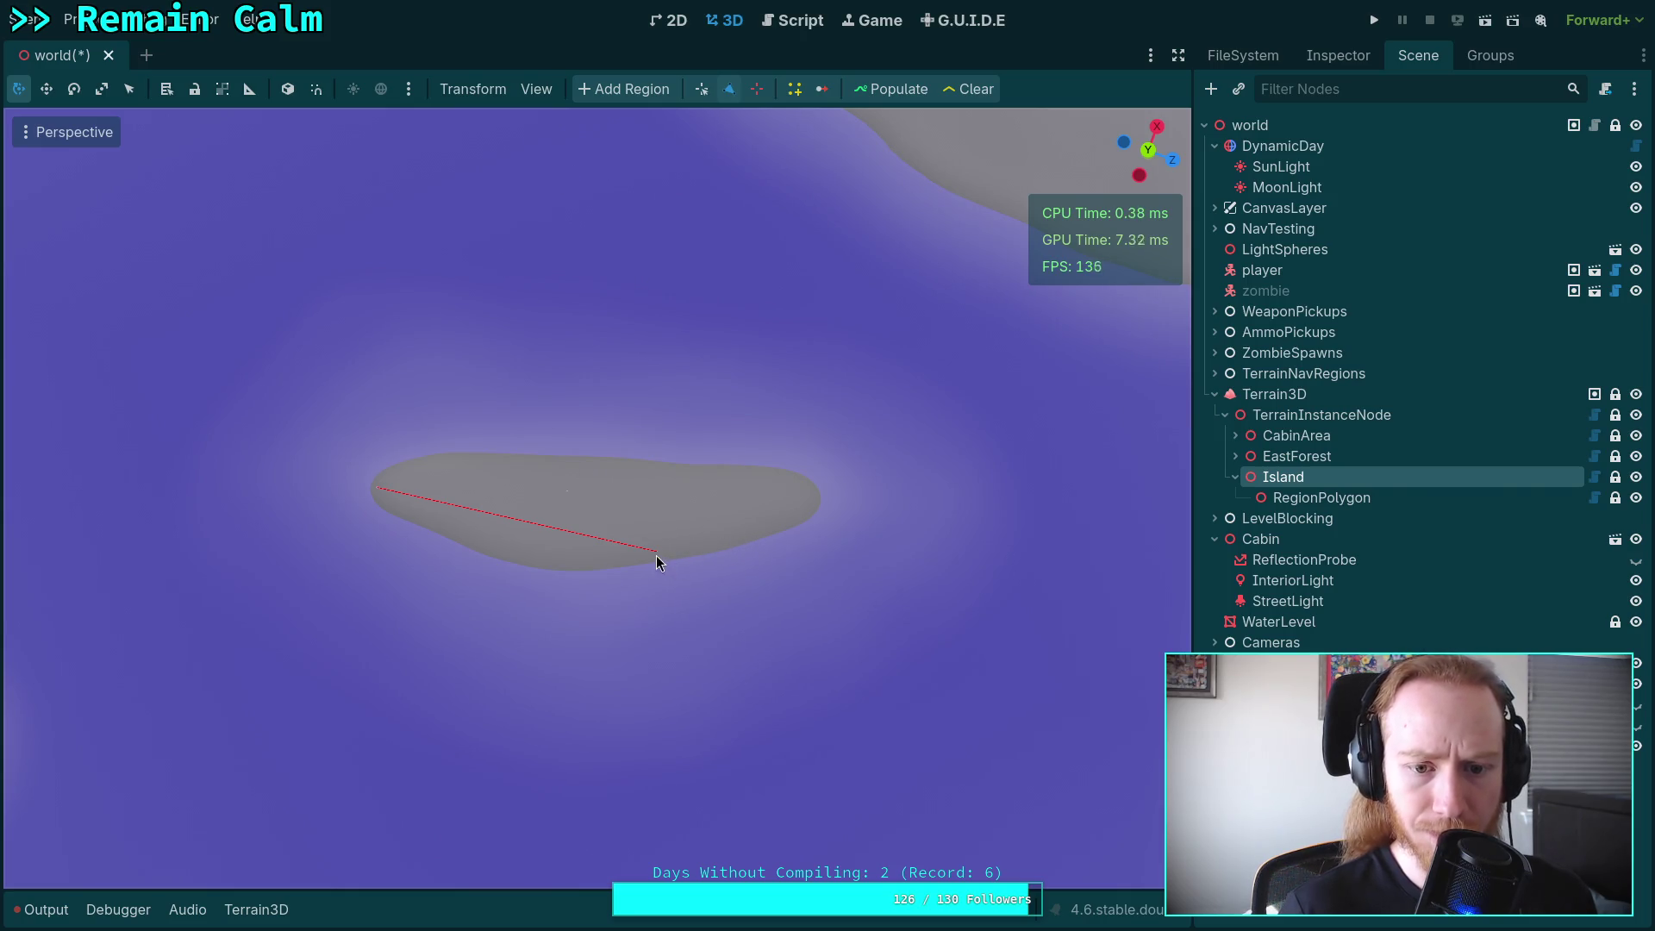
{"action": "left_click_drag", "start_coordinate": [657, 557], "coordinate": [479, 551]}
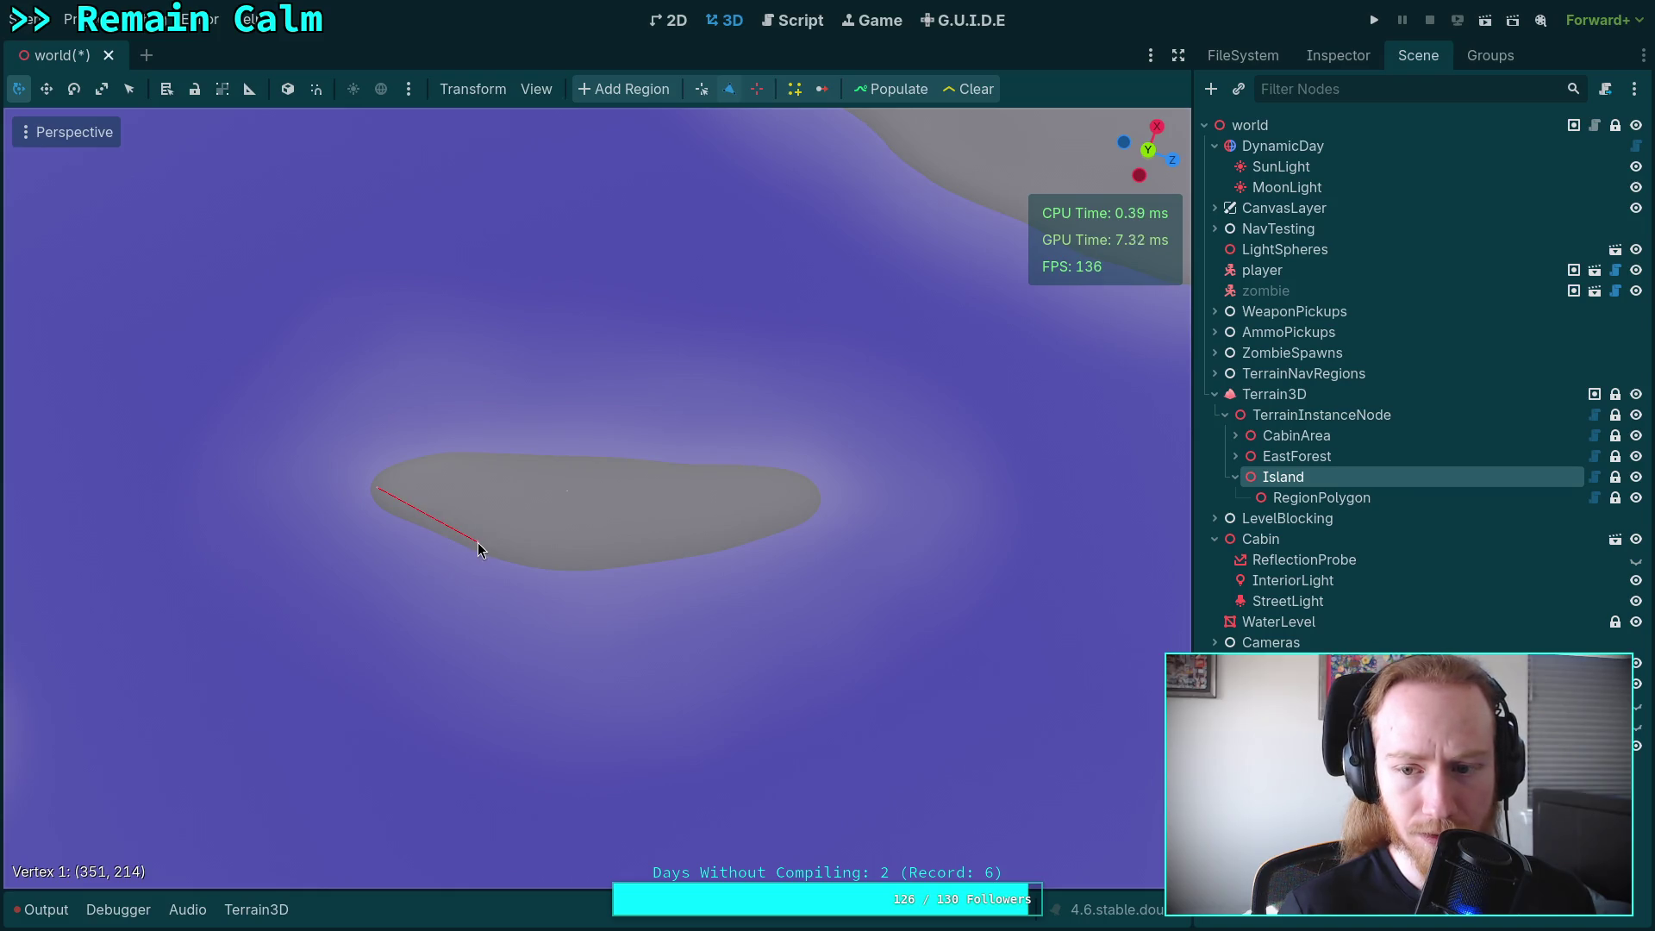
{"action": "left_click", "coordinate": [543, 562]}
{"action": "left_click", "coordinate": [604, 564]}
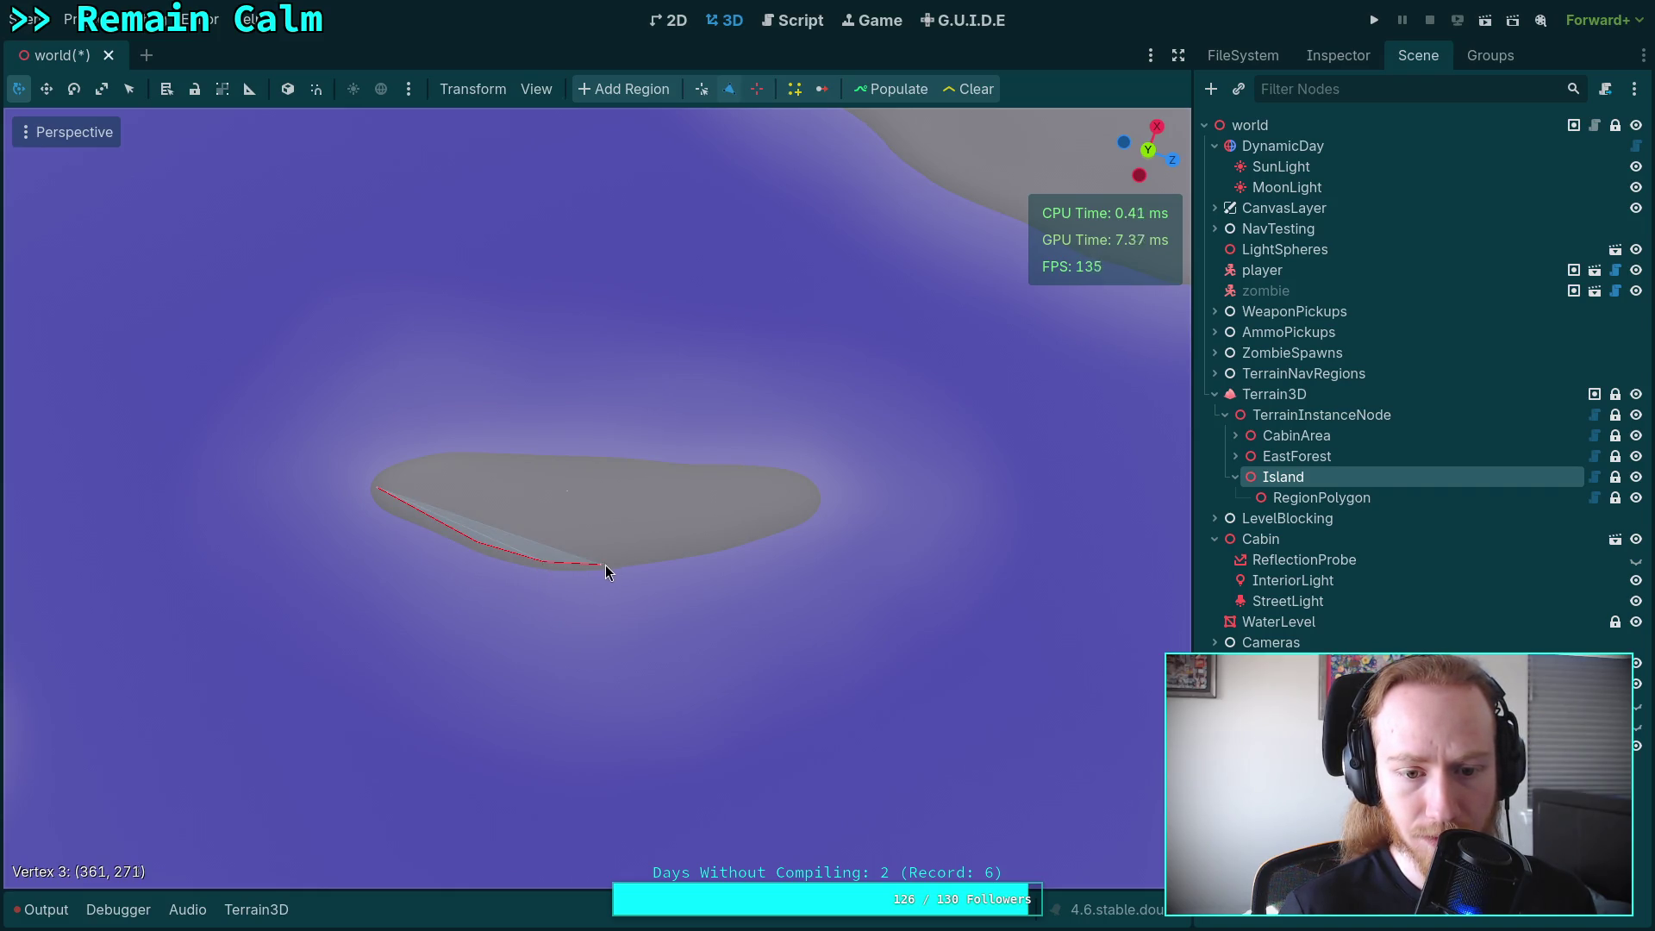
{"action": "left_click", "coordinate": [652, 565]}
Drag in extra points so the lower edge follows the shore, and move the first point to the left tip.
{"action": "scroll", "coordinate": [690, 559], "scroll_direction": "up", "scroll_amount": 1}
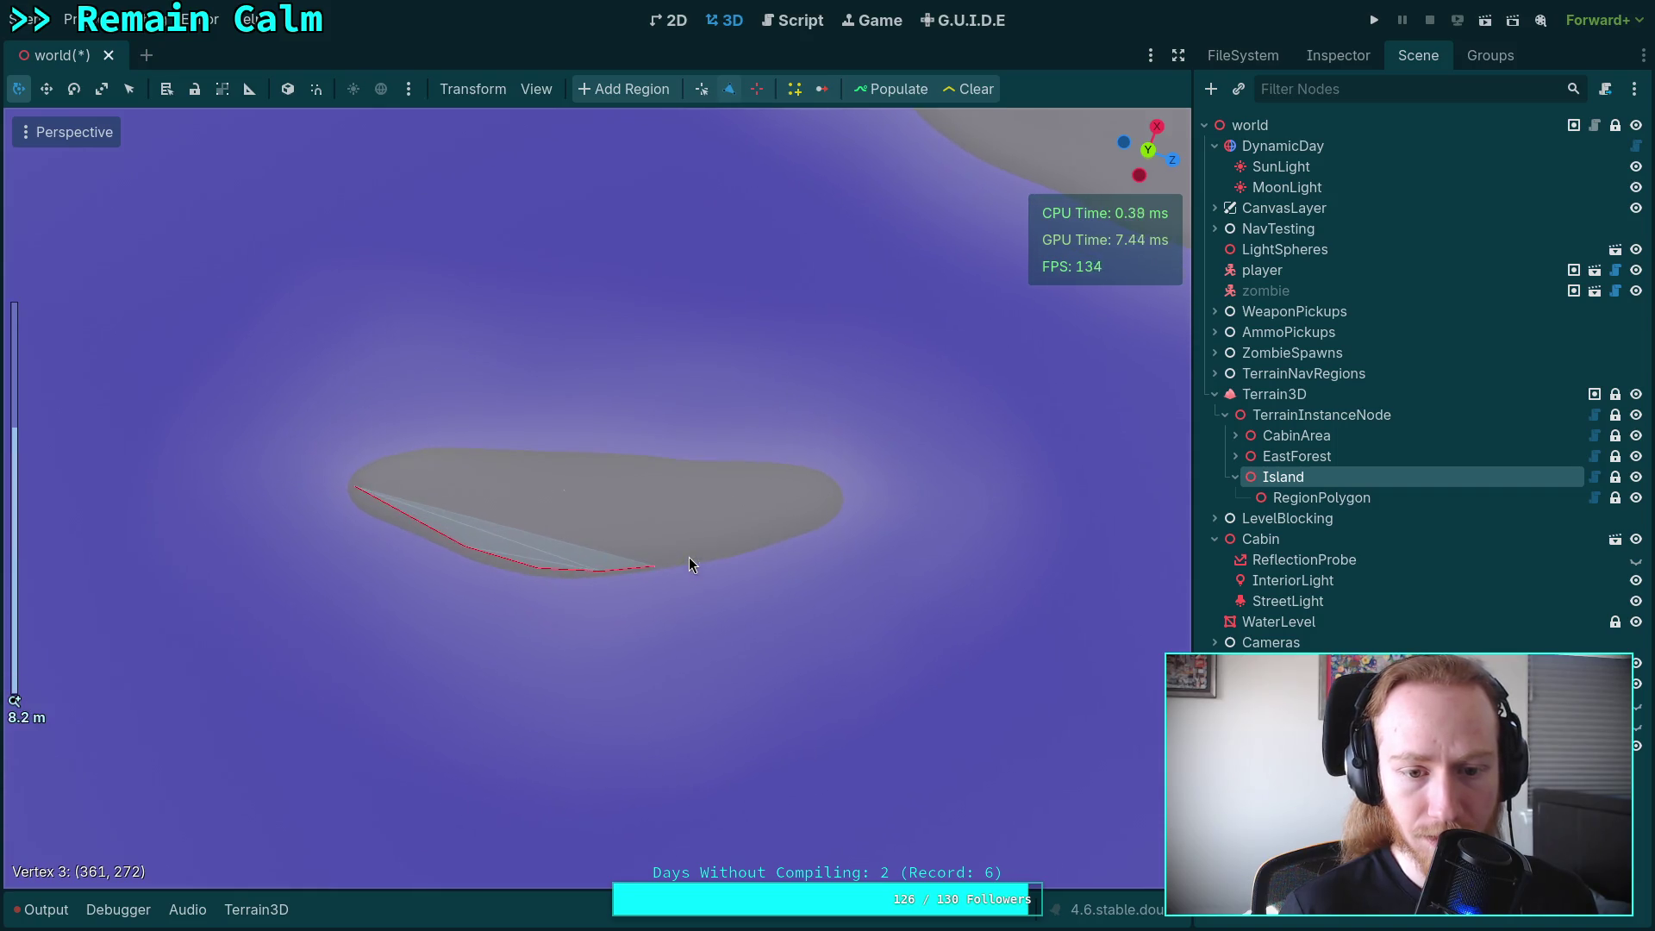
{"action": "scroll", "coordinate": [688, 558], "scroll_direction": "up", "scroll_amount": 5}
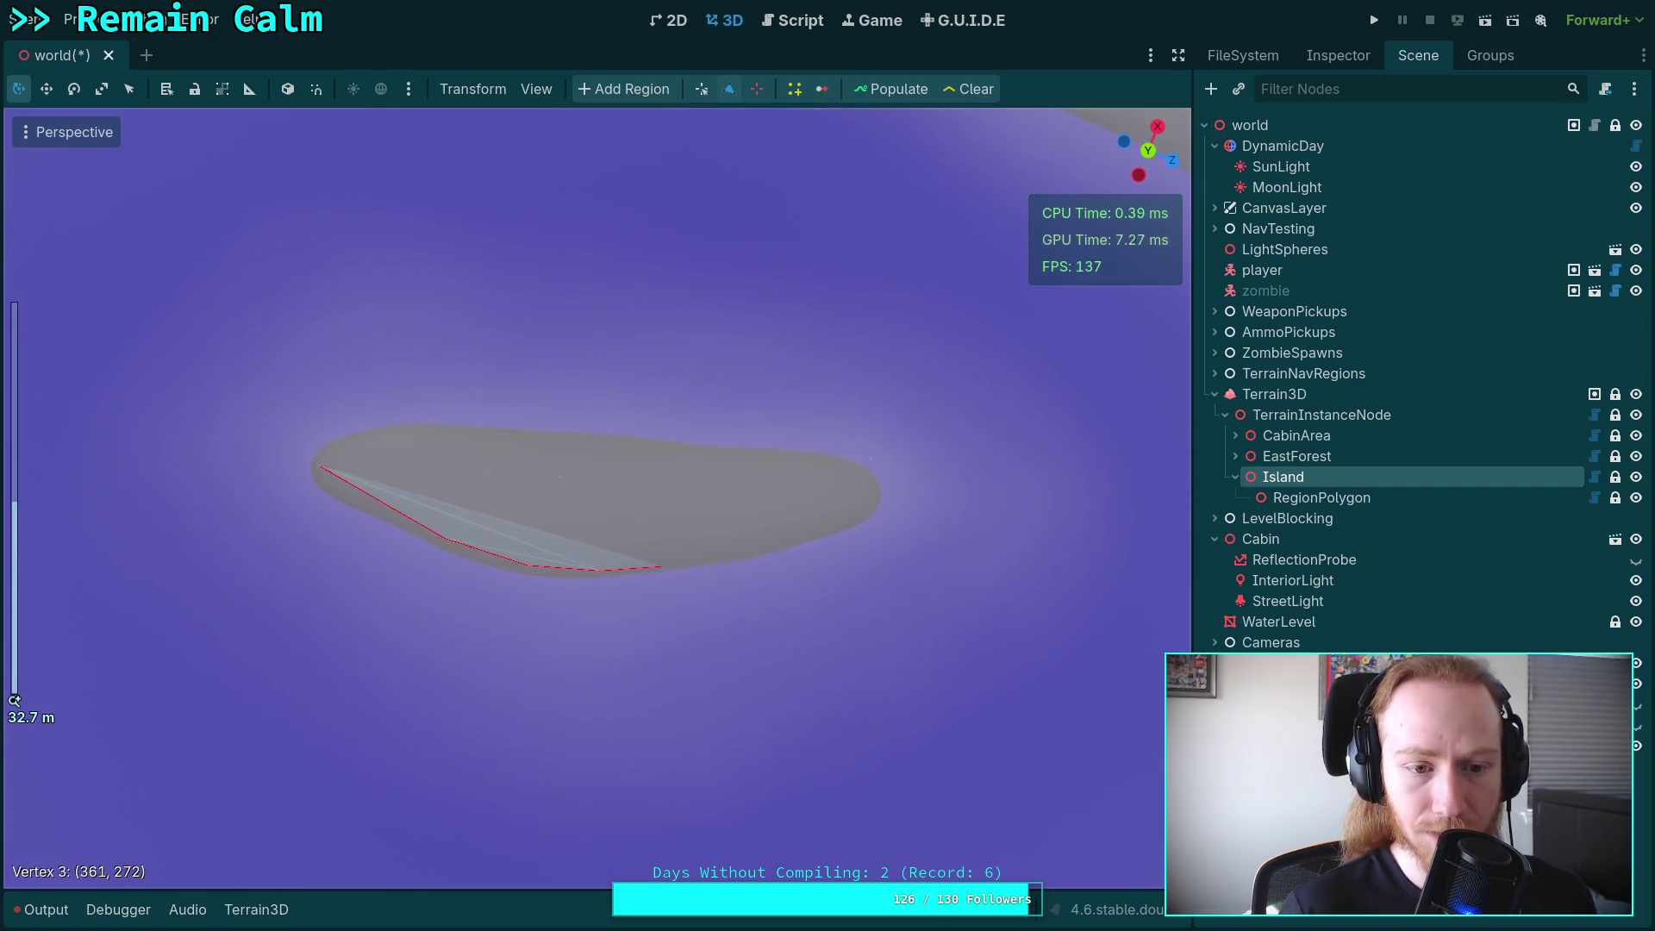
{"action": "scroll", "coordinate": [688, 558], "scroll_direction": "up", "scroll_amount": 3}
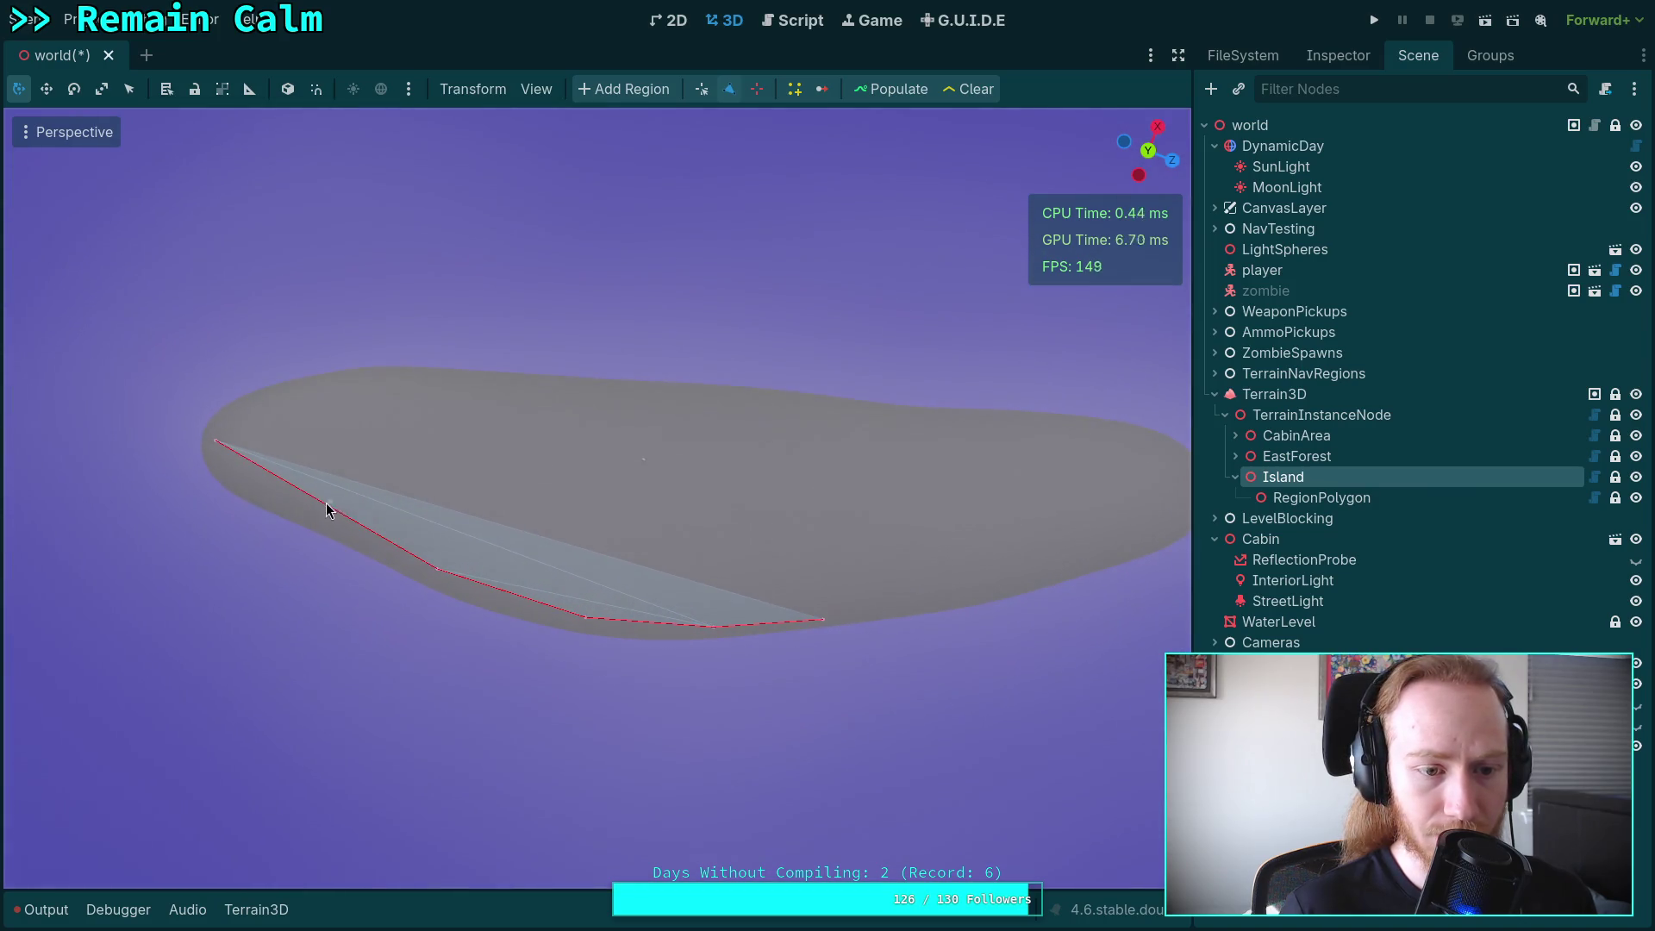
{"action": "left_click_drag", "start_coordinate": [327, 509], "coordinate": [216, 485]}
{"action": "left_click_drag", "start_coordinate": [423, 573], "coordinate": [282, 523]}
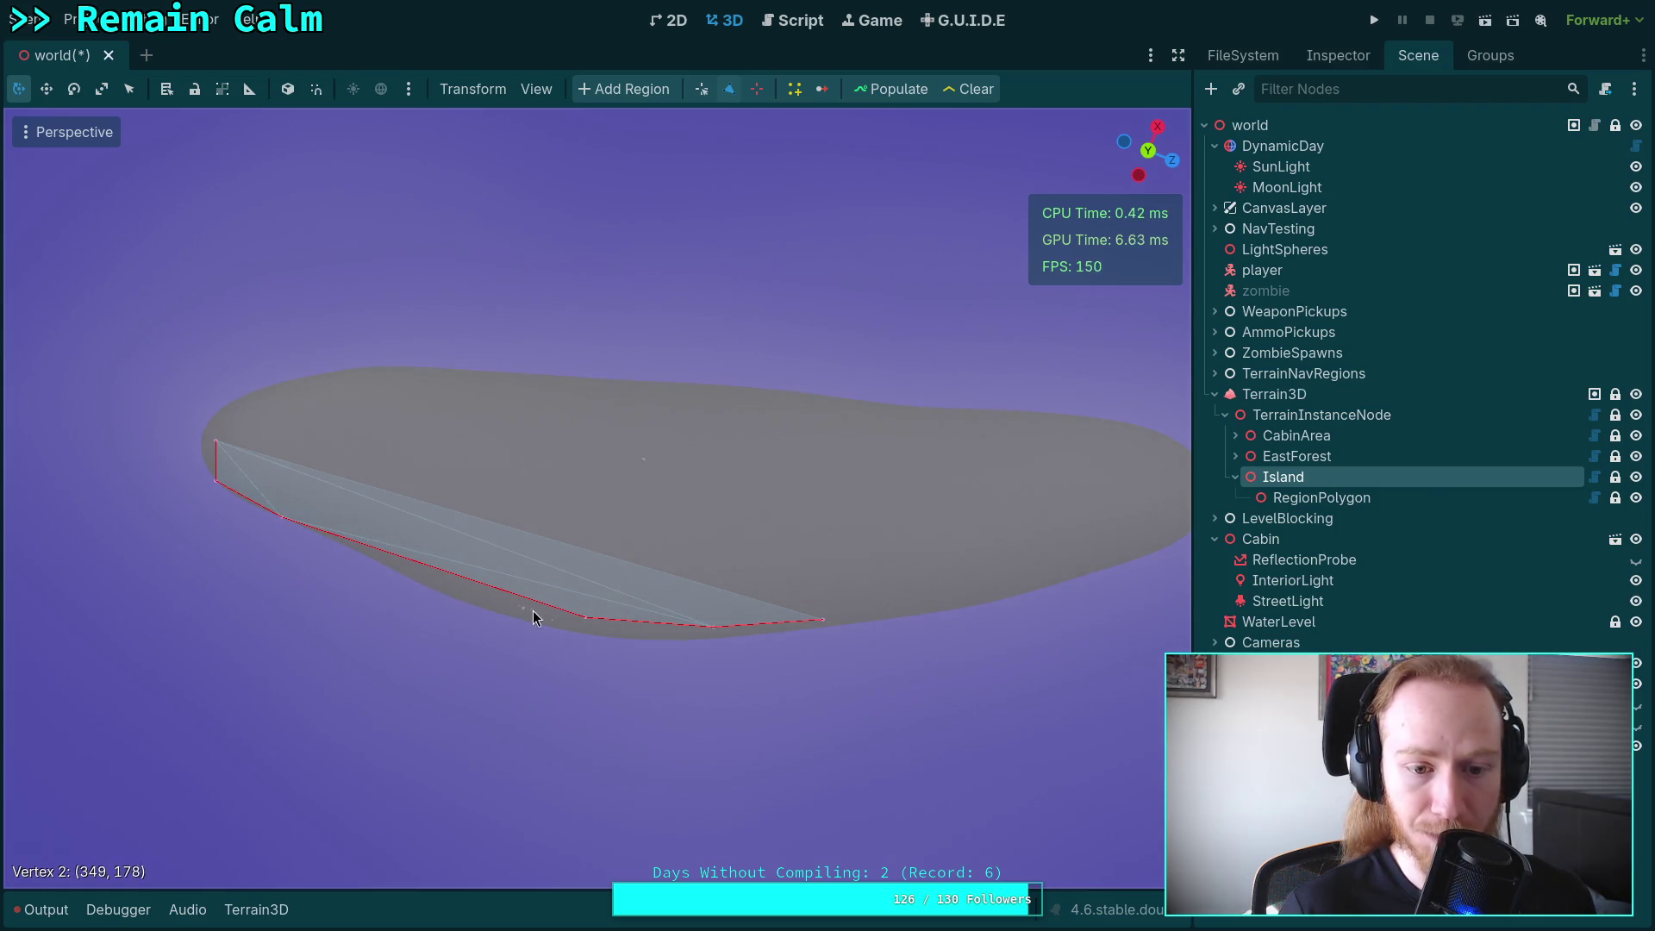
{"action": "left_click_drag", "start_coordinate": [582, 621], "coordinate": [360, 557]}
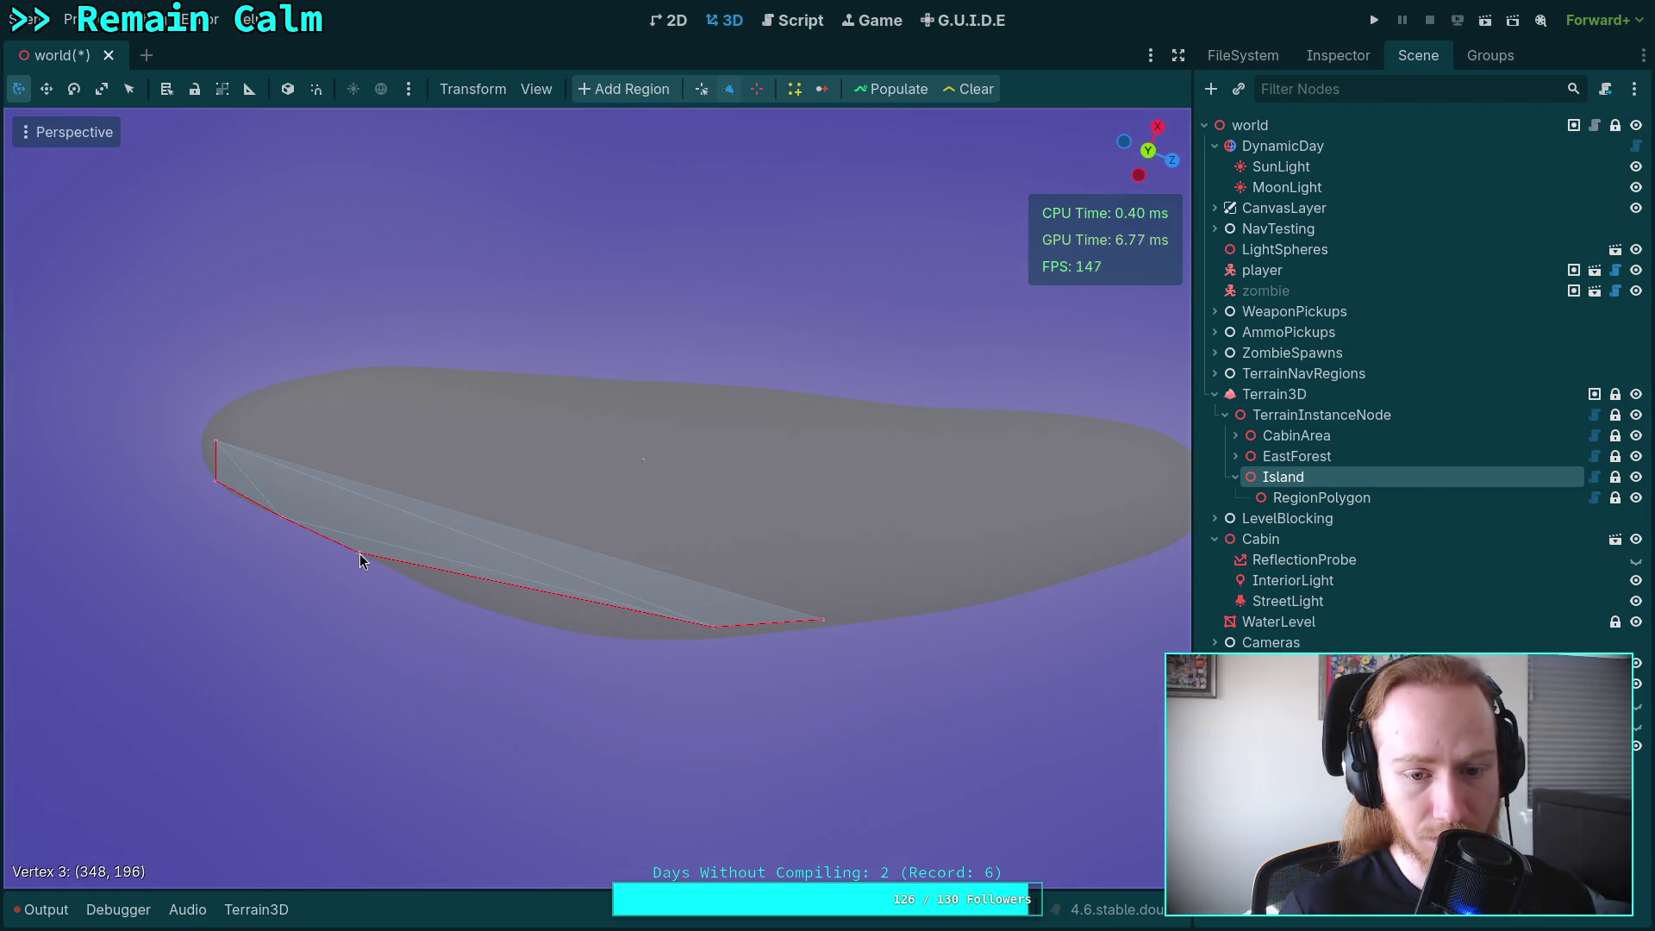
{"action": "left_click_drag", "start_coordinate": [712, 630], "coordinate": [723, 623]}
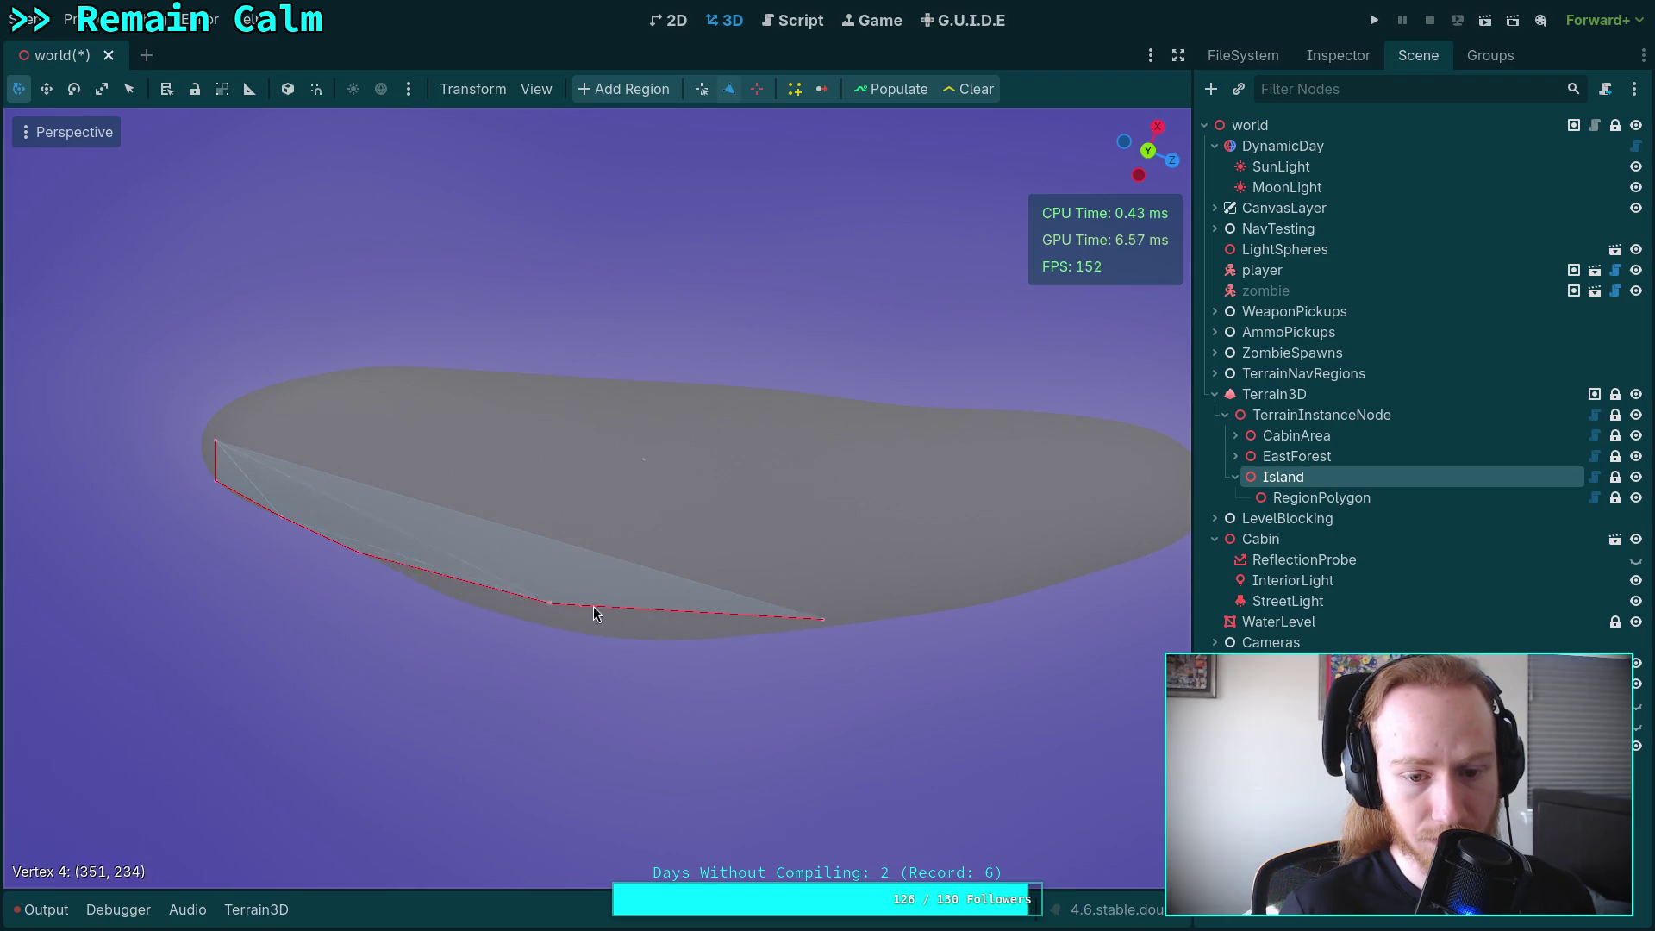
{"action": "left_click_drag", "start_coordinate": [512, 596], "coordinate": [449, 606]}
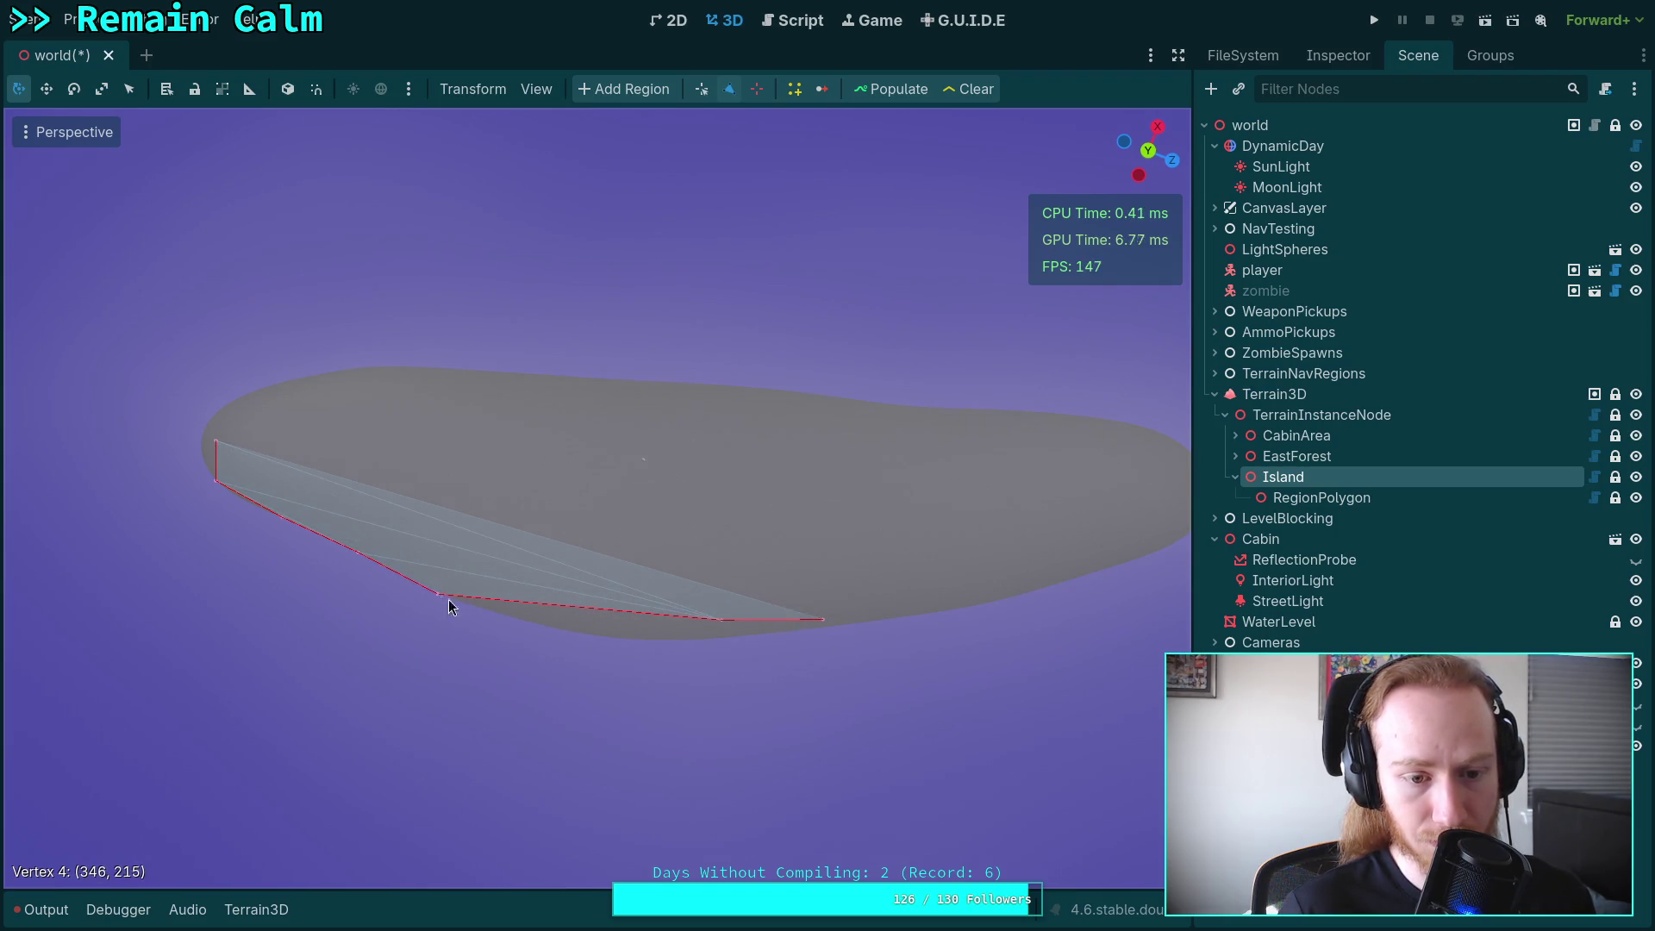
{"action": "left_click_drag", "start_coordinate": [587, 614], "coordinate": [578, 633]}
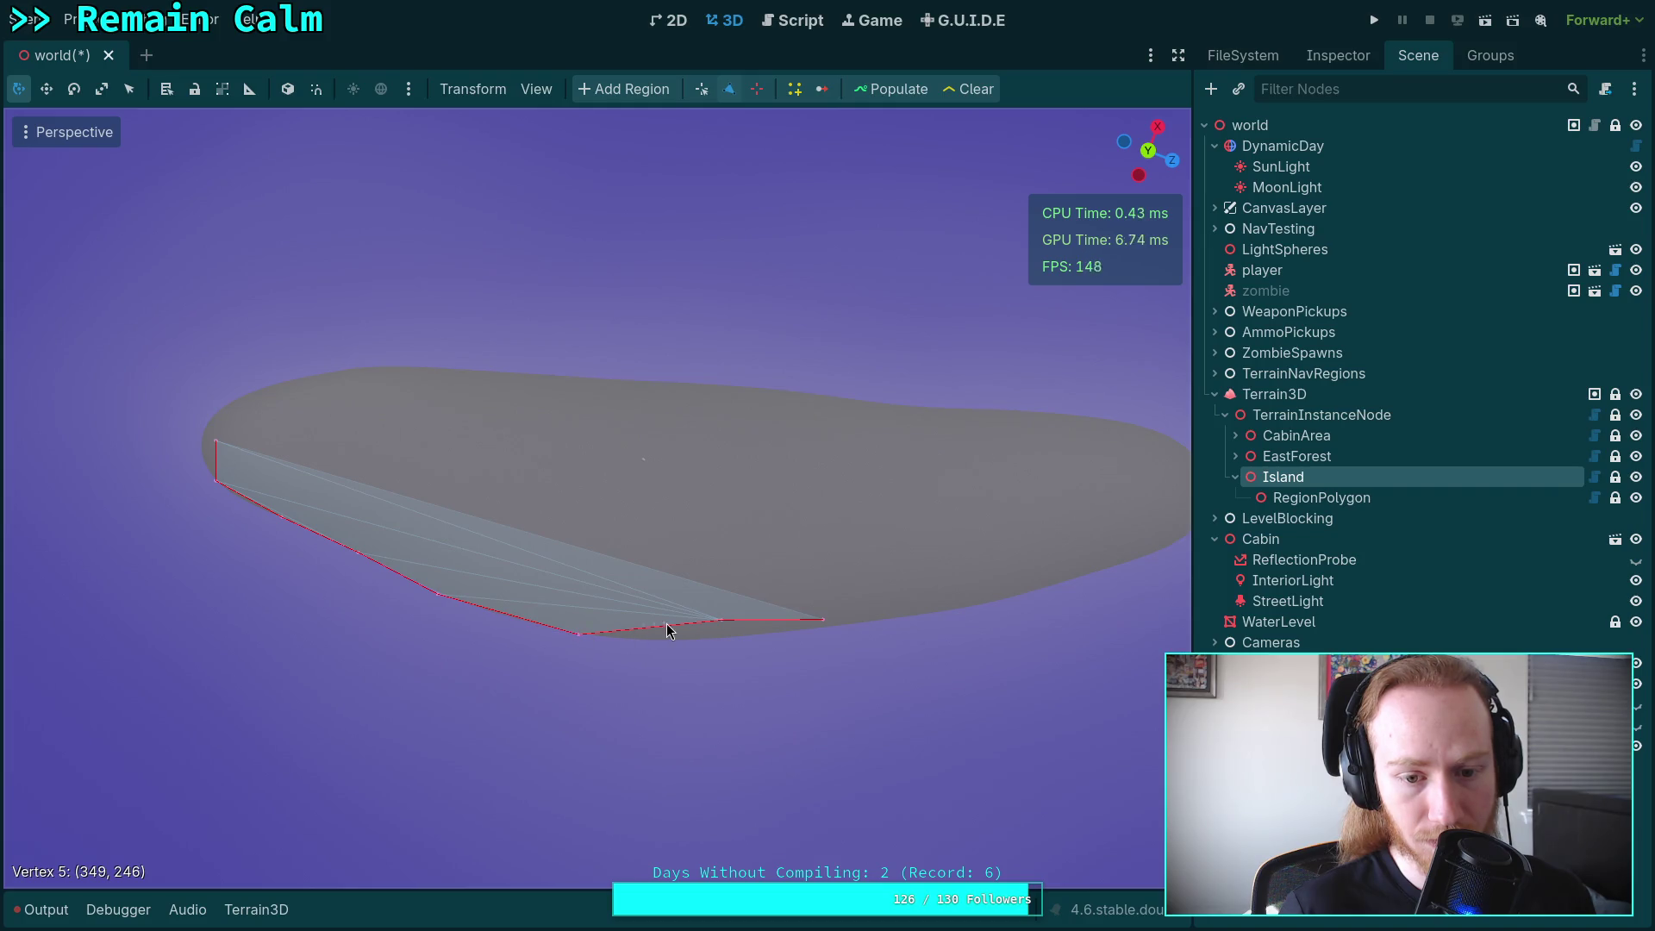
{"action": "mouse_move", "coordinate": [725, 622]}
{"action": "left_mouse_down"}
{"action": "mouse_move", "coordinate": [672, 641]}
{"action": "mouse_move", "coordinate": [890, 627]}
{"action": "left_mouse_up"}
{"action": "scroll", "coordinate": [690, 518], "scroll_direction": "right", "scroll_amount": 3}
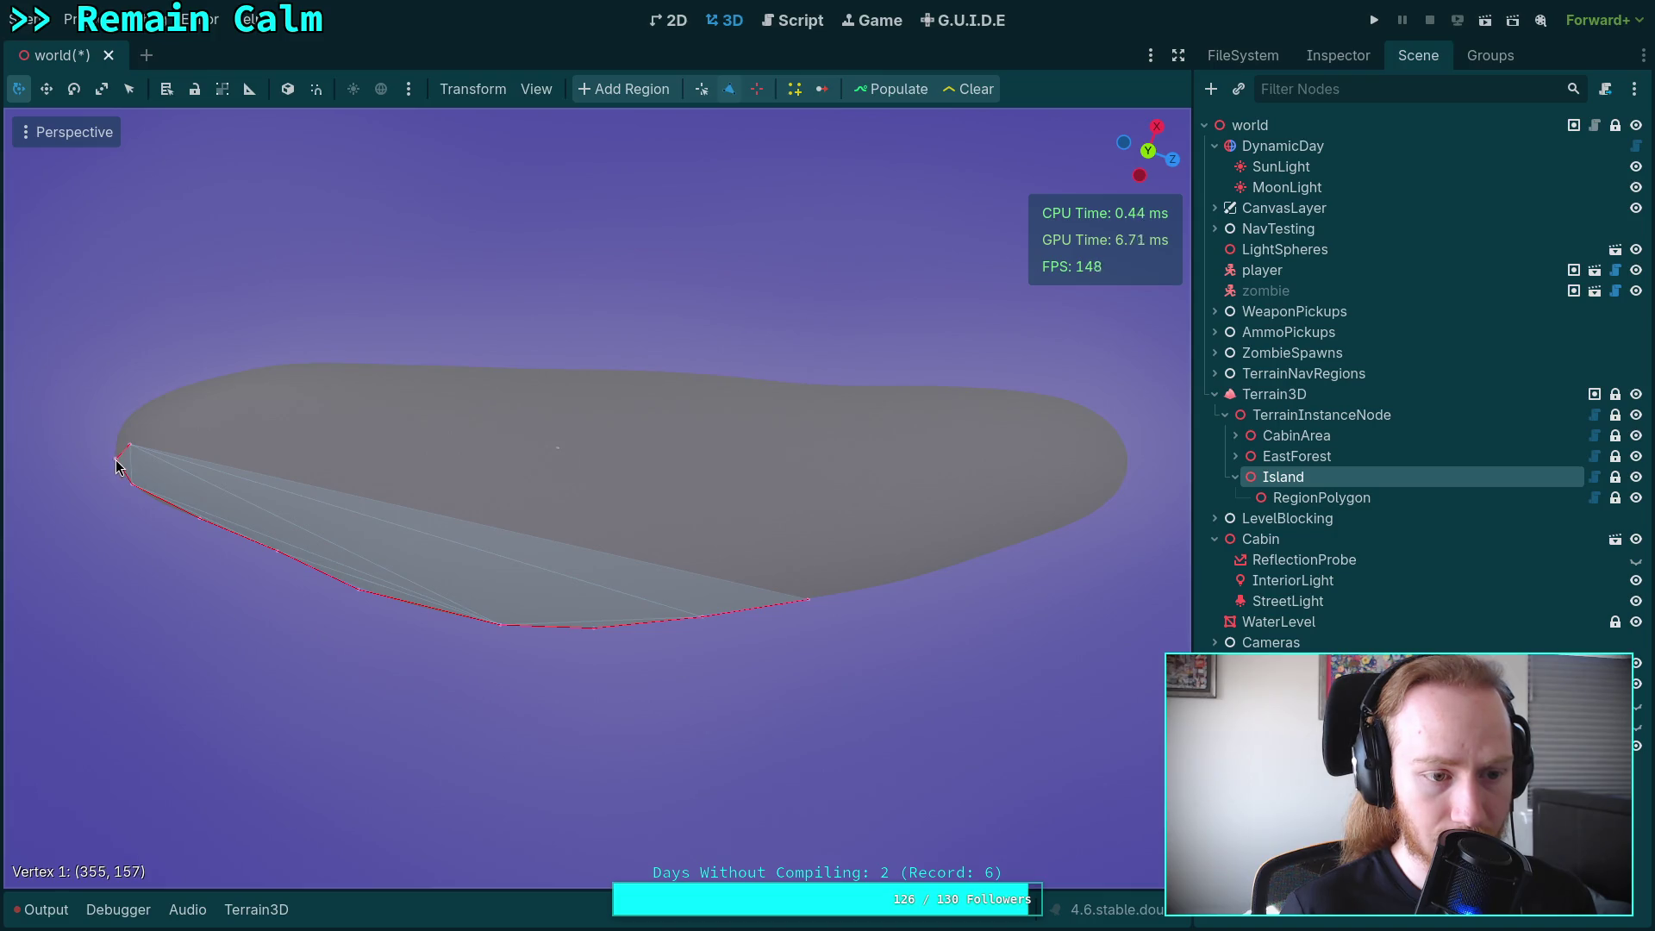
{"action": "left_click_drag", "start_coordinate": [129, 446], "coordinate": [119, 438]}
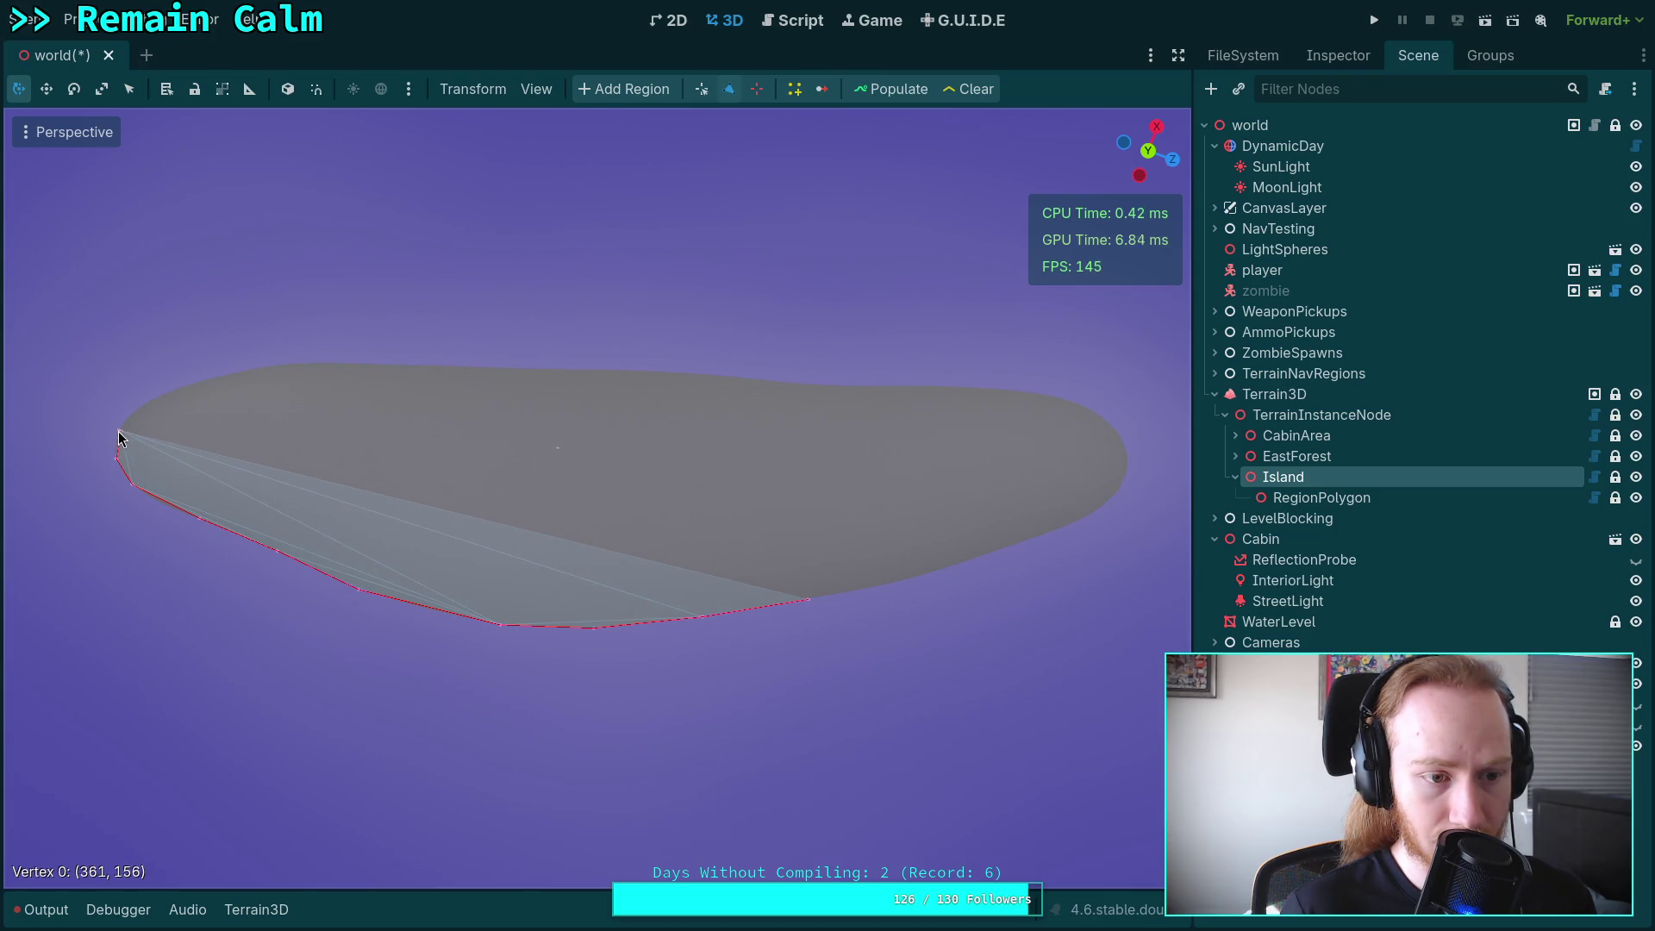
Extend the outline along the lower-right shore and around the island's right tip.
{"action": "left_click", "coordinate": [881, 585]}
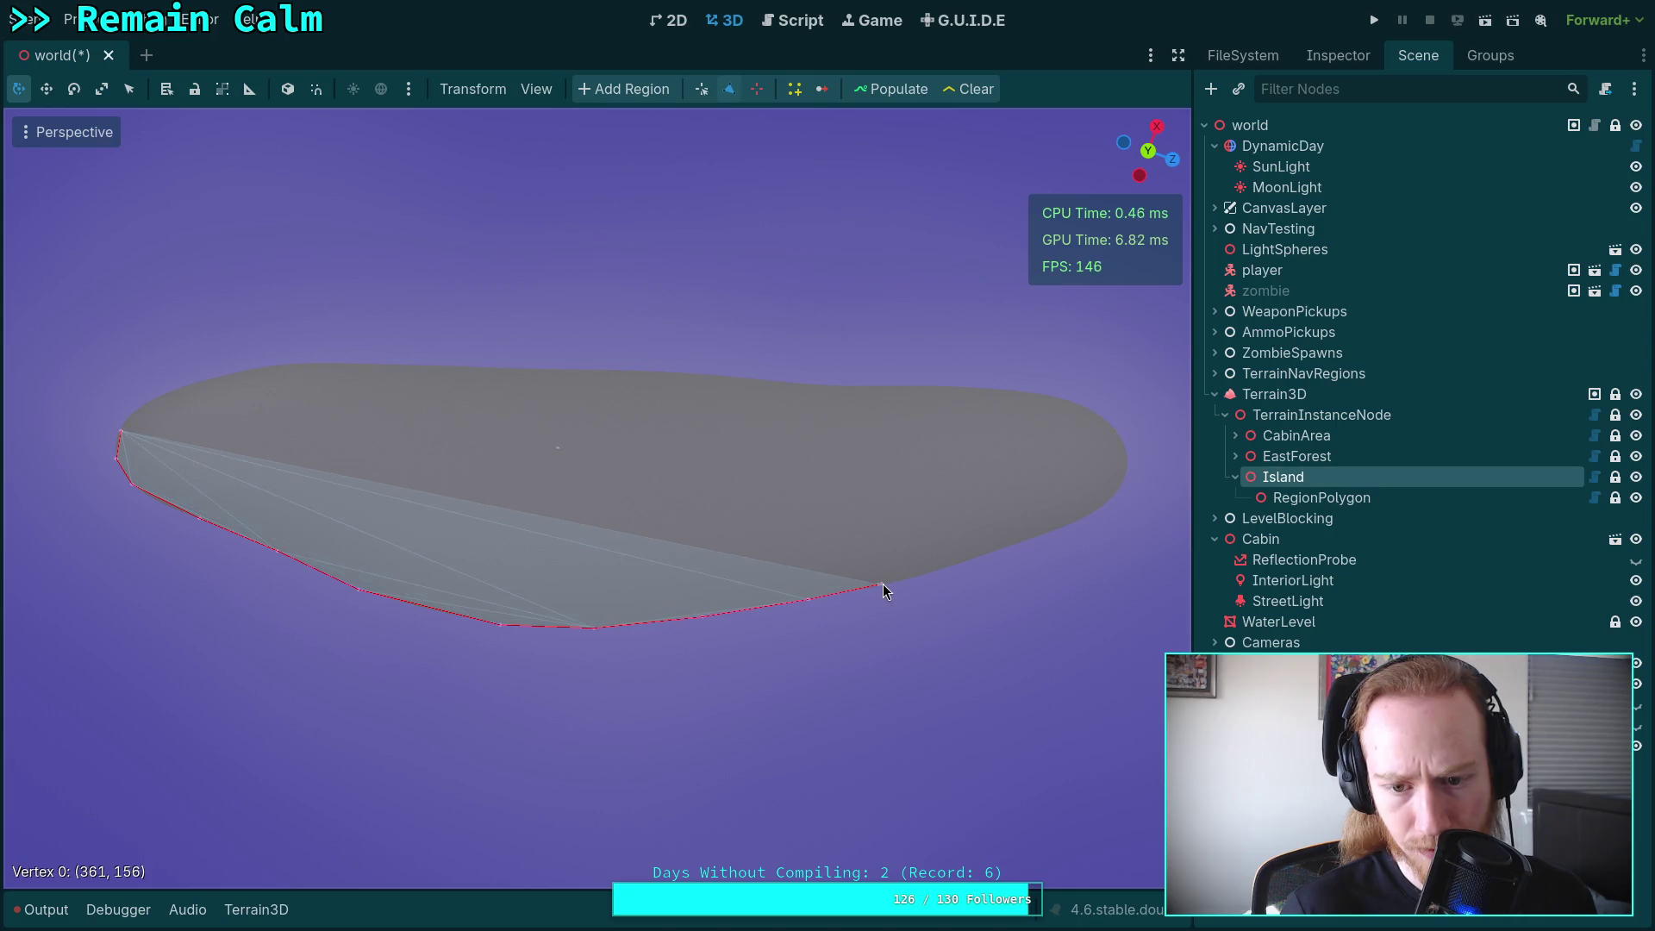
{"action": "left_click", "coordinate": [950, 566]}
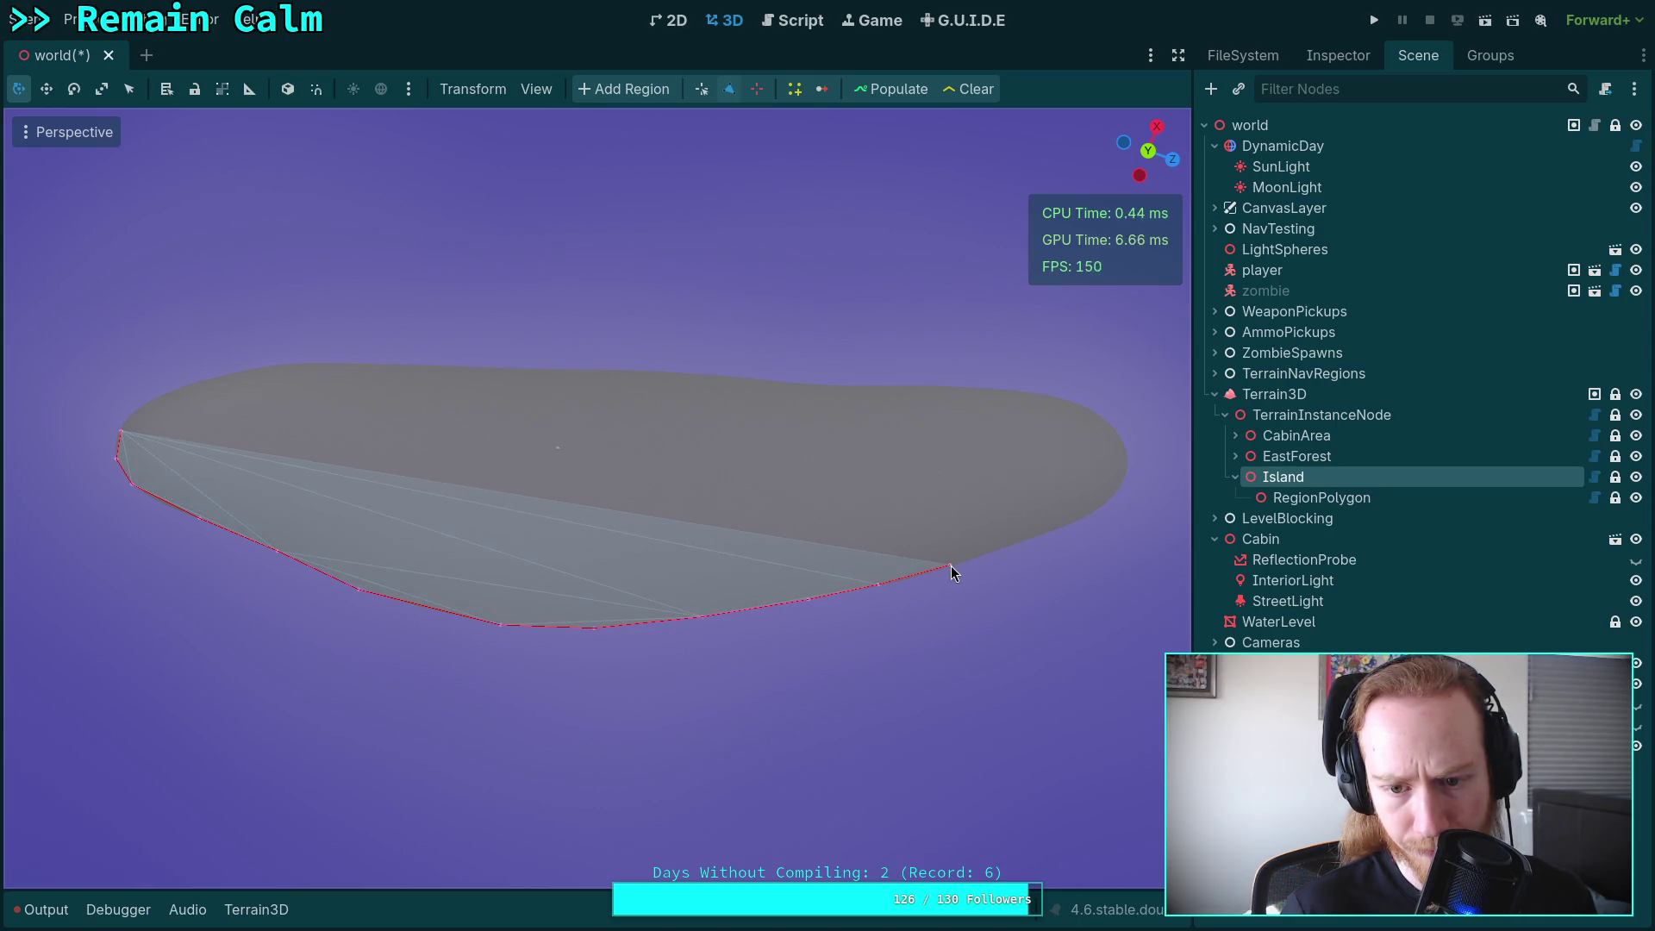
{"action": "left_click", "coordinate": [991, 550]}
{"action": "left_click", "coordinate": [1045, 535]}
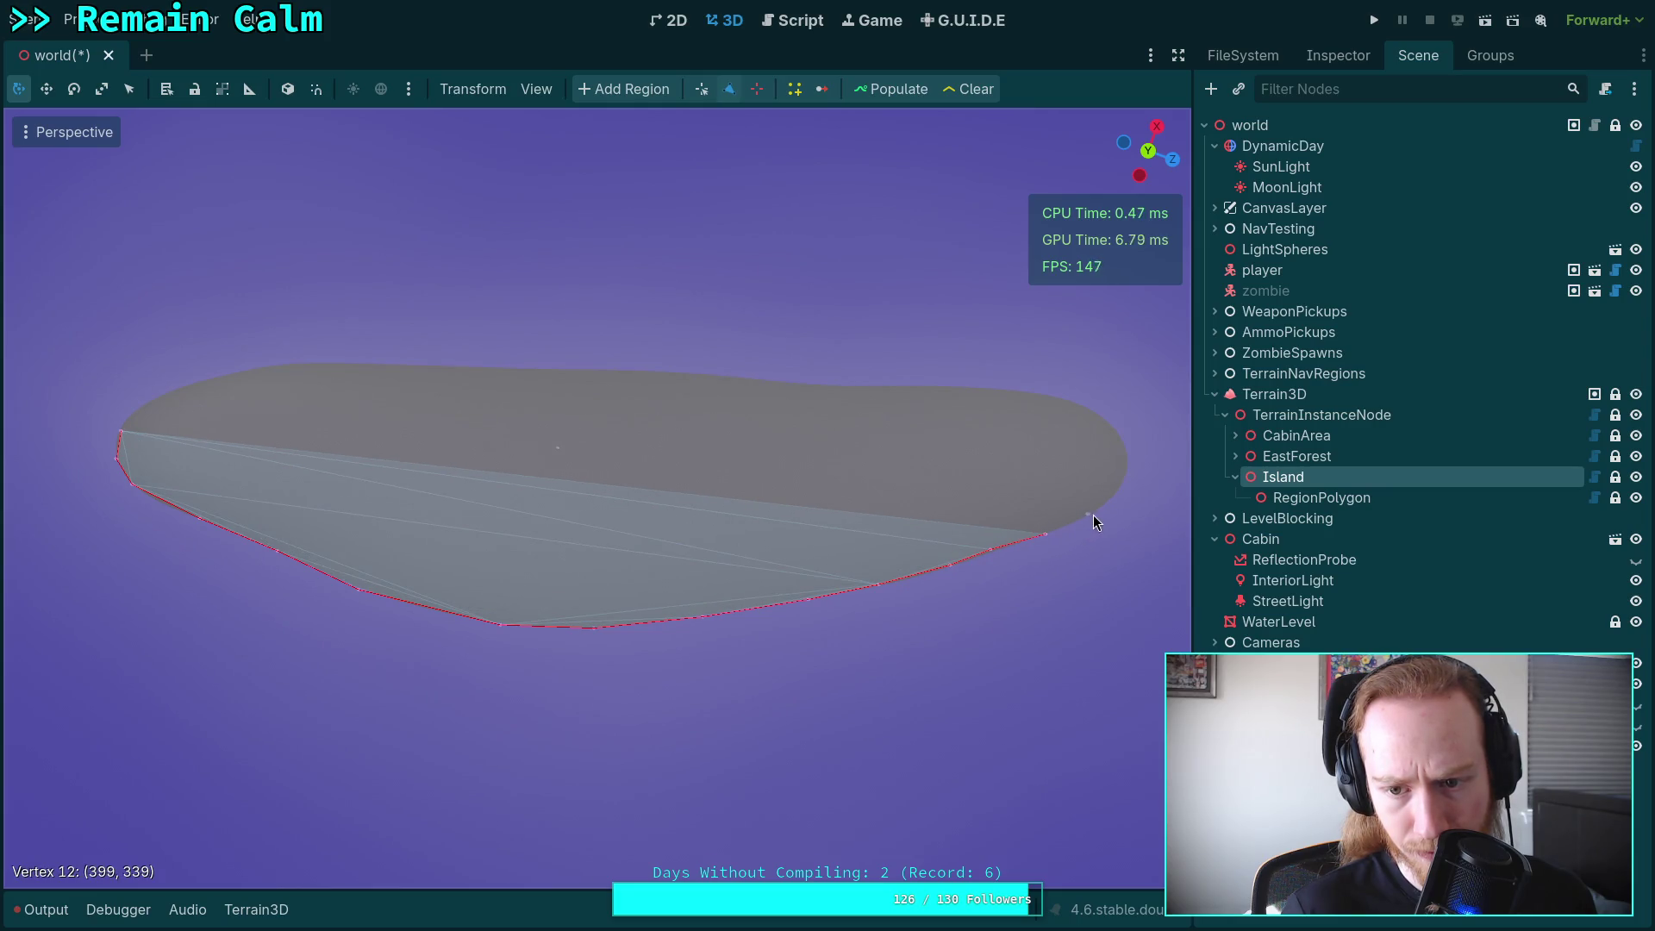
{"action": "left_click", "coordinate": [1093, 511]}
{"action": "left_click", "coordinate": [1124, 477]}
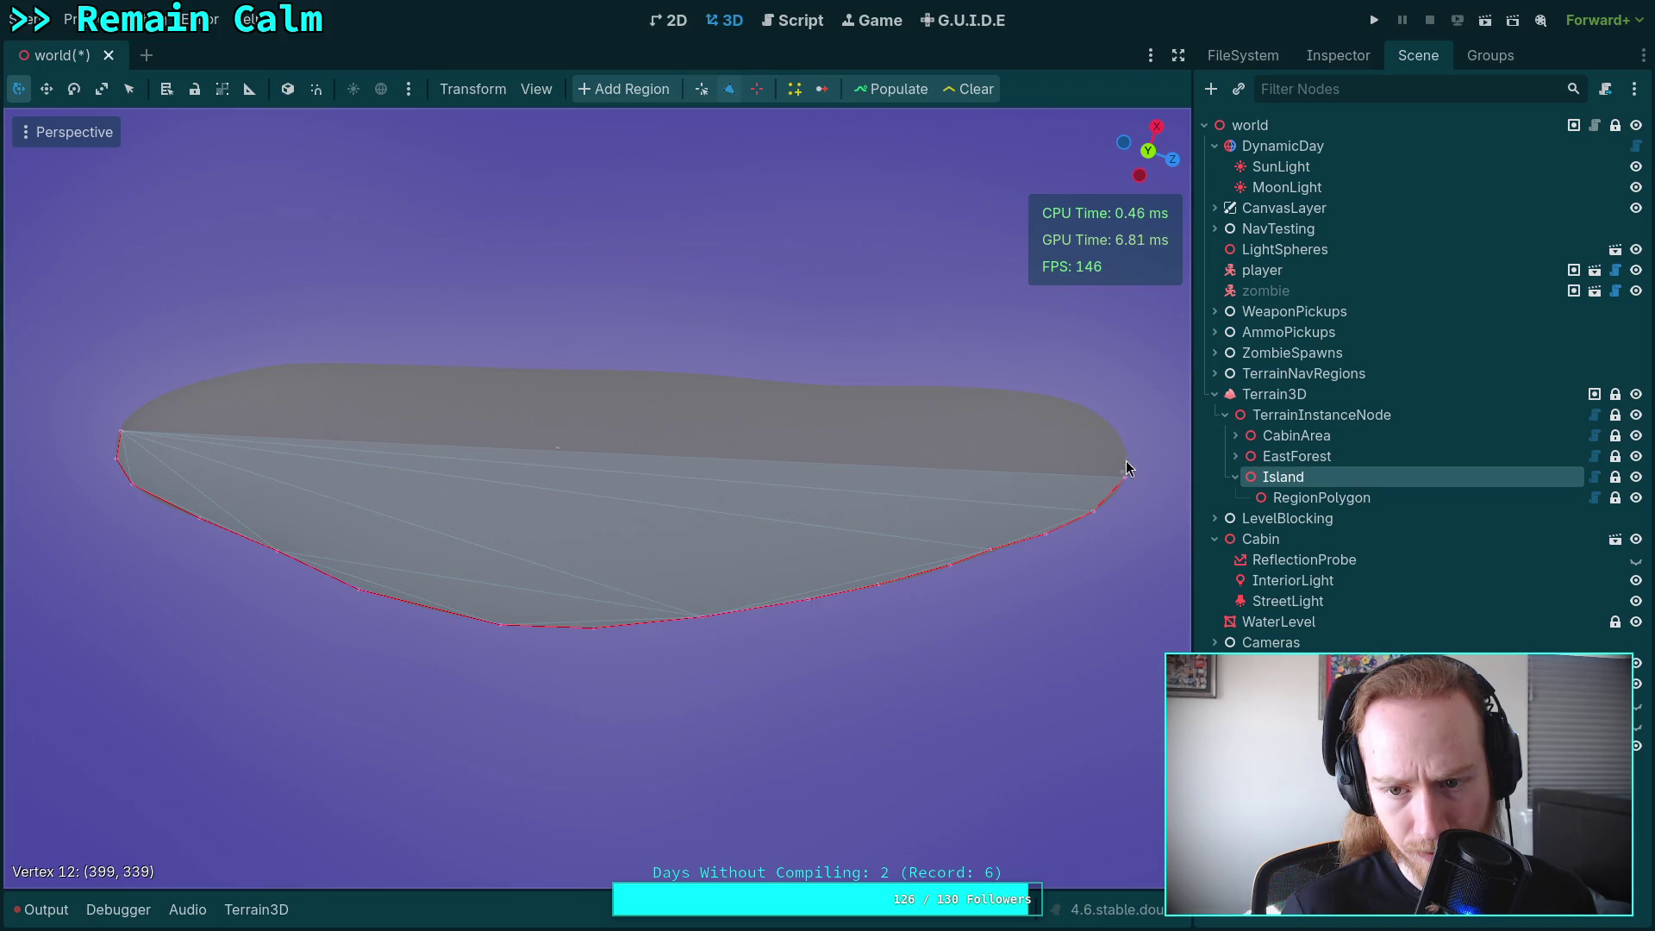
{"action": "left_click", "coordinate": [1126, 450]}
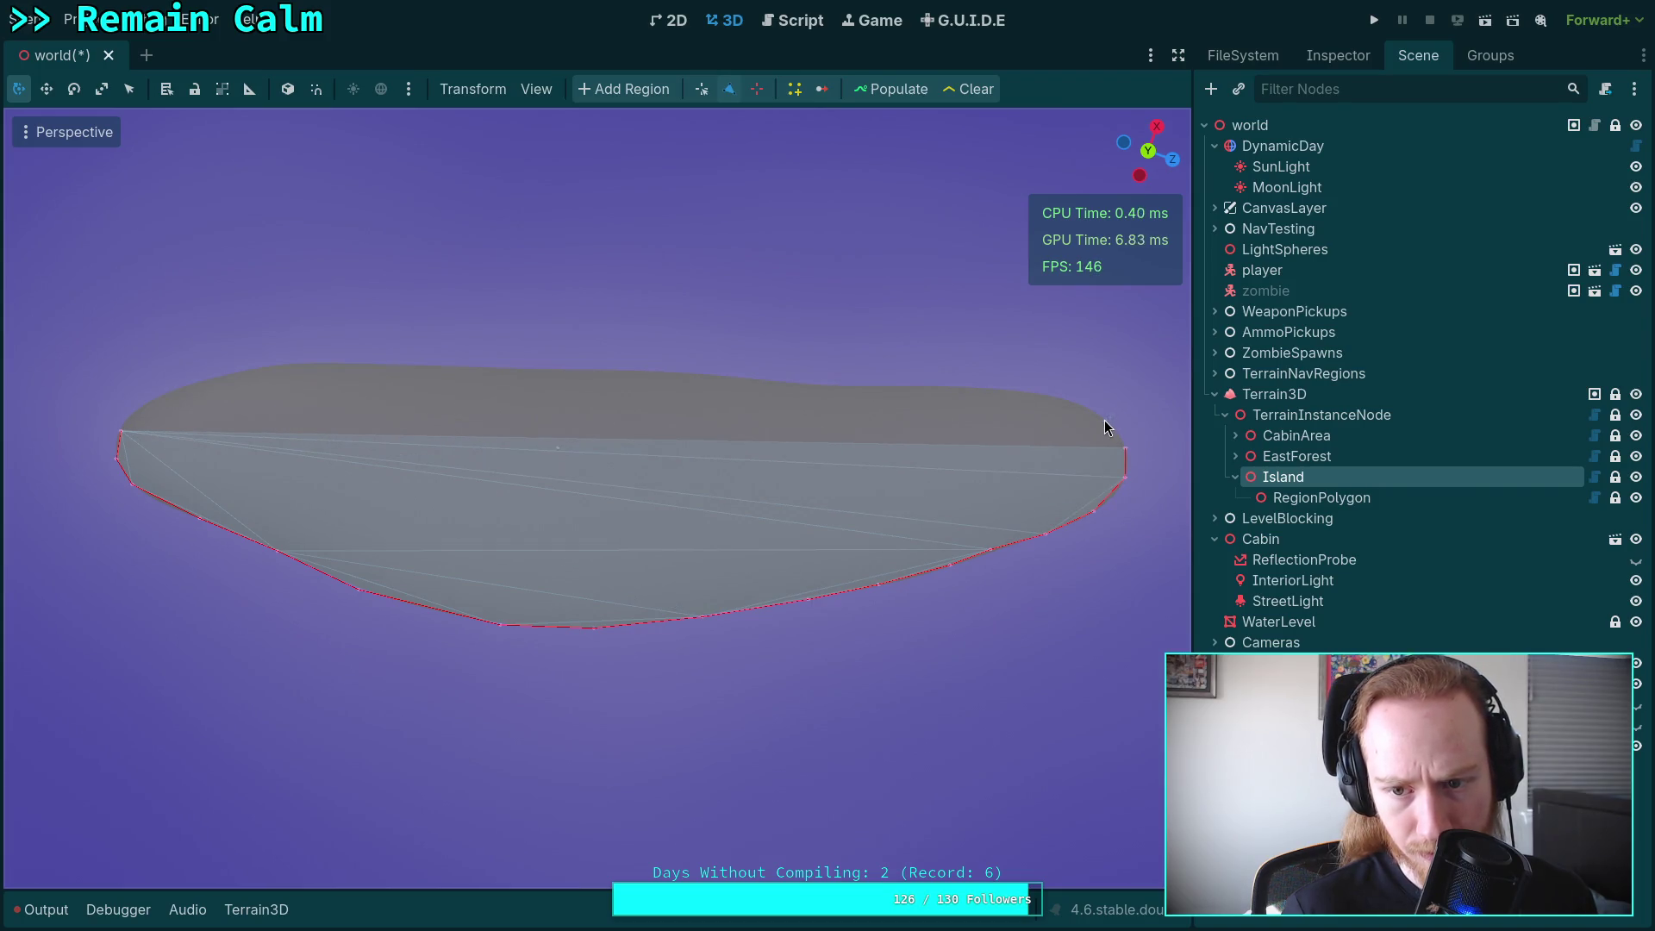
{"action": "left_click", "coordinate": [1104, 421]}
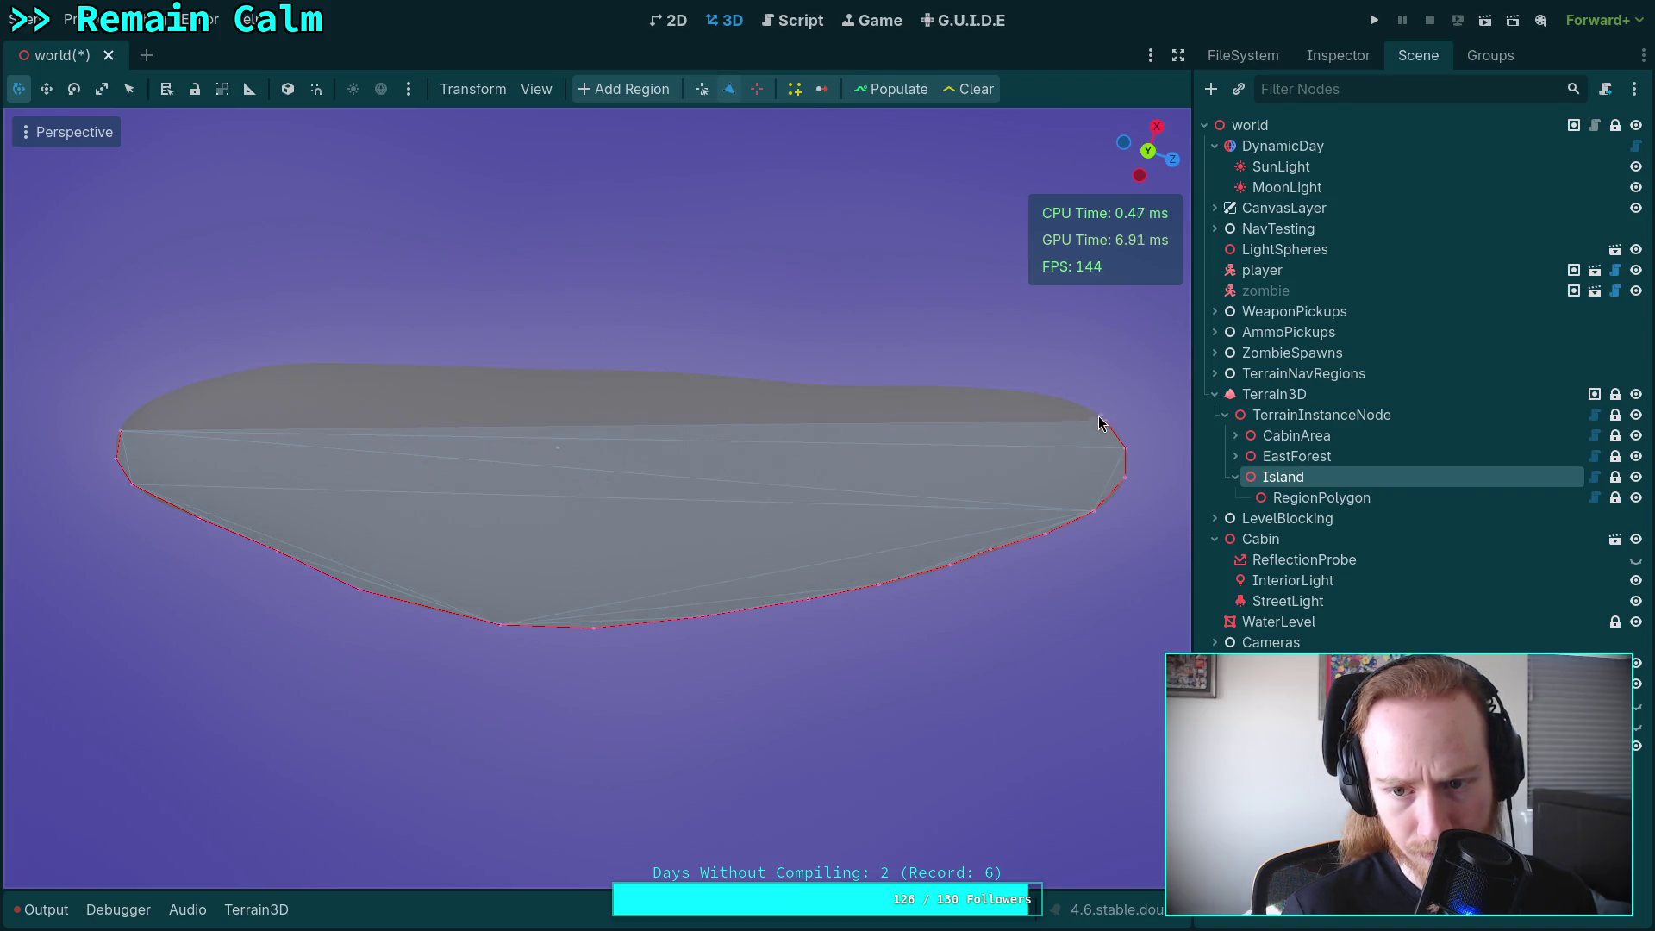
Continue the outline leftward along the top shoreline to the top-left edge.
{"action": "left_click", "coordinate": [1053, 397]}
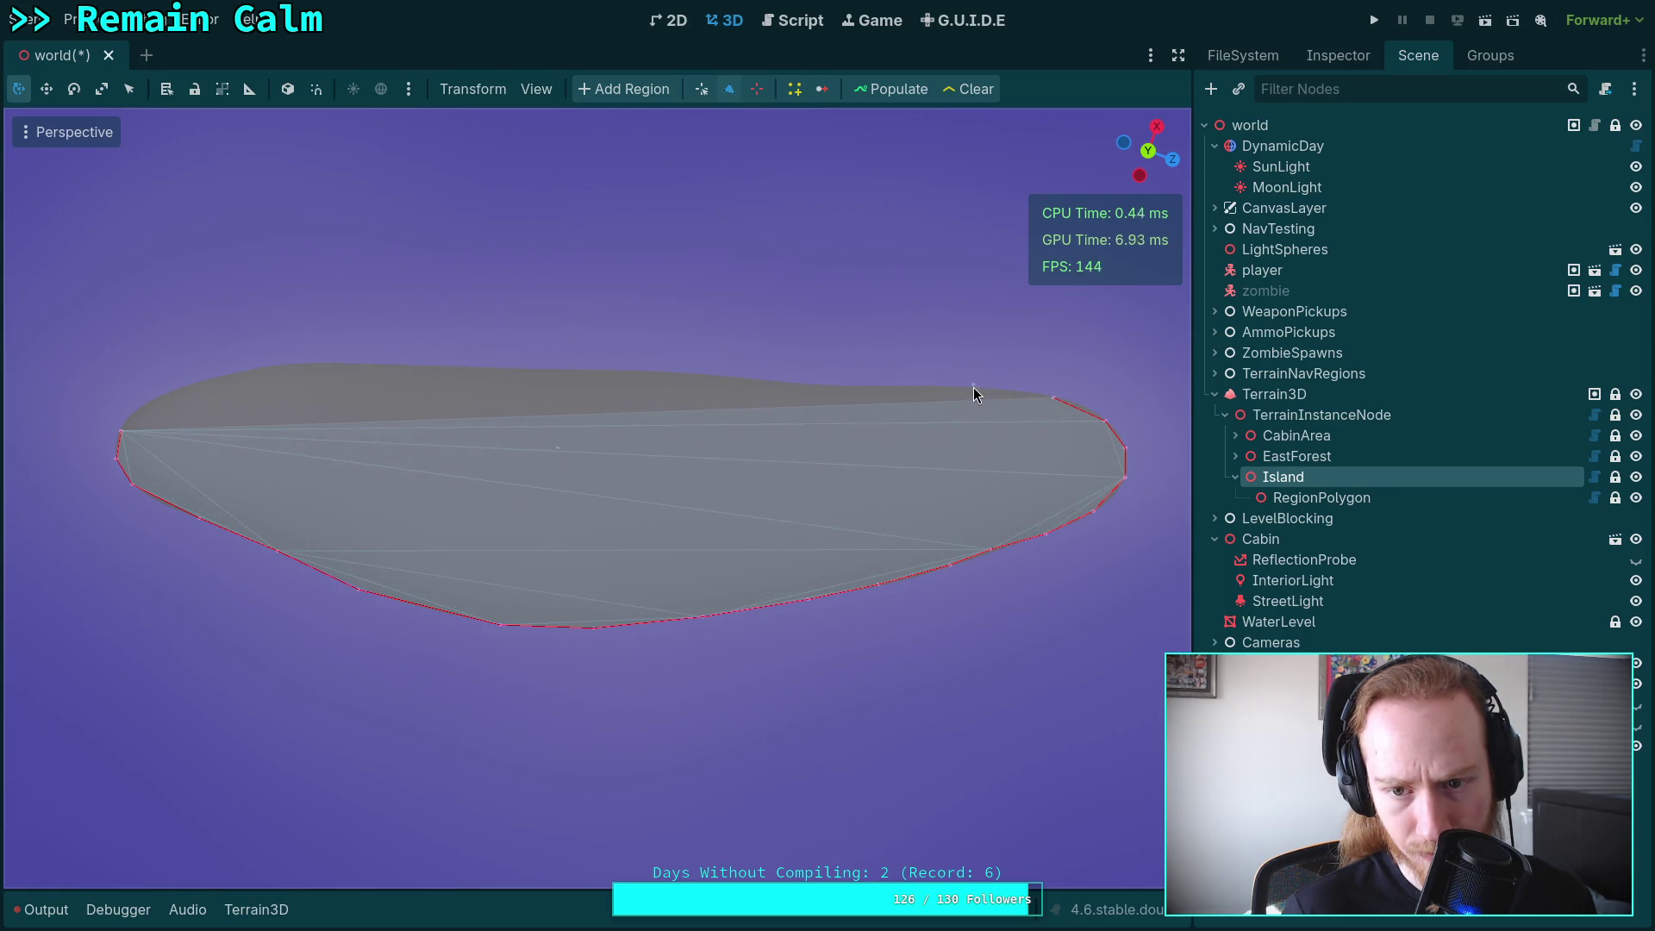
{"action": "left_click", "coordinate": [964, 386]}
{"action": "left_click", "coordinate": [1083, 404]}
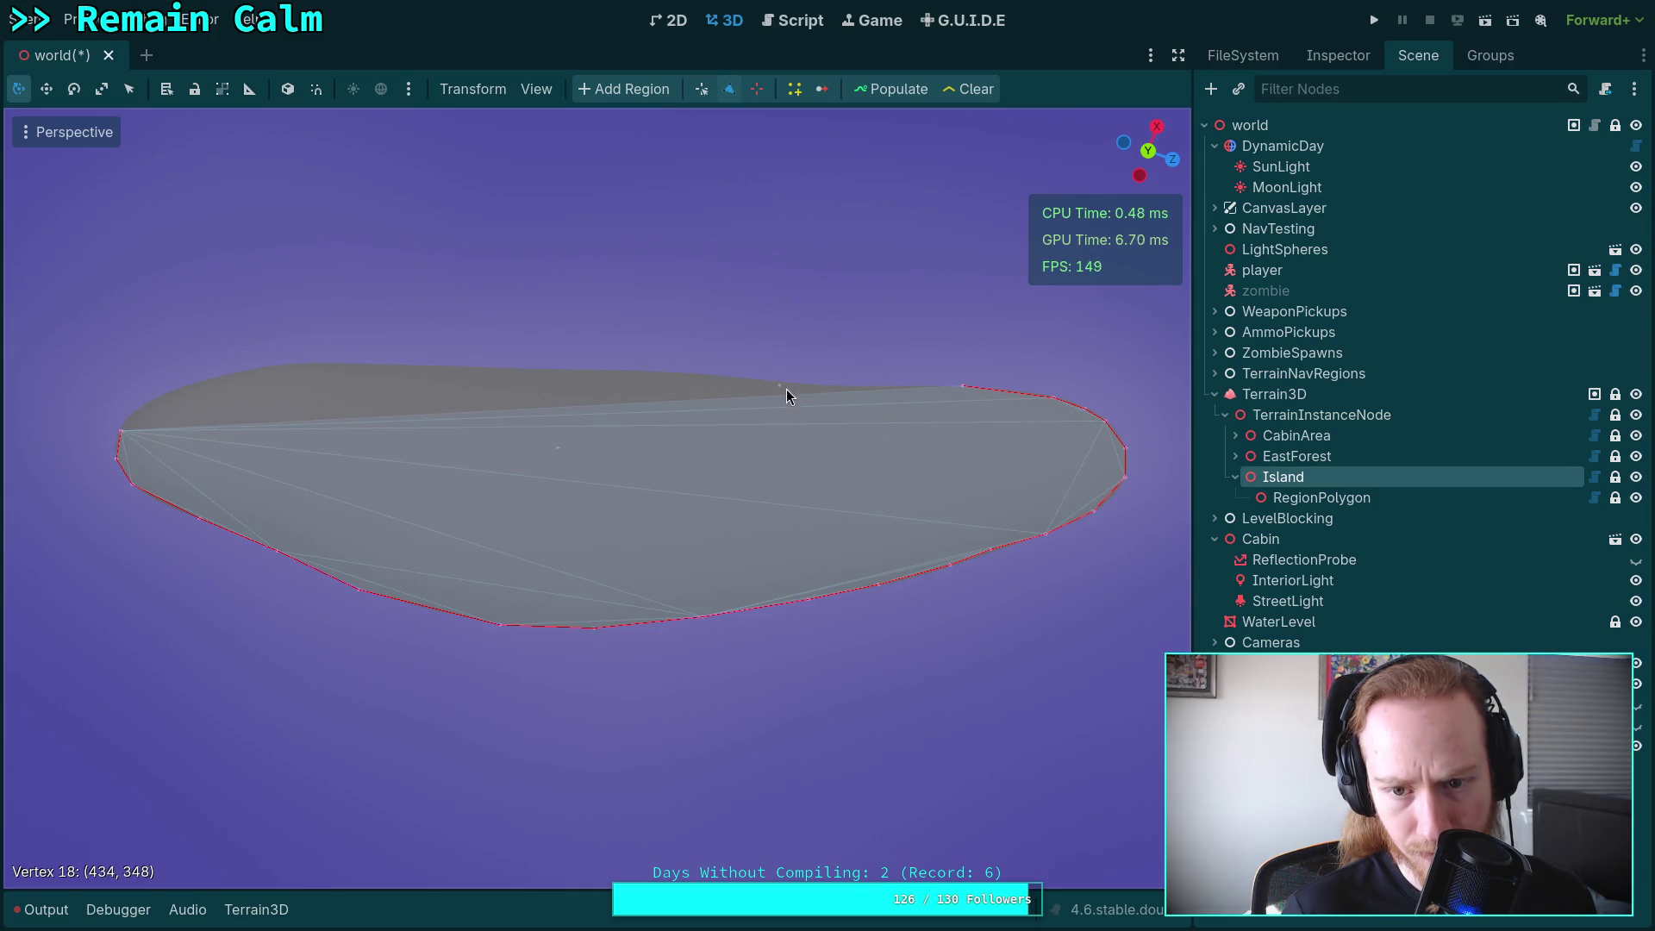
{"action": "left_click", "coordinate": [862, 386]}
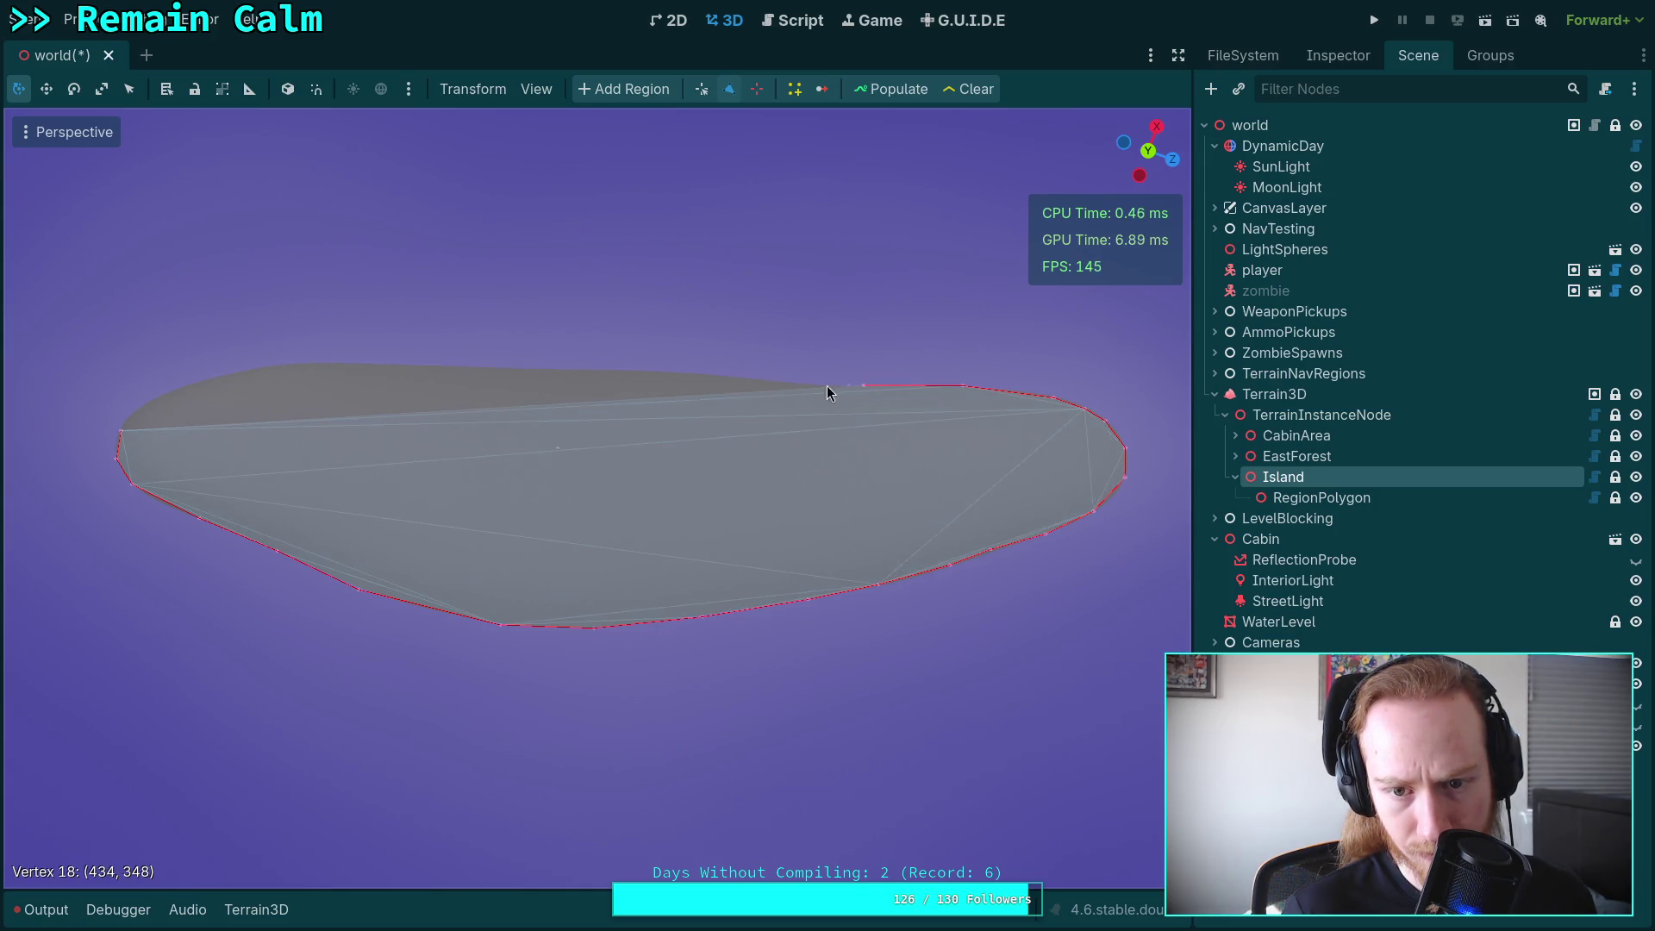
{"action": "left_click", "coordinate": [776, 381]}
{"action": "left_click", "coordinate": [704, 376]}
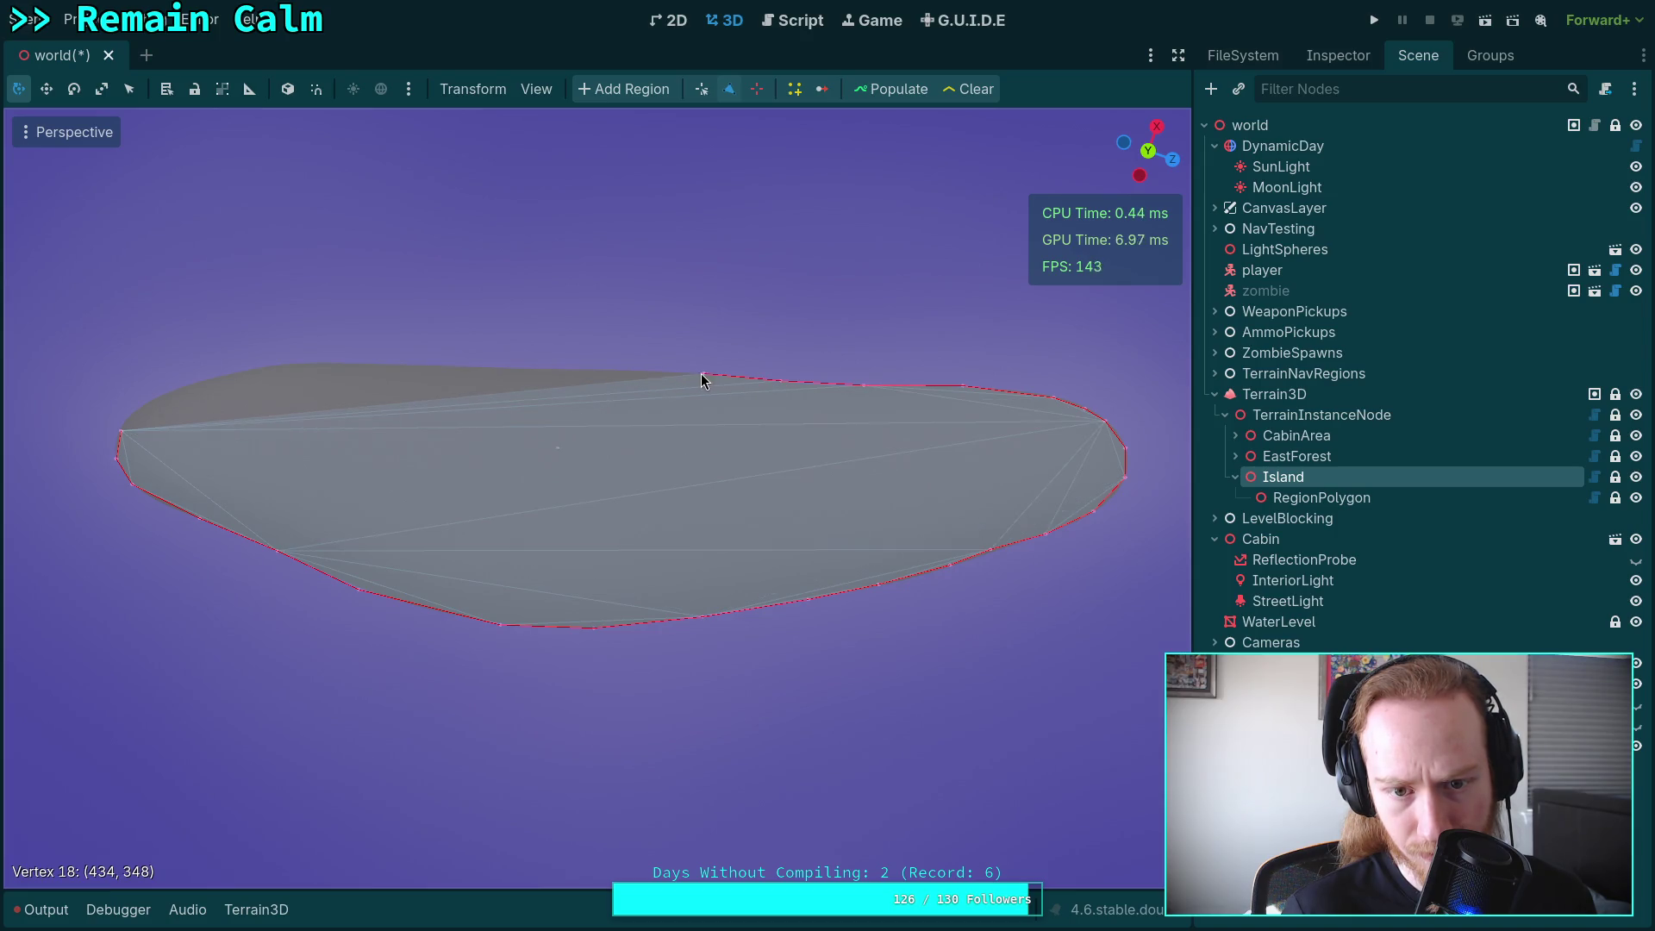
{"action": "left_click", "coordinate": [605, 370]}
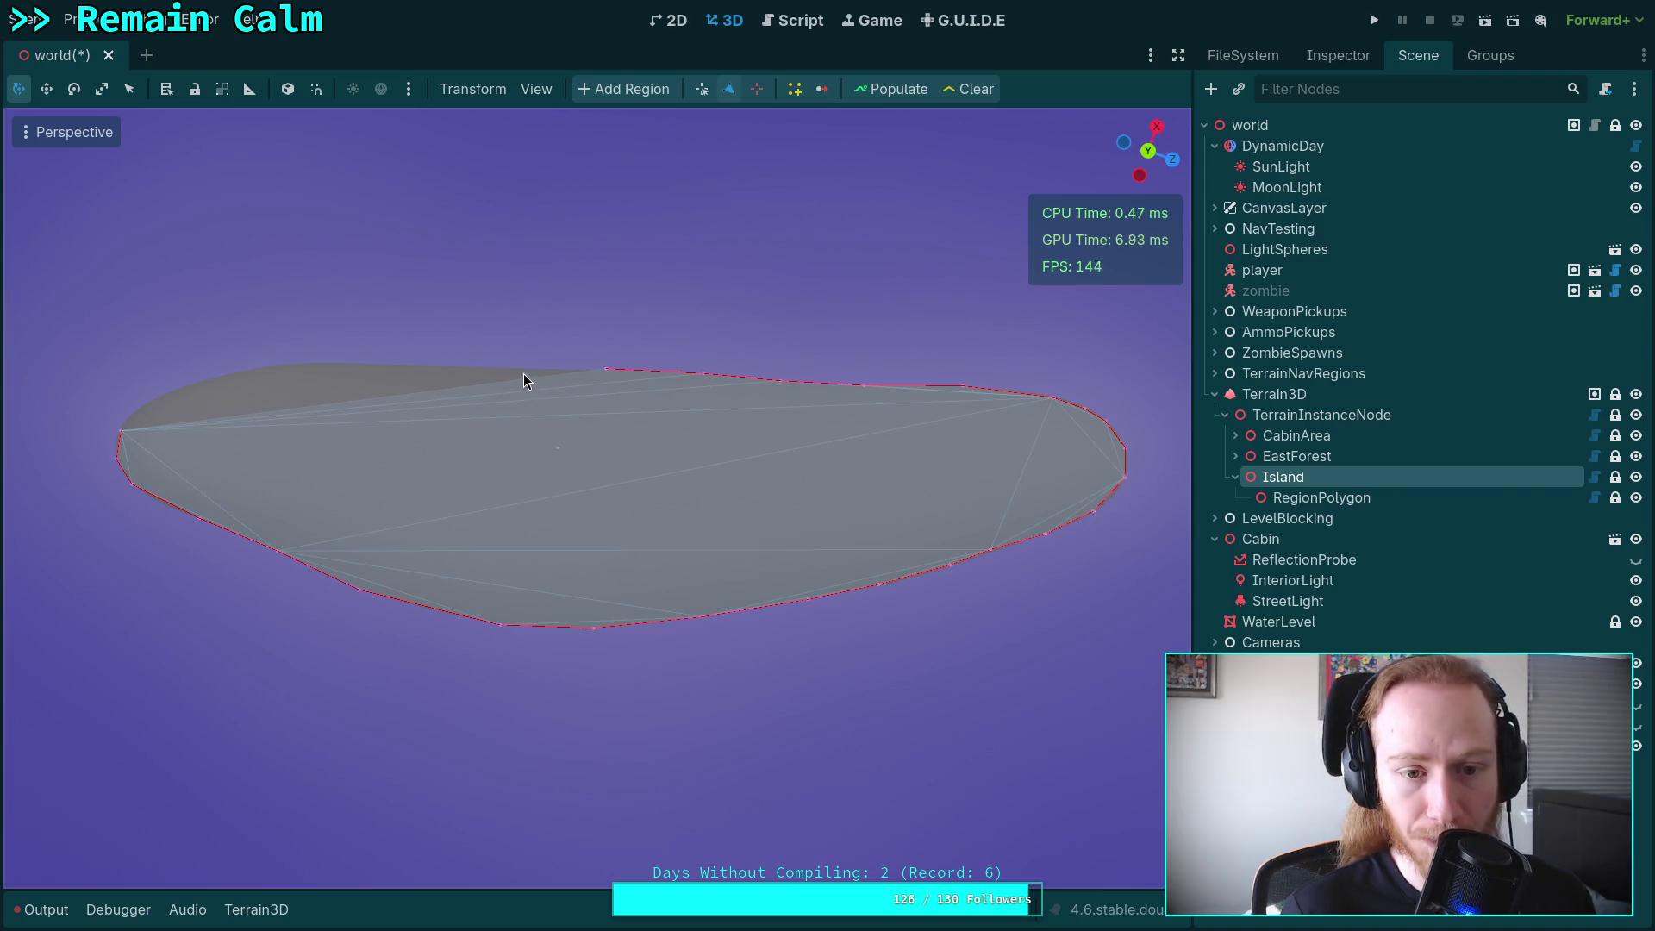
{"action": "left_click", "coordinate": [510, 370]}
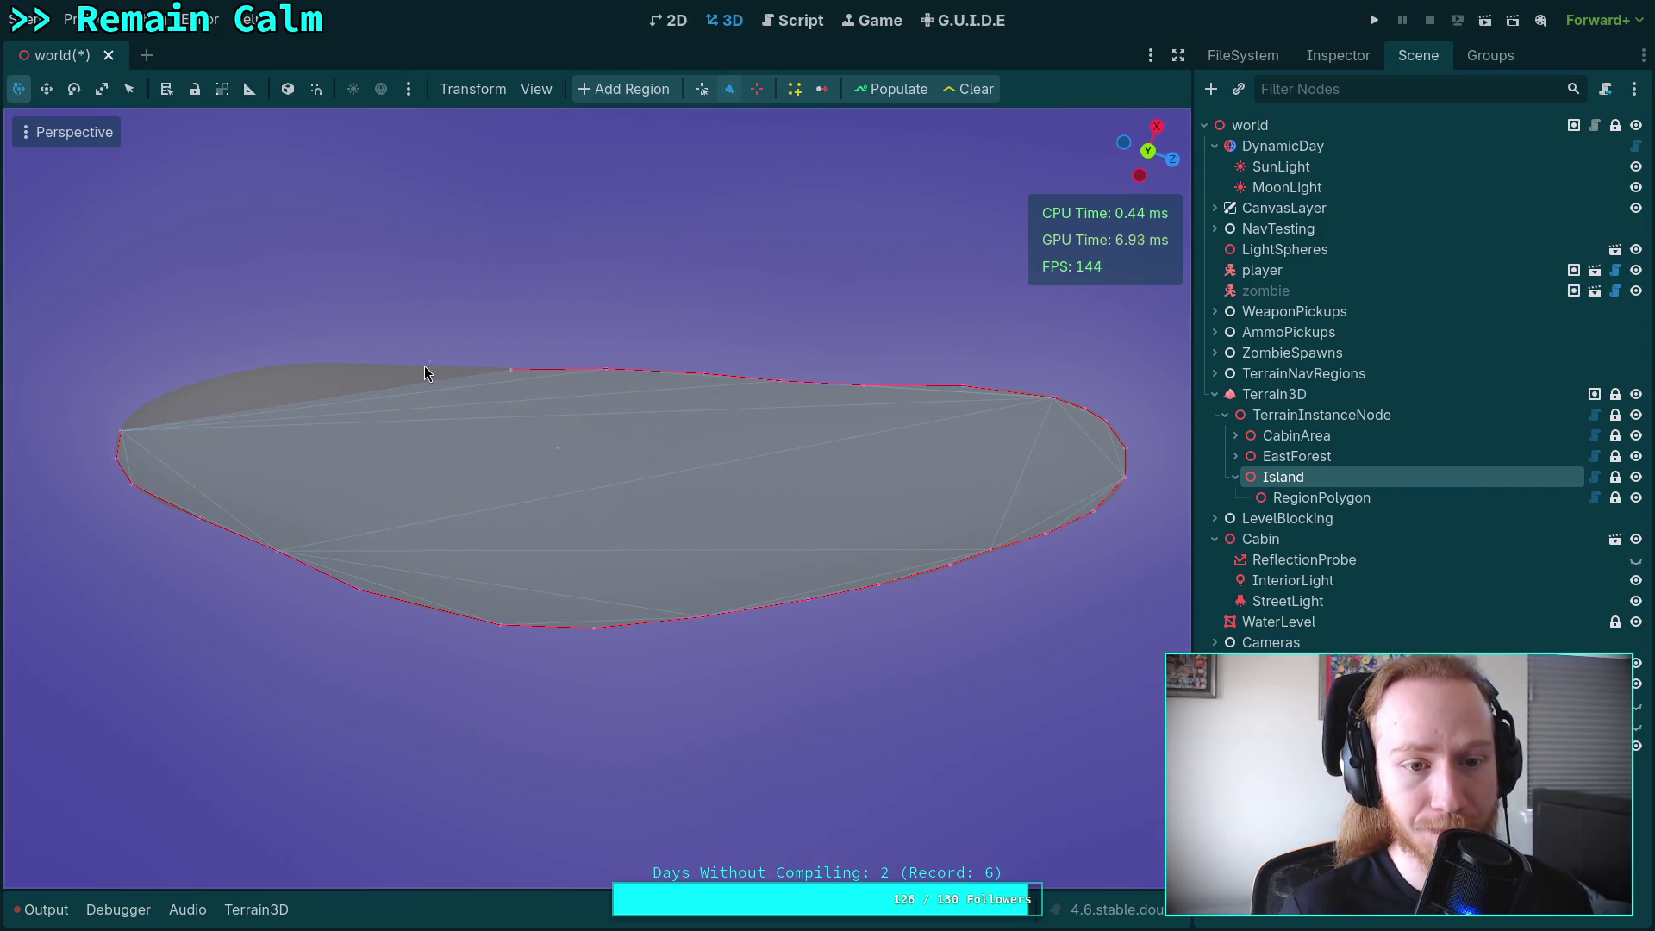
{"action": "left_click", "coordinate": [421, 365]}
Add the last points near the left tip and drag the tip vertices onto the shoreline.
{"action": "left_click", "coordinate": [348, 362]}
{"action": "scroll", "coordinate": [348, 362], "scroll_direction": "up", "scroll_amount": 3}
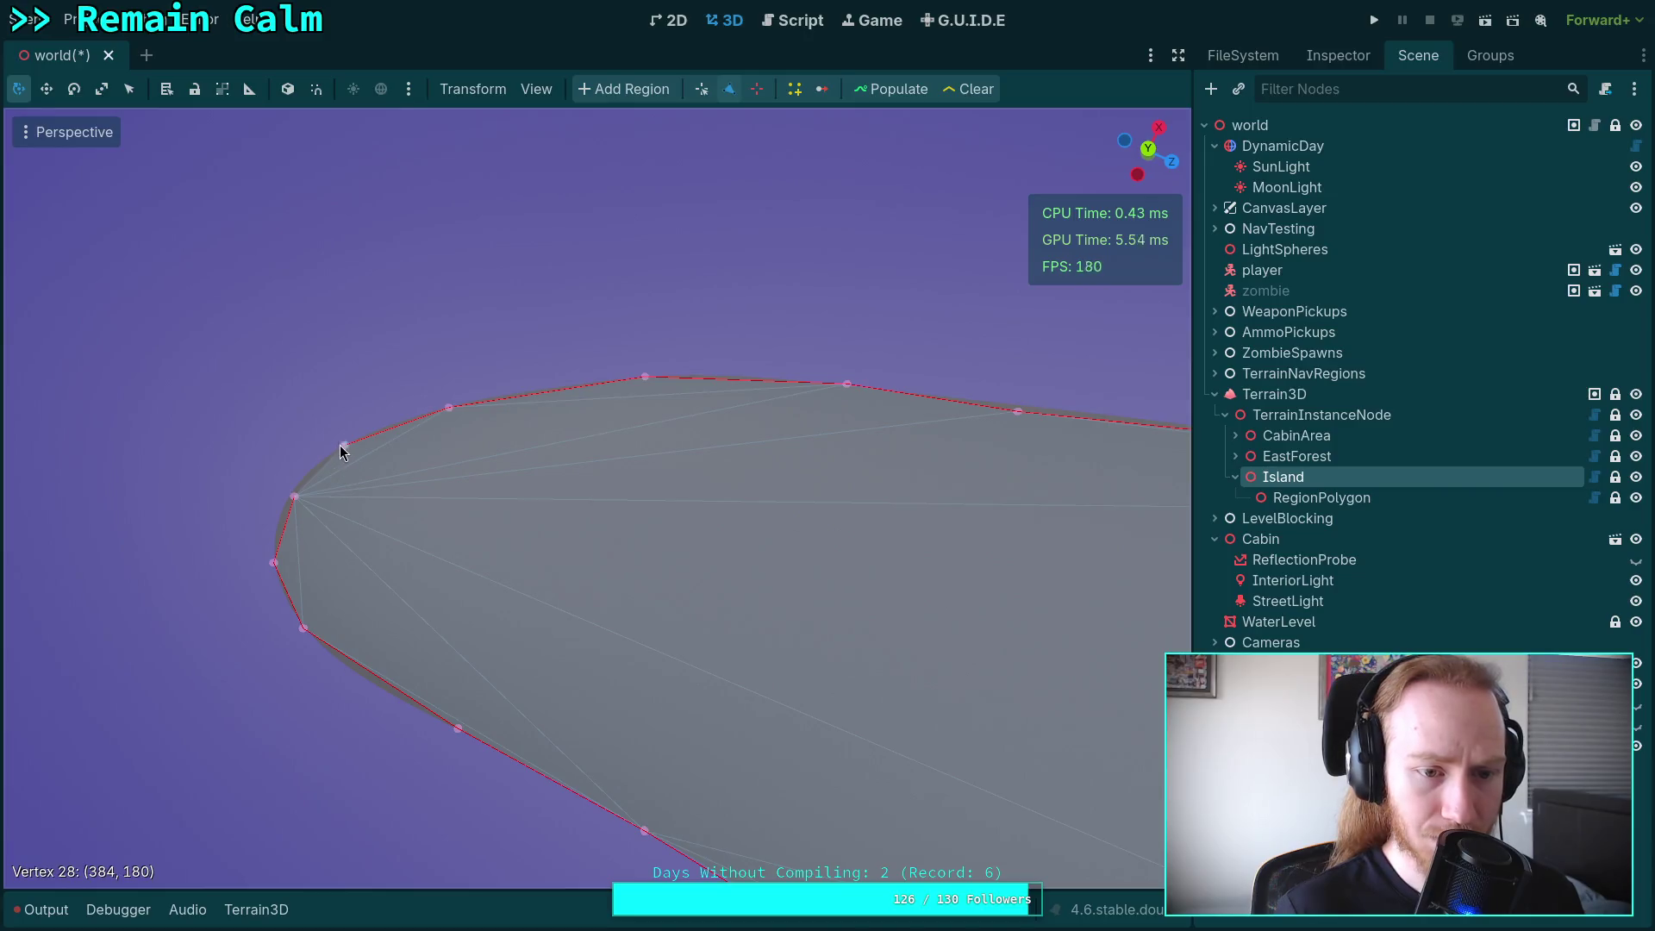
{"action": "left_click_drag", "start_coordinate": [319, 466], "coordinate": [354, 450]}
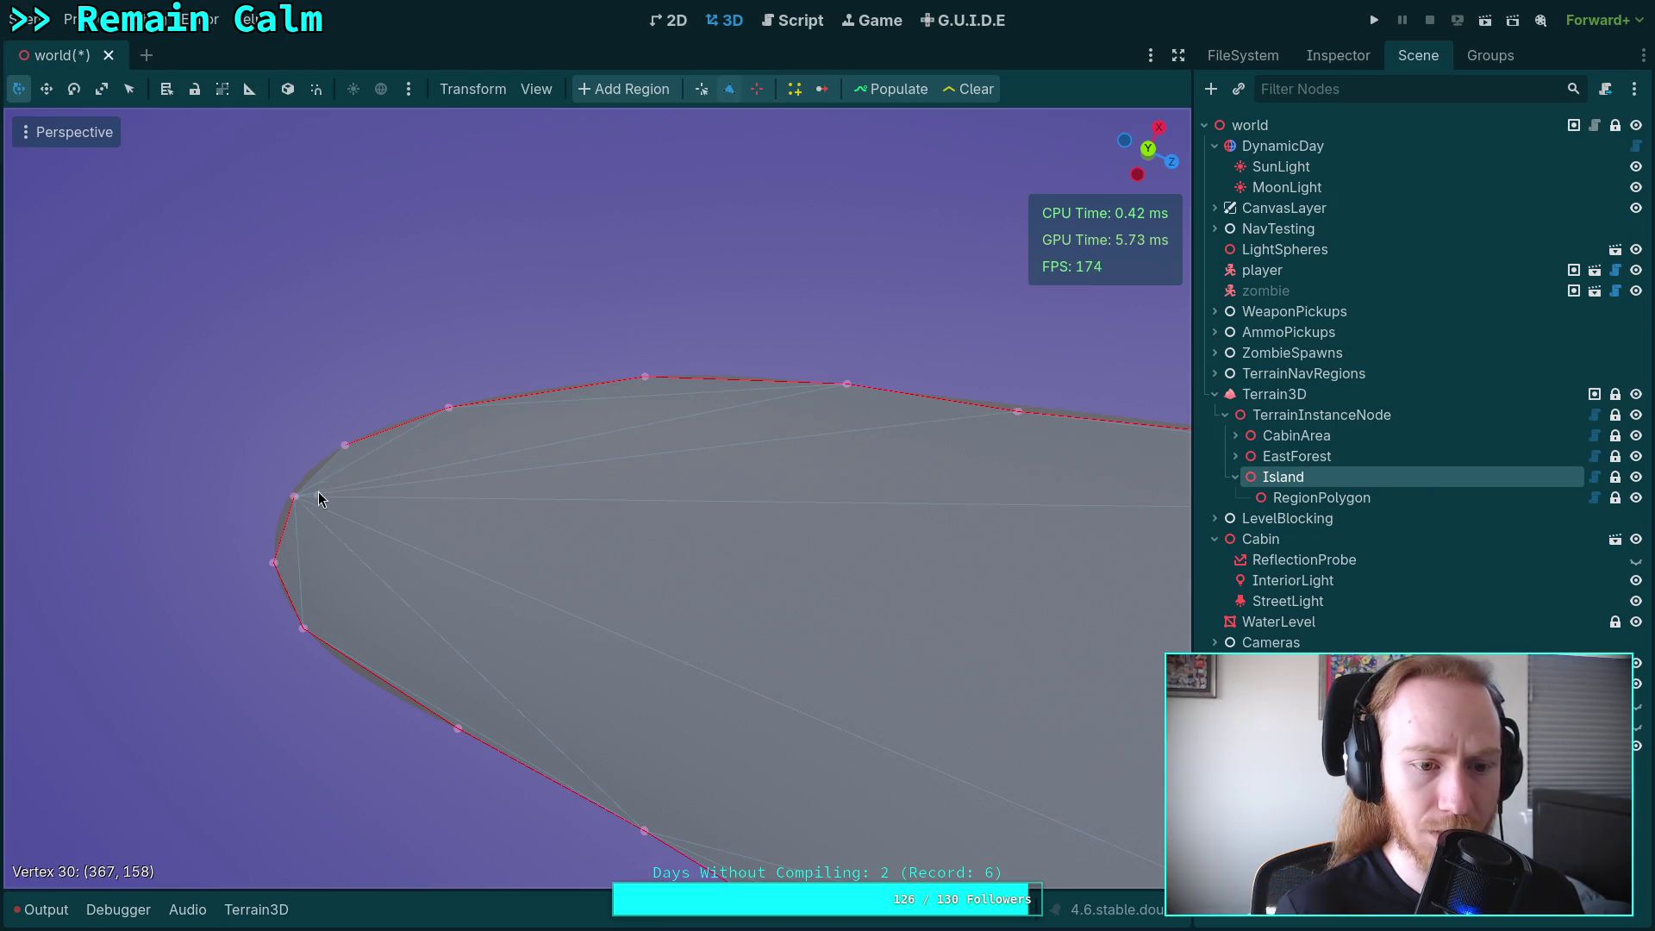
{"action": "left_click_drag", "start_coordinate": [294, 505], "coordinate": [281, 515]}
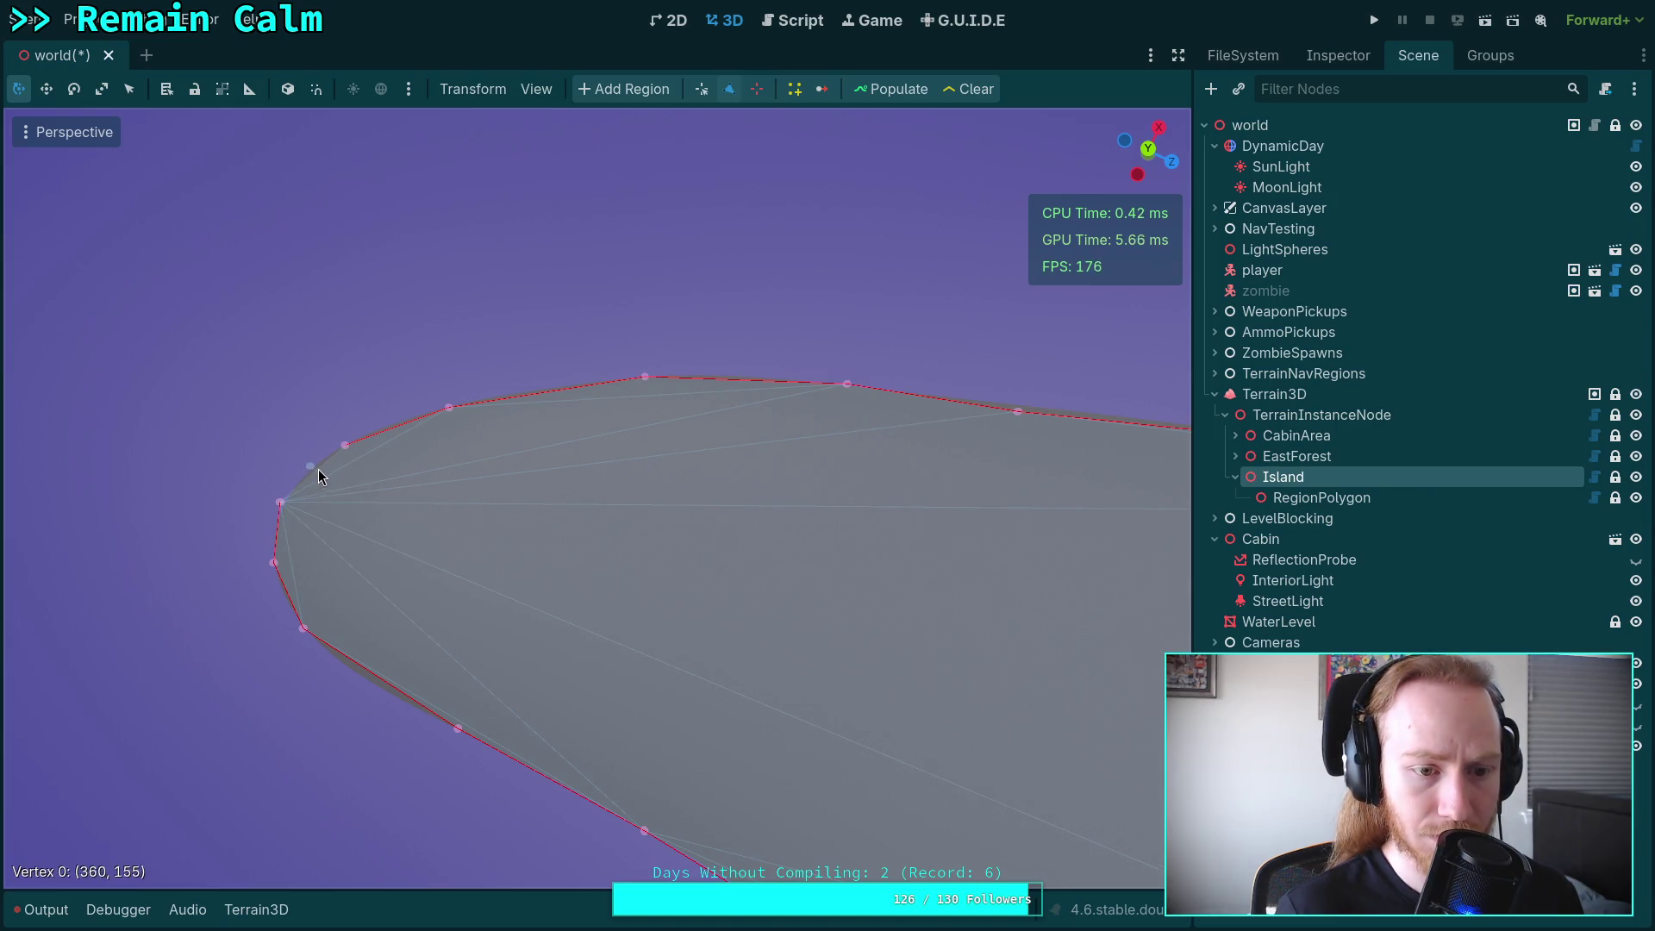
{"action": "left_click_drag", "start_coordinate": [422, 556], "coordinate": [448, 526]}
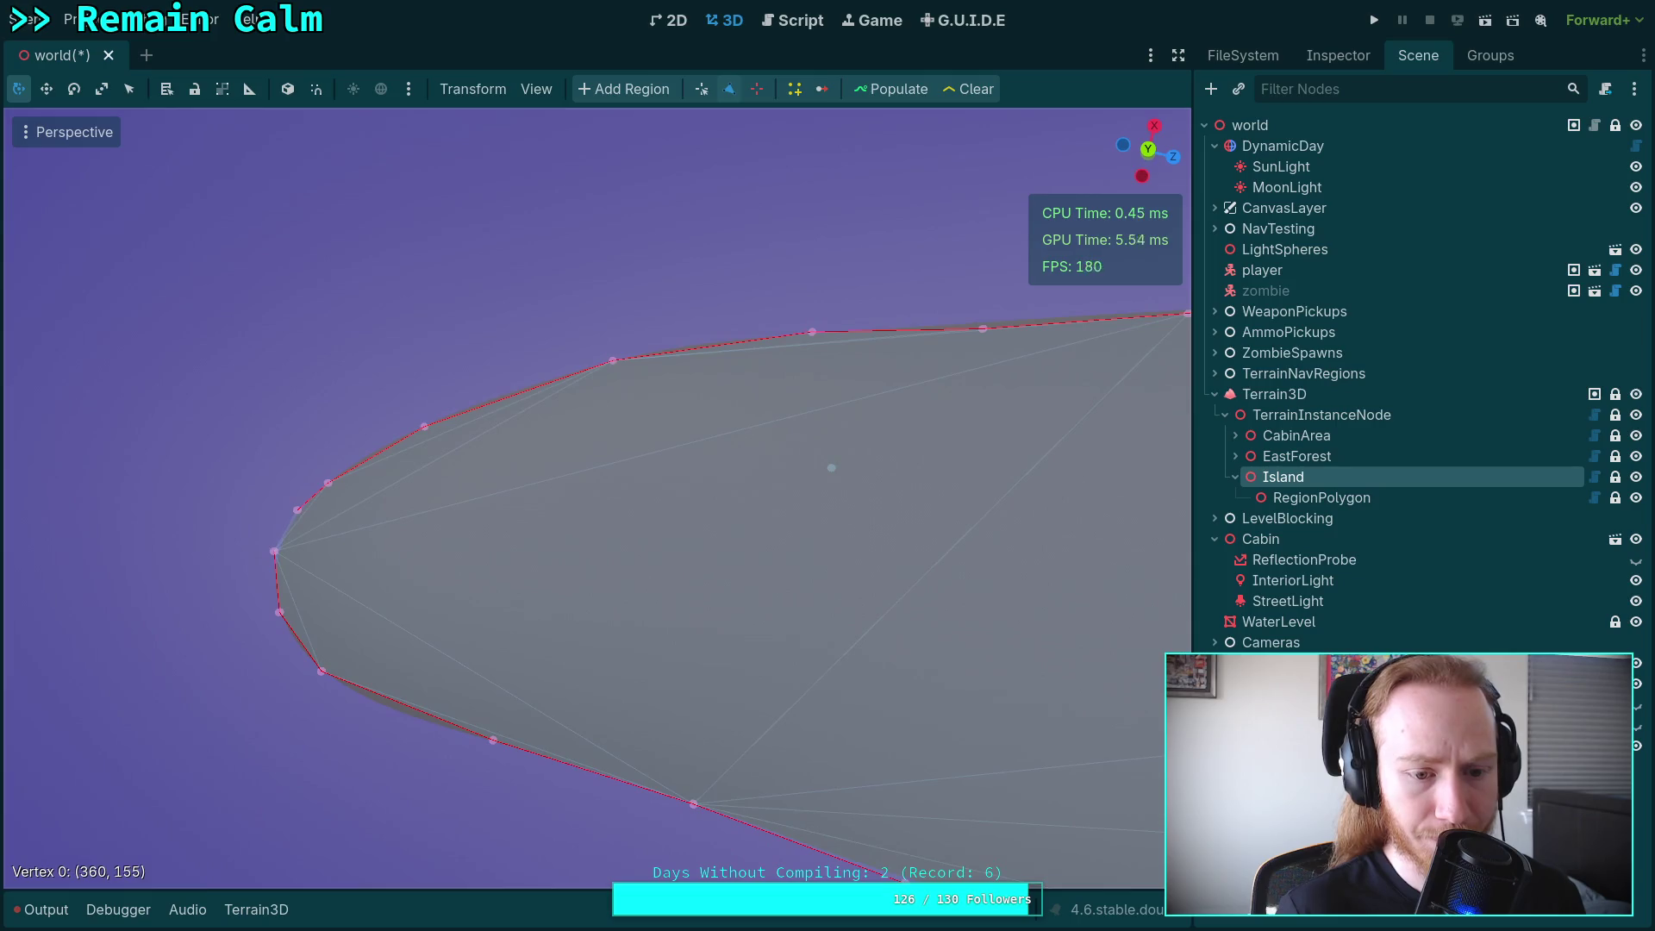
{"action": "mouse_move", "coordinate": [494, 746]}
{"action": "left_mouse_down"}
{"action": "mouse_move", "coordinate": [419, 730]}
{"action": "mouse_move", "coordinate": [305, 164]}
{"action": "mouse_move", "coordinate": [1140, 154]}
{"action": "left_mouse_up"}
{"action": "left_click", "coordinate": [1140, 154]}
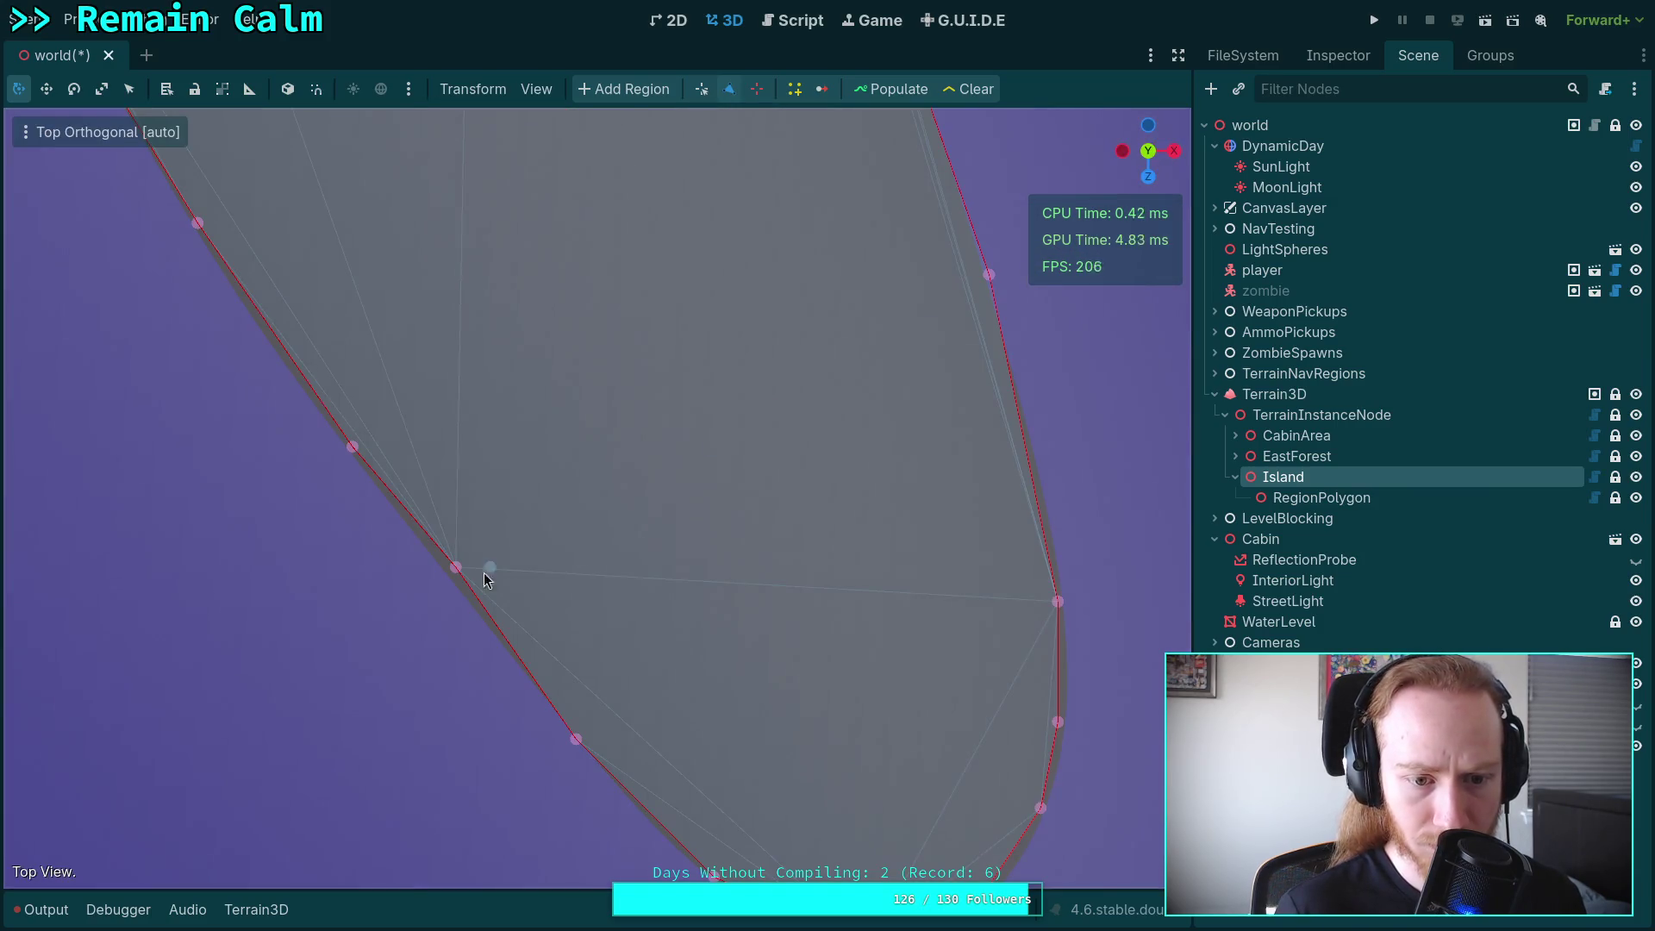
In Top view, slide vertices along the island edge and round off the polygon's lower tip.
{"action": "left_click_drag", "start_coordinate": [453, 569], "coordinate": [440, 569]}
{"action": "left_click_drag", "start_coordinate": [342, 441], "coordinate": [313, 413]}
{"action": "left_click_drag", "start_coordinate": [196, 223], "coordinate": [197, 240]}
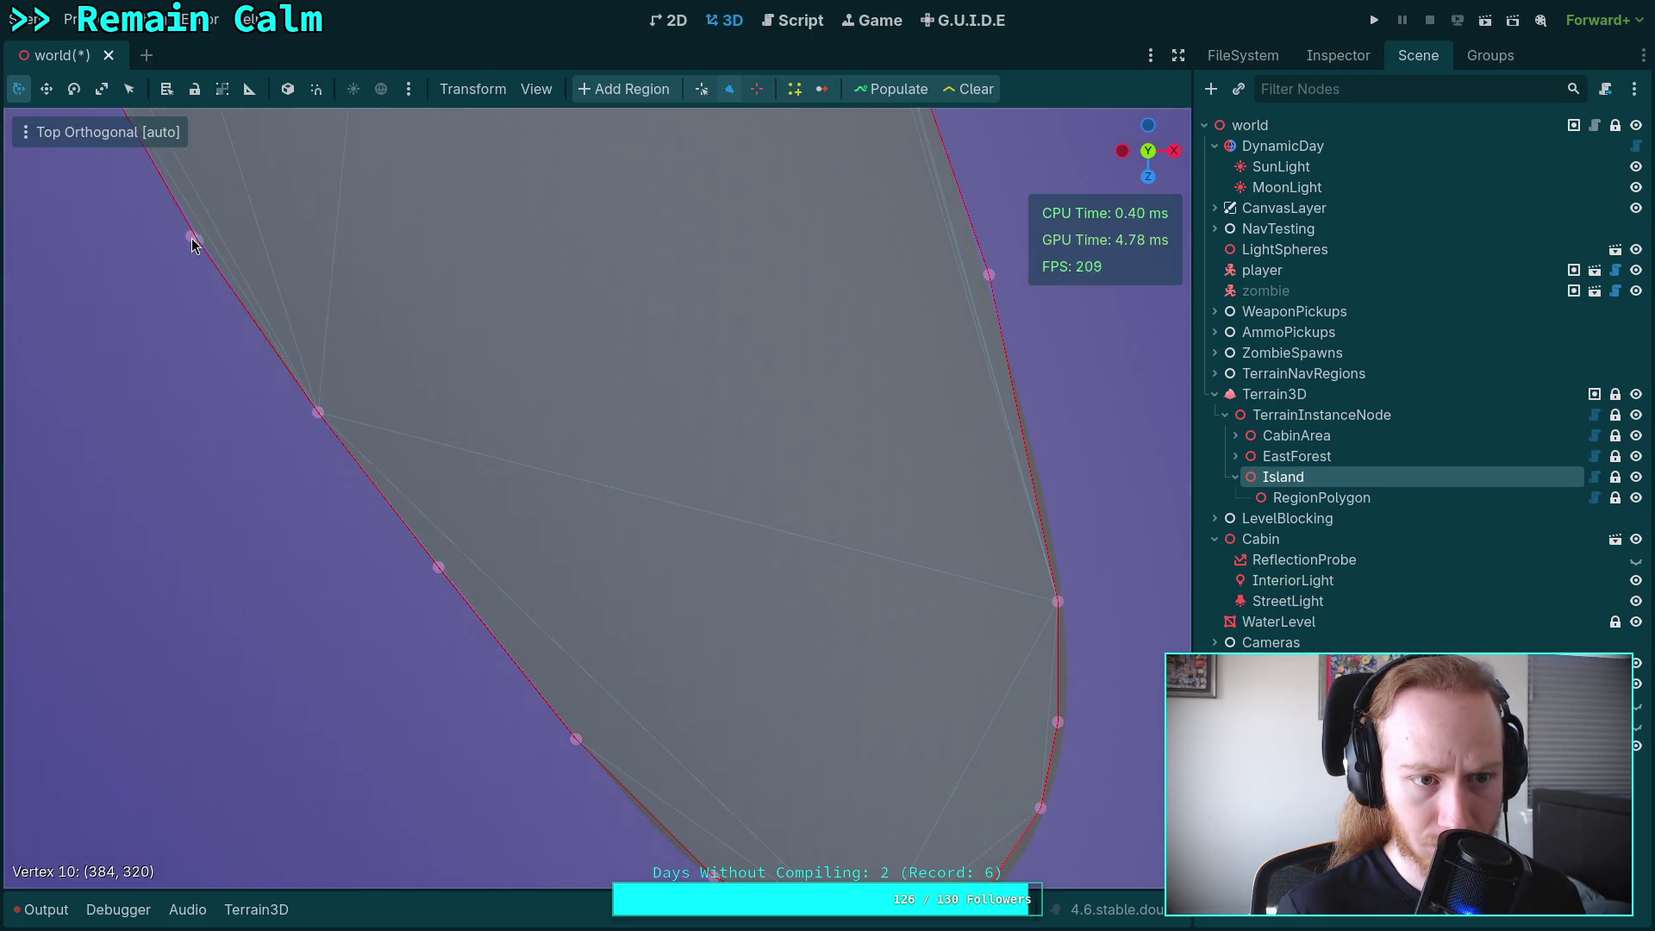
{"action": "scroll", "coordinate": [578, 593], "scroll_direction": "down", "scroll_amount": 2}
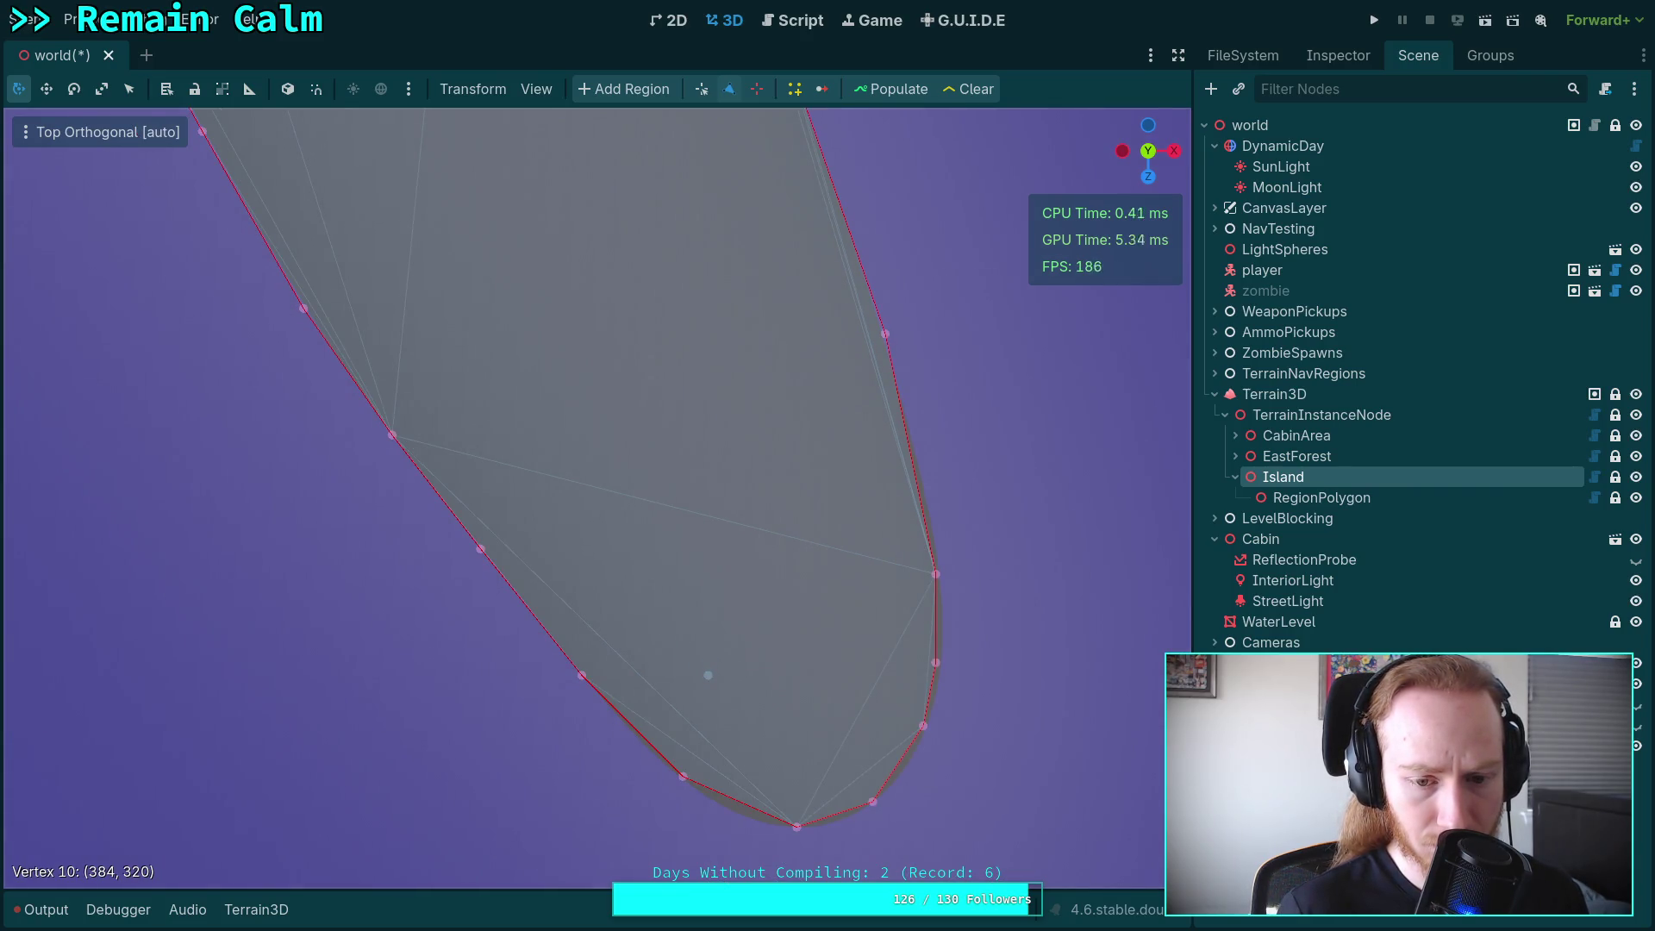
{"action": "mouse_move", "coordinate": [657, 609]}
{"action": "left_mouse_down"}
{"action": "mouse_move", "coordinate": [487, 610]}
{"action": "mouse_move", "coordinate": [411, 560]}
{"action": "left_mouse_up"}
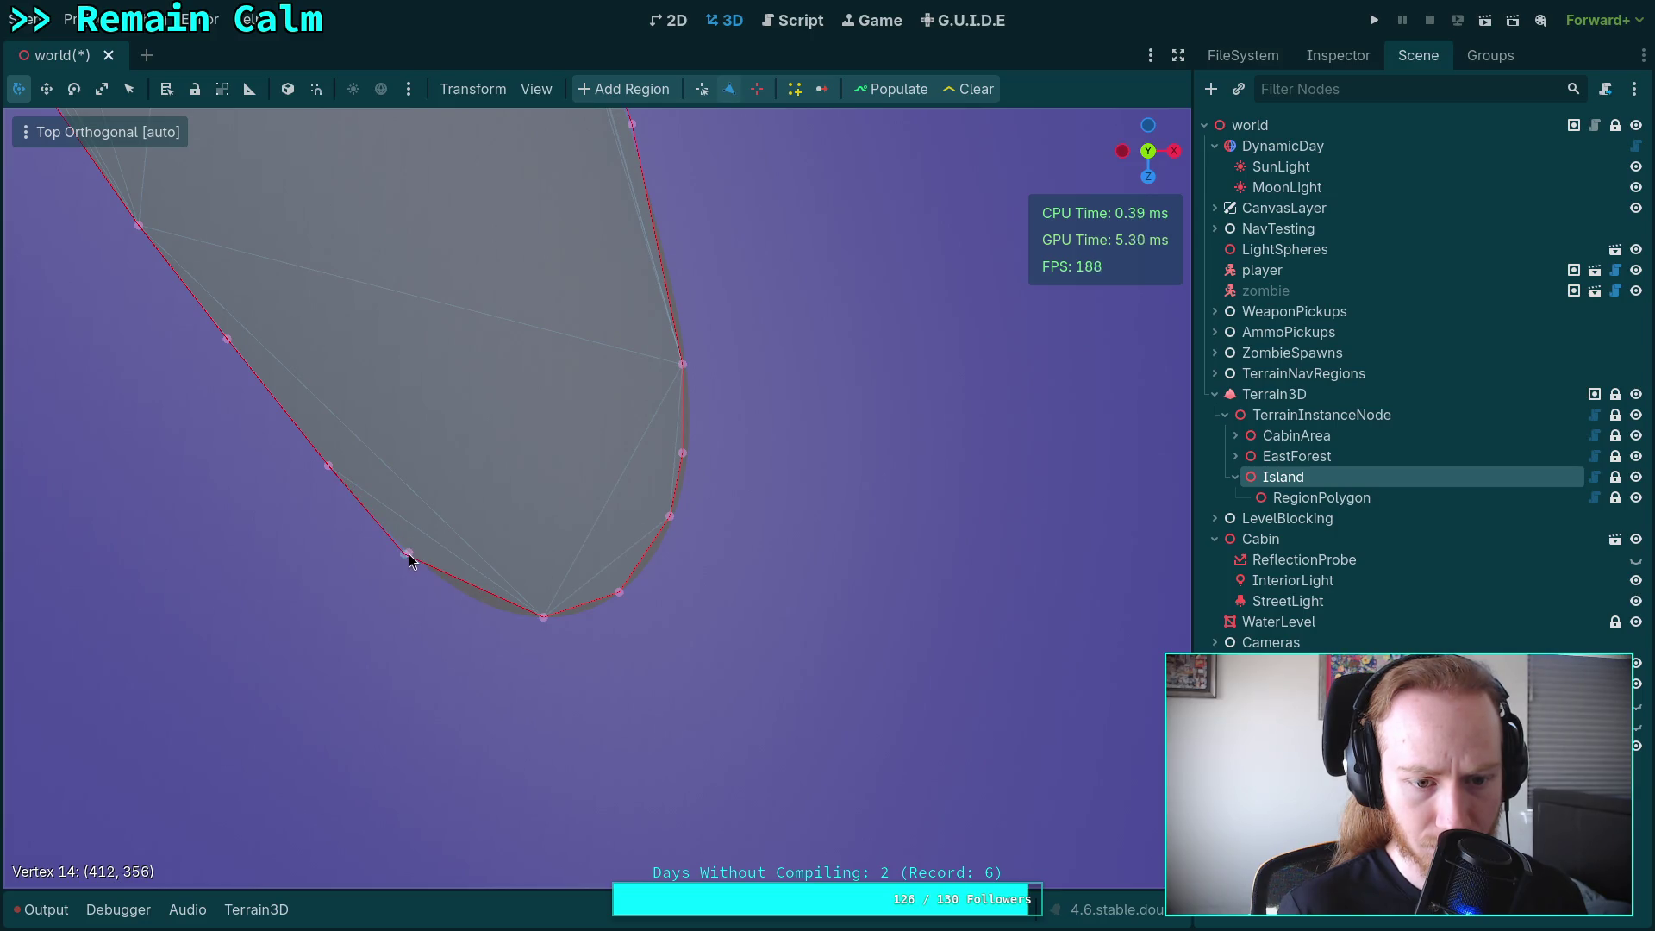
{"action": "mouse_move", "coordinate": [545, 622]}
{"action": "left_mouse_down"}
{"action": "mouse_move", "coordinate": [465, 603]}
{"action": "mouse_move", "coordinate": [545, 619]}
{"action": "mouse_move", "coordinate": [521, 621]}
{"action": "left_mouse_up"}
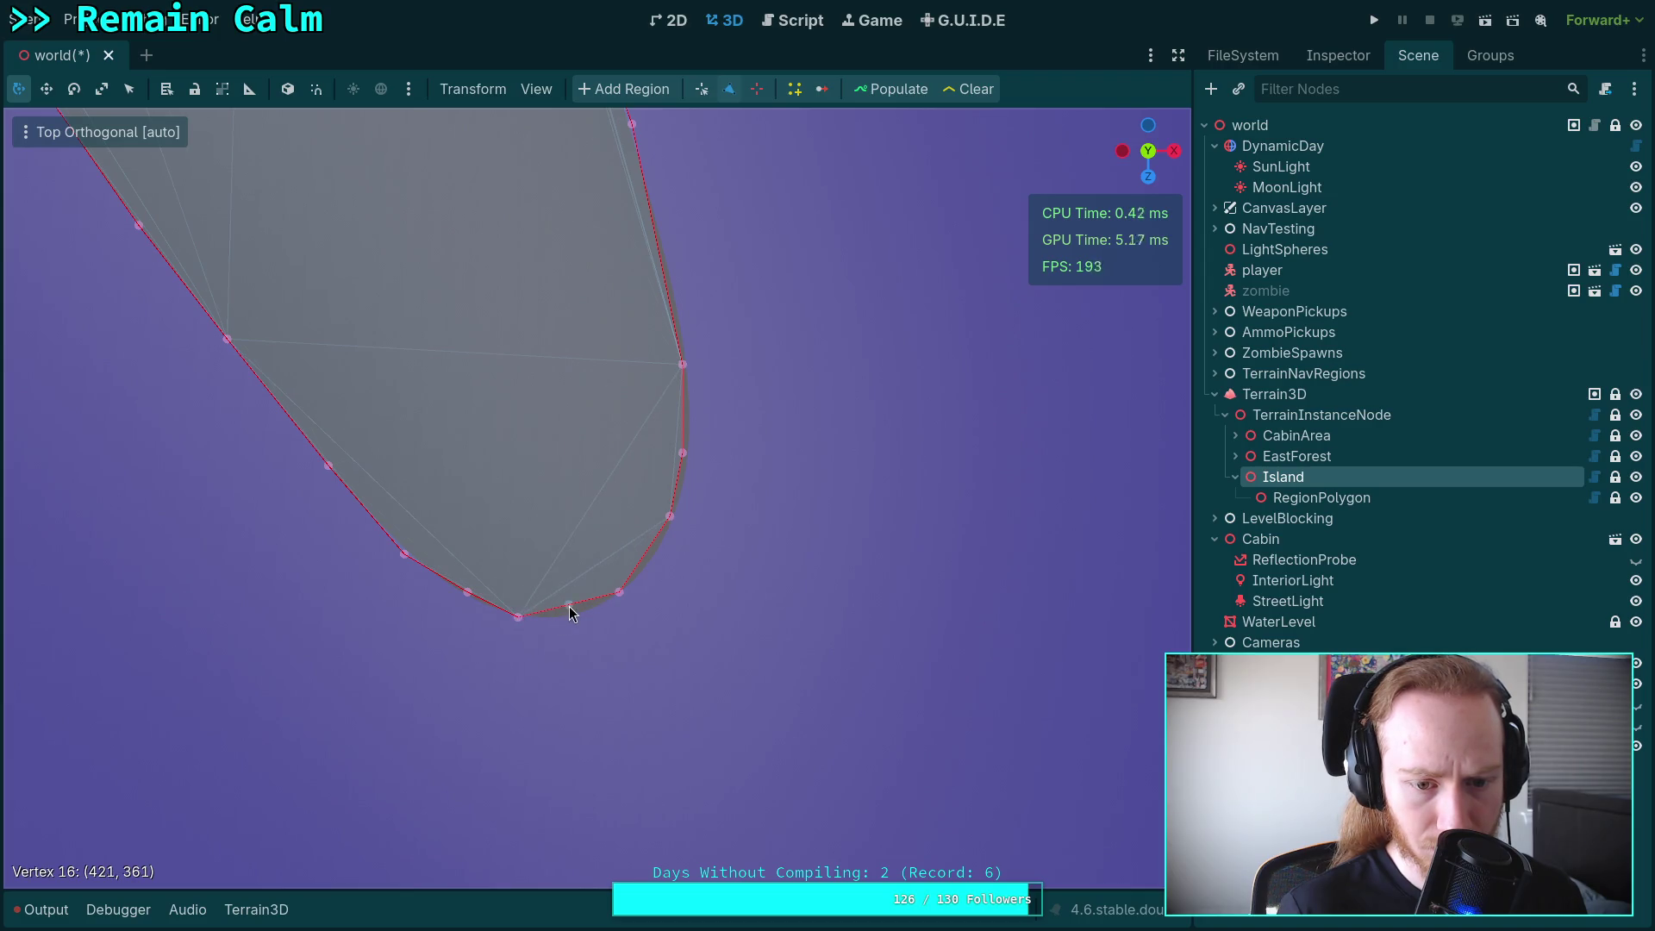
{"action": "left_click_drag", "start_coordinate": [655, 566], "coordinate": [659, 557]}
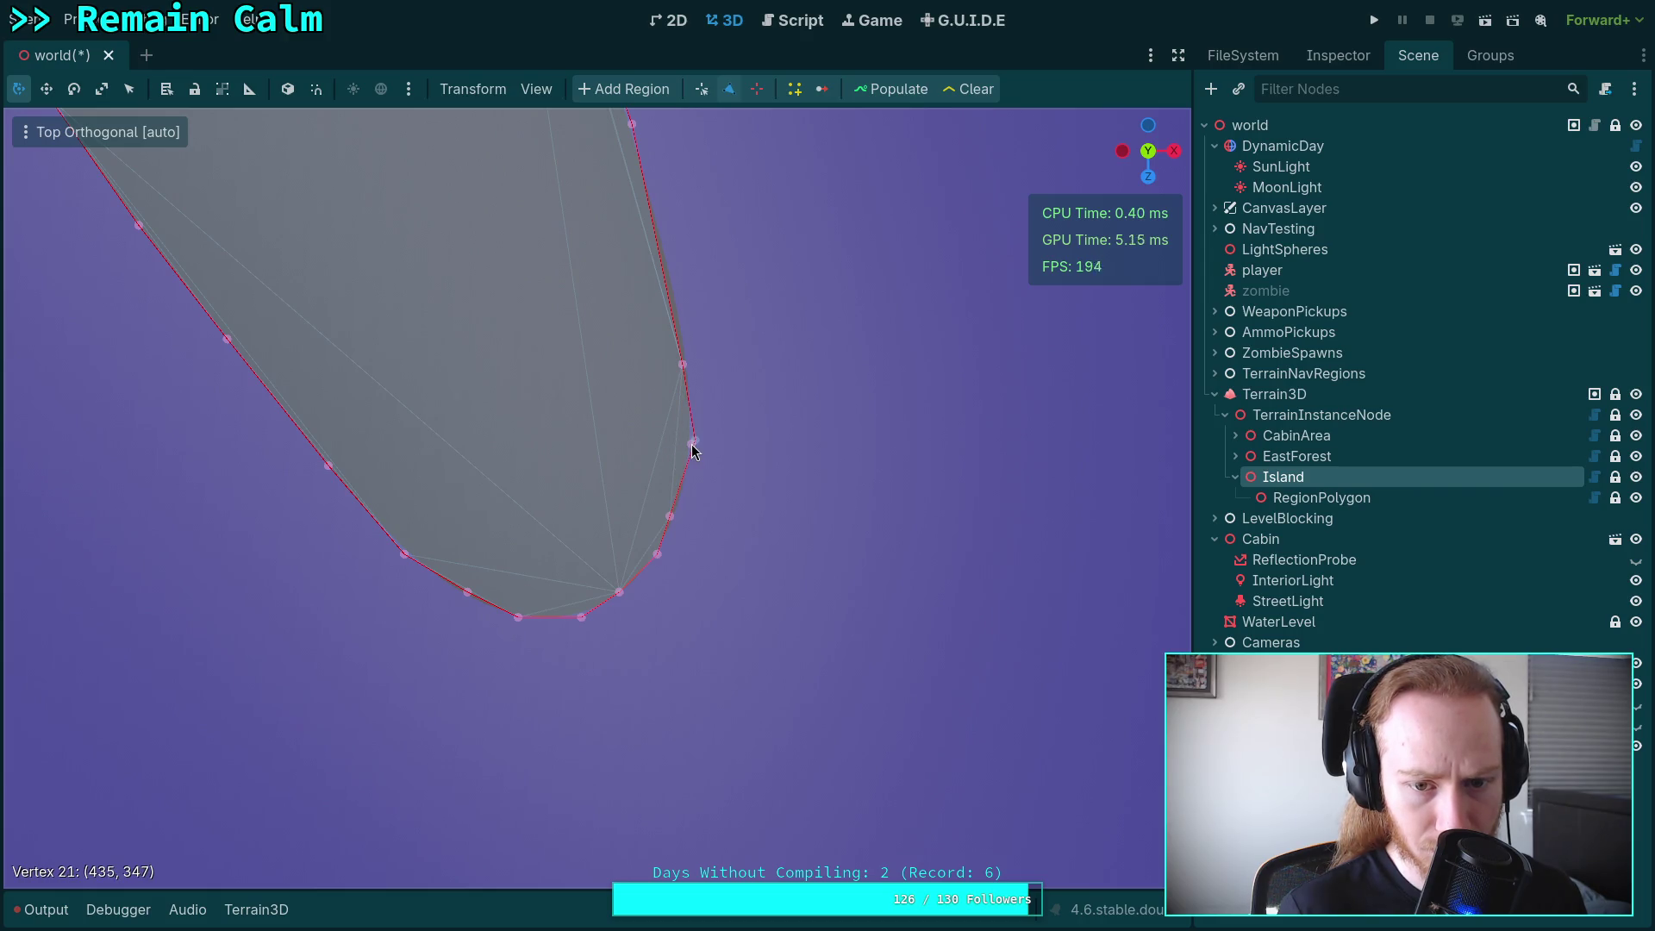
Add three vertices along the right edge, then tilt back into a perspective view.
{"action": "left_click_drag", "start_coordinate": [681, 369], "coordinate": [679, 317]}
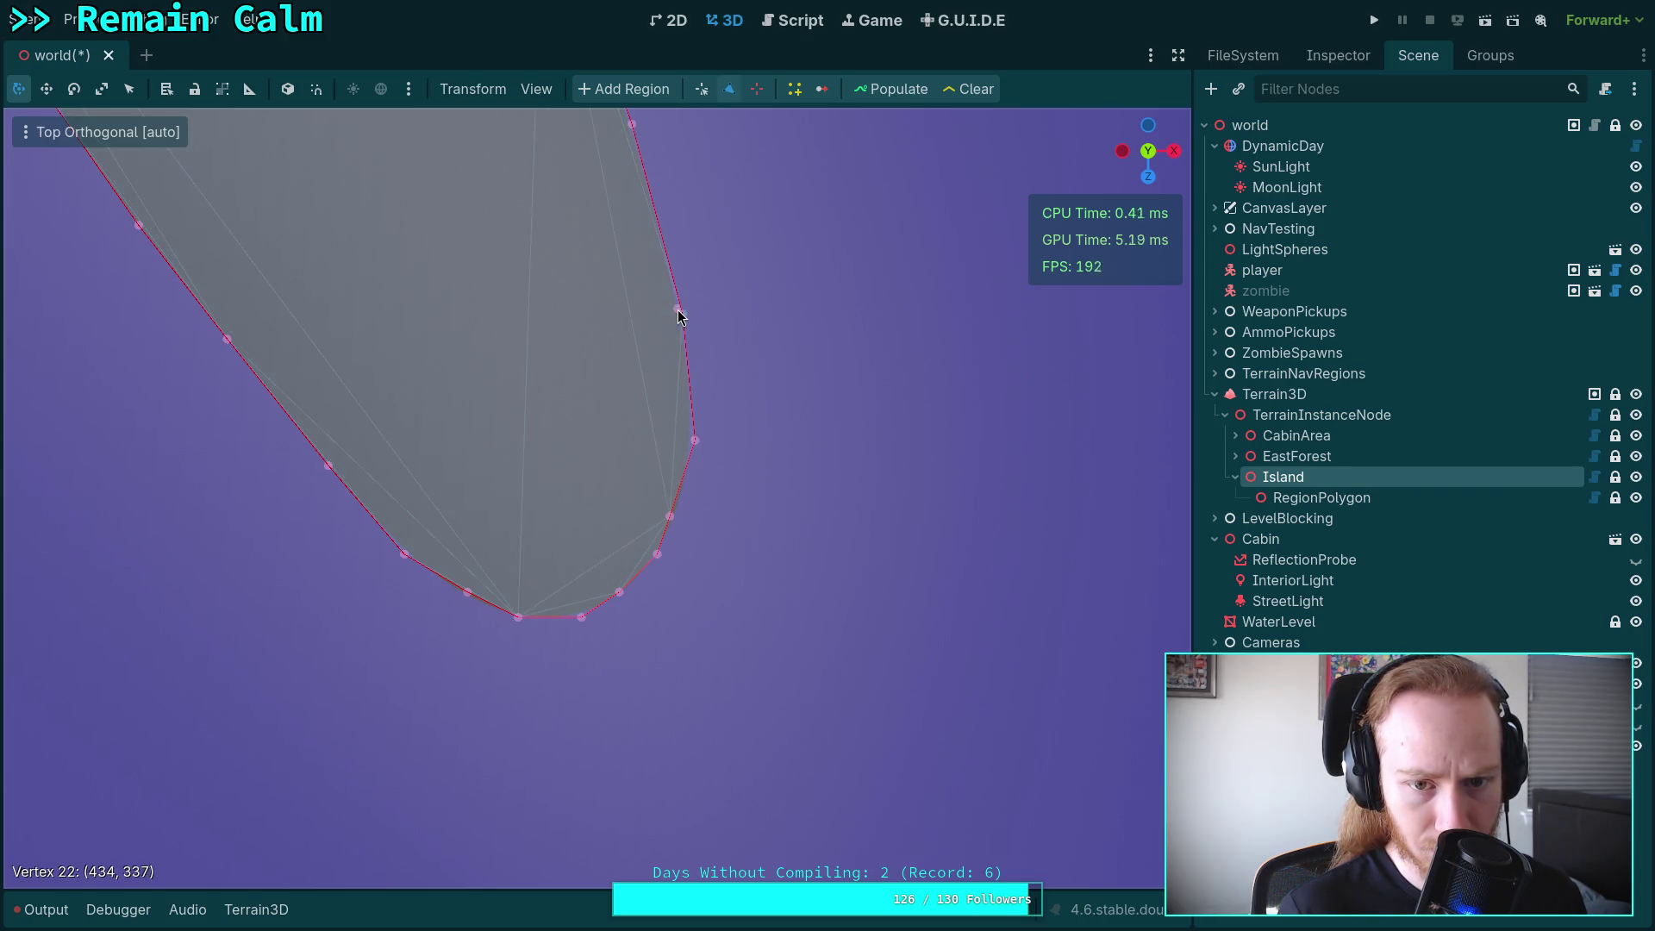
{"action": "scroll", "coordinate": [723, 583], "scroll_direction": "up", "scroll_amount": 2}
{"action": "mouse_move", "coordinate": [780, 591]}
{"action": "left_mouse_down"}
{"action": "mouse_move", "coordinate": [738, 598]}
{"action": "mouse_move", "coordinate": [777, 593]}
{"action": "left_mouse_up"}
{"action": "scroll", "coordinate": [676, 416], "scroll_direction": "down", "scroll_amount": 3}
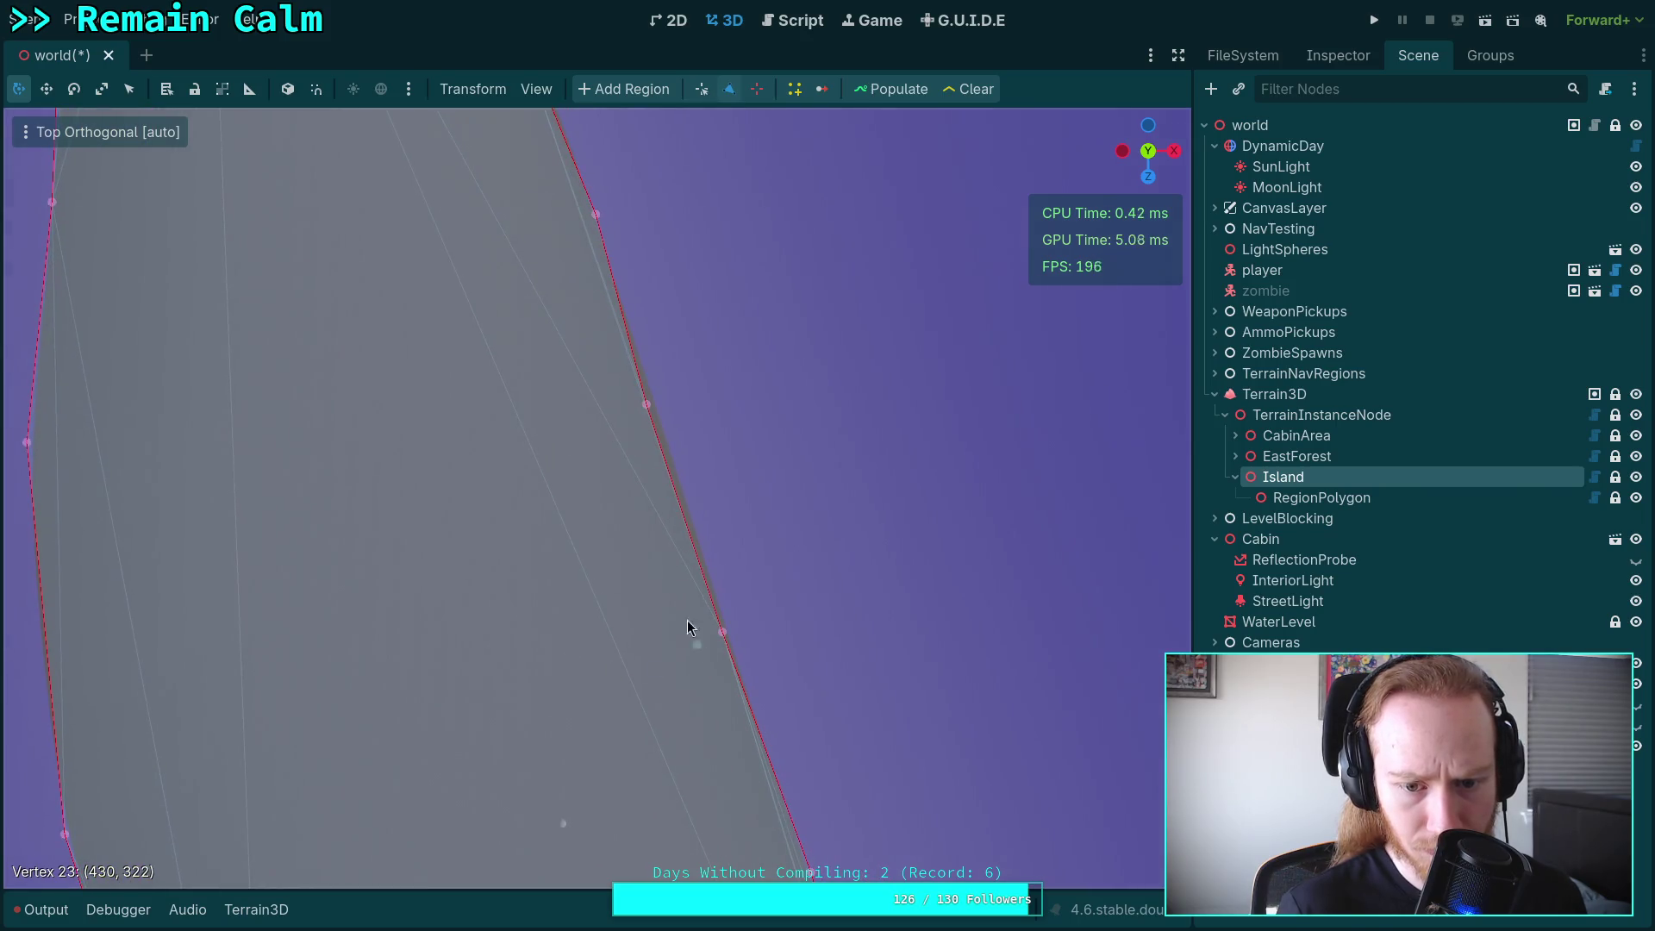
{"action": "left_click", "coordinate": [648, 395]}
{"action": "scroll", "coordinate": [610, 338], "scroll_direction": "down", "scroll_amount": 5}
{"action": "scroll", "coordinate": [529, 395], "scroll_direction": "up", "scroll_amount": 5}
{"action": "scroll", "coordinate": [529, 395], "scroll_direction": "down", "scroll_amount": 6}
{"action": "mouse_move", "coordinate": [577, 687]}
{"action": "left_mouse_down"}
{"action": "mouse_move", "coordinate": [601, 456]}
{"action": "mouse_move", "coordinate": [577, 469]}
{"action": "left_mouse_up"}
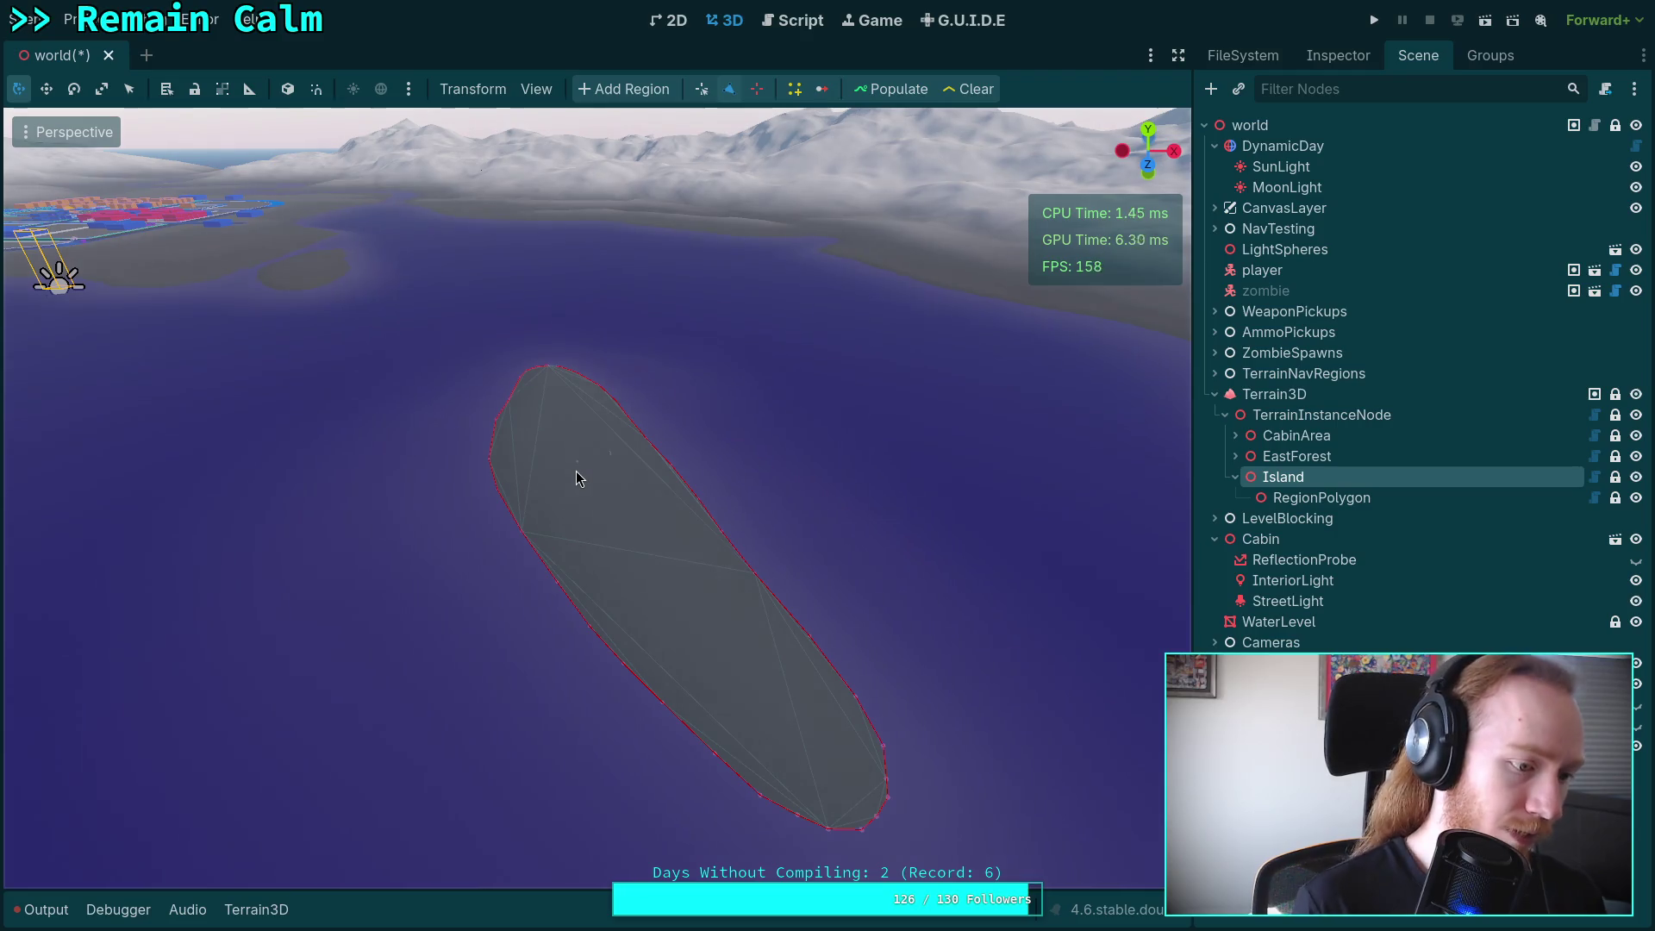
{"action": "left_click", "coordinate": [1263, 399]}
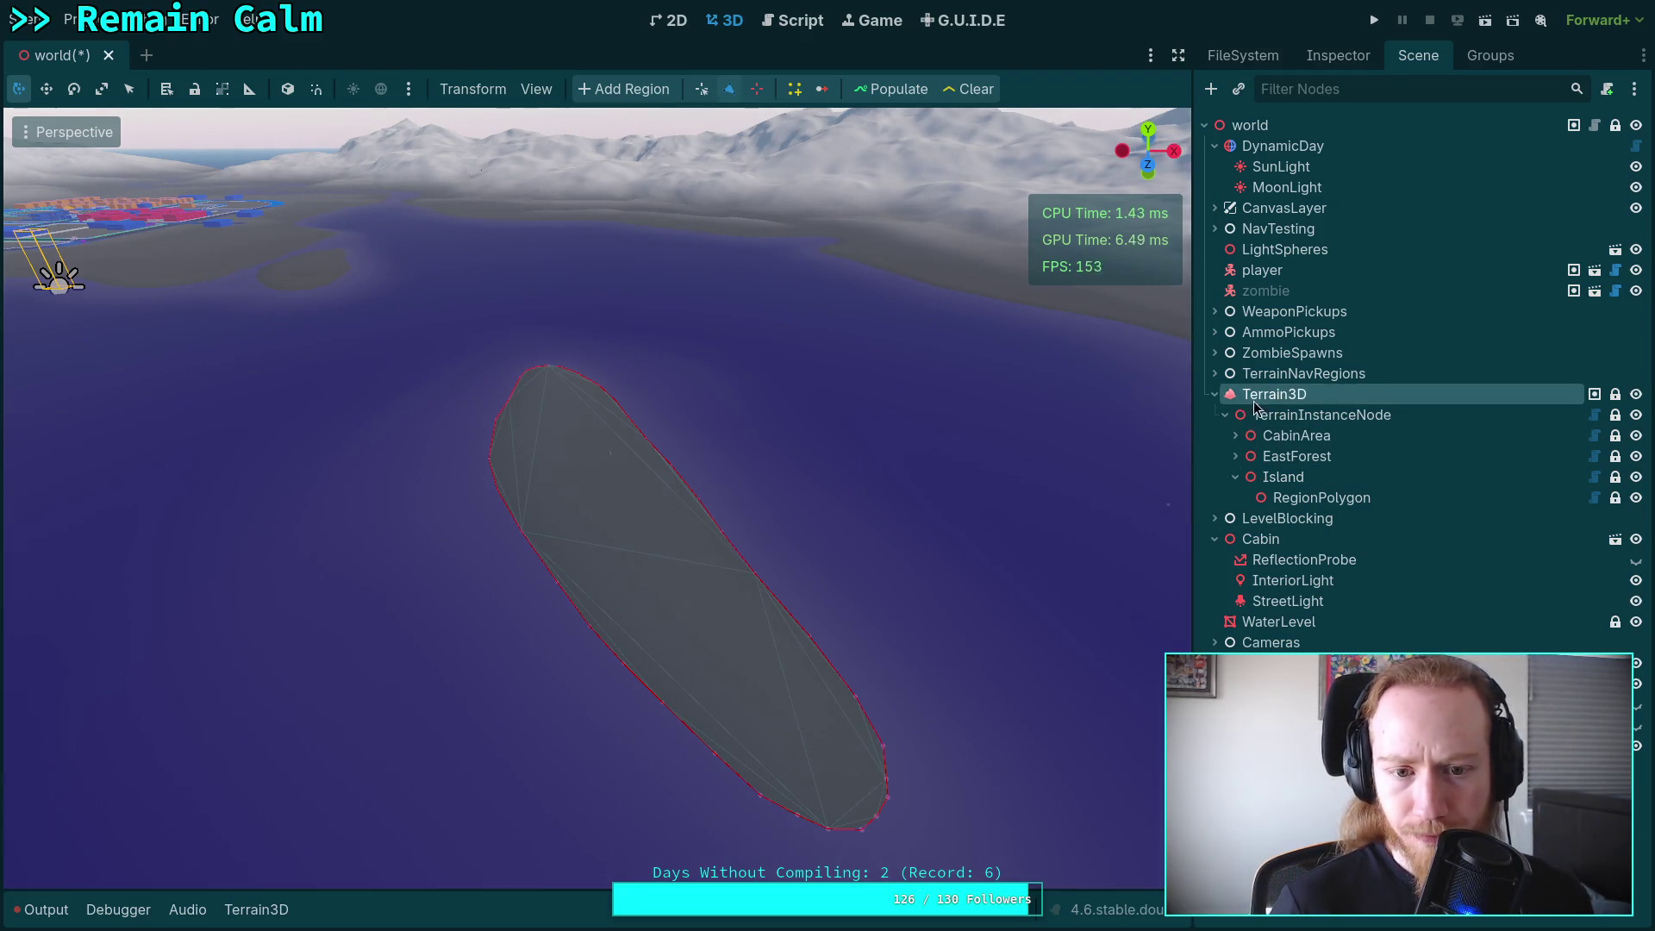
Reselect Terrain3D and lower the terrain just outside the island's lower-right edge.
{"action": "mouse_move", "coordinate": [759, 478]}
{"action": "left_mouse_down"}
{"action": "mouse_move", "coordinate": [862, 388]}
{"action": "mouse_move", "coordinate": [1323, 473]}
{"action": "left_mouse_up"}
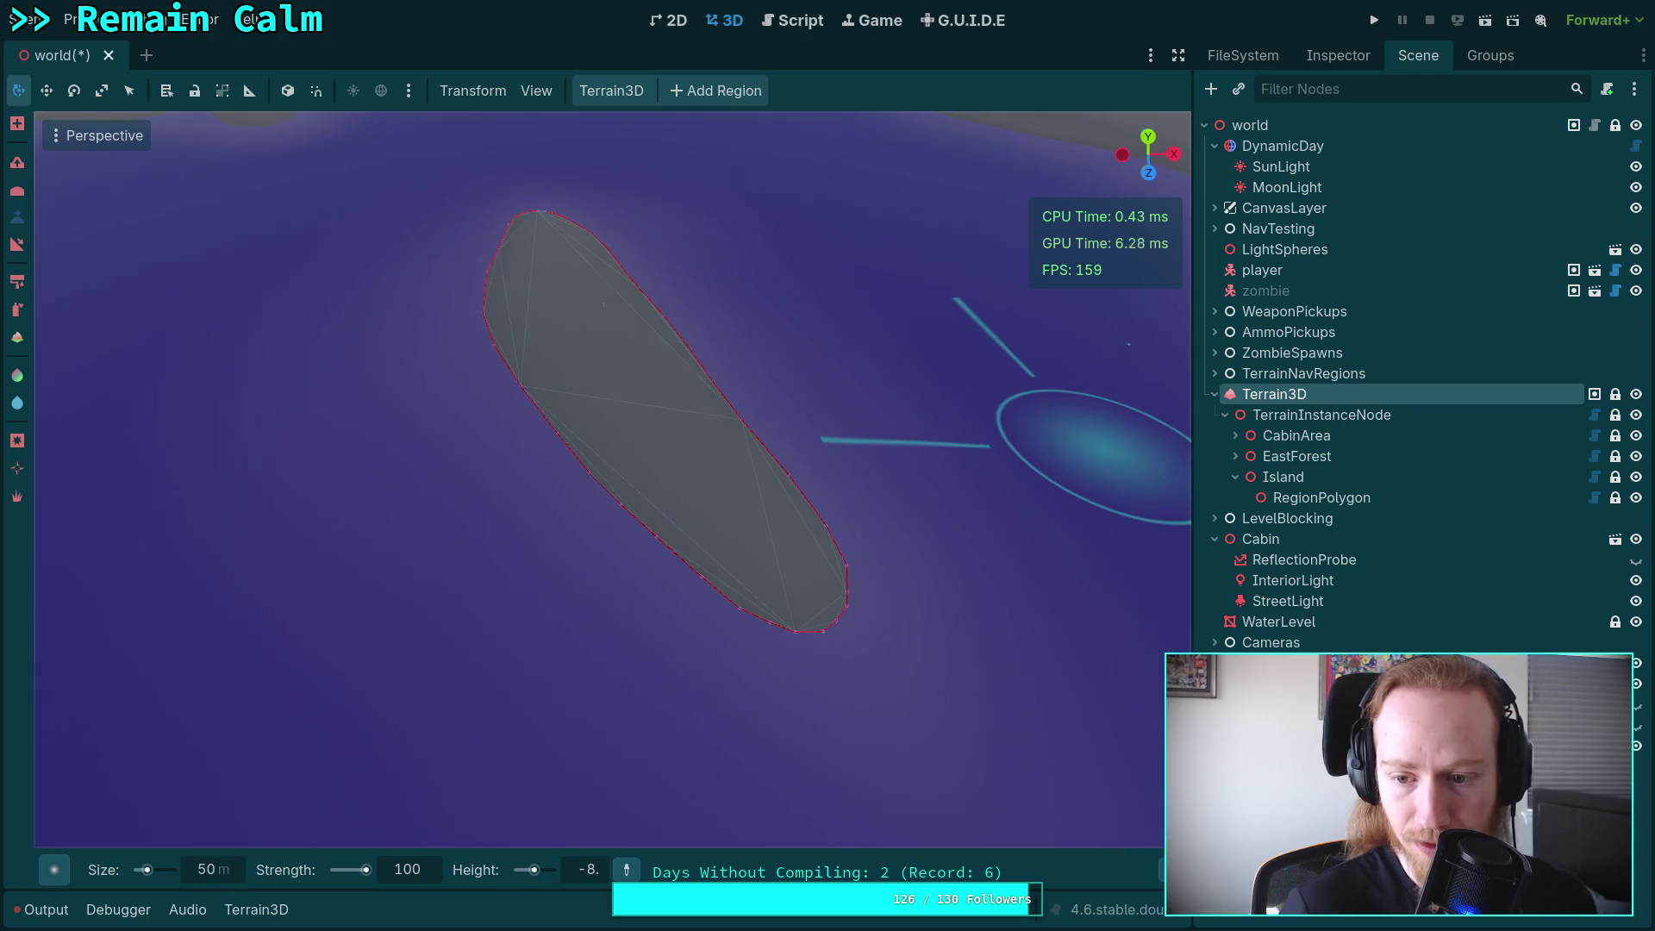
{"action": "mouse_move", "coordinate": [1095, 453]}
{"action": "left_mouse_down"}
{"action": "mouse_move", "coordinate": [833, 458]}
{"action": "mouse_move", "coordinate": [776, 405]}
{"action": "mouse_move", "coordinate": [836, 376]}
{"action": "left_mouse_up"}
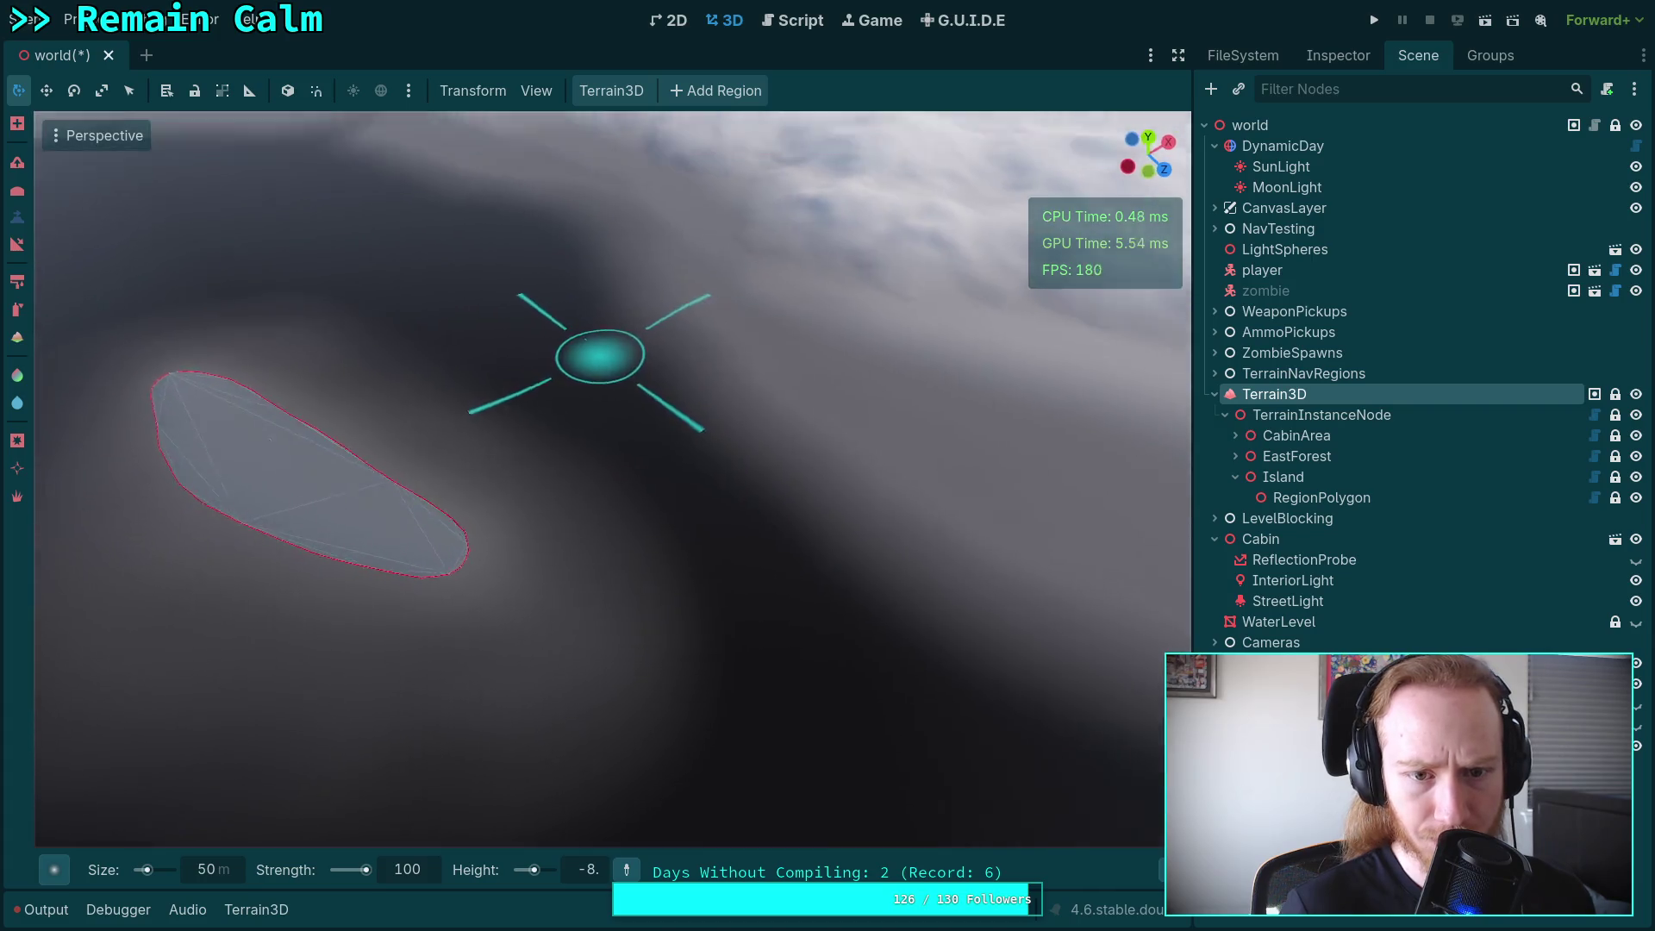
{"action": "scroll", "coordinate": [836, 376], "scroll_direction": "up", "scroll_amount": 5}
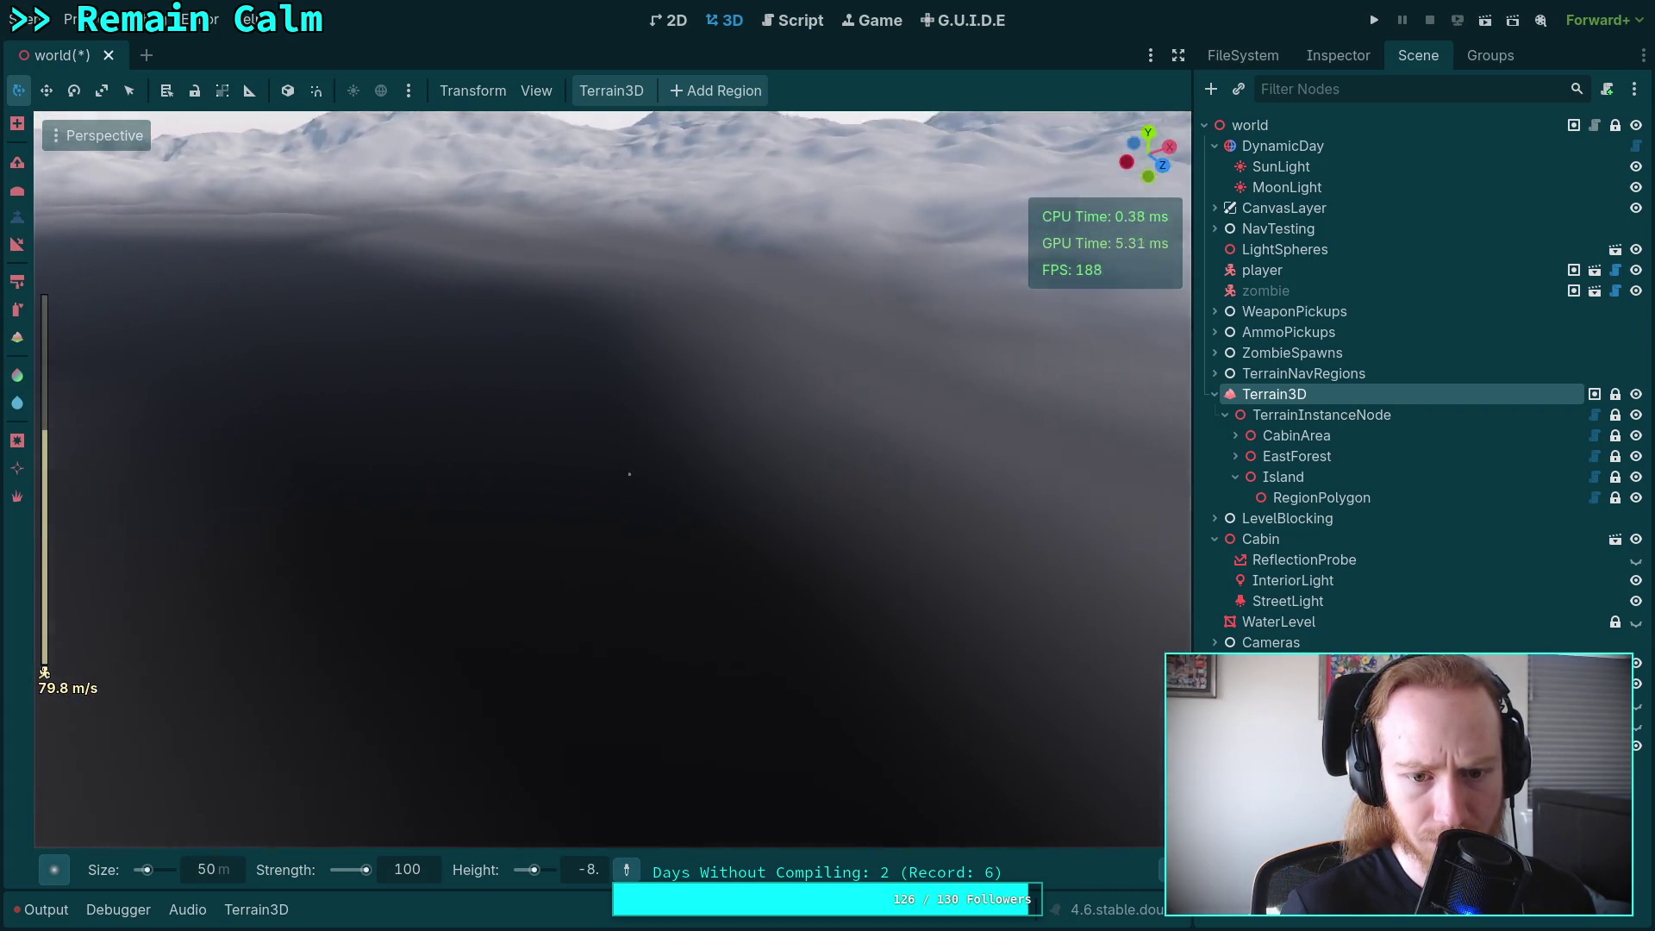
{"action": "left_click_drag", "start_coordinate": [836, 376], "coordinate": [866, 395]}
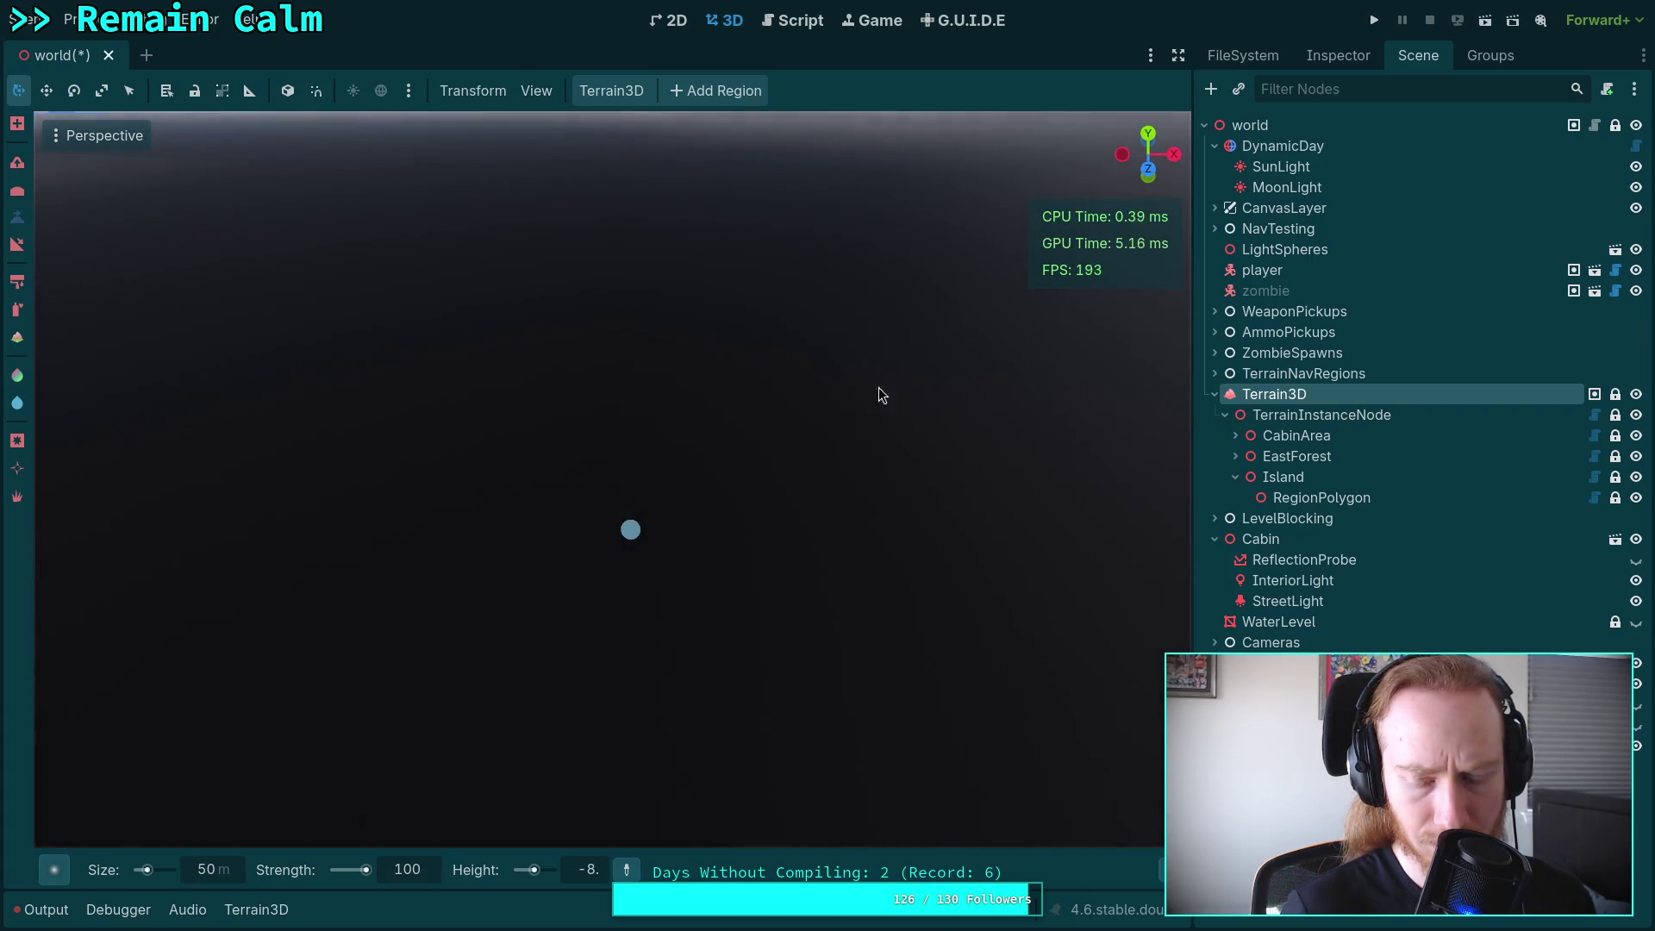
{"action": "left_click", "coordinate": [1283, 477]}
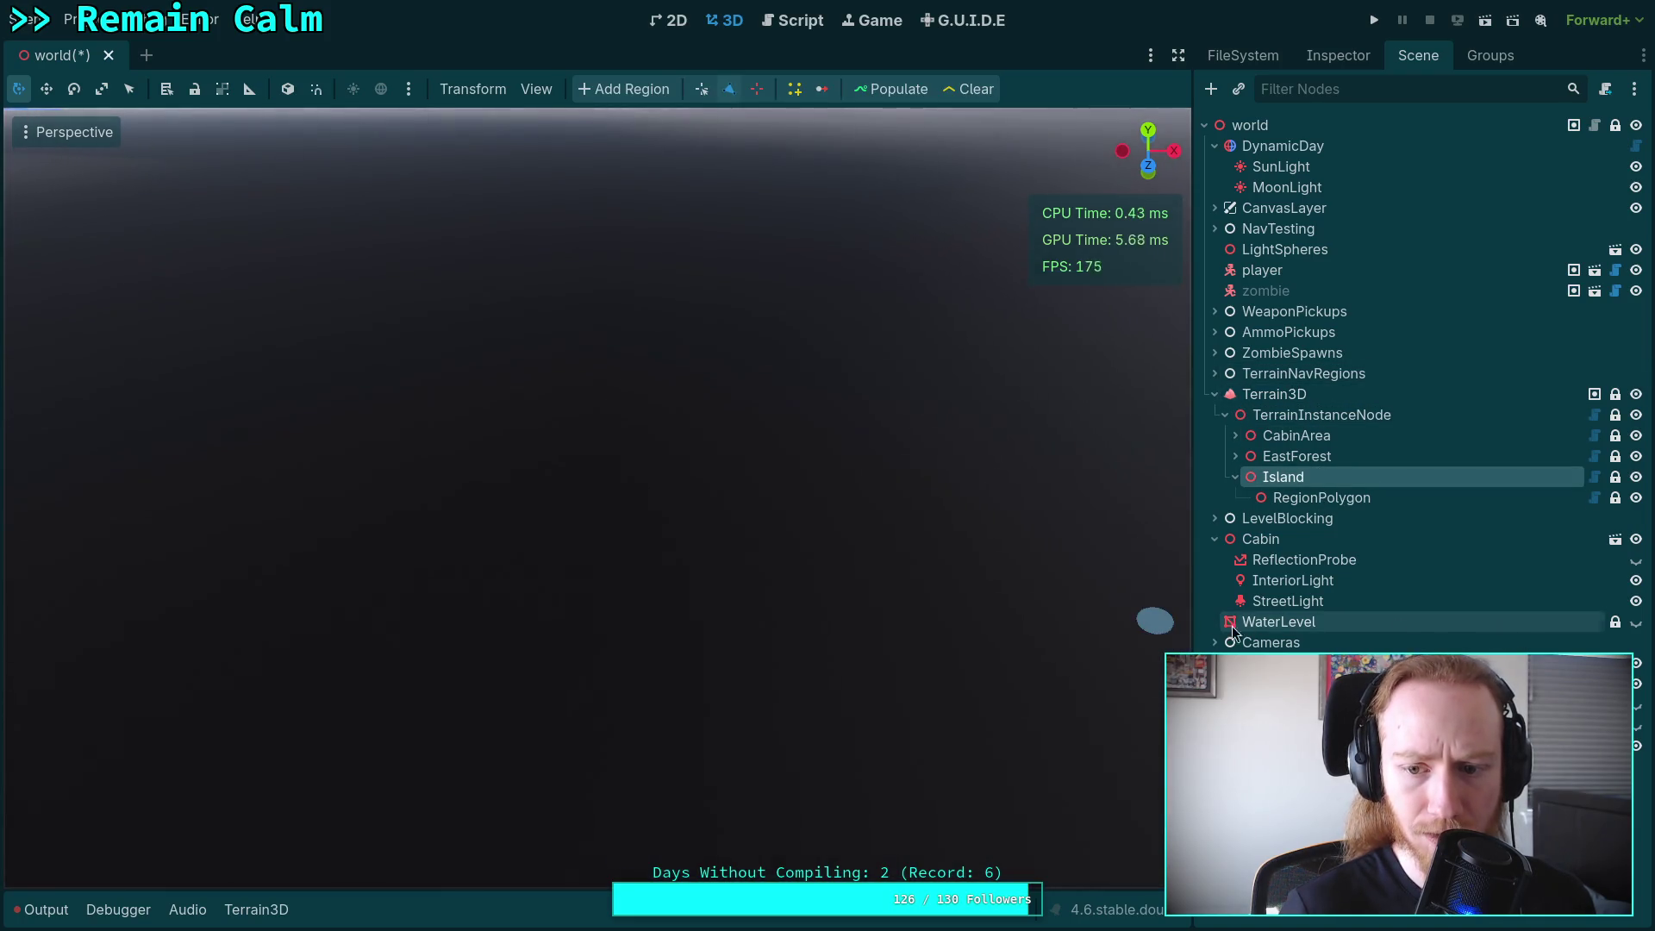
{"action": "left_click", "coordinate": [1309, 429]}
{"action": "left_click", "coordinate": [1311, 420]}
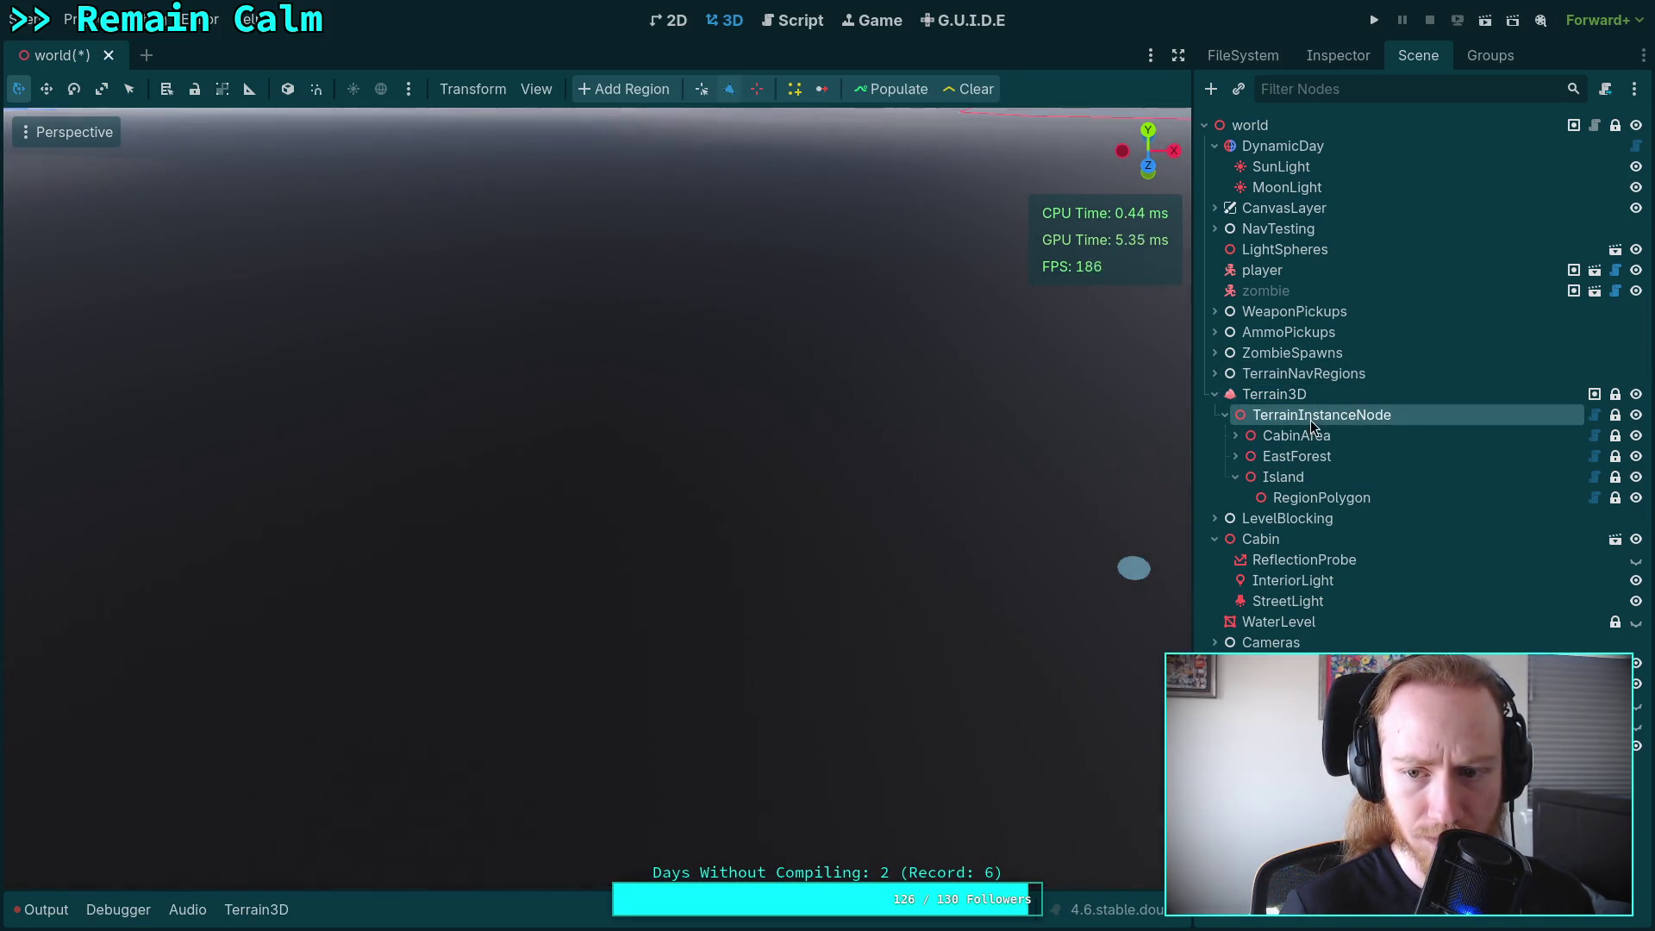
{"action": "left_click", "coordinate": [1276, 394]}
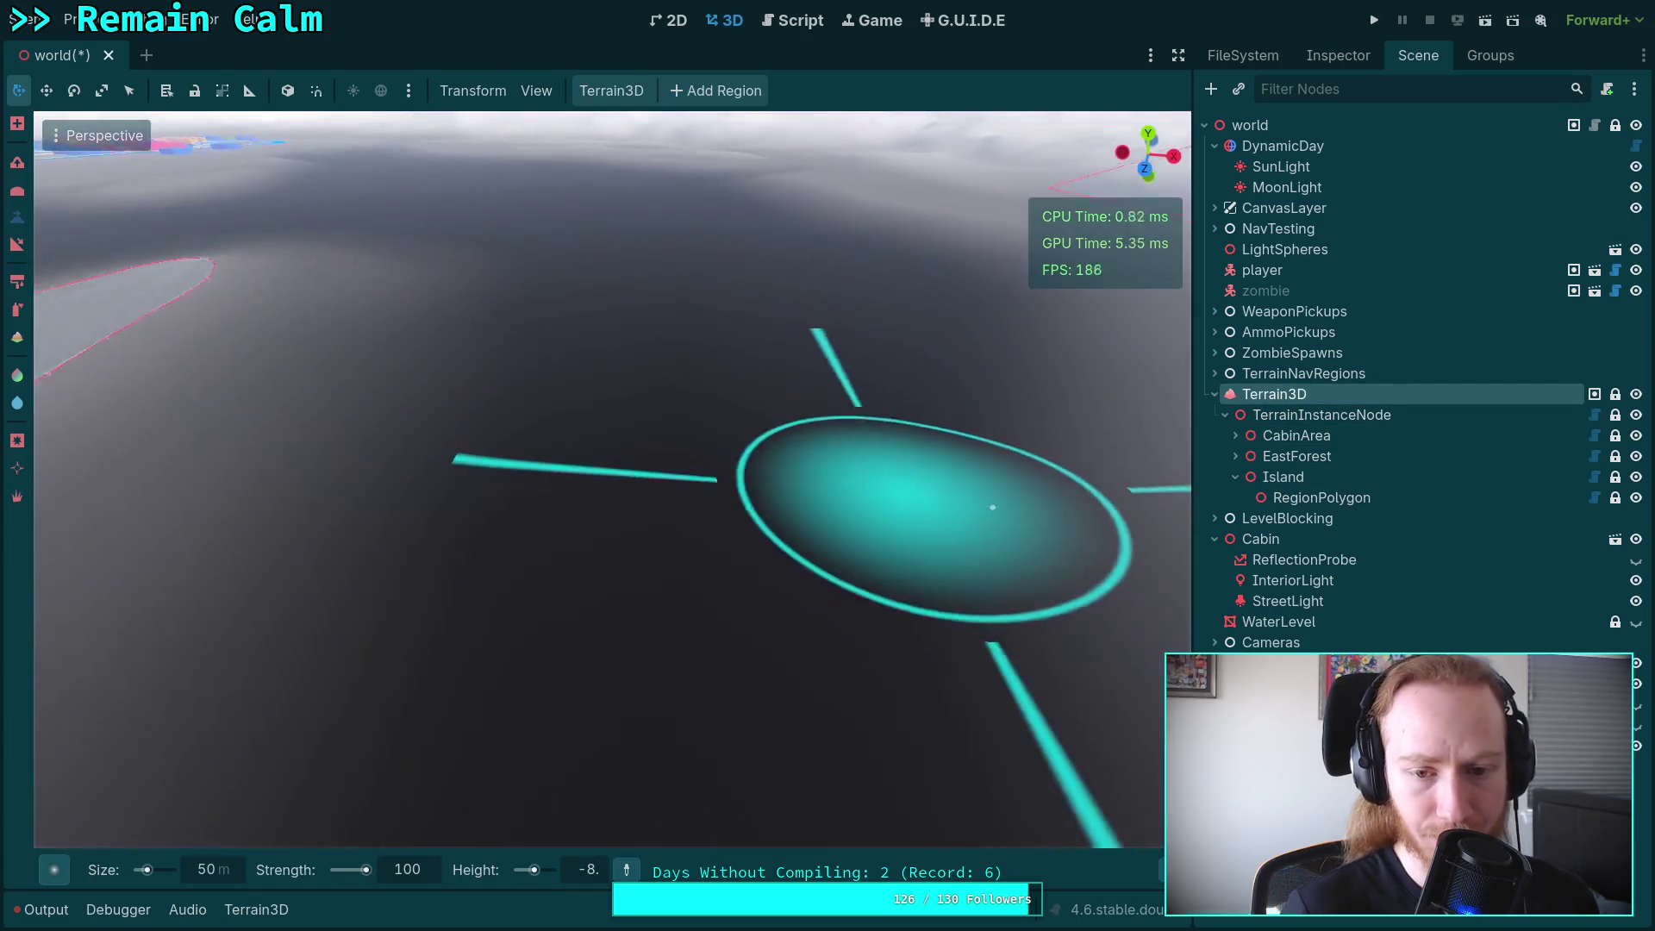
{"action": "mouse_move", "coordinate": [992, 507]}
{"action": "left_mouse_down"}
{"action": "mouse_move", "coordinate": [1007, 347]}
{"action": "mouse_move", "coordinate": [1000, 362]}
{"action": "left_mouse_up"}
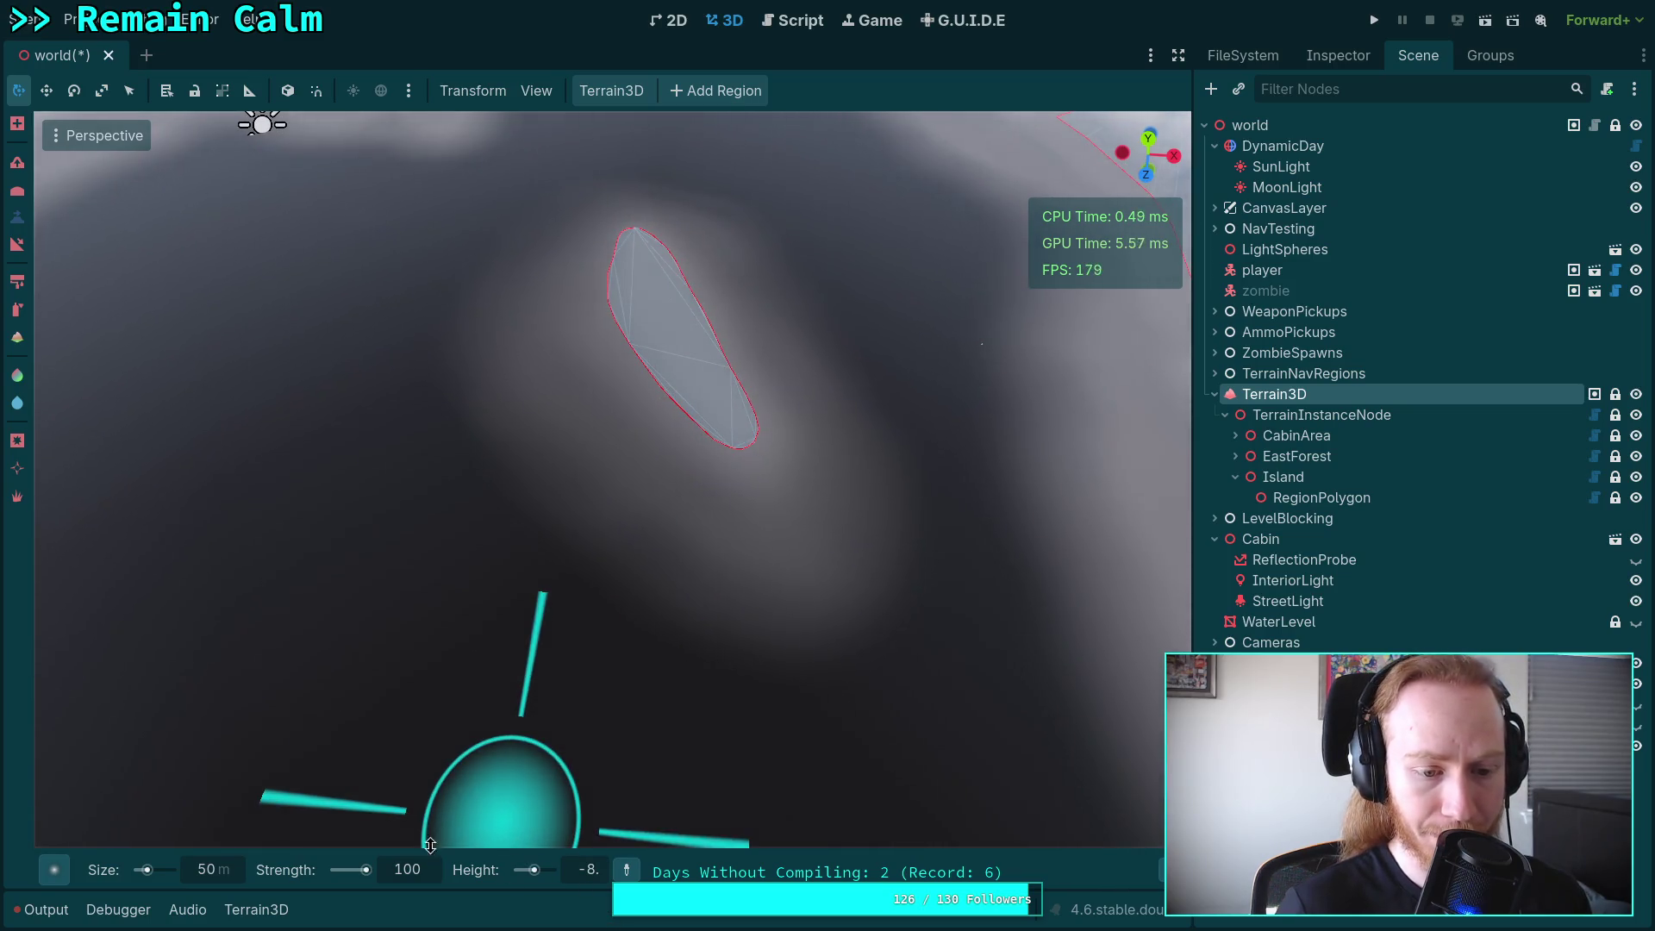
{"action": "mouse_move", "coordinate": [519, 507]}
{"action": "left_mouse_down"}
{"action": "mouse_move", "coordinate": [601, 589]}
{"action": "mouse_move", "coordinate": [740, 655]}
{"action": "left_mouse_up"}
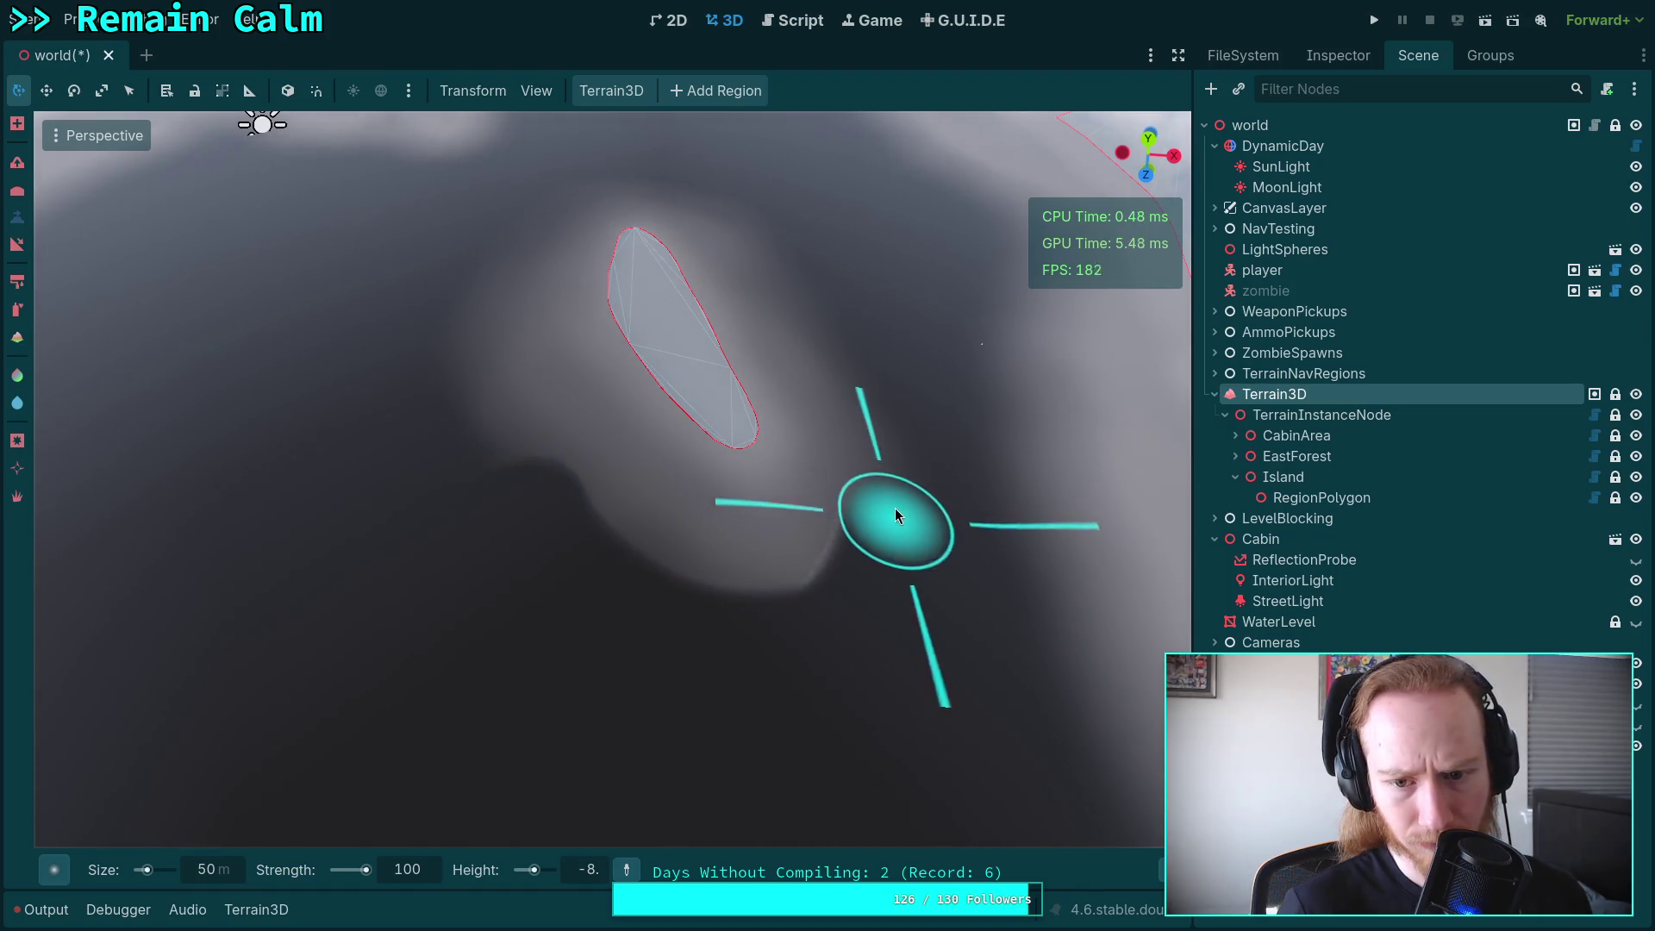
Orbit around to inspect the island edges, then lower the terrain beneath its narrow tip.
{"action": "left_click_drag", "start_coordinate": [784, 736], "coordinate": [931, 729]}
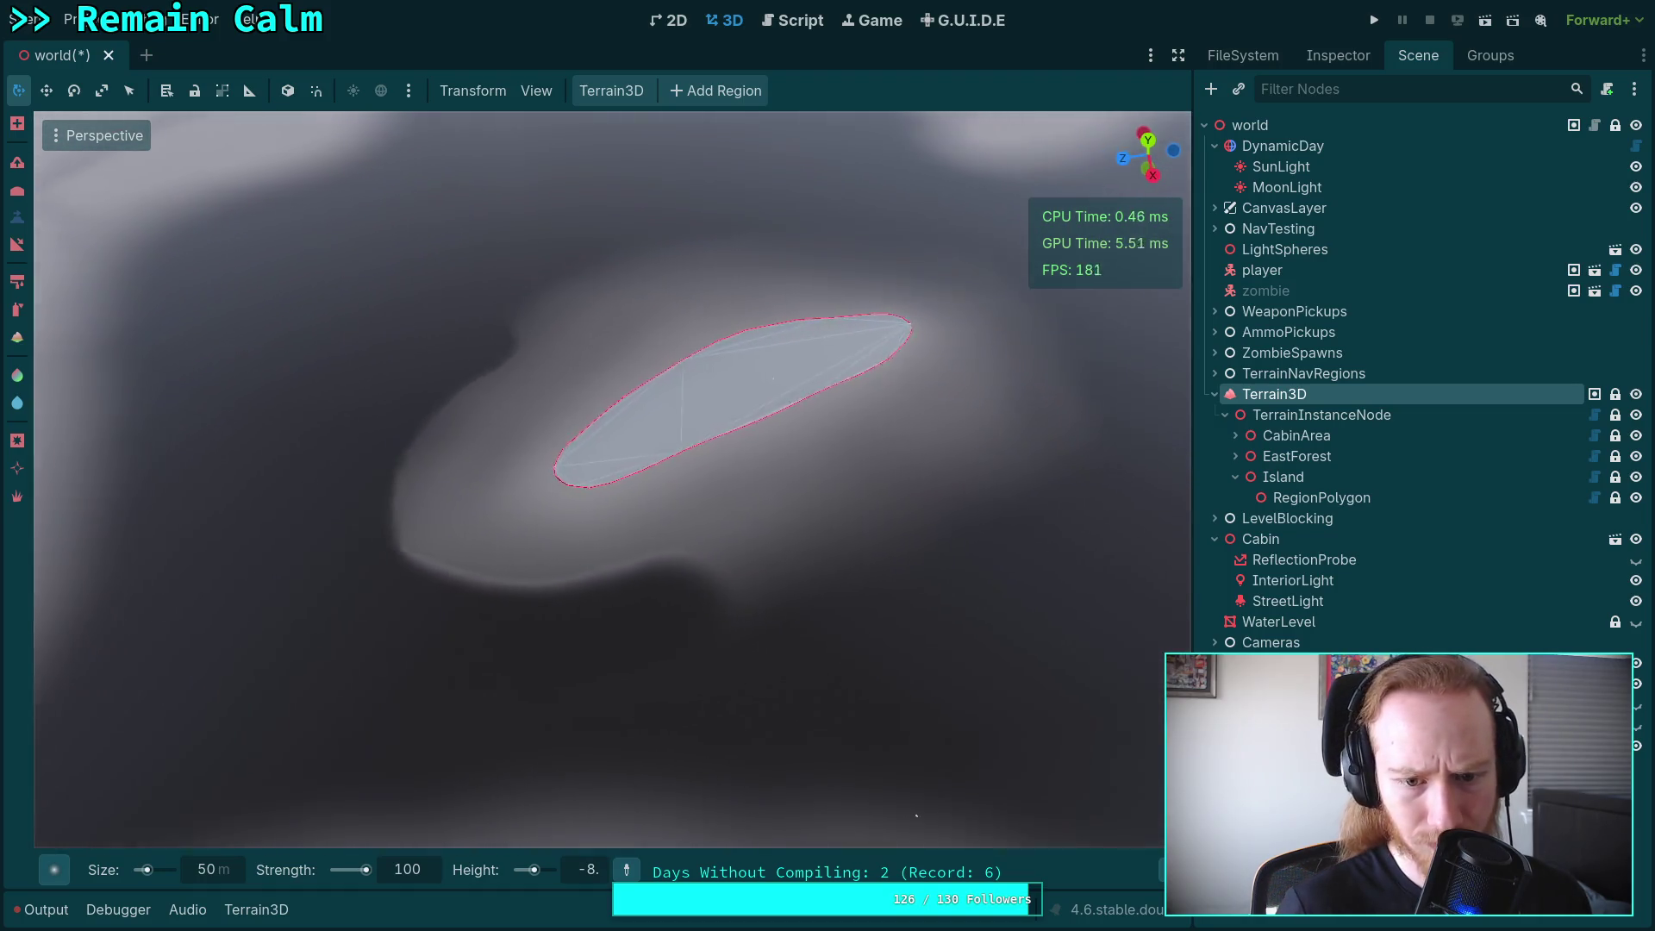
{"action": "left_click_drag", "start_coordinate": [927, 813], "coordinate": [564, 778]}
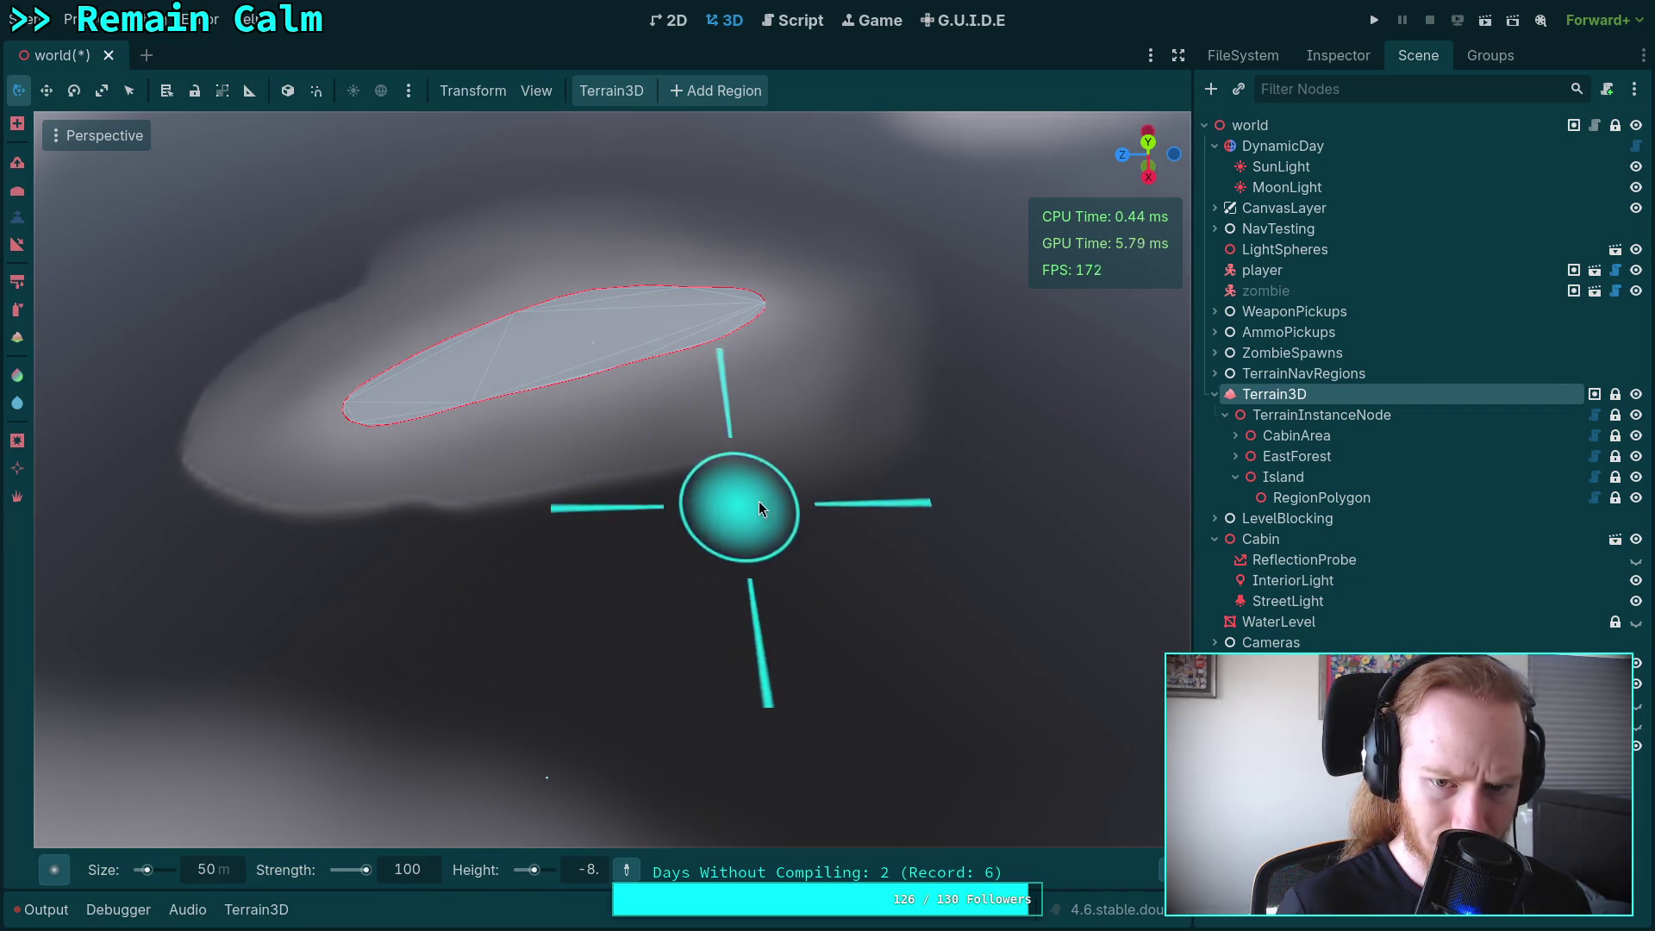
{"action": "mouse_move", "coordinate": [937, 425]}
{"action": "left_mouse_down"}
{"action": "mouse_move", "coordinate": [776, 566]}
{"action": "mouse_move", "coordinate": [343, 618]}
{"action": "left_mouse_up"}
{"action": "mouse_move", "coordinate": [629, 534]}
{"action": "left_mouse_down"}
{"action": "mouse_move", "coordinate": [724, 527]}
{"action": "mouse_move", "coordinate": [862, 578]}
{"action": "mouse_move", "coordinate": [733, 517]}
{"action": "mouse_move", "coordinate": [476, 258]}
{"action": "mouse_move", "coordinate": [133, 454]}
{"action": "mouse_move", "coordinate": [1146, 175]}
{"action": "mouse_move", "coordinate": [997, 166]}
{"action": "mouse_move", "coordinate": [1038, 178]}
{"action": "mouse_move", "coordinate": [1149, 141]}
{"action": "mouse_move", "coordinate": [602, 547]}
{"action": "left_mouse_up"}
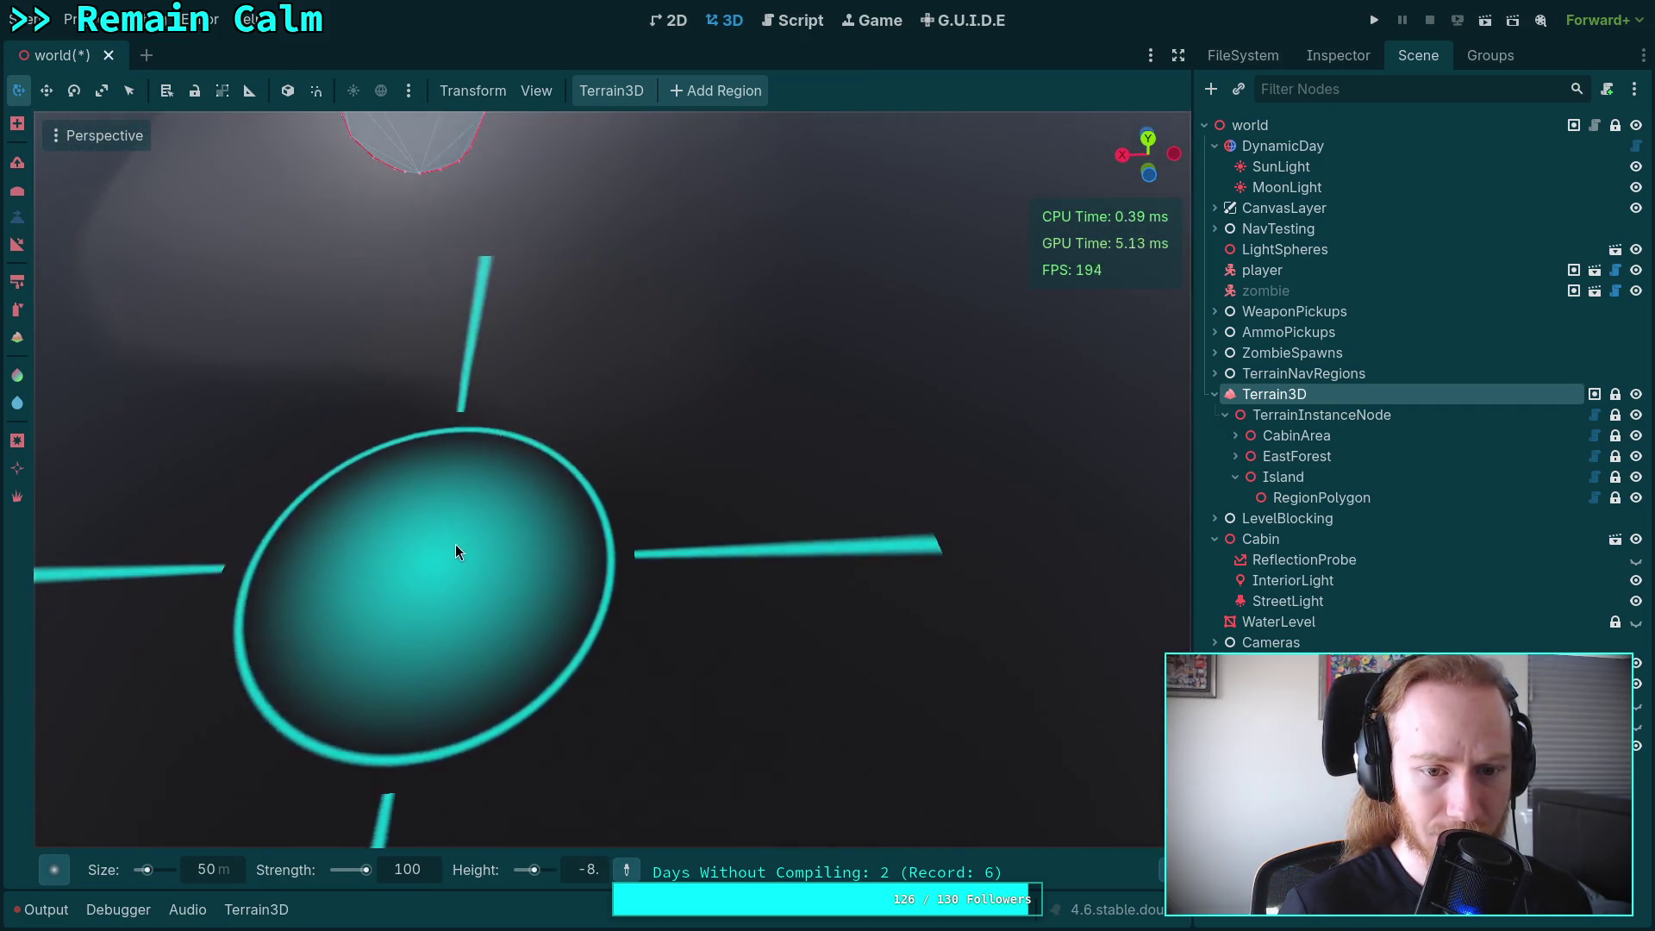
{"action": "mouse_move", "coordinate": [136, 348]}
{"action": "left_mouse_down"}
{"action": "mouse_move", "coordinate": [648, 591]}
{"action": "mouse_move", "coordinate": [876, 163]}
{"action": "mouse_move", "coordinate": [639, 155]}
{"action": "mouse_move", "coordinate": [603, 190]}
{"action": "mouse_move", "coordinate": [743, 676]}
{"action": "left_mouse_up"}
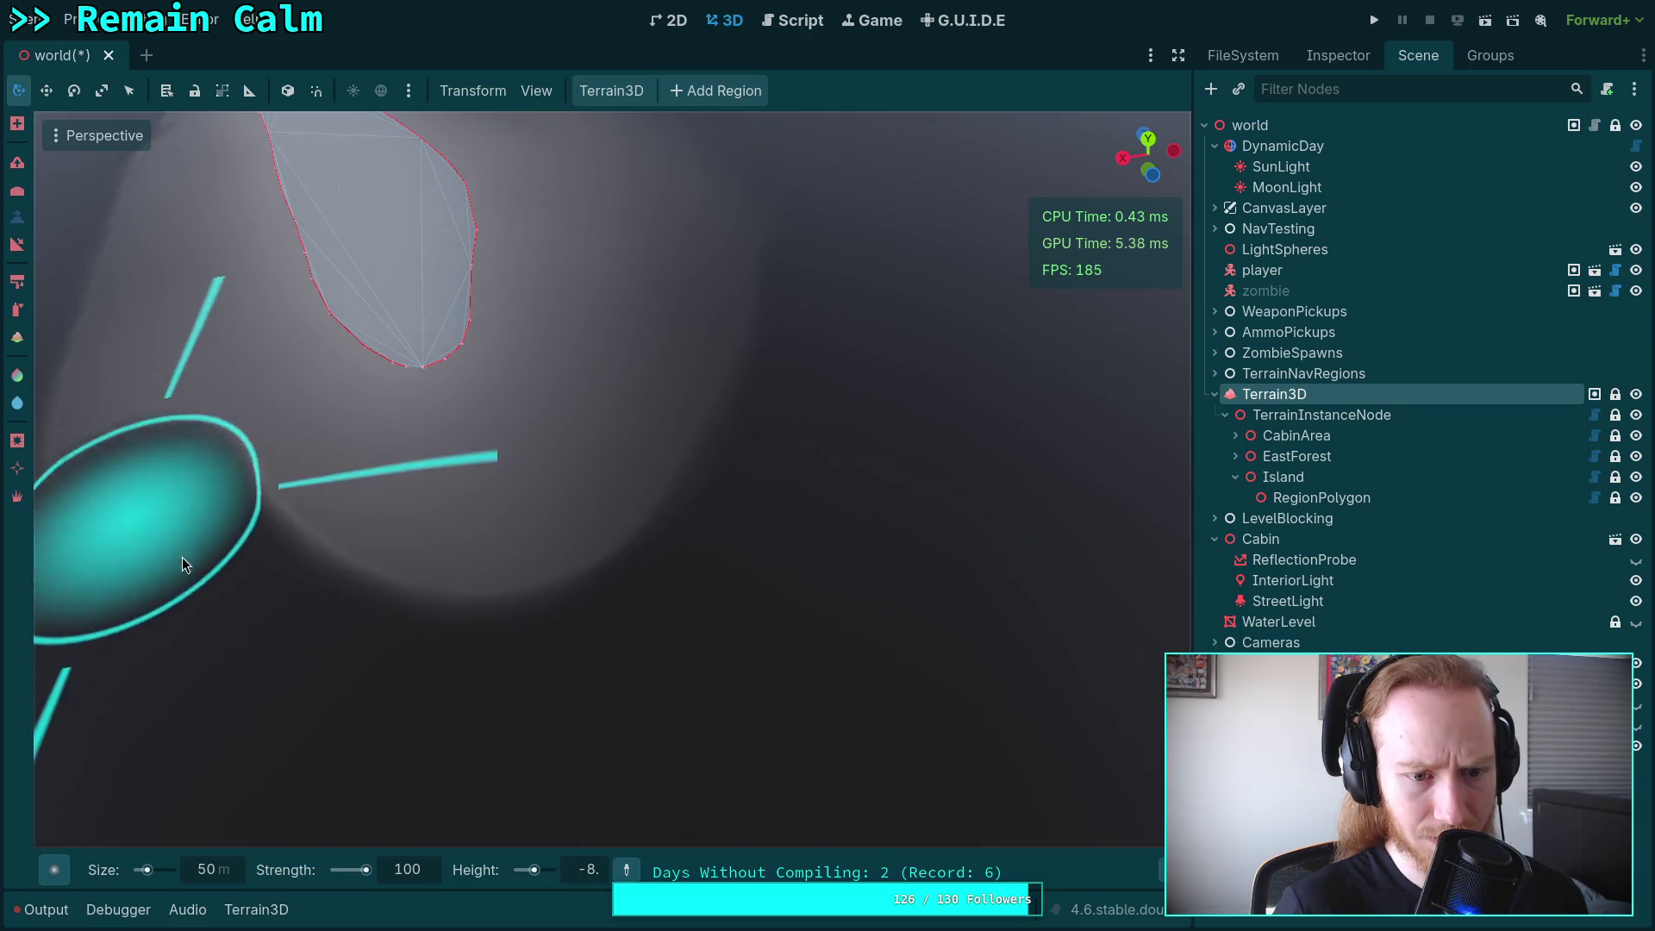
{"action": "mouse_move", "coordinate": [480, 573]}
{"action": "left_mouse_down"}
{"action": "mouse_move", "coordinate": [935, 577]}
{"action": "mouse_move", "coordinate": [939, 473]}
{"action": "left_mouse_up"}
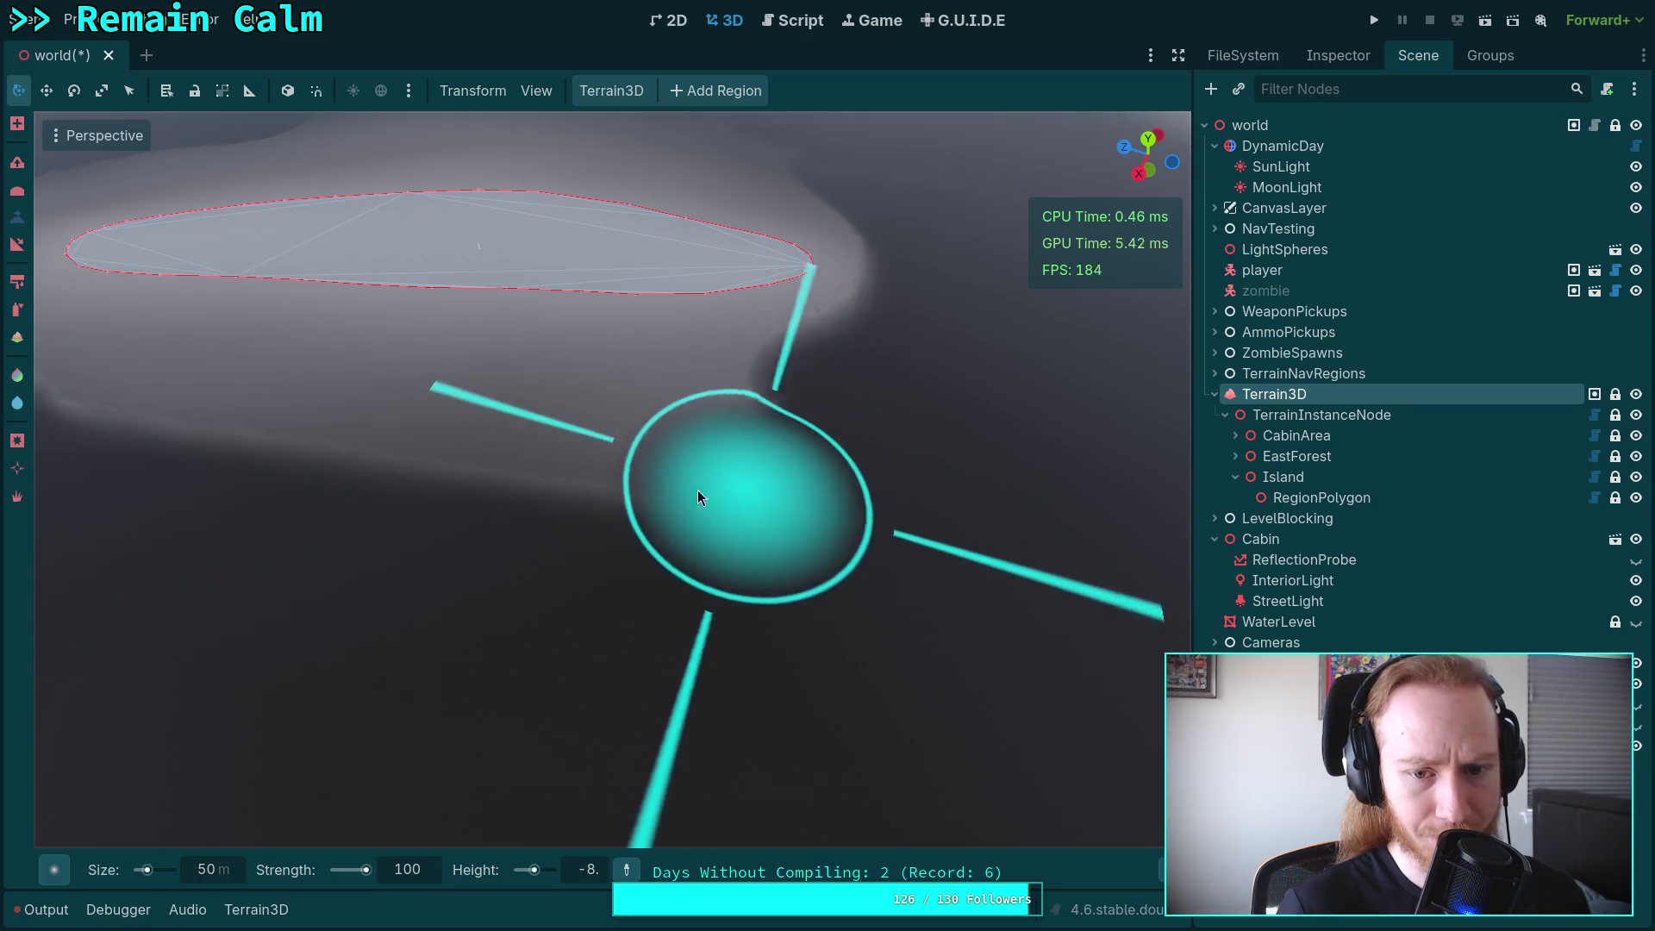
{"action": "mouse_move", "coordinate": [721, 517]}
{"action": "left_mouse_down"}
{"action": "mouse_move", "coordinate": [949, 448]}
{"action": "mouse_move", "coordinate": [933, 431]}
{"action": "left_mouse_up"}
{"action": "mouse_move", "coordinate": [509, 543]}
{"action": "left_mouse_down"}
{"action": "mouse_move", "coordinate": [850, 517]}
{"action": "mouse_move", "coordinate": [869, 467]}
{"action": "left_mouse_up"}
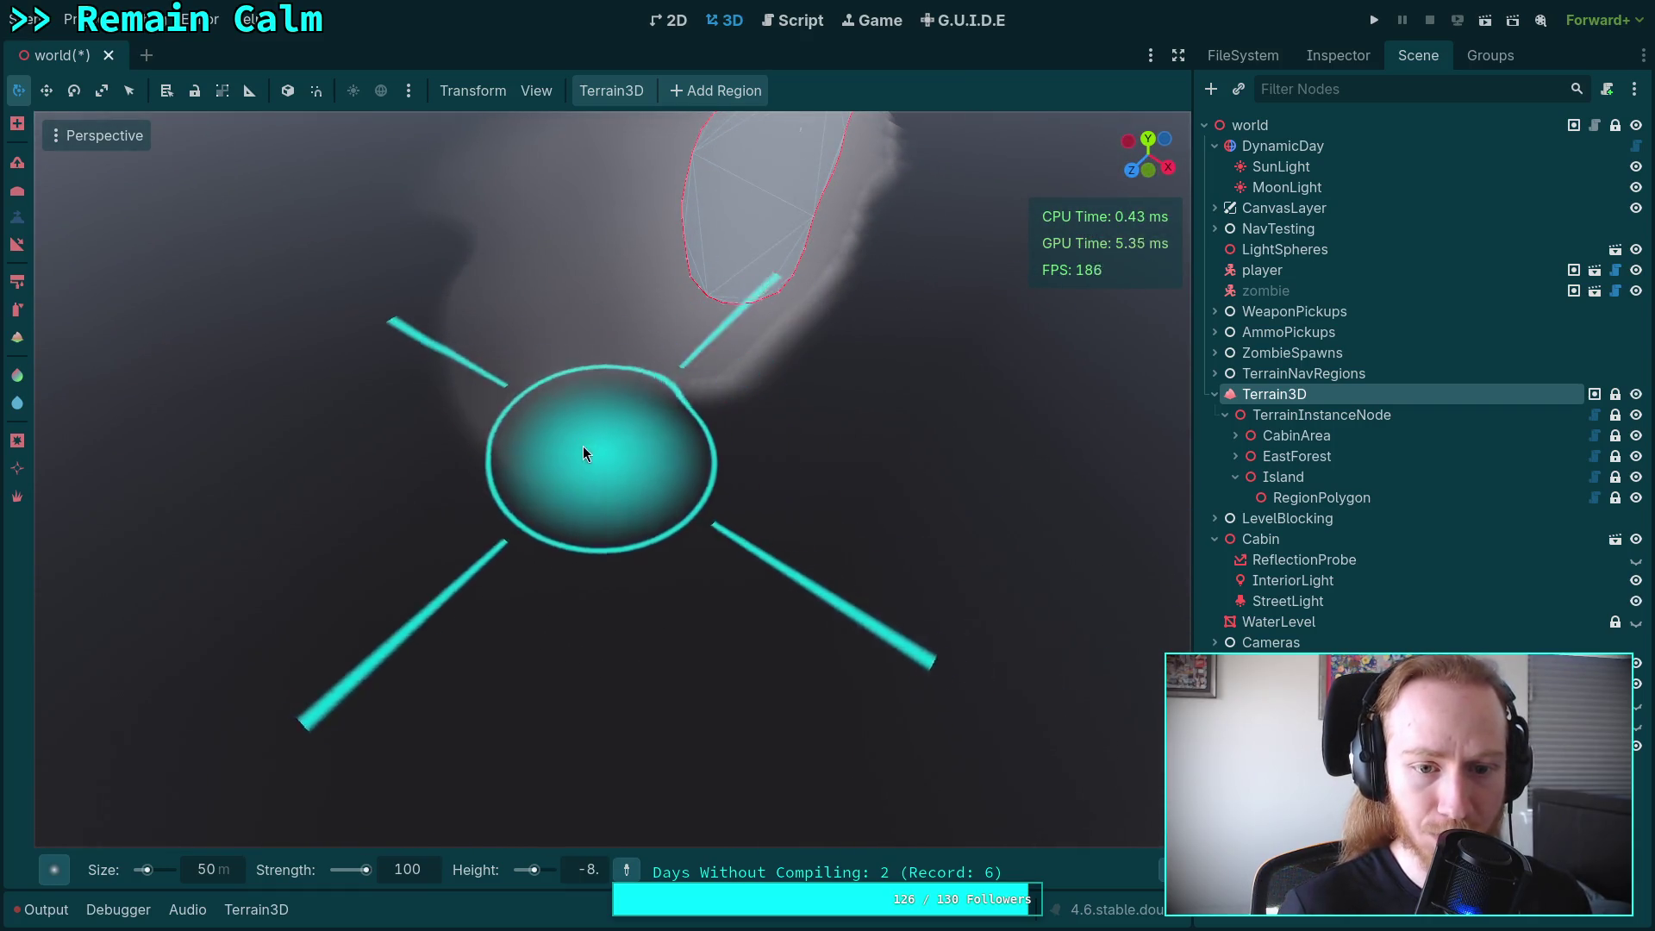
{"action": "left_click_drag", "start_coordinate": [691, 470], "coordinate": [514, 612]}
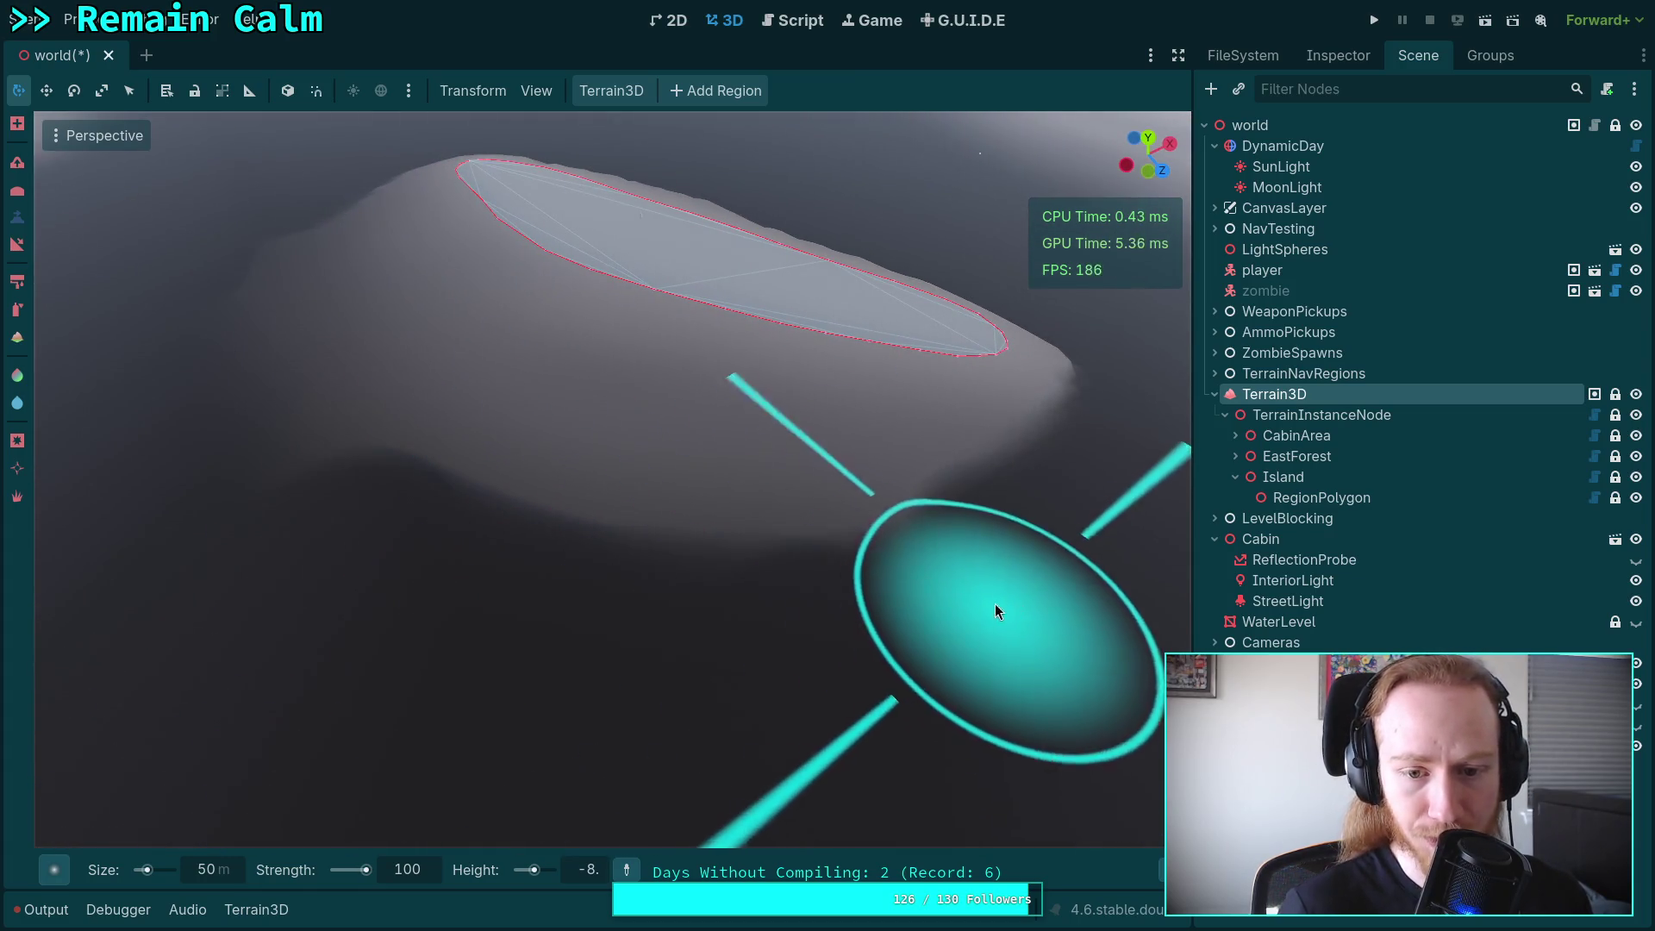
{"action": "mouse_move", "coordinate": [970, 504]}
{"action": "left_mouse_down"}
{"action": "mouse_move", "coordinate": [546, 525]}
{"action": "mouse_move", "coordinate": [355, 370]}
{"action": "left_mouse_up"}
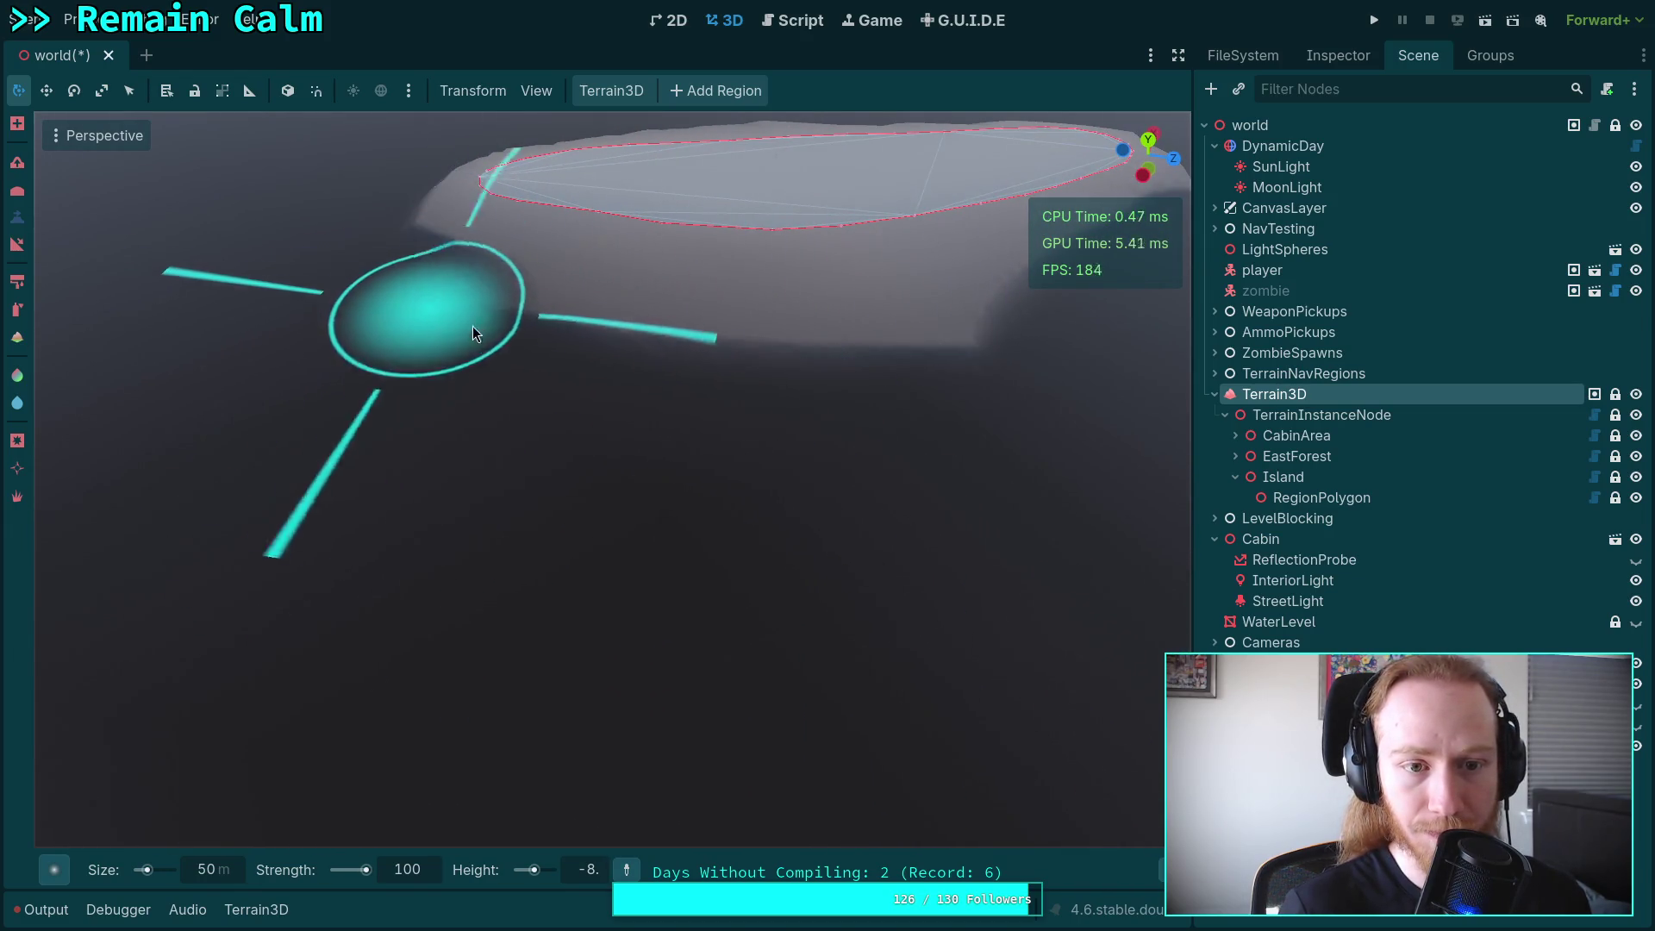
{"action": "mouse_move", "coordinate": [757, 443]}
{"action": "left_mouse_down"}
{"action": "mouse_move", "coordinate": [627, 623]}
{"action": "mouse_move", "coordinate": [727, 628]}
{"action": "mouse_move", "coordinate": [833, 551]}
{"action": "mouse_move", "coordinate": [878, 406]}
{"action": "left_mouse_up"}
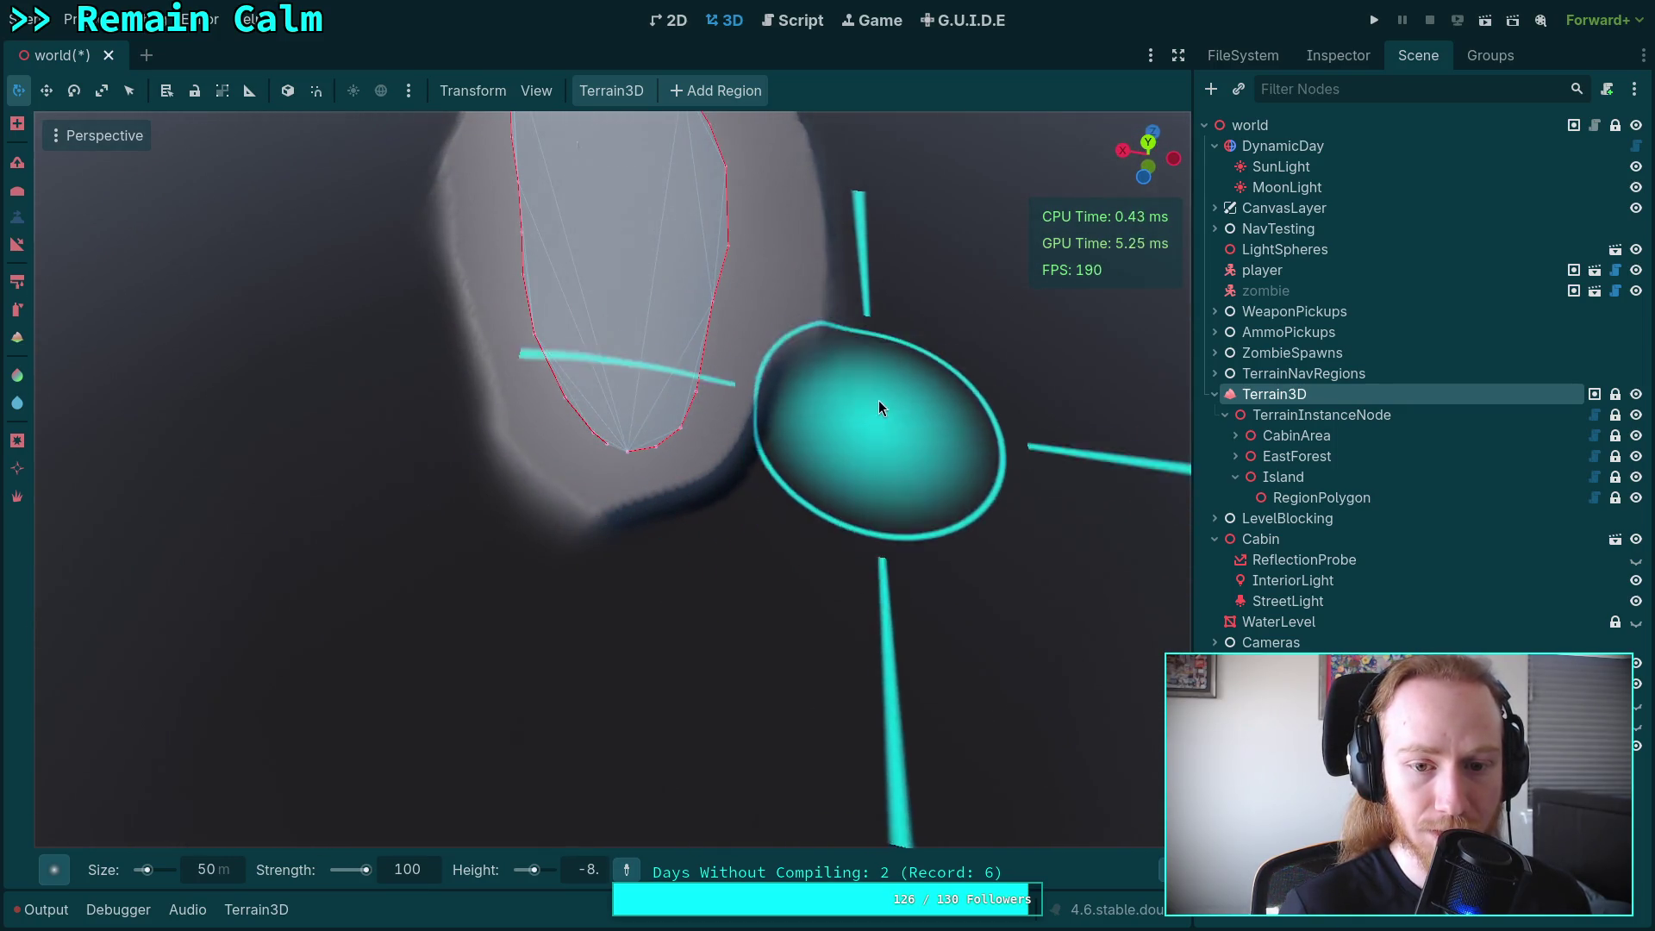
{"action": "mouse_move", "coordinate": [821, 509]}
{"action": "left_mouse_down"}
{"action": "mouse_move", "coordinate": [634, 606]}
{"action": "mouse_move", "coordinate": [465, 552]}
{"action": "mouse_move", "coordinate": [404, 406]}
{"action": "mouse_move", "coordinate": [598, 586]}
{"action": "mouse_move", "coordinate": [700, 590]}
{"action": "mouse_move", "coordinate": [794, 521]}
{"action": "mouse_move", "coordinate": [817, 433]}
{"action": "left_mouse_up"}
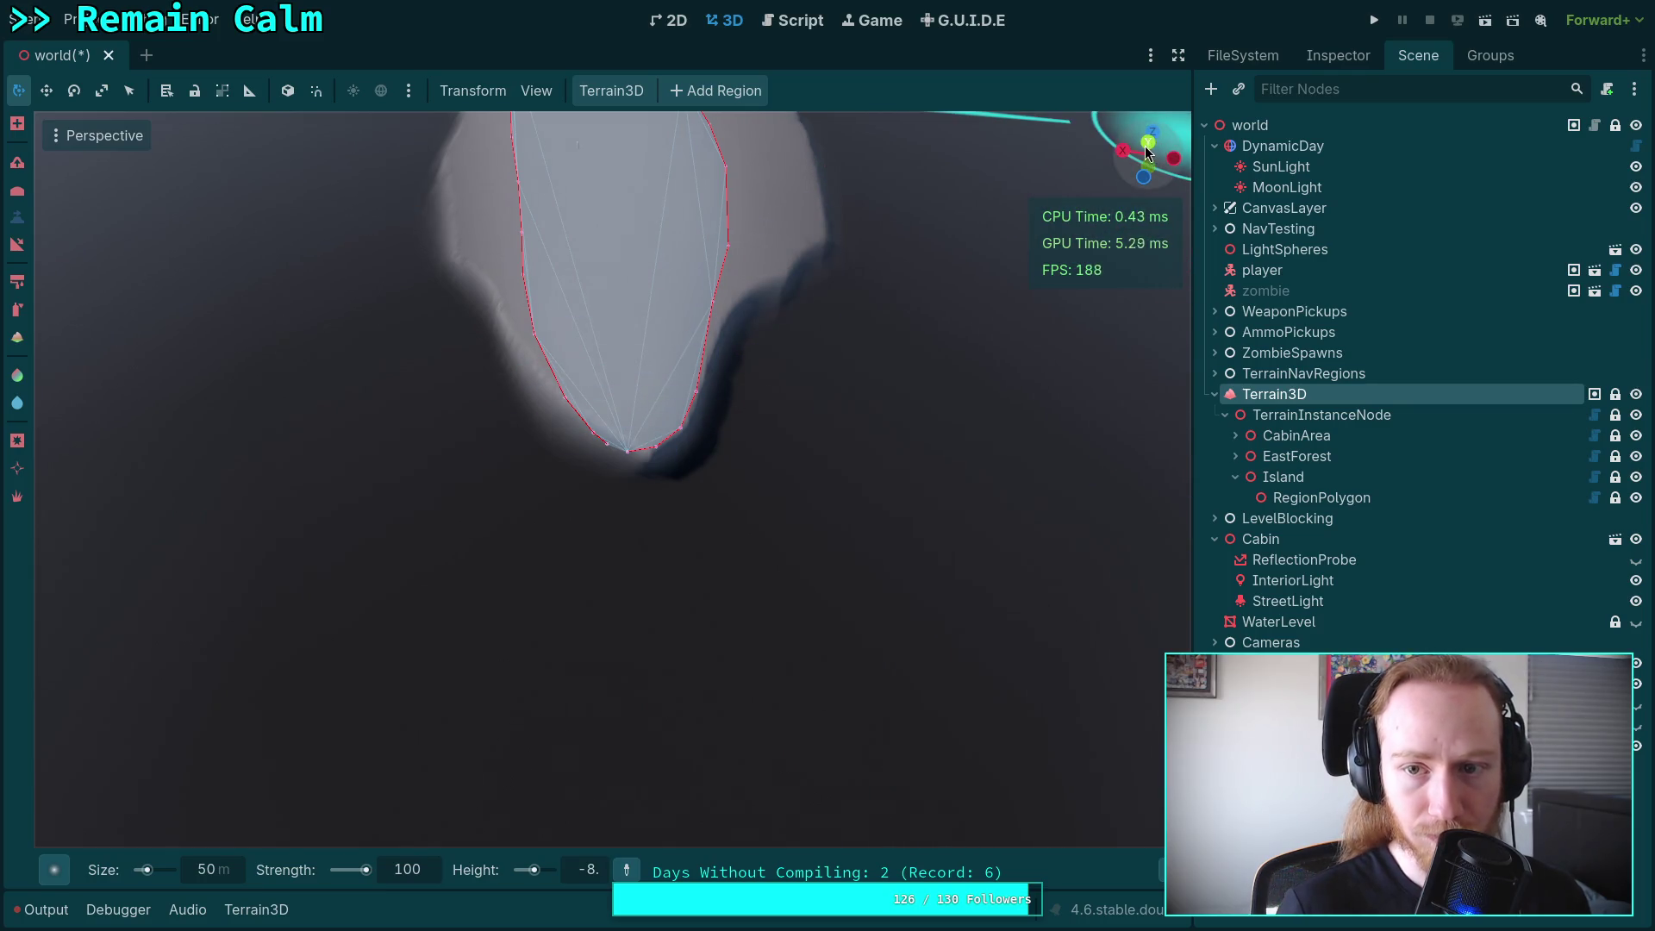
{"action": "left_click", "coordinate": [1147, 147]}
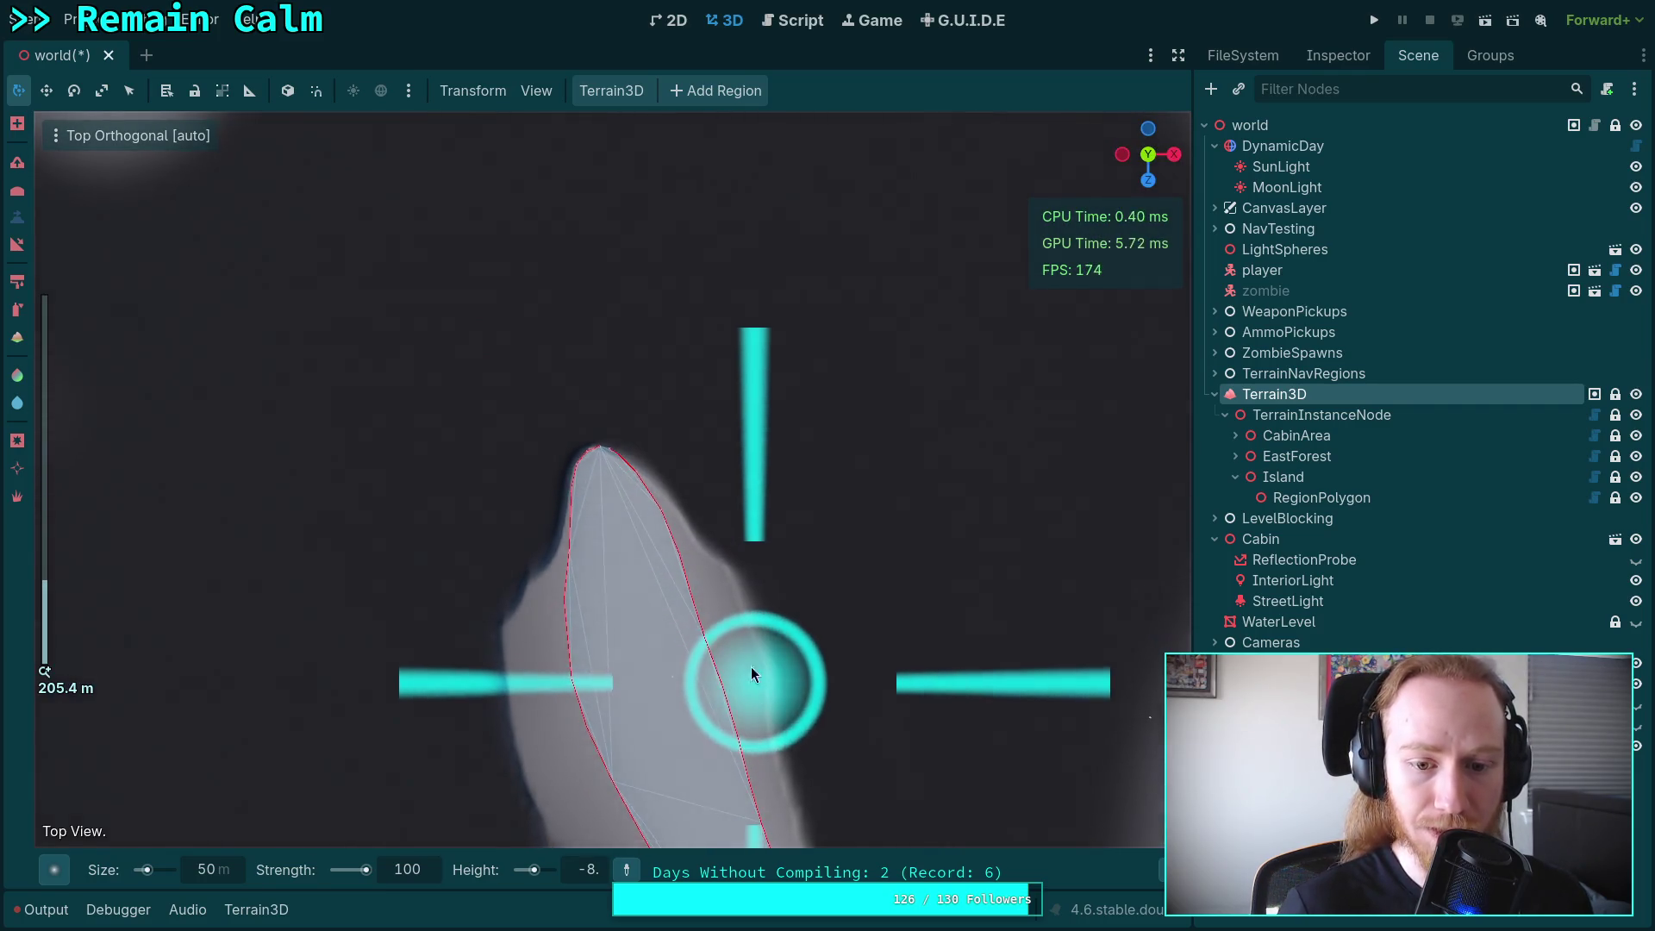
Pan and zoom the top view along the island's edge toward its lower tip.
{"action": "left_click_drag", "start_coordinate": [752, 672], "coordinate": [669, 300]}
{"action": "scroll", "coordinate": [462, 355], "scroll_direction": "up", "scroll_amount": 2}
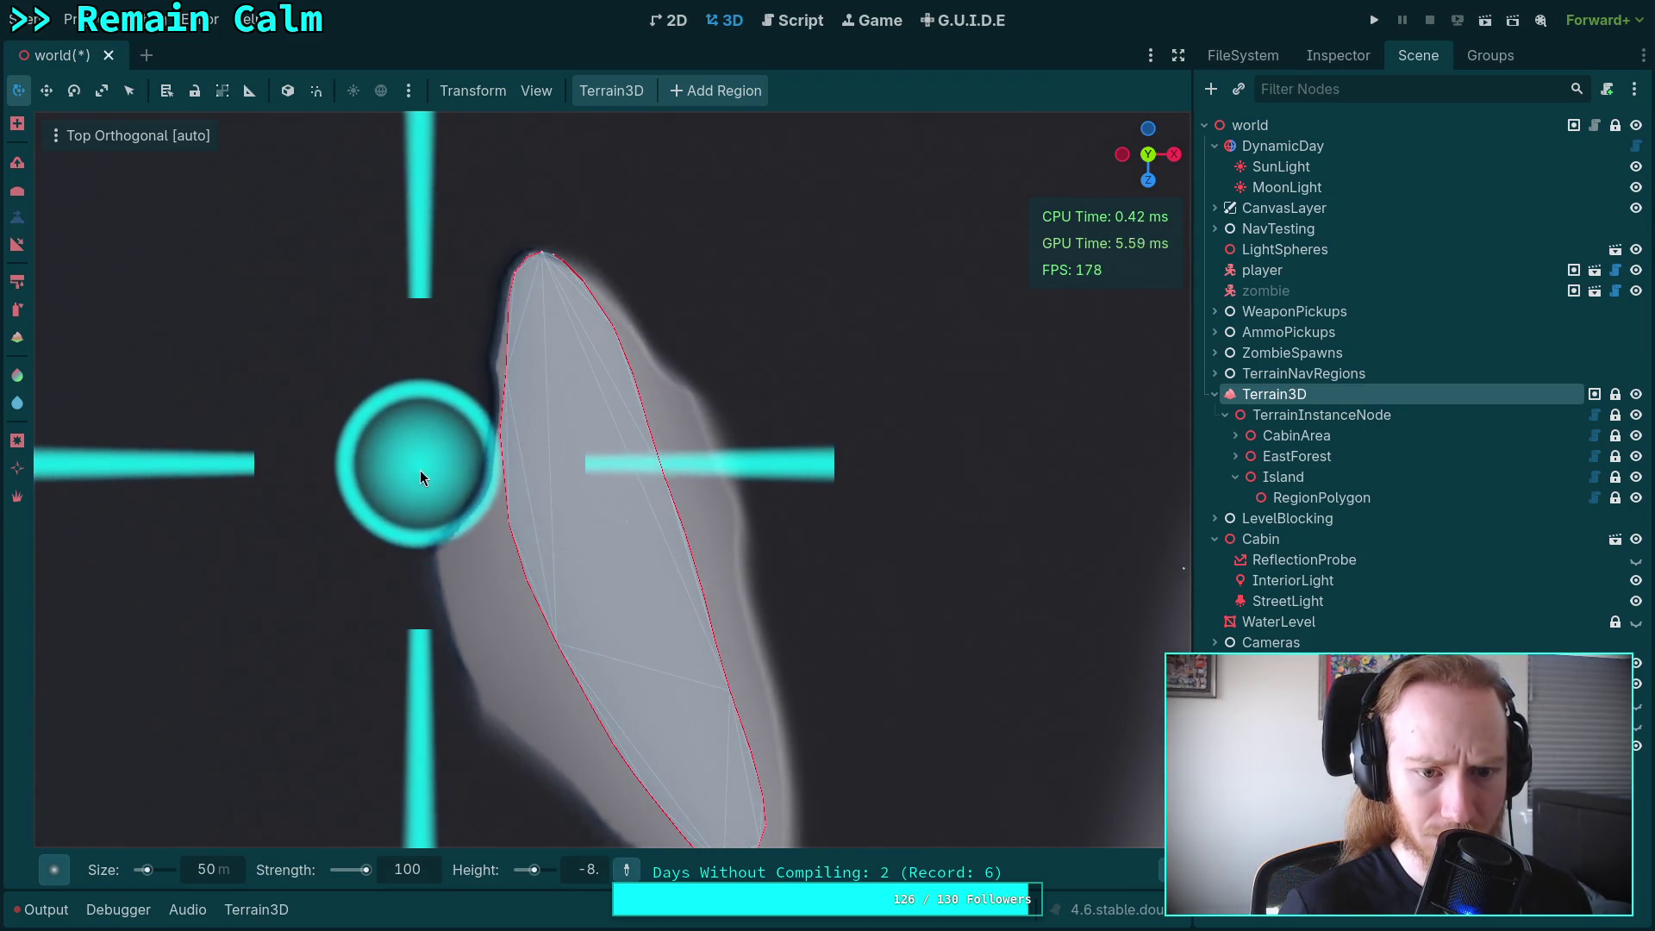
{"action": "left_click_drag", "start_coordinate": [437, 613], "coordinate": [400, 328]}
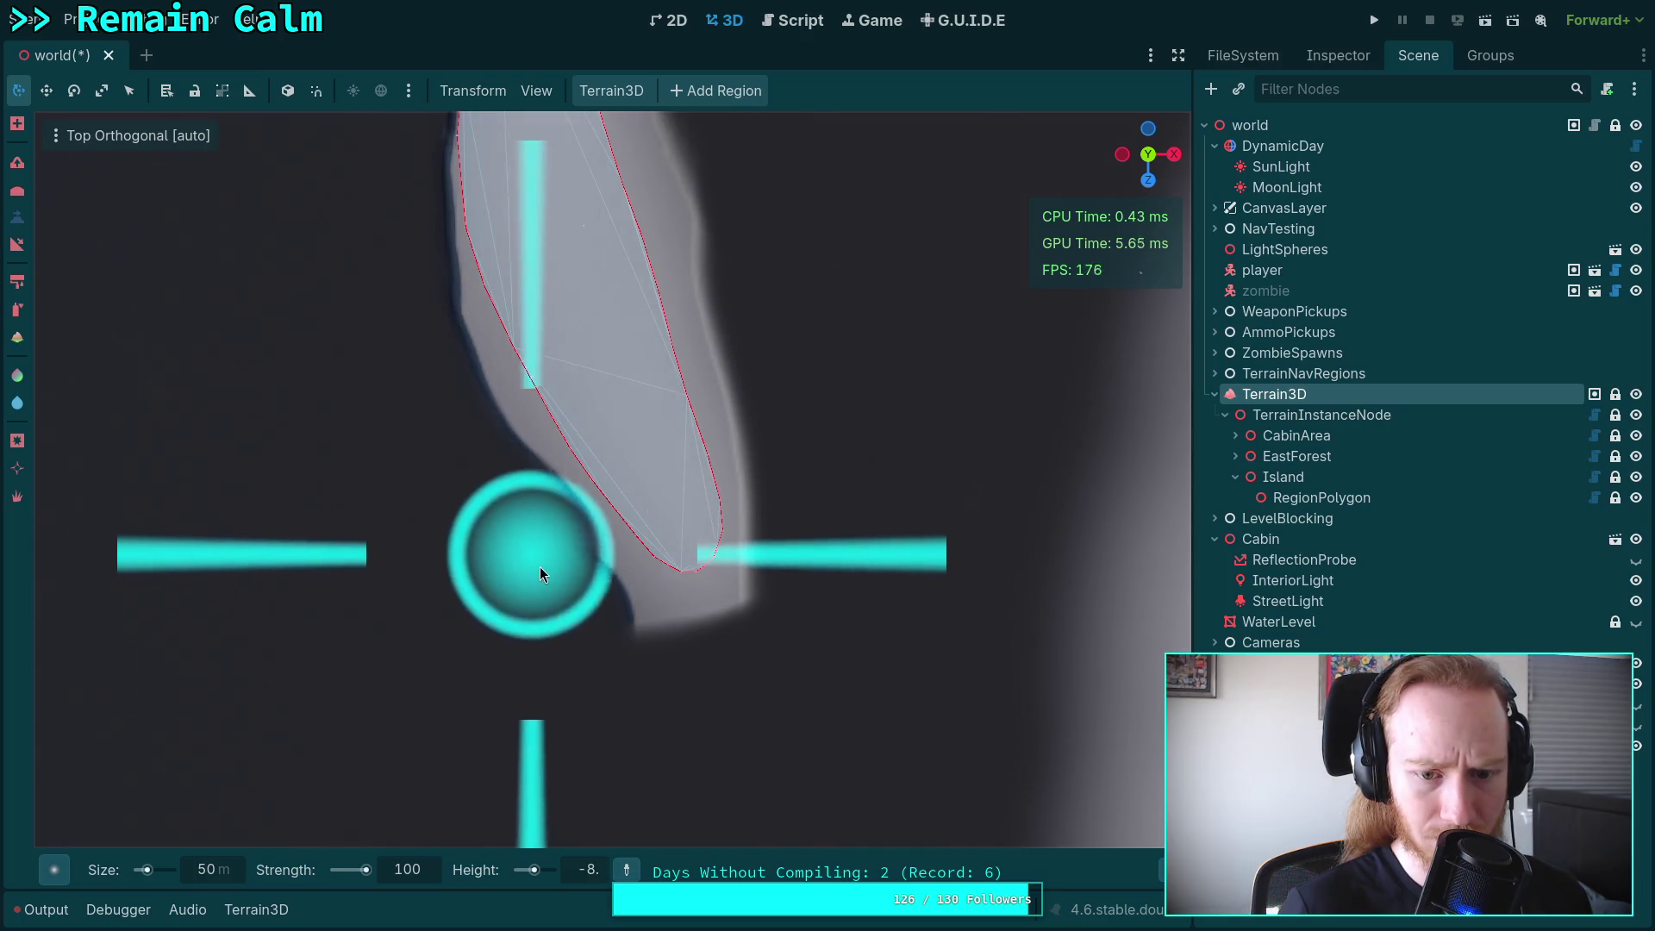
{"action": "scroll", "coordinate": [711, 678], "scroll_direction": "up", "scroll_amount": 5}
{"action": "mouse_move", "coordinate": [583, 466]}
{"action": "left_mouse_down"}
{"action": "mouse_move", "coordinate": [673, 611]}
{"action": "mouse_move", "coordinate": [708, 612]}
{"action": "mouse_move", "coordinate": [778, 524]}
{"action": "mouse_move", "coordinate": [632, 619]}
{"action": "mouse_move", "coordinate": [758, 491]}
{"action": "mouse_move", "coordinate": [740, 747]}
{"action": "mouse_move", "coordinate": [792, 609]}
{"action": "mouse_move", "coordinate": [459, 826]}
{"action": "left_mouse_up"}
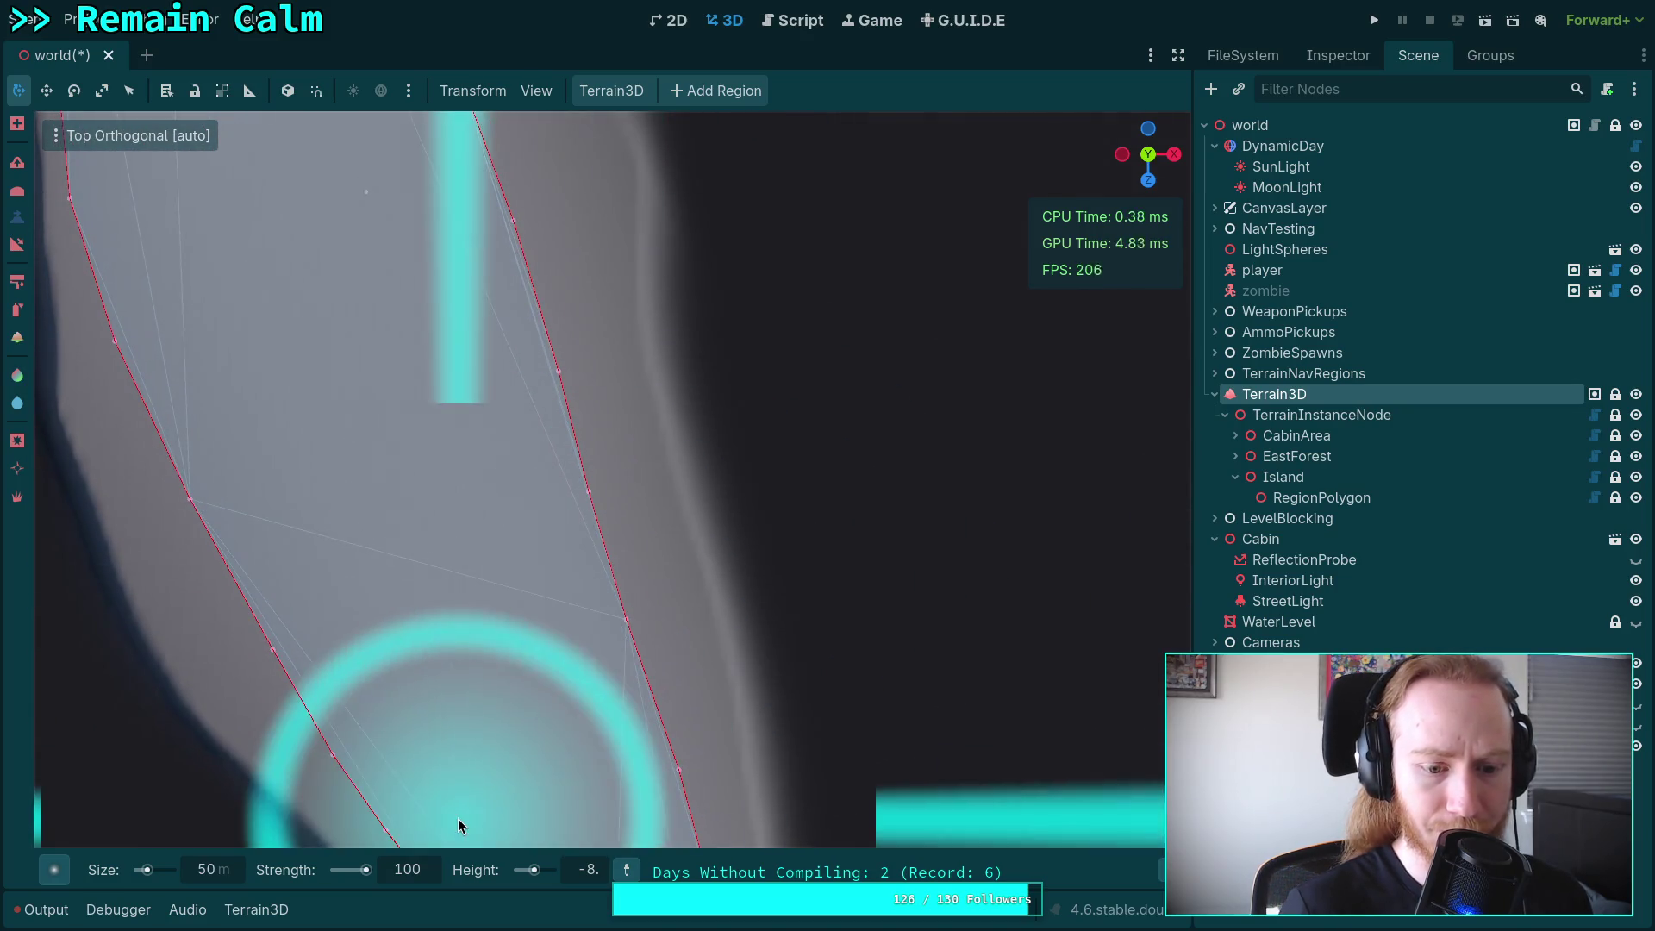
Shrink the sculpt brush to 20 m and bring up the viewport's View options.
{"action": "left_click", "coordinate": [222, 873]}
{"action": "type", "text": "20"}
{"action": "key", "text": "Return"}
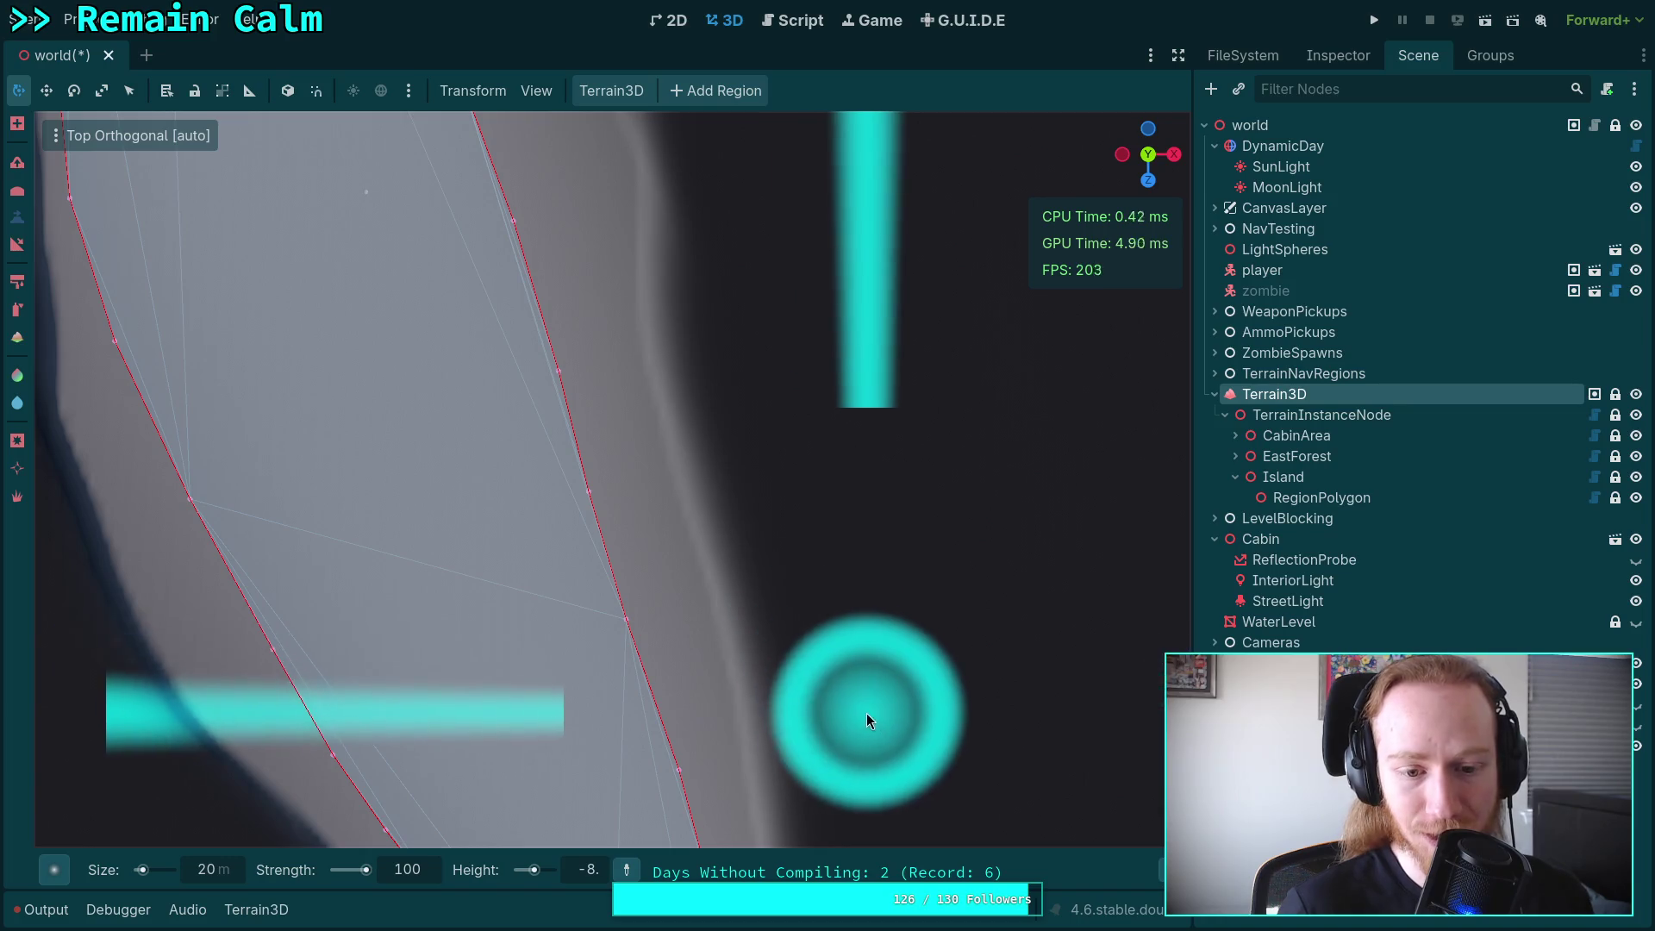
{"action": "mouse_move", "coordinate": [1162, 870]}
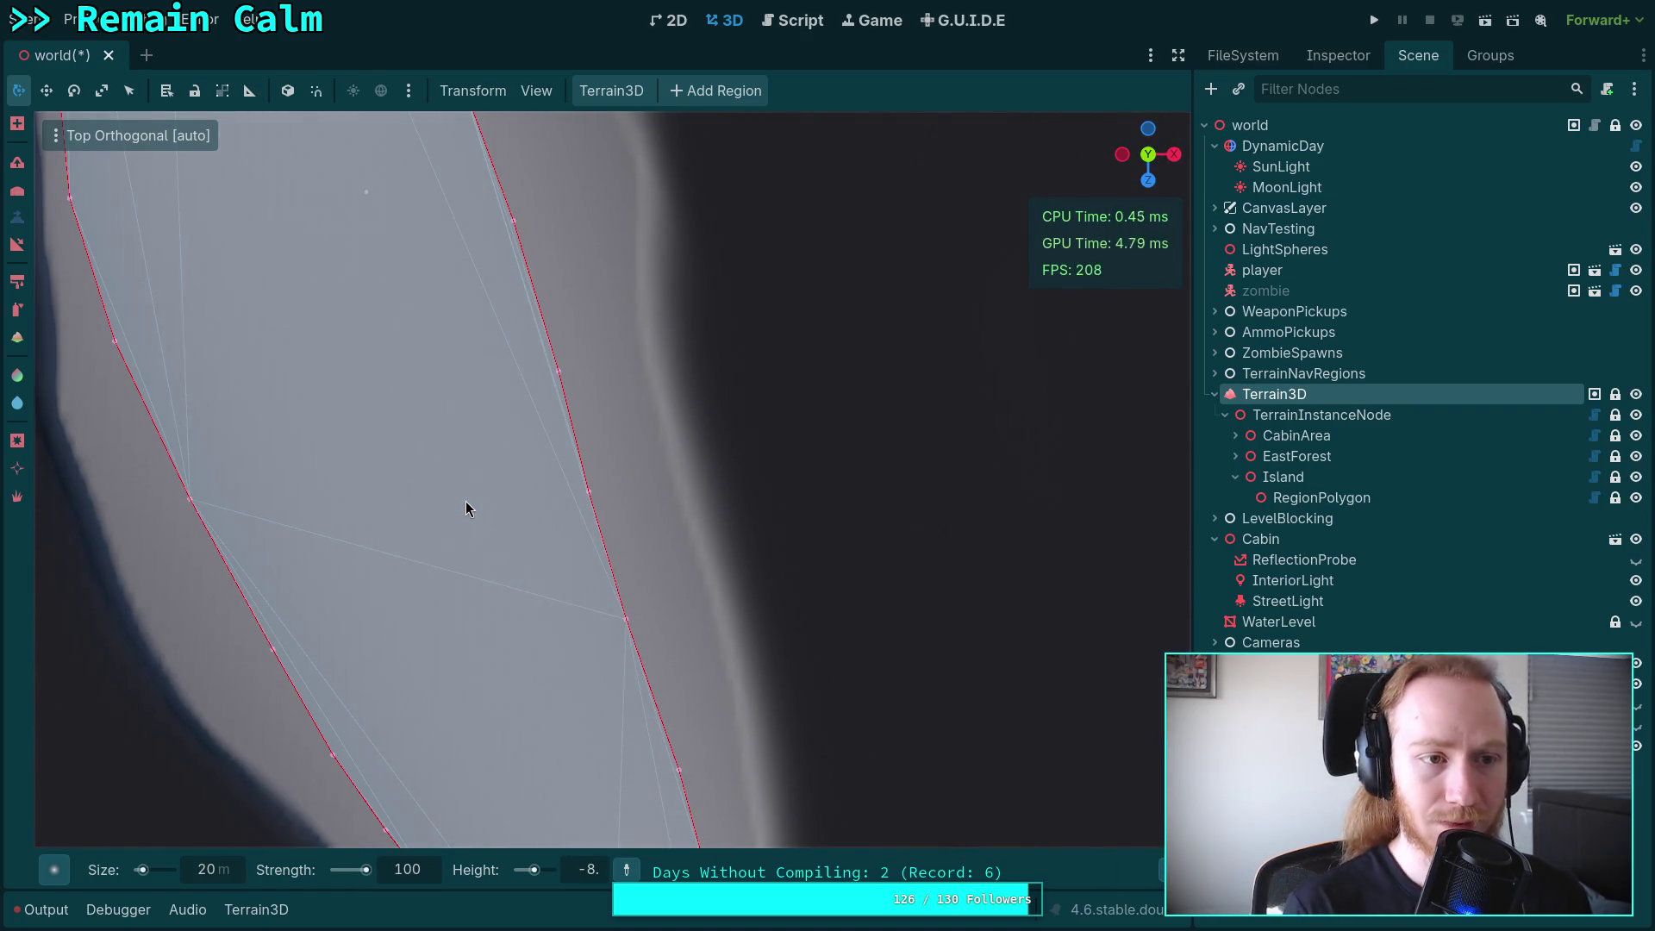
{"action": "left_click", "coordinate": [536, 90]}
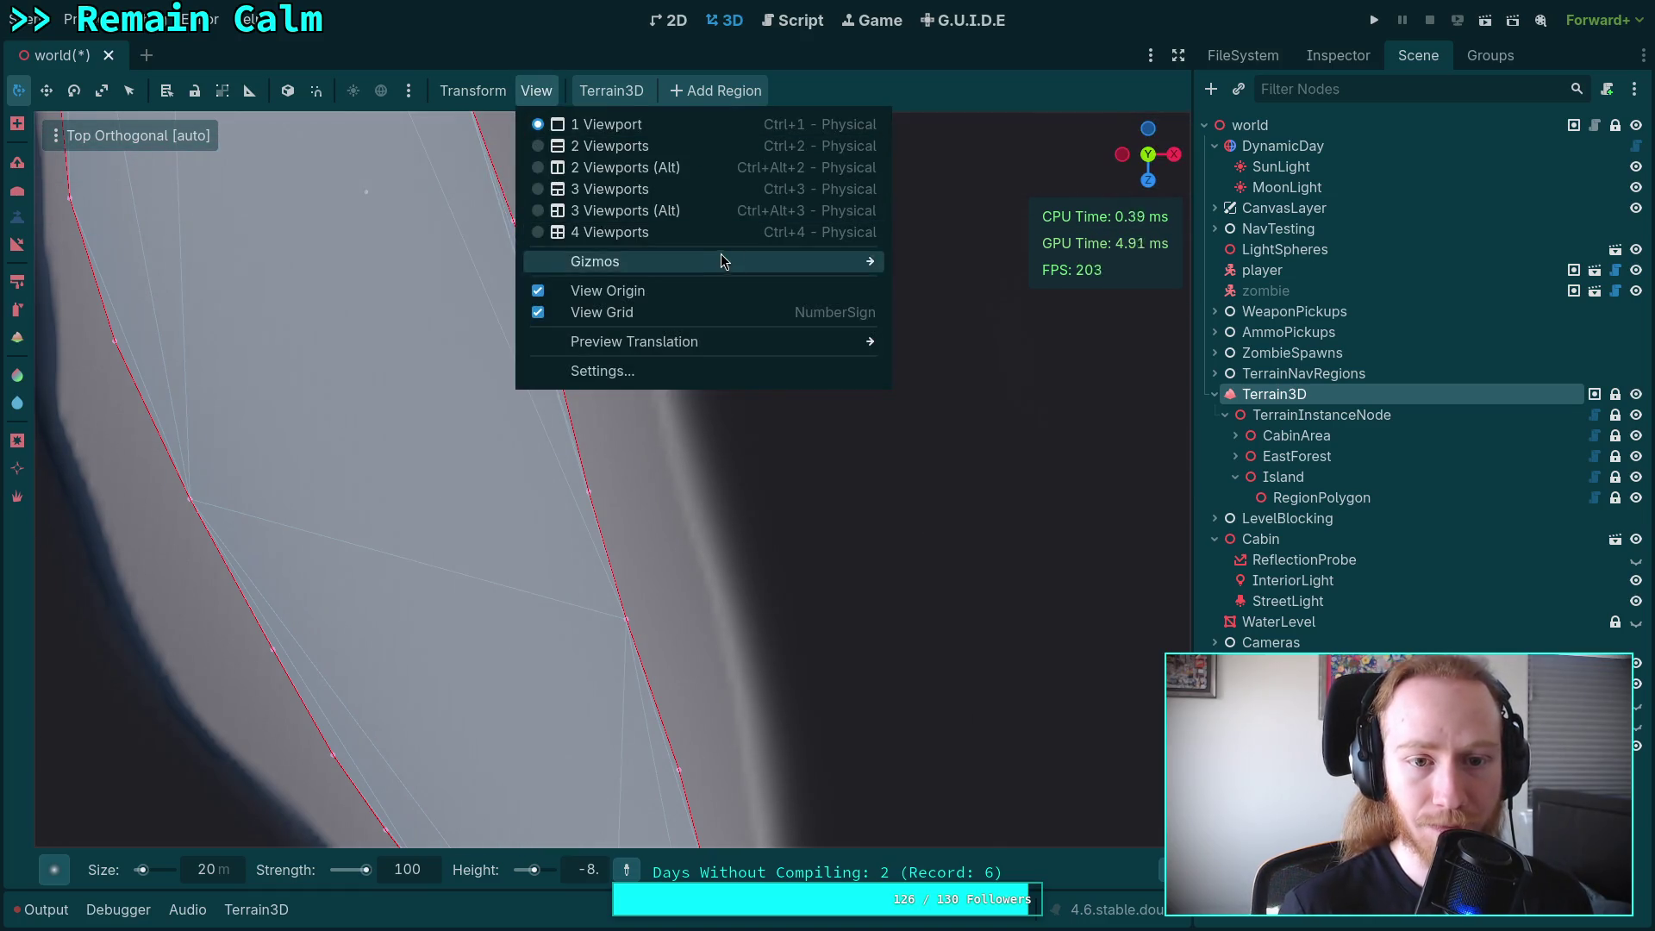
Dismiss the menus and orbit into a perspective view across the island's edge.
{"action": "mouse_move", "coordinate": [809, 267]}
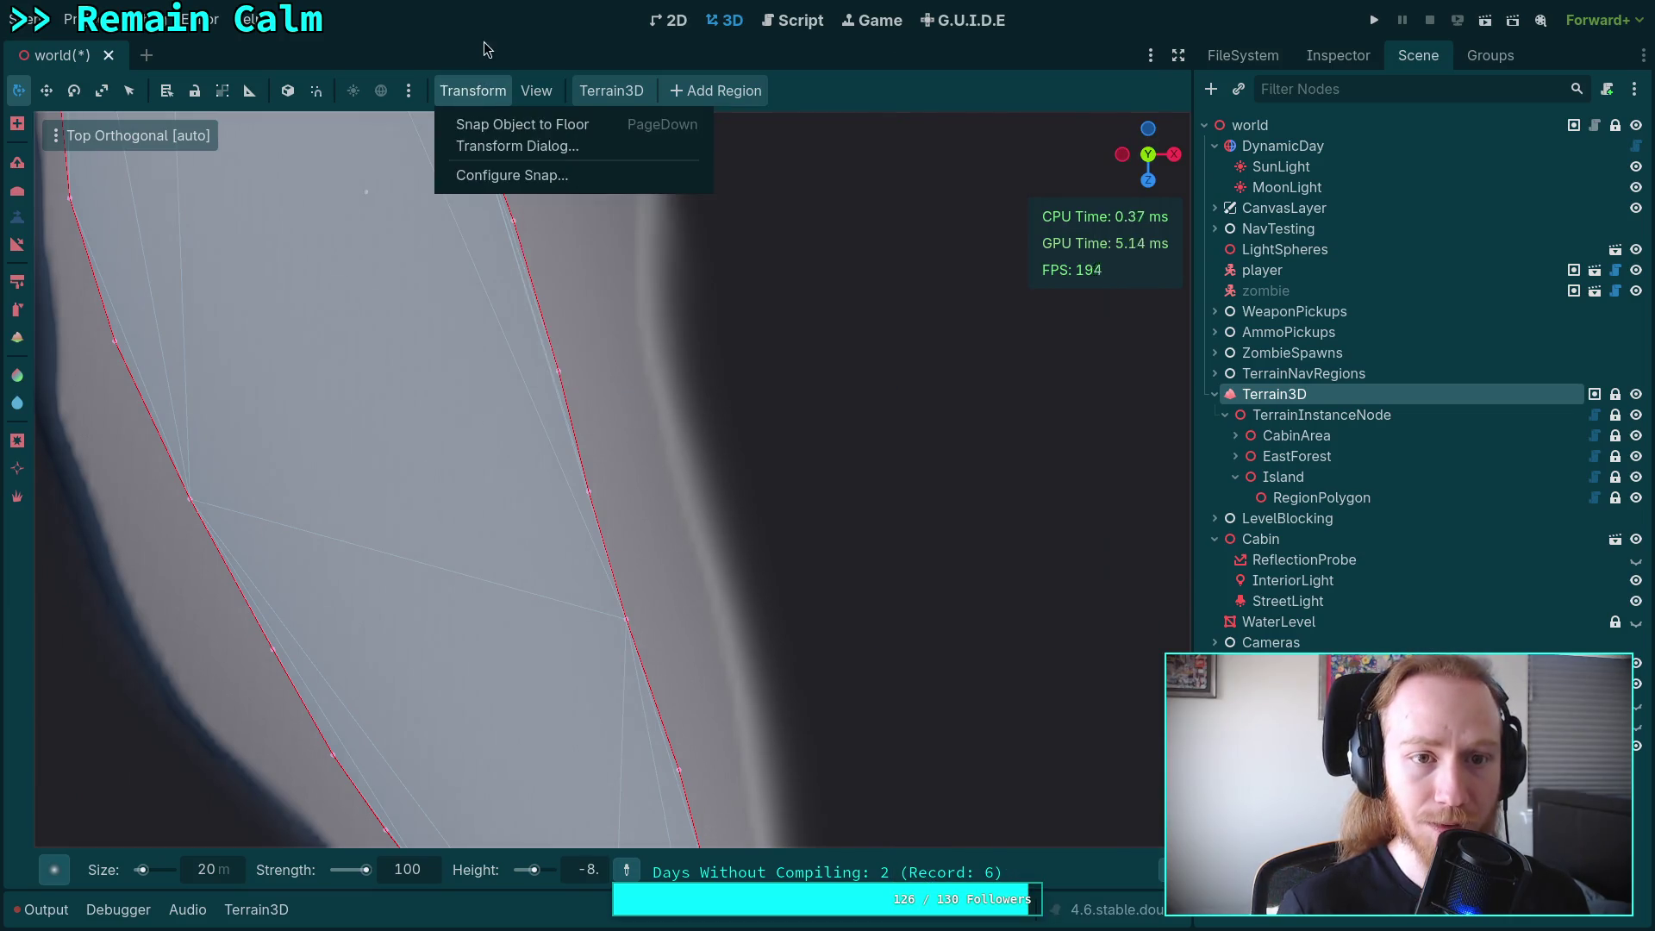
{"action": "left_click", "coordinate": [777, 577]}
{"action": "scroll", "coordinate": [777, 578], "scroll_direction": "down", "scroll_amount": 5}
{"action": "mouse_move", "coordinate": [727, 581]}
{"action": "left_mouse_down"}
{"action": "mouse_move", "coordinate": [645, 572]}
{"action": "mouse_move", "coordinate": [618, 450]}
{"action": "left_mouse_up"}
{"action": "scroll", "coordinate": [684, 552], "scroll_direction": "up", "scroll_amount": 6}
{"action": "scroll", "coordinate": [684, 552], "scroll_direction": "up", "scroll_amount": 3}
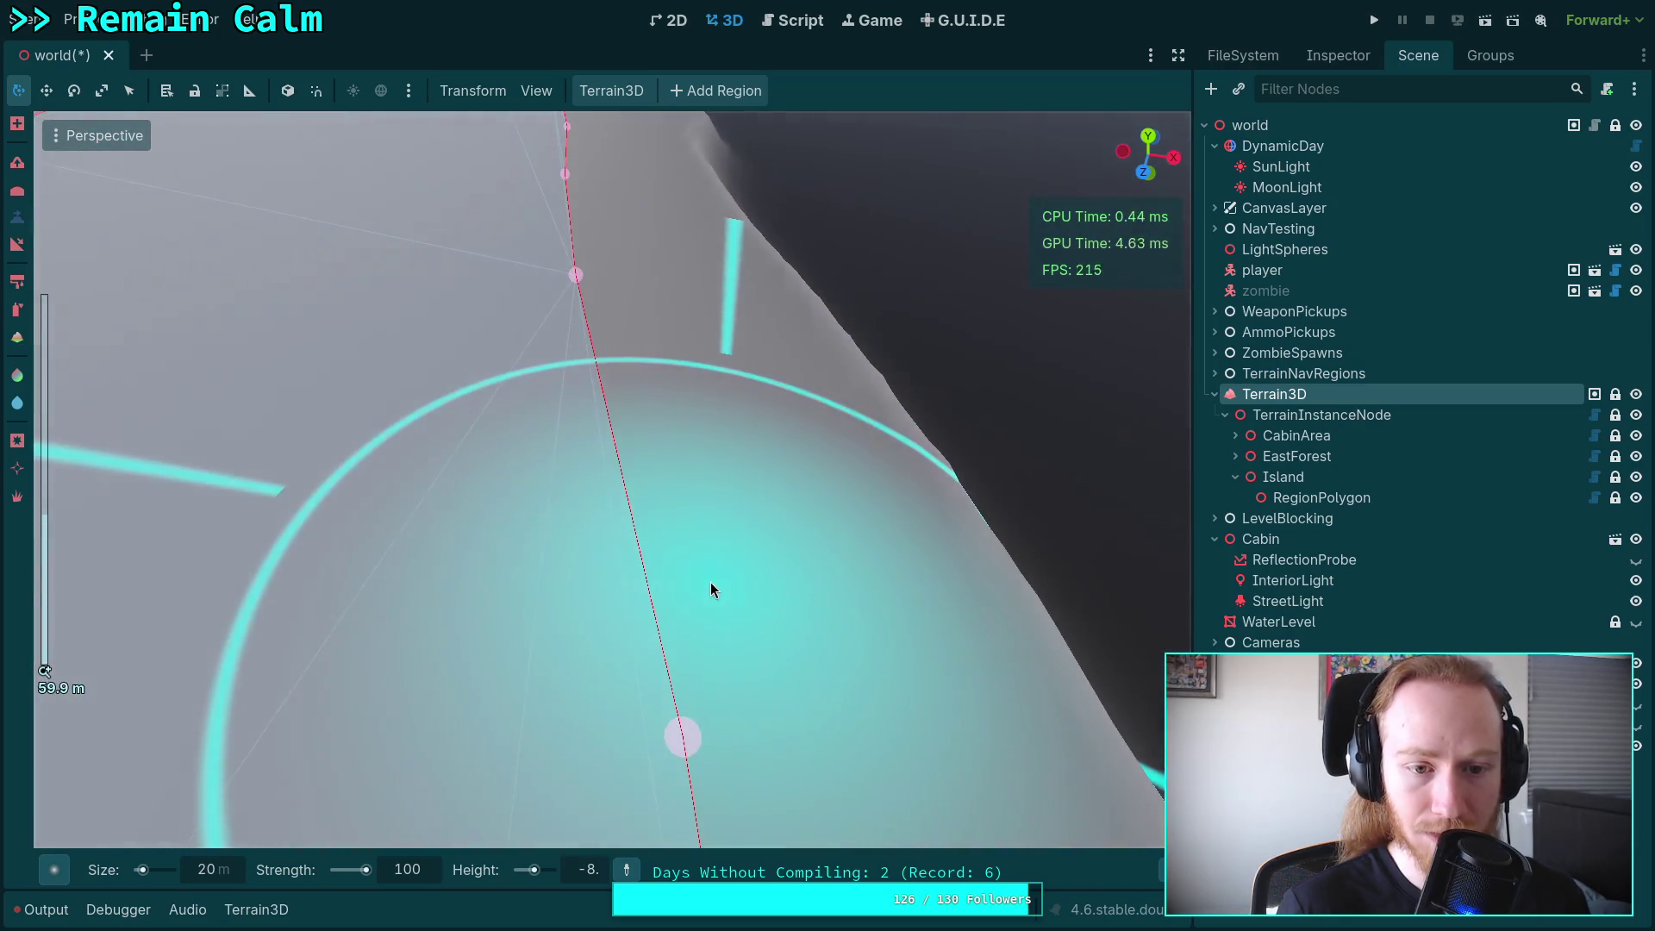
{"action": "scroll", "coordinate": [713, 583], "scroll_direction": "down", "scroll_amount": 2}
{"action": "mouse_move", "coordinate": [713, 583]}
{"action": "left_mouse_down"}
{"action": "mouse_move", "coordinate": [854, 689]}
{"action": "mouse_move", "coordinate": [888, 660]}
{"action": "left_mouse_up"}
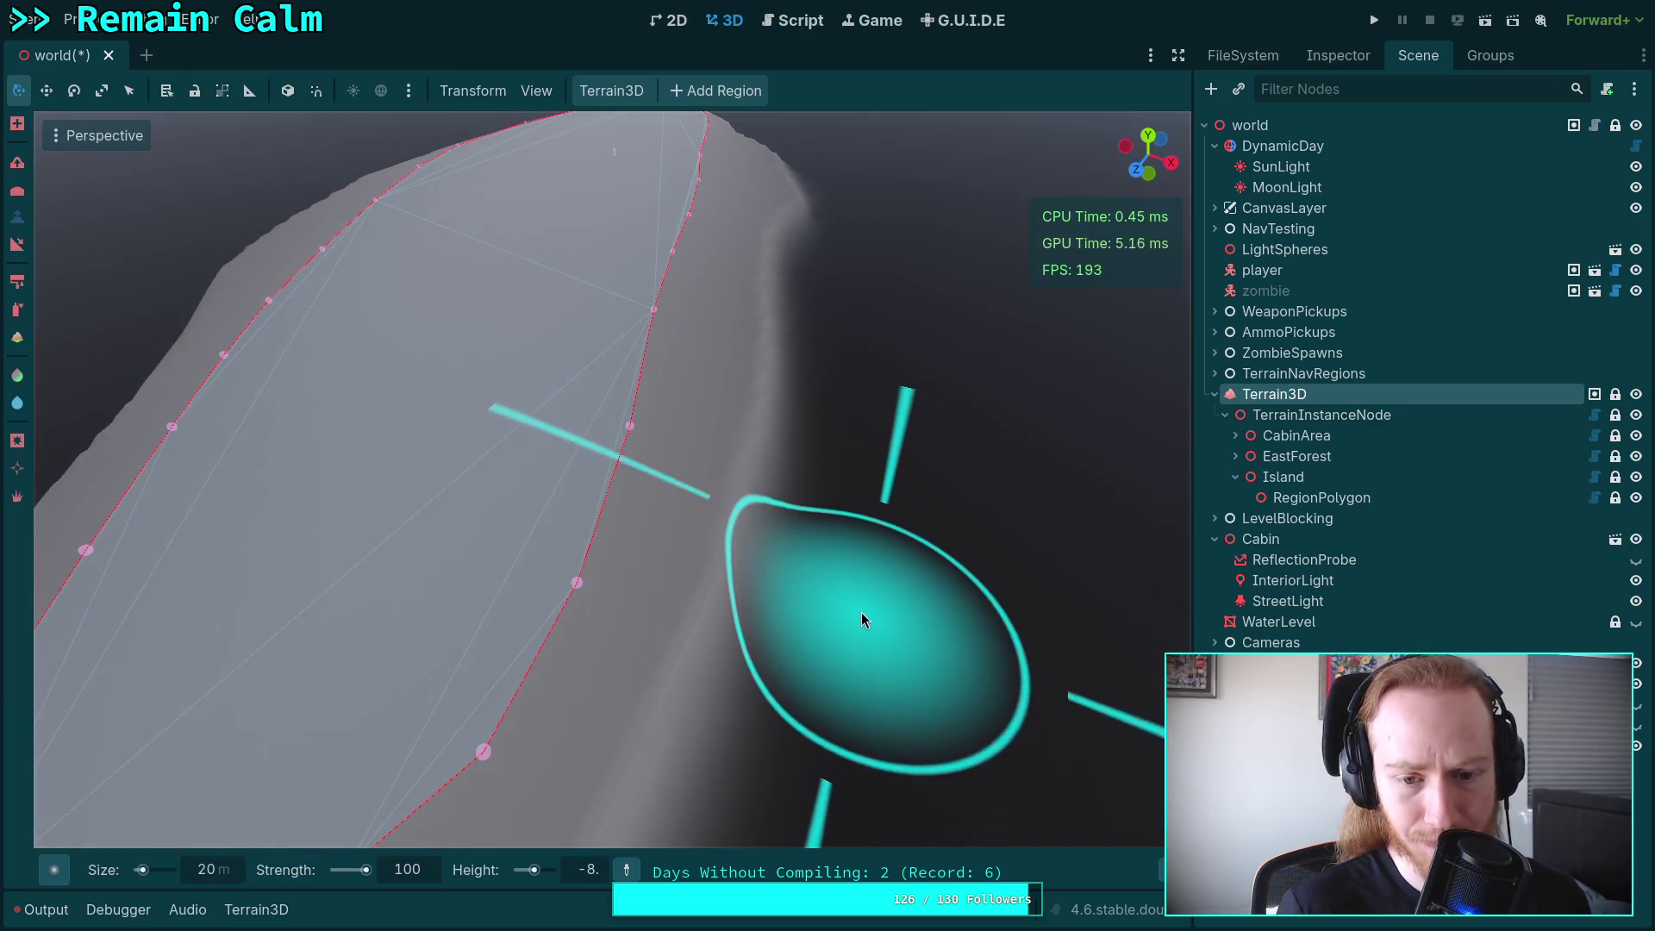
{"action": "mouse_move", "coordinate": [788, 436]}
{"action": "left_mouse_down"}
{"action": "mouse_move", "coordinate": [827, 414]}
{"action": "mouse_move", "coordinate": [811, 506]}
{"action": "left_mouse_up"}
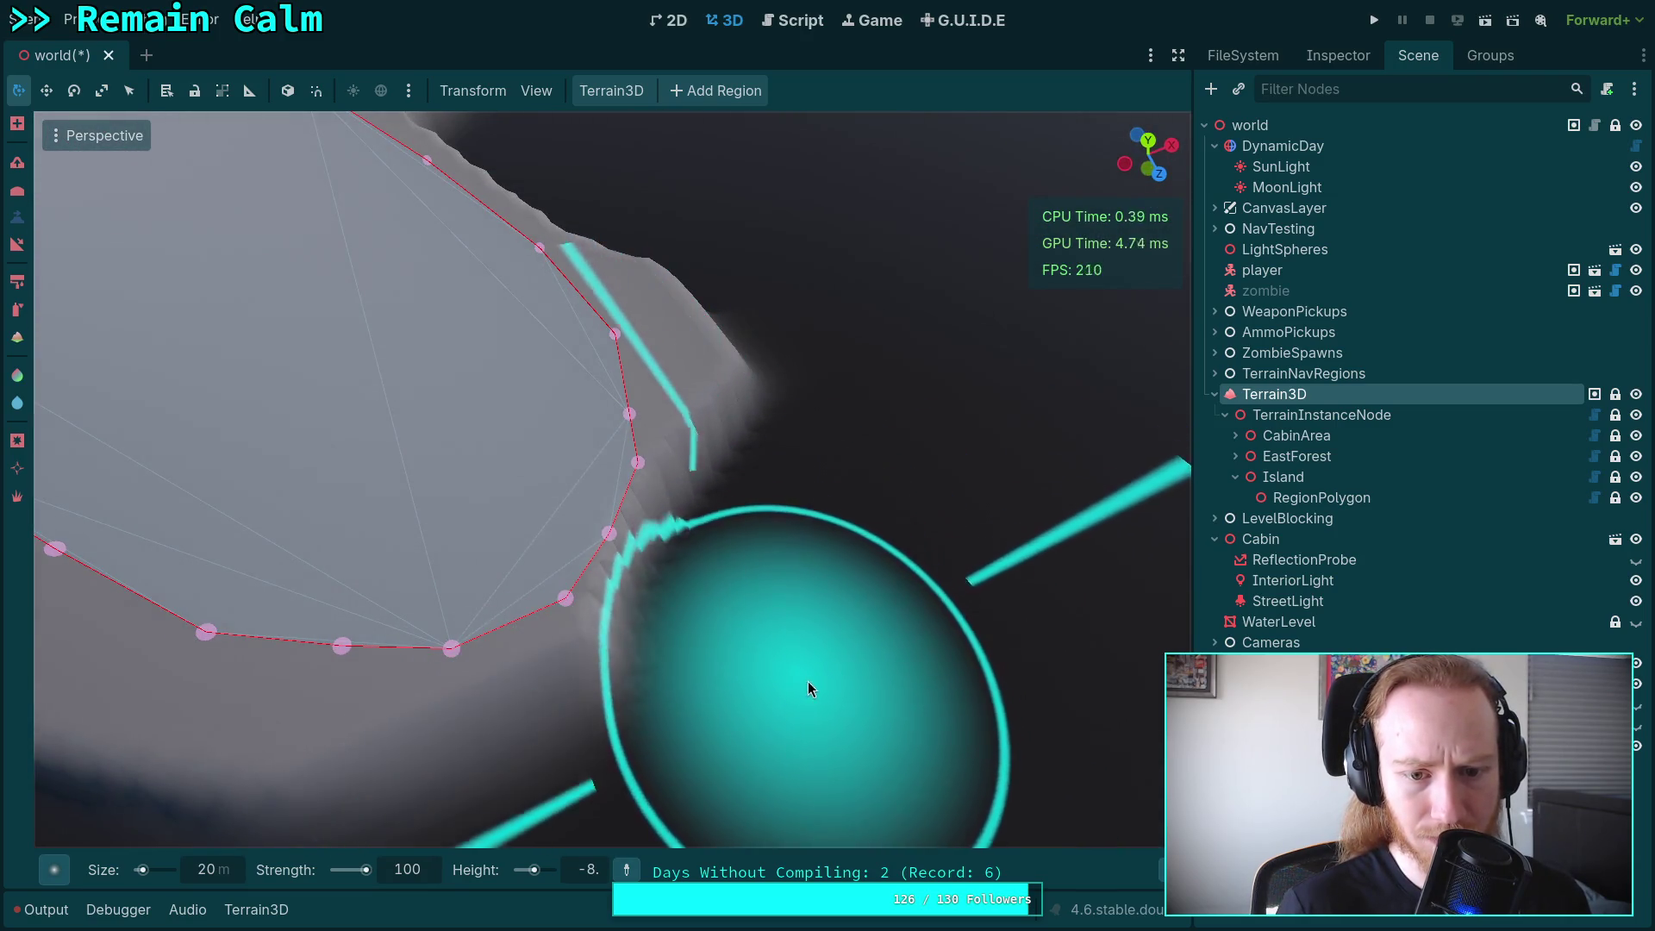
{"action": "mouse_move", "coordinate": [804, 513]}
{"action": "left_mouse_down"}
{"action": "mouse_move", "coordinate": [852, 493]}
{"action": "mouse_move", "coordinate": [883, 566]}
{"action": "left_mouse_up"}
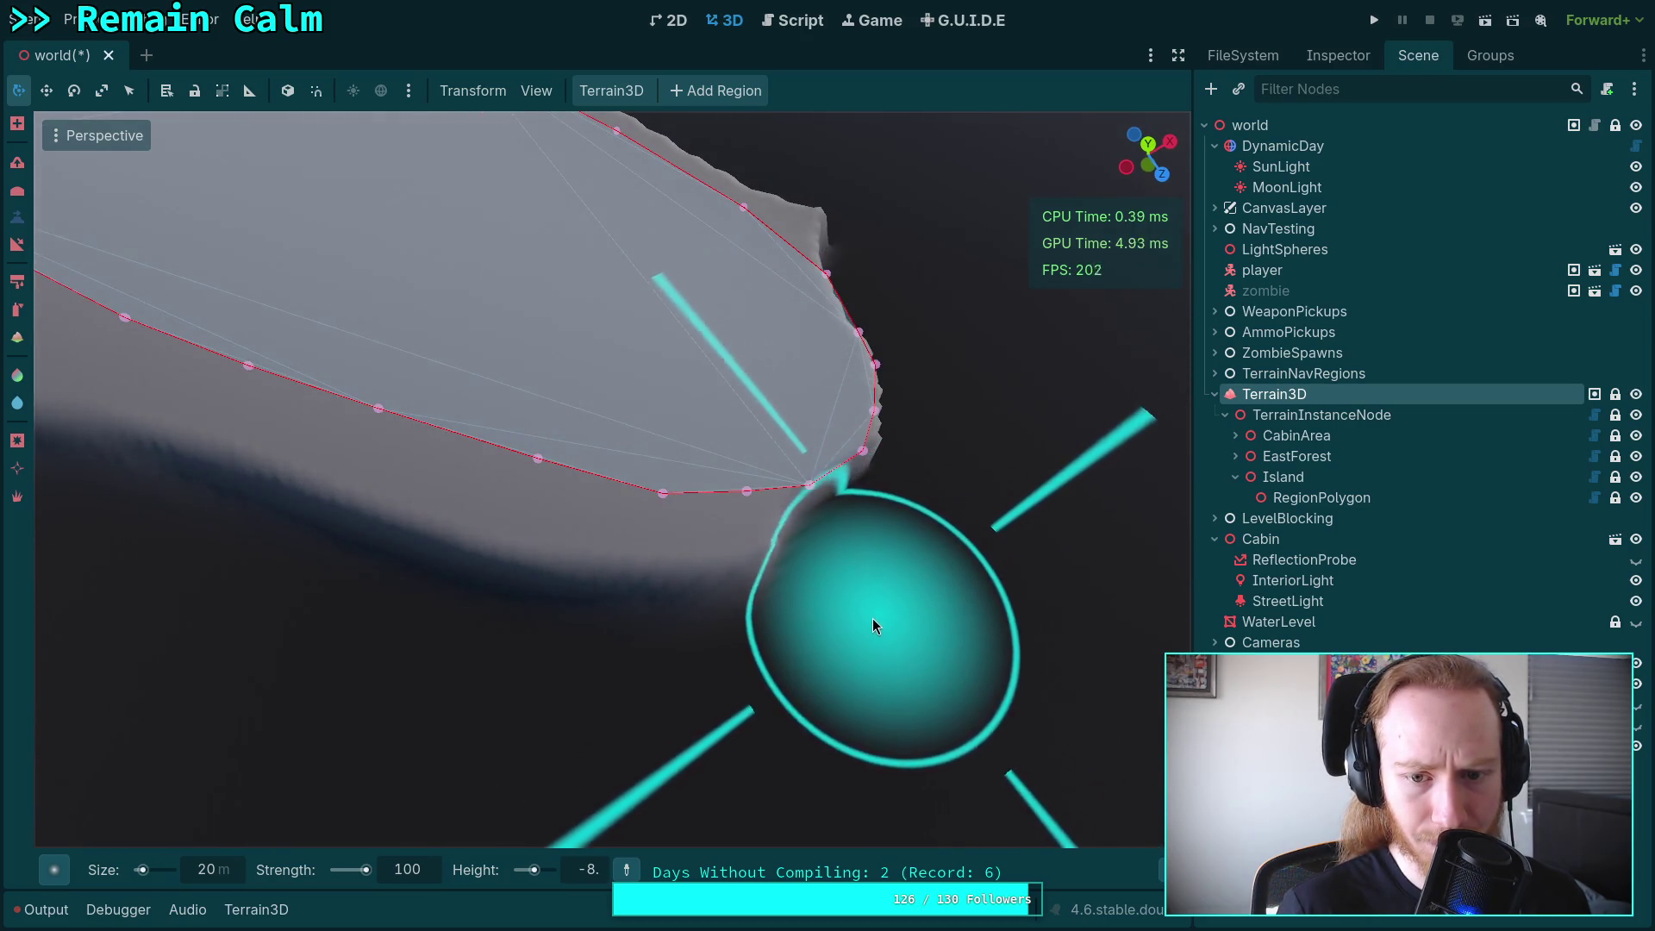
Lower the sloped terrain just outside the shoreline near the polygon tip to the seabed.
{"action": "mouse_move", "coordinate": [774, 657]}
{"action": "left_mouse_down"}
{"action": "mouse_move", "coordinate": [643, 669]}
{"action": "mouse_move", "coordinate": [325, 561]}
{"action": "mouse_move", "coordinate": [455, 597]}
{"action": "left_mouse_up"}
{"action": "scroll", "coordinate": [455, 601], "scroll_direction": "up", "scroll_amount": 3}
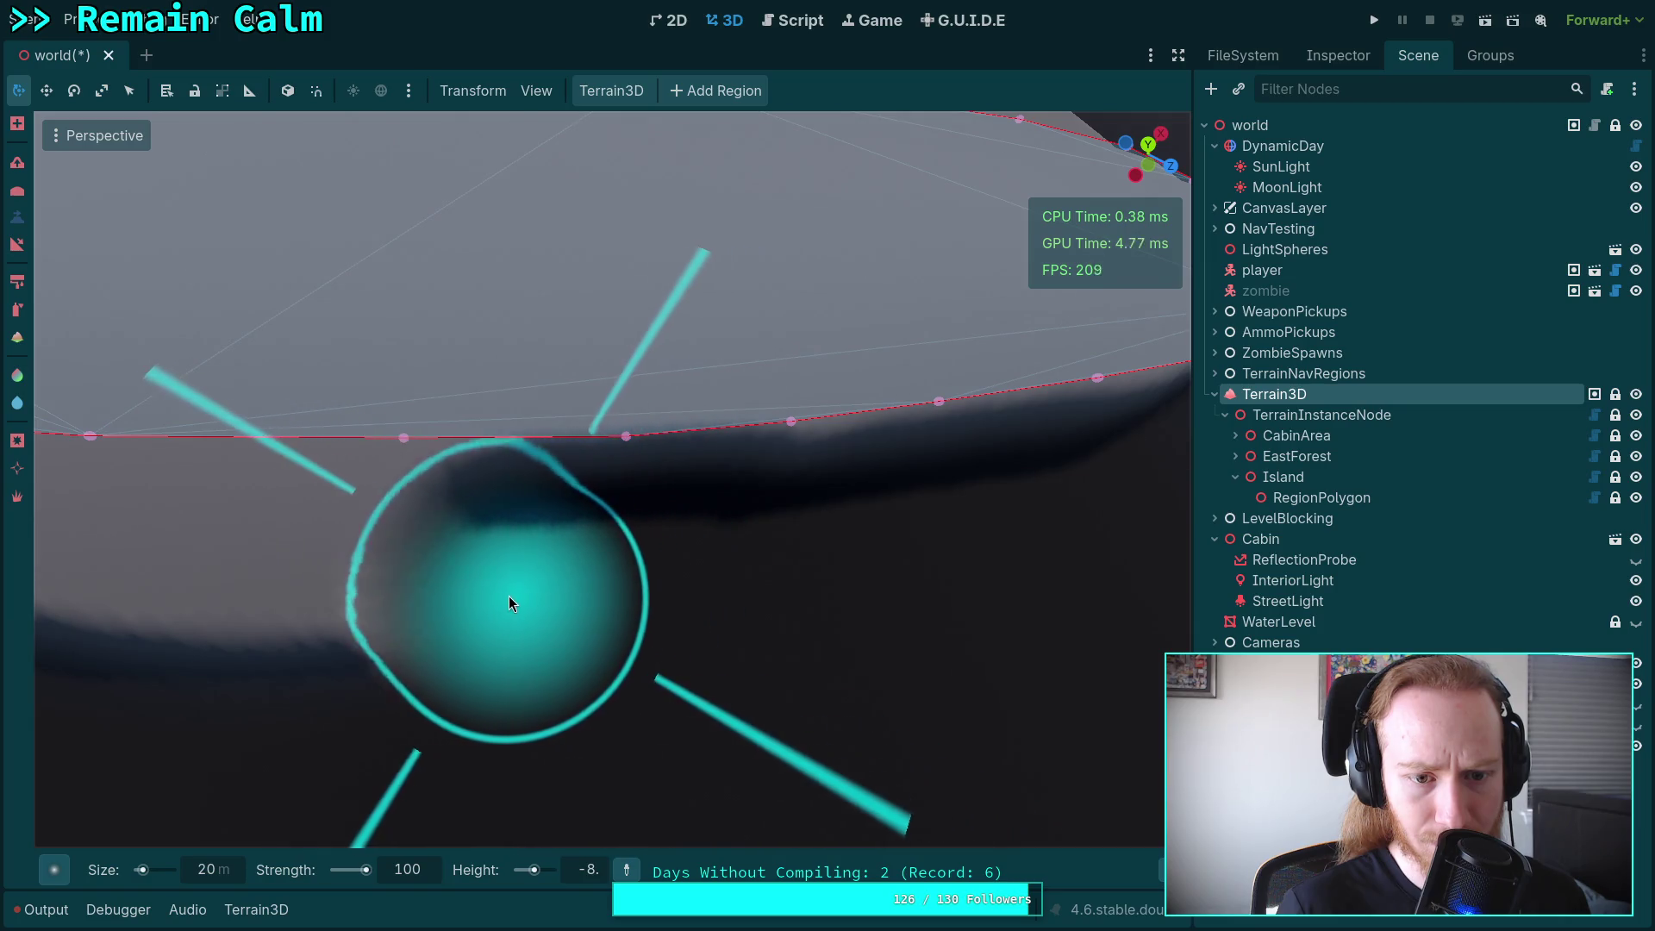
{"action": "mouse_move", "coordinate": [317, 603]}
{"action": "left_mouse_down"}
{"action": "mouse_move", "coordinate": [462, 572]}
{"action": "mouse_move", "coordinate": [961, 610]}
{"action": "mouse_move", "coordinate": [1019, 698]}
{"action": "left_mouse_up"}
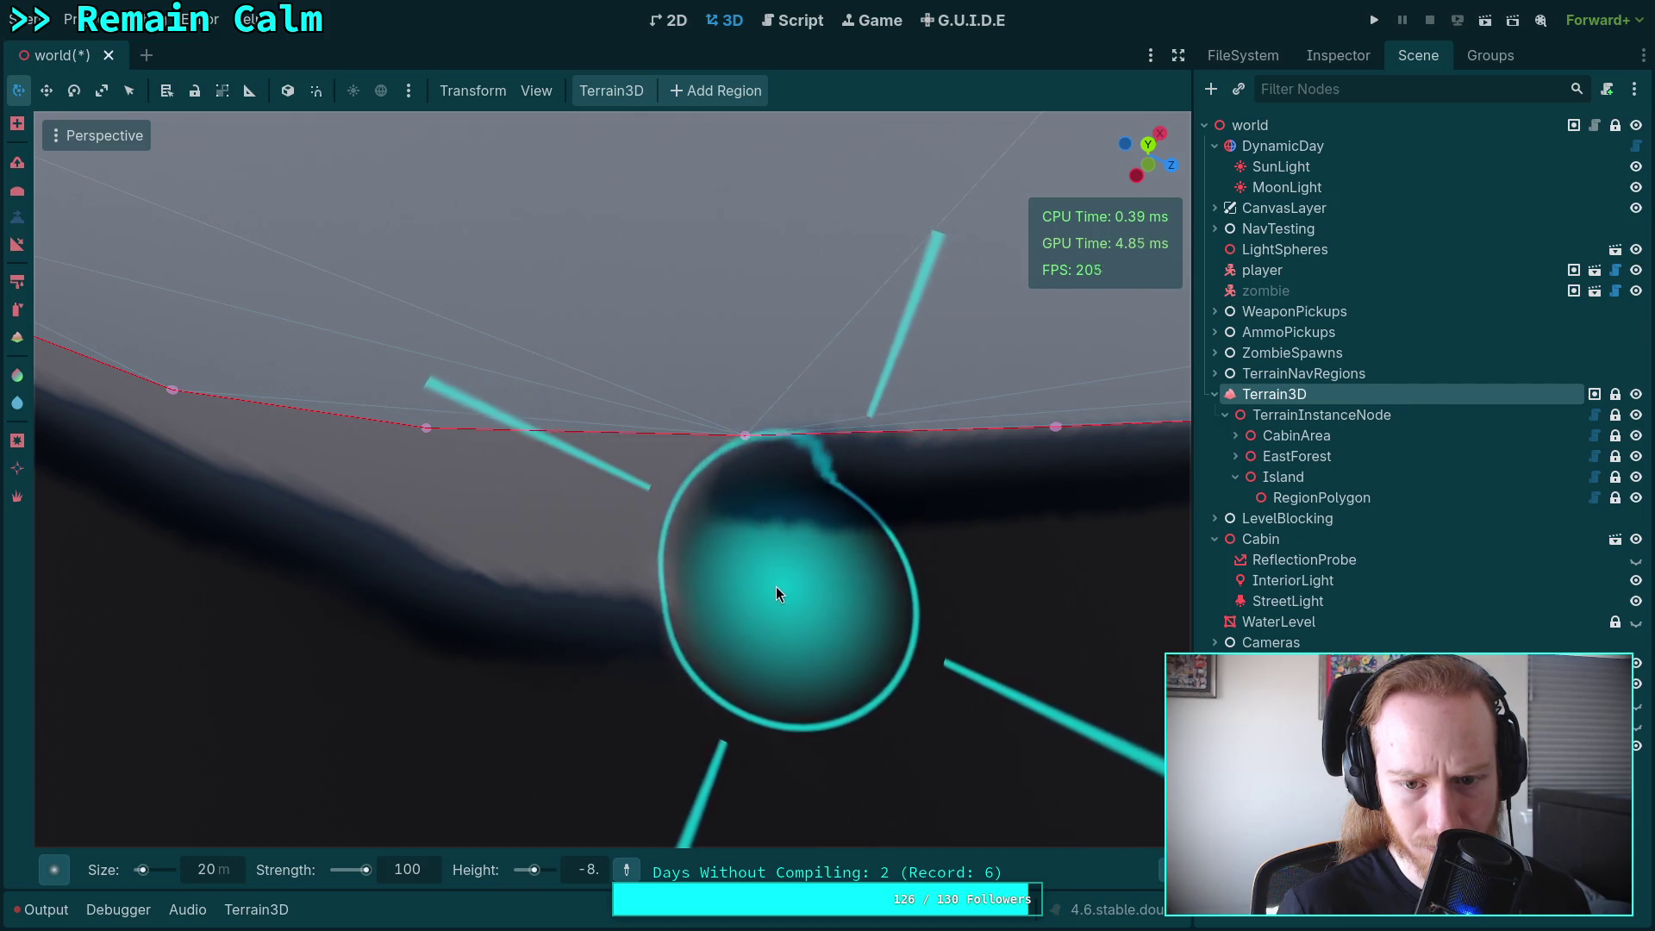
{"action": "mouse_move", "coordinate": [683, 591]}
{"action": "left_mouse_down"}
{"action": "mouse_move", "coordinate": [282, 570]}
{"action": "mouse_move", "coordinate": [422, 613]}
{"action": "left_mouse_up"}
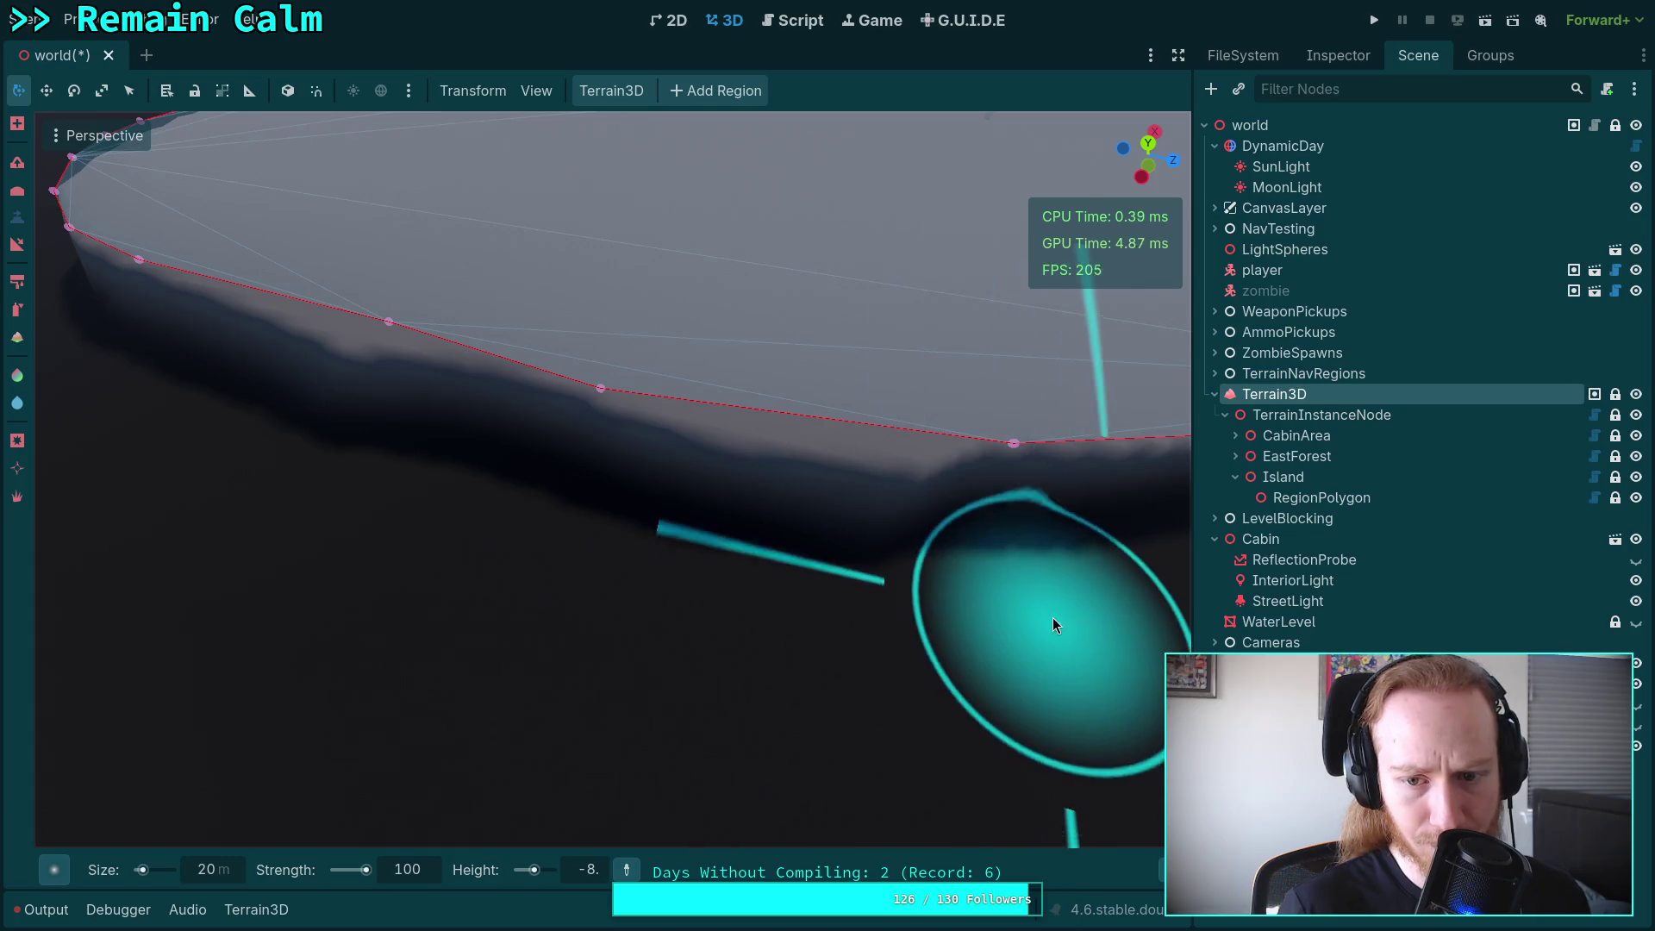
{"action": "mouse_move", "coordinate": [580, 555]}
{"action": "left_mouse_down"}
{"action": "mouse_move", "coordinate": [707, 594]}
{"action": "mouse_move", "coordinate": [839, 567]}
{"action": "left_mouse_up"}
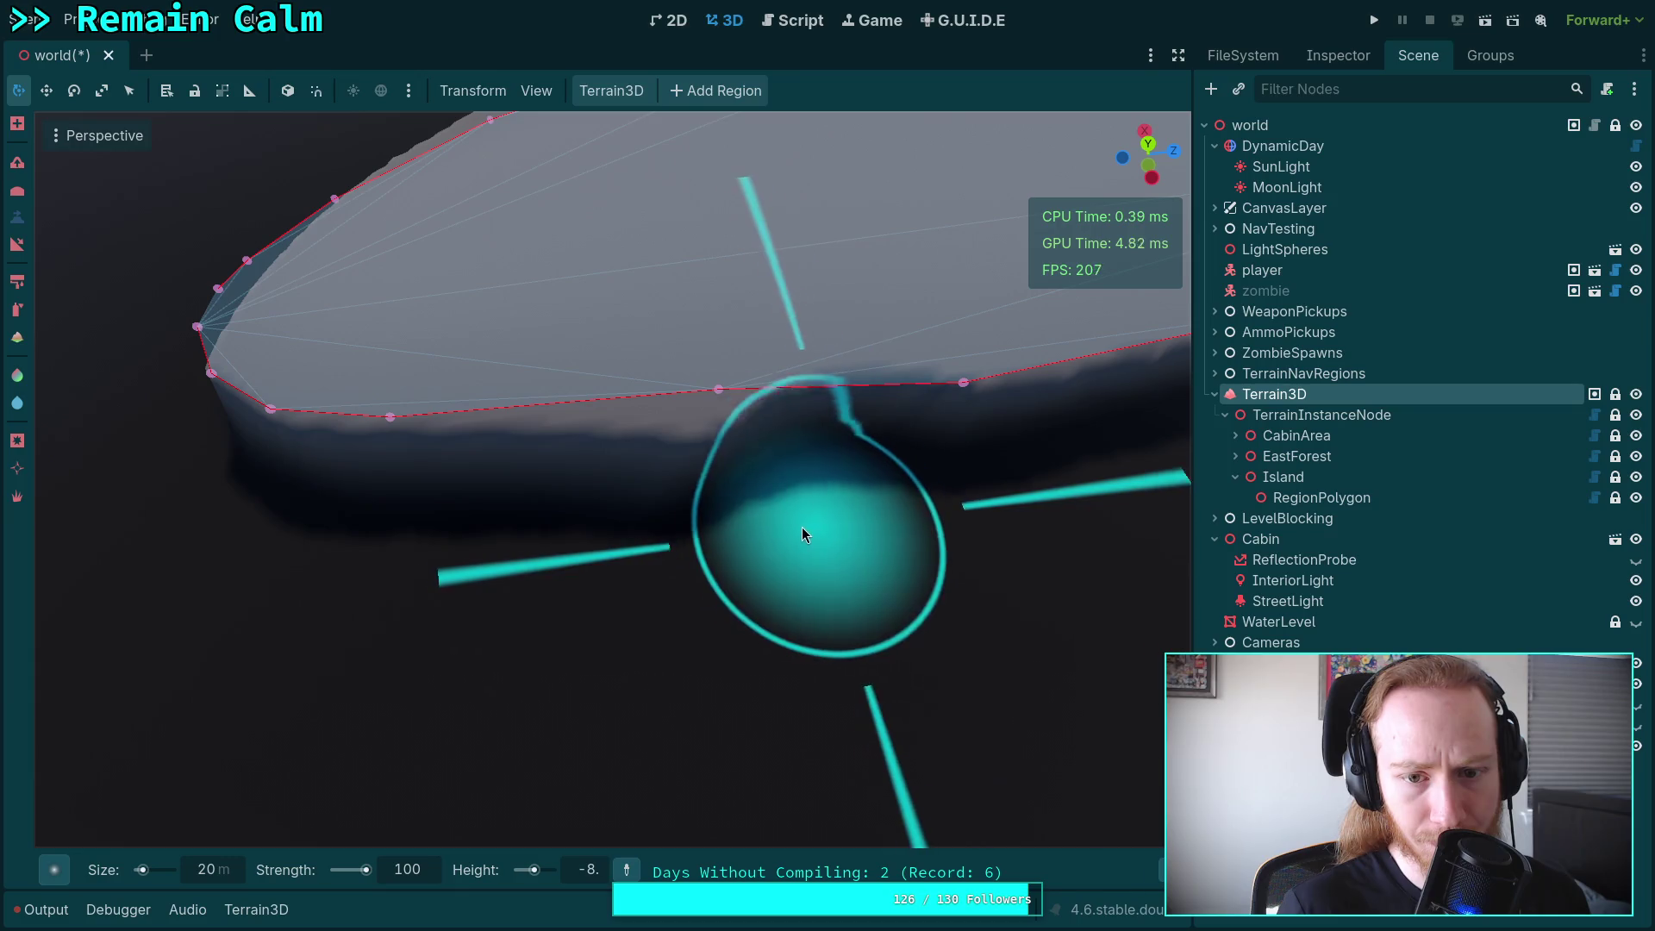
{"action": "left_click_drag", "start_coordinate": [532, 558], "coordinate": [388, 586]}
Continue flattening the shoreline slope below the polygon edge down to height -8.
{"action": "left_click_drag", "start_coordinate": [597, 648], "coordinate": [671, 670]}
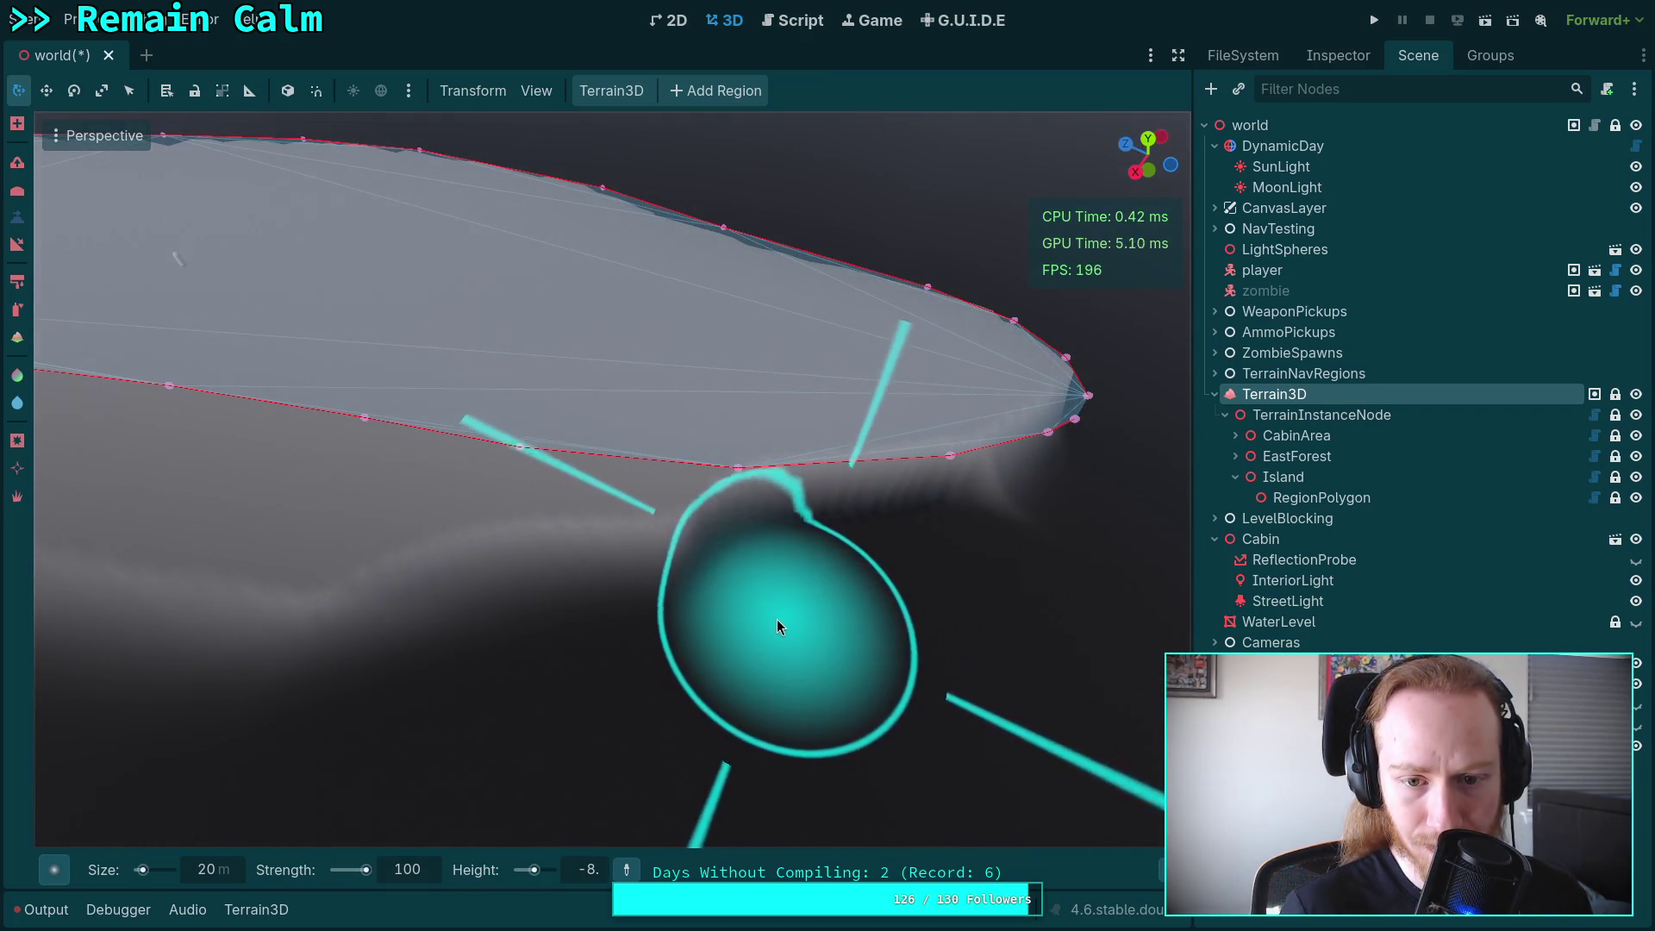
{"action": "mouse_move", "coordinate": [455, 609]}
{"action": "left_mouse_down"}
{"action": "mouse_move", "coordinate": [424, 636]}
{"action": "mouse_move", "coordinate": [850, 647]}
{"action": "mouse_move", "coordinate": [846, 673]}
{"action": "mouse_move", "coordinate": [640, 662]}
{"action": "left_mouse_up"}
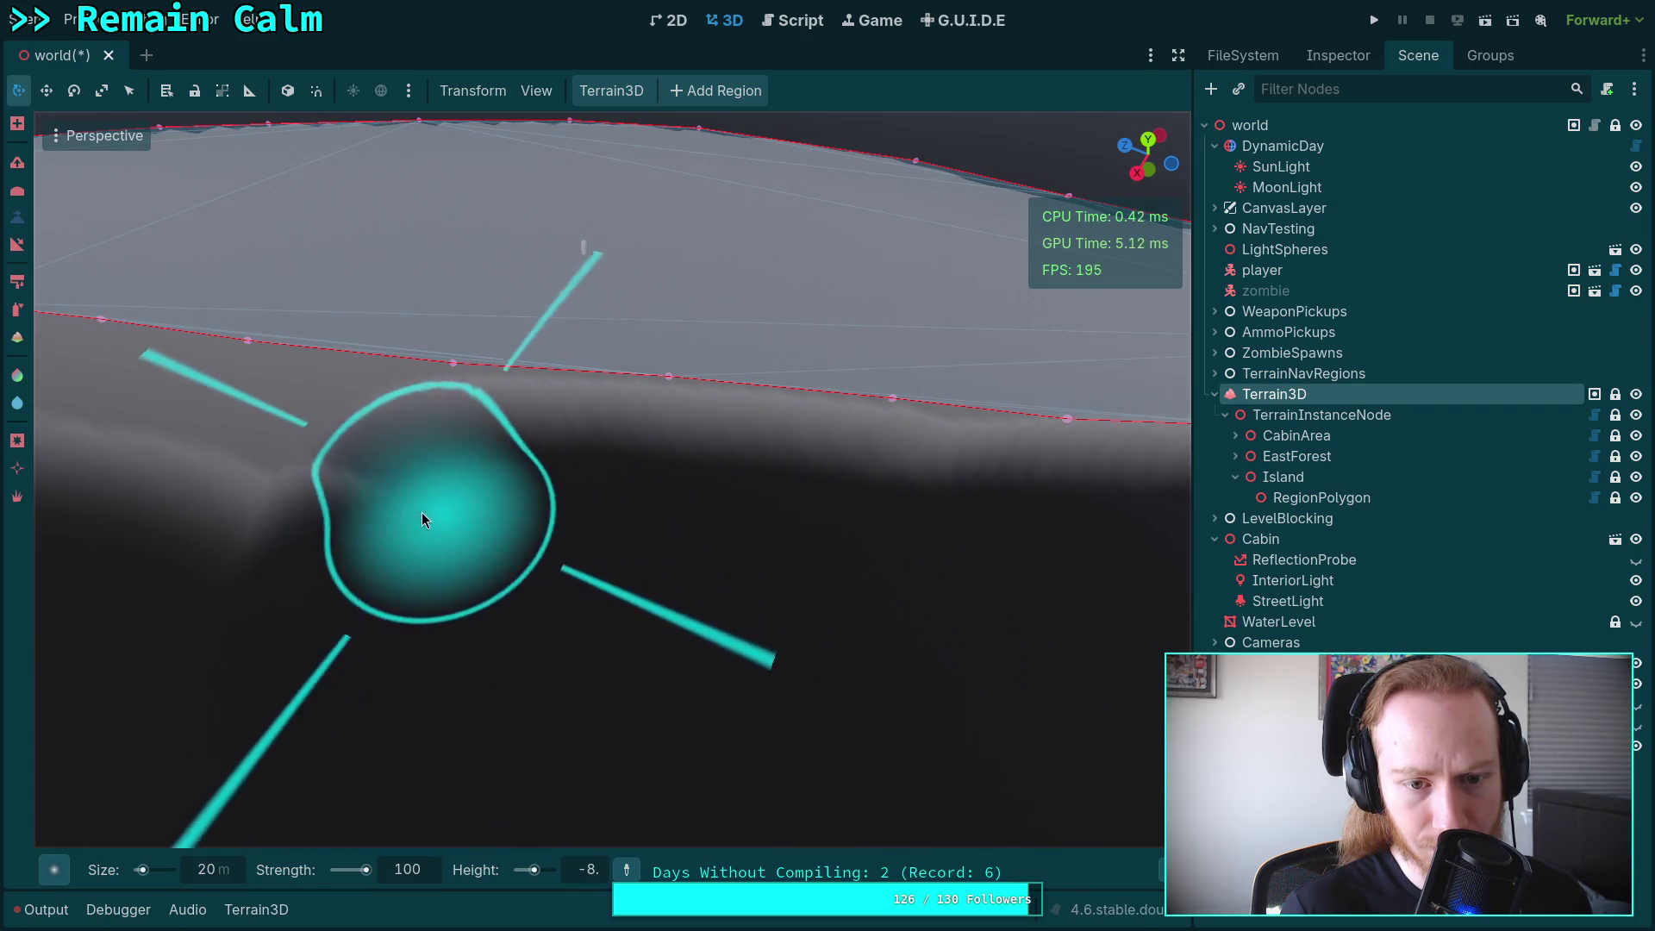
{"action": "left_click_drag", "start_coordinate": [939, 566], "coordinate": [978, 569]}
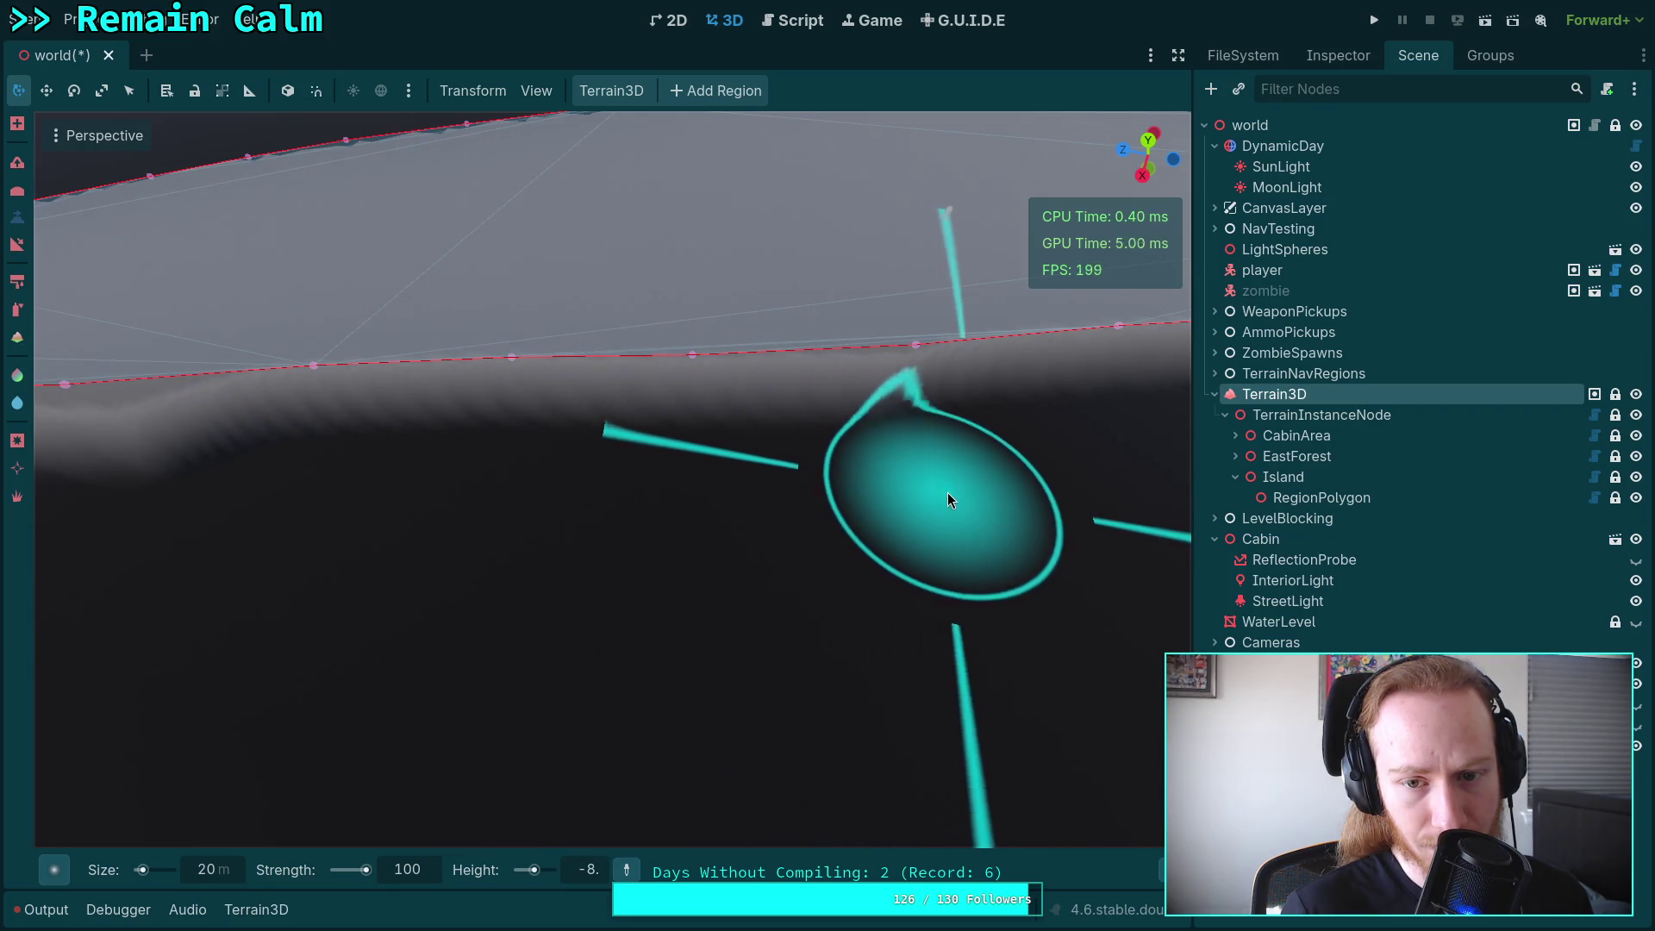
{"action": "left_click_drag", "start_coordinate": [850, 503], "coordinate": [865, 575]}
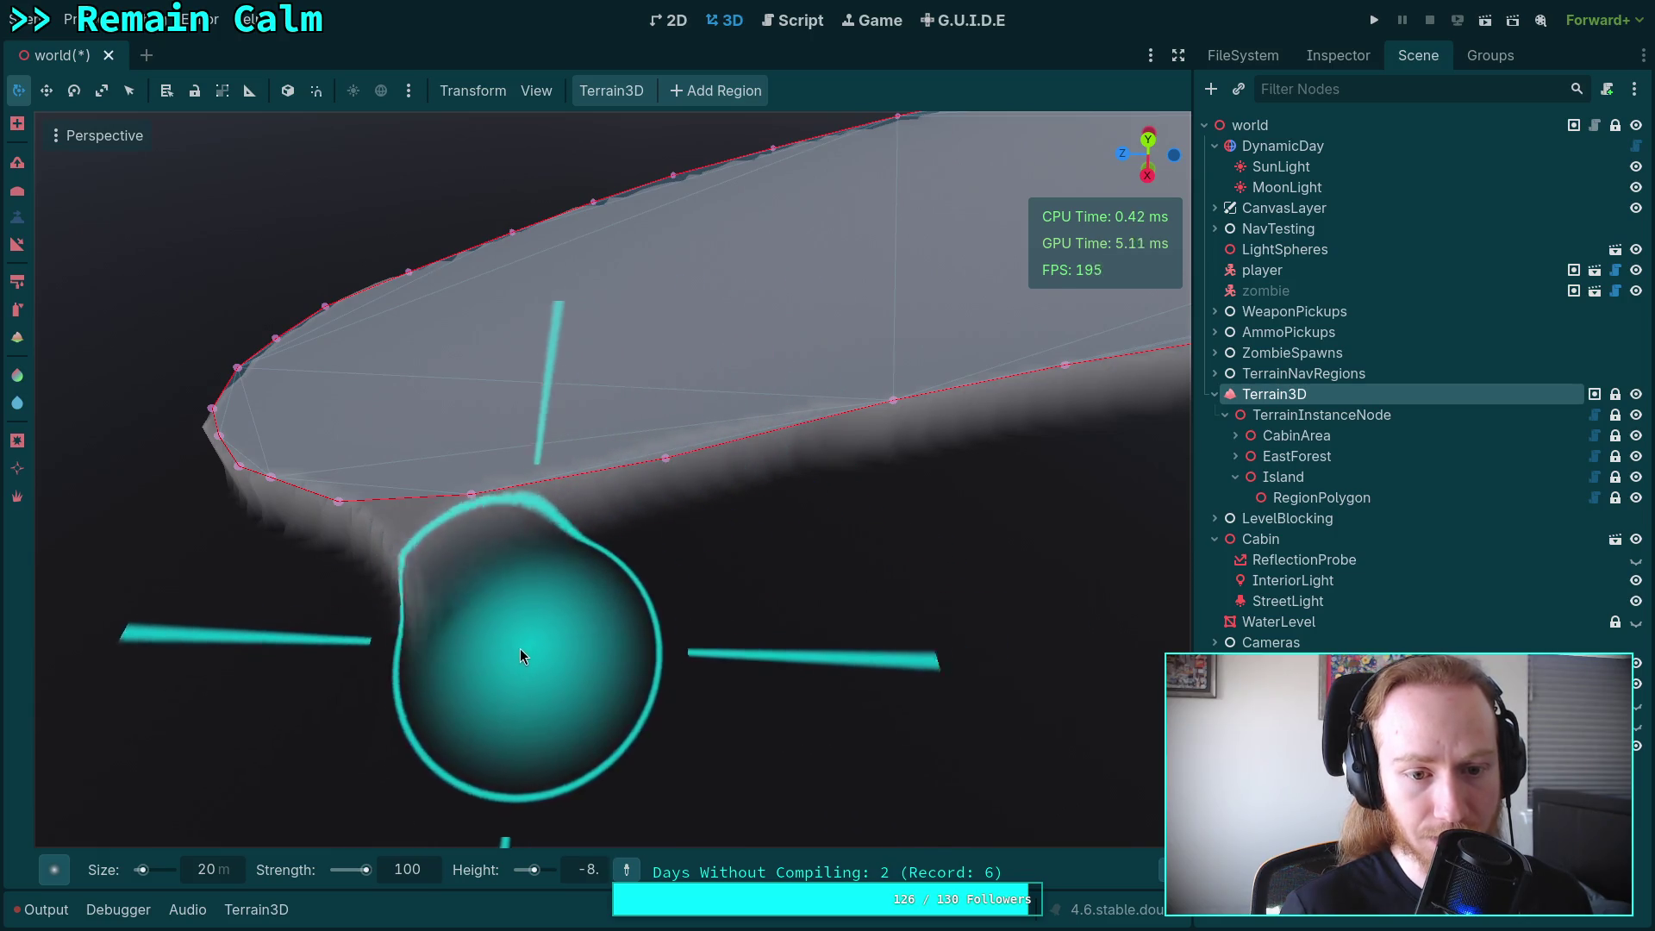
{"action": "mouse_move", "coordinate": [438, 691]}
{"action": "left_mouse_down"}
{"action": "mouse_move", "coordinate": [501, 664]}
{"action": "mouse_move", "coordinate": [543, 604]}
{"action": "mouse_move", "coordinate": [550, 655]}
{"action": "mouse_move", "coordinate": [763, 684]}
{"action": "left_mouse_up"}
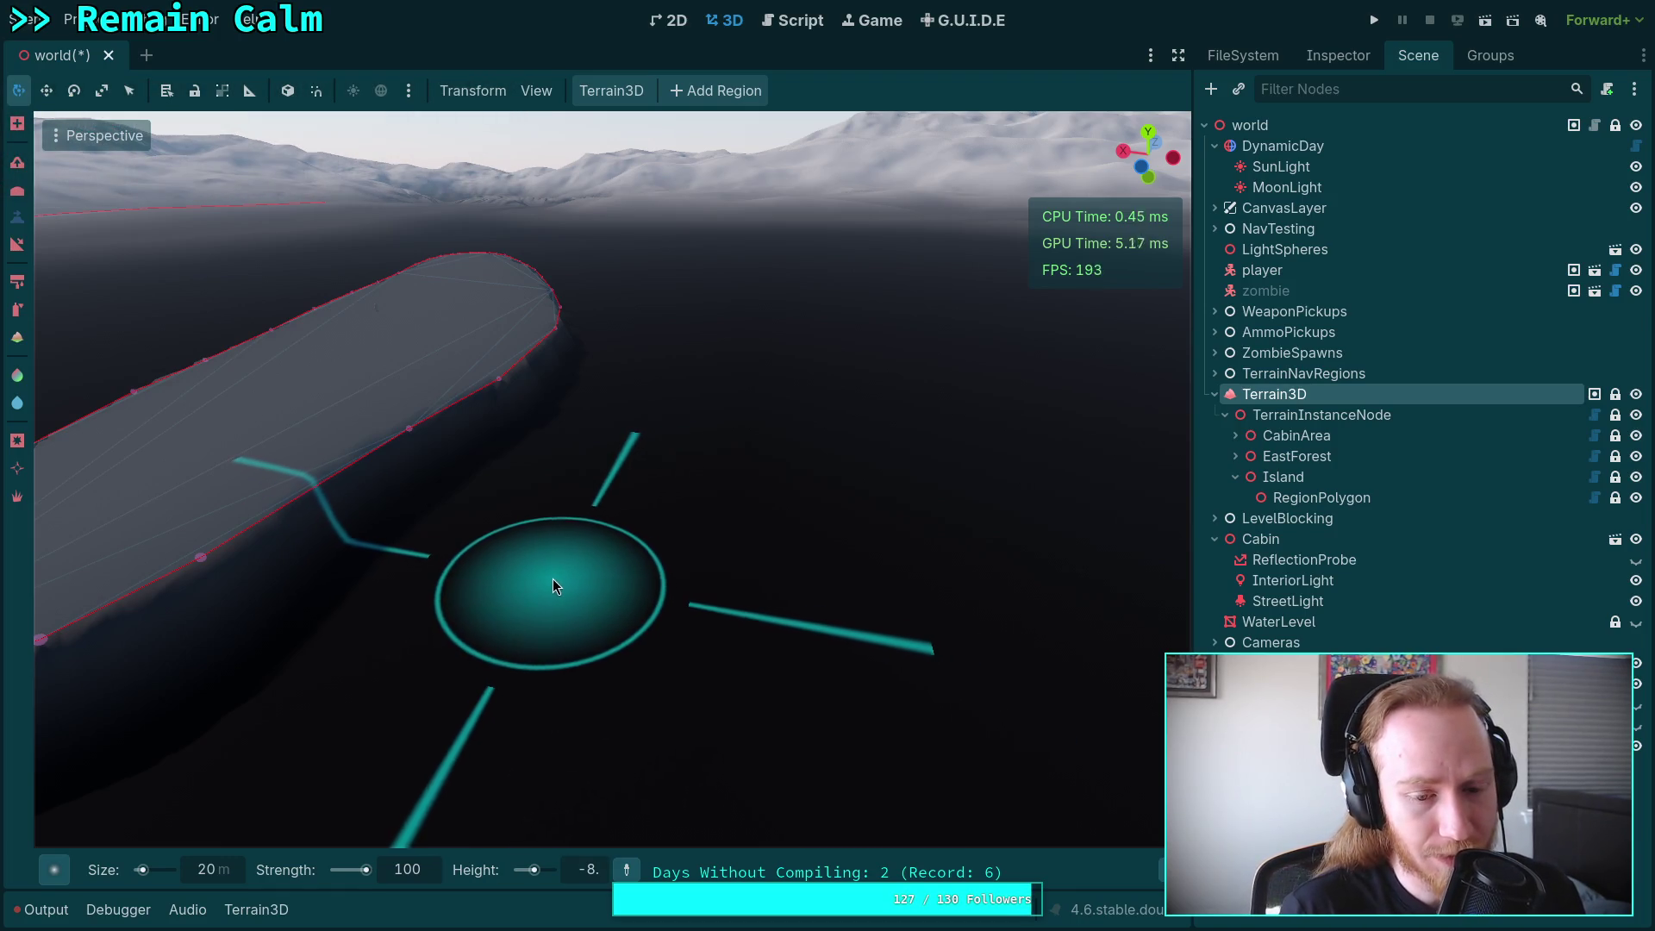
Fly toward the island edge, sample the terrain height, and set the target height to 0.
{"action": "right_click", "coordinate": [547, 578]}
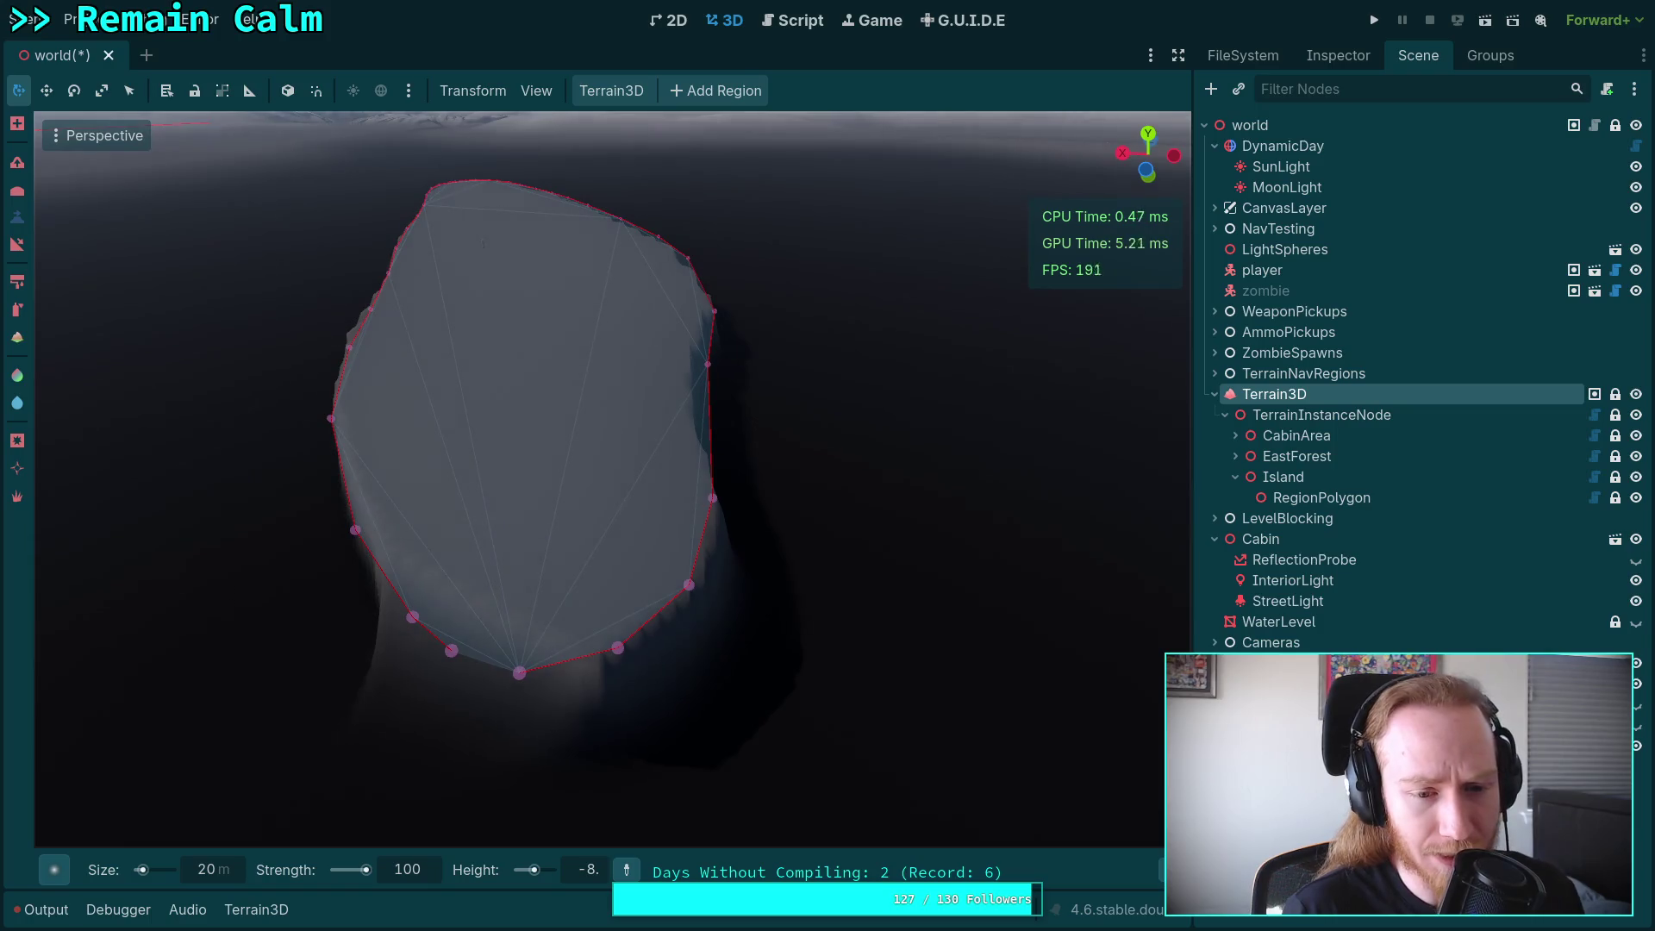
{"action": "key", "text": "w"}
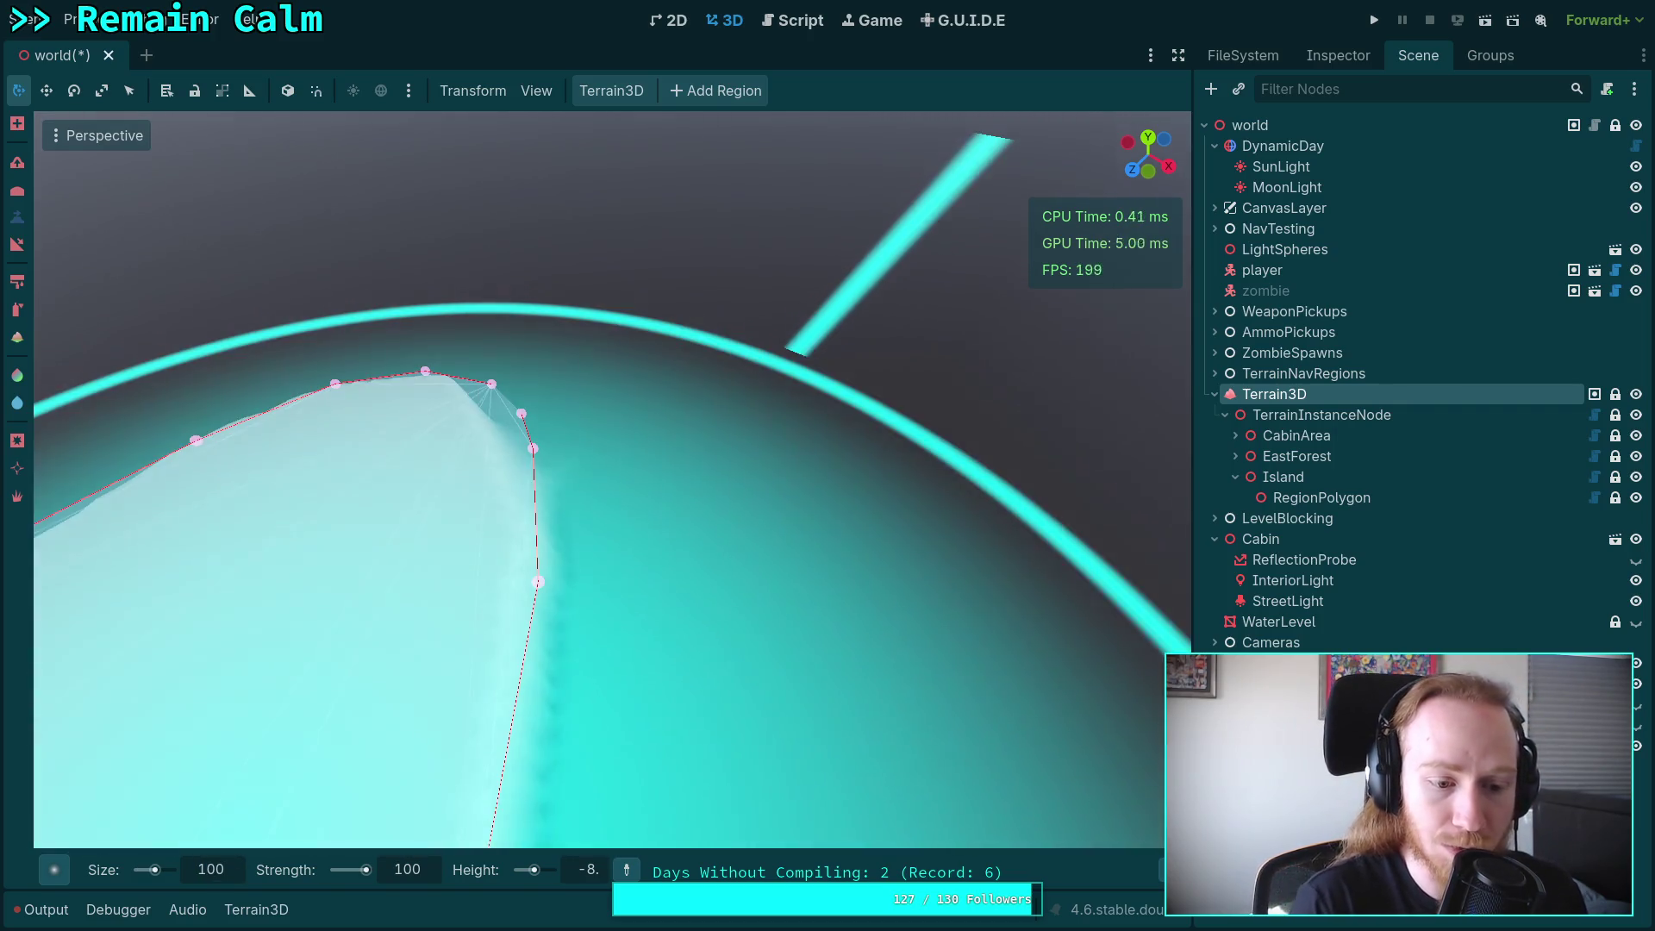
{"action": "scroll", "coordinate": [369, 535], "scroll_direction": "down", "scroll_amount": 5}
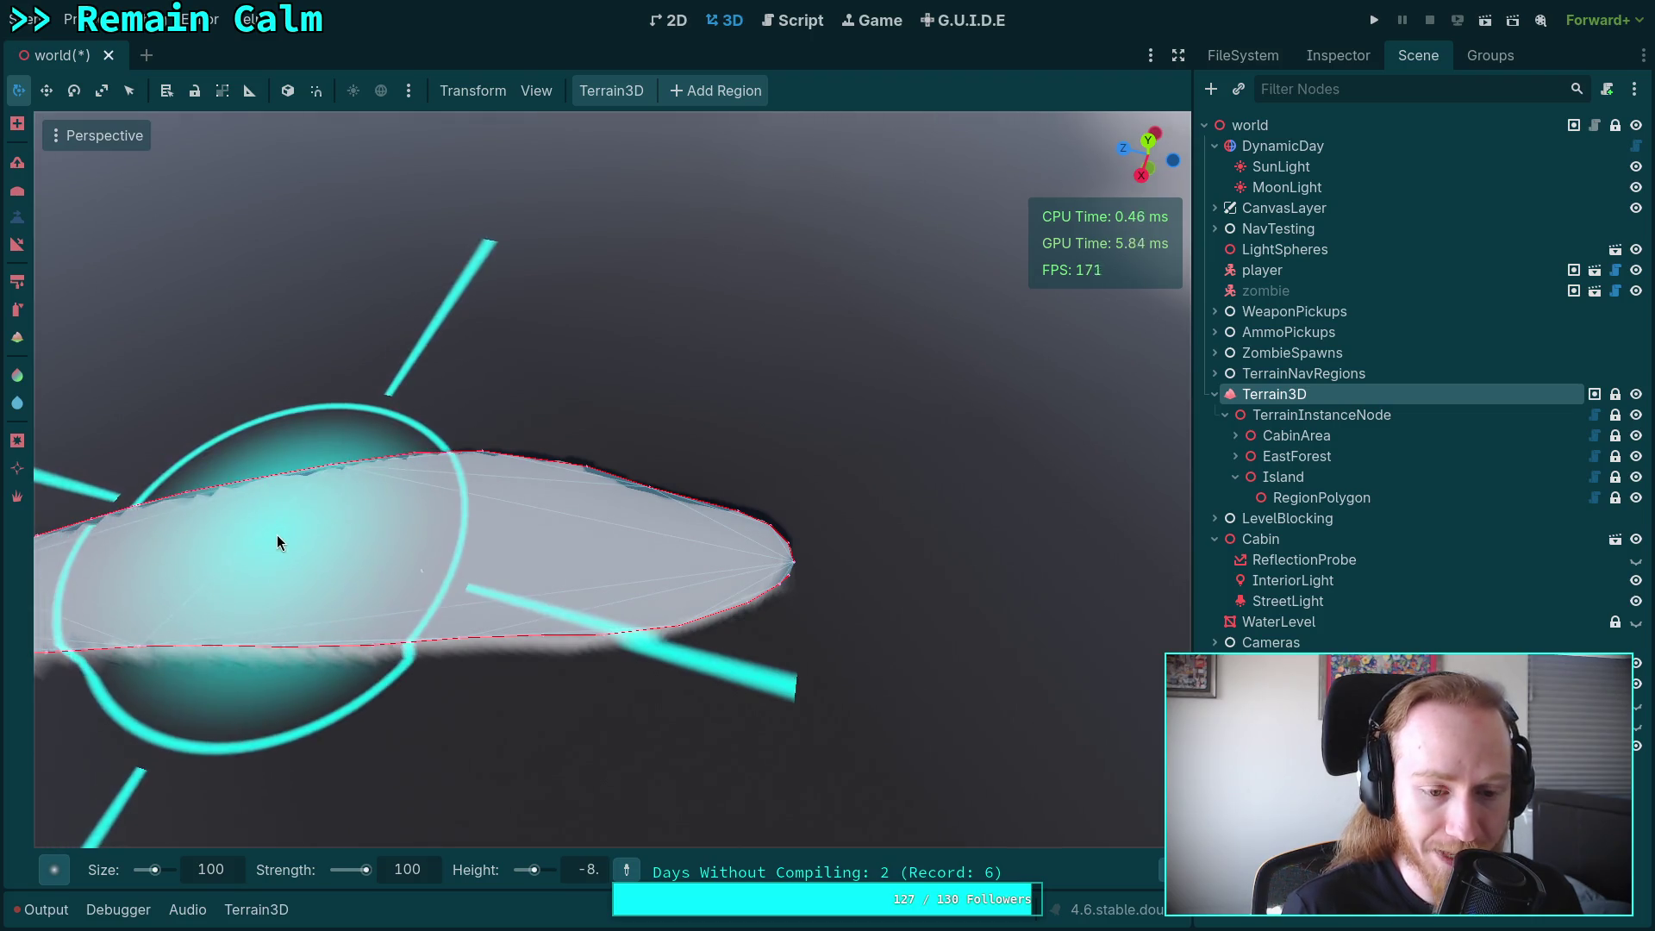
{"action": "left_click", "coordinate": [493, 567]}
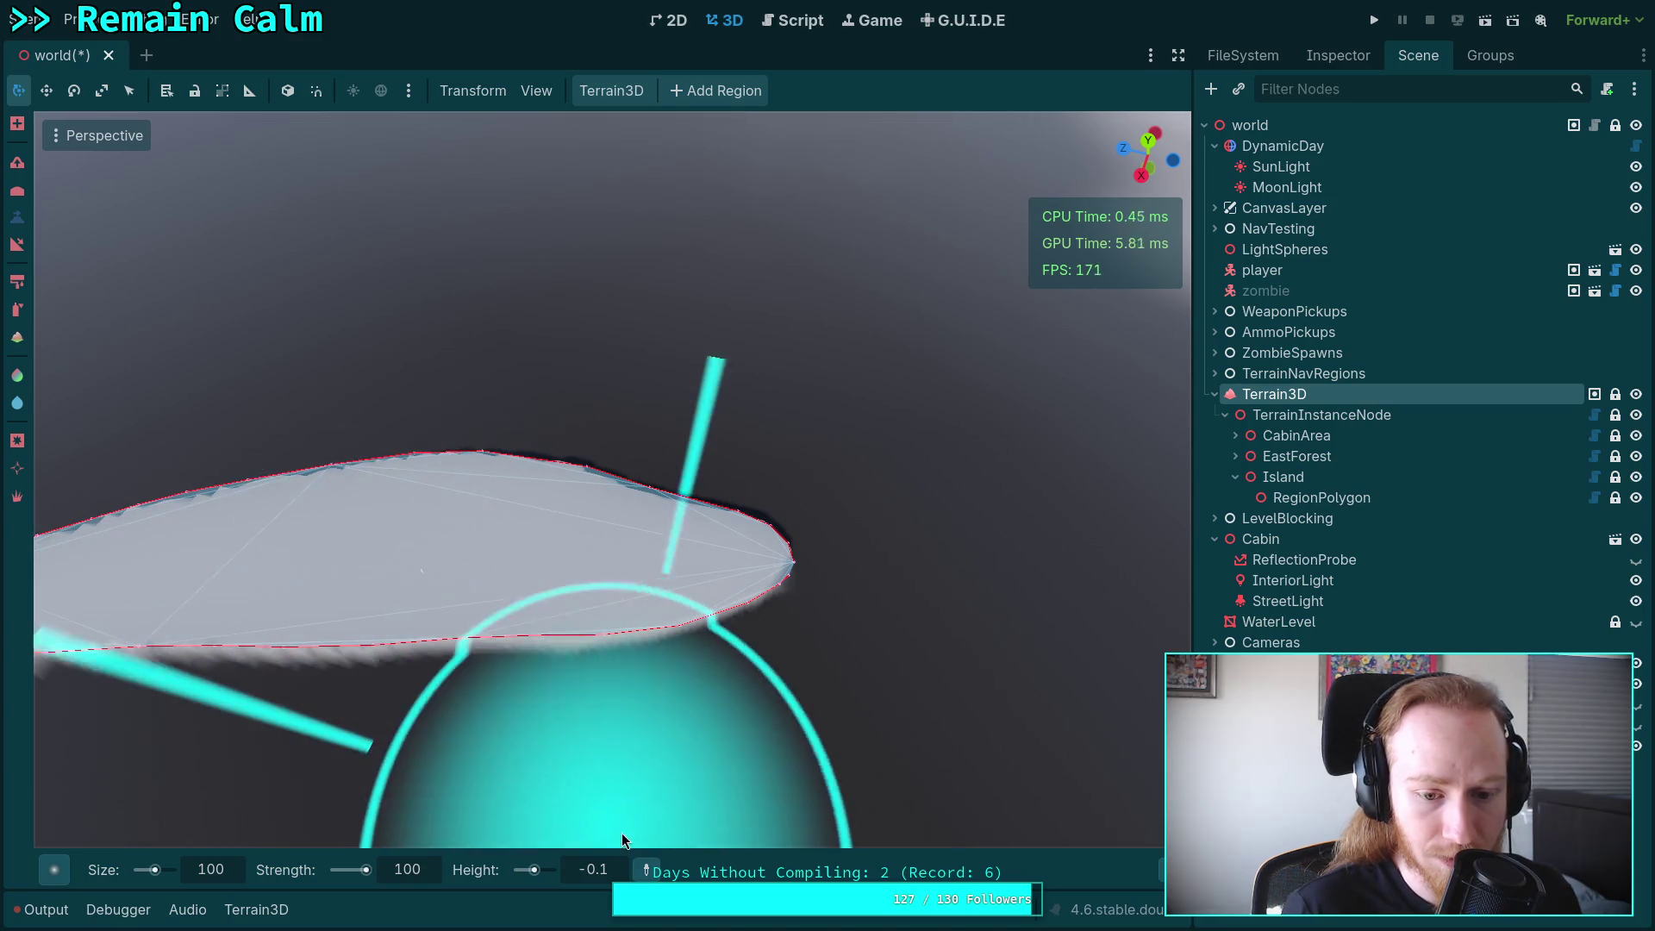
{"action": "left_click", "coordinate": [669, 559]}
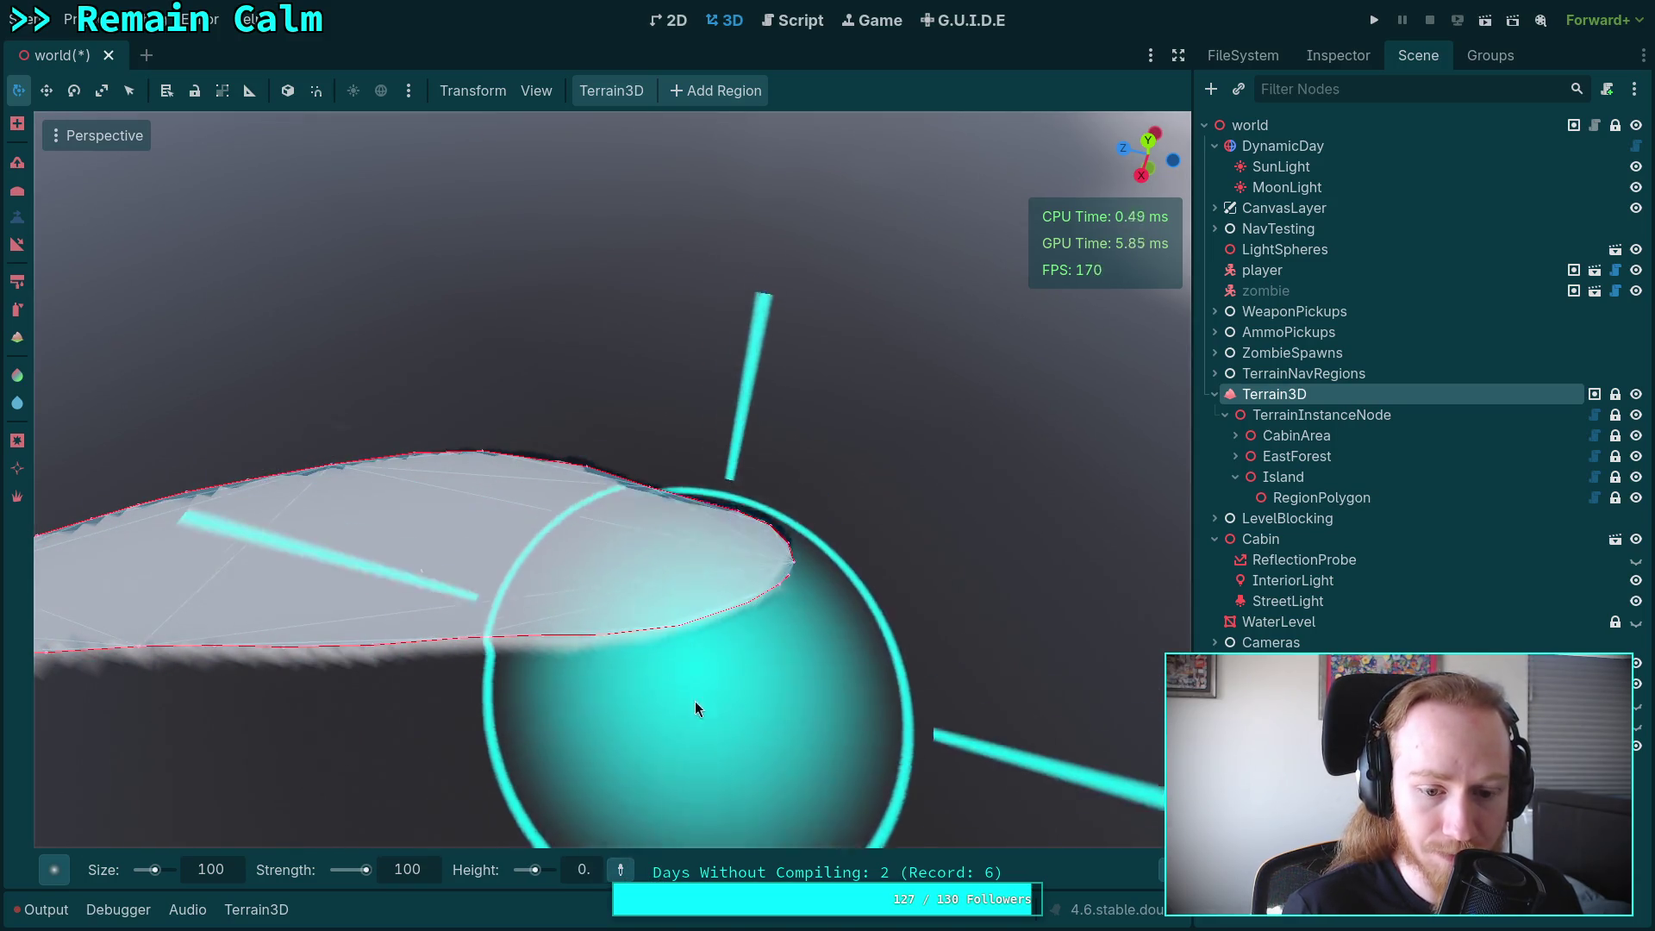
{"action": "left_click", "coordinate": [1279, 622]}
{"action": "left_click", "coordinate": [1336, 55]}
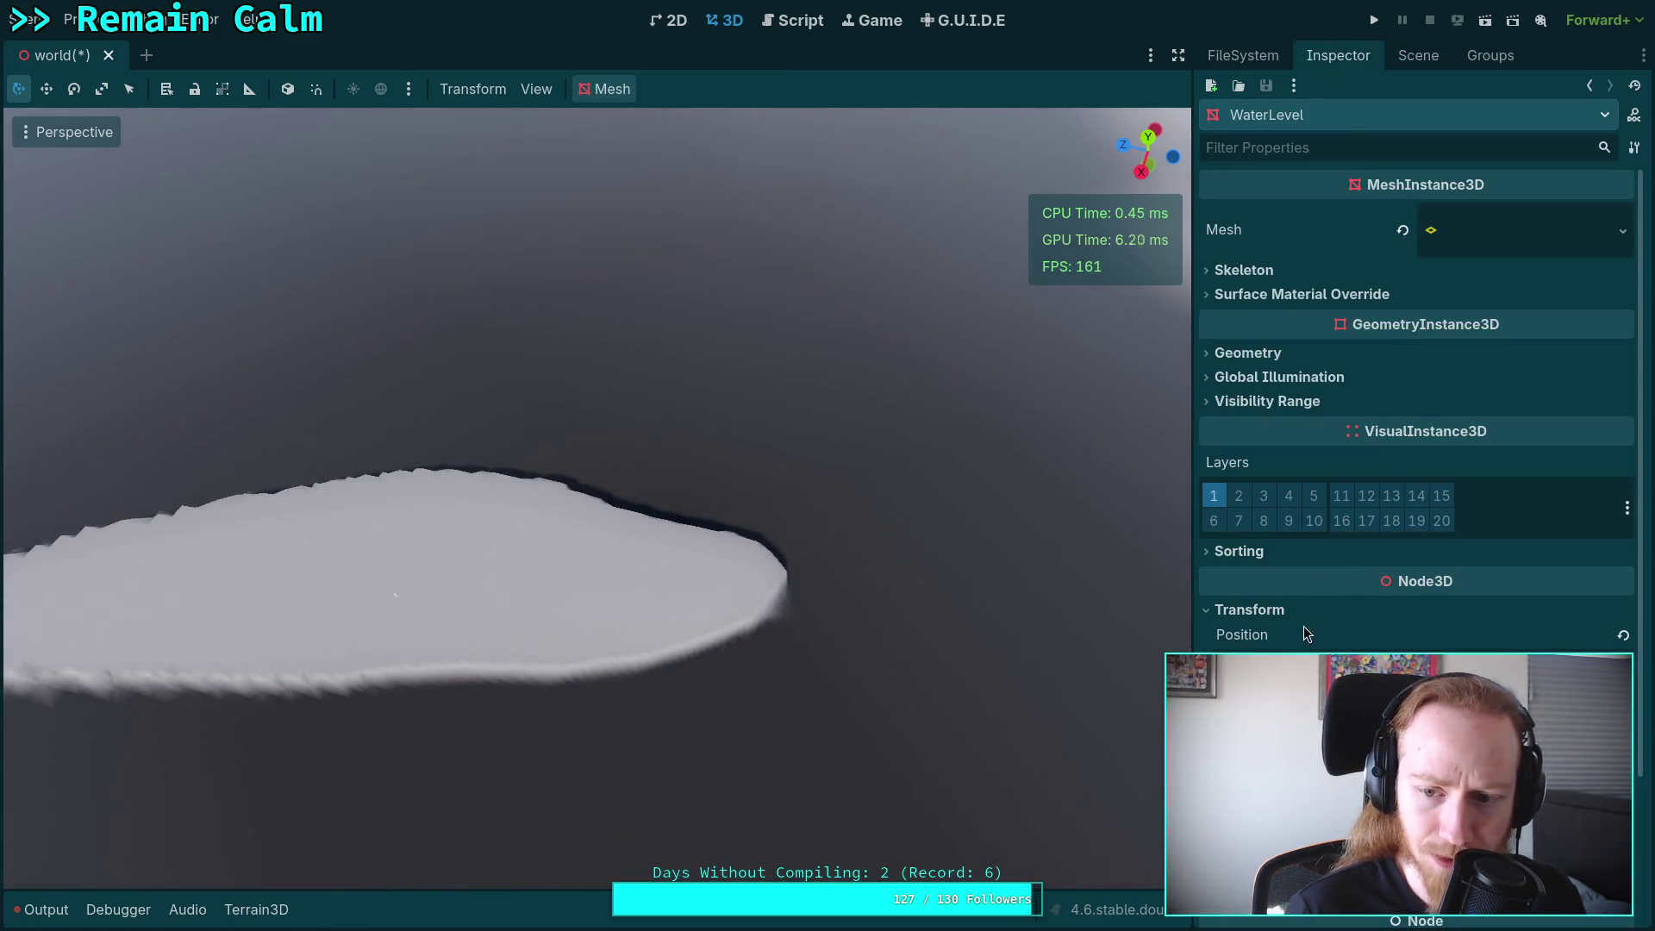
{"action": "left_click", "coordinate": [1428, 63]}
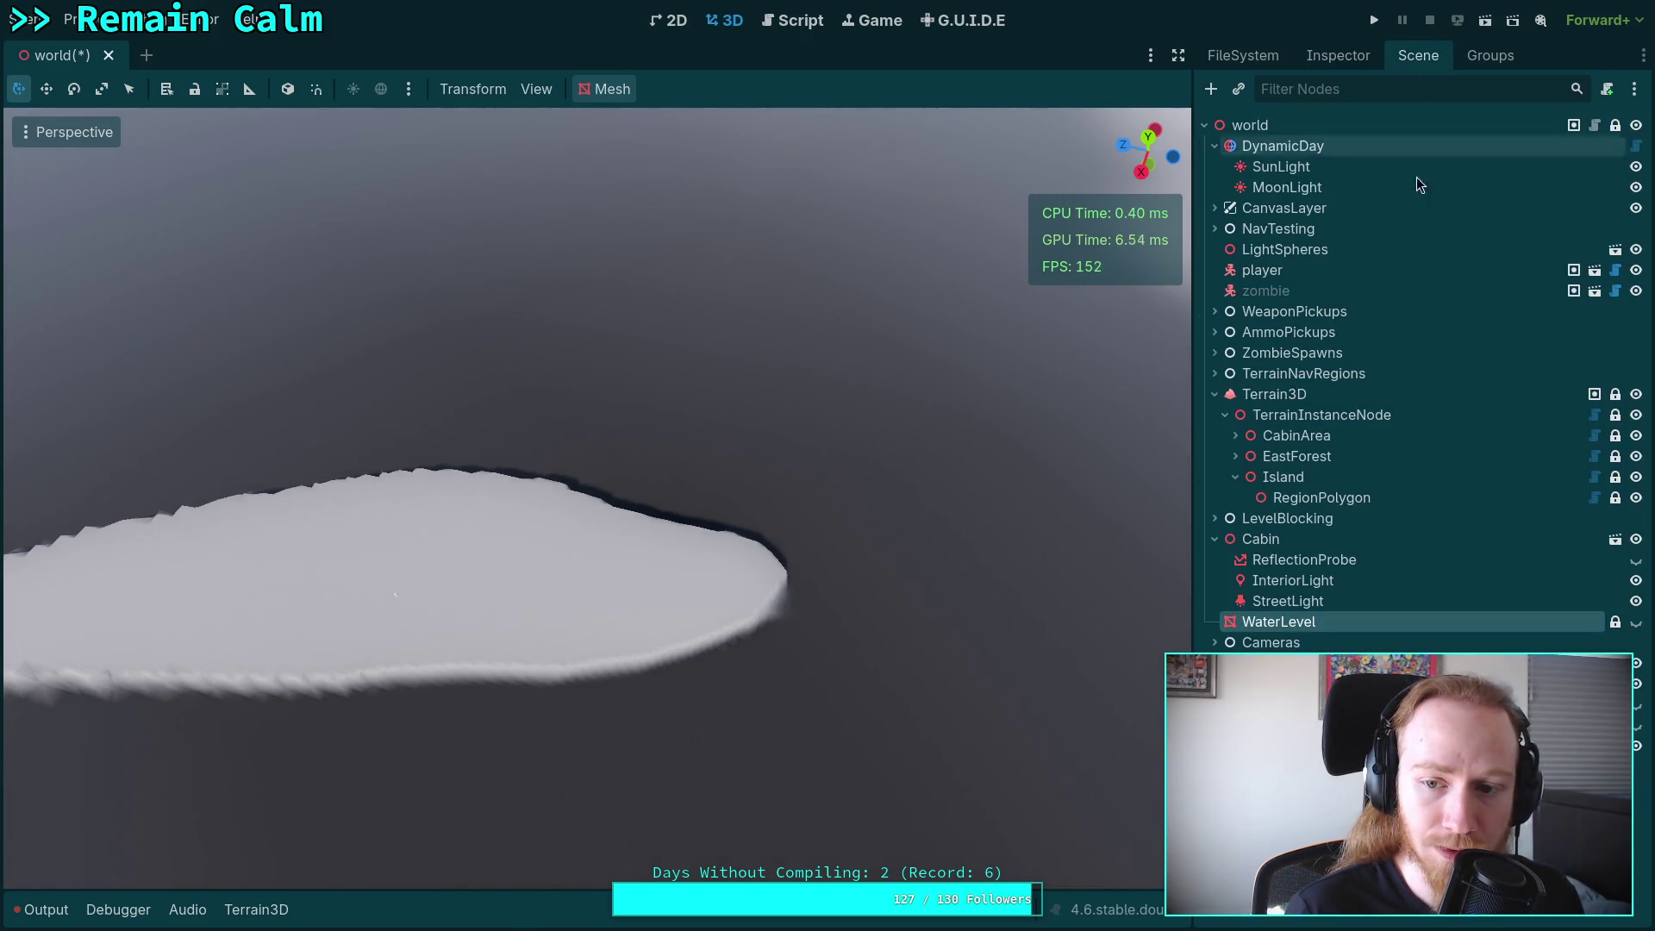
{"action": "left_click", "coordinate": [1274, 394]}
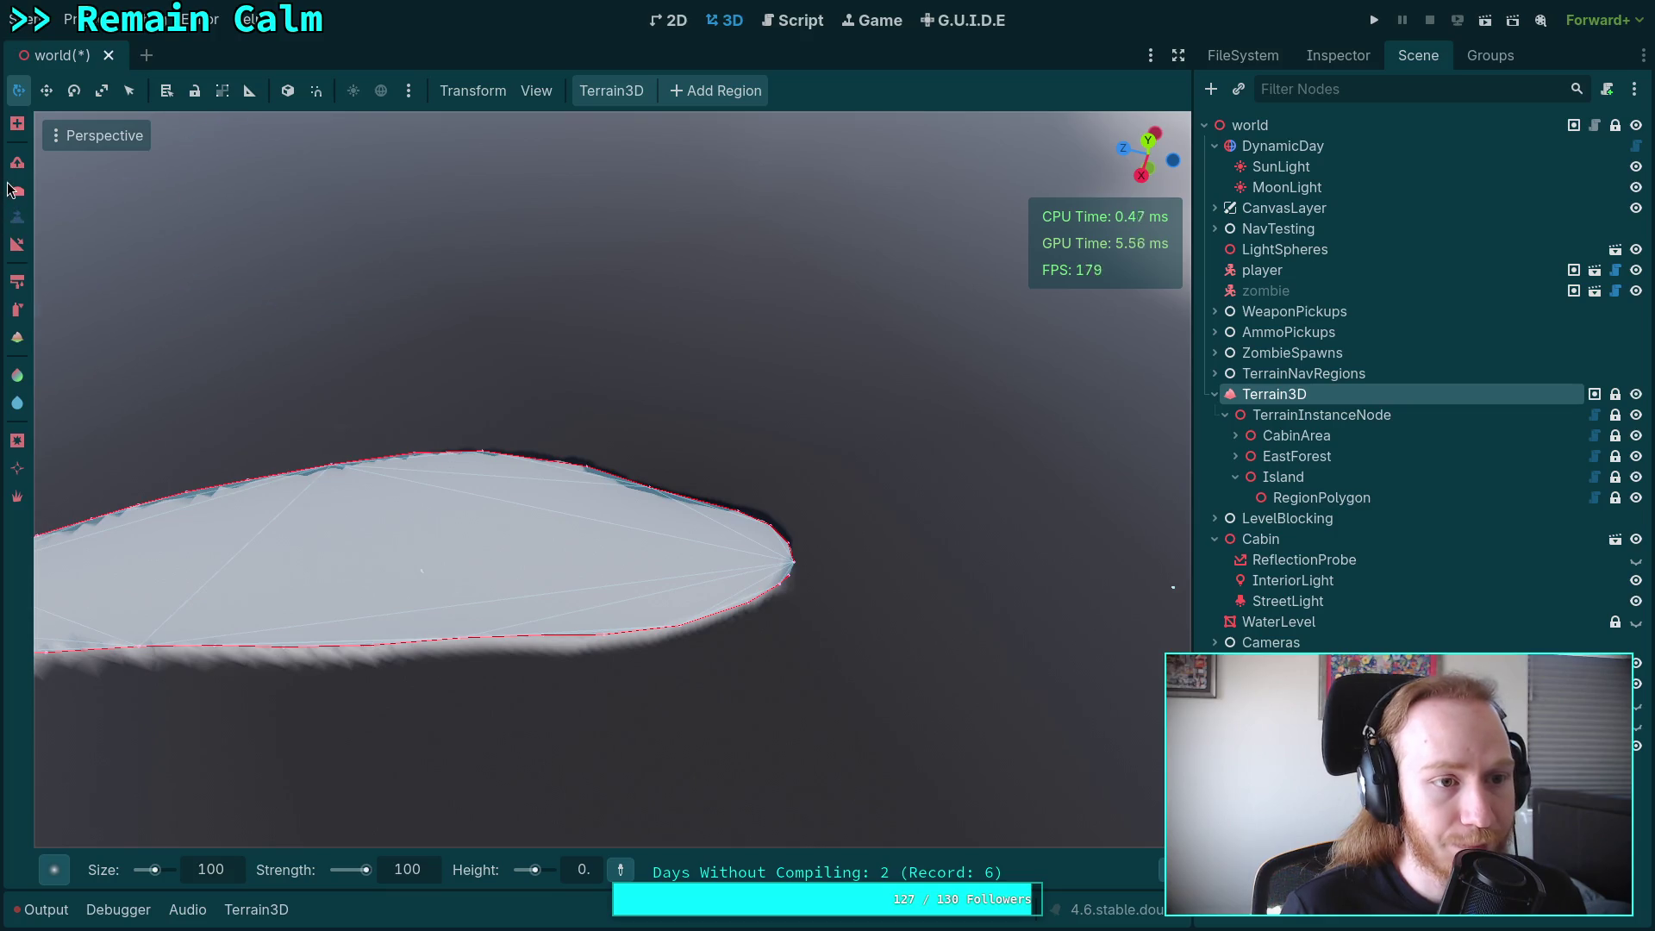
{"action": "left_click", "coordinate": [17, 217]}
{"action": "left_click", "coordinate": [427, 871]}
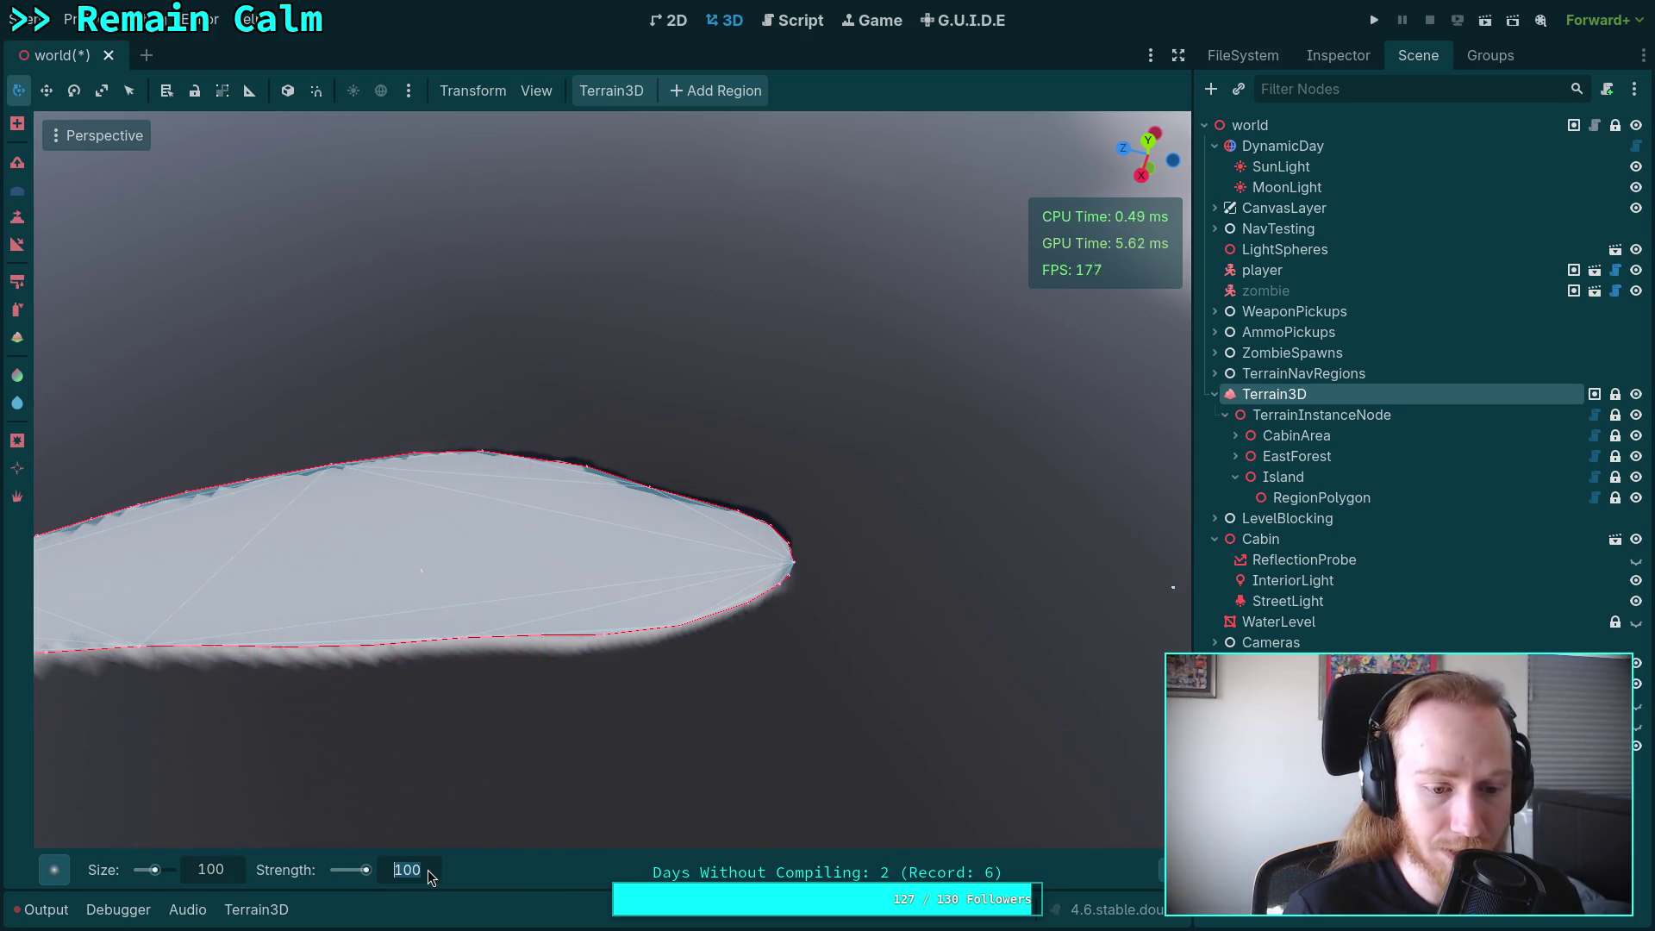
{"action": "key", "text": "BackSpace"}
{"action": "key", "text": "Return"}
{"action": "mouse_move", "coordinate": [388, 776]}
{"action": "left_mouse_down"}
{"action": "mouse_move", "coordinate": [517, 758]}
{"action": "mouse_move", "coordinate": [676, 684]}
{"action": "mouse_move", "coordinate": [436, 735]}
{"action": "mouse_move", "coordinate": [357, 658]}
{"action": "left_mouse_up"}
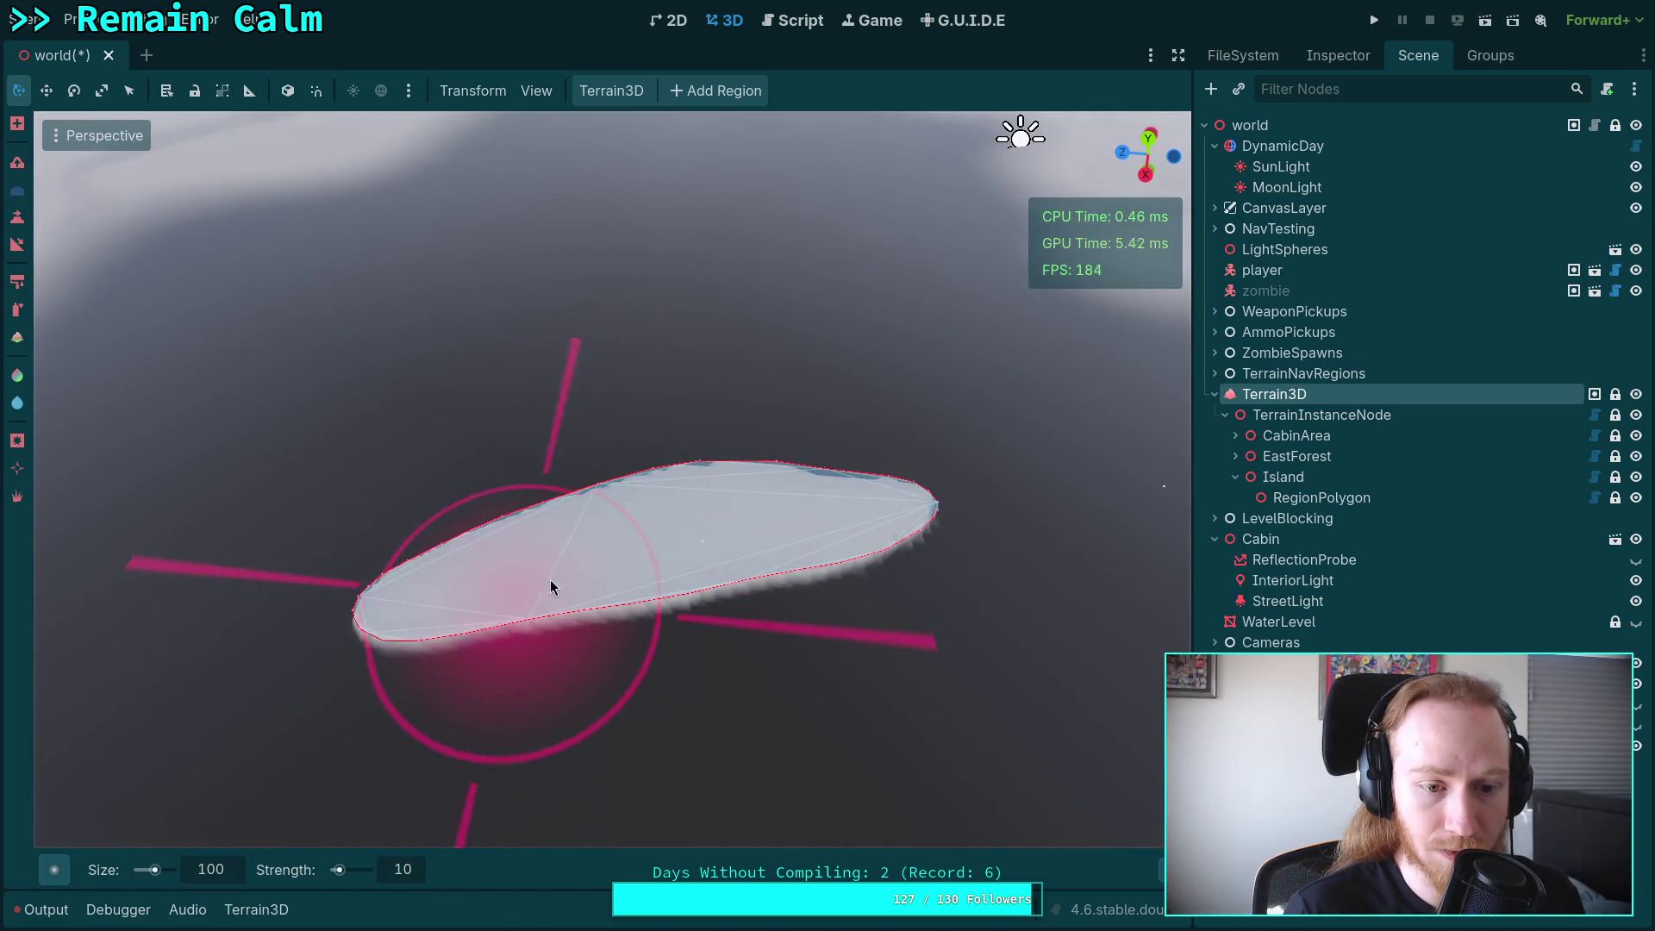
{"action": "double_click", "coordinate": [416, 875]}
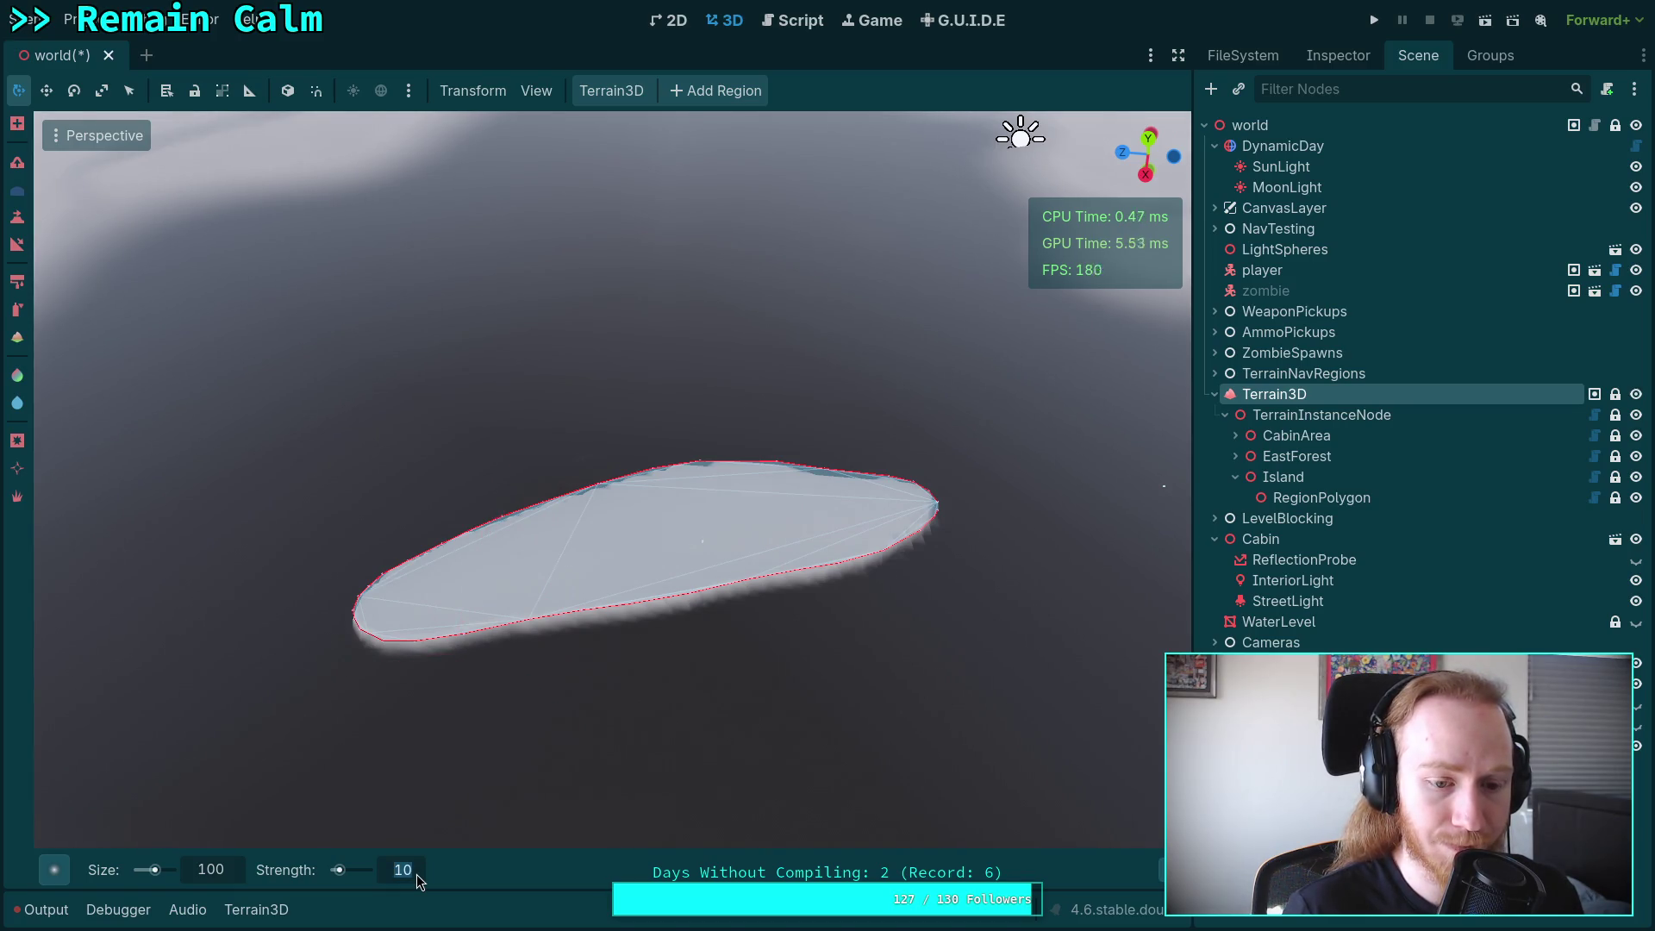
{"action": "type", "text": "100"}
{"action": "key", "text": "Return"}
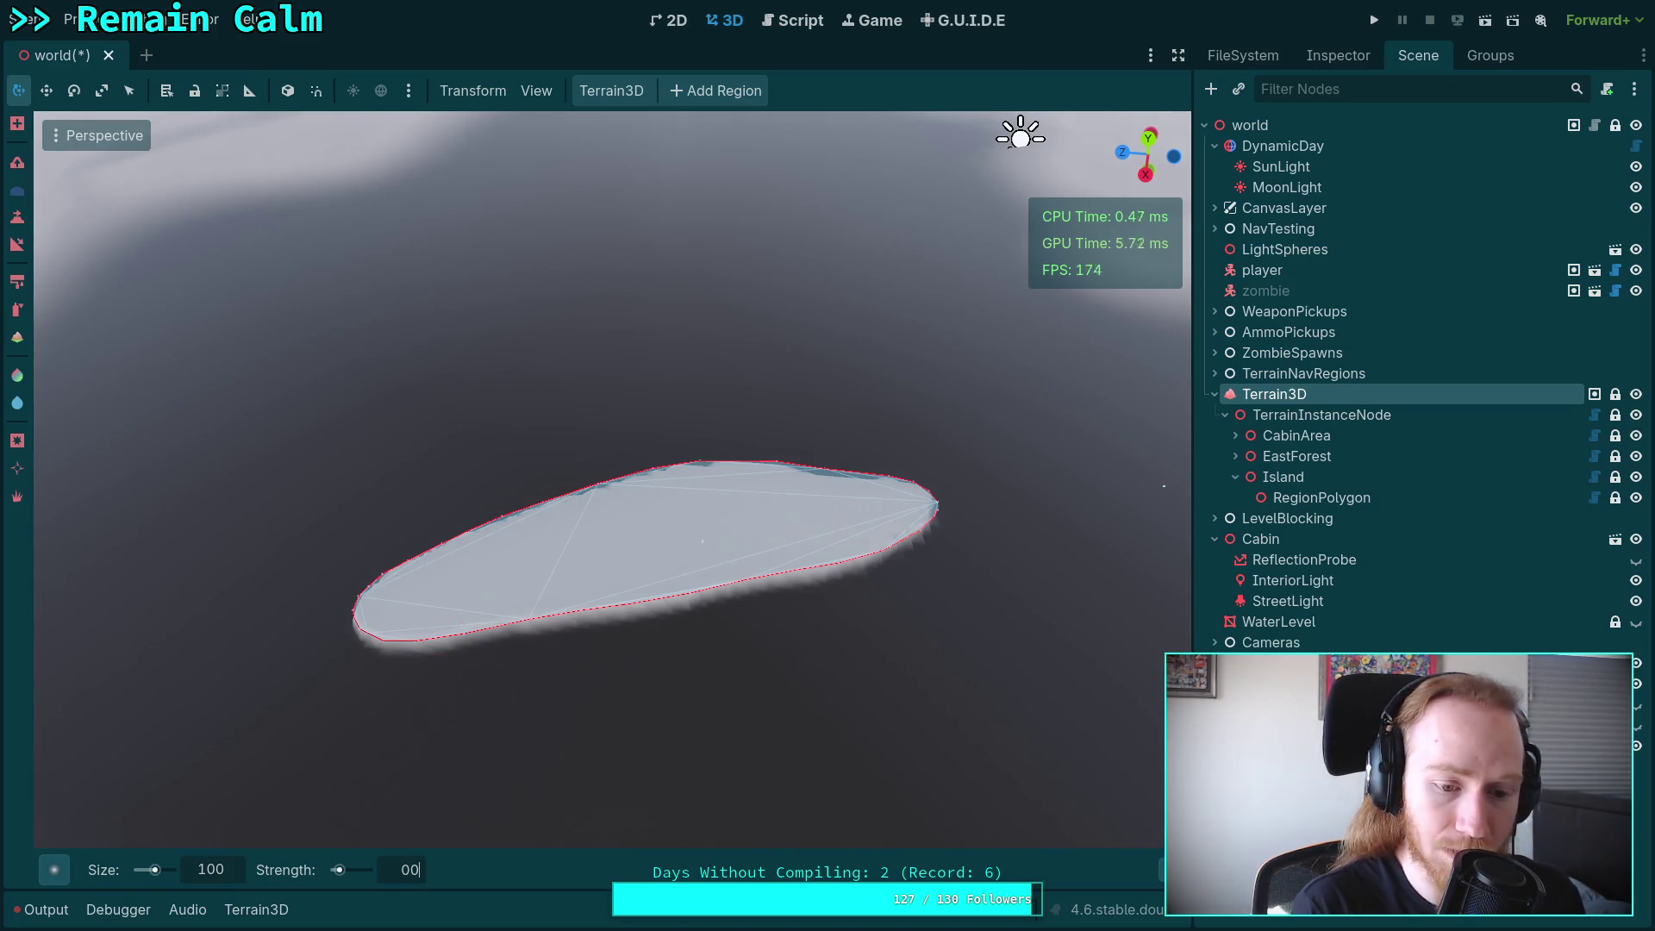
{"action": "mouse_move", "coordinate": [505, 748]}
{"action": "left_mouse_down"}
{"action": "mouse_move", "coordinate": [388, 721]}
{"action": "mouse_move", "coordinate": [333, 628]}
{"action": "mouse_move", "coordinate": [923, 494]}
{"action": "left_mouse_up"}
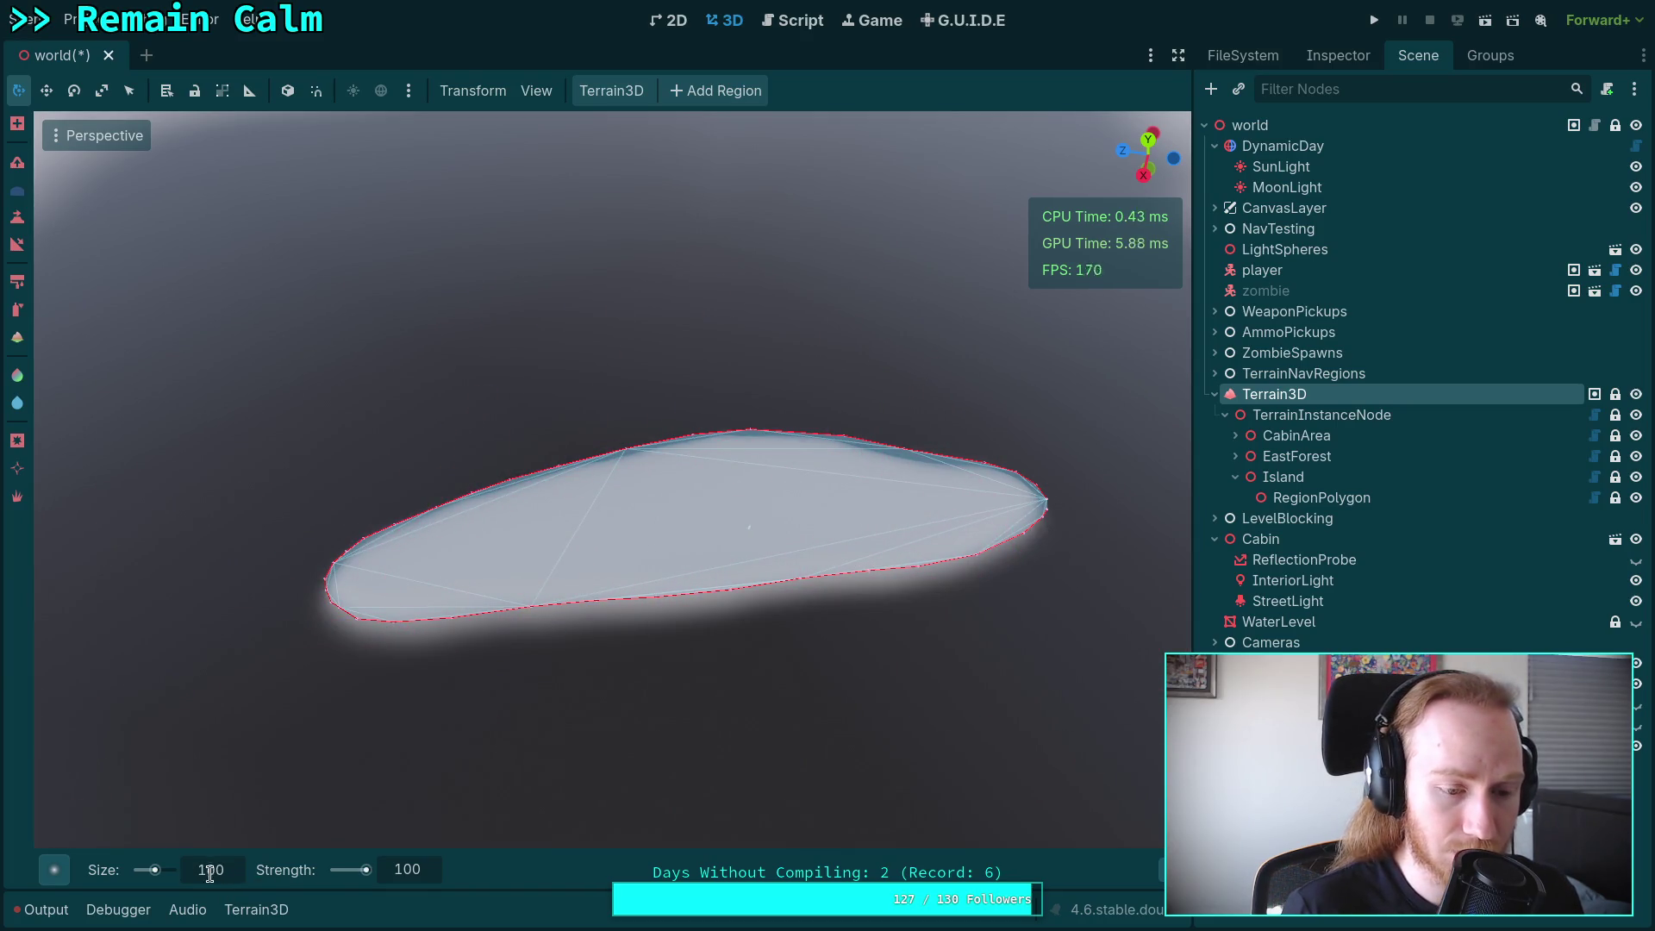
{"action": "left_click", "coordinate": [64, 877]}
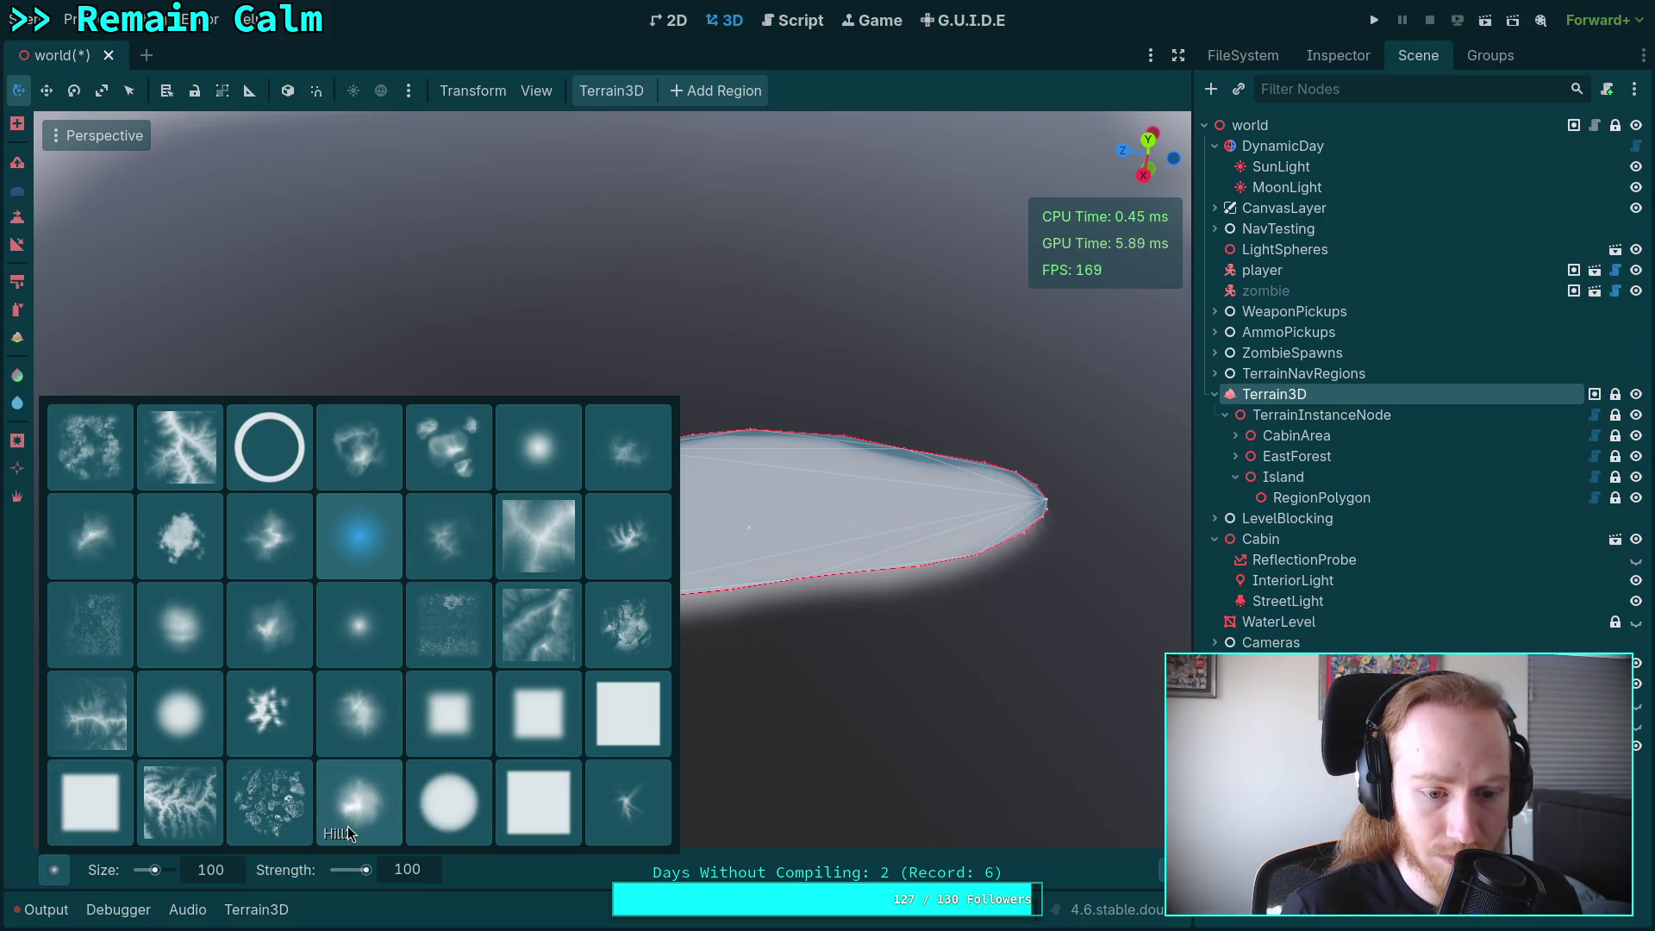
{"action": "left_click", "coordinate": [169, 726]}
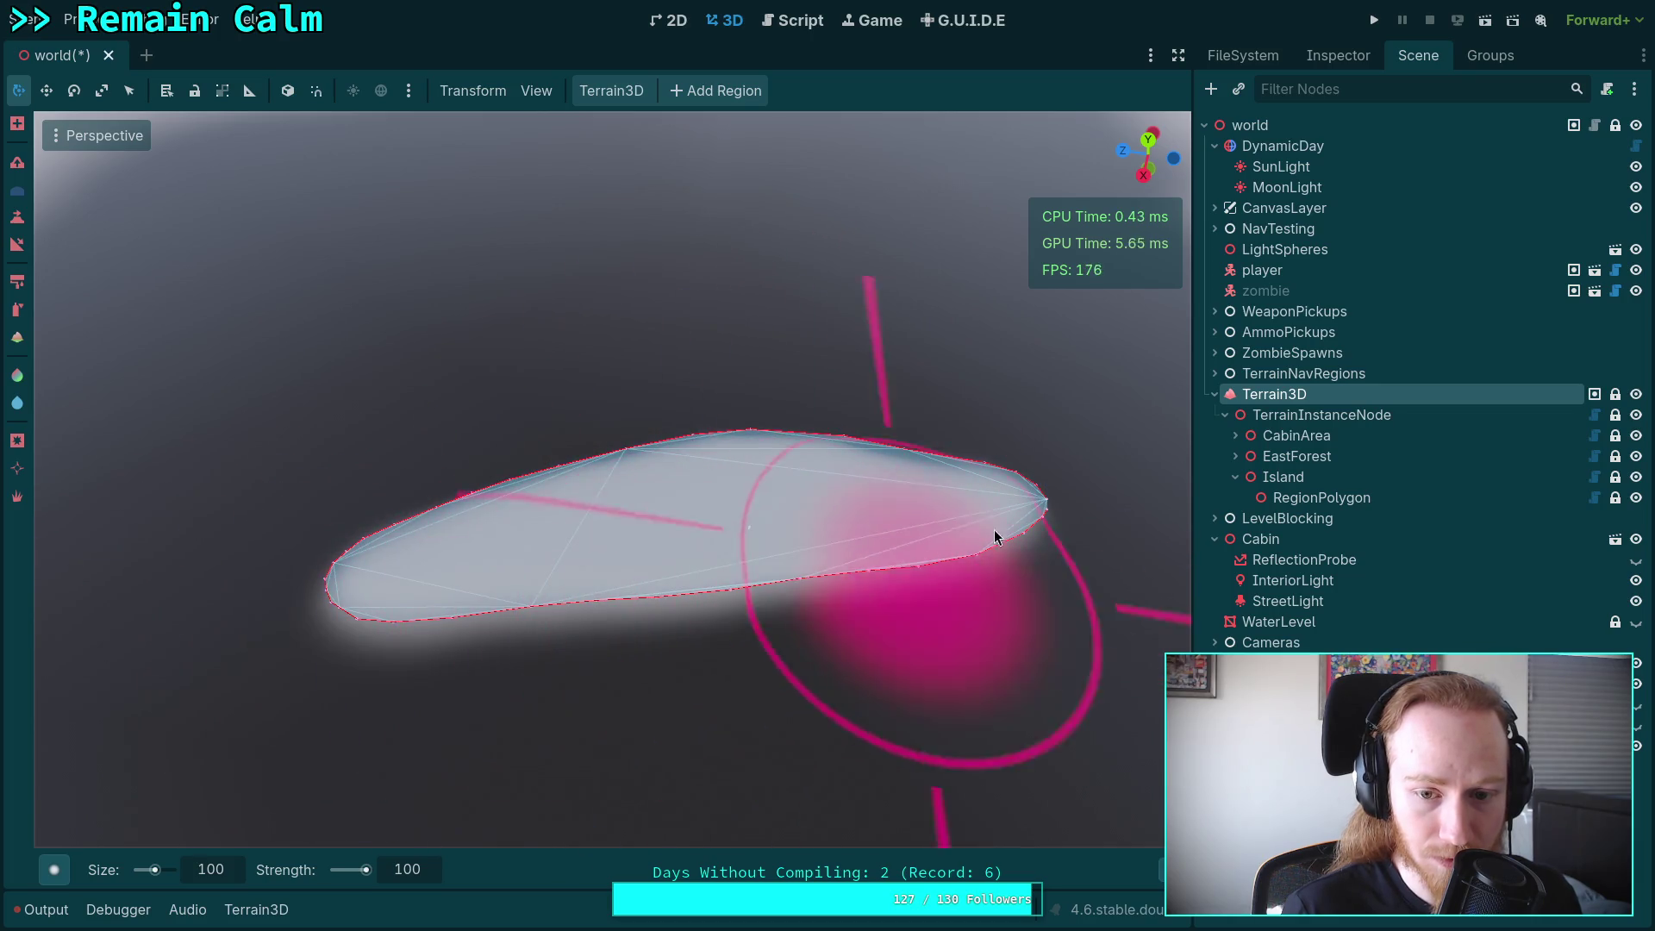
{"action": "mouse_move", "coordinate": [541, 666]}
{"action": "left_mouse_down"}
{"action": "mouse_move", "coordinate": [713, 166]}
{"action": "mouse_move", "coordinate": [835, 313]}
{"action": "mouse_move", "coordinate": [897, 353]}
{"action": "mouse_move", "coordinate": [1042, 325]}
{"action": "mouse_move", "coordinate": [743, 315]}
{"action": "left_mouse_up"}
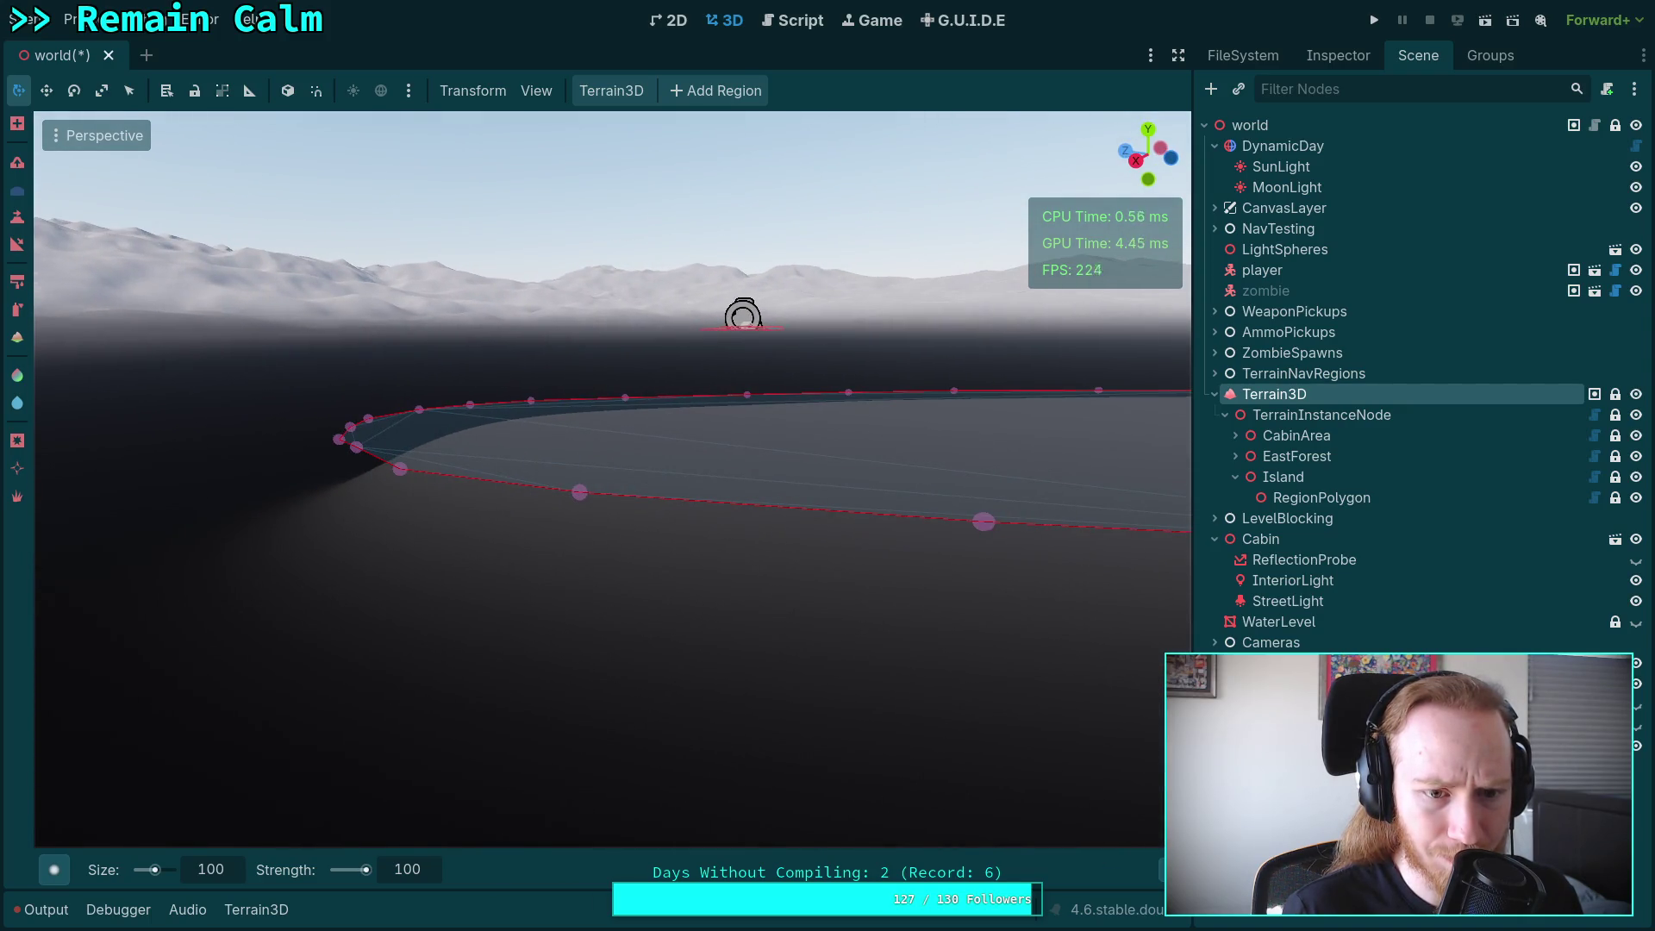
{"action": "mouse_move", "coordinate": [743, 316]}
{"action": "left_mouse_down"}
{"action": "mouse_move", "coordinate": [417, 233]}
{"action": "mouse_move", "coordinate": [163, 251]}
{"action": "mouse_move", "coordinate": [177, 279]}
{"action": "mouse_move", "coordinate": [1154, 149]}
{"action": "left_mouse_up"}
{"action": "left_click", "coordinate": [1154, 148]}
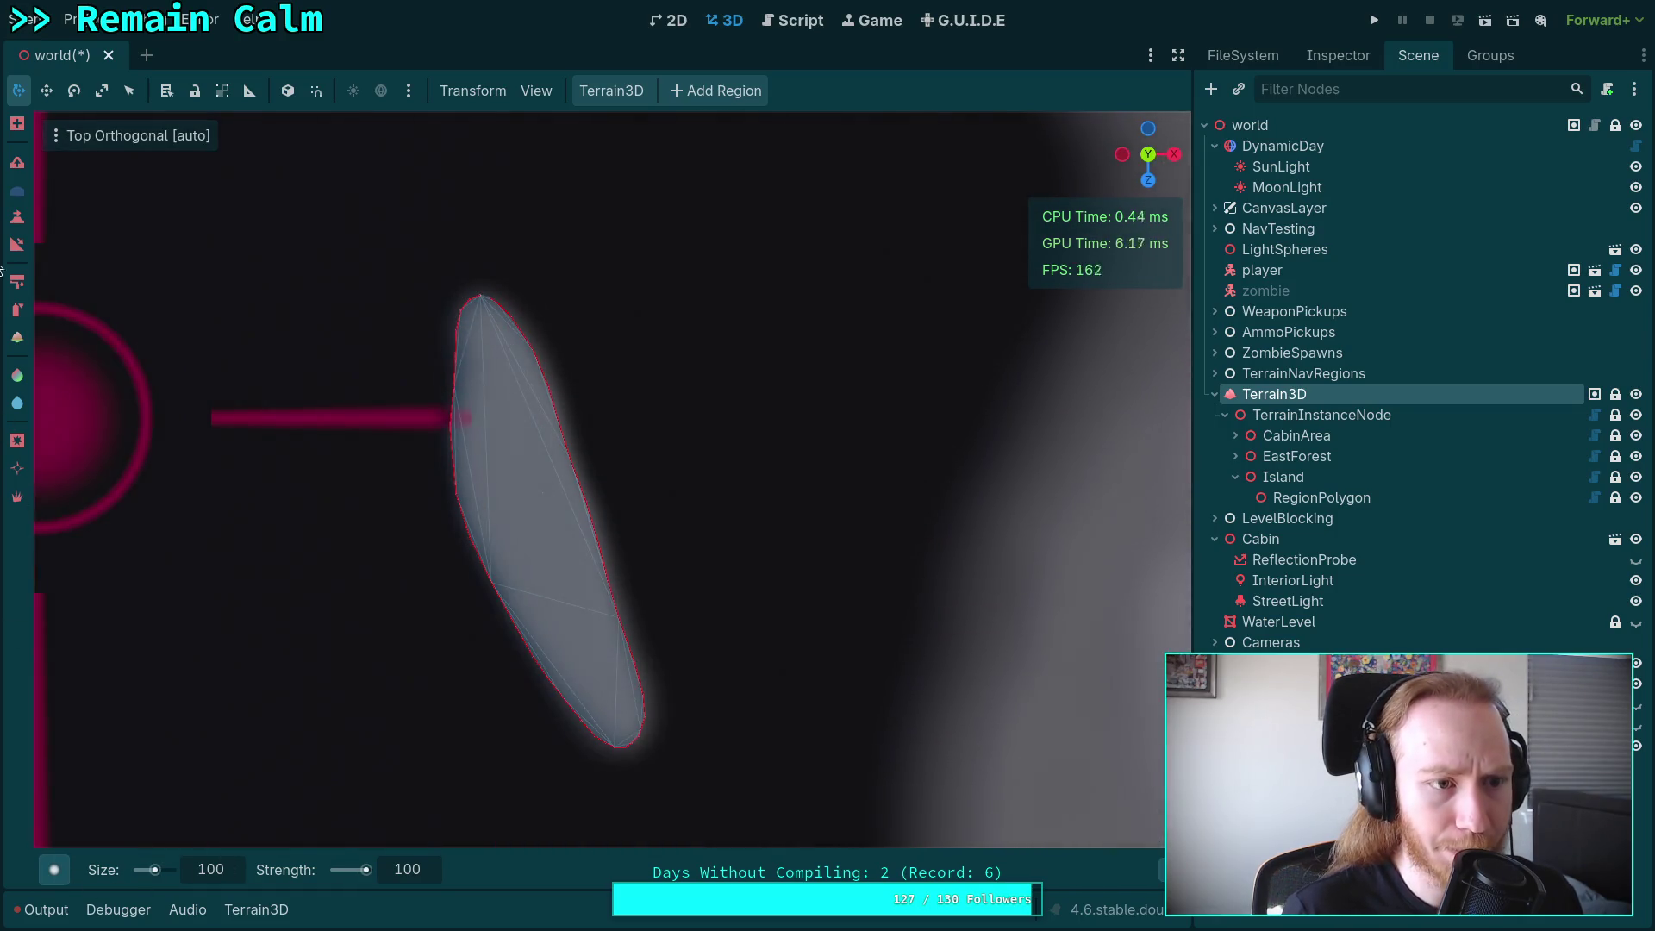
Pick the height tool with brush Size 20, shape Circle2, Height 0 and Strength 20.
{"action": "left_click", "coordinate": [17, 218]}
{"action": "scroll", "coordinate": [660, 587], "scroll_direction": "up", "scroll_amount": 5}
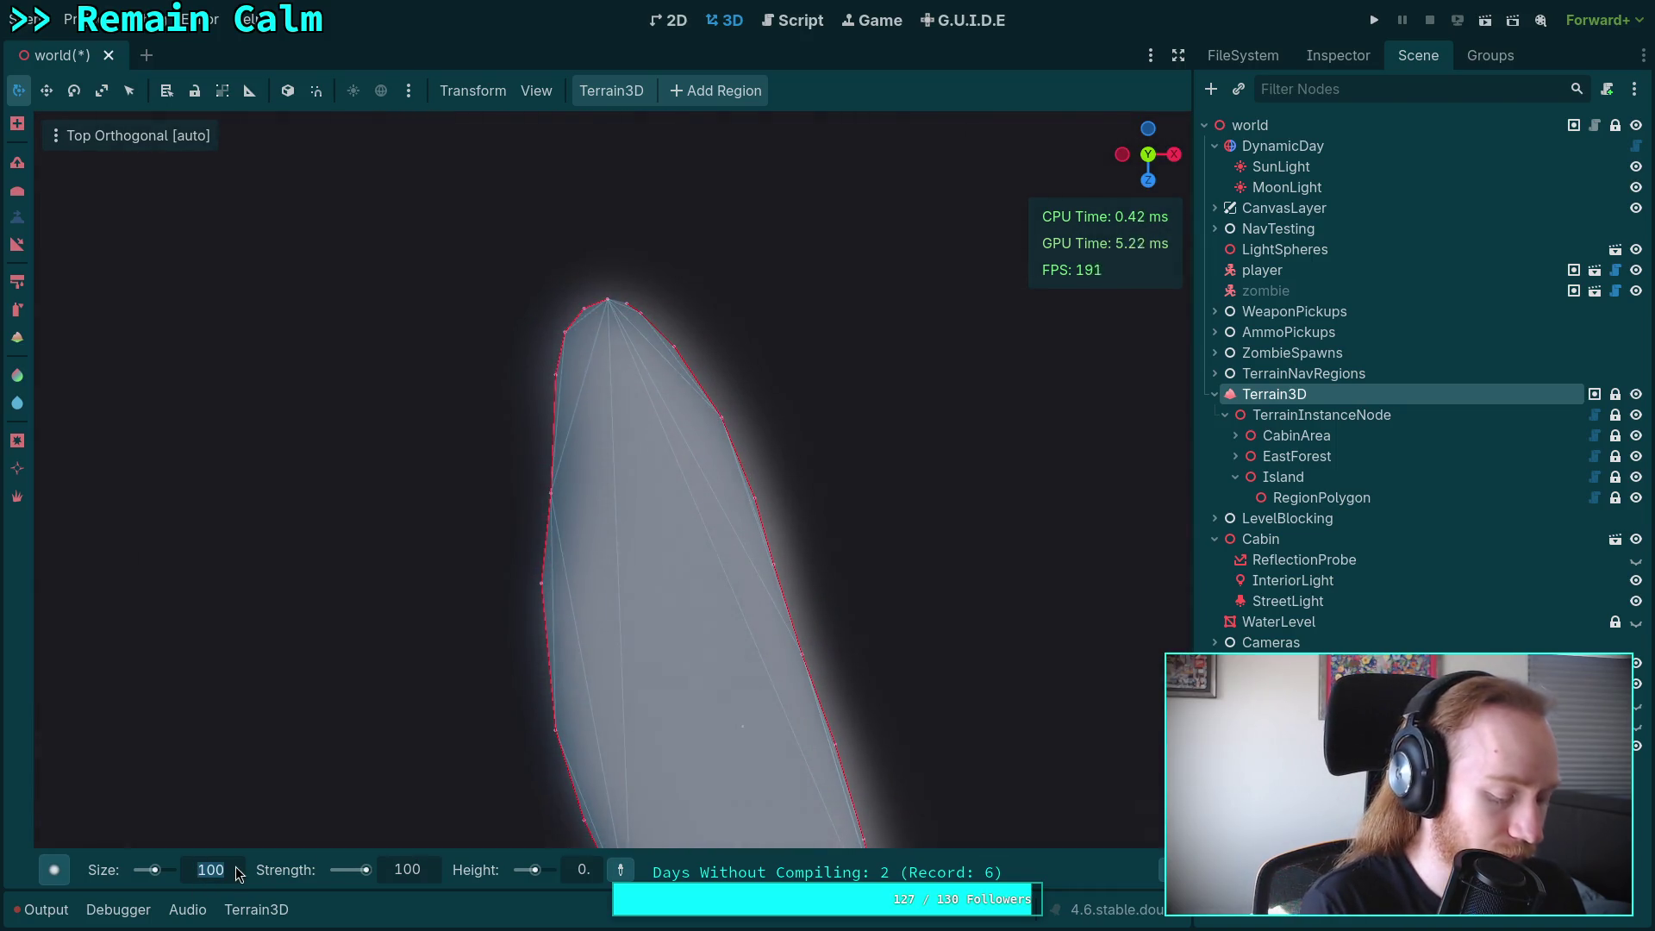
{"action": "type", "text": "20"}
{"action": "key", "text": "Return"}
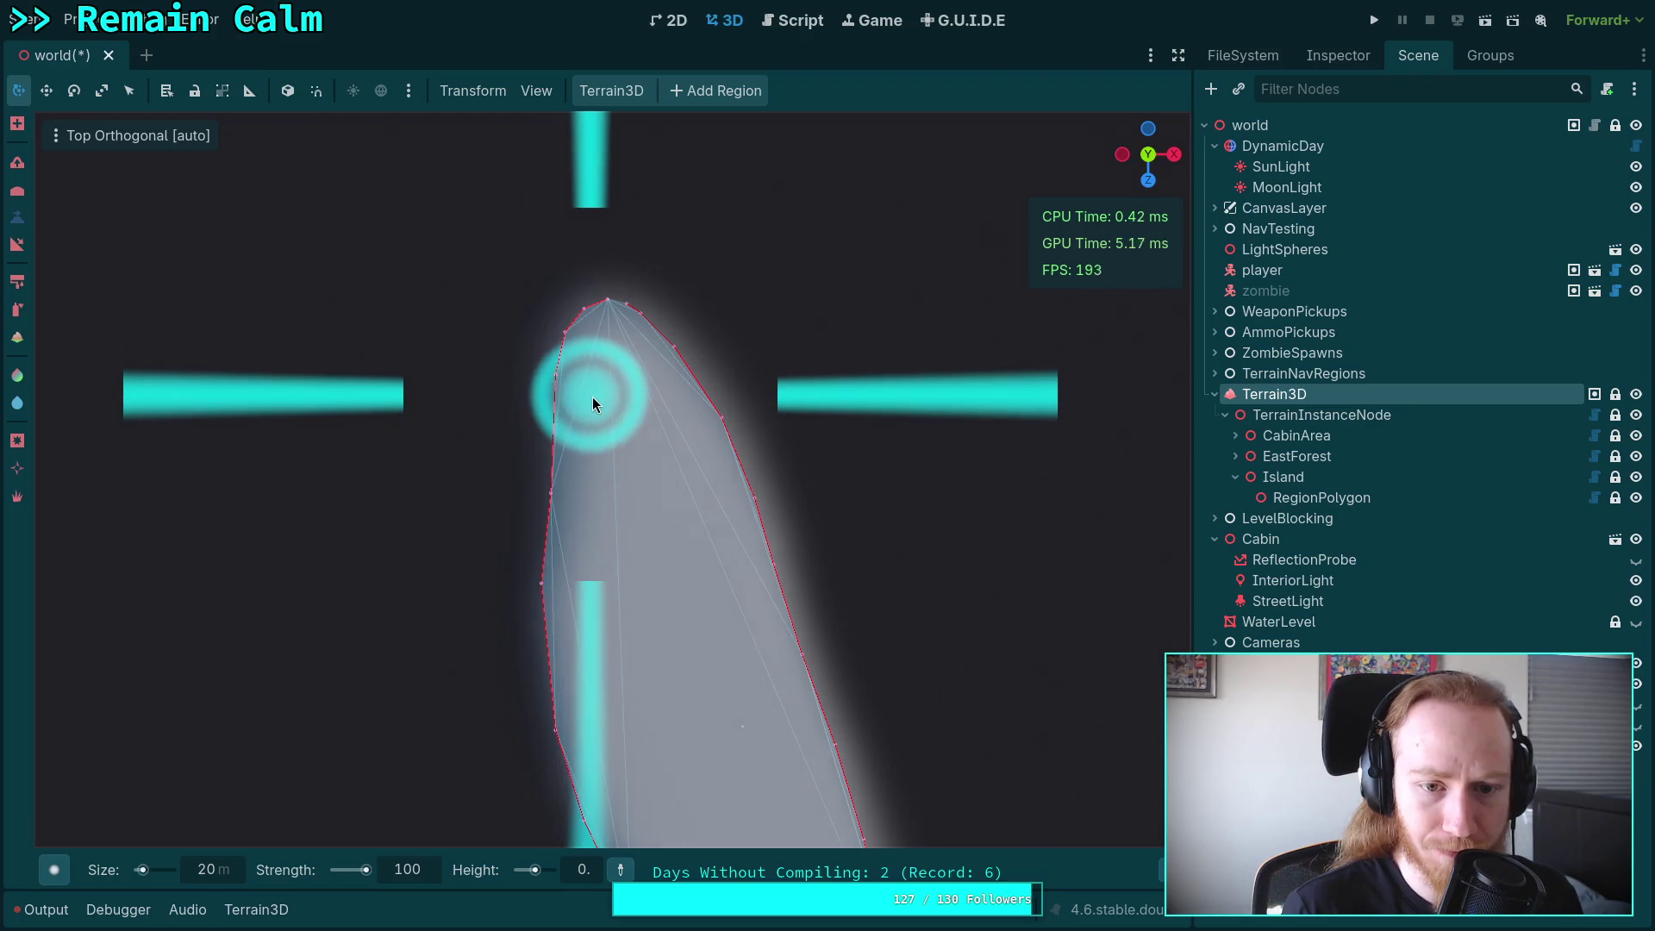
{"action": "scroll", "coordinate": [592, 403], "scroll_direction": "up", "scroll_amount": 4}
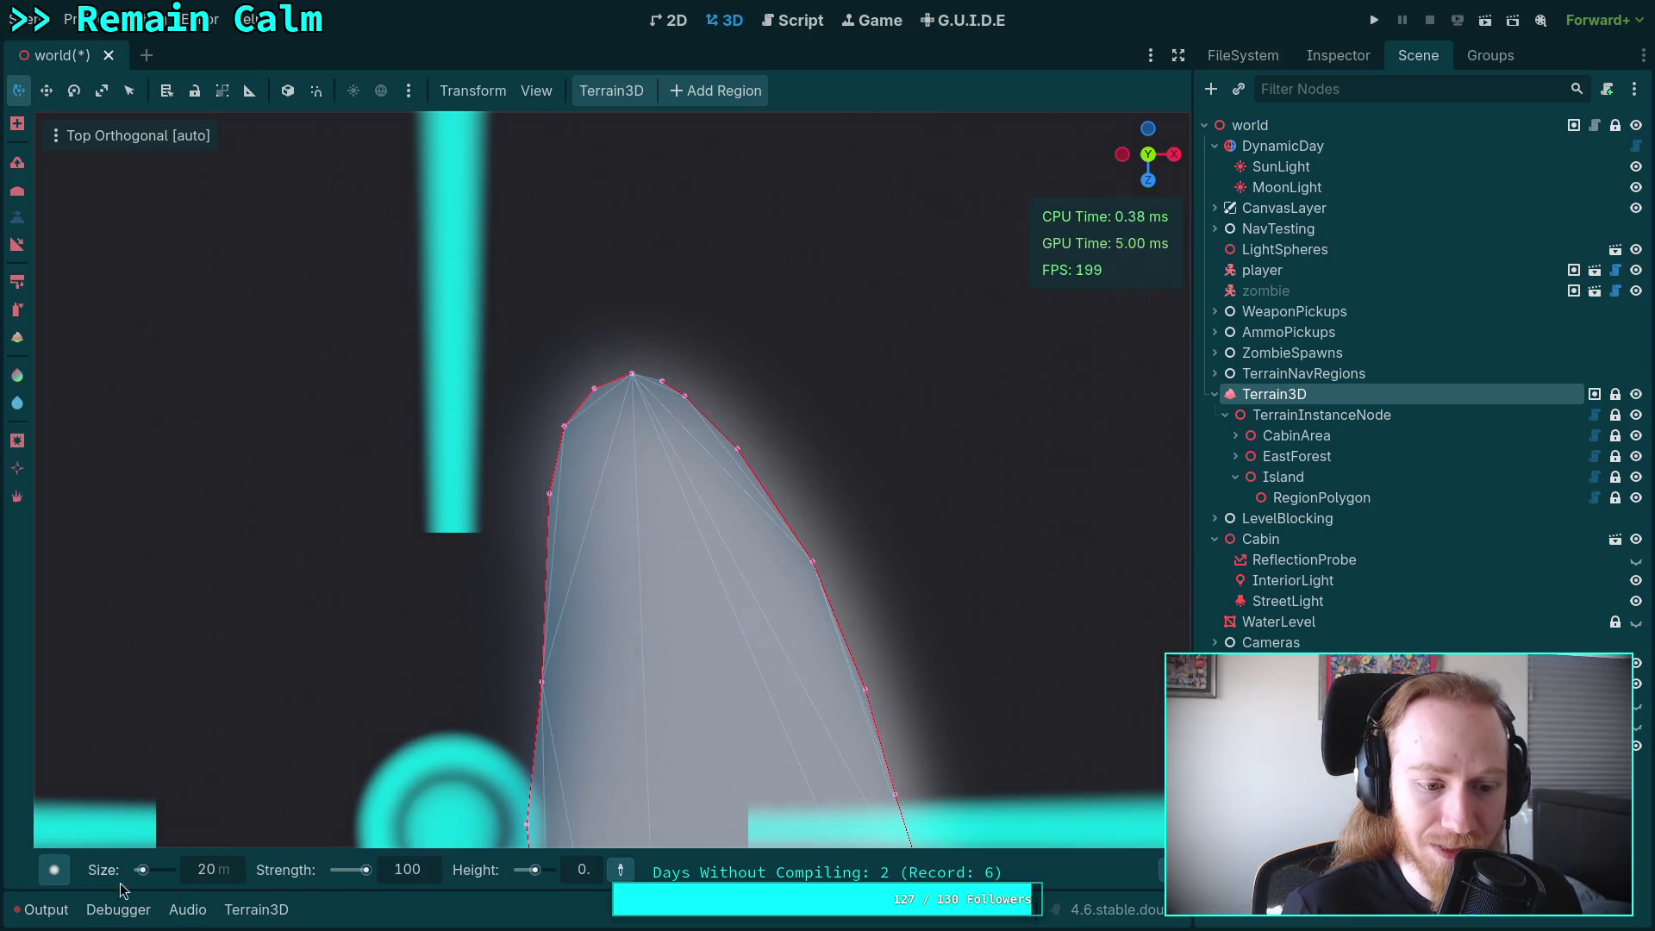
{"action": "left_click", "coordinate": [57, 869]}
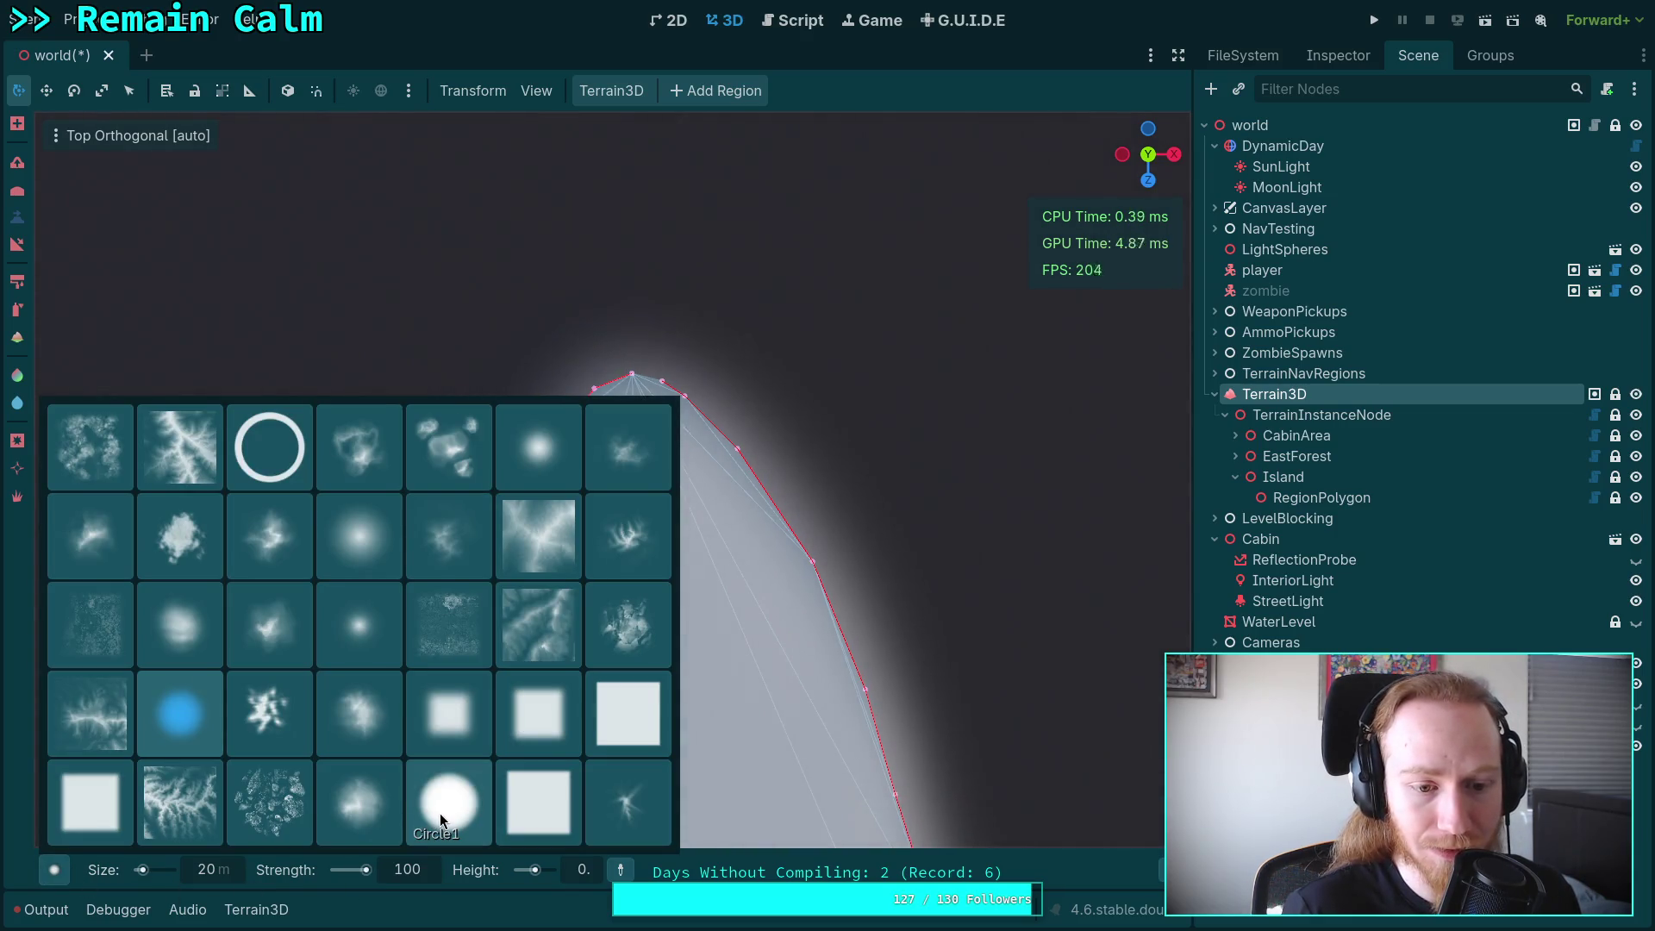
{"action": "left_click", "coordinate": [195, 721]}
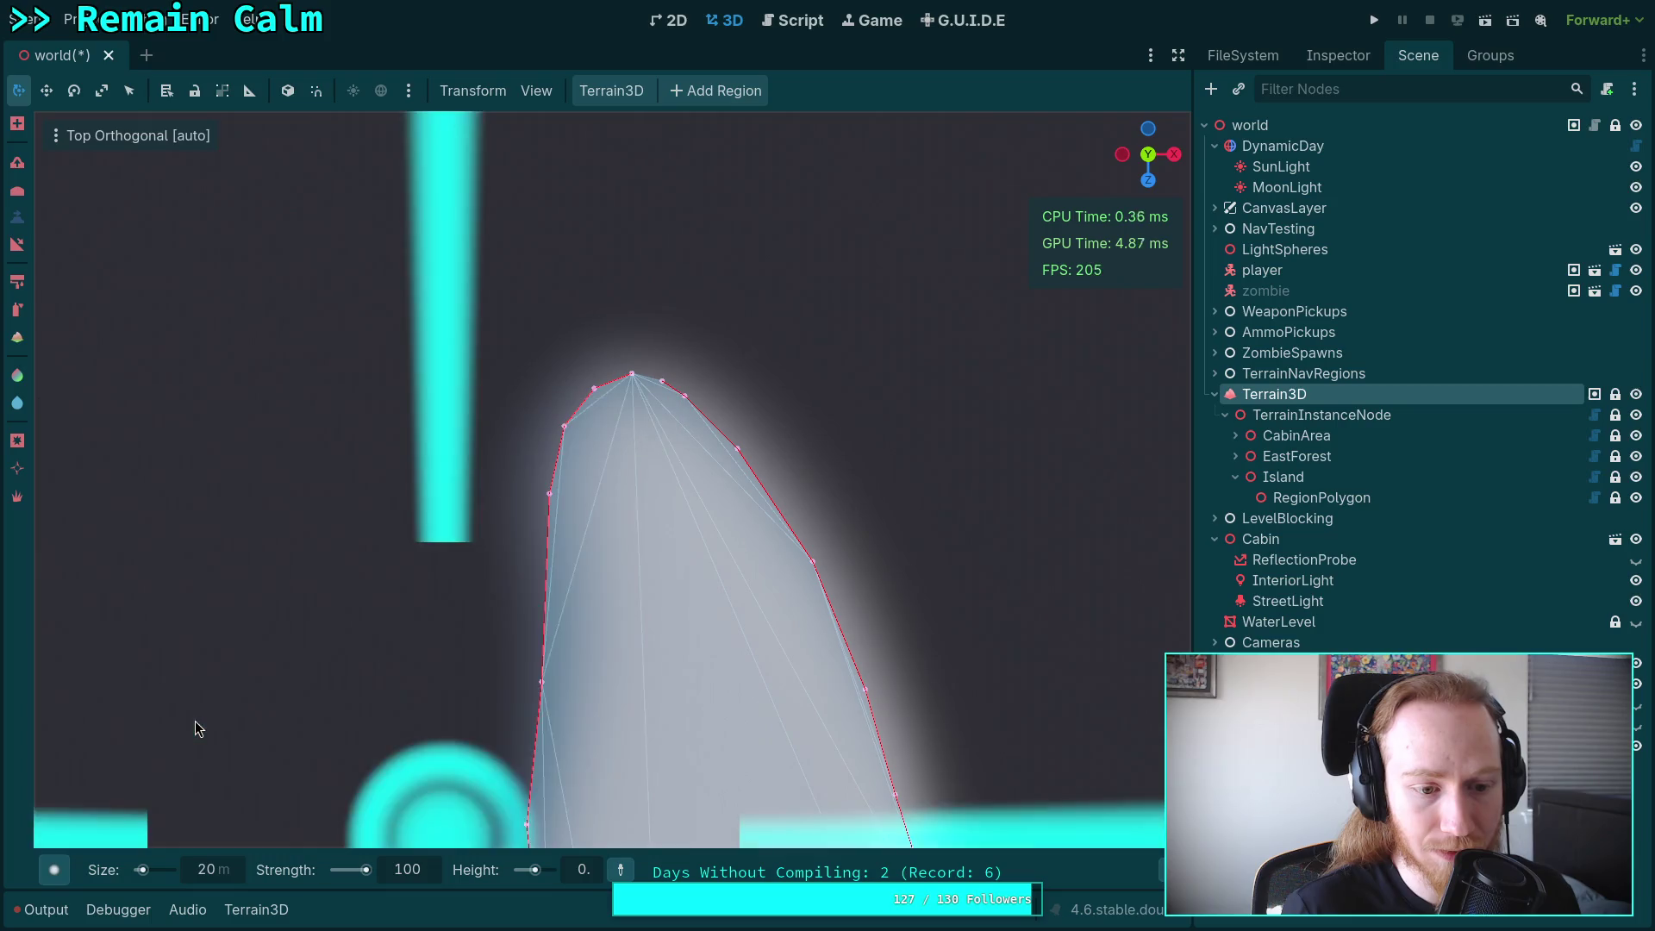
{"action": "scroll", "coordinate": [591, 690], "scroll_direction": "up", "scroll_amount": 2}
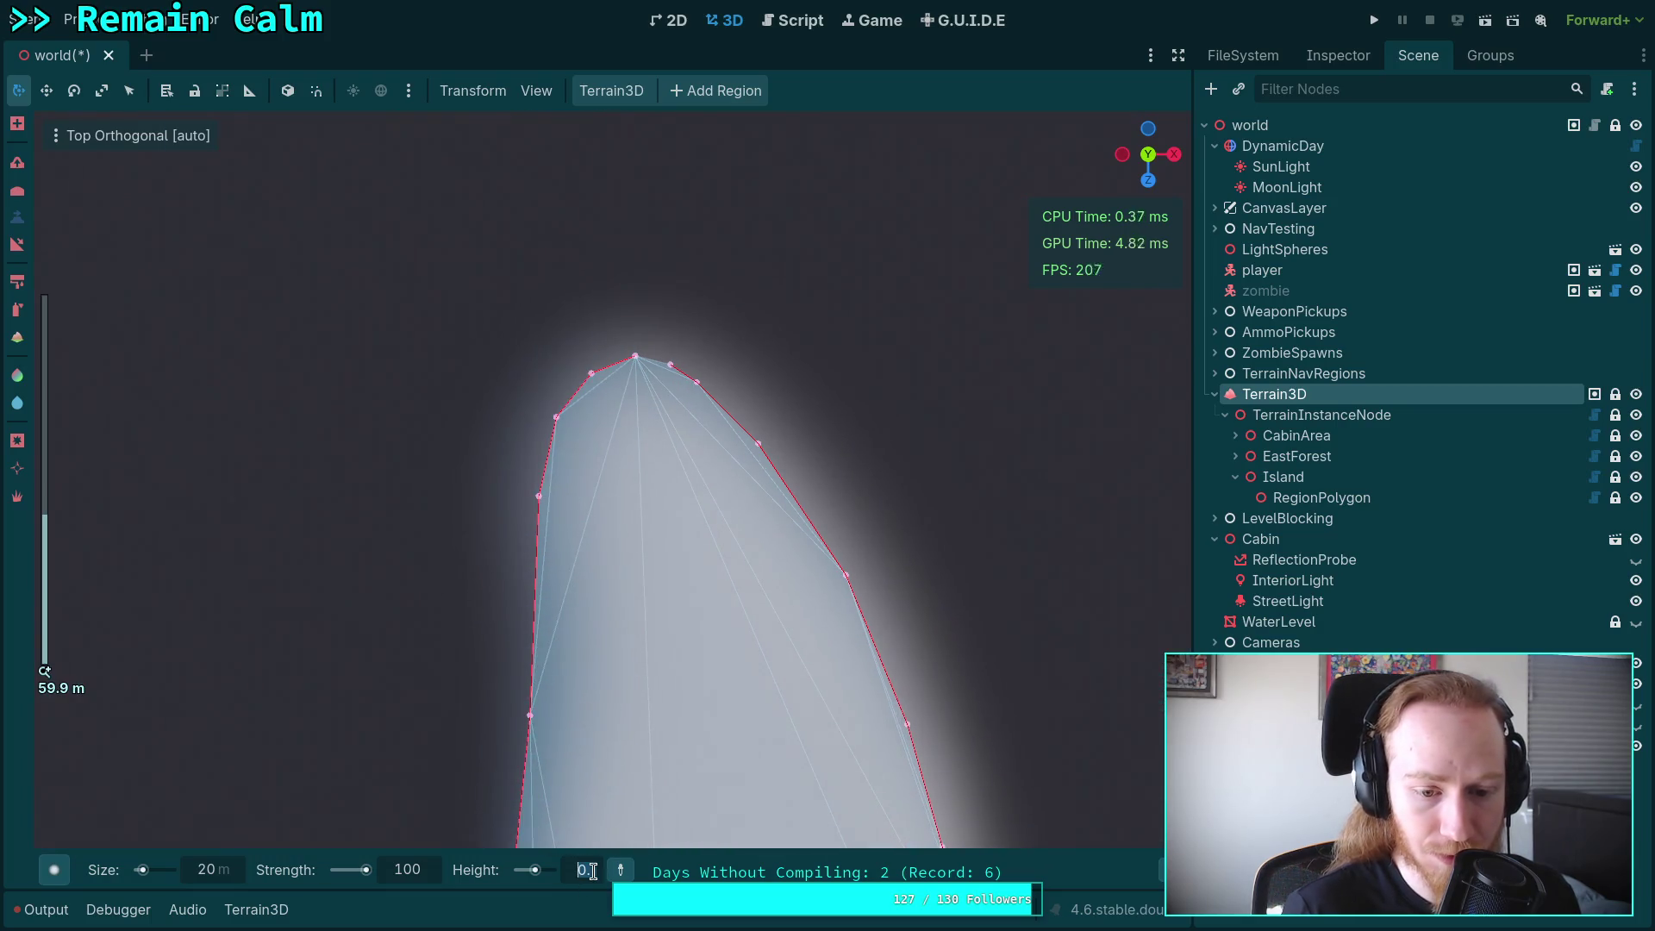
{"action": "left_click", "coordinate": [591, 871]}
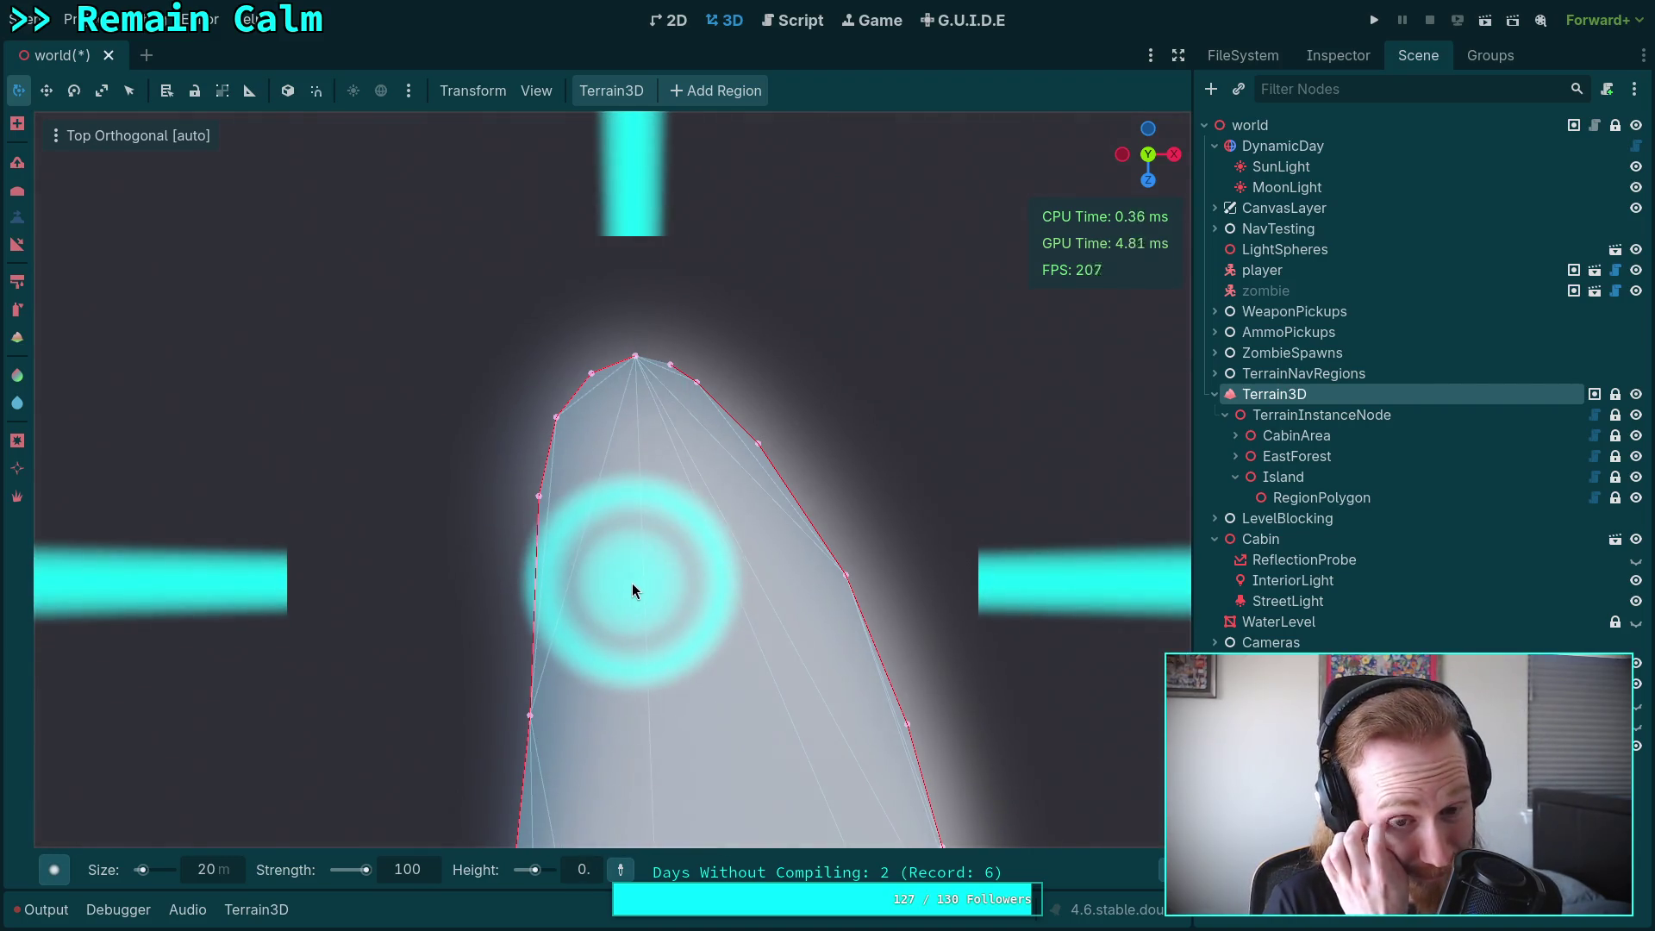
{"action": "left_click", "coordinate": [417, 870]}
{"action": "type", "text": "20"}
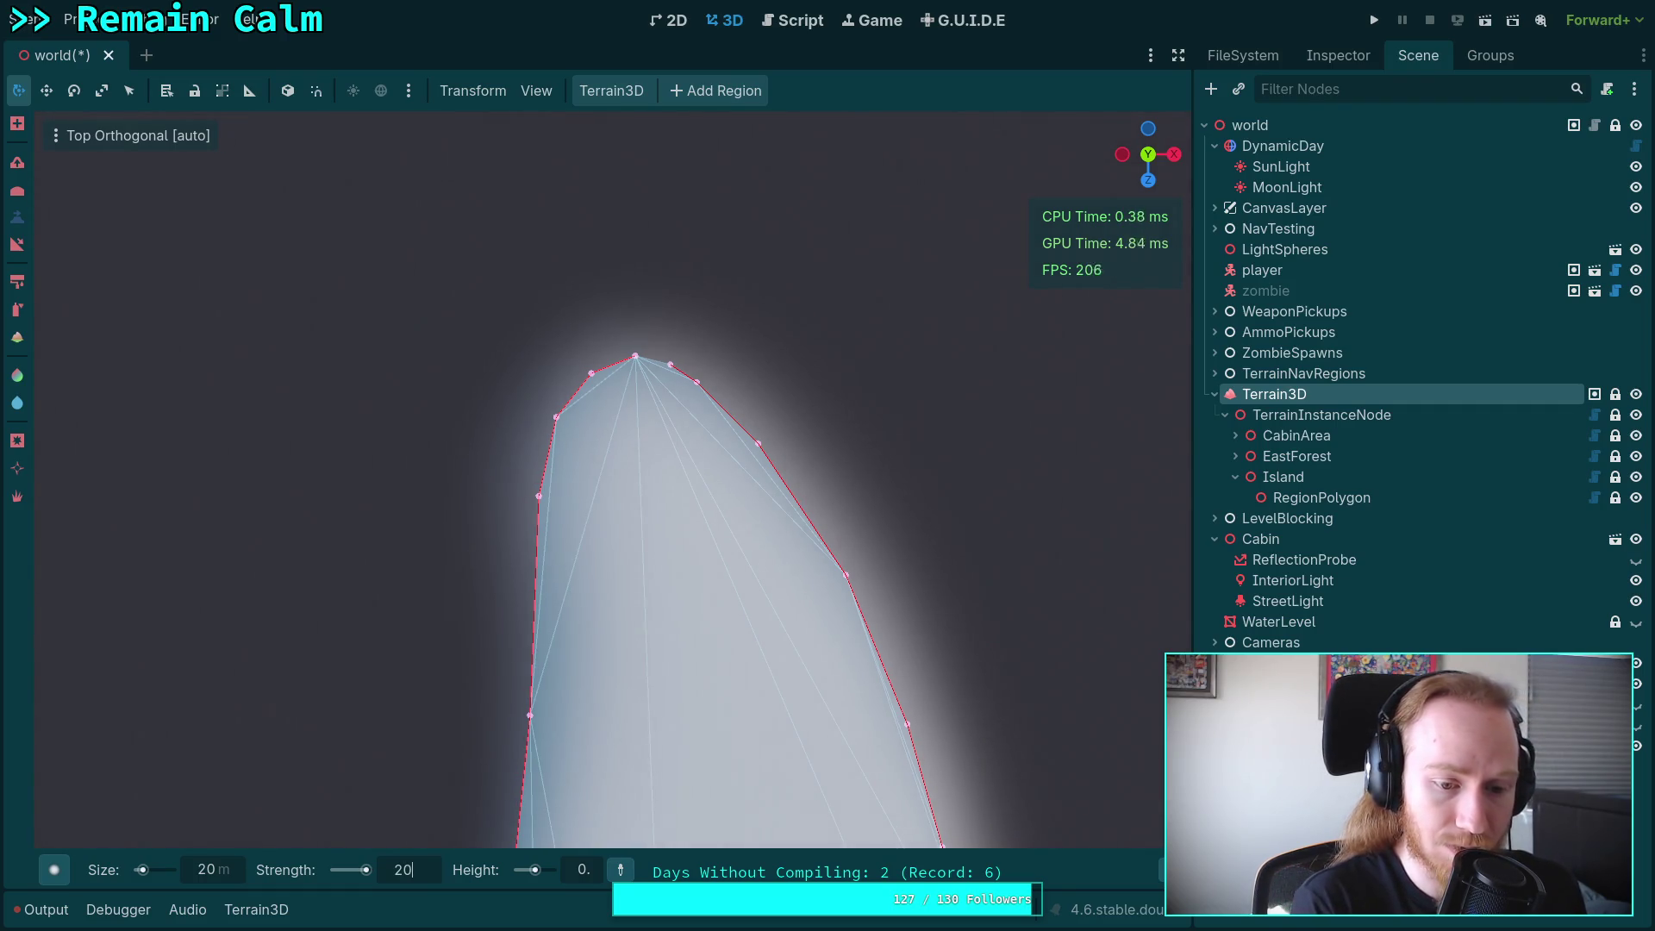
{"action": "key", "text": "Return"}
{"action": "scroll", "coordinate": [638, 569], "scroll_direction": "up", "scroll_amount": 5}
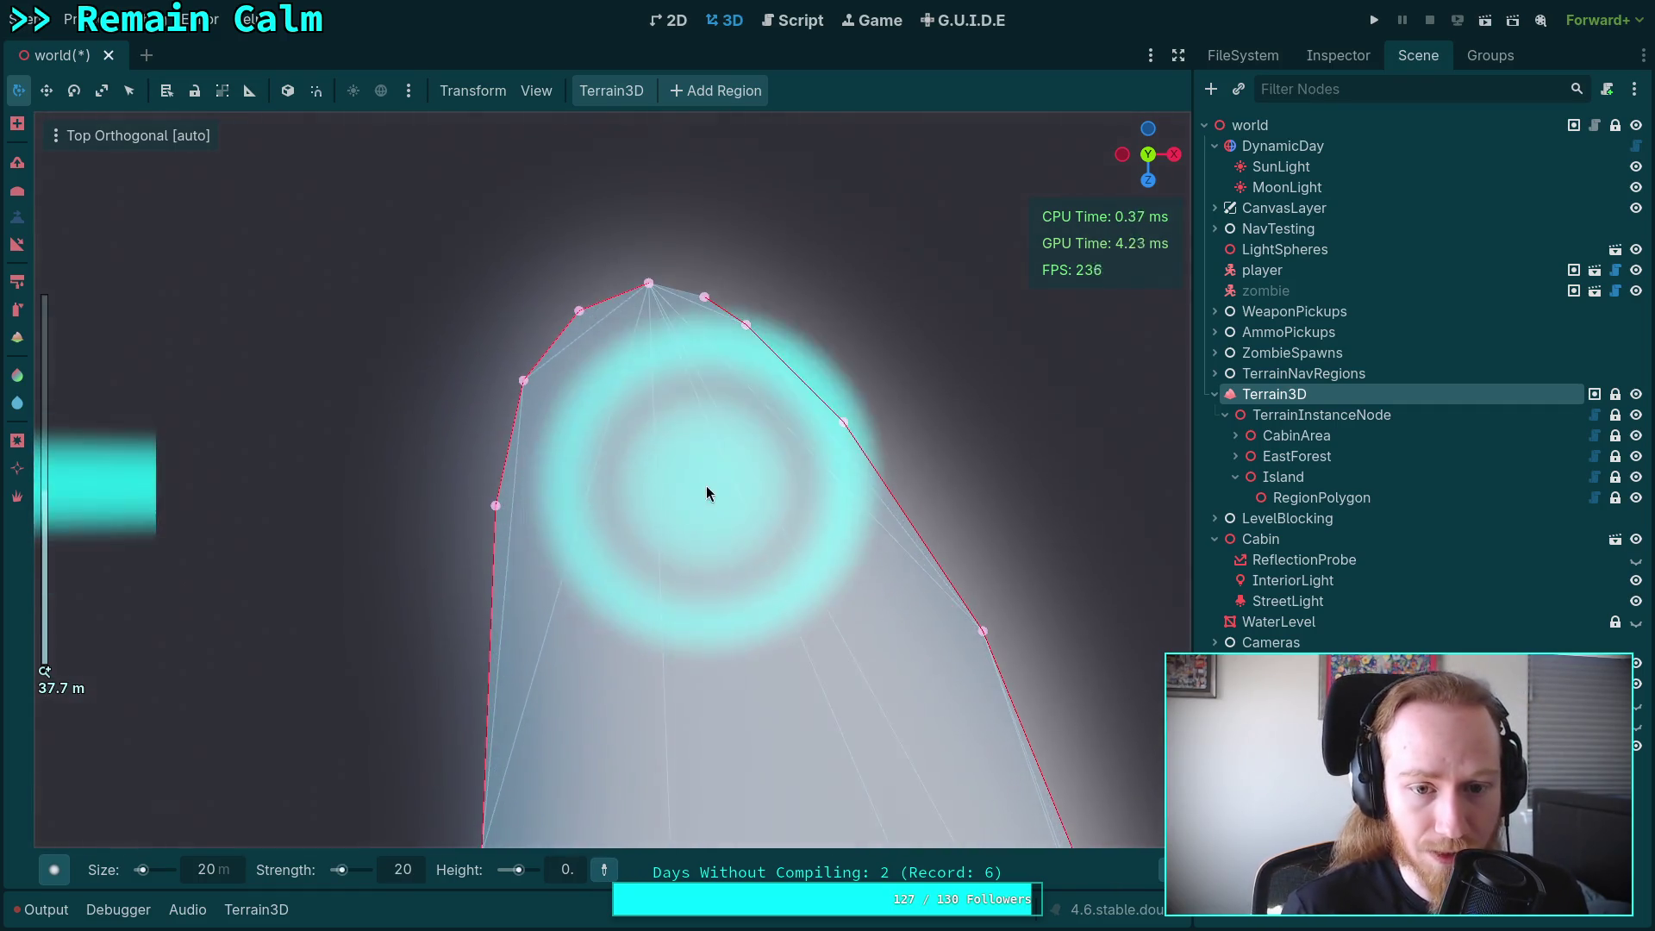
Paint the height brush across the island's edges, including the polygon's left edge.
{"action": "mouse_move", "coordinate": [646, 397]}
{"action": "left_mouse_down"}
{"action": "mouse_move", "coordinate": [660, 379]}
{"action": "mouse_move", "coordinate": [628, 395]}
{"action": "mouse_move", "coordinate": [613, 497]}
{"action": "mouse_move", "coordinate": [752, 609]}
{"action": "left_mouse_up"}
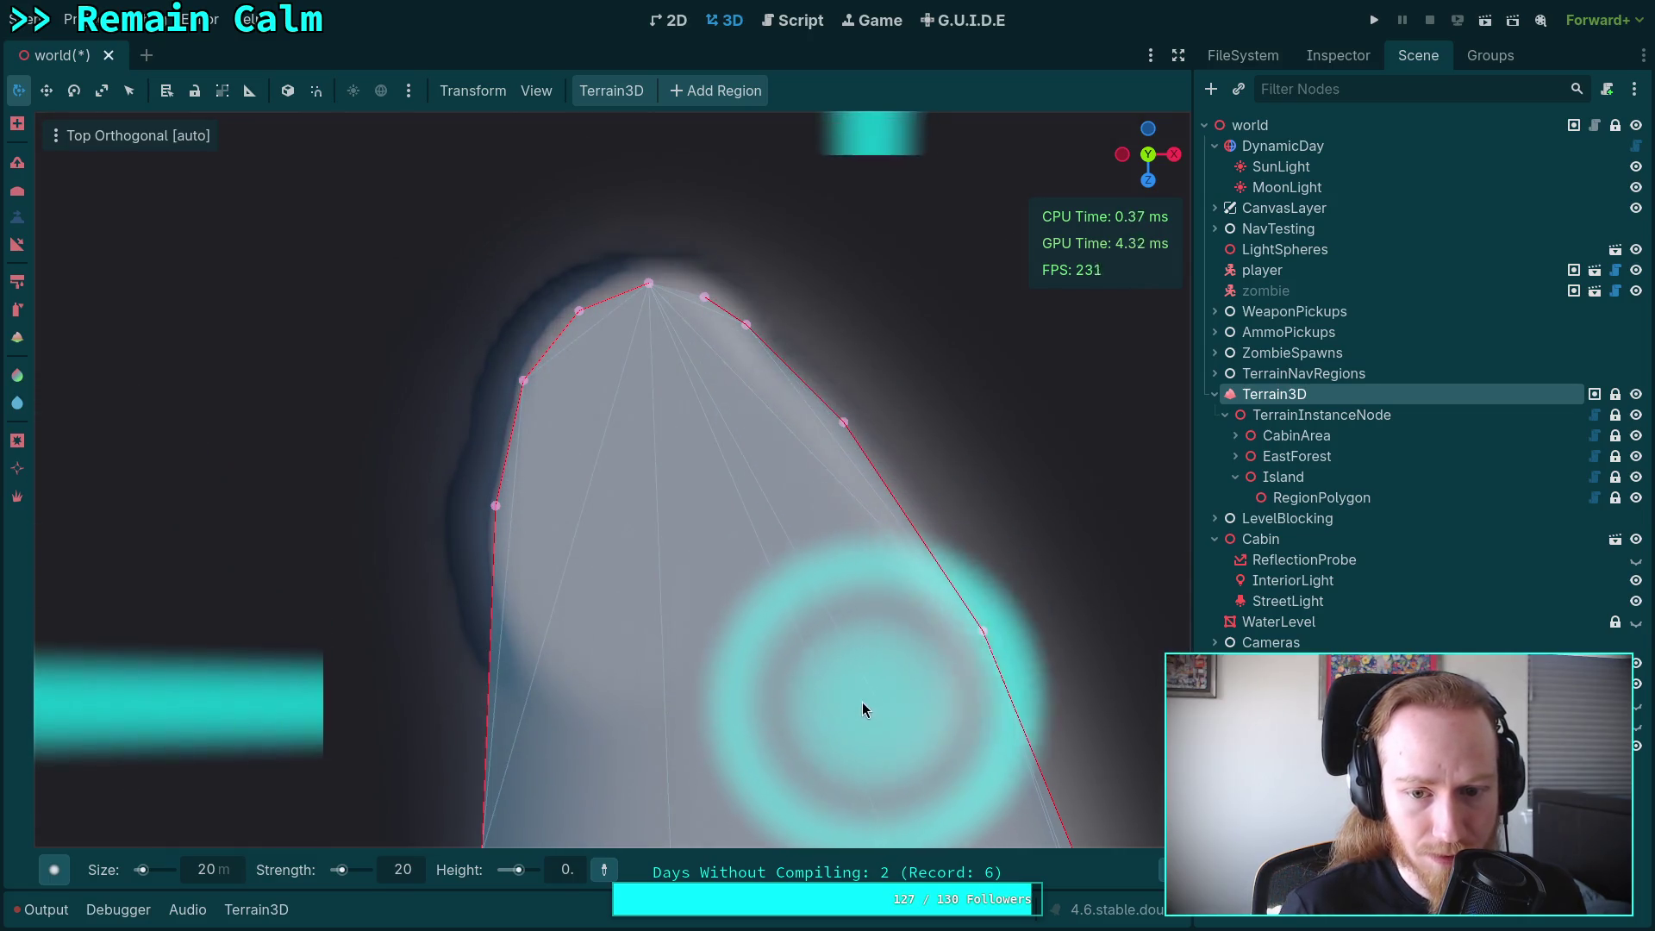
{"action": "scroll", "coordinate": [748, 304], "scroll_direction": "up", "scroll_amount": 3}
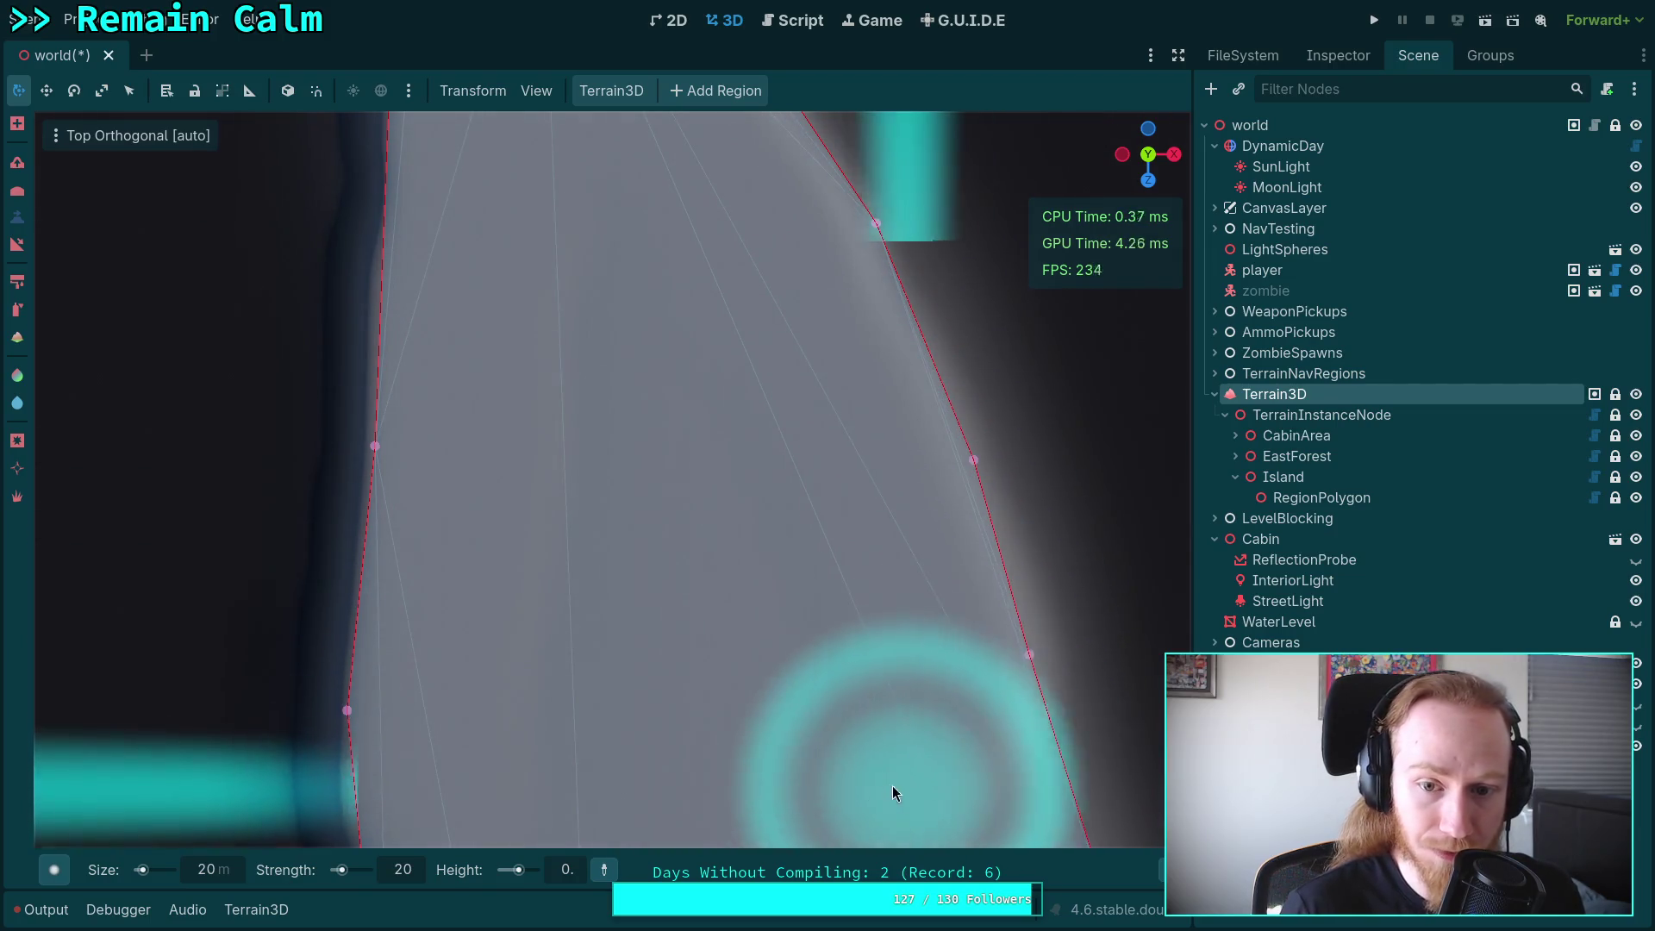
{"action": "scroll", "coordinate": [709, 376], "scroll_direction": "up", "scroll_amount": 2}
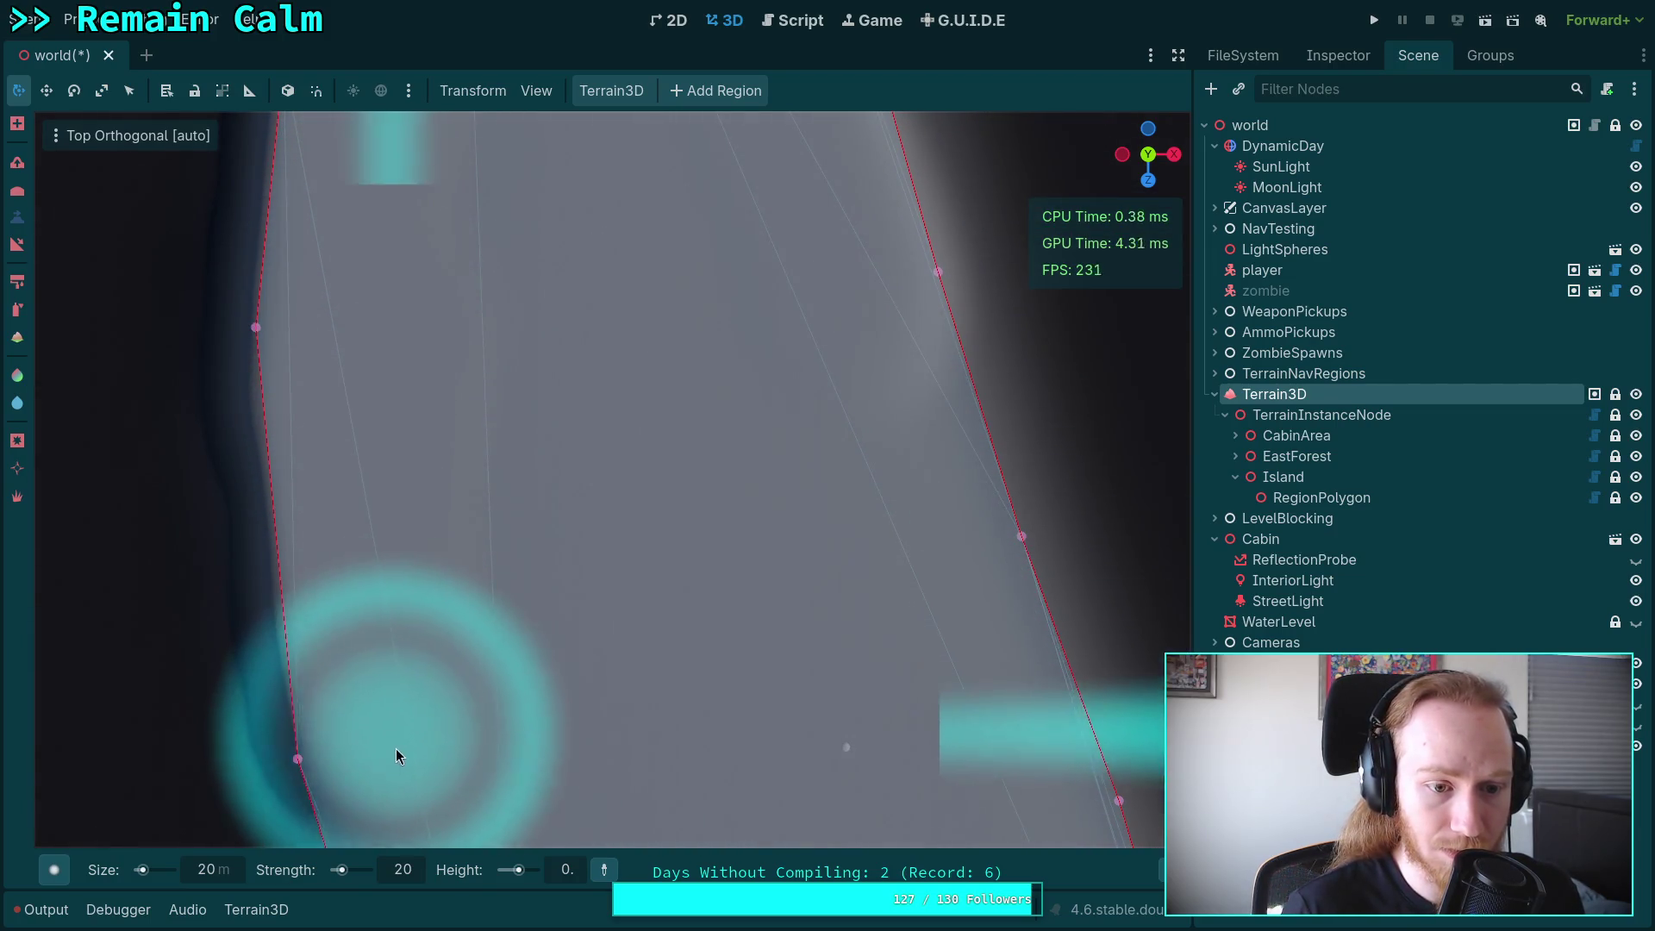
{"action": "scroll", "coordinate": [446, 290], "scroll_direction": "up", "scroll_amount": 1}
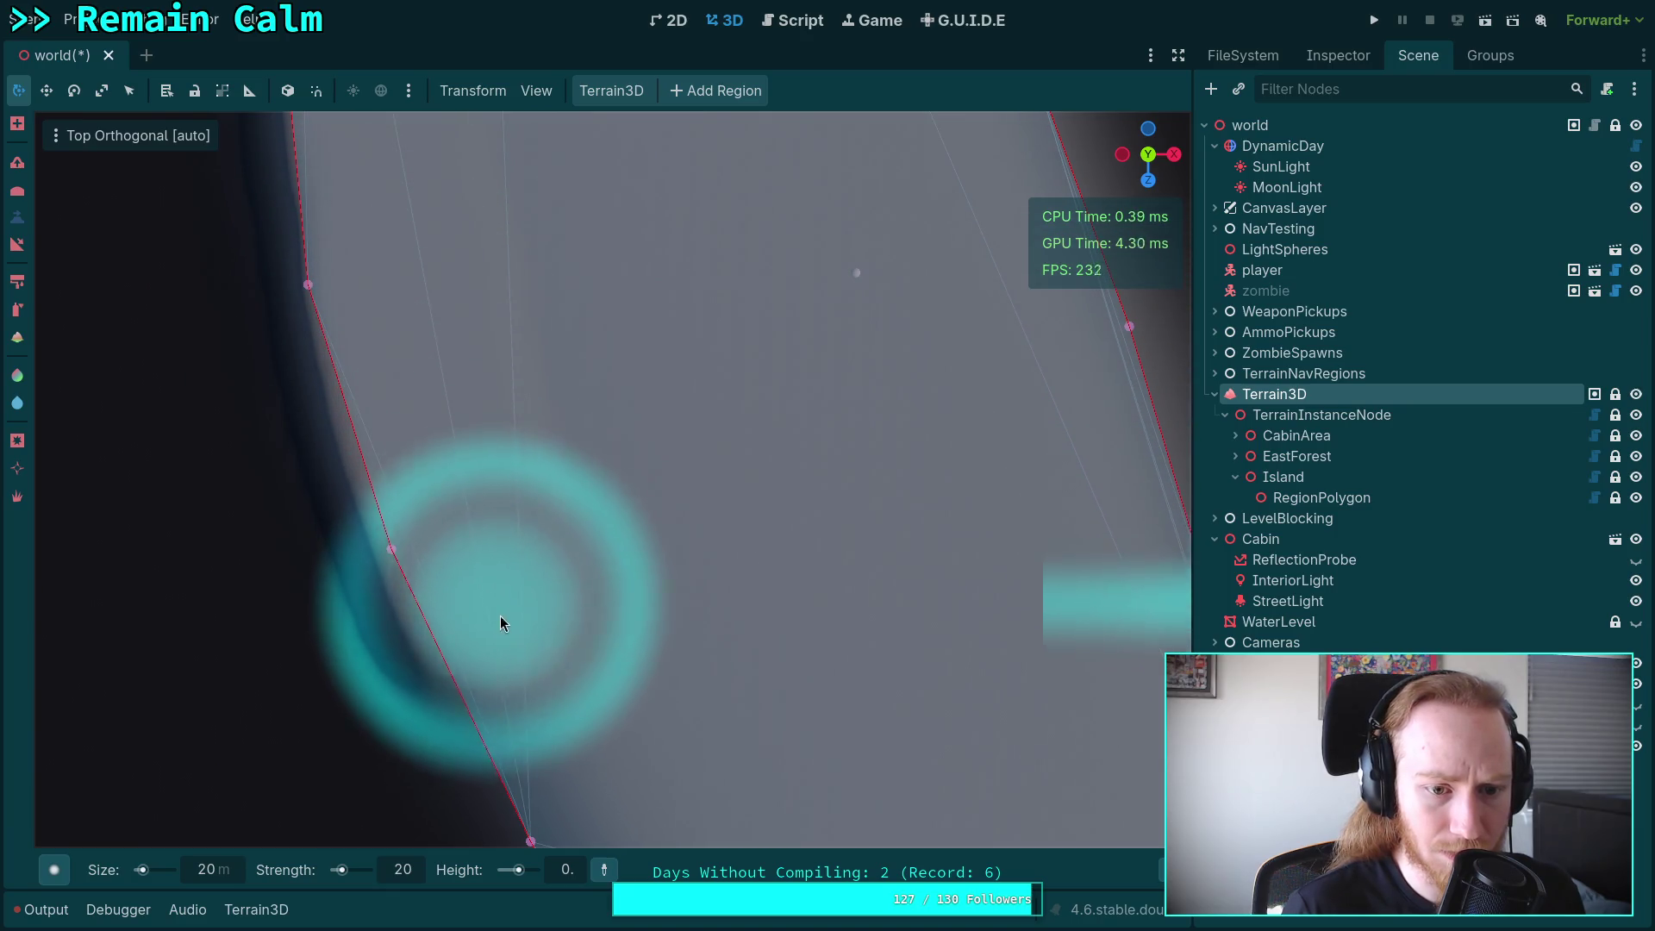
{"action": "scroll", "coordinate": [495, 607], "scroll_direction": "down", "scroll_amount": 3}
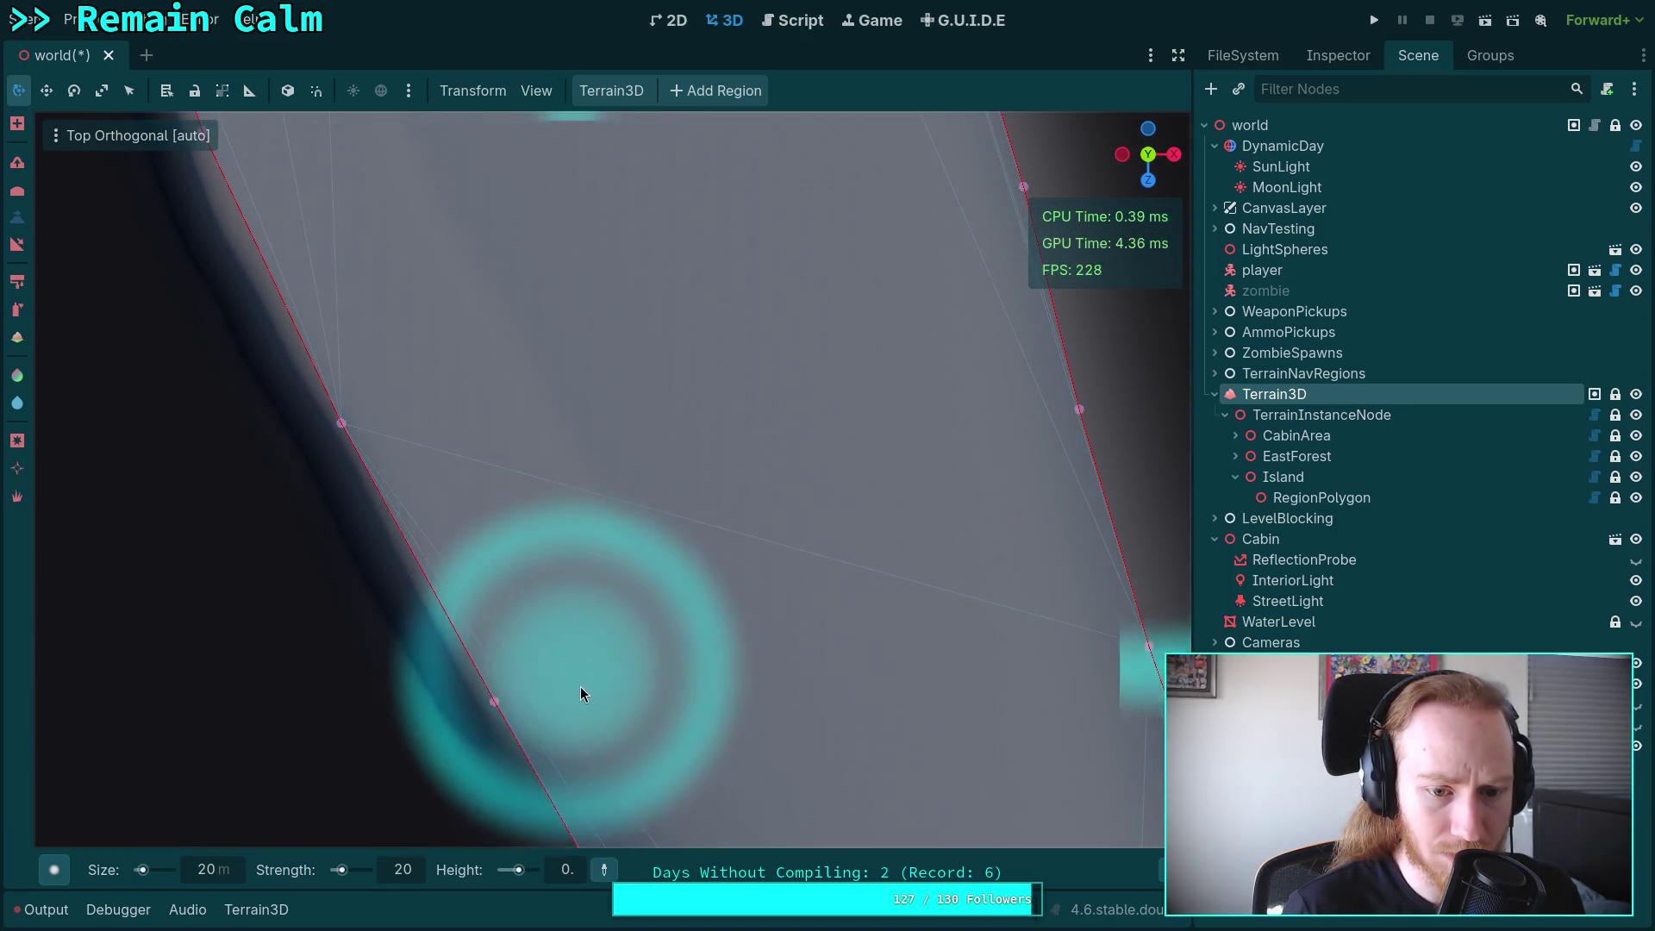
{"action": "scroll", "coordinate": [410, 334], "scroll_direction": "down", "scroll_amount": 1}
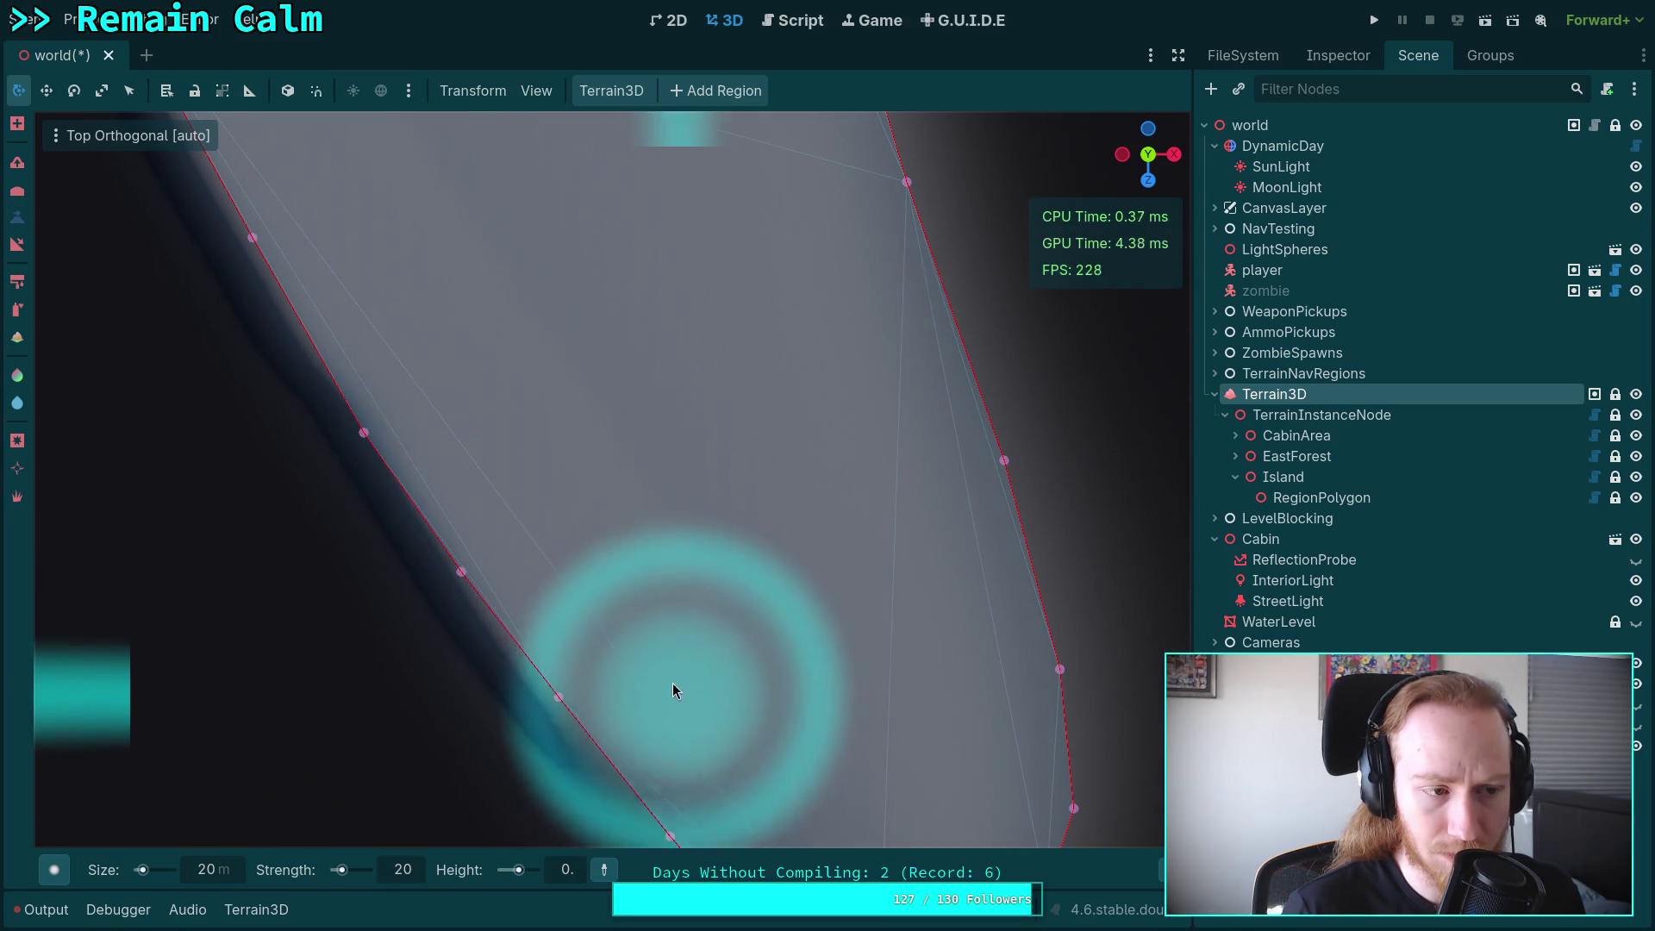
{"action": "scroll", "coordinate": [421, 411], "scroll_direction": "down", "scroll_amount": 2}
{"action": "mouse_move", "coordinate": [422, 411]}
{"action": "left_mouse_down"}
{"action": "mouse_move", "coordinate": [607, 639]}
{"action": "mouse_move", "coordinate": [701, 617]}
{"action": "mouse_move", "coordinate": [739, 441]}
{"action": "left_mouse_up"}
{"action": "scroll", "coordinate": [655, 250], "scroll_direction": "up", "scroll_amount": 3}
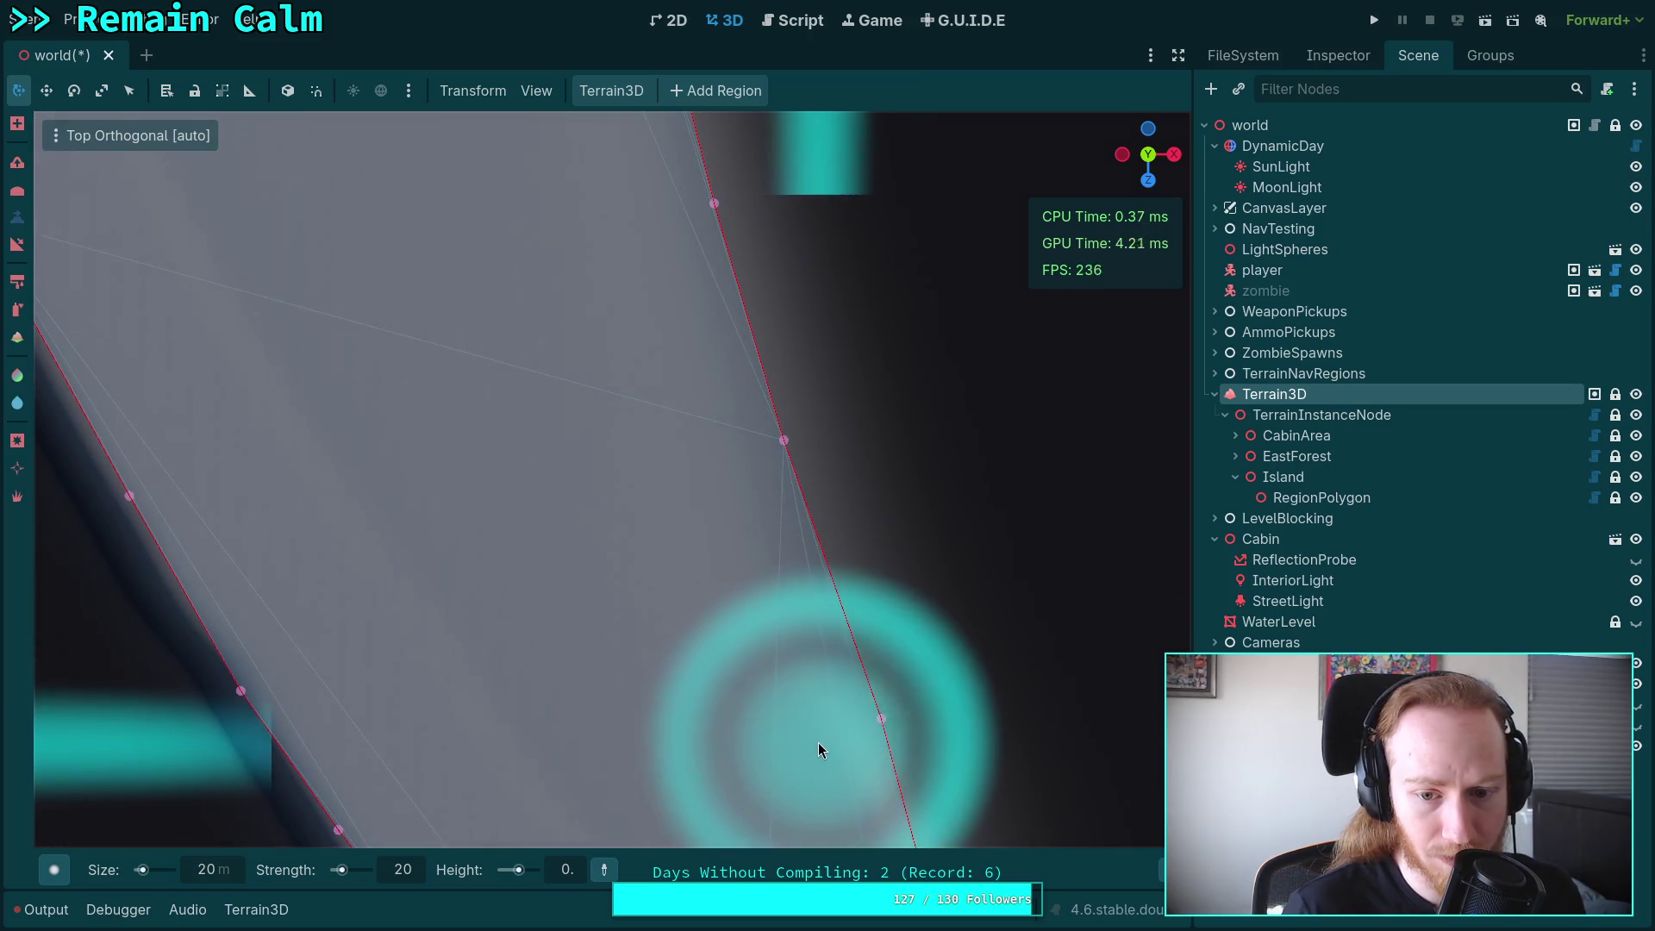
{"action": "scroll", "coordinate": [639, 271], "scroll_direction": "up", "scroll_amount": 1}
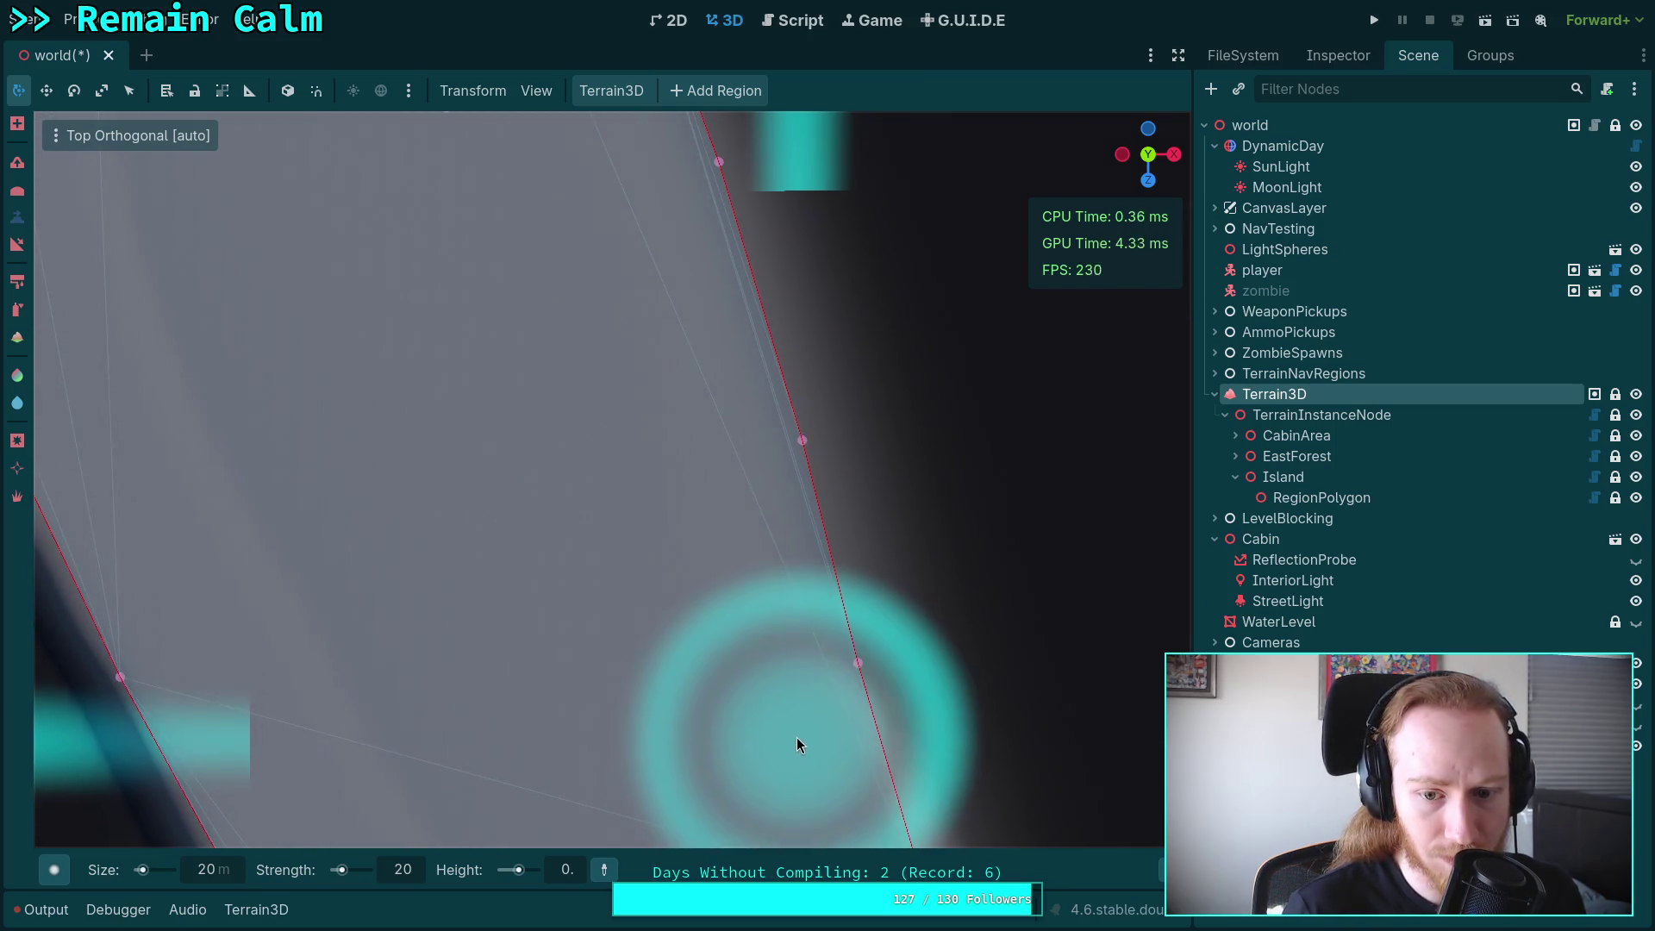
{"action": "scroll", "coordinate": [726, 509], "scroll_direction": "up", "scroll_amount": 2}
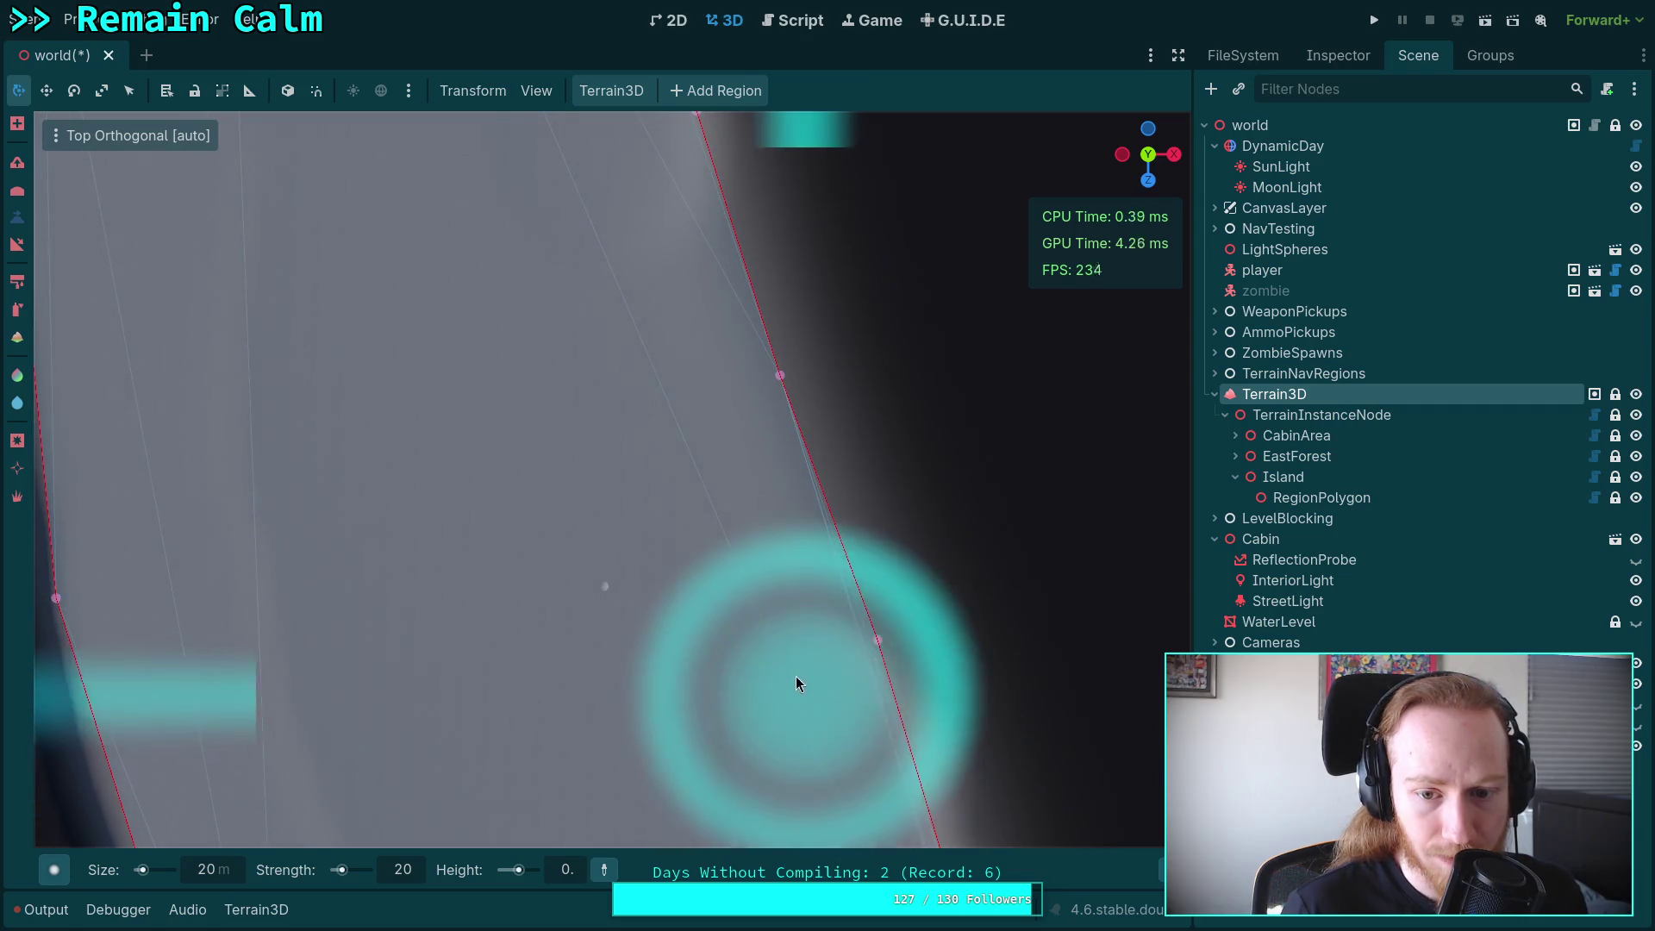
{"action": "scroll", "coordinate": [680, 335], "scroll_direction": "up", "scroll_amount": 2}
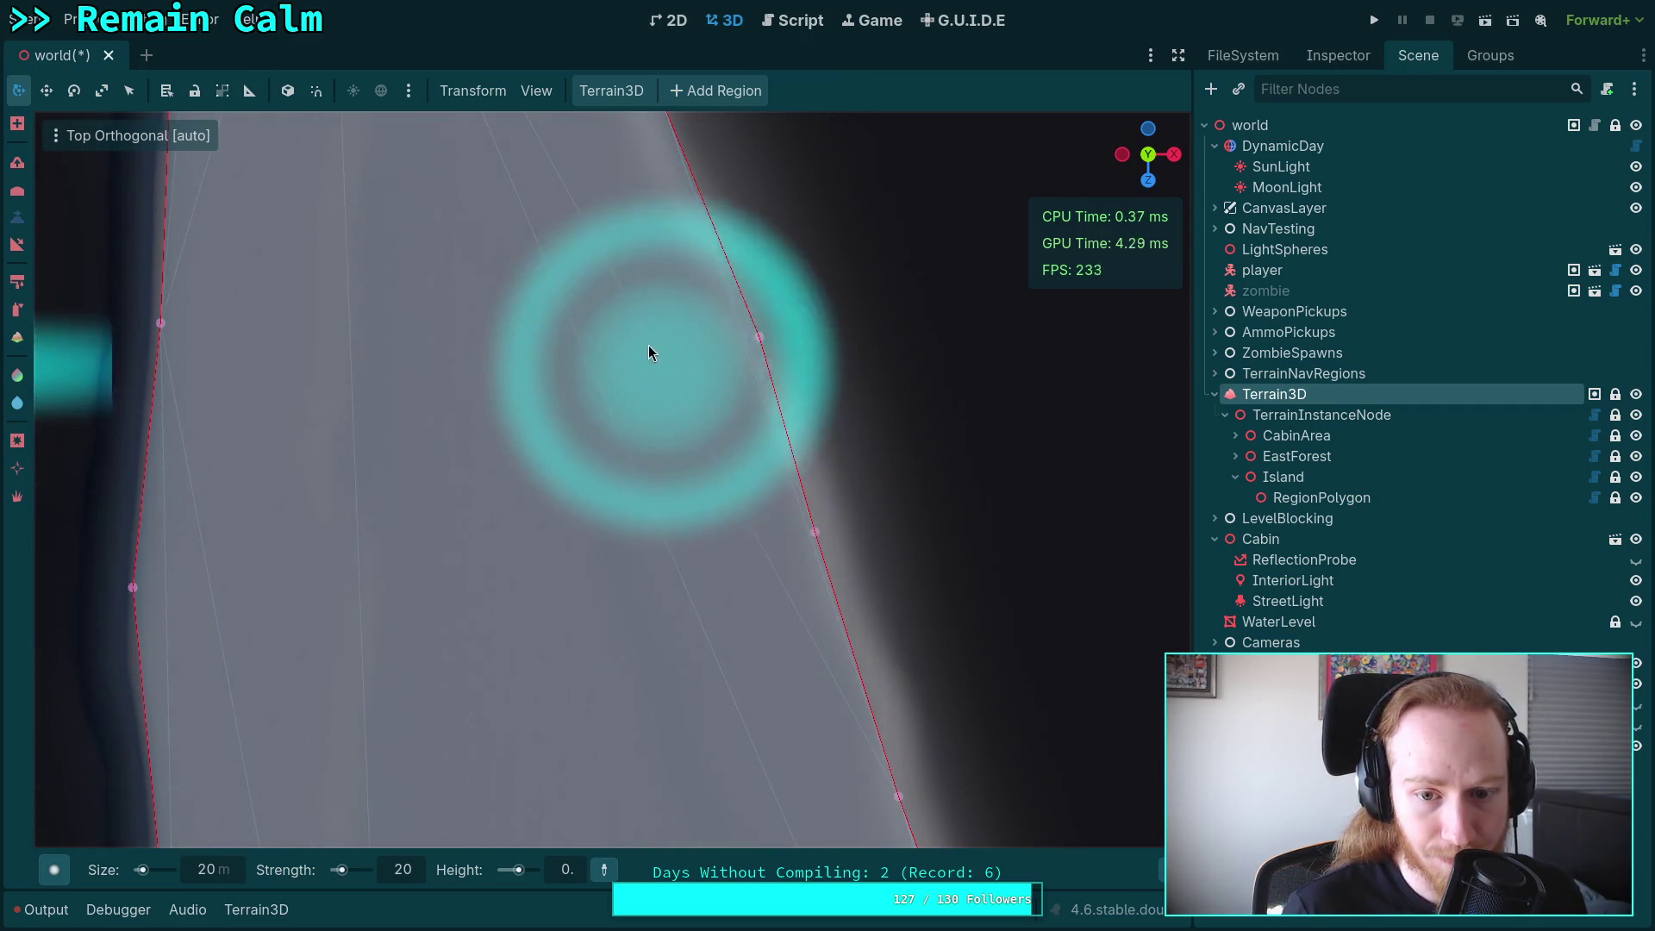
{"action": "mouse_move", "coordinate": [771, 708]}
{"action": "left_mouse_down"}
{"action": "mouse_move", "coordinate": [536, 457]}
{"action": "mouse_move", "coordinate": [686, 459]}
{"action": "mouse_move", "coordinate": [656, 483]}
{"action": "mouse_move", "coordinate": [673, 414]}
{"action": "mouse_move", "coordinate": [793, 418]}
{"action": "left_mouse_up"}
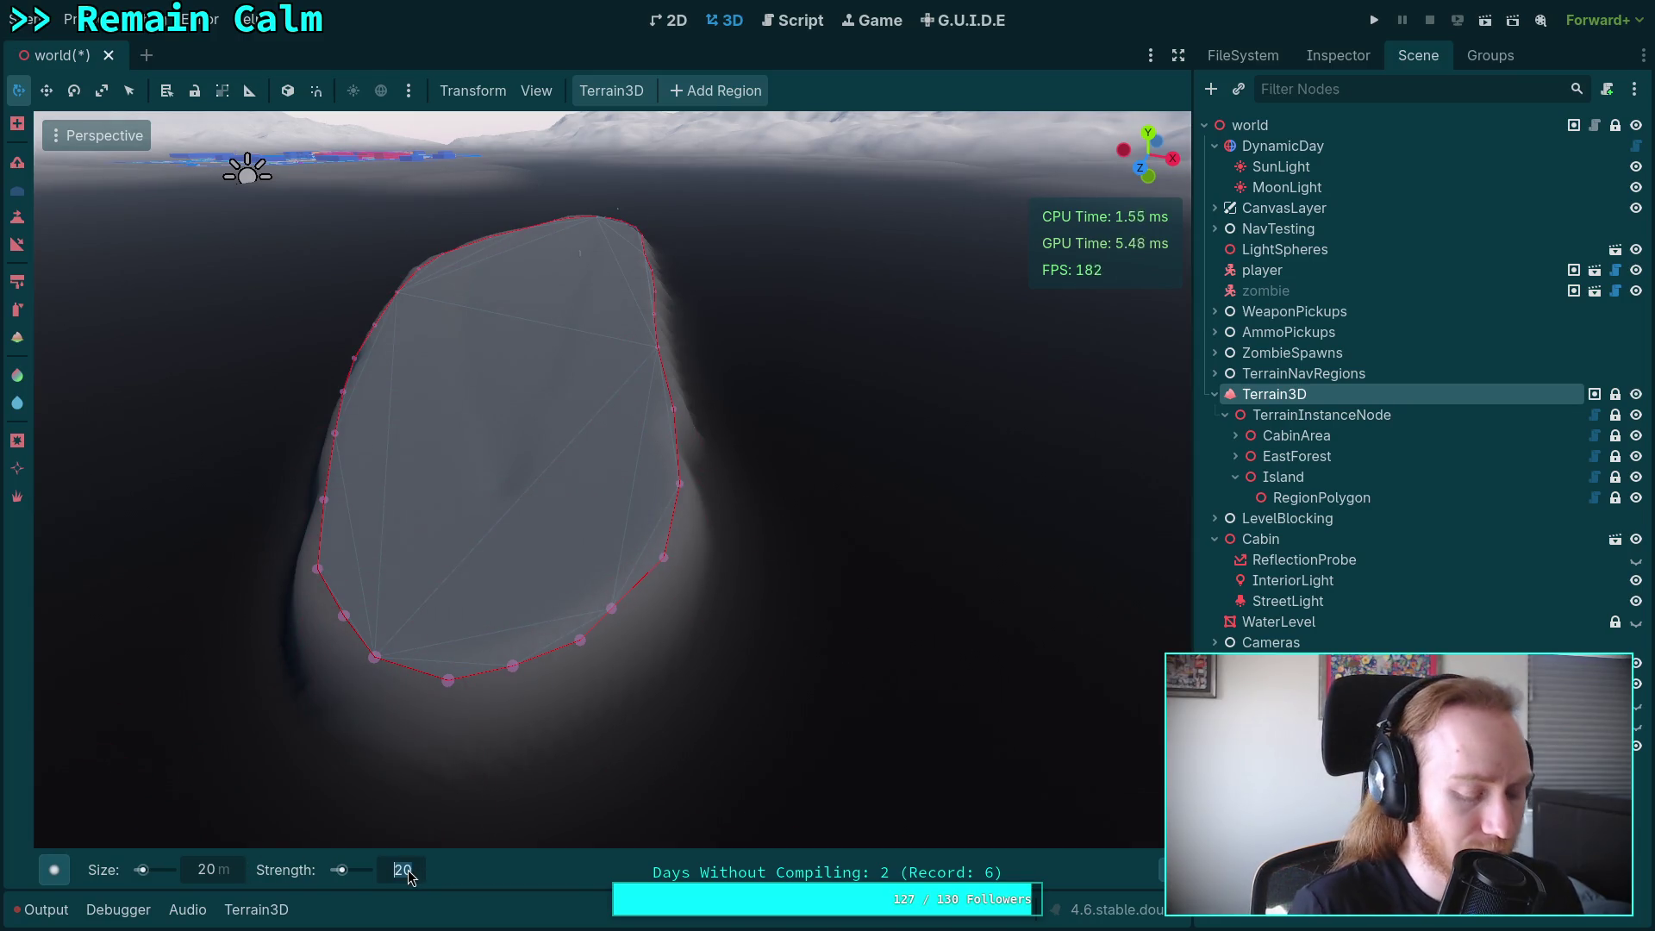
{"action": "type", "text": "50"}
Set the terrain brush strength to 50 and size to 200.
{"action": "key", "text": "Return"}
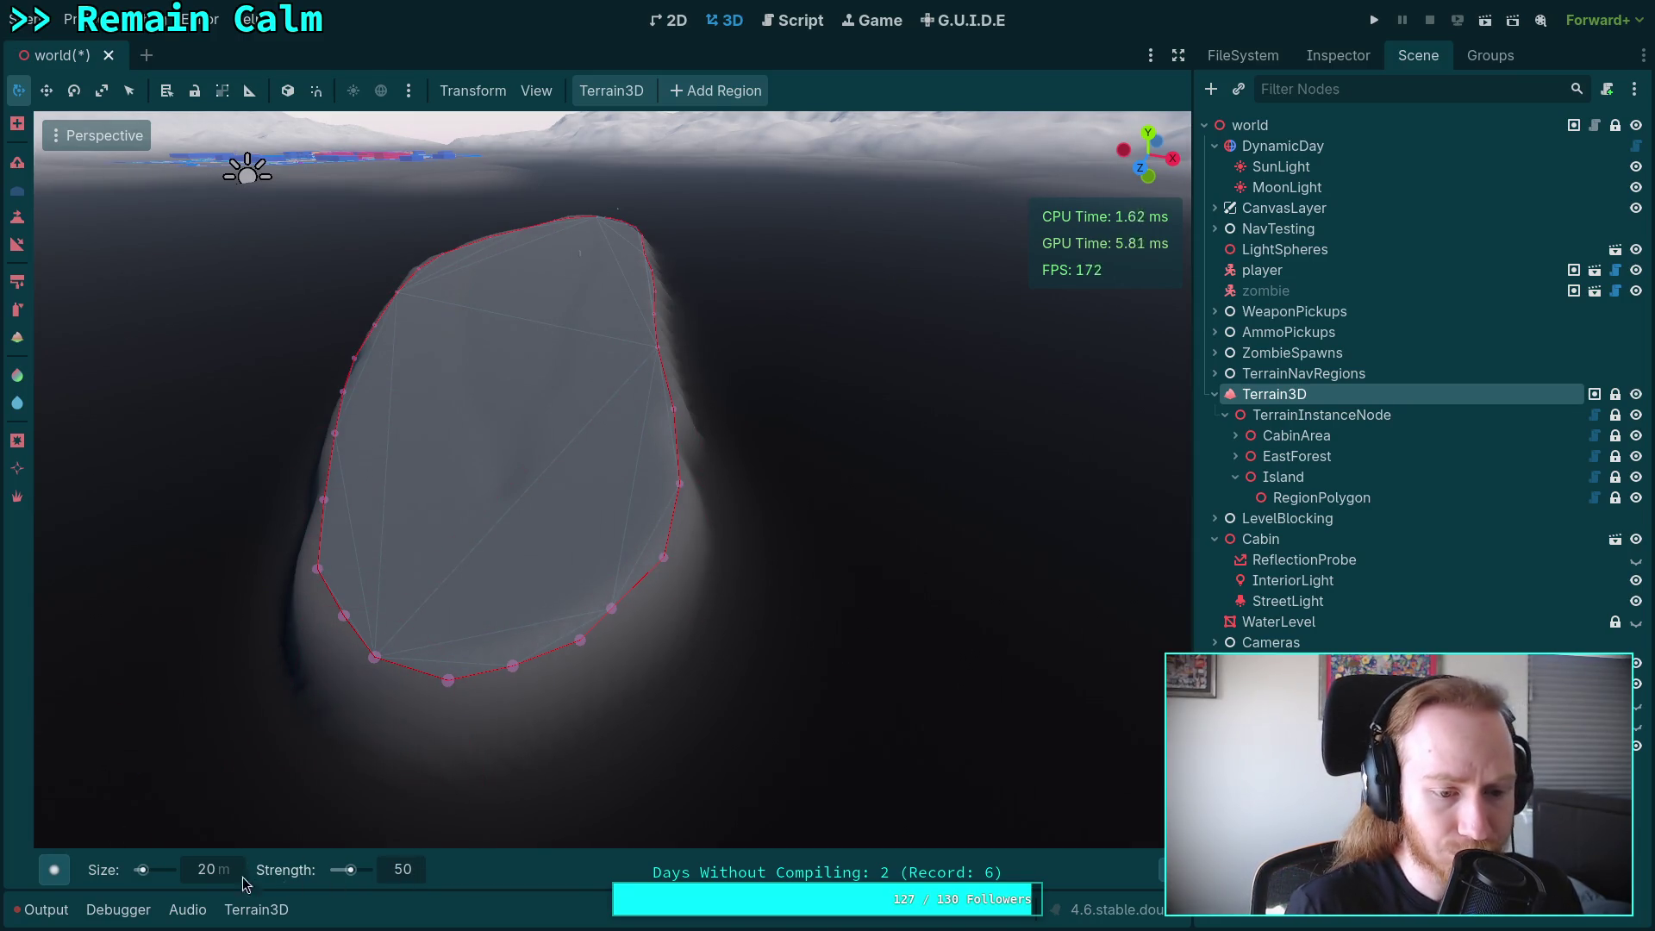
{"action": "type", "text": "0"}
{"action": "key", "text": "Return"}
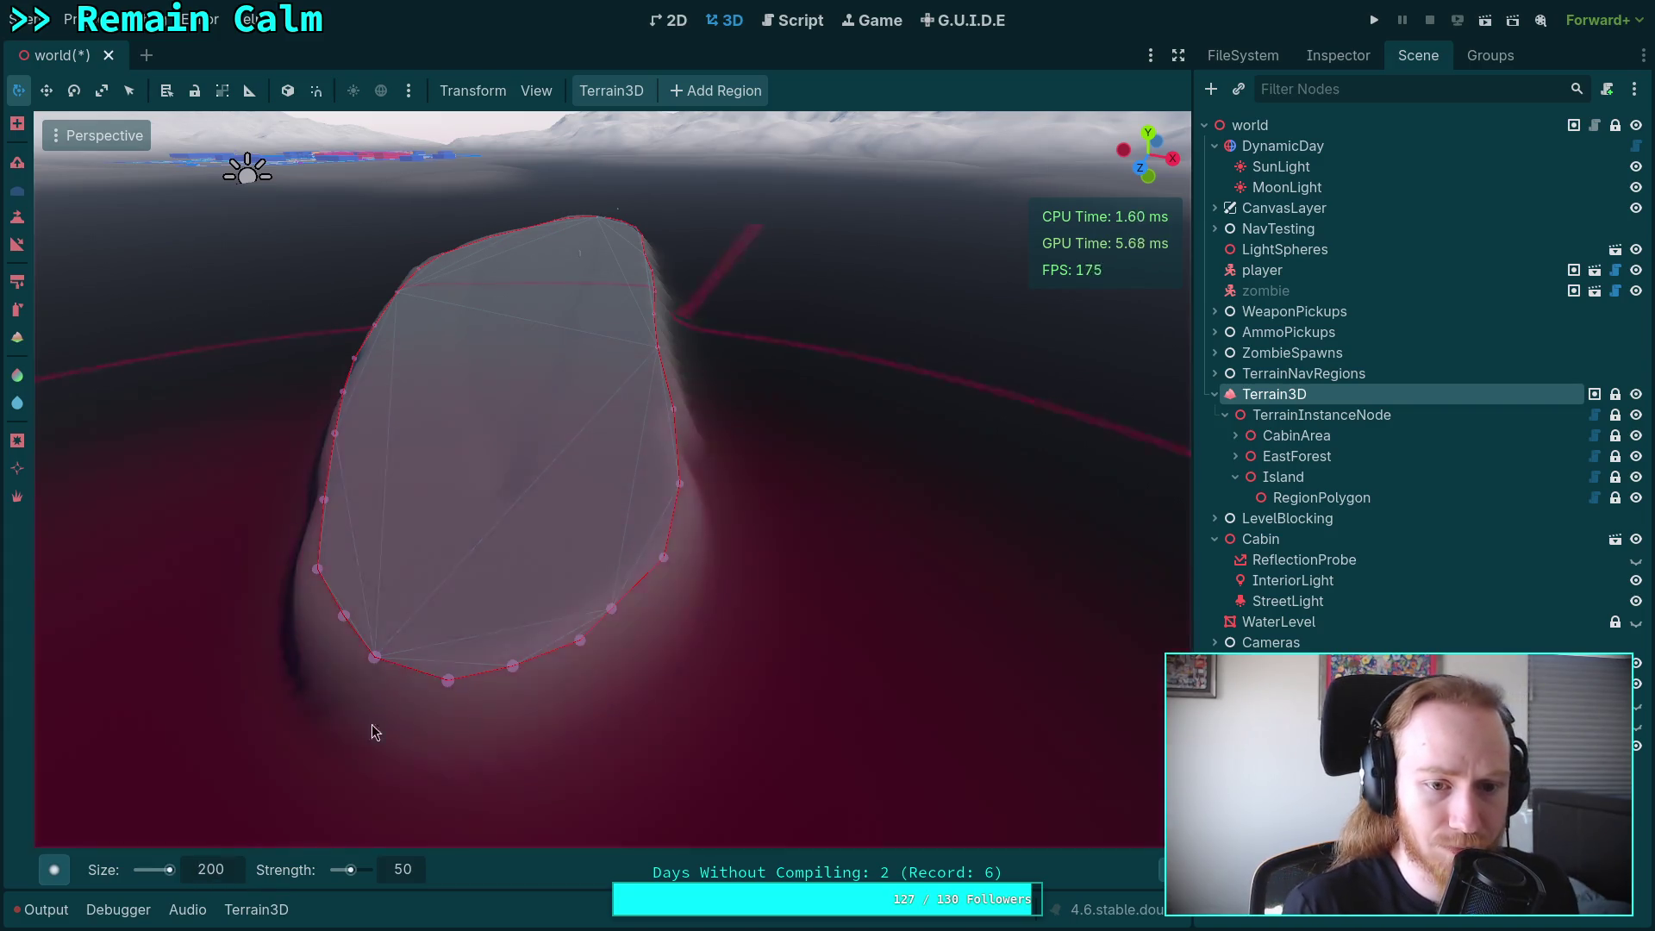
{"action": "scroll", "coordinate": [412, 571], "scroll_direction": "down", "scroll_amount": 5}
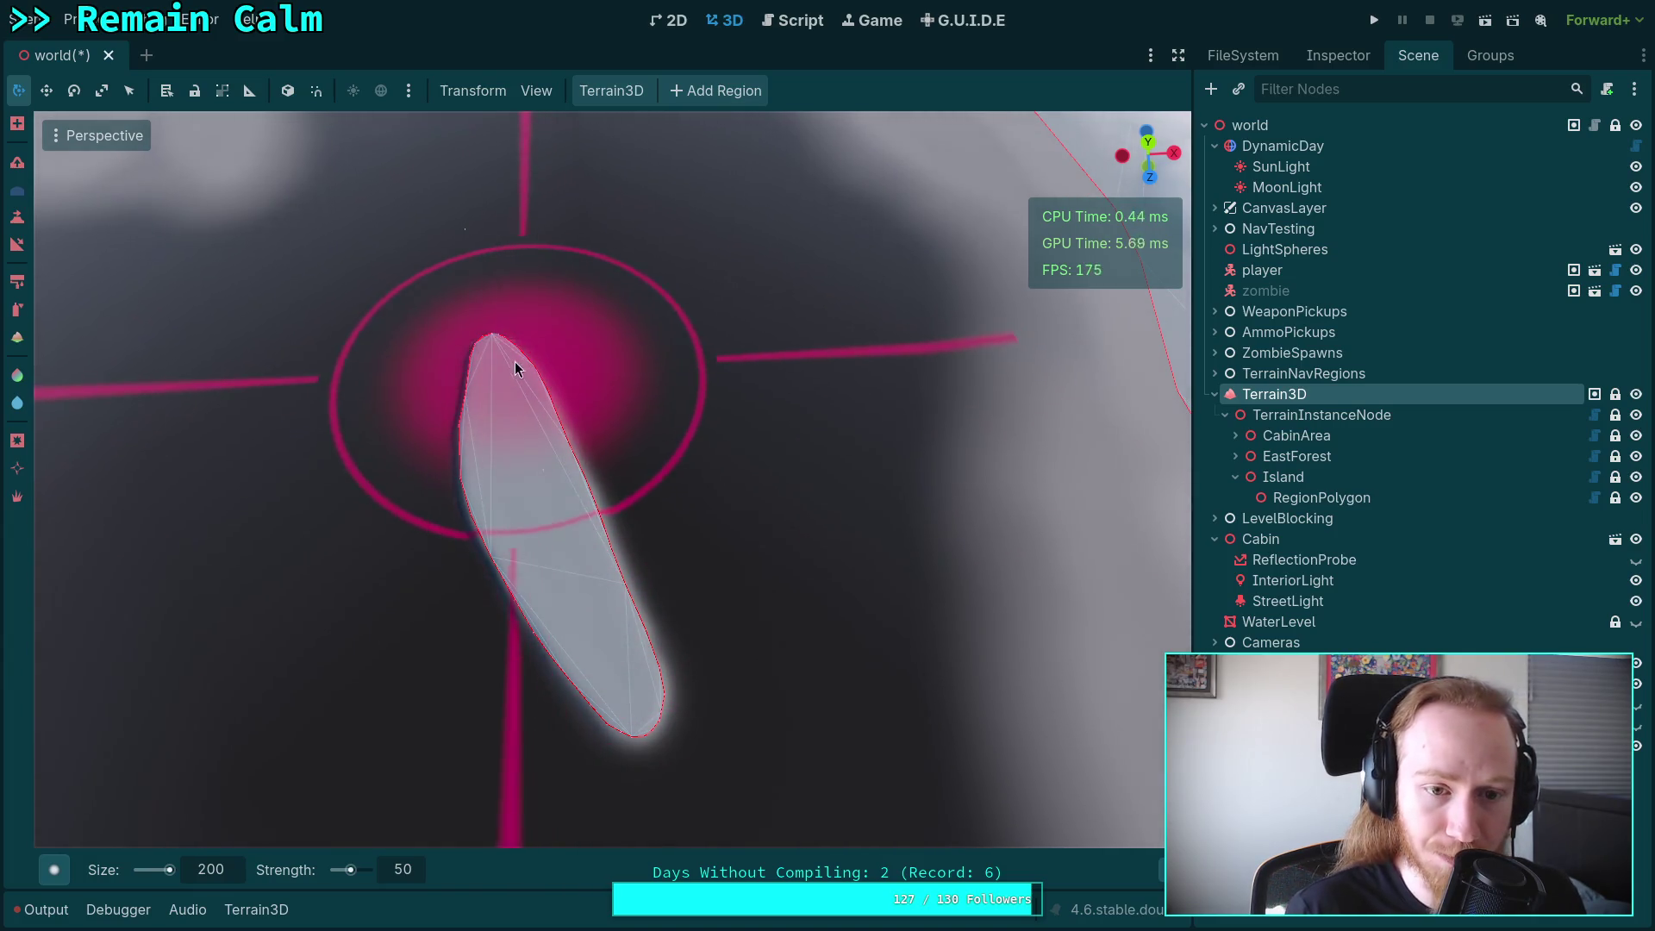
Fly the camera low, then up and back to survey the whole island.
{"action": "left_click_drag", "start_coordinate": [577, 578], "coordinate": [569, 483]}
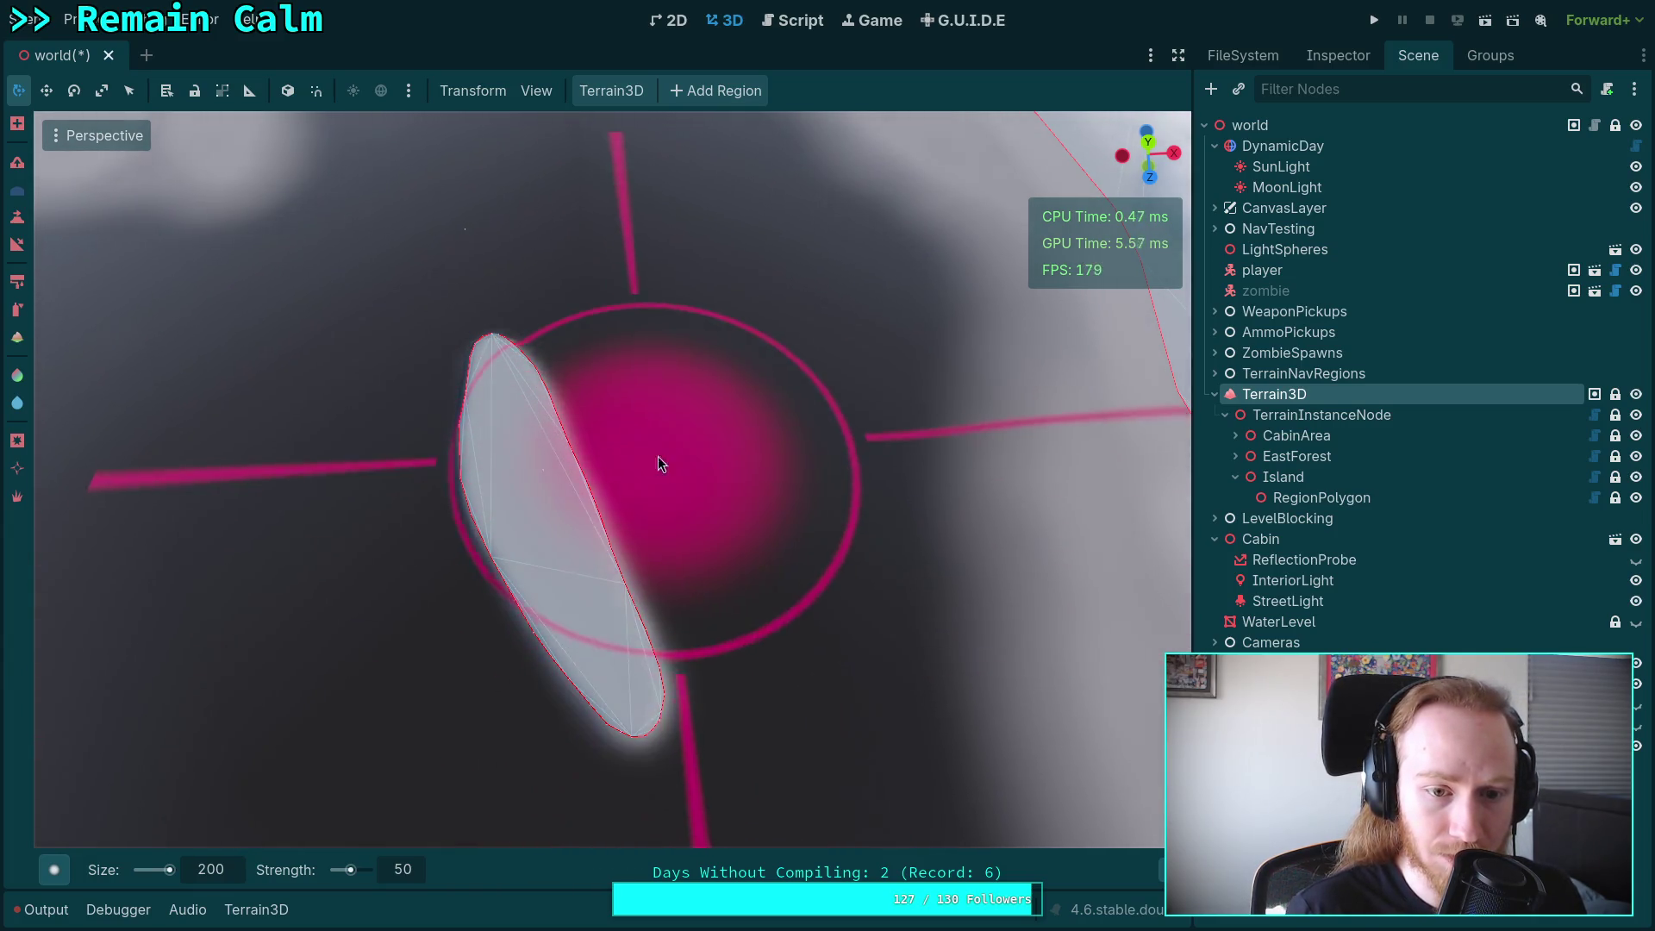
{"action": "key", "text": "w"}
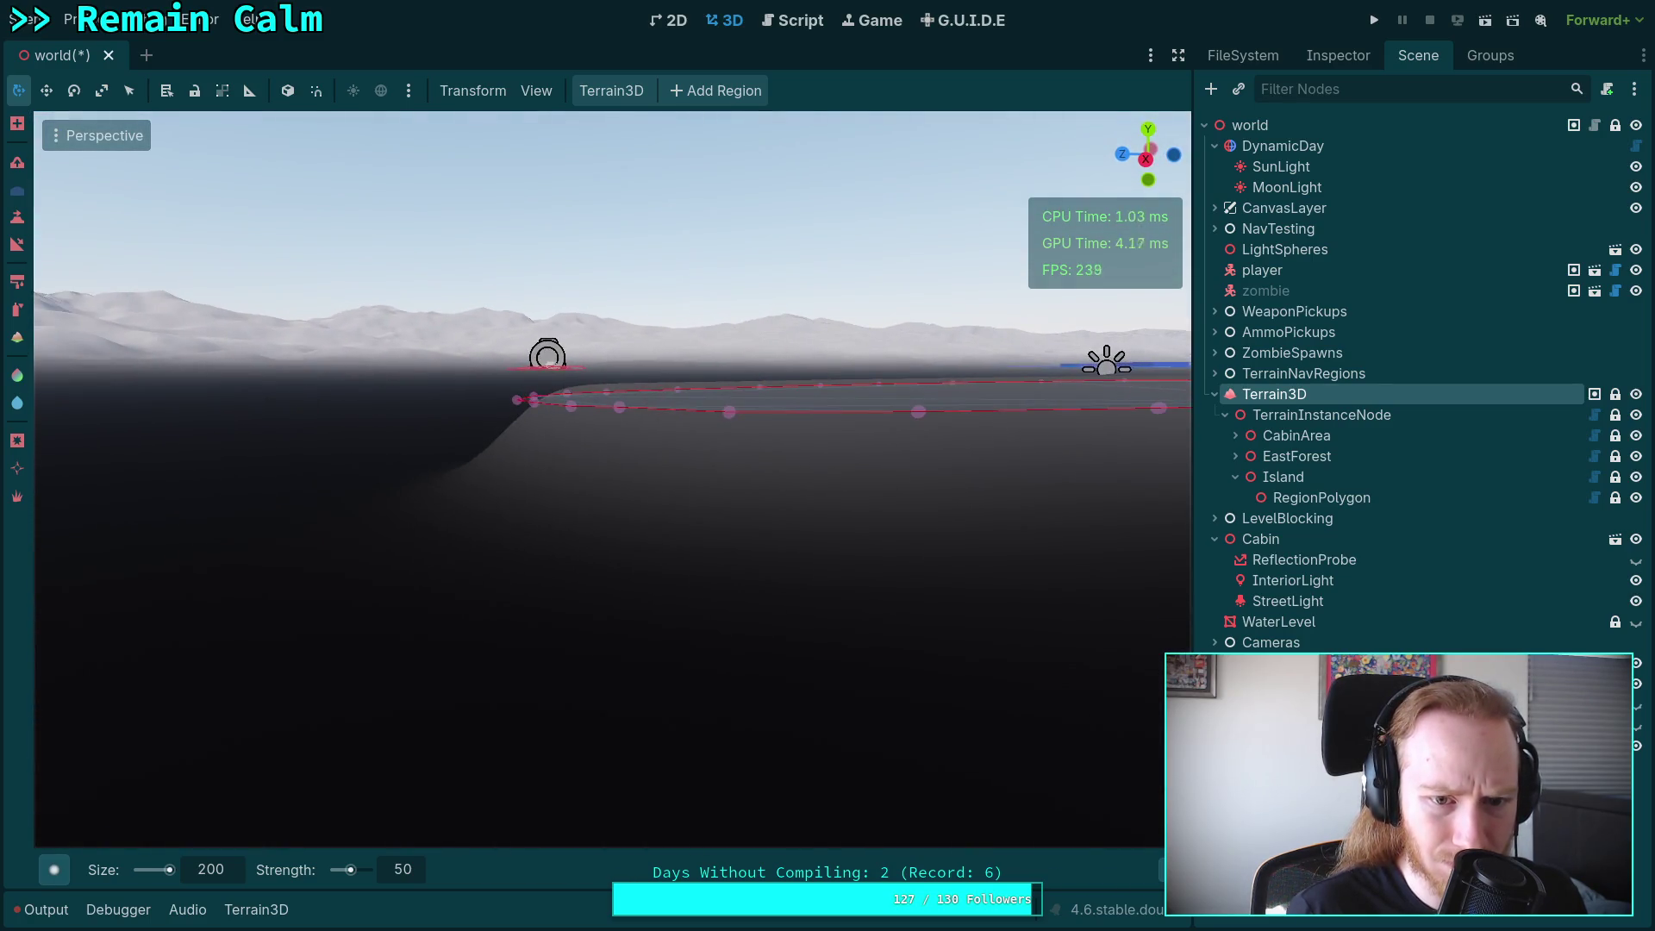
{"action": "key", "text": "e"}
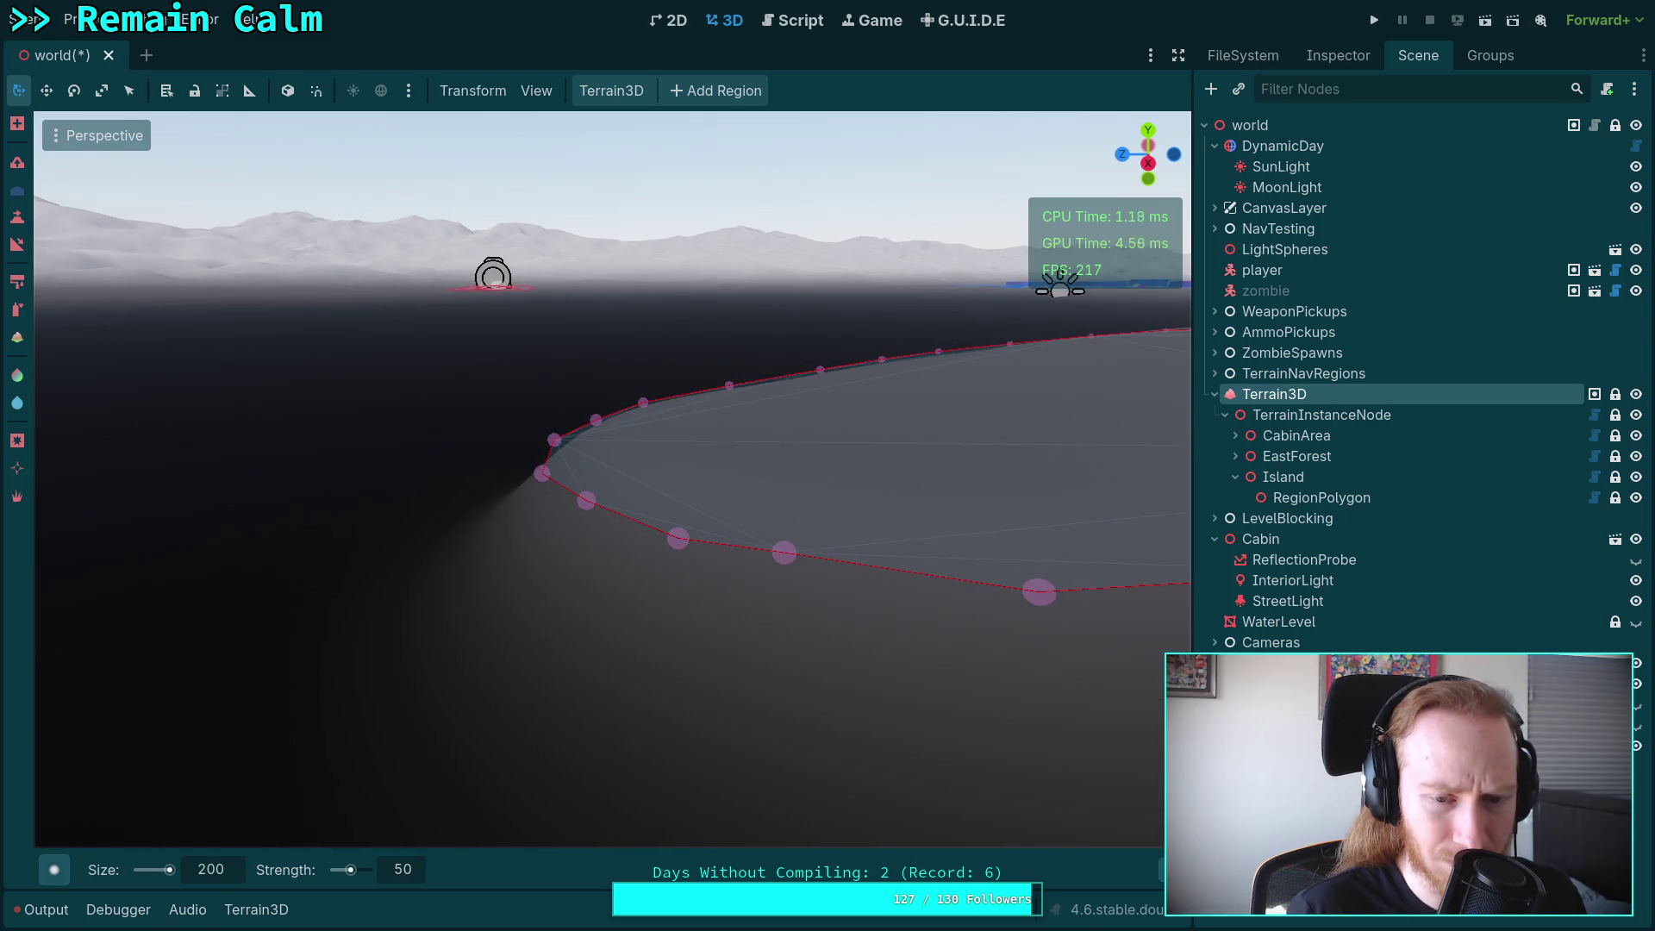
{"action": "key", "text": "s"}
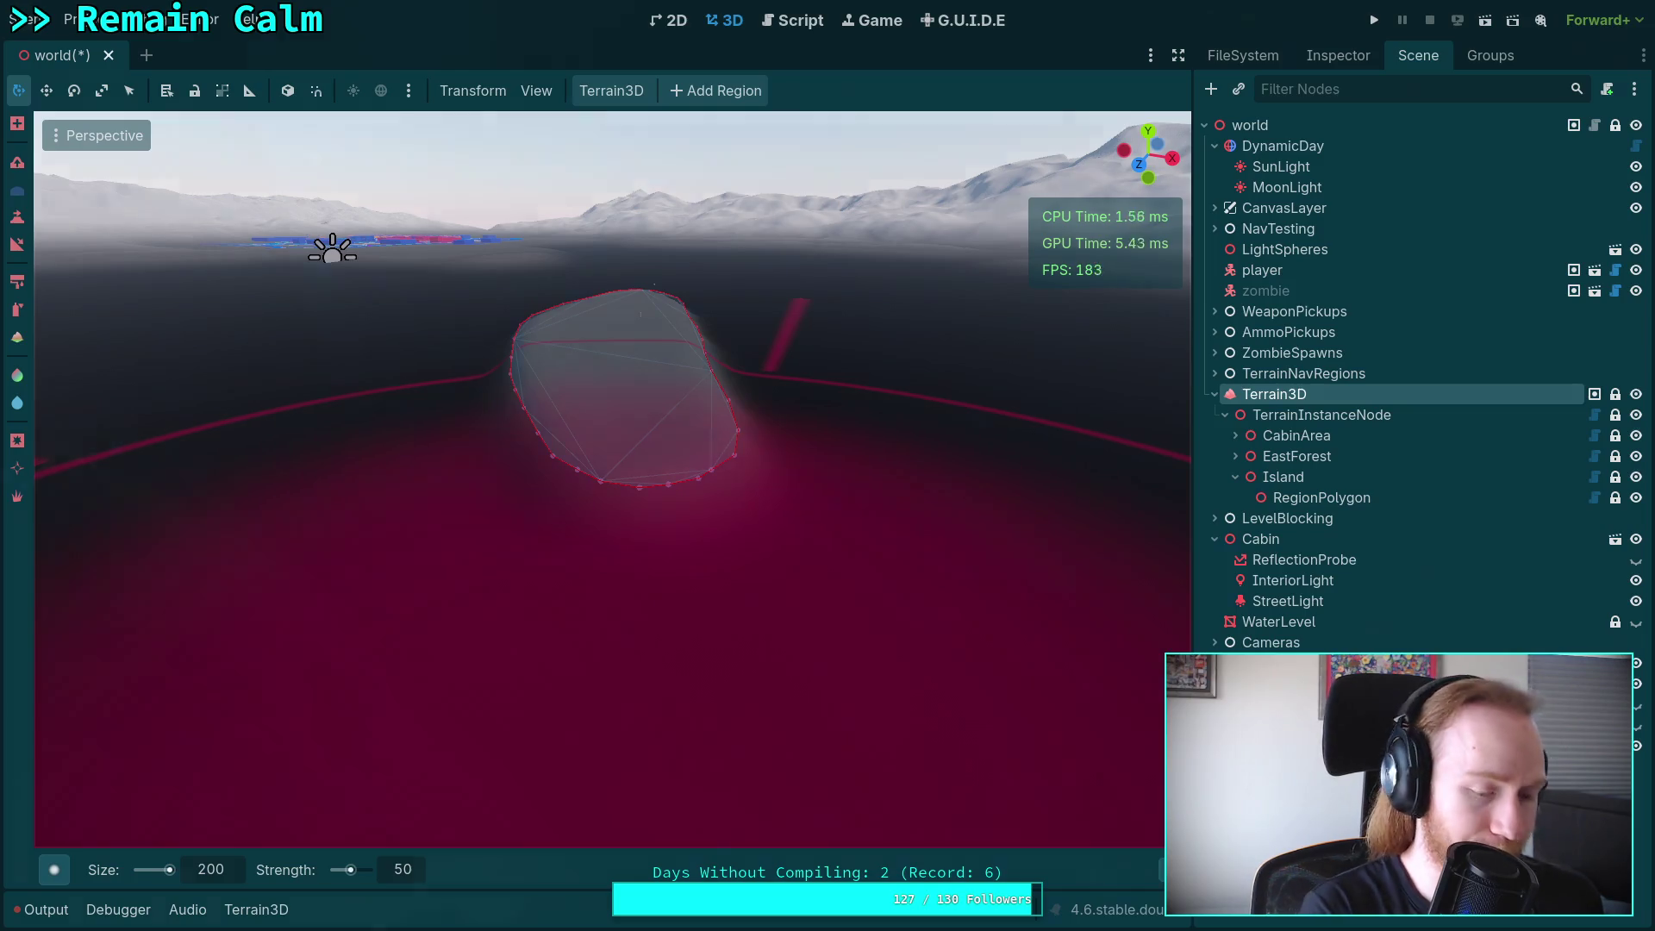
{"action": "key", "text": "super+2"}
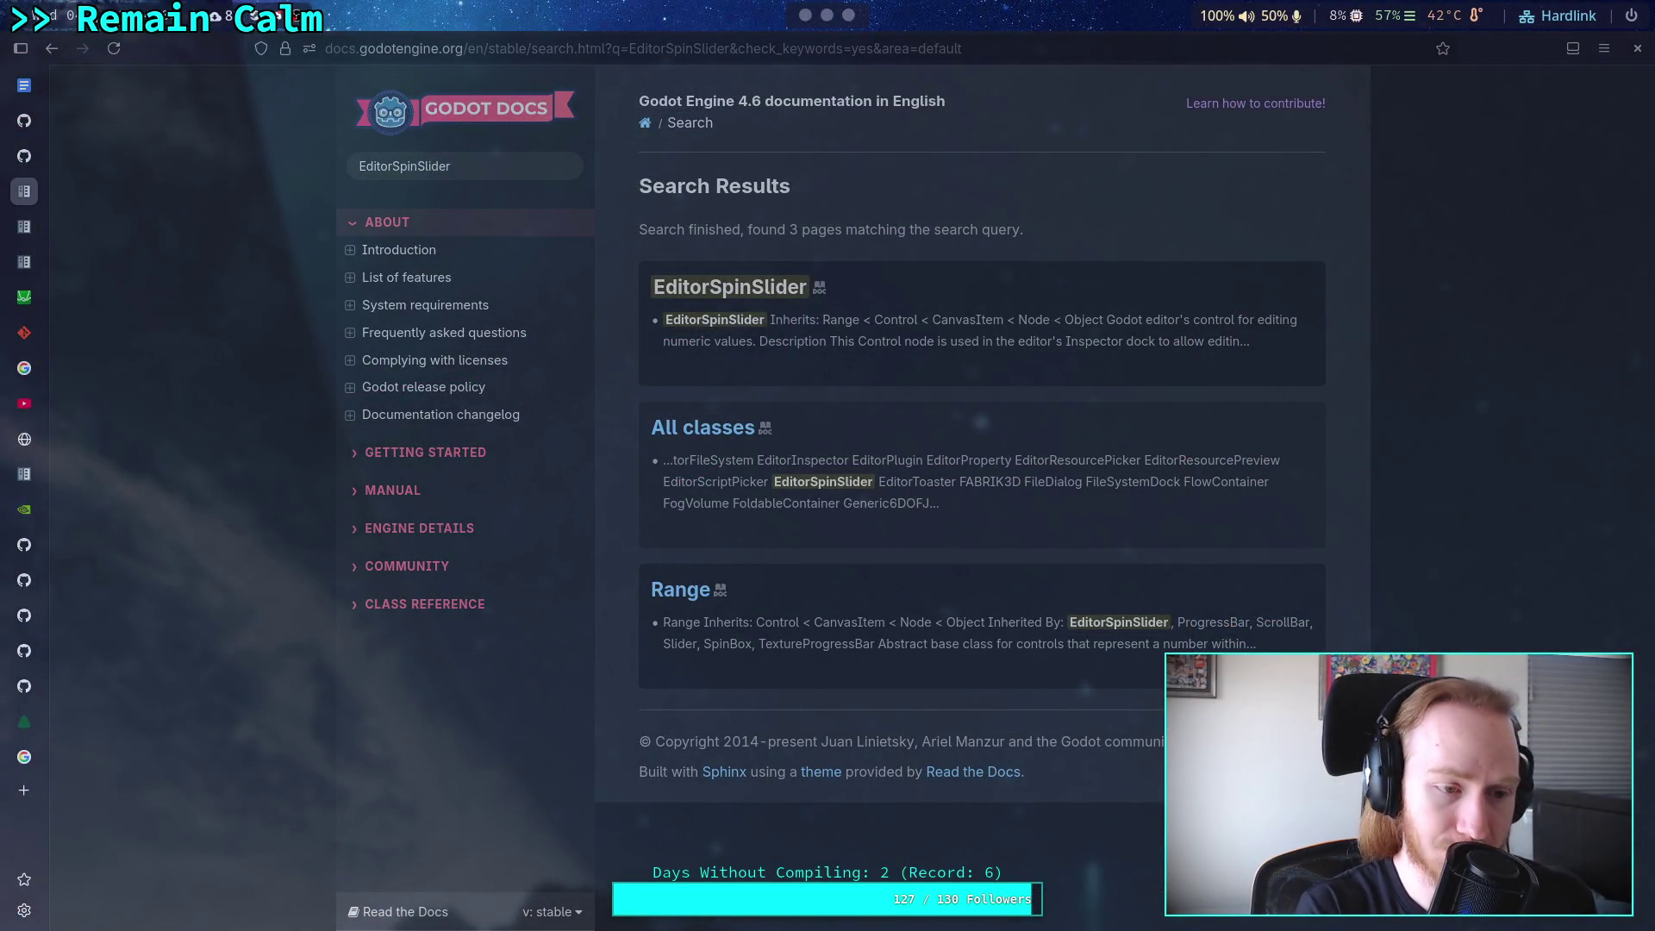
Open Google Images and preview the Marinalife and Dreamstime island photos.
{"action": "left_click", "coordinate": [43, 760]}
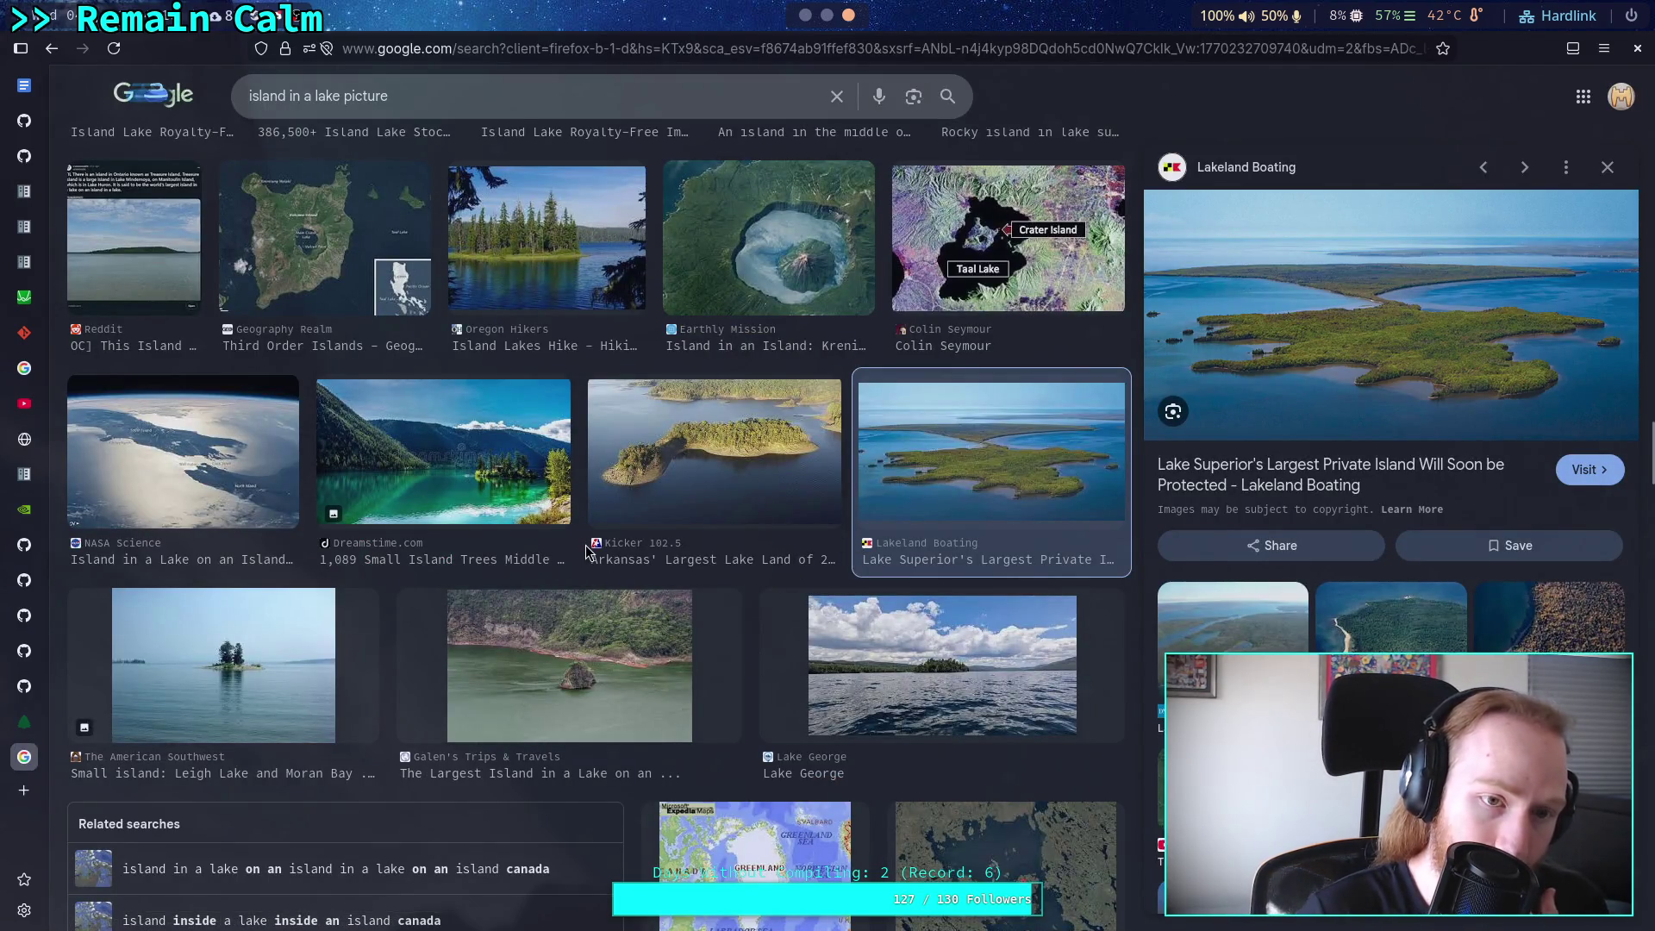
{"action": "scroll", "coordinate": [586, 550], "scroll_direction": "down", "scroll_amount": 7}
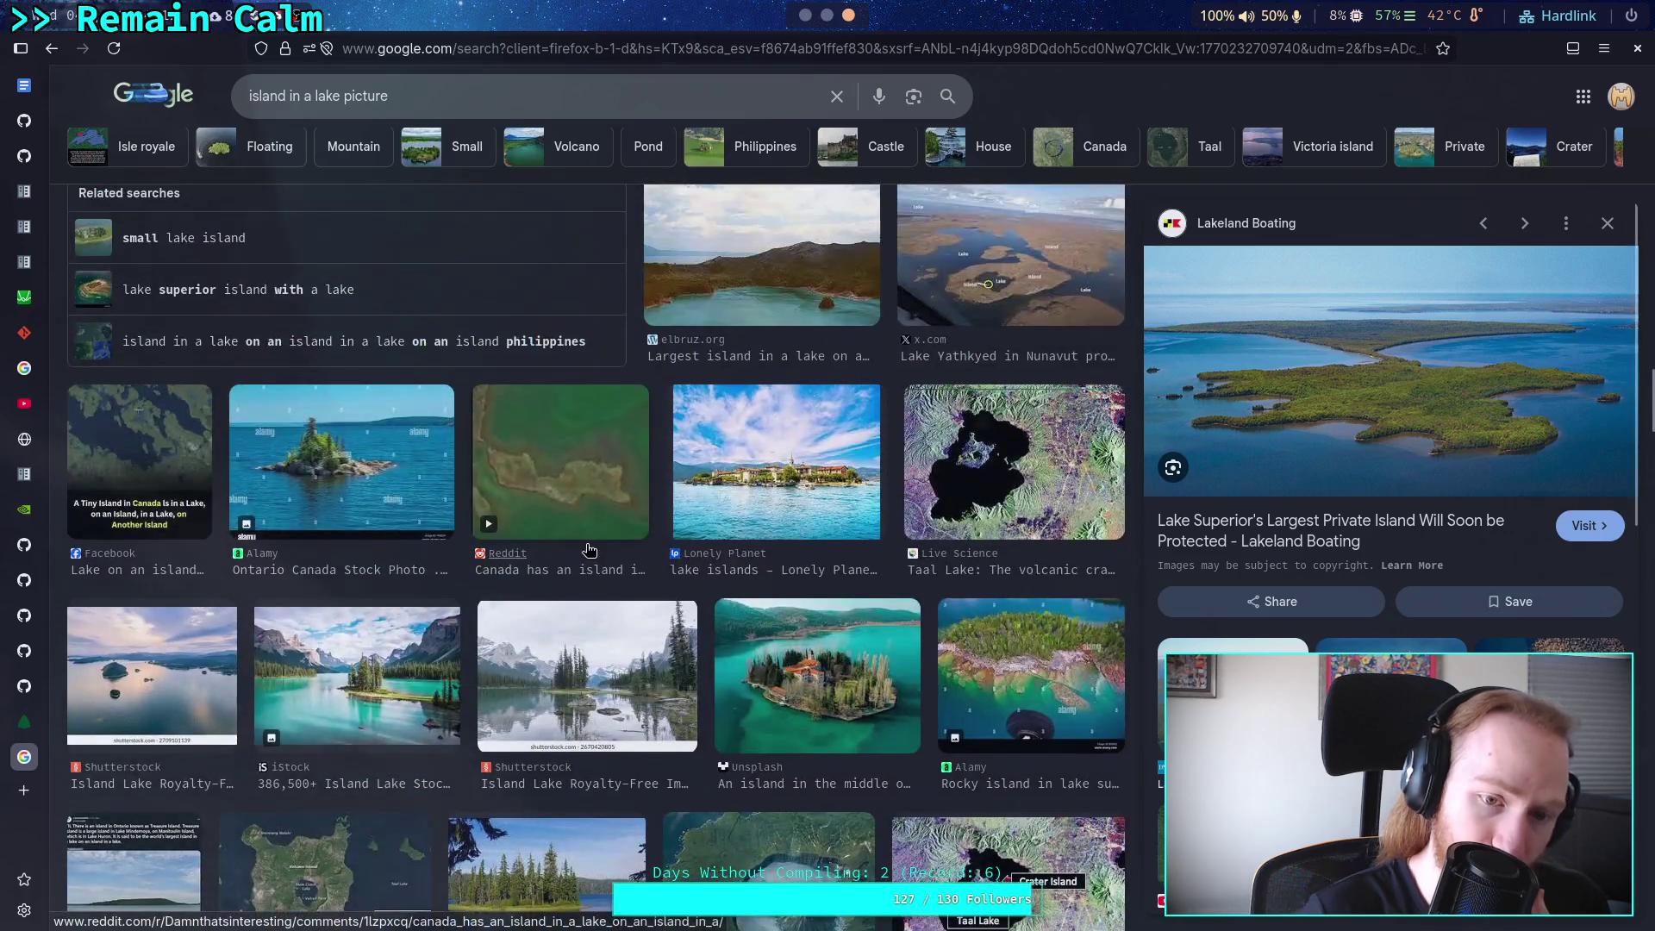
{"action": "scroll", "coordinate": [586, 550], "scroll_direction": "up", "scroll_amount": 5}
{"action": "scroll", "coordinate": [589, 550], "scroll_direction": "up", "scroll_amount": 2}
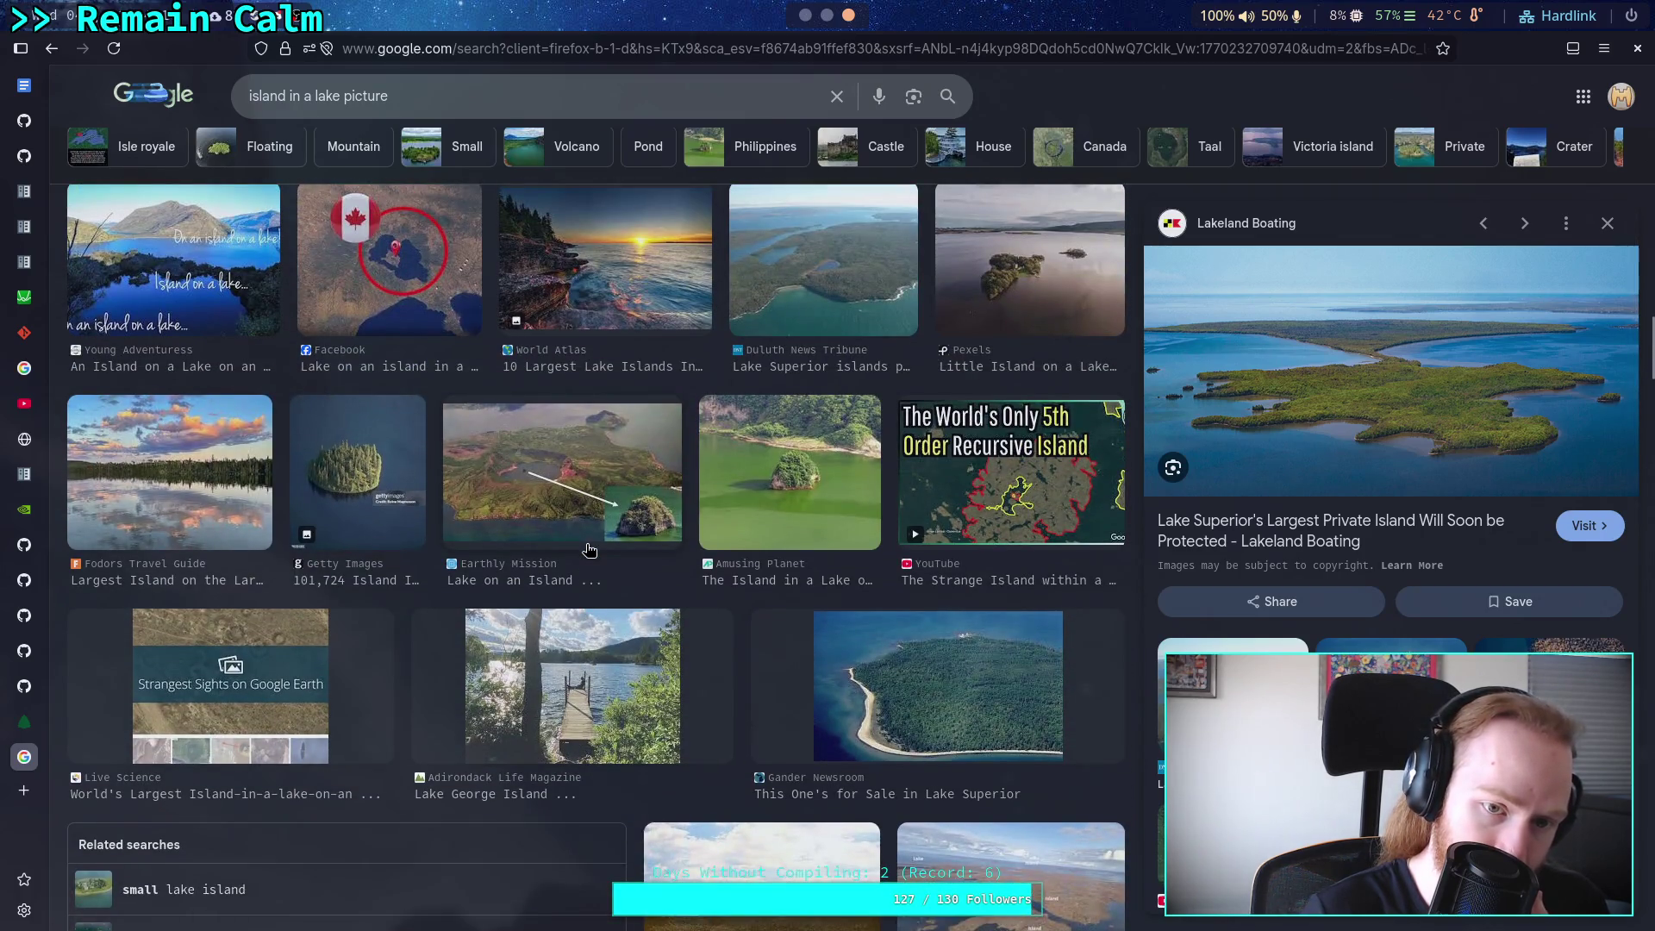
{"action": "scroll", "coordinate": [589, 550], "scroll_direction": "up", "scroll_amount": 6}
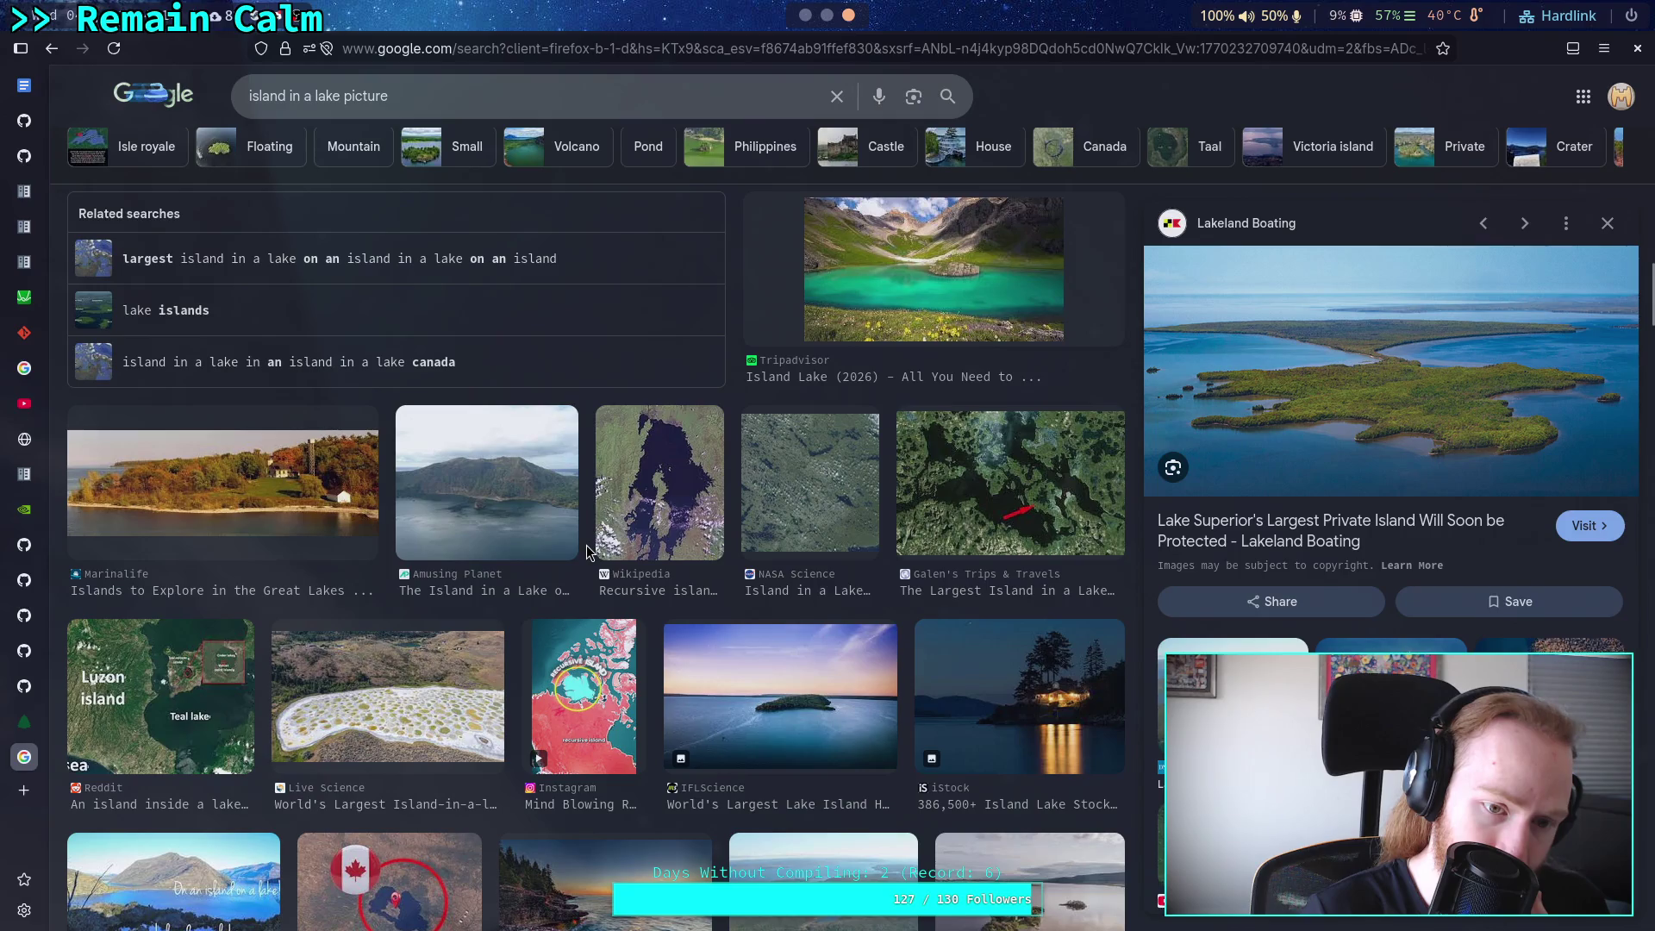
{"action": "left_click", "coordinate": [265, 475]}
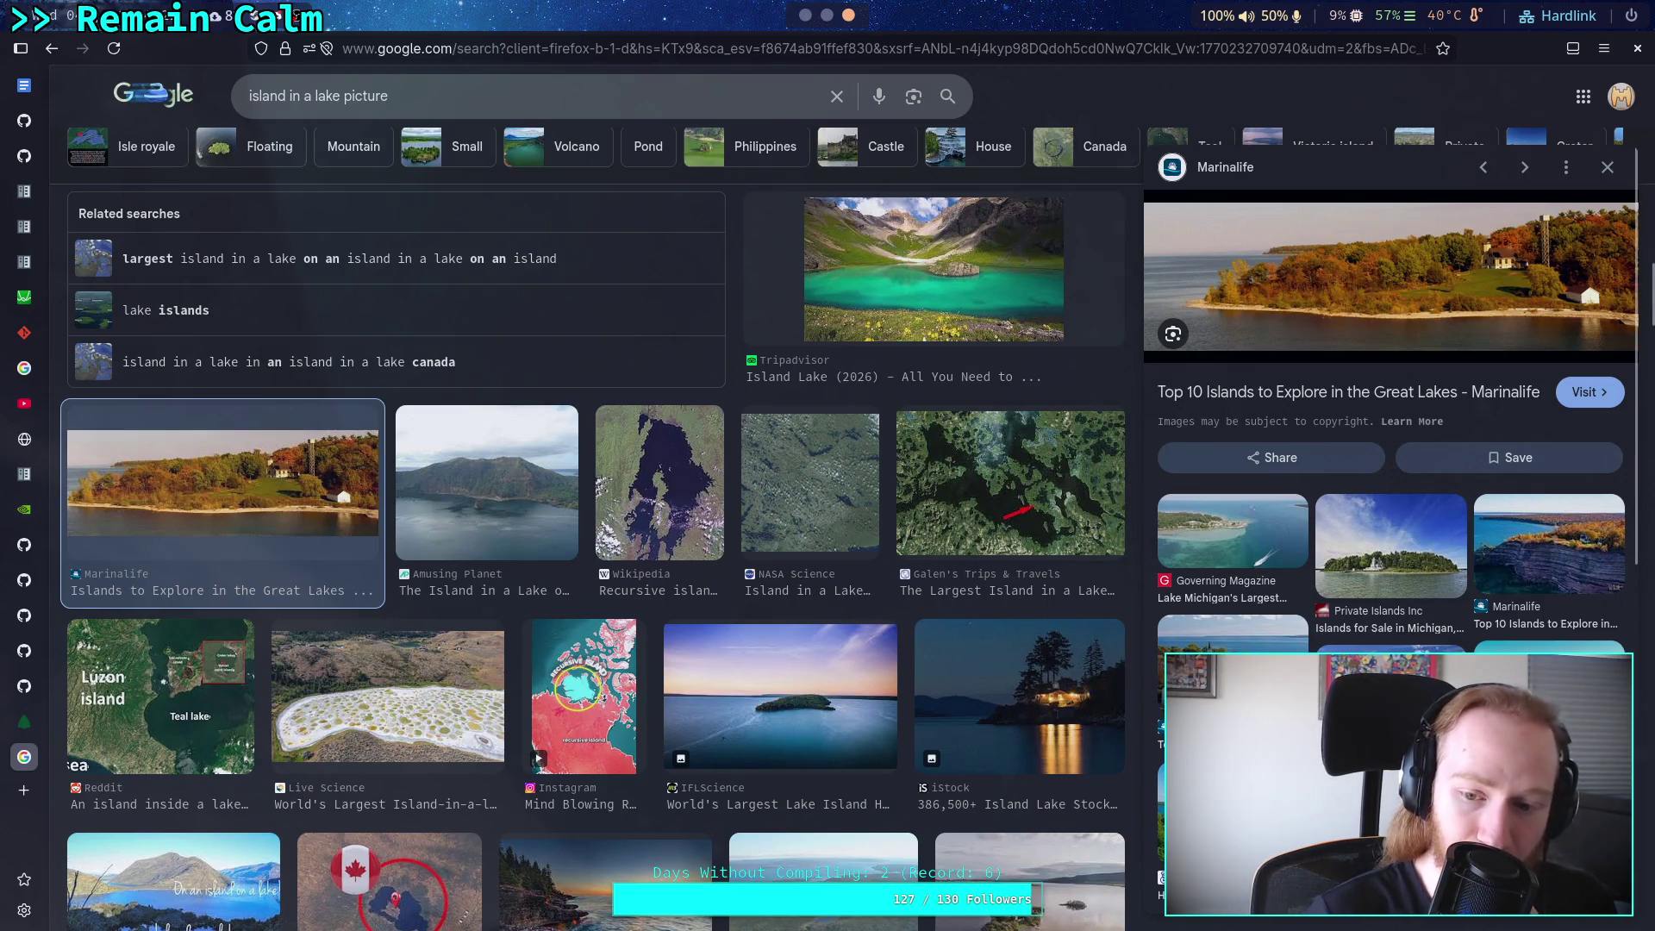
{"action": "scroll", "coordinate": [698, 552], "scroll_direction": "up", "scroll_amount": 6}
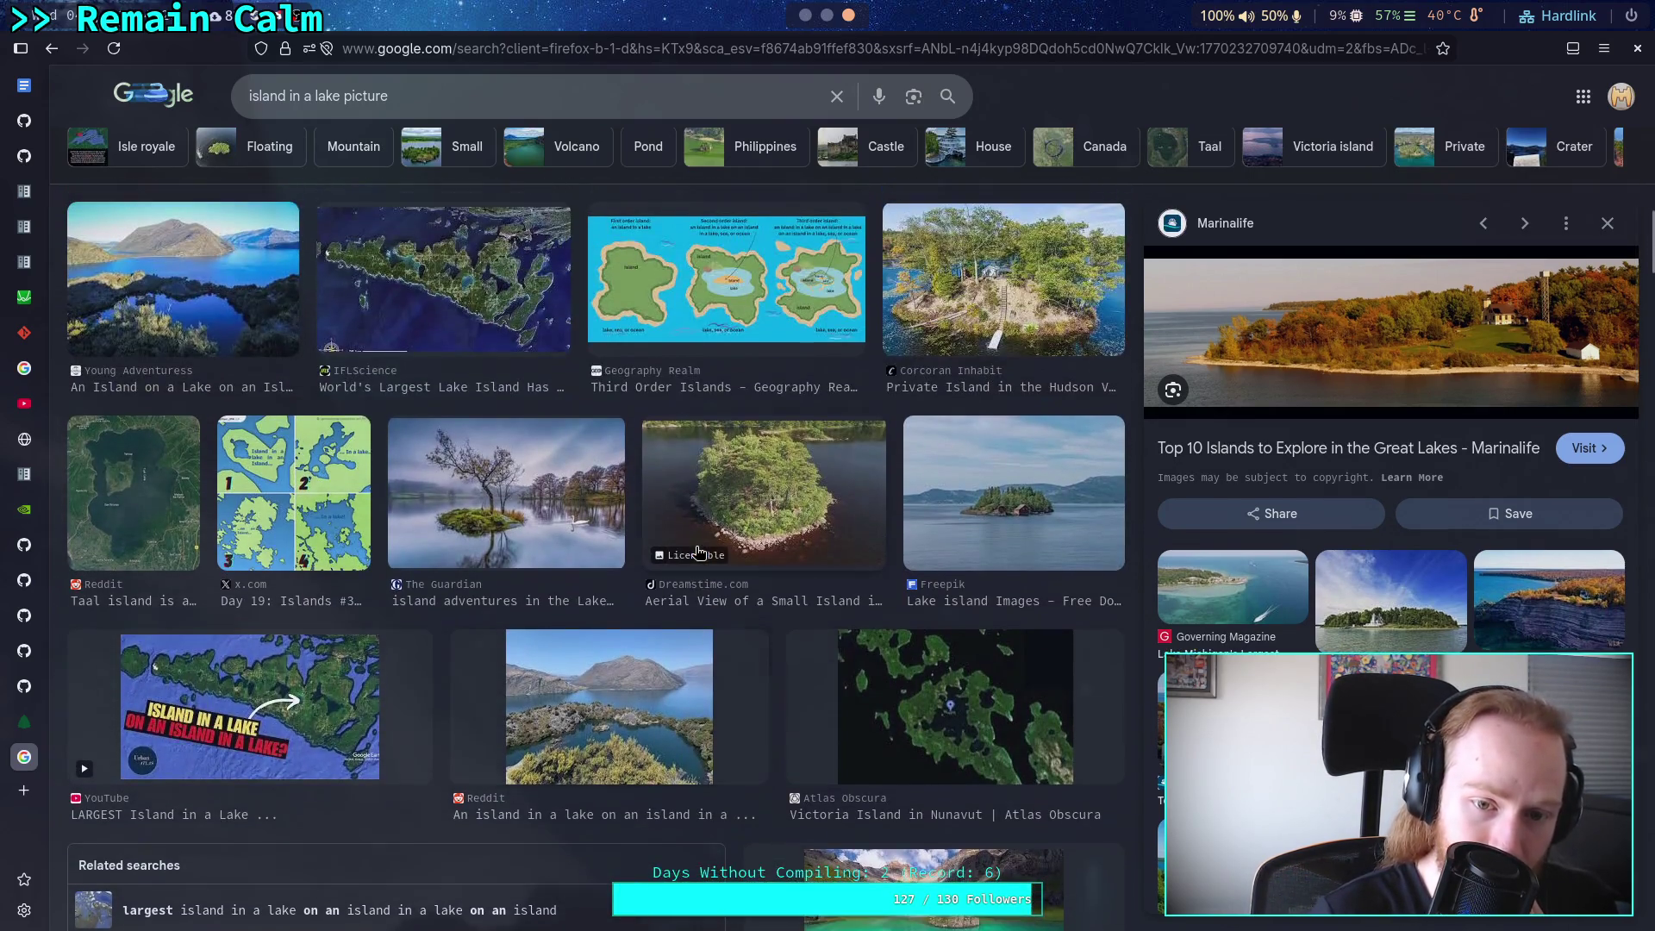
{"action": "left_click", "coordinate": [758, 449]}
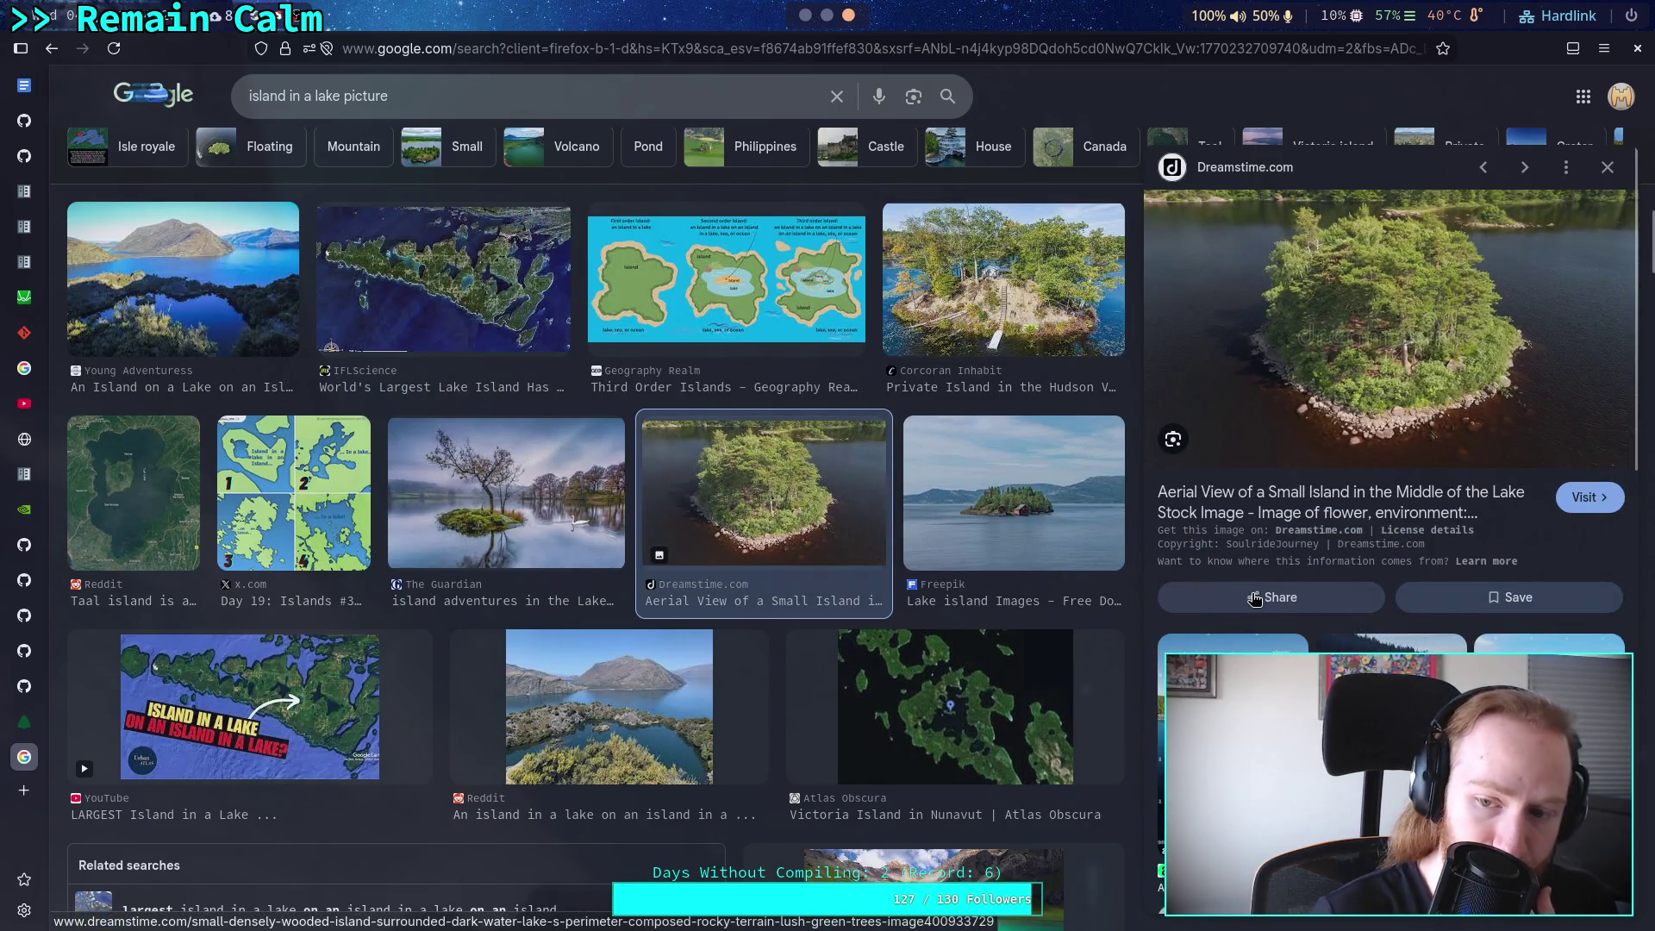
Preview the iStock Poland islands photo, then bring the Marinalife photo back.
{"action": "scroll", "coordinate": [1332, 647], "scroll_direction": "down", "scroll_amount": 2}
{"action": "scroll", "coordinate": [1543, 444], "scroll_direction": "down", "scroll_amount": 4}
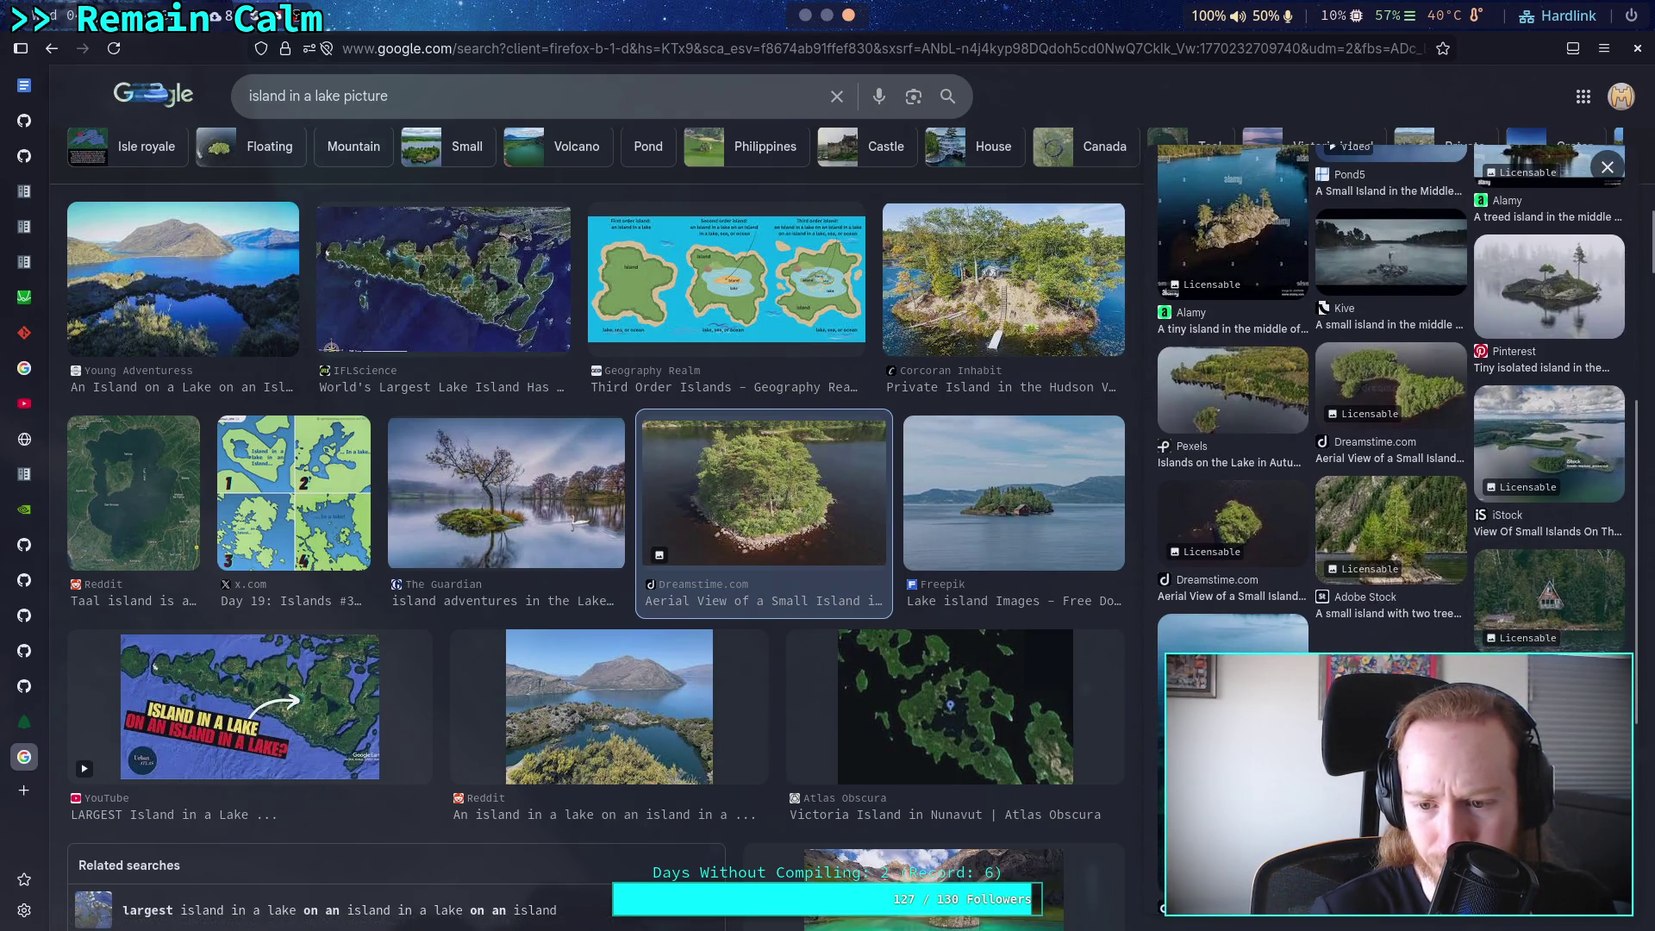
{"action": "left_click", "coordinate": [1556, 442]}
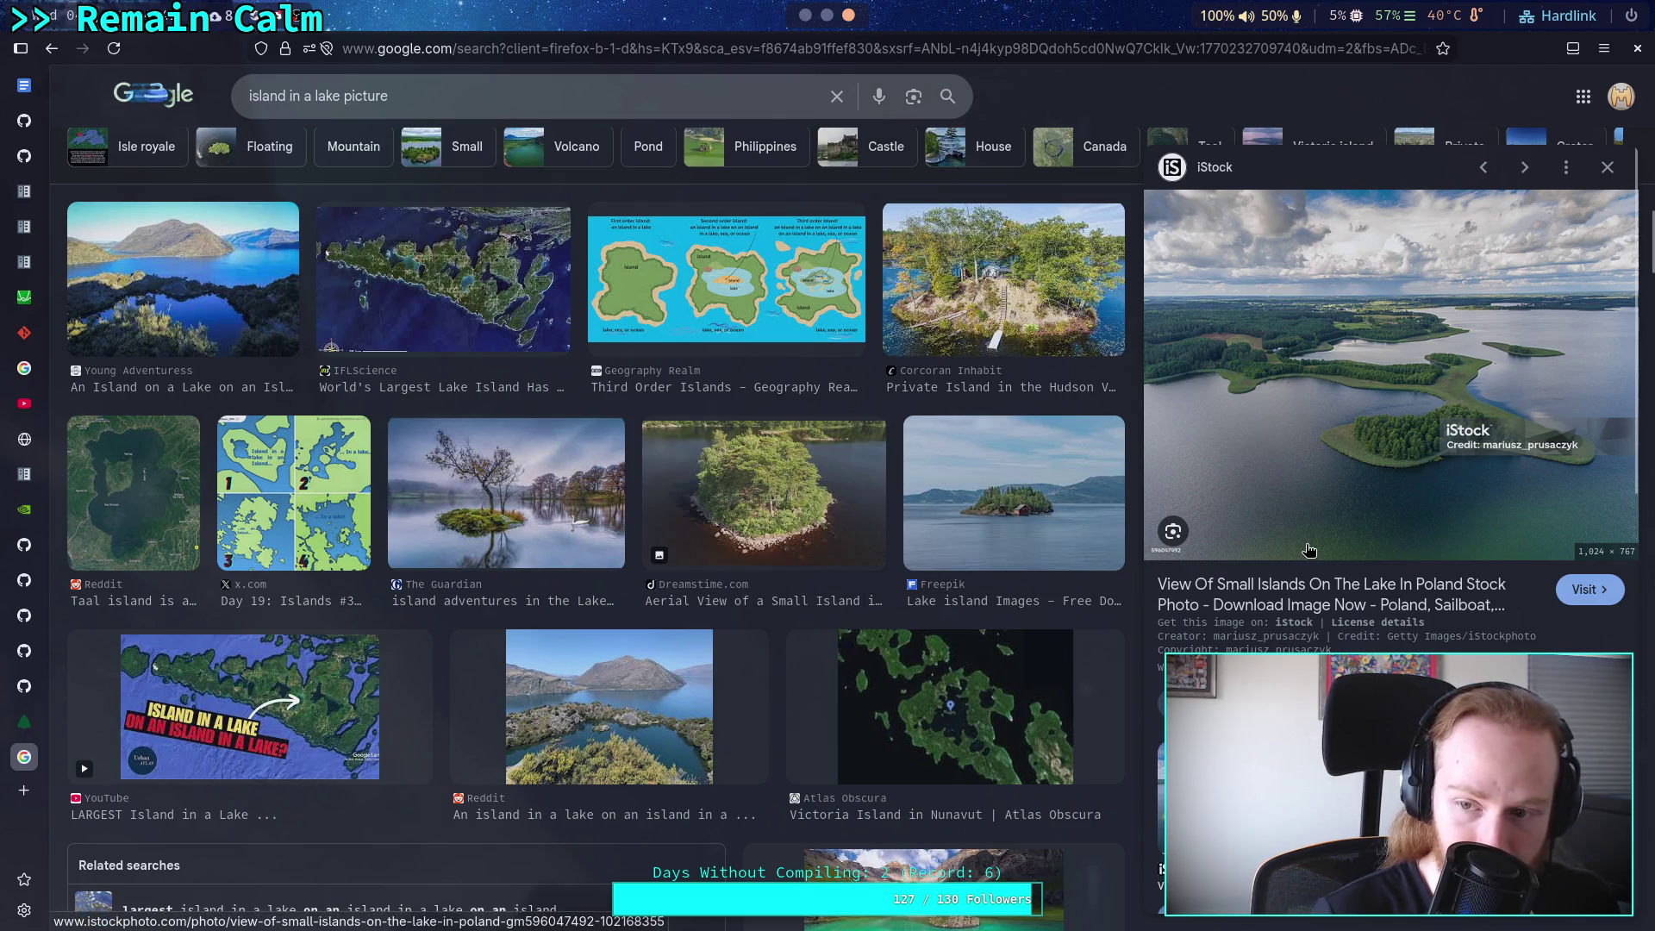
{"action": "scroll", "coordinate": [1005, 523], "scroll_direction": "down", "scroll_amount": 5}
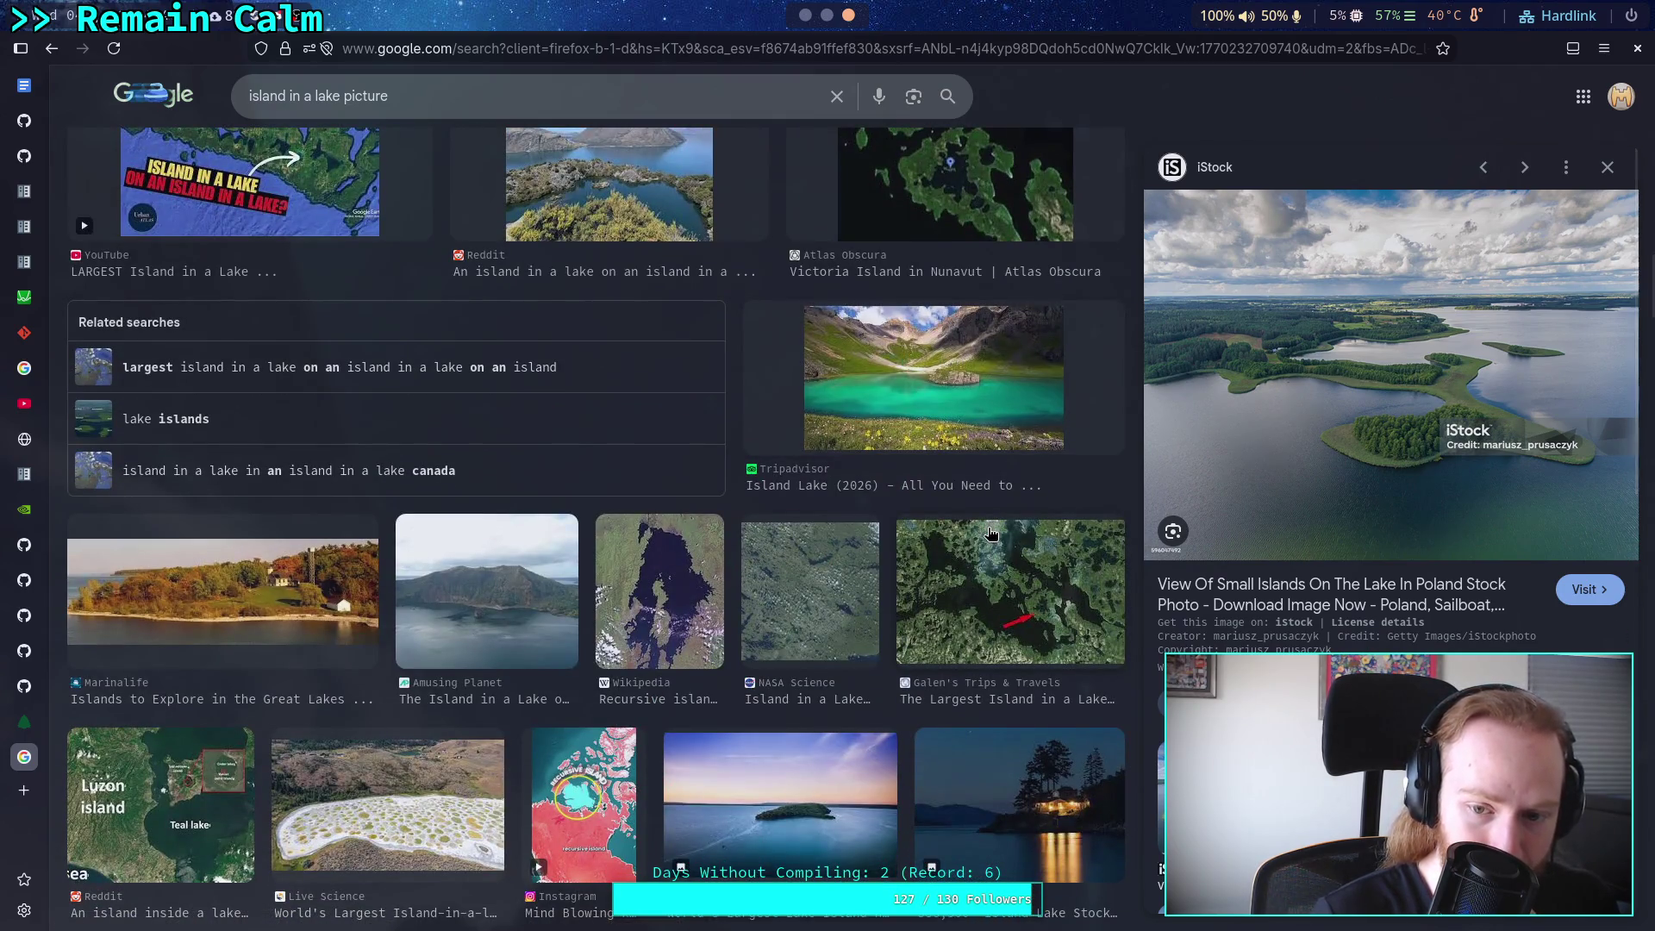
{"action": "scroll", "coordinate": [991, 533], "scroll_direction": "down", "scroll_amount": 2}
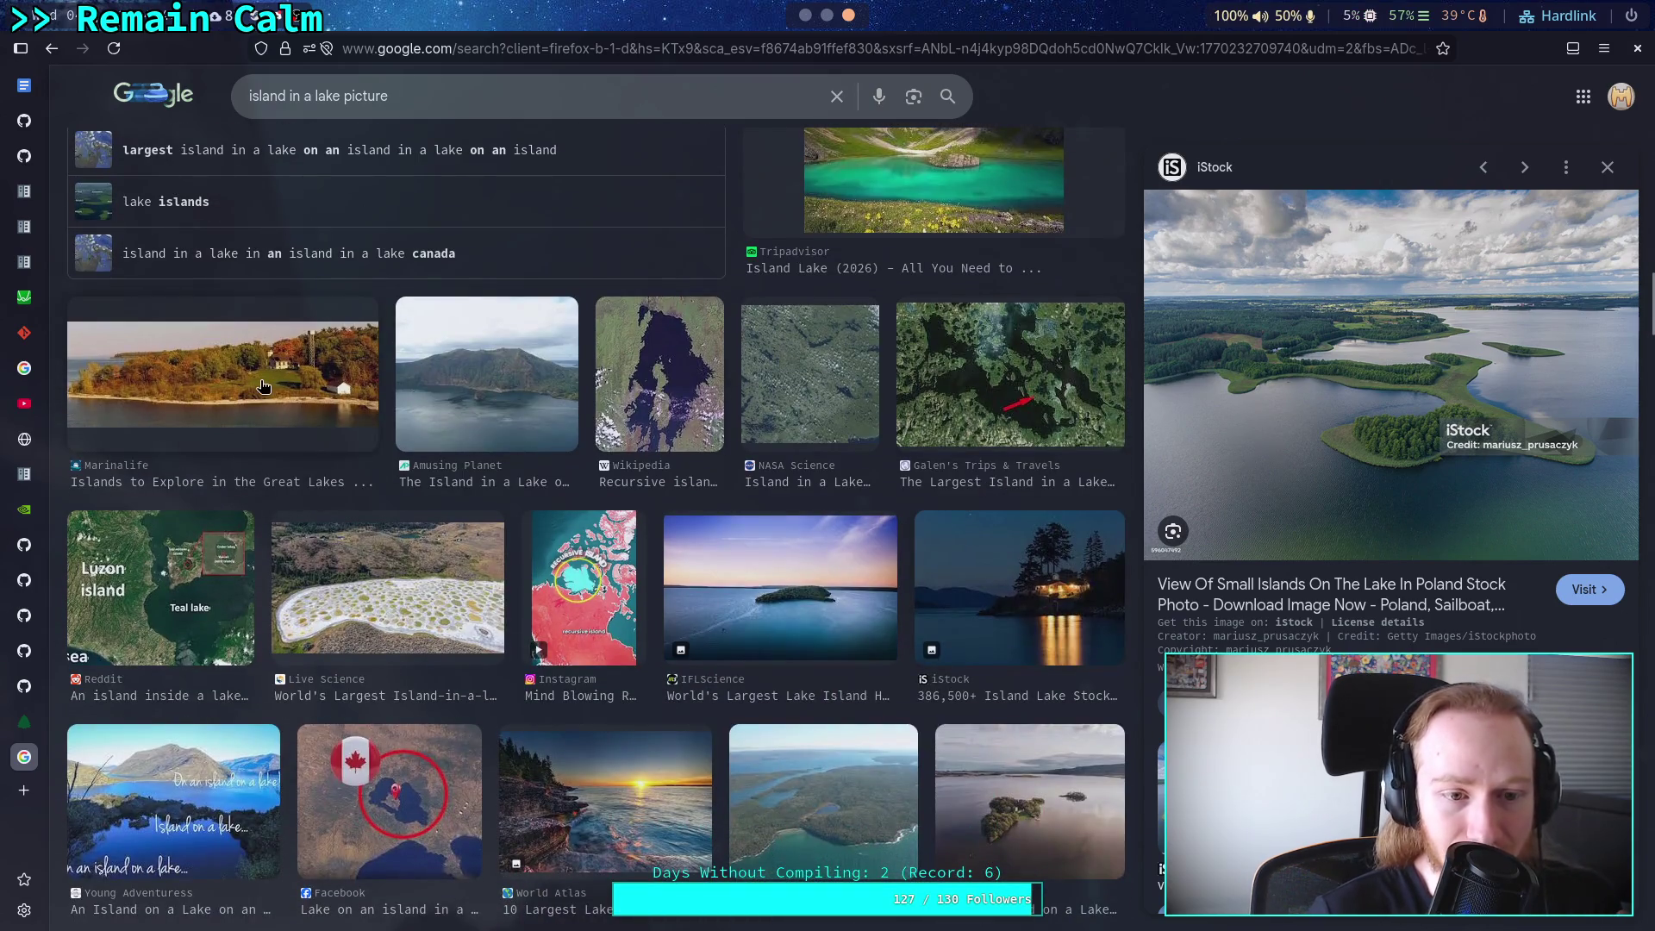
{"action": "left_click", "coordinate": [267, 386]}
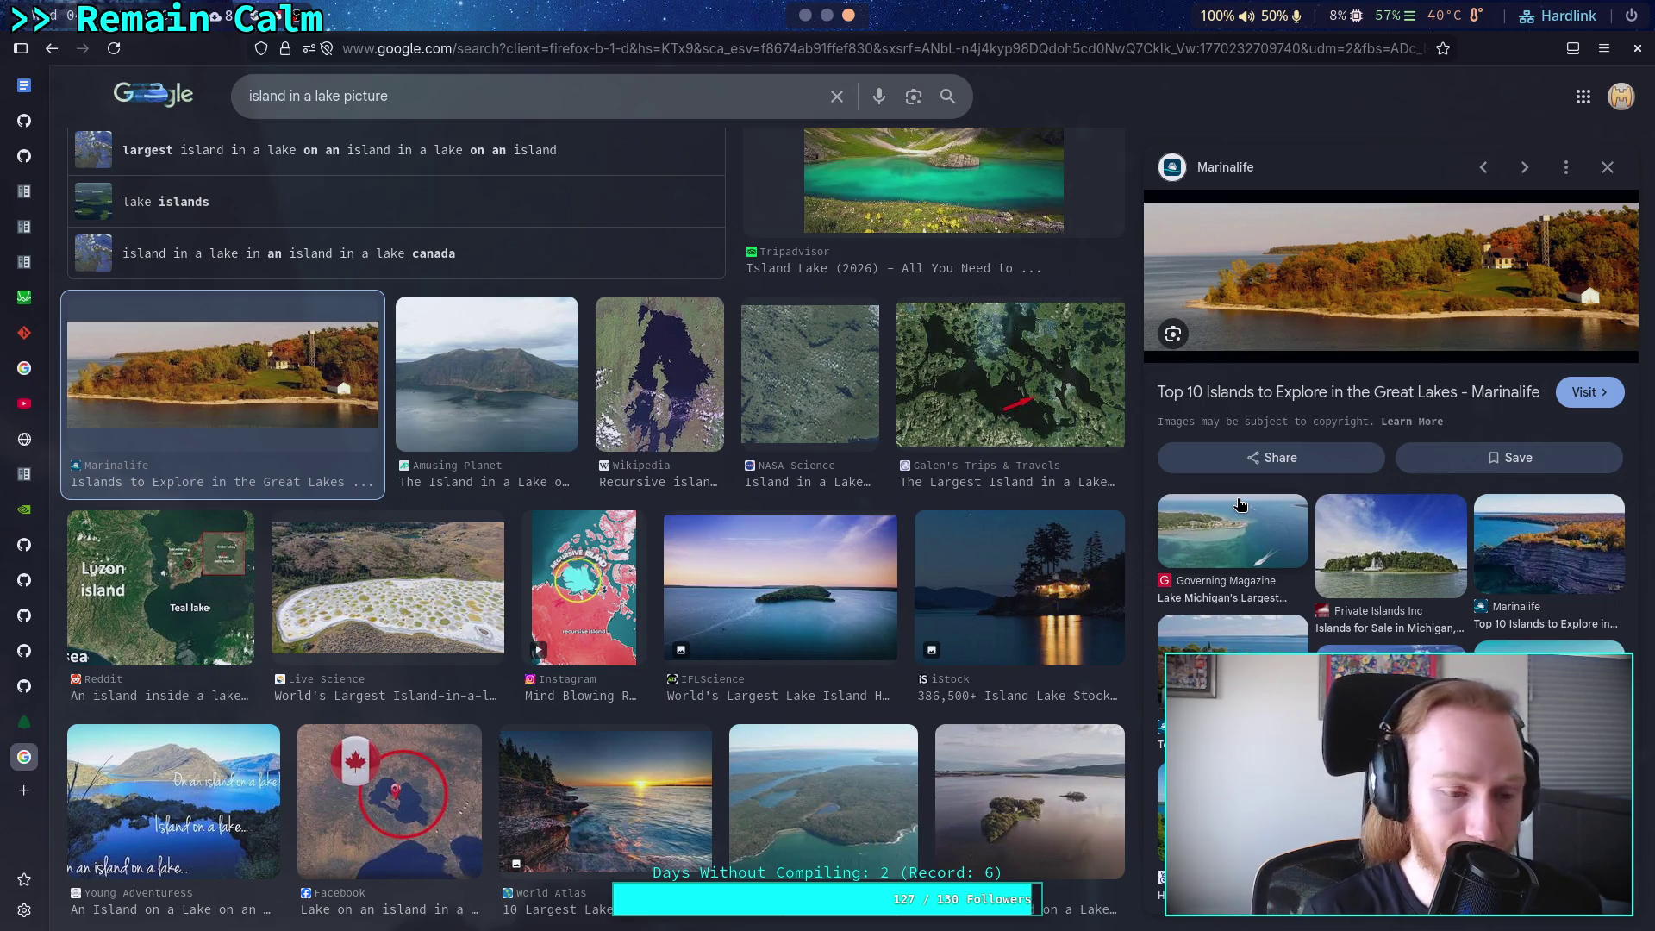
{"action": "key", "text": "alt+Tab"}
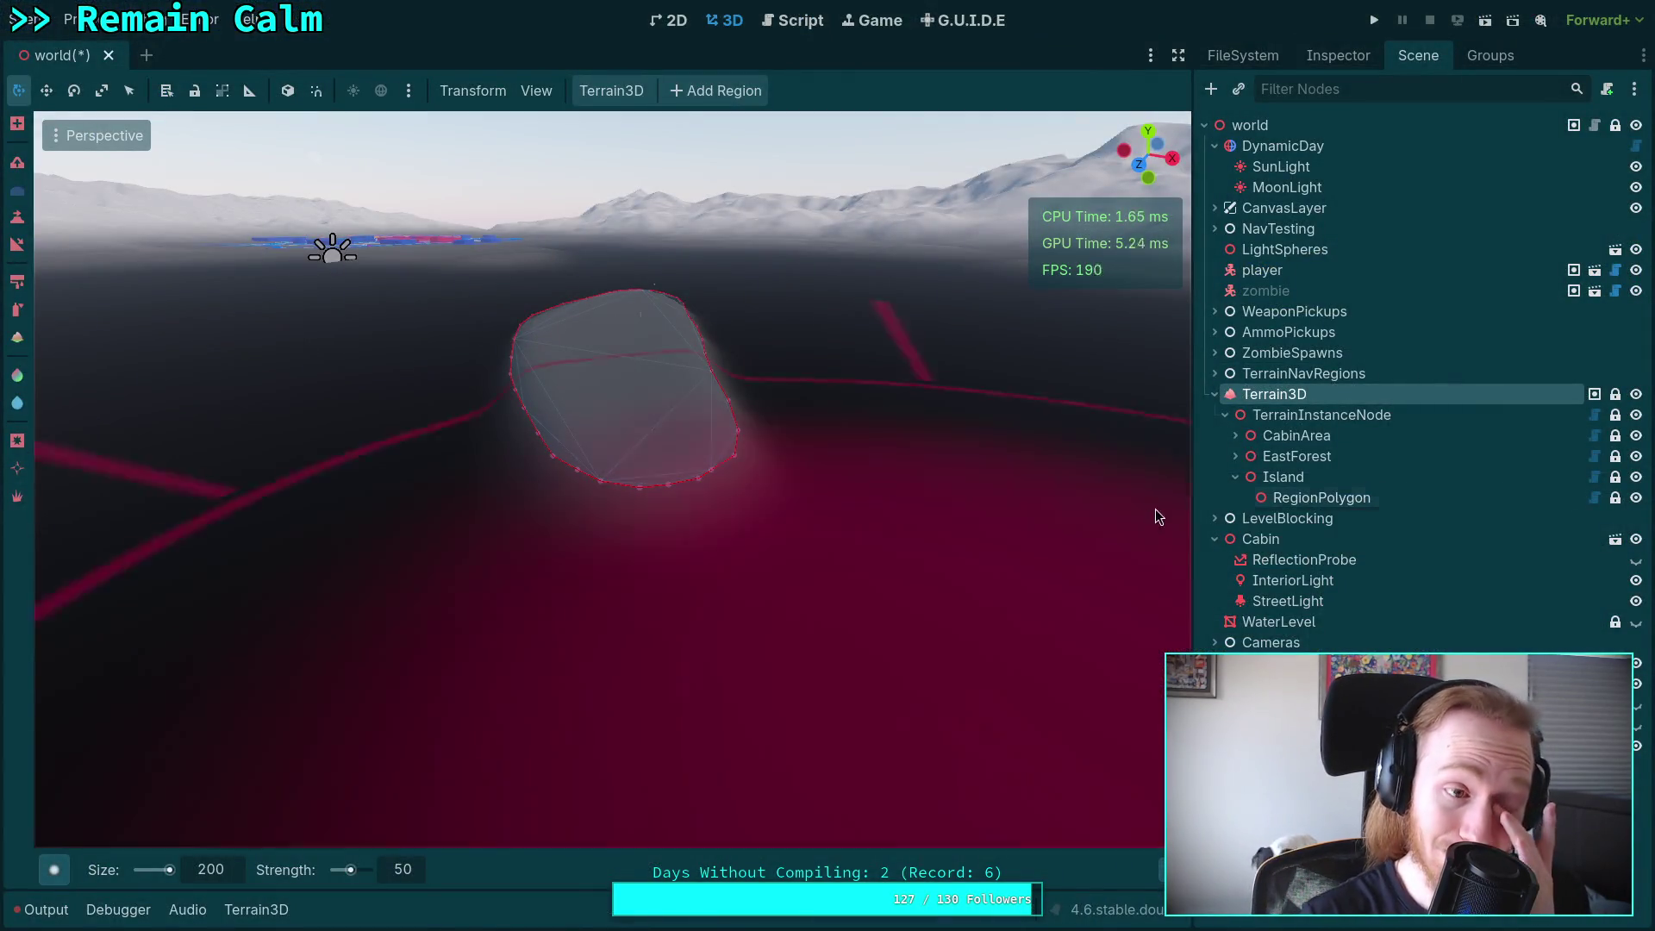
Tilt the view down onto the Island region and choose the soft round Circle0 brush.
{"action": "mouse_move", "coordinate": [803, 507]}
{"action": "left_mouse_down"}
{"action": "mouse_move", "coordinate": [802, 586]}
{"action": "mouse_move", "coordinate": [636, 601]}
{"action": "left_mouse_up"}
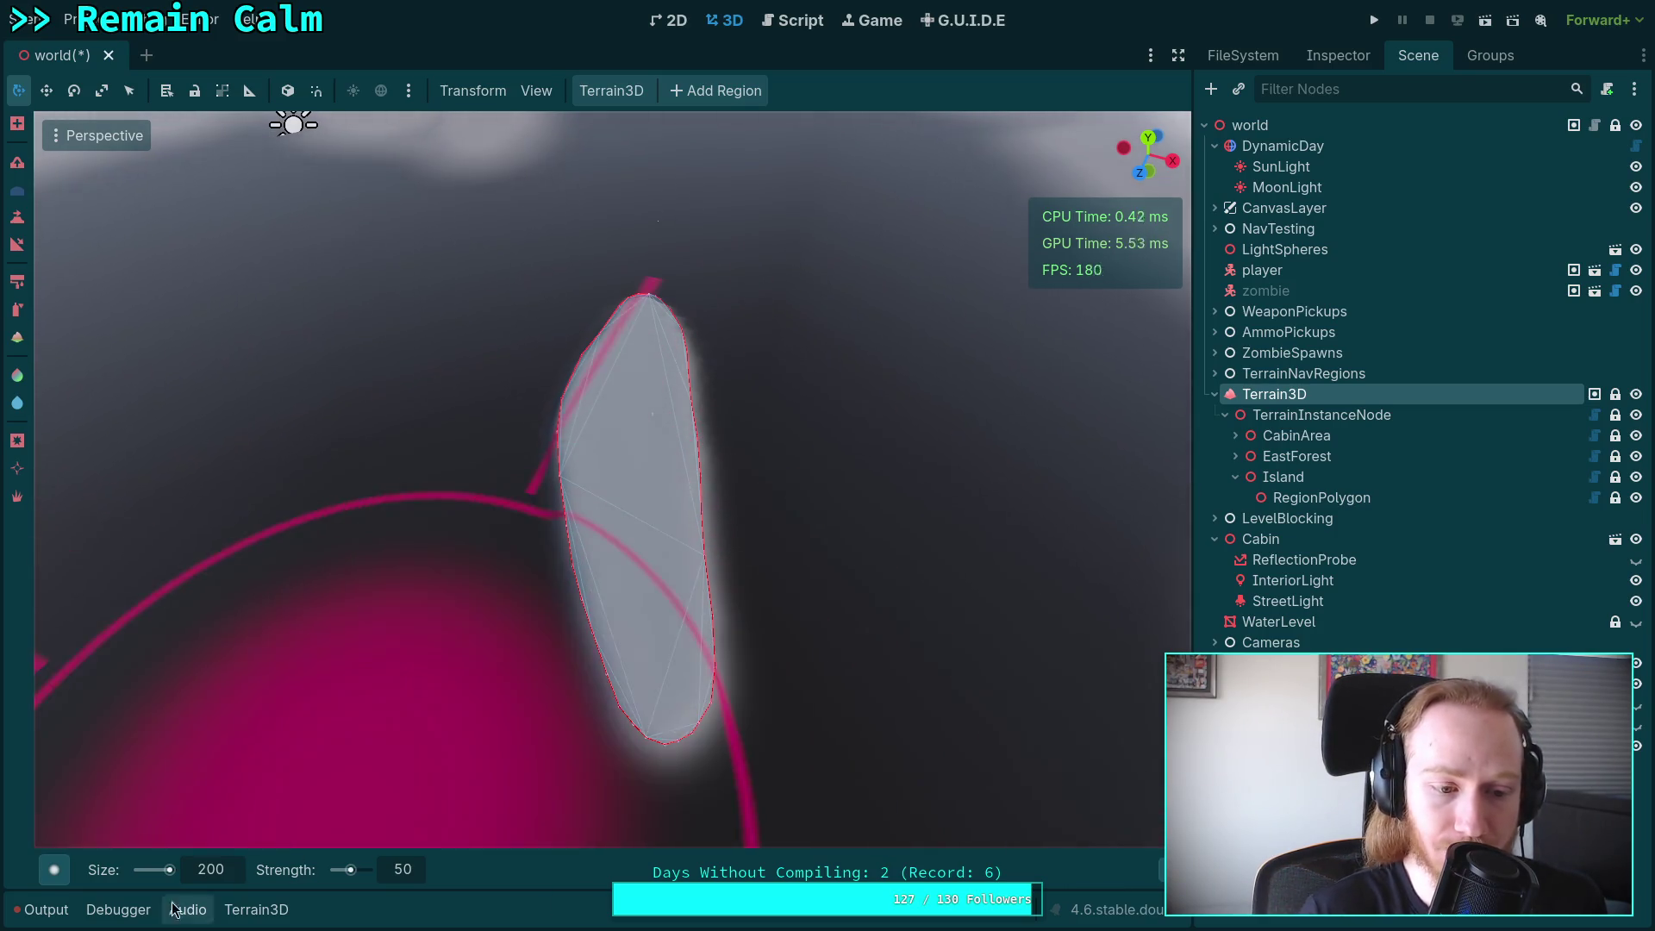
{"action": "left_click", "coordinate": [45, 872]}
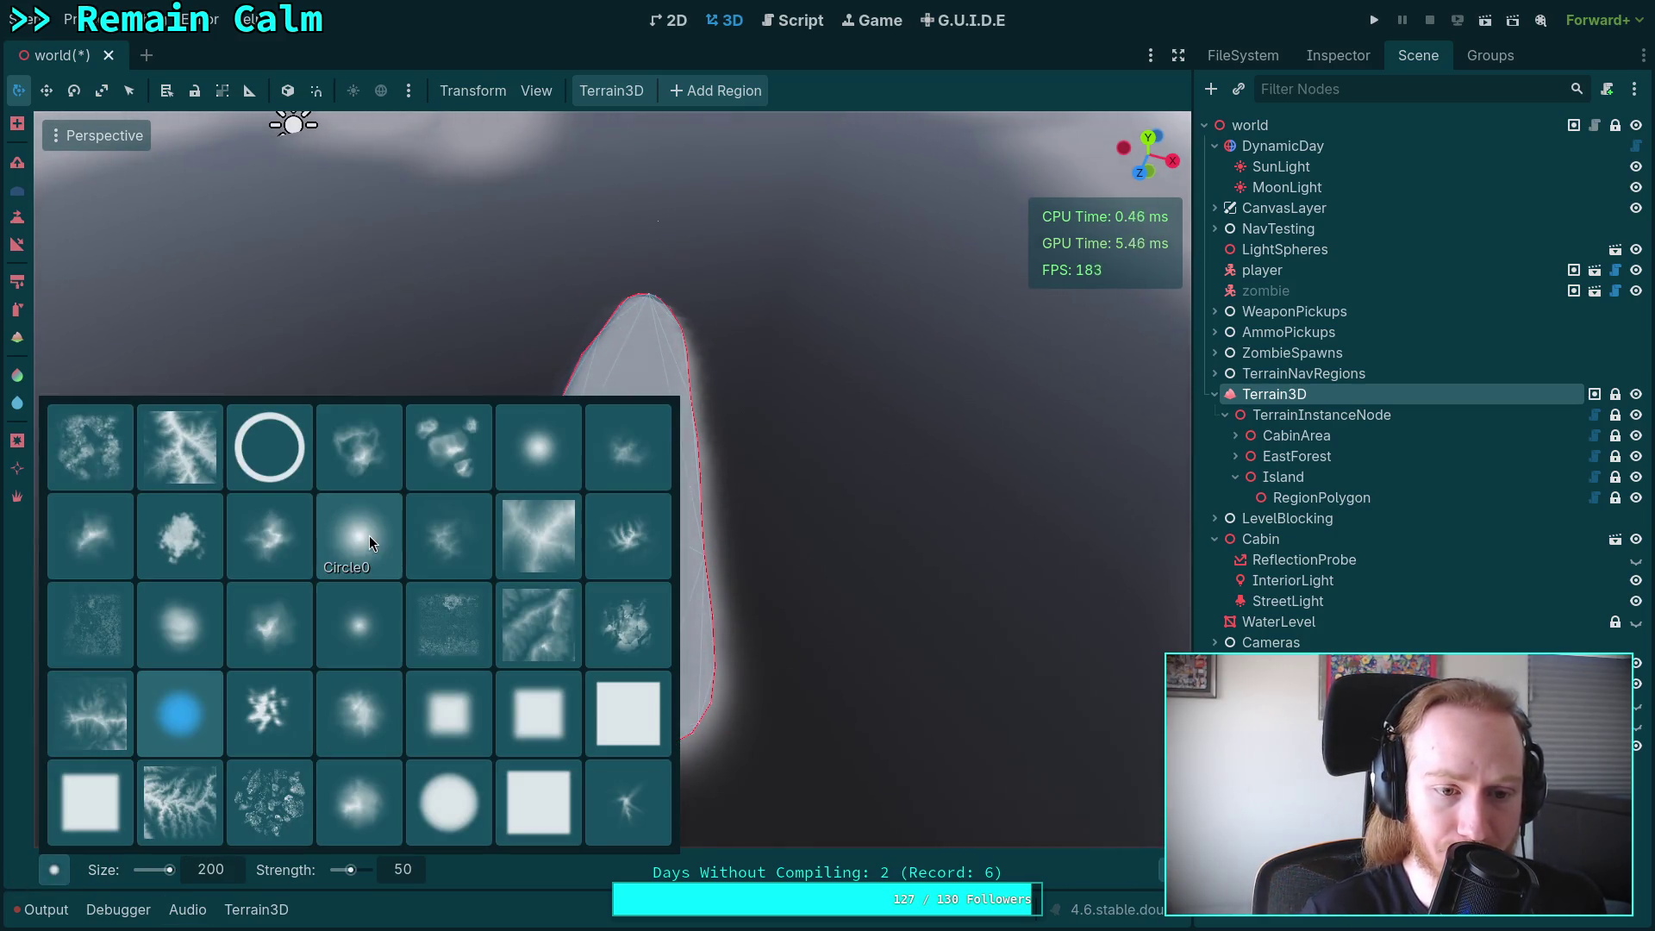
{"action": "left_click", "coordinate": [367, 602]}
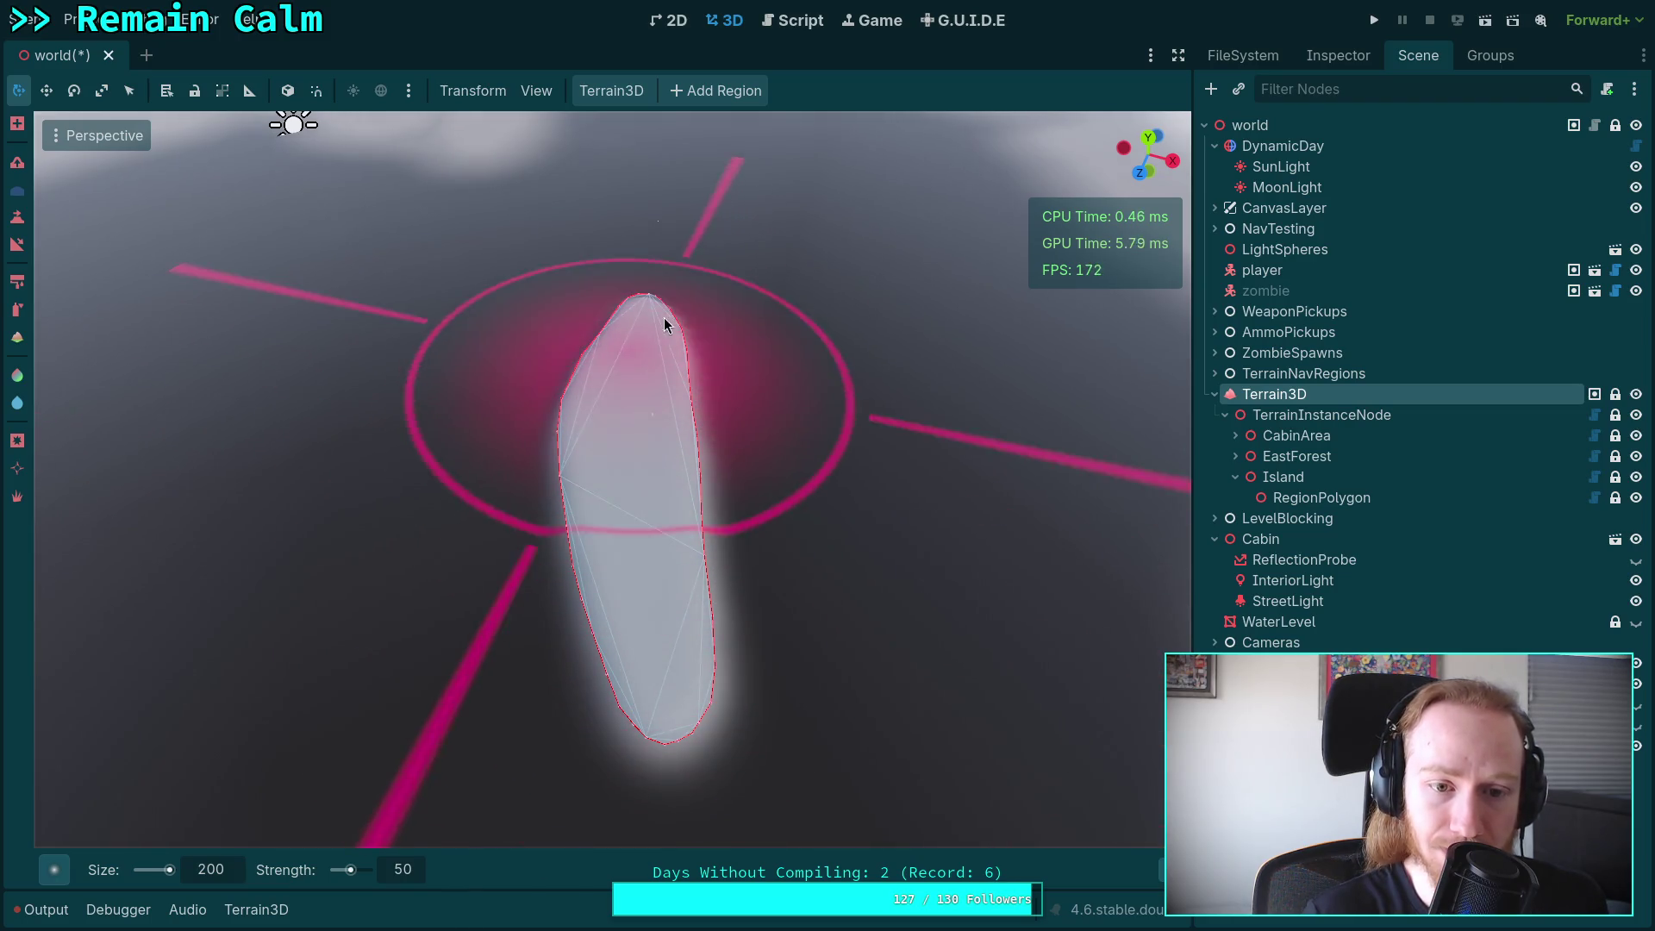
Show the water level, orbit down to compare the island against it, then hide it.
{"action": "mouse_move", "coordinate": [1147, 155]}
{"action": "left_mouse_down"}
{"action": "mouse_move", "coordinate": [1183, 149]}
{"action": "mouse_move", "coordinate": [1169, 181]}
{"action": "mouse_move", "coordinate": [1159, 142]}
{"action": "mouse_move", "coordinate": [1150, 161]}
{"action": "left_mouse_up"}
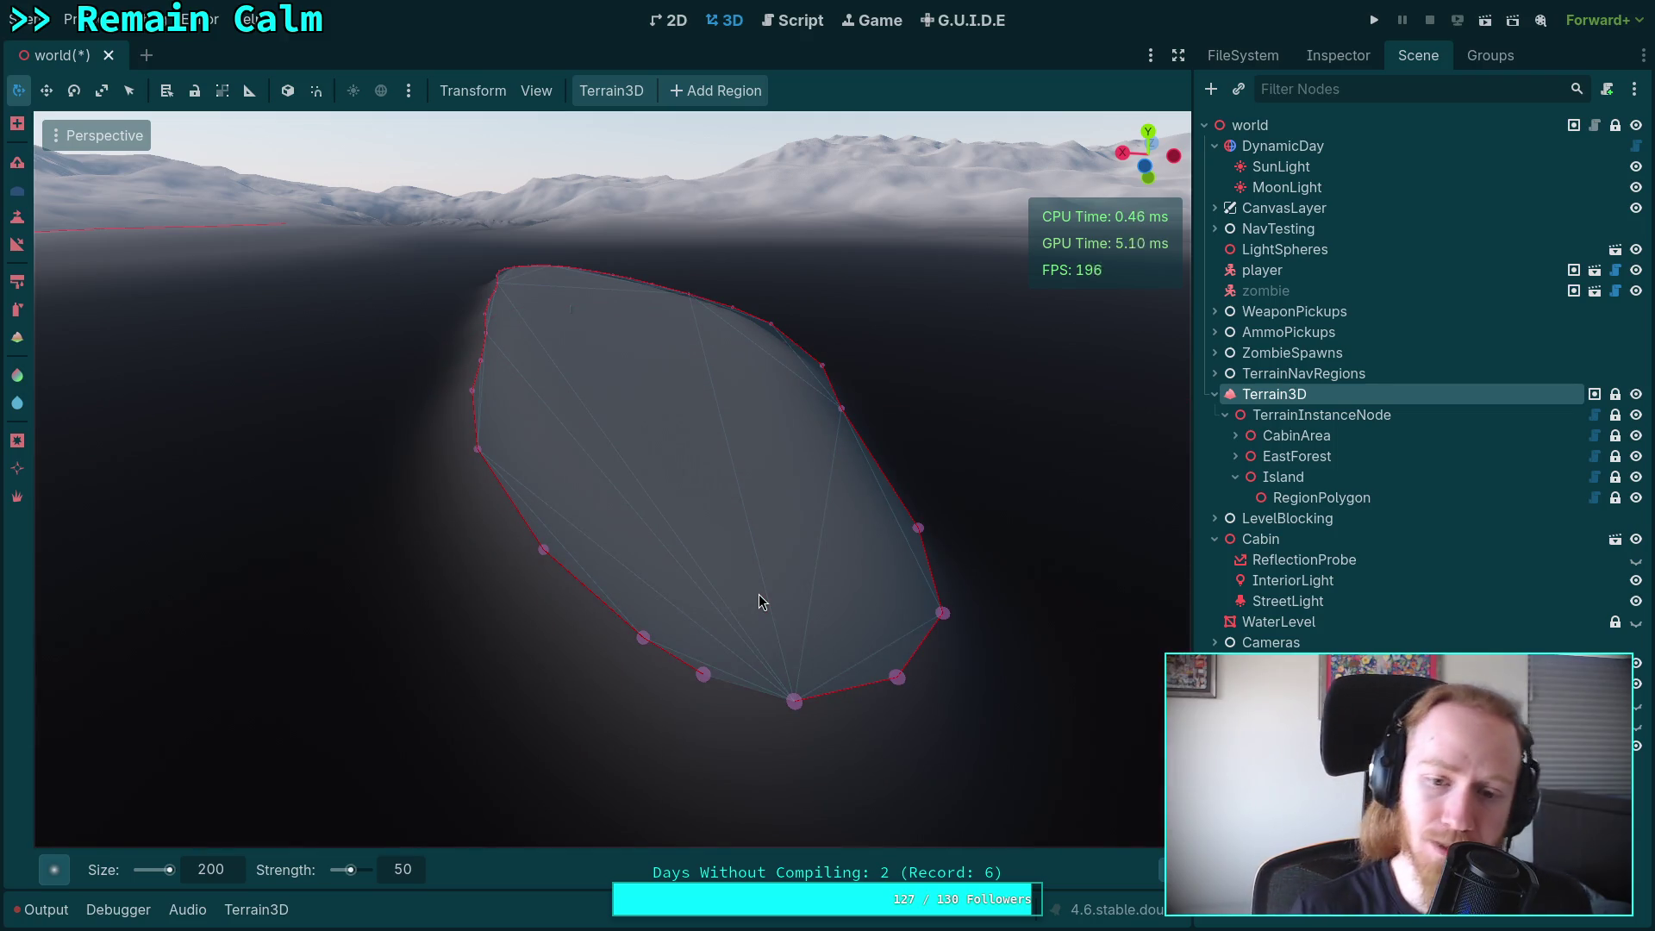
{"action": "left_click", "coordinate": [1635, 624]}
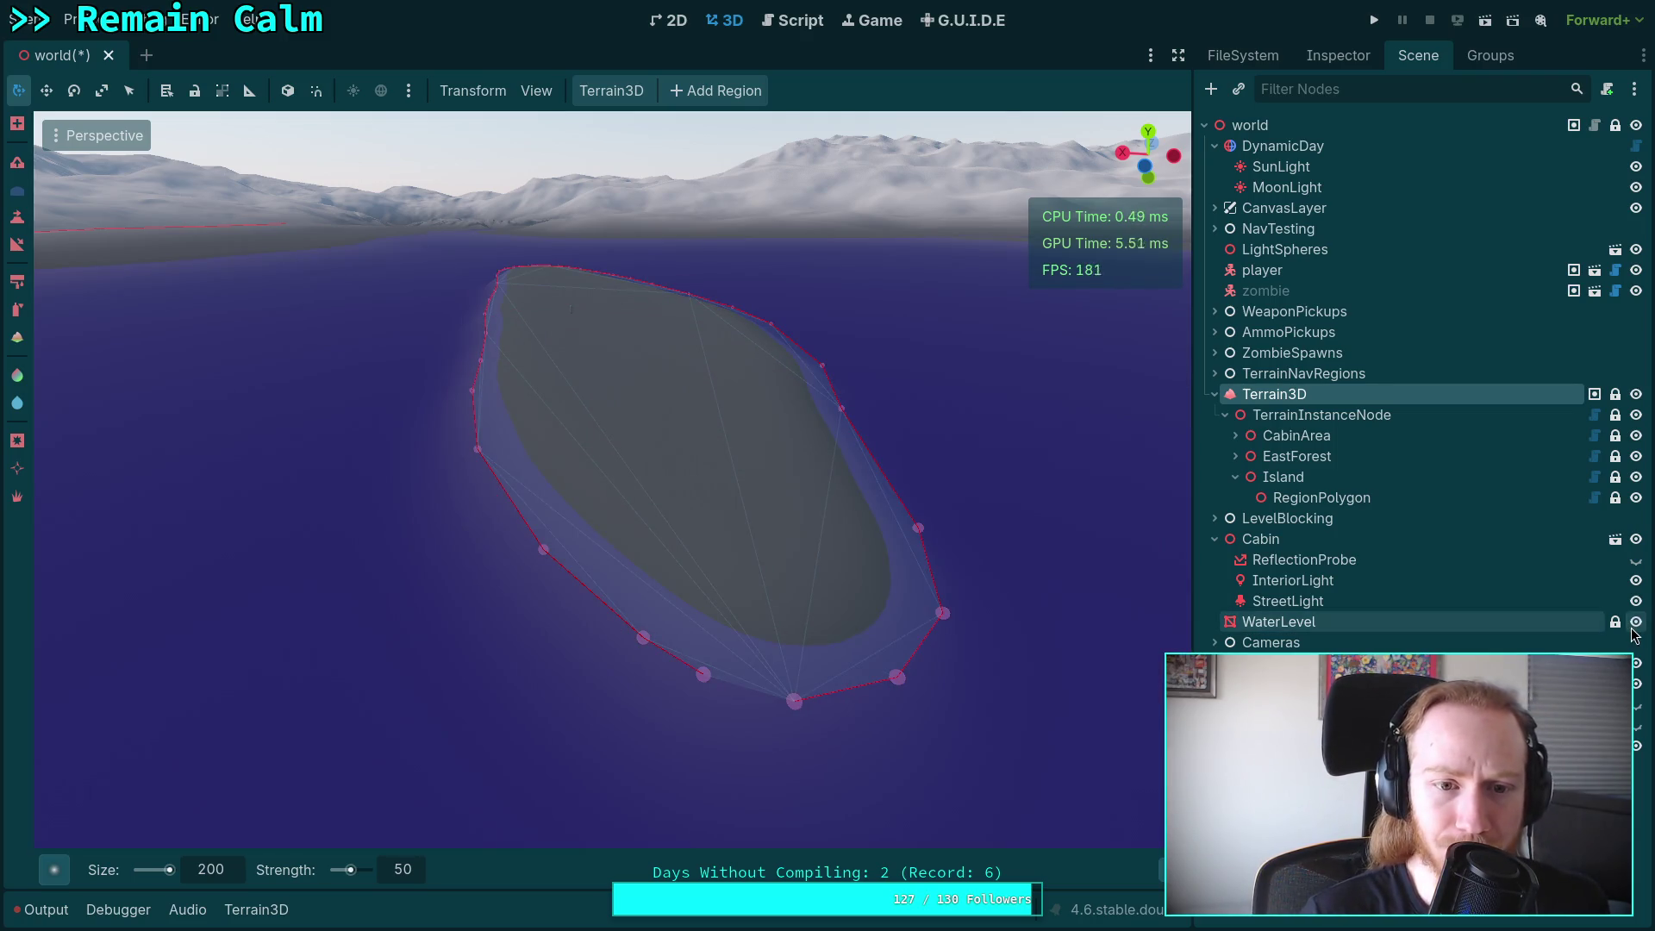
{"action": "mouse_move", "coordinate": [776, 603]}
{"action": "left_mouse_down"}
{"action": "mouse_move", "coordinate": [561, 702]}
{"action": "mouse_move", "coordinate": [553, 787]}
{"action": "mouse_move", "coordinate": [676, 521]}
{"action": "mouse_move", "coordinate": [1067, 466]}
{"action": "mouse_move", "coordinate": [684, 469]}
{"action": "mouse_move", "coordinate": [684, 440]}
{"action": "left_mouse_up"}
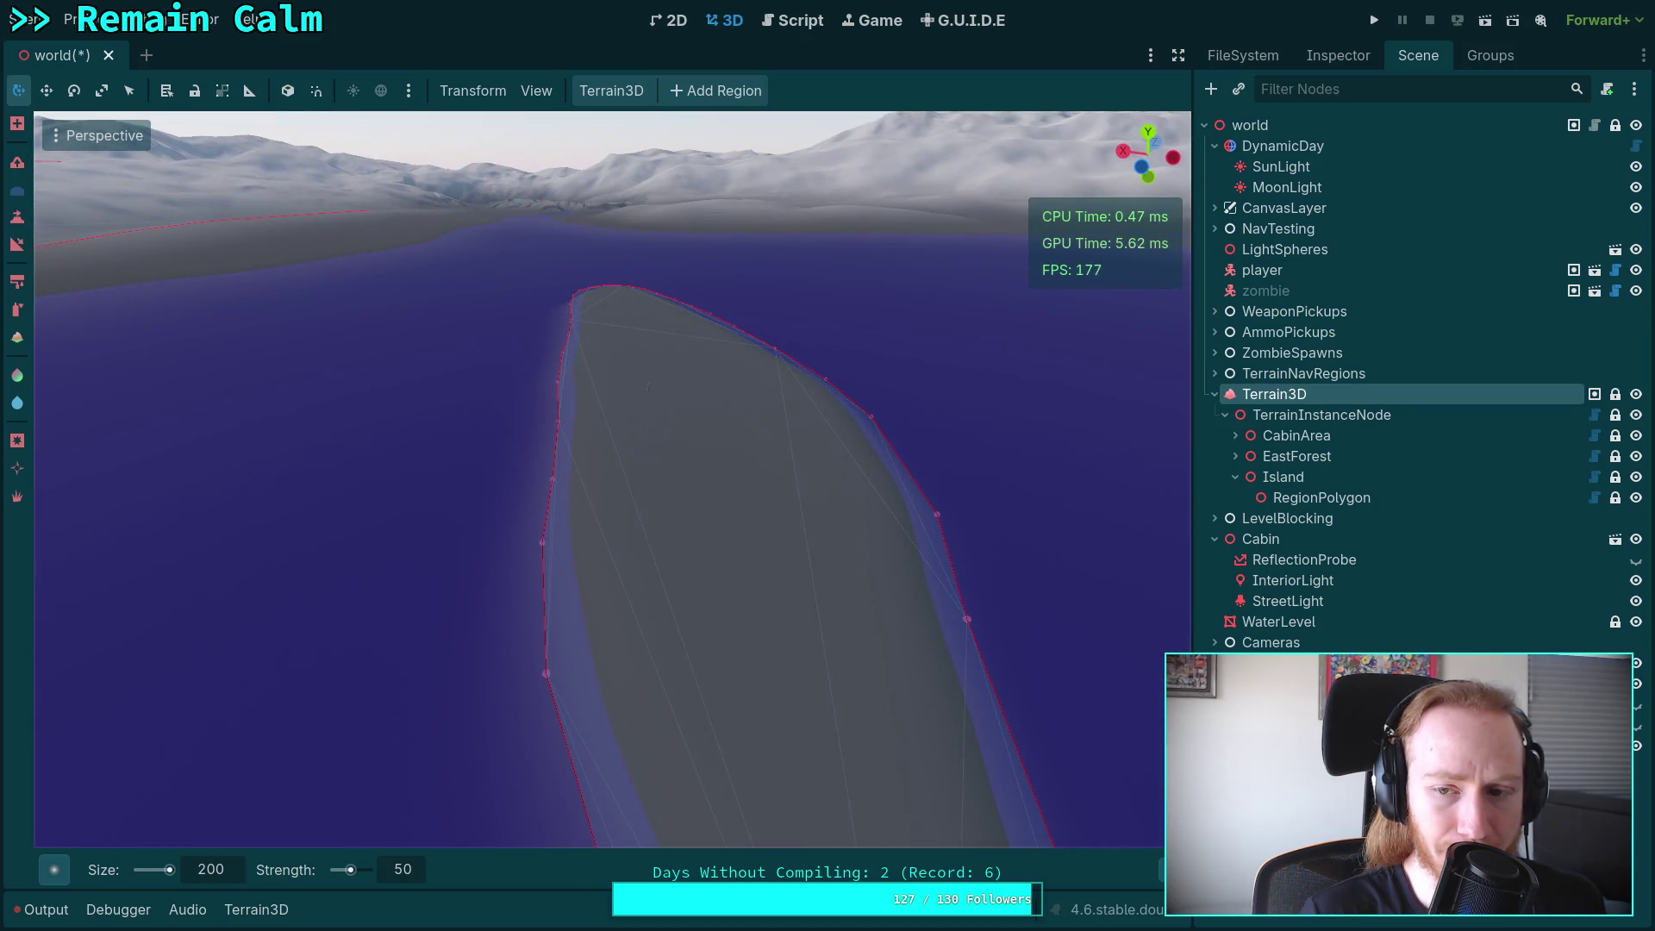
{"action": "left_click", "coordinate": [1637, 622]}
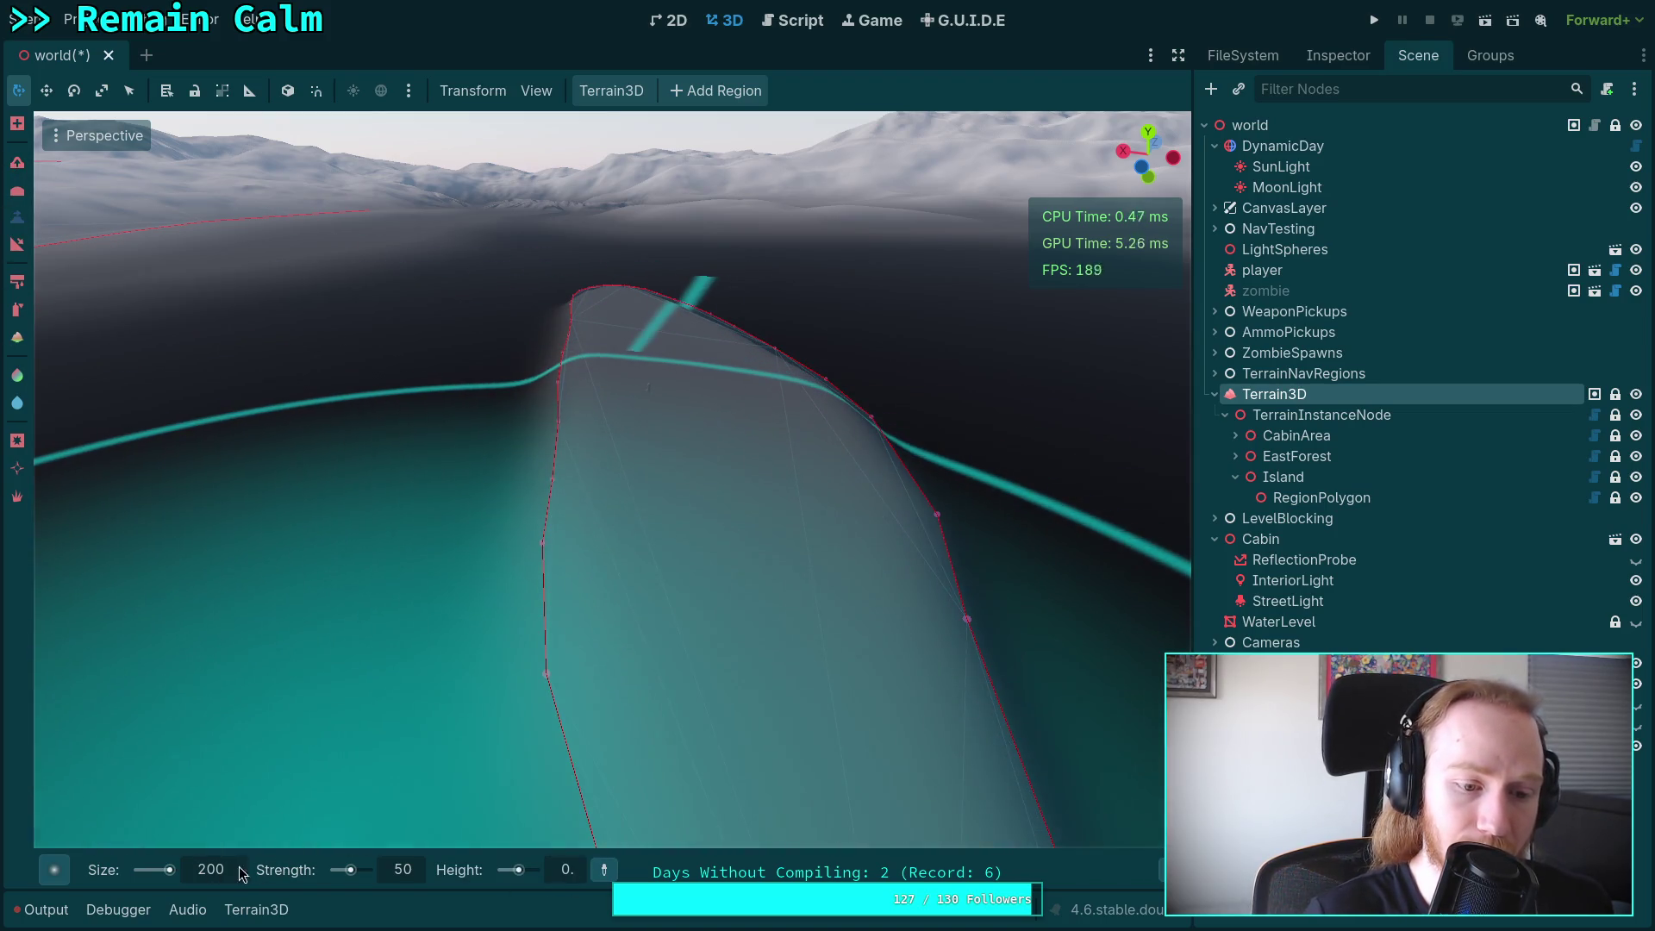
Switch to top view and set brush Size 20, shape Circle2 and Strength 20.
{"action": "left_click", "coordinate": [219, 877]}
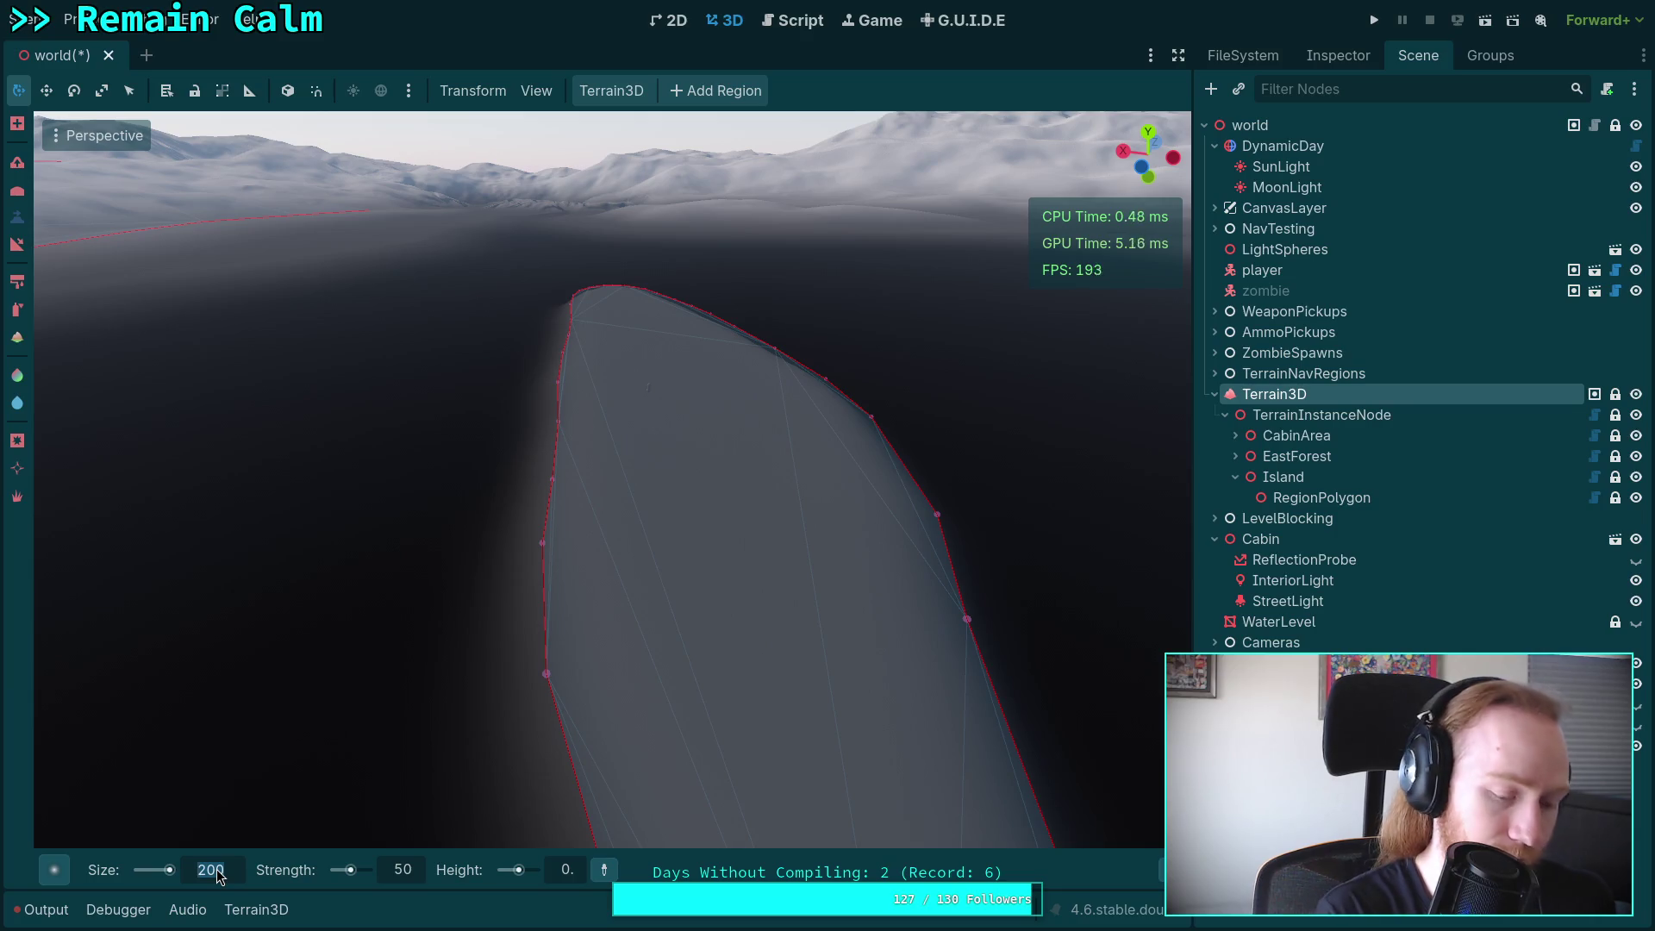
{"action": "type", "text": "20"}
{"action": "key", "text": "Return"}
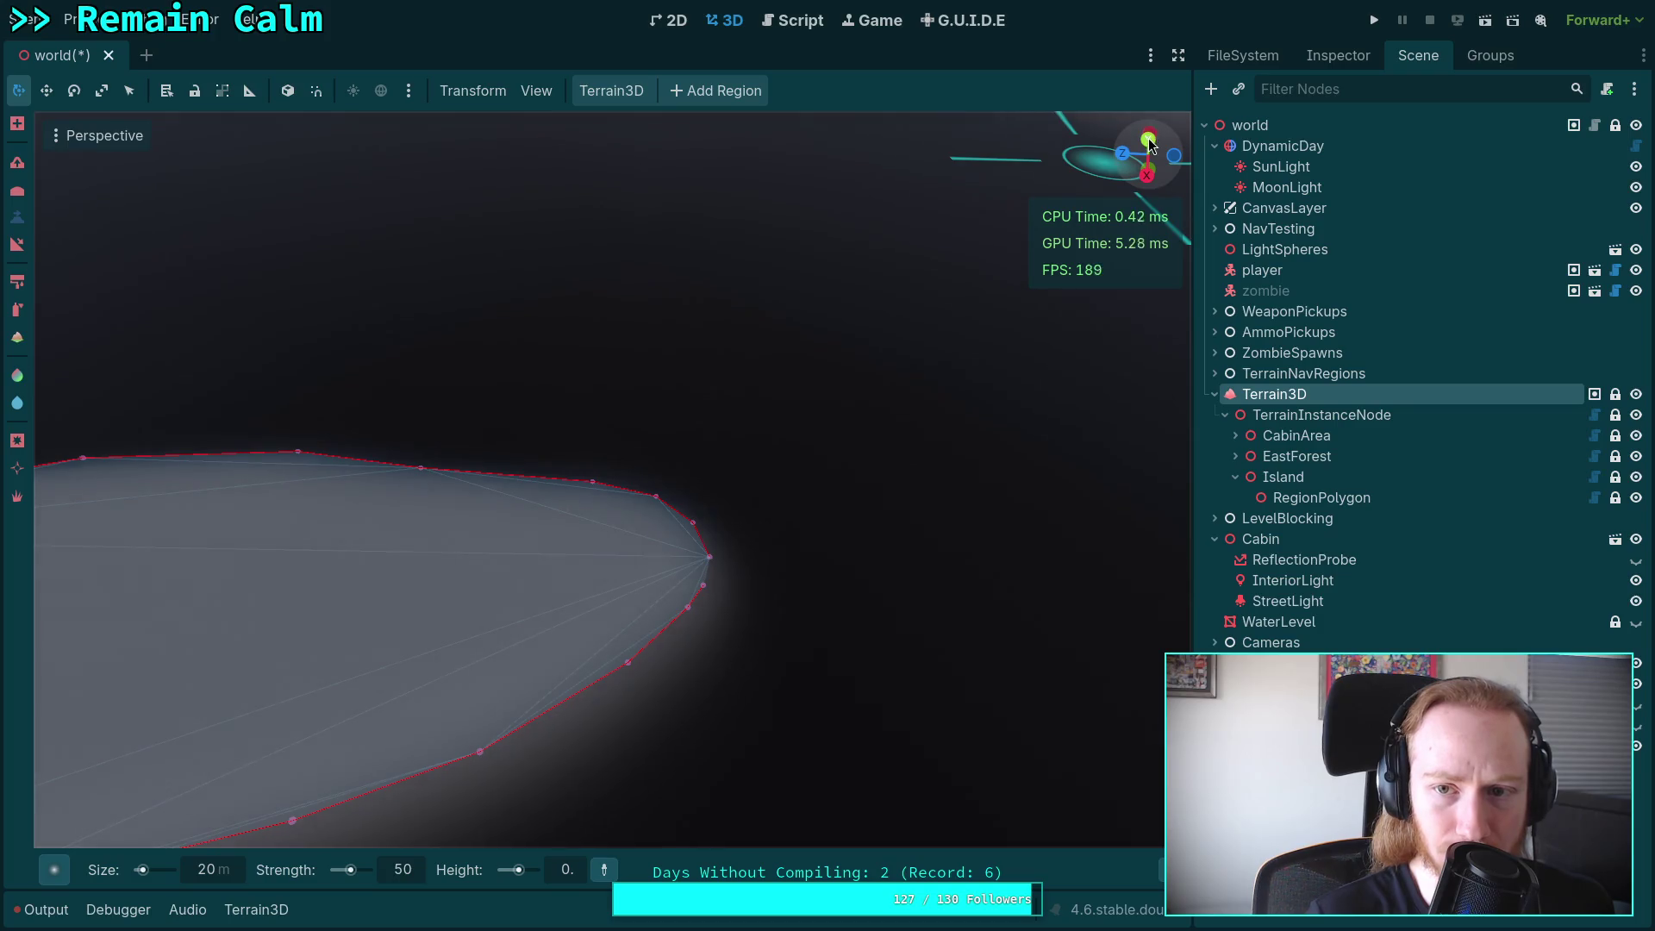
{"action": "left_click", "coordinate": [1149, 138]}
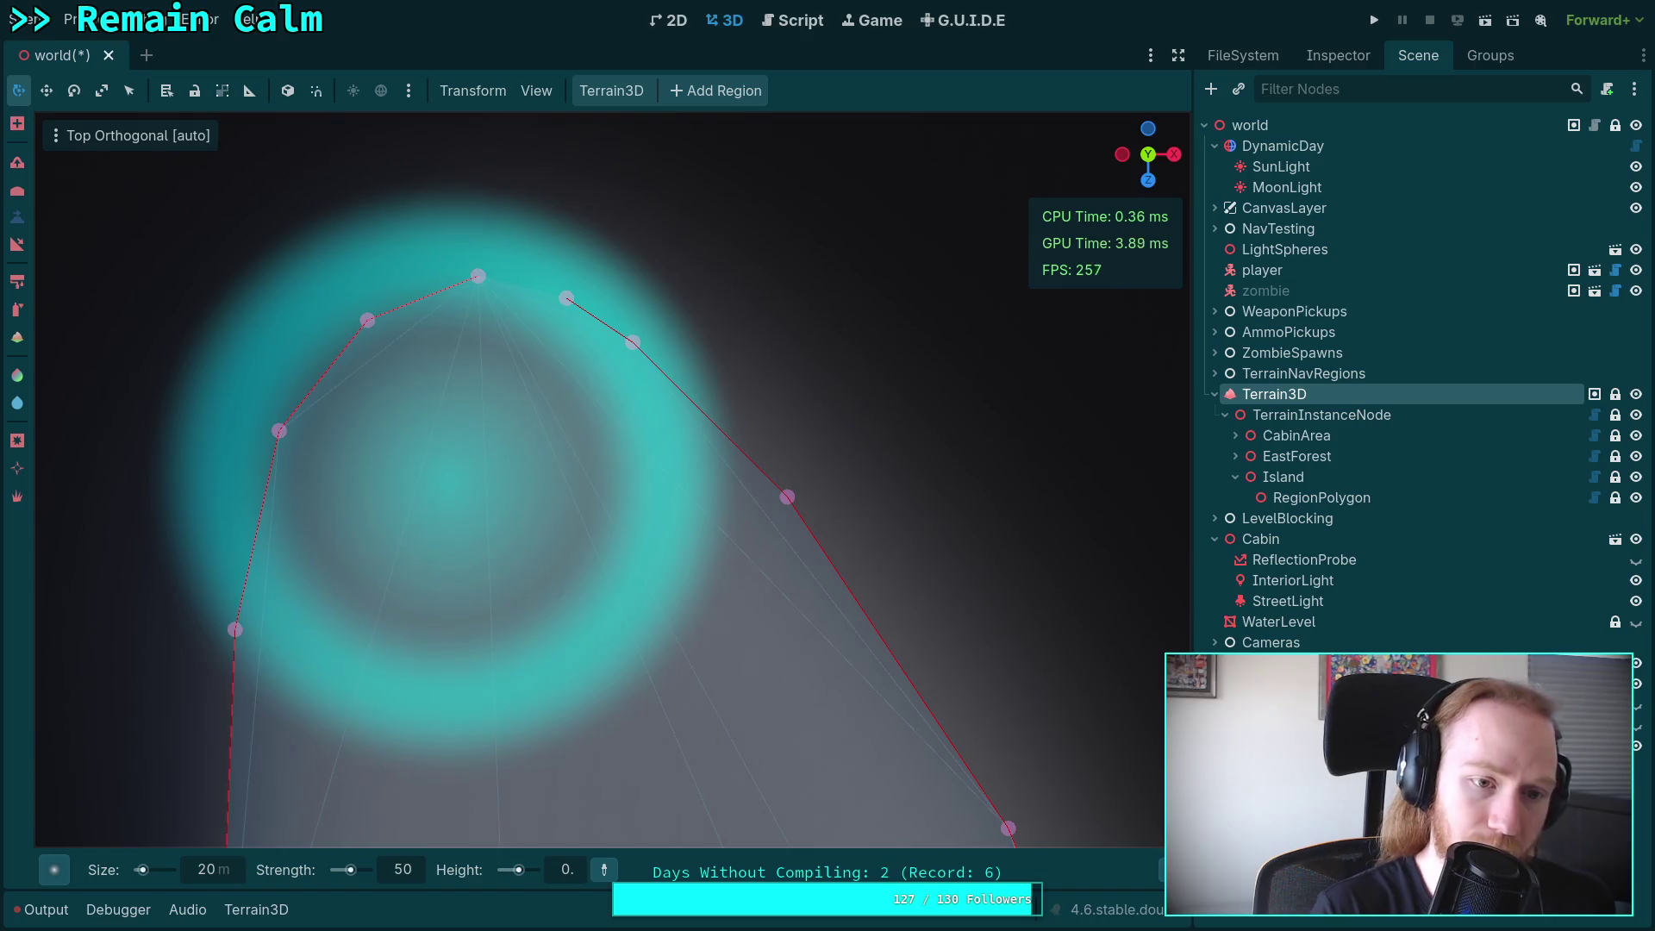
{"action": "left_click", "coordinate": [417, 867]}
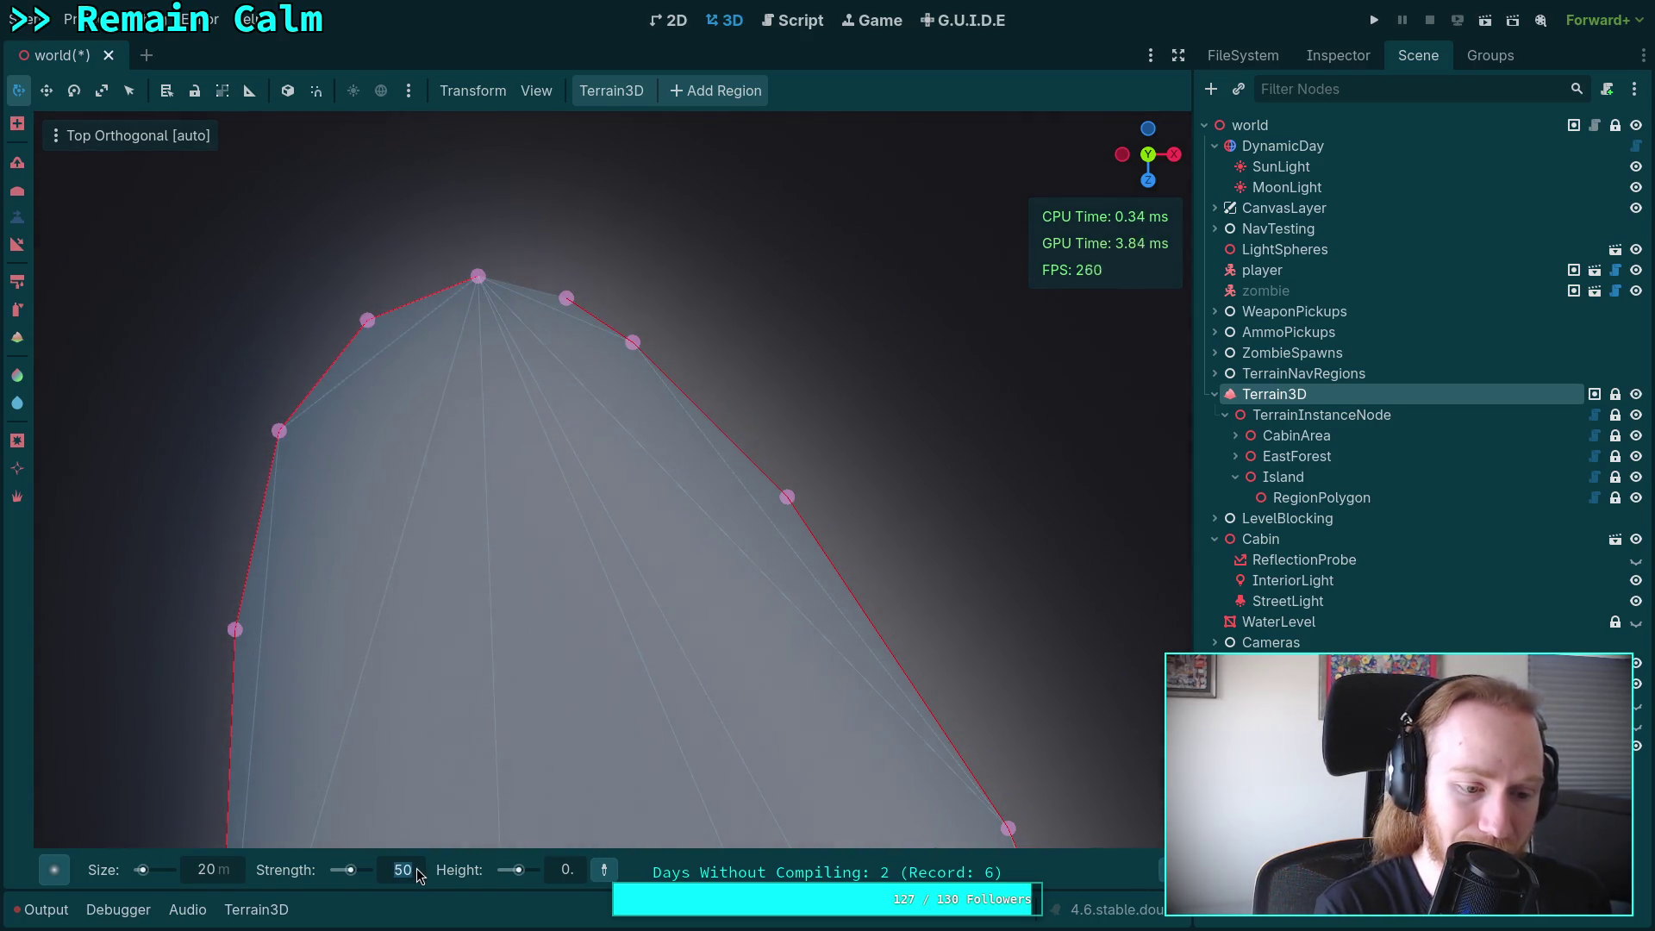
{"action": "left_click", "coordinate": [53, 870]}
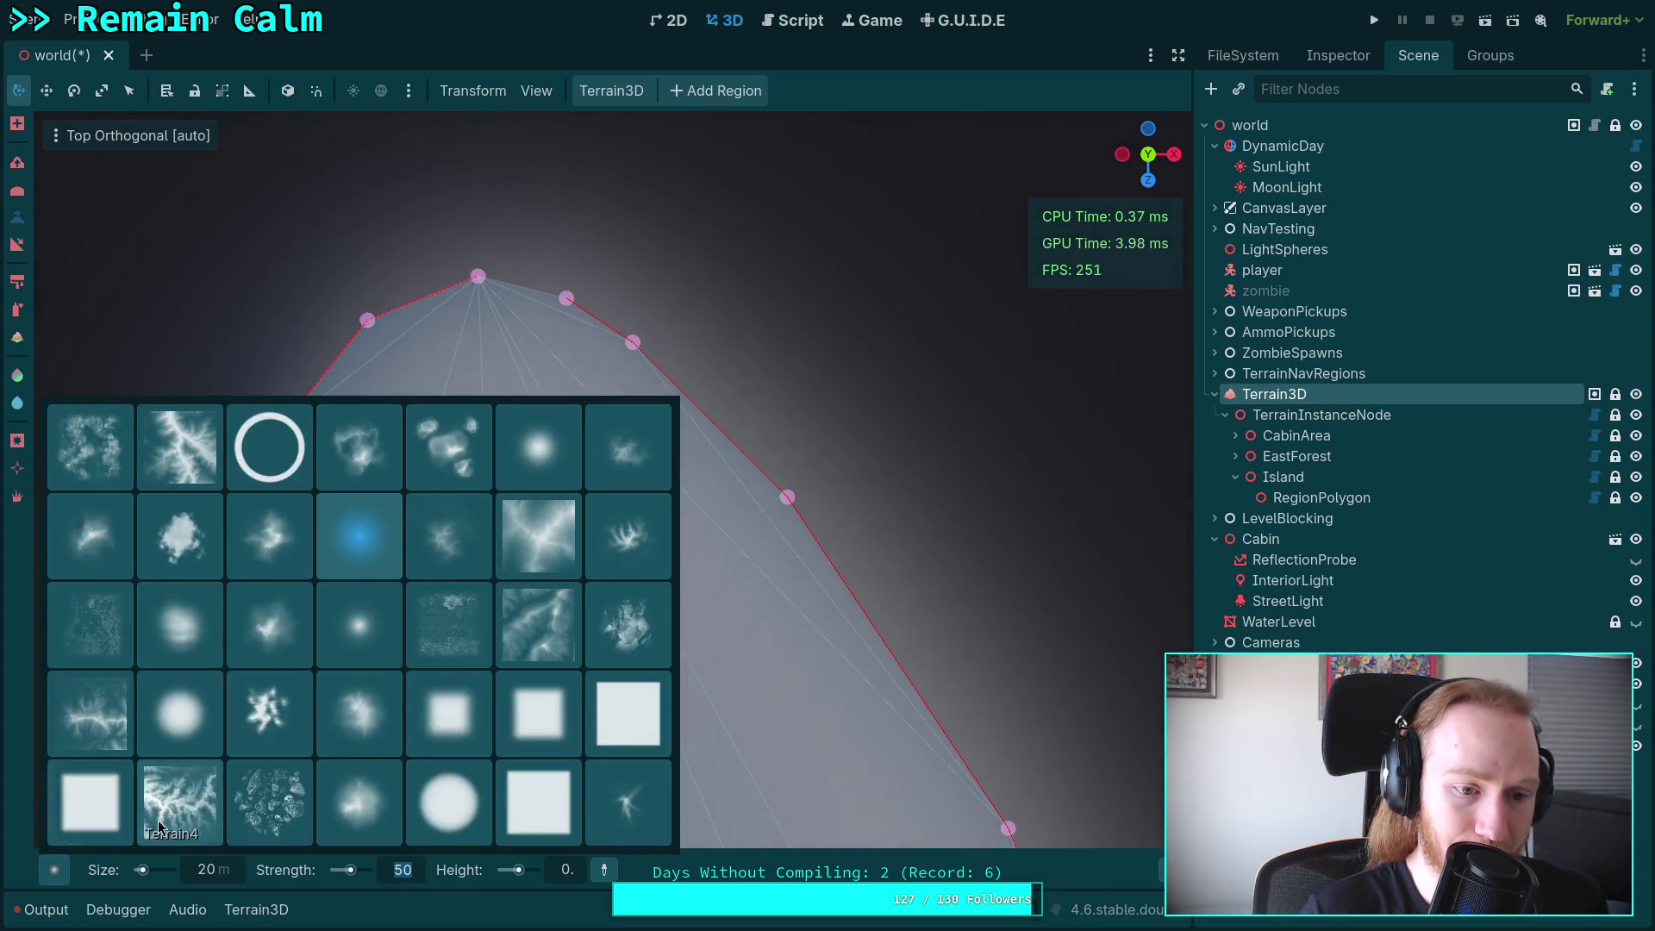
{"action": "left_click", "coordinate": [196, 722]}
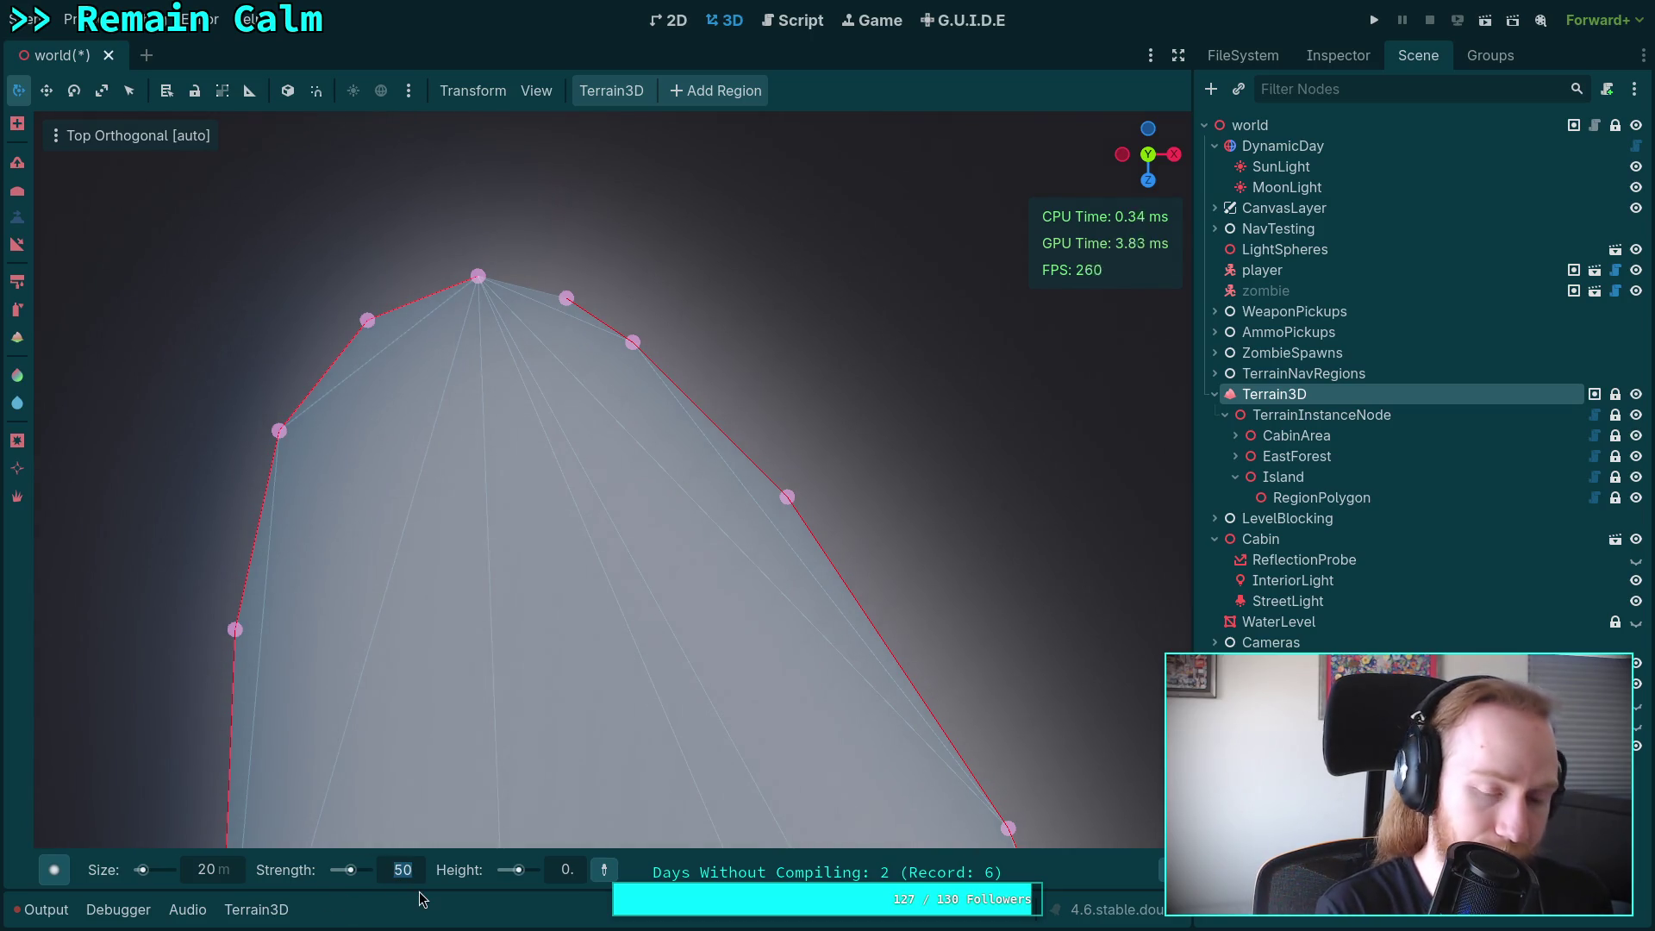
{"action": "type", "text": "20"}
{"action": "key", "text": "Return"}
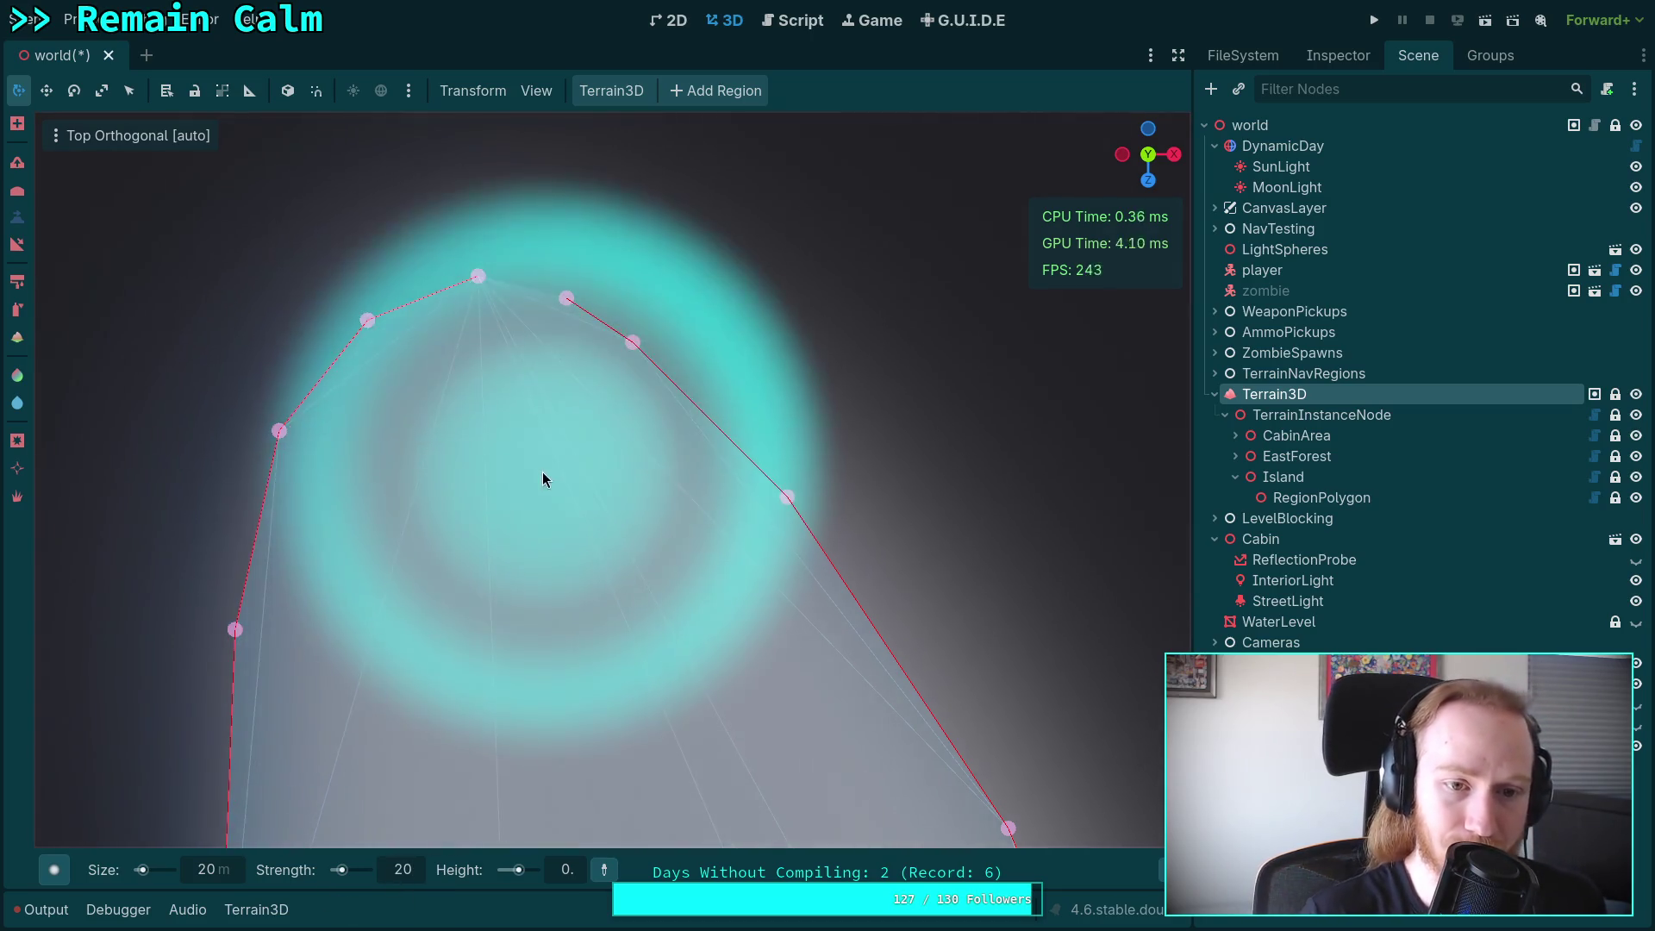
Pan the top view and lower the terrain along the Island region's edge.
{"action": "scroll", "coordinate": [495, 438], "scroll_direction": "down", "scroll_amount": 3}
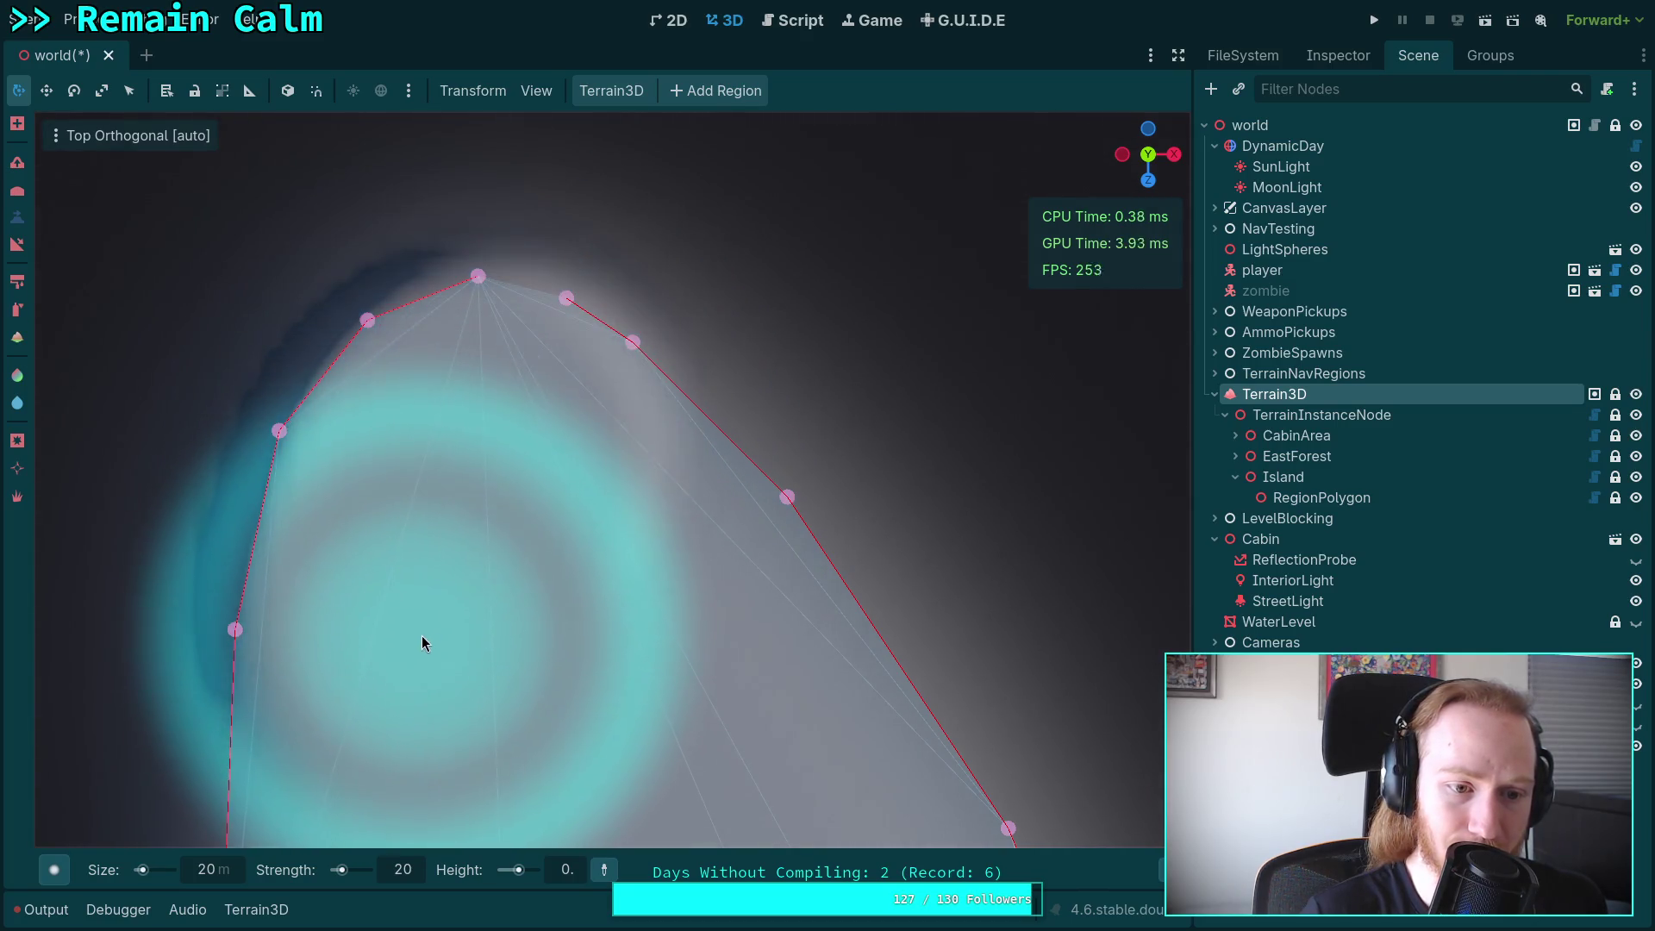
{"action": "scroll", "coordinate": [494, 623], "scroll_direction": "up", "scroll_amount": 3}
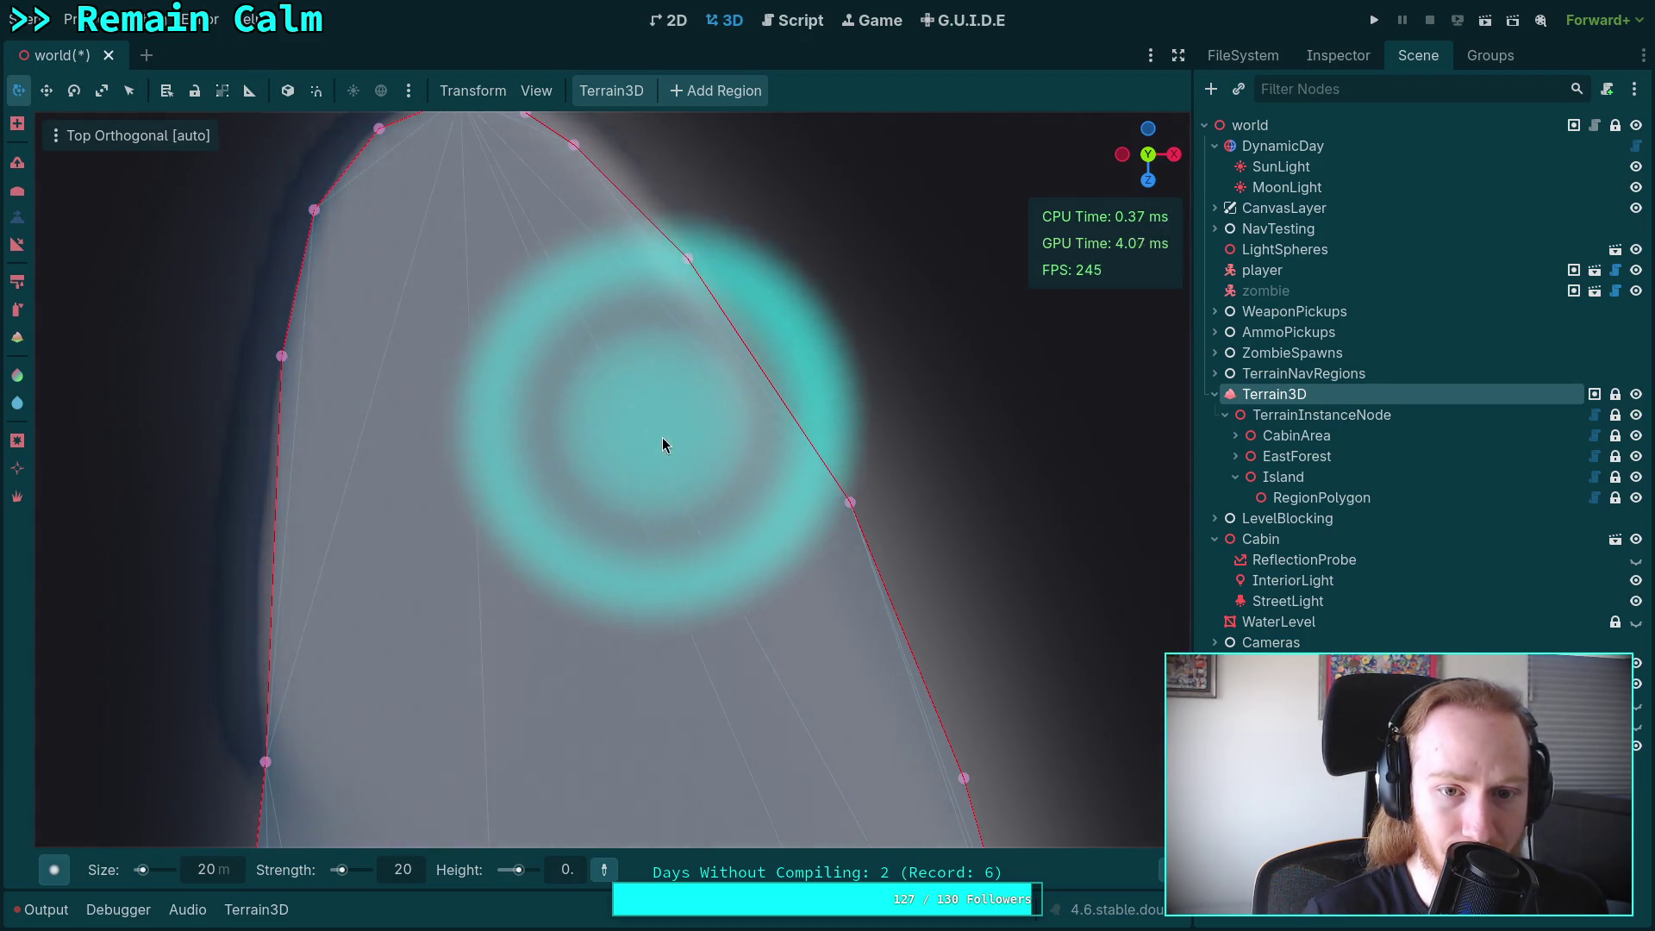
{"action": "scroll", "coordinate": [546, 473], "scroll_direction": "down", "scroll_amount": 2}
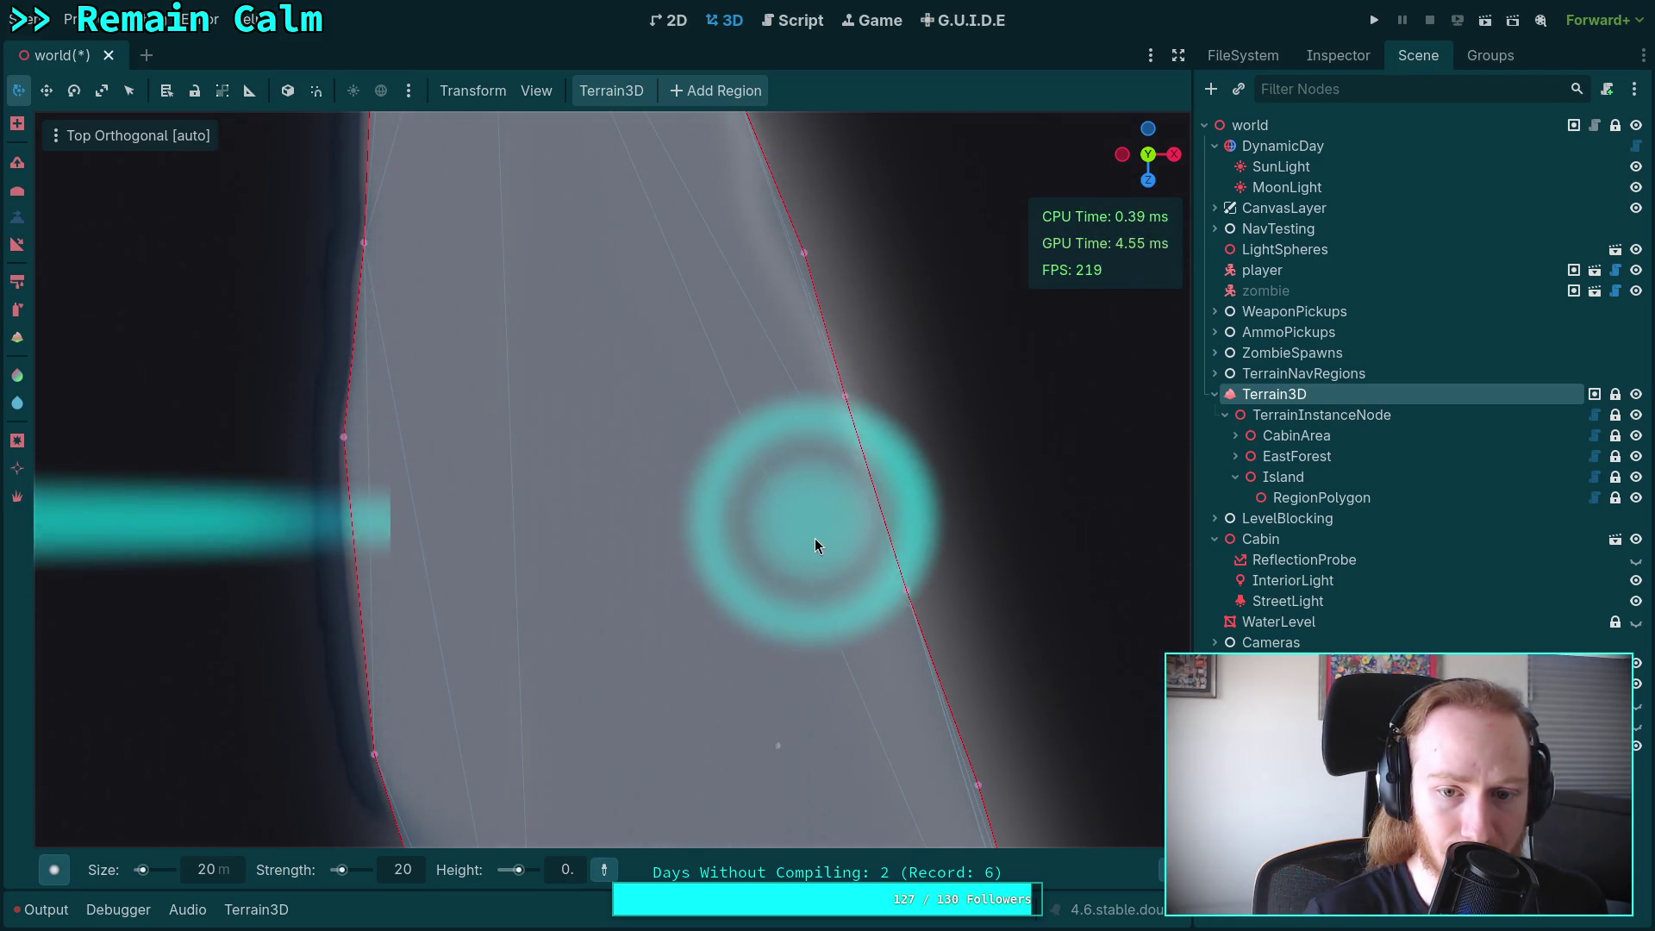
{"action": "mouse_move", "coordinate": [852, 681]}
{"action": "left_mouse_down"}
{"action": "mouse_move", "coordinate": [659, 303]}
{"action": "mouse_move", "coordinate": [308, 245]}
{"action": "left_mouse_up"}
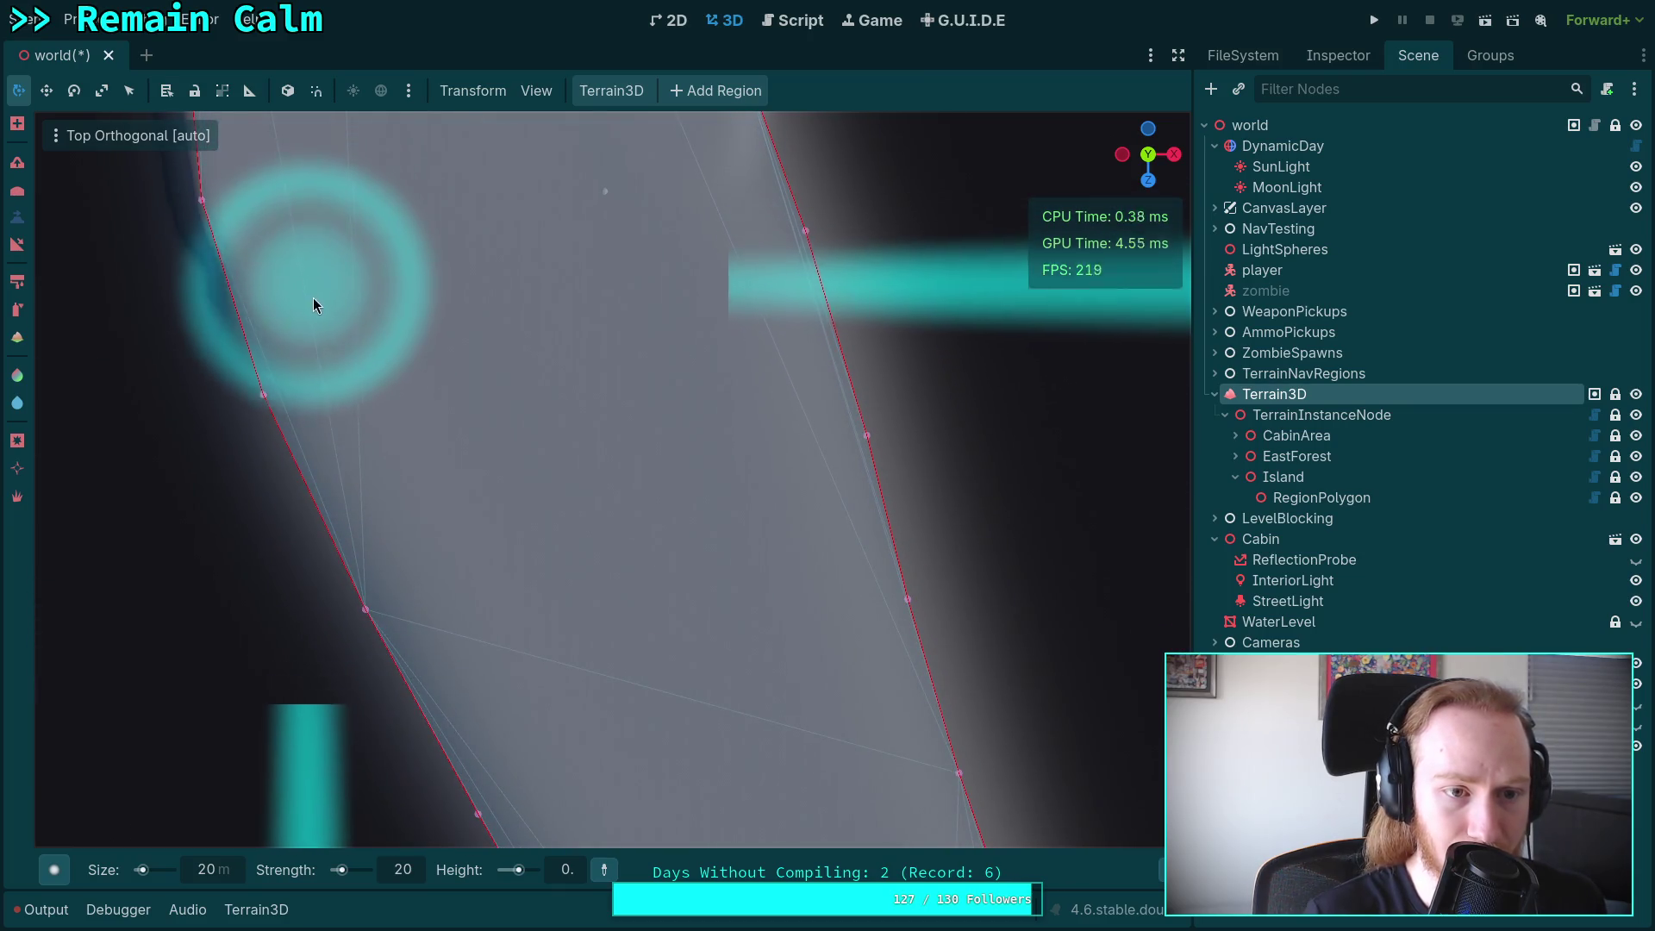
{"action": "left_click_drag", "start_coordinate": [664, 188], "coordinate": [705, 435]}
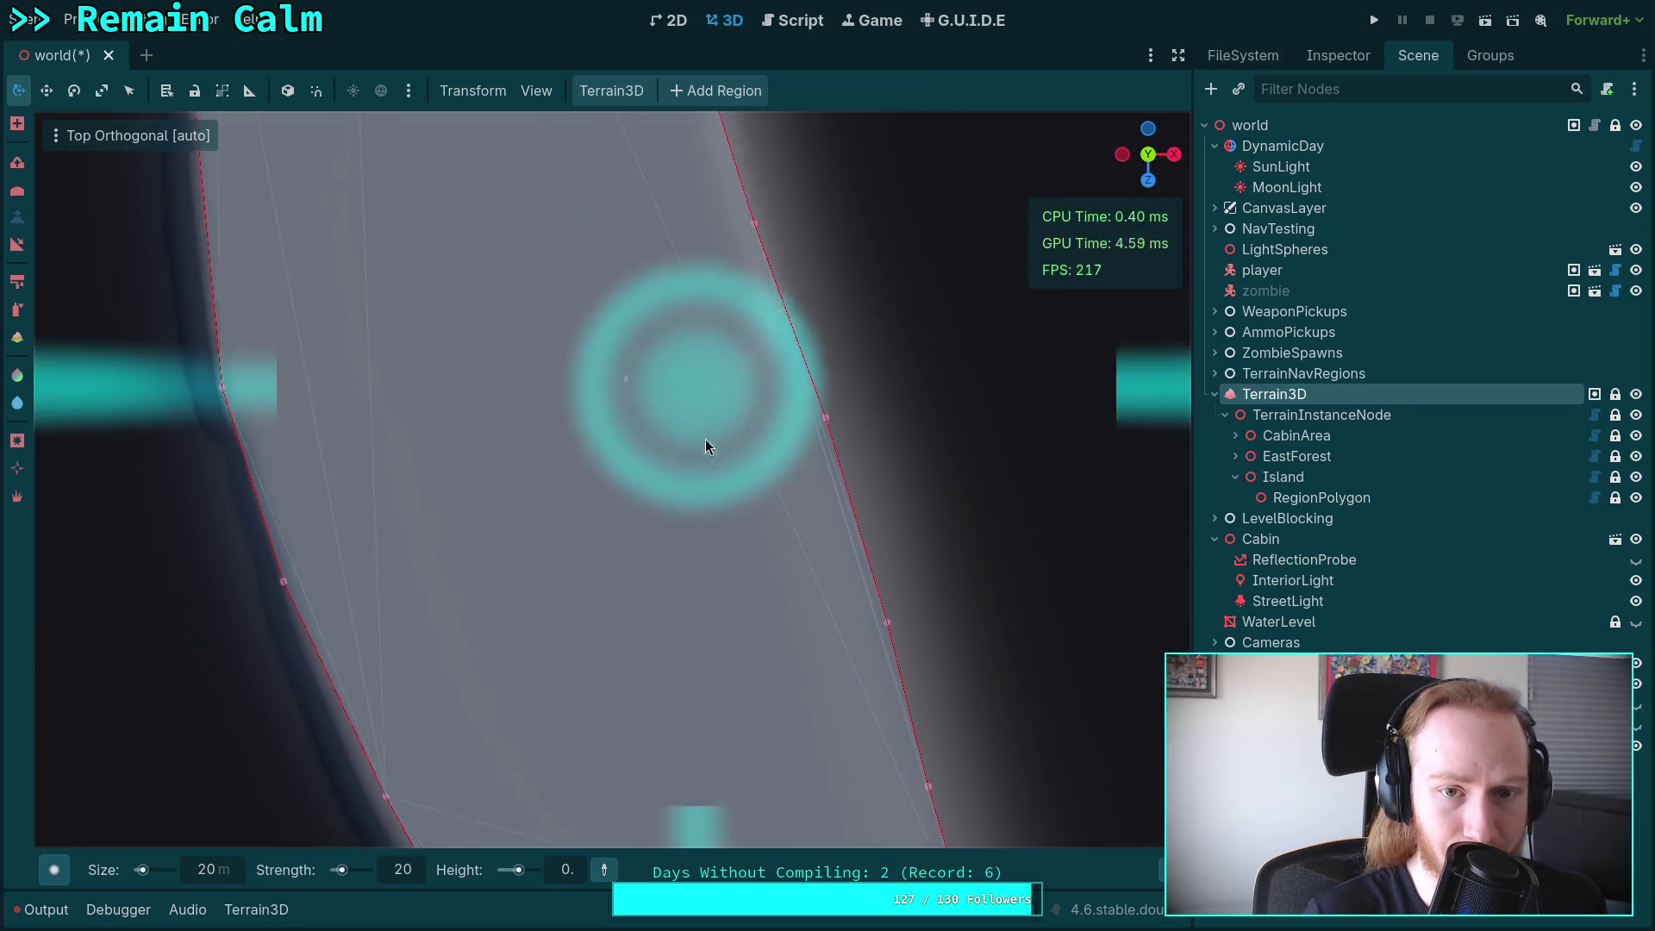
{"action": "mouse_move", "coordinate": [679, 313]}
{"action": "left_mouse_down"}
{"action": "mouse_move", "coordinate": [828, 732]}
{"action": "mouse_move", "coordinate": [678, 235]}
{"action": "mouse_move", "coordinate": [758, 484]}
{"action": "mouse_move", "coordinate": [728, 664]}
{"action": "mouse_move", "coordinate": [406, 344]}
{"action": "mouse_move", "coordinate": [345, 321]}
{"action": "mouse_move", "coordinate": [536, 651]}
{"action": "mouse_move", "coordinate": [491, 490]}
{"action": "mouse_move", "coordinate": [558, 566]}
{"action": "mouse_move", "coordinate": [665, 639]}
{"action": "mouse_move", "coordinate": [709, 569]}
{"action": "mouse_move", "coordinate": [655, 288]}
{"action": "mouse_move", "coordinate": [769, 618]}
{"action": "mouse_move", "coordinate": [701, 420]}
{"action": "mouse_move", "coordinate": [700, 267]}
{"action": "mouse_move", "coordinate": [700, 423]}
{"action": "left_mouse_up"}
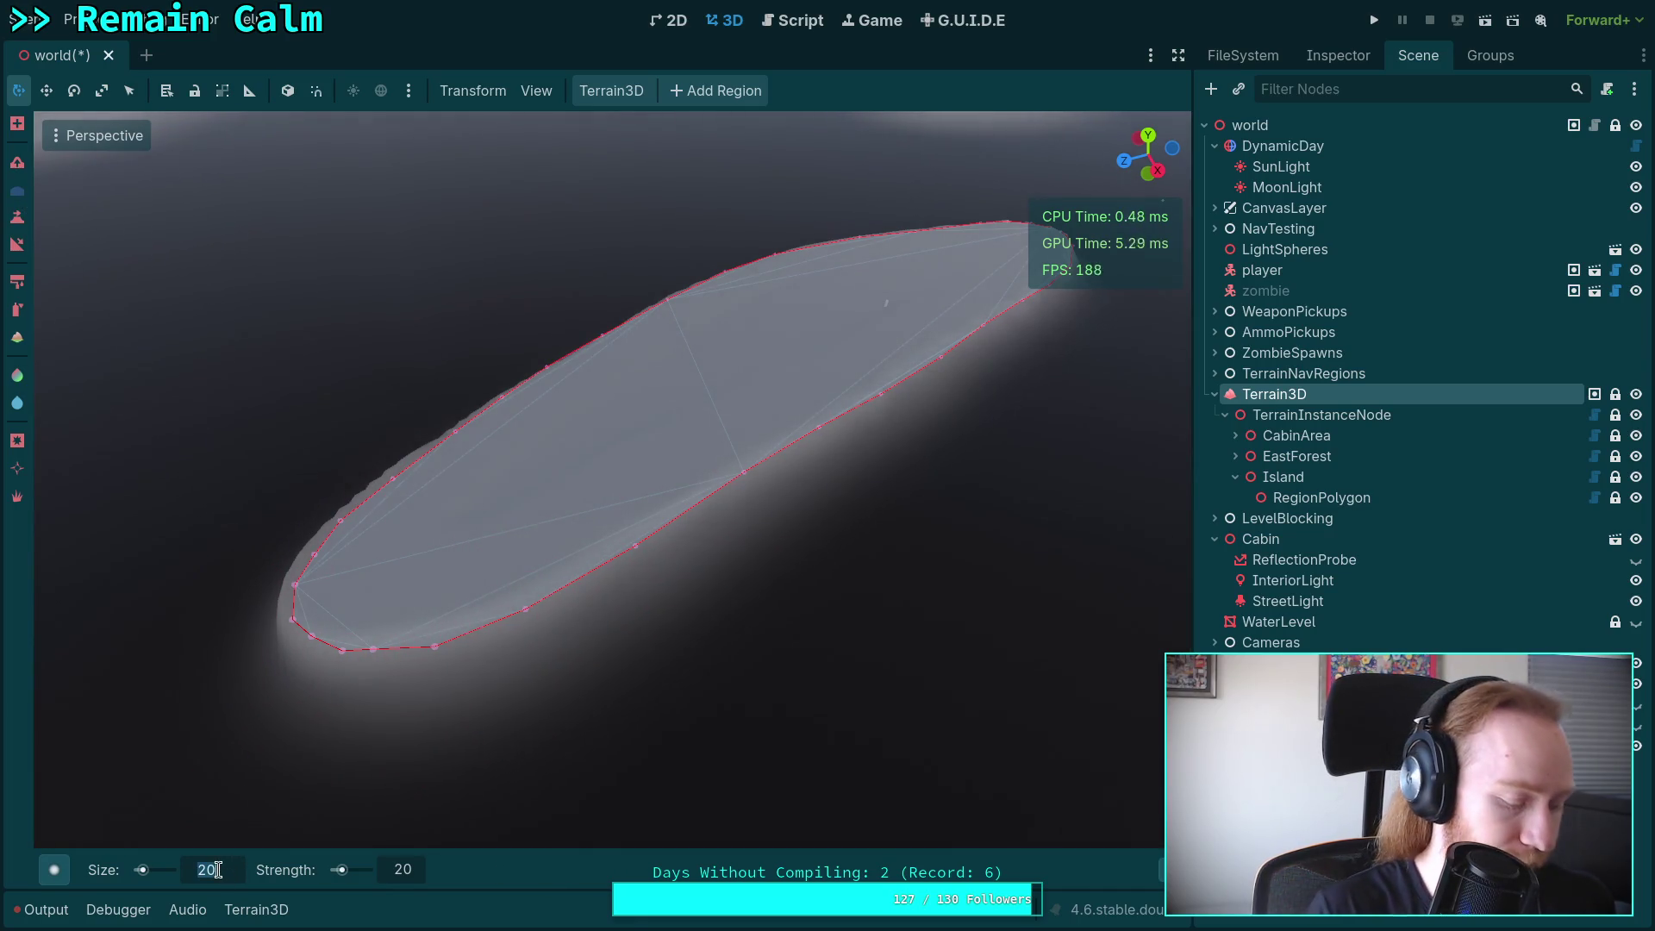
{"action": "type", "text": "0"}
Set brush Size 200, Strength 100 and a round shape, then show the water level.
{"action": "key", "text": "Return"}
{"action": "double_click", "coordinate": [401, 870]}
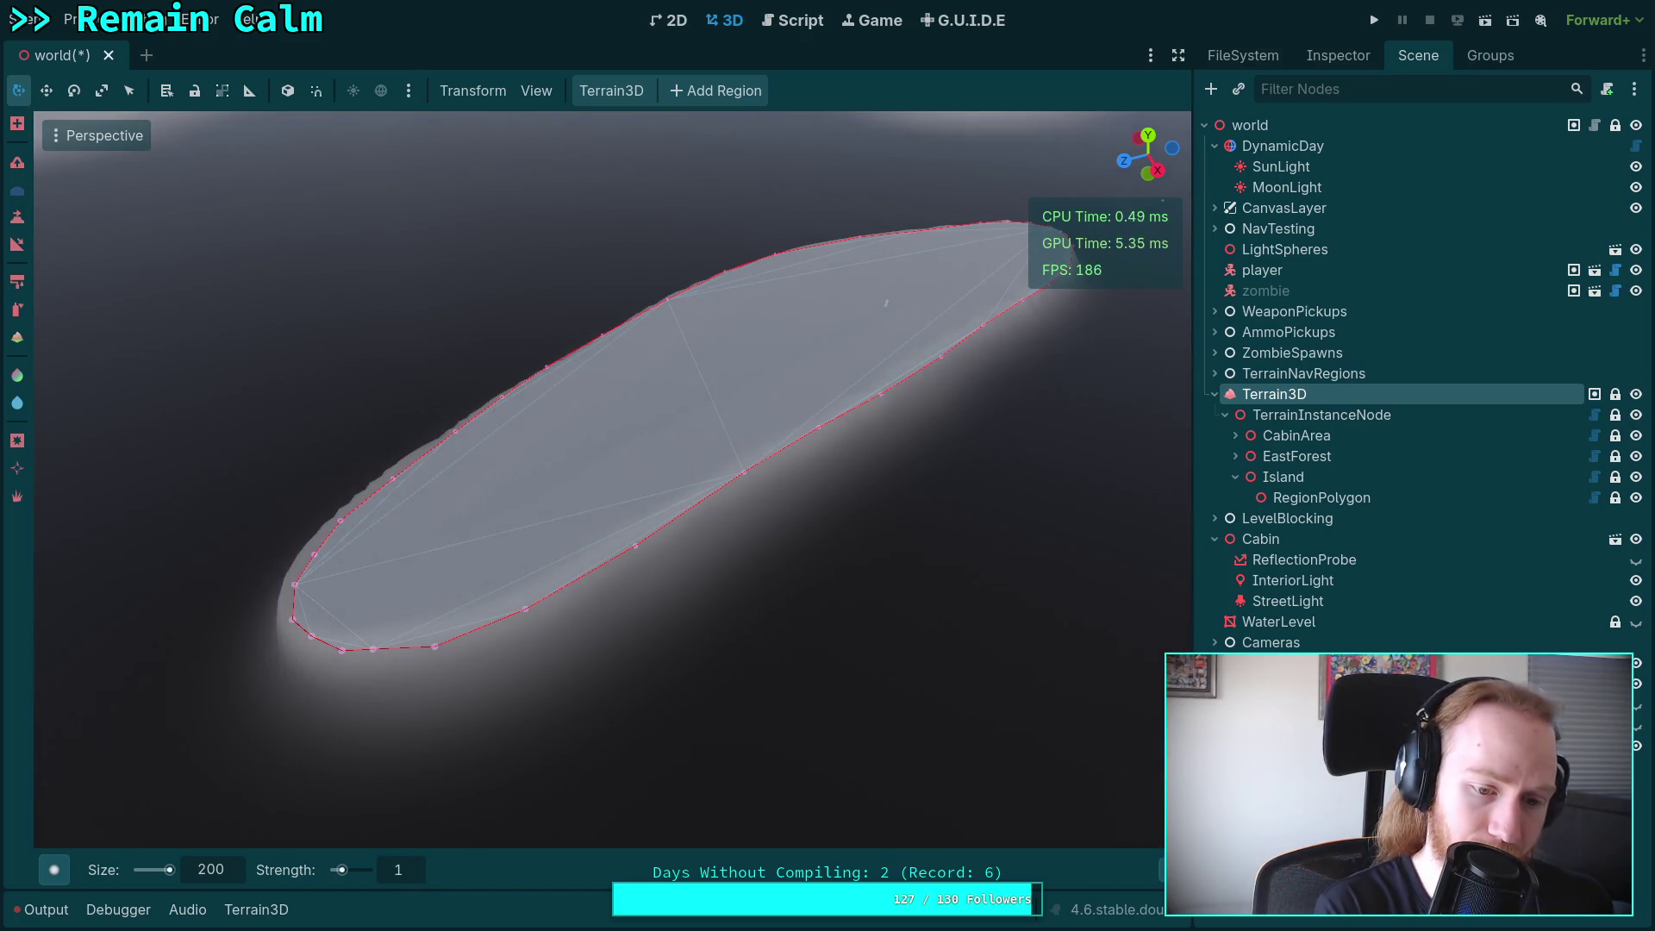
{"action": "key", "text": "Return"}
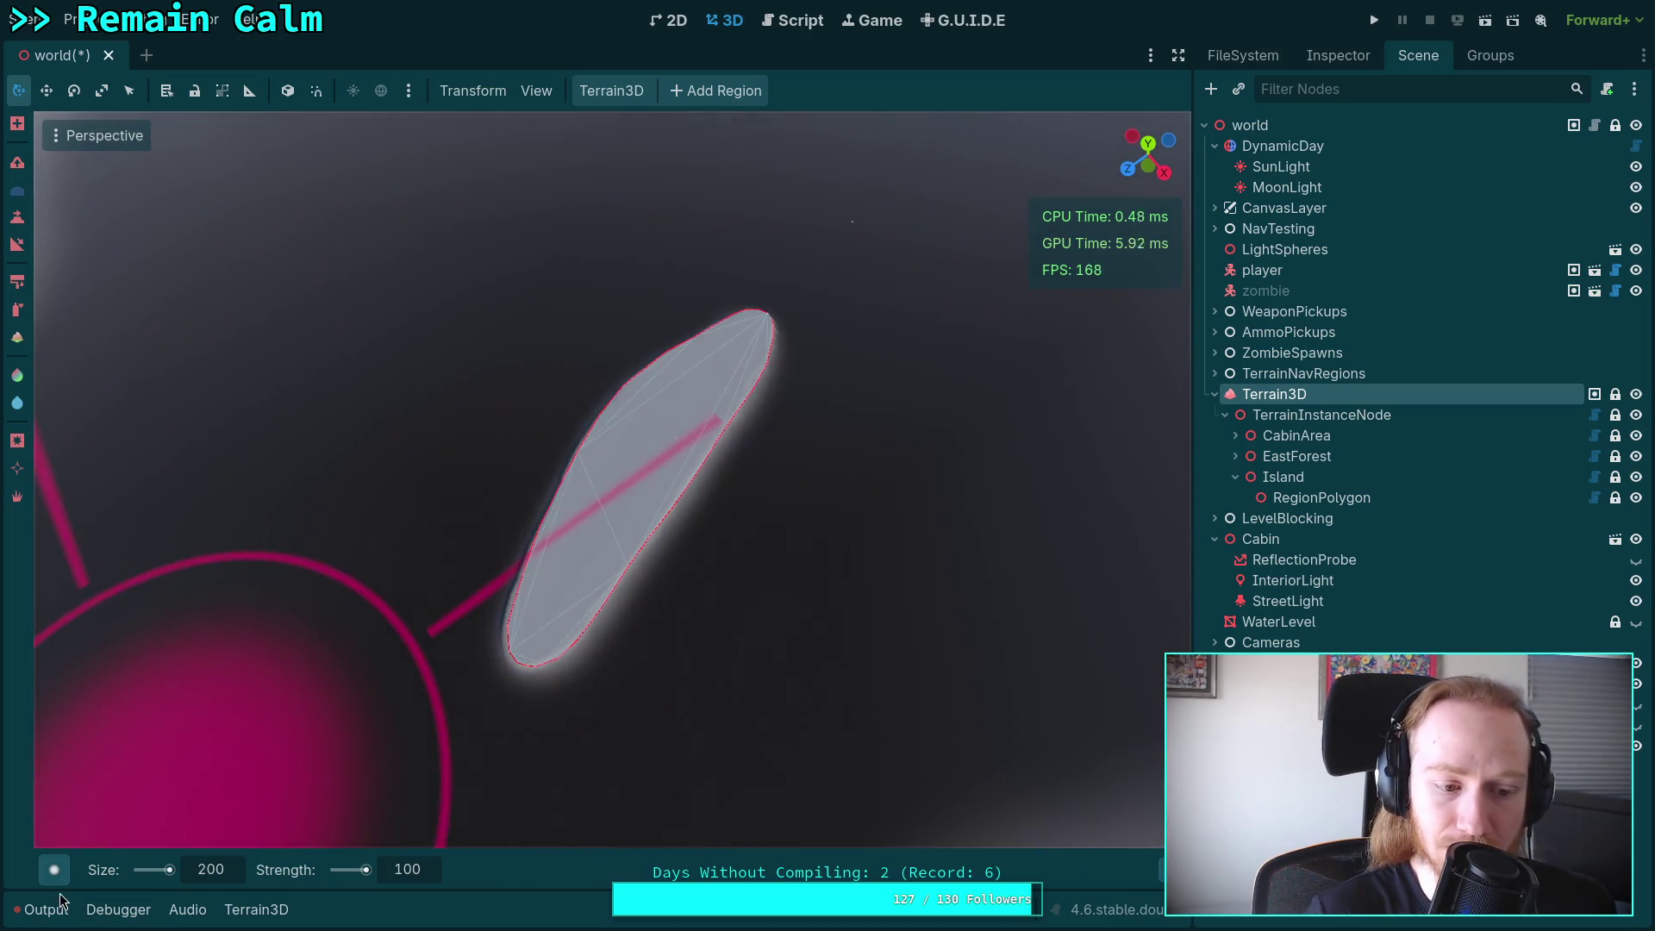
{"action": "mouse_move", "coordinate": [57, 880]}
{"action": "left_click", "coordinate": [379, 556]}
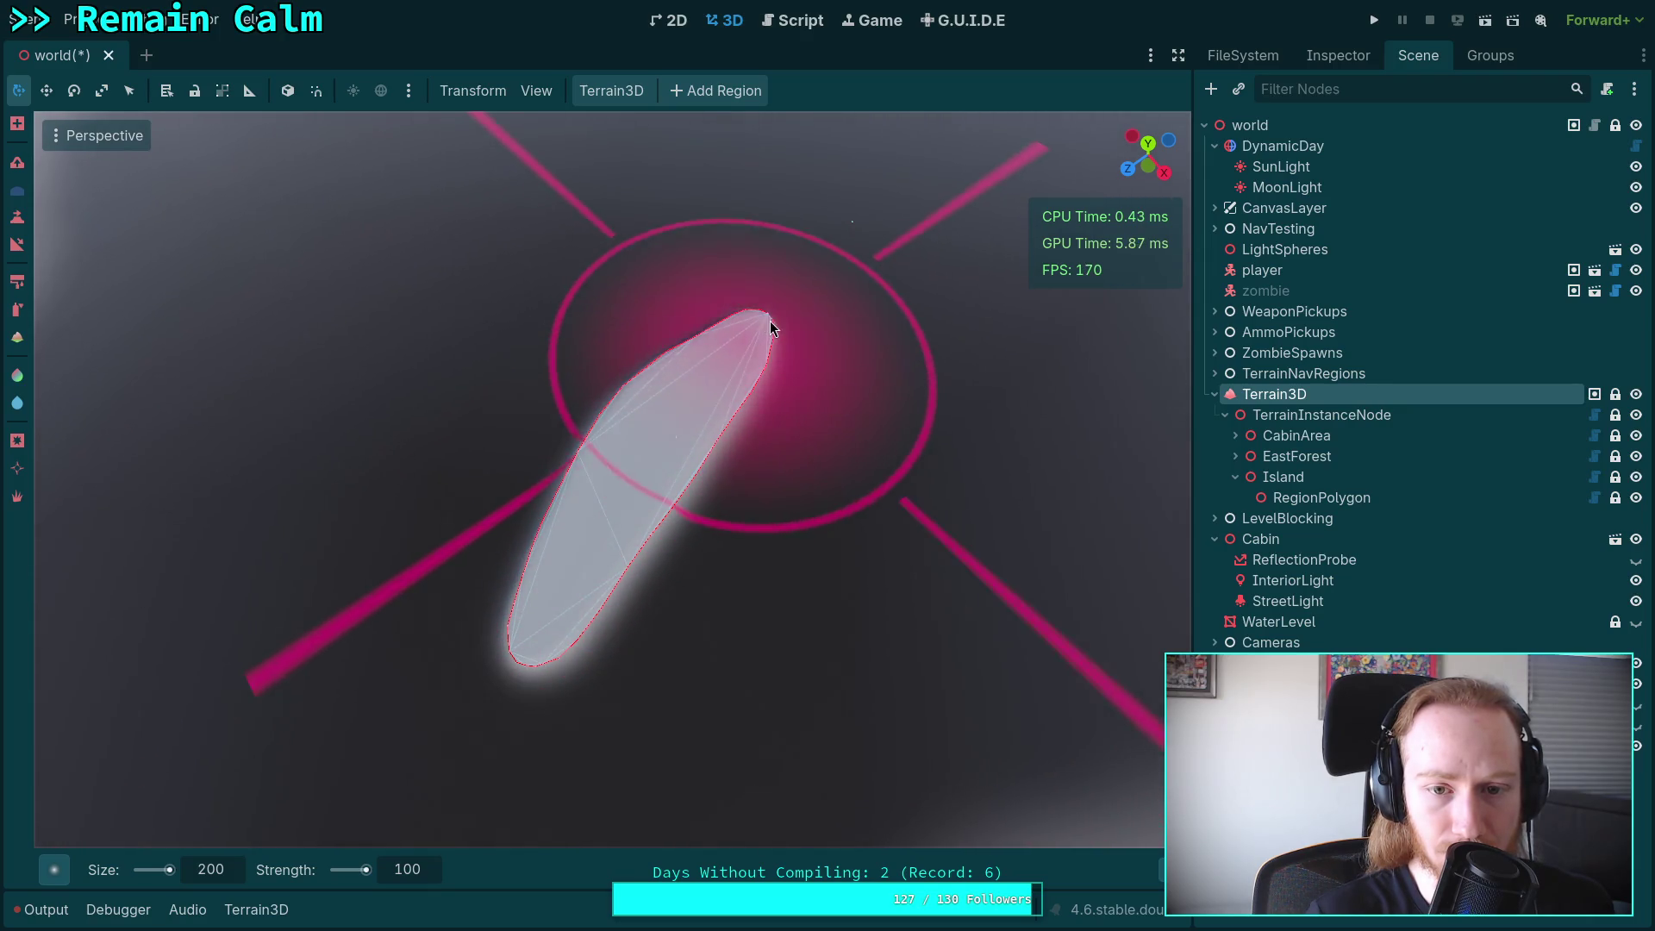
{"action": "scroll", "coordinate": [556, 640], "scroll_direction": "up", "scroll_amount": 5}
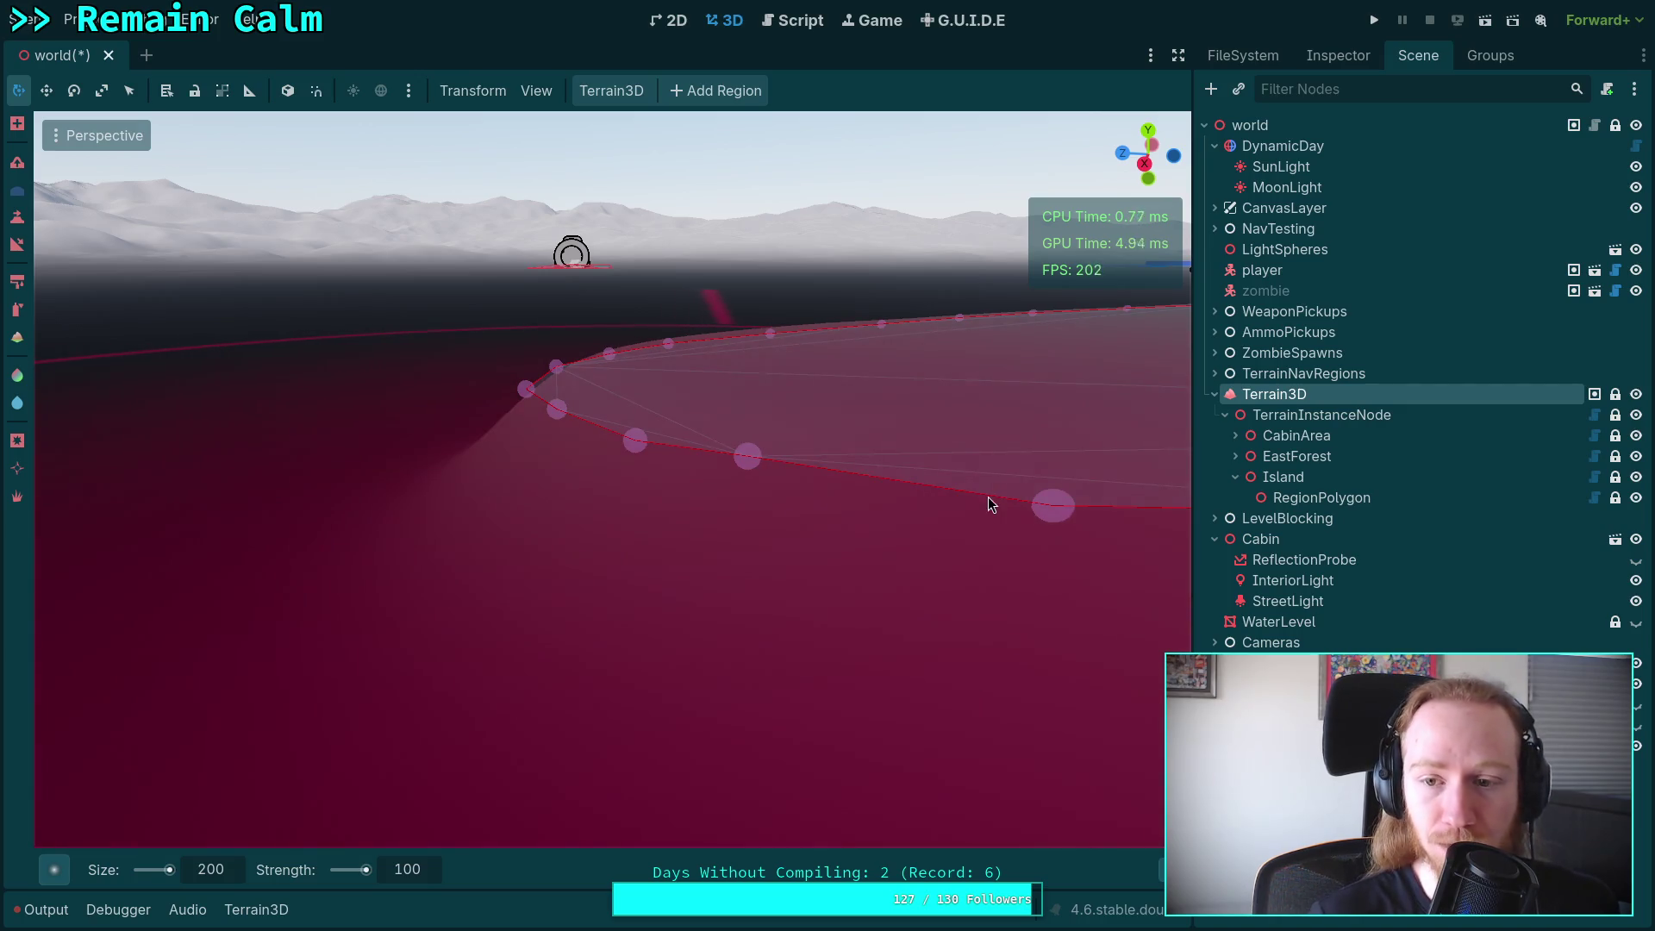
{"action": "left_click", "coordinate": [1635, 623]}
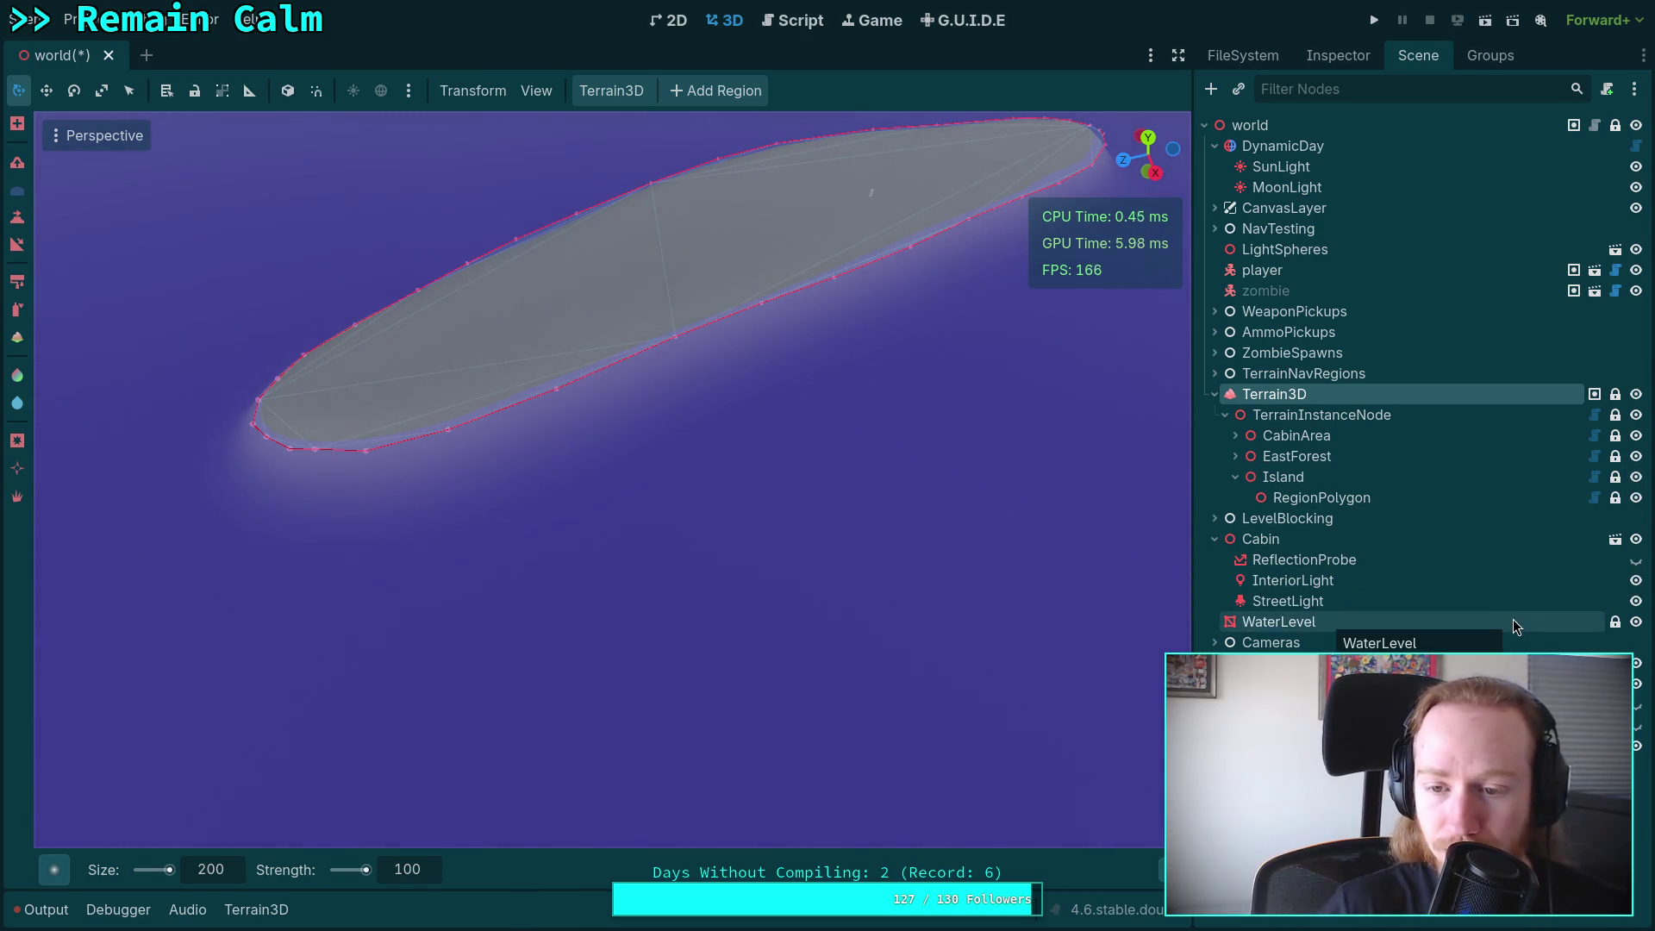
Hide the water and set brush Size 20, Strength 10 and the Circle0 shape.
{"action": "left_click", "coordinate": [1636, 621]}
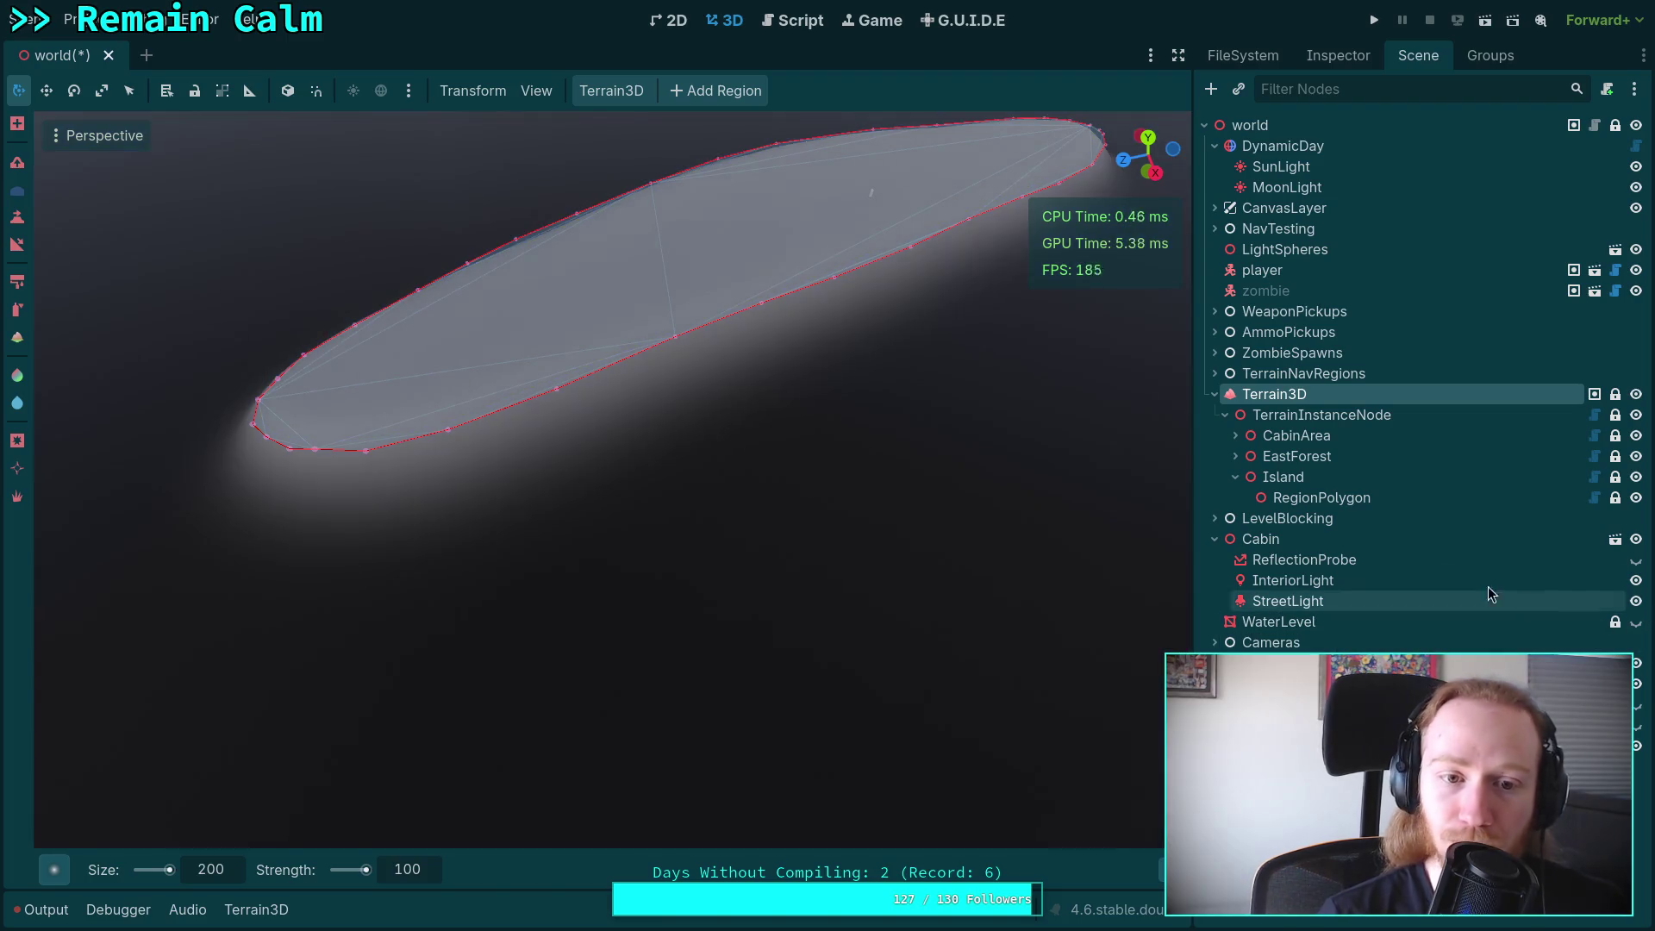
{"action": "left_click", "coordinate": [228, 874]}
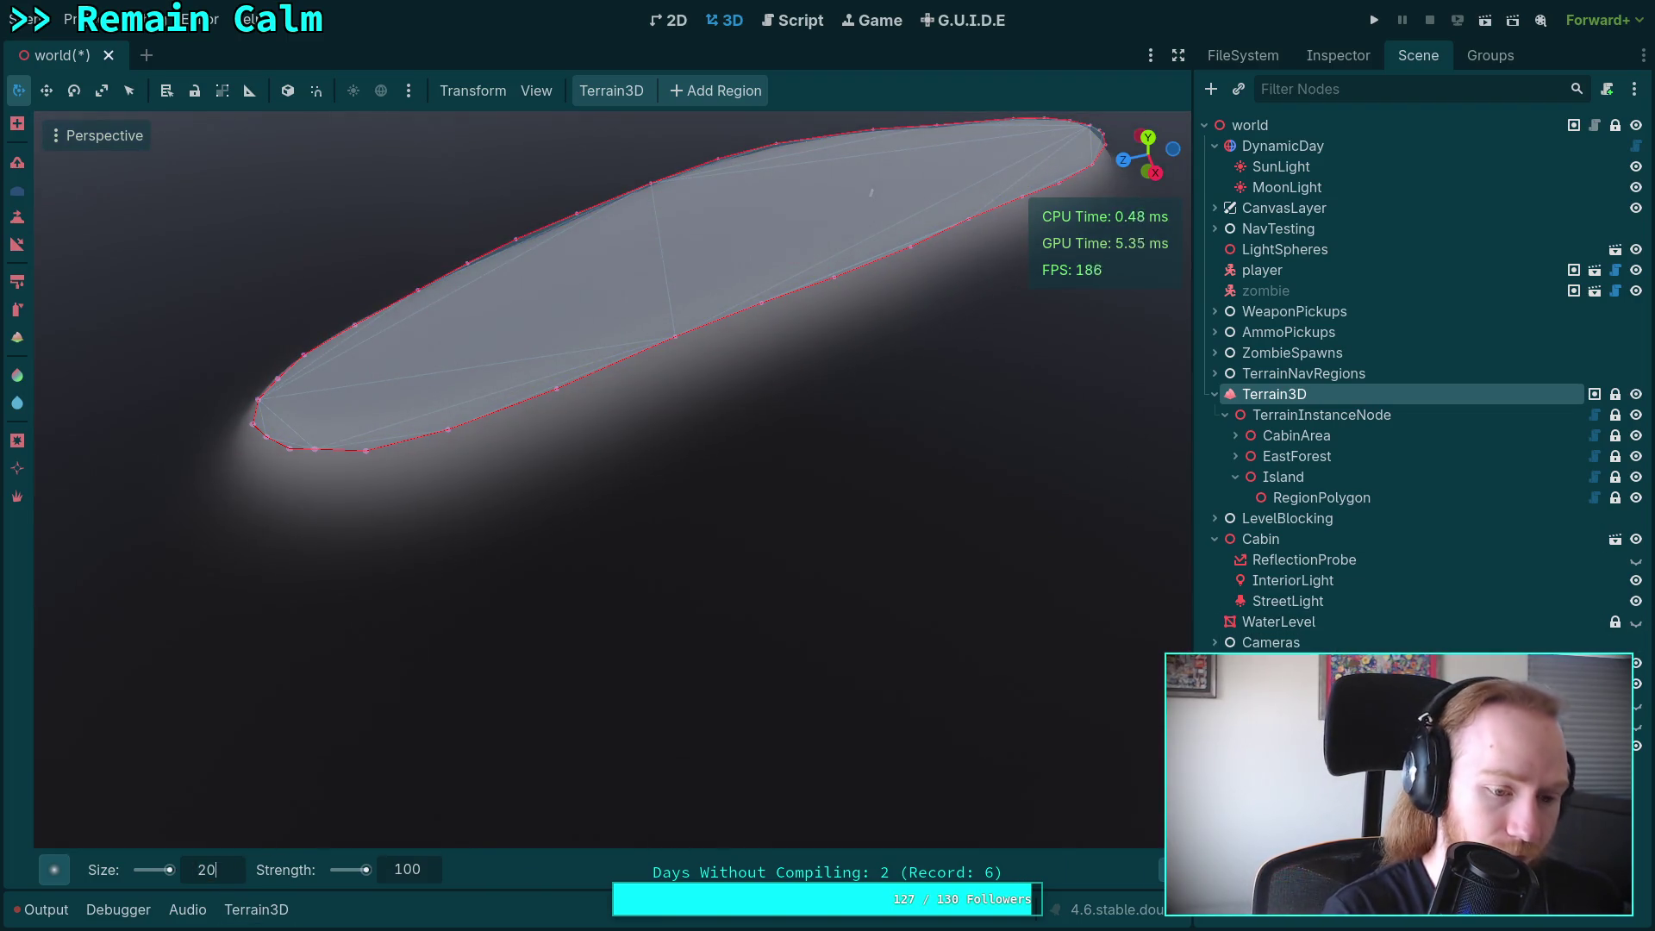
{"action": "key", "text": "Return"}
{"action": "left_click", "coordinate": [409, 871]}
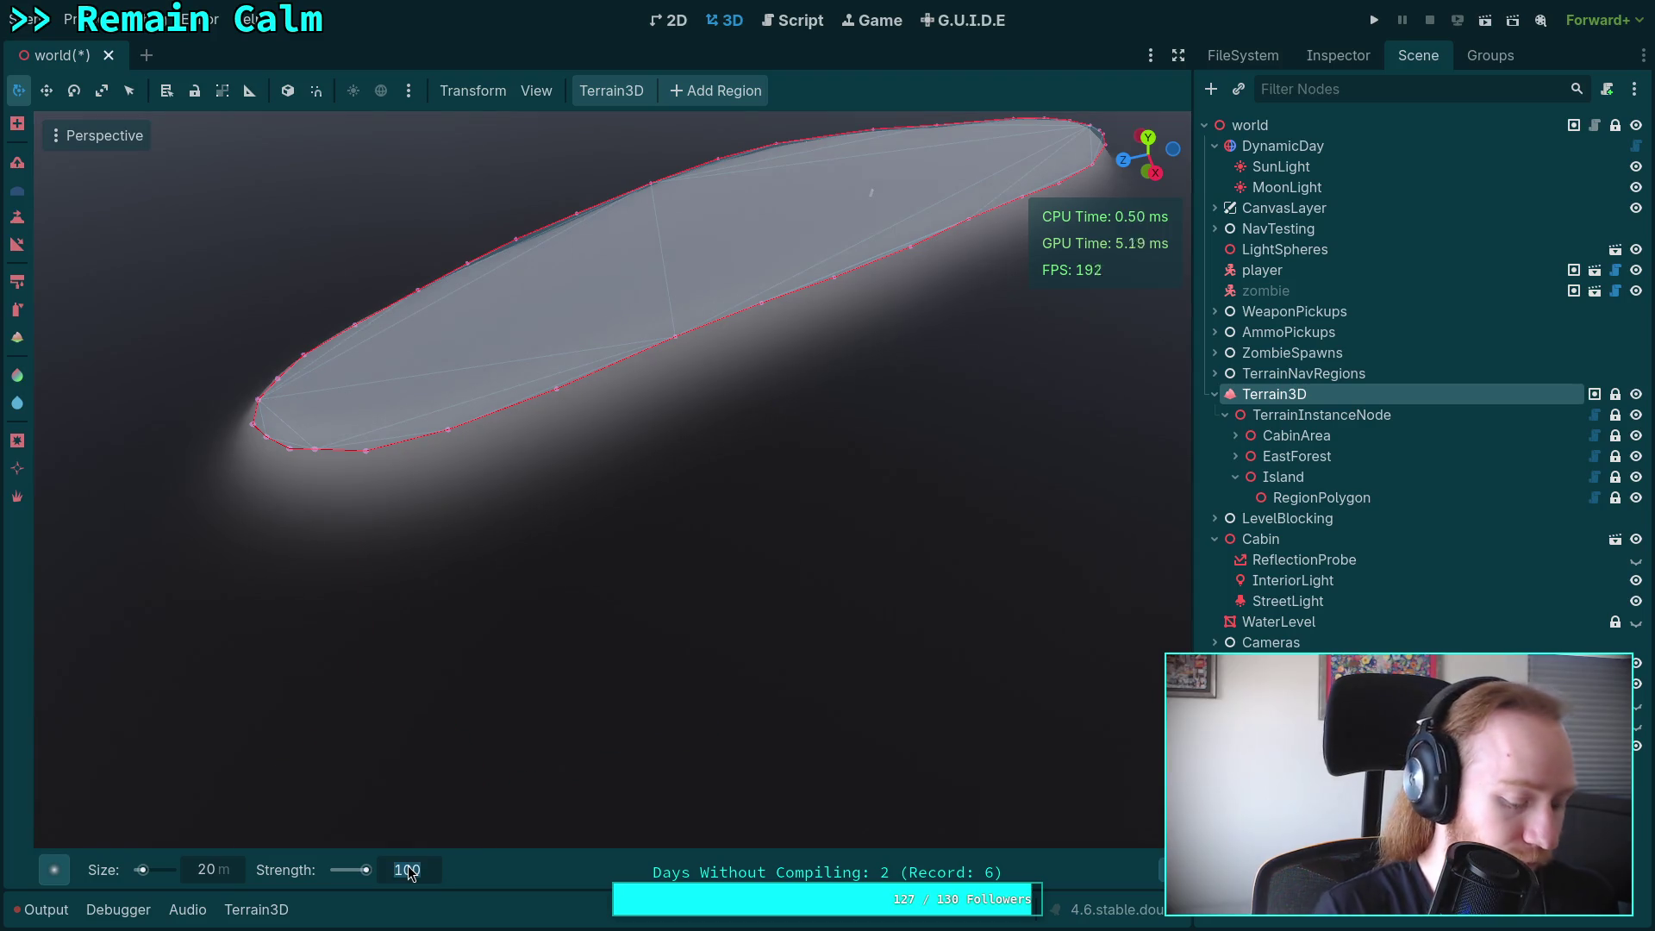
{"action": "type", "text": "20"}
{"action": "key", "text": "Return"}
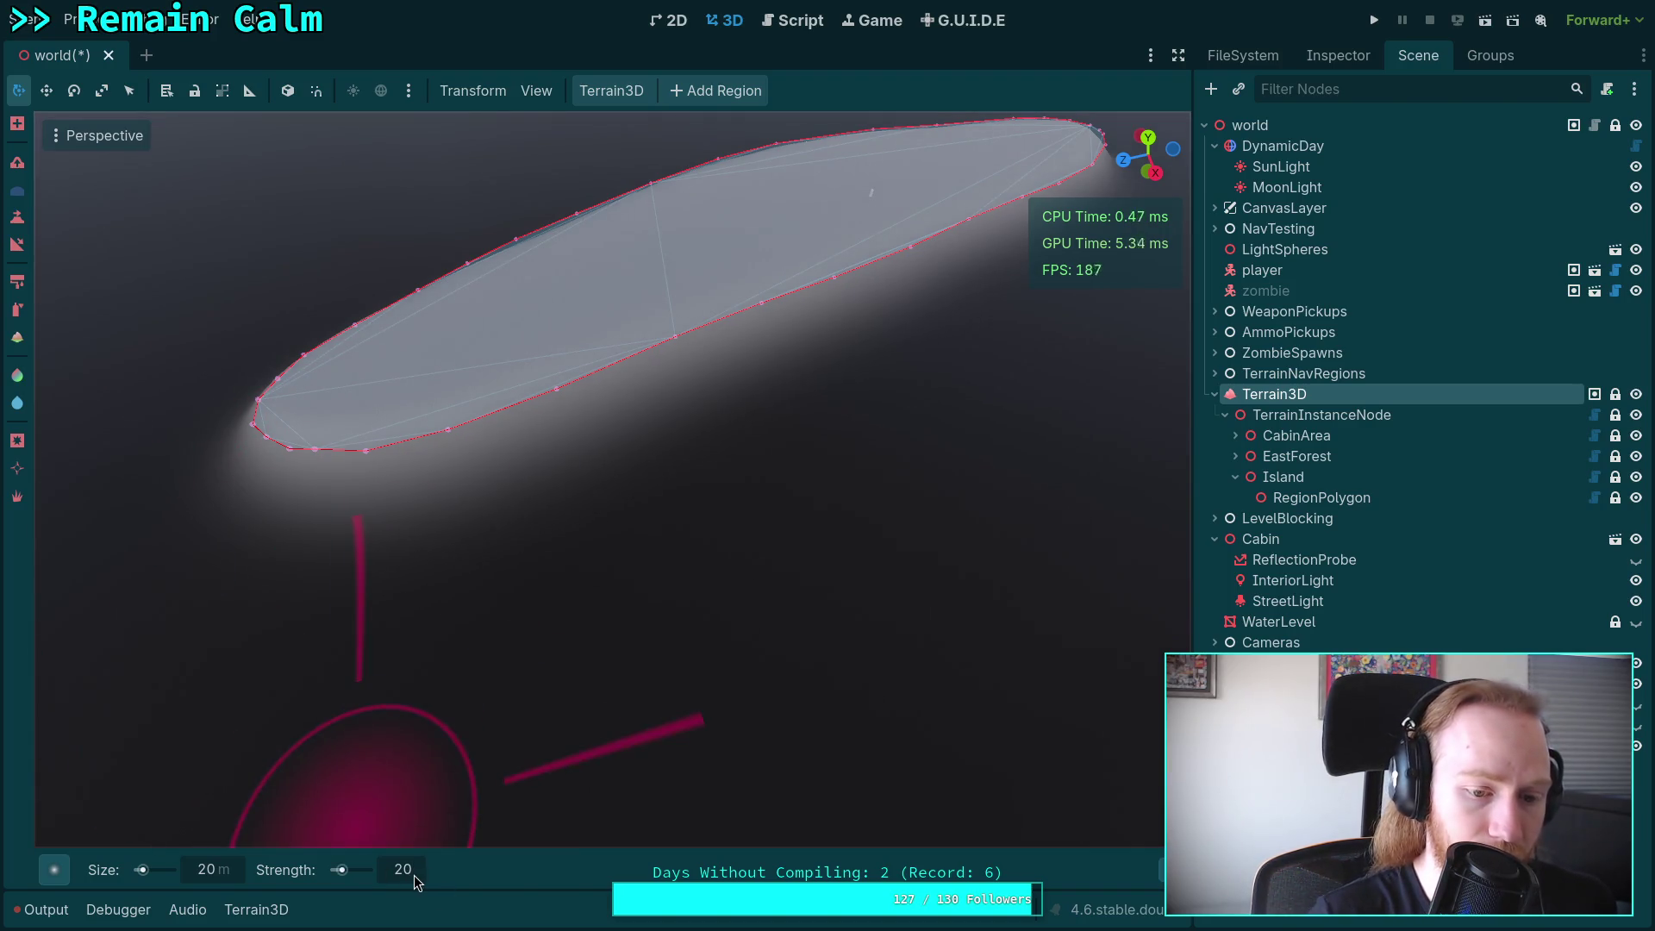
{"action": "type", "text": "10"}
{"action": "key", "text": "Return"}
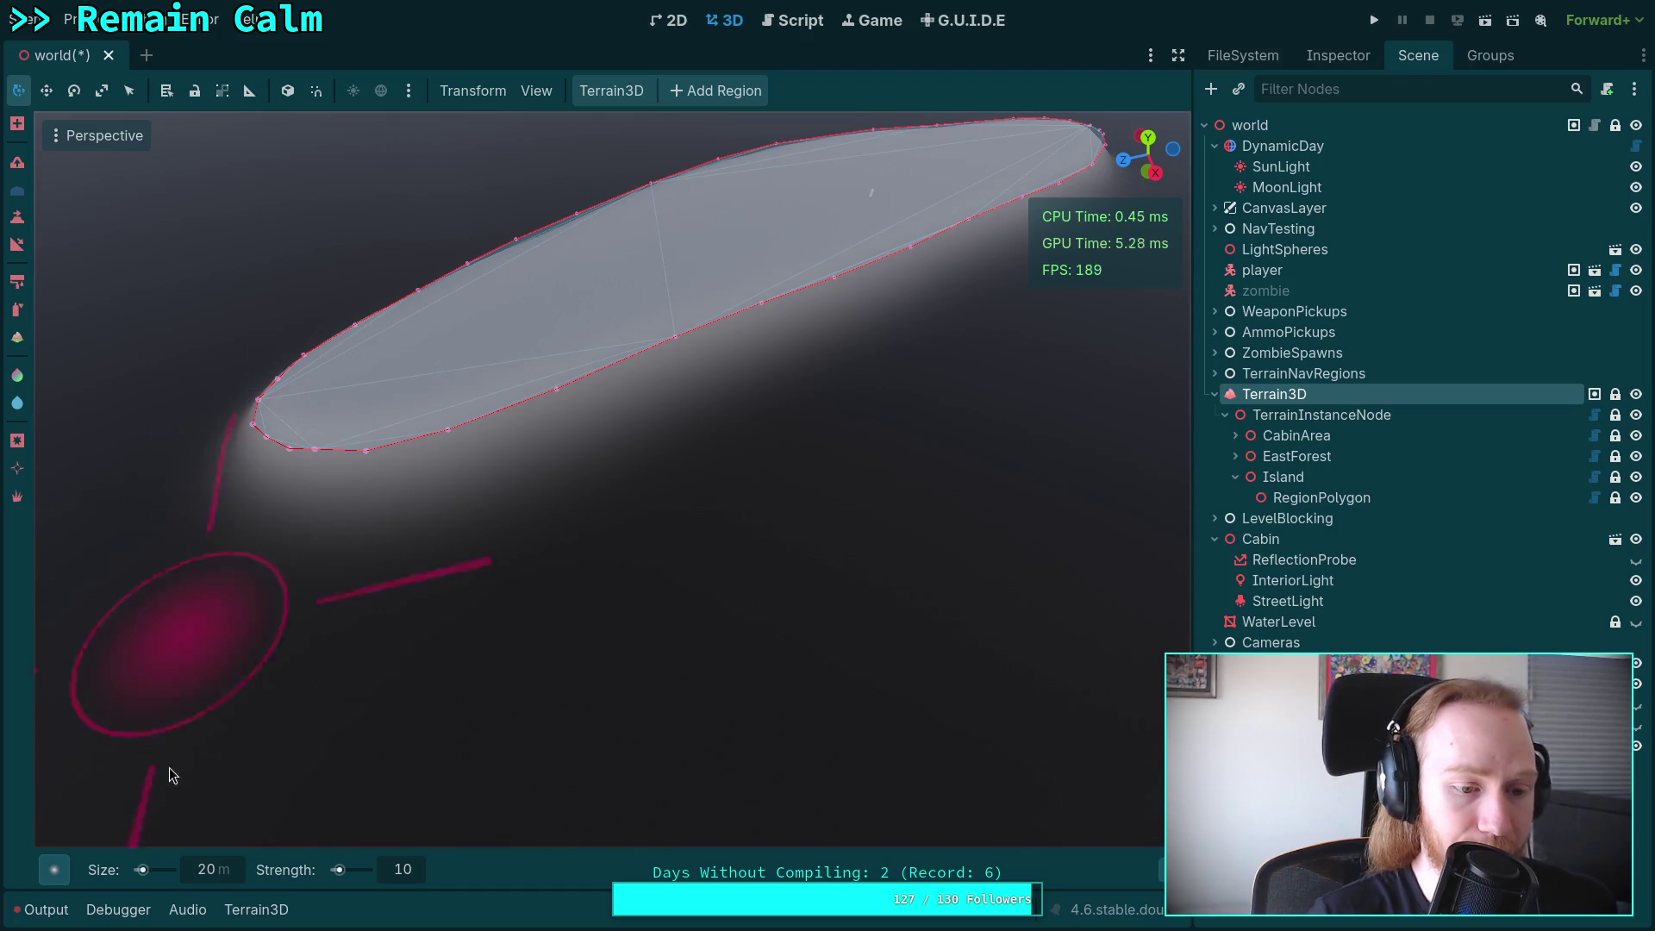
{"action": "left_click", "coordinate": [54, 870]}
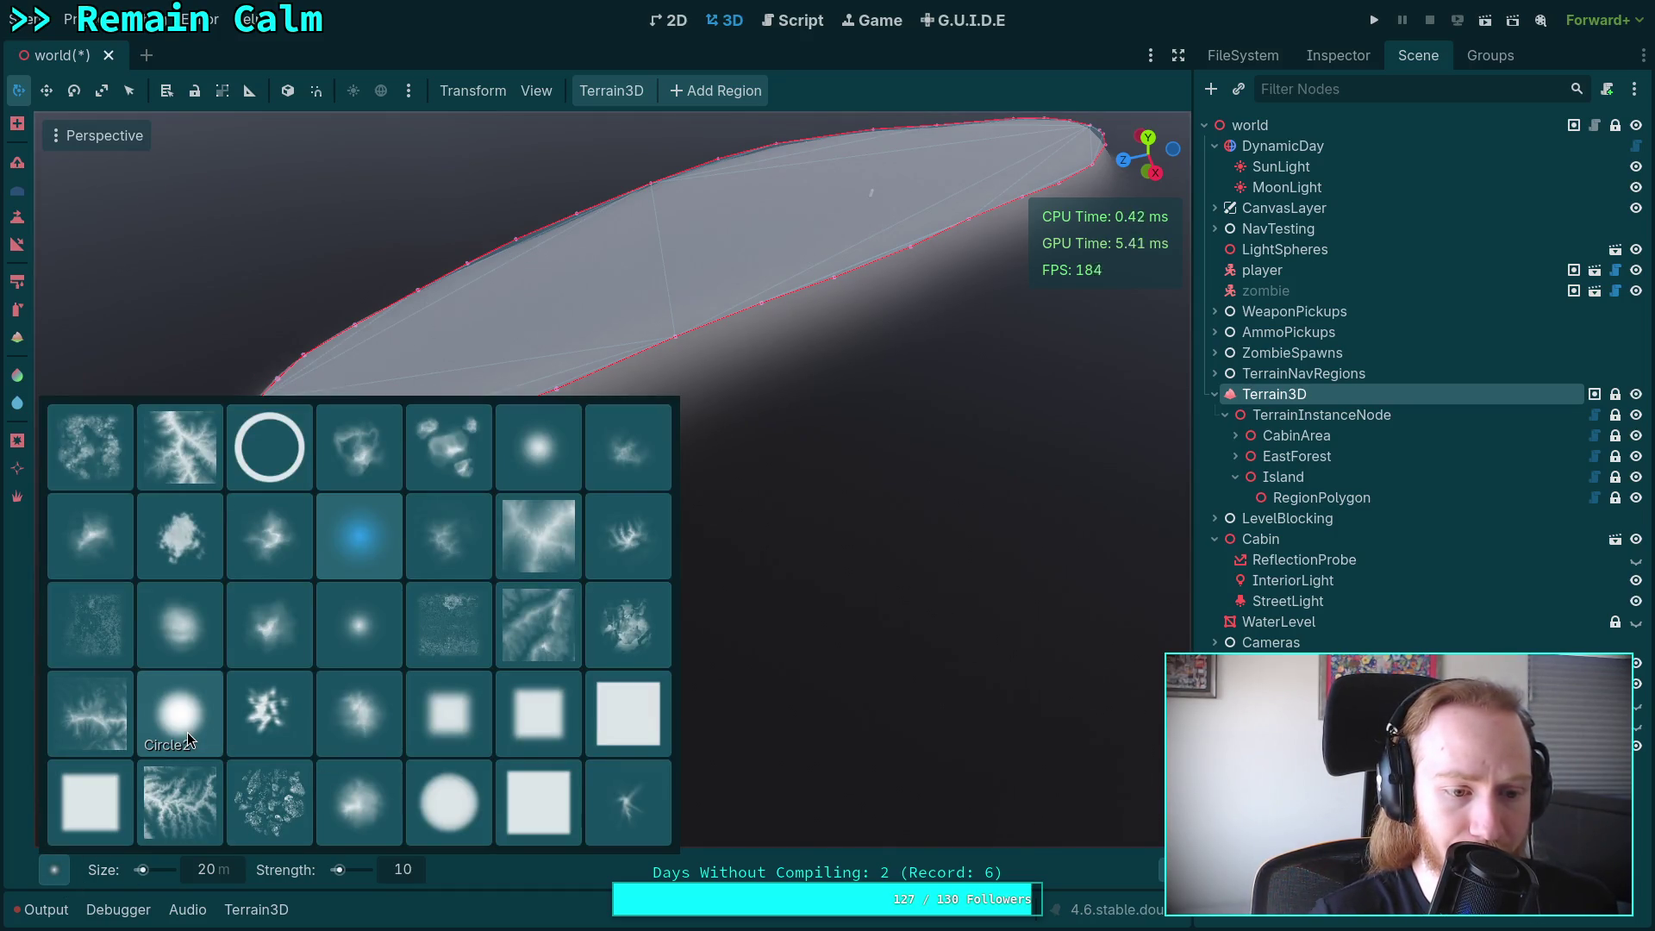
{"action": "left_click", "coordinate": [188, 732]}
{"action": "left_click", "coordinate": [54, 870]}
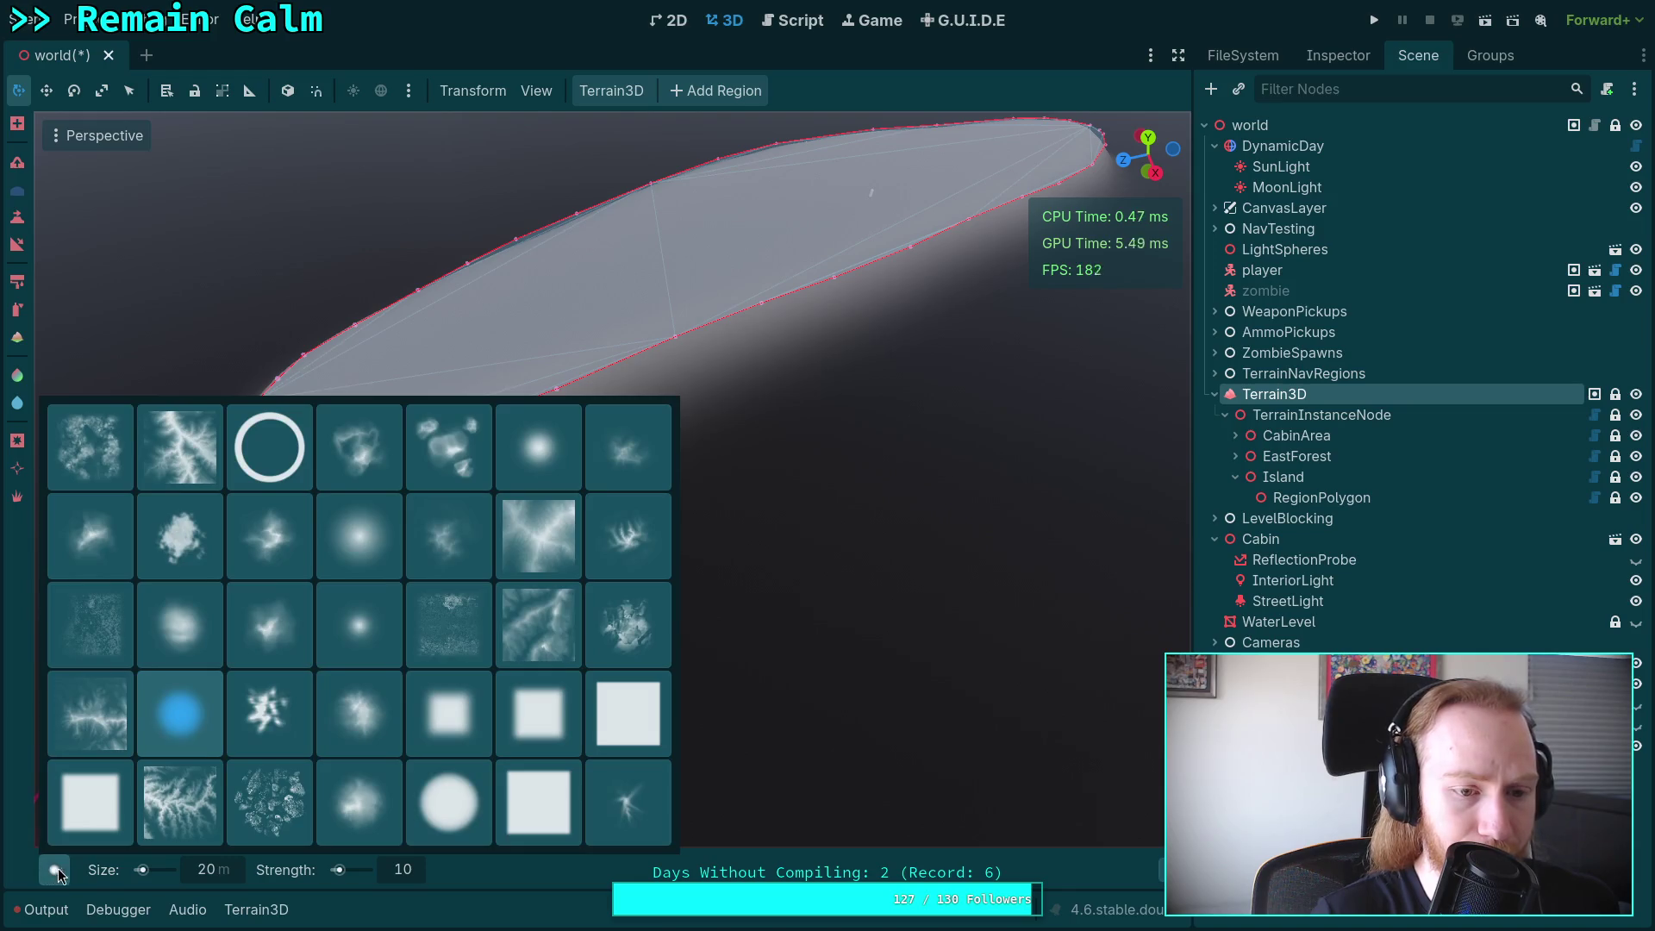
{"action": "left_click", "coordinate": [340, 546]}
{"action": "left_click", "coordinate": [65, 867]}
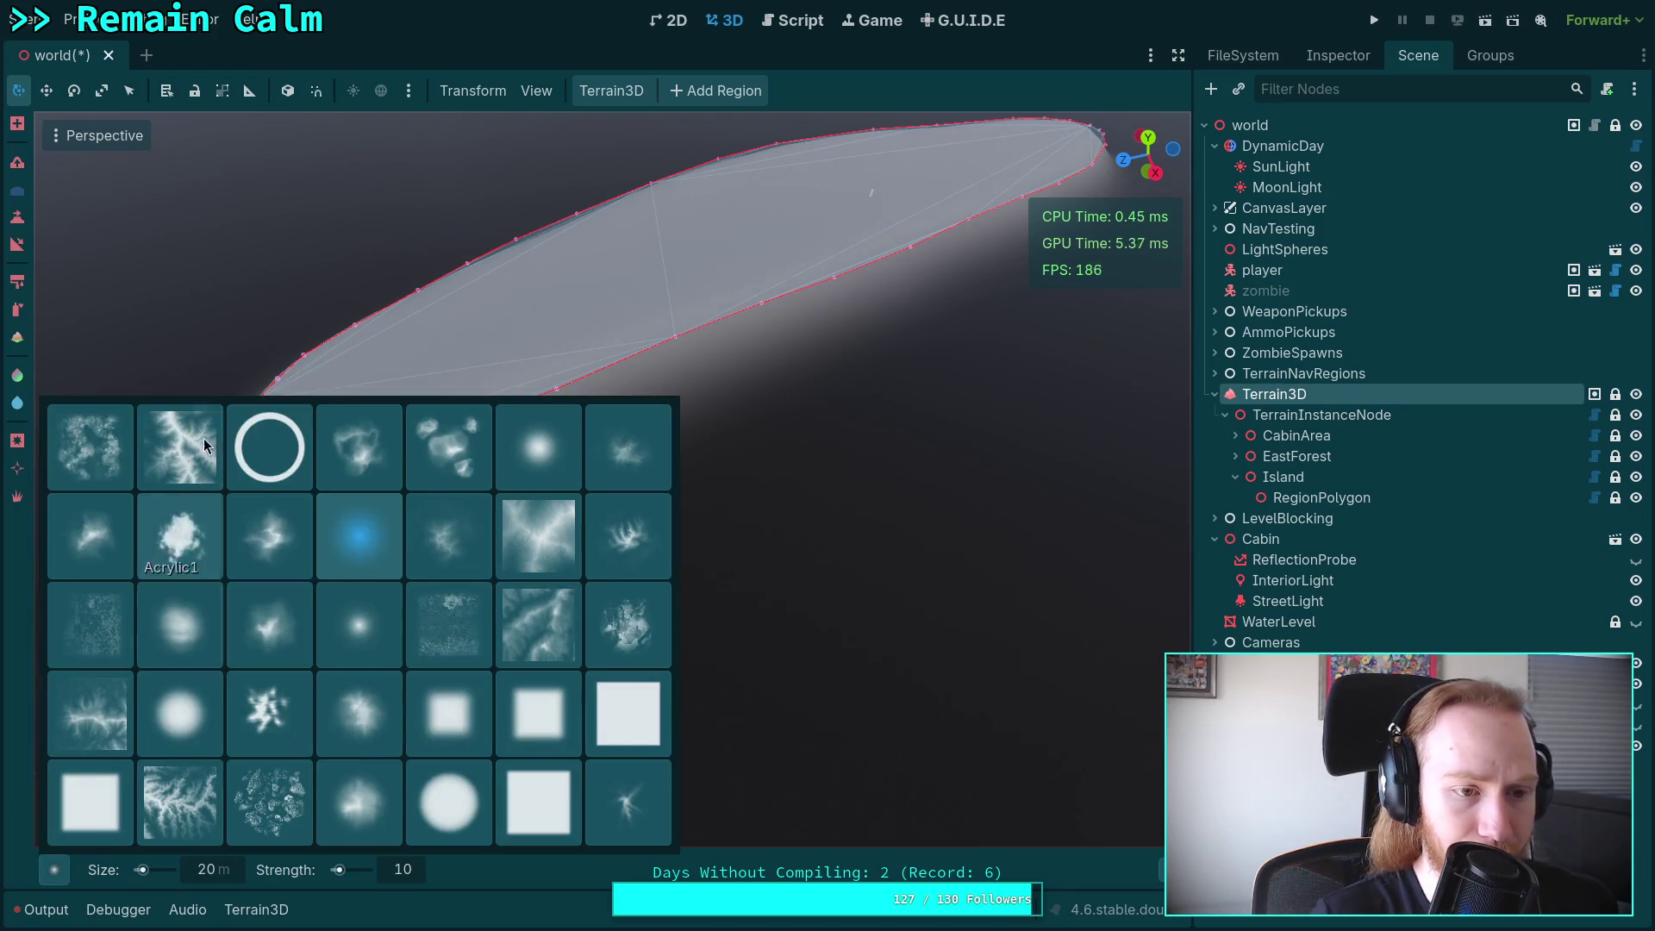
From the top view, flatten terrain along the polygon's left edge and island edges.
{"action": "left_click", "coordinate": [1149, 140]}
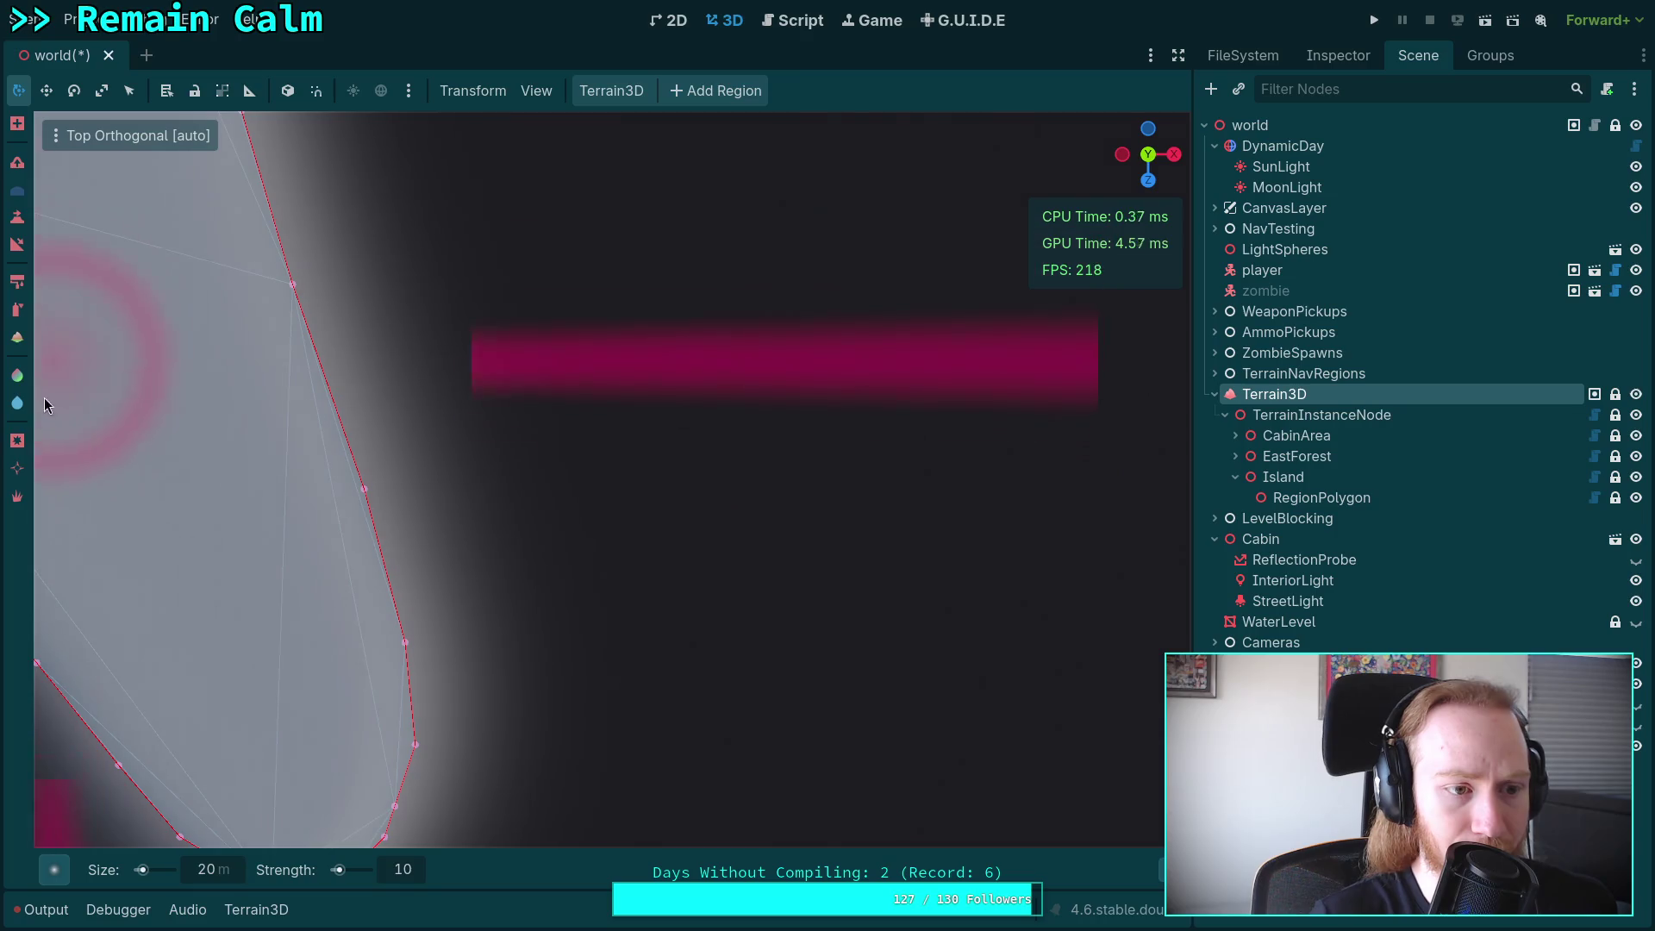
{"action": "left_click", "coordinate": [17, 221]}
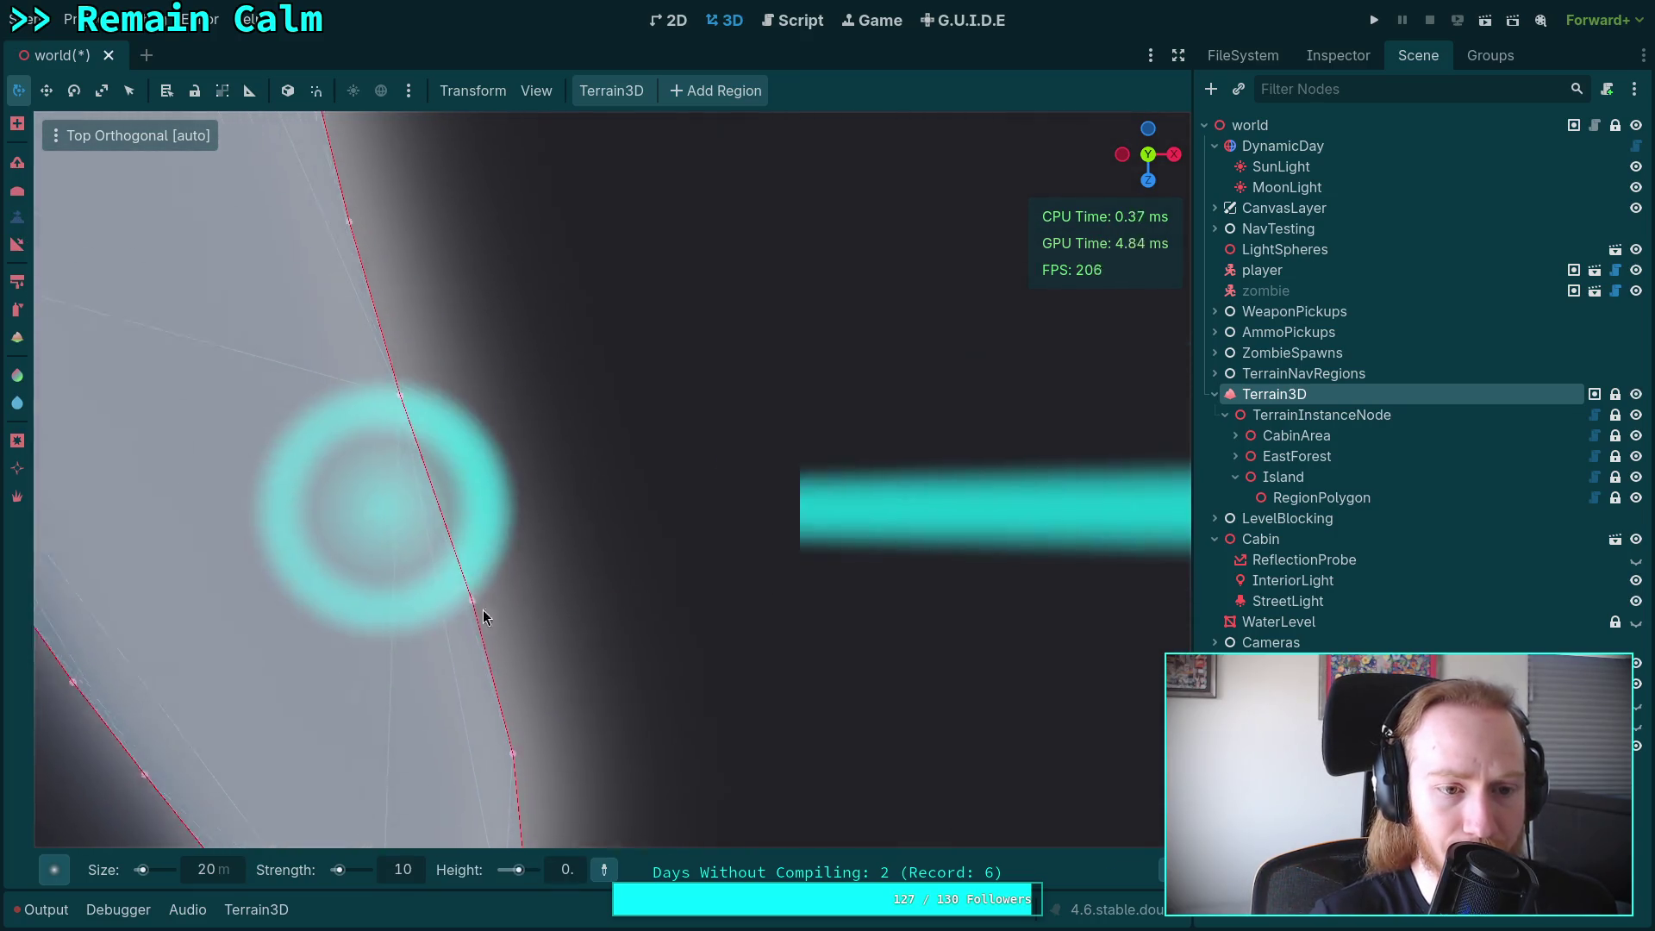
{"action": "scroll", "coordinate": [556, 514], "scroll_direction": "down", "scroll_amount": 5}
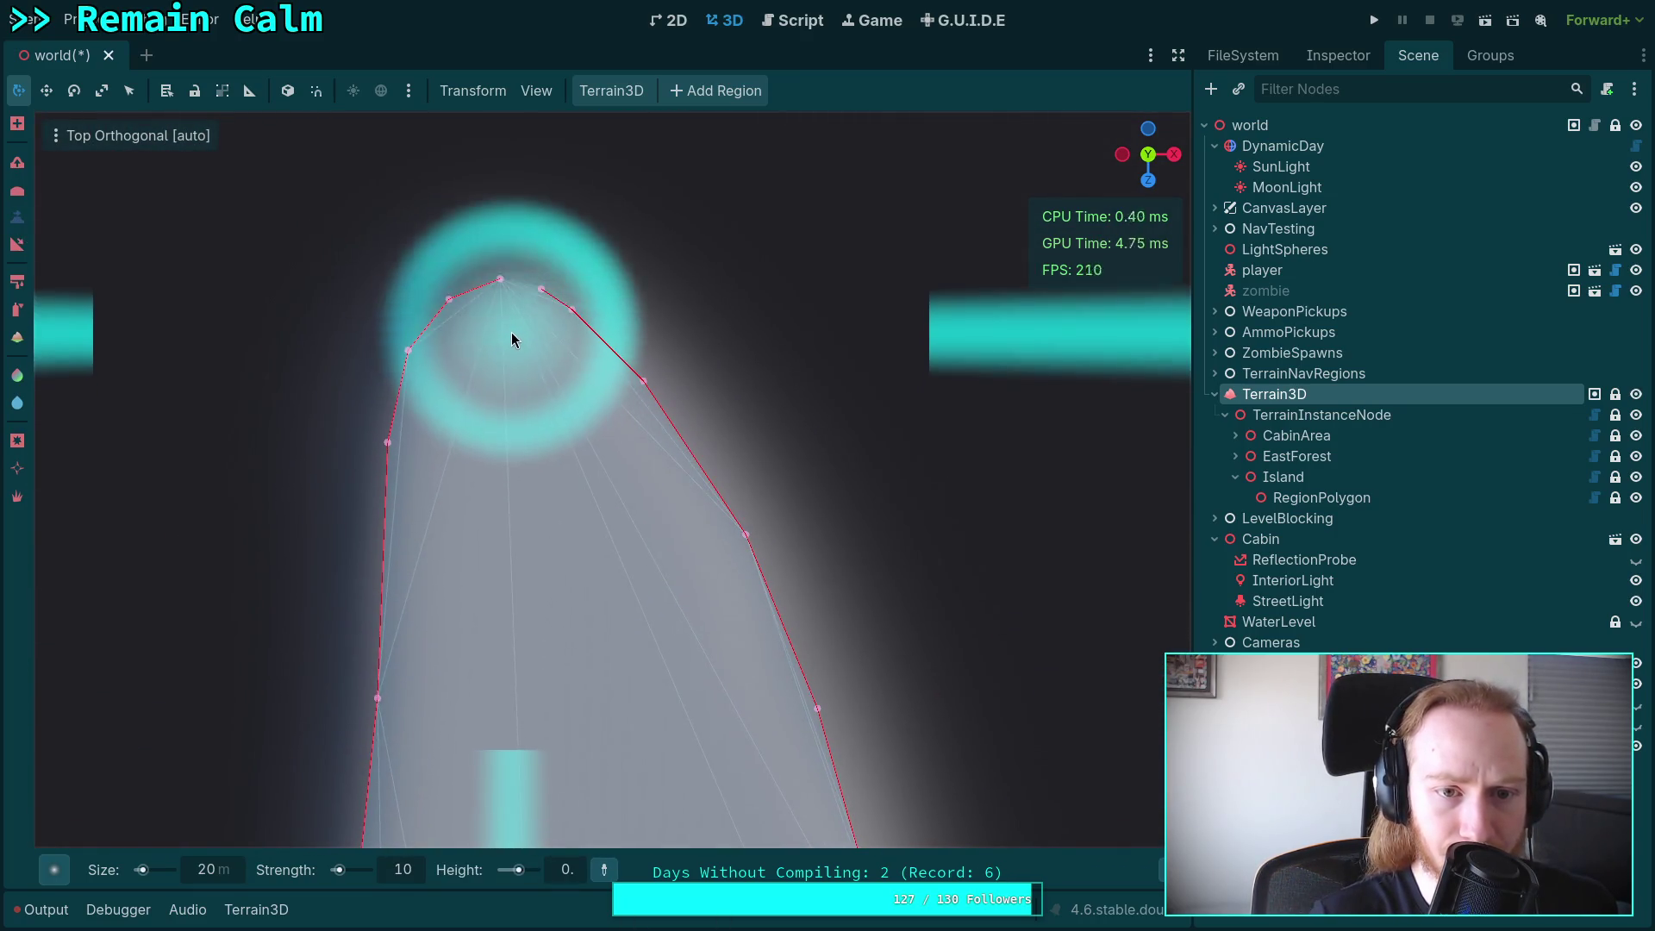
{"action": "mouse_move", "coordinate": [509, 343]}
{"action": "left_mouse_down"}
{"action": "mouse_move", "coordinate": [457, 412]}
{"action": "mouse_move", "coordinate": [443, 560]}
{"action": "mouse_move", "coordinate": [499, 455]}
{"action": "left_mouse_up"}
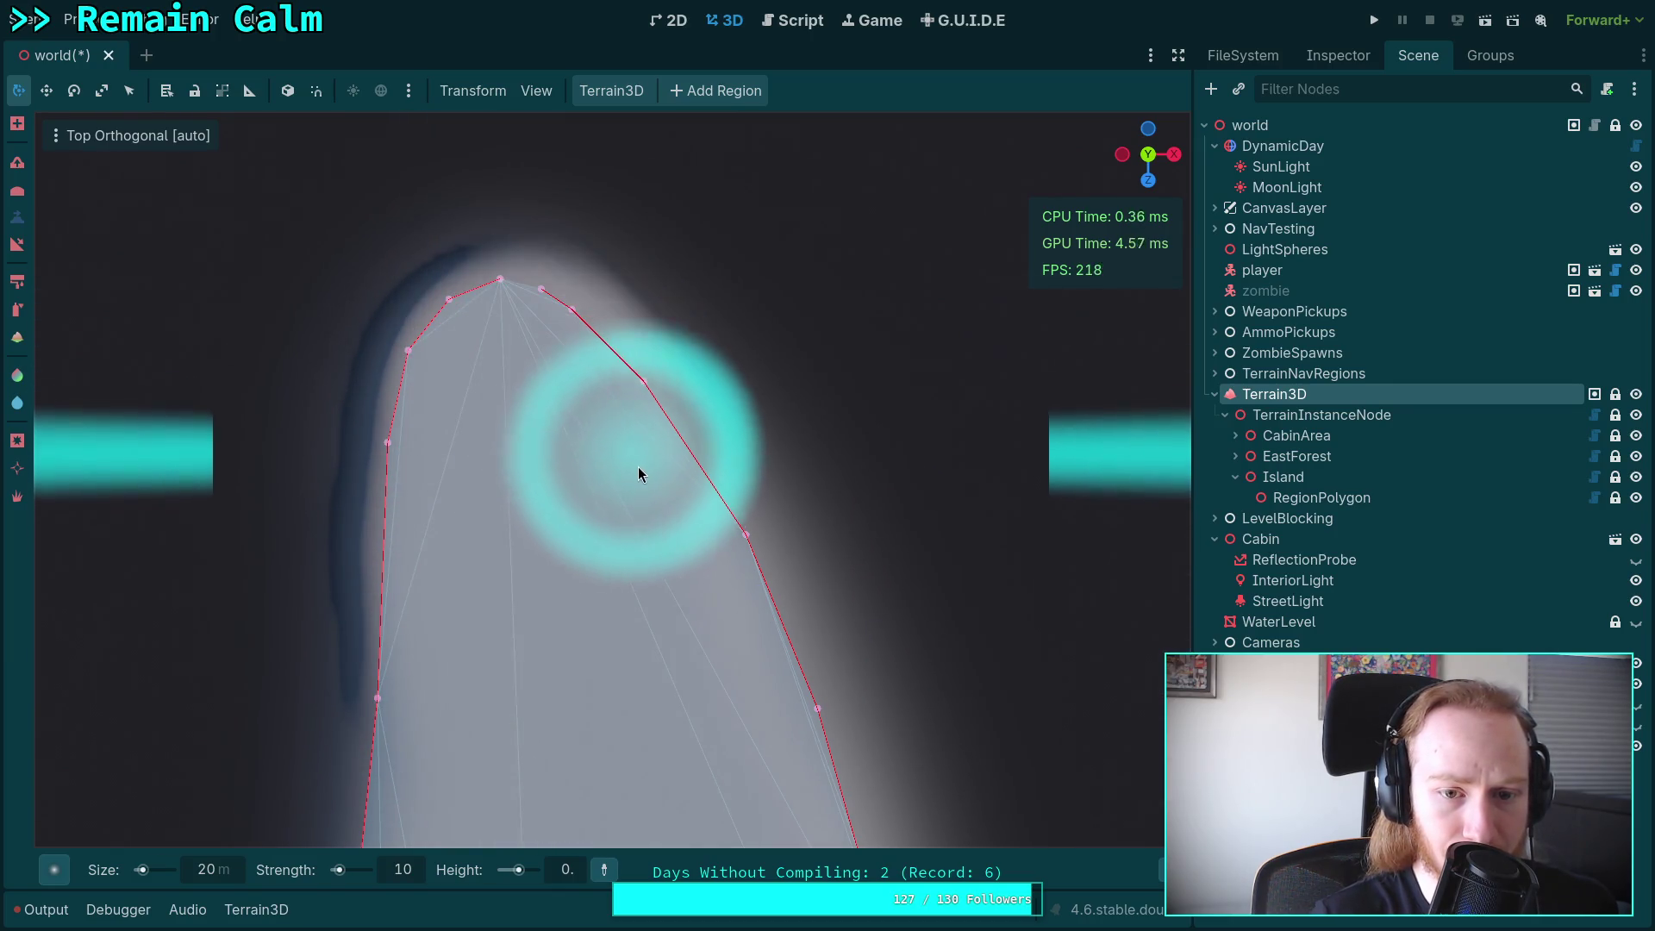
{"action": "mouse_move", "coordinate": [731, 645]}
{"action": "left_mouse_down"}
{"action": "mouse_move", "coordinate": [690, 508]}
{"action": "mouse_move", "coordinate": [388, 270]}
{"action": "mouse_move", "coordinate": [336, 200]}
{"action": "mouse_move", "coordinate": [321, 410]}
{"action": "mouse_move", "coordinate": [334, 669]}
{"action": "mouse_move", "coordinate": [621, 483]}
{"action": "mouse_move", "coordinate": [611, 195]}
{"action": "mouse_move", "coordinate": [814, 774]}
{"action": "left_mouse_up"}
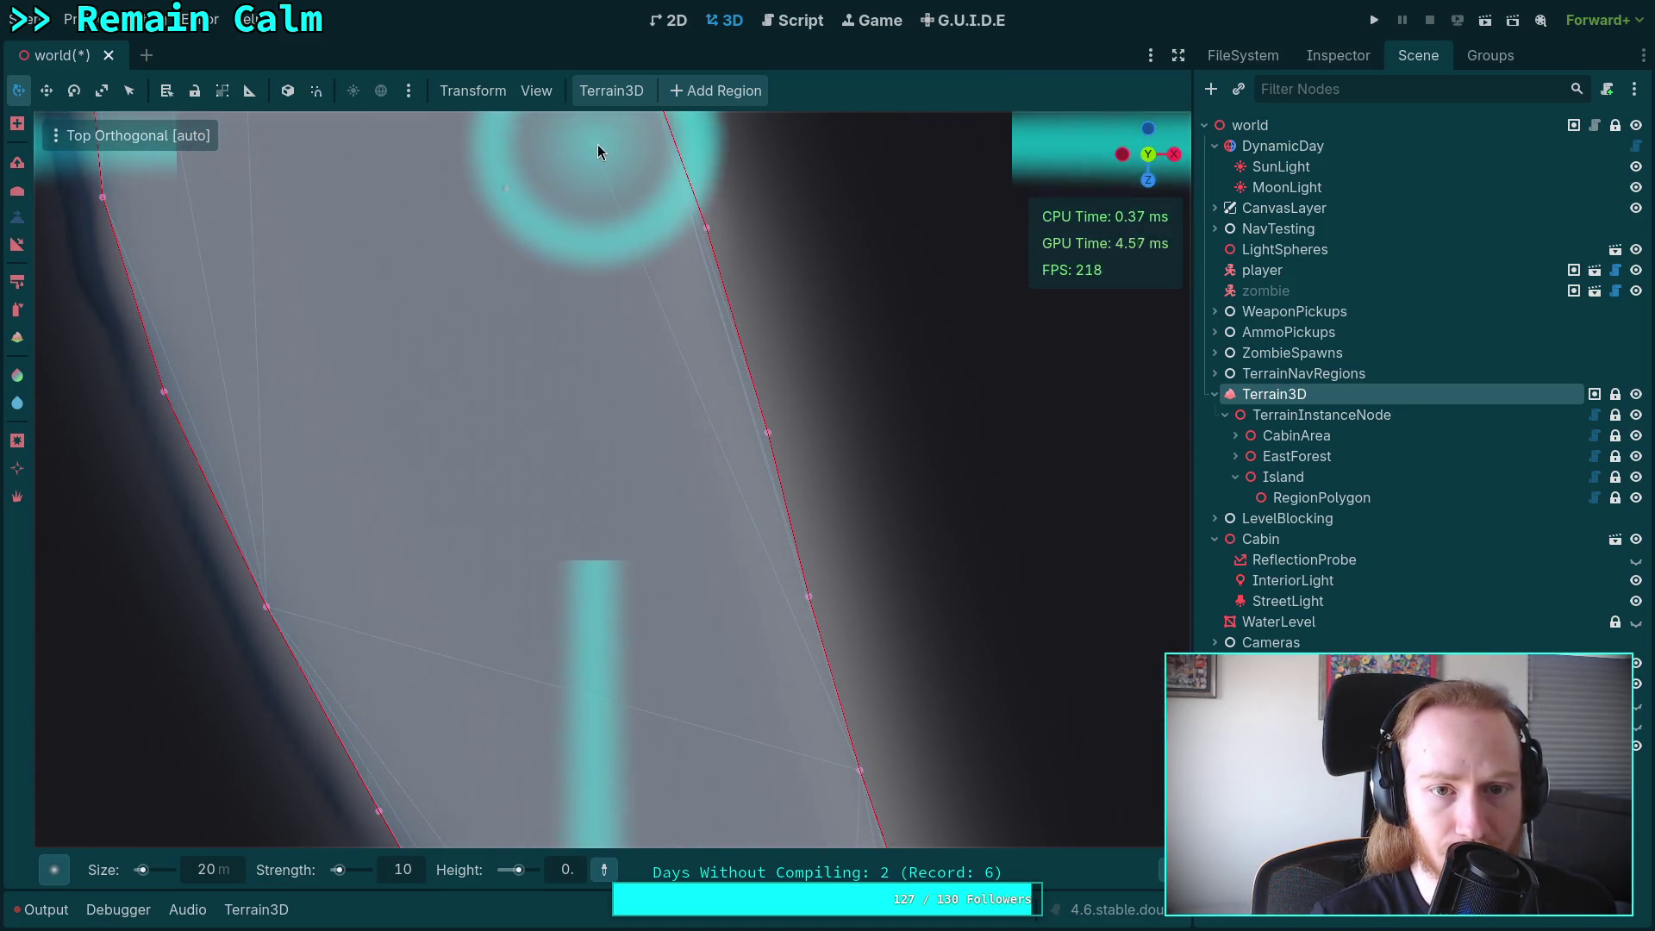
{"action": "scroll", "coordinate": [715, 705], "scroll_direction": "down", "scroll_amount": 3}
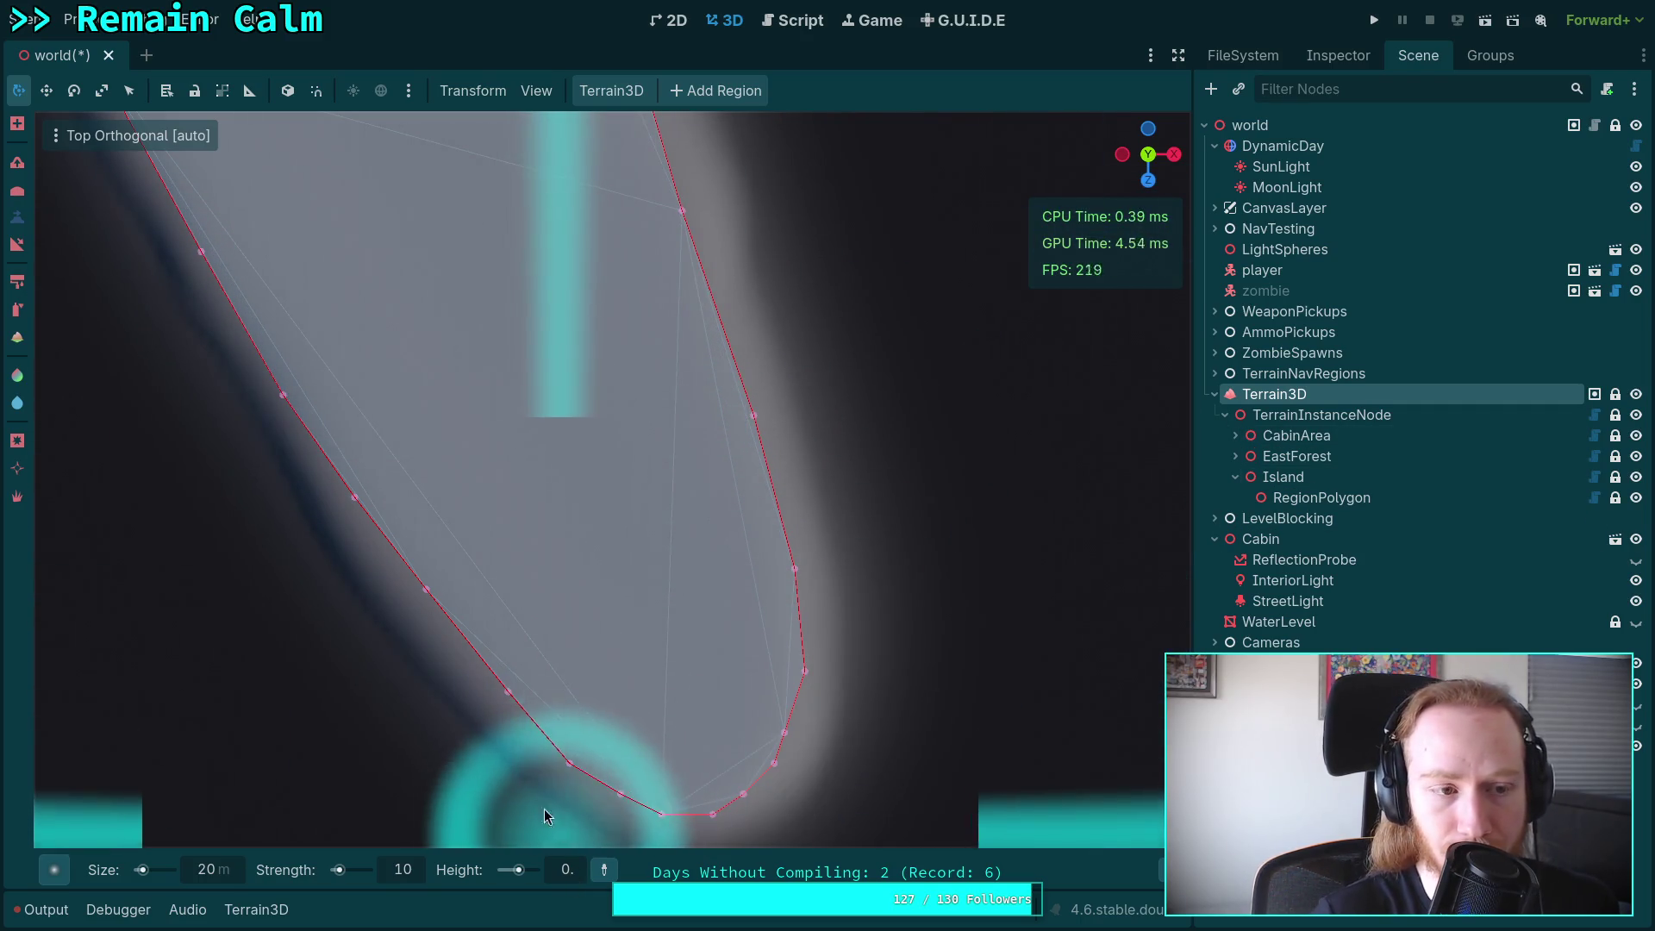
{"action": "left_click", "coordinate": [17, 468]}
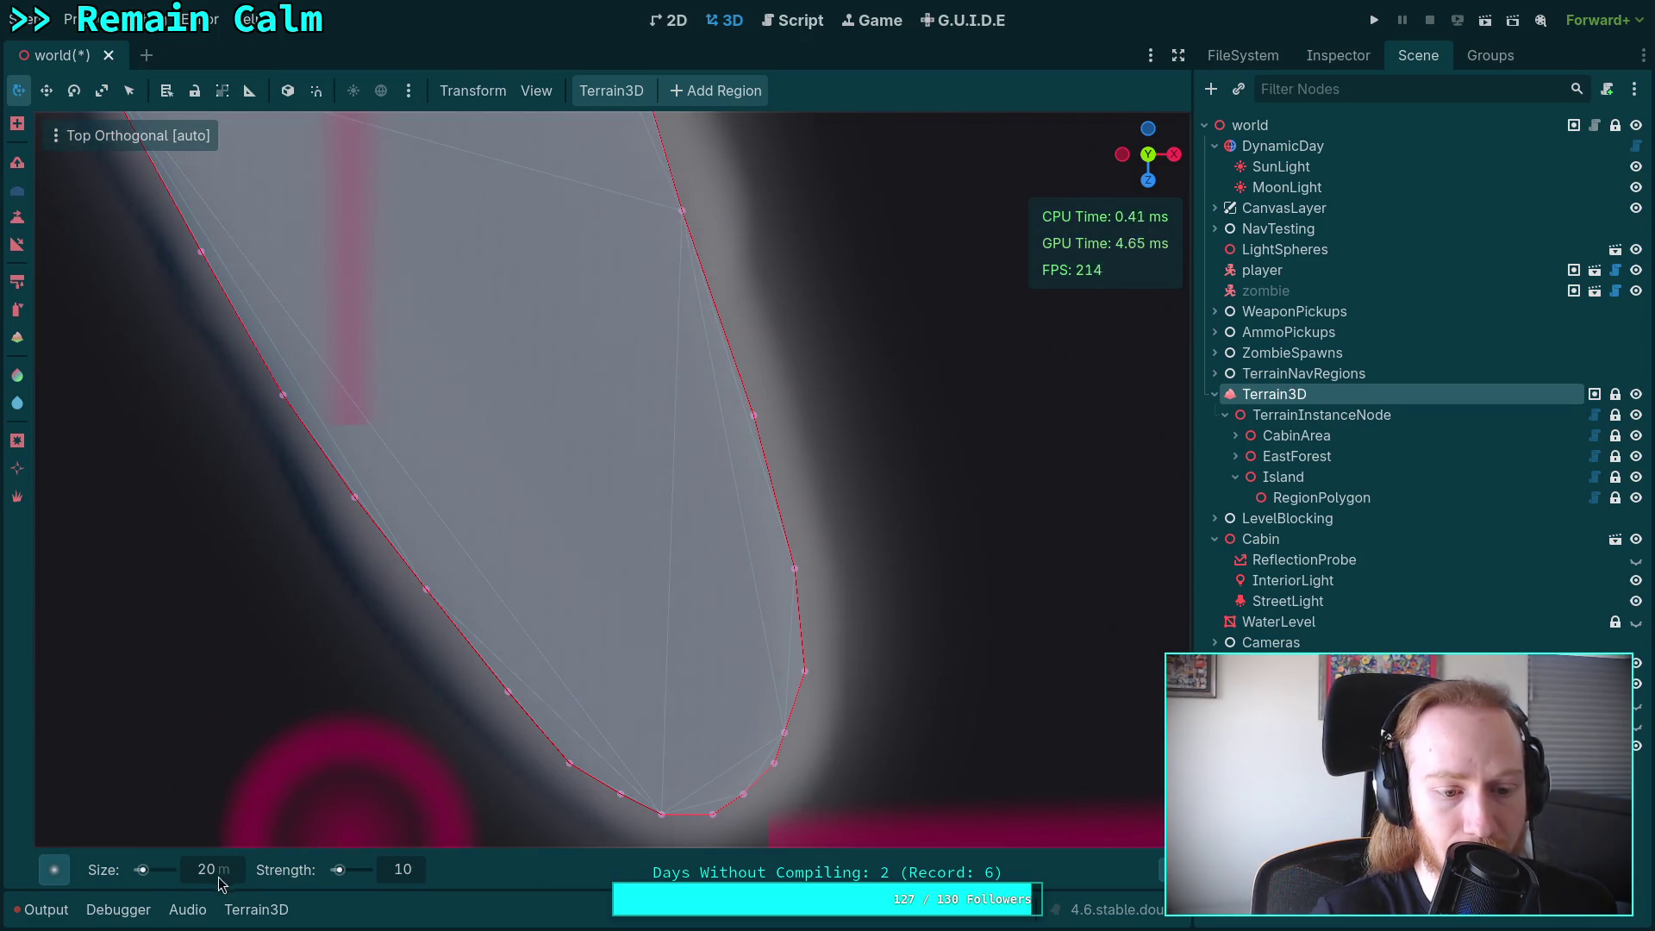
Set the Raise brush to size 200 and strength 100 with the Circle2 shape.
{"action": "type", "text": "200"}
{"action": "key", "text": "Return"}
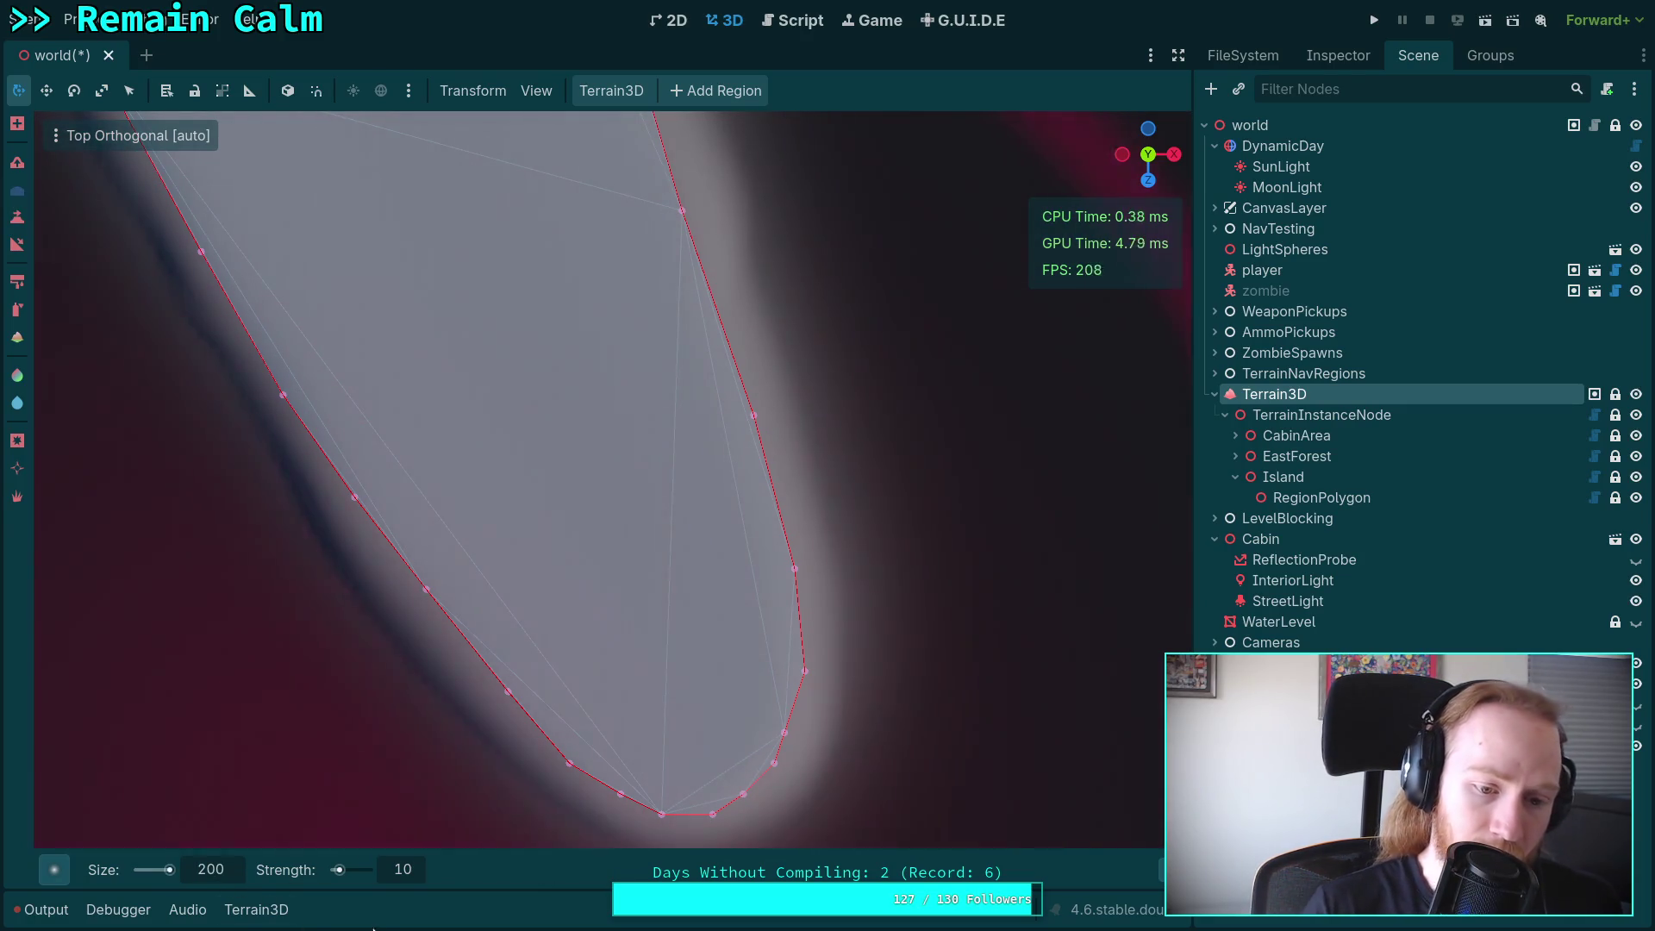
{"action": "type", "text": "0"}
{"action": "key", "text": "Return"}
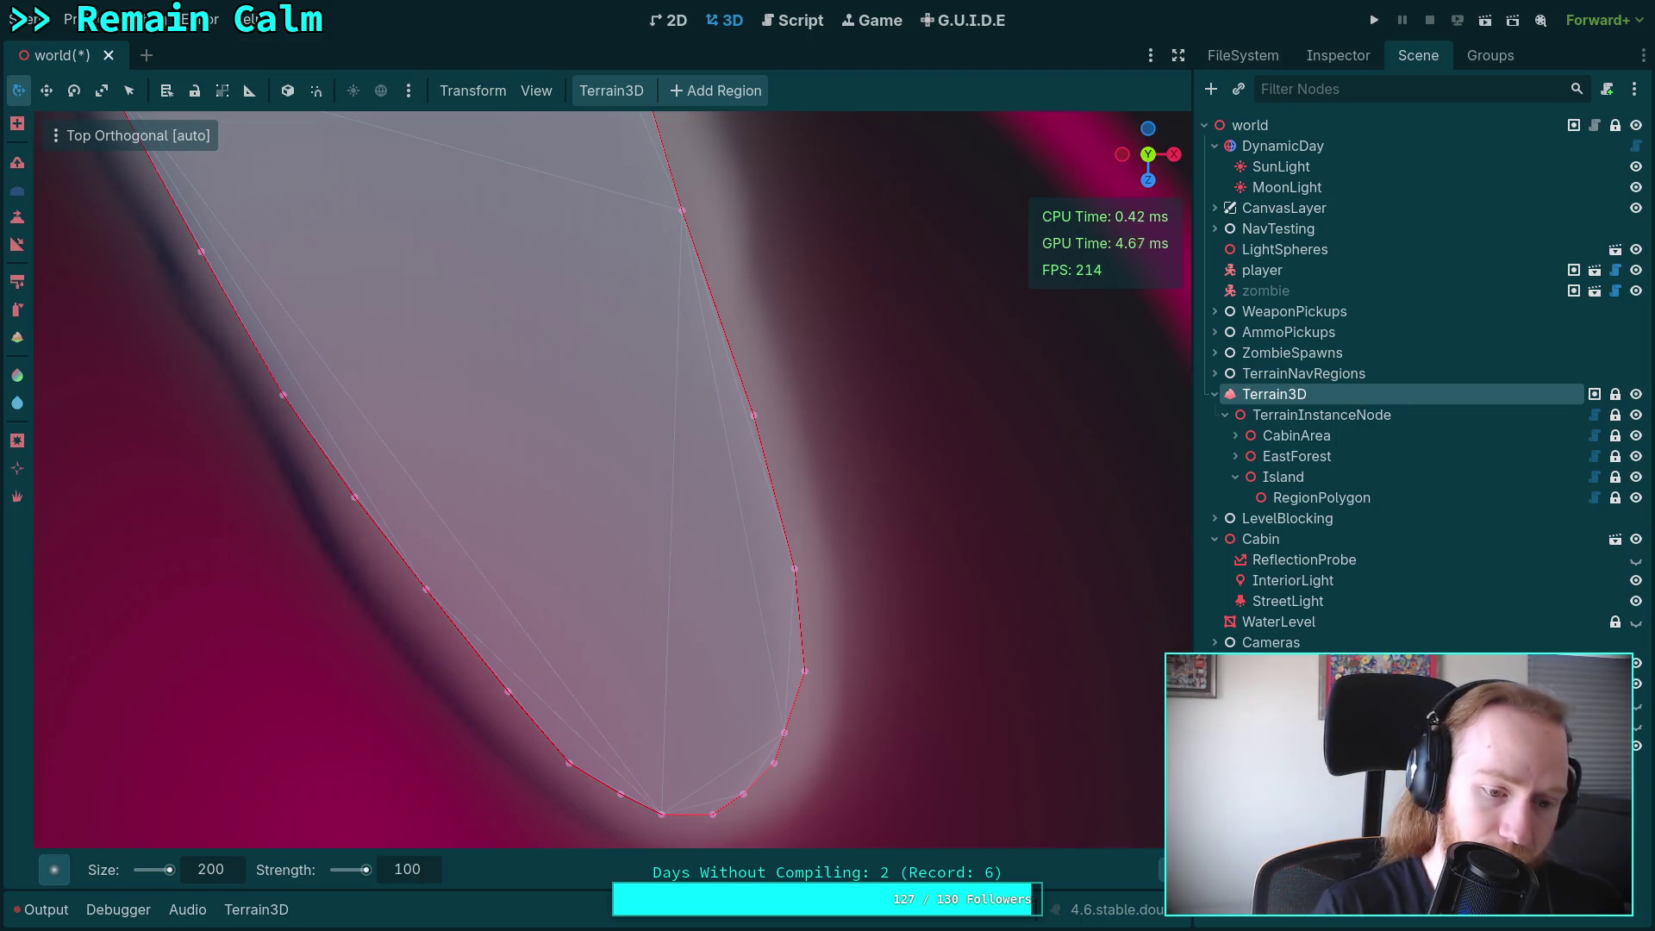
{"action": "left_click", "coordinate": [54, 869]}
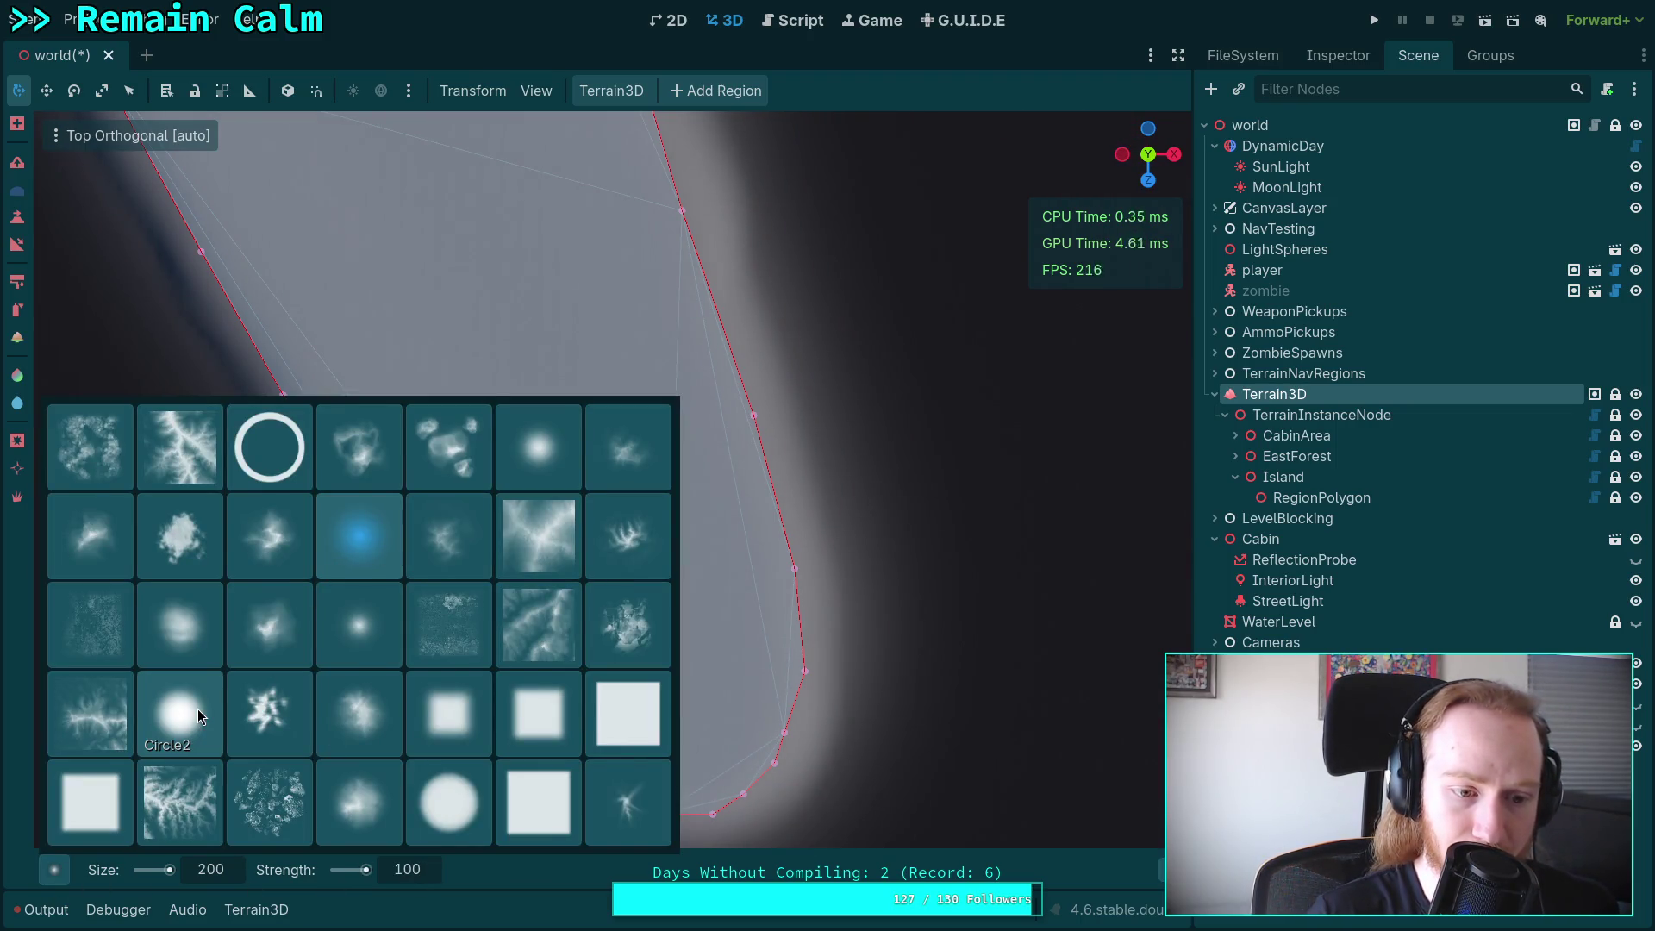
{"action": "left_click", "coordinate": [372, 549]}
Orbit to a perspective view of the island and make the WaterLevel visible.
{"action": "mouse_move", "coordinate": [373, 548]}
{"action": "left_mouse_down"}
{"action": "mouse_move", "coordinate": [592, 506]}
{"action": "mouse_move", "coordinate": [365, 474]}
{"action": "mouse_move", "coordinate": [548, 462]}
{"action": "mouse_move", "coordinate": [732, 343]}
{"action": "mouse_move", "coordinate": [740, 255]}
{"action": "left_mouse_up"}
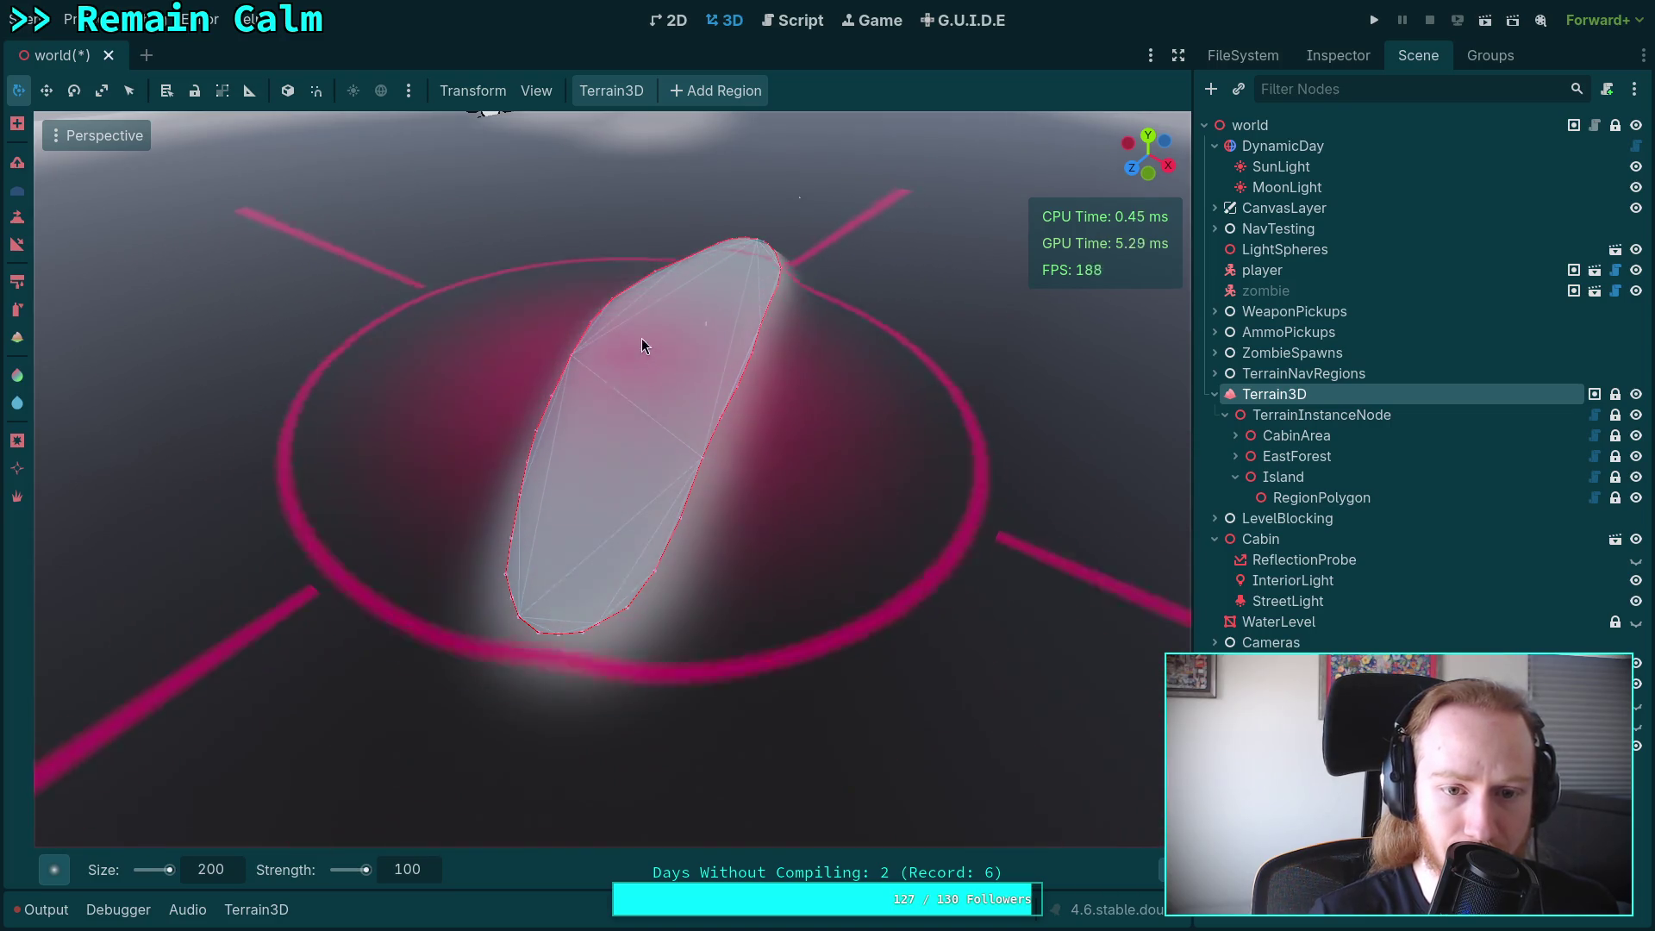
{"action": "mouse_move", "coordinate": [589, 547]}
{"action": "left_mouse_down"}
{"action": "mouse_move", "coordinate": [466, 362]}
{"action": "mouse_move", "coordinate": [475, 448]}
{"action": "left_mouse_up"}
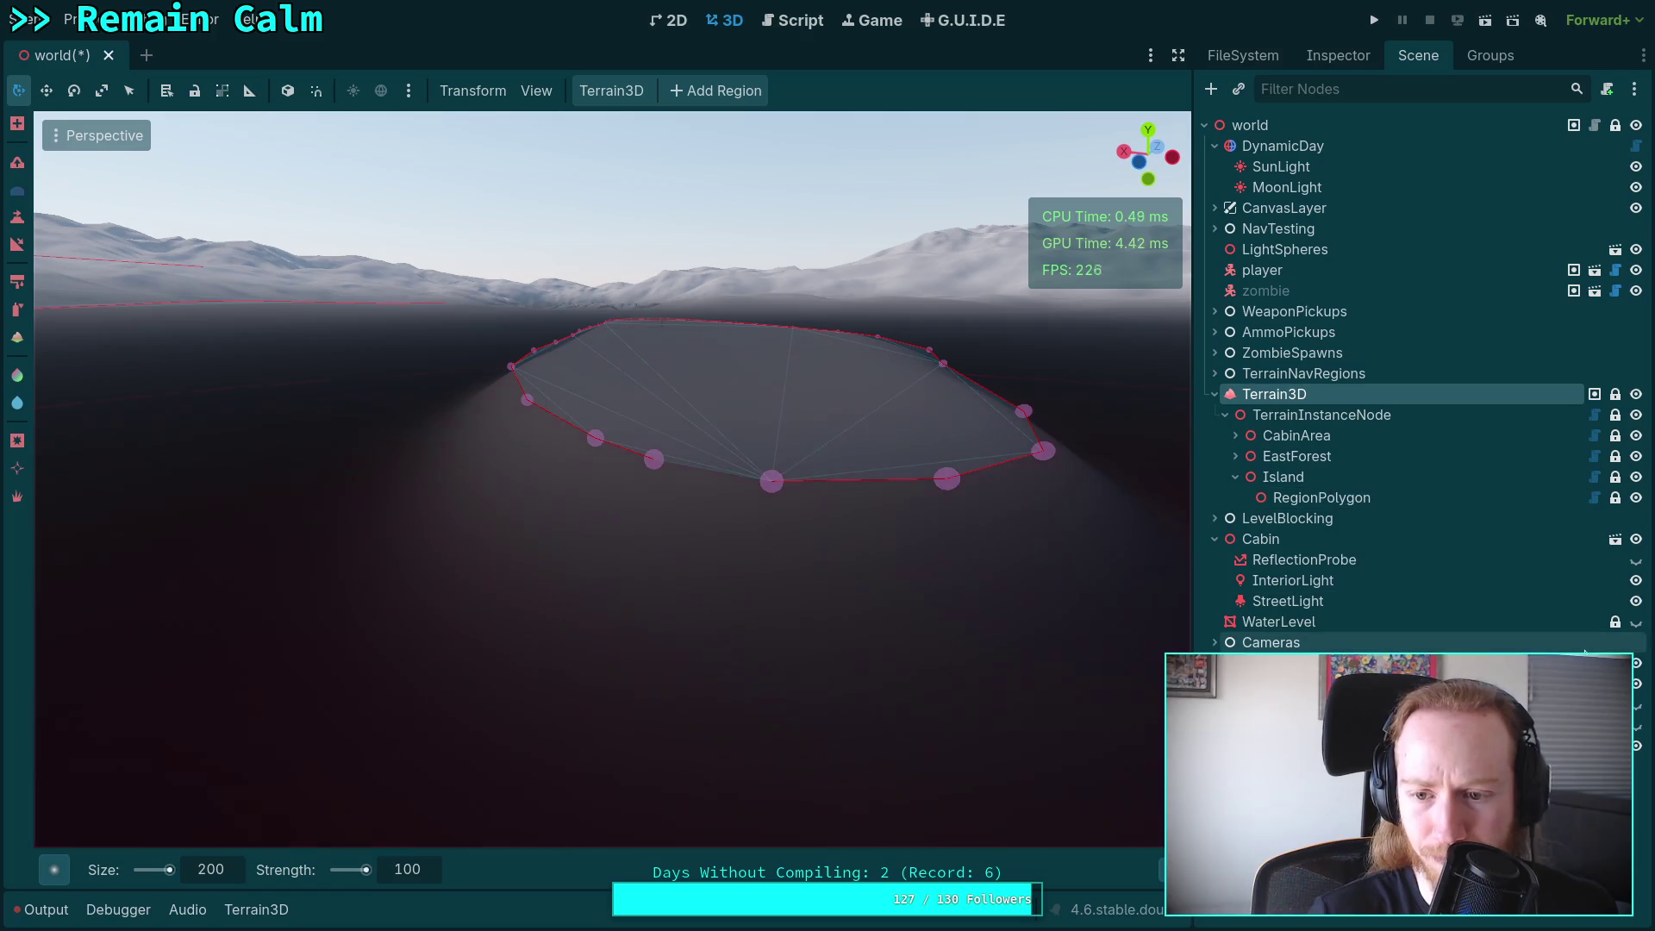
{"action": "left_click", "coordinate": [1638, 623]}
{"action": "scroll", "coordinate": [576, 609], "scroll_direction": "up", "scroll_amount": 5}
{"action": "mouse_move", "coordinate": [577, 609]}
{"action": "left_mouse_down"}
{"action": "mouse_move", "coordinate": [577, 594]}
{"action": "mouse_move", "coordinate": [678, 740]}
{"action": "left_mouse_up"}
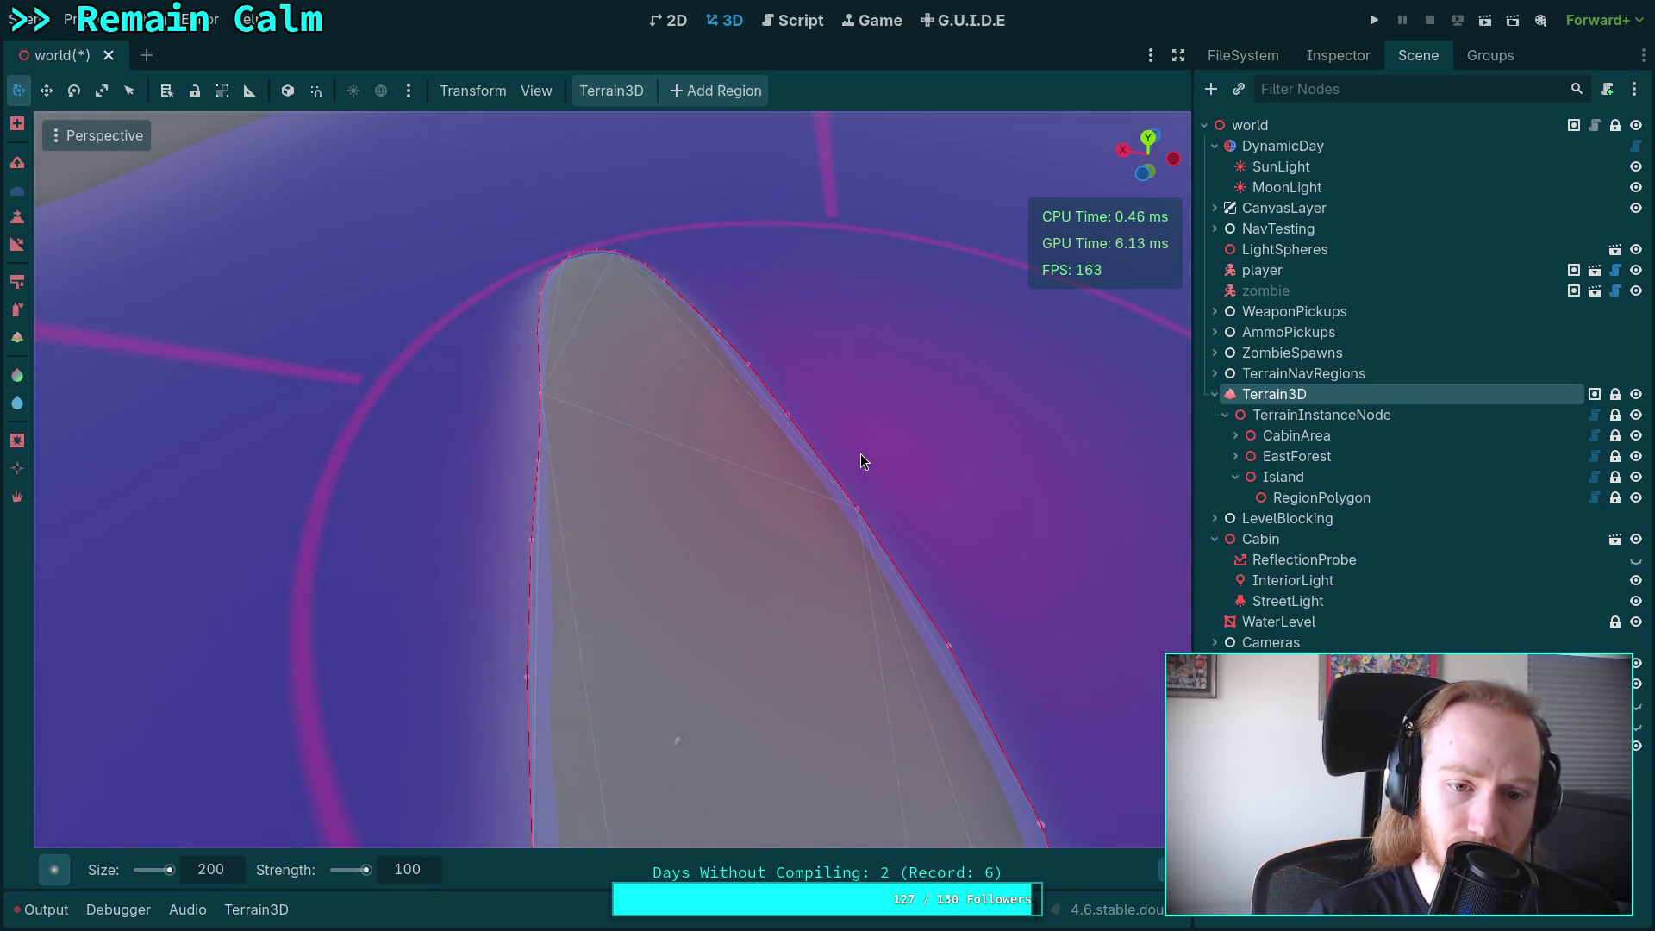
Orbit low around the shoreline and deselect Terrain3D to hide its overlay.
{"action": "left_click_drag", "start_coordinate": [795, 469], "coordinate": [896, 371]}
{"action": "scroll", "coordinate": [790, 556], "scroll_direction": "up", "scroll_amount": 5}
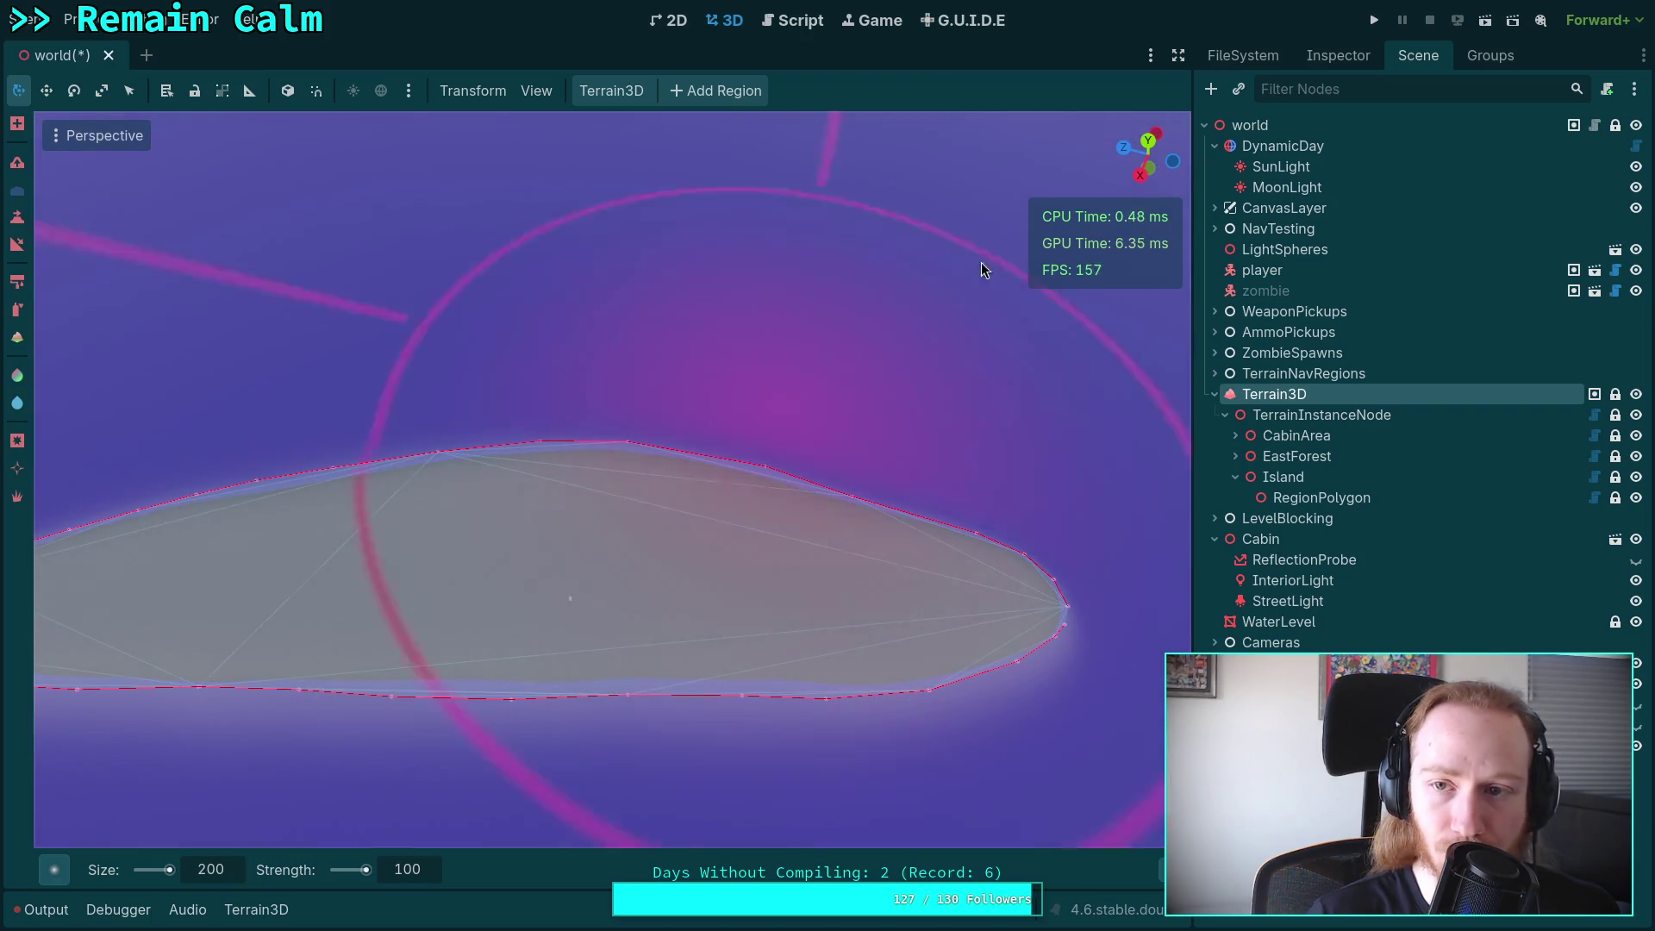
{"action": "left_click_drag", "start_coordinate": [694, 716], "coordinate": [602, 351]}
{"action": "left_click", "coordinate": [794, 595]}
{"action": "left_click_drag", "start_coordinate": [794, 595], "coordinate": [1100, 652]}
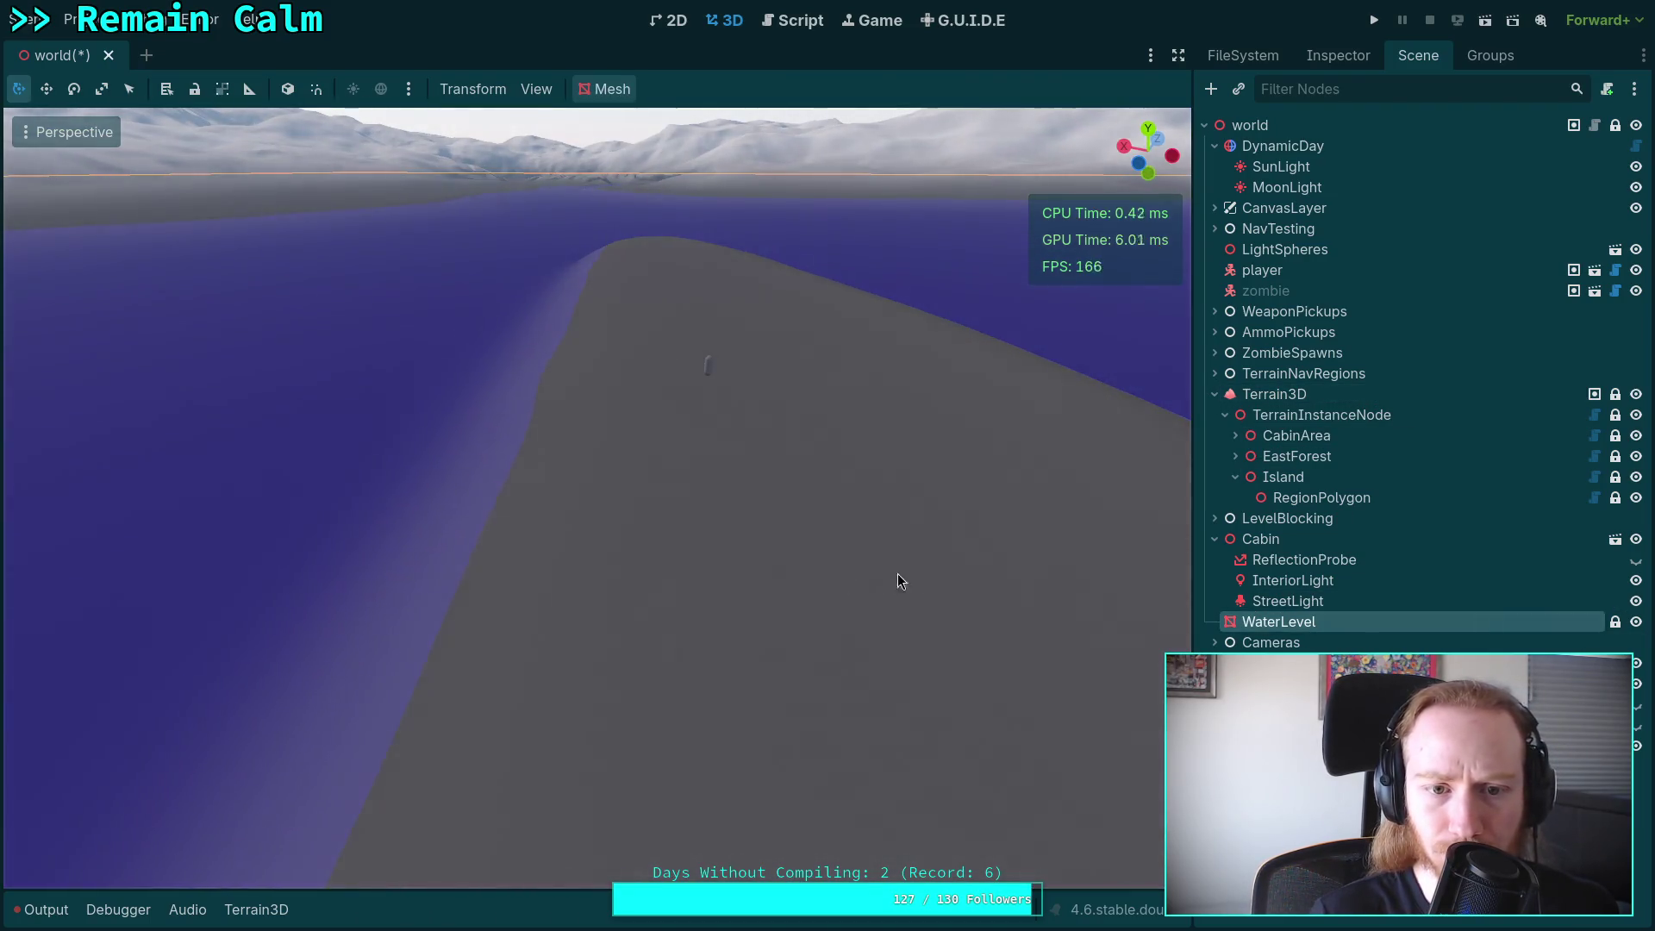
{"action": "left_click", "coordinate": [1348, 505]}
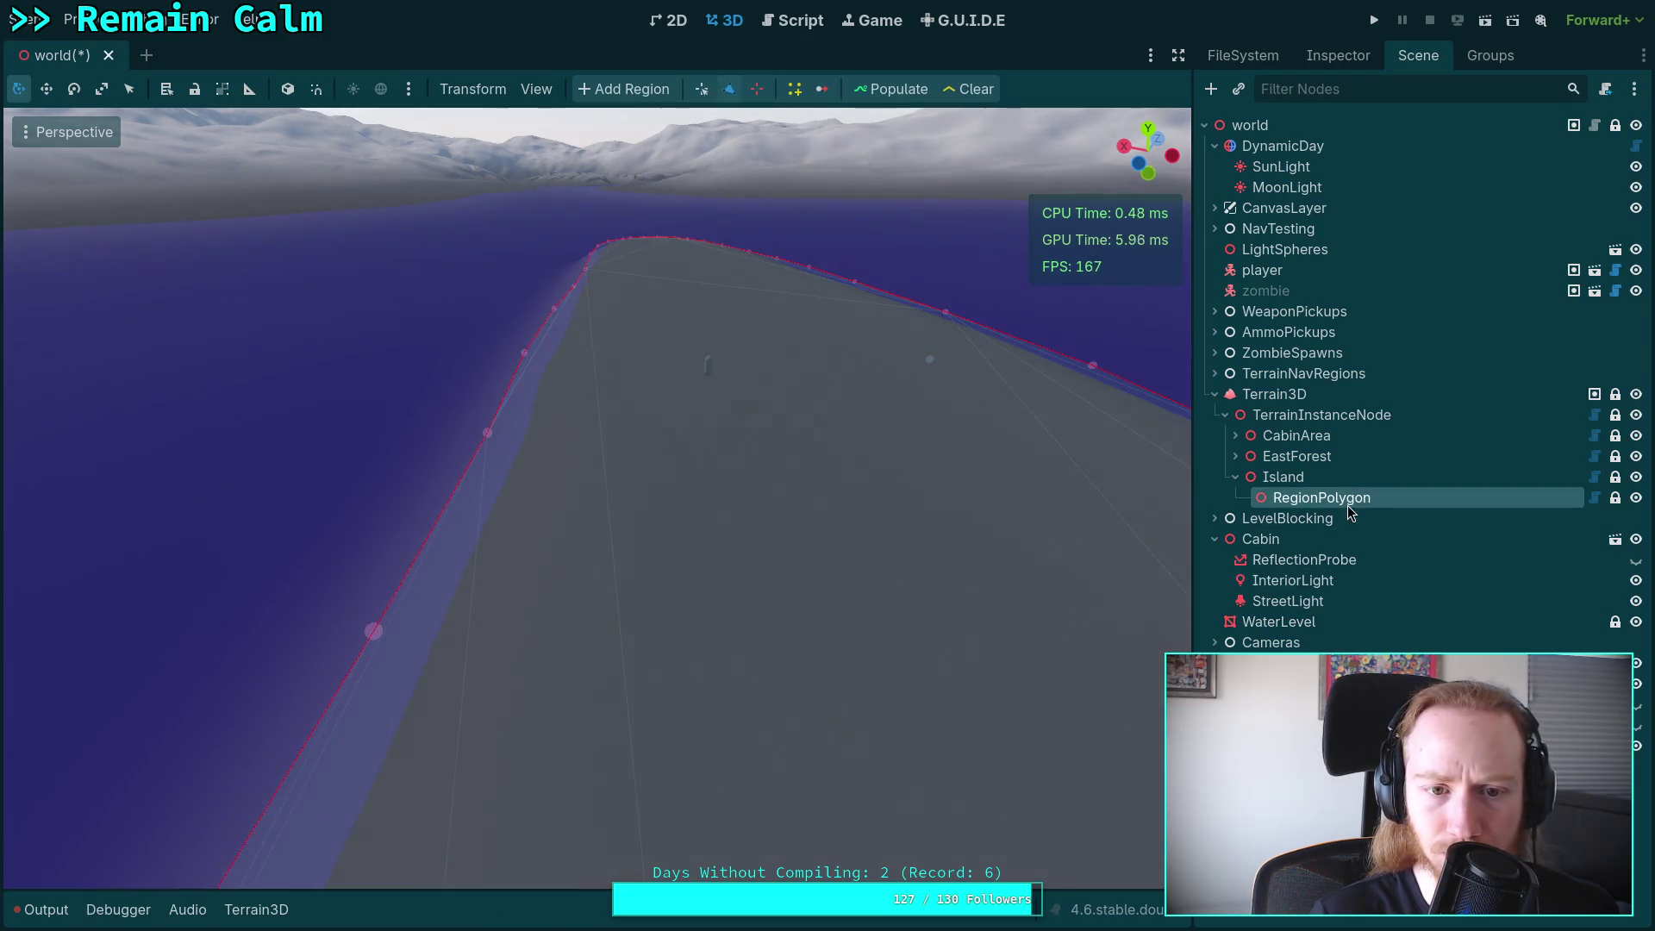
{"action": "key", "text": "w"}
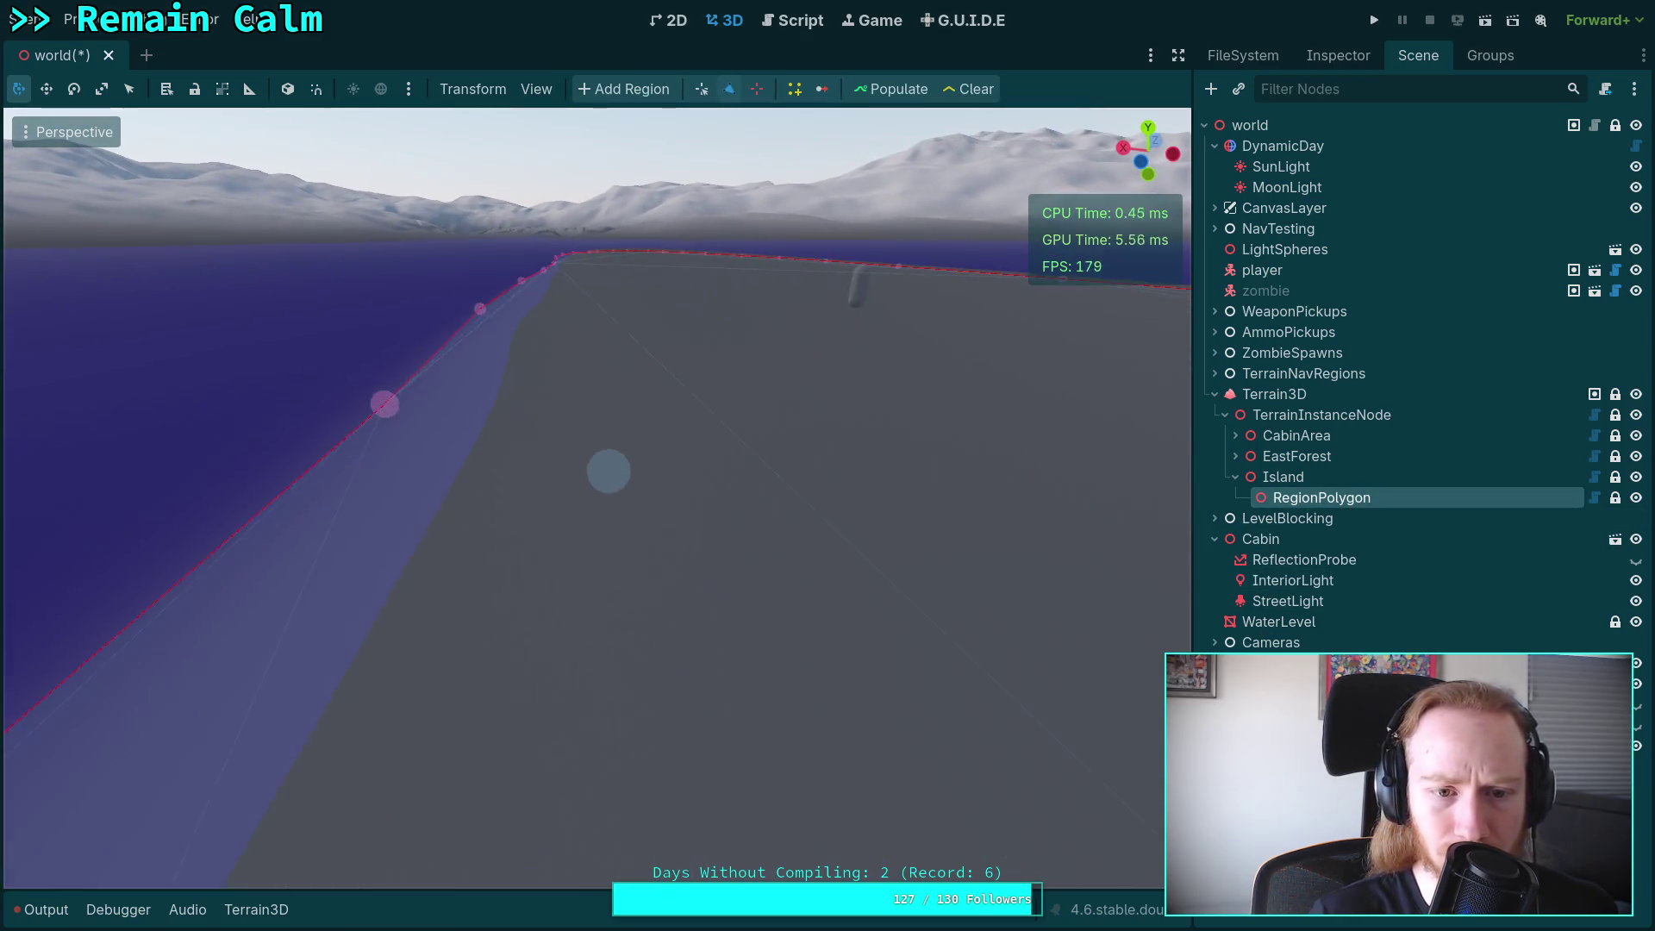
{"action": "key", "text": "w"}
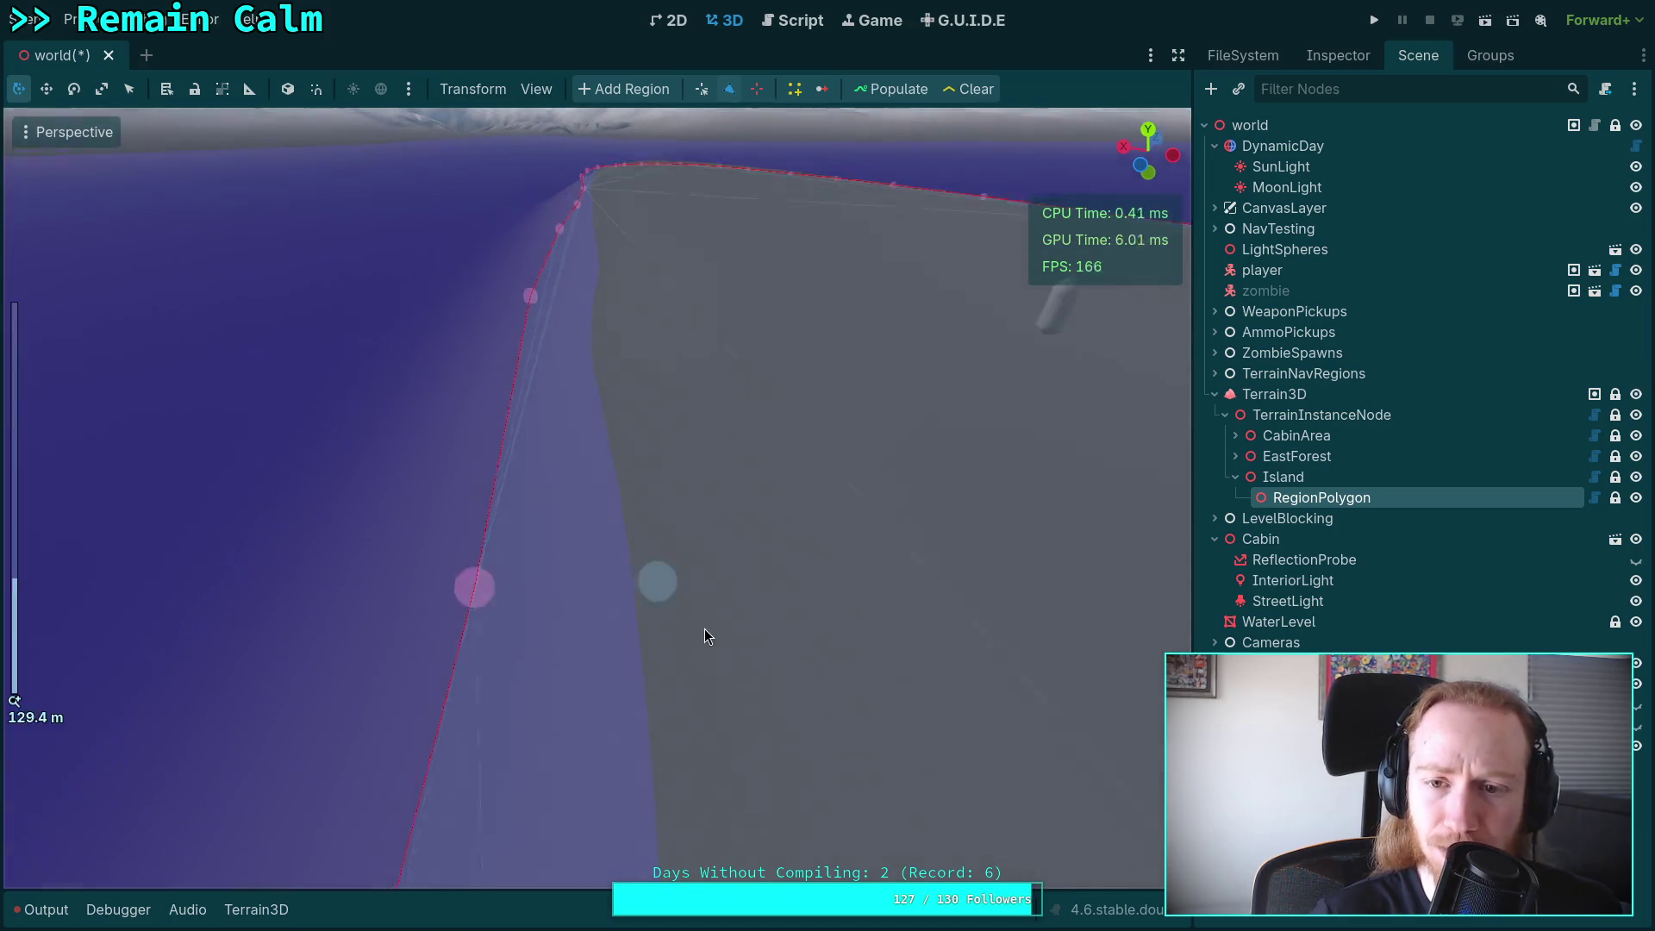
{"action": "scroll", "coordinate": [705, 628], "scroll_direction": "down", "scroll_amount": 10}
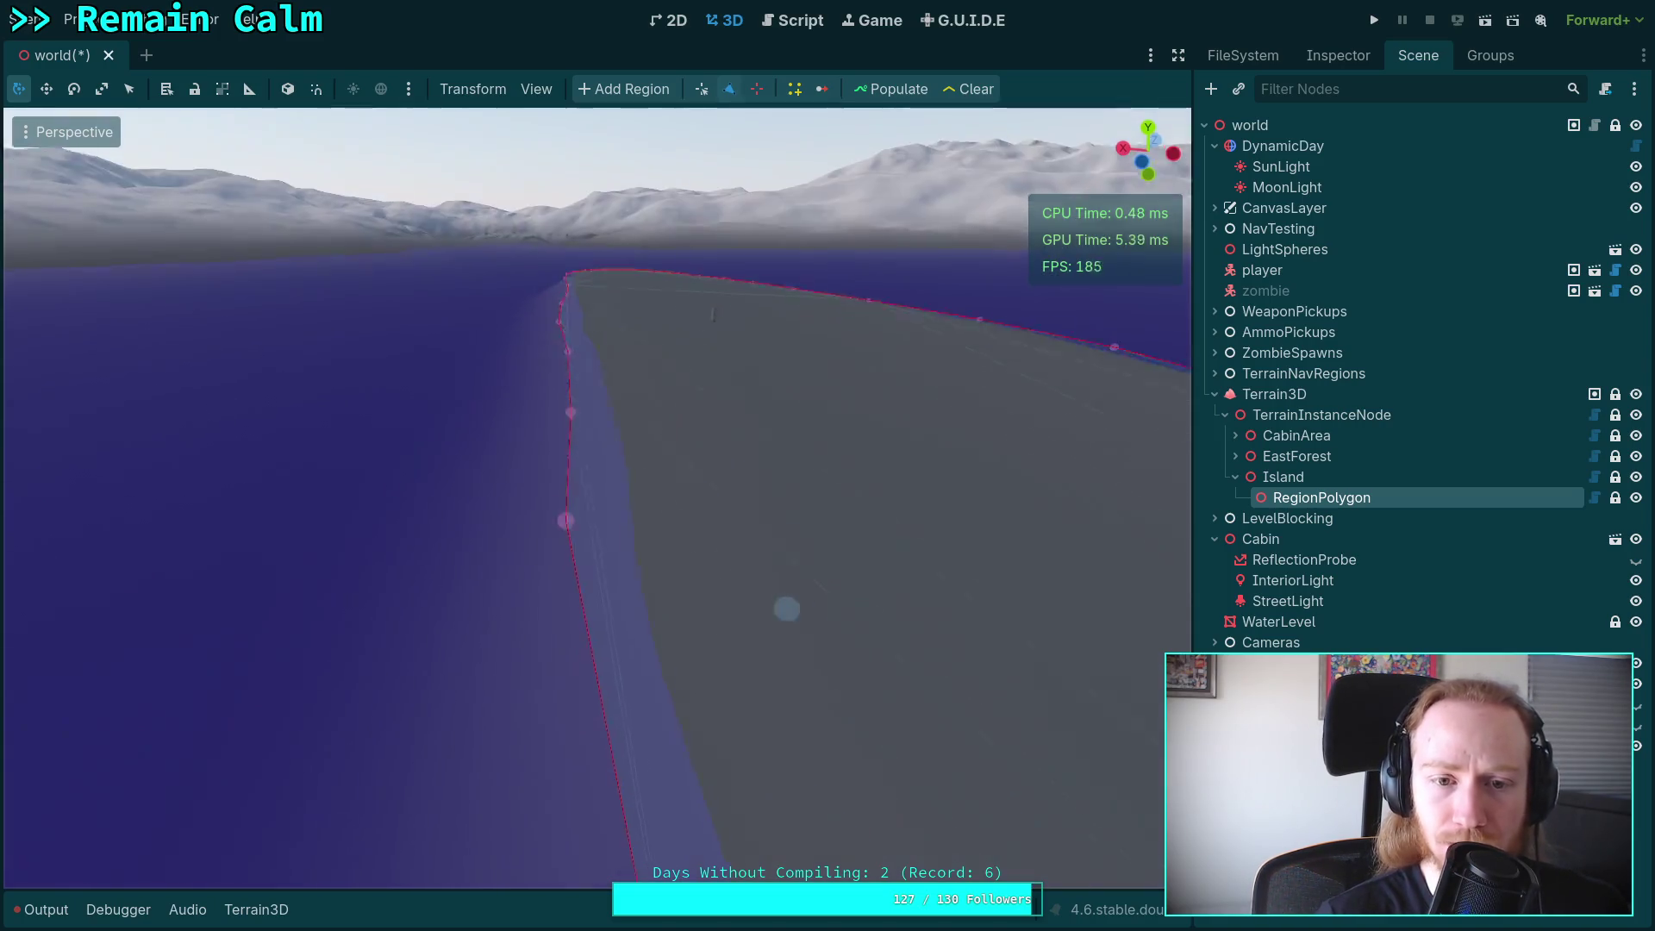
{"action": "left_click", "coordinate": [1275, 395]}
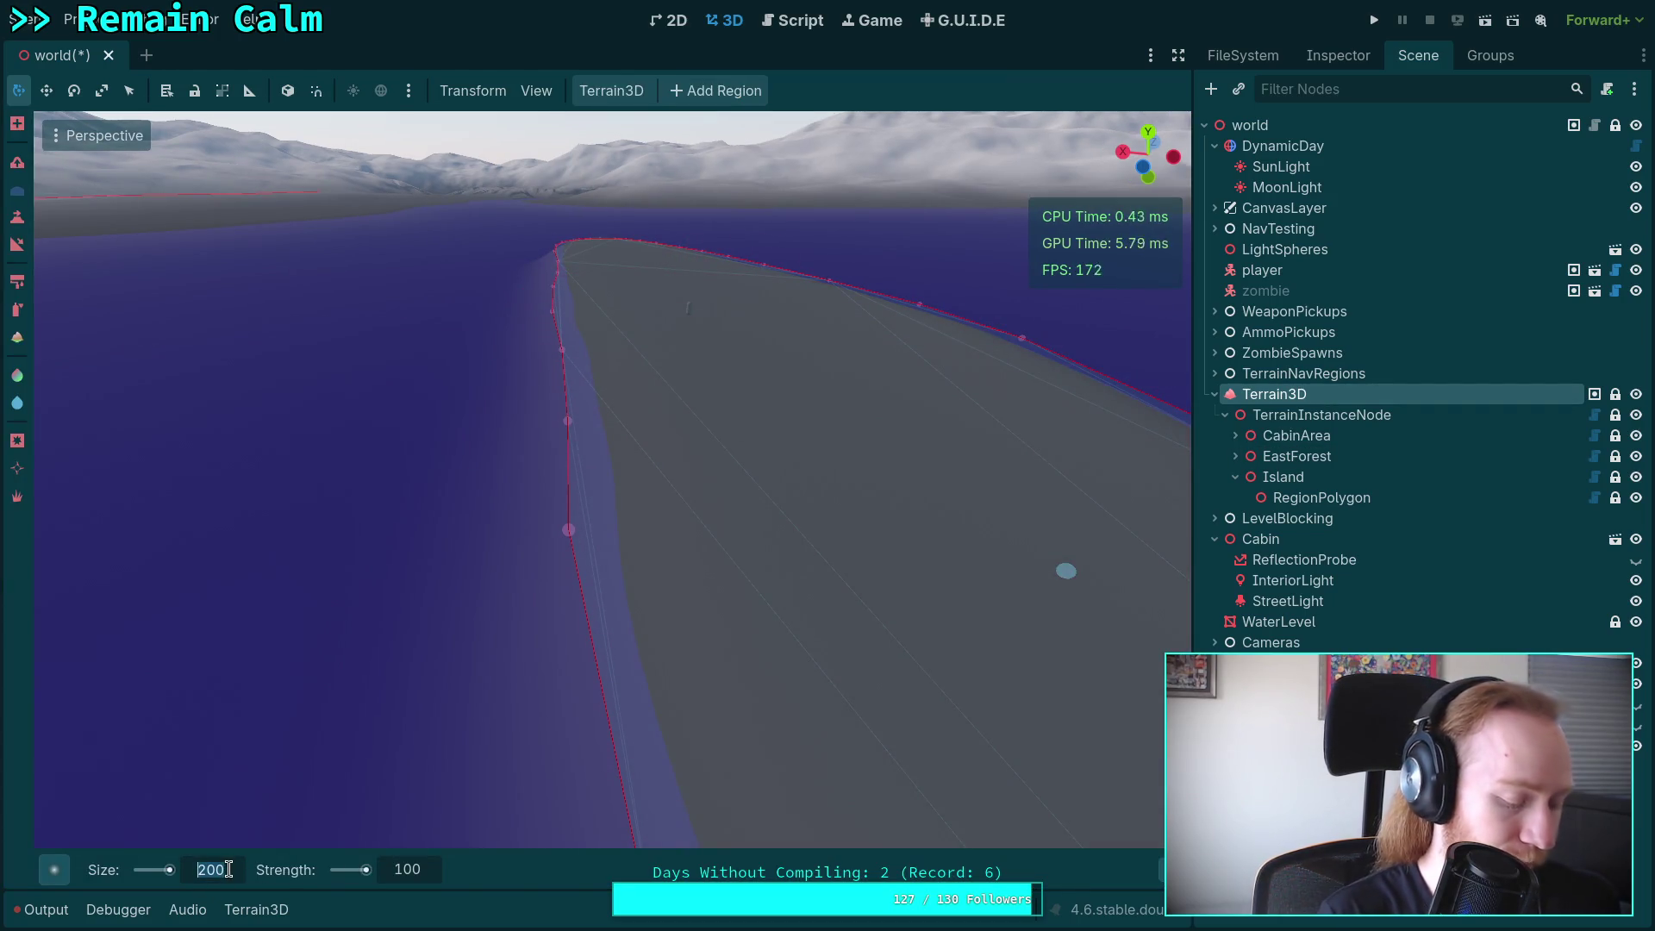
Zoom in and fly the view sideways along the island's shoreline.
{"action": "scroll", "coordinate": [596, 578], "scroll_direction": "down", "scroll_amount": 5}
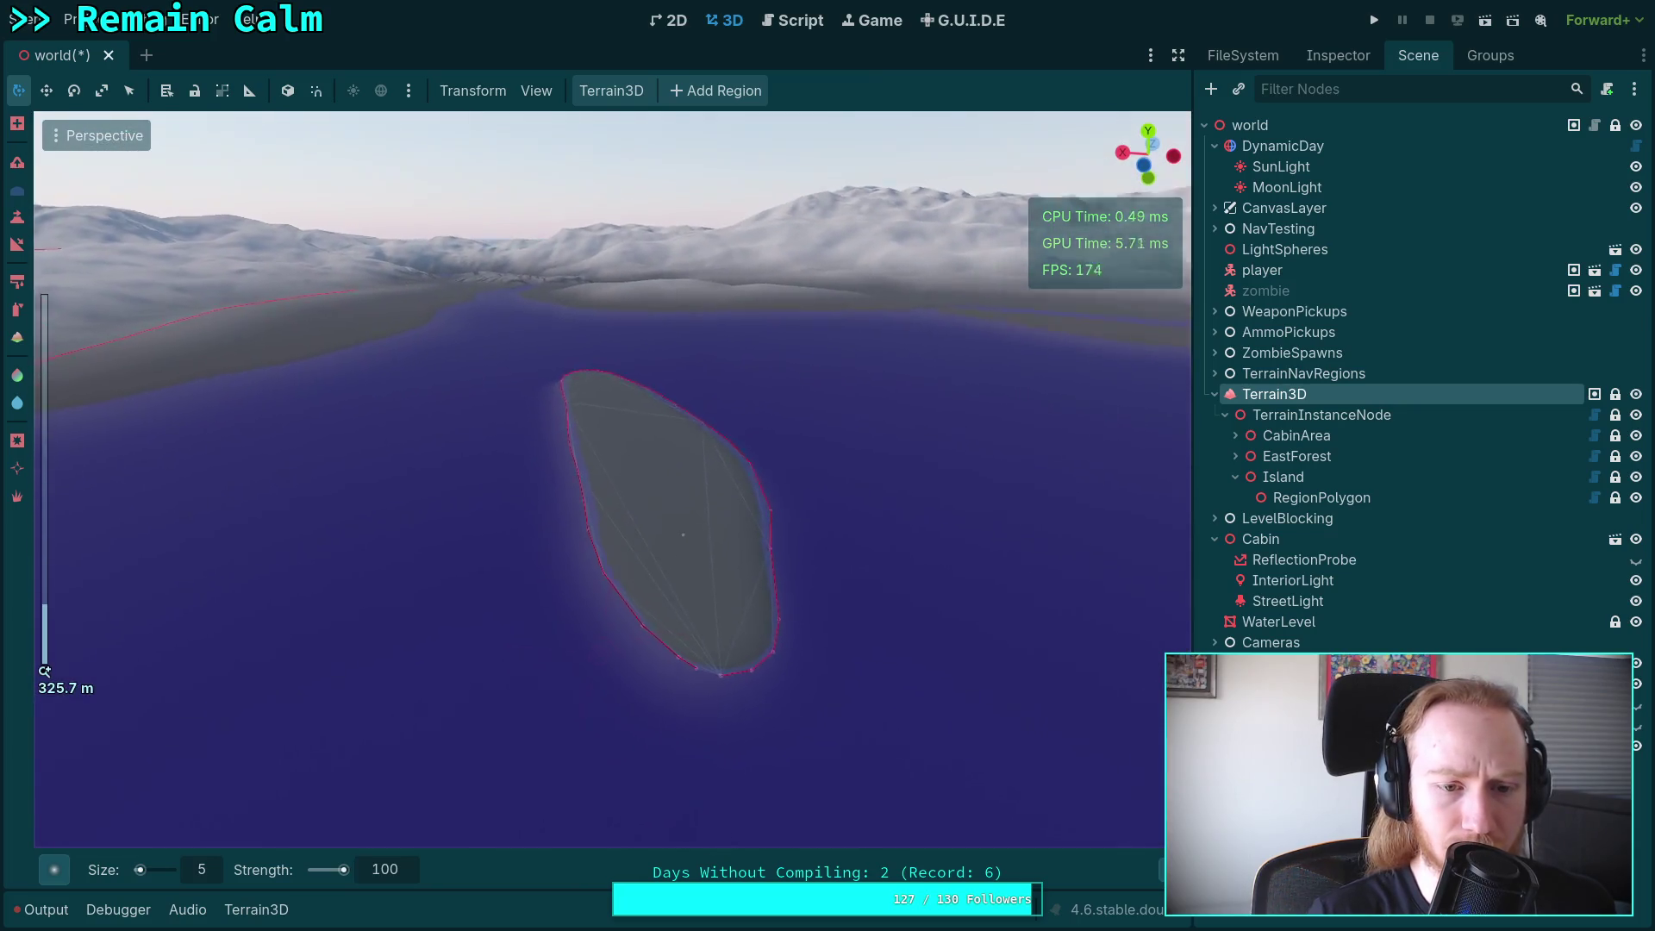
{"action": "scroll", "coordinate": [590, 577], "scroll_direction": "up", "scroll_amount": 5}
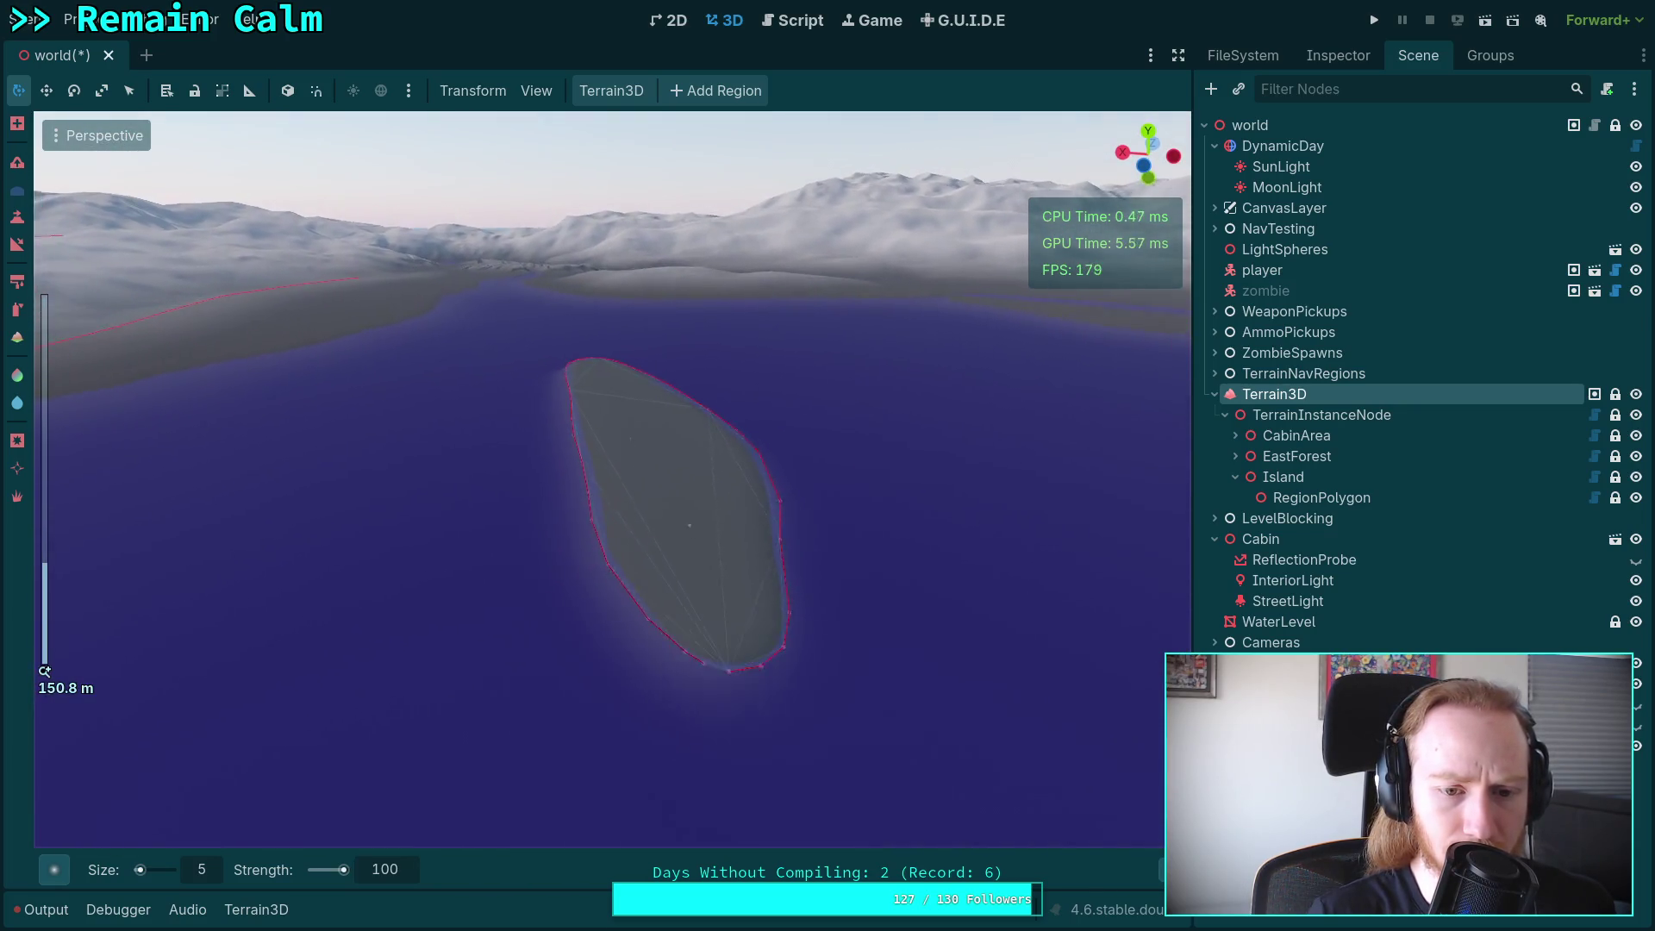
{"action": "scroll", "coordinate": [590, 578], "scroll_direction": "up", "scroll_amount": 8}
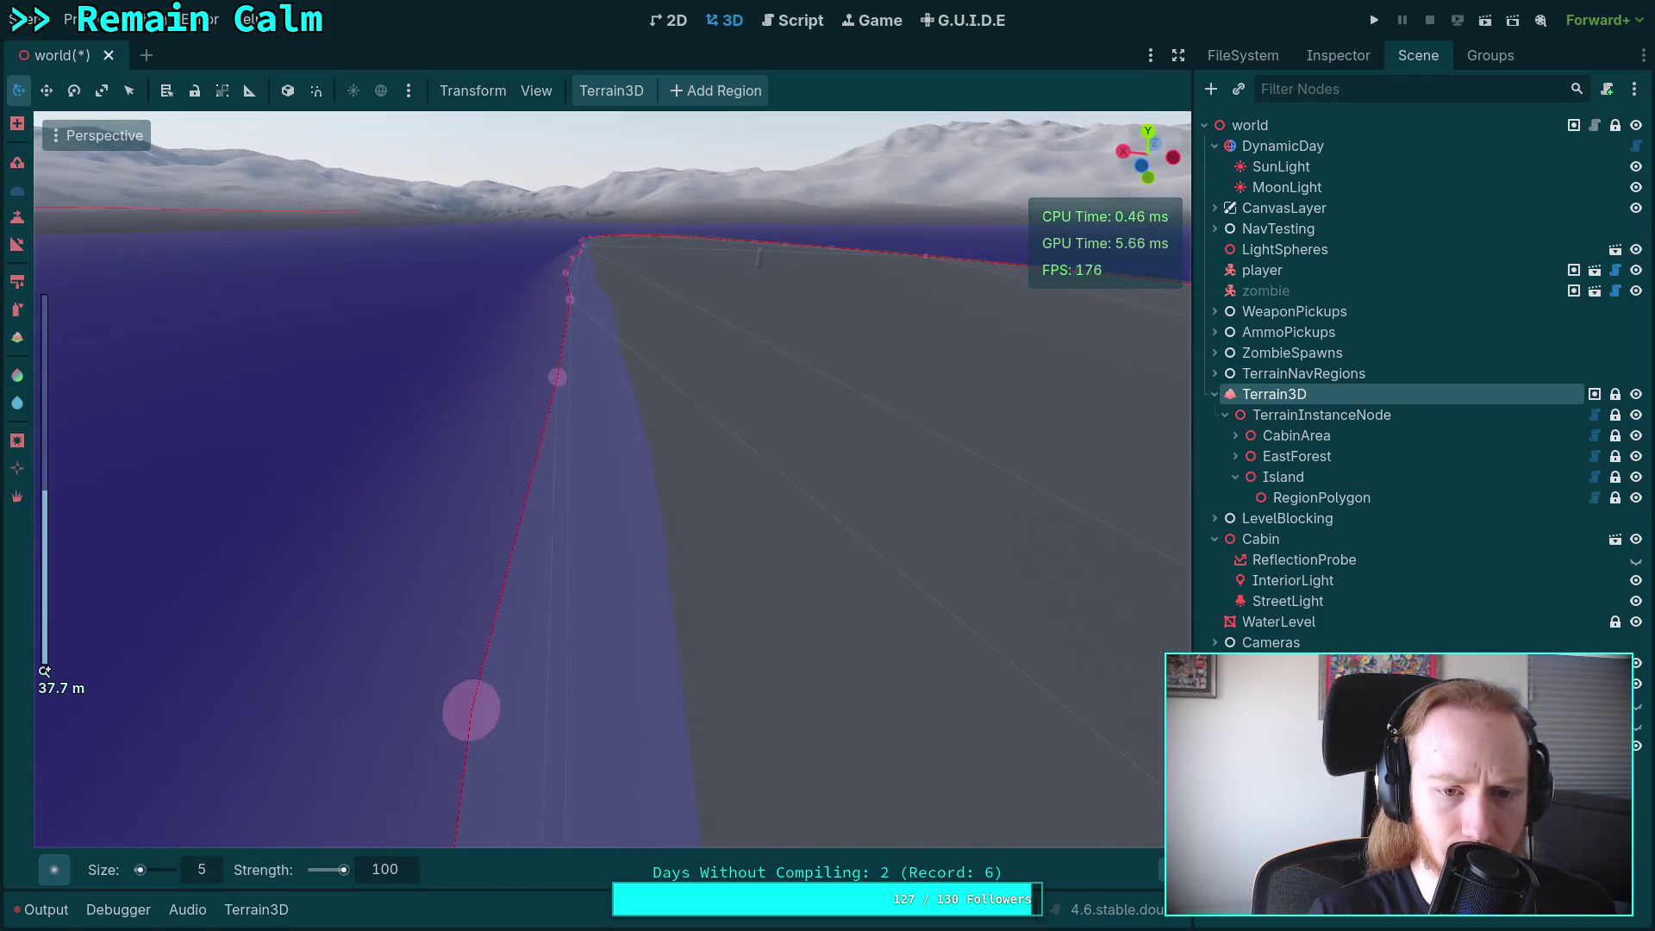
{"action": "scroll", "coordinate": [589, 578], "scroll_direction": "up", "scroll_amount": 5}
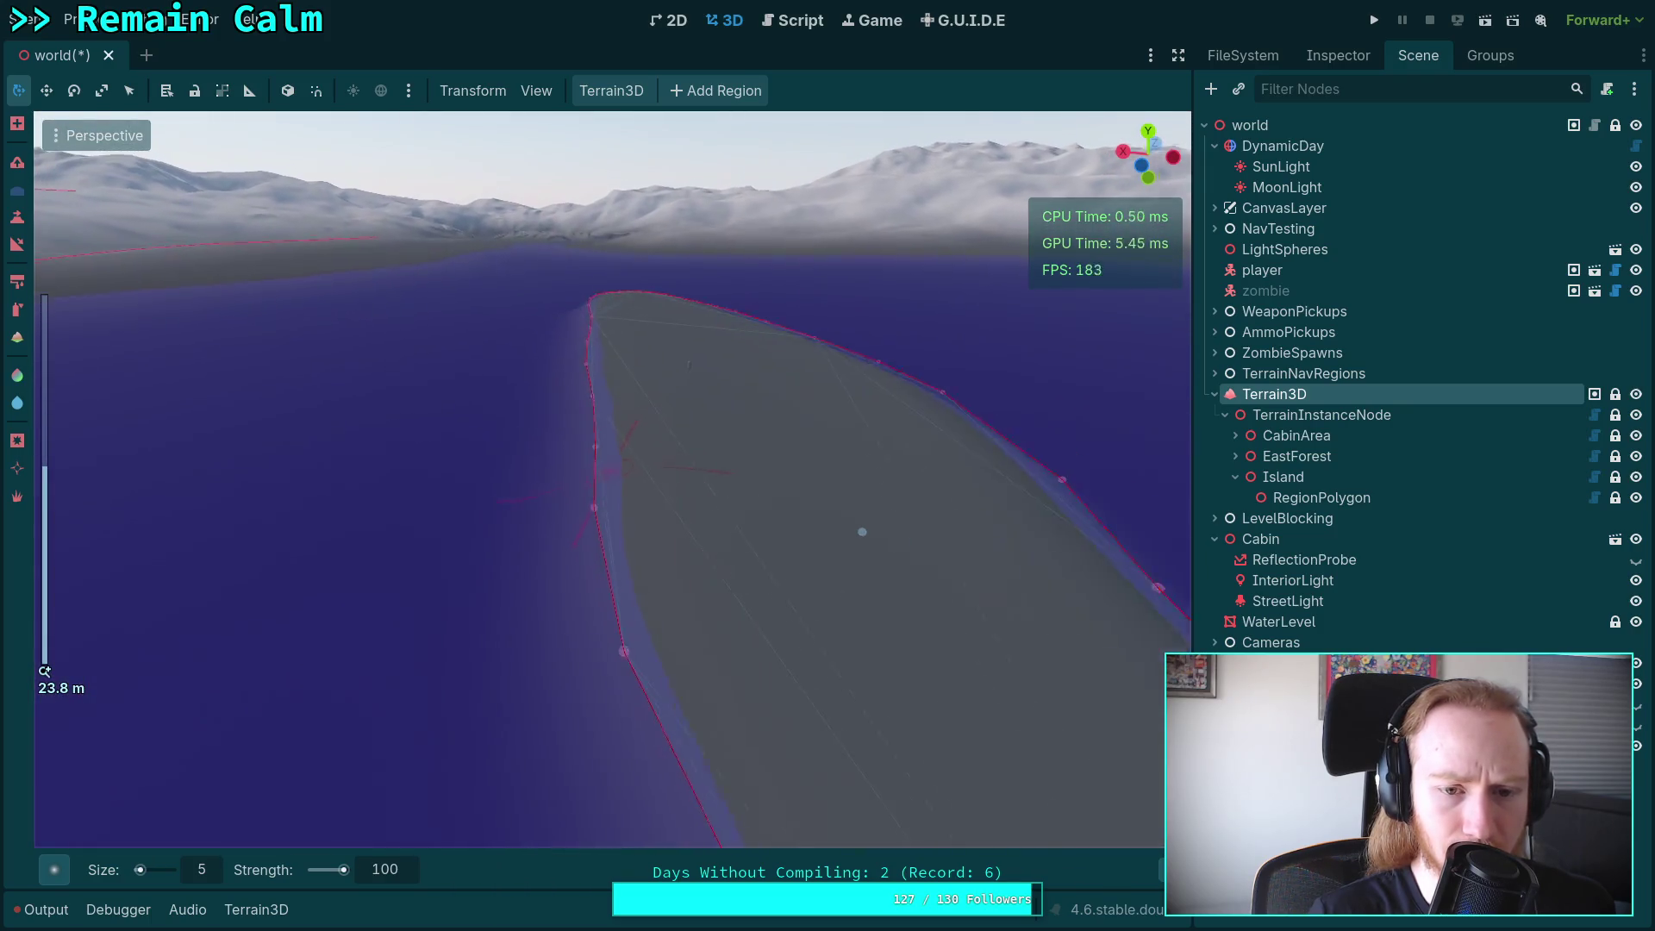
{"action": "scroll", "coordinate": [613, 479], "scroll_direction": "up", "scroll_amount": 3}
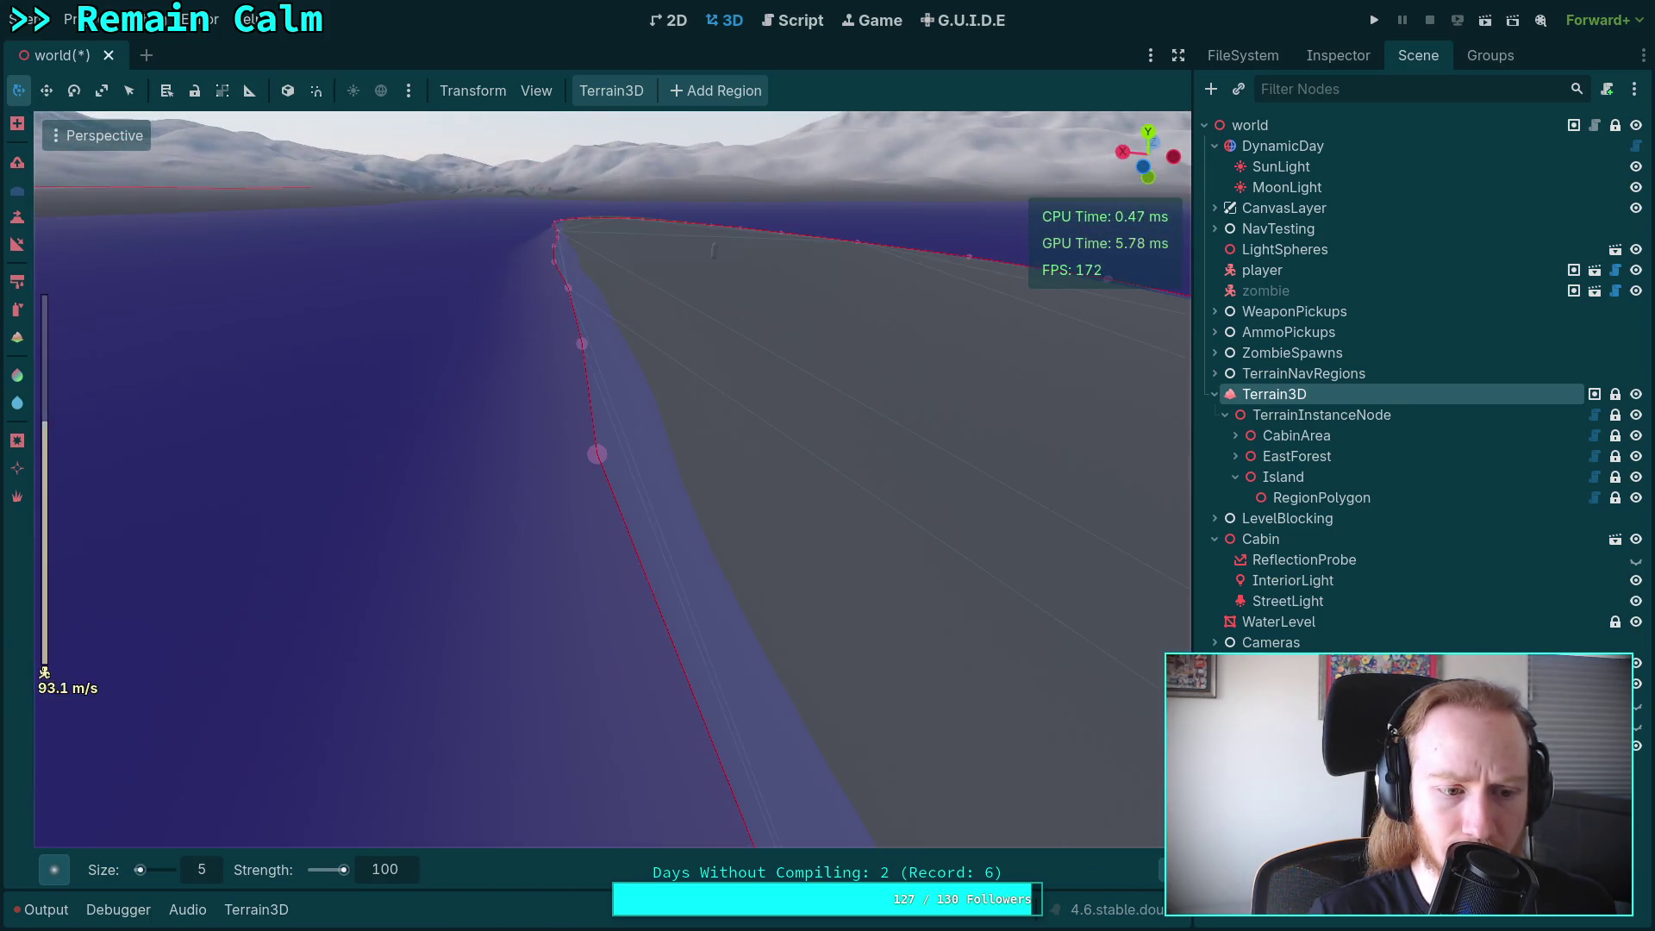
{"action": "key", "text": "d"}
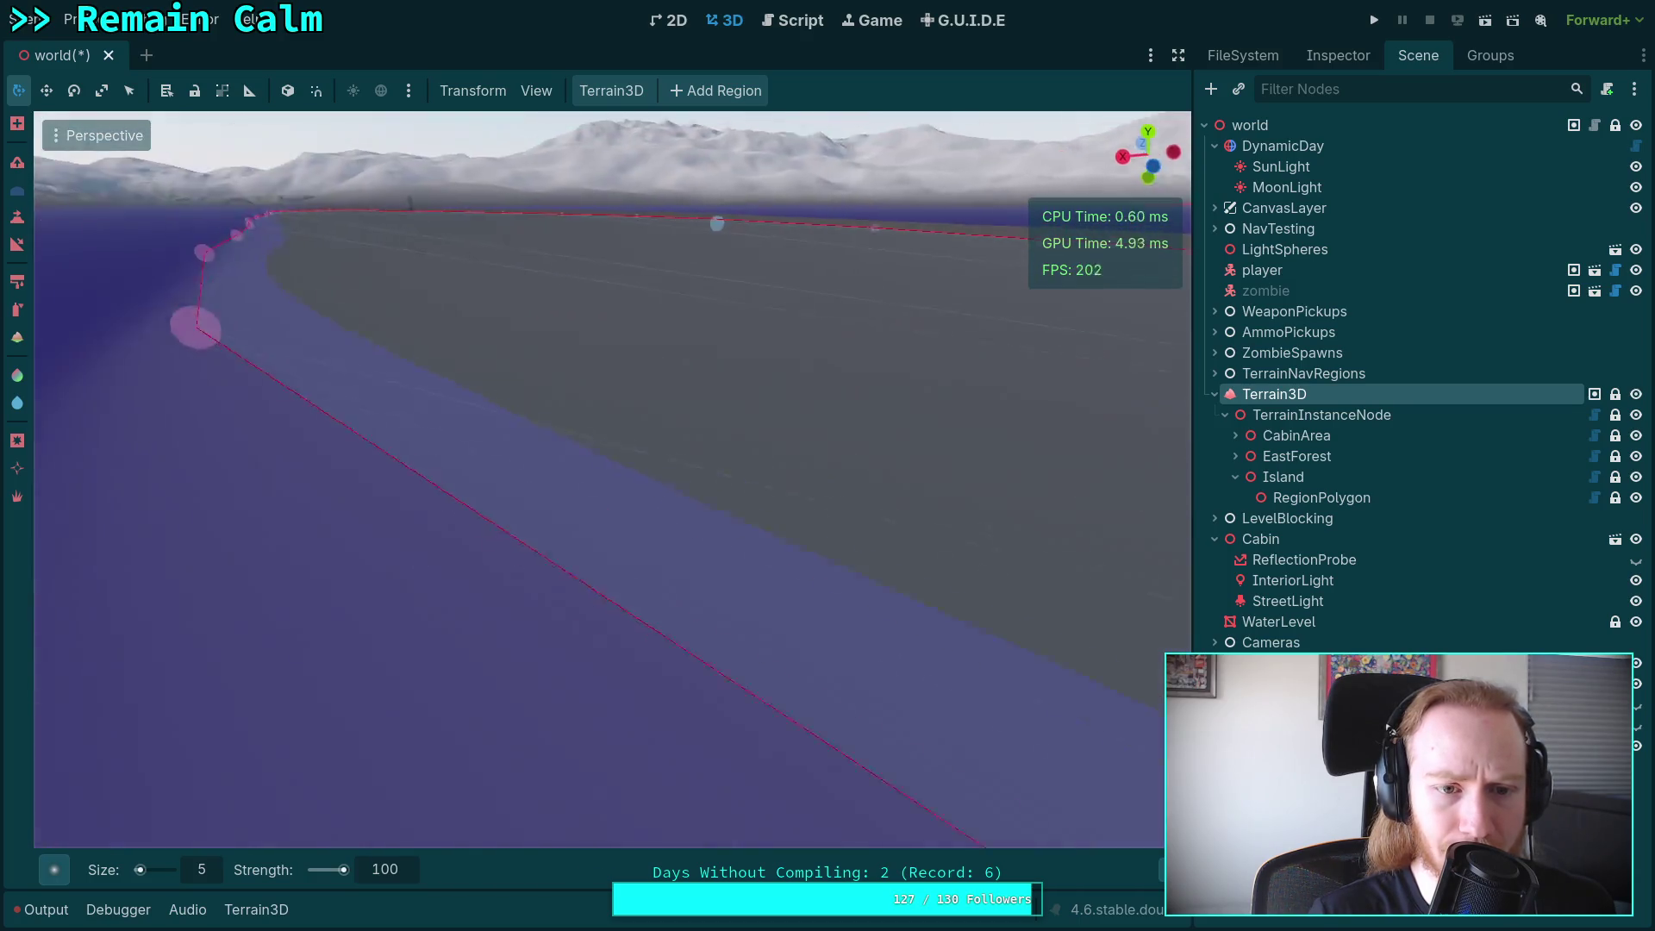
{"action": "key", "text": "a"}
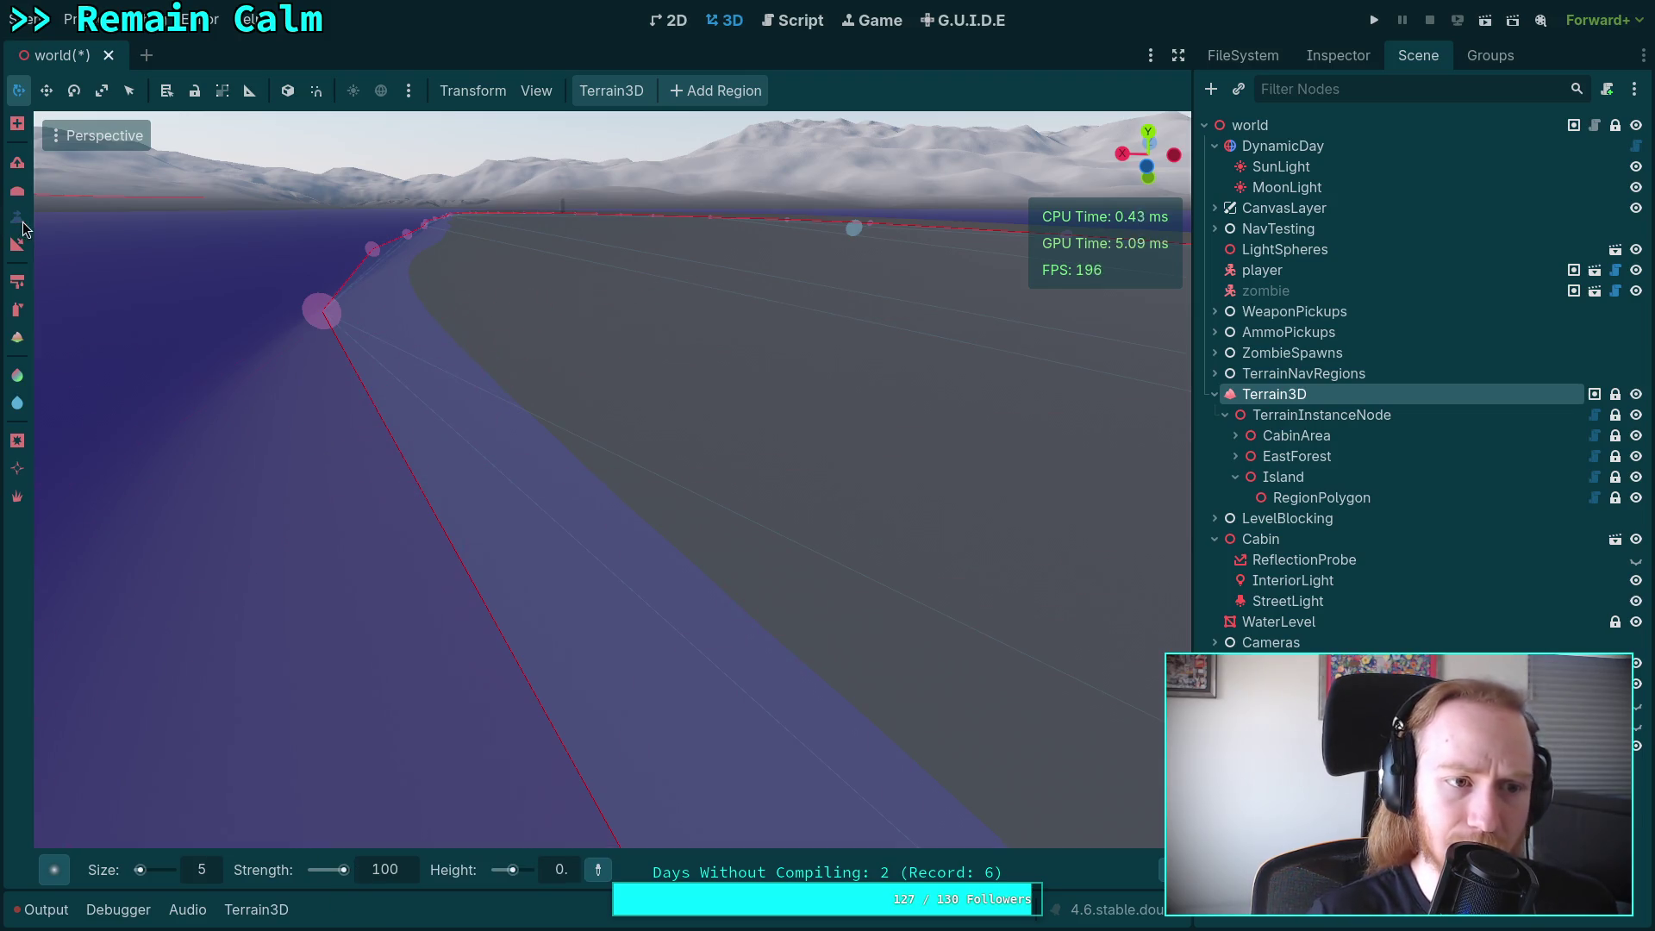
Set the target height to -1 and the brush strength to 5.
{"action": "left_click", "coordinate": [571, 874]}
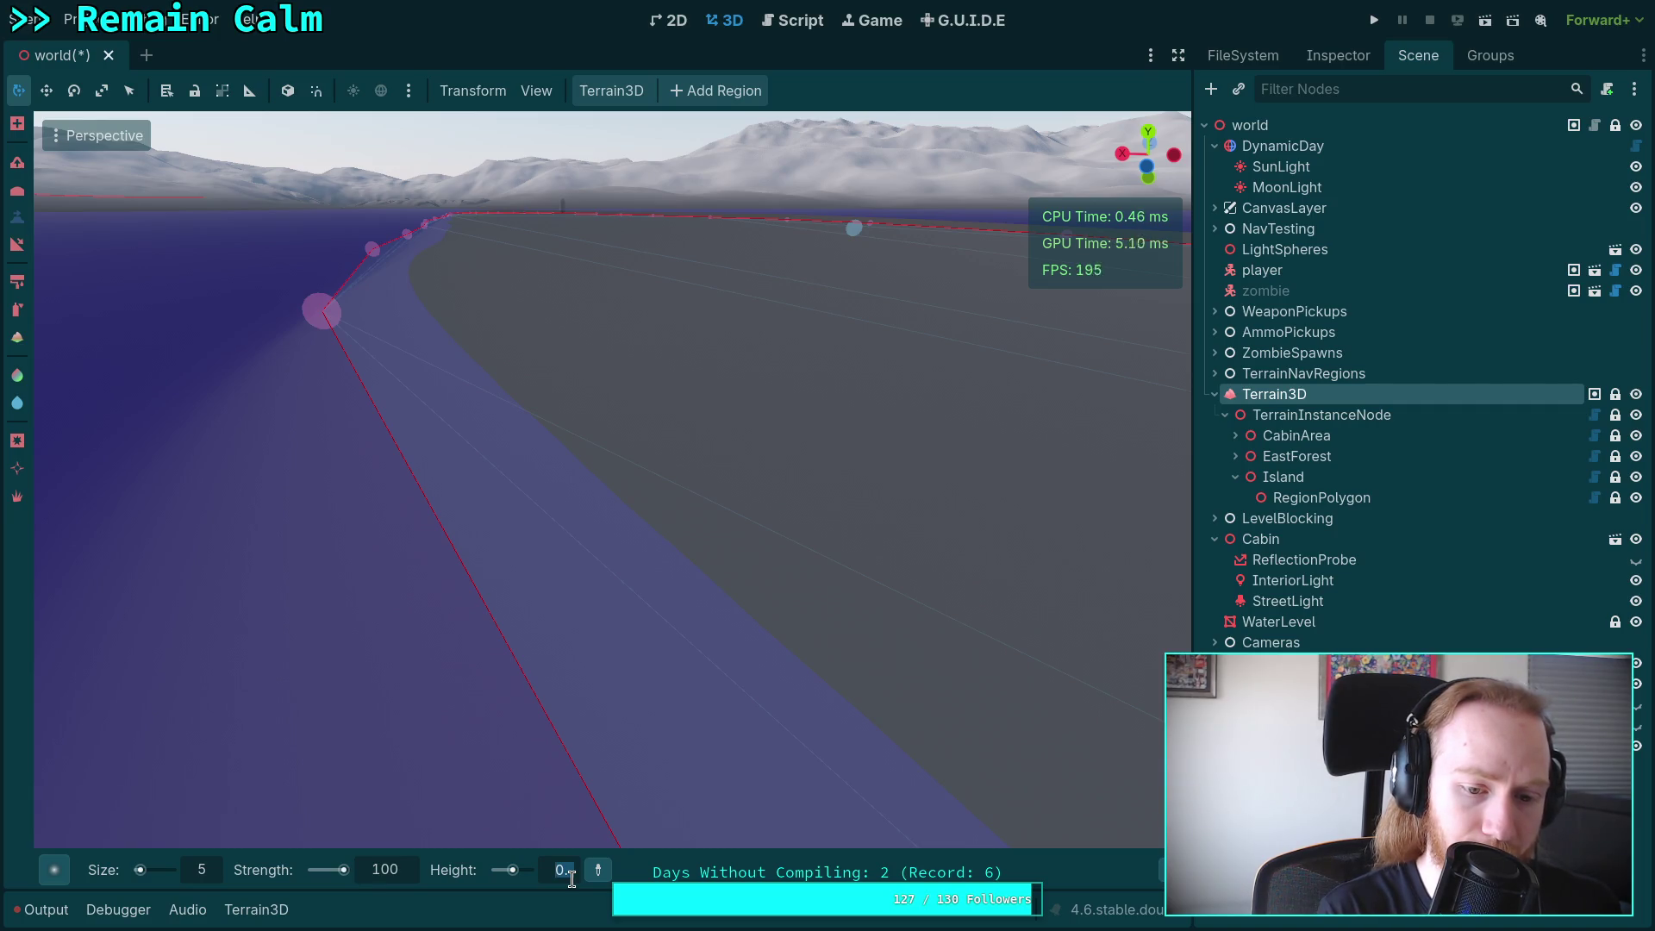
{"action": "type", "text": "-1"}
{"action": "key", "text": "Return"}
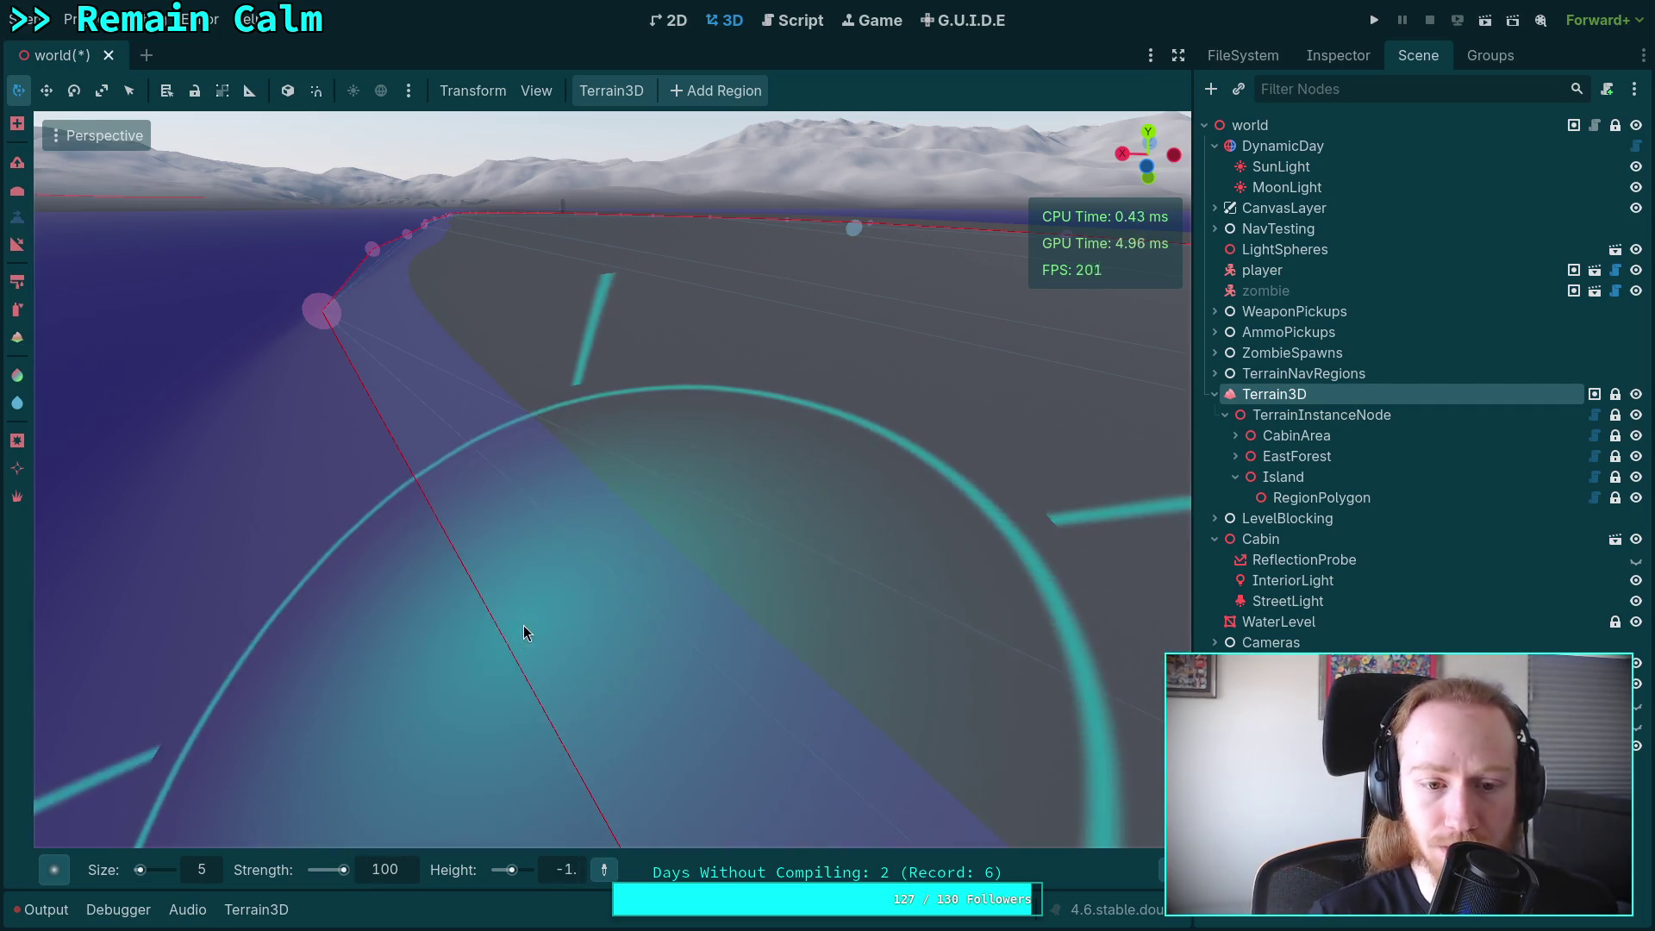
{"action": "left_click", "coordinate": [393, 878]}
{"action": "type", "text": "5"}
{"action": "key", "text": "Return"}
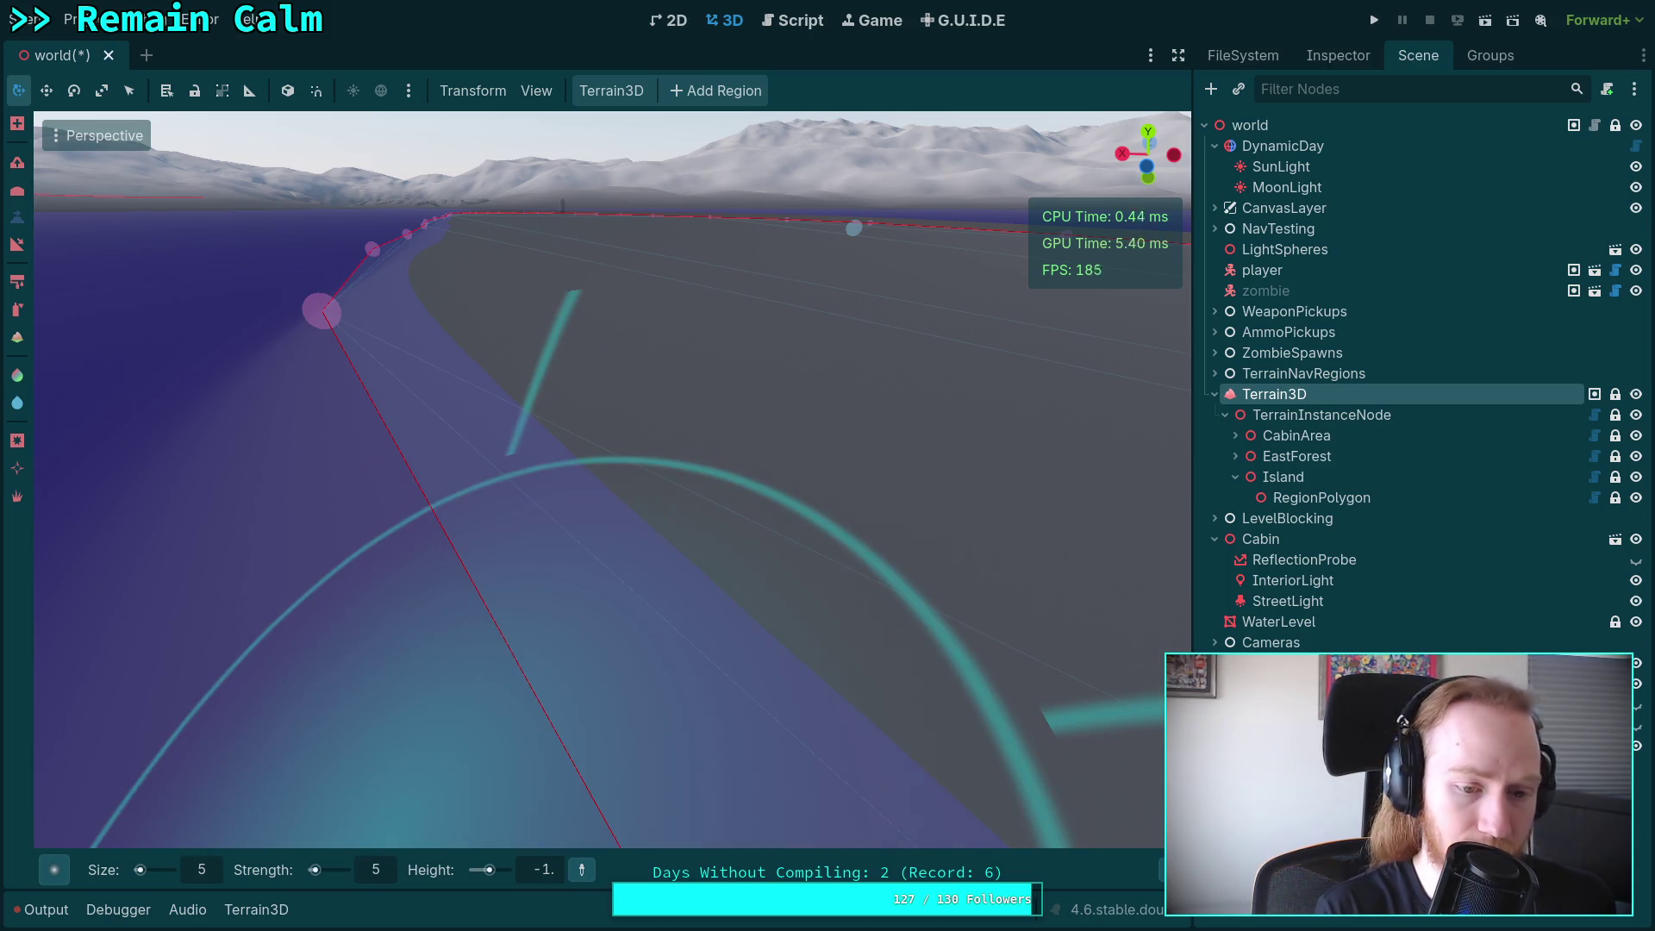
Restore strength 100, set size 5, and flatten the shoreline corner to -1.
{"action": "left_click", "coordinate": [212, 879]}
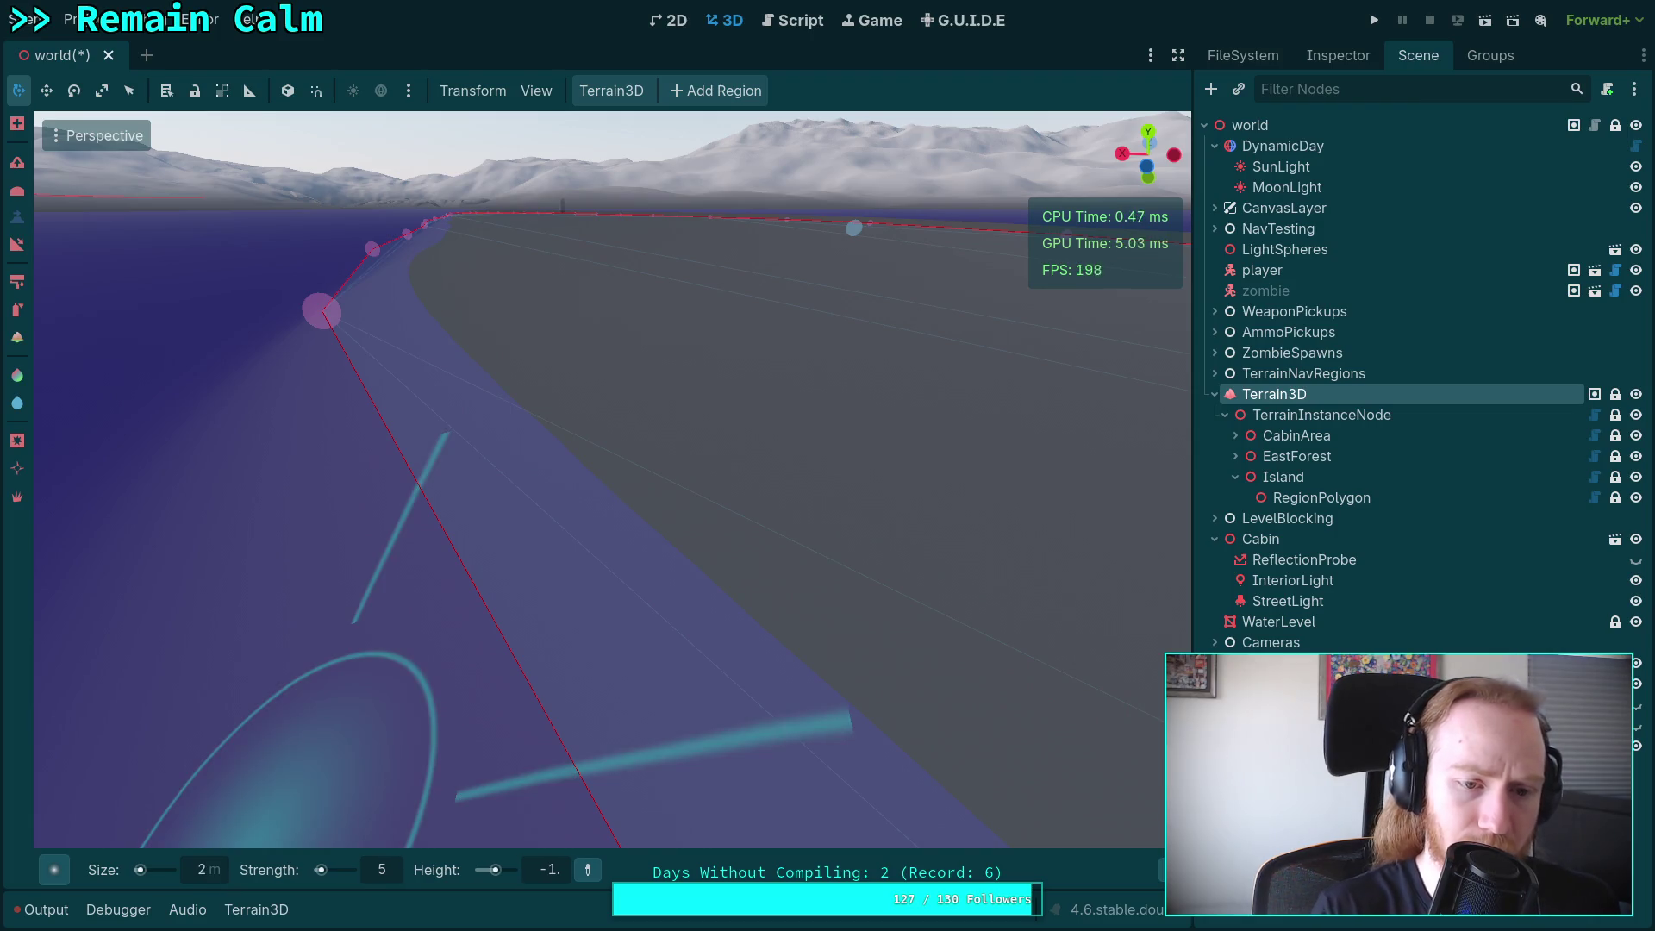
{"action": "left_click_drag", "start_coordinate": [701, 702], "coordinate": [707, 656]}
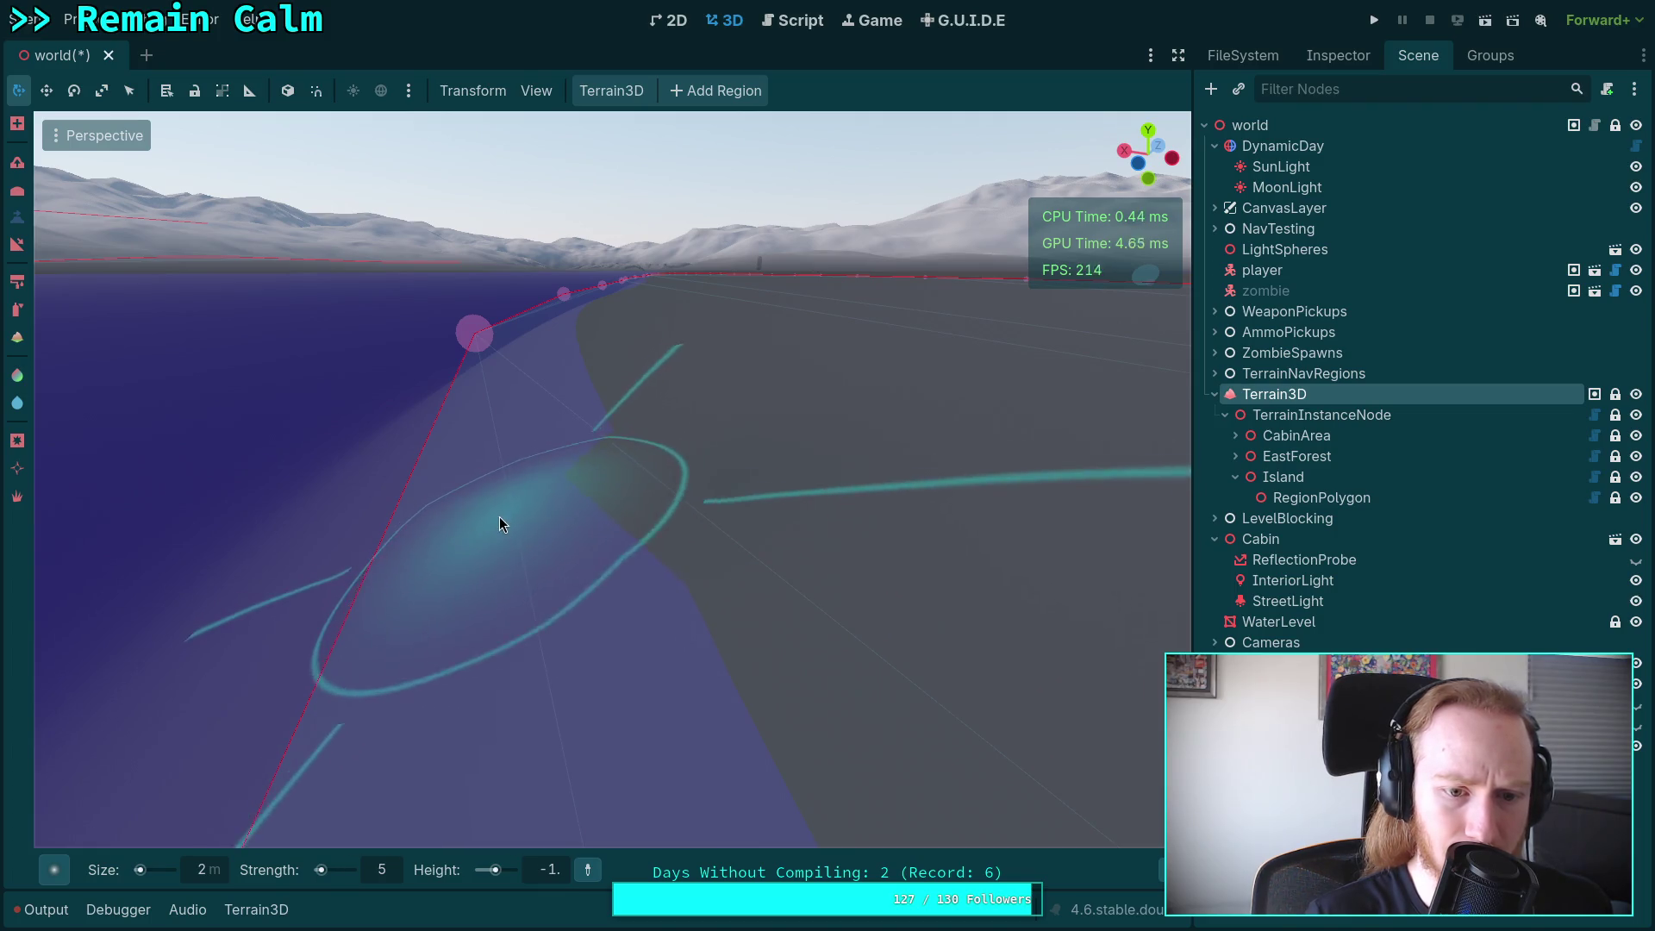
{"action": "left_click_drag", "start_coordinate": [512, 507], "coordinate": [582, 646]}
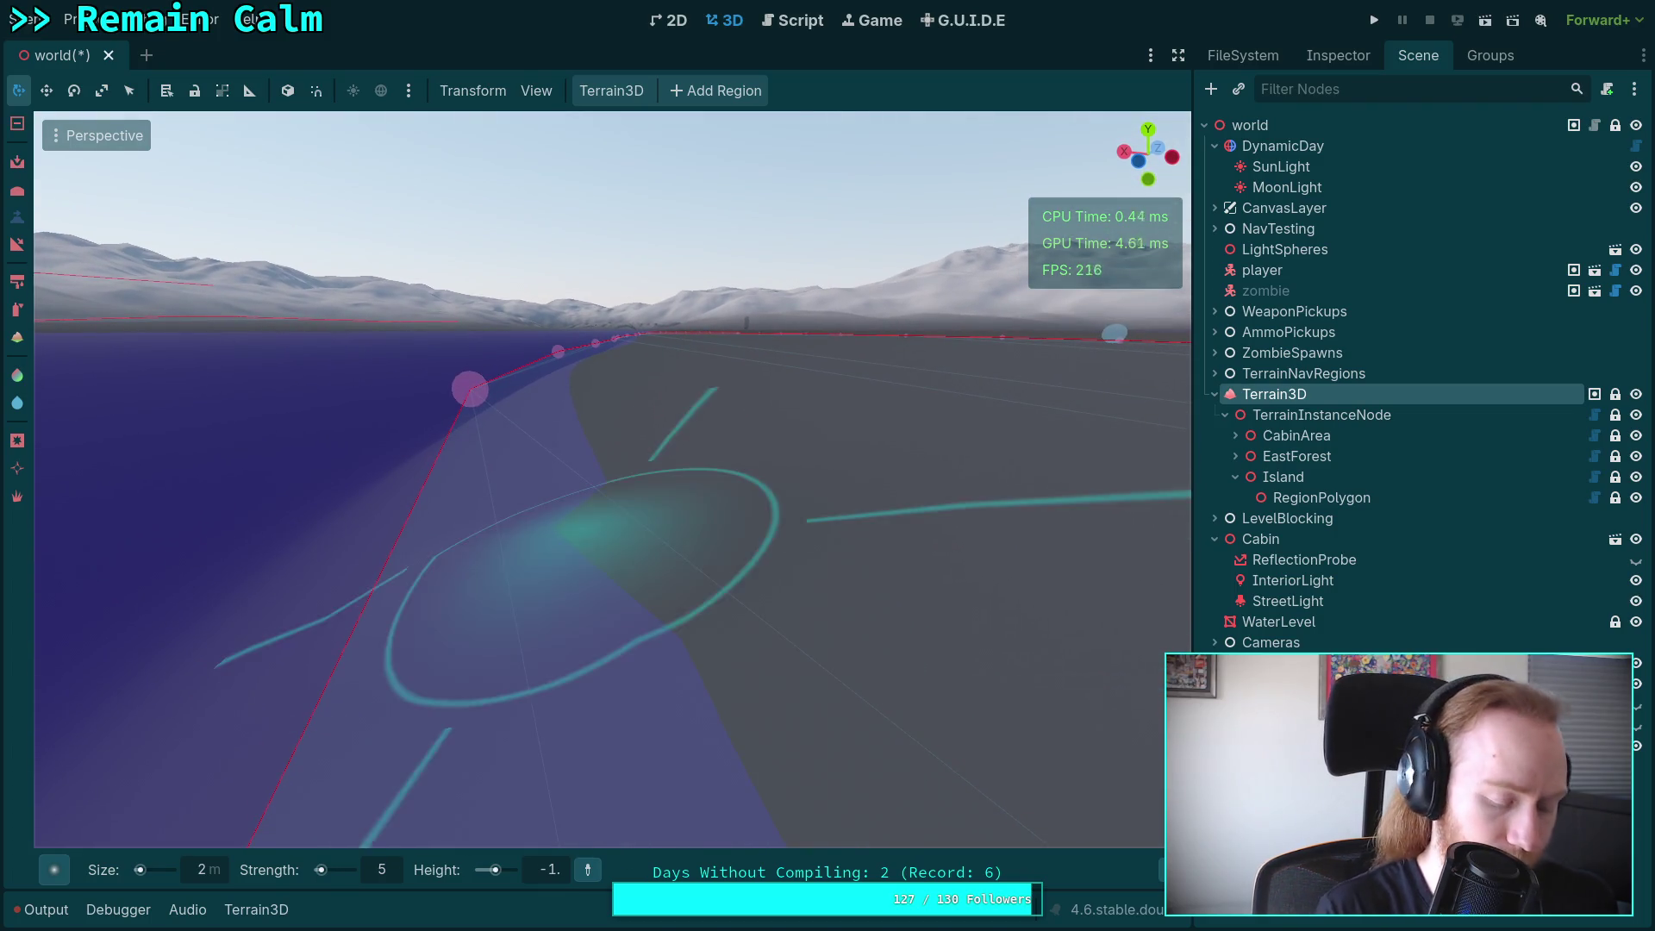
{"action": "left_click", "coordinate": [396, 872]}
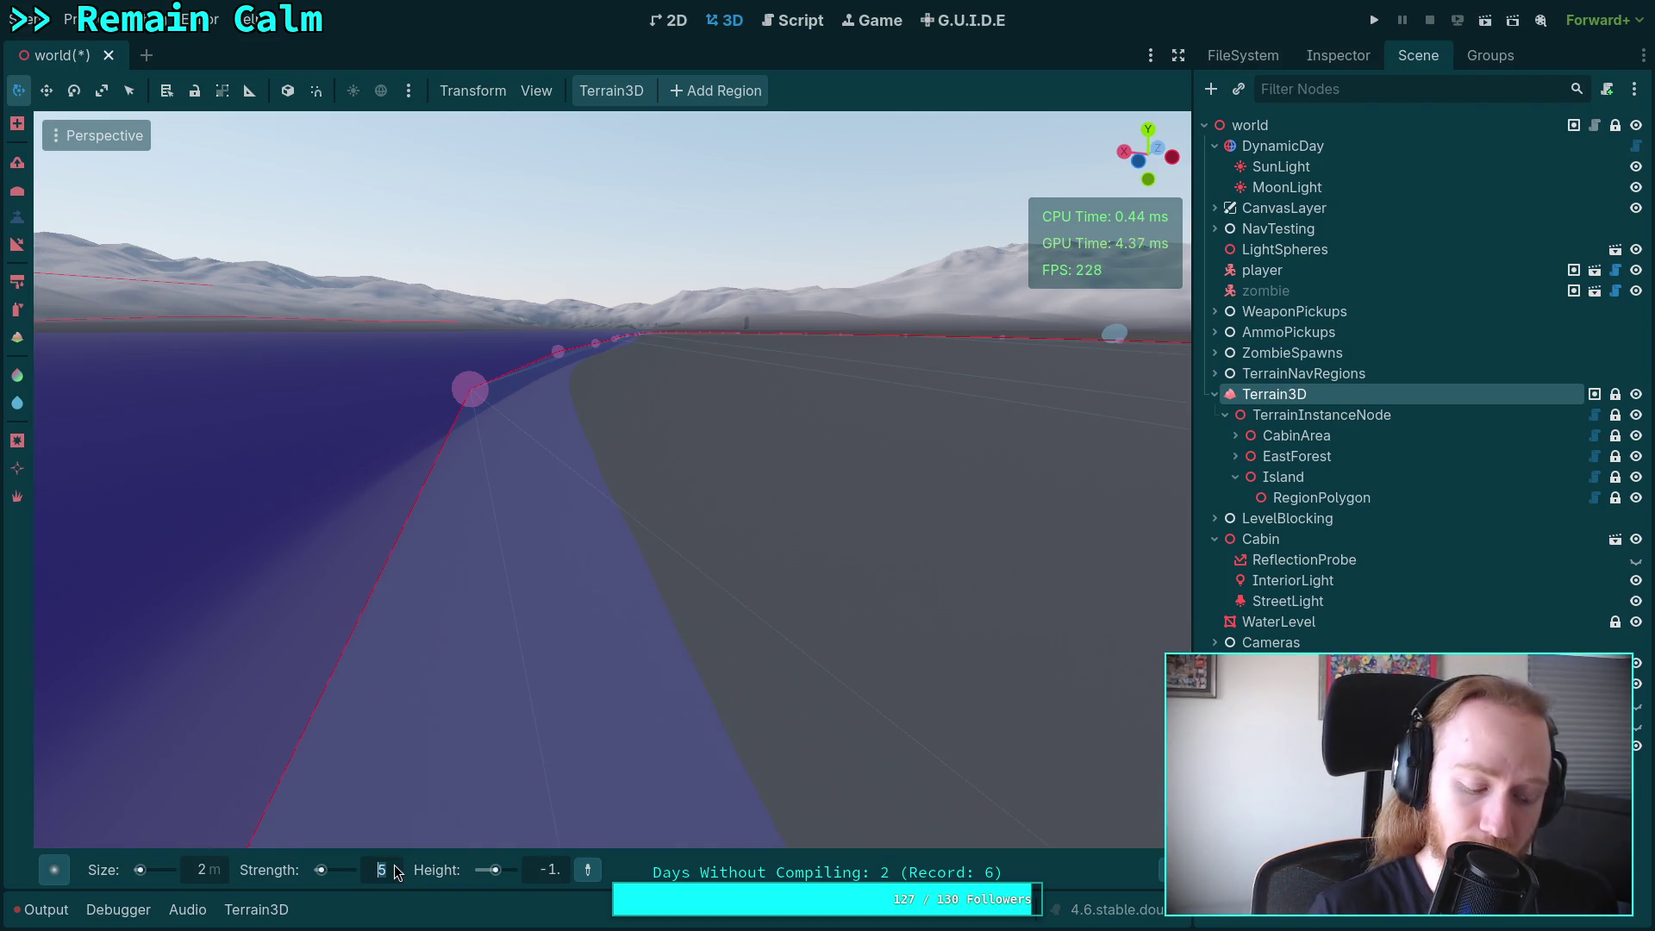
{"action": "type", "text": "00"}
{"action": "key", "text": "Return"}
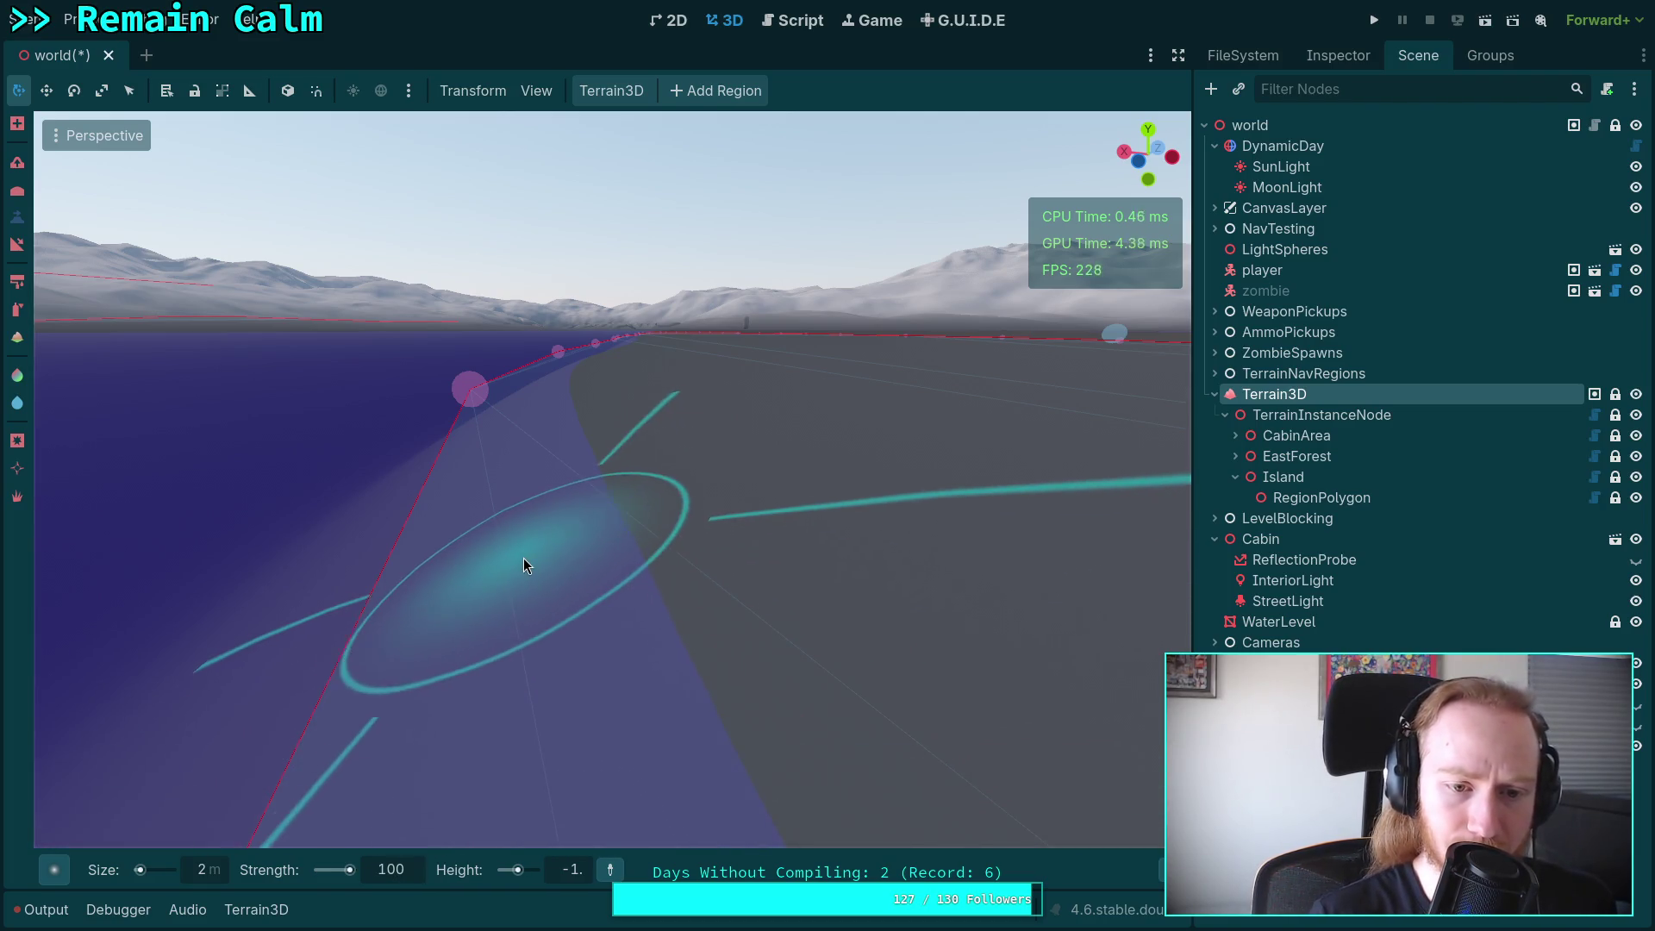
{"action": "right_click", "coordinate": [510, 546]}
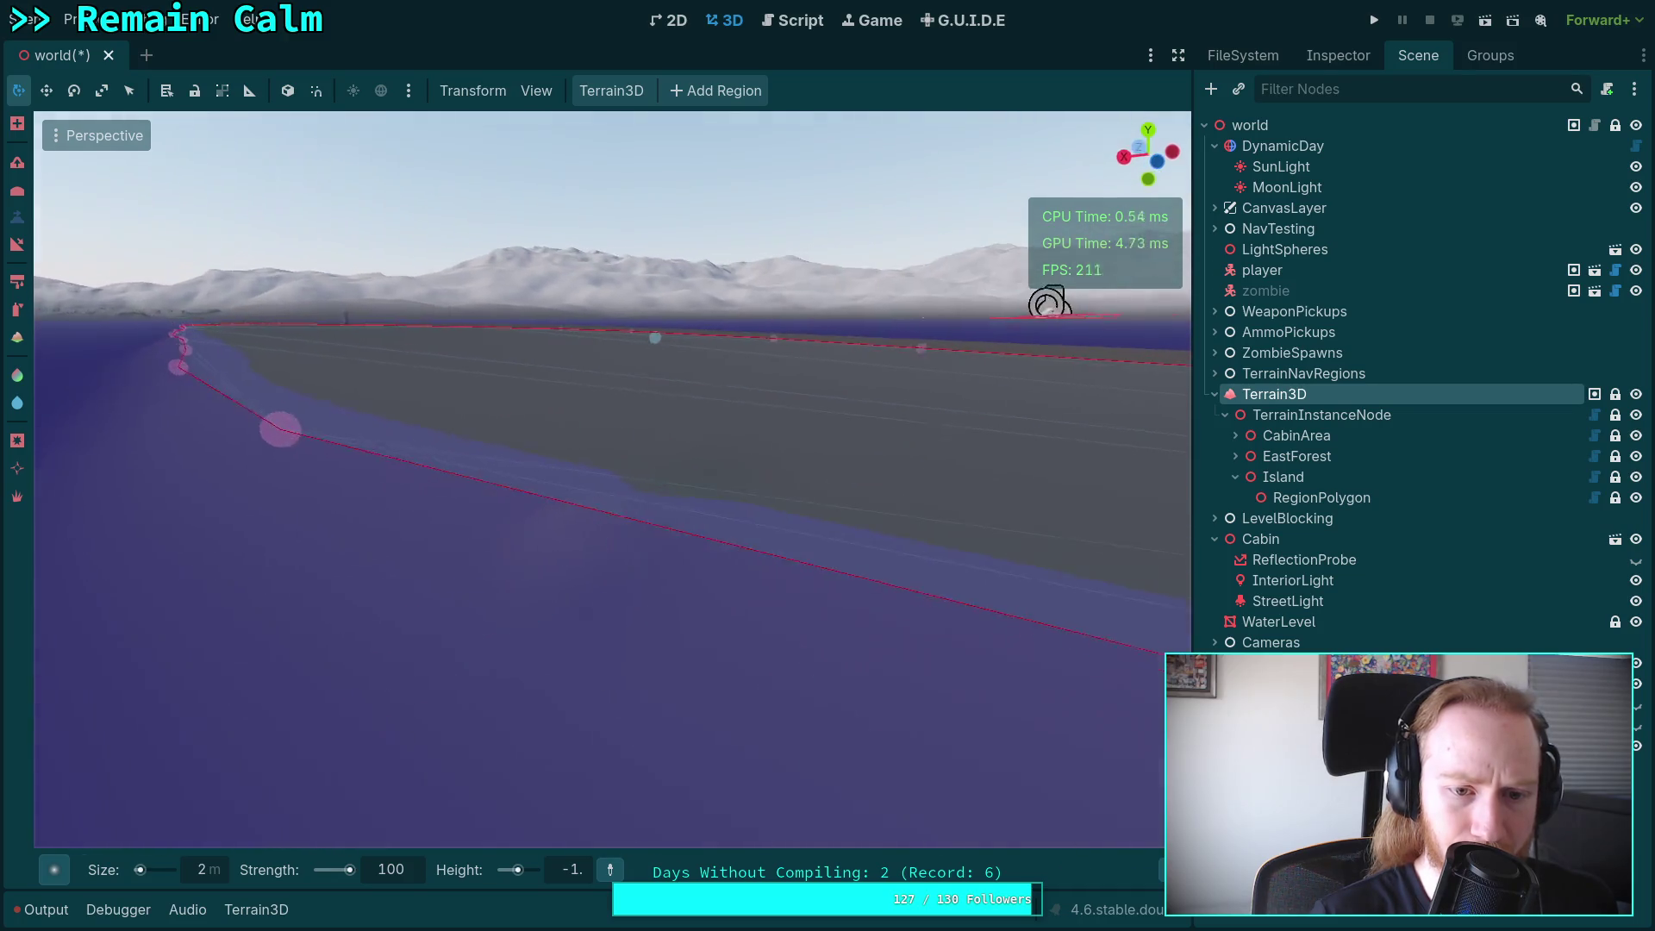
{"action": "key", "text": "d"}
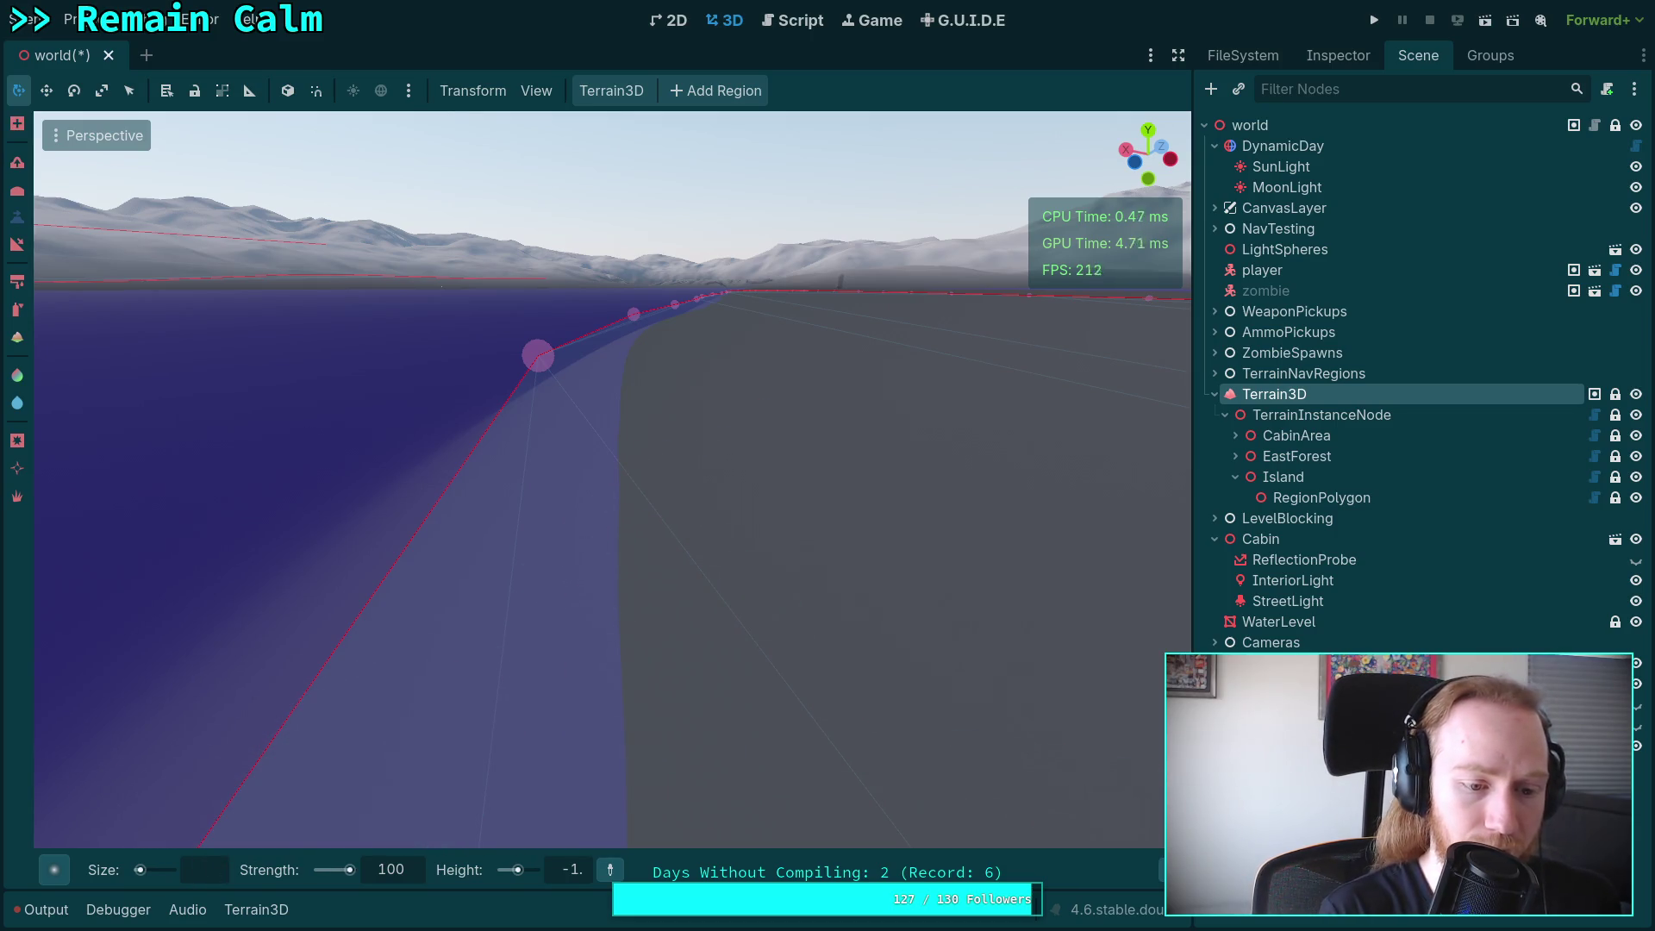
{"action": "type", "text": "5"}
{"action": "key", "text": "Return"}
{"action": "left_click_drag", "start_coordinate": [554, 636], "coordinate": [584, 523]}
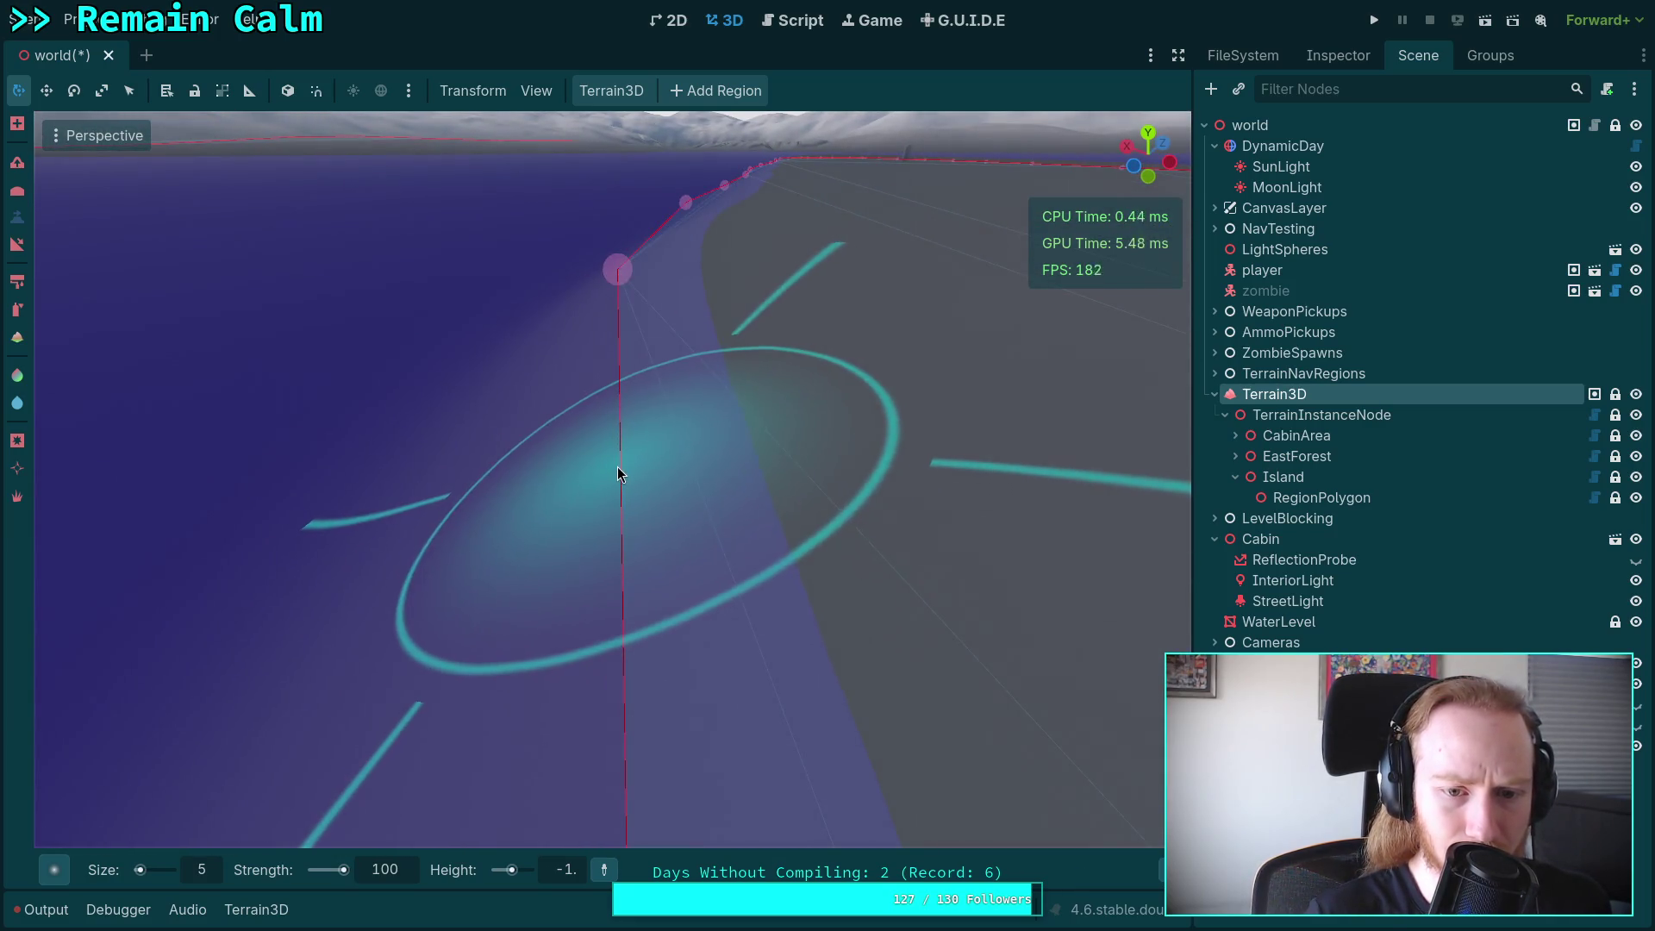
{"action": "left_click_drag", "start_coordinate": [638, 552], "coordinate": [638, 552]}
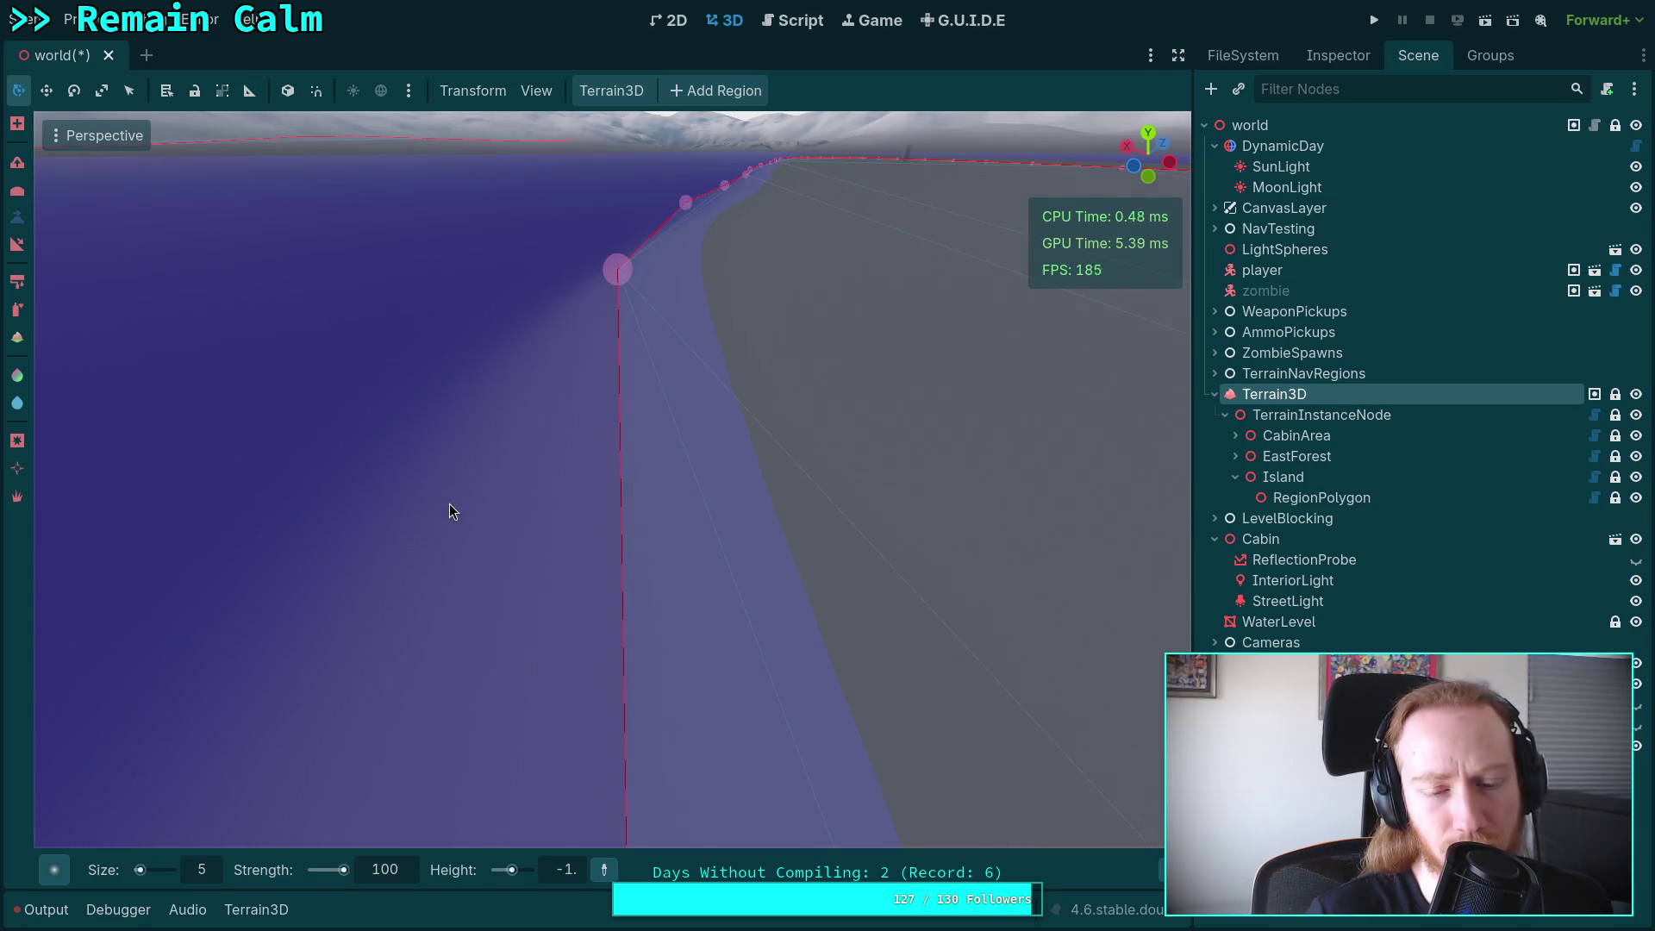
Switch to the soft Circle1 brush shape at size 3 m.
{"action": "left_click", "coordinate": [54, 871]}
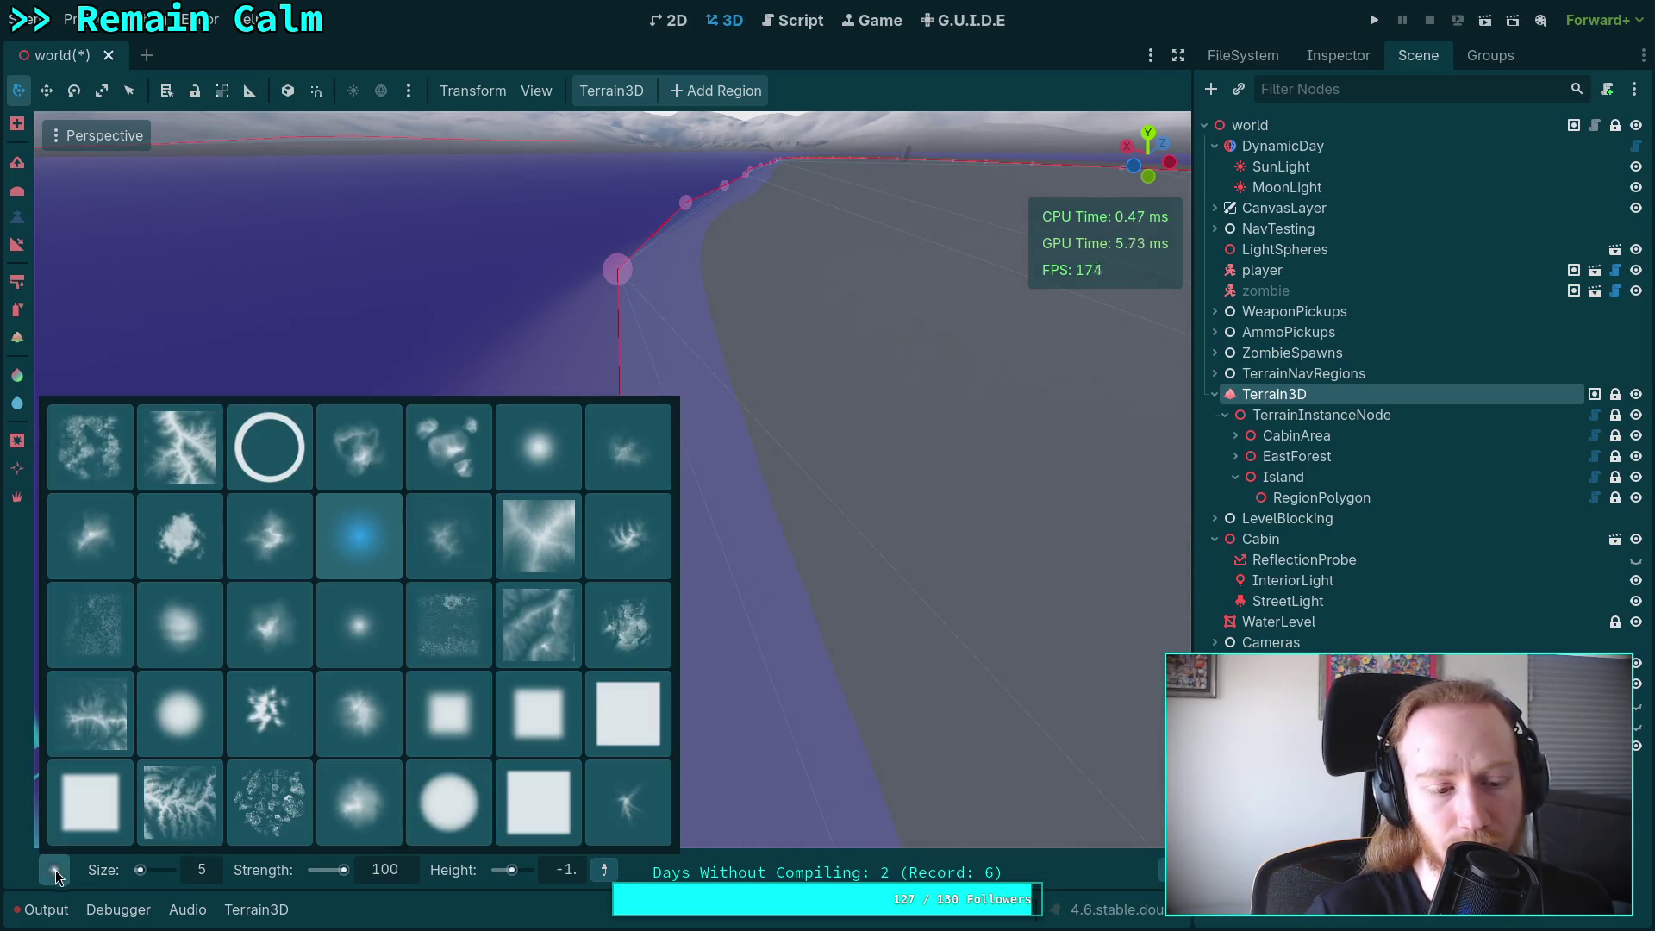
{"action": "left_click", "coordinate": [457, 816]}
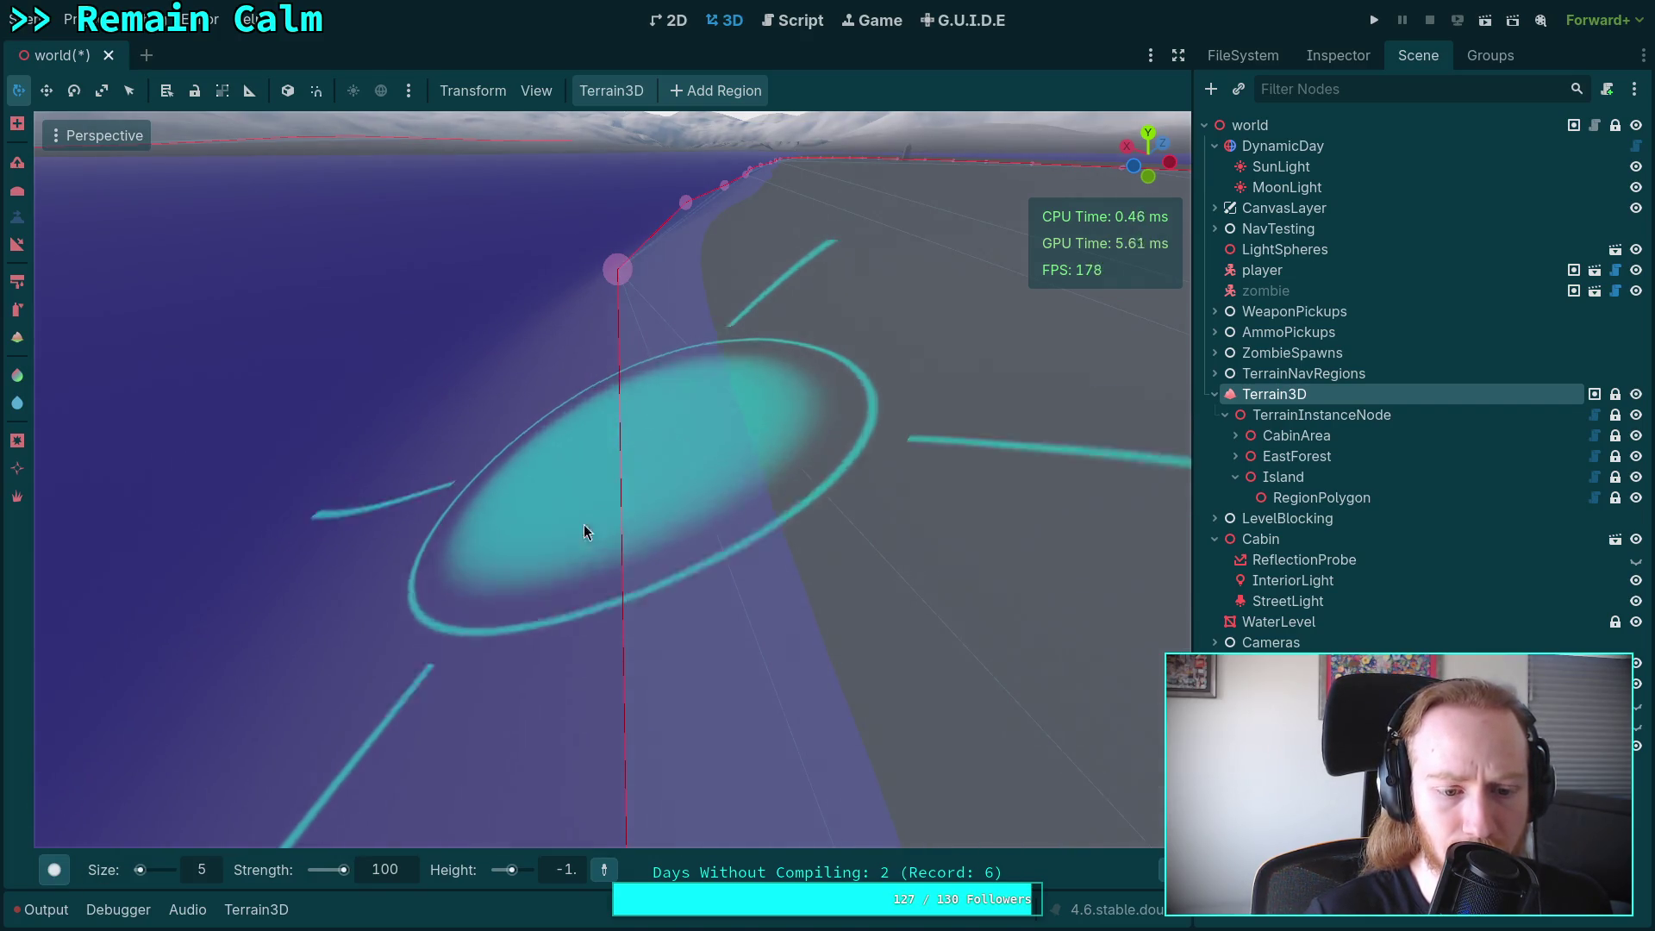
{"action": "left_click", "coordinate": [204, 873]}
{"action": "type", "text": "3"}
{"action": "key", "text": "Return"}
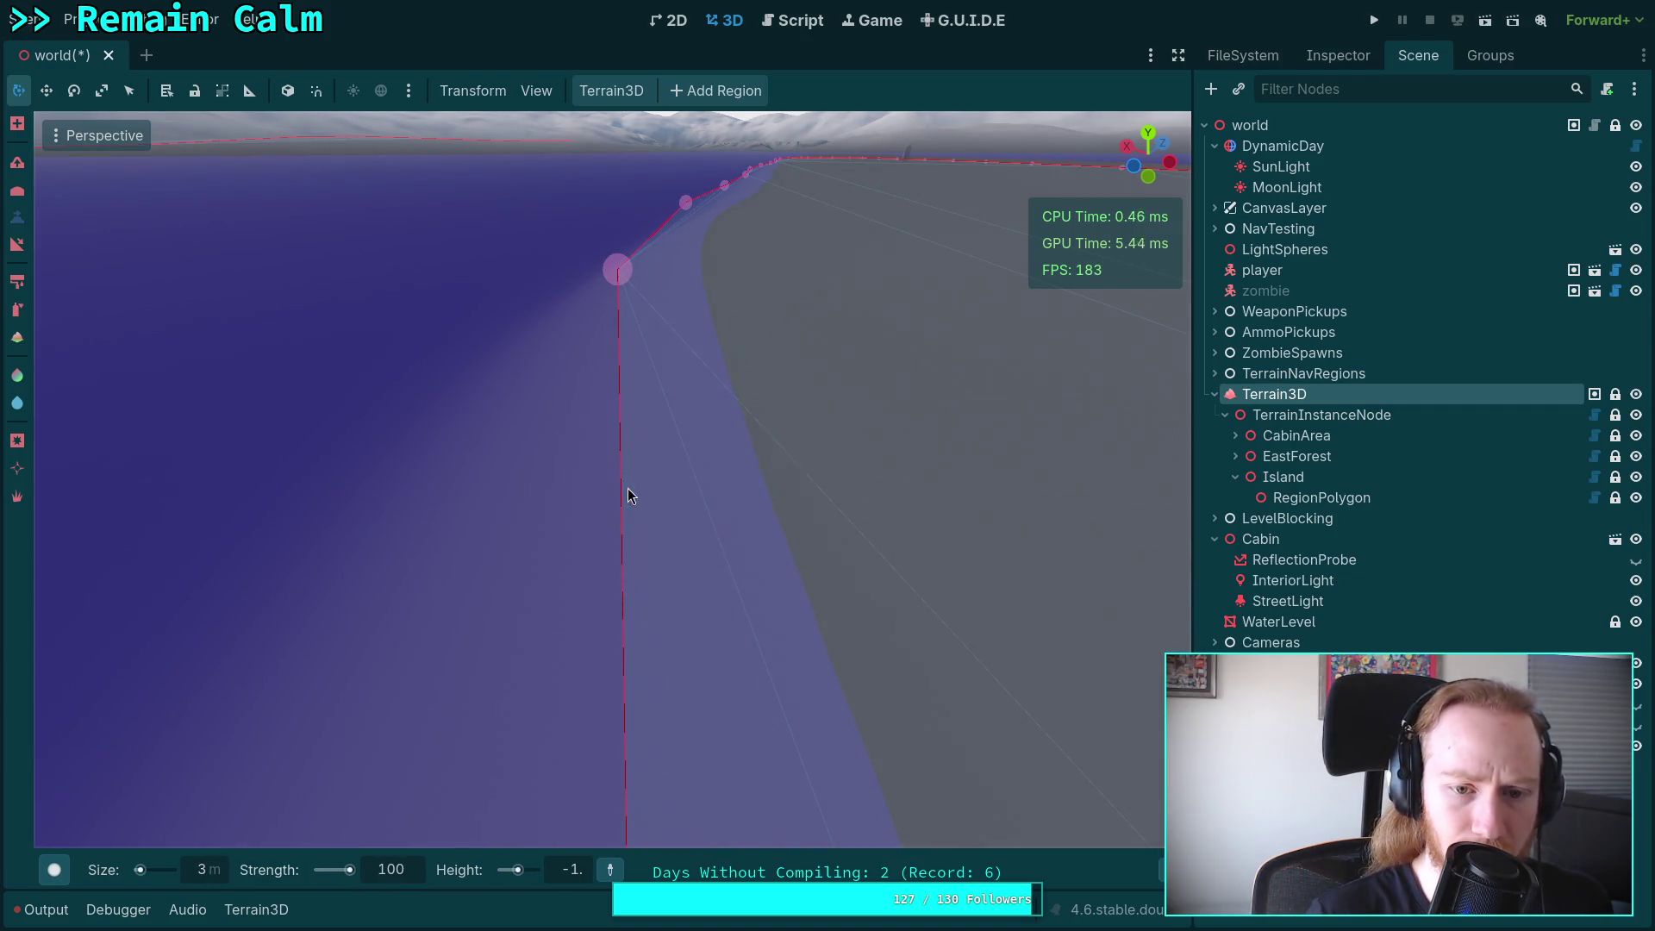
{"action": "left_click_drag", "start_coordinate": [627, 495], "coordinate": [535, 422]}
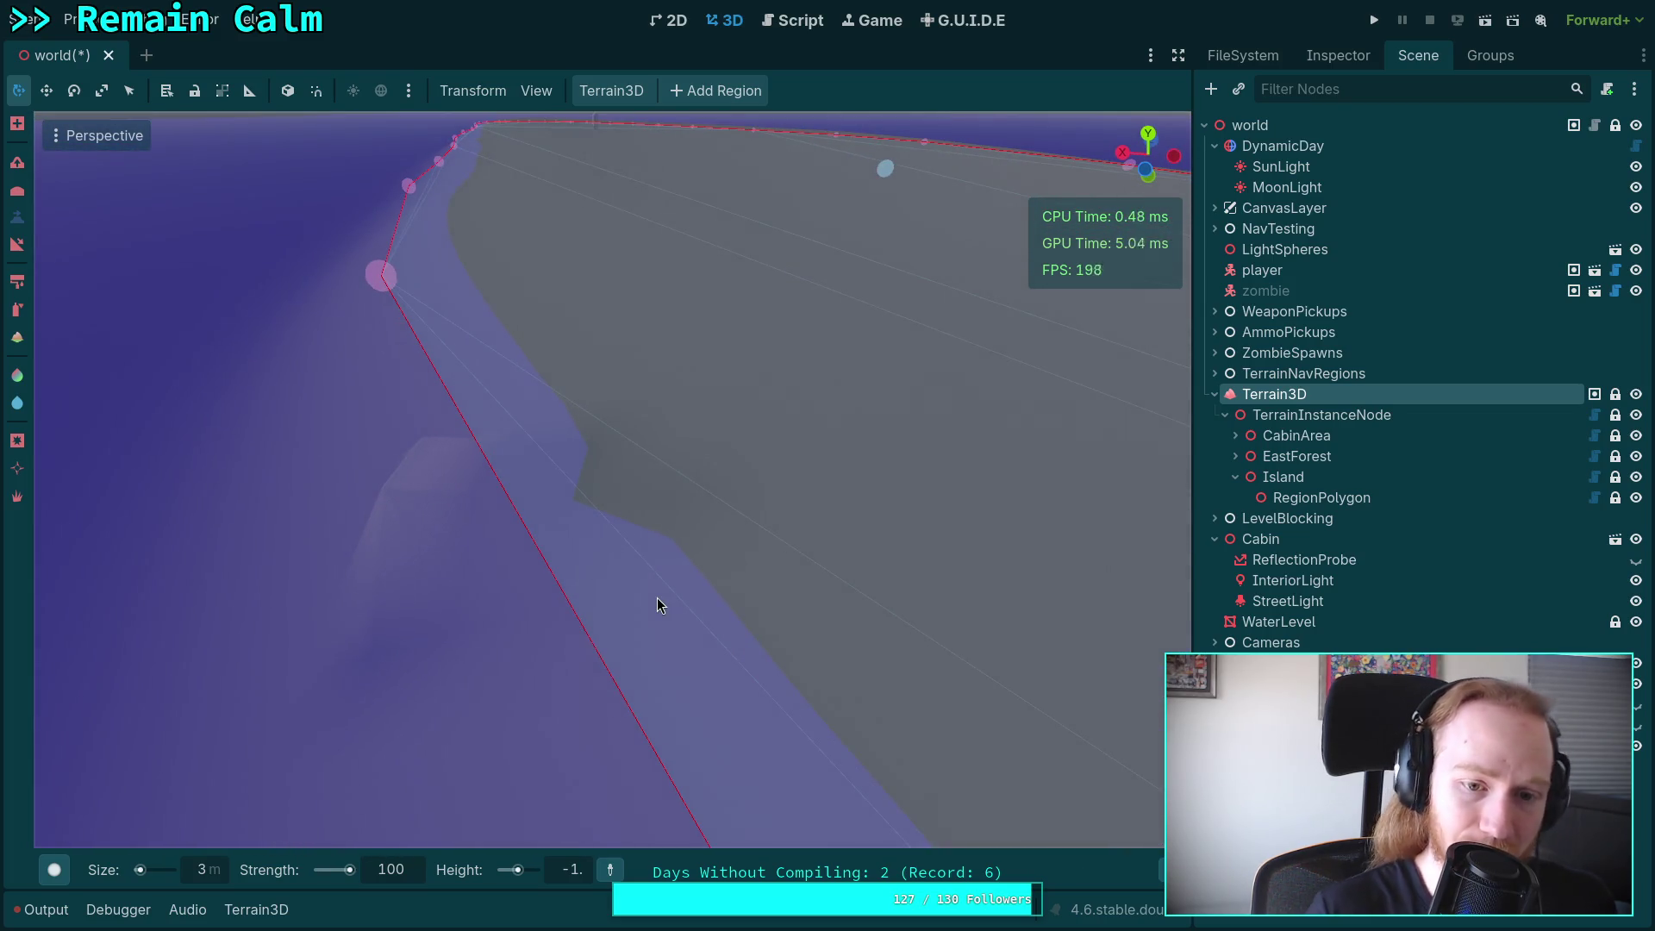
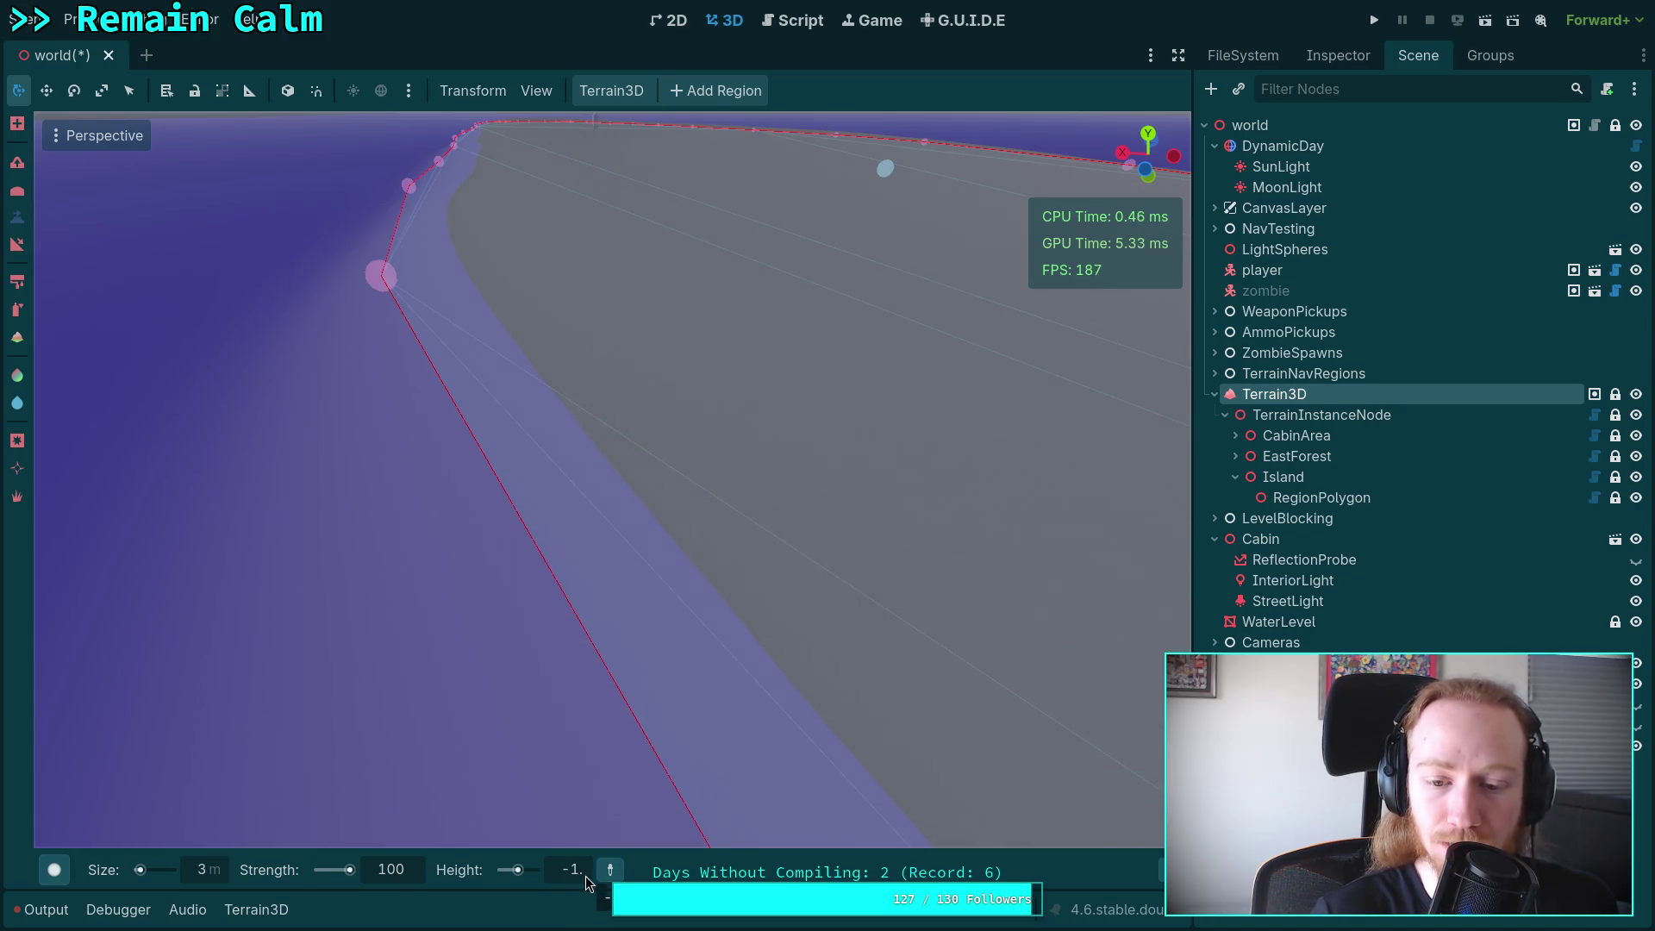
Level the raised island edge to the waterline with the 3 m, strength 100, height -1 brush.
{"action": "scroll", "coordinate": [608, 541], "scroll_direction": "up", "scroll_amount": 5}
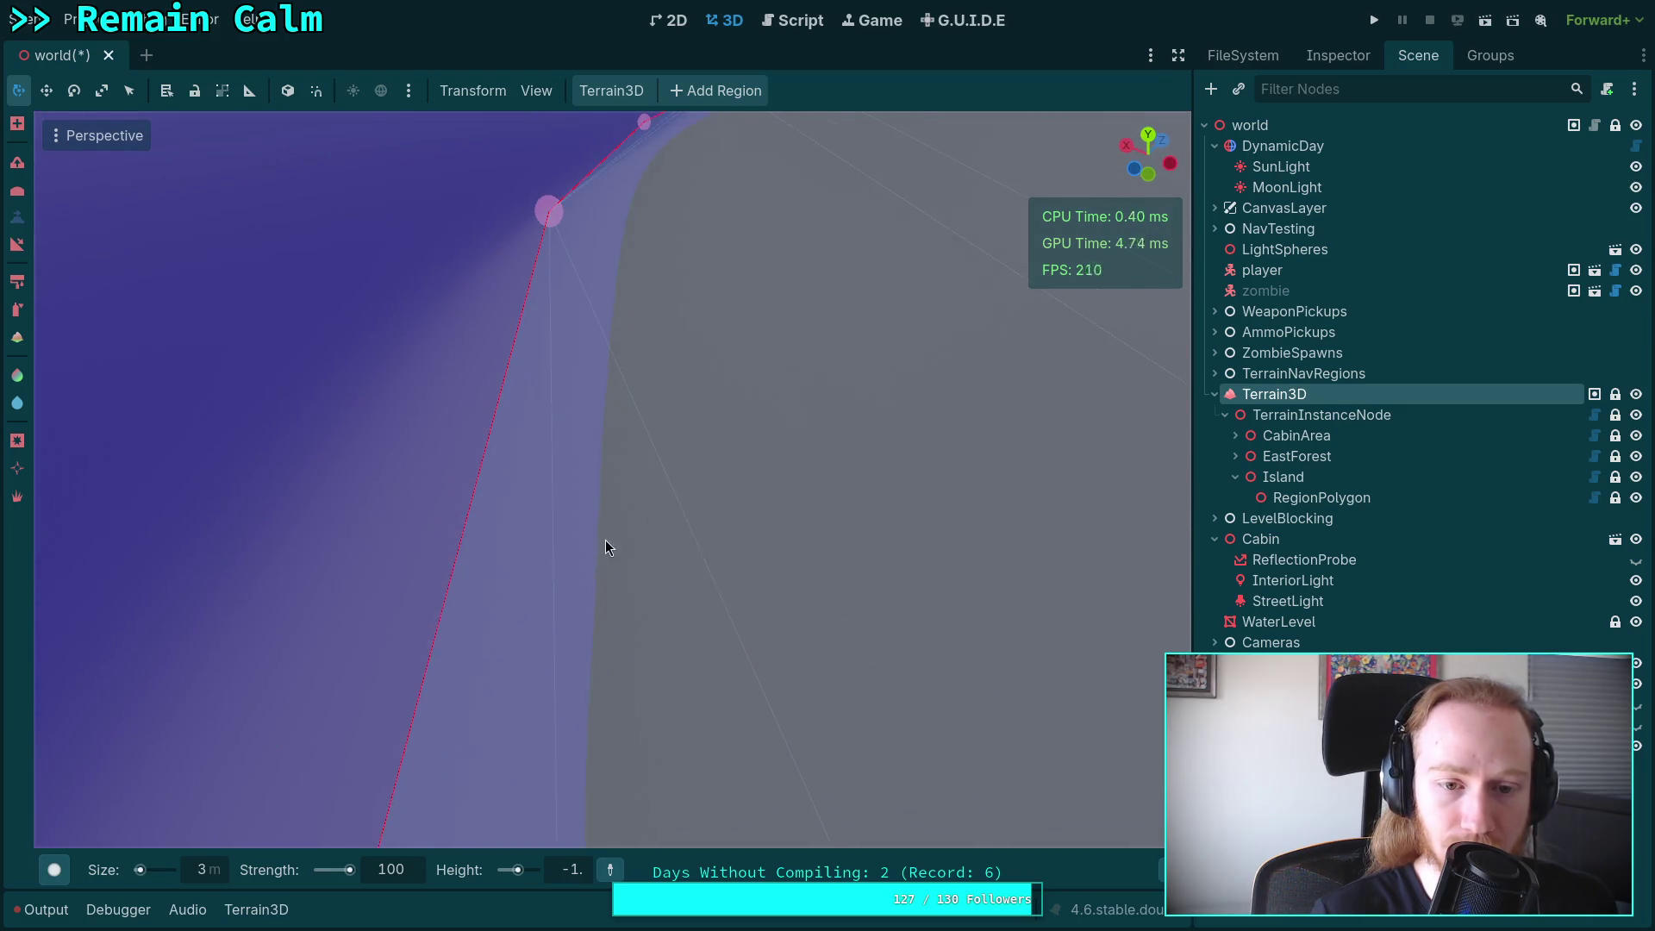
{"action": "scroll", "coordinate": [500, 517], "scroll_direction": "down", "scroll_amount": 5}
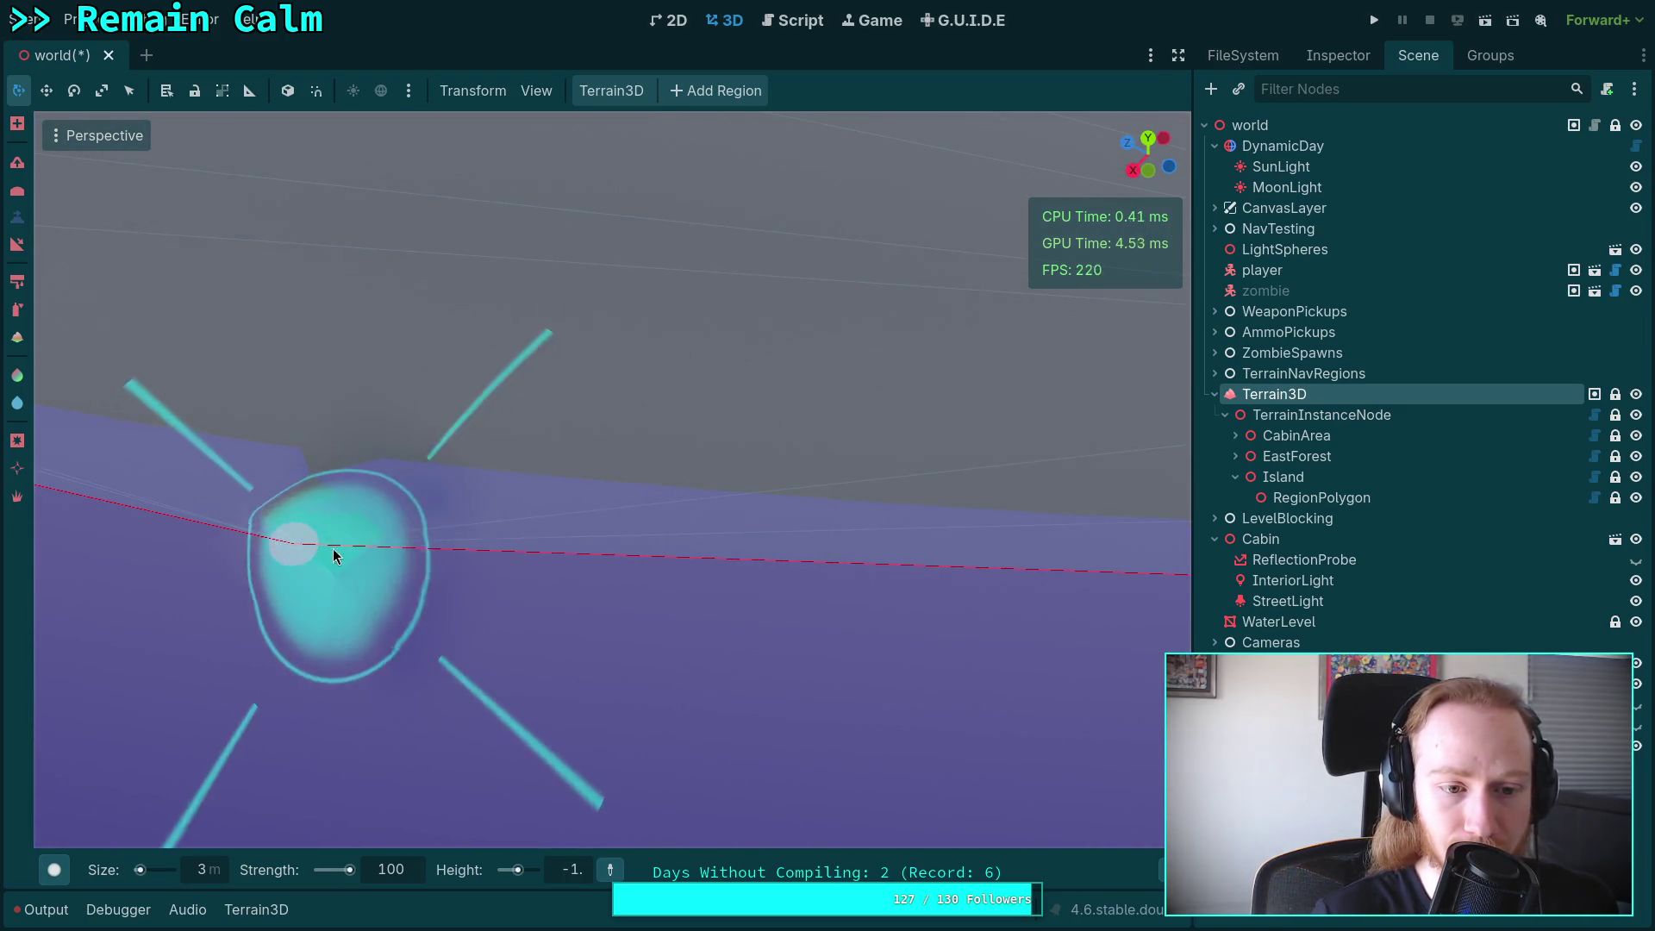
{"action": "scroll", "coordinate": [626, 571], "scroll_direction": "down", "scroll_amount": 3}
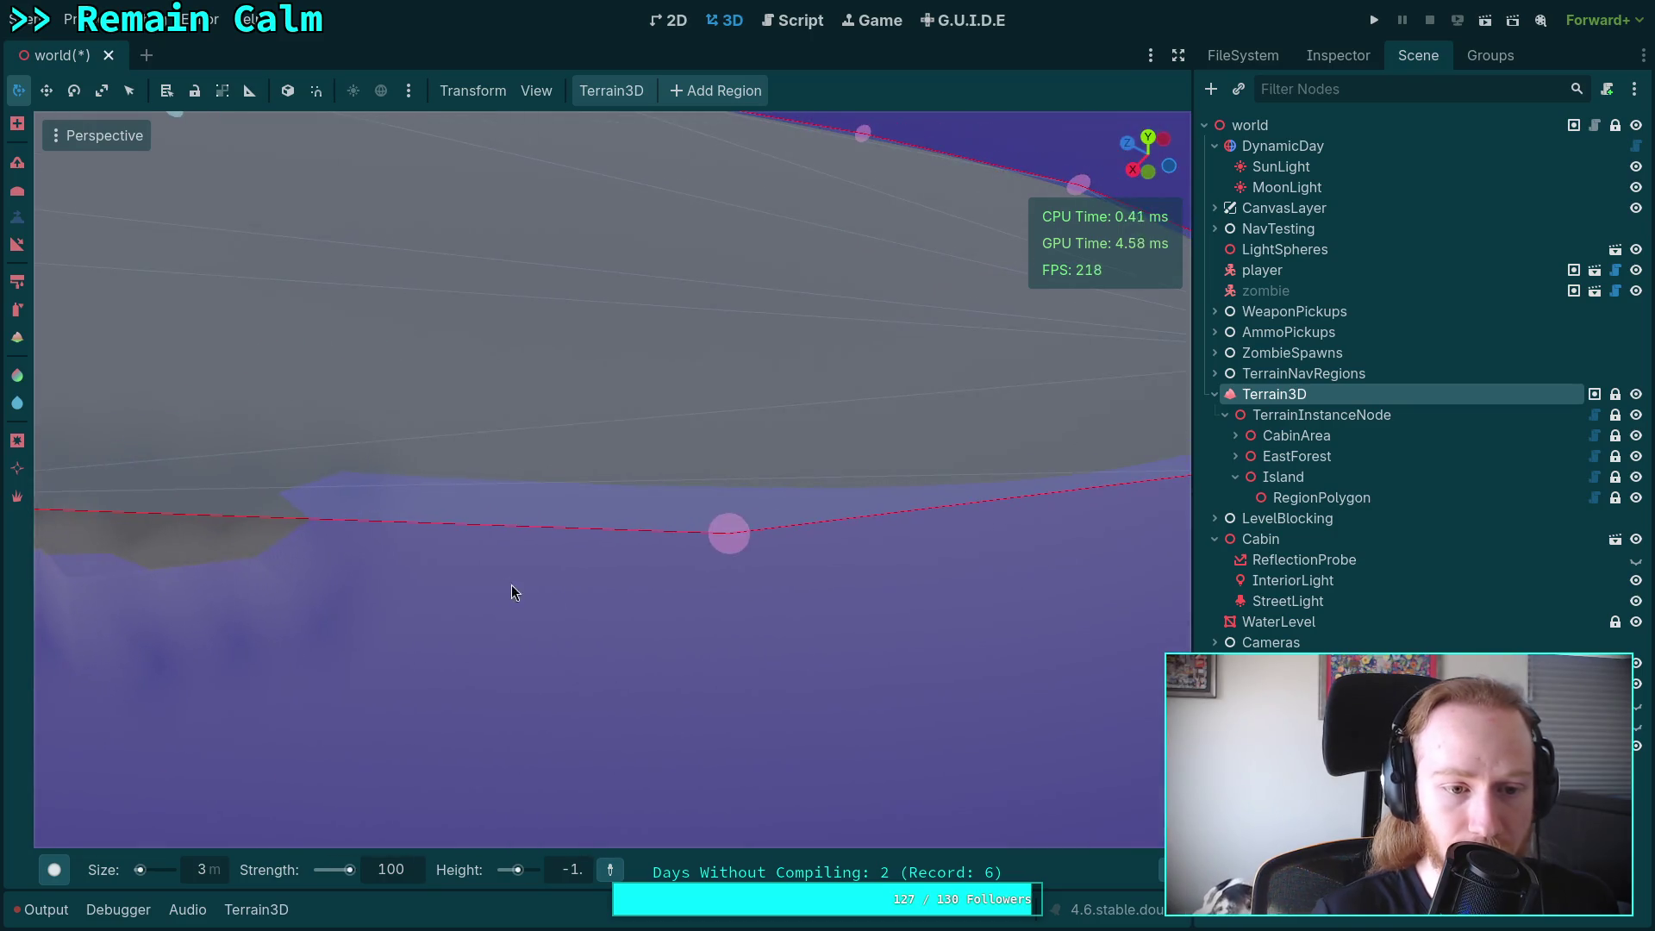
{"action": "scroll", "coordinate": [380, 535], "scroll_direction": "down", "scroll_amount": 3}
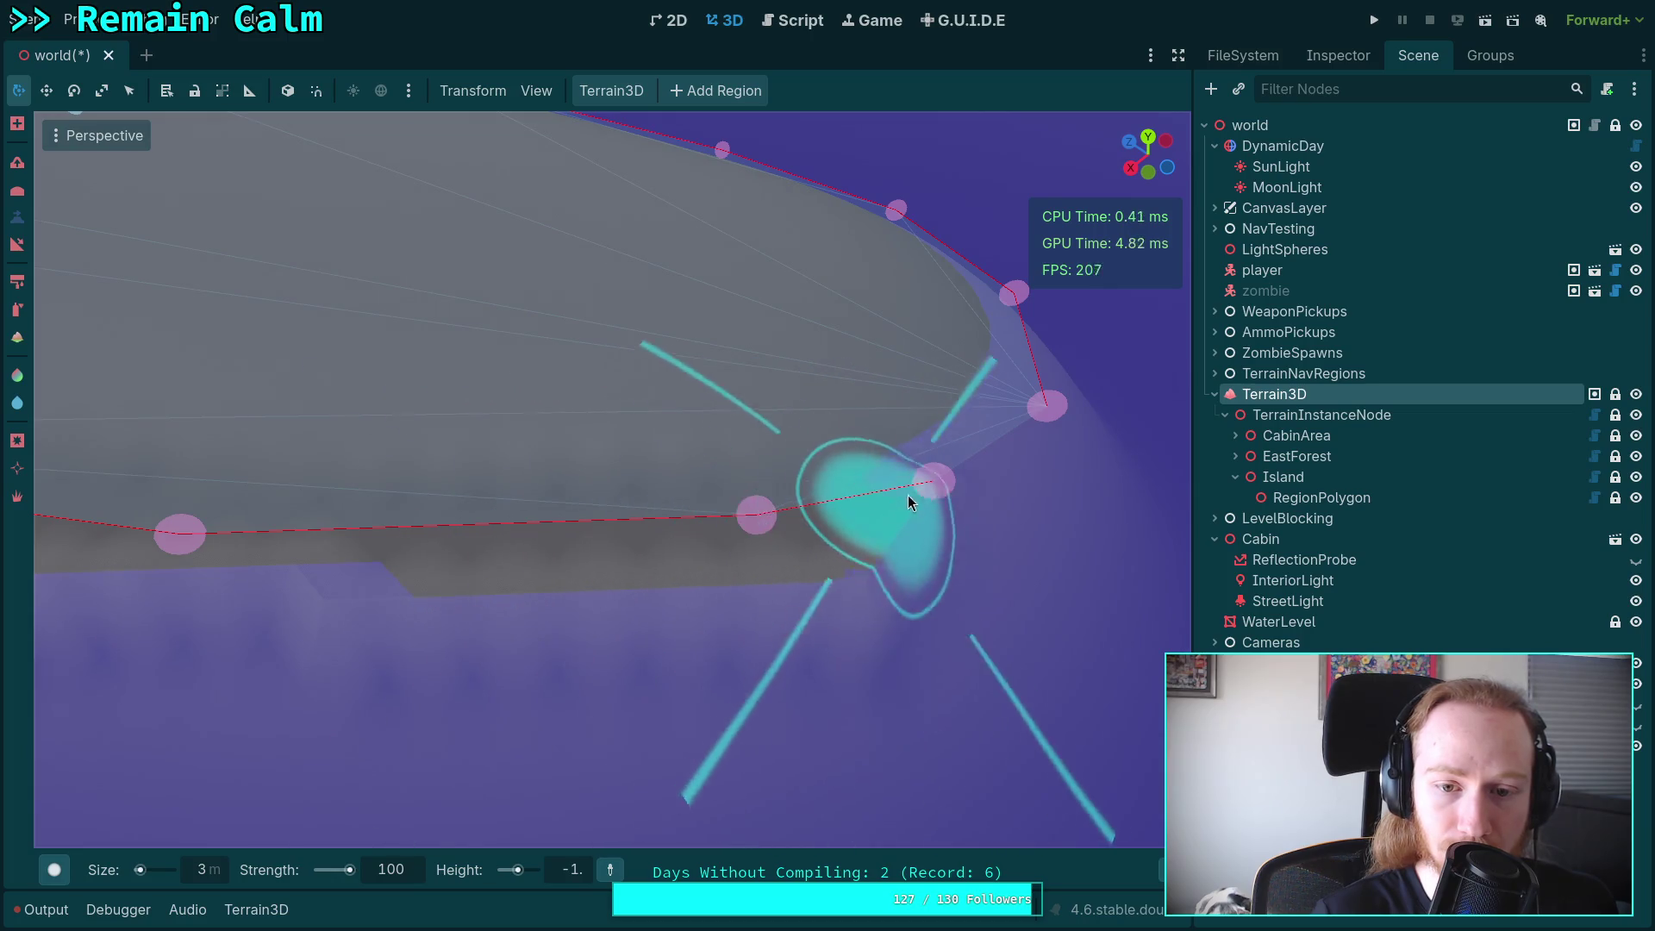
{"action": "scroll", "coordinate": [905, 498], "scroll_direction": "up", "scroll_amount": 3}
{"action": "scroll", "coordinate": [638, 612], "scroll_direction": "down", "scroll_amount": 3}
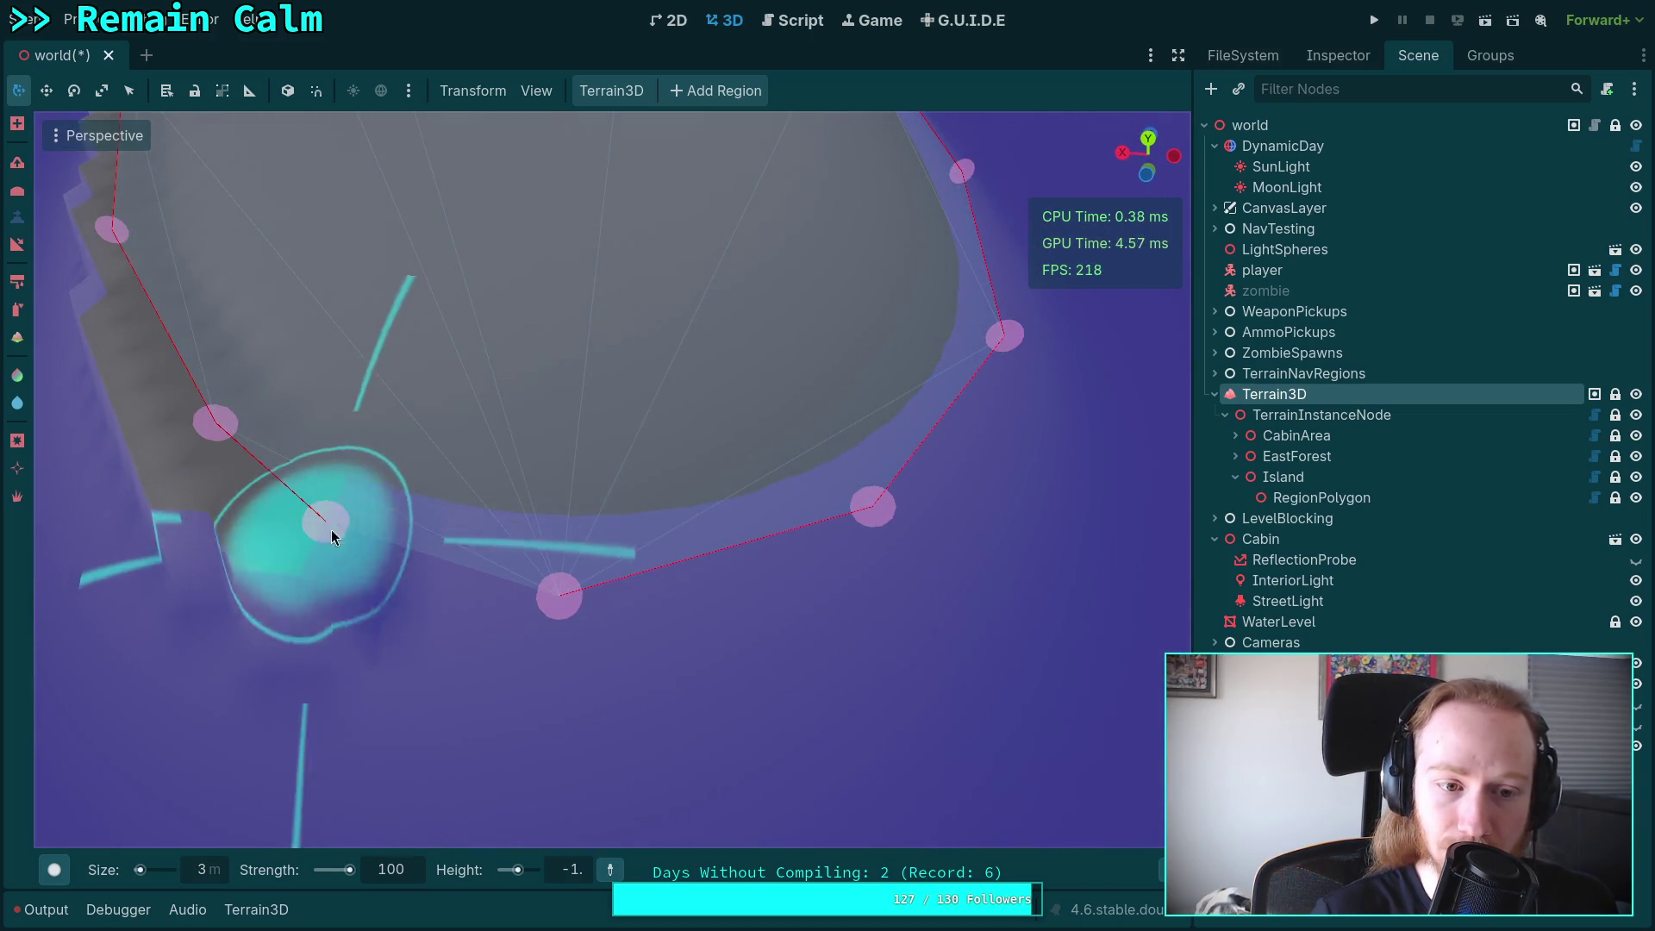
{"action": "scroll", "coordinate": [328, 526], "scroll_direction": "up", "scroll_amount": 3}
{"action": "mouse_move", "coordinate": [603, 578]}
{"action": "left_mouse_down"}
{"action": "mouse_move", "coordinate": [887, 474]}
{"action": "mouse_move", "coordinate": [887, 591]}
{"action": "mouse_move", "coordinate": [397, 517]}
{"action": "mouse_move", "coordinate": [380, 547]}
{"action": "mouse_move", "coordinate": [879, 462]}
{"action": "mouse_move", "coordinate": [397, 513]}
{"action": "mouse_move", "coordinate": [411, 491]}
{"action": "mouse_move", "coordinate": [400, 516]}
{"action": "mouse_move", "coordinate": [808, 489]}
{"action": "mouse_move", "coordinate": [940, 498]}
{"action": "mouse_move", "coordinate": [316, 526]}
{"action": "mouse_move", "coordinate": [1072, 579]}
{"action": "mouse_move", "coordinate": [426, 540]}
{"action": "mouse_move", "coordinate": [576, 571]}
{"action": "mouse_move", "coordinate": [676, 533]}
{"action": "mouse_move", "coordinate": [928, 542]}
{"action": "mouse_move", "coordinate": [167, 546]}
{"action": "mouse_move", "coordinate": [421, 489]}
{"action": "mouse_move", "coordinate": [870, 547]}
{"action": "mouse_move", "coordinate": [784, 478]}
{"action": "mouse_move", "coordinate": [583, 517]}
{"action": "mouse_move", "coordinate": [580, 543]}
{"action": "mouse_move", "coordinate": [572, 529]}
{"action": "mouse_move", "coordinate": [350, 562]}
{"action": "mouse_move", "coordinate": [376, 591]}
{"action": "mouse_move", "coordinate": [551, 634]}
{"action": "mouse_move", "coordinate": [381, 515]}
{"action": "mouse_move", "coordinate": [1102, 571]}
{"action": "mouse_move", "coordinate": [739, 636]}
{"action": "mouse_move", "coordinate": [75, 665]}
{"action": "mouse_move", "coordinate": [333, 591]}
{"action": "mouse_move", "coordinate": [1029, 555]}
{"action": "mouse_move", "coordinate": [698, 540]}
{"action": "mouse_move", "coordinate": [665, 554]}
{"action": "mouse_move", "coordinate": [336, 526]}
{"action": "left_mouse_up"}
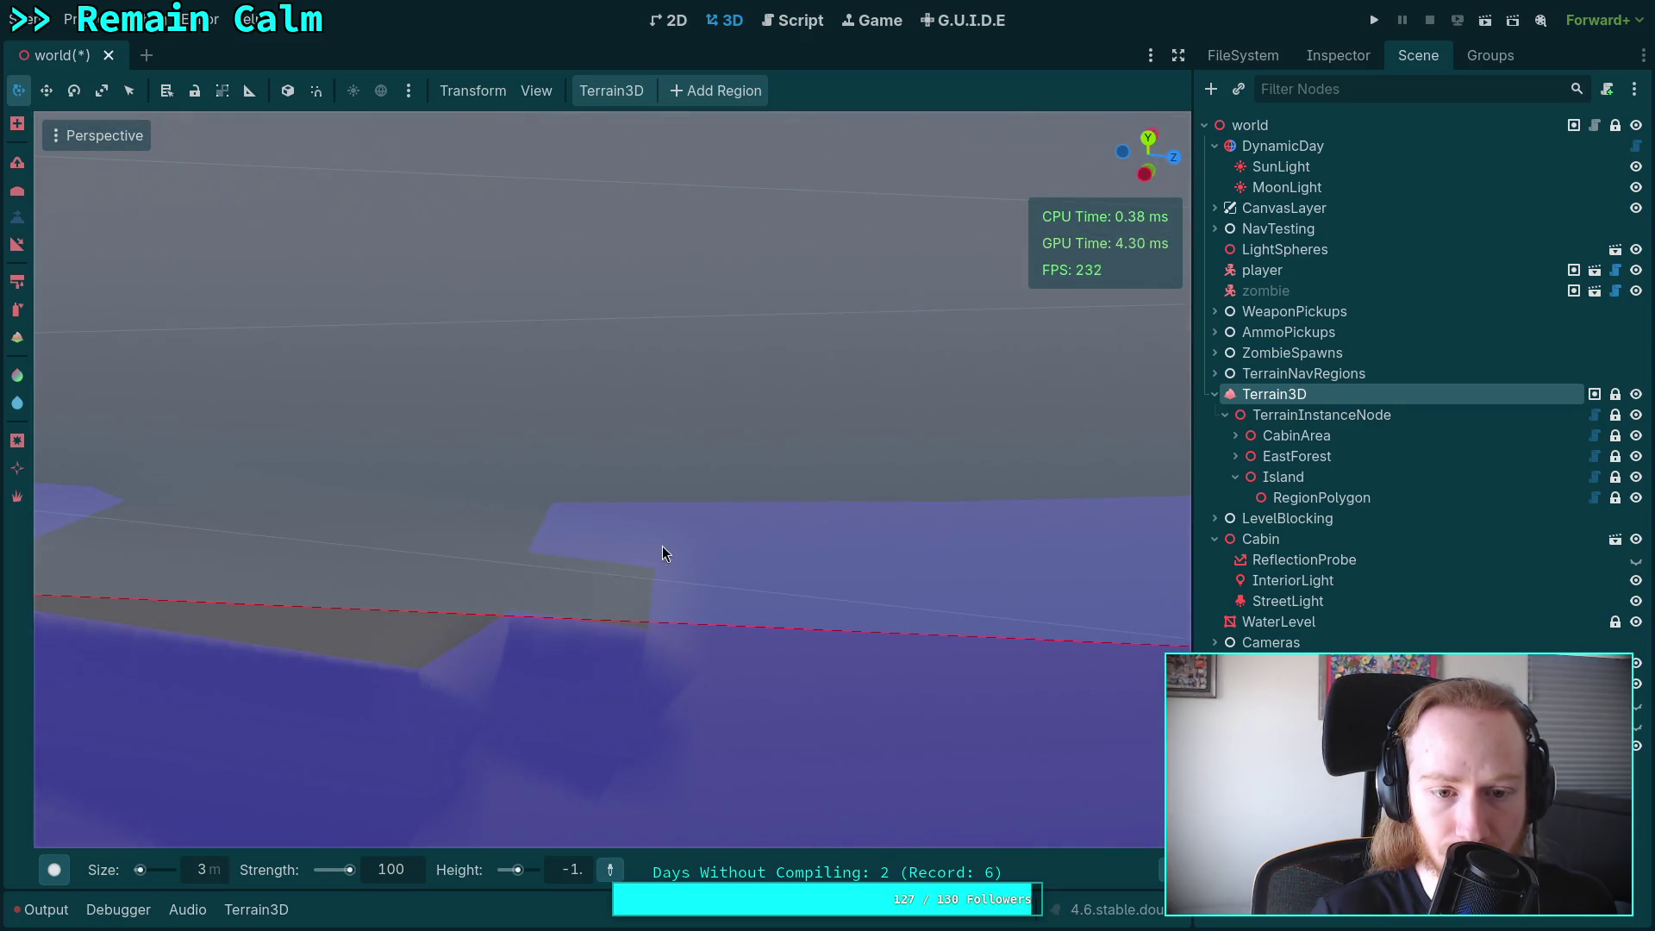
{"action": "mouse_move", "coordinate": [469, 617]}
{"action": "left_mouse_down"}
{"action": "mouse_move", "coordinate": [1033, 592]}
{"action": "mouse_move", "coordinate": [277, 592]}
{"action": "mouse_move", "coordinate": [402, 516]}
{"action": "mouse_move", "coordinate": [690, 518]}
{"action": "mouse_move", "coordinate": [483, 530]}
{"action": "mouse_move", "coordinate": [661, 561]}
{"action": "mouse_move", "coordinate": [872, 469]}
{"action": "mouse_move", "coordinate": [509, 508]}
{"action": "mouse_move", "coordinate": [364, 569]}
{"action": "mouse_move", "coordinate": [1127, 500]}
{"action": "mouse_move", "coordinate": [745, 561]}
{"action": "mouse_move", "coordinate": [314, 578]}
{"action": "mouse_move", "coordinate": [721, 547]}
{"action": "mouse_move", "coordinate": [432, 518]}
{"action": "mouse_move", "coordinate": [851, 500]}
{"action": "left_mouse_up"}
{"action": "mouse_move", "coordinate": [400, 481]}
{"action": "left_mouse_down"}
{"action": "mouse_move", "coordinate": [431, 551]}
{"action": "mouse_move", "coordinate": [339, 544]}
{"action": "mouse_move", "coordinate": [526, 605]}
{"action": "mouse_move", "coordinate": [724, 564]}
{"action": "mouse_move", "coordinate": [395, 556]}
{"action": "mouse_move", "coordinate": [350, 591]}
{"action": "mouse_move", "coordinate": [230, 603]}
{"action": "mouse_move", "coordinate": [773, 630]}
{"action": "mouse_move", "coordinate": [511, 557]}
{"action": "mouse_move", "coordinate": [284, 588]}
{"action": "mouse_move", "coordinate": [248, 556]}
{"action": "mouse_move", "coordinate": [913, 595]}
{"action": "mouse_move", "coordinate": [276, 589]}
{"action": "mouse_move", "coordinate": [981, 572]}
{"action": "mouse_move", "coordinate": [466, 552]}
{"action": "mouse_move", "coordinate": [586, 453]}
{"action": "mouse_move", "coordinate": [397, 550]}
{"action": "mouse_move", "coordinate": [942, 535]}
{"action": "mouse_move", "coordinate": [298, 484]}
{"action": "mouse_move", "coordinate": [690, 499]}
{"action": "mouse_move", "coordinate": [483, 534]}
{"action": "mouse_move", "coordinate": [288, 518]}
{"action": "mouse_move", "coordinate": [517, 533]}
{"action": "mouse_move", "coordinate": [919, 498]}
{"action": "left_mouse_up"}
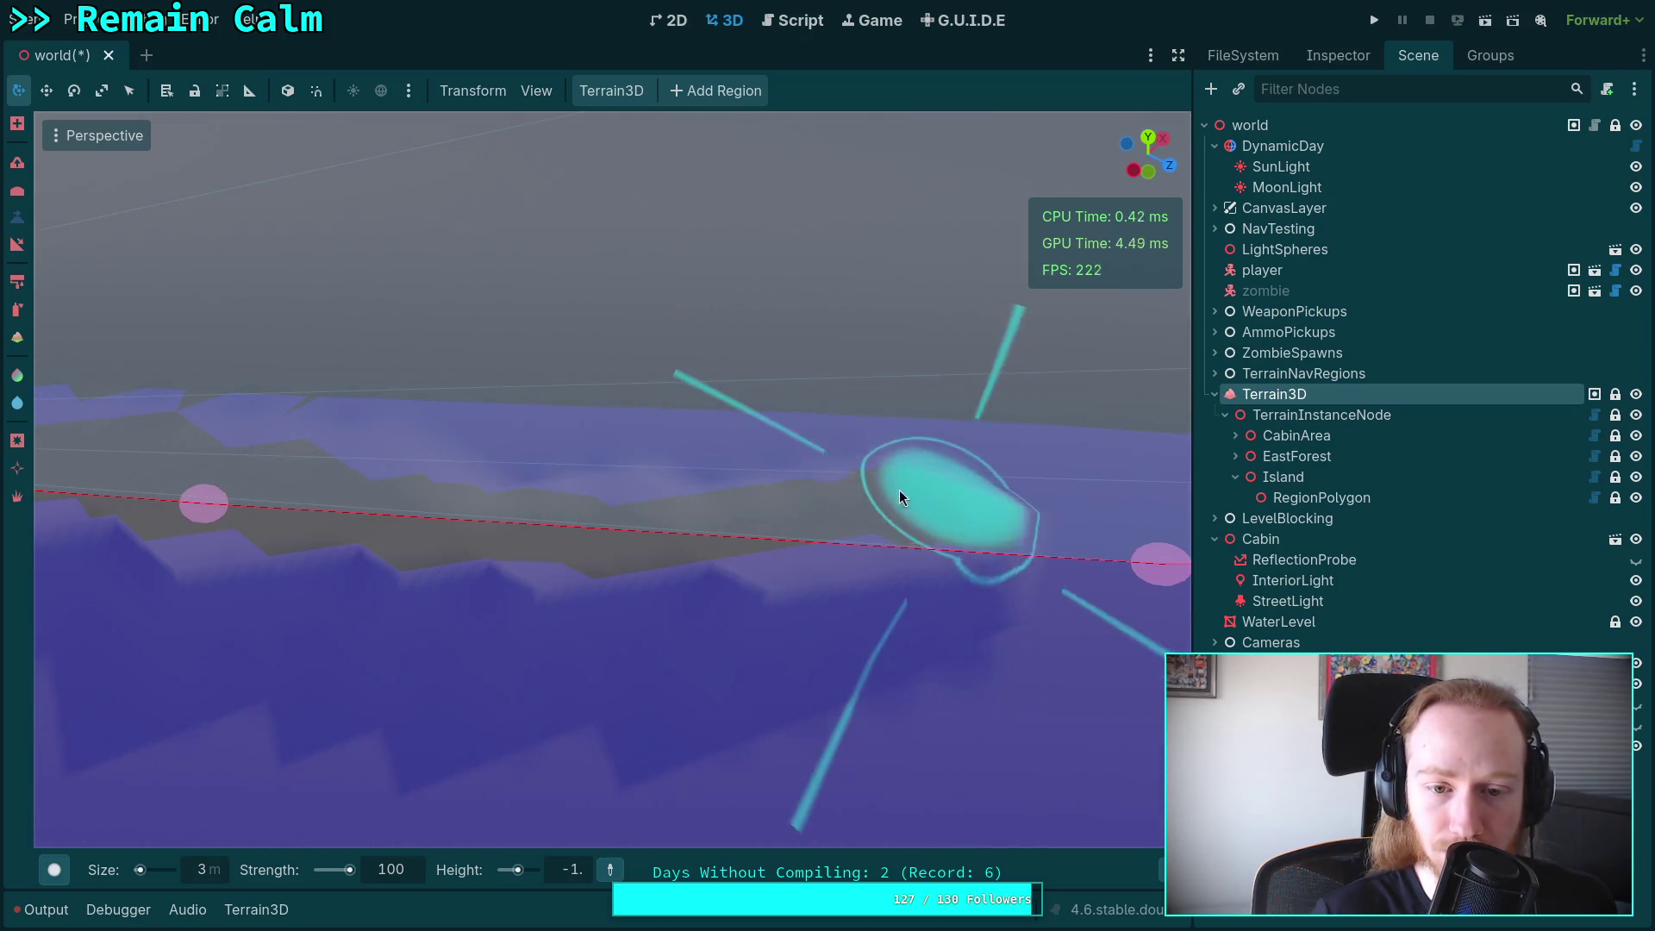
Keep leveling the shoreline terrain from right toward centre, orbiting between strokes.
{"action": "mouse_move", "coordinate": [1102, 472]}
{"action": "left_mouse_down"}
{"action": "mouse_move", "coordinate": [598, 492]}
{"action": "mouse_move", "coordinate": [681, 535]}
{"action": "left_mouse_up"}
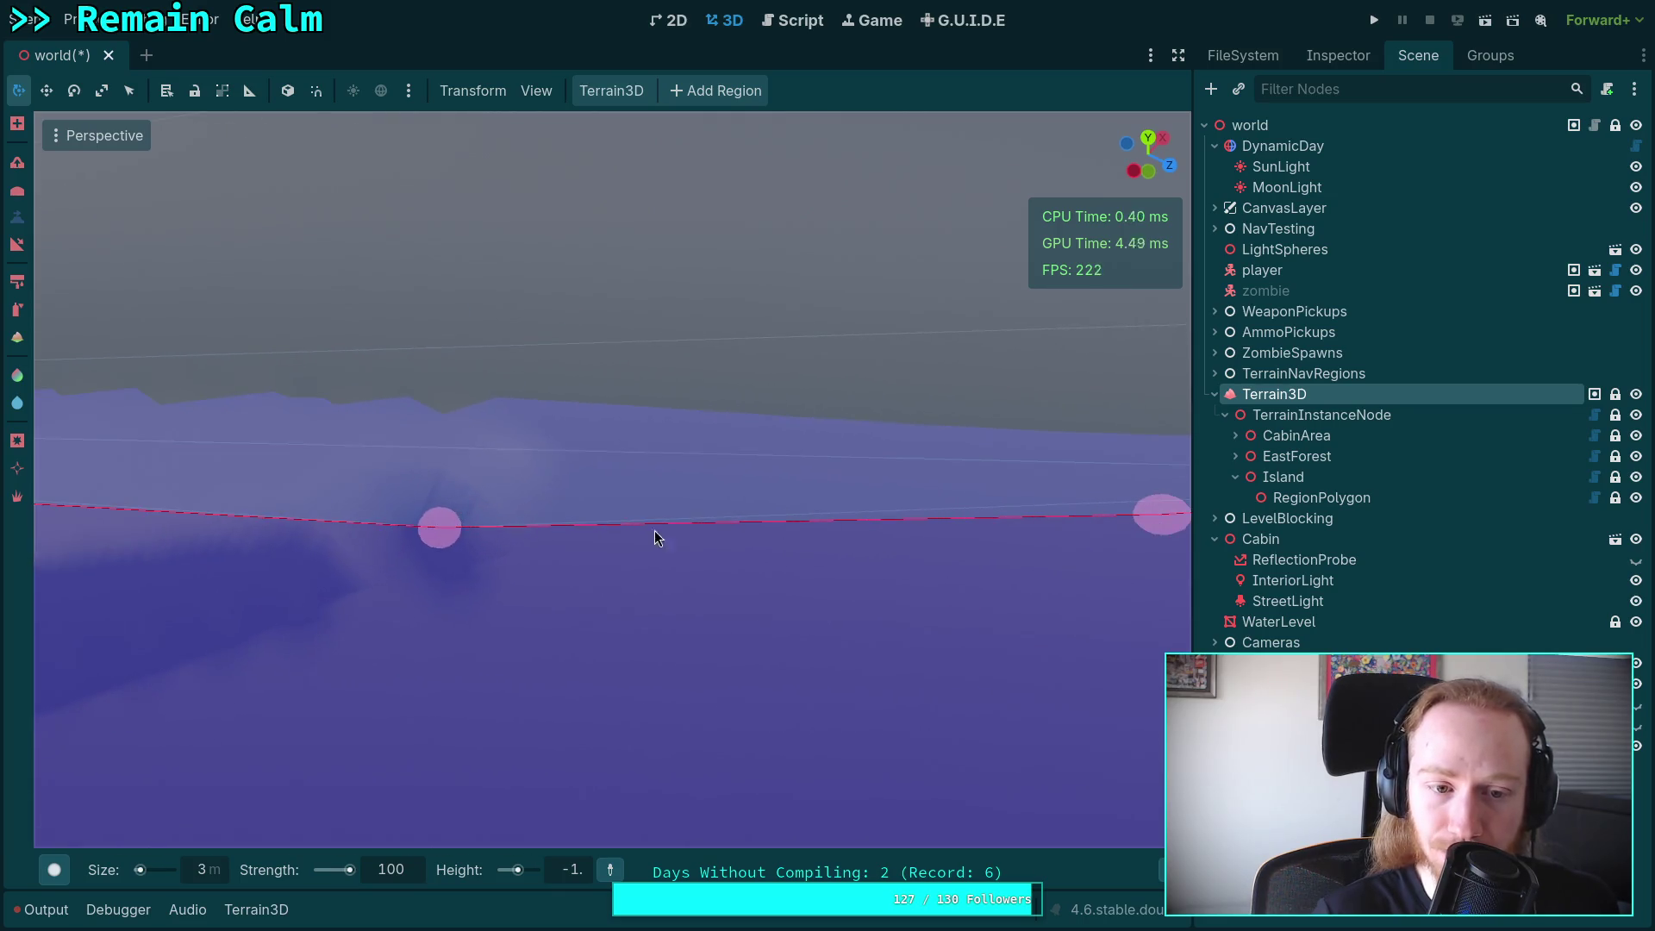
{"action": "mouse_move", "coordinate": [303, 523]}
{"action": "left_mouse_down"}
{"action": "mouse_move", "coordinate": [810, 514]}
{"action": "mouse_move", "coordinate": [478, 457]}
{"action": "mouse_move", "coordinate": [509, 500]}
{"action": "mouse_move", "coordinate": [281, 524]}
{"action": "mouse_move", "coordinate": [765, 525]}
{"action": "mouse_move", "coordinate": [366, 481]}
{"action": "mouse_move", "coordinate": [483, 518]}
{"action": "mouse_move", "coordinate": [422, 530]}
{"action": "mouse_move", "coordinate": [439, 536]}
{"action": "mouse_move", "coordinate": [1072, 518]}
{"action": "mouse_move", "coordinate": [794, 552]}
{"action": "mouse_move", "coordinate": [181, 518]}
{"action": "mouse_move", "coordinate": [785, 561]}
{"action": "mouse_move", "coordinate": [1074, 539]}
{"action": "mouse_move", "coordinate": [577, 565]}
{"action": "mouse_move", "coordinate": [178, 518]}
{"action": "mouse_move", "coordinate": [656, 499]}
{"action": "mouse_move", "coordinate": [981, 328]}
{"action": "left_mouse_up"}
{"action": "mouse_move", "coordinate": [897, 406]}
{"action": "left_mouse_down"}
{"action": "mouse_move", "coordinate": [684, 536]}
{"action": "mouse_move", "coordinate": [259, 448]}
{"action": "mouse_move", "coordinate": [184, 414]}
{"action": "mouse_move", "coordinate": [380, 503]}
{"action": "mouse_move", "coordinate": [764, 474]}
{"action": "mouse_move", "coordinate": [414, 509]}
{"action": "mouse_move", "coordinate": [817, 466]}
{"action": "mouse_move", "coordinate": [1059, 310]}
{"action": "mouse_move", "coordinate": [646, 481]}
{"action": "mouse_move", "coordinate": [814, 470]}
{"action": "mouse_move", "coordinate": [508, 497]}
{"action": "mouse_move", "coordinate": [750, 445]}
{"action": "mouse_move", "coordinate": [936, 358]}
{"action": "mouse_move", "coordinate": [487, 513]}
{"action": "mouse_move", "coordinate": [639, 428]}
{"action": "mouse_move", "coordinate": [458, 458]}
{"action": "mouse_move", "coordinate": [862, 414]}
{"action": "mouse_move", "coordinate": [817, 472]}
{"action": "mouse_move", "coordinate": [348, 384]}
{"action": "mouse_move", "coordinate": [979, 485]}
{"action": "mouse_move", "coordinate": [842, 559]}
{"action": "left_mouse_up"}
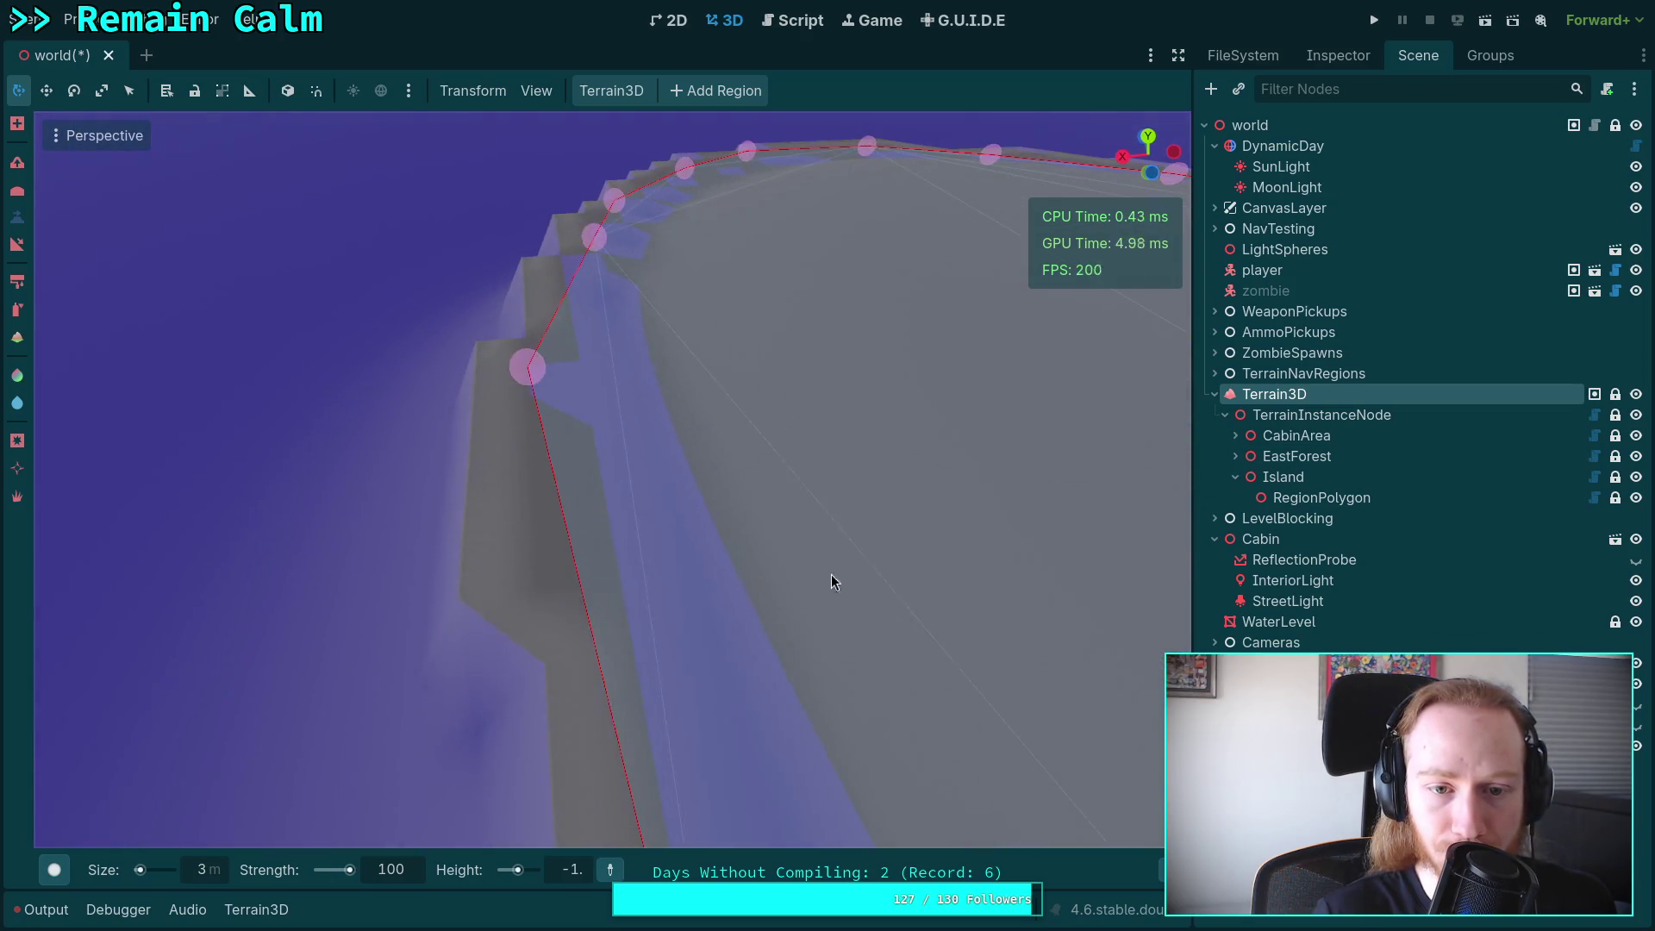
{"action": "mouse_move", "coordinate": [636, 563]}
{"action": "left_mouse_down"}
{"action": "mouse_move", "coordinate": [764, 562]}
{"action": "mouse_move", "coordinate": [136, 518]}
{"action": "mouse_move", "coordinate": [794, 536]}
{"action": "mouse_move", "coordinate": [917, 630]}
{"action": "mouse_move", "coordinate": [296, 525]}
{"action": "mouse_move", "coordinate": [349, 515]}
{"action": "mouse_move", "coordinate": [702, 610]}
{"action": "mouse_move", "coordinate": [1160, 457]}
{"action": "mouse_move", "coordinate": [842, 672]}
{"action": "mouse_move", "coordinate": [166, 572]}
{"action": "mouse_move", "coordinate": [536, 665]}
{"action": "mouse_move", "coordinate": [314, 443]}
{"action": "mouse_move", "coordinate": [656, 408]}
{"action": "left_mouse_up"}
{"action": "mouse_move", "coordinate": [406, 354]}
{"action": "left_mouse_down"}
{"action": "mouse_move", "coordinate": [1053, 370]}
{"action": "mouse_move", "coordinate": [957, 465]}
{"action": "mouse_move", "coordinate": [340, 457]}
{"action": "mouse_move", "coordinate": [312, 442]}
{"action": "mouse_move", "coordinate": [628, 443]}
{"action": "mouse_move", "coordinate": [949, 369]}
{"action": "mouse_move", "coordinate": [480, 370]}
{"action": "mouse_move", "coordinate": [668, 454]}
{"action": "mouse_move", "coordinate": [529, 452]}
{"action": "mouse_move", "coordinate": [562, 479]}
{"action": "mouse_move", "coordinate": [602, 463]}
{"action": "mouse_move", "coordinate": [543, 480]}
{"action": "mouse_move", "coordinate": [1090, 467]}
{"action": "mouse_move", "coordinate": [561, 402]}
{"action": "mouse_move", "coordinate": [857, 445]}
{"action": "mouse_move", "coordinate": [733, 496]}
{"action": "mouse_move", "coordinate": [69, 510]}
{"action": "mouse_move", "coordinate": [261, 413]}
{"action": "mouse_move", "coordinate": [1033, 429]}
{"action": "mouse_move", "coordinate": [488, 505]}
{"action": "mouse_move", "coordinate": [755, 509]}
{"action": "mouse_move", "coordinate": [259, 483]}
{"action": "mouse_move", "coordinate": [516, 523]}
{"action": "mouse_move", "coordinate": [571, 573]}
{"action": "mouse_move", "coordinate": [525, 509]}
{"action": "mouse_move", "coordinate": [880, 513]}
{"action": "mouse_move", "coordinate": [621, 530]}
{"action": "mouse_move", "coordinate": [656, 569]}
{"action": "mouse_move", "coordinate": [707, 569]}
{"action": "mouse_move", "coordinate": [617, 475]}
{"action": "mouse_move", "coordinate": [692, 506]}
{"action": "mouse_move", "coordinate": [327, 517]}
{"action": "mouse_move", "coordinate": [1101, 491]}
{"action": "mouse_move", "coordinate": [603, 552]}
{"action": "mouse_move", "coordinate": [110, 498]}
{"action": "mouse_move", "coordinate": [78, 448]}
{"action": "mouse_move", "coordinate": [259, 388]}
{"action": "mouse_move", "coordinate": [628, 552]}
{"action": "left_mouse_up"}
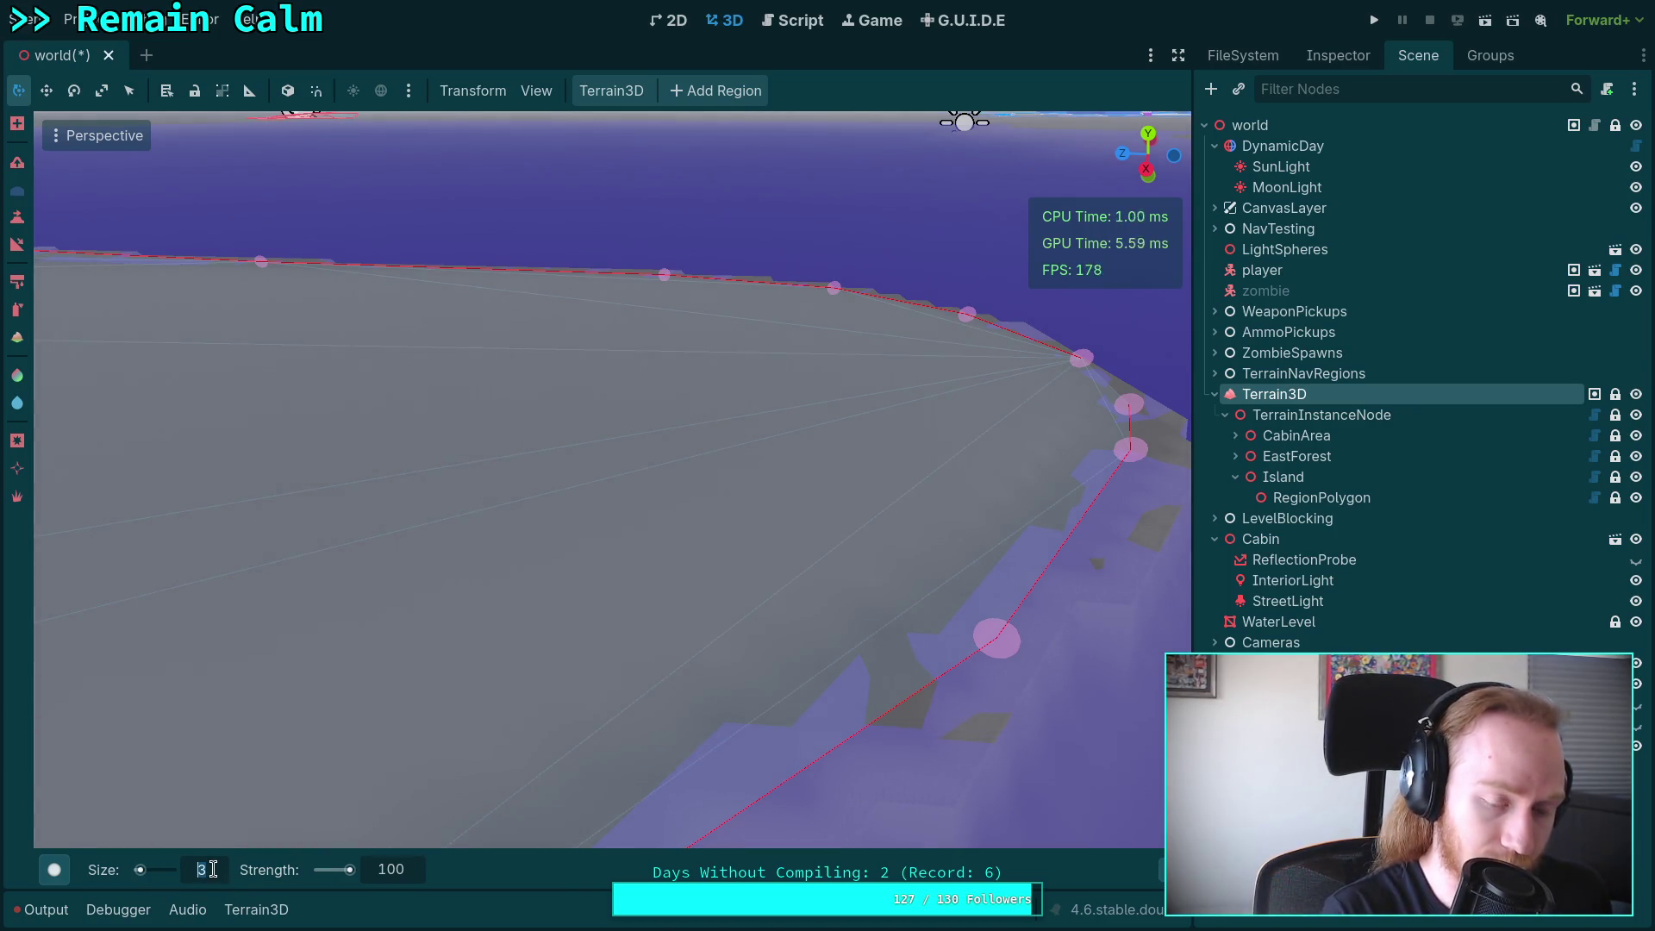
Set the terrain brush size to 5 with the Circle4 brush shape.
{"action": "type", "text": "5"}
{"action": "left_click", "coordinate": [56, 871]}
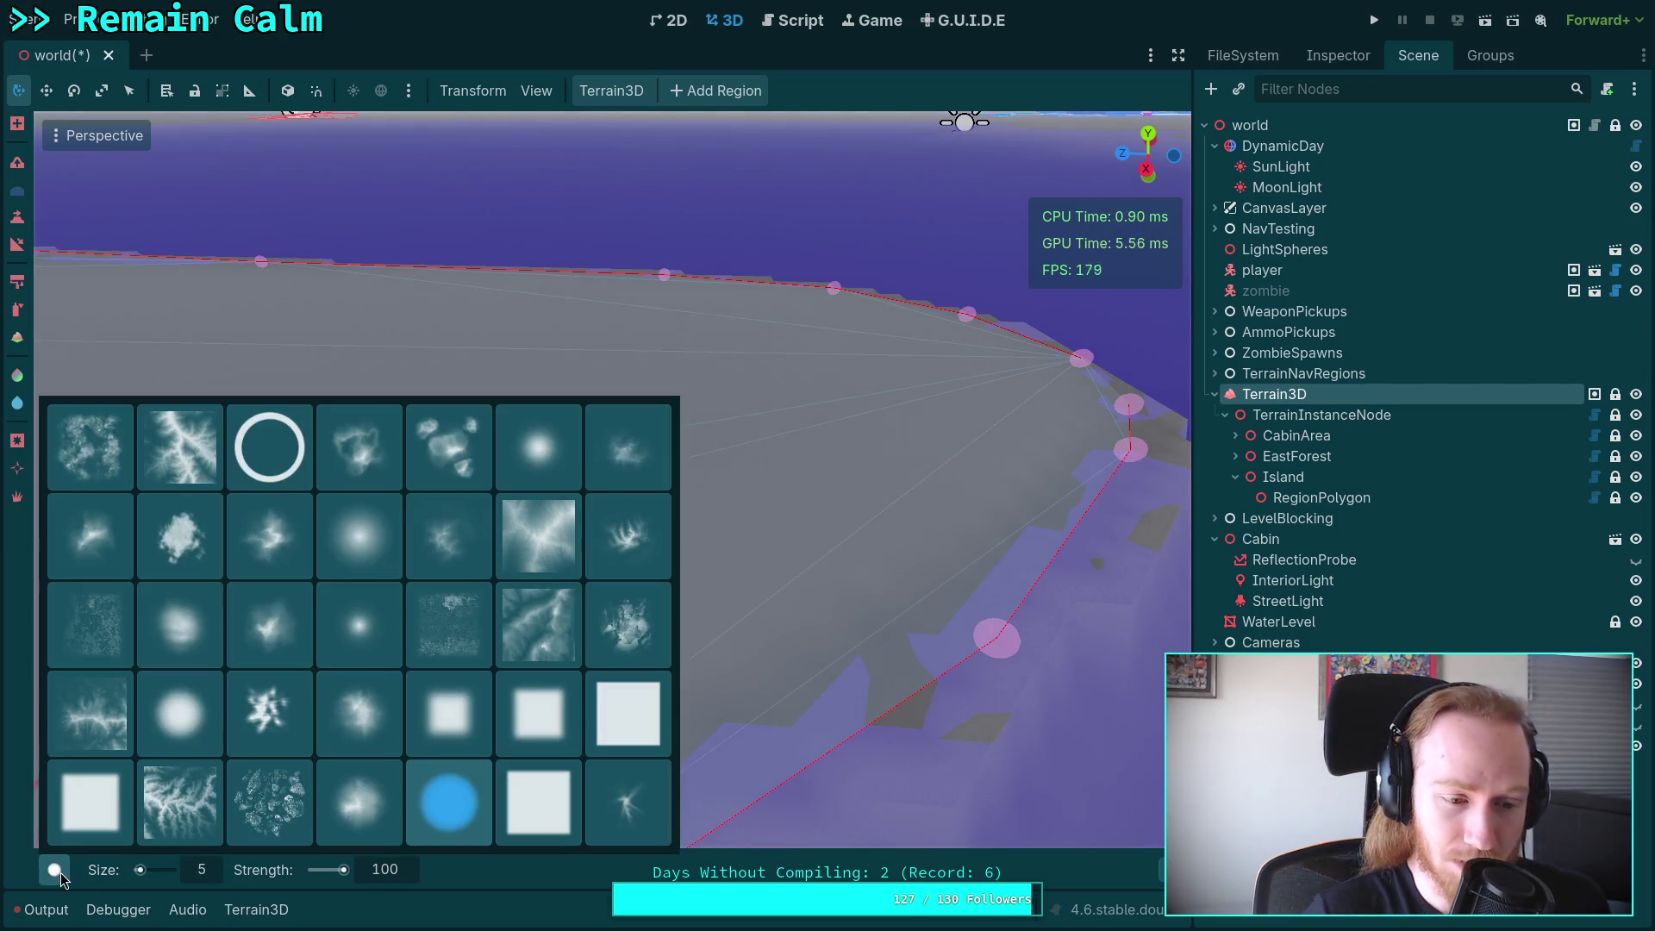
{"action": "left_click", "coordinate": [374, 613]}
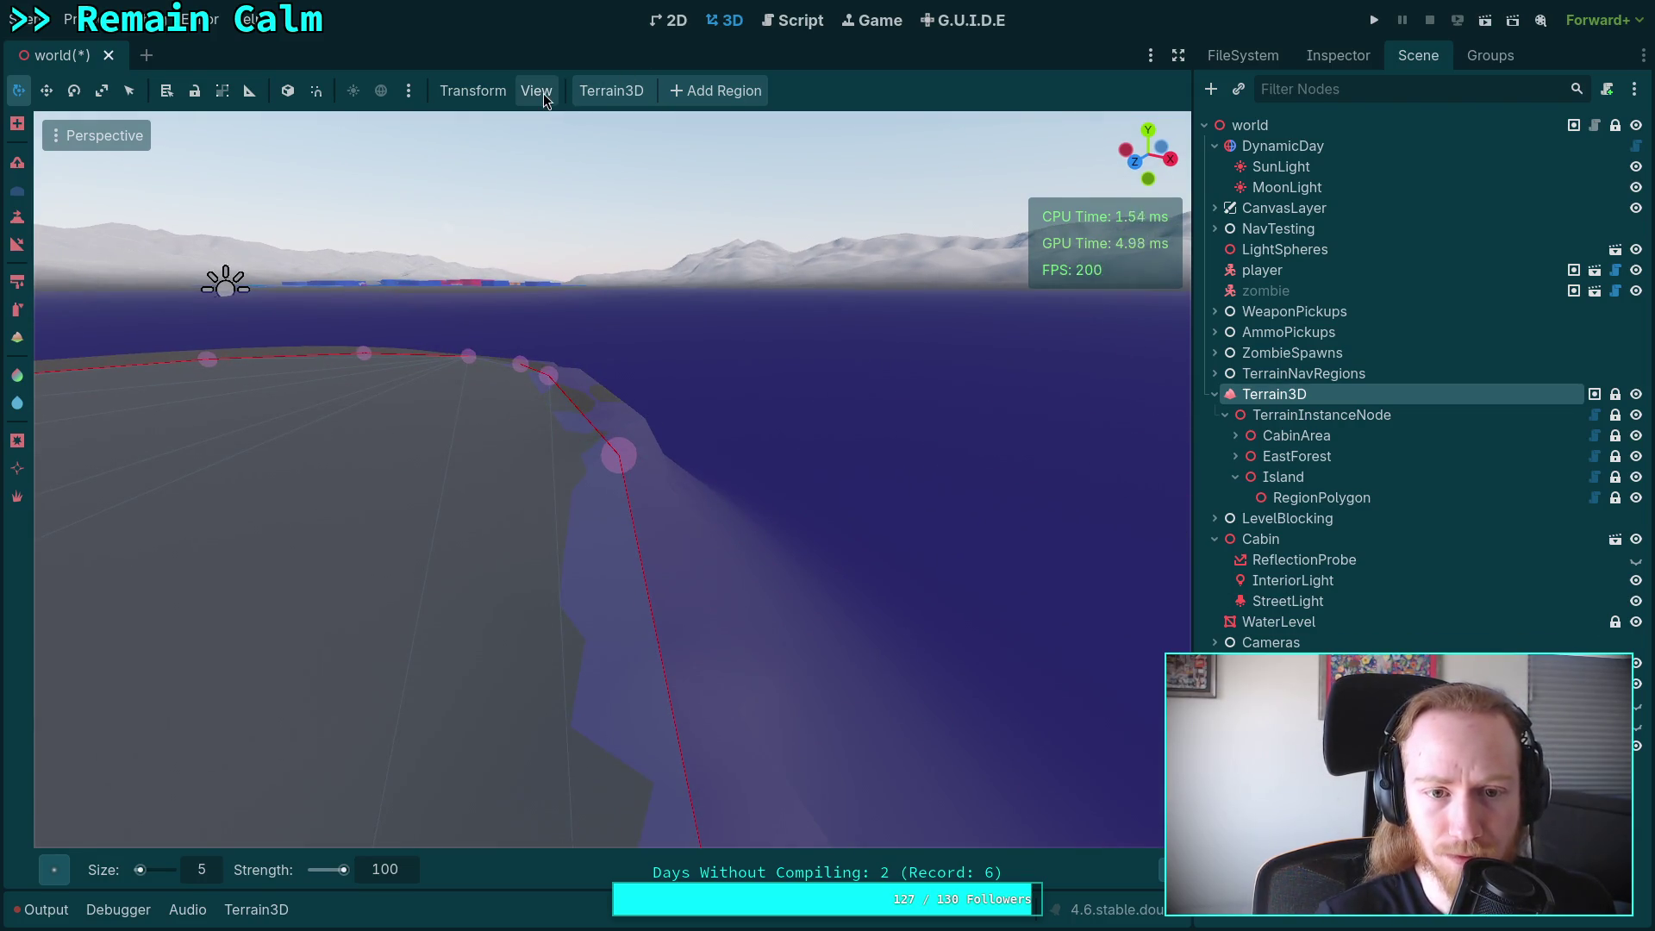
Hide the Path3D gizmos in the 3D viewport.
{"action": "left_click", "coordinate": [536, 91]}
{"action": "mouse_move", "coordinate": [819, 263]}
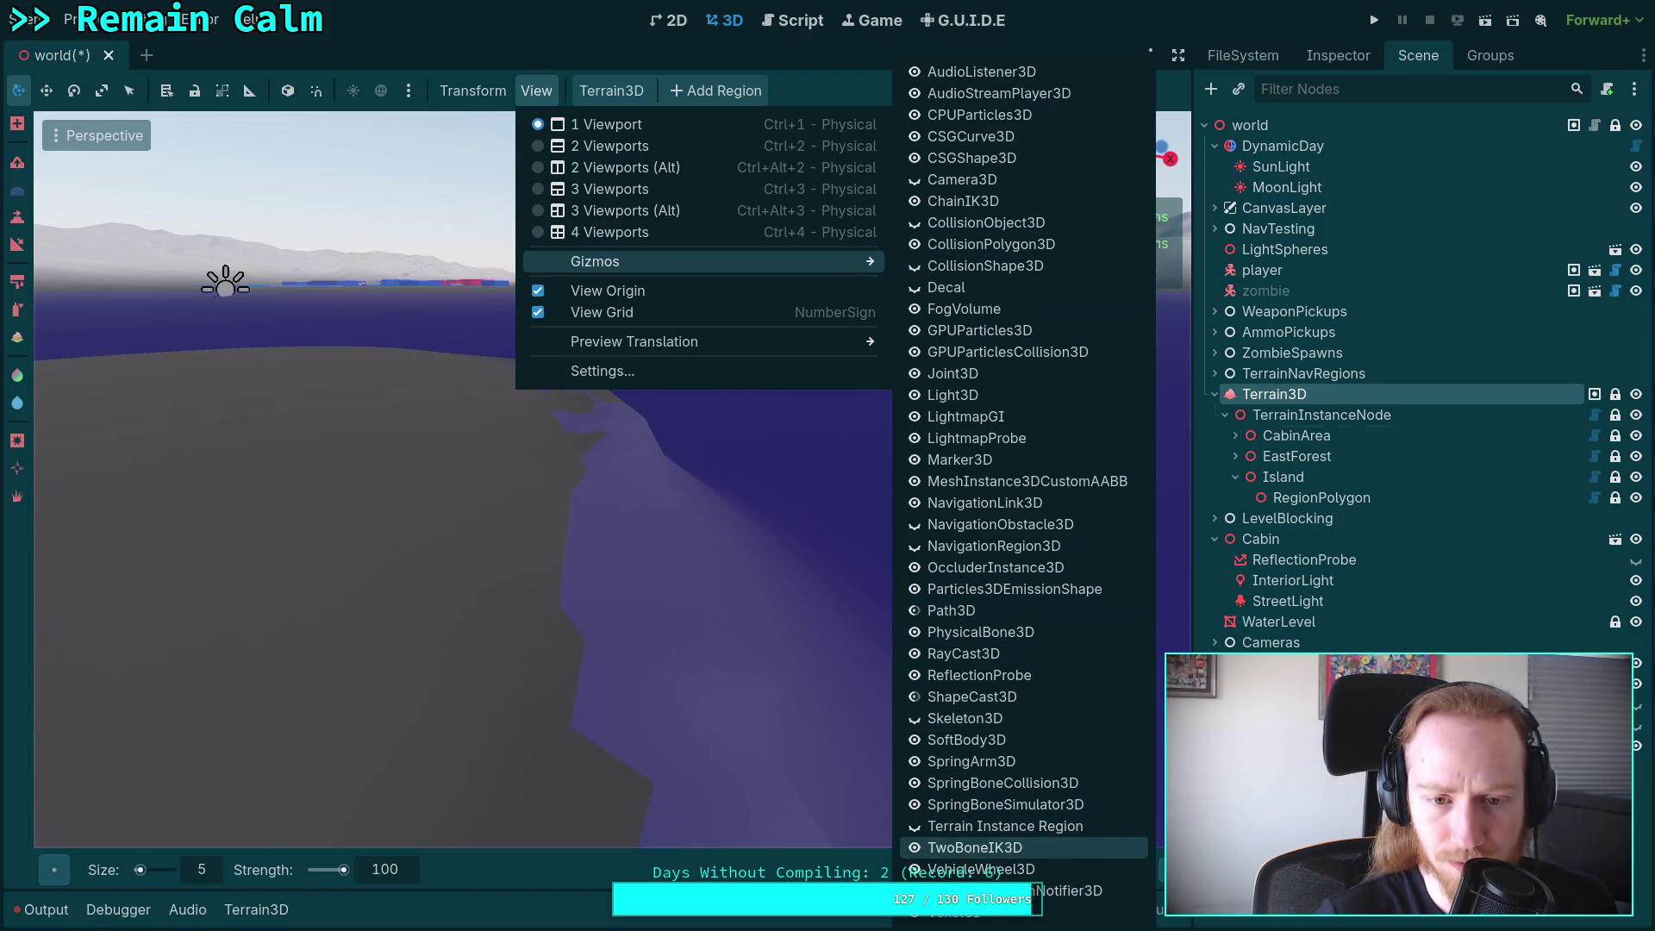
{"action": "left_click", "coordinate": [1126, 861]}
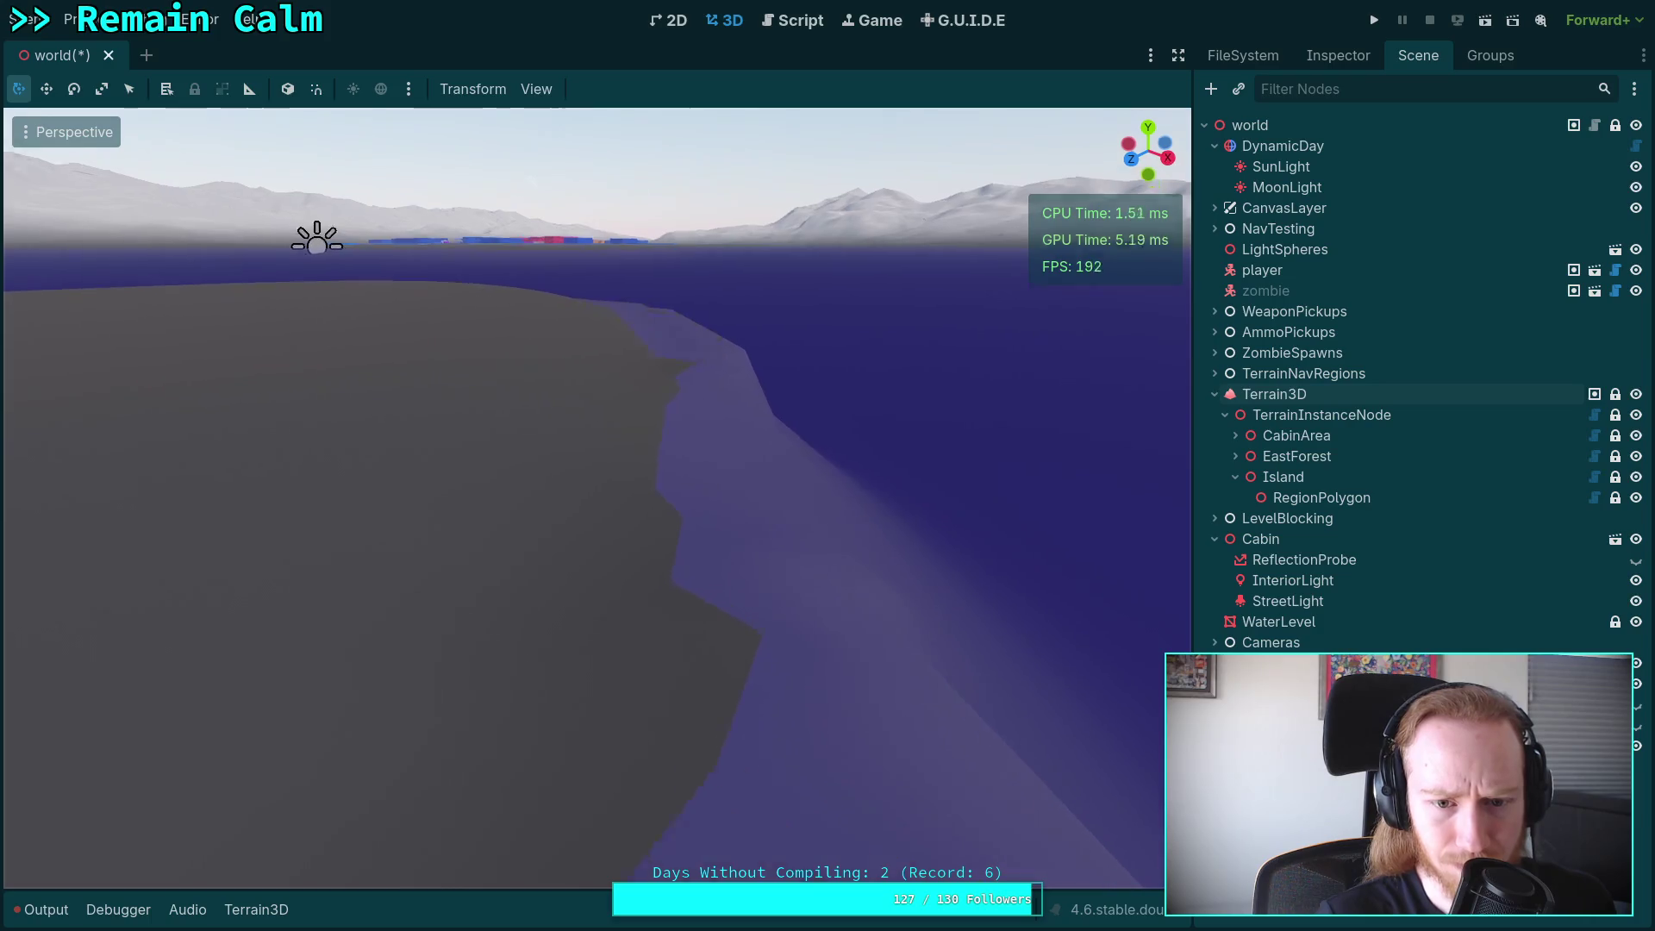
Show the Terrain Instance Region gizmo outlines for the Terrain3D node.
{"action": "left_click", "coordinate": [1303, 399]}
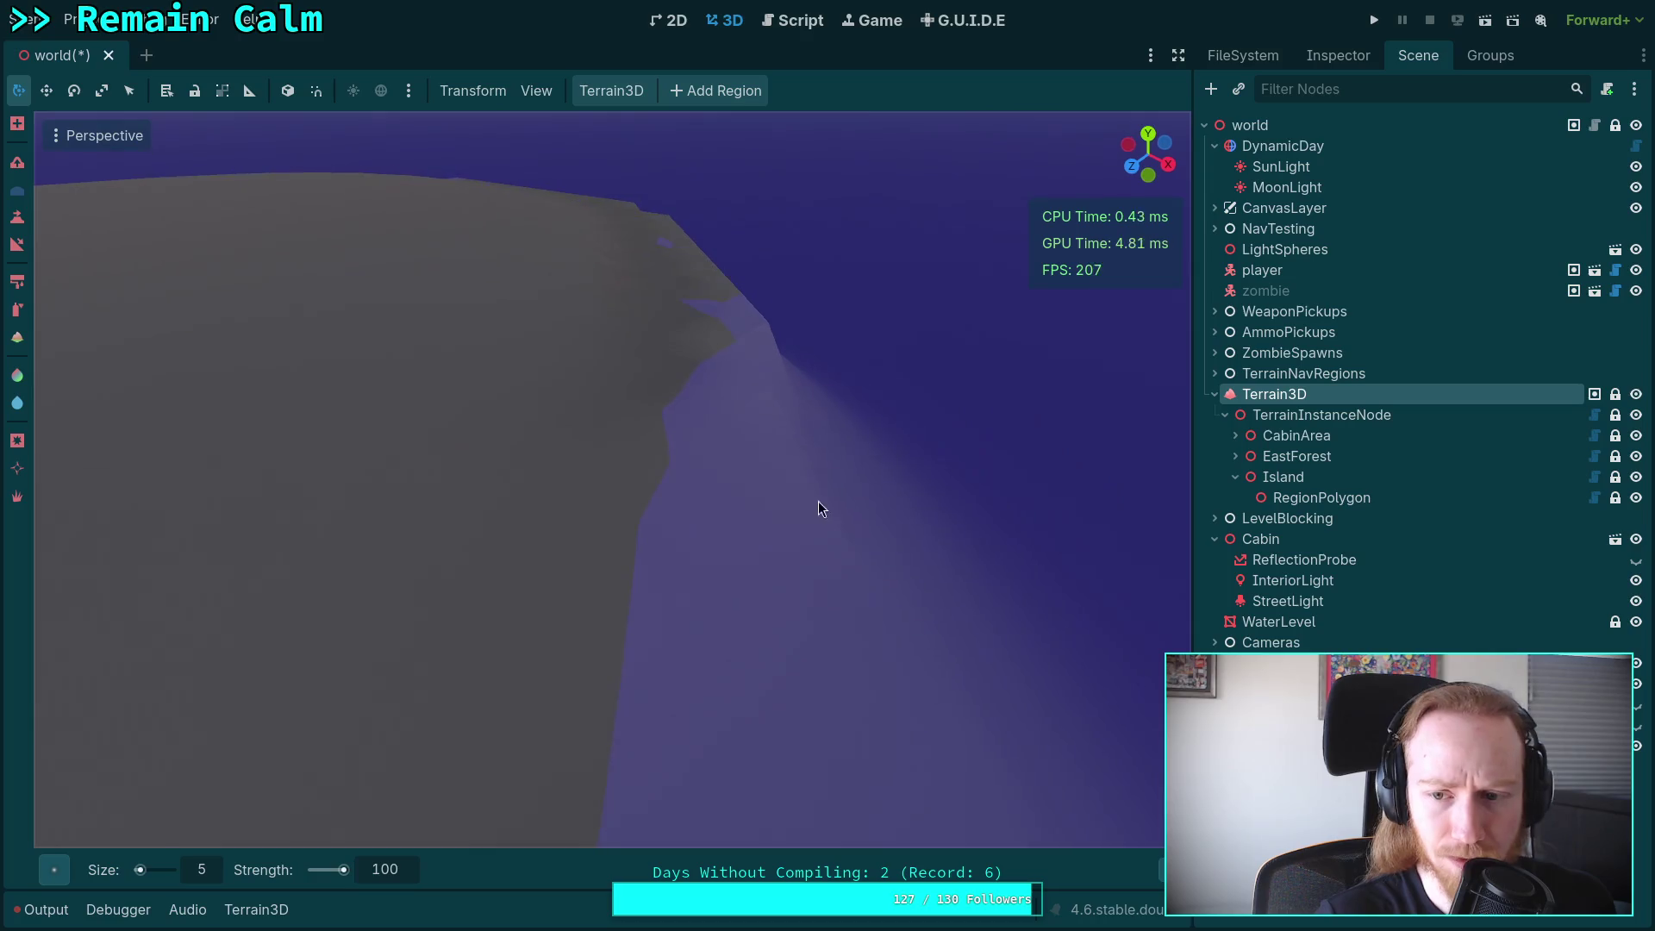
{"action": "left_click", "coordinate": [535, 92]}
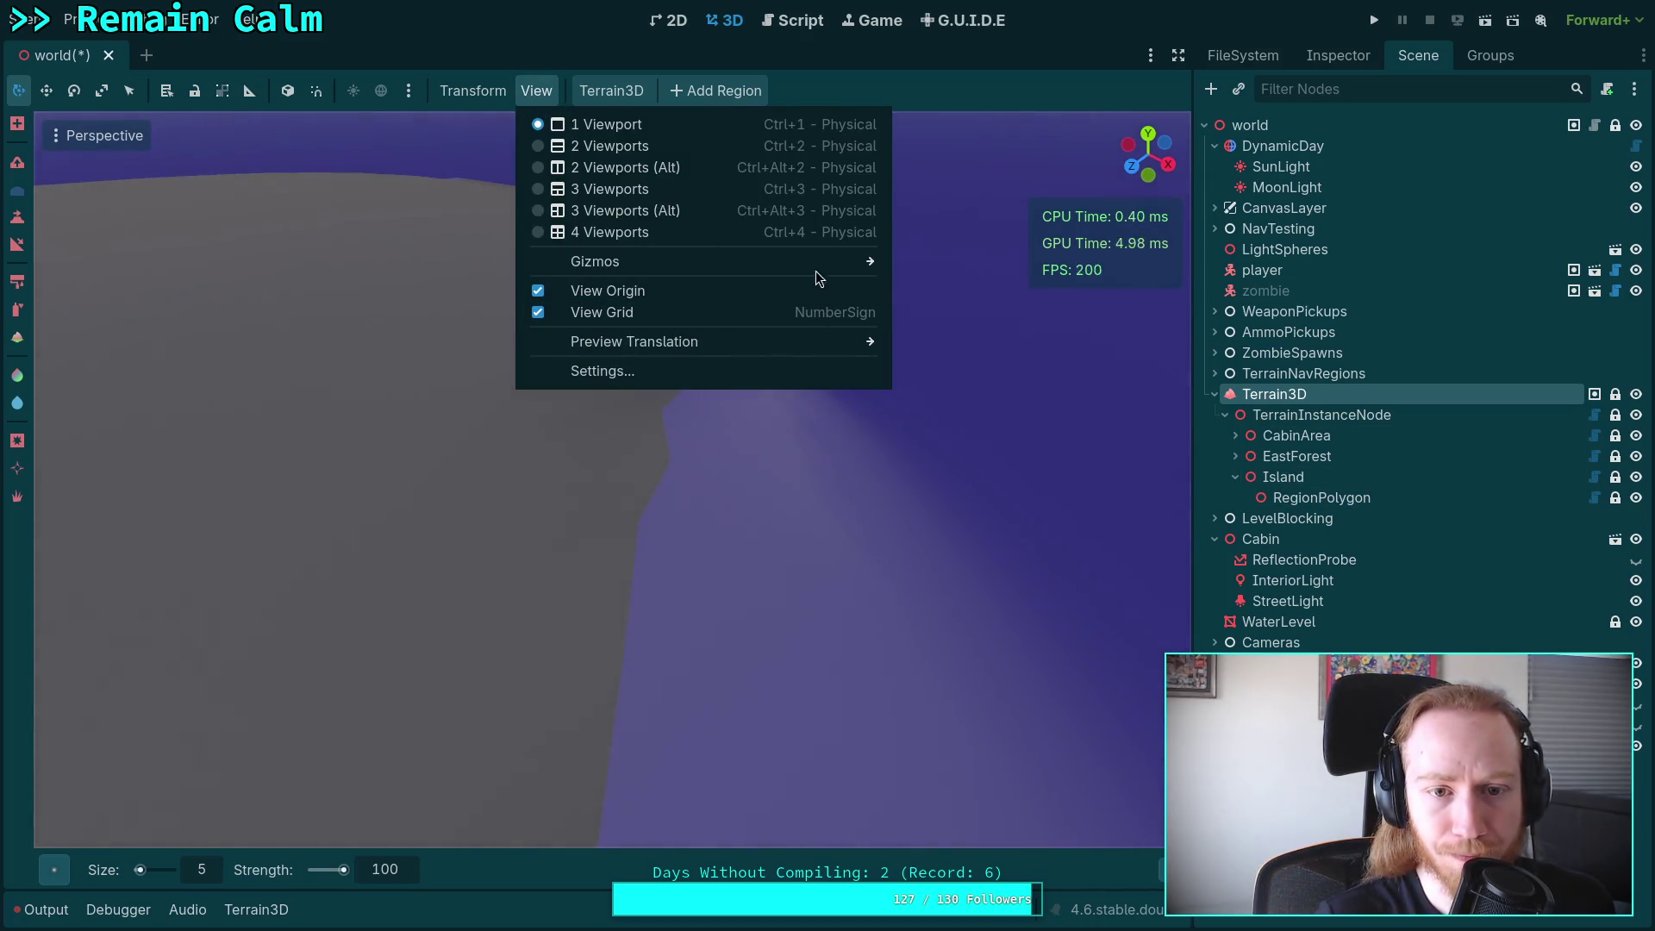
{"action": "mouse_move", "coordinate": [853, 263]}
{"action": "left_click", "coordinate": [928, 828]}
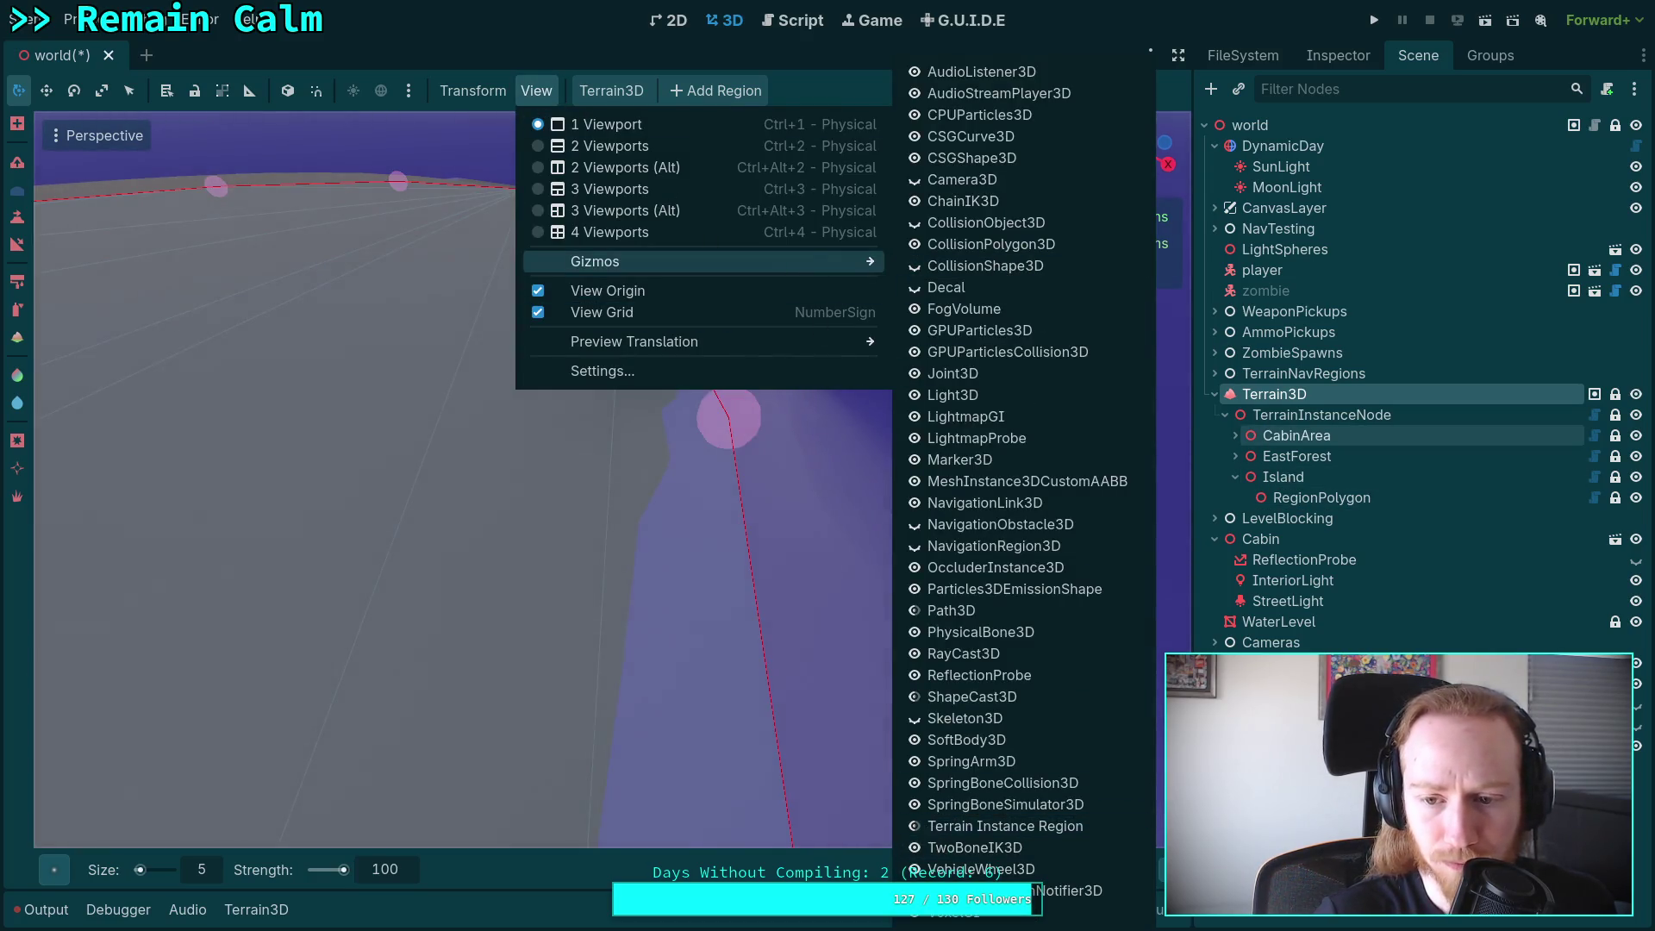
{"action": "left_click", "coordinate": [830, 483]}
Reselect Terrain3D, orbit toward the cliff and set brush strength to 20.
{"action": "left_click", "coordinate": [1273, 396]}
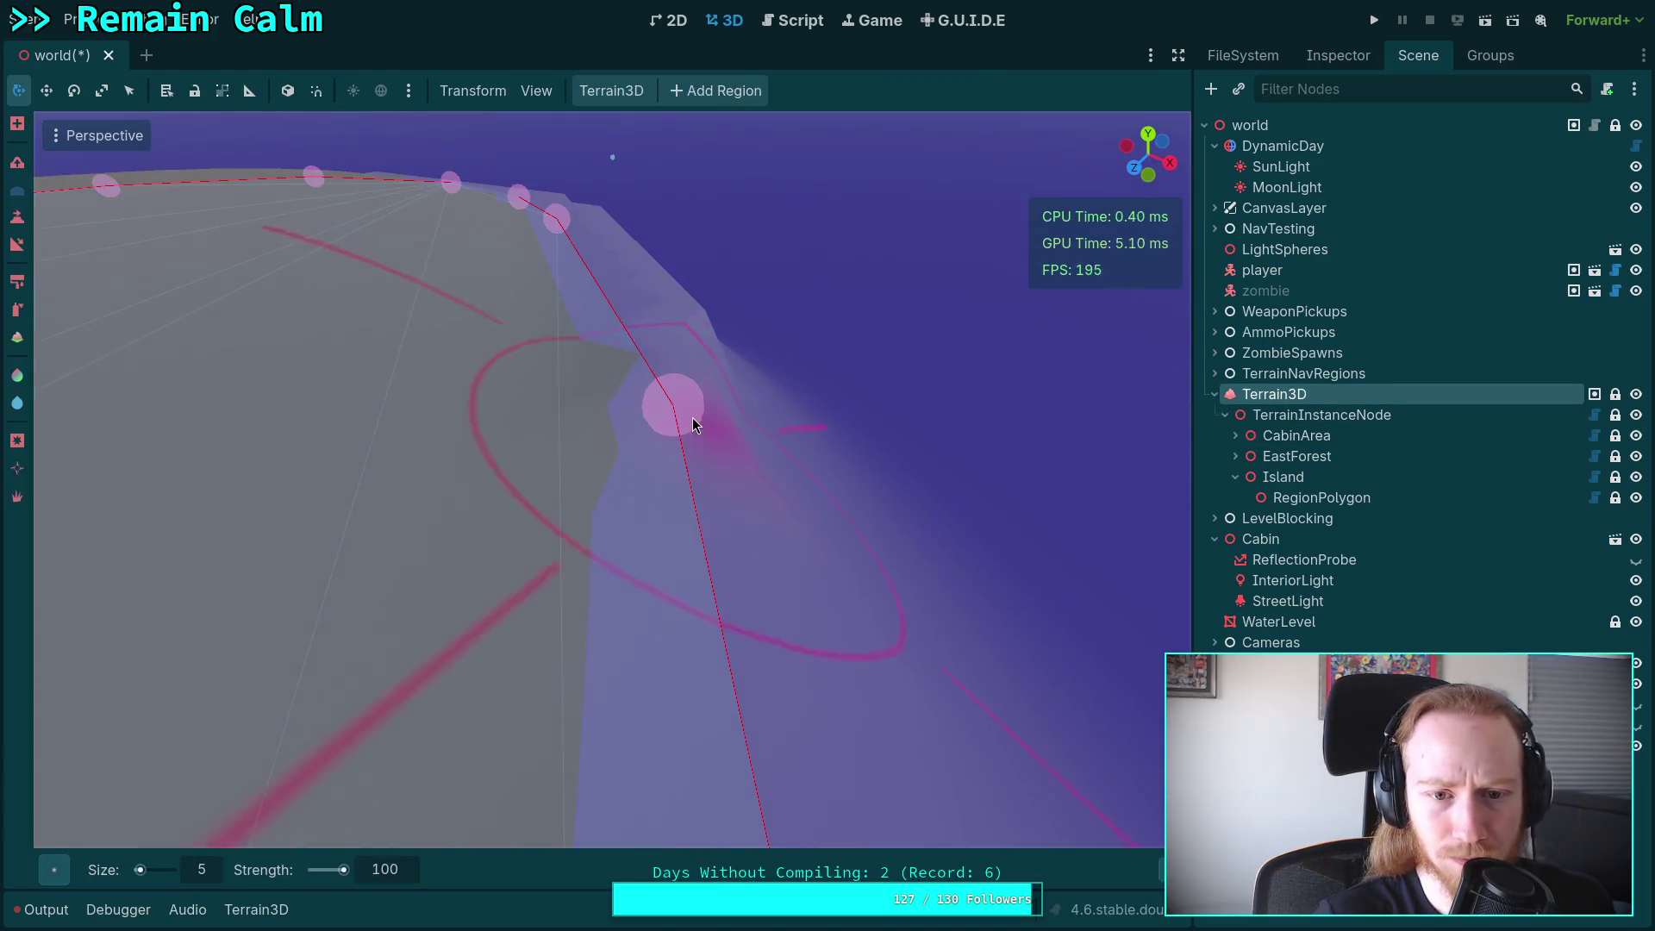
{"action": "scroll", "coordinate": [753, 541], "scroll_direction": "up", "scroll_amount": 3}
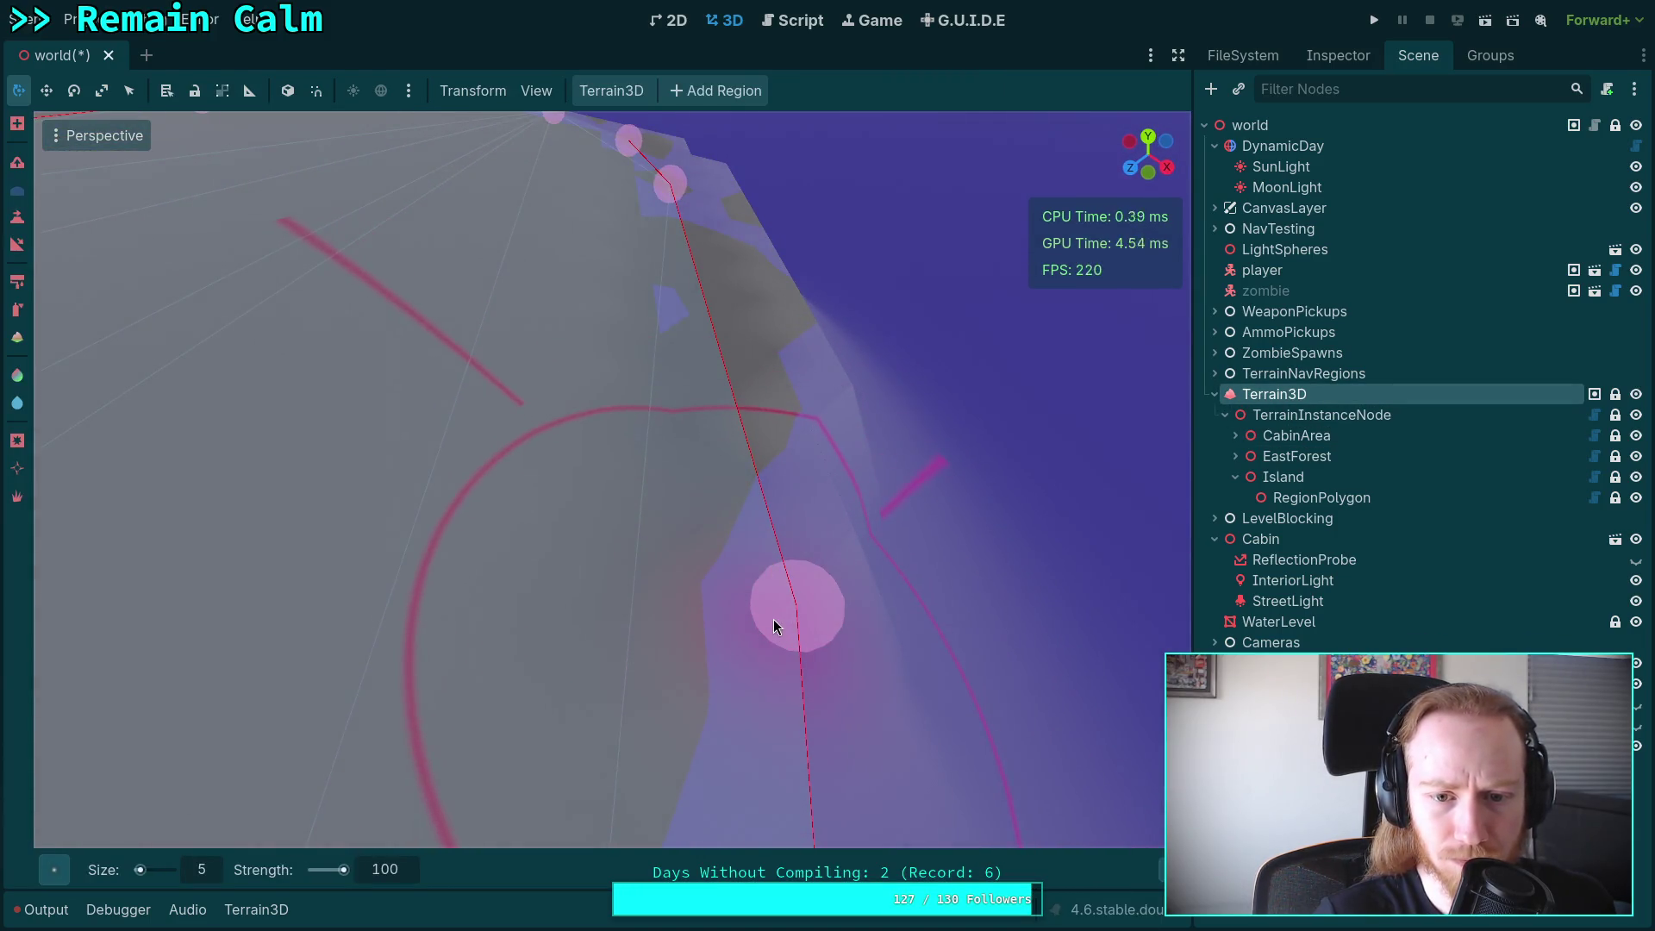
{"action": "mouse_move", "coordinate": [517, 802]}
{"action": "left_mouse_down"}
{"action": "mouse_move", "coordinate": [655, 742]}
{"action": "mouse_move", "coordinate": [752, 635]}
{"action": "mouse_move", "coordinate": [753, 604]}
{"action": "mouse_move", "coordinate": [753, 689]}
{"action": "left_mouse_up"}
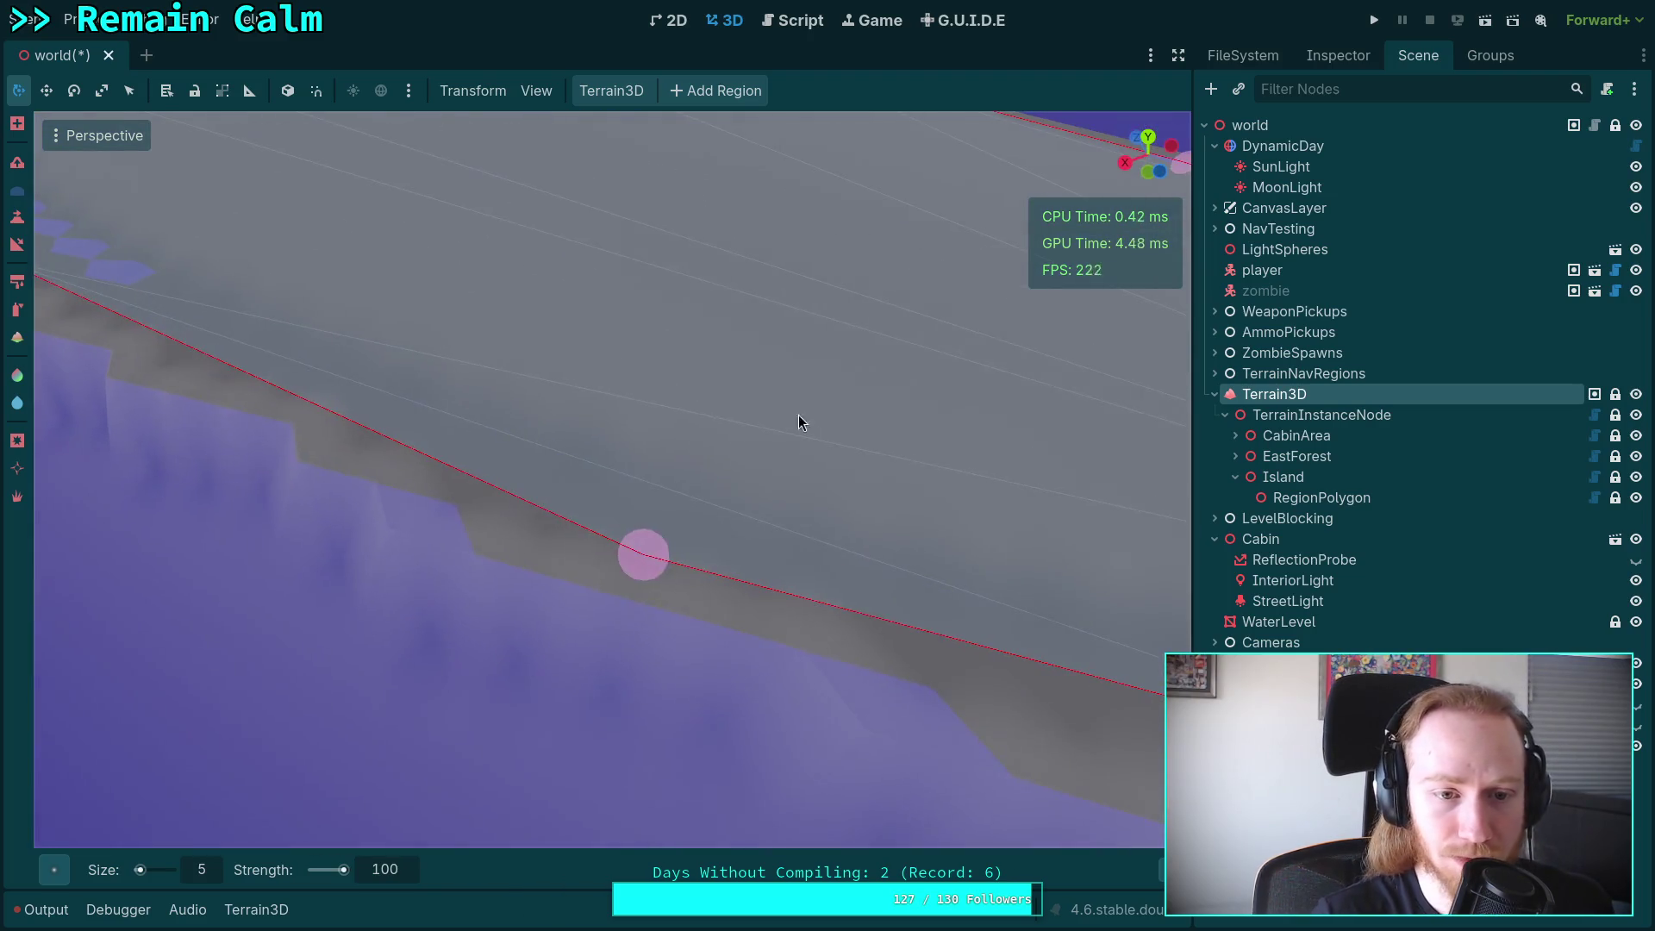
{"action": "left_click", "coordinate": [373, 873]}
{"action": "type", "text": "20"}
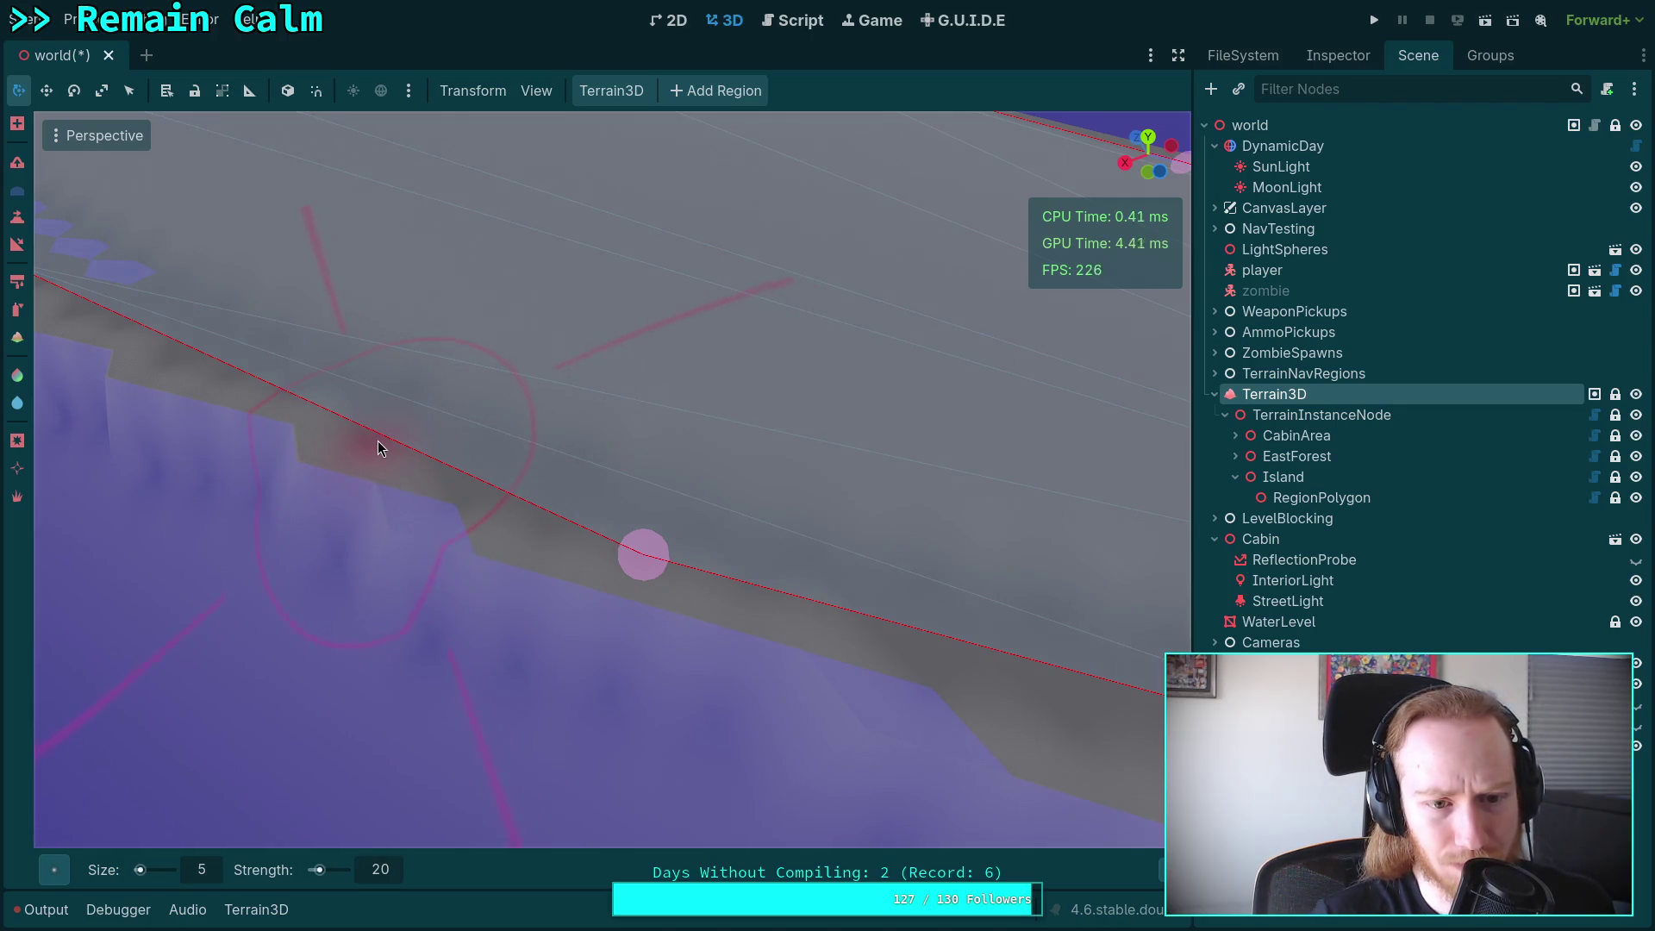
Sculpt the terrain at the cliff edge, then line the edge up horizontally.
{"action": "mouse_move", "coordinate": [644, 555]}
{"action": "left_mouse_down"}
{"action": "mouse_move", "coordinate": [598, 742]}
{"action": "mouse_move", "coordinate": [538, 722]}
{"action": "left_mouse_up"}
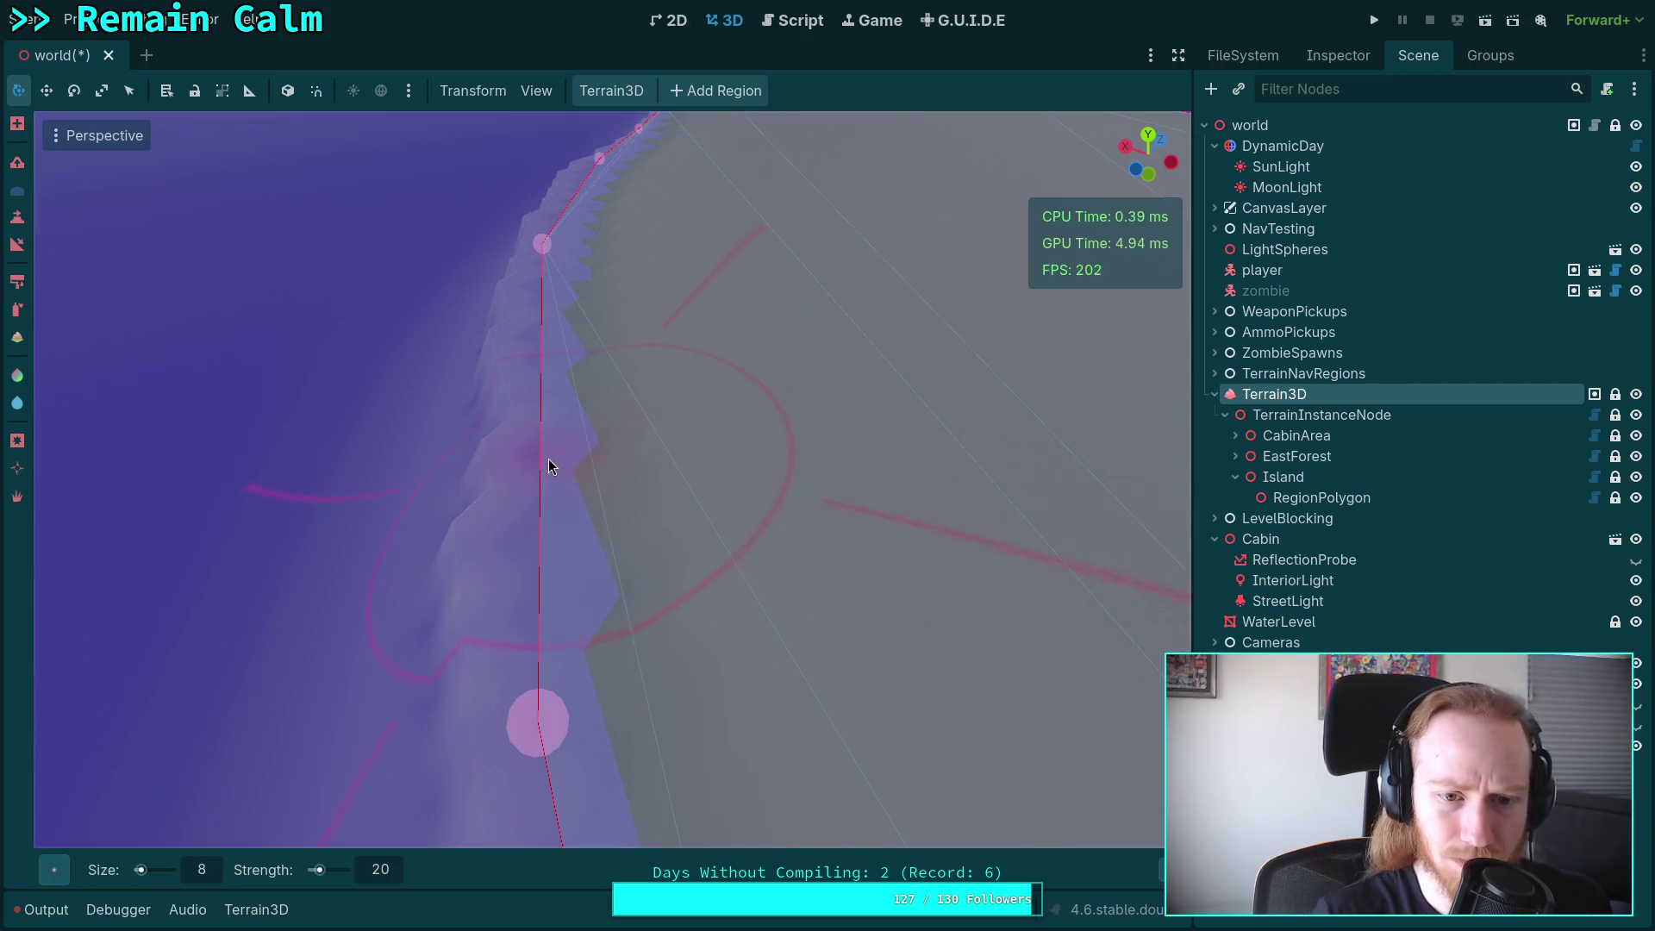
{"action": "left_click", "coordinate": [504, 560]}
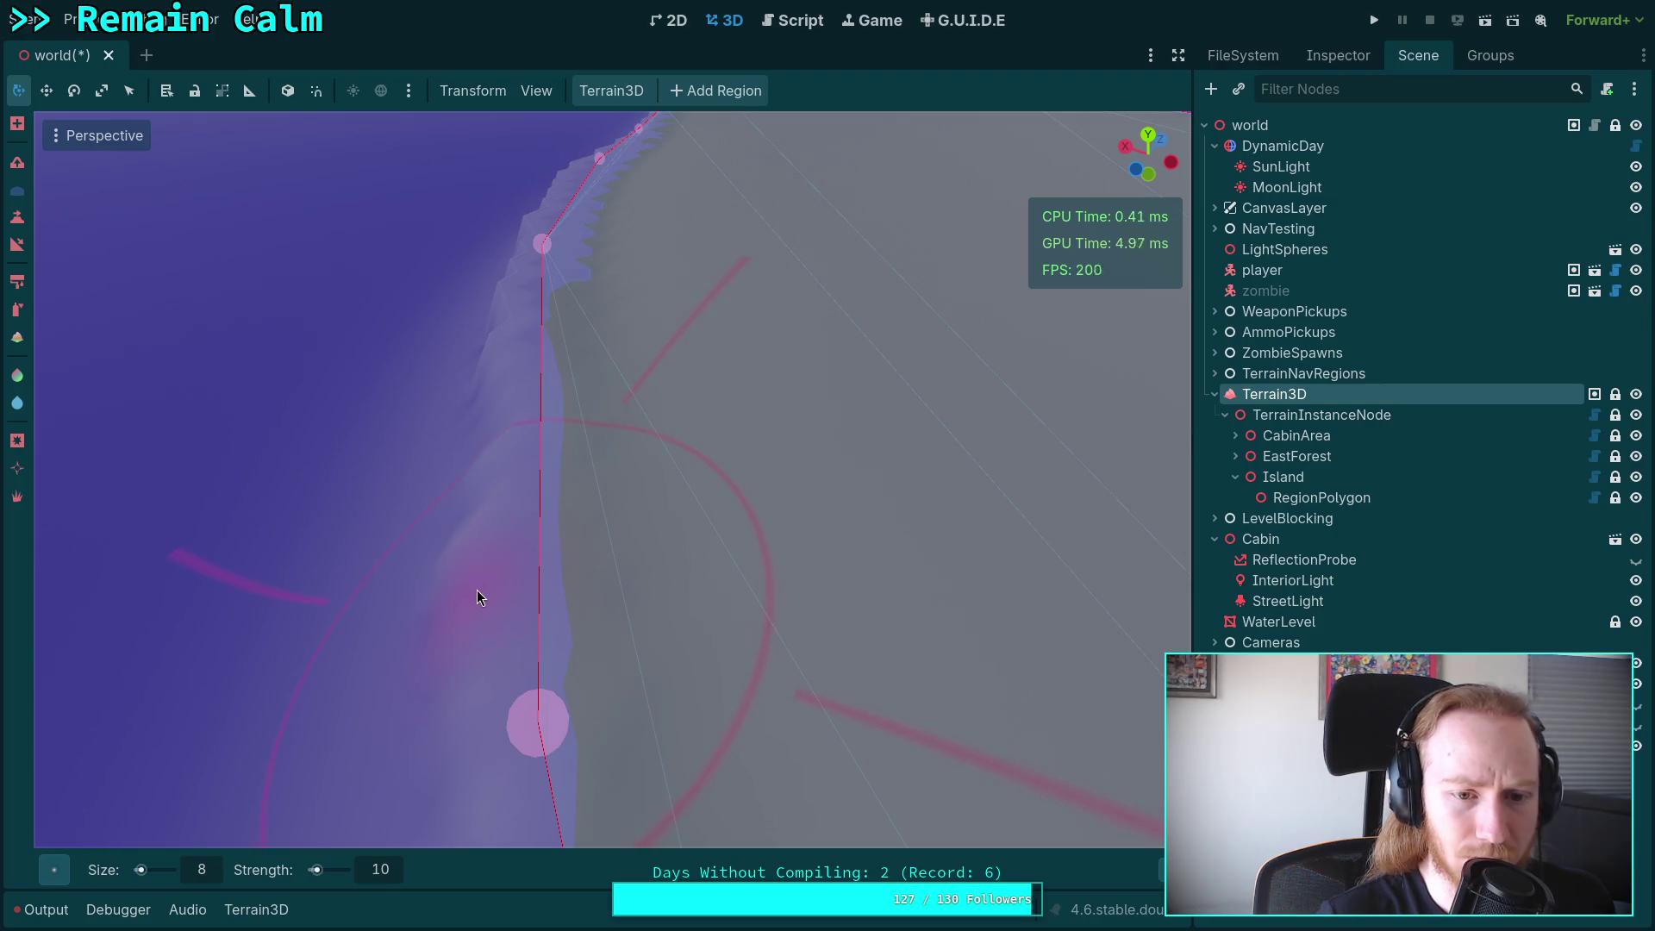
{"action": "left_click_drag", "start_coordinate": [478, 589], "coordinate": [569, 621]}
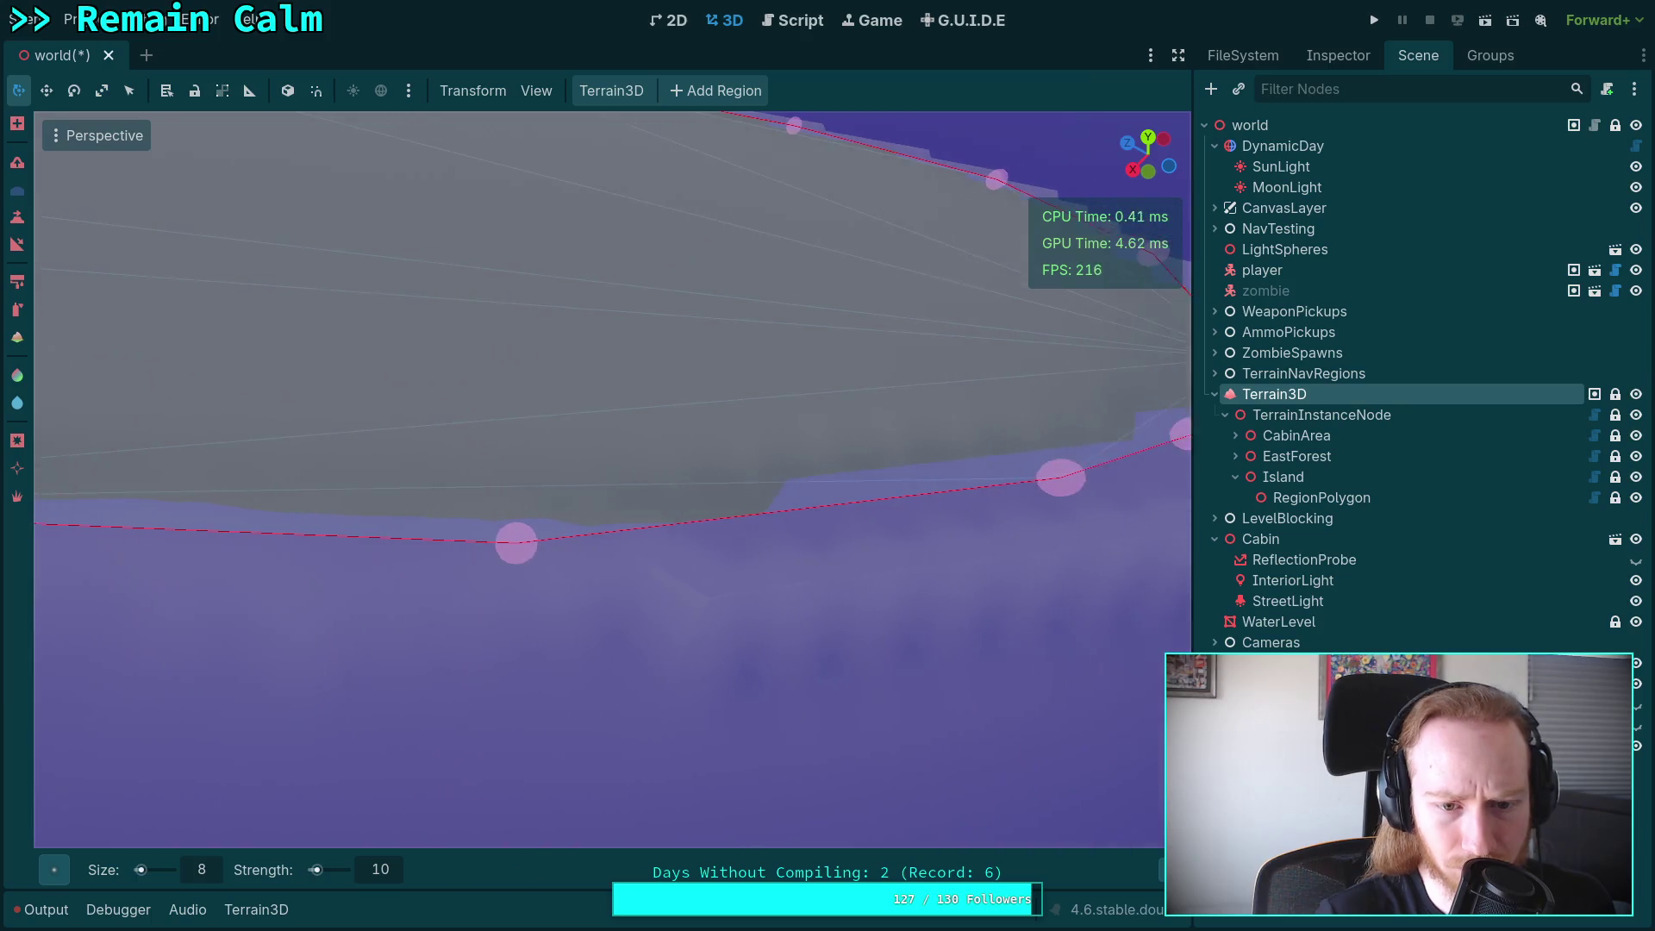
{"action": "key", "text": "d"}
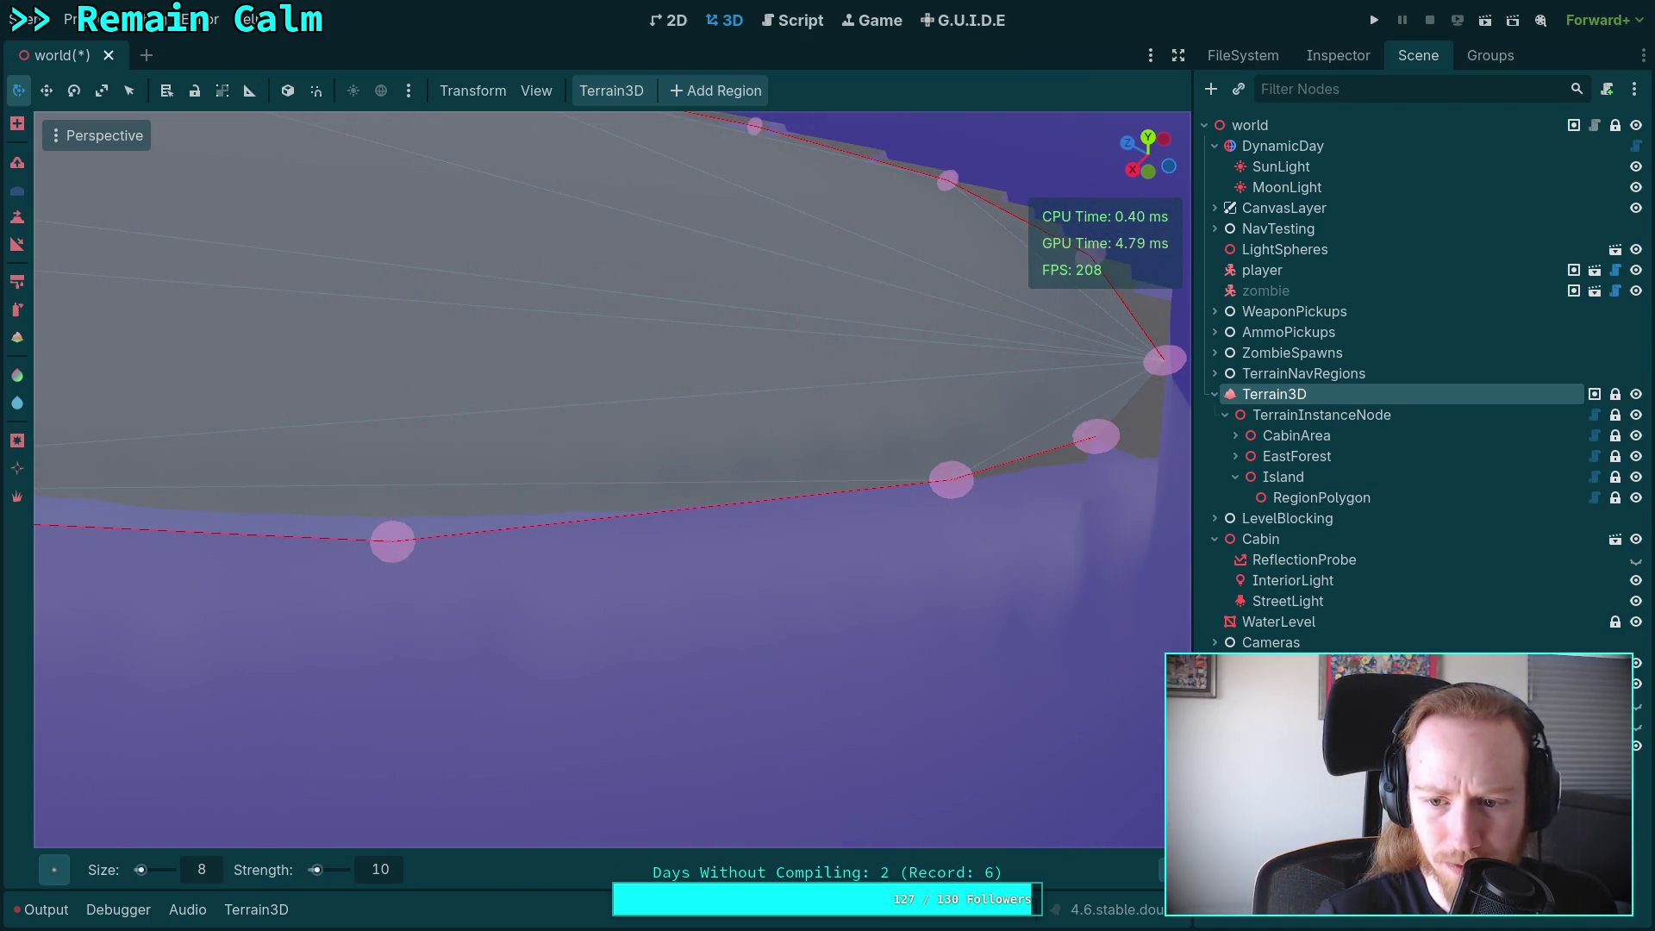
Hide the WaterLevel node in the viewport.
{"action": "left_click", "coordinate": [1636, 622]}
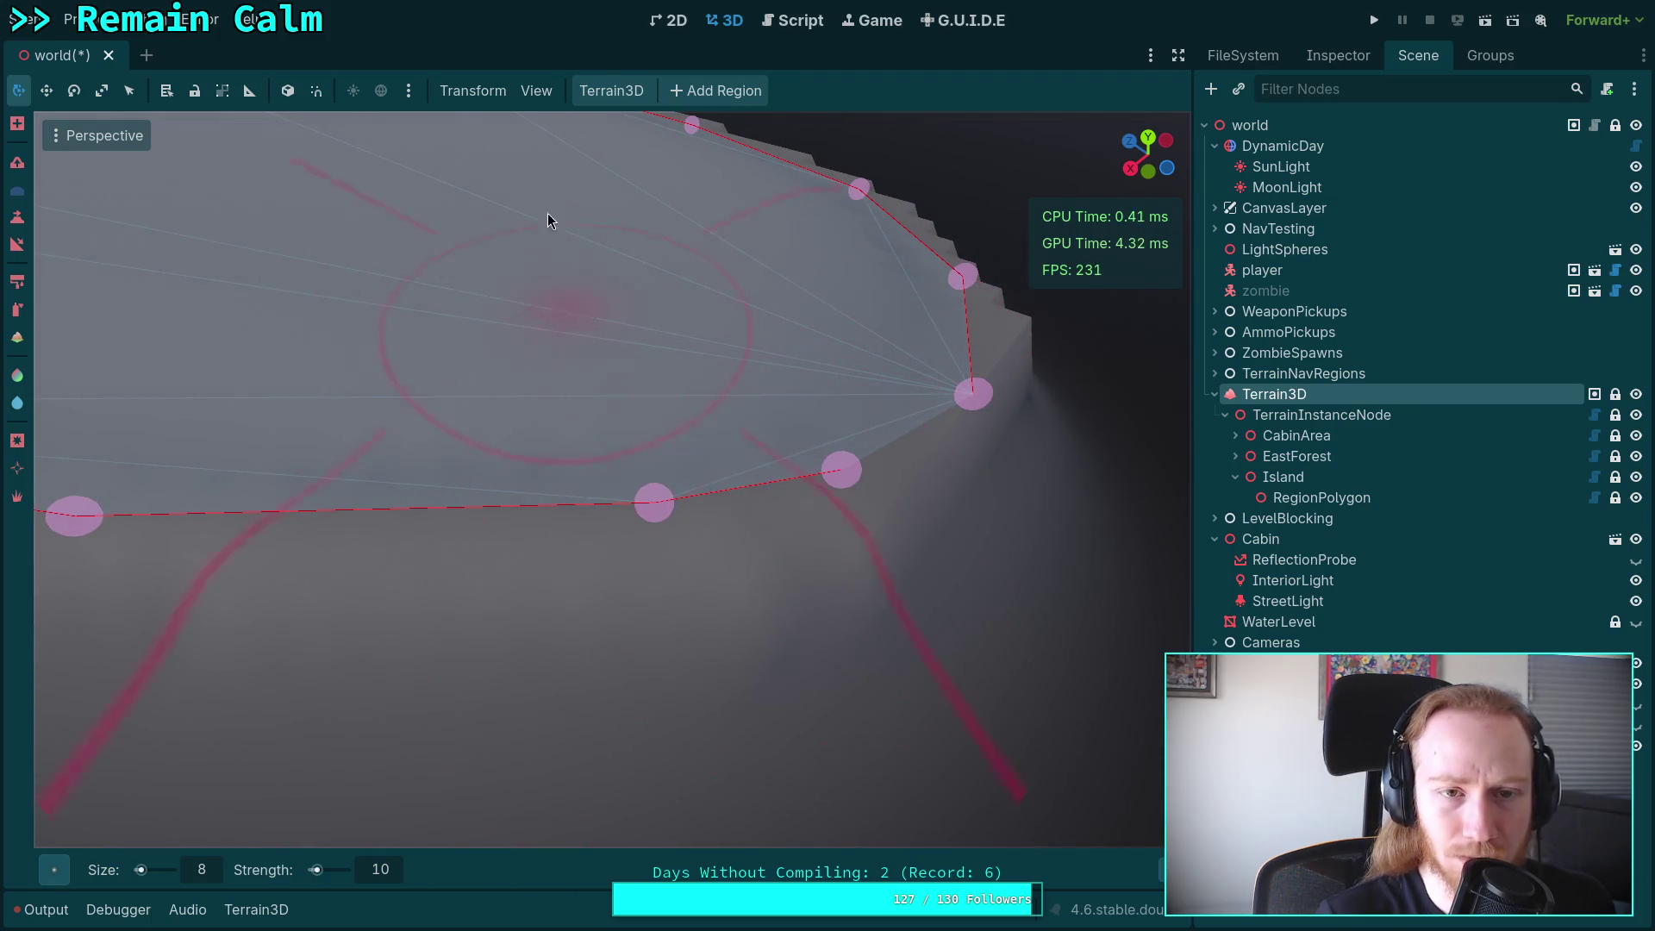
{"action": "left_click", "coordinate": [537, 91]}
{"action": "mouse_move", "coordinate": [815, 259]}
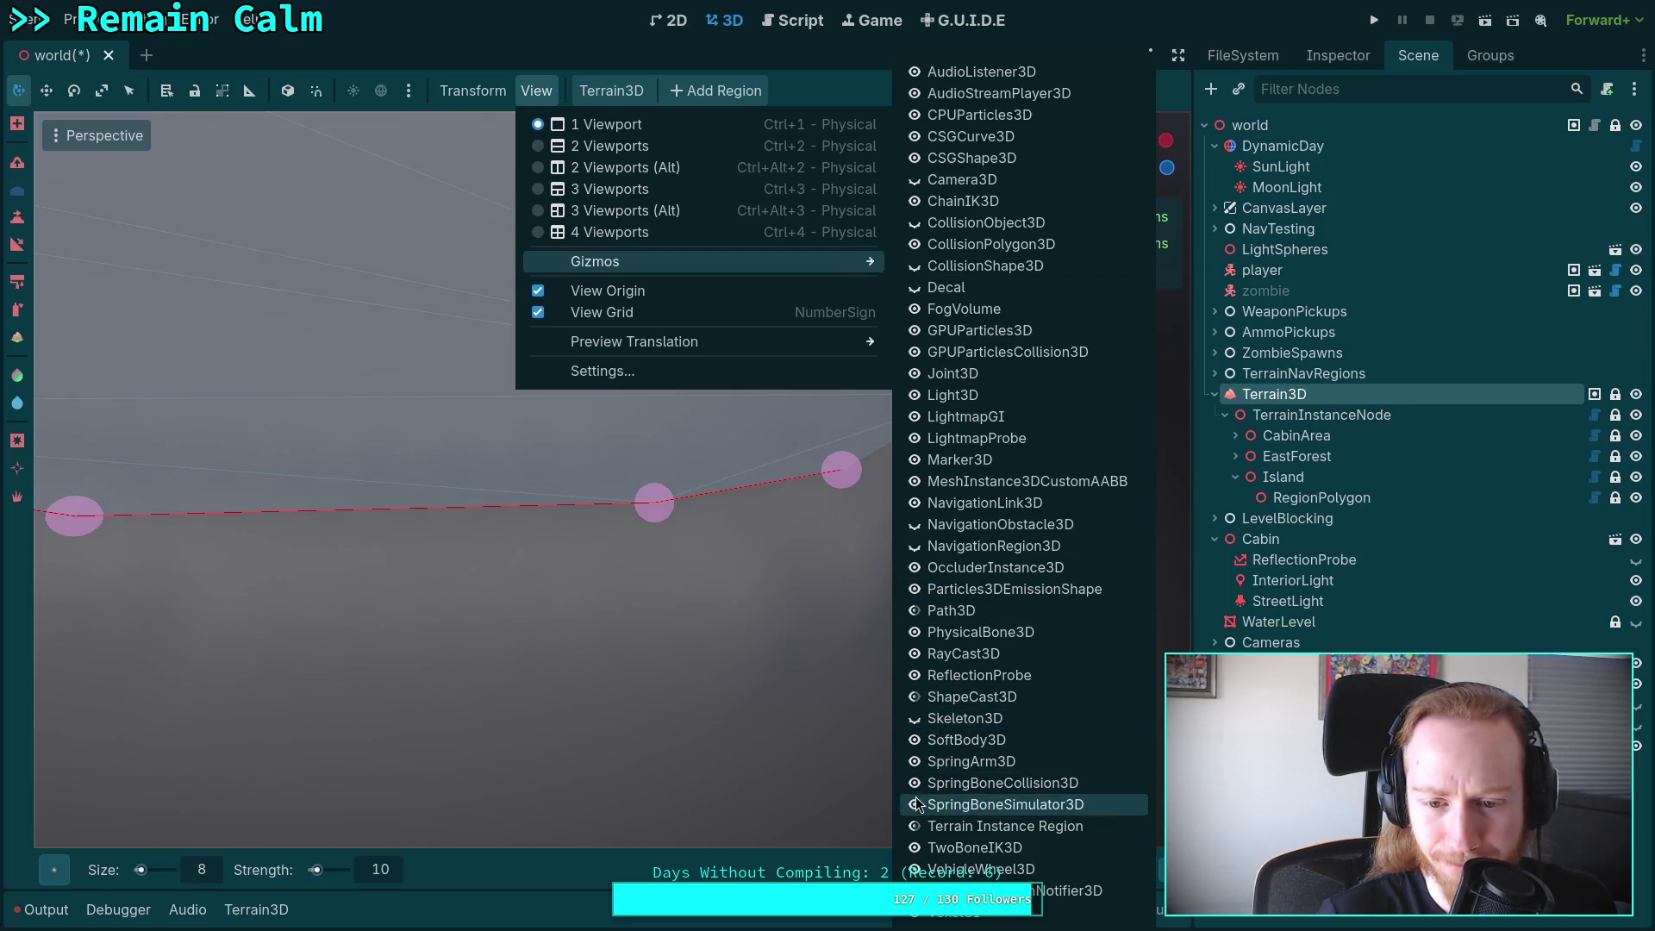
Hide the region gizmo, reselect Terrain3D and fly the camera close to the ridge.
{"action": "left_click", "coordinate": [921, 830]}
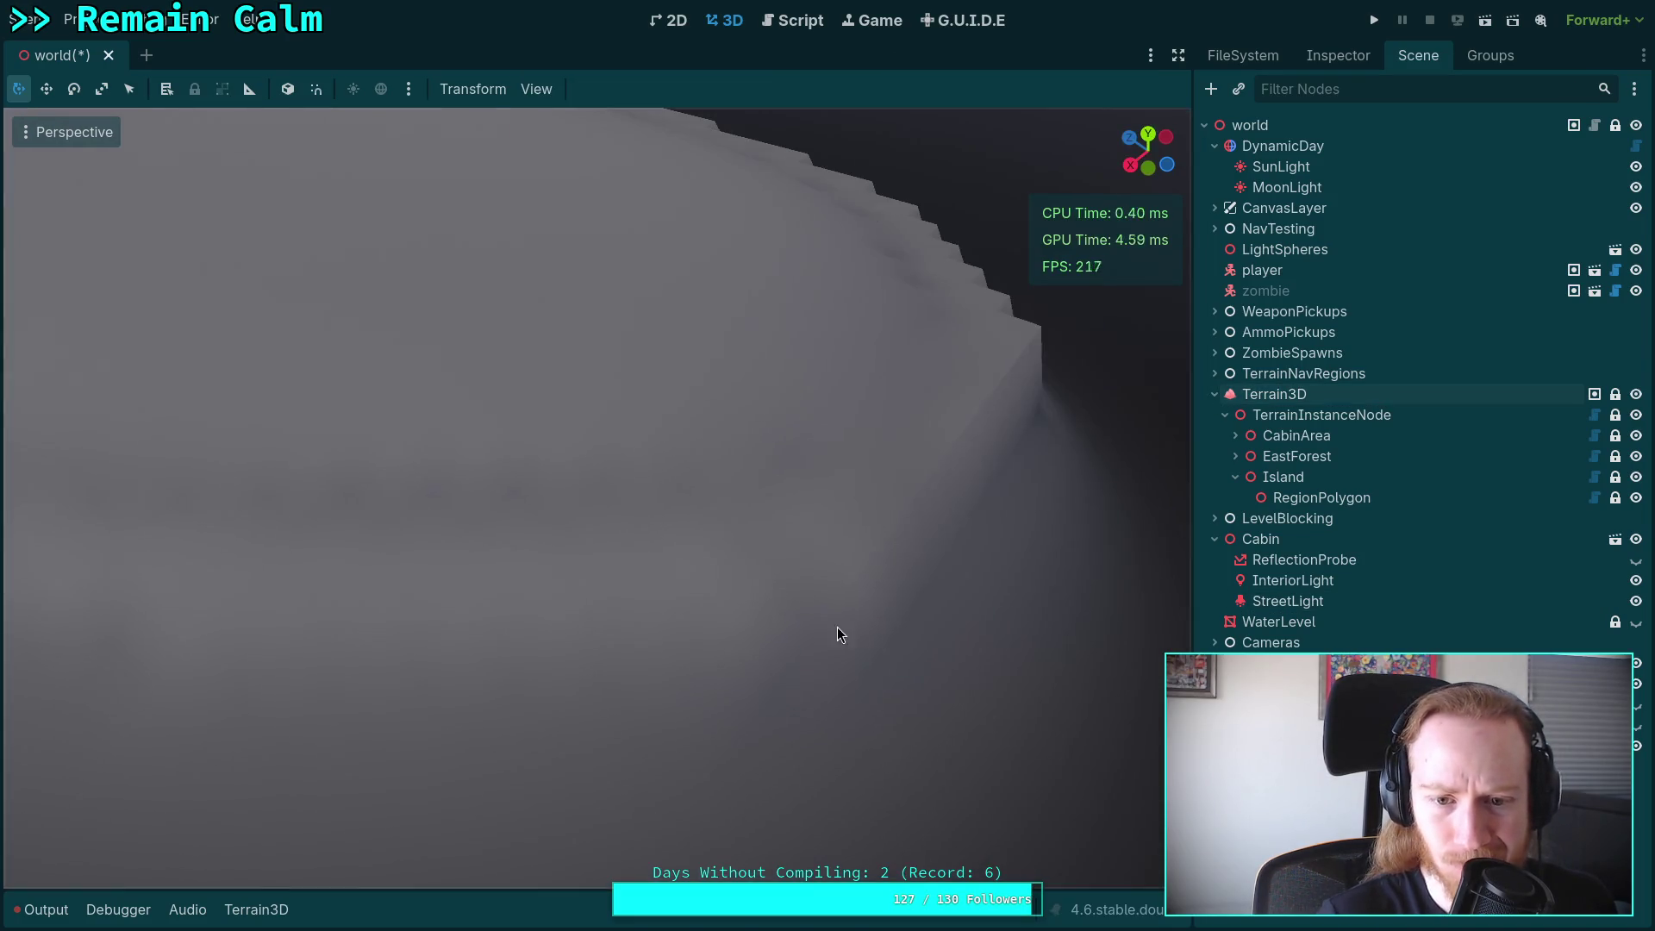
{"action": "left_click", "coordinate": [970, 502]}
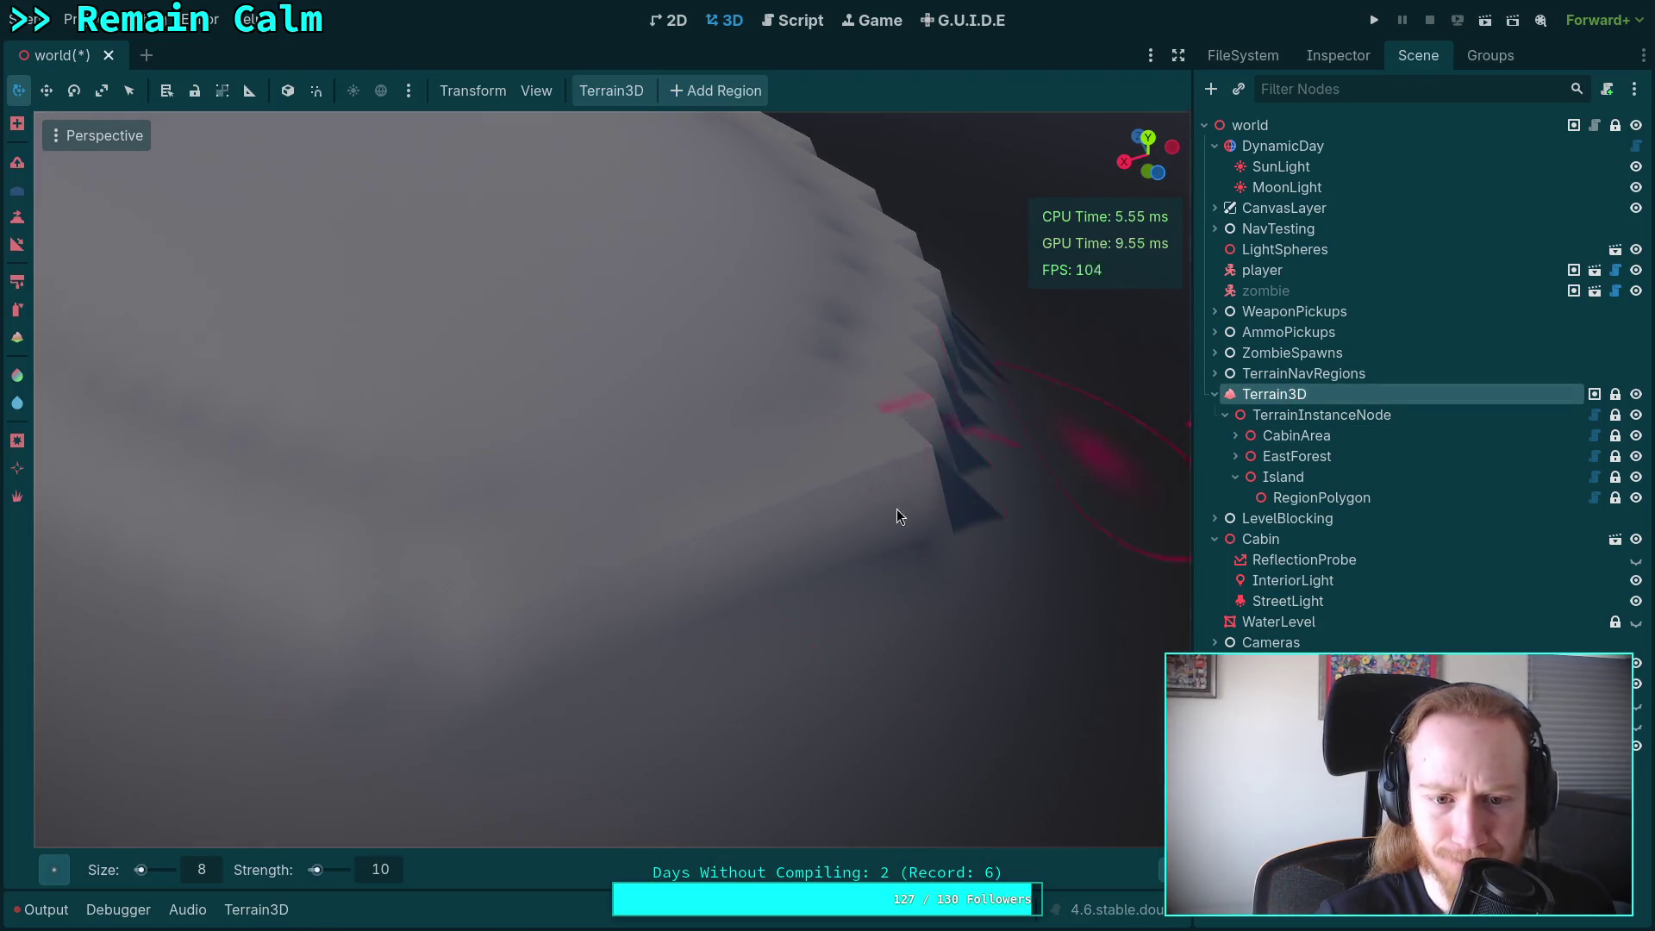
{"action": "left_click_drag", "start_coordinate": [882, 568], "coordinate": [561, 658]}
{"action": "mouse_move", "coordinate": [746, 321]}
{"action": "left_mouse_down"}
{"action": "mouse_move", "coordinate": [671, 624]}
{"action": "mouse_move", "coordinate": [686, 592]}
{"action": "left_mouse_up"}
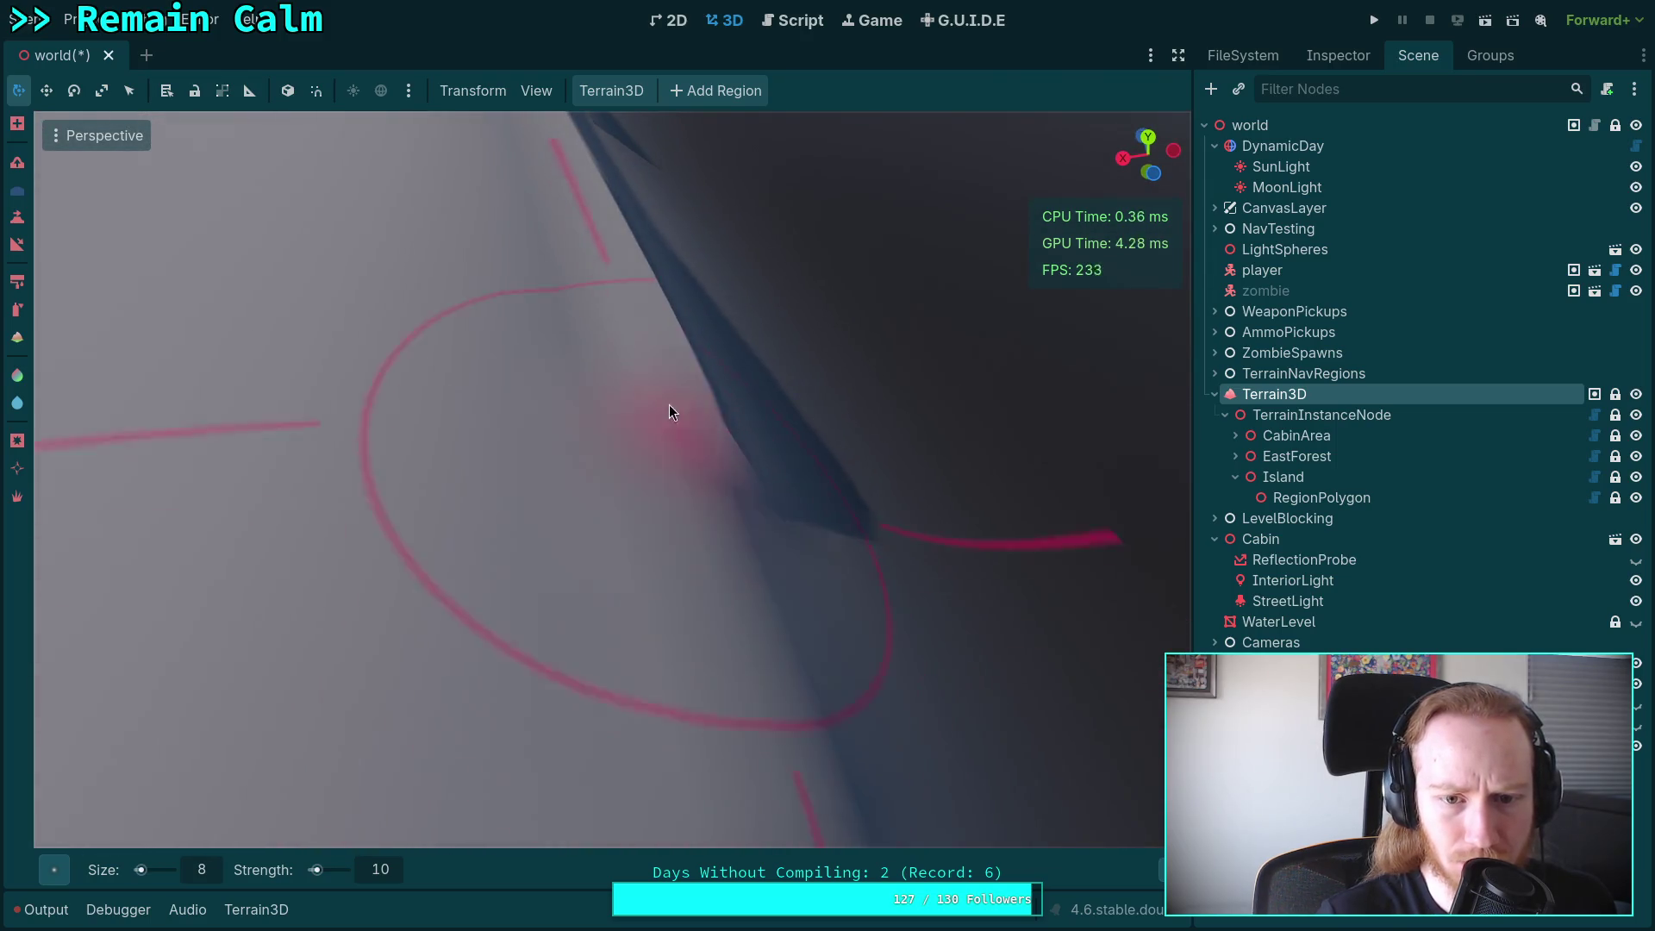
{"action": "mouse_move", "coordinate": [661, 298]}
{"action": "left_mouse_down"}
{"action": "mouse_move", "coordinate": [731, 509]}
{"action": "mouse_move", "coordinate": [695, 340]}
{"action": "left_mouse_up"}
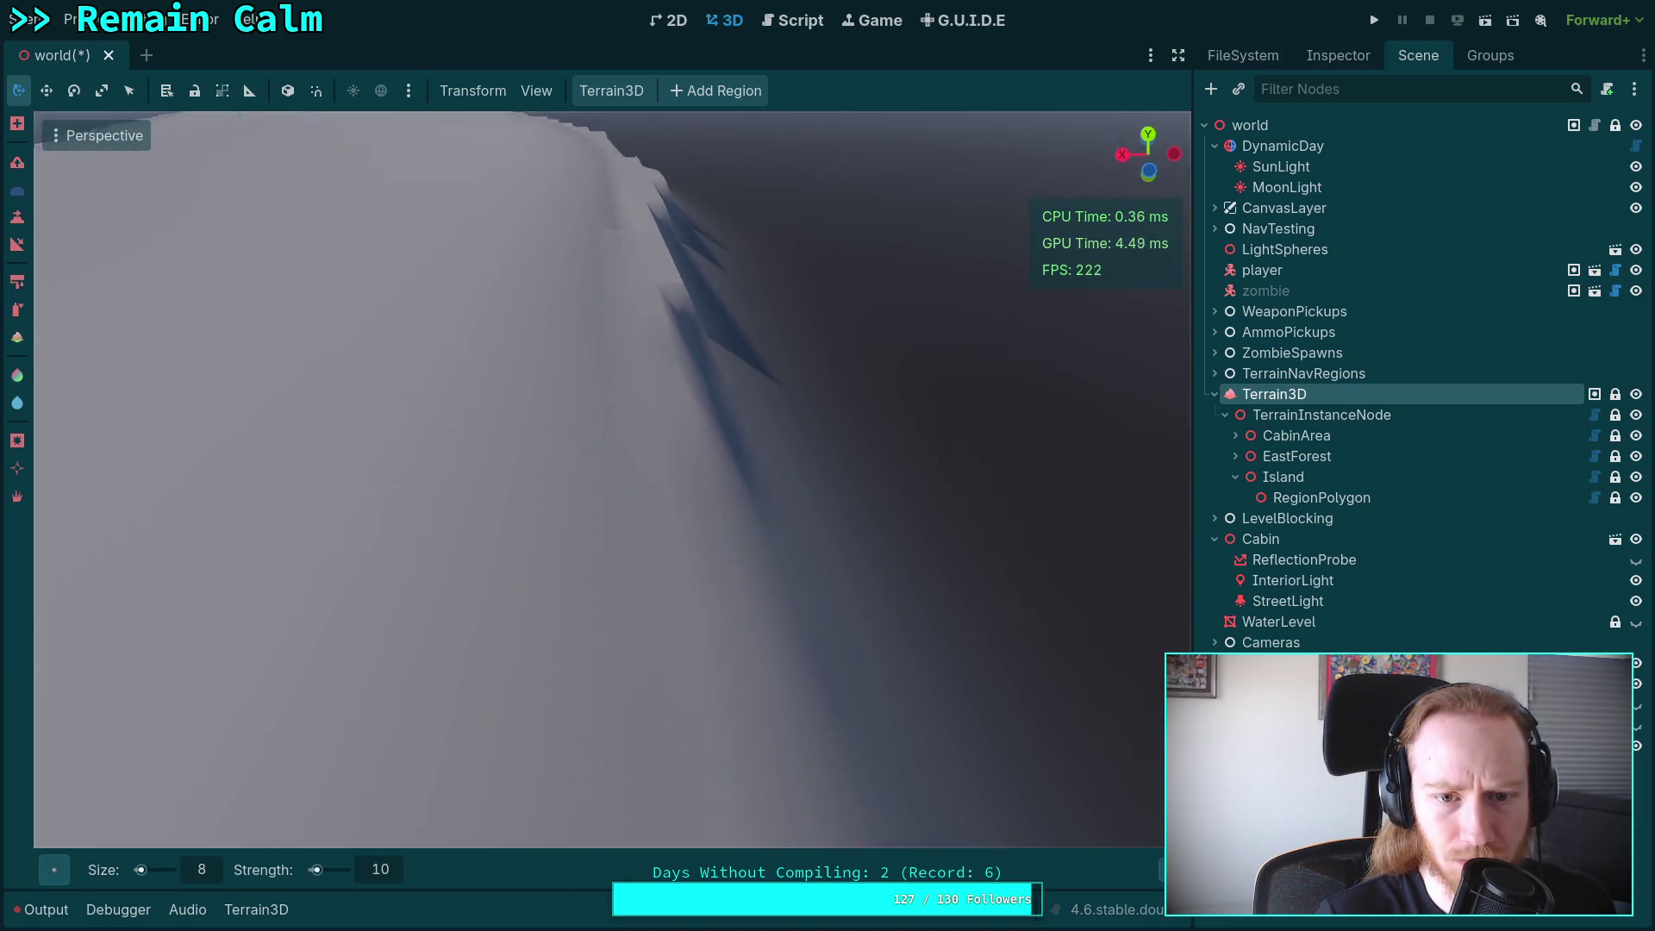
{"action": "scroll", "coordinate": [707, 348], "scroll_direction": "down", "scroll_amount": 2}
{"action": "scroll", "coordinate": [685, 686], "scroll_direction": "up", "scroll_amount": 2}
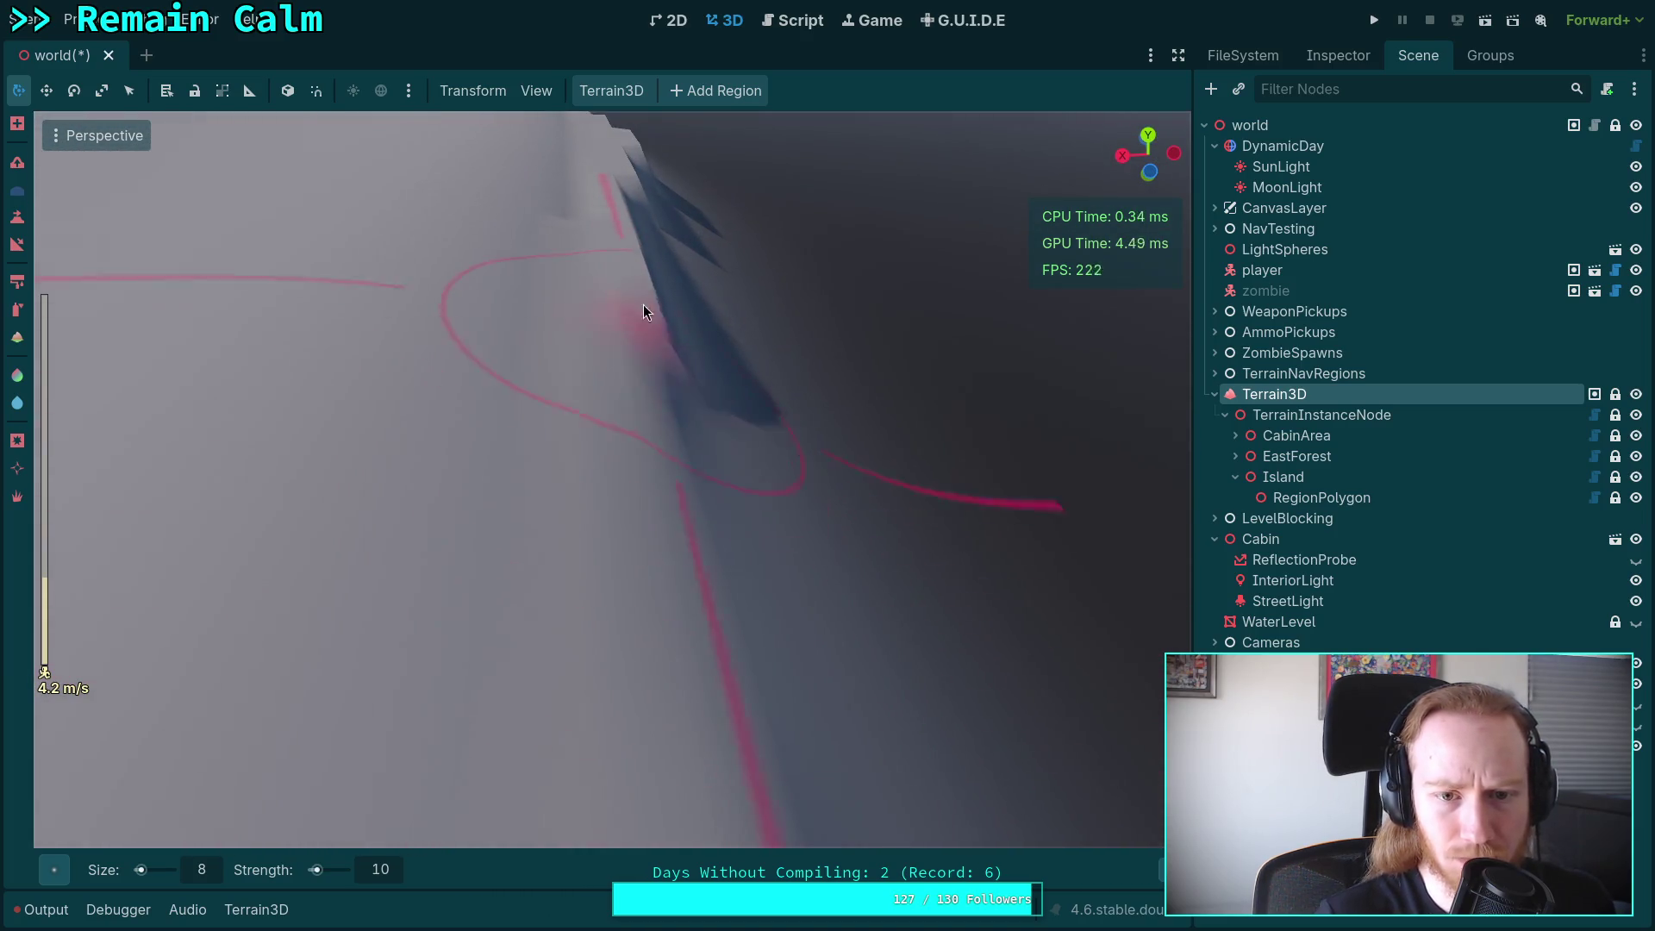
{"action": "key", "text": "w"}
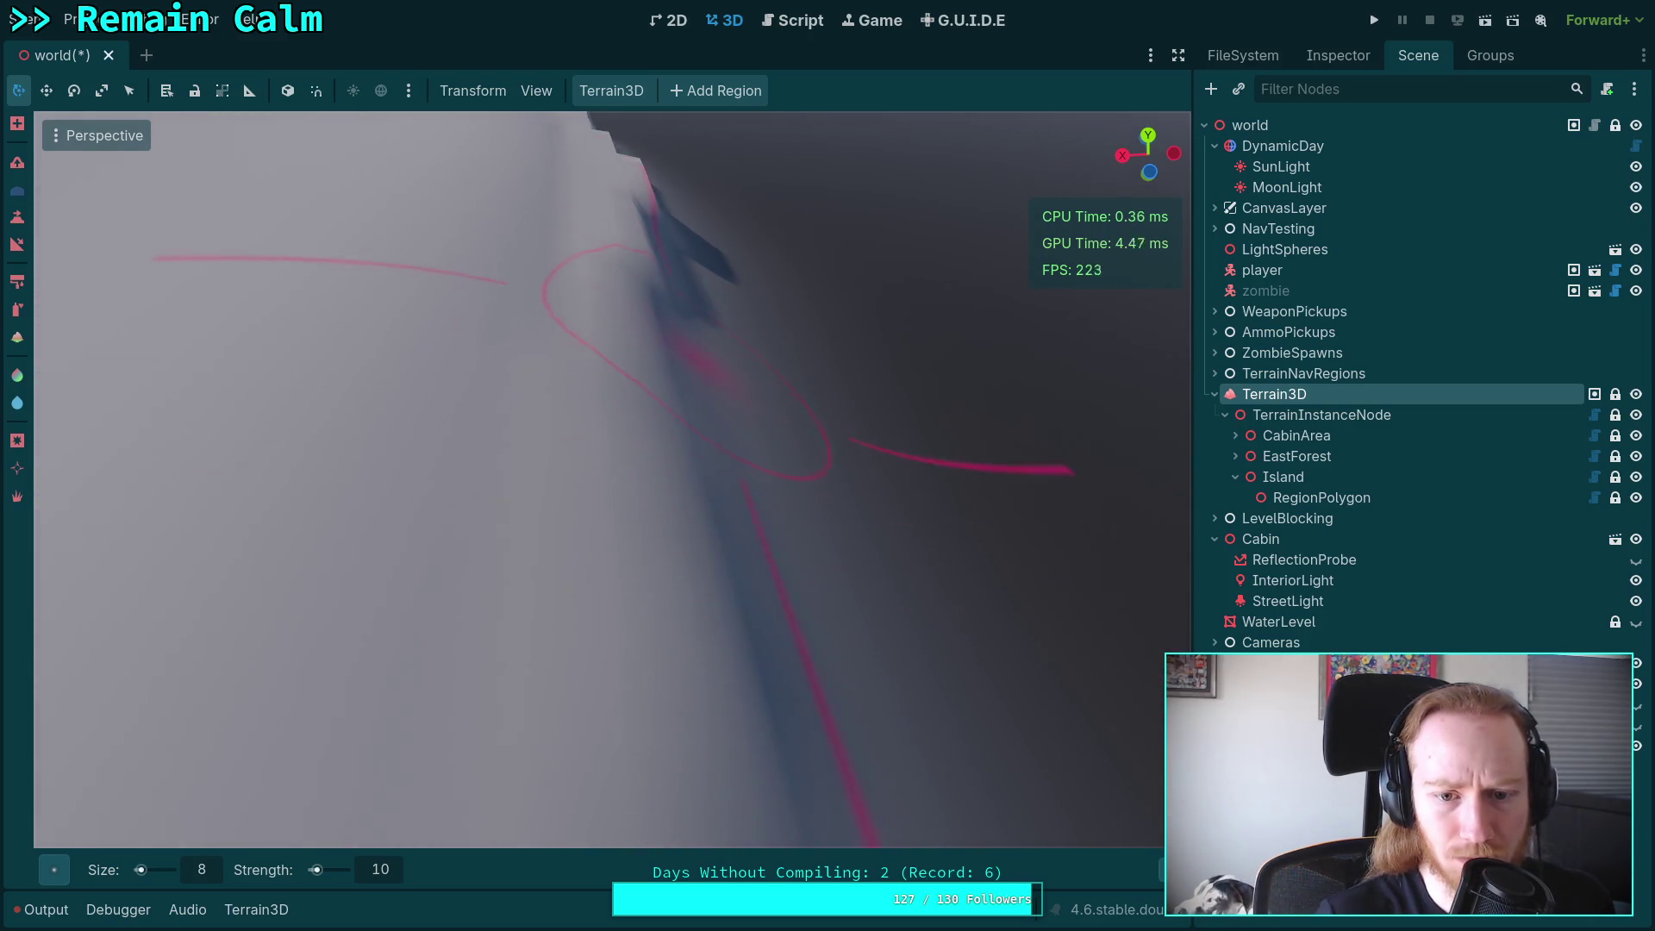
{"action": "key", "text": "w"}
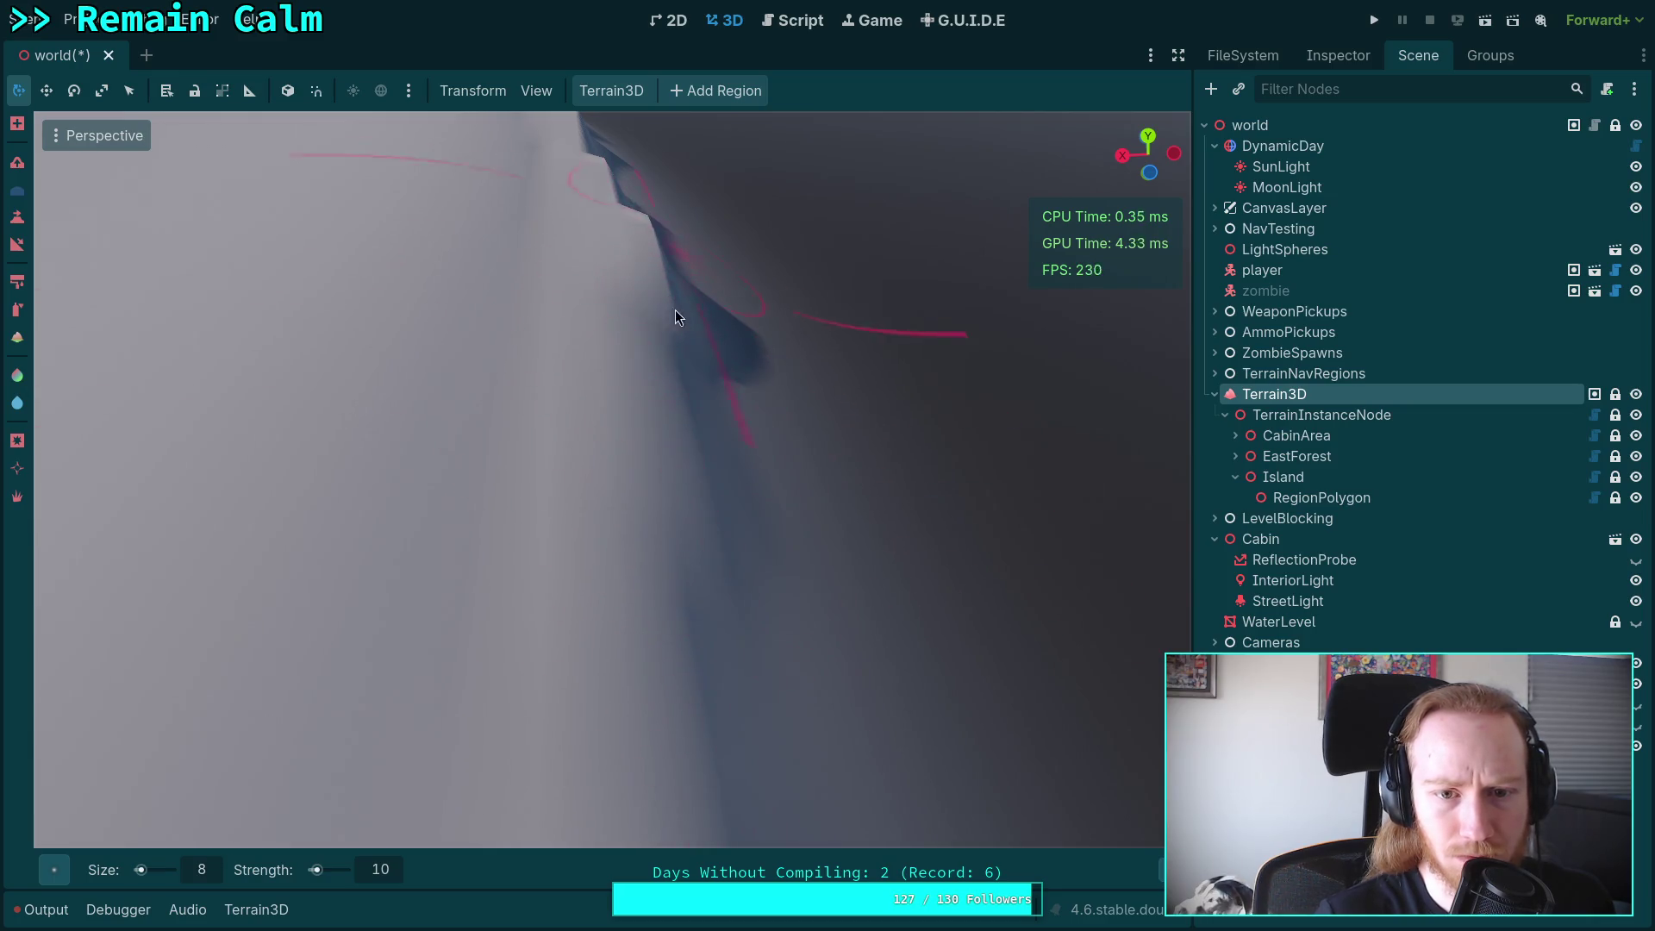
{"action": "key", "text": "w"}
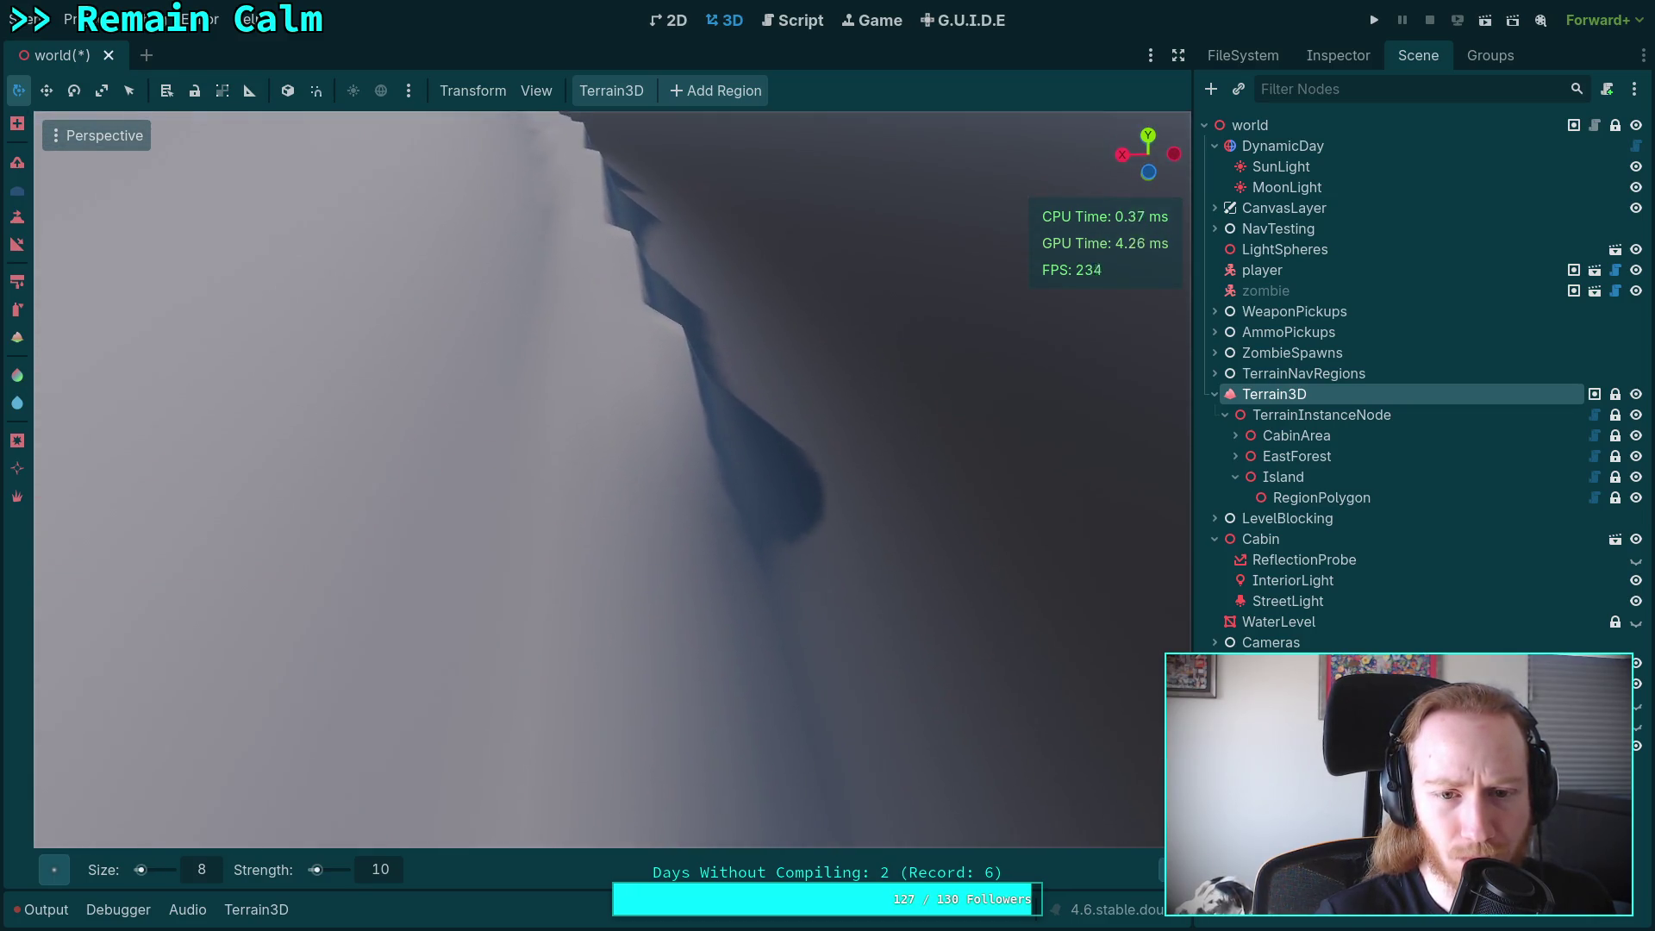
{"action": "key", "text": "w"}
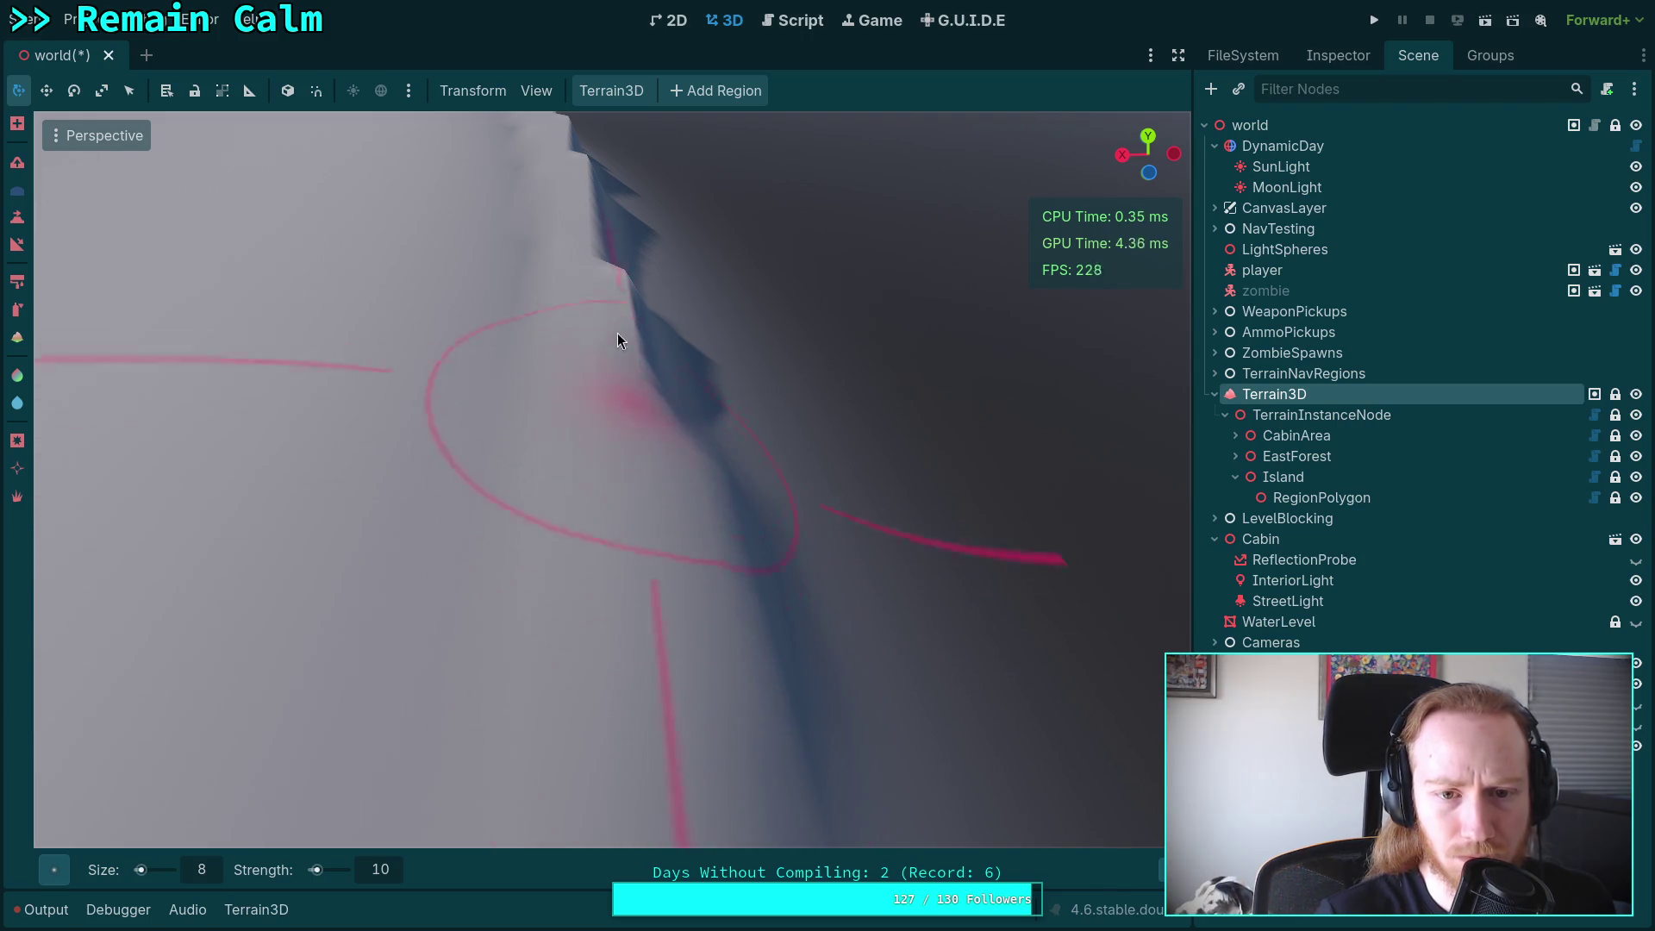
{"action": "key", "text": "w"}
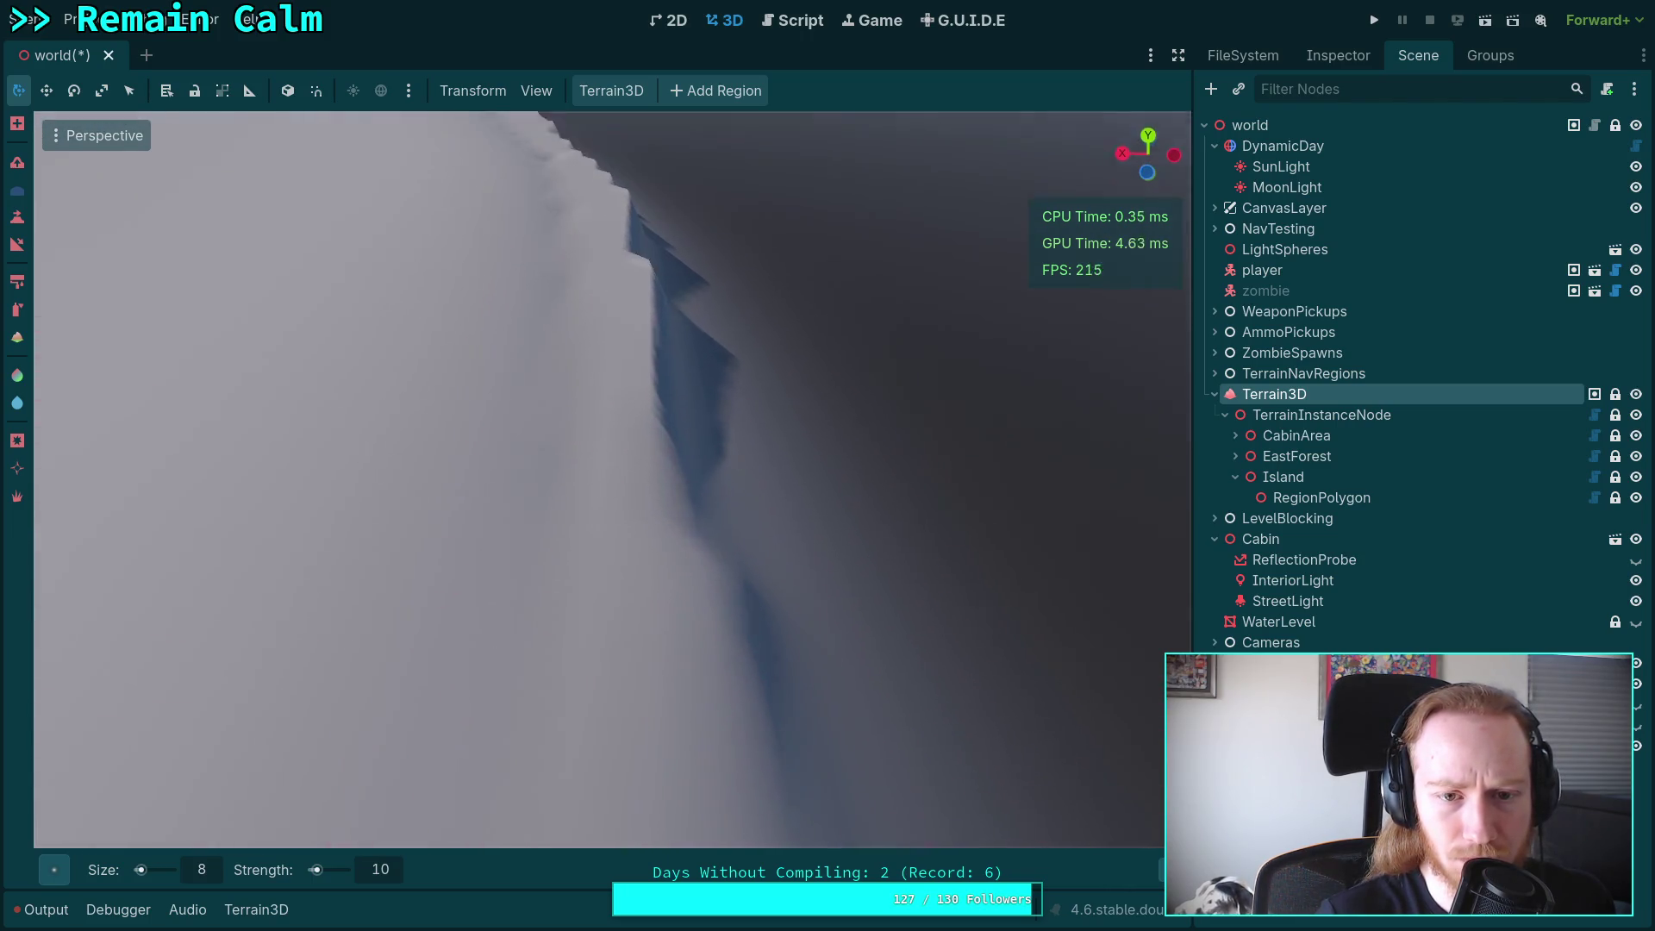
Flatten the spiky ridge and cliff edge, undoing two trial strokes along the way.
{"action": "mouse_move", "coordinate": [639, 309]}
{"action": "left_mouse_down"}
{"action": "mouse_move", "coordinate": [674, 398]}
{"action": "mouse_move", "coordinate": [666, 634]}
{"action": "left_mouse_up"}
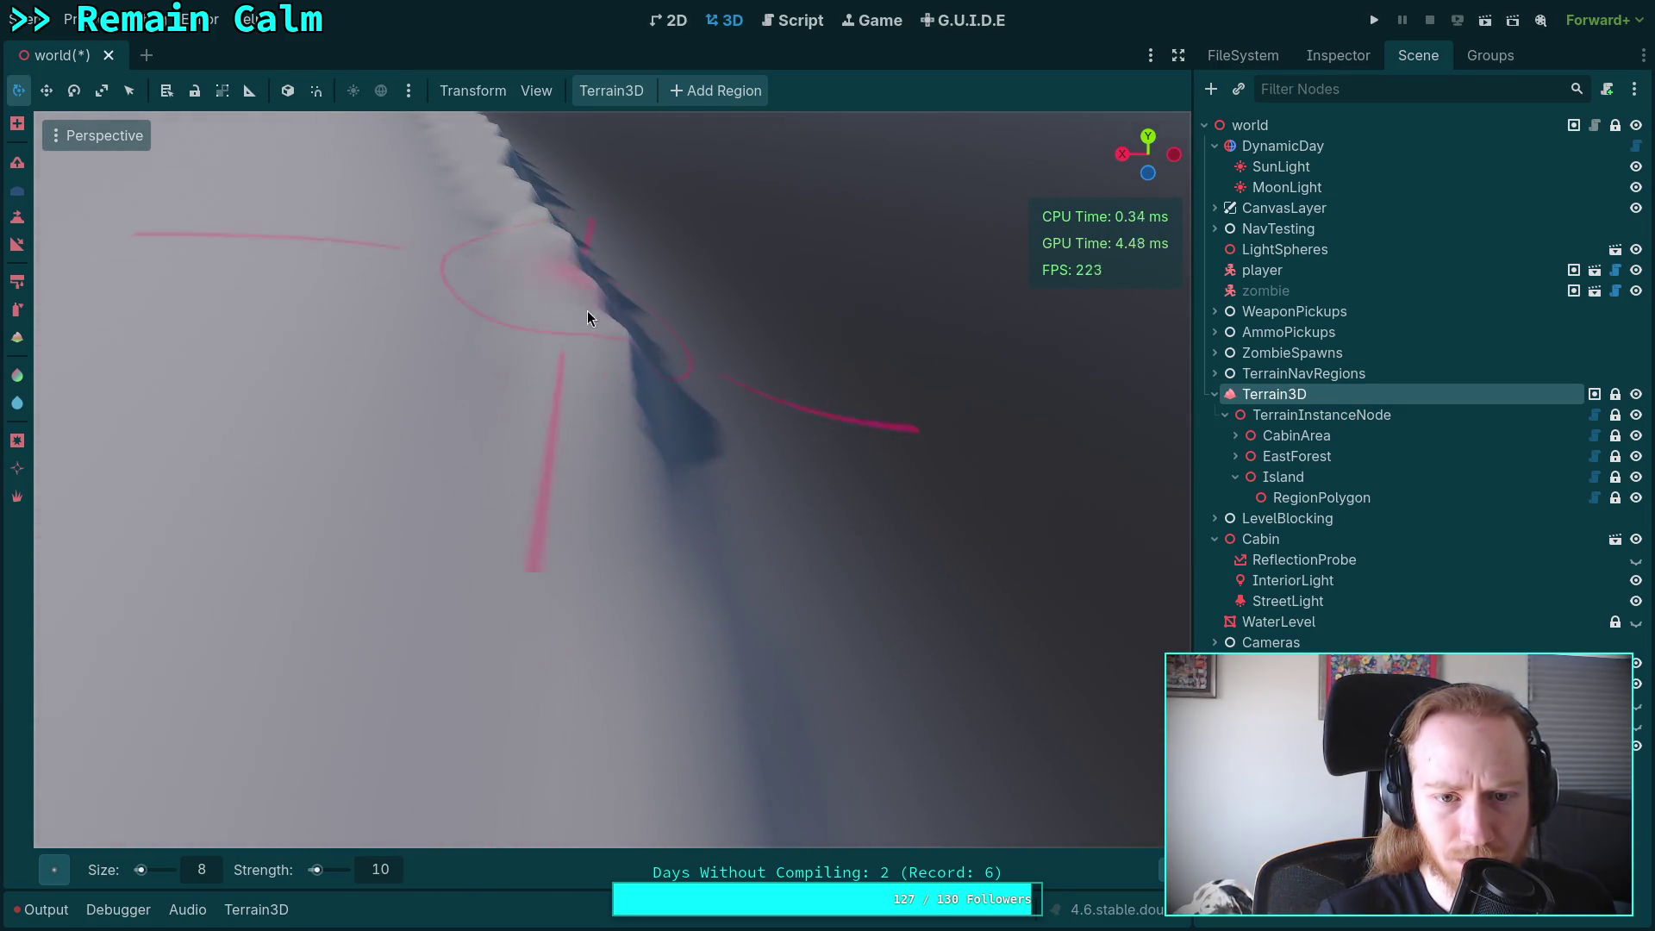
{"action": "mouse_move", "coordinate": [655, 443]}
{"action": "left_mouse_down"}
{"action": "mouse_move", "coordinate": [680, 436]}
{"action": "mouse_move", "coordinate": [697, 481]}
{"action": "mouse_move", "coordinate": [617, 665]}
{"action": "left_mouse_up"}
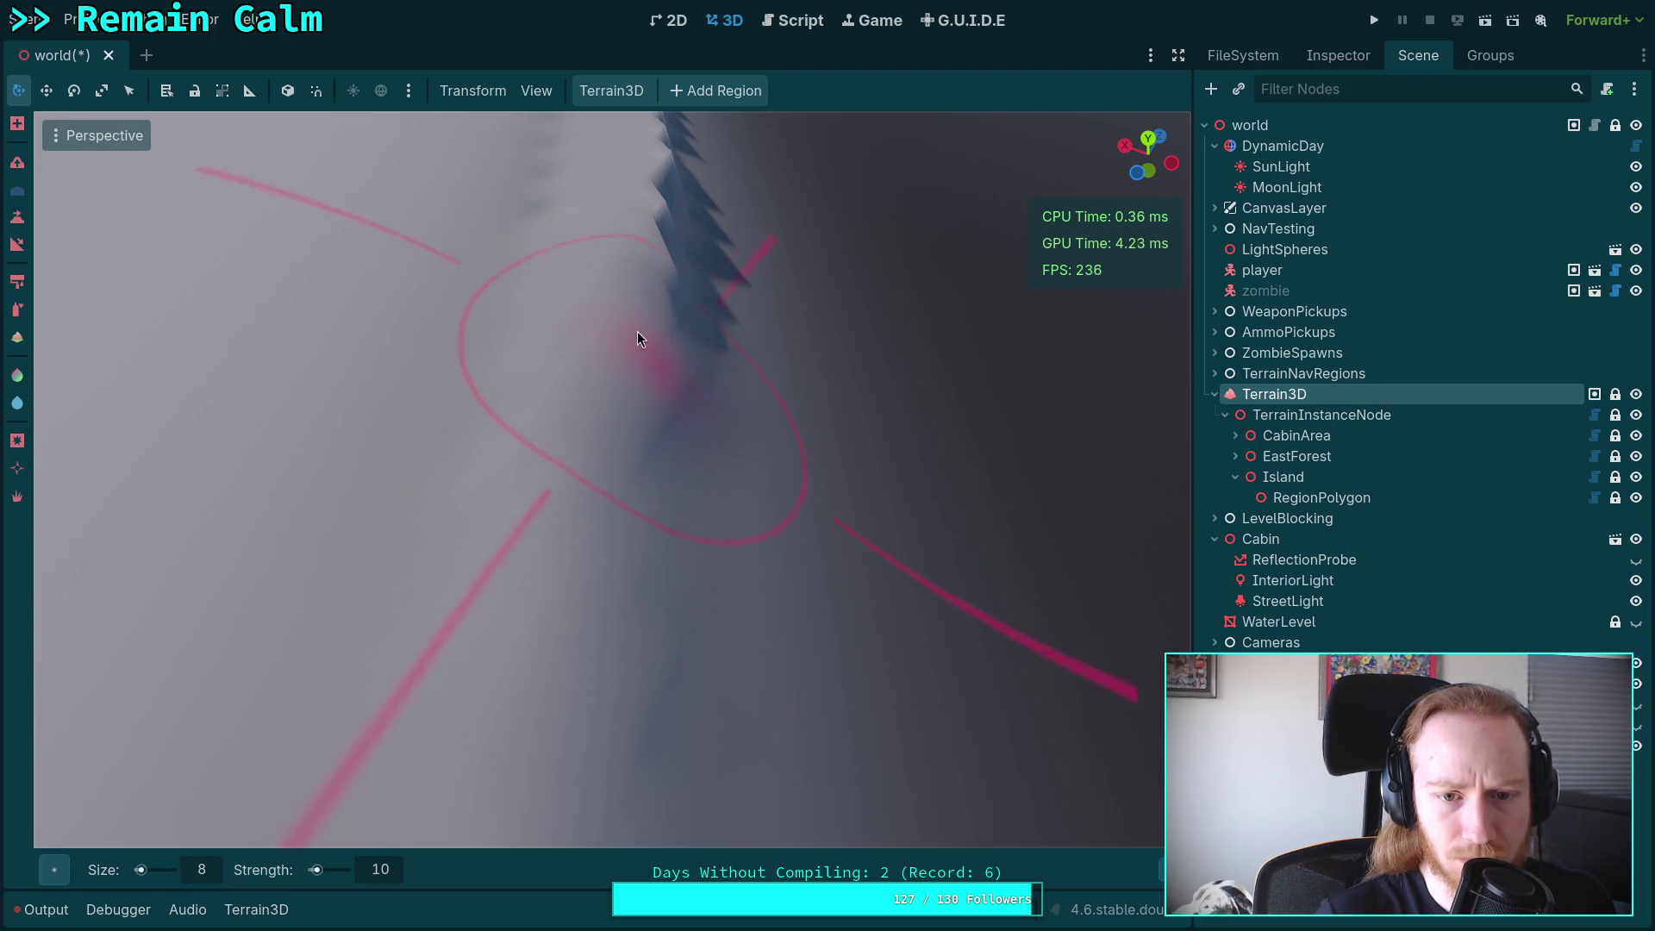
{"action": "left_click_drag", "start_coordinate": [656, 288], "coordinate": [654, 295]}
{"action": "mouse_move", "coordinate": [614, 370]}
{"action": "left_mouse_down"}
{"action": "mouse_move", "coordinate": [656, 586]}
{"action": "mouse_move", "coordinate": [607, 190]}
{"action": "mouse_move", "coordinate": [548, 426]}
{"action": "mouse_move", "coordinate": [695, 307]}
{"action": "mouse_move", "coordinate": [705, 529]}
{"action": "mouse_move", "coordinate": [561, 479]}
{"action": "mouse_move", "coordinate": [474, 211]}
{"action": "mouse_move", "coordinate": [458, 469]}
{"action": "mouse_move", "coordinate": [681, 597]}
{"action": "mouse_move", "coordinate": [618, 249]}
{"action": "mouse_move", "coordinate": [634, 261]}
{"action": "mouse_move", "coordinate": [715, 680]}
{"action": "left_mouse_up"}
{"action": "left_click_drag", "start_coordinate": [668, 411], "coordinate": [650, 236]}
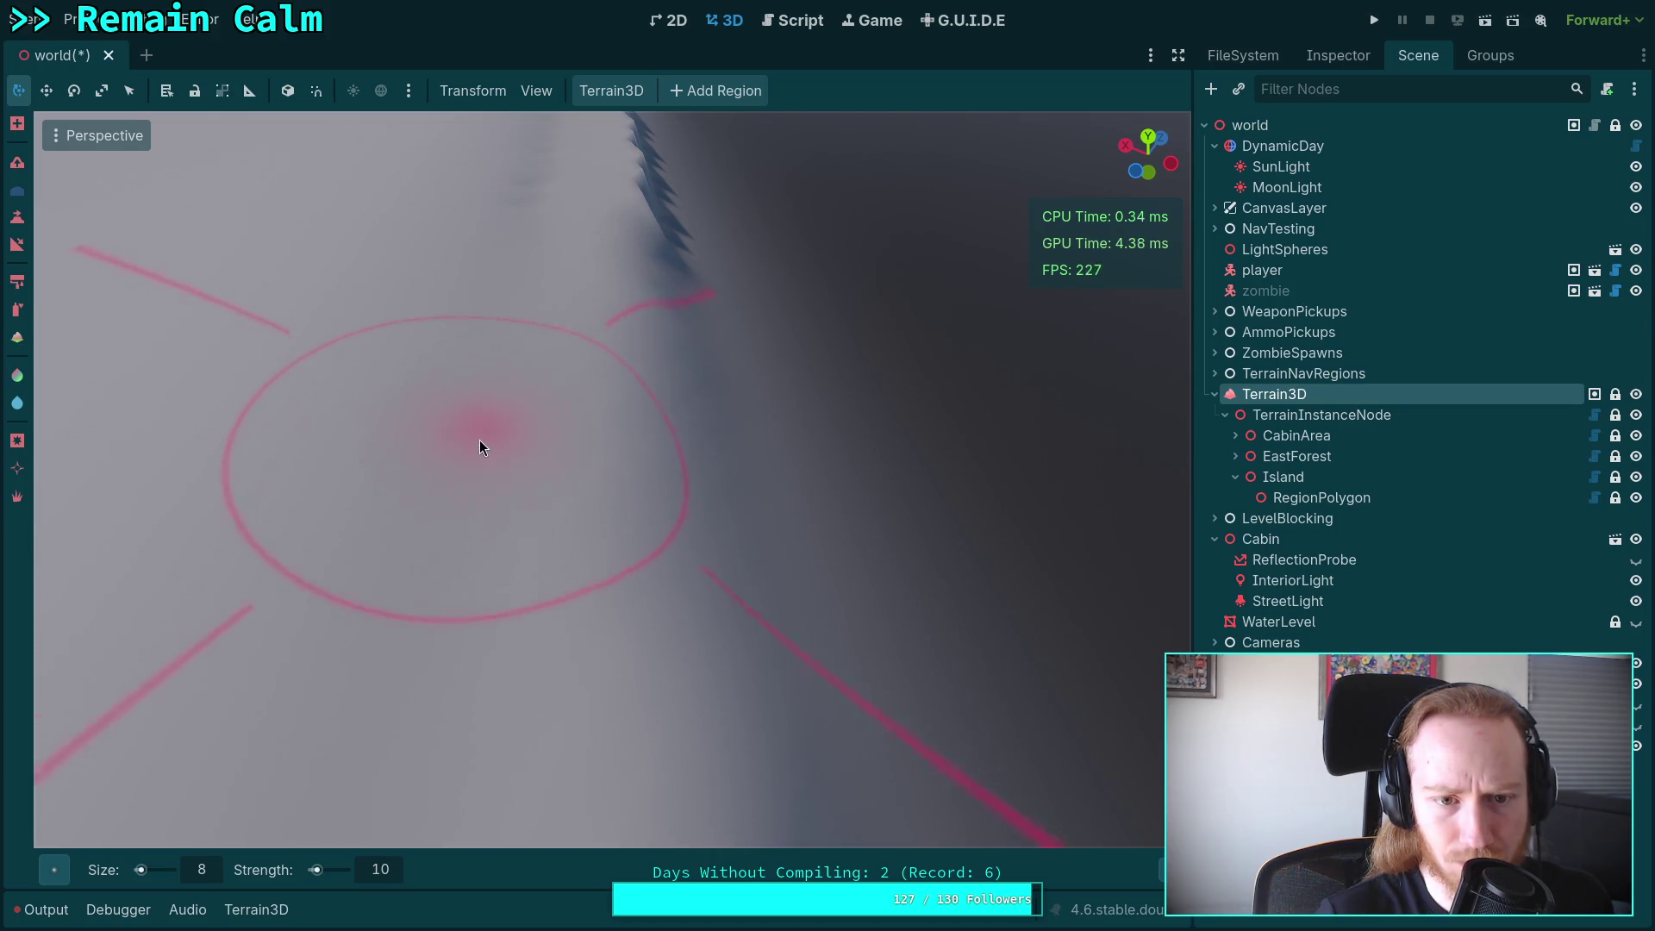
{"action": "key", "text": "ctrl+z"}
{"action": "key", "text": "ctrl+z"}
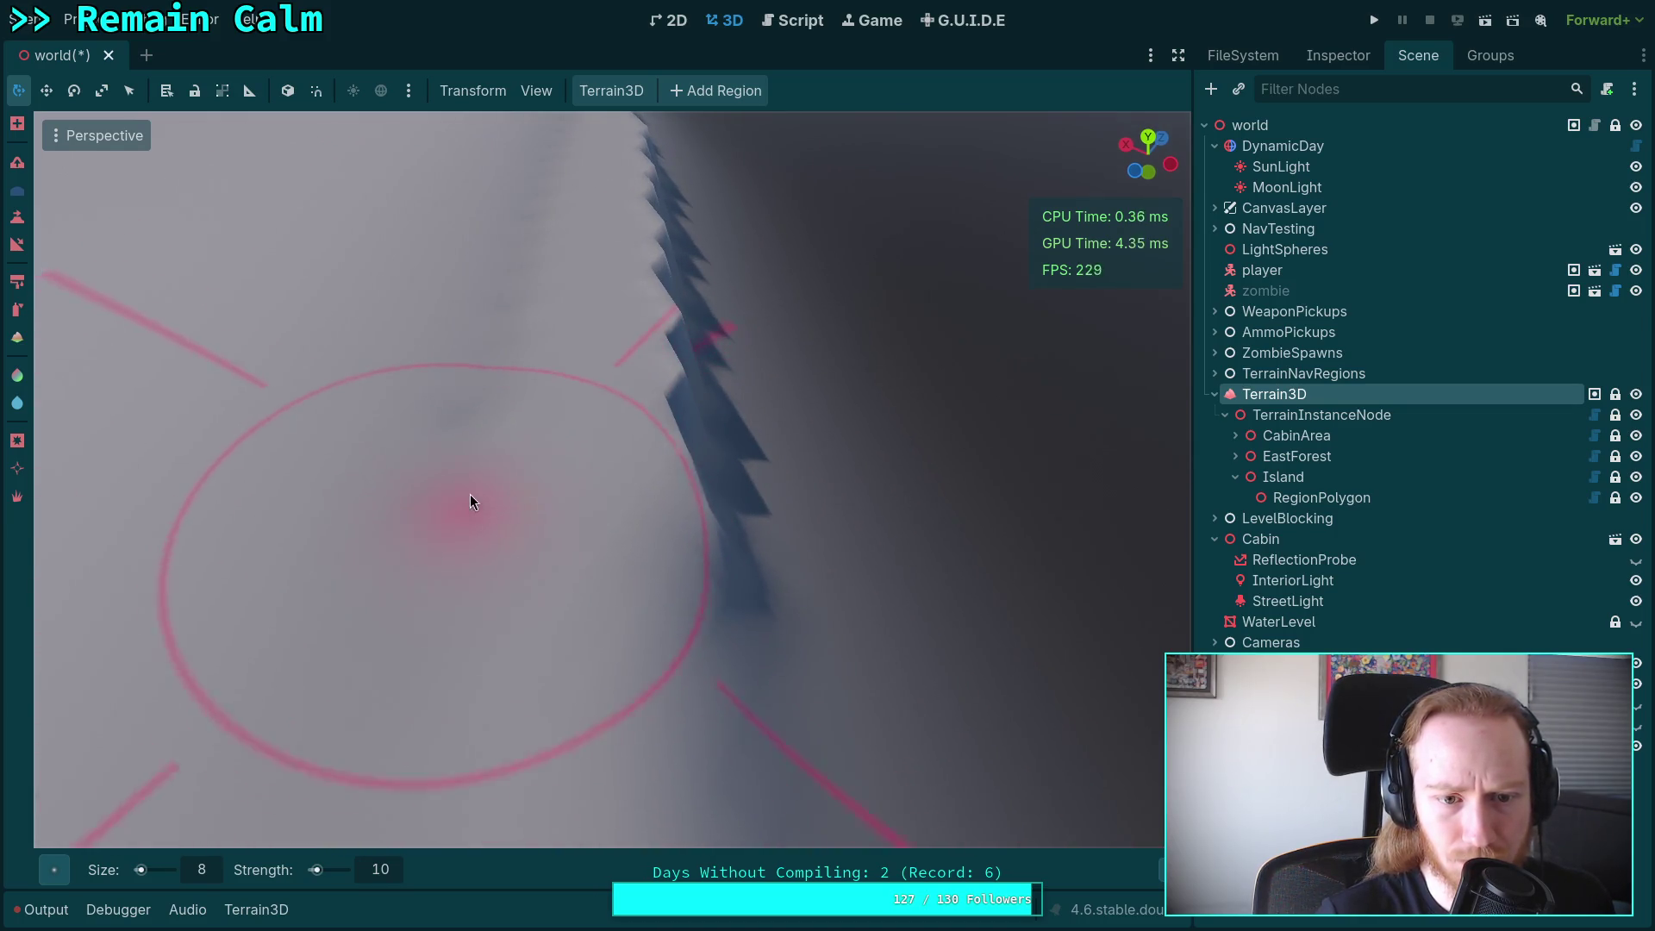
{"action": "left_click_drag", "start_coordinate": [654, 284], "coordinate": [652, 545]}
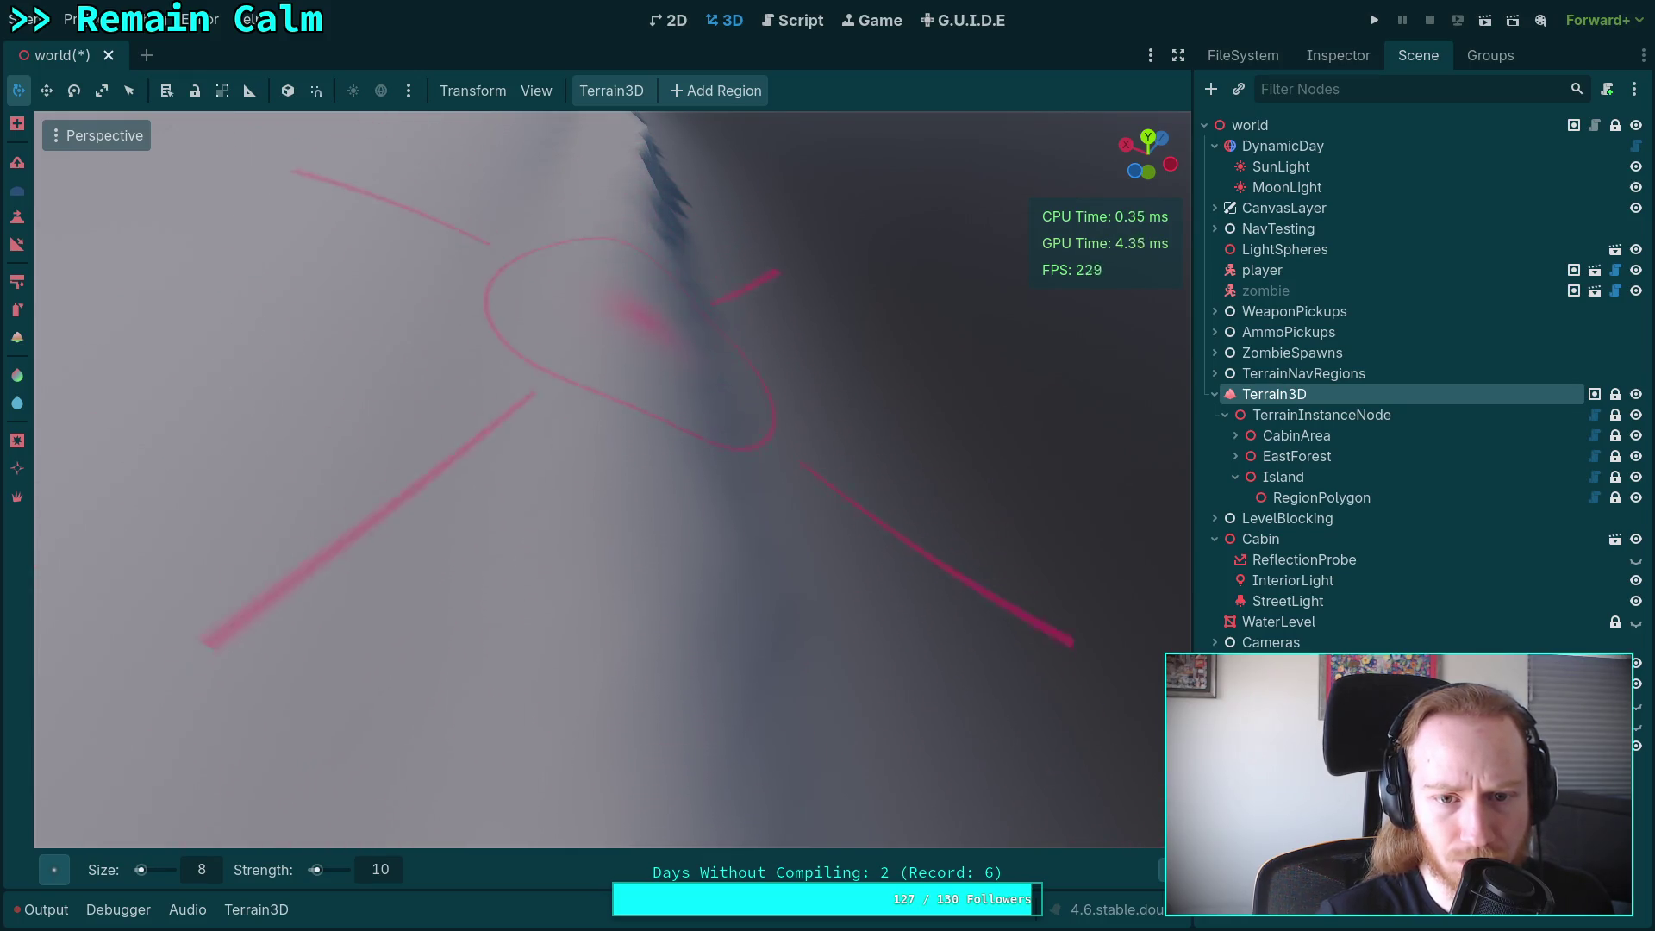
{"action": "key", "text": "ctrl+z"}
{"action": "key", "text": "ctrl+z"}
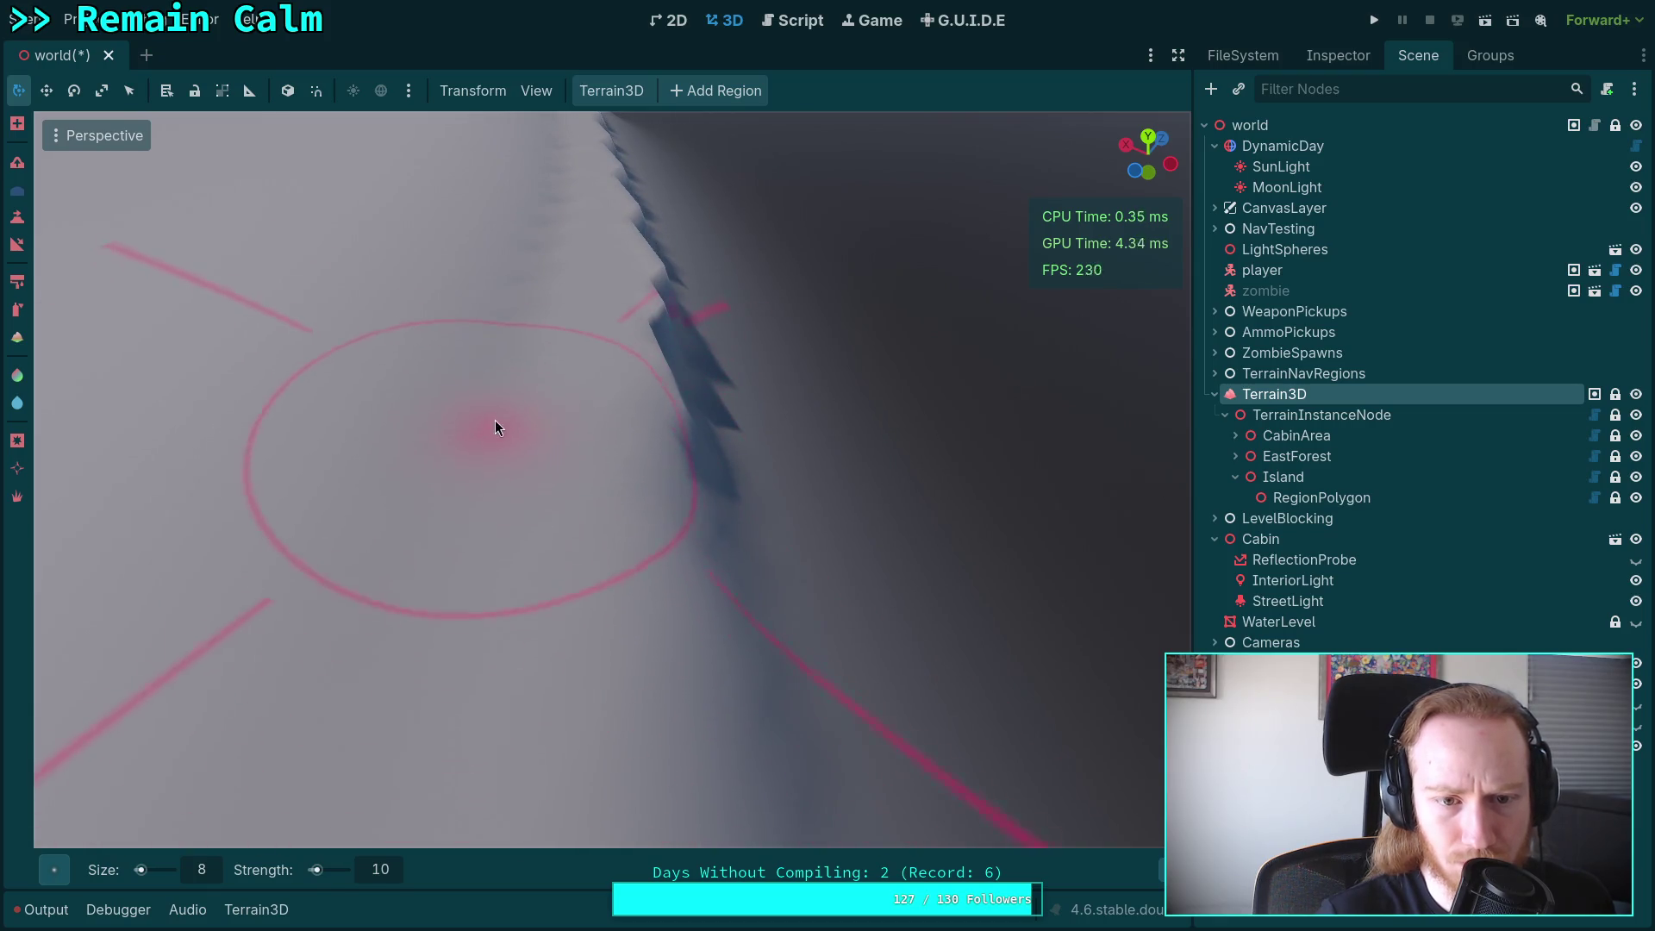
{"action": "mouse_move", "coordinate": [633, 233]}
{"action": "left_mouse_down"}
{"action": "mouse_move", "coordinate": [669, 414]}
{"action": "mouse_move", "coordinate": [664, 598]}
{"action": "mouse_move", "coordinate": [583, 516]}
{"action": "left_mouse_up"}
{"action": "scroll", "coordinate": [595, 267], "scroll_direction": "down", "scroll_amount": 2}
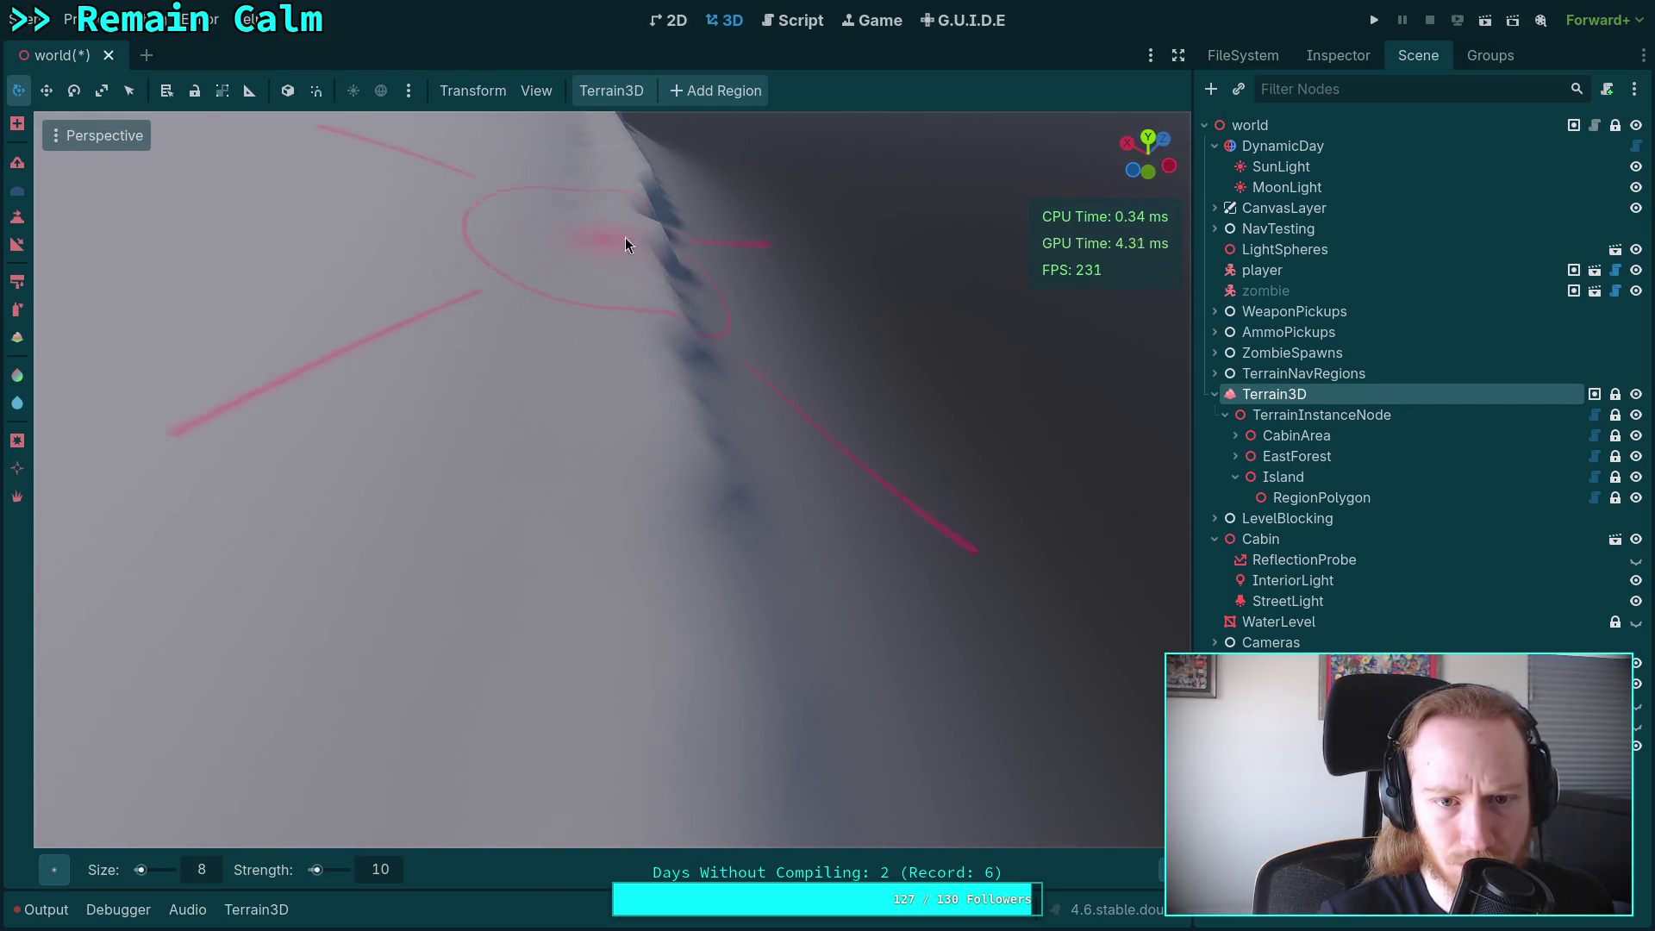
{"action": "scroll", "coordinate": [659, 248], "scroll_direction": "up", "scroll_amount": 5}
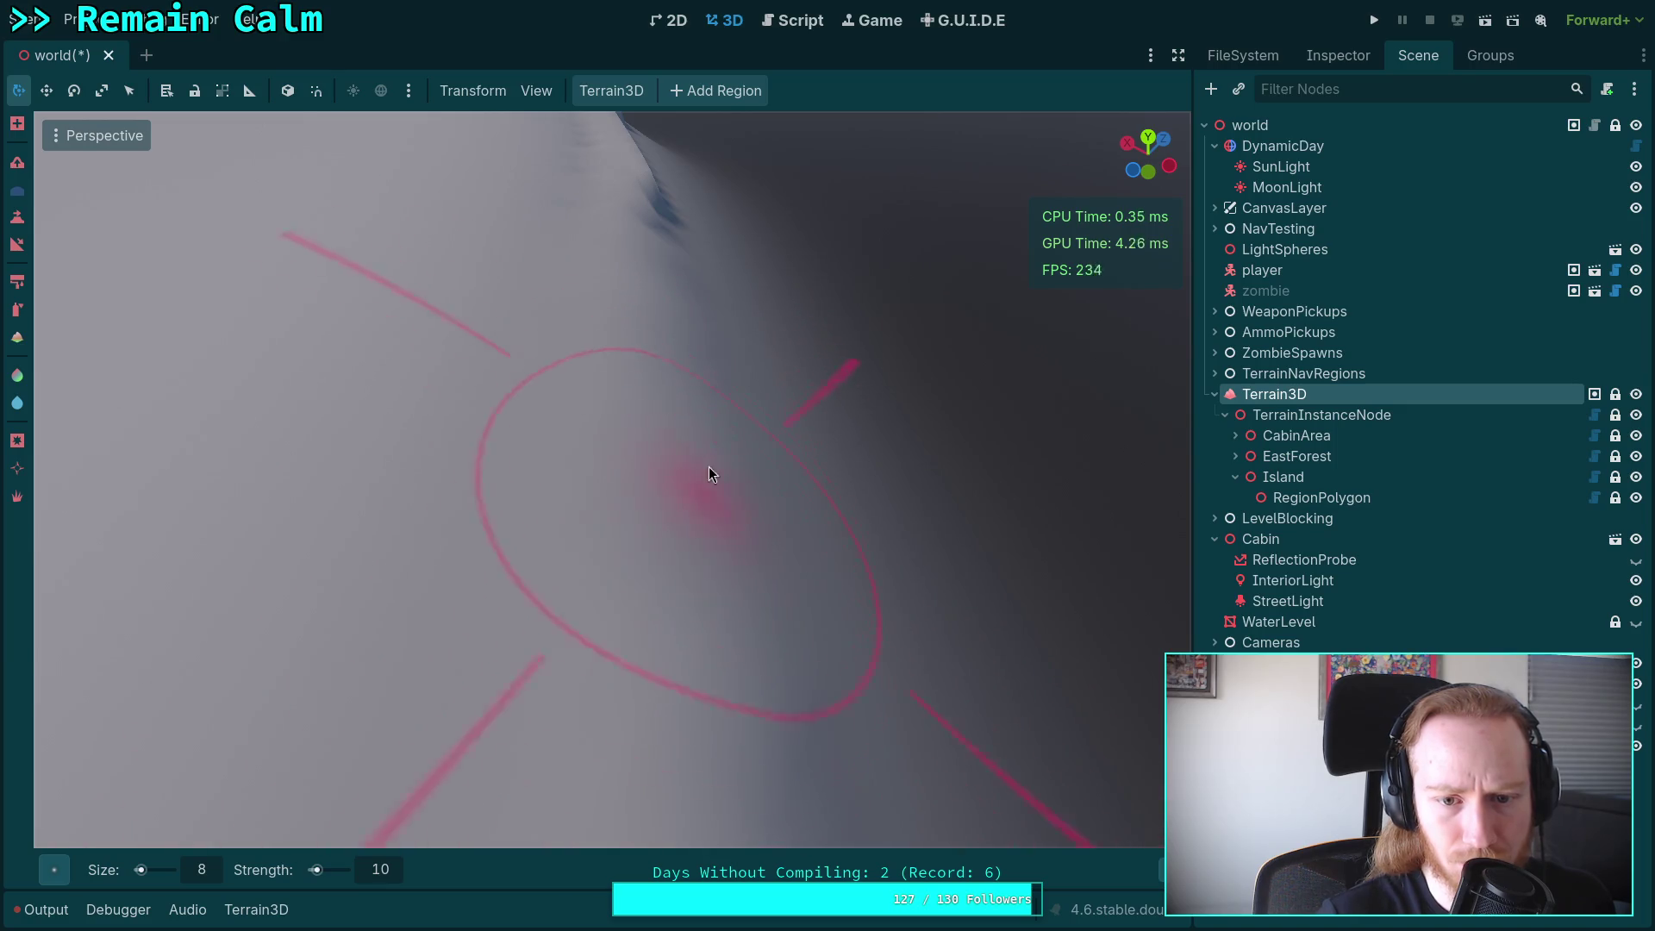
{"action": "scroll", "coordinate": [493, 649], "scroll_direction": "down", "scroll_amount": 3}
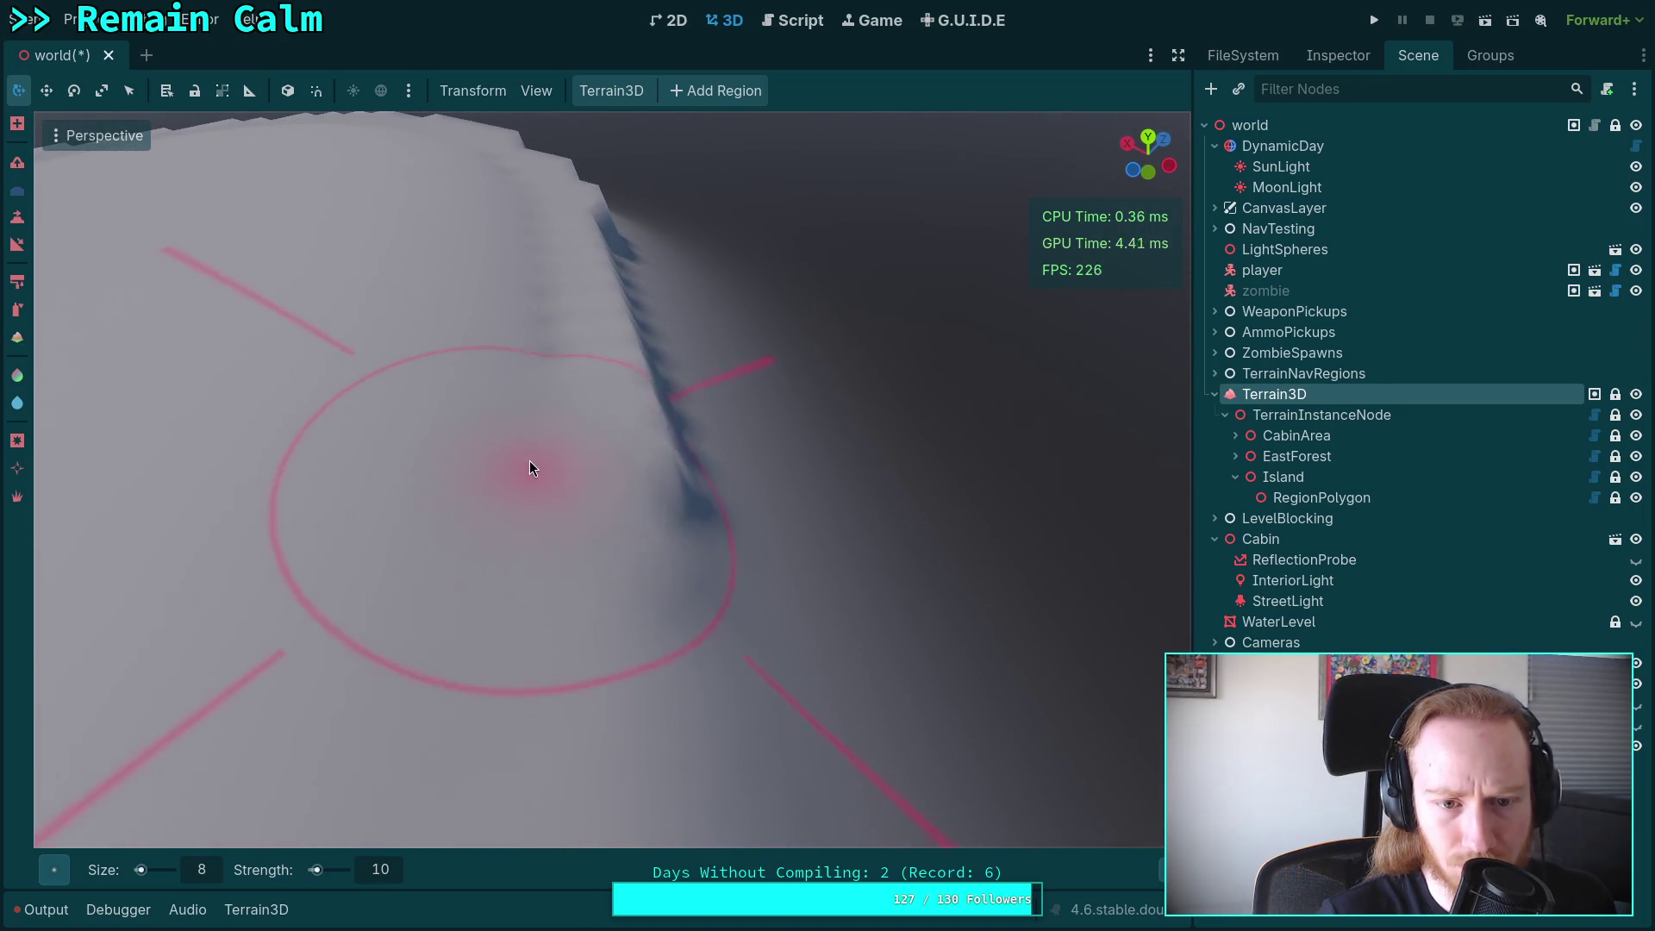
{"action": "mouse_move", "coordinate": [540, 328]}
{"action": "left_mouse_down"}
{"action": "mouse_move", "coordinate": [598, 264]}
{"action": "mouse_move", "coordinate": [627, 319]}
{"action": "mouse_move", "coordinate": [655, 658]}
{"action": "mouse_move", "coordinate": [591, 592]}
{"action": "mouse_move", "coordinate": [491, 314]}
{"action": "mouse_move", "coordinate": [610, 610]}
{"action": "mouse_move", "coordinate": [578, 592]}
{"action": "mouse_move", "coordinate": [698, 477]}
{"action": "mouse_move", "coordinate": [805, 273]}
{"action": "mouse_move", "coordinate": [819, 487]}
{"action": "mouse_move", "coordinate": [798, 401]}
{"action": "left_mouse_up"}
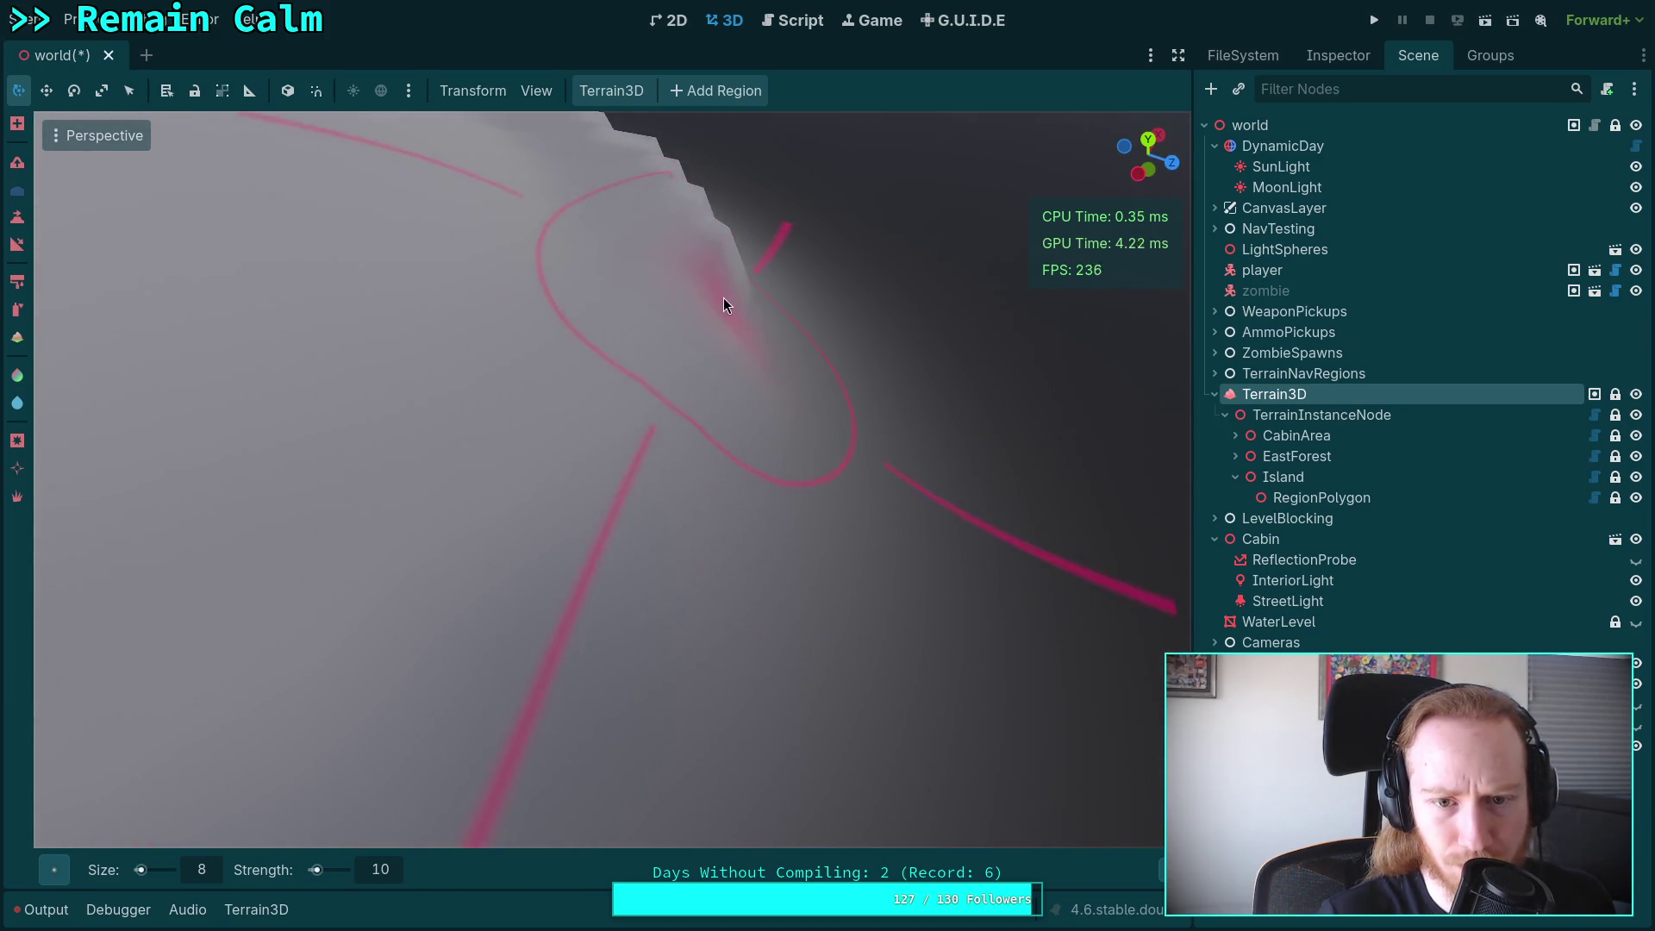
Set DynamicDay's Initial Time to 0.38603, dimming the scene lighting.
{"action": "left_click", "coordinate": [1283, 145]}
{"action": "left_click", "coordinate": [1338, 55]}
{"action": "left_click_drag", "start_coordinate": [1535, 288], "coordinate": [1503, 287]}
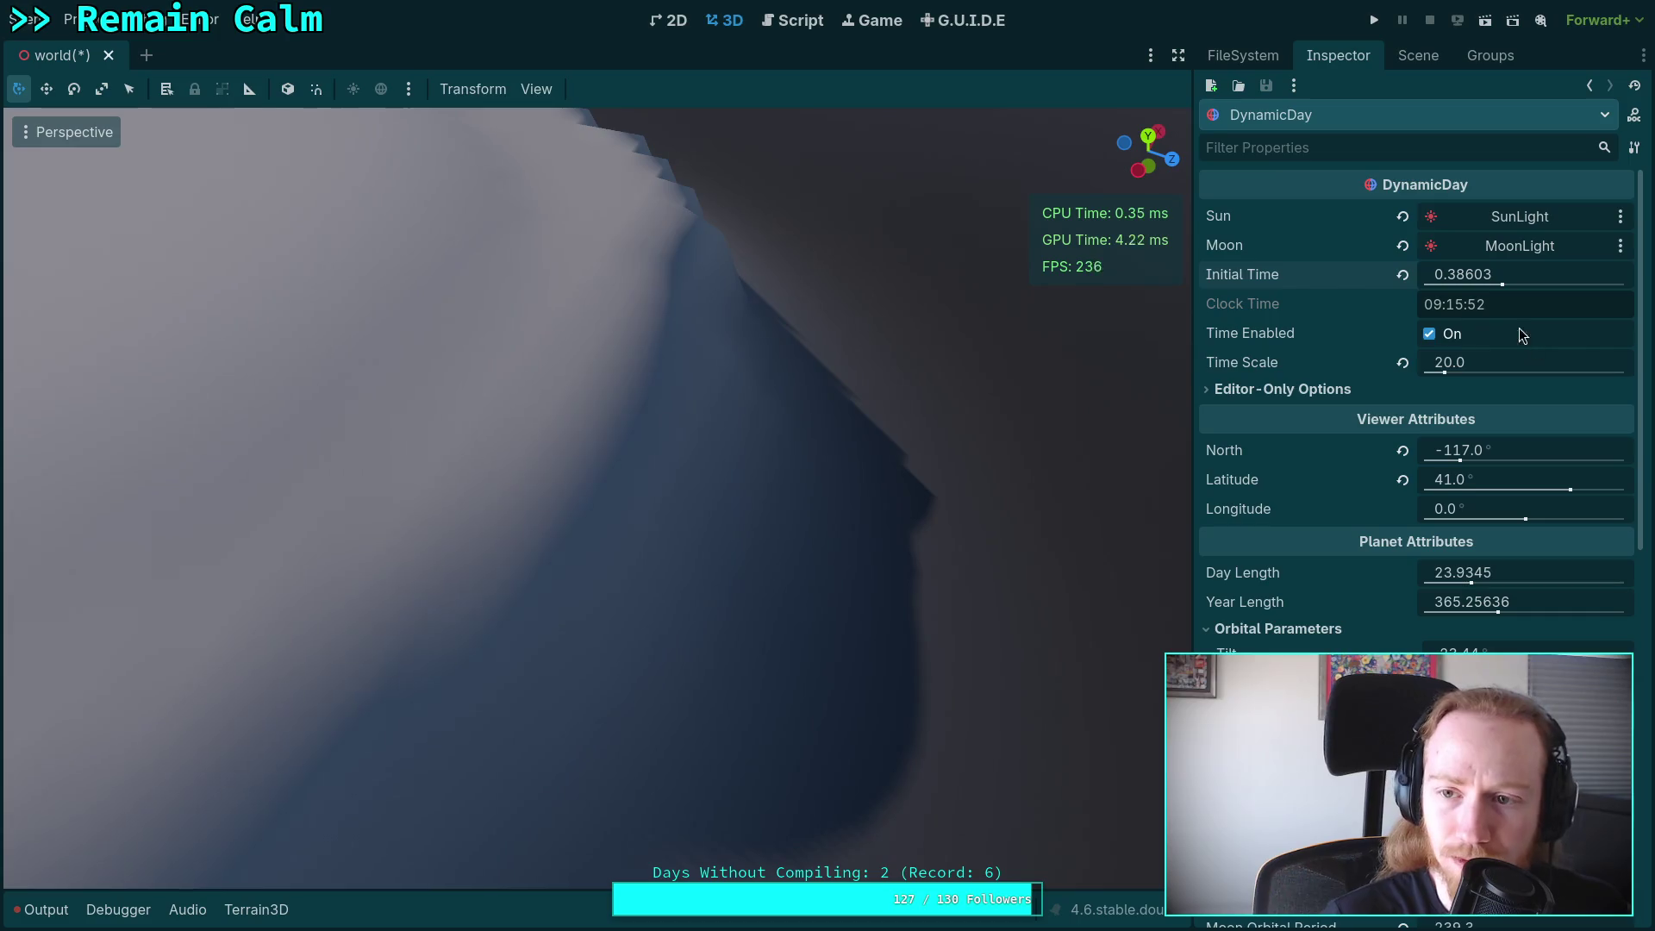
{"action": "left_click", "coordinate": [1418, 55]}
Reselect Terrain3D and look across the terrain from several new angles.
{"action": "left_click", "coordinate": [1309, 393]}
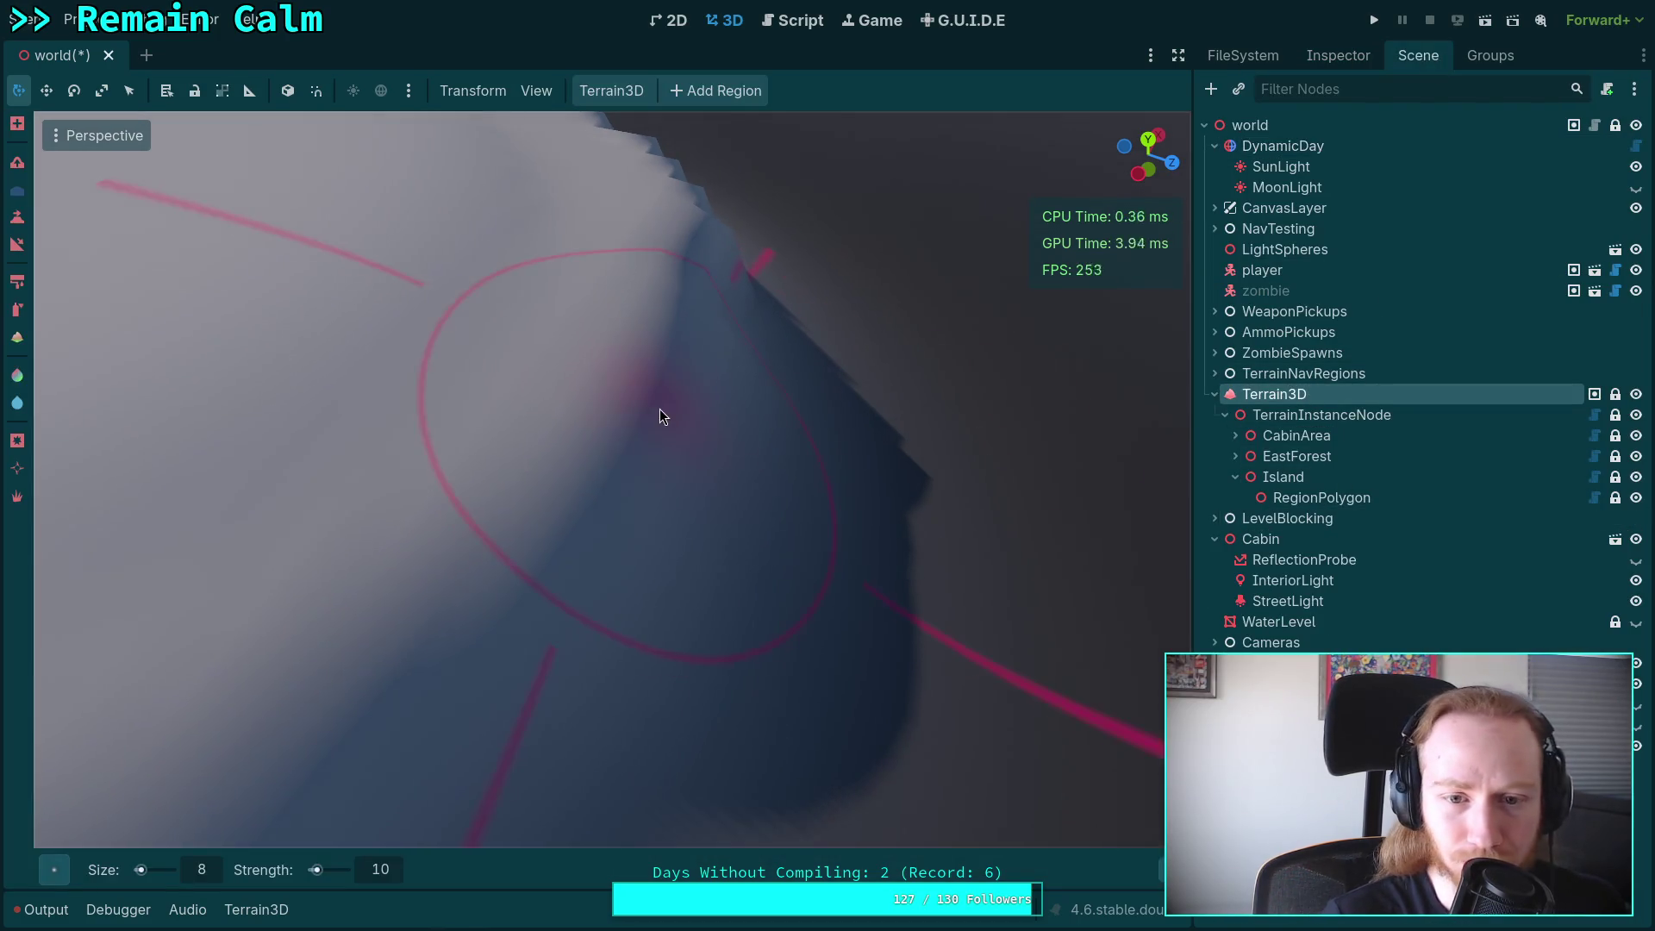
{"action": "right_click", "coordinate": [660, 416]}
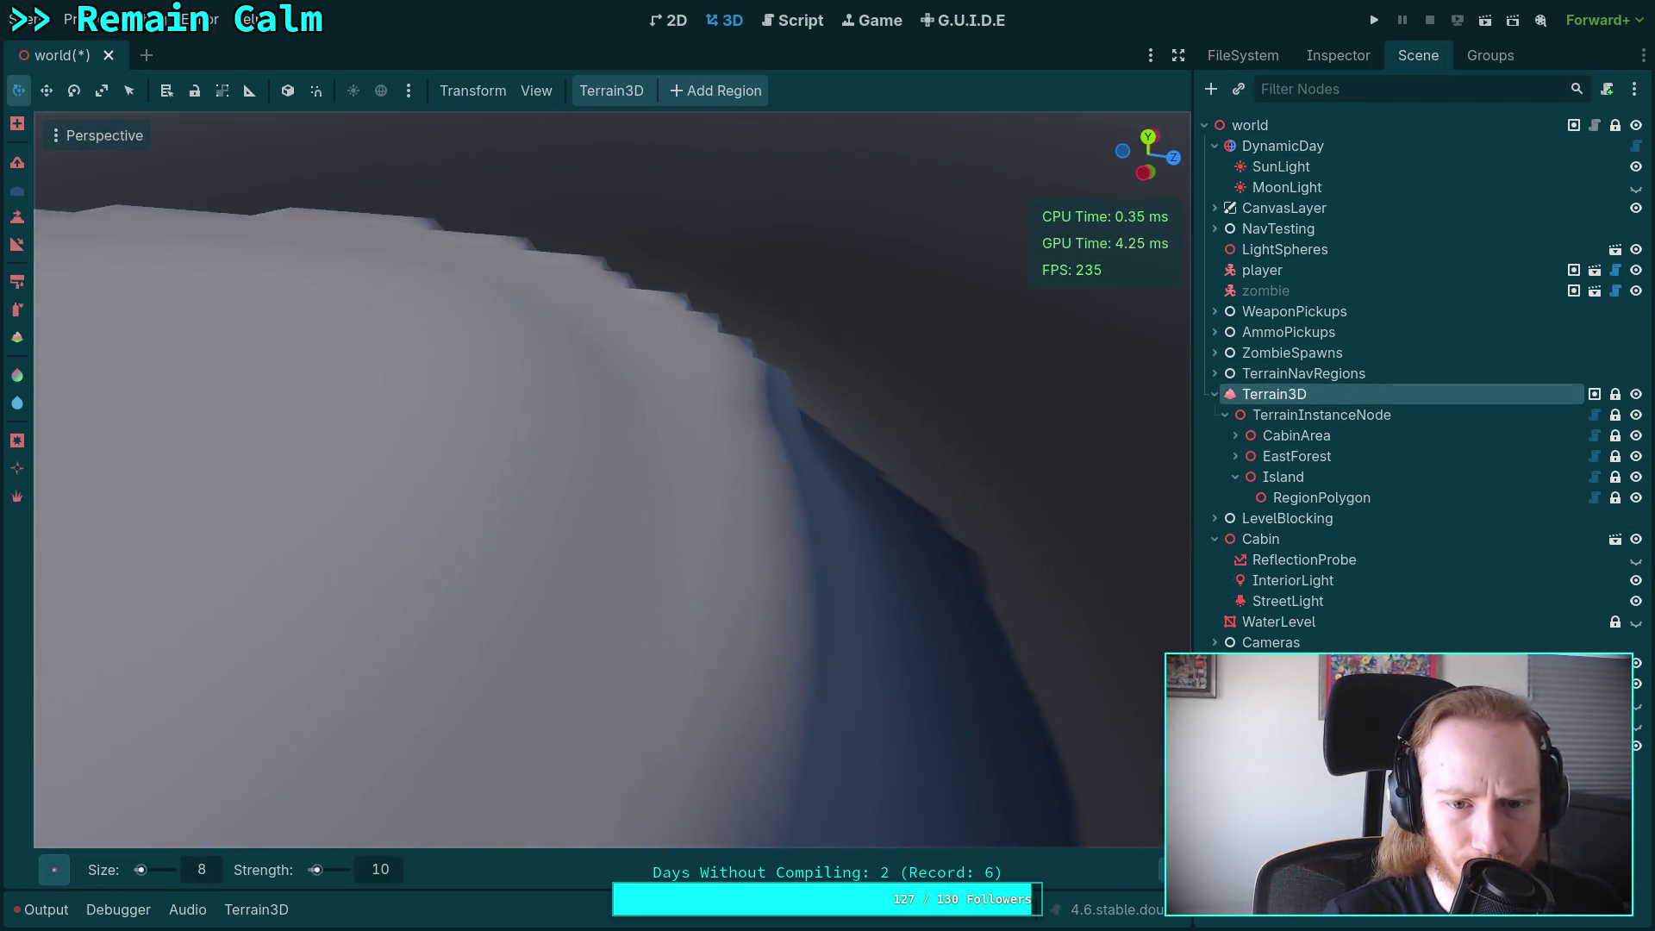
{"action": "right_click", "coordinate": [545, 361]}
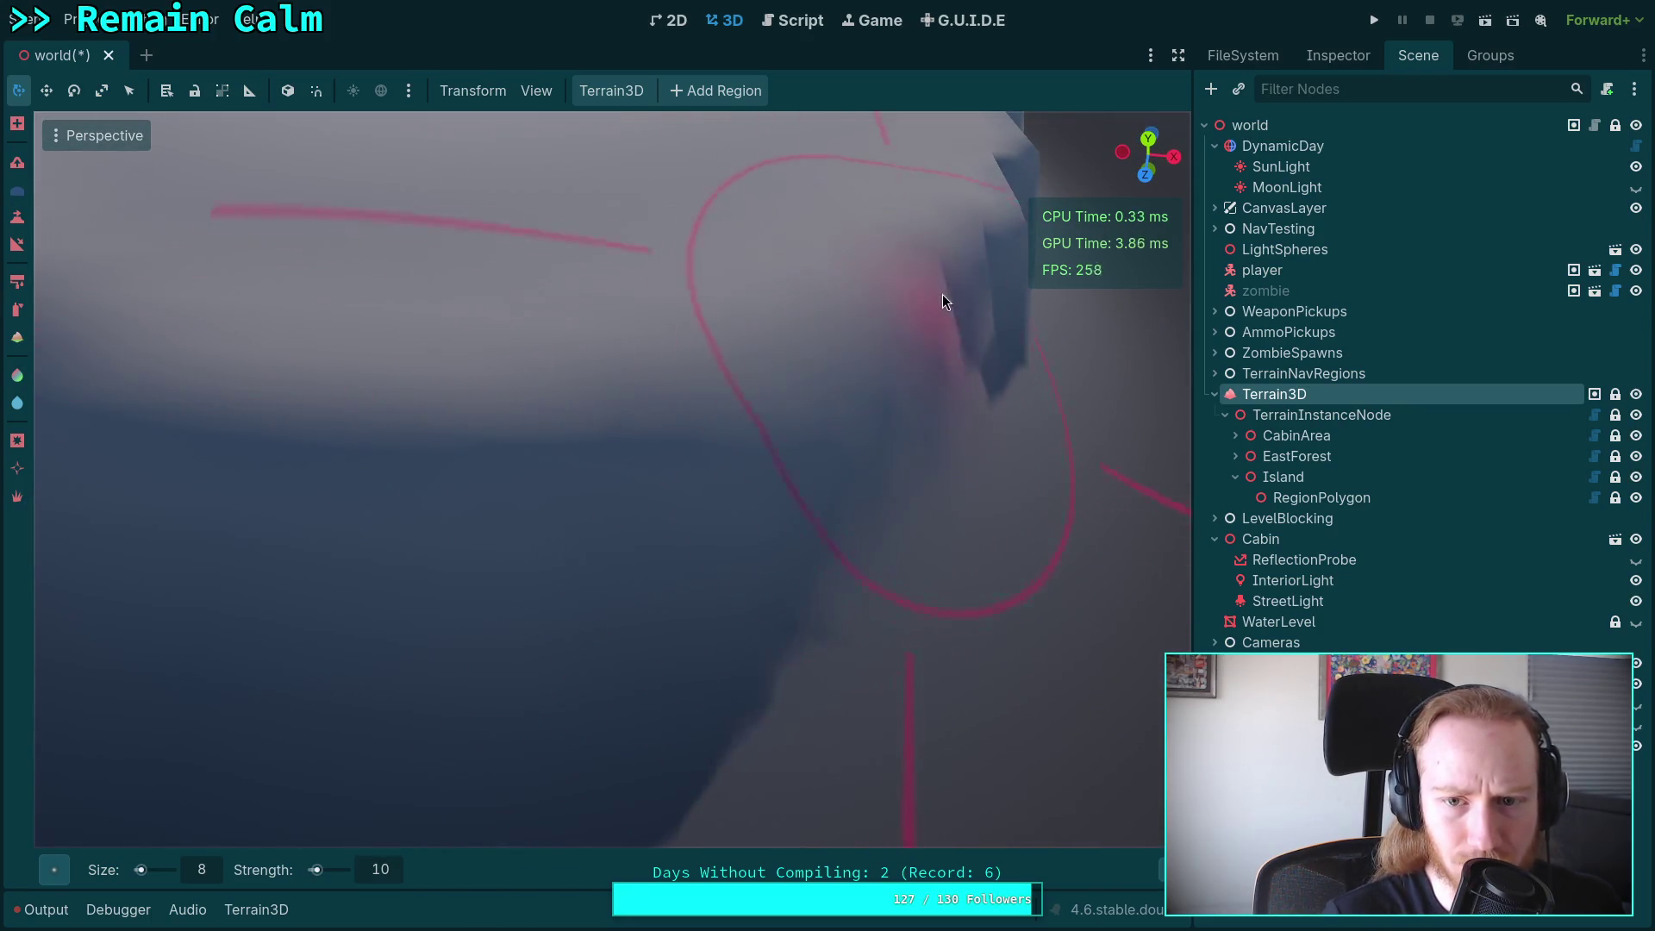
{"action": "right_click", "coordinate": [812, 438]}
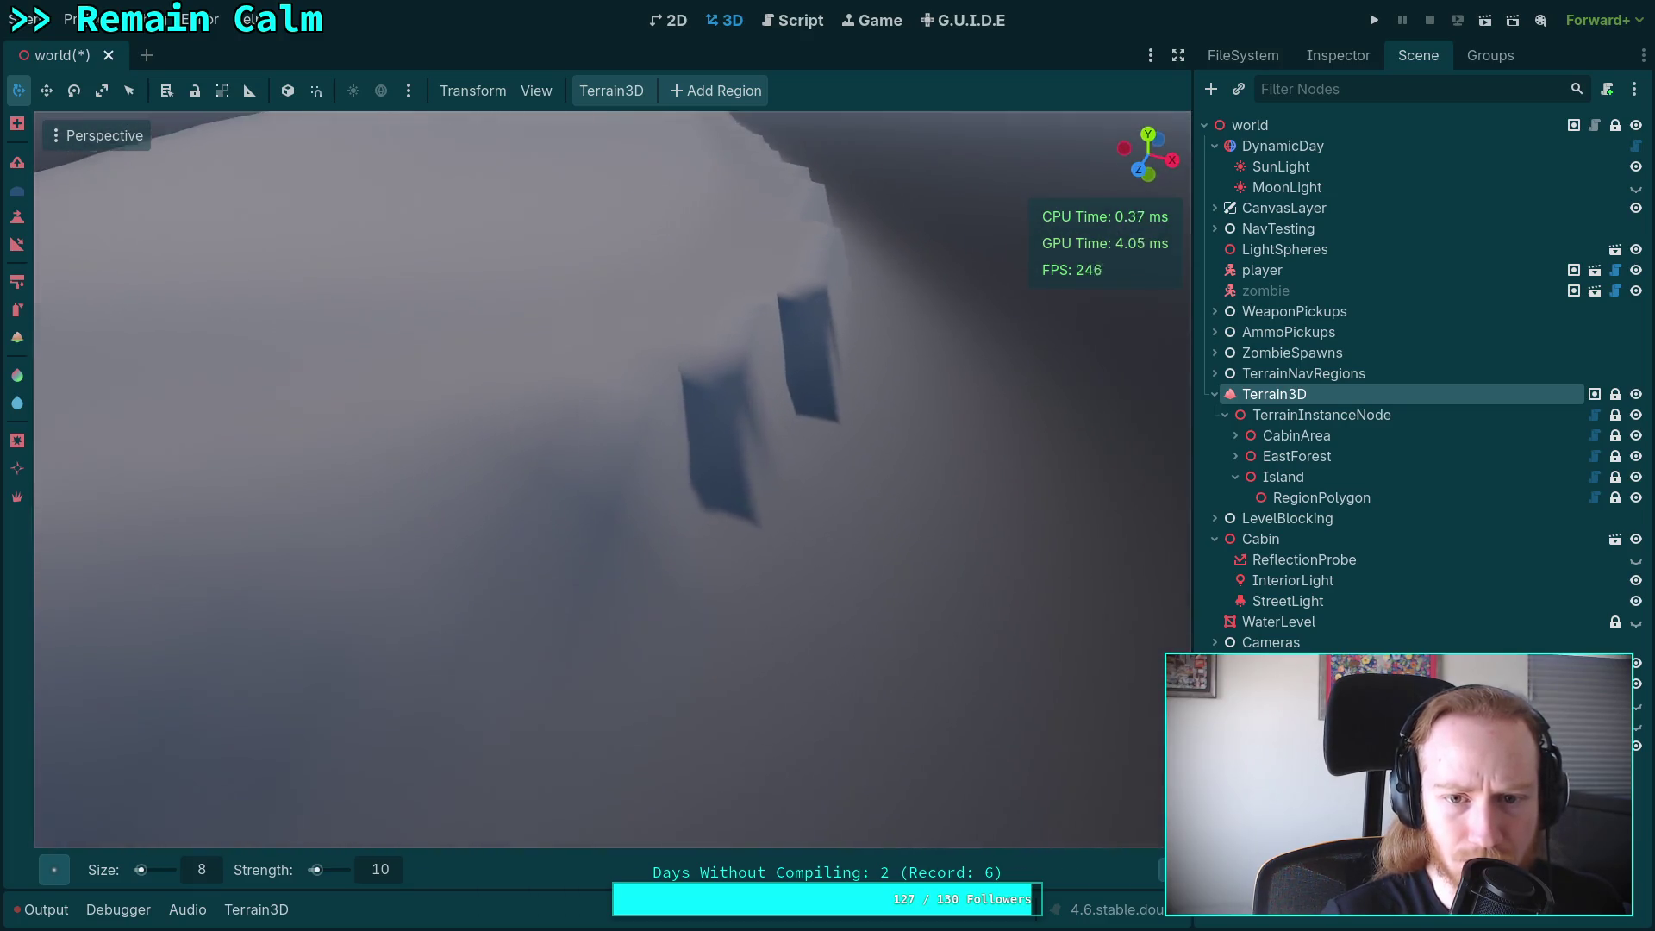
{"action": "right_click", "coordinate": [672, 434]}
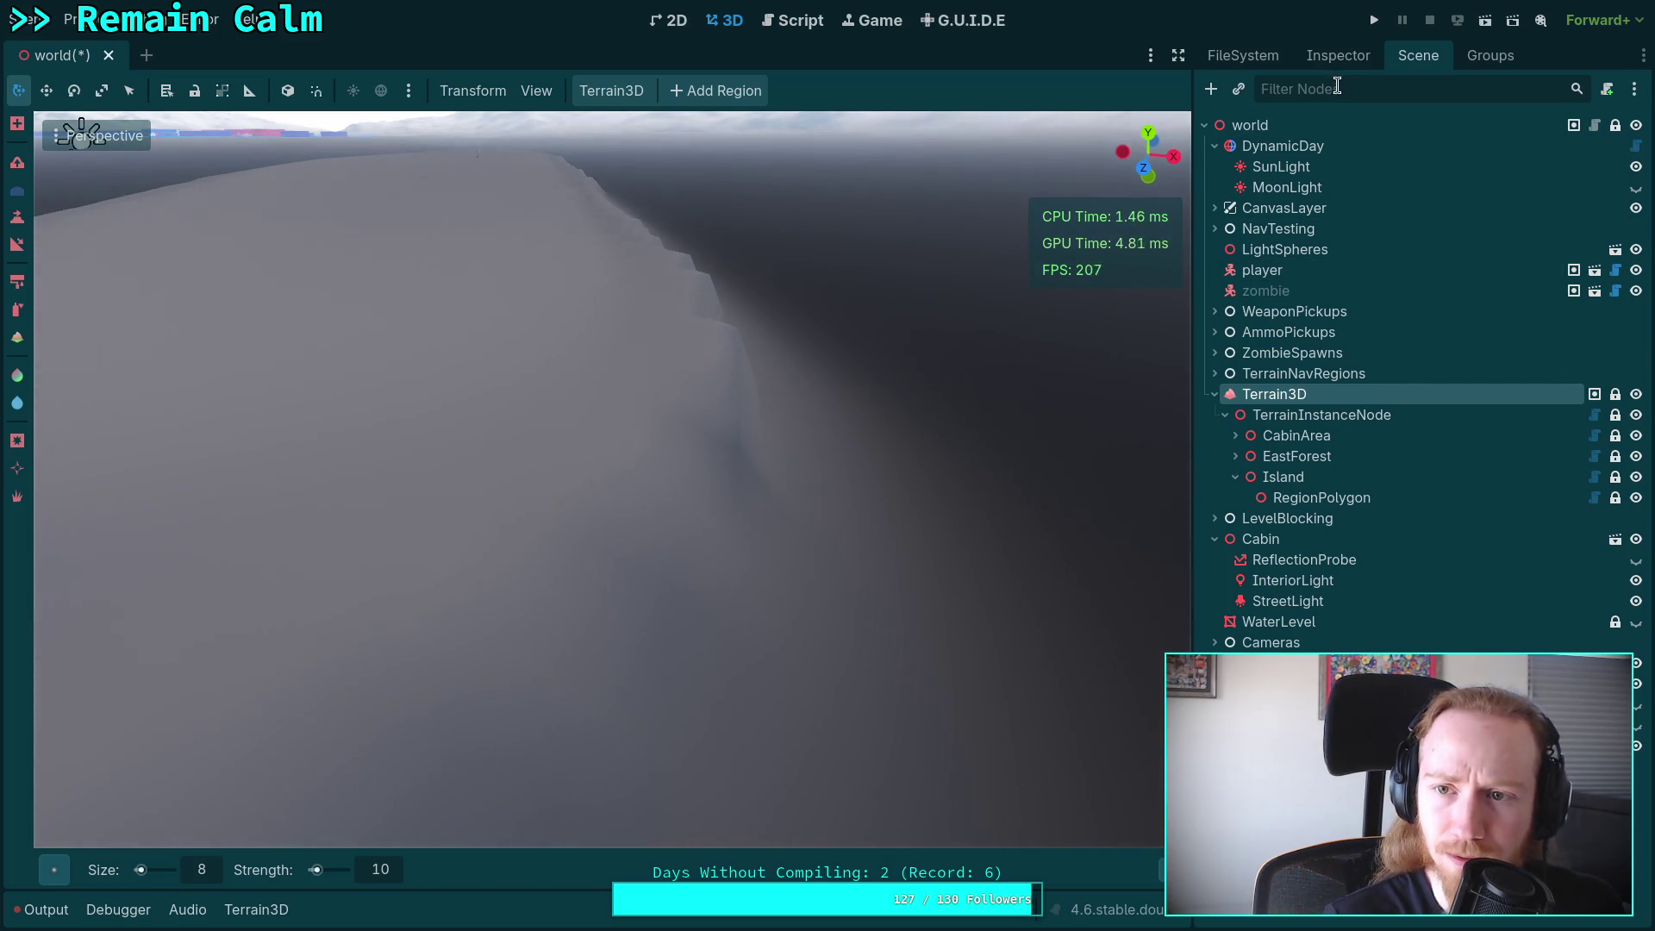
Nudge DynamicDay's Initial Time slightly earlier toward dawn, then reselect Terrain3D.
{"action": "left_click", "coordinate": [1321, 148]}
{"action": "left_click", "coordinate": [1338, 55]}
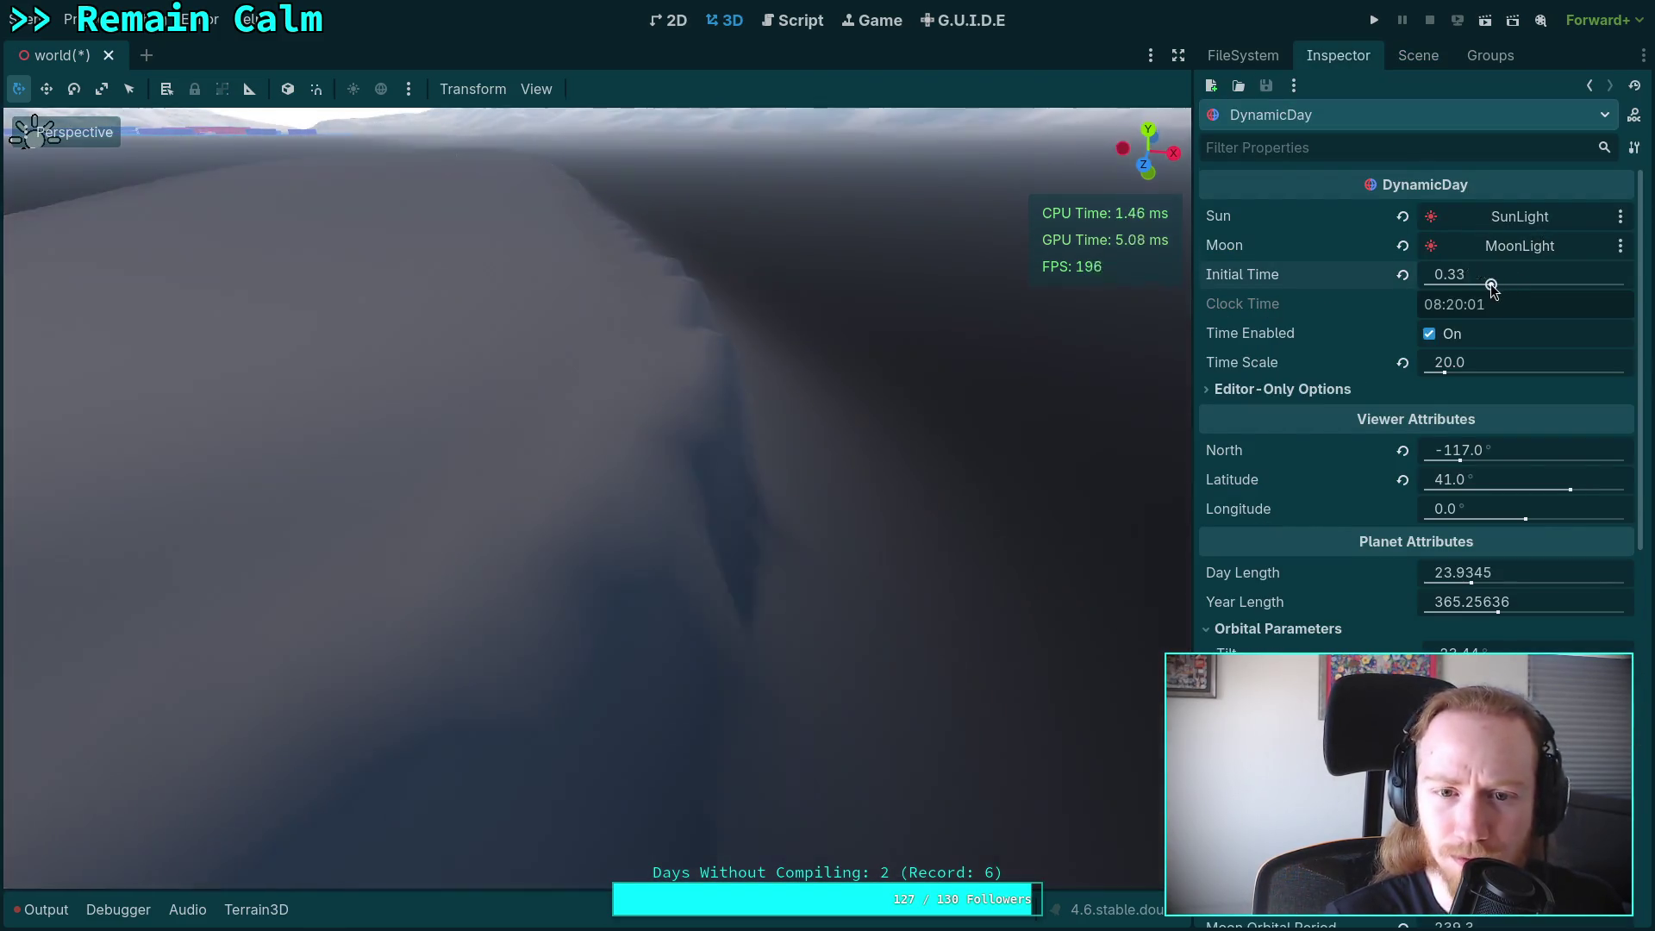
{"action": "left_click_drag", "start_coordinate": [1493, 287], "coordinate": [1483, 287]}
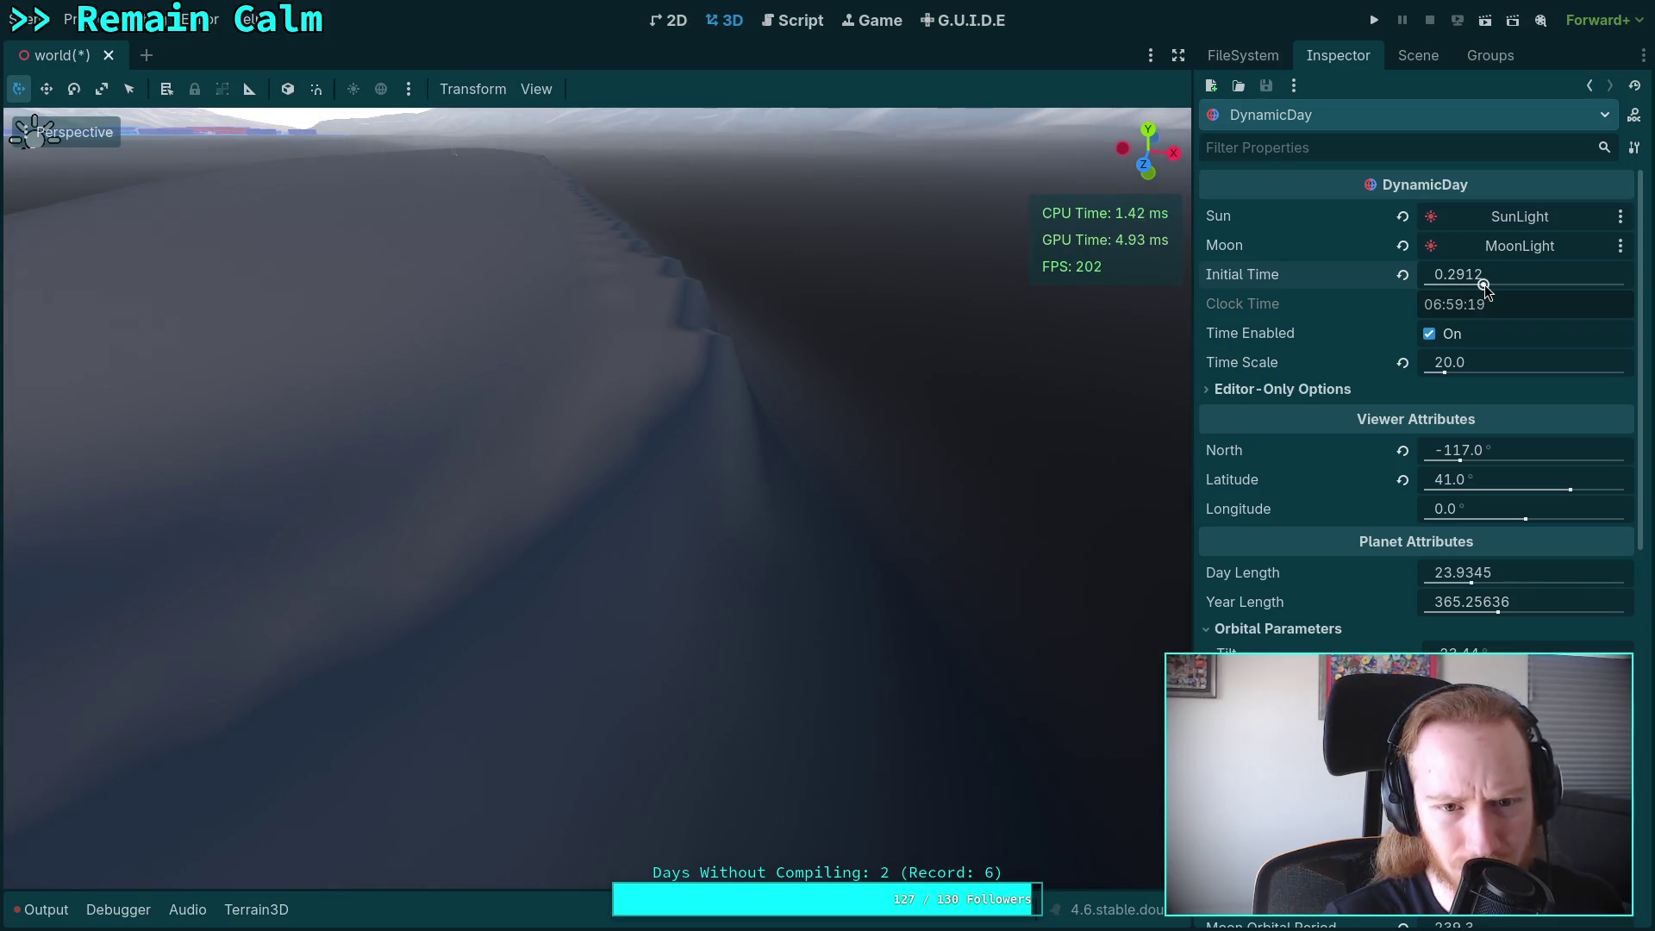
{"action": "left_click", "coordinate": [1418, 56]}
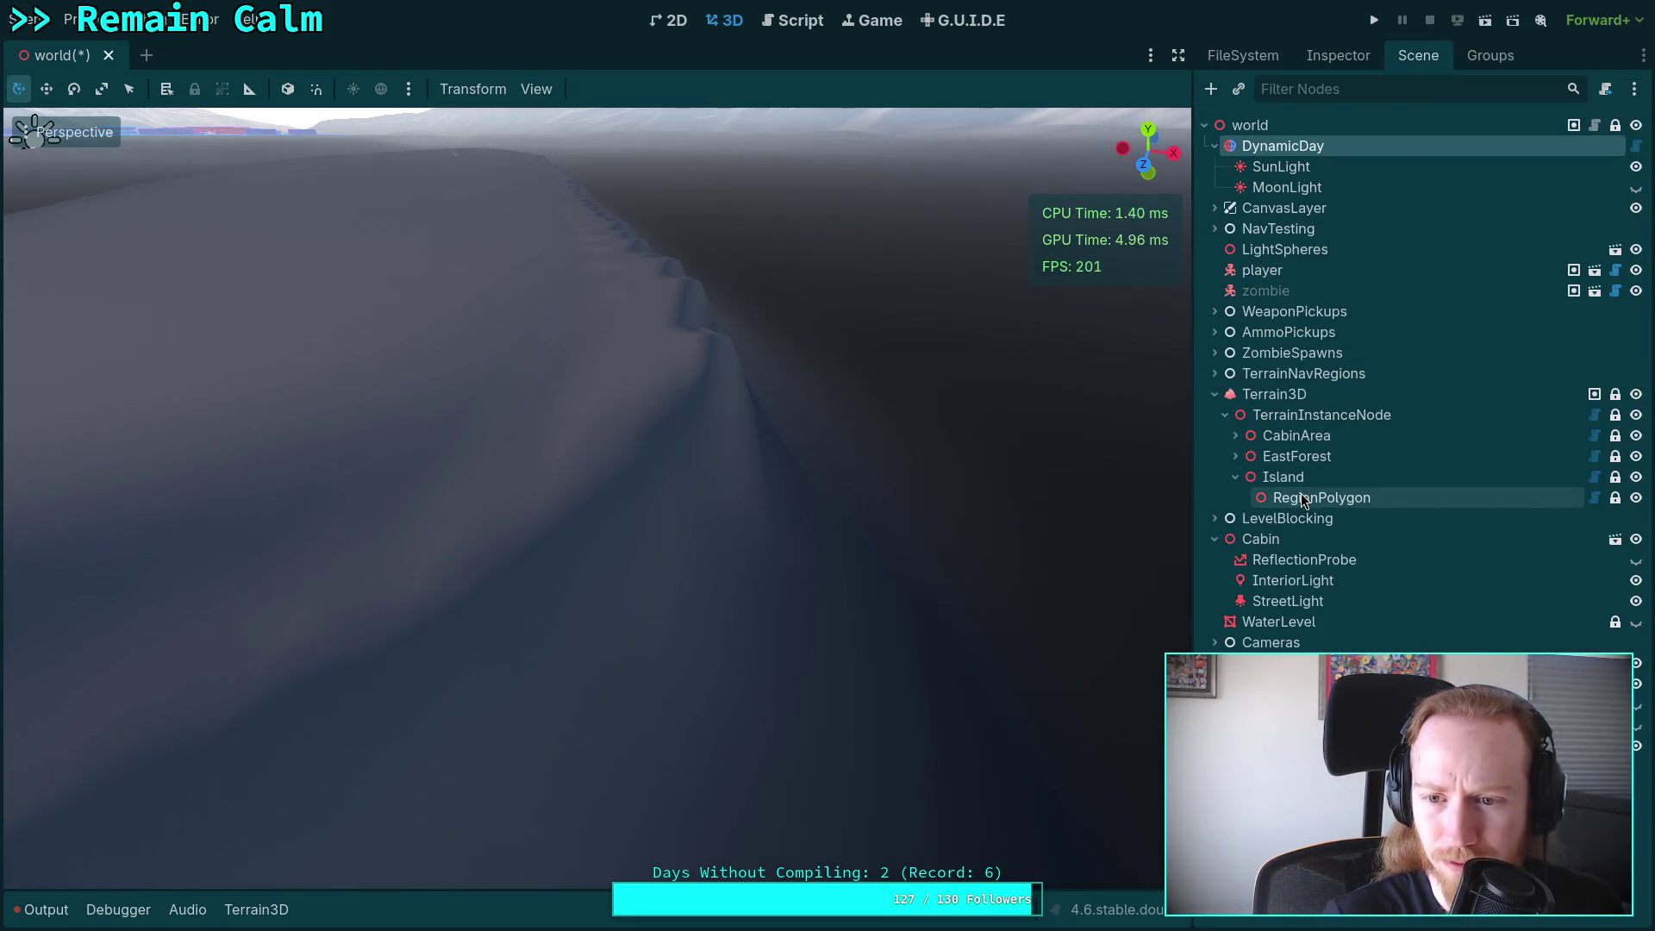
{"action": "left_click", "coordinate": [1272, 397]}
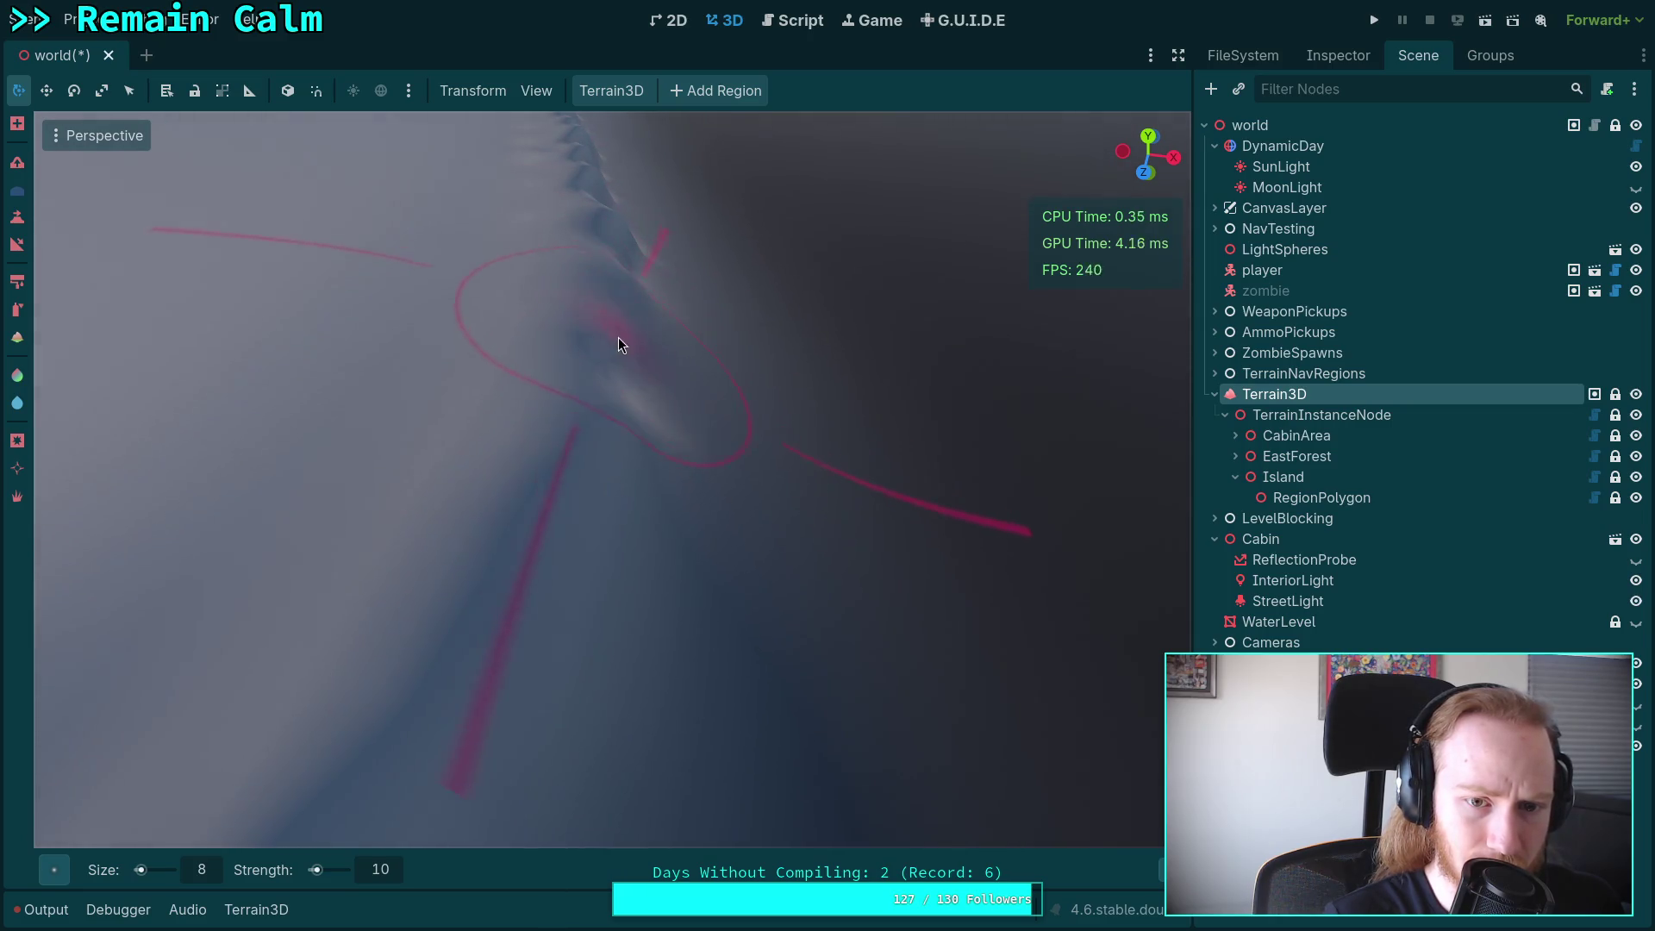
Free-look fly the camera across the landscape until it faces the snowy ridge.
{"action": "right_click", "coordinate": [606, 655]}
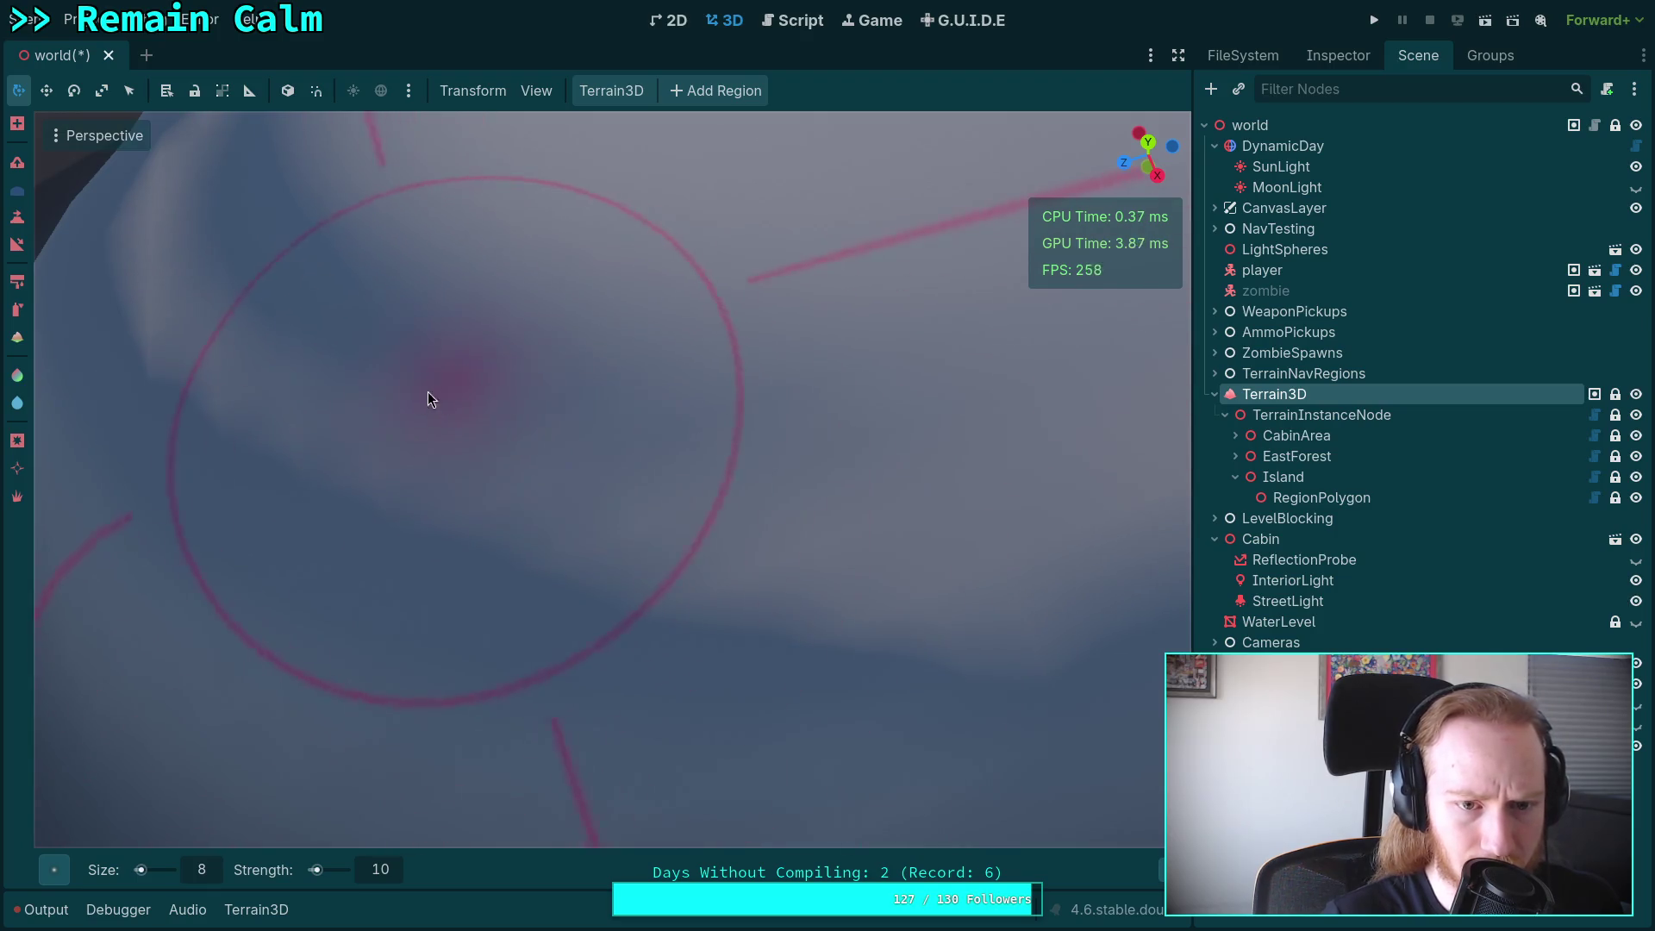
{"action": "right_click", "coordinate": [214, 388]}
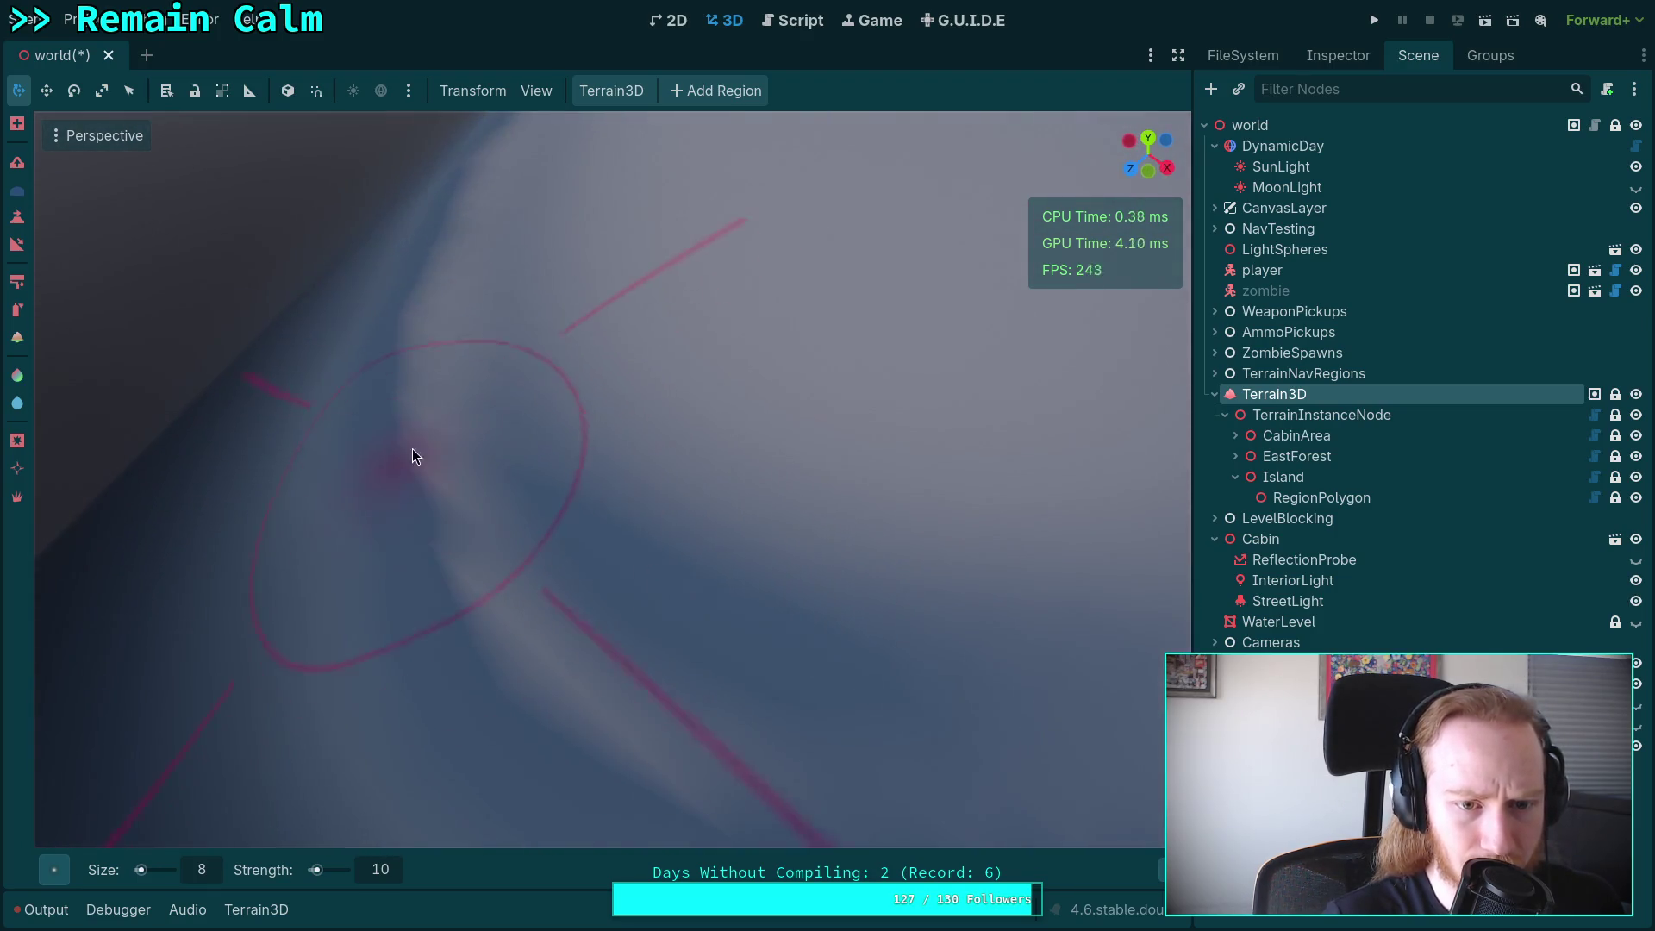
{"action": "right_click", "coordinate": [817, 710]}
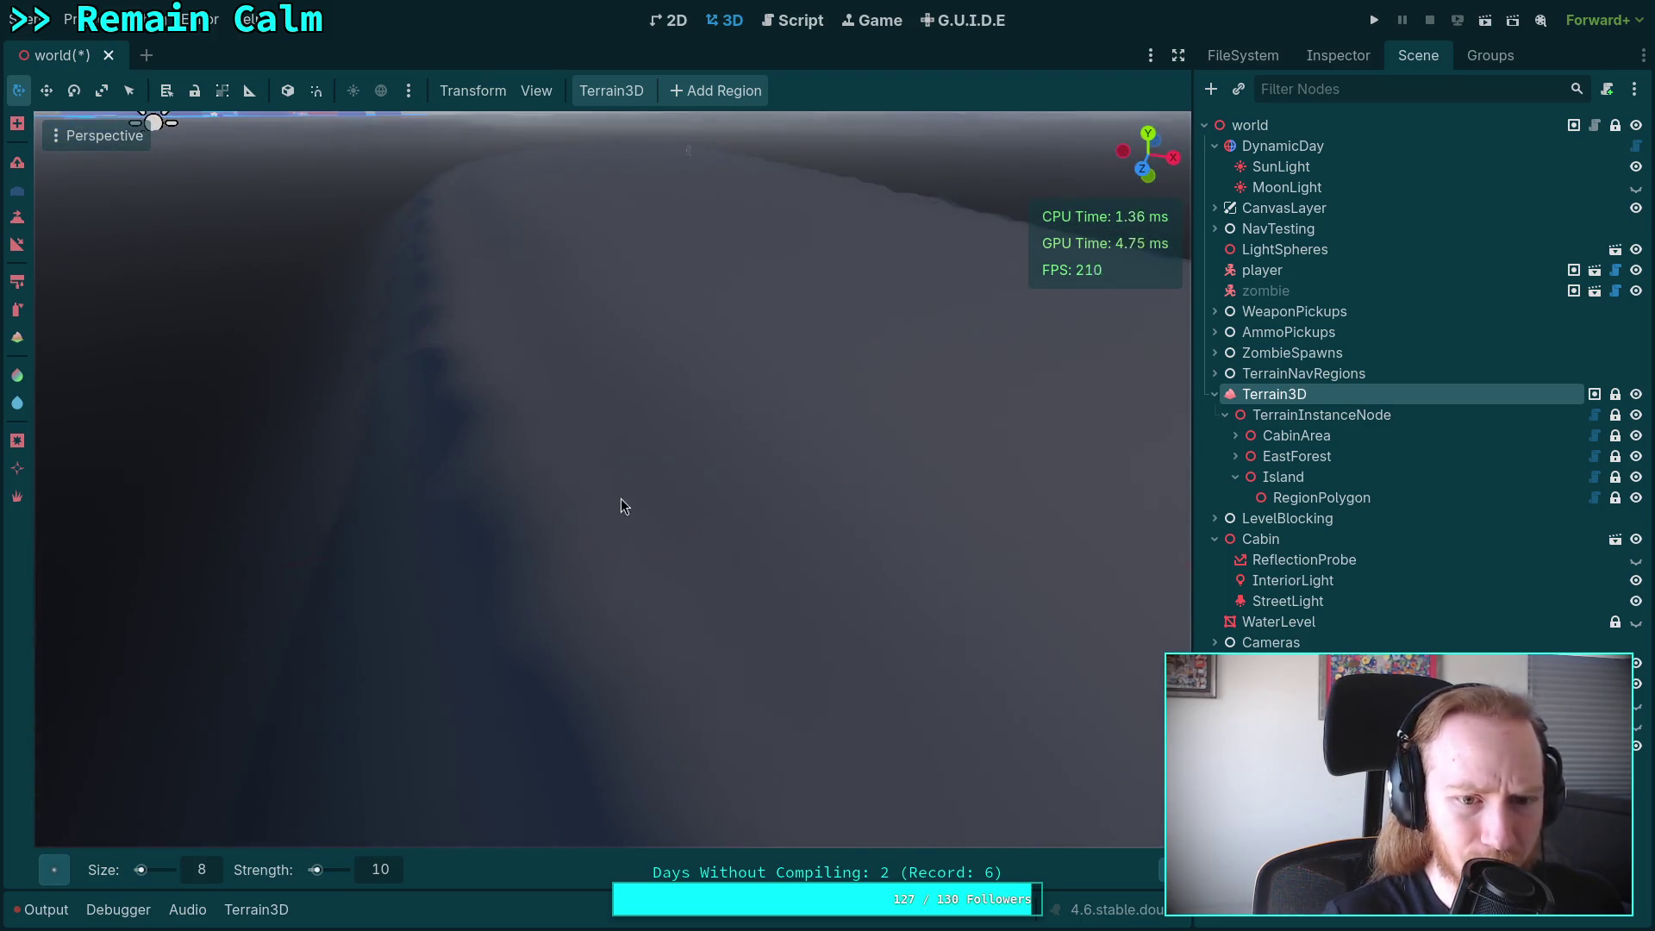
{"action": "right_click", "coordinate": [540, 552]}
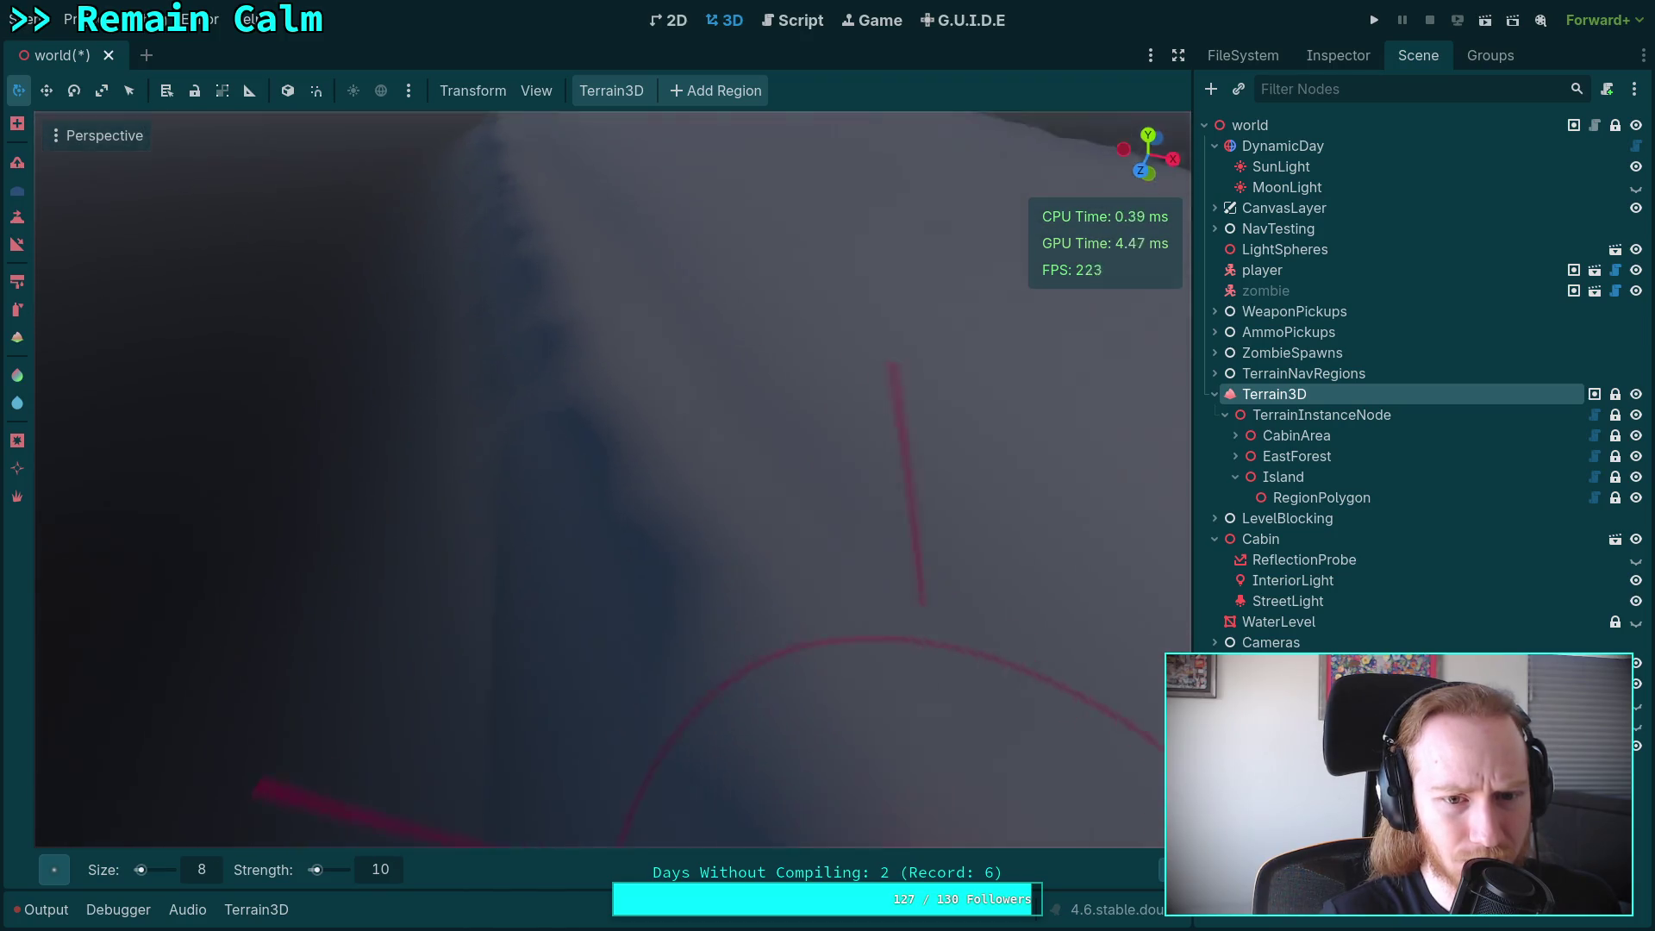
{"action": "right_click", "coordinate": [445, 701]}
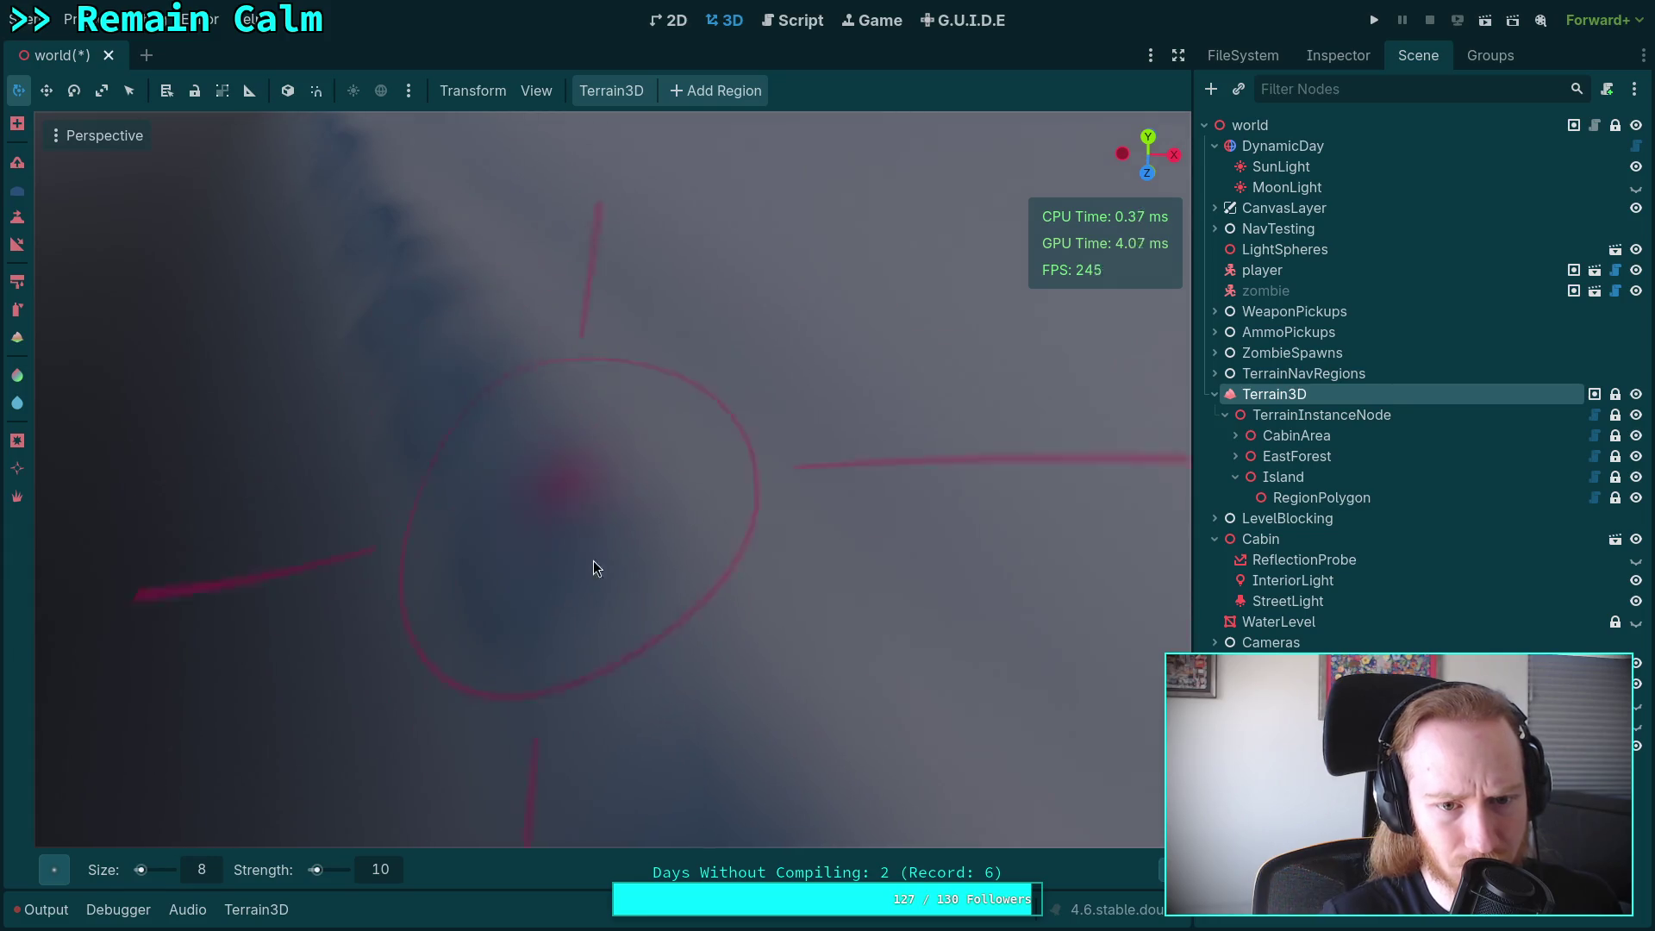
{"action": "right_click", "coordinate": [653, 591]}
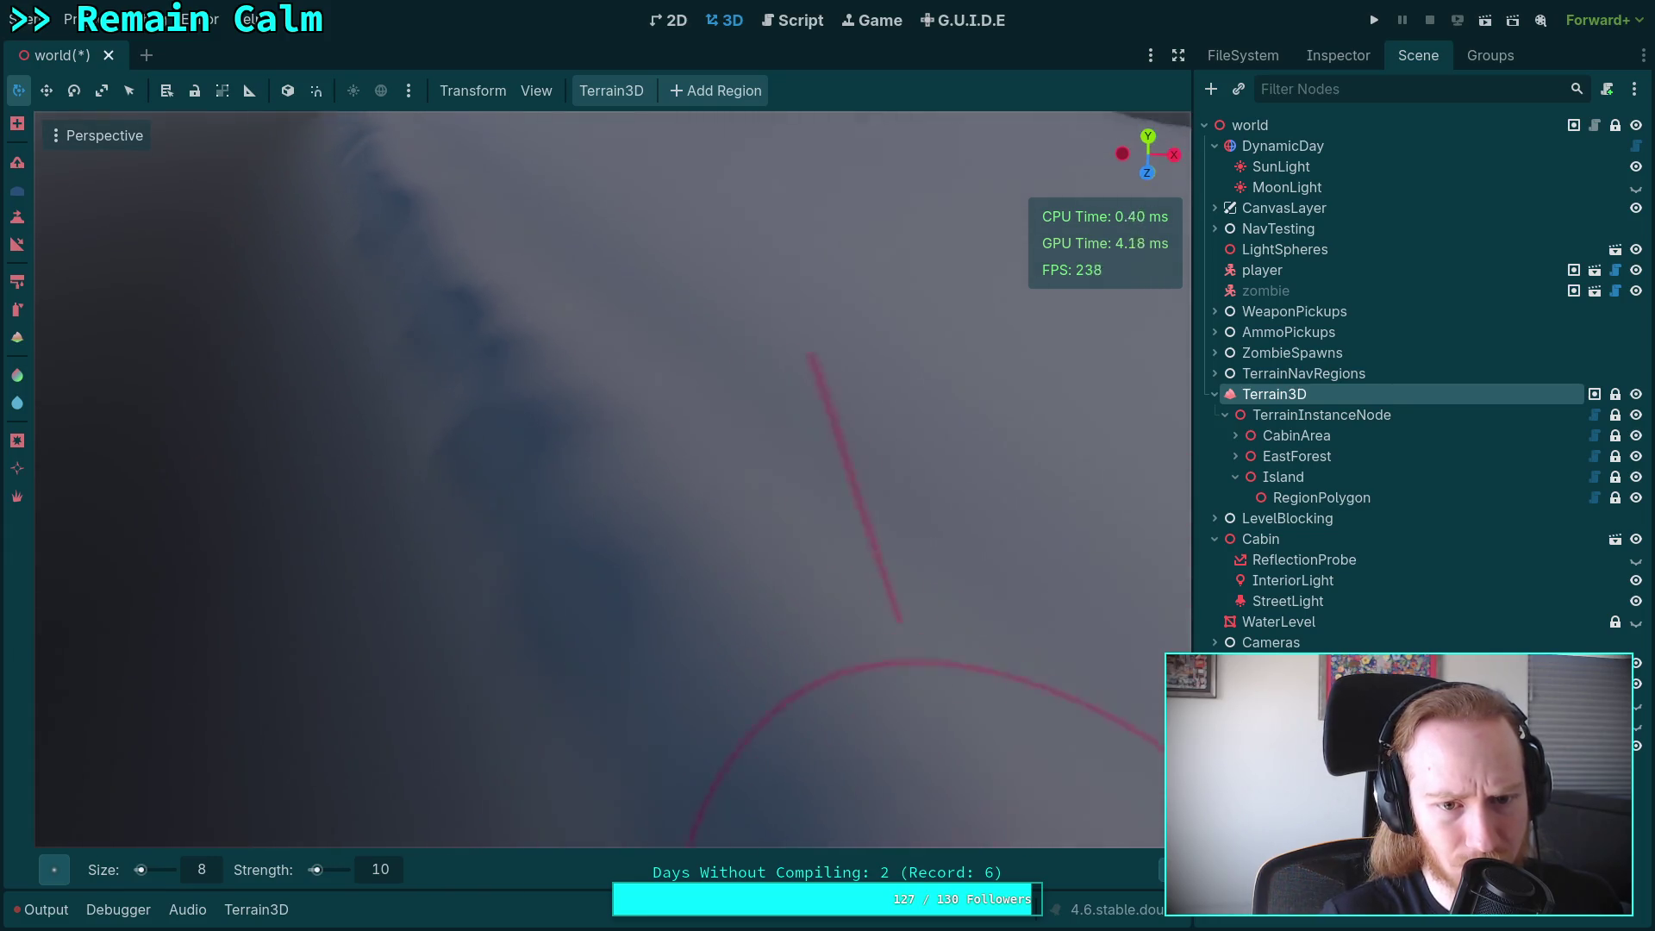
{"action": "right_click", "coordinate": [525, 488]}
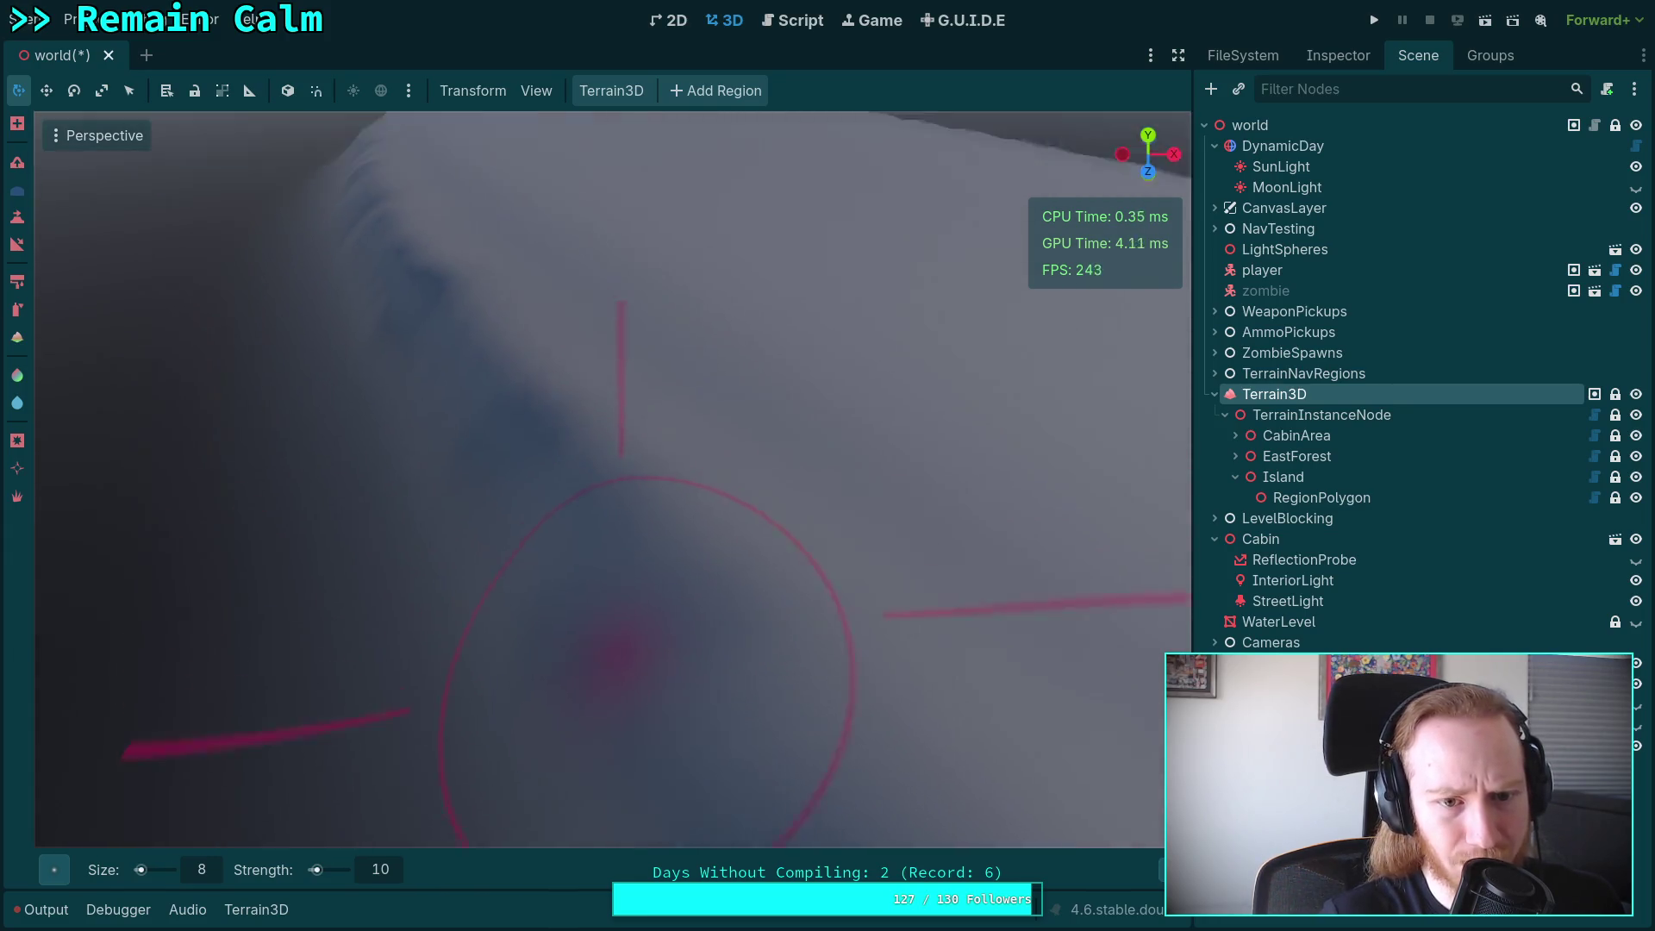
{"action": "right_click", "coordinate": [575, 544]}
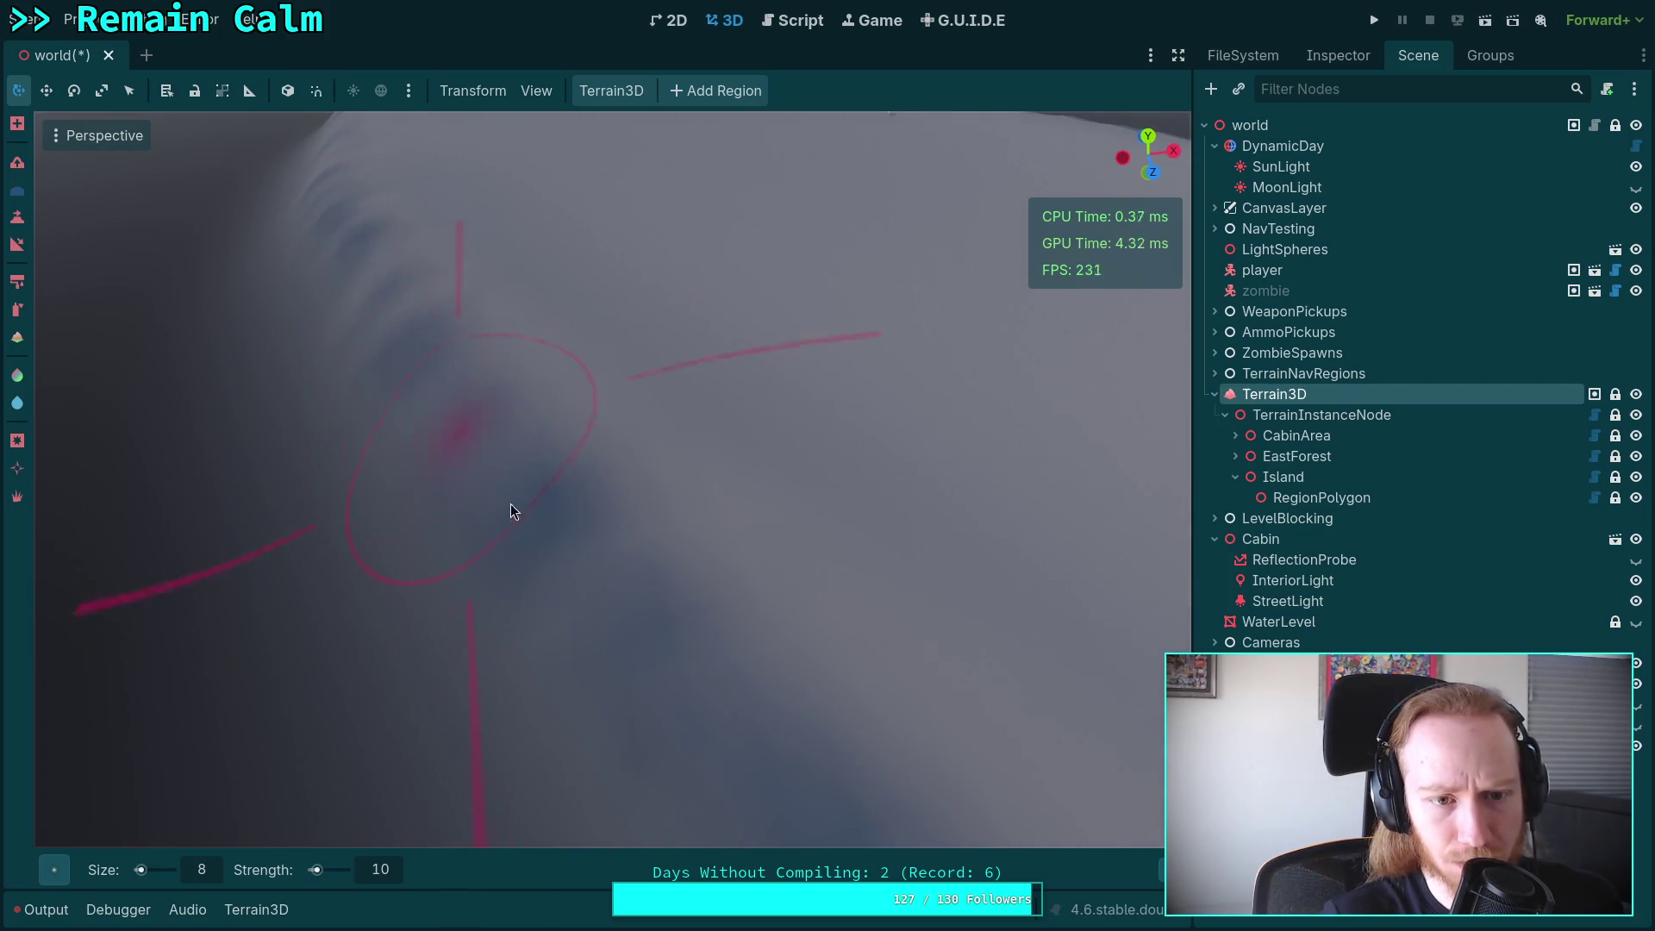
{"action": "right_click", "coordinate": [583, 477]}
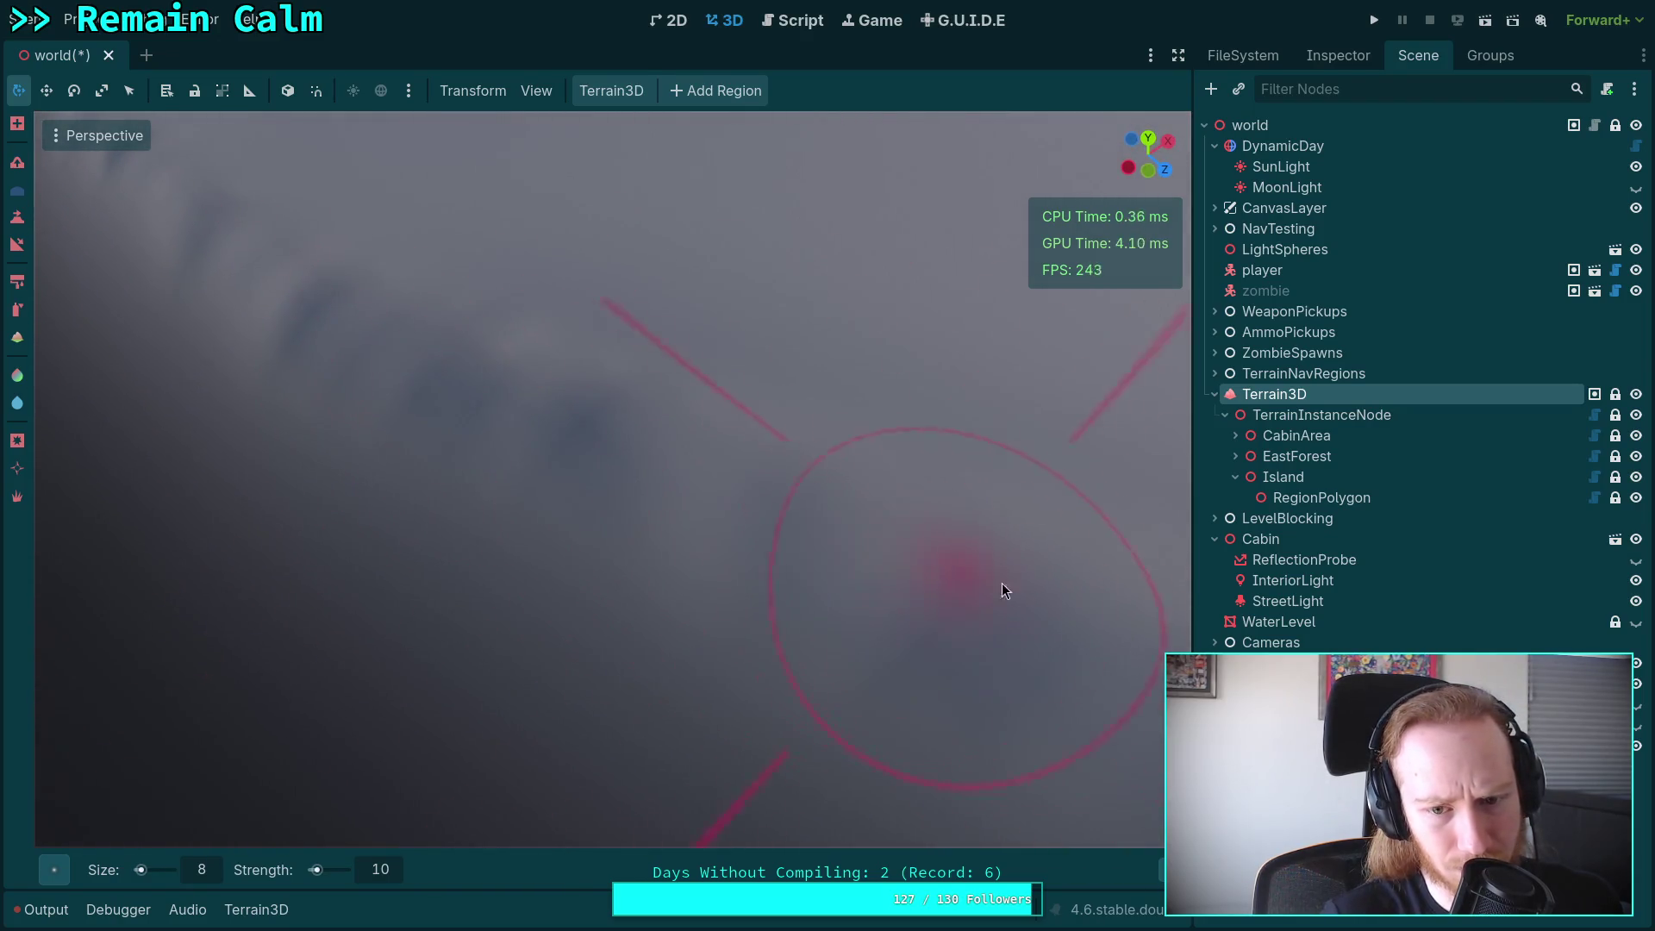
{"action": "right_click", "coordinate": [618, 476]}
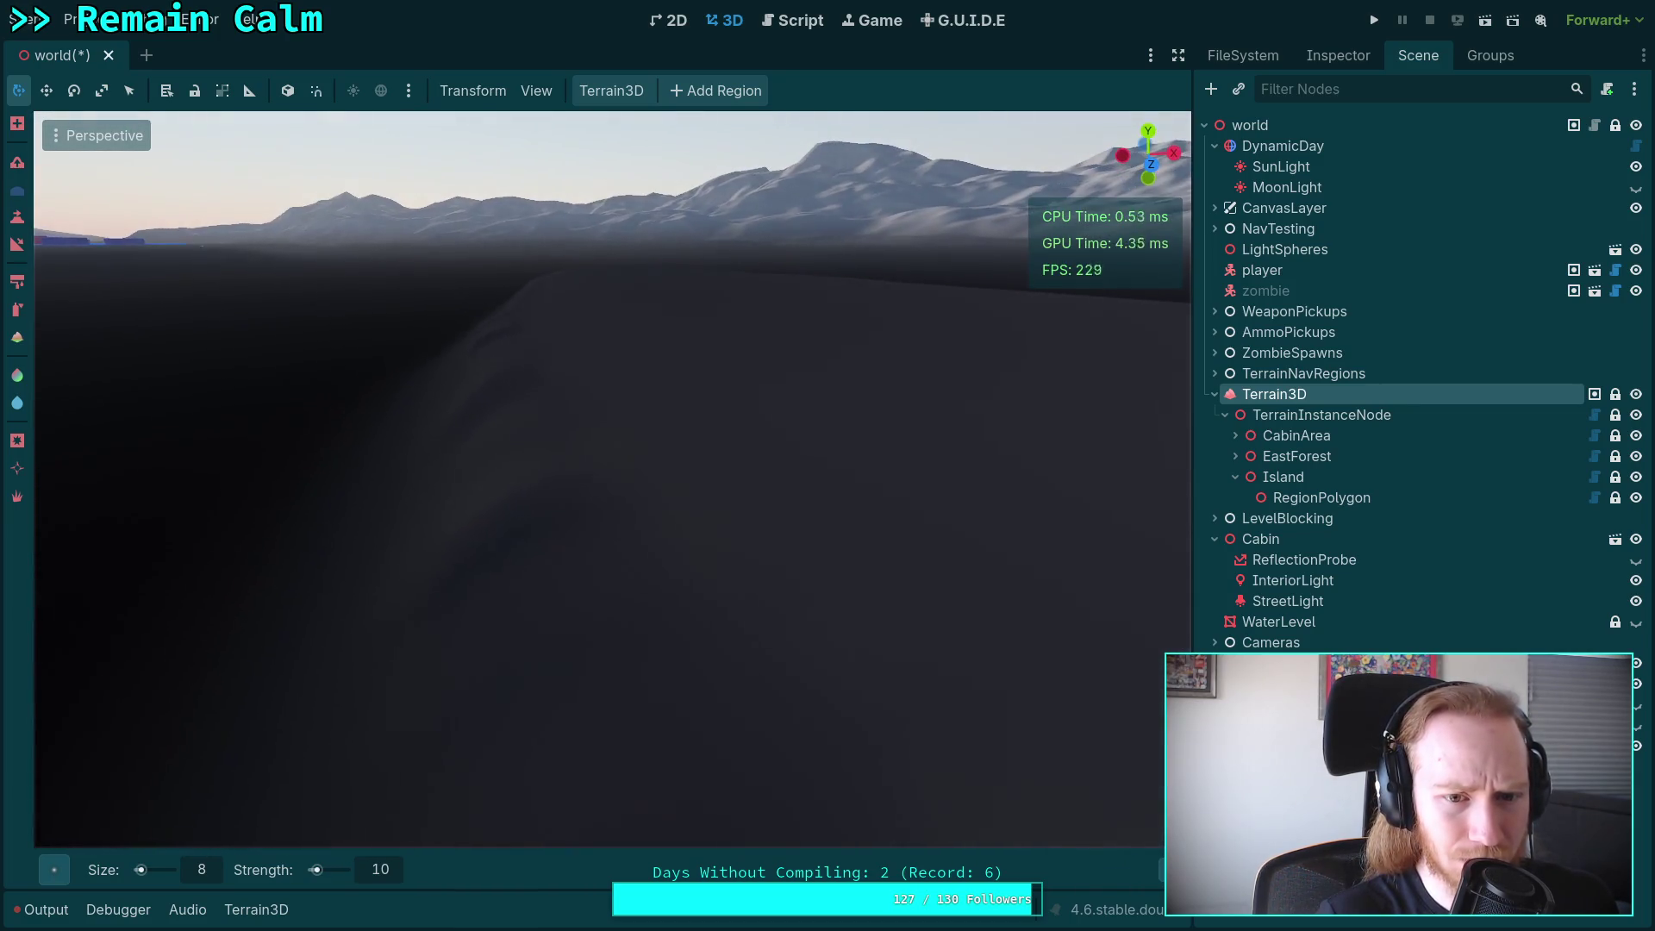
Raise the fly speed and look down along the dark terrain ridge.
{"action": "scroll", "coordinate": [617, 476], "scroll_direction": "up", "scroll_amount": 2}
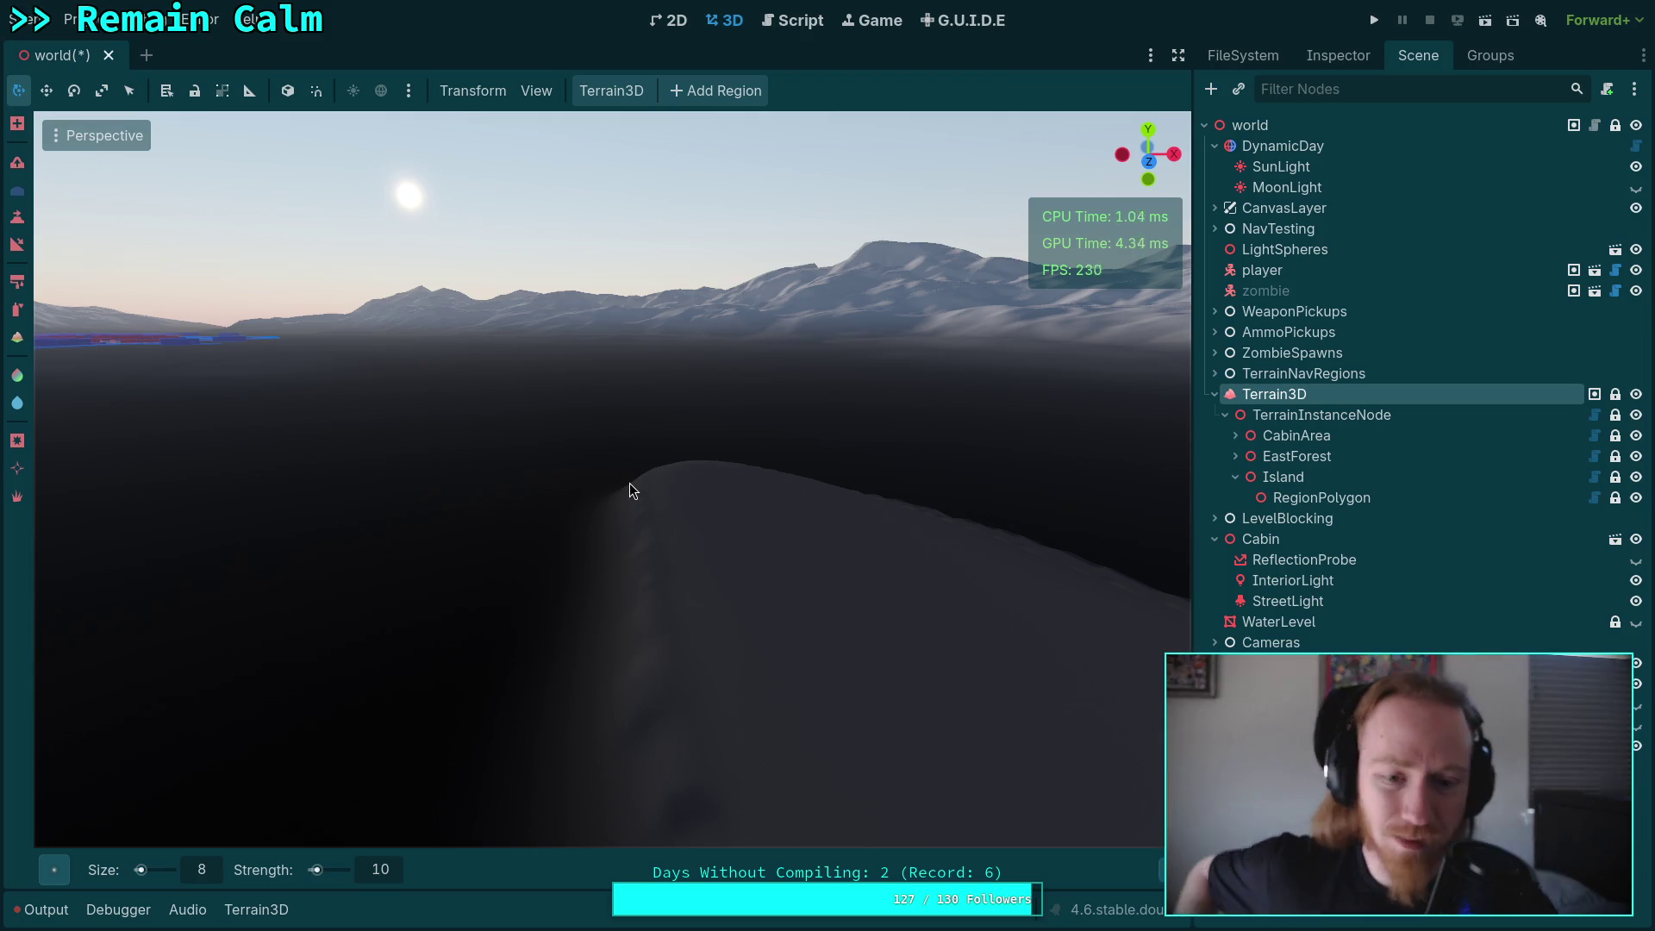
{"action": "mouse_move", "coordinate": [629, 483]}
{"action": "left_mouse_down"}
{"action": "mouse_move", "coordinate": [865, 474]}
{"action": "mouse_move", "coordinate": [1043, 166]}
{"action": "mouse_move", "coordinate": [992, 259]}
{"action": "mouse_move", "coordinate": [516, 688]}
{"action": "left_mouse_up"}
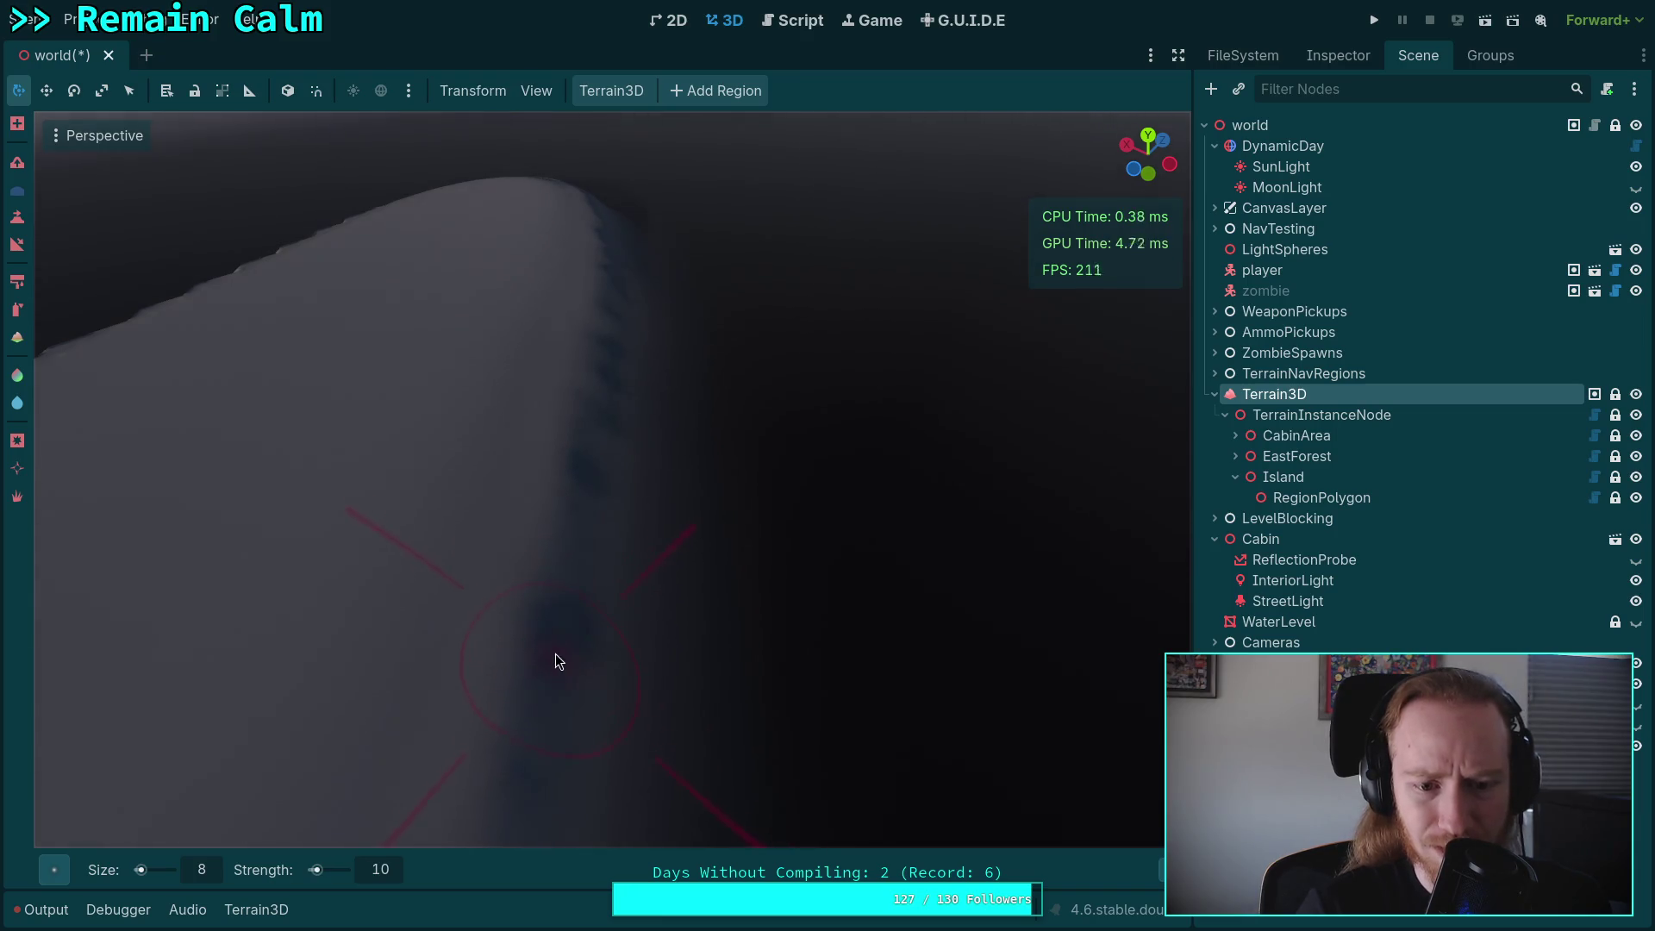
Frame the ridge lower and left, then smooth down its lower spikes.
{"action": "mouse_move", "coordinate": [584, 578]}
{"action": "left_mouse_down"}
{"action": "mouse_move", "coordinate": [565, 638]}
{"action": "mouse_move", "coordinate": [556, 604]}
{"action": "mouse_move", "coordinate": [592, 608]}
{"action": "left_mouse_up"}
{"action": "mouse_move", "coordinate": [616, 442]}
{"action": "left_mouse_down"}
{"action": "mouse_move", "coordinate": [618, 589]}
{"action": "mouse_move", "coordinate": [608, 569]}
{"action": "mouse_move", "coordinate": [595, 586]}
{"action": "mouse_move", "coordinate": [616, 552]}
{"action": "mouse_move", "coordinate": [616, 377]}
{"action": "left_mouse_up"}
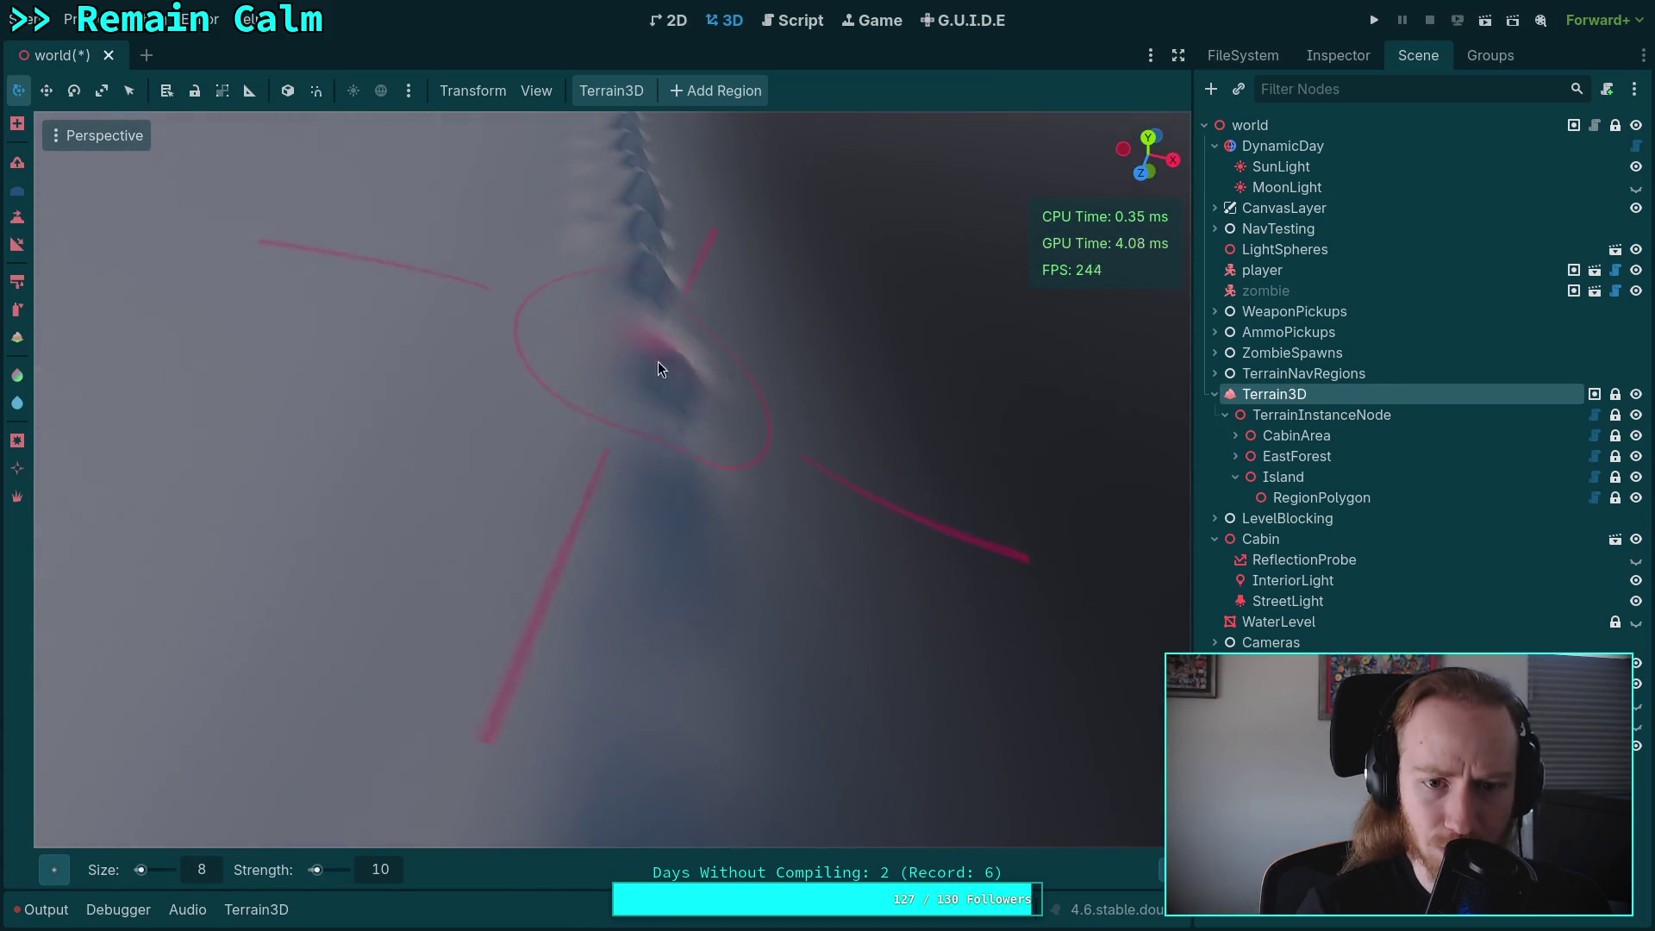
{"action": "mouse_move", "coordinate": [707, 525]}
{"action": "left_mouse_down"}
{"action": "mouse_move", "coordinate": [590, 485]}
{"action": "mouse_move", "coordinate": [572, 602]}
{"action": "mouse_move", "coordinate": [658, 520]}
{"action": "mouse_move", "coordinate": [680, 687]}
{"action": "mouse_move", "coordinate": [662, 470]}
{"action": "left_mouse_up"}
{"action": "scroll", "coordinate": [664, 473], "scroll_direction": "up", "scroll_amount": 3}
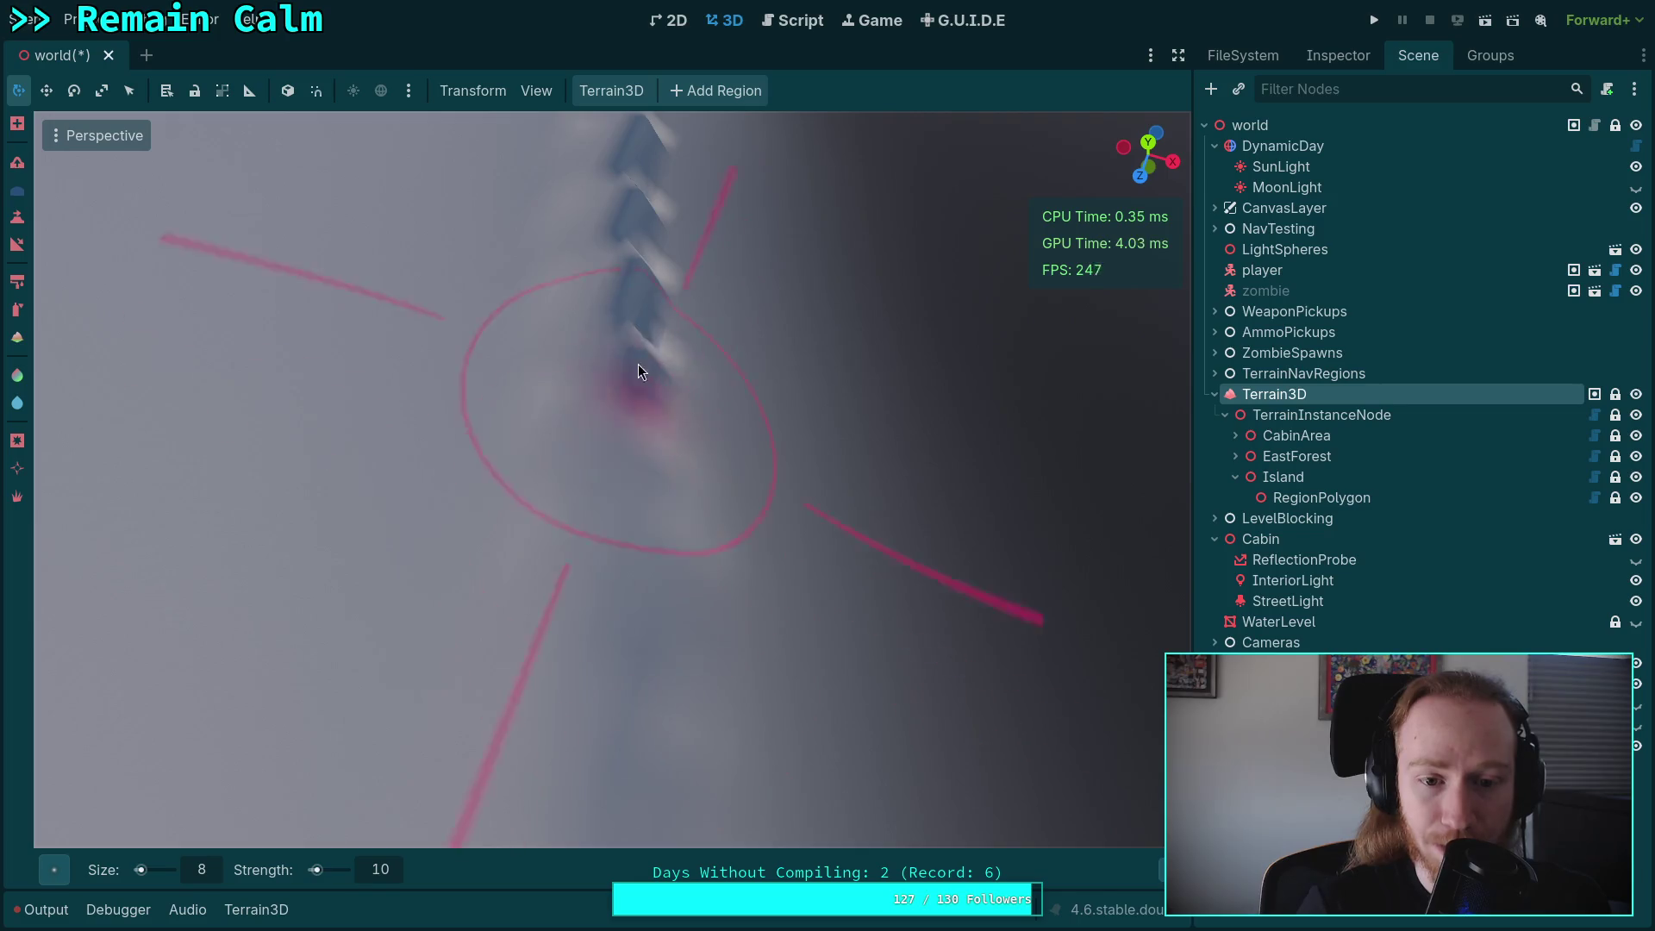
{"action": "scroll", "coordinate": [548, 303], "scroll_direction": "down", "scroll_amount": 4}
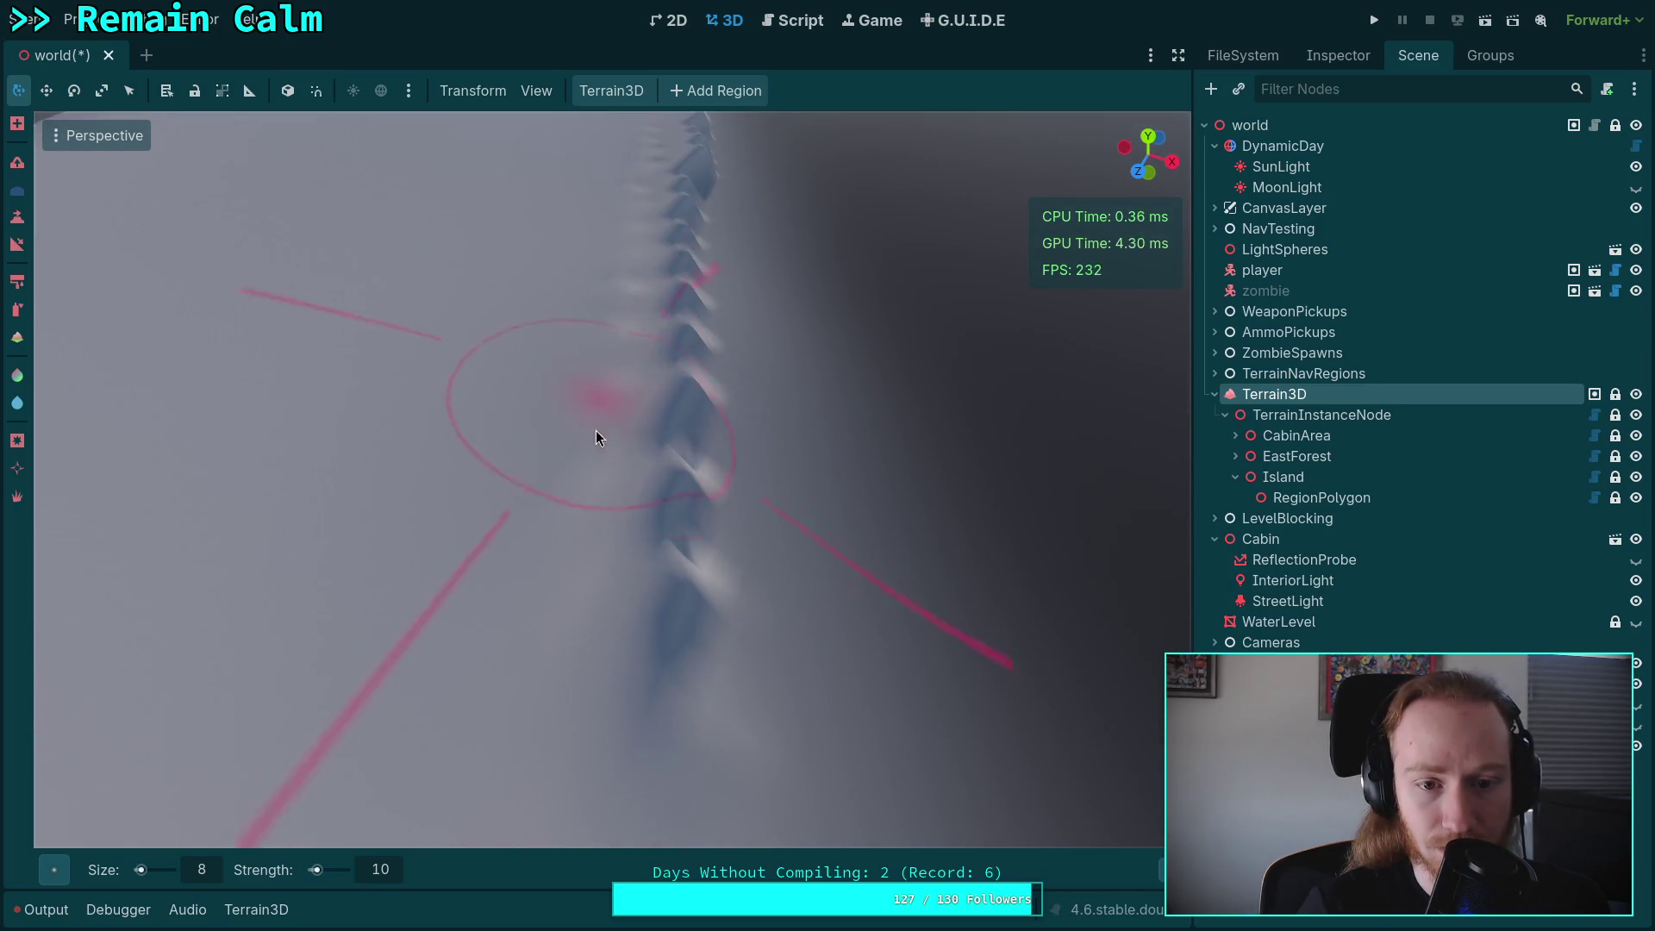
{"action": "scroll", "coordinate": [672, 414], "scroll_direction": "down", "scroll_amount": 3}
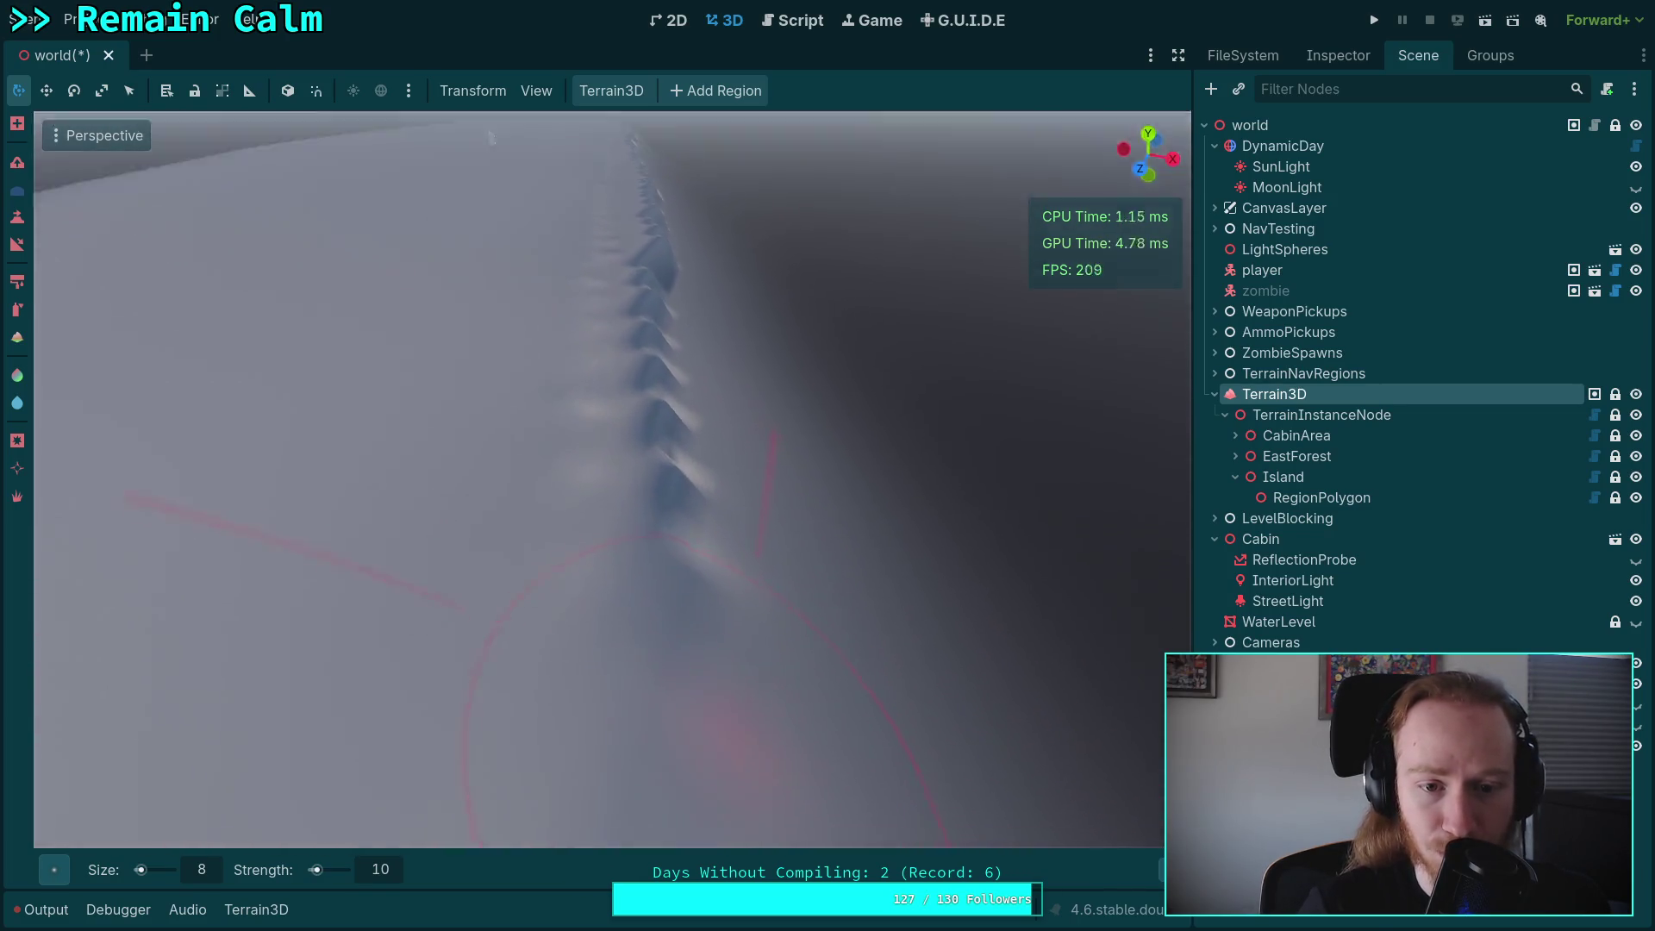
{"action": "mouse_move", "coordinate": [557, 531]}
{"action": "left_mouse_down"}
{"action": "mouse_move", "coordinate": [675, 421]}
{"action": "mouse_move", "coordinate": [721, 441]}
{"action": "mouse_move", "coordinate": [711, 476]}
{"action": "left_mouse_up"}
{"action": "scroll", "coordinate": [673, 483], "scroll_direction": "down", "scroll_amount": 2}
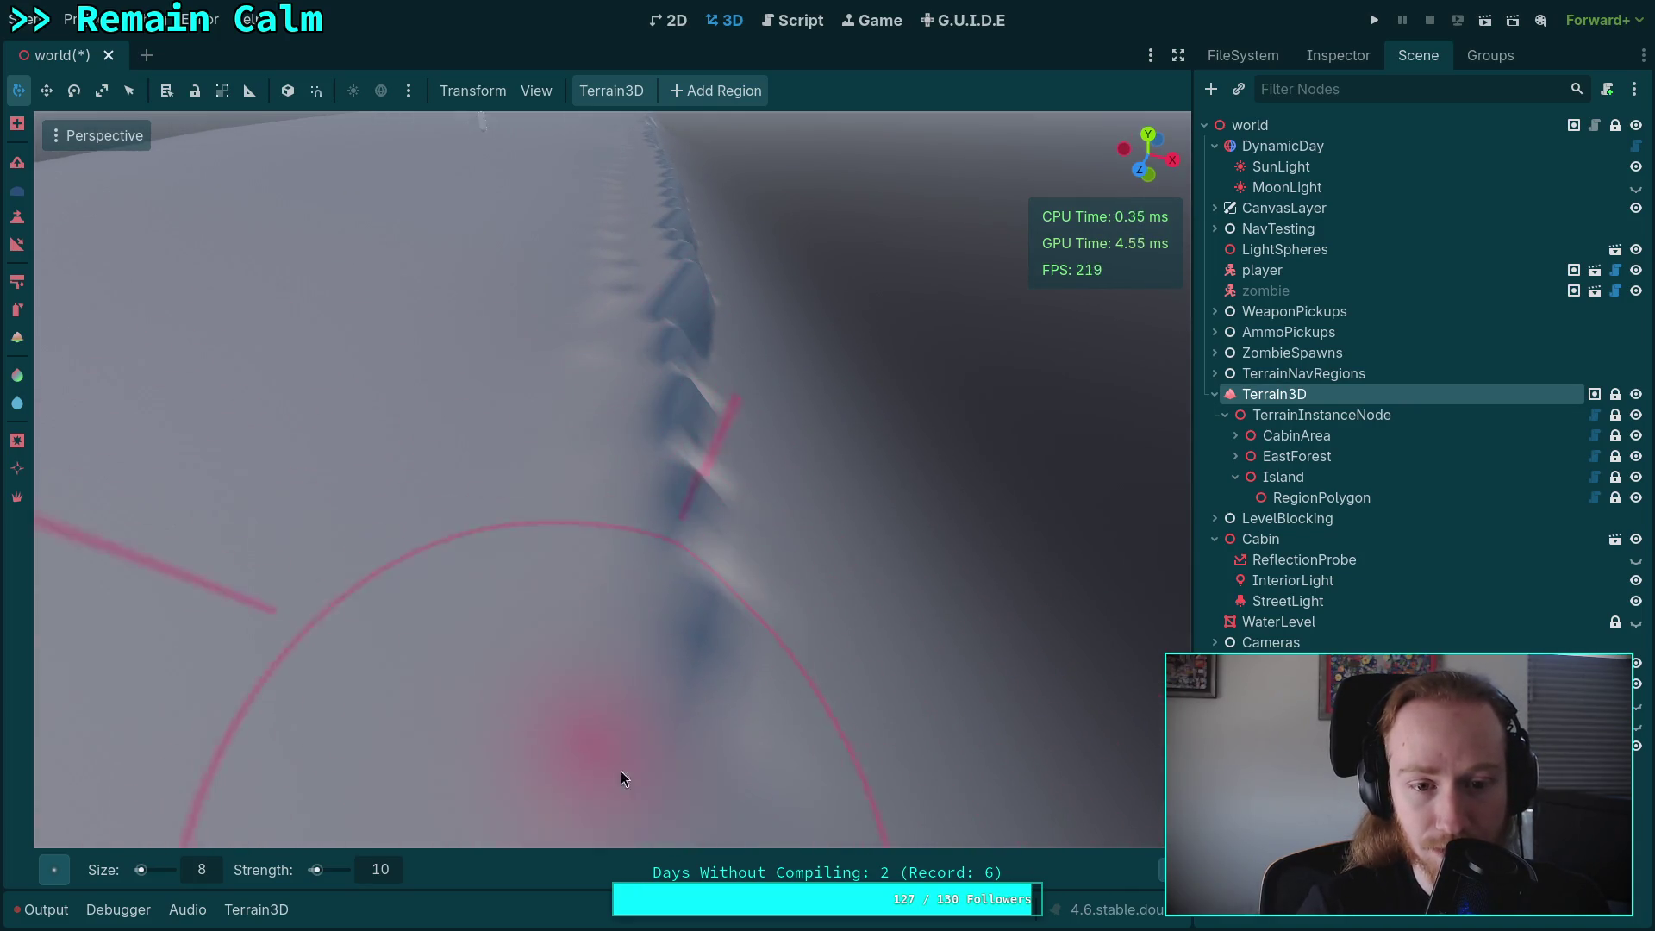
{"action": "scroll", "coordinate": [728, 526], "scroll_direction": "up", "scroll_amount": 5}
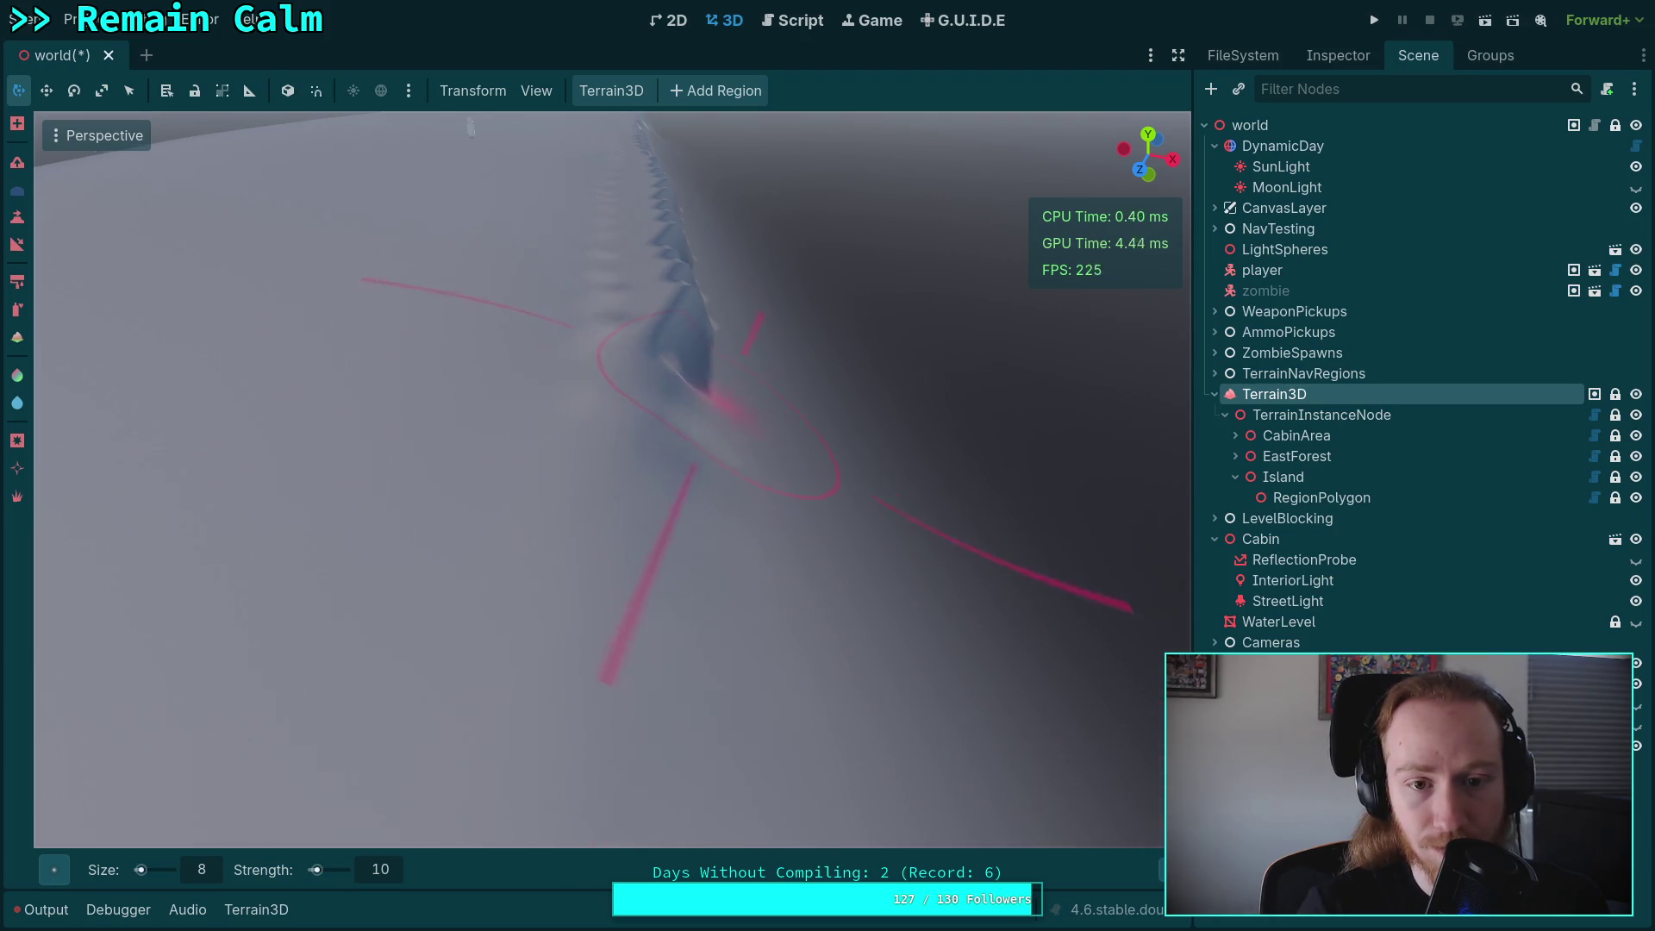
{"action": "mouse_move", "coordinate": [617, 258]}
{"action": "left_mouse_down"}
{"action": "mouse_move", "coordinate": [610, 492]}
{"action": "mouse_move", "coordinate": [750, 539]}
{"action": "mouse_move", "coordinate": [714, 314]}
{"action": "left_mouse_up"}
{"action": "mouse_move", "coordinate": [743, 536]}
{"action": "left_mouse_down"}
{"action": "mouse_move", "coordinate": [793, 622]}
{"action": "mouse_move", "coordinate": [739, 451]}
{"action": "left_mouse_up"}
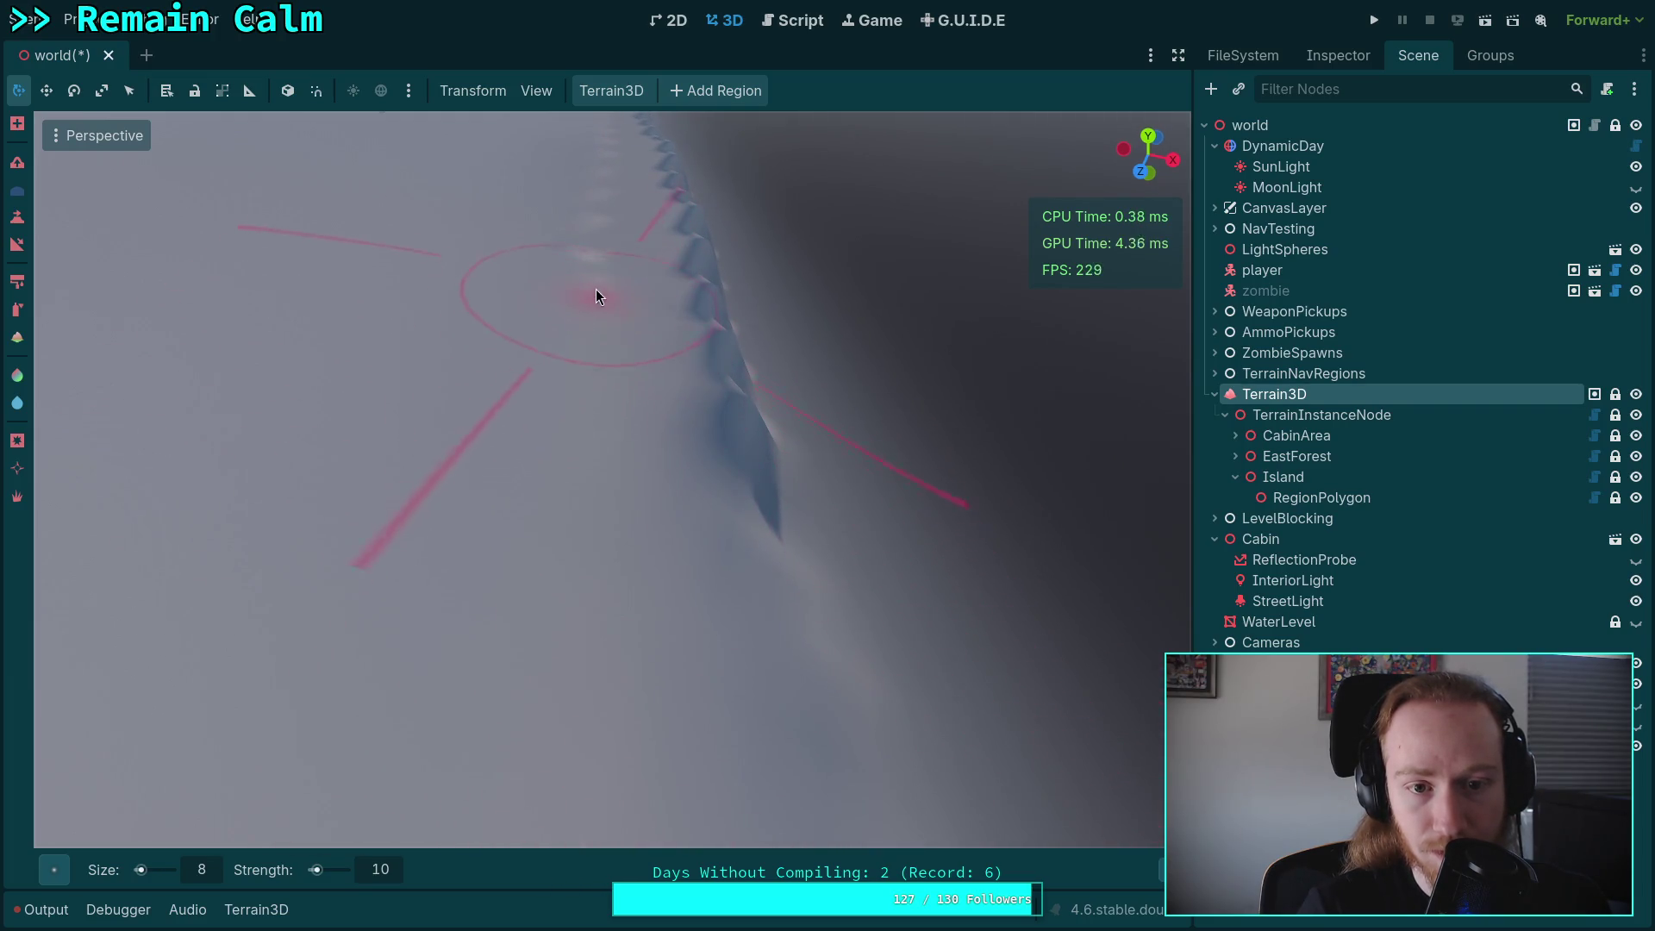
Smooth away the dark spikes below the ridge, undoing three trial strokes.
{"action": "left_click_drag", "start_coordinate": [716, 334], "coordinate": [735, 472]}
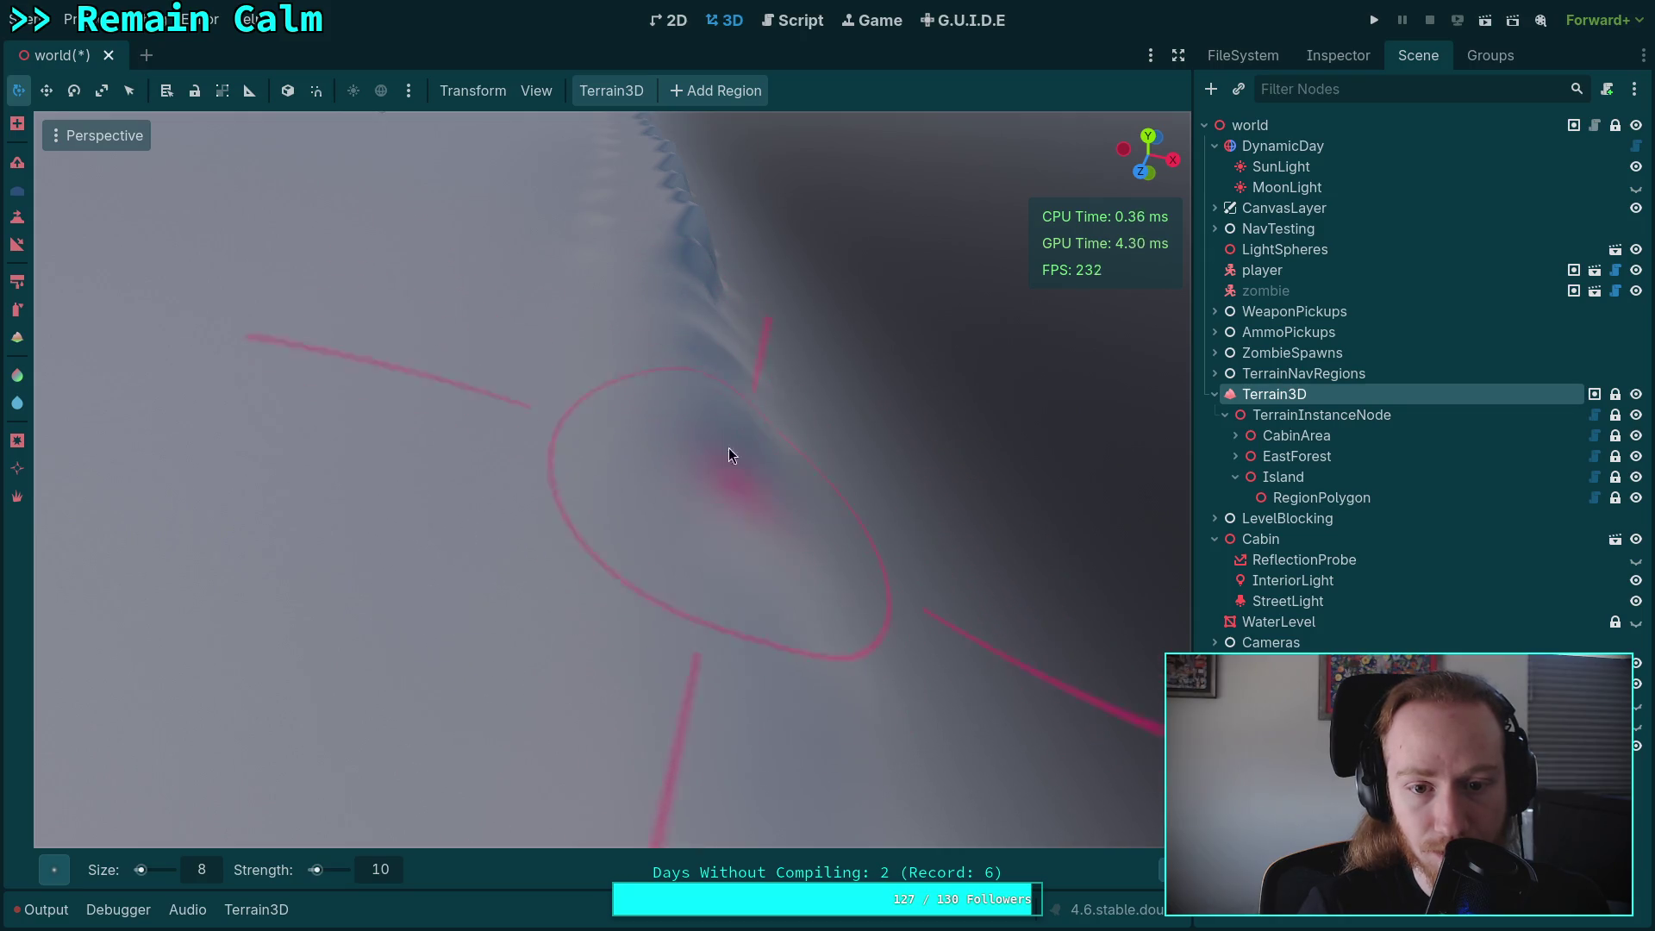
{"action": "key", "text": "ctrl+z"}
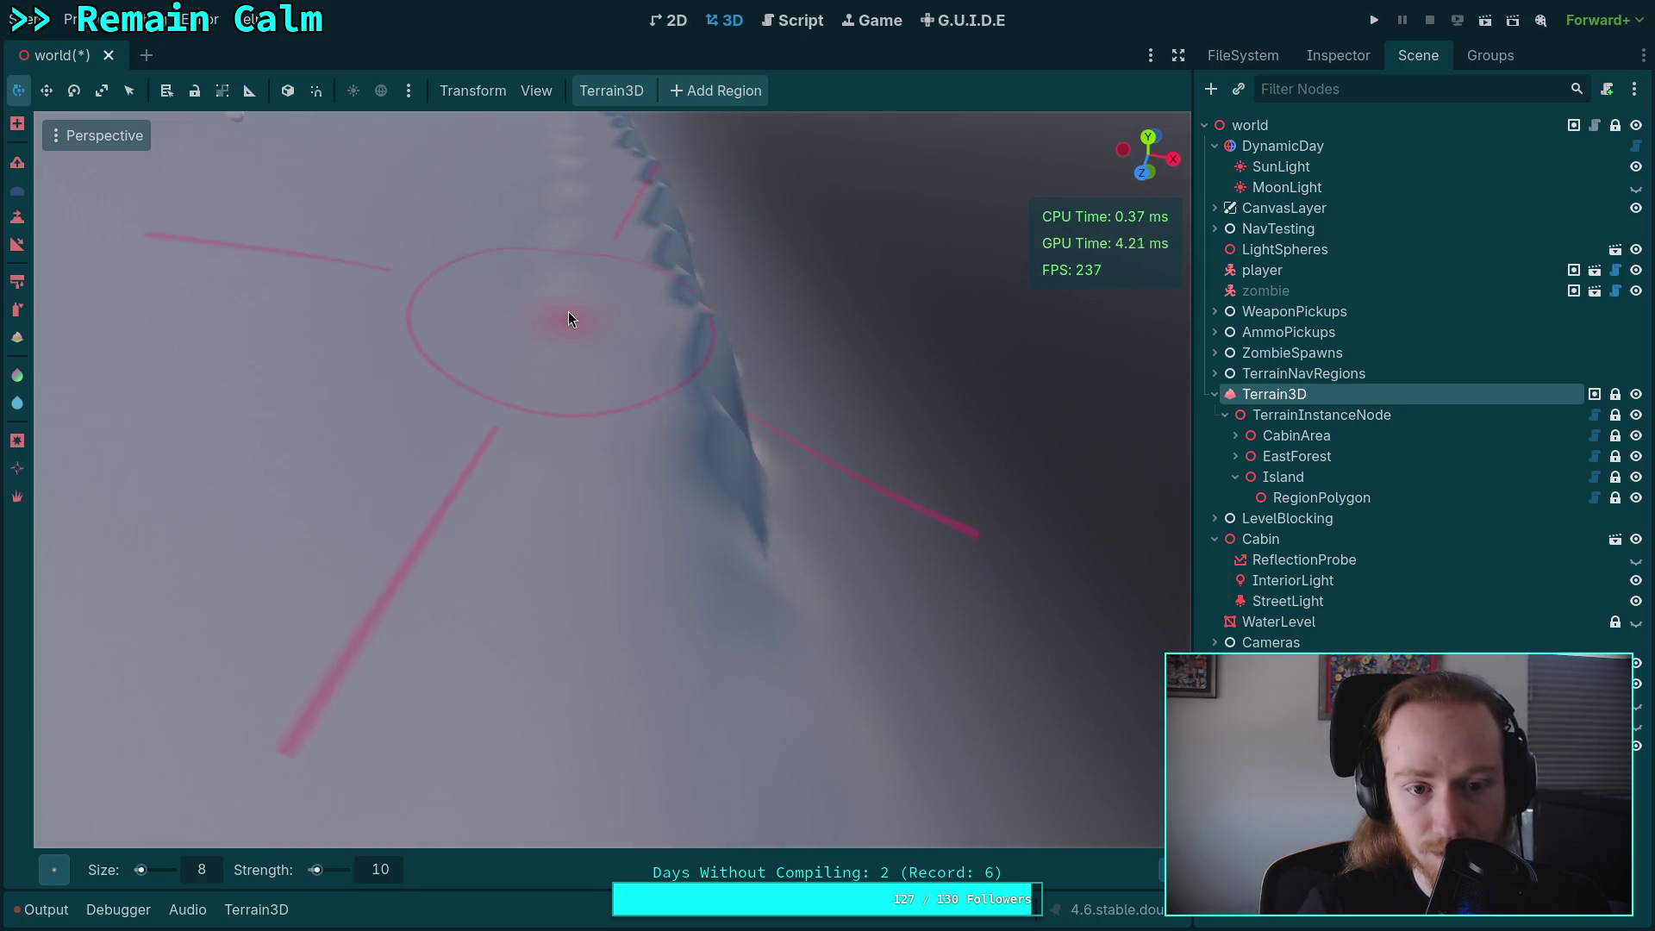
{"action": "left_click_drag", "start_coordinate": [679, 259], "coordinate": [734, 539]}
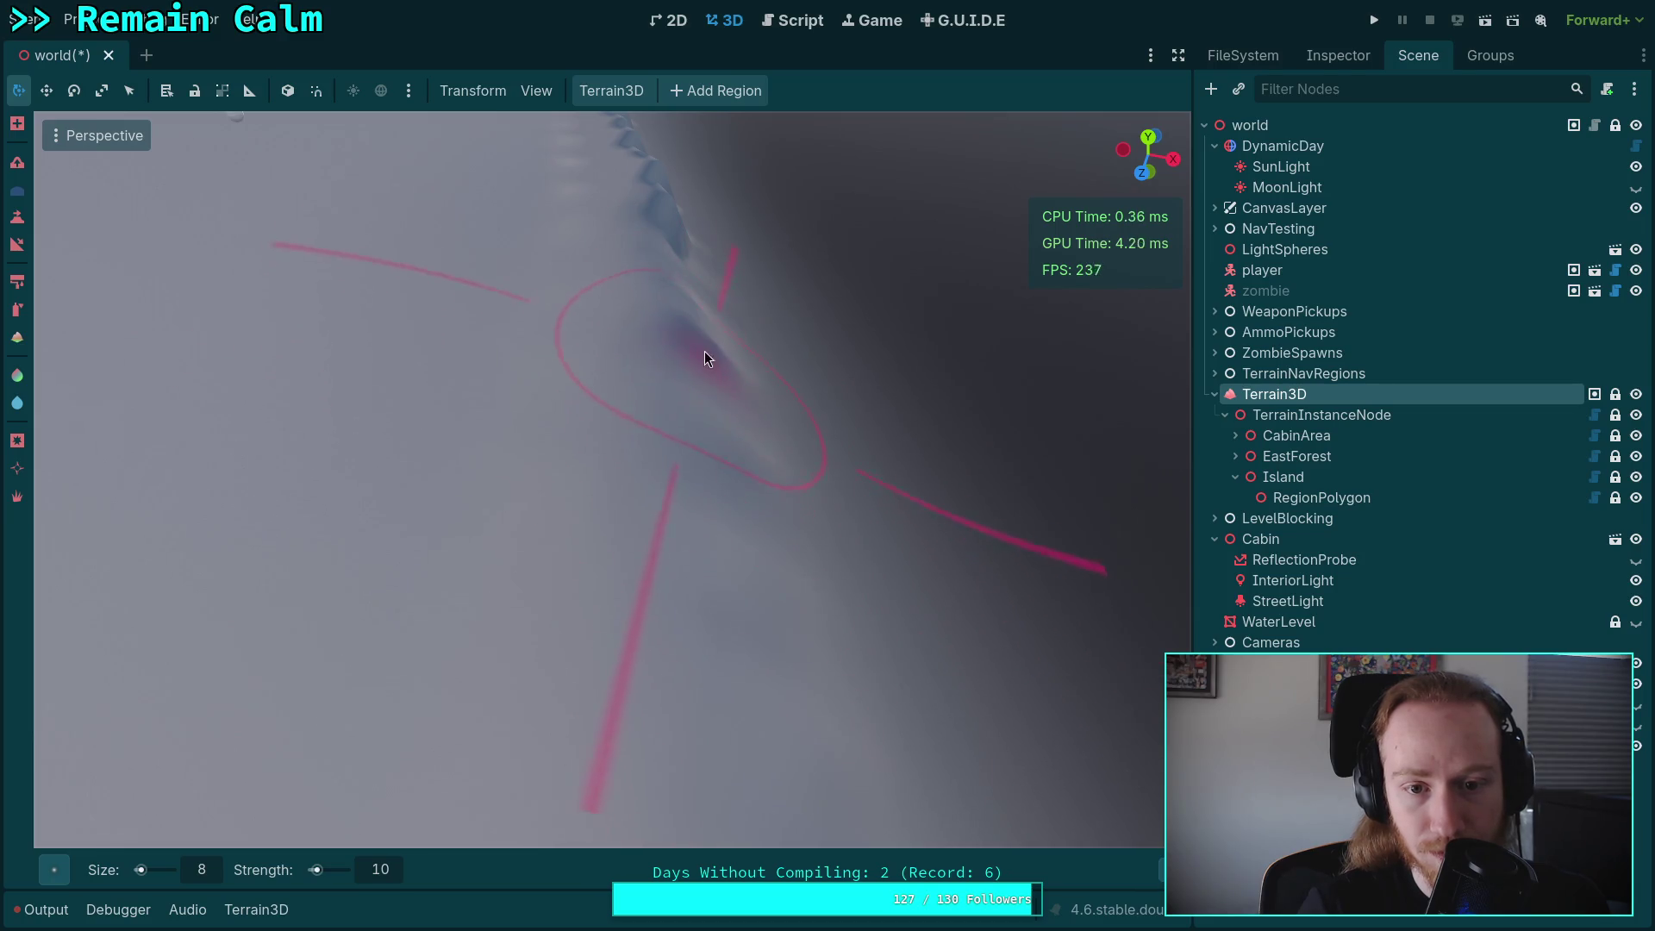
{"action": "key", "text": "ctrl+z"}
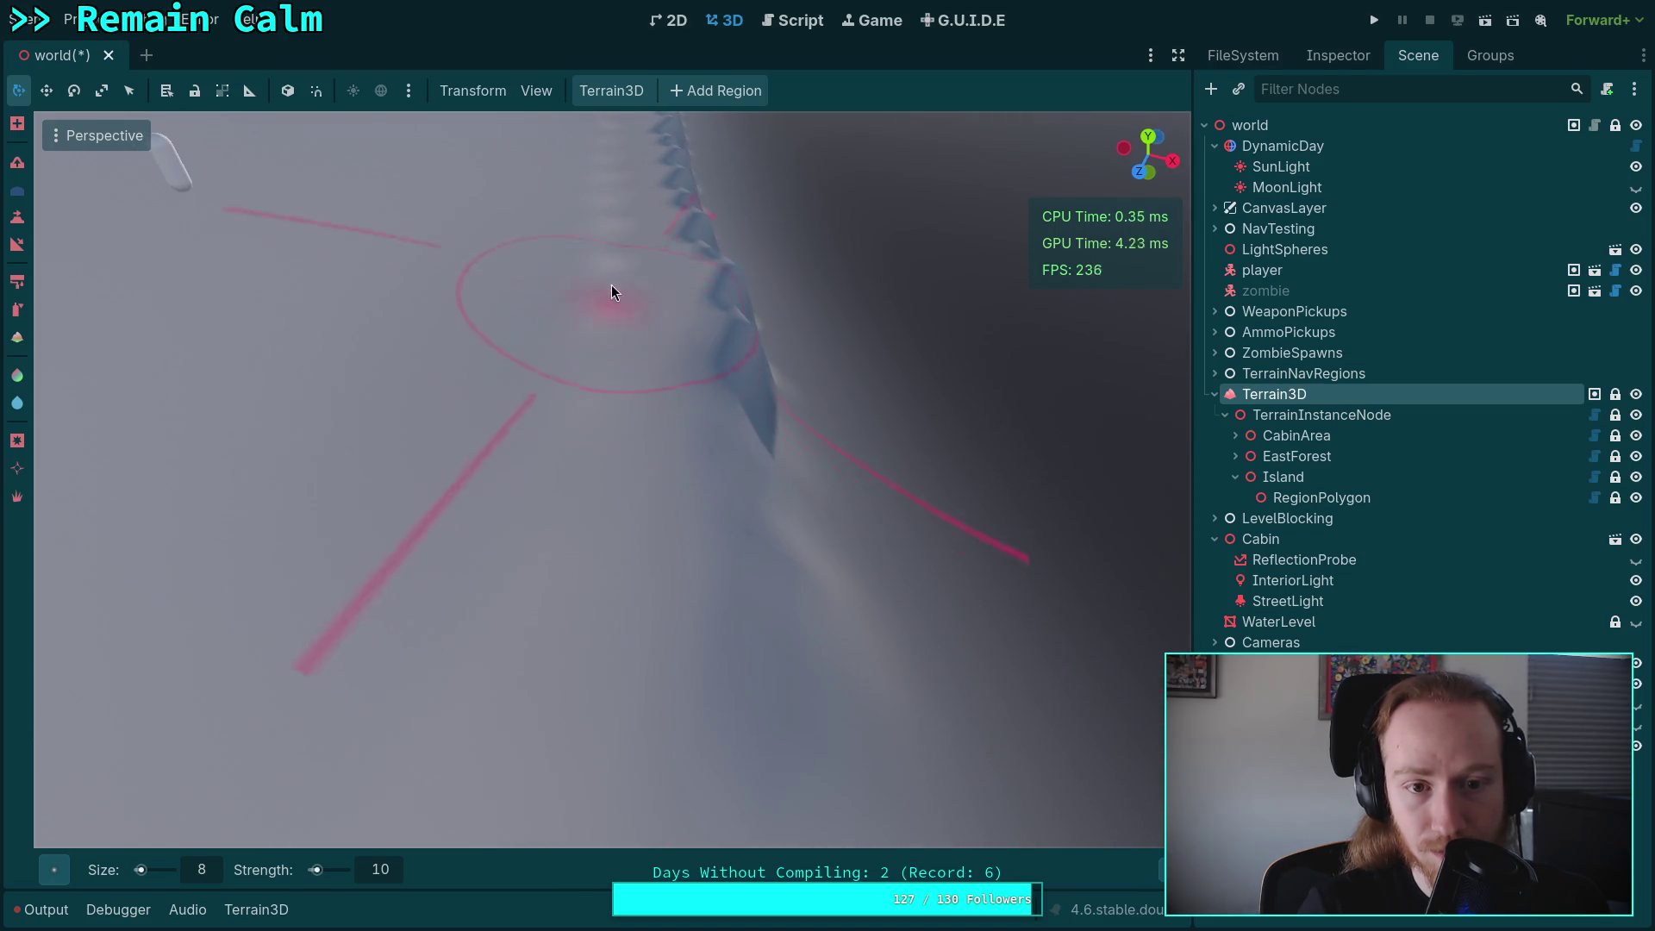
{"action": "left_click_drag", "start_coordinate": [719, 276], "coordinate": [776, 664]}
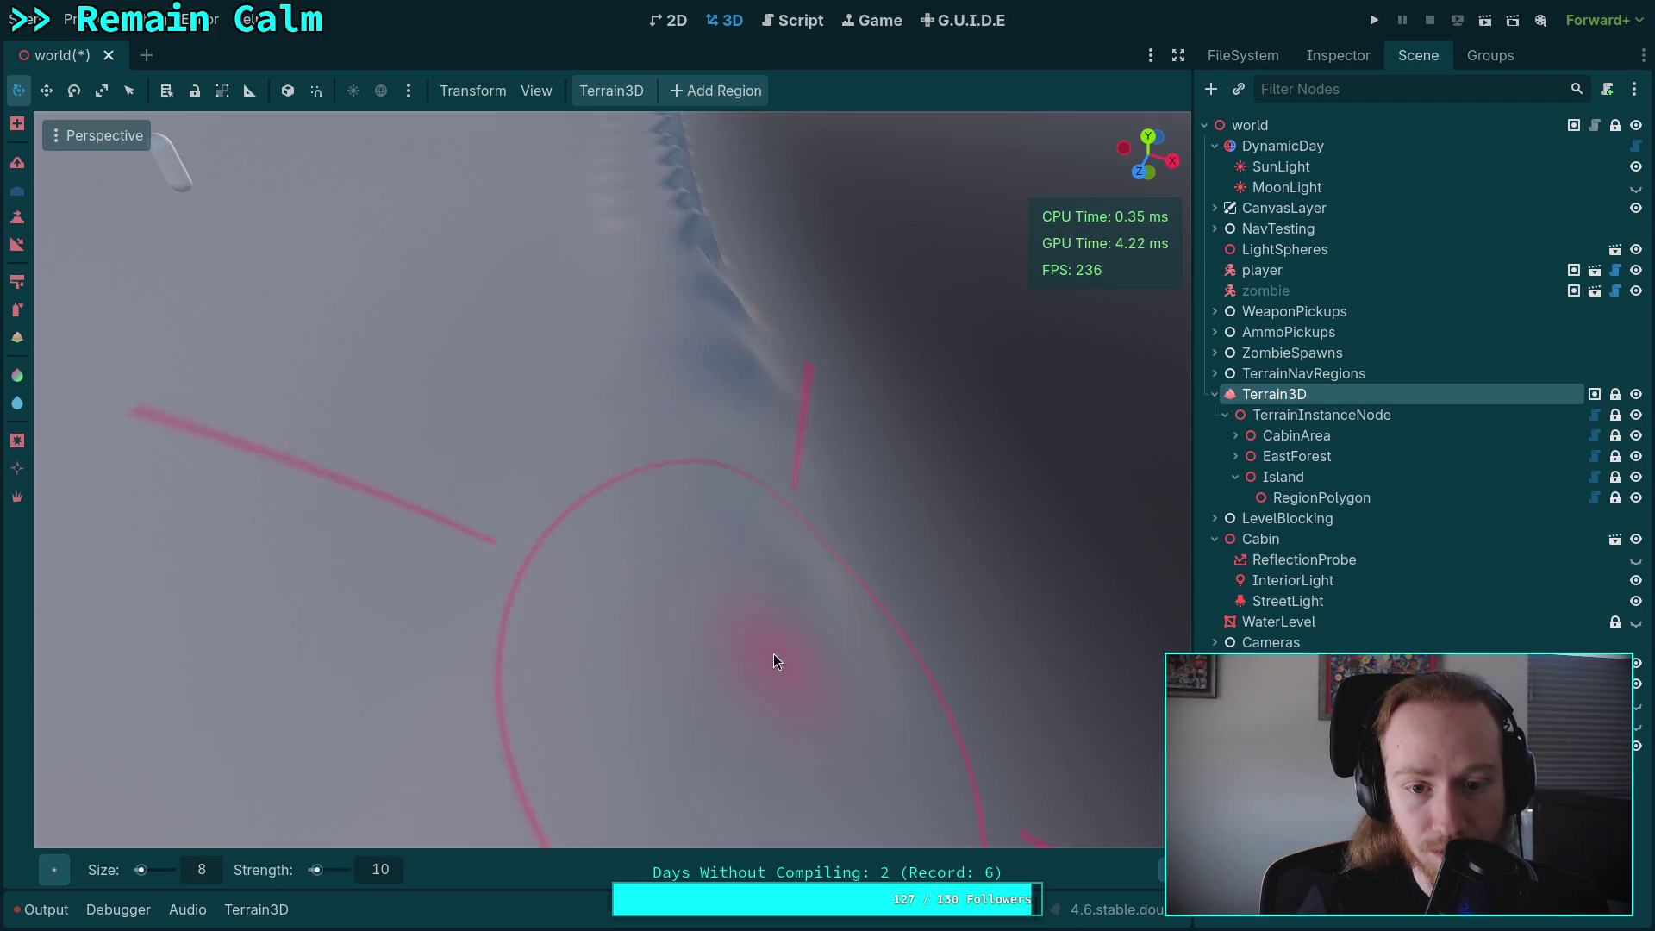
{"action": "scroll", "coordinate": [715, 301], "scroll_direction": "up", "scroll_amount": 3}
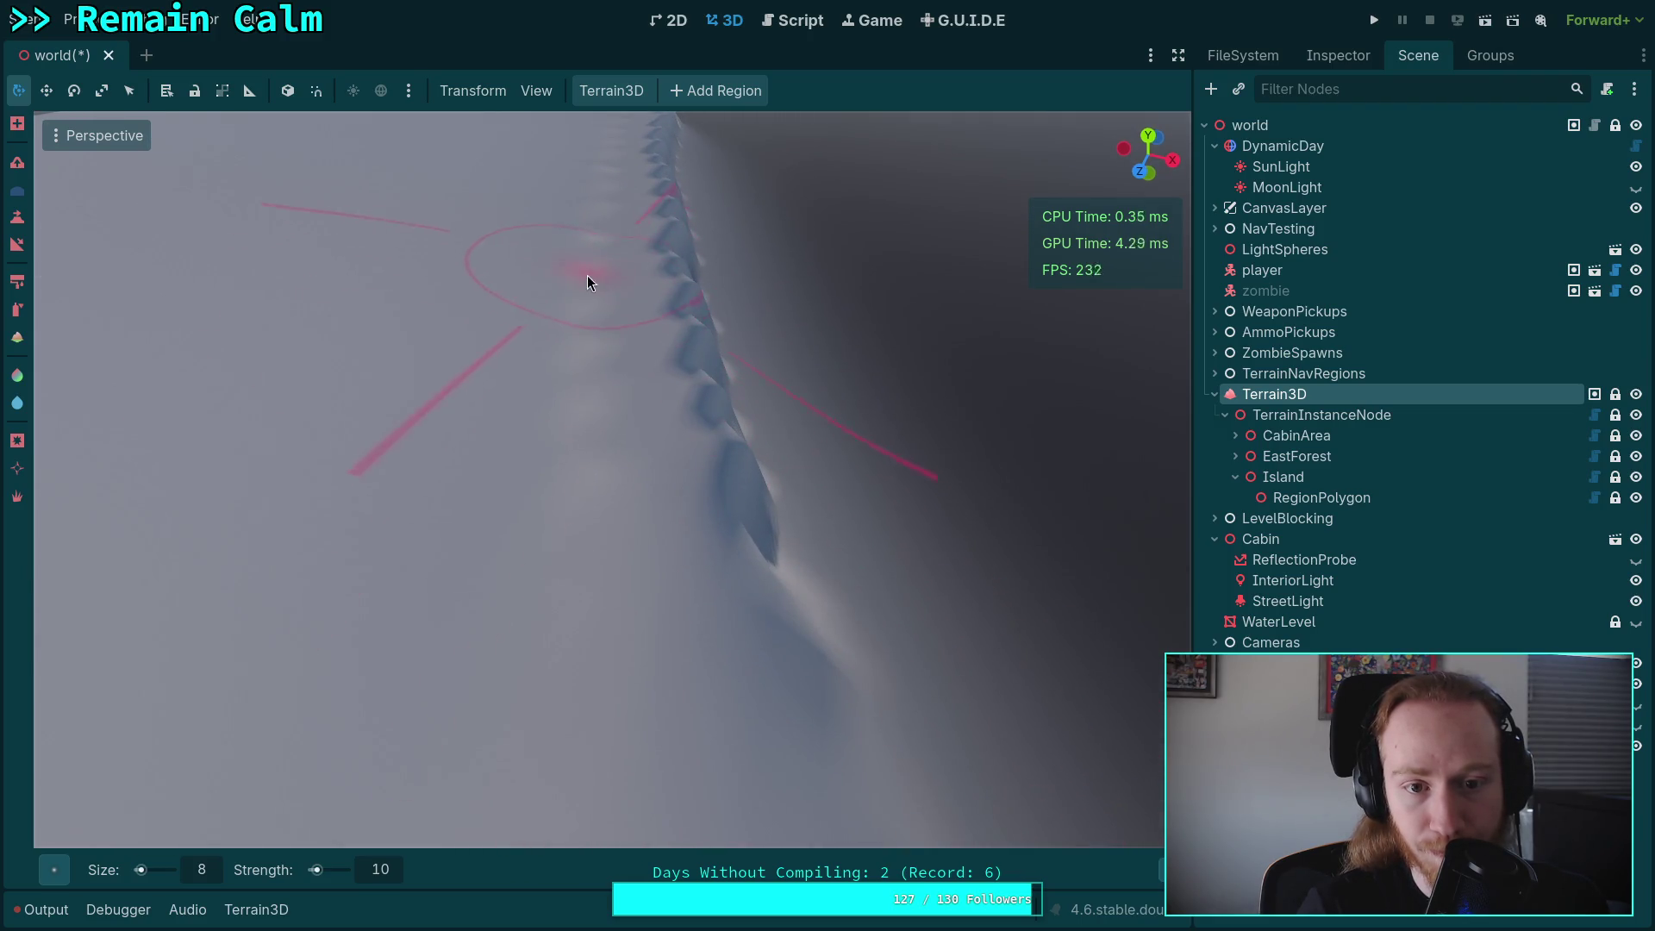
{"action": "mouse_move", "coordinate": [601, 471]}
{"action": "left_mouse_down"}
{"action": "mouse_move", "coordinate": [712, 443]}
{"action": "mouse_move", "coordinate": [693, 312]}
{"action": "left_mouse_up"}
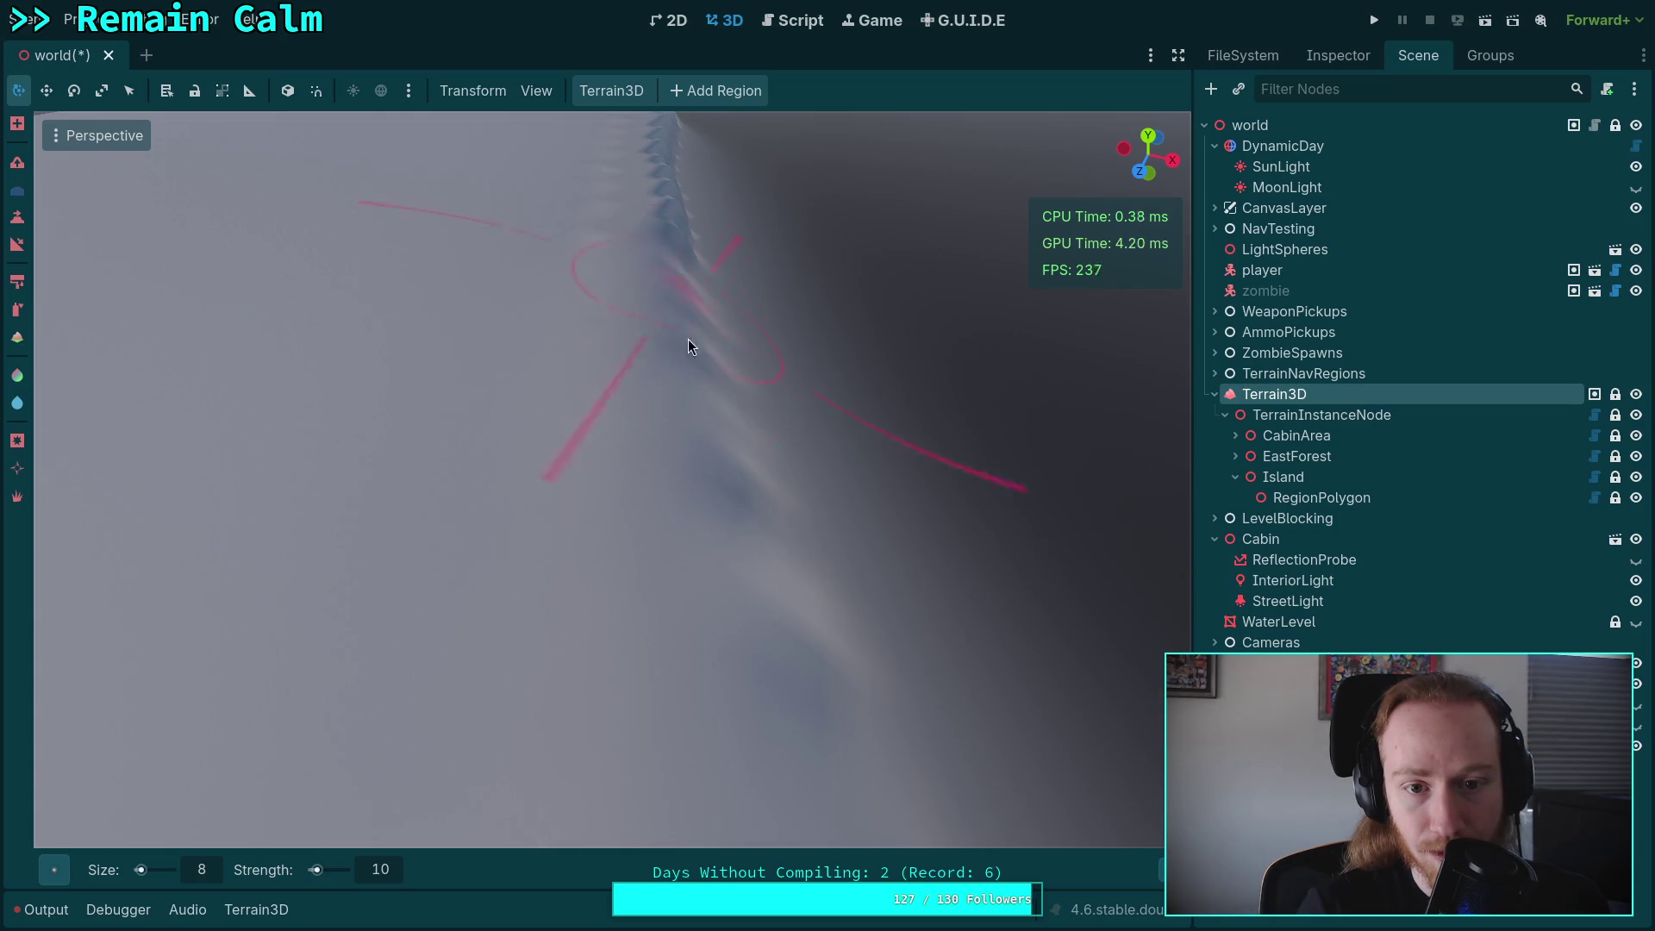
{"action": "key", "text": "ctrl+z"}
{"action": "key", "text": "ctrl+z"}
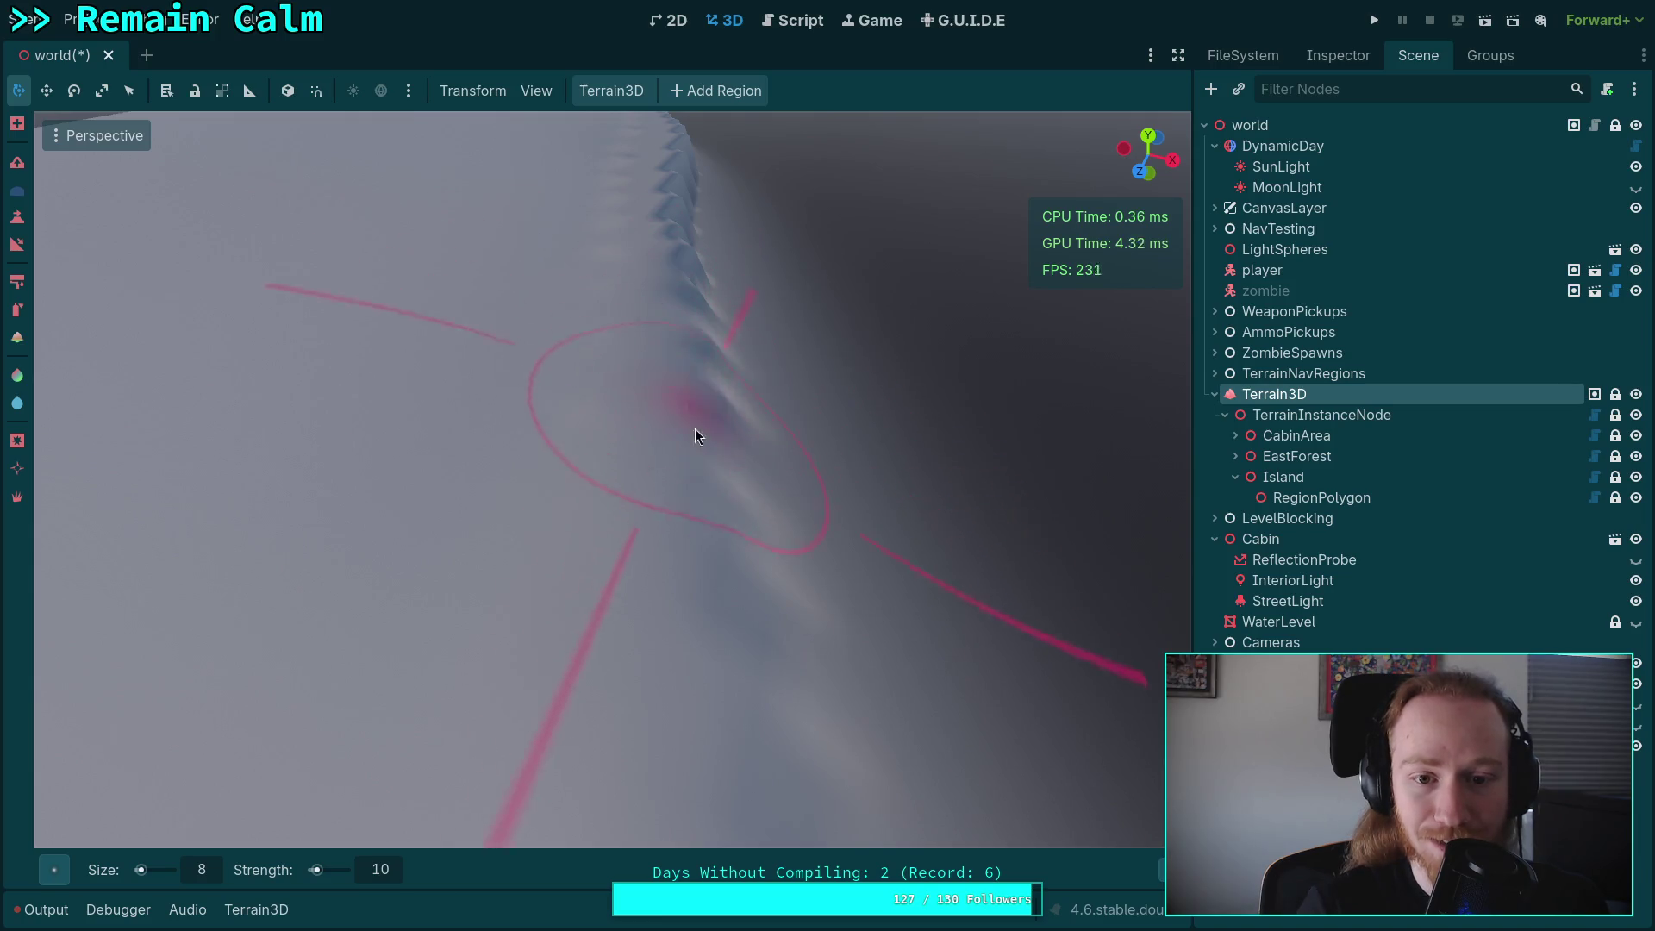
Flatten the ridge's lower silhouette and pull back to show the whole mound.
{"action": "scroll", "coordinate": [706, 348], "scroll_direction": "up", "scroll_amount": 3}
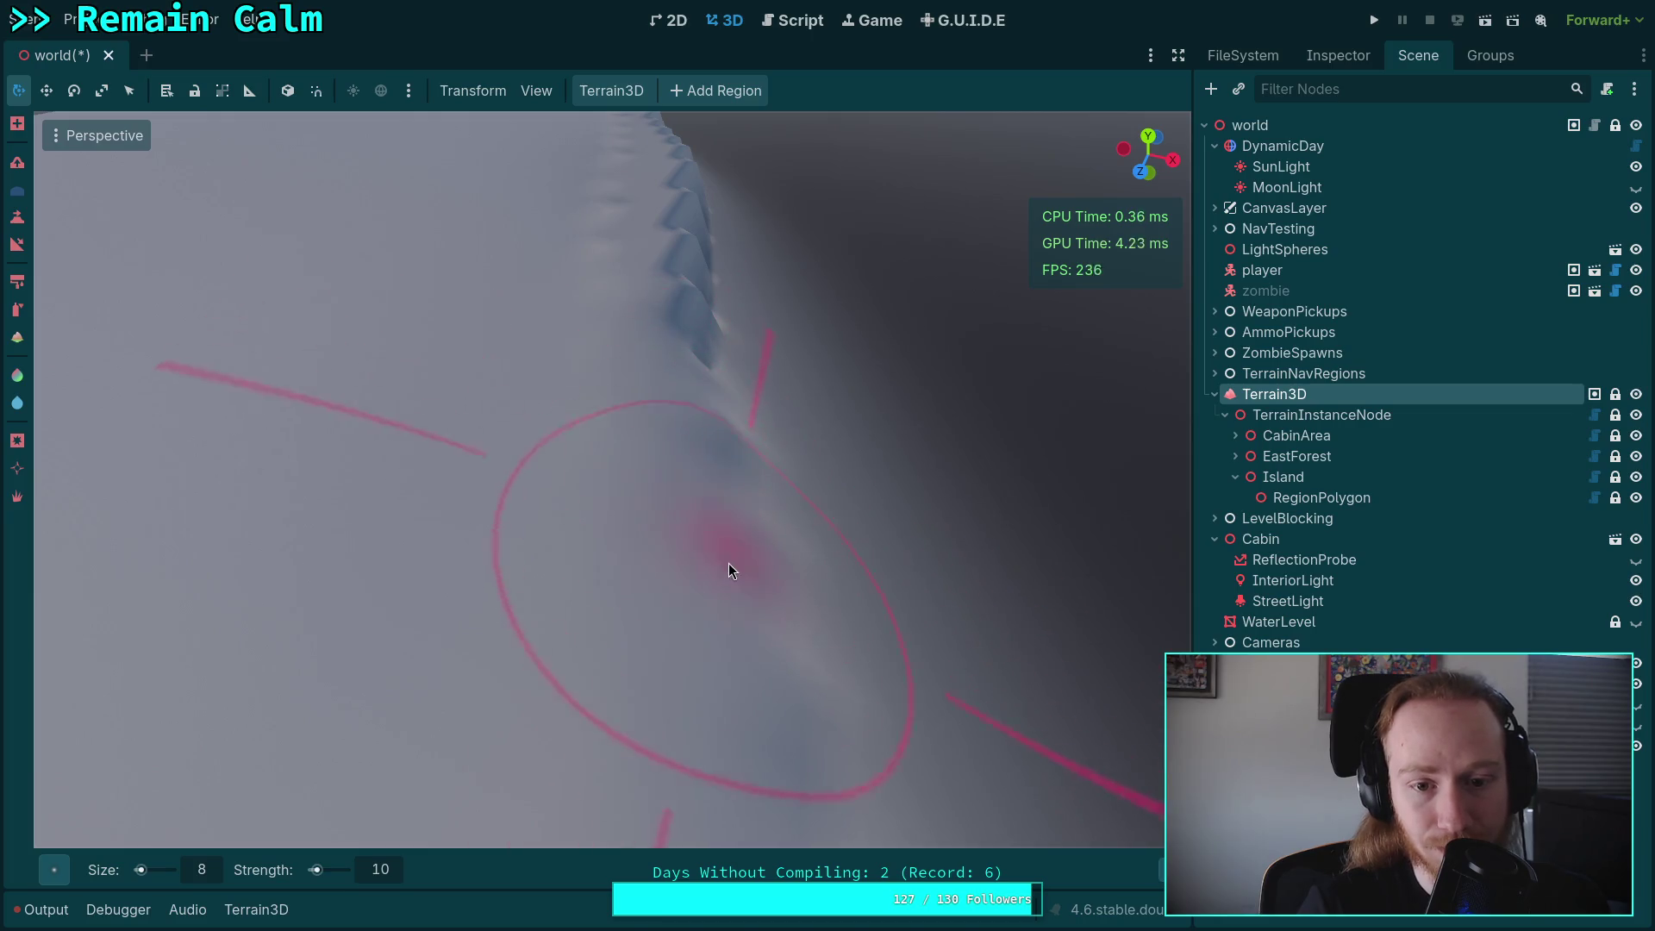
{"action": "scroll", "coordinate": [703, 370], "scroll_direction": "down", "scroll_amount": 3}
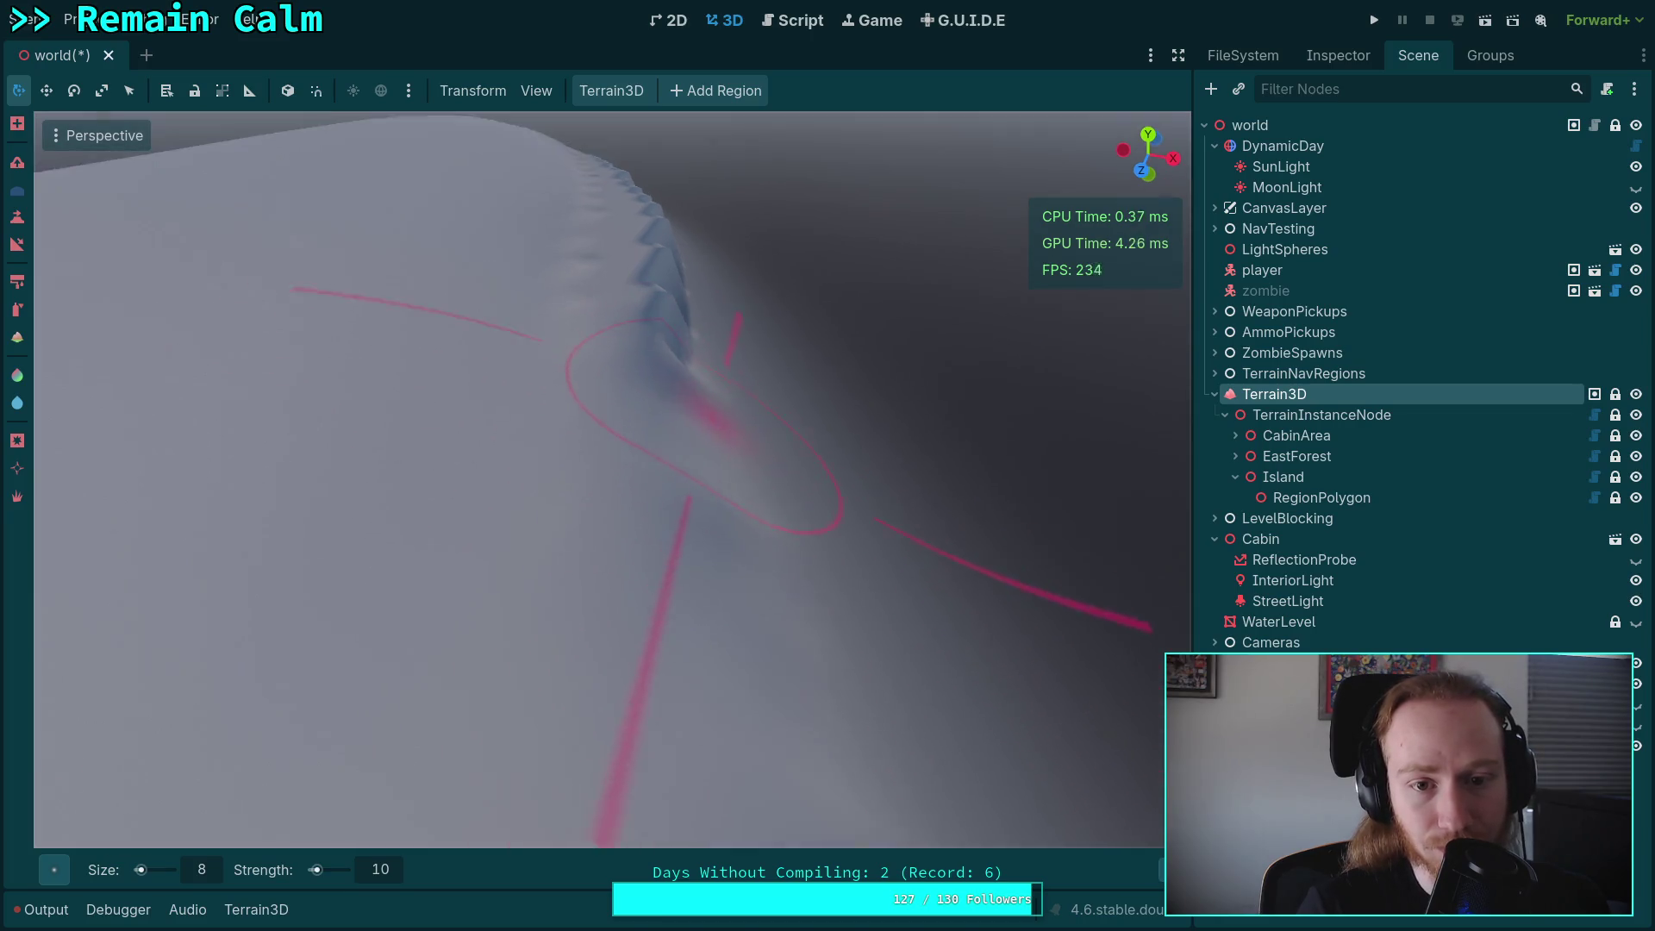
{"action": "scroll", "coordinate": [691, 376], "scroll_direction": "down", "scroll_amount": 2}
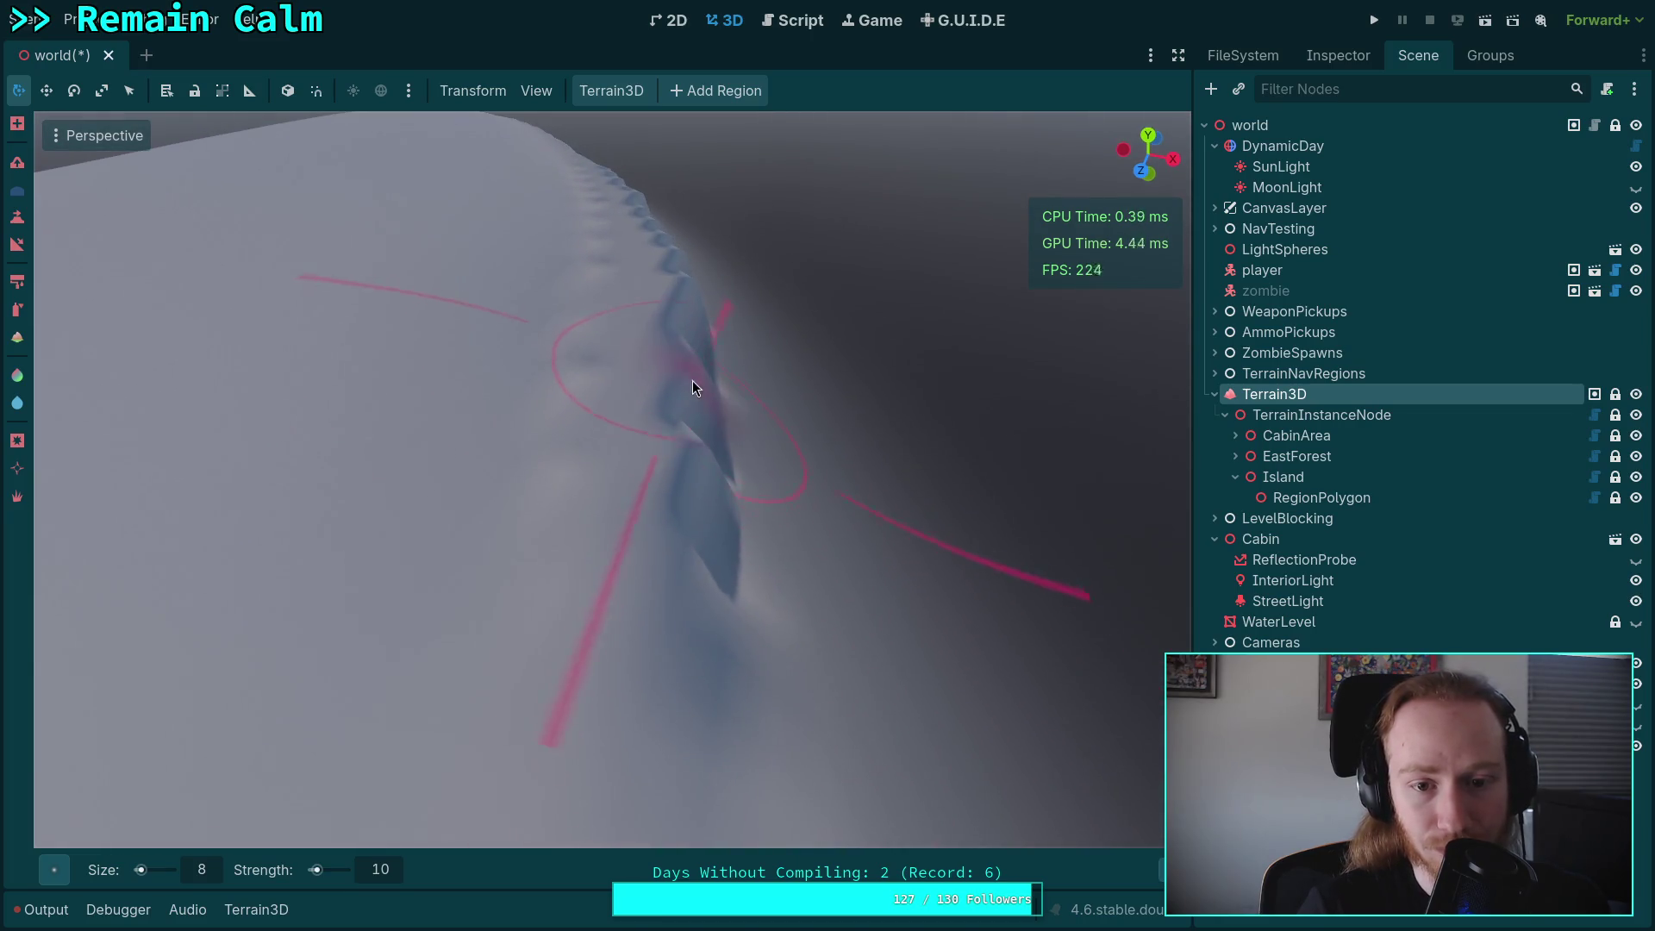
{"action": "mouse_move", "coordinate": [583, 441]}
{"action": "left_mouse_down"}
{"action": "mouse_move", "coordinate": [672, 401]}
{"action": "mouse_move", "coordinate": [680, 329]}
{"action": "mouse_move", "coordinate": [705, 365]}
{"action": "mouse_move", "coordinate": [717, 540]}
{"action": "mouse_move", "coordinate": [609, 361]}
{"action": "mouse_move", "coordinate": [593, 572]}
{"action": "mouse_move", "coordinate": [709, 371]}
{"action": "mouse_move", "coordinate": [746, 580]}
{"action": "mouse_move", "coordinate": [725, 403]}
{"action": "left_mouse_up"}
{"action": "scroll", "coordinate": [724, 403], "scroll_direction": "up", "scroll_amount": 5}
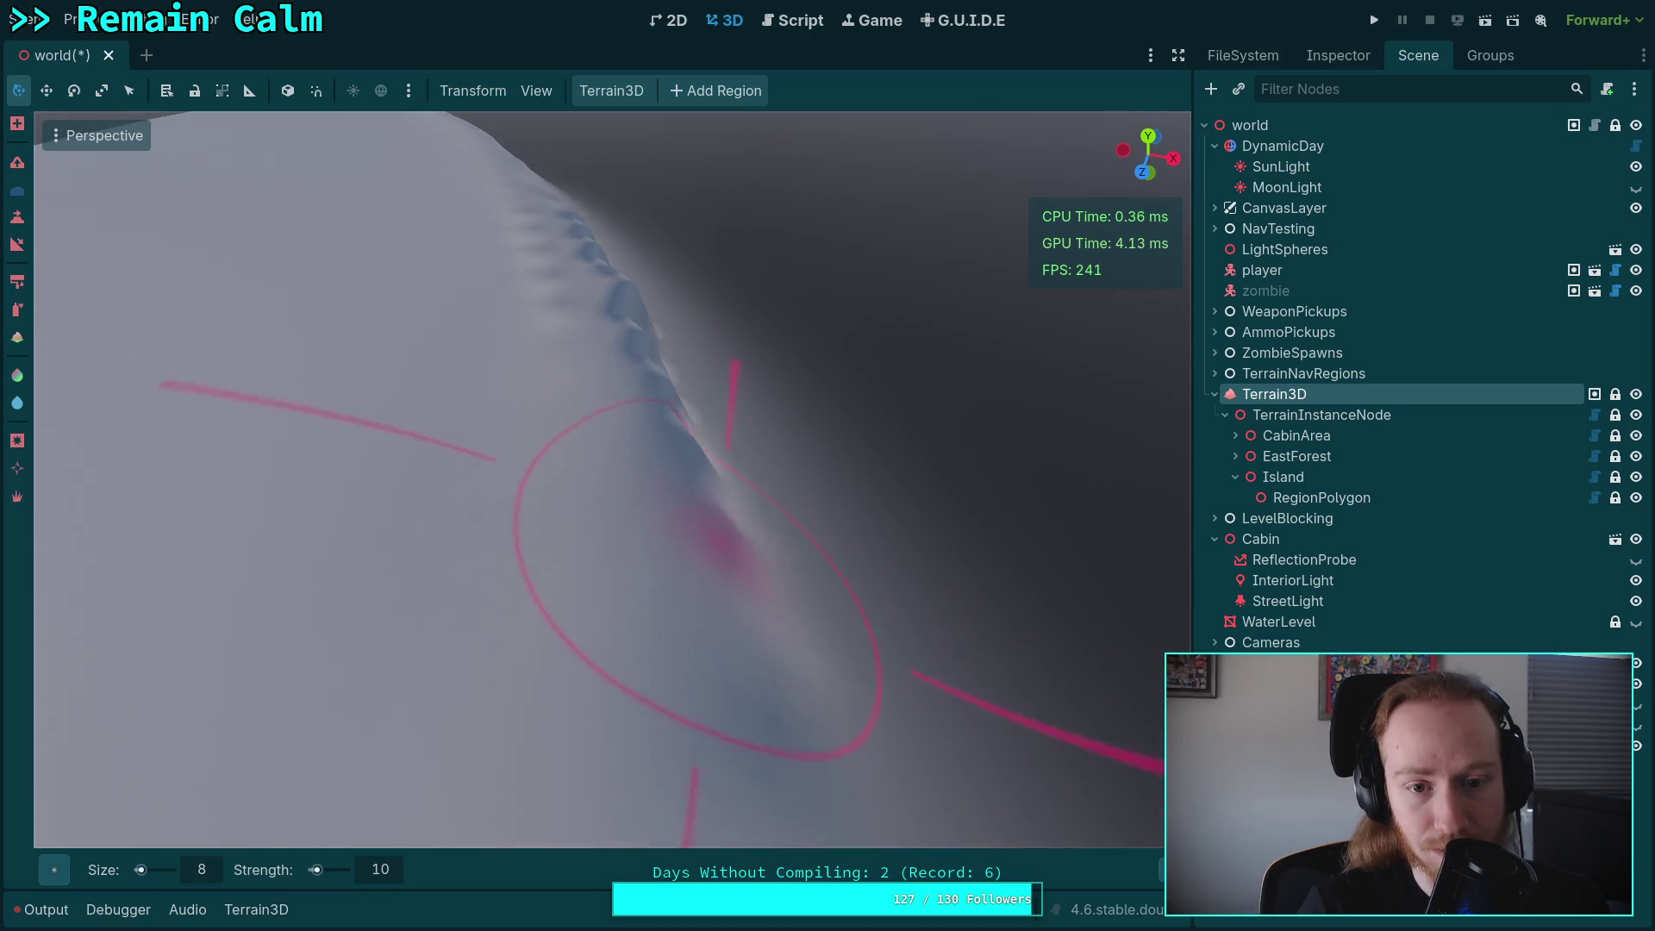
{"action": "scroll", "coordinate": [576, 455], "scroll_direction": "down", "scroll_amount": 5}
{"action": "scroll", "coordinate": [646, 323], "scroll_direction": "up", "scroll_amount": 3}
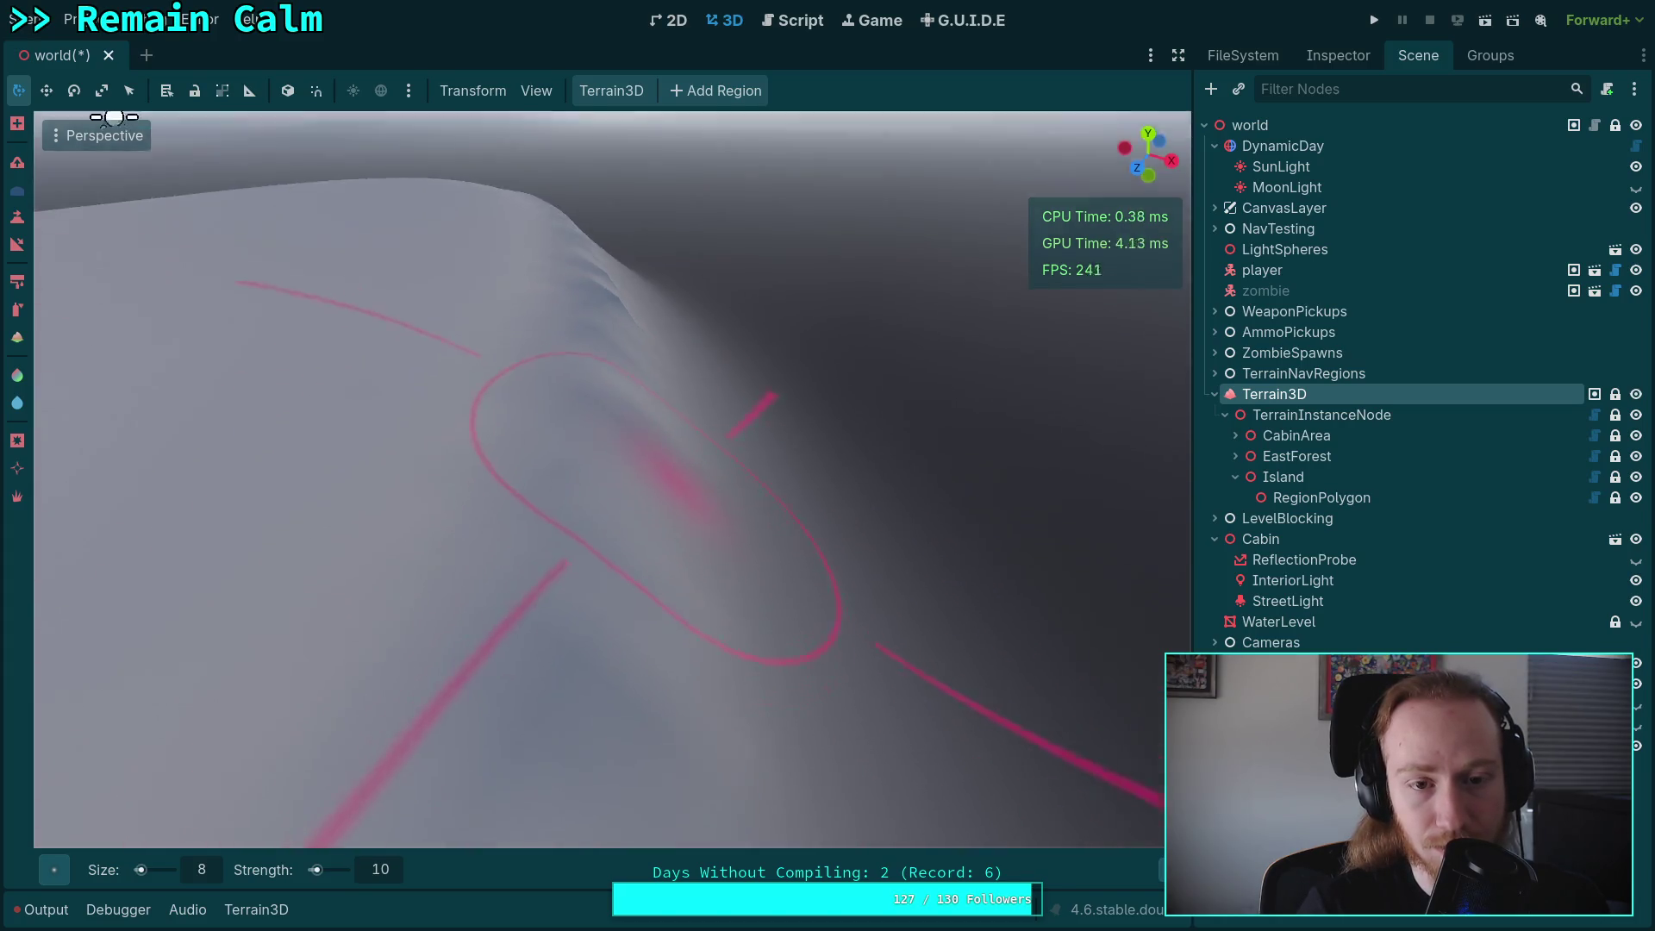
{"action": "scroll", "coordinate": [695, 470], "scroll_direction": "down", "scroll_amount": 5}
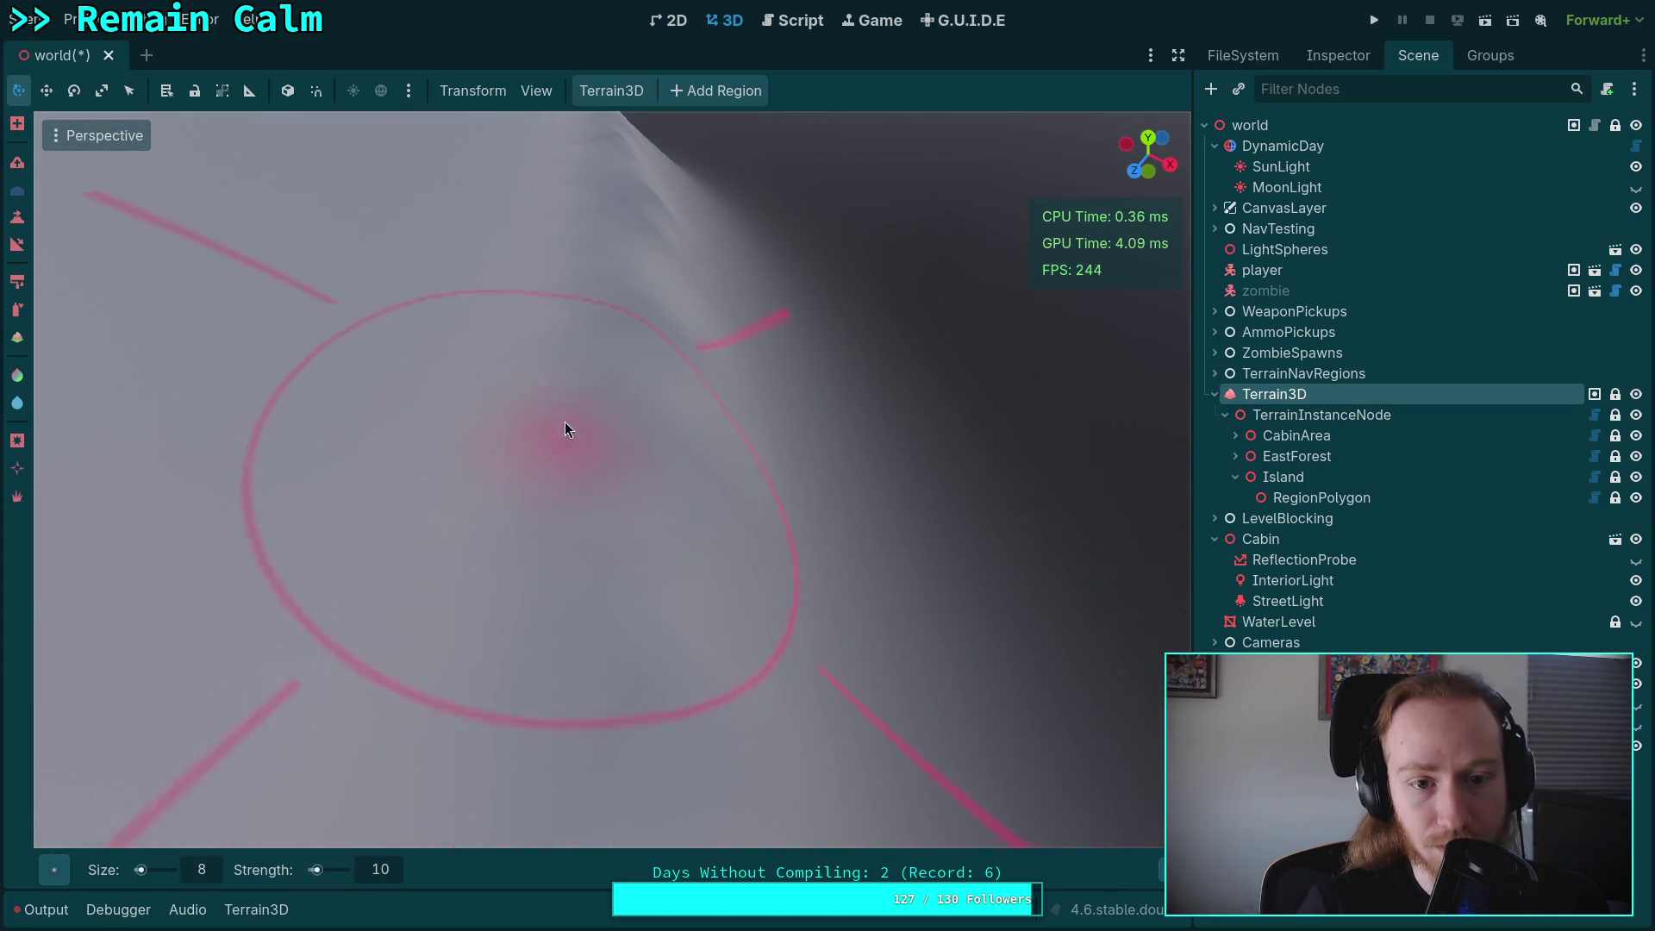
{"action": "mouse_move", "coordinate": [674, 288]}
{"action": "left_mouse_down"}
{"action": "mouse_move", "coordinate": [603, 258]}
{"action": "mouse_move", "coordinate": [346, 359]}
{"action": "left_mouse_up"}
{"action": "left_click_drag", "start_coordinate": [654, 468], "coordinate": [918, 516]}
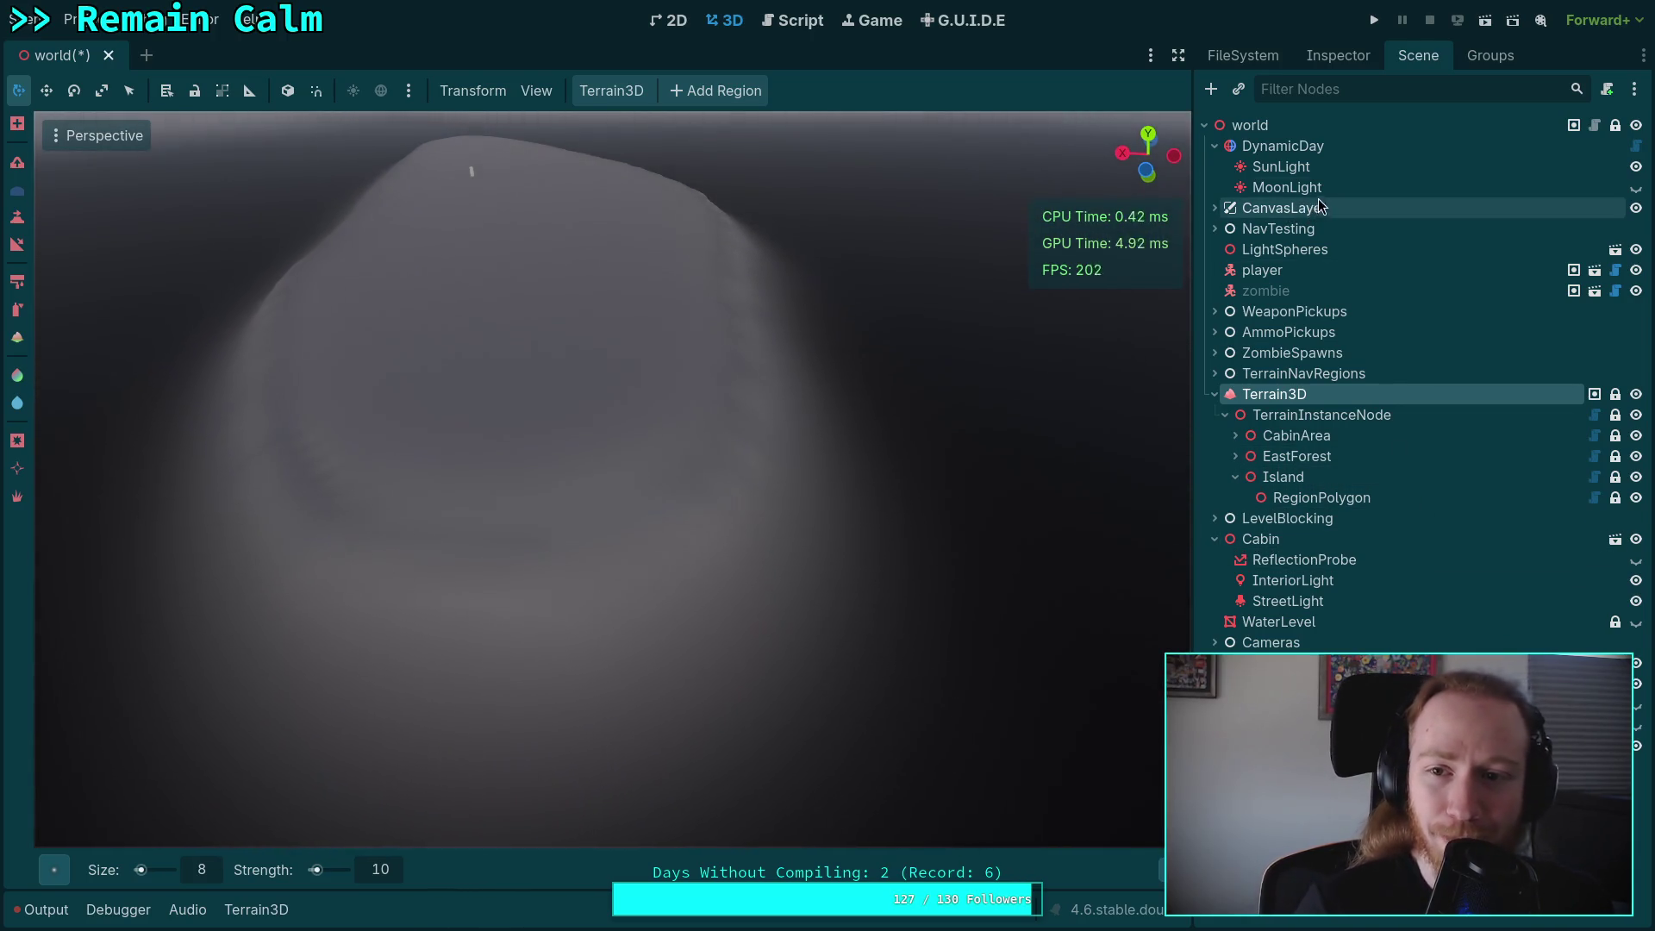
Set DynamicDay's Initial Time back to 0.25992.
{"action": "left_click", "coordinate": [1283, 145]}
{"action": "left_click", "coordinate": [1338, 55]}
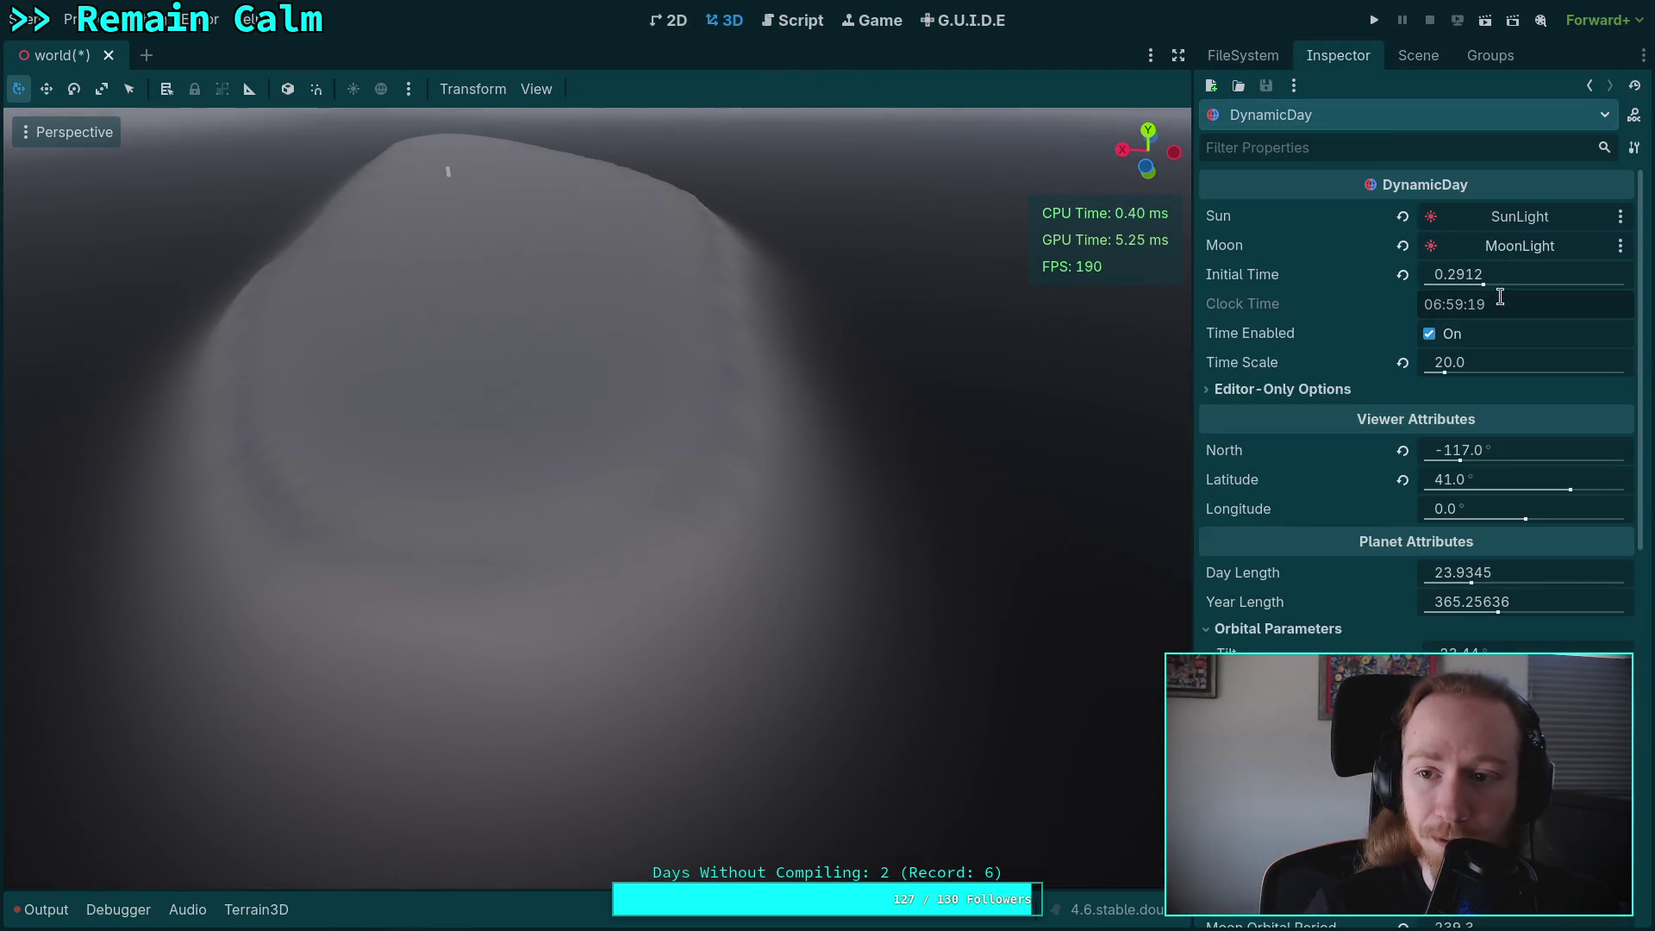
{"action": "left_click_drag", "start_coordinate": [1484, 283], "coordinate": [1475, 283]}
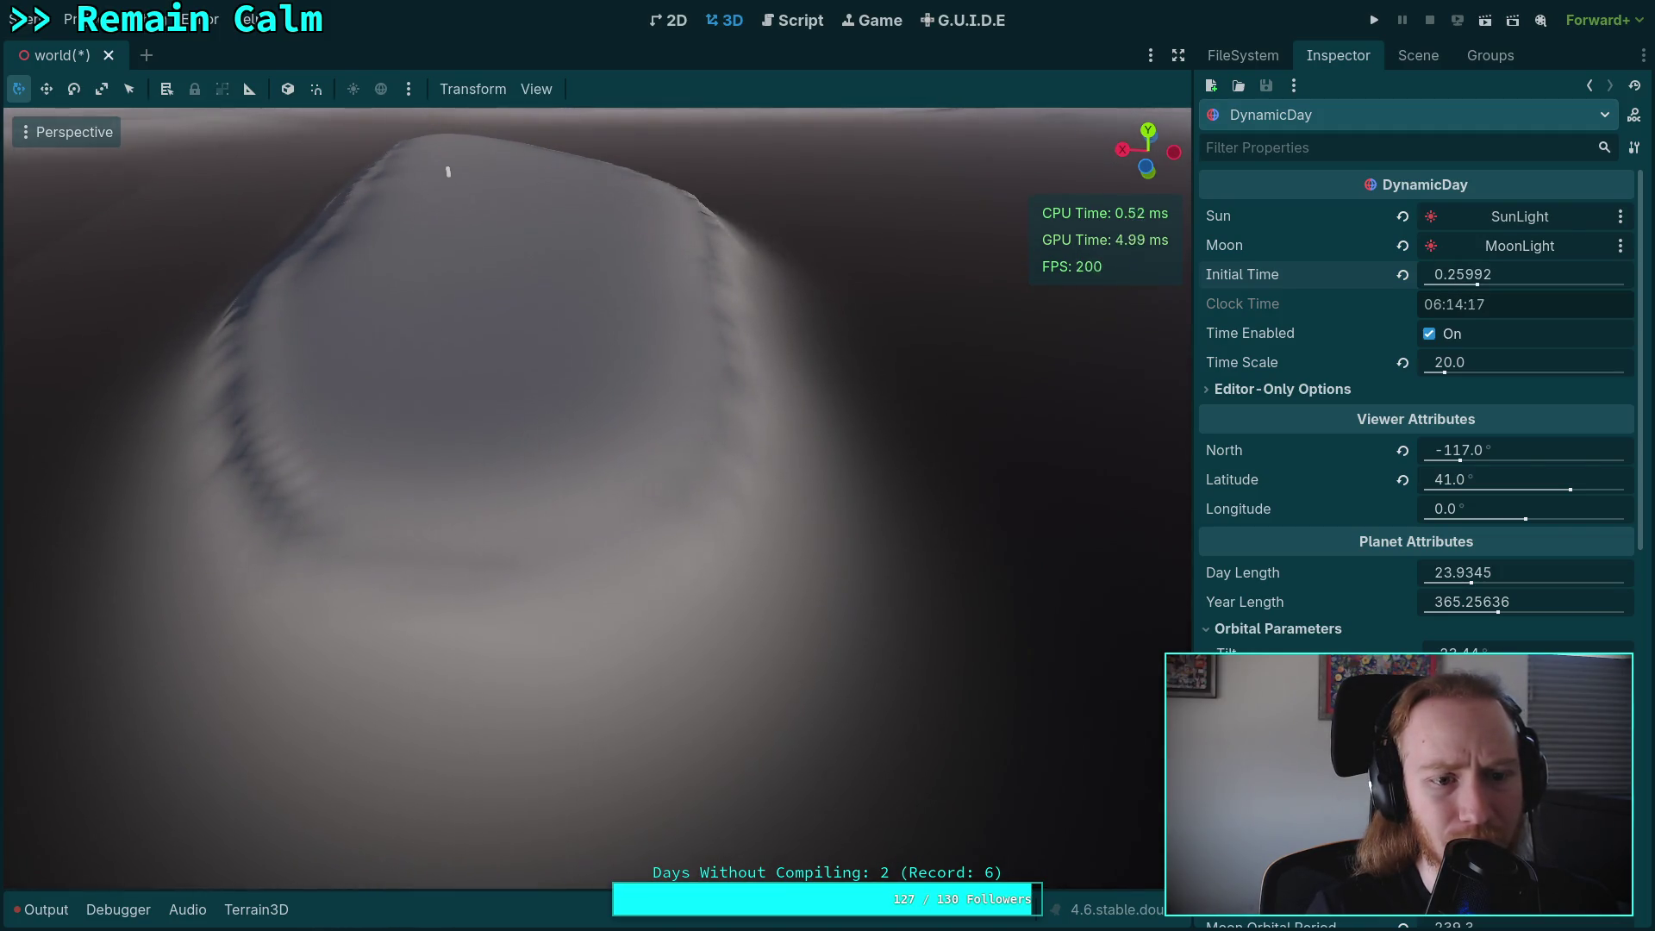
{"action": "scroll", "coordinate": [1035, 427], "scroll_direction": "down", "scroll_amount": 5}
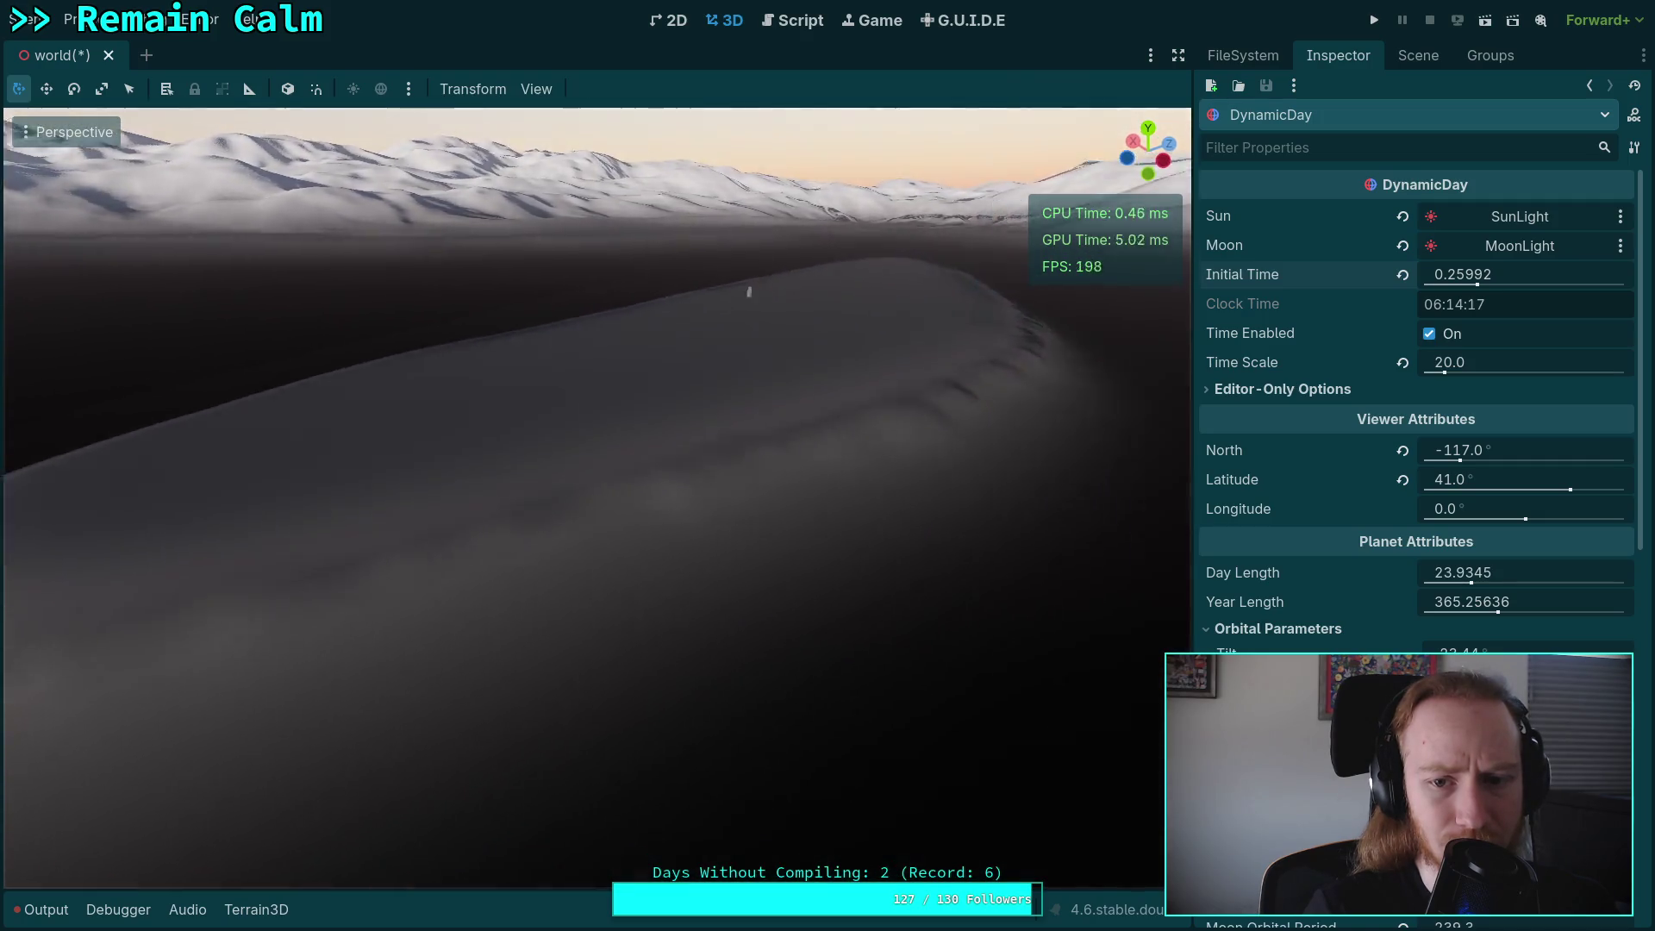
{"action": "scroll", "coordinate": [769, 468], "scroll_direction": "up", "scroll_amount": 5}
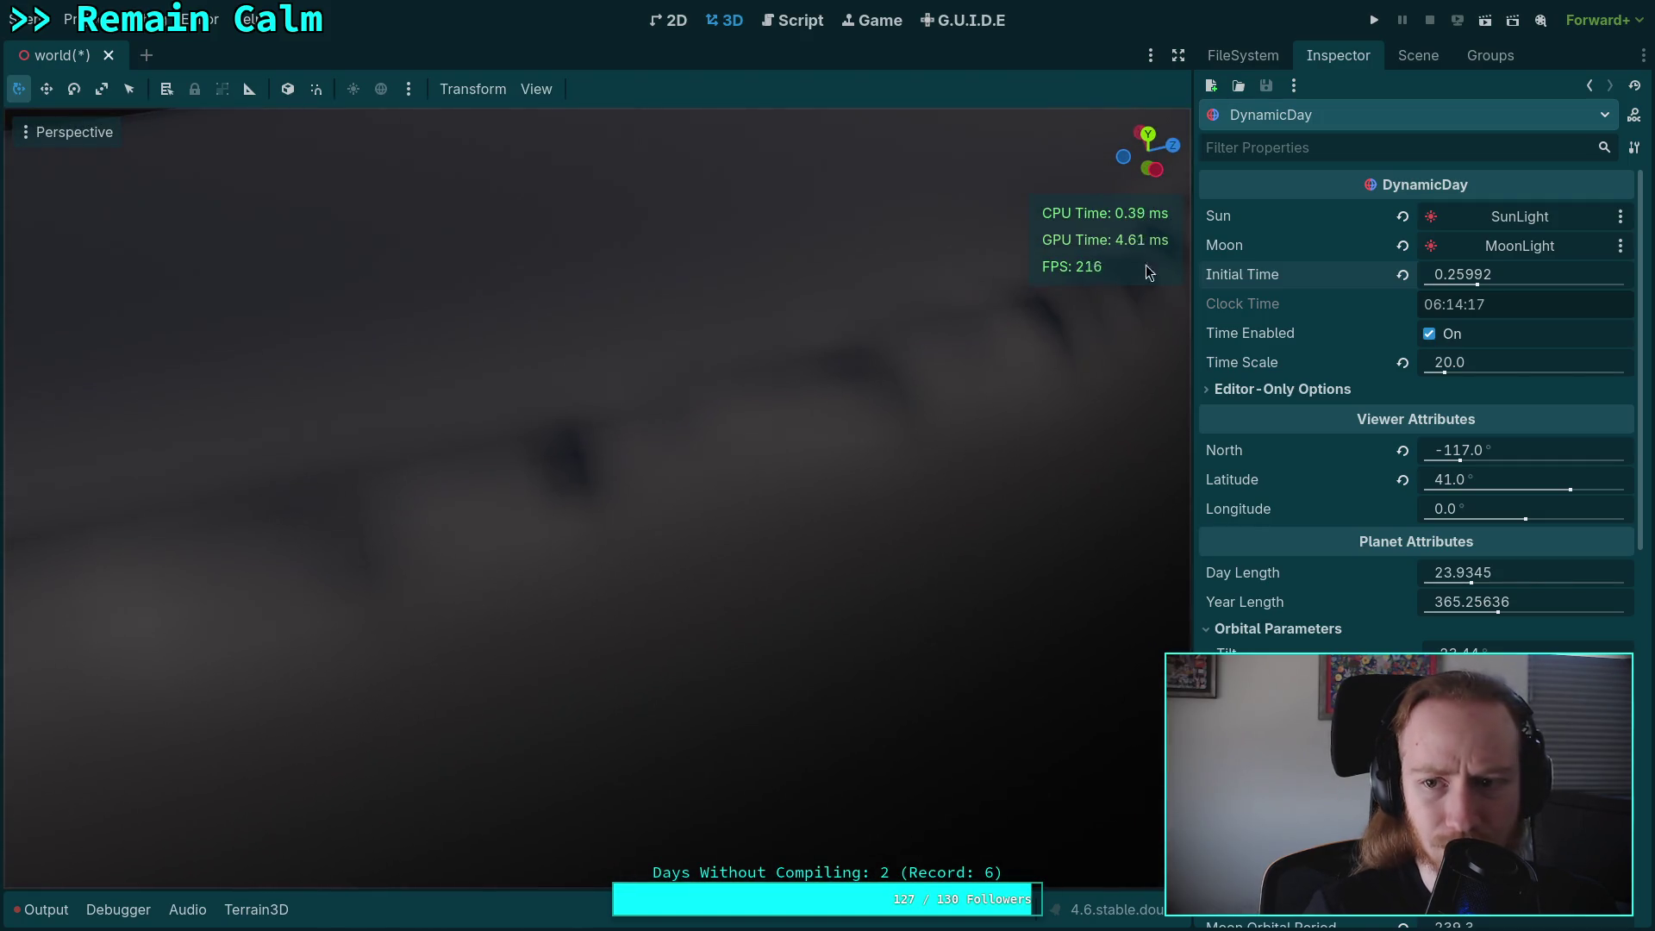
{"action": "left_click", "coordinate": [1418, 55]}
Reselect Terrain3D and orbit toward the snowy mountains and island ridge.
{"action": "left_click", "coordinate": [1275, 394]}
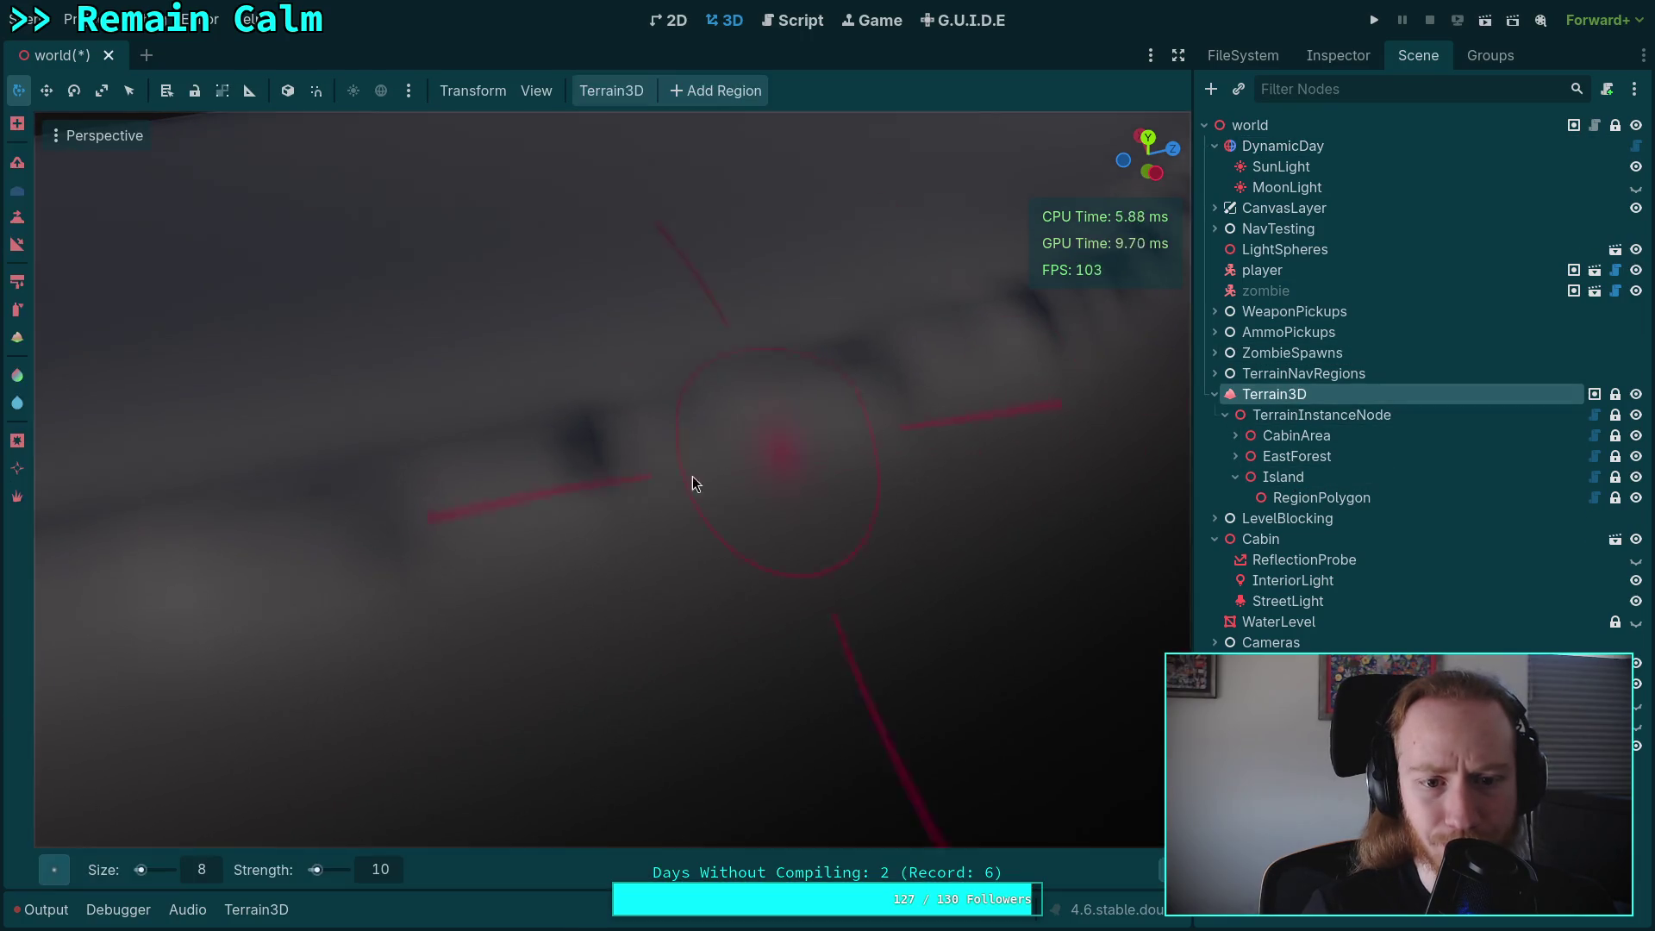
{"action": "left_click_drag", "start_coordinate": [1052, 307], "coordinate": [556, 384]}
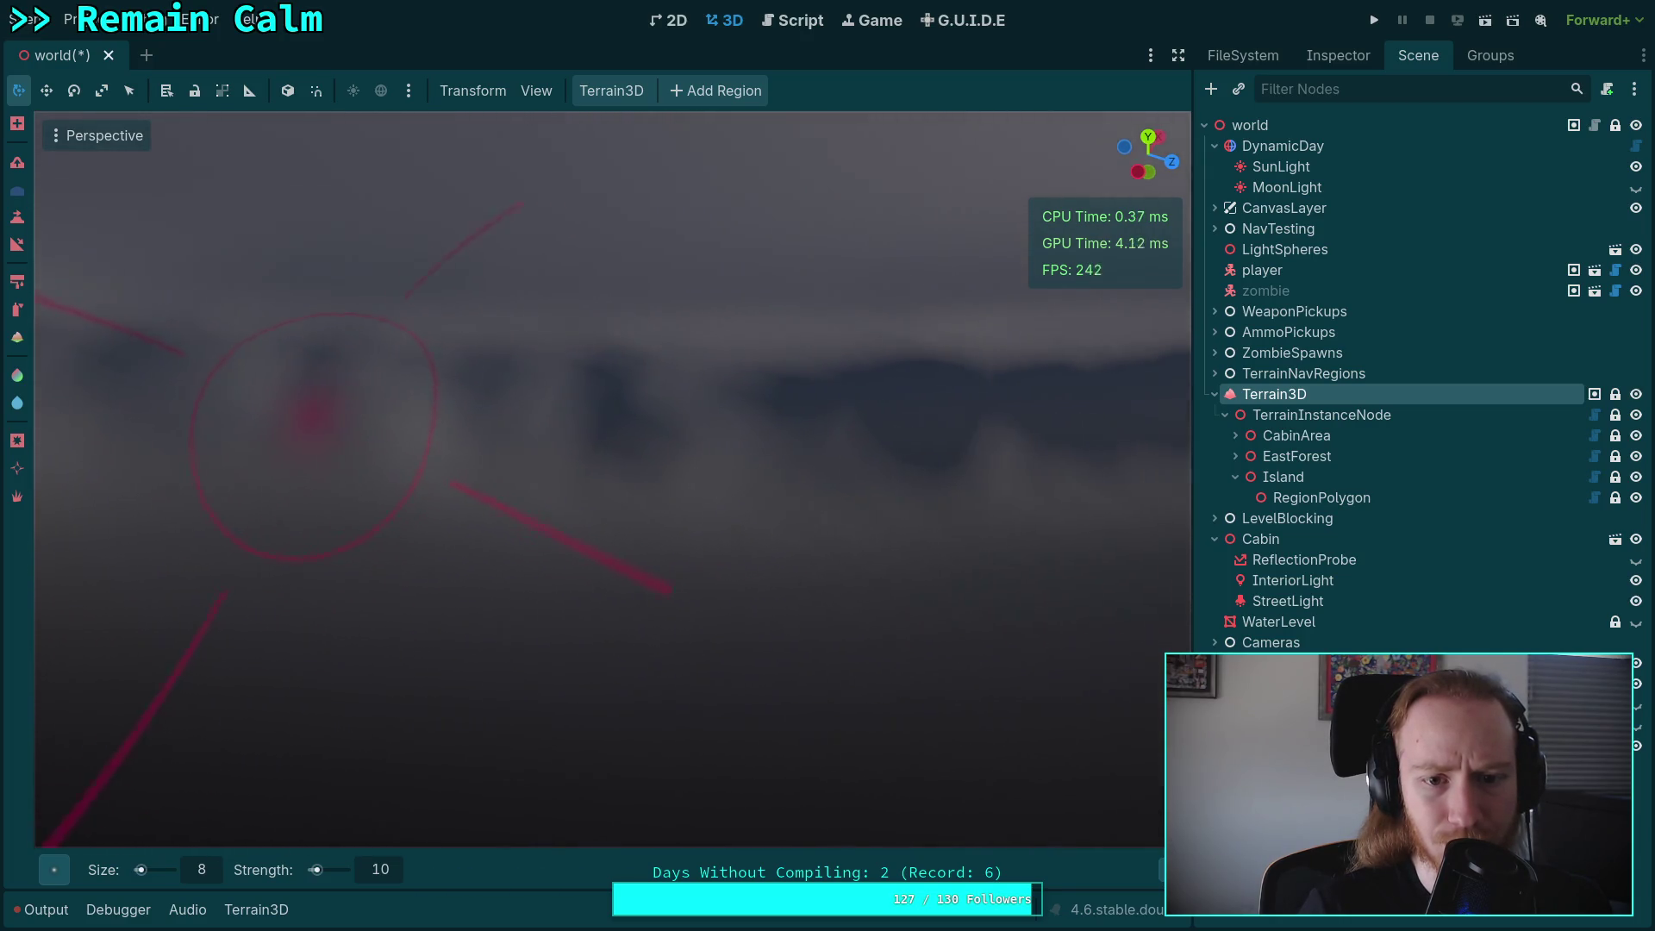
{"action": "mouse_move", "coordinate": [439, 456]}
{"action": "left_mouse_down"}
{"action": "mouse_move", "coordinate": [423, 560]}
{"action": "mouse_move", "coordinate": [423, 457]}
{"action": "mouse_move", "coordinate": [696, 476]}
{"action": "left_mouse_up"}
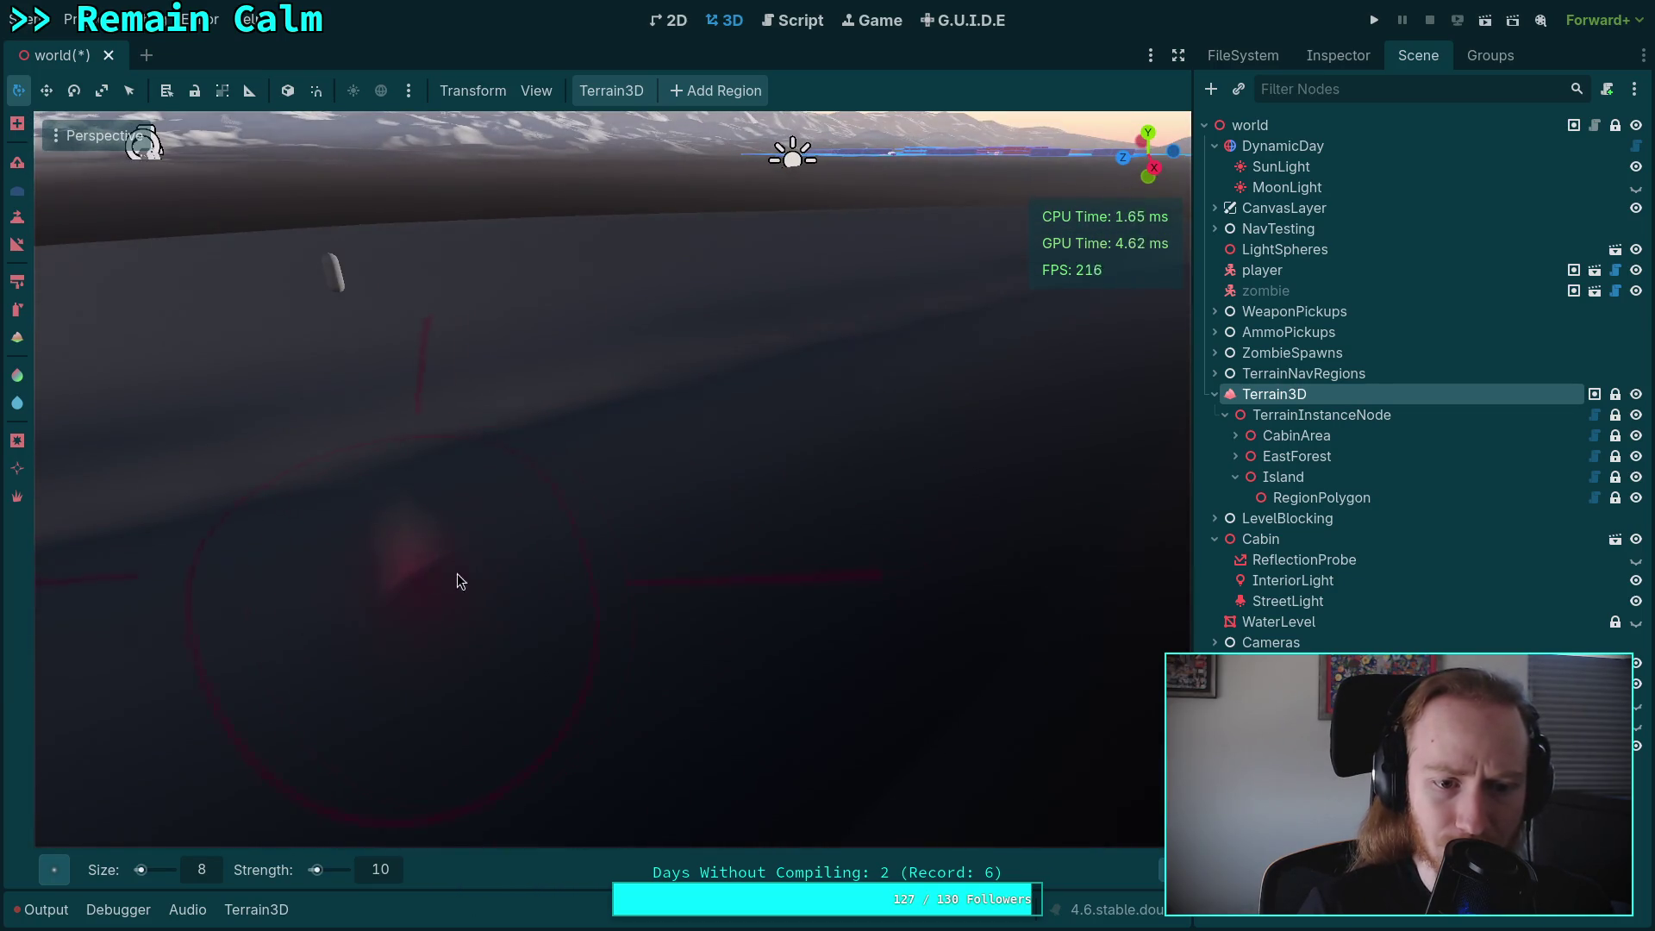
{"action": "mouse_move", "coordinate": [542, 598]}
{"action": "left_mouse_down"}
{"action": "mouse_move", "coordinate": [673, 603]}
{"action": "mouse_move", "coordinate": [686, 690]}
{"action": "mouse_move", "coordinate": [621, 588]}
{"action": "mouse_move", "coordinate": [614, 448]}
{"action": "left_mouse_up"}
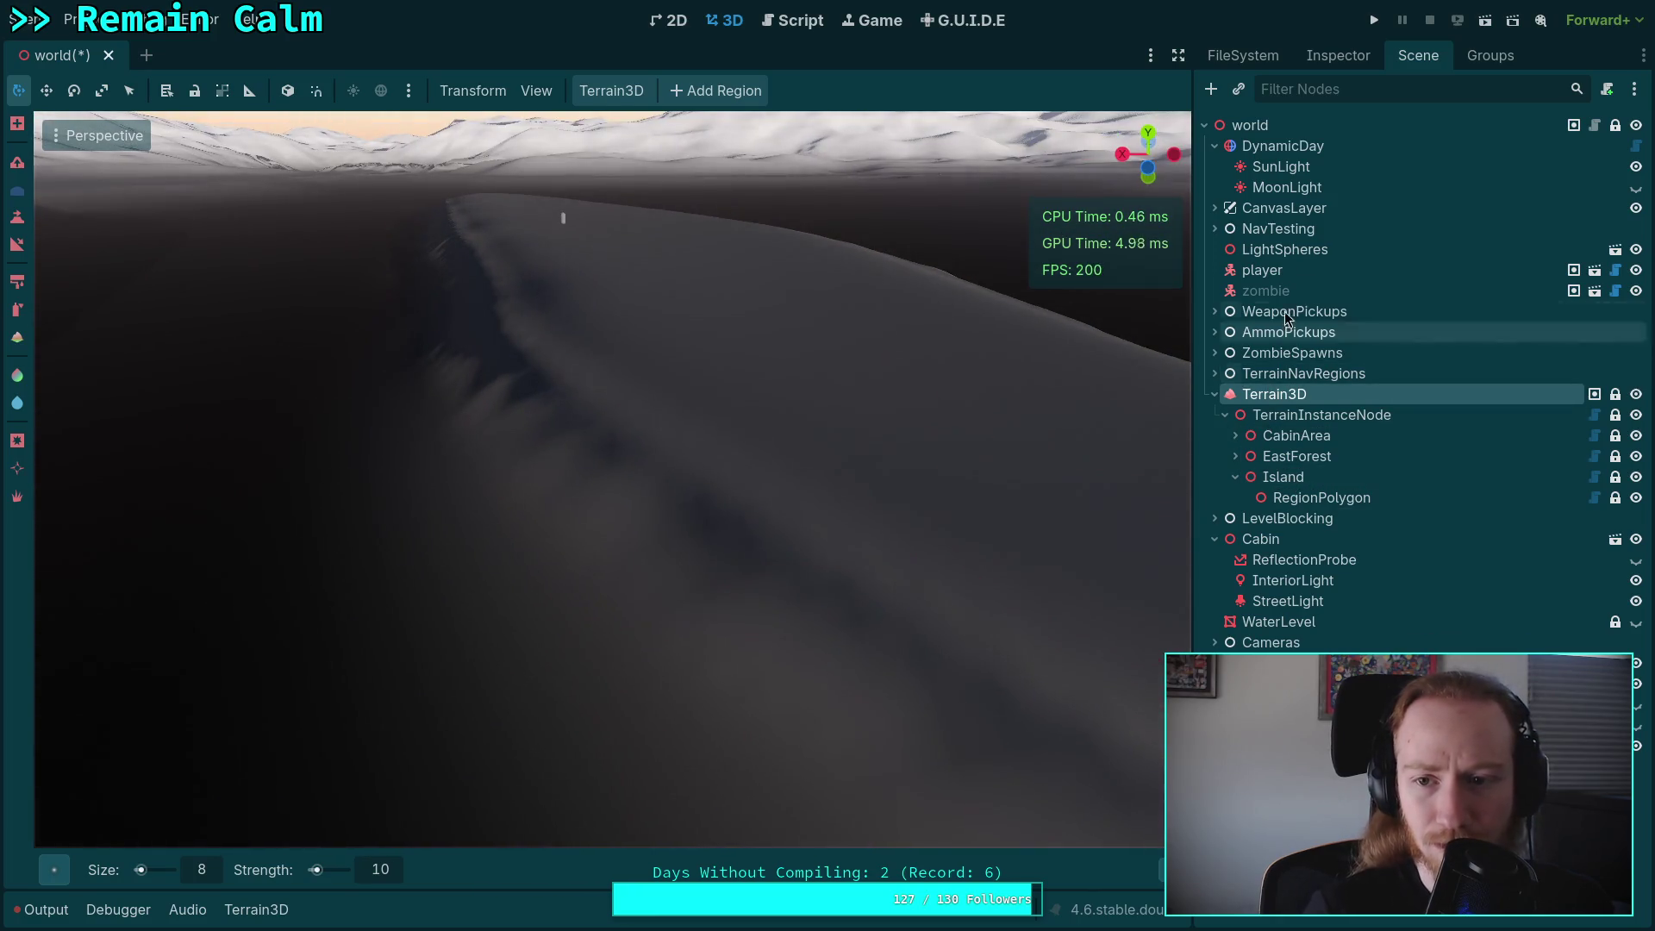
{"action": "left_click", "coordinate": [1295, 149]}
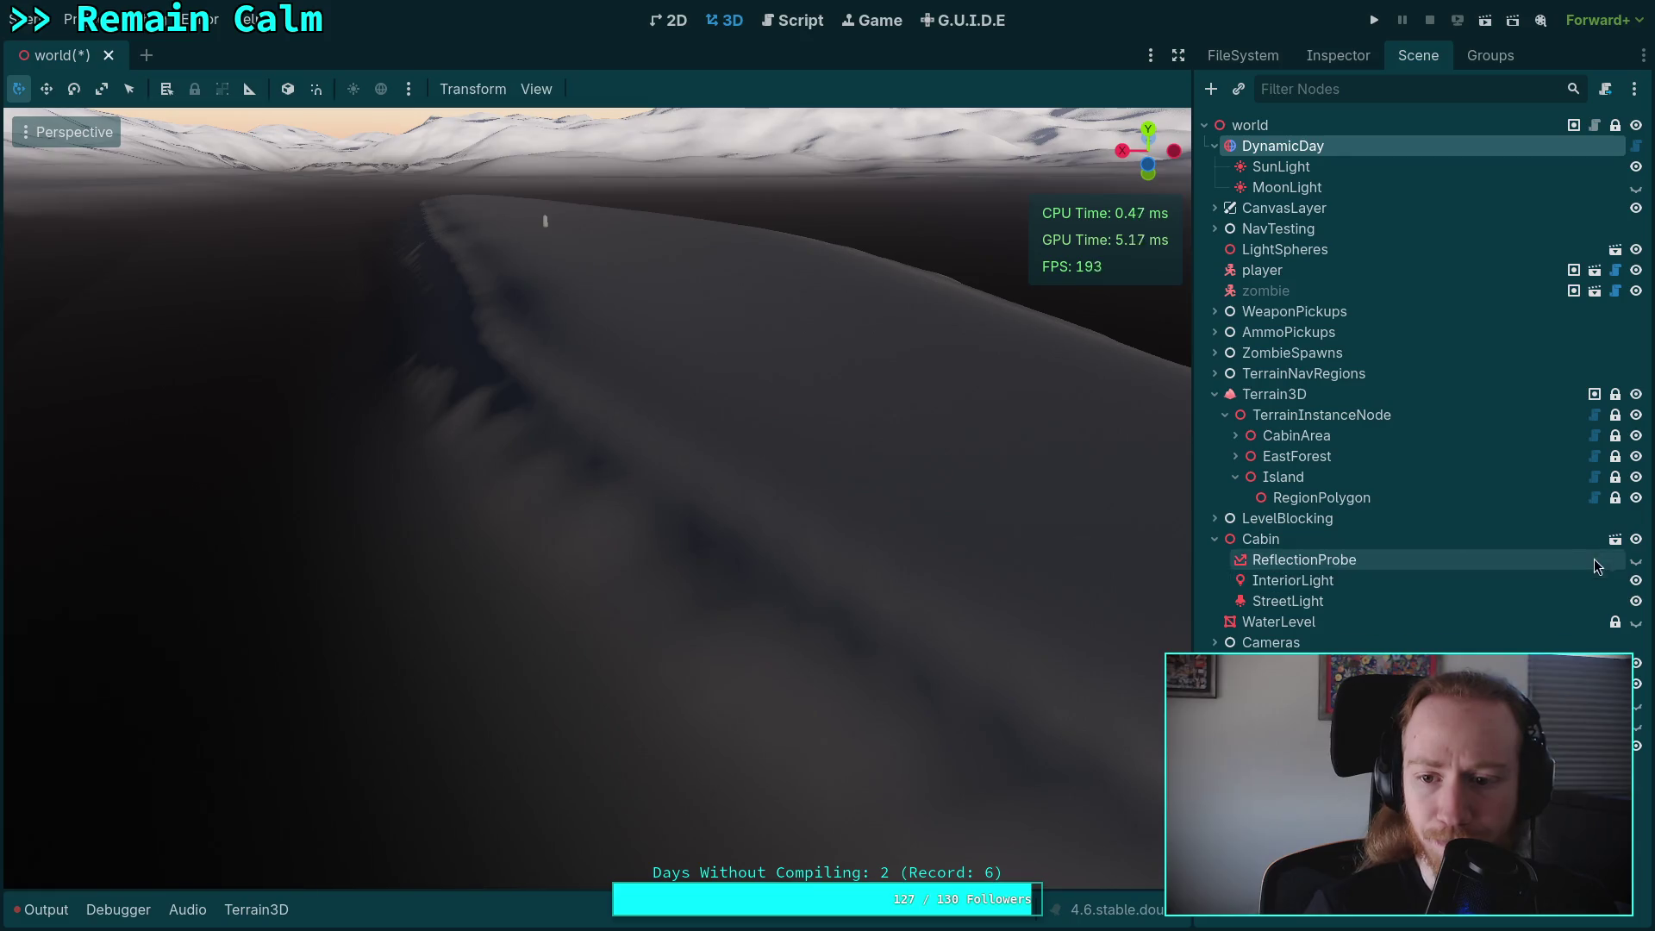
Make the WaterLevel water visible and look down across the terrain ridge.
{"action": "left_click", "coordinate": [1635, 621]}
{"action": "mouse_move", "coordinate": [1116, 613]}
{"action": "left_mouse_down"}
{"action": "mouse_move", "coordinate": [1098, 543]}
{"action": "mouse_move", "coordinate": [1052, 545]}
{"action": "mouse_move", "coordinate": [1125, 541]}
{"action": "left_mouse_up"}
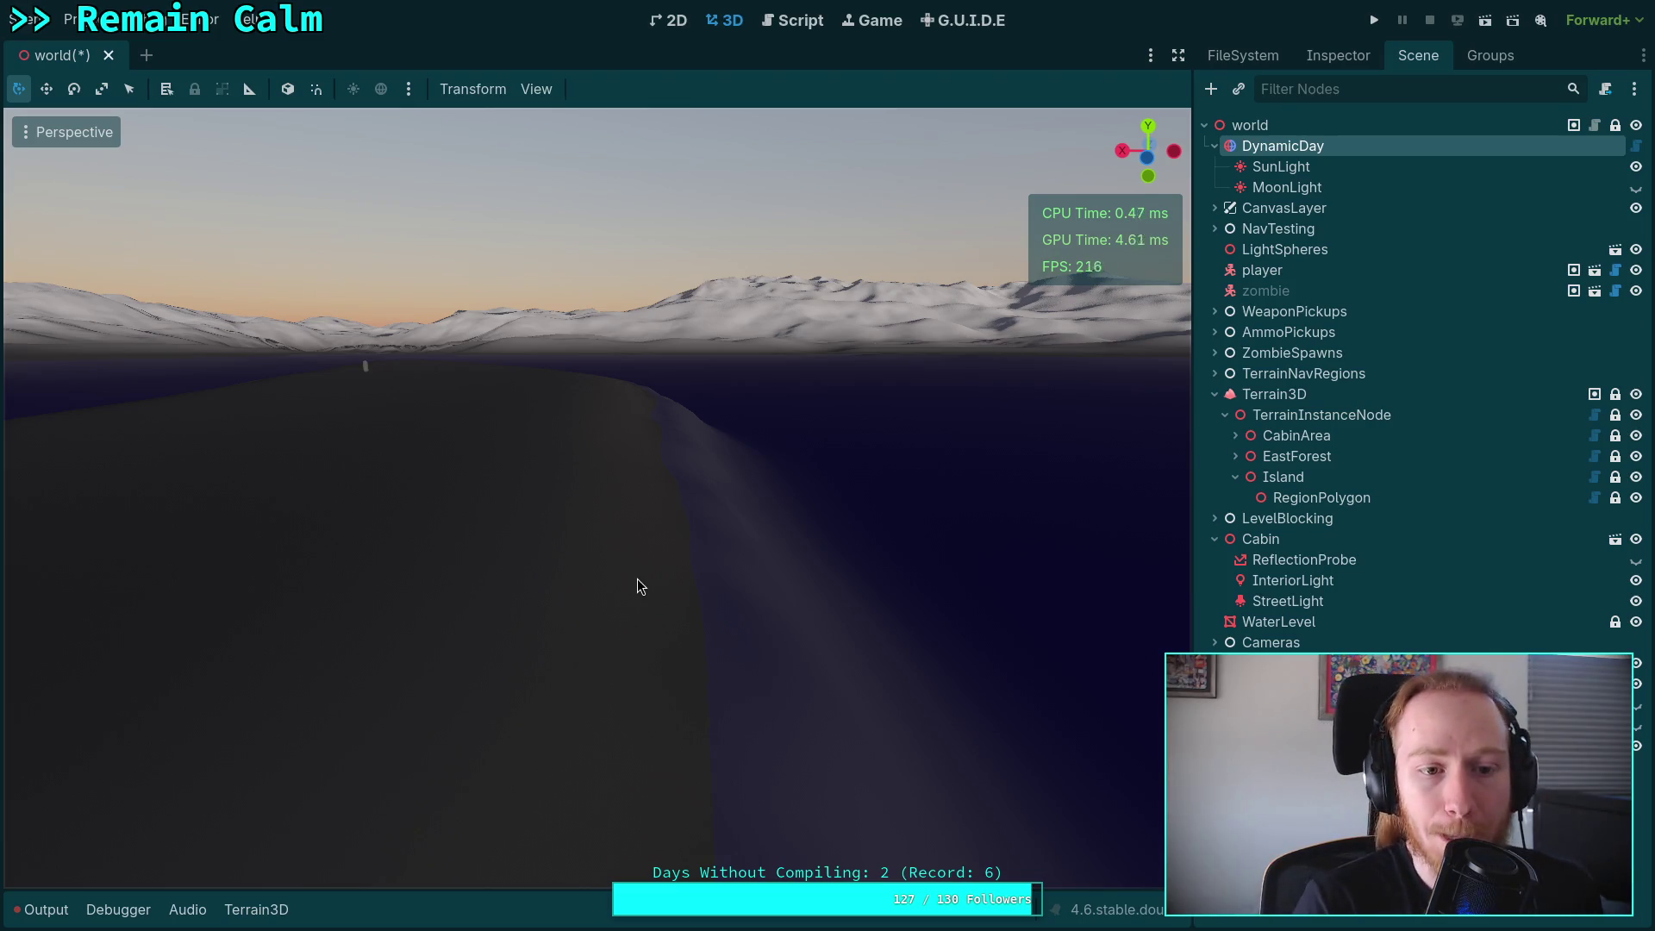
{"action": "key", "text": "w"}
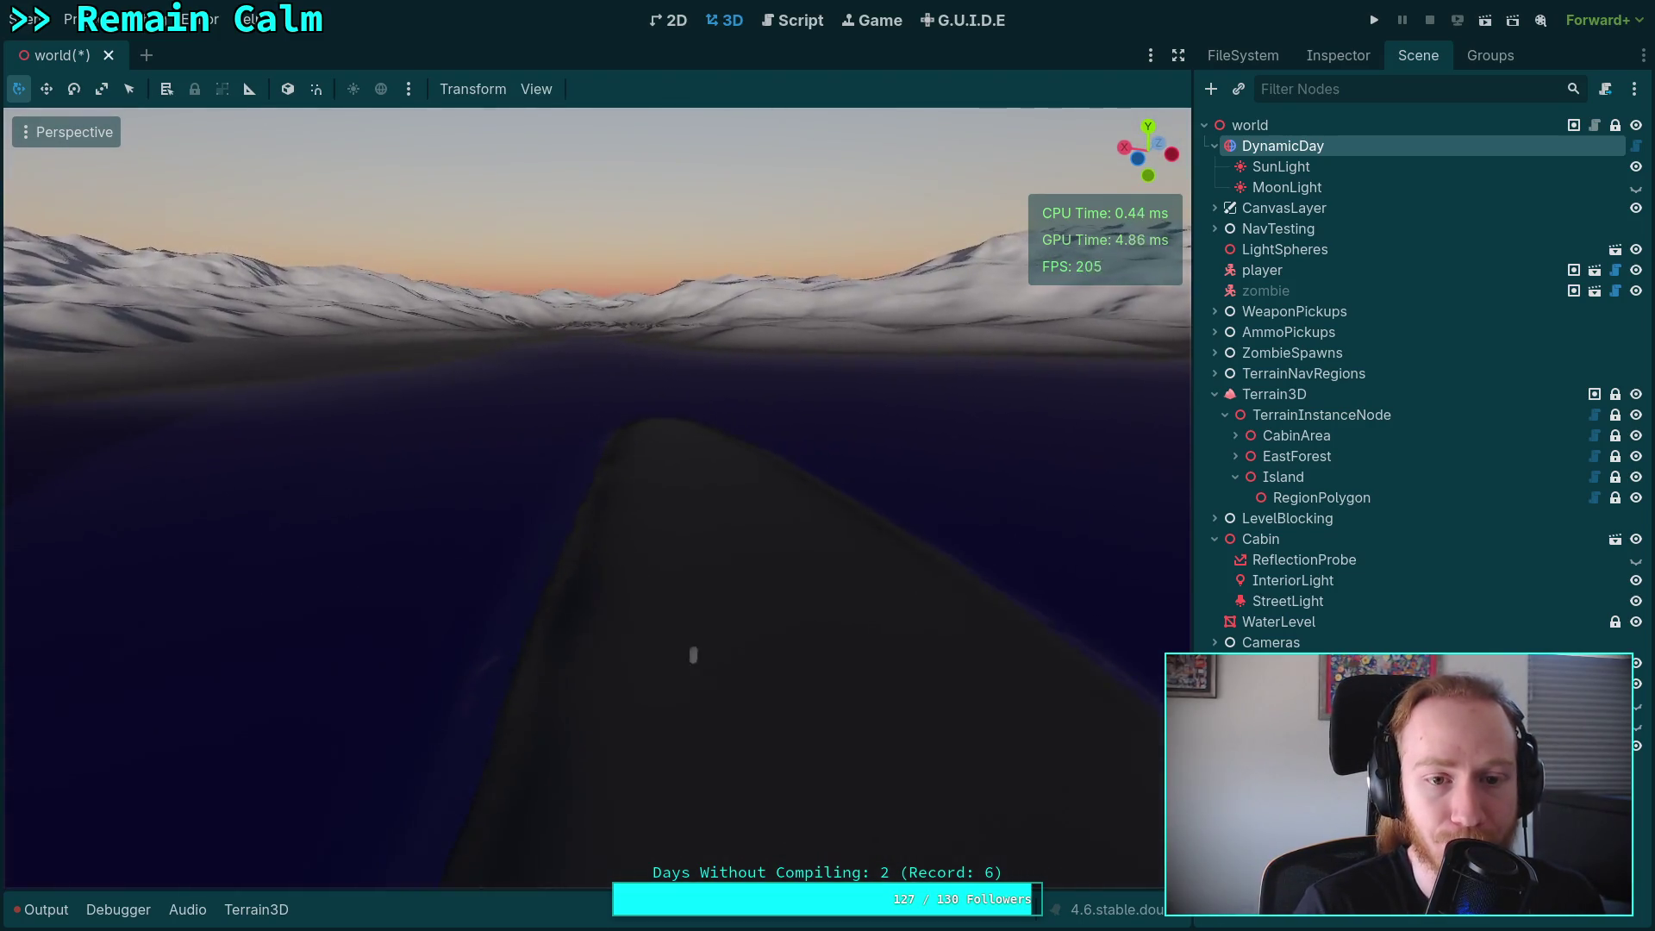
{"action": "mouse_move", "coordinate": [725, 587]}
{"action": "left_mouse_down"}
{"action": "mouse_move", "coordinate": [850, 529]}
{"action": "mouse_move", "coordinate": [678, 405]}
{"action": "mouse_move", "coordinate": [419, 494]}
{"action": "left_mouse_up"}
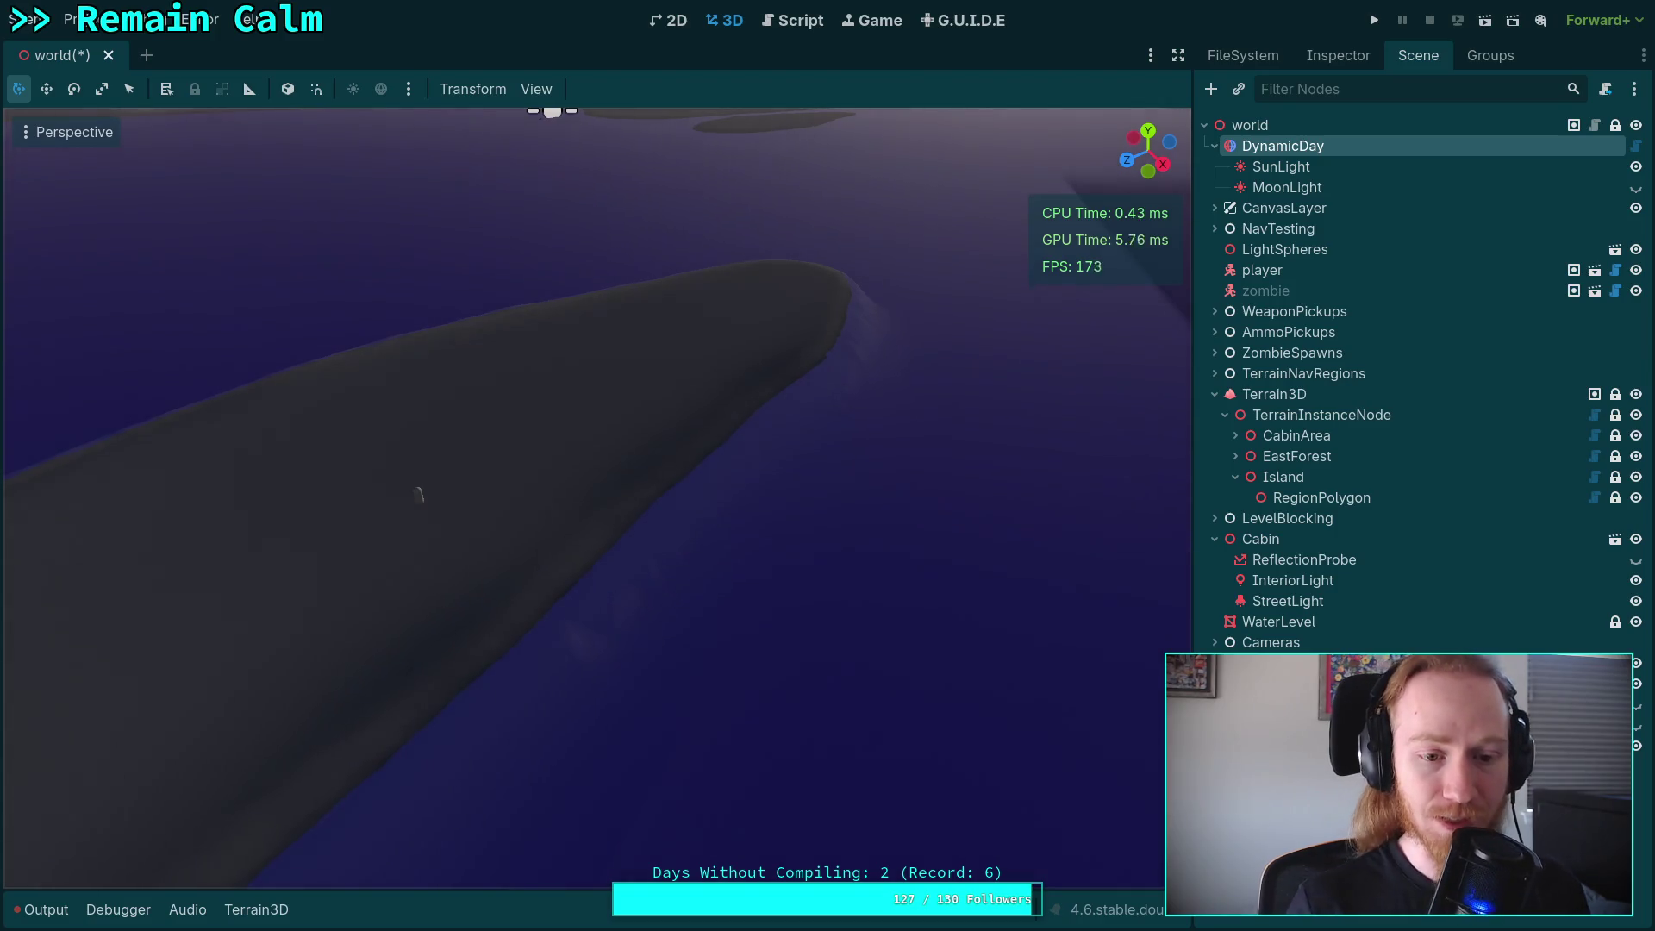
{"action": "mouse_move", "coordinate": [423, 494]}
{"action": "left_mouse_down"}
{"action": "mouse_move", "coordinate": [558, 477]}
{"action": "mouse_move", "coordinate": [508, 379]}
{"action": "mouse_move", "coordinate": [552, 405]}
{"action": "mouse_move", "coordinate": [569, 449]}
{"action": "mouse_move", "coordinate": [620, 431]}
{"action": "mouse_move", "coordinate": [531, 555]}
{"action": "left_mouse_up"}
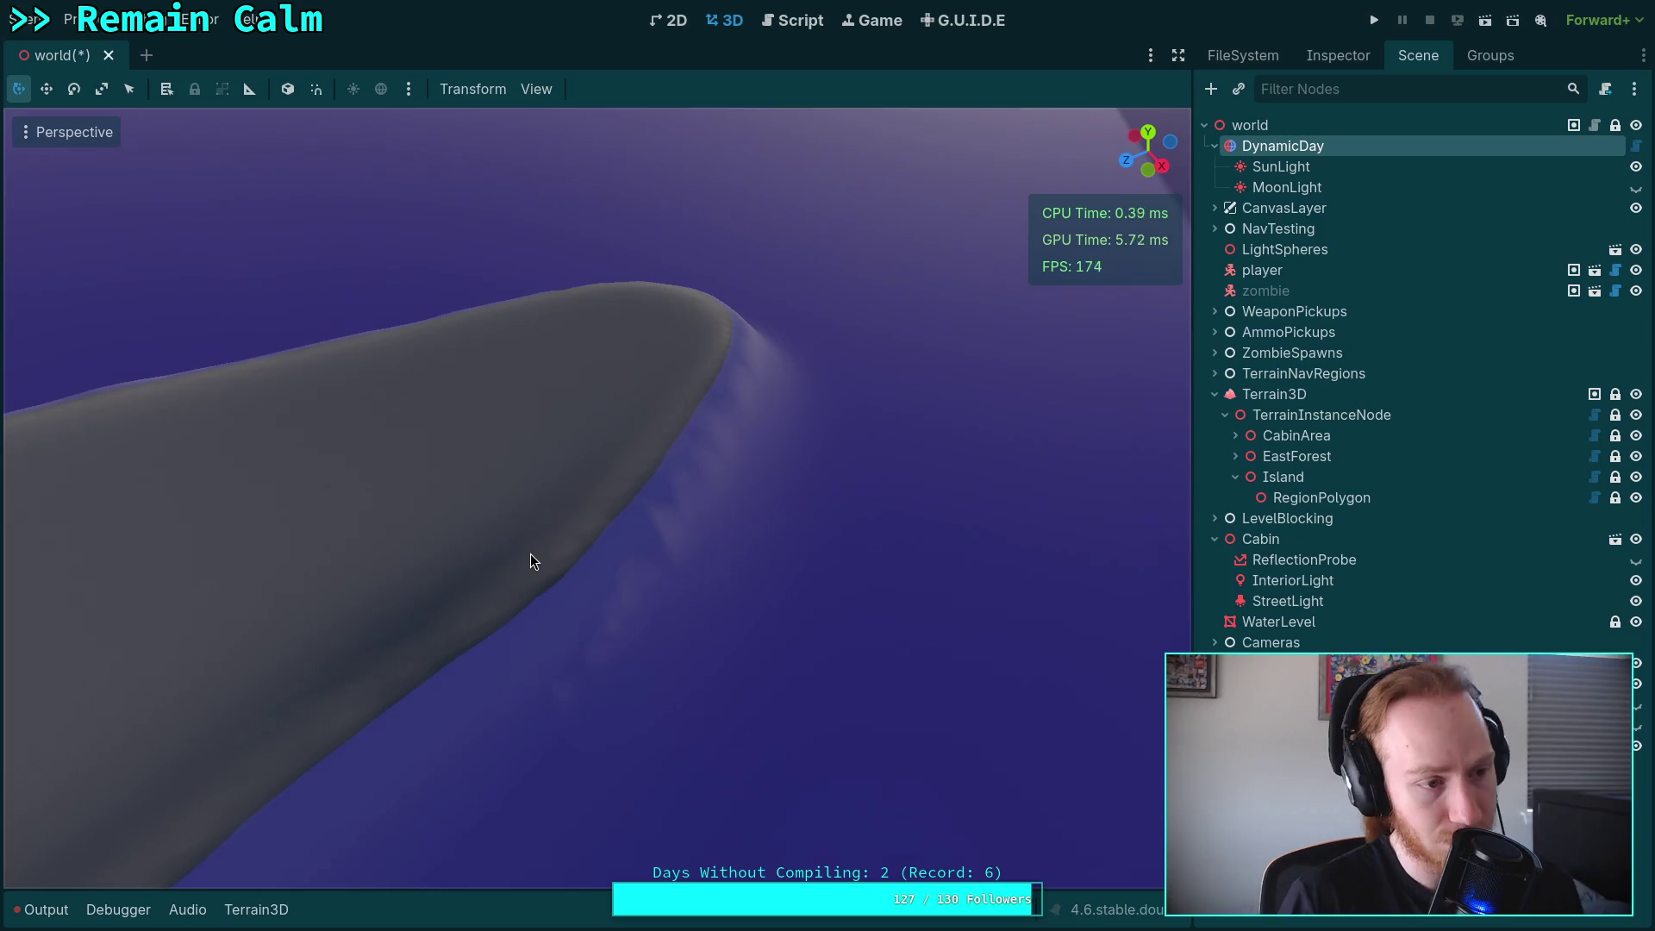
Fly along the shoreline toward the sun and bring up DynamicDay's properties.
{"action": "mouse_move", "coordinate": [489, 512]}
{"action": "left_mouse_down"}
{"action": "mouse_move", "coordinate": [488, 431]}
{"action": "mouse_move", "coordinate": [555, 290]}
{"action": "mouse_move", "coordinate": [635, 344]}
{"action": "mouse_move", "coordinate": [676, 325]}
{"action": "mouse_move", "coordinate": [695, 251]}
{"action": "mouse_move", "coordinate": [749, 282]}
{"action": "mouse_move", "coordinate": [771, 246]}
{"action": "left_mouse_up"}
{"action": "key", "text": "d"}
{"action": "key", "text": "w"}
{"action": "key", "text": "w"}
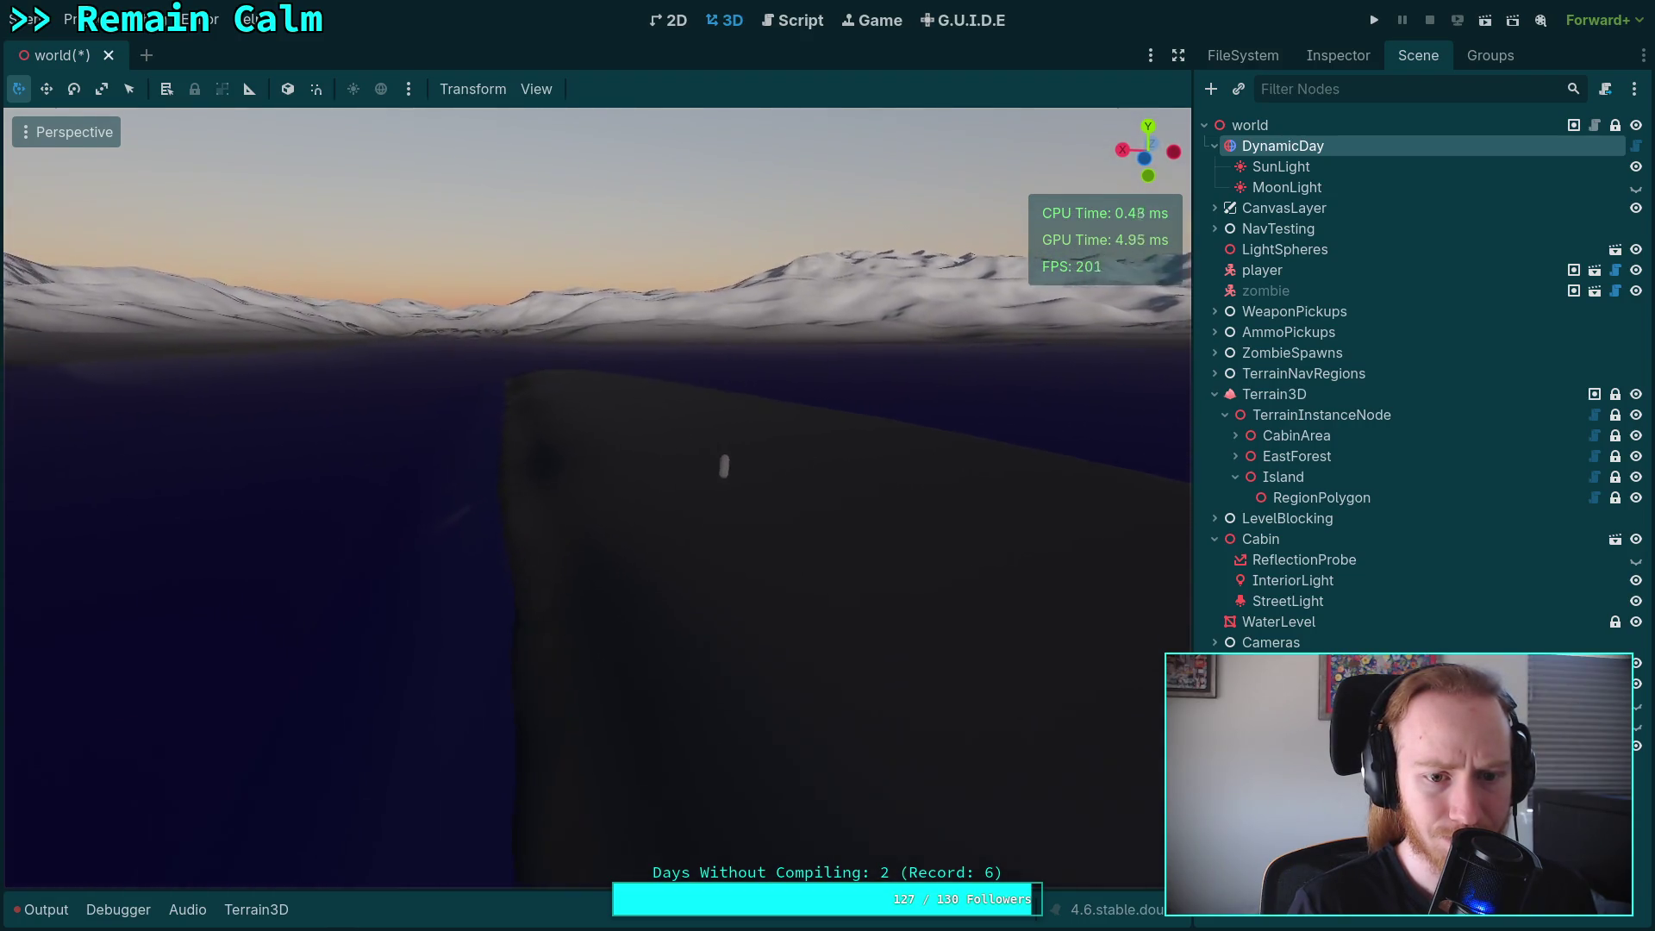
{"action": "key", "text": "w"}
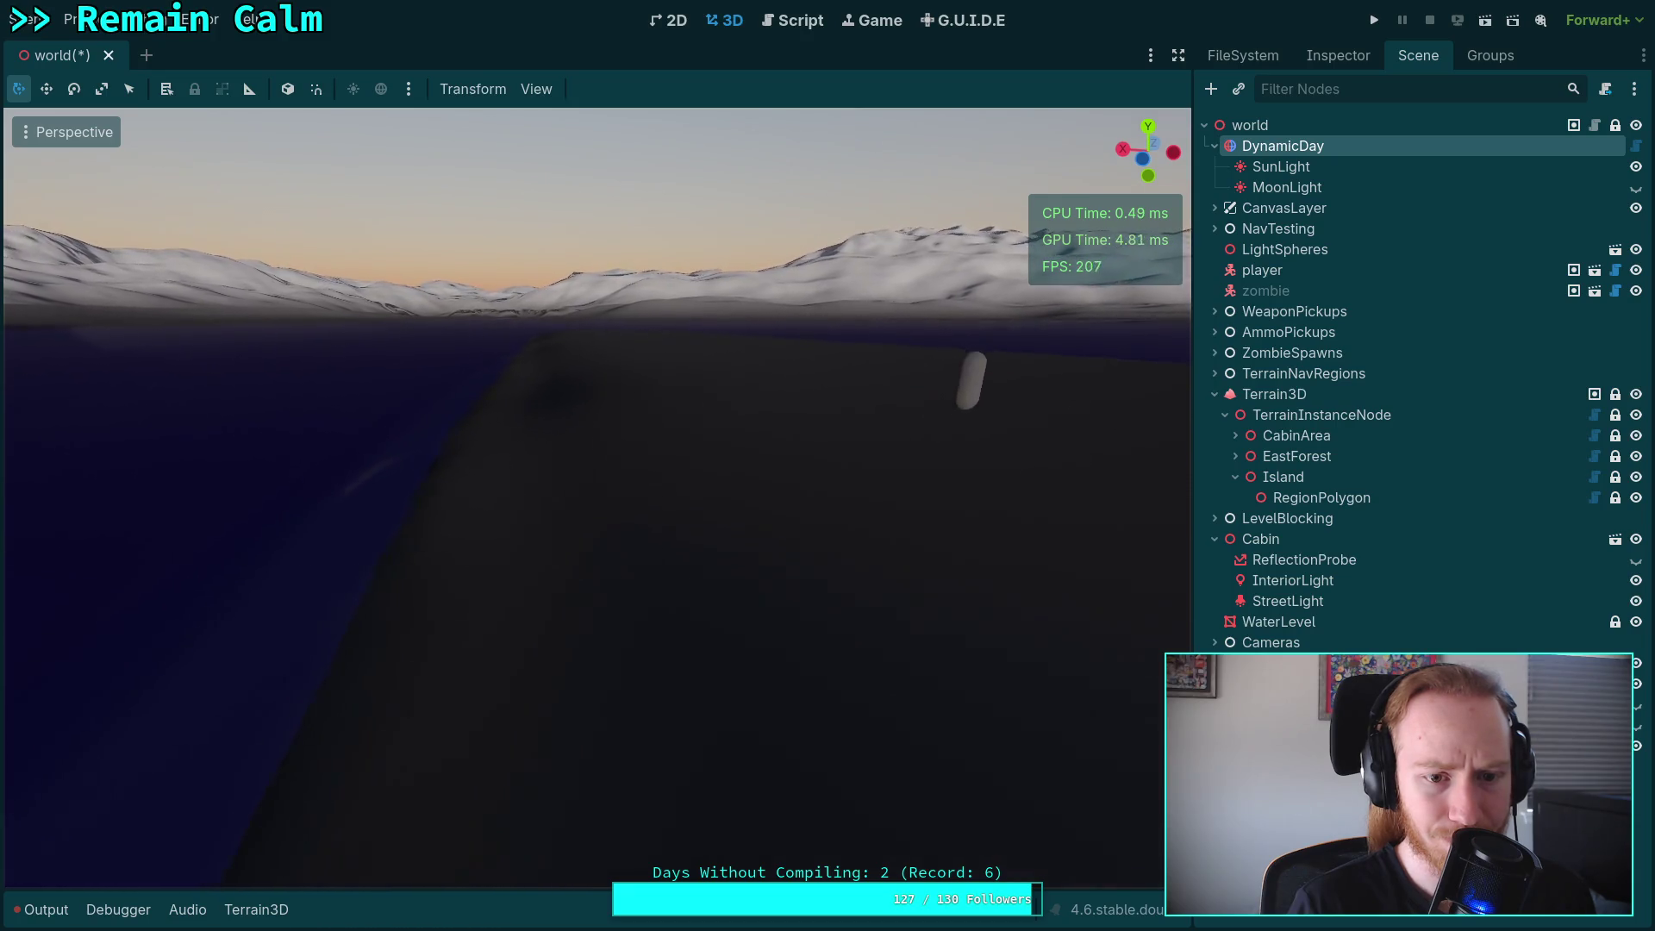
{"action": "key", "text": "w"}
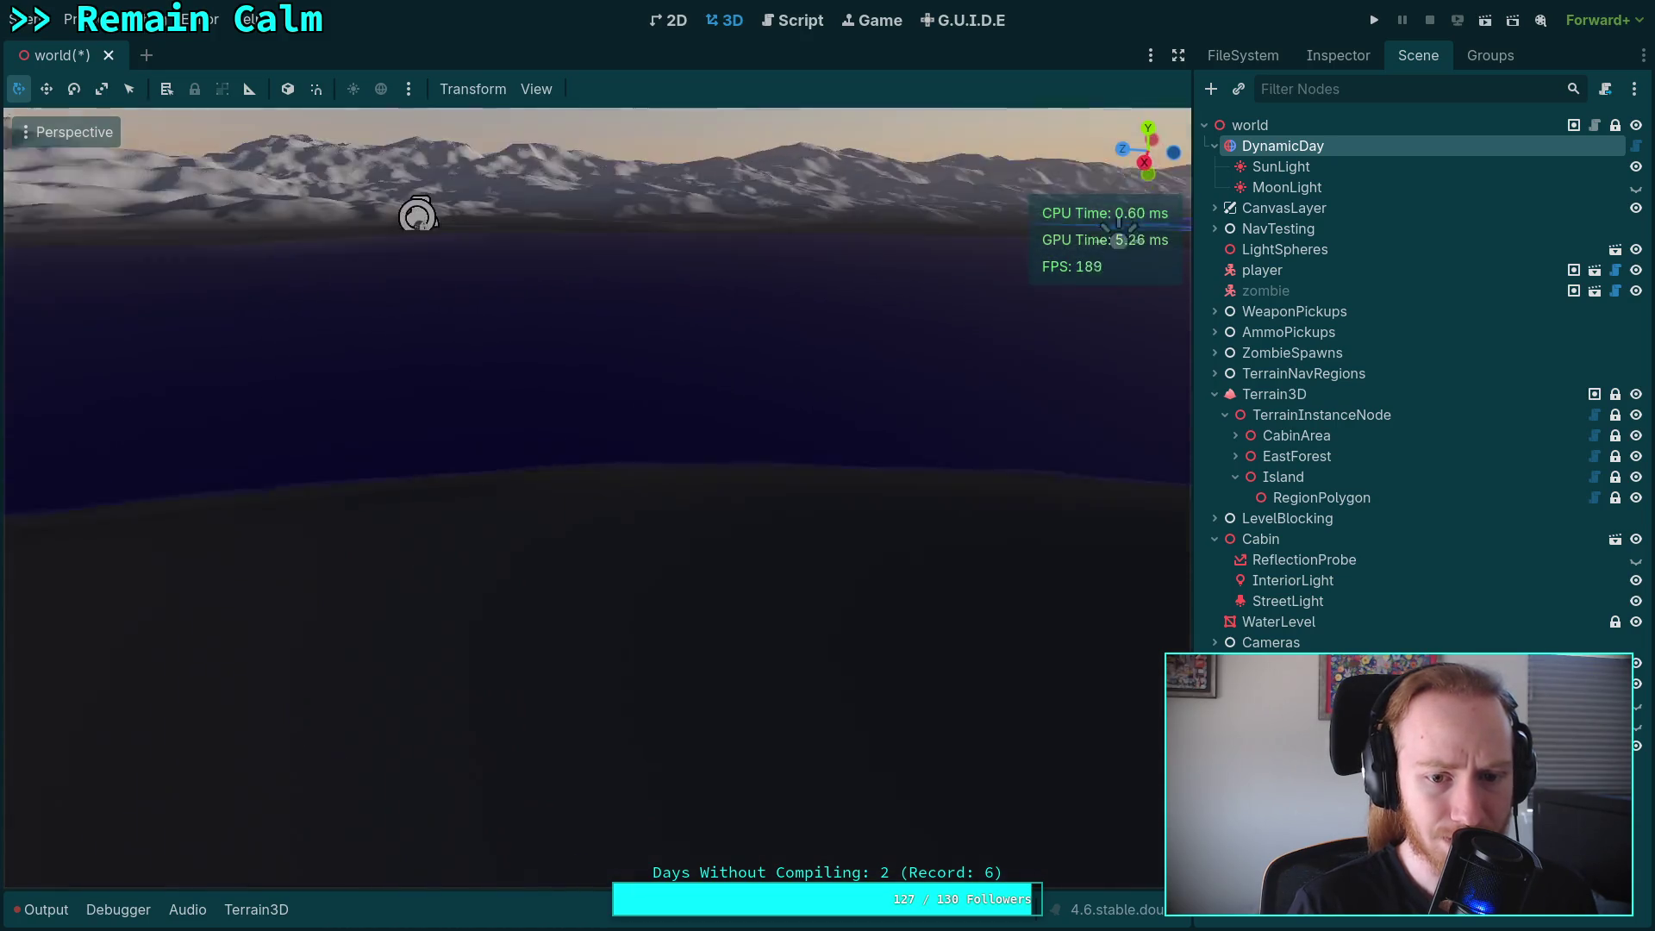
{"action": "key", "text": "w"}
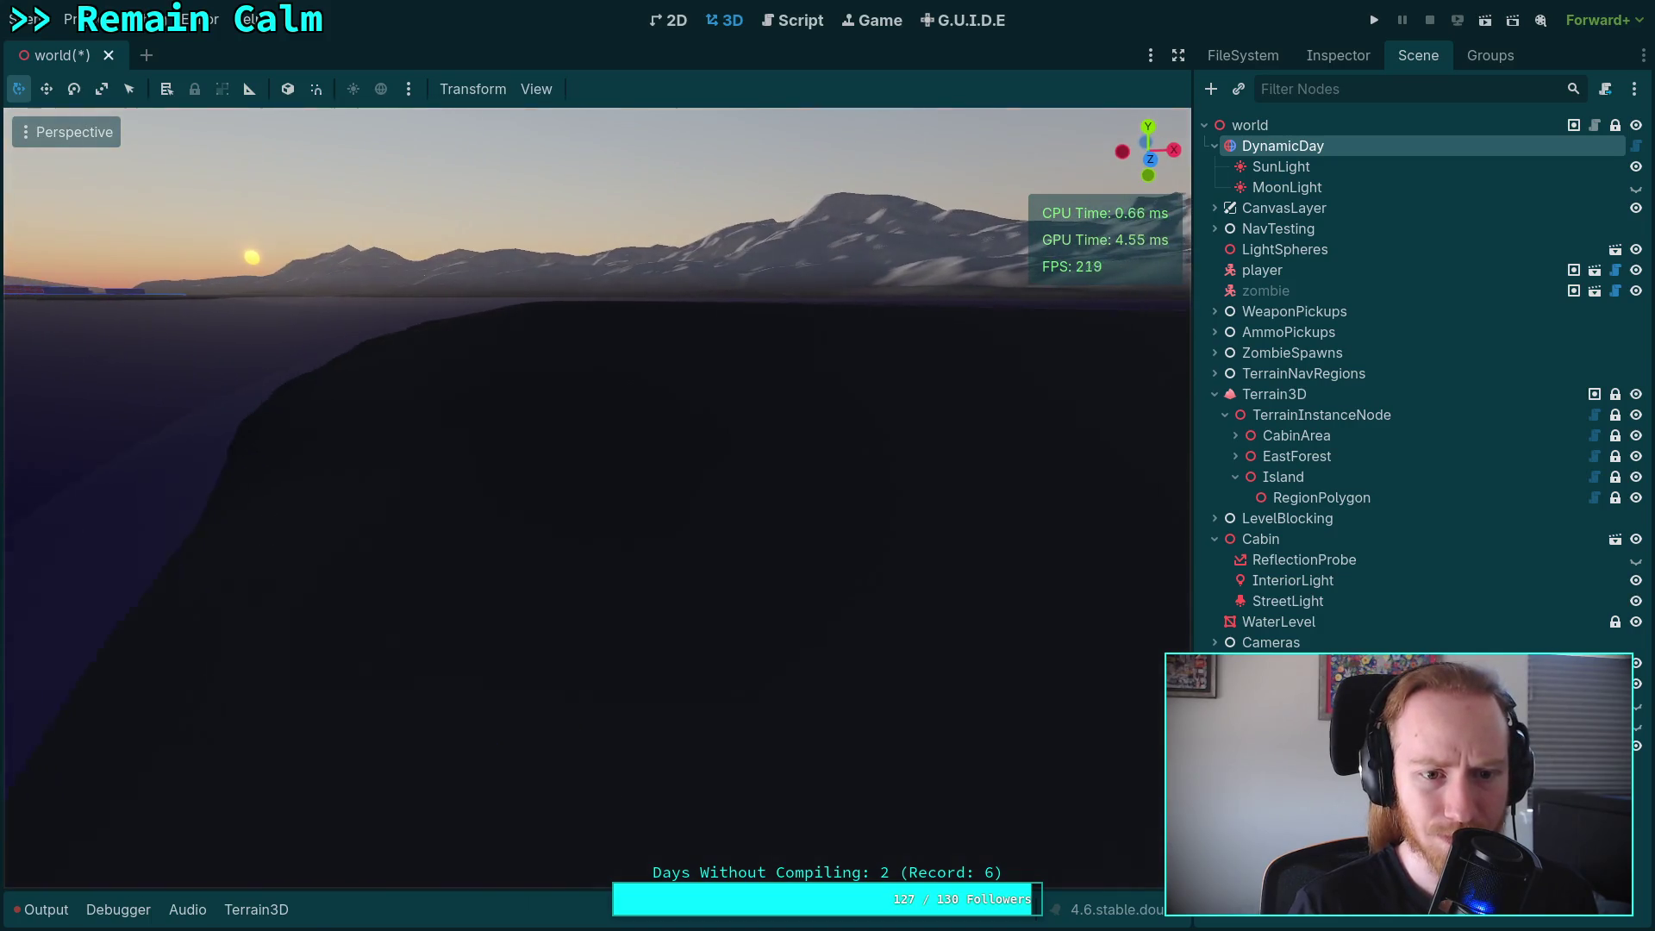
{"action": "left_click", "coordinate": [1362, 59]}
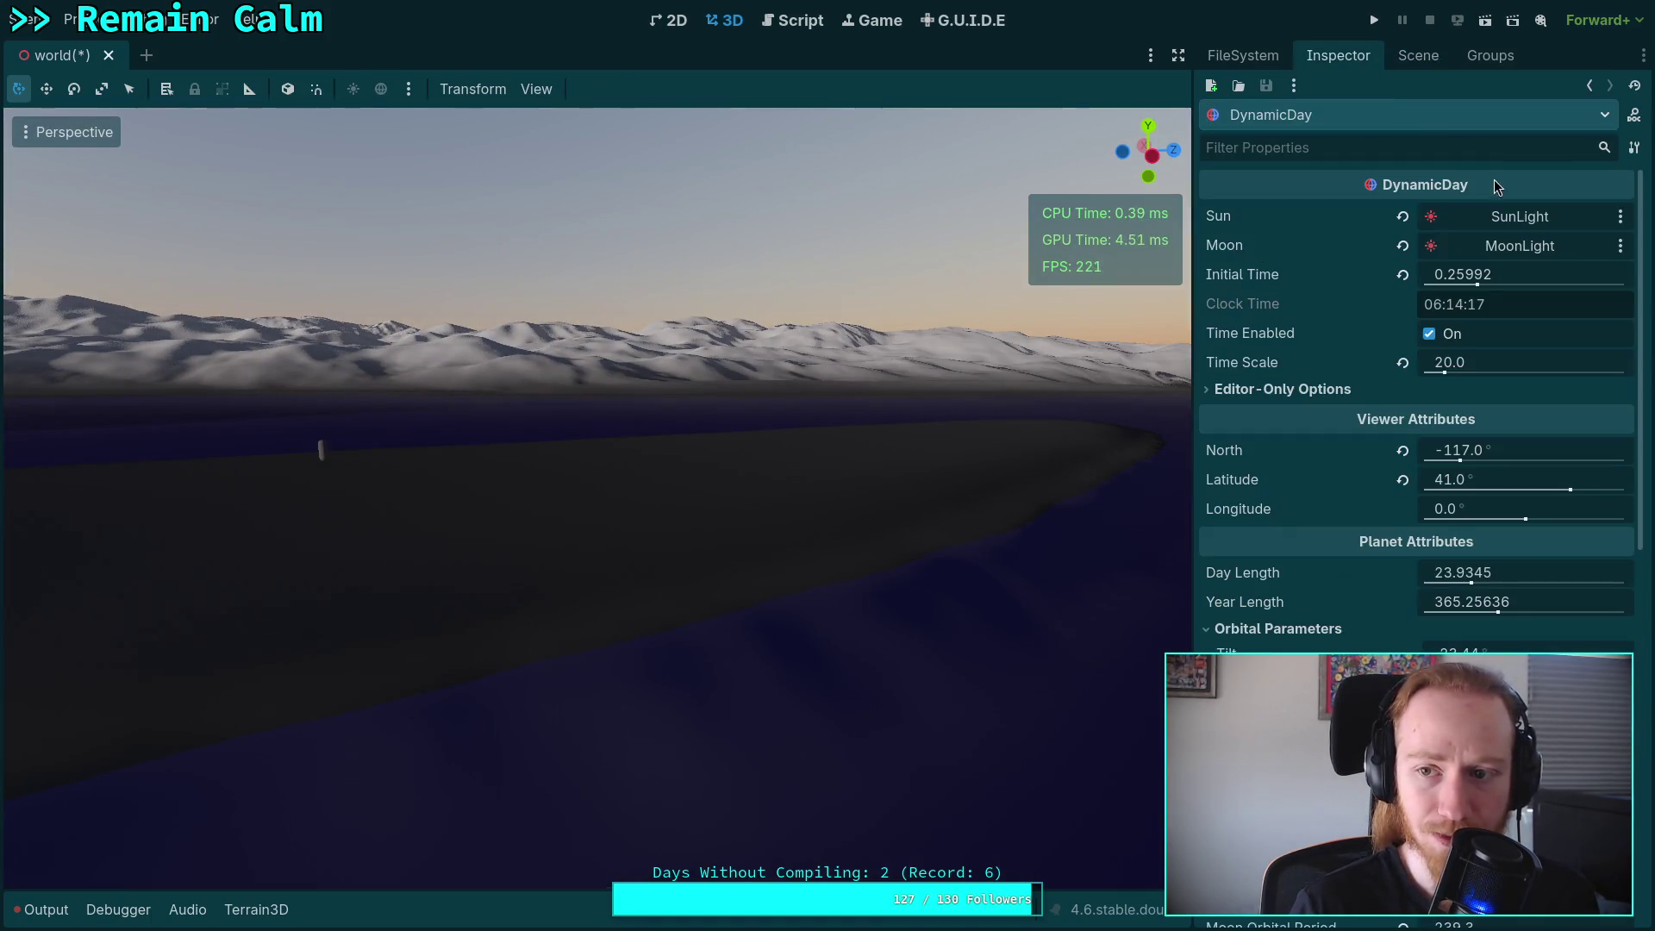
Set DynamicDay's Initial Time to 0.67371 and select the Terrain3D node.
{"action": "left_click_drag", "start_coordinate": [1476, 289], "coordinate": [1562, 280]}
{"action": "key", "text": "w"}
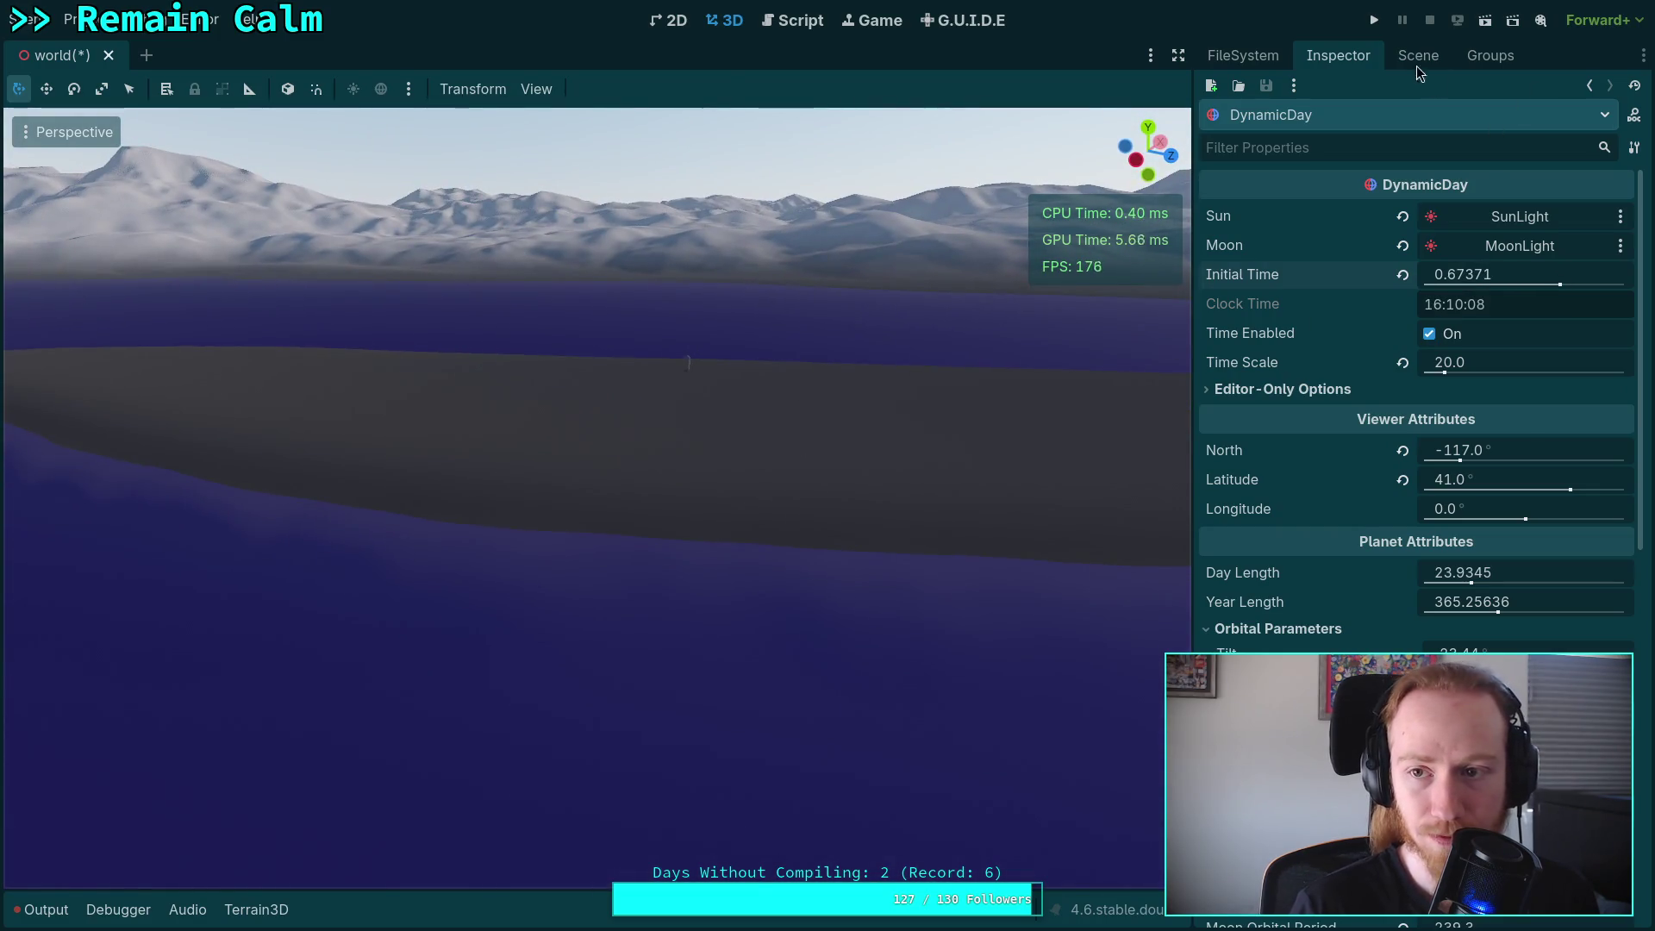
{"action": "left_click", "coordinate": [1423, 58]}
{"action": "left_click", "coordinate": [1285, 394]}
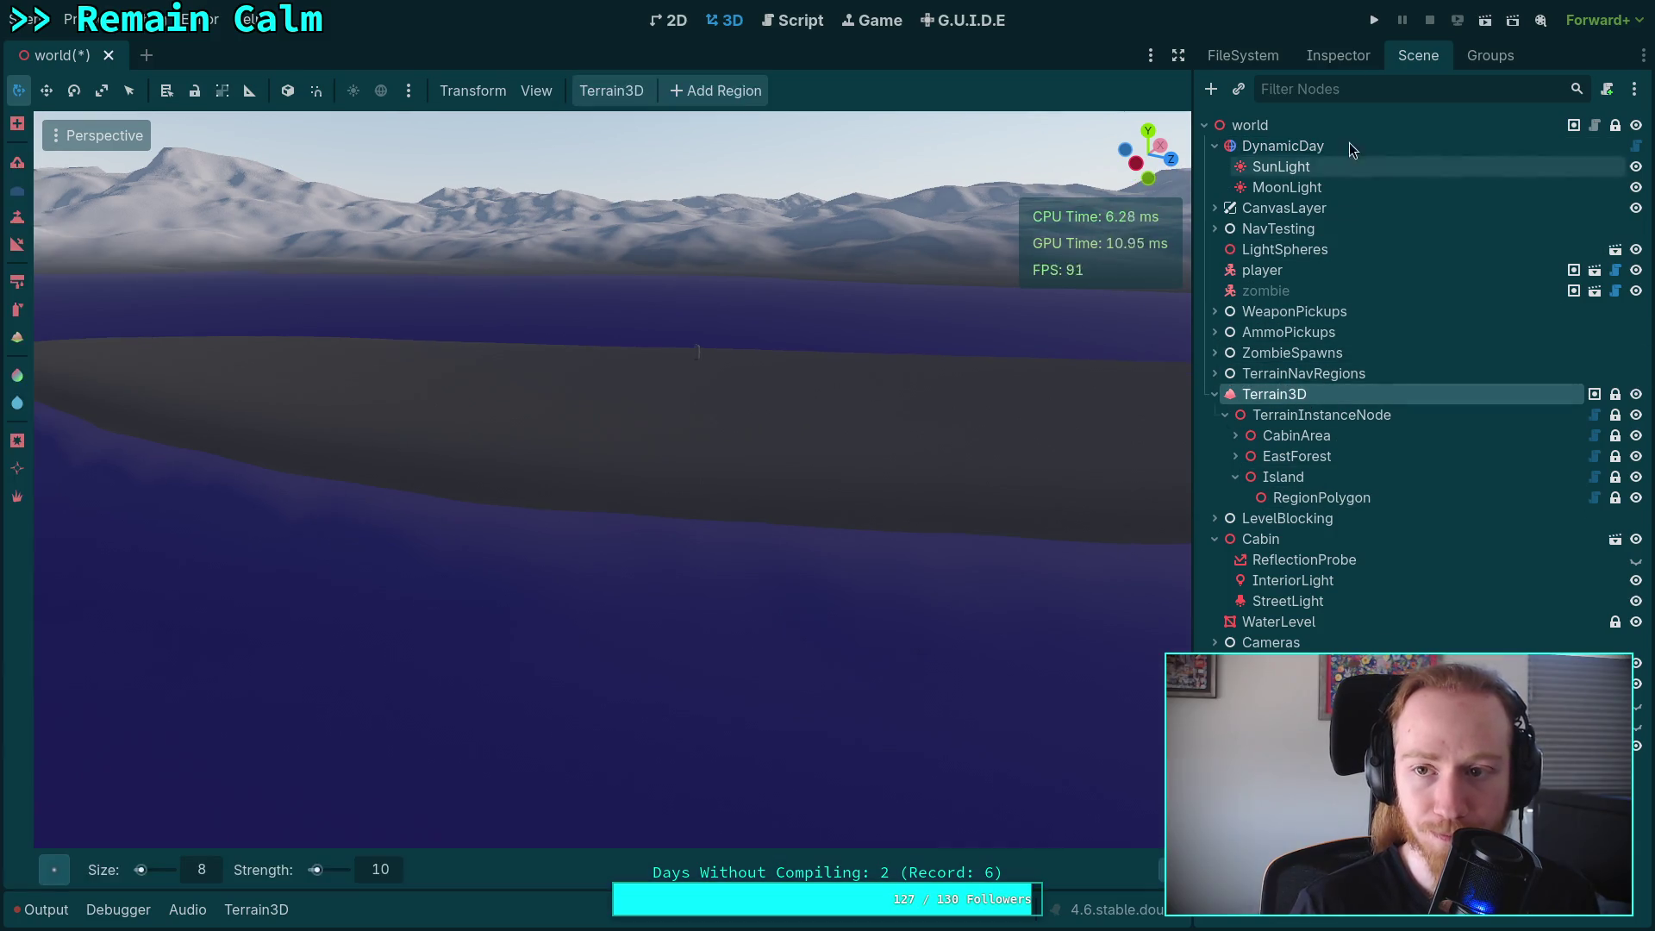
In Terrain3D's Debug Views, turn off Heightmap and turn on Autoshader.
{"action": "left_click", "coordinate": [1319, 55]}
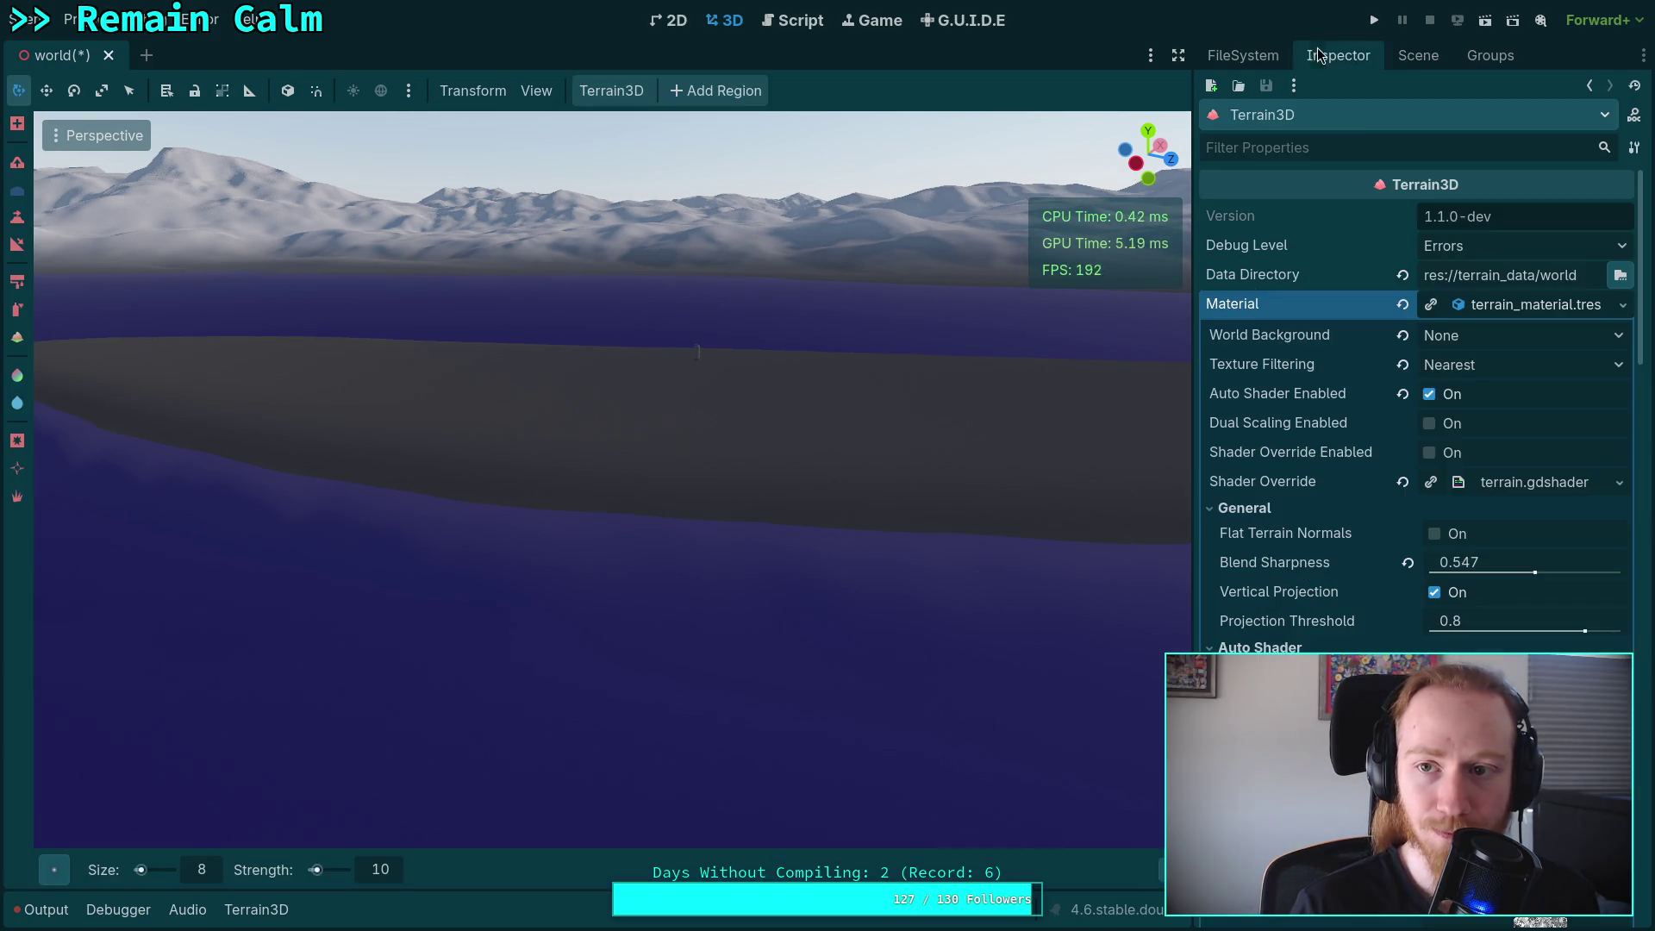
{"action": "left_click", "coordinate": [1530, 309]}
{"action": "scroll", "coordinate": [1366, 514], "scroll_direction": "down", "scroll_amount": 10}
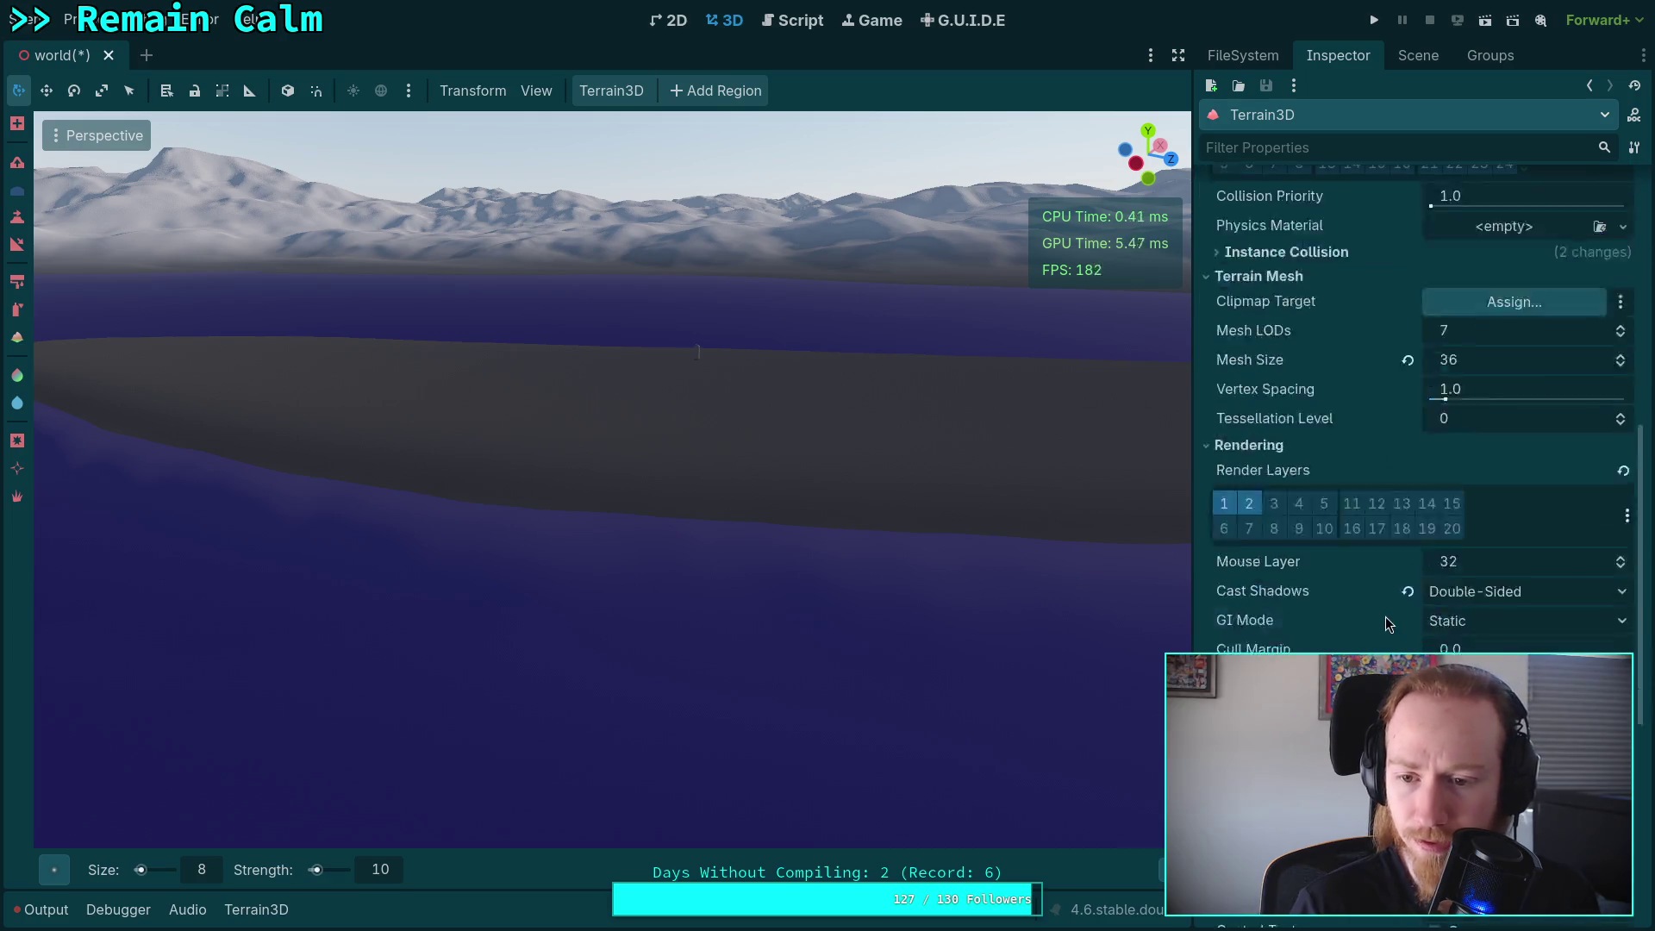
{"action": "left_click", "coordinate": [1434, 335]}
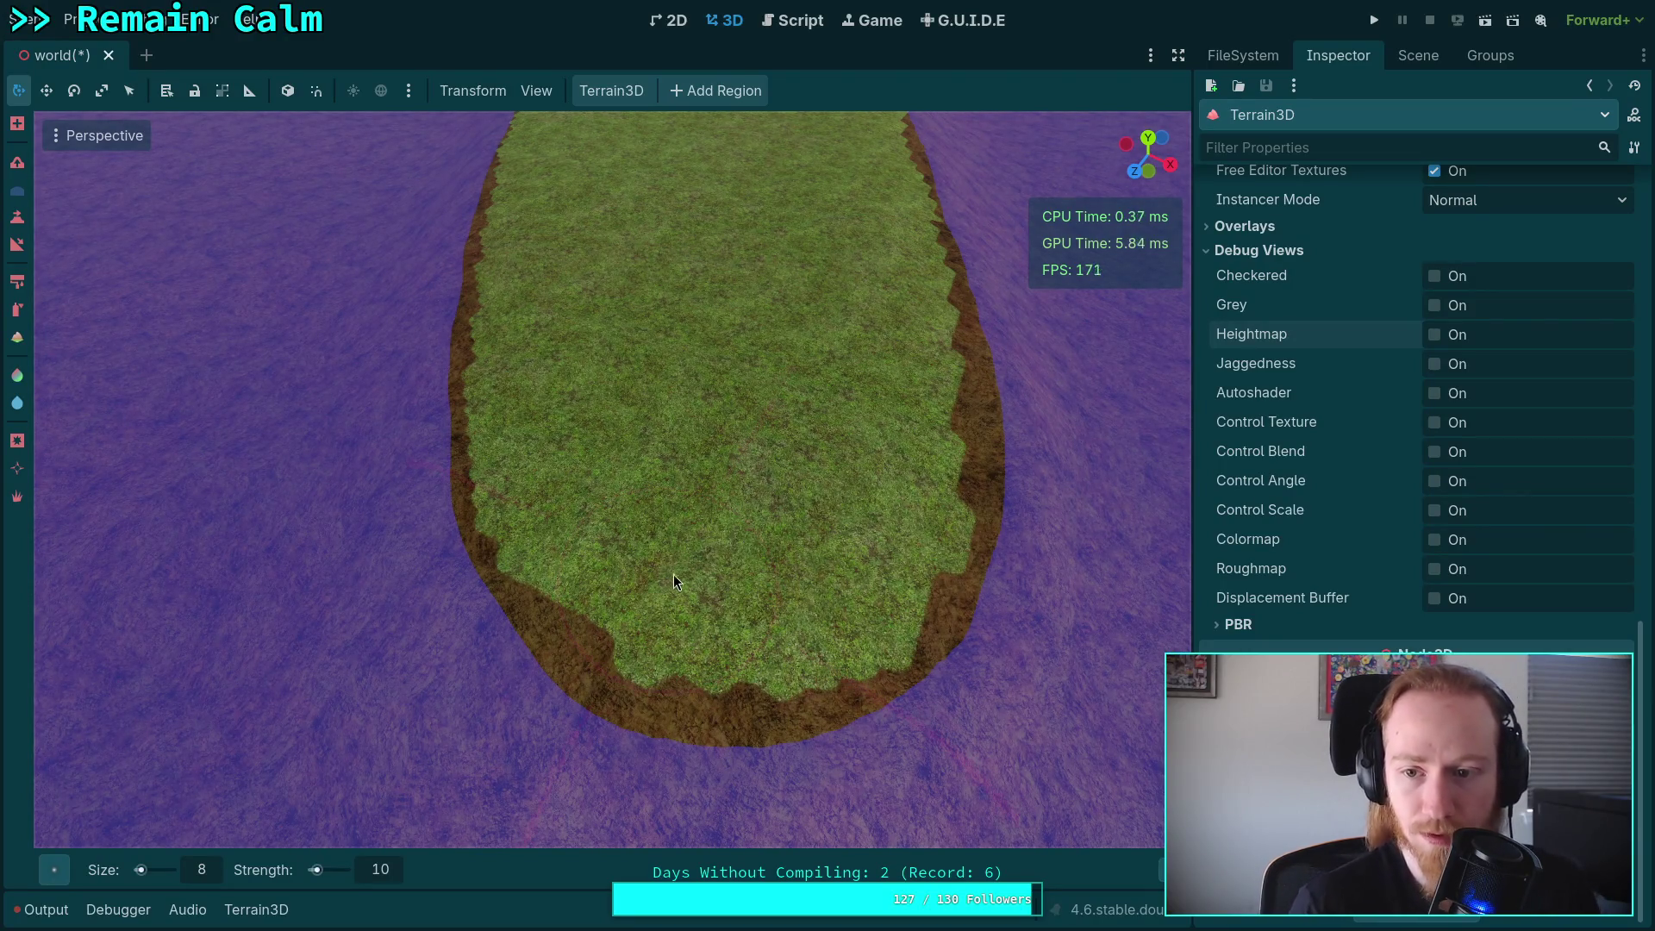
{"action": "left_click", "coordinate": [1431, 394]}
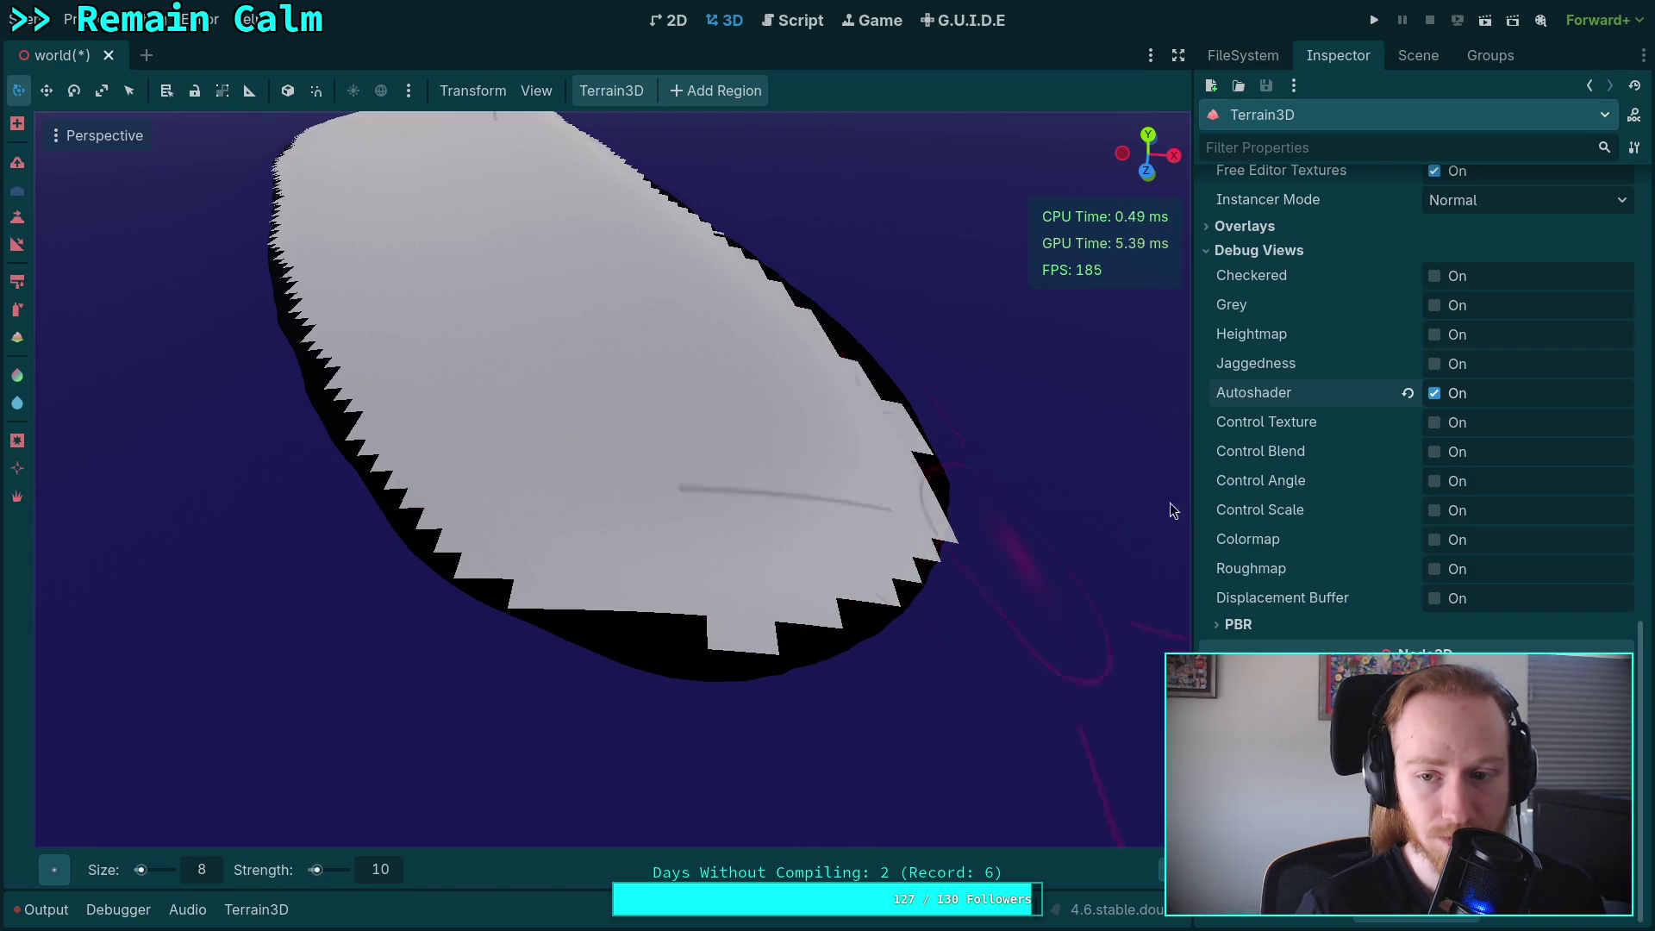
{"action": "left_click", "coordinate": [18, 377]}
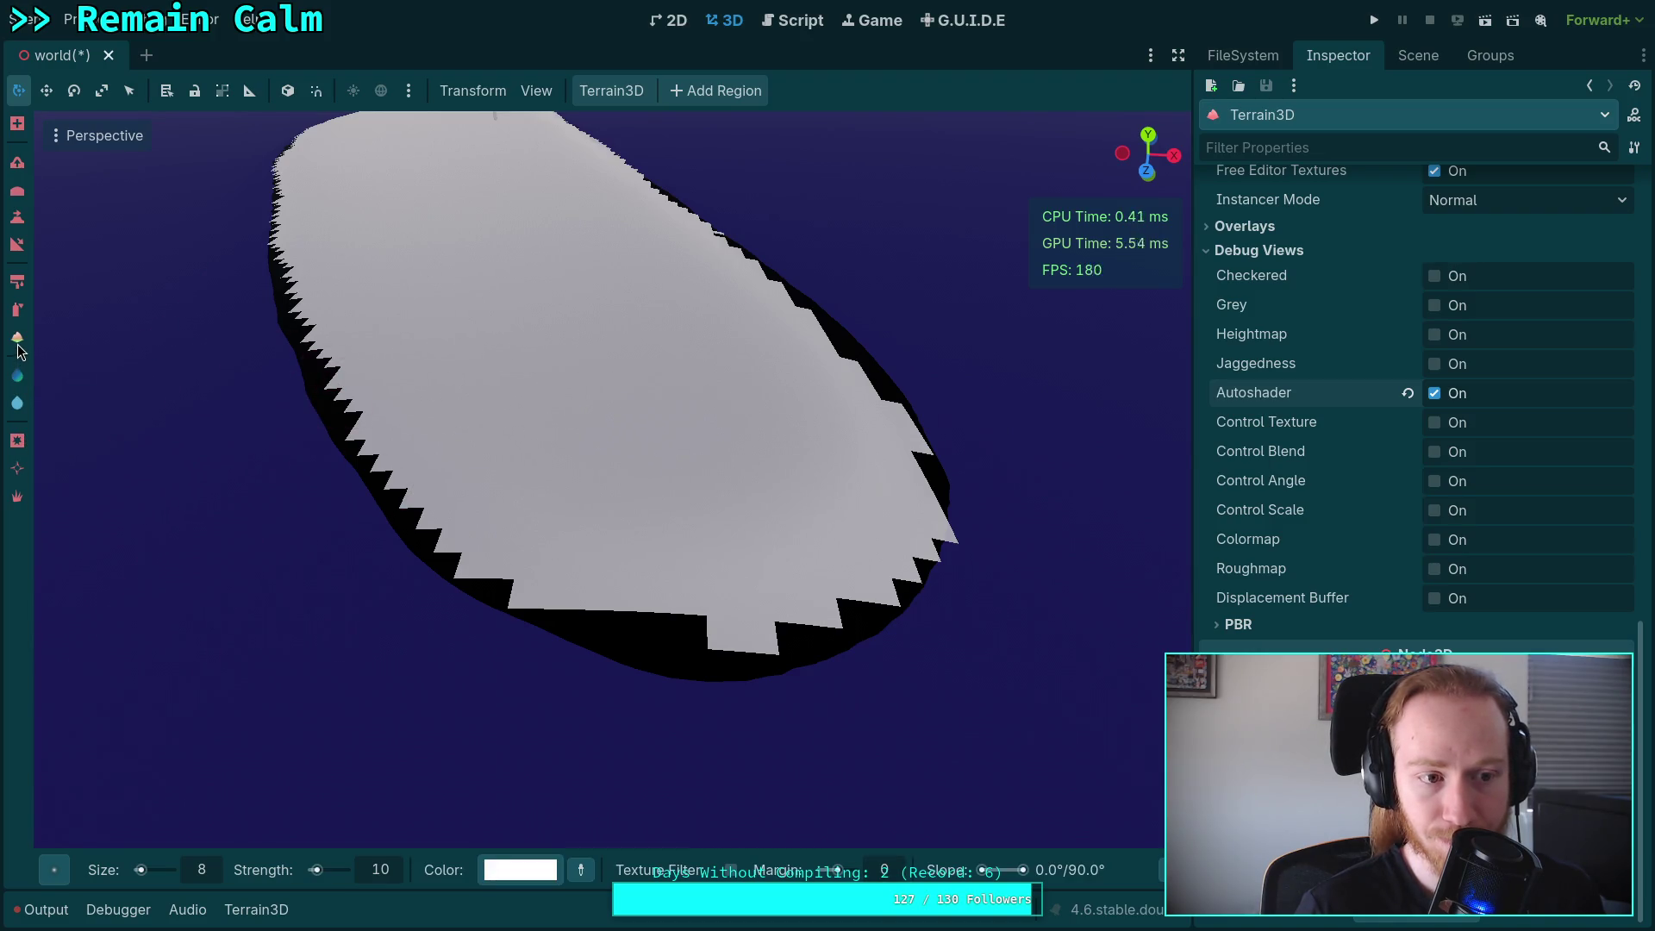
Switch to the autoshader brush and paint over black areas along the terrain's lower edge.
{"action": "left_click", "coordinate": [18, 342]}
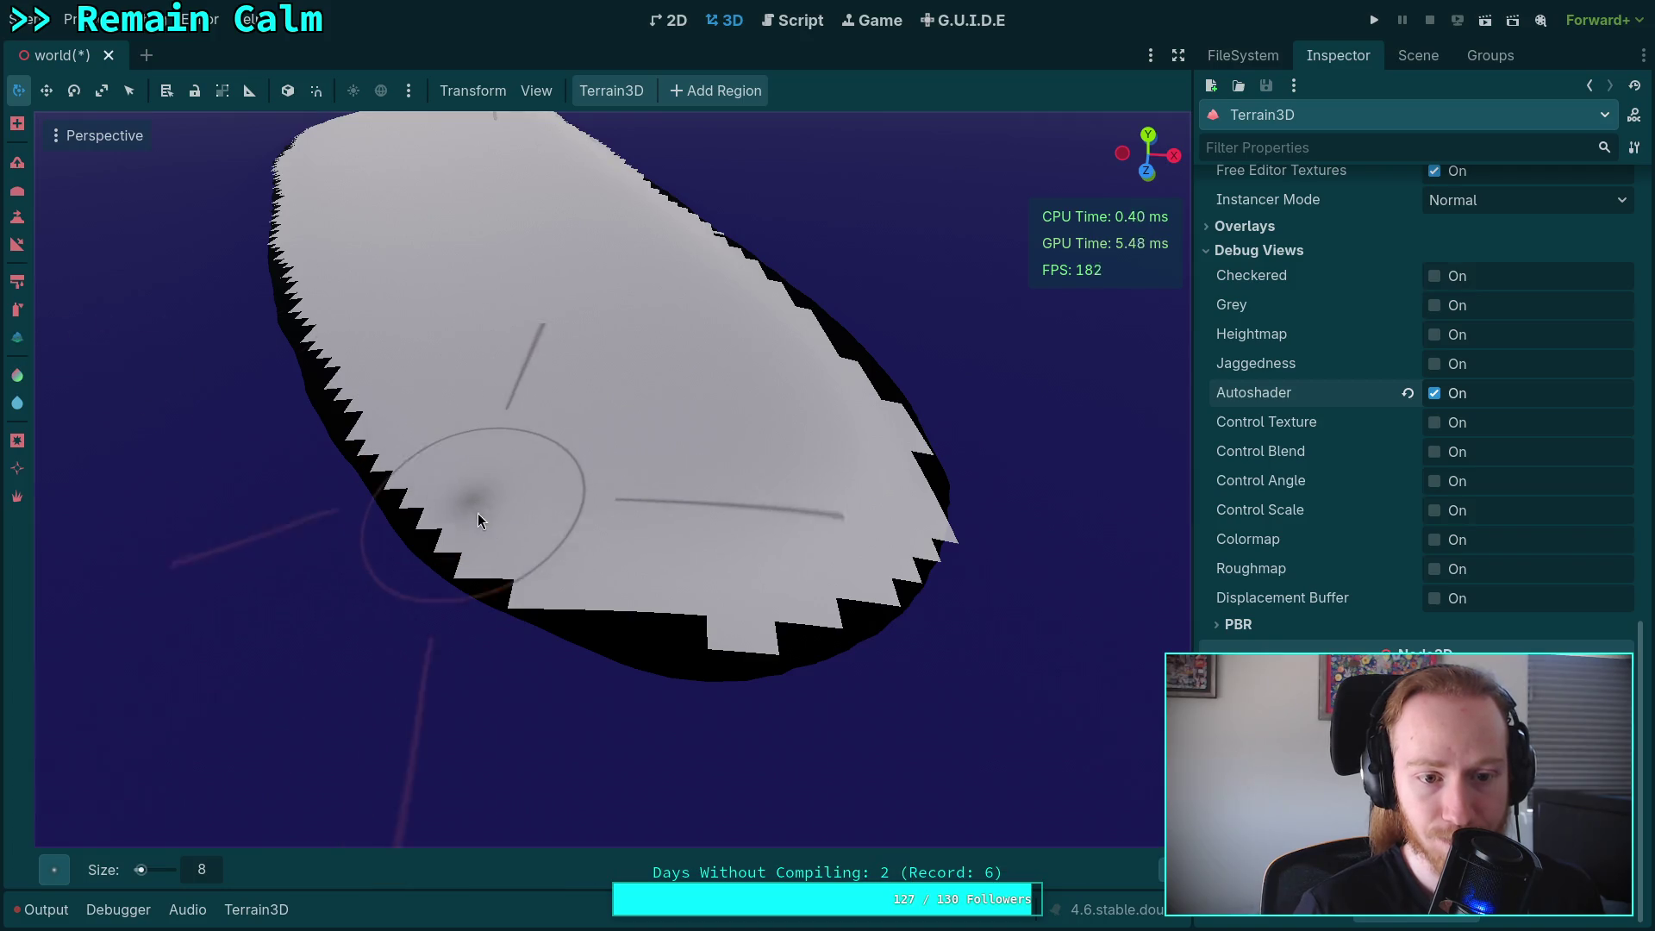
{"action": "mouse_move", "coordinate": [441, 509]}
{"action": "left_mouse_down"}
{"action": "mouse_move", "coordinate": [546, 598]}
{"action": "mouse_move", "coordinate": [702, 650]}
{"action": "mouse_move", "coordinate": [859, 608]}
{"action": "mouse_move", "coordinate": [923, 536]}
{"action": "mouse_move", "coordinate": [862, 586]}
{"action": "mouse_move", "coordinate": [843, 554]}
{"action": "mouse_move", "coordinate": [488, 670]}
{"action": "mouse_move", "coordinate": [681, 604]}
{"action": "mouse_move", "coordinate": [986, 407]}
{"action": "mouse_move", "coordinate": [813, 422]}
{"action": "mouse_move", "coordinate": [902, 371]}
{"action": "mouse_move", "coordinate": [445, 438]}
{"action": "left_mouse_up"}
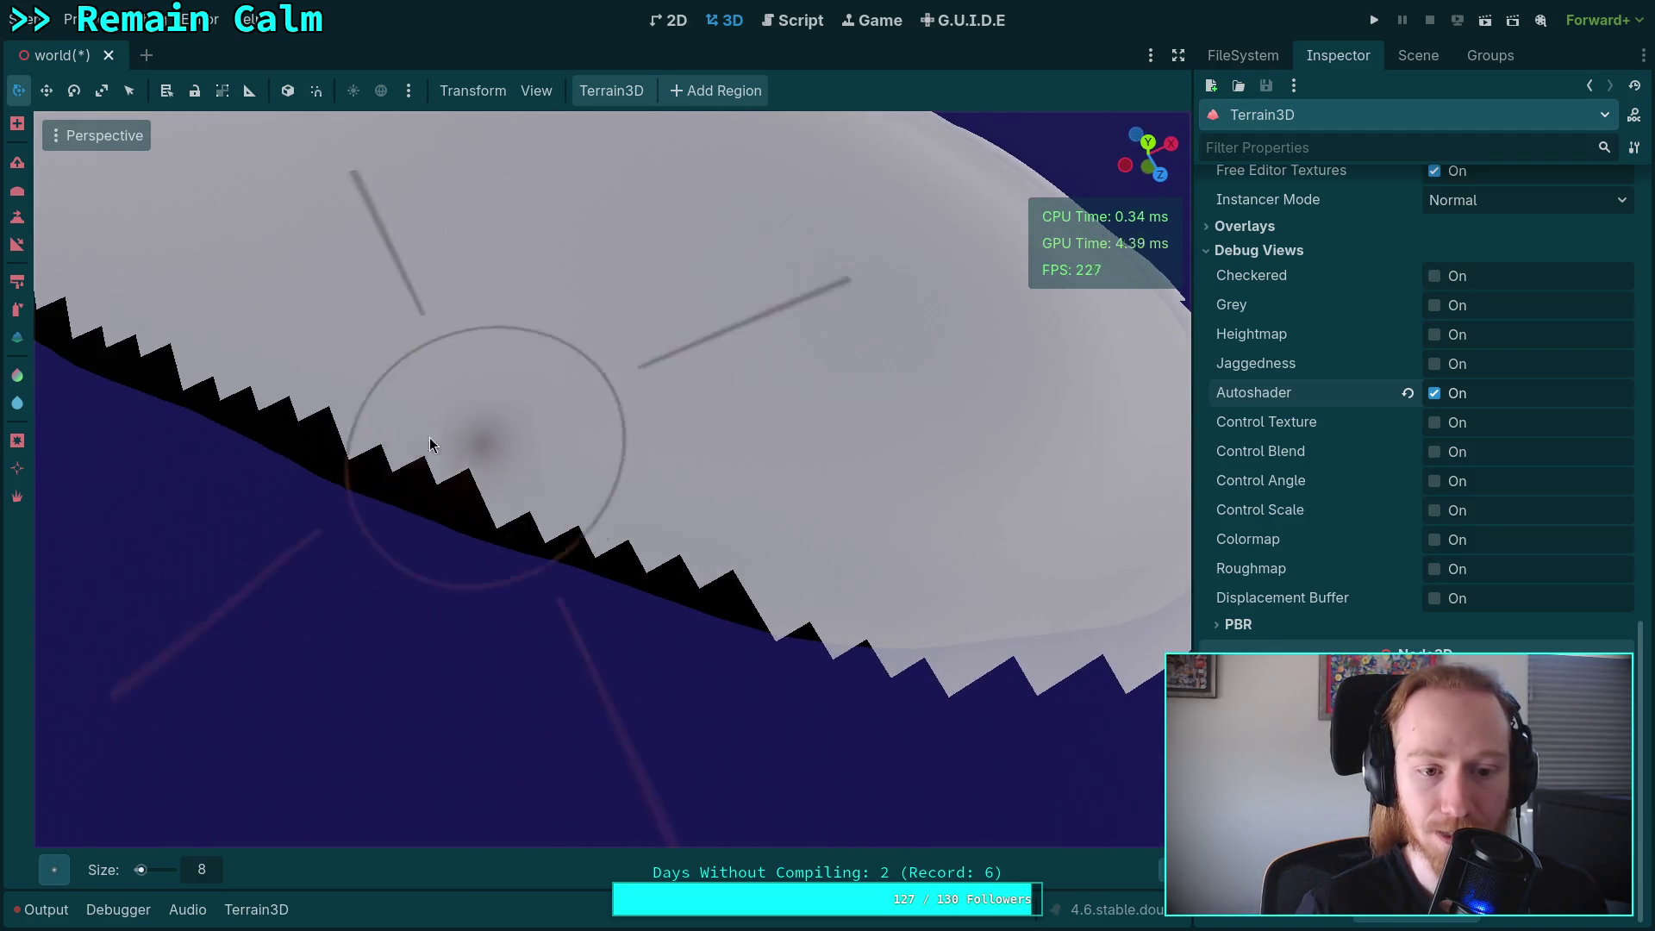
{"action": "mouse_move", "coordinate": [669, 511]}
{"action": "left_mouse_down"}
{"action": "mouse_move", "coordinate": [415, 489]}
{"action": "mouse_move", "coordinate": [333, 451]}
{"action": "mouse_move", "coordinate": [920, 503]}
{"action": "mouse_move", "coordinate": [354, 465]}
{"action": "mouse_move", "coordinate": [610, 498]}
{"action": "mouse_move", "coordinate": [949, 405]}
{"action": "mouse_move", "coordinate": [814, 467]}
{"action": "mouse_move", "coordinate": [241, 474]}
{"action": "mouse_move", "coordinate": [853, 405]}
{"action": "mouse_move", "coordinate": [813, 466]}
{"action": "mouse_move", "coordinate": [582, 457]}
{"action": "mouse_move", "coordinate": [369, 425]}
{"action": "mouse_move", "coordinate": [111, 426]}
{"action": "mouse_move", "coordinate": [517, 473]}
{"action": "mouse_move", "coordinate": [604, 362]}
{"action": "left_mouse_up"}
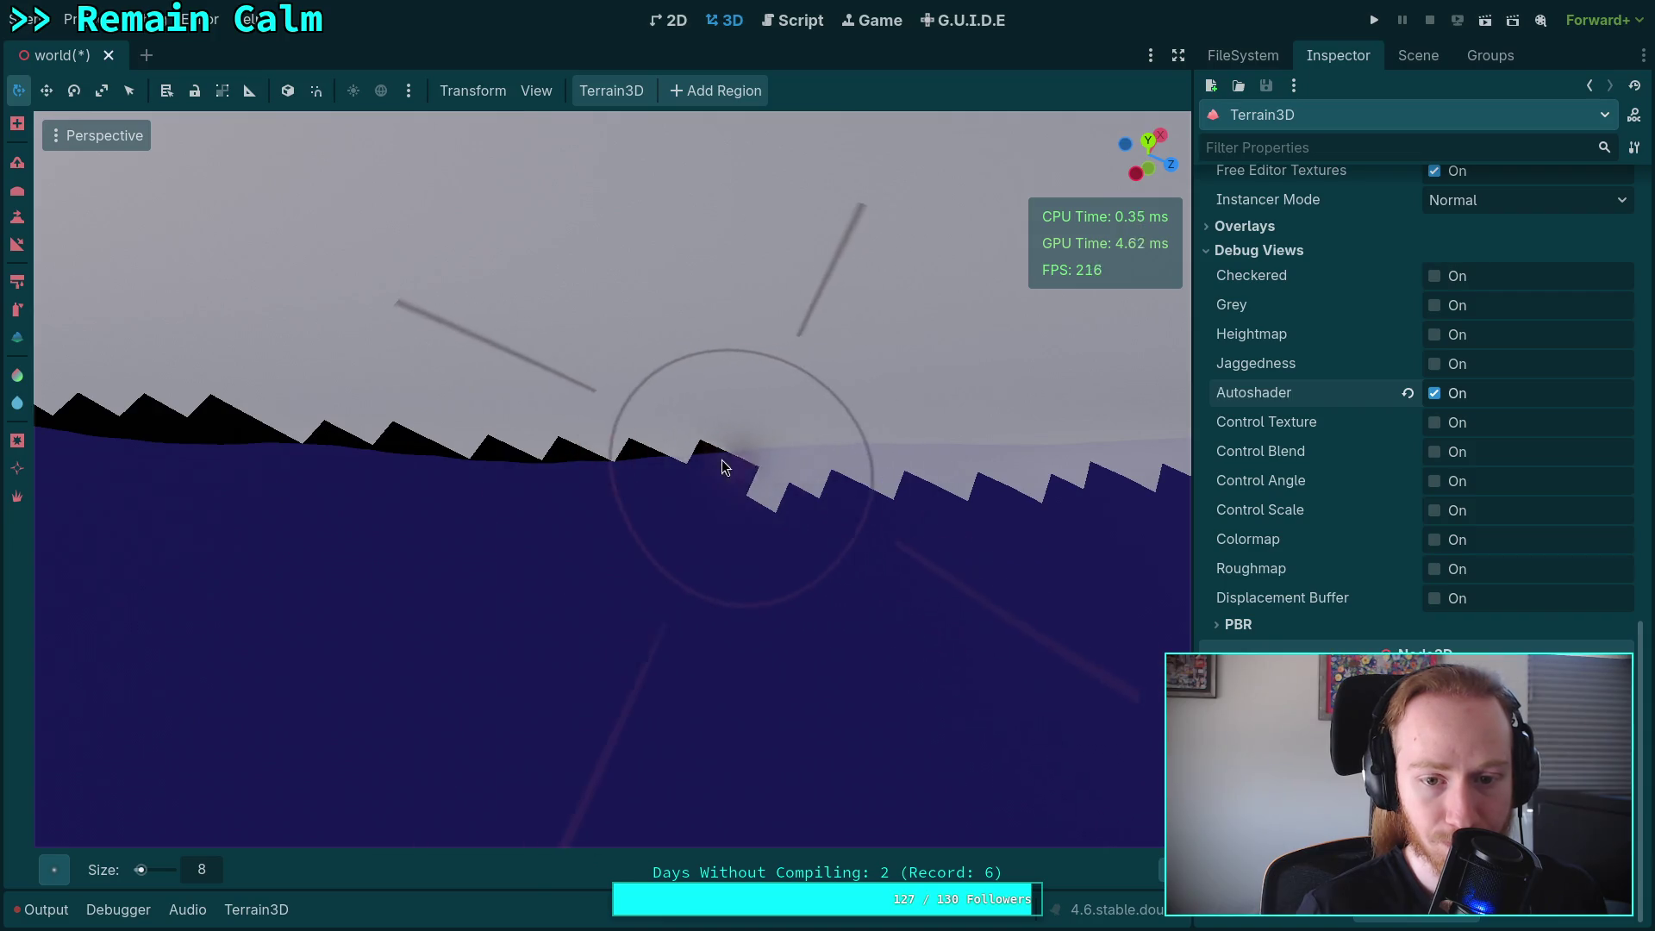
{"action": "mouse_move", "coordinate": [542, 457]}
{"action": "left_mouse_down"}
{"action": "mouse_move", "coordinate": [132, 435]}
{"action": "mouse_move", "coordinate": [369, 444]}
{"action": "mouse_move", "coordinate": [155, 453]}
{"action": "left_mouse_up"}
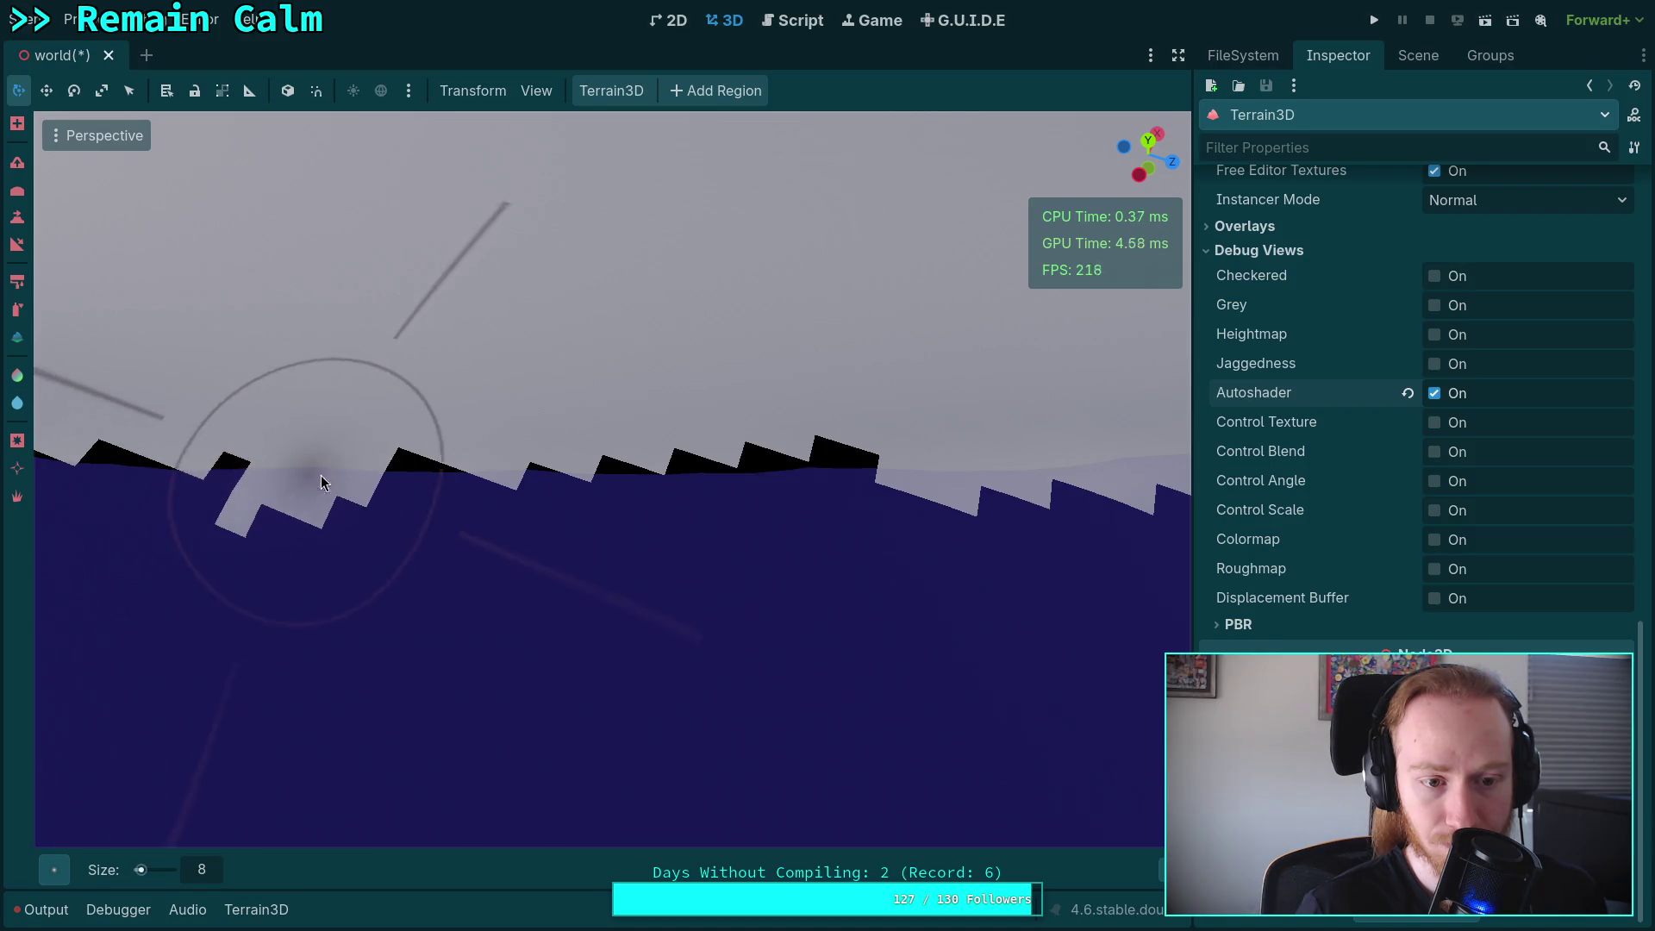
{"action": "mouse_move", "coordinate": [609, 488]}
{"action": "left_mouse_down"}
{"action": "mouse_move", "coordinate": [974, 392]}
{"action": "mouse_move", "coordinate": [856, 446]}
{"action": "left_mouse_up"}
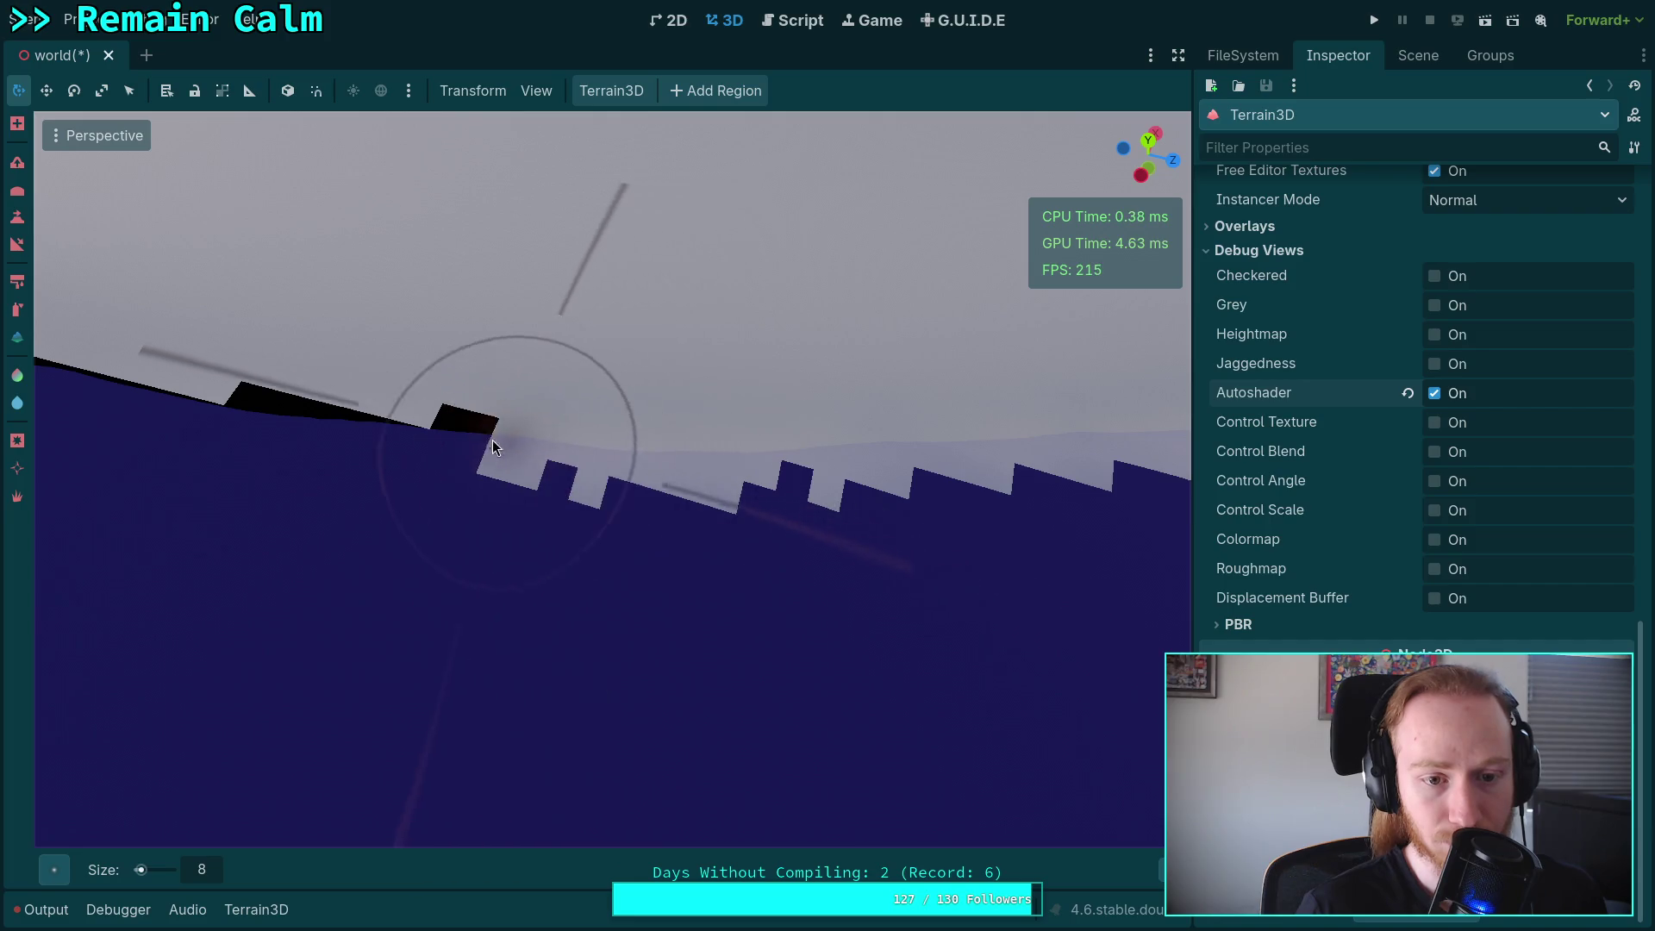
{"action": "left_click_drag", "start_coordinate": [498, 445], "coordinate": [262, 414]}
{"action": "mouse_move", "coordinate": [384, 453]}
{"action": "left_mouse_down"}
{"action": "mouse_move", "coordinate": [603, 431]}
{"action": "mouse_move", "coordinate": [587, 457]}
{"action": "mouse_move", "coordinate": [425, 476]}
{"action": "mouse_move", "coordinate": [137, 472]}
{"action": "left_mouse_up"}
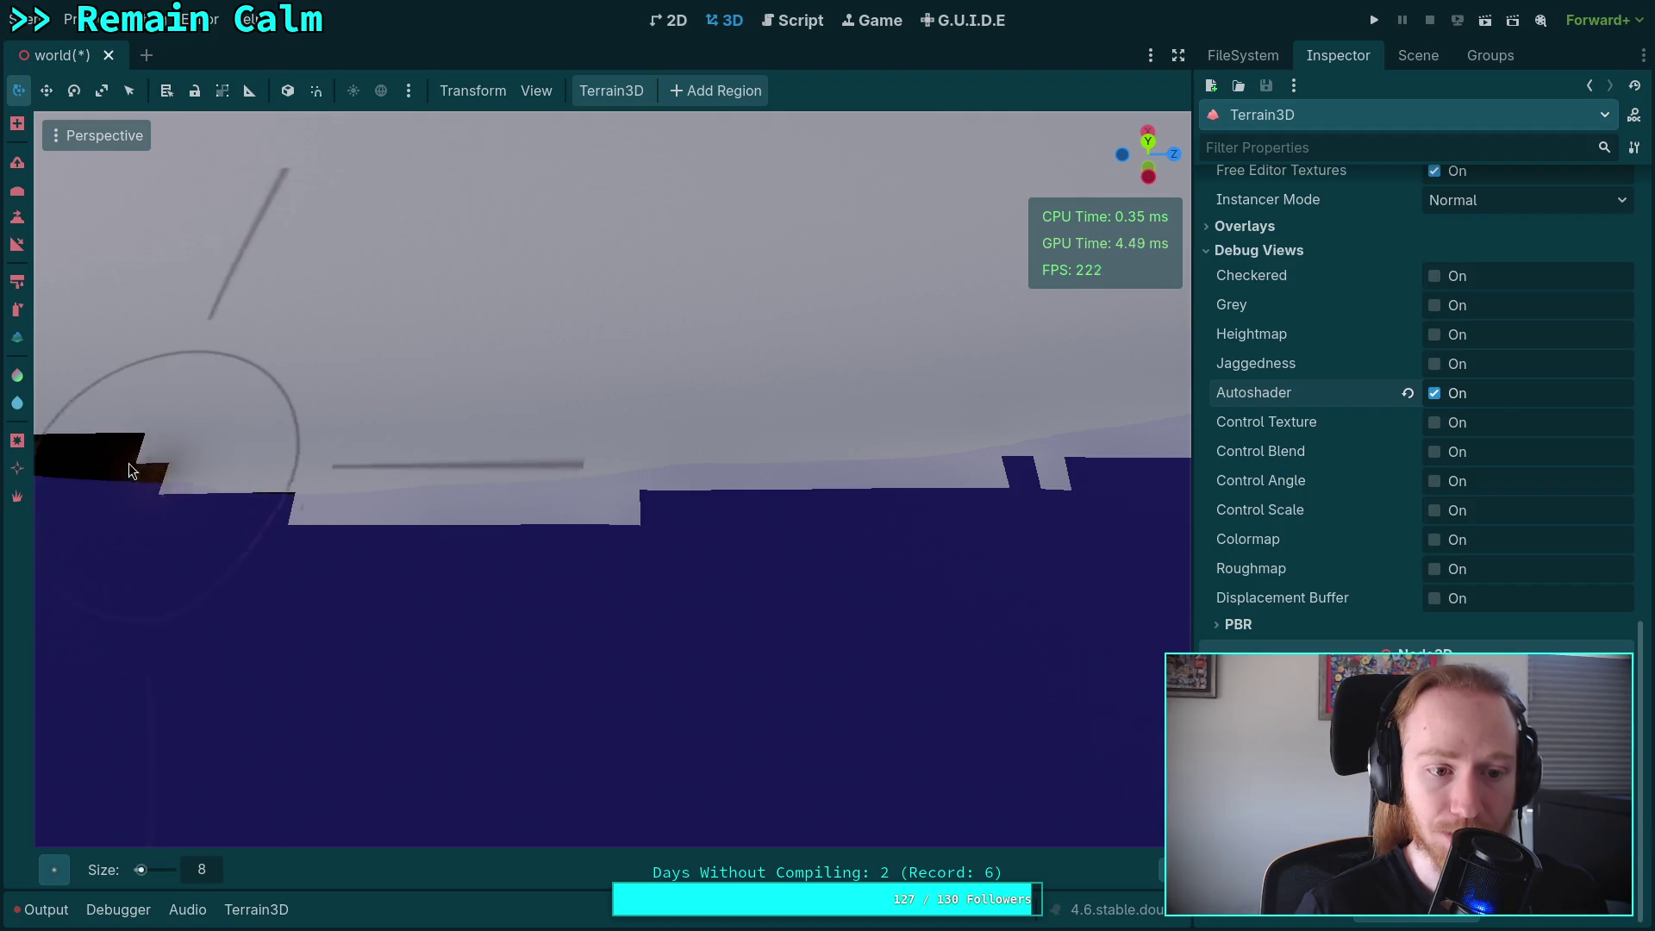
{"action": "mouse_move", "coordinate": [297, 492]}
{"action": "left_mouse_down"}
{"action": "mouse_move", "coordinate": [641, 491]}
{"action": "mouse_move", "coordinate": [250, 438]}
{"action": "left_mouse_up"}
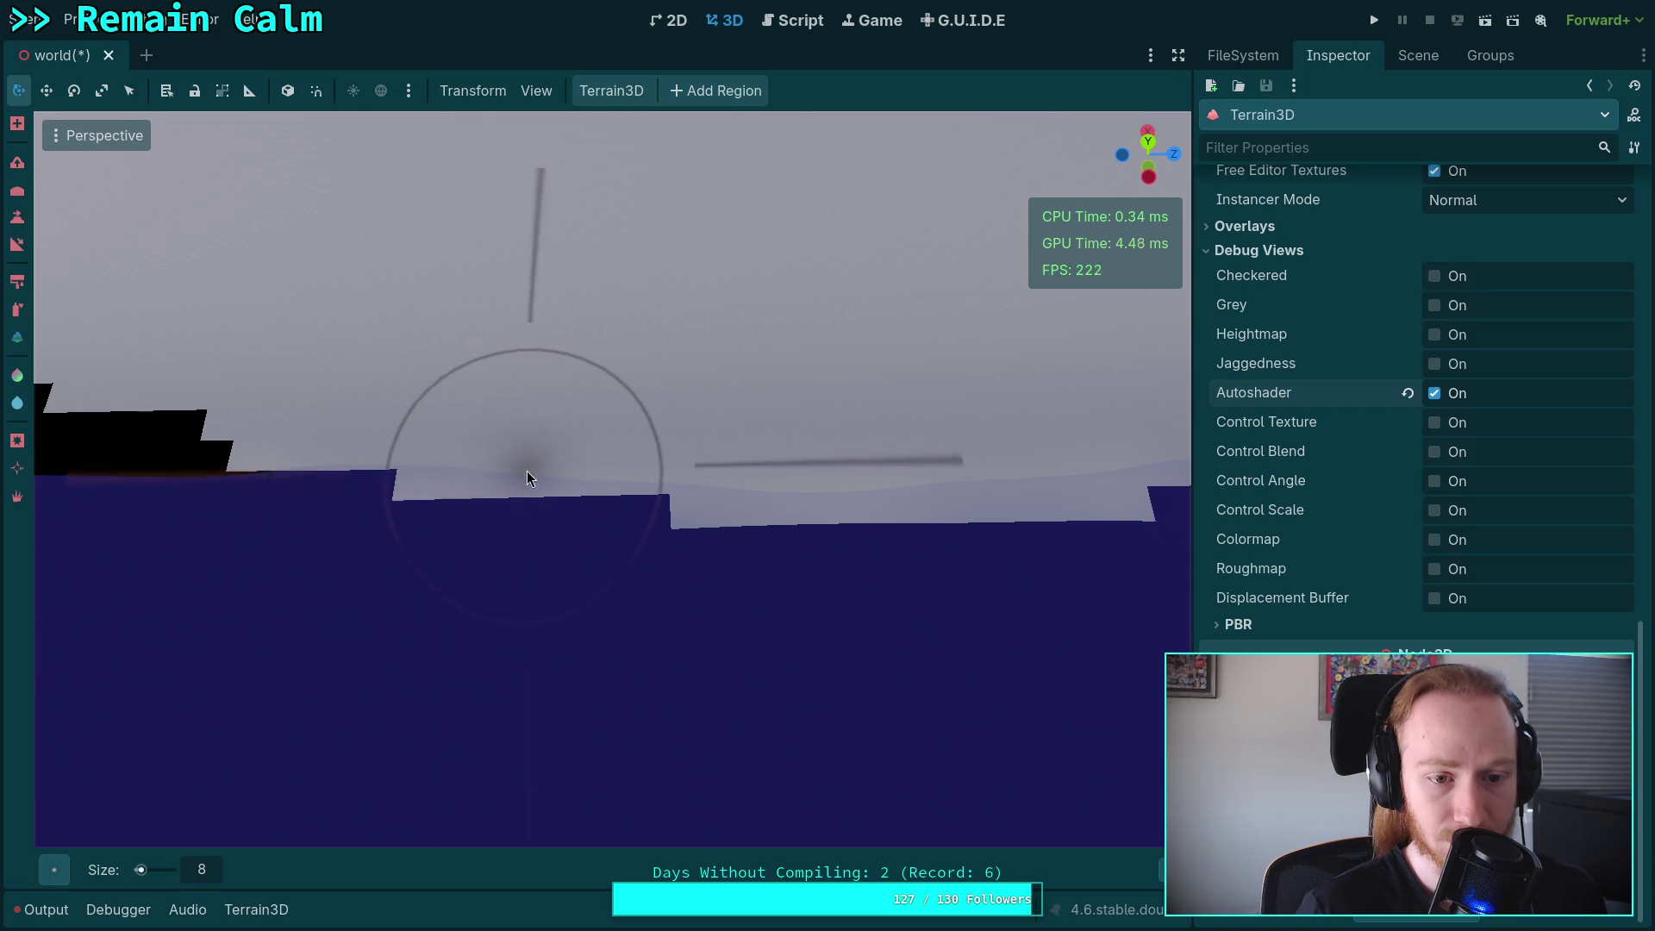
Cover the remaining black patches and zigzag along the edge with light ground.
{"action": "left_click_drag", "start_coordinate": [528, 477], "coordinate": [169, 463]}
{"action": "mouse_move", "coordinate": [363, 473]}
{"action": "left_mouse_down"}
{"action": "mouse_move", "coordinate": [571, 470]}
{"action": "mouse_move", "coordinate": [548, 465]}
{"action": "left_mouse_up"}
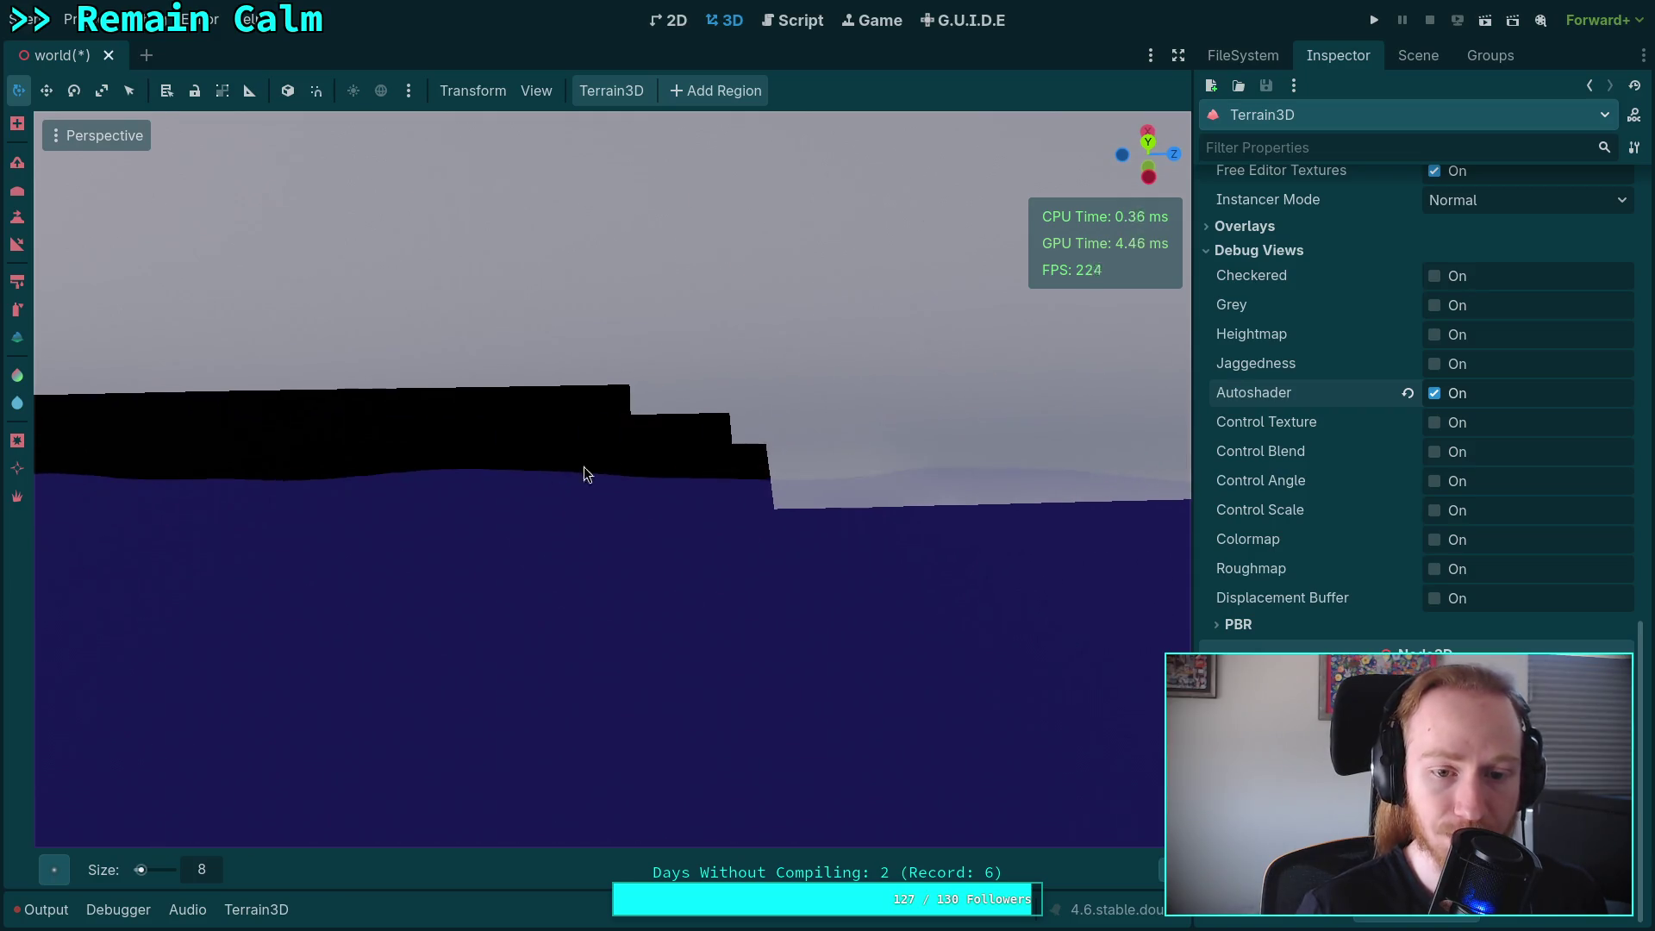
{"action": "mouse_move", "coordinate": [768, 477]}
{"action": "left_mouse_down"}
{"action": "mouse_move", "coordinate": [370, 466]}
{"action": "mouse_move", "coordinate": [572, 443]}
{"action": "mouse_move", "coordinate": [547, 473]}
{"action": "mouse_move", "coordinate": [205, 472]}
{"action": "mouse_move", "coordinate": [702, 422]}
{"action": "mouse_move", "coordinate": [211, 405]}
{"action": "left_mouse_up"}
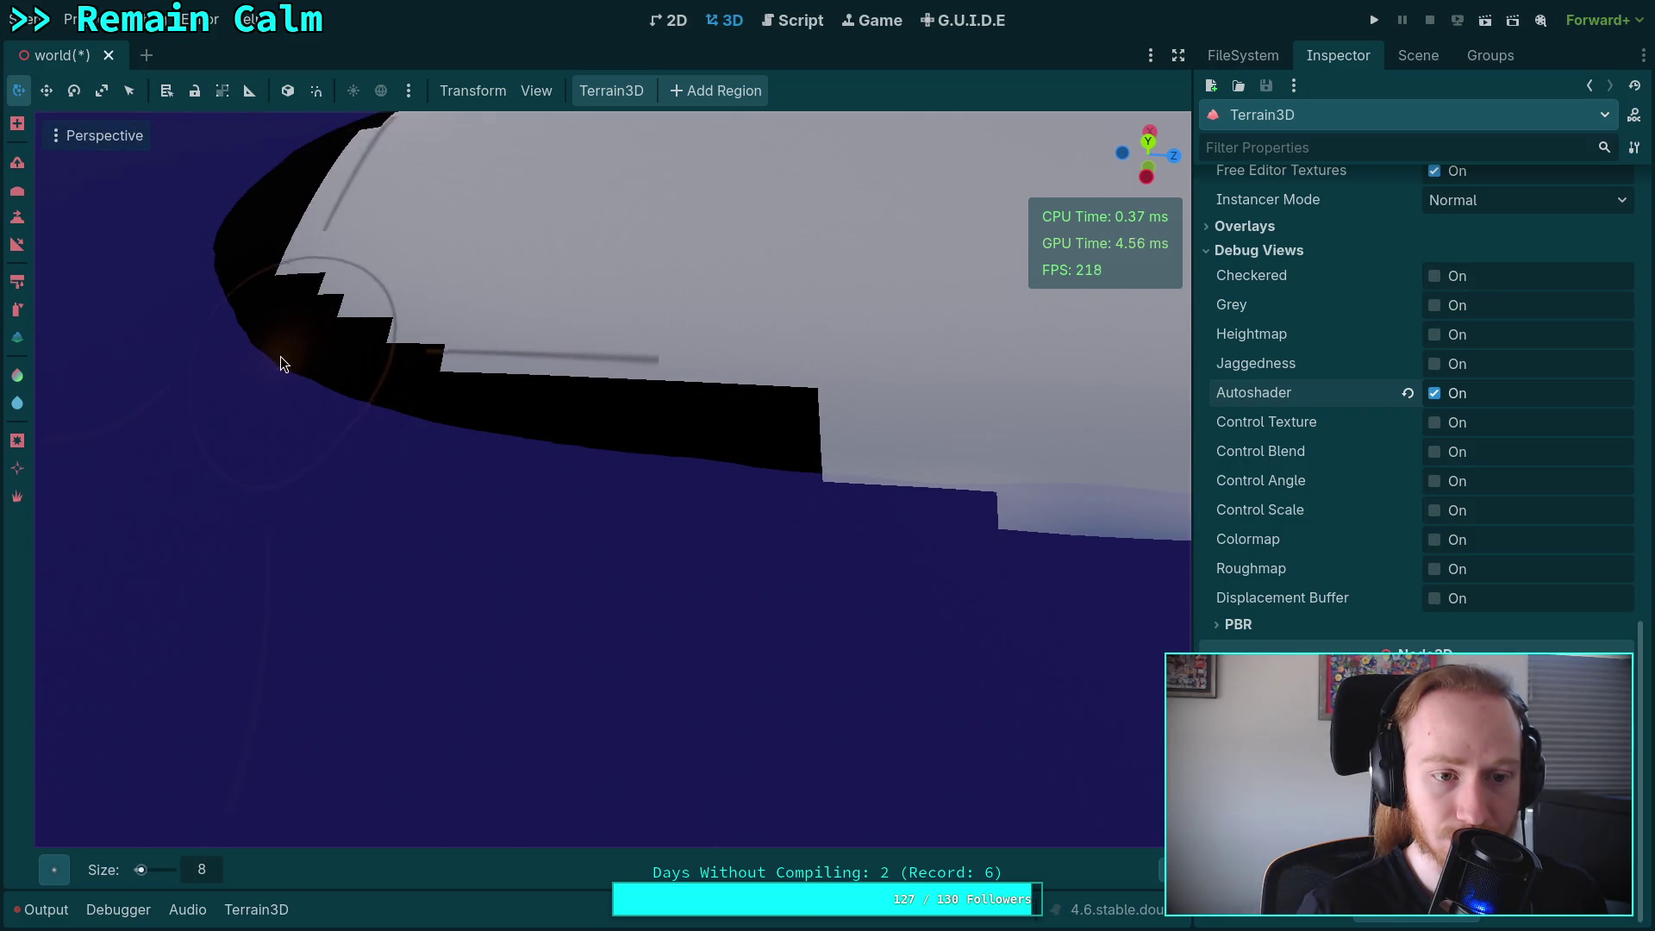
{"action": "mouse_move", "coordinate": [618, 455]}
{"action": "left_mouse_down"}
{"action": "mouse_move", "coordinate": [798, 477]}
{"action": "mouse_move", "coordinate": [640, 418]}
{"action": "mouse_move", "coordinate": [868, 474]}
{"action": "left_mouse_up"}
{"action": "mouse_move", "coordinate": [1026, 488]}
{"action": "left_mouse_down"}
{"action": "mouse_move", "coordinate": [776, 388]}
{"action": "mouse_move", "coordinate": [560, 405]}
{"action": "left_mouse_up"}
{"action": "mouse_move", "coordinate": [398, 308]}
{"action": "left_mouse_down"}
{"action": "mouse_move", "coordinate": [370, 289]}
{"action": "mouse_move", "coordinate": [429, 402]}
{"action": "left_mouse_up"}
{"action": "left_click_drag", "start_coordinate": [490, 476], "coordinate": [732, 467]}
{"action": "mouse_move", "coordinate": [617, 449]}
{"action": "left_mouse_down"}
{"action": "mouse_move", "coordinate": [580, 385]}
{"action": "mouse_move", "coordinate": [913, 358]}
{"action": "mouse_move", "coordinate": [739, 408]}
{"action": "left_mouse_up"}
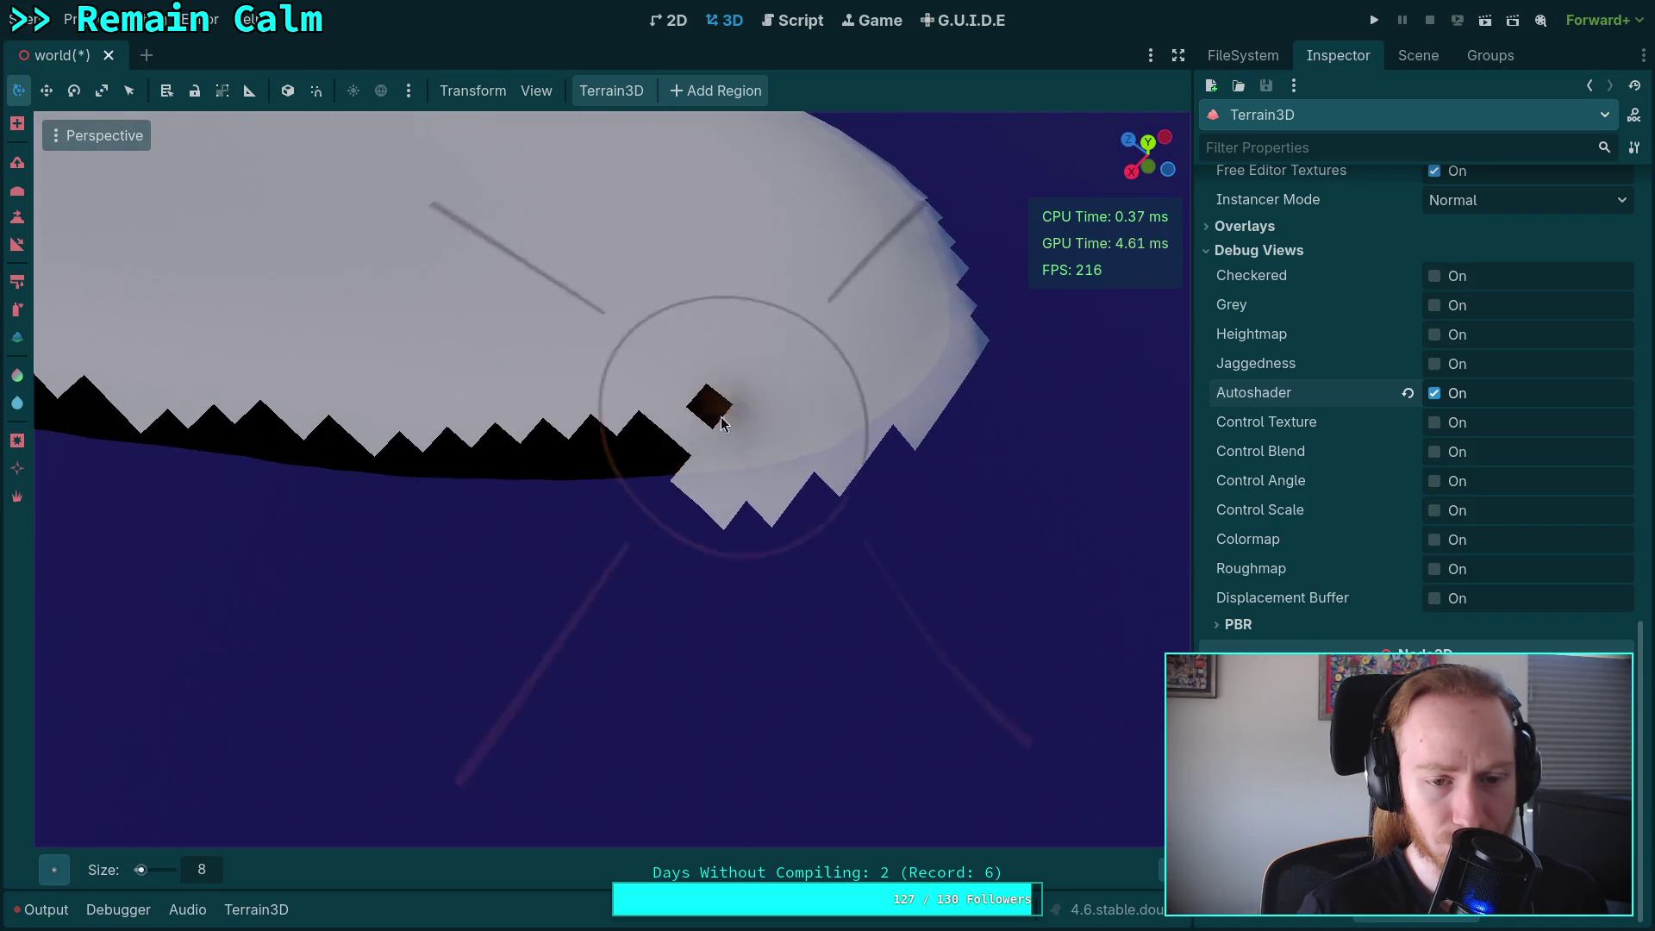
{"action": "mouse_move", "coordinate": [341, 472]}
{"action": "left_mouse_down"}
{"action": "mouse_move", "coordinate": [776, 425]}
{"action": "mouse_move", "coordinate": [491, 480]}
{"action": "mouse_move", "coordinate": [1005, 457]}
{"action": "mouse_move", "coordinate": [700, 483]}
{"action": "mouse_move", "coordinate": [127, 430]}
{"action": "mouse_move", "coordinate": [621, 436]}
{"action": "mouse_move", "coordinate": [499, 370]}
{"action": "mouse_move", "coordinate": [690, 448]}
{"action": "mouse_move", "coordinate": [852, 465]}
{"action": "mouse_move", "coordinate": [729, 488]}
{"action": "mouse_move", "coordinate": [432, 454]}
{"action": "mouse_move", "coordinate": [654, 448]}
{"action": "mouse_move", "coordinate": [939, 530]}
{"action": "mouse_move", "coordinate": [845, 142]}
{"action": "mouse_move", "coordinate": [664, 258]}
{"action": "mouse_move", "coordinate": [259, 406]}
{"action": "mouse_move", "coordinate": [431, 466]}
{"action": "mouse_move", "coordinate": [1046, 503]}
{"action": "mouse_move", "coordinate": [547, 473]}
{"action": "mouse_move", "coordinate": [733, 345]}
{"action": "mouse_move", "coordinate": [773, 412]}
{"action": "mouse_move", "coordinate": [395, 410]}
{"action": "mouse_move", "coordinate": [562, 446]}
{"action": "mouse_move", "coordinate": [1000, 371]}
{"action": "mouse_move", "coordinate": [393, 413]}
{"action": "mouse_move", "coordinate": [98, 385]}
{"action": "mouse_move", "coordinate": [484, 441]}
{"action": "mouse_move", "coordinate": [480, 481]}
{"action": "mouse_move", "coordinate": [303, 416]}
{"action": "mouse_move", "coordinate": [1024, 465]}
{"action": "mouse_move", "coordinate": [980, 474]}
{"action": "mouse_move", "coordinate": [535, 399]}
{"action": "mouse_move", "coordinate": [429, 401]}
{"action": "mouse_move", "coordinate": [665, 420]}
{"action": "mouse_move", "coordinate": [1037, 416]}
{"action": "mouse_move", "coordinate": [589, 423]}
{"action": "mouse_move", "coordinate": [970, 420]}
{"action": "mouse_move", "coordinate": [690, 379]}
{"action": "left_mouse_up"}
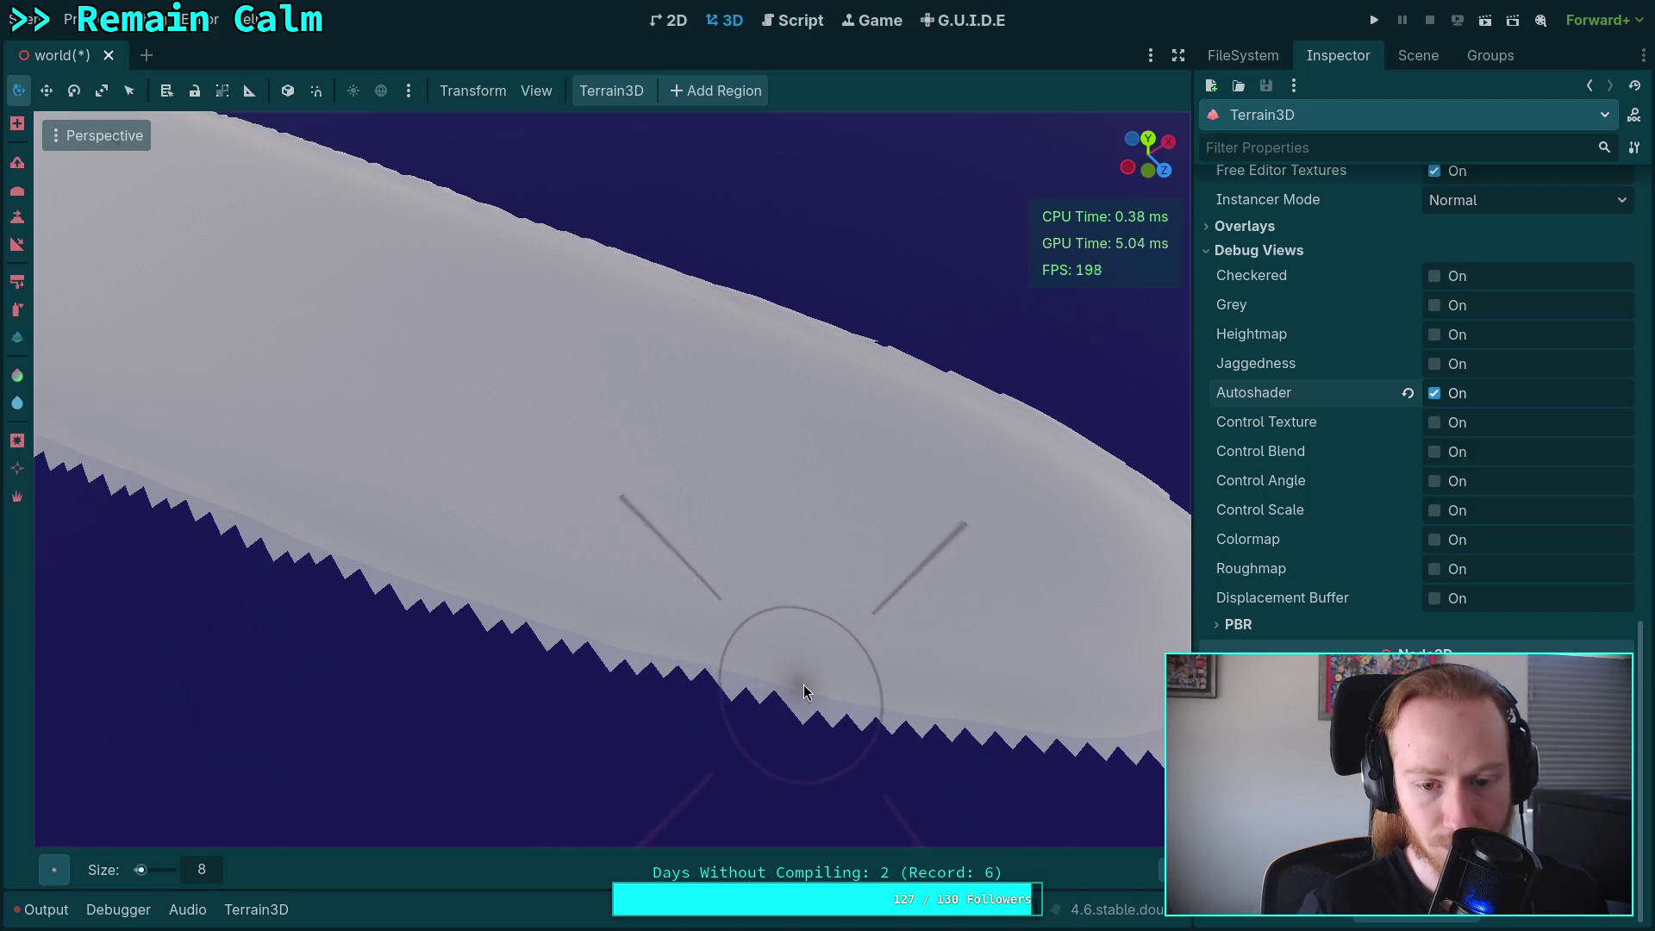
Turn off the Autoshader debug view so the grass textures show.
{"action": "left_click_drag", "start_coordinate": [842, 591], "coordinate": [840, 601]}
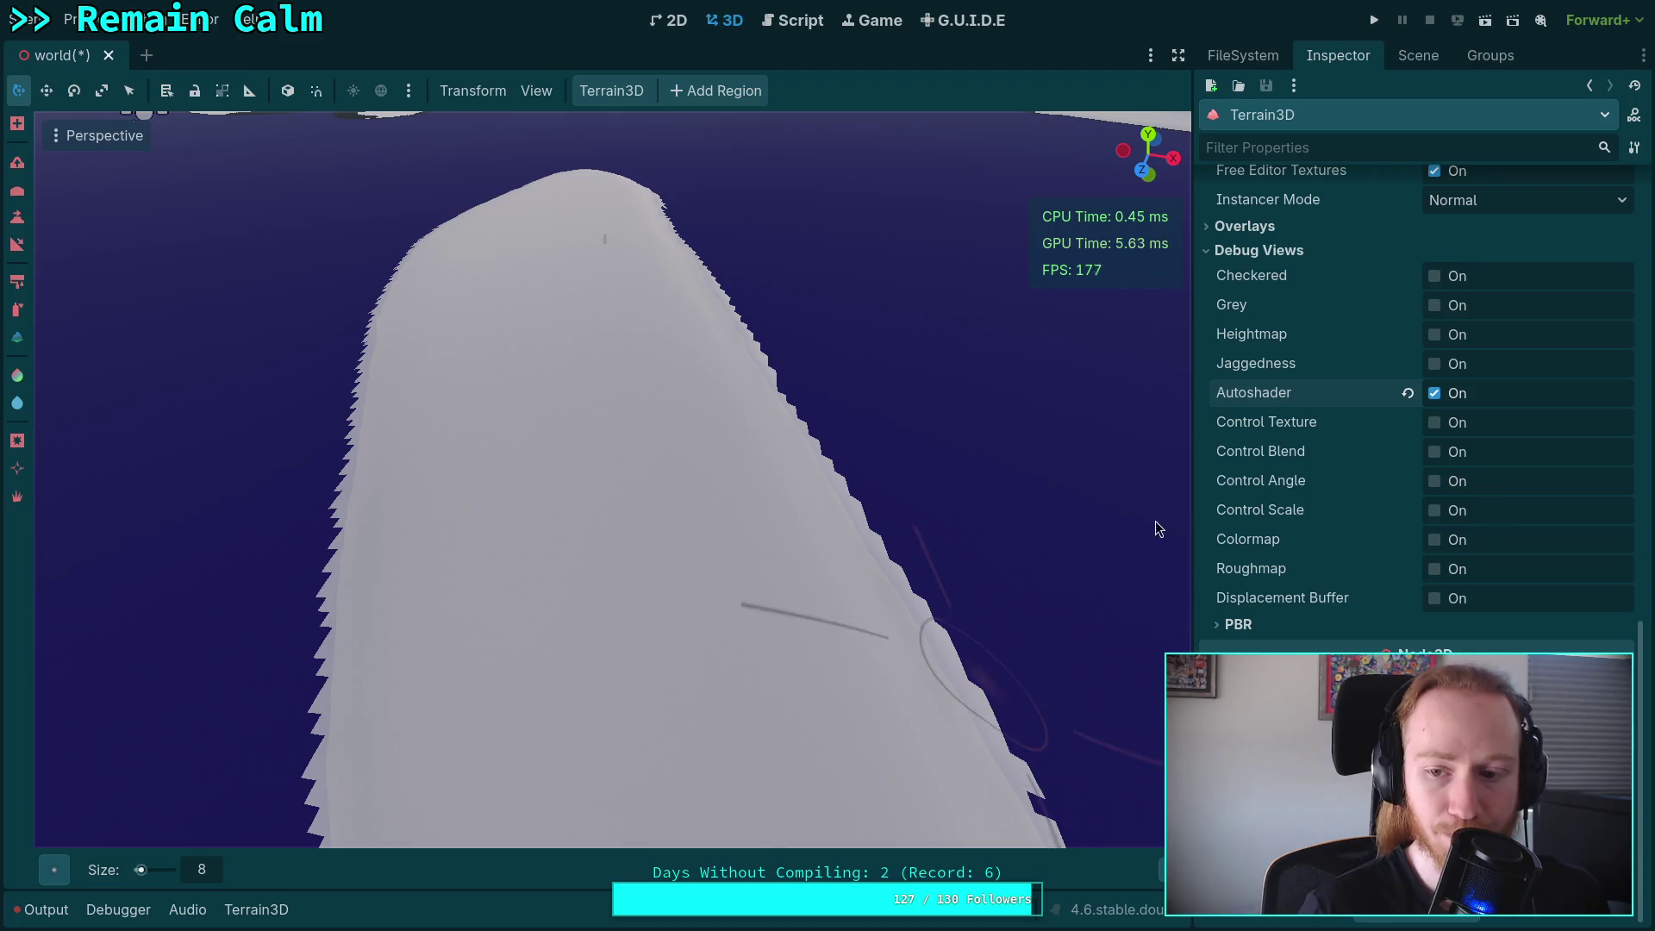
{"action": "left_click", "coordinate": [1435, 395]}
{"action": "mouse_move", "coordinate": [708, 454]}
{"action": "left_mouse_down"}
{"action": "mouse_move", "coordinate": [509, 445]}
{"action": "mouse_move", "coordinate": [587, 418]}
{"action": "mouse_move", "coordinate": [586, 379]}
{"action": "mouse_move", "coordinate": [604, 380]}
{"action": "mouse_move", "coordinate": [539, 402]}
{"action": "mouse_move", "coordinate": [539, 384]}
{"action": "left_mouse_up"}
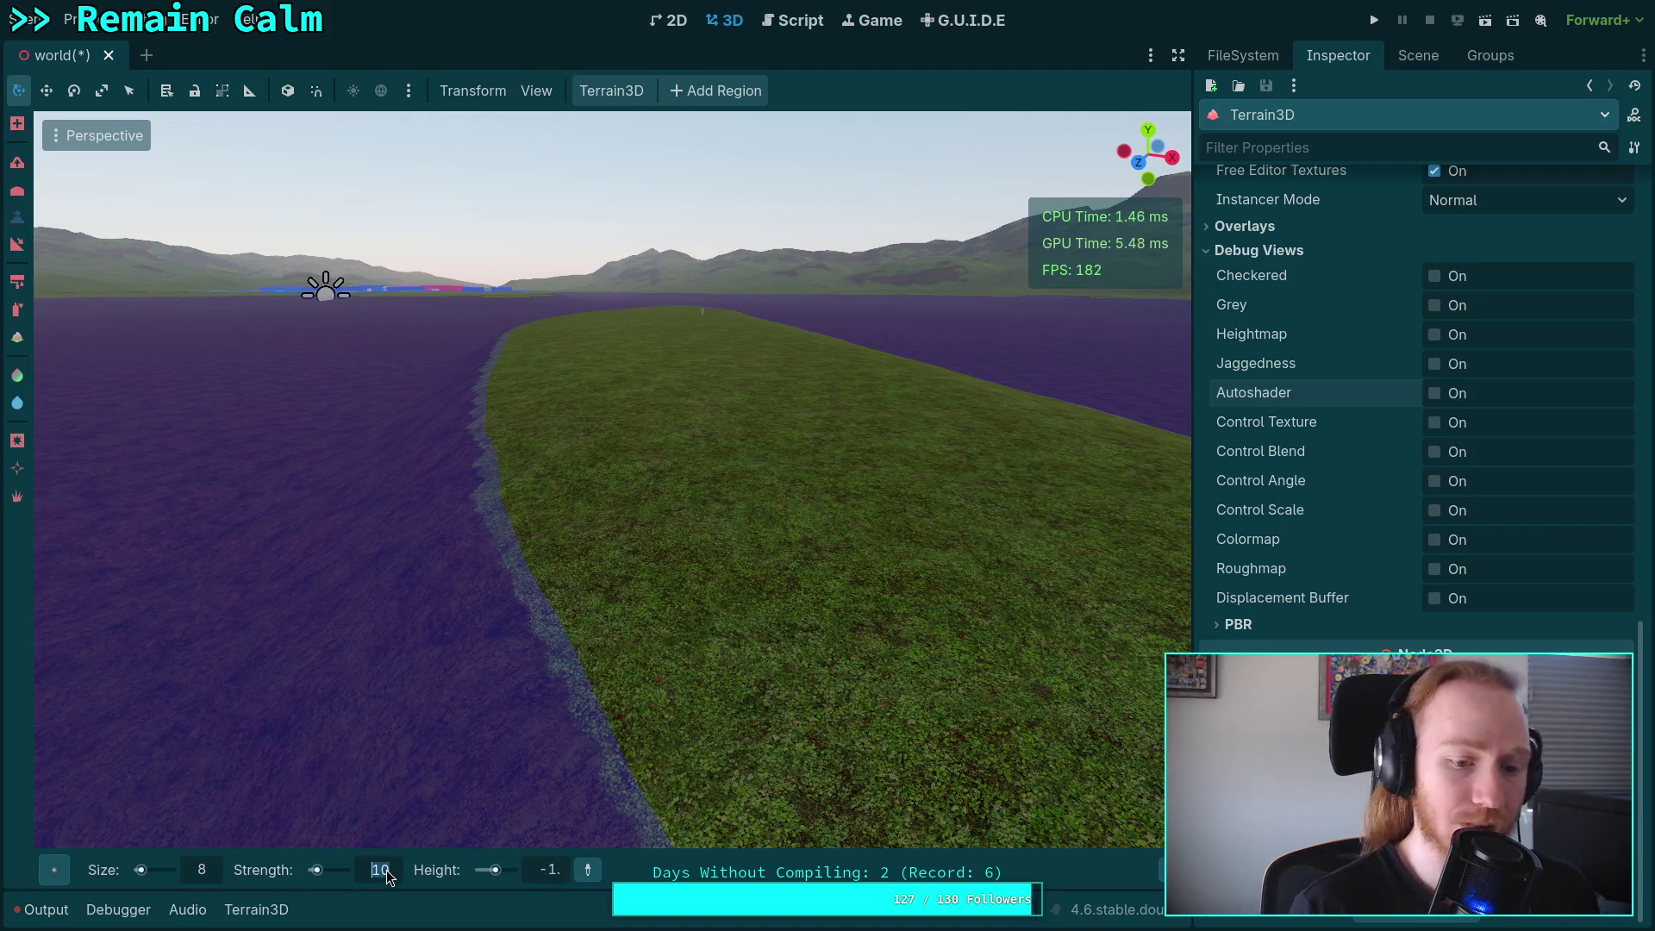
Set brush Strength to 100 and Height to 0, flying the camera over the terrain.
{"action": "type", "text": "100"}
{"action": "key", "text": "Return"}
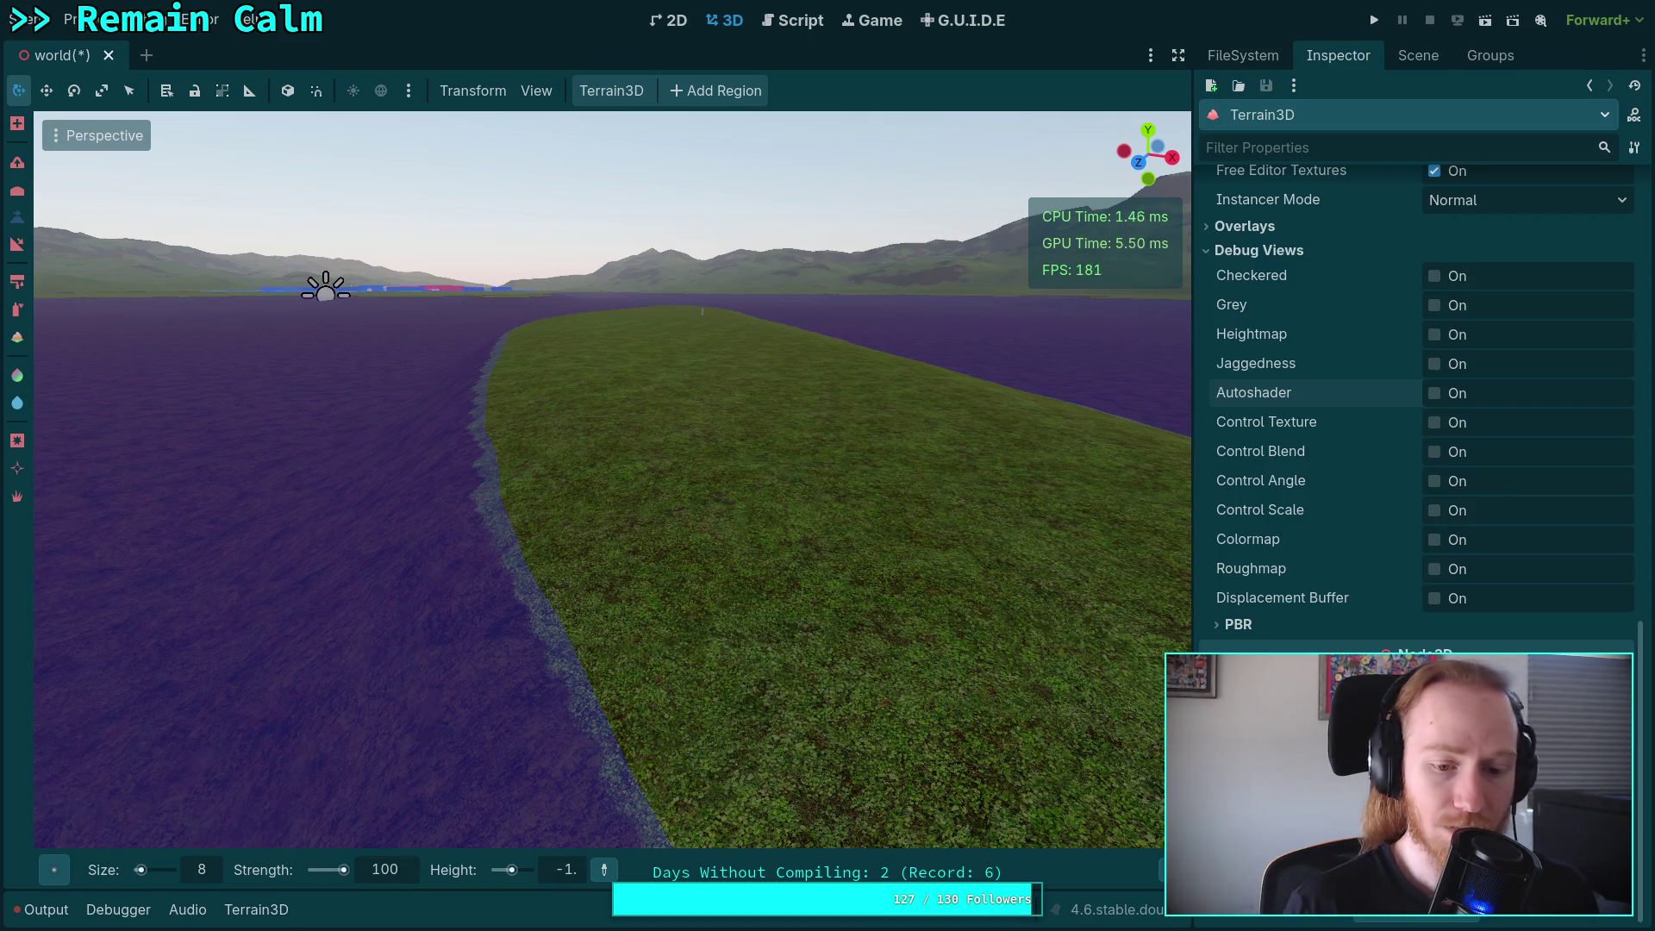
{"action": "left_click", "coordinate": [206, 872]}
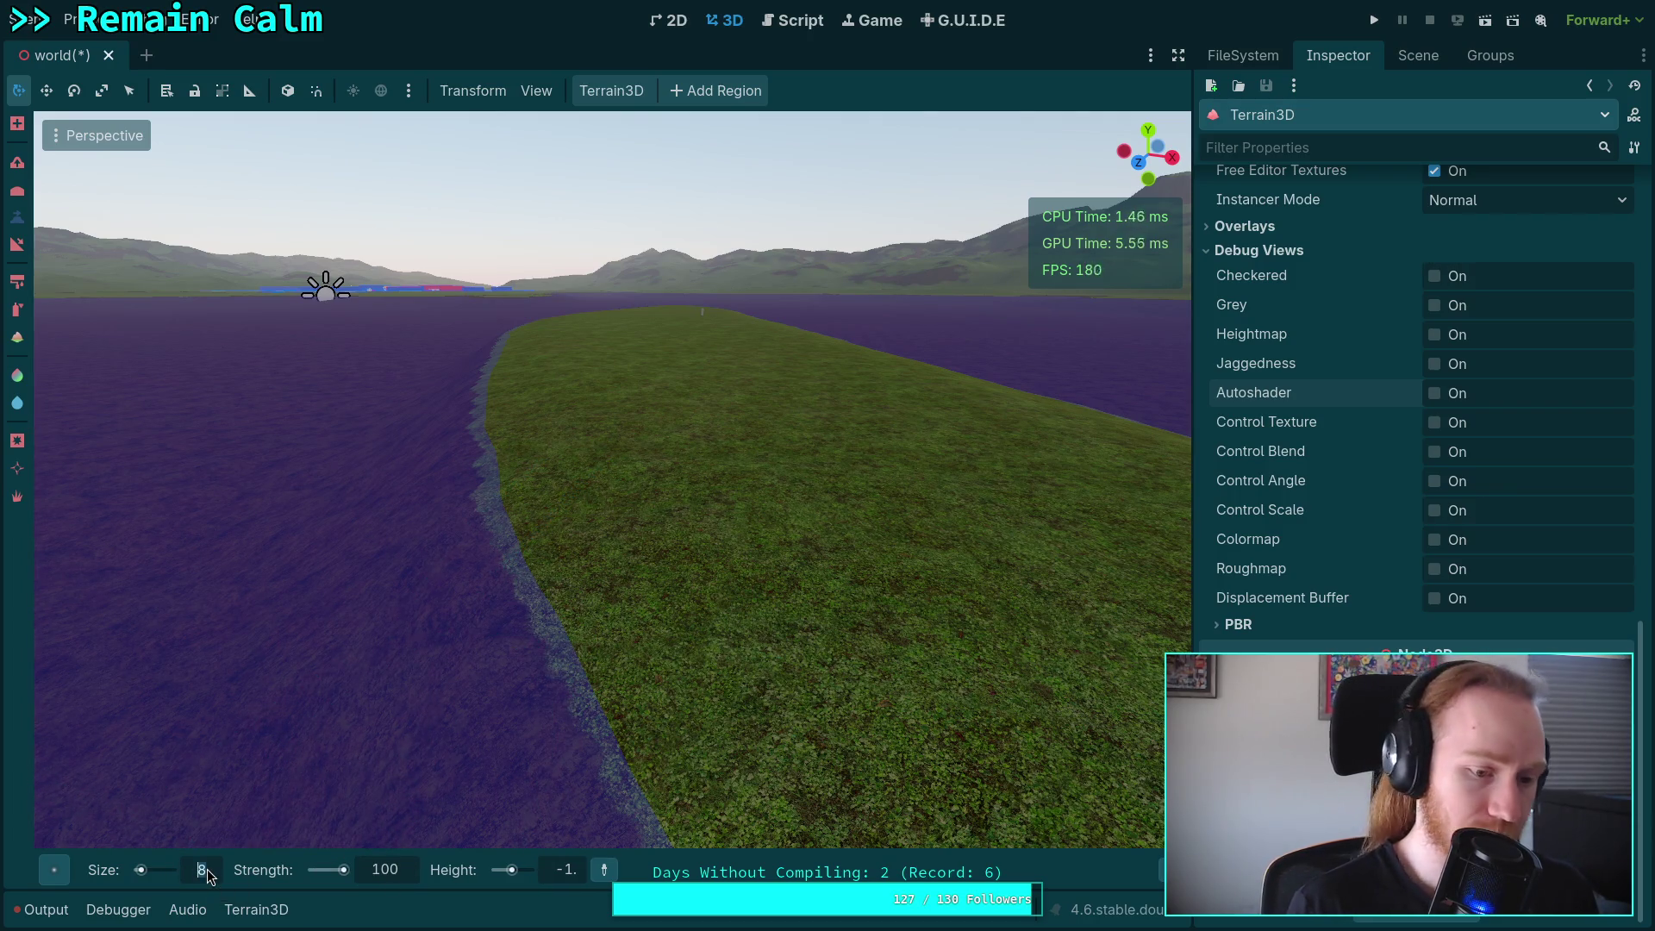
{"action": "left_click", "coordinate": [562, 876]}
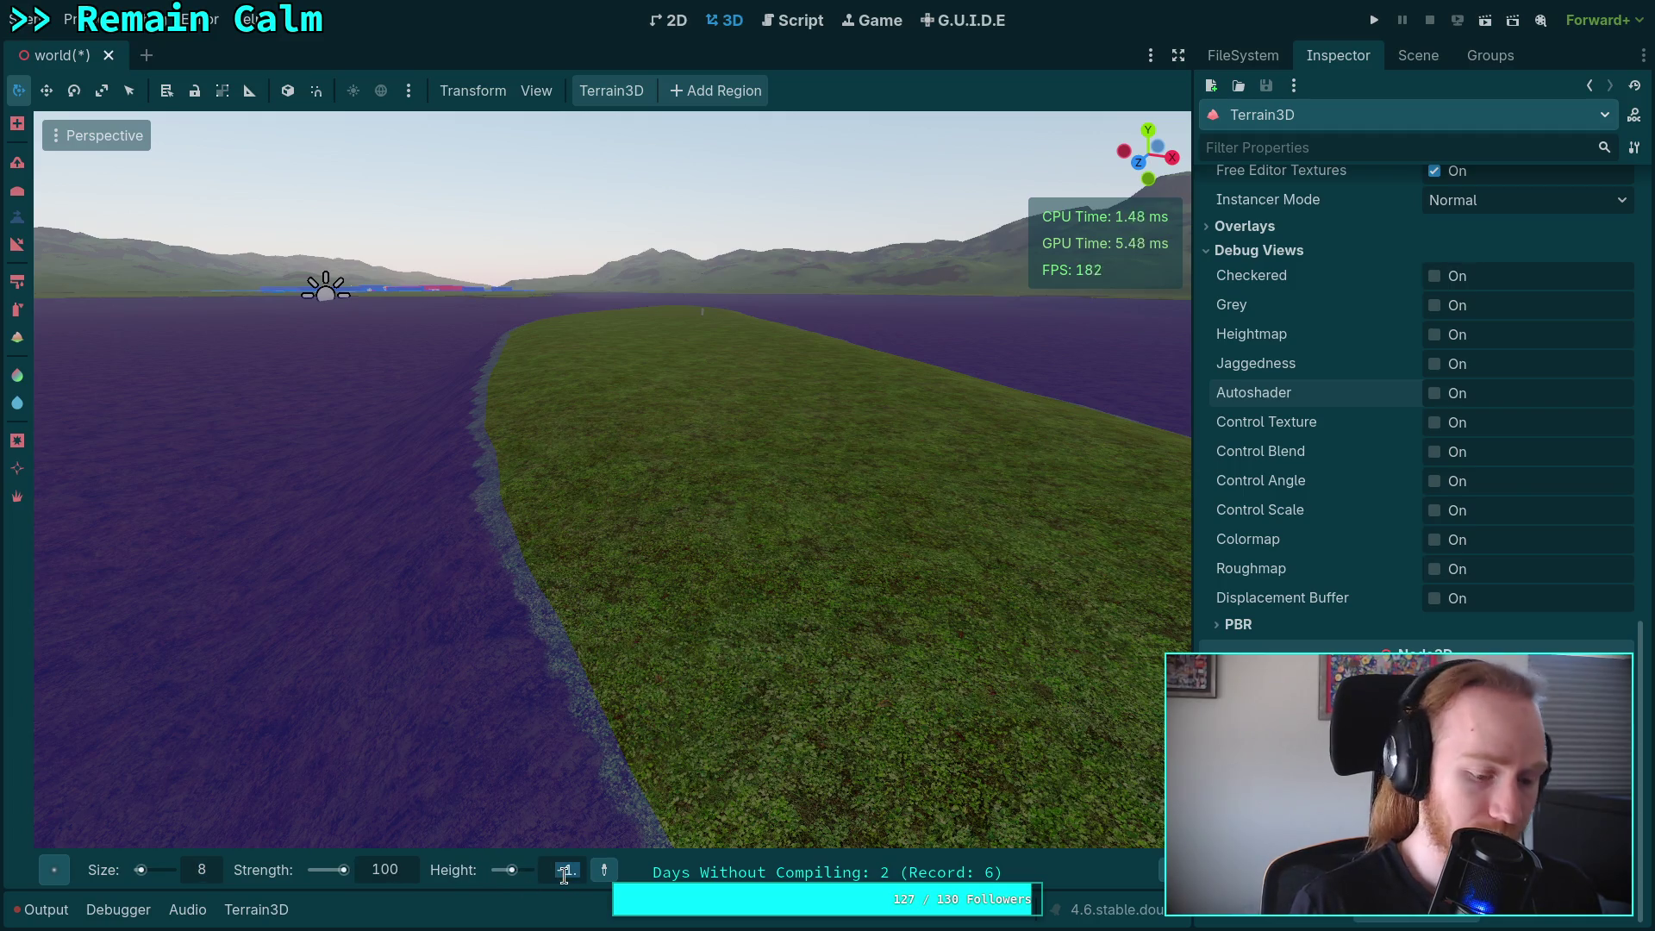
{"action": "type", "text": "0"}
{"action": "key", "text": "Return"}
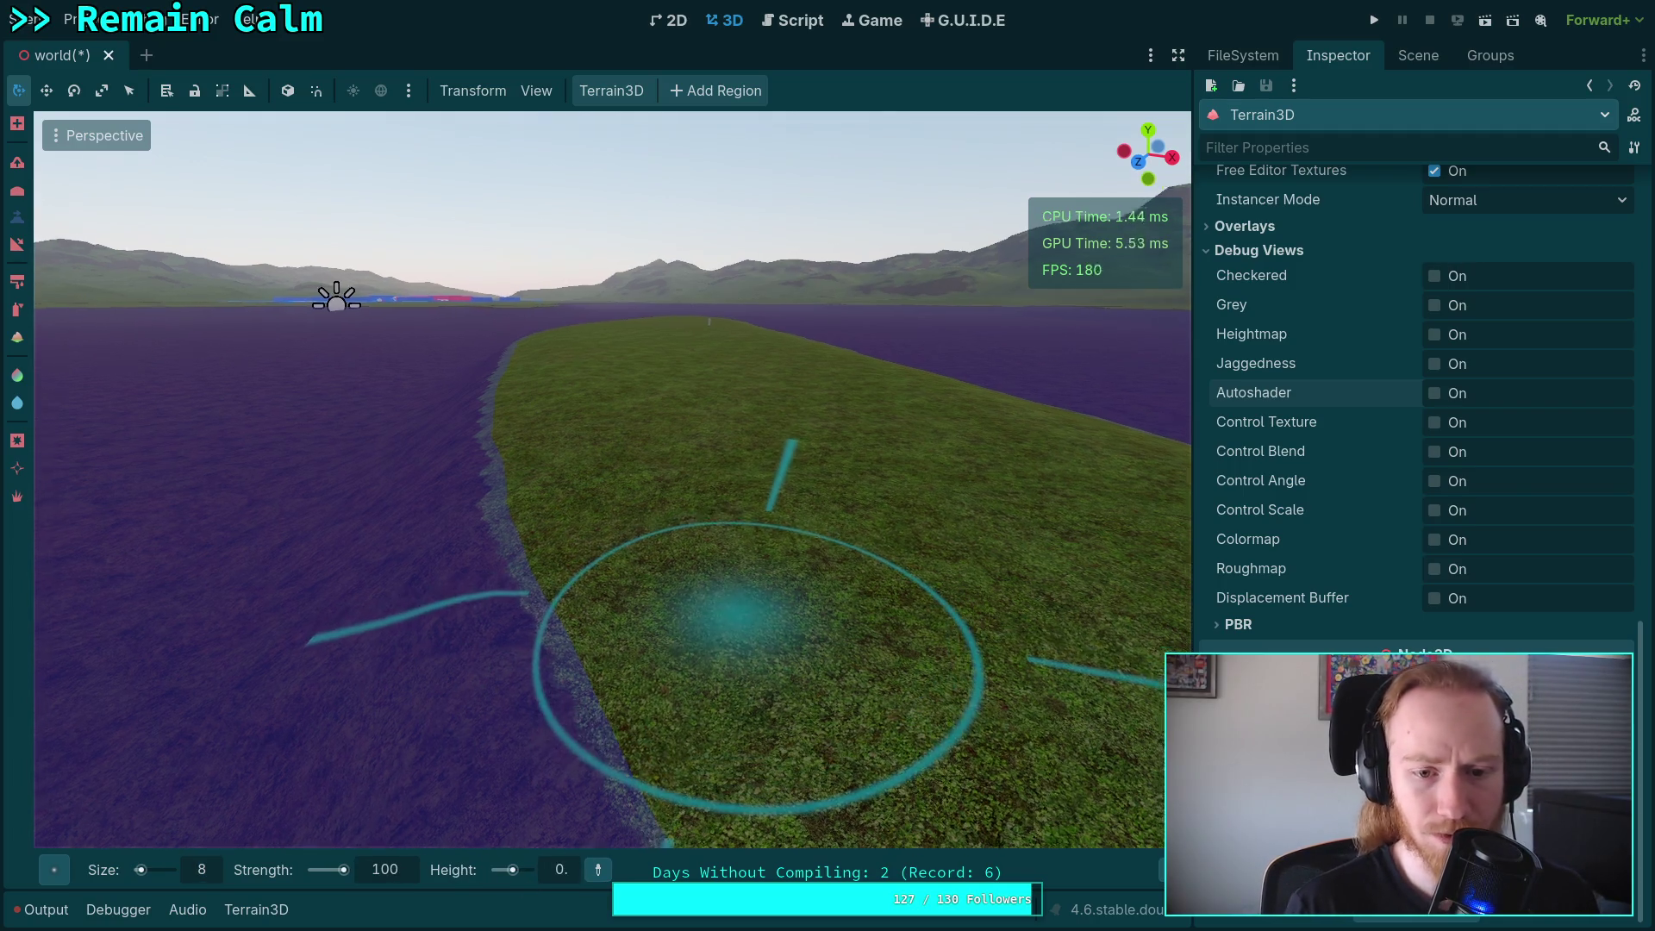
{"action": "key", "text": "w"}
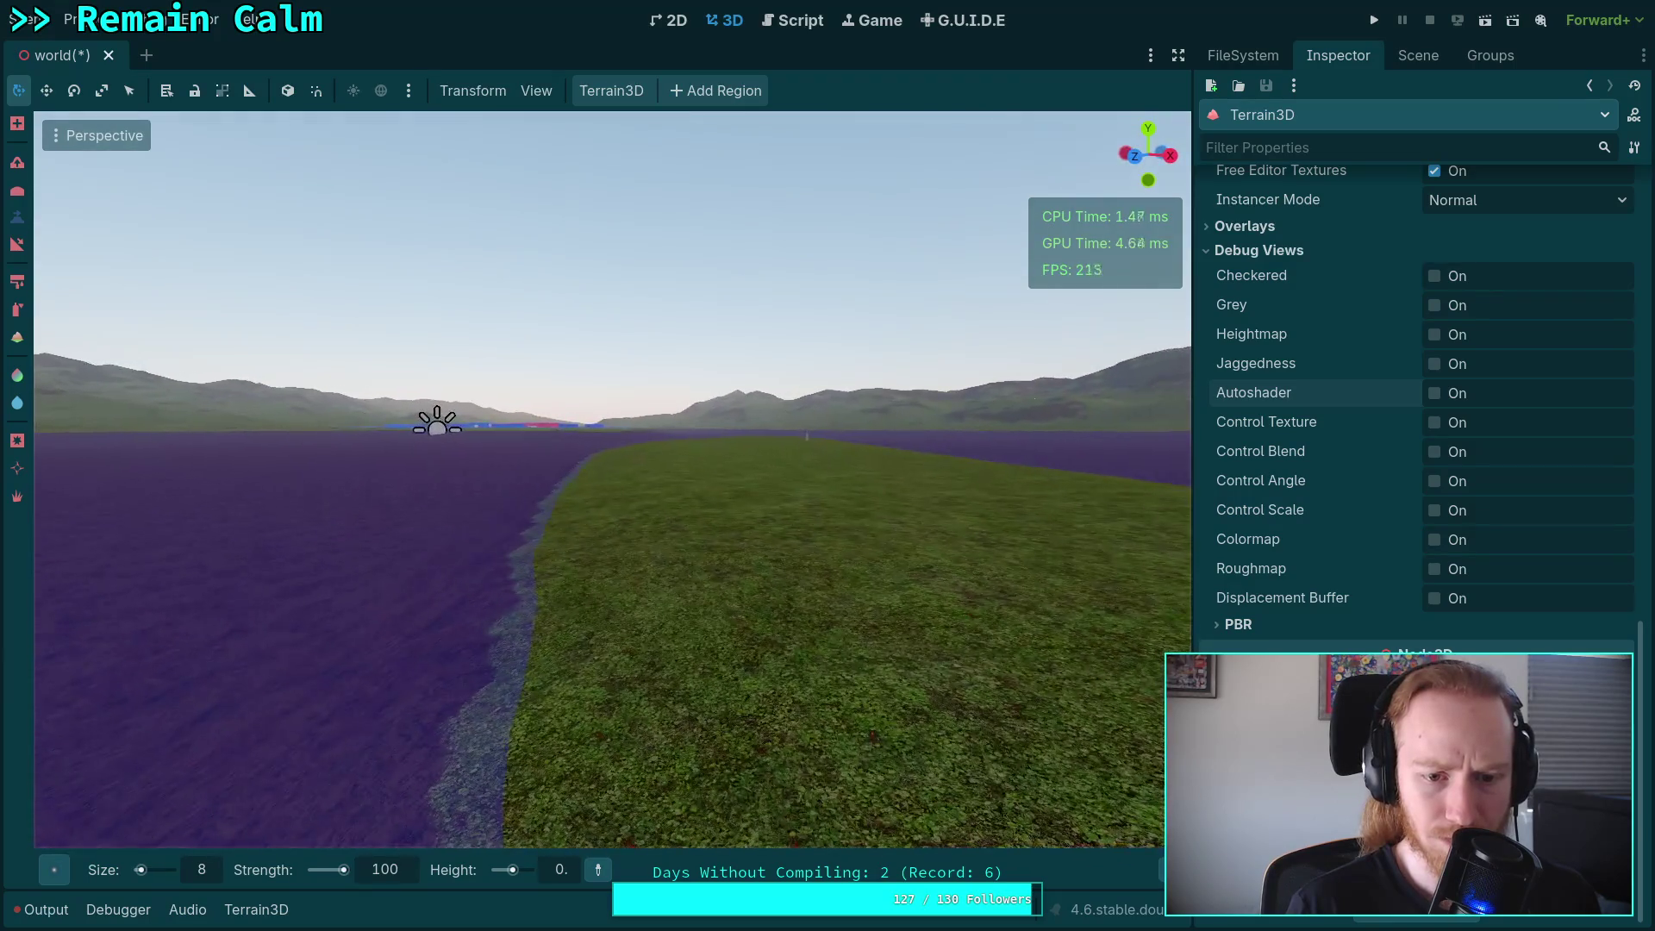
{"action": "key", "text": "e"}
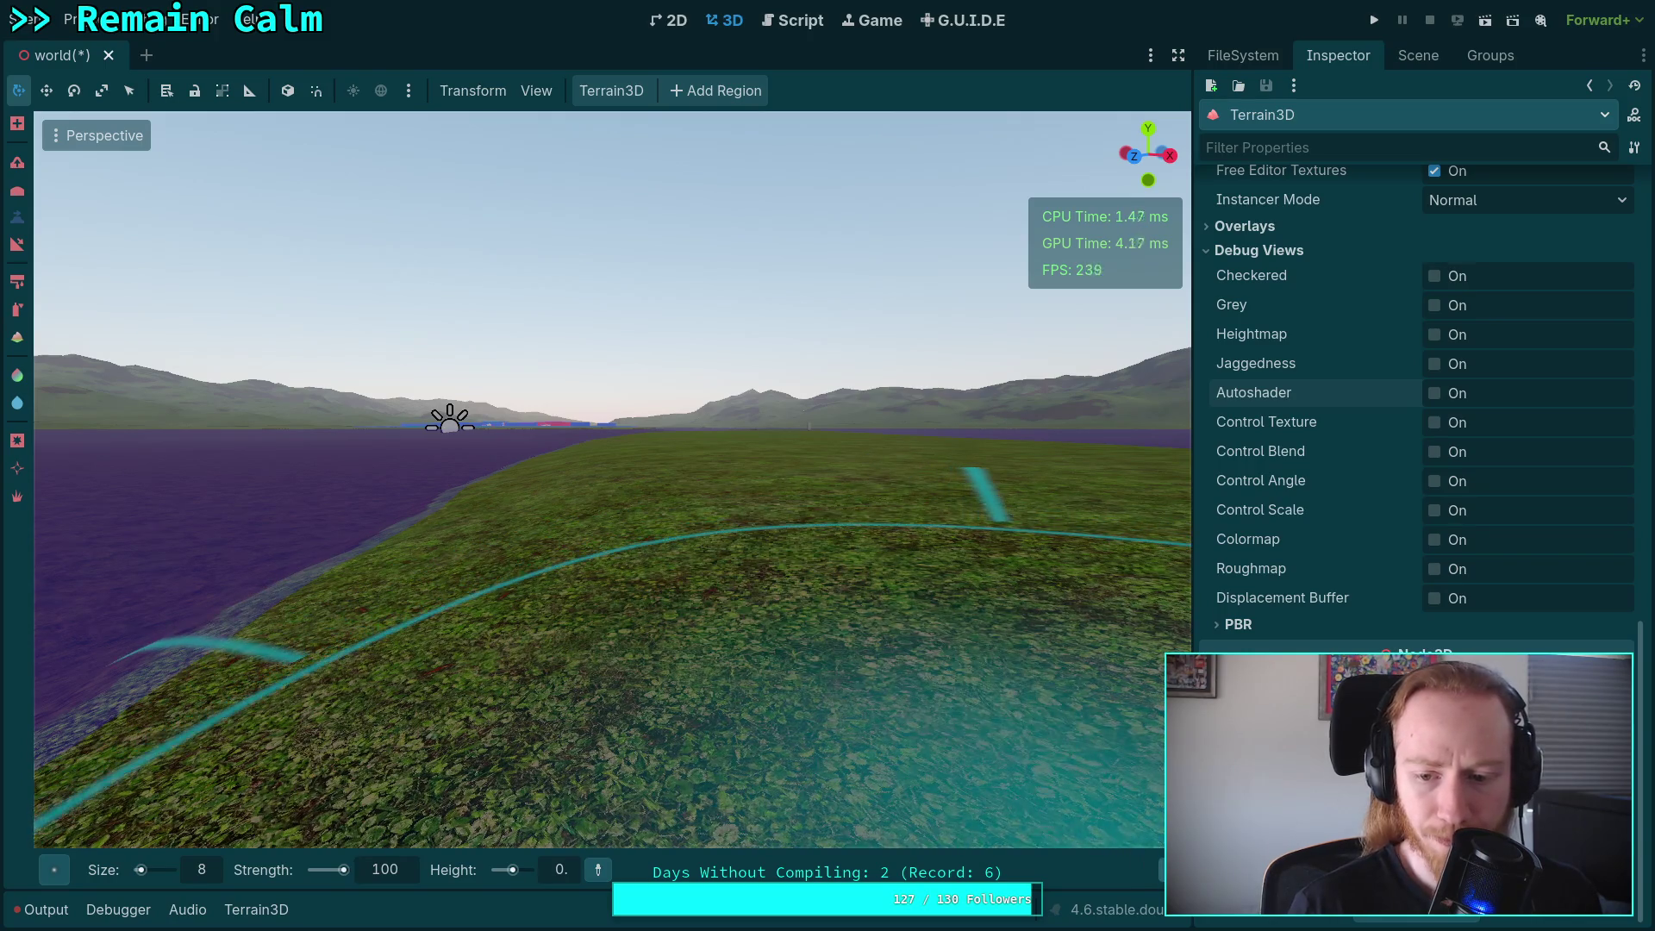
{"action": "mouse_move", "coordinate": [1162, 870]}
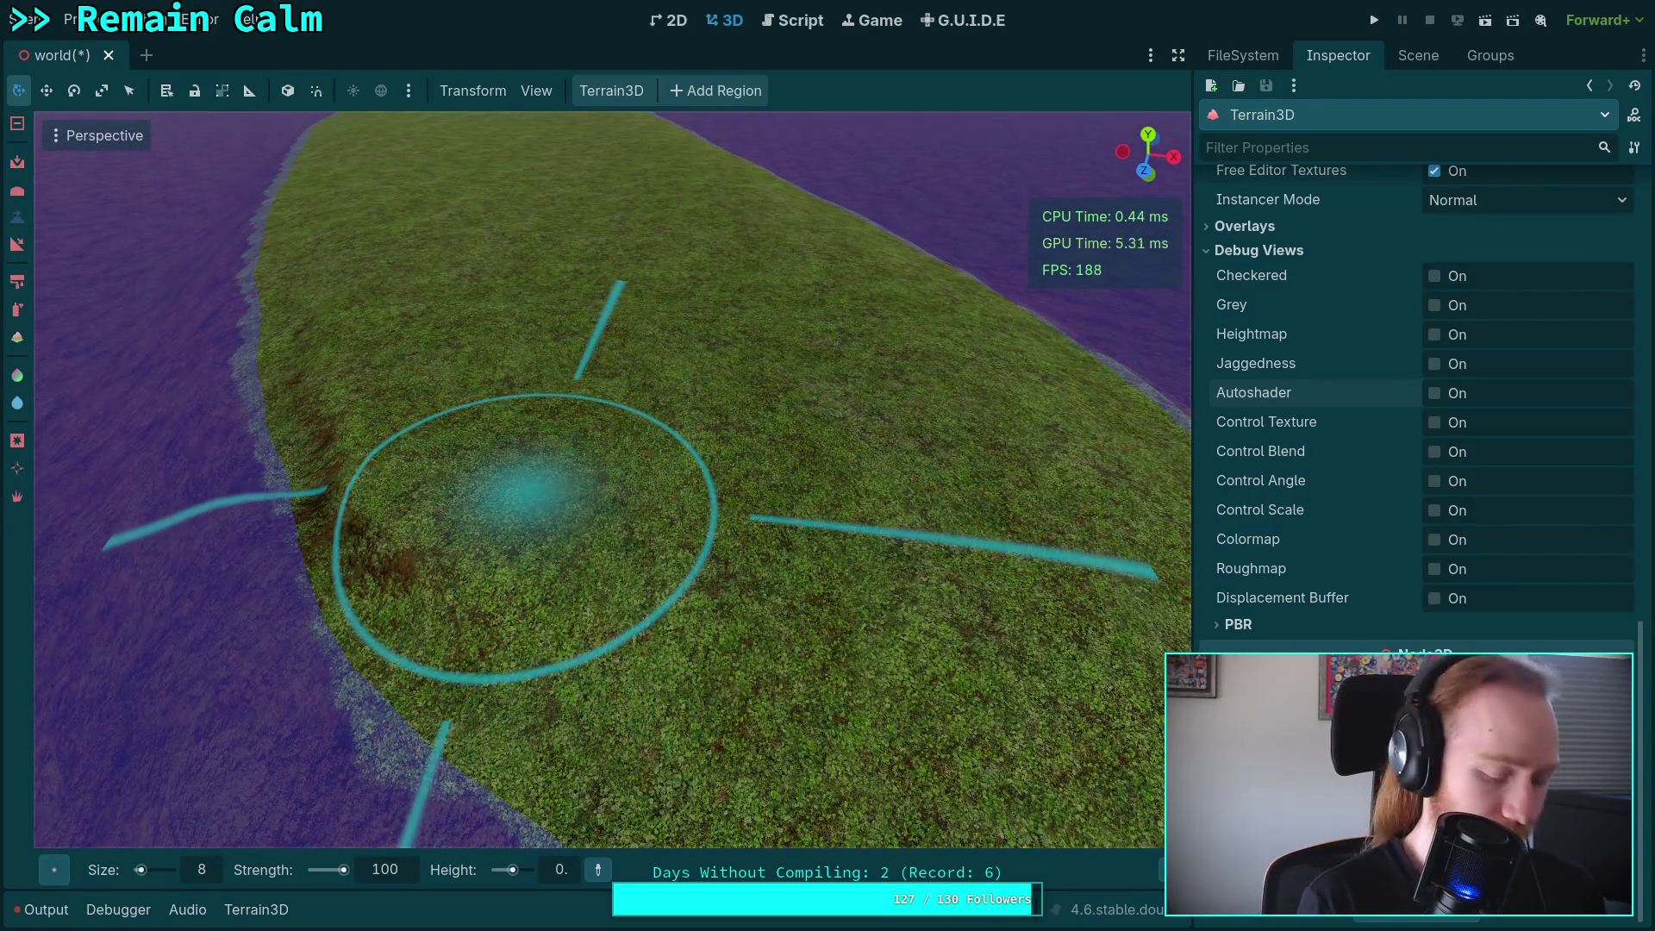
{"action": "left_click", "coordinate": [399, 877]}
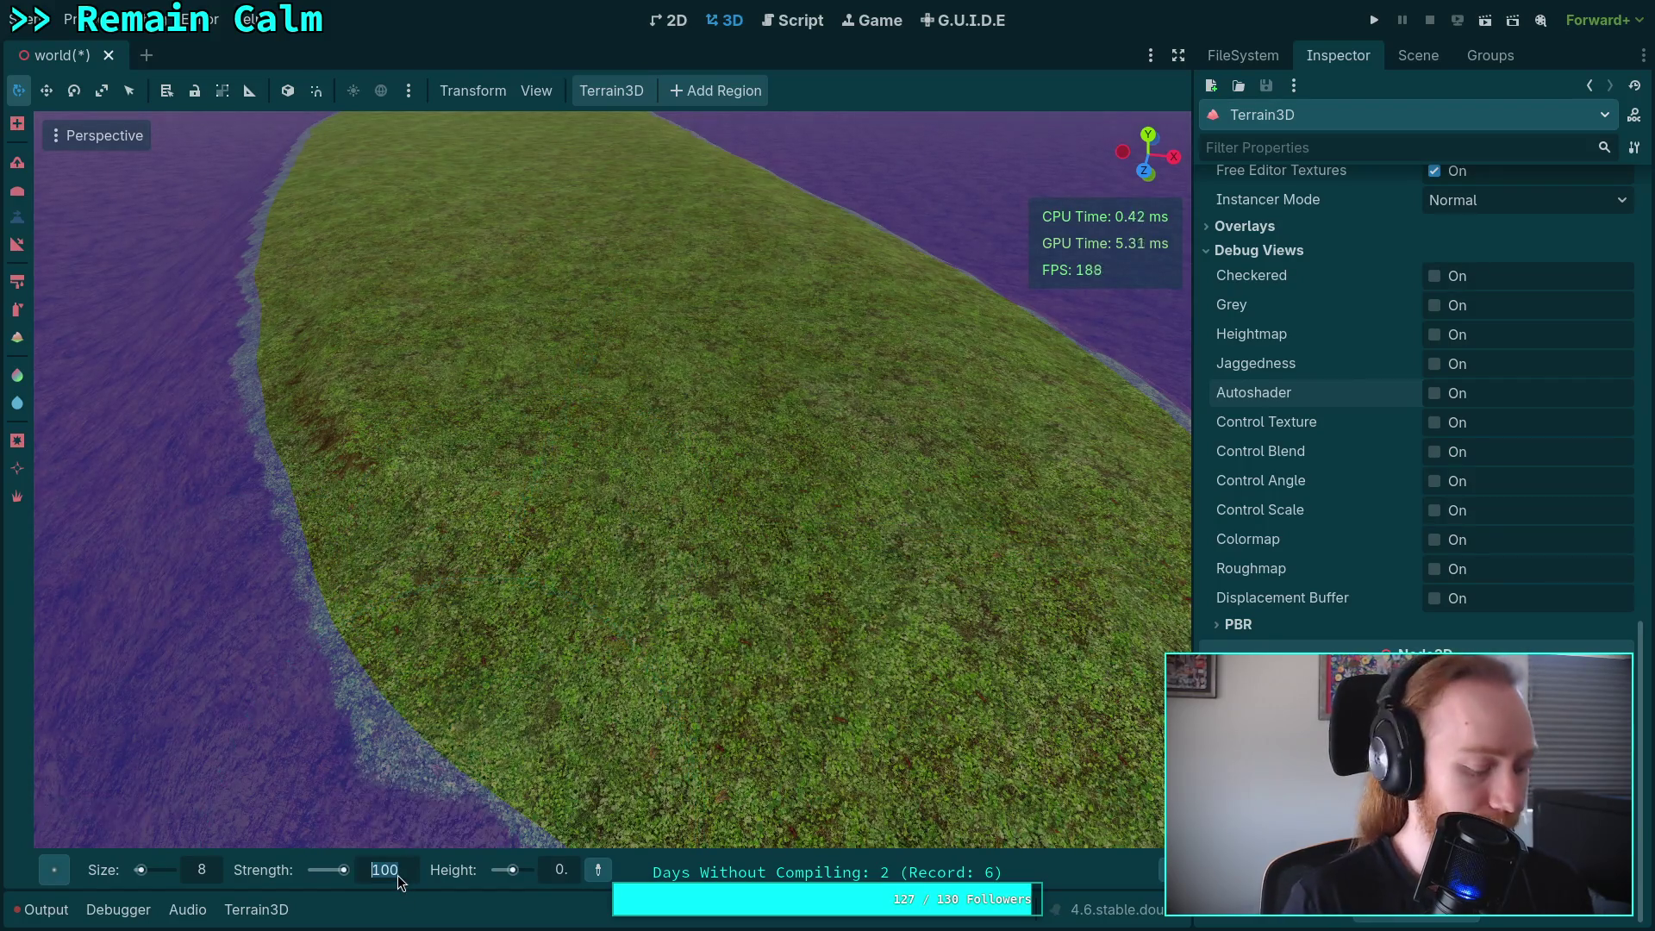
Lower brush Strength to 10, undo the last painting, and toggle Autoshader on and off.
{"action": "type", "text": "10"}
{"action": "key", "text": "Return"}
{"action": "scroll", "coordinate": [545, 793], "scroll_direction": "down", "scroll_amount": 5}
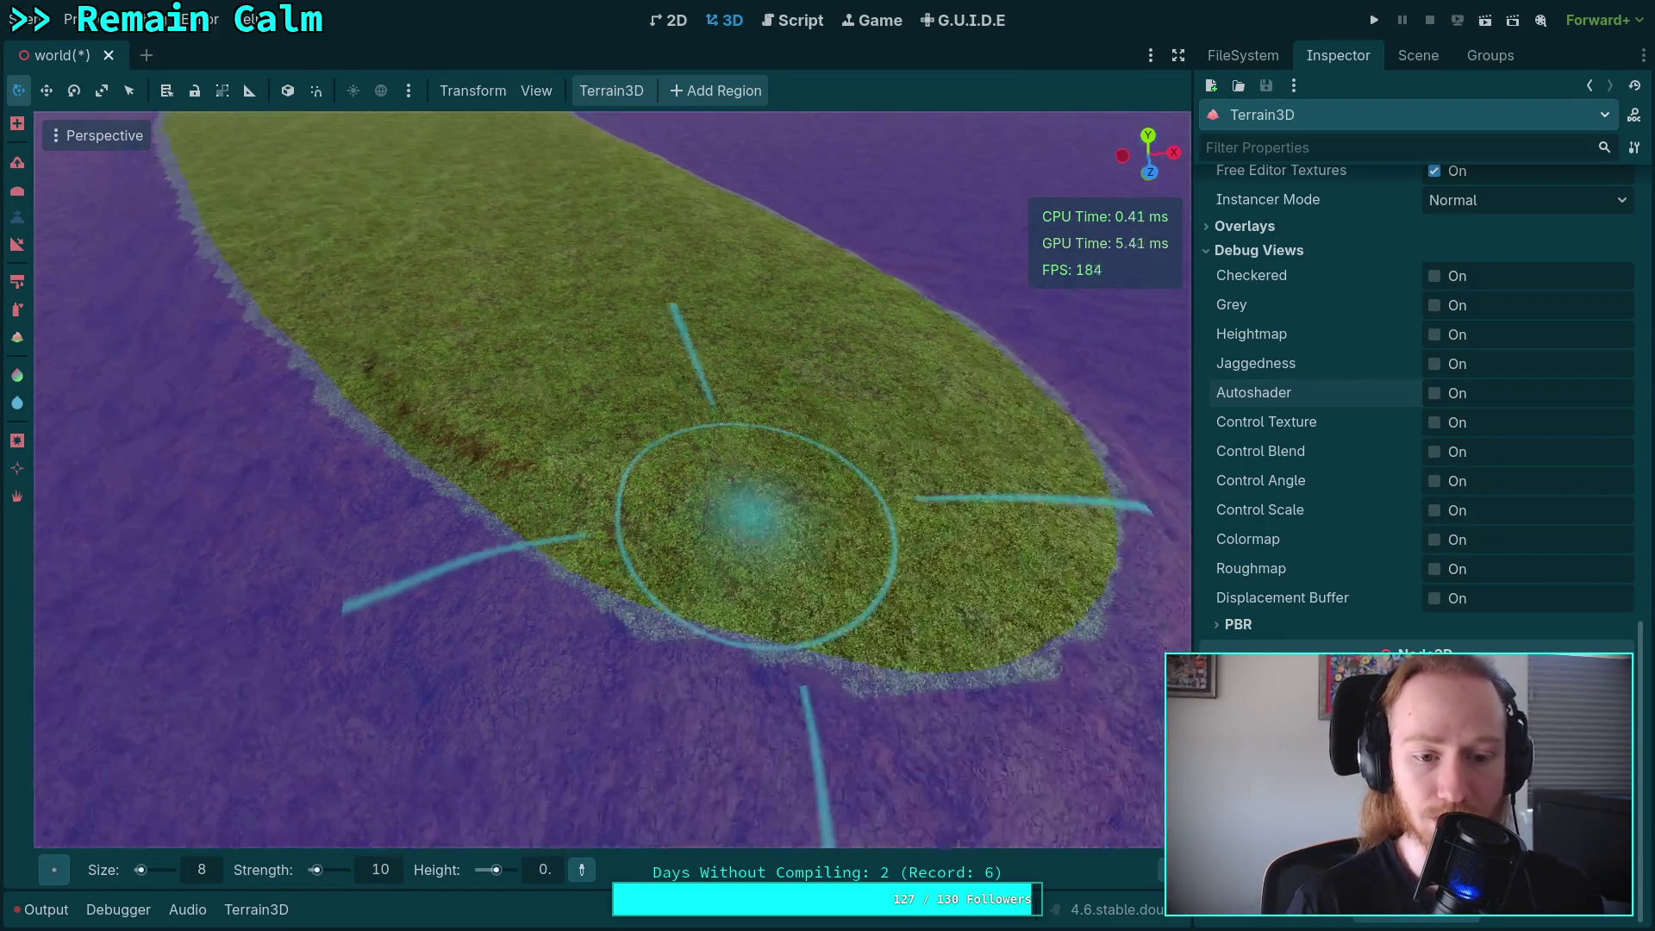
{"action": "scroll", "coordinate": [457, 490], "scroll_direction": "up", "scroll_amount": 5}
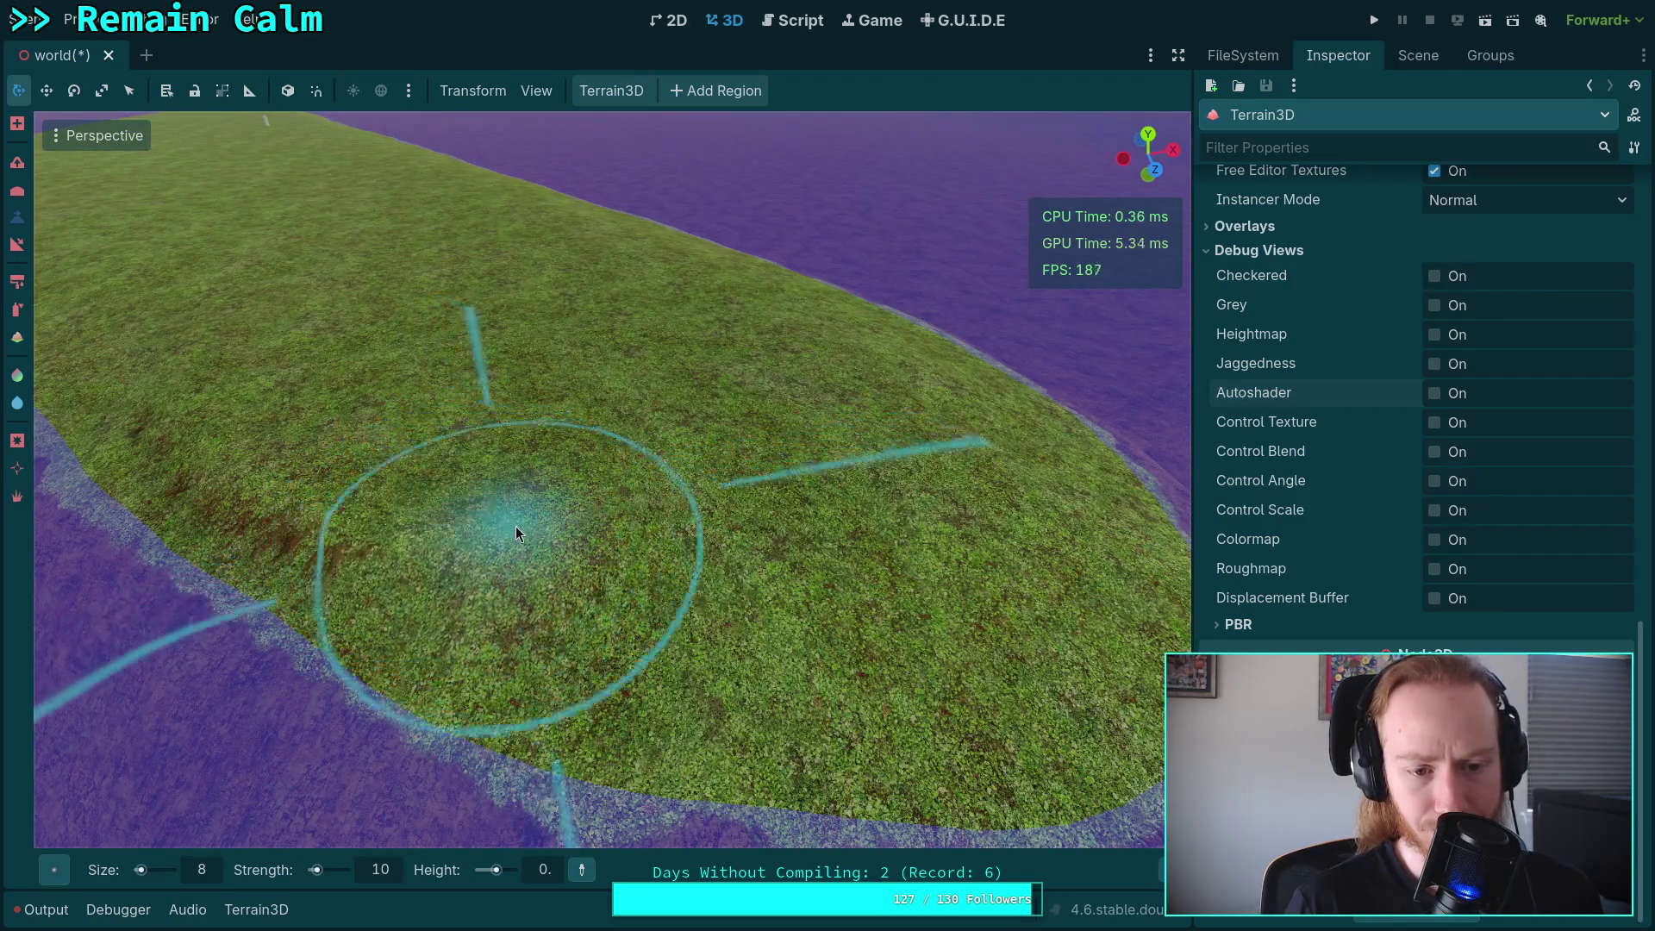
{"action": "key", "text": "ctrl"}
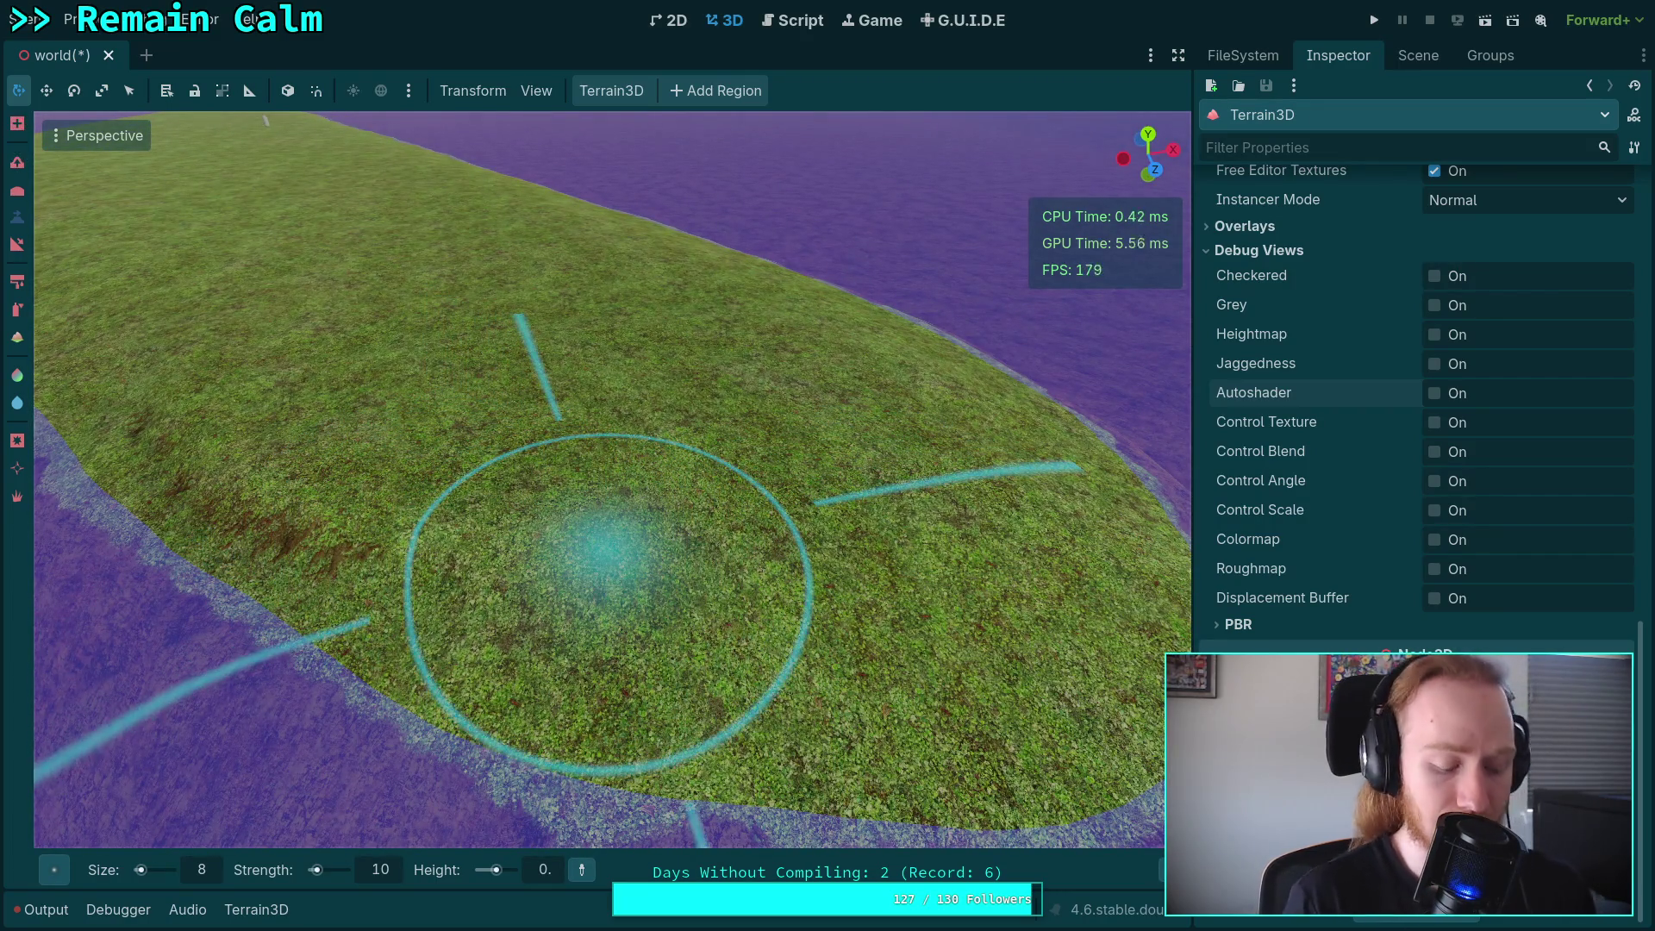
{"action": "key", "text": "ctrl+z"}
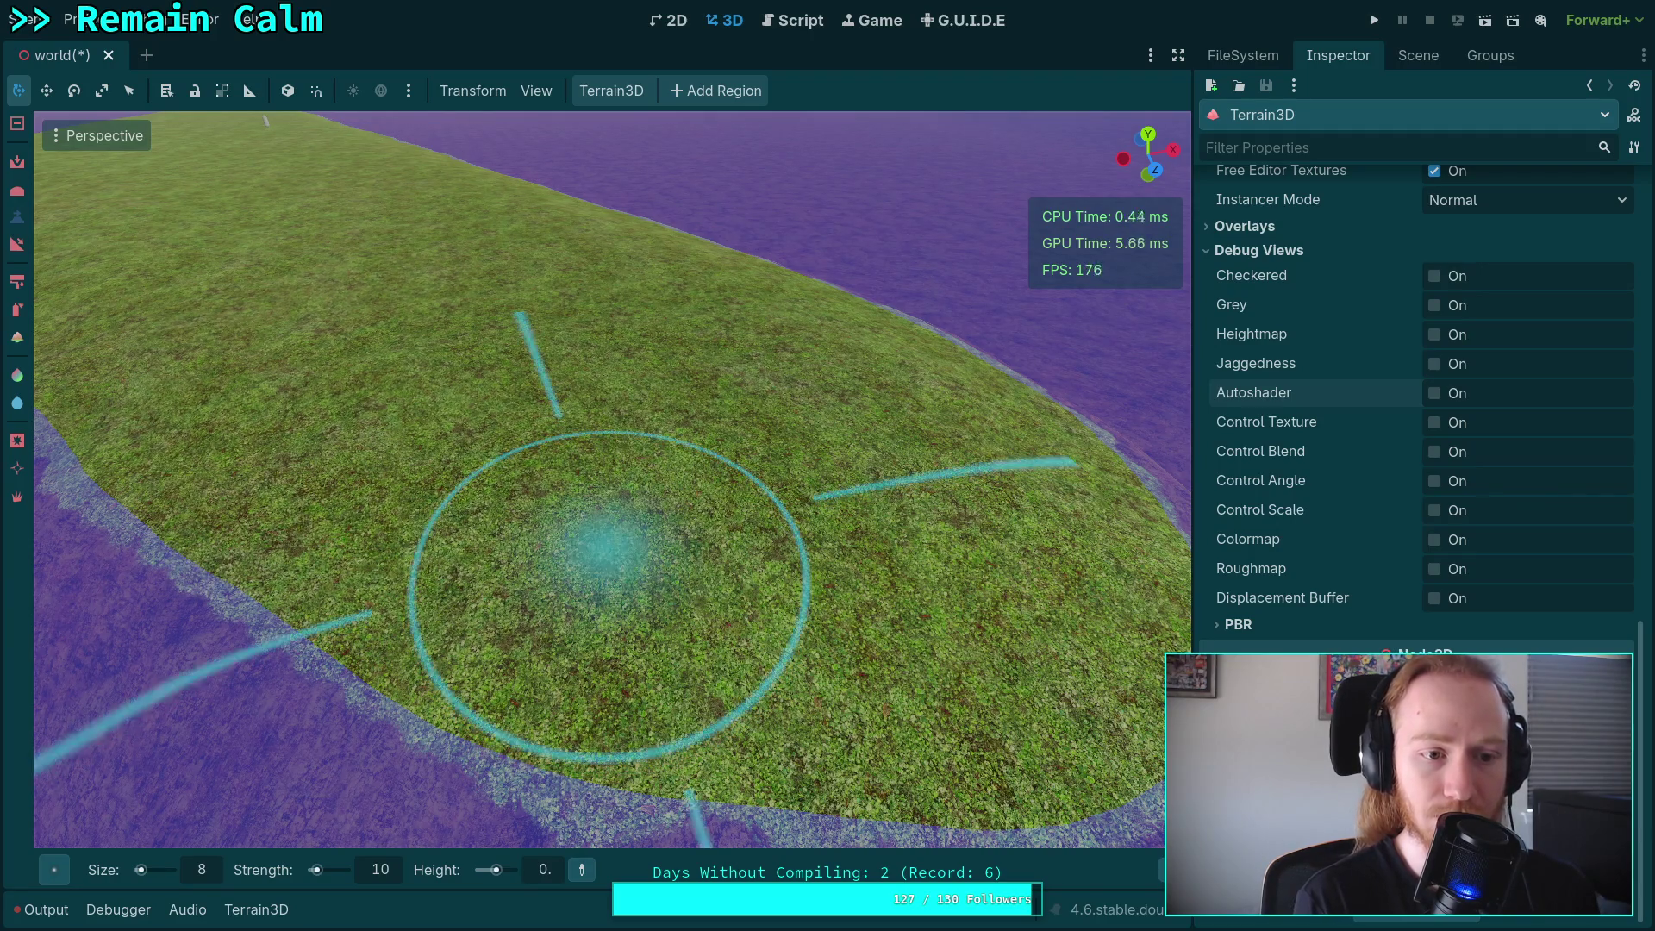
{"action": "left_click", "coordinate": [1435, 394]}
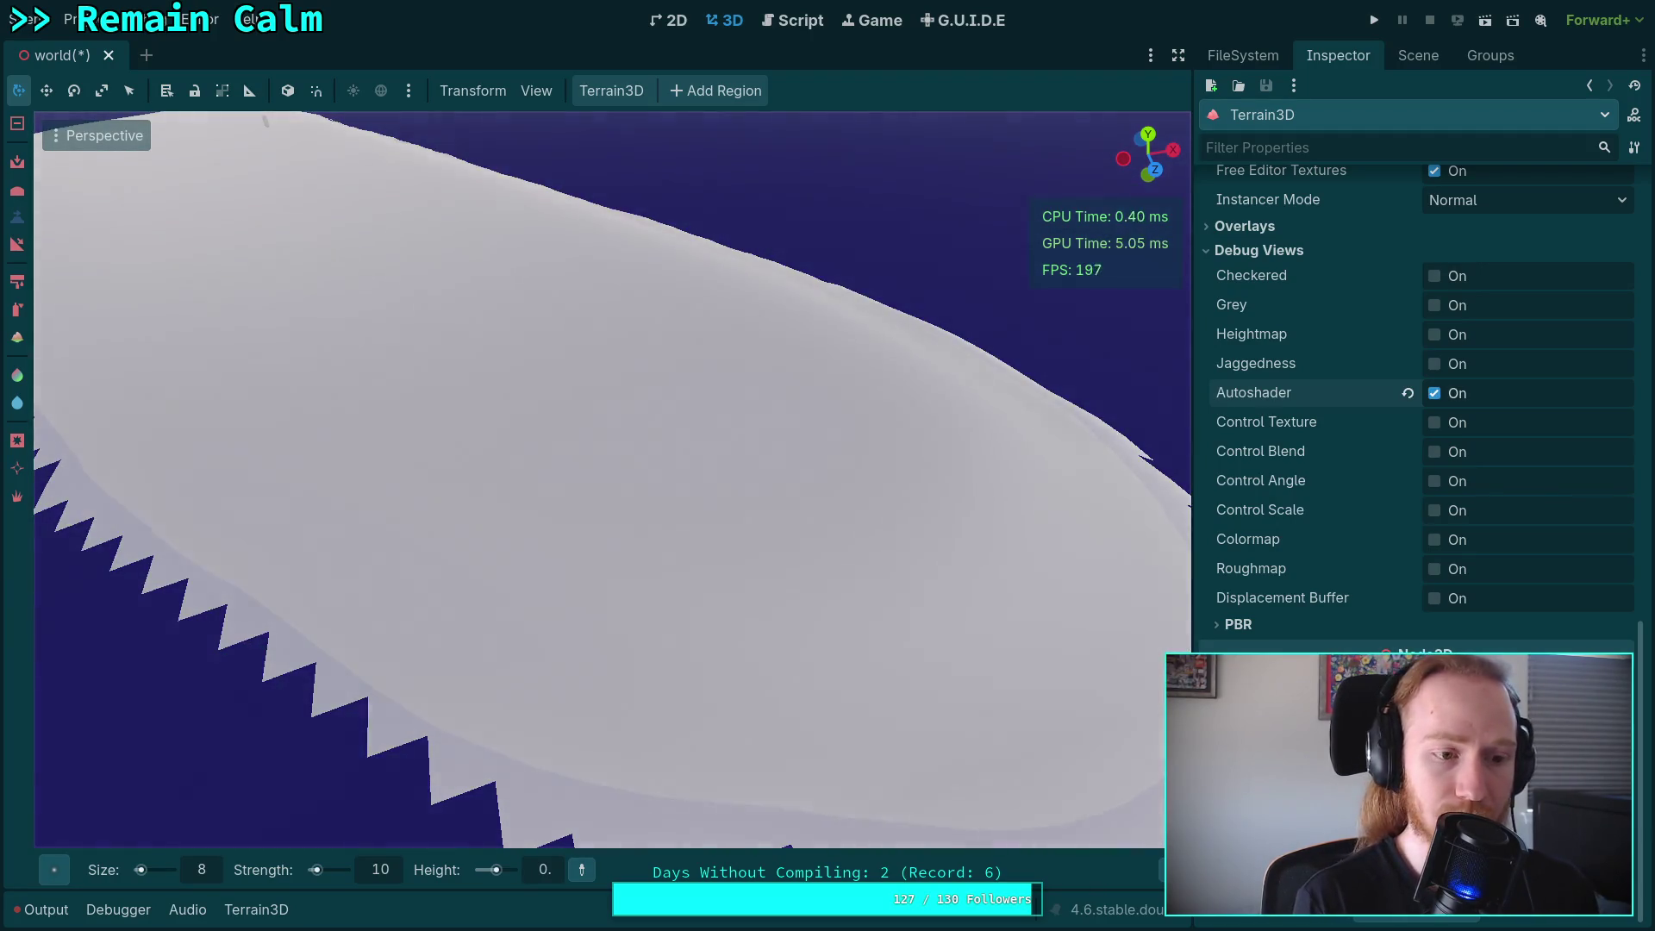
{"action": "left_click", "coordinate": [1434, 393]}
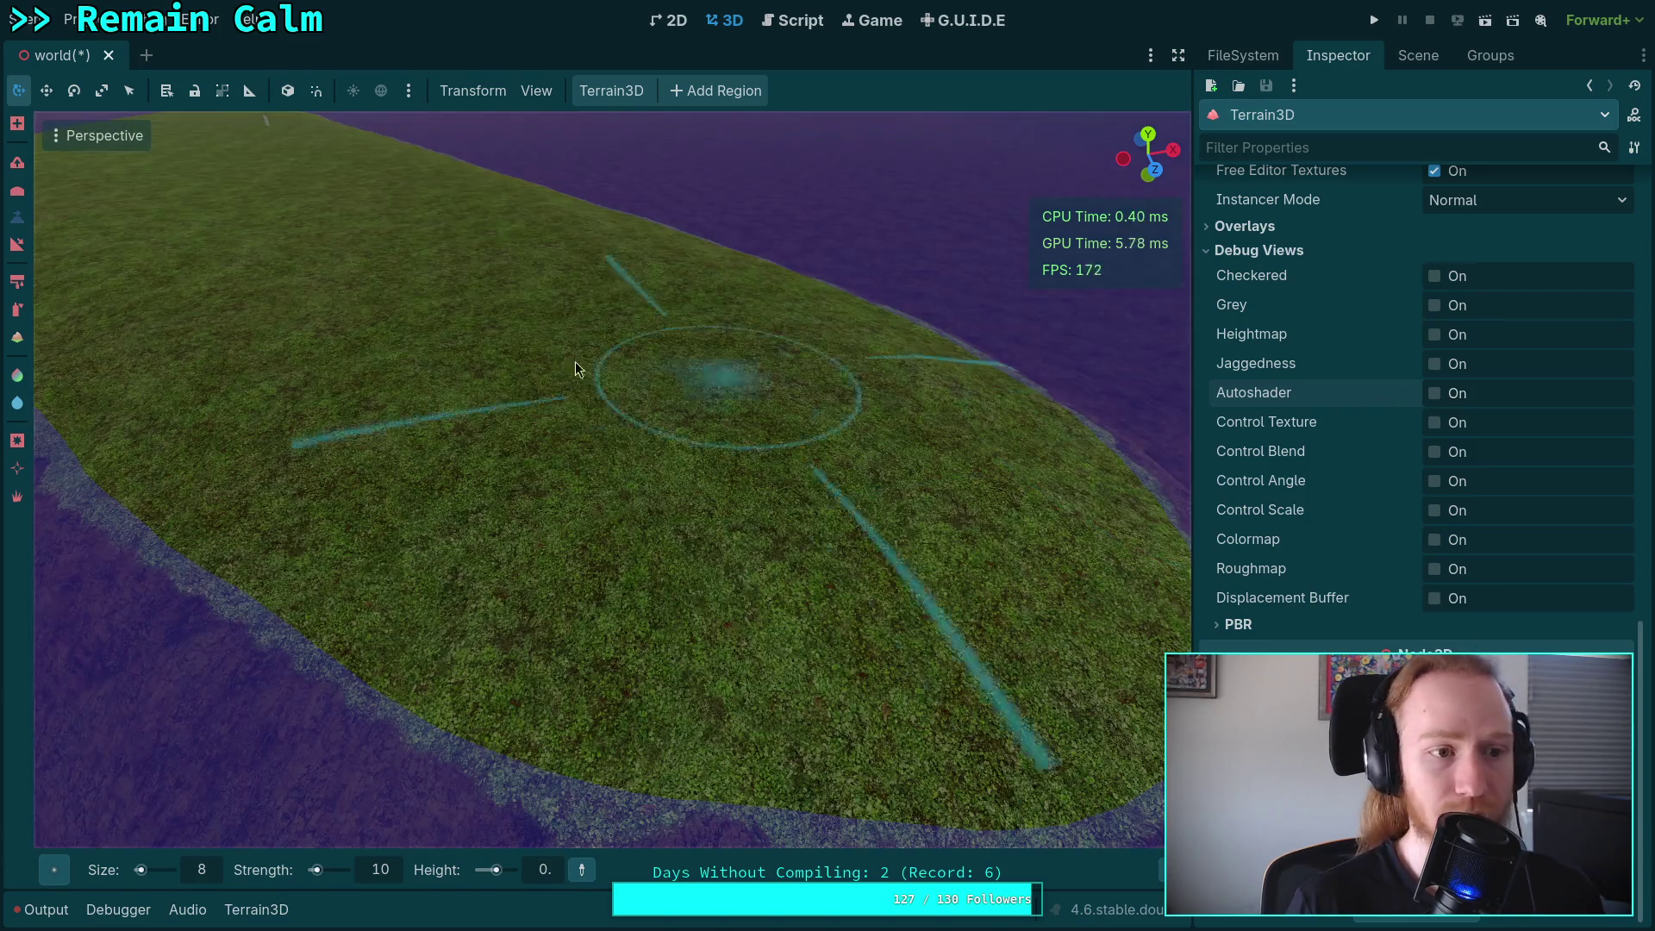
Pick the Circle1 brush with Size 5 and Strength 5, undoing a test stroke.
{"action": "mouse_move", "coordinate": [53, 870]}
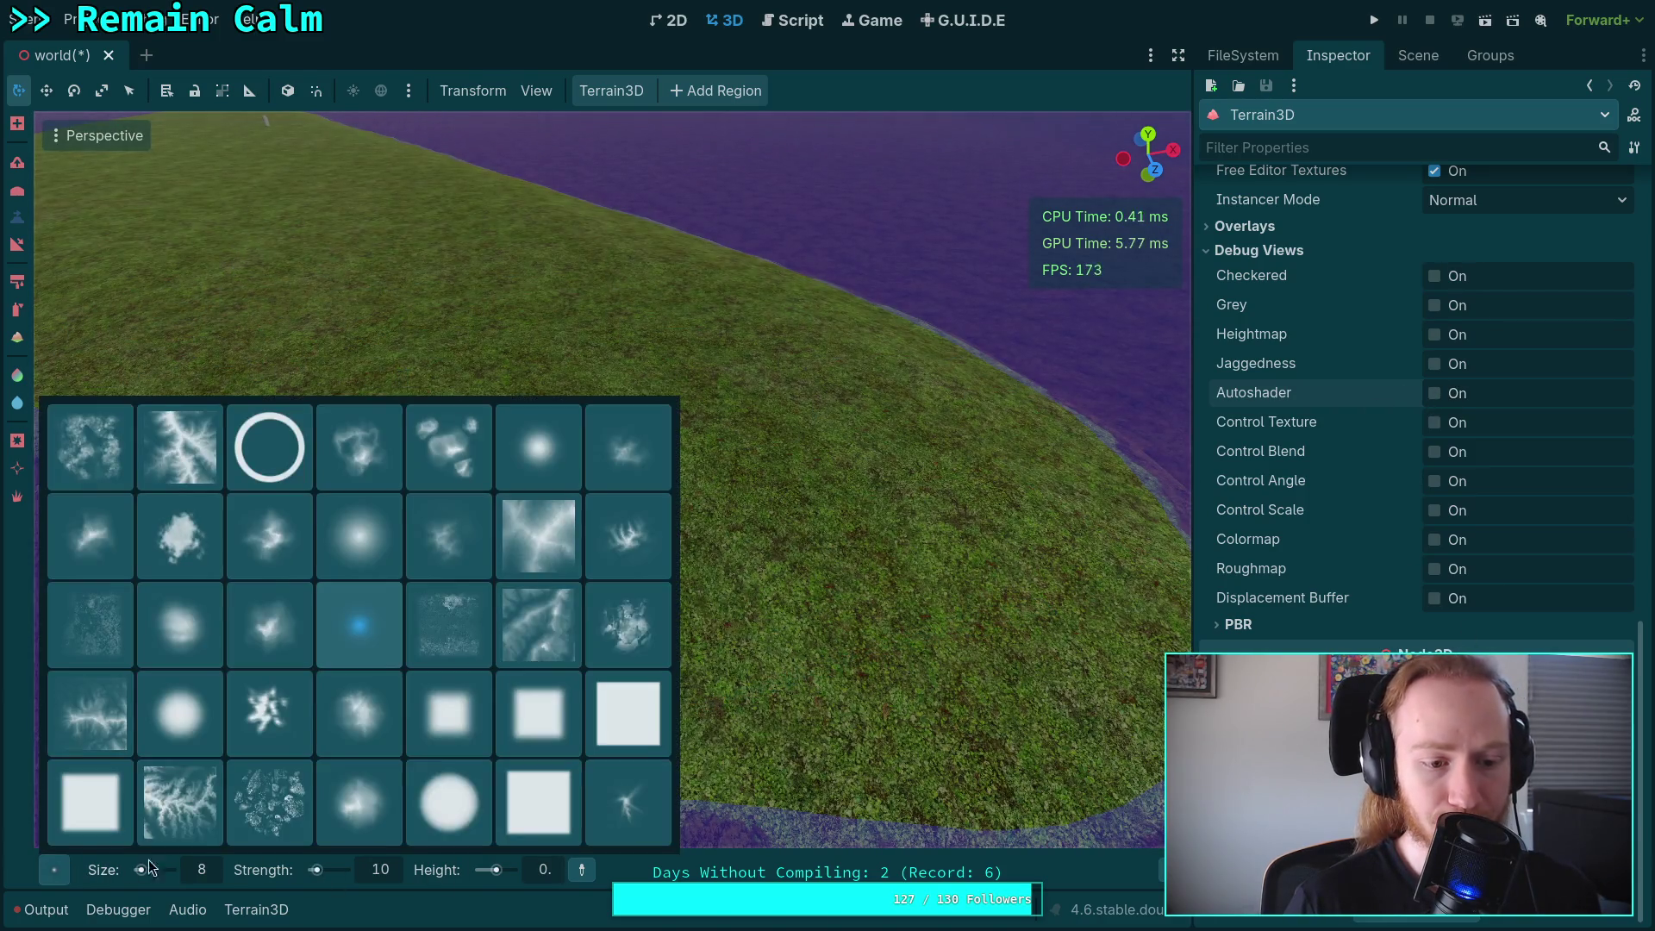
{"action": "left_click", "coordinate": [452, 804]}
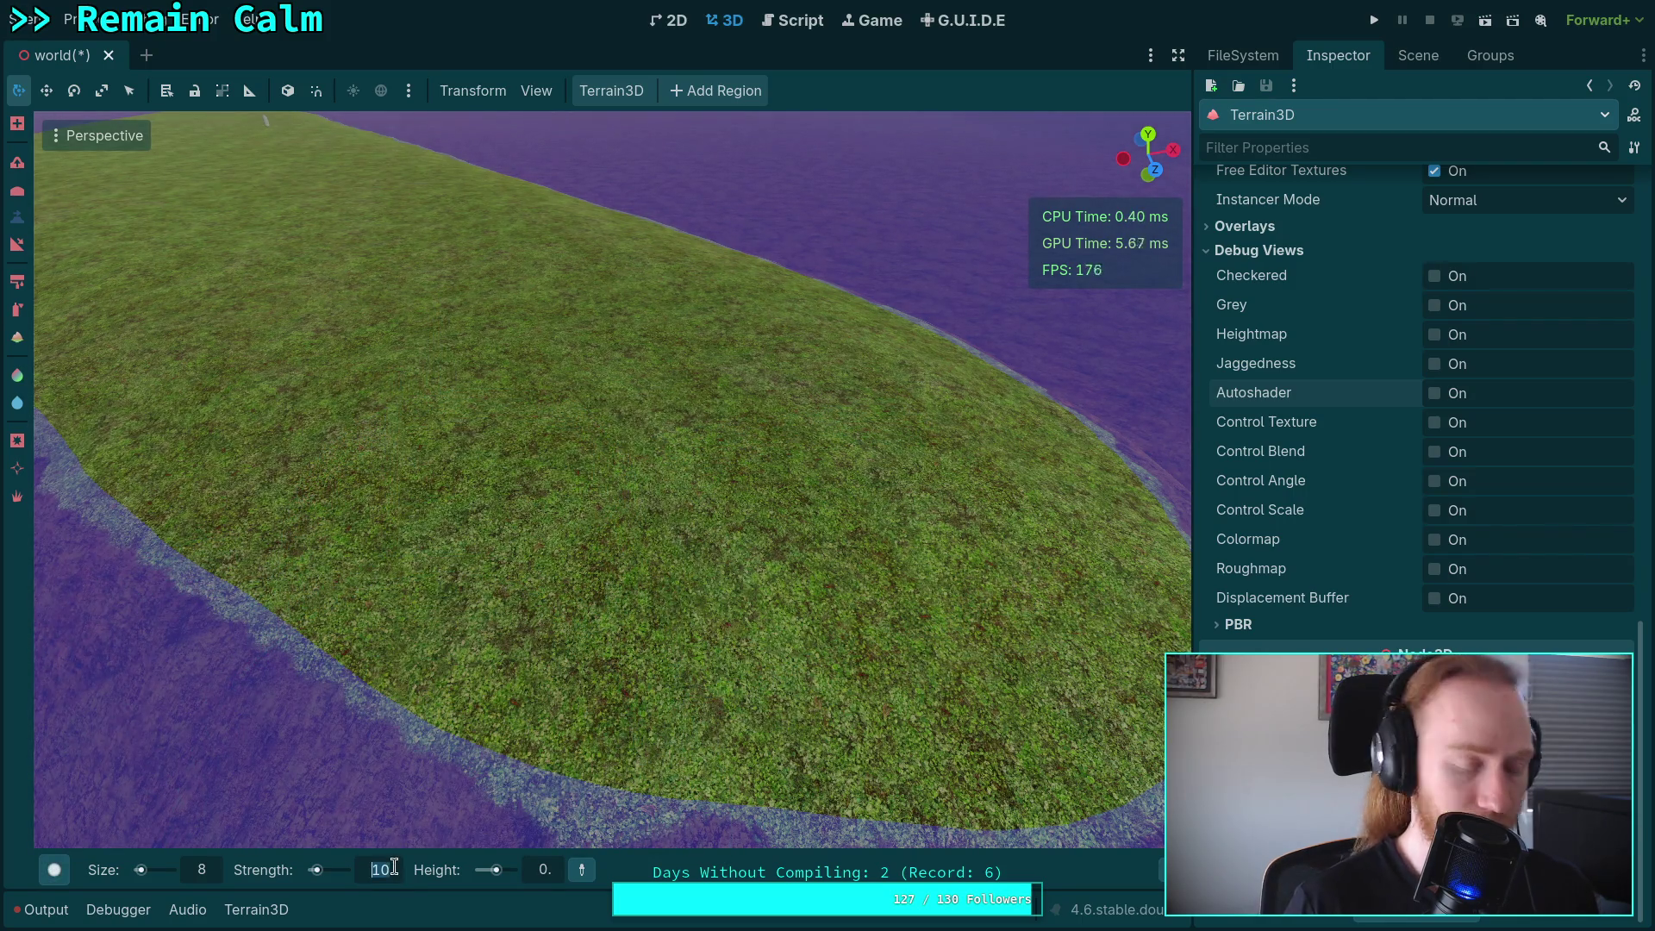
{"action": "type", "text": "20"}
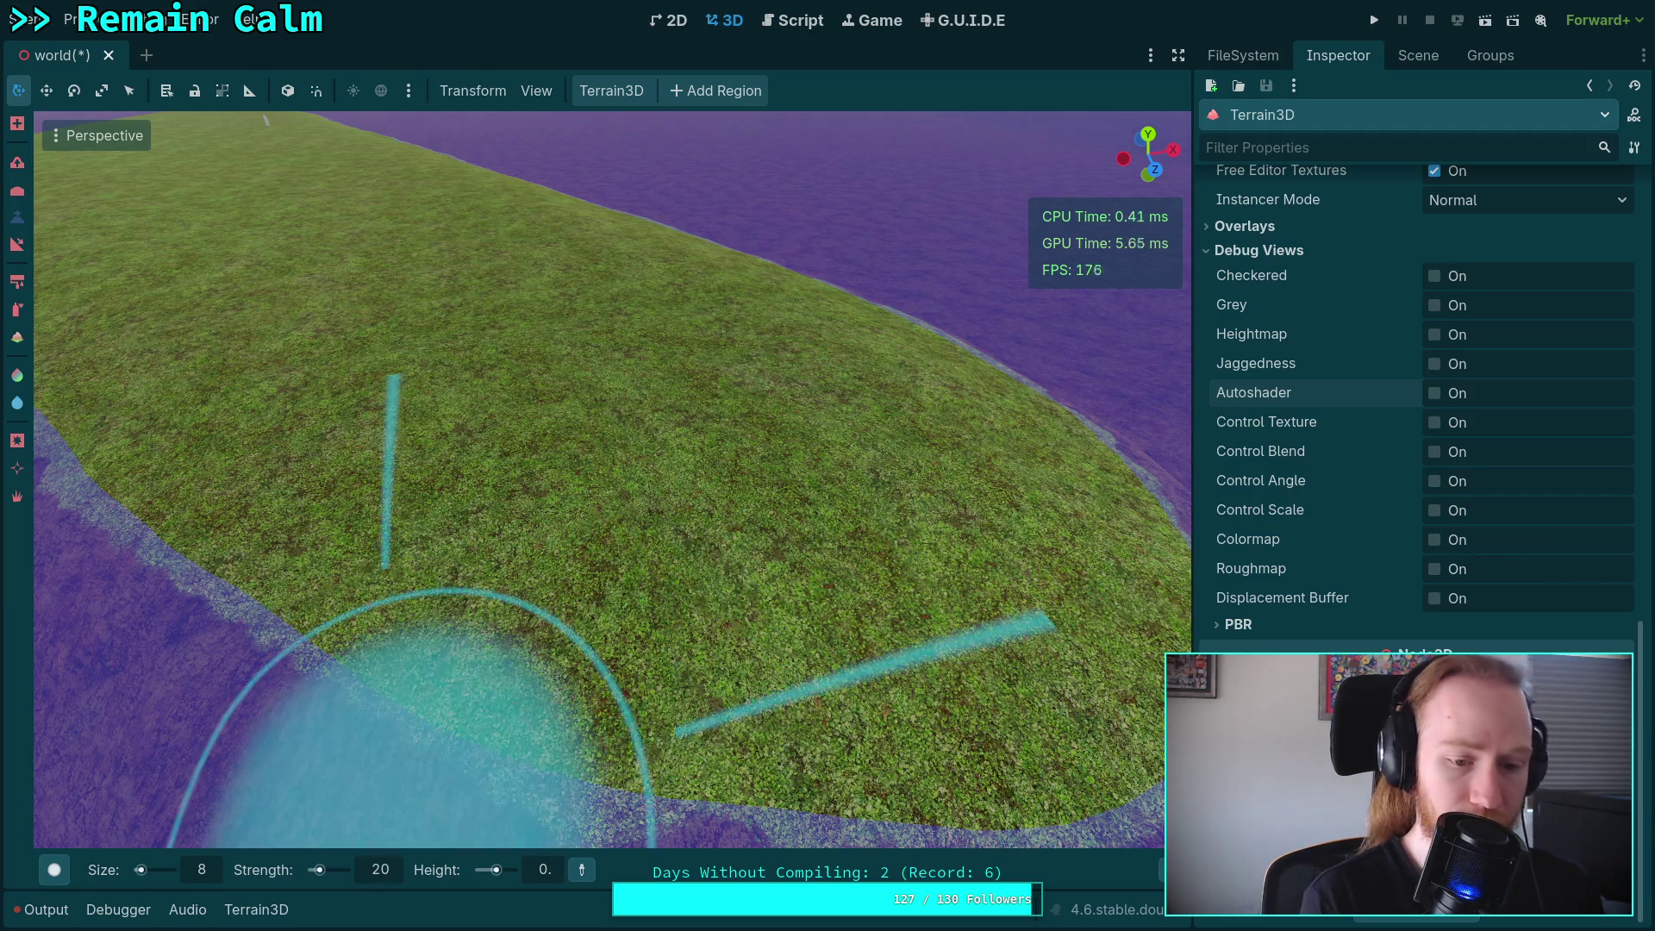
{"action": "left_click", "coordinate": [207, 872]}
{"action": "type", "text": "5"}
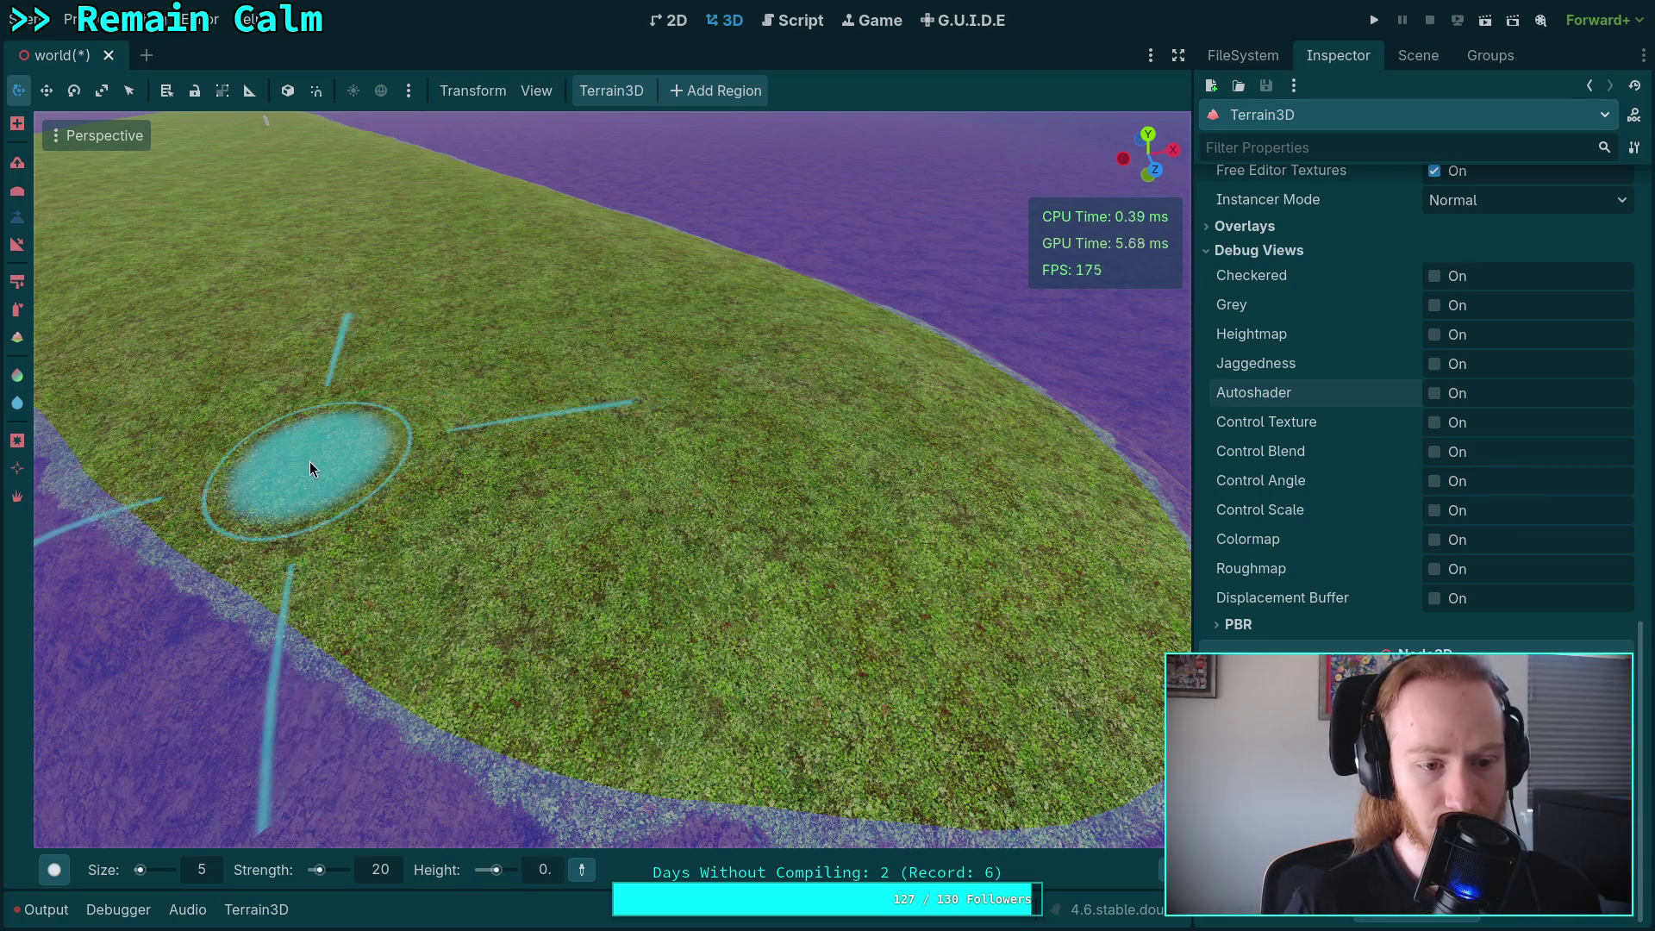
{"action": "left_click_drag", "start_coordinate": [316, 472], "coordinate": [360, 478]}
{"action": "key", "text": "ctrl+z"}
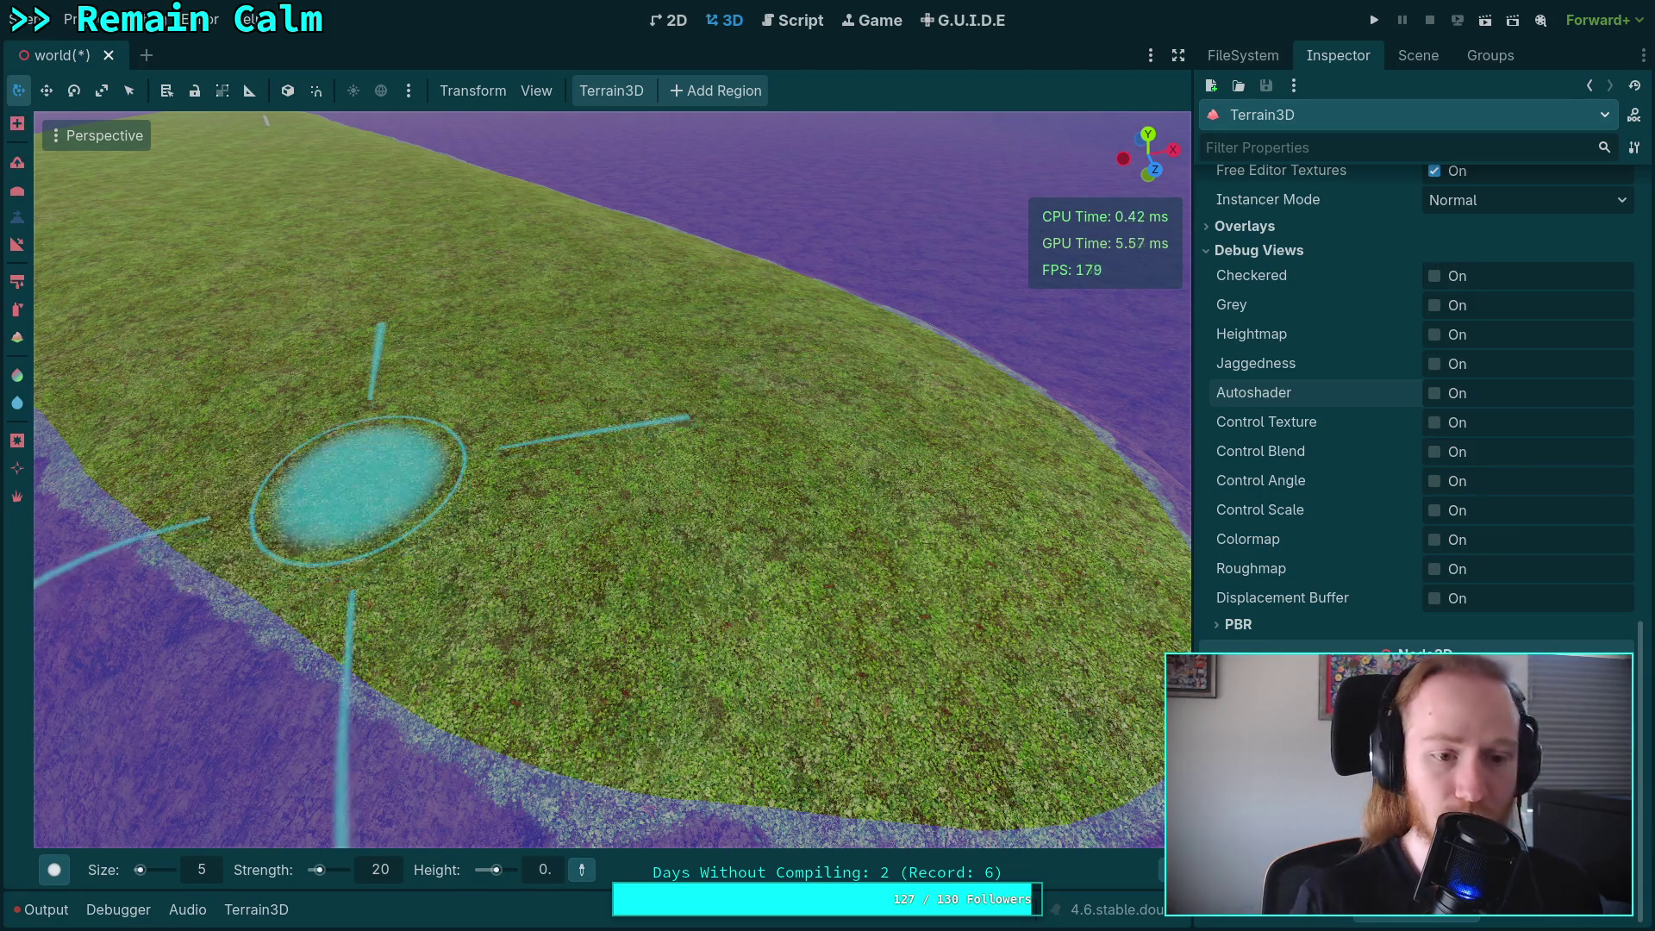
{"action": "left_click", "coordinate": [390, 872]}
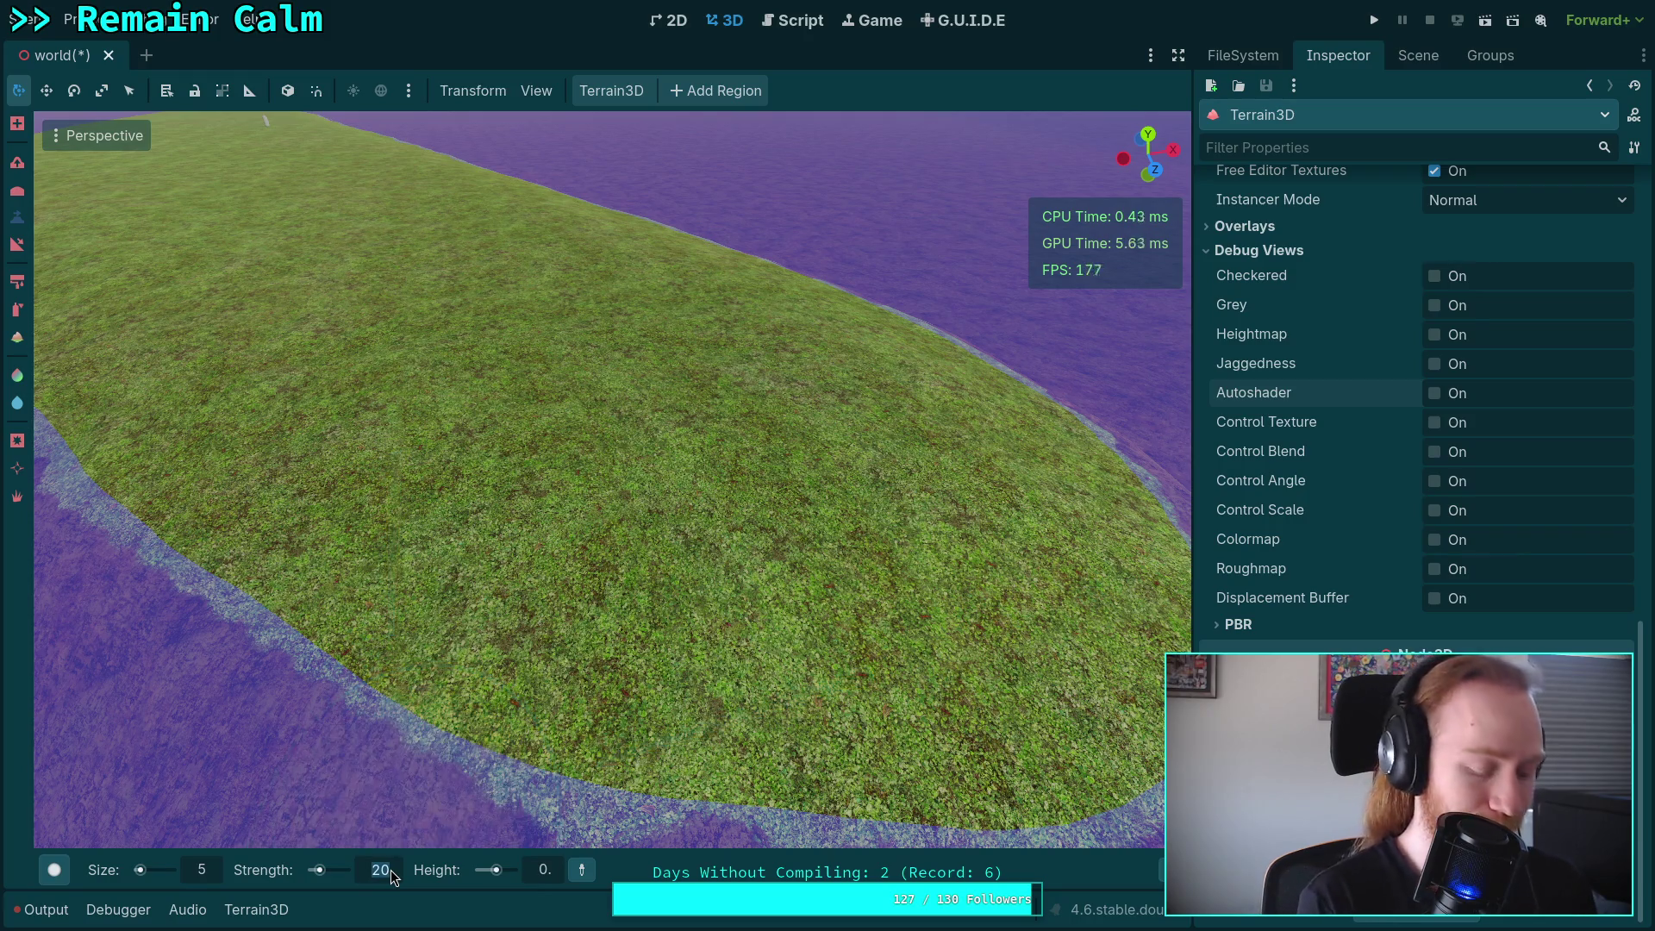
{"action": "type", "text": "5"}
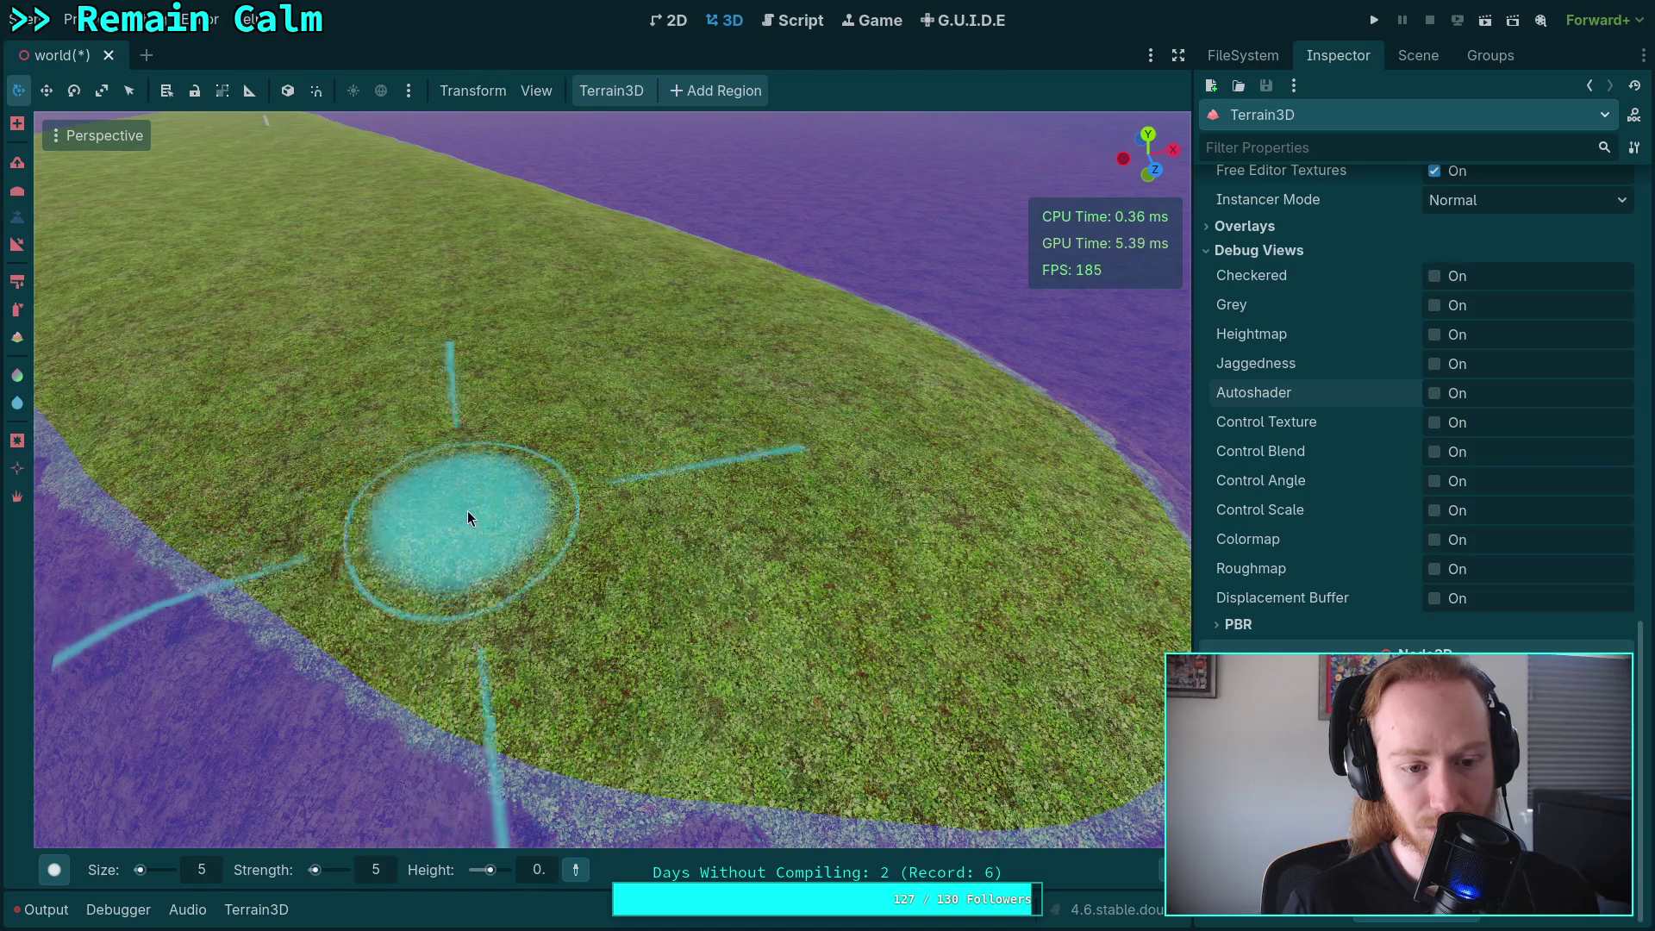
Sculpt brown dirt streaks across the island's grass, orbiting between strokes.
{"action": "mouse_move", "coordinate": [508, 538]}
{"action": "left_mouse_down"}
{"action": "mouse_move", "coordinate": [705, 602]}
{"action": "mouse_move", "coordinate": [940, 604]}
{"action": "left_mouse_up"}
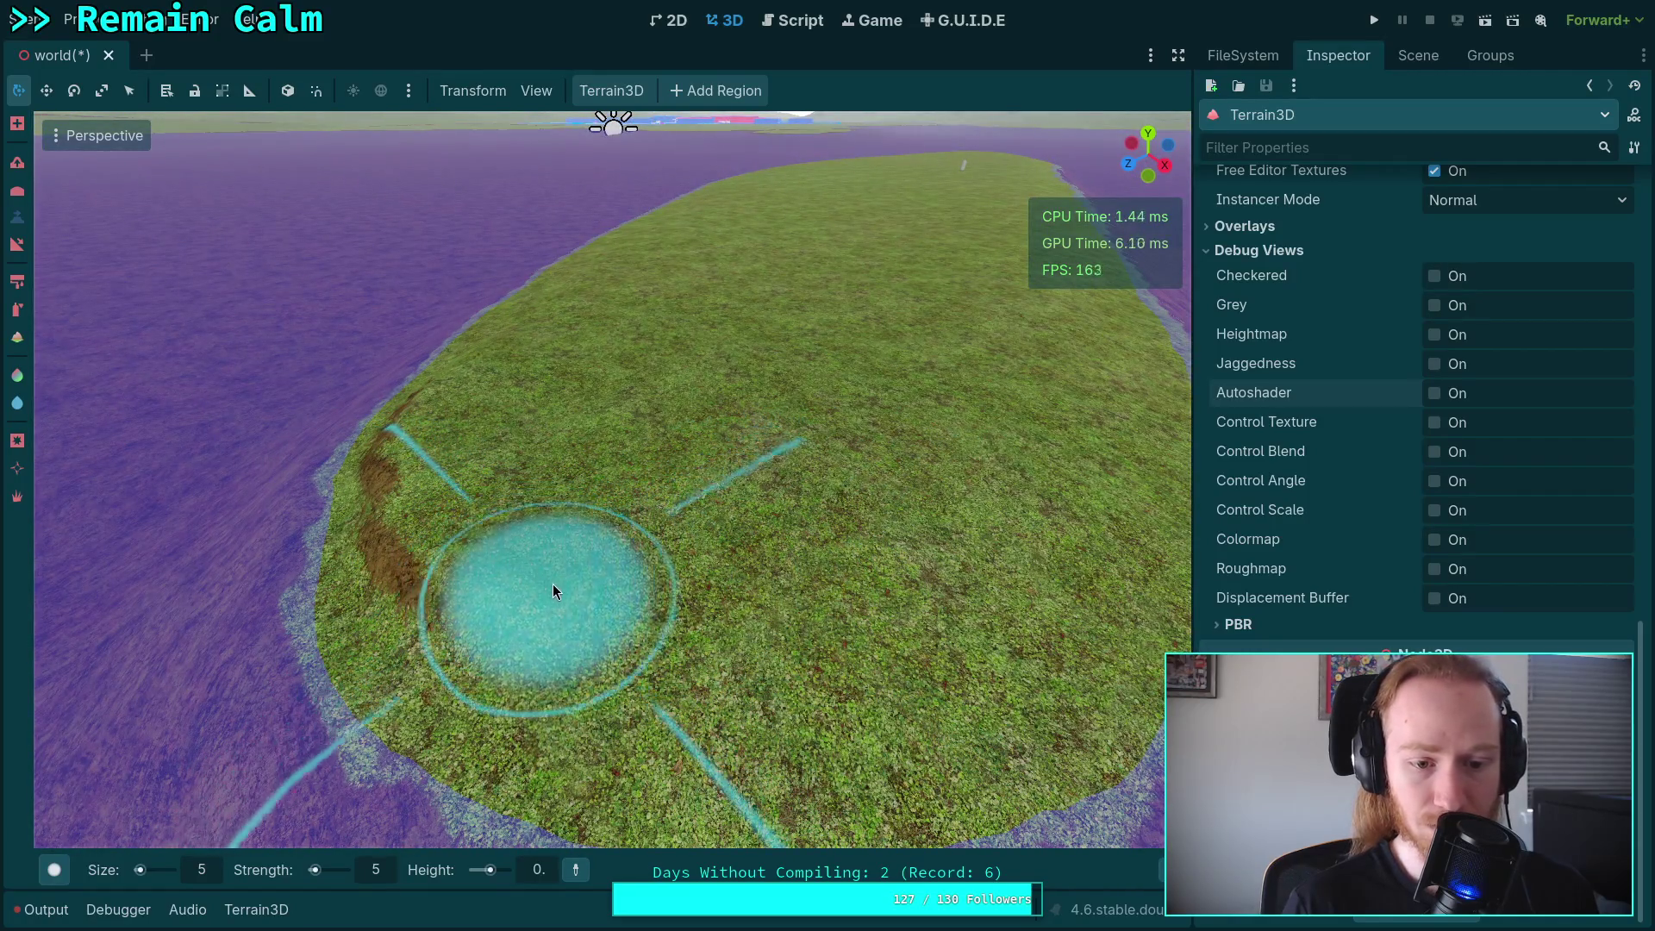
{"action": "mouse_move", "coordinate": [867, 644]}
{"action": "left_mouse_down"}
{"action": "mouse_move", "coordinate": [444, 610]}
{"action": "mouse_move", "coordinate": [742, 621]}
{"action": "left_mouse_up"}
{"action": "mouse_move", "coordinate": [528, 550]}
{"action": "left_mouse_down"}
{"action": "mouse_move", "coordinate": [649, 595]}
{"action": "mouse_move", "coordinate": [764, 609]}
{"action": "mouse_move", "coordinate": [776, 629]}
{"action": "mouse_move", "coordinate": [778, 614]}
{"action": "mouse_move", "coordinate": [732, 609]}
{"action": "mouse_move", "coordinate": [700, 581]}
{"action": "left_mouse_up"}
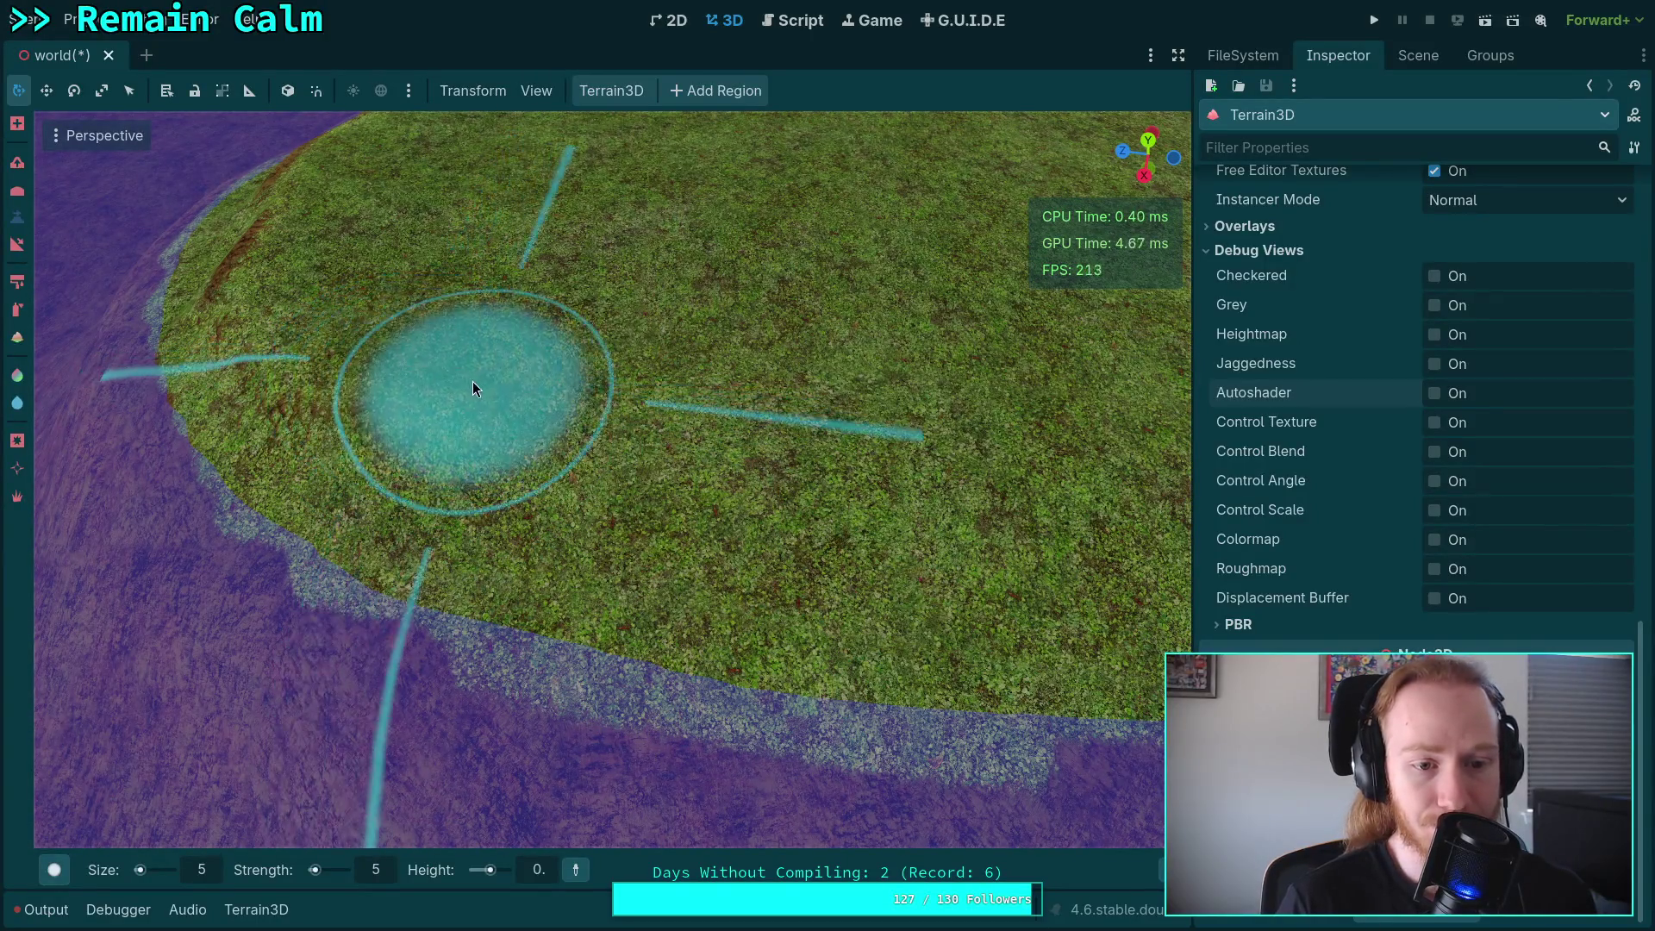
{"action": "mouse_move", "coordinate": [552, 423]}
{"action": "left_mouse_down"}
{"action": "mouse_move", "coordinate": [768, 473]}
{"action": "mouse_move", "coordinate": [1005, 495]}
{"action": "mouse_move", "coordinate": [782, 457]}
{"action": "left_mouse_up"}
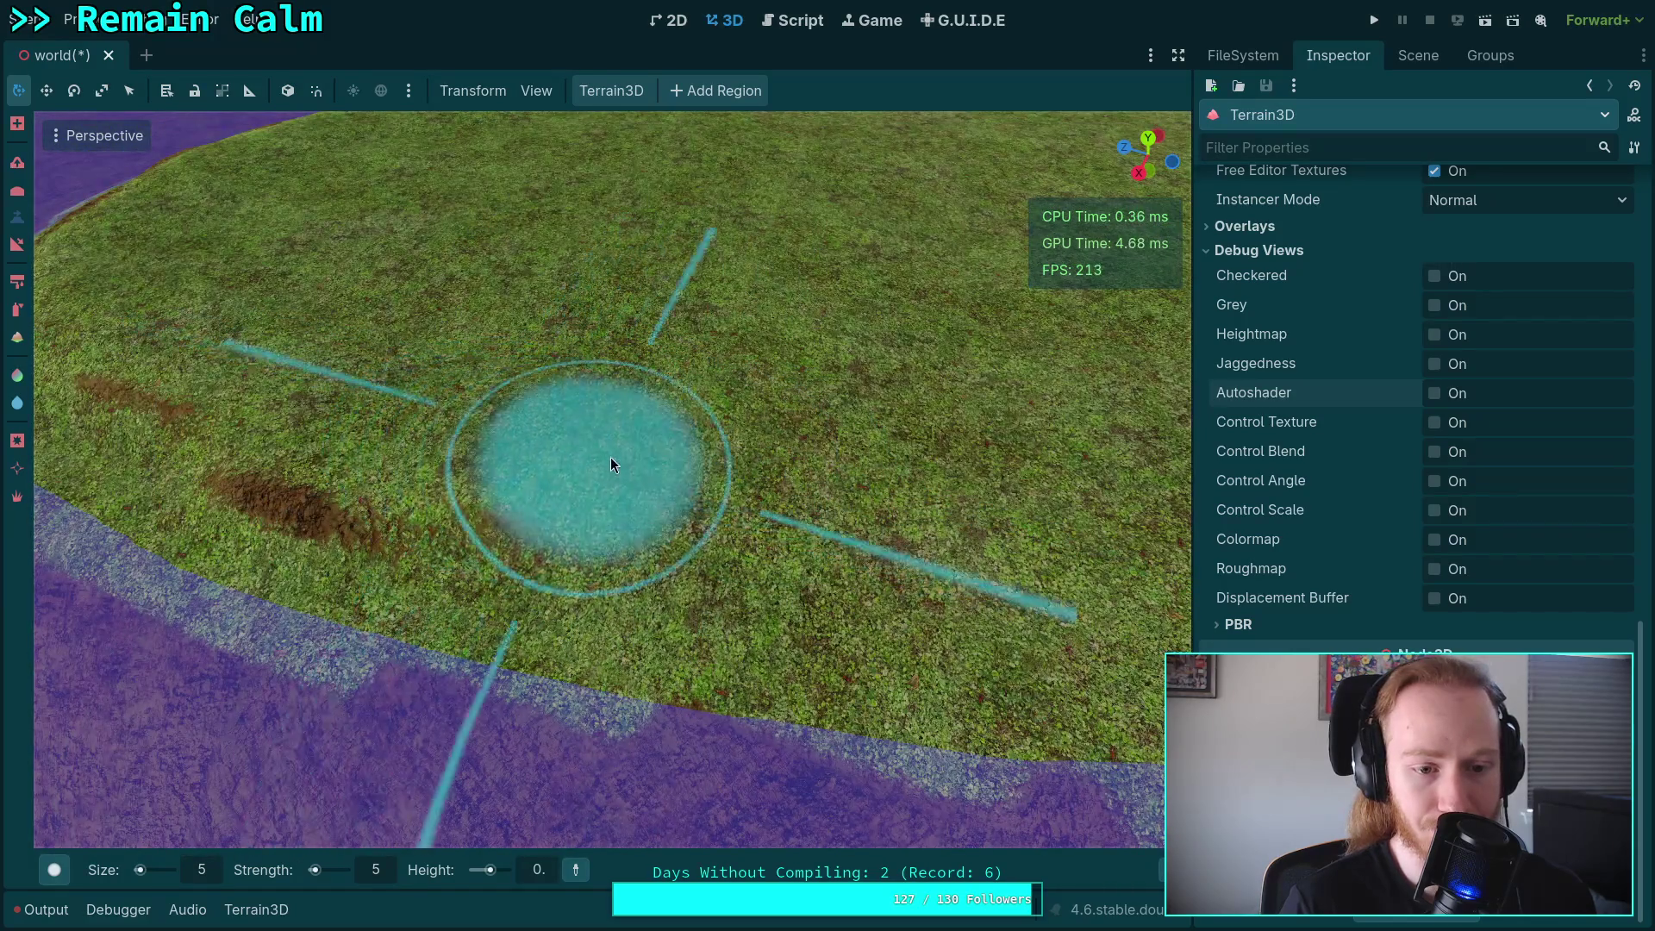
{"action": "mouse_move", "coordinate": [981, 505]}
{"action": "left_mouse_down"}
{"action": "mouse_move", "coordinate": [765, 432]}
{"action": "mouse_move", "coordinate": [496, 448]}
{"action": "mouse_move", "coordinate": [873, 481]}
{"action": "left_mouse_up"}
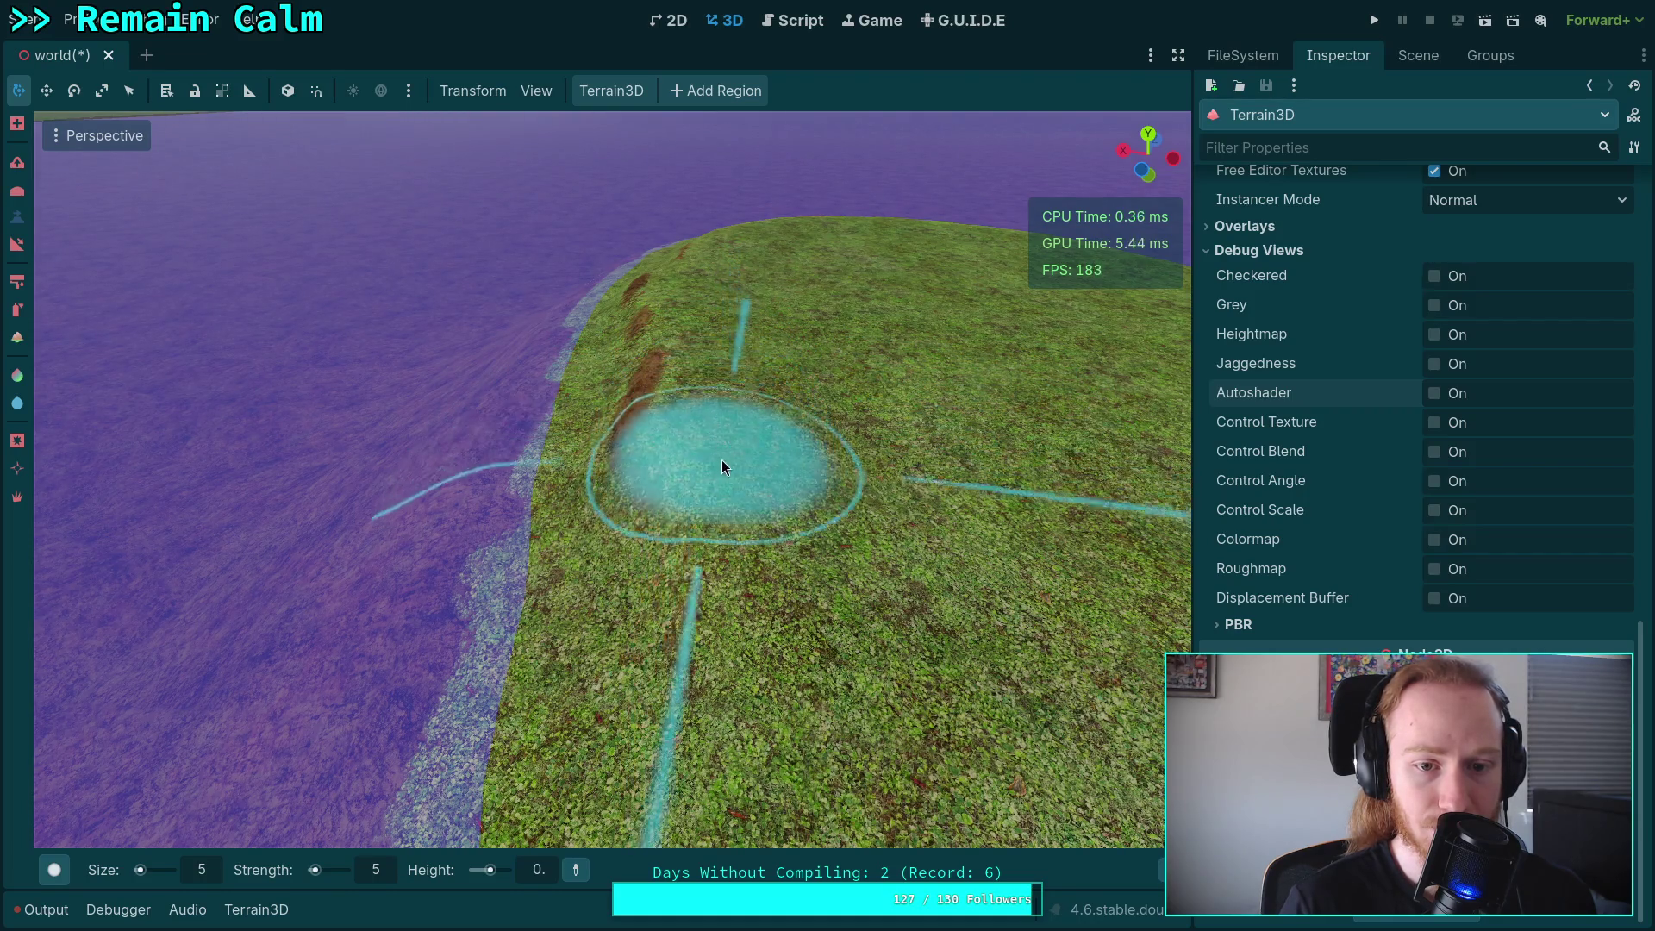
{"action": "left_click_drag", "start_coordinate": [758, 571], "coordinate": [648, 432]}
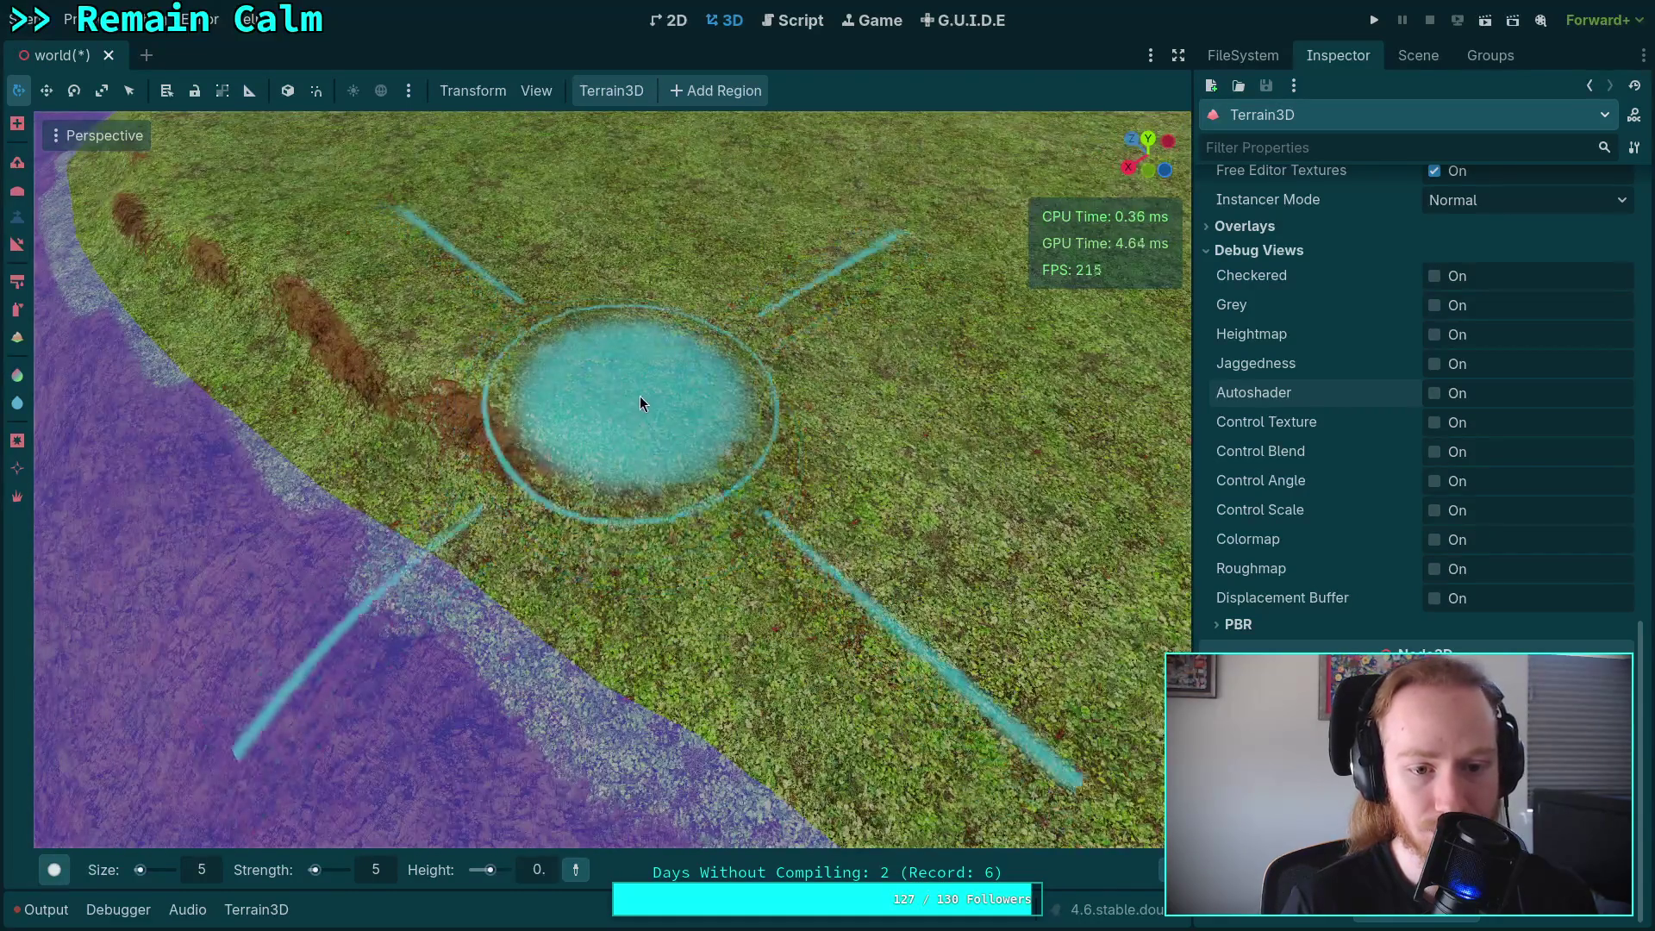
{"action": "mouse_move", "coordinate": [888, 525]}
{"action": "left_mouse_down"}
{"action": "mouse_move", "coordinate": [664, 431]}
{"action": "mouse_move", "coordinate": [648, 495]}
{"action": "left_mouse_up"}
{"action": "left_click_drag", "start_coordinate": [807, 525], "coordinate": [578, 500]}
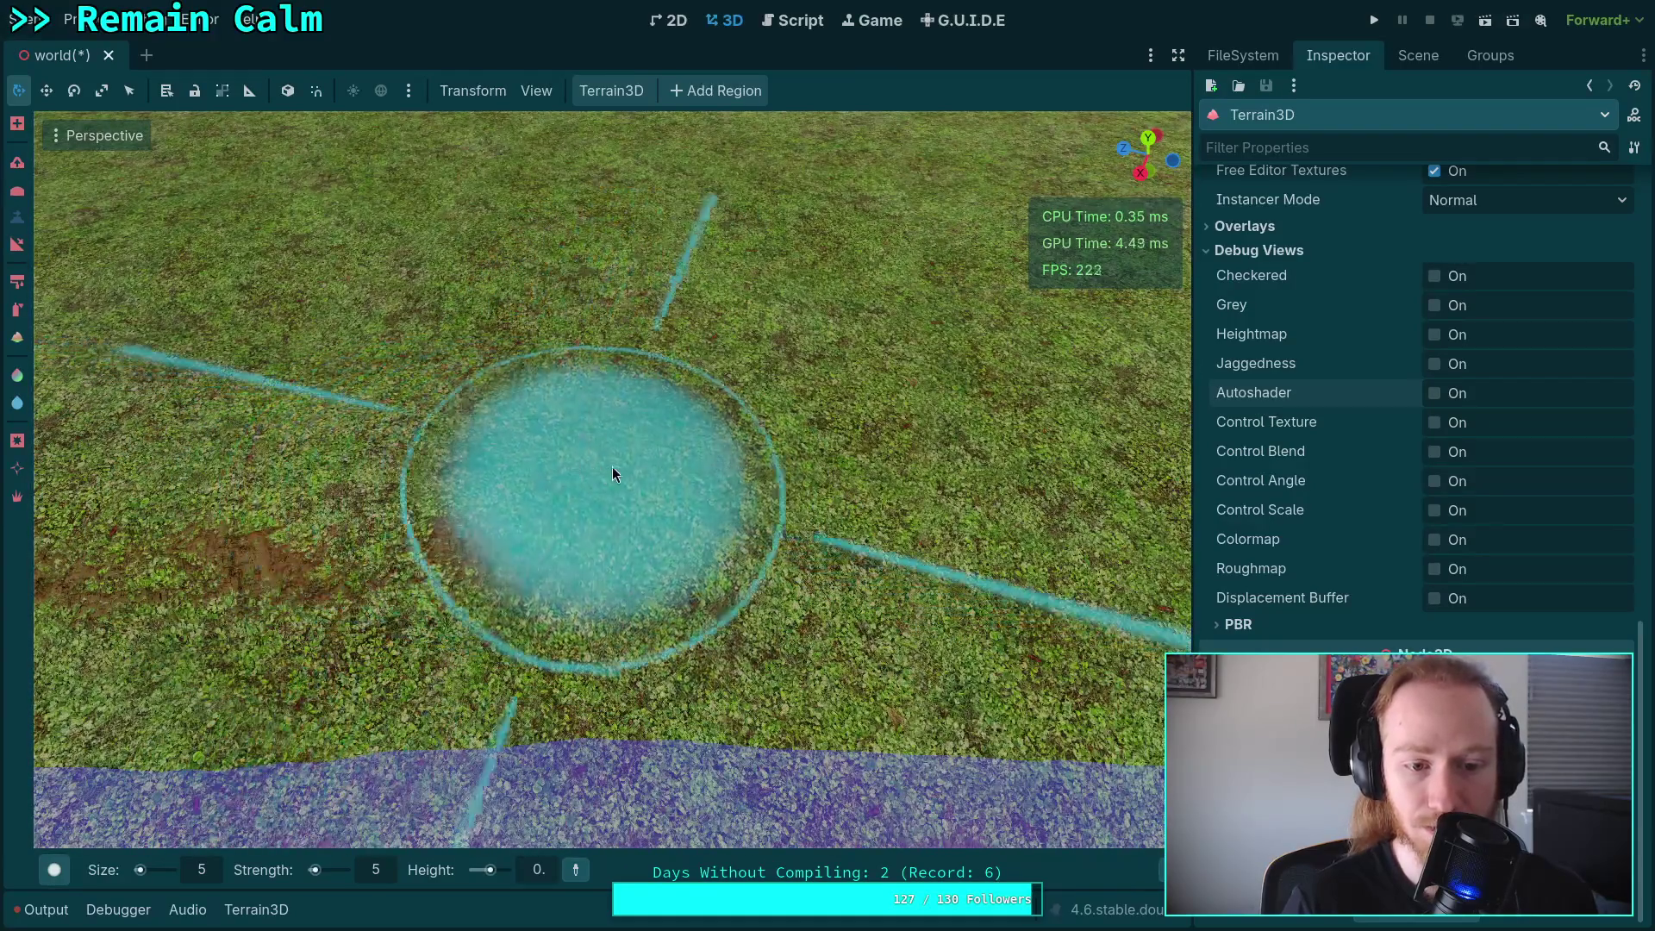
{"action": "left_click_drag", "start_coordinate": [894, 510], "coordinate": [705, 447]}
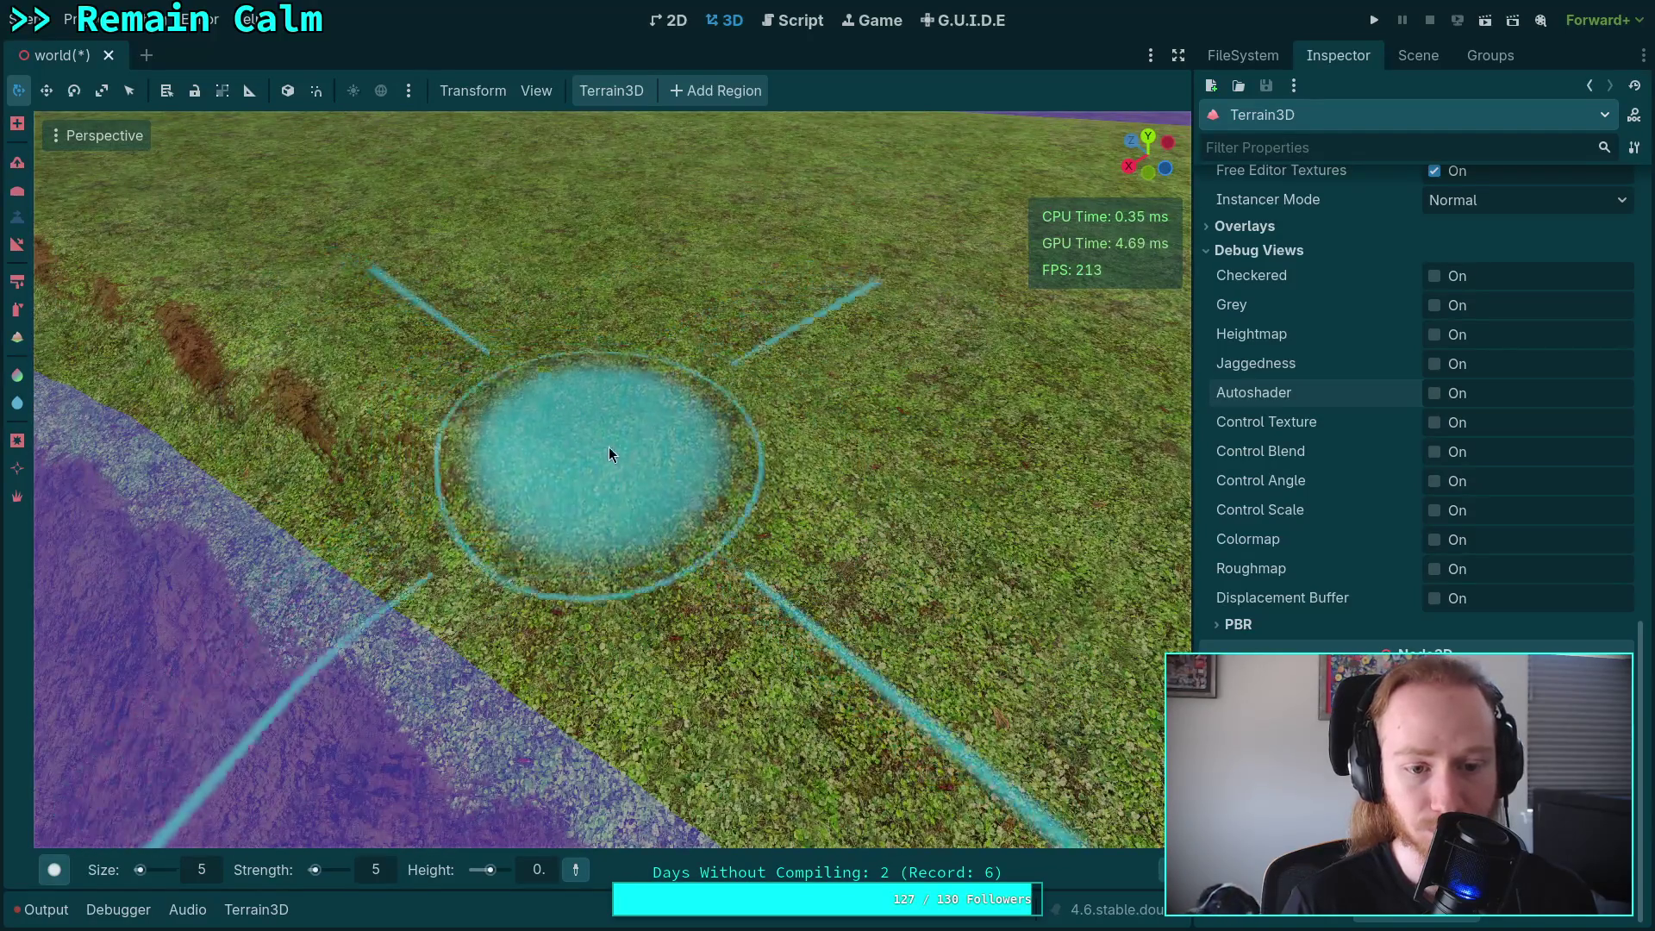
Carve a brown slope near the shoreline, zooming in close over the island edge.
{"action": "scroll", "coordinate": [896, 564], "scroll_direction": "up", "scroll_amount": 2}
{"action": "left_click_drag", "start_coordinate": [897, 564], "coordinate": [583, 595]}
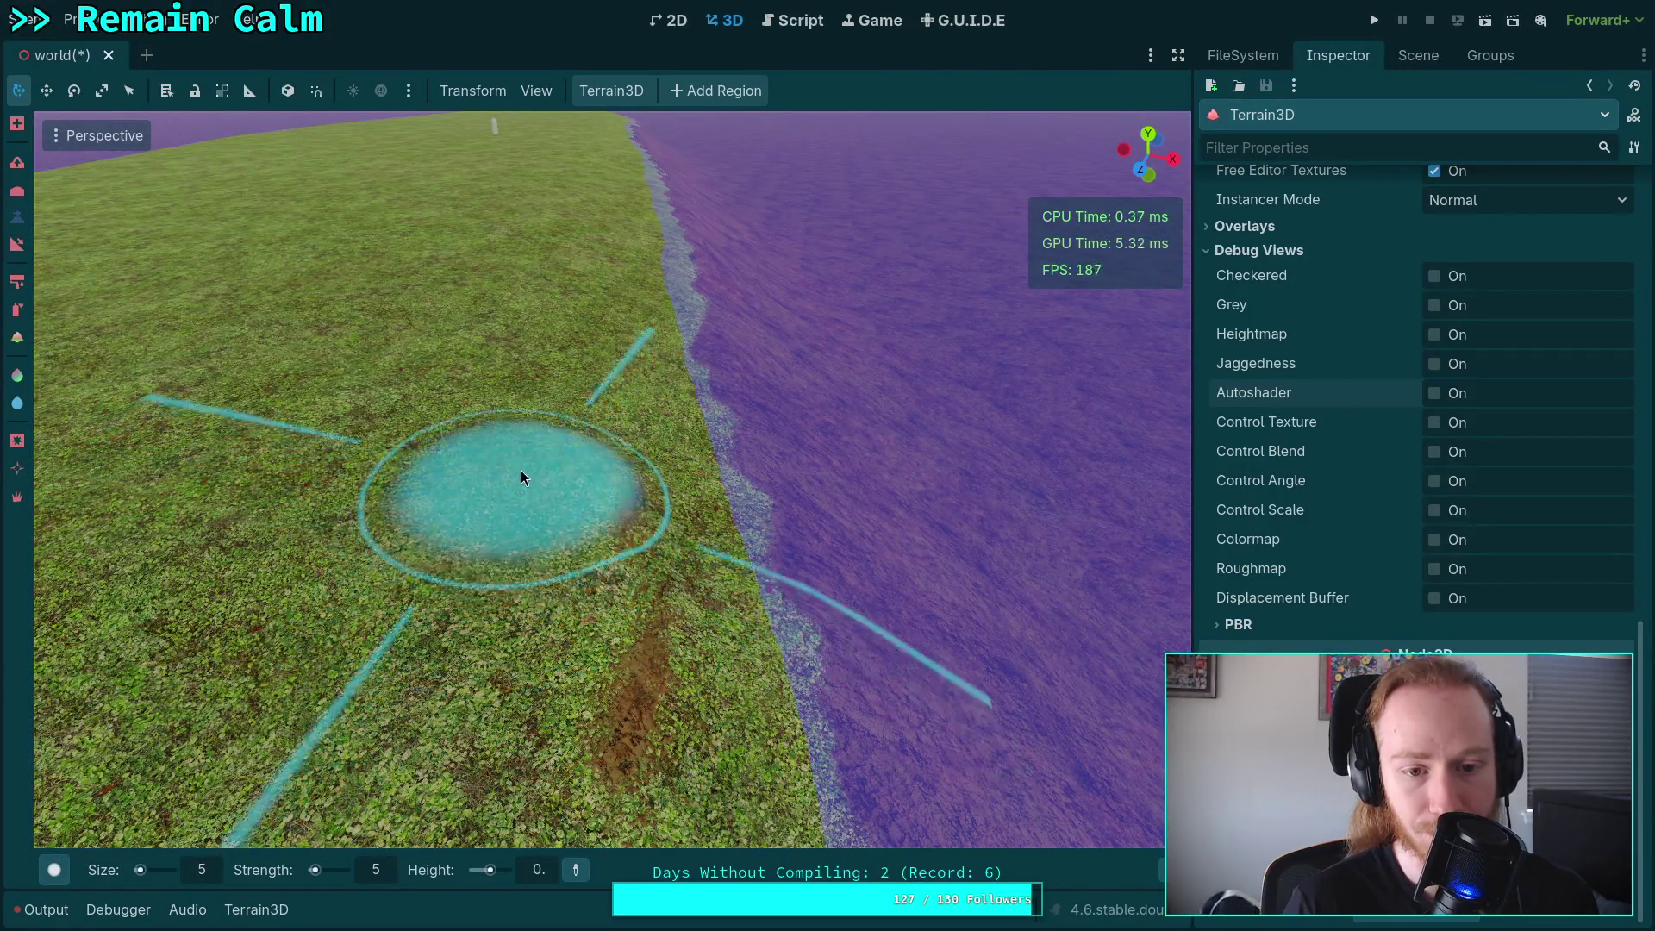
{"action": "scroll", "coordinate": [462, 684], "scroll_direction": "up", "scroll_amount": 2}
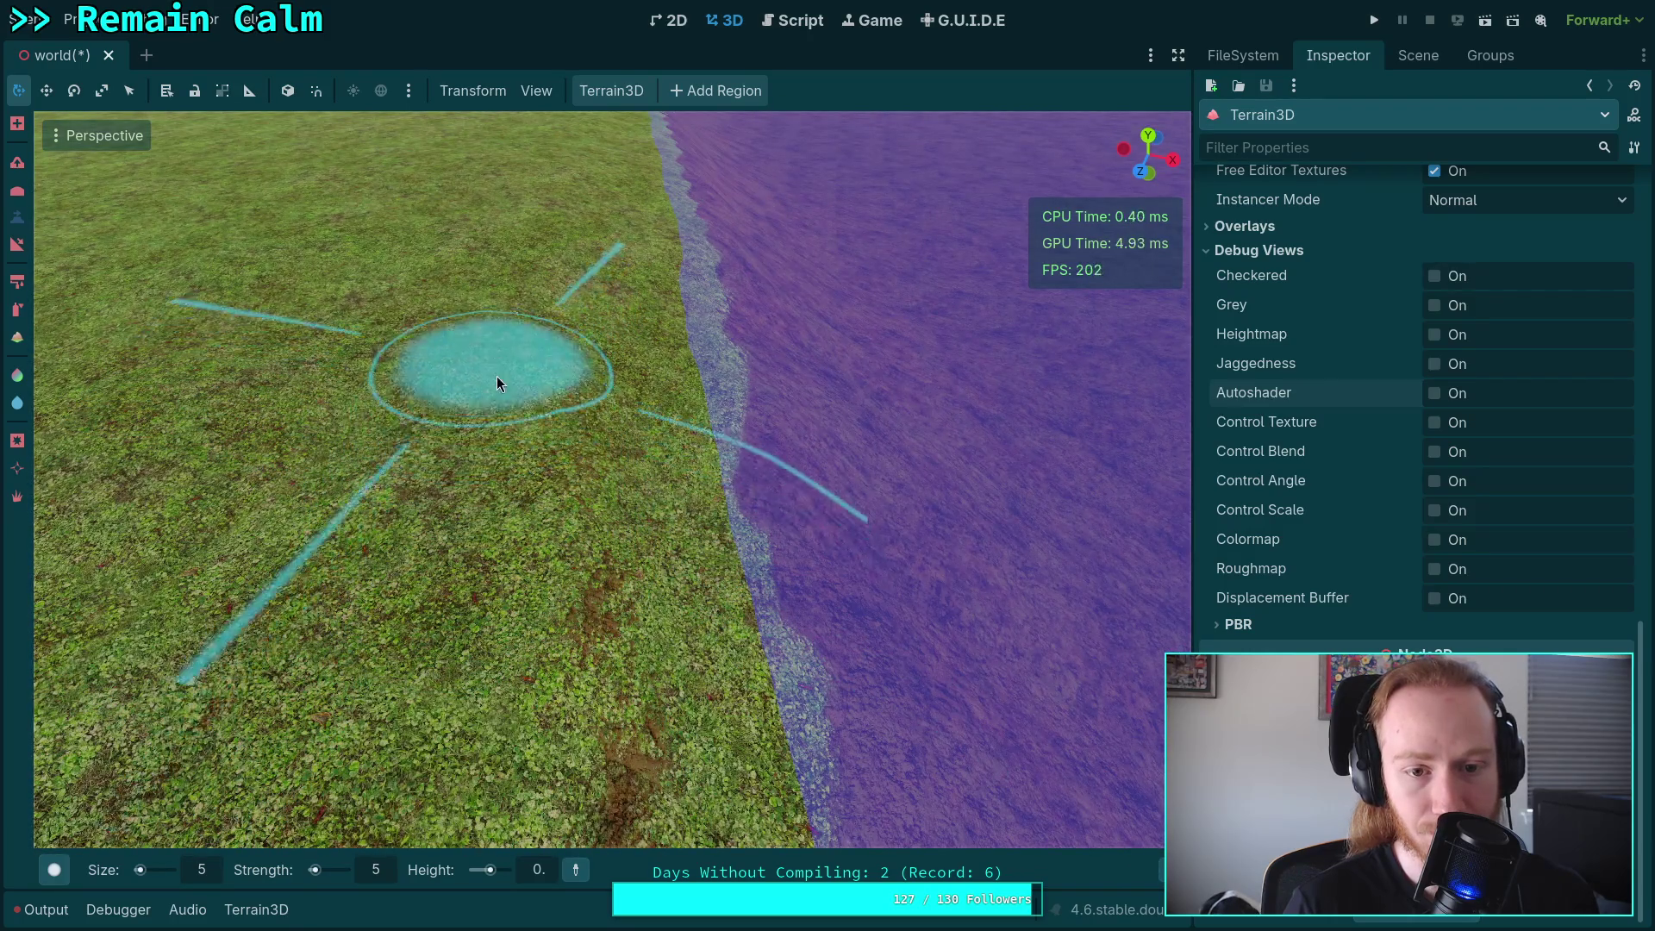
{"action": "left_click_drag", "start_coordinate": [504, 479], "coordinate": [526, 357]}
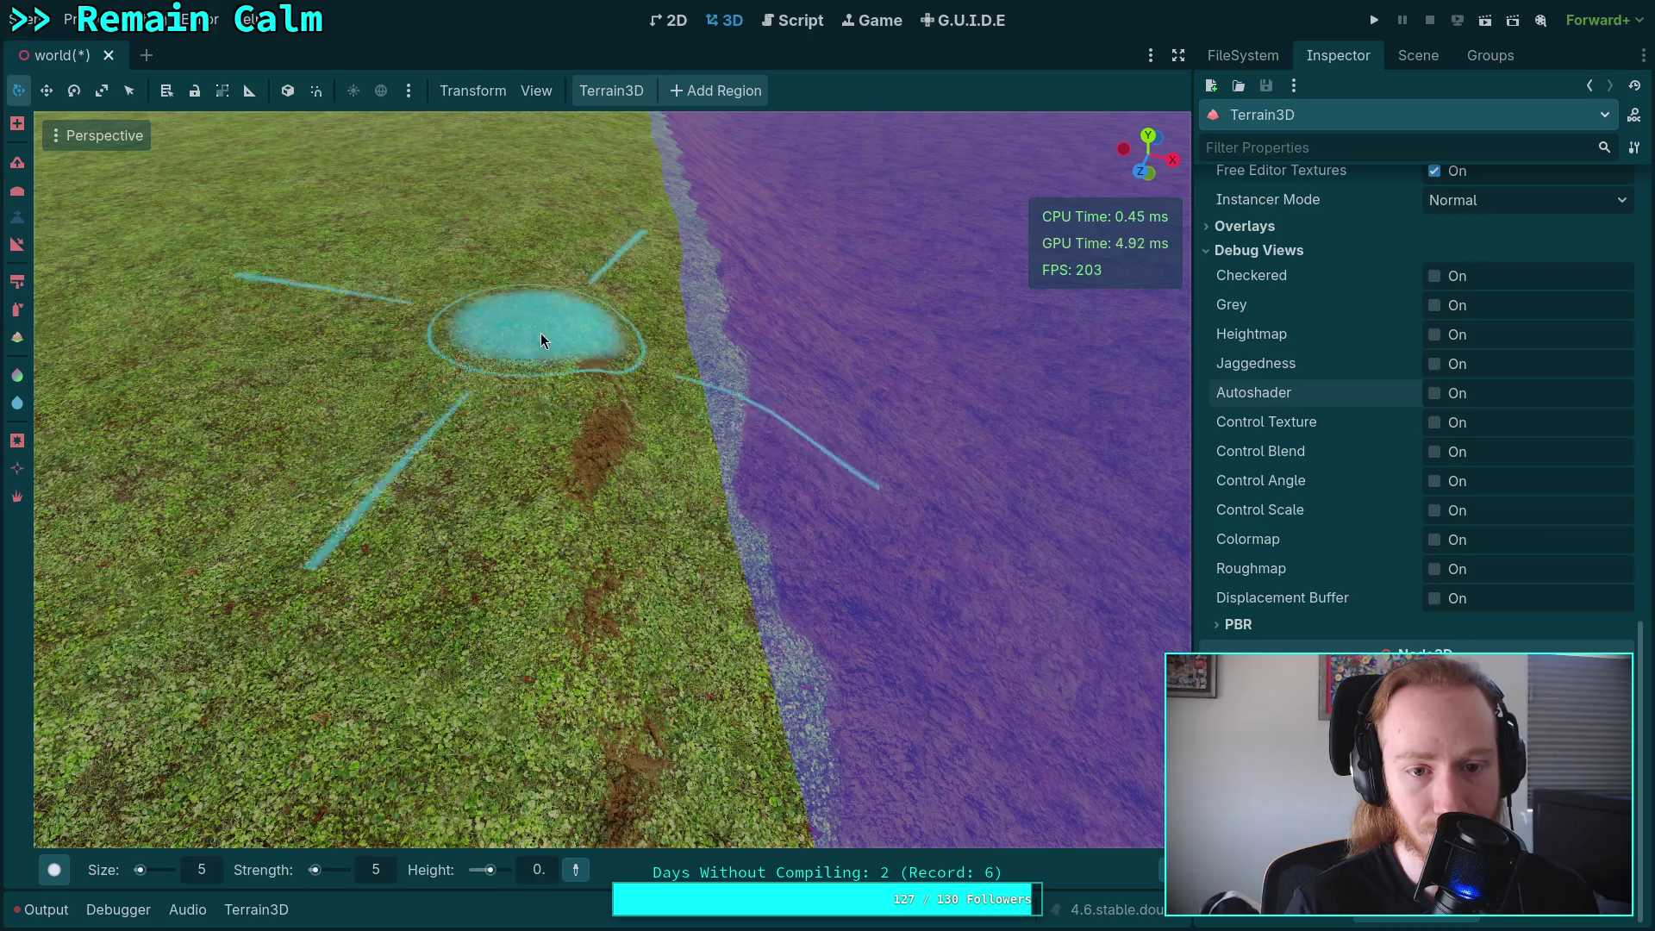
{"action": "scroll", "coordinate": [540, 331], "scroll_direction": "up", "scroll_amount": 3}
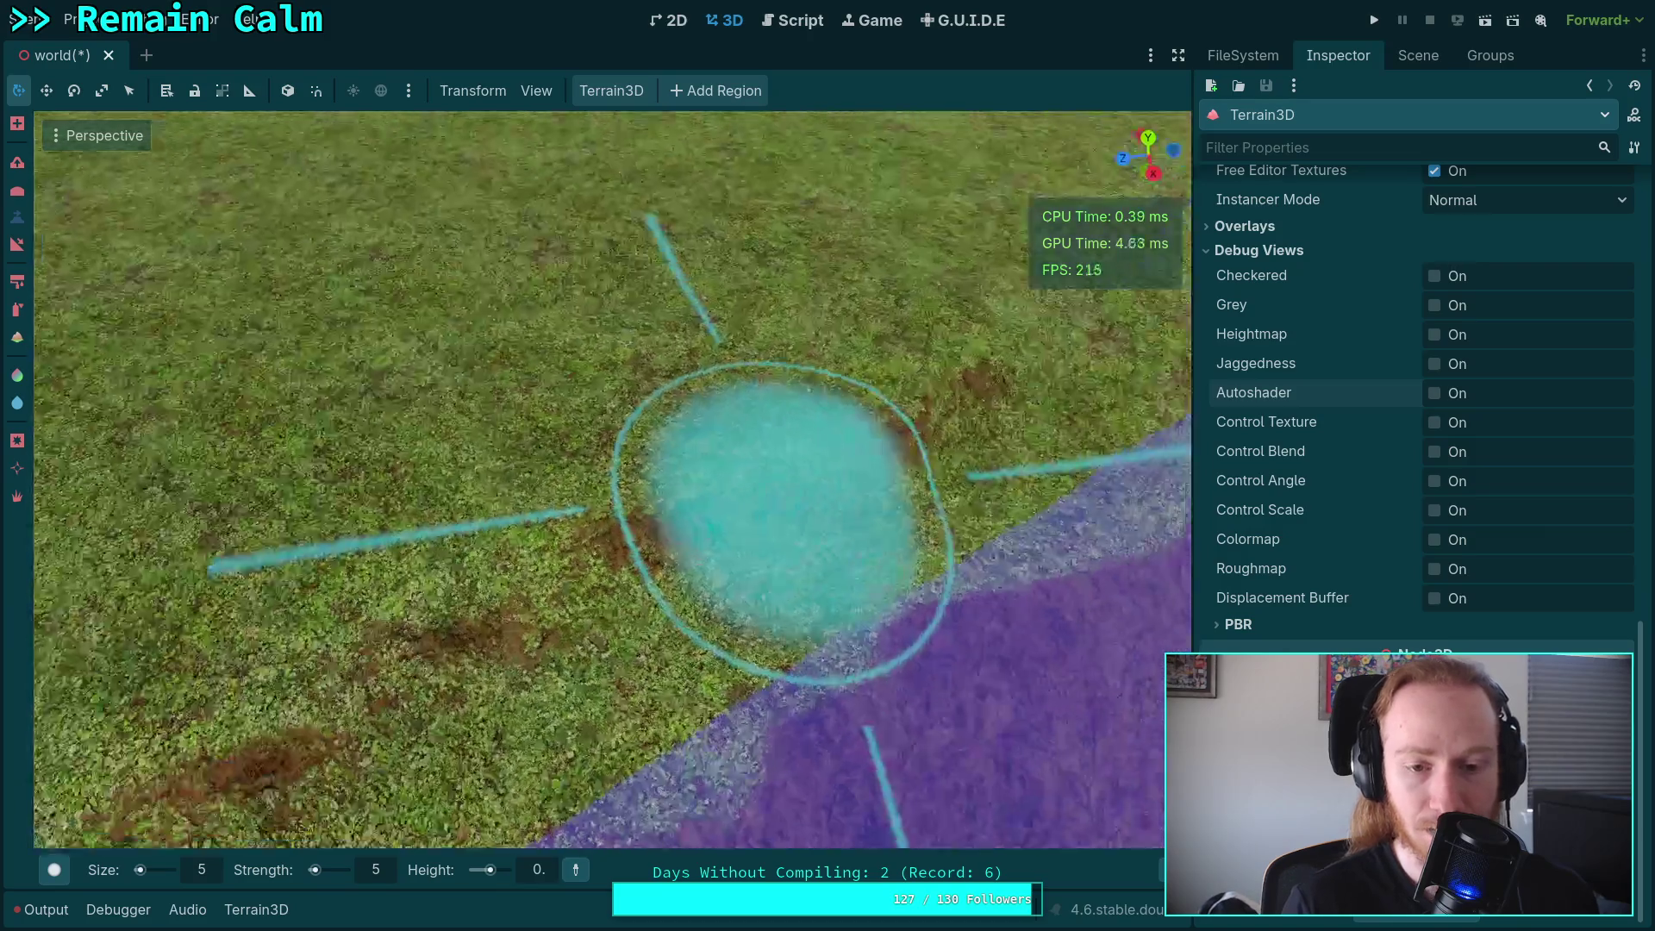
{"action": "left_click_drag", "start_coordinate": [613, 483], "coordinate": [613, 483]}
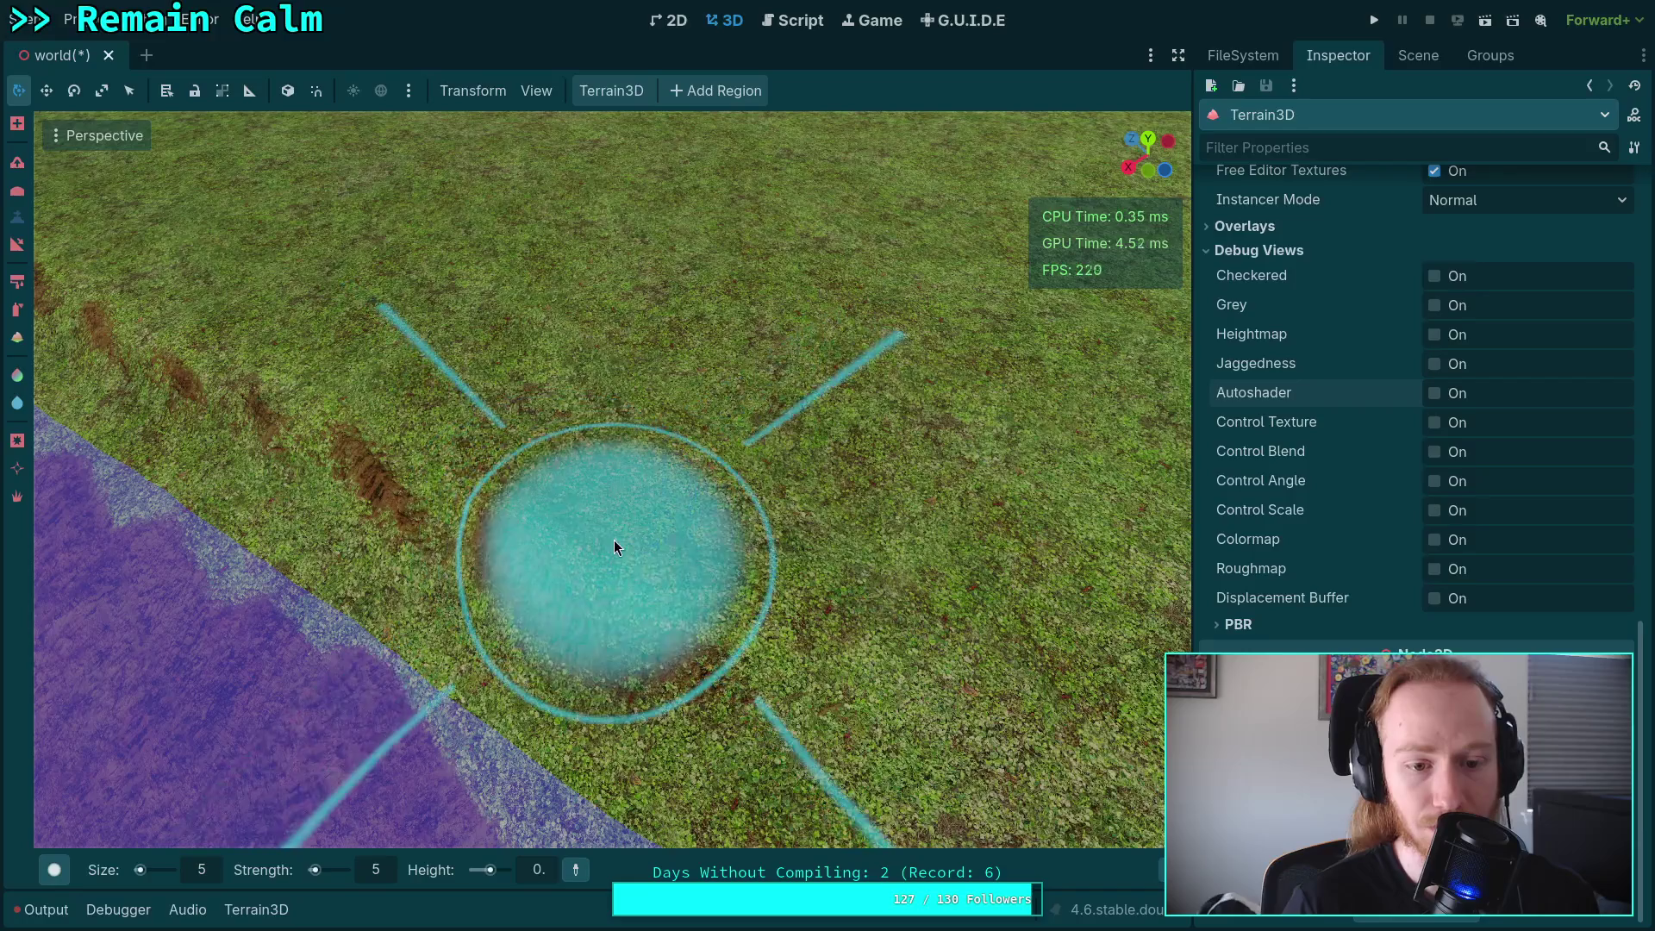
{"action": "mouse_move", "coordinate": [765, 592]}
{"action": "left_mouse_down"}
{"action": "mouse_move", "coordinate": [810, 642]}
{"action": "mouse_move", "coordinate": [676, 472]}
{"action": "left_mouse_up"}
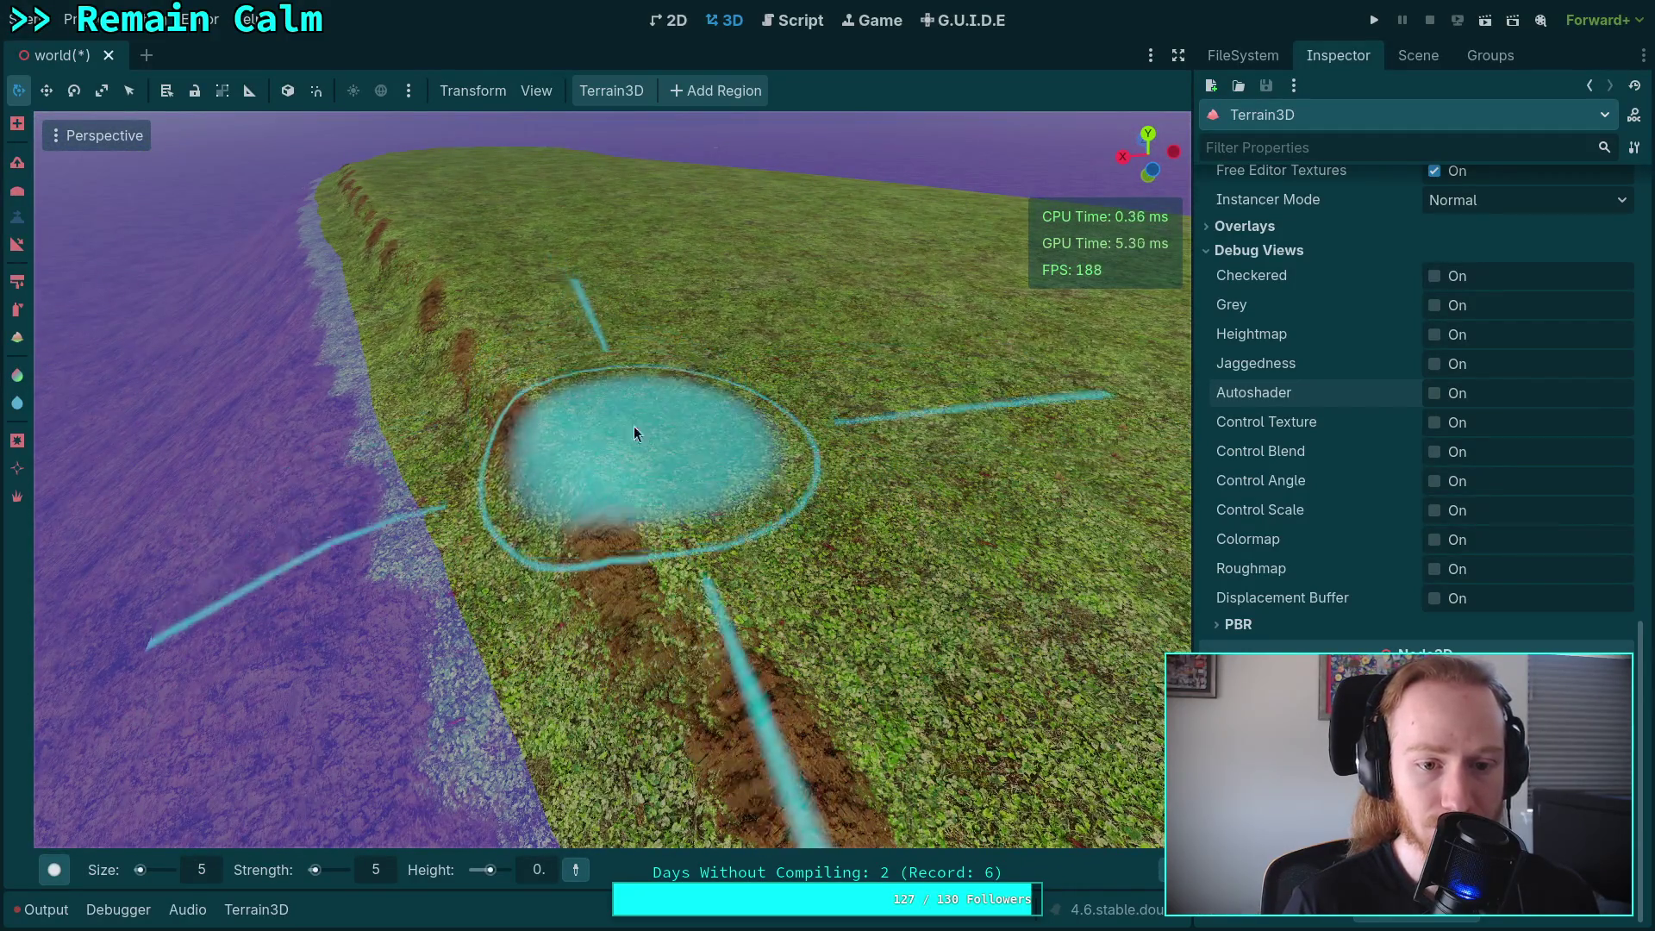
{"action": "mouse_move", "coordinate": [738, 476]}
{"action": "left_mouse_down"}
{"action": "mouse_move", "coordinate": [535, 367]}
{"action": "mouse_move", "coordinate": [698, 432]}
{"action": "mouse_move", "coordinate": [803, 397]}
{"action": "left_mouse_up"}
{"action": "mouse_move", "coordinate": [665, 388]}
{"action": "left_mouse_down"}
{"action": "mouse_move", "coordinate": [924, 388]}
{"action": "mouse_move", "coordinate": [664, 388]}
{"action": "mouse_move", "coordinate": [276, 638]}
{"action": "mouse_move", "coordinate": [431, 535]}
{"action": "mouse_move", "coordinate": [742, 440]}
{"action": "mouse_move", "coordinate": [854, 421]}
{"action": "mouse_move", "coordinate": [765, 477]}
{"action": "mouse_move", "coordinate": [969, 495]}
{"action": "mouse_move", "coordinate": [888, 500]}
{"action": "mouse_move", "coordinate": [442, 439]}
{"action": "mouse_move", "coordinate": [966, 465]}
{"action": "mouse_move", "coordinate": [769, 434]}
{"action": "mouse_move", "coordinate": [407, 436]}
{"action": "mouse_move", "coordinate": [624, 458]}
{"action": "mouse_move", "coordinate": [923, 431]}
{"action": "mouse_move", "coordinate": [247, 448]}
{"action": "mouse_move", "coordinate": [730, 459]}
{"action": "mouse_move", "coordinate": [525, 462]}
{"action": "mouse_move", "coordinate": [750, 469]}
{"action": "mouse_move", "coordinate": [943, 535]}
{"action": "mouse_move", "coordinate": [661, 400]}
{"action": "mouse_move", "coordinate": [717, 436]}
{"action": "mouse_move", "coordinate": [426, 420]}
{"action": "mouse_move", "coordinate": [342, 397]}
{"action": "mouse_move", "coordinate": [961, 426]}
{"action": "mouse_move", "coordinate": [776, 399]}
{"action": "mouse_move", "coordinate": [765, 414]}
{"action": "mouse_move", "coordinate": [799, 418]}
{"action": "mouse_move", "coordinate": [365, 411]}
{"action": "mouse_move", "coordinate": [510, 451]}
{"action": "mouse_move", "coordinate": [998, 462]}
{"action": "mouse_move", "coordinate": [834, 417]}
{"action": "mouse_move", "coordinate": [686, 427]}
{"action": "mouse_move", "coordinate": [412, 397]}
{"action": "mouse_move", "coordinate": [857, 451]}
{"action": "mouse_move", "coordinate": [552, 483]}
{"action": "mouse_move", "coordinate": [670, 442]}
{"action": "left_mouse_up"}
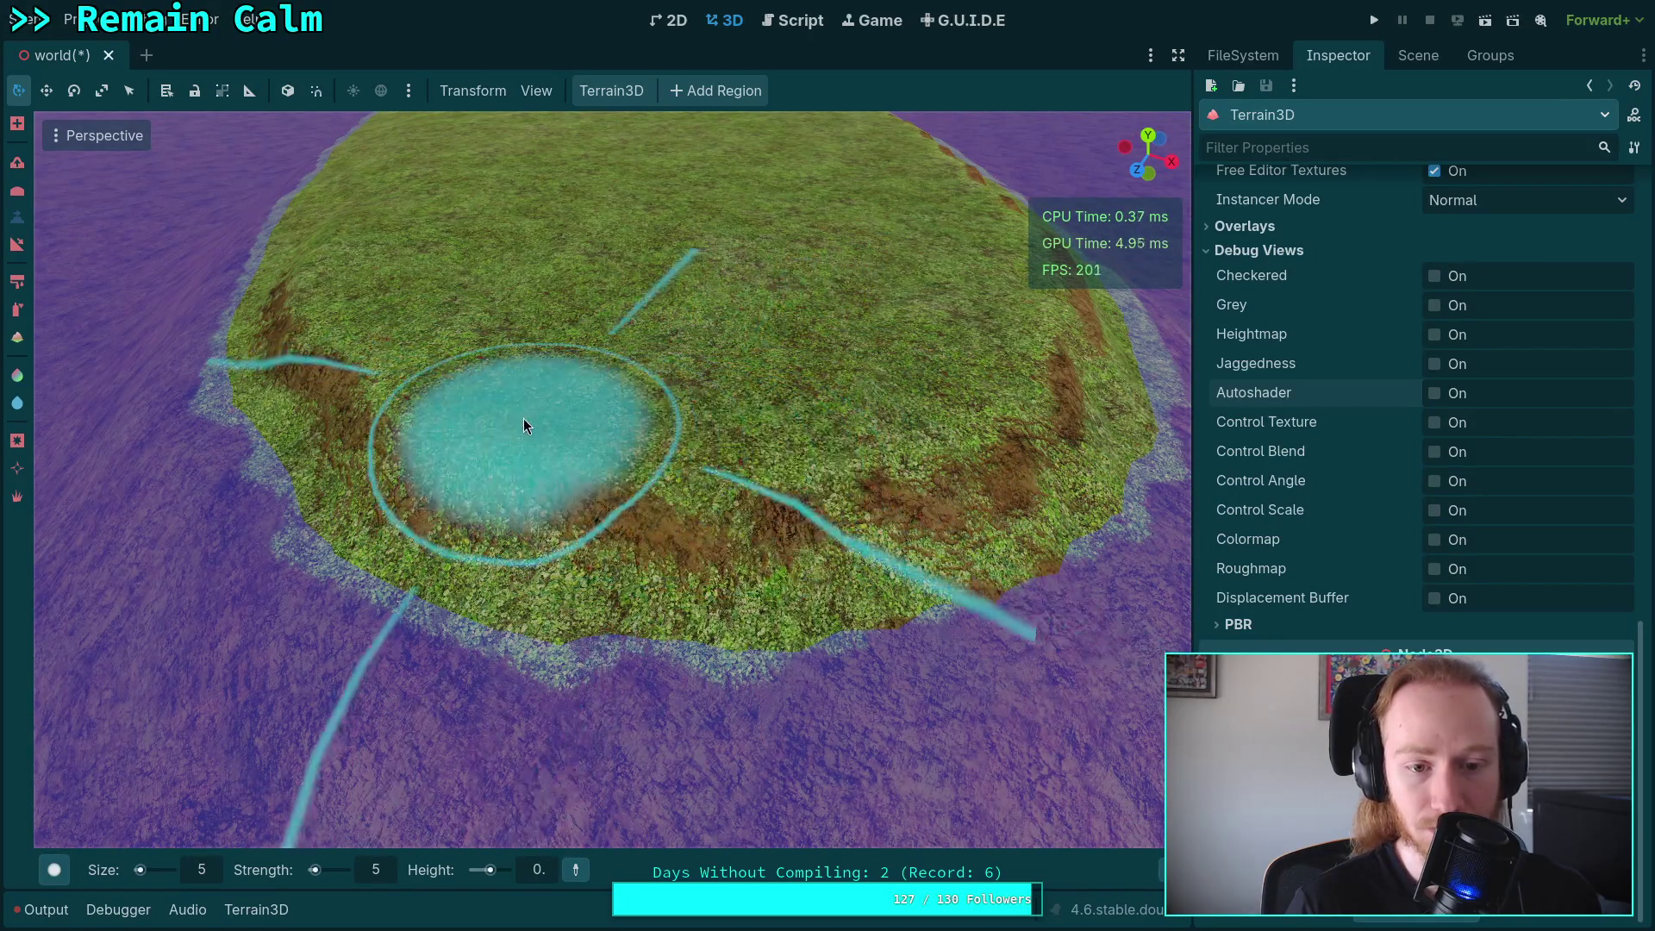
{"action": "mouse_move", "coordinate": [678, 436]}
{"action": "left_mouse_down"}
{"action": "mouse_move", "coordinate": [551, 552]}
{"action": "mouse_move", "coordinate": [396, 397]}
{"action": "mouse_move", "coordinate": [547, 257]}
{"action": "mouse_move", "coordinate": [643, 396]}
{"action": "left_mouse_up"}
{"action": "scroll", "coordinate": [567, 287], "scroll_direction": "up", "scroll_amount": 3}
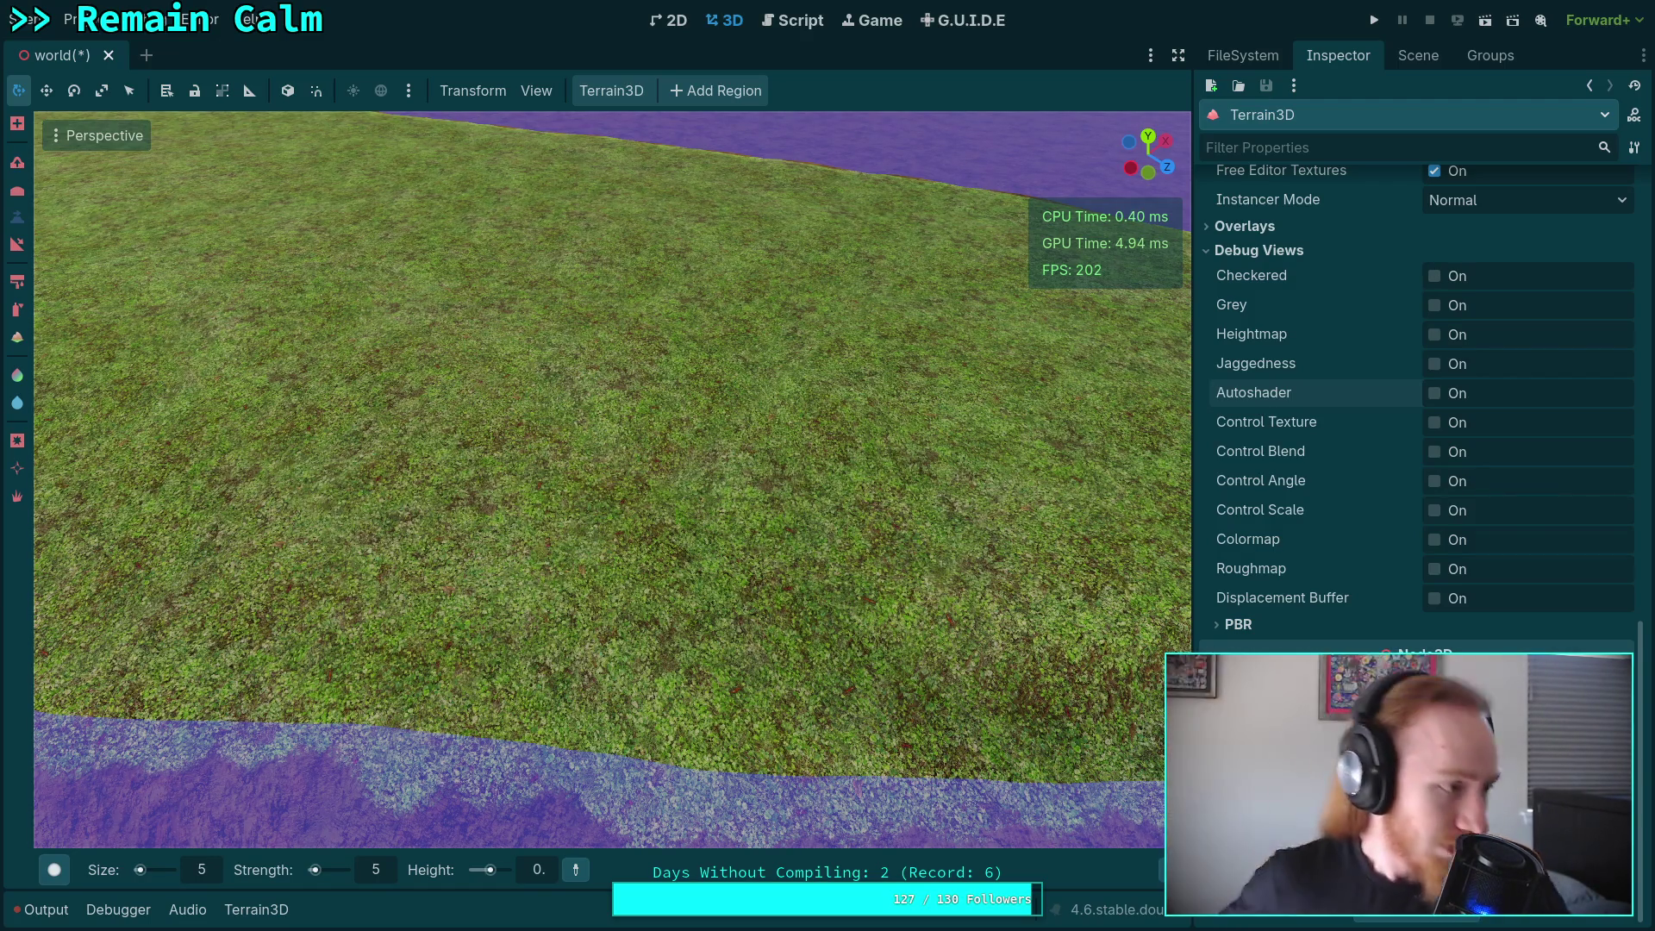
{"action": "left_click", "coordinate": [515, 870]}
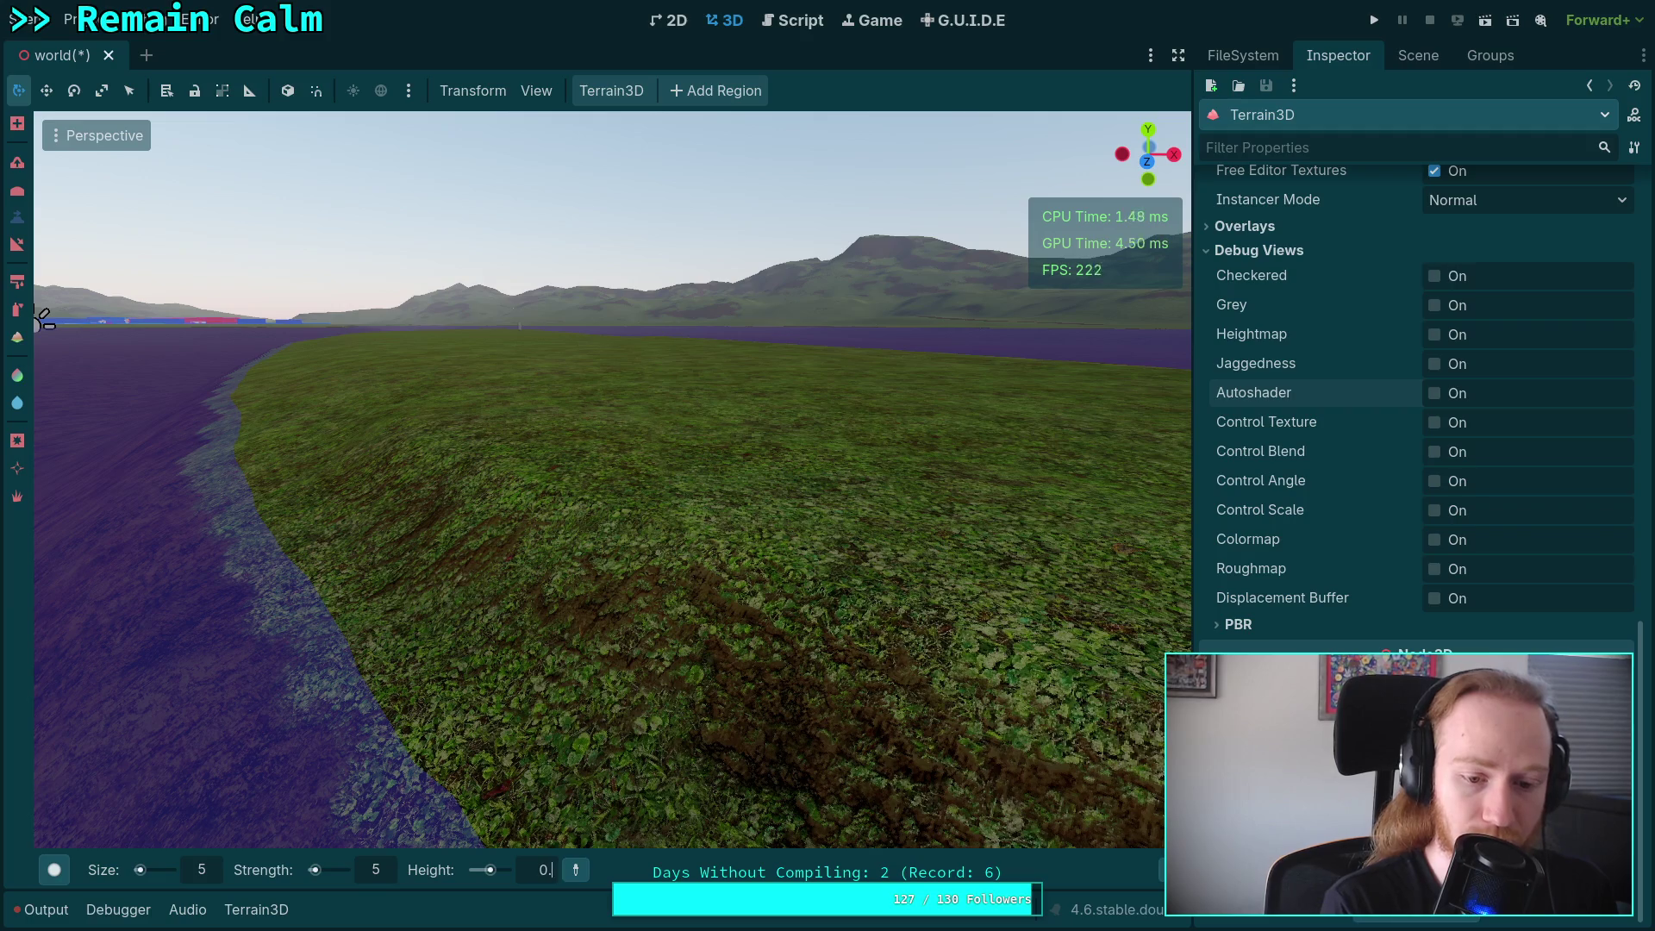
{"action": "type", "text": ".4"}
{"action": "type", "text": "-0.4"}
Apply a brush height of -0.4 and lower the terrain beside the shore, widening the dirt patch.
{"action": "key", "text": "Return"}
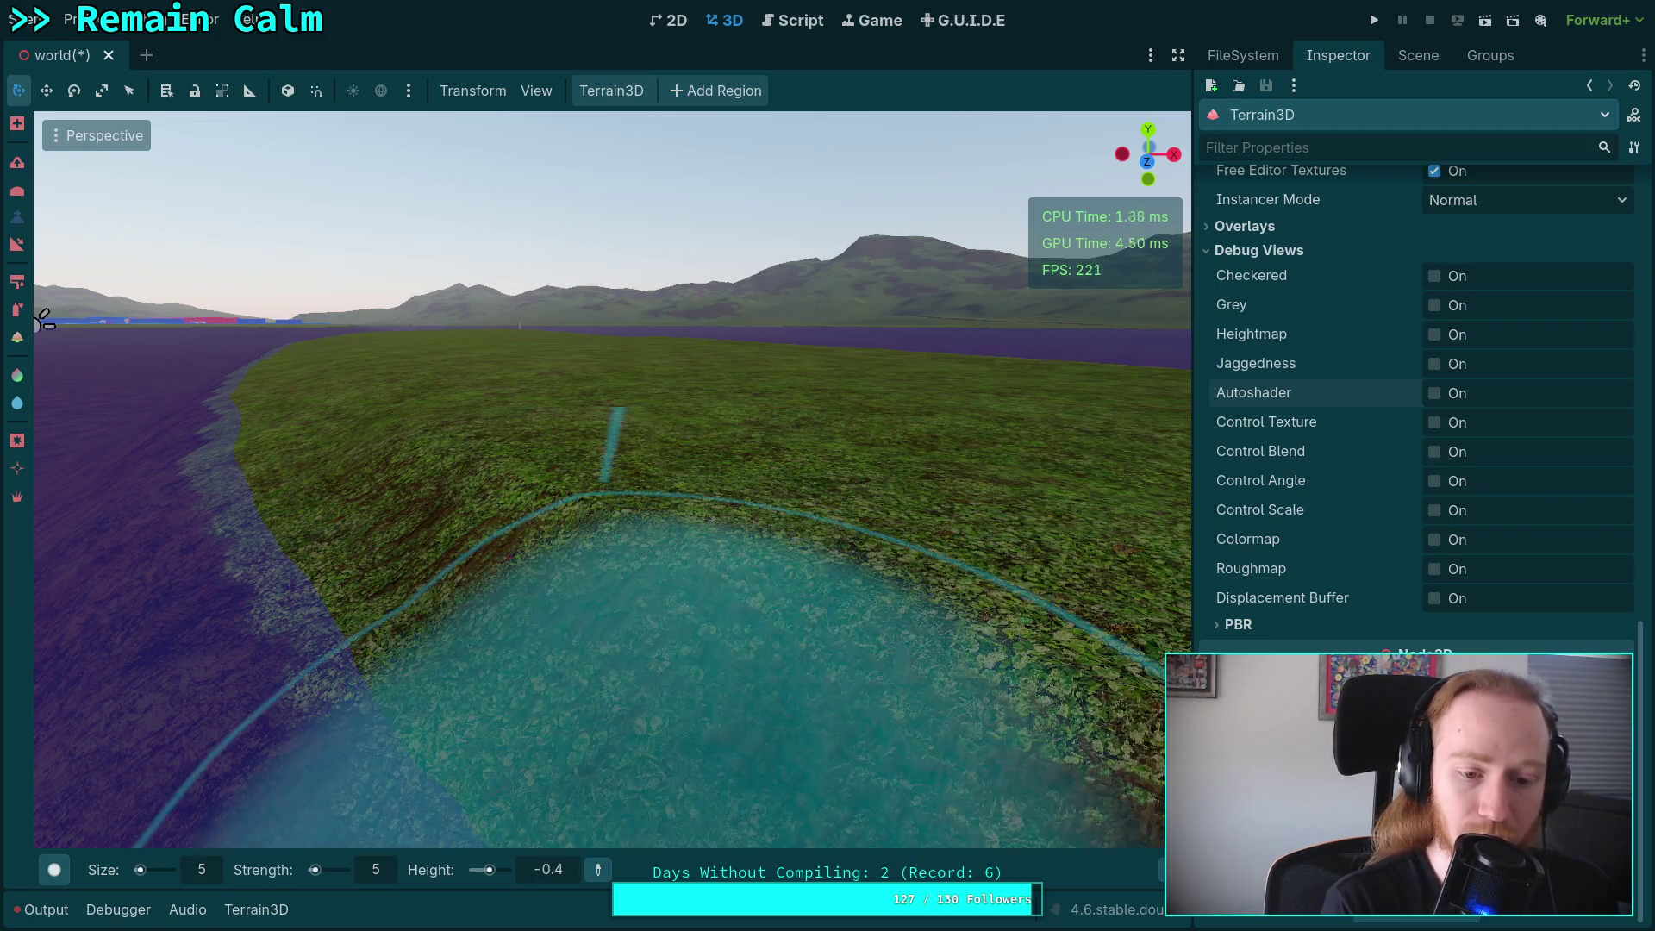
{"action": "left_click_drag", "start_coordinate": [685, 527], "coordinate": [448, 521]}
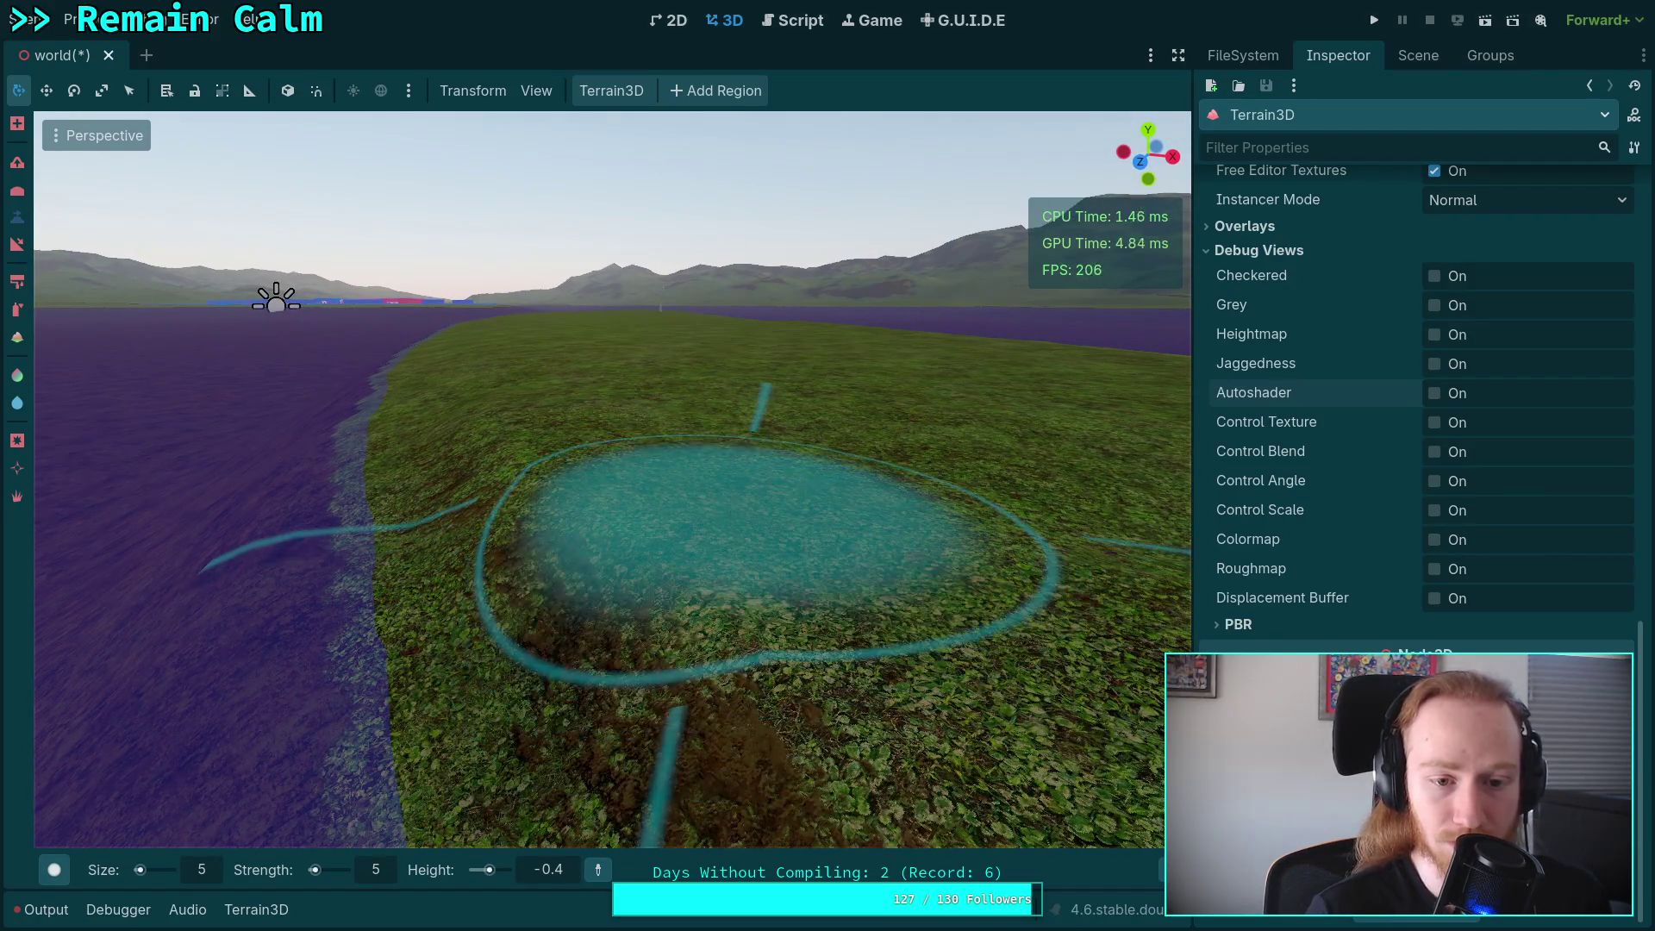
{"action": "scroll", "coordinate": [654, 509], "scroll_direction": "down", "scroll_amount": 3}
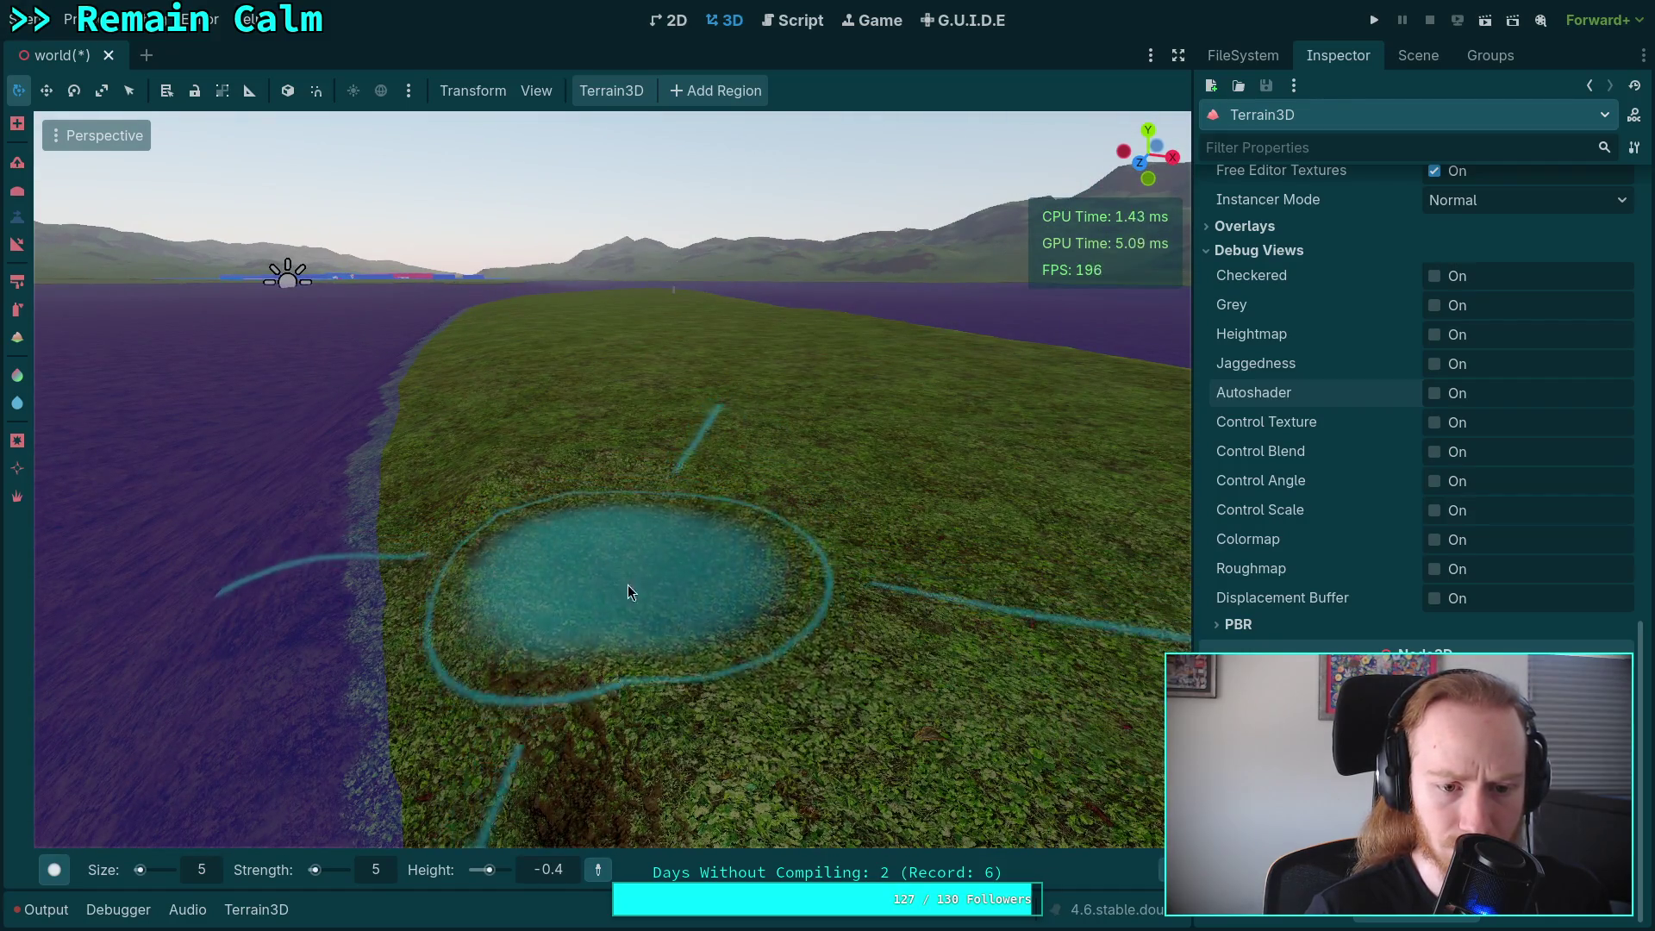
{"action": "mouse_move", "coordinate": [713, 635]}
{"action": "left_mouse_down"}
{"action": "mouse_move", "coordinate": [603, 621]}
{"action": "mouse_move", "coordinate": [667, 381]}
{"action": "left_mouse_up"}
{"action": "left_click_drag", "start_coordinate": [665, 443], "coordinate": [569, 431]}
{"action": "key", "text": "w"}
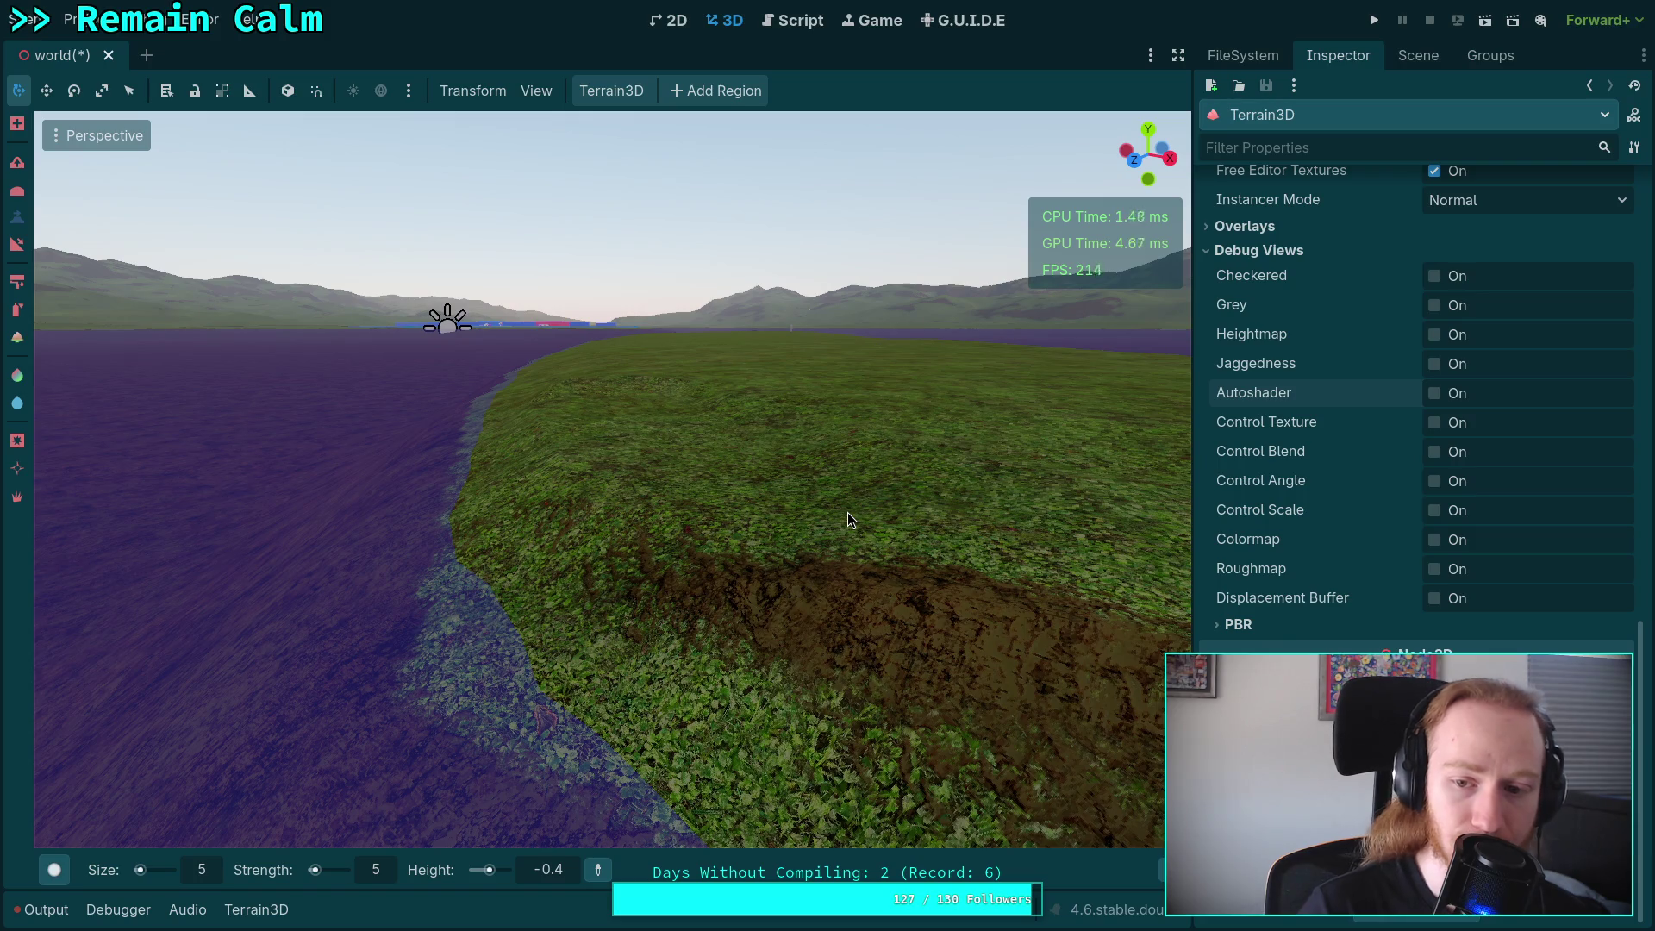
Toggle the Instancer Grid overlay on and off, then show the scene's node tree.
{"action": "left_click", "coordinate": [1243, 226]}
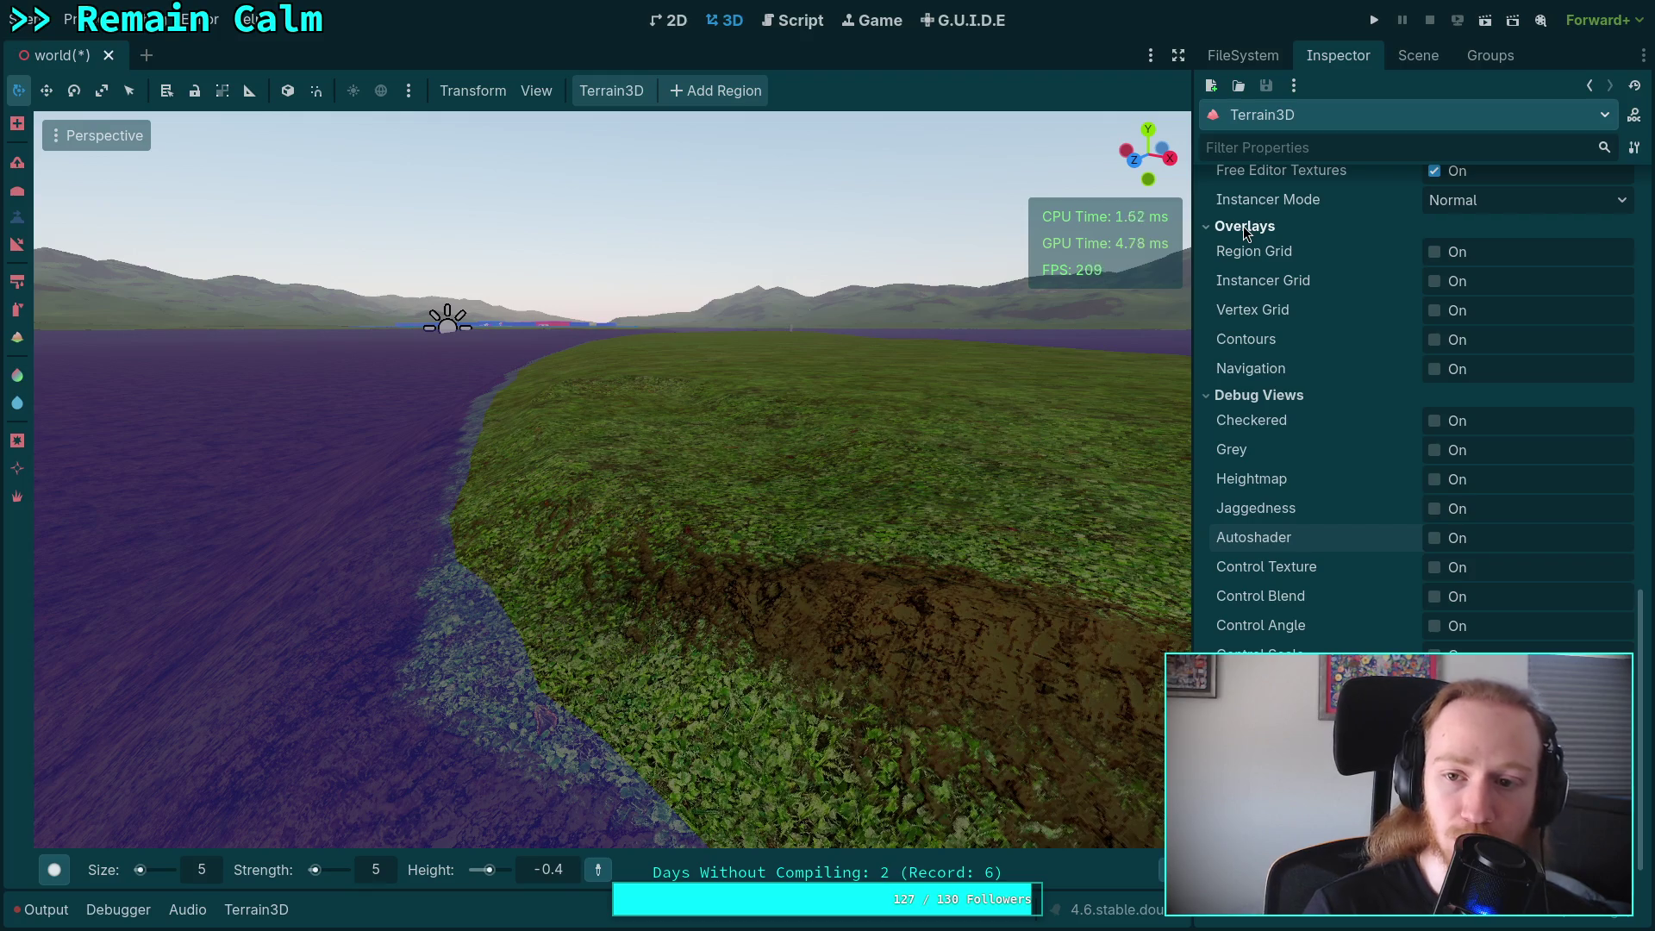
{"action": "left_click", "coordinate": [1437, 283]}
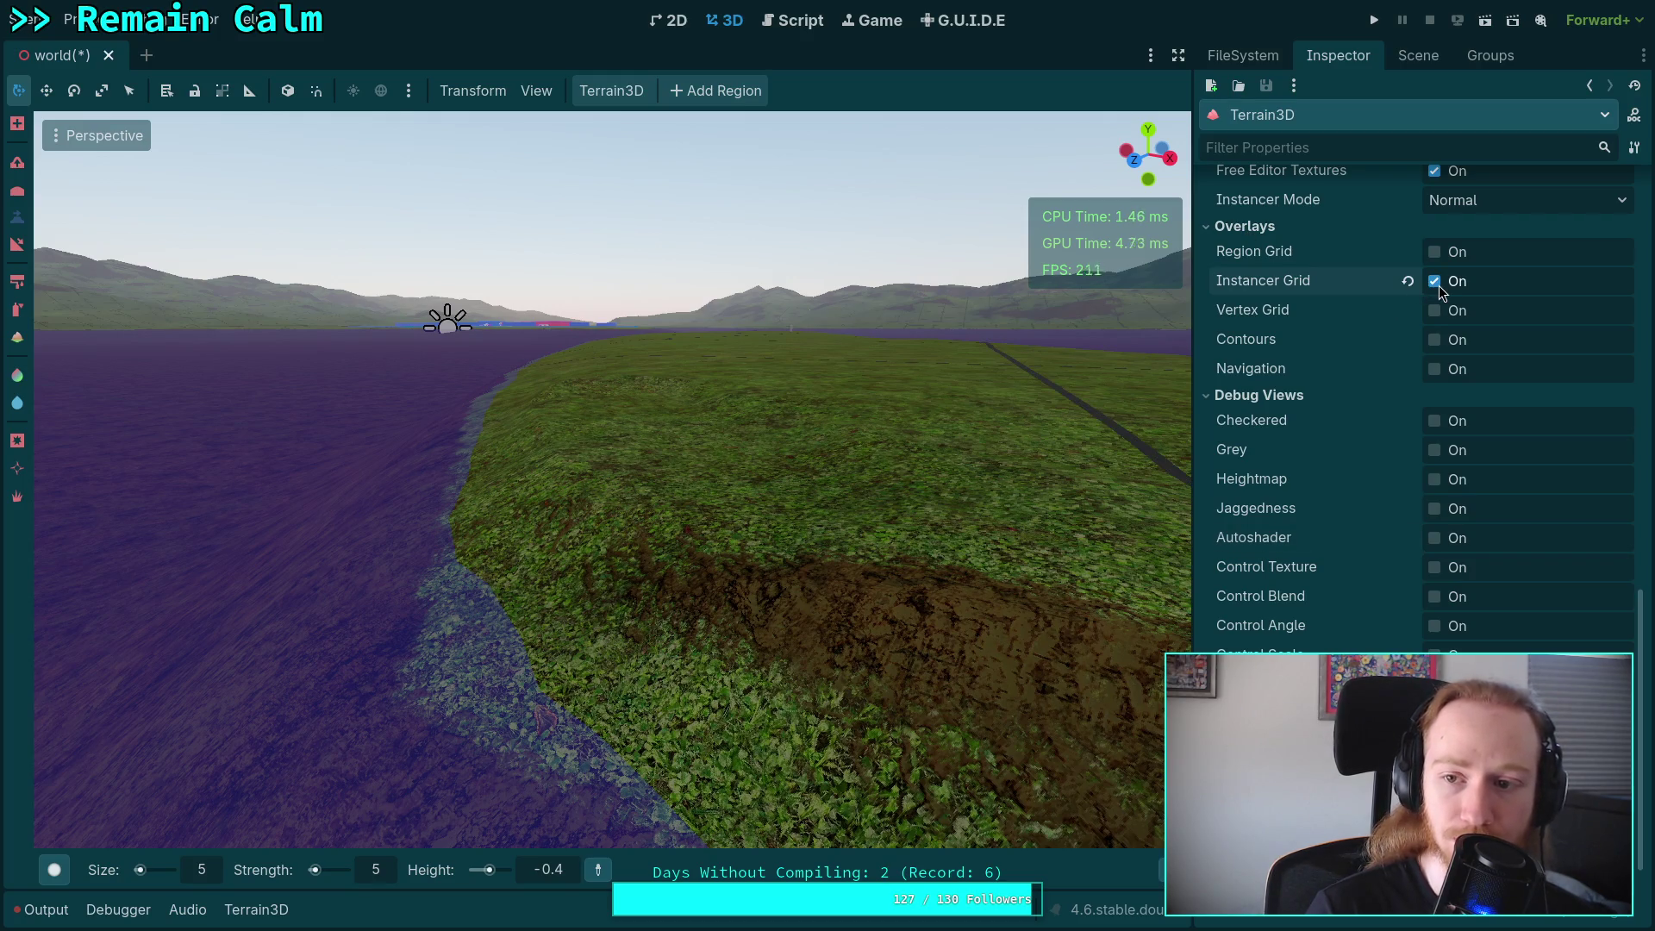
{"action": "left_click", "coordinate": [1436, 283]}
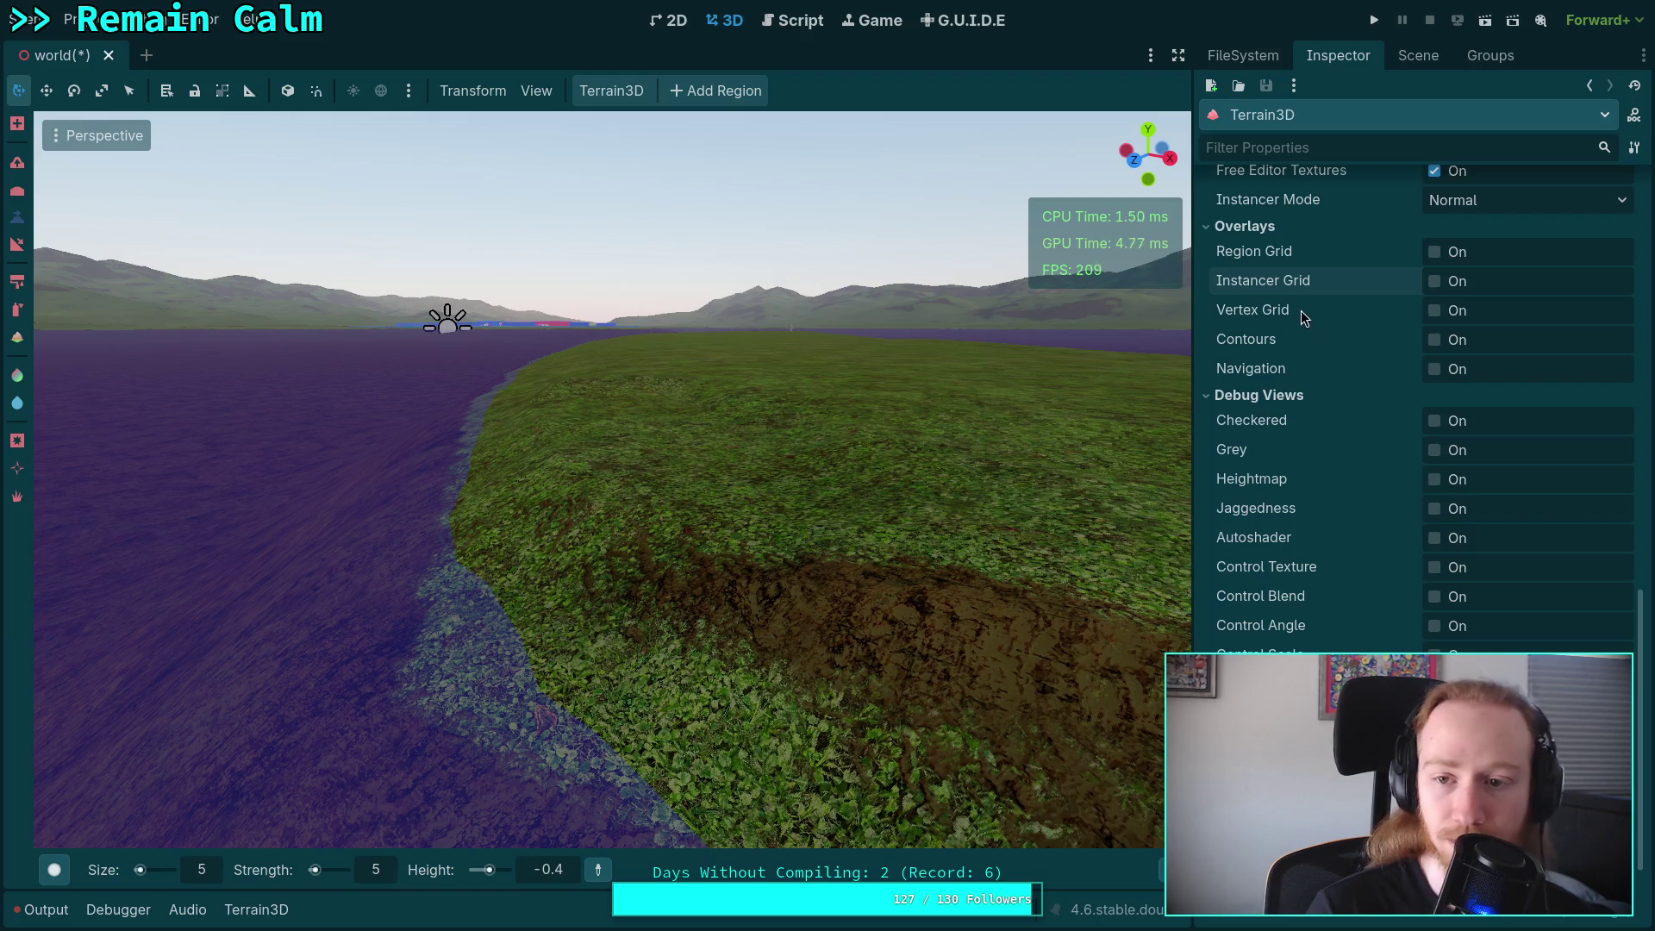
{"action": "scroll", "coordinate": [1371, 623], "scroll_direction": "up", "scroll_amount": 5}
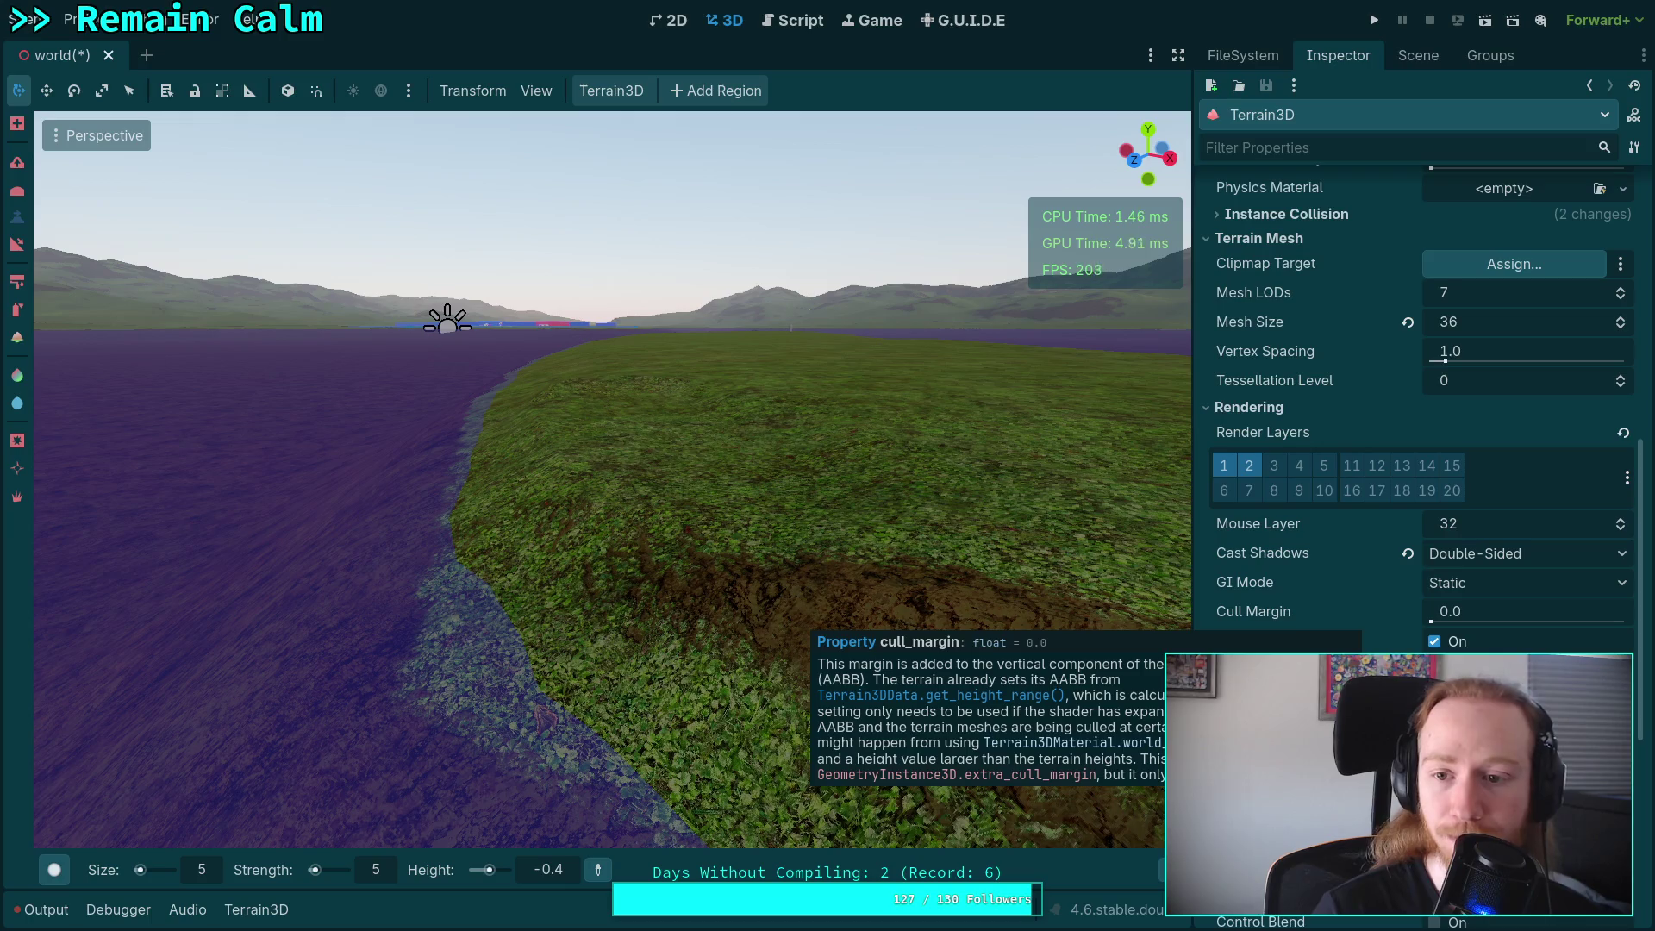
{"action": "scroll", "coordinate": [1326, 467], "scroll_direction": "up", "scroll_amount": 8}
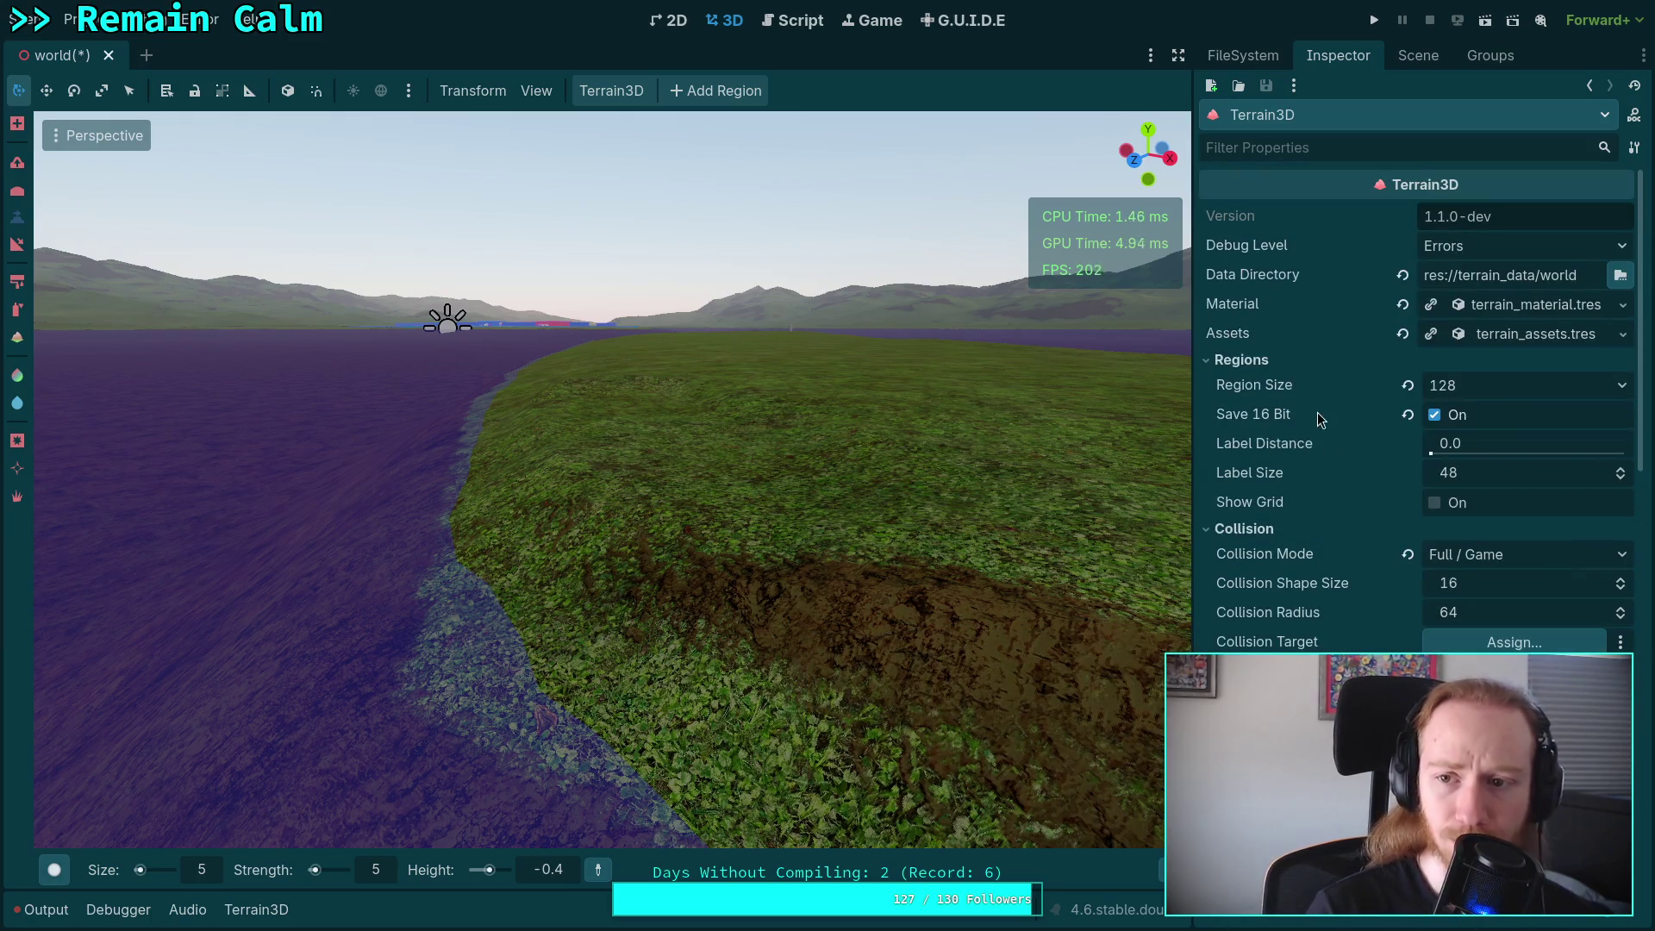
{"action": "left_click", "coordinate": [1405, 55]}
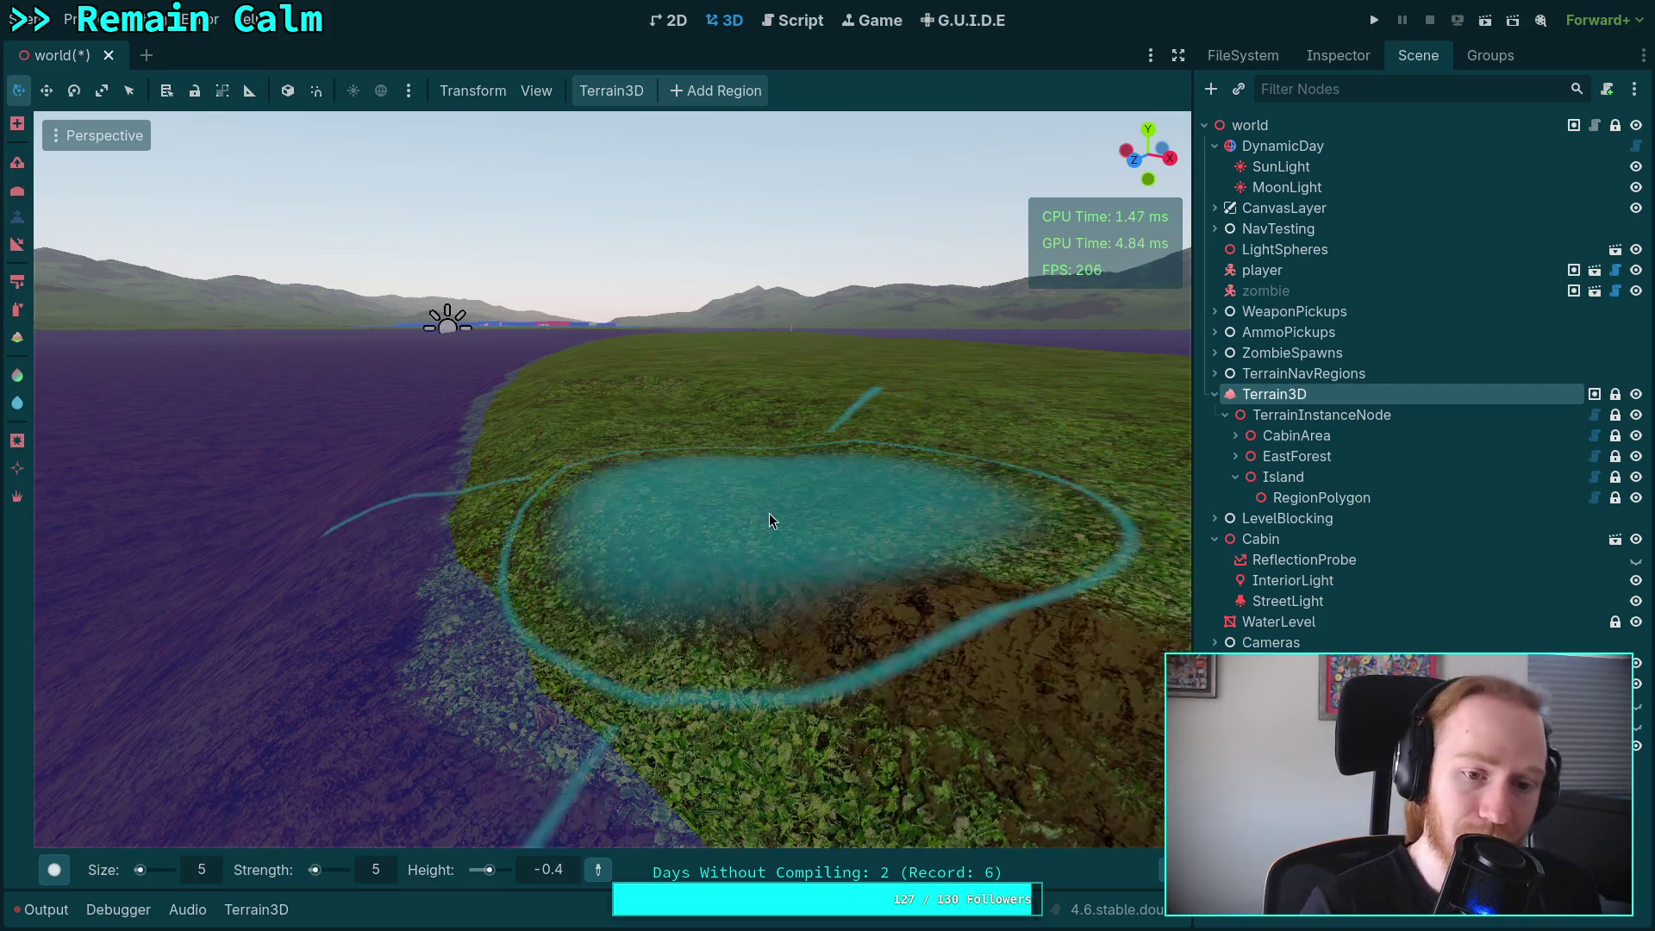
Fly the camera close over the grass, then pull back to a wide view of the dirt patch.
{"action": "left_click_drag", "start_coordinate": [775, 510], "coordinate": [828, 560]}
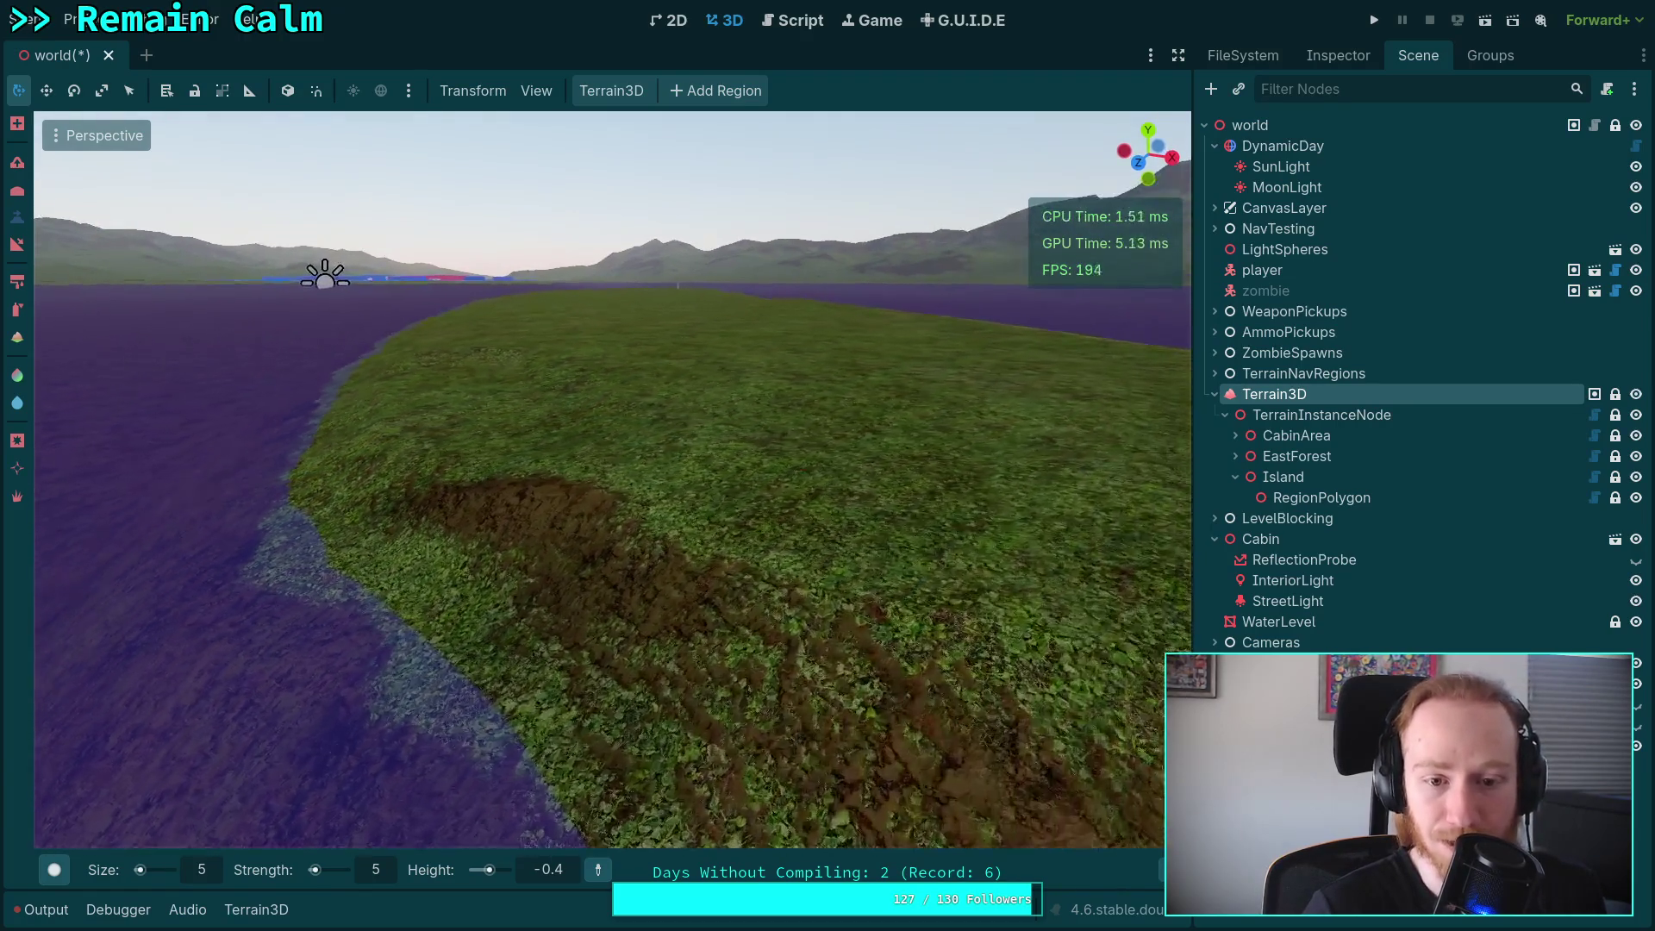
{"action": "key", "text": "w"}
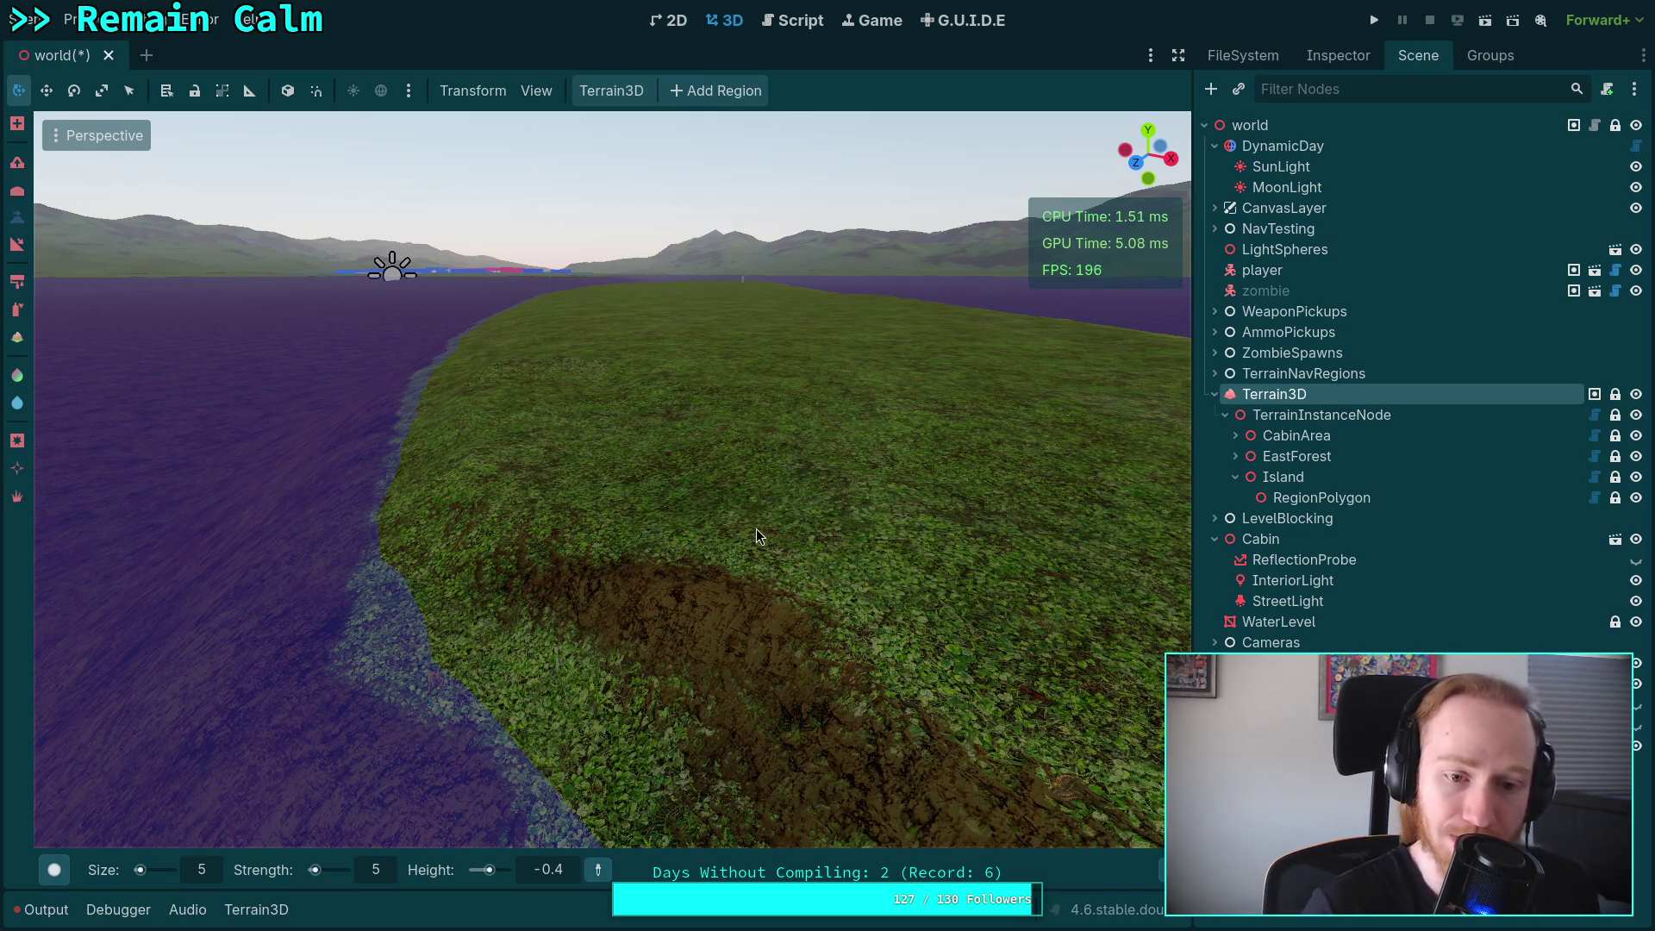
{"action": "key", "text": "w"}
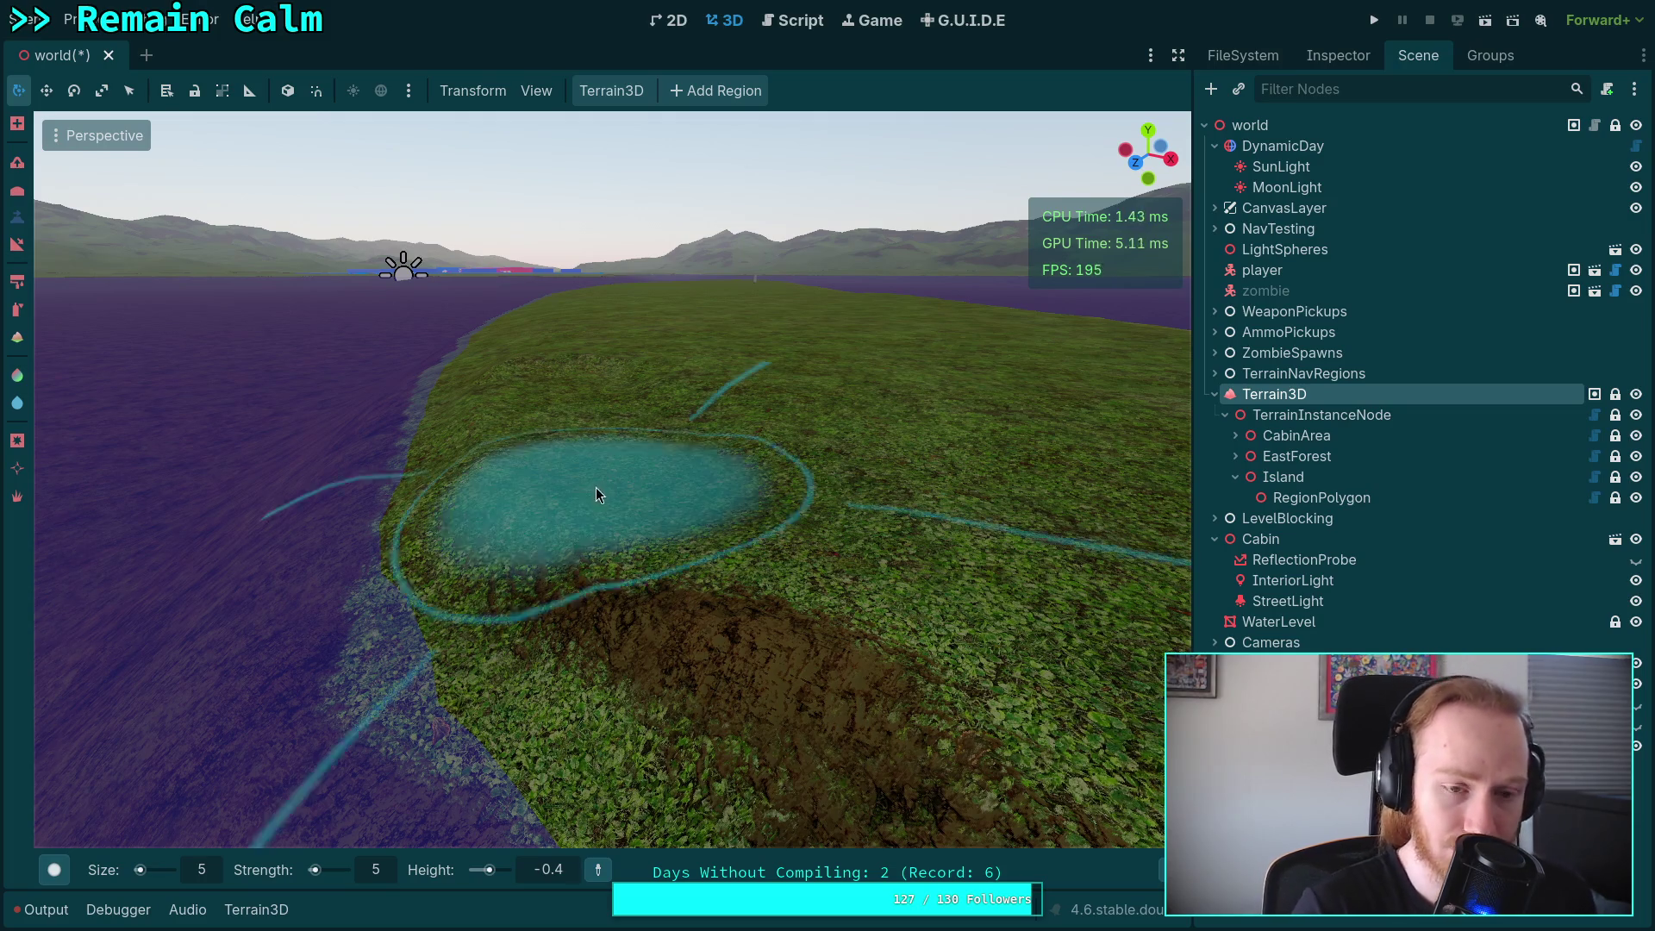
{"action": "right_click", "coordinate": [599, 484]}
{"action": "key", "text": "w"}
{"action": "key", "text": "s"}
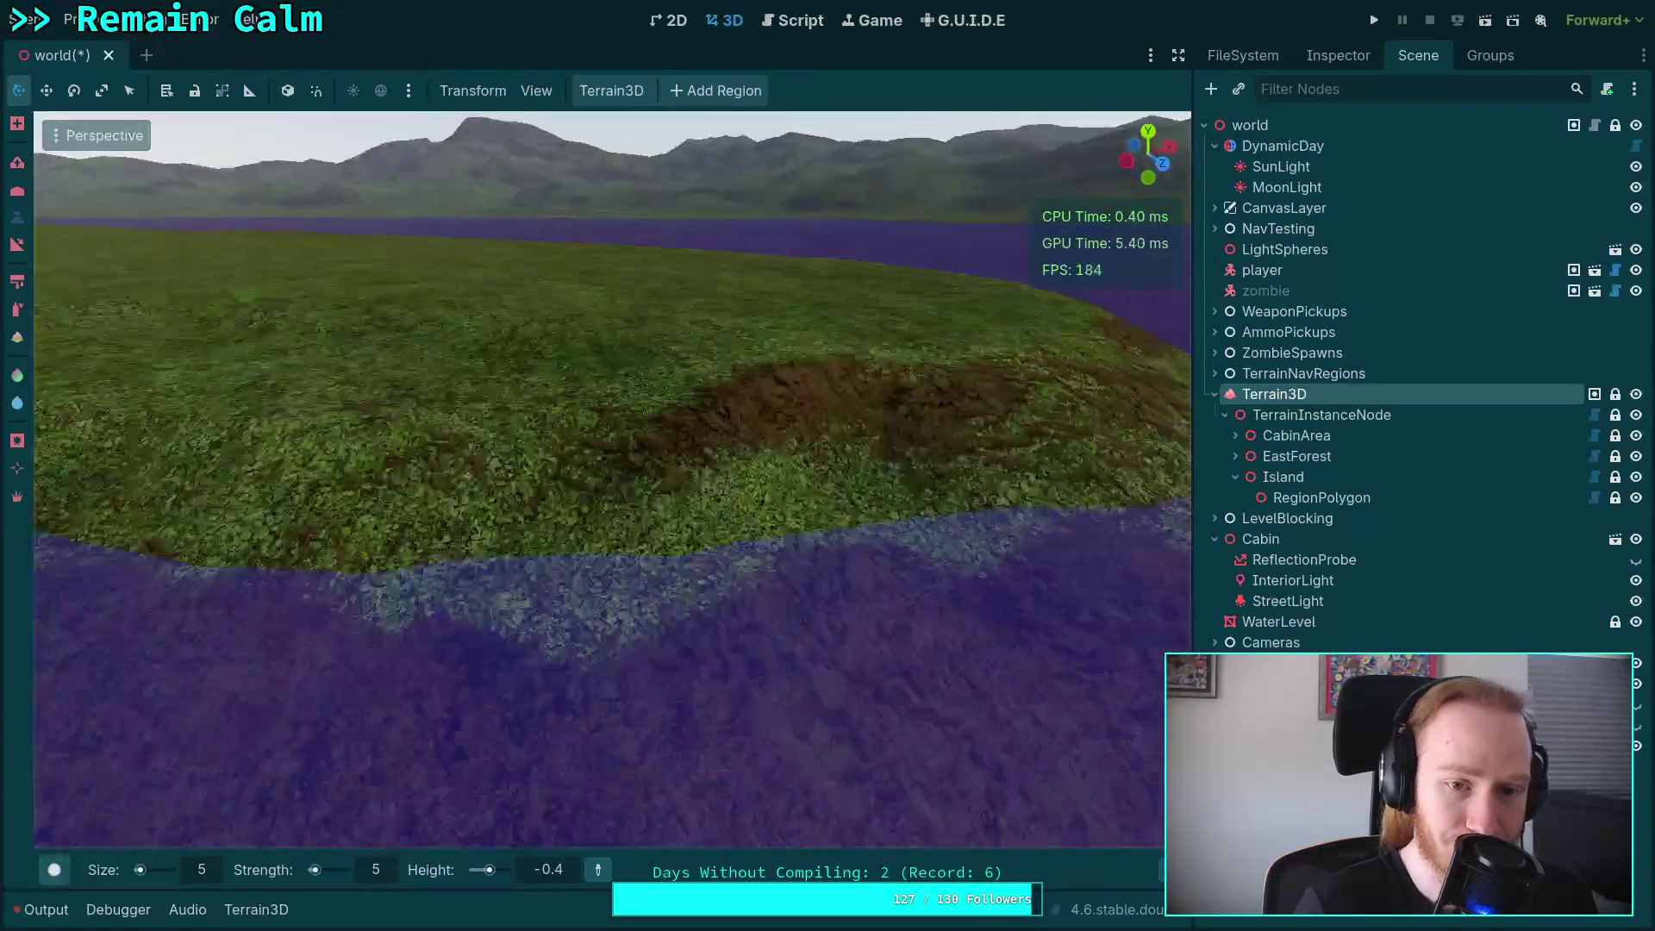
{"action": "key", "text": "s"}
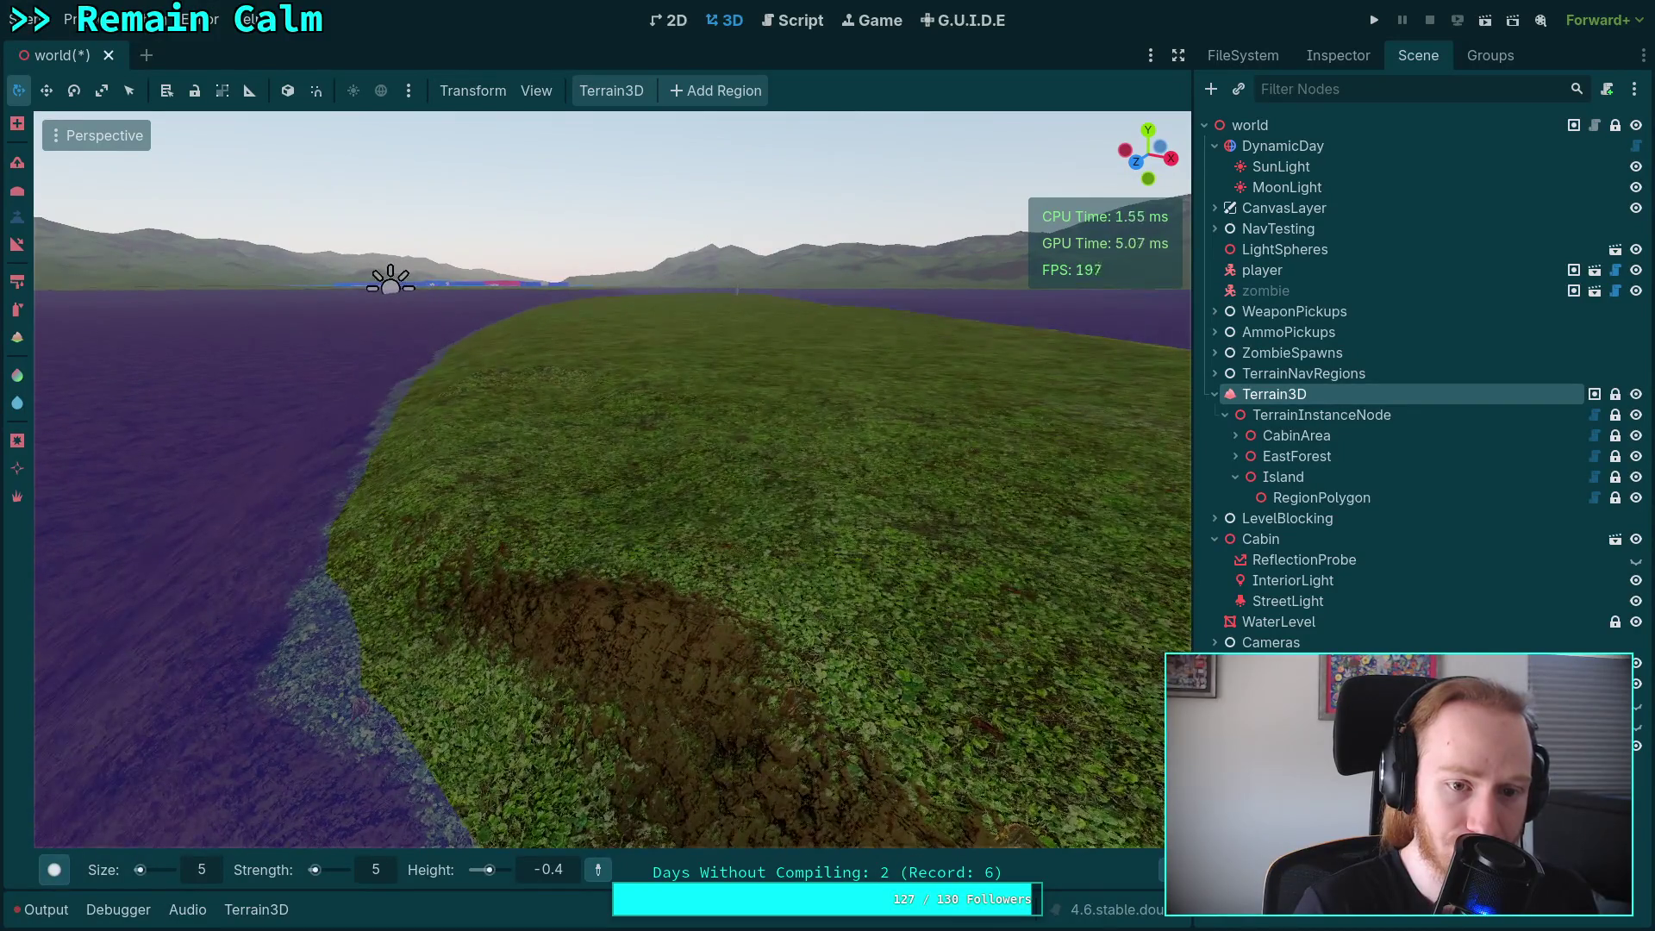
Sculpt a few lowering strokes with the height brush, then undo them with Ctrl+Z.
{"action": "key", "text": "ctrl"}
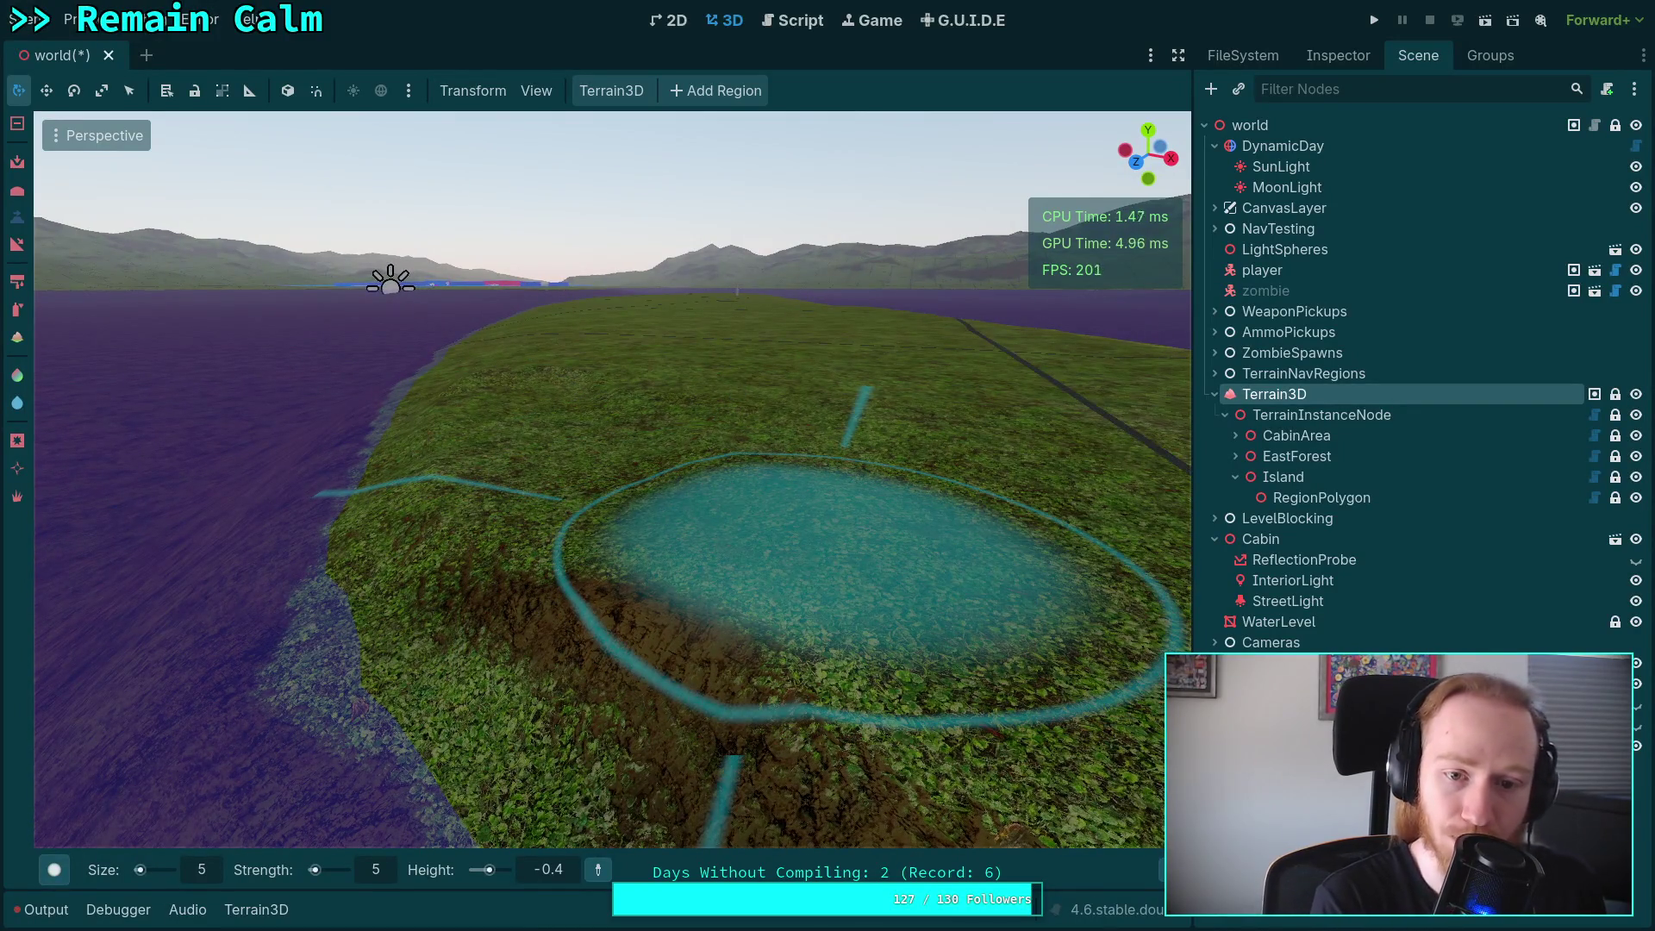
{"action": "left_click_drag", "start_coordinate": [449, 552], "coordinate": [535, 414]}
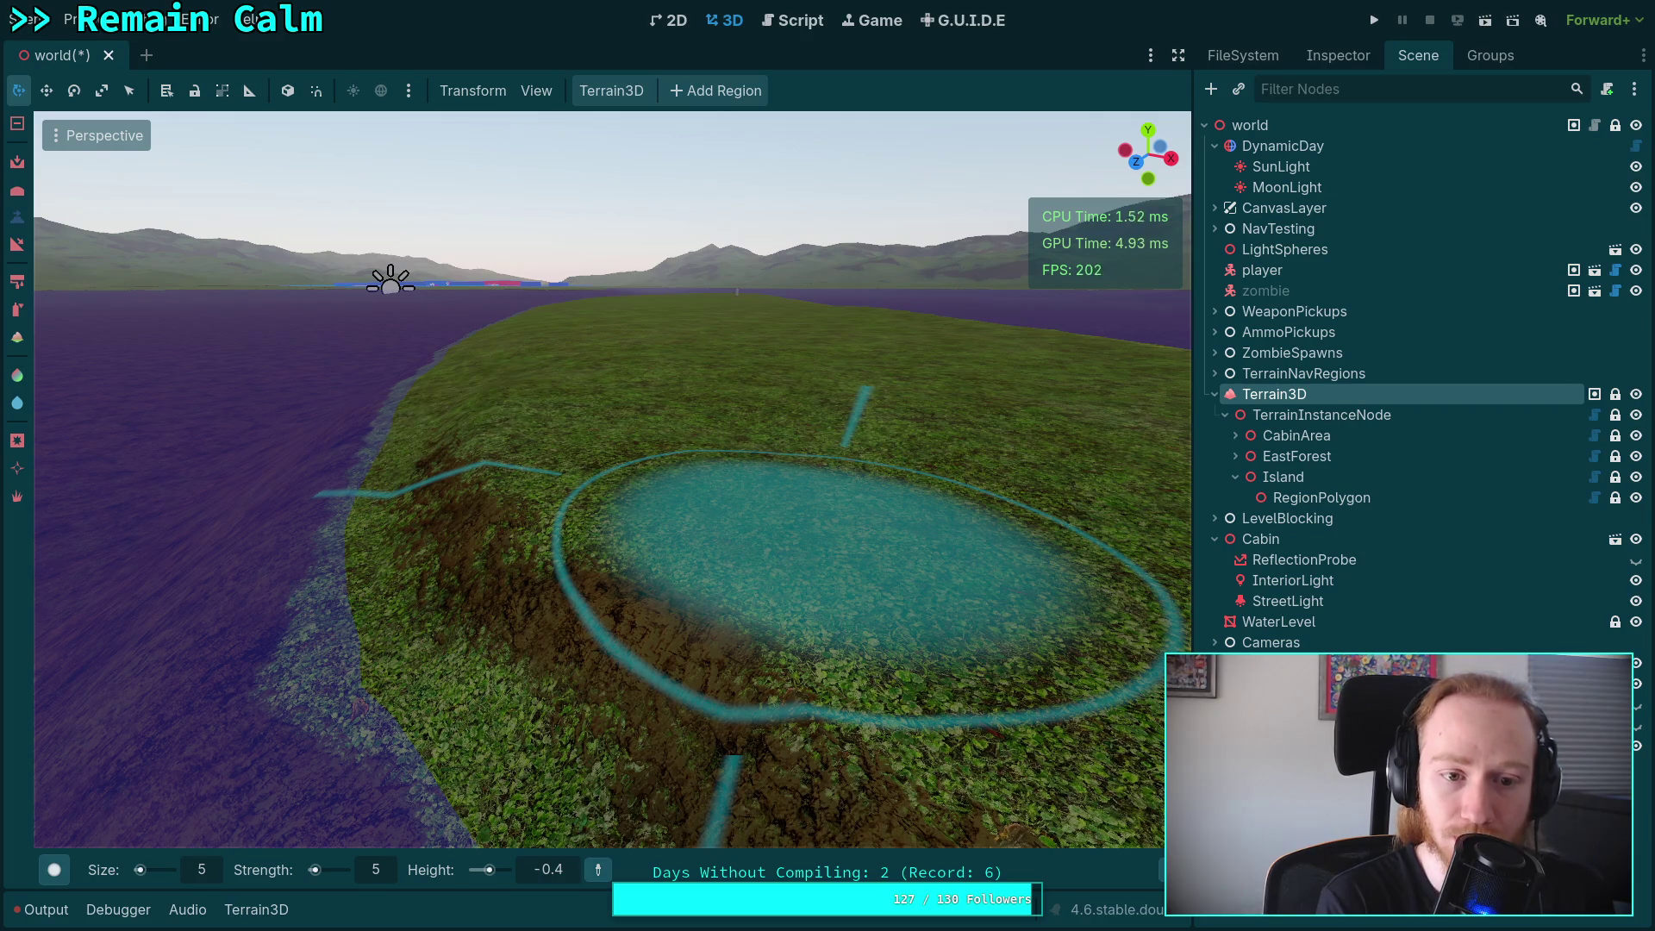
{"action": "left_click_drag", "start_coordinate": [863, 587], "coordinate": [862, 587]}
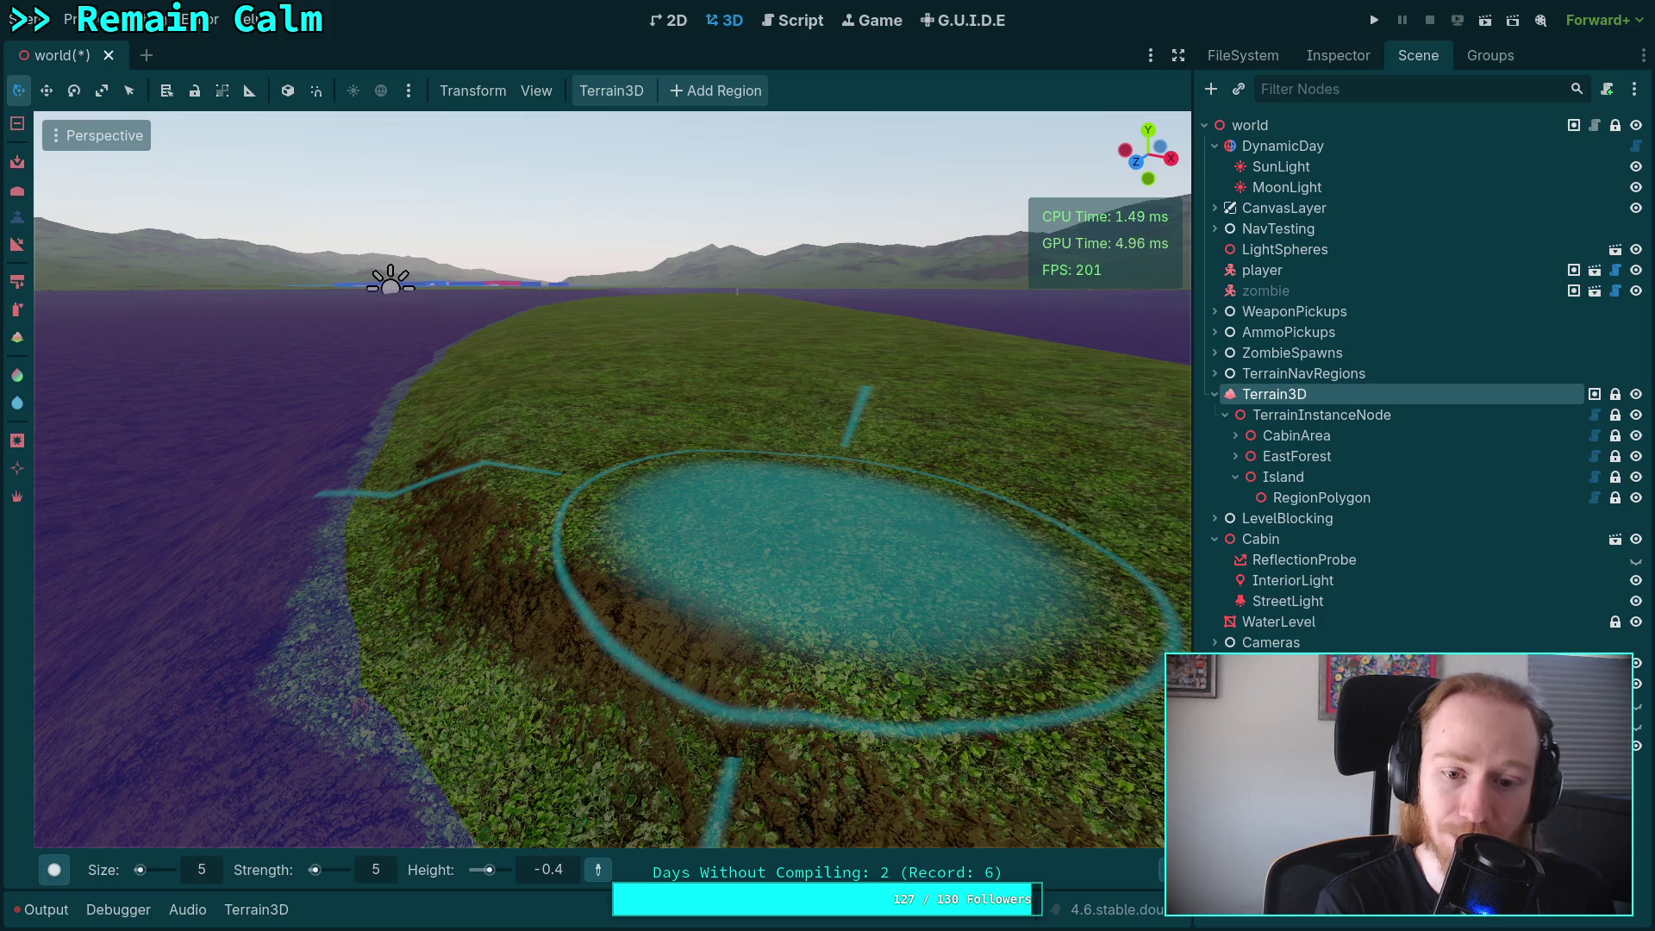
{"action": "key", "text": "ctrl+z"}
{"action": "key", "text": "ctrl+z"}
{"action": "key", "text": "ctrl+z"}
{"action": "scroll", "coordinate": [603, 517], "scroll_direction": "up", "scroll_amount": 5}
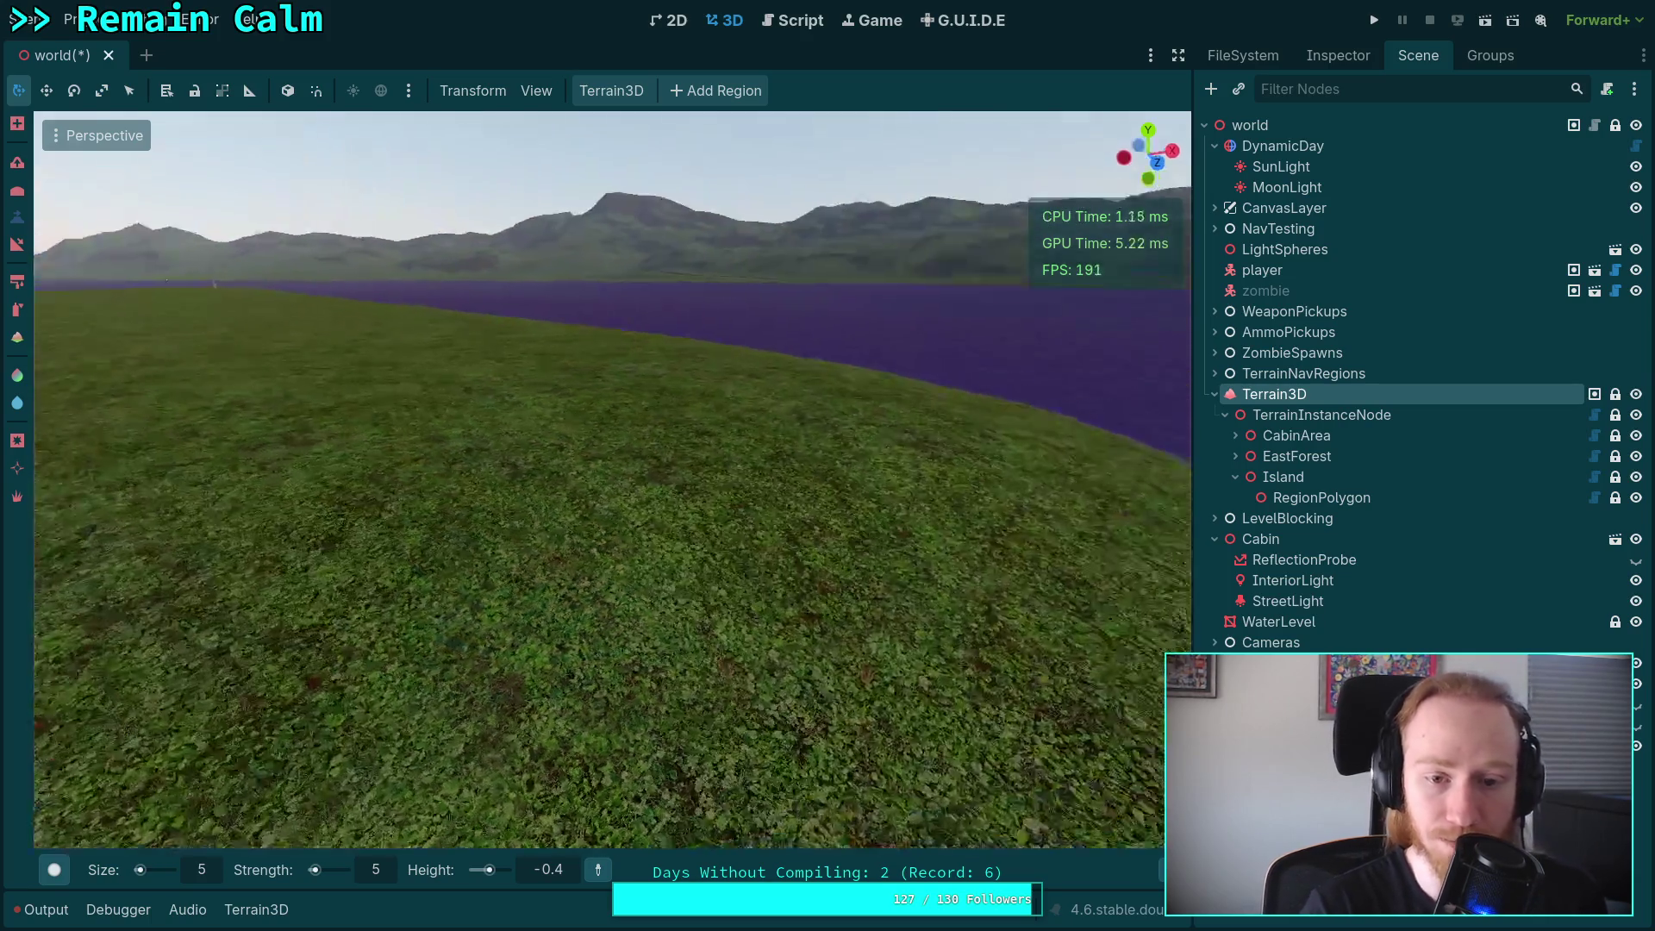
{"action": "scroll", "coordinate": [603, 518], "scroll_direction": "down", "scroll_amount": 5}
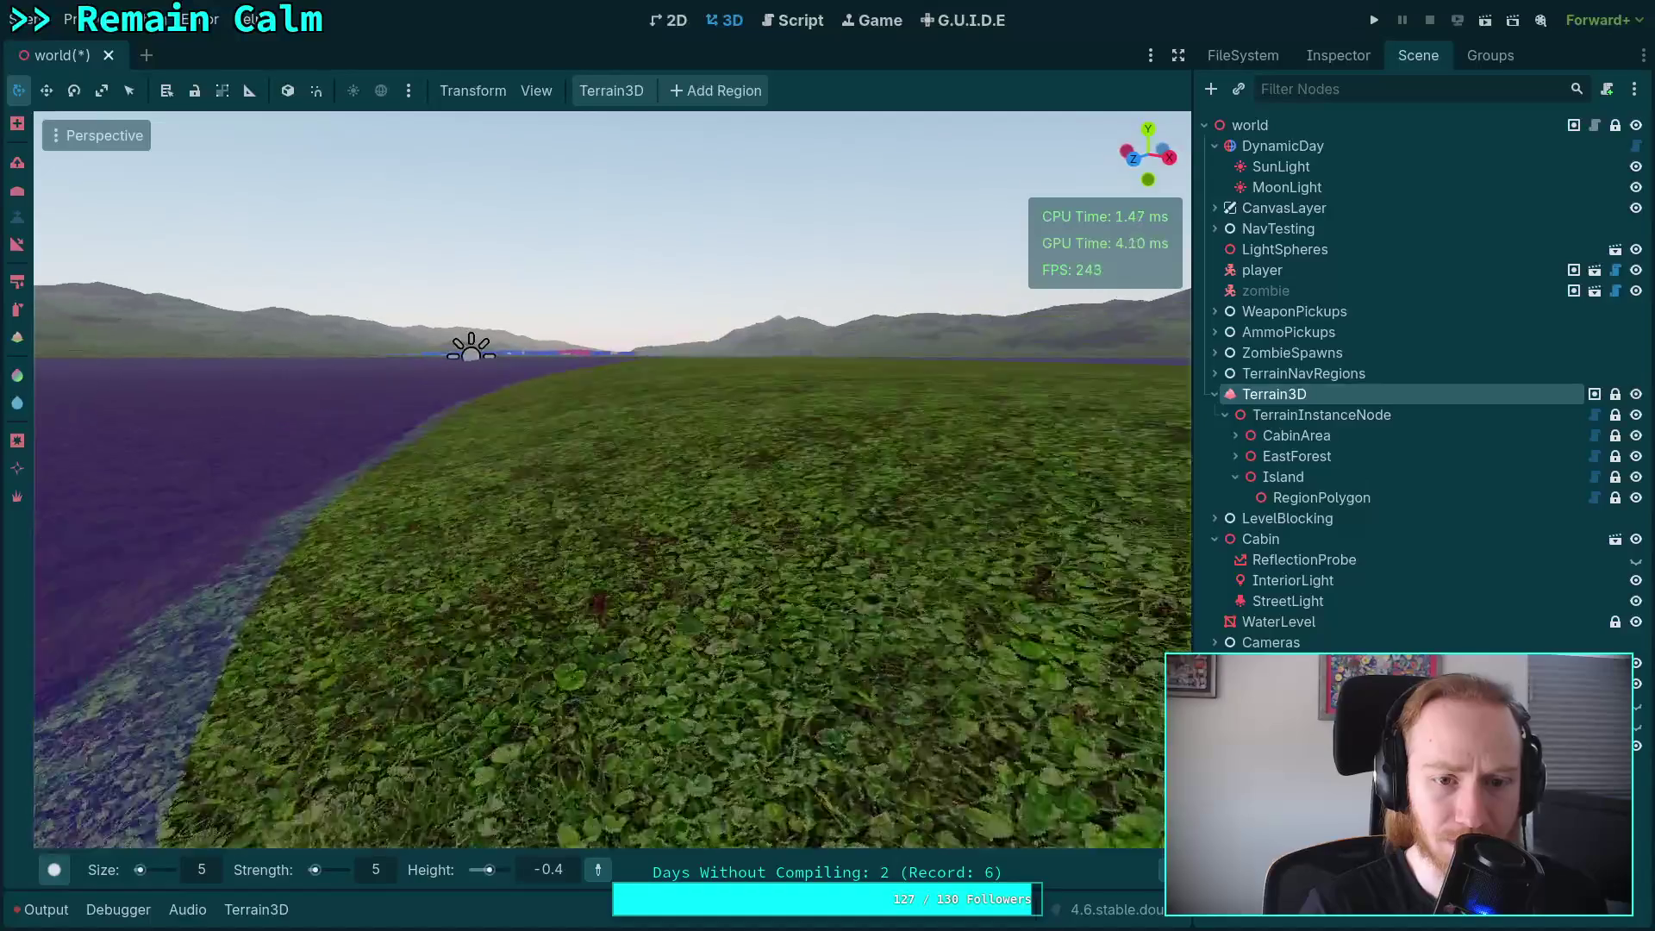
{"action": "scroll", "coordinate": [613, 569], "scroll_direction": "up", "scroll_amount": 5}
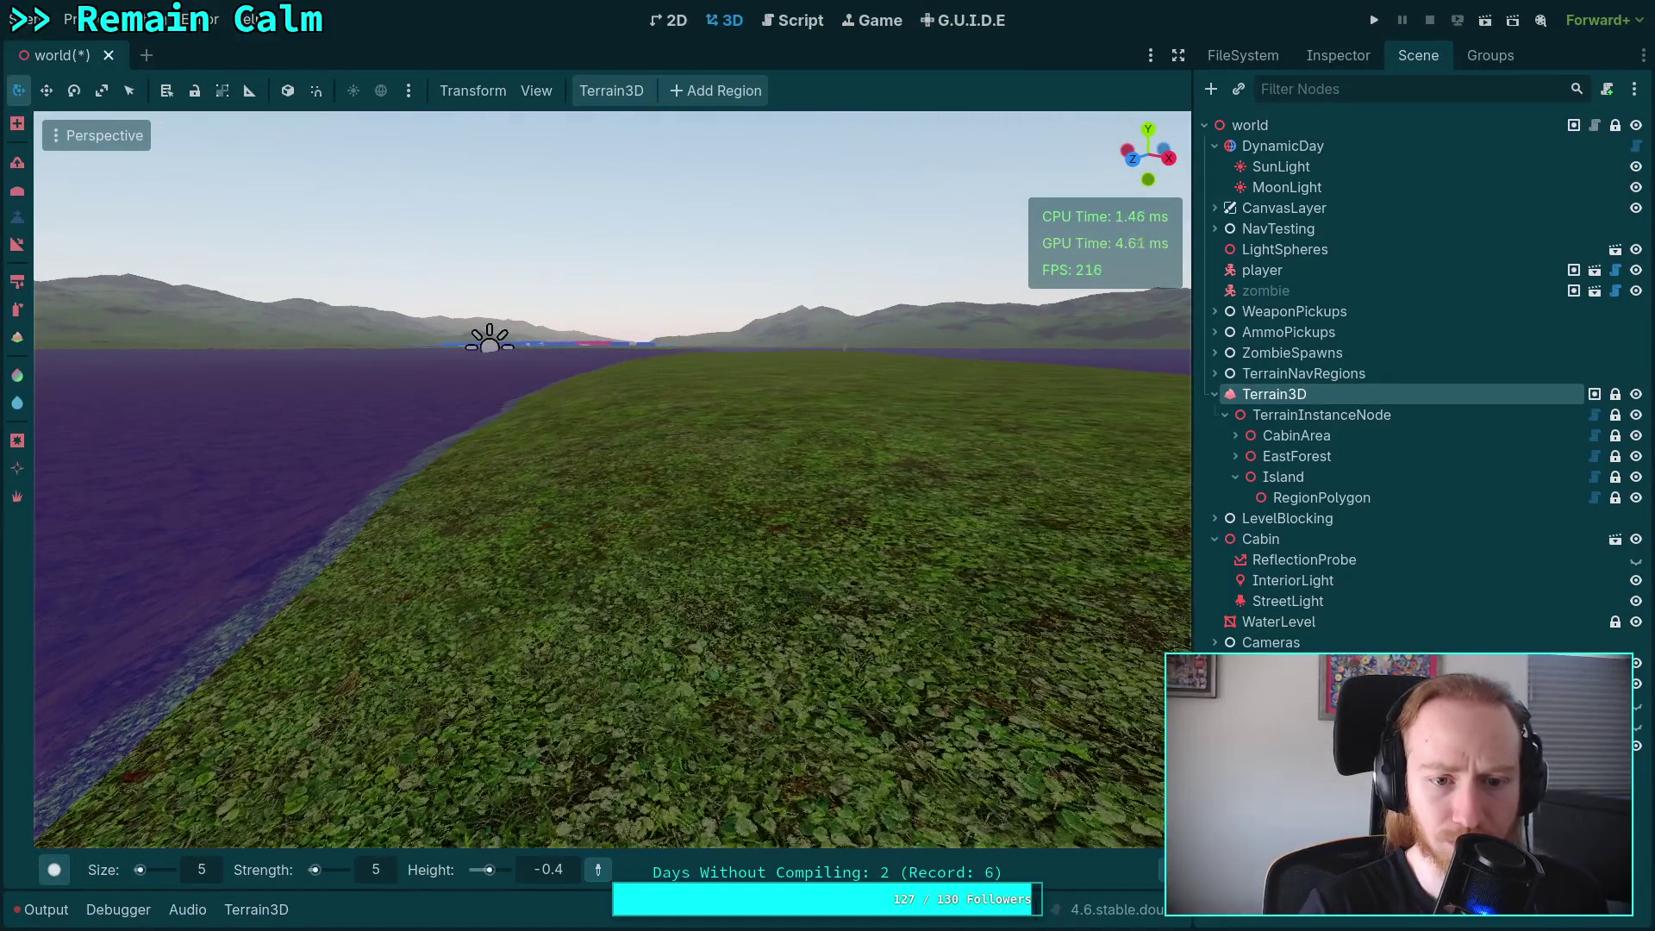
{"action": "scroll", "coordinate": [613, 569], "scroll_direction": "down", "scroll_amount": 3}
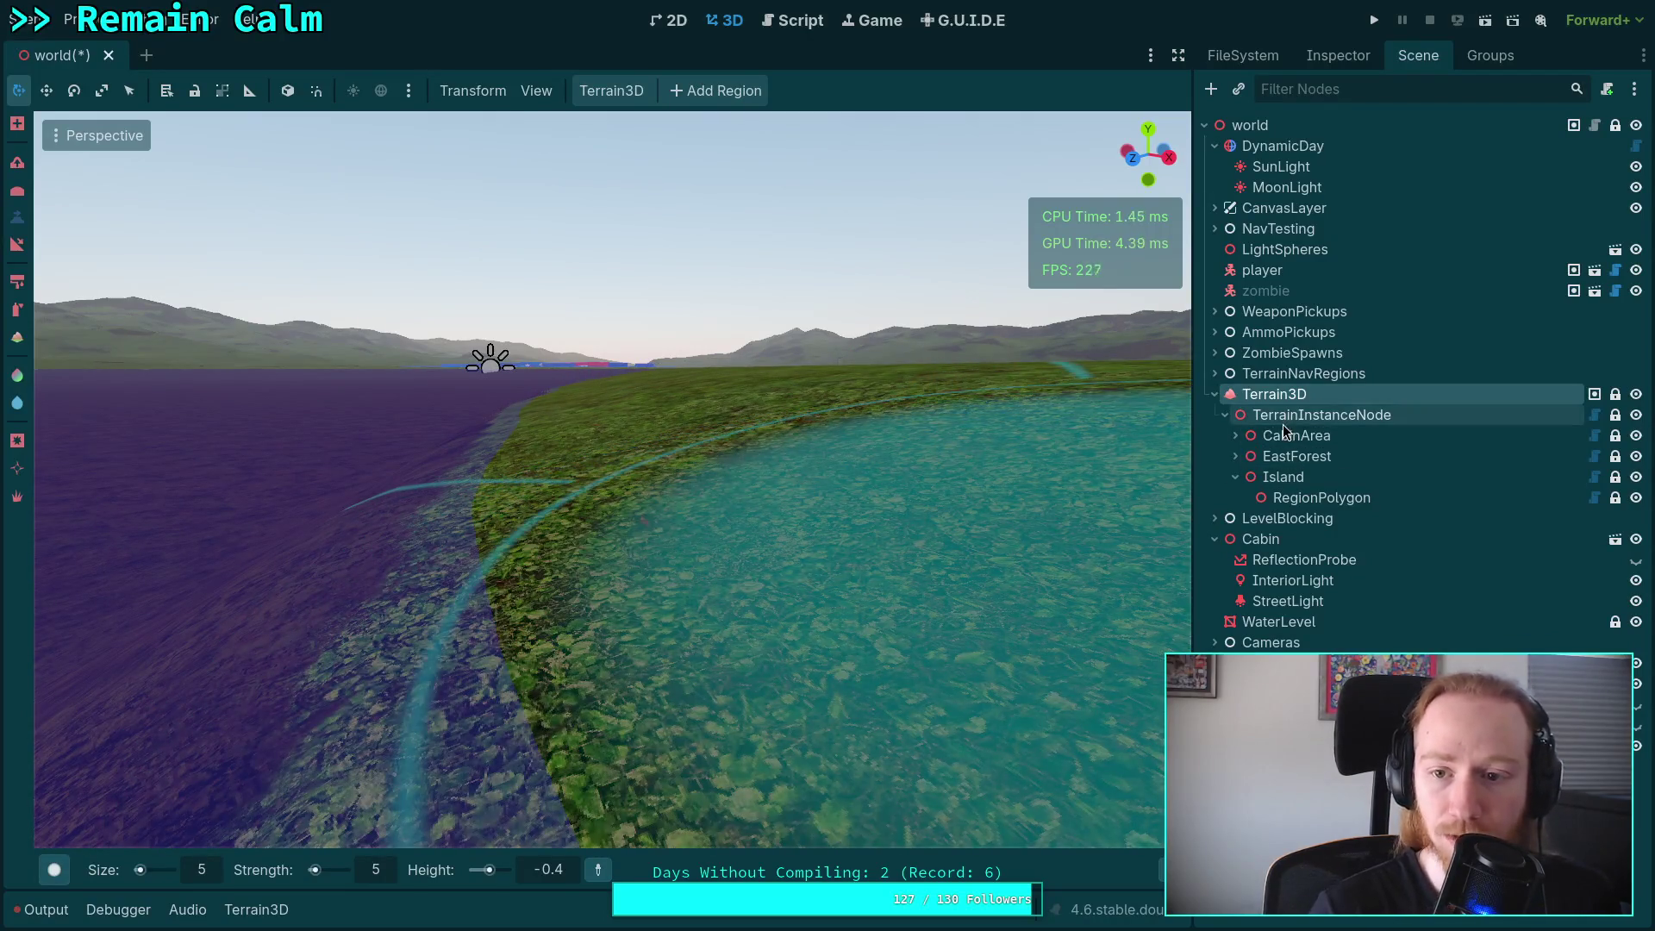
{"action": "left_click_drag", "start_coordinate": [795, 515], "coordinate": [531, 580]}
Set the brush to a soft round shape with Size 2 and Height -0.8.
{"action": "left_click", "coordinate": [55, 869]}
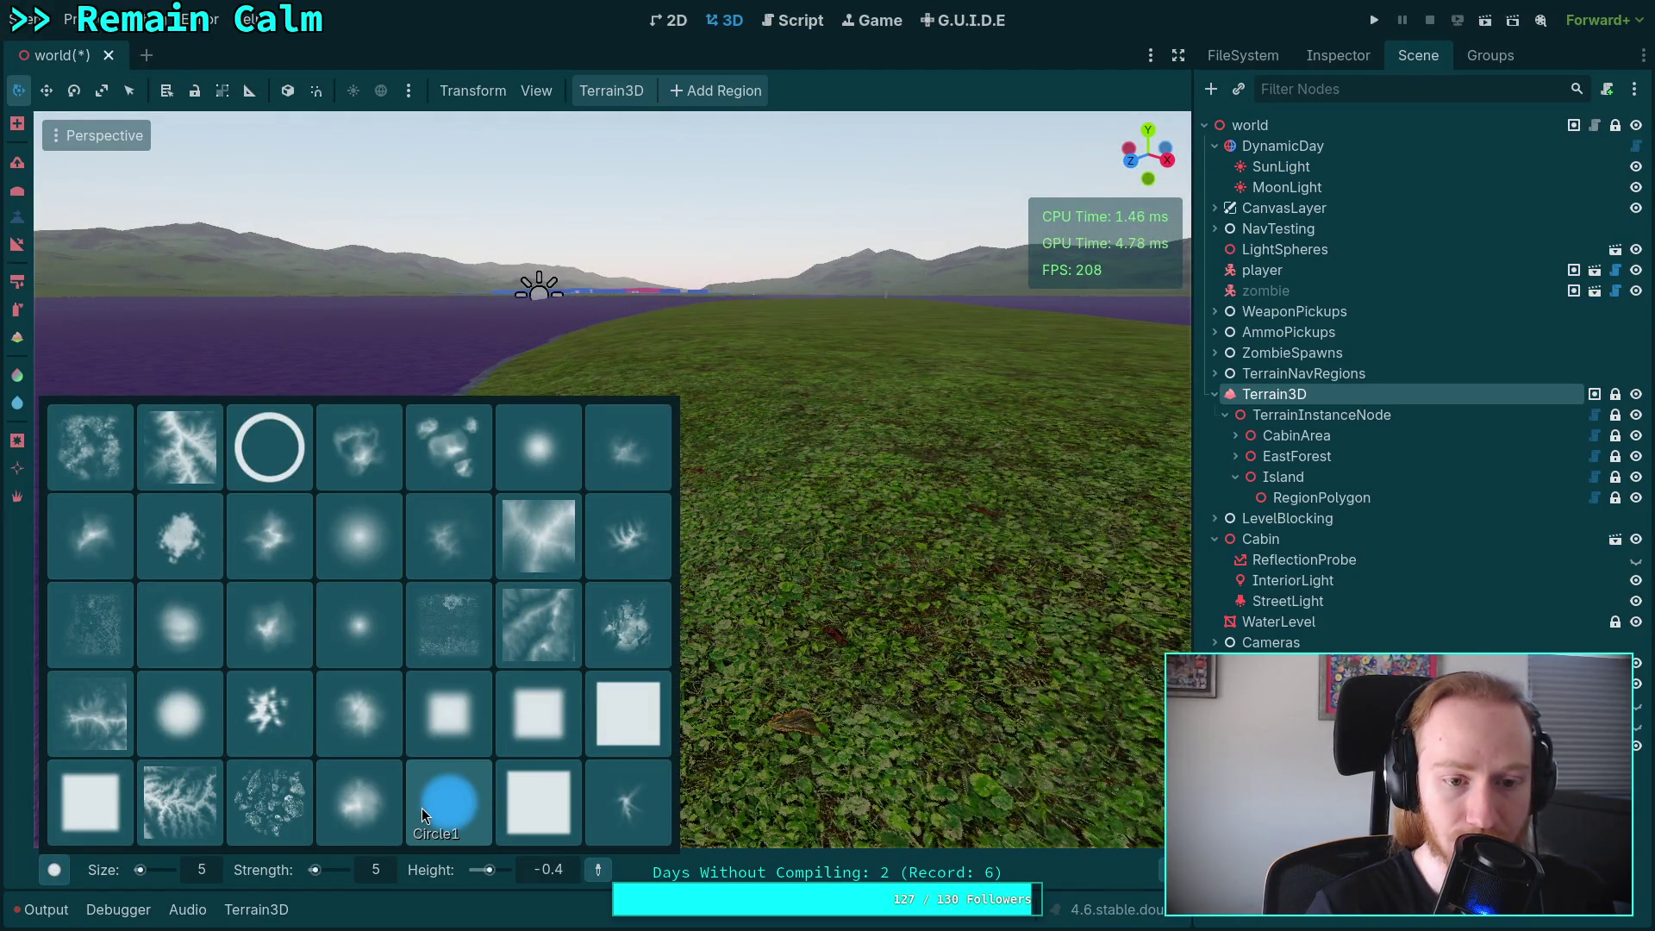
{"action": "left_click", "coordinate": [360, 536]}
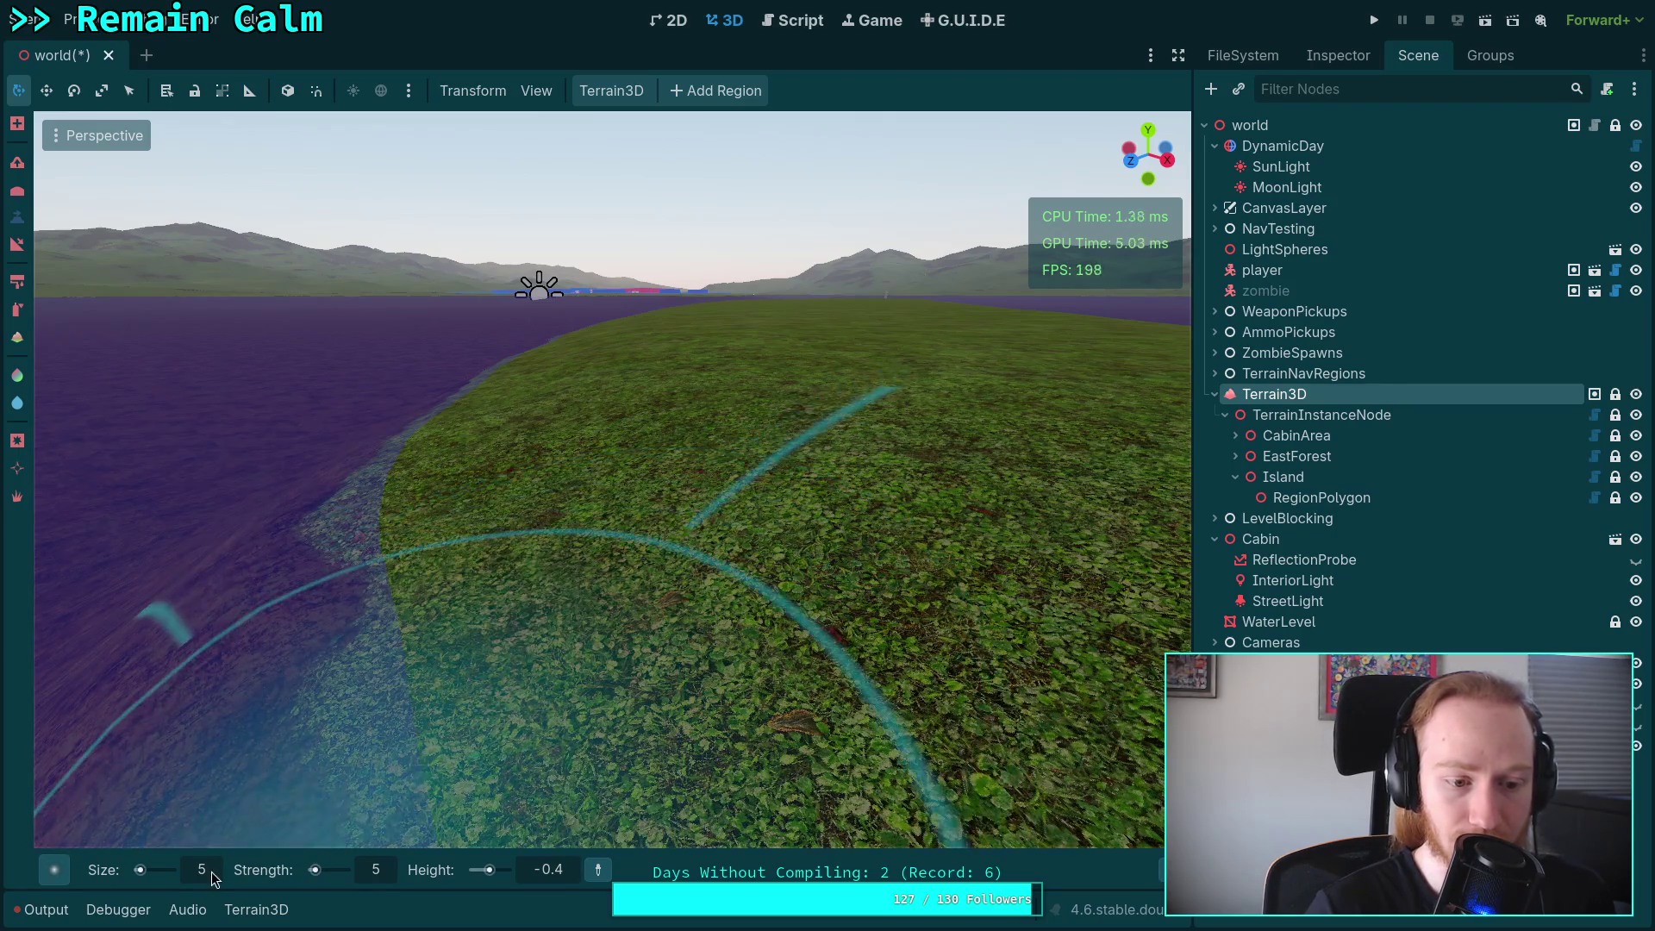
{"action": "double_click", "coordinate": [202, 869]}
{"action": "type", "text": "3"}
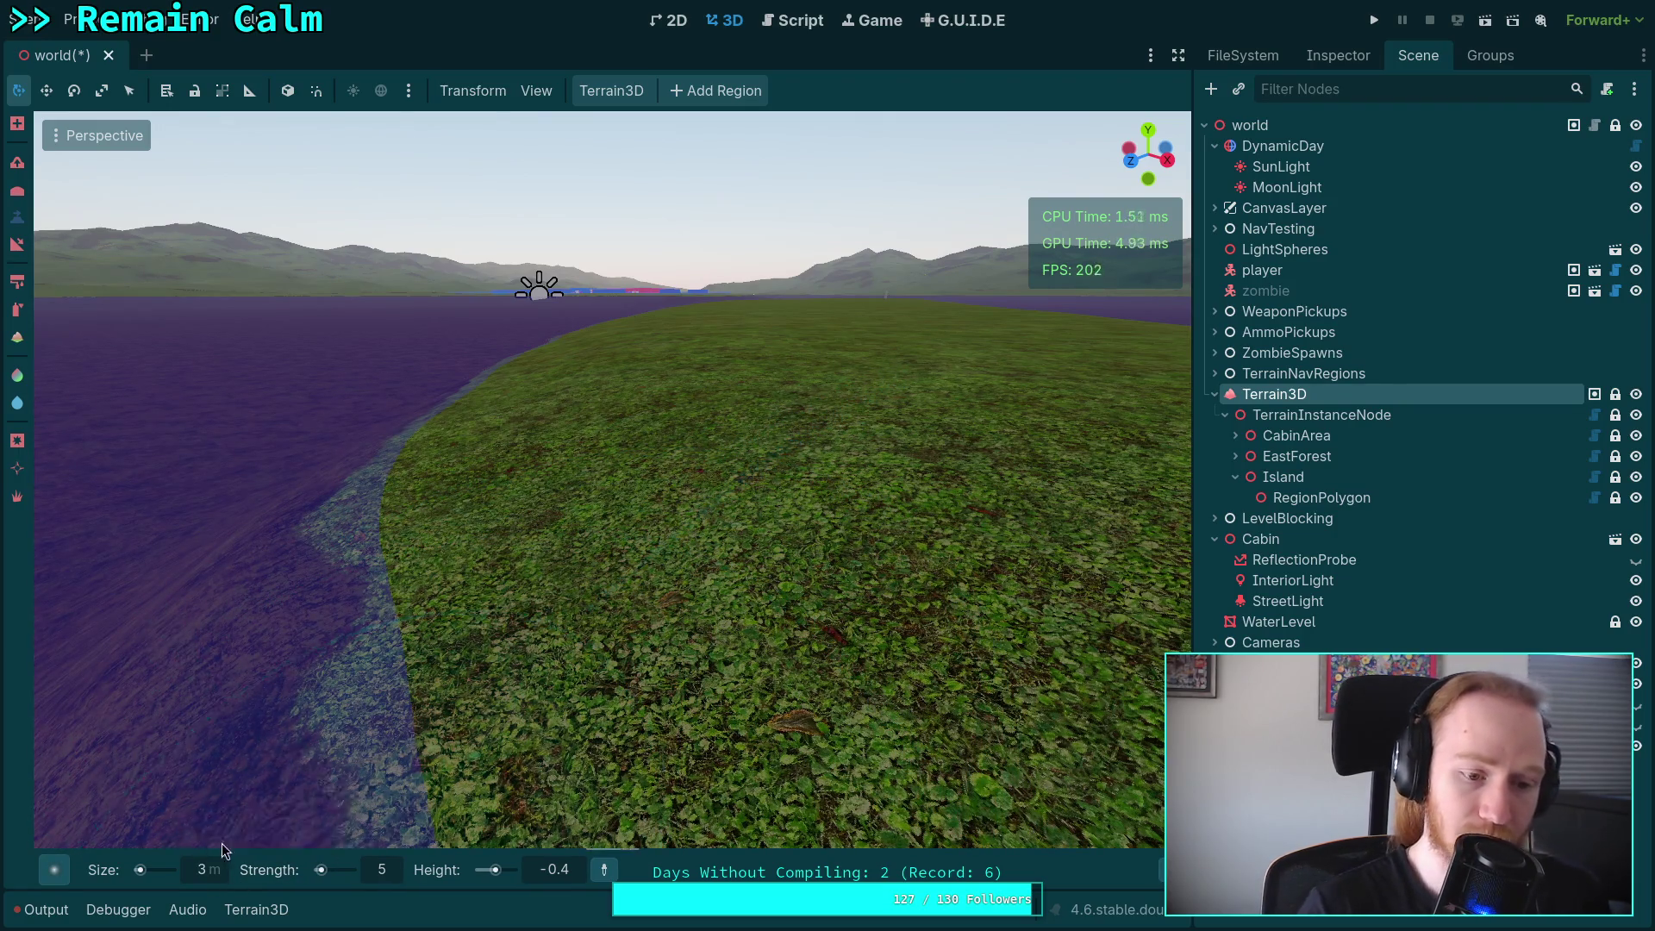
{"action": "left_click", "coordinate": [226, 864]}
{"action": "type", "text": "2"}
{"action": "key", "text": "Return"}
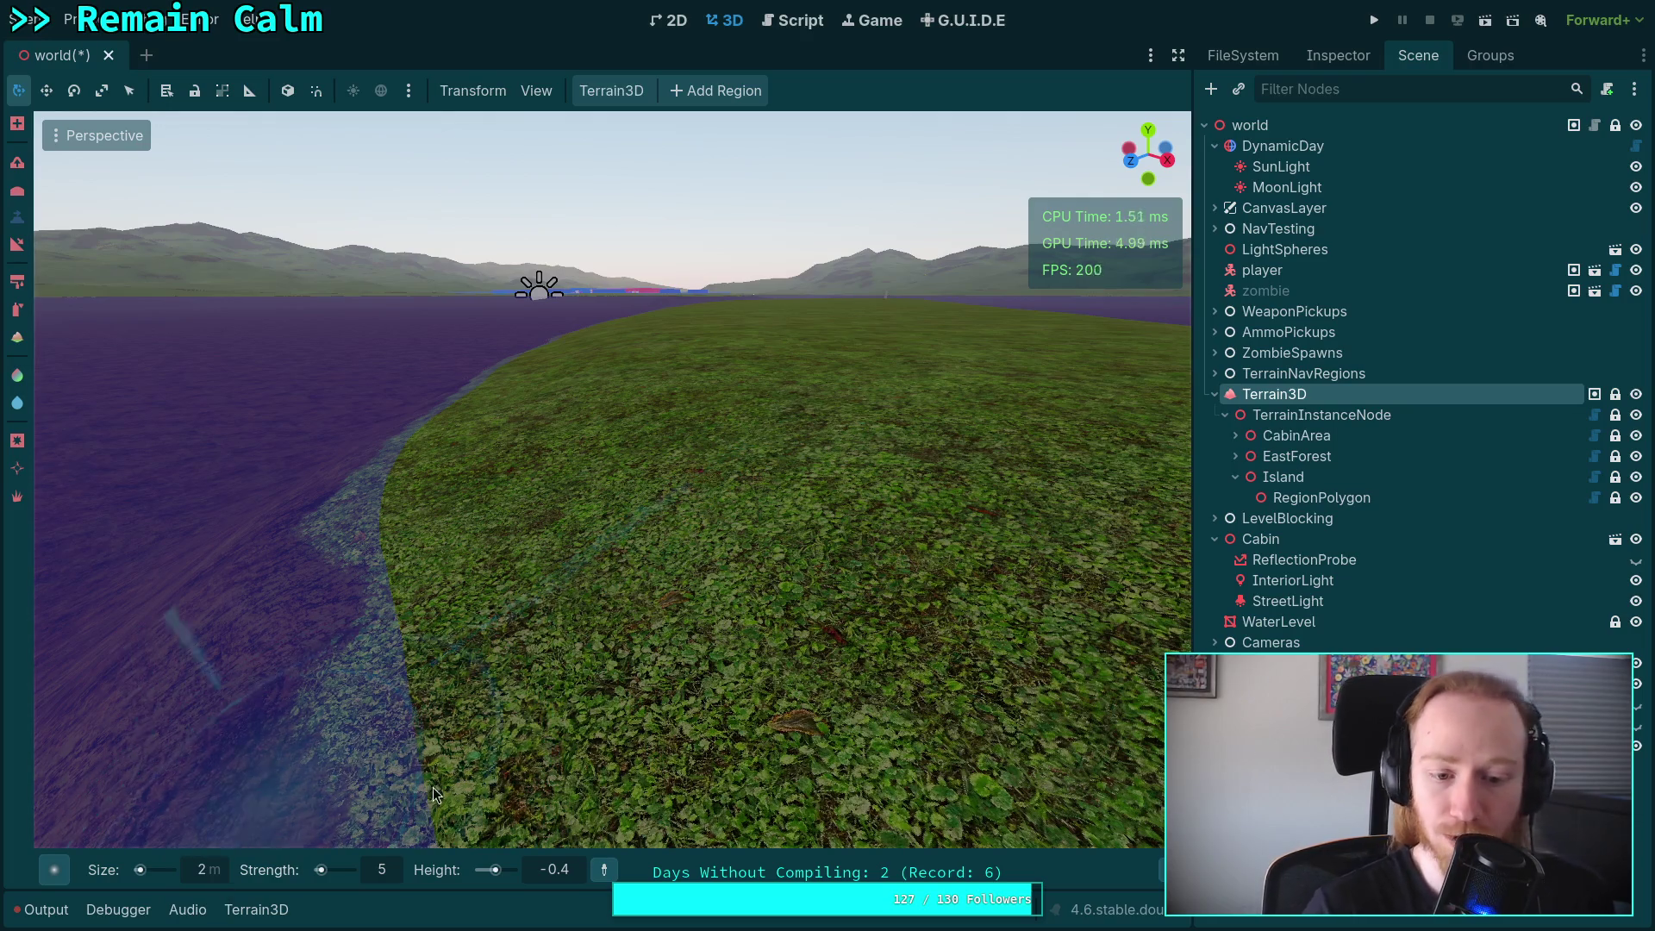
{"action": "left_click", "coordinate": [572, 871]}
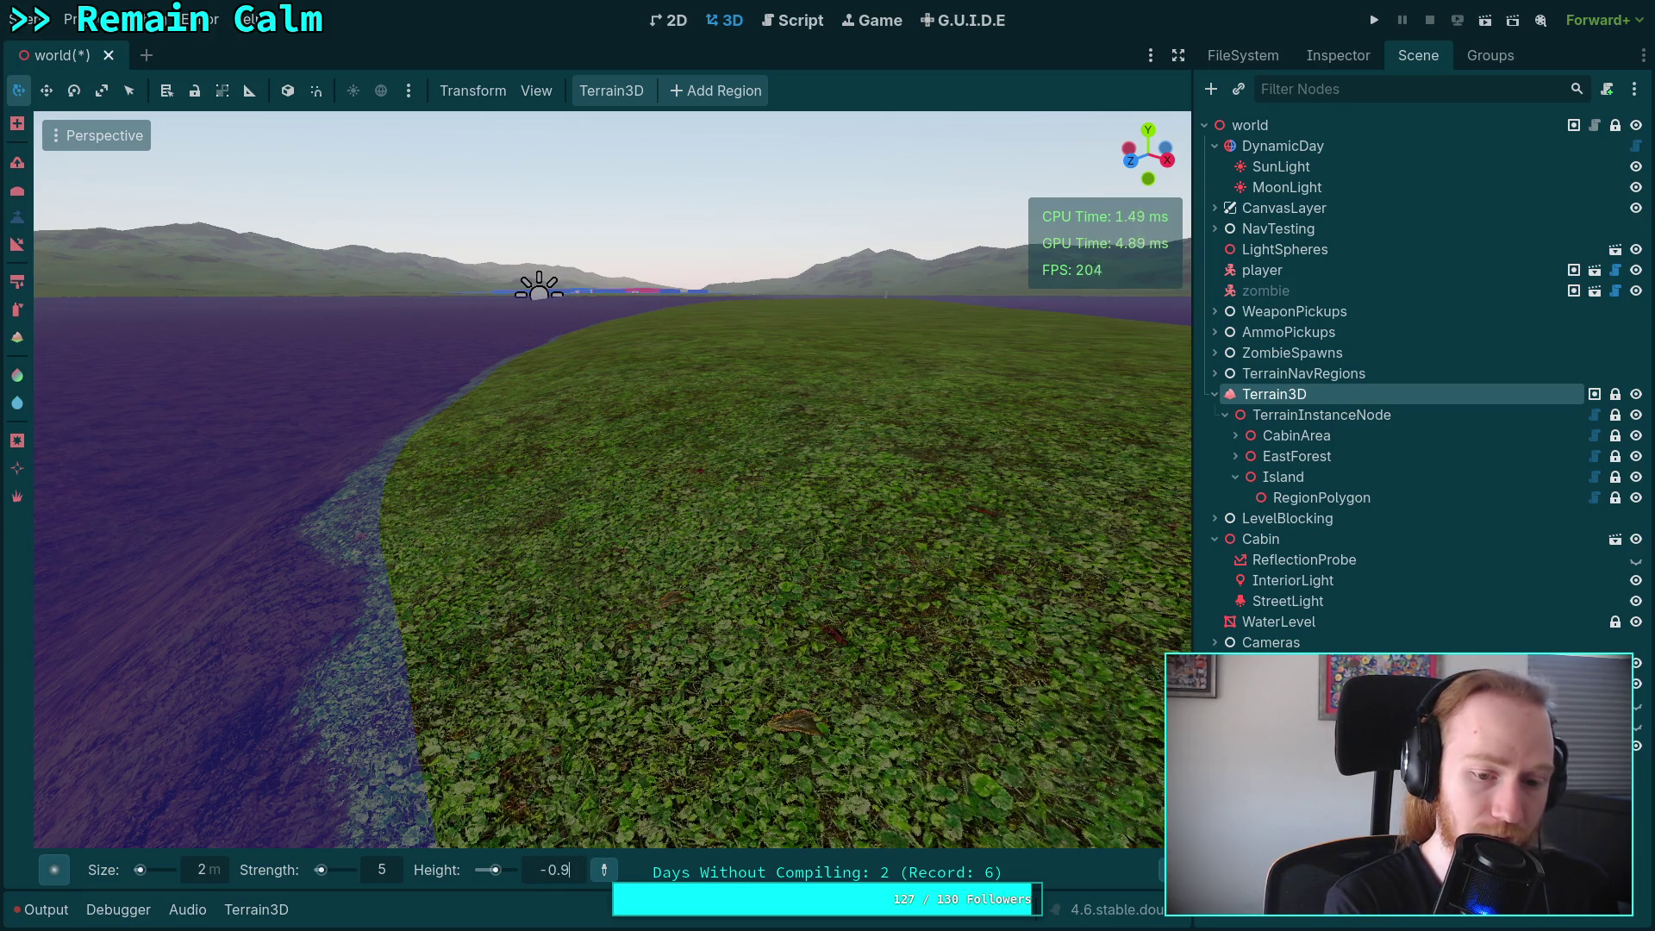
{"action": "key", "text": "Return"}
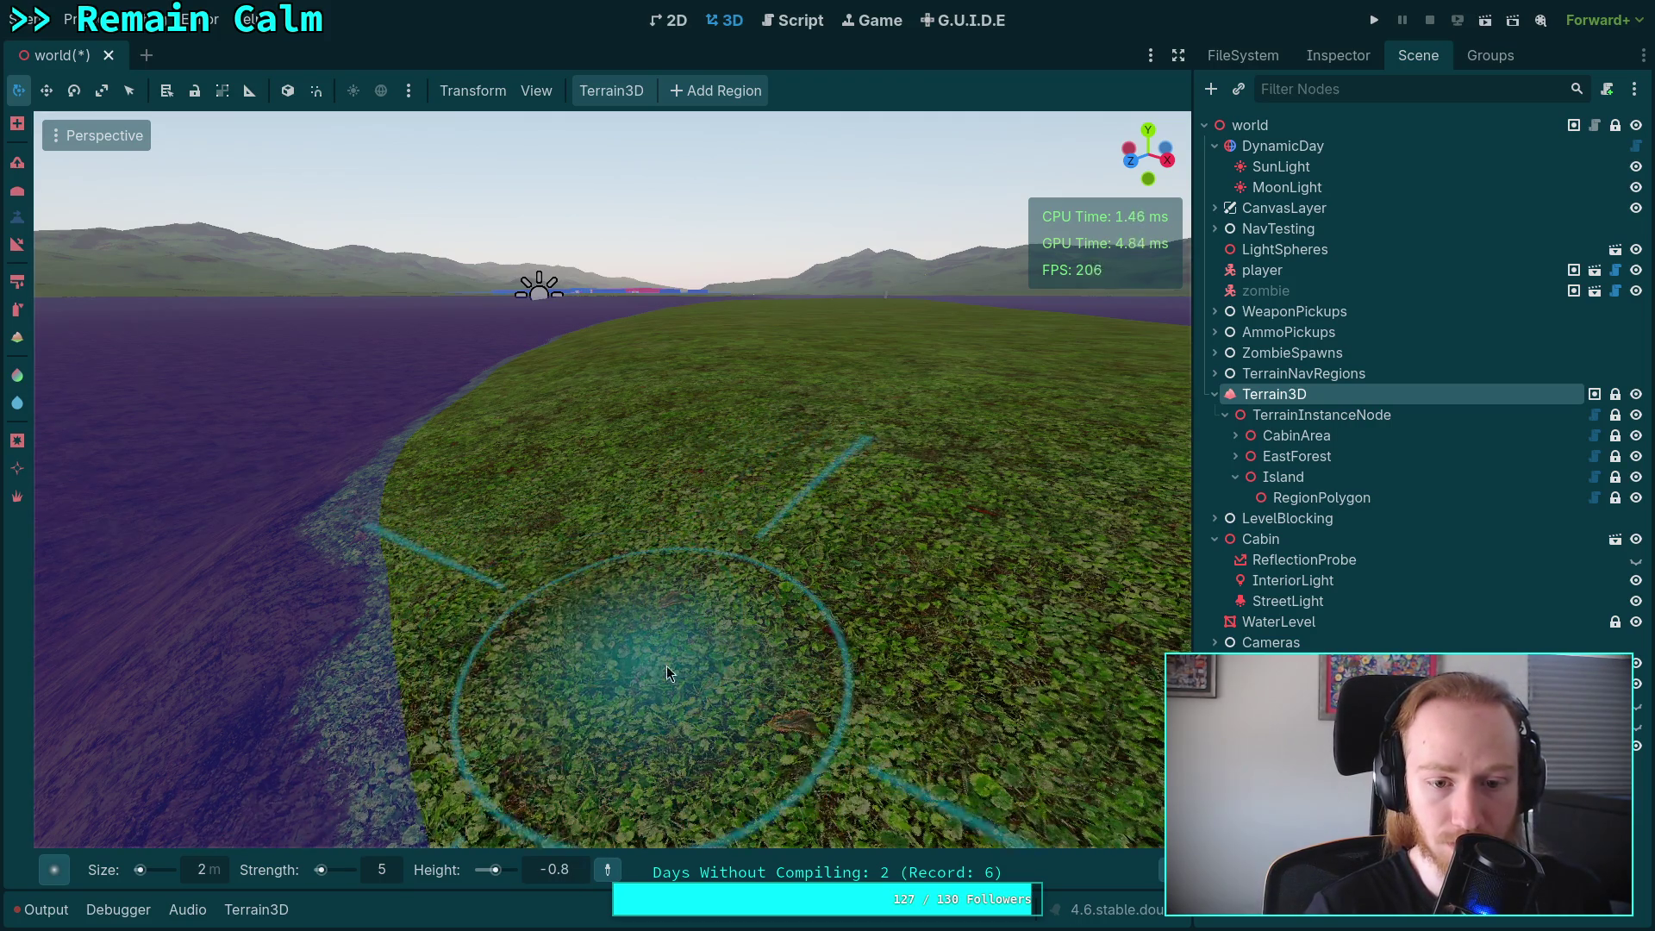
Orbit the view low over the grass toward the shoreline and show Terrain3D's properties.
{"action": "left_click_drag", "start_coordinate": [655, 649], "coordinate": [635, 655]}
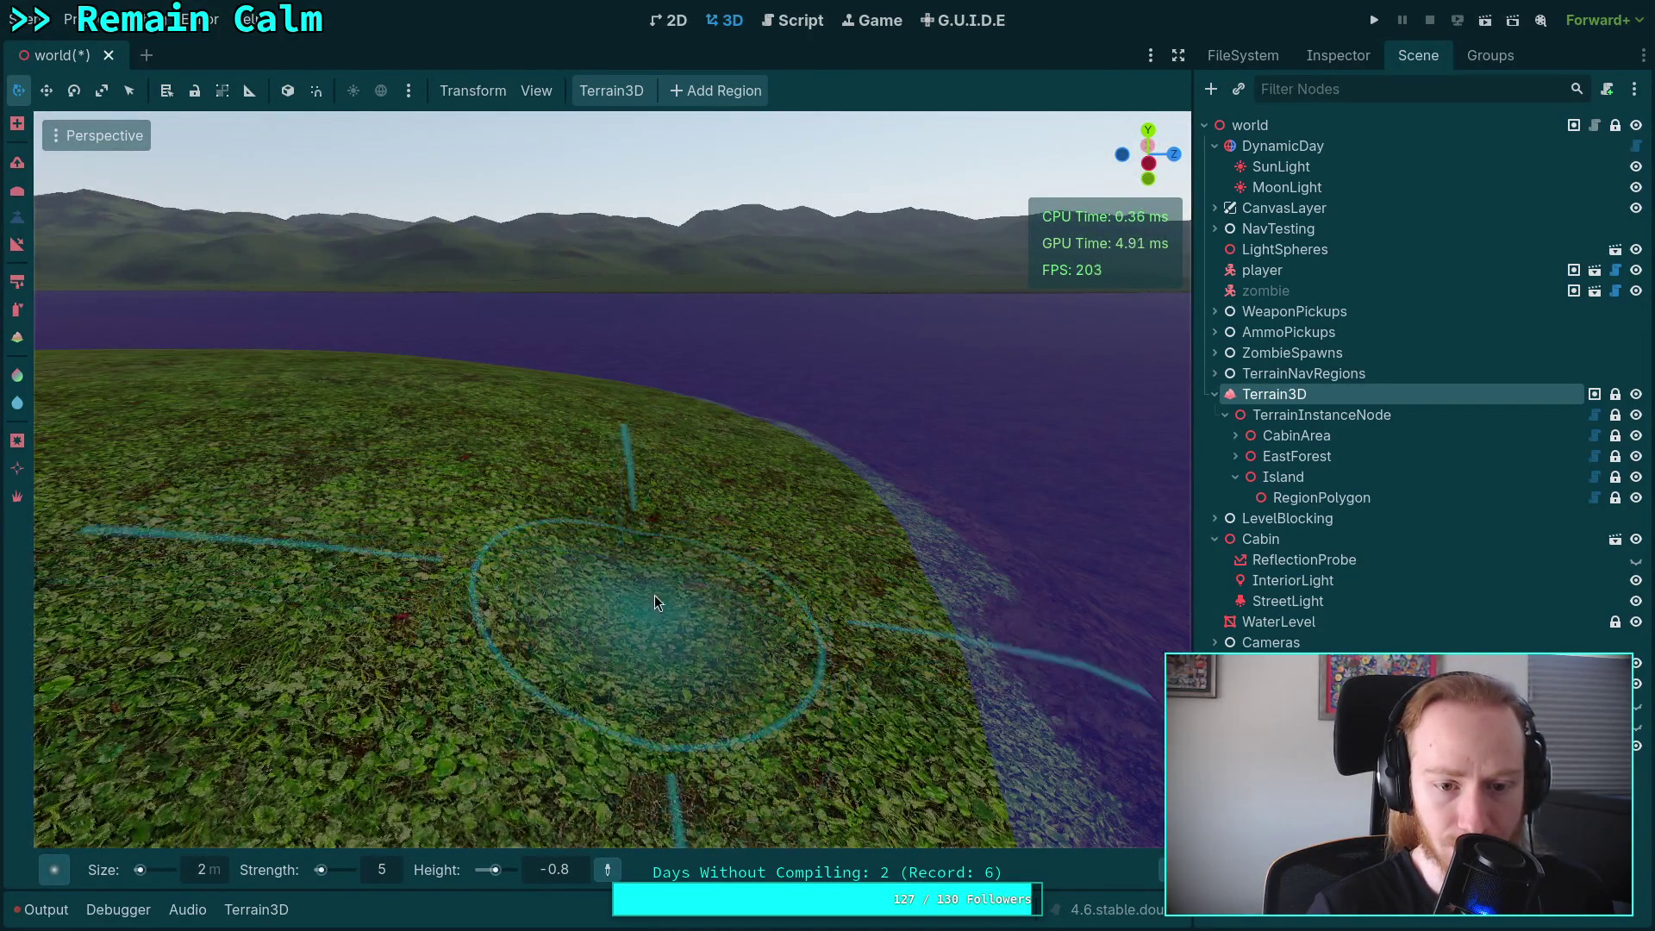
{"action": "left_click_drag", "start_coordinate": [602, 712], "coordinate": [621, 716]}
{"action": "mouse_move", "coordinate": [659, 655]}
{"action": "left_mouse_down"}
{"action": "mouse_move", "coordinate": [655, 604]}
{"action": "mouse_move", "coordinate": [603, 672]}
{"action": "mouse_move", "coordinate": [518, 638]}
{"action": "mouse_move", "coordinate": [447, 526]}
{"action": "left_mouse_up"}
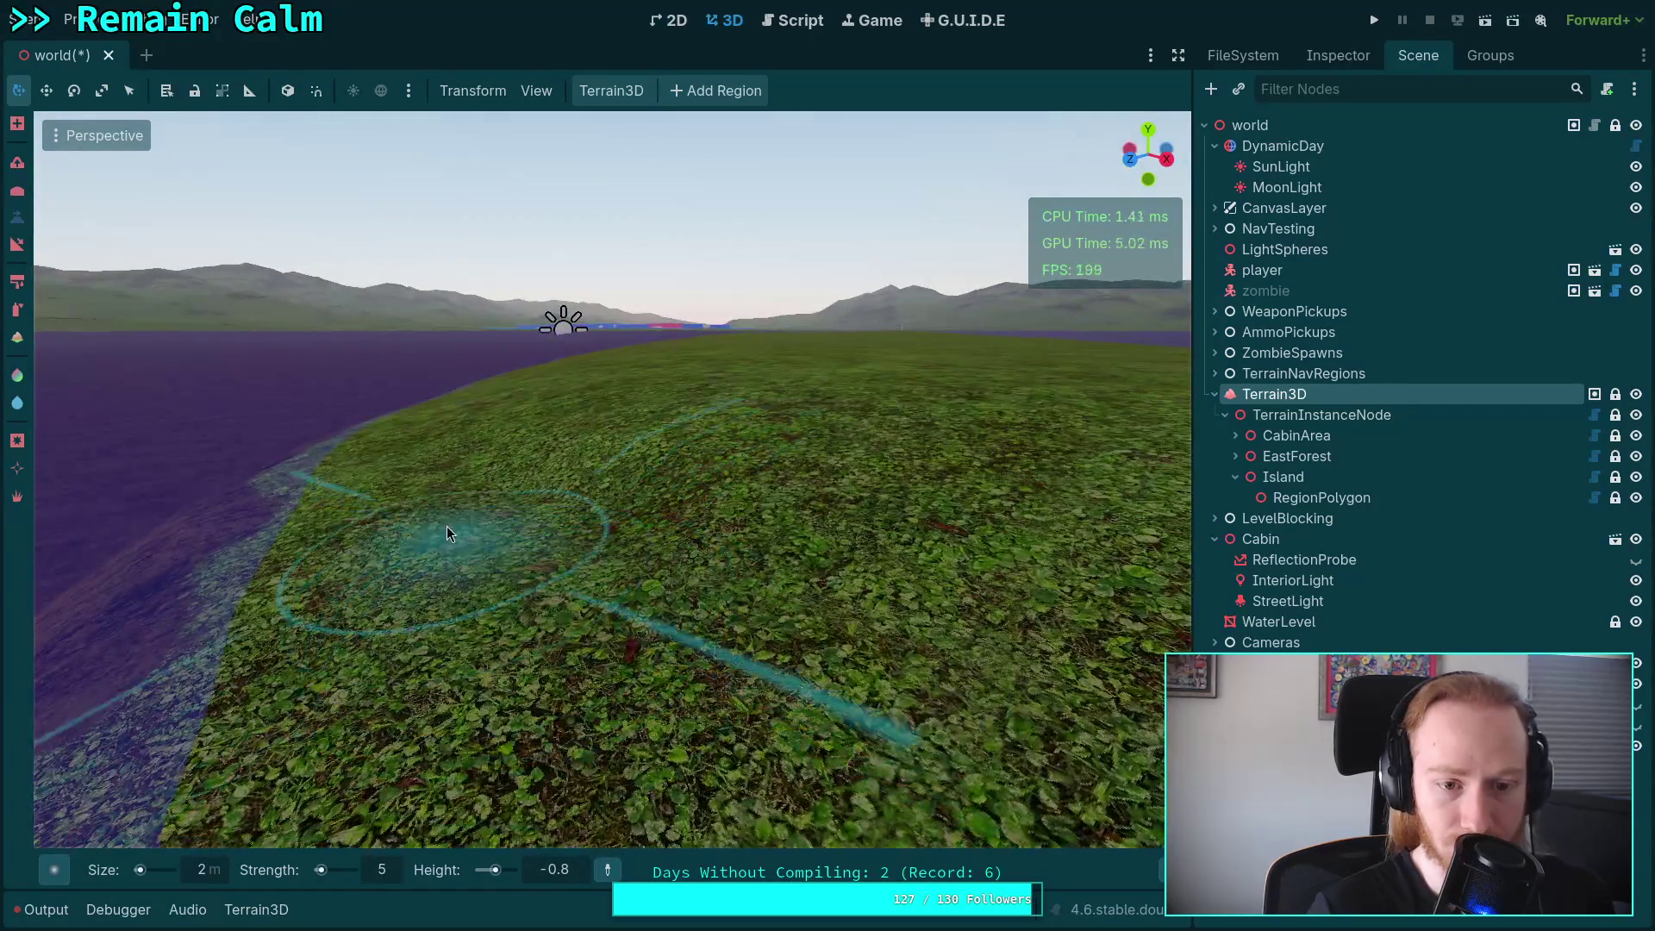
{"action": "left_click_drag", "start_coordinate": [638, 662], "coordinate": [591, 517]}
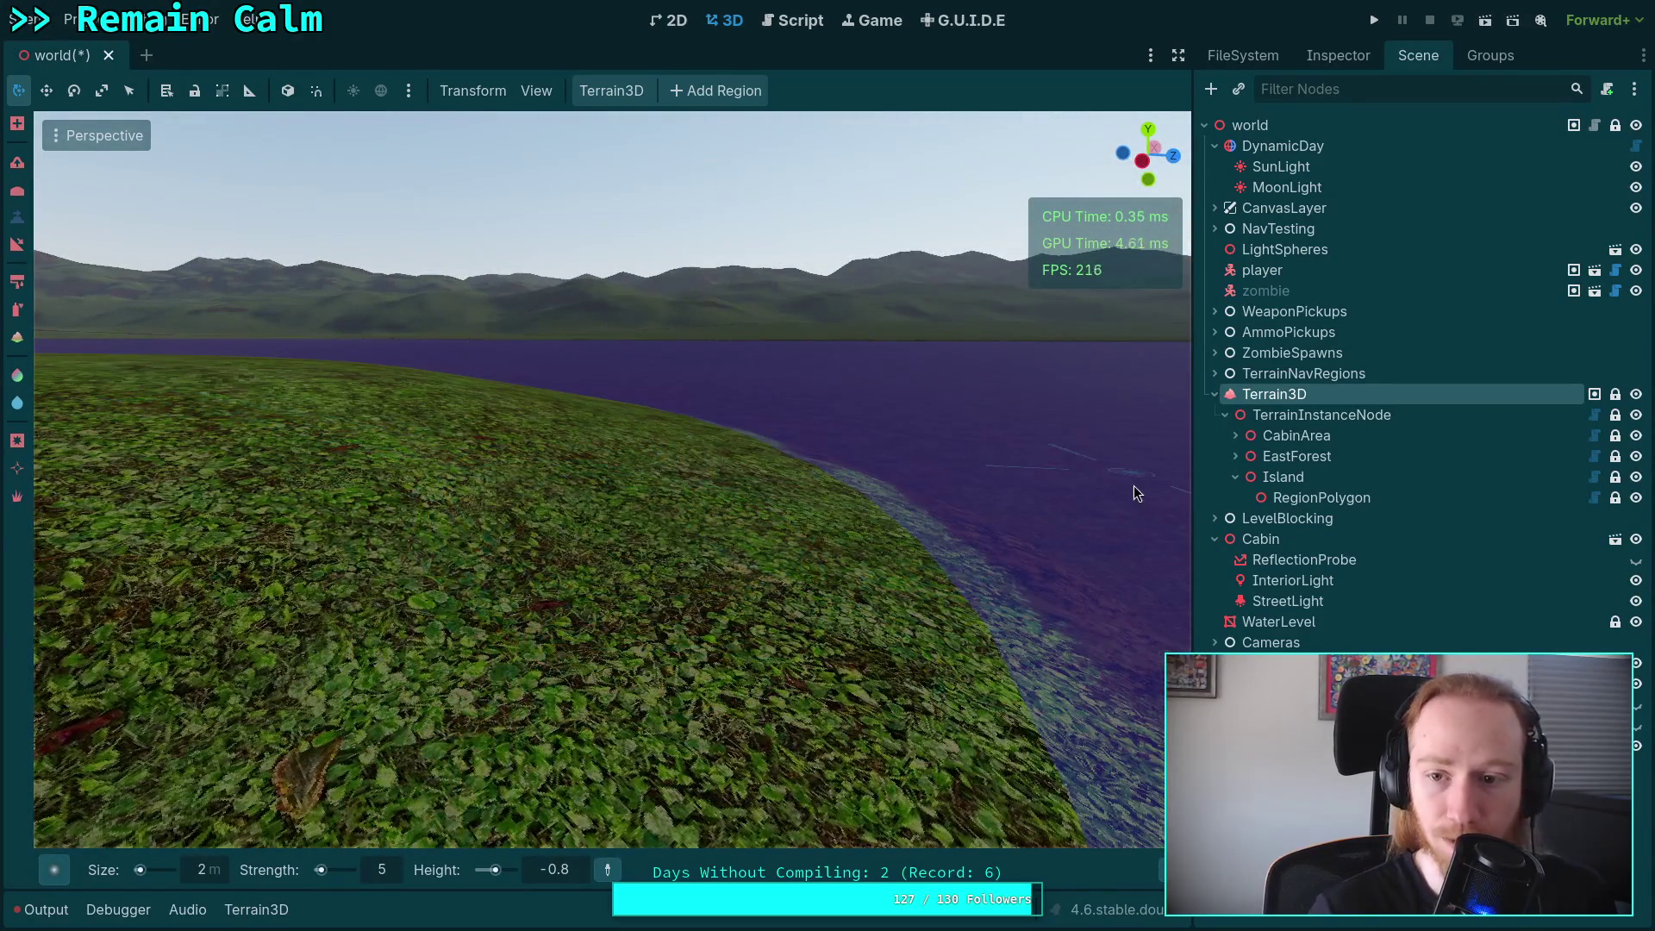
{"action": "left_click", "coordinate": [1338, 54]}
Turn on the Terrain3D heightmap debug view in the Inspector.
{"action": "scroll", "coordinate": [1357, 575], "scroll_direction": "down", "scroll_amount": 5}
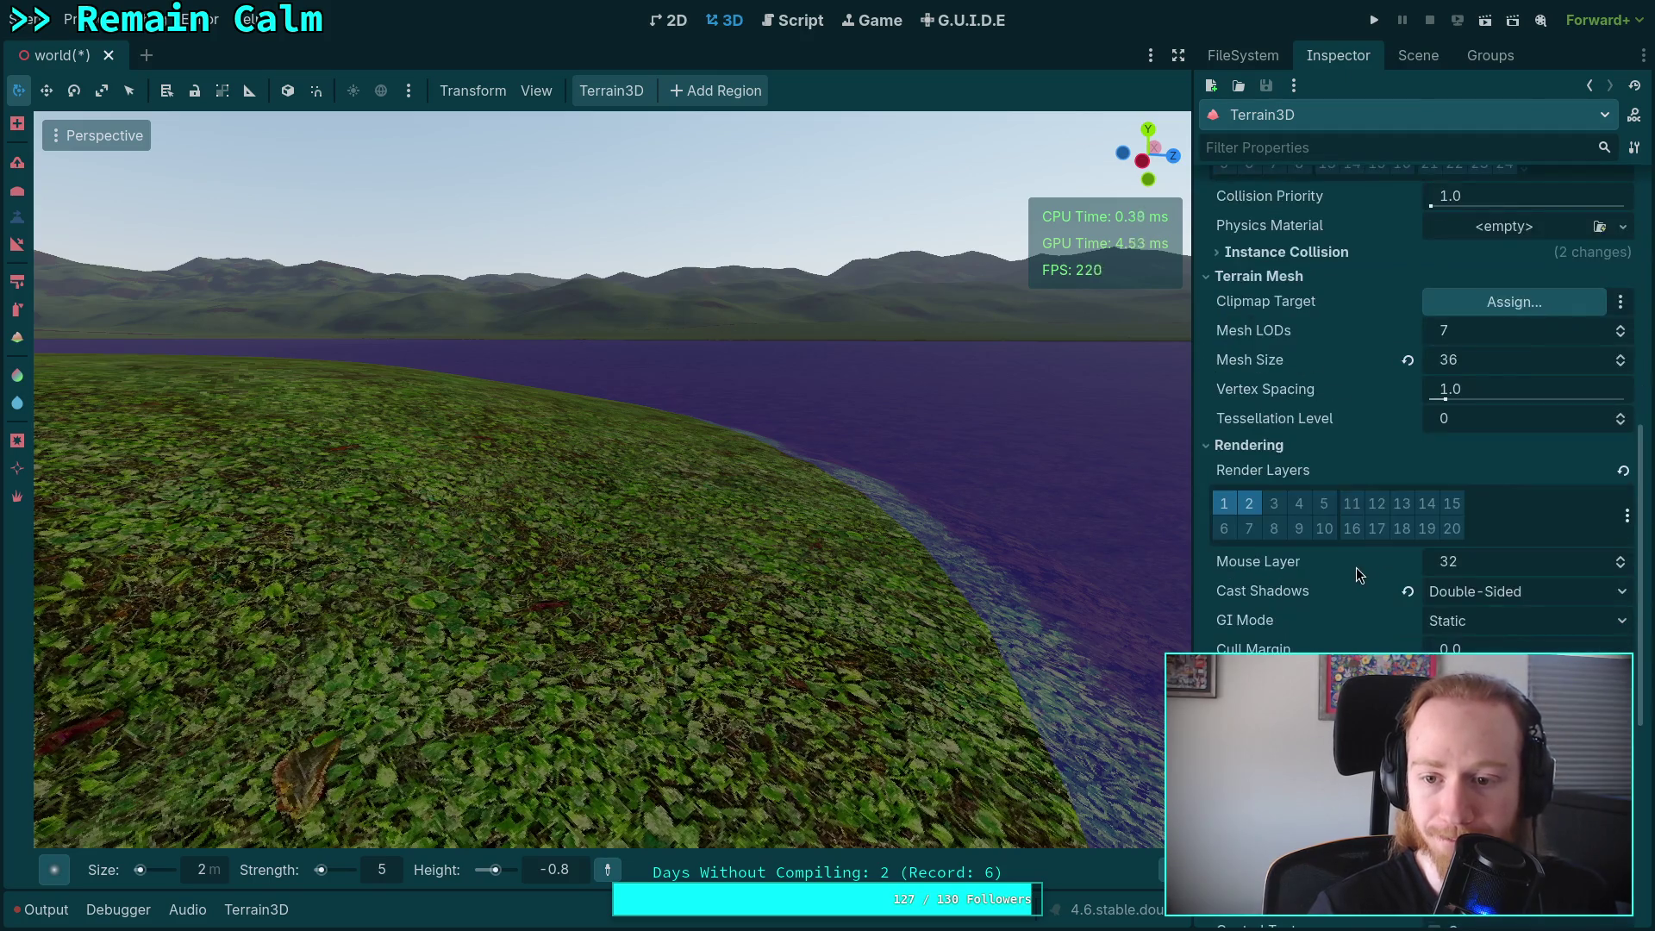
{"action": "scroll", "coordinate": [1414, 414], "scroll_direction": "down", "scroll_amount": 3}
{"action": "left_click", "coordinate": [1435, 653]}
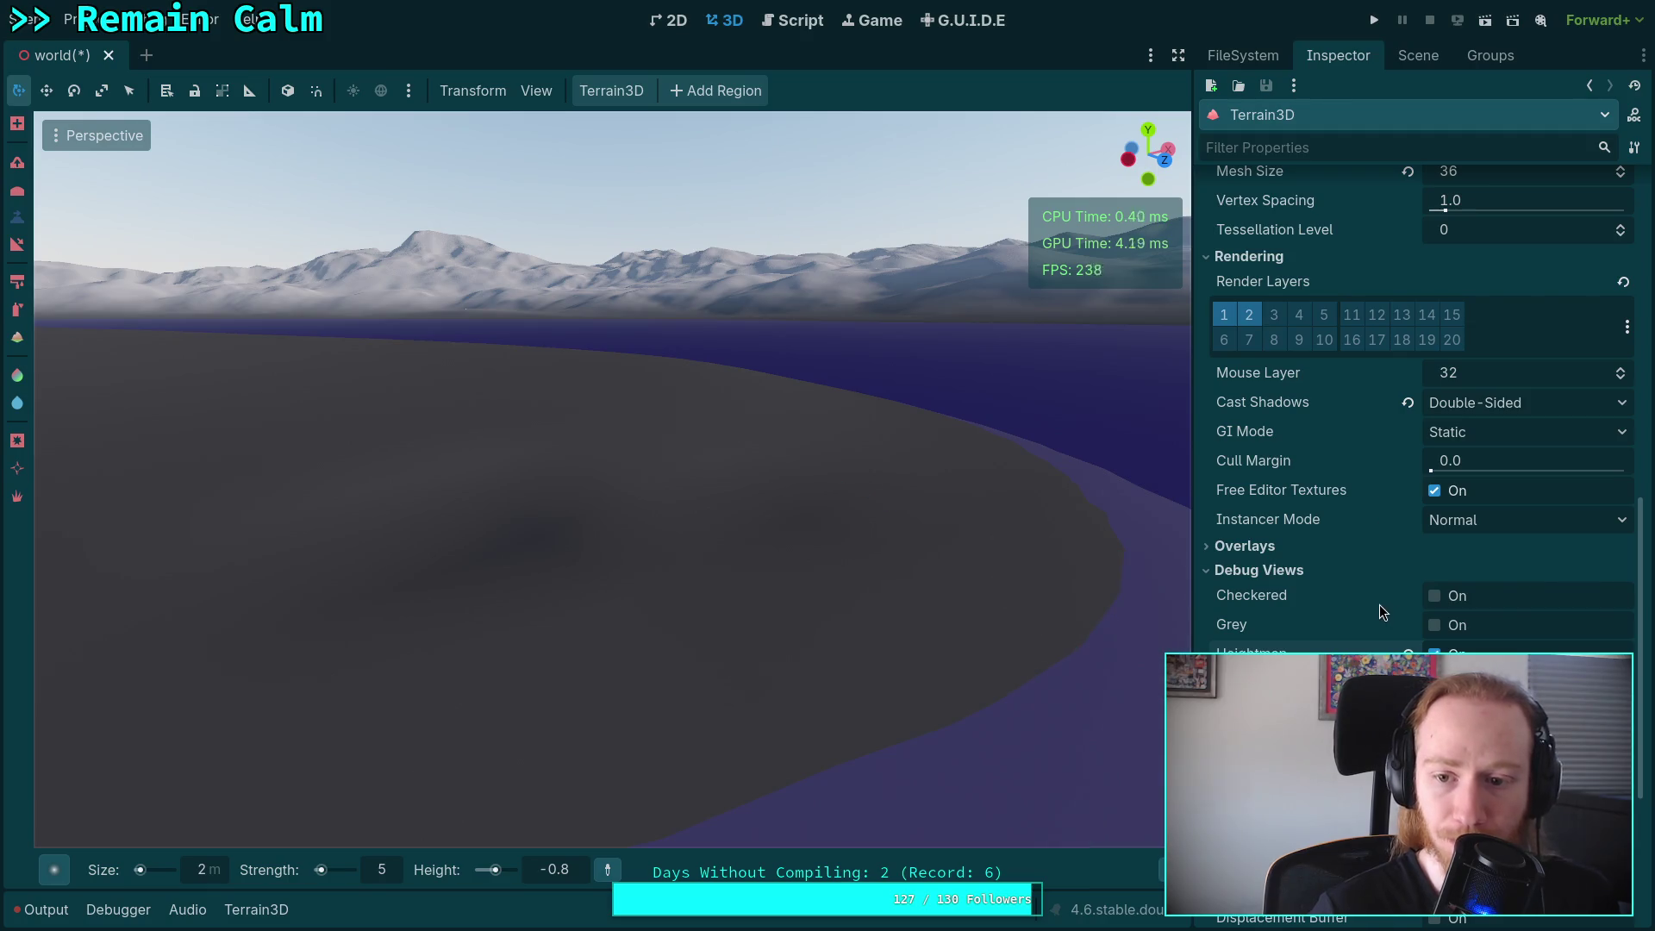
{"action": "scroll", "coordinate": [1378, 610], "scroll_direction": "up", "scroll_amount": 3}
{"action": "scroll", "coordinate": [1388, 587], "scroll_direction": "up", "scroll_amount": 5}
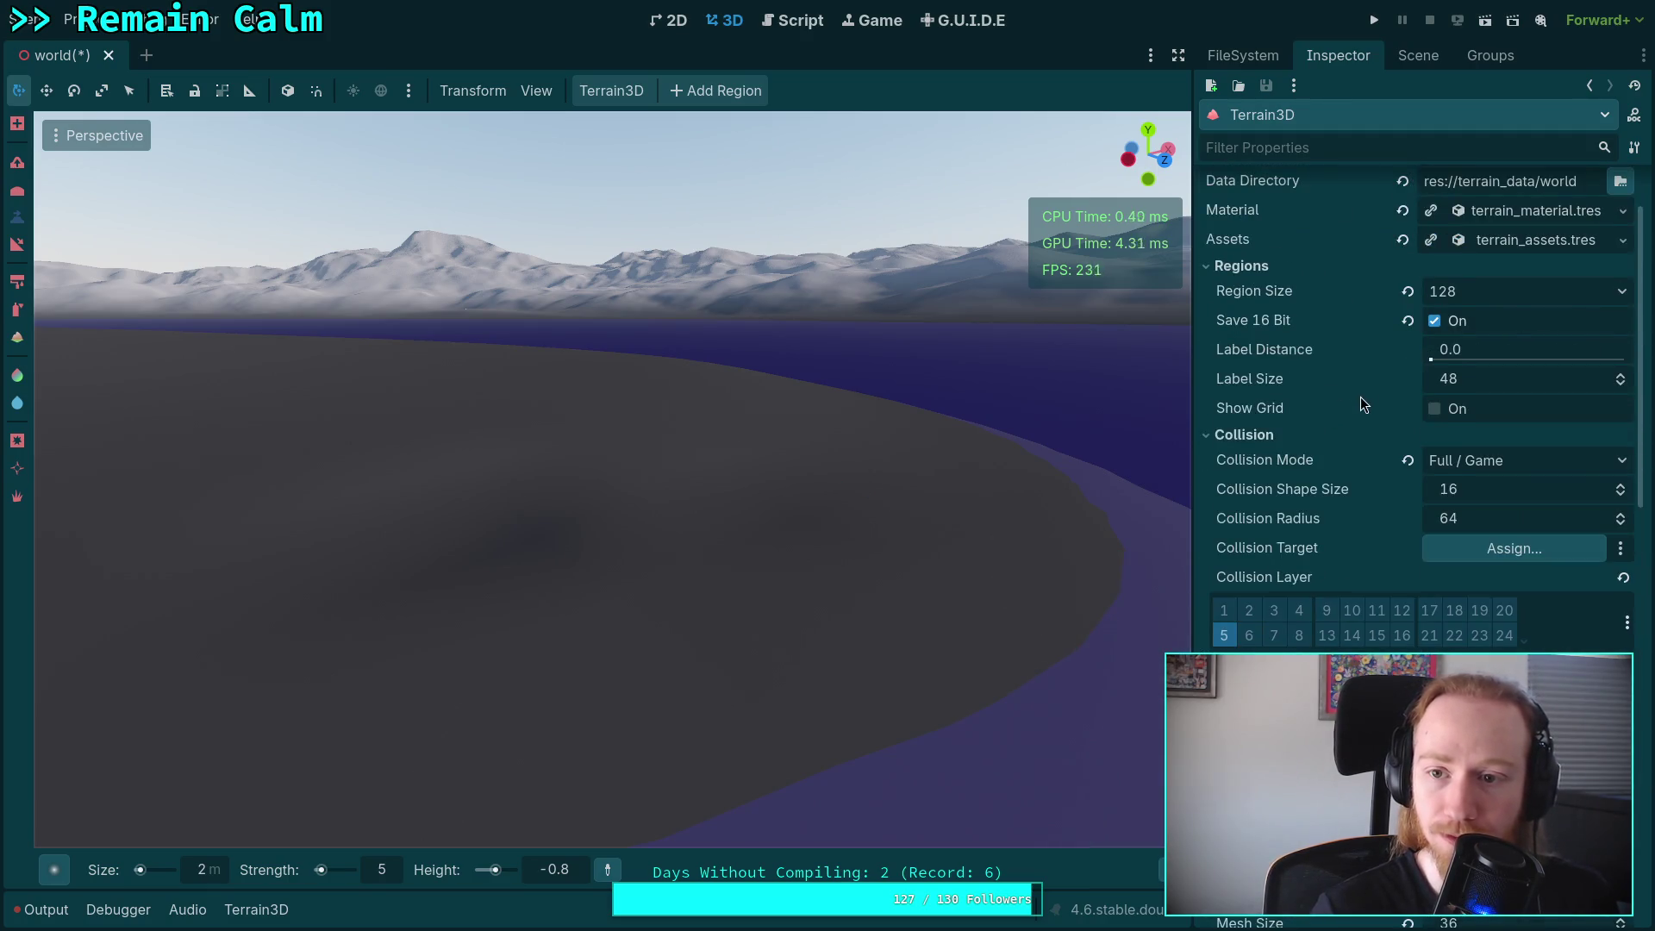
{"action": "scroll", "coordinate": [1360, 406], "scroll_direction": "up", "scroll_amount": 1}
{"action": "scroll", "coordinate": [1340, 509], "scroll_direction": "down", "scroll_amount": 10}
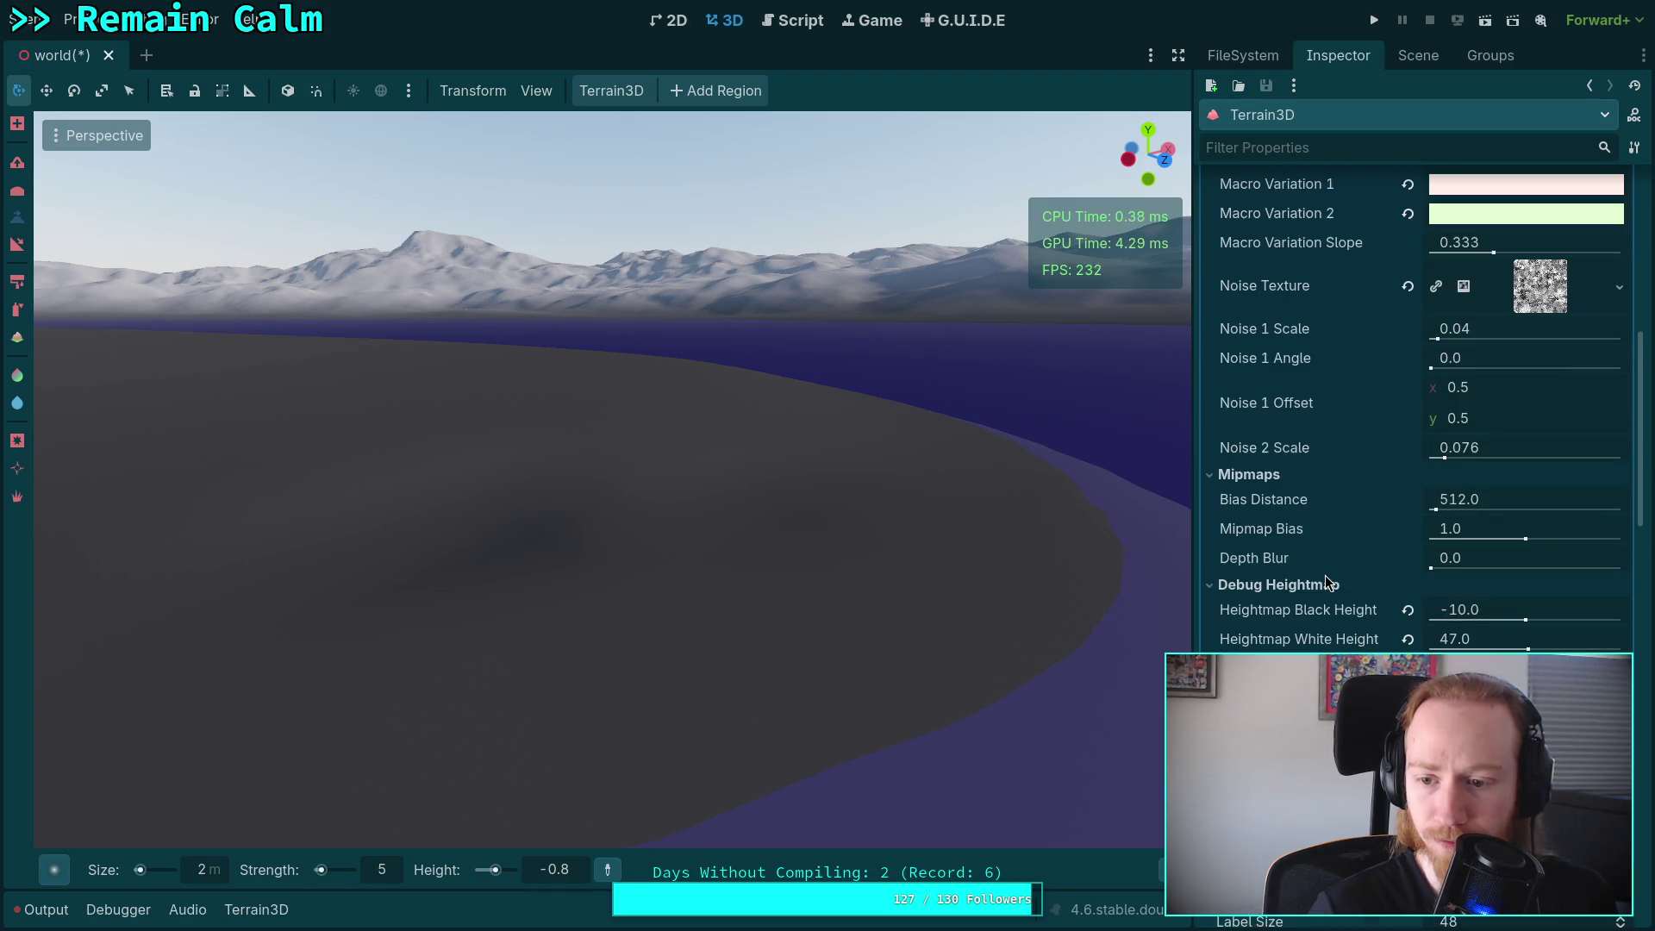
Set Heightmap Black Height to -2.0 and Heightmap White Height to 2.0.
{"action": "left_click_drag", "start_coordinate": [1526, 621], "coordinate": [1526, 621]}
{"action": "left_click", "coordinate": [1526, 620]}
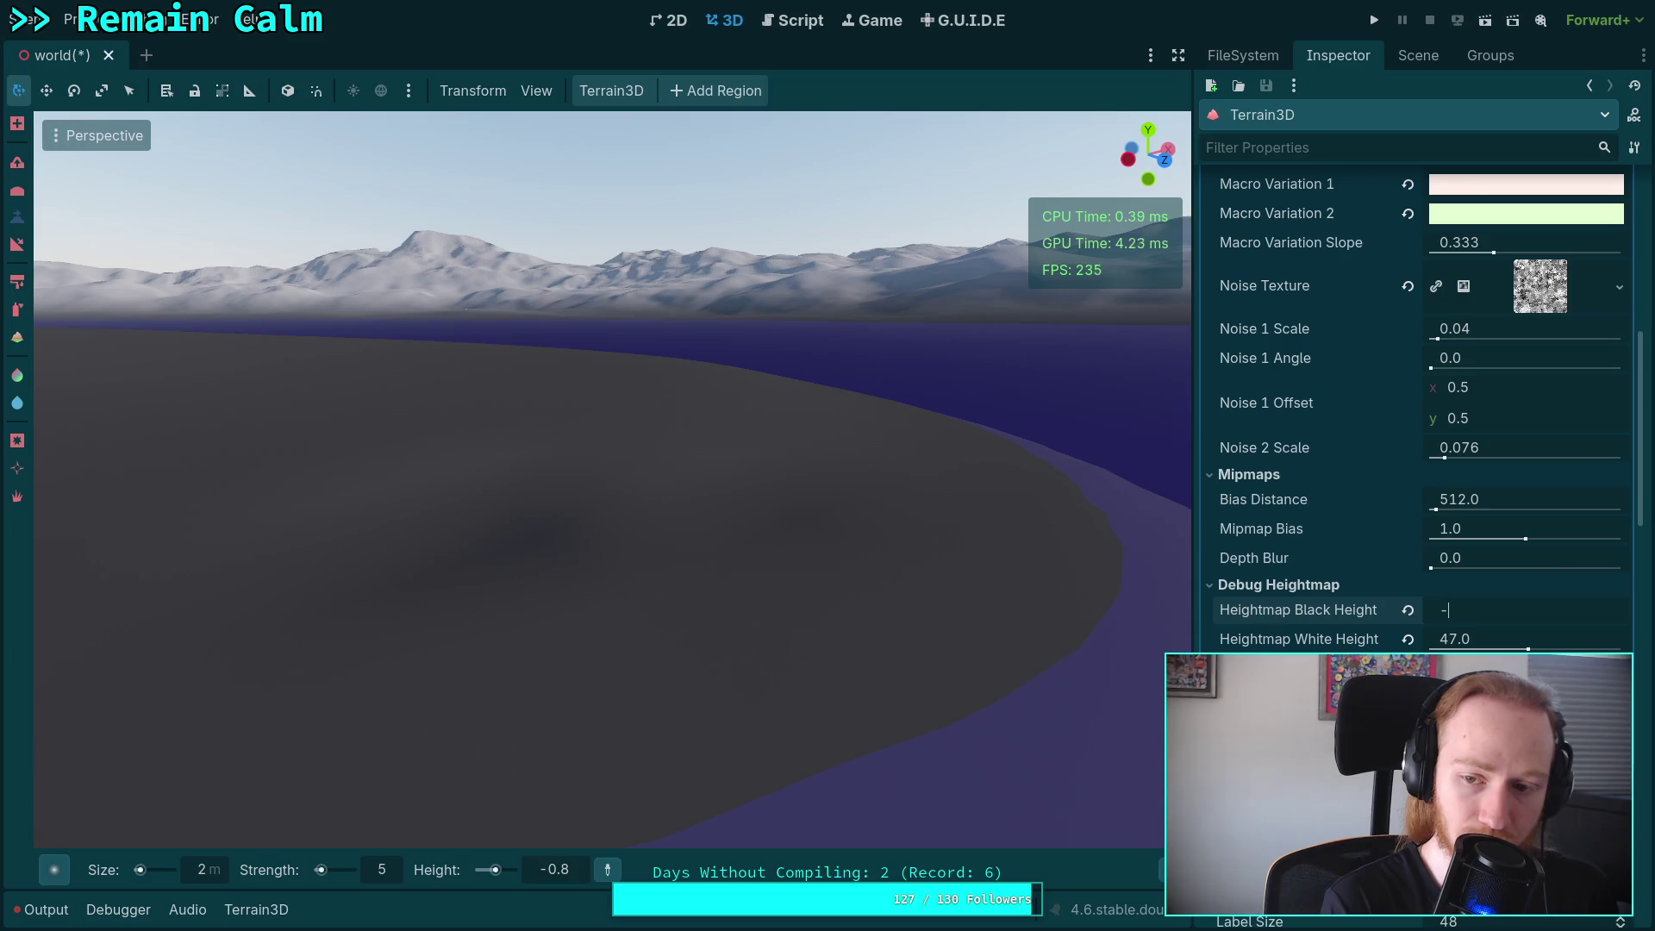
{"action": "type", "text": "2"}
{"action": "key", "text": "Return"}
{"action": "left_click", "coordinate": [1509, 645]}
{"action": "type", "text": "2"}
{"action": "key", "text": "Return"}
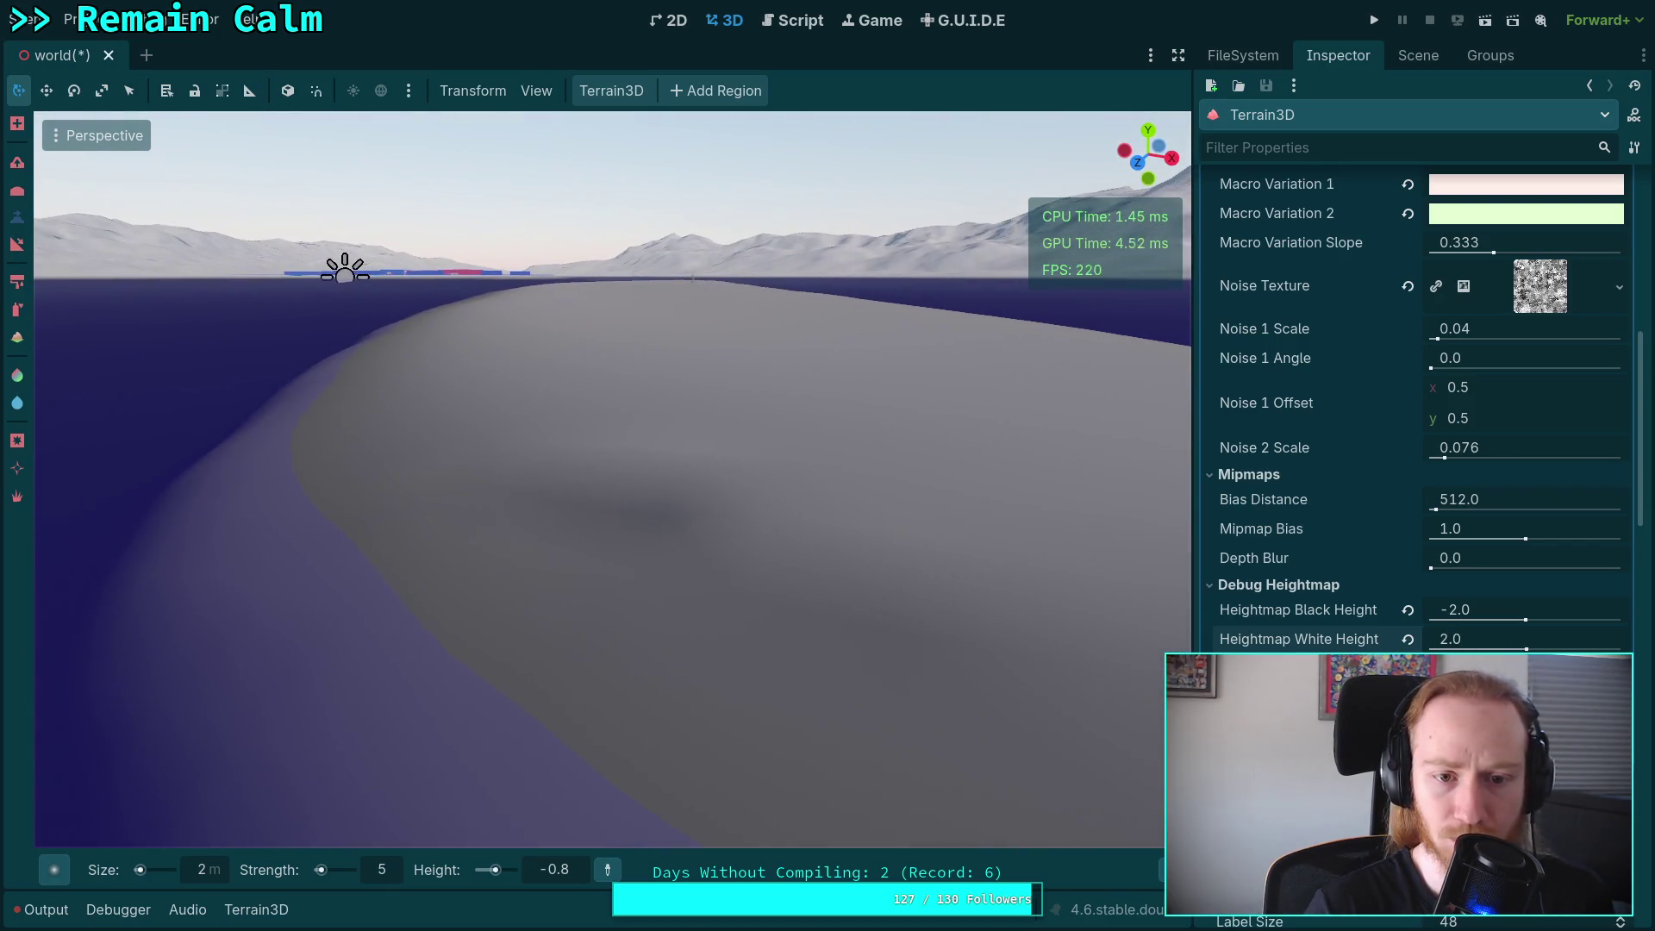
Try a wider range: White Height 5.0 and Black Height -5.0.
{"action": "mouse_move", "coordinate": [1453, 642]}
{"action": "left_mouse_down"}
{"action": "mouse_move", "coordinate": [1517, 642]}
{"action": "mouse_move", "coordinate": [1474, 643]}
{"action": "left_mouse_up"}
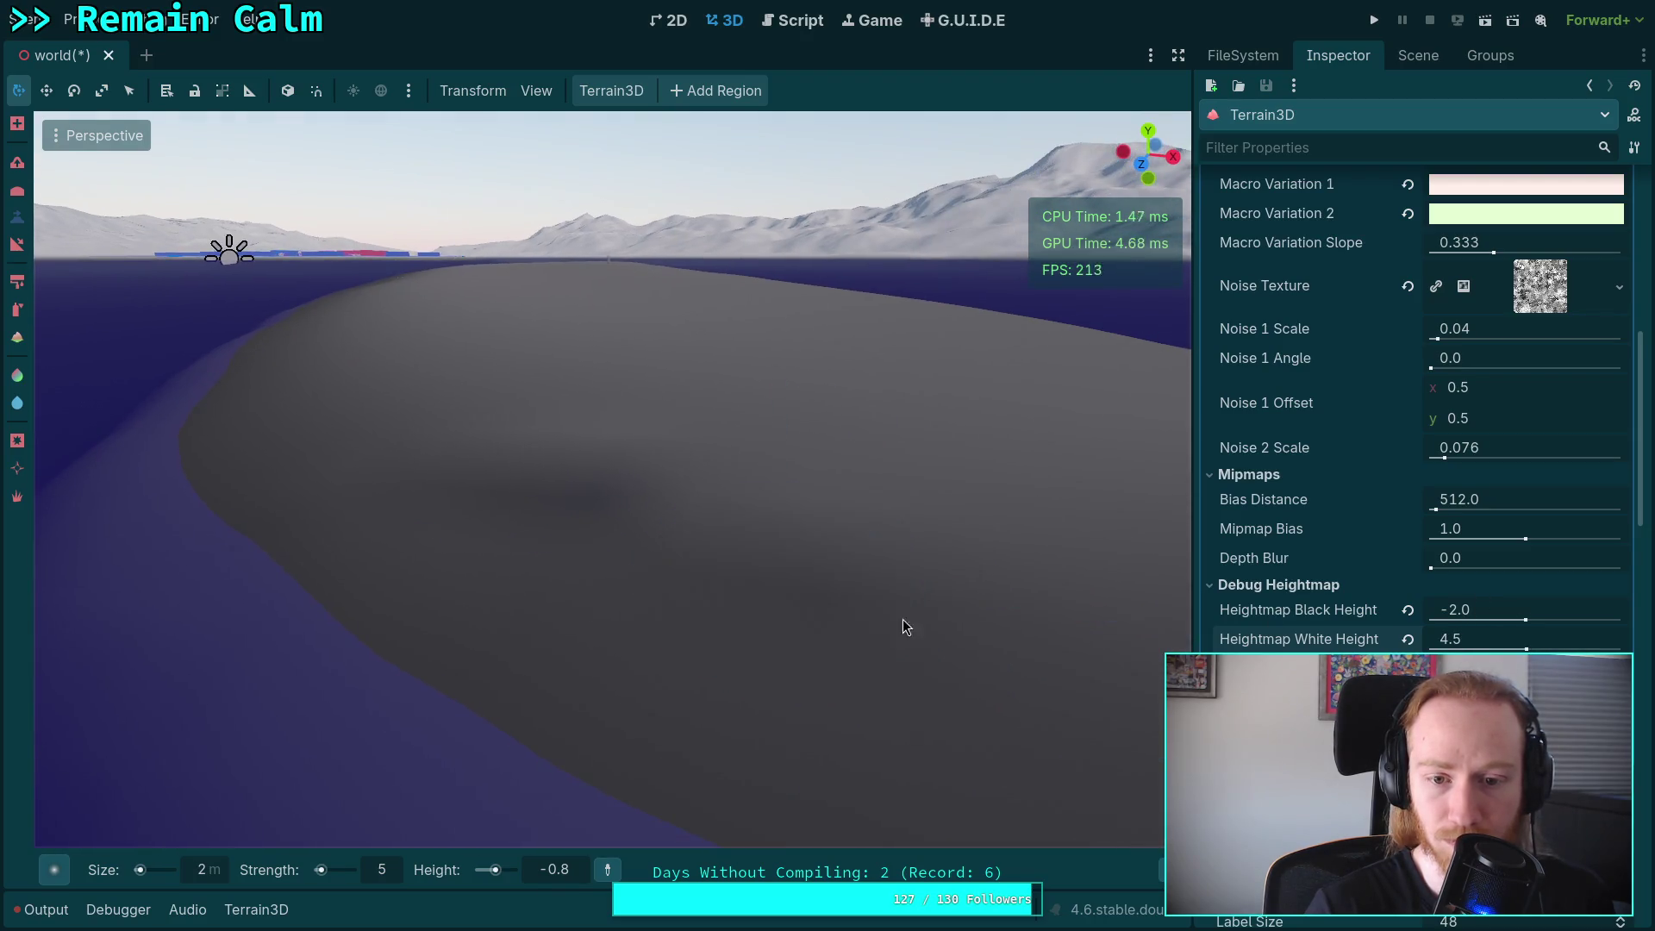
{"action": "left_click", "coordinate": [1492, 642]}
{"action": "type", "text": "5"}
{"action": "key", "text": "Return"}
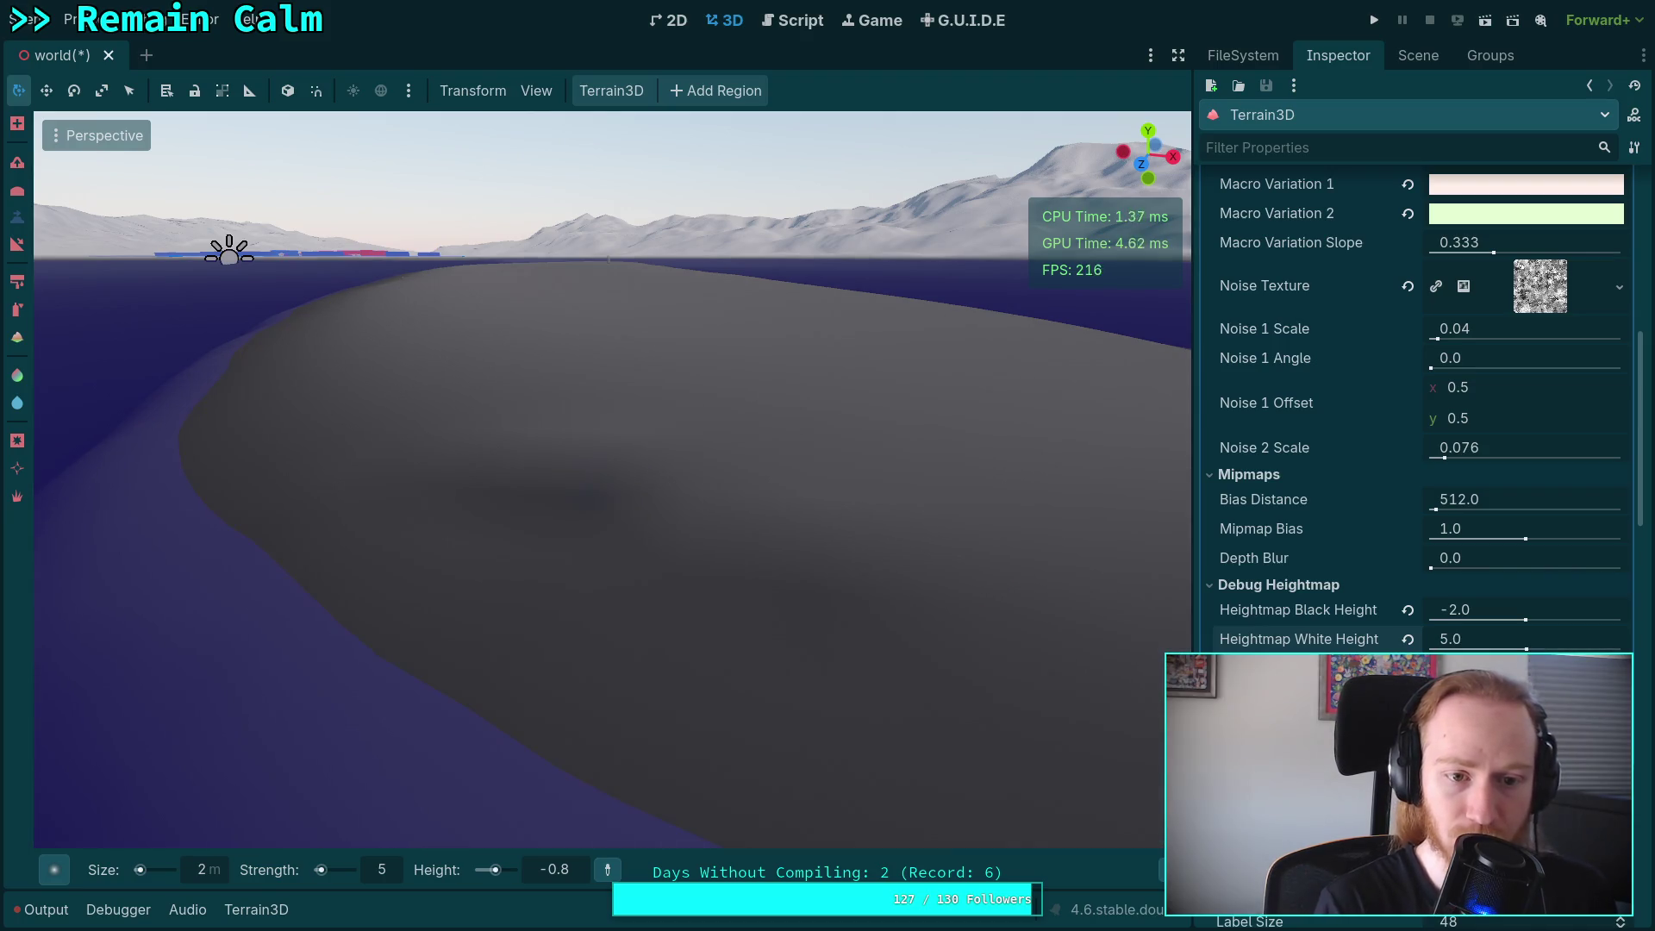
{"action": "left_click", "coordinate": [1495, 606]}
{"action": "type", "text": "-5"}
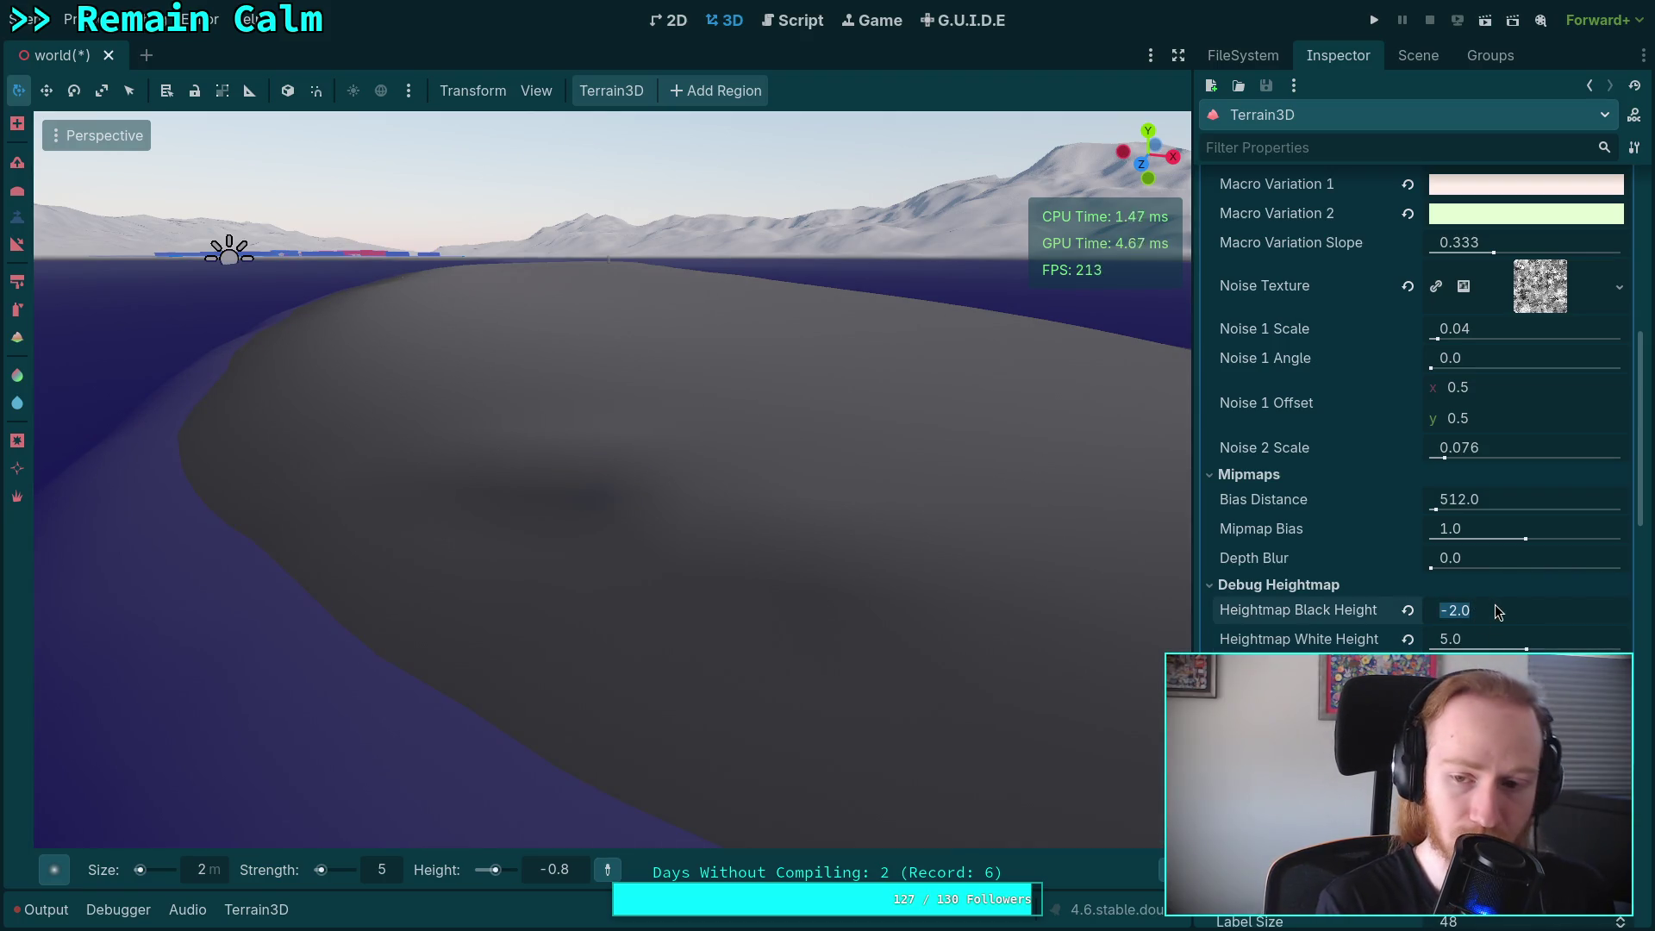
{"action": "key", "text": "Return"}
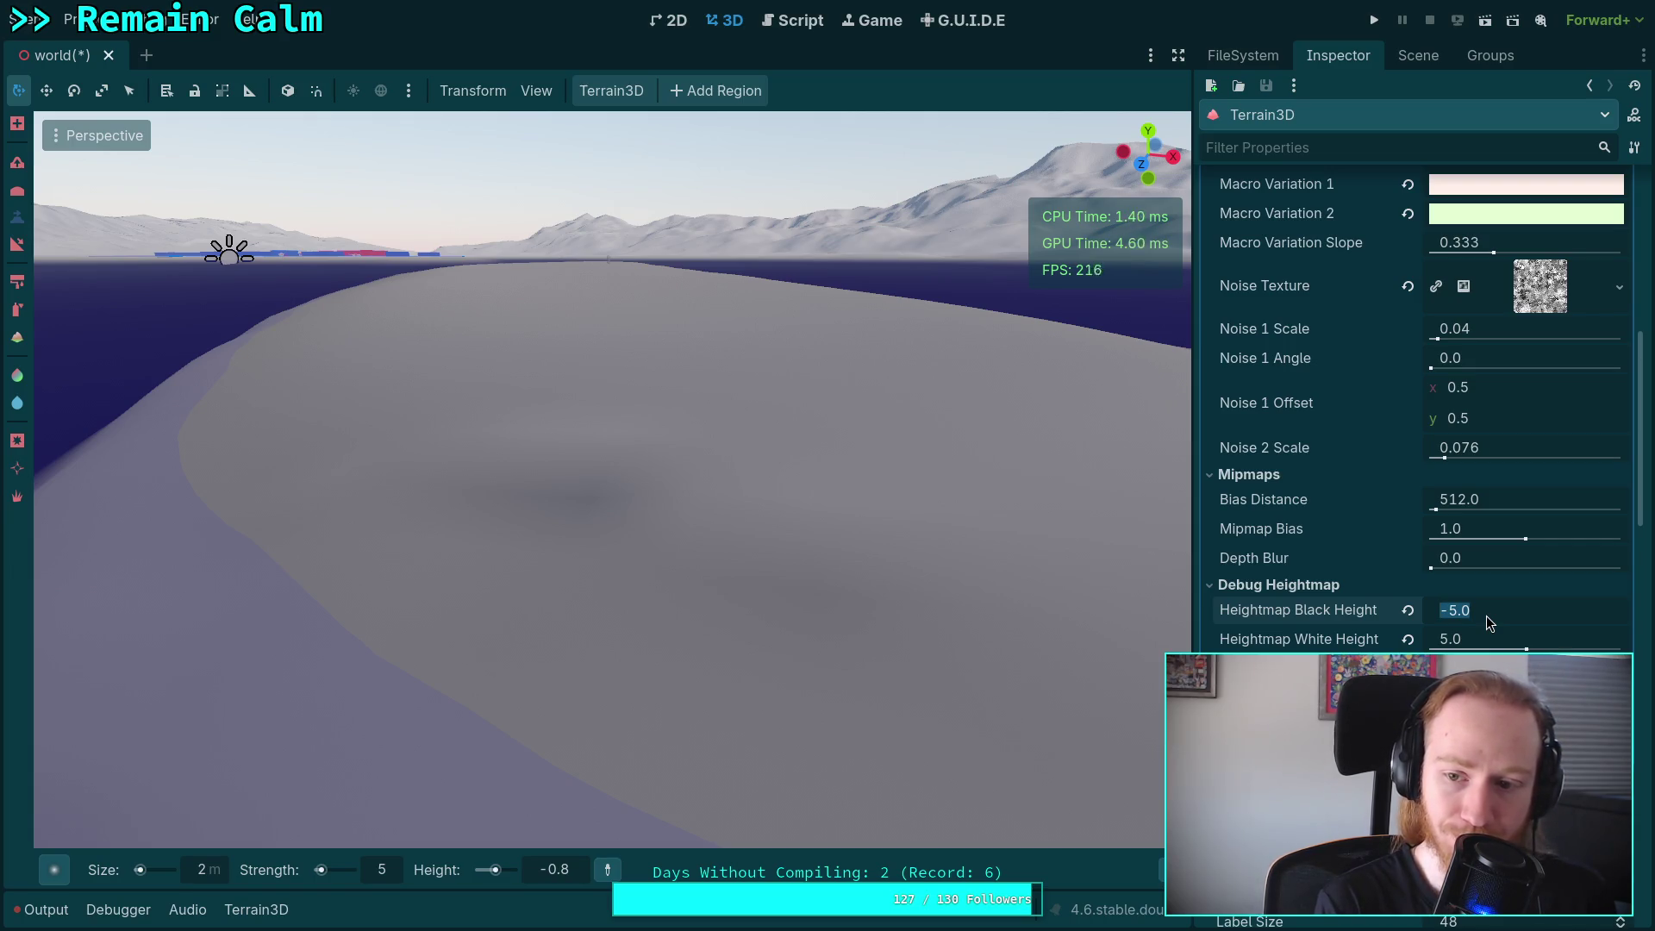
Reset Heightmap Black Height to -1.0 and White Height to 2.0.
{"action": "type", "text": "-1"}
{"action": "key", "text": "Return"}
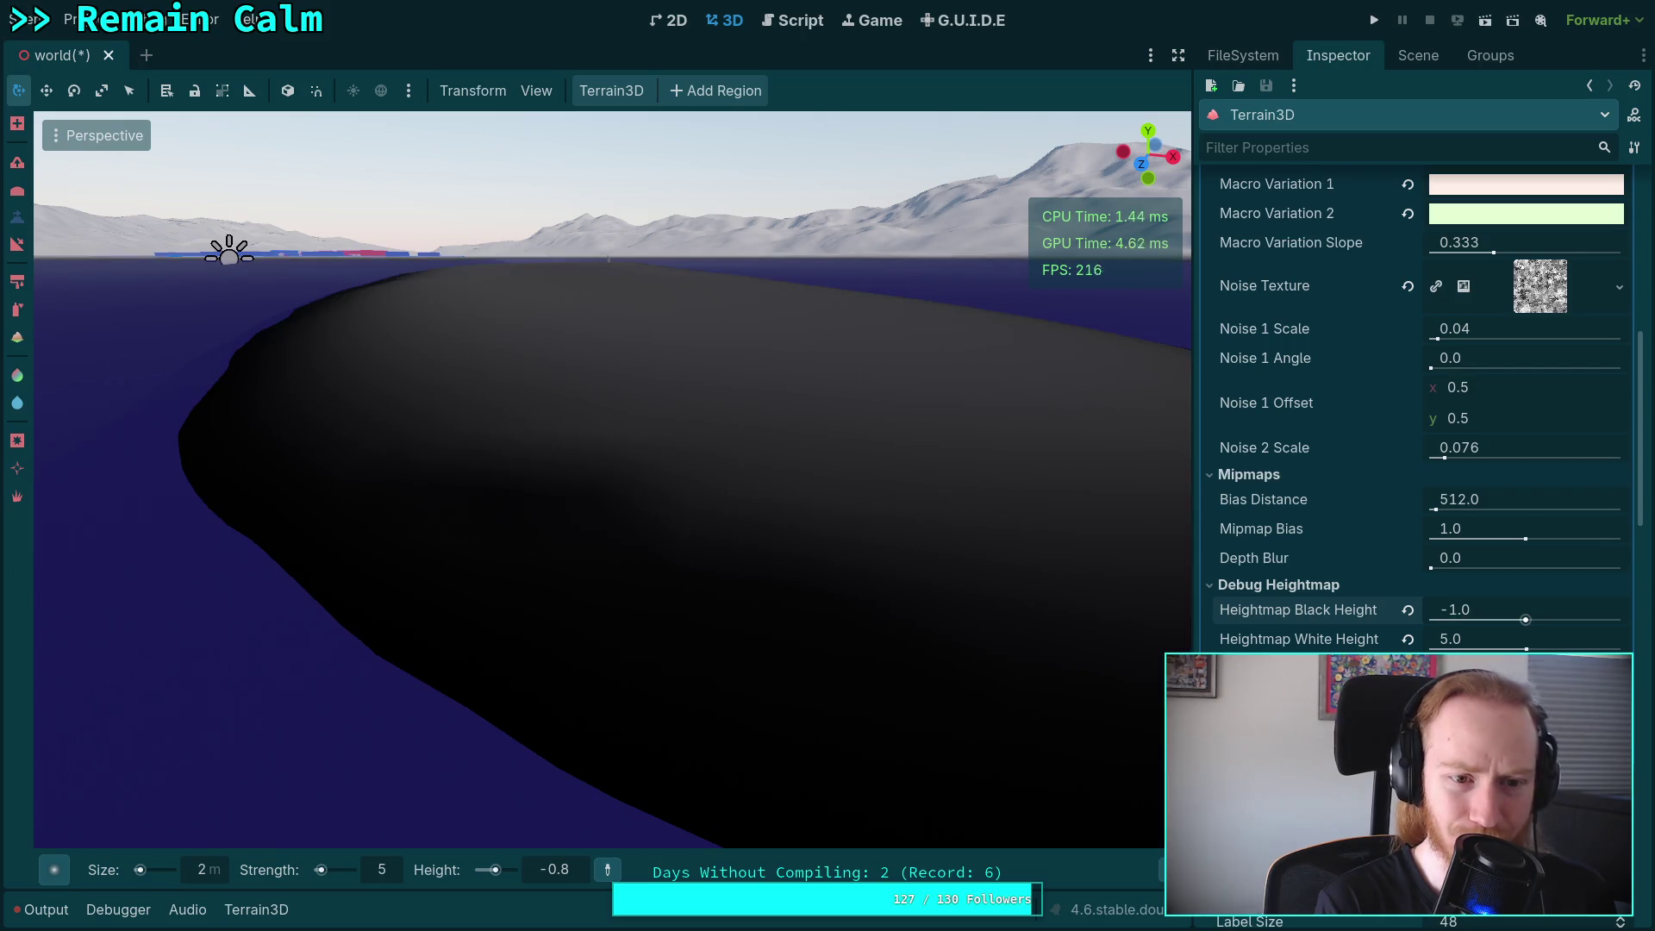
{"action": "left_click", "coordinate": [1457, 639]}
{"action": "type", "text": "2"}
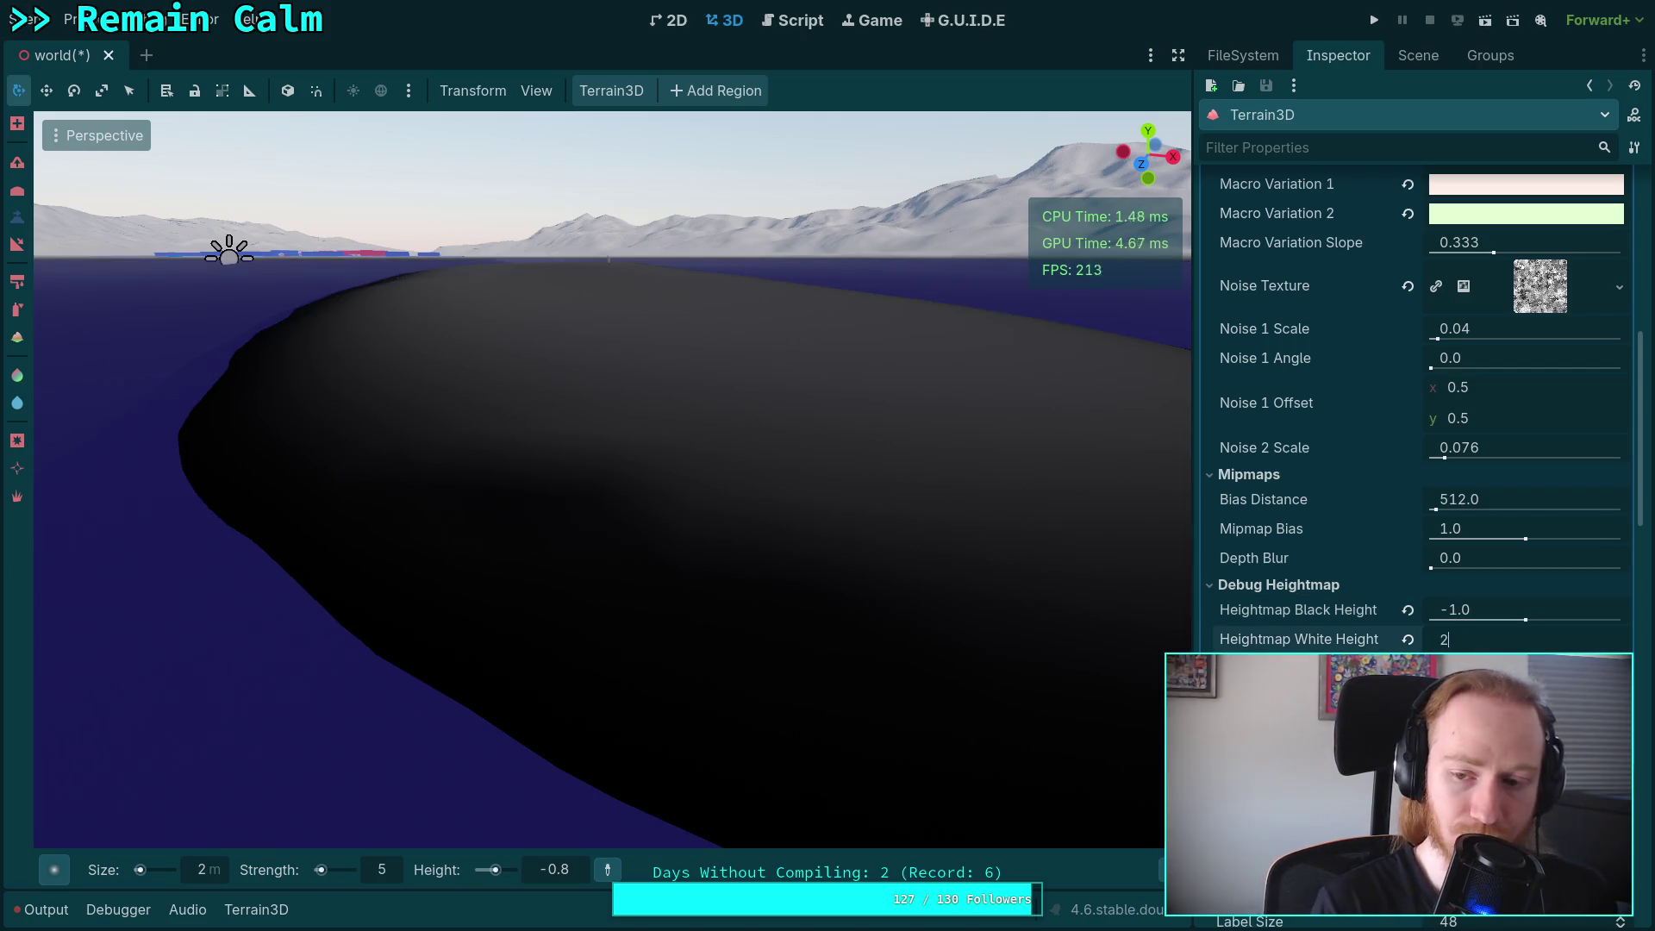
{"action": "key", "text": "Return"}
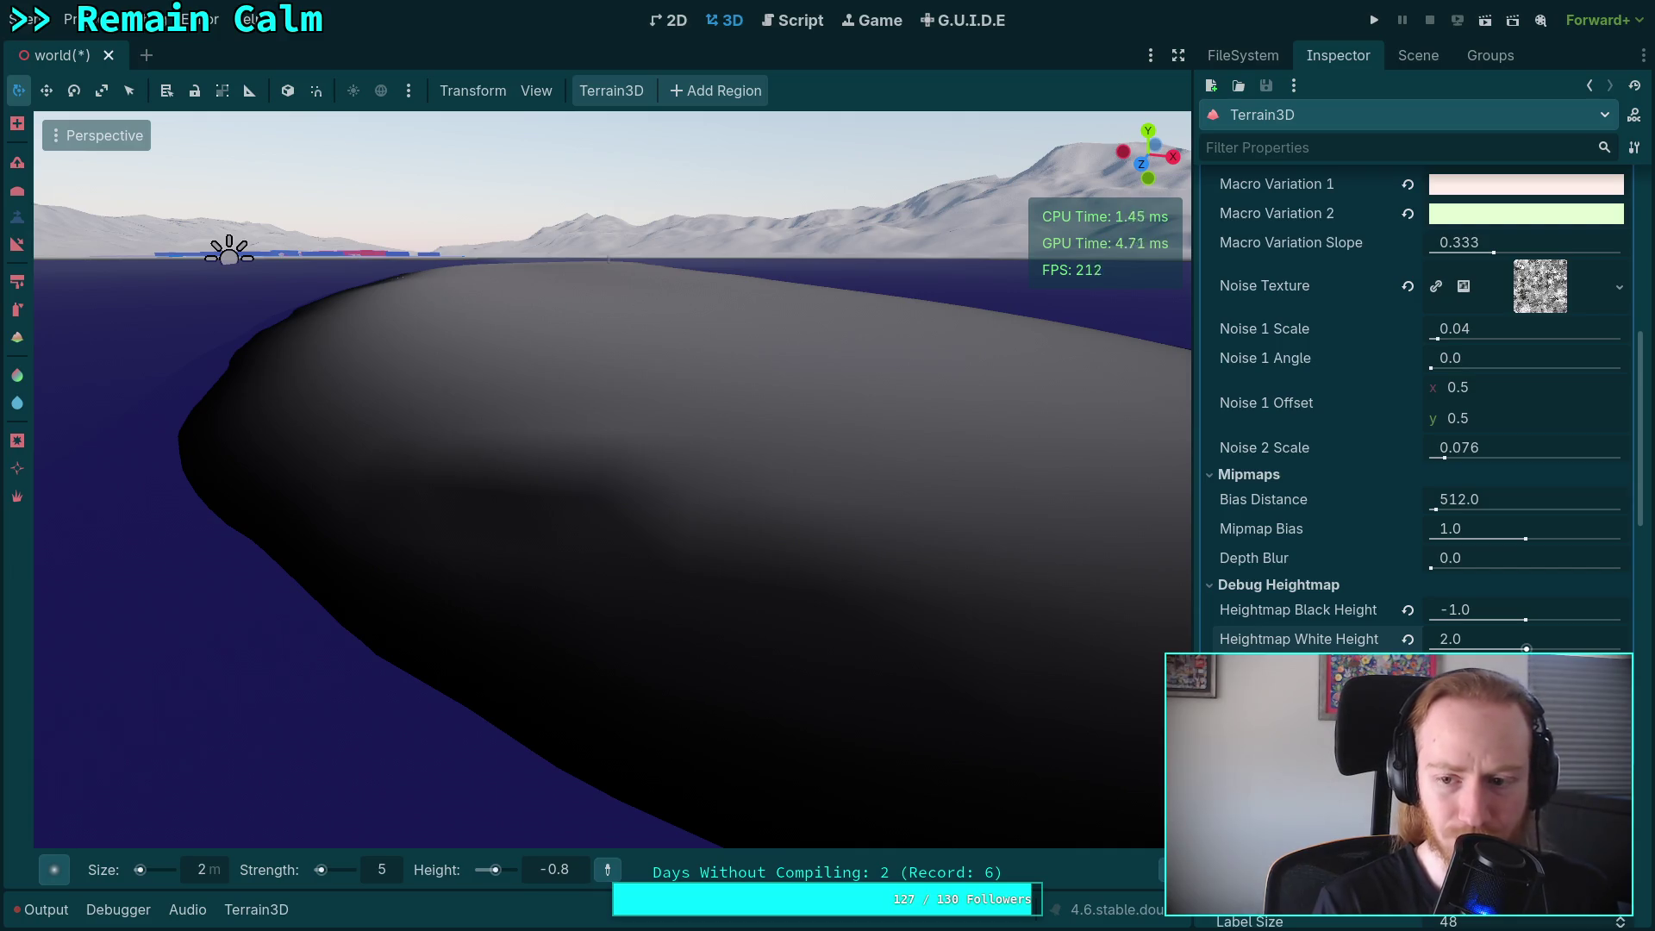
Set Black Height to -1.5, then undo it back to -1.0.
{"action": "left_click", "coordinate": [1449, 621]}
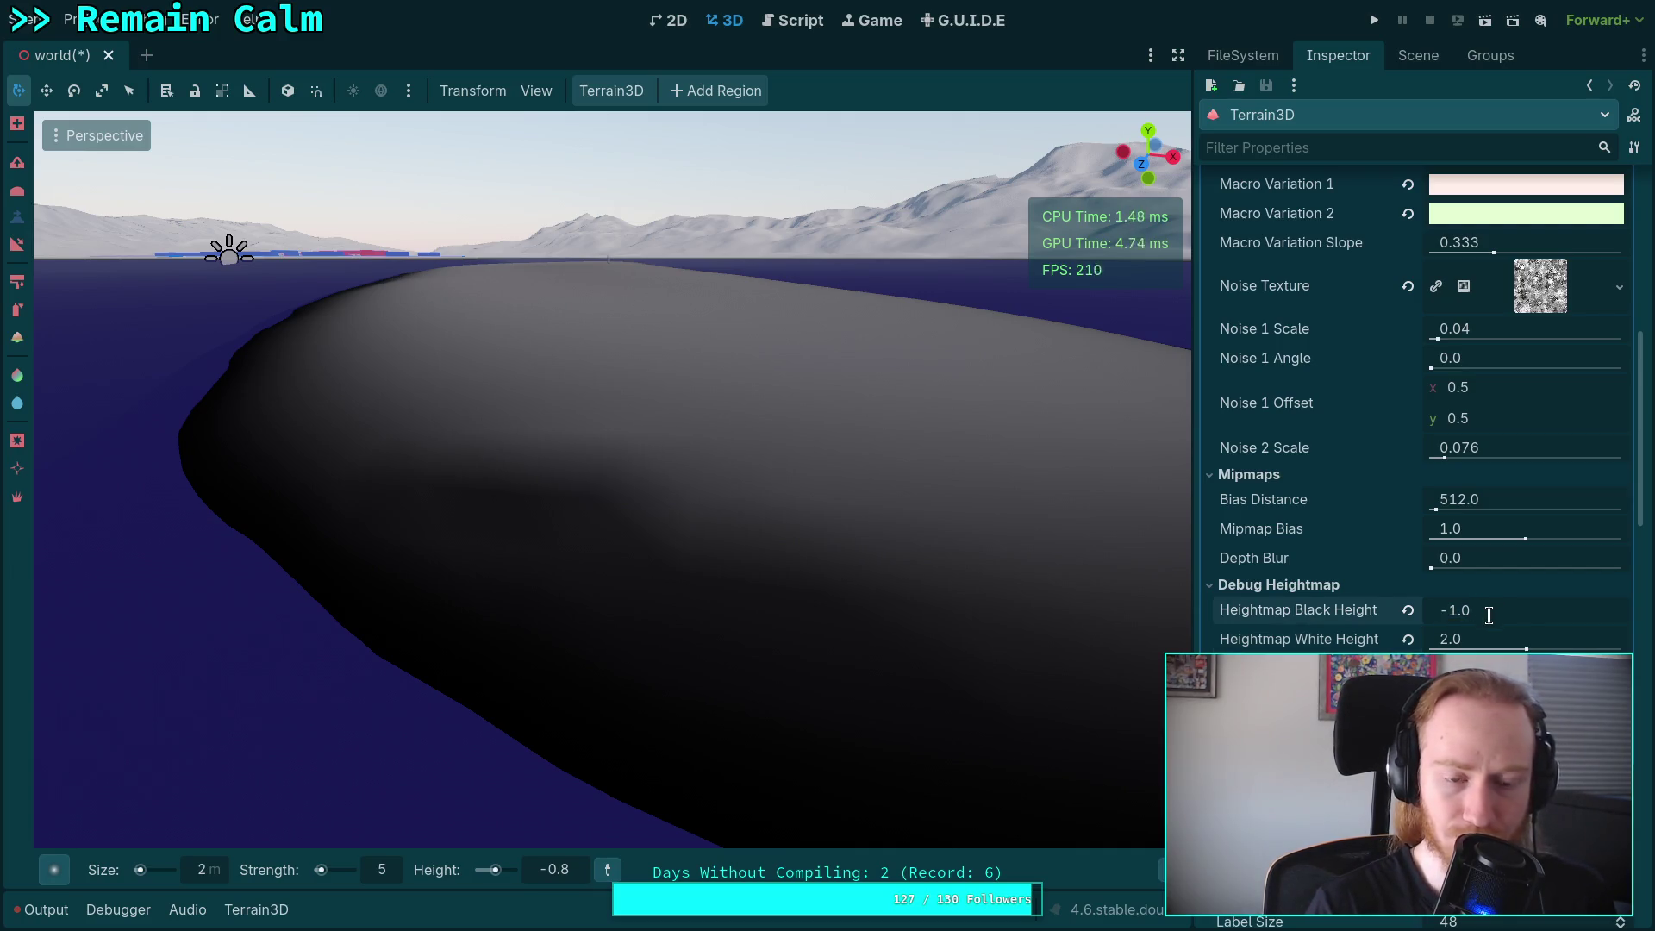
{"action": "type", "text": "-1.5"}
{"action": "key", "text": "Return"}
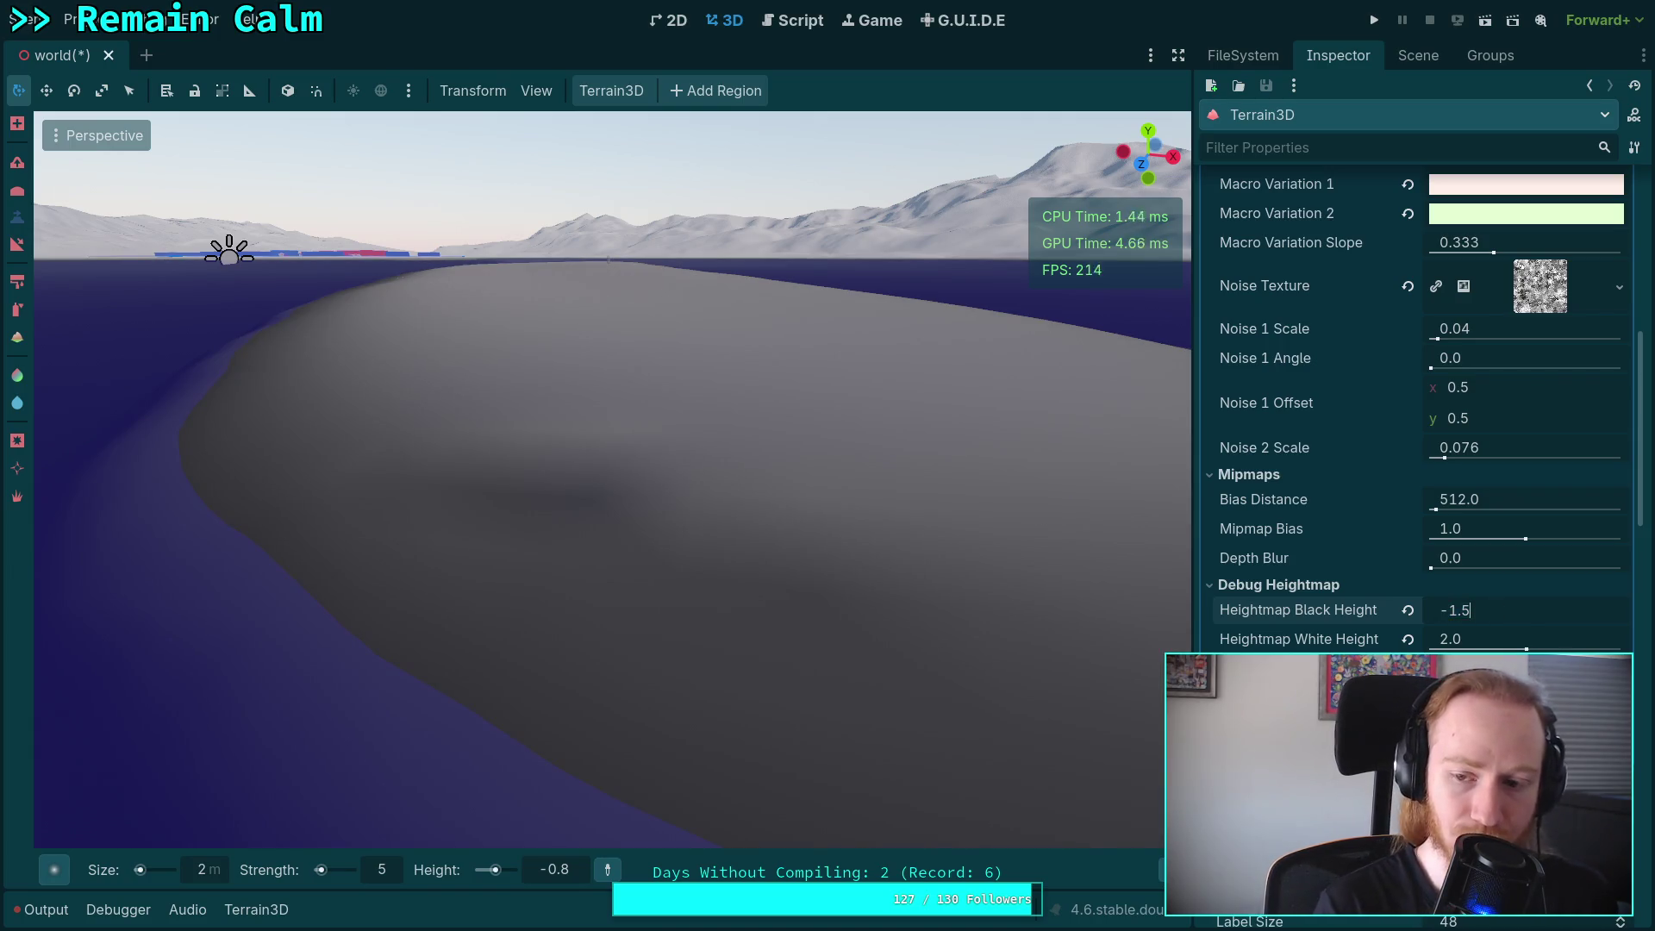
{"action": "key", "text": "ctrl+z"}
{"action": "left_click", "coordinate": [1458, 609]}
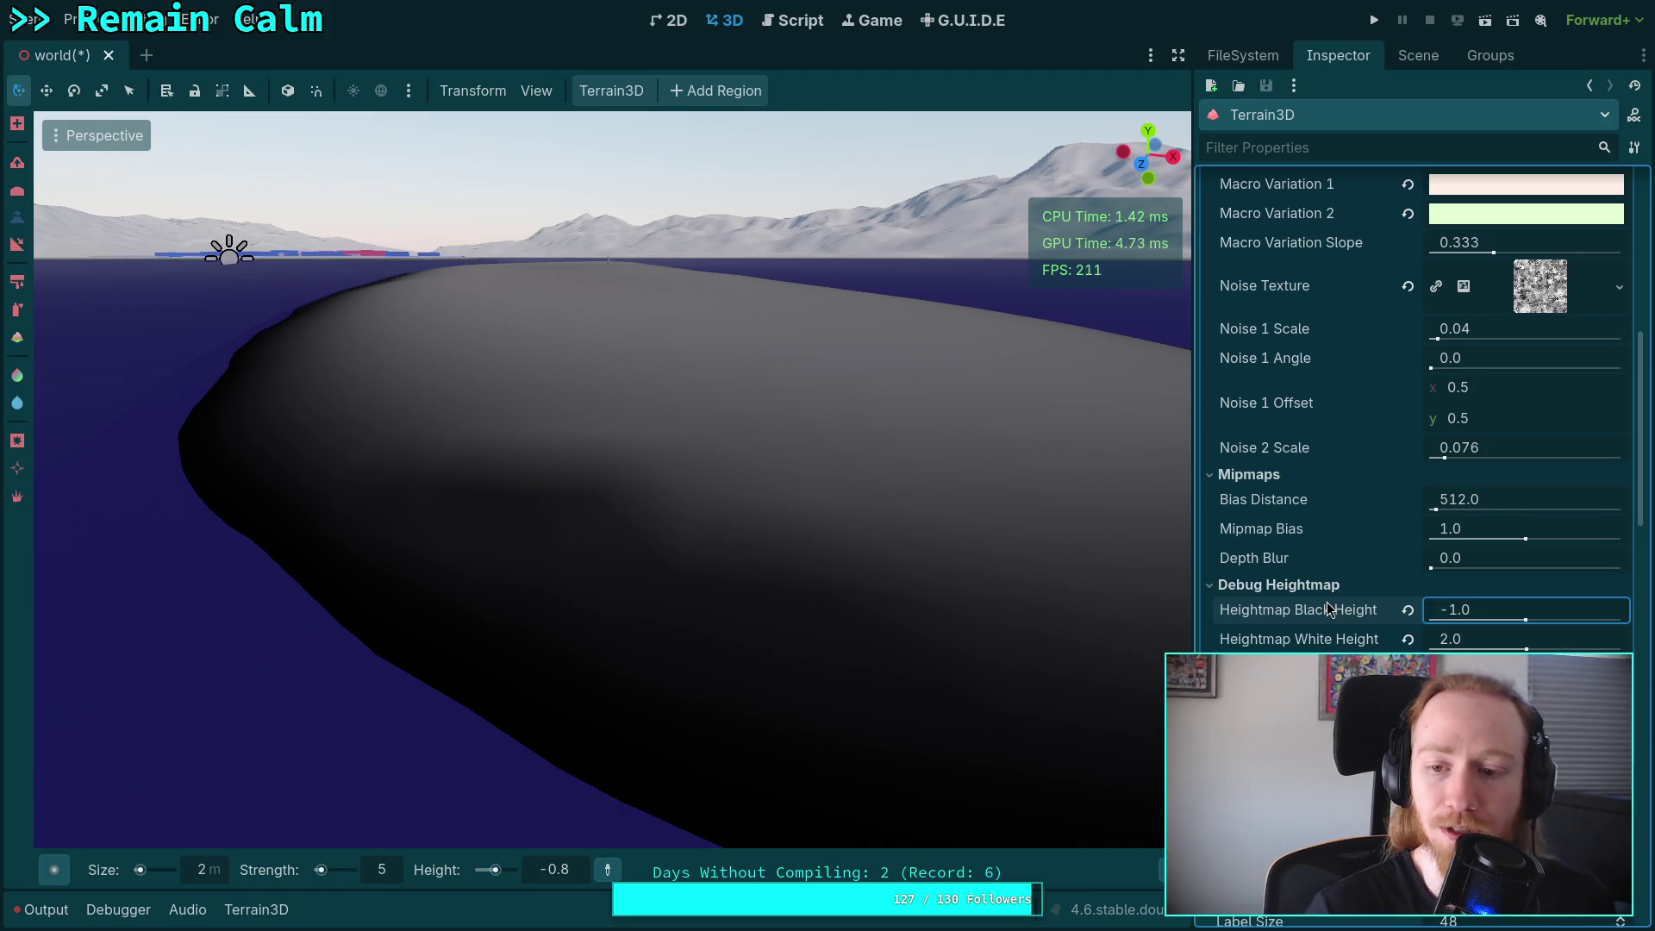
{"action": "left_click", "coordinate": [635, 153]}
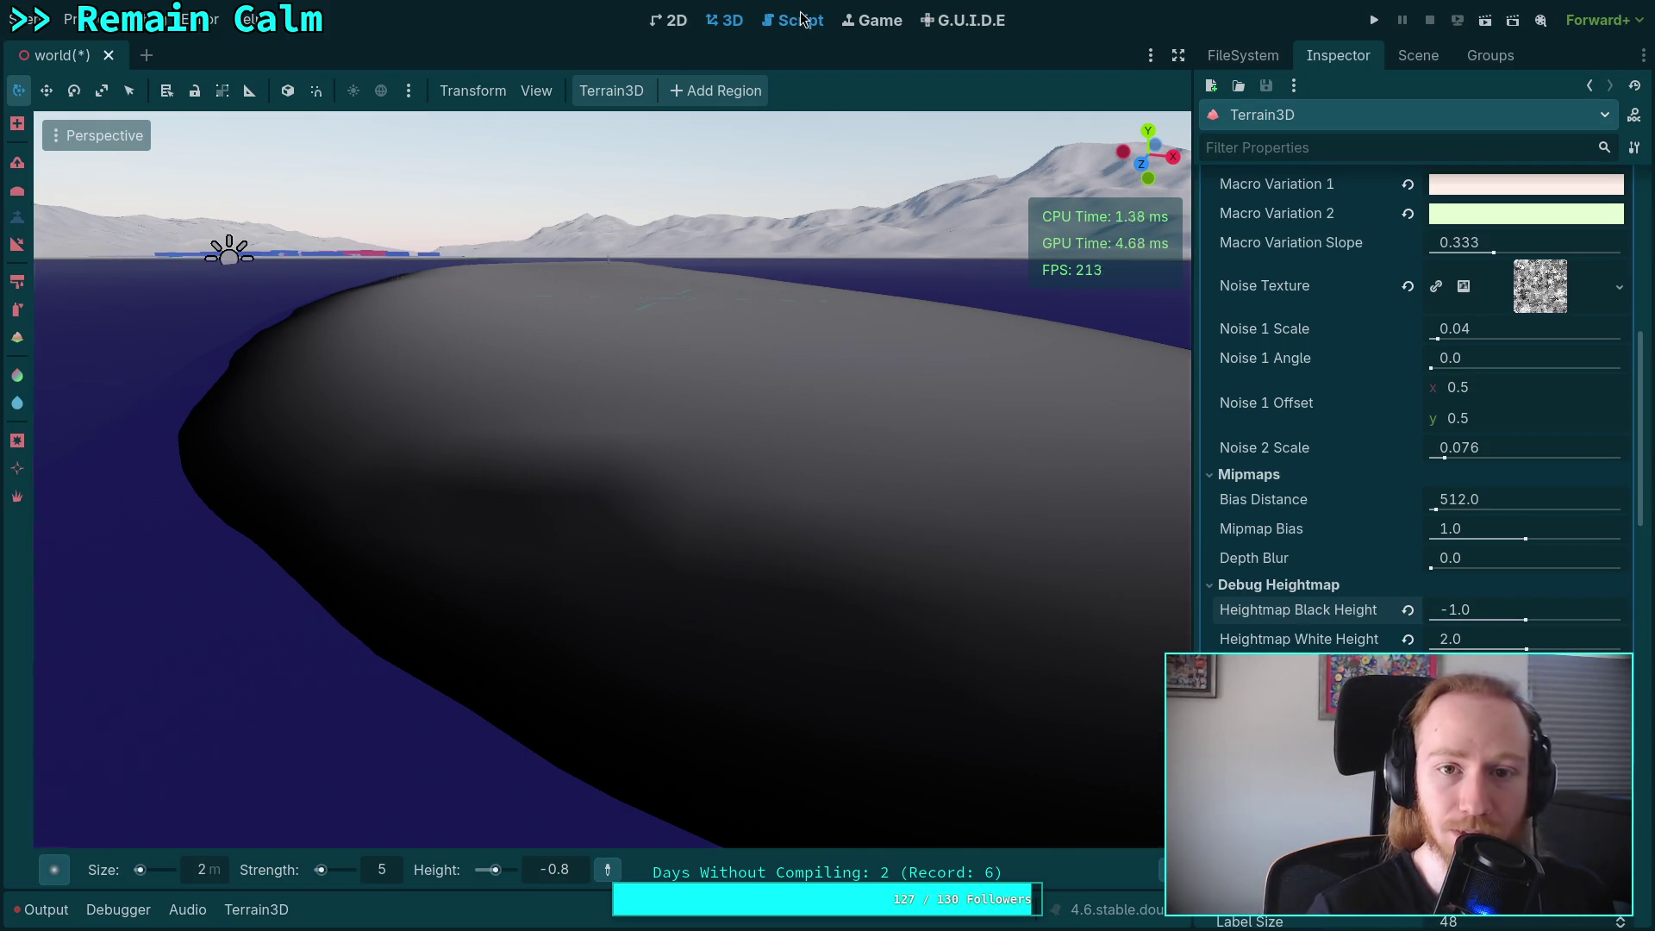
Switch to the Script workspace showing the Range docs and bring up the FileSystem dock.
{"action": "left_click", "coordinate": [802, 19]}
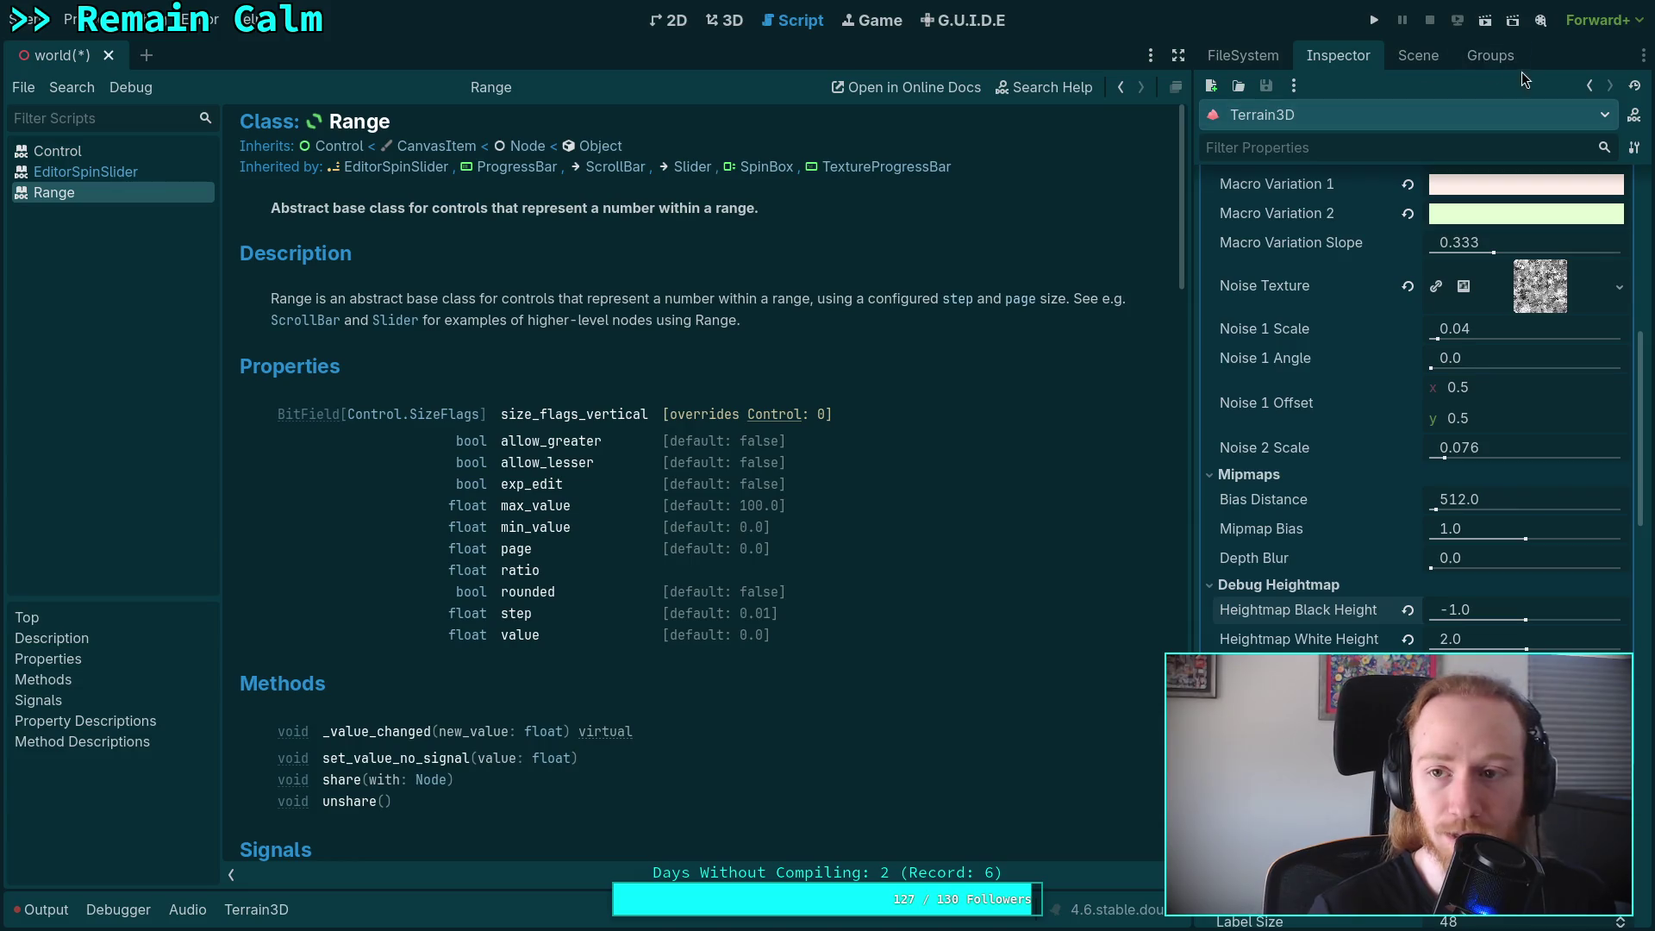
{"action": "left_click", "coordinate": [1418, 55]}
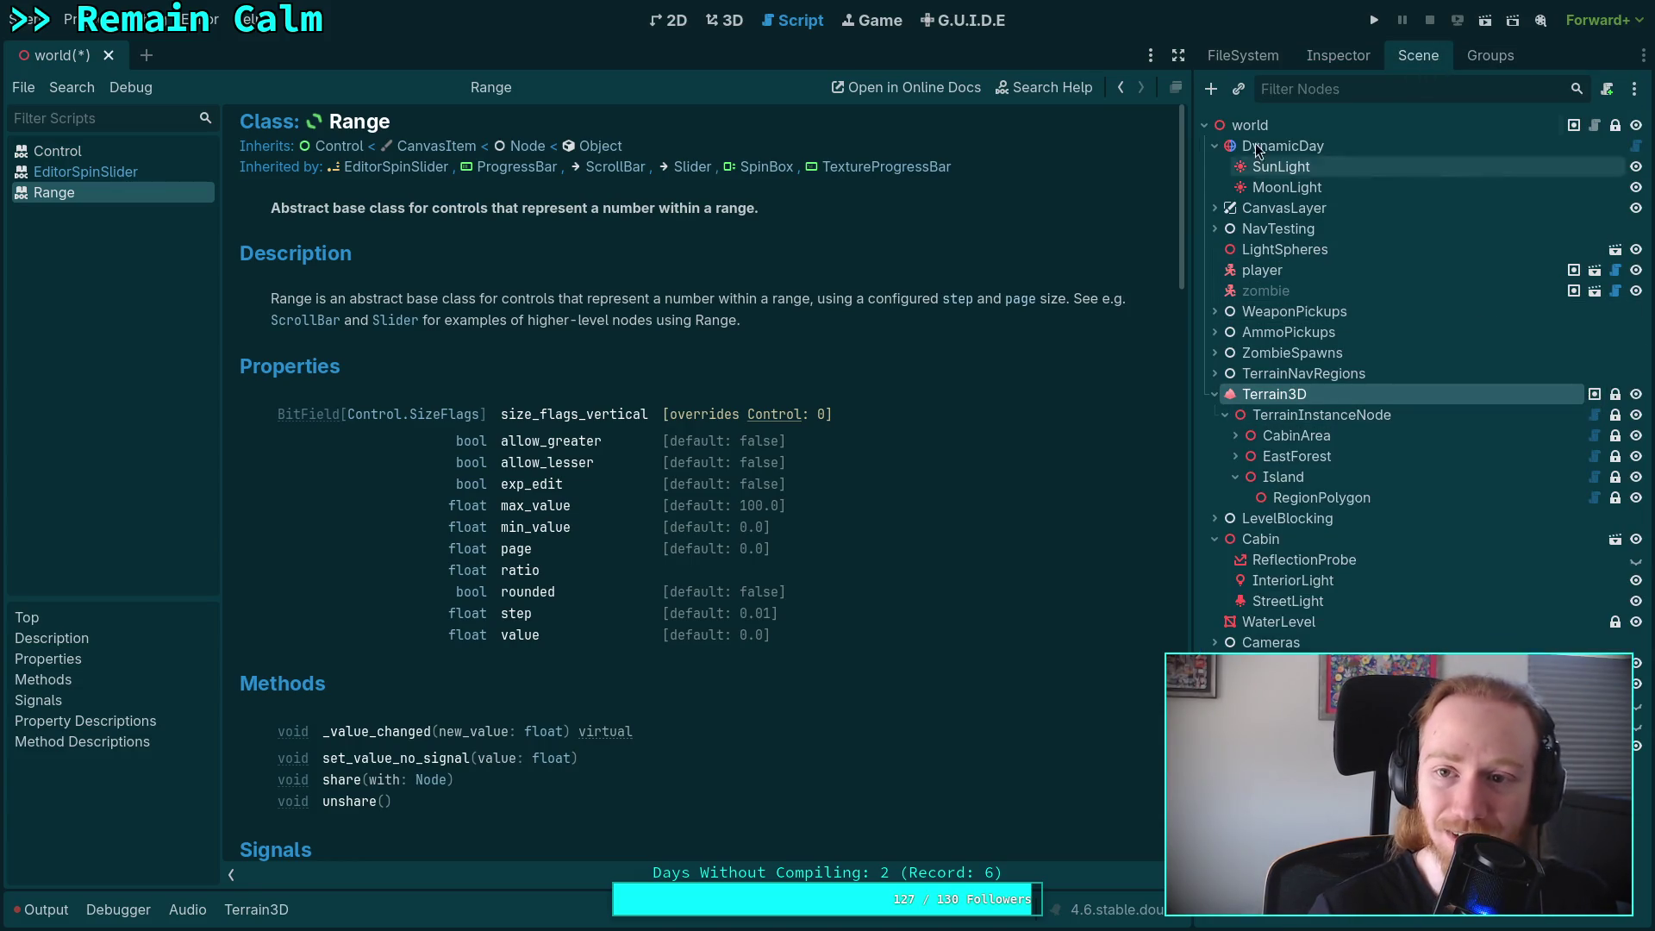
{"action": "left_click", "coordinate": [1271, 62]}
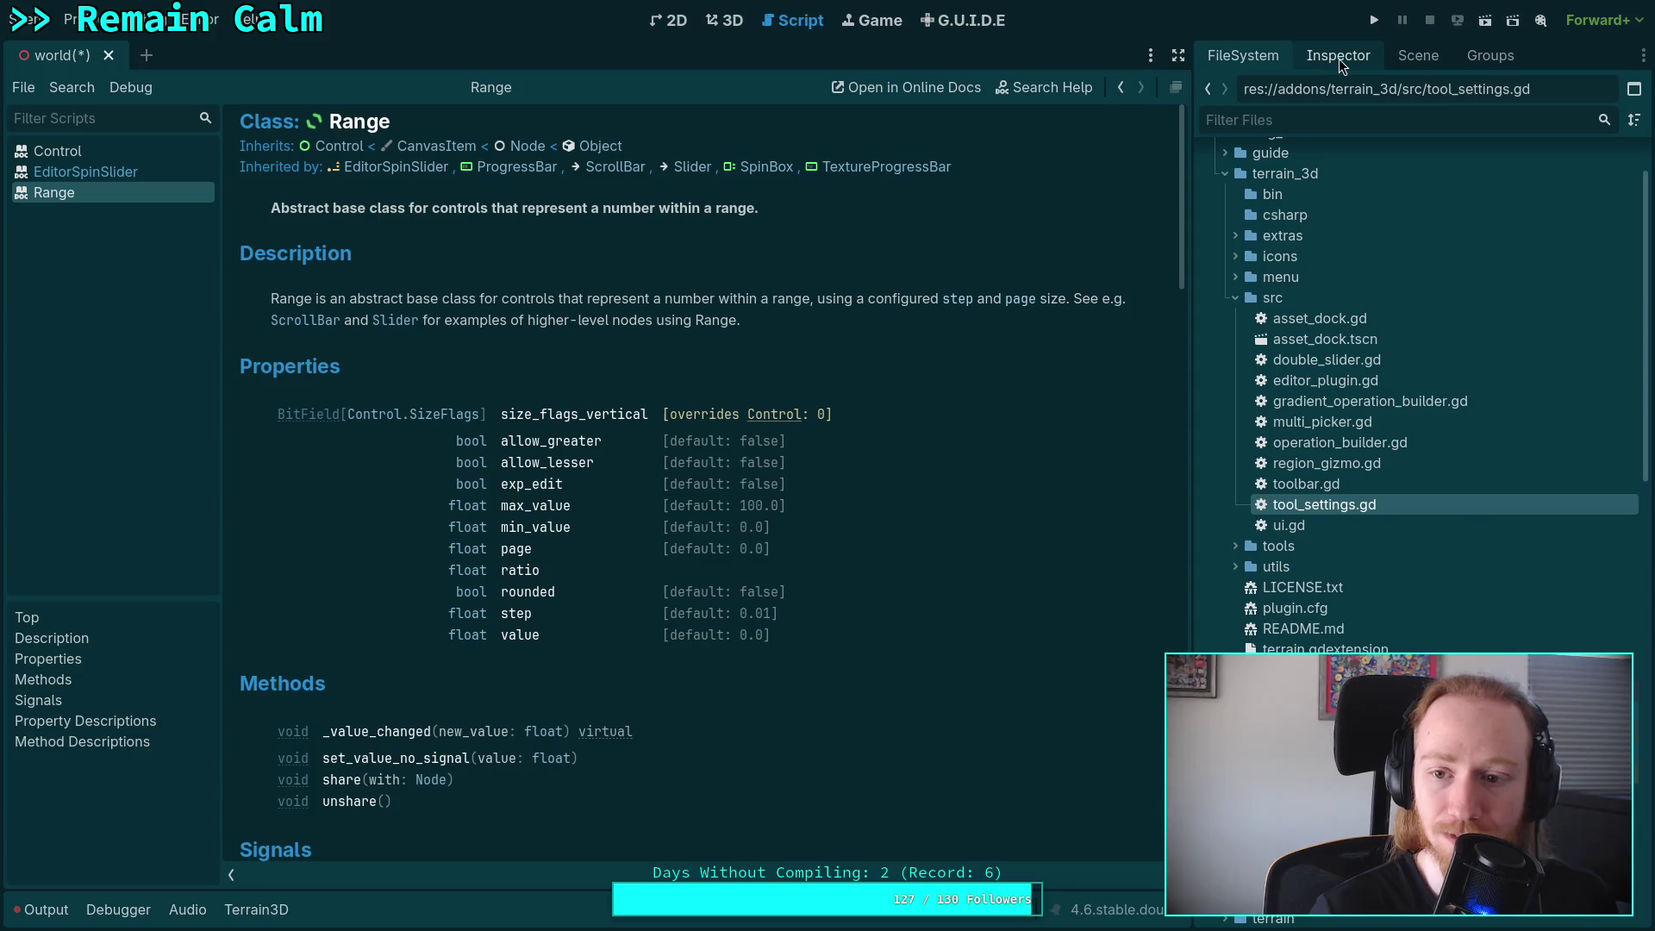
{"action": "left_click", "coordinate": [1332, 59]}
{"action": "scroll", "coordinate": [1333, 515], "scroll_direction": "up", "scroll_amount": 5}
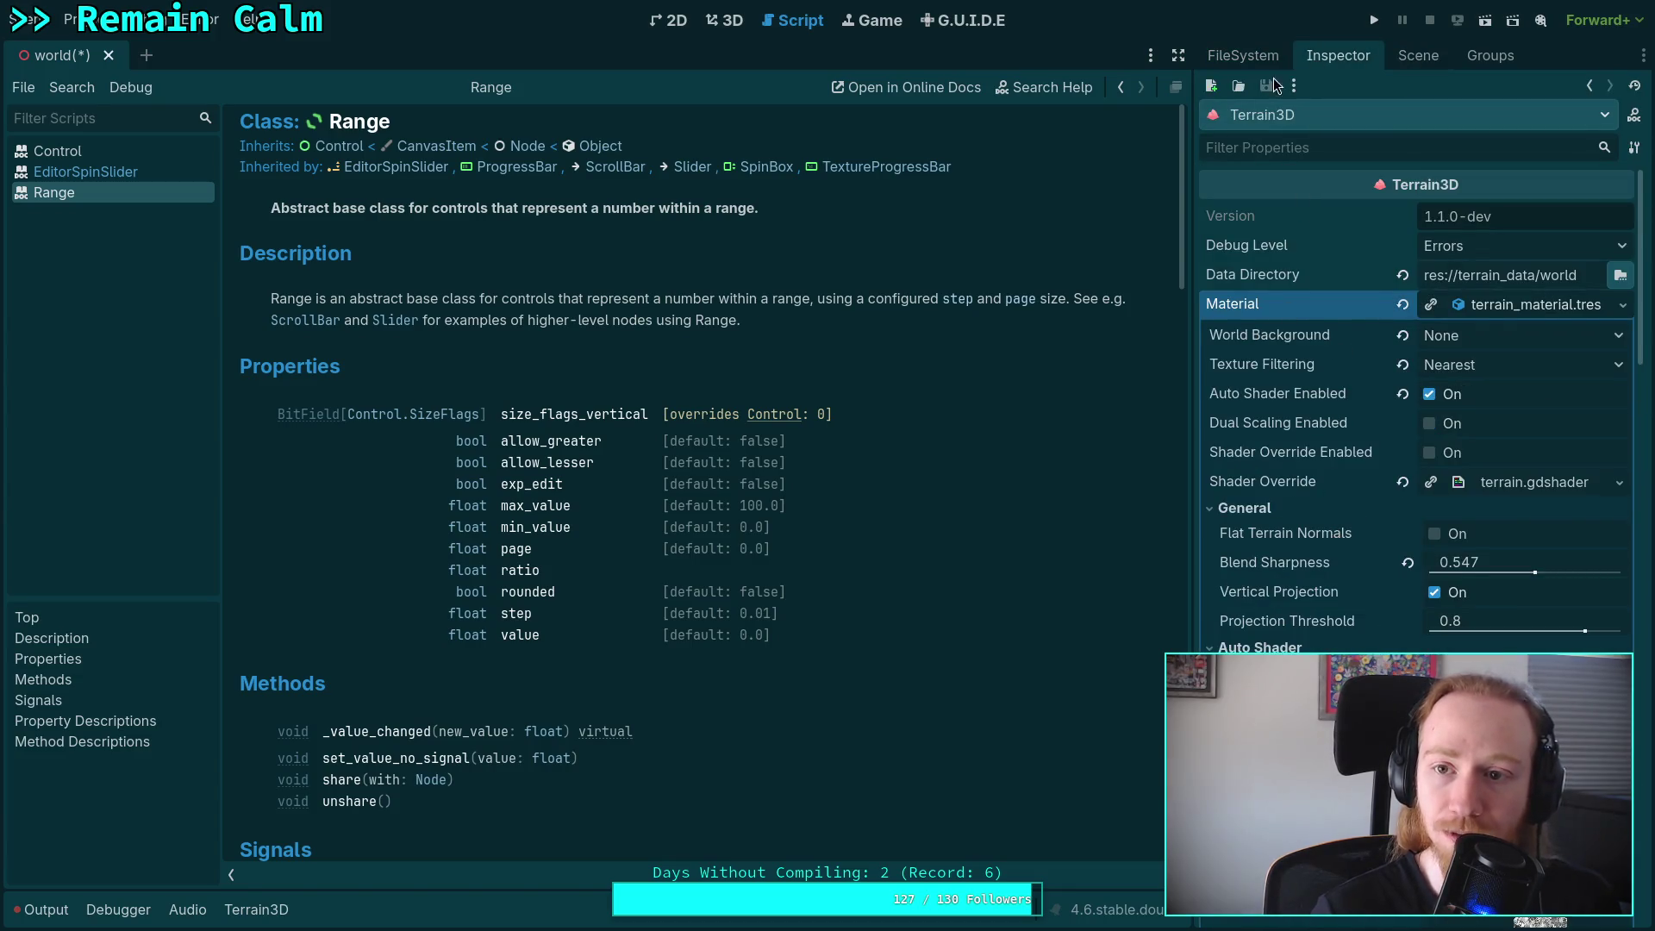
{"action": "left_click", "coordinate": [1255, 57]}
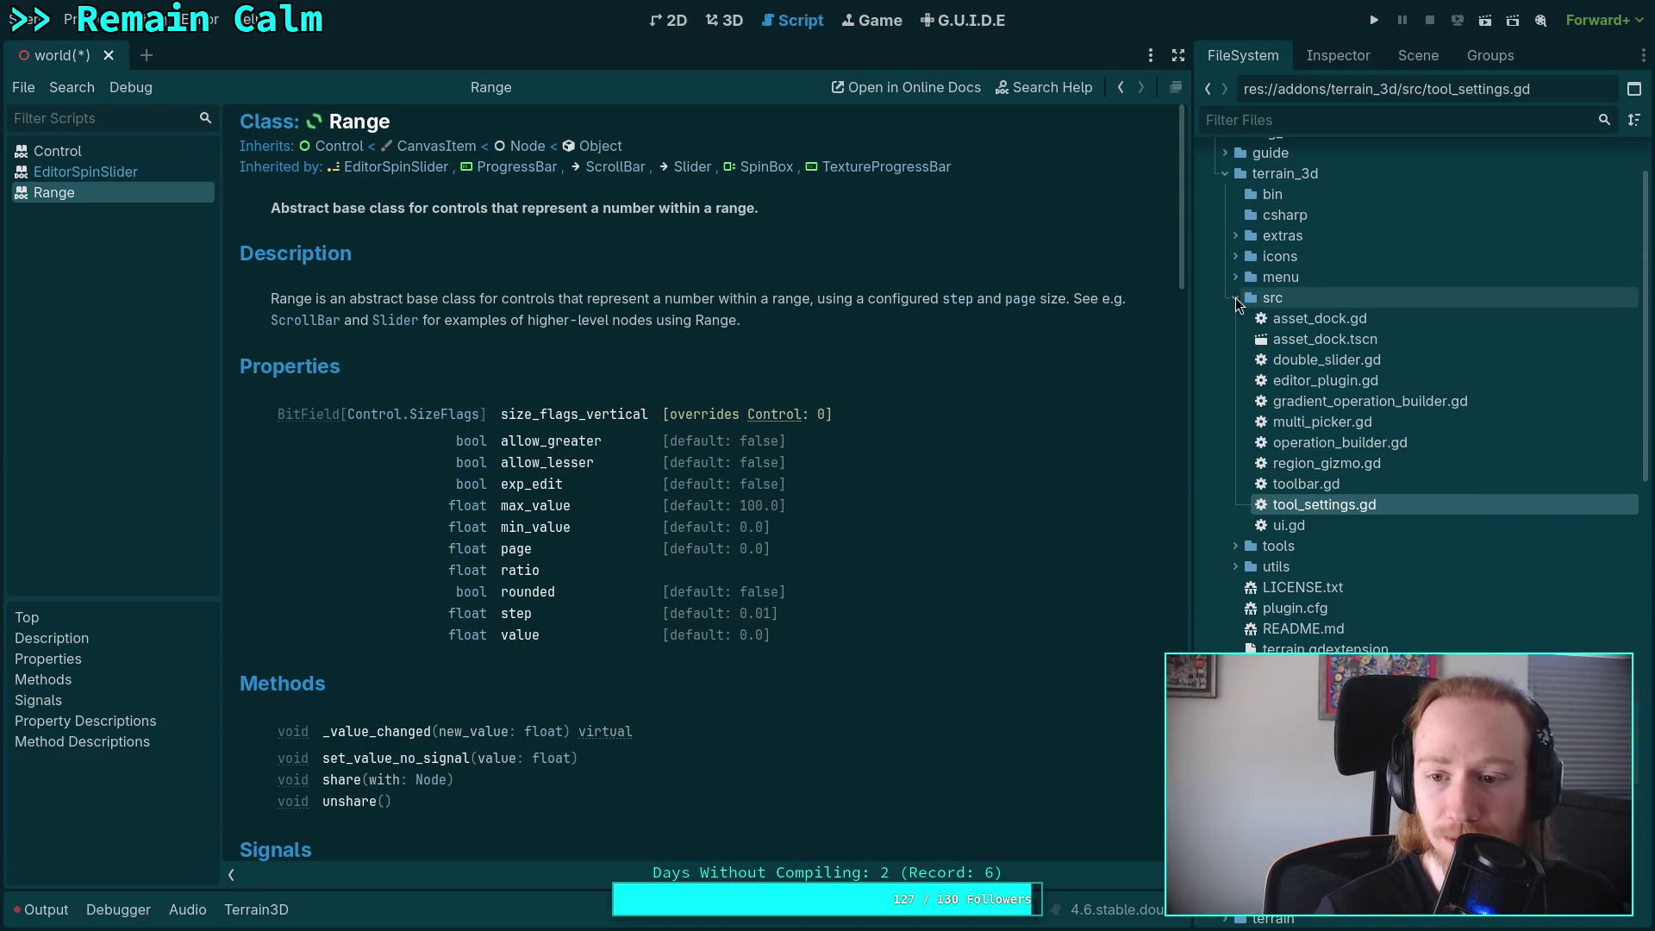
Expand and collapse the utils, extras and particle_example folders under addons/terrain_3d.
{"action": "left_click", "coordinate": [1233, 566]}
{"action": "left_click", "coordinate": [1233, 566]}
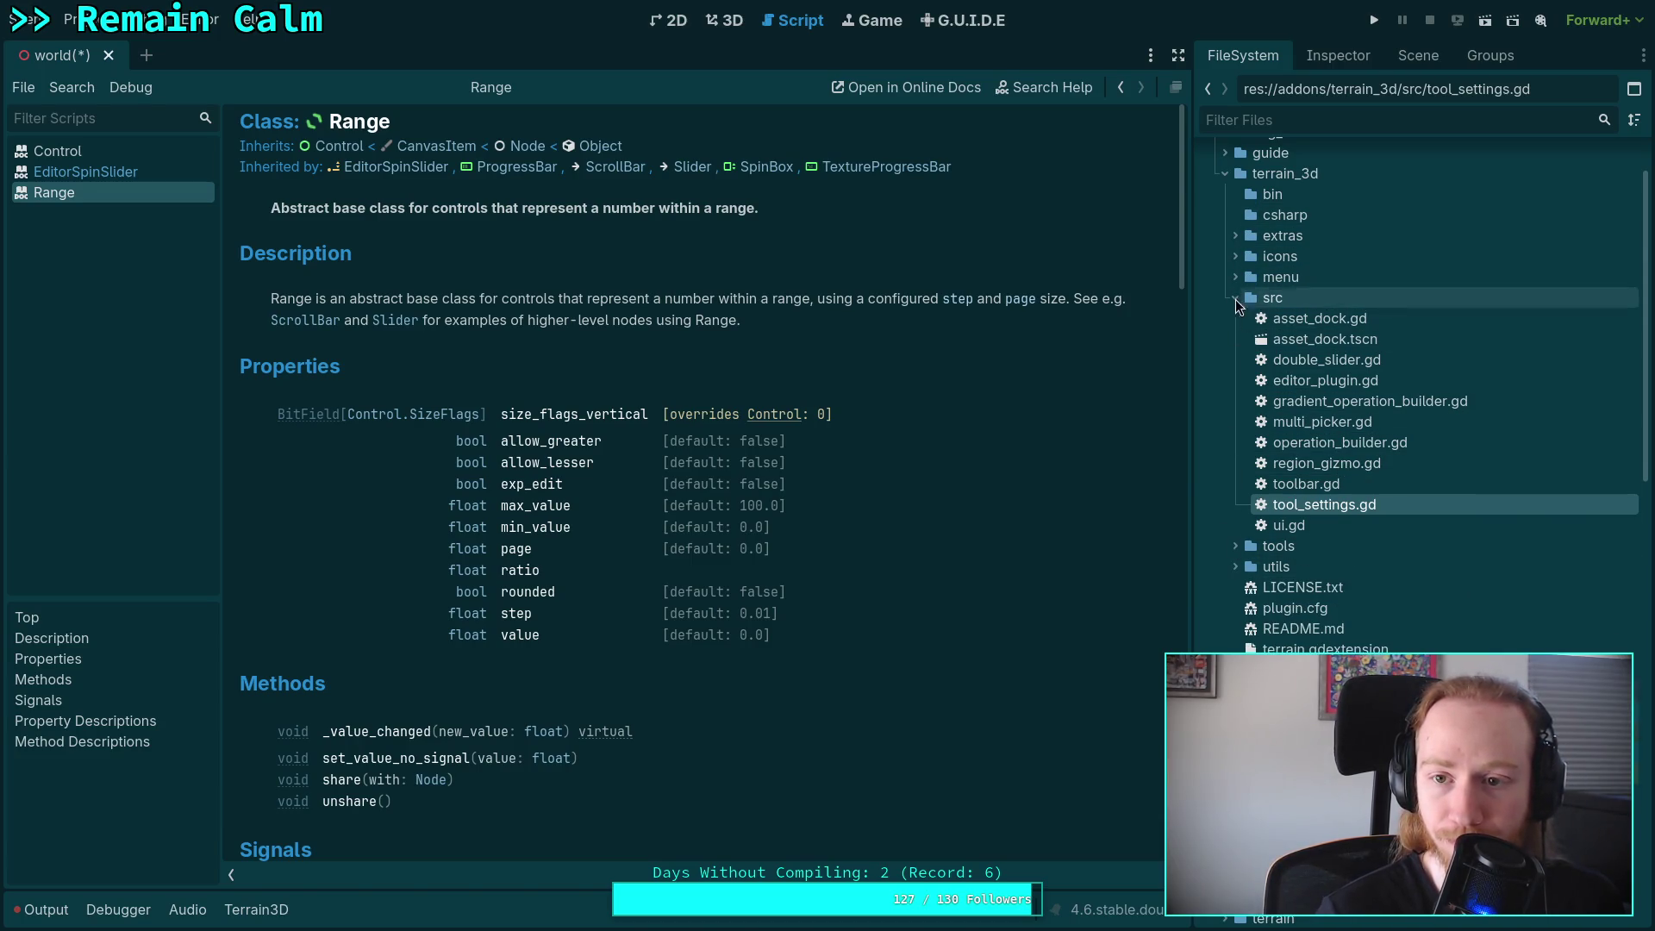
{"action": "left_click", "coordinate": [1235, 238]}
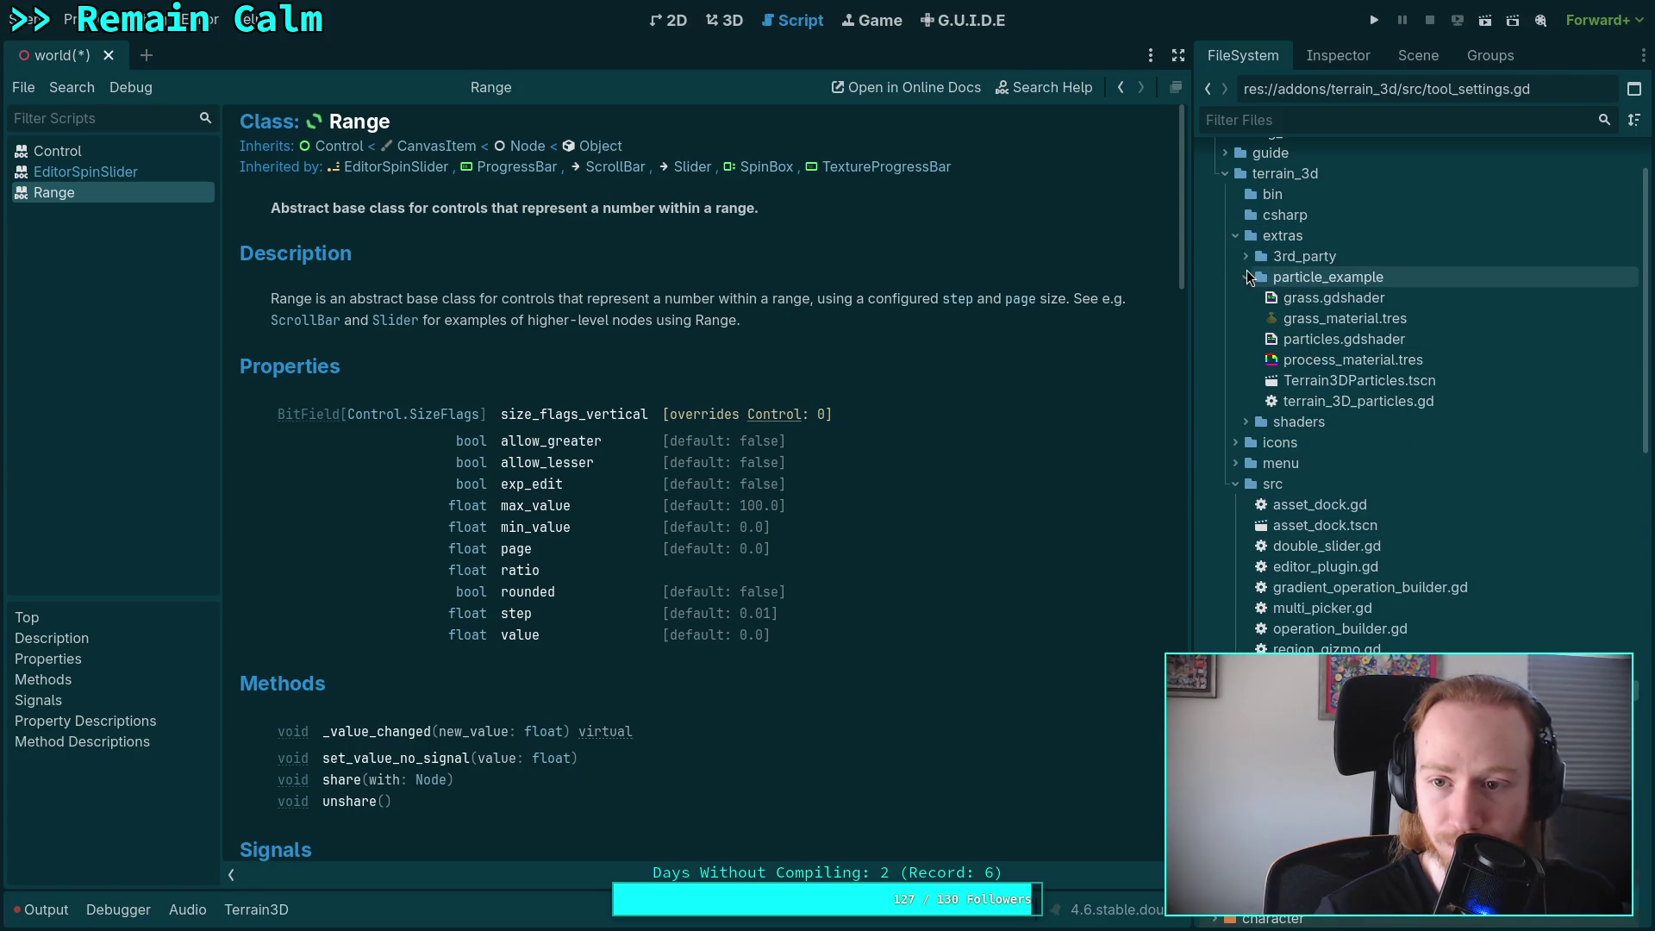
{"action": "left_click", "coordinate": [1244, 278]}
{"action": "left_click", "coordinate": [1237, 237]}
{"action": "scroll", "coordinate": [1238, 242], "scroll_direction": "up", "scroll_amount": 3}
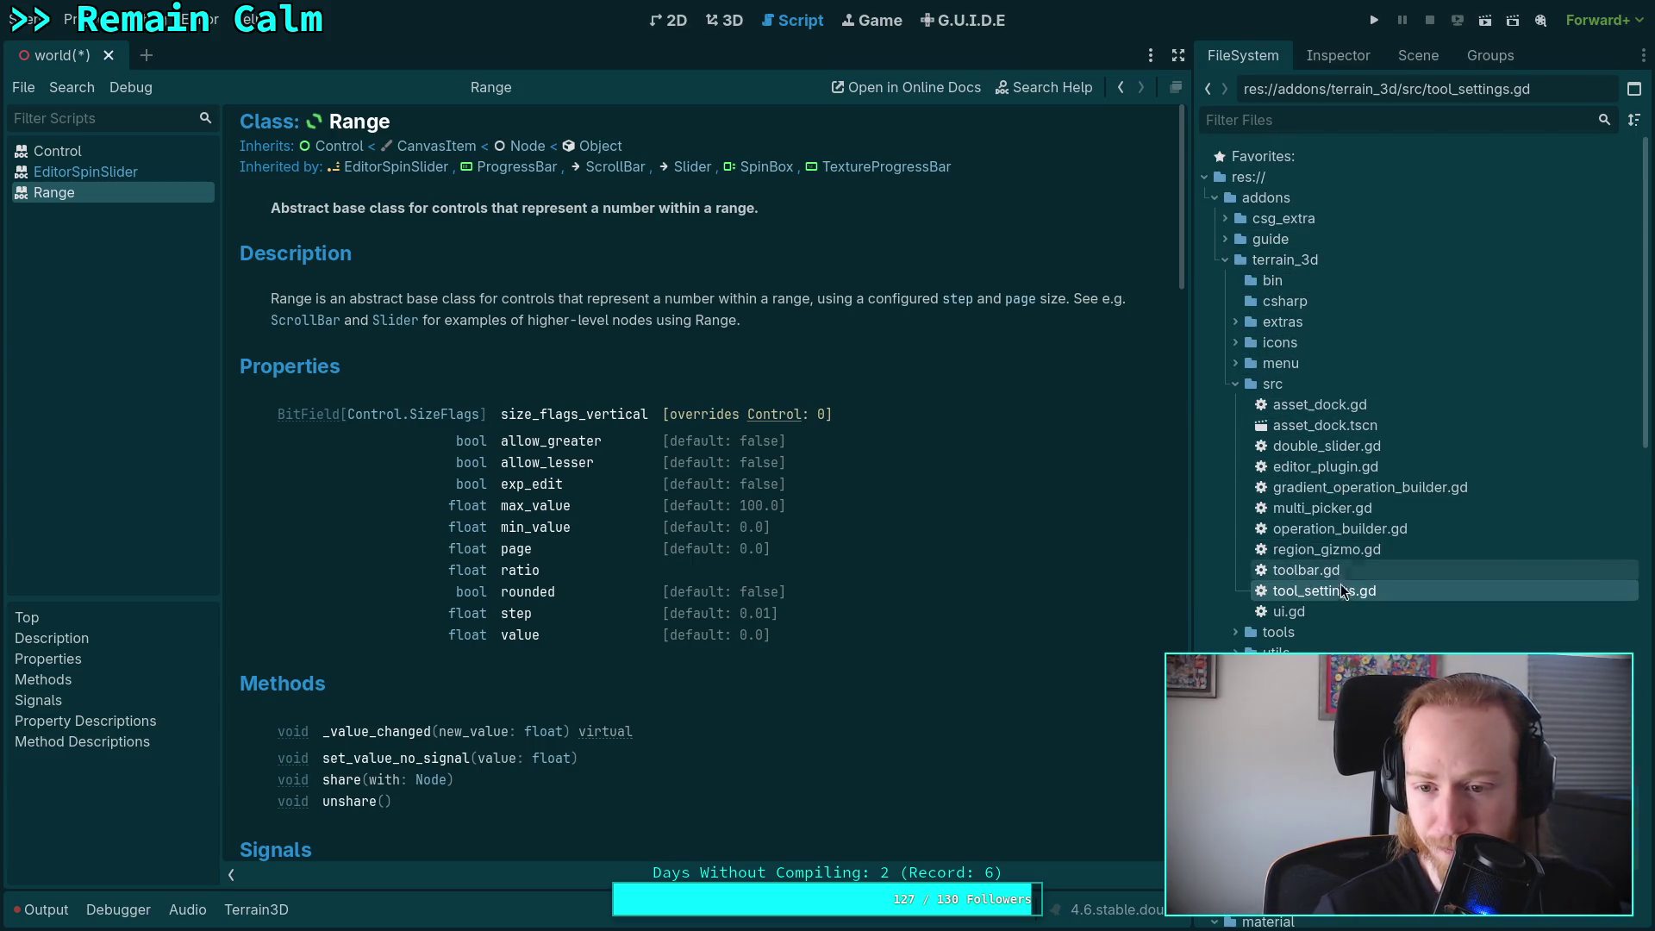
{"action": "scroll", "coordinate": [1233, 552], "scroll_direction": "down", "scroll_amount": 3}
Peek into the tools and utils folders, then switch to the terminal.
{"action": "left_click", "coordinate": [1234, 535]}
{"action": "left_click", "coordinate": [1231, 534]}
{"action": "left_click", "coordinate": [1233, 562]}
{"action": "left_click", "coordinate": [1232, 562]}
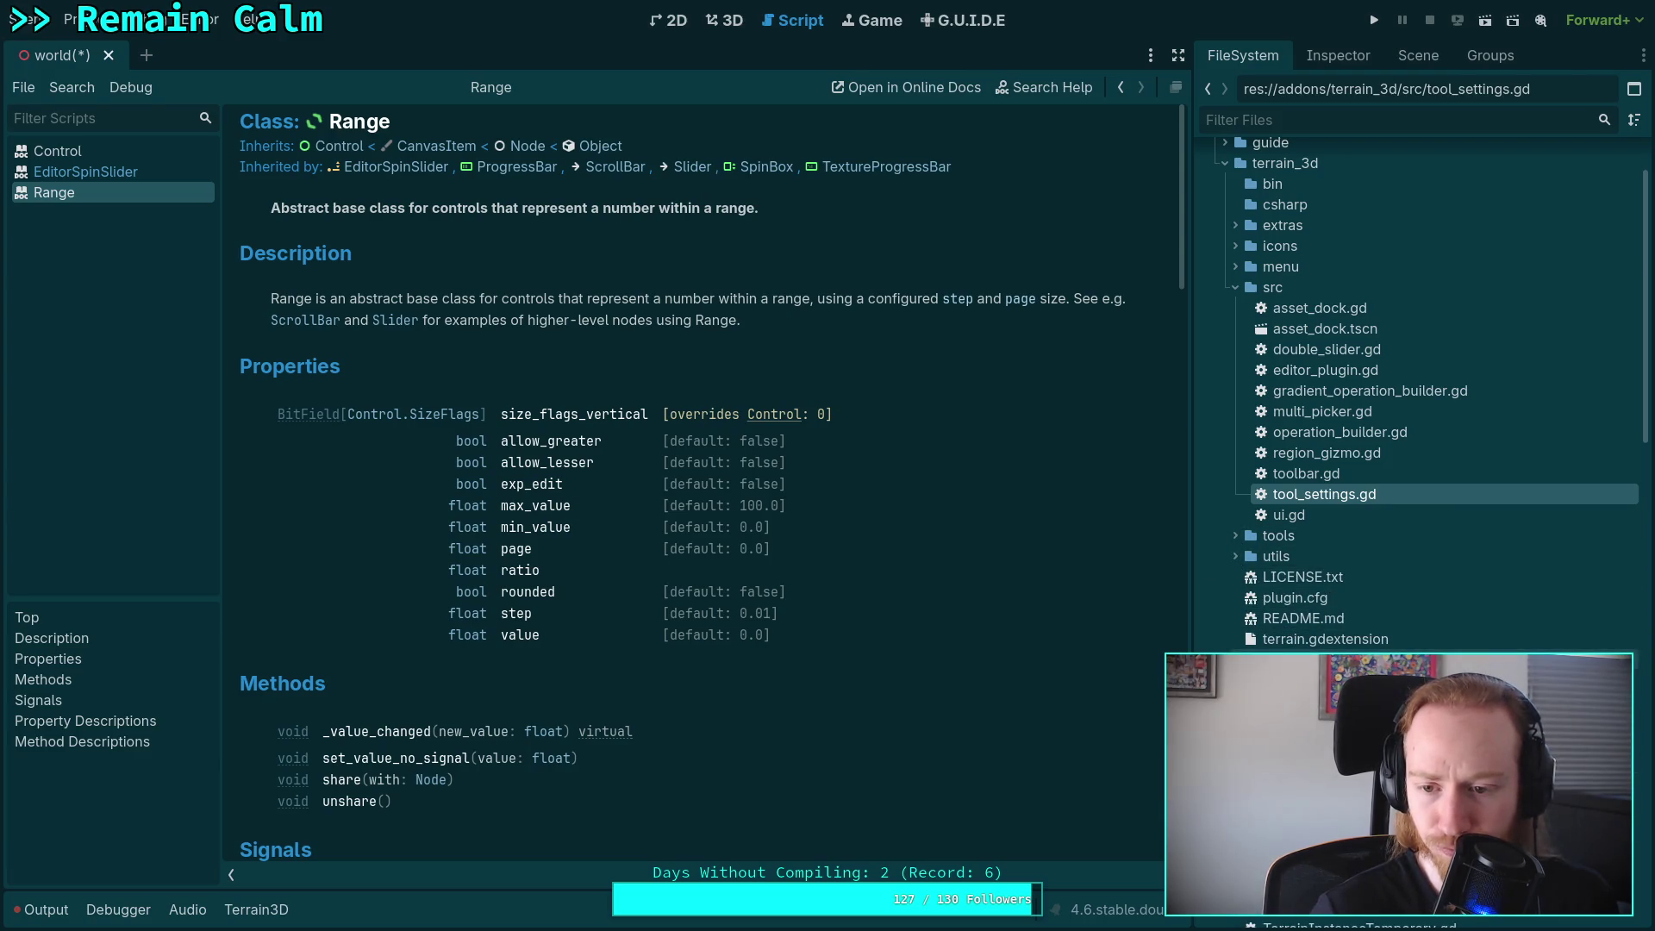
{"action": "scroll", "coordinate": [1266, 618], "scroll_direction": "down", "scroll_amount": 10}
{"action": "scroll", "coordinate": [1222, 384], "scroll_direction": "up", "scroll_amount": 15}
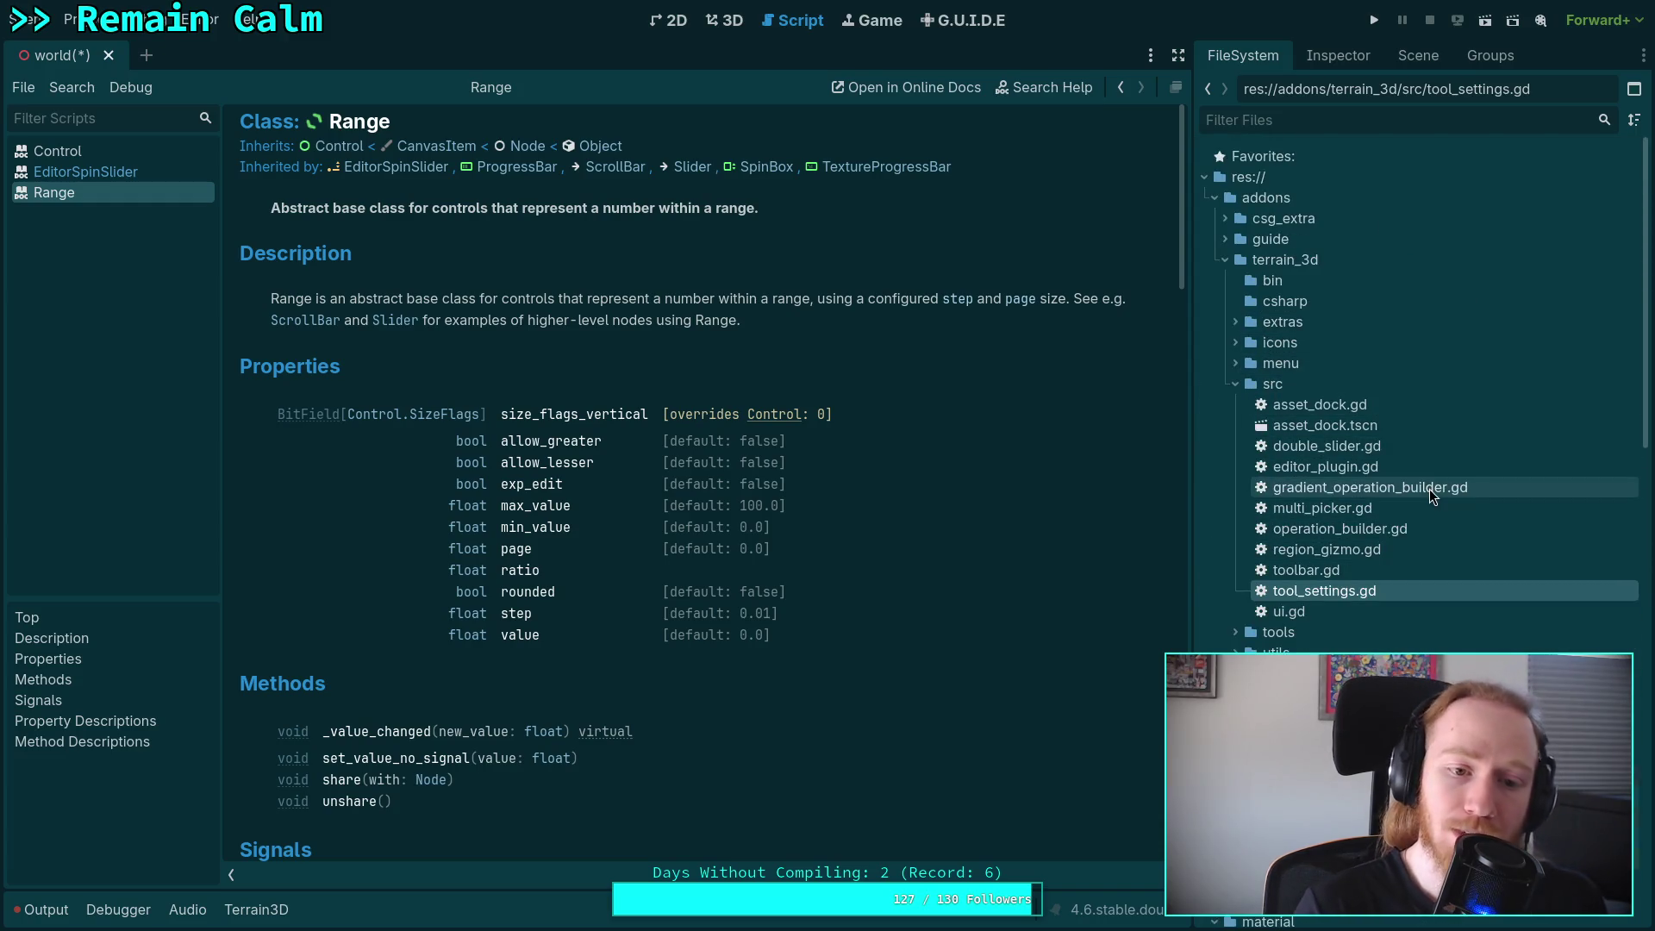
{"action": "key", "text": "super+1"}
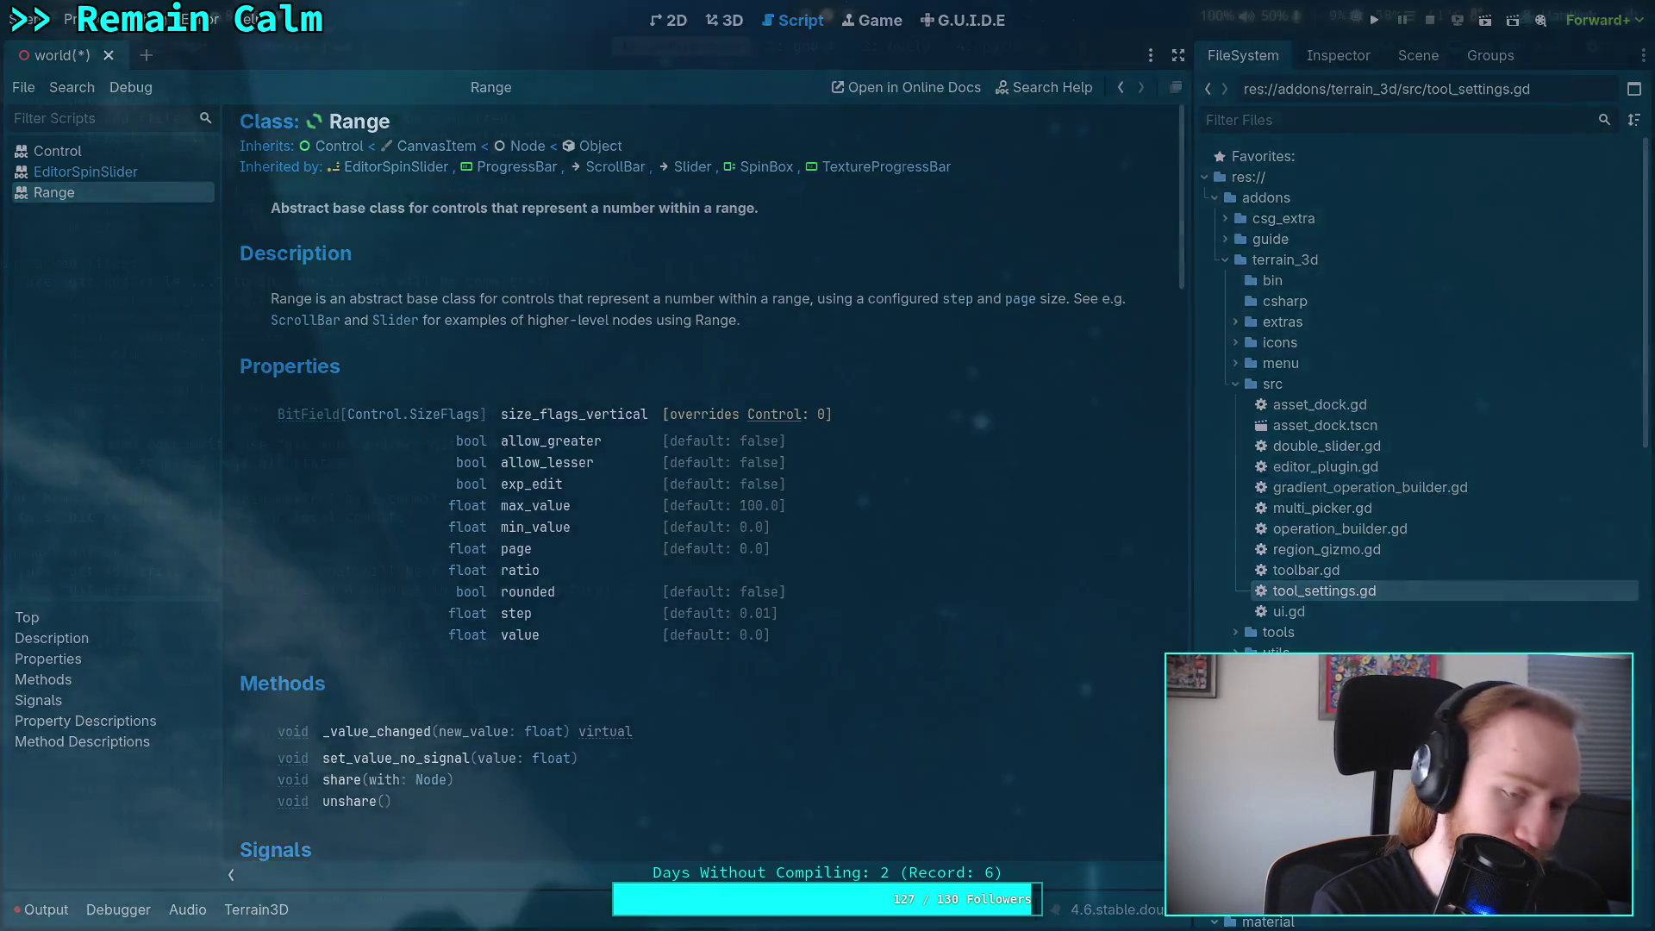
Quit Neovim with :qa and relaunch it on the Terrain3D repository folder.
{"action": "left_click", "coordinate": [826, 54]}
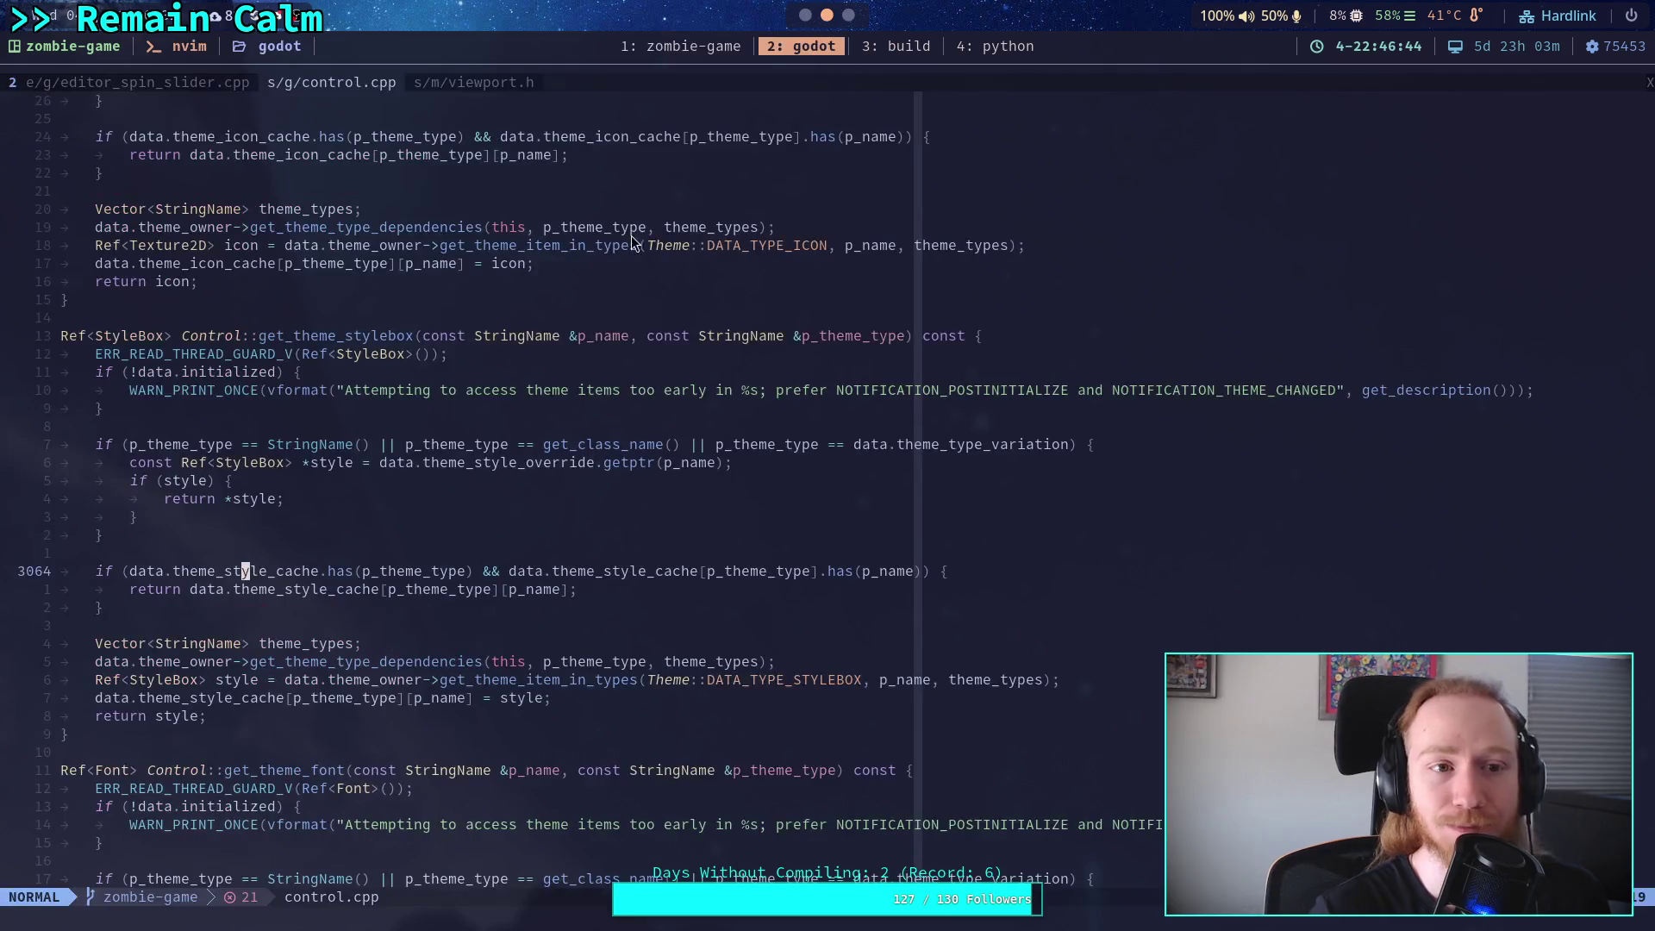
{"action": "type", "text": ":q"}
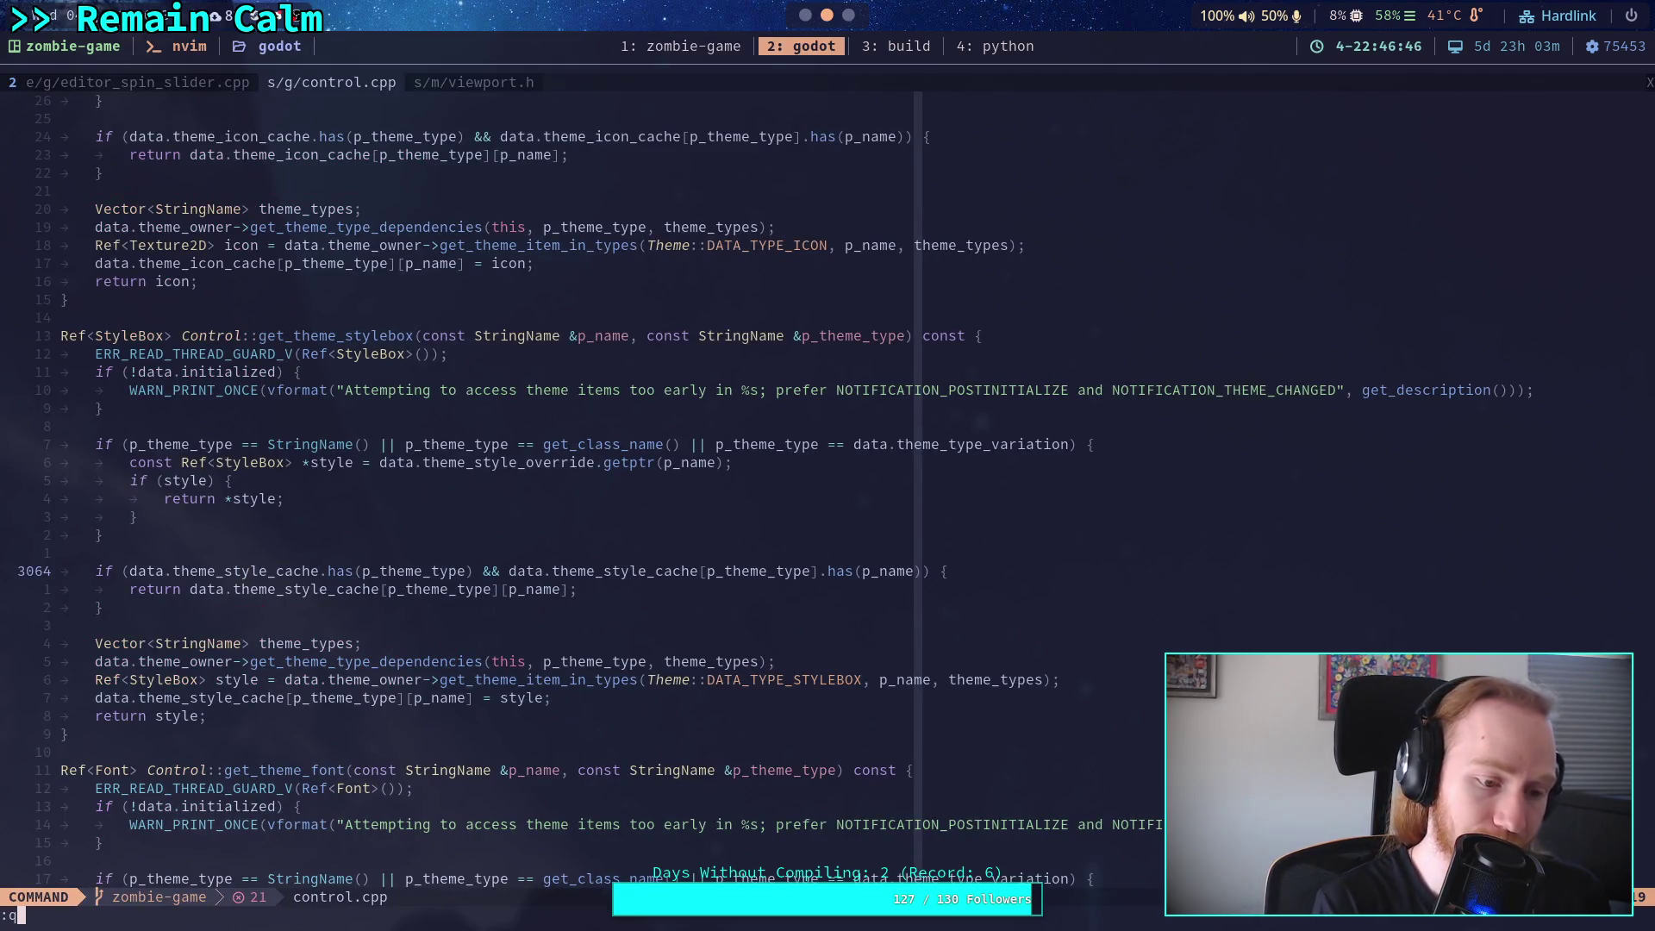
{"action": "key", "text": "Return"}
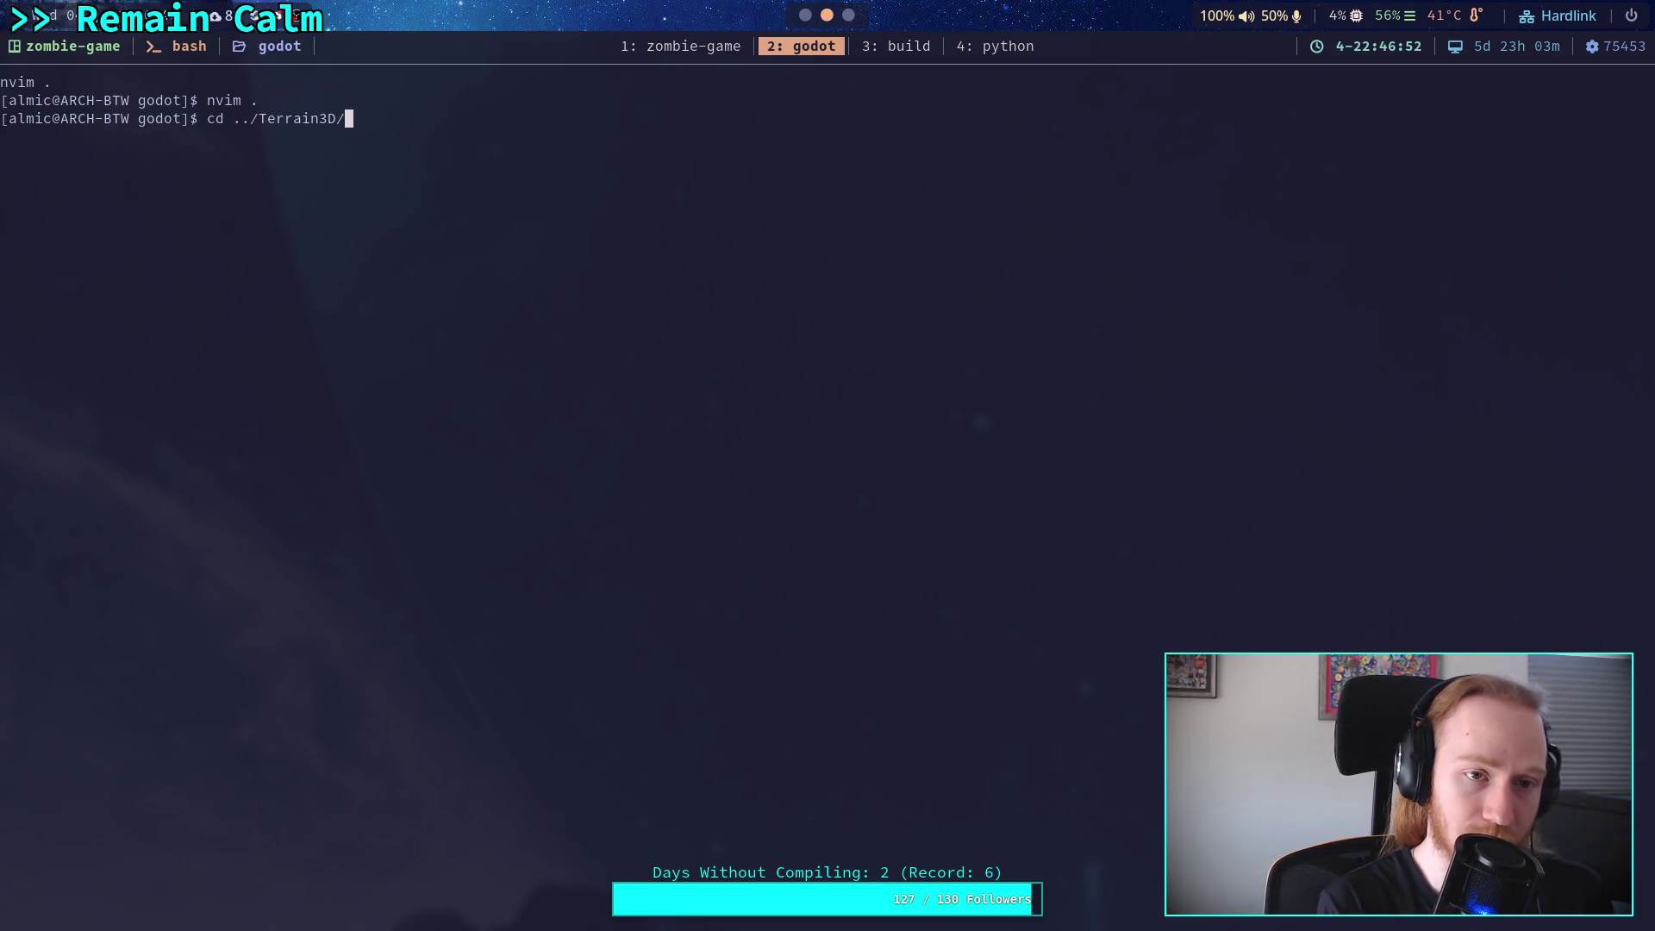
{"action": "key", "text": "Return"}
{"action": "type", "text": "vim ."}
{"action": "key", "text": "Return"}
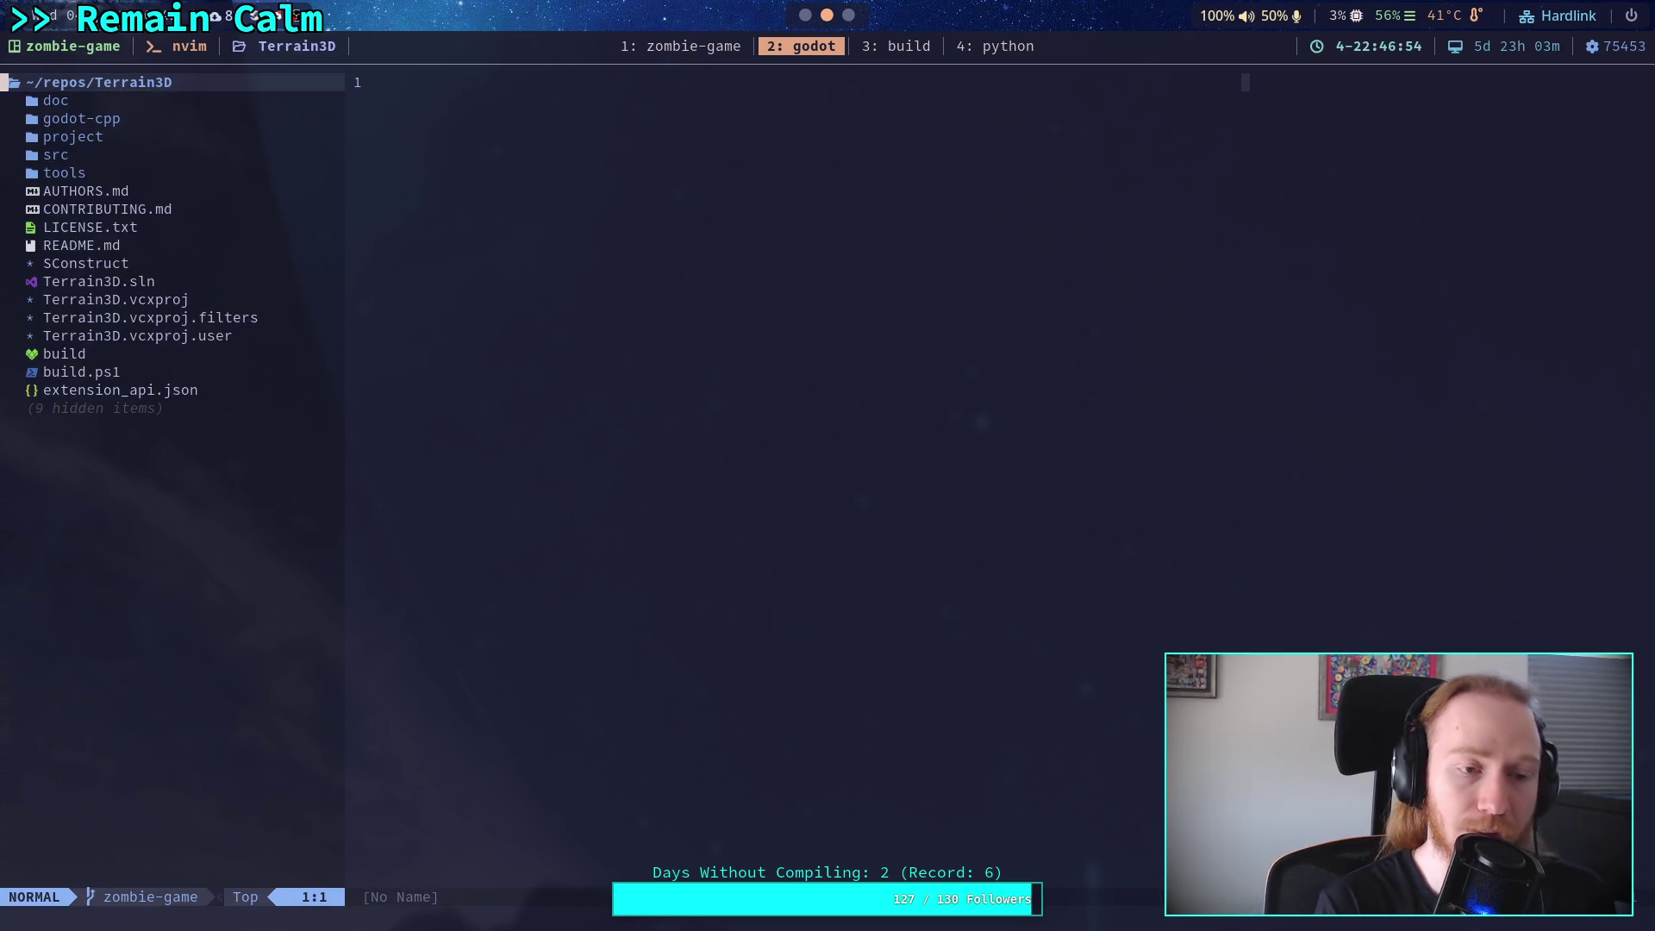
Browse godot-cpp's src core, classes and variant folders in the neo-tree.
{"action": "key", "text": "j"}
{"action": "key", "text": "j"}
{"action": "key", "text": "Return"}
{"action": "key", "text": "j"}
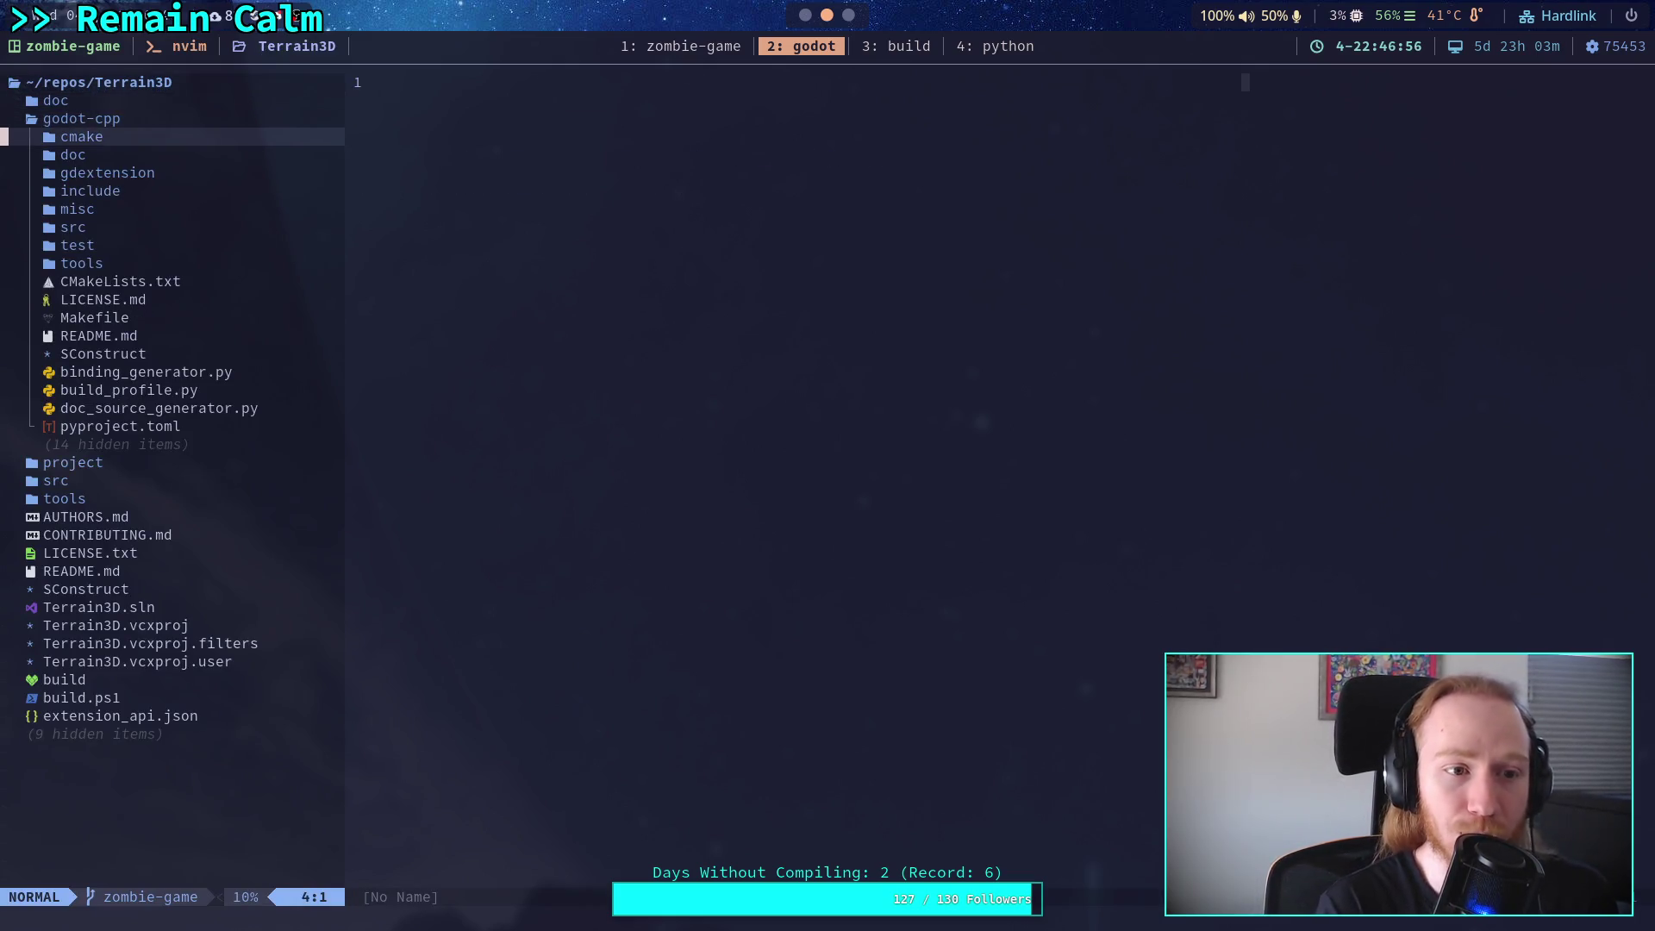
{"action": "key", "text": "j"}
{"action": "key", "text": "j"}
{"action": "key", "text": "j"}
{"action": "key", "text": "j"}
{"action": "key", "text": "j"}
{"action": "key", "text": "Return"}
{"action": "key", "text": "j"}
{"action": "key", "text": "j"}
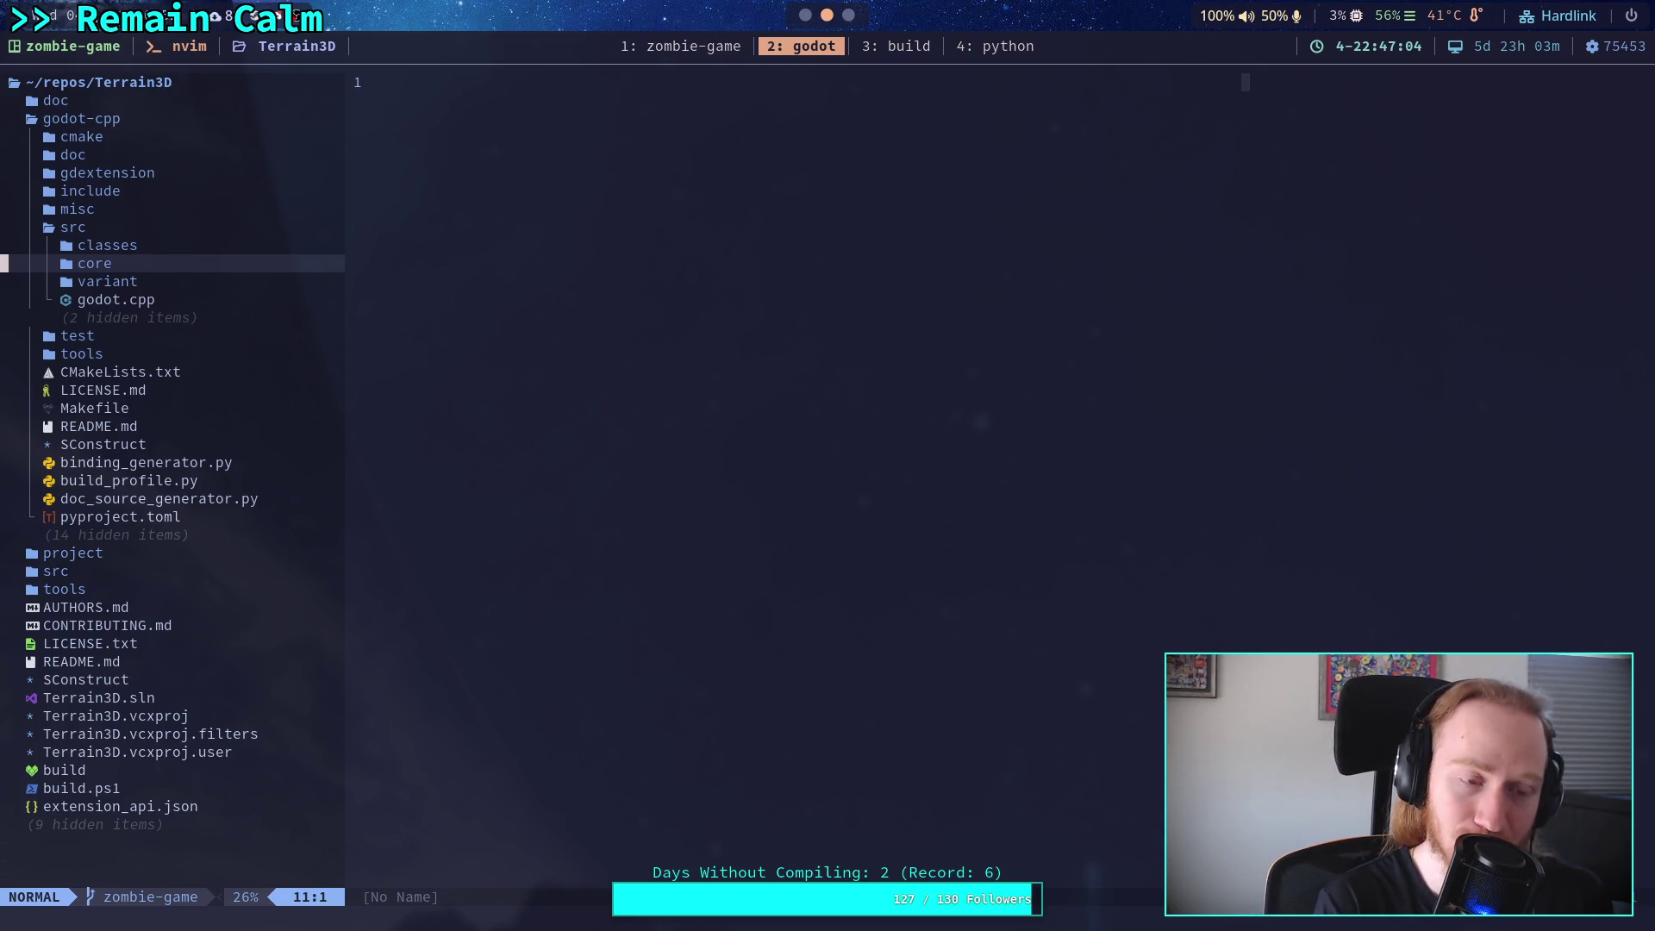
{"action": "key", "text": "Return"}
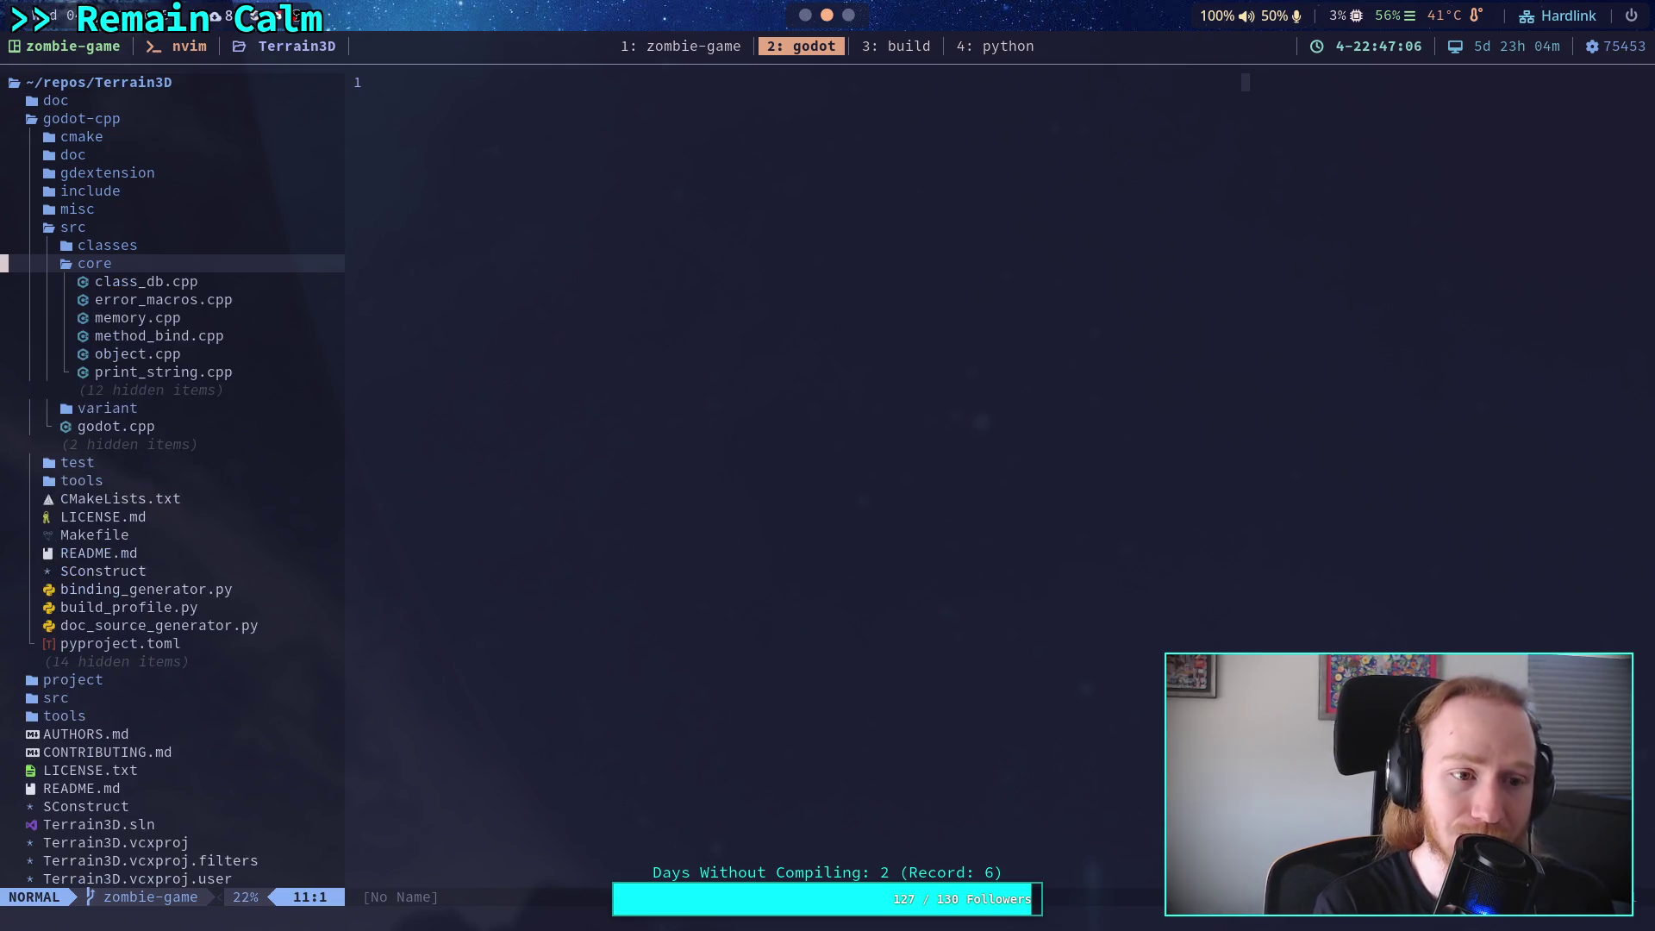
{"action": "key", "text": "Return"}
{"action": "key", "text": "k"}
{"action": "key", "text": "Return"}
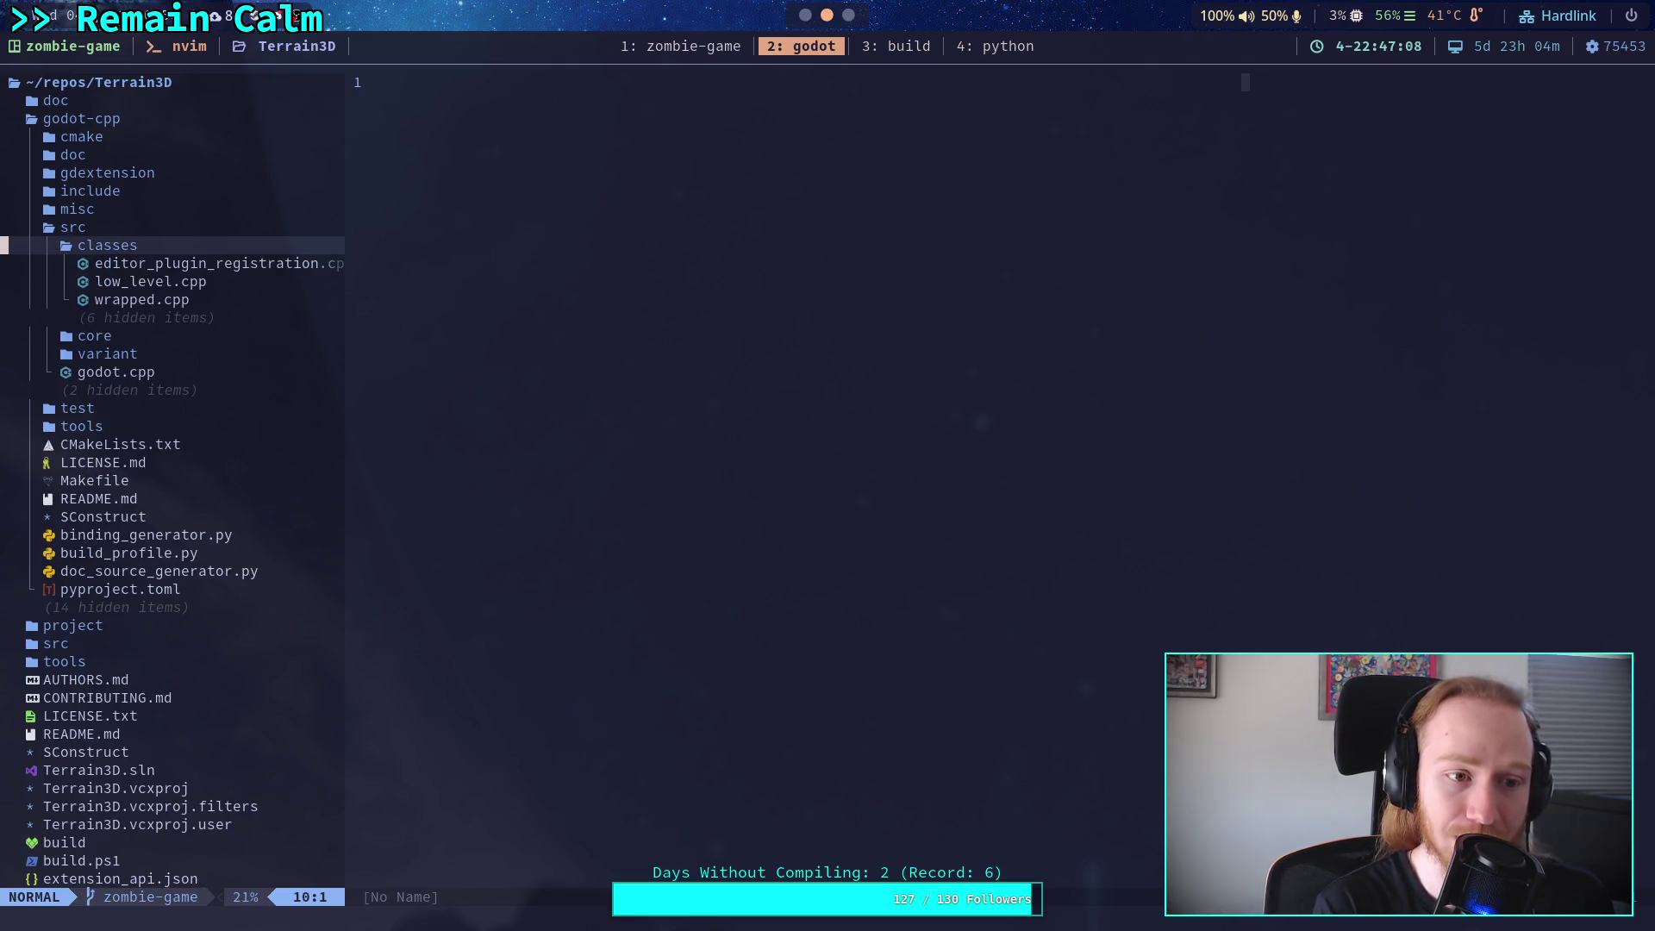
{"action": "key", "text": "Return"}
{"action": "key", "text": "j"}
{"action": "key", "text": "Return"}
{"action": "key", "text": "Return"}
{"action": "key", "text": "j"}
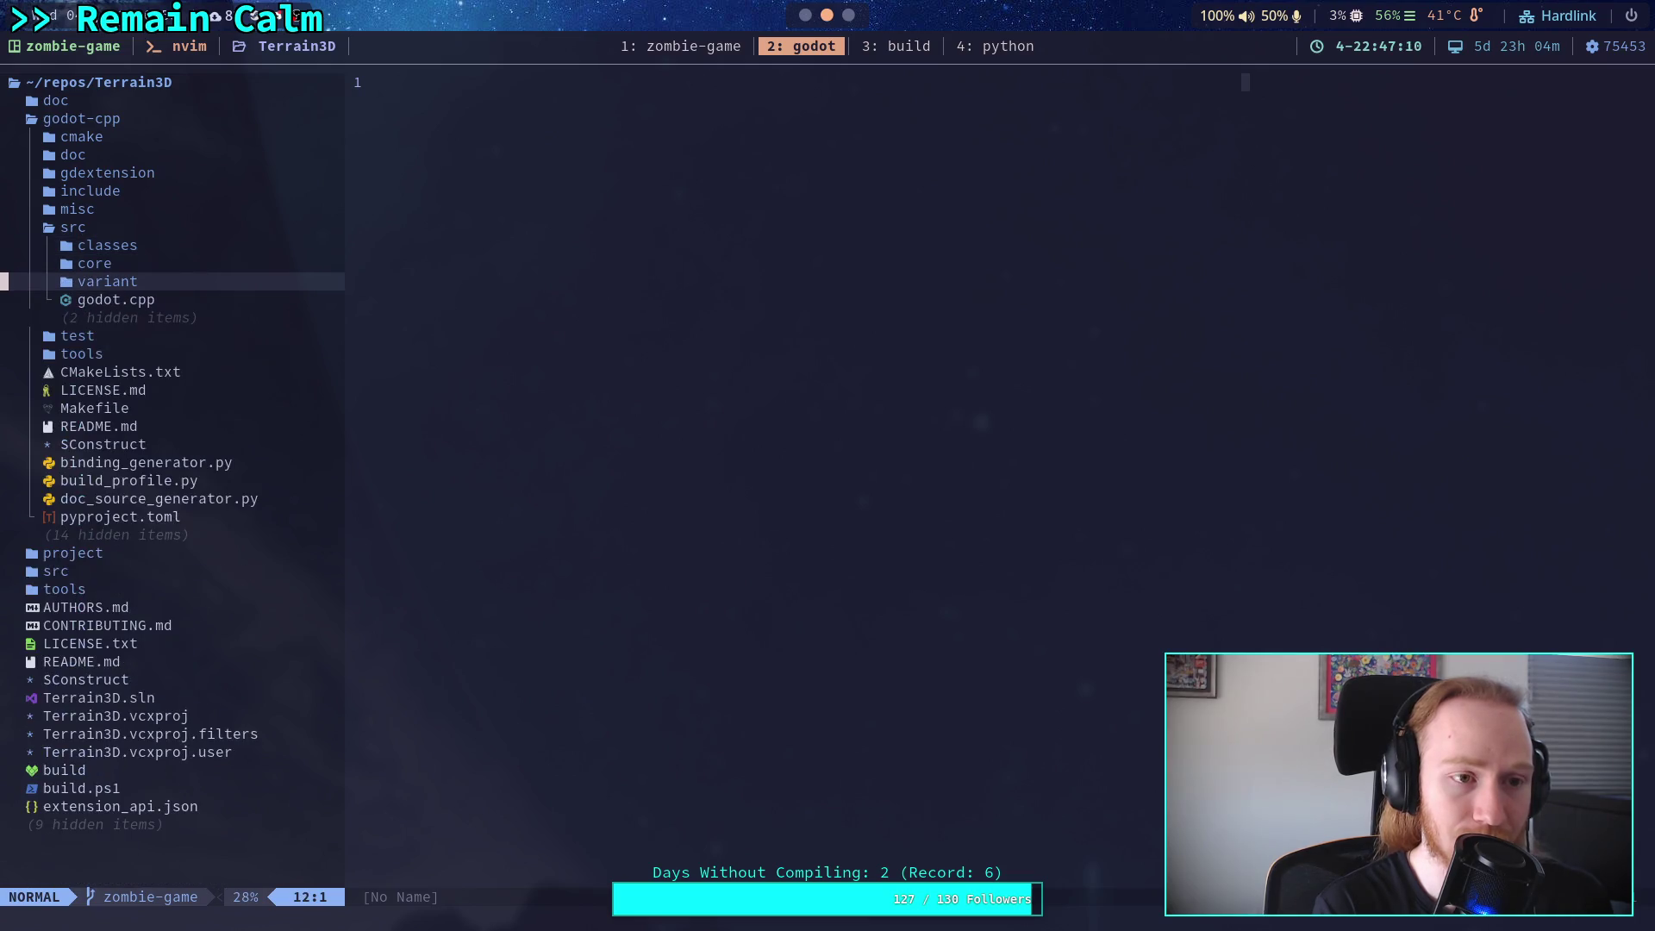
{"action": "key", "text": "k"}
{"action": "key", "text": "k"}
{"action": "key", "text": "k"}
Collapse godot-cpp and open src/terrain_3d_material.cpp.
{"action": "key", "text": "Return"}
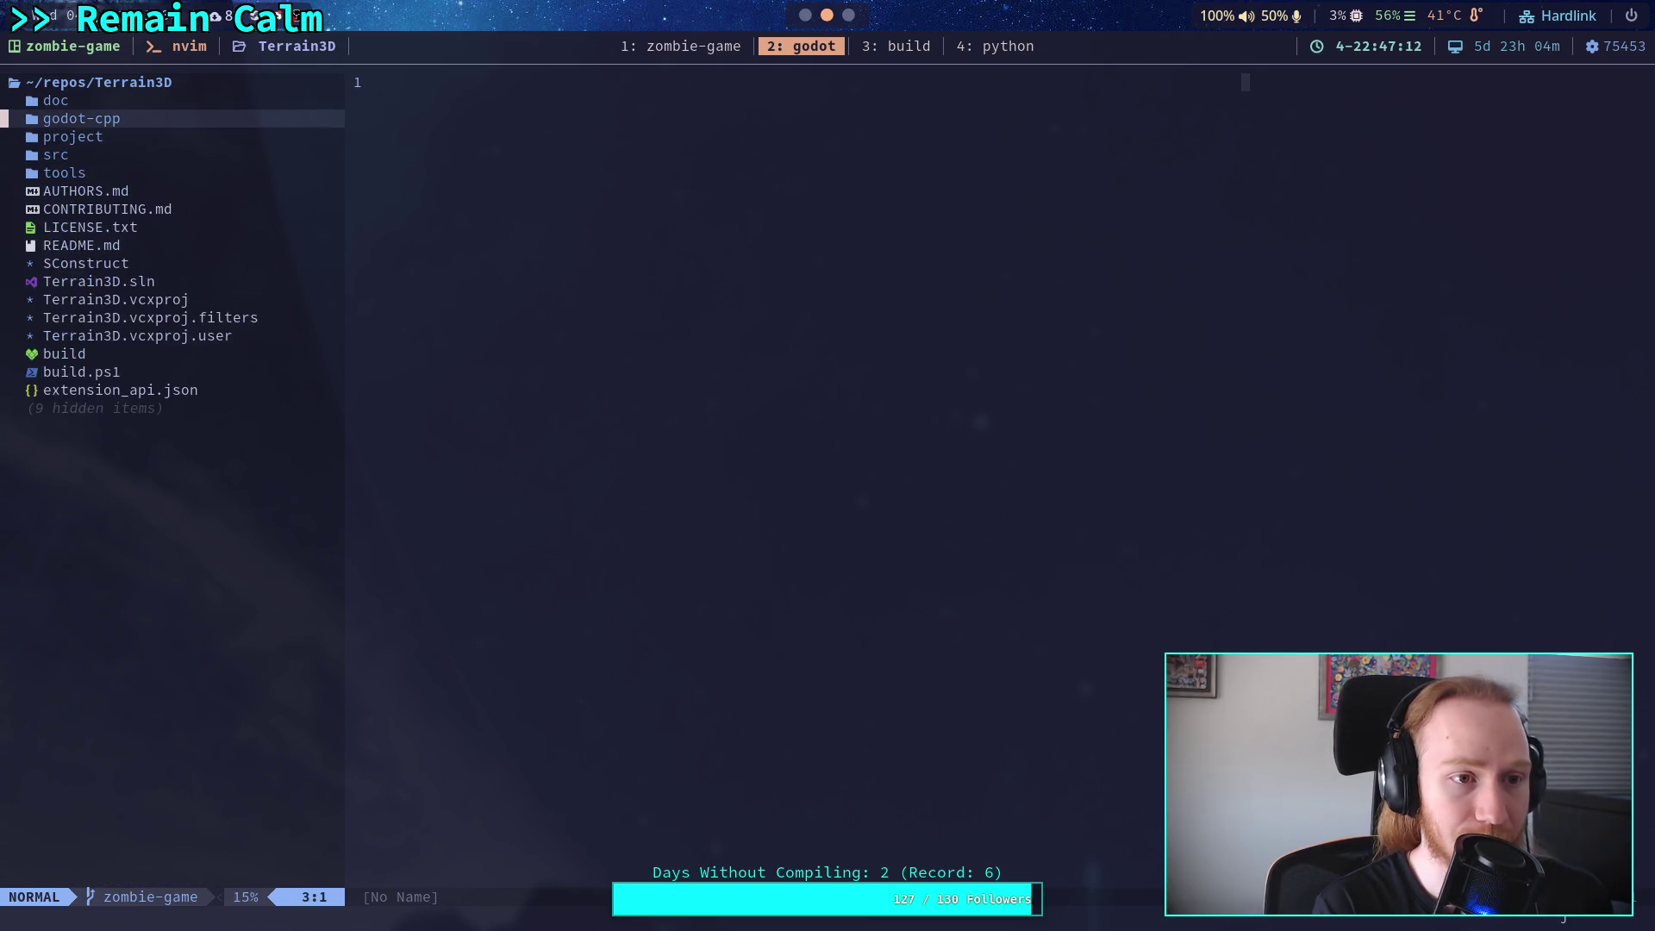
{"action": "key", "text": "j"}
{"action": "key", "text": "j"}
{"action": "key", "text": "Return"}
{"action": "key", "text": "j"}
{"action": "key", "text": "j"}
{"action": "key", "text": "j"}
{"action": "key", "text": "j"}
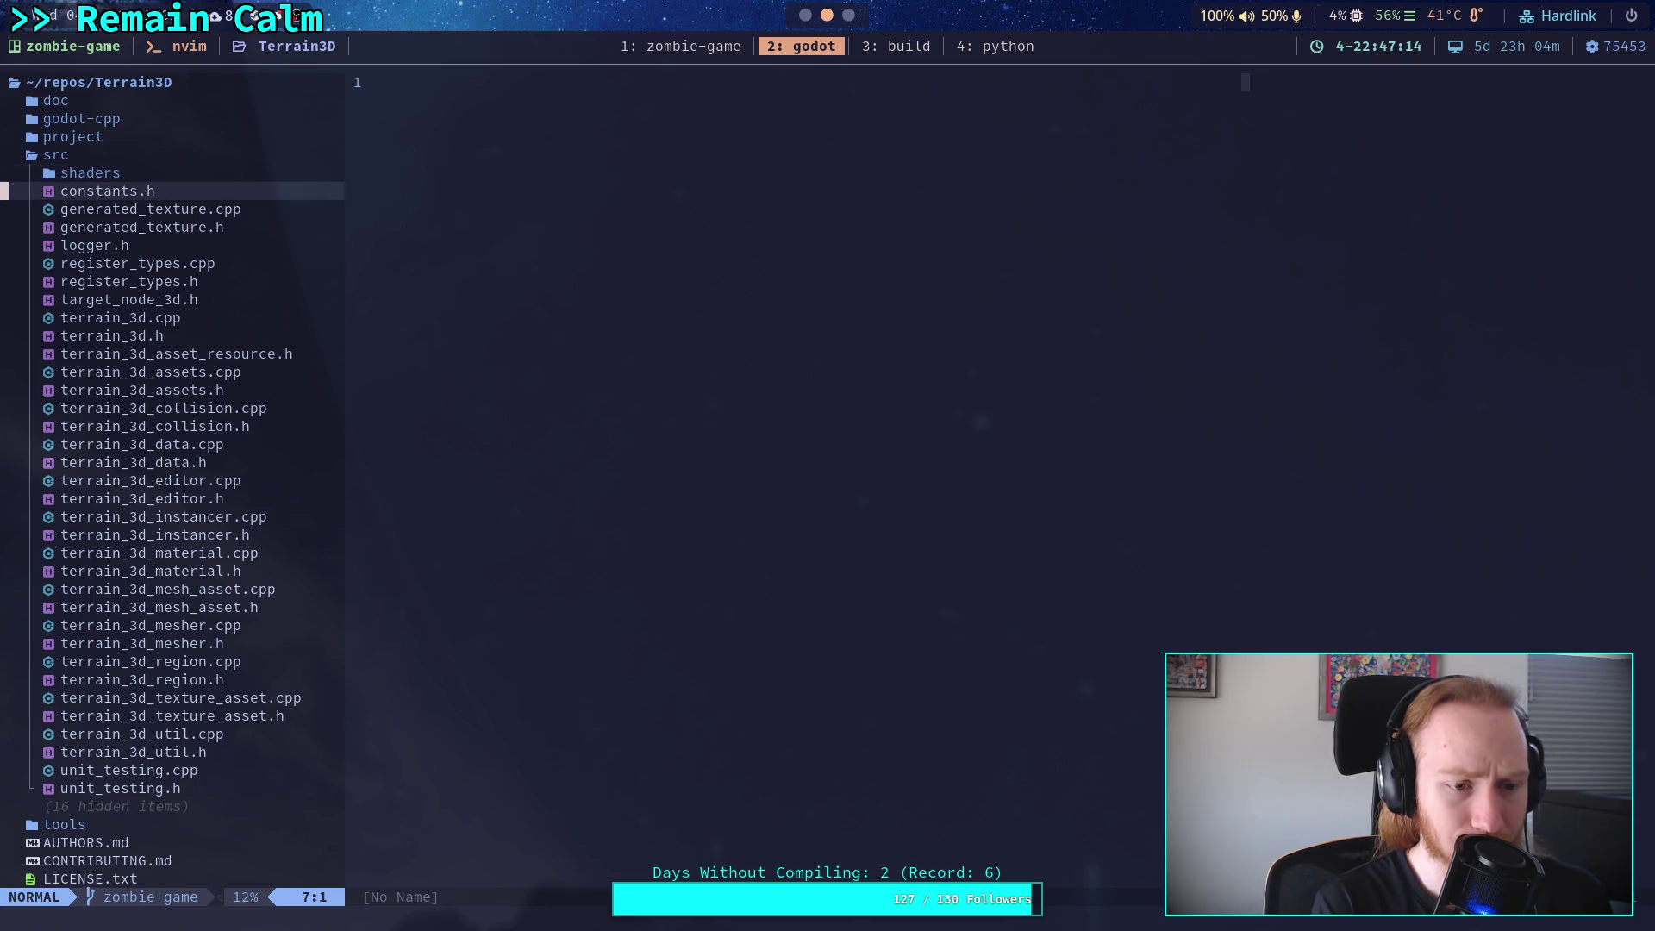
{"action": "key", "text": "Return"}
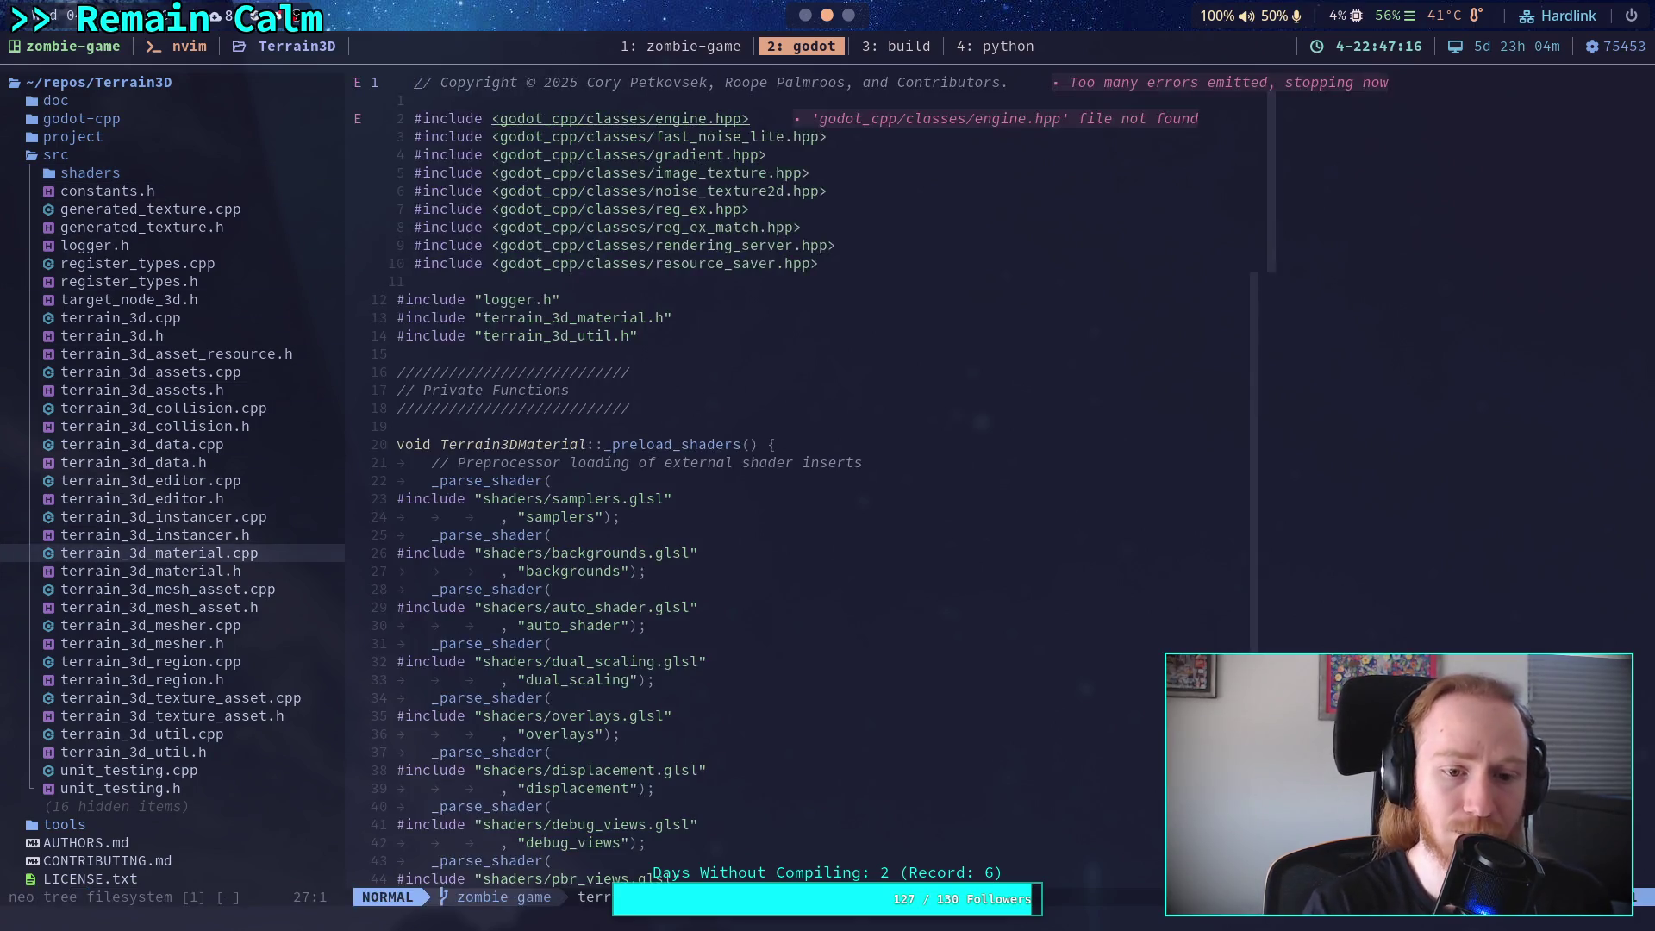
Scroll through _bind_methods in terrain_3d_material.cpp.
{"action": "scroll", "coordinate": [959, 568], "scroll_direction": "down", "scroll_amount": 20}
{"action": "scroll", "coordinate": [958, 565], "scroll_direction": "up", "scroll_amount": 15}
{"action": "scroll", "coordinate": [950, 561], "scroll_direction": "down", "scroll_amount": 20}
{"action": "scroll", "coordinate": [950, 561], "scroll_direction": "down", "scroll_amount": 20}
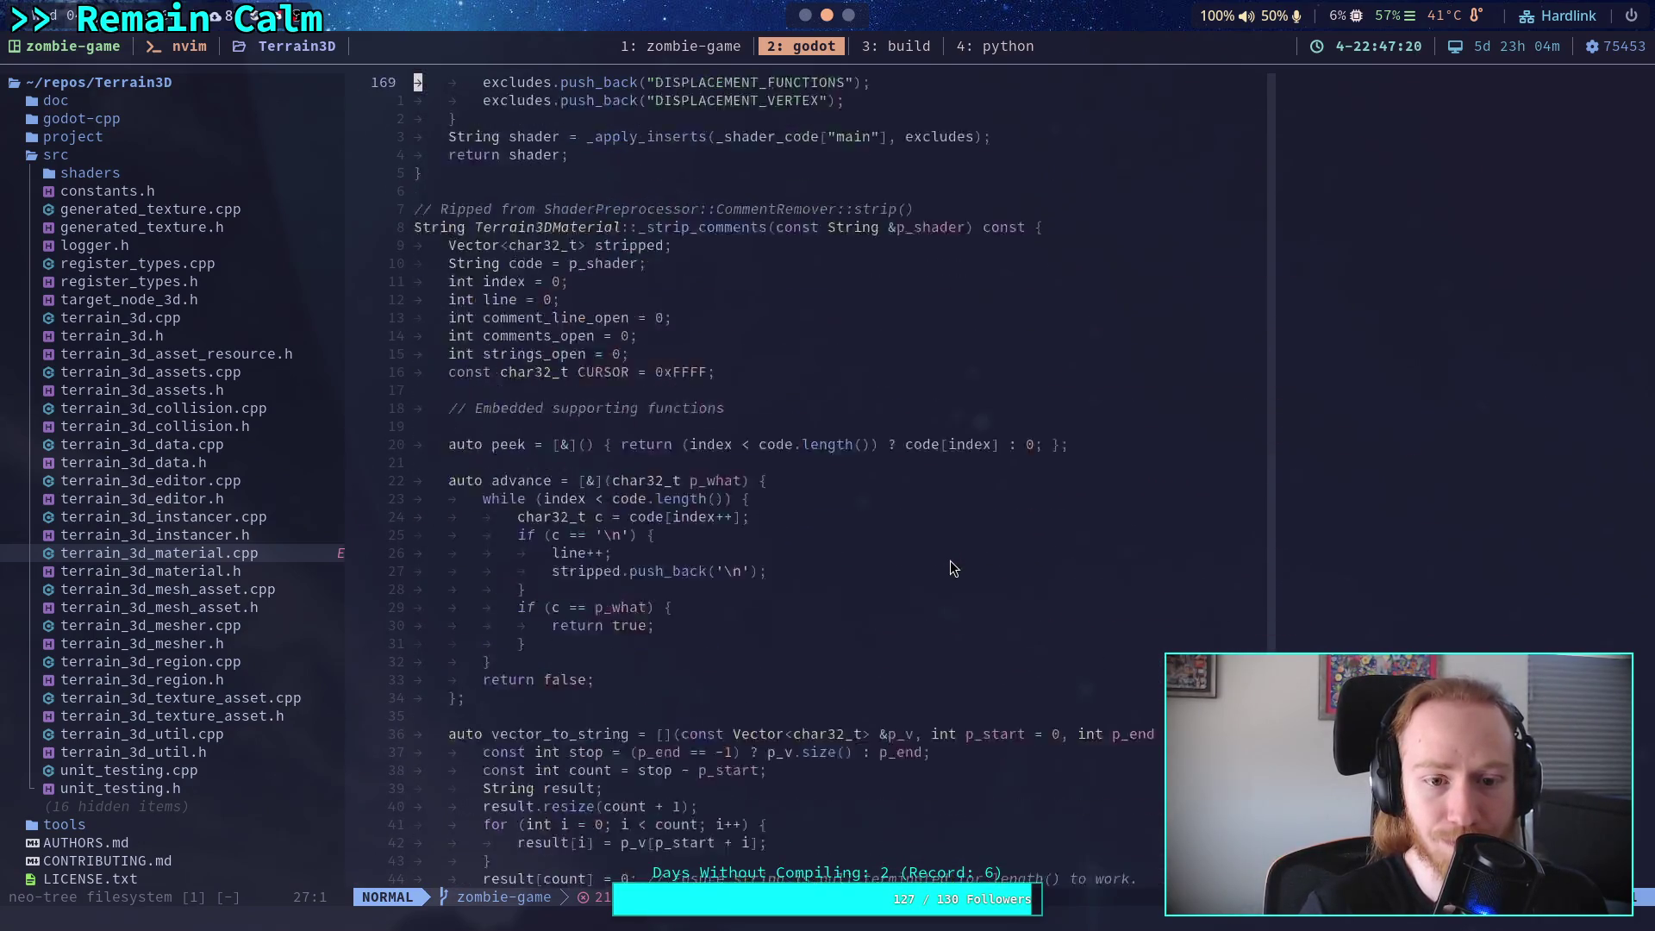
{"action": "scroll", "coordinate": [950, 560], "scroll_direction": "down", "scroll_amount": 20}
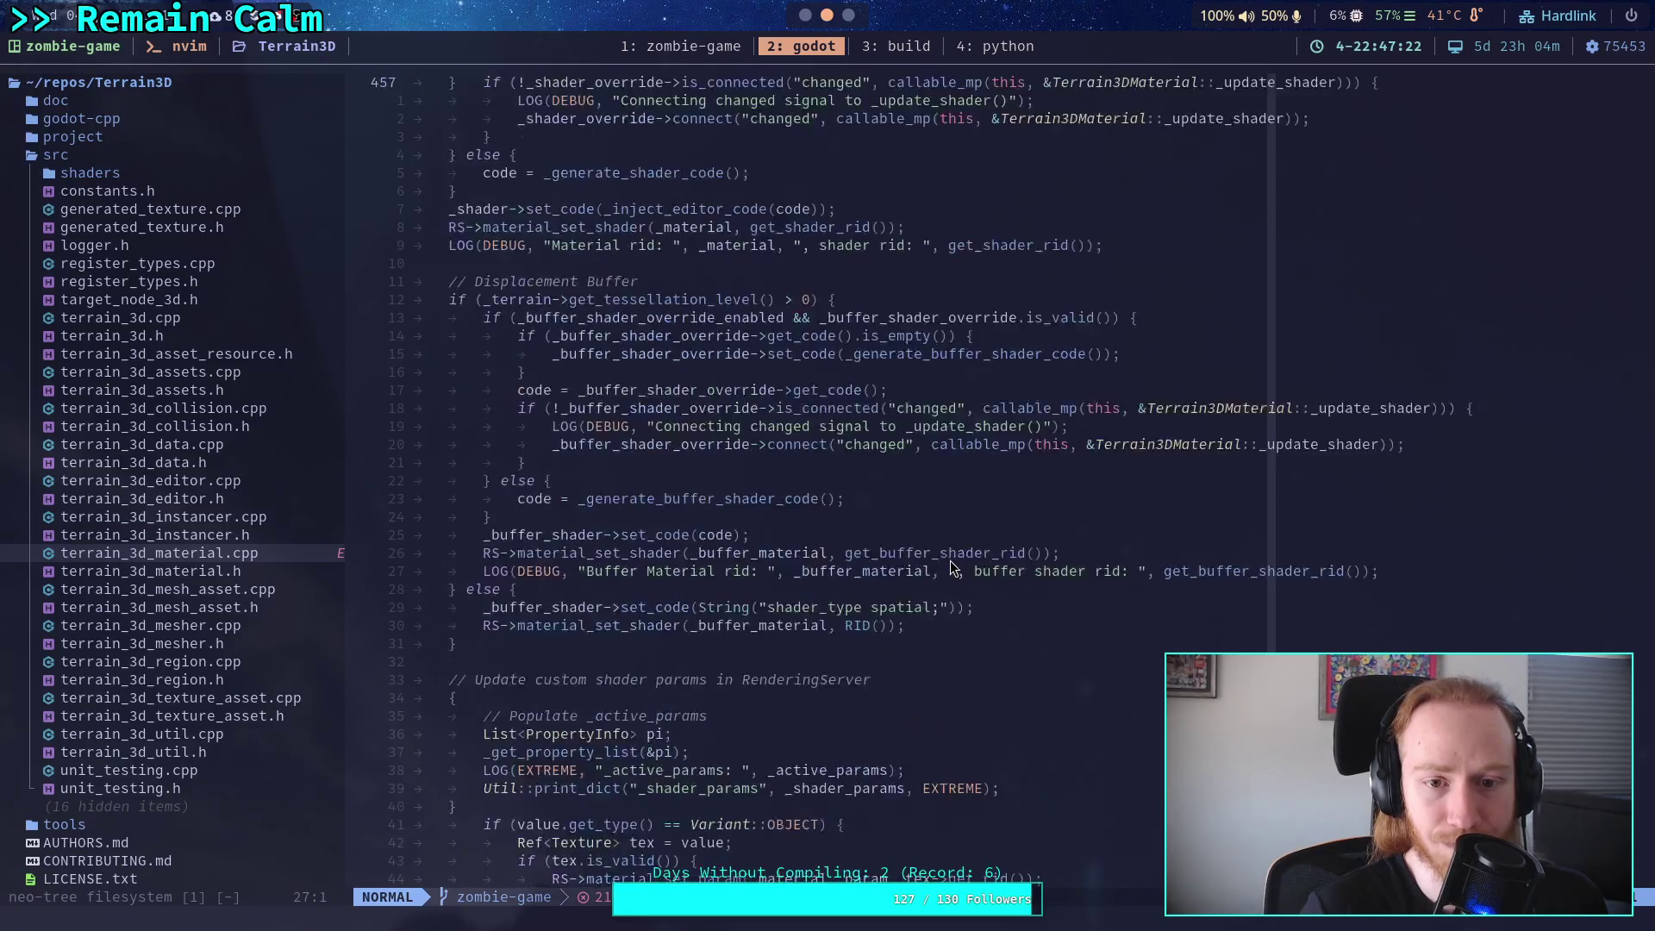
{"action": "scroll", "coordinate": [954, 557], "scroll_direction": "down", "scroll_amount": 20}
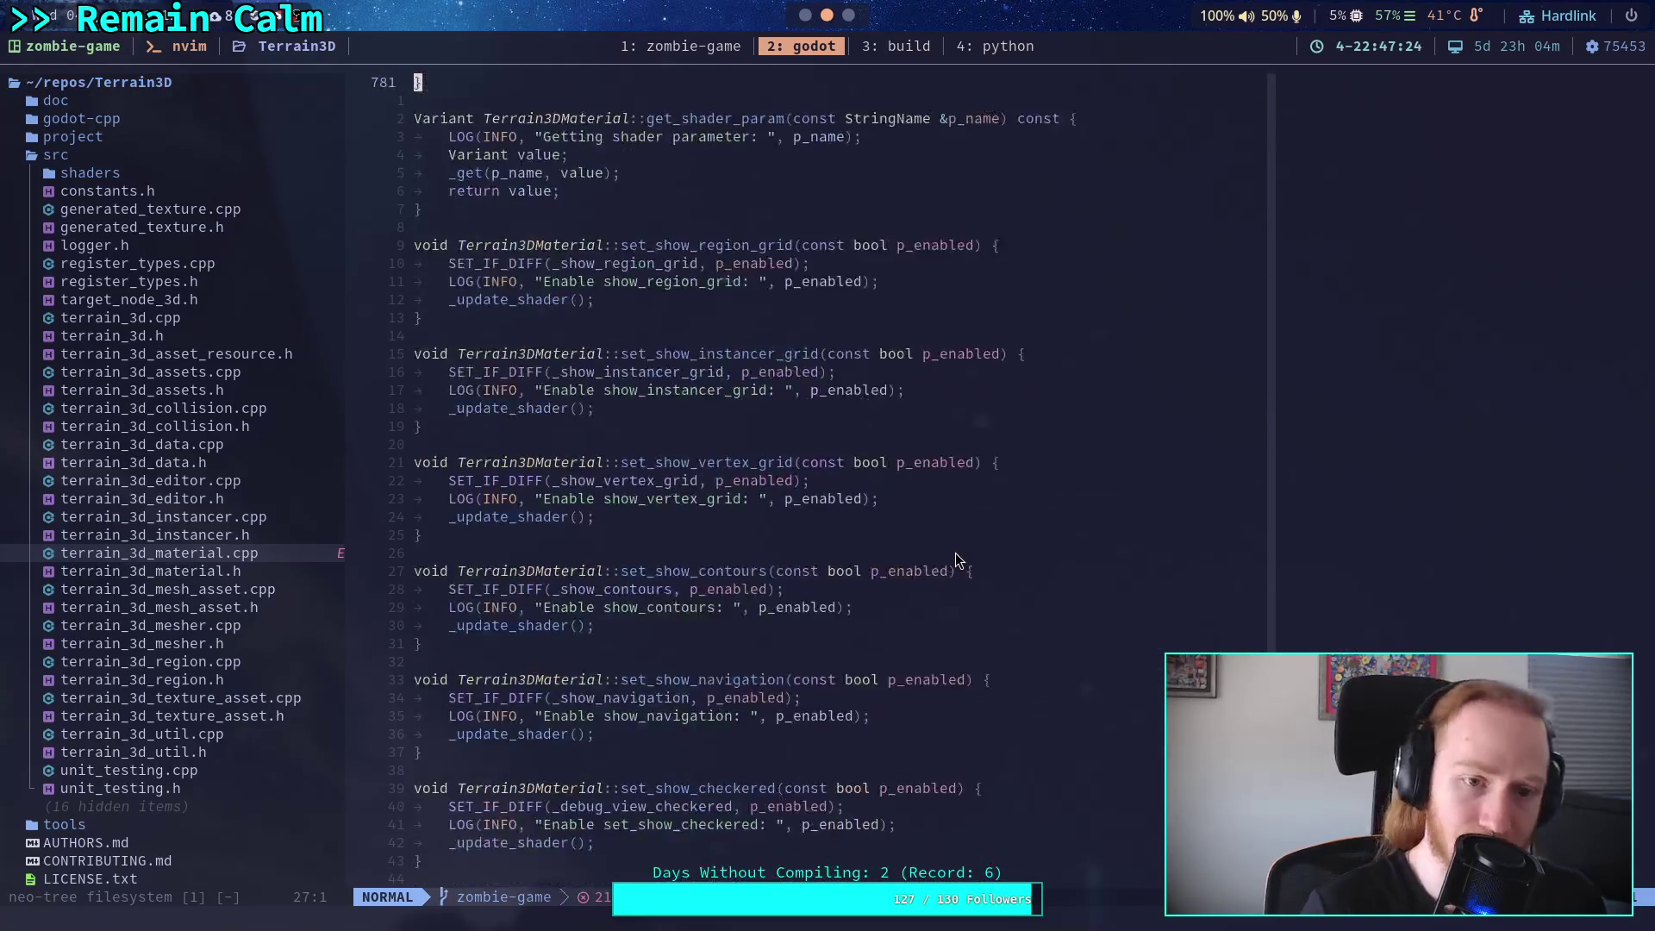
{"action": "scroll", "coordinate": [963, 556], "scroll_direction": "down", "scroll_amount": 20}
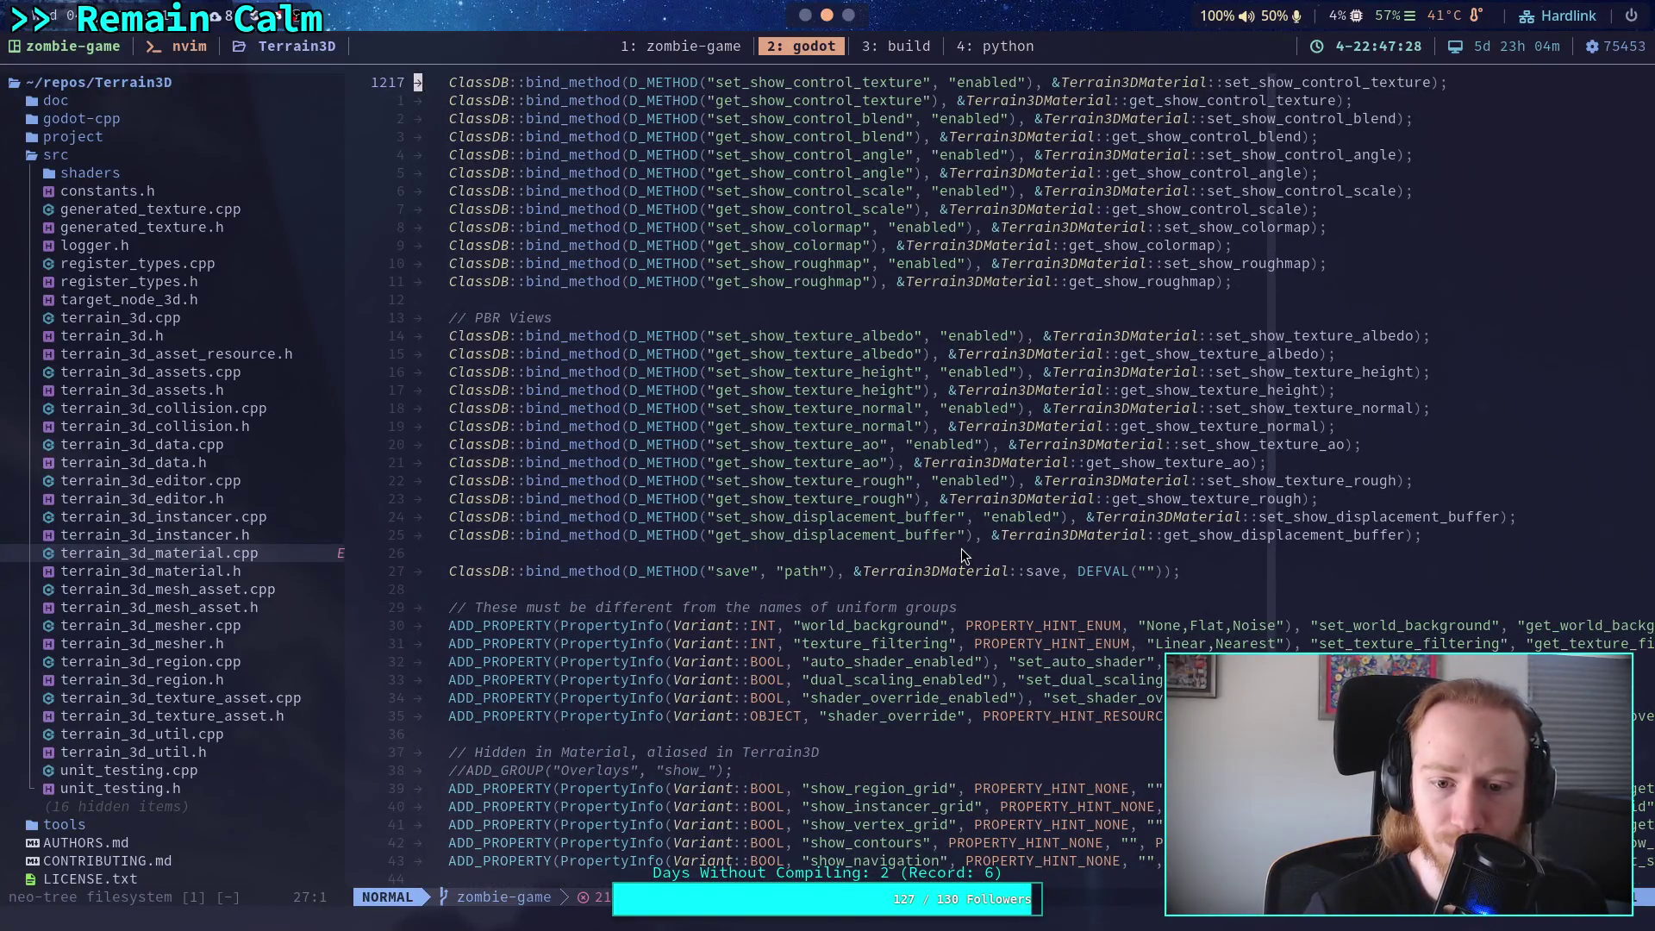
{"action": "scroll", "coordinate": [960, 549], "scroll_direction": "down", "scroll_amount": 9}
{"action": "scroll", "coordinate": [969, 536], "scroll_direction": "down", "scroll_amount": 3}
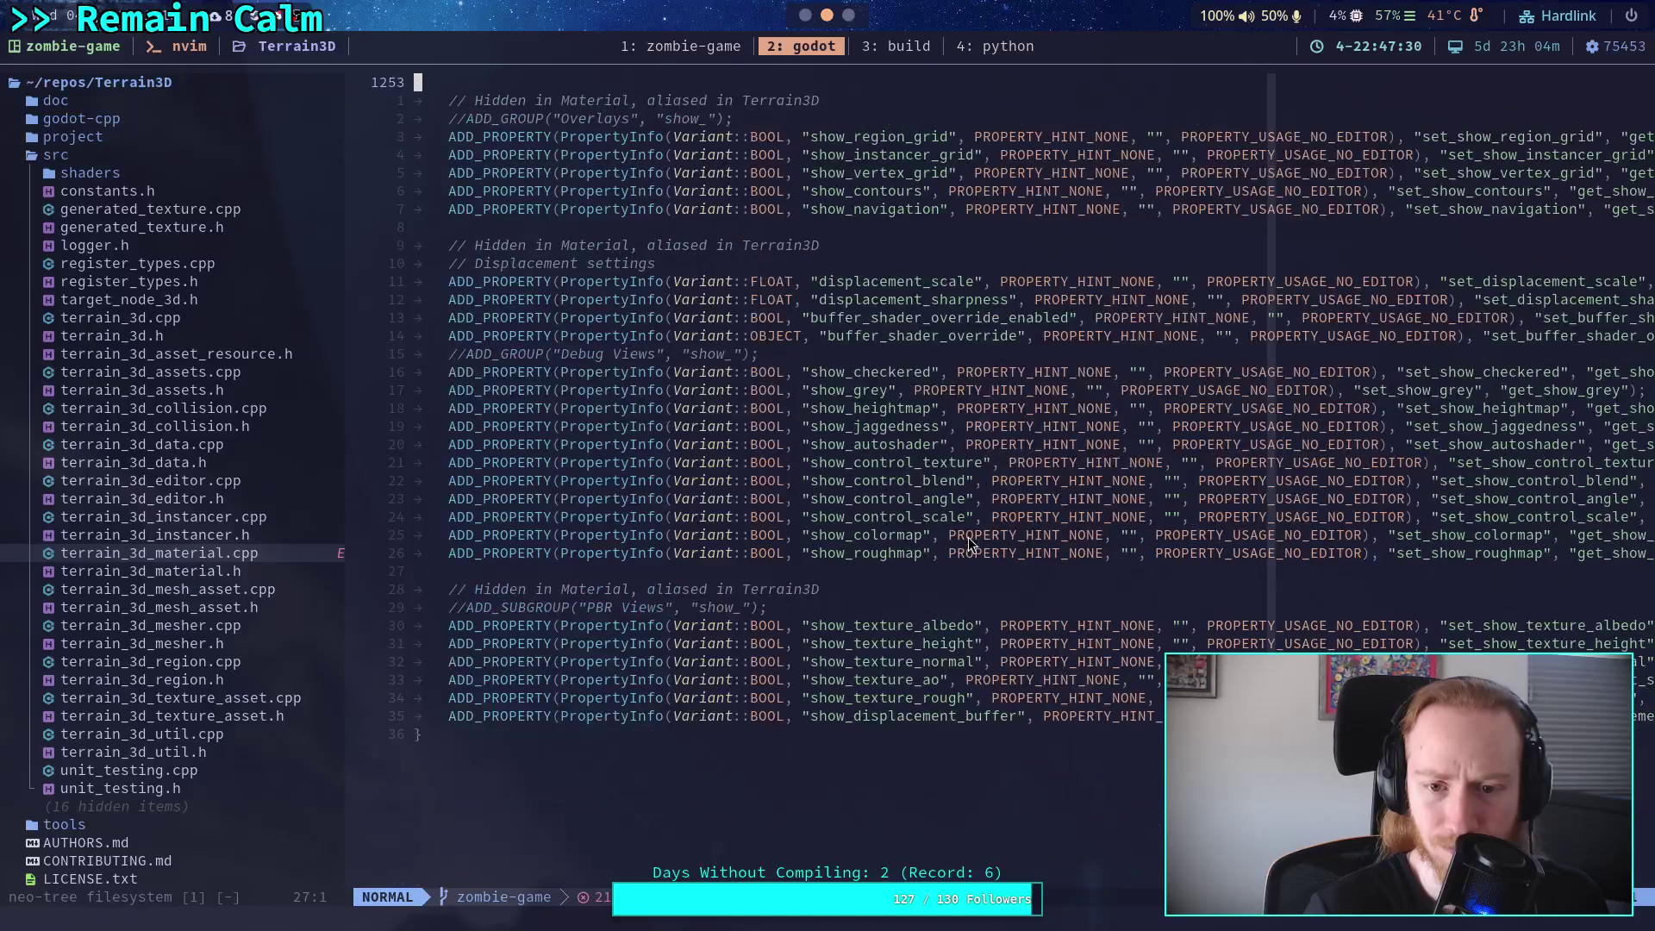
{"action": "scroll", "coordinate": [944, 500], "scroll_direction": "up", "scroll_amount": 8}
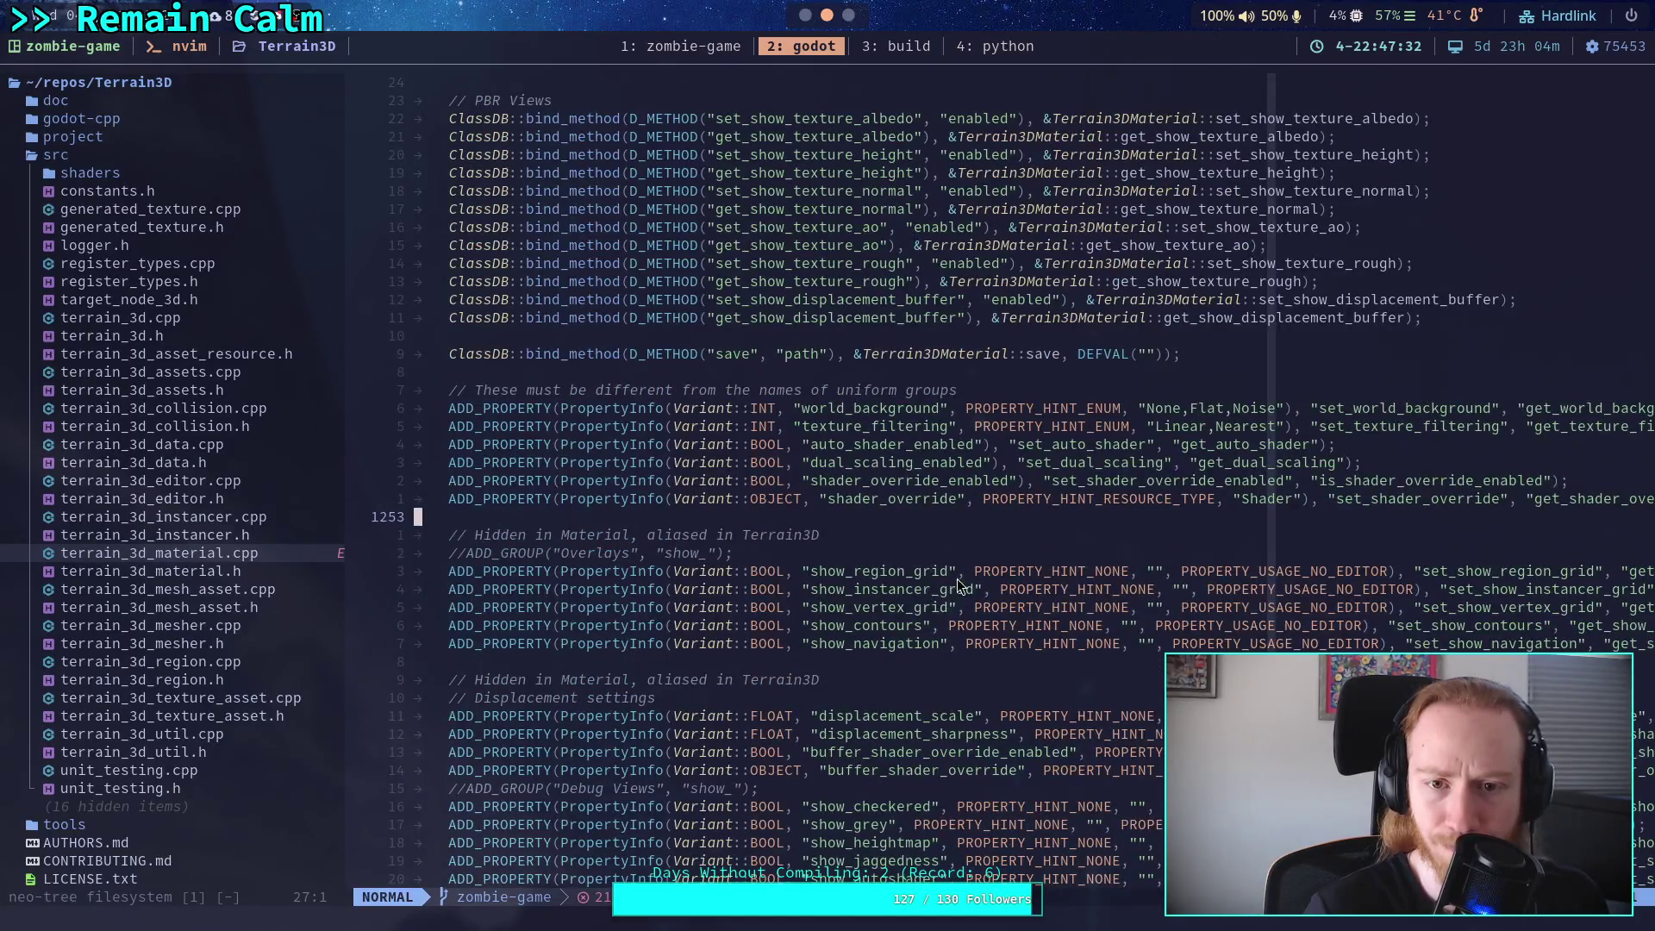
{"action": "scroll", "coordinate": [959, 586], "scroll_direction": "up", "scroll_amount": 20}
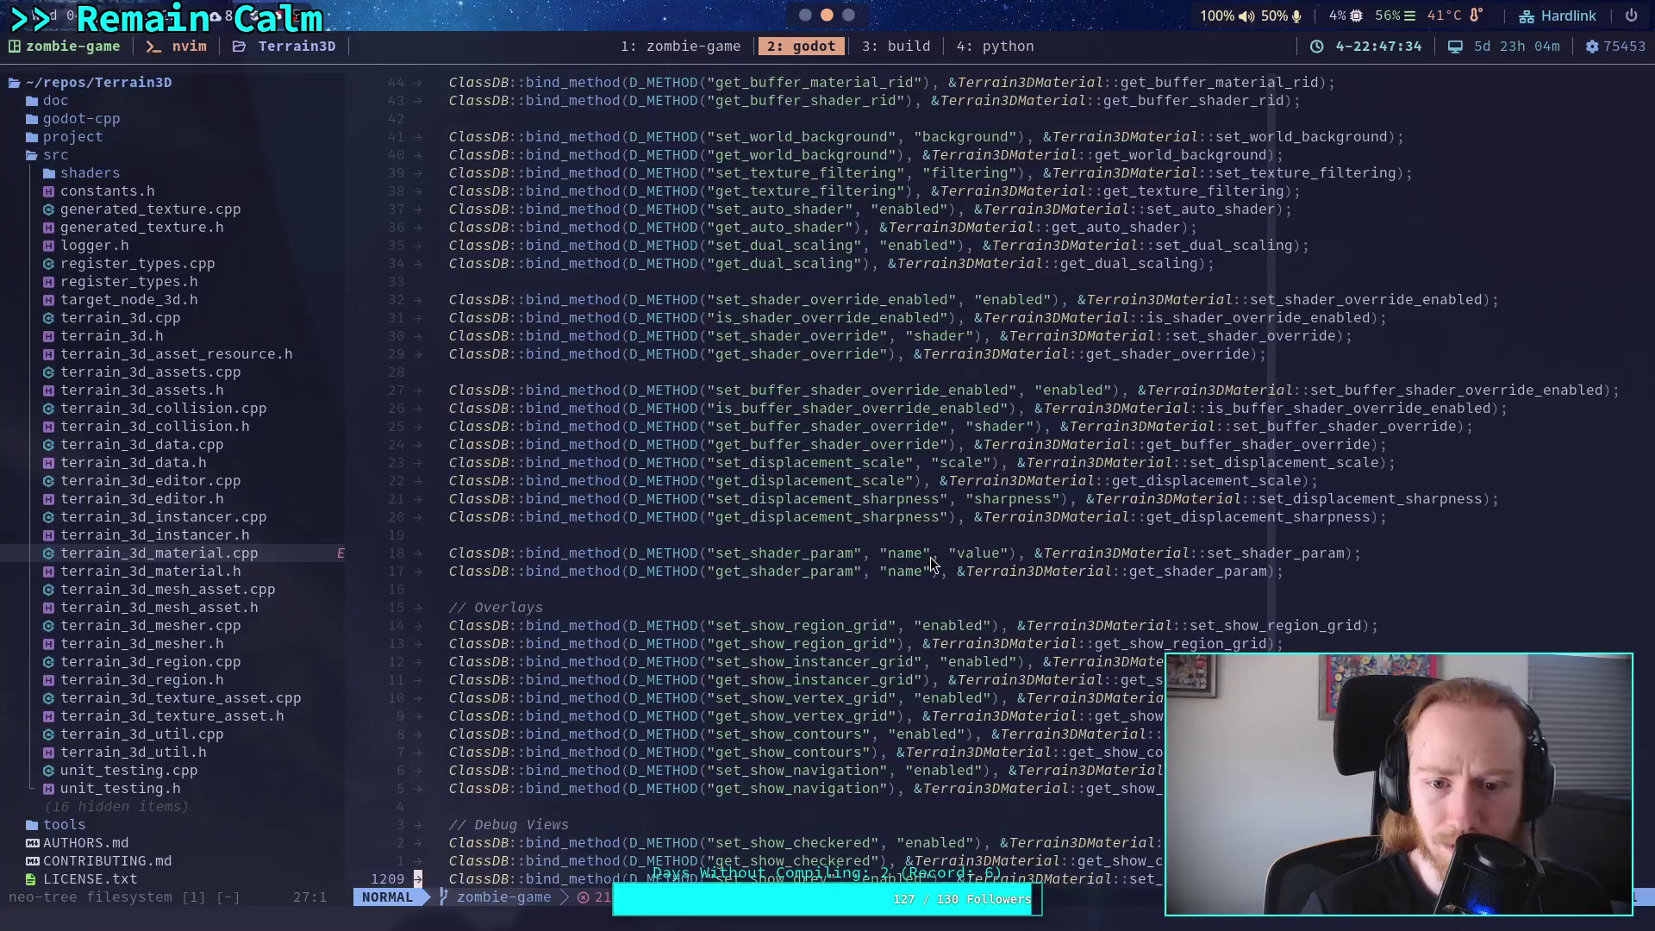
{"action": "scroll", "coordinate": [931, 564], "scroll_direction": "up", "scroll_amount": 5}
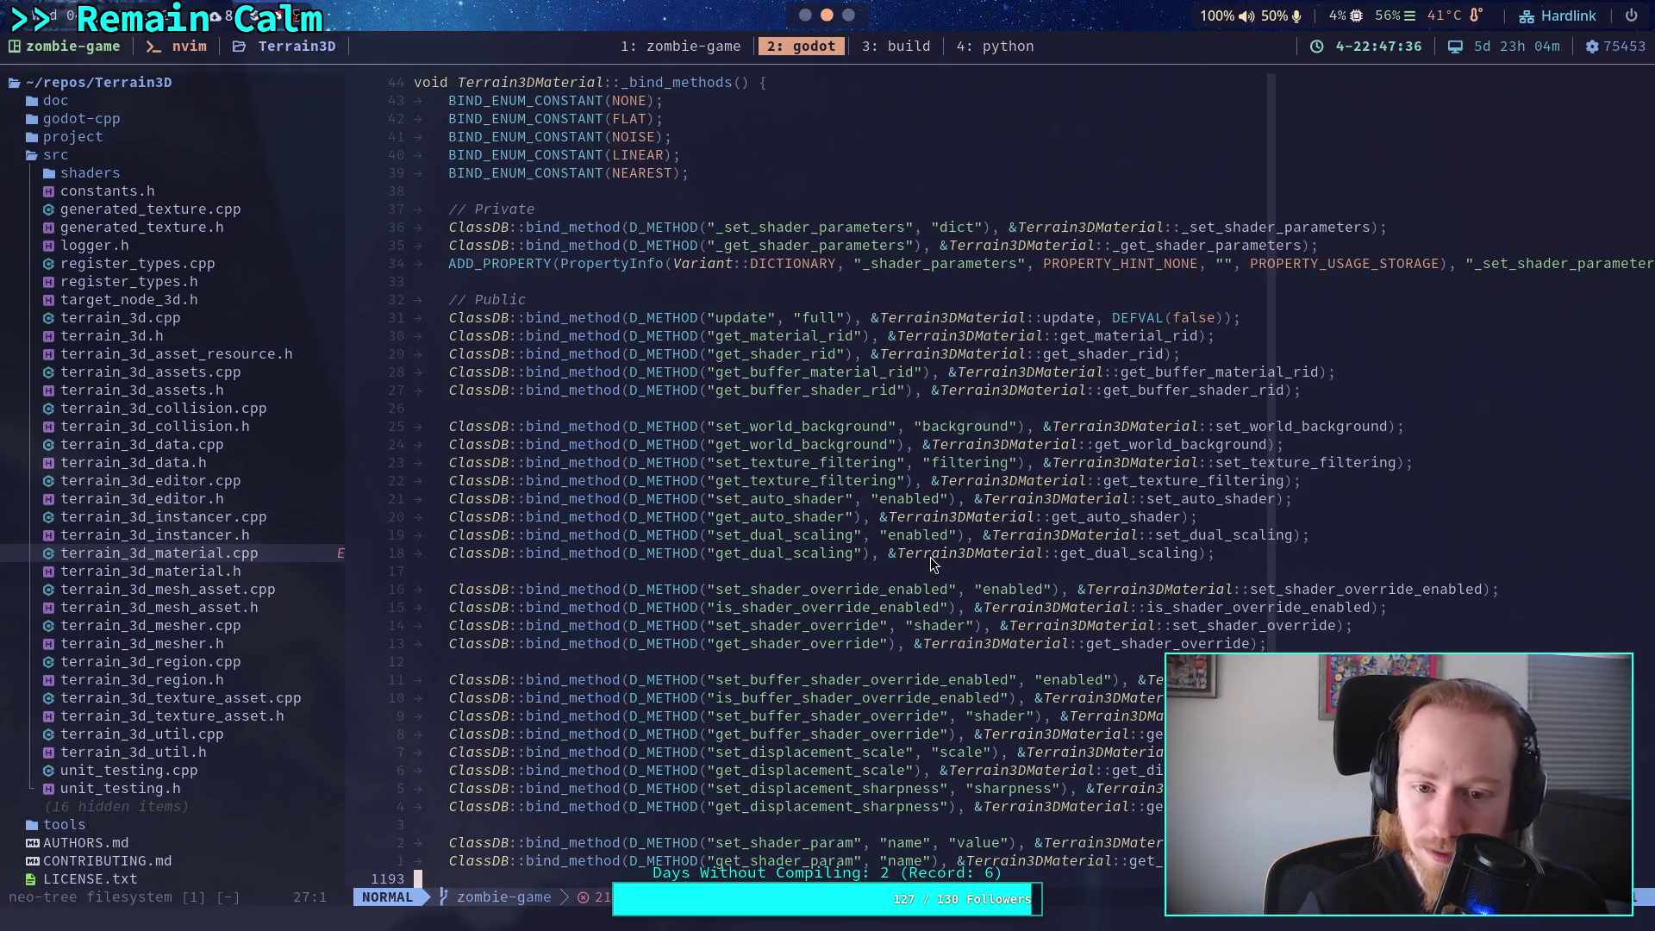
Read the ADD_PROPERTY lines, start a / search, and switch to Godot.
{"action": "scroll", "coordinate": [930, 557], "scroll_direction": "down", "scroll_amount": 12}
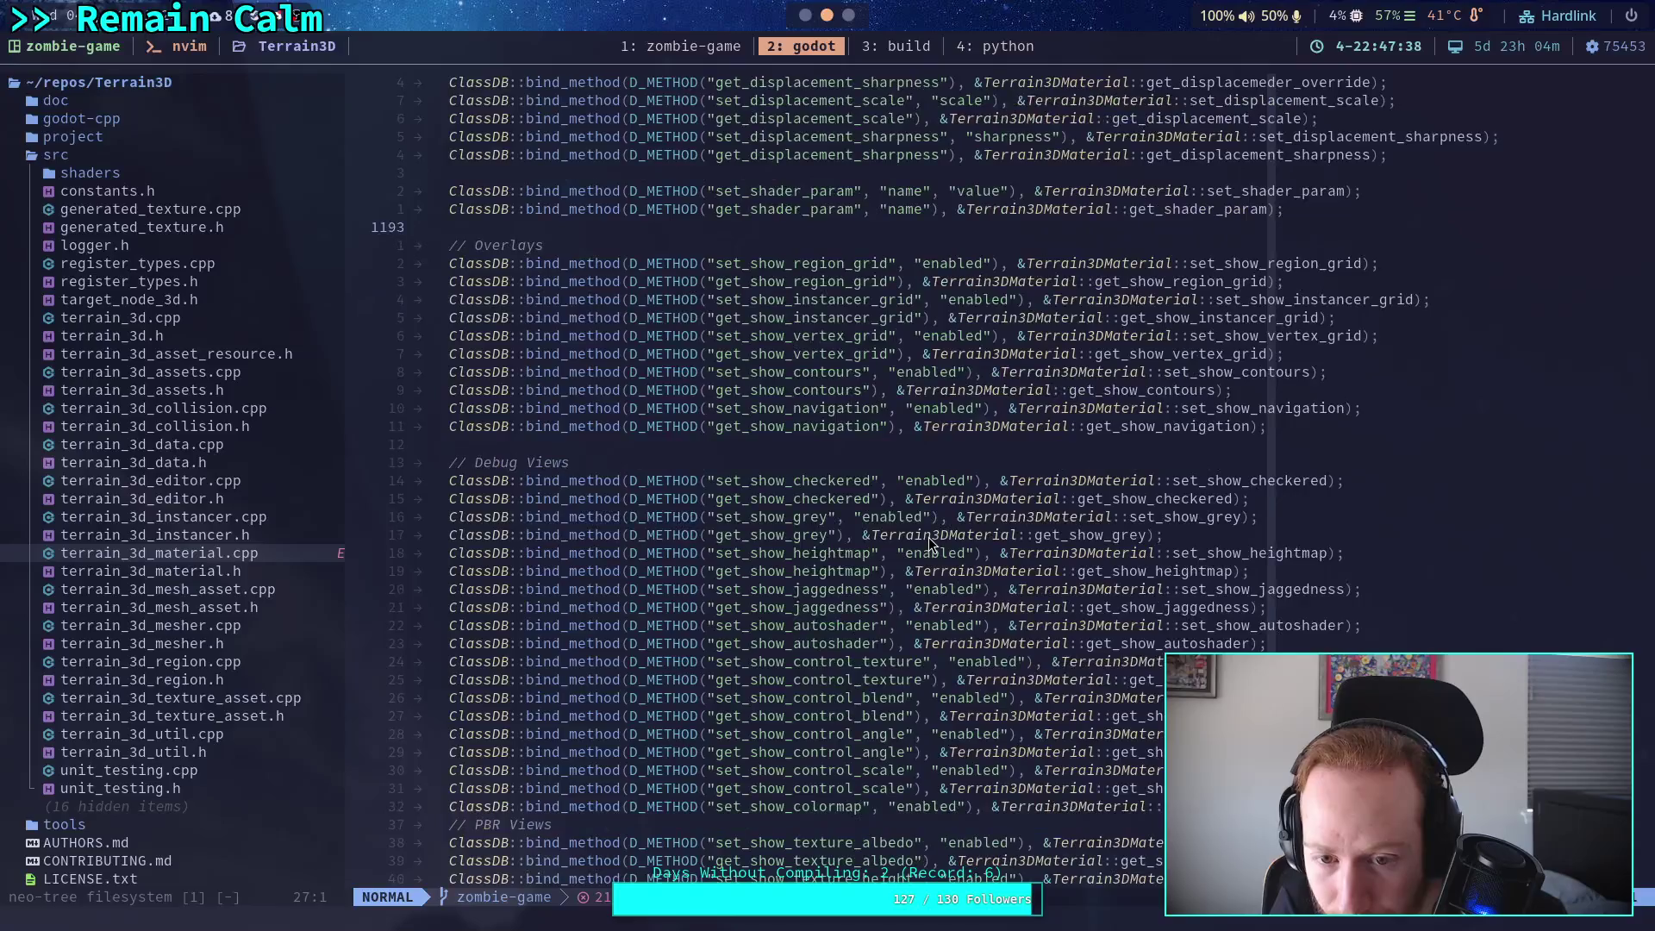
{"action": "scroll", "coordinate": [928, 536], "scroll_direction": "down", "scroll_amount": 1}
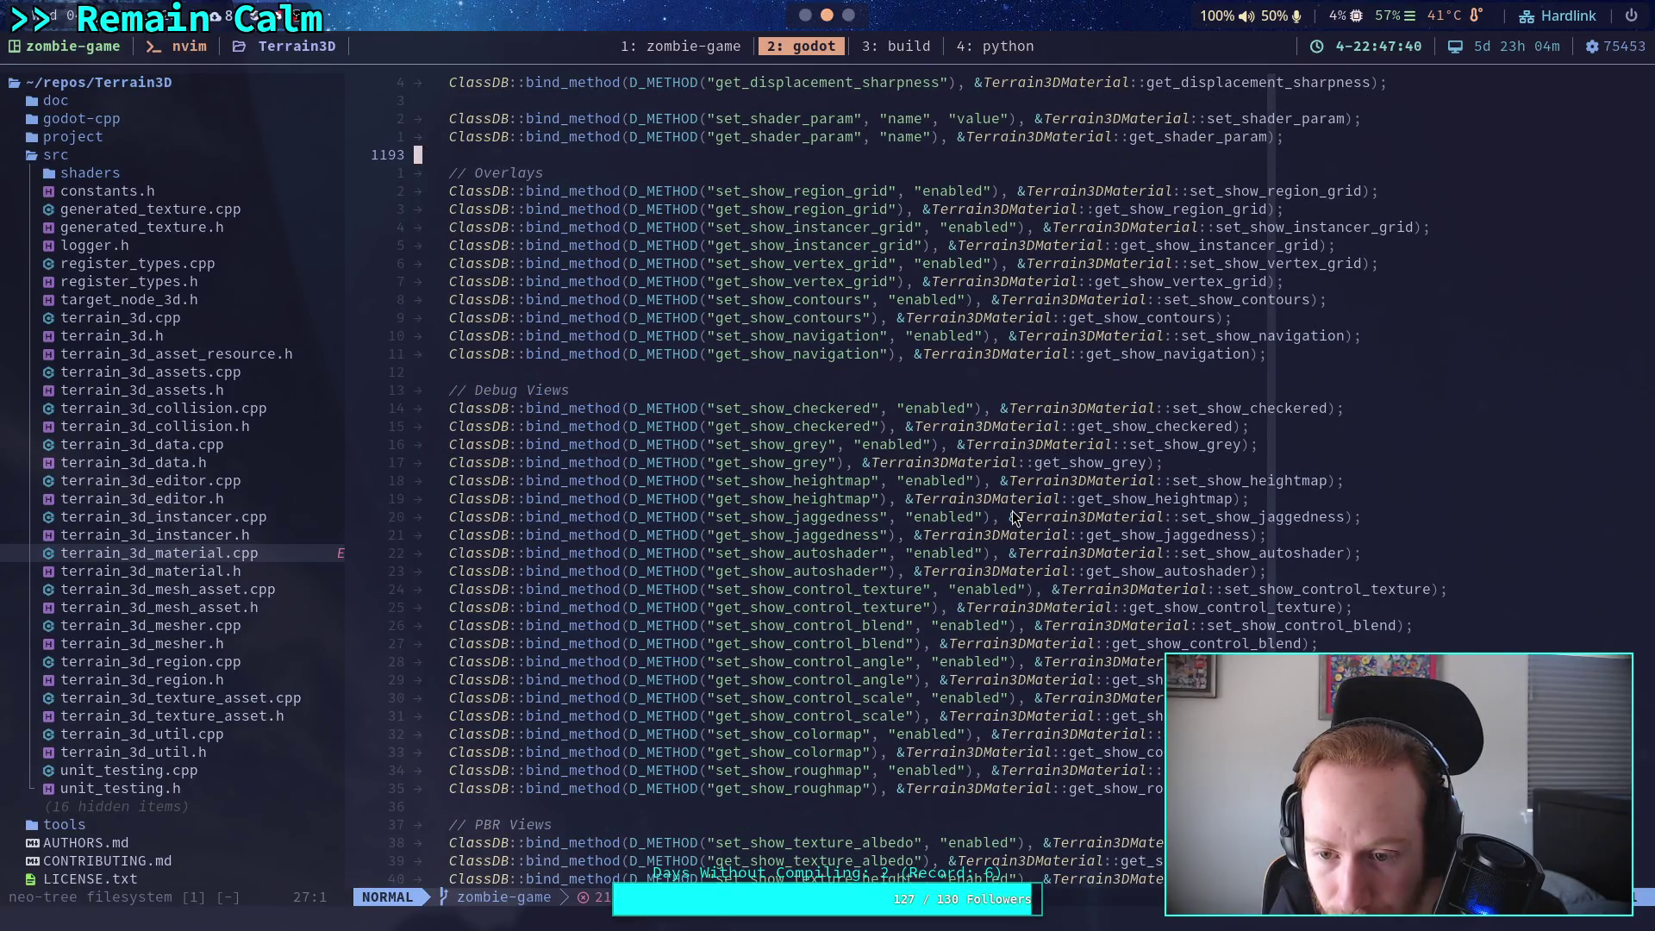
{"action": "scroll", "coordinate": [1013, 515], "scroll_direction": "down", "scroll_amount": 9}
{"action": "scroll", "coordinate": [1014, 517], "scroll_direction": "down", "scroll_amount": 4}
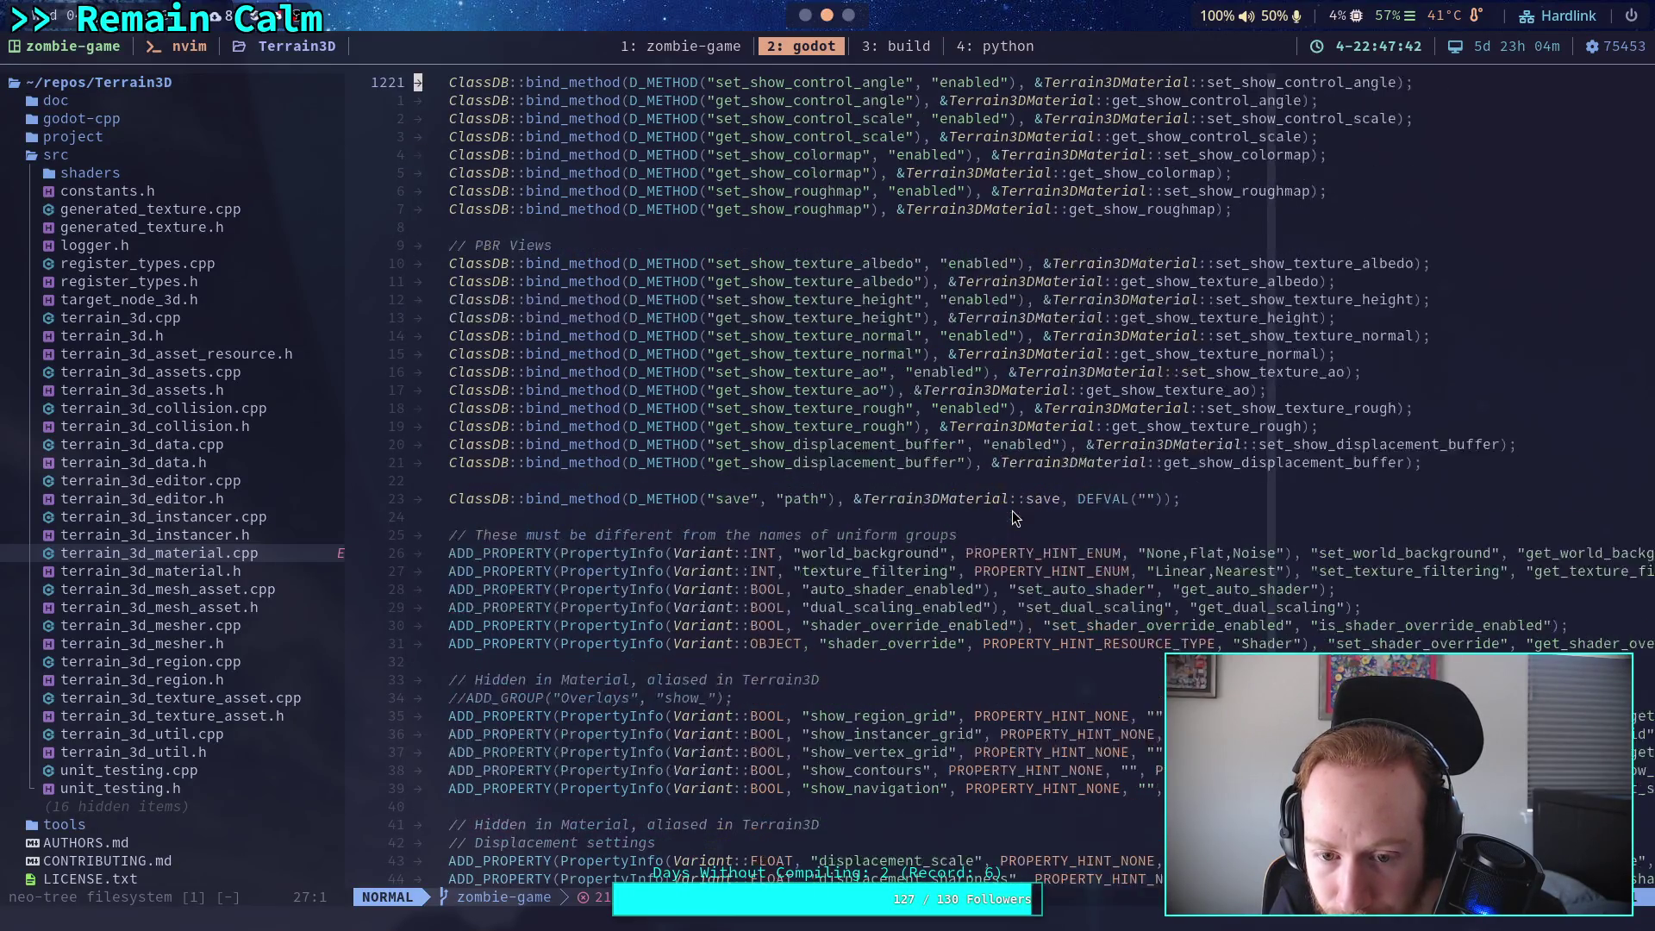
{"action": "scroll", "coordinate": [1013, 510], "scroll_direction": "down", "scroll_amount": 4}
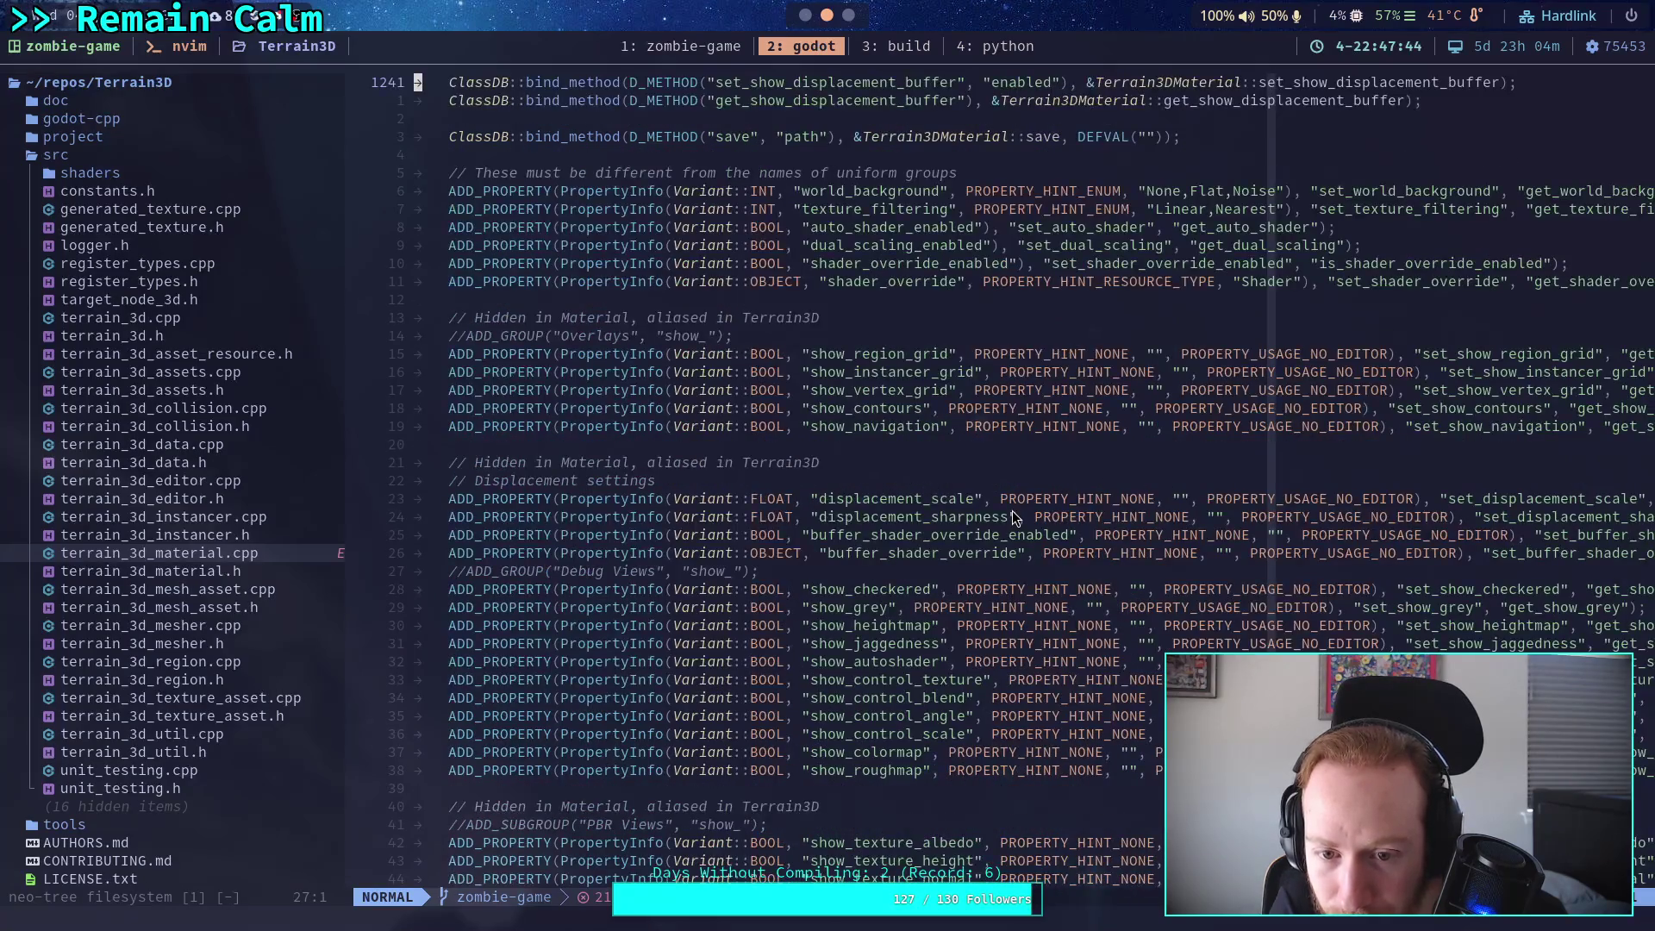
{"action": "scroll", "coordinate": [1012, 510], "scroll_direction": "down", "scroll_amount": 3}
{"action": "scroll", "coordinate": [1012, 511], "scroll_direction": "up", "scroll_amount": 20}
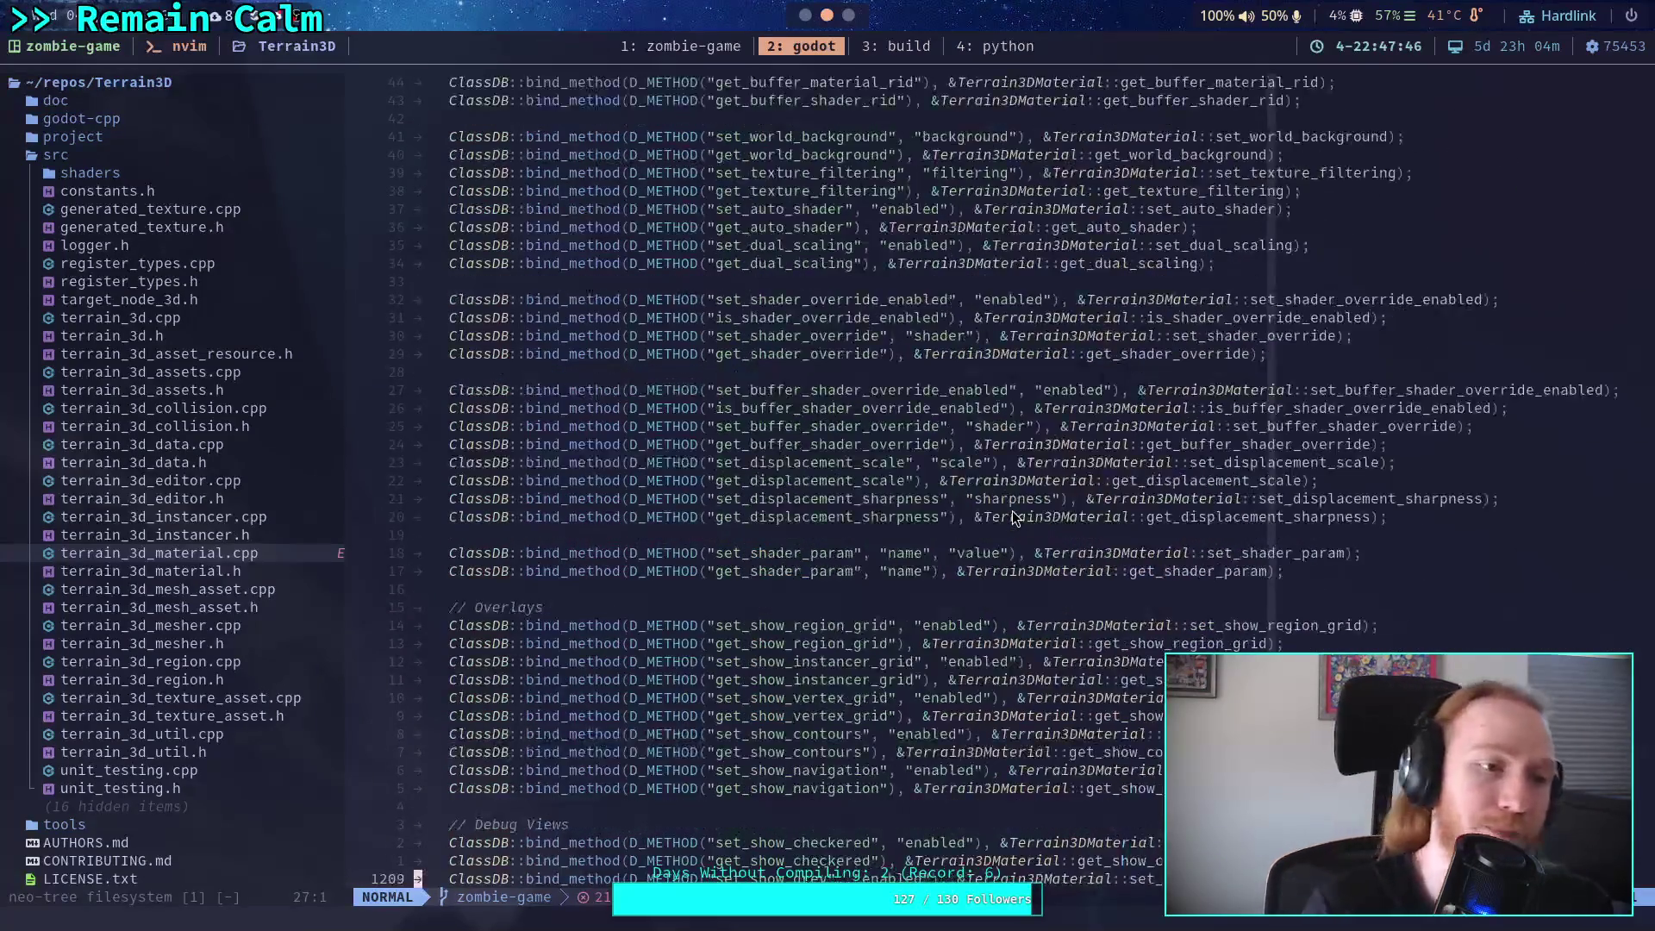
{"action": "scroll", "coordinate": [1012, 510], "scroll_direction": "up", "scroll_amount": 20}
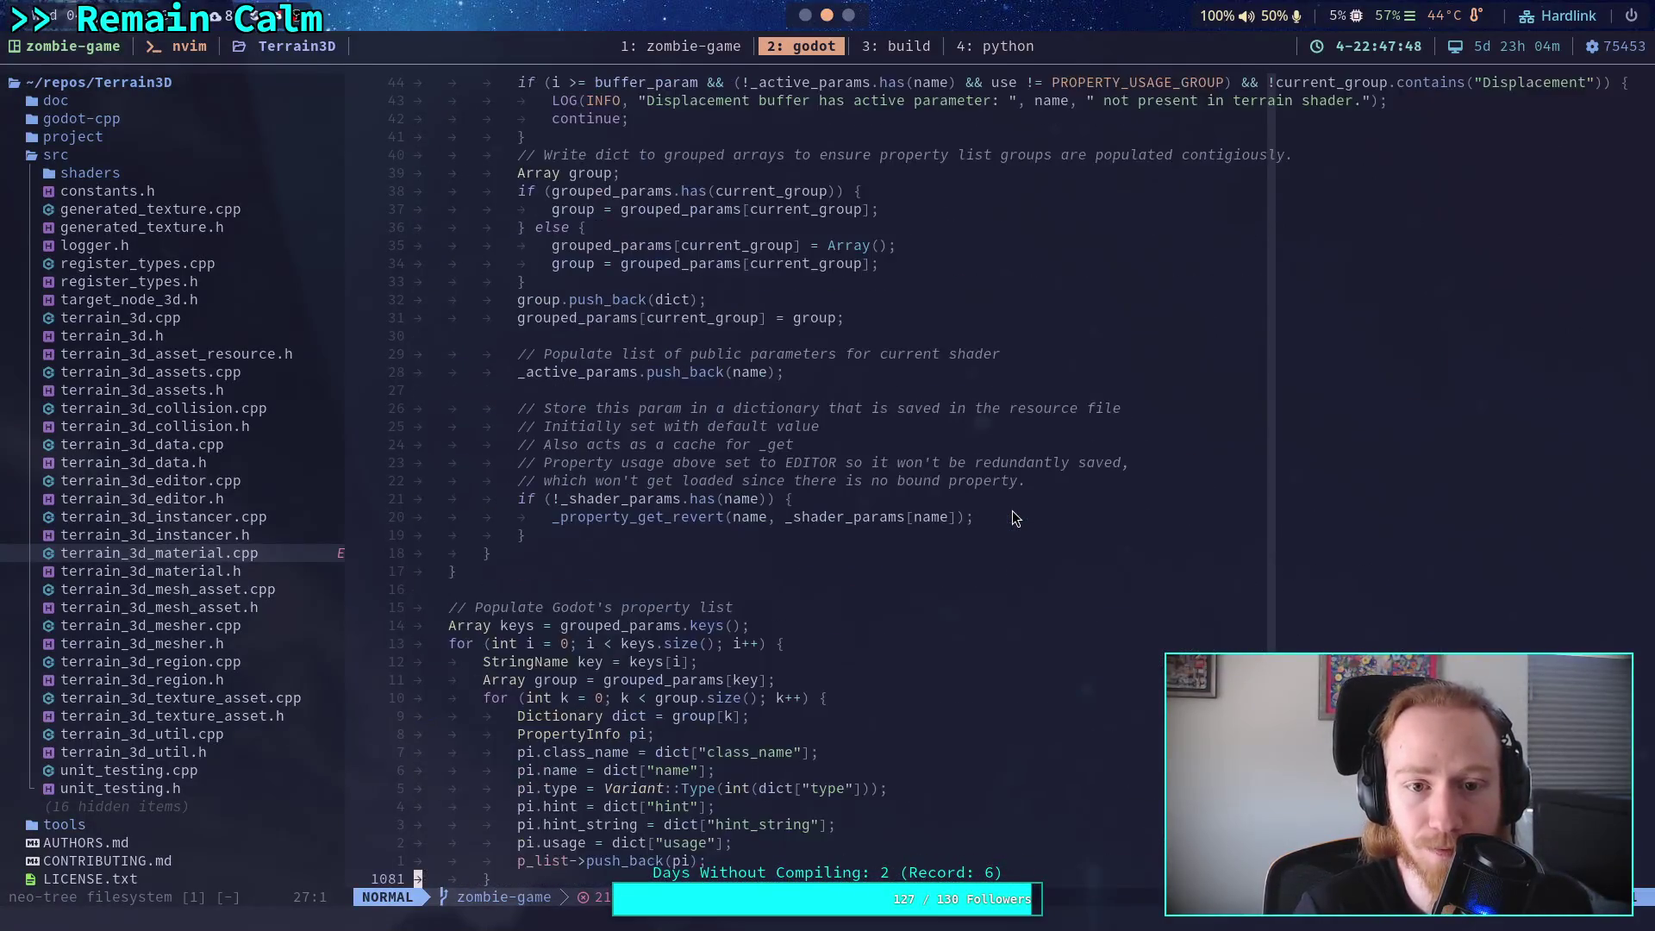
{"action": "scroll", "coordinate": [1014, 517], "scroll_direction": "up", "scroll_amount": 9}
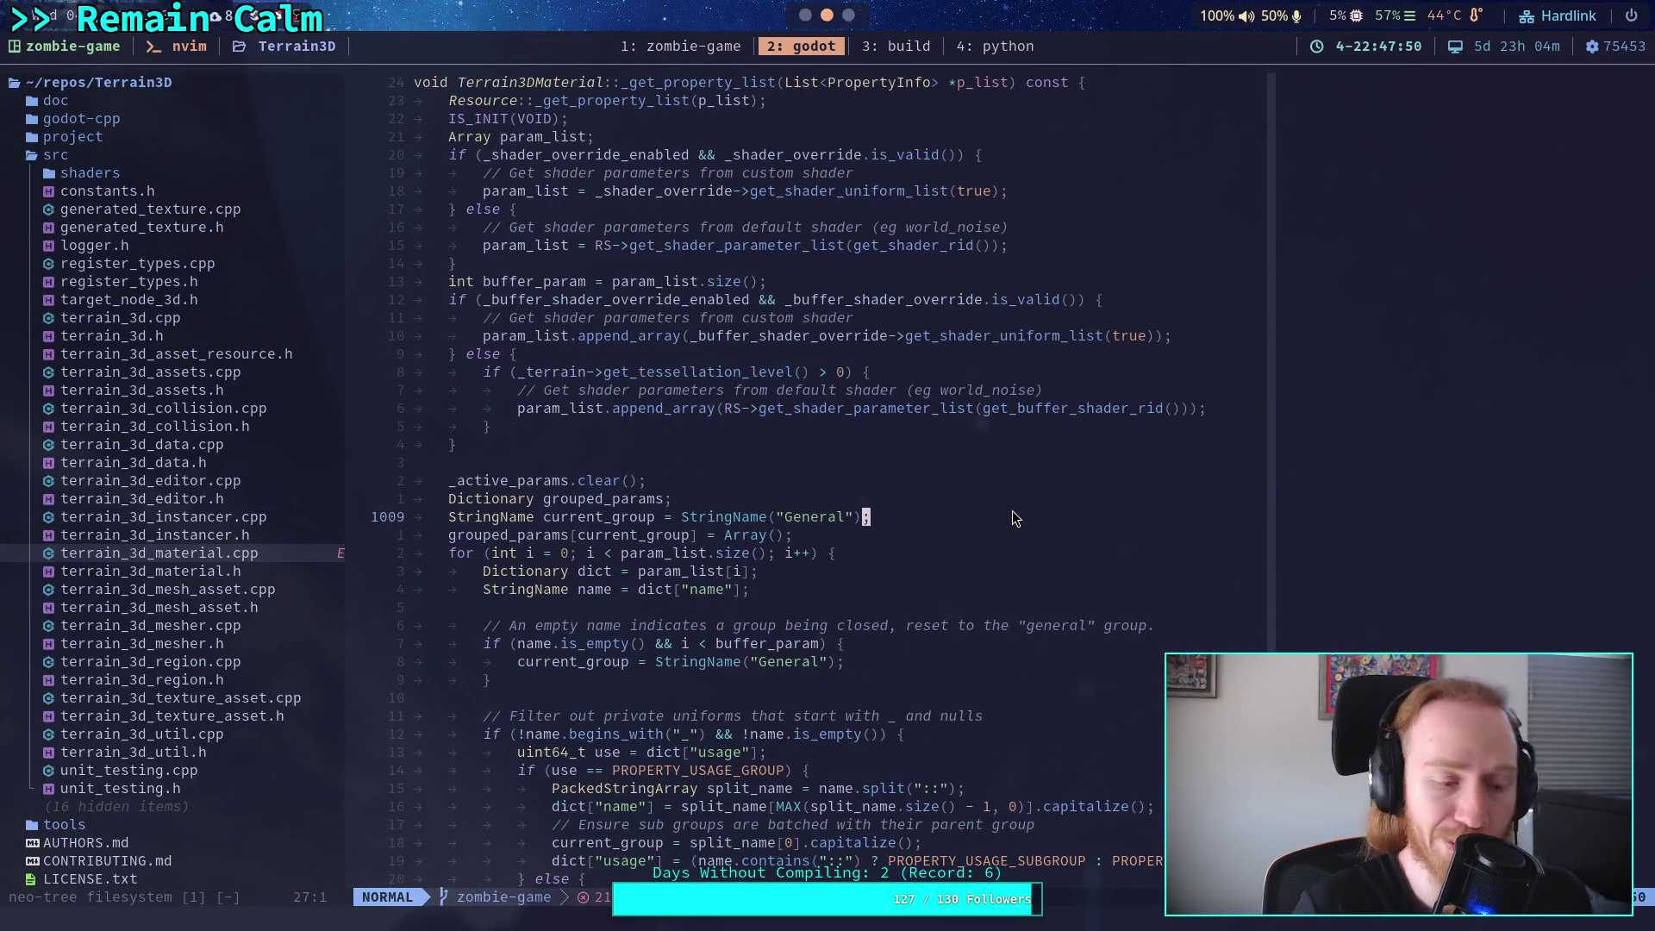
{"action": "type", "text": "/"}
{"action": "key", "text": "alt+Tab"}
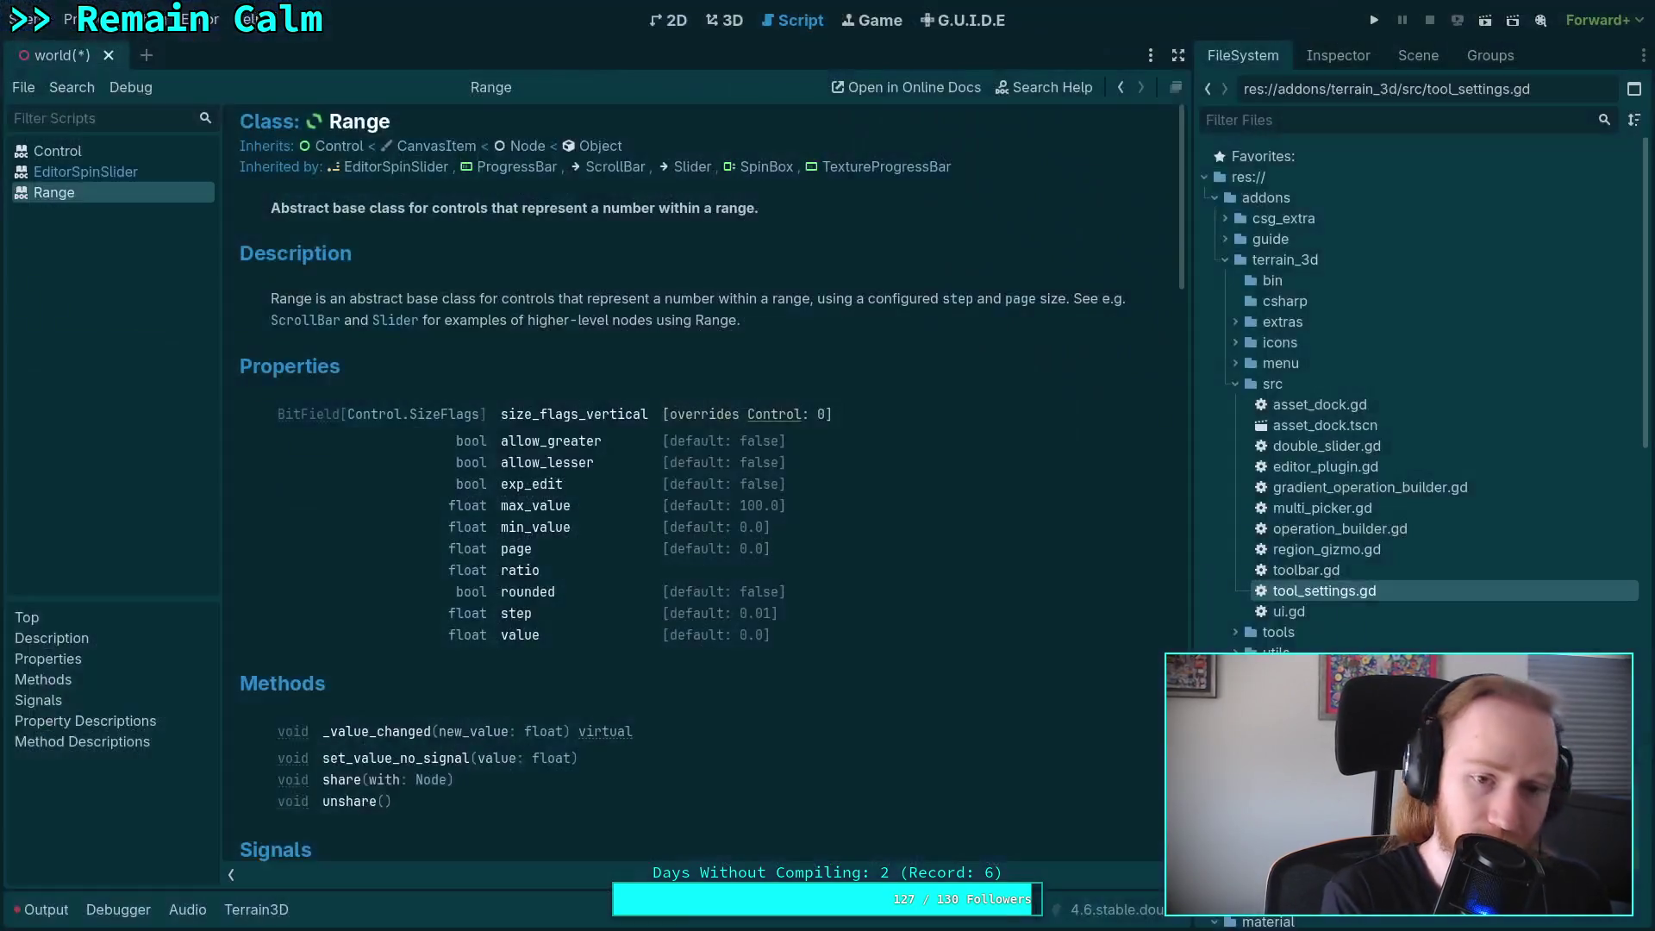
Show the Terrain3D Inspector down to Macro Variation and Noise, then return to Neovim.
{"action": "left_click", "coordinate": [1371, 62]}
{"action": "scroll", "coordinate": [1355, 622], "scroll_direction": "down", "scroll_amount": 10}
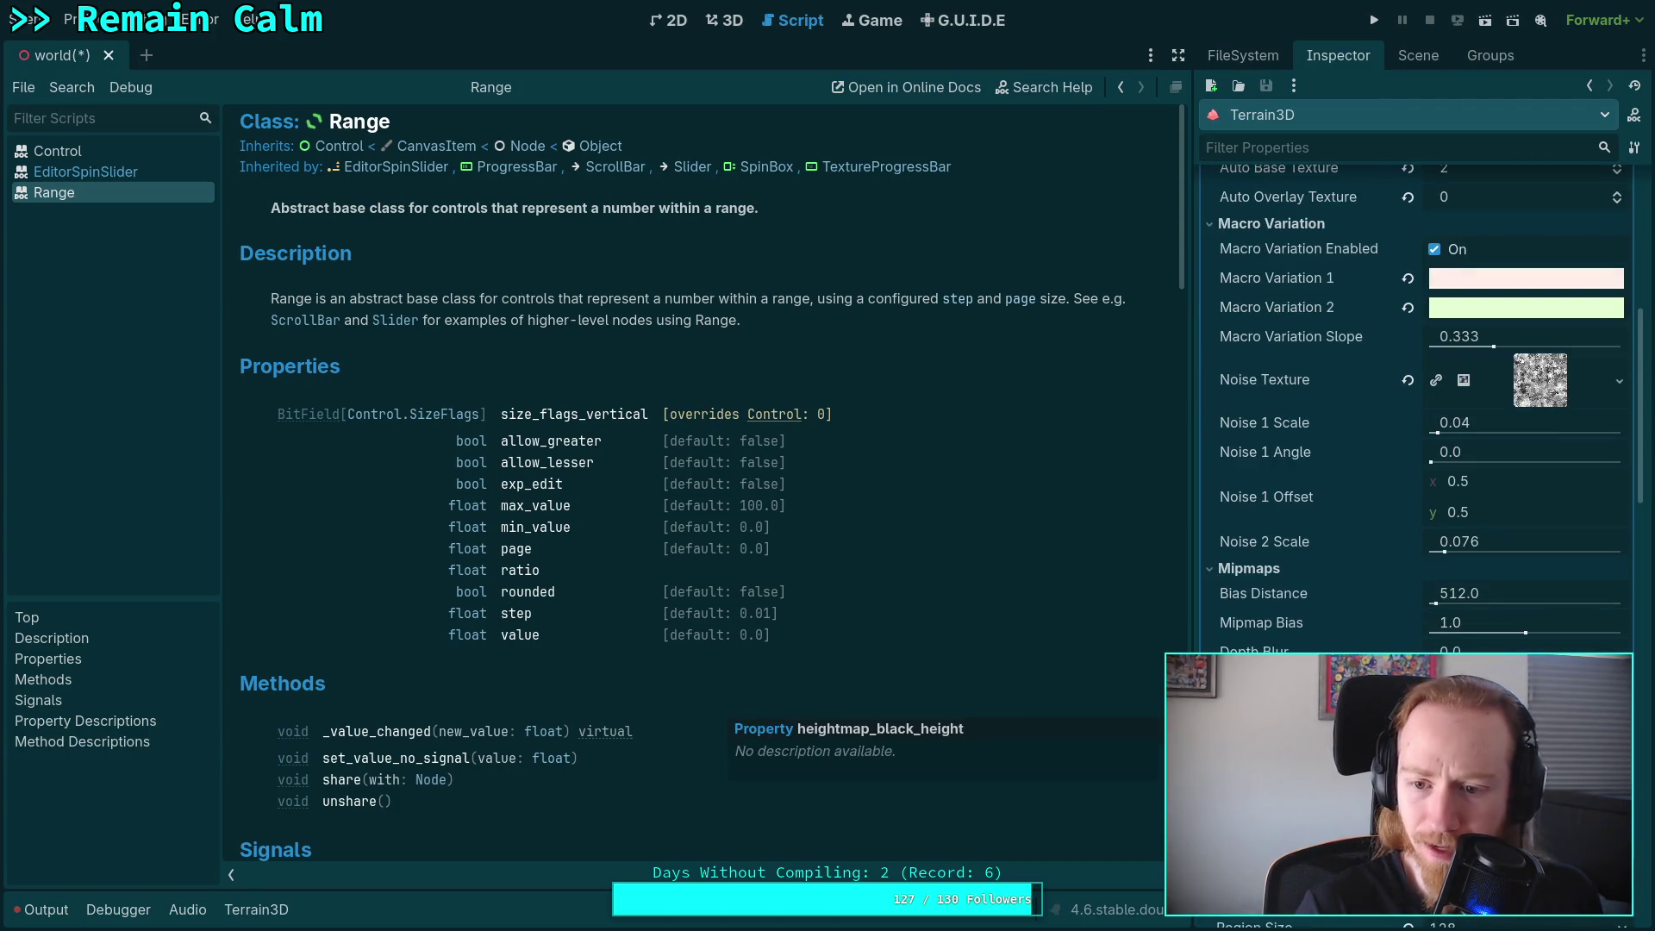
{"action": "key", "text": "alt+Tab"}
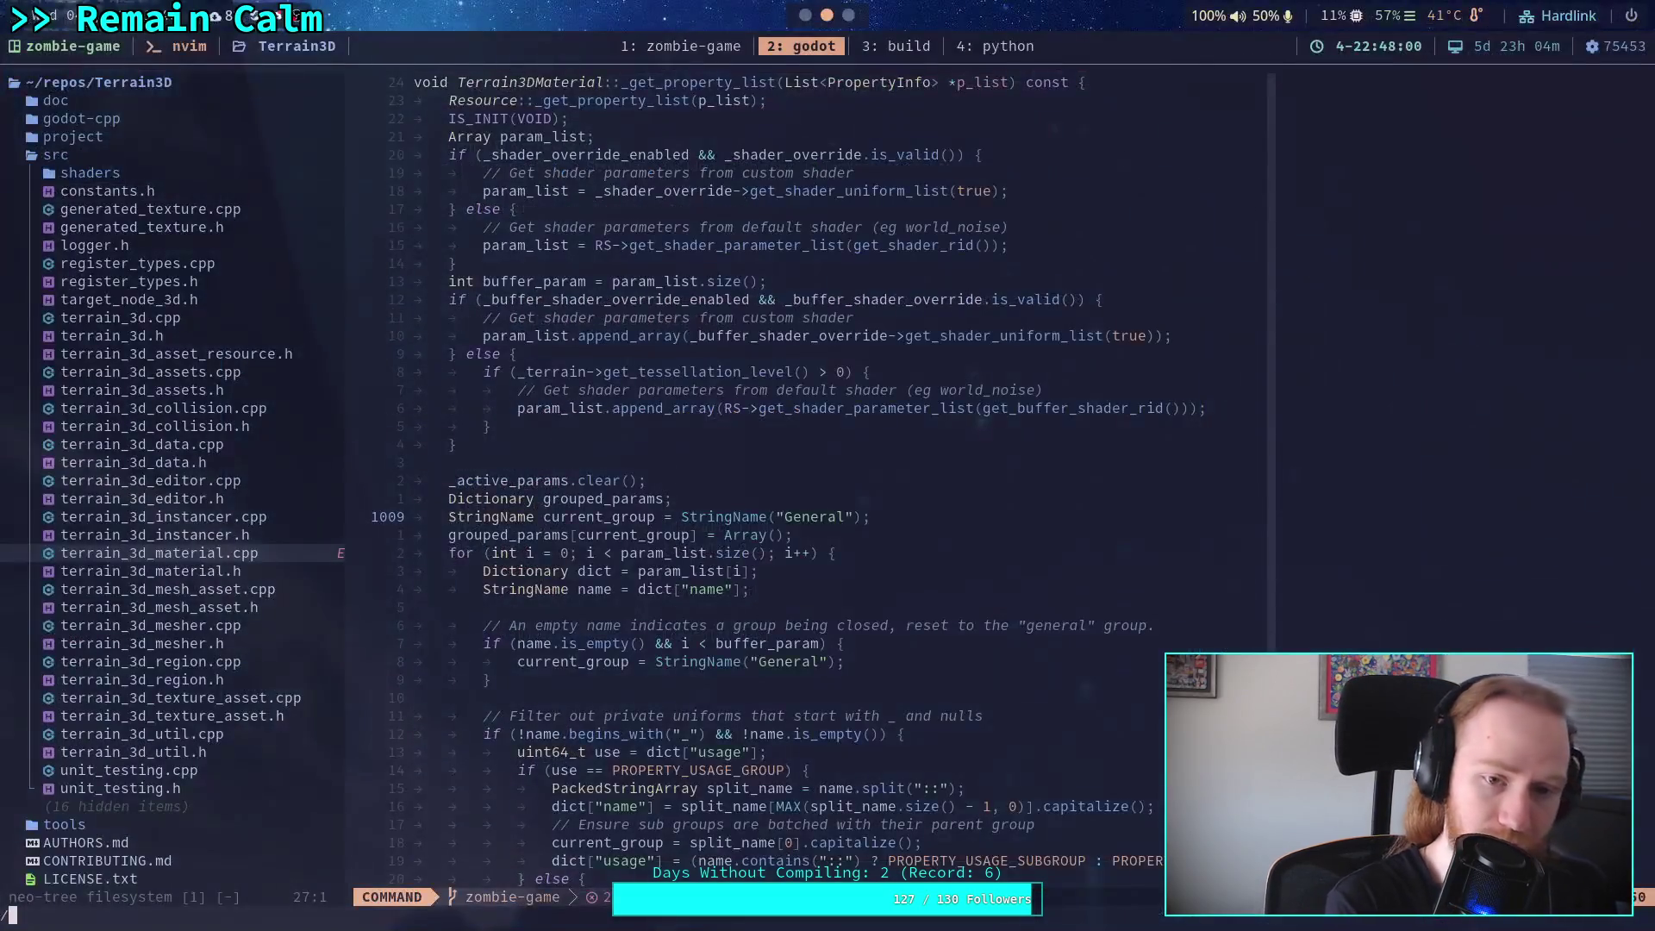
Search for 'black' in terrain_3d_material.cpp, then open terrain_3d_material.h and search it too.
{"action": "type", "text": "black"}
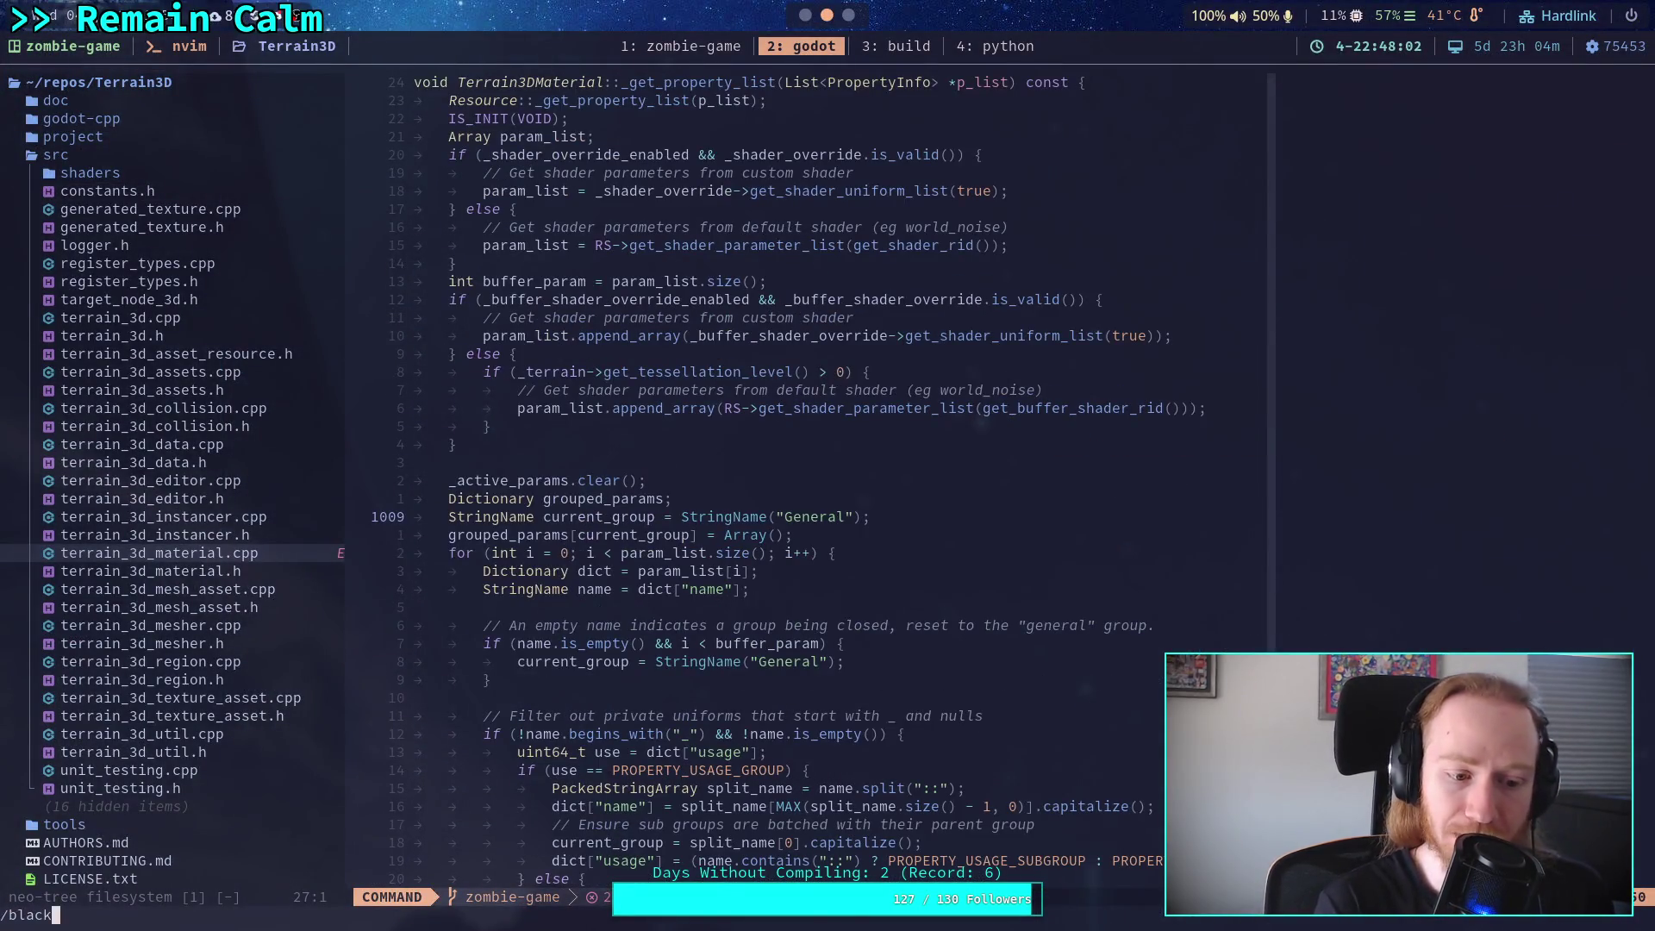
{"action": "key", "text": "Return"}
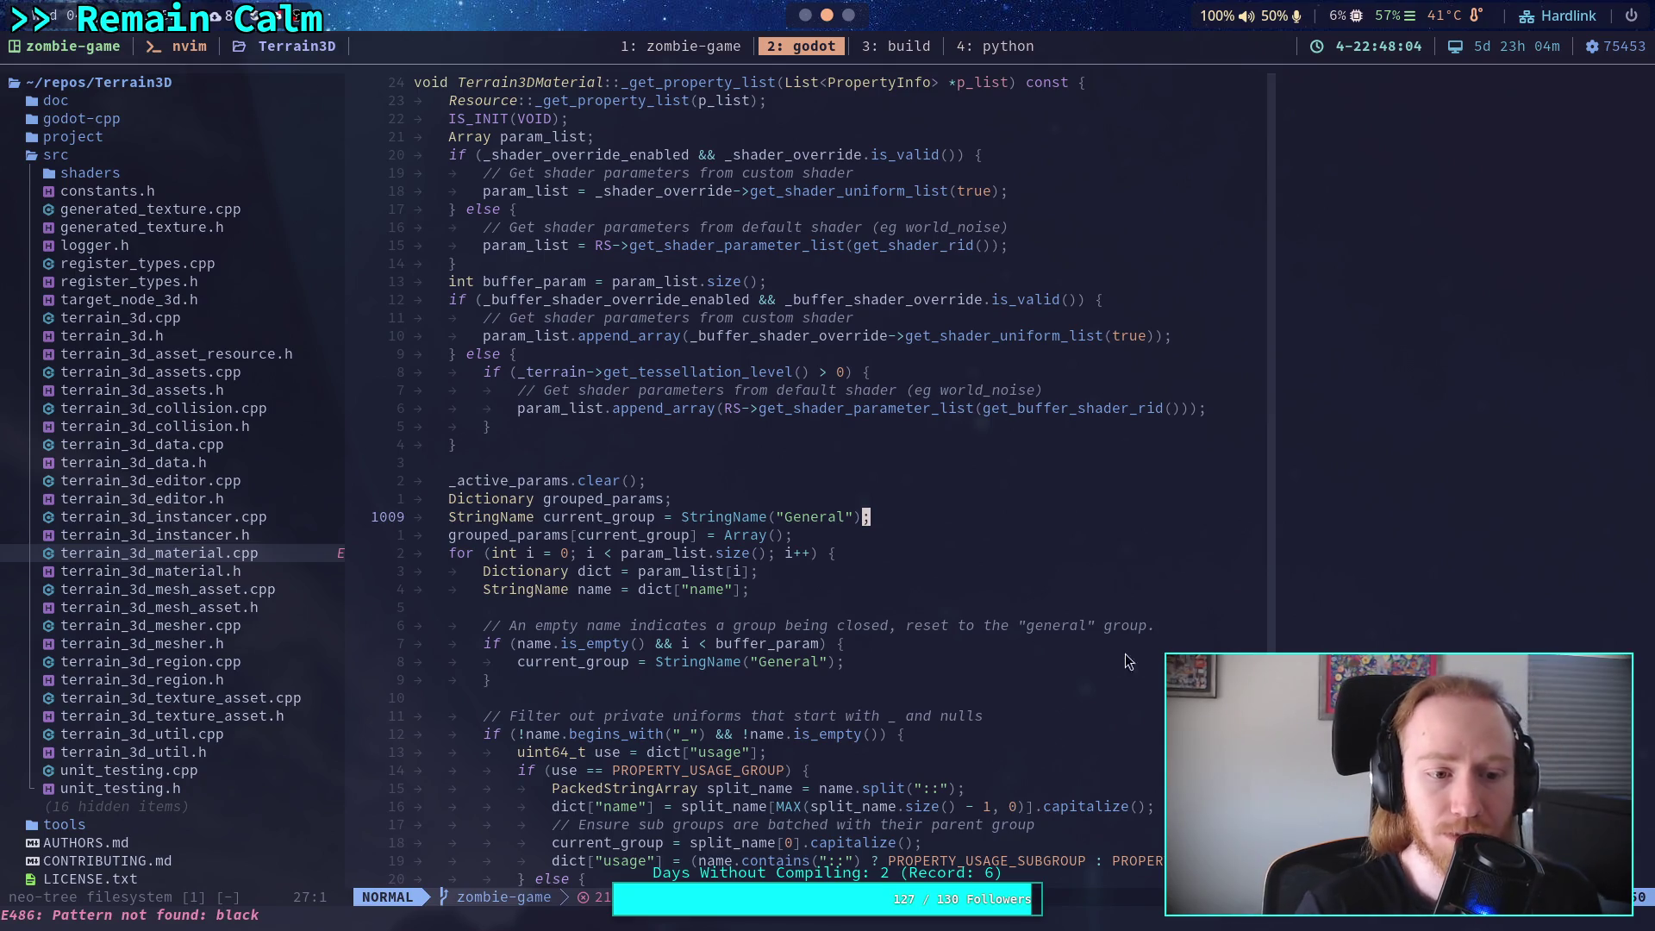
{"action": "left_click", "coordinate": [236, 571]}
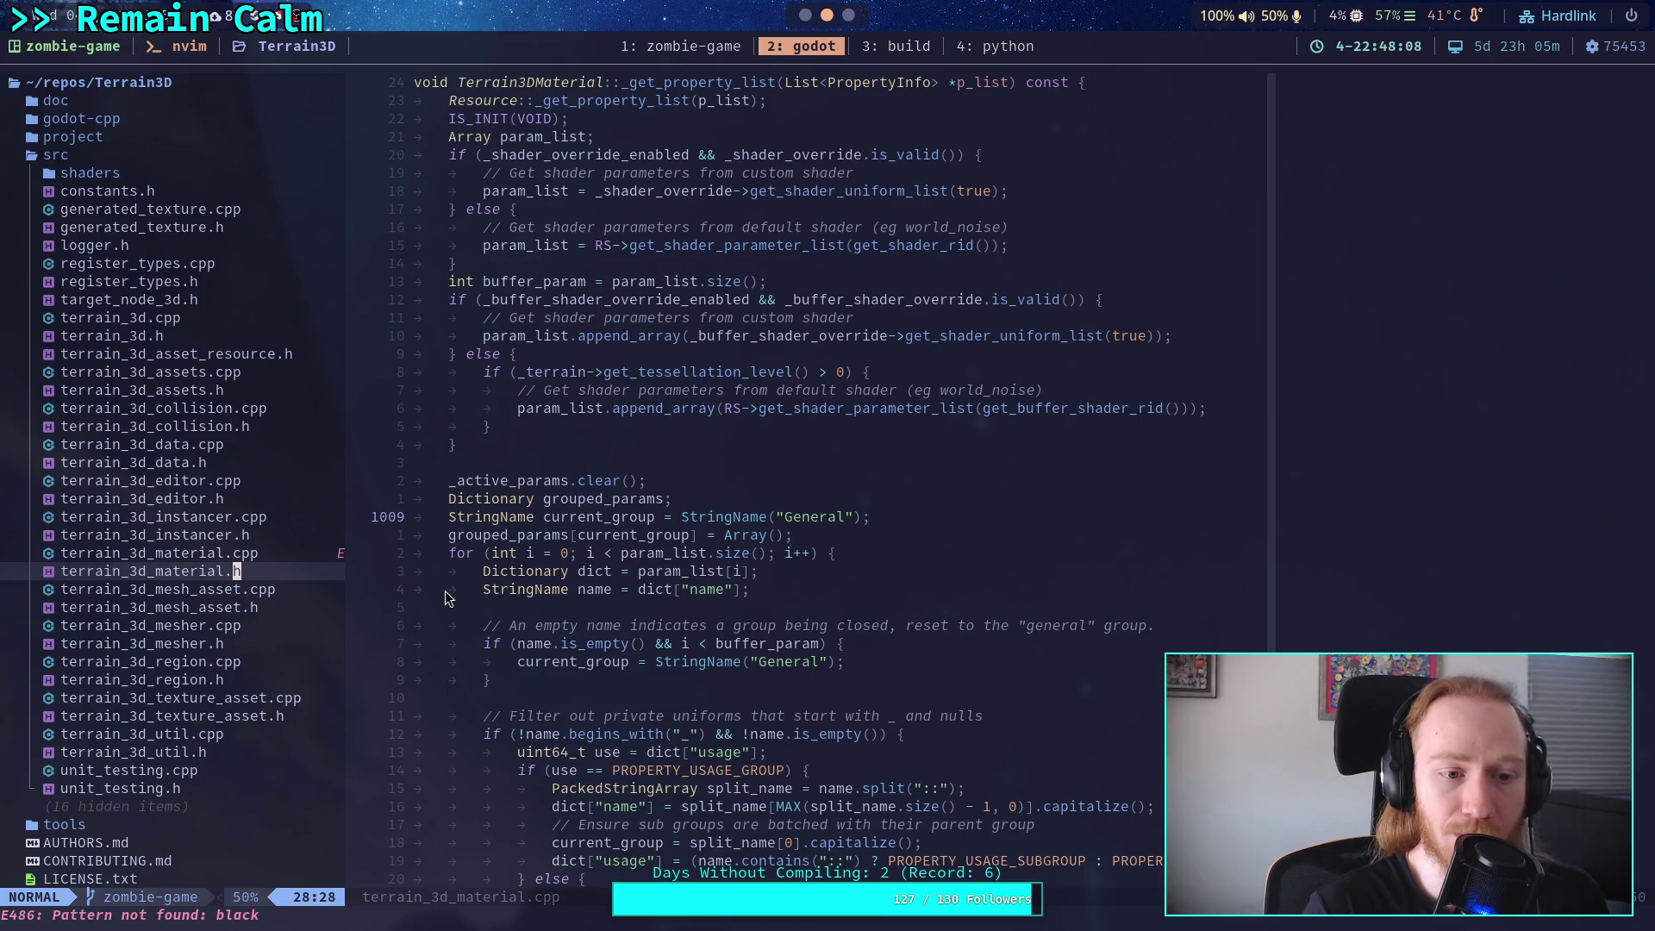
{"action": "key", "text": "Return"}
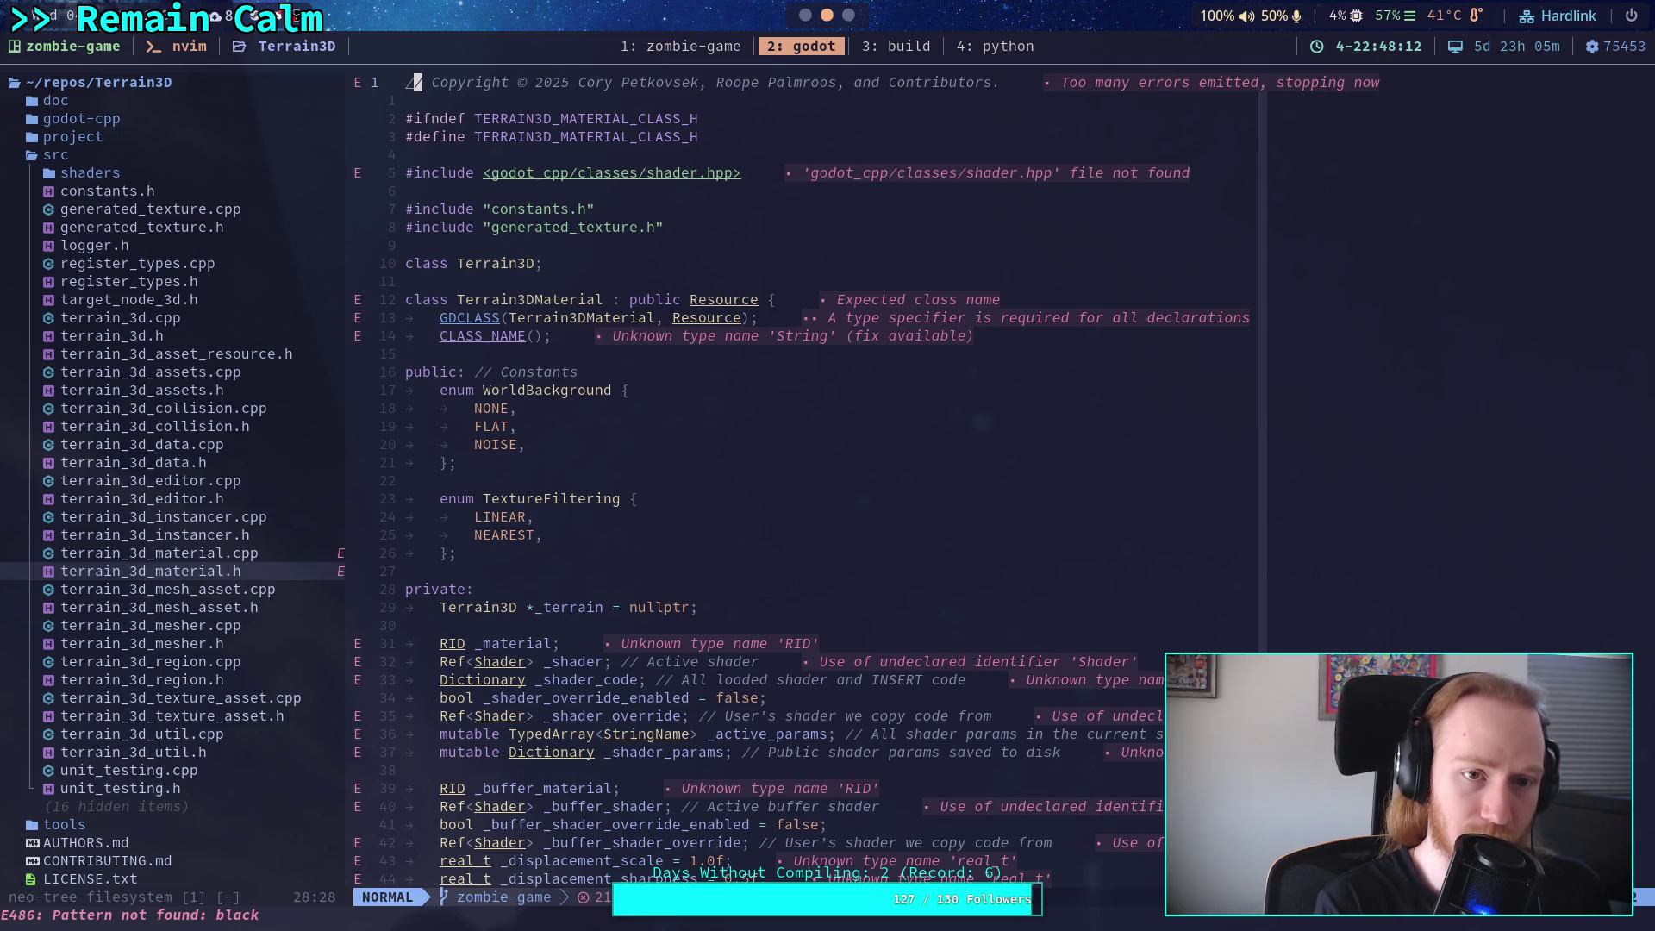
{"action": "type", "text": "/black"}
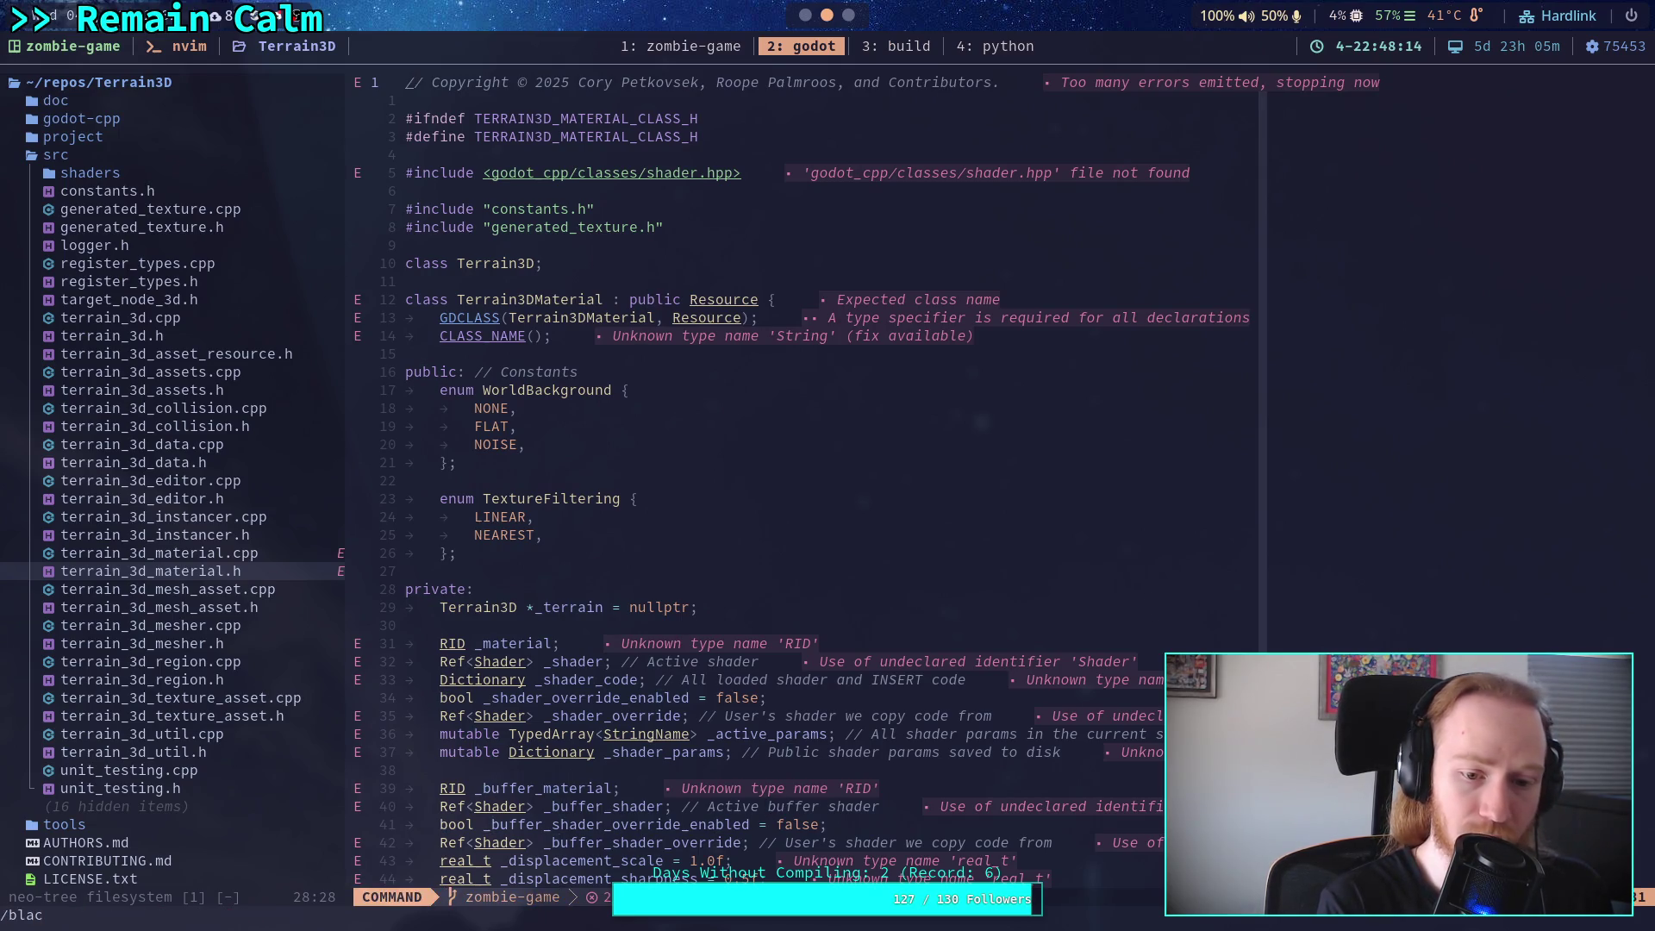
{"action": "key", "text": "Return"}
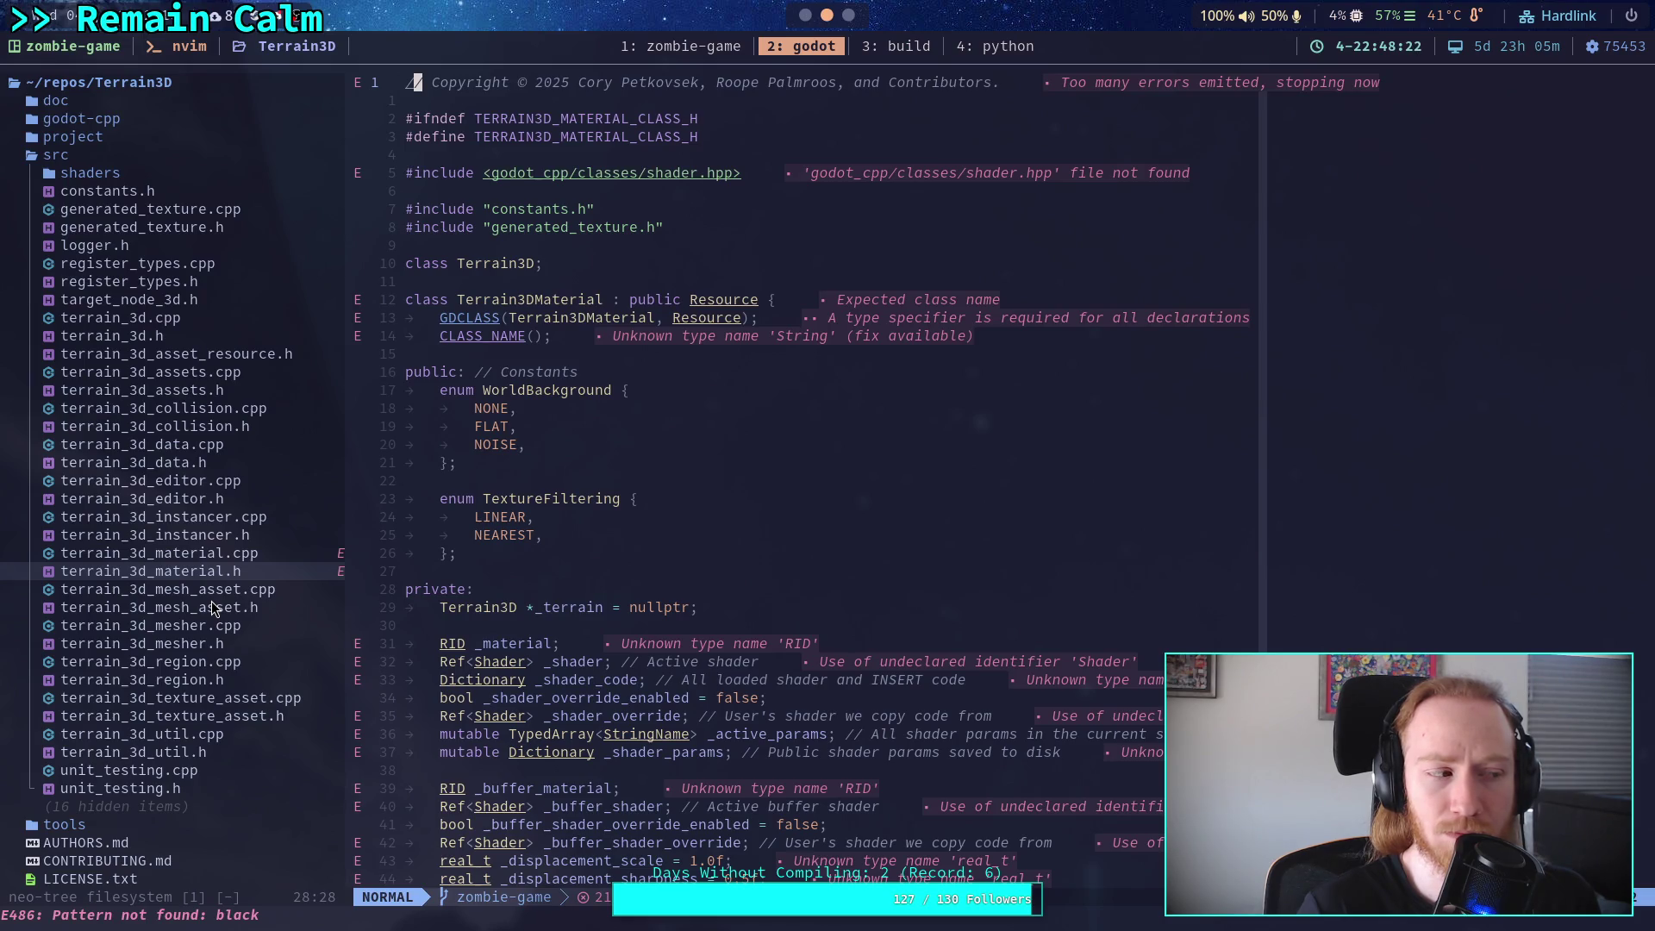
Check the shaders folder's .glsl files, then start a project-wide text search.
{"action": "left_click", "coordinate": [117, 173]}
{"action": "key", "text": "Return"}
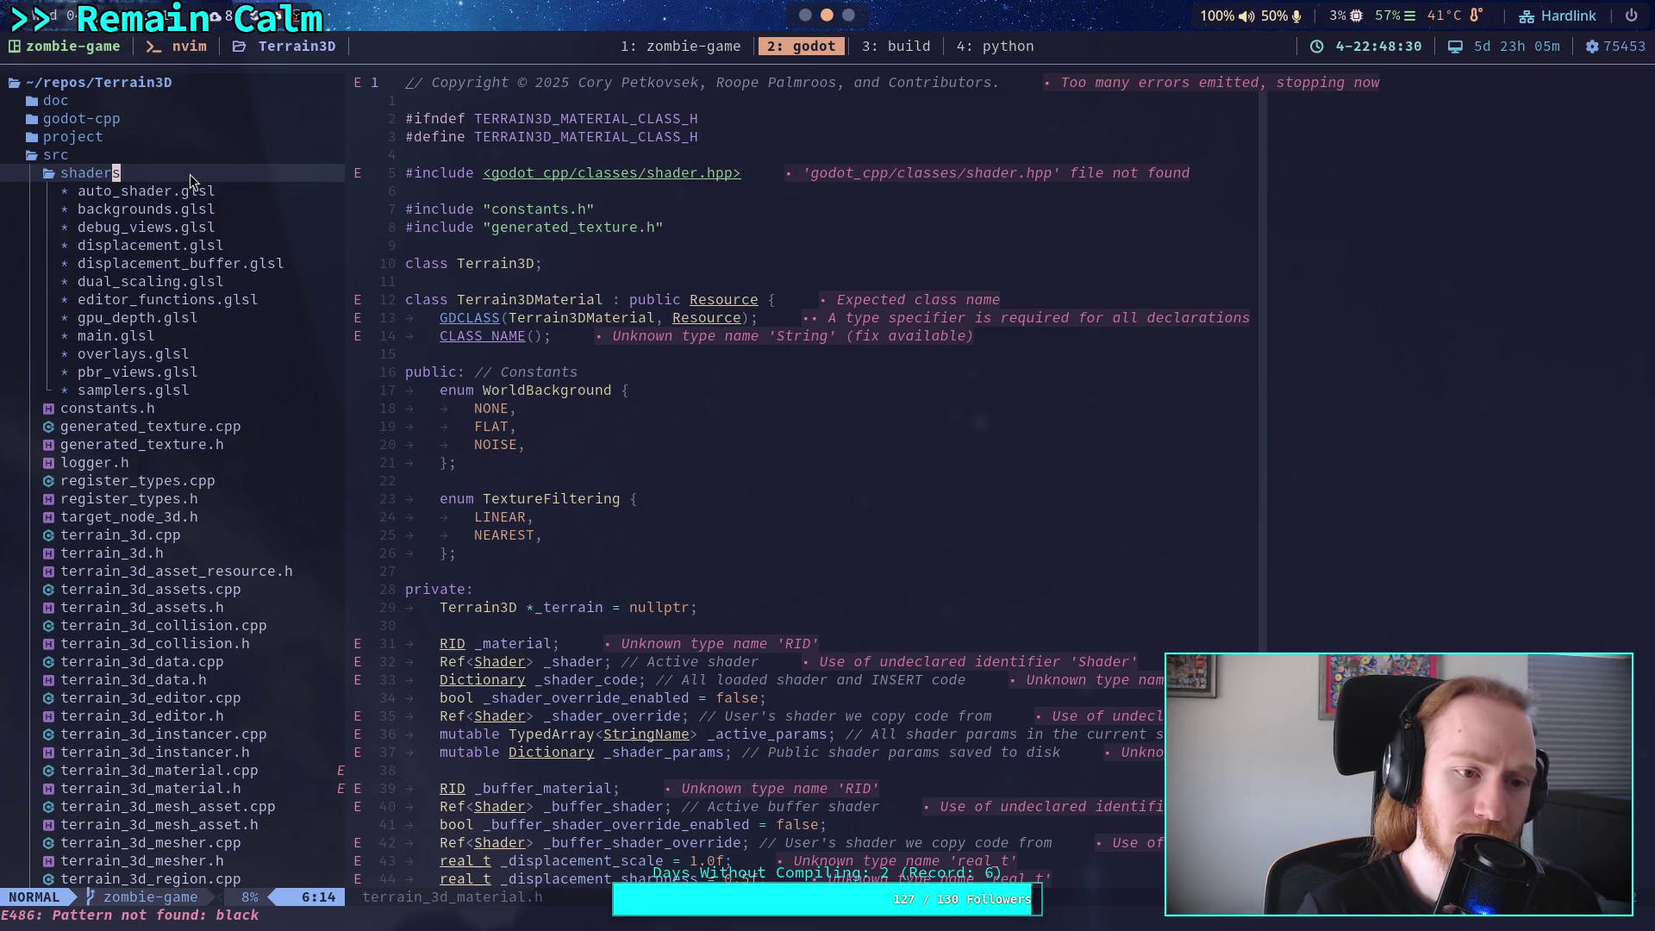
{"action": "left_click", "coordinate": [190, 179]}
{"action": "left_click", "coordinate": [843, 299]}
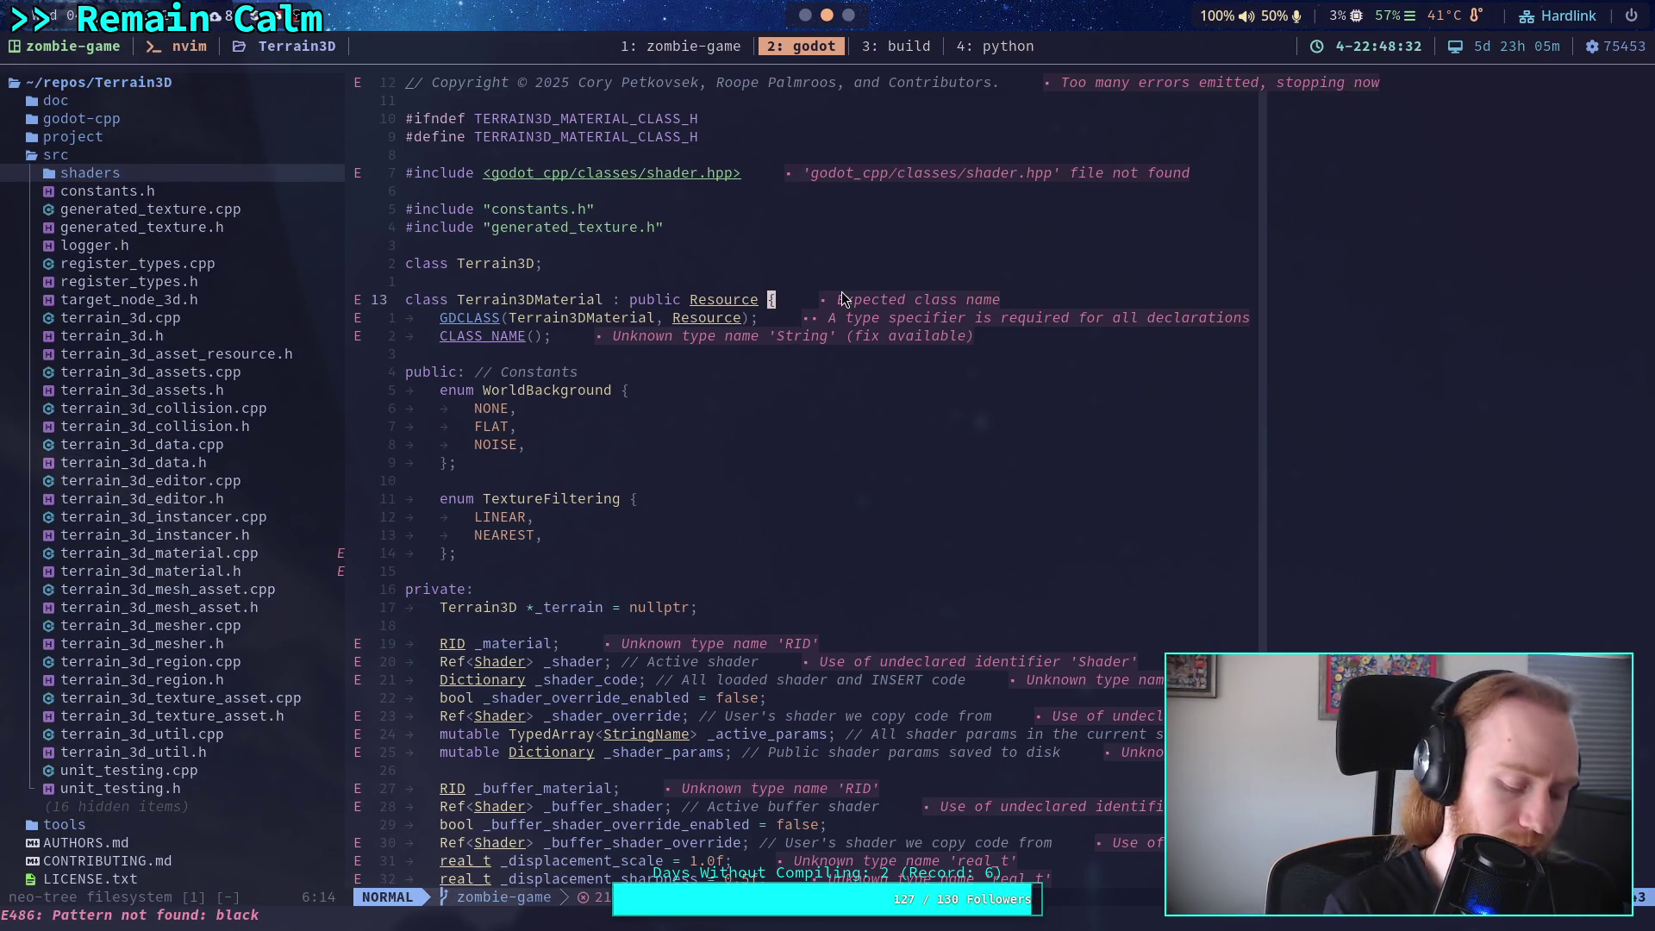
{"action": "key", "text": "space"}
Live-grep for 'black' and preview matches in terrain3dmaterial.rst, terrain_3d_region.h and texture_prep.md.
{"action": "type", "text": "fgblarc"}
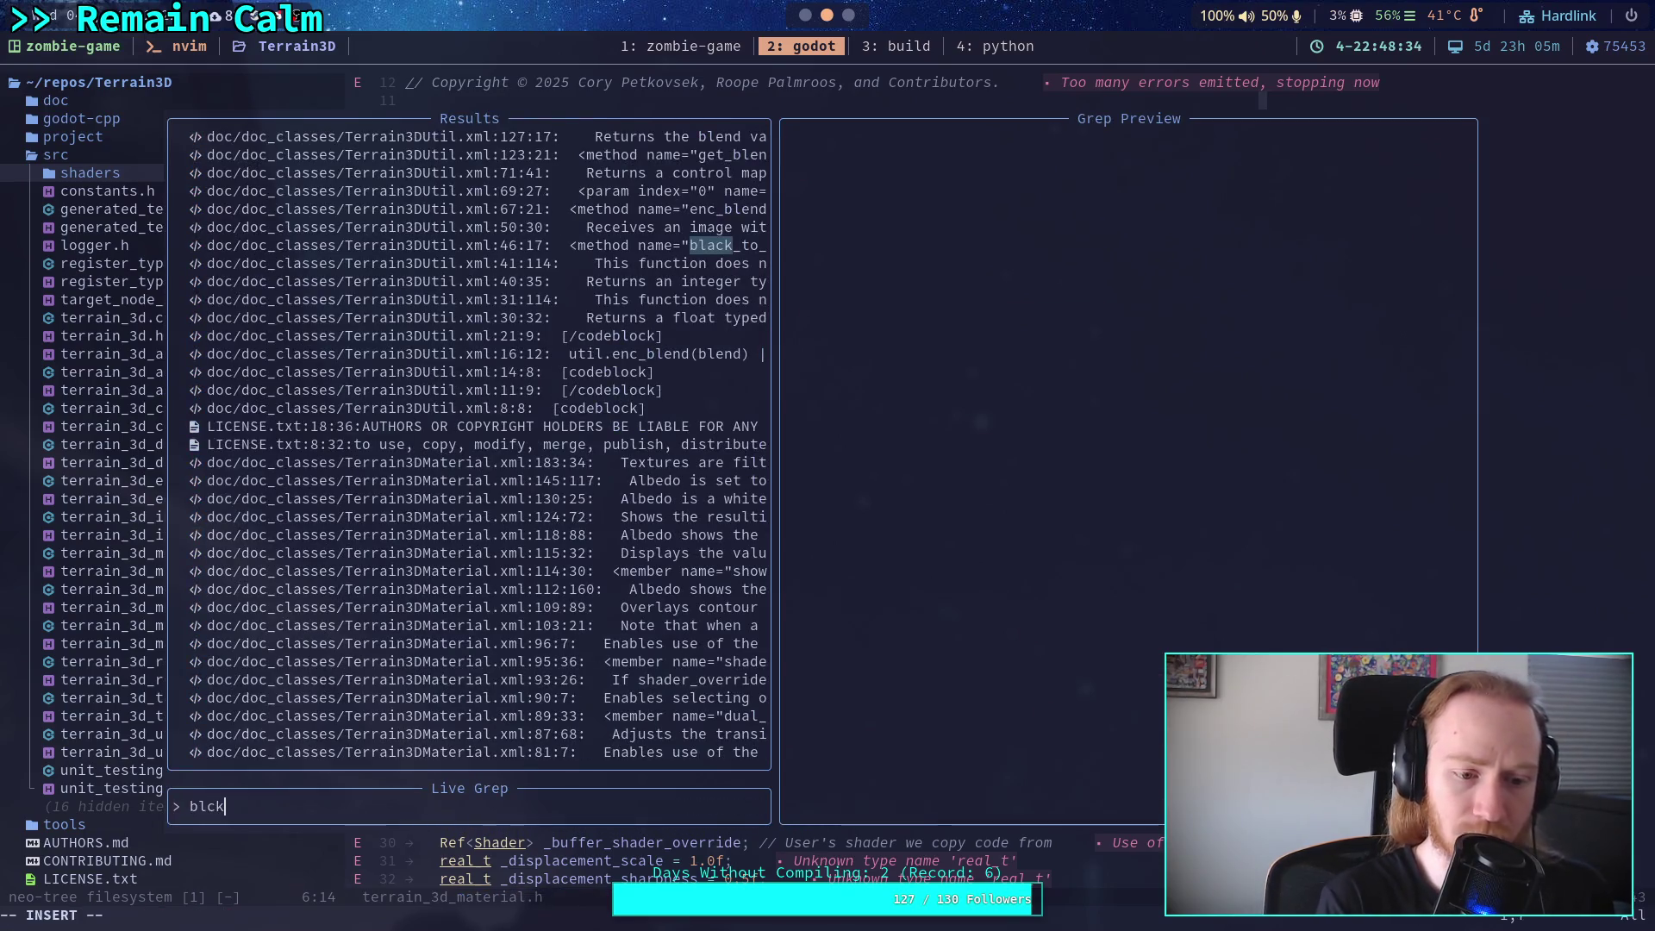
{"action": "key", "text": "BackSpace"}
{"action": "key", "text": "BackSpace"}
{"action": "type", "text": "ck"}
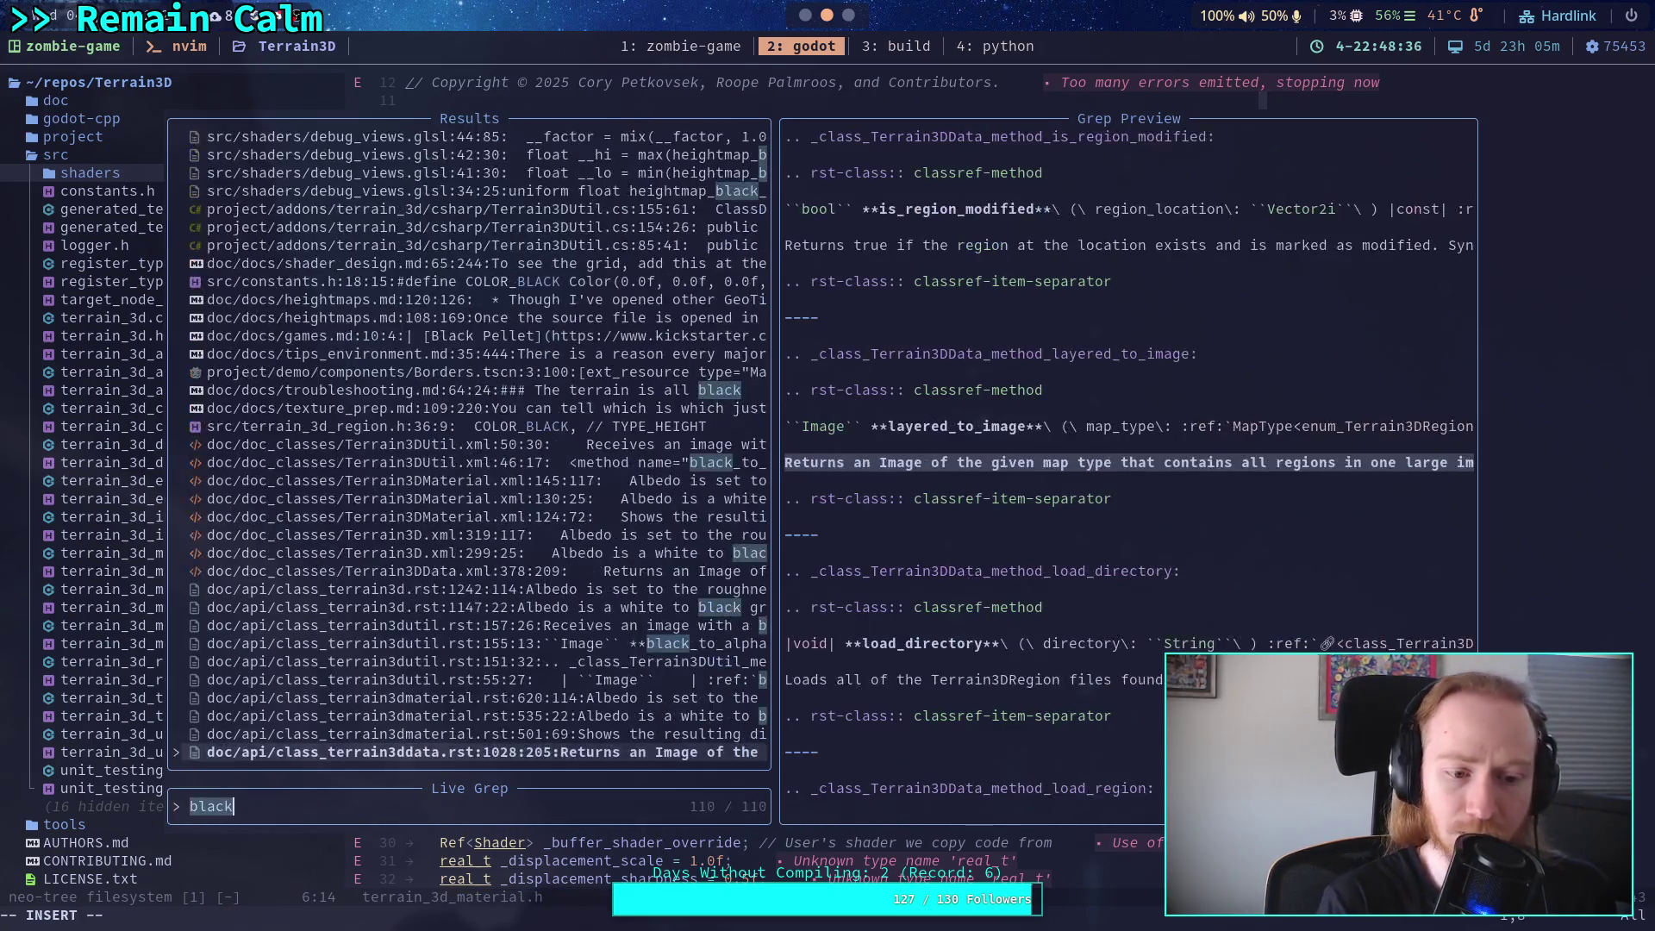
{"action": "key", "text": "Up"}
{"action": "key", "text": "Down"}
{"action": "key", "text": "Up"}
{"action": "key", "text": "Up"}
{"action": "key", "text": "Up"}
{"action": "key", "text": "Up"}
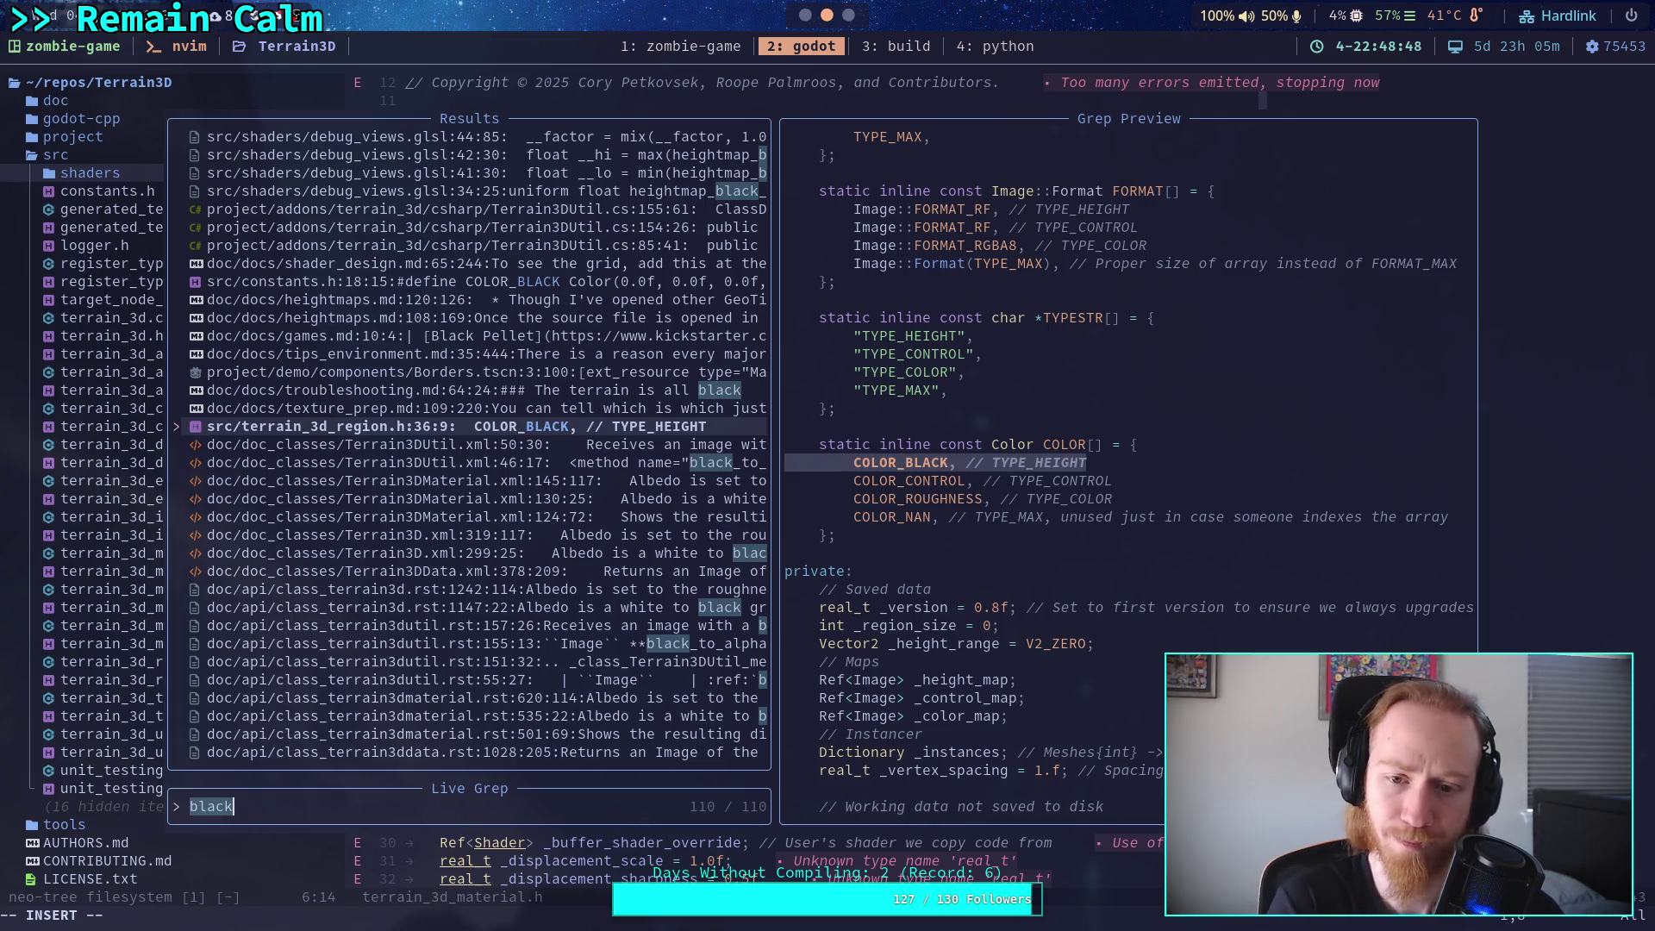
{"action": "key", "text": "Up"}
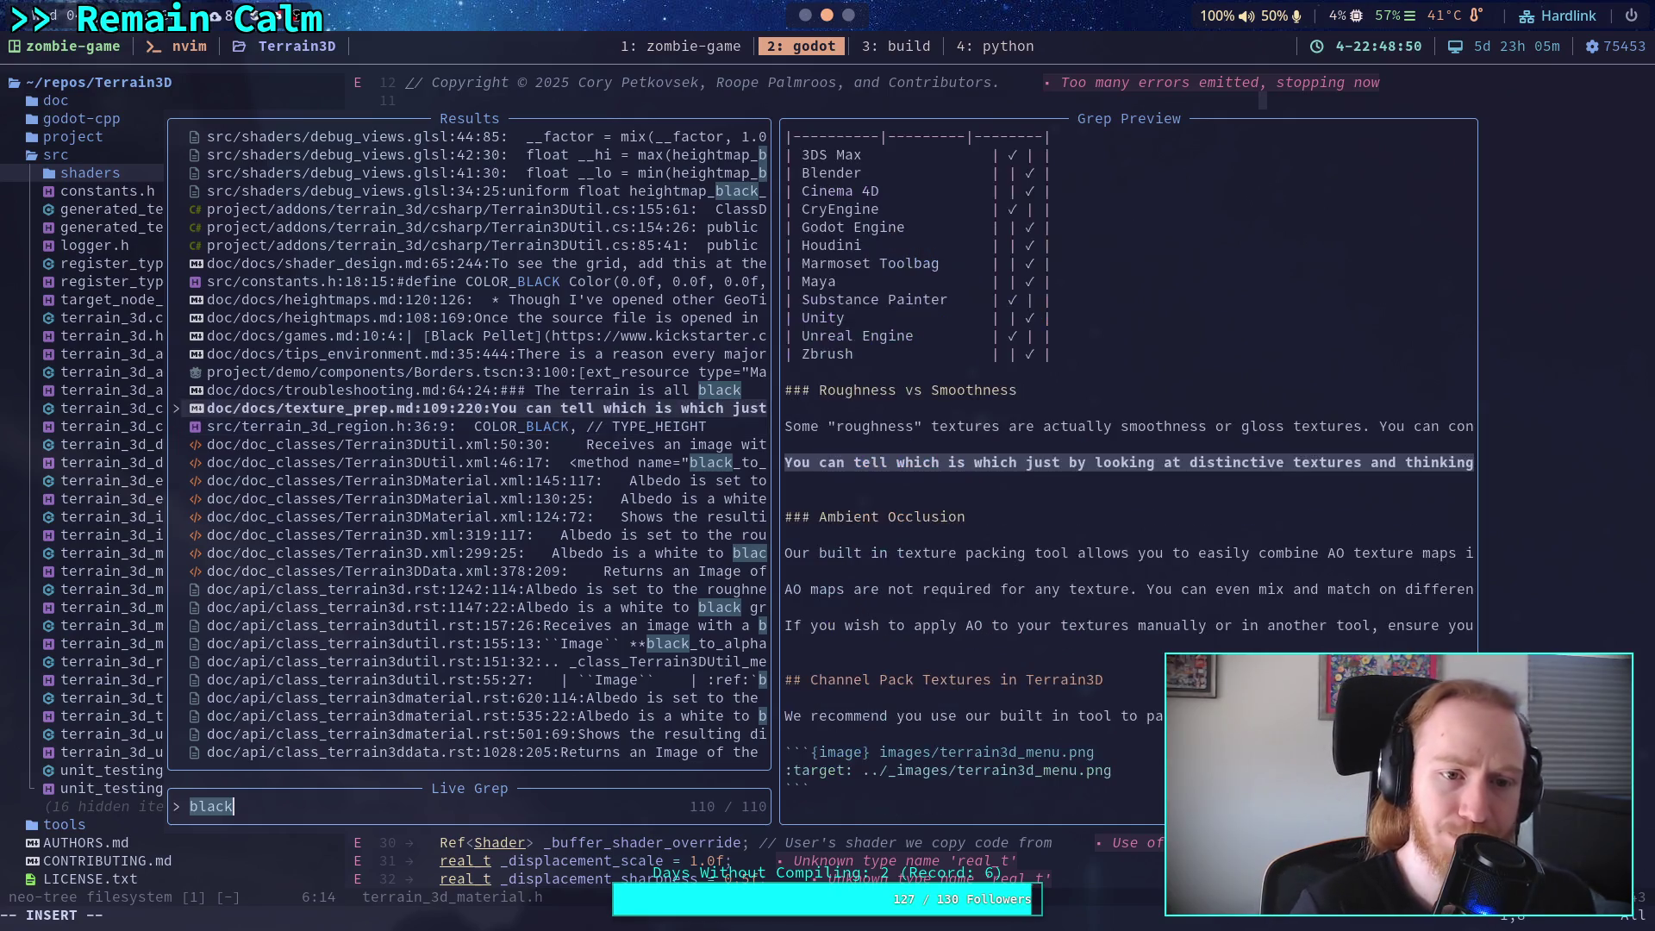
{"action": "key", "text": "Up"}
{"action": "key", "text": "Up"}
{"action": "key", "text": "Up"}
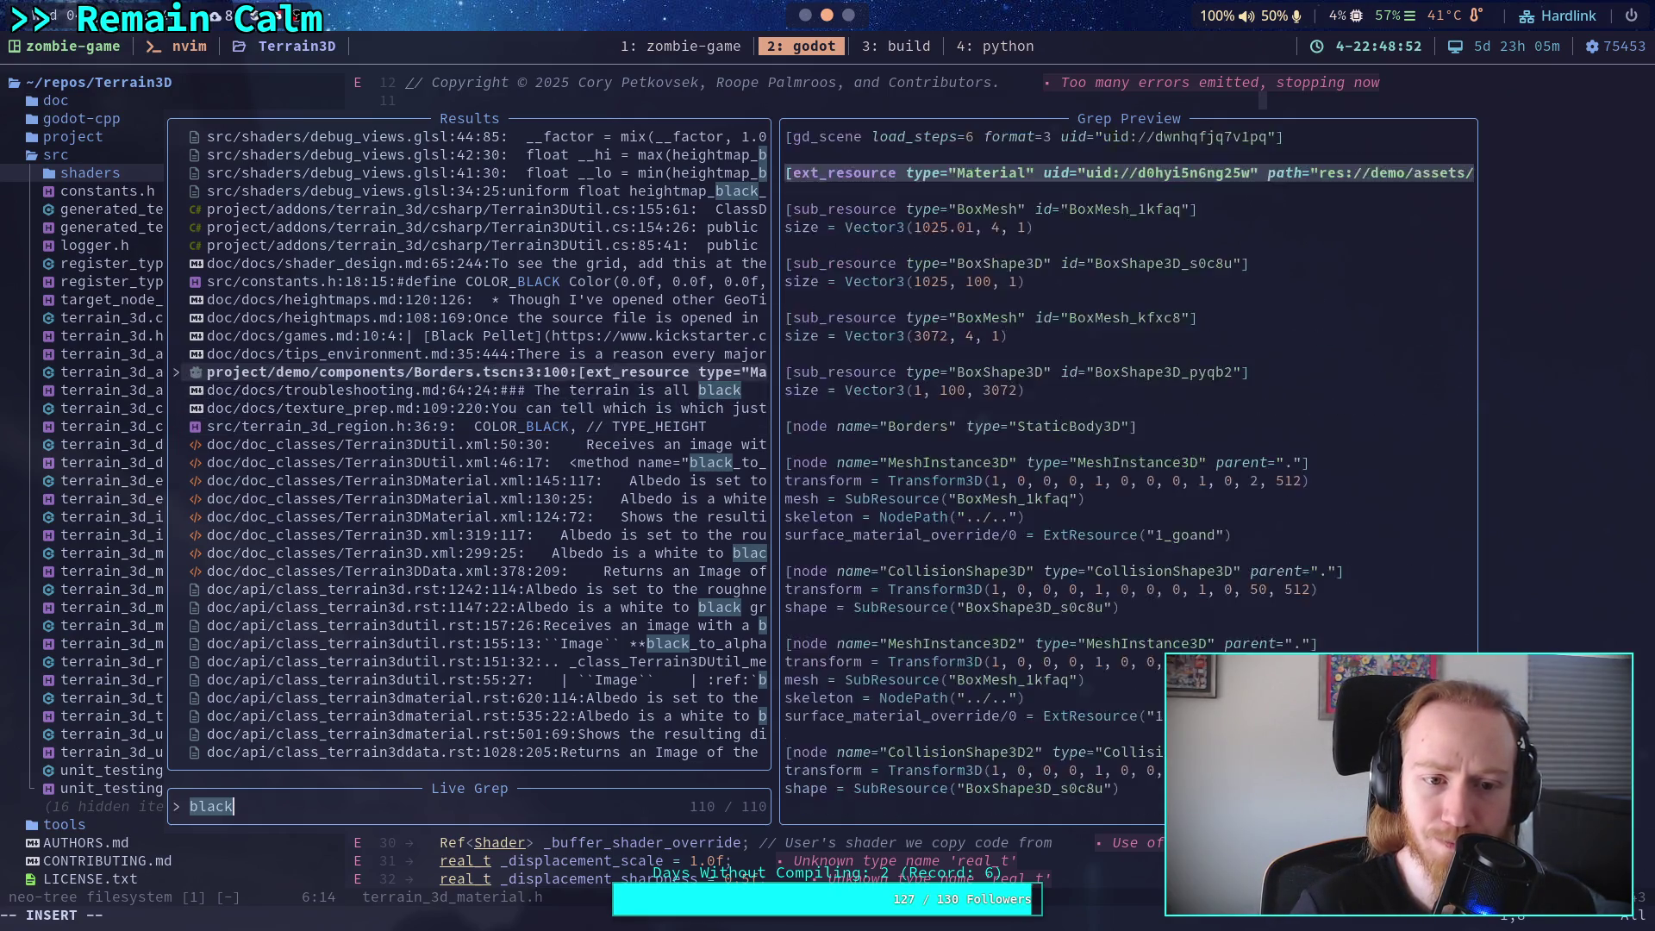
{"action": "key", "text": "Up"}
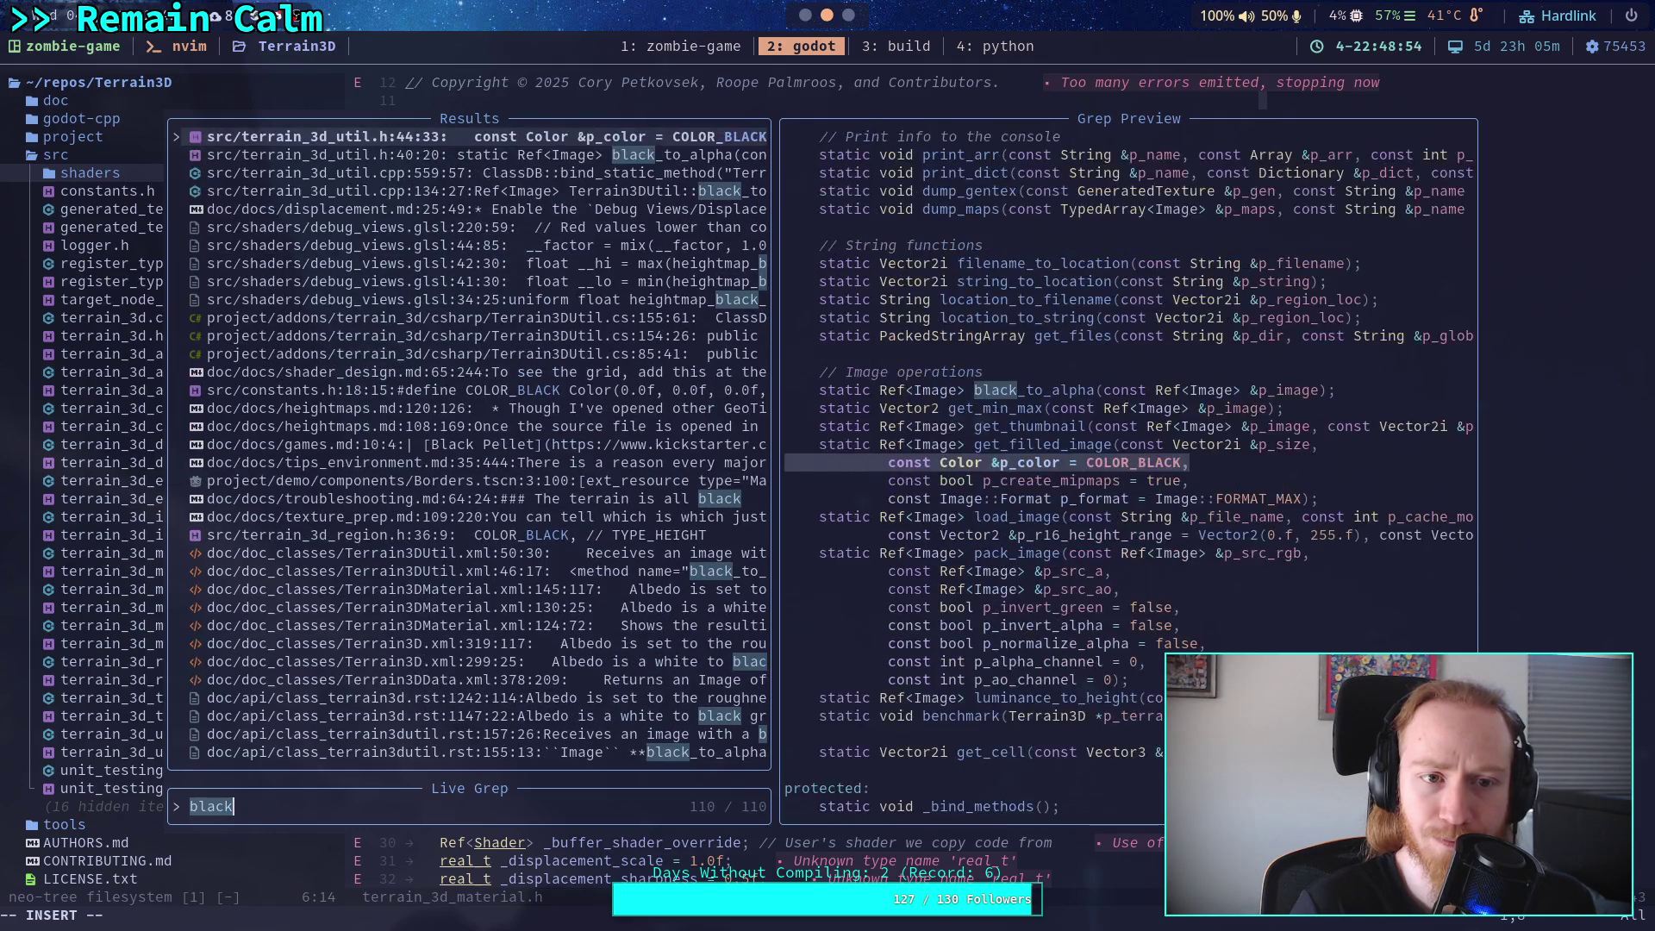
Preview the black_to_alpha and tool_settings.gd matches, then refine the query to 'black_h'.
{"action": "key", "text": "Down"}
{"action": "key", "text": "Down"}
{"action": "key", "text": "Down"}
{"action": "key", "text": "Up"}
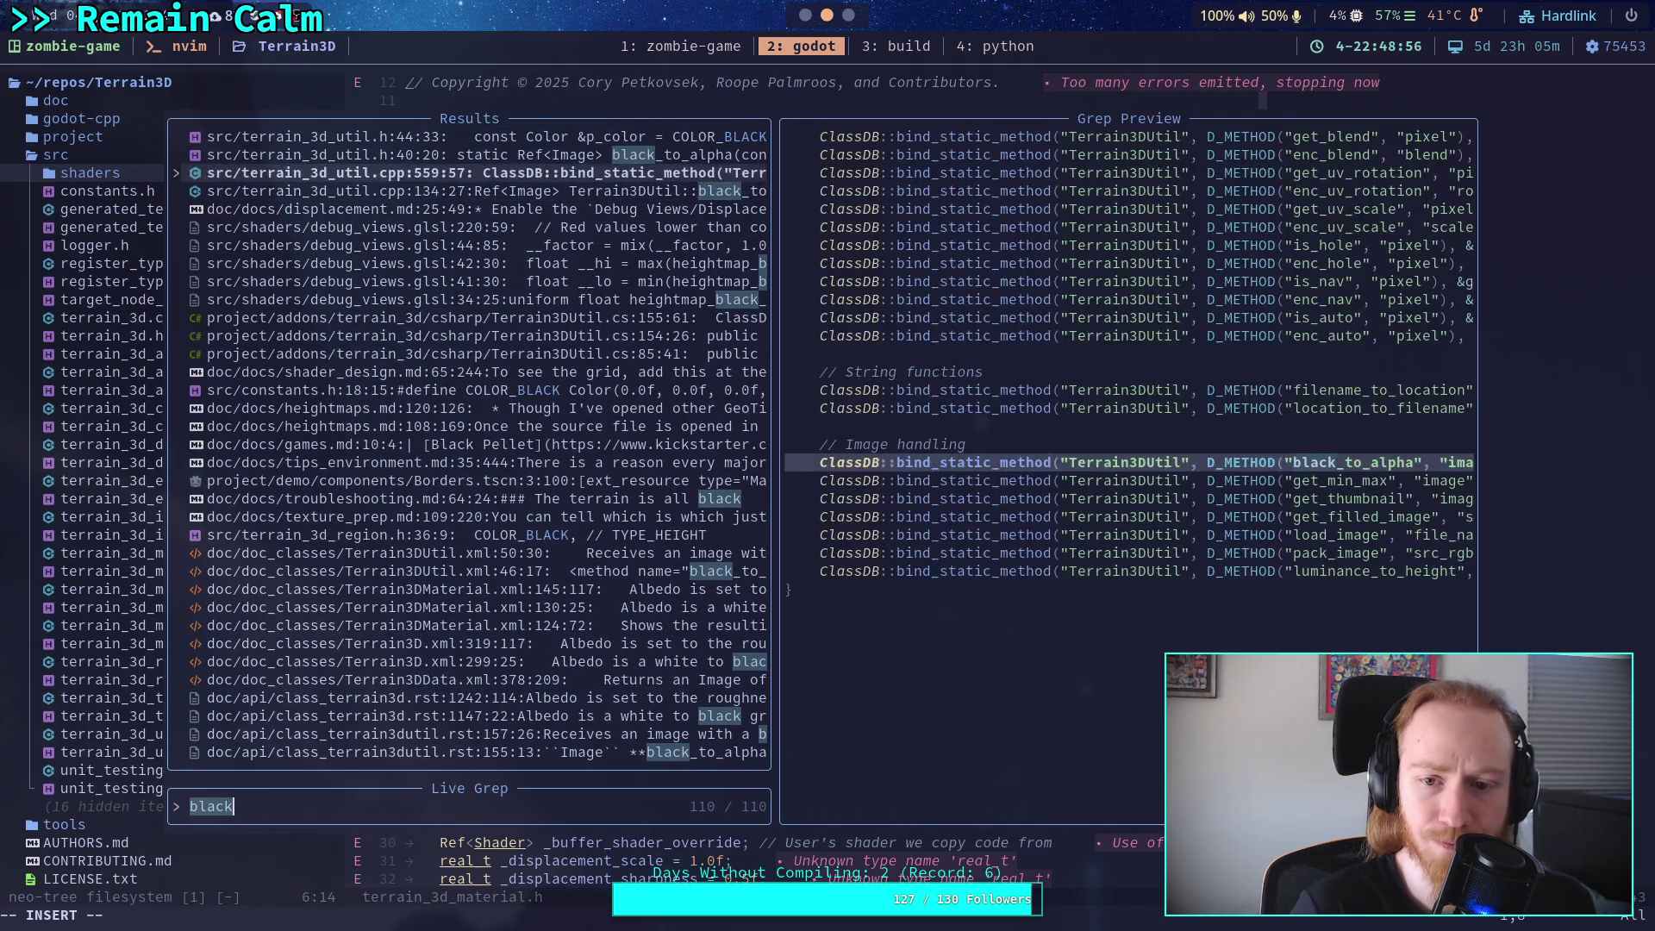
{"action": "key", "text": "Up"}
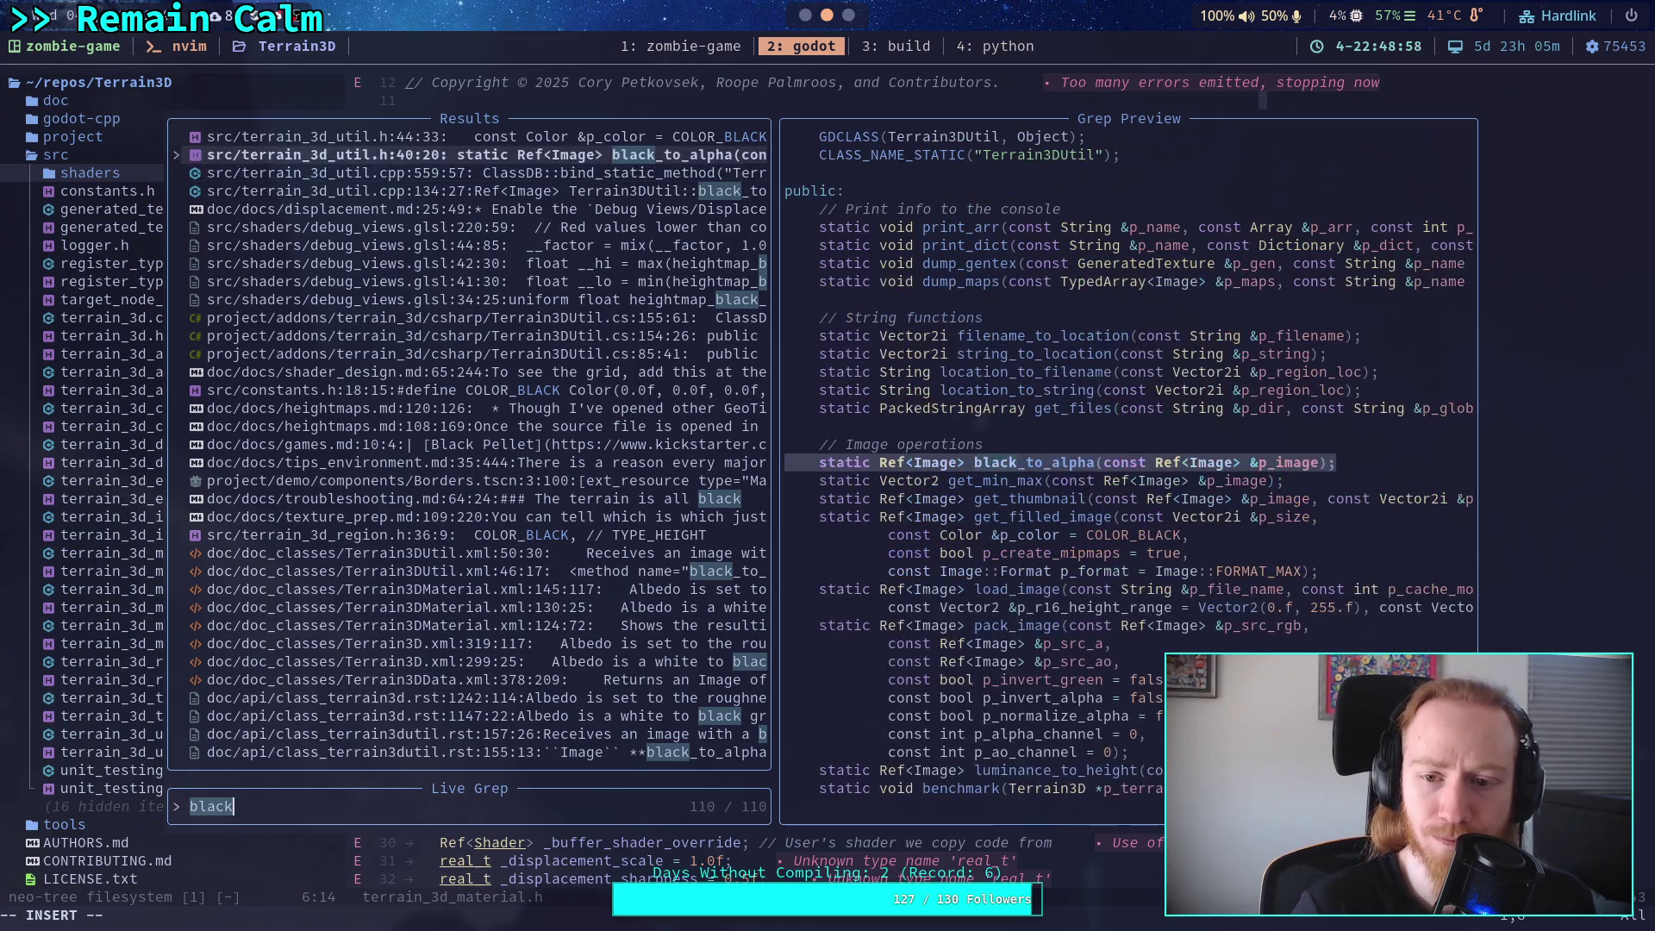
{"action": "key", "text": "Up"}
{"action": "key", "text": "Up"}
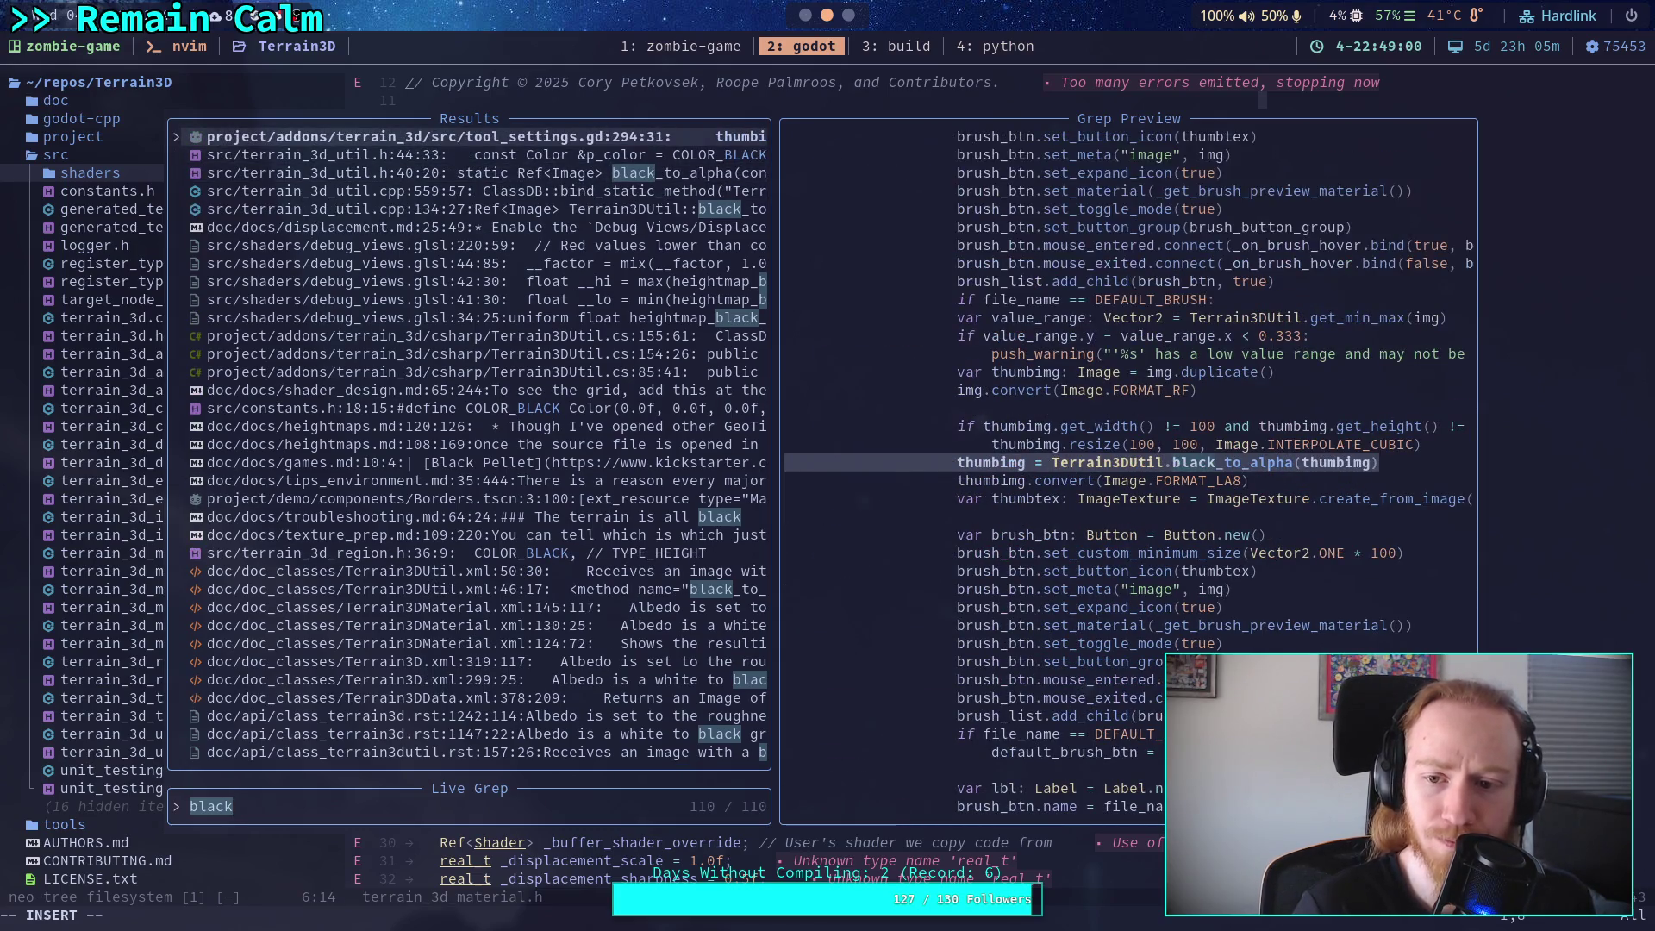
{"action": "key", "text": "Up"}
{"action": "key", "text": "Up"}
{"action": "key", "text": "Up"}
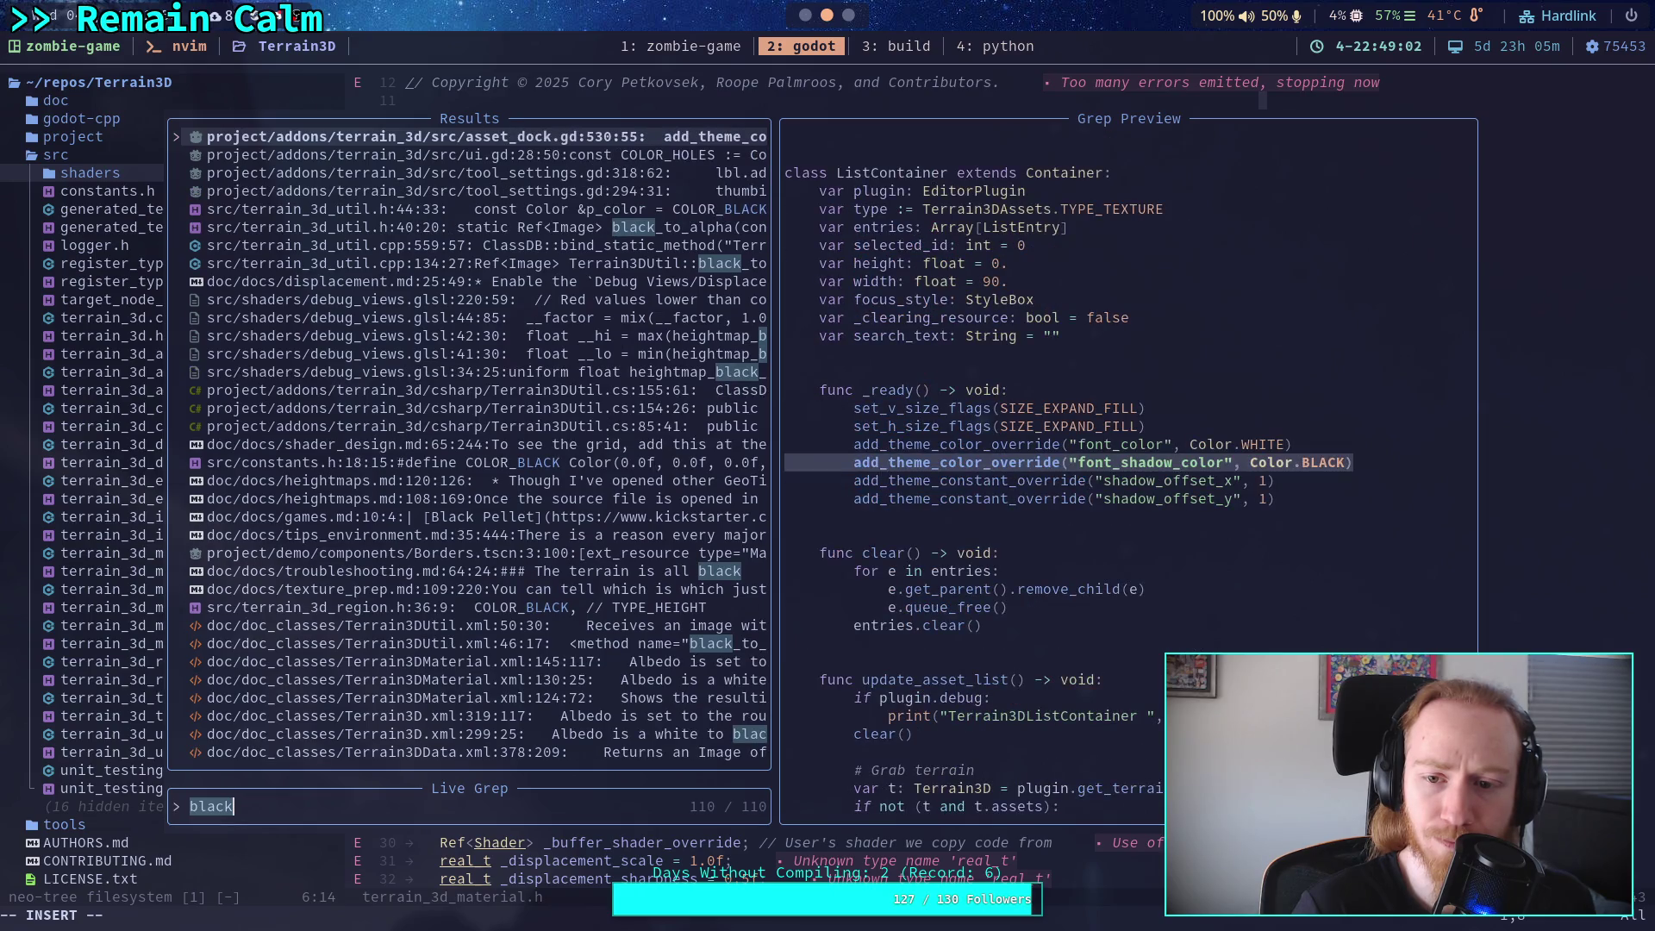
{"action": "key", "text": "Up"}
{"action": "key", "text": "Up"}
{"action": "key", "text": "Up"}
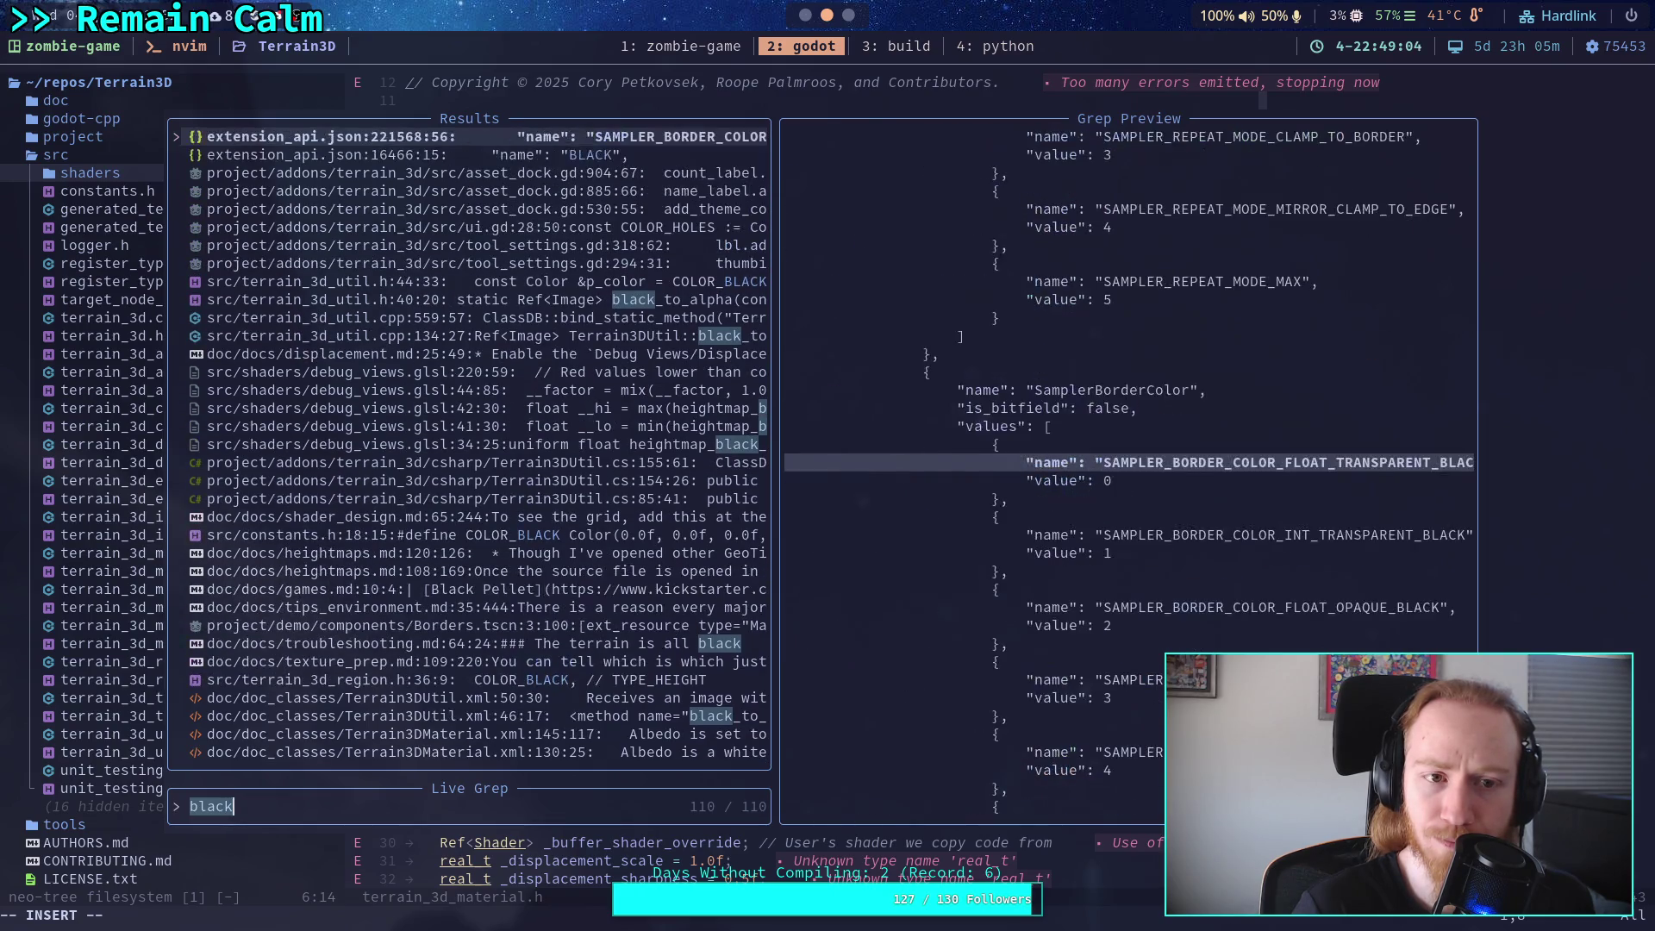
{"action": "key", "text": "Up"}
{"action": "key", "text": "Up"}
{"action": "key", "text": "Up"}
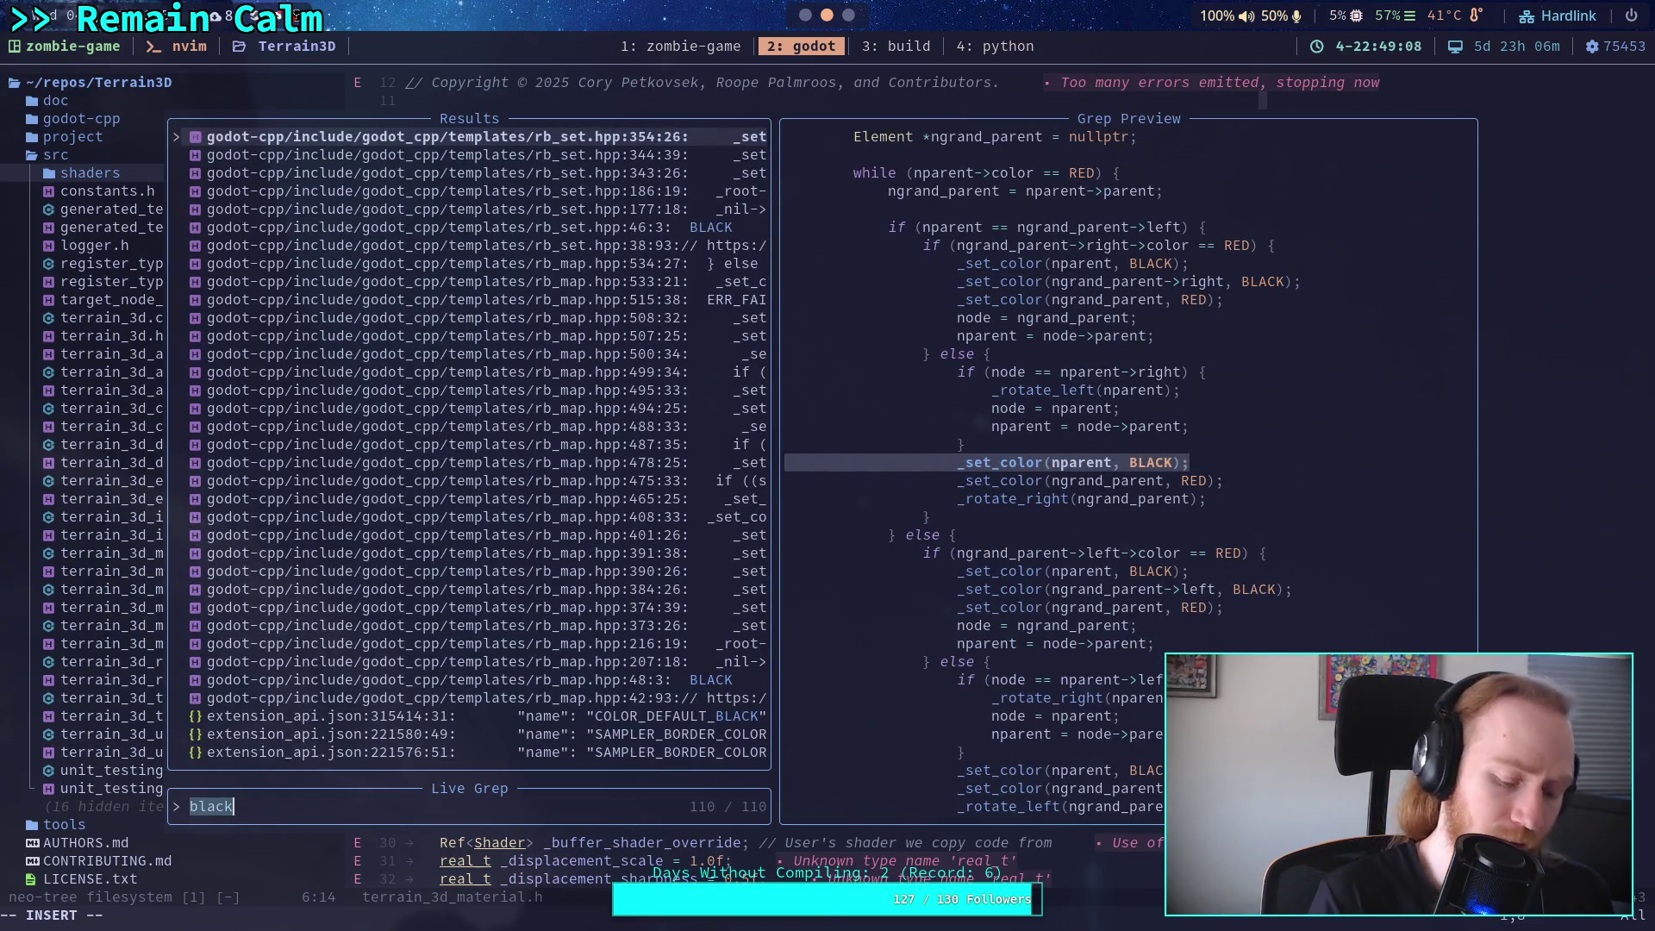
{"action": "type", "text": "_h"}
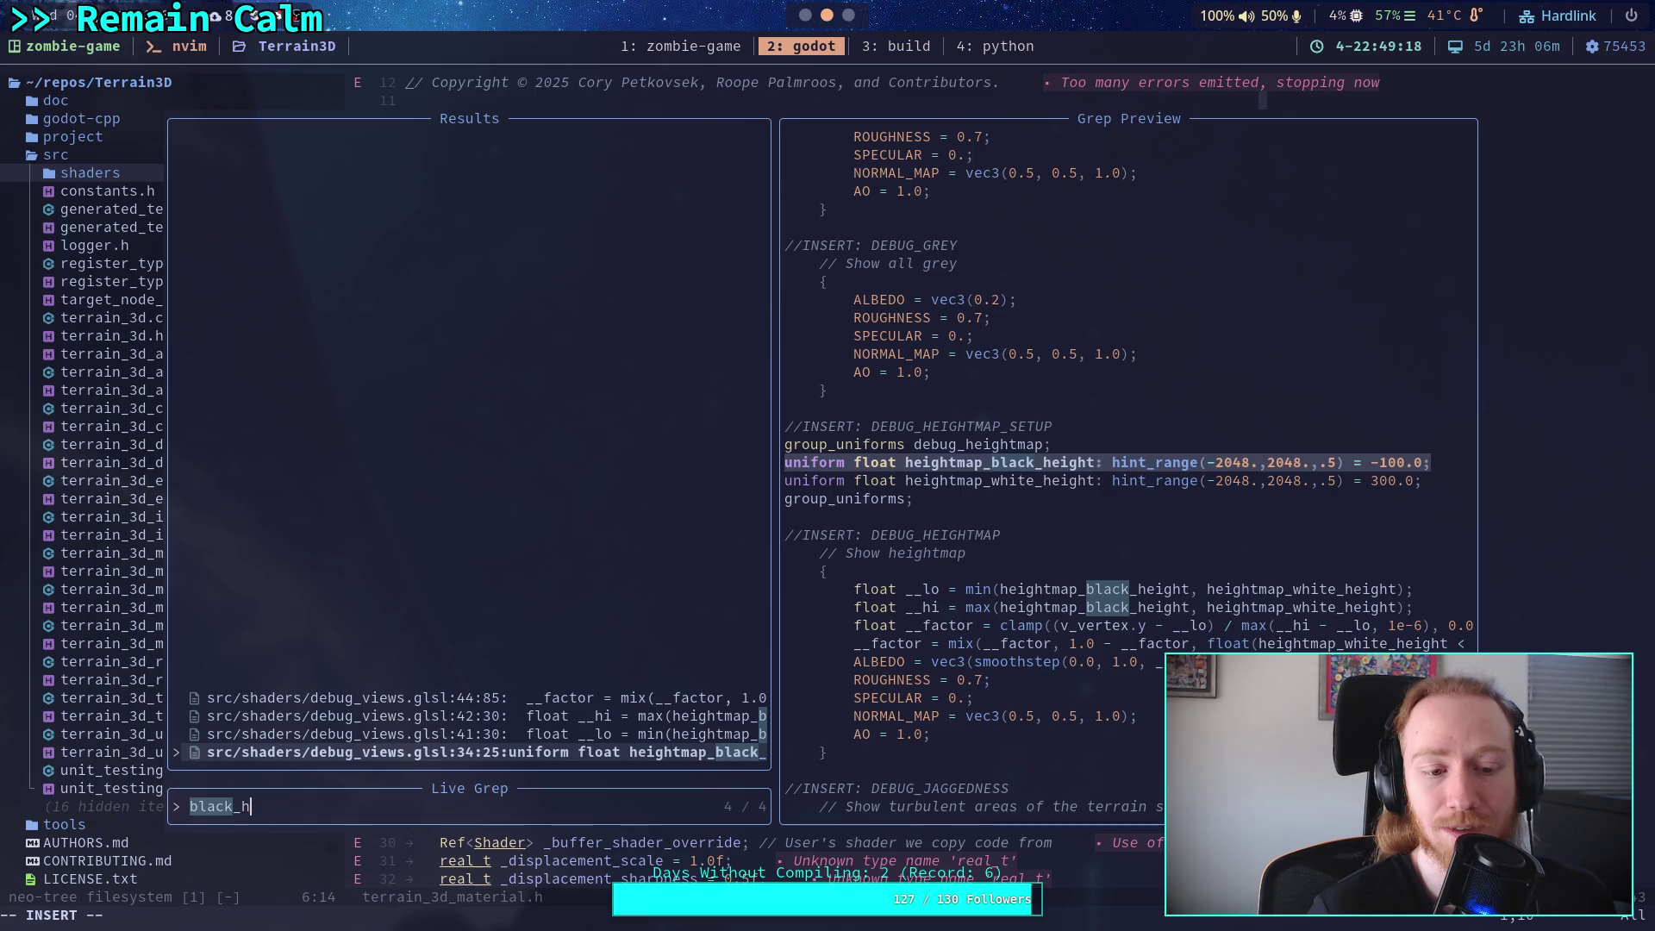
Open debug_views.glsl at the heightmap_black_height usage on line 41.
{"action": "key", "text": "Up"}
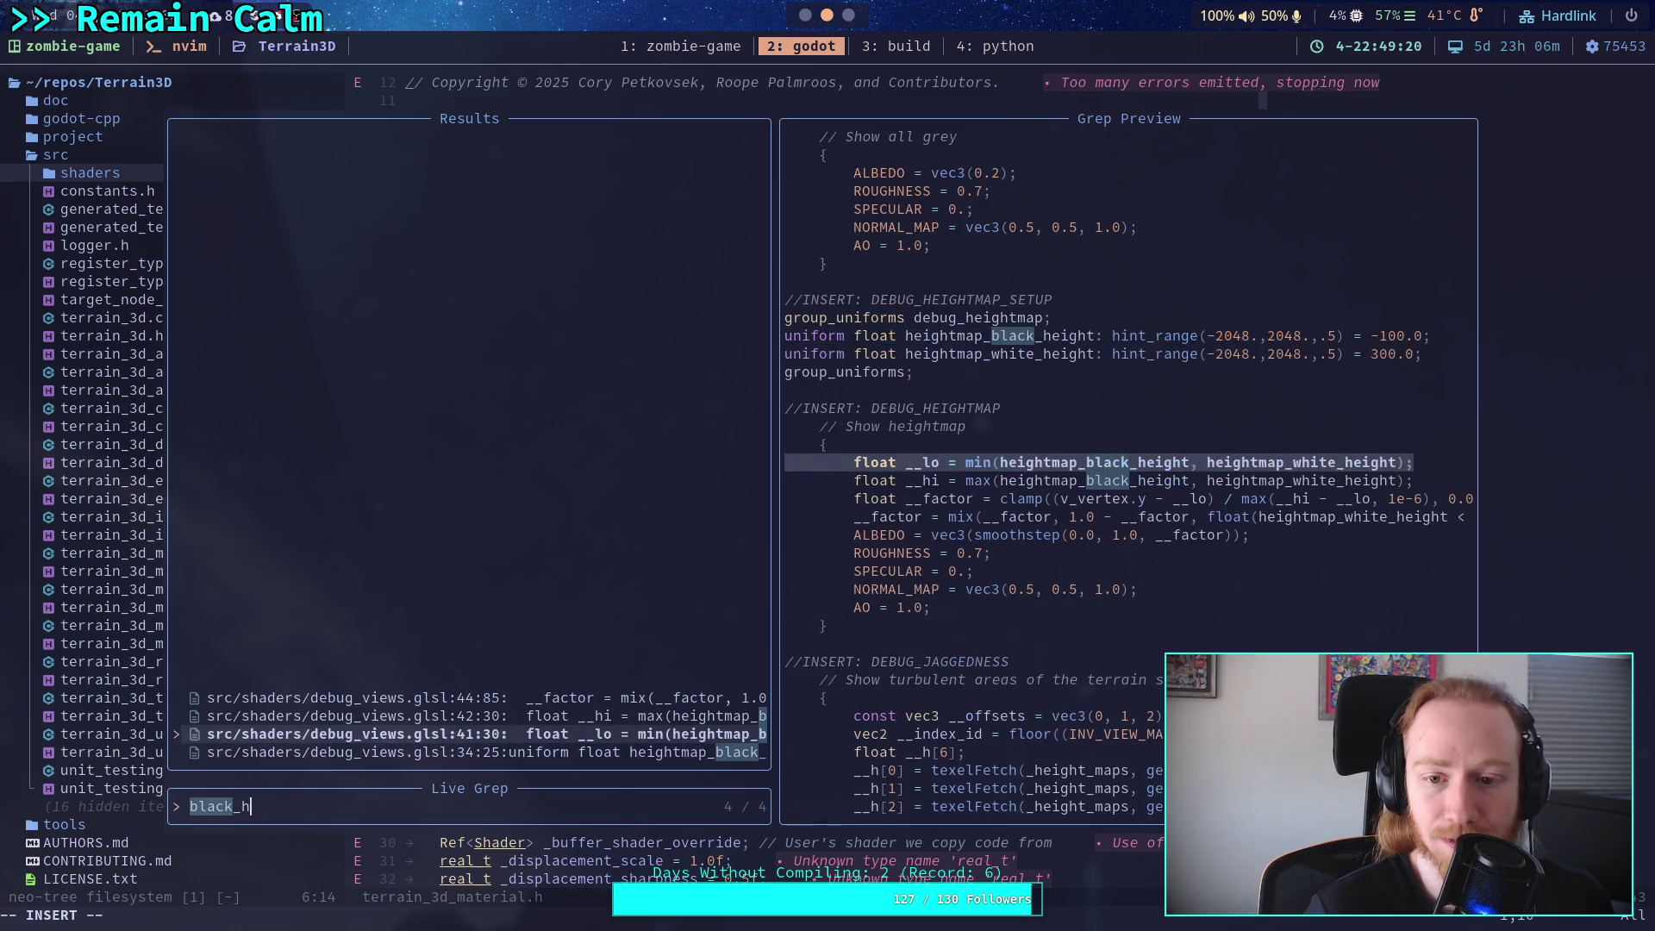
{"action": "key", "text": "Down"}
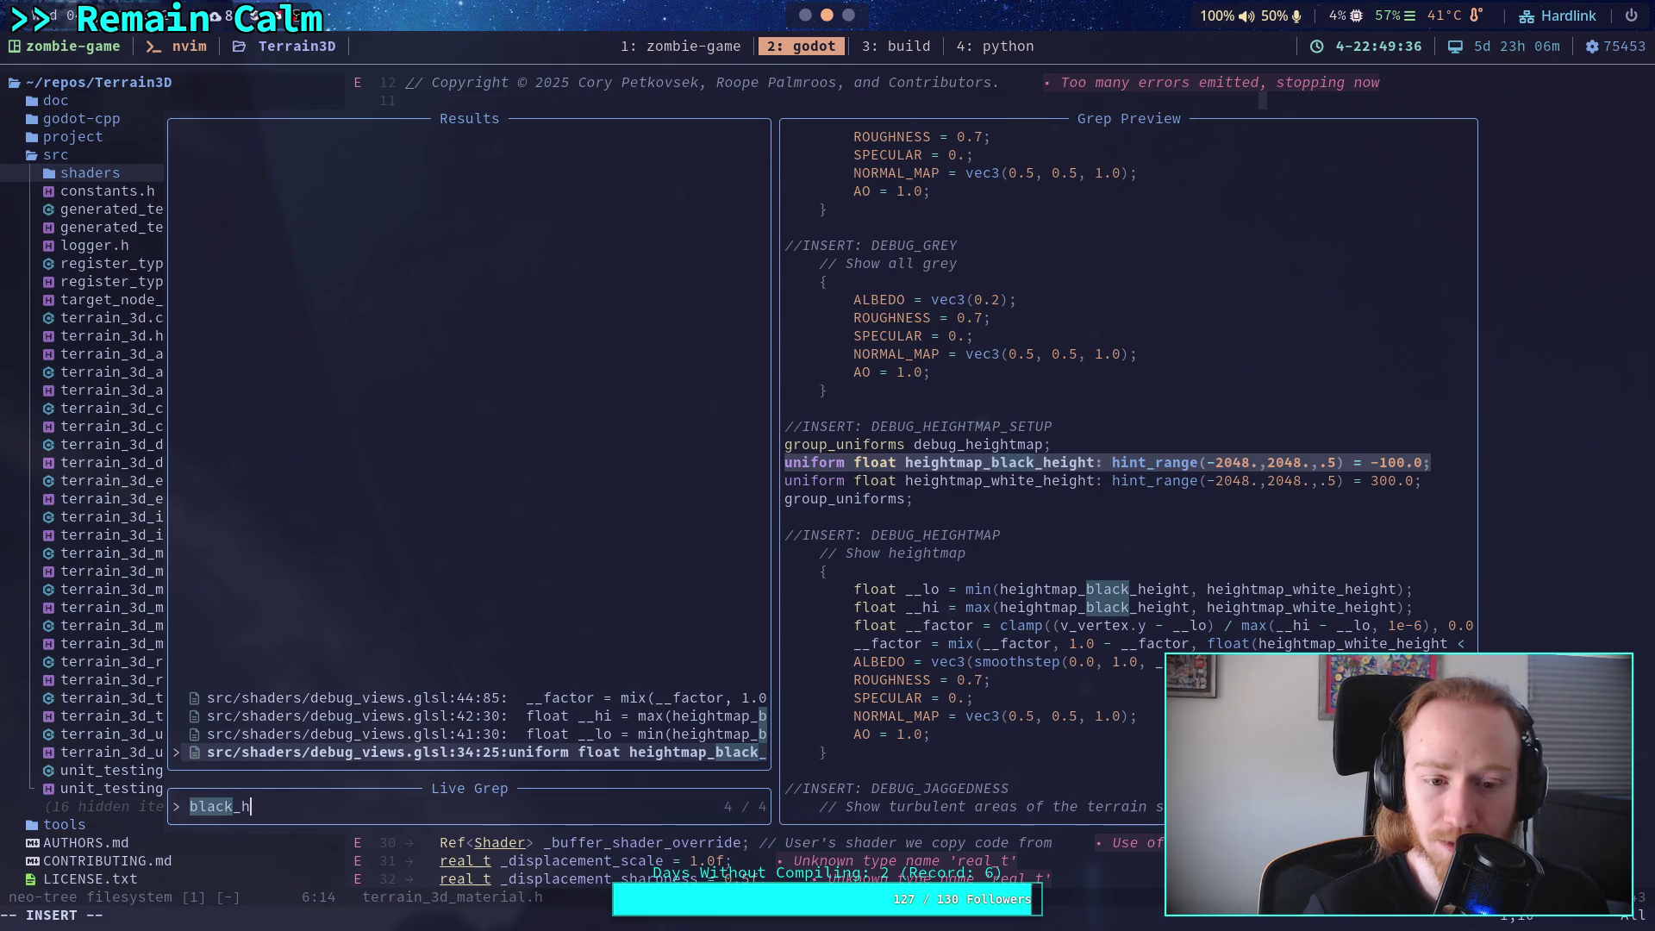
{"action": "key", "text": "ctrl+d"}
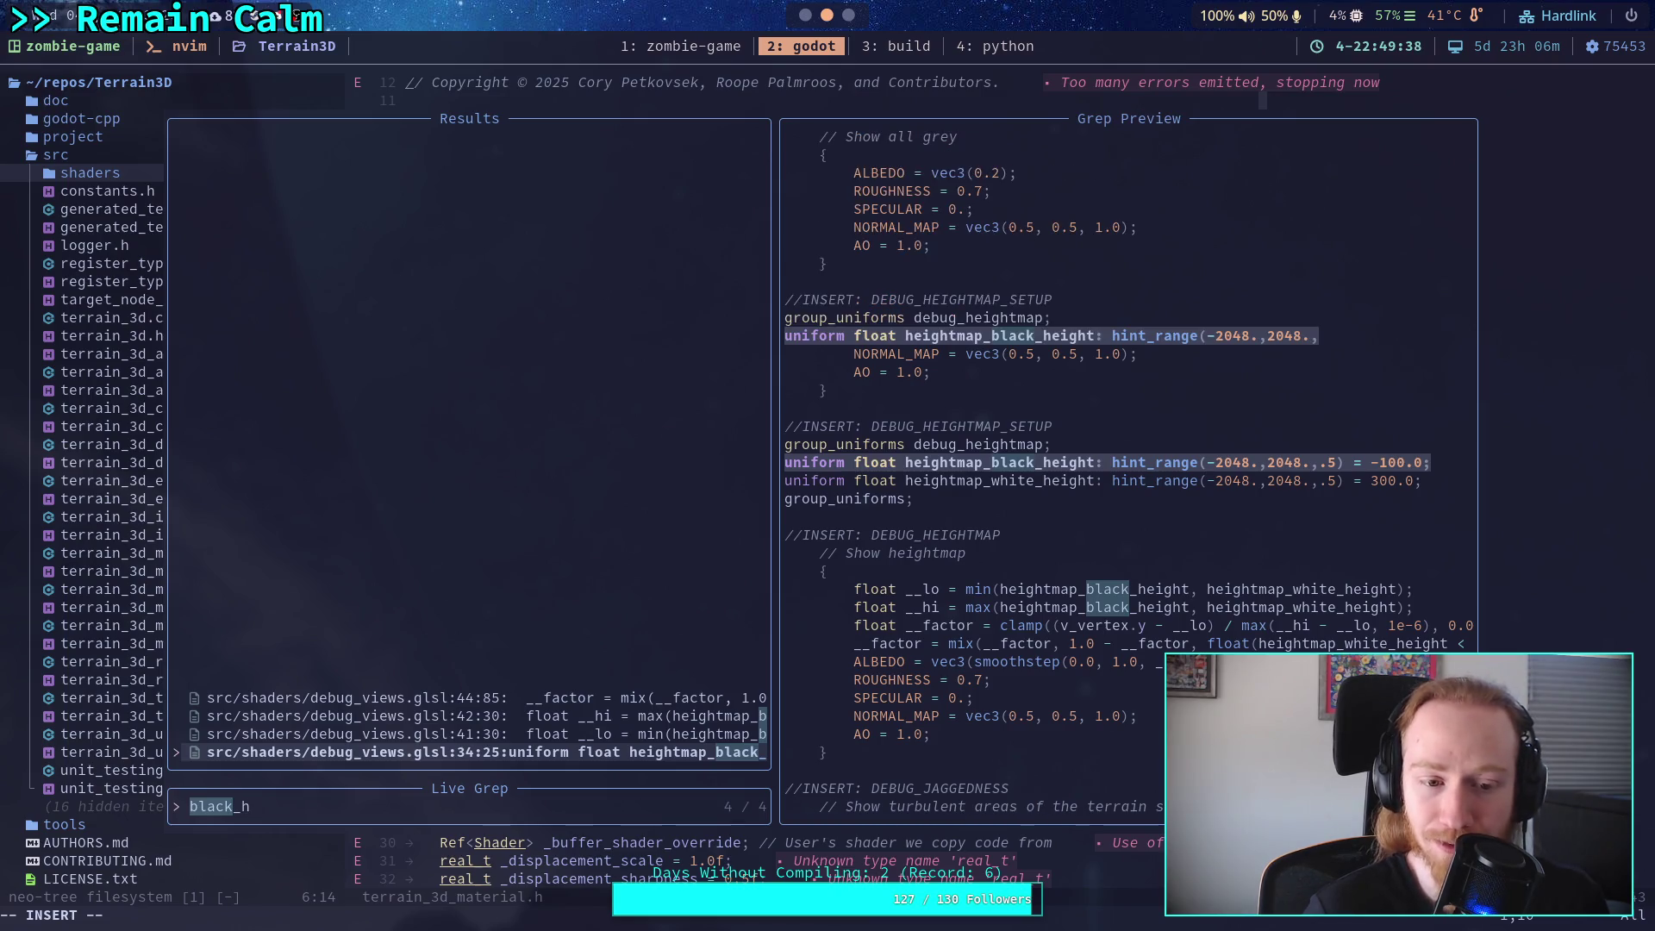
{"action": "key", "text": "Up"}
{"action": "key", "text": "Up"}
{"action": "key", "text": "Up"}
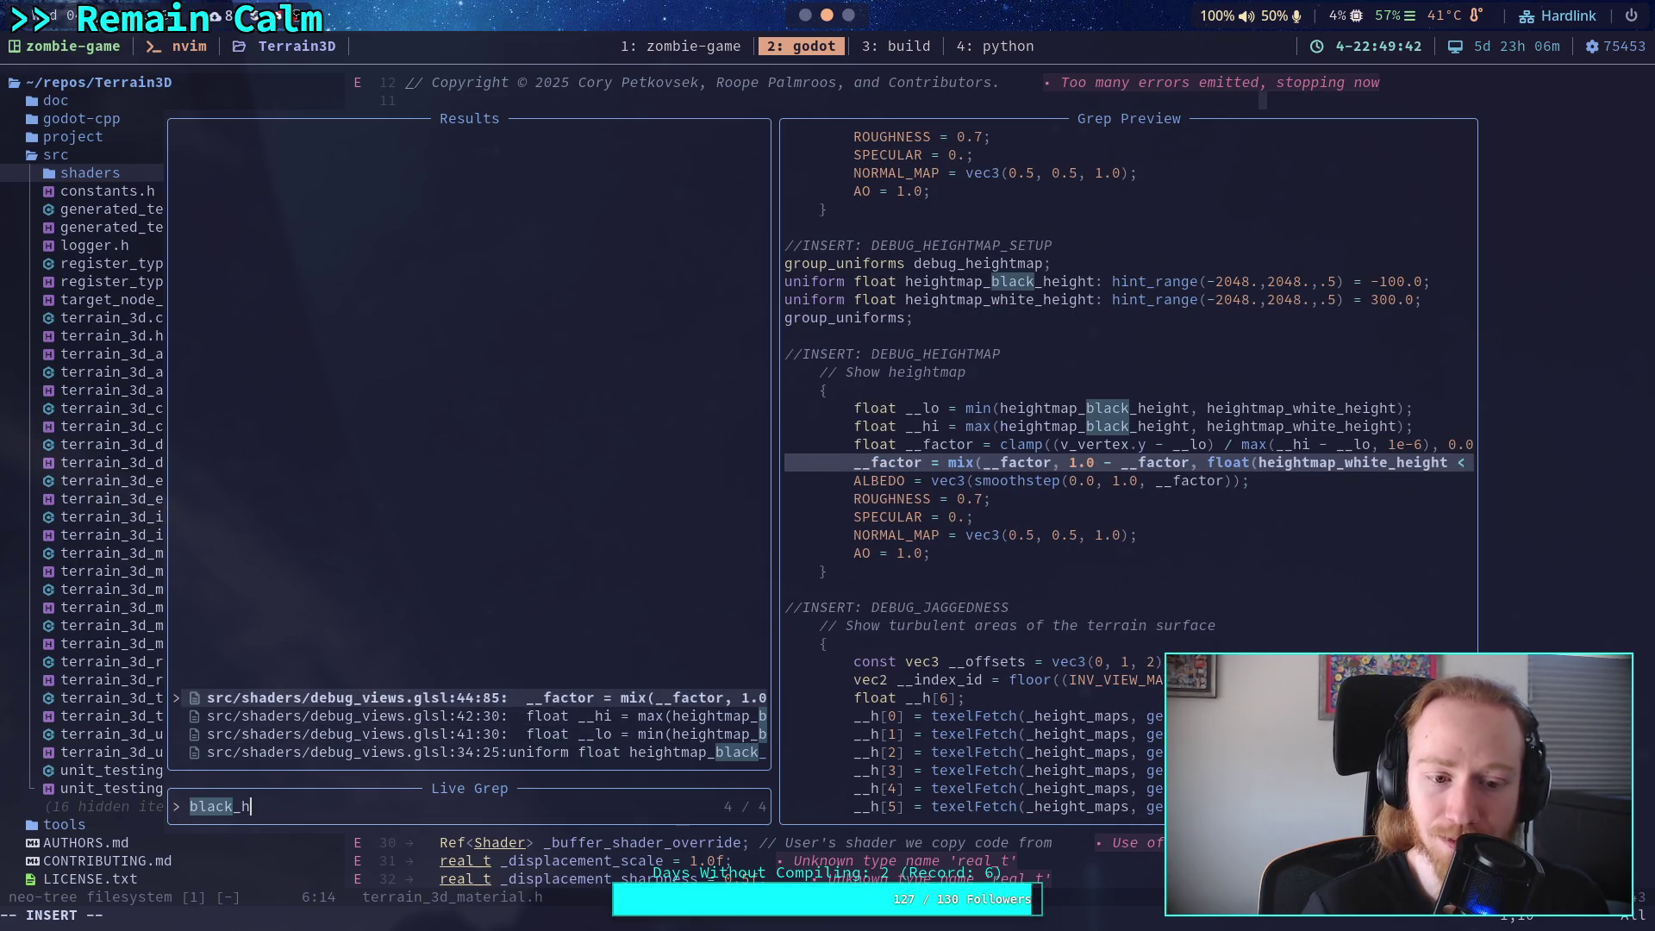
{"action": "key", "text": "Return"}
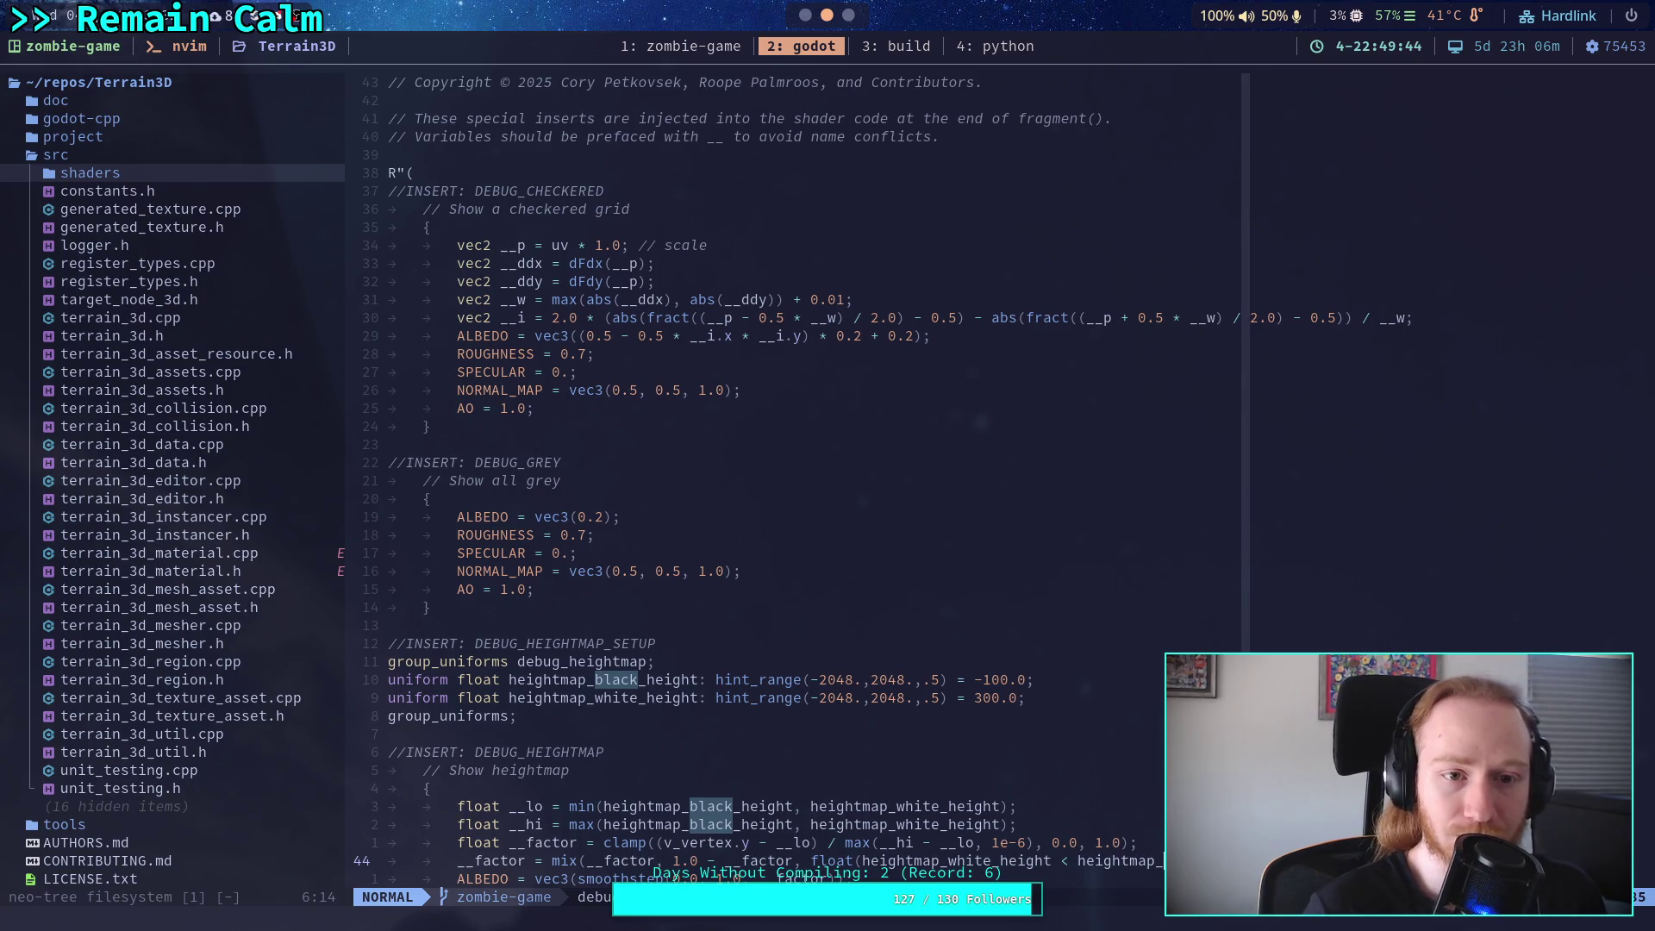
Change the heightmap black and white height slider steps from .5 to .1.
{"action": "key", "text": "k"}
{"action": "key", "text": "k"}
{"action": "key", "text": "k"}
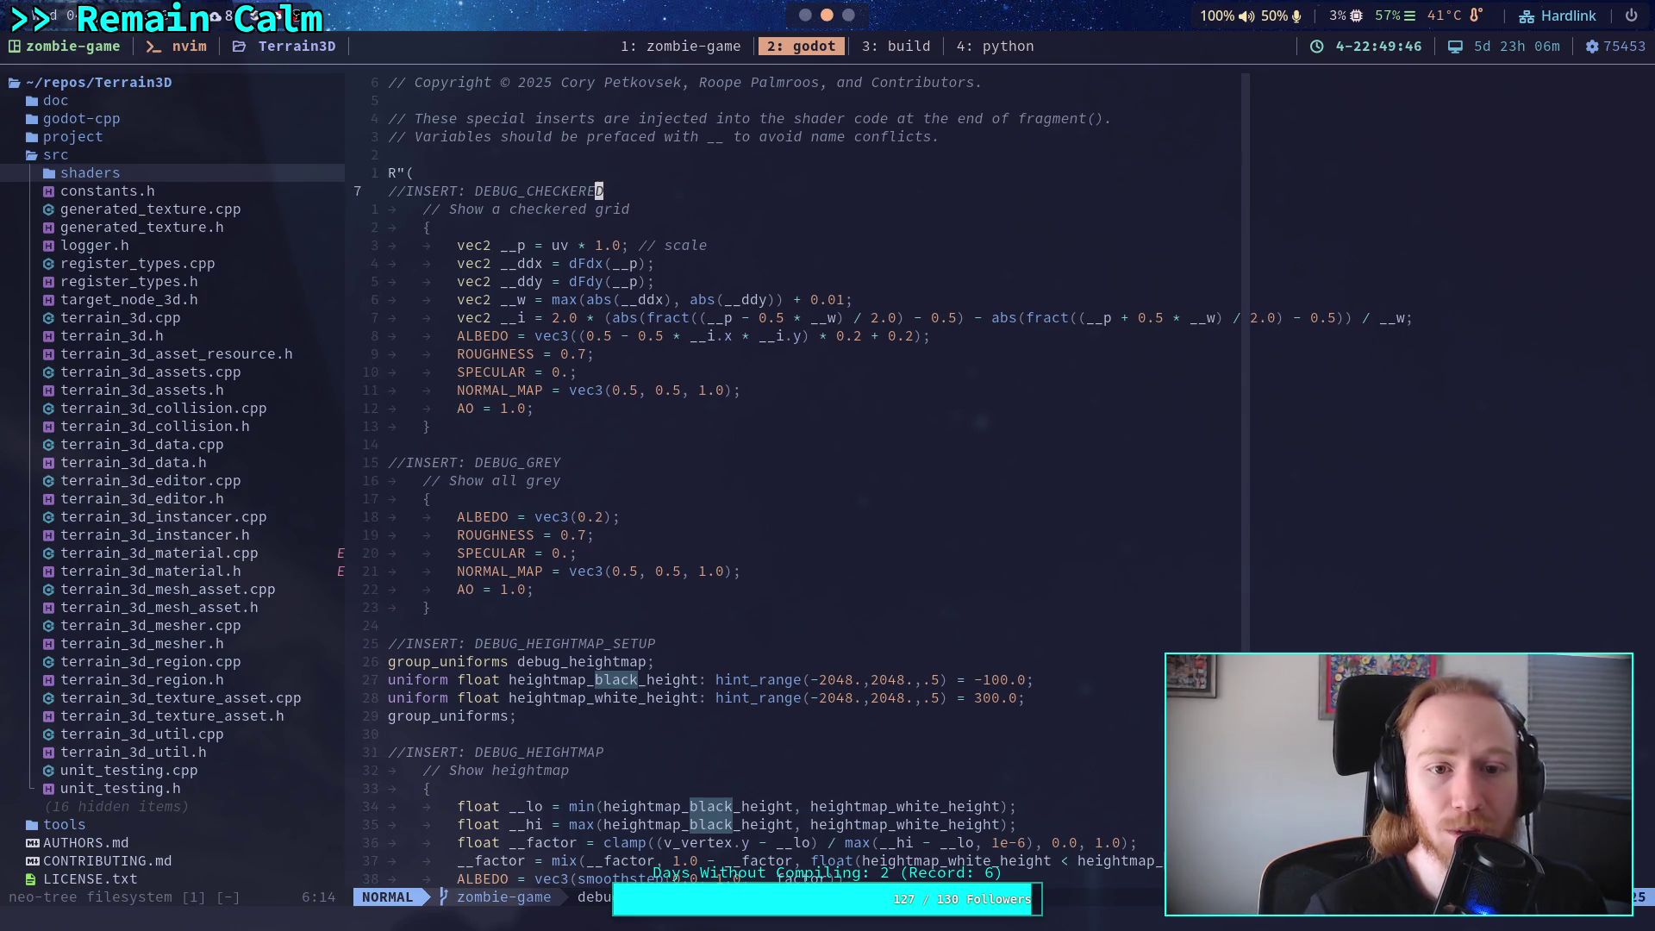
{"action": "key", "text": "j"}
{"action": "key", "text": "j"}
{"action": "key", "text": "j"}
{"action": "key", "text": "k"}
{"action": "key", "text": "k"}
{"action": "key", "text": "k"}
{"action": "key", "text": "k"}
{"action": "key", "text": "b"}
{"action": "key", "text": "b"}
{"action": "key", "text": "F"}
{"action": "key", "text": "8"}
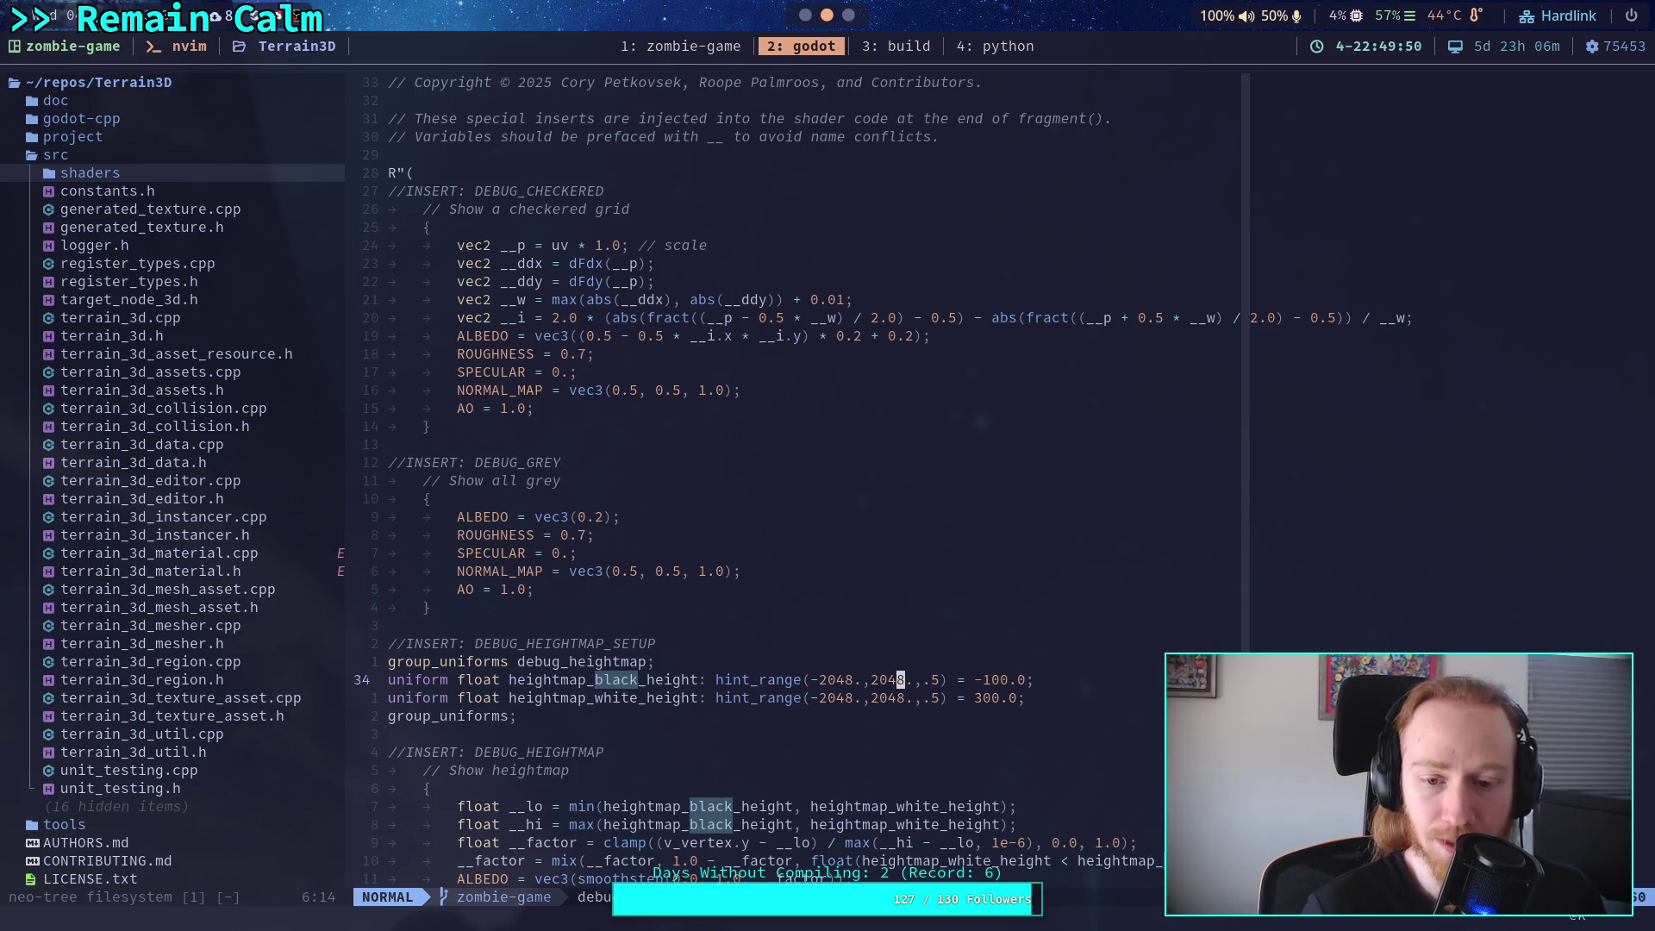
{"action": "key", "text": "w"}
{"action": "key", "text": "w"}
{"action": "key", "text": "a"}
{"action": "key", "text": "BackSpace"}
{"action": "type", "text": "1"}
{"action": "key", "text": "Down"}
{"action": "key", "text": "BackSpace"}
{"action": "type", "text": "1"}
{"action": "key", "text": "Escape"}
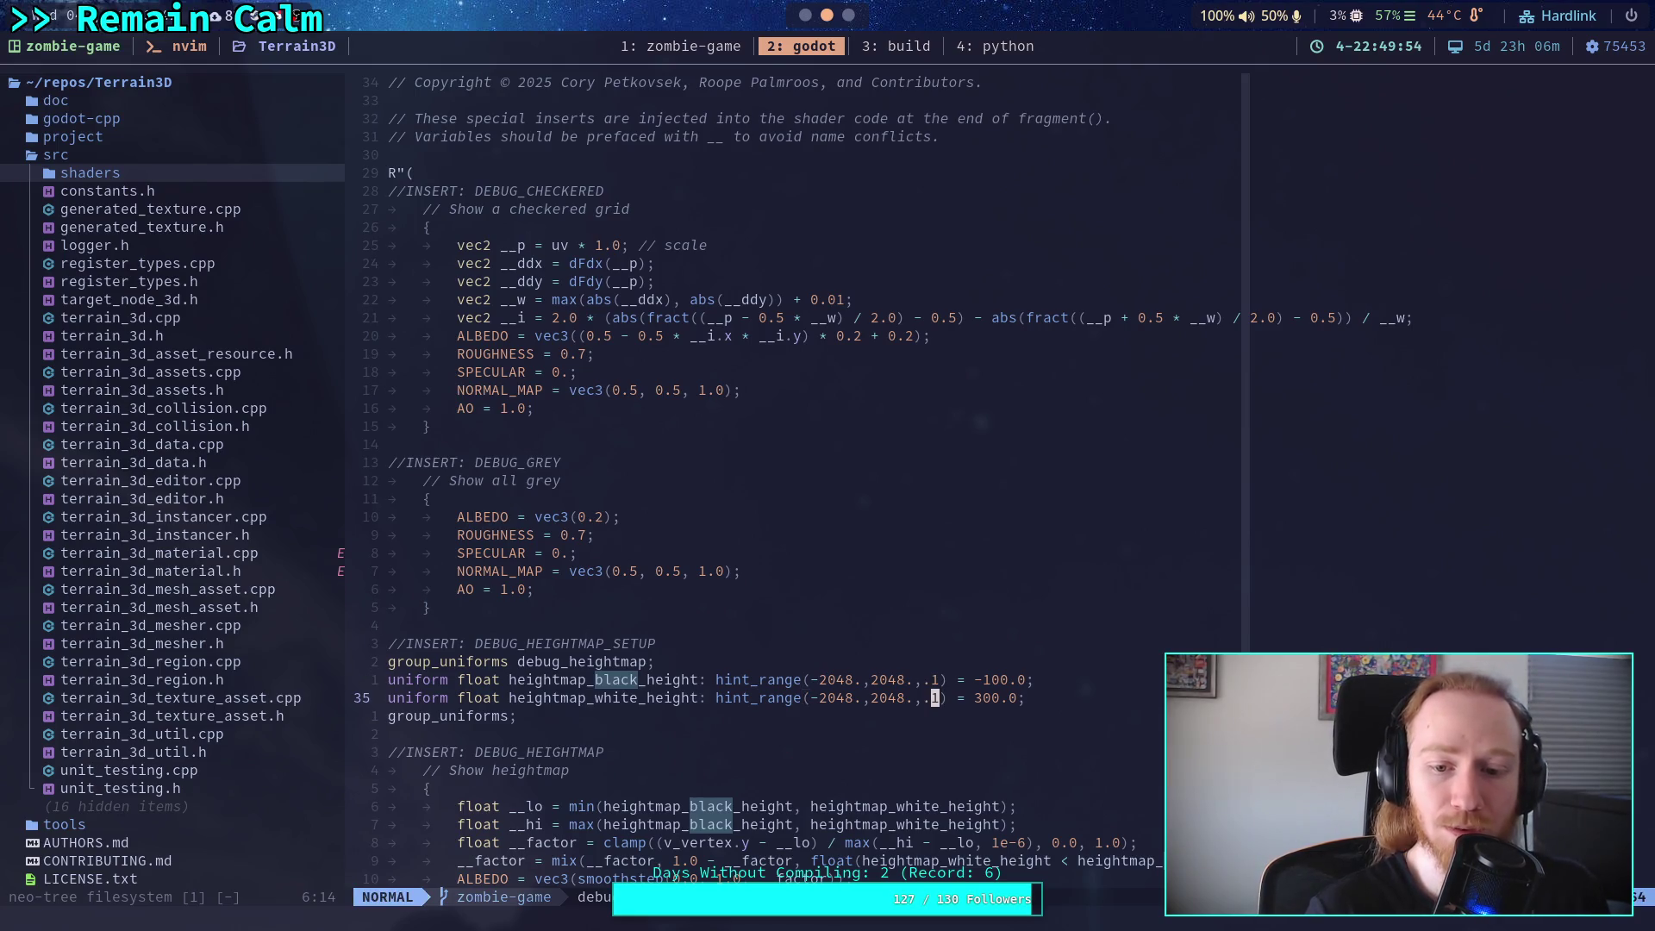
Save debug_views.glsl with :w and return to the Godot editor.
{"action": "type", "text": ":w"}
{"action": "key", "text": "Return"}
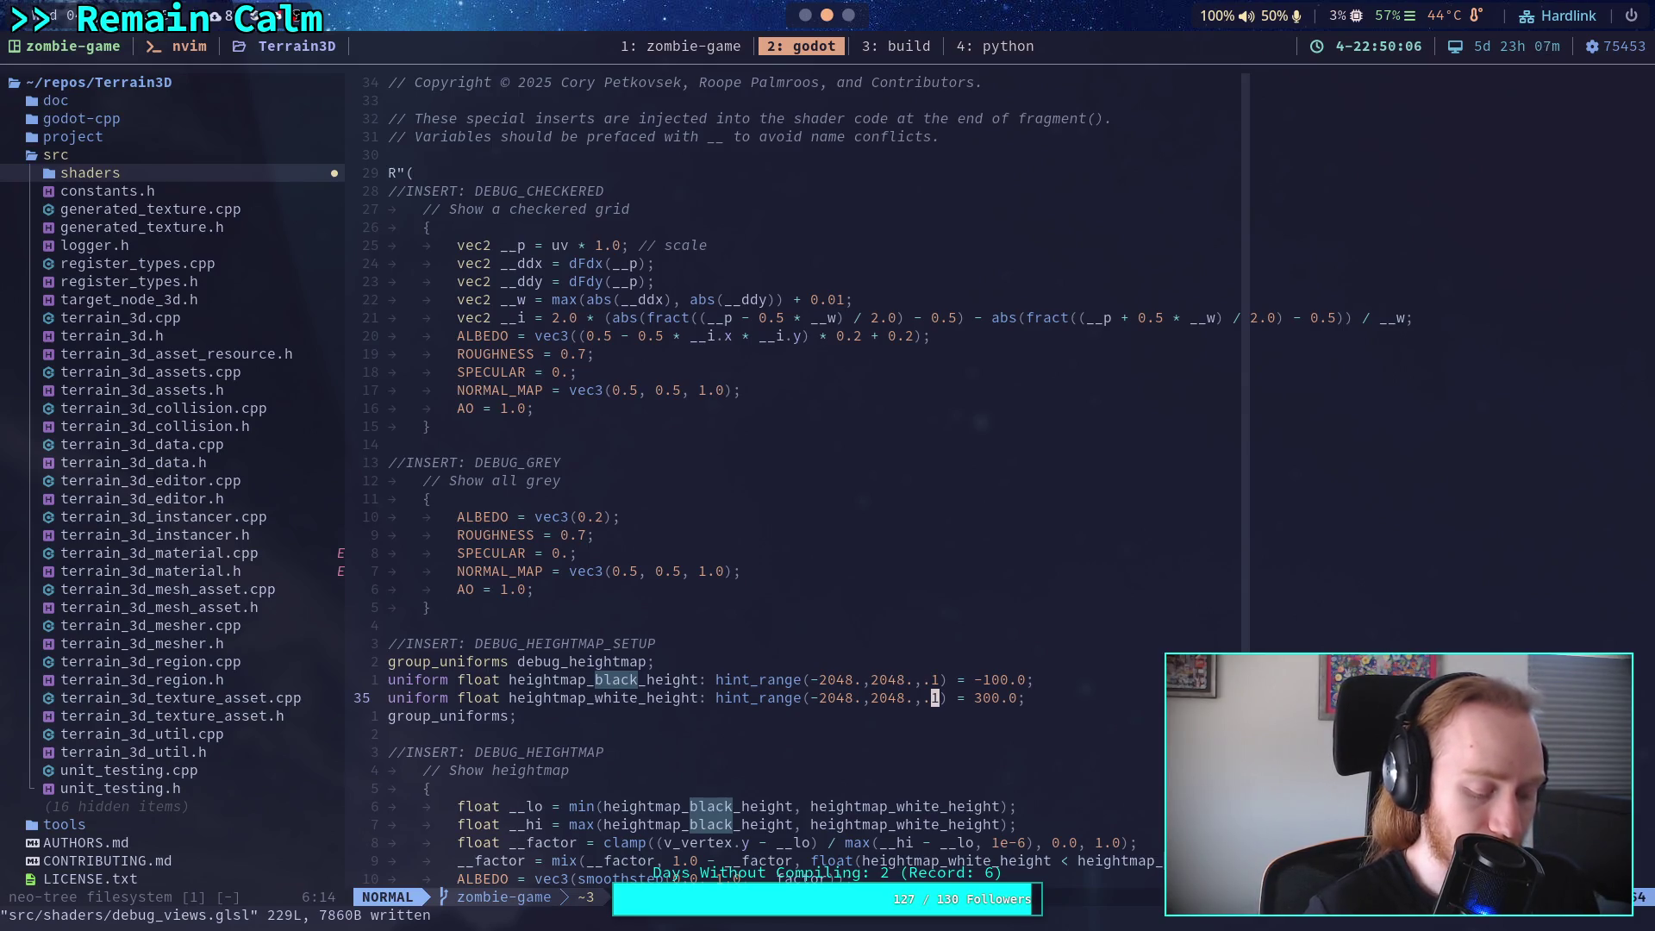
{"action": "key", "text": "alt+Tab"}
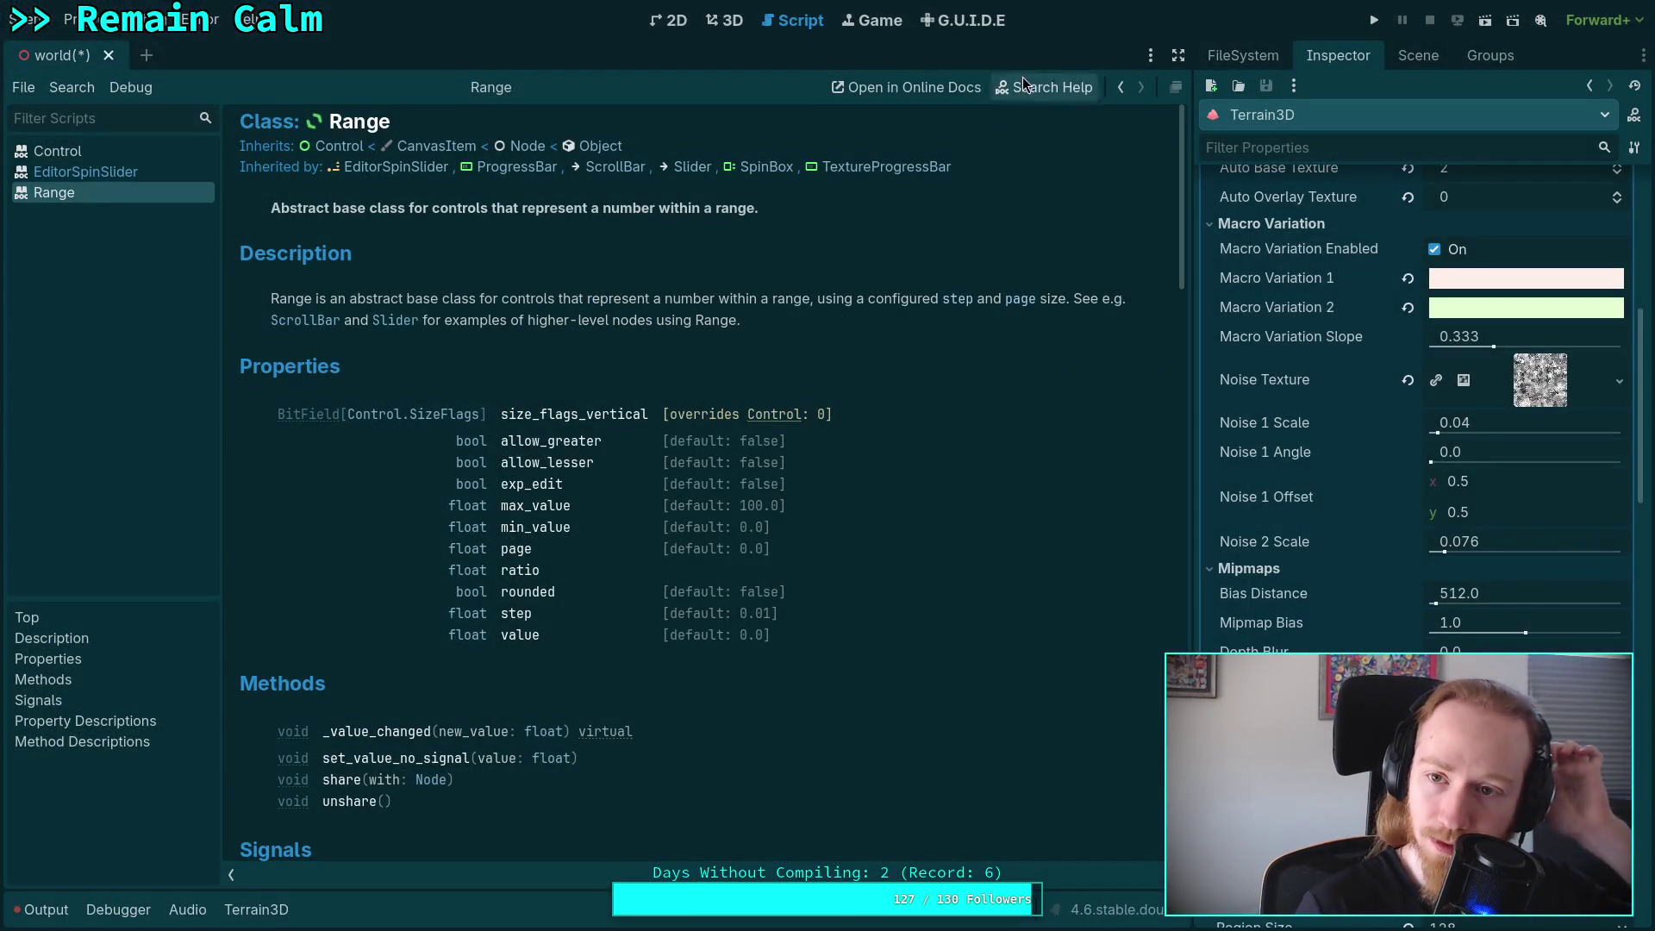
Show the FileSystem dock and expand the Terrain3D addon's tools folder.
{"action": "left_click", "coordinate": [1428, 57]}
{"action": "left_click", "coordinate": [1242, 56]}
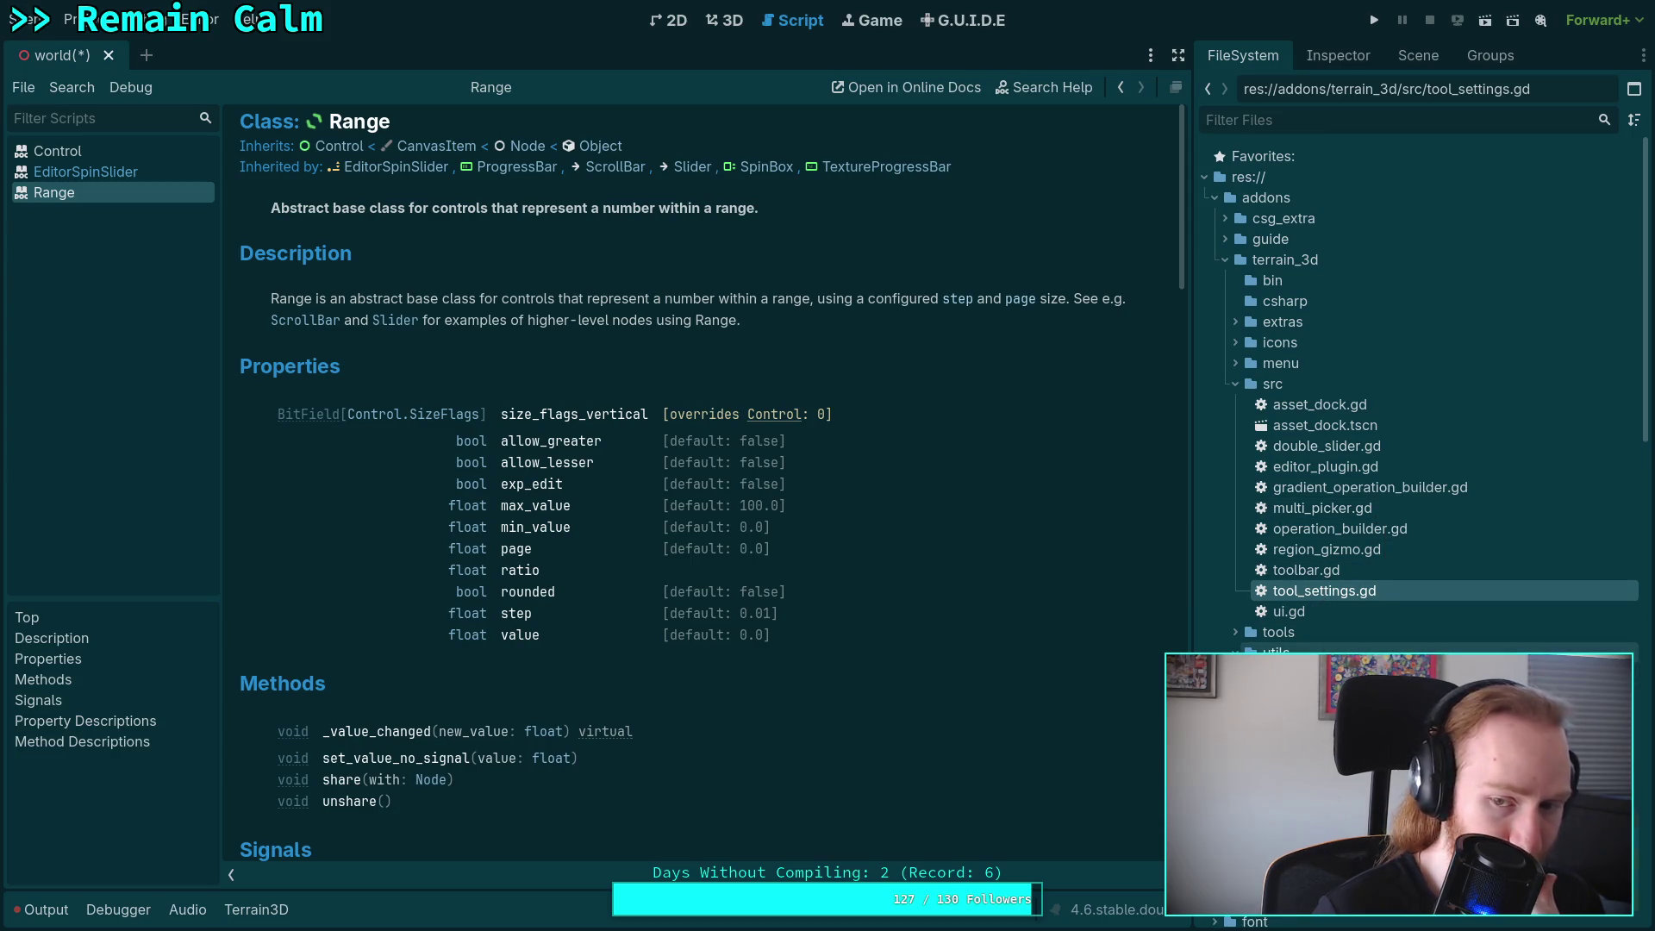
{"action": "left_click", "coordinate": [1237, 632]}
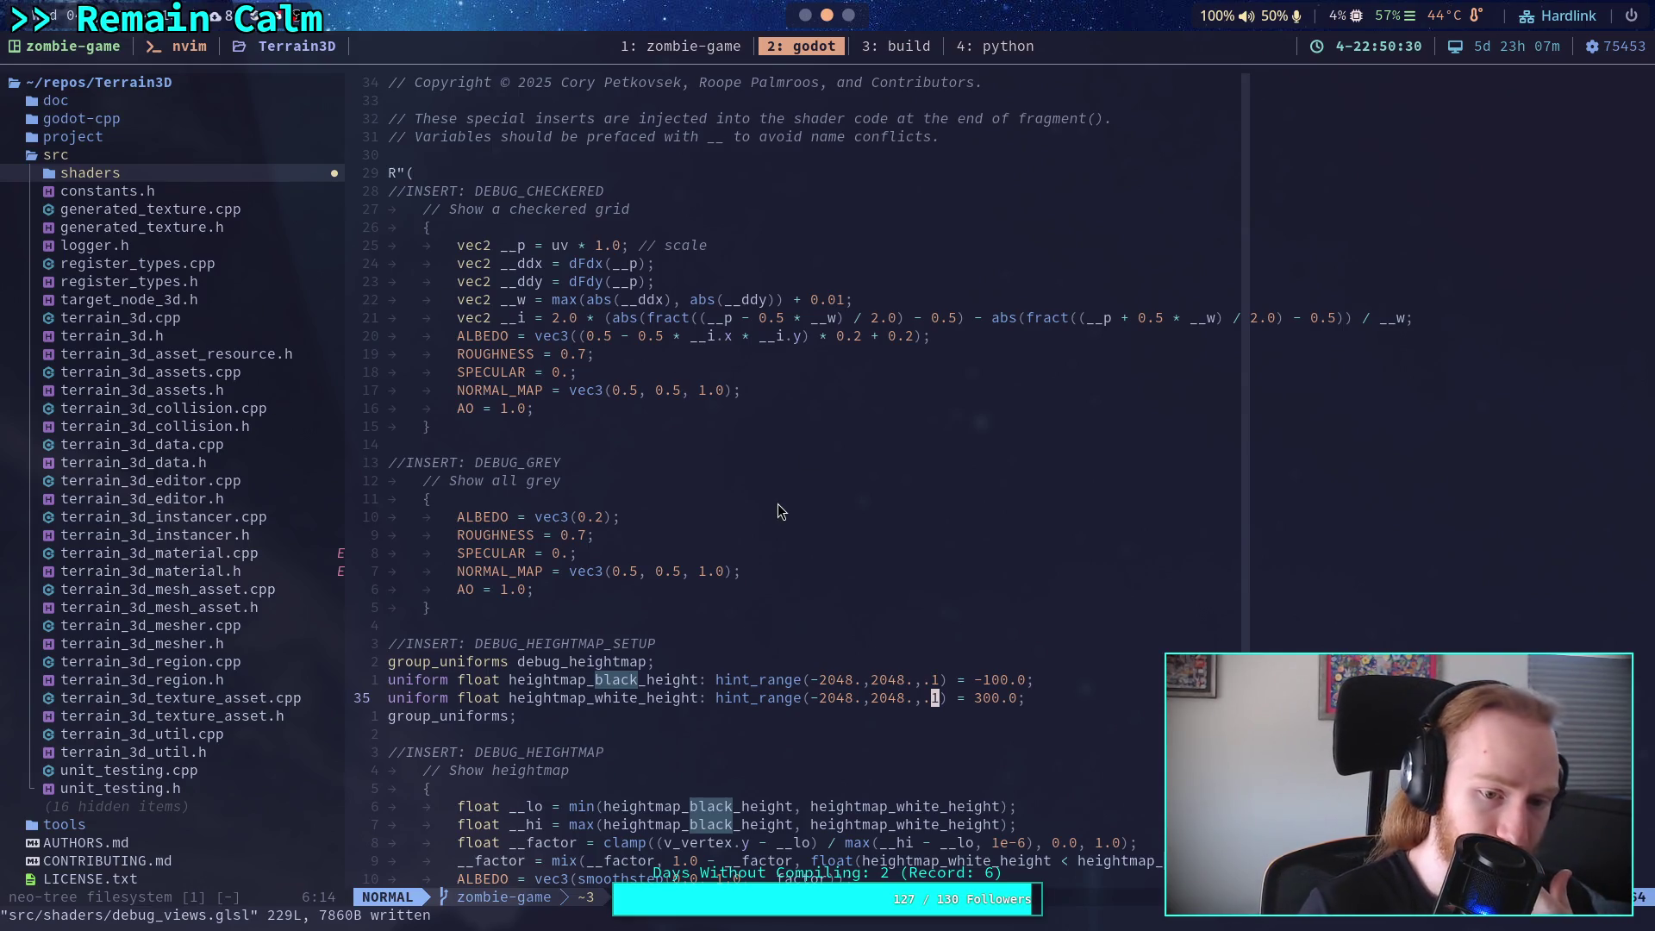
{"action": "key", "text": "0"}
{"action": "key", "text": "k"}
{"action": "key", "text": "v"}
{"action": "key", "text": "j"}
{"action": "key", "text": "e"}
{"action": "key", "text": "e"}
{"action": "key", "text": "e"}
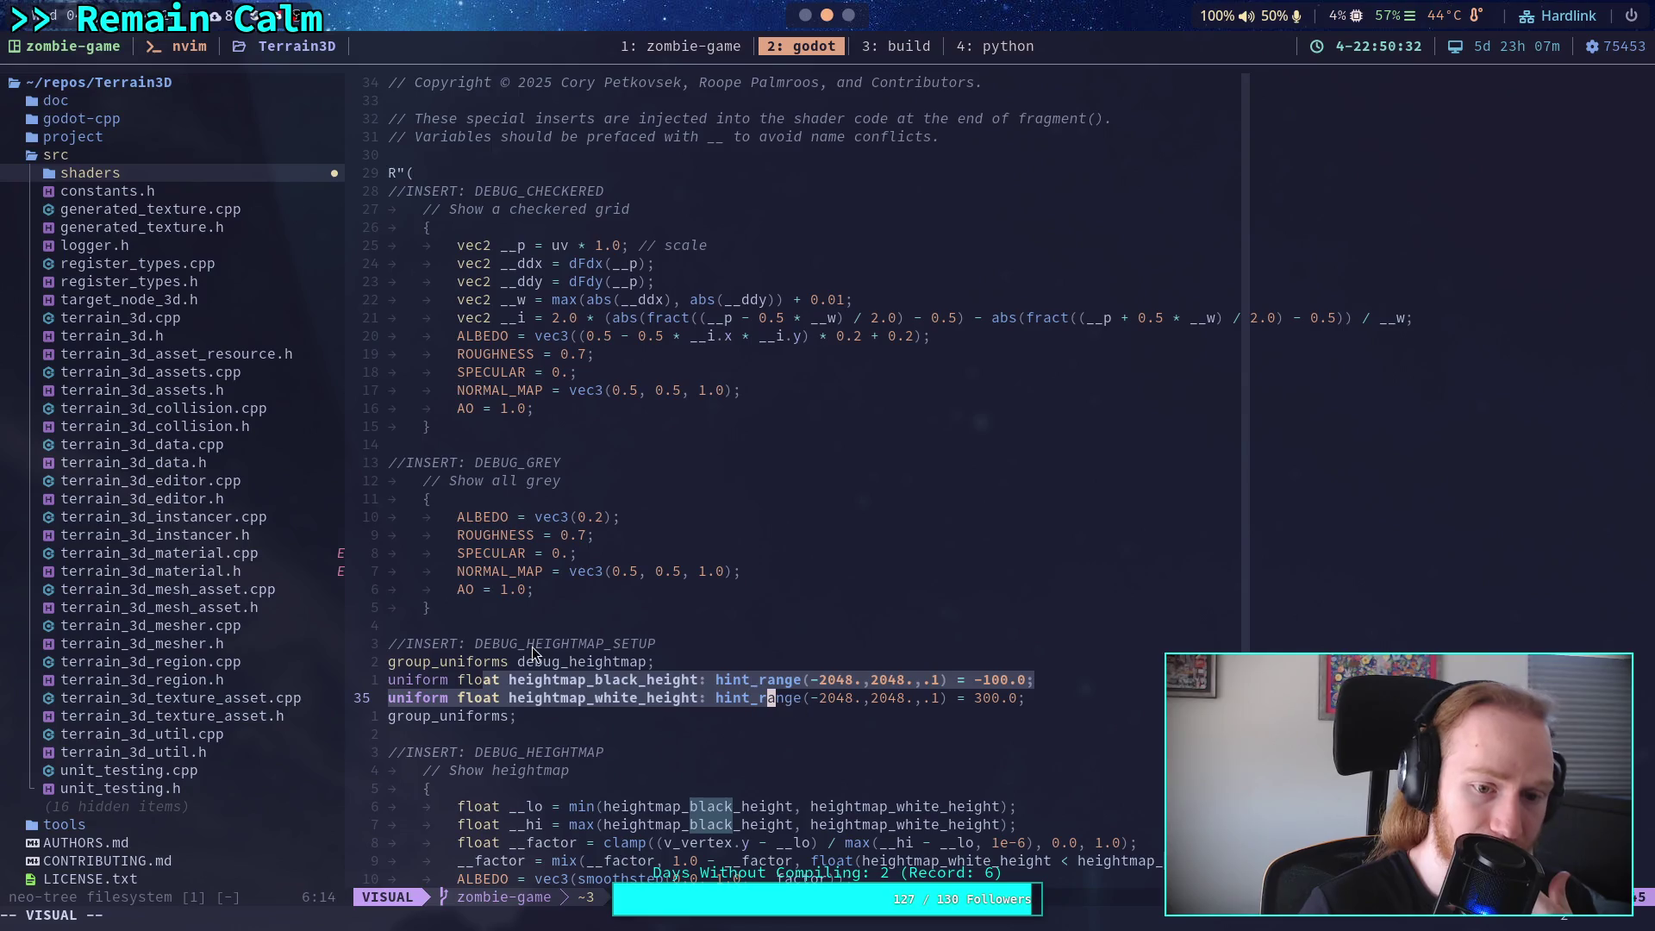
{"action": "left_click", "coordinate": [536, 713]}
{"action": "key", "text": "v"}
{"action": "key", "text": "k"}
{"action": "key", "text": "k"}
{"action": "key", "text": "k"}
{"action": "key", "text": "0"}
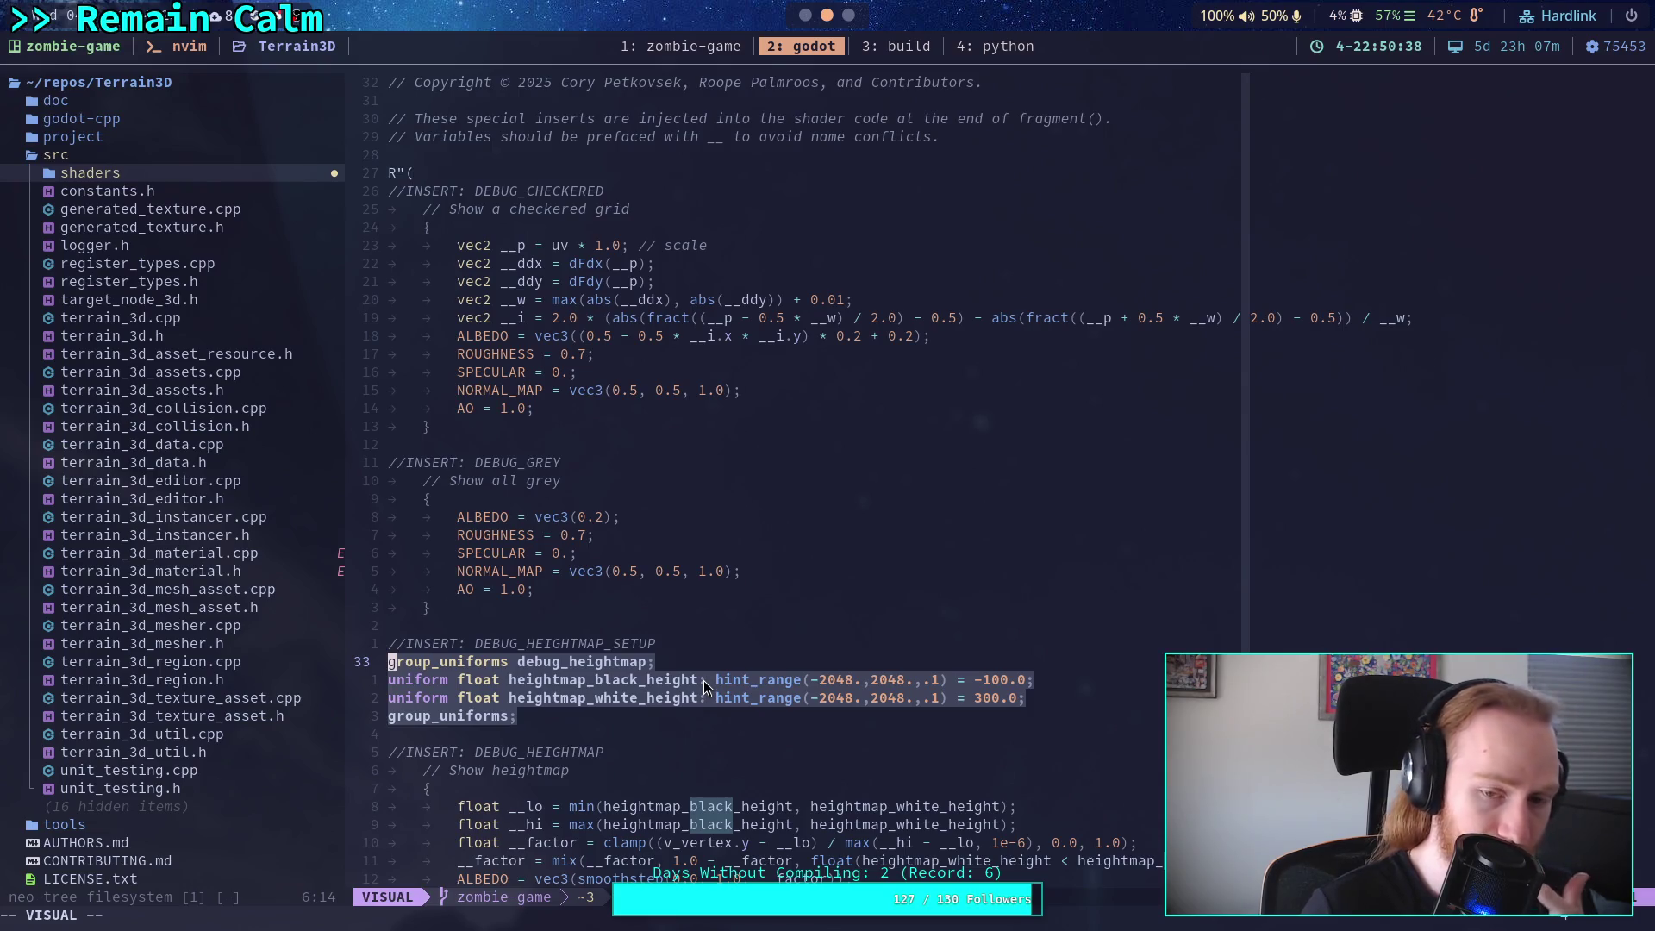
{"action": "left_click", "coordinate": [704, 680]}
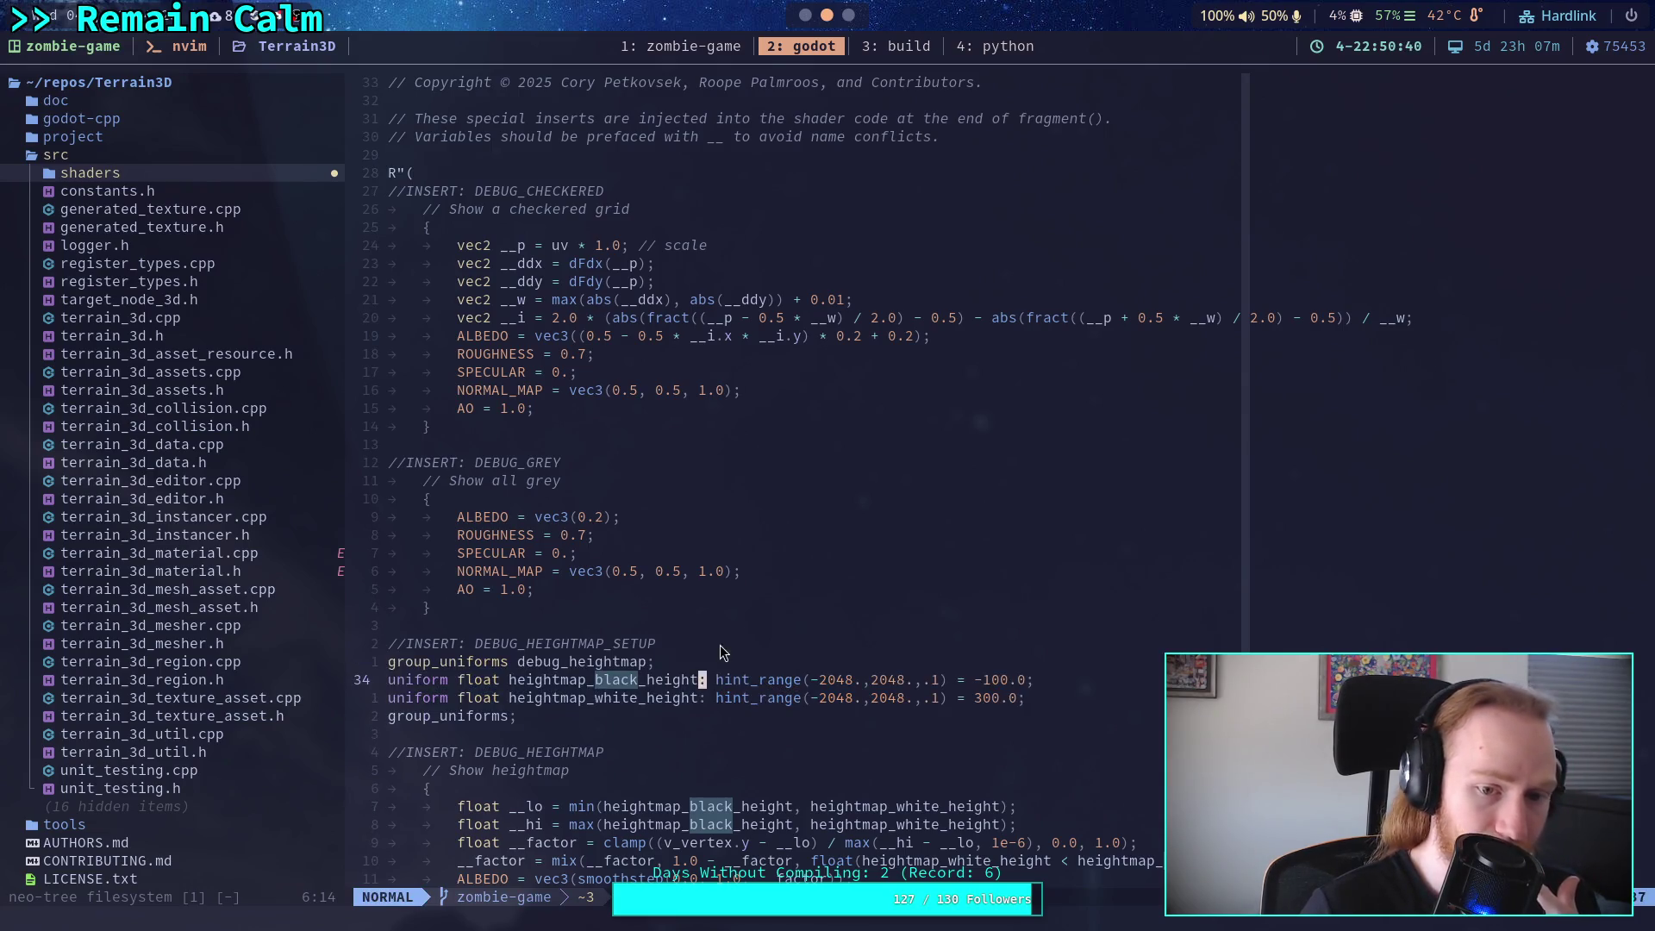
{"action": "key", "text": "colon"}
{"action": "key", "text": "Escape"}
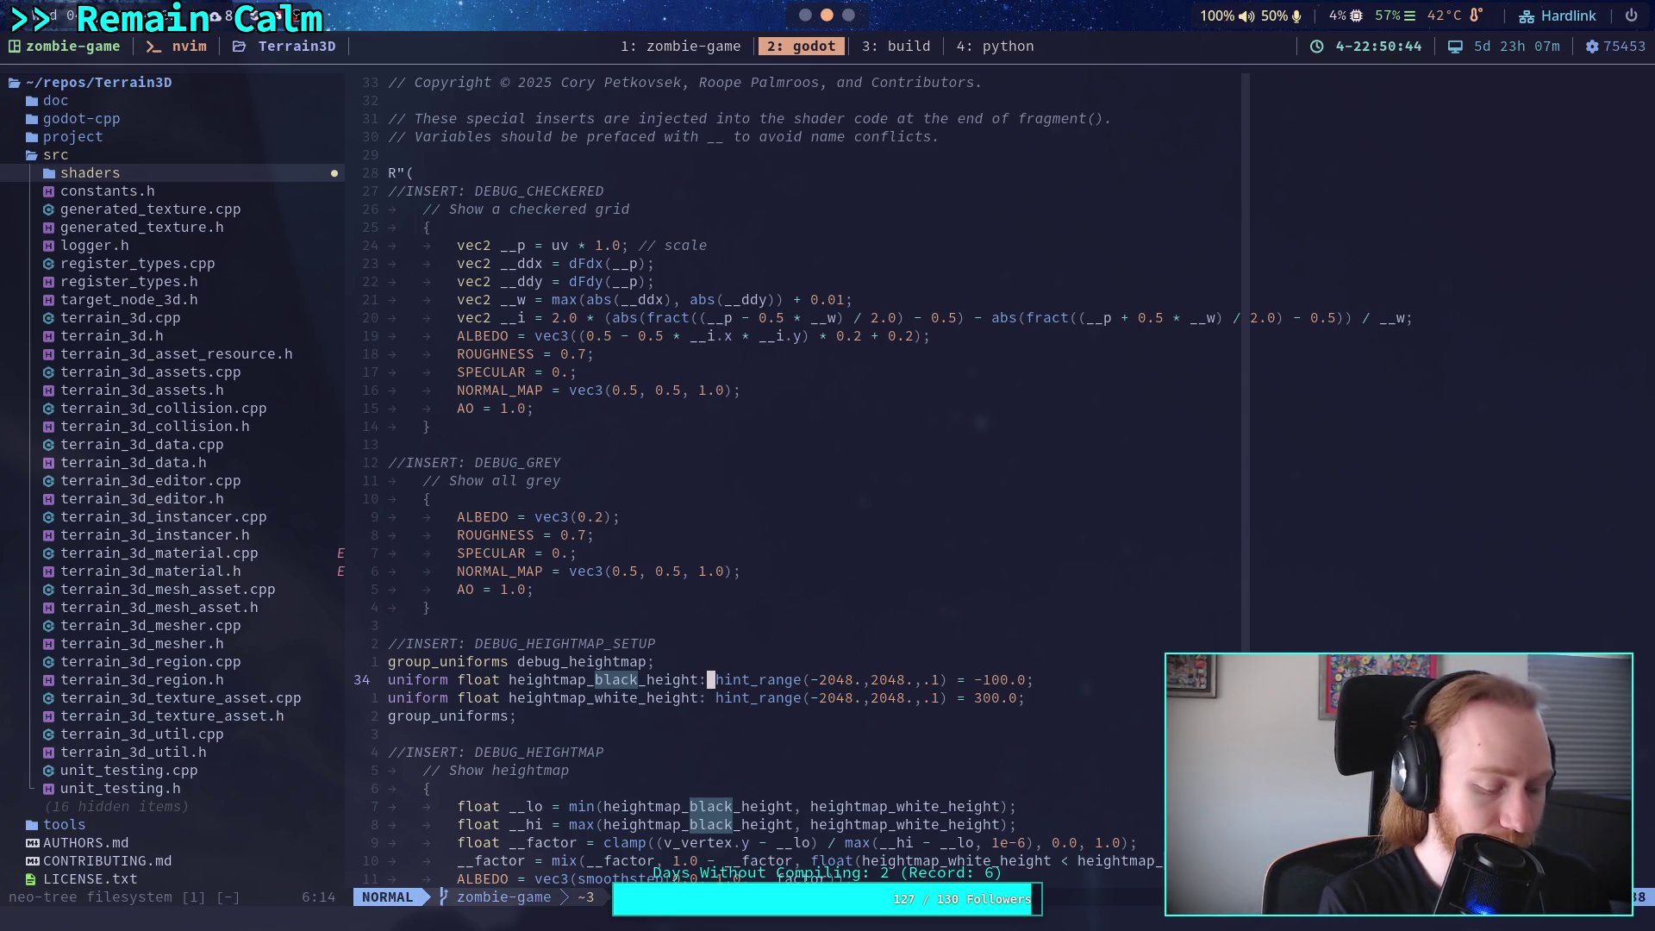
{"action": "key", "text": "space"}
{"action": "type", "text": "fgDEBUG_HEIGHTMA"}
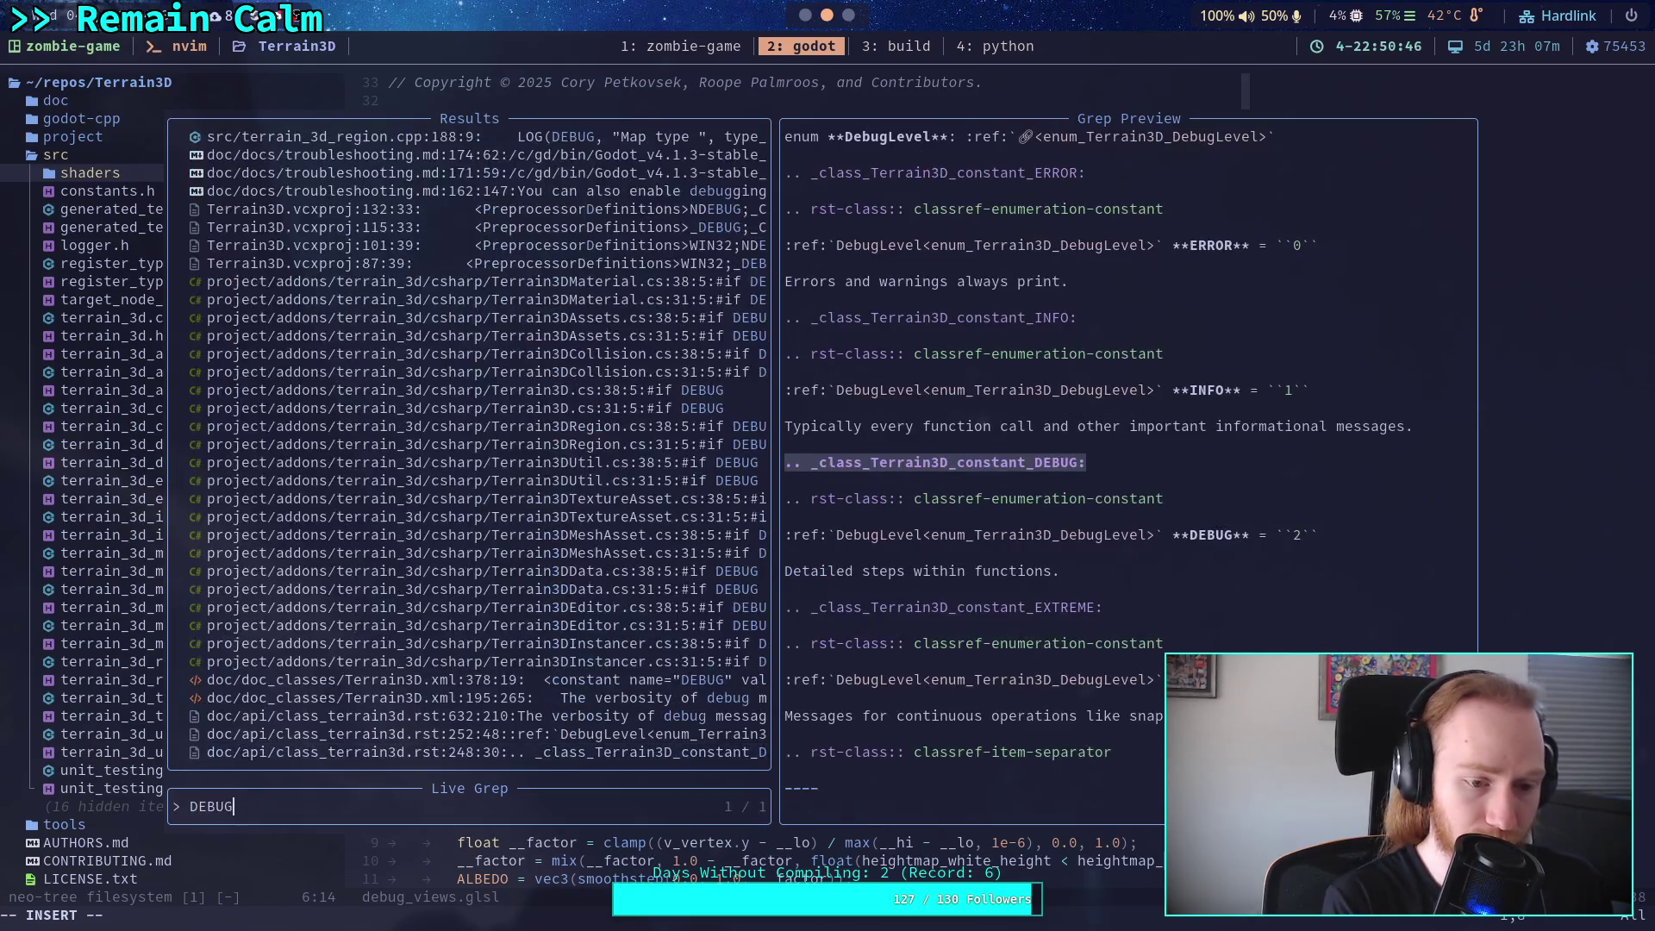
{"action": "type", "text": "P"}
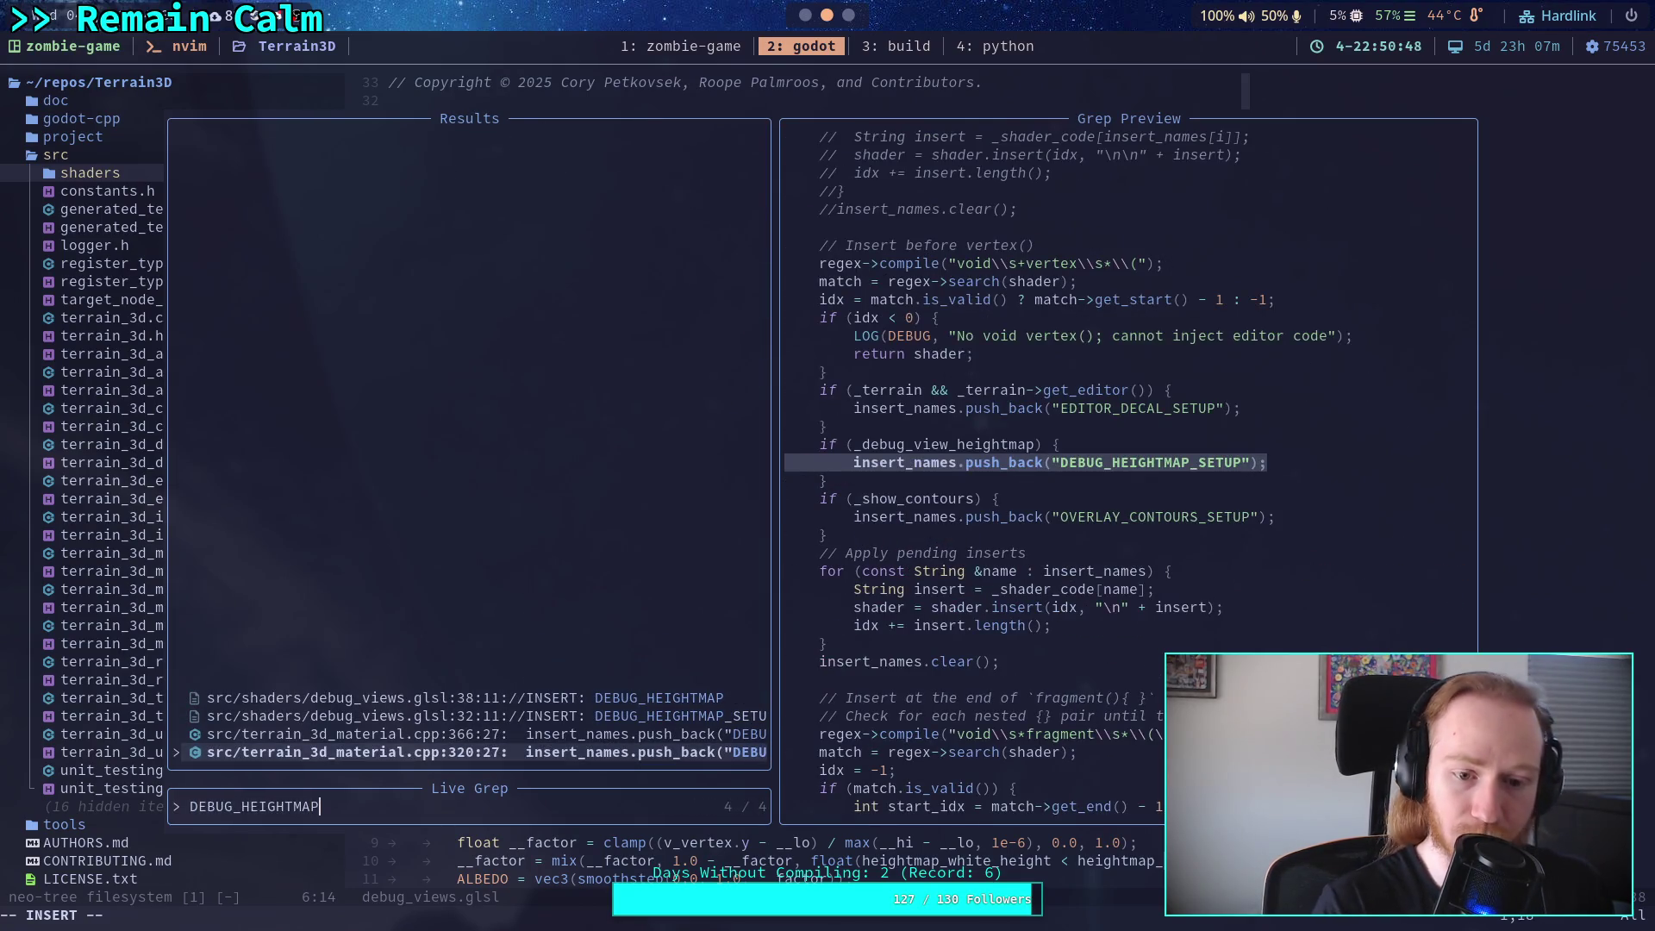
{"action": "key", "text": "Up"}
{"action": "key", "text": "Down"}
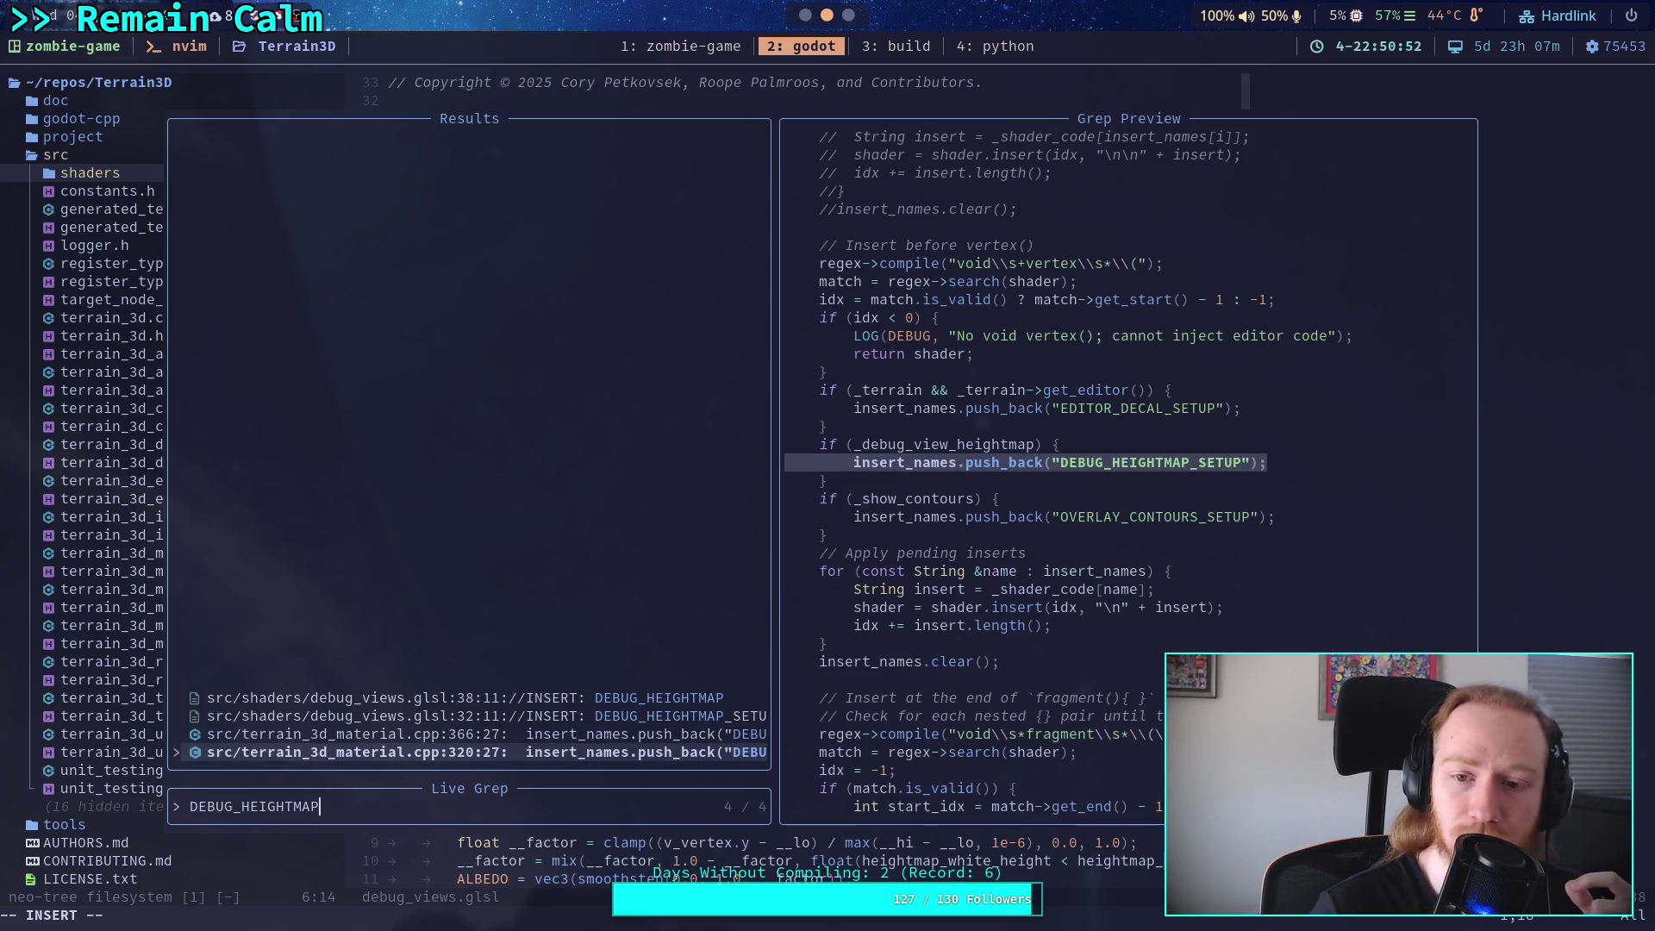
{"action": "key", "text": "Up"}
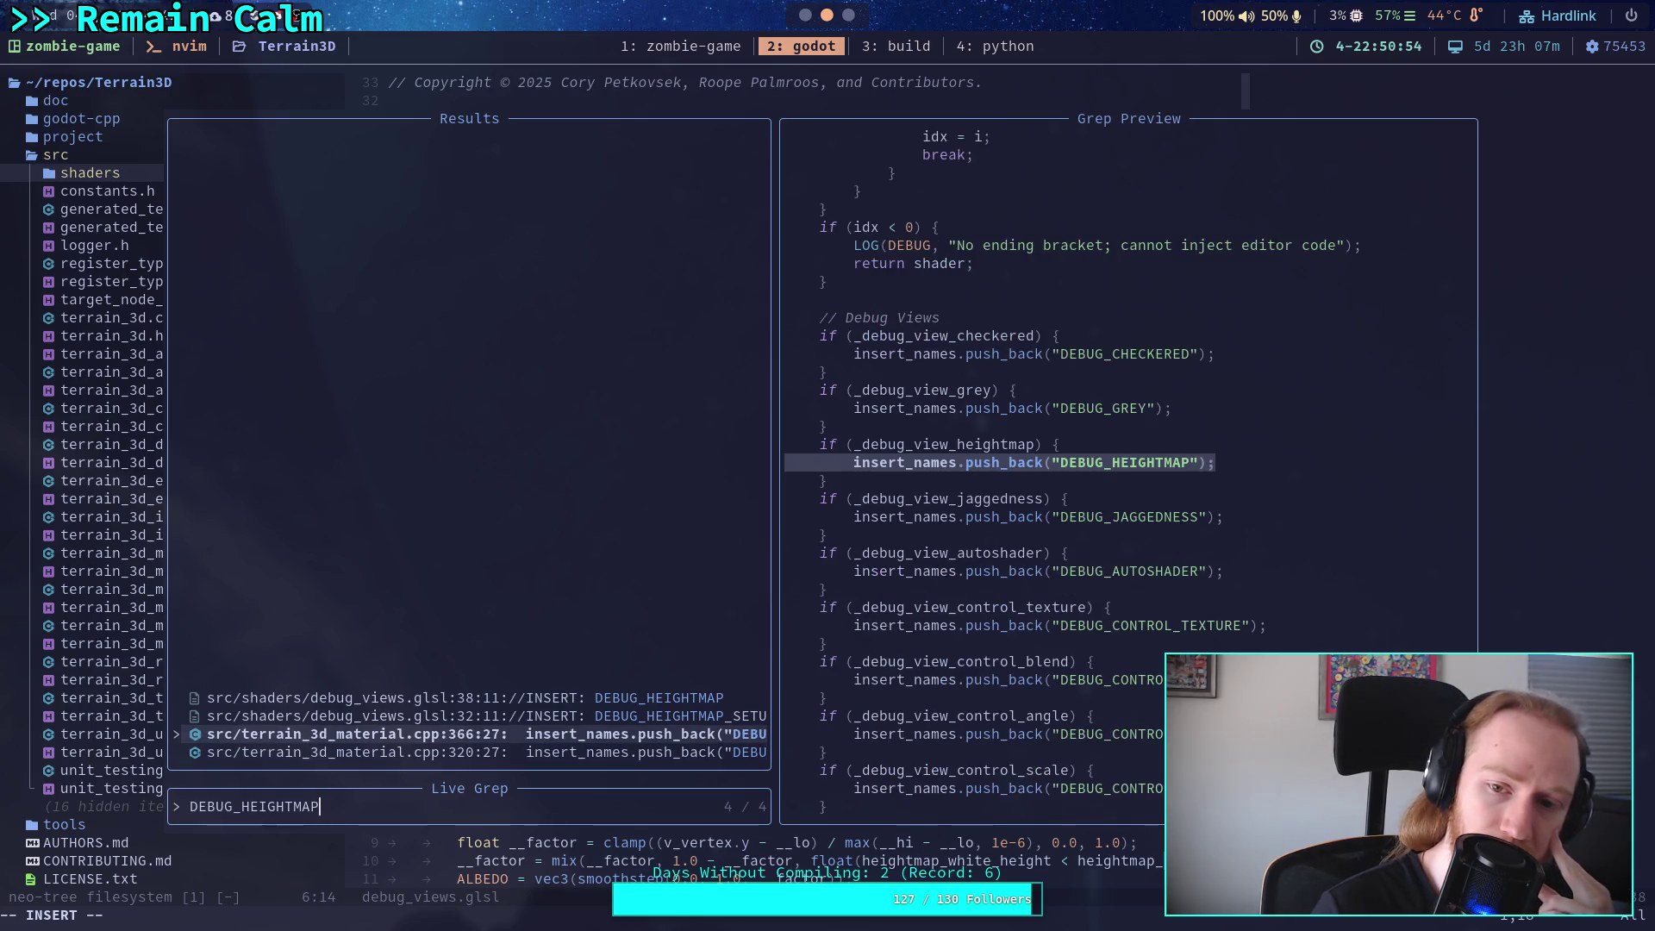
{"action": "key", "text": "Down"}
{"action": "key", "text": "Up"}
{"action": "key", "text": "Down"}
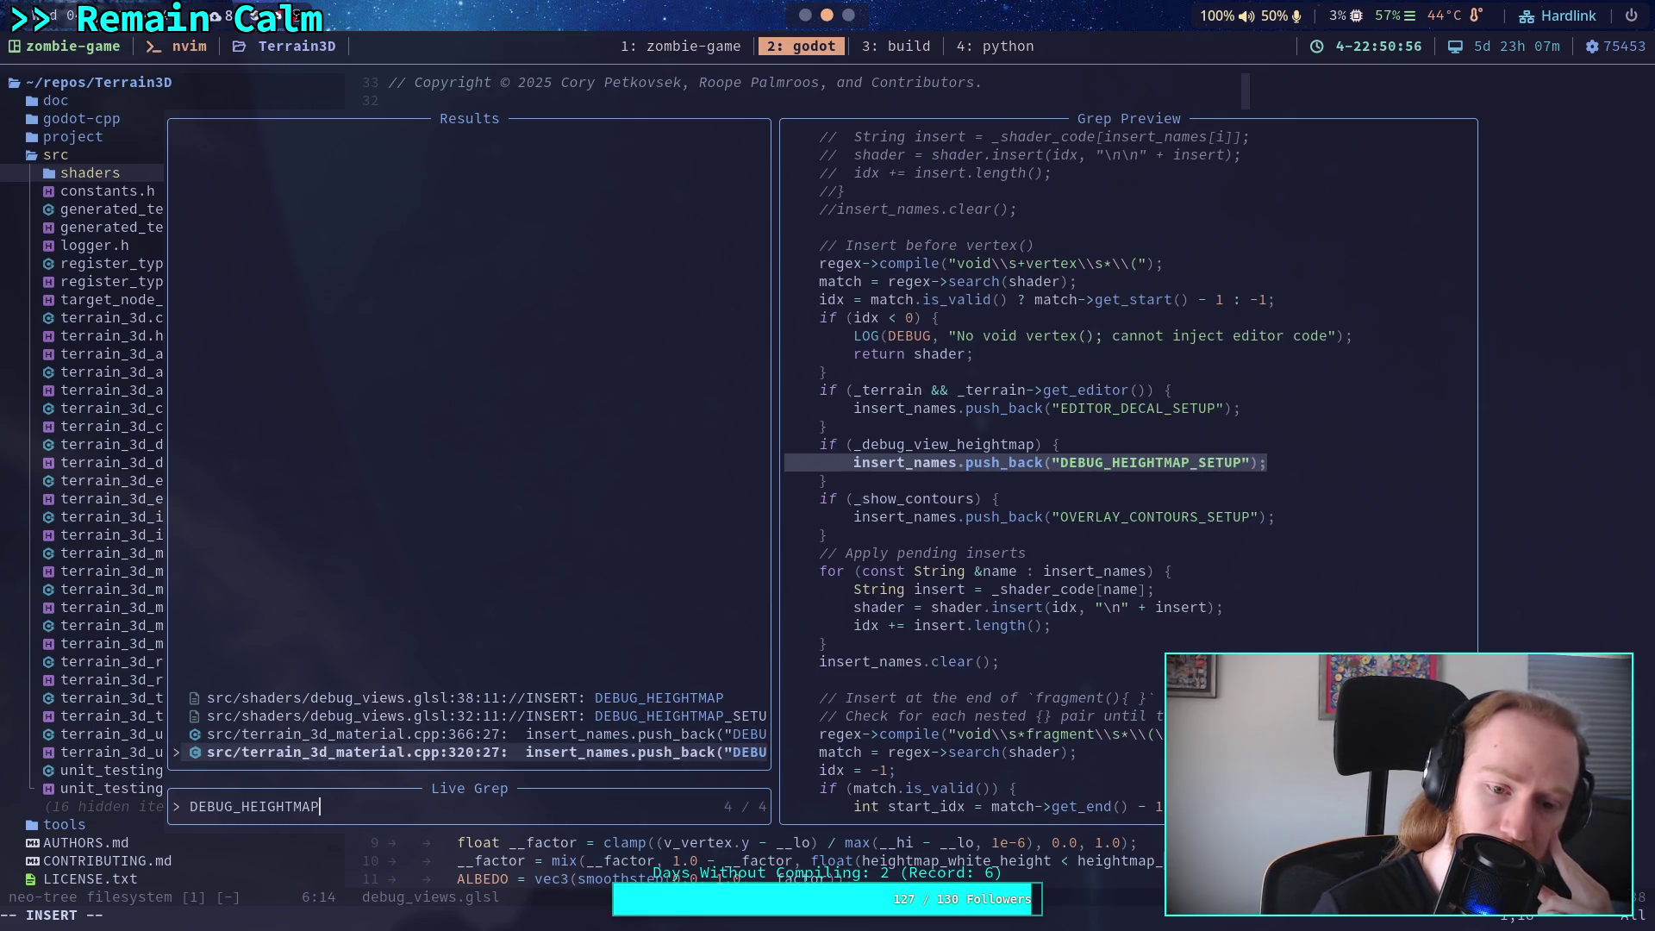
{"action": "key", "text": "Up"}
{"action": "key", "text": "Up"}
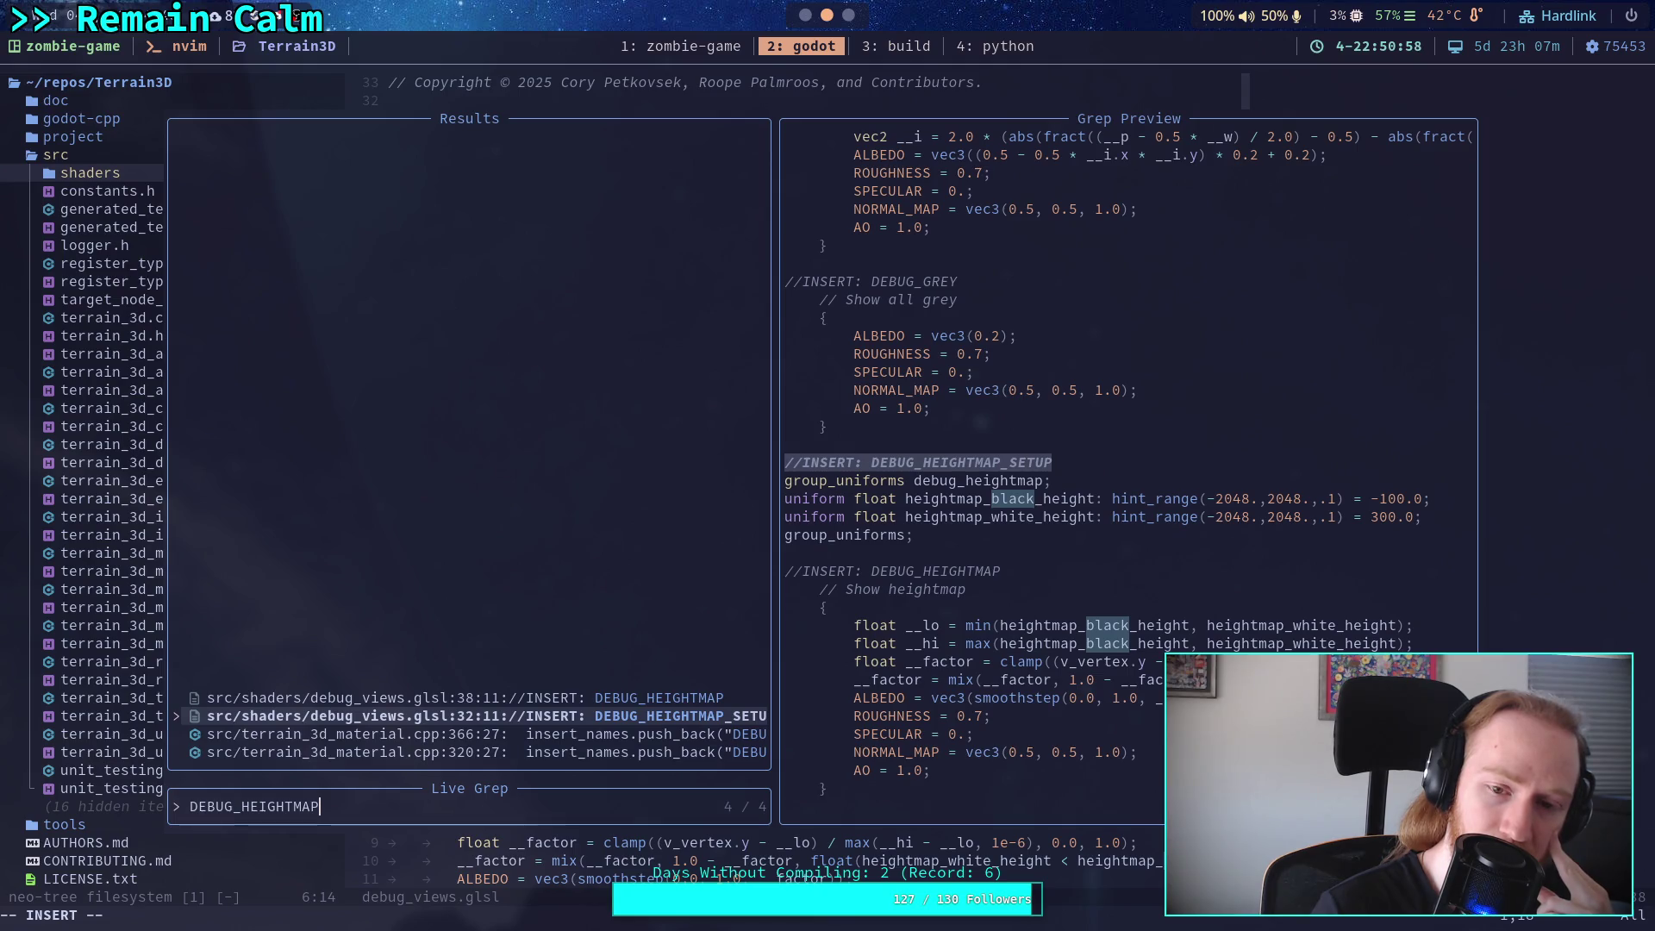
{"action": "key", "text": "Up"}
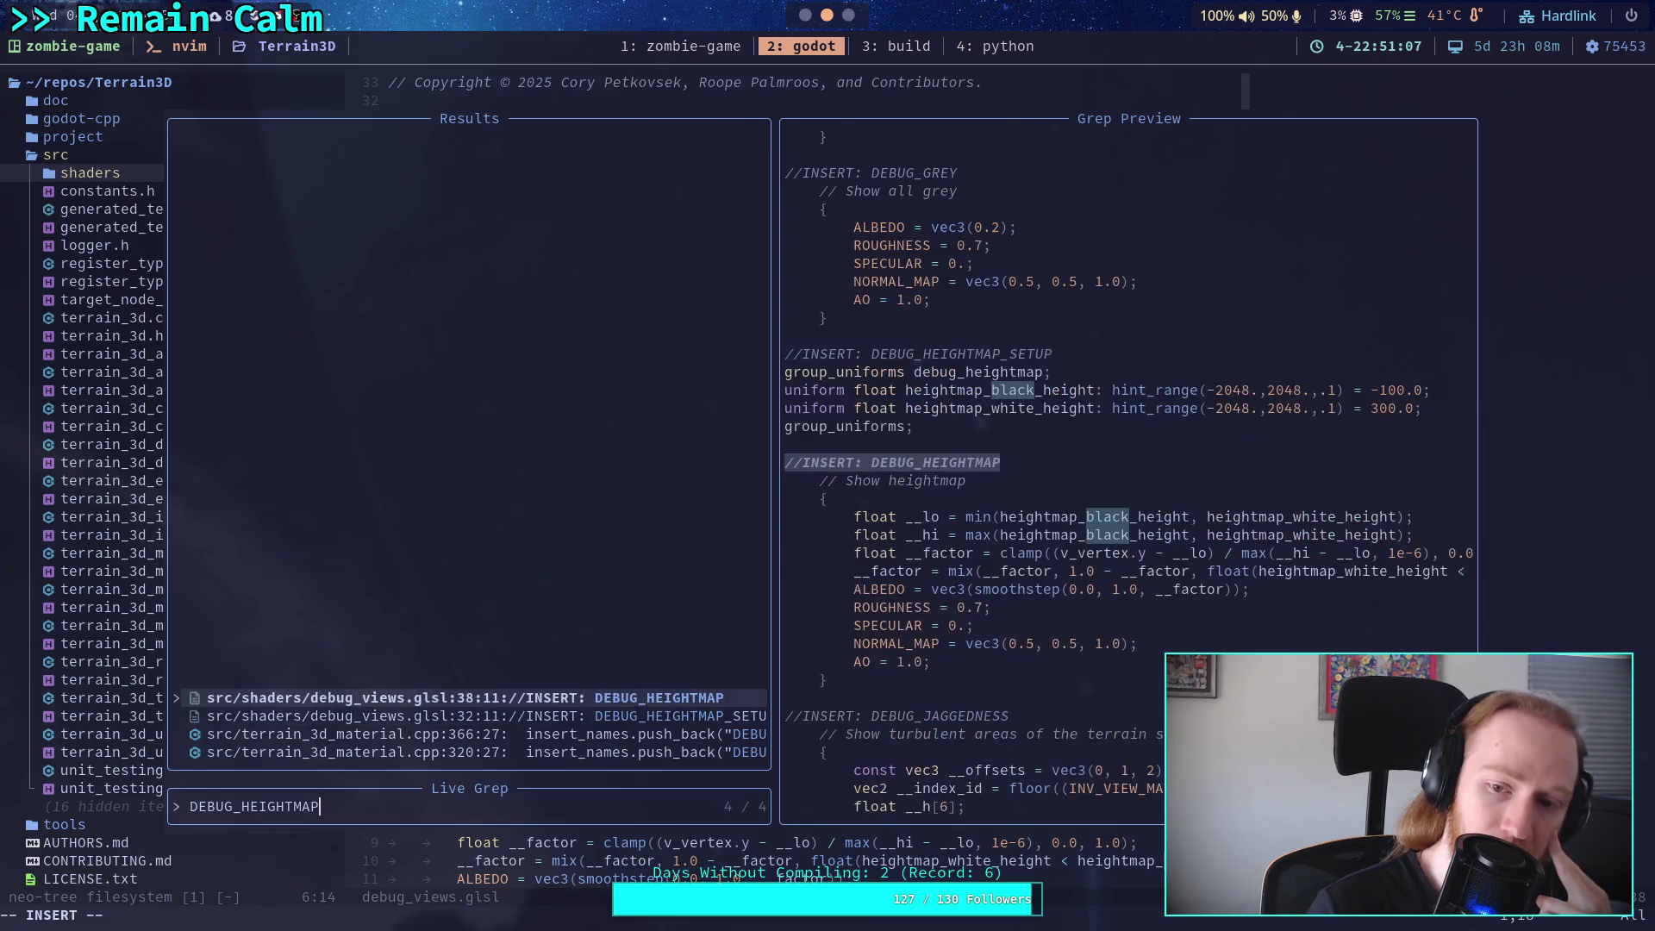
{"action": "key", "text": "Return"}
{"action": "key", "text": "j"}
{"action": "key", "text": "j"}
{"action": "key", "text": "j"}
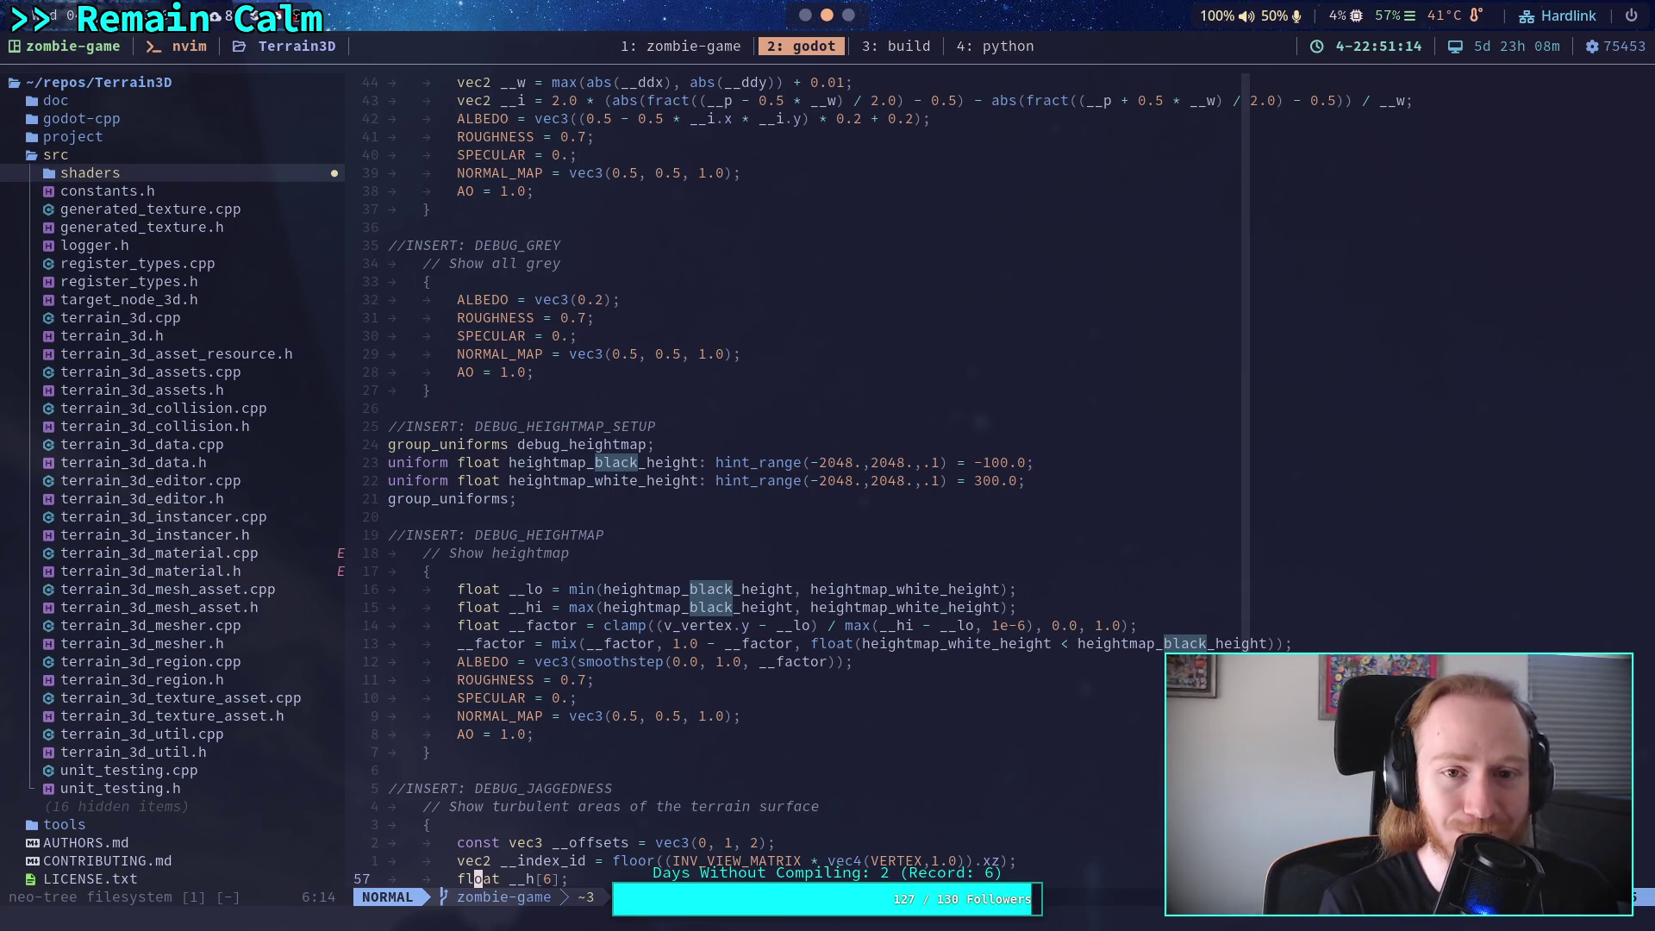
In the build terminal, cd into ../Terrain3D/ and list its contents with ls.
{"action": "key", "text": "super+3"}
{"action": "type", "text": "cd ../Terrain3D/"}
{"action": "key", "text": "Return"}
{"action": "type", "text": "ls"}
{"action": "key", "text": "Return"}
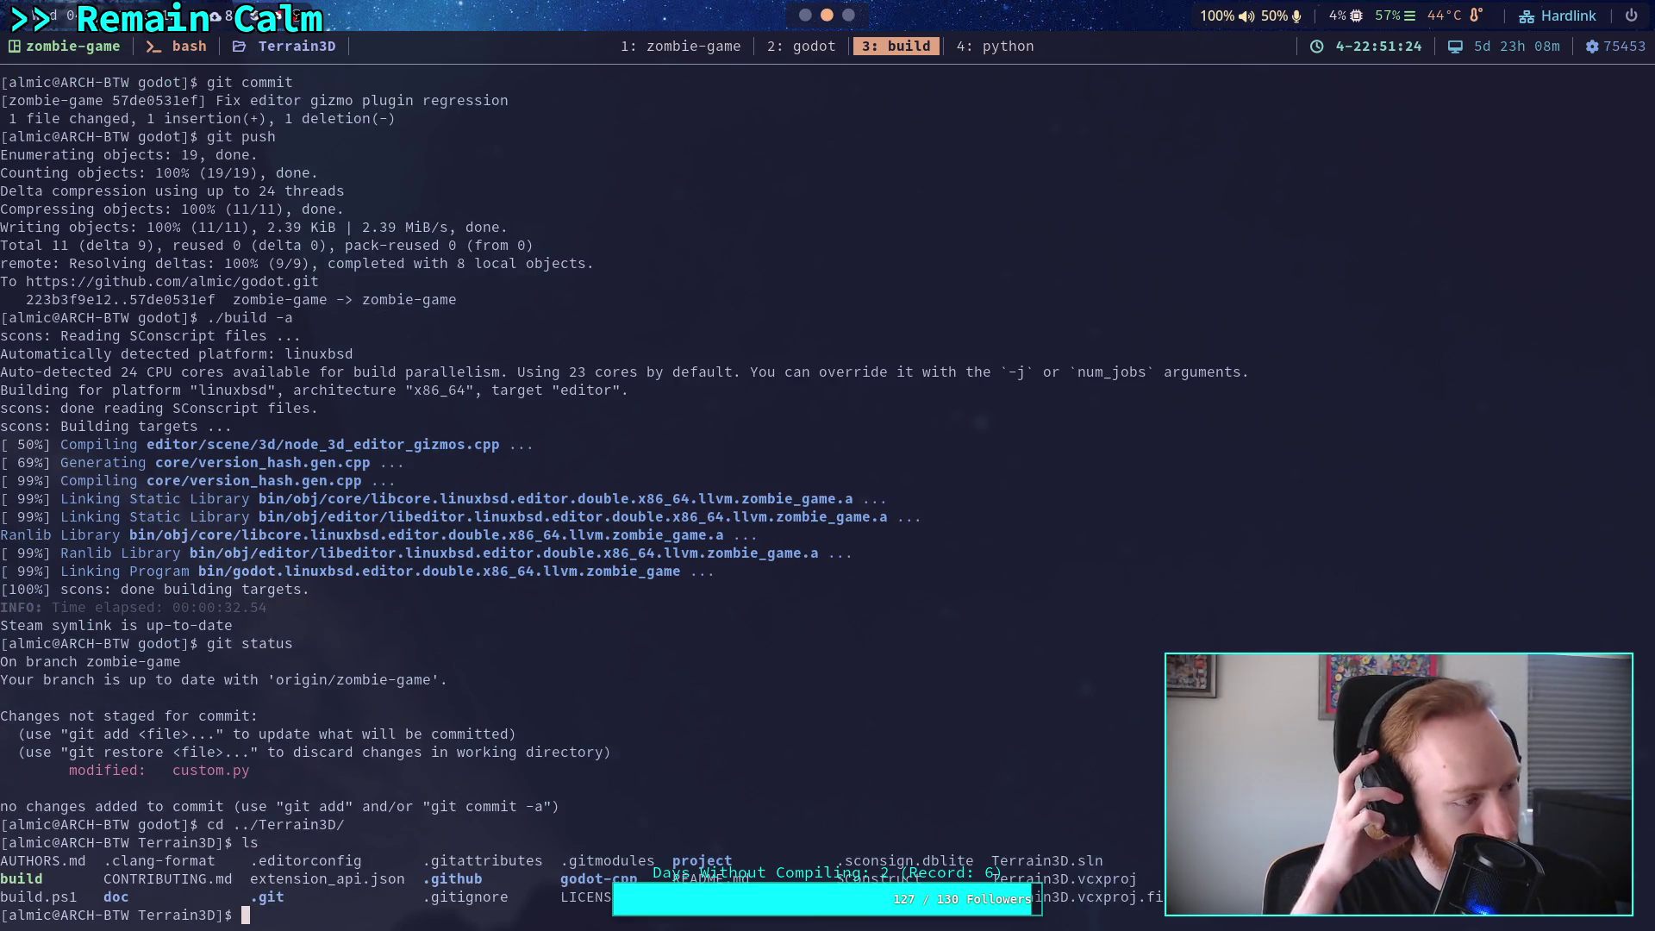
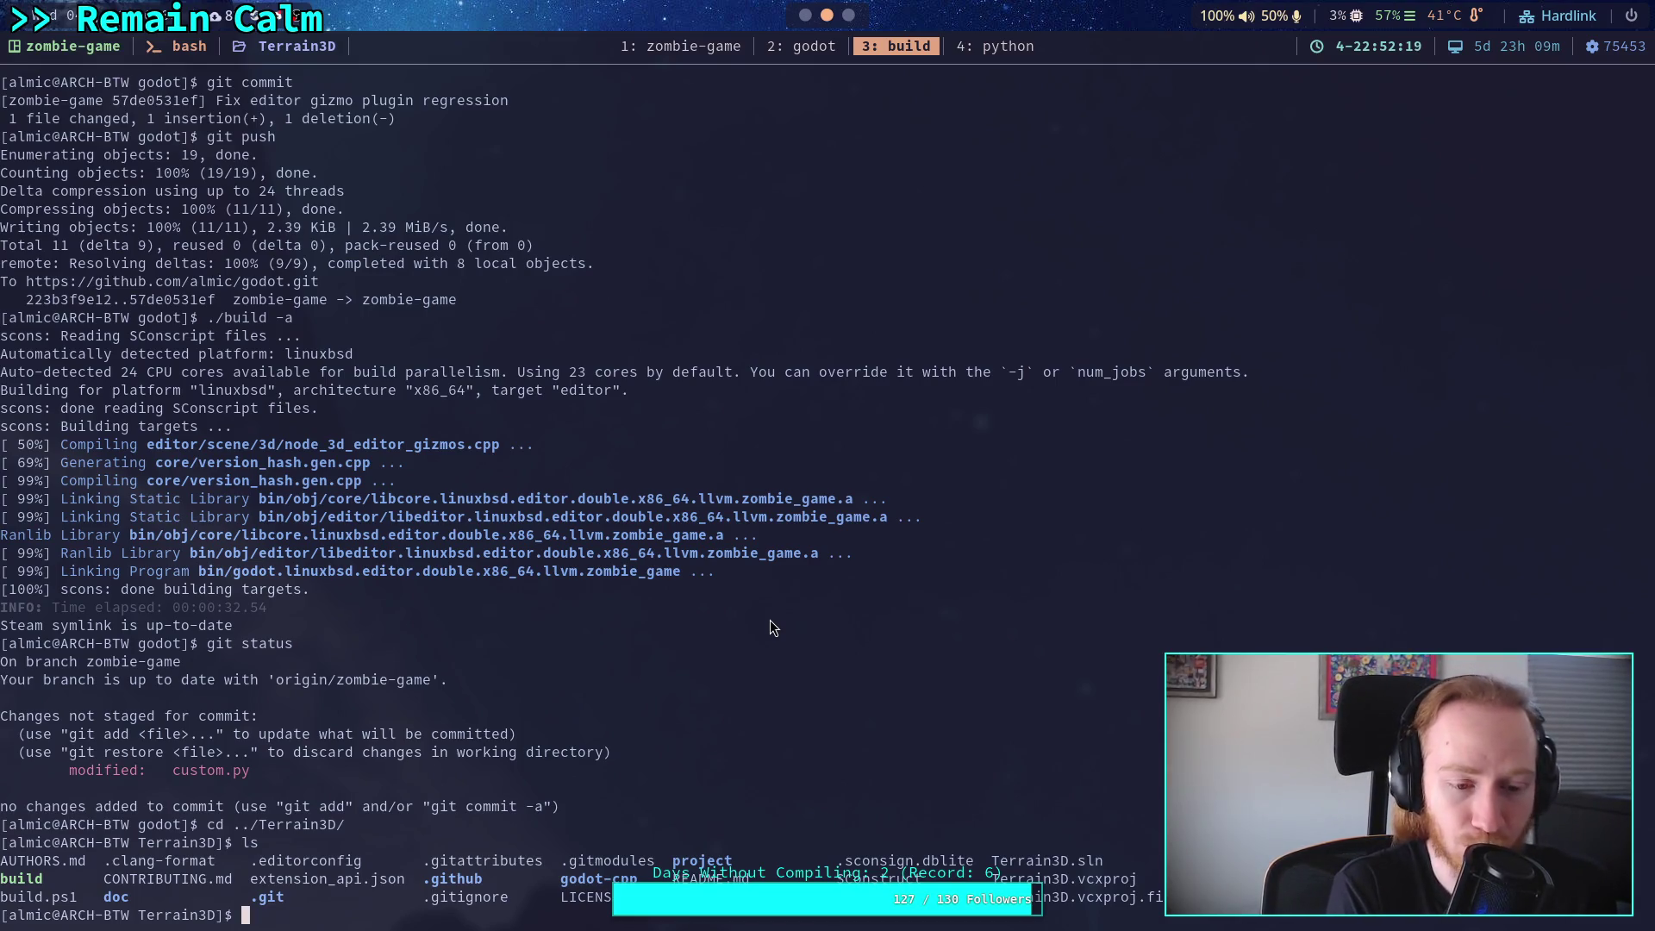
Launch Neovim with 'nvim .' on the Terrain3D repository folder.
{"action": "type", "text": "v"}
{"action": "key", "text": "Return"}
Open the build script from the file tree and read down through it.
{"action": "key", "text": "j"}
{"action": "key", "text": "j"}
{"action": "key", "text": "j"}
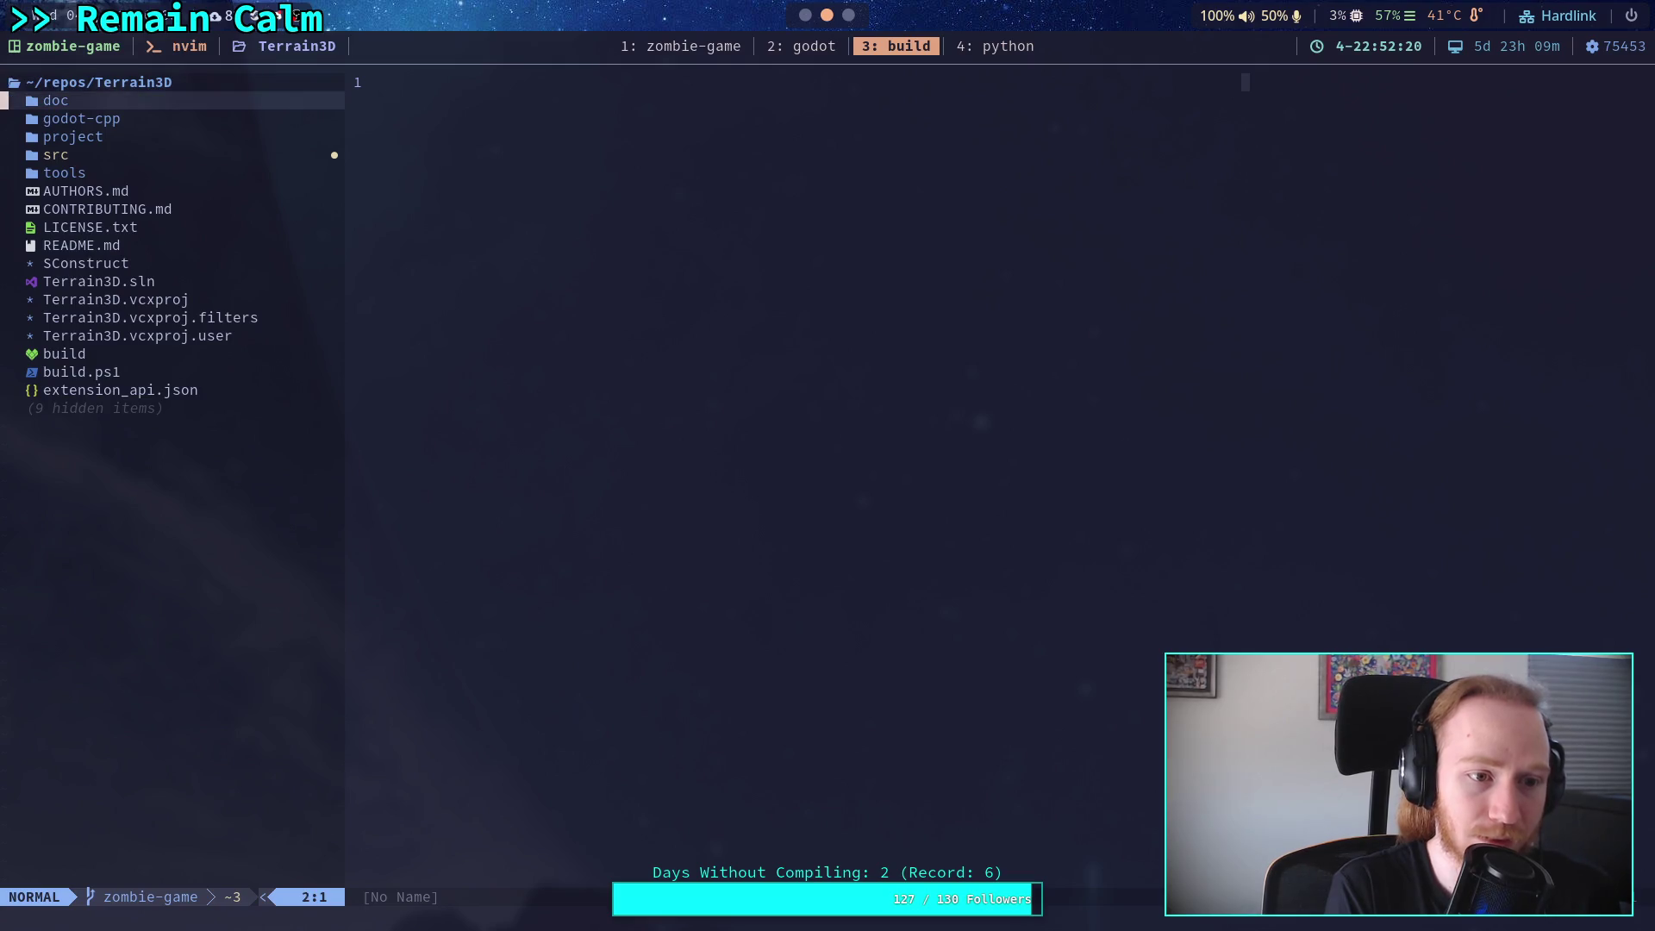
{"action": "key", "text": "j"}
{"action": "key", "text": "j"}
{"action": "key", "text": "Return"}
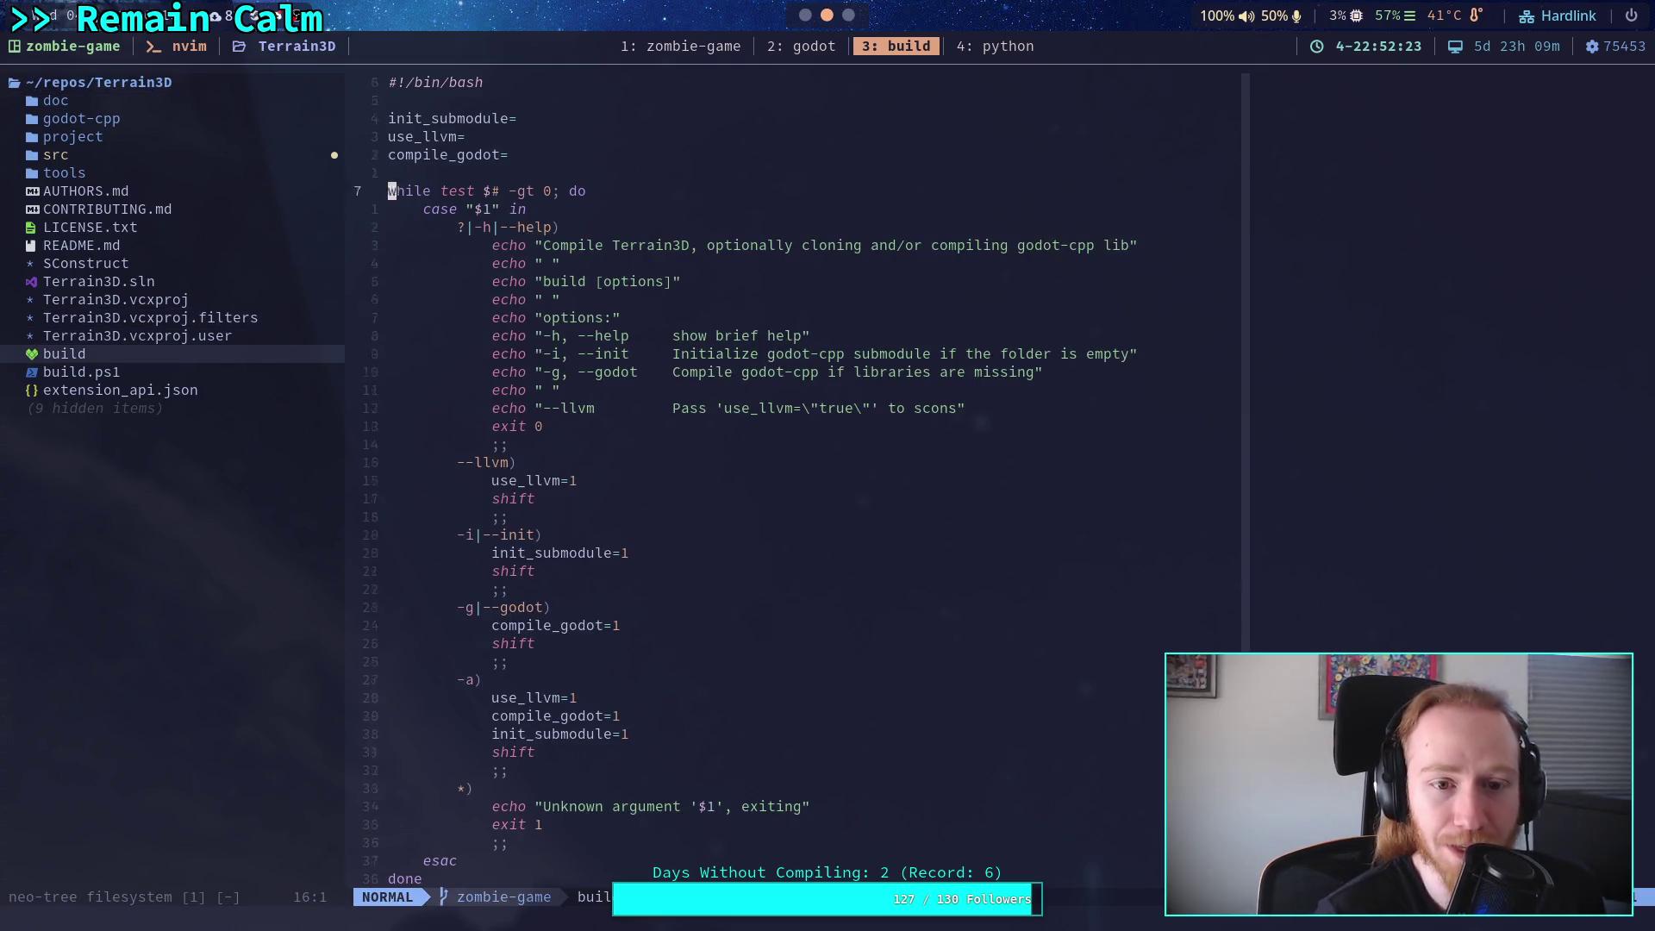
{"action": "key", "text": "1"}
{"action": "key", "text": "0"}
{"action": "key", "text": "j"}
{"action": "key", "text": "1"}
{"action": "key", "text": "4"}
{"action": "key", "text": "j"}
{"action": "key", "text": "1"}
{"action": "key", "text": "0"}
{"action": "key", "text": "k"}
{"action": "key", "text": "k"}
{"action": "key", "text": "k"}
{"action": "key", "text": "k"}
Move back up through the build script's argument cases, from the --init option to the -a case.
{"action": "key", "text": "j"}
{"action": "key", "text": "j"}
{"action": "key", "text": "j"}
{"action": "key", "text": "j"}
{"action": "key", "text": "j"}
{"action": "key", "text": "j"}
{"action": "key", "text": "j"}
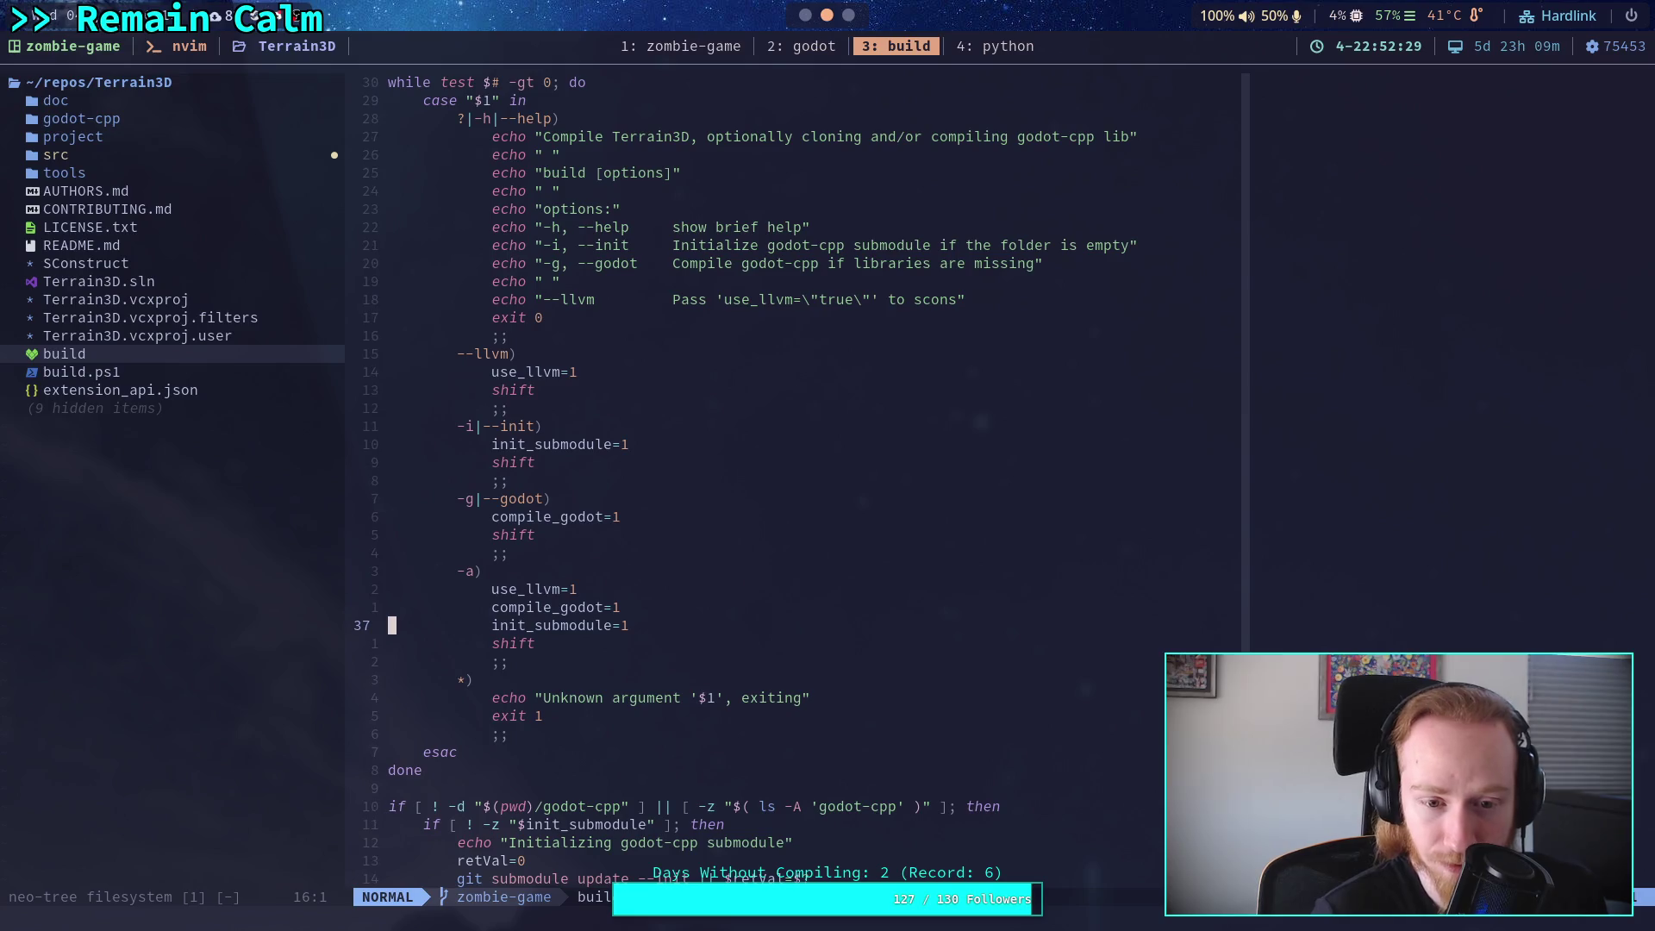
{"action": "key", "text": "k"}
{"action": "key", "text": "k"}
{"action": "key", "text": "k"}
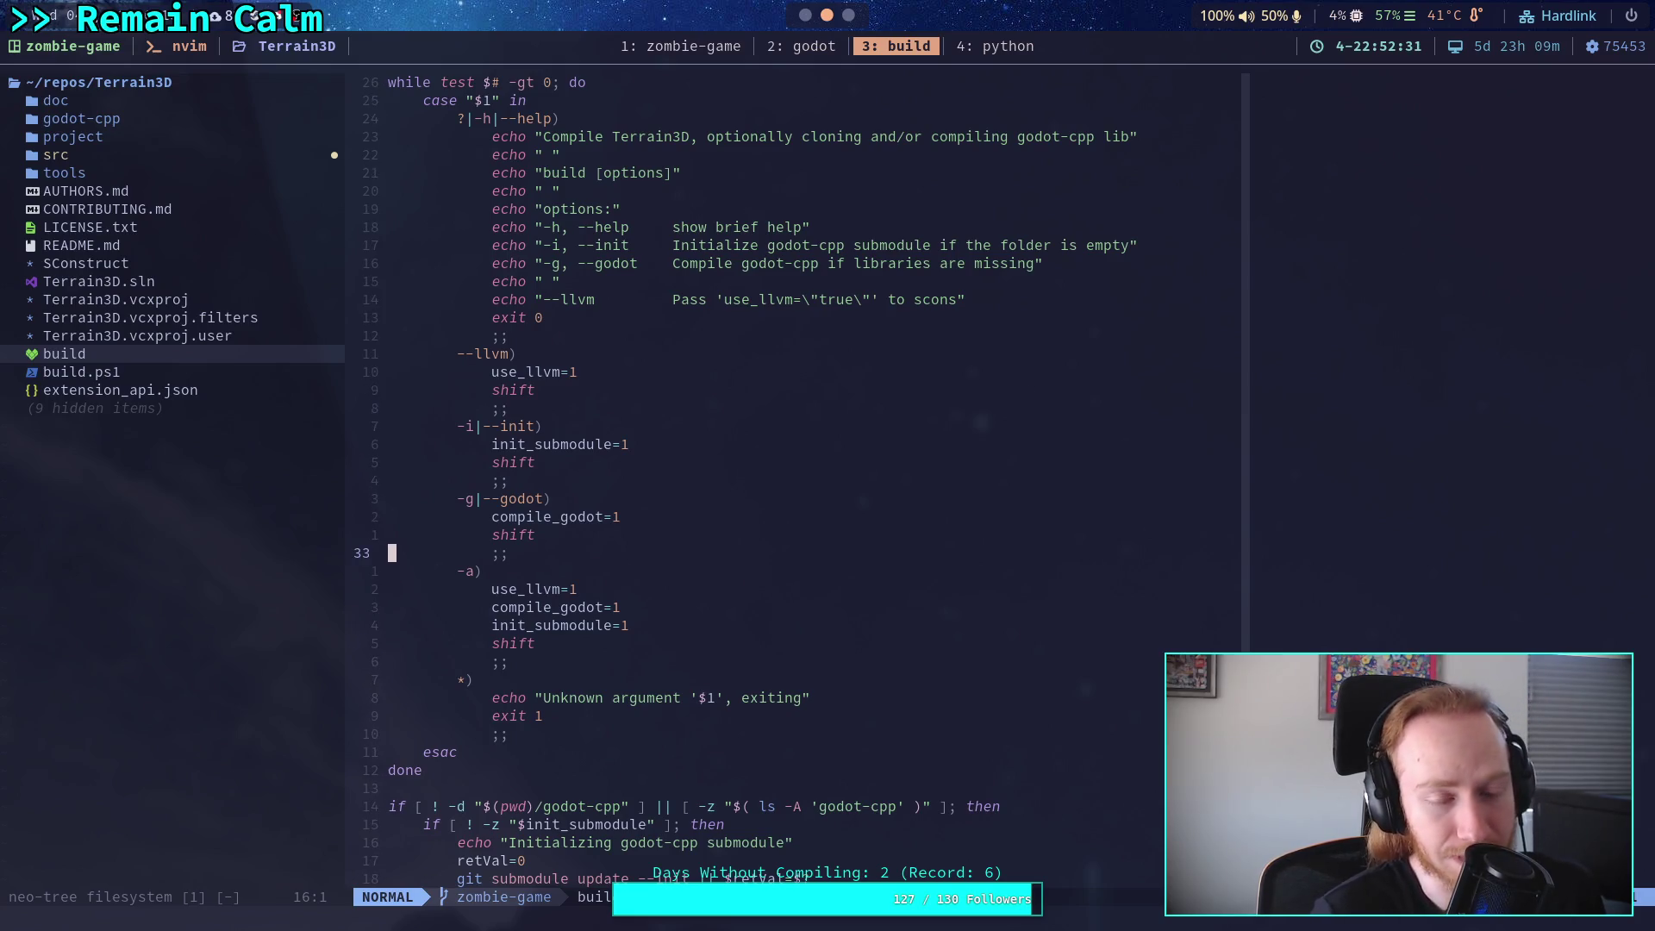
{"action": "key", "text": "k"}
{"action": "key", "text": "k"}
{"action": "key", "text": "k"}
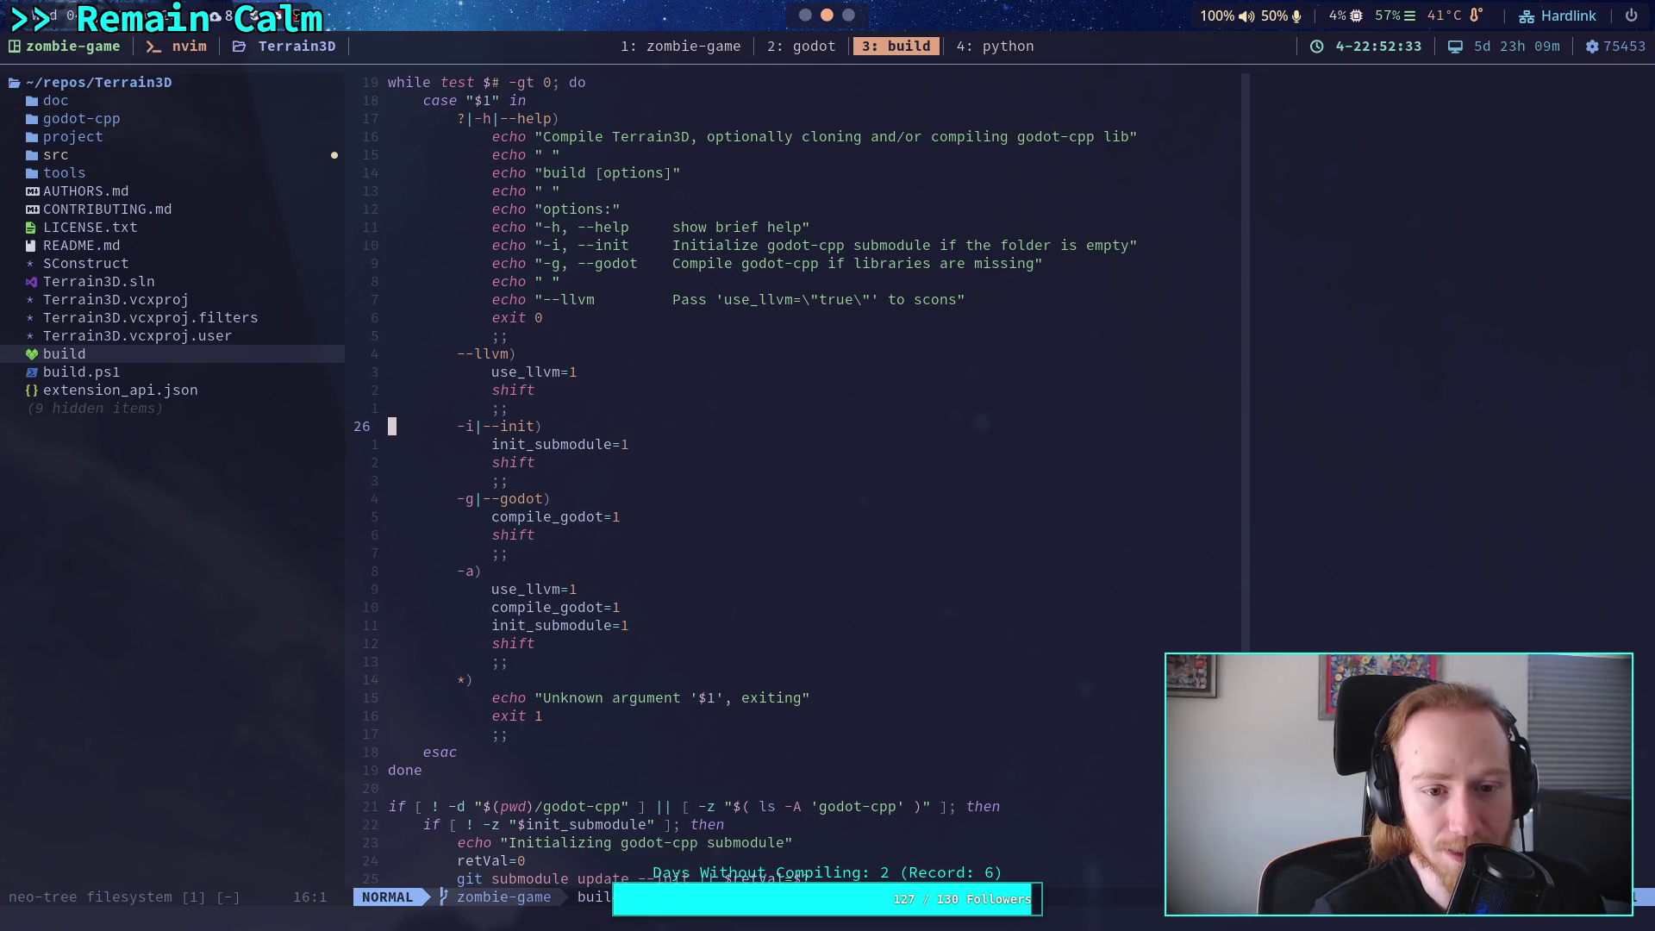
{"action": "key", "text": "g"}
{"action": "key", "text": "g"}
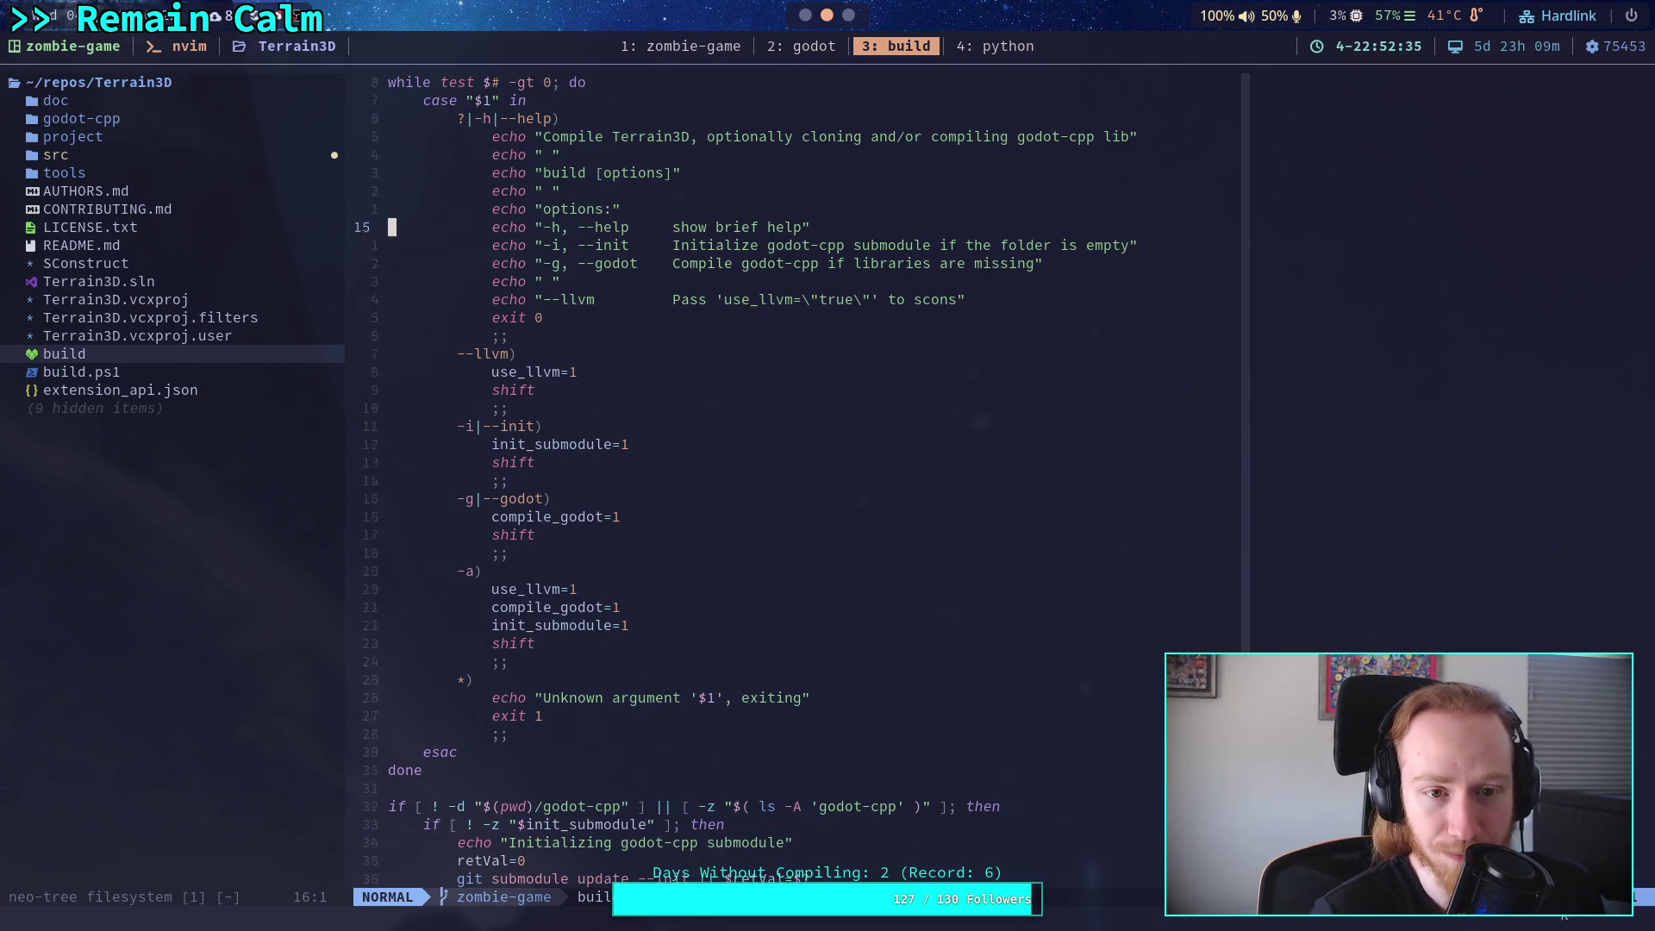
{"action": "key", "text": "j"}
{"action": "key", "text": "j"}
{"action": "key", "text": "j"}
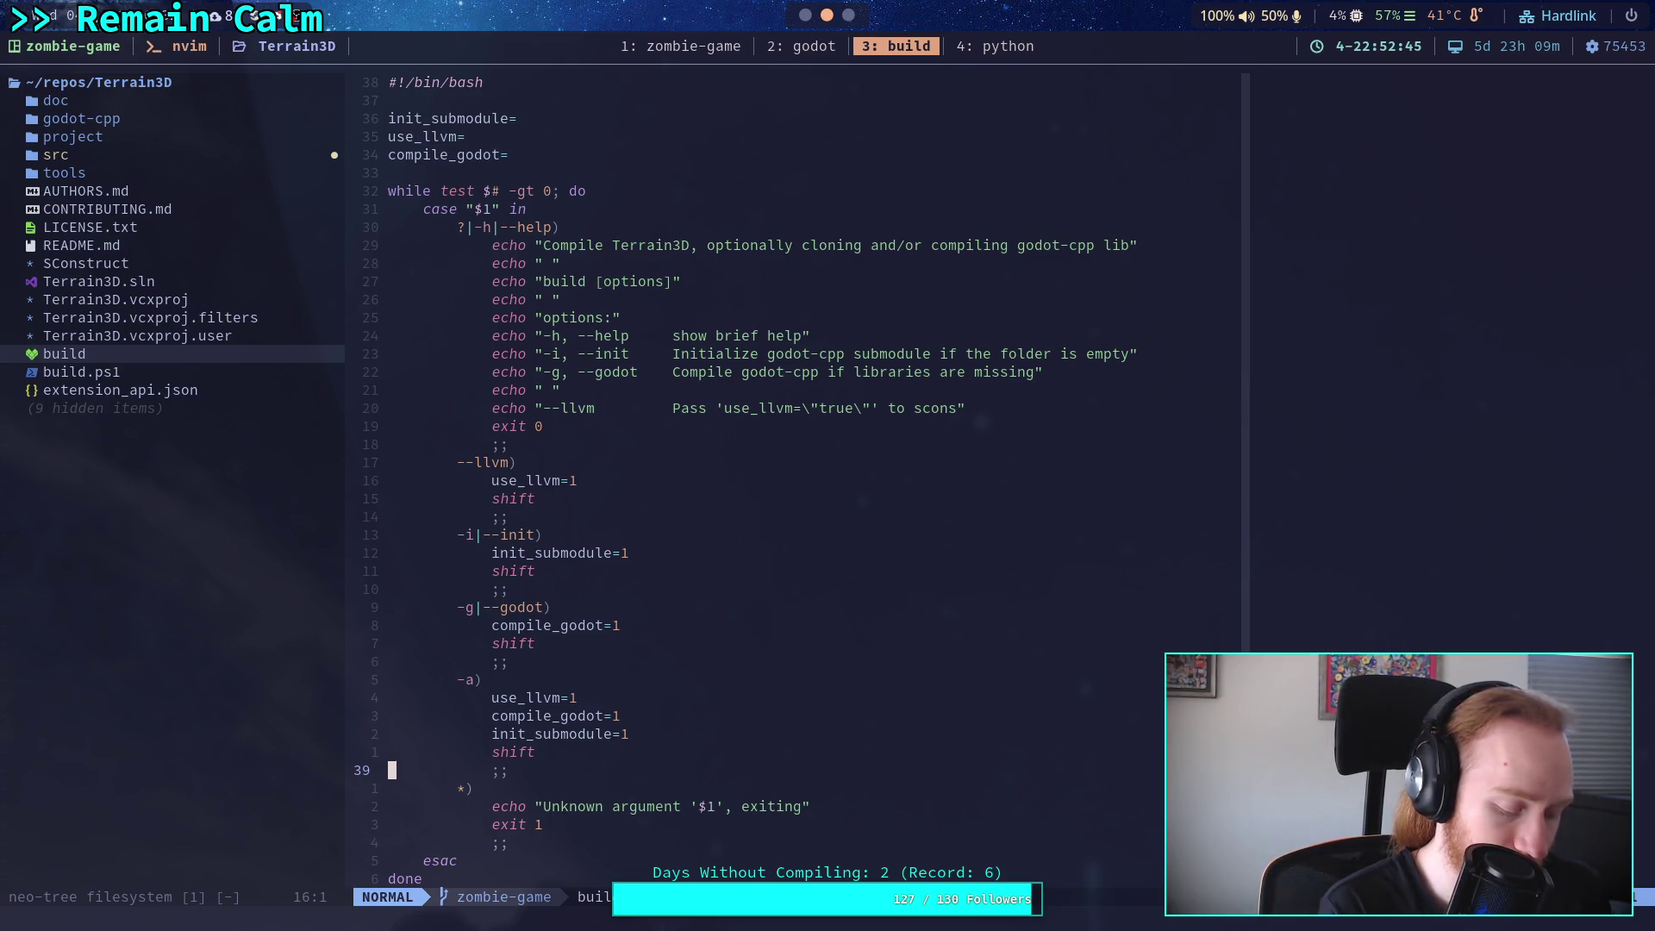
Show hidden files in the Neo-tree file tree, then quit Neovim with :q.
{"action": "key", "text": "ctrl+n"}
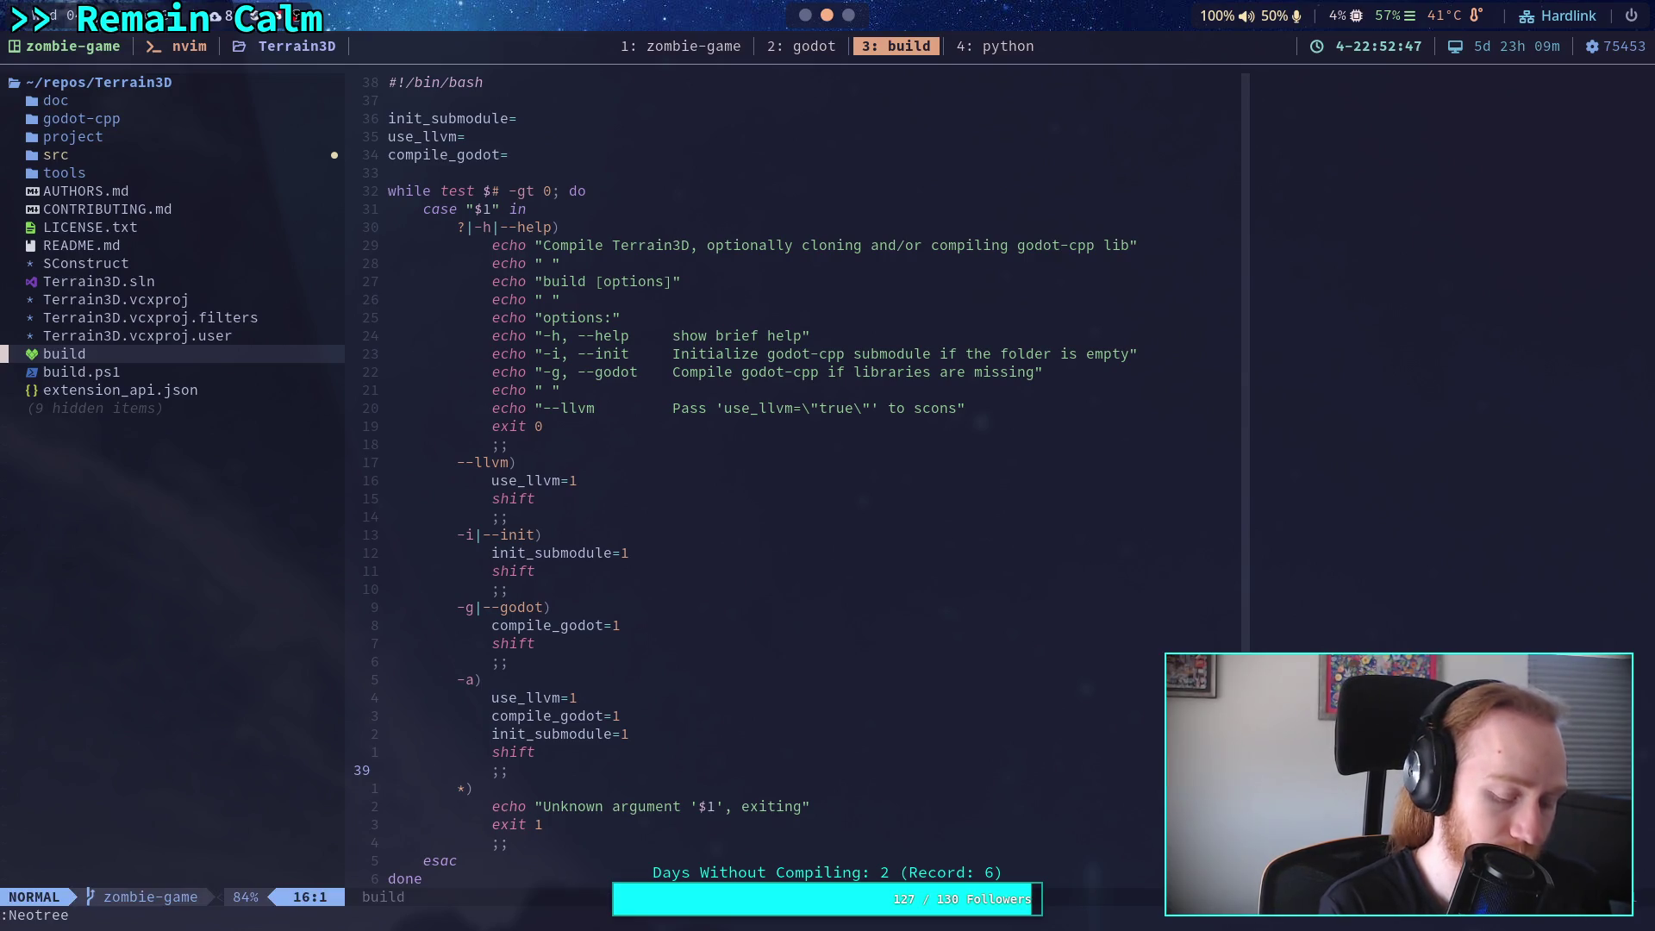
{"action": "key", "text": "shift+h"}
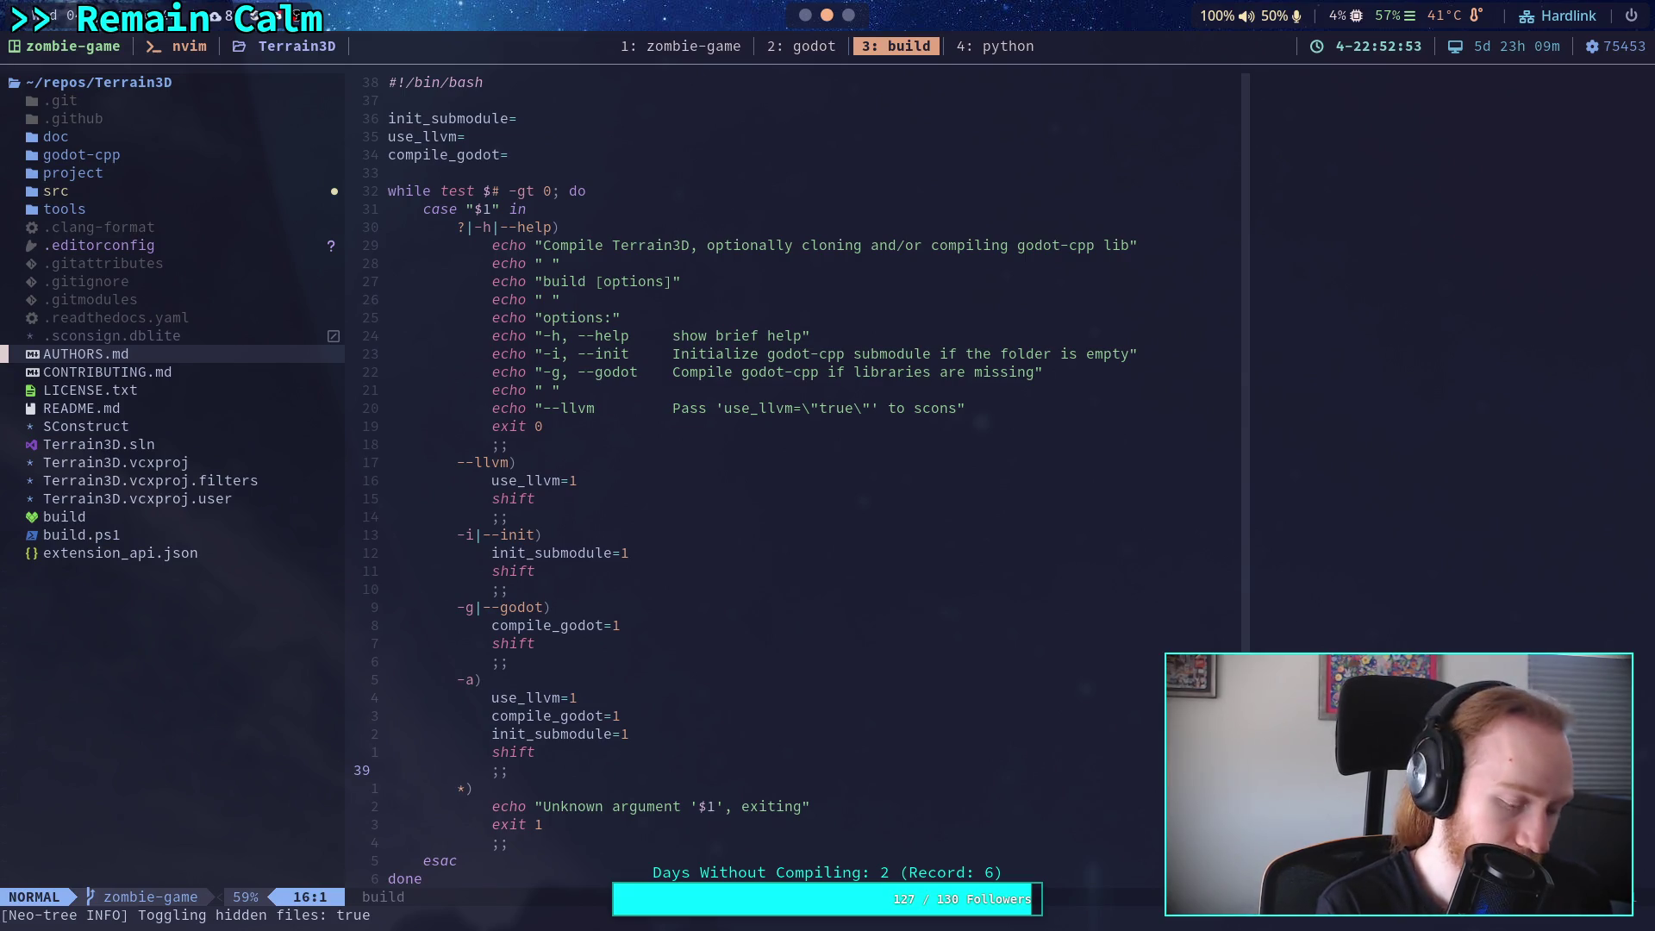
{"action": "type", "text": ":qa"}
{"action": "key", "text": "Return"}
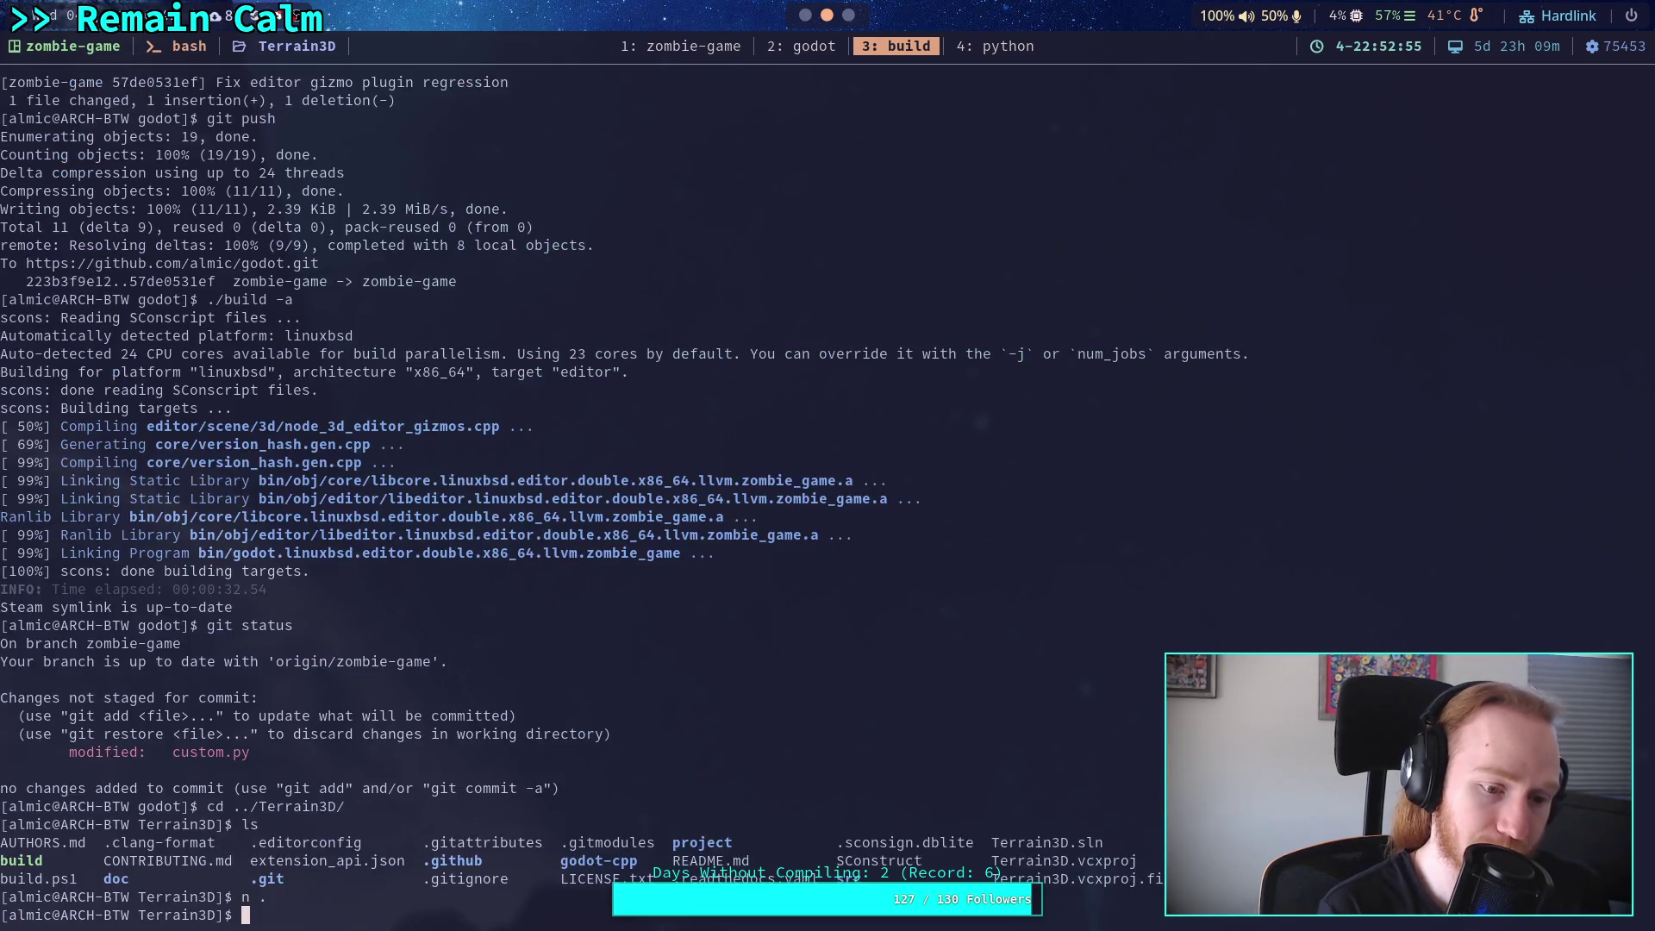
Run ./build --llvm to start compiling Terrain3D with the LLVM option.
{"action": "type", "text": "./b"}
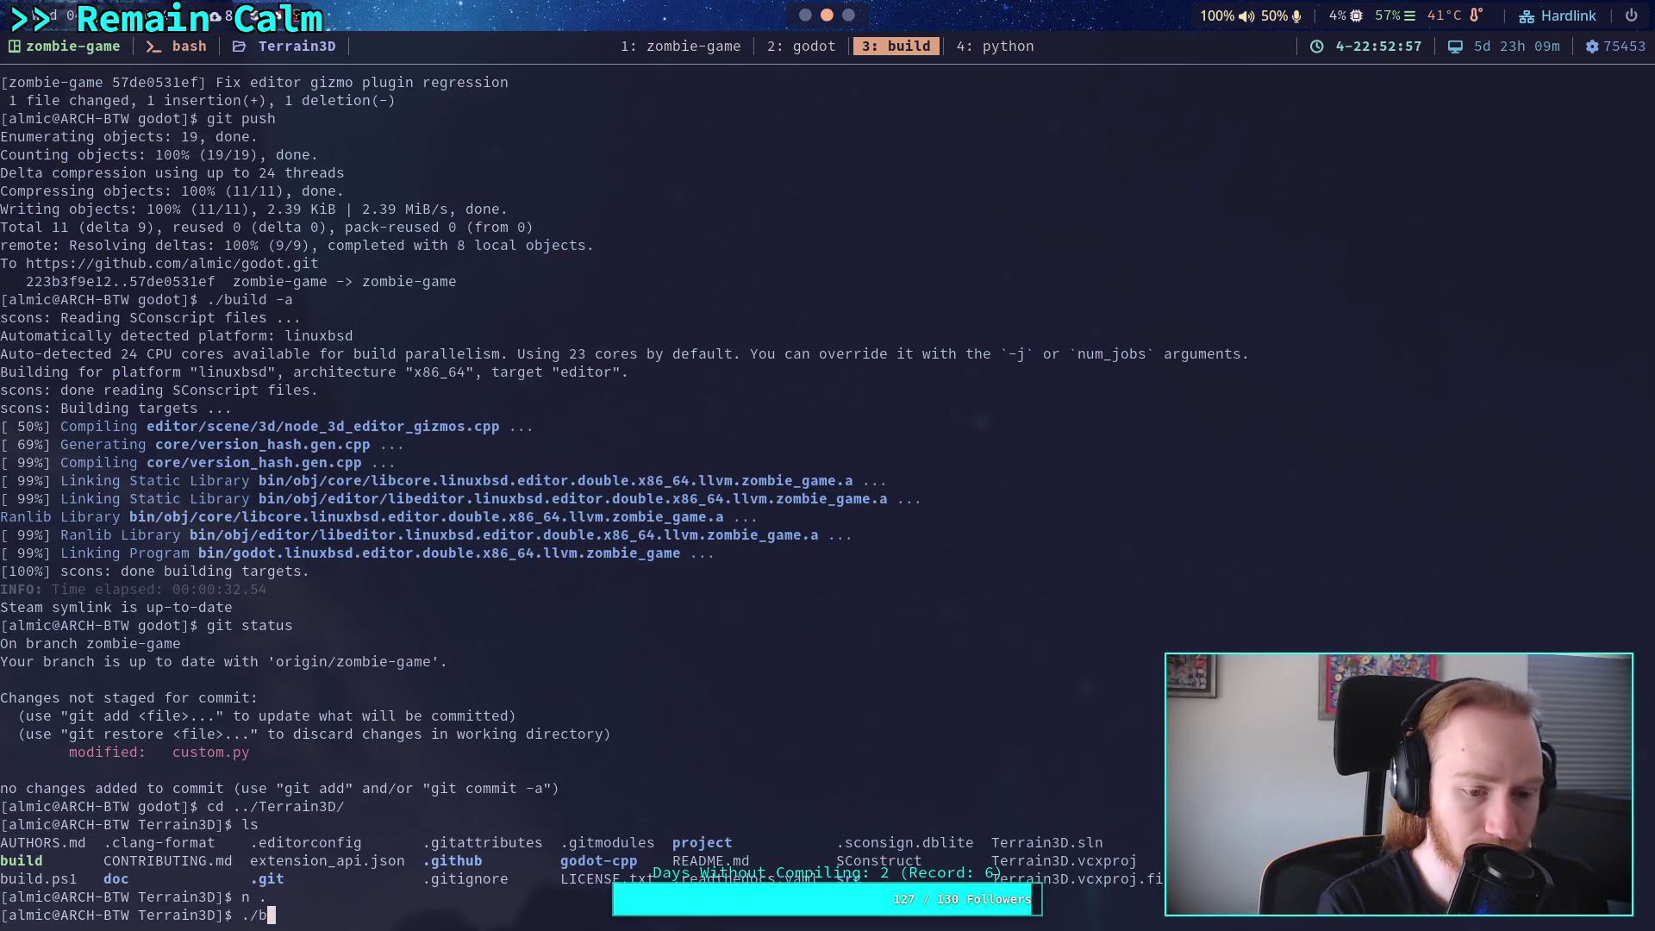
{"action": "type", "text": "uild --ll"}
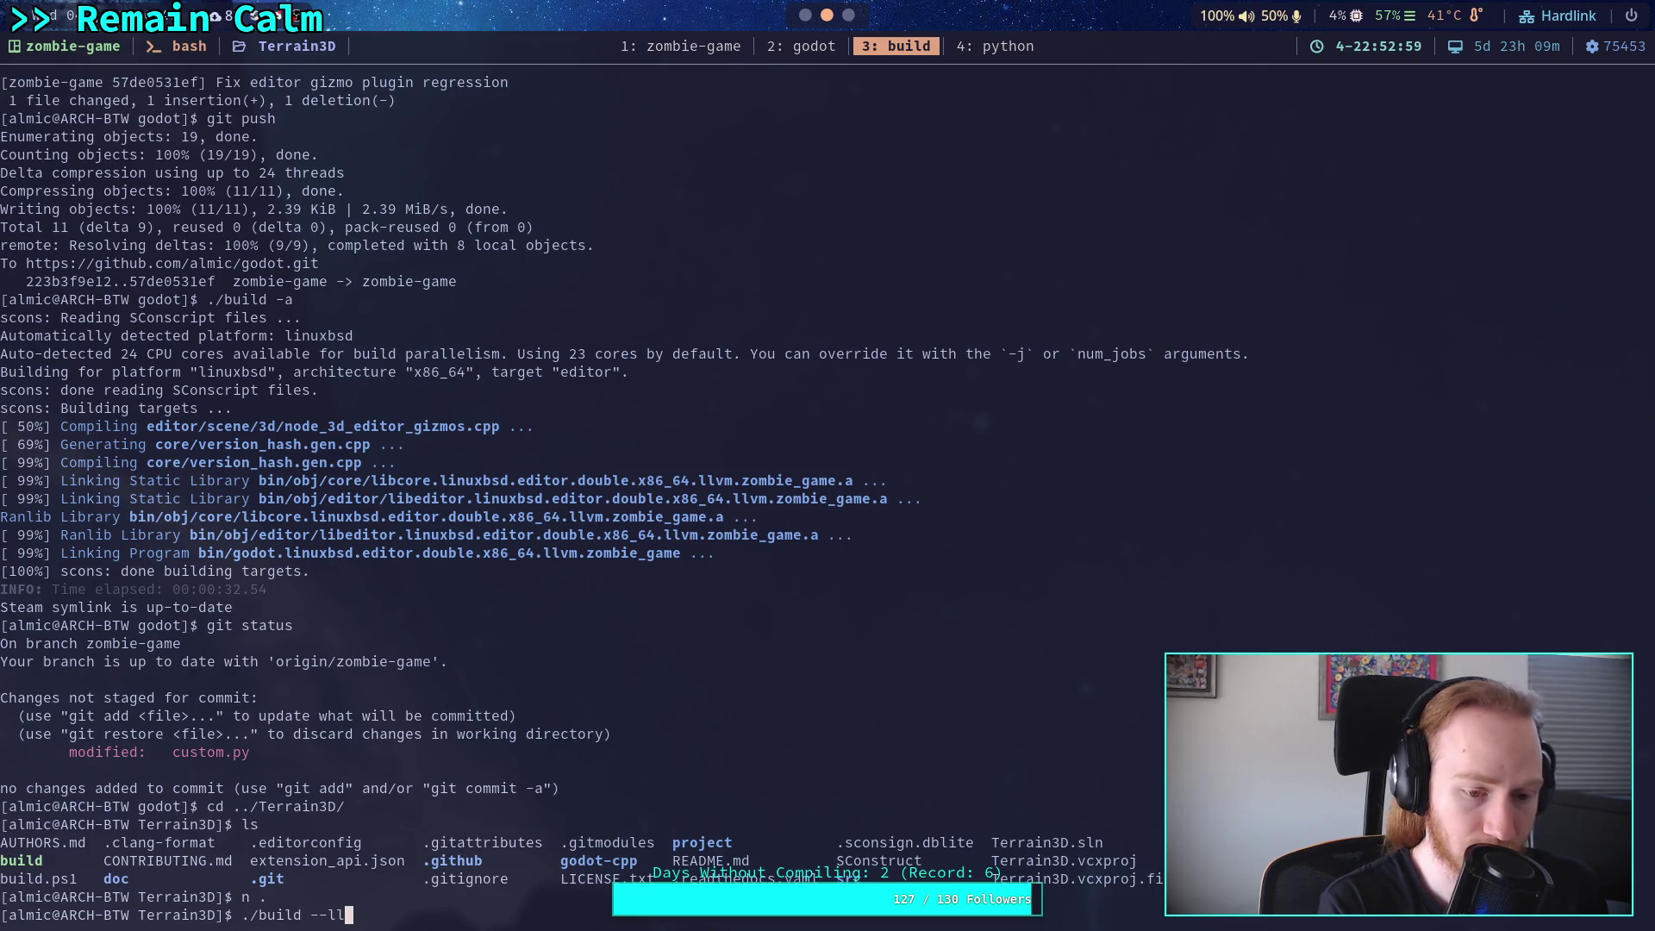
{"action": "type", "text": "v"}
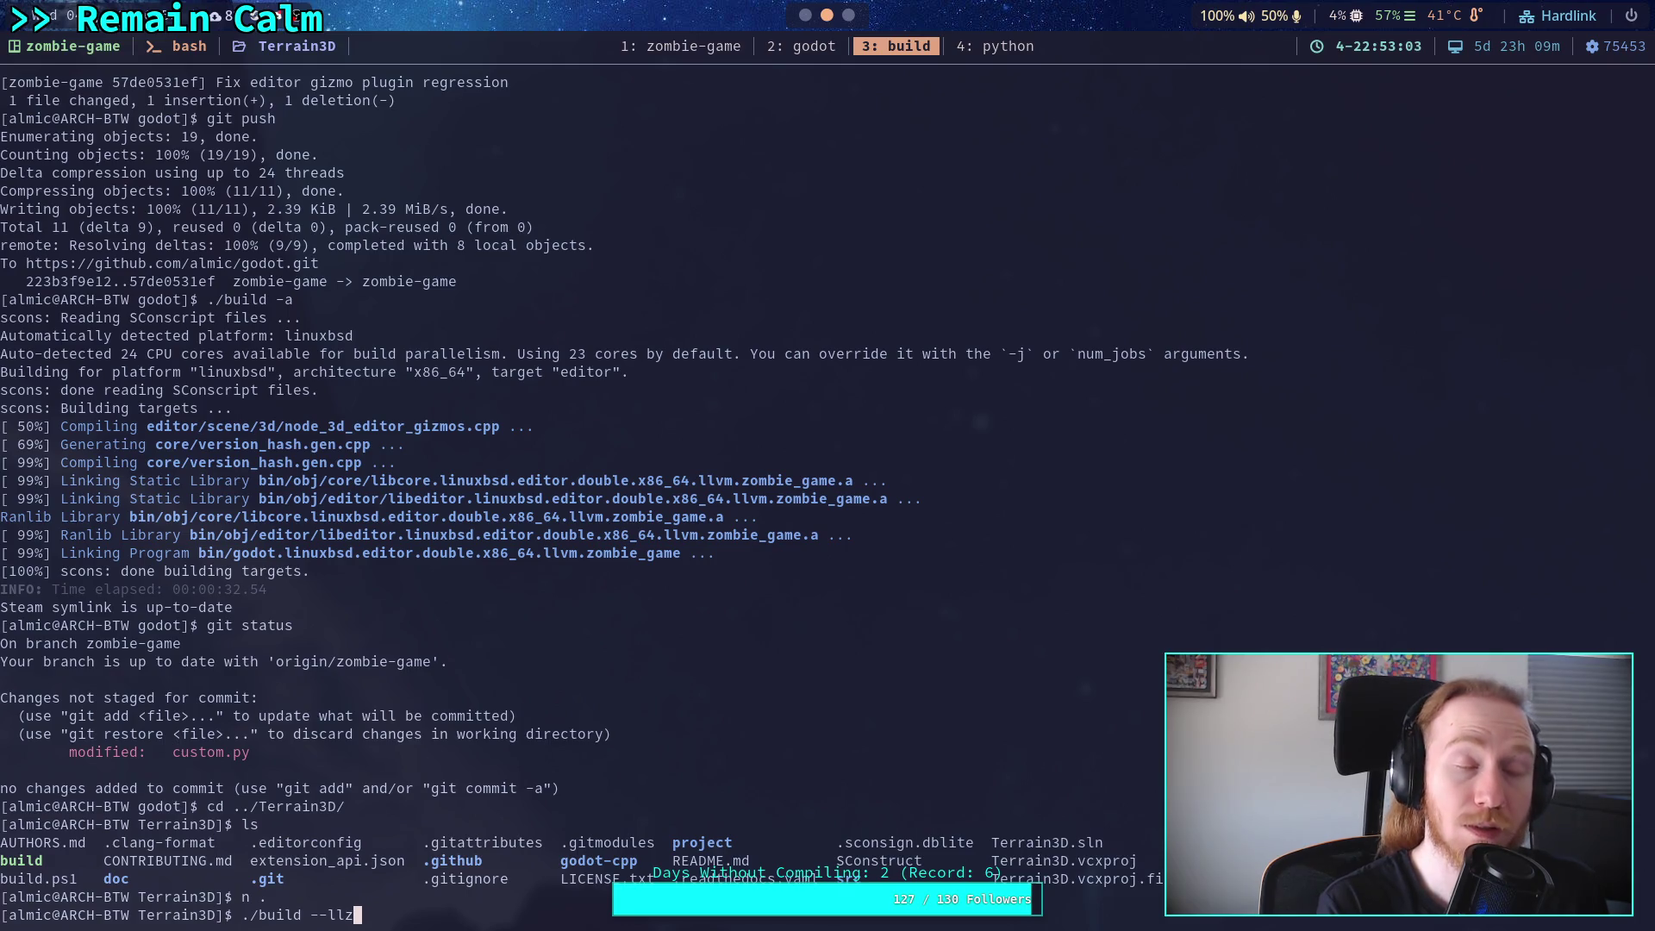
{"action": "type", "text": "mb"}
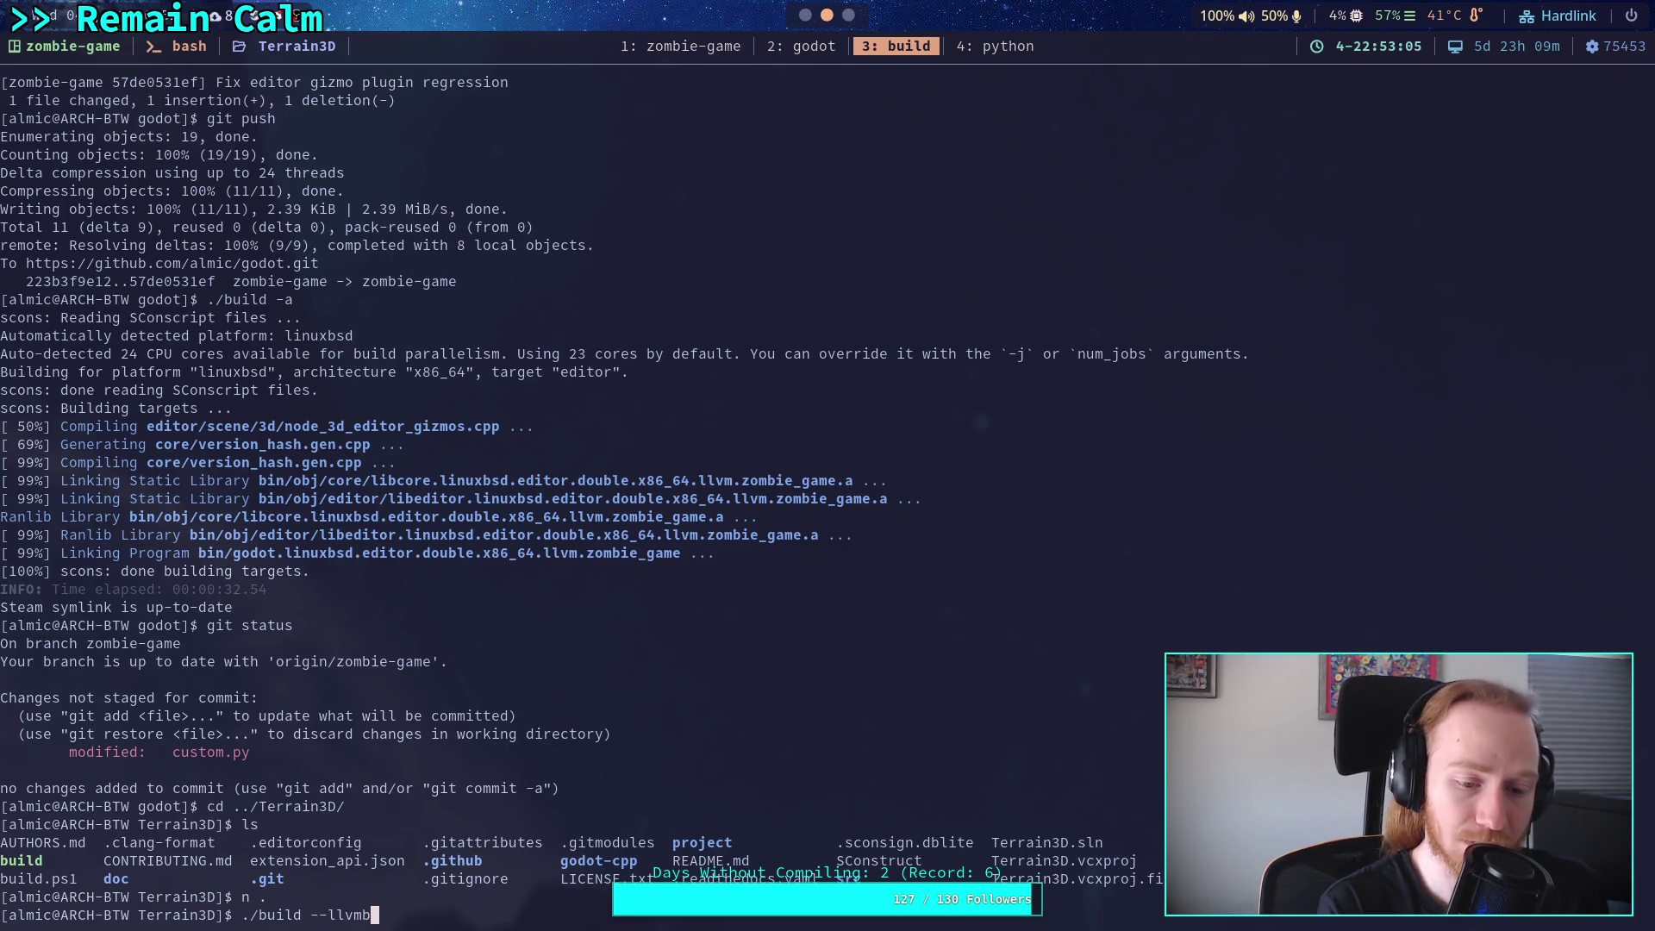
{"action": "key", "text": "Return"}
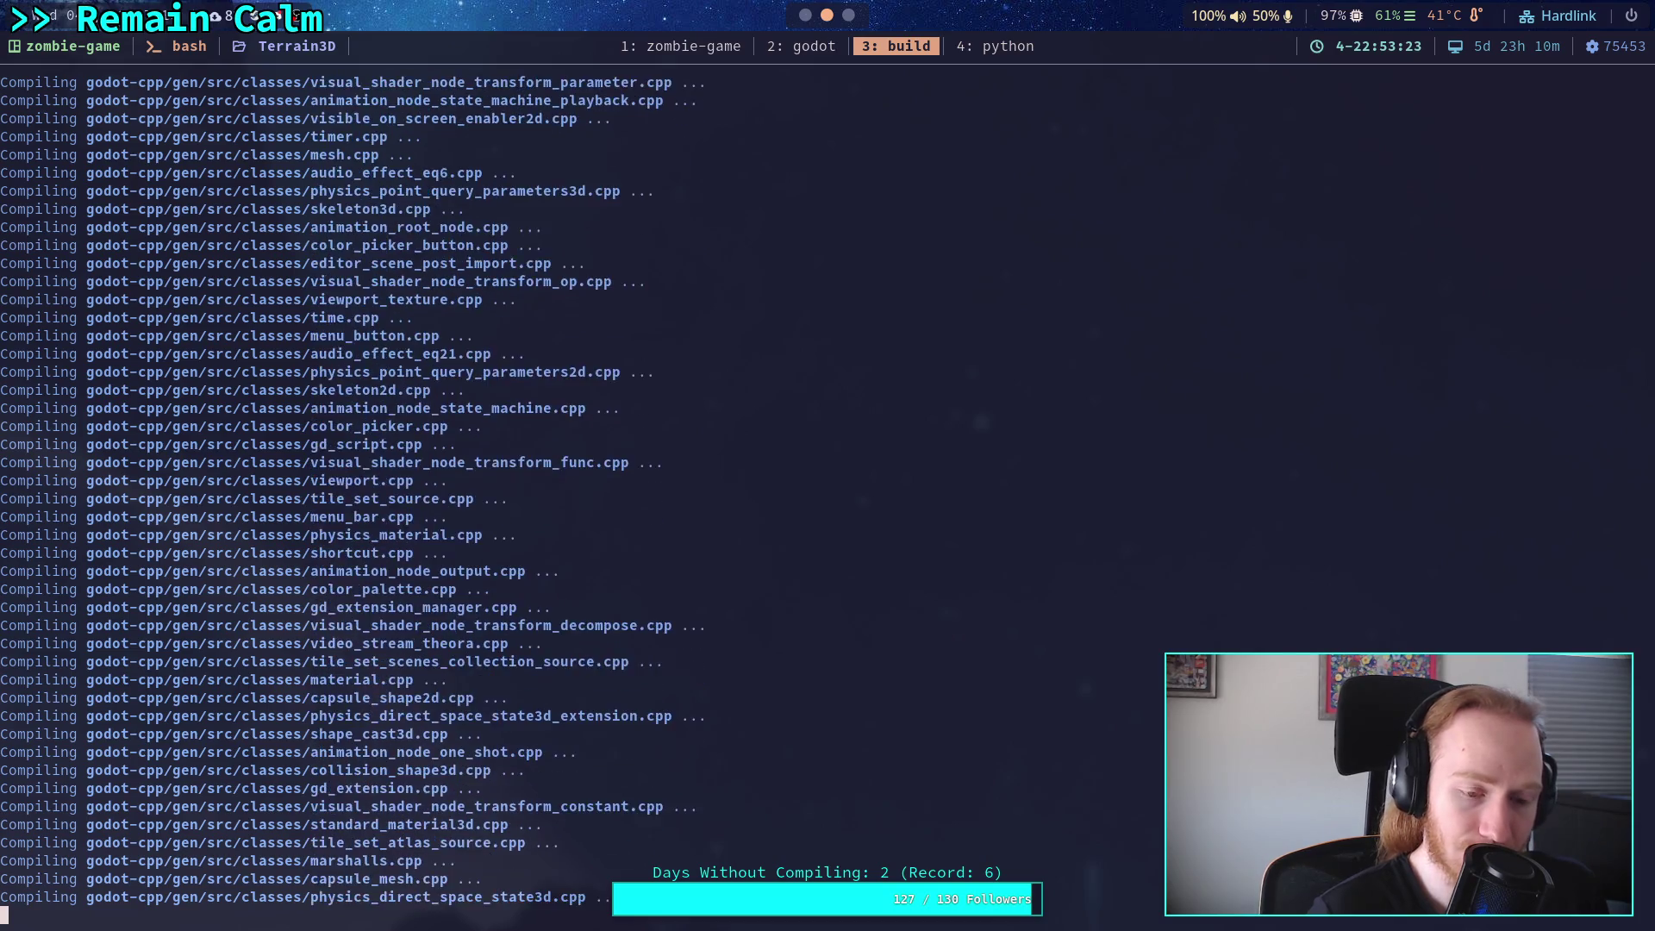
{"action": "left_click", "coordinate": [817, 51]}
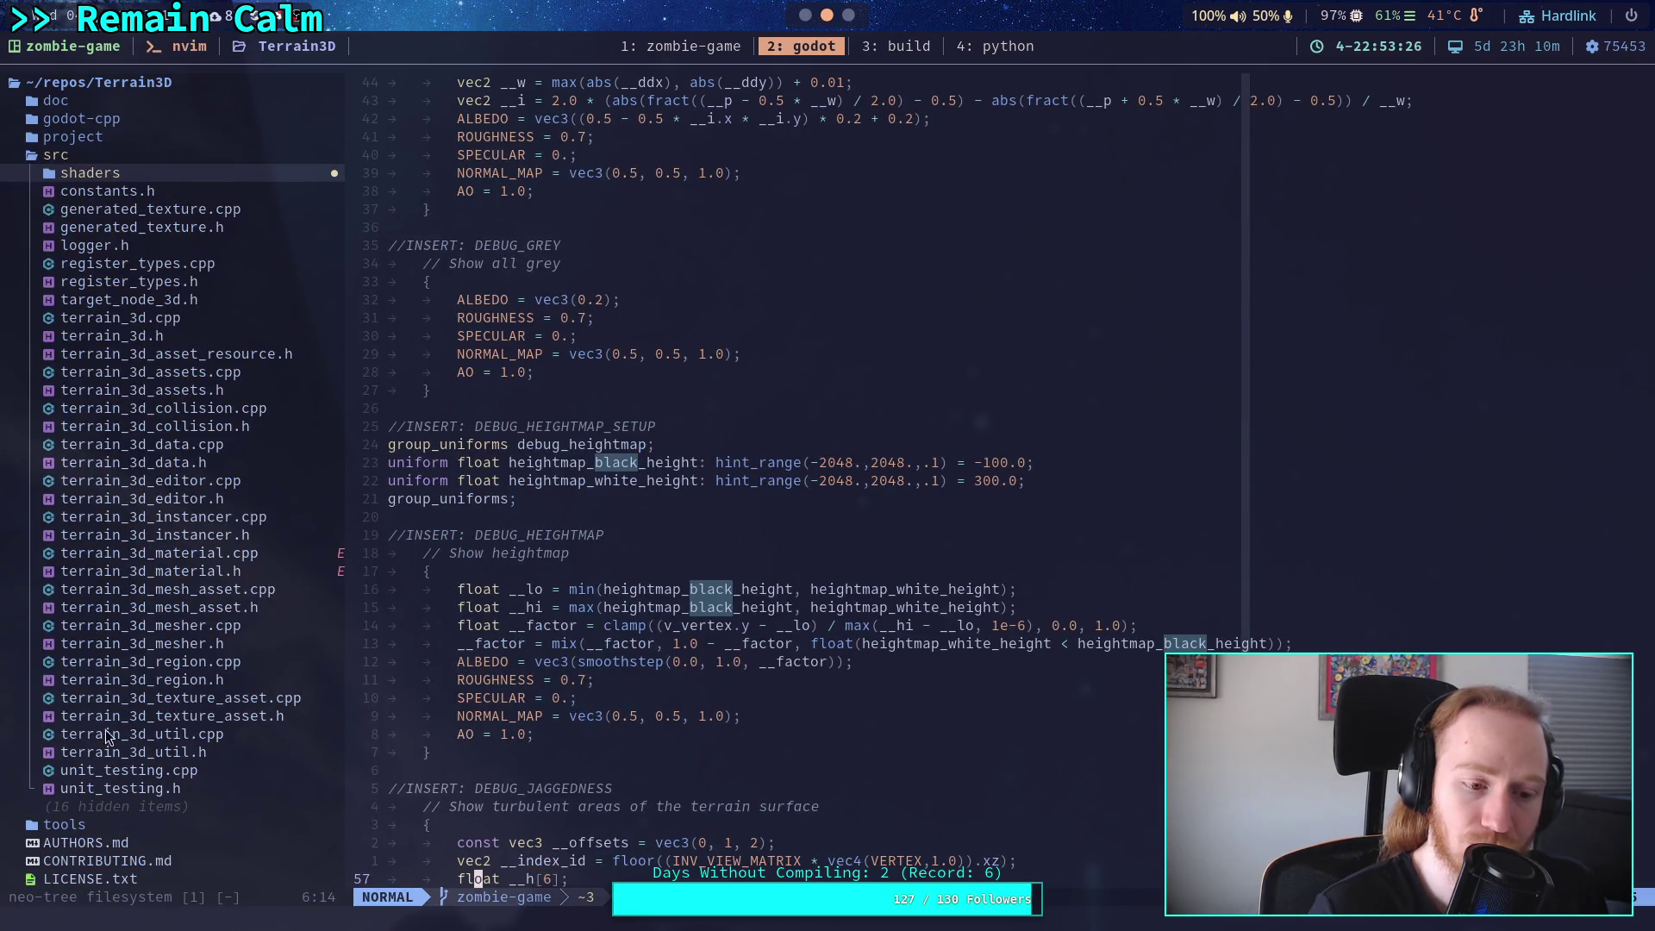
{"action": "scroll", "coordinate": [170, 727], "scroll_direction": "down", "scroll_amount": 5}
{"action": "double_click", "coordinate": [105, 724]}
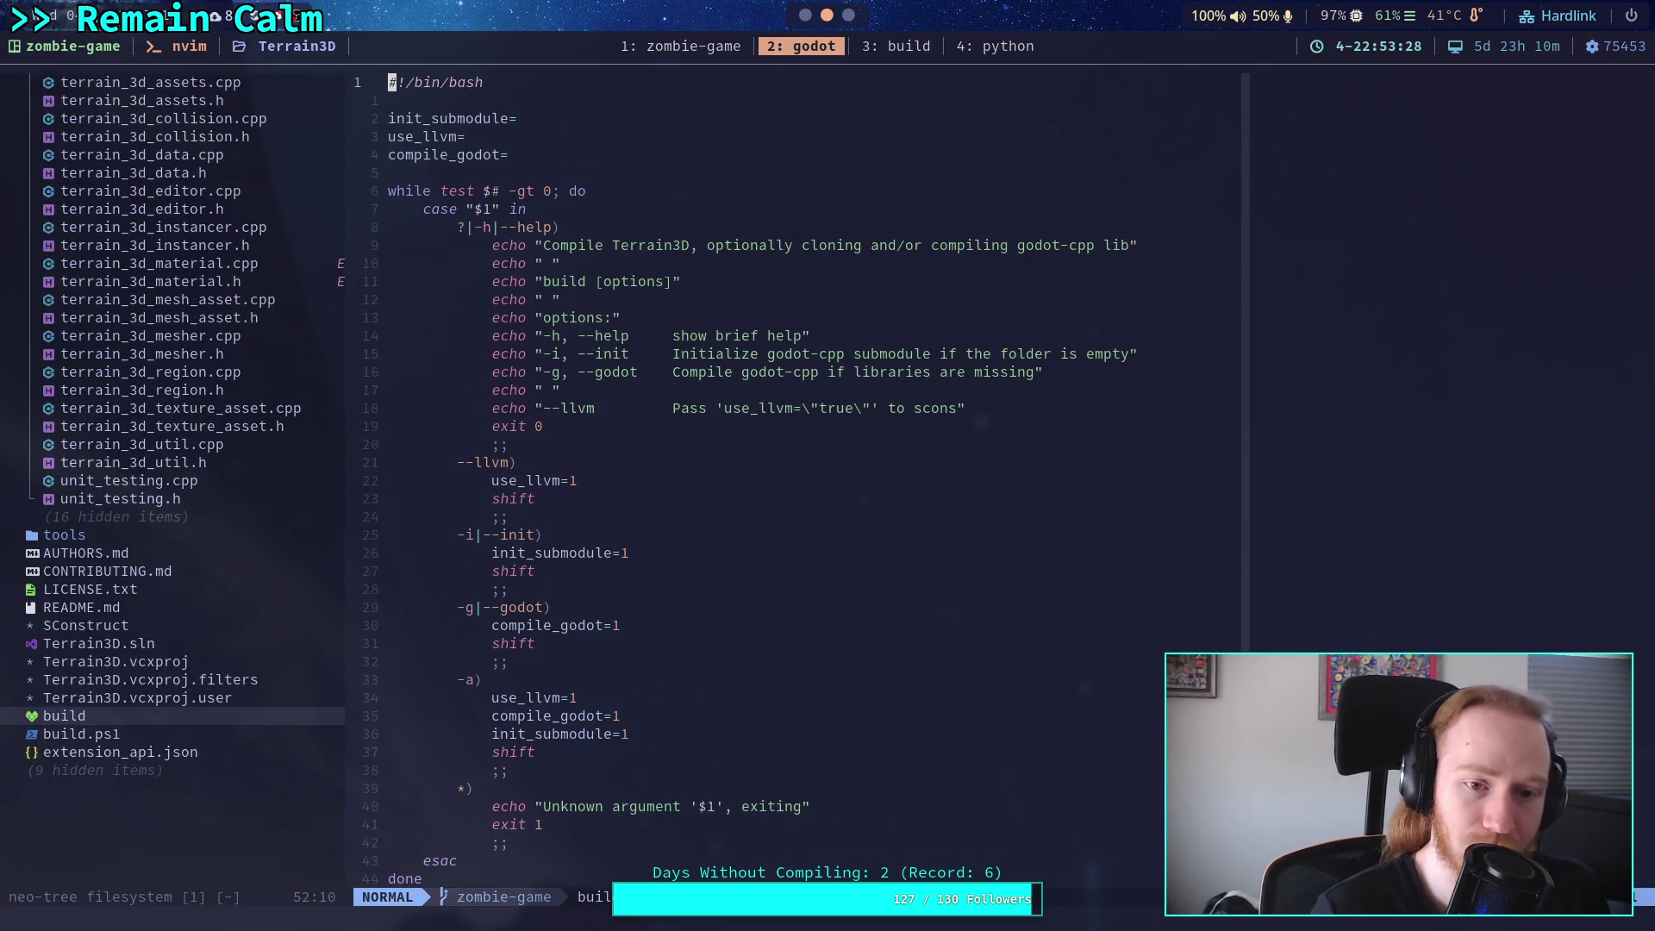
{"action": "scroll", "coordinate": [662, 496], "scroll_direction": "down", "scroll_amount": 10}
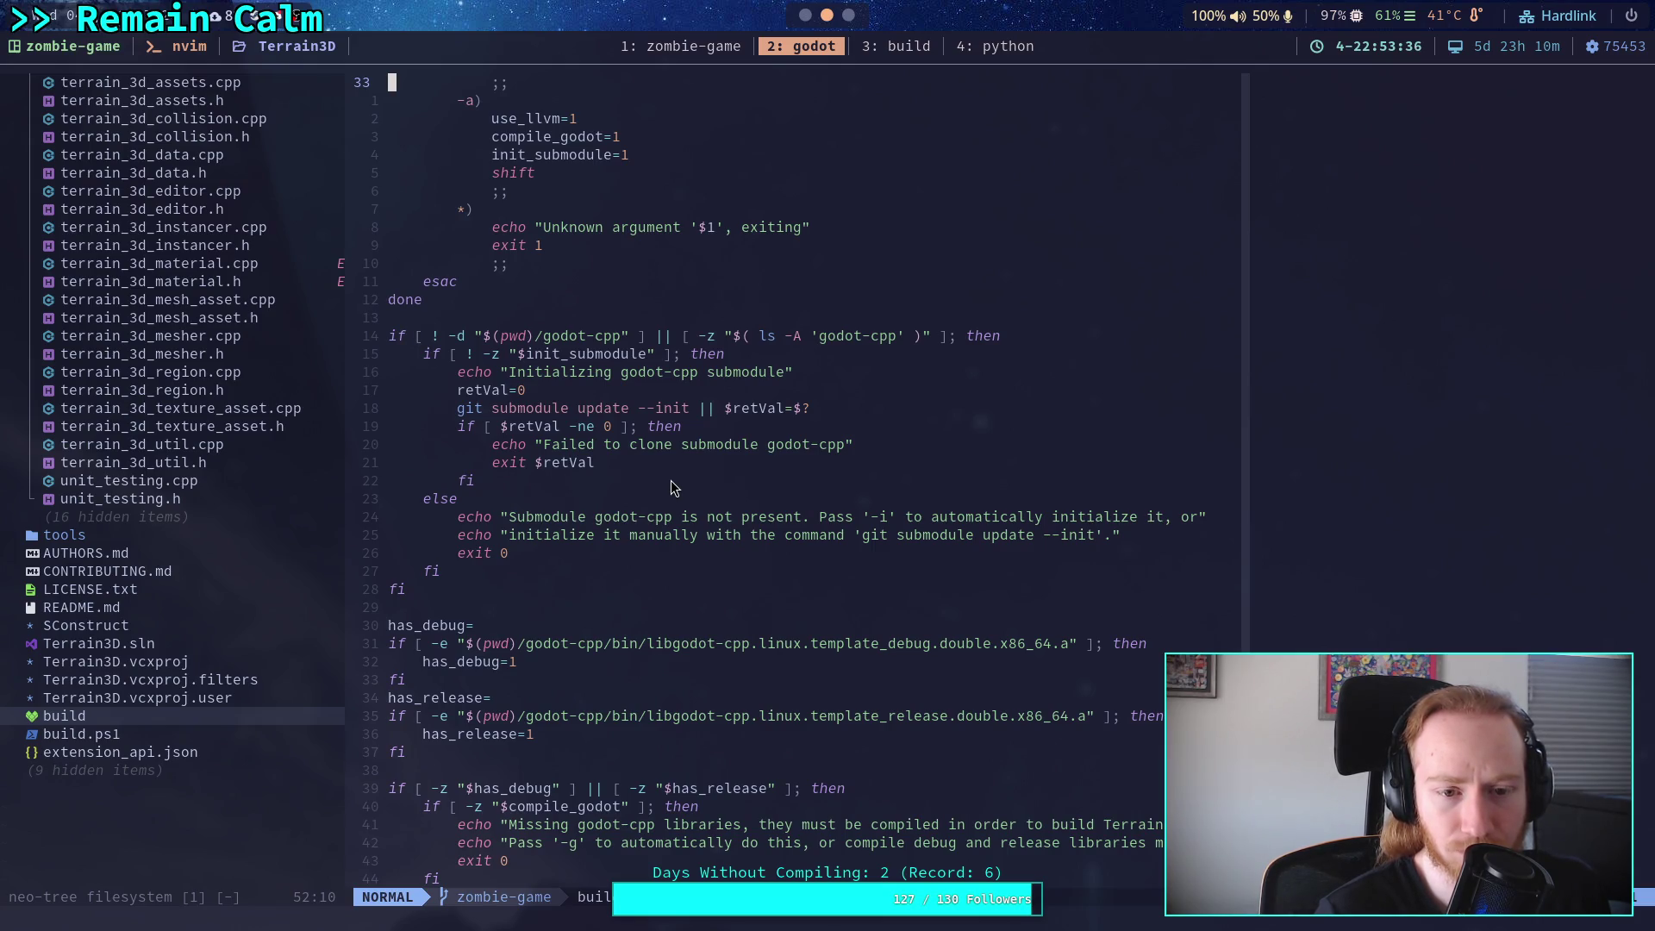
{"action": "scroll", "coordinate": [655, 496], "scroll_direction": "down", "scroll_amount": 4}
{"action": "scroll", "coordinate": [648, 502], "scroll_direction": "down", "scroll_amount": 1}
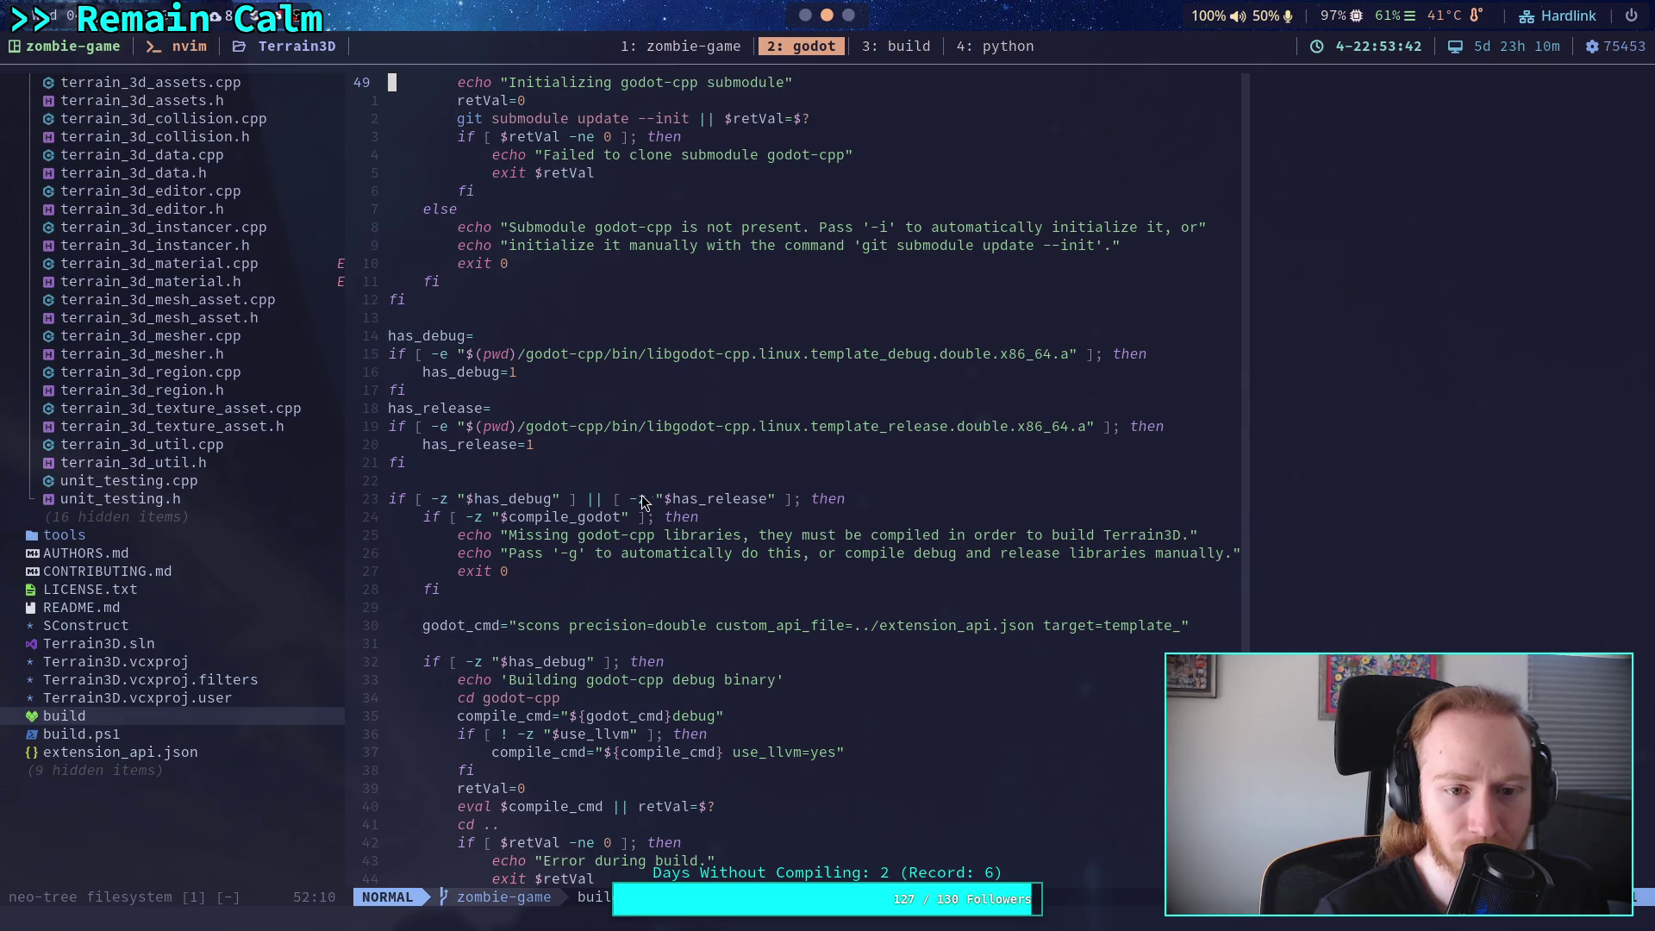
{"action": "scroll", "coordinate": [168, 437], "scroll_direction": "up", "scroll_amount": 5}
{"action": "scroll", "coordinate": [579, 520], "scroll_direction": "down", "scroll_amount": 4}
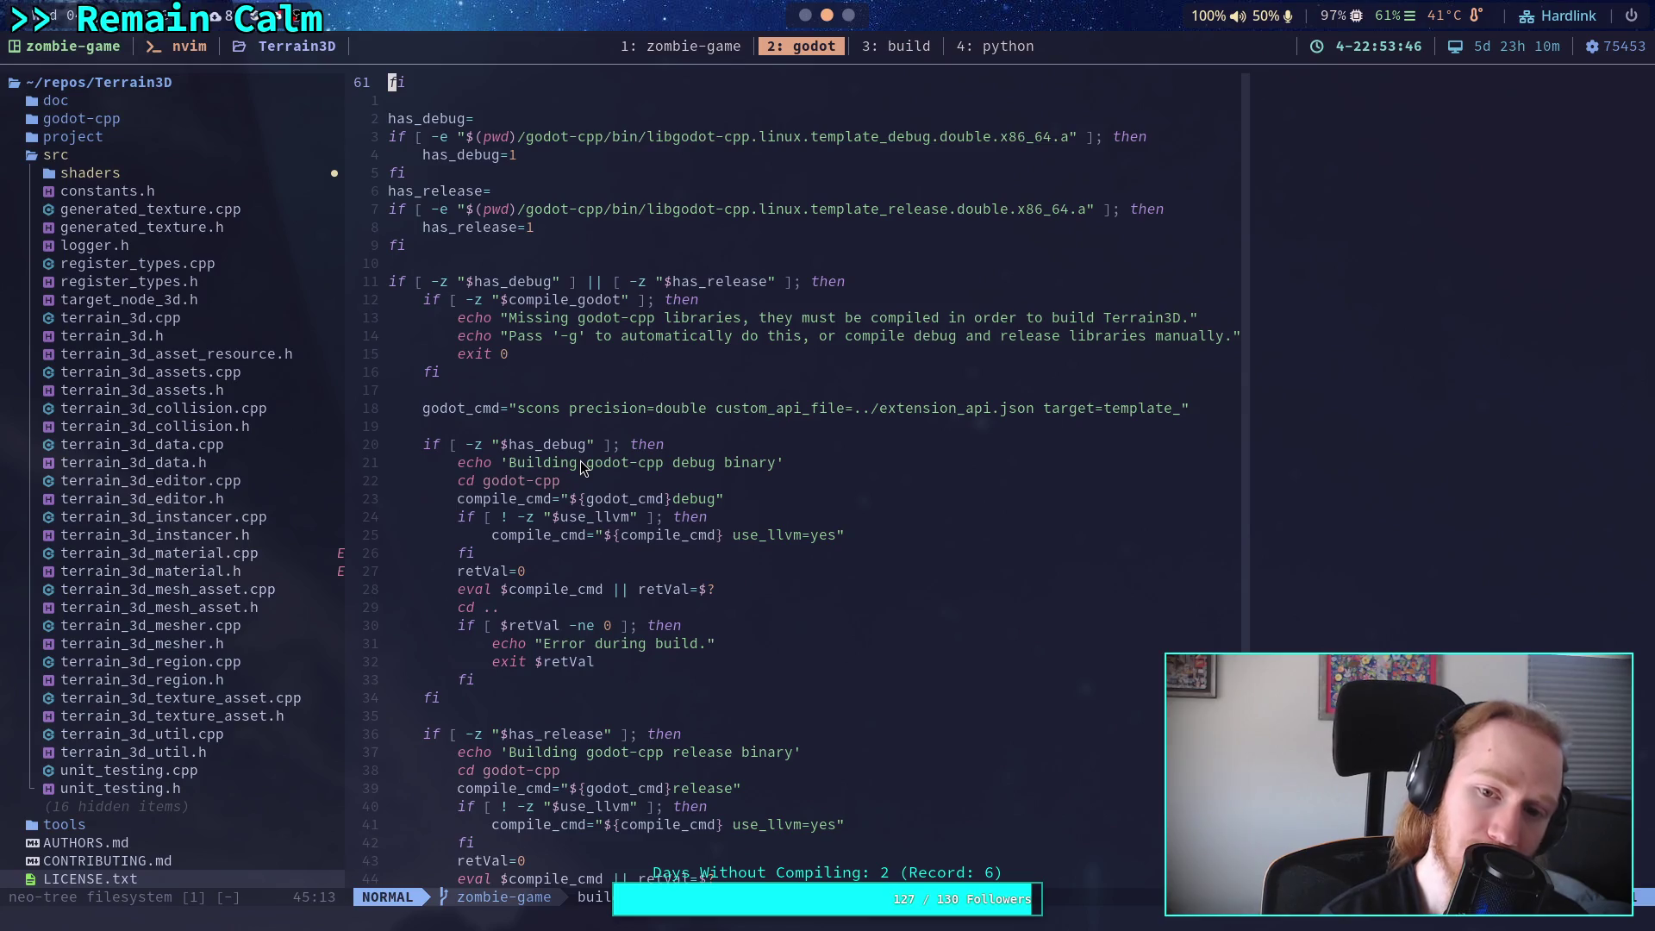
{"action": "left_click", "coordinate": [897, 46]}
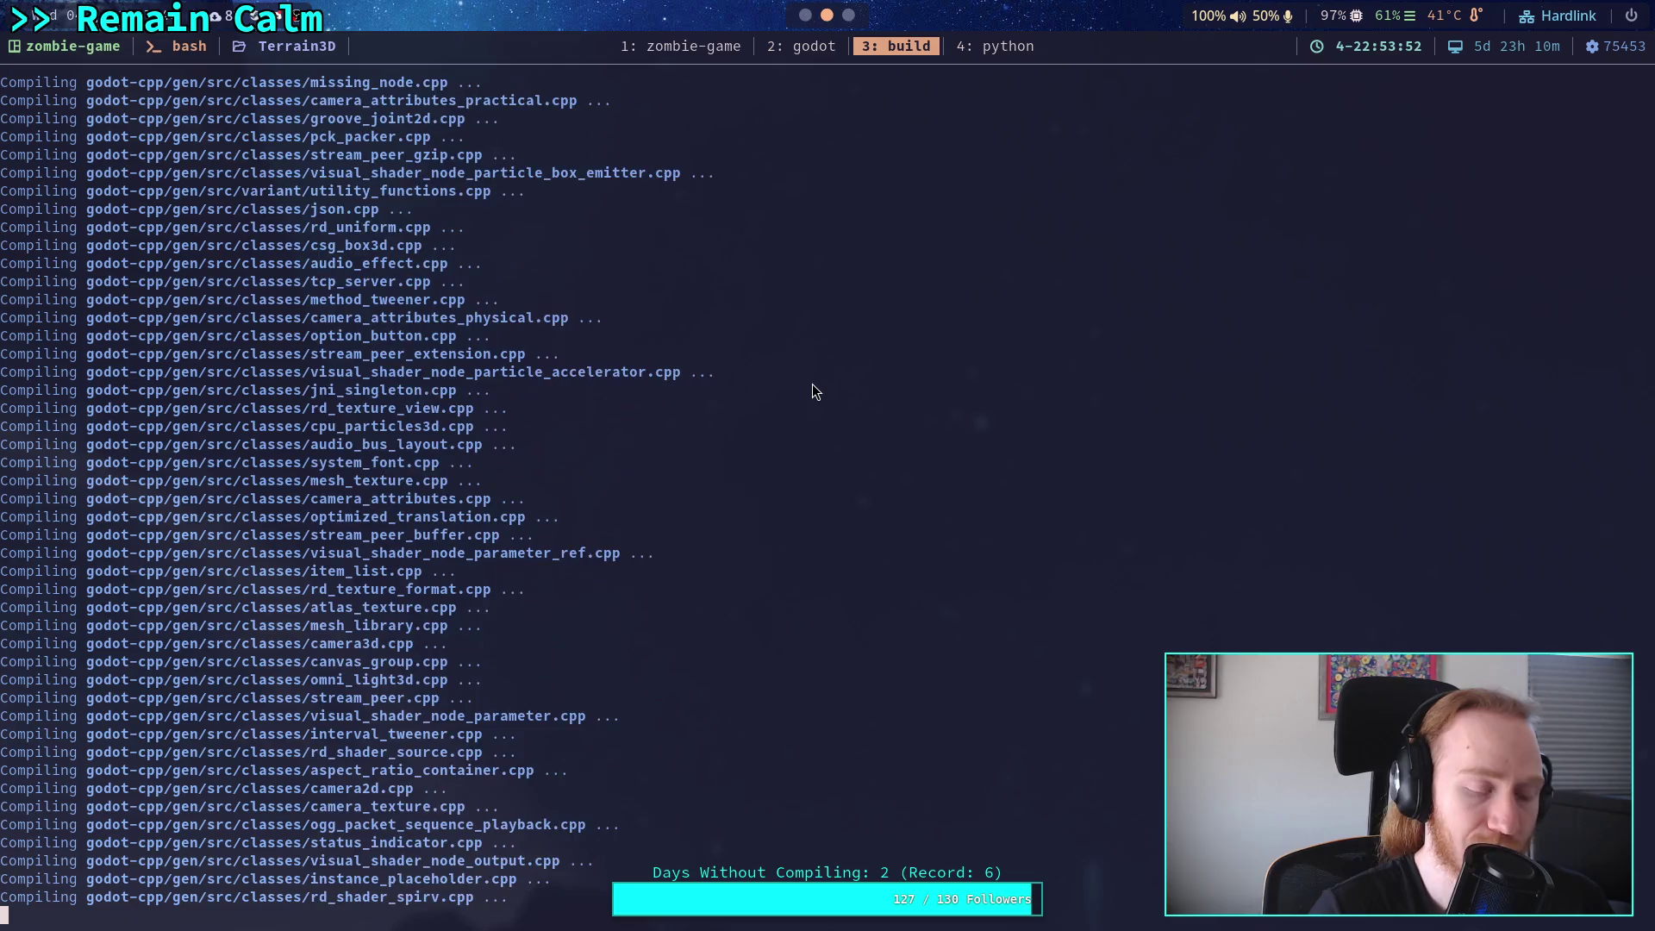
In Godot's 3D view, select the Terrain3D node and set Heightmap Black Height to -1.5.
{"action": "key", "text": "super+1"}
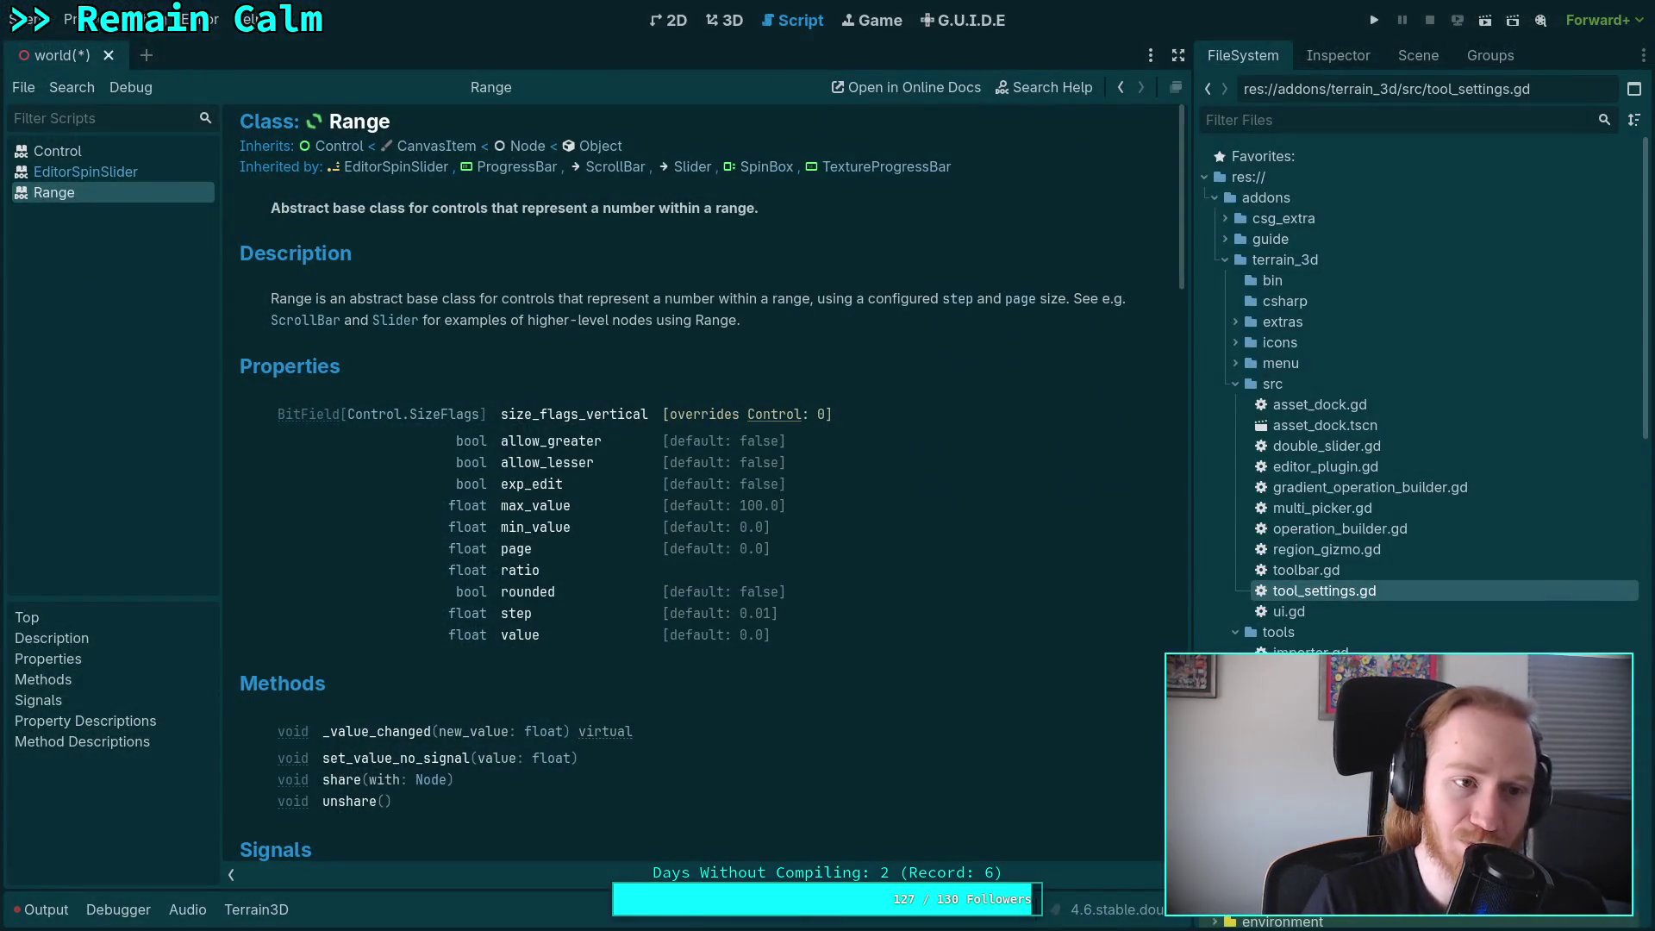
{"action": "left_click", "coordinate": [724, 20]}
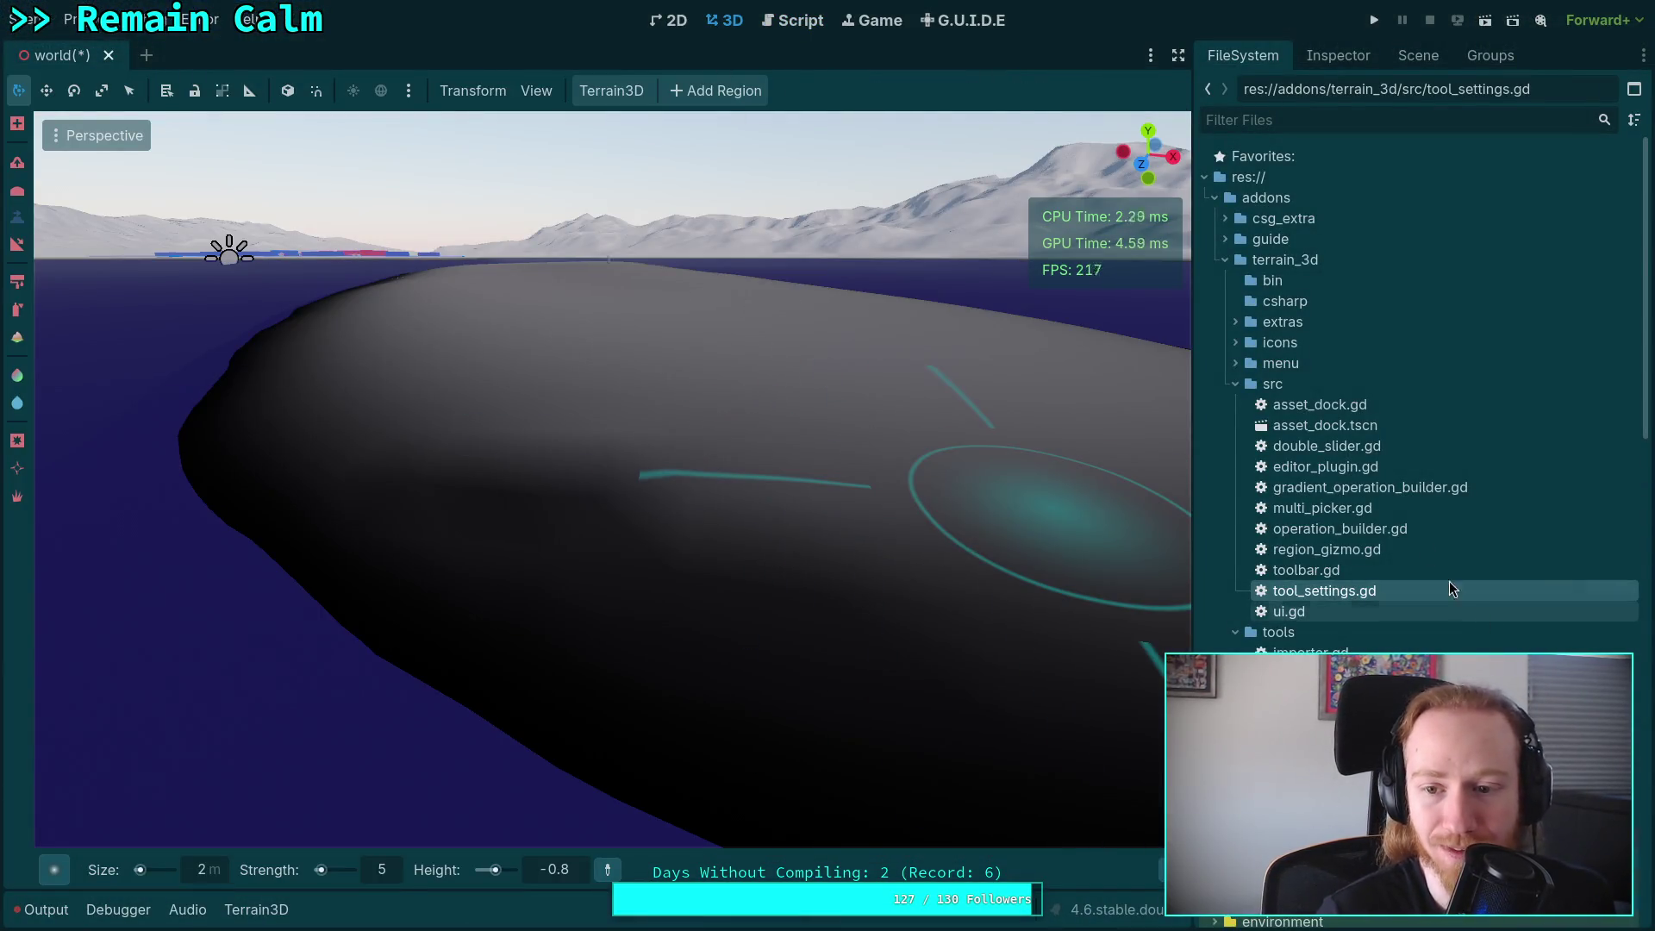
{"action": "left_click", "coordinate": [1333, 60]}
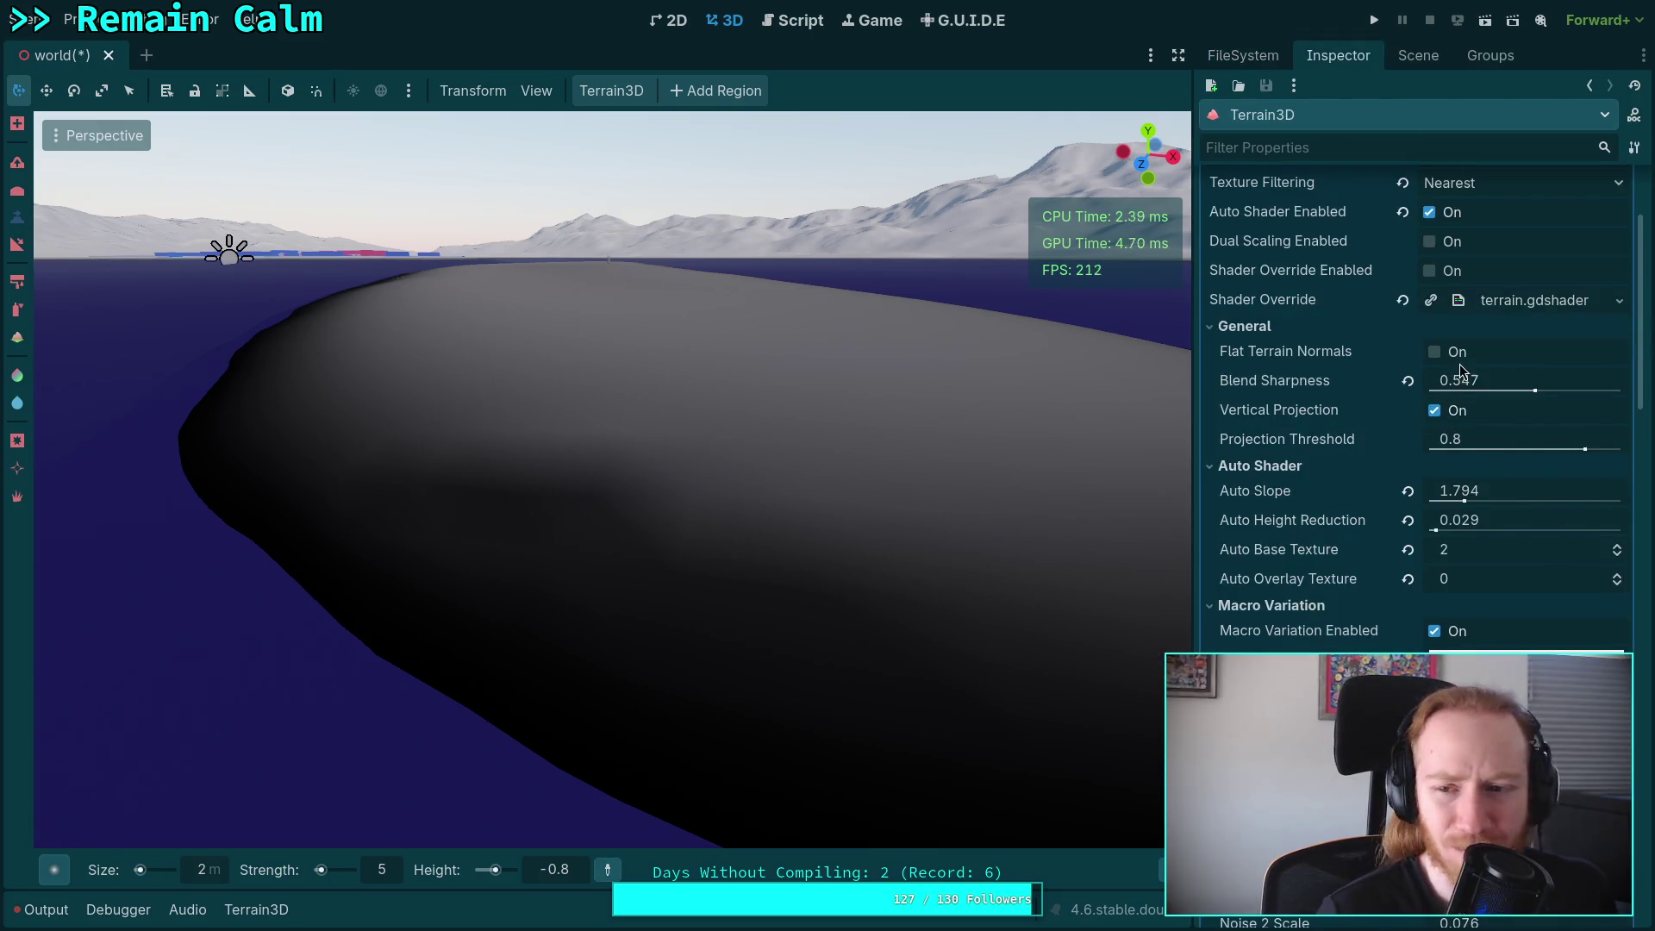
{"action": "scroll", "coordinate": [1371, 586], "scroll_direction": "down", "scroll_amount": 5}
{"action": "scroll", "coordinate": [1359, 592], "scroll_direction": "down", "scroll_amount": 3}
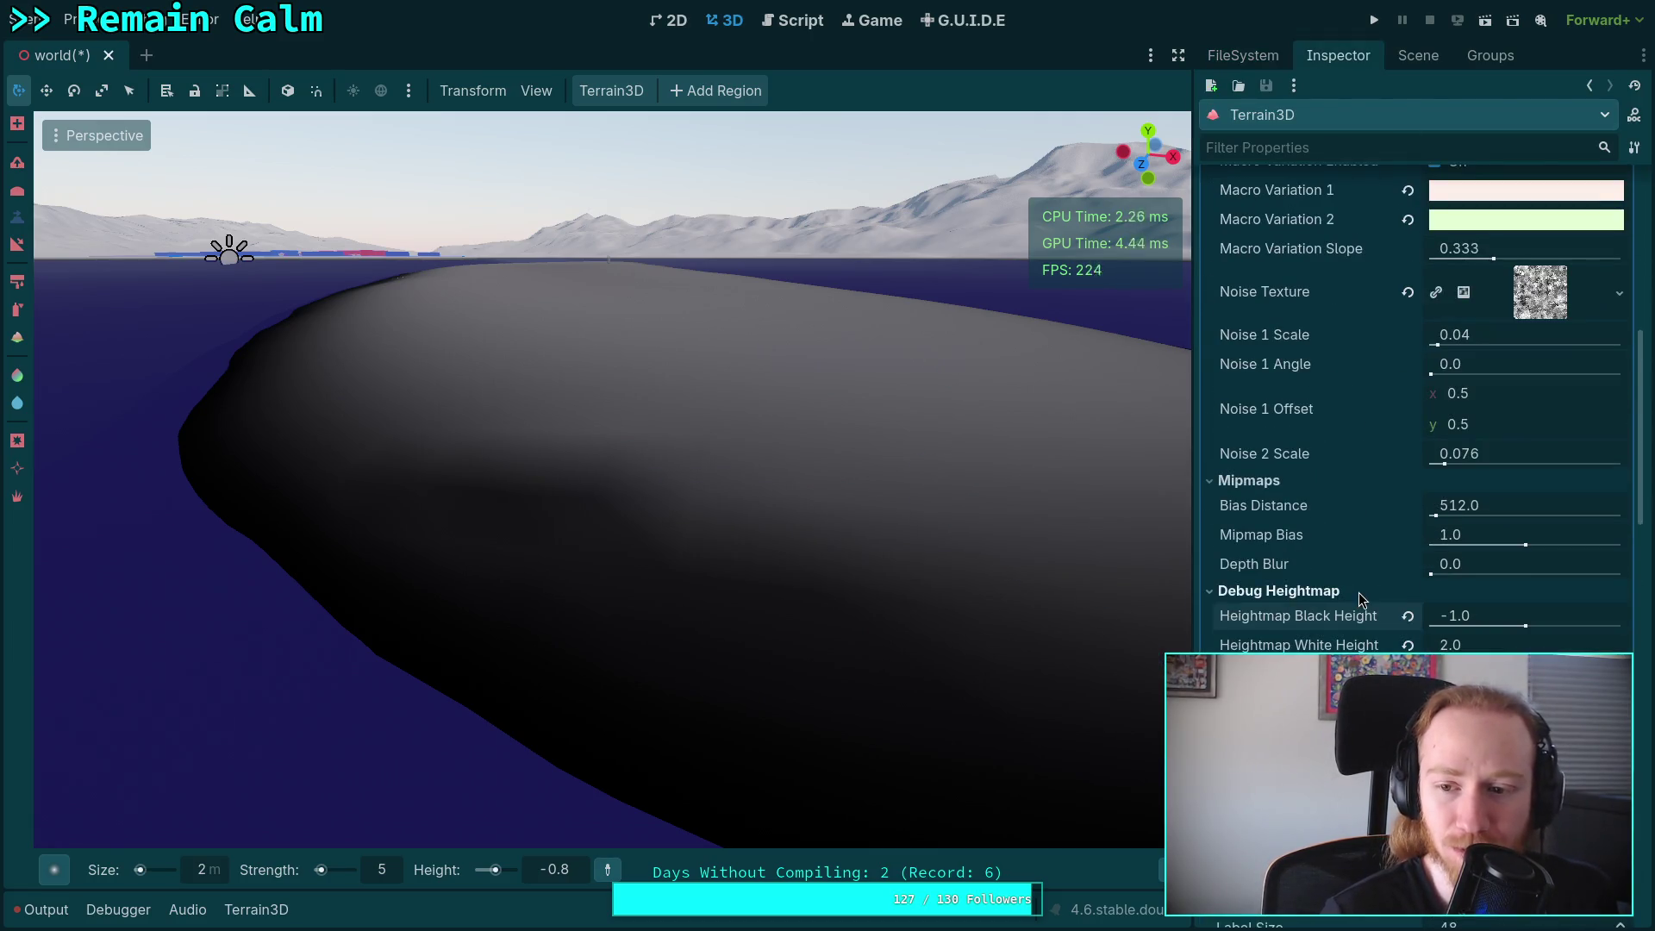
{"action": "left_click", "coordinate": [1471, 617]}
{"action": "key", "text": "BackSpace"}
{"action": "type", "text": "5"}
{"action": "key", "text": "Return"}
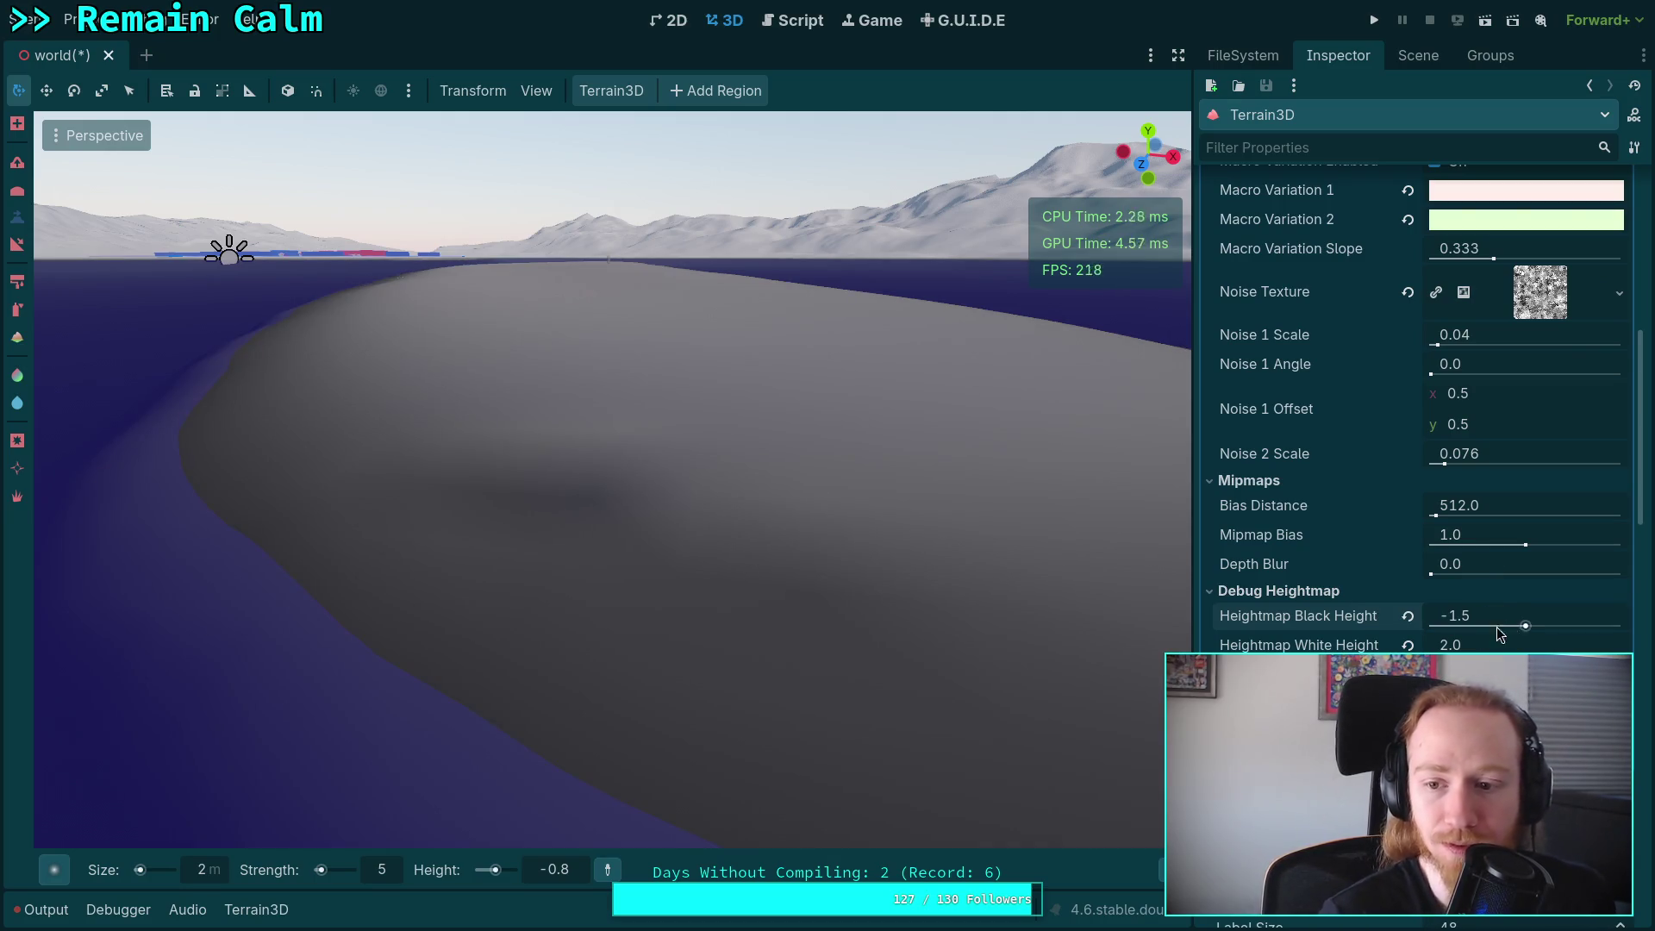
Set Heightmap White Height to 0.5 and Heightmap Black Height to -1.0.
{"action": "left_click", "coordinate": [1500, 645]}
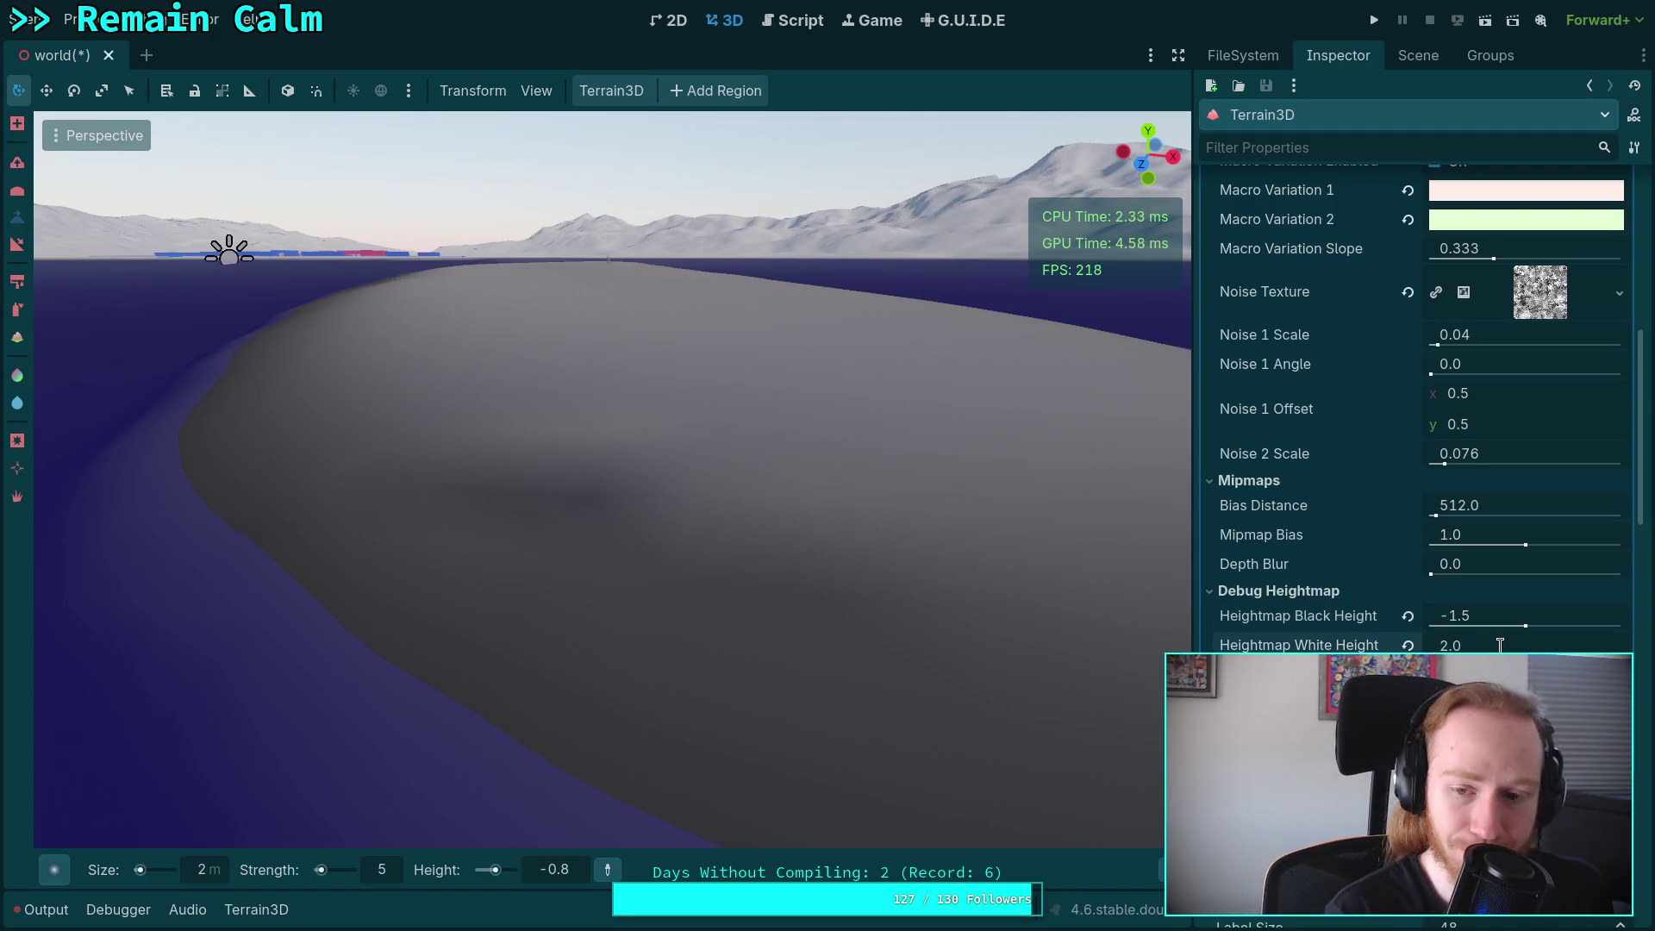
{"action": "key", "text": "BackSpace"}
{"action": "key", "text": "BackSpace"}
{"action": "key", "text": "BackSpace"}
{"action": "type", "text": "1.4"}
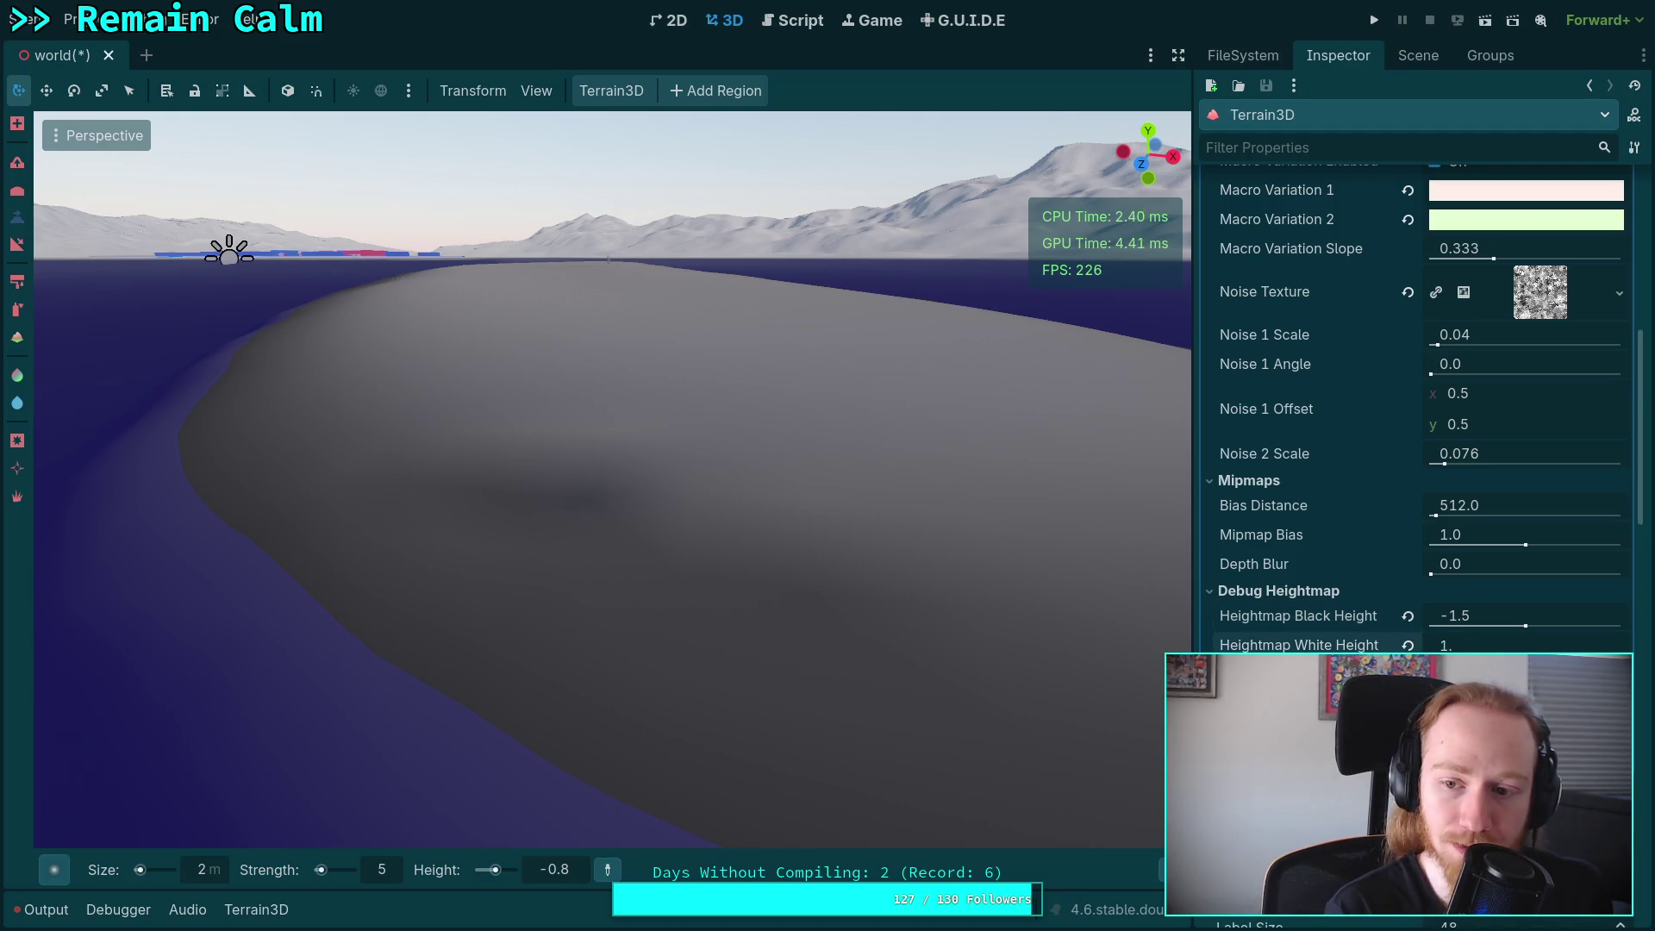
{"action": "key", "text": "BackSpace"}
{"action": "key", "text": "BackSpace"}
{"action": "key", "text": "BackSpace"}
{"action": "type", "text": "0.5"}
{"action": "key", "text": "Return"}
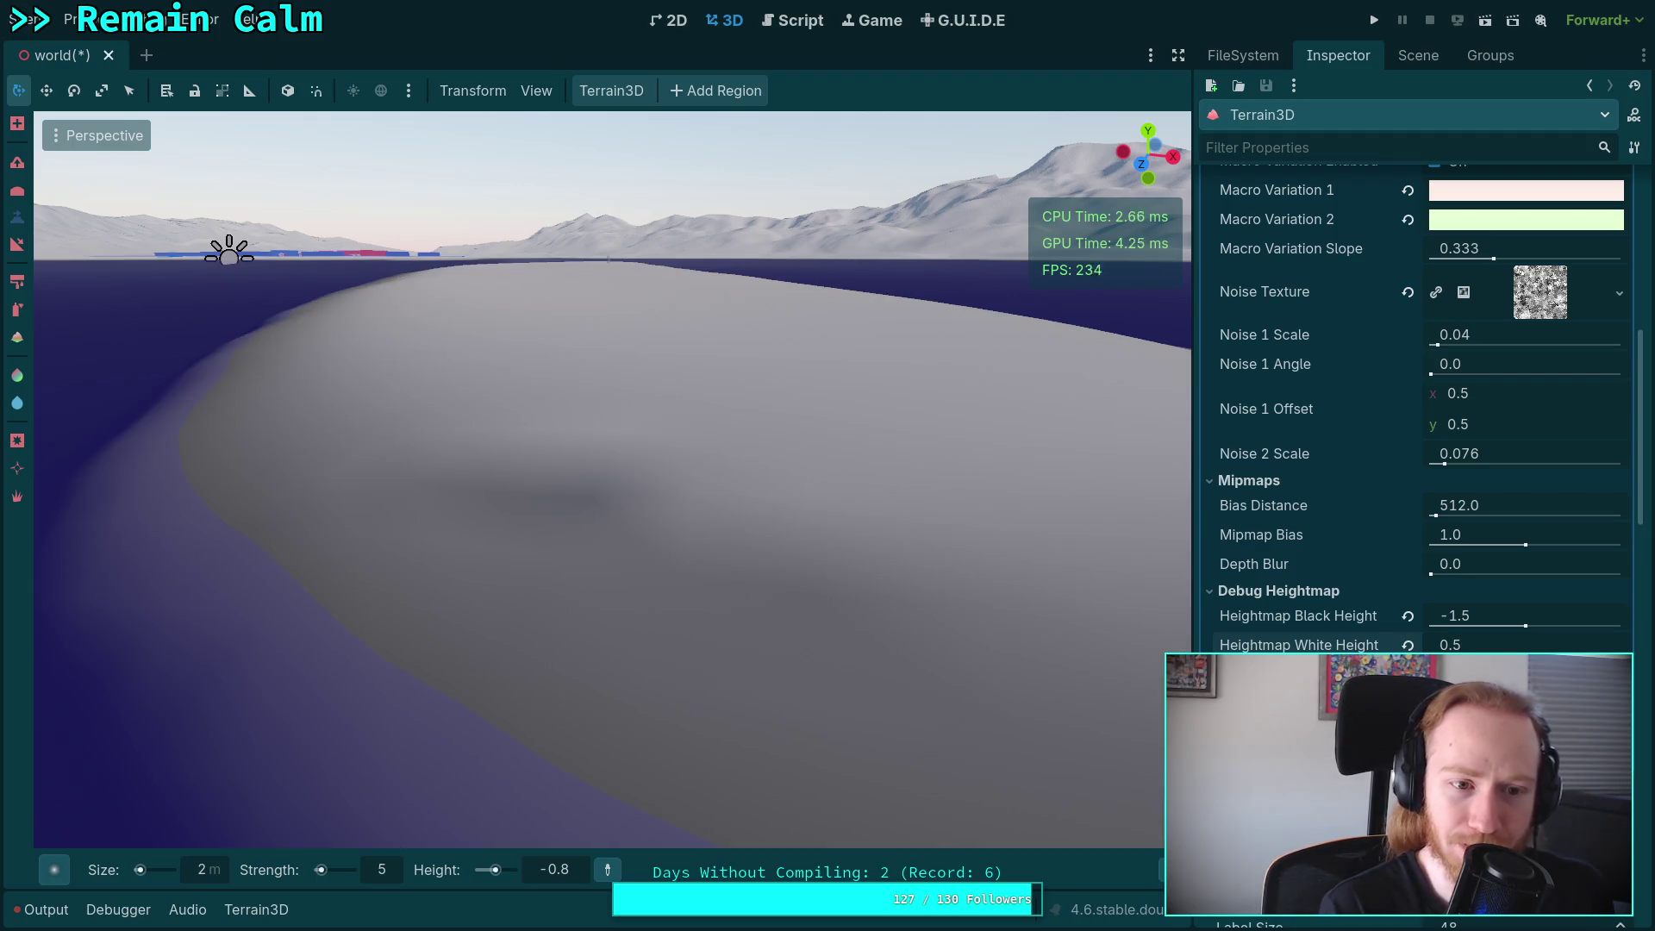
{"action": "left_click", "coordinate": [1497, 615]}
{"action": "type", "text": "-1.0"}
{"action": "key", "text": "Return"}
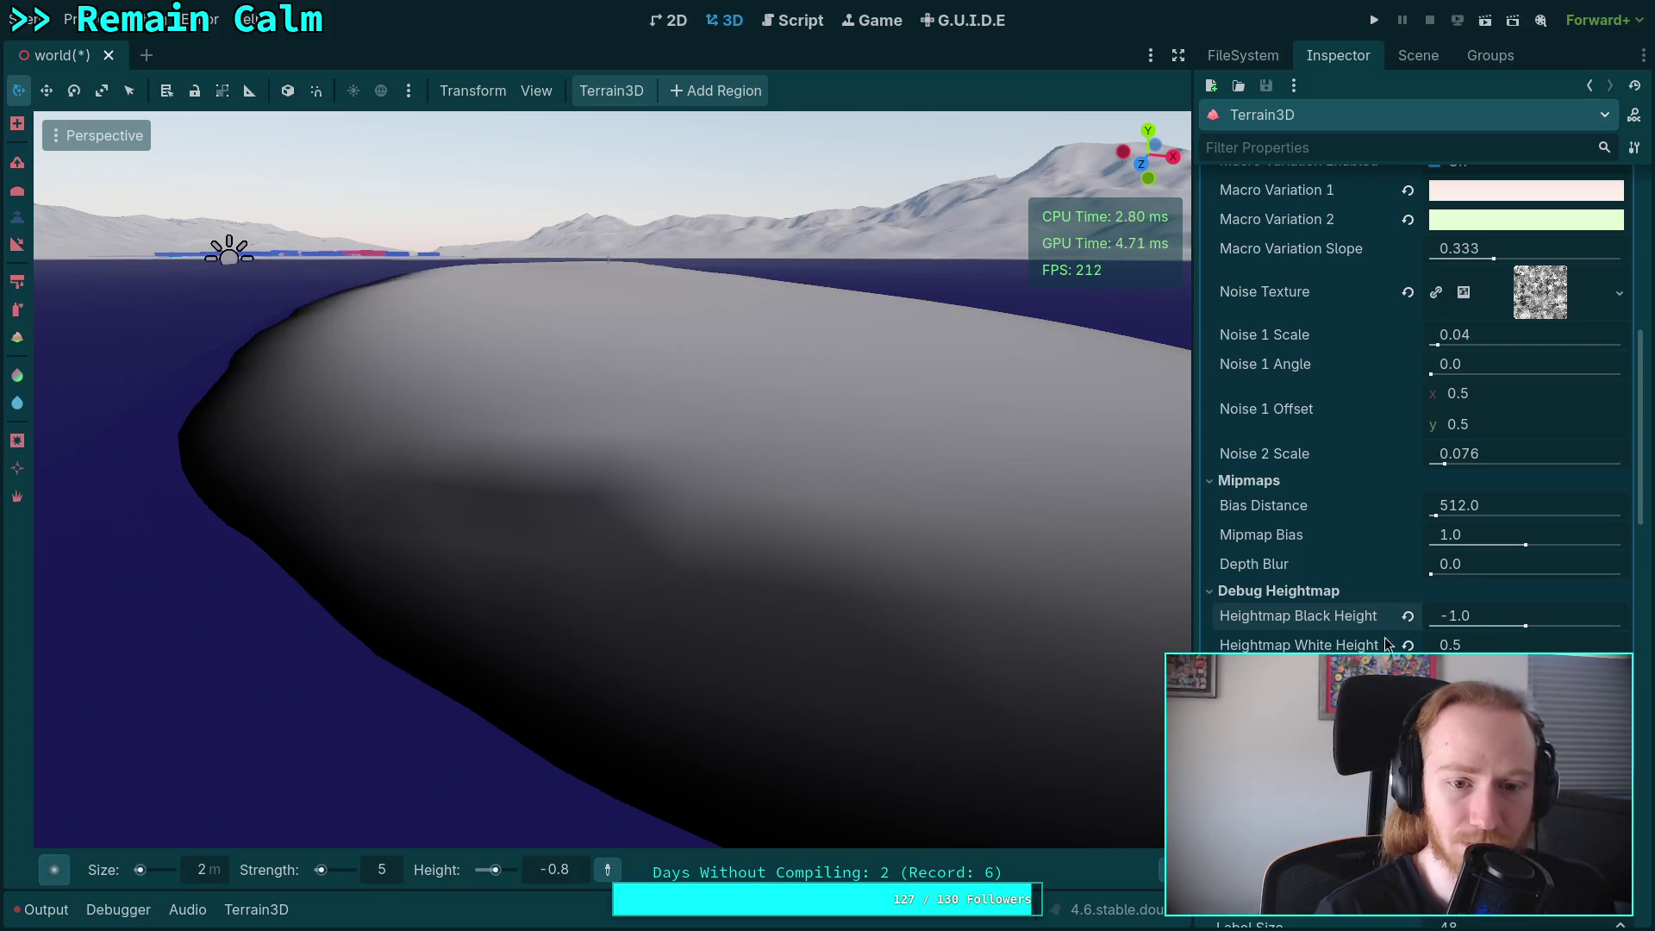
Orbit the 3D viewport to look across and over the whole island.
{"action": "mouse_move", "coordinate": [657, 658]}
{"action": "left_mouse_down"}
{"action": "mouse_move", "coordinate": [603, 690]}
{"action": "mouse_move", "coordinate": [569, 673]}
{"action": "mouse_move", "coordinate": [922, 466]}
{"action": "left_mouse_up"}
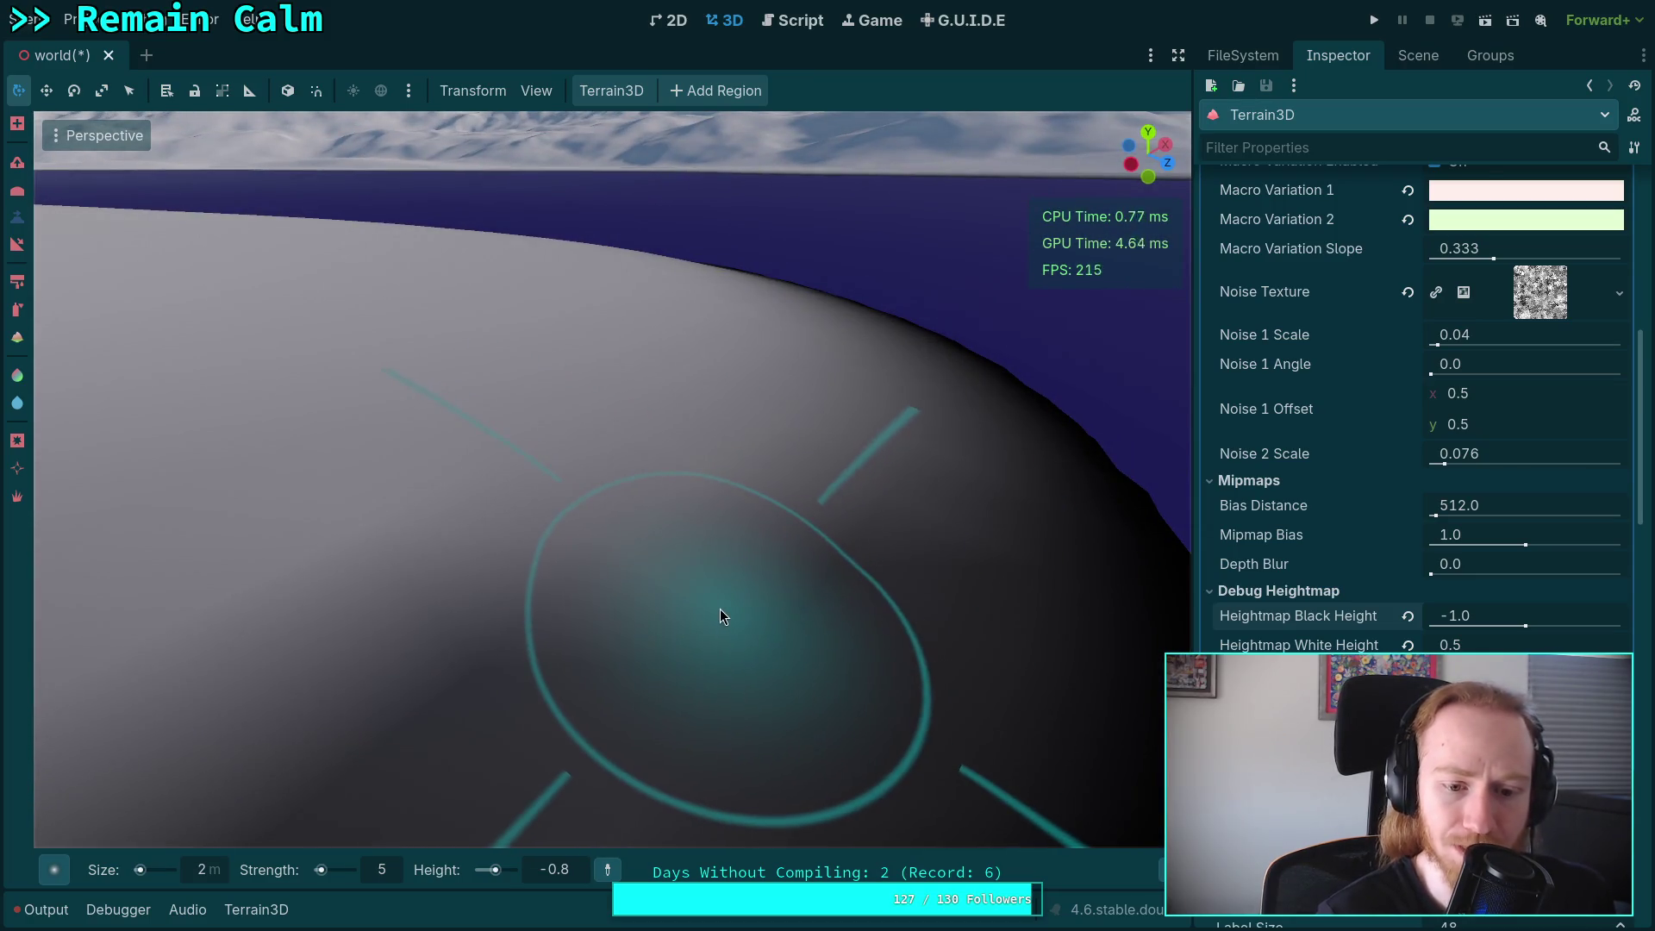
{"action": "left_click_drag", "start_coordinate": [721, 631], "coordinate": [604, 595]}
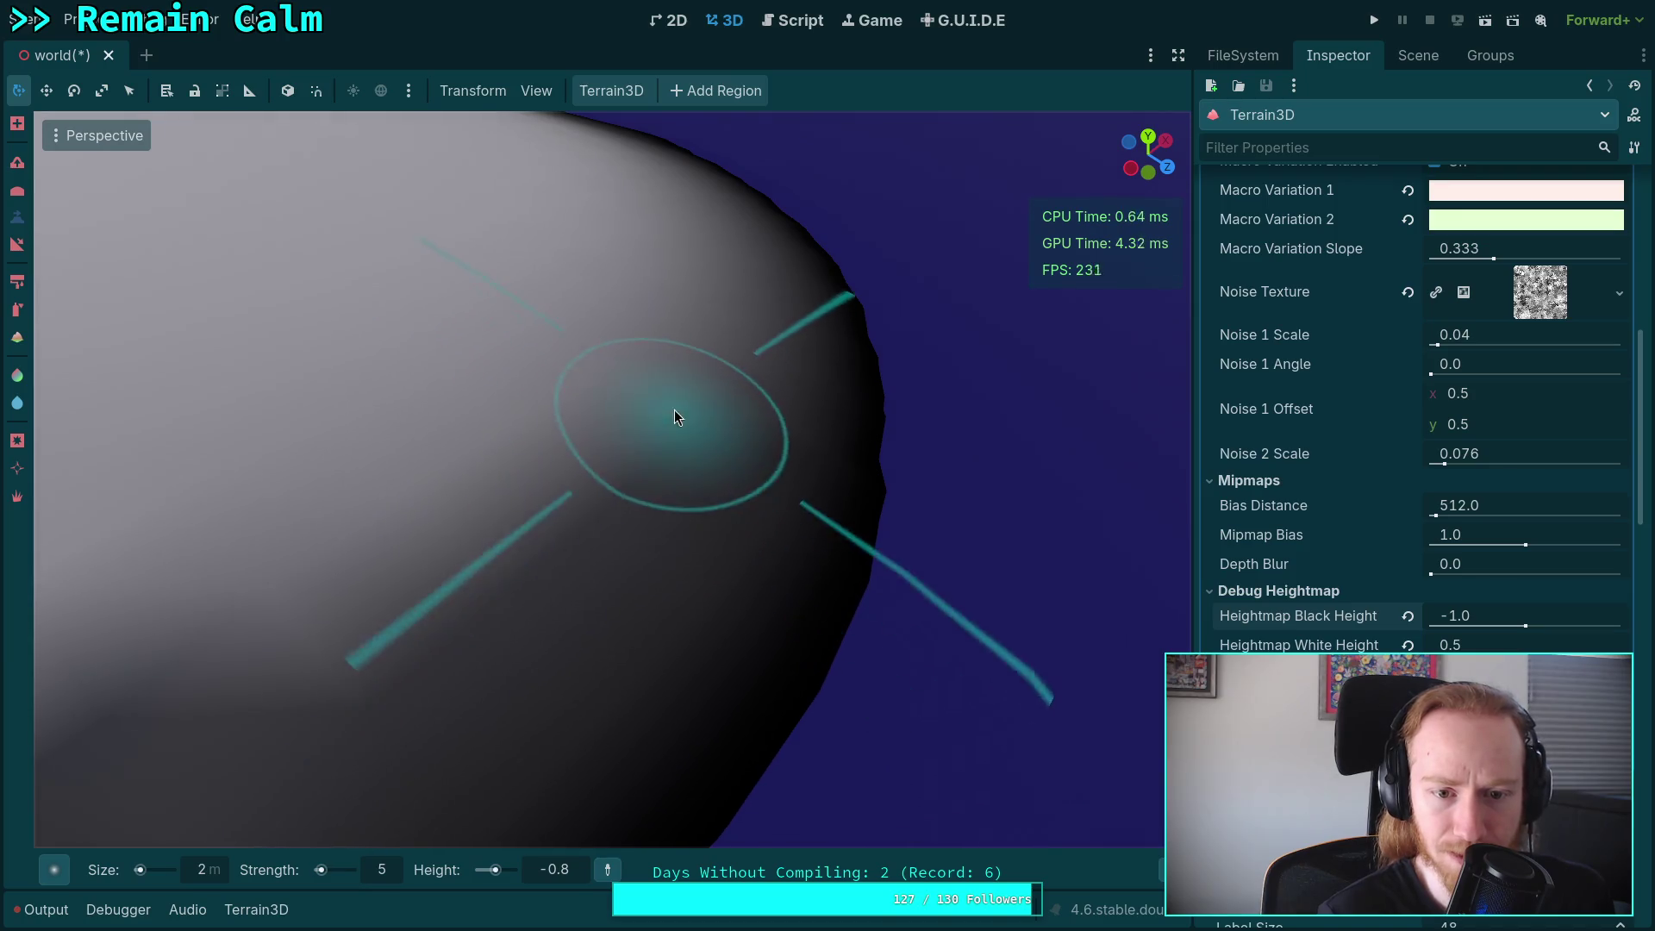
{"action": "mouse_move", "coordinate": [676, 507]}
{"action": "left_mouse_down"}
{"action": "mouse_move", "coordinate": [630, 457]}
{"action": "mouse_move", "coordinate": [686, 514]}
{"action": "left_mouse_up"}
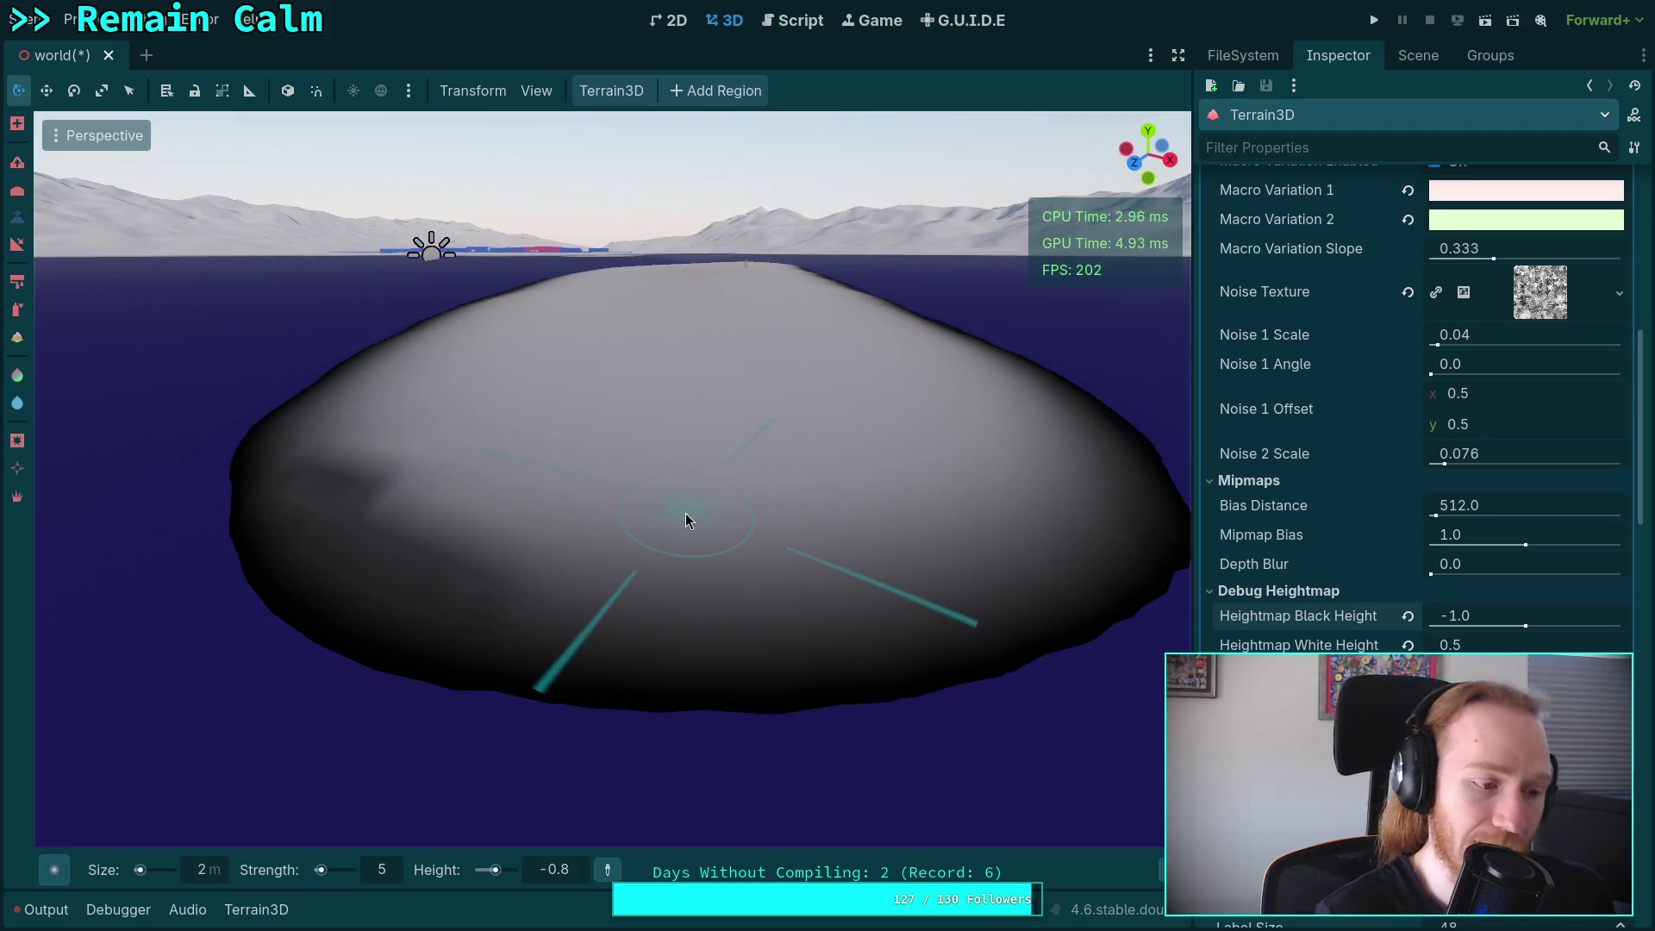
Check the build terminal, then toggle the brush's inverse mode and drag the heightmap debug range.
{"action": "key", "text": "super+3"}
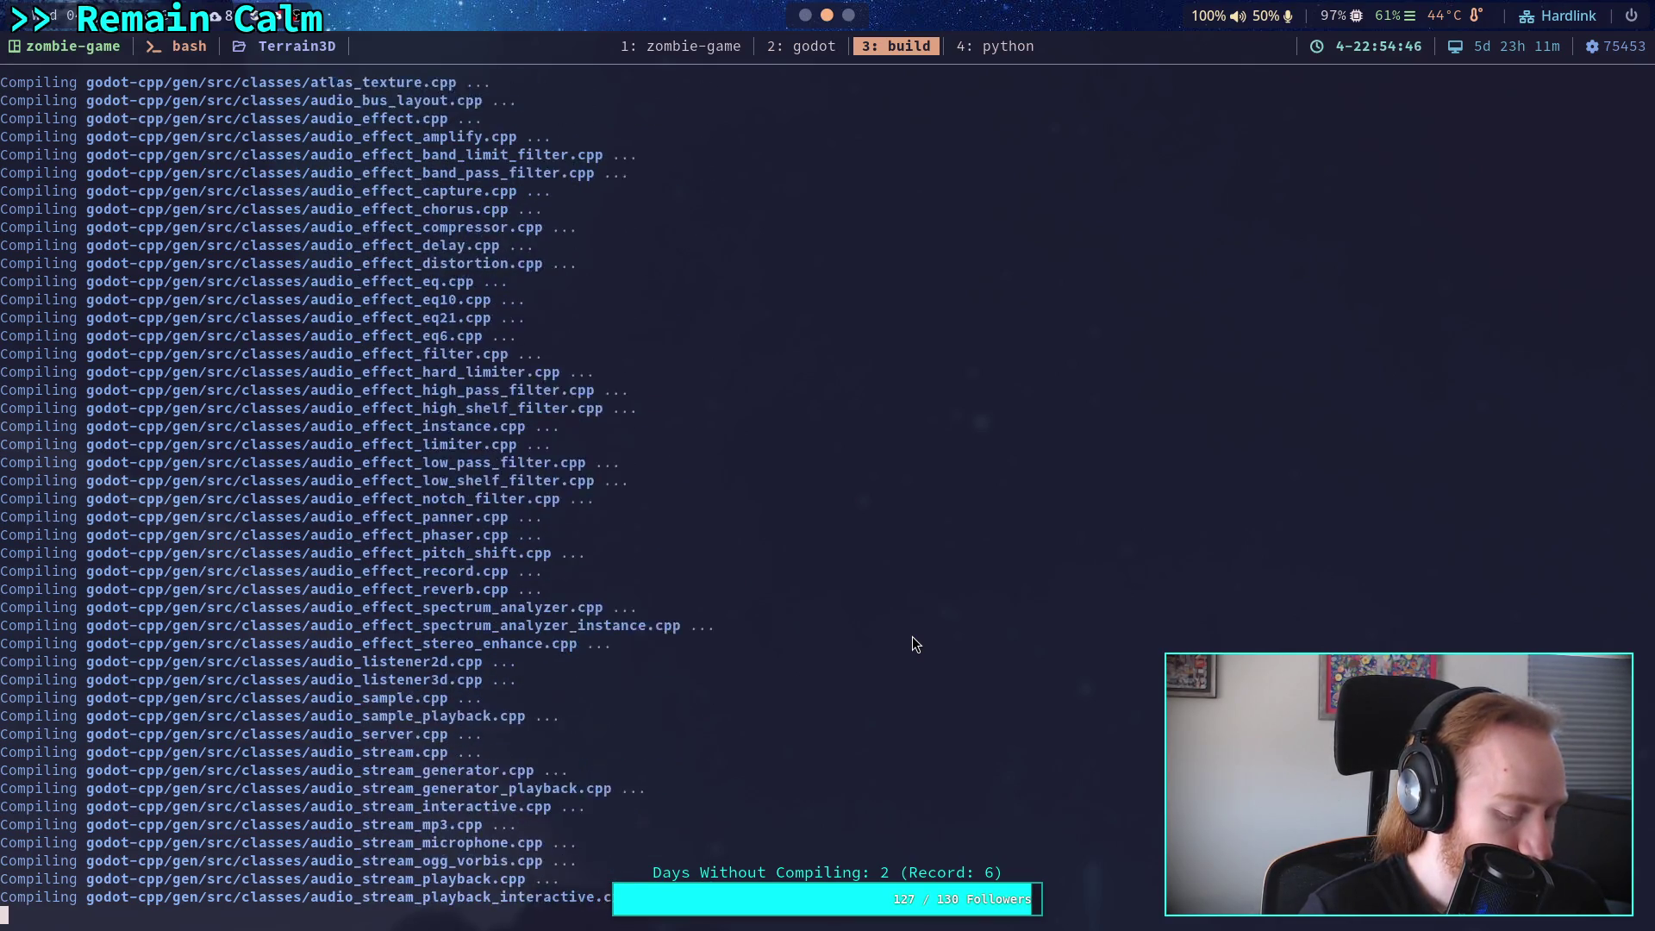
{"action": "key", "text": "super+2"}
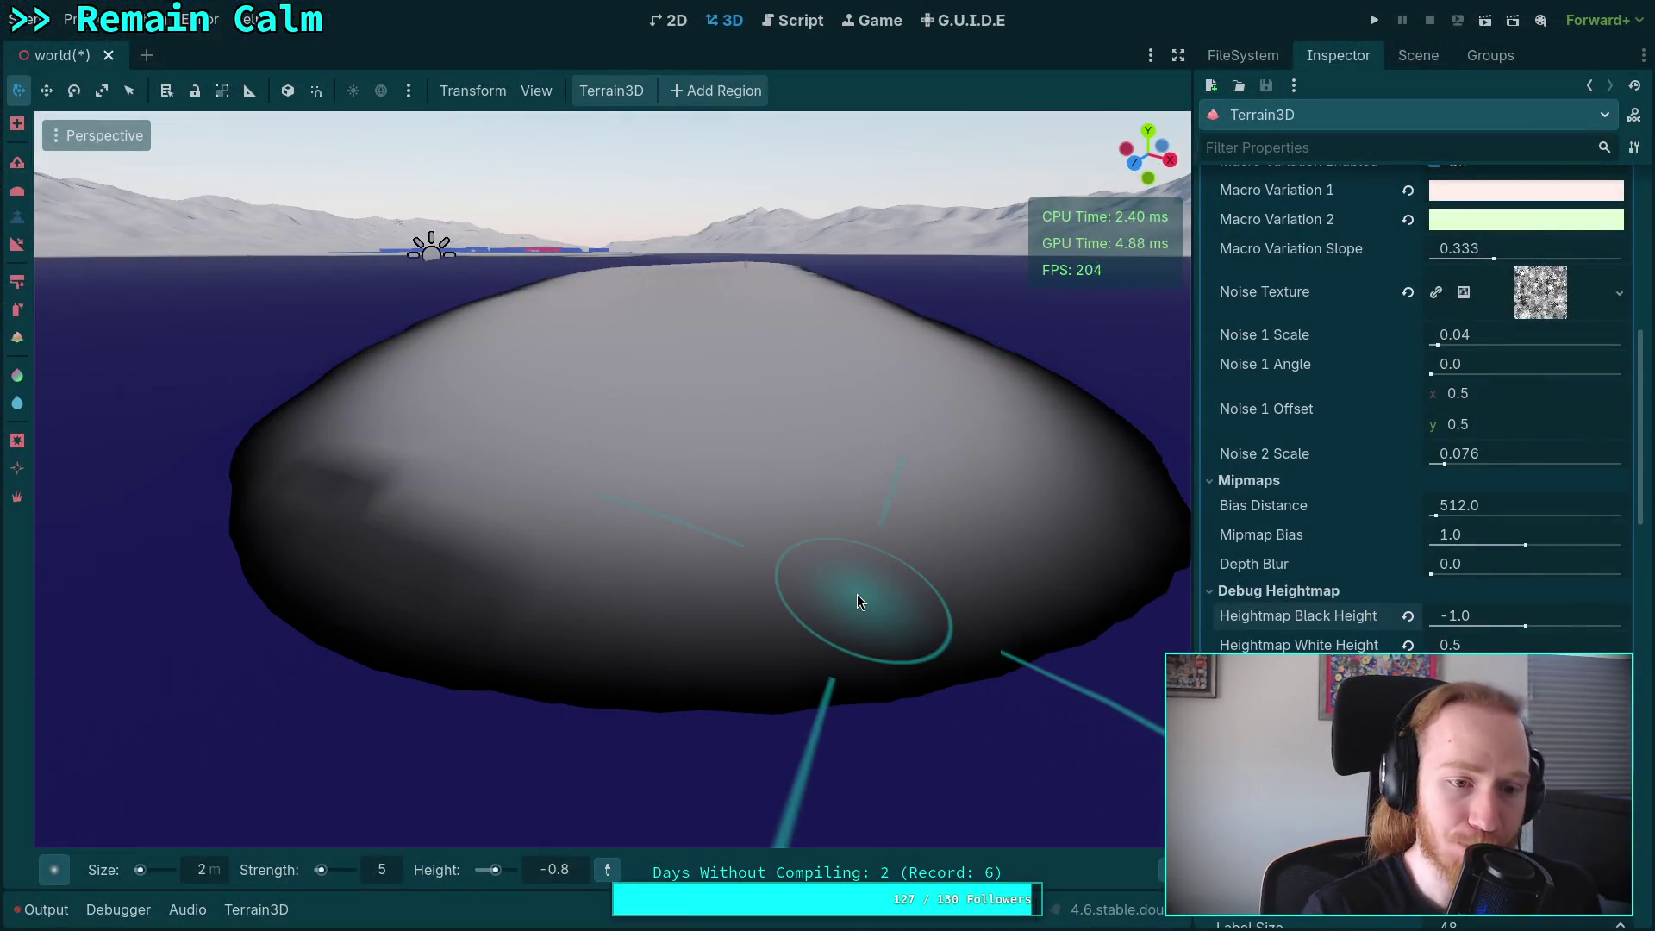
{"action": "key", "text": "ctrl"}
{"action": "left_click_drag", "start_coordinate": [1466, 616], "coordinate": [1388, 615]}
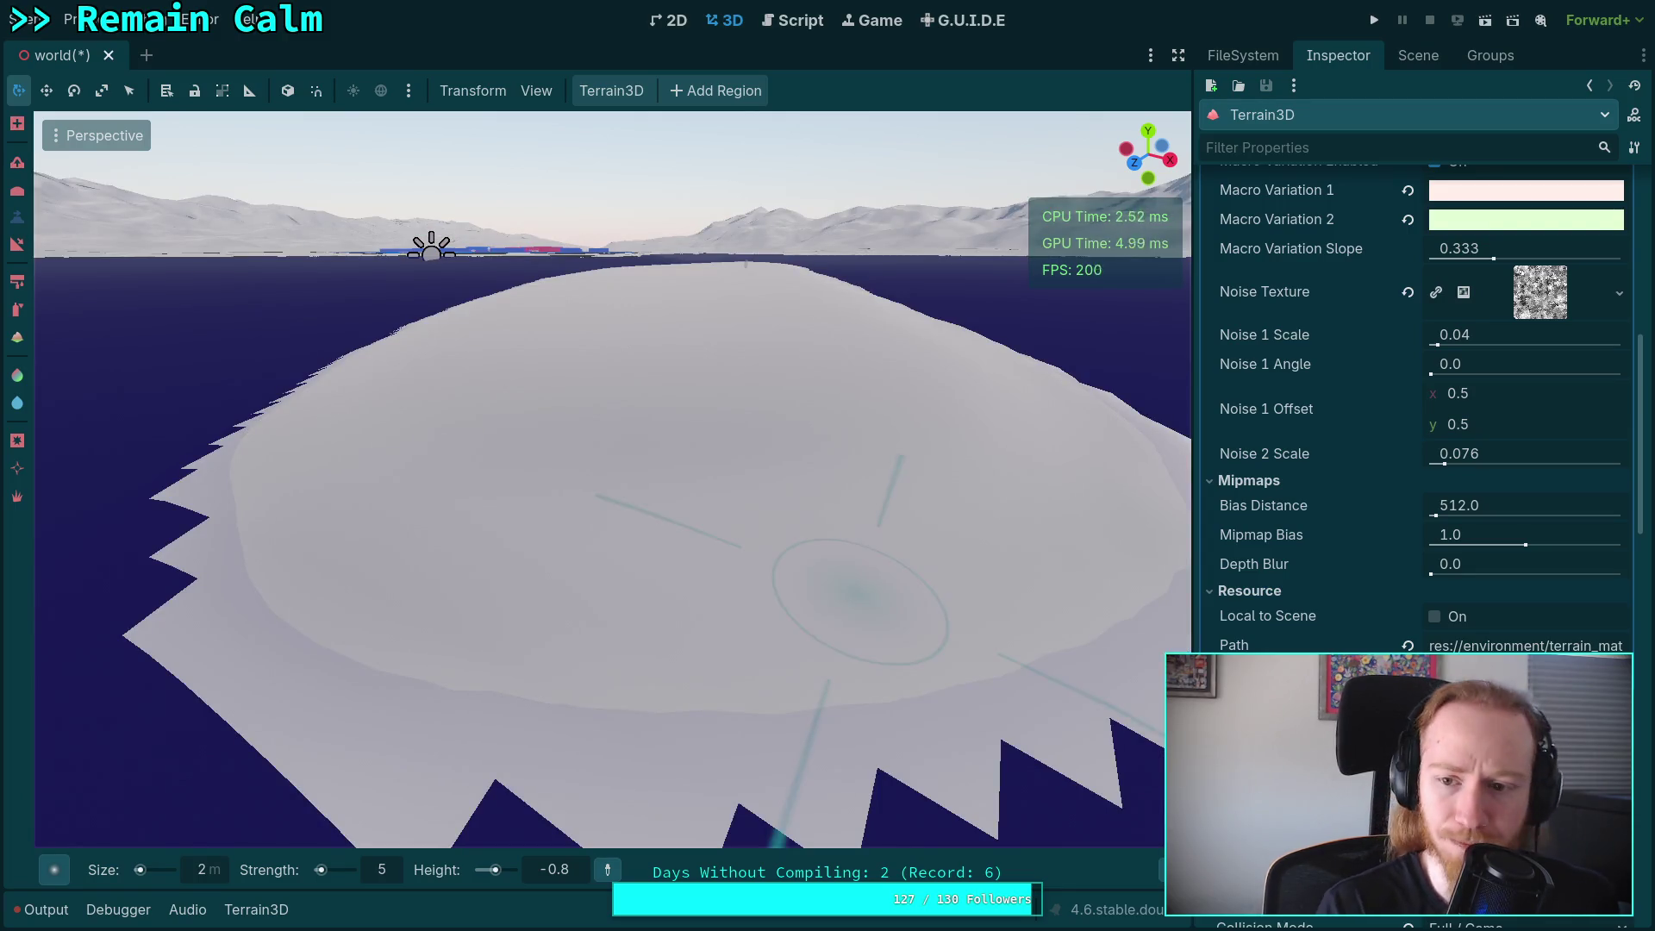
Collapse the terrain material, uncheck the Autoshader debug view, and save the scene.
{"action": "scroll", "coordinate": [1407, 604], "scroll_direction": "down", "scroll_amount": 5}
{"action": "scroll", "coordinate": [1407, 647], "scroll_direction": "up", "scroll_amount": 8}
{"action": "scroll", "coordinate": [1407, 603], "scroll_direction": "up", "scroll_amount": 10}
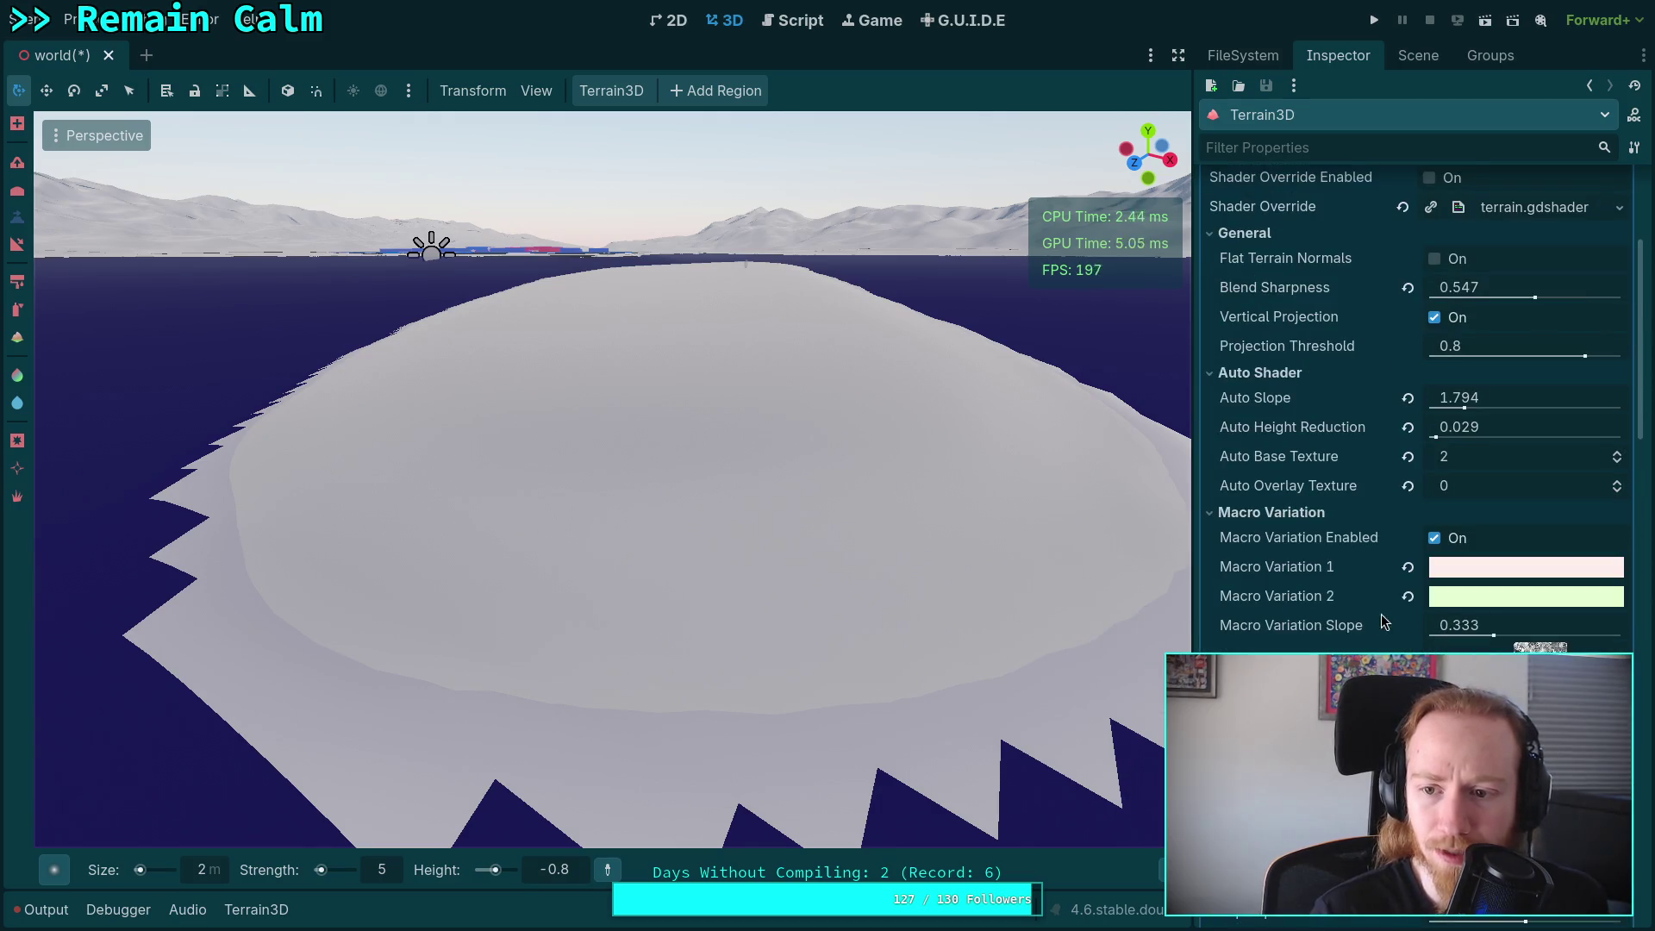
{"action": "left_click", "coordinate": [1500, 304]}
{"action": "scroll", "coordinate": [1385, 489], "scroll_direction": "down", "scroll_amount": 8}
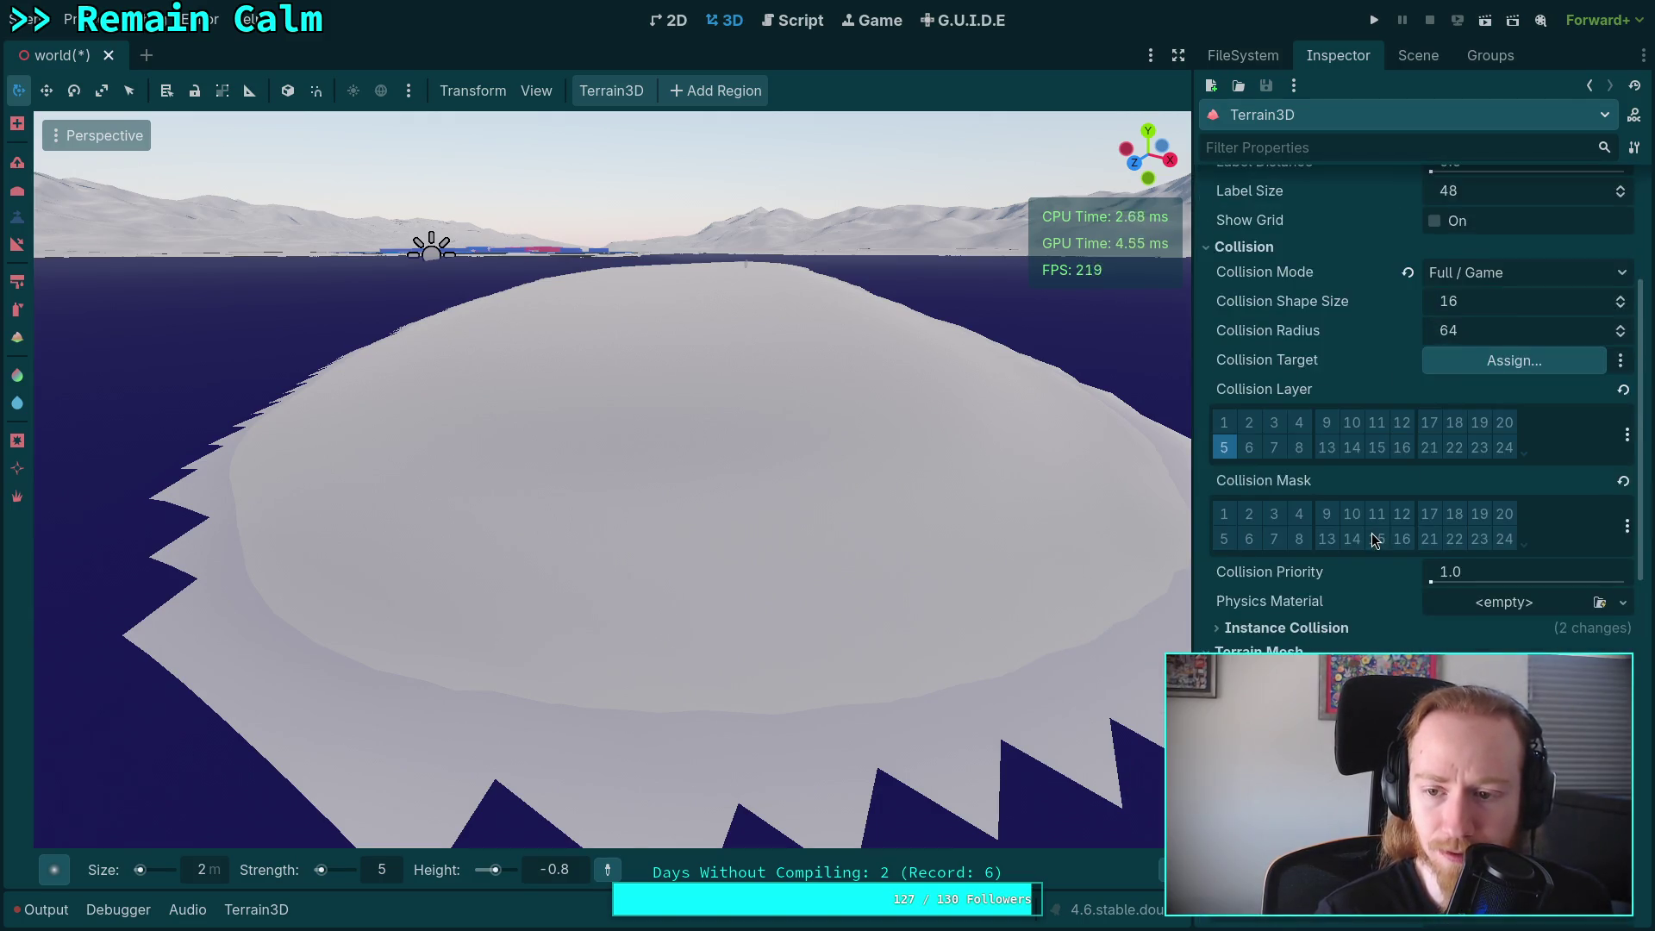
{"action": "scroll", "coordinate": [1448, 551], "scroll_direction": "down", "scroll_amount": 5}
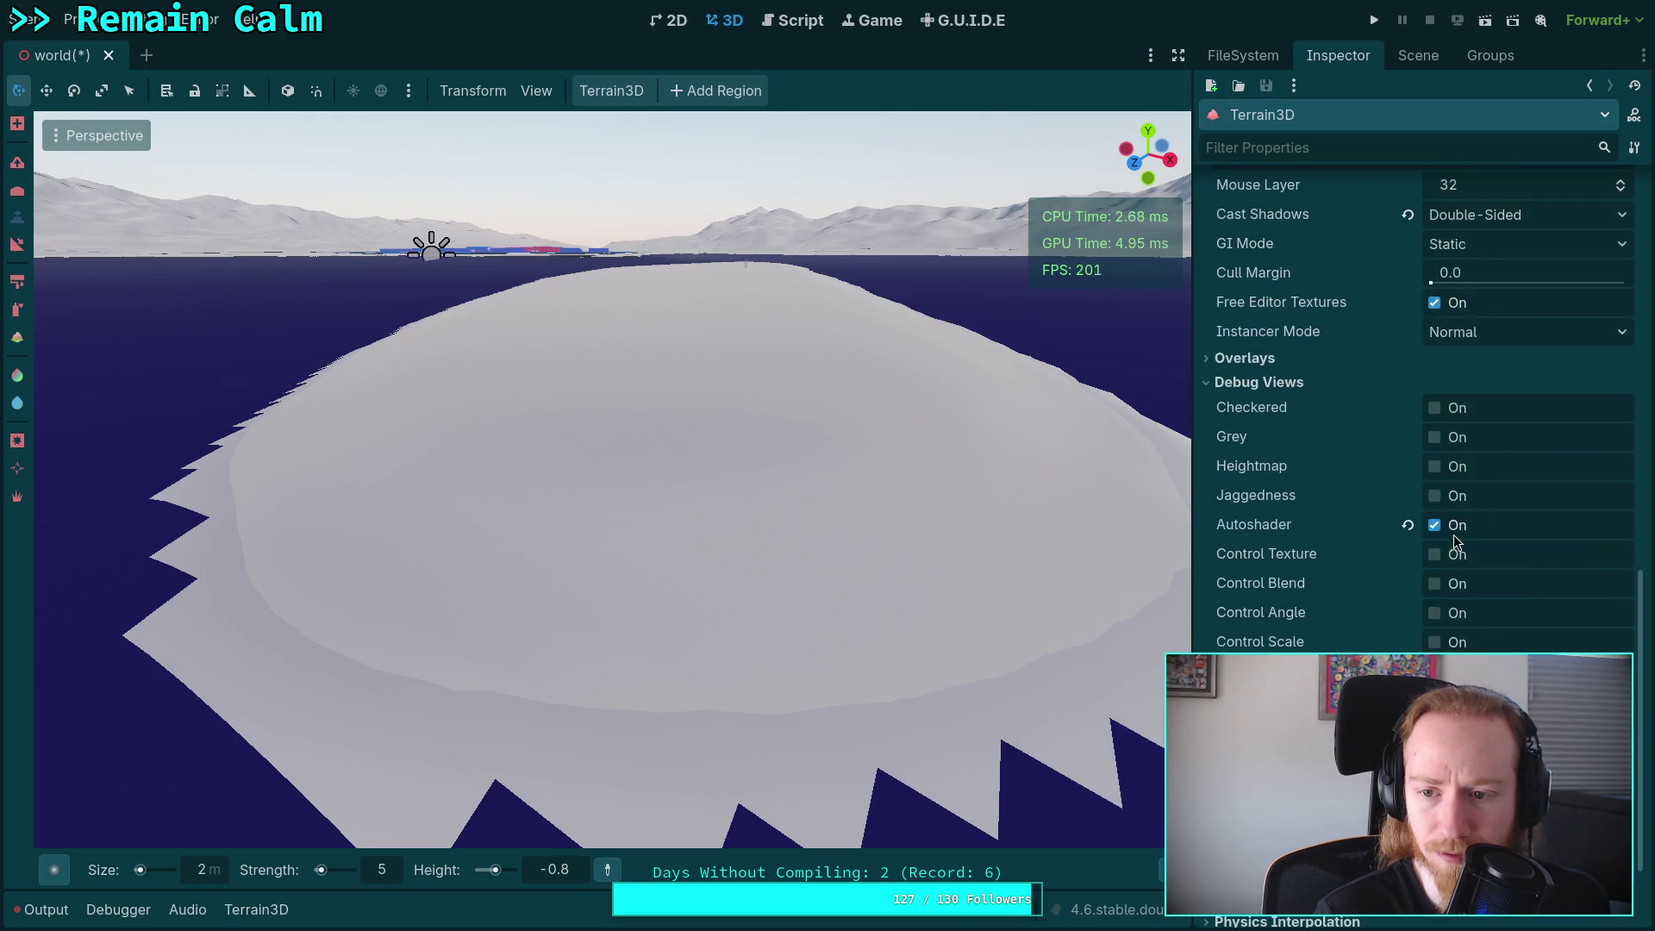
{"action": "left_click", "coordinate": [1435, 526]}
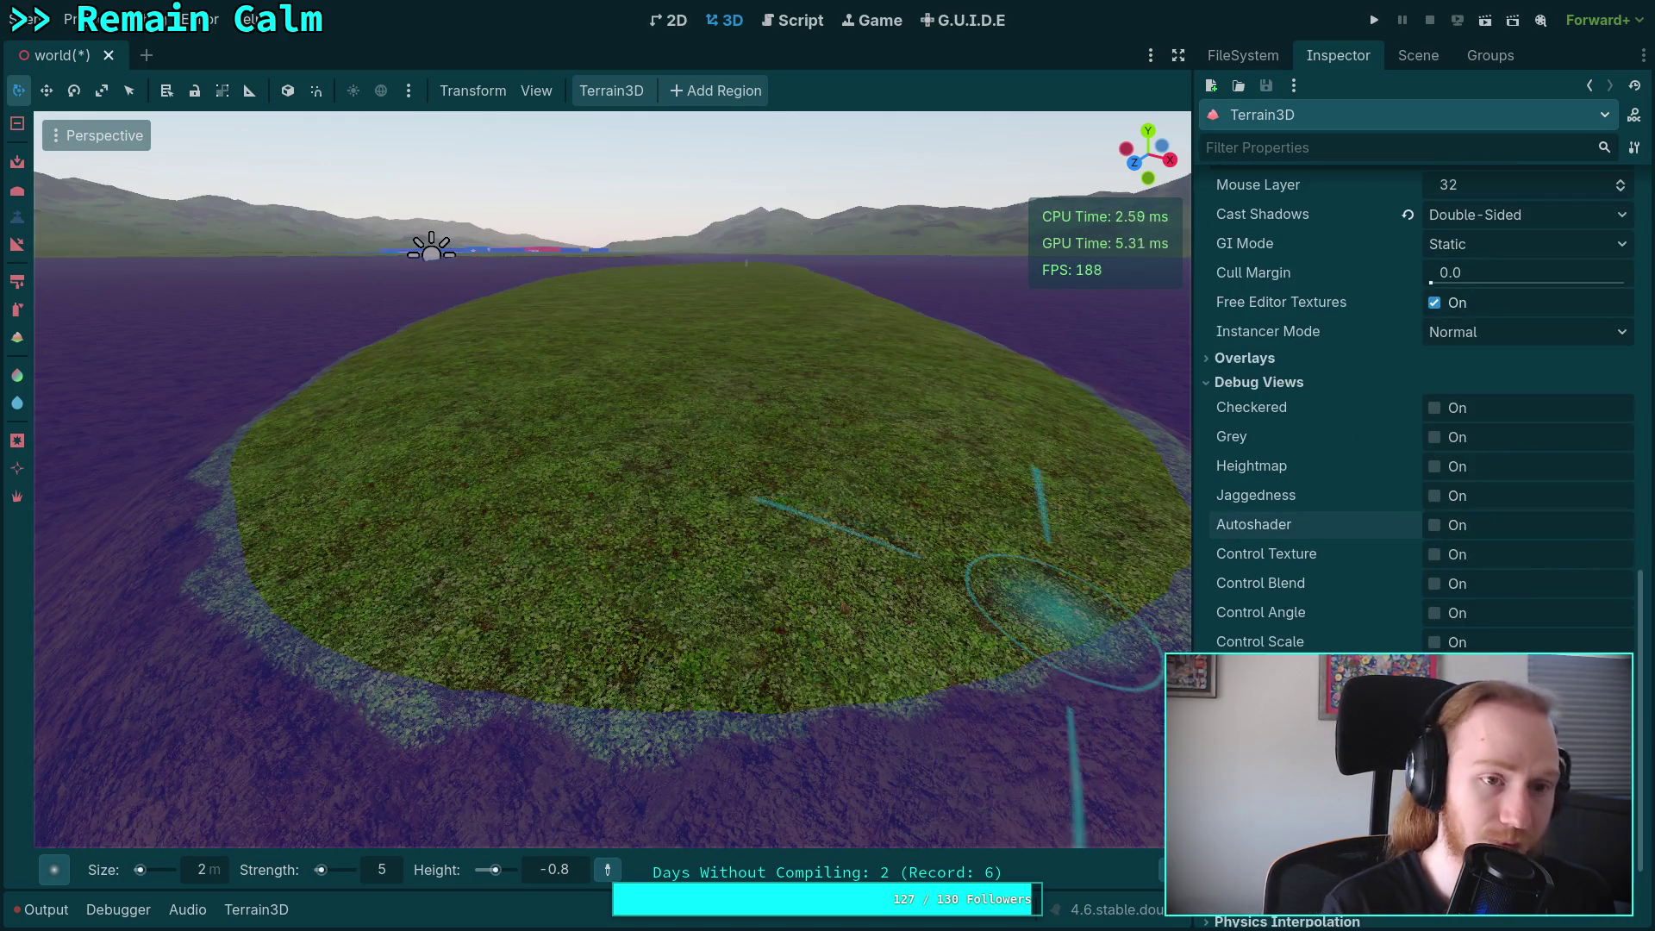
{"action": "key", "text": "ctrl+s"}
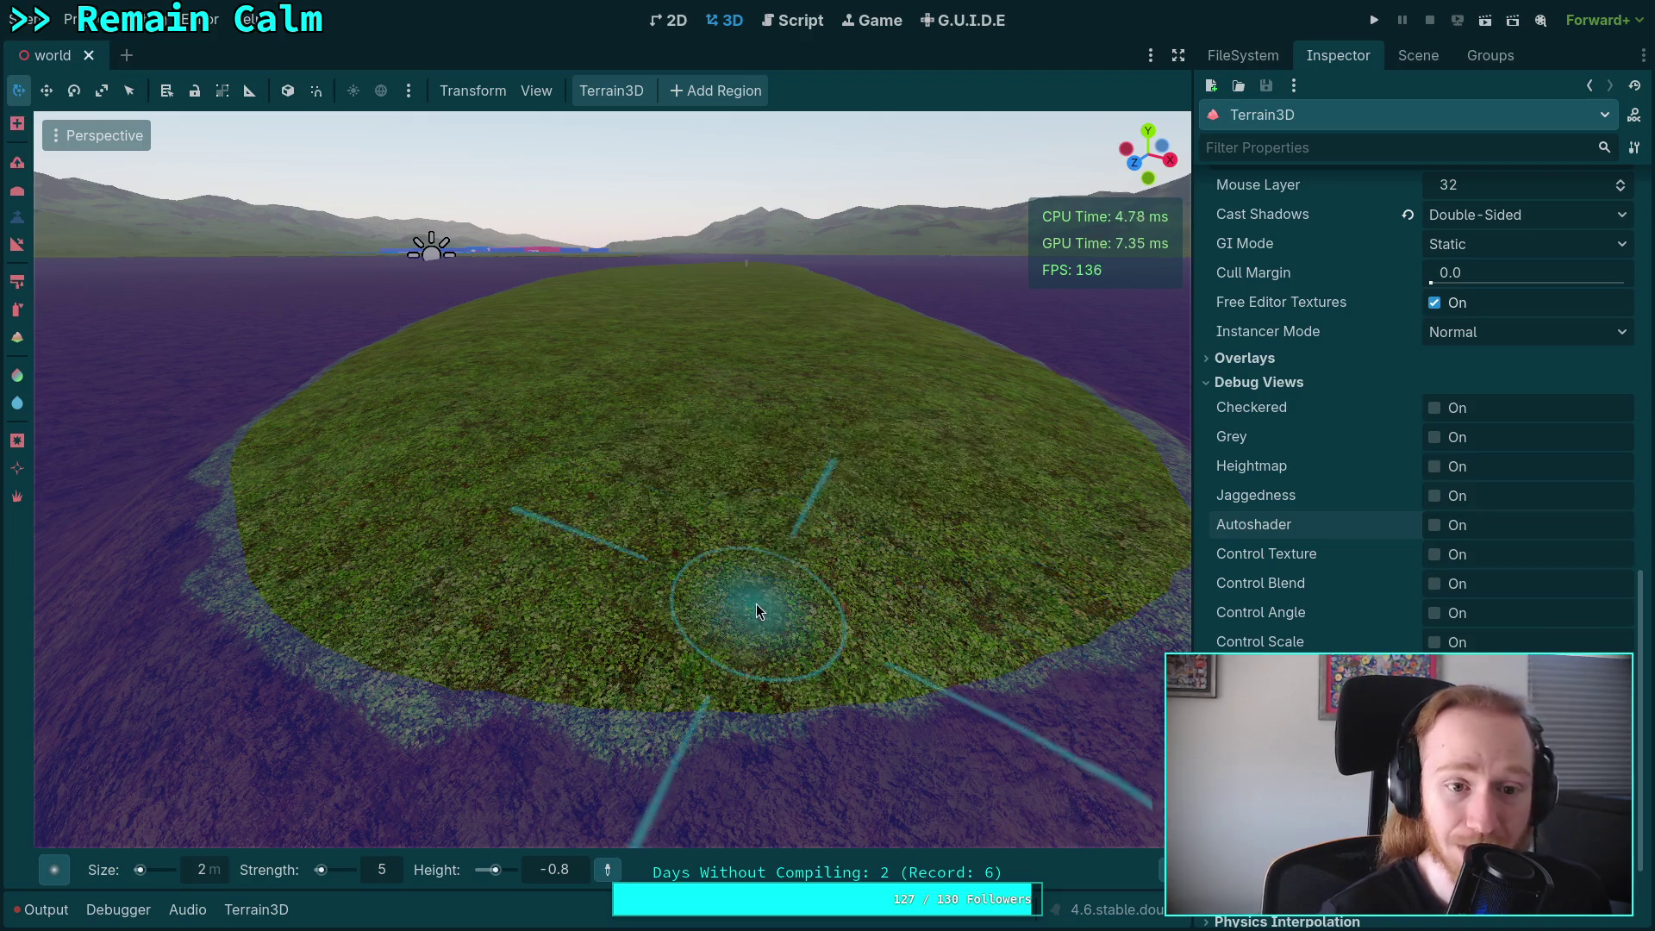
Quit the Godot editor from the Scene menu.
{"action": "left_click", "coordinate": [31, 21]}
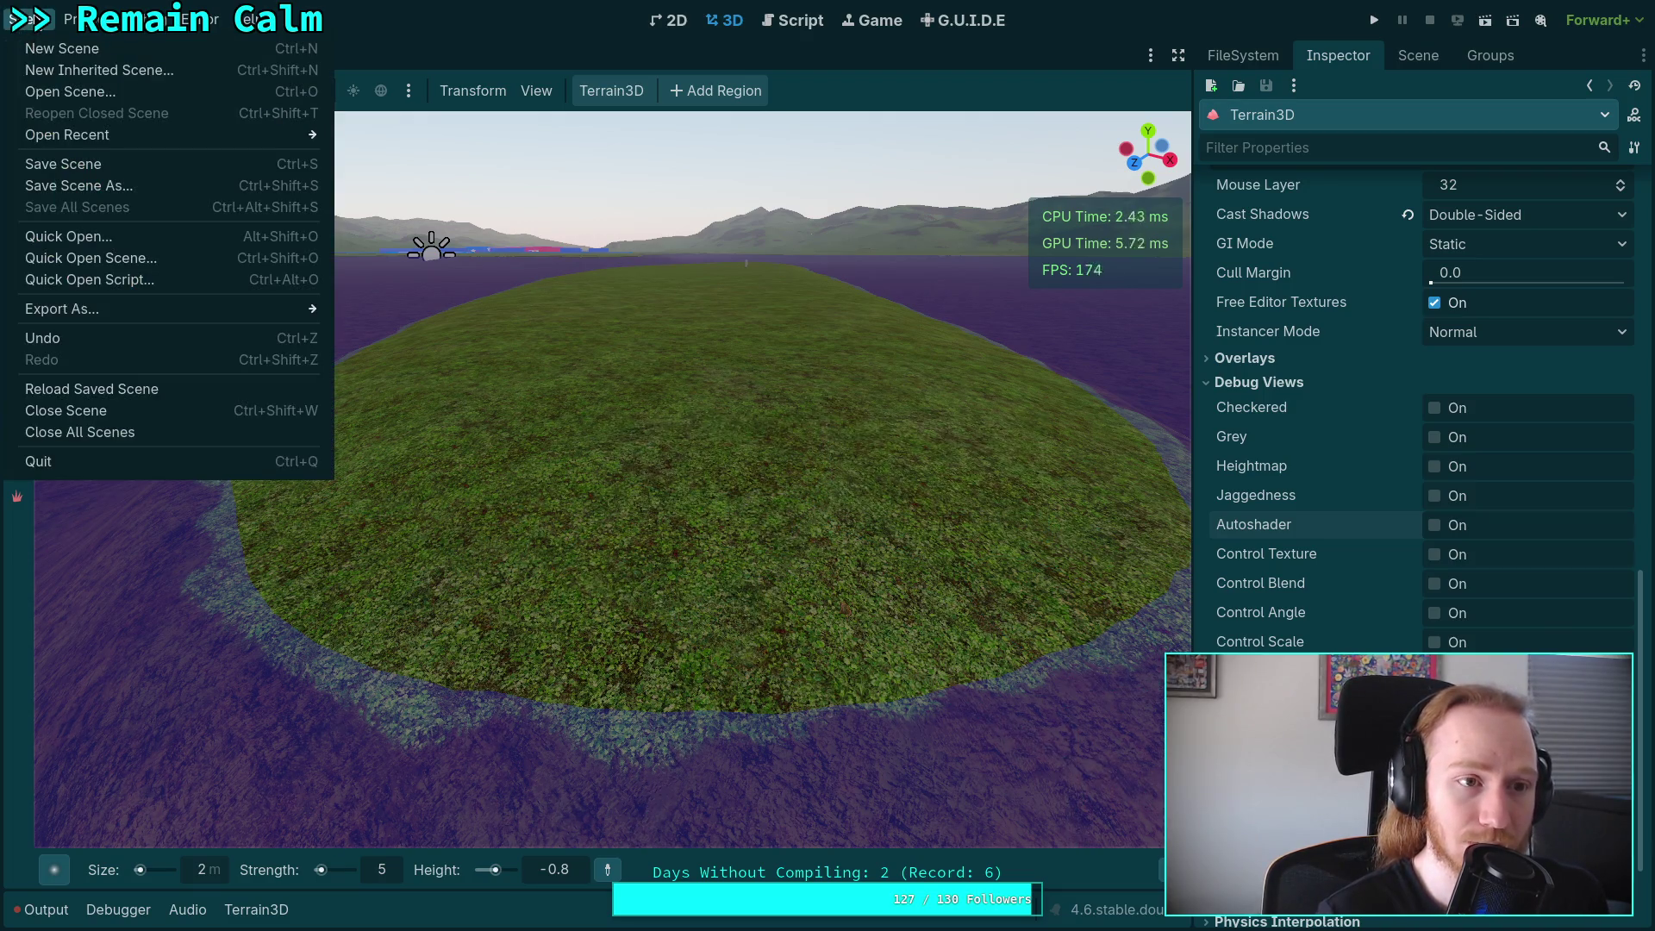
{"action": "left_click", "coordinate": [31, 24]}
{"action": "left_click", "coordinate": [24, 30]}
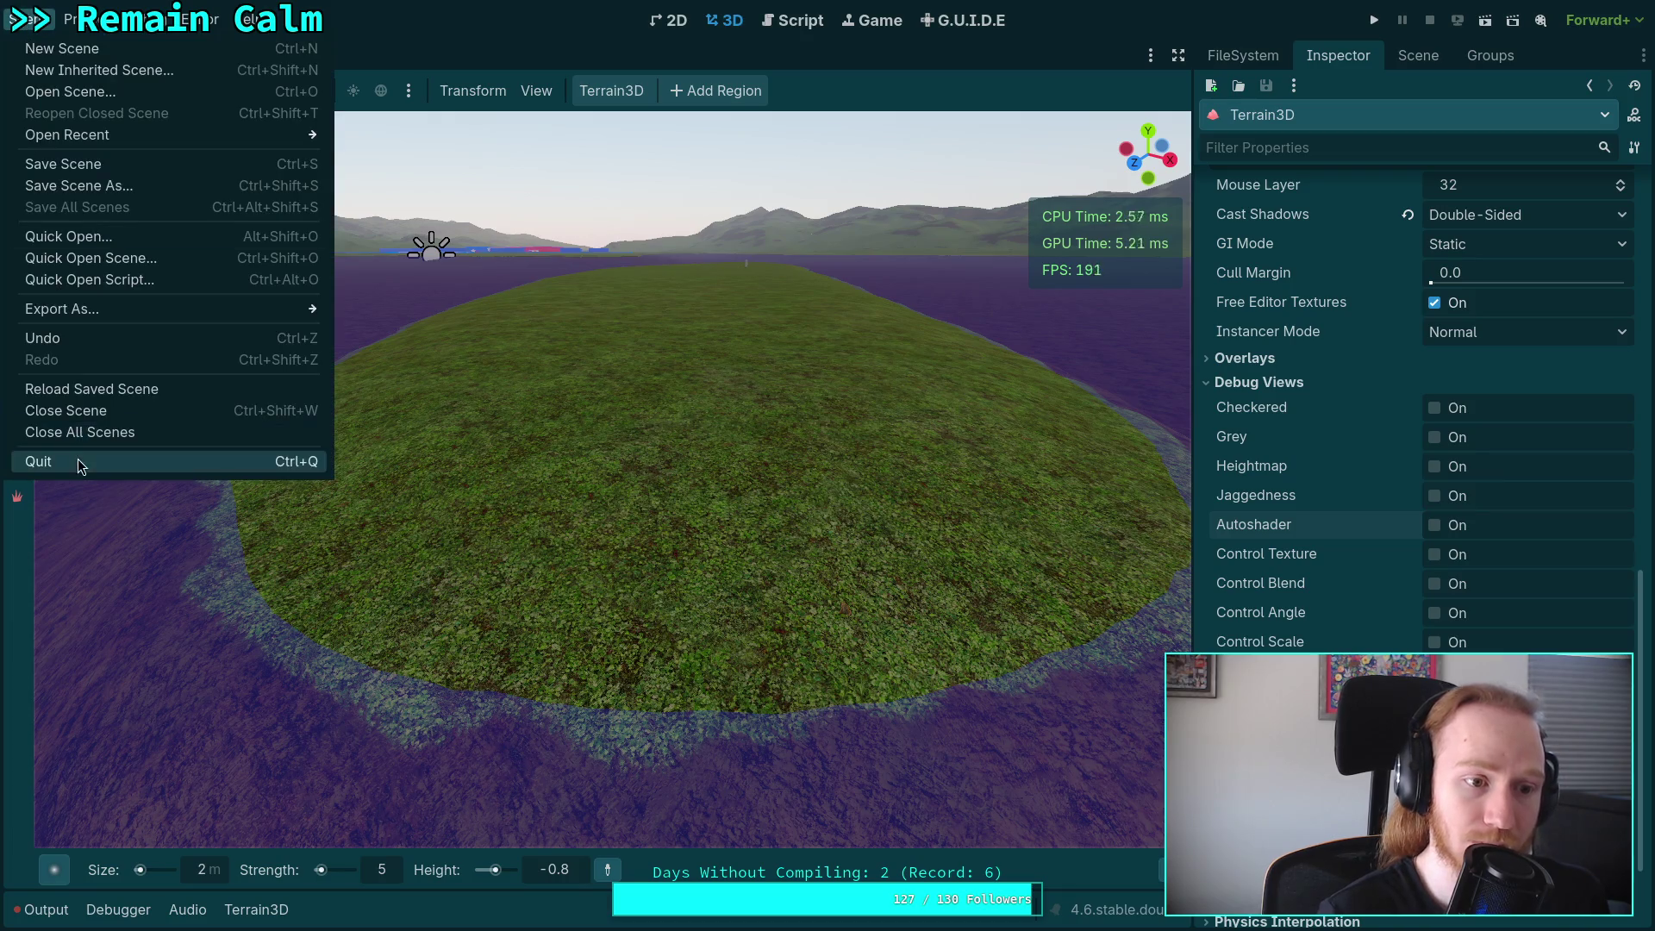
{"action": "left_click", "coordinate": [78, 462]}
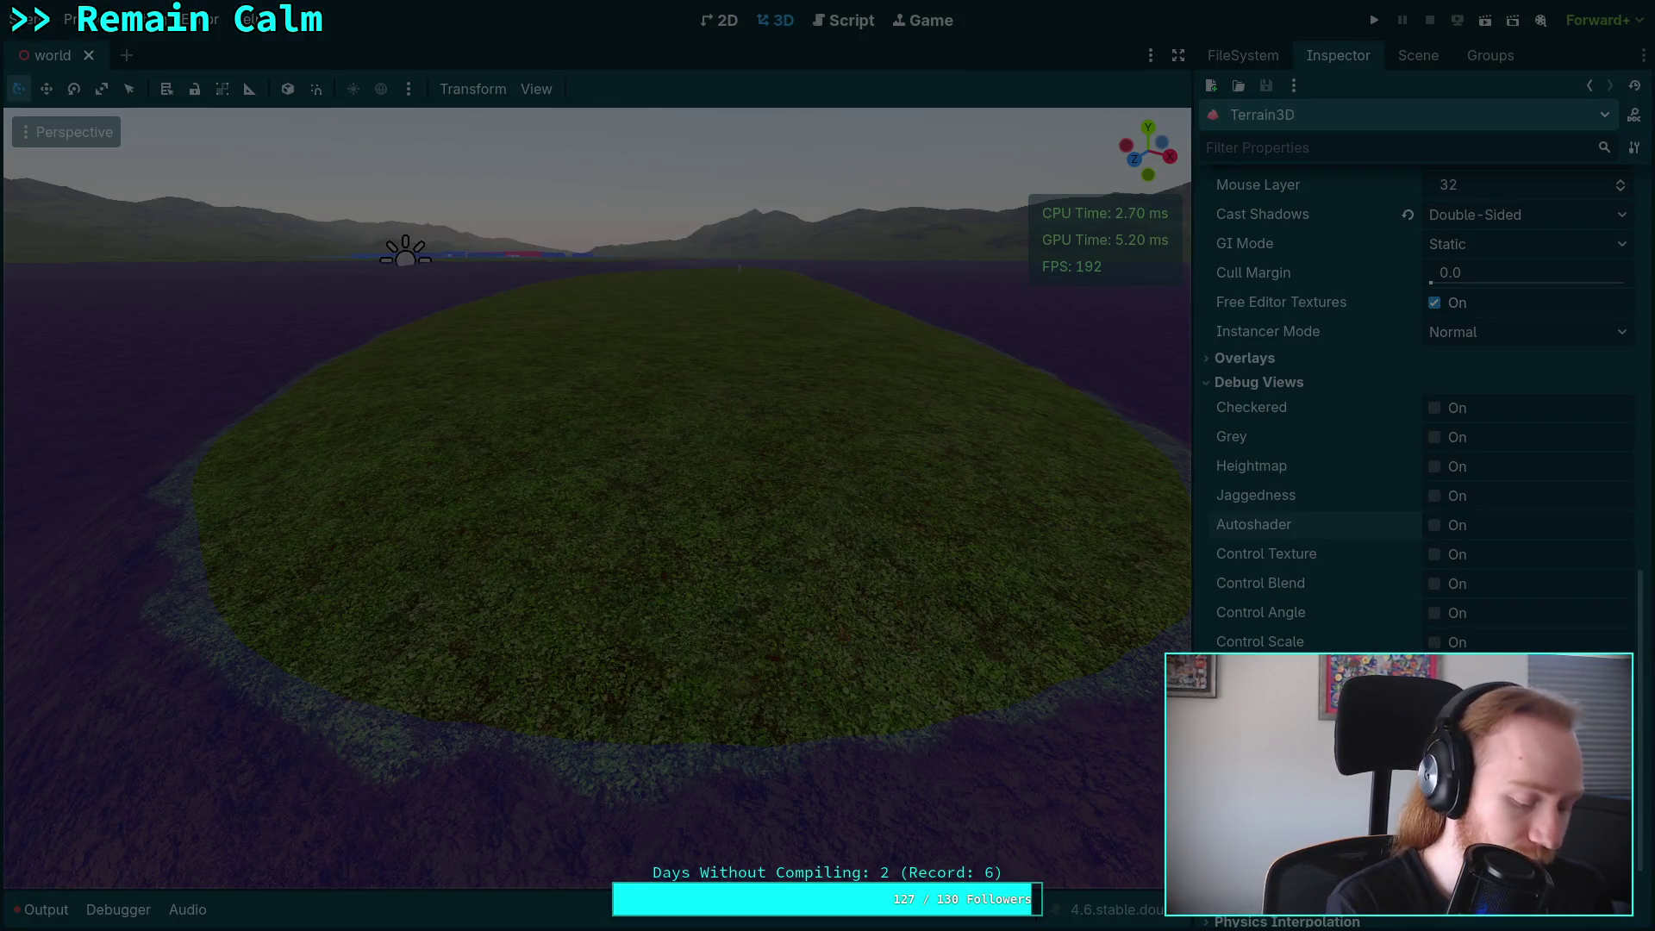
In the zombie-game terminal, run git status to list changed files.
{"action": "key", "text": "super+3"}
{"action": "left_click", "coordinate": [677, 47]}
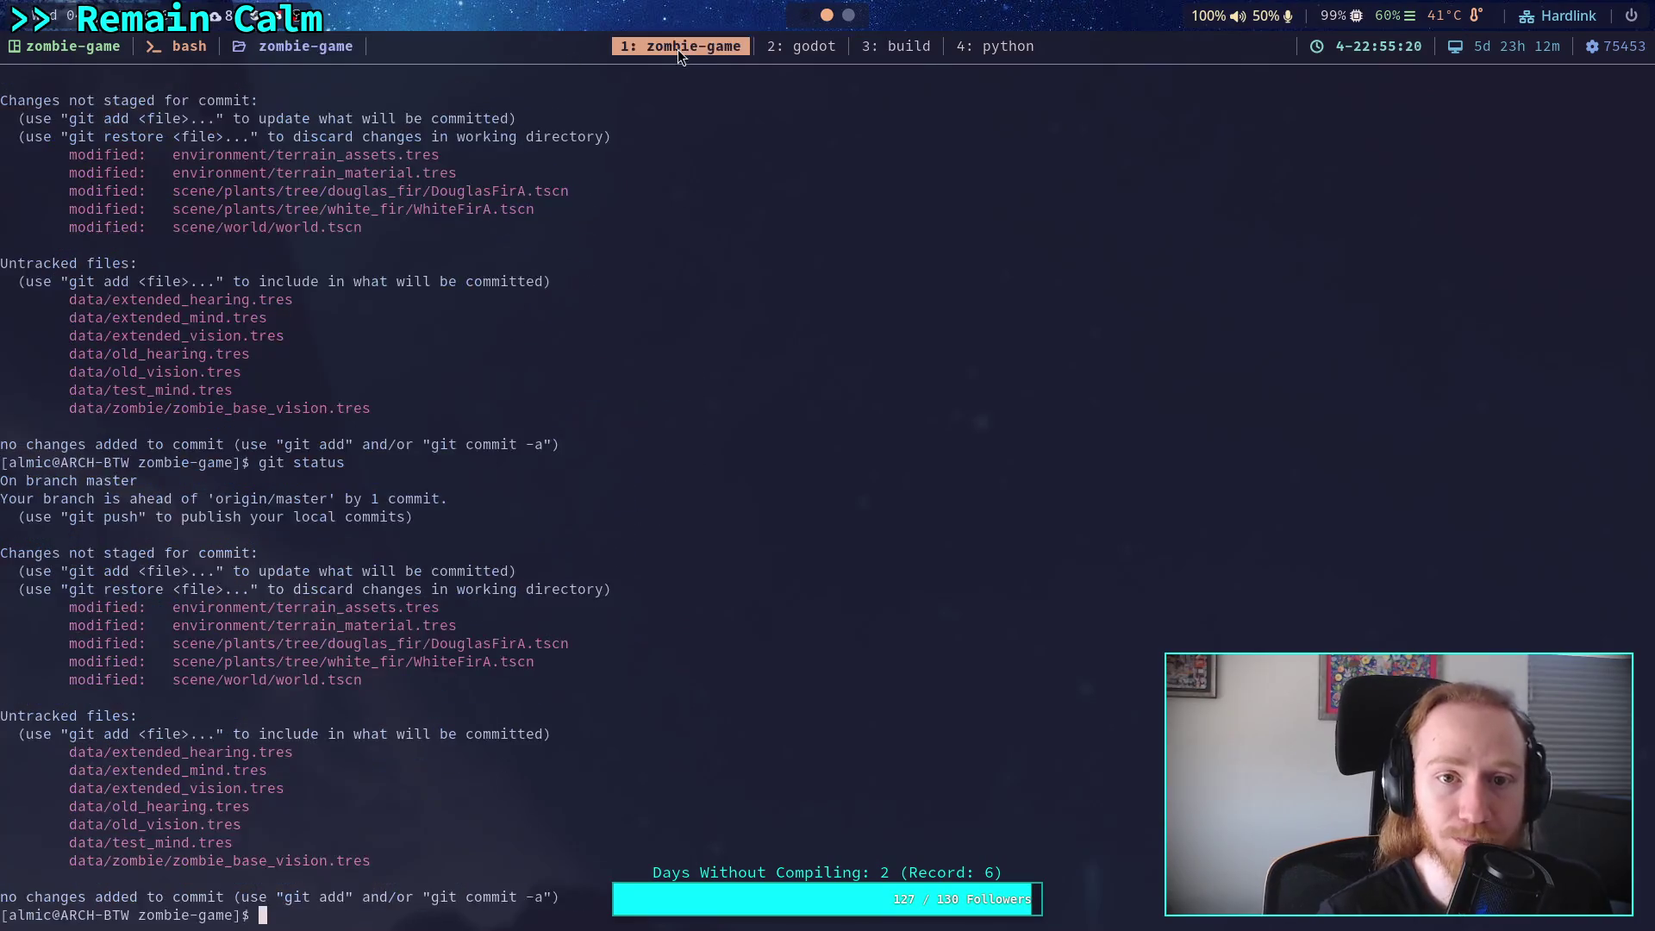
{"action": "type", "text": "git status"}
{"action": "key", "text": "Return"}
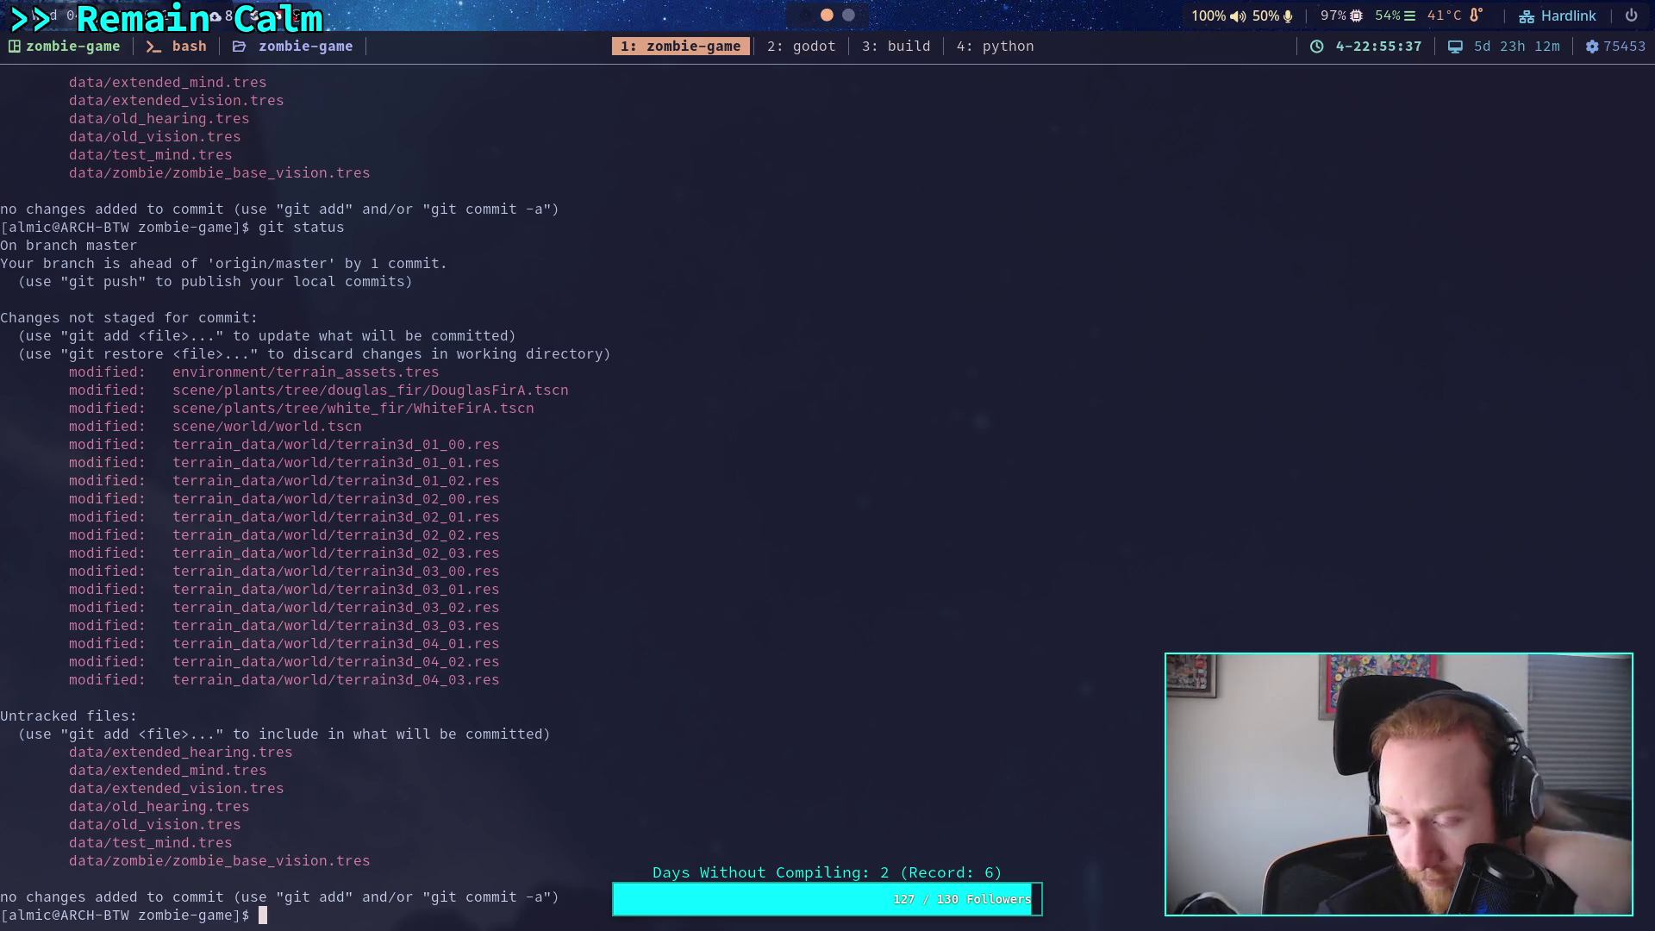
Stage terrain_data/world/terrain3d* files, confirm with git status, and run git commit.
{"action": "type", "text": "git "}
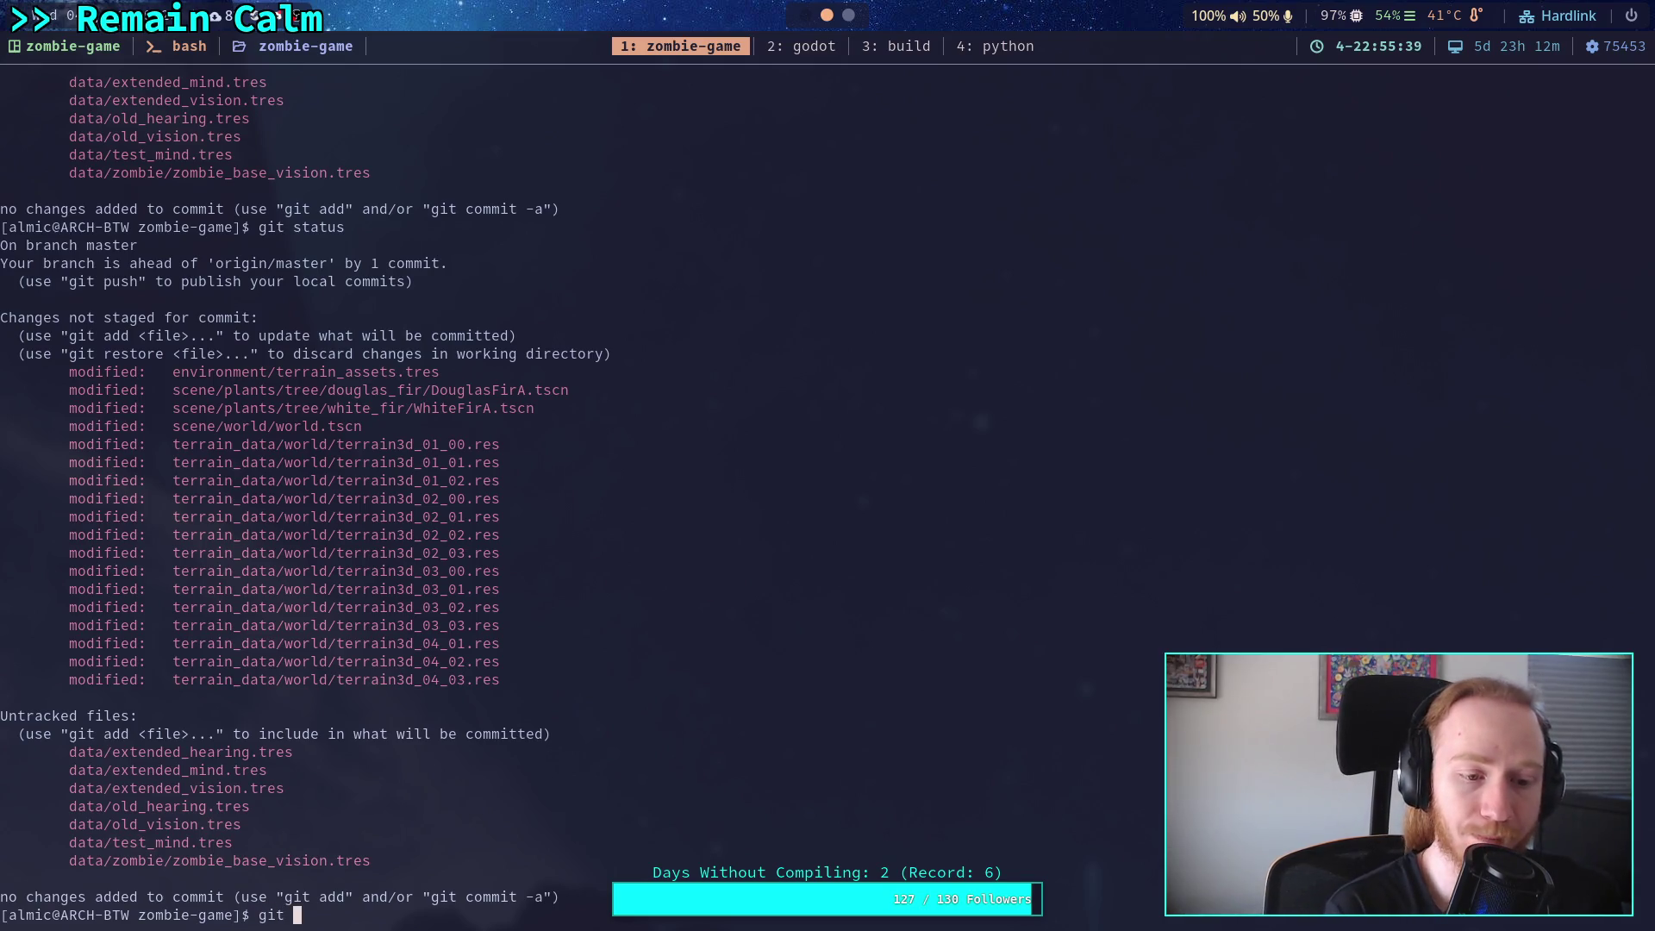
{"action": "type", "text": "add terrain_data/"}
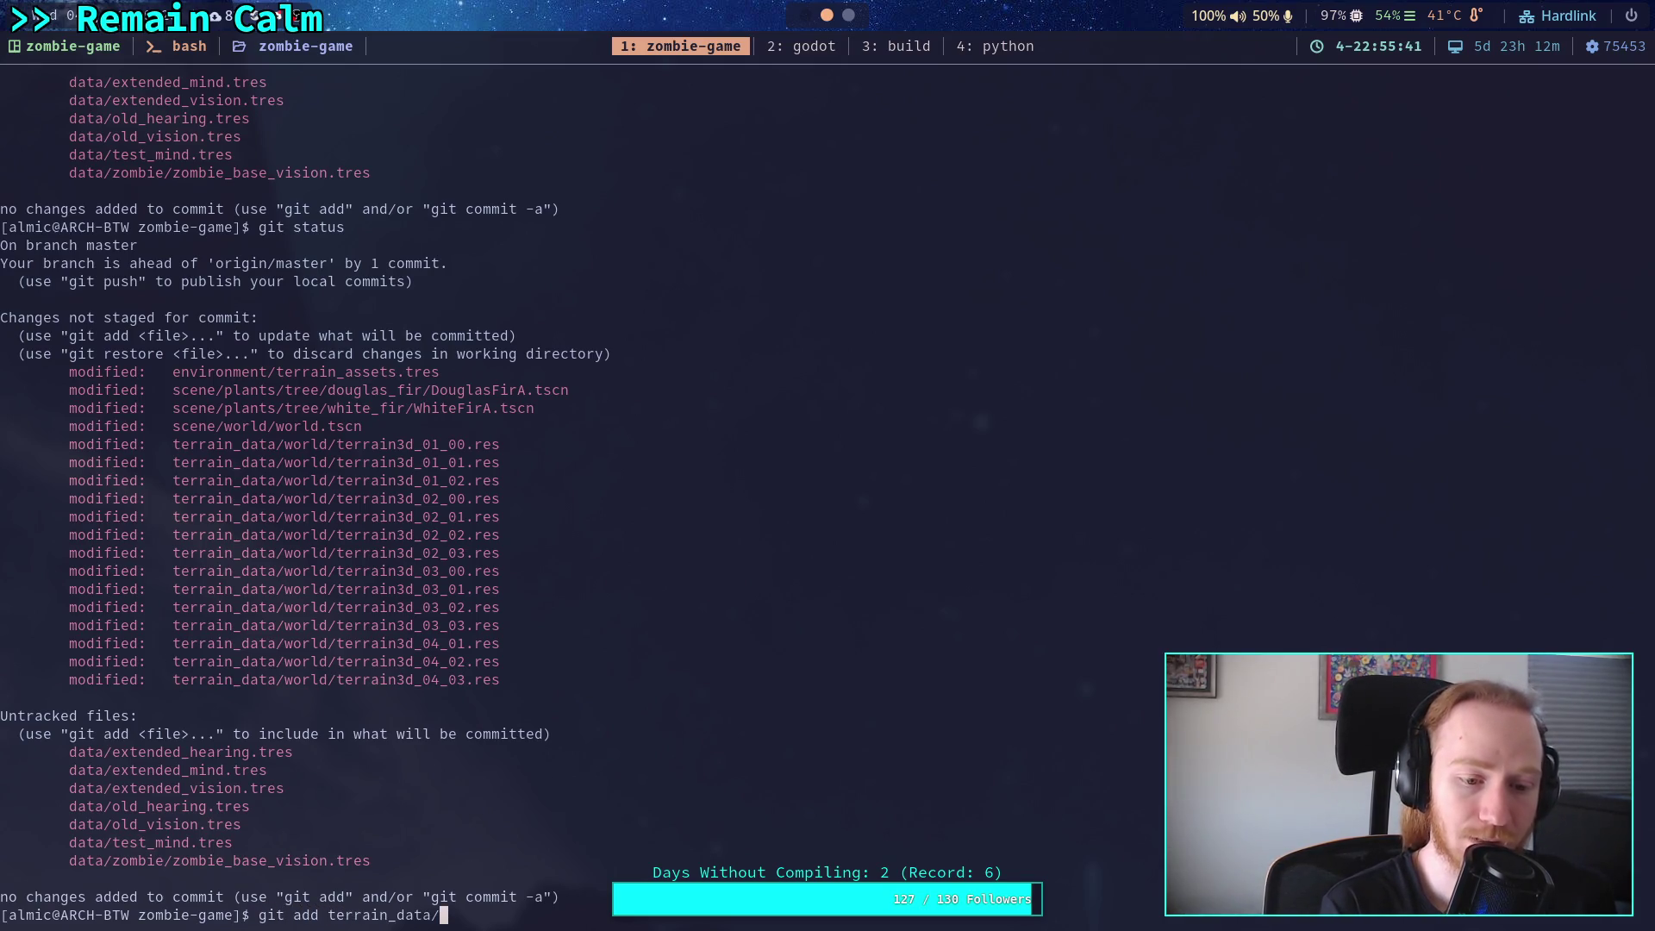
{"action": "type", "text": "world/t"}
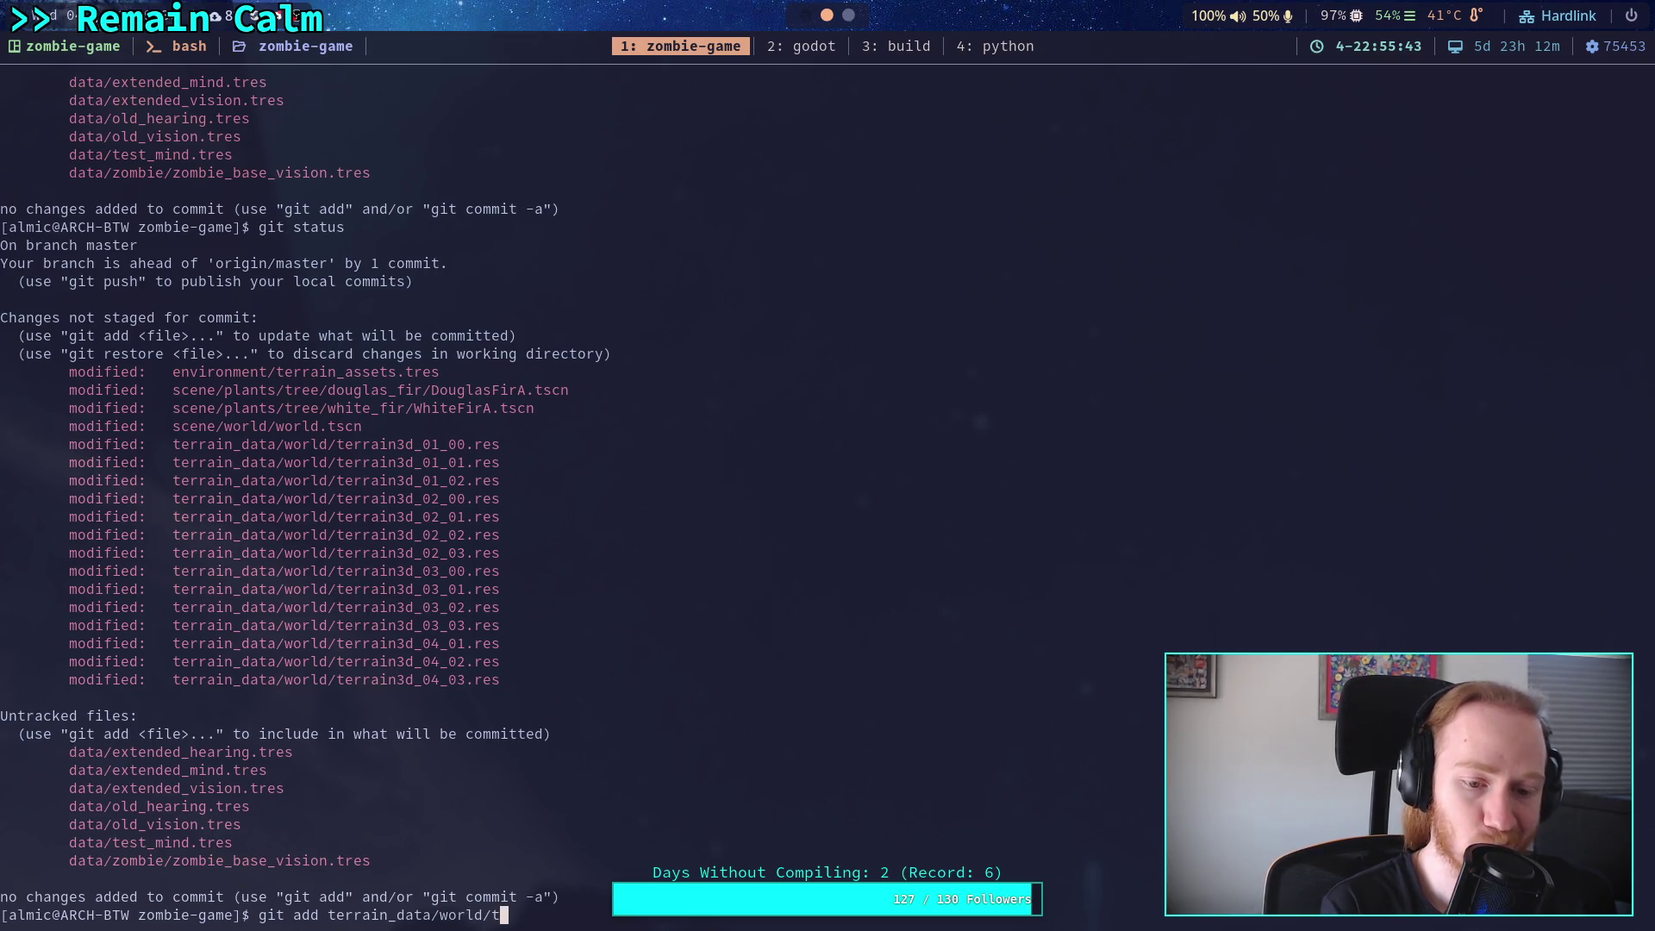
{"action": "type", "text": "errain3d*"}
{"action": "key", "text": "Return"}
{"action": "type", "text": "git status"}
{"action": "key", "text": "Return"}
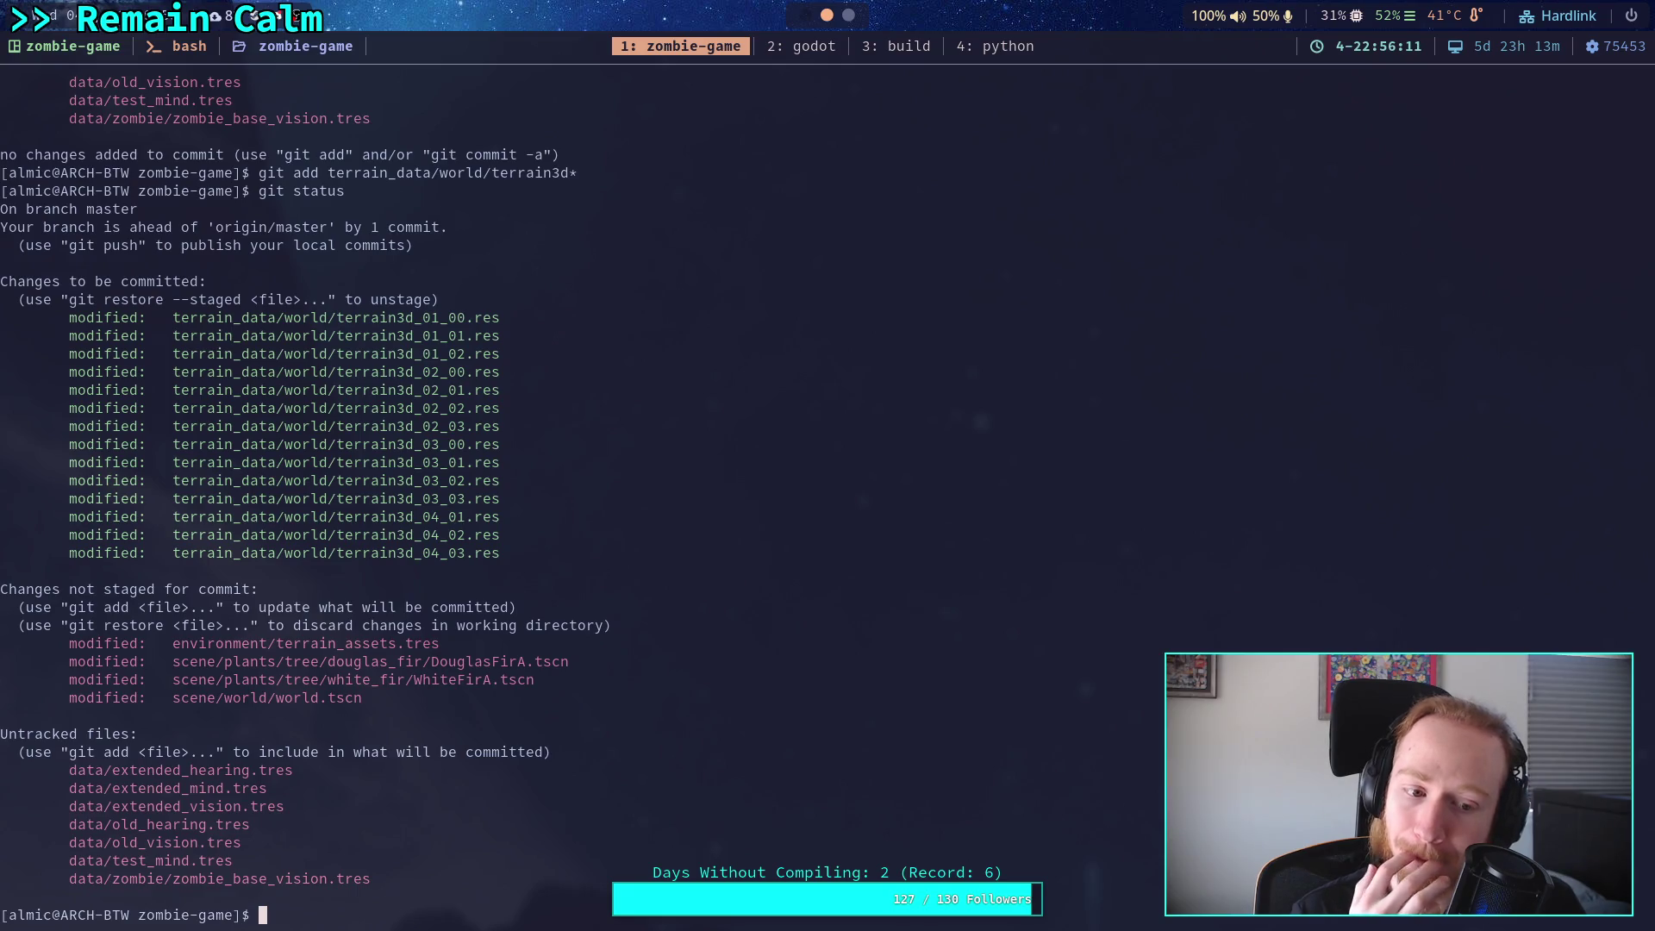
{"action": "type", "text": "git commit"}
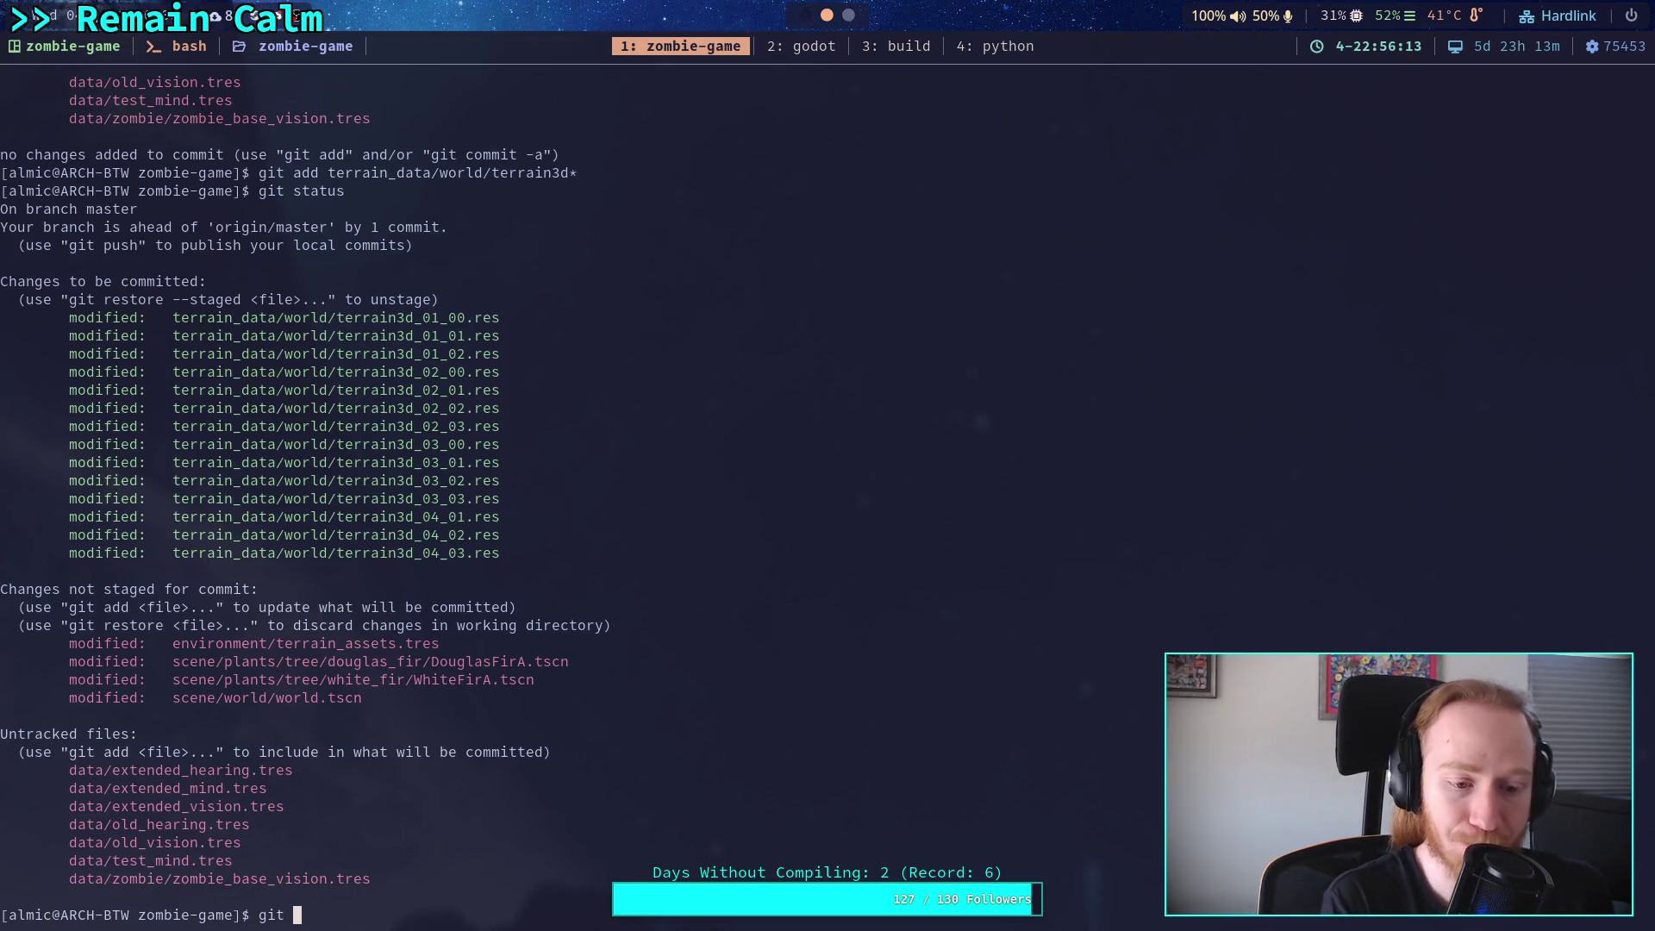
{"action": "key", "text": "Return"}
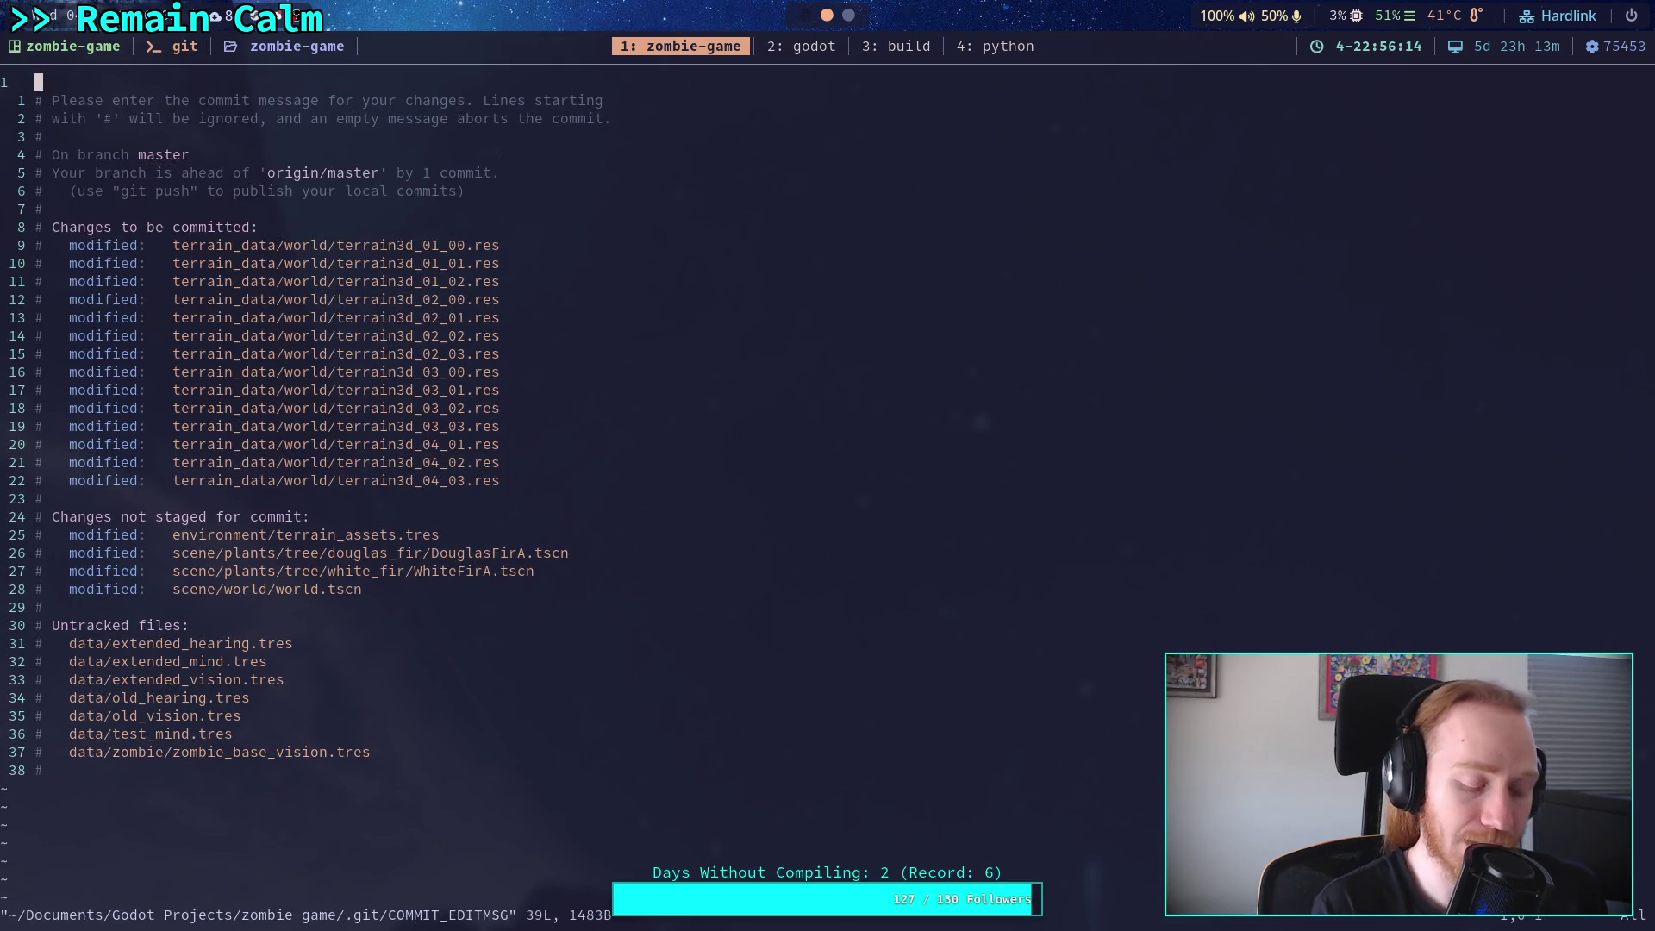
Type the commit message 'Update lake island heightmap' in Vim and leave insert mode.
{"action": "type", "text": "O"}
{"action": "type", "text": "U"}
{"action": "type", "text": "pdate "}
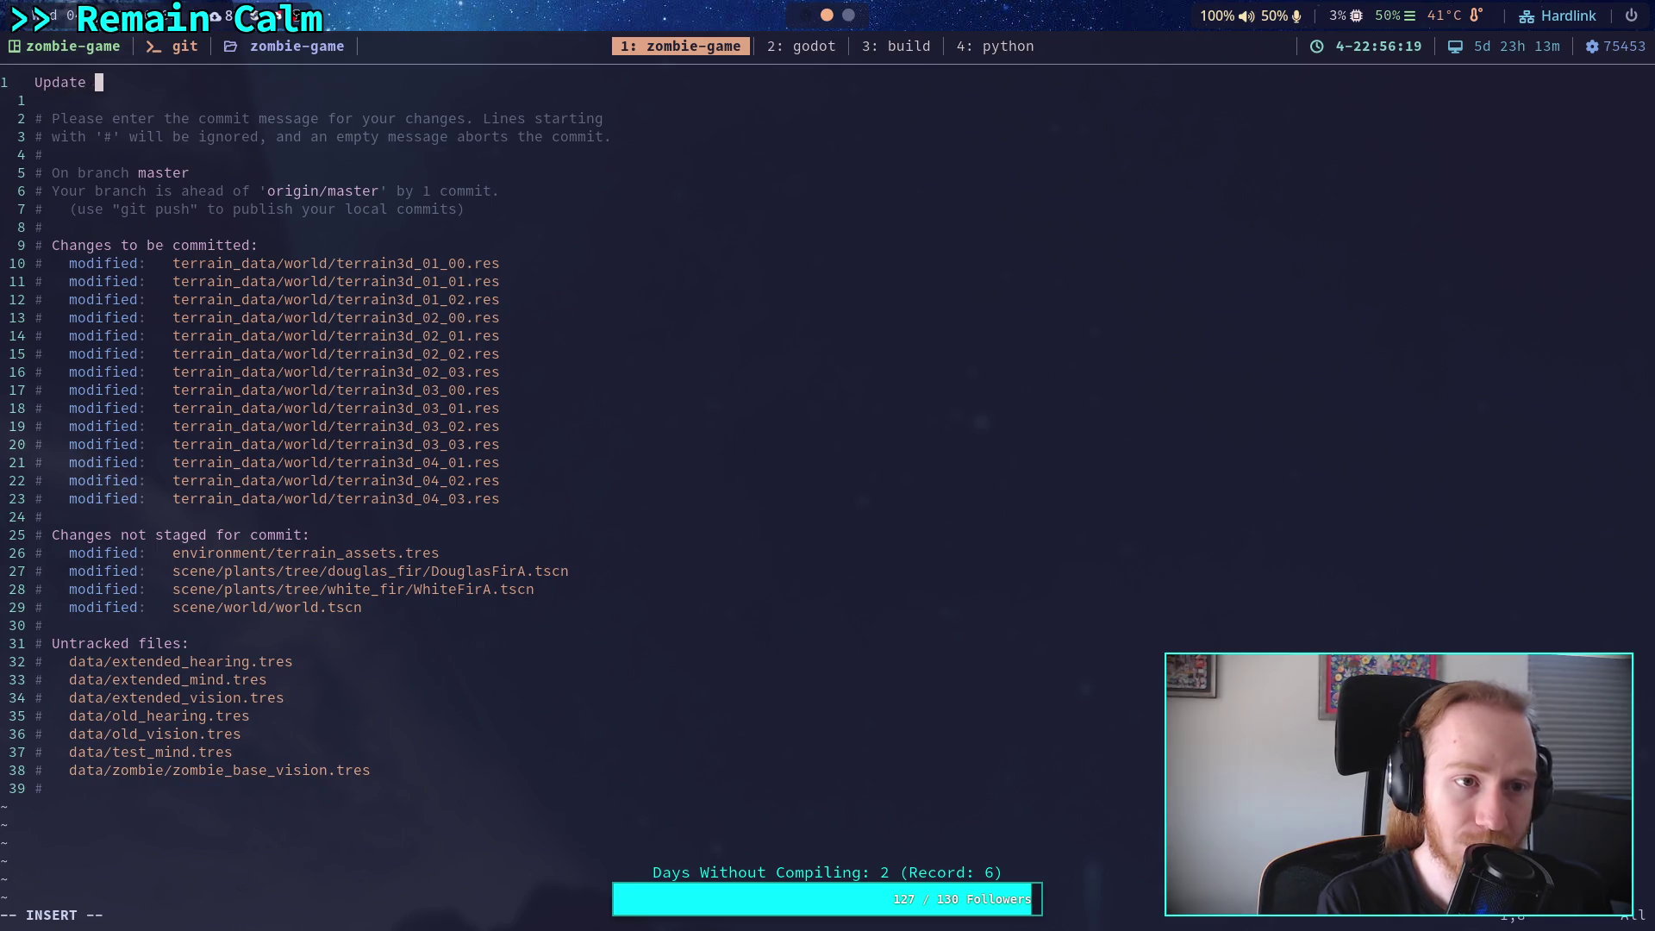
{"action": "type", "text": "lake islas"}
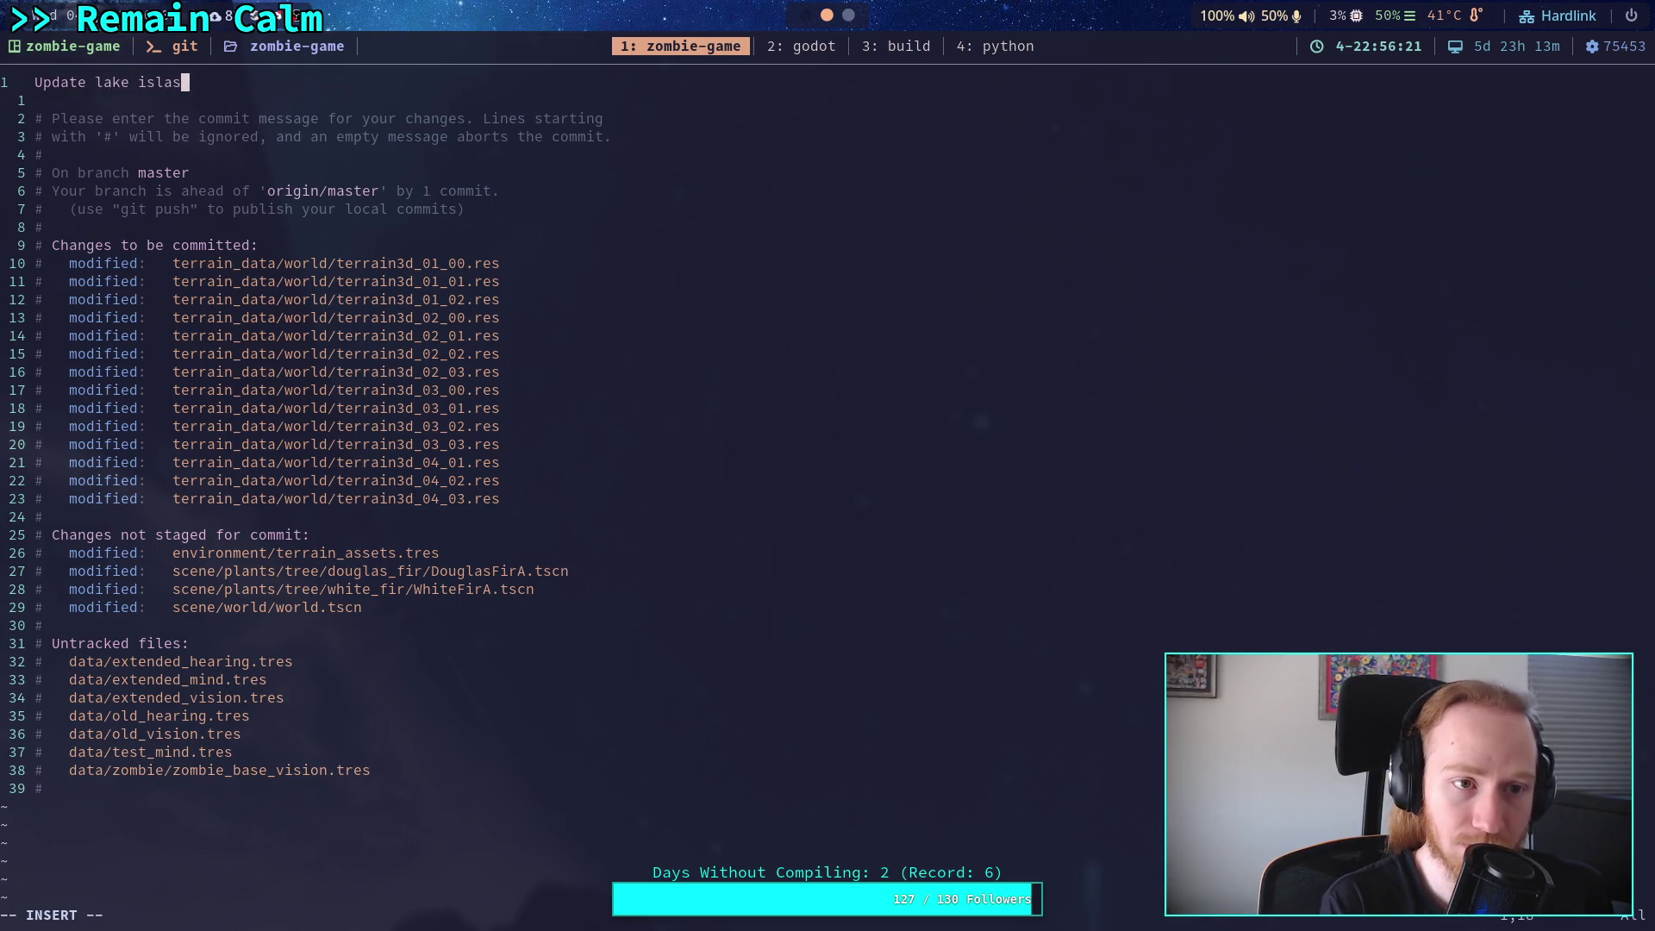
{"action": "key", "text": "BackSpace"}
{"action": "type", "text": "nd l"}
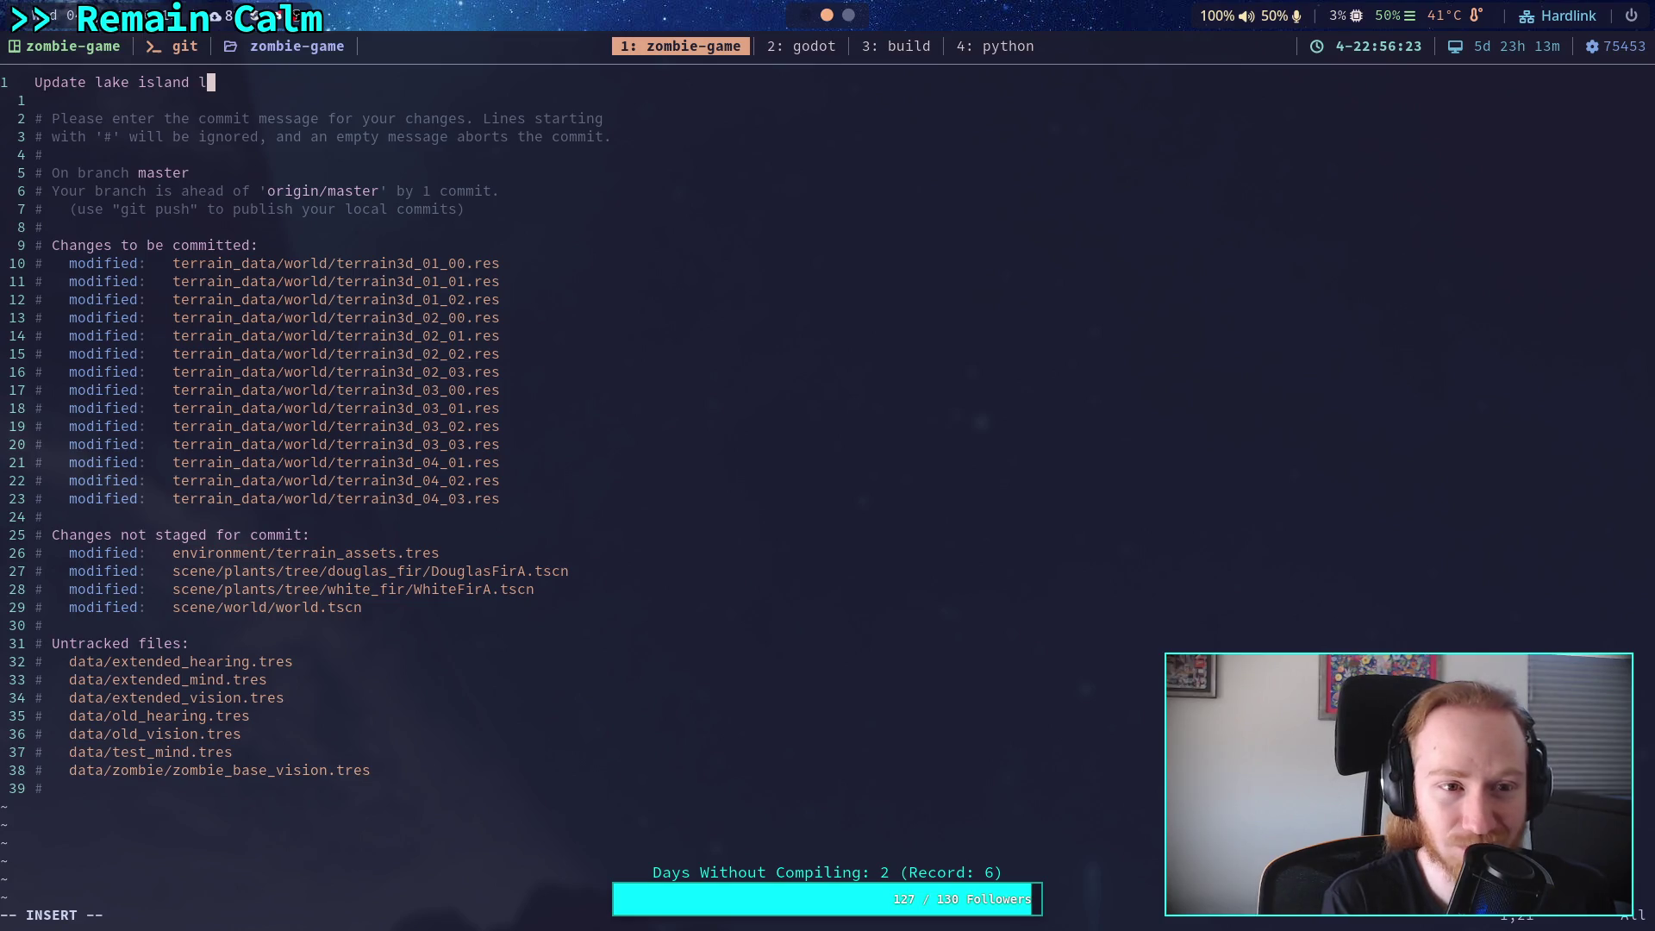
{"action": "key", "text": "BackSpace"}
{"action": "type", "text": "heights"}
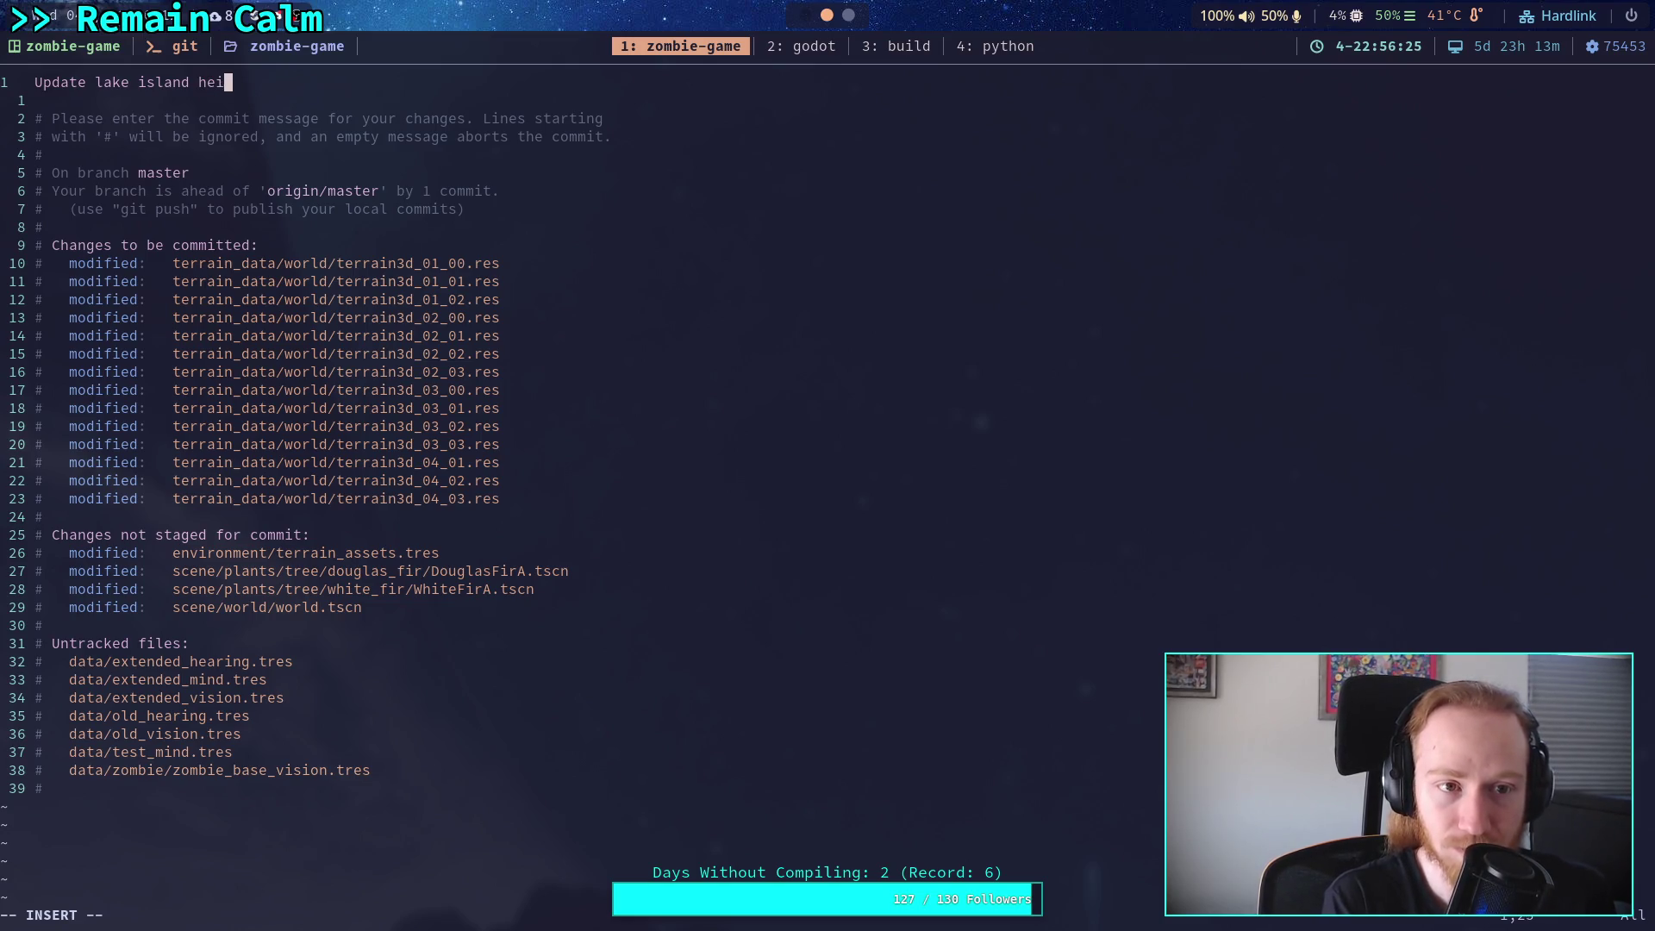
{"action": "key", "text": "BackSpace"}
{"action": "type", "text": "map"}
{"action": "key", "text": "Escape"}
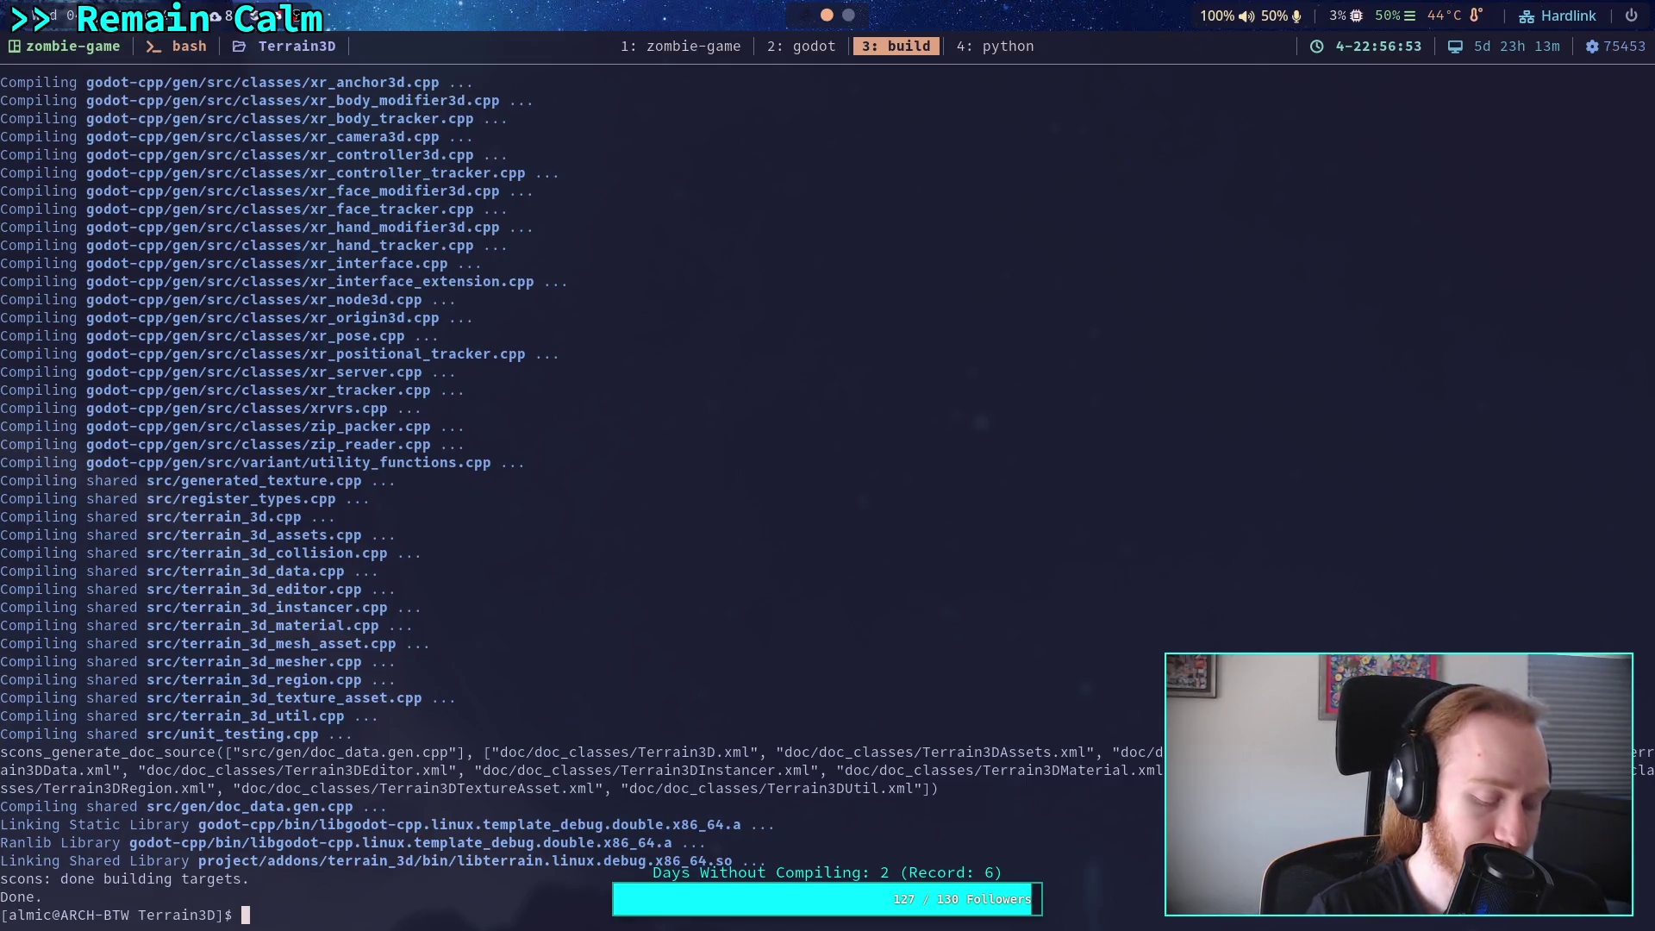
Switch from the finished build terminal to an empty workspace.
{"action": "key", "text": "super+2"}
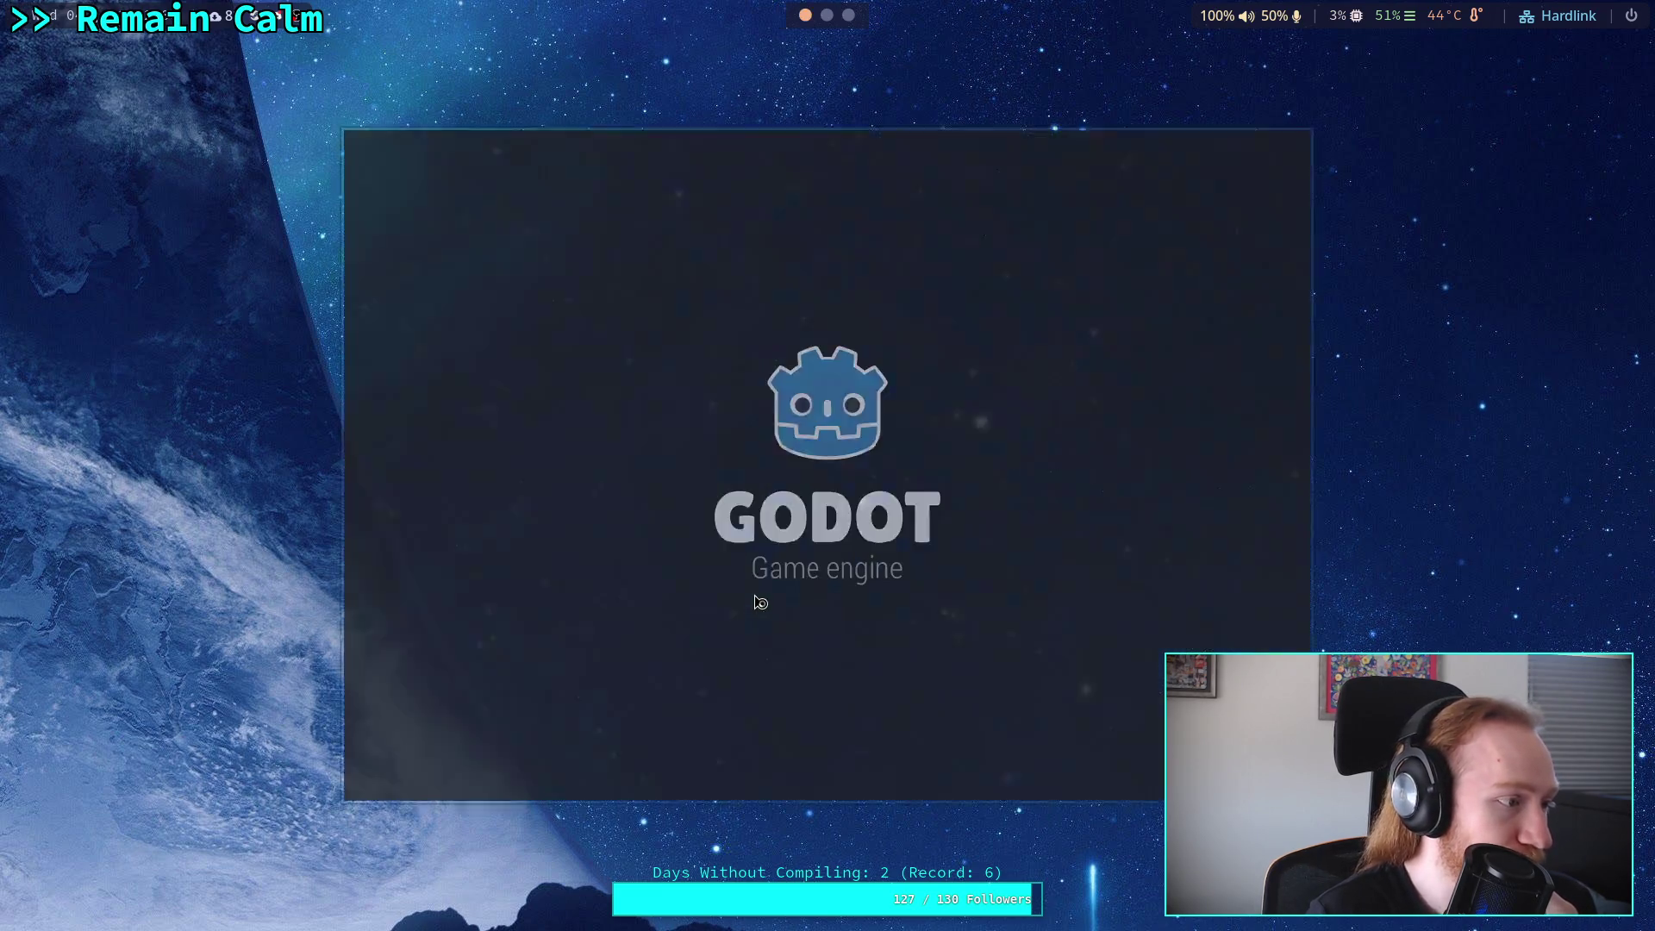
Open the Zombie Game project in the Project Manager and scroll the Terrain3D inspector down.
{"action": "left_click", "coordinate": [1146, 220]}
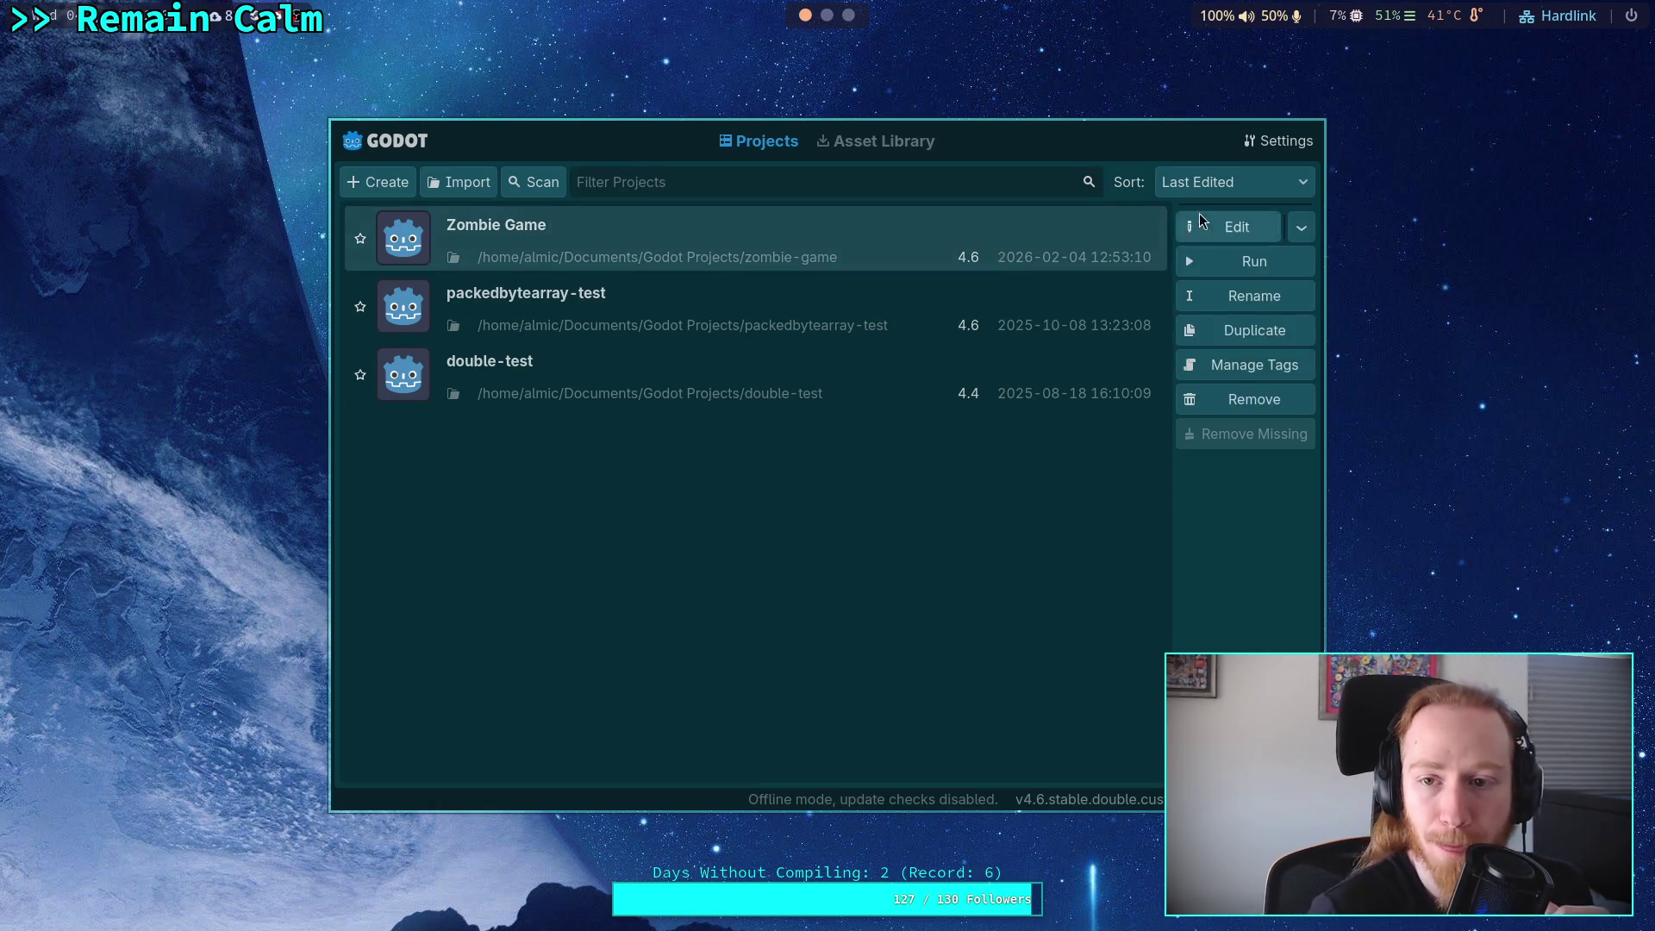
{"action": "left_click", "coordinate": [1216, 228]}
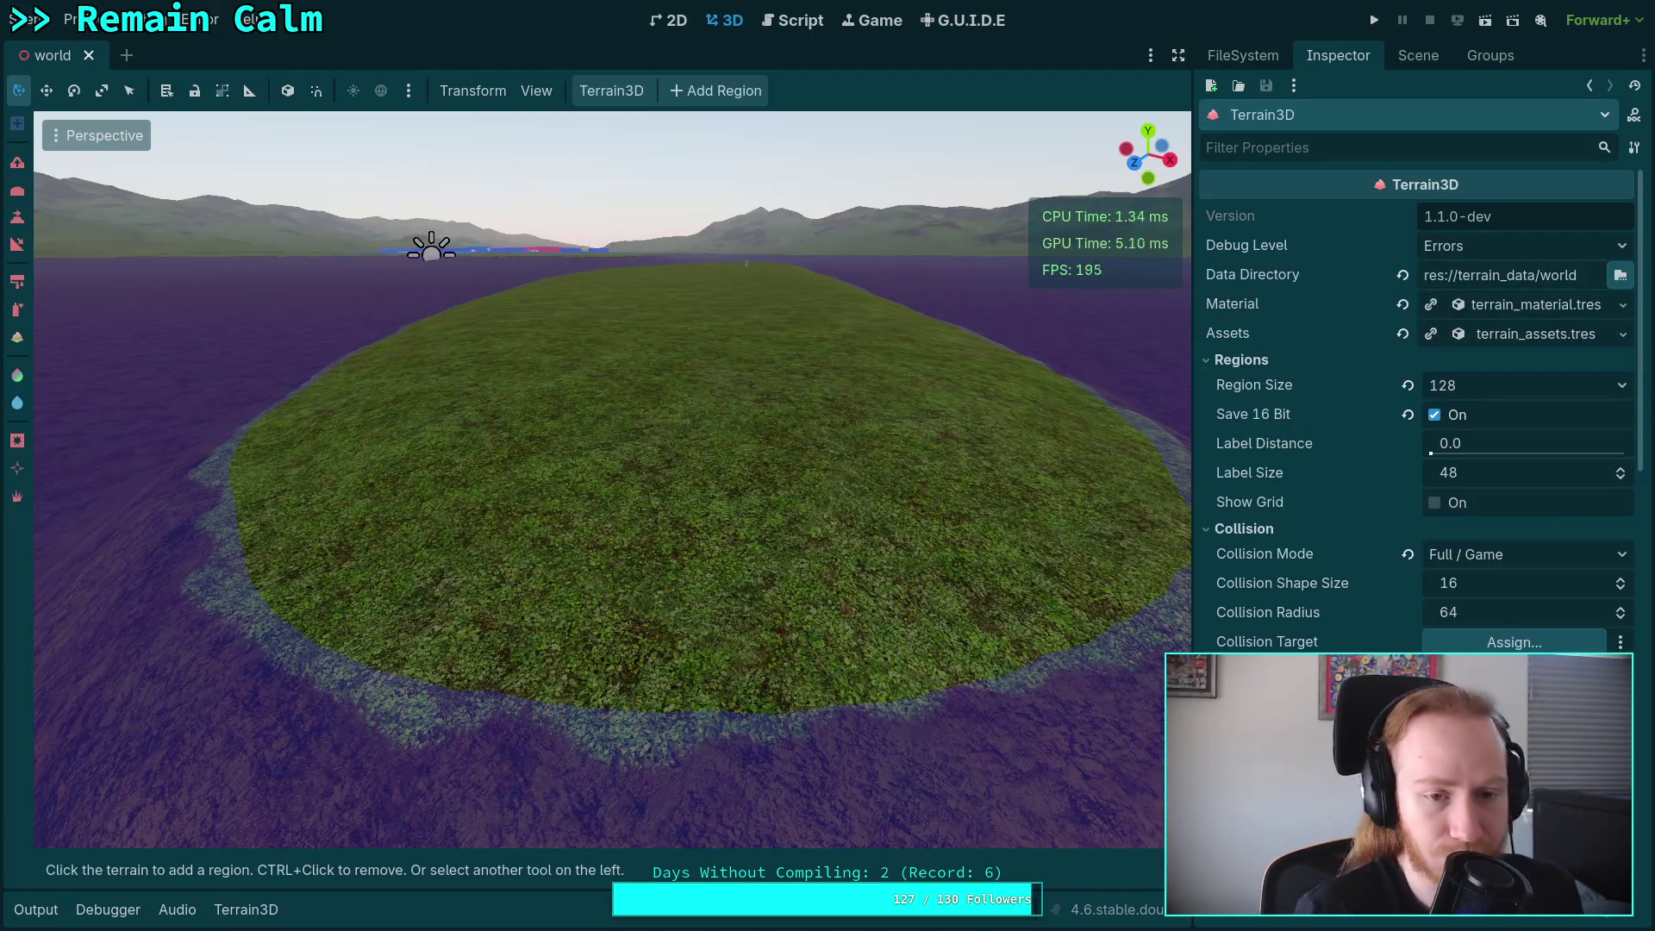
{"action": "scroll", "coordinate": [1310, 525], "scroll_direction": "down", "scroll_amount": 10}
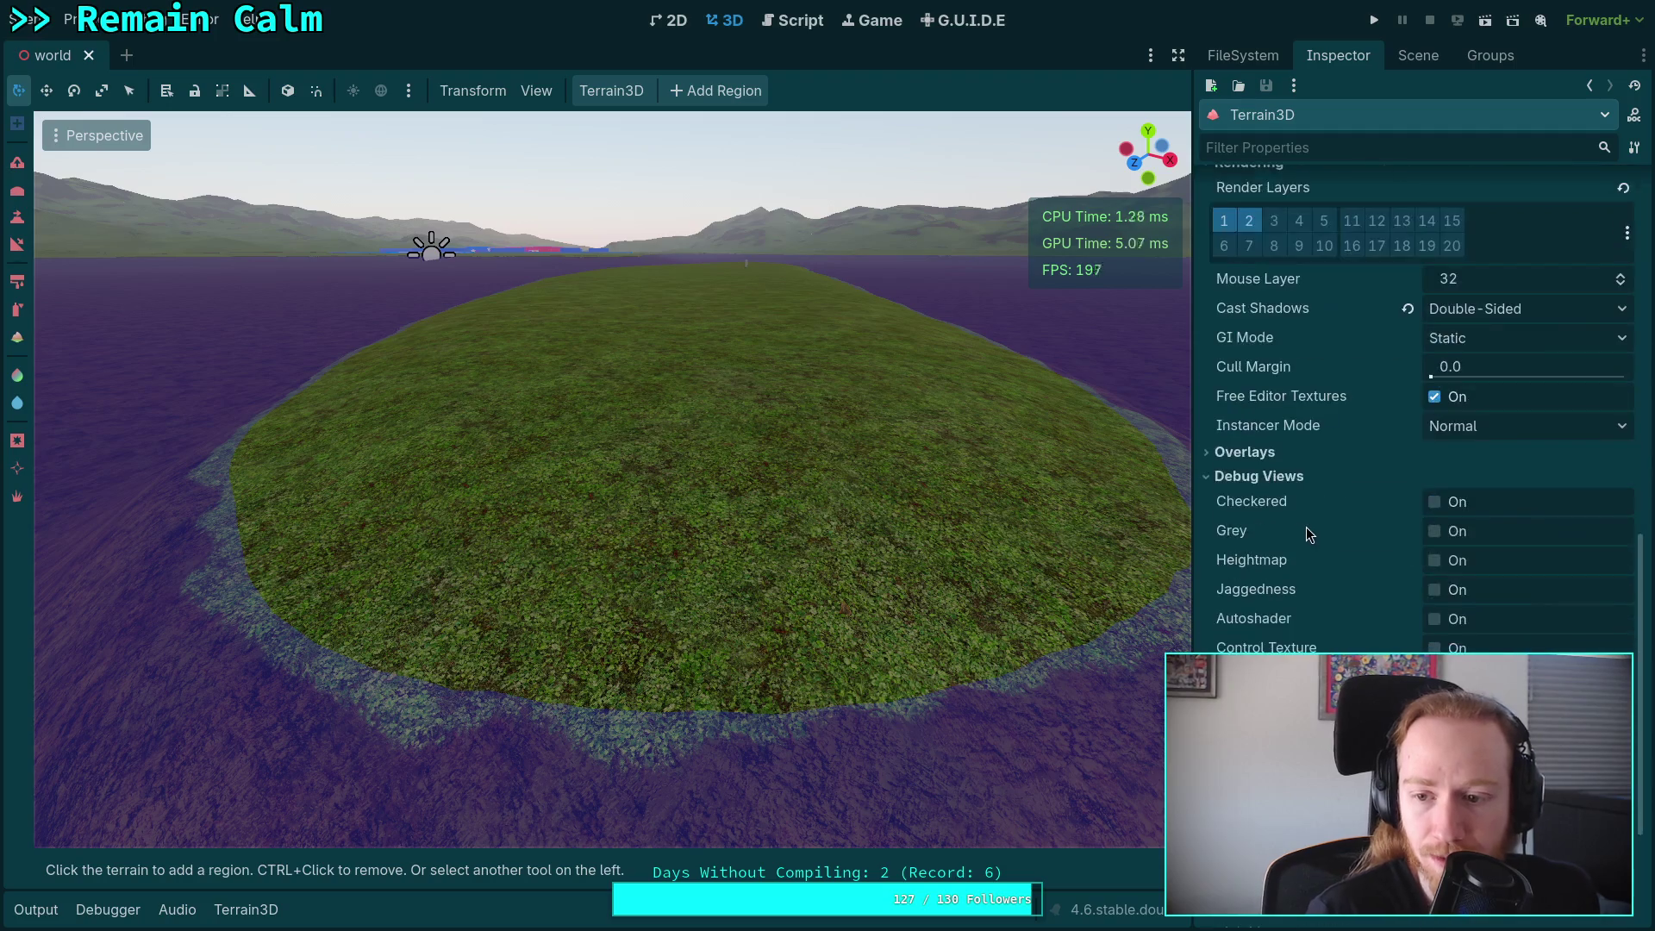
Turn on the Heightmap debug view and set Debug Heightmap Black Height to -1.1.
{"action": "left_click", "coordinate": [1433, 560]}
{"action": "scroll", "coordinate": [1375, 633], "scroll_direction": "up", "scroll_amount": 5}
{"action": "scroll", "coordinate": [1370, 621], "scroll_direction": "up", "scroll_amount": 5}
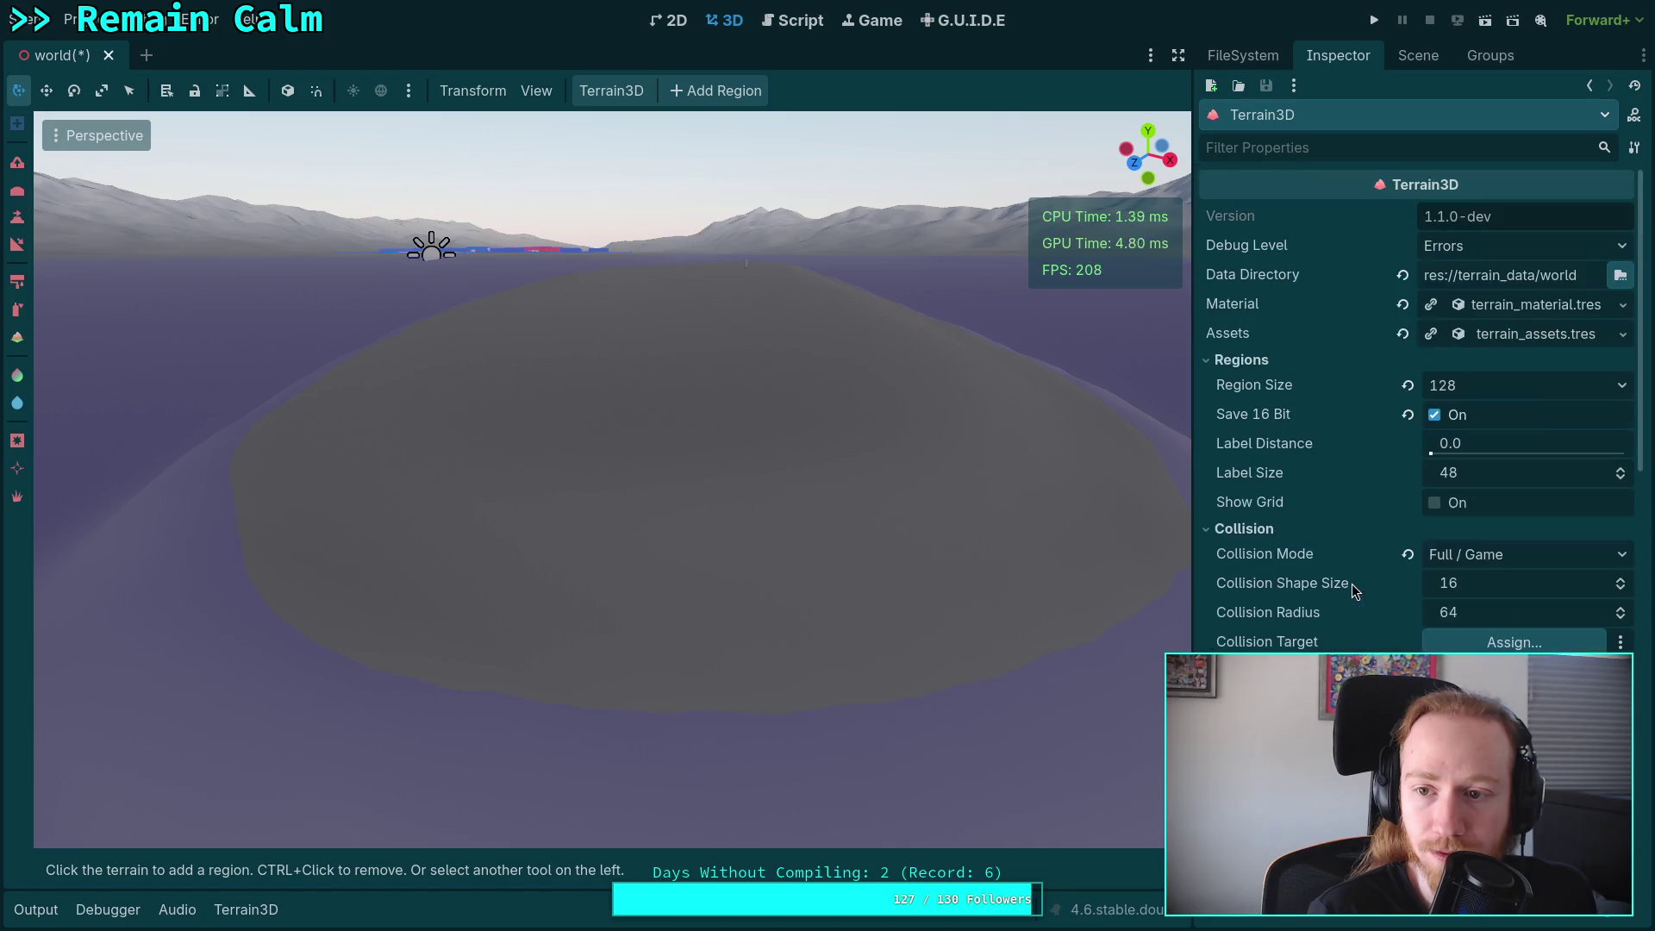
{"action": "left_click", "coordinate": [1549, 310]}
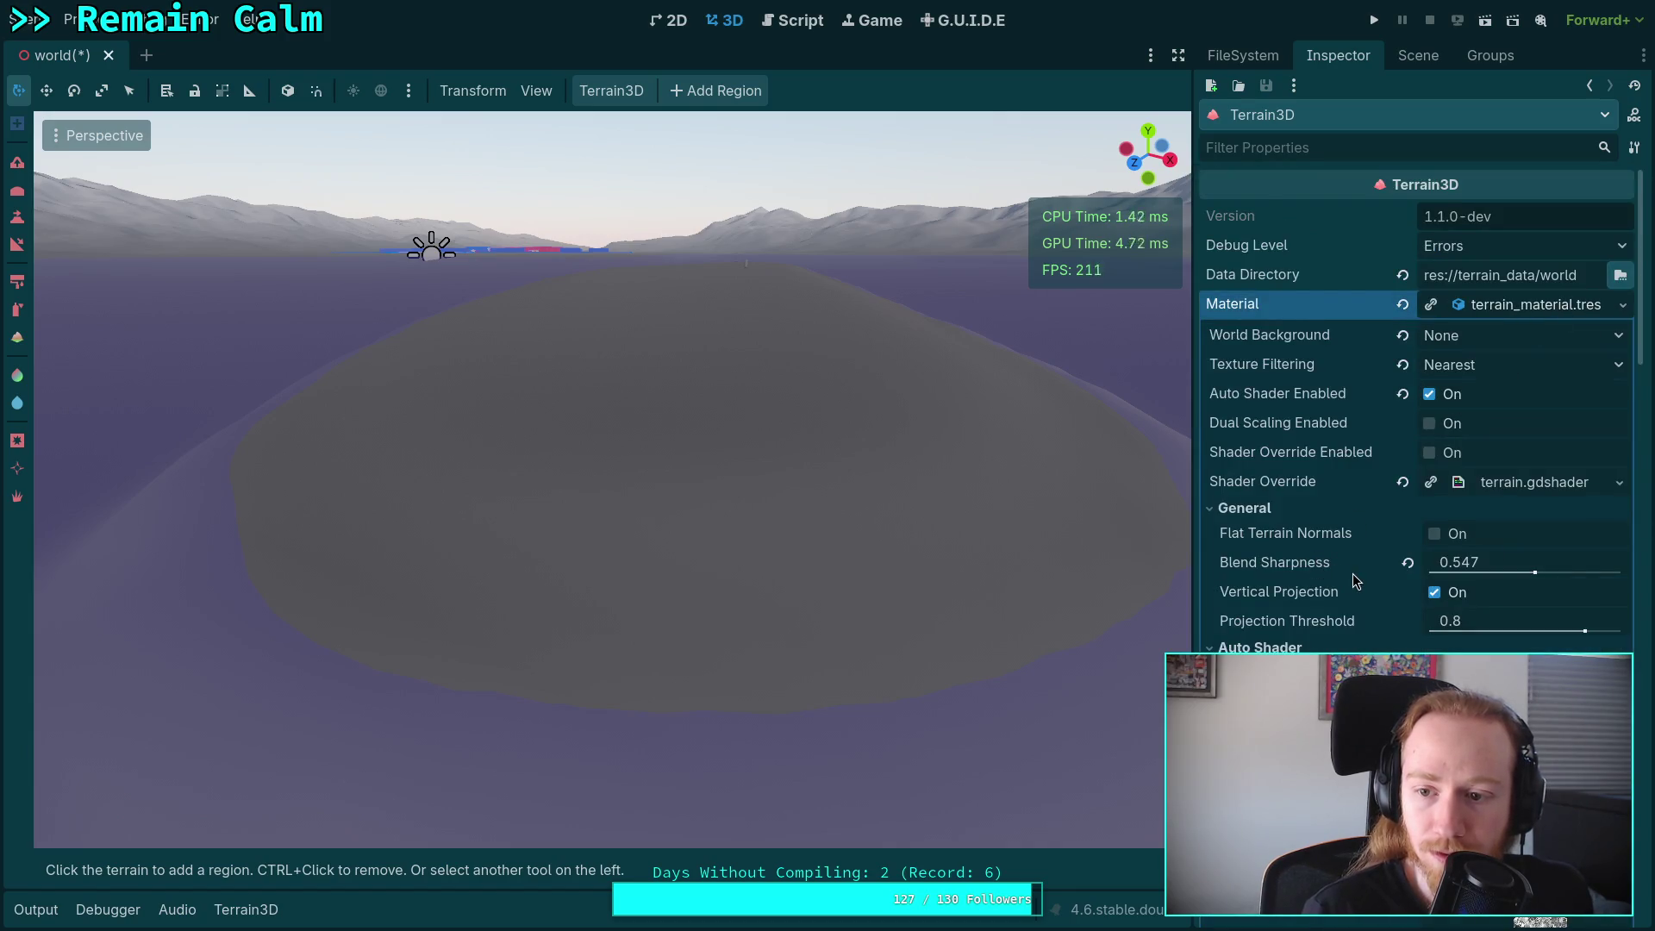
{"action": "scroll", "coordinate": [1353, 573], "scroll_direction": "down", "scroll_amount": 10}
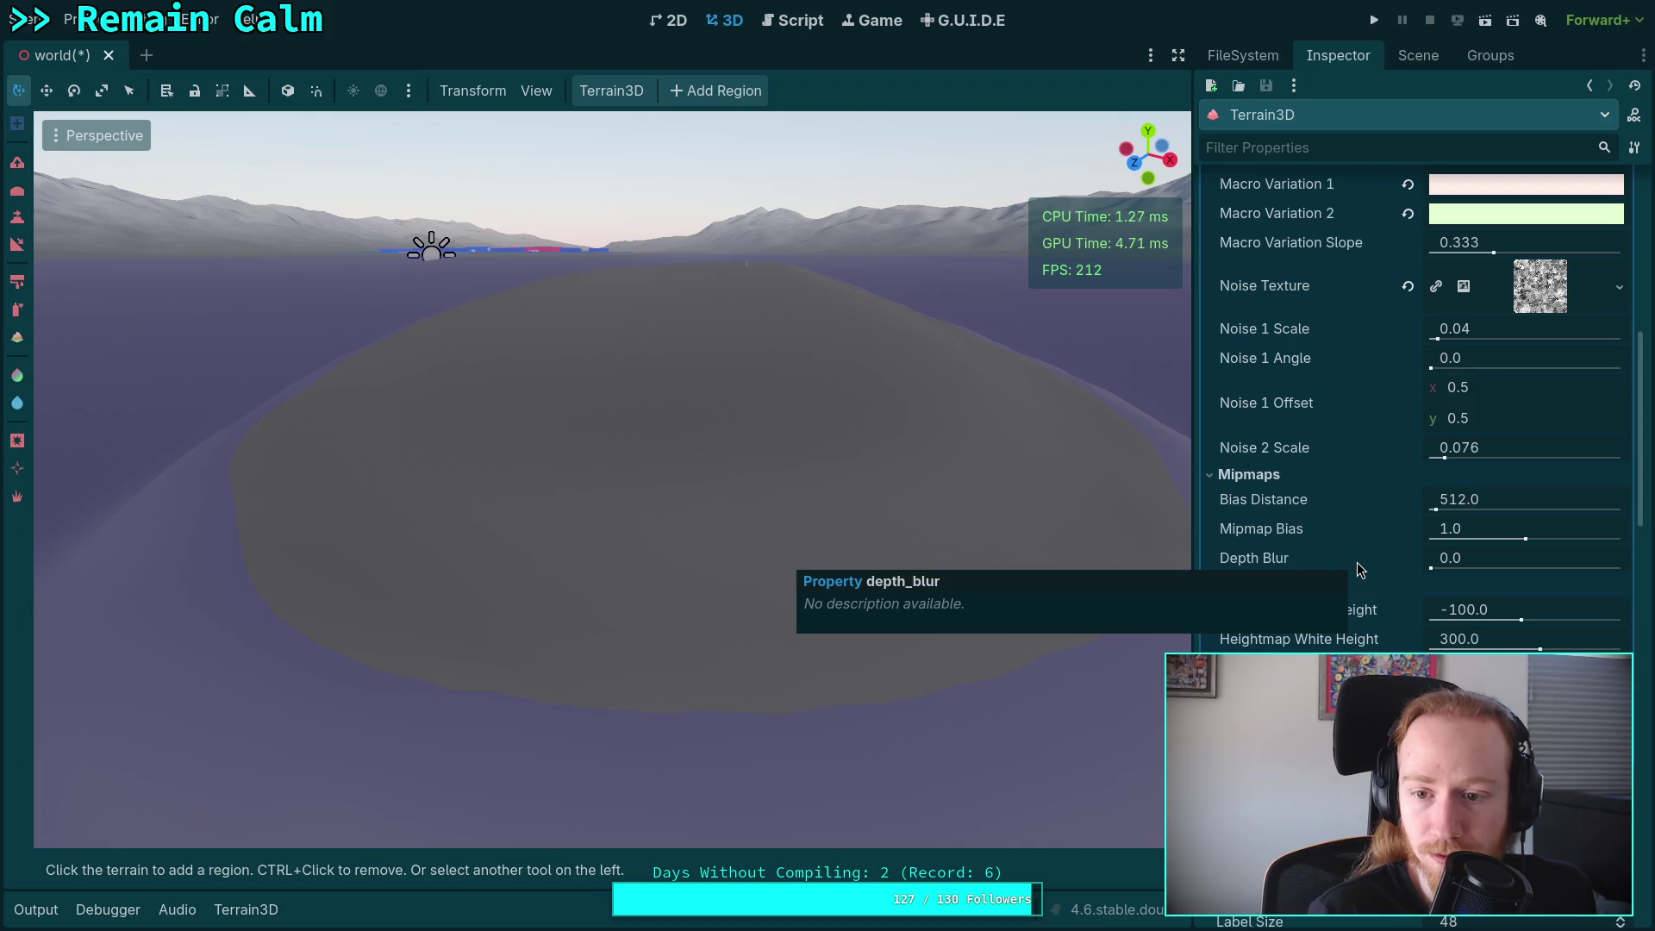
{"action": "left_click", "coordinate": [1503, 610]}
{"action": "type", "text": "-1.1"}
{"action": "key", "text": "Return"}
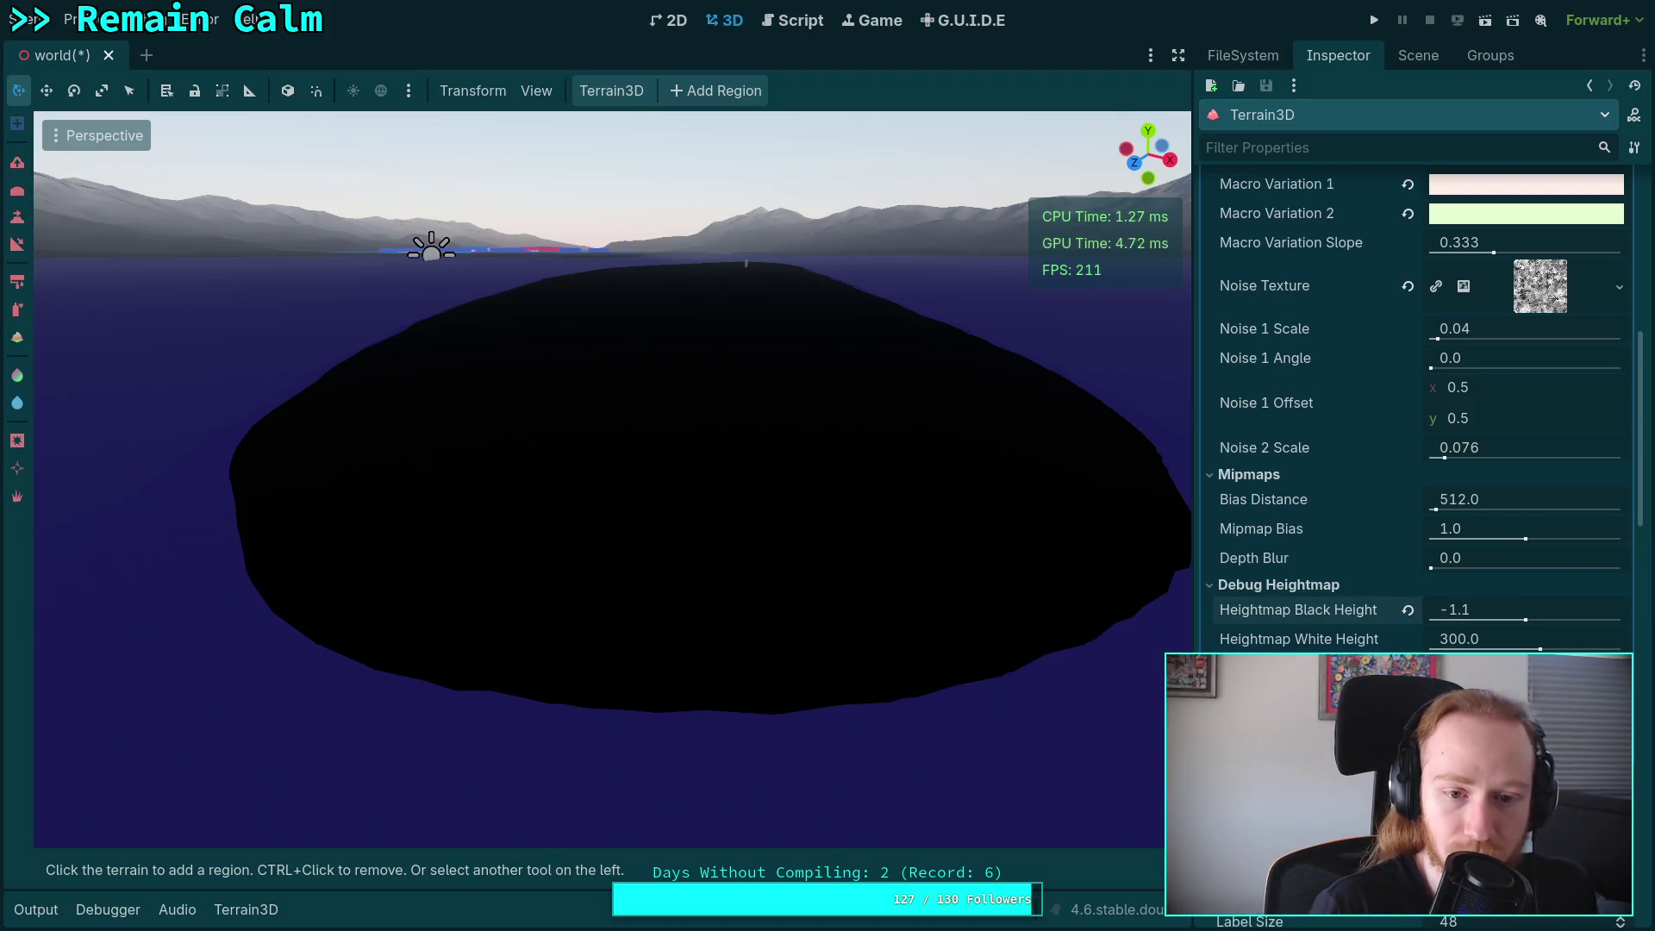
Try Heightmap White Height values 1, 2 and 1.2, settling on 1.0.
{"action": "left_click", "coordinate": [1492, 639]}
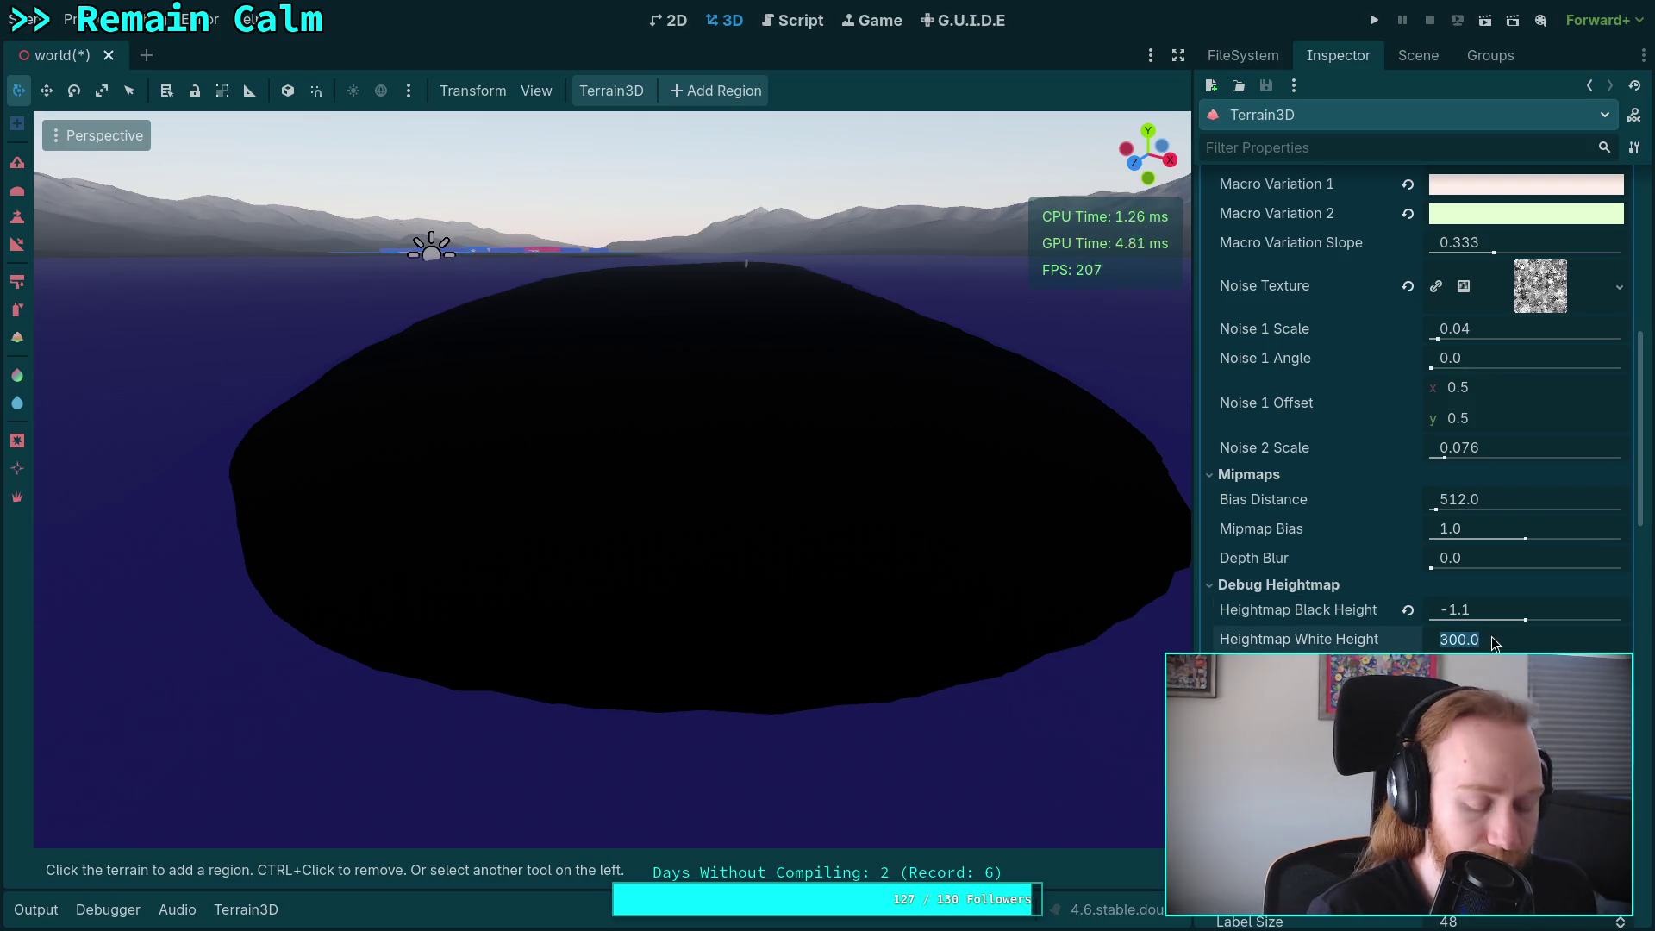
{"action": "type", "text": "1"}
{"action": "key", "text": "Return"}
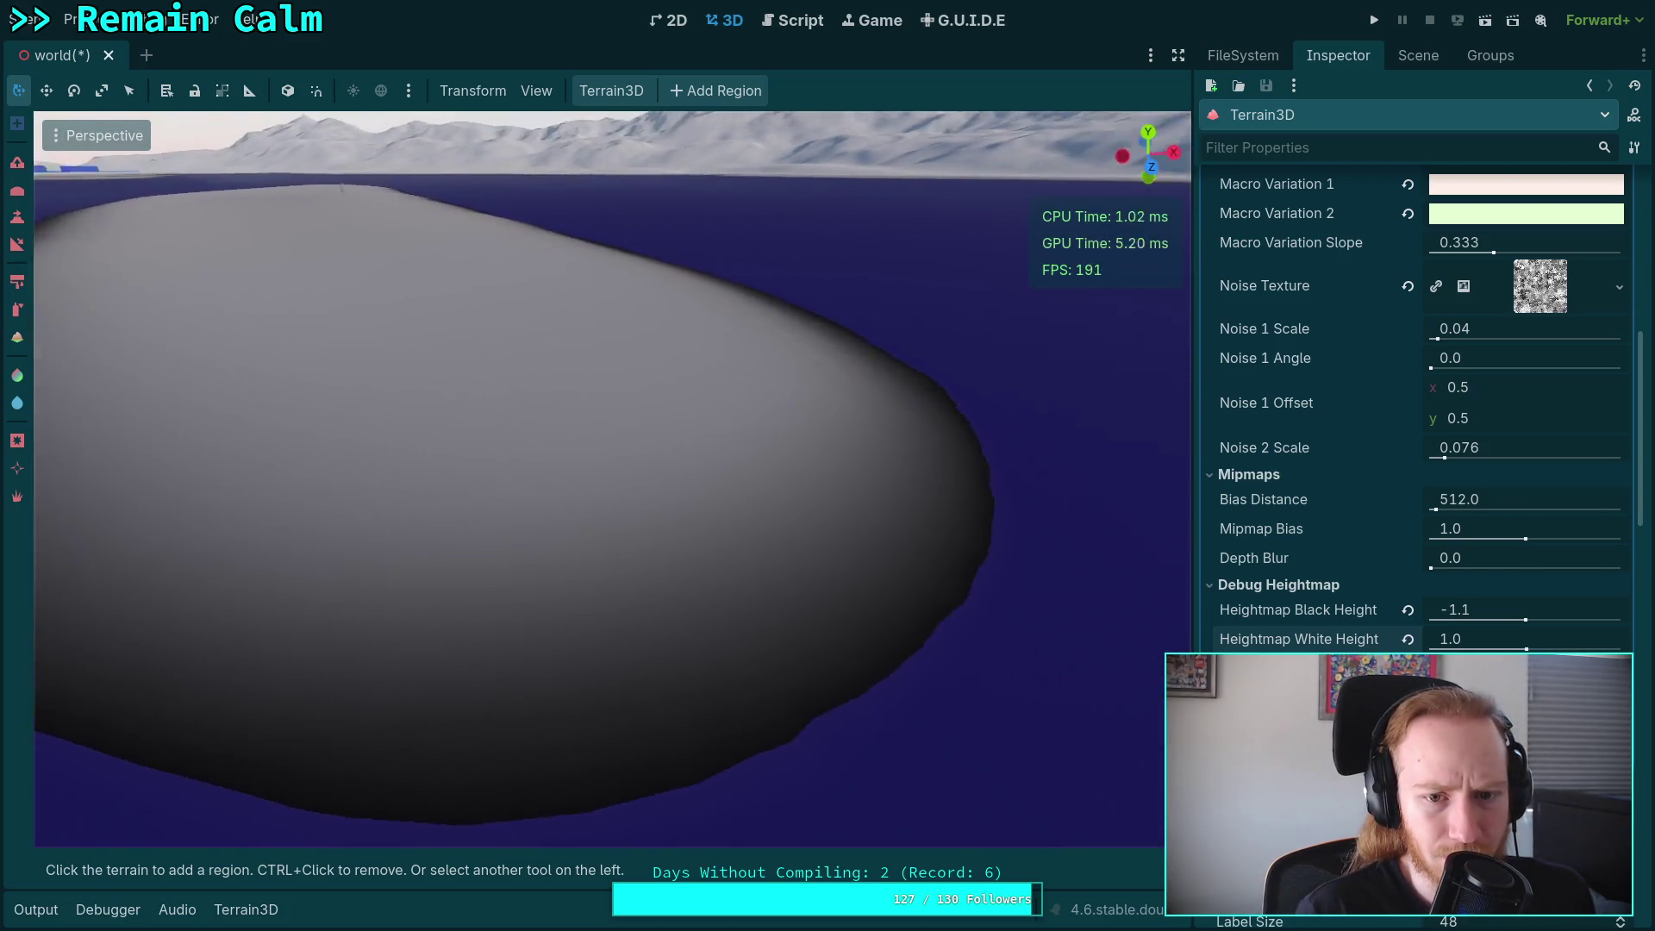
{"action": "left_click", "coordinate": [1482, 636]}
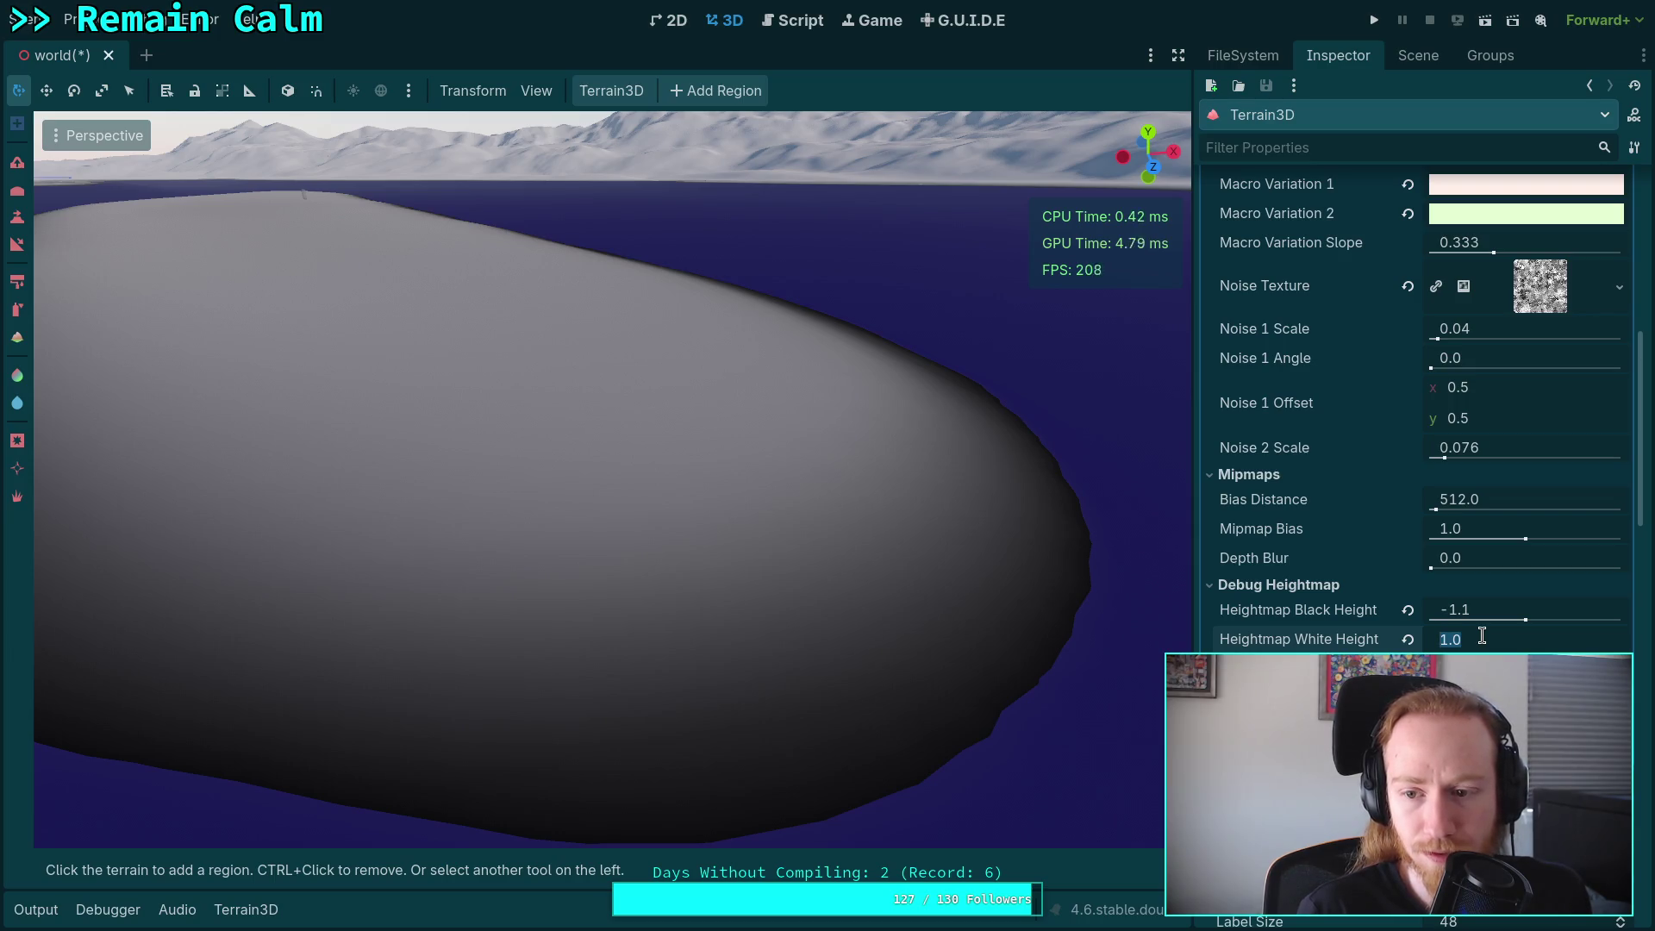
{"action": "type", "text": "2"}
{"action": "key", "text": "Return"}
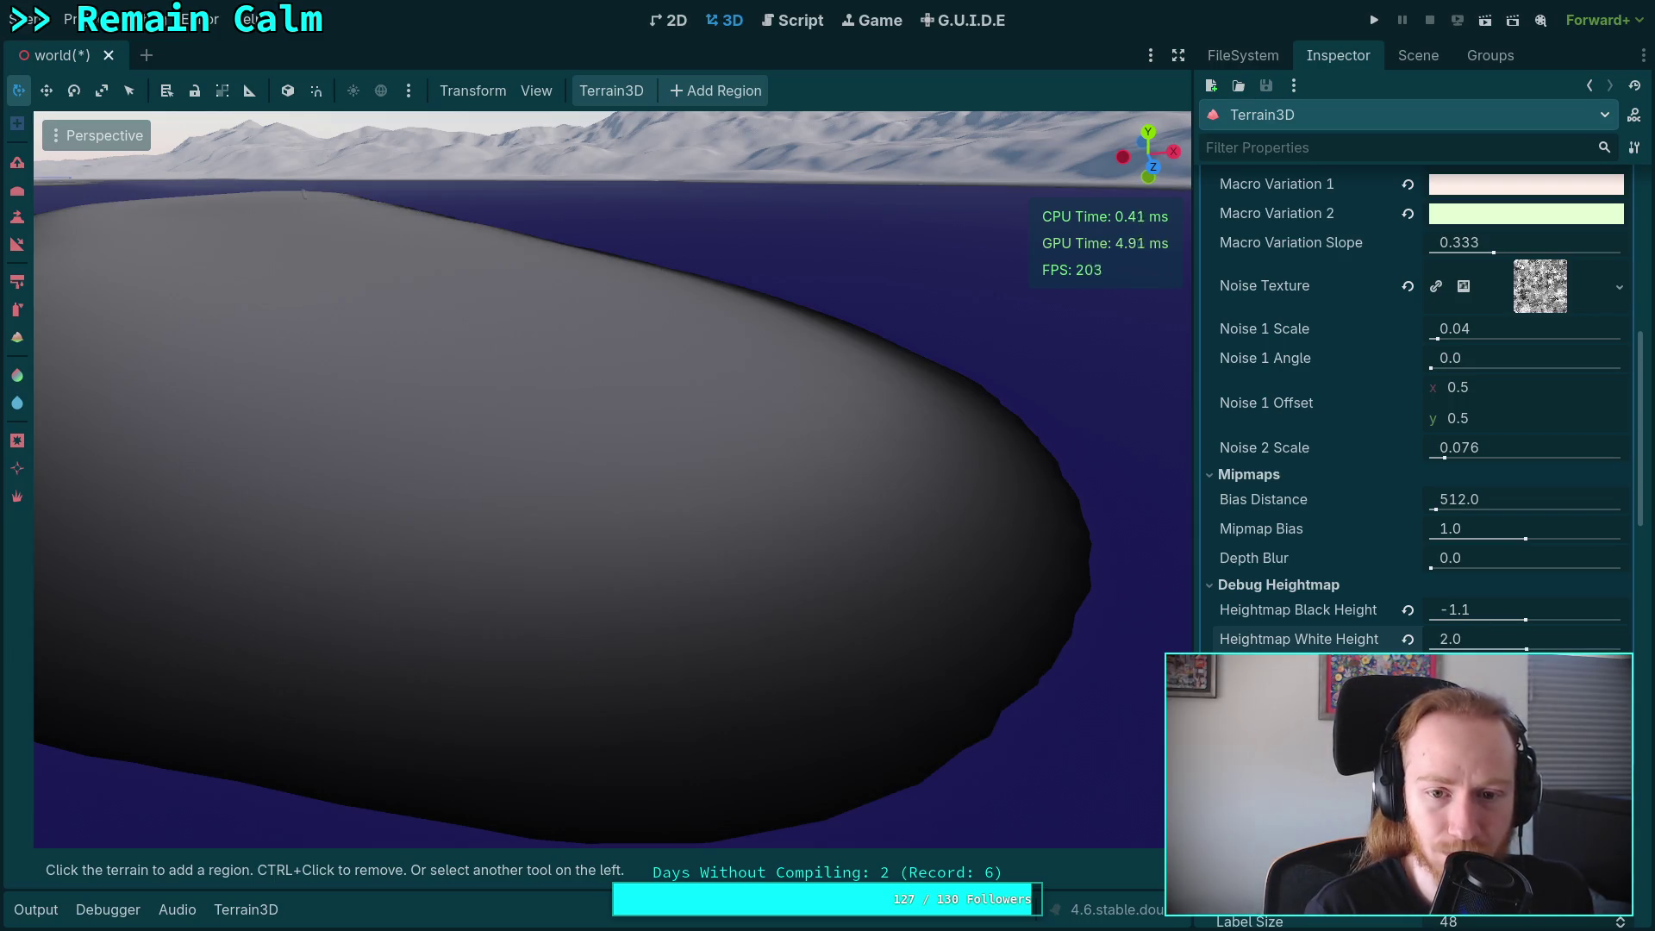
{"action": "left_click", "coordinate": [1483, 639]}
{"action": "key", "text": "BackSpace"}
{"action": "key", "text": "BackSpace"}
{"action": "key", "text": "BackSpace"}
{"action": "type", "text": "1."}
{"action": "key", "text": "Return"}
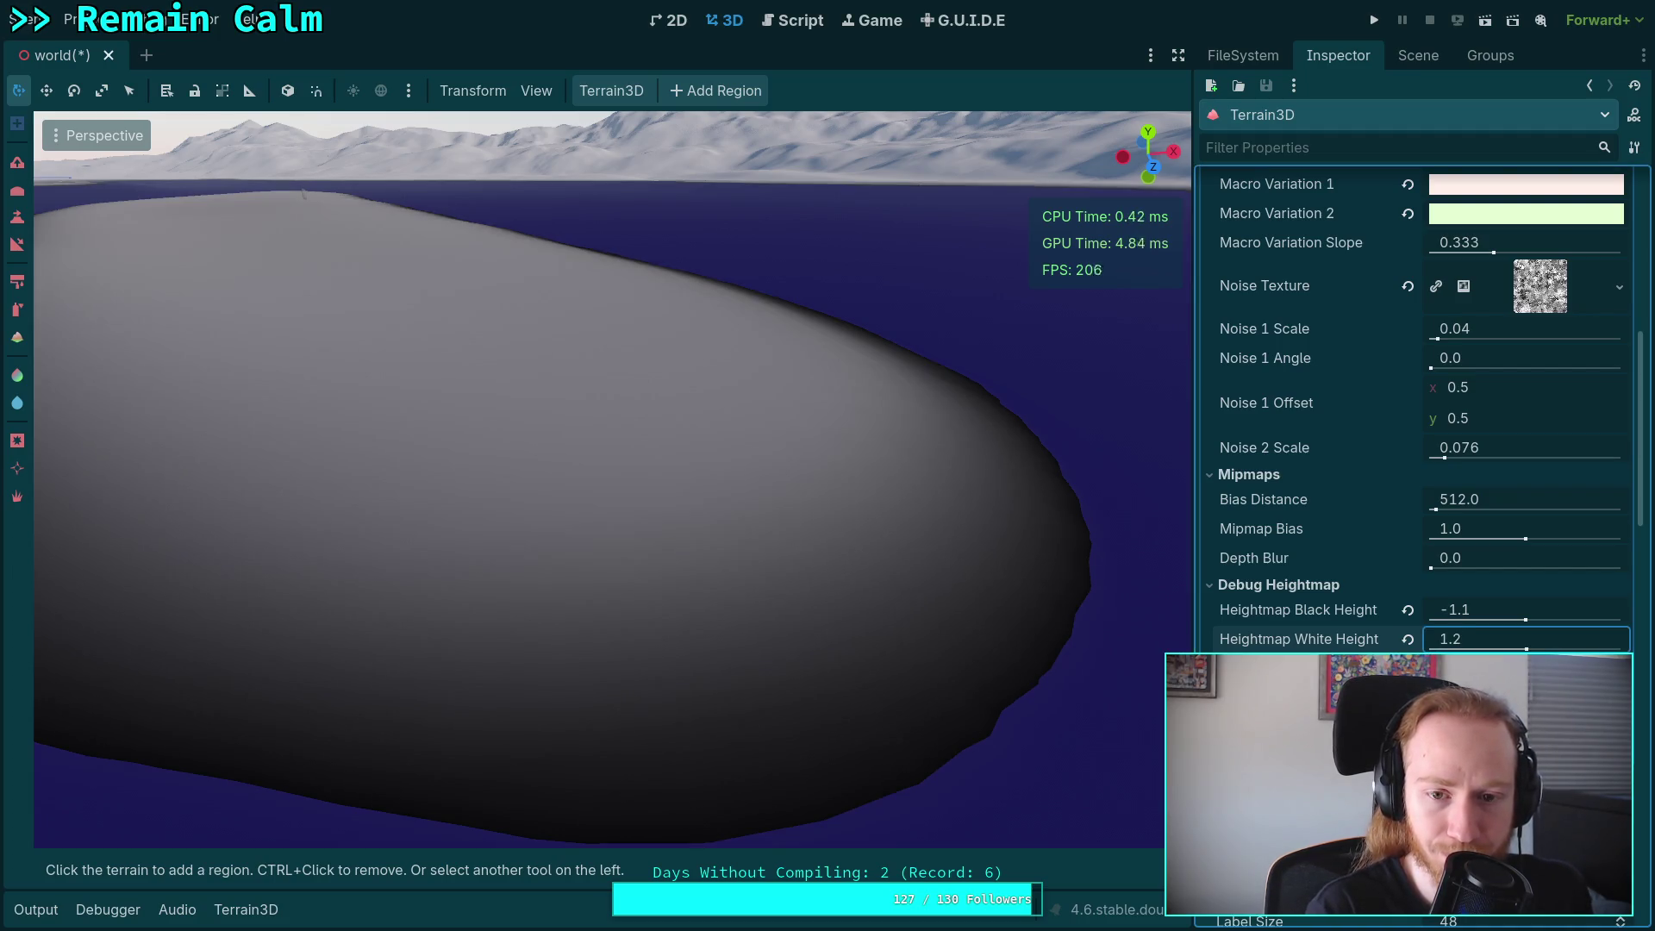
{"action": "key", "text": "Return"}
{"action": "type", "text": "1.0"}
{"action": "key", "text": "Return"}
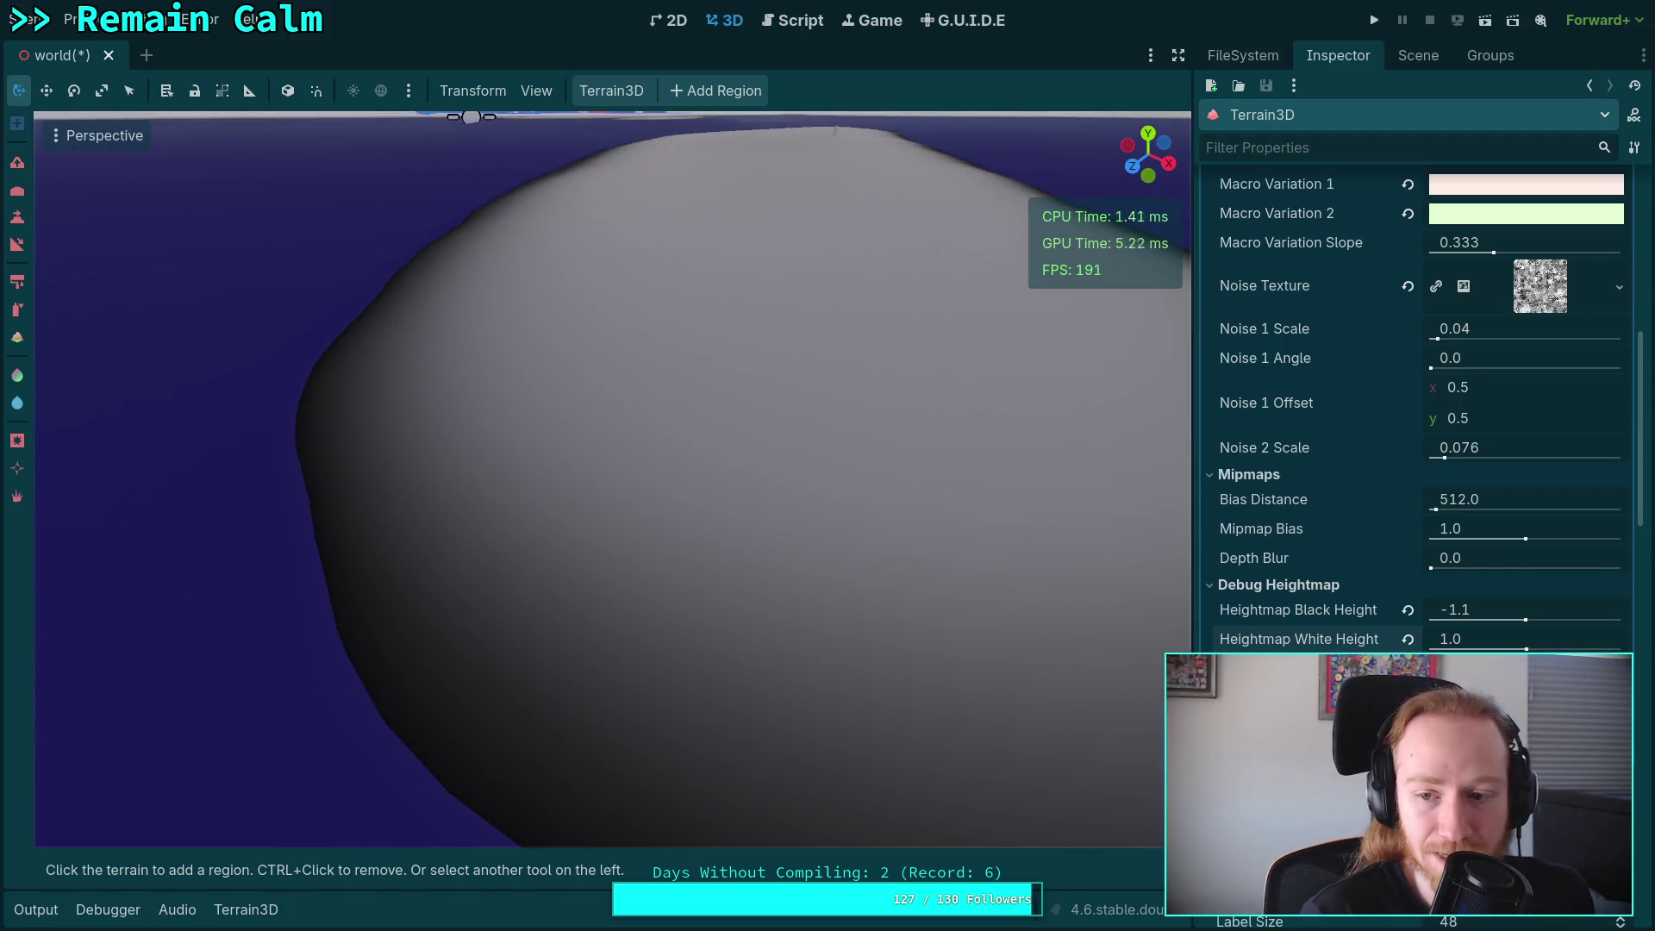
Recheck the Heightmap Black Height, briefly -1.2, and leave it at -1.1.
{"action": "left_click", "coordinate": [1495, 610]}
{"action": "left_click", "coordinate": [1503, 609]}
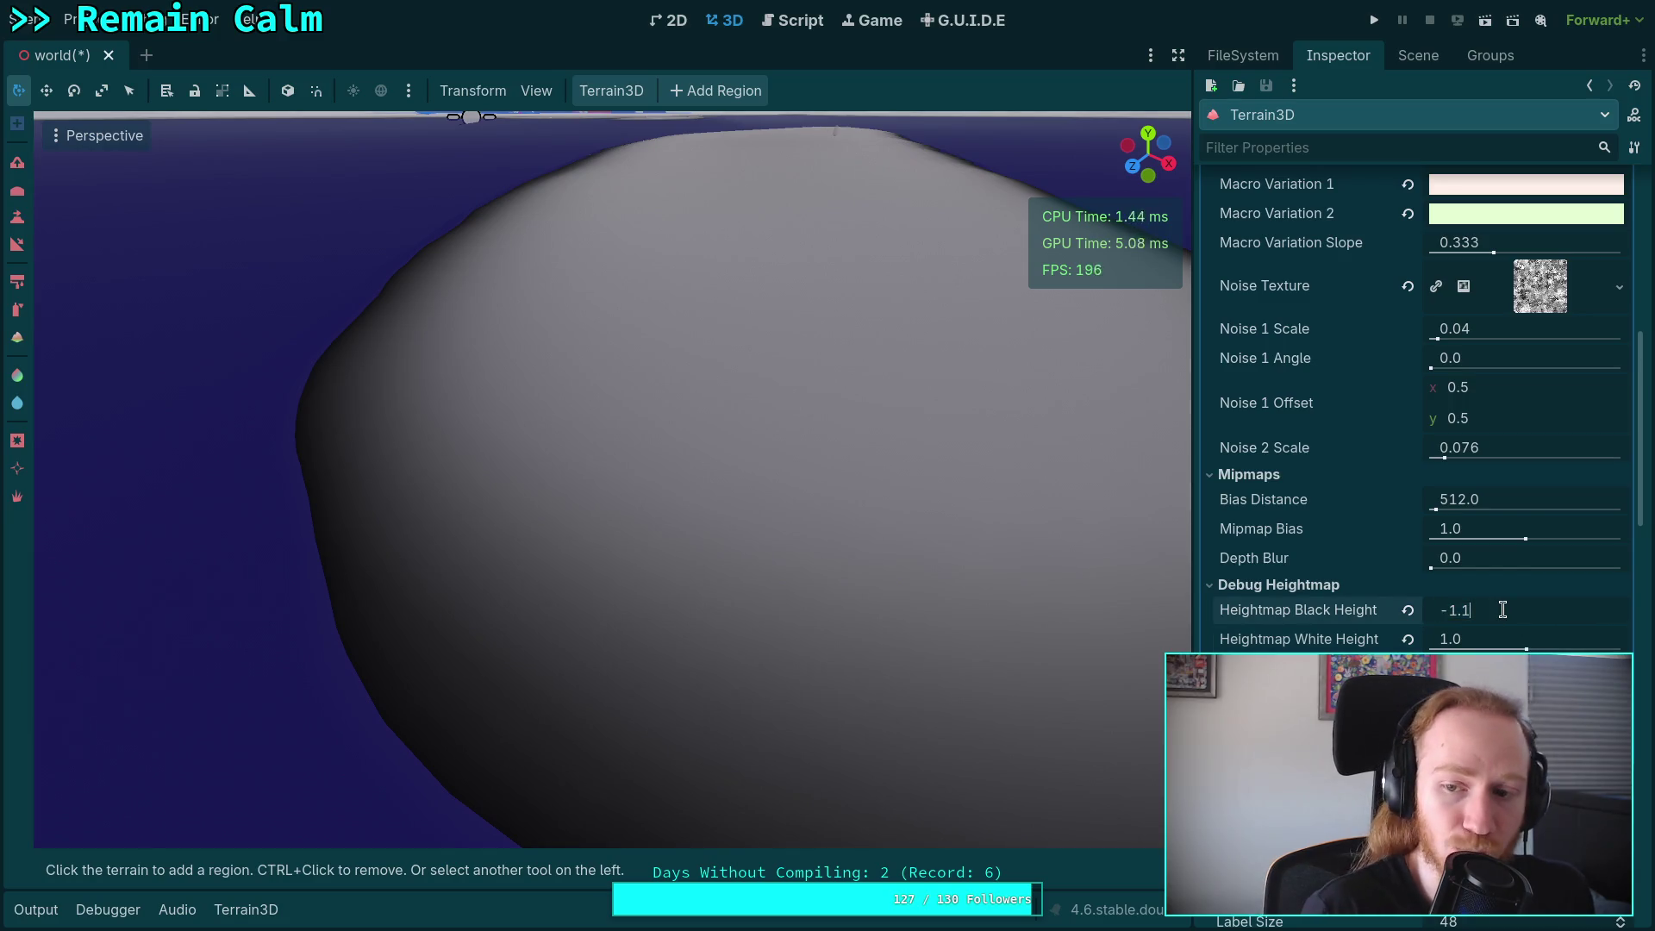
{"action": "type", "text": "-1.2"}
{"action": "key", "text": "Return"}
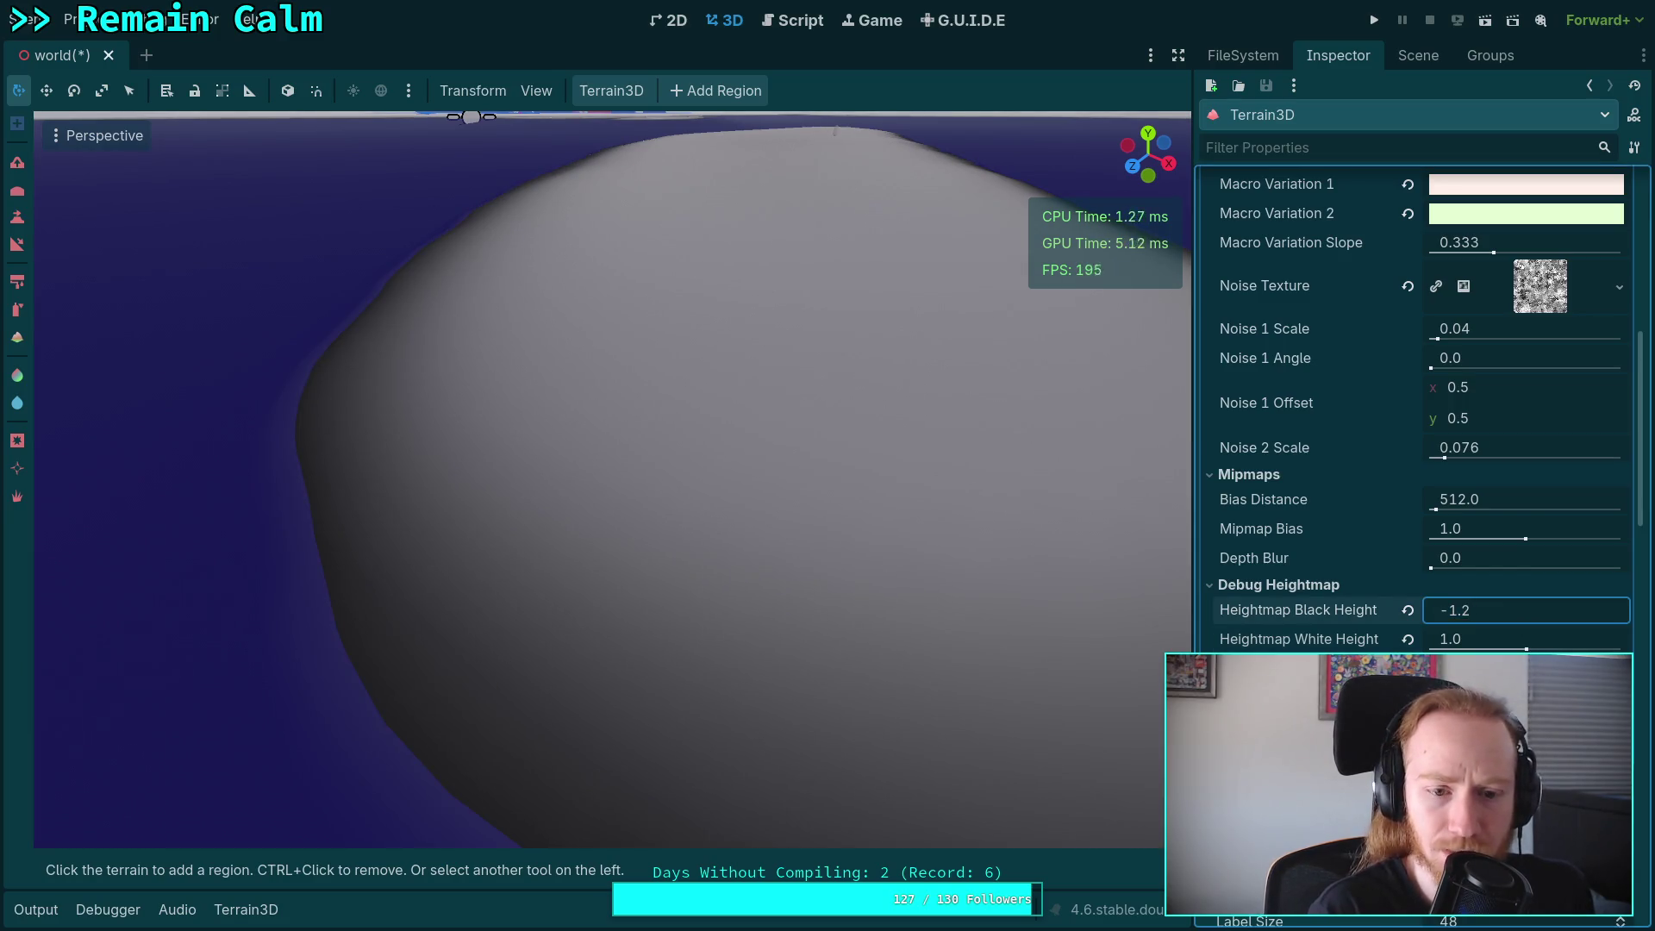
{"action": "key", "text": "Up"}
{"action": "scroll", "coordinate": [875, 571], "scroll_direction": "down", "scroll_amount": 5}
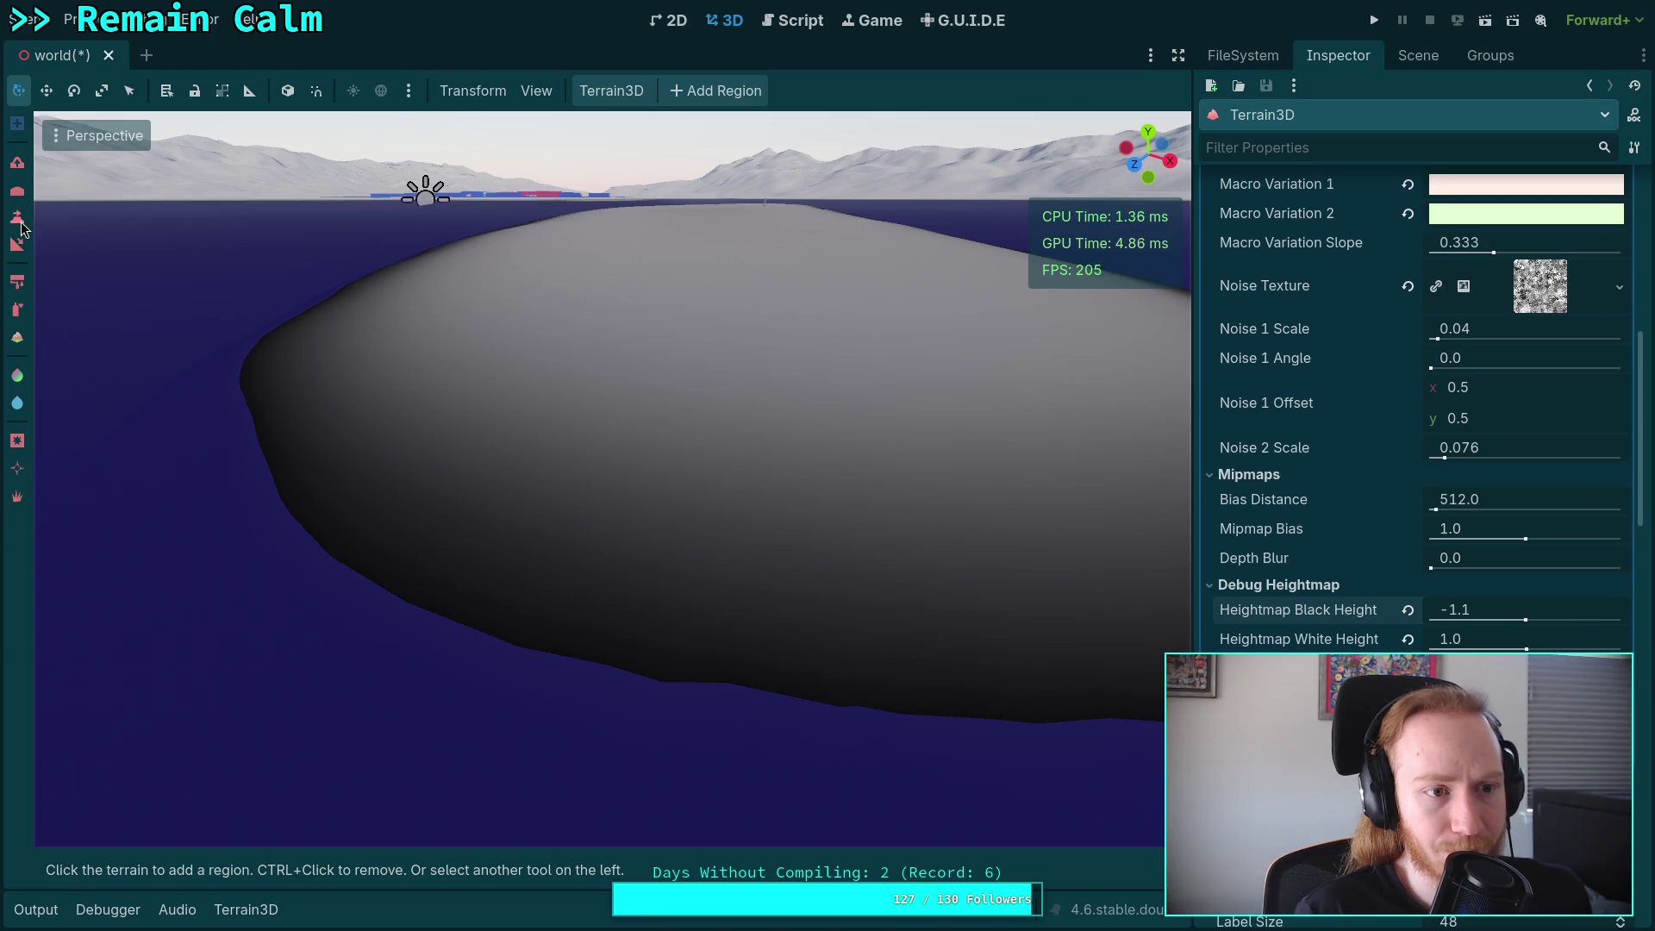
Select the Height brush with target height -0.9, size 2 m and strength 5, and show its shapes.
{"action": "left_click", "coordinate": [18, 219]}
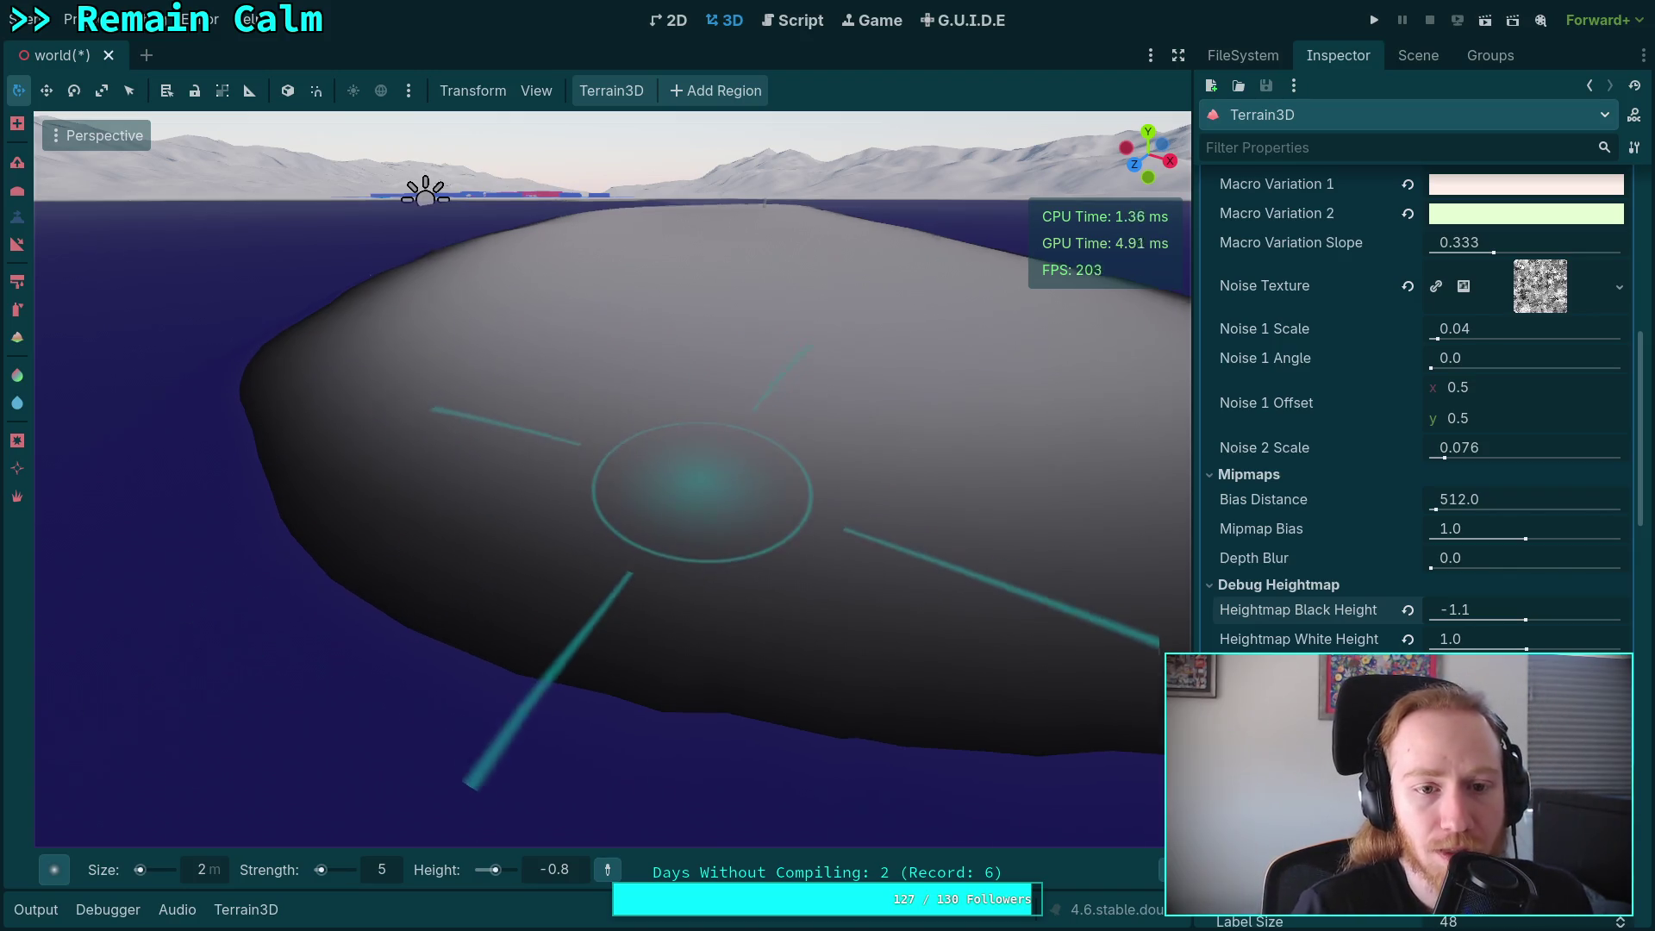
{"action": "scroll", "coordinate": [554, 517], "scroll_direction": "up", "scroll_amount": 5}
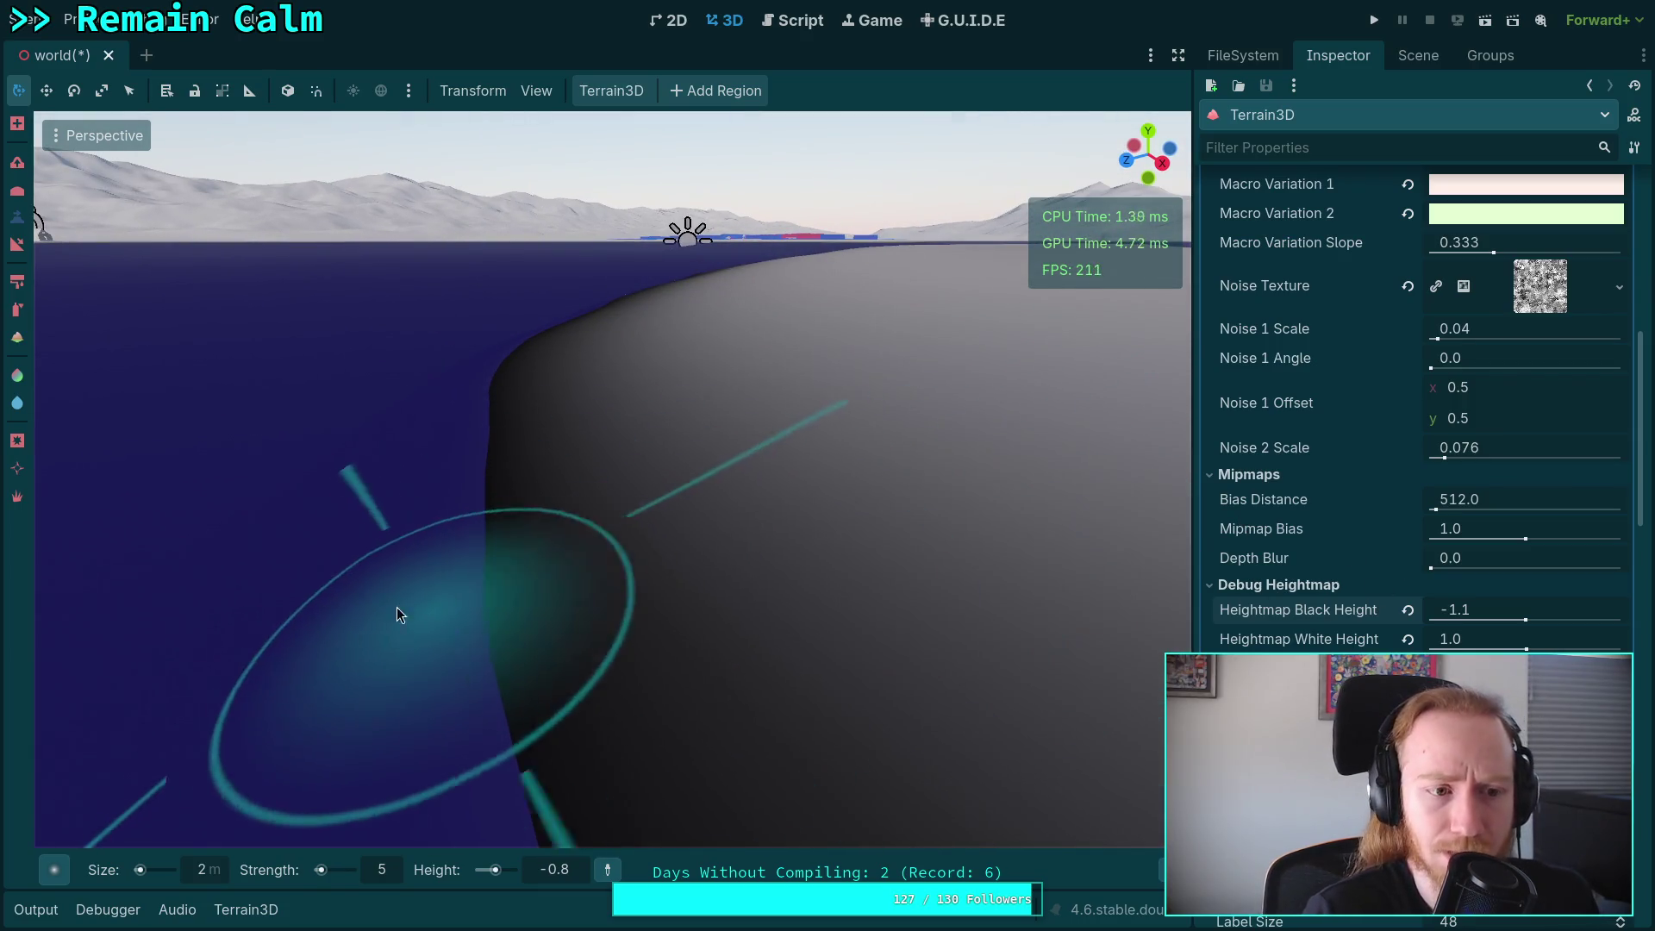
{"action": "left_click", "coordinate": [585, 869]}
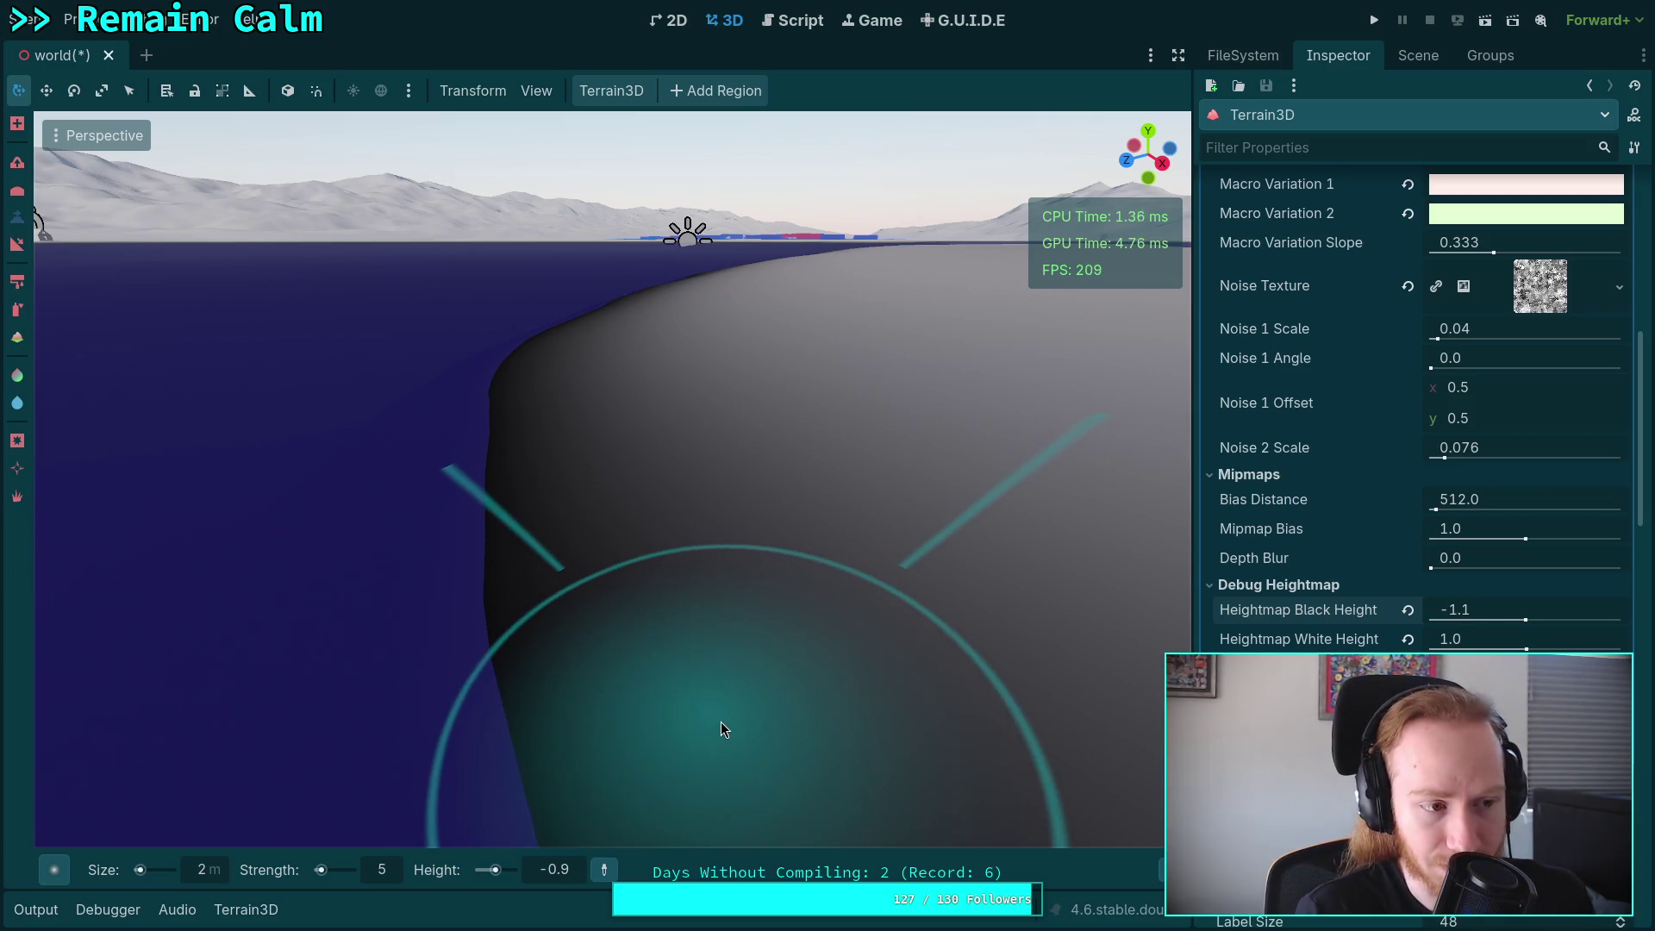
{"action": "right_click", "coordinate": [707, 672]}
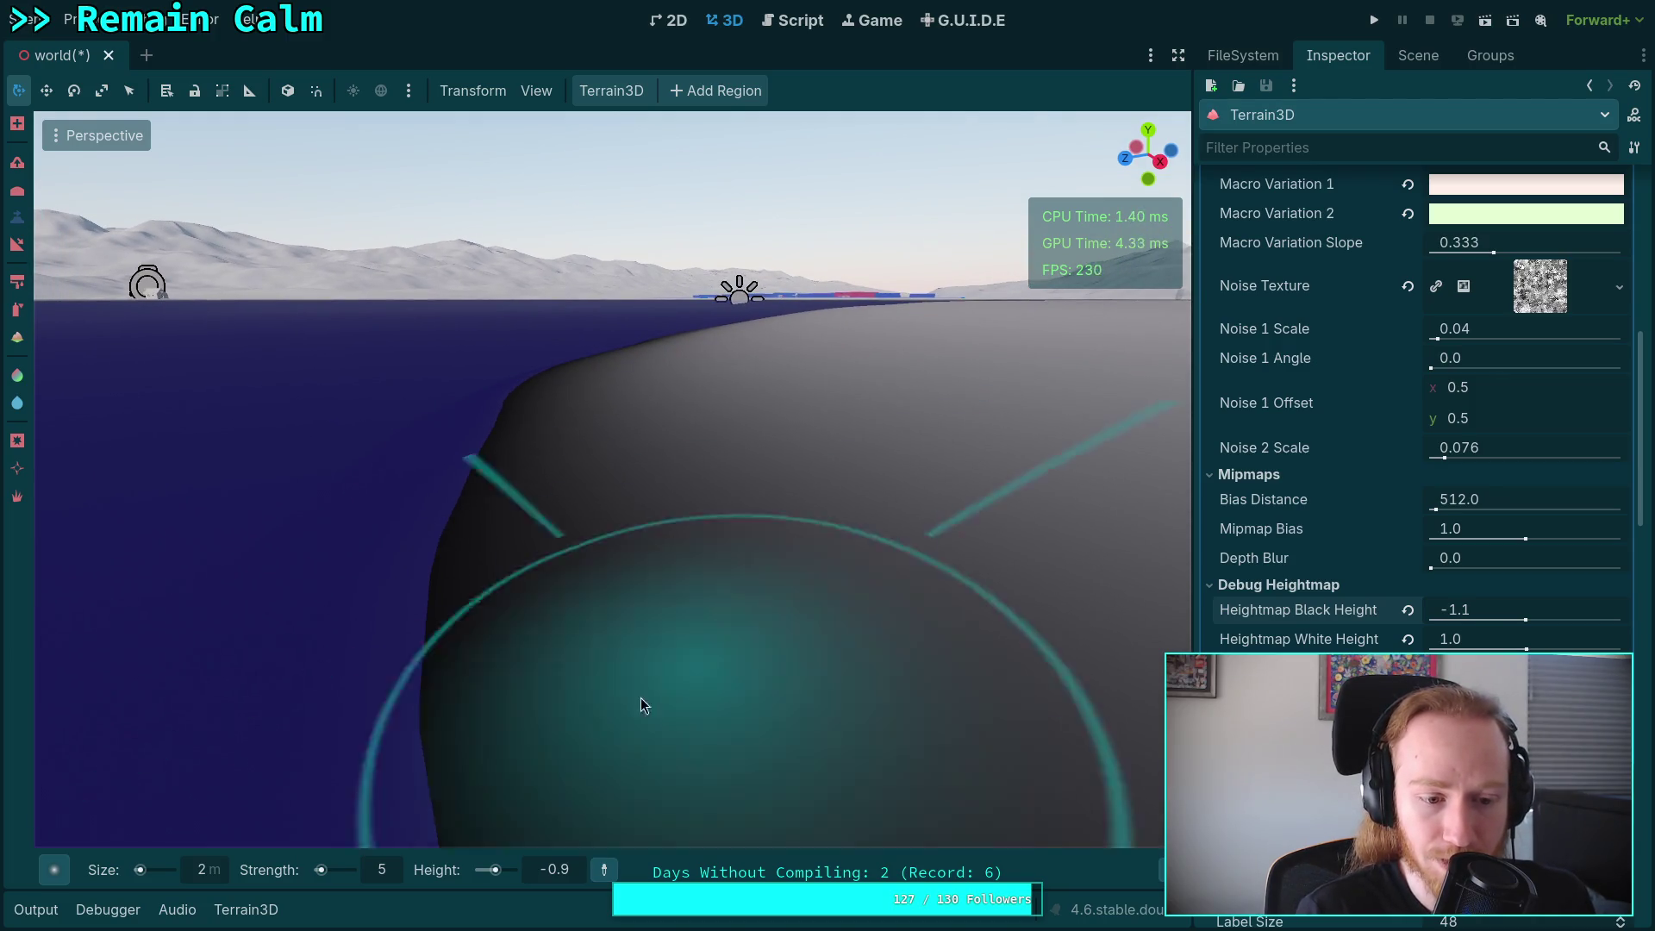
{"action": "left_click", "coordinate": [54, 870]}
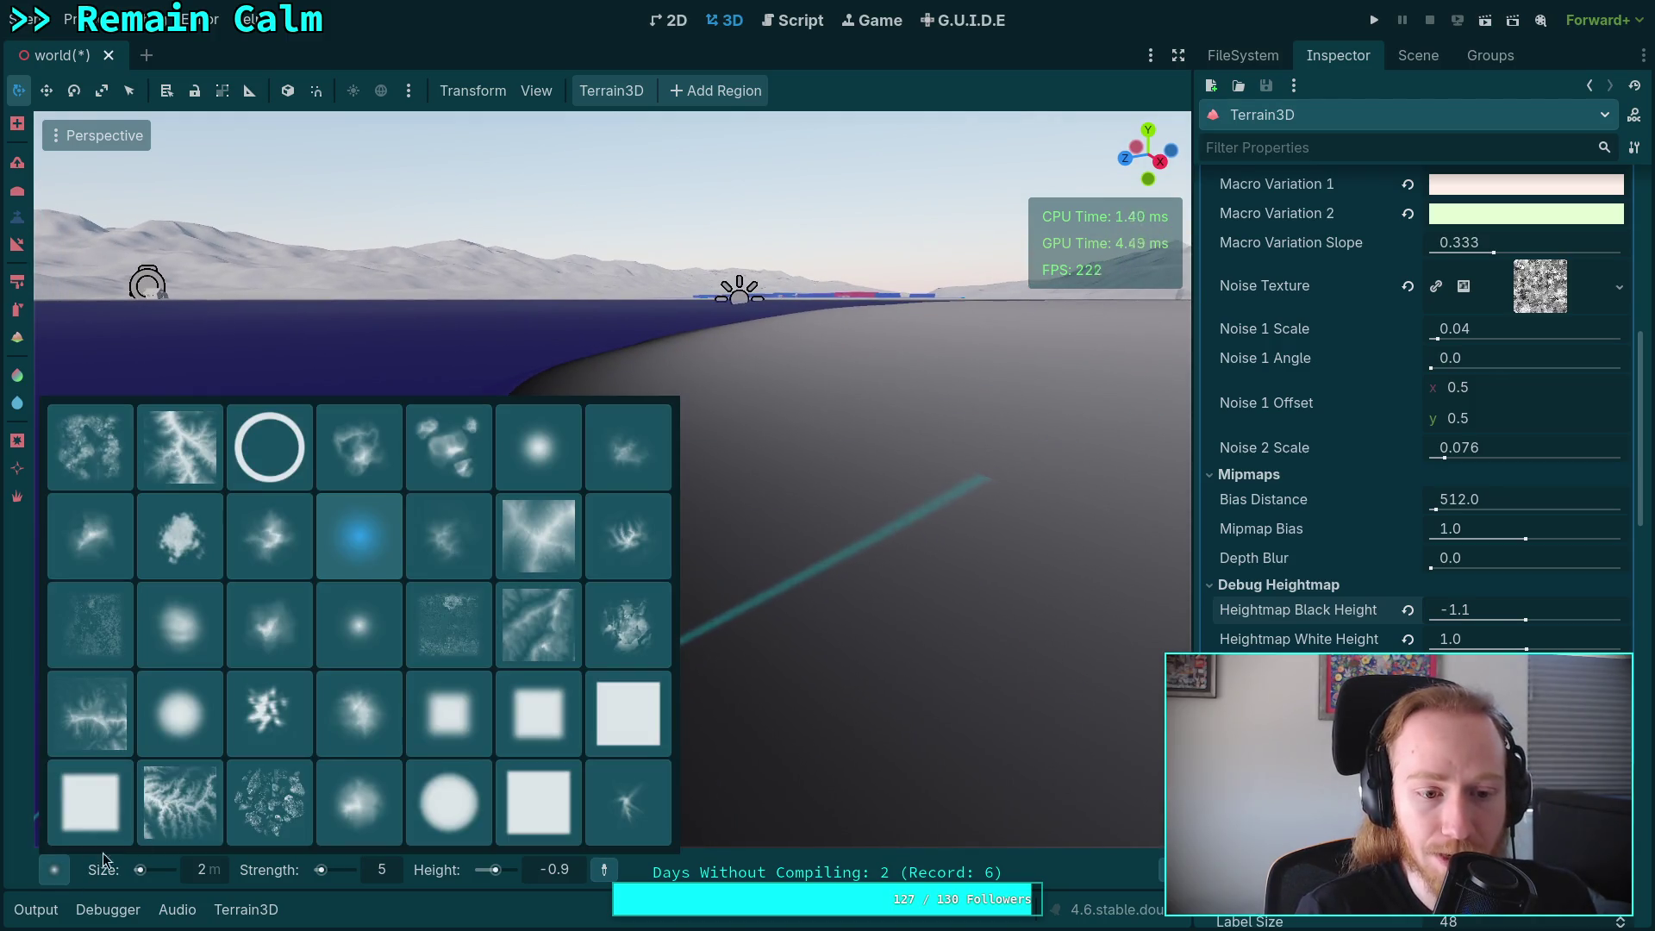
Choose the Circle1 brush shape and set brush strength to 10.
{"action": "left_click", "coordinate": [447, 814]}
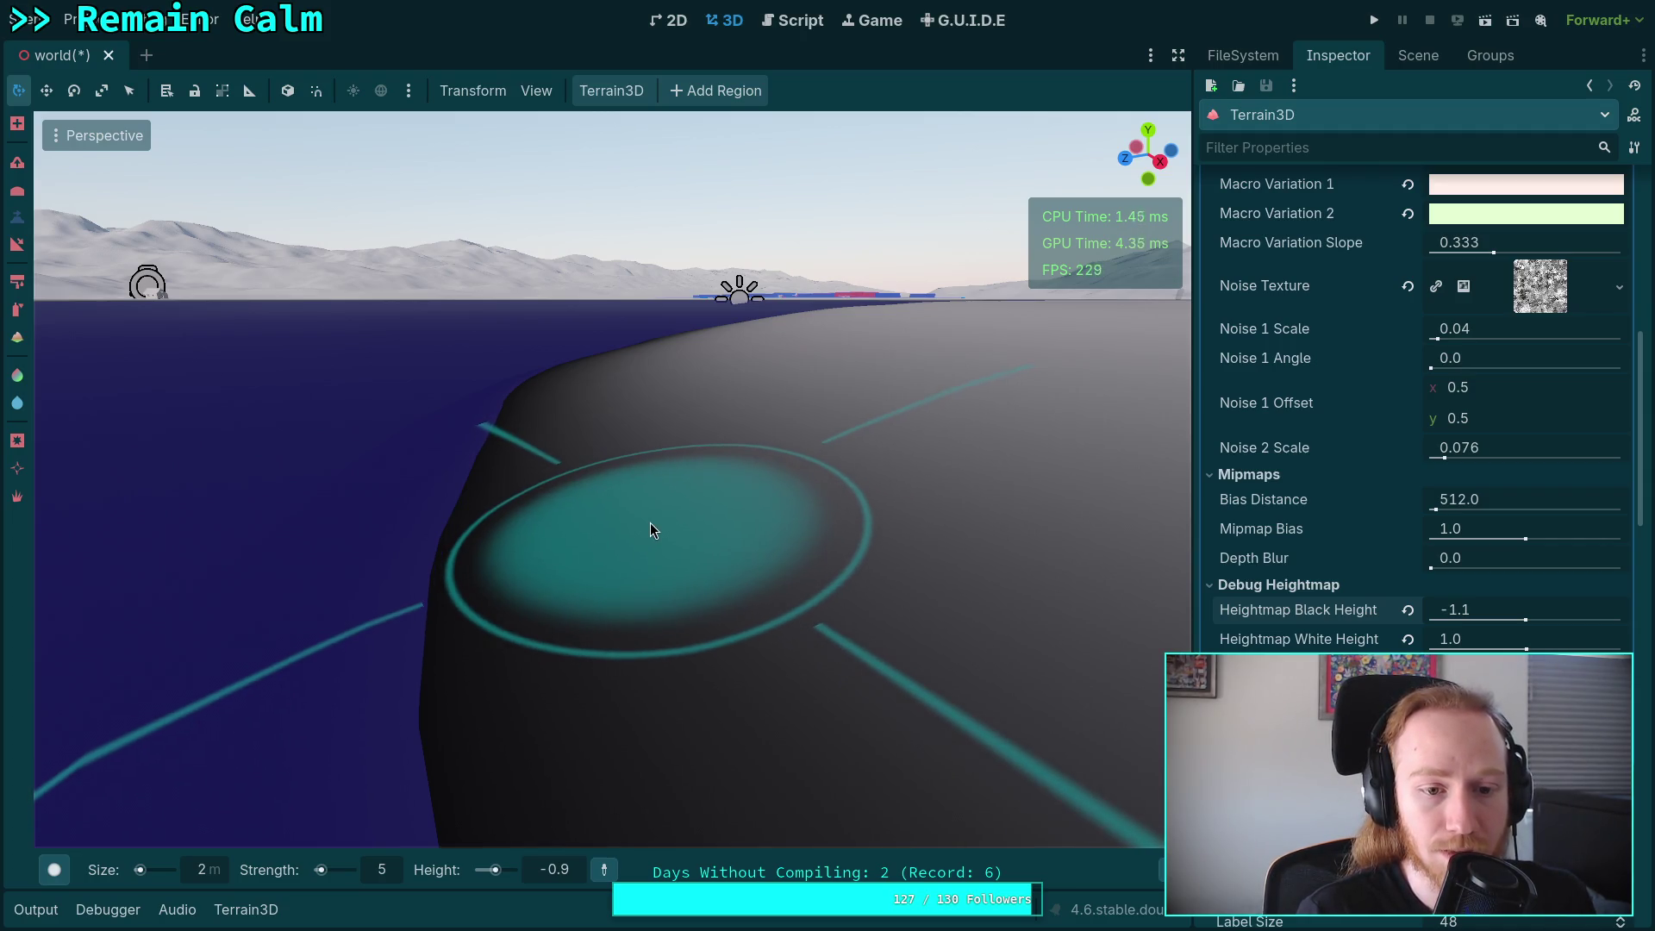
{"action": "right_click", "coordinate": [705, 567]}
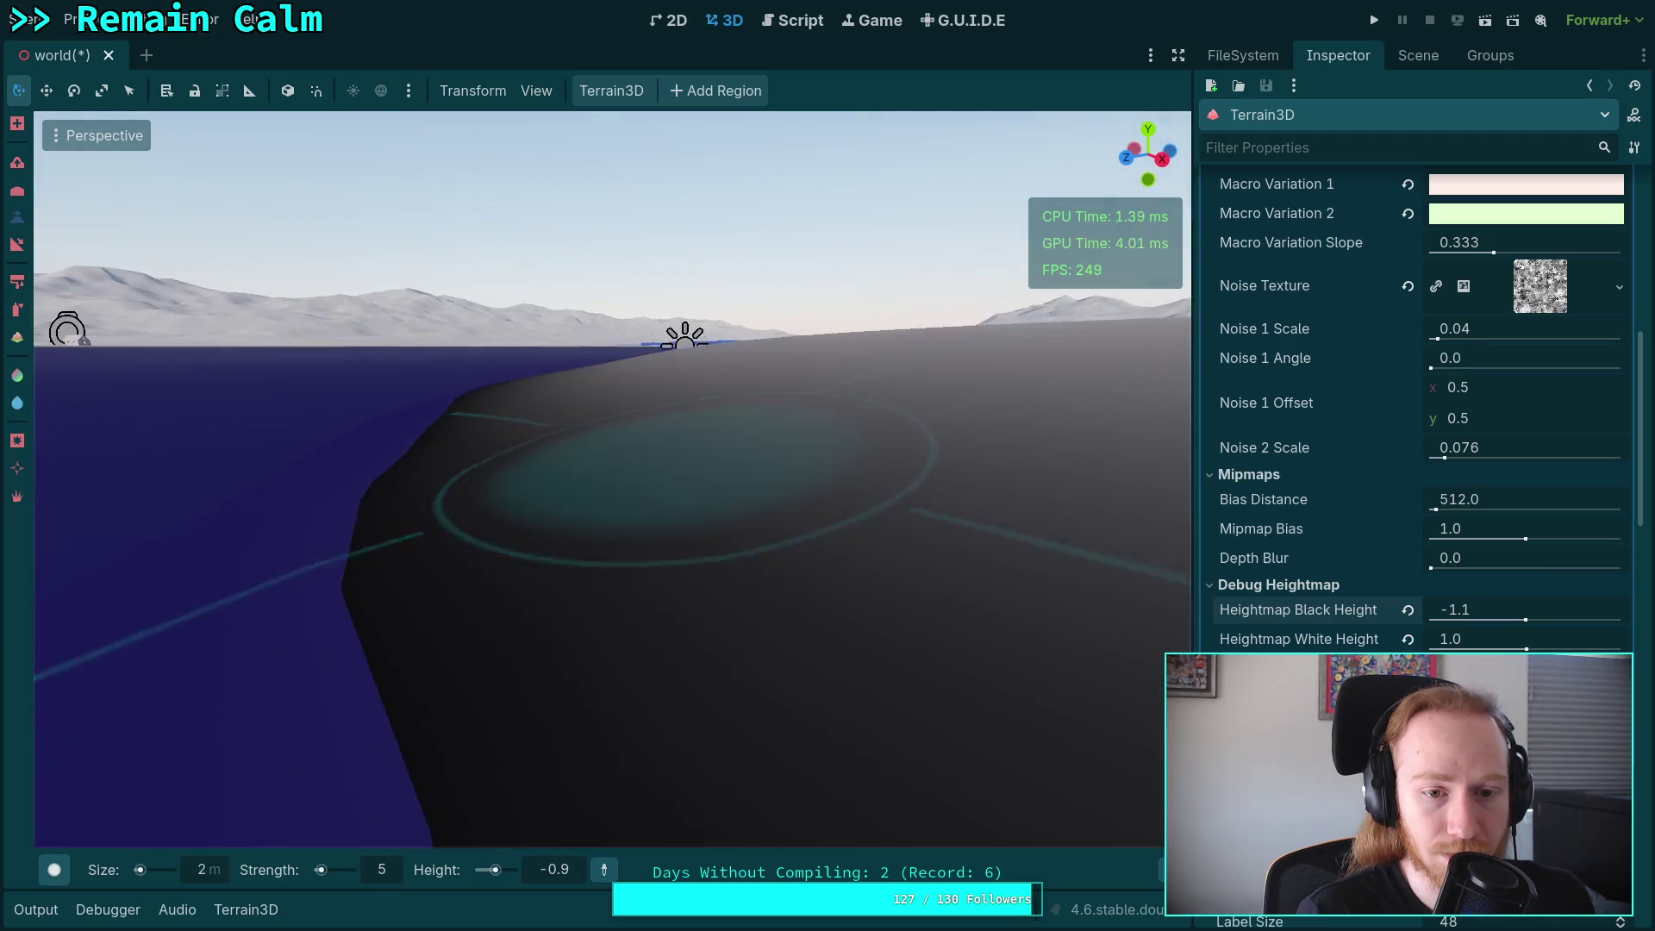
{"action": "right_click", "coordinate": [622, 529]}
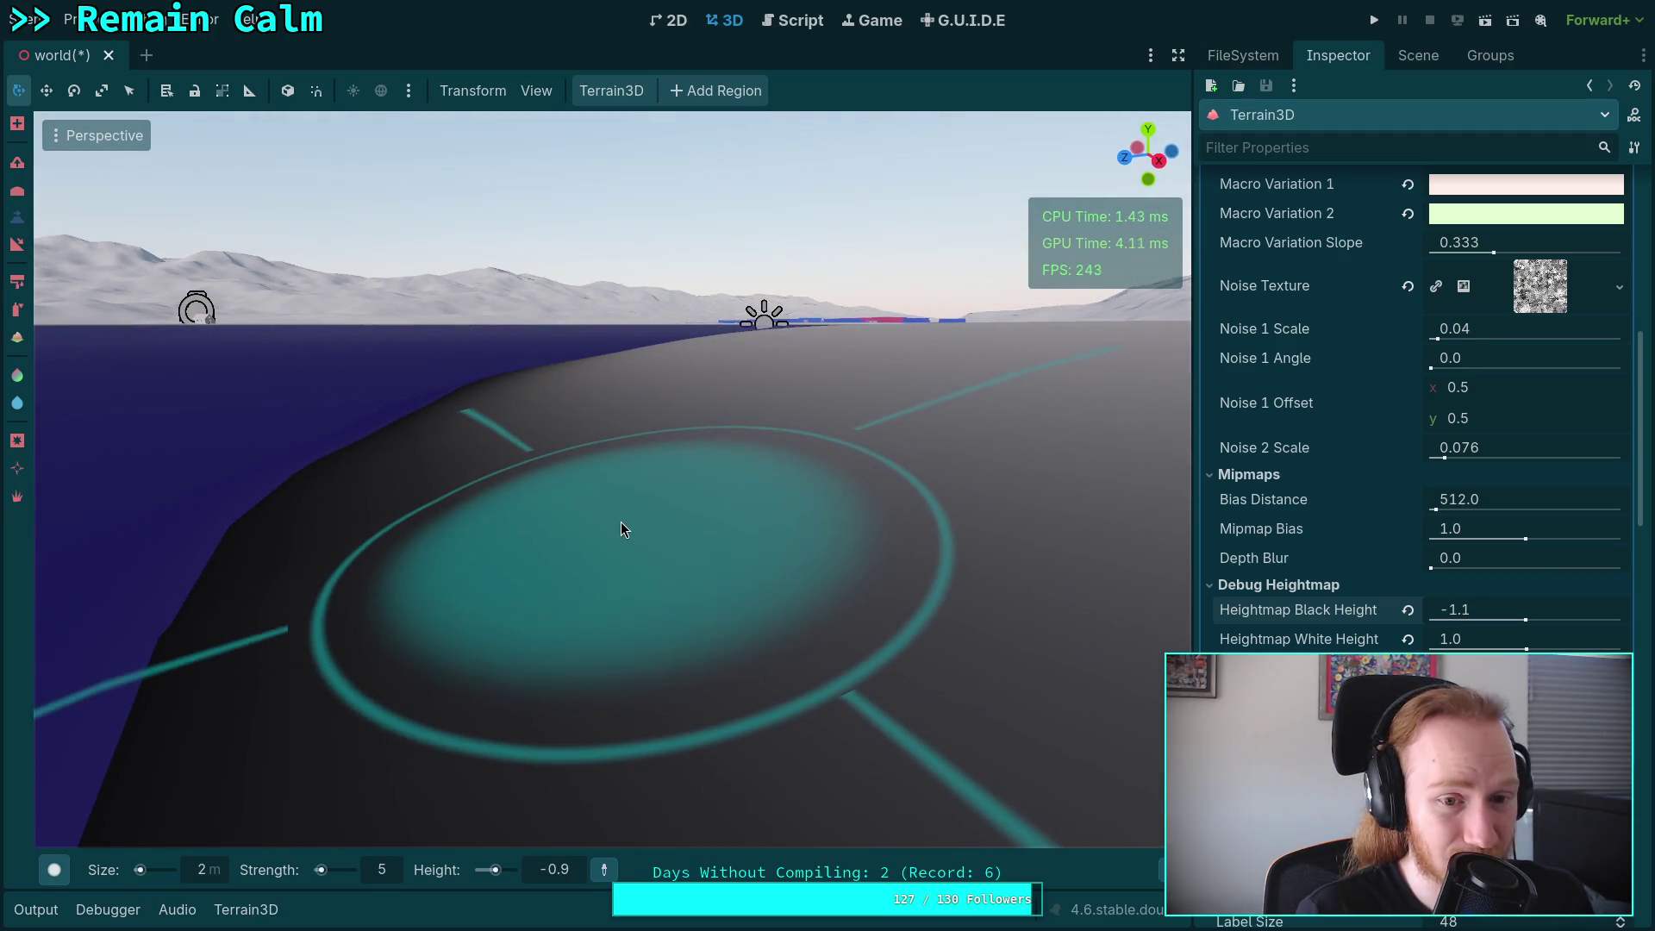
{"action": "left_click", "coordinate": [385, 870]}
{"action": "type", "text": "10"}
{"action": "key", "text": "Return"}
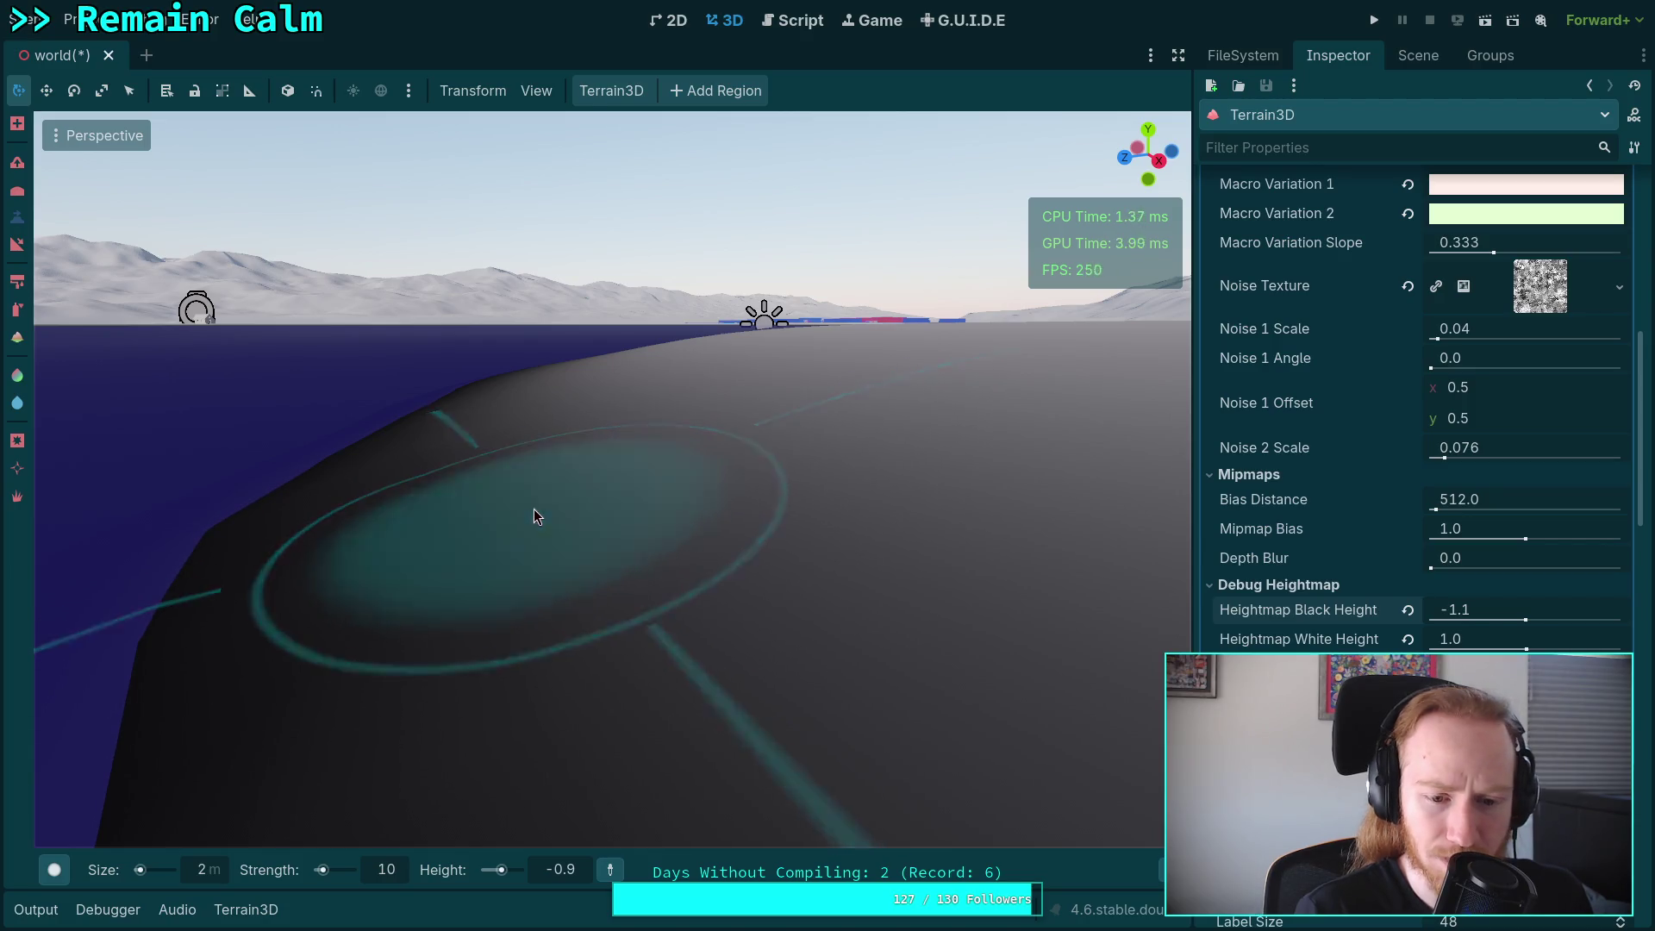
Test-sculpt a dip near the shoreline, undo it, and lower the shore to the brush height.
{"action": "left_click_drag", "start_coordinate": [534, 508], "coordinate": [431, 457]}
{"action": "key", "text": "q"}
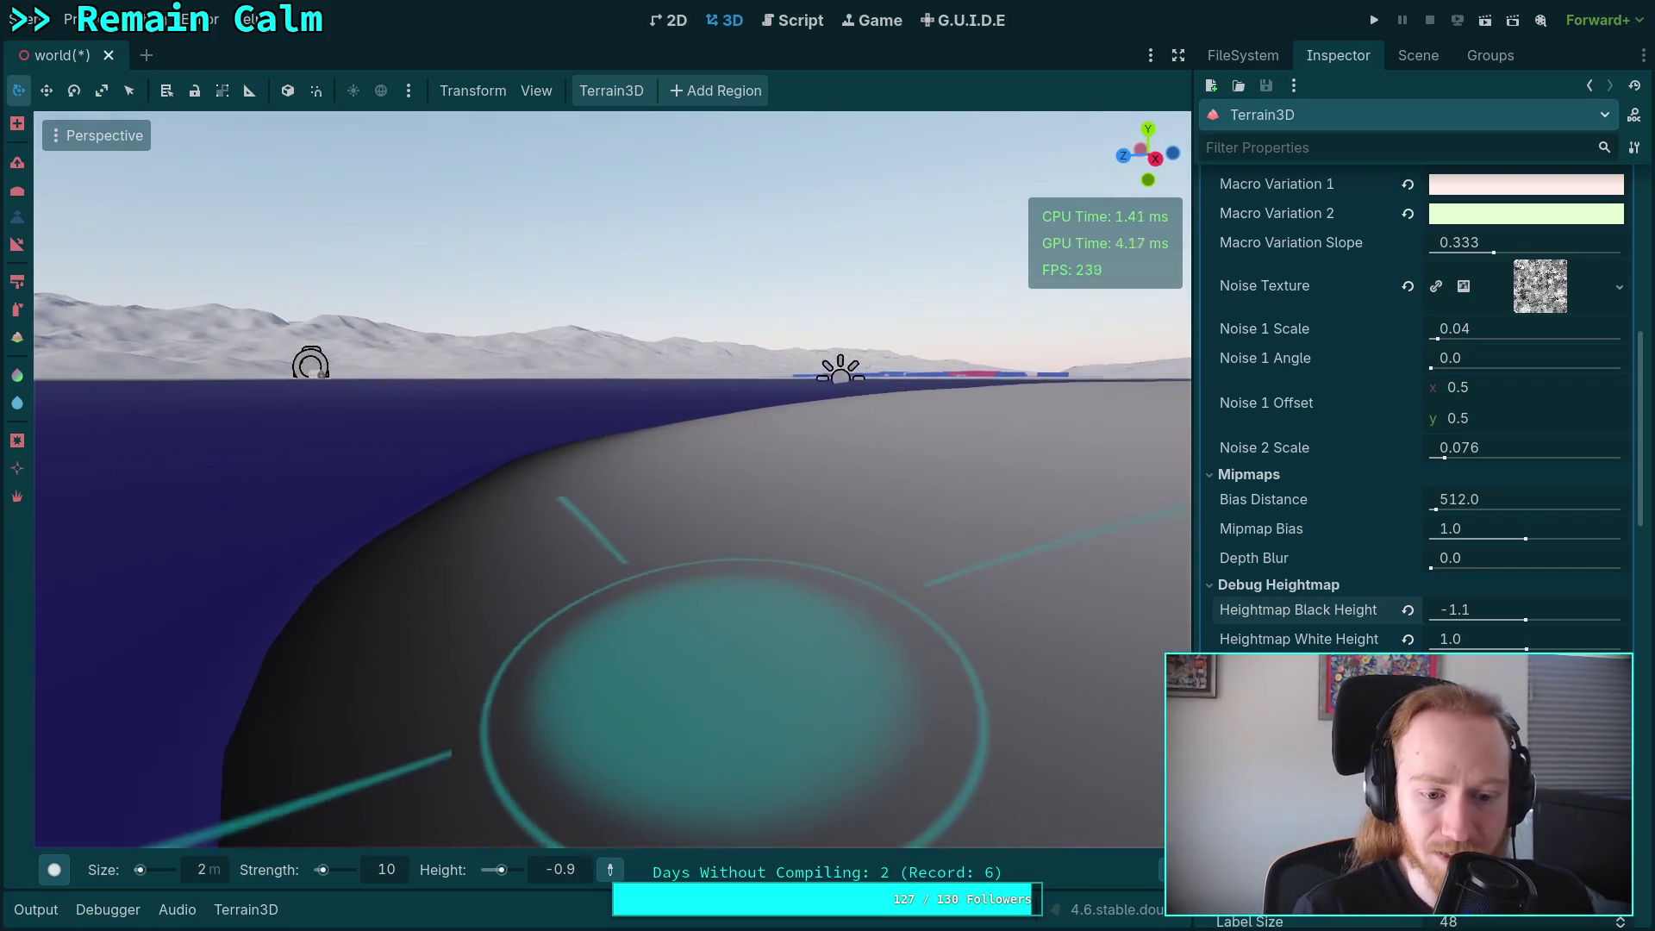
{"action": "left_click_drag", "start_coordinate": [767, 545], "coordinate": [785, 577]}
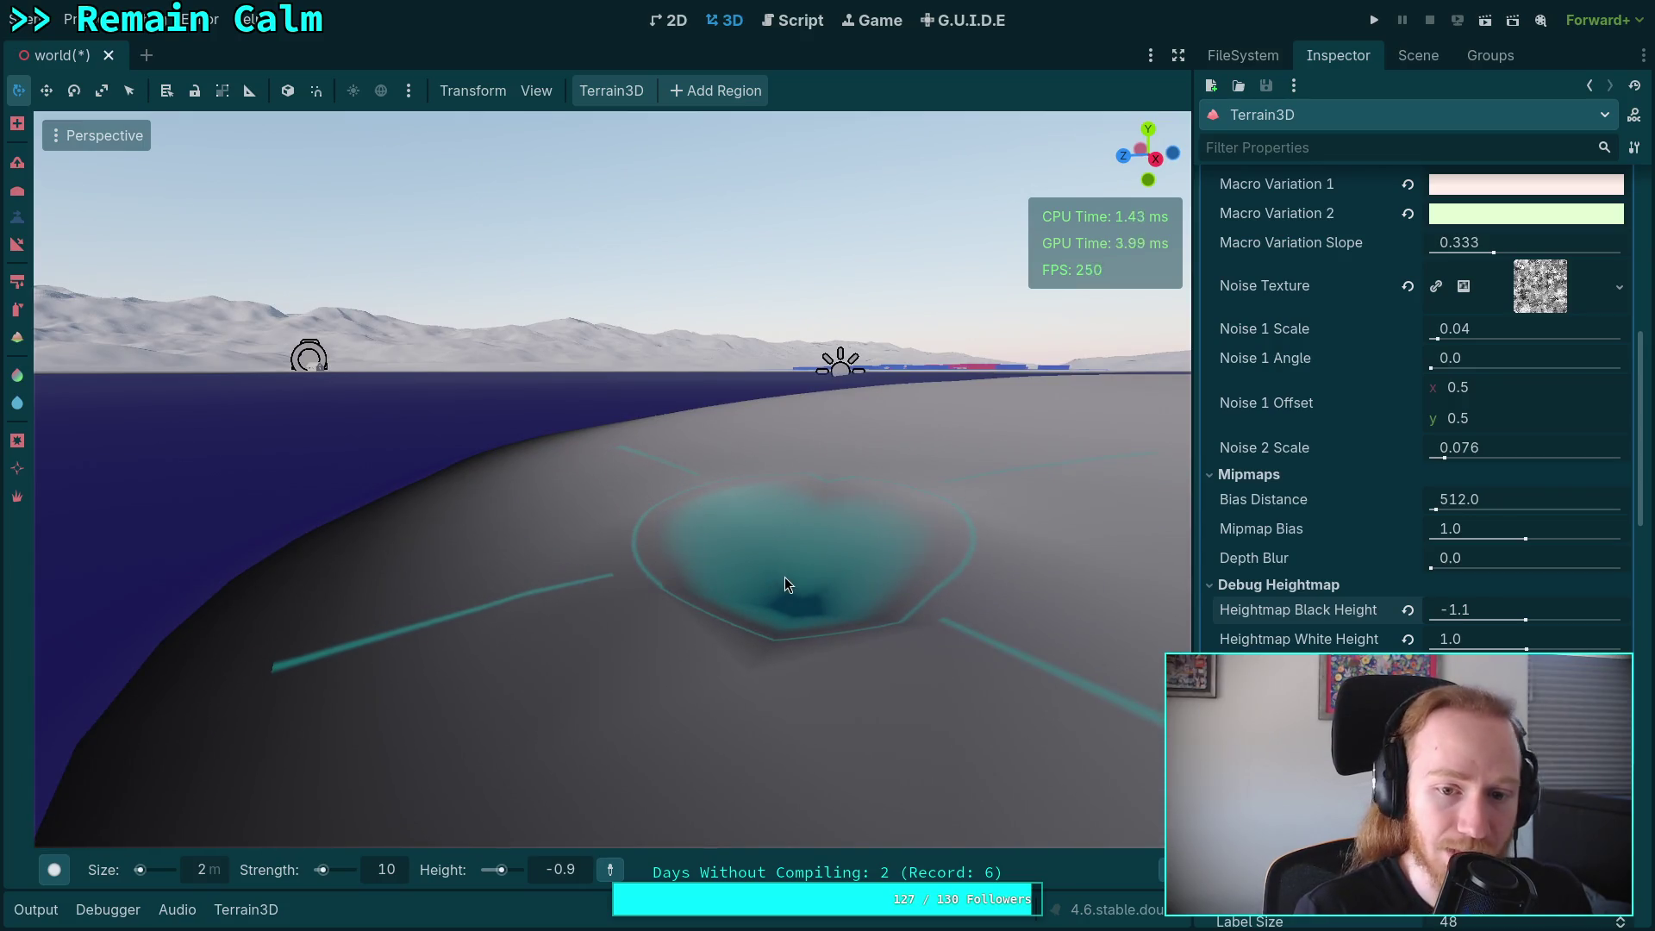
{"action": "key", "text": "ctrl+z"}
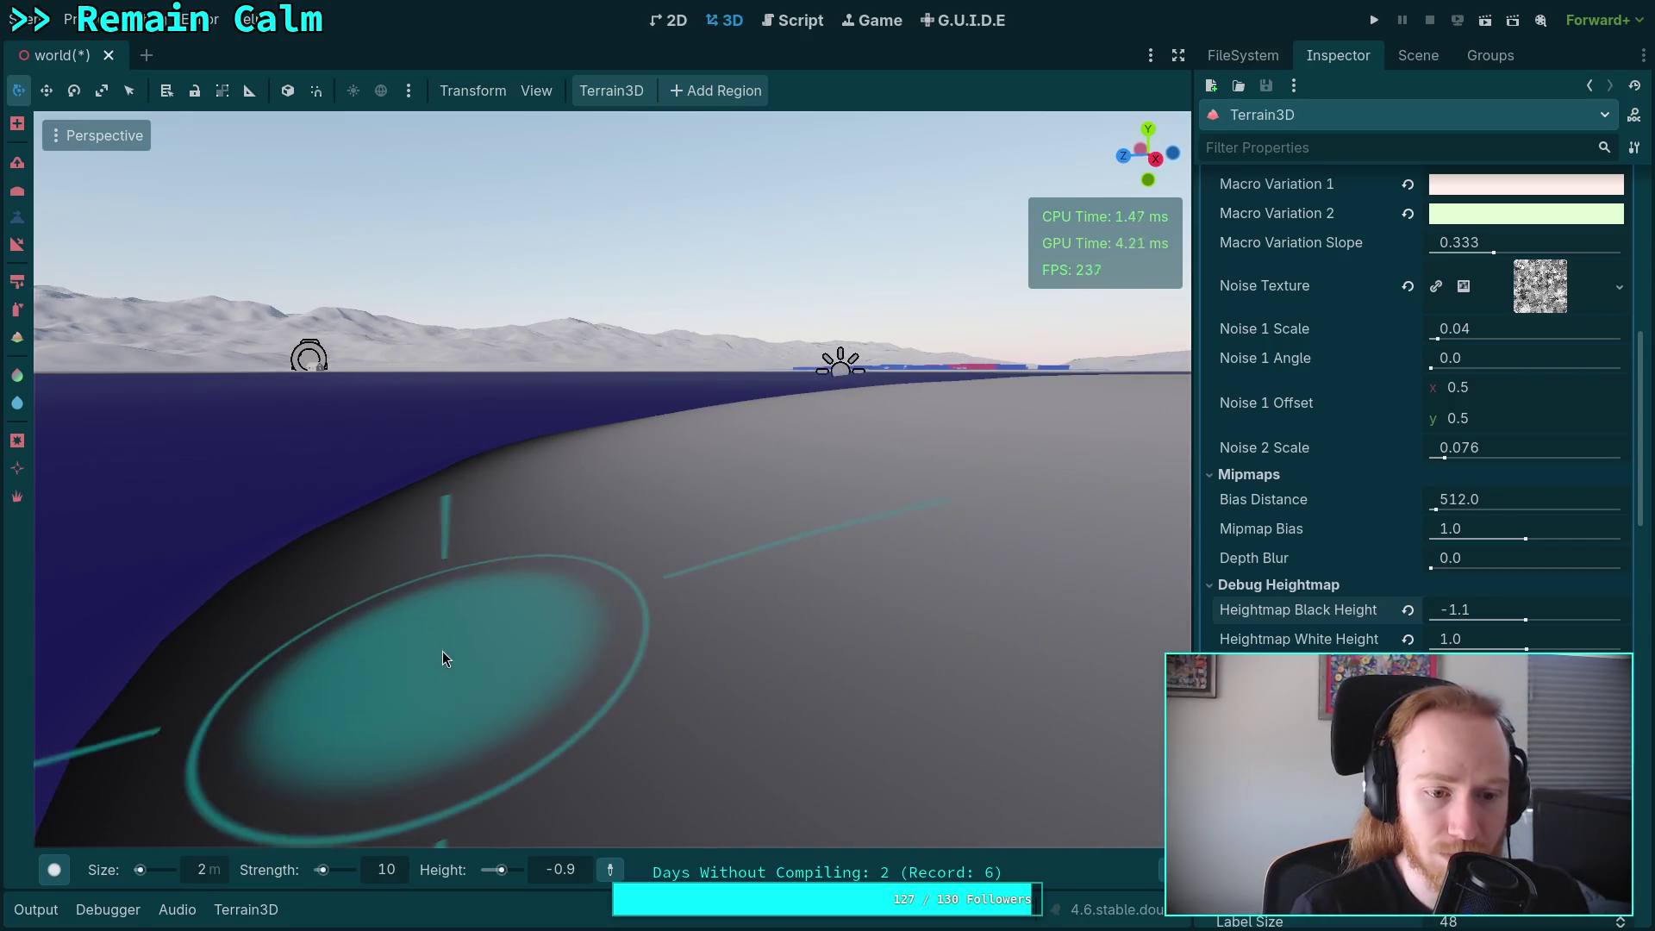
{"action": "mouse_move", "coordinate": [392, 635]}
{"action": "left_mouse_down"}
{"action": "mouse_move", "coordinate": [396, 618]}
{"action": "mouse_move", "coordinate": [420, 701]}
{"action": "mouse_move", "coordinate": [420, 670]}
{"action": "left_mouse_up"}
{"action": "right_click", "coordinate": [421, 670]}
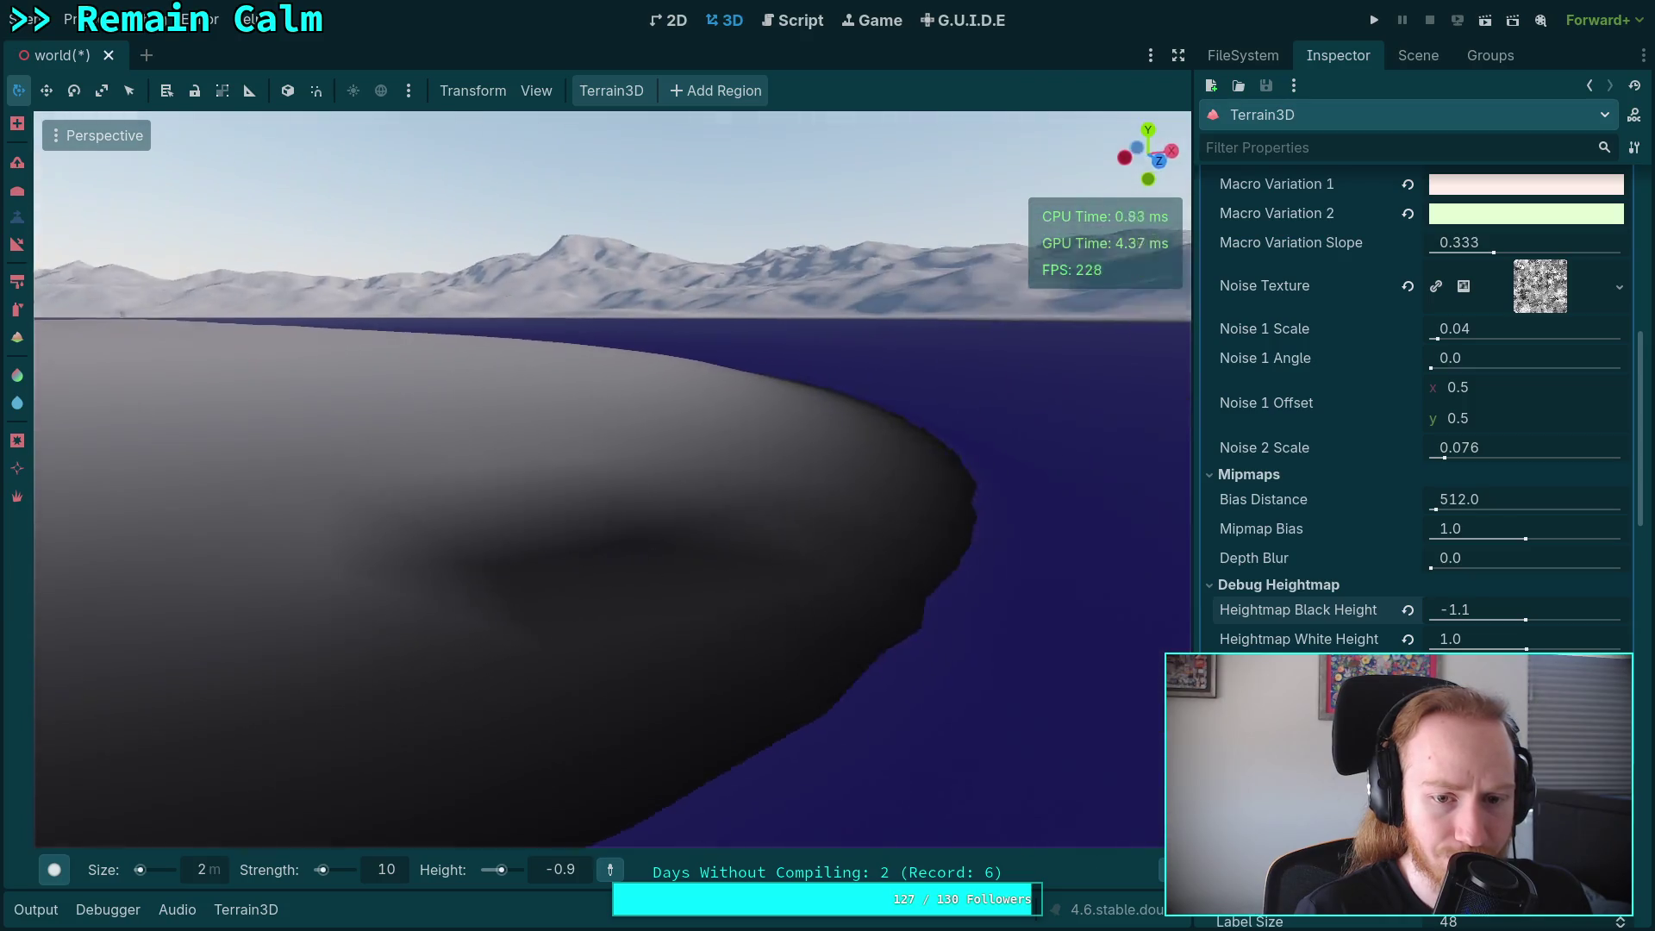
{"action": "right_click", "coordinate": [395, 666]}
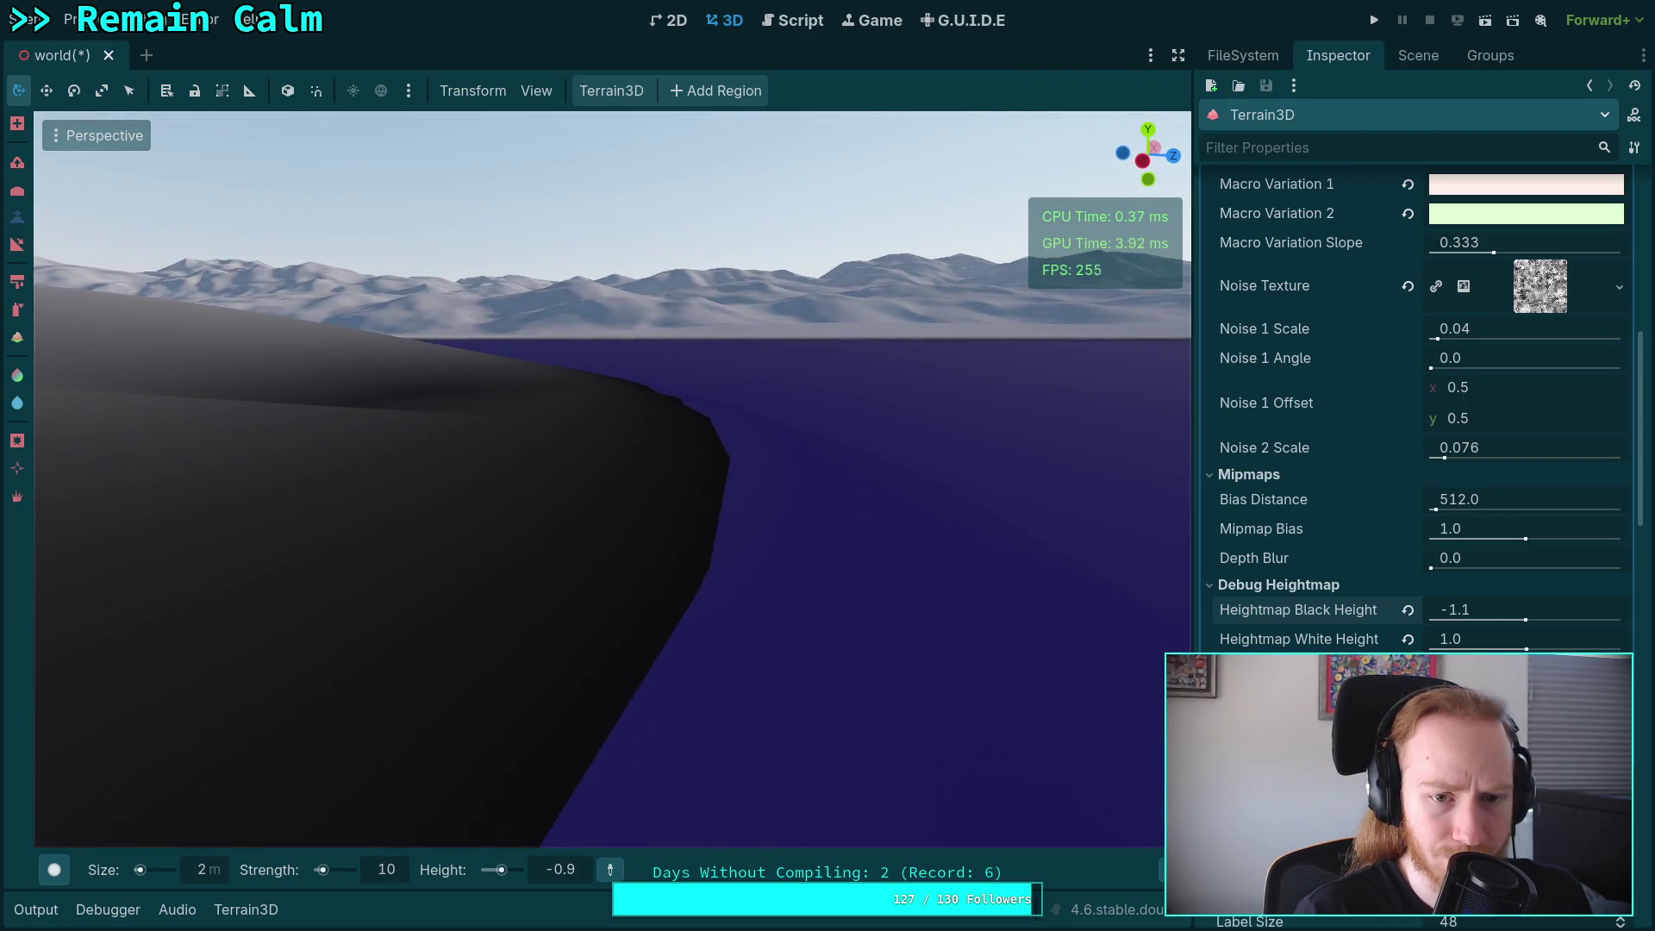
Flip the brush to lowering mode and set its size to 3 m, then back to 2 m.
{"action": "key", "text": "ctrl"}
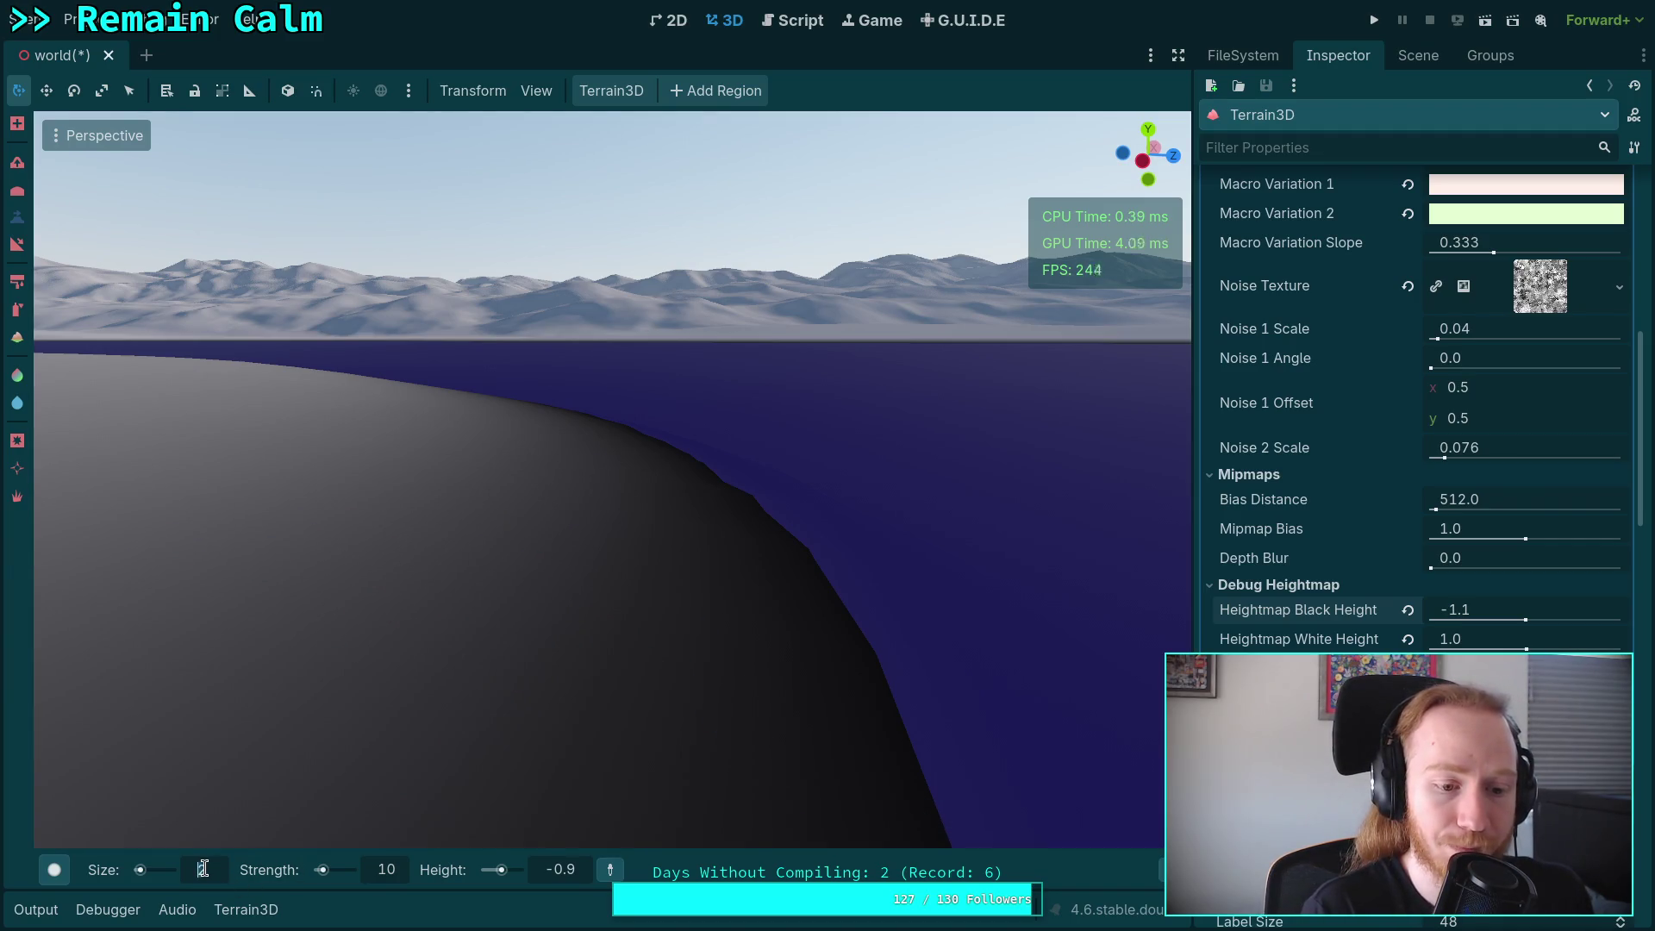
{"action": "type", "text": "3"}
{"action": "key", "text": "Return"}
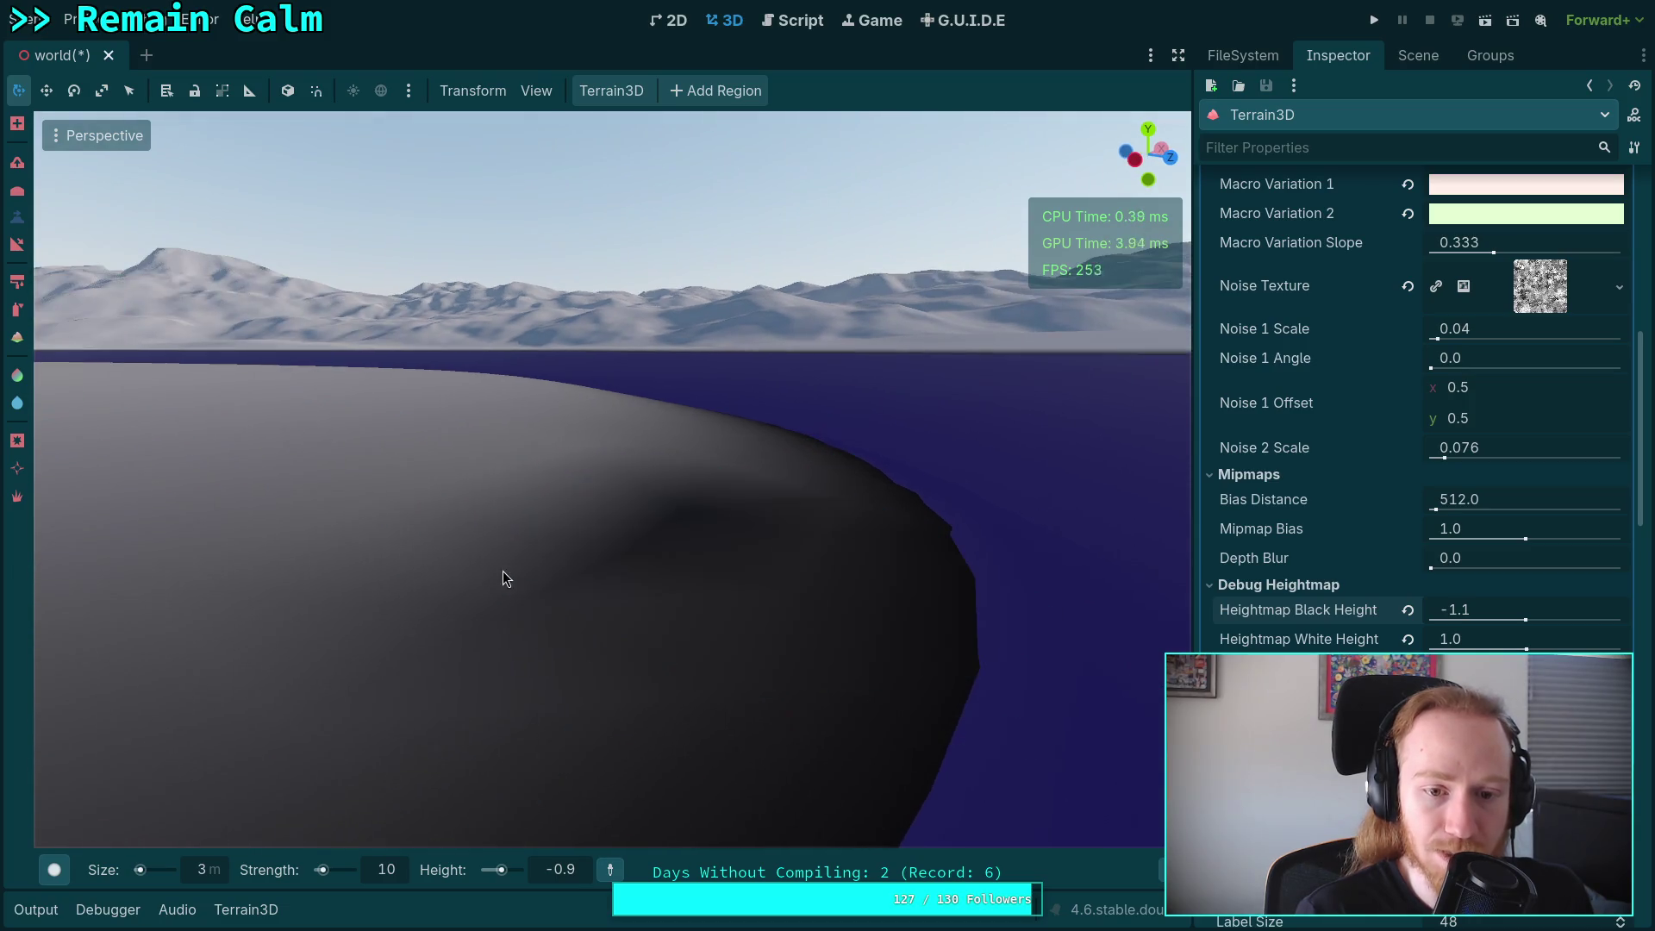
{"action": "scroll", "coordinate": [839, 469], "scroll_direction": "up", "scroll_amount": 3}
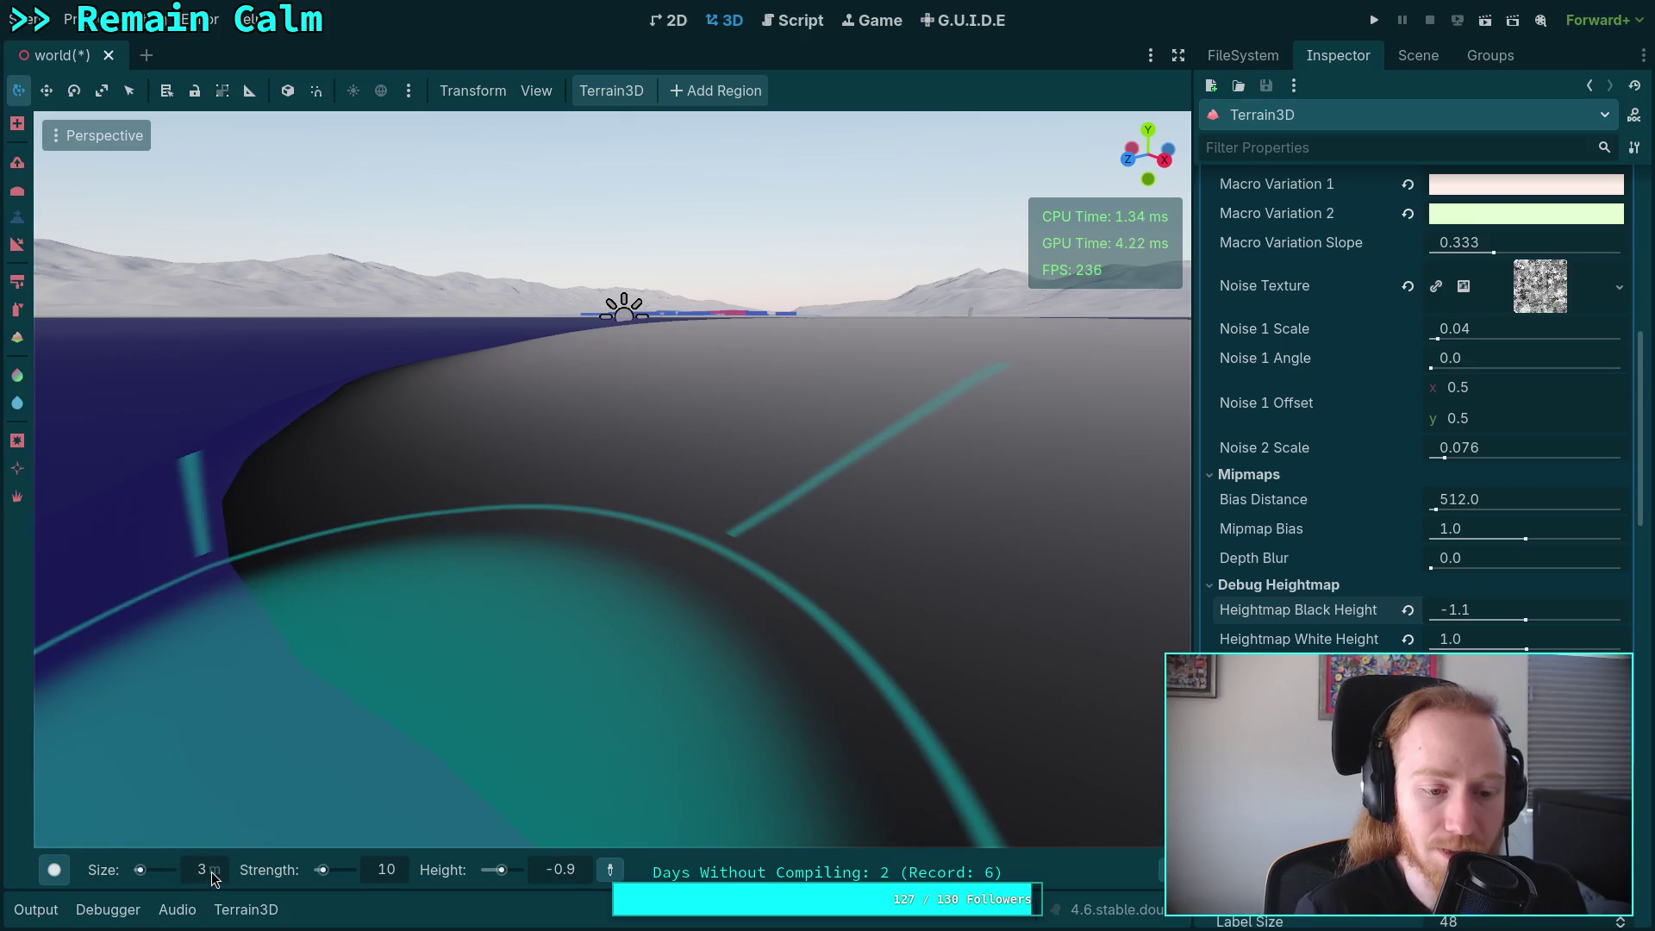
{"action": "scroll", "coordinate": [211, 873], "scroll_direction": "down", "scroll_amount": 1}
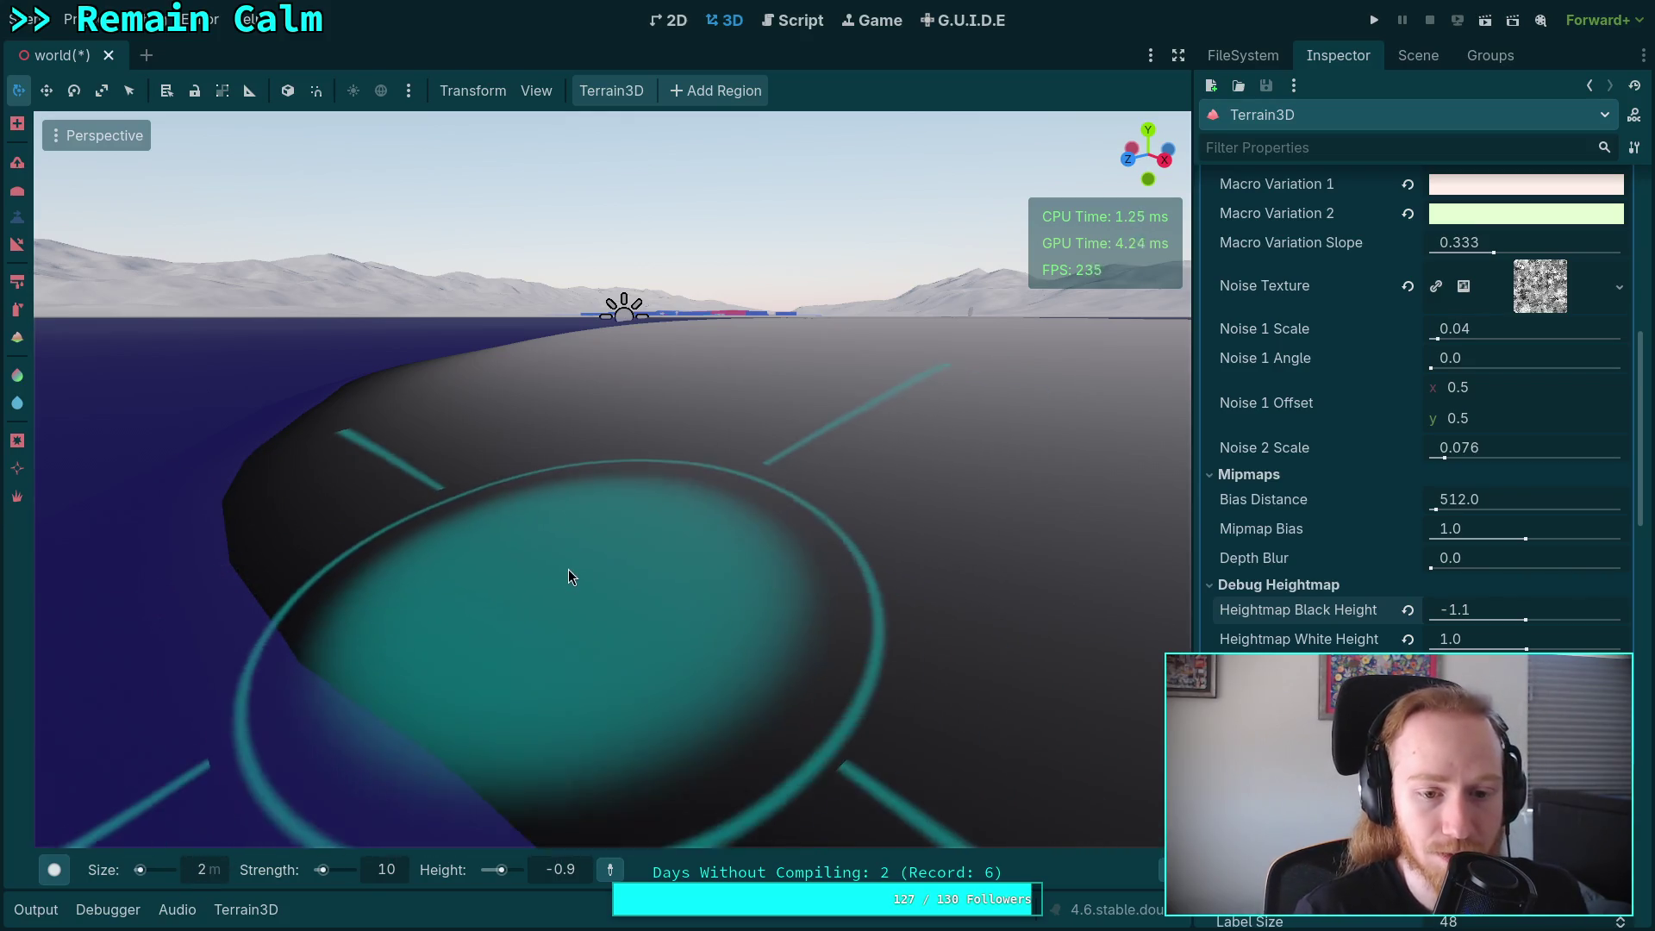
{"action": "left_click_drag", "start_coordinate": [572, 572], "coordinate": [425, 713]}
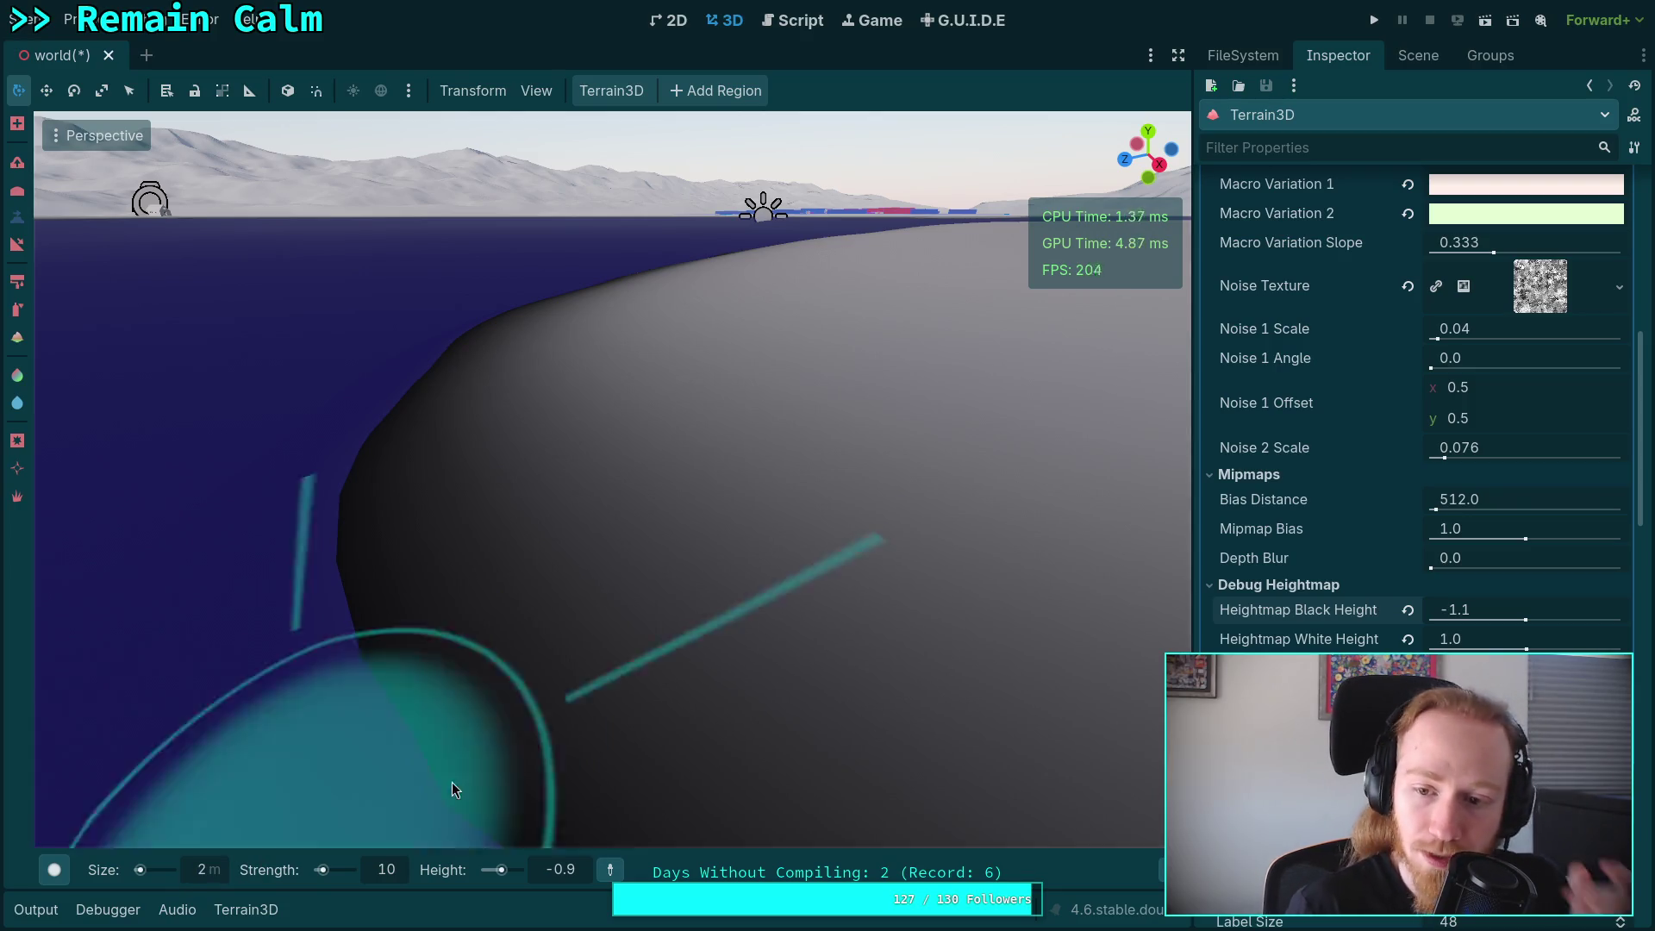
Collapse Collision and step the Terrain Mesh Size up from 36 through 38 to 40.
{"action": "scroll", "coordinate": [1414, 517], "scroll_direction": "down", "scroll_amount": 5}
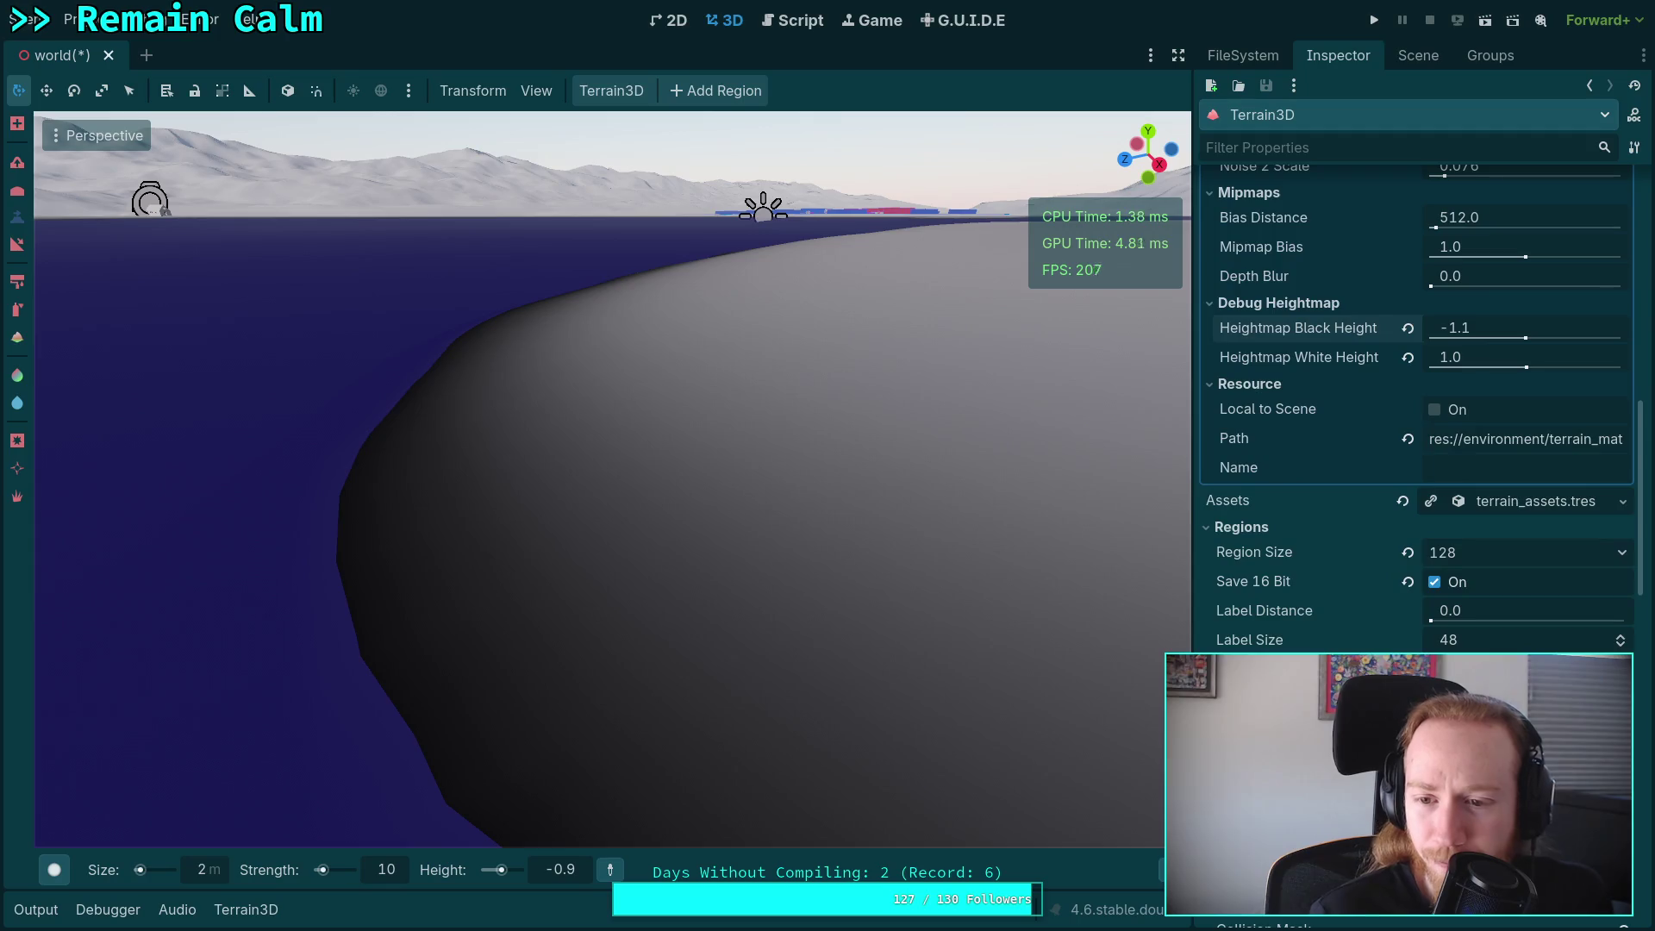
{"action": "scroll", "coordinate": [1354, 597], "scroll_direction": "down", "scroll_amount": 3}
{"action": "scroll", "coordinate": [1353, 597], "scroll_direction": "down", "scroll_amount": 3}
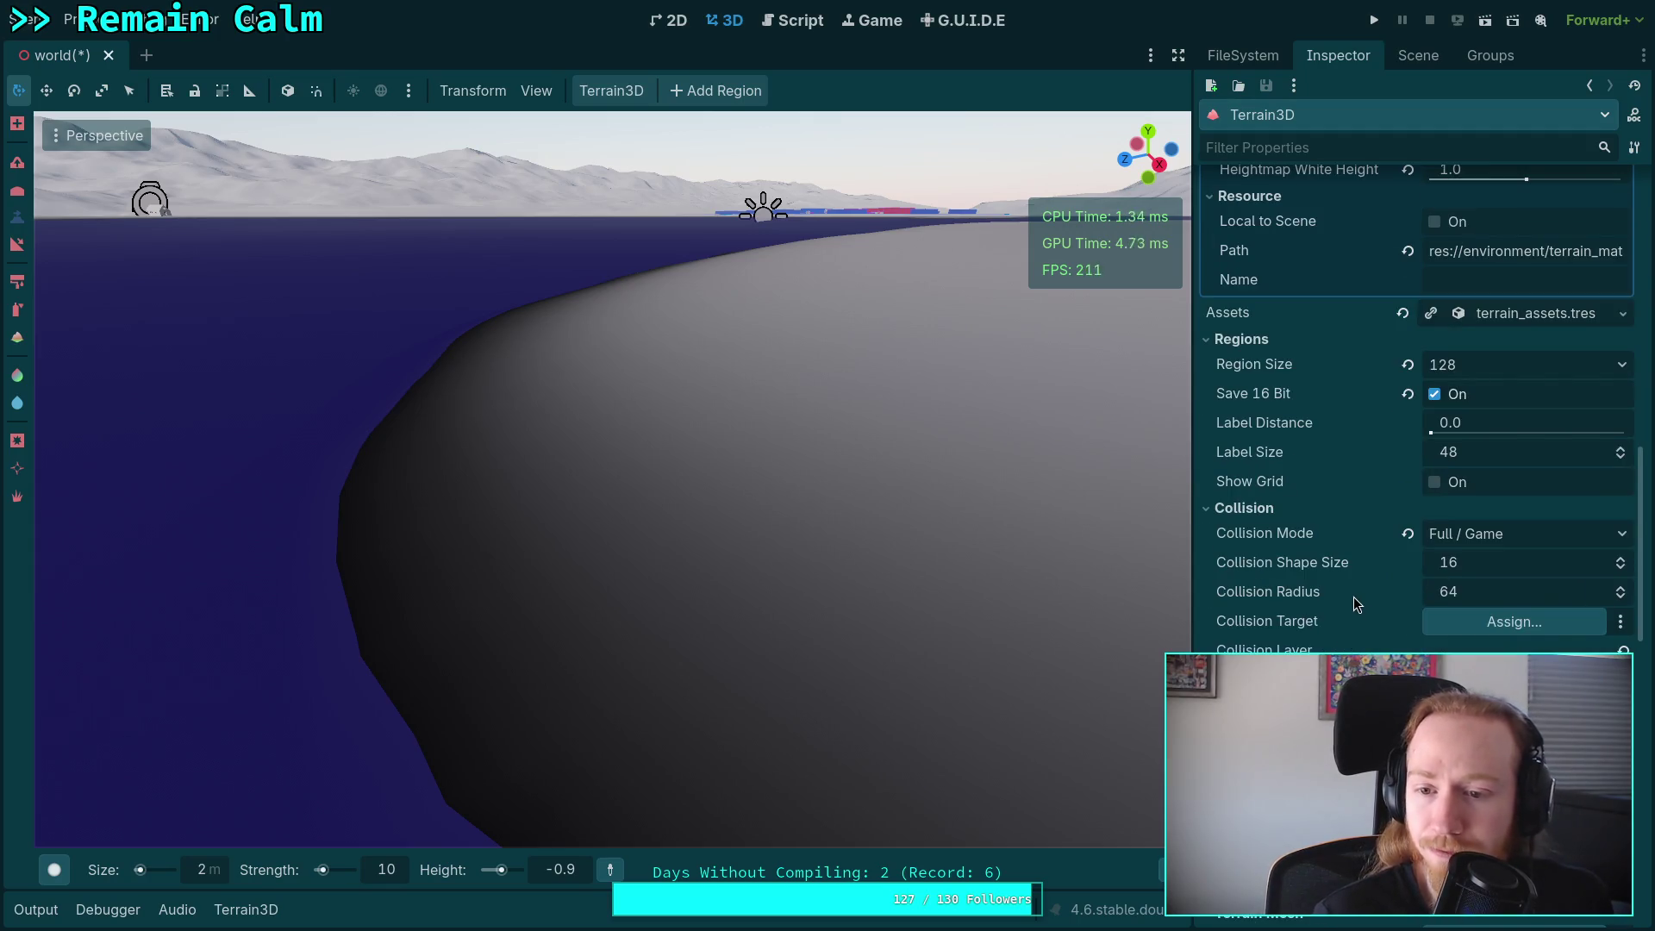
{"action": "mouse_move", "coordinate": [1302, 565]}
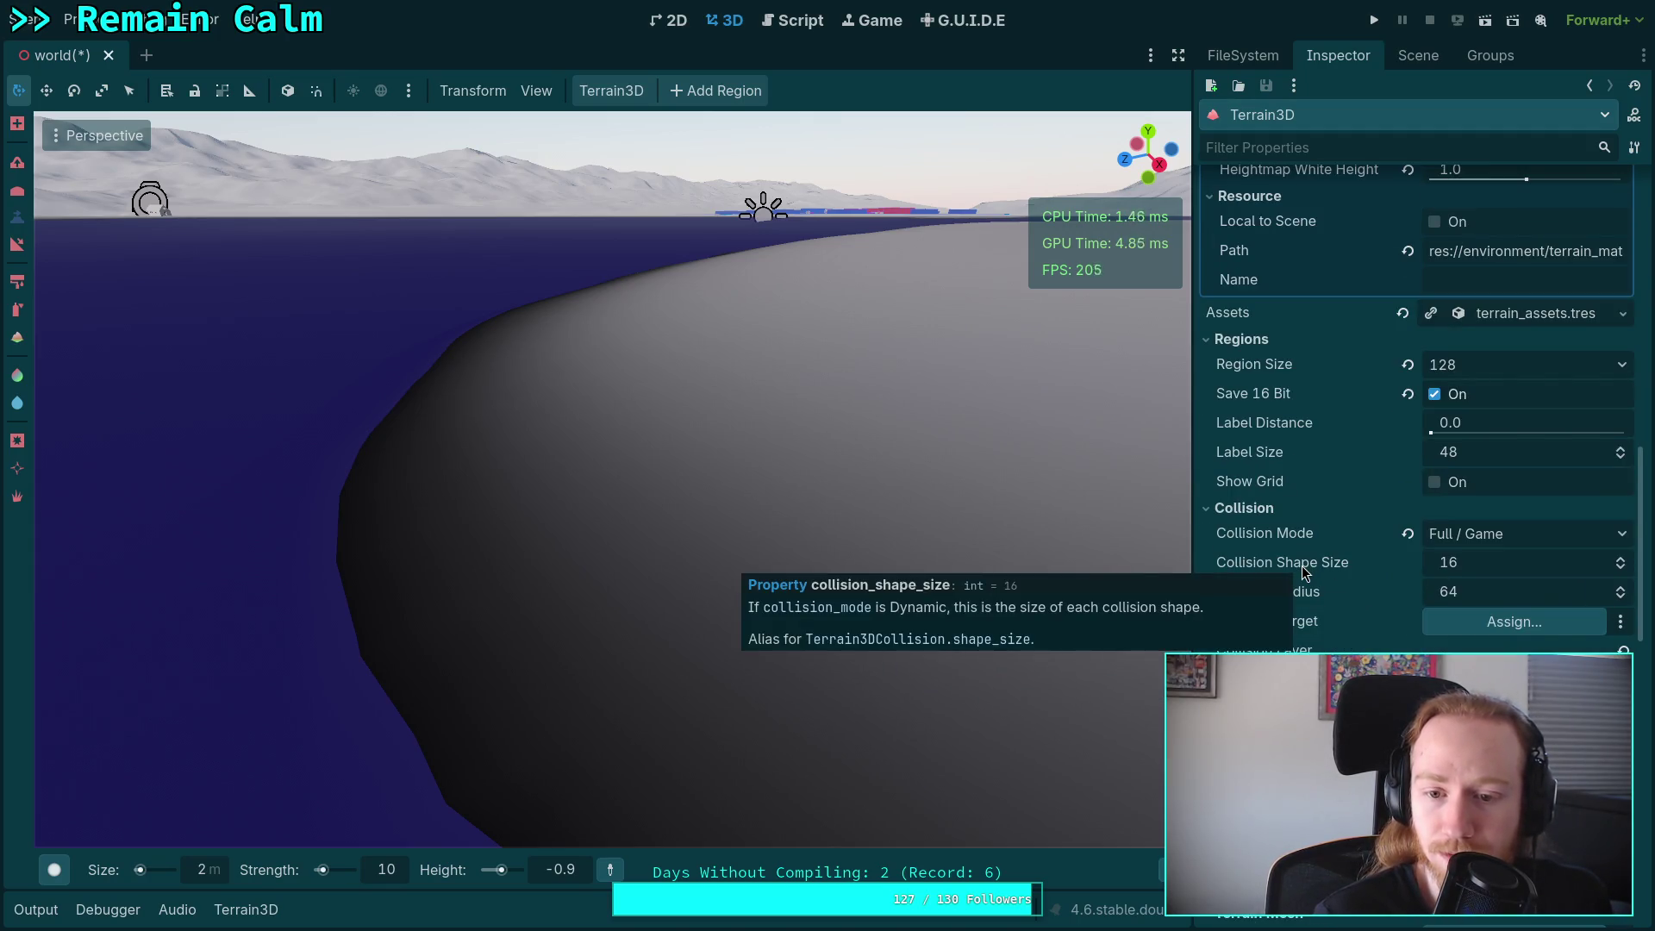
{"action": "left_click", "coordinate": [1248, 516]}
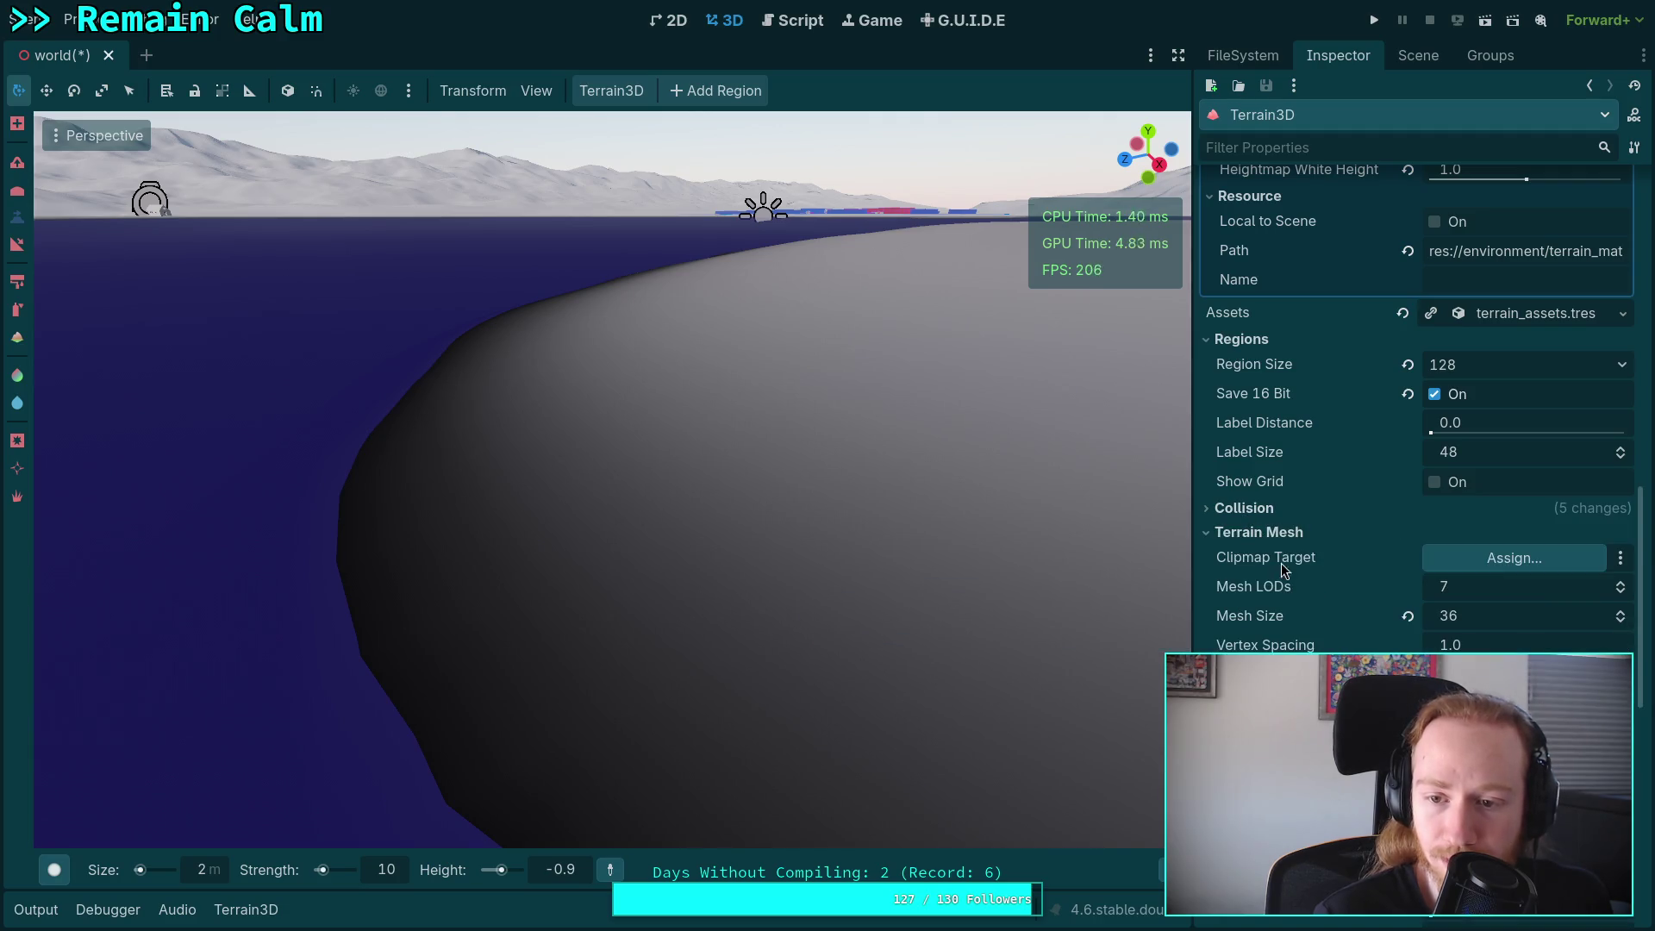
{"action": "mouse_move", "coordinate": [1274, 621]}
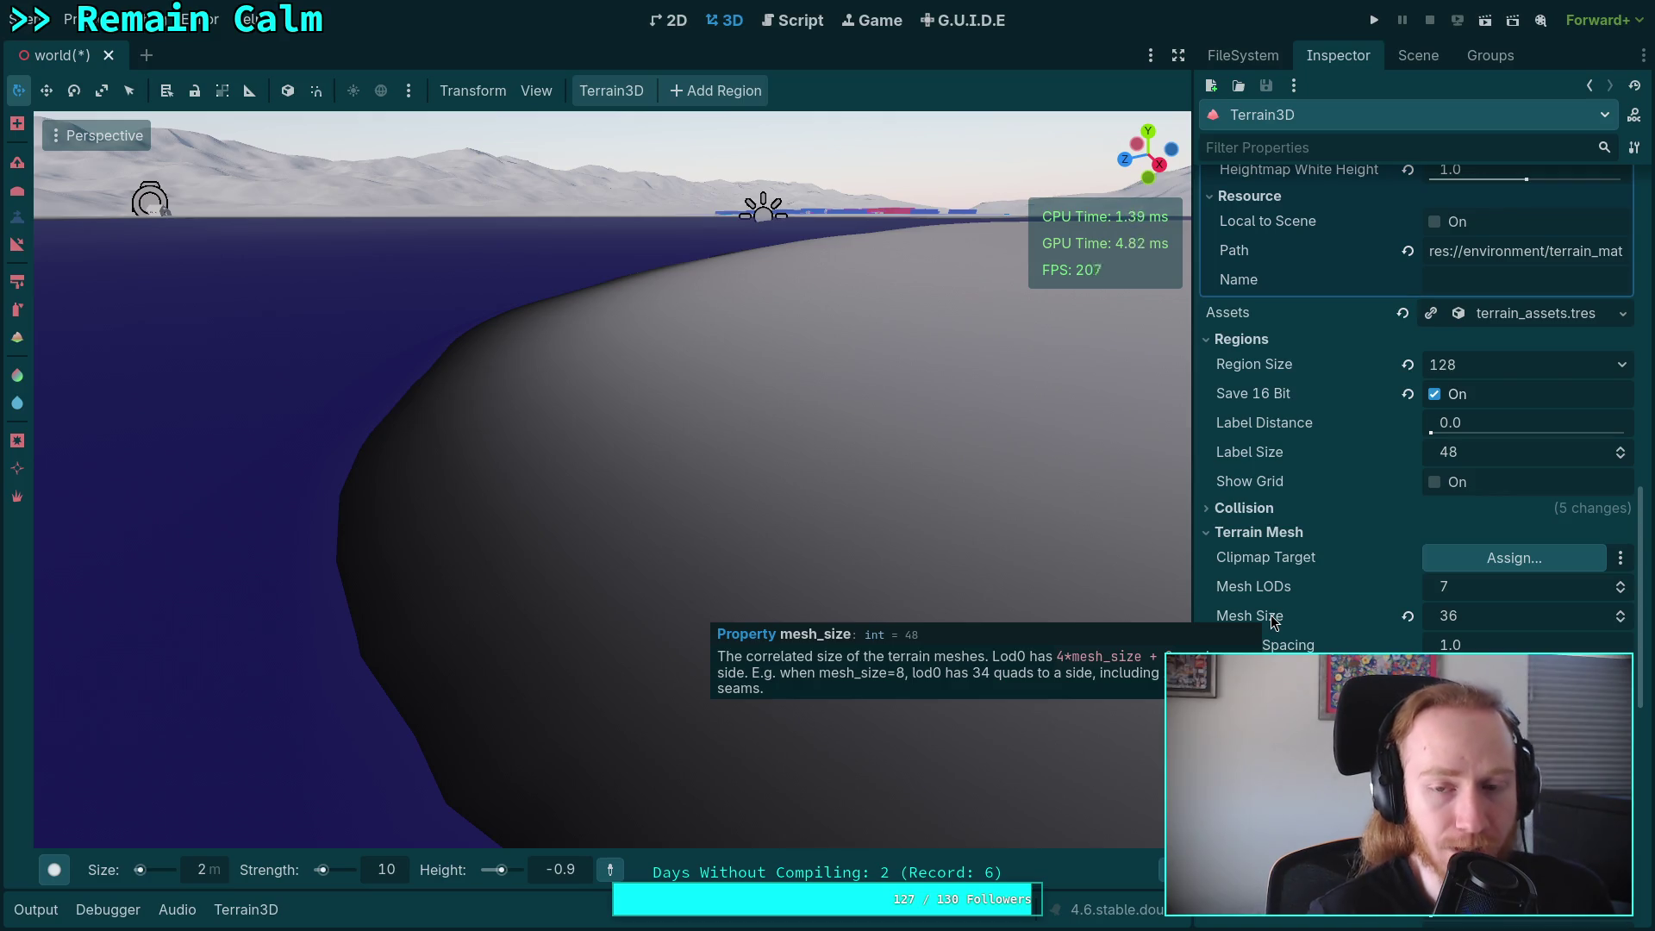
{"action": "left_click", "coordinate": [1623, 614]}
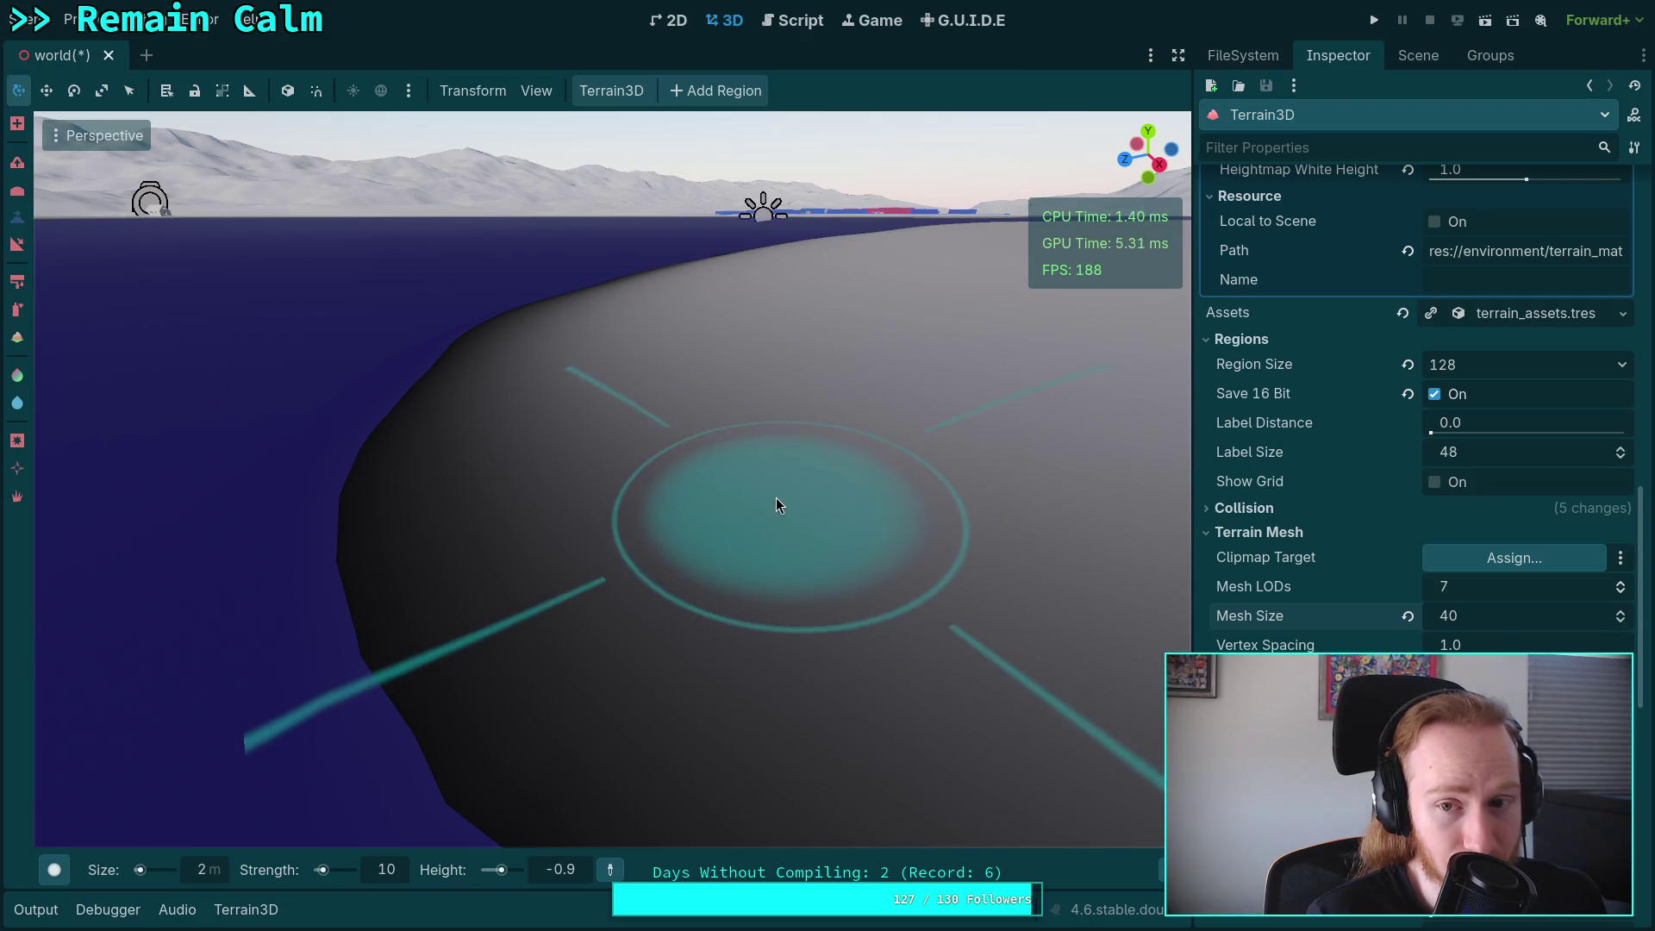
{"action": "left_click", "coordinate": [1623, 622]}
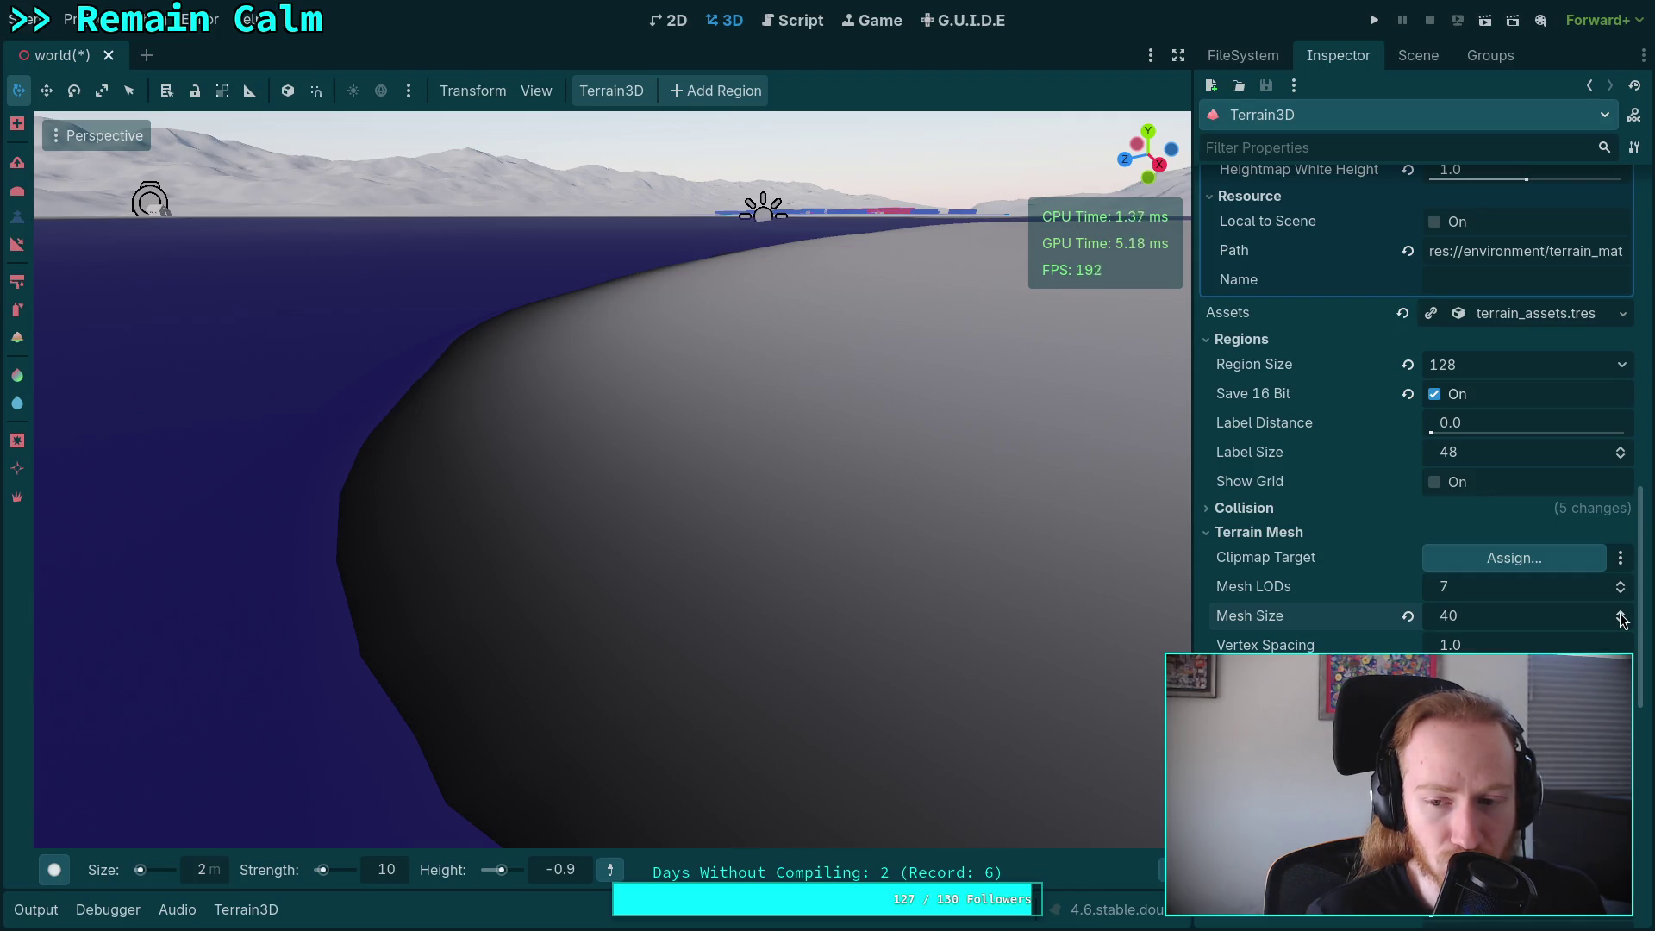
{"action": "mouse_move", "coordinate": [1264, 591]}
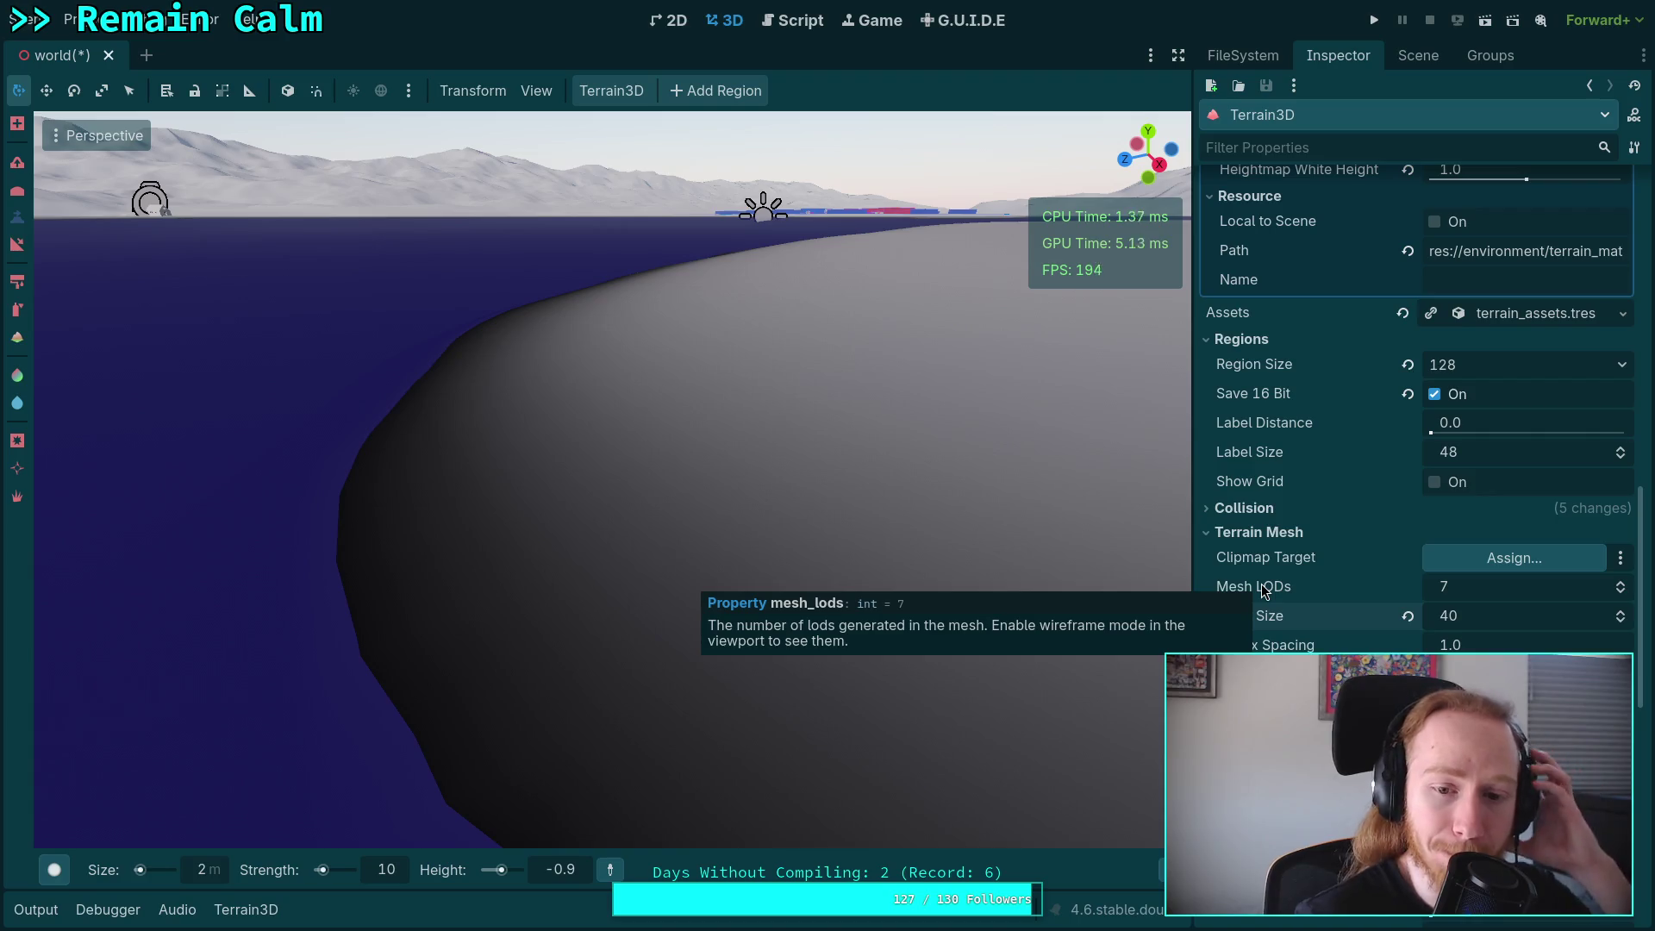
{"action": "left_click", "coordinate": [531, 96]}
Switch the 3D viewport to Display Wireframe.
{"action": "left_click", "coordinate": [56, 135]}
{"action": "left_click", "coordinate": [56, 136]}
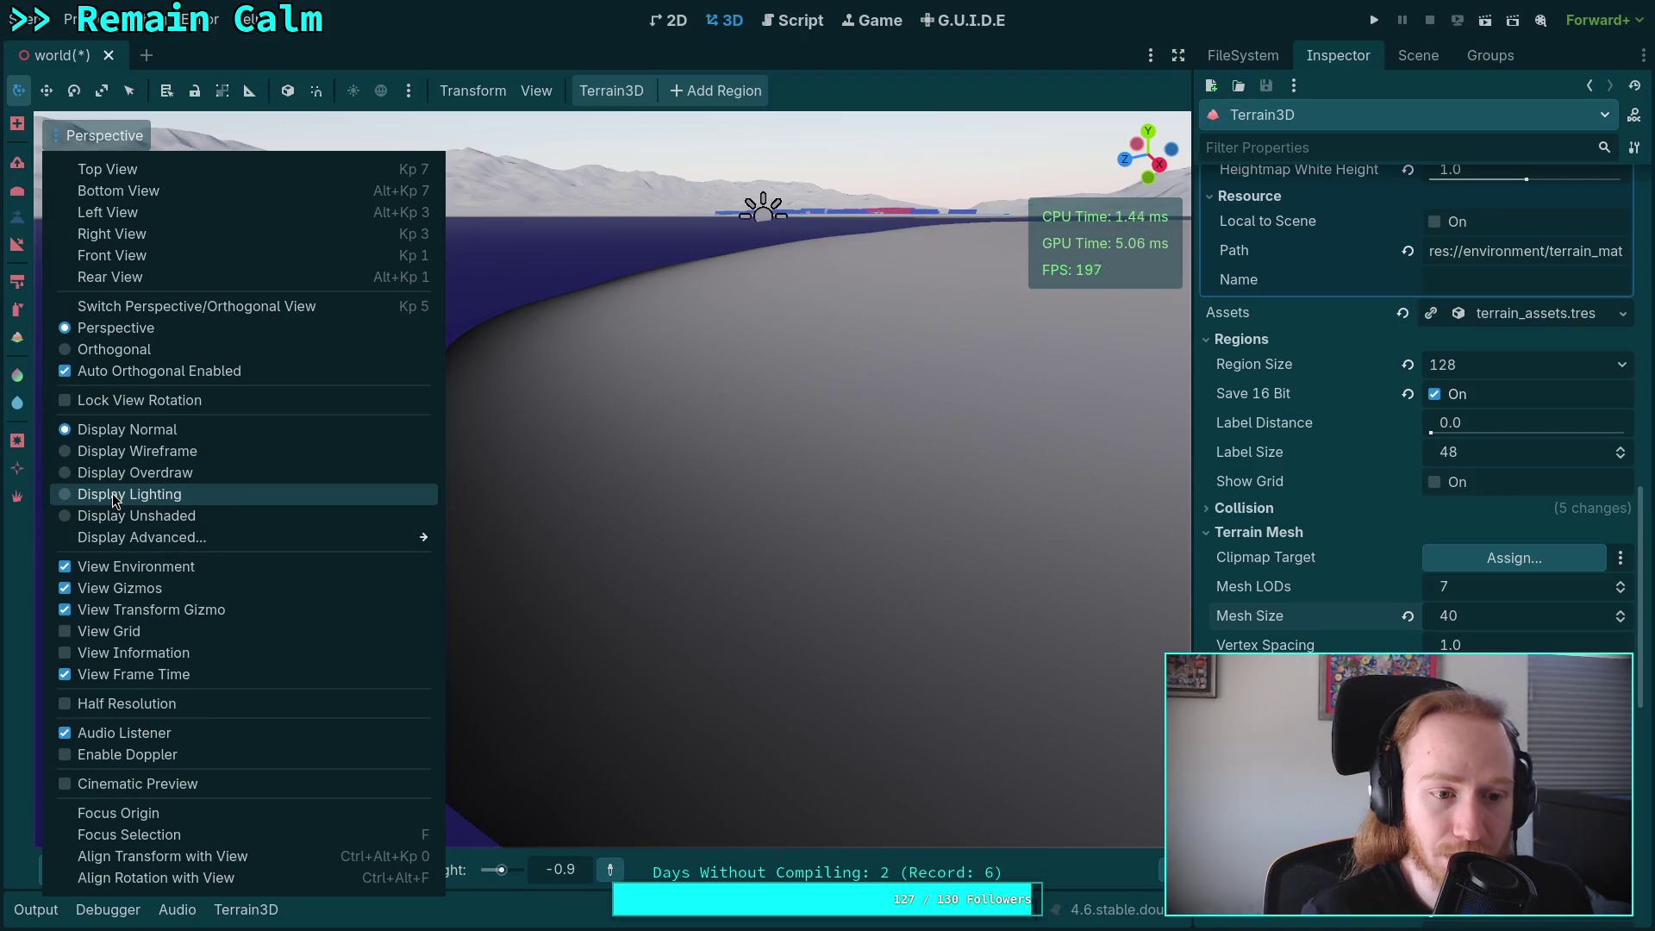
{"action": "left_click", "coordinate": [130, 451]}
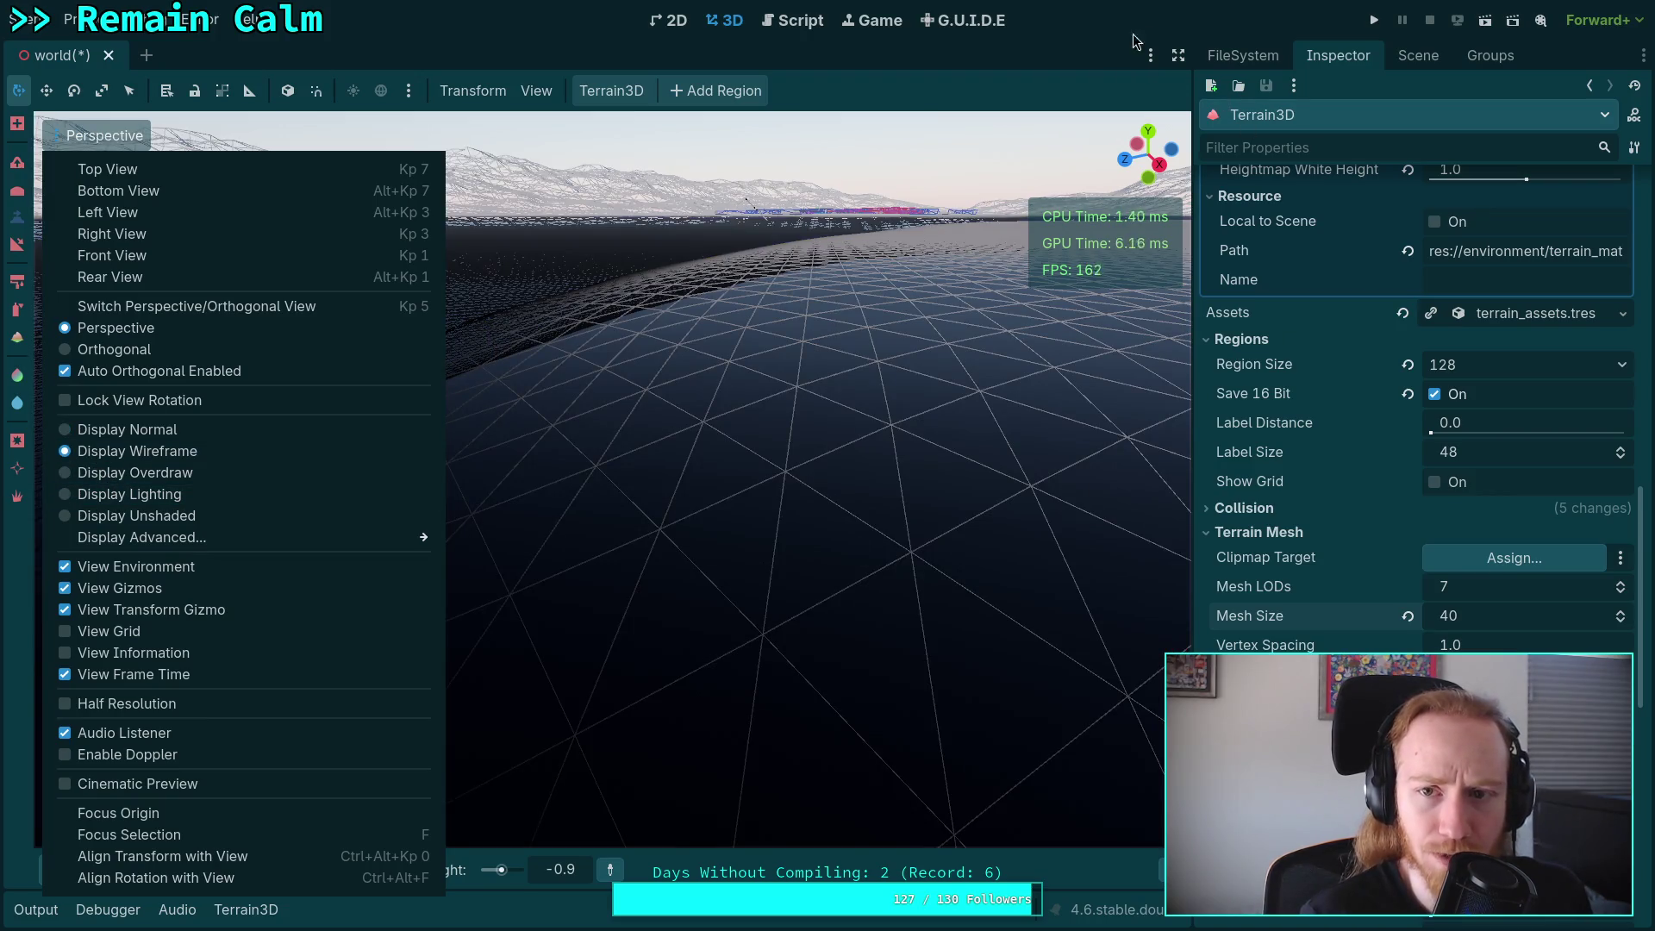
{"action": "left_click", "coordinate": [1124, 48]}
Test Mesh Size values and set it to 36, try Mesh LODs 8 and return to 7.
{"action": "left_click", "coordinate": [1622, 622]}
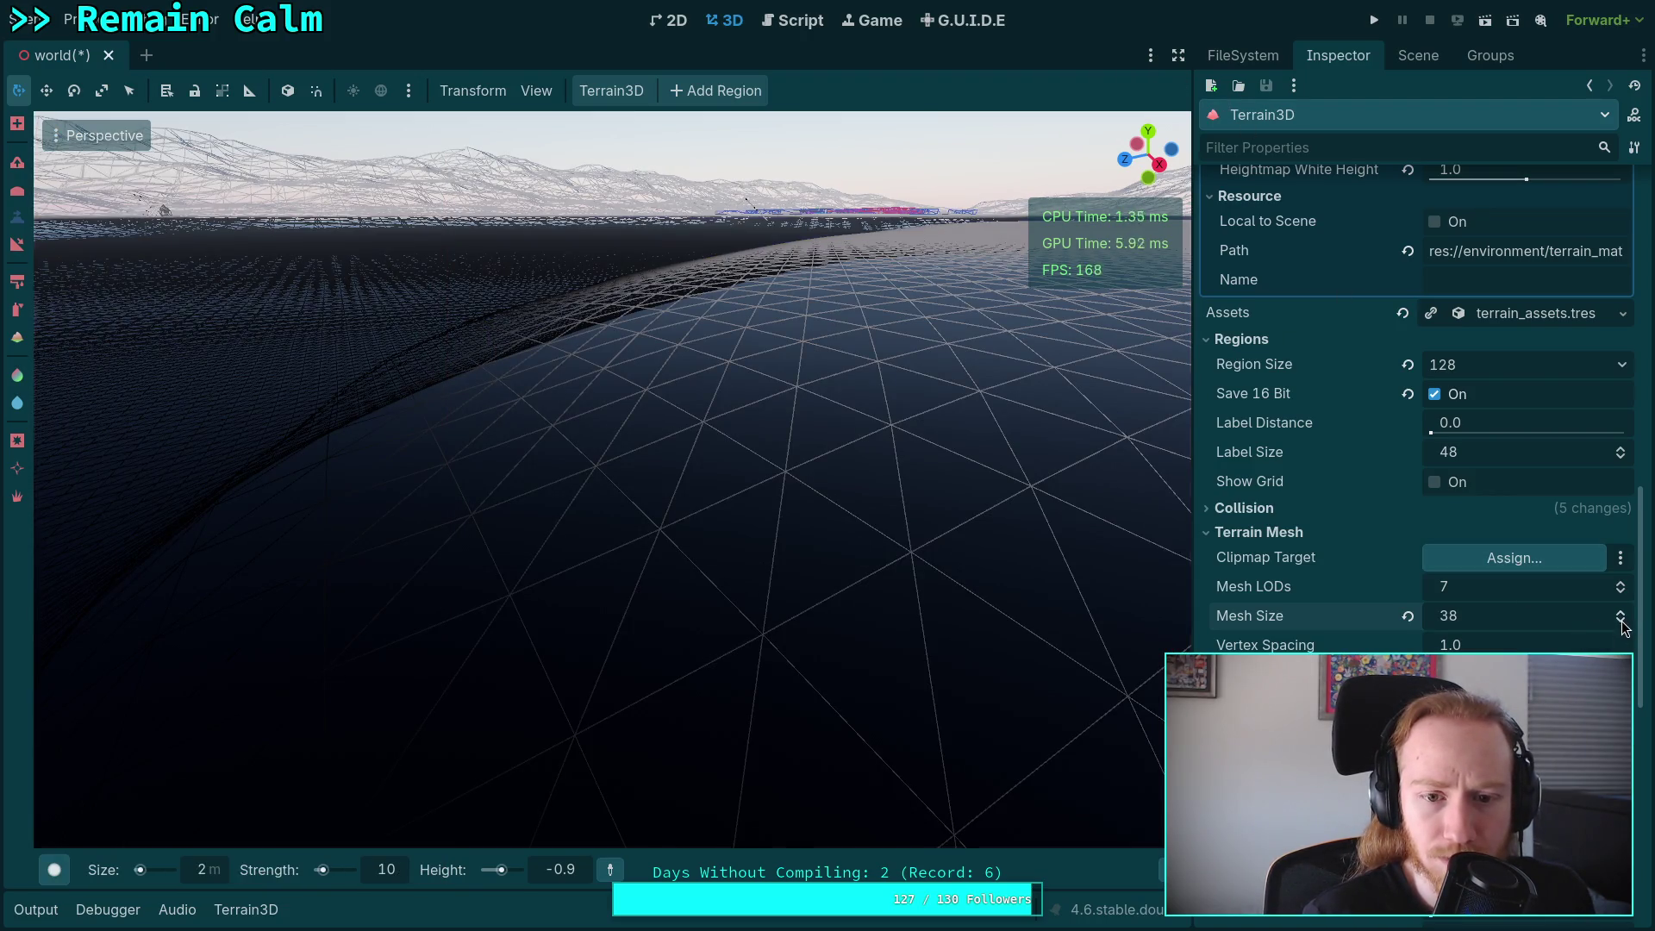
{"action": "left_click", "coordinate": [1622, 612]}
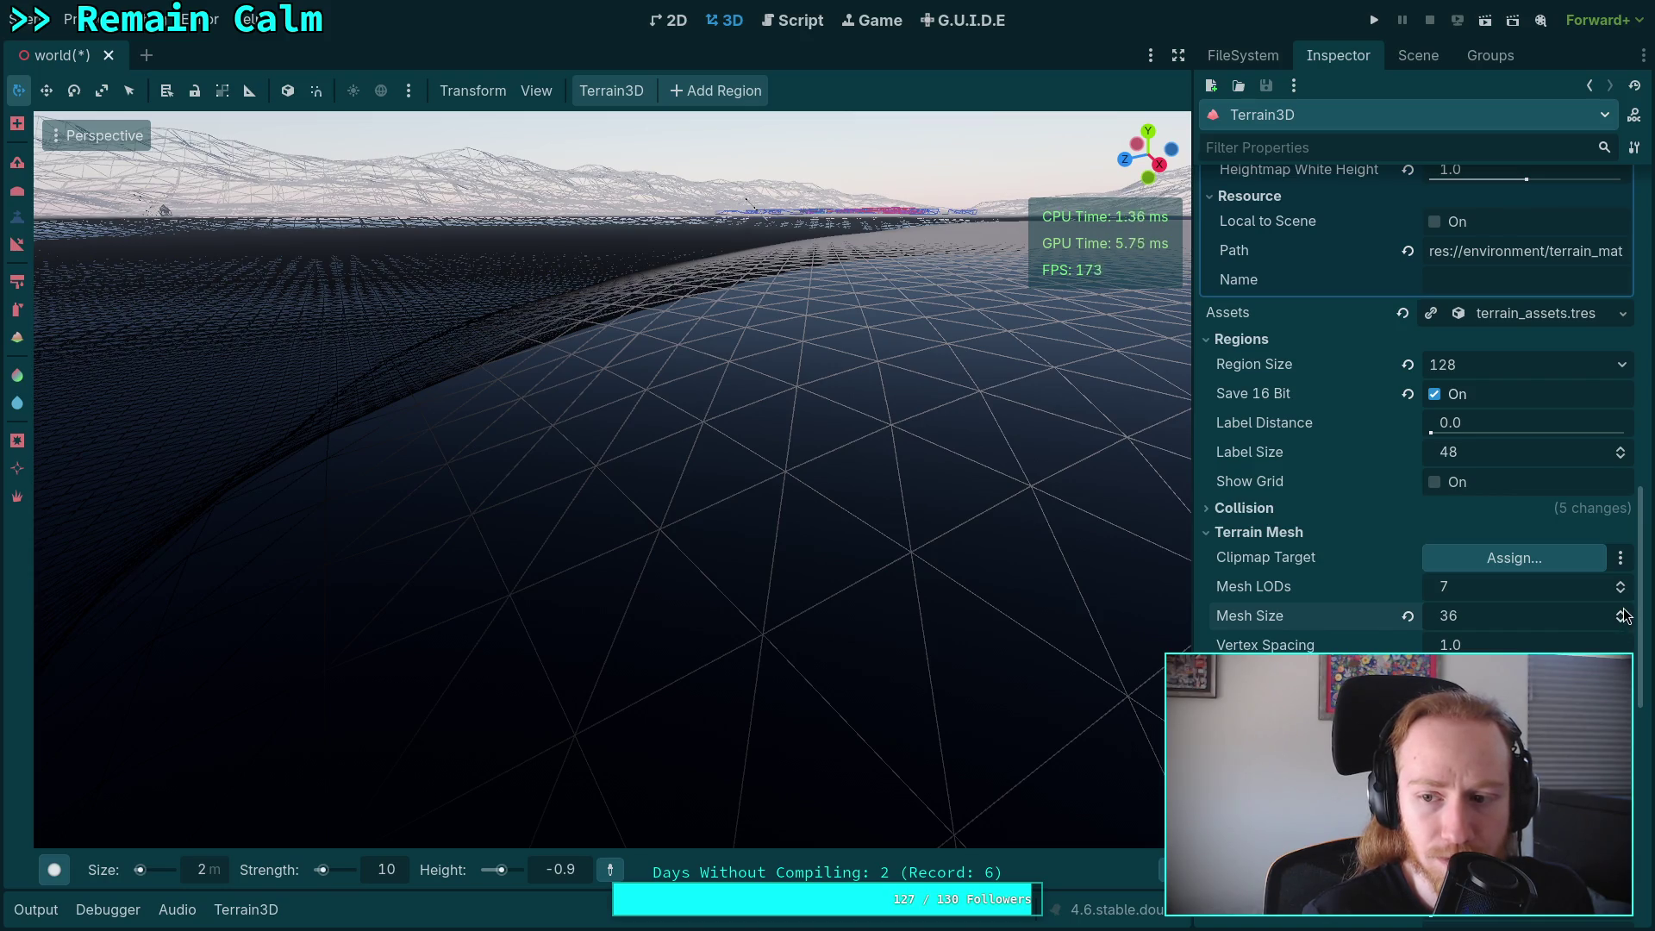
{"action": "left_click", "coordinate": [1622, 612]}
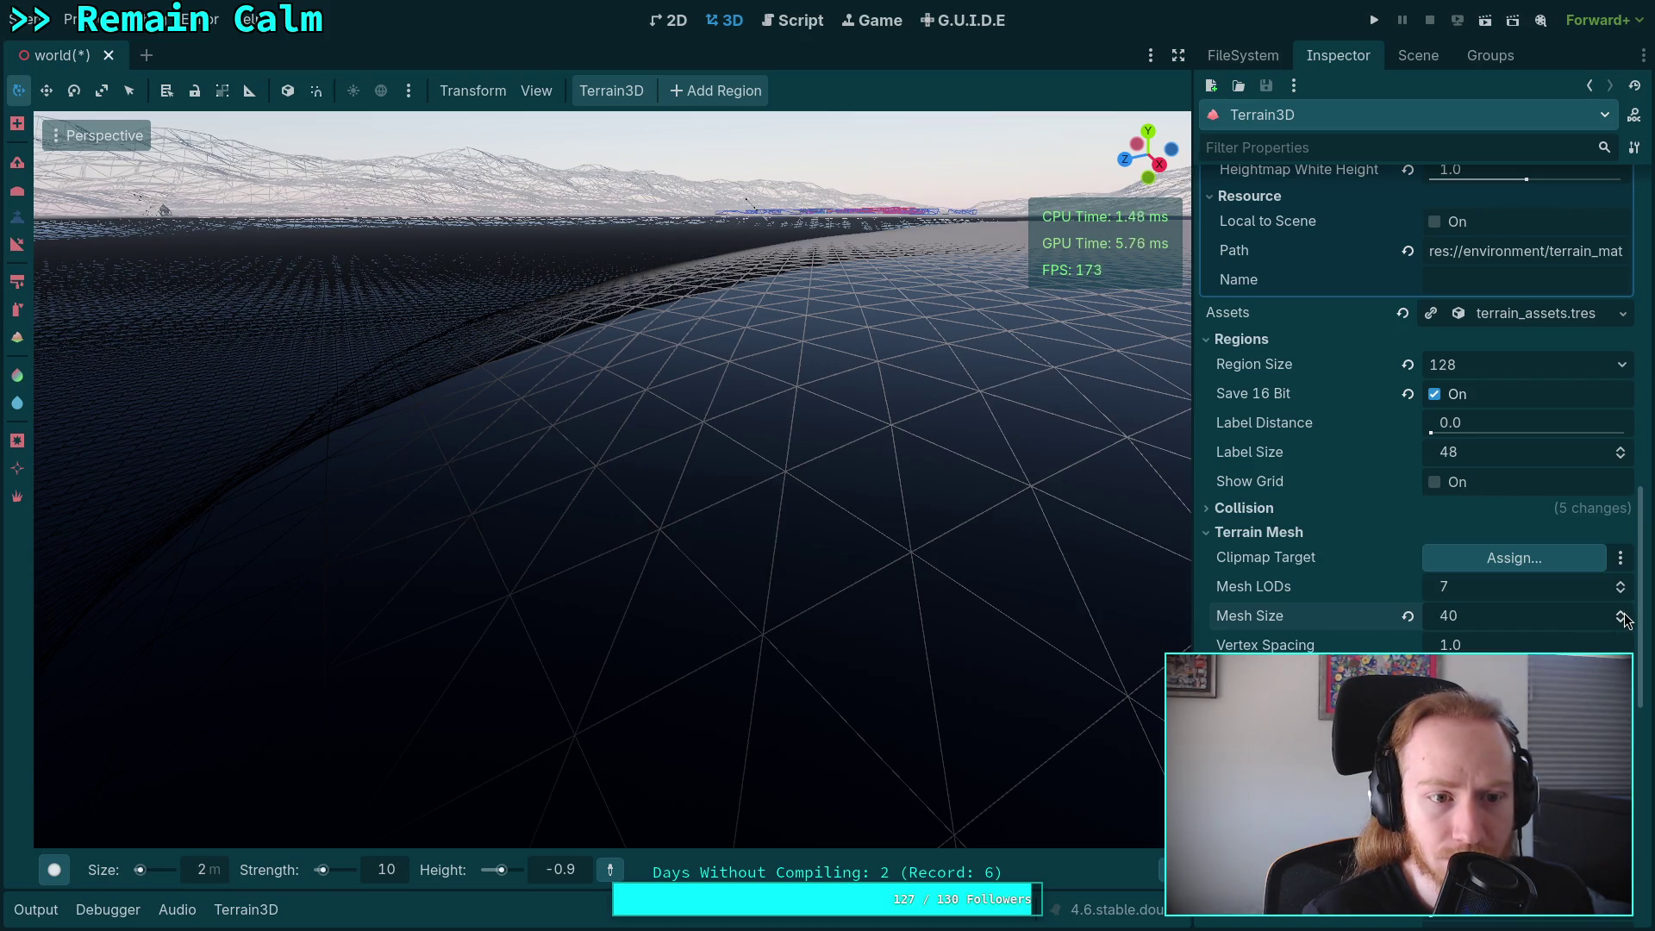
{"action": "left_click", "coordinate": [1622, 620]}
{"action": "left_click", "coordinate": [1622, 620]}
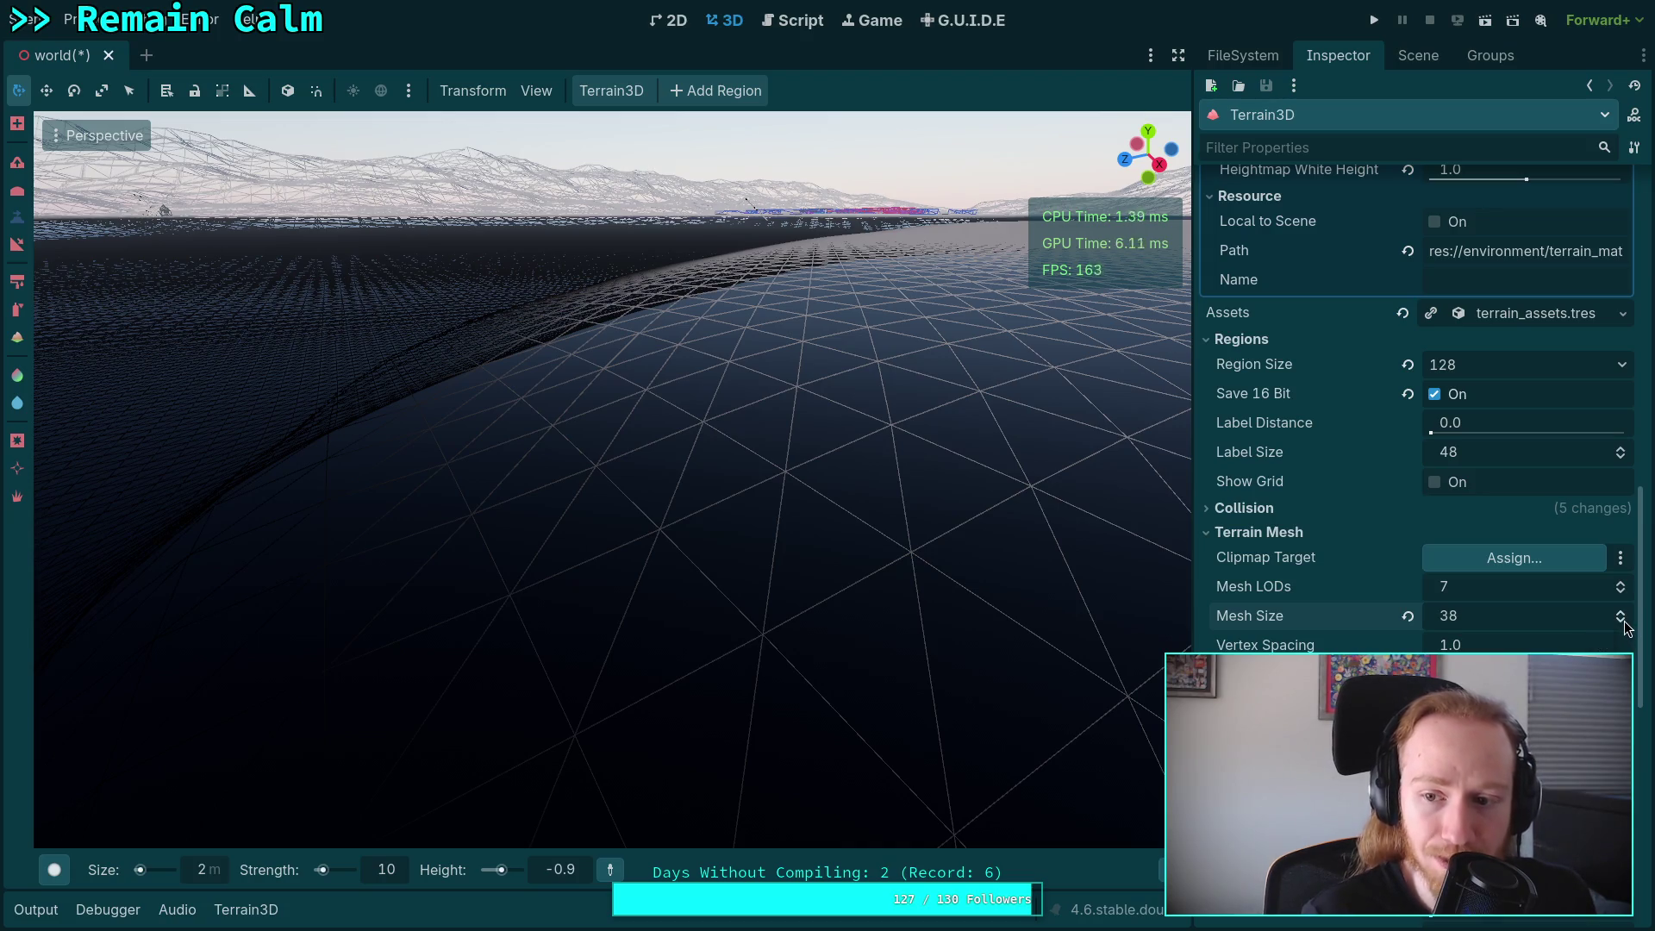
{"action": "left_click", "coordinate": [1622, 584]}
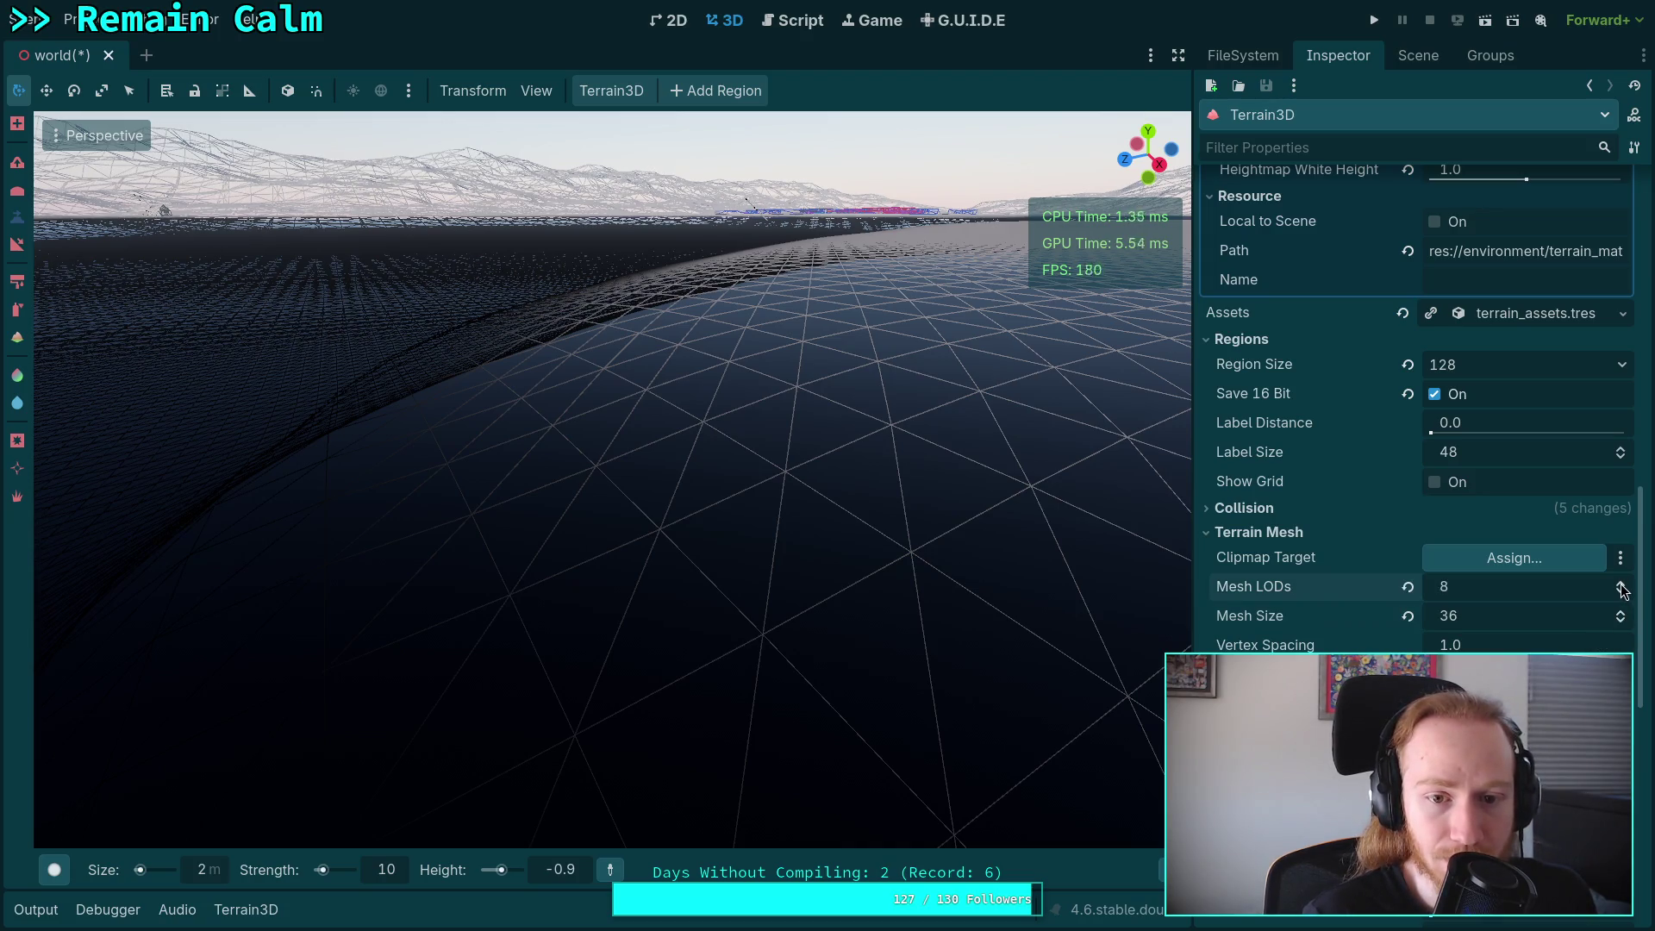
{"action": "left_click", "coordinate": [1621, 594]}
{"action": "scroll", "coordinate": [1422, 413], "scroll_direction": "down", "scroll_amount": 4}
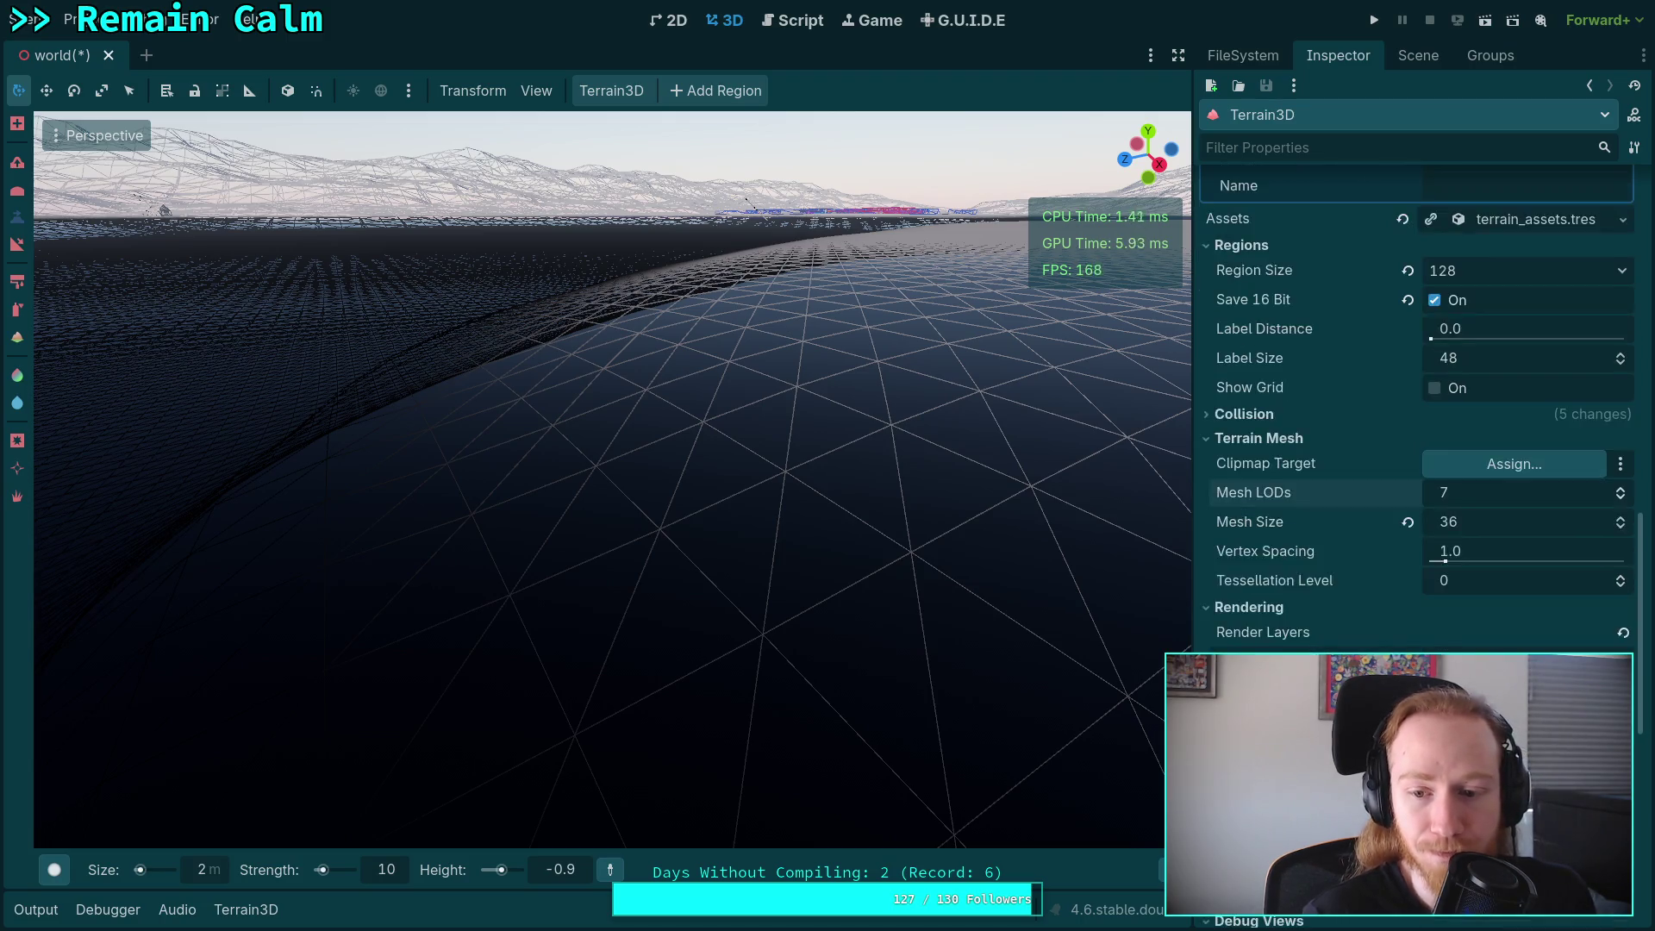
{"action": "scroll", "coordinate": [1295, 639], "scroll_direction": "down", "scroll_amount": 1}
{"action": "scroll", "coordinate": [1295, 639], "scroll_direction": "up", "scroll_amount": 5}
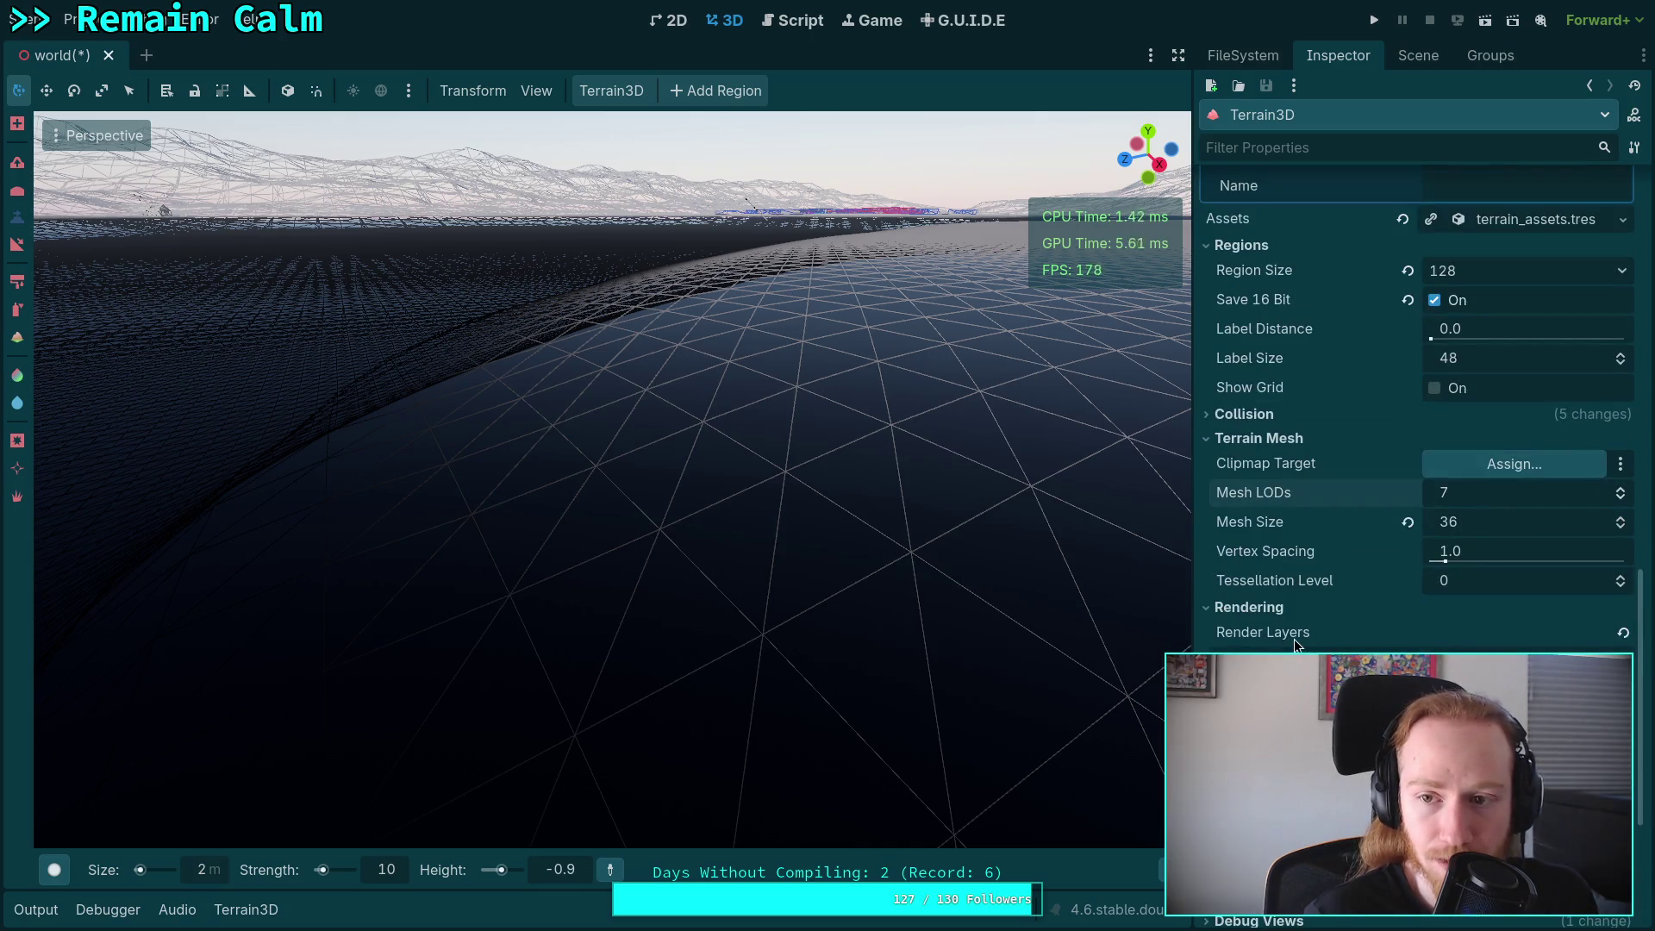
{"action": "mouse_move", "coordinate": [1297, 613]}
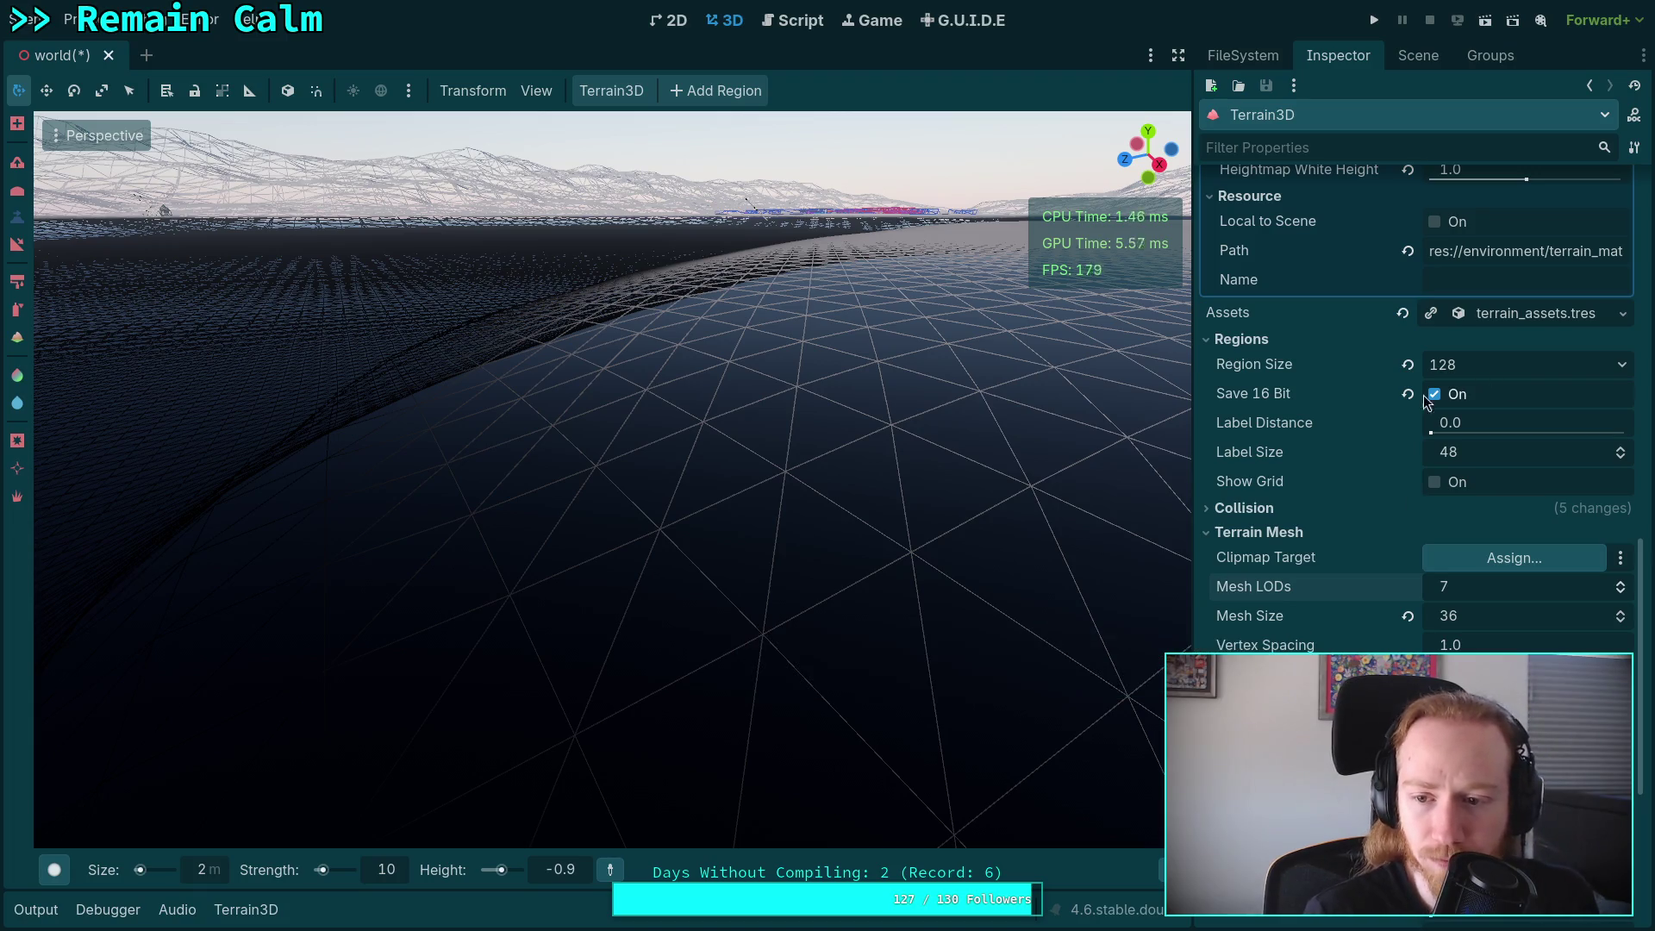
{"action": "mouse_move", "coordinate": [1250, 369]}
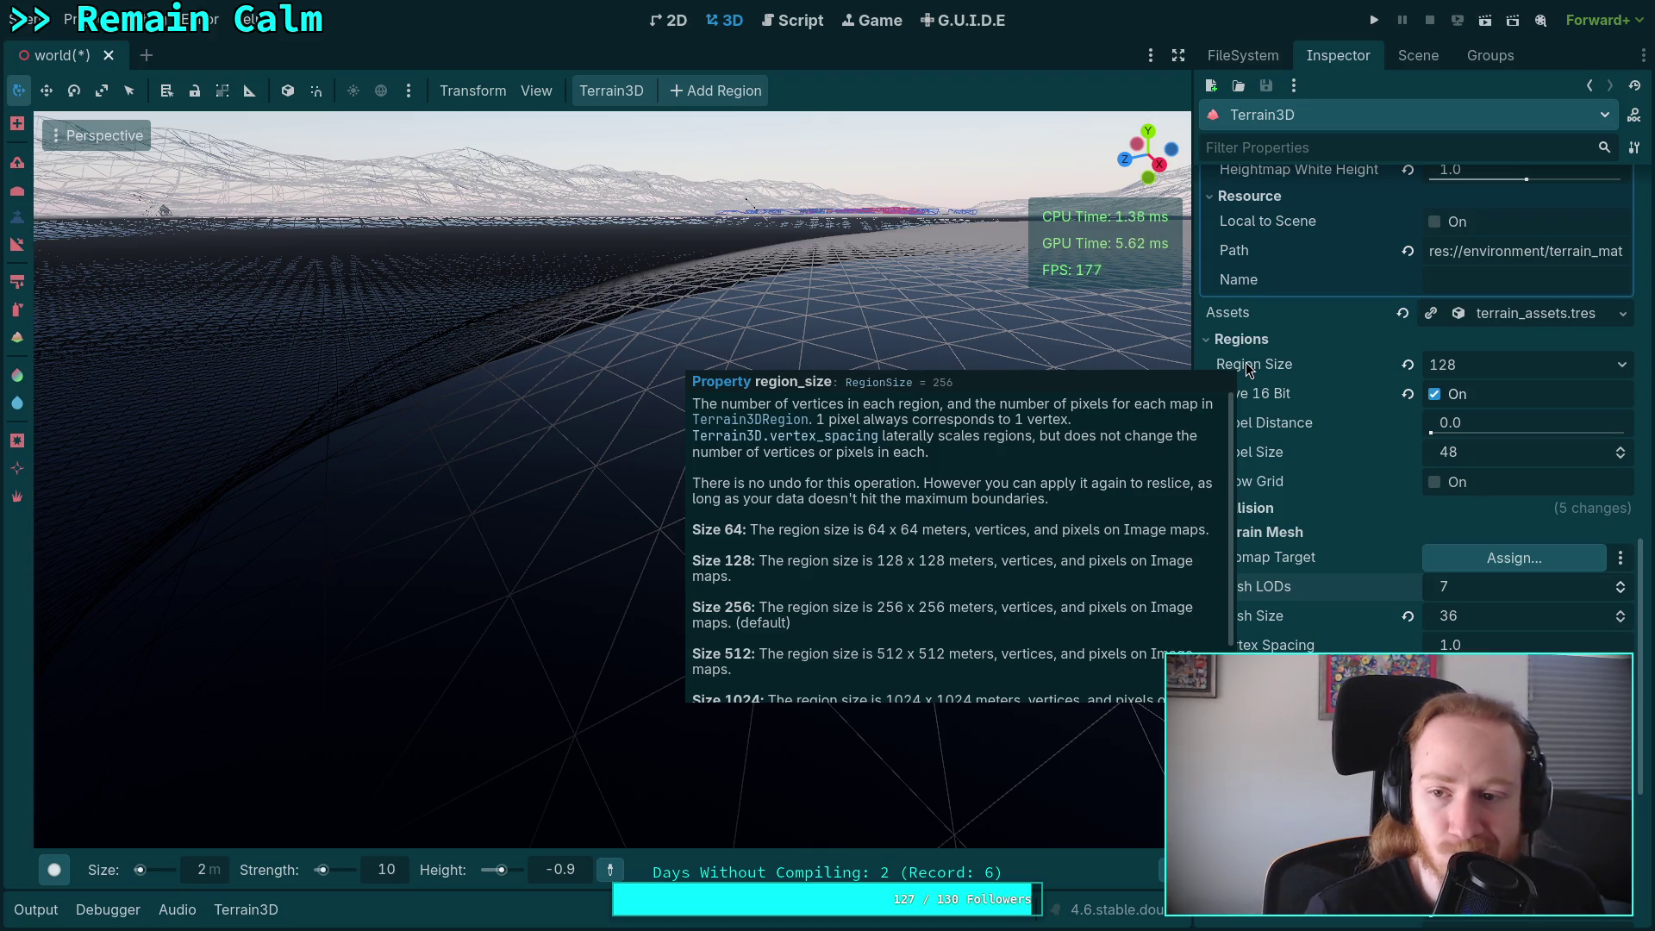
{"action": "scroll", "coordinate": [1281, 483], "scroll_direction": "down", "scroll_amount": 5}
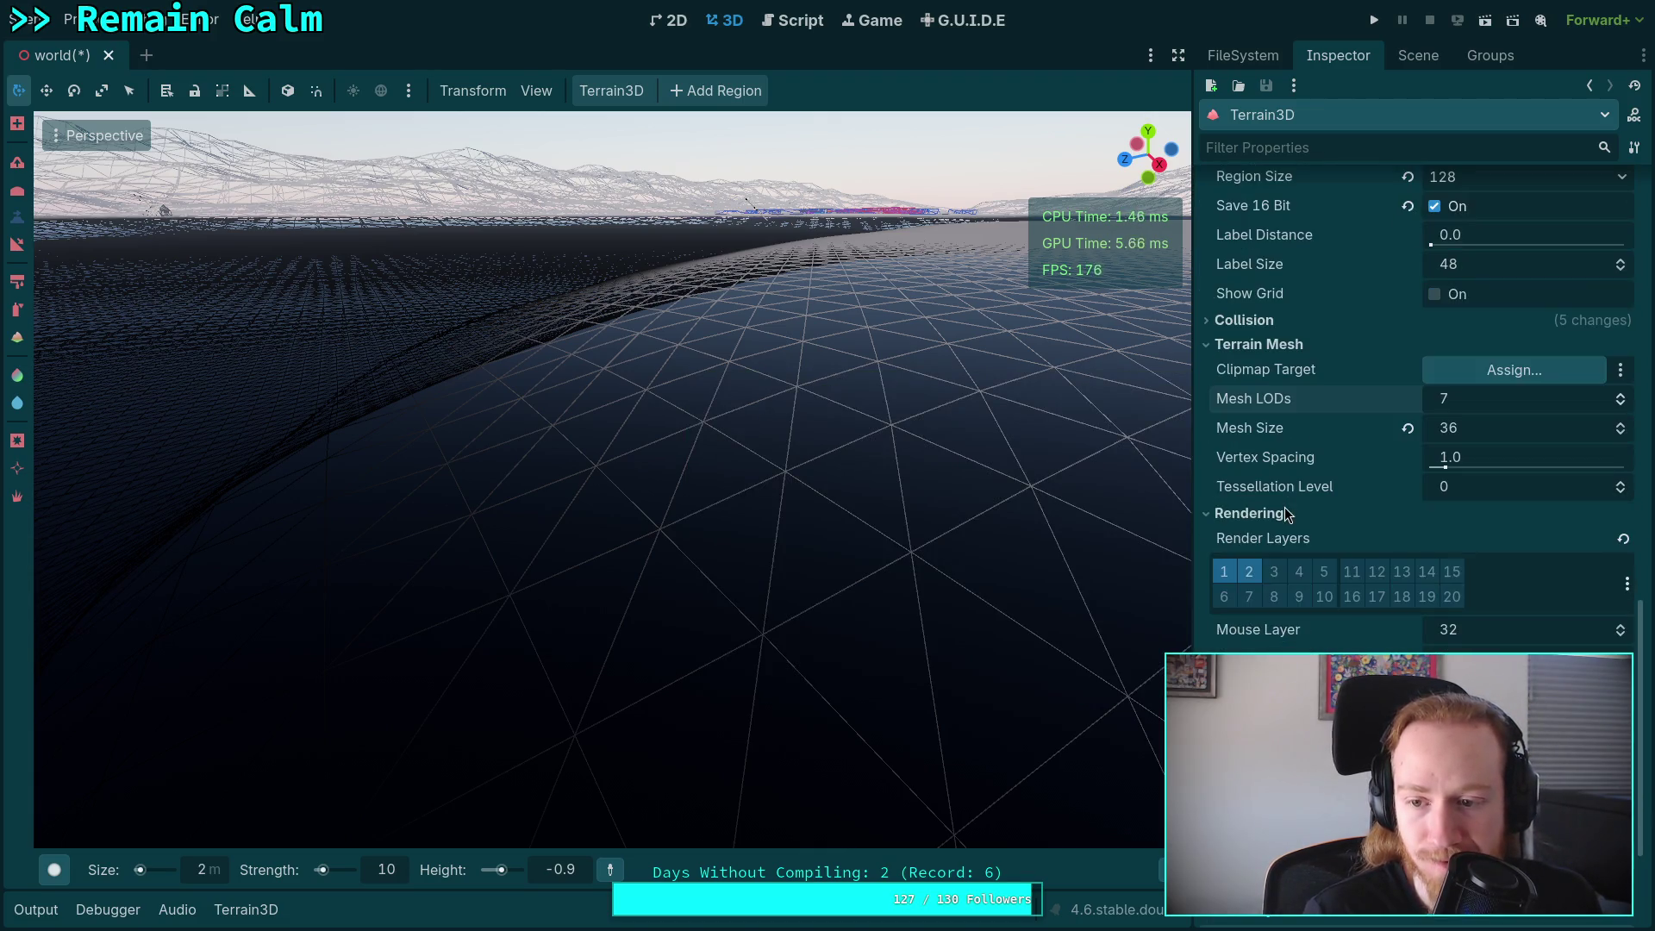
{"action": "scroll", "coordinate": [1363, 594], "scroll_direction": "up", "scroll_amount": 2}
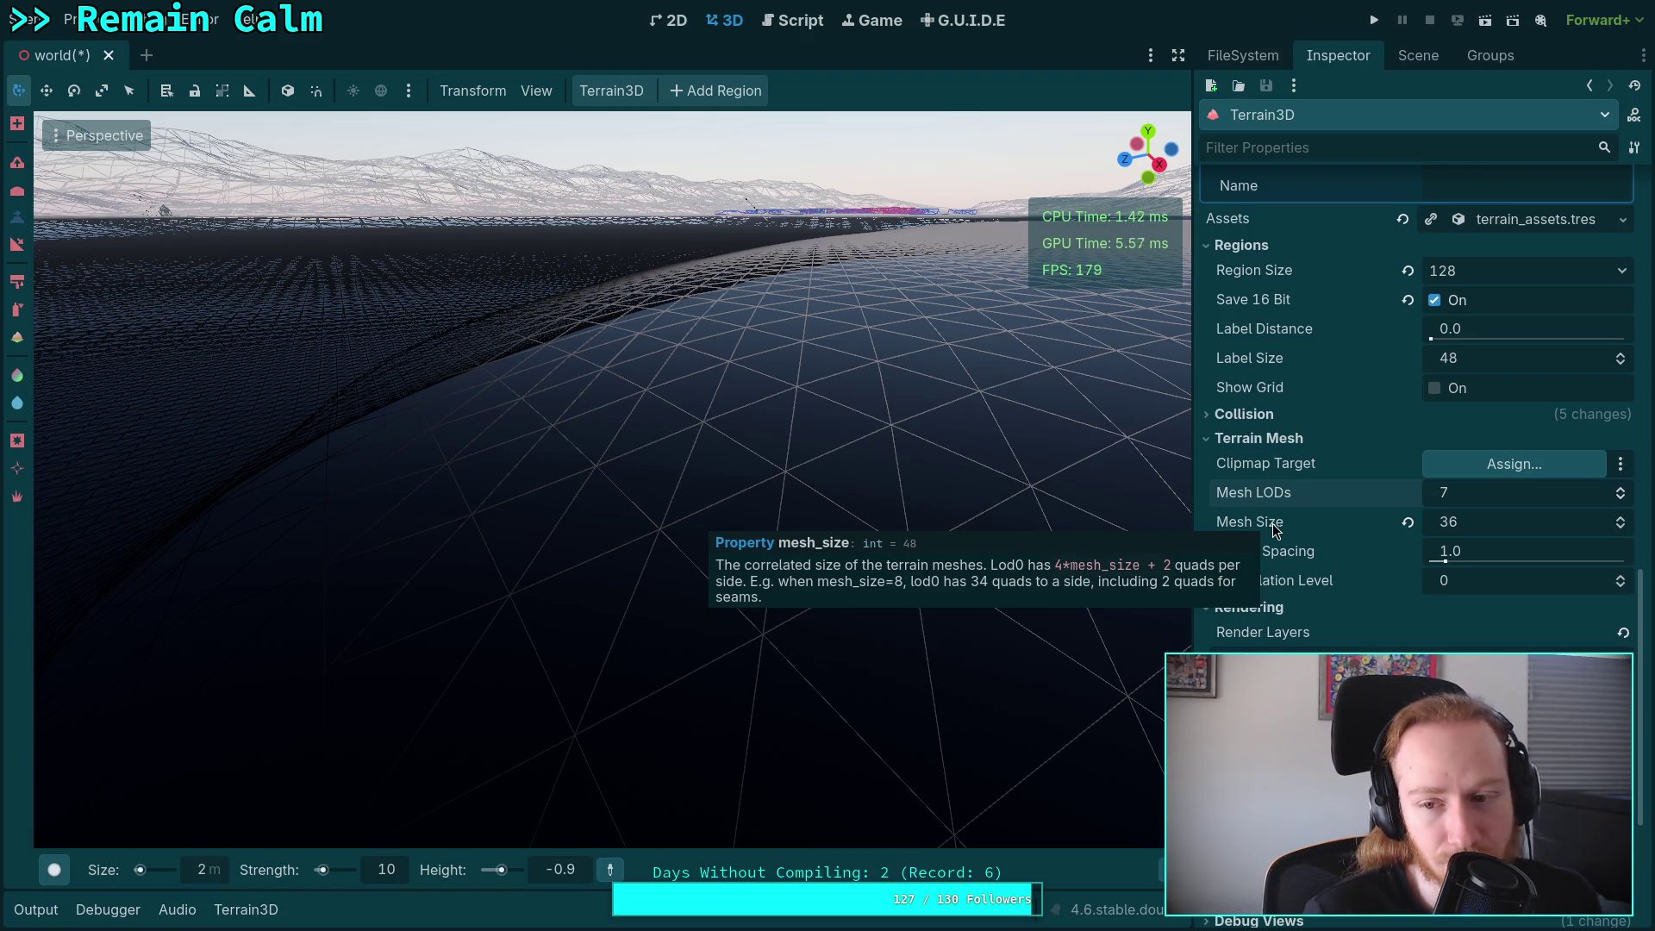
{"action": "mouse_move", "coordinate": [1627, 528]}
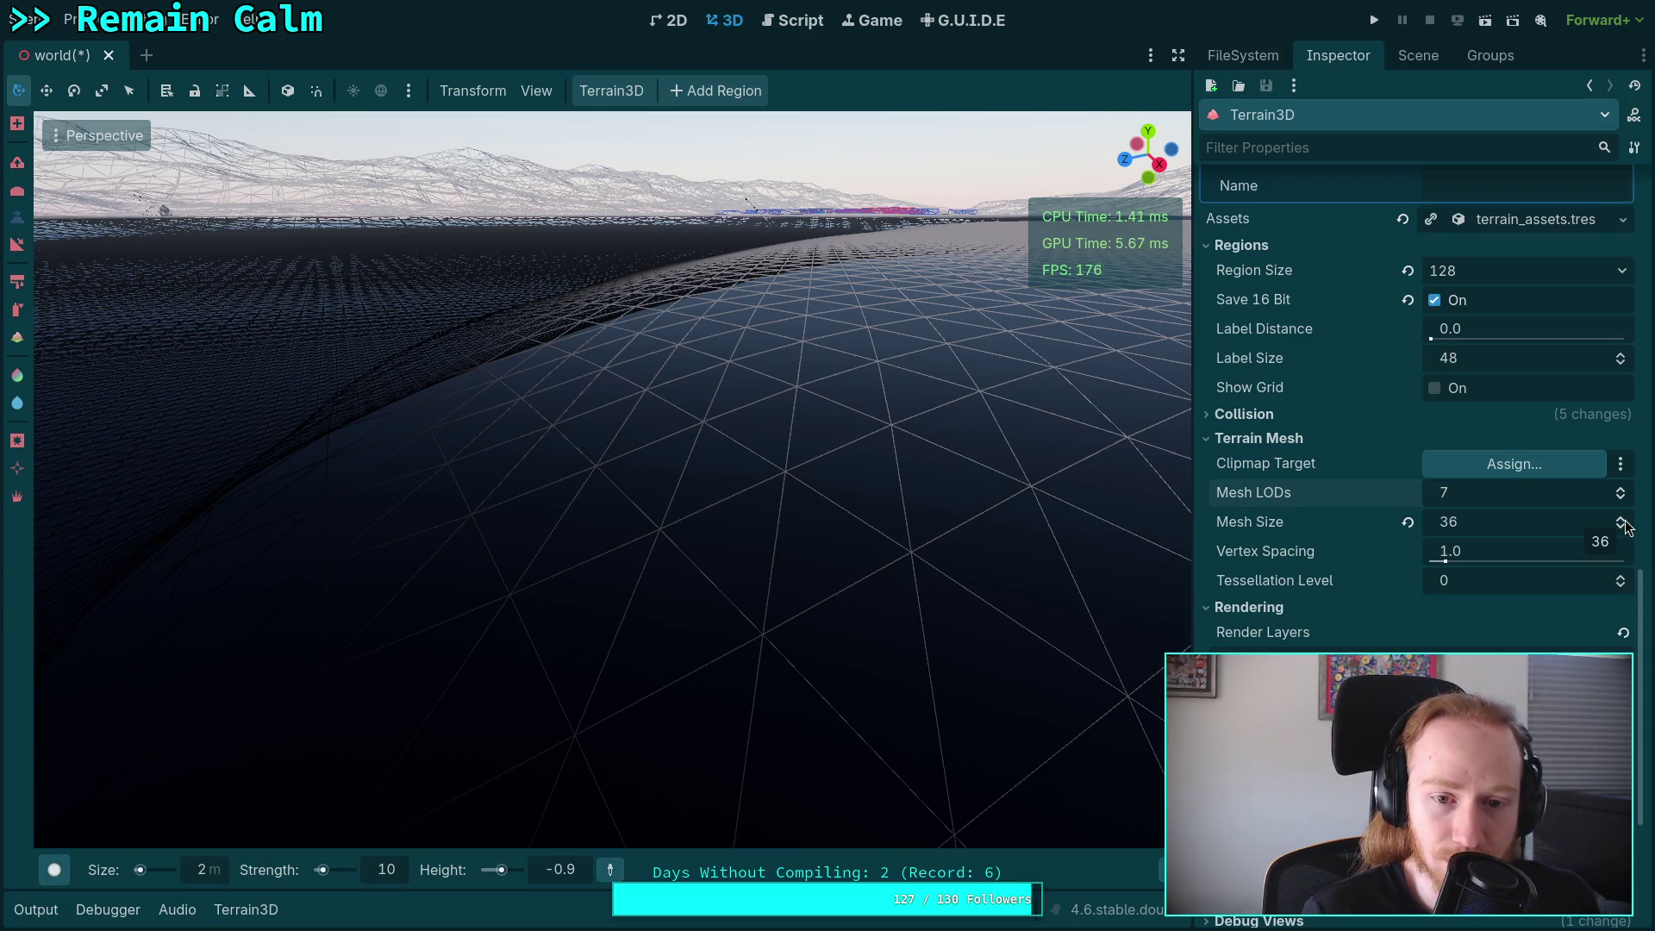
{"action": "mouse_move", "coordinate": [1267, 589]}
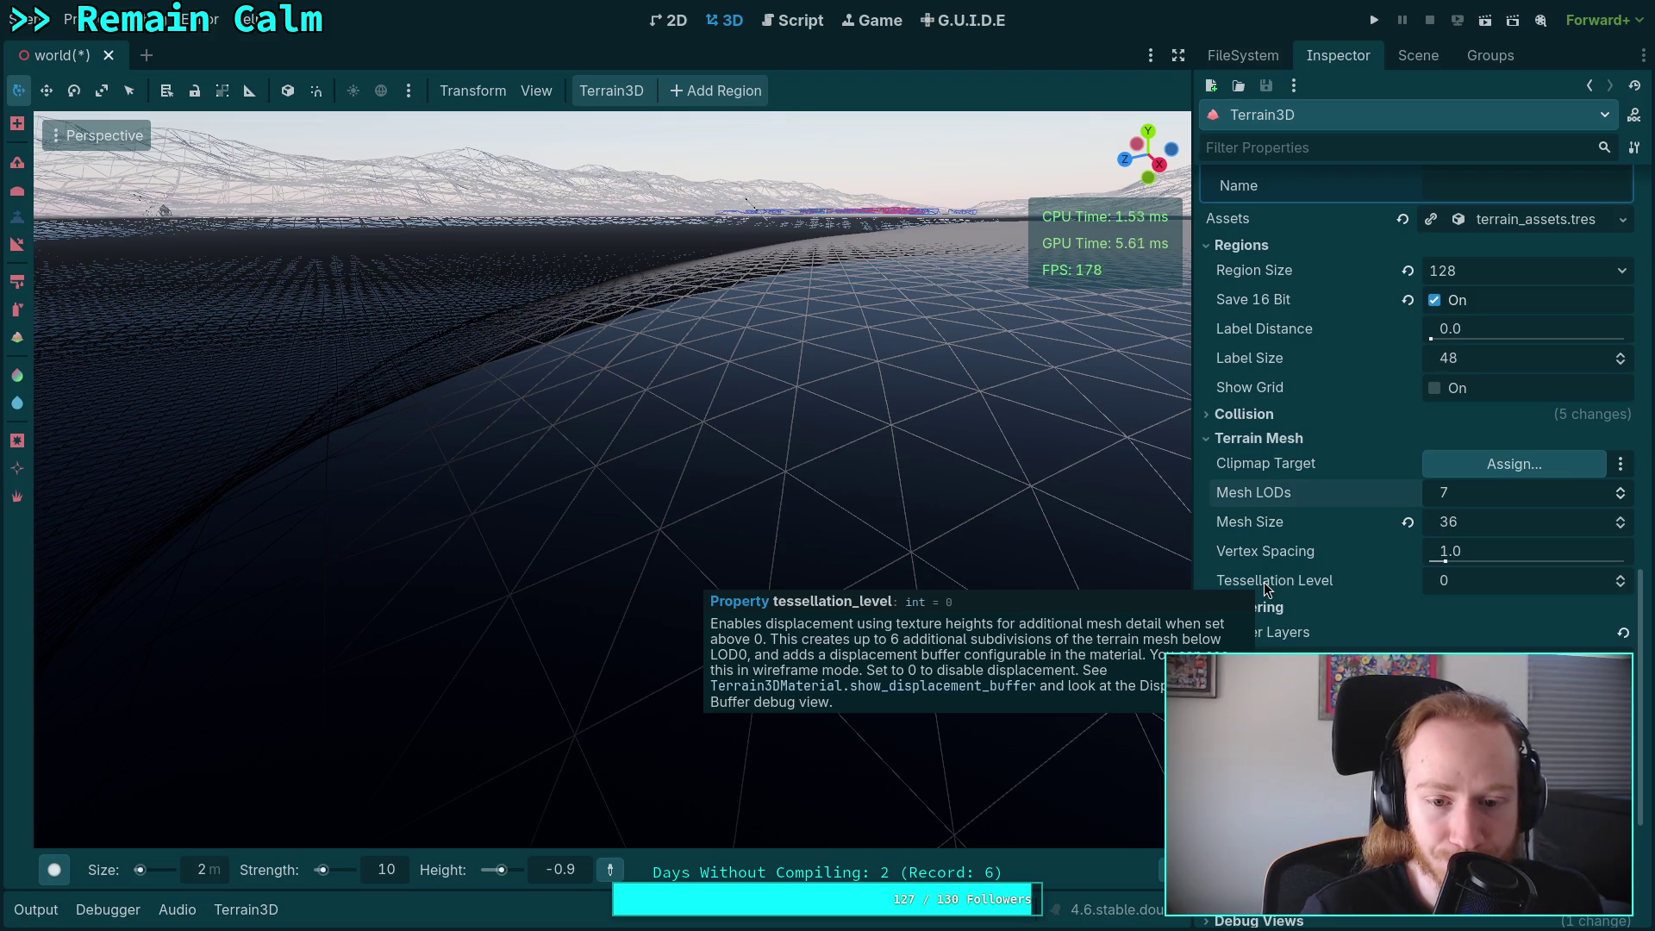
Preview Tessellation Level 1 and its Displacement group, set brush size 1 m, and restore tessellation 0.
{"action": "left_click", "coordinate": [1621, 581]}
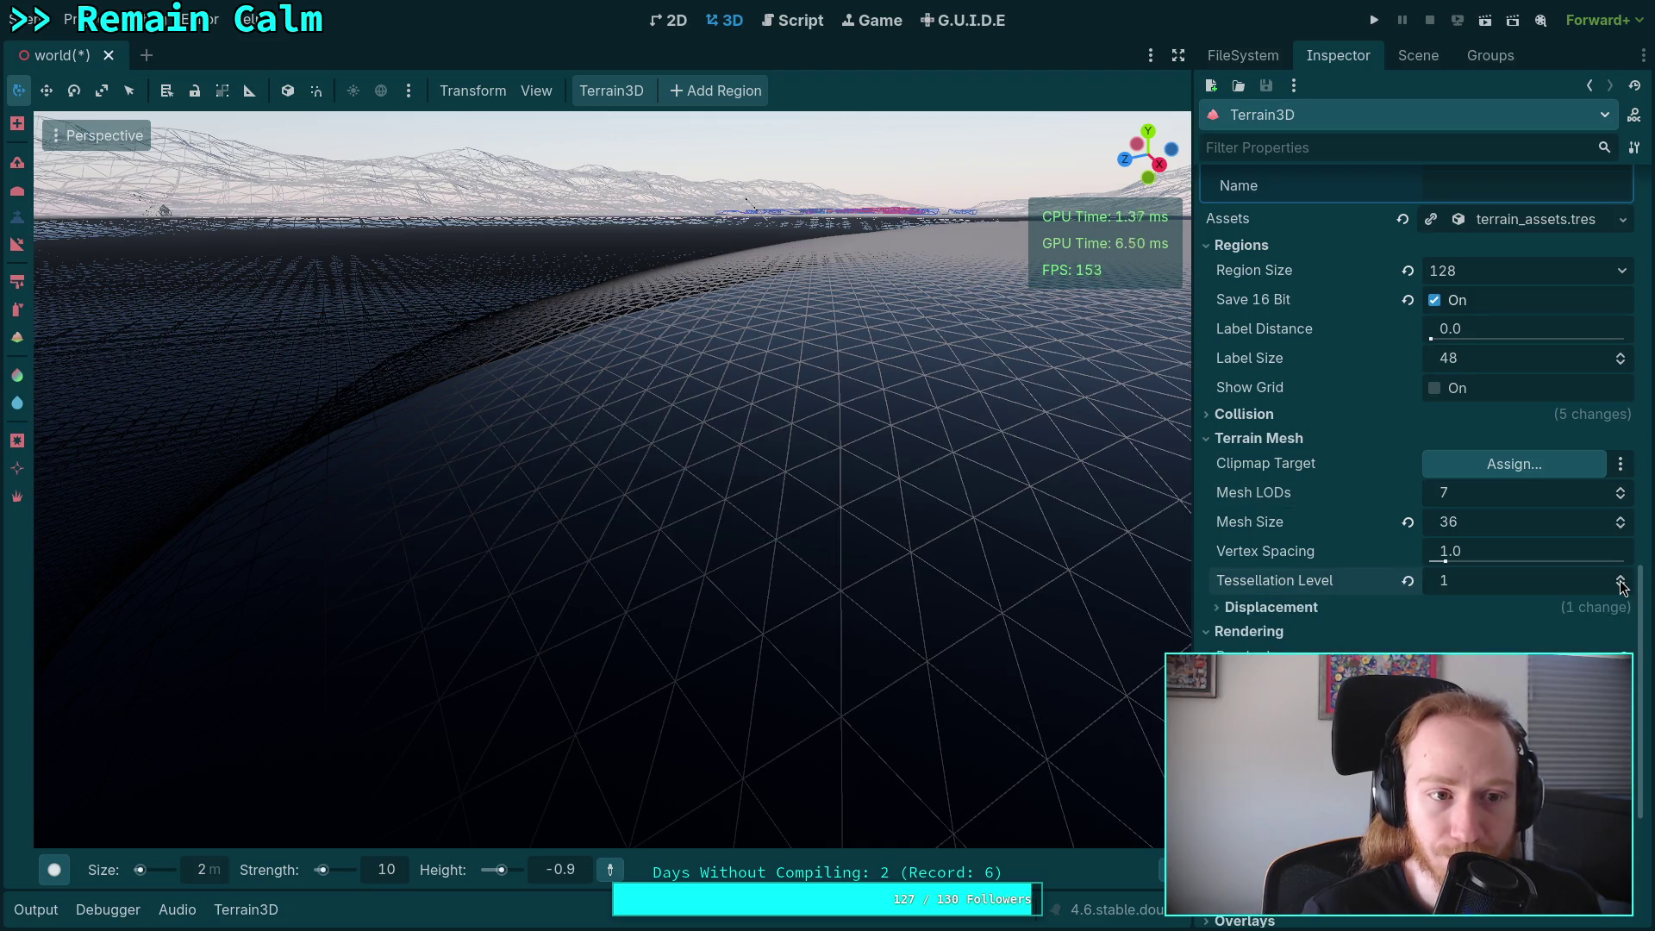
{"action": "left_click", "coordinate": [1325, 610]}
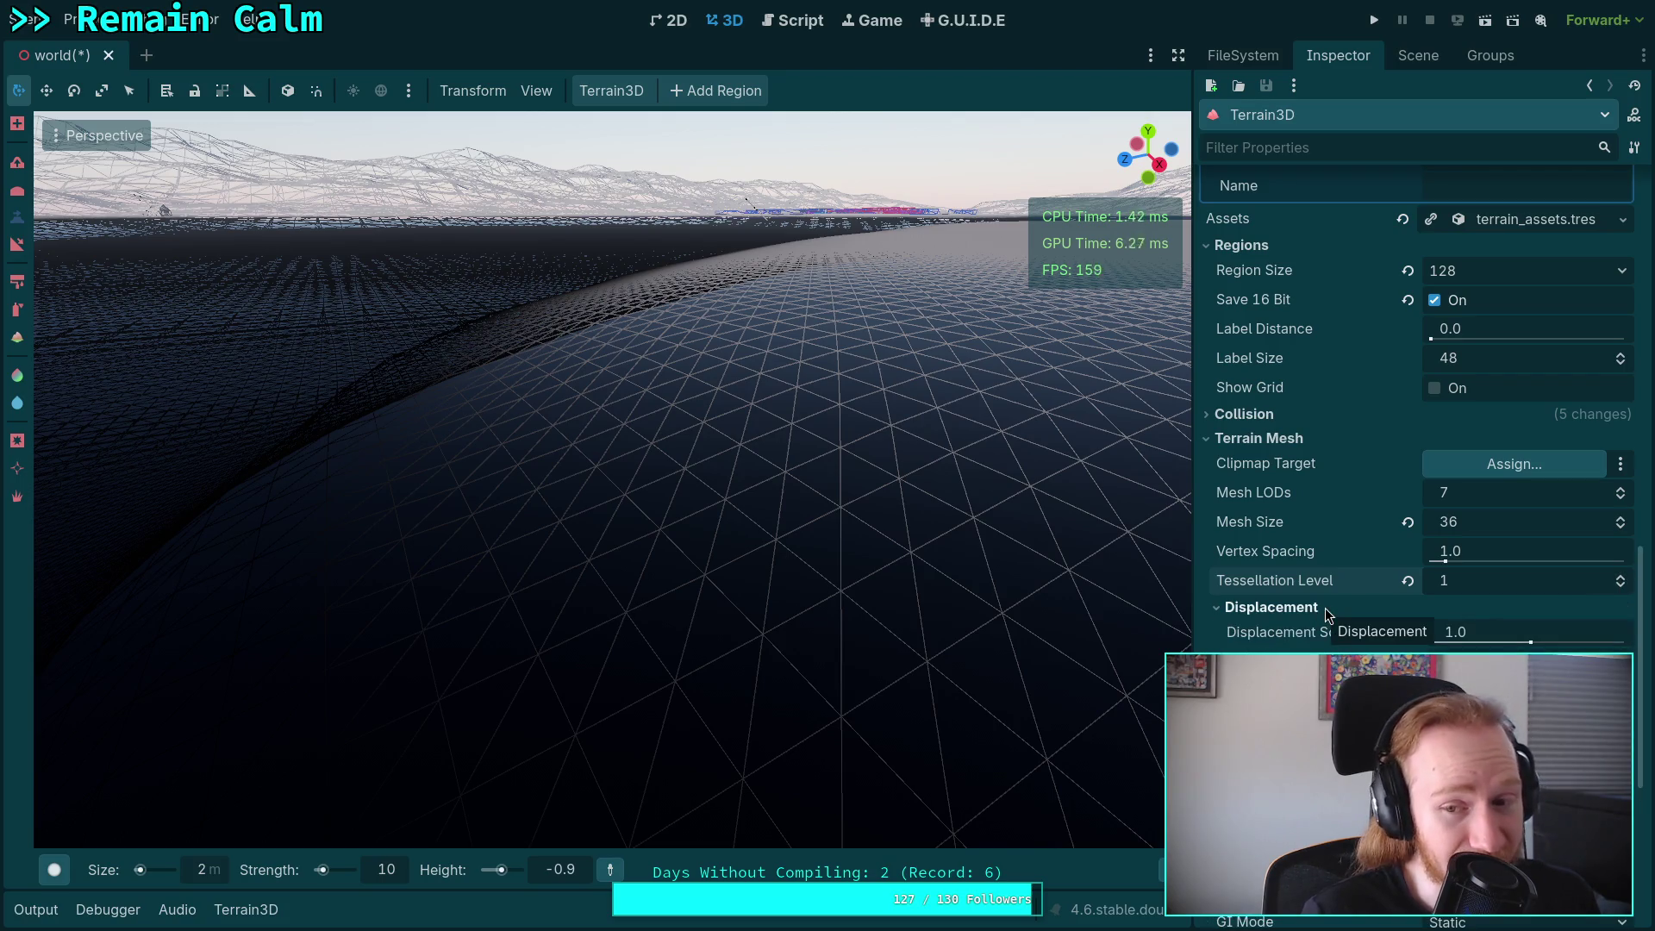
{"action": "left_click", "coordinate": [1325, 608]}
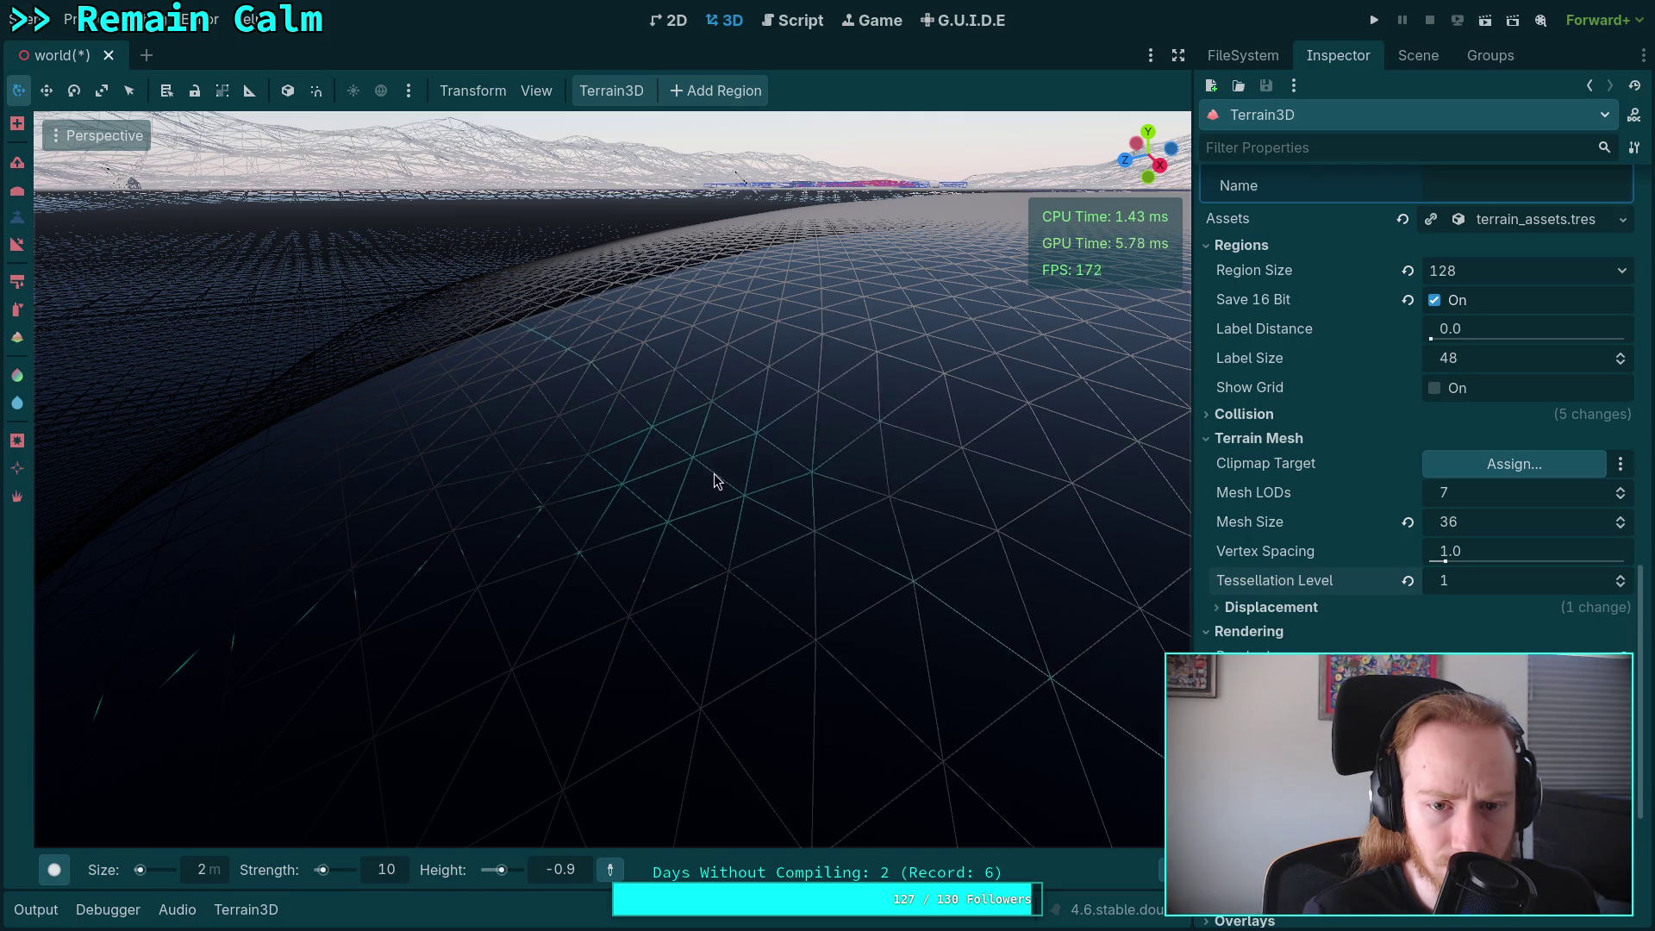
{"action": "key", "text": "ctrl"}
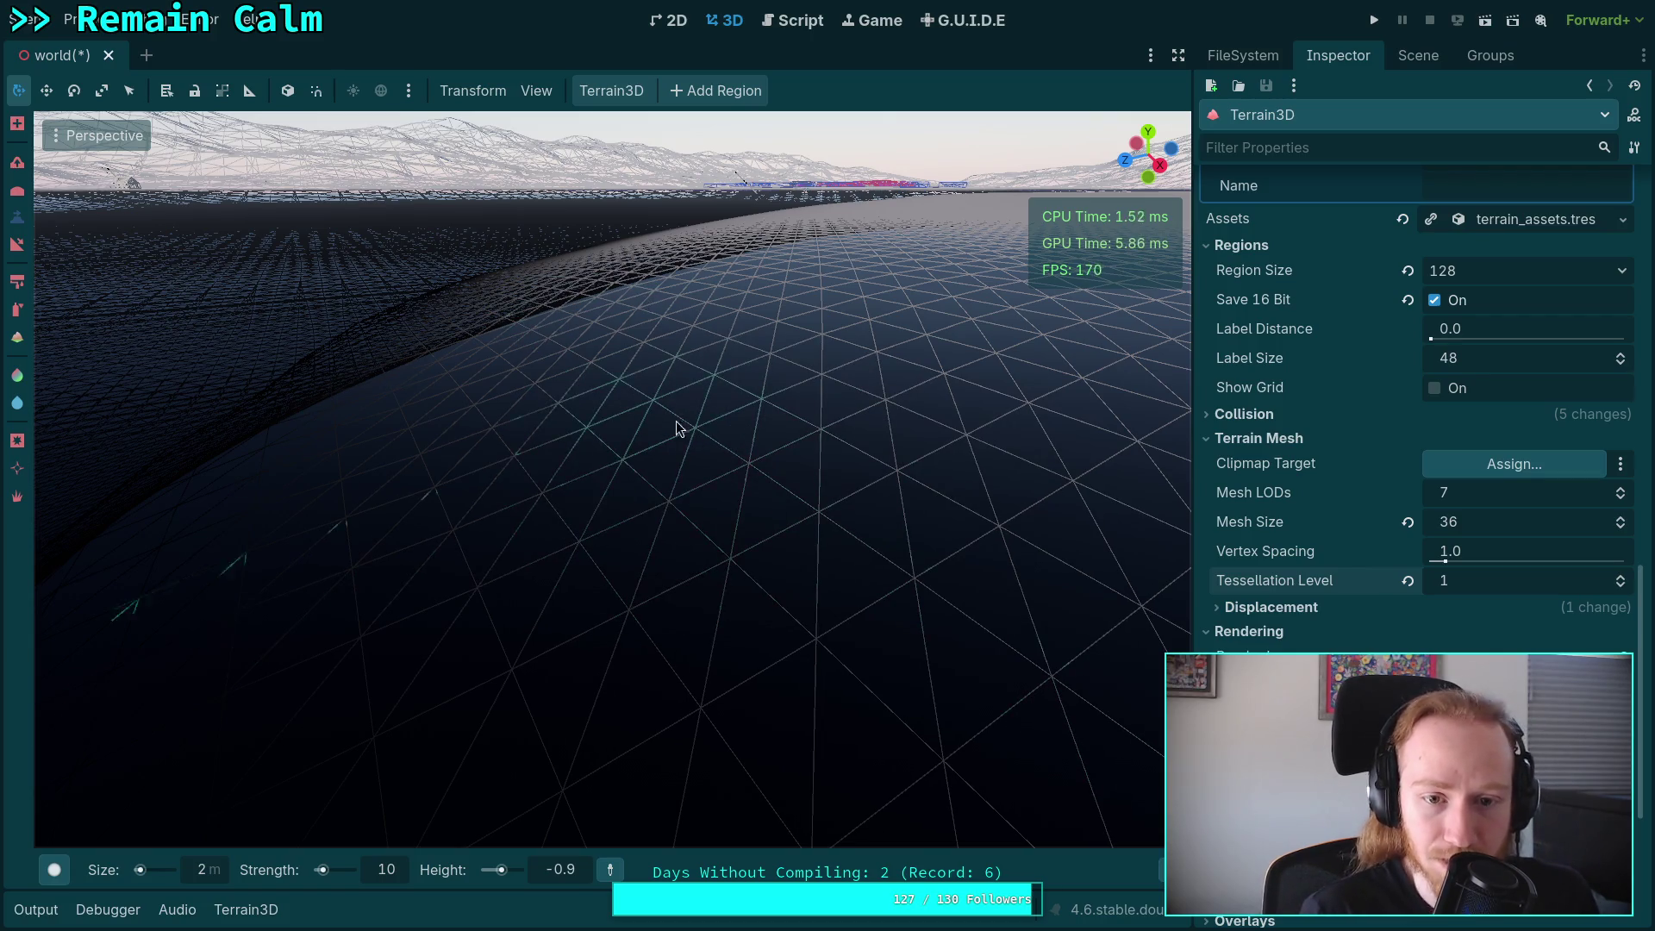
{"action": "scroll", "coordinate": [293, 759], "scroll_direction": "down", "scroll_amount": 1}
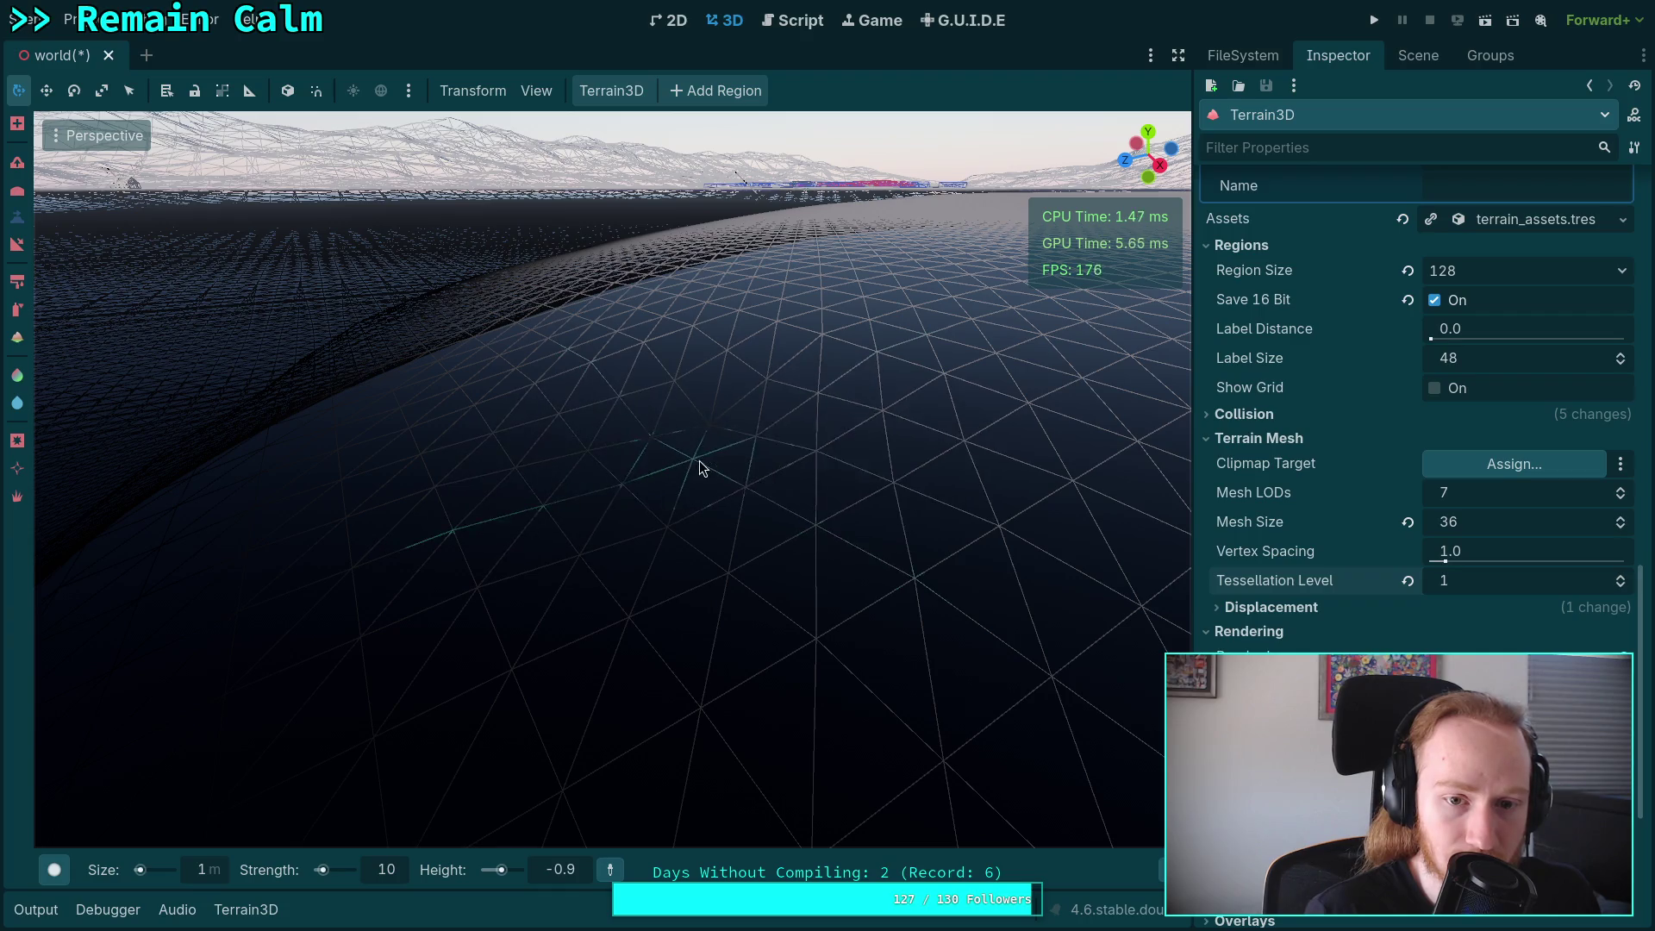
{"action": "key", "text": "ctrl"}
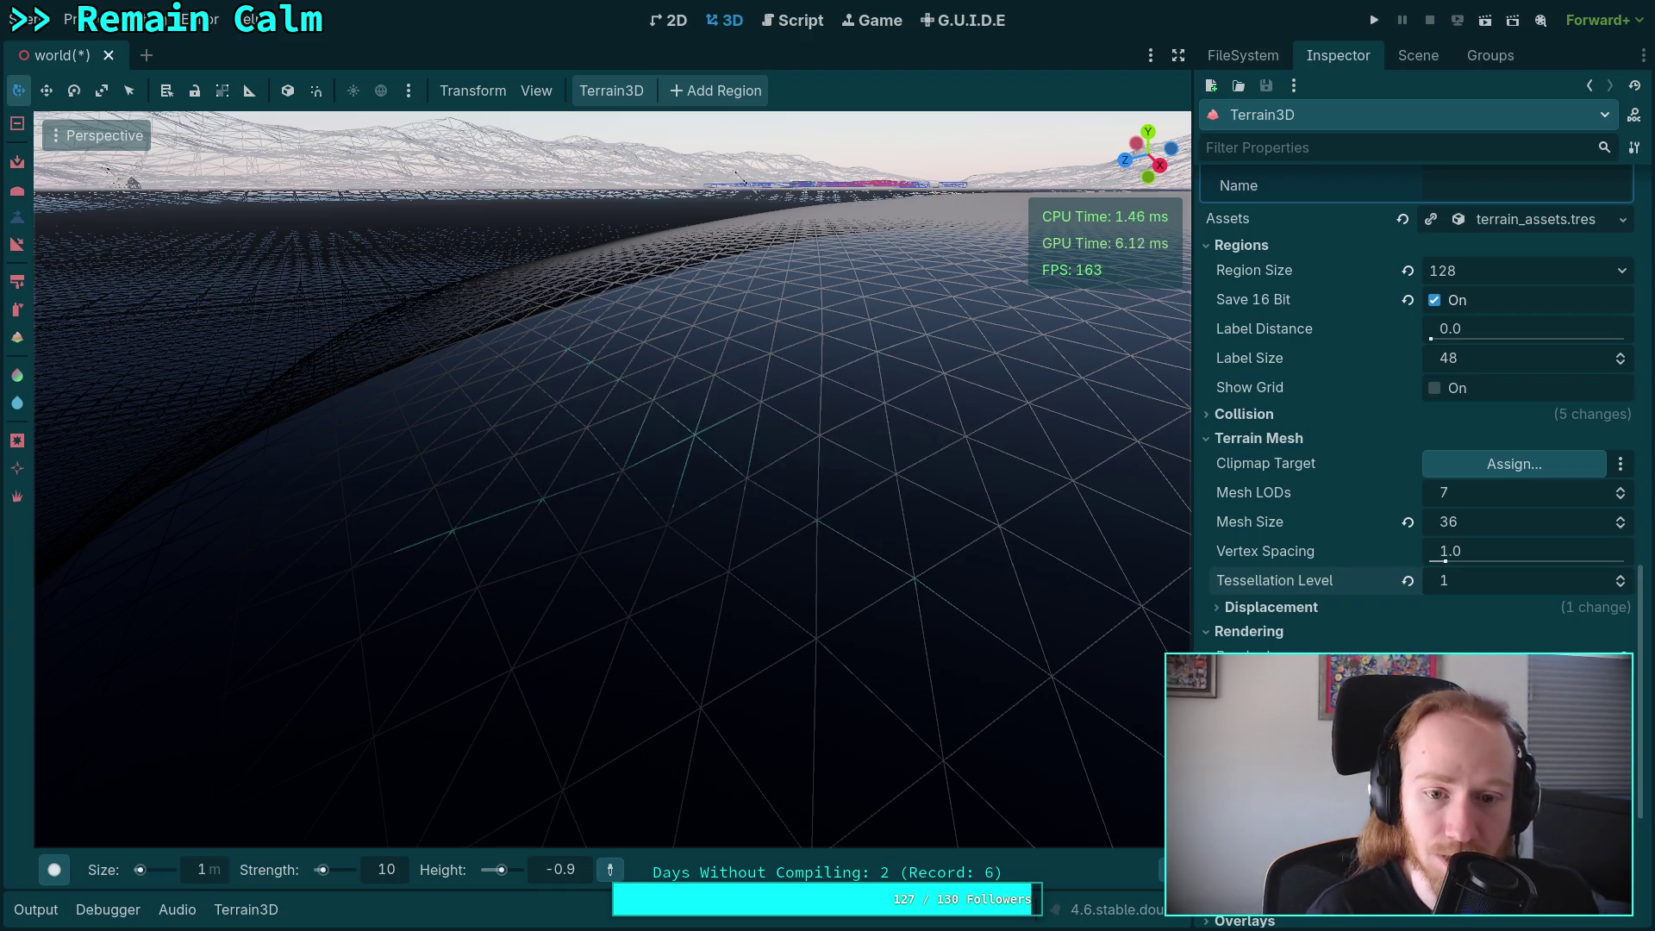
{"action": "left_click", "coordinate": [1621, 586]}
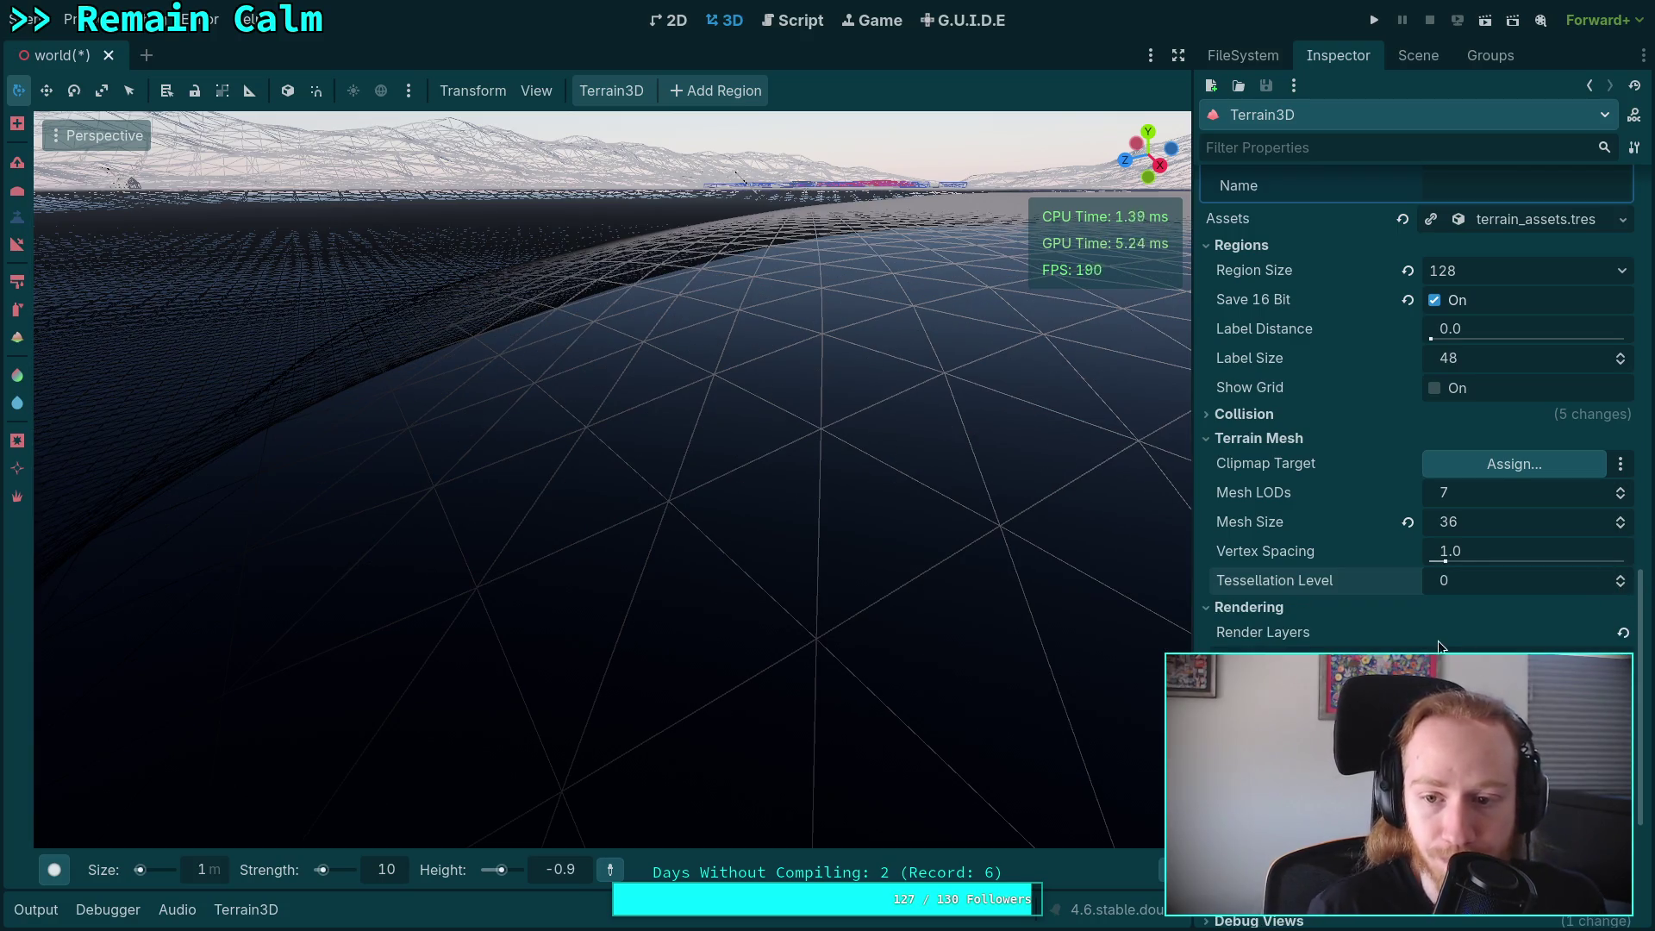
{"action": "left_click", "coordinate": [1621, 520]}
{"action": "left_click", "coordinate": [1623, 520]}
{"action": "left_click", "coordinate": [1622, 520]}
{"action": "left_click", "coordinate": [1623, 520]}
{"action": "left_click", "coordinate": [1623, 520]}
{"action": "left_click", "coordinate": [1623, 520]}
{"action": "left_click", "coordinate": [1623, 520]}
{"action": "left_click", "coordinate": [1623, 520]}
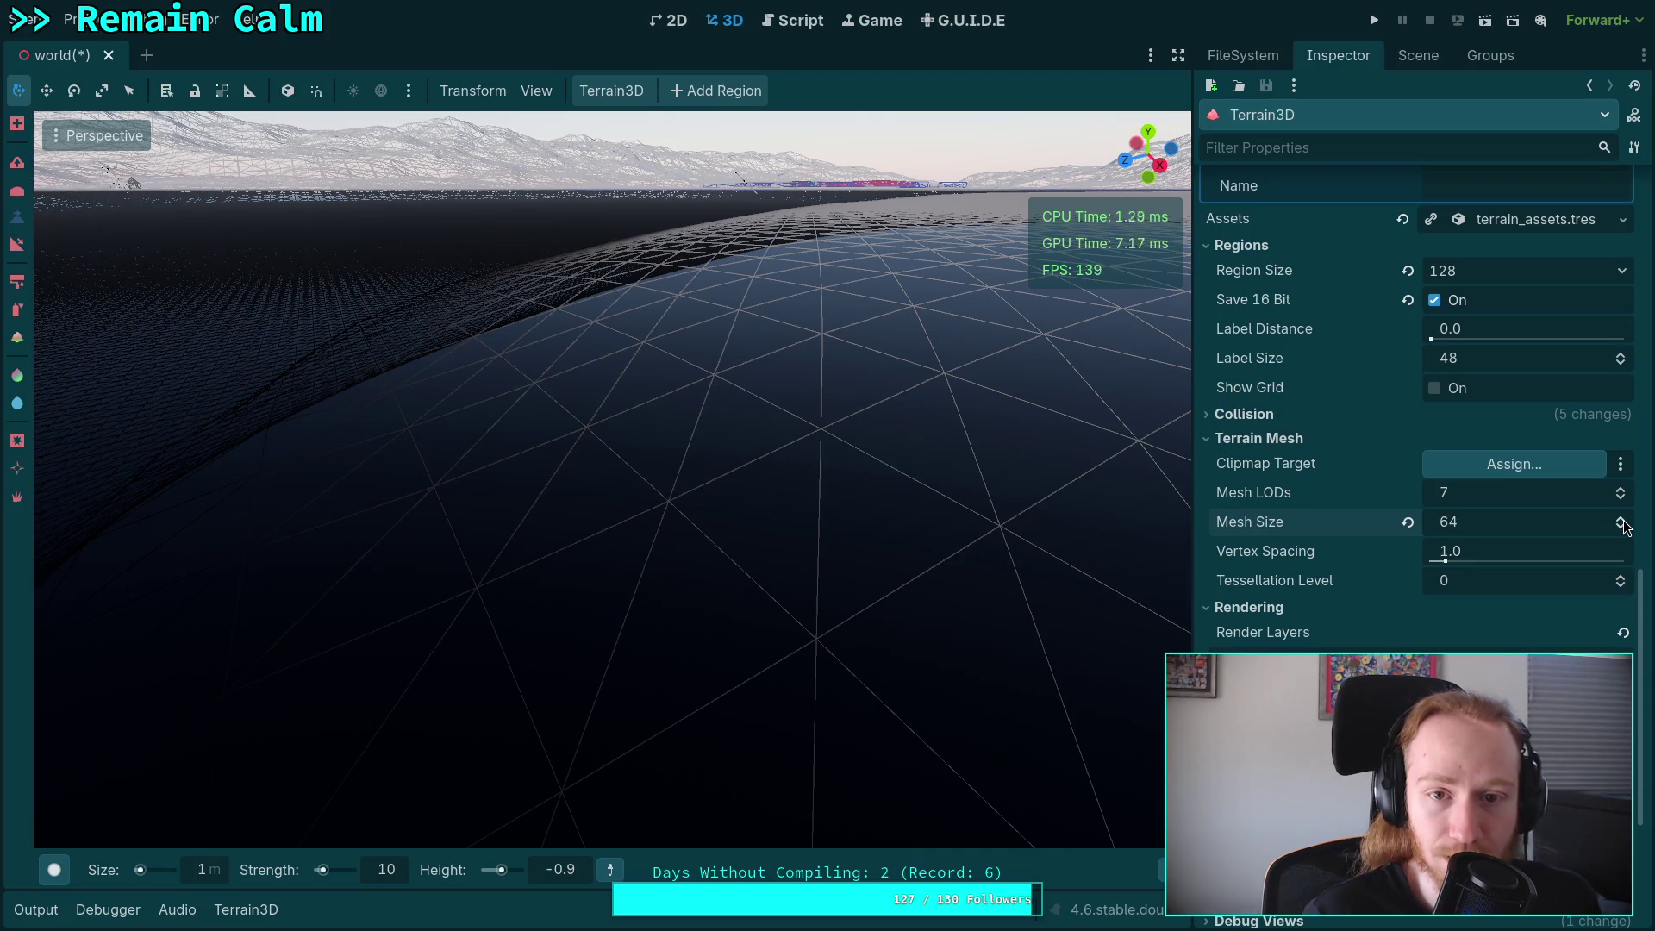
{"action": "left_click", "coordinate": [1622, 520]}
{"action": "left_click", "coordinate": [1623, 520]}
{"action": "left_click", "coordinate": [1623, 520]}
{"action": "left_click", "coordinate": [1622, 520]}
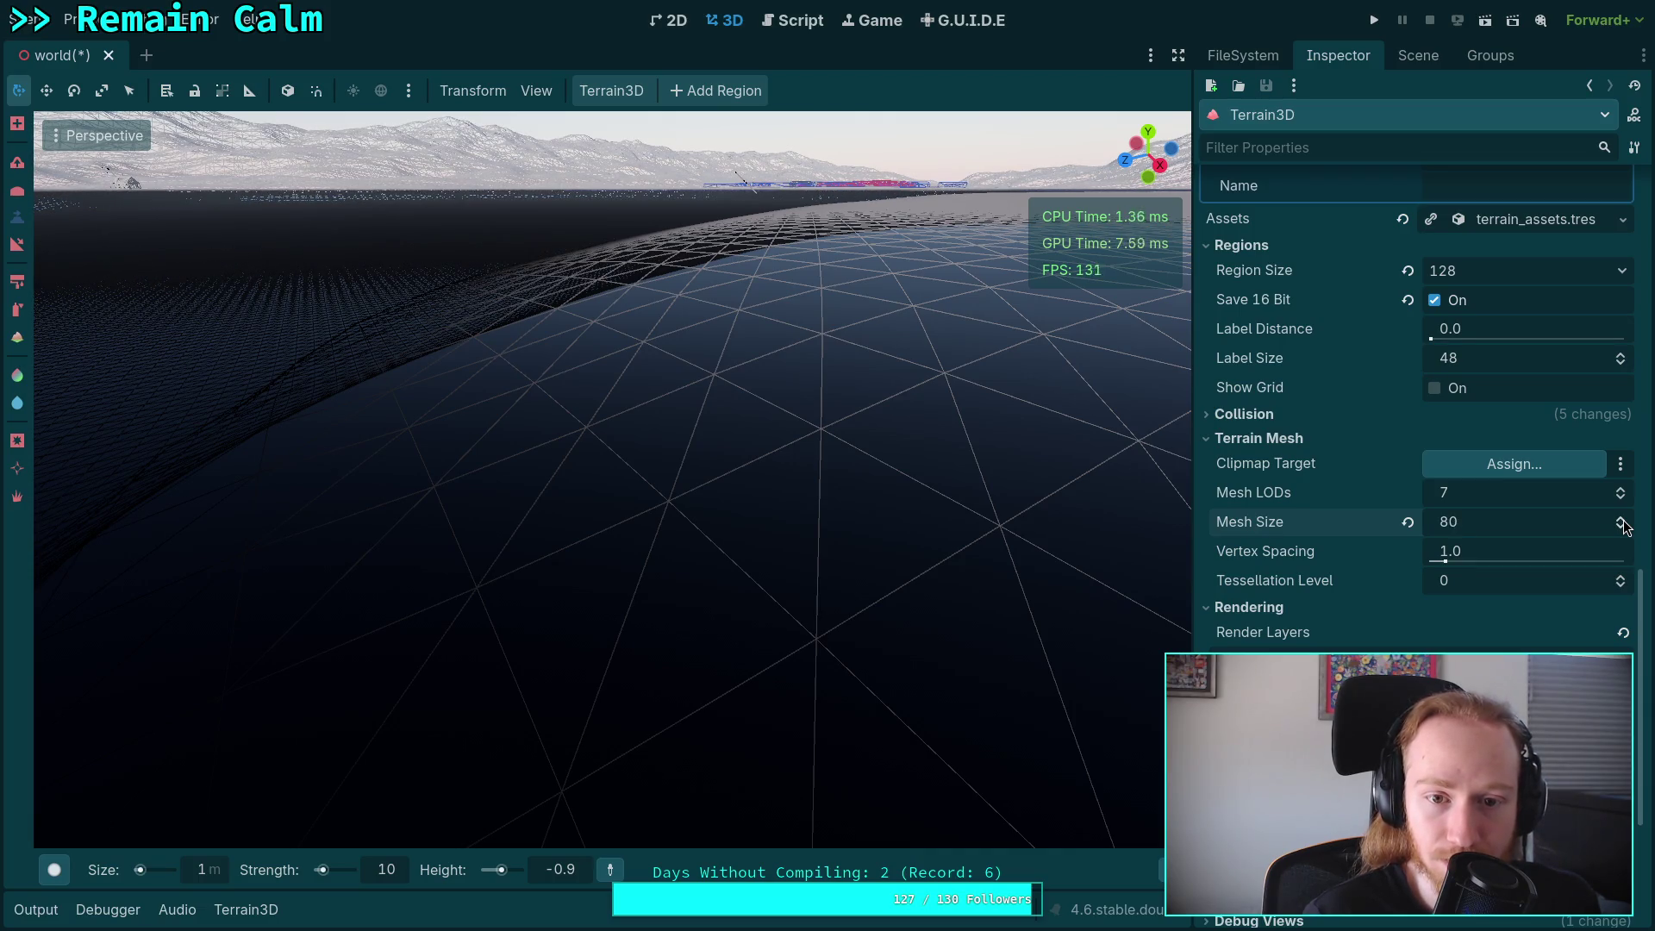
{"action": "left_click", "coordinate": [1621, 527]}
{"action": "left_click", "coordinate": [1621, 527]}
{"action": "left_click", "coordinate": [1621, 527]}
{"action": "left_click", "coordinate": [1620, 527]}
{"action": "left_click", "coordinate": [1621, 527]}
{"action": "left_click", "coordinate": [1621, 527]}
{"action": "left_click", "coordinate": [1621, 527]}
{"action": "left_click", "coordinate": [1621, 527]}
{"action": "left_click", "coordinate": [1621, 527]}
{"action": "left_click", "coordinate": [1621, 528]}
{"action": "left_click", "coordinate": [1621, 527]}
{"action": "left_click", "coordinate": [1621, 528]}
{"action": "left_click", "coordinate": [1621, 528]}
{"action": "left_click", "coordinate": [1621, 528]}
{"action": "left_click", "coordinate": [1621, 528]}
{"action": "left_click", "coordinate": [1621, 528]}
{"action": "left_click", "coordinate": [1621, 527]}
{"action": "left_click", "coordinate": [1621, 532]}
{"action": "left_click", "coordinate": [1621, 532]}
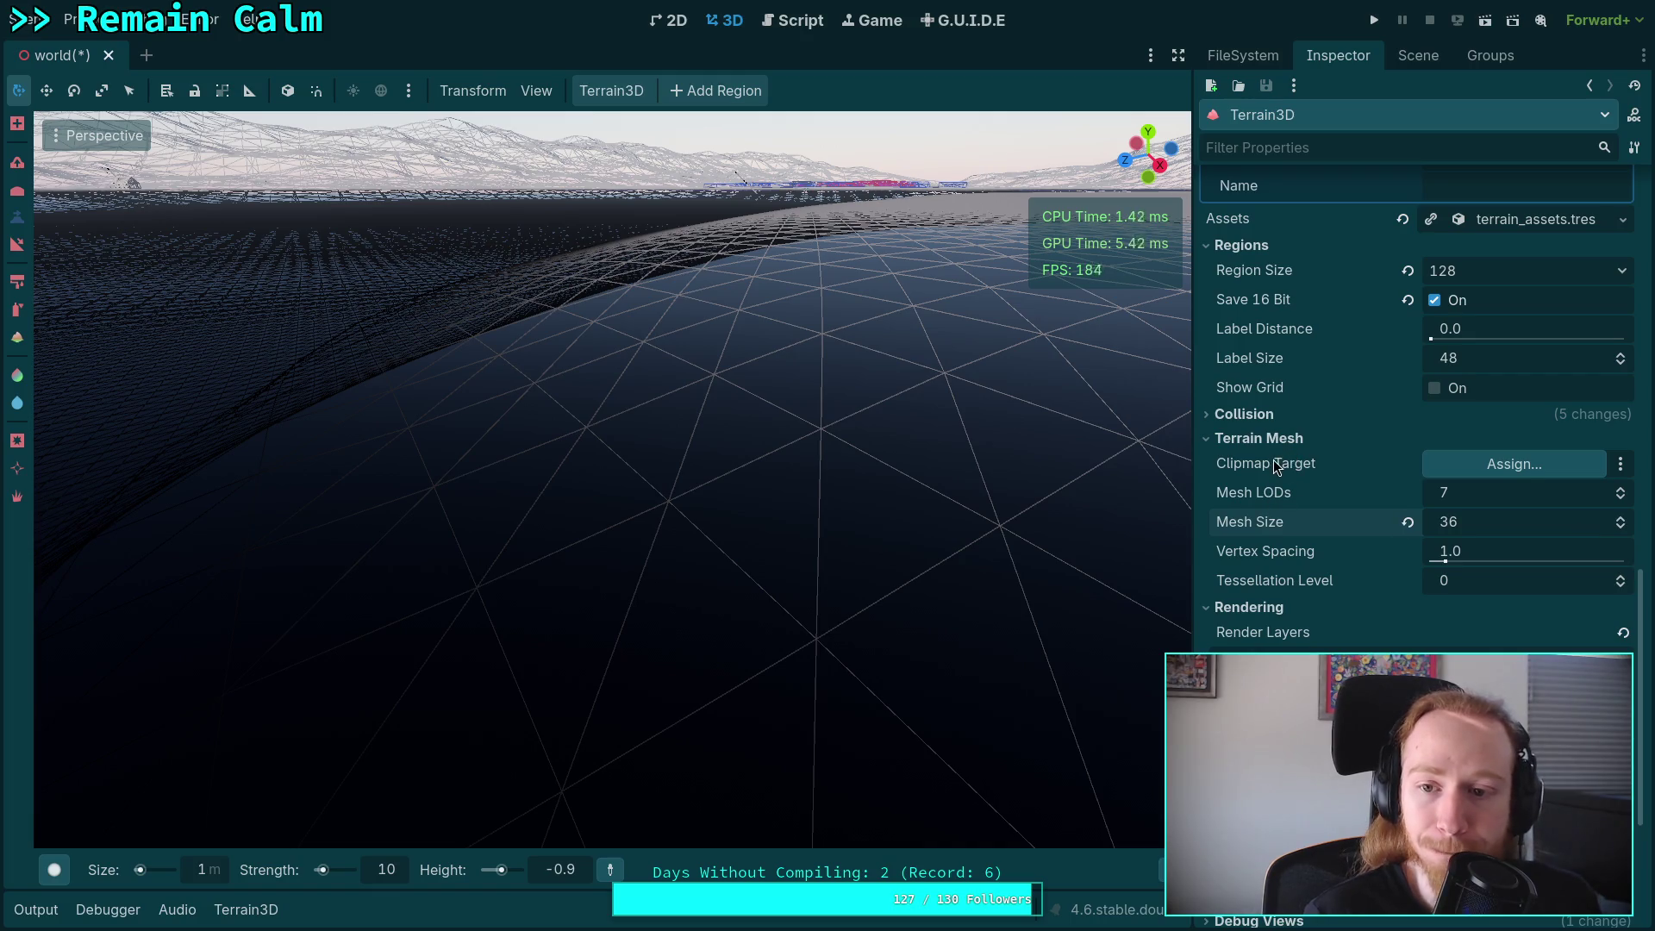
{"action": "scroll", "coordinate": [1270, 442], "scroll_direction": "up", "scroll_amount": 3}
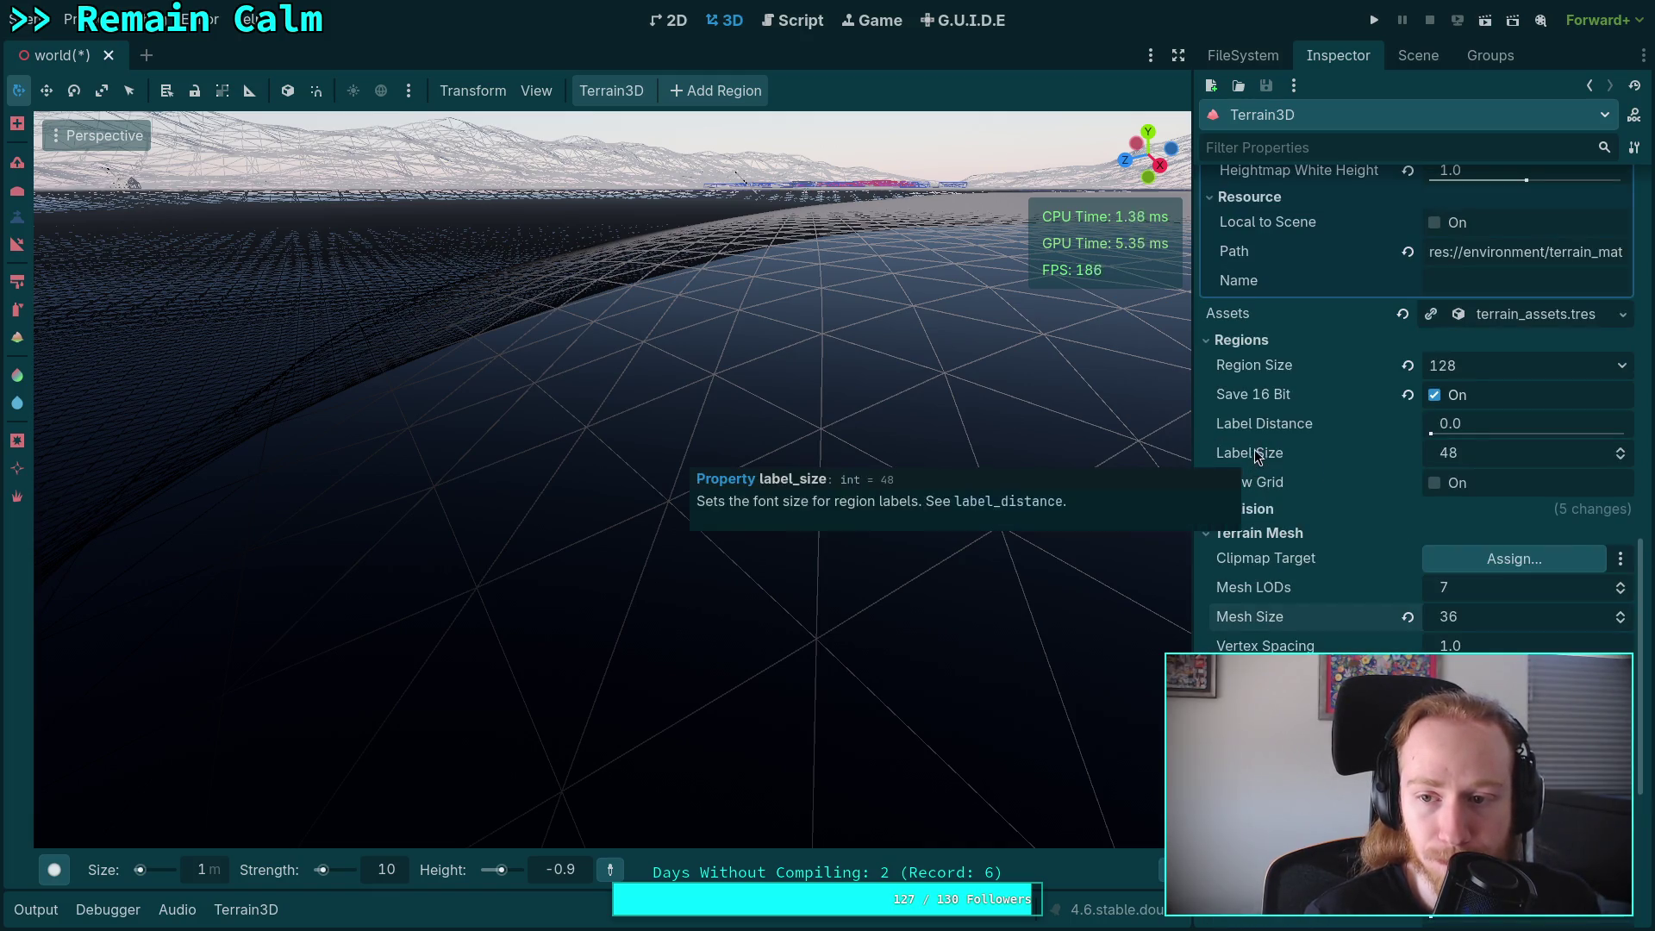
{"action": "mouse_move", "coordinate": [1271, 371]}
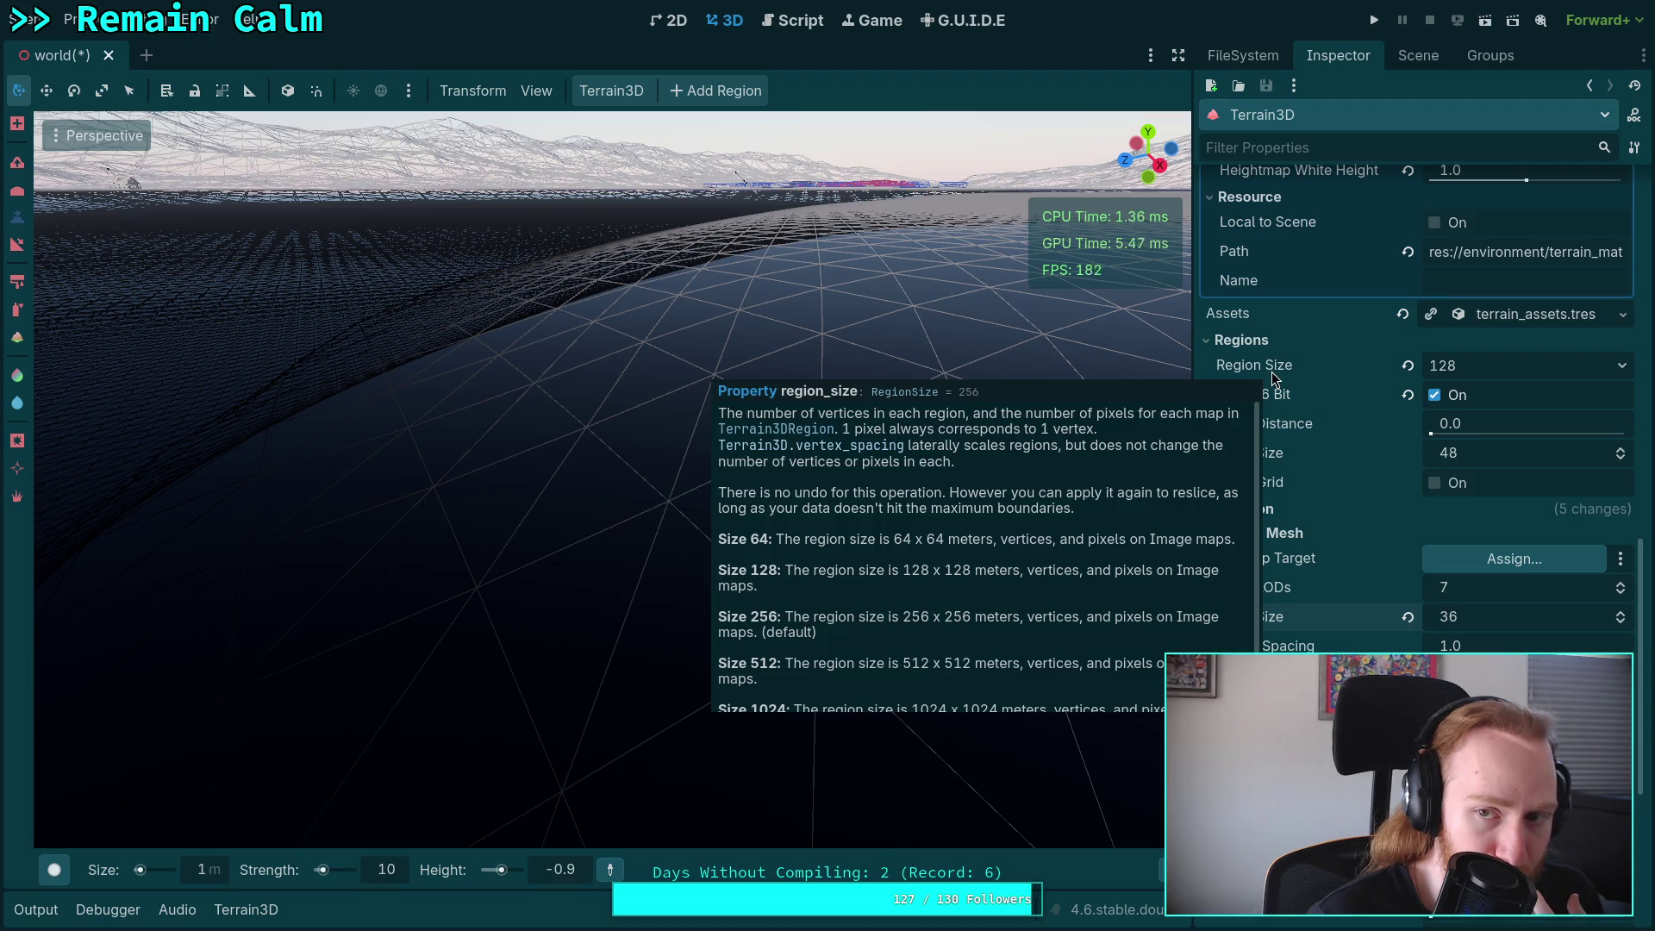
{"action": "scroll", "coordinate": [1338, 547], "scroll_direction": "down", "scroll_amount": 3}
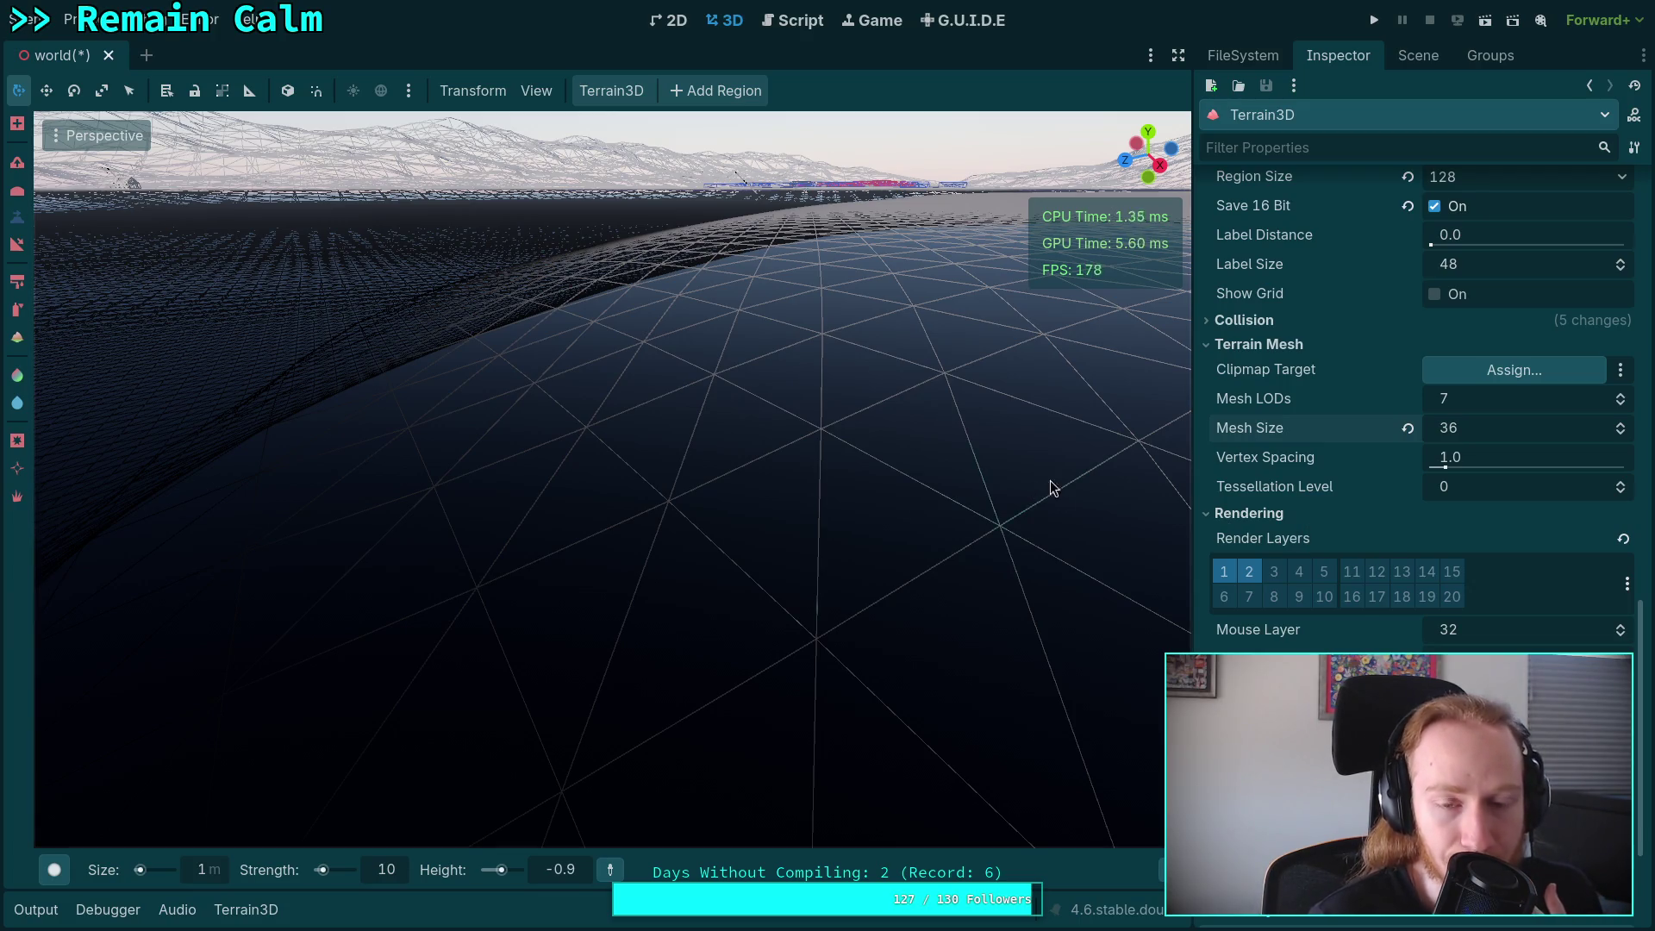
Compare Tessellation Level 1 and 0 in wireframe, leaving it at 0.
{"action": "left_click", "coordinate": [1622, 485]}
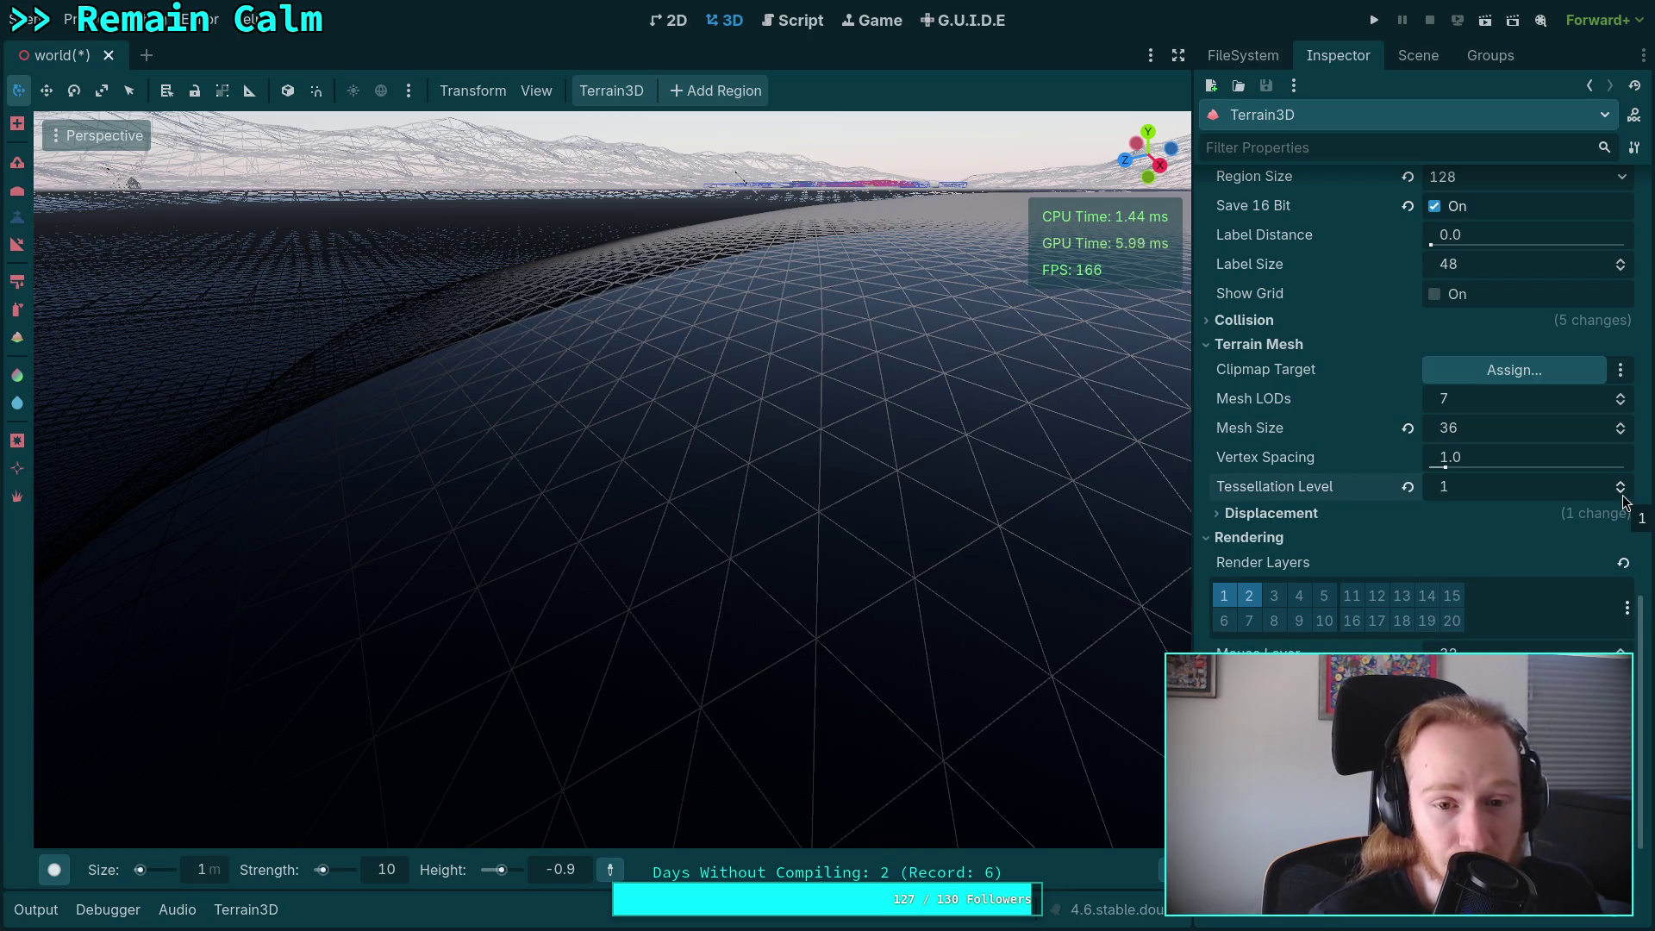
{"action": "left_click", "coordinate": [1622, 492]}
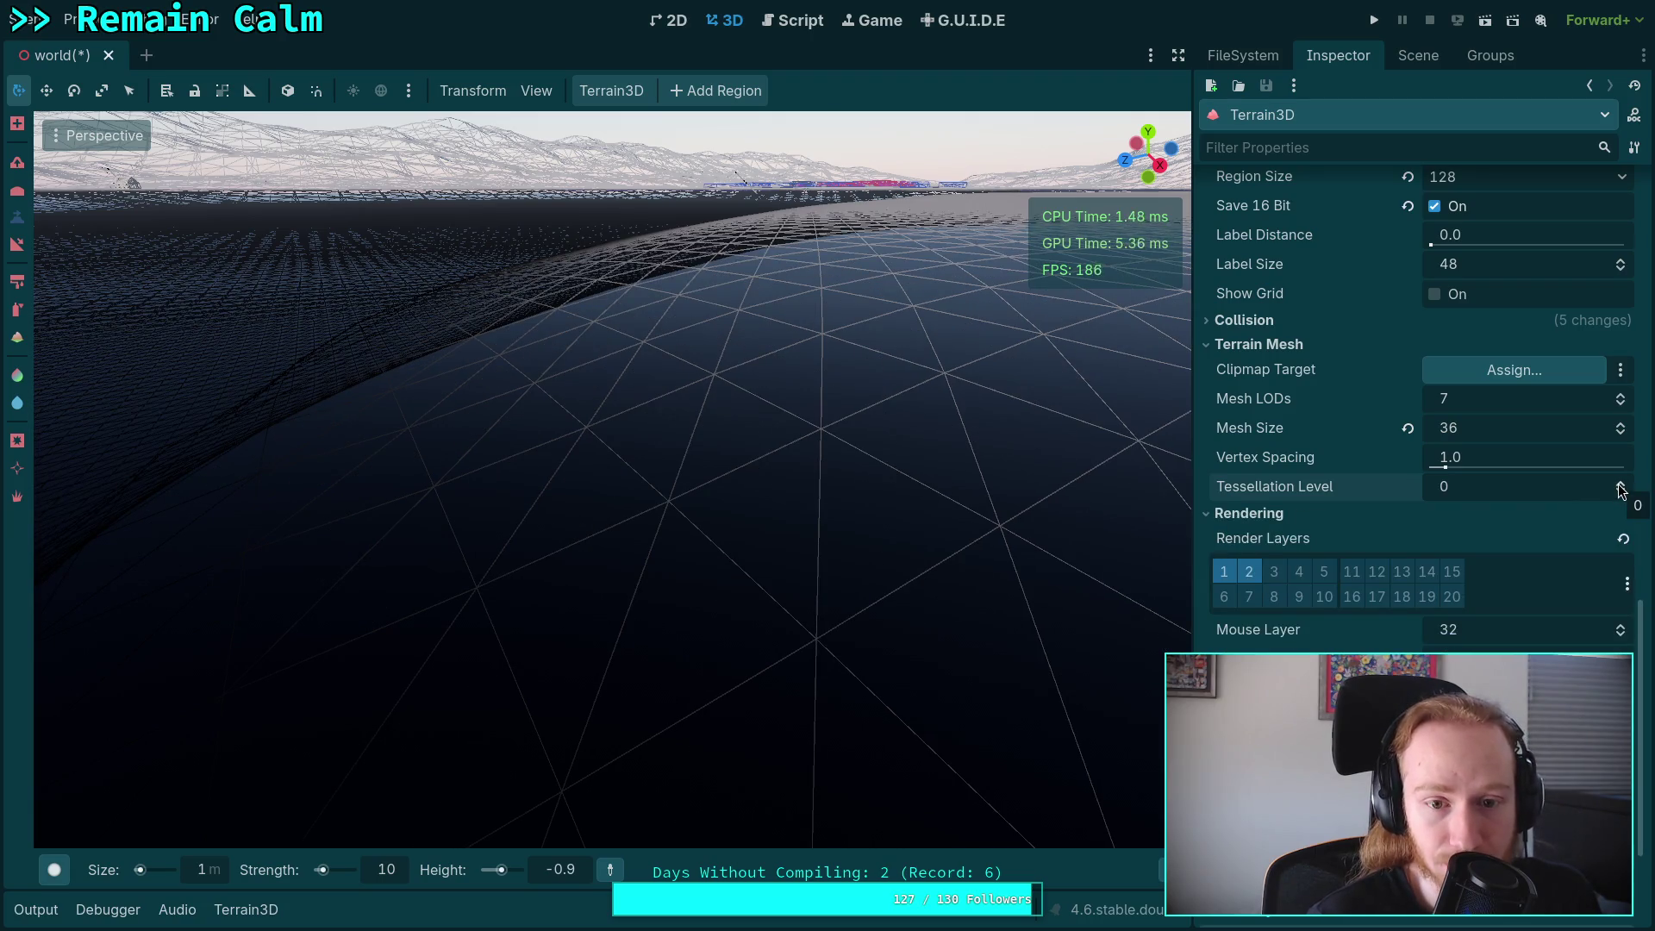
{"action": "left_click", "coordinate": [1620, 484]}
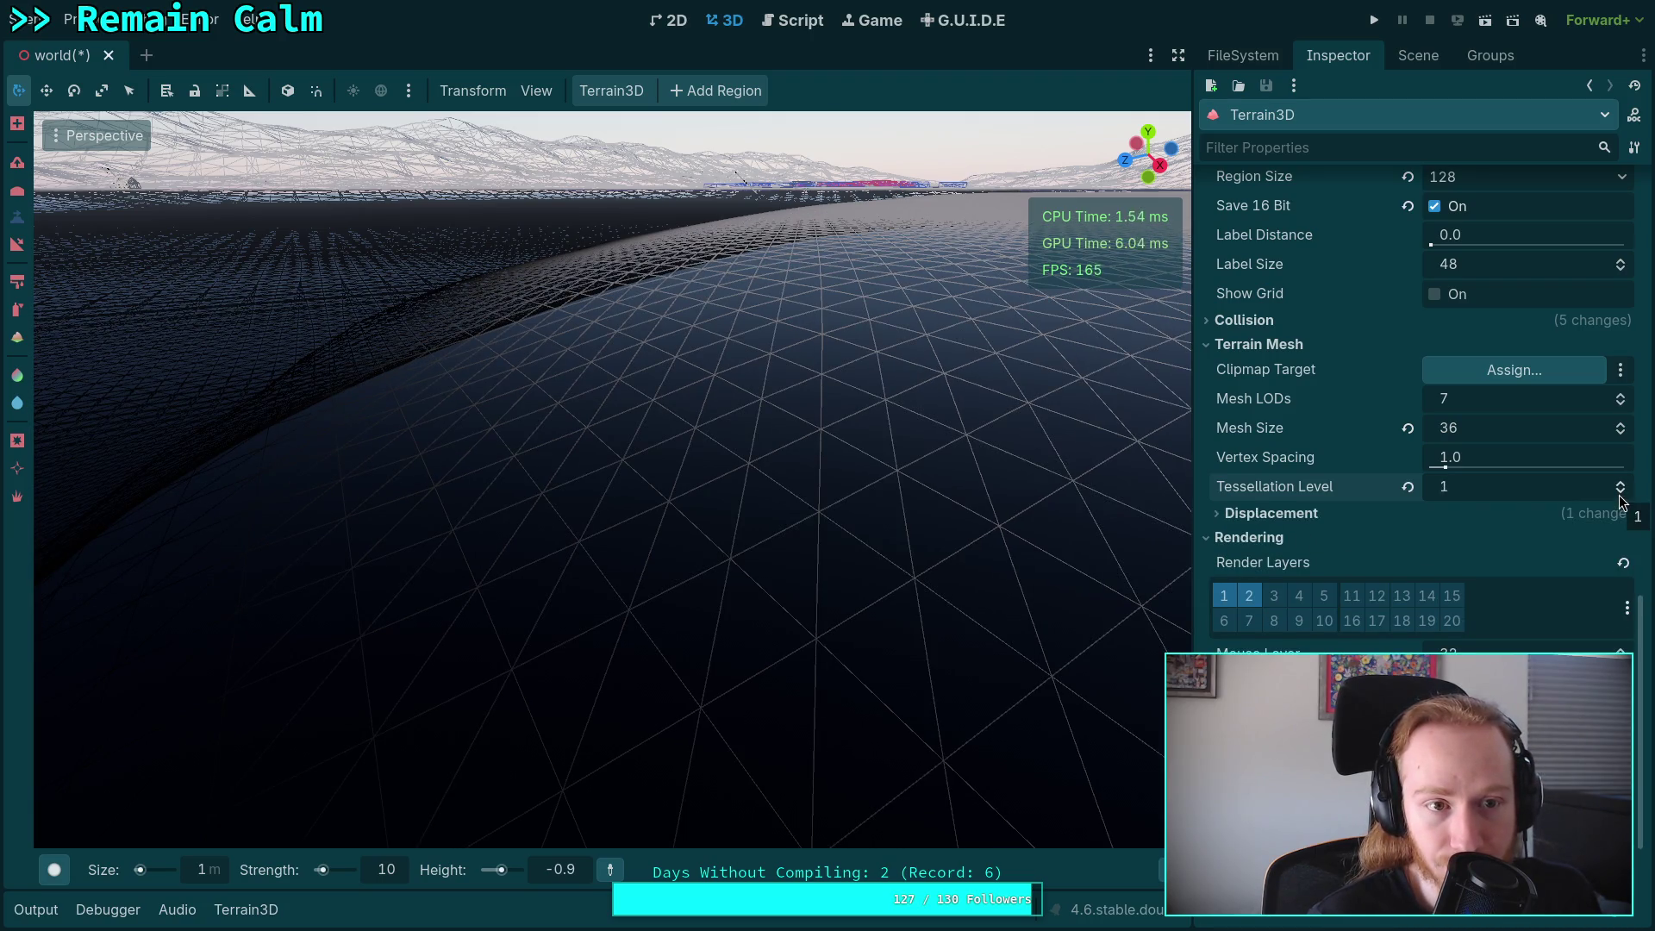
{"action": "left_click", "coordinate": [1621, 491]}
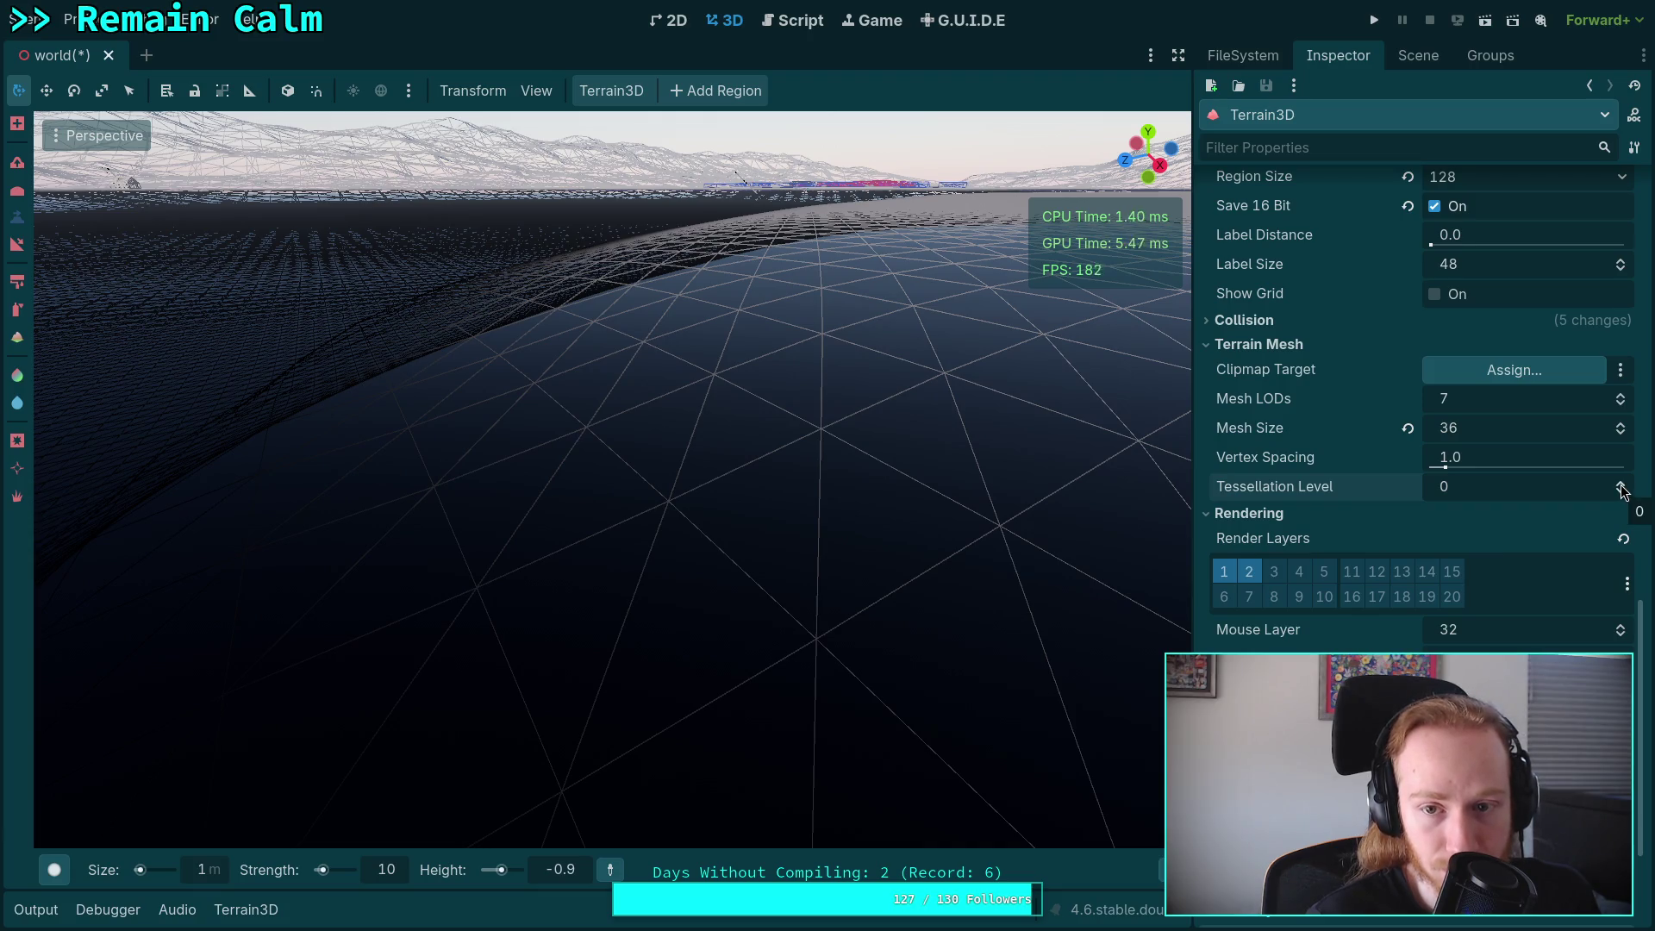
{"action": "left_click", "coordinate": [1621, 484]}
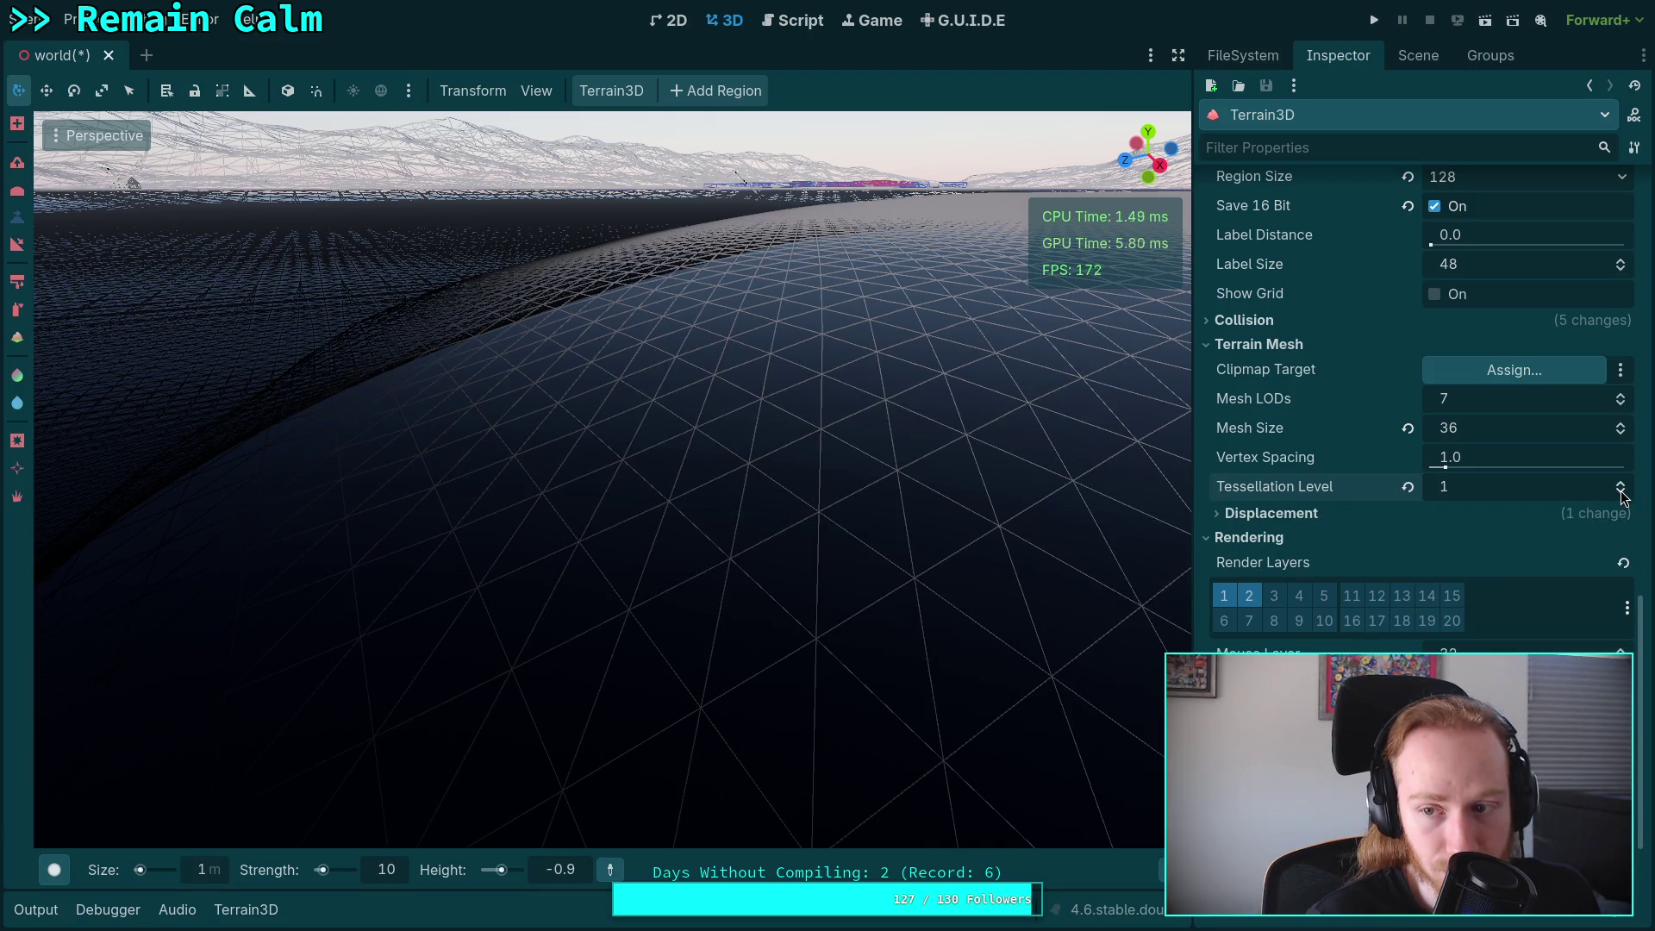
{"action": "left_click", "coordinate": [1622, 492]}
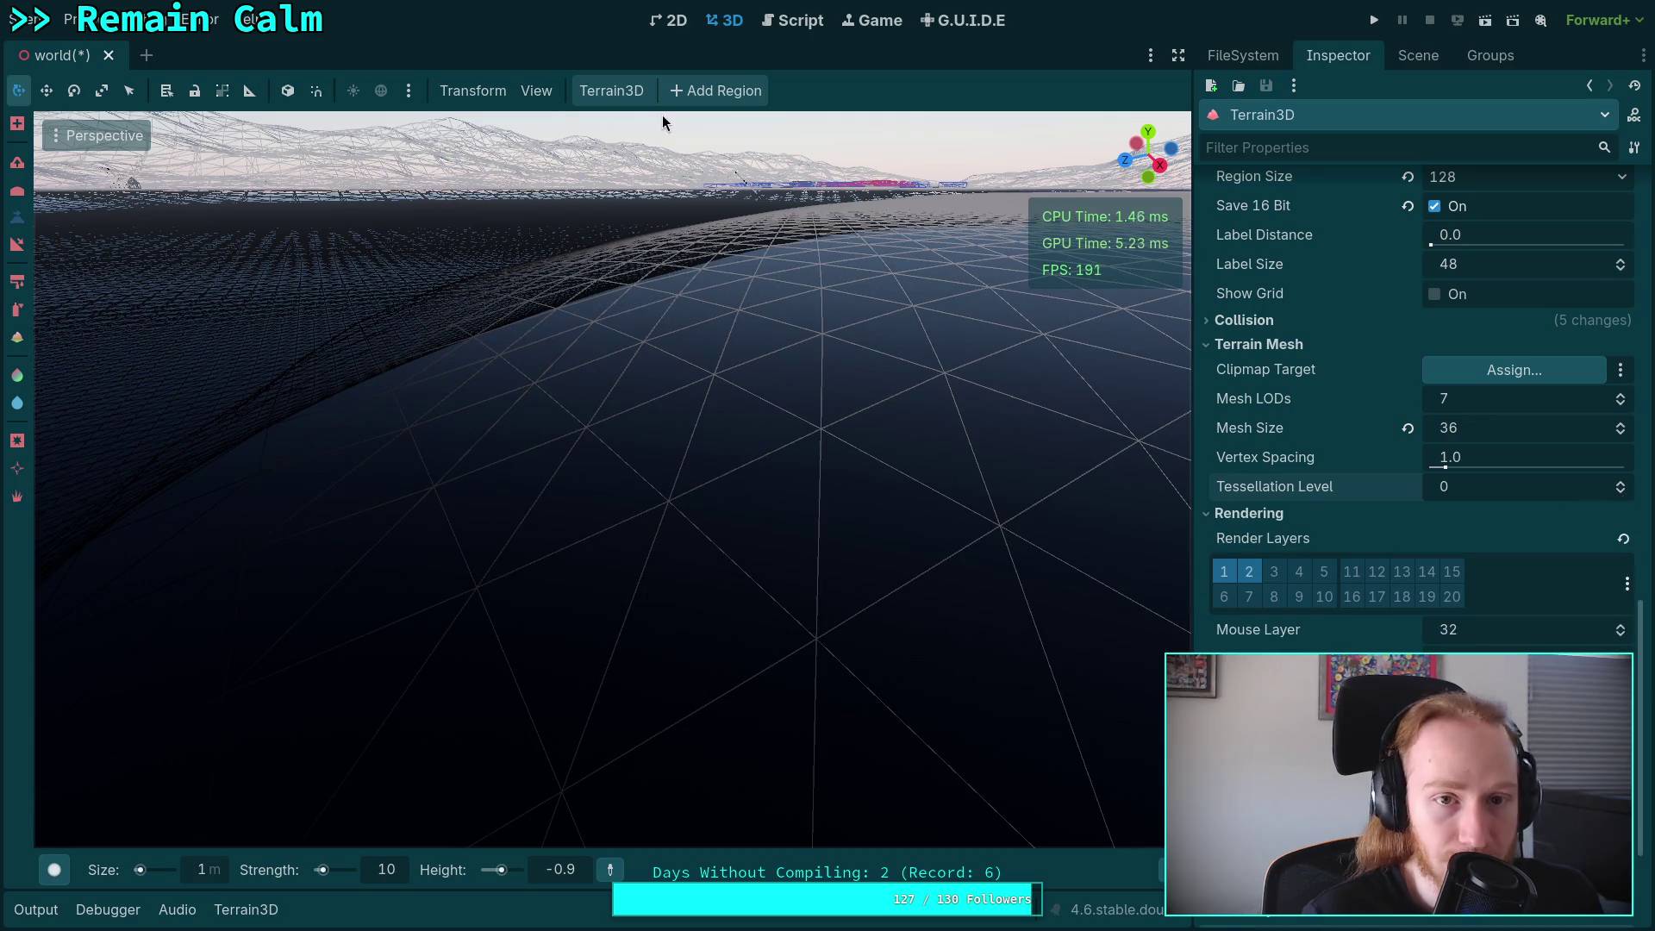
Switch the viewport from wireframe to Display Normal shading in the 3D scene view.
{"action": "left_click", "coordinate": [60, 137]}
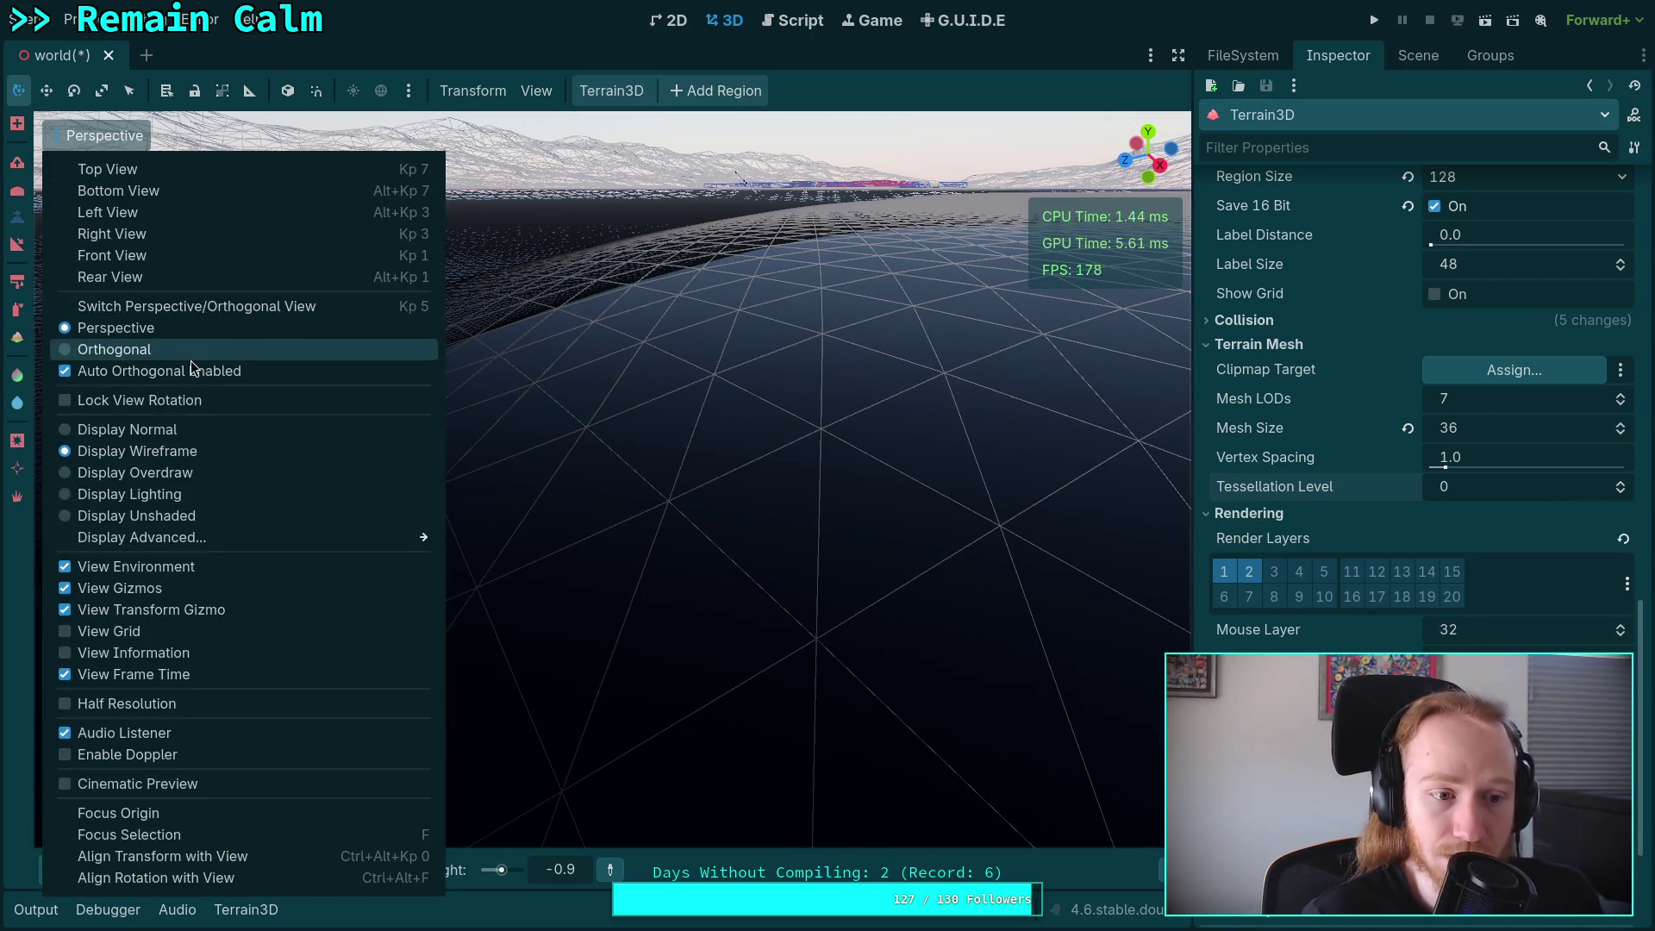
{"action": "left_click", "coordinate": [129, 431]}
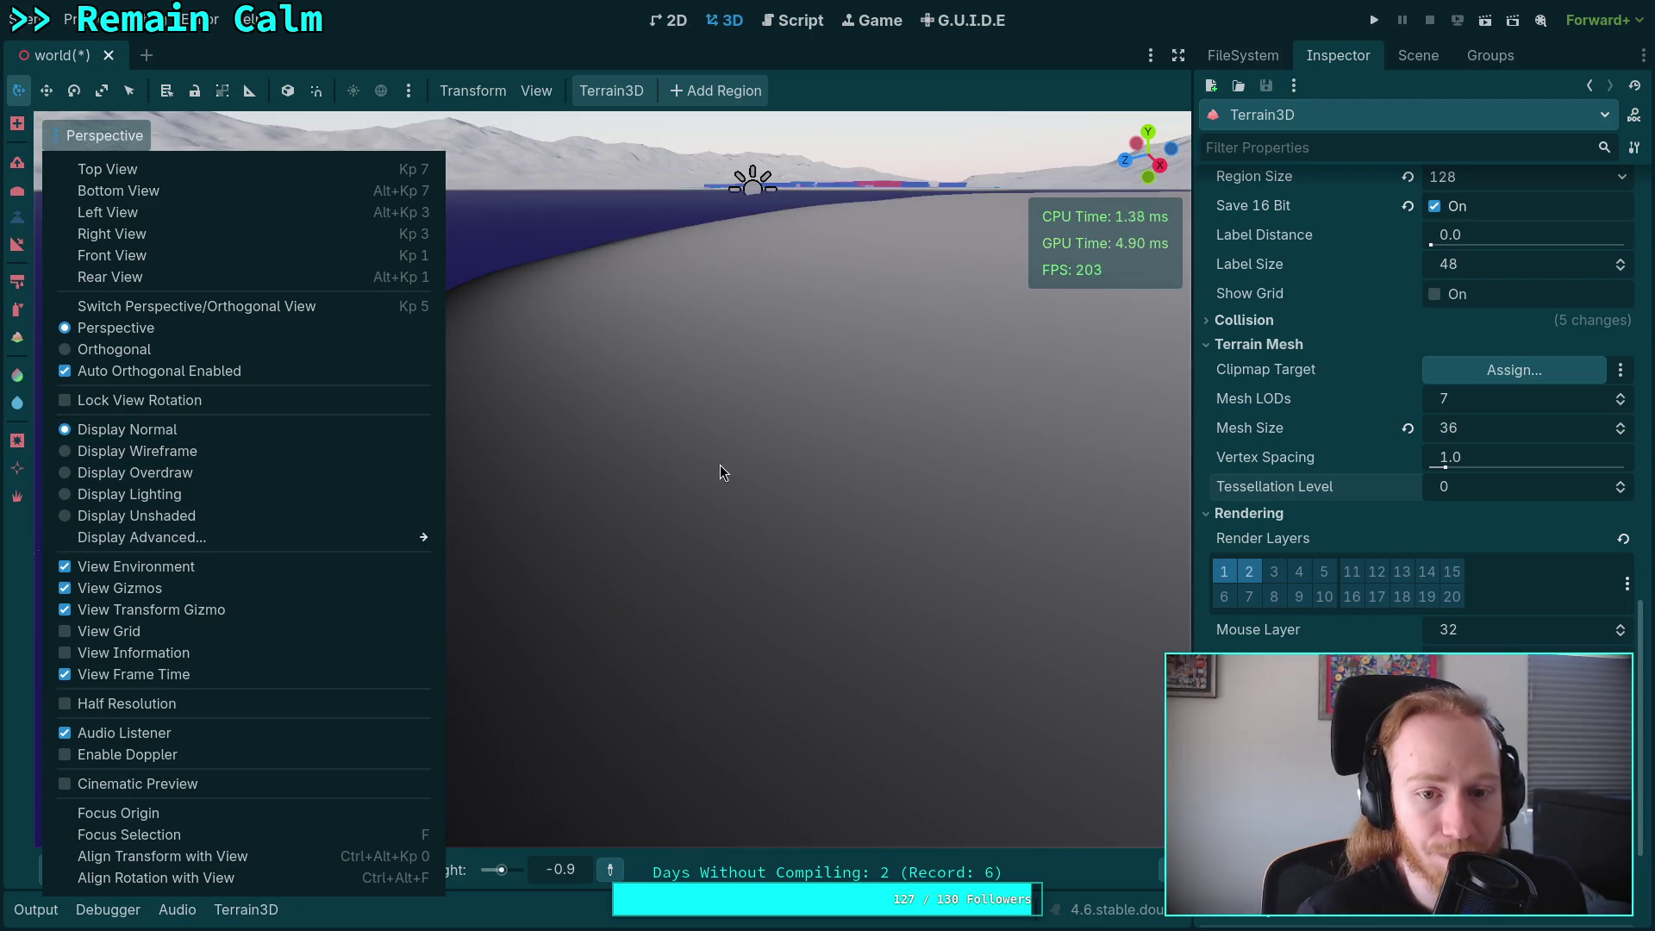
{"action": "left_click", "coordinate": [959, 21]}
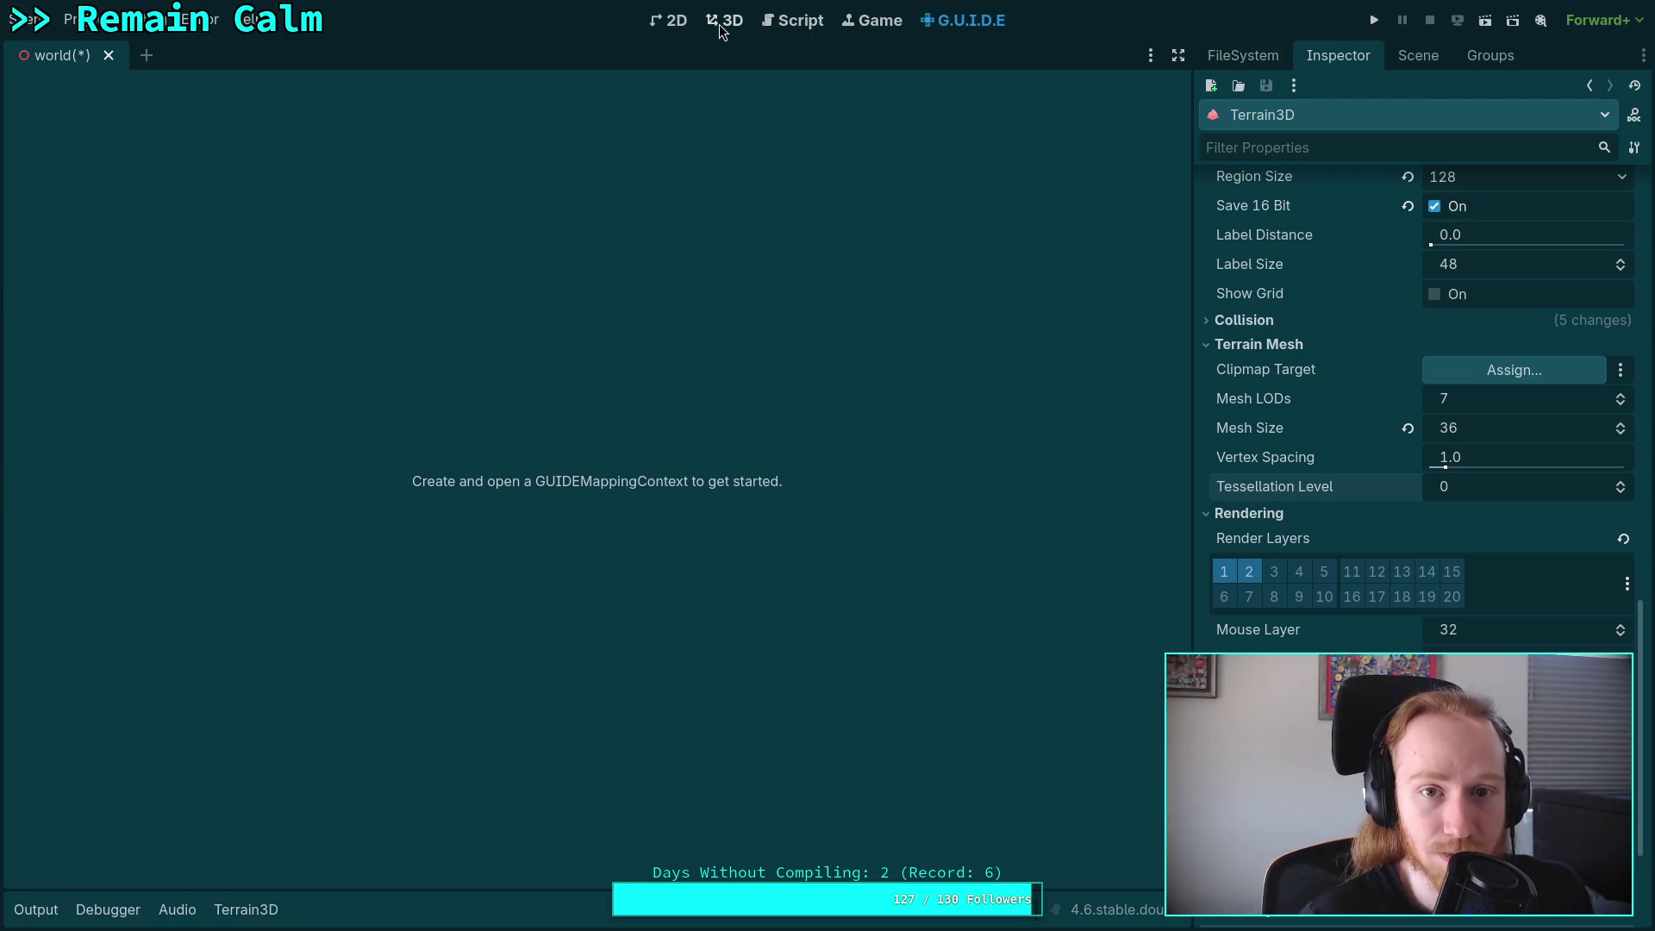
{"action": "left_click", "coordinate": [725, 21]}
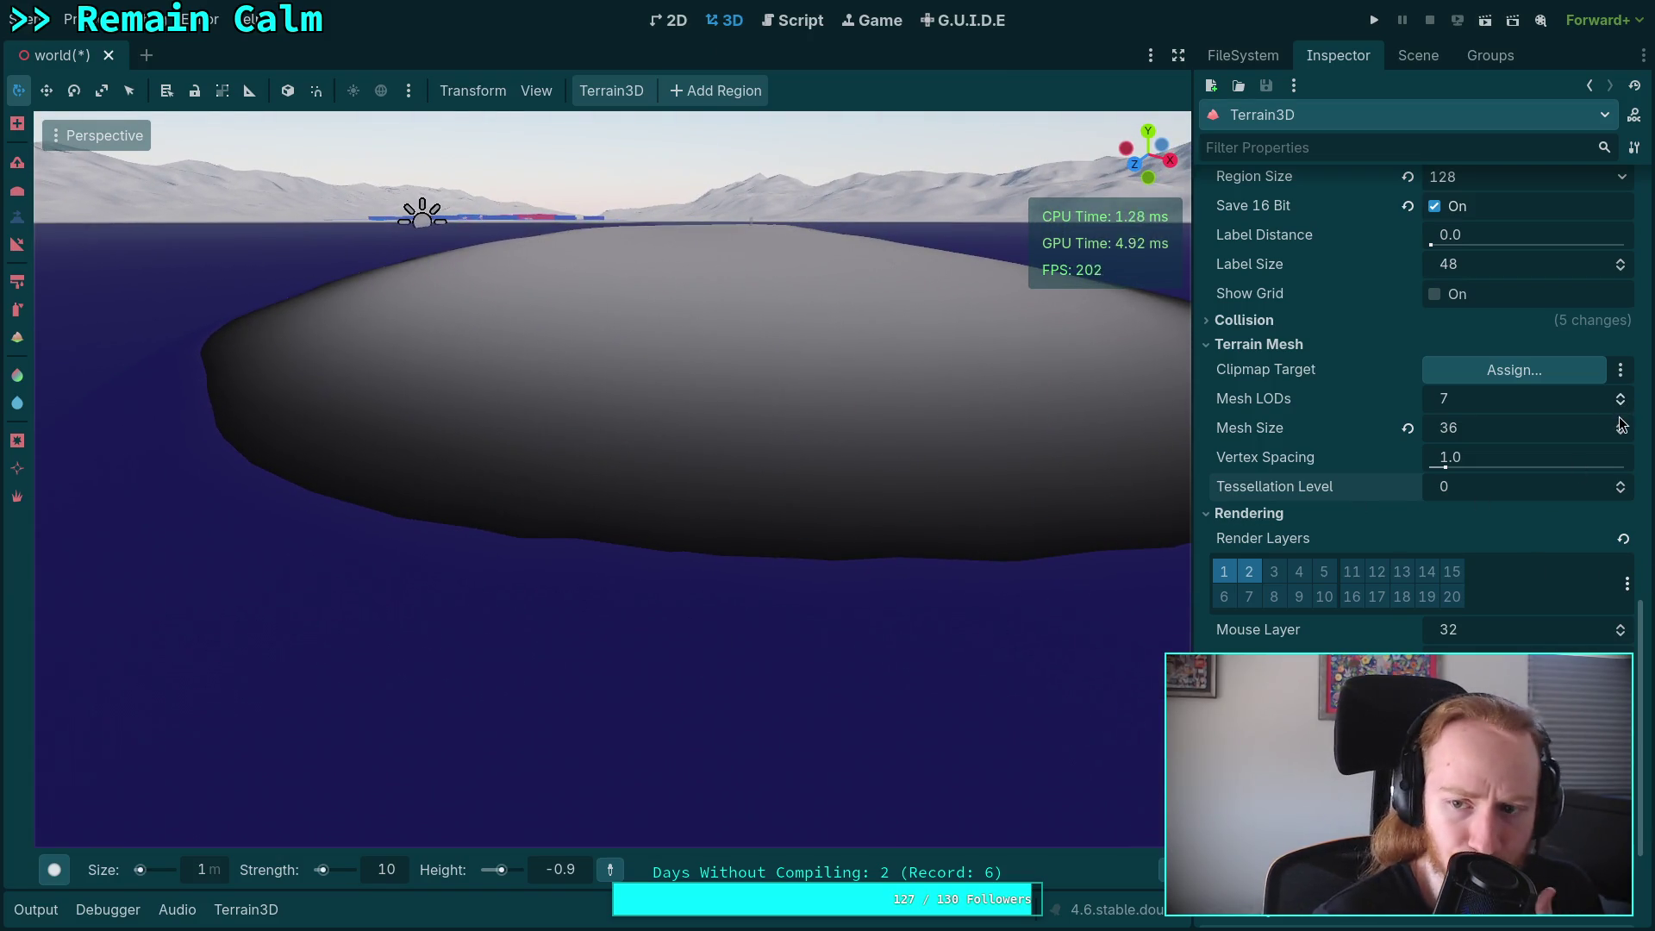
Compare Tessellation Level 0 and 1 under normal shading, ending at level 1.
{"action": "left_click", "coordinate": [1621, 483]}
{"action": "left_click", "coordinate": [1622, 493]}
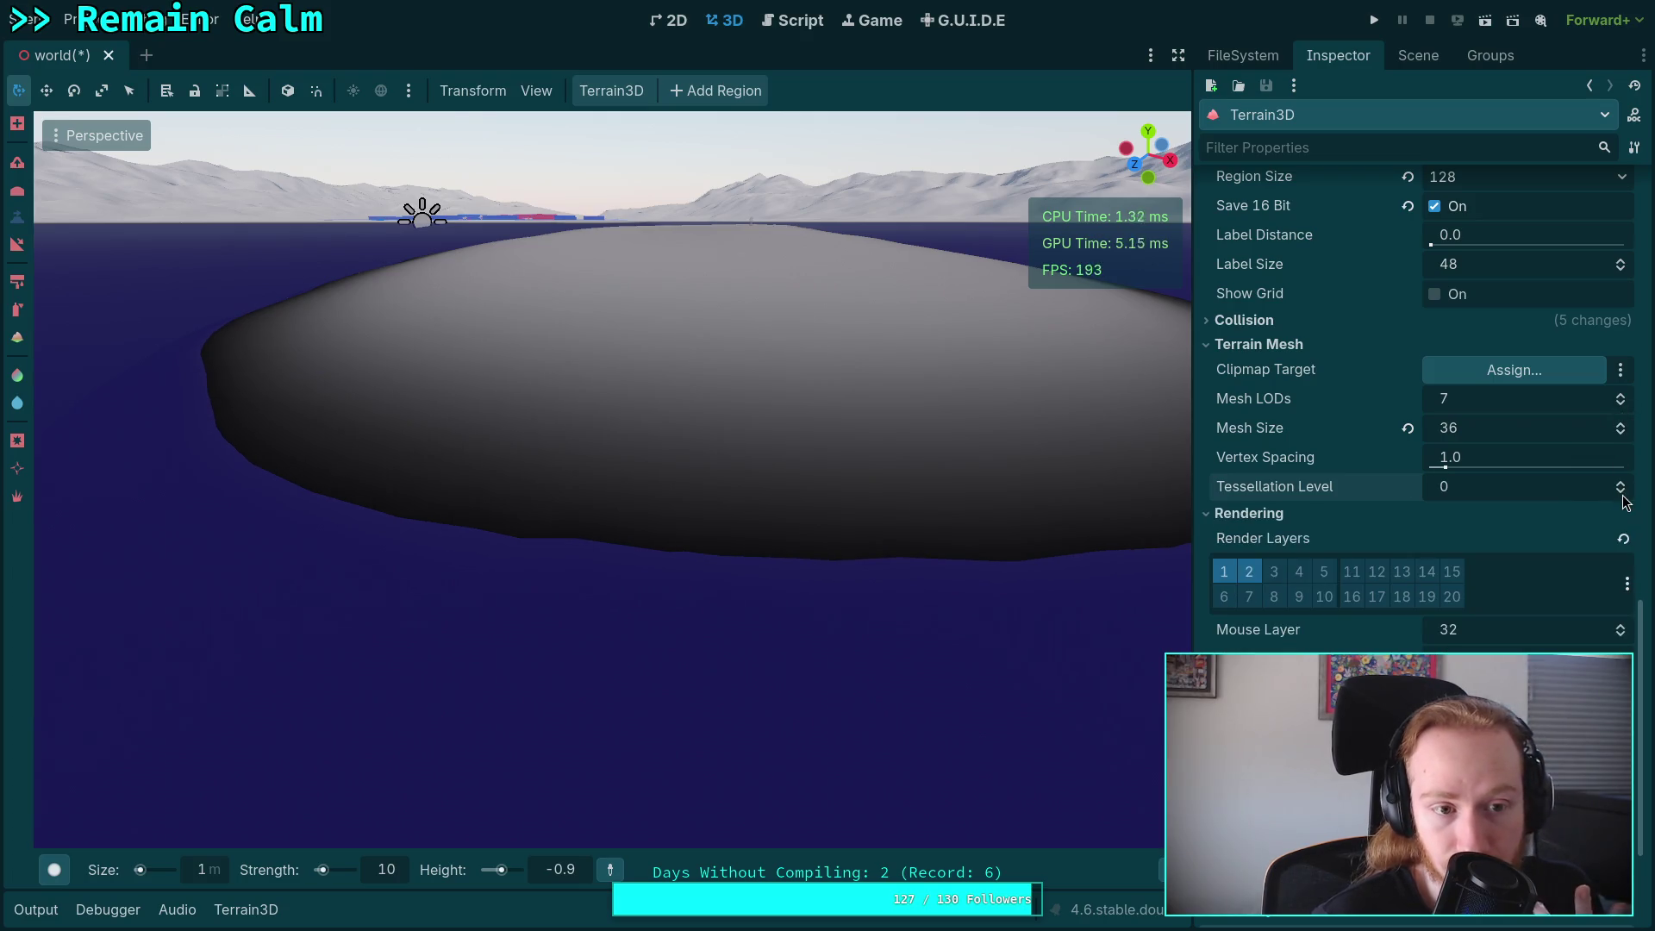
{"action": "left_click", "coordinate": [1622, 485]}
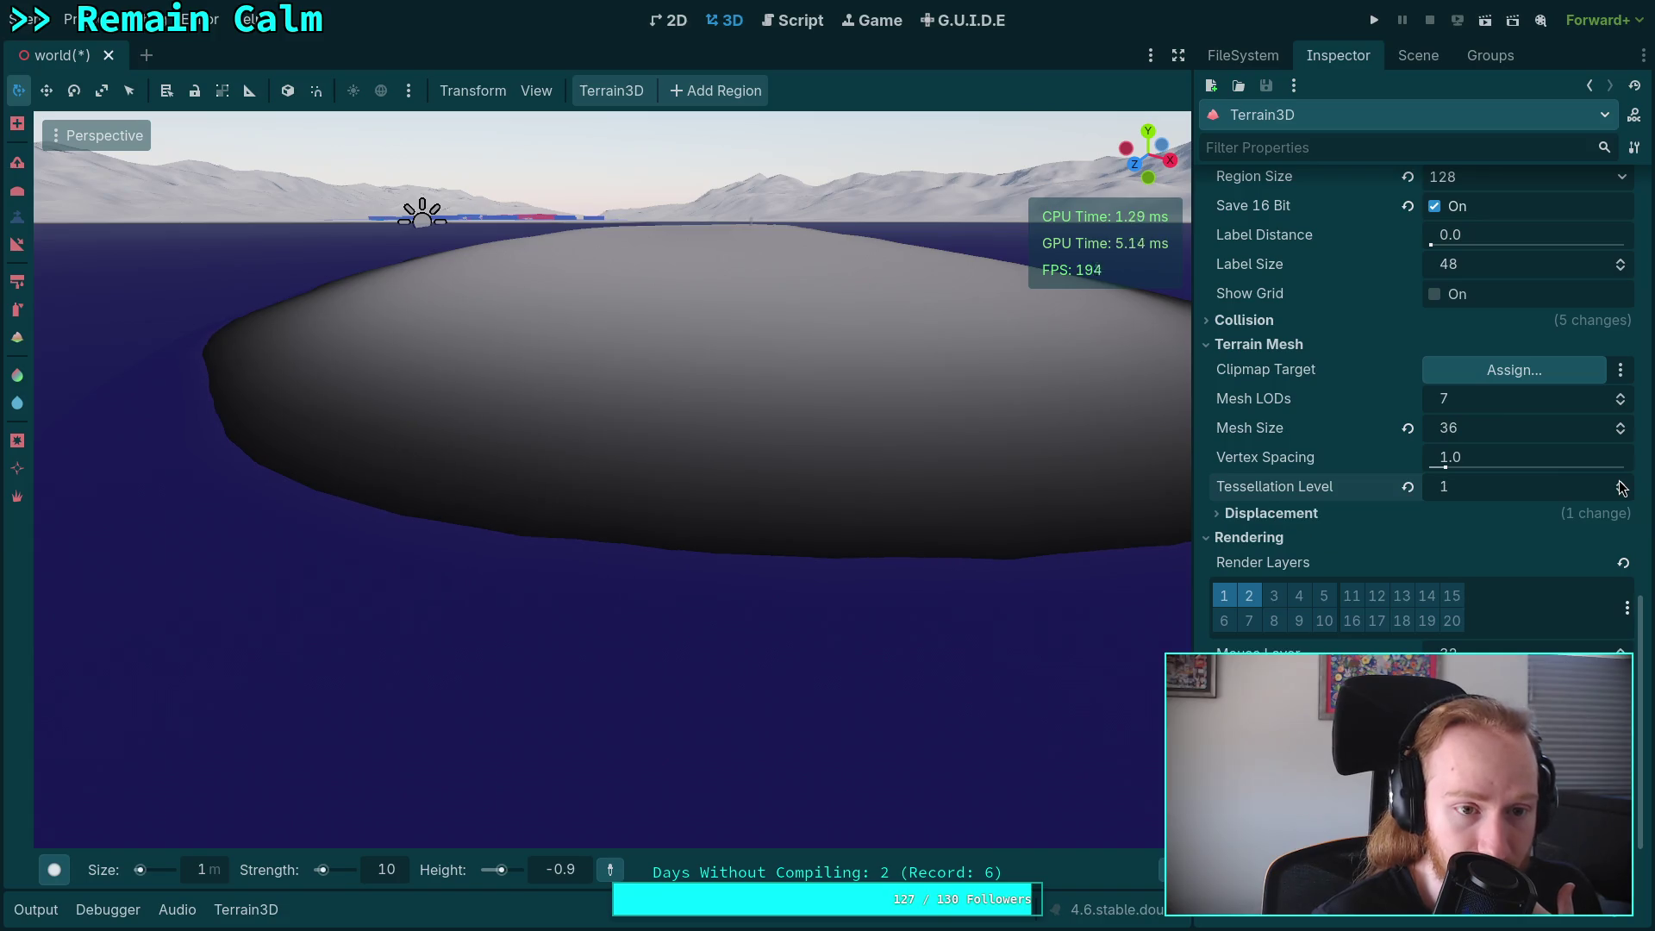
{"action": "left_click", "coordinate": [1621, 493]}
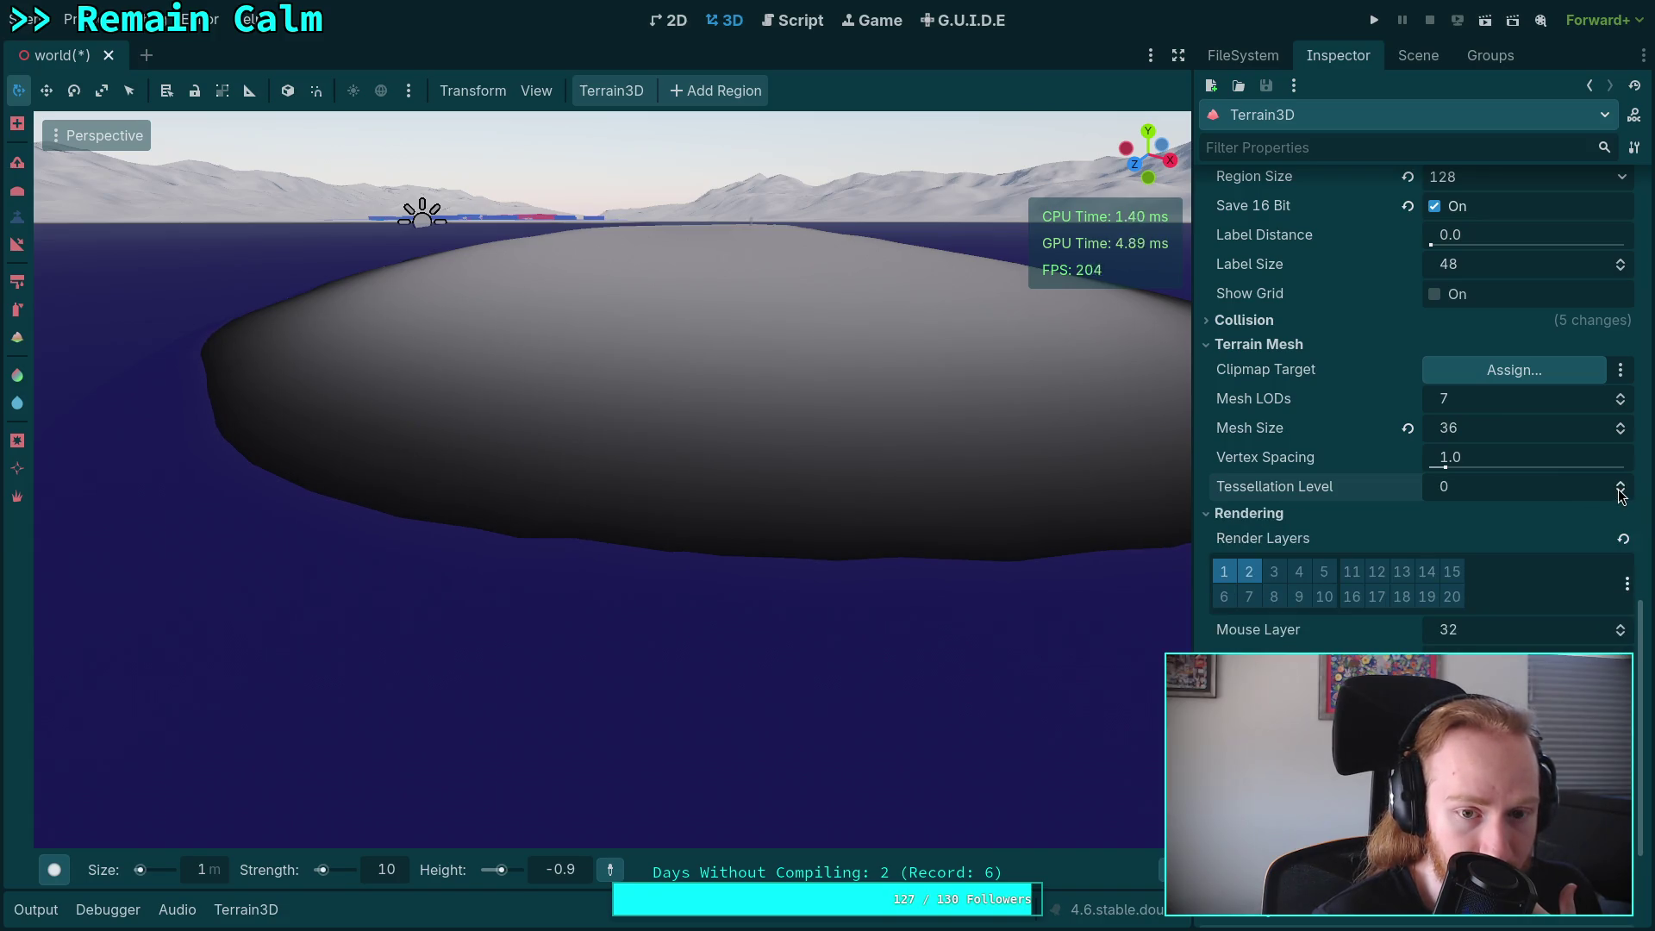
{"action": "left_click", "coordinate": [1621, 485]}
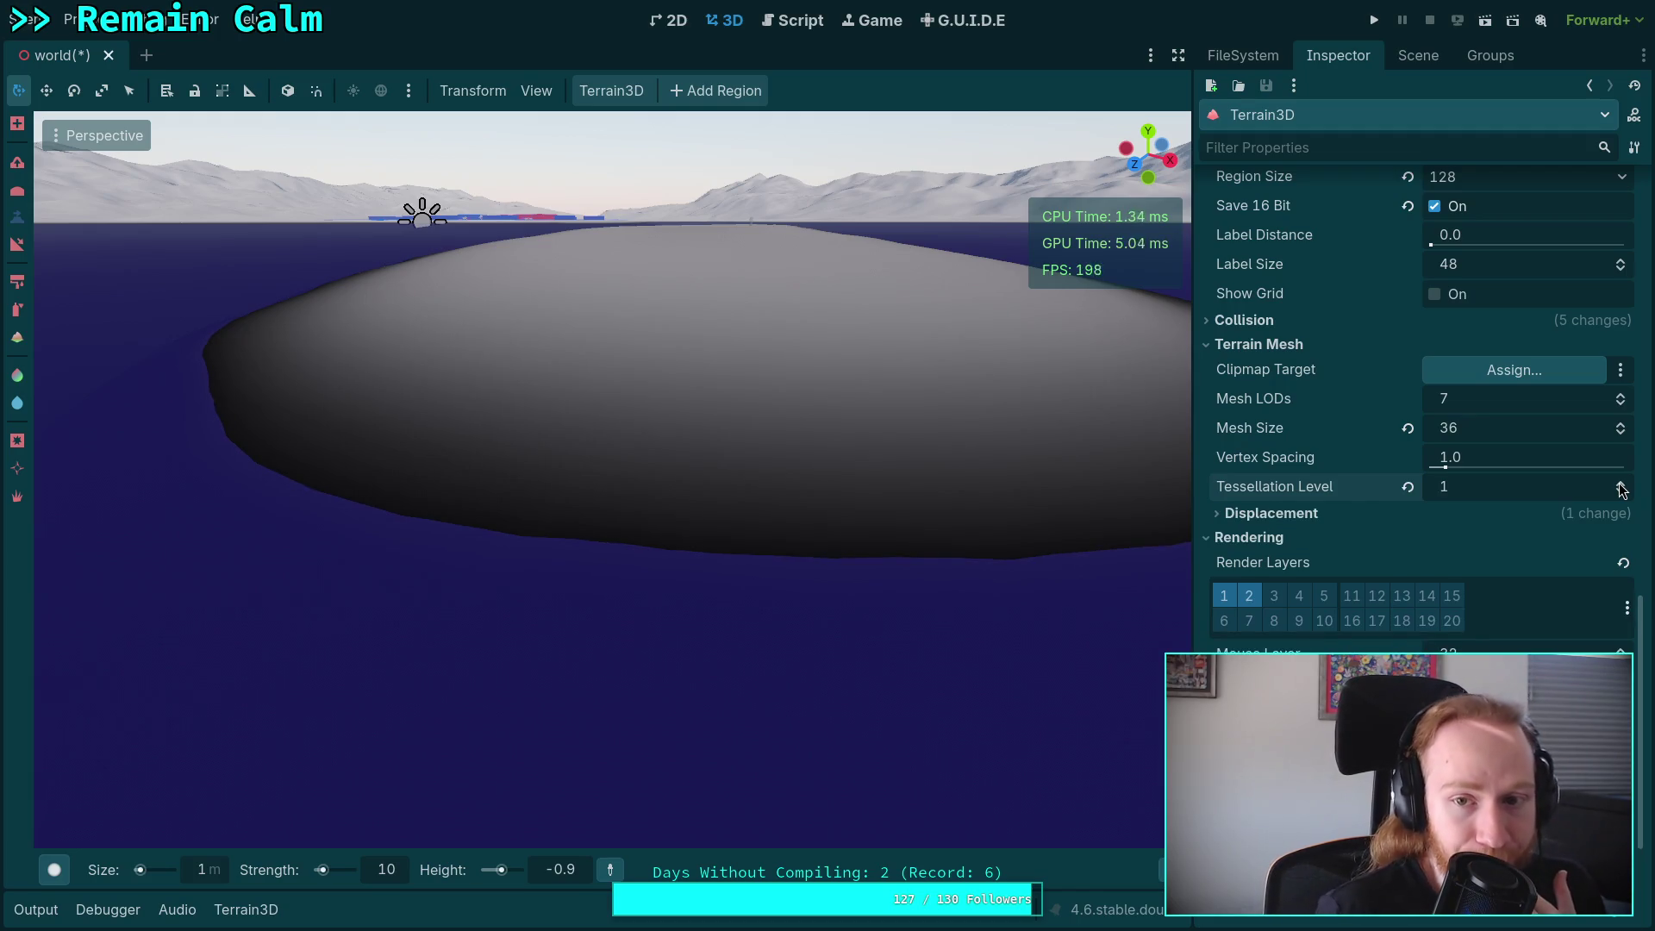
{"action": "left_click", "coordinate": [1622, 492]}
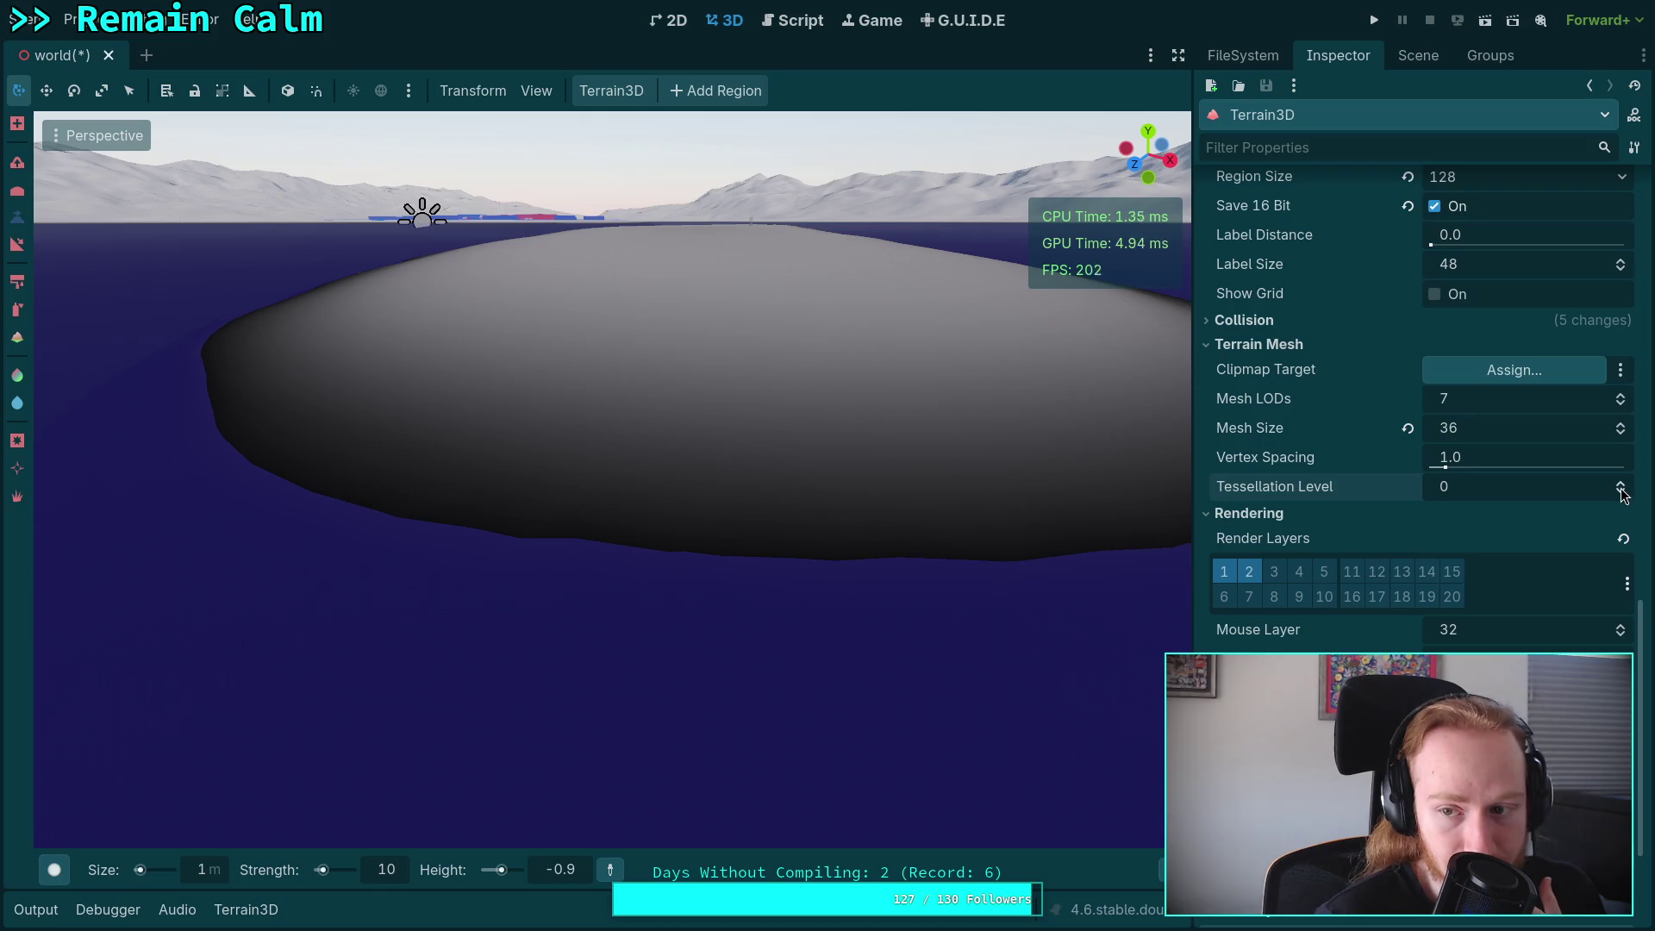
{"action": "left_click", "coordinate": [1622, 483]}
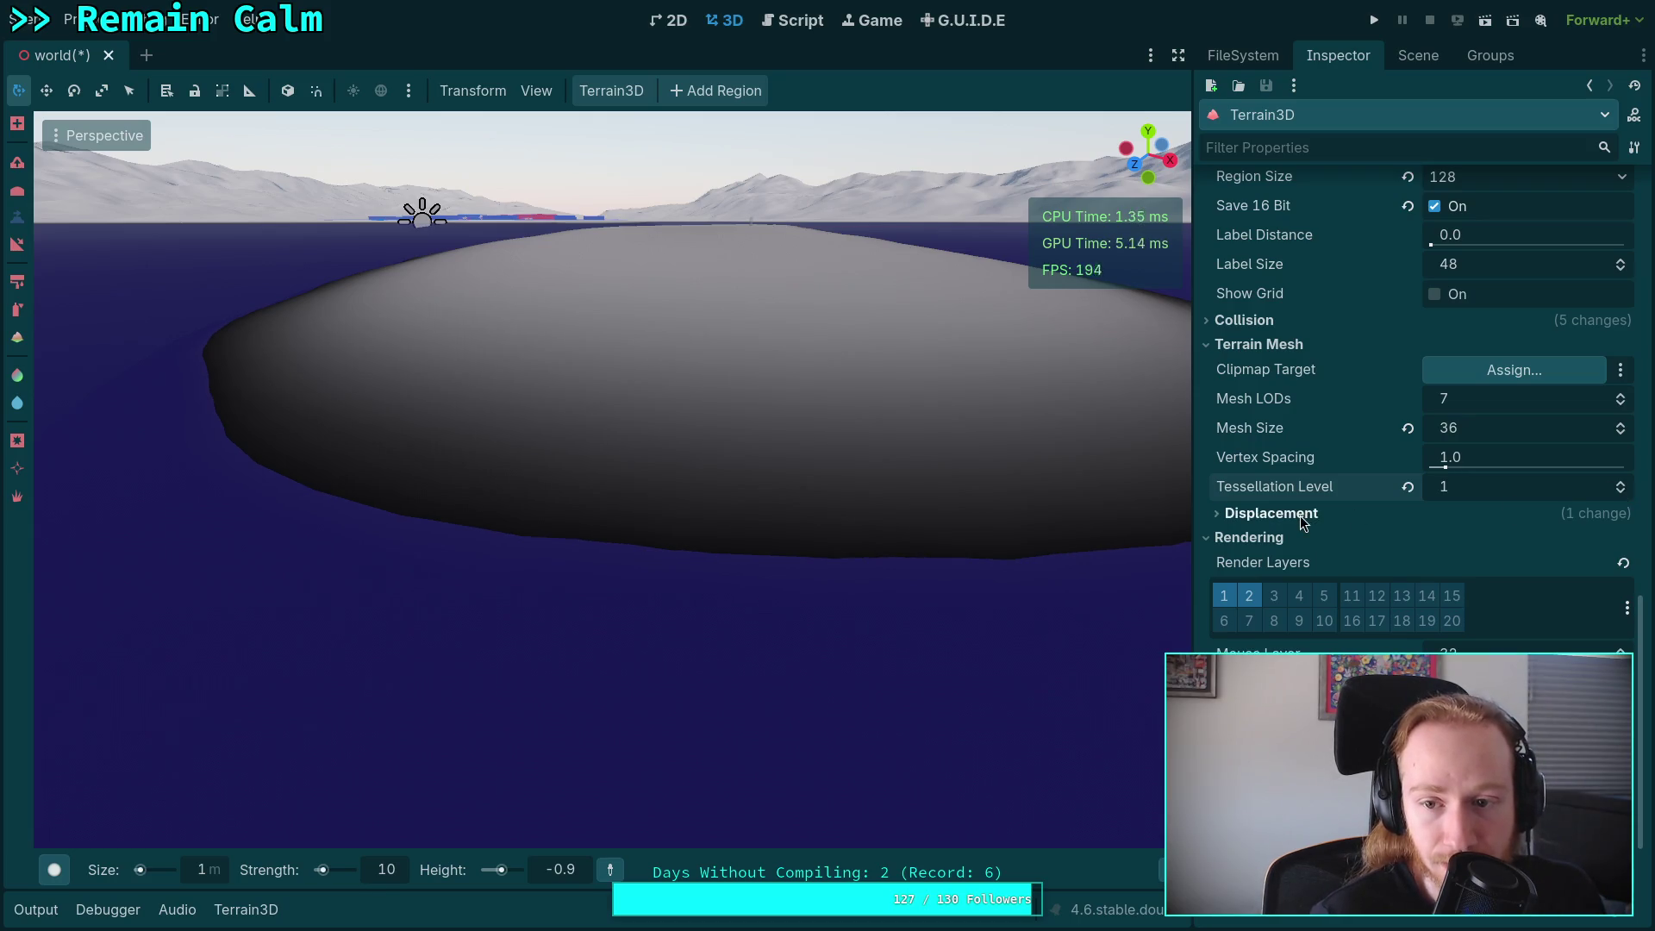
Expand Displacement to check Scale 1.0, Sharpness 0.5 and Buffer Shader Override off.
{"action": "left_click", "coordinate": [1300, 516]}
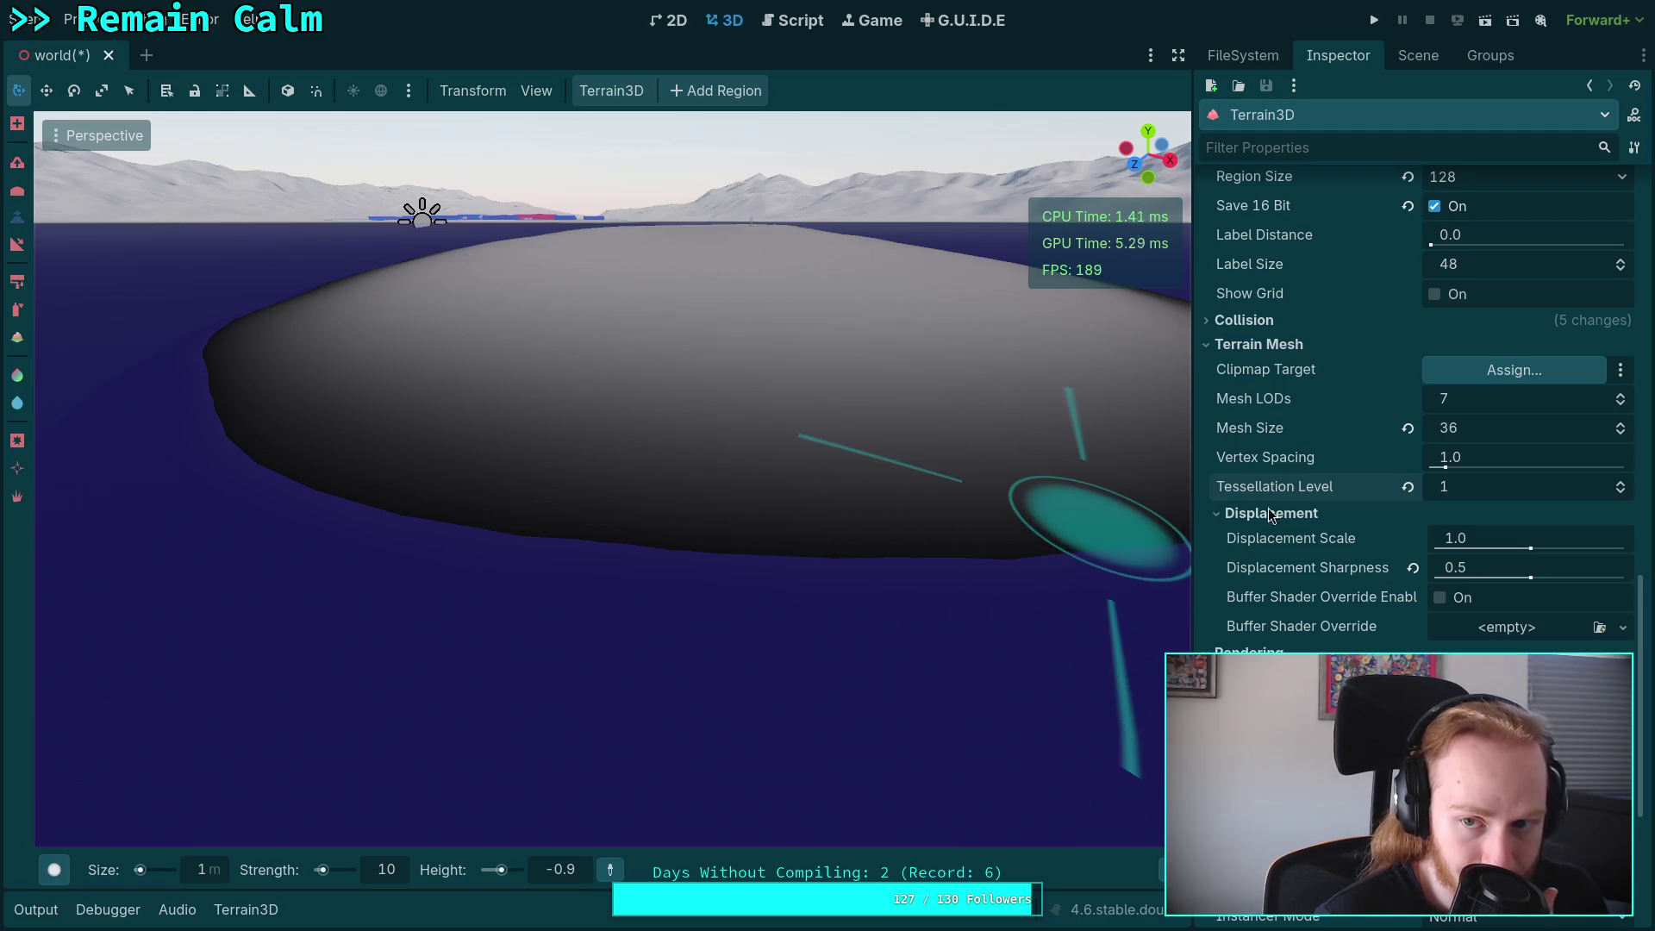
{"action": "scroll", "coordinate": [1322, 519], "scroll_direction": "up", "scroll_amount": 4}
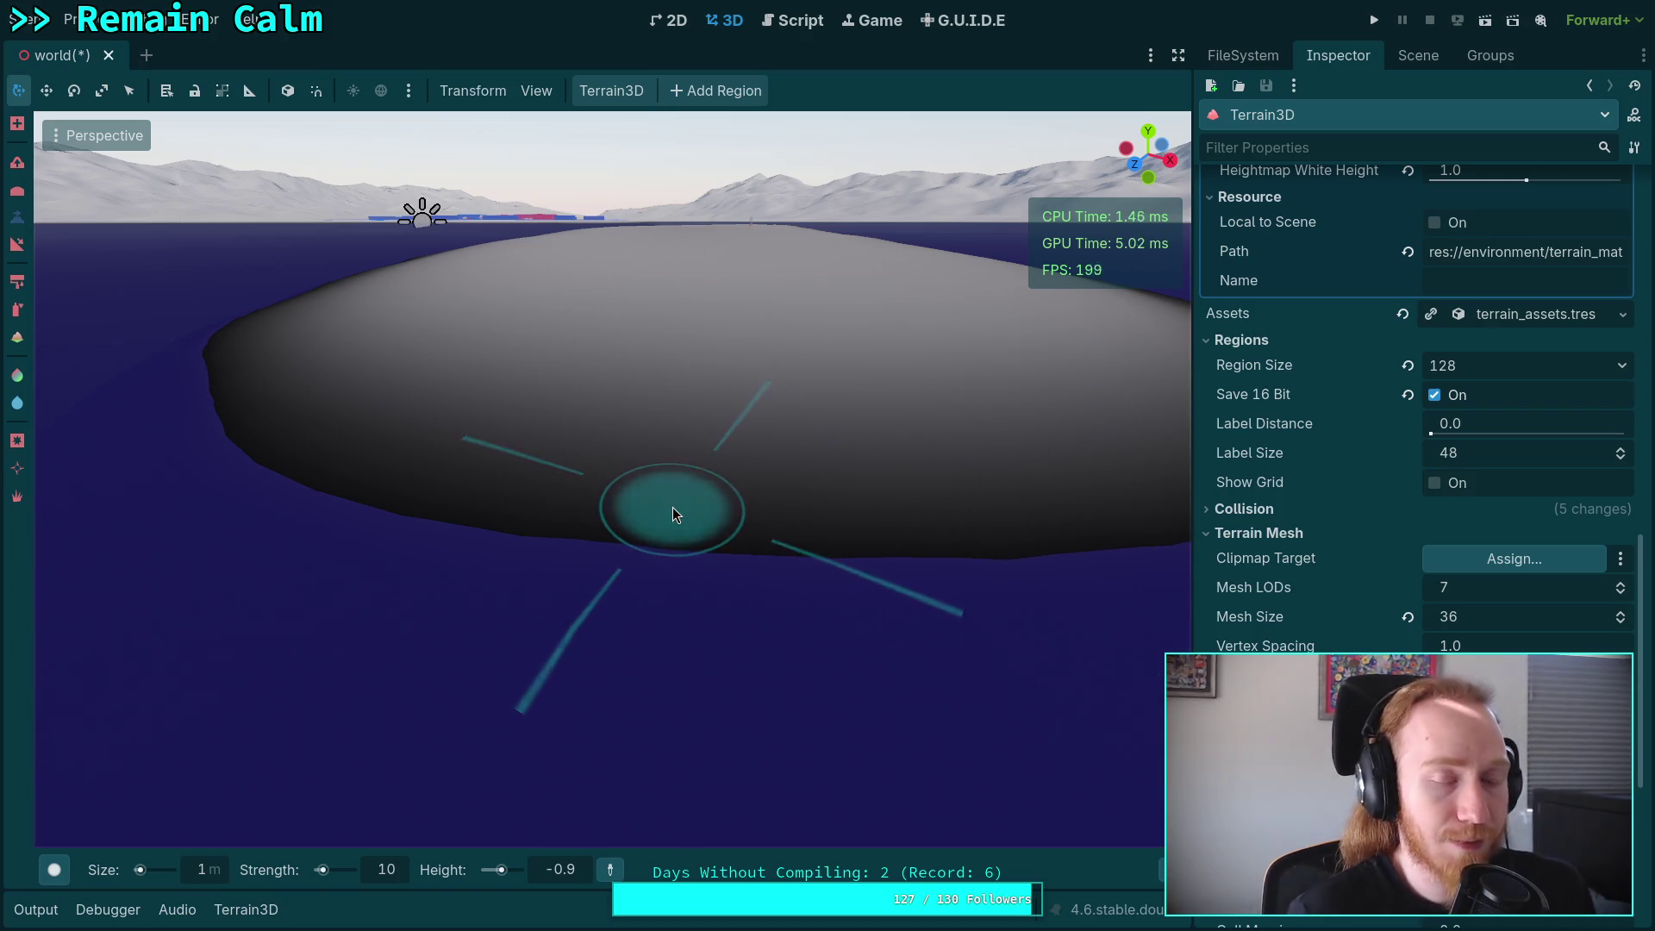
Orbit around the island mound, then expand Terrain3D's Debug Views group in the Inspector.
{"action": "scroll", "coordinate": [674, 515], "scroll_direction": "up", "scroll_amount": 5}
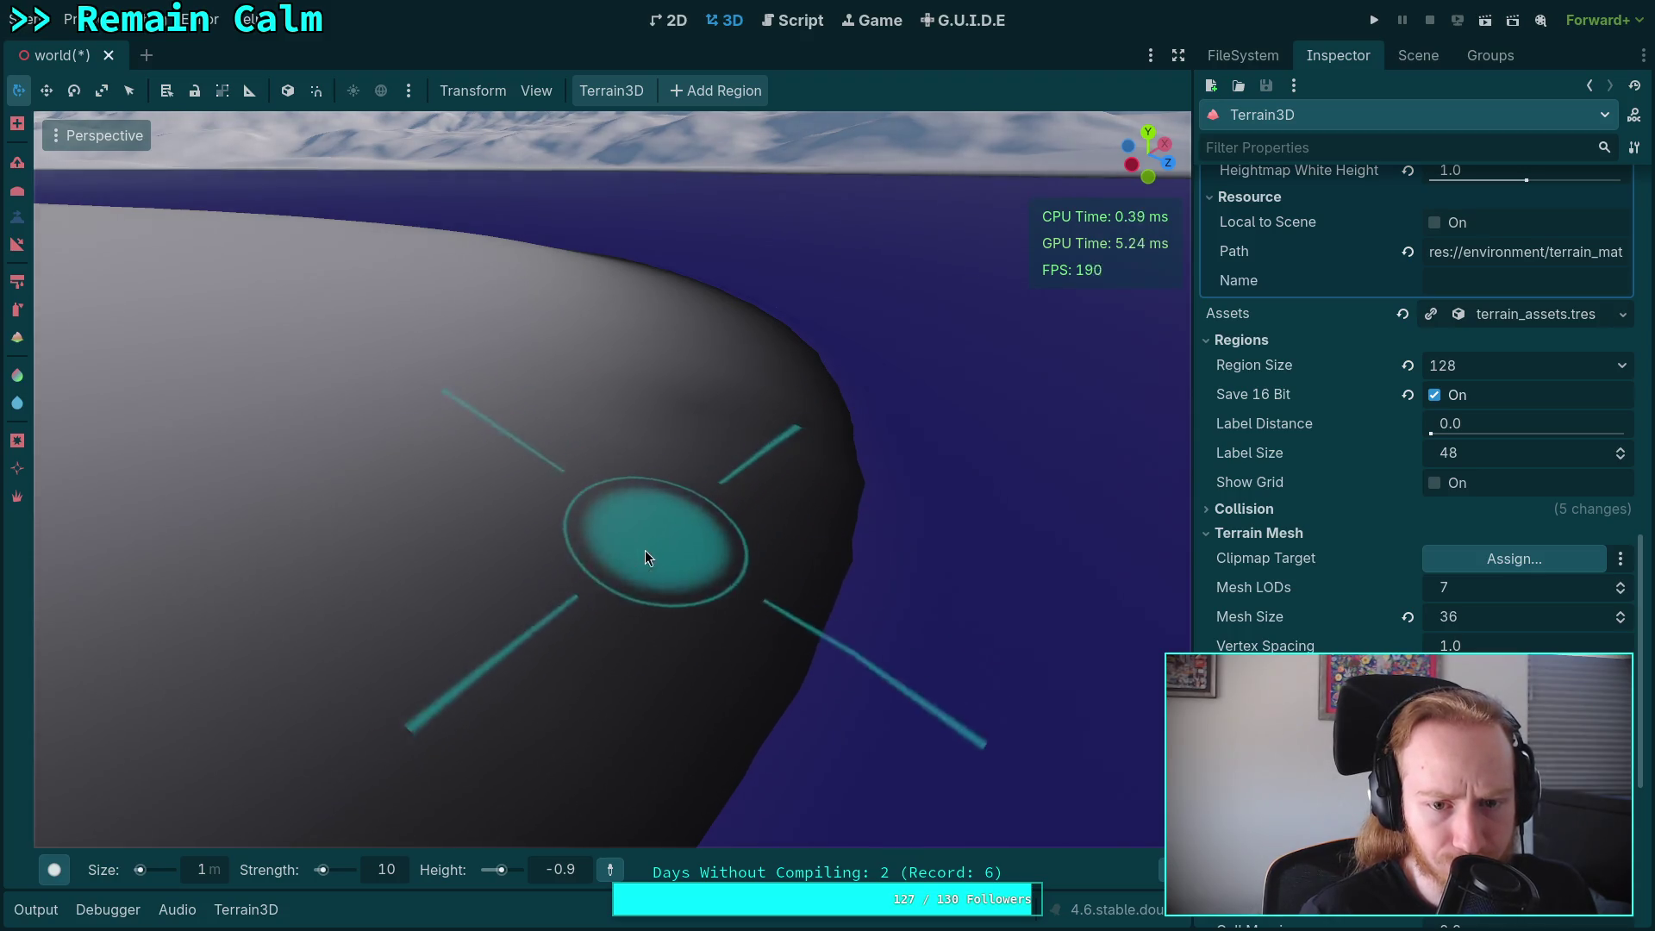
{"action": "mouse_move", "coordinate": [625, 566]}
{"action": "left_mouse_down"}
{"action": "mouse_move", "coordinate": [684, 610]}
{"action": "mouse_move", "coordinate": [664, 610]}
{"action": "left_mouse_up"}
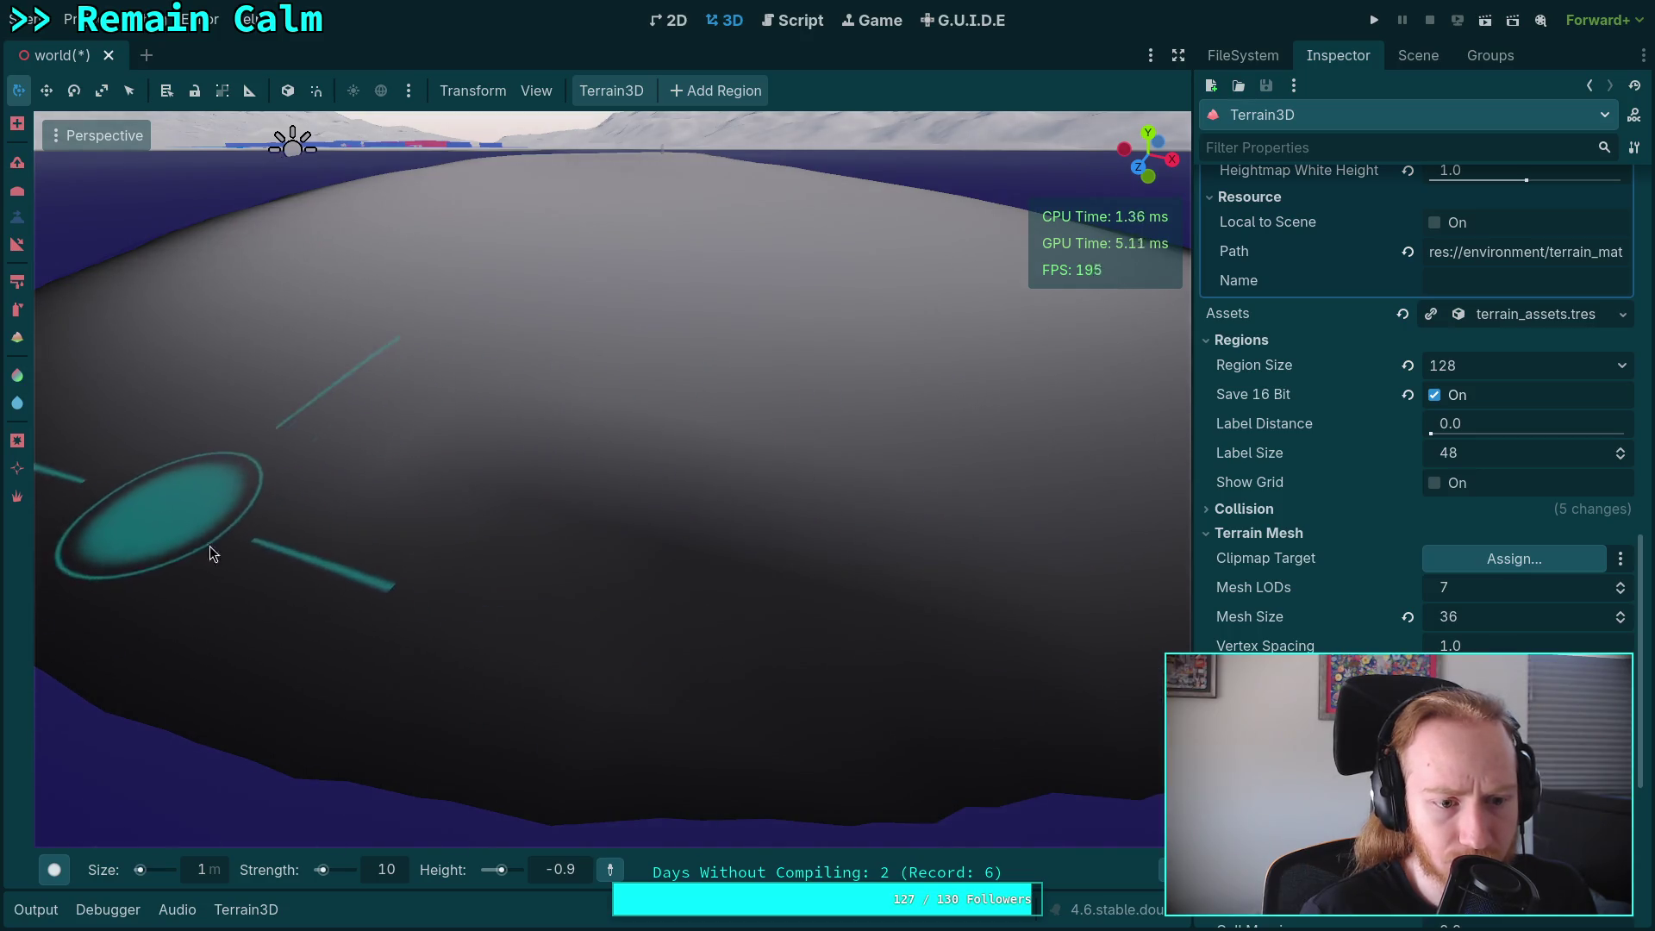
{"action": "mouse_move", "coordinate": [278, 613]}
{"action": "left_mouse_down"}
{"action": "mouse_move", "coordinate": [500, 552]}
{"action": "mouse_move", "coordinate": [530, 457]}
{"action": "left_mouse_up"}
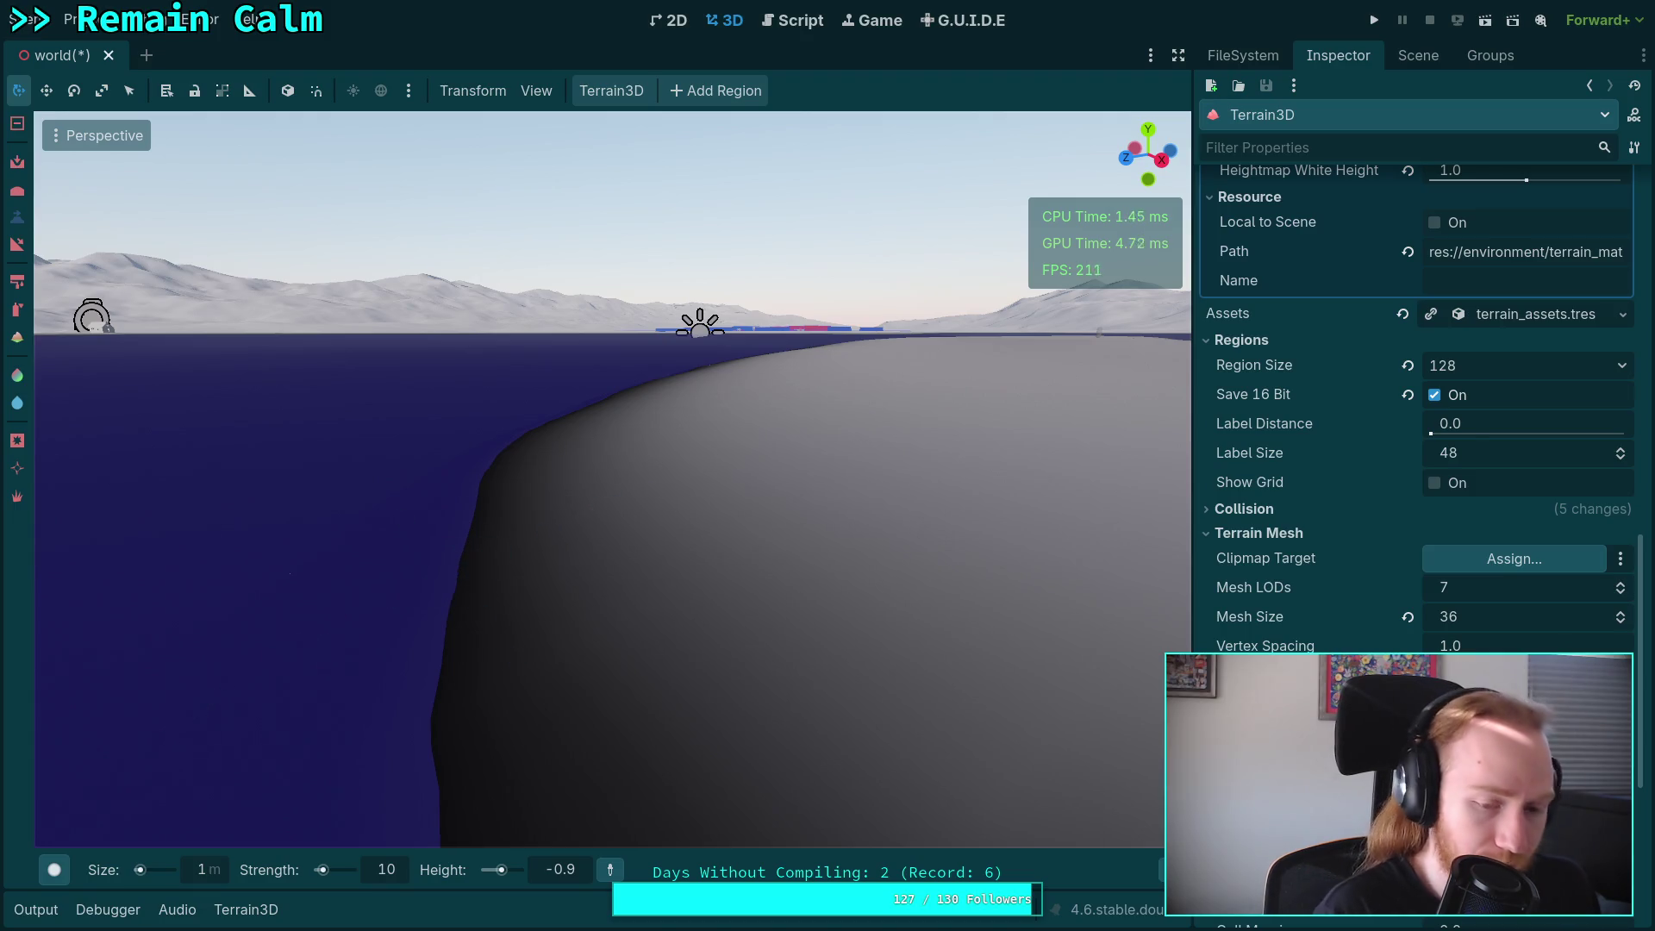
{"action": "mouse_move", "coordinate": [444, 571]}
{"action": "left_mouse_down"}
{"action": "mouse_move", "coordinate": [462, 481]}
{"action": "mouse_move", "coordinate": [231, 422]}
{"action": "left_mouse_up"}
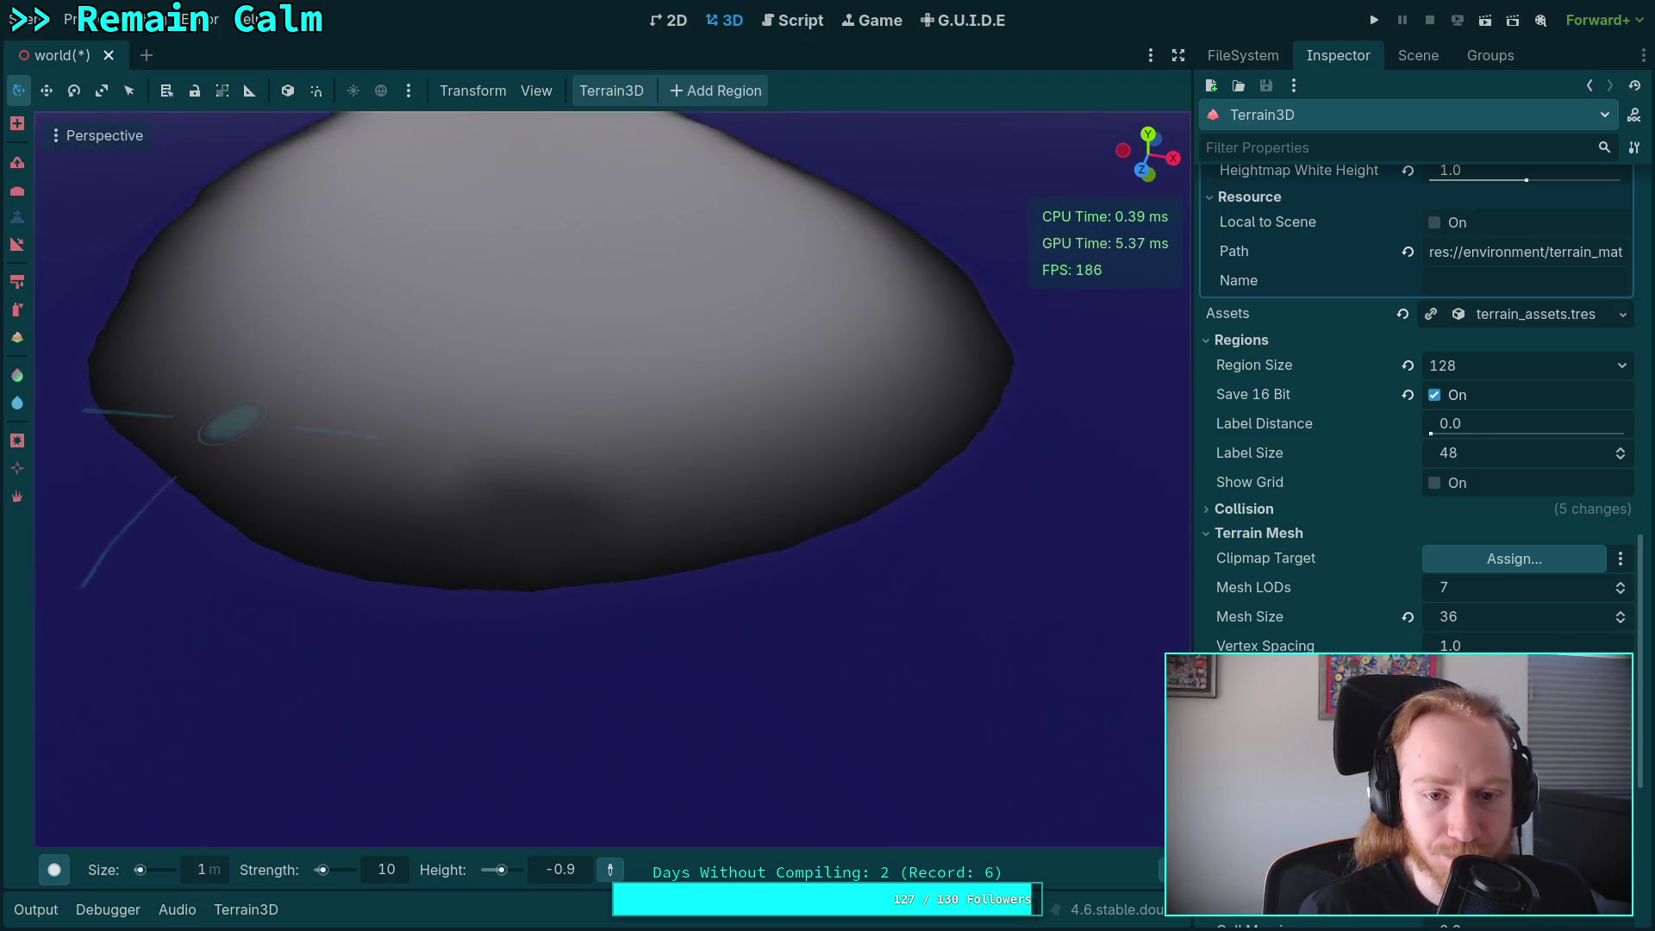
{"action": "left_click_drag", "start_coordinate": [599, 498], "coordinate": [599, 505]}
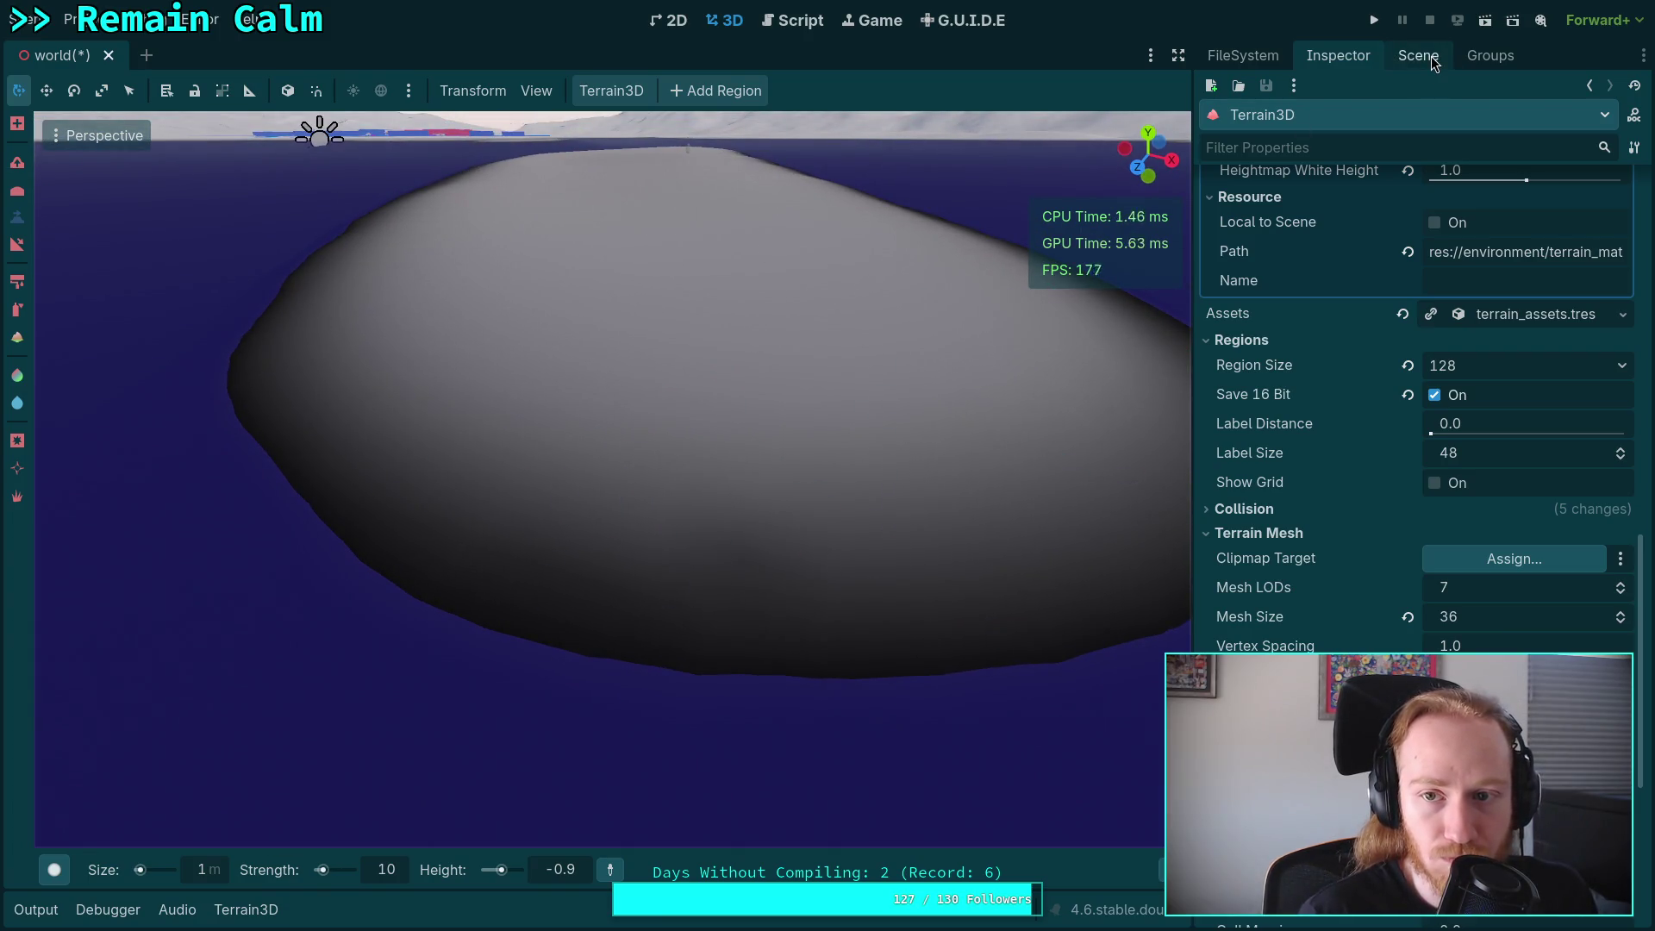
{"action": "scroll", "coordinate": [1396, 500], "scroll_direction": "down", "scroll_amount": 5}
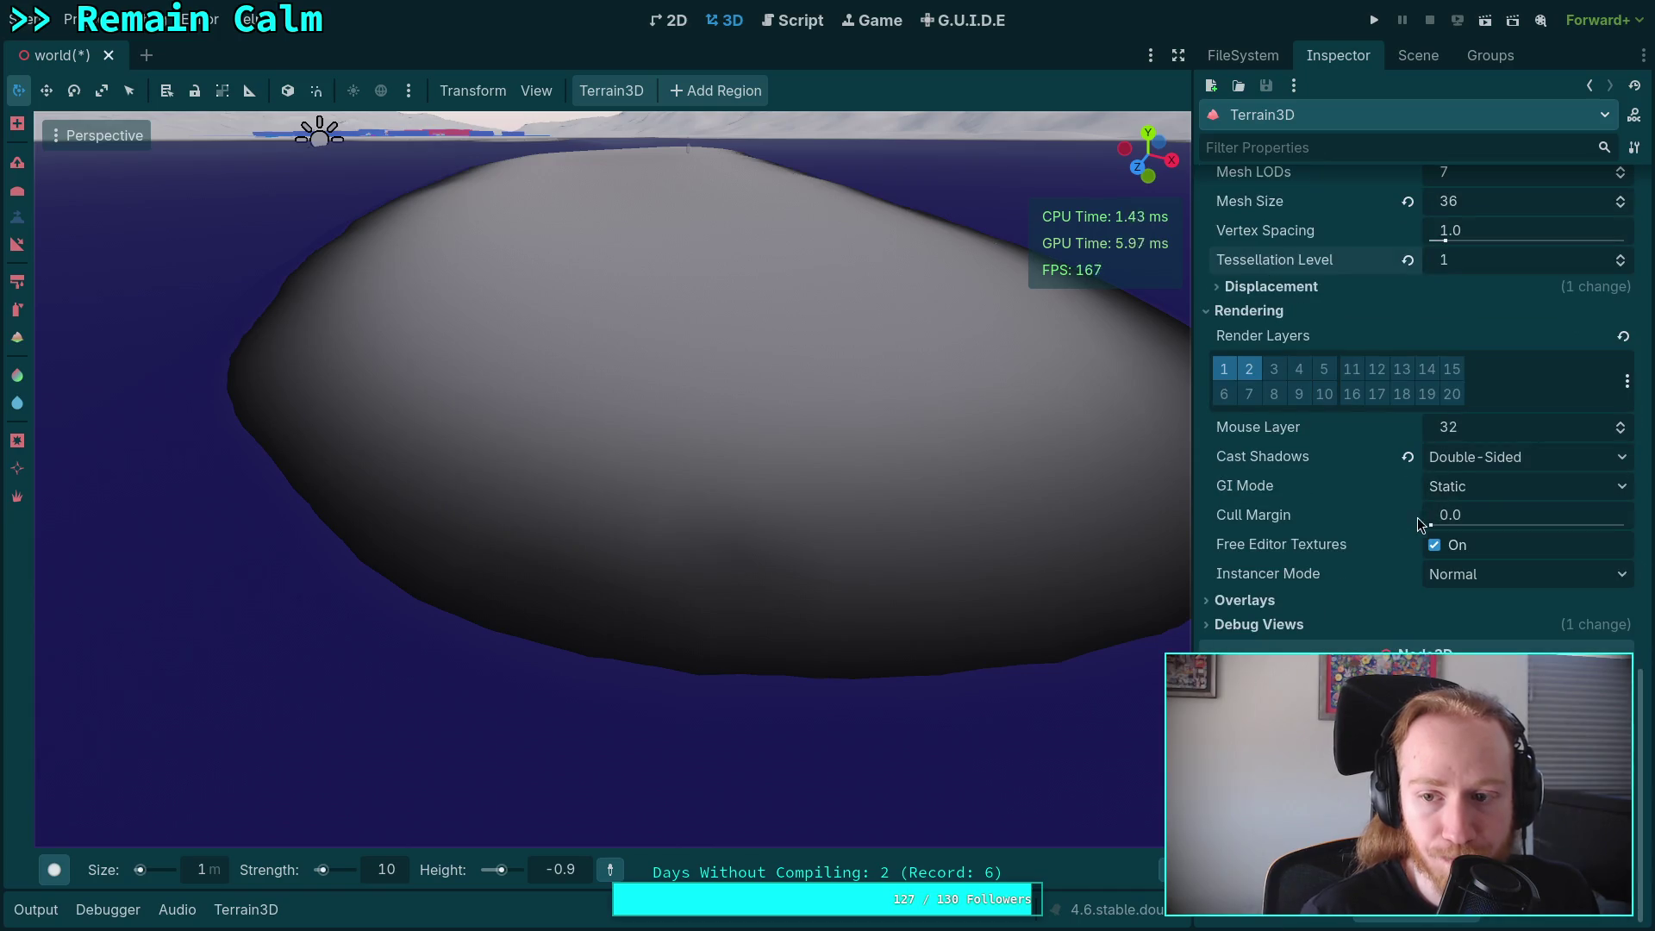
{"action": "scroll", "coordinate": [1370, 578], "scroll_direction": "up", "scroll_amount": 5}
{"action": "scroll", "coordinate": [1366, 566], "scroll_direction": "up", "scroll_amount": 3}
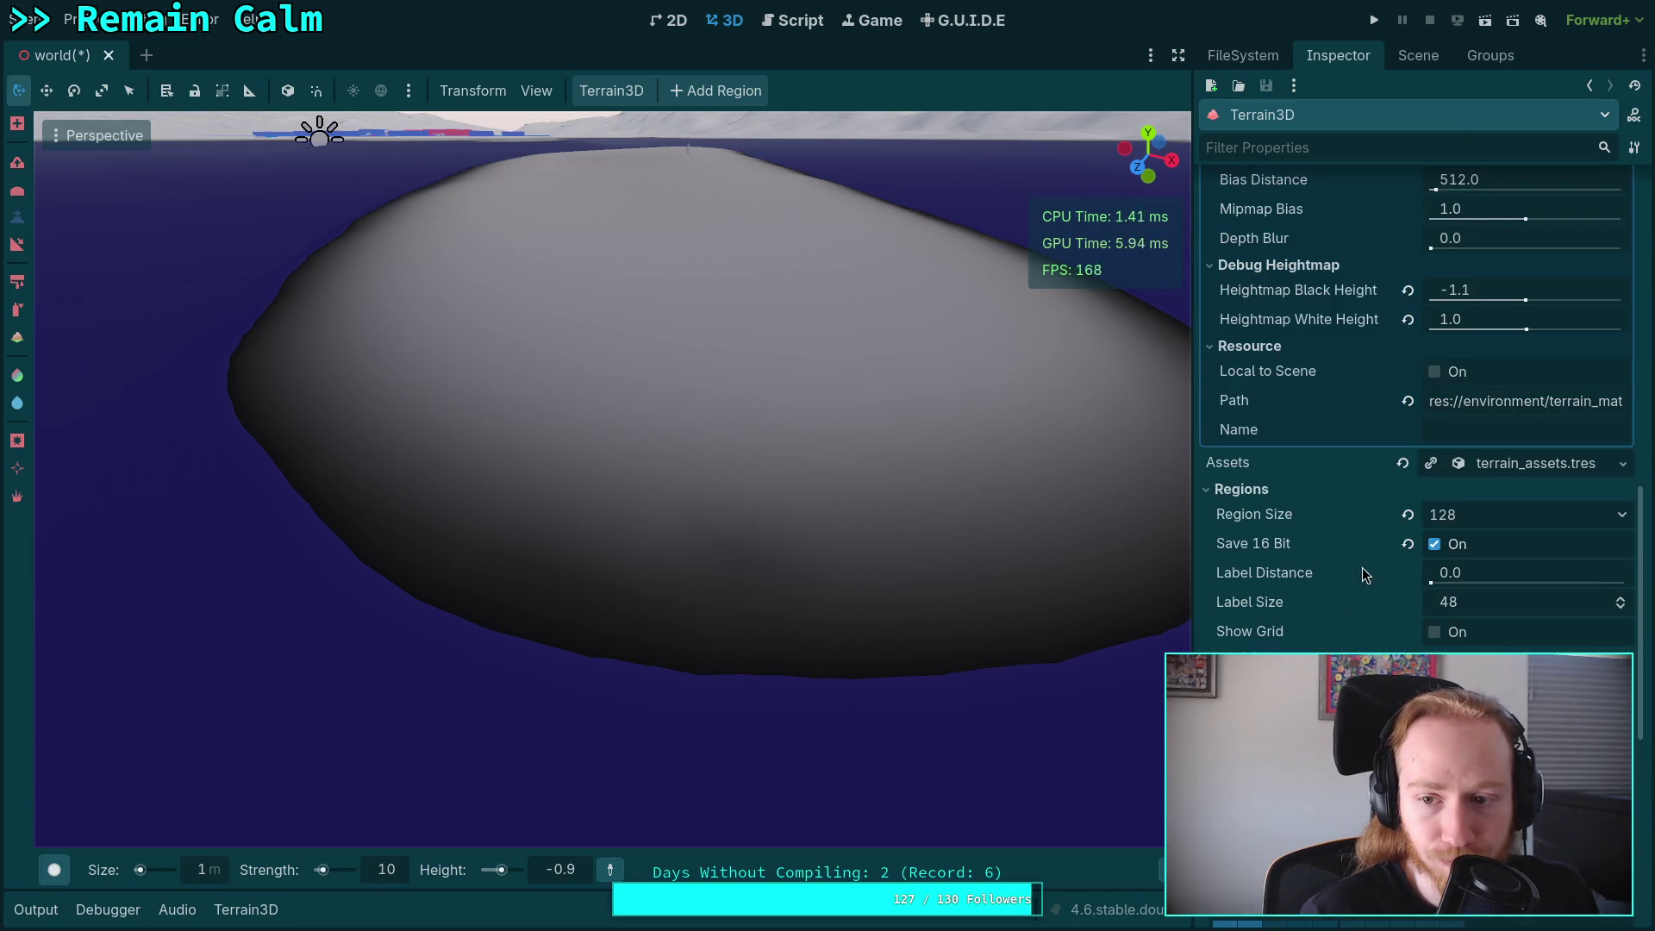
{"action": "scroll", "coordinate": [1360, 573], "scroll_direction": "down", "scroll_amount": 8}
{"action": "left_click", "coordinate": [1289, 628]}
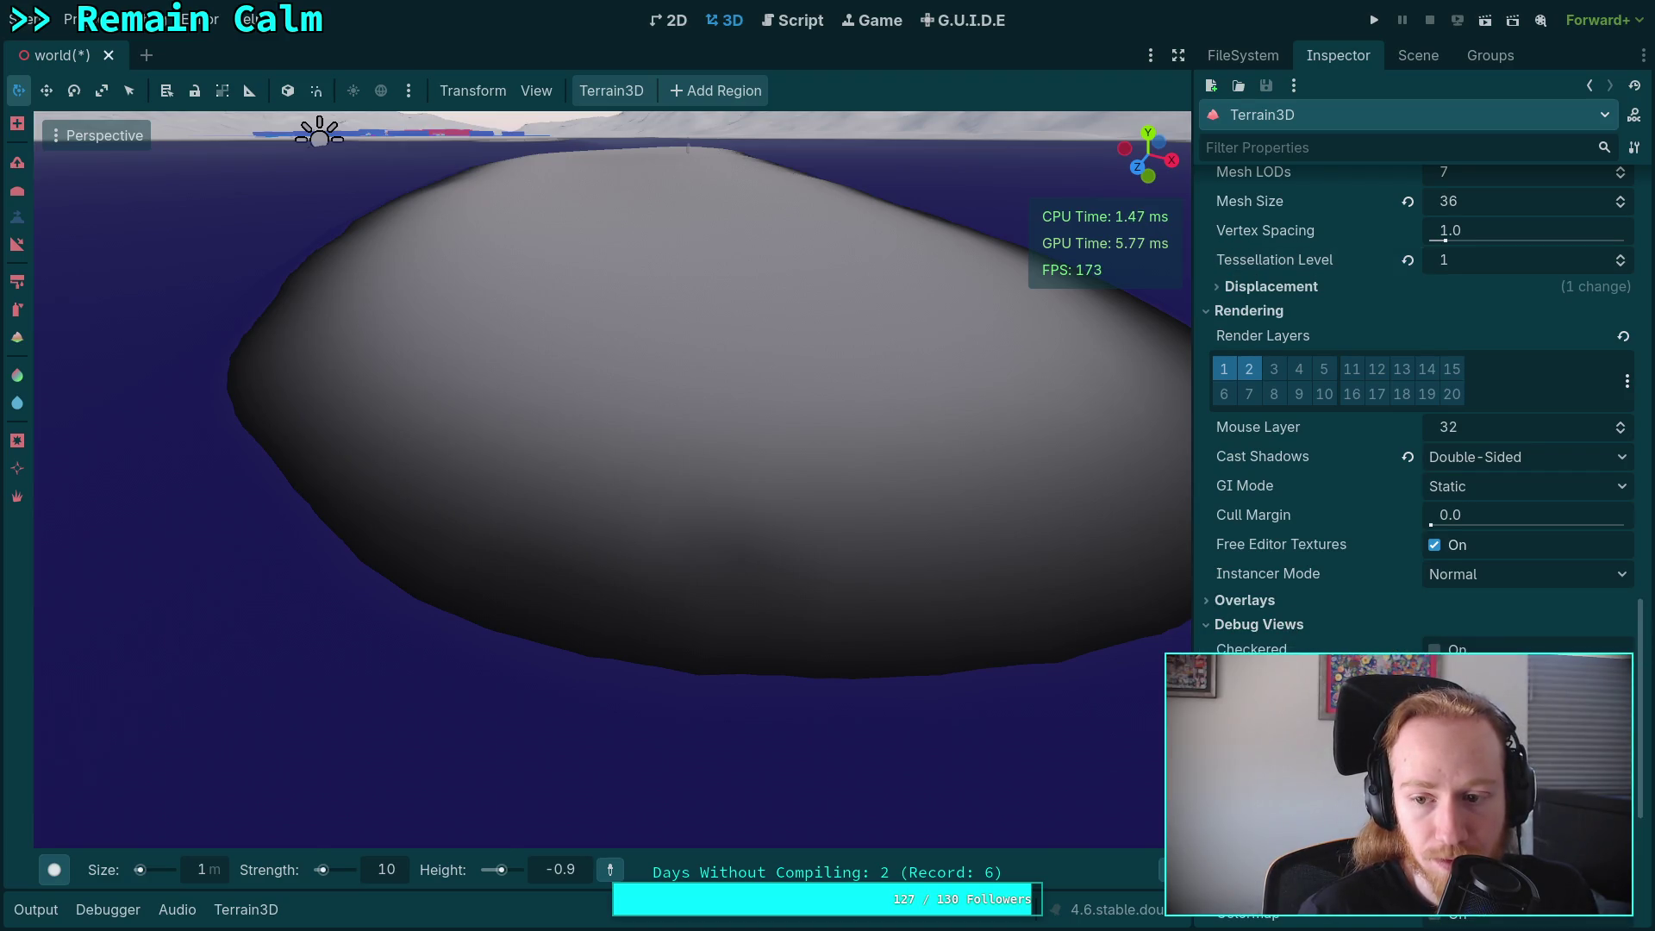
{"action": "scroll", "coordinate": [1397, 517], "scroll_direction": "down", "scroll_amount": 1}
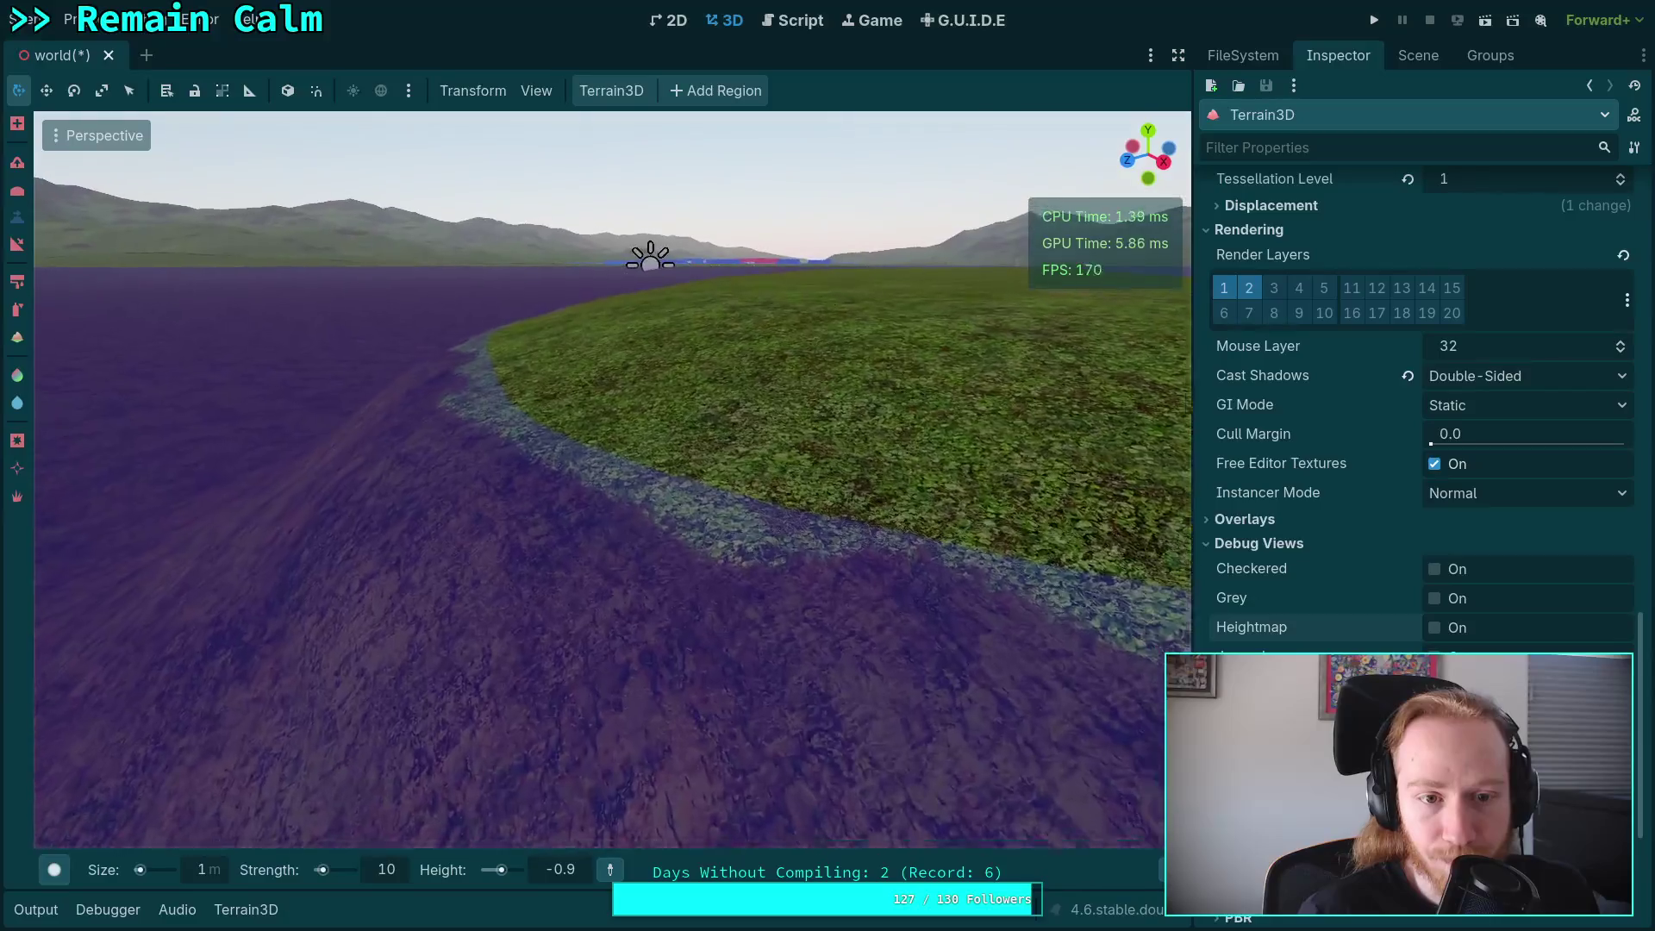
Dig and undo a test crater in the grass, collapse Debug Views, and narrow the Inspector.
{"action": "key", "text": "w"}
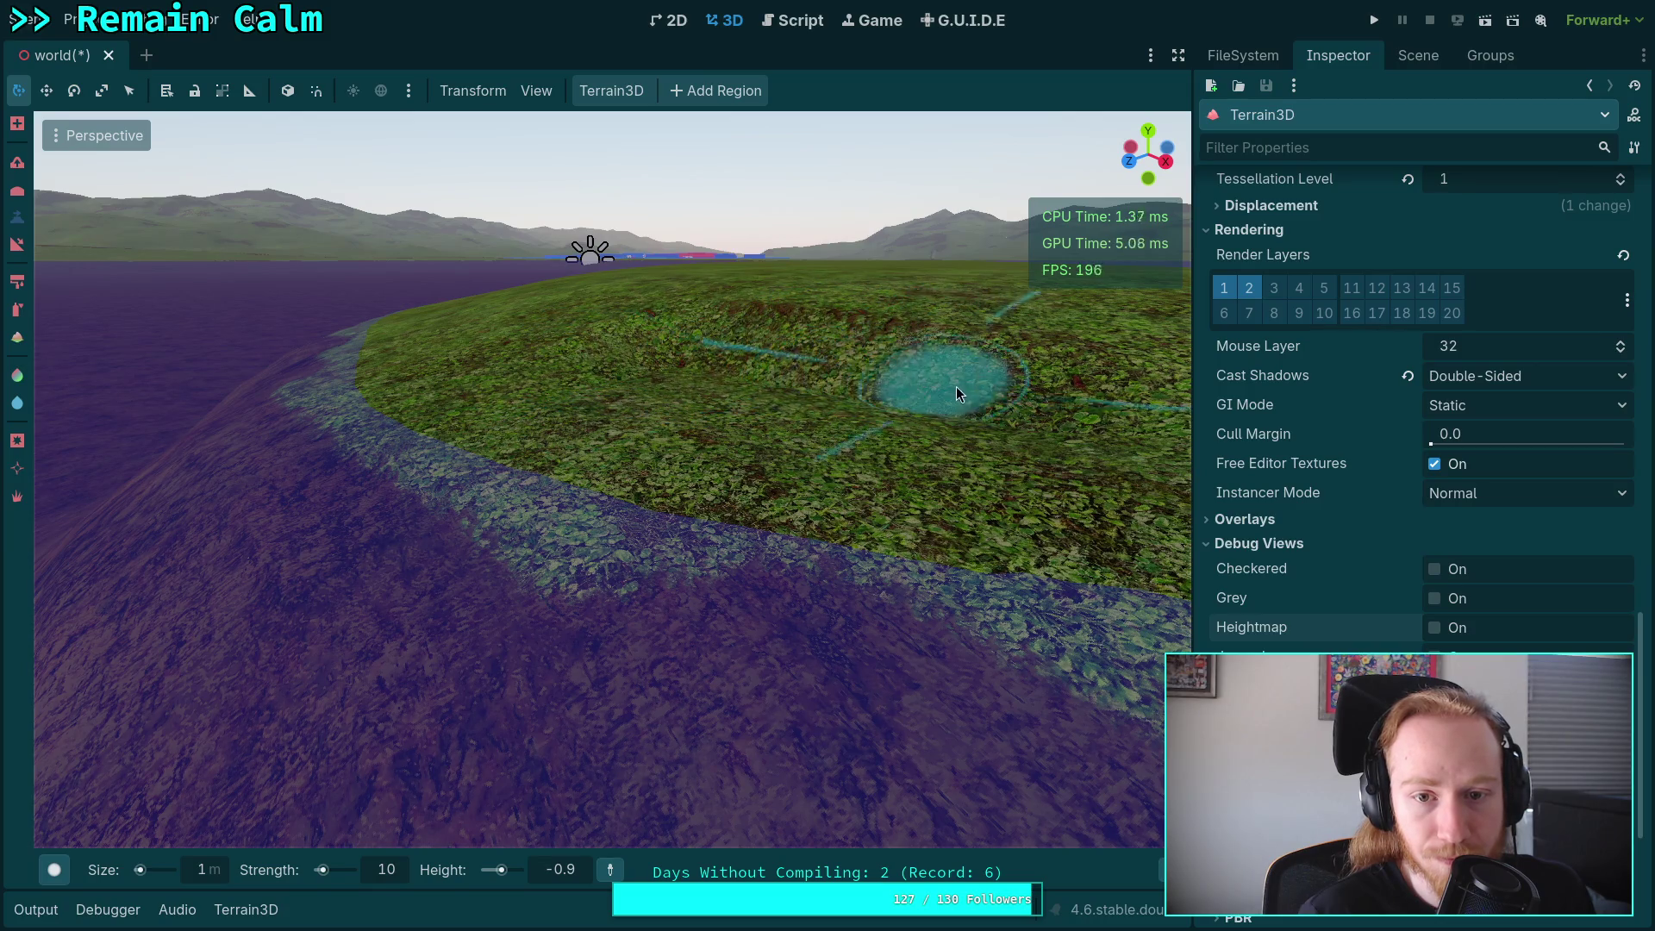
{"action": "left_click_drag", "start_coordinate": [952, 386], "coordinate": [843, 414]}
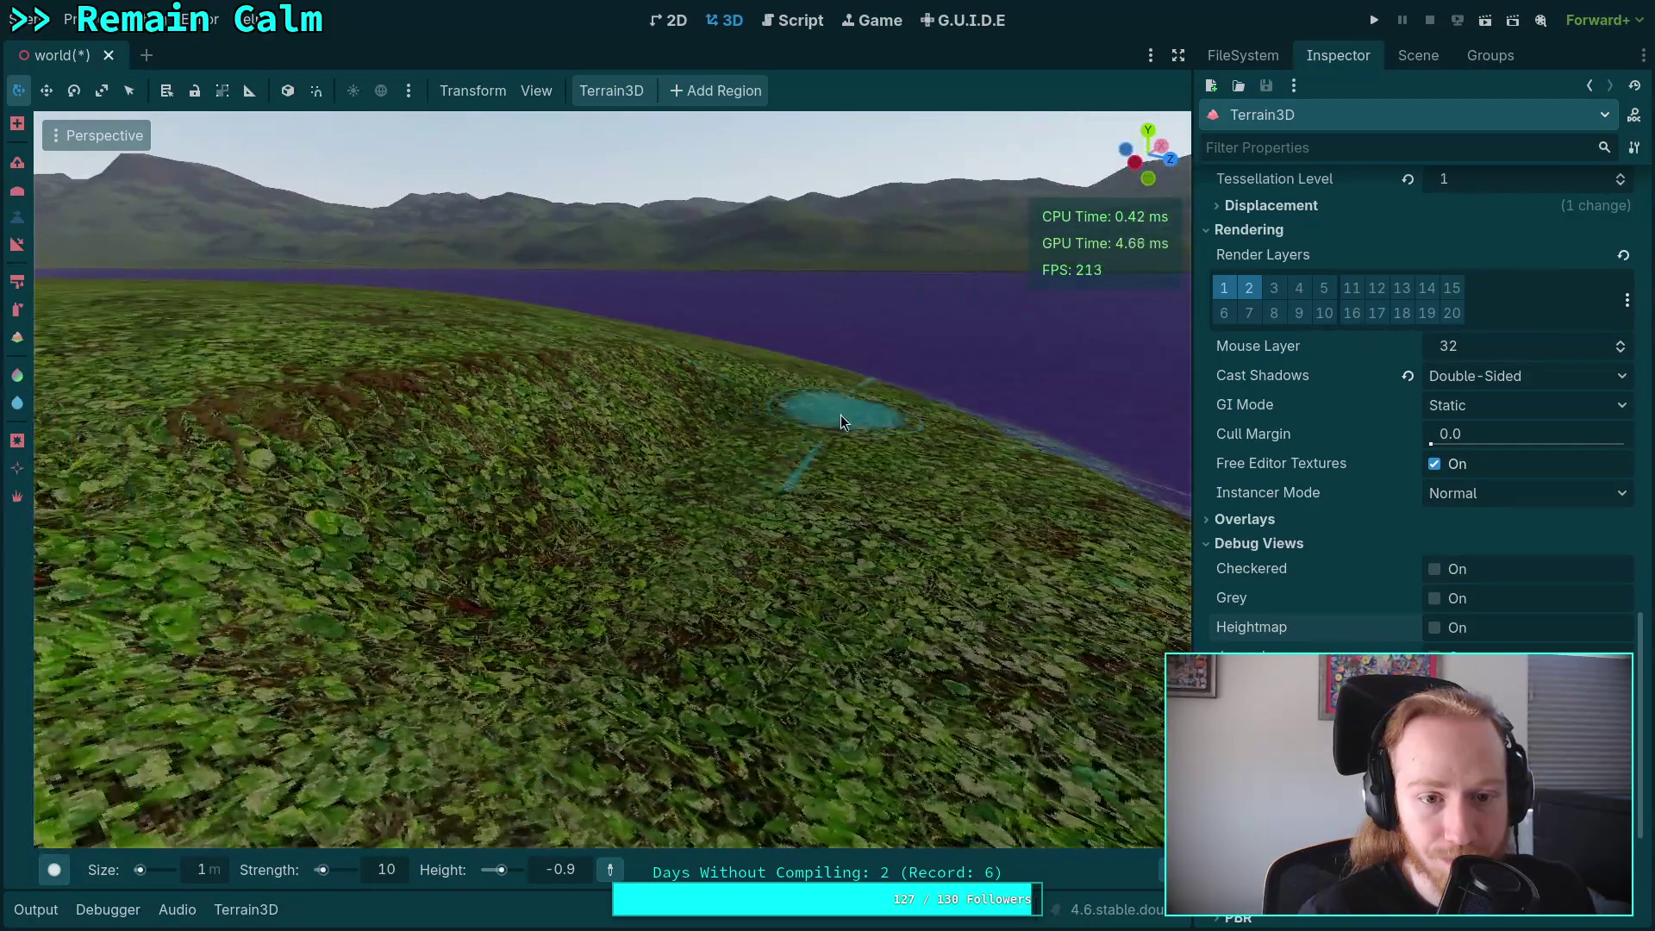
{"action": "mouse_move", "coordinate": [272, 550]}
{"action": "left_mouse_down"}
{"action": "mouse_move", "coordinate": [636, 521]}
{"action": "mouse_move", "coordinate": [655, 575]}
{"action": "mouse_move", "coordinate": [736, 536]}
{"action": "left_mouse_up"}
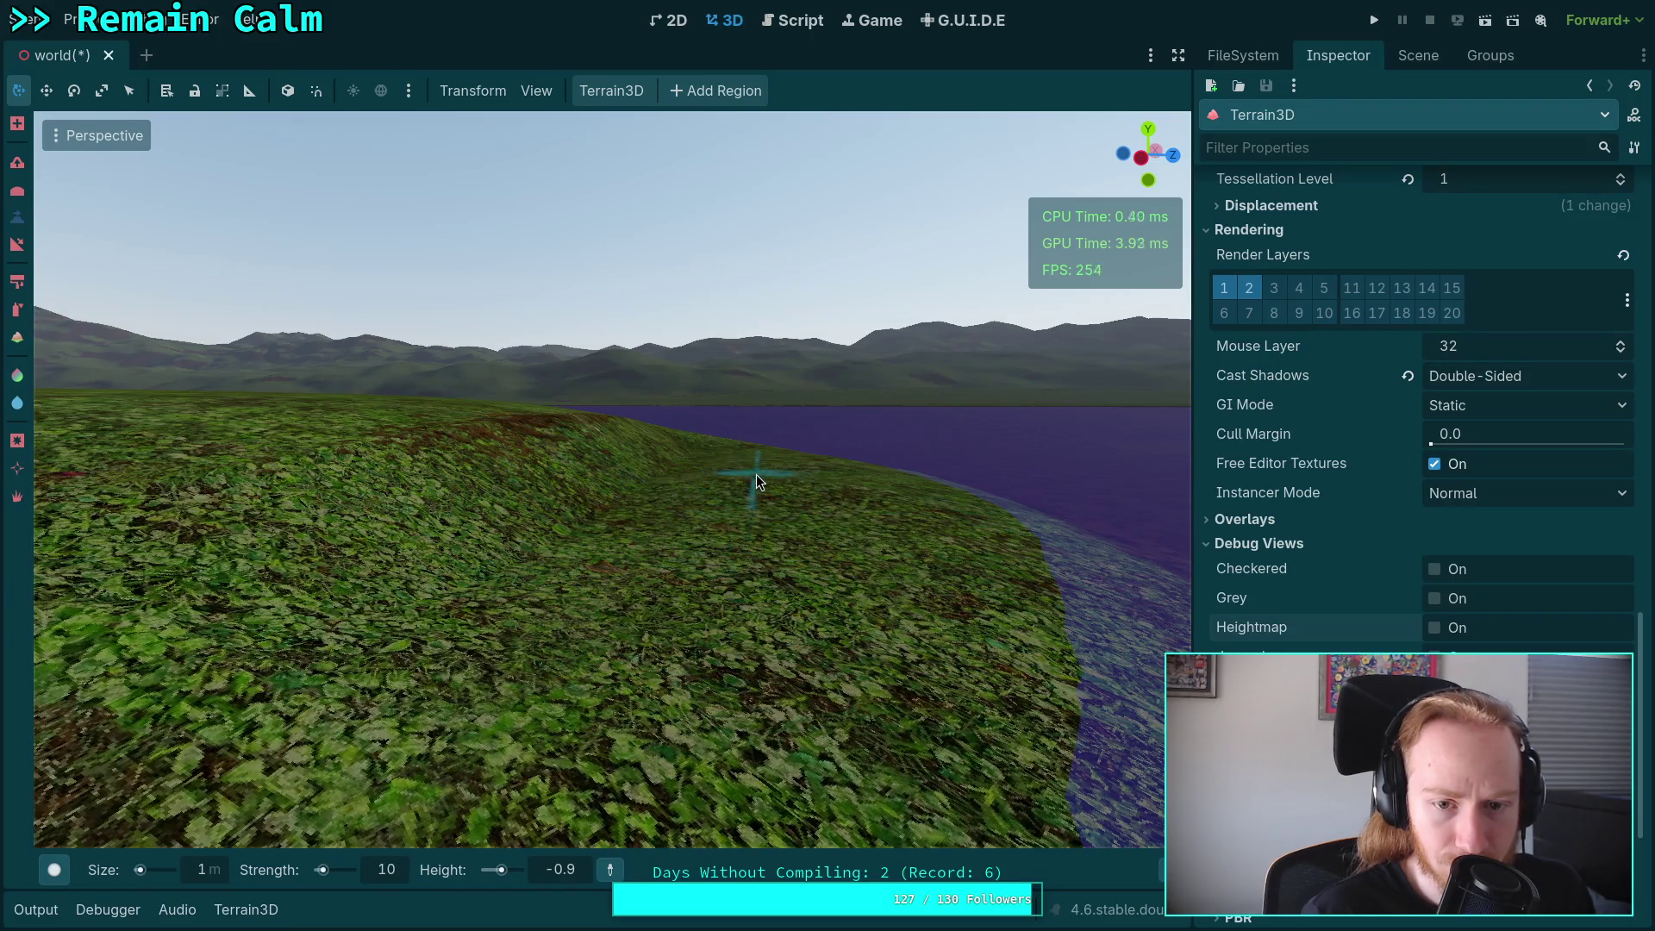
{"action": "mouse_move", "coordinate": [292, 529]}
{"action": "left_mouse_down"}
{"action": "mouse_move", "coordinate": [478, 509]}
{"action": "mouse_move", "coordinate": [231, 586]}
{"action": "left_mouse_up"}
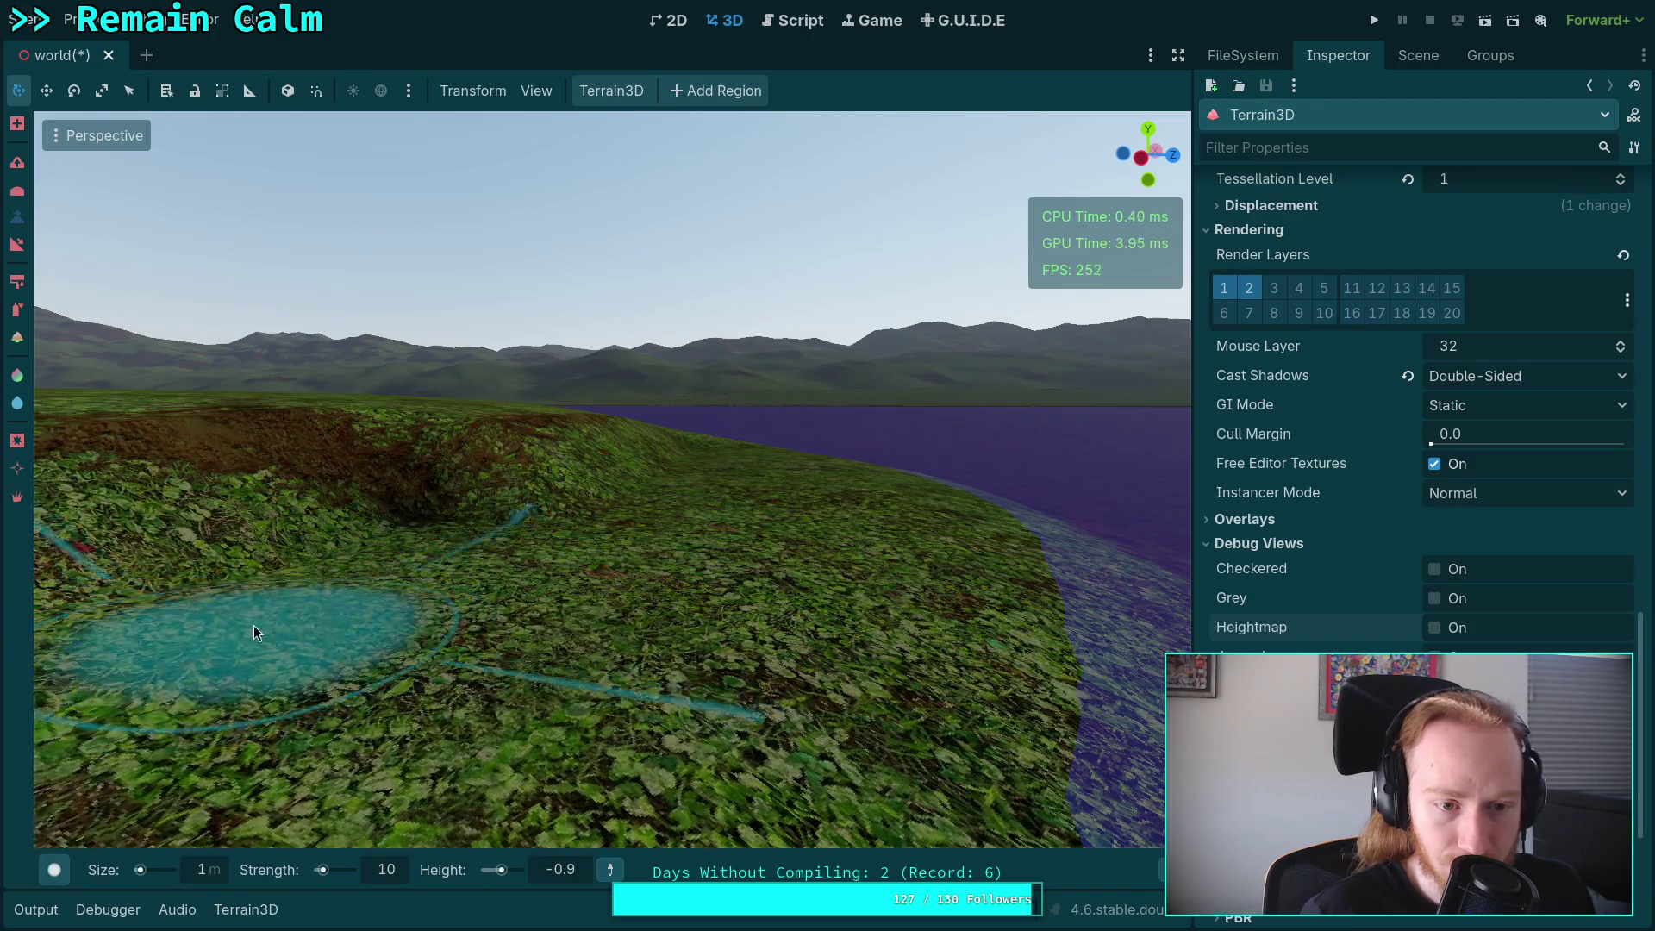
{"action": "scroll", "coordinate": [524, 502], "scroll_direction": "down", "scroll_amount": 3}
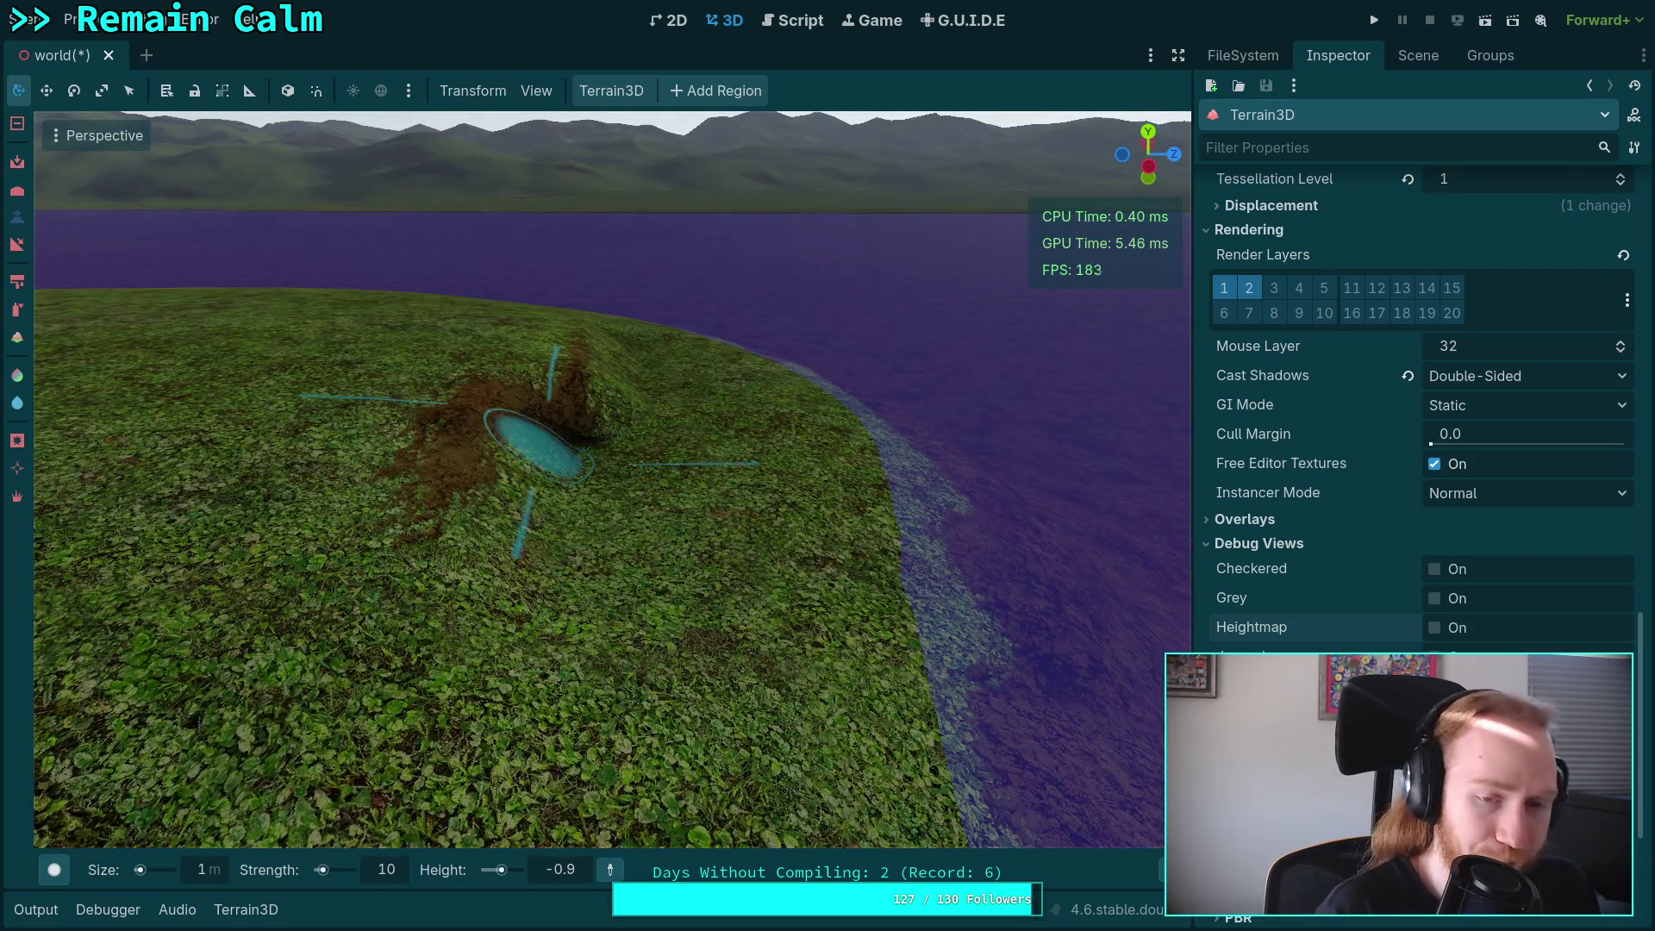
{"action": "key", "text": "ctrl+z"}
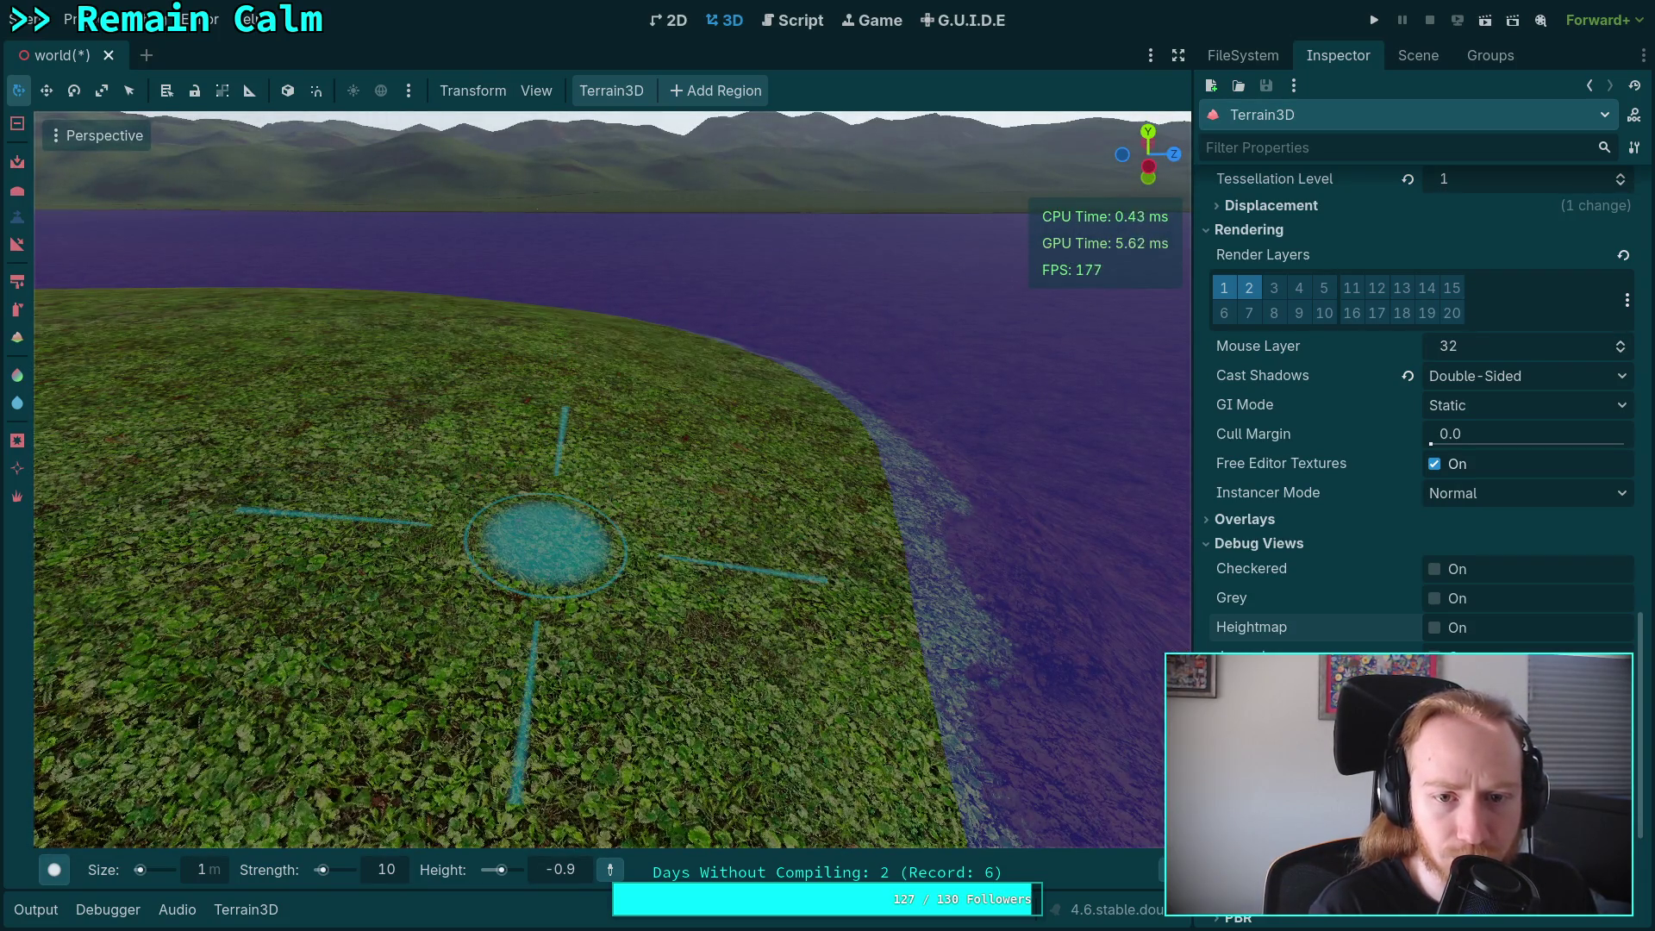
{"action": "key", "text": "ctrl+z"}
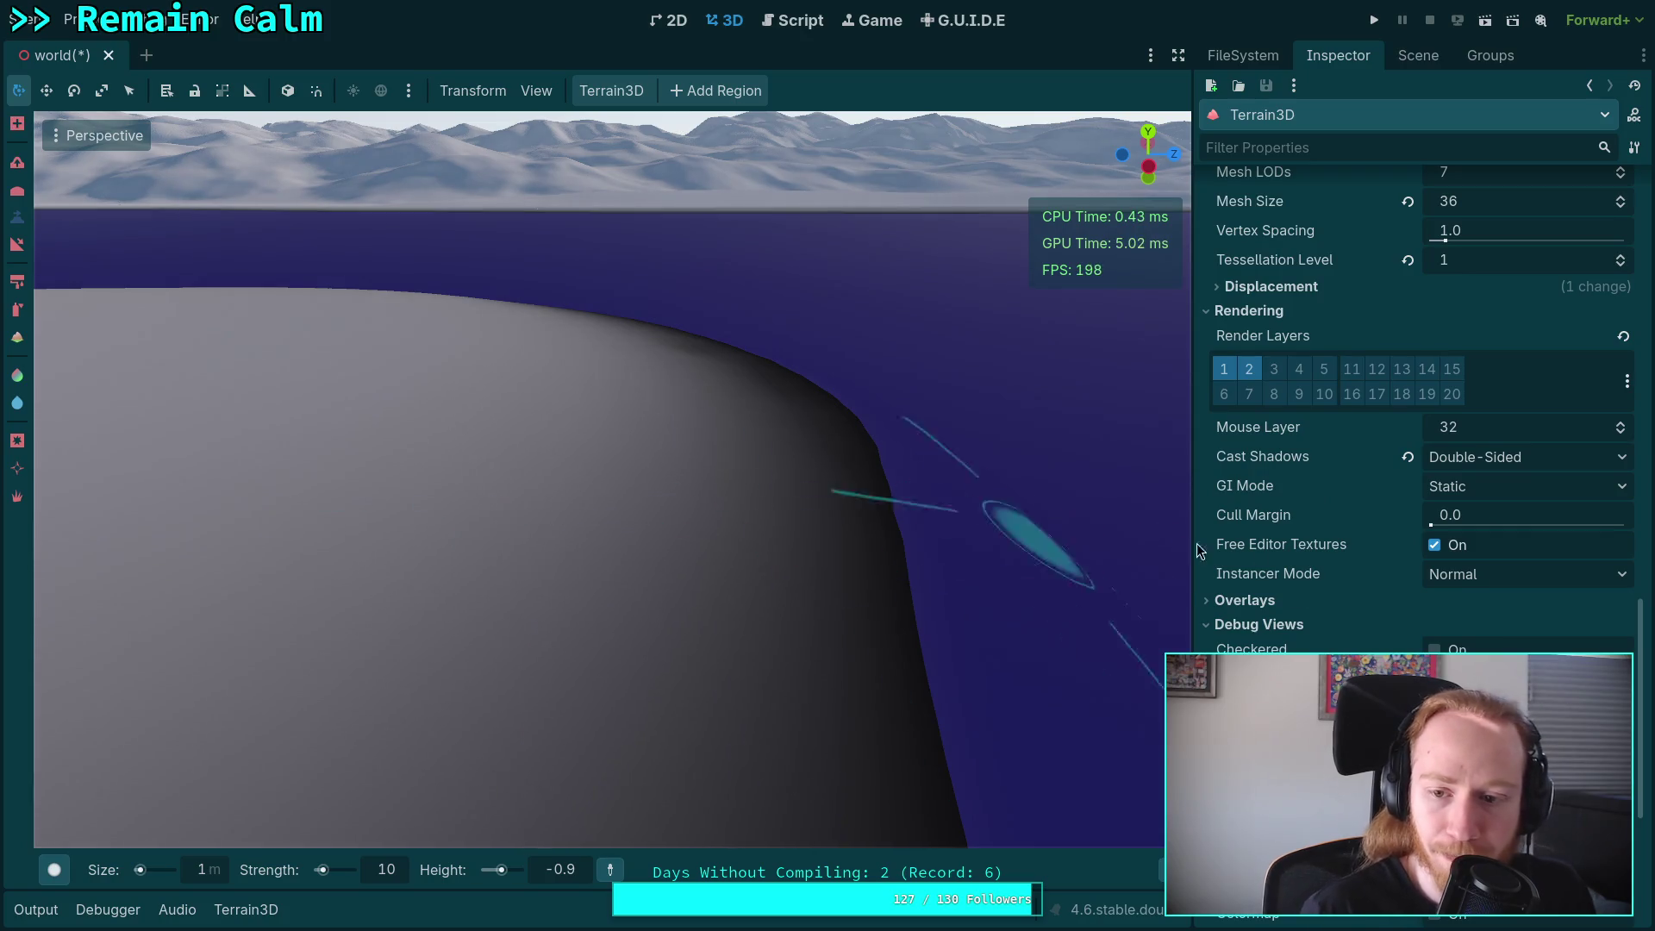
{"action": "key", "text": "ctrl+shift+z"}
{"action": "left_click", "coordinate": [1239, 552]}
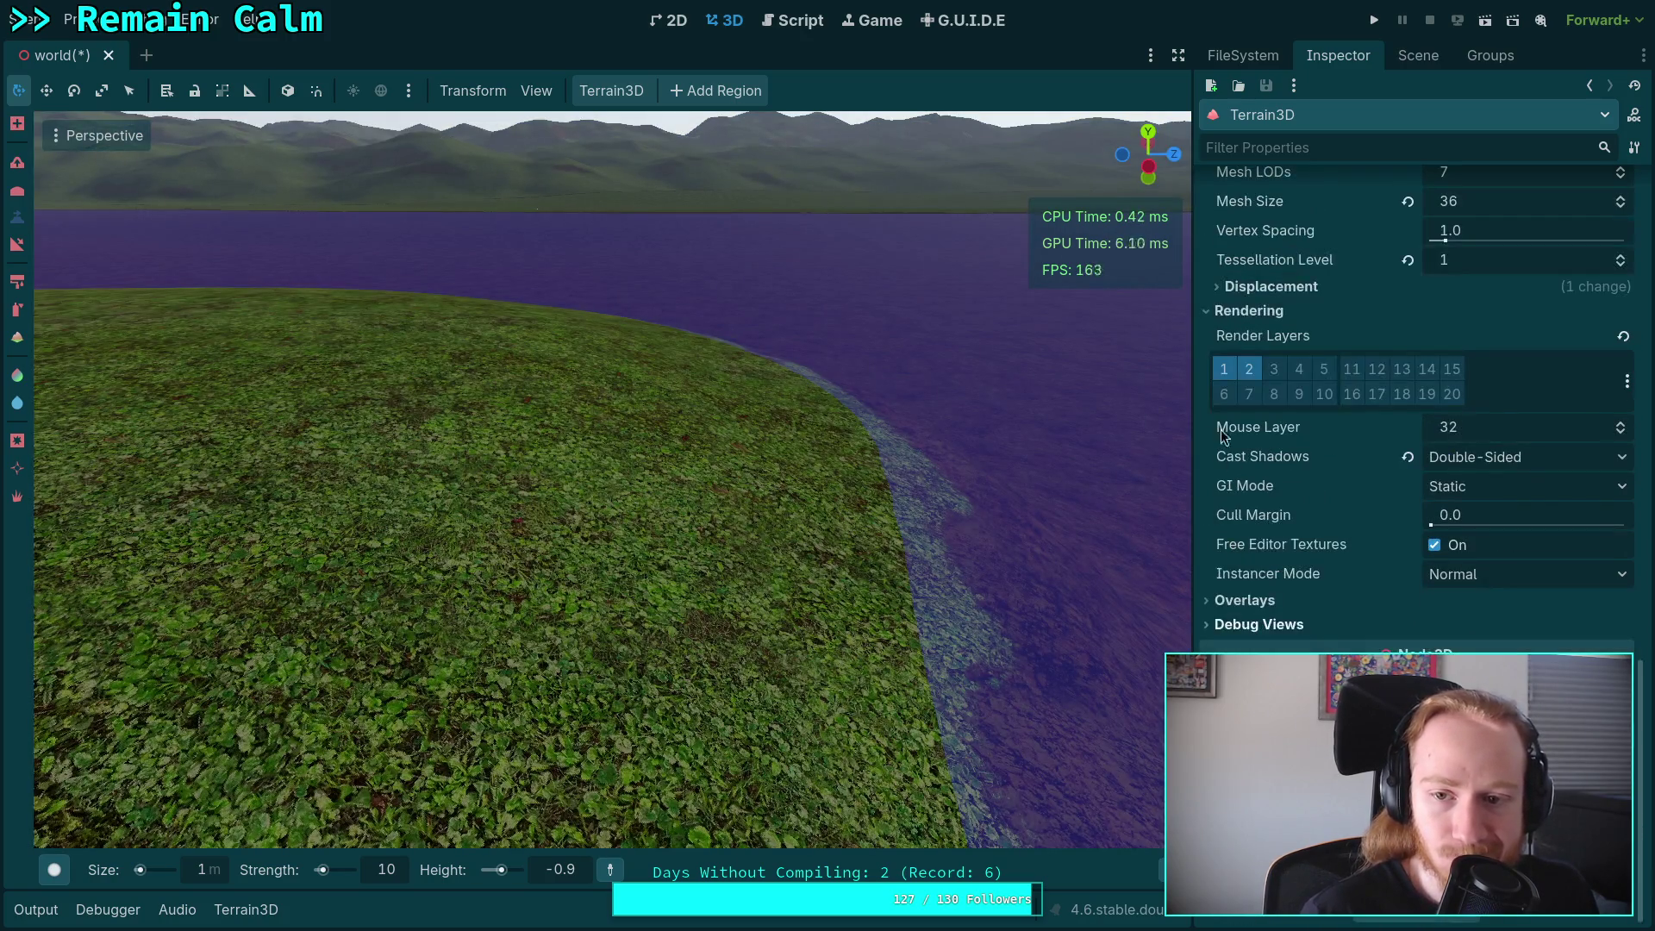
{"action": "left_click_drag", "start_coordinate": [1189, 399], "coordinate": [1419, 399]}
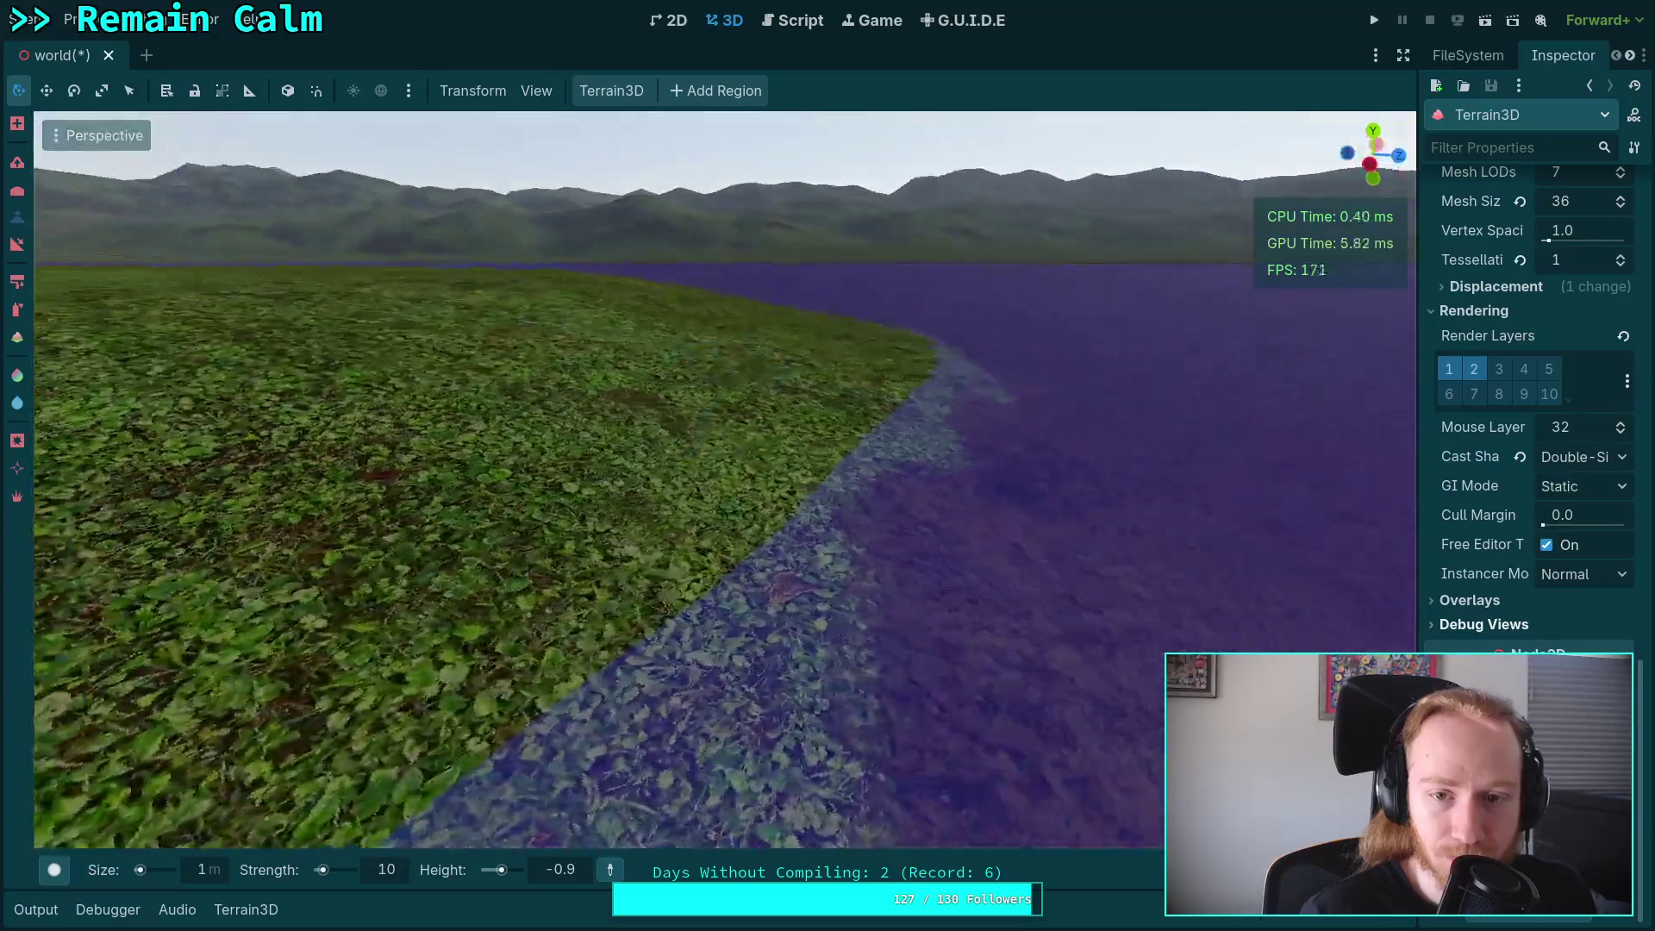
Turn the view toward the grass and set the brush size to 5.
{"action": "key", "text": "a"}
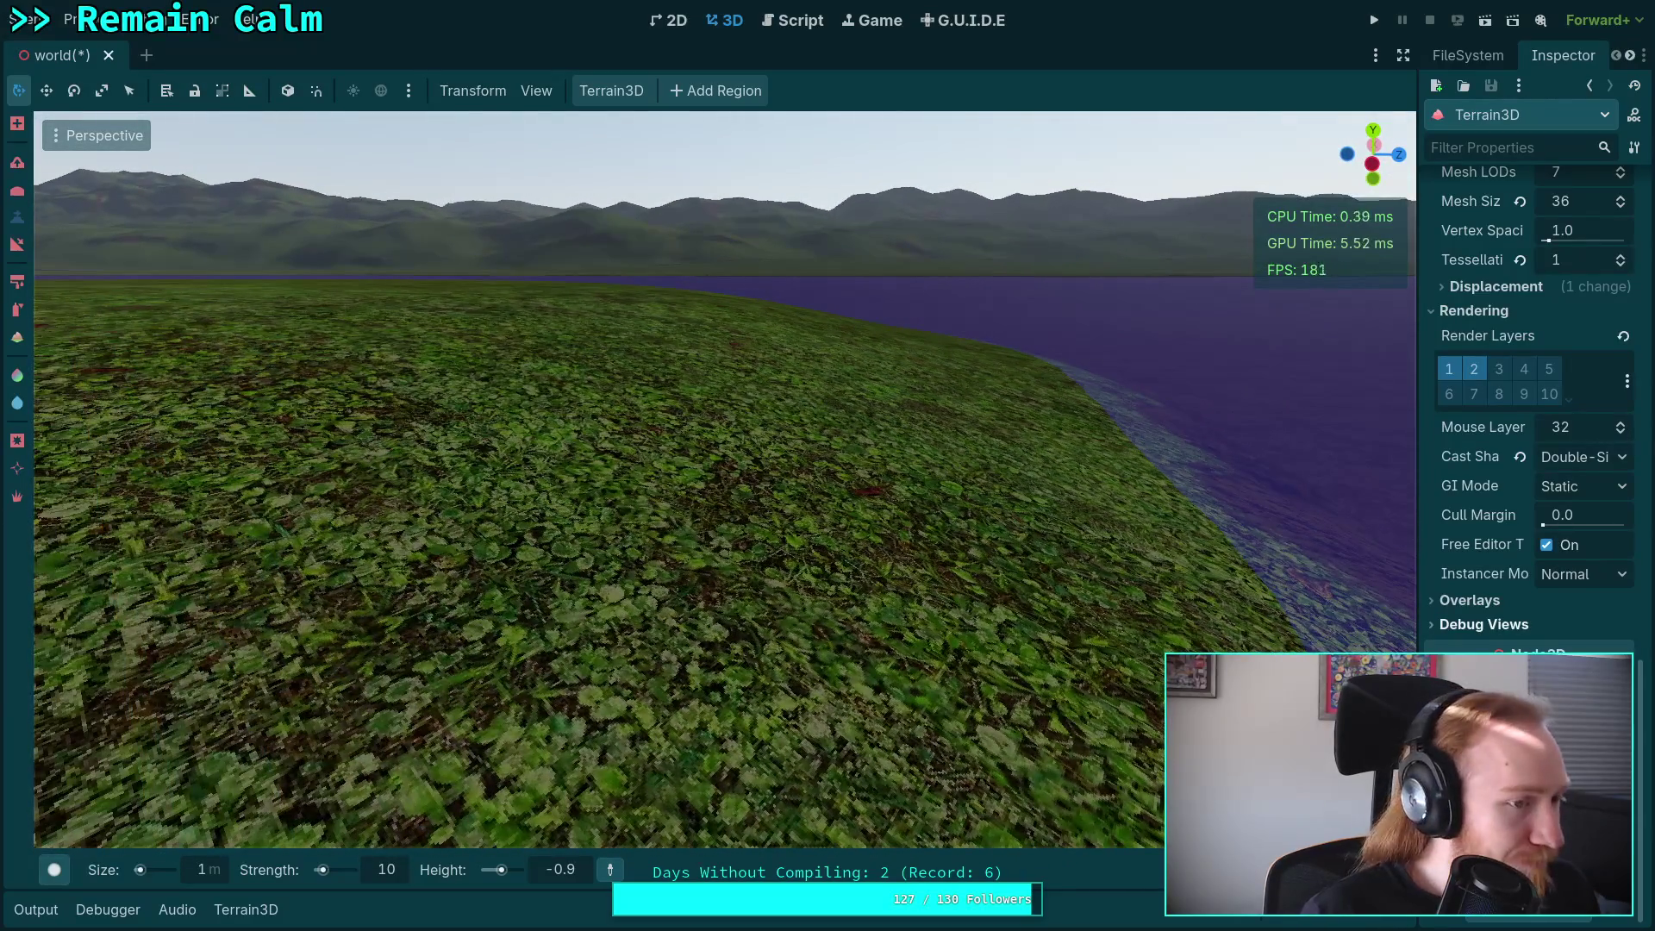
{"action": "left_click", "coordinate": [219, 870]}
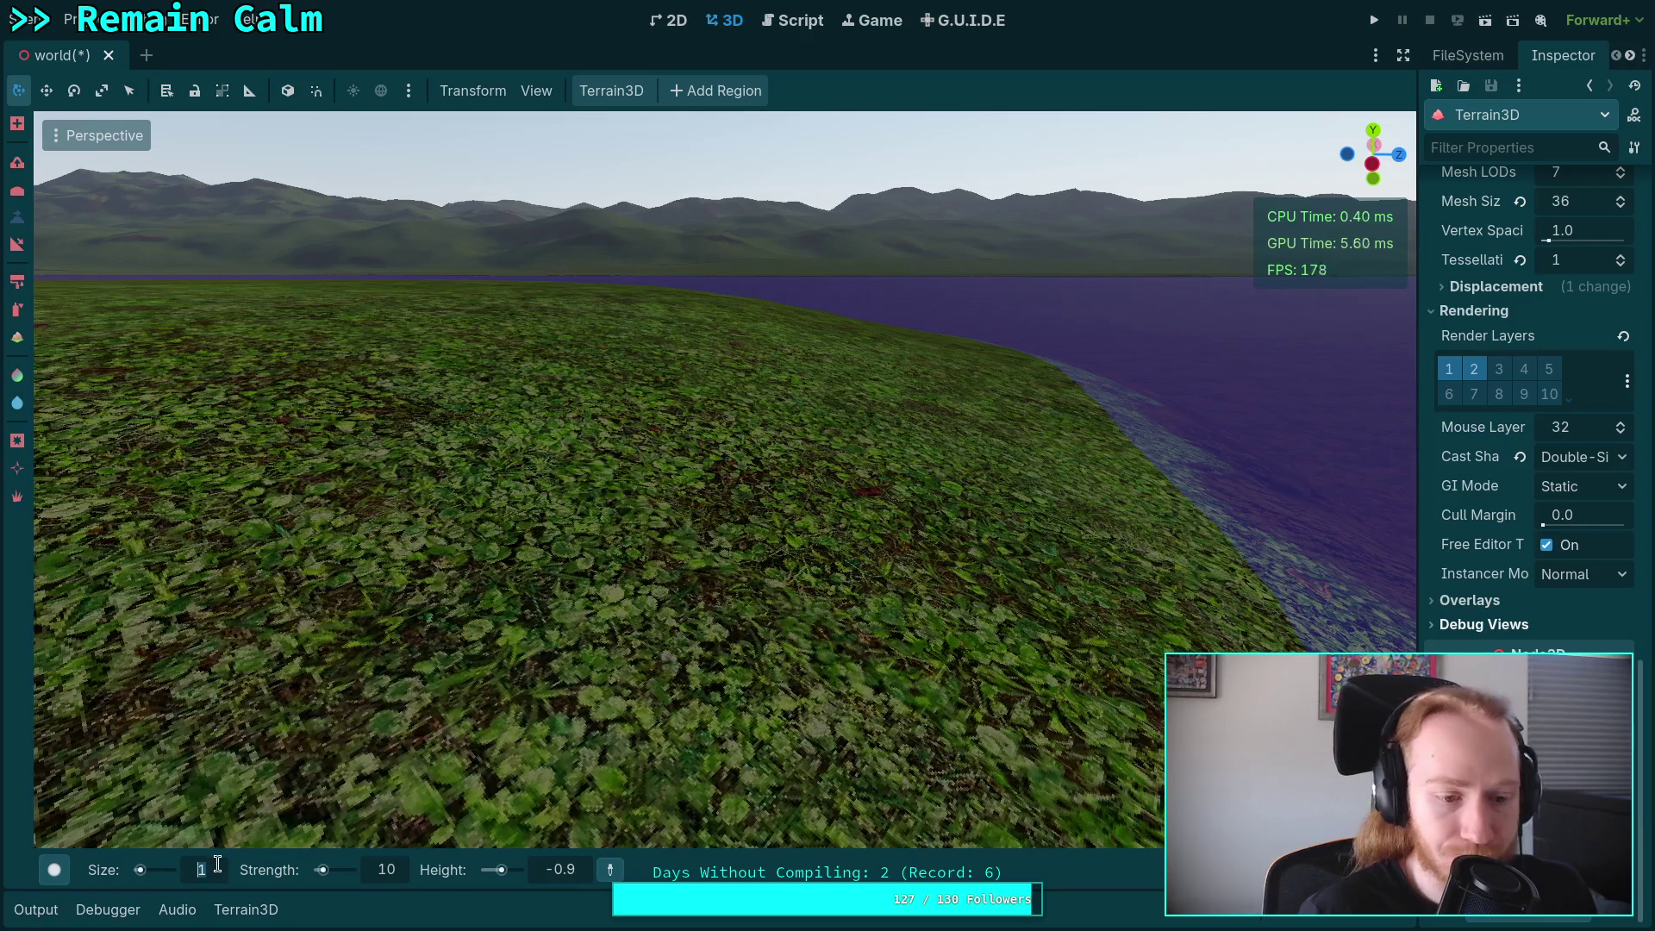
{"action": "type", "text": "5"}
{"action": "key", "text": "Return"}
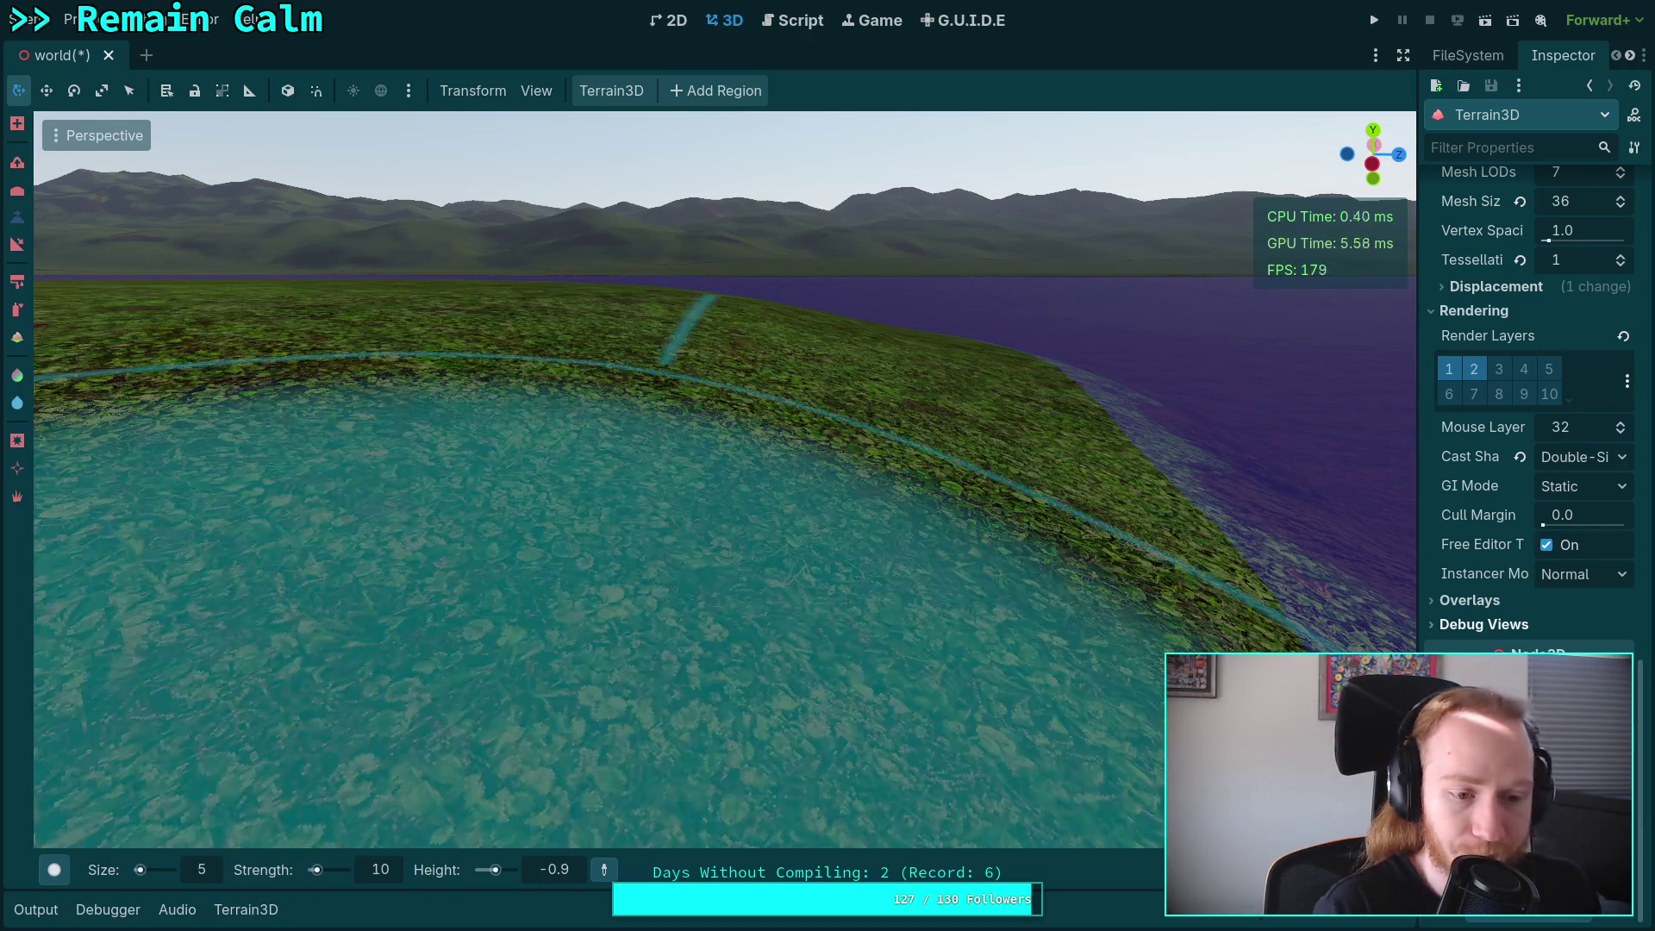
Select the -0.9 brush height value and raise a flat plateau on the grass.
{"action": "scroll", "coordinate": [209, 872], "scroll_direction": "down", "scroll_amount": 1}
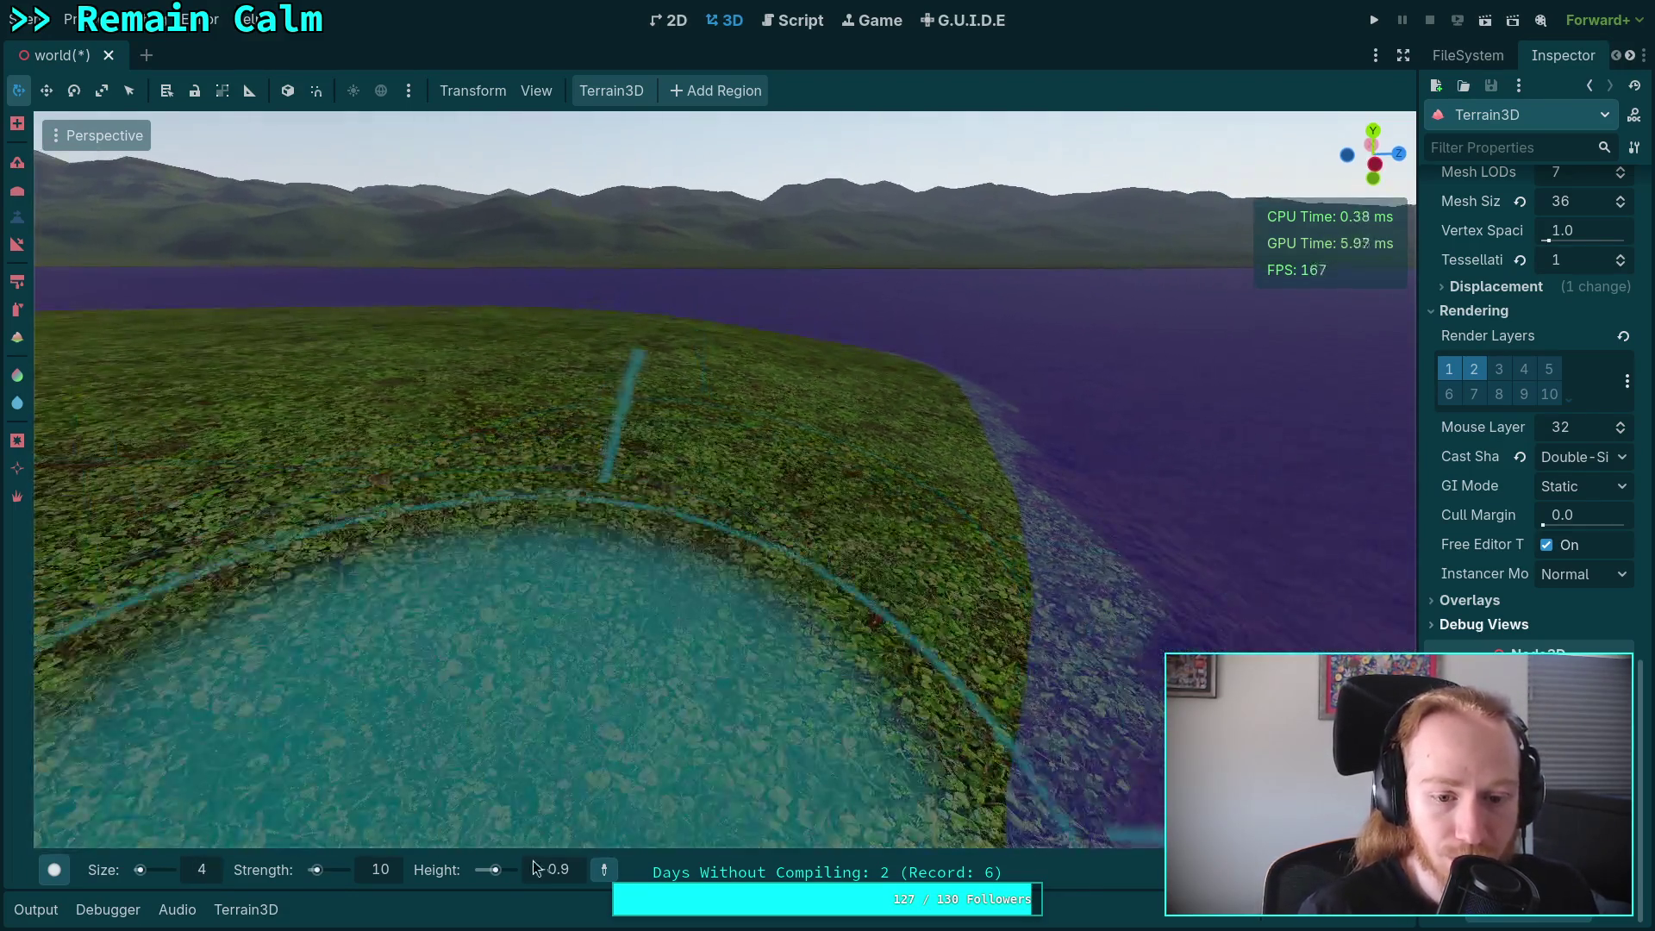
{"action": "left_click", "coordinate": [565, 872]}
{"action": "double_click", "coordinate": [565, 871]}
{"action": "type", "text": "0.5"}
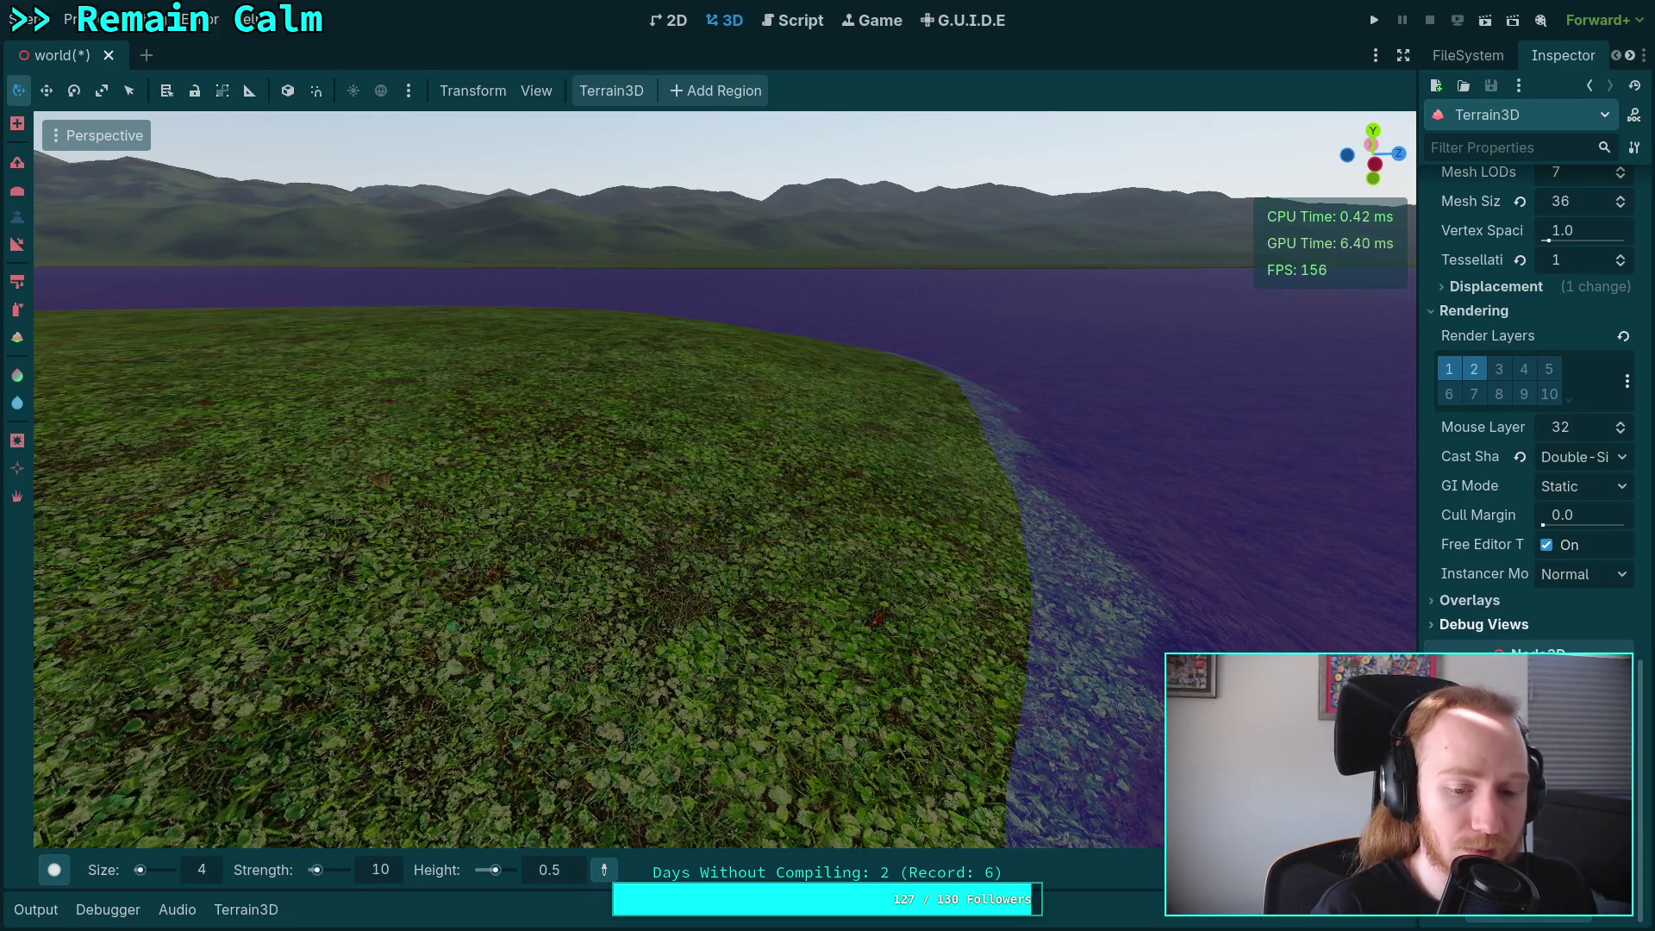
{"action": "mouse_move", "coordinate": [328, 733]}
{"action": "left_mouse_down"}
{"action": "mouse_move", "coordinate": [509, 432]}
{"action": "mouse_move", "coordinate": [319, 388]}
{"action": "mouse_move", "coordinate": [406, 423]}
{"action": "mouse_move", "coordinate": [362, 483]}
{"action": "mouse_move", "coordinate": [431, 604]}
{"action": "mouse_move", "coordinate": [521, 707]}
{"action": "left_mouse_up"}
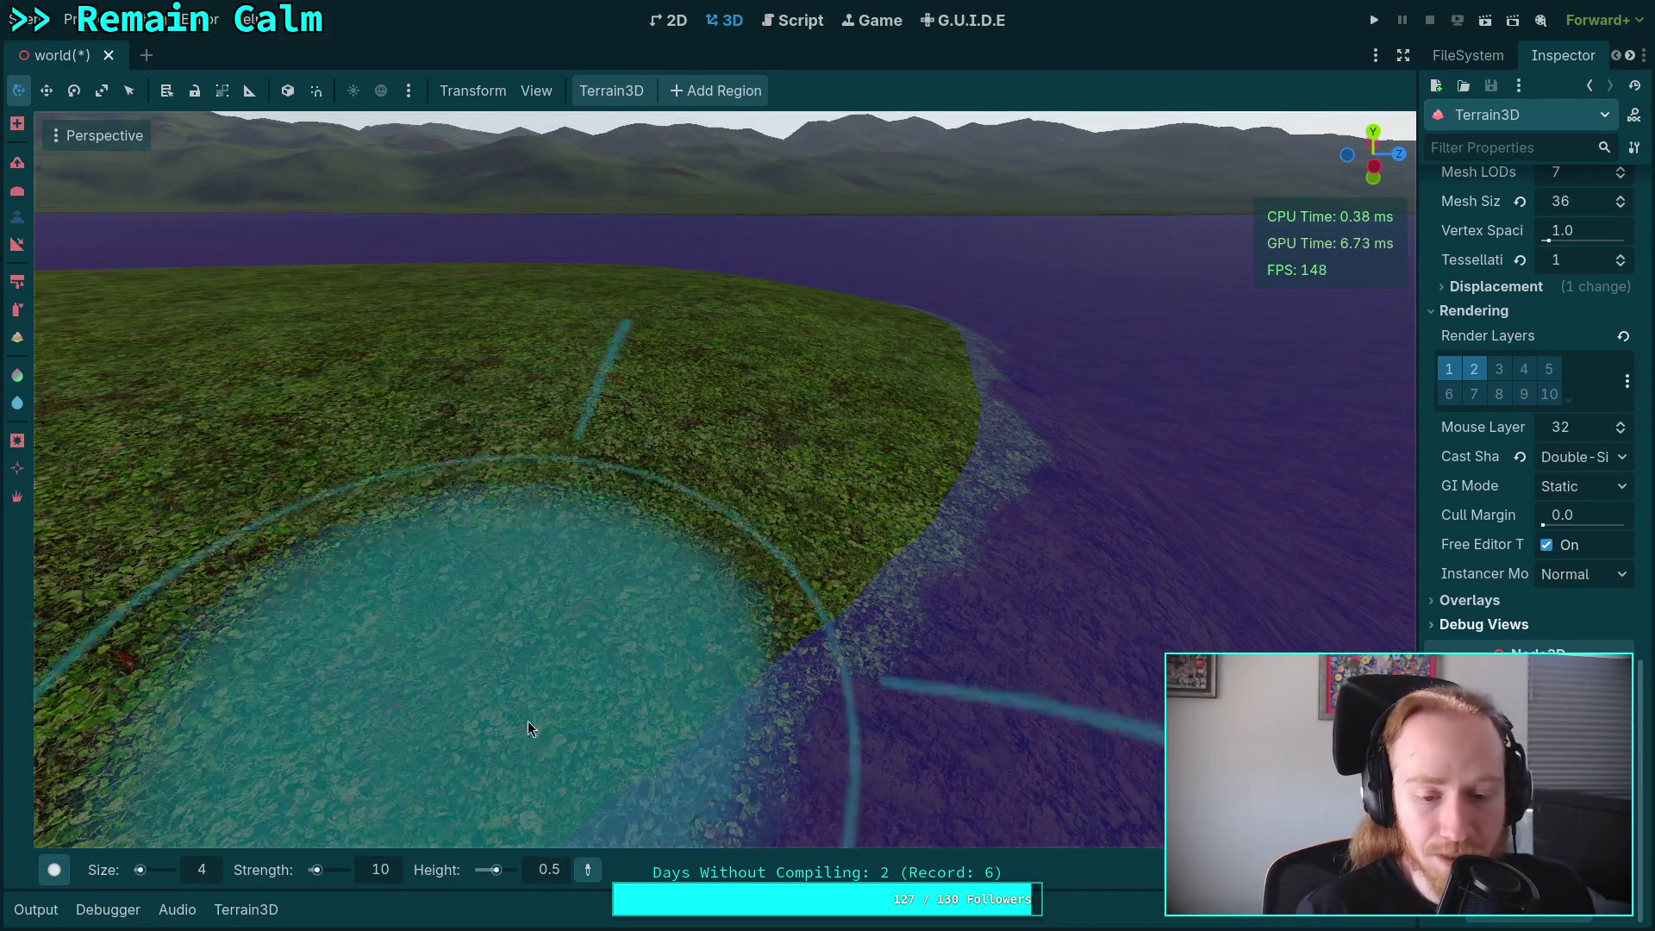
Enter 905 into the brush height field, then turn the view toward flat terrain between water.
{"action": "left_click", "coordinate": [552, 870]}
{"action": "type", "text": "90"}
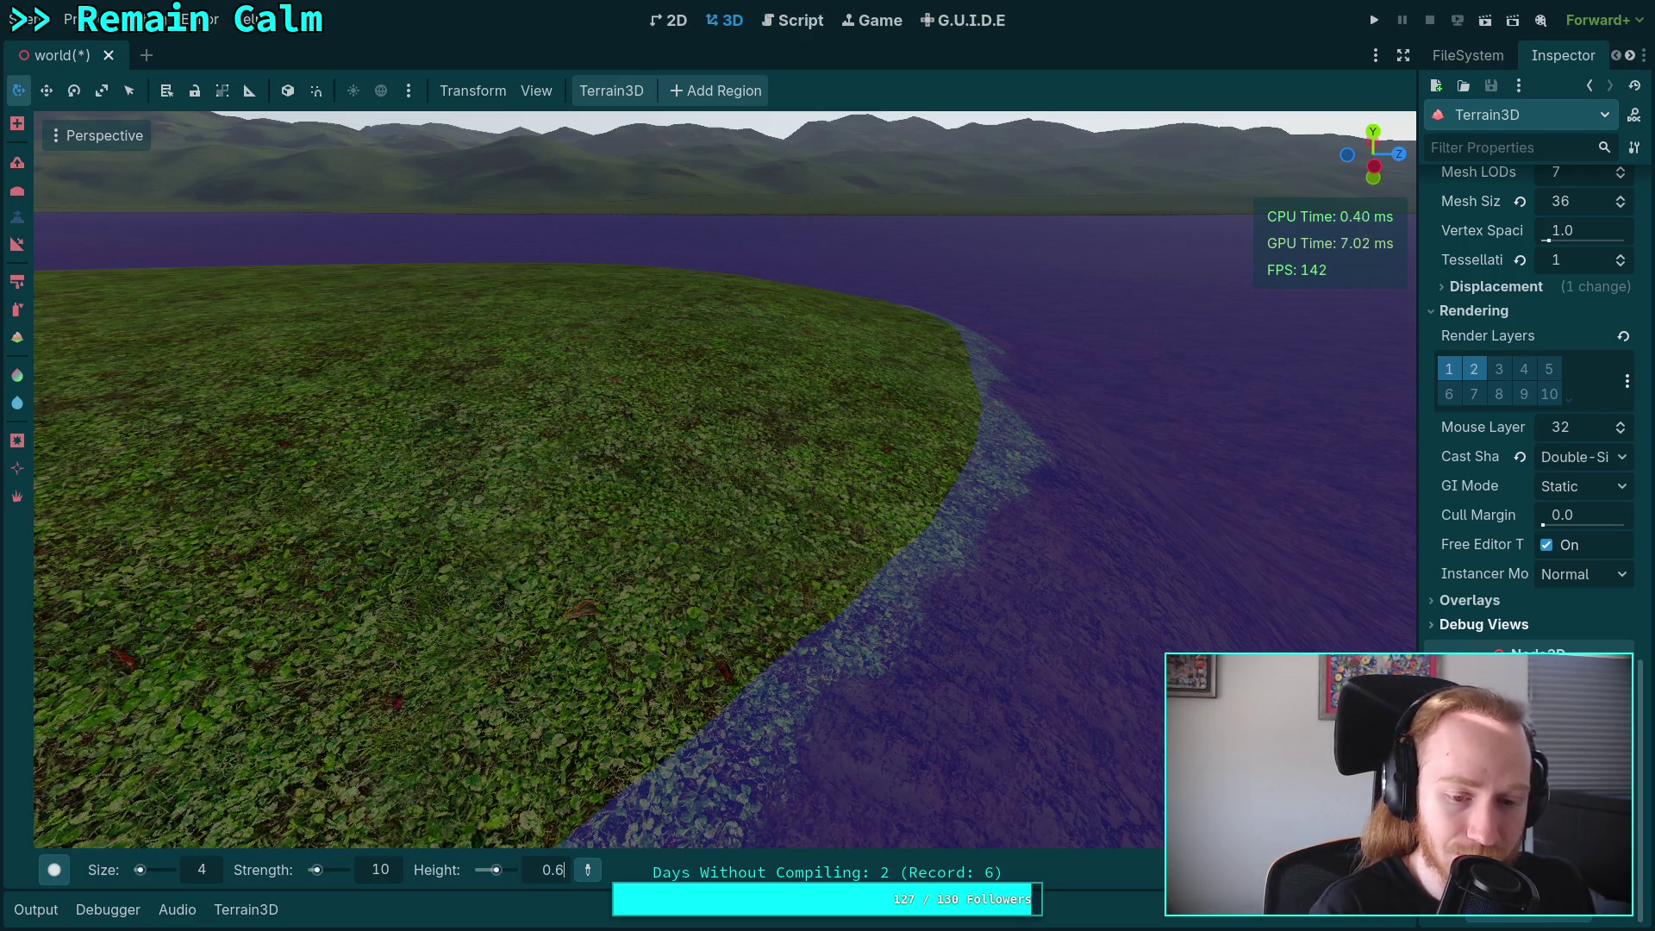
{"action": "type", "text": "5"}
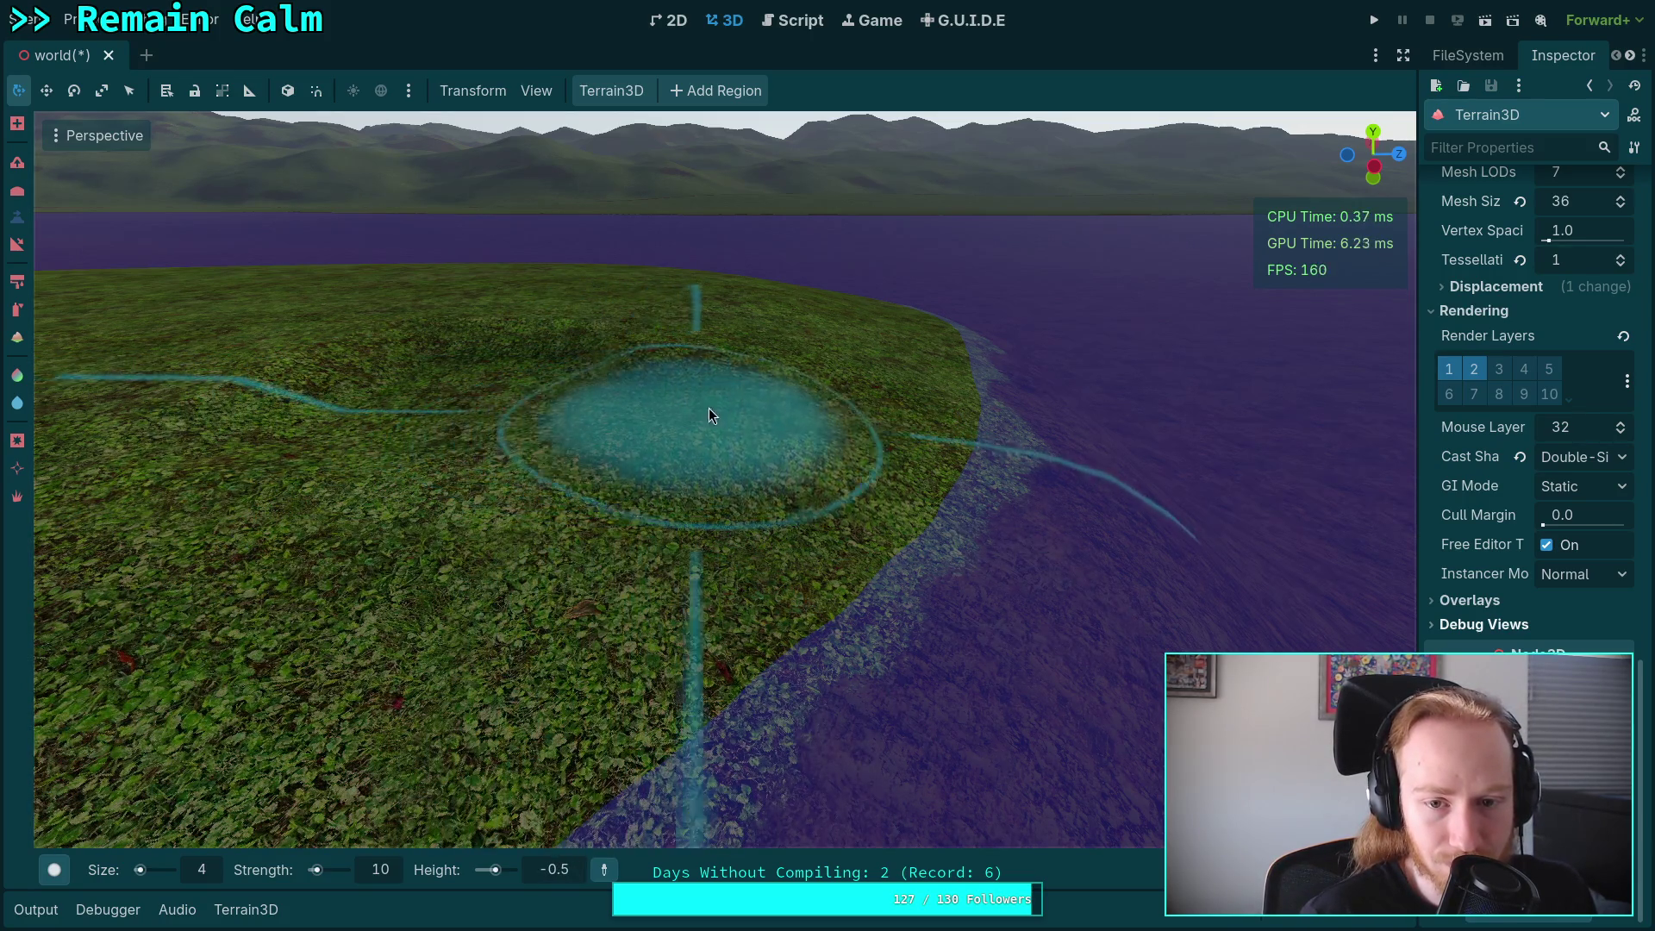
{"action": "mouse_move", "coordinate": [572, 496]}
{"action": "left_mouse_down"}
{"action": "mouse_move", "coordinate": [937, 833]}
{"action": "mouse_move", "coordinate": [1009, 840]}
{"action": "left_mouse_up"}
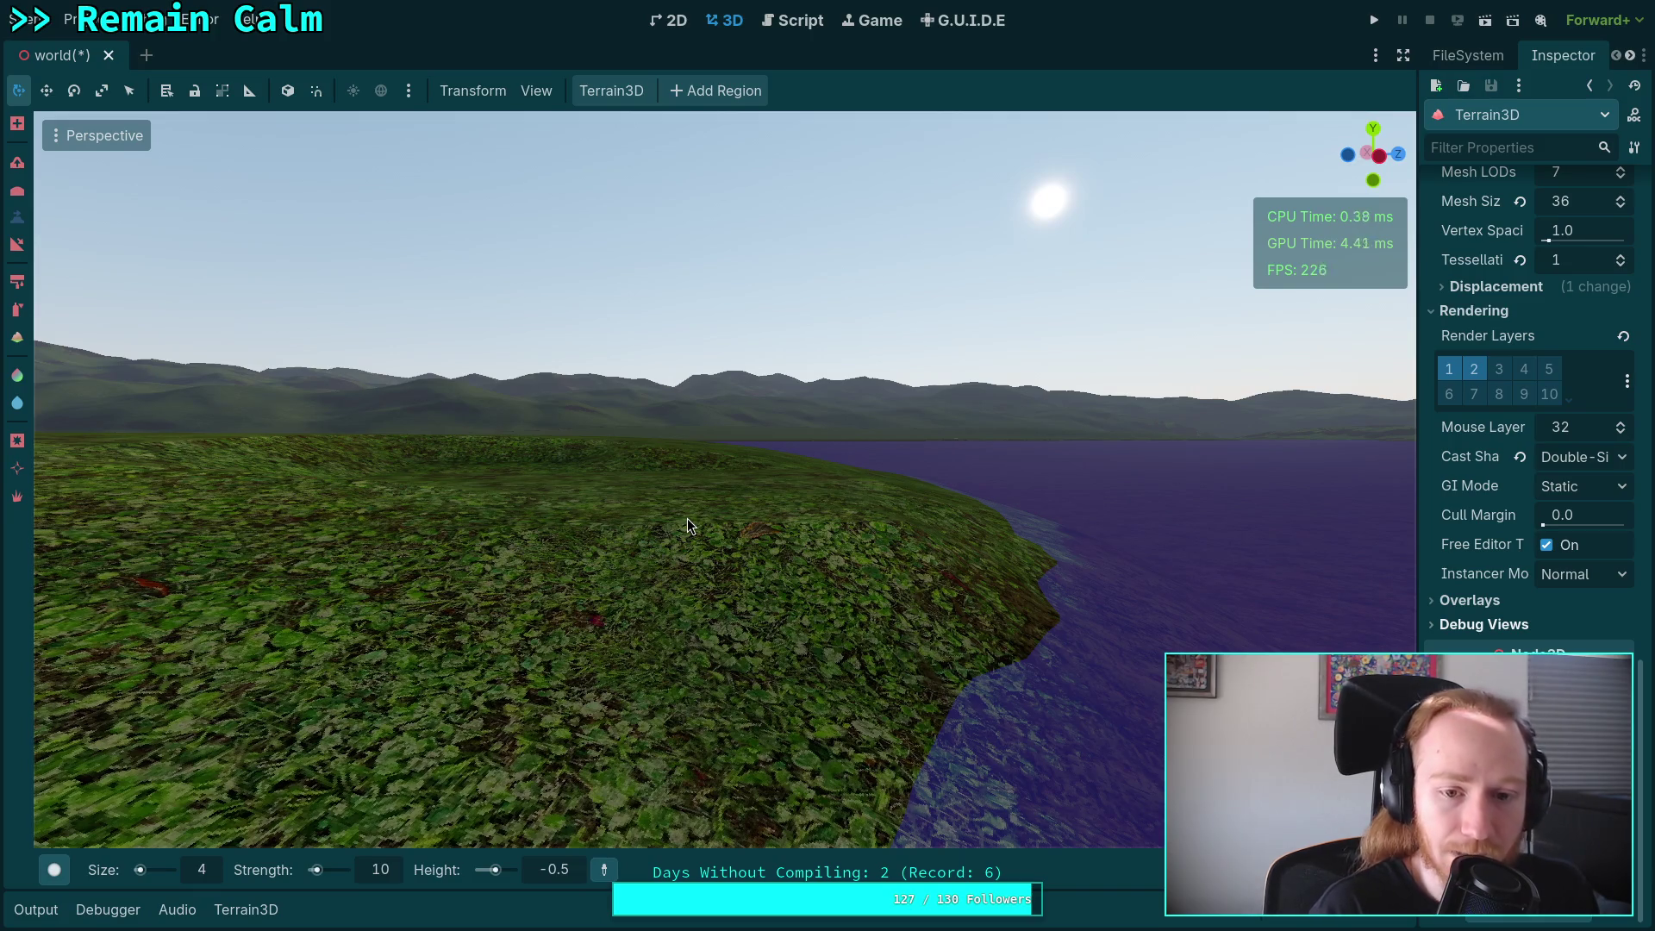
{"action": "scroll", "coordinate": [638, 621], "scroll_direction": "down", "scroll_amount": 5}
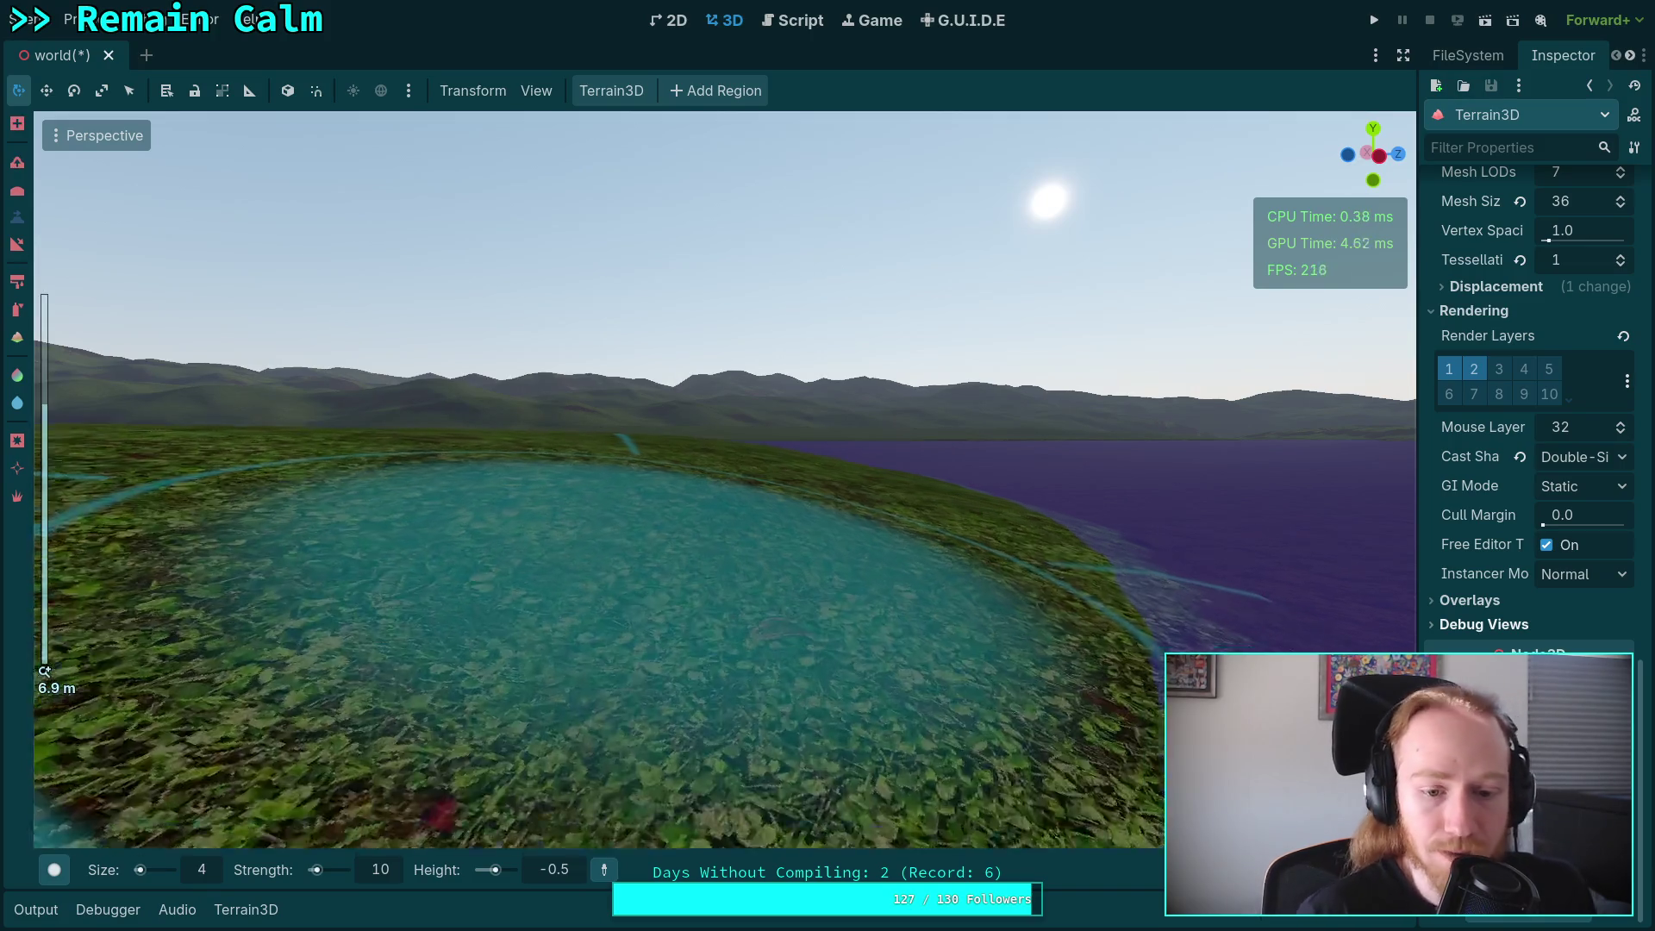
{"action": "left_click", "coordinate": [567, 869]}
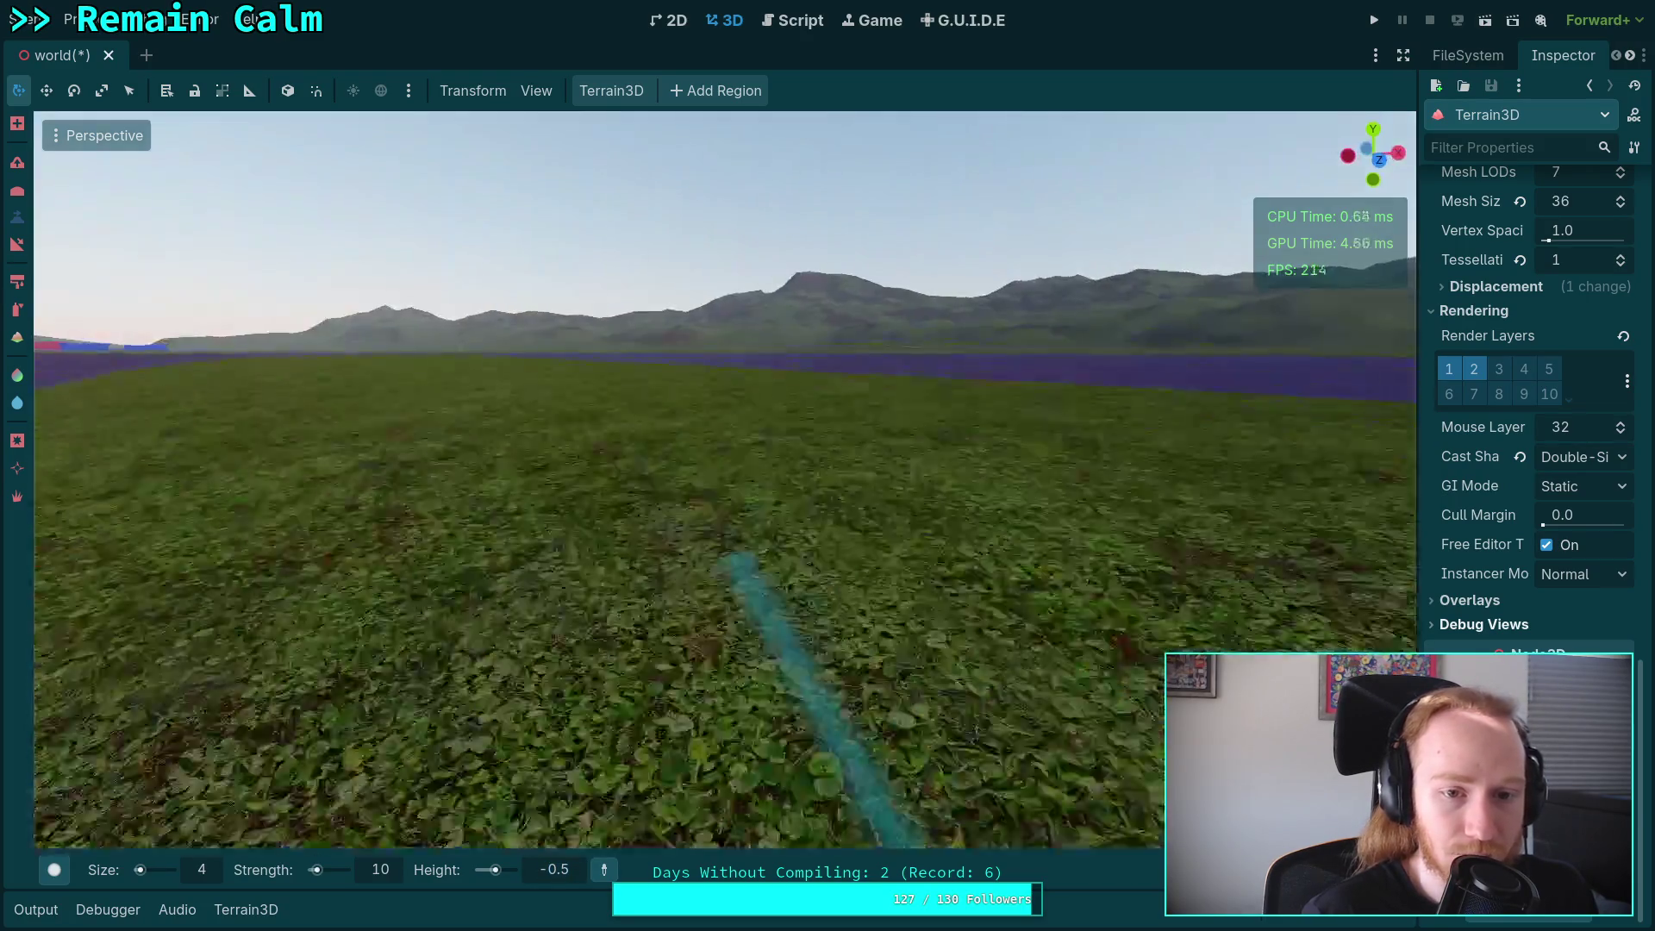
{"action": "left_click_drag", "start_coordinate": [776, 595], "coordinate": [388, 595]}
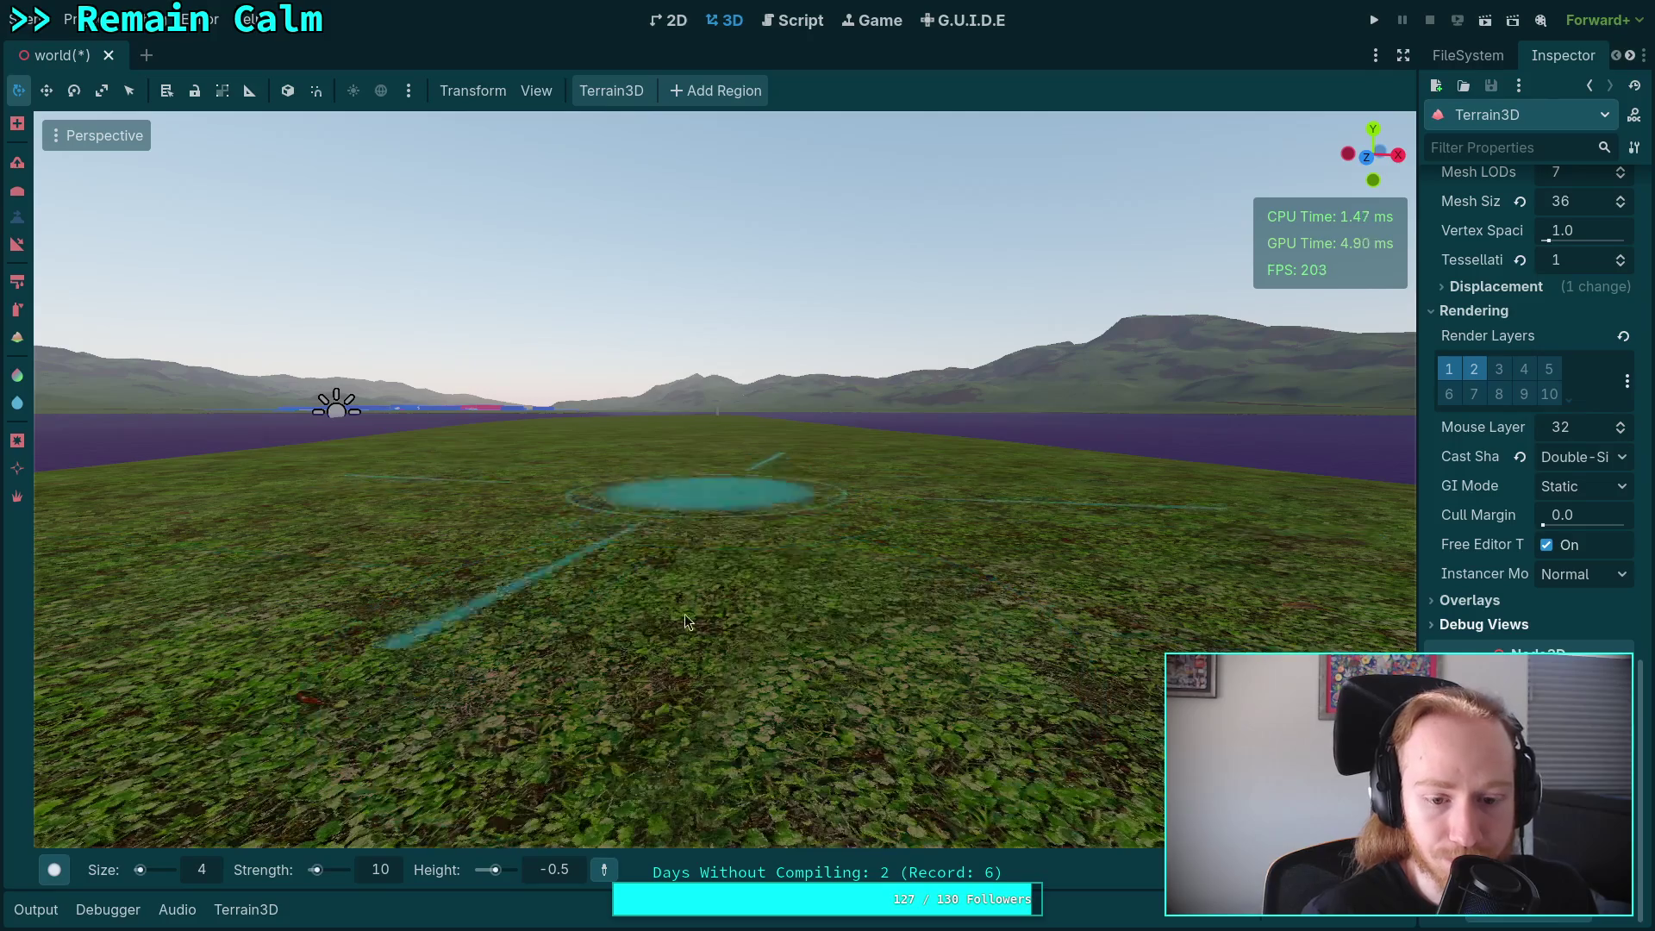
Brush the flat terrain and set the target height to -0.1.
{"action": "left_click", "coordinate": [690, 577]}
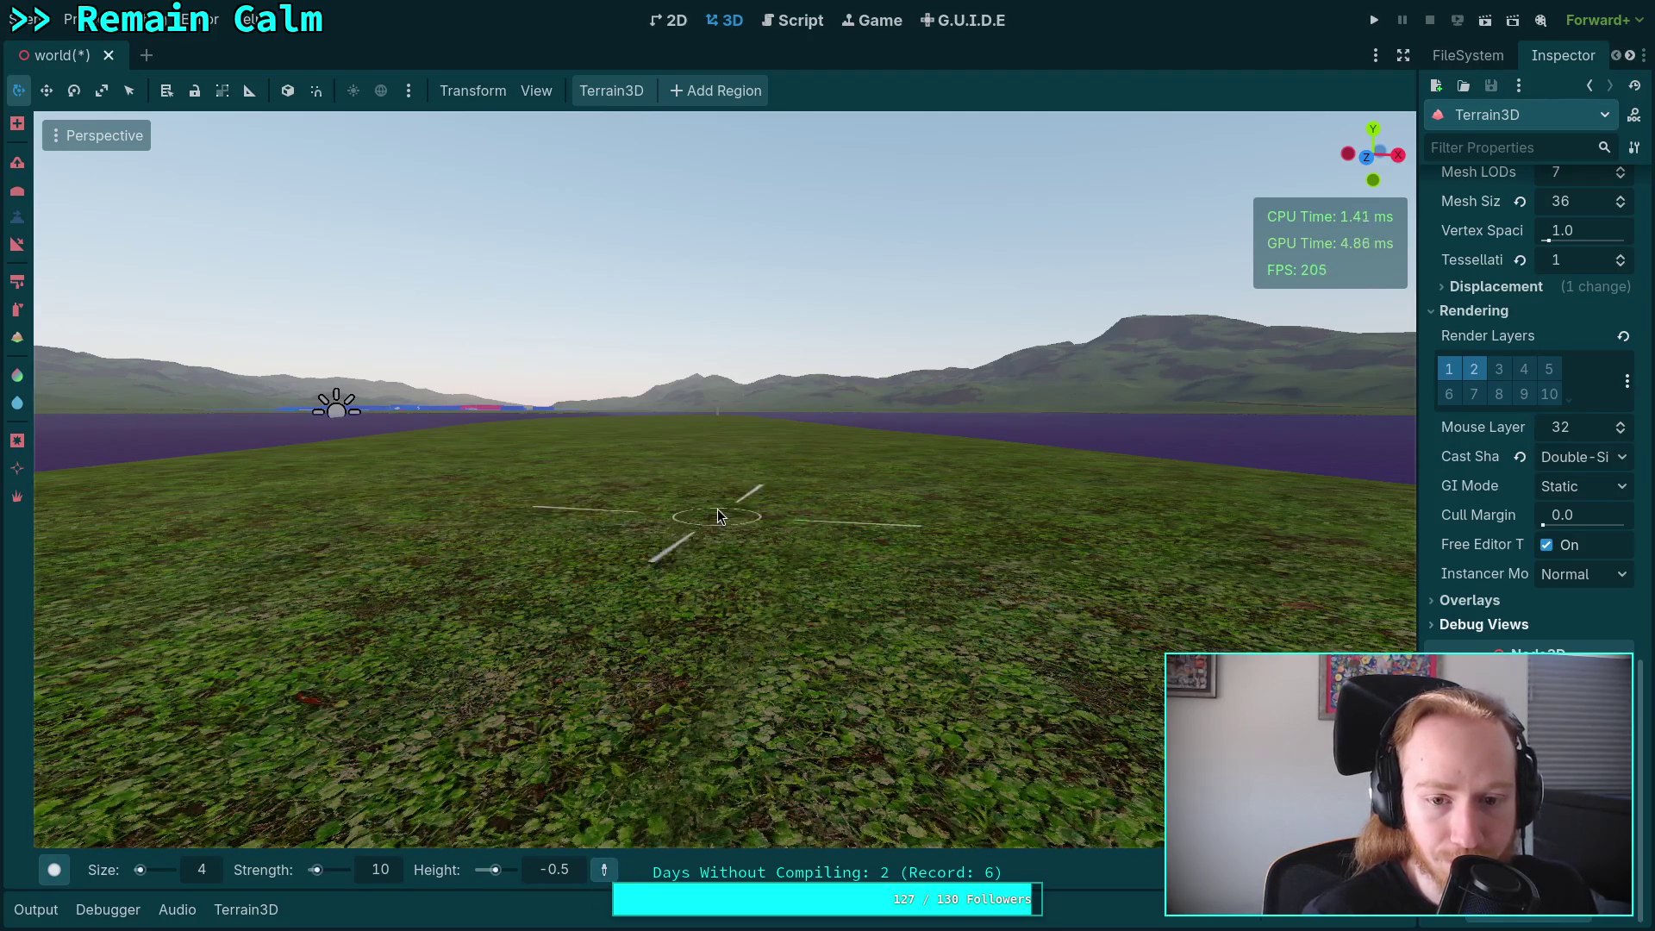
{"action": "left_click", "coordinate": [573, 870]}
{"action": "type", "text": "-0.2"}
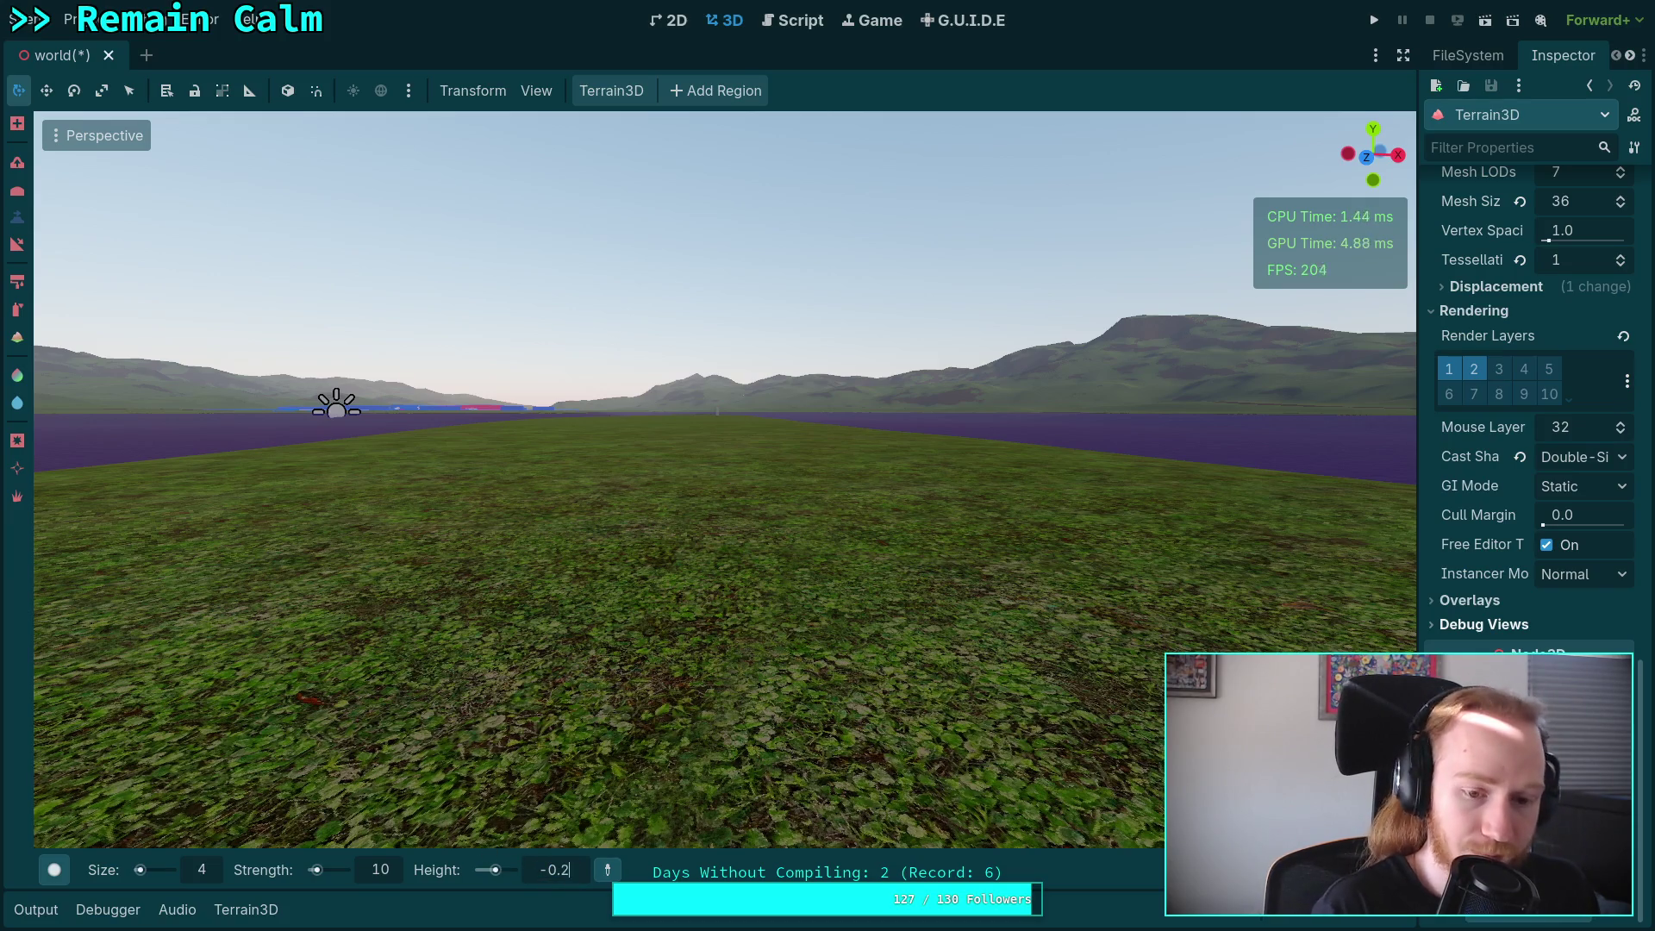
{"action": "left_click", "coordinate": [554, 869]}
{"action": "type", "text": "-0.1"}
{"action": "key", "text": "Return"}
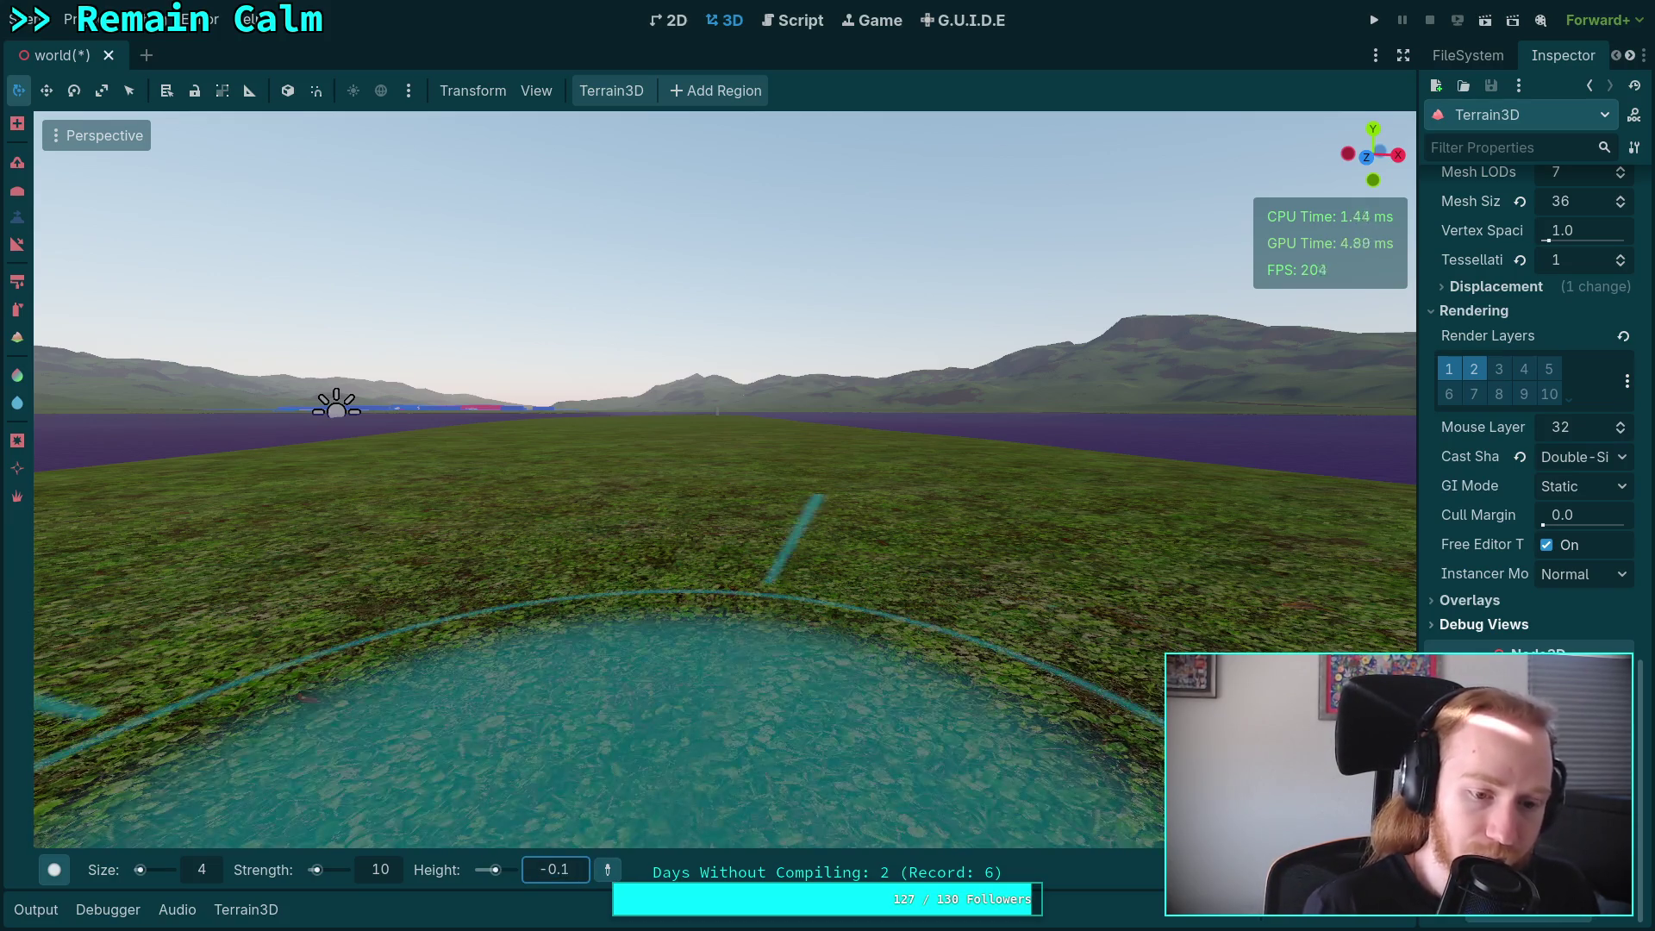
Fly forward over the terrain and set the target height to 0.
{"action": "key", "text": "w"}
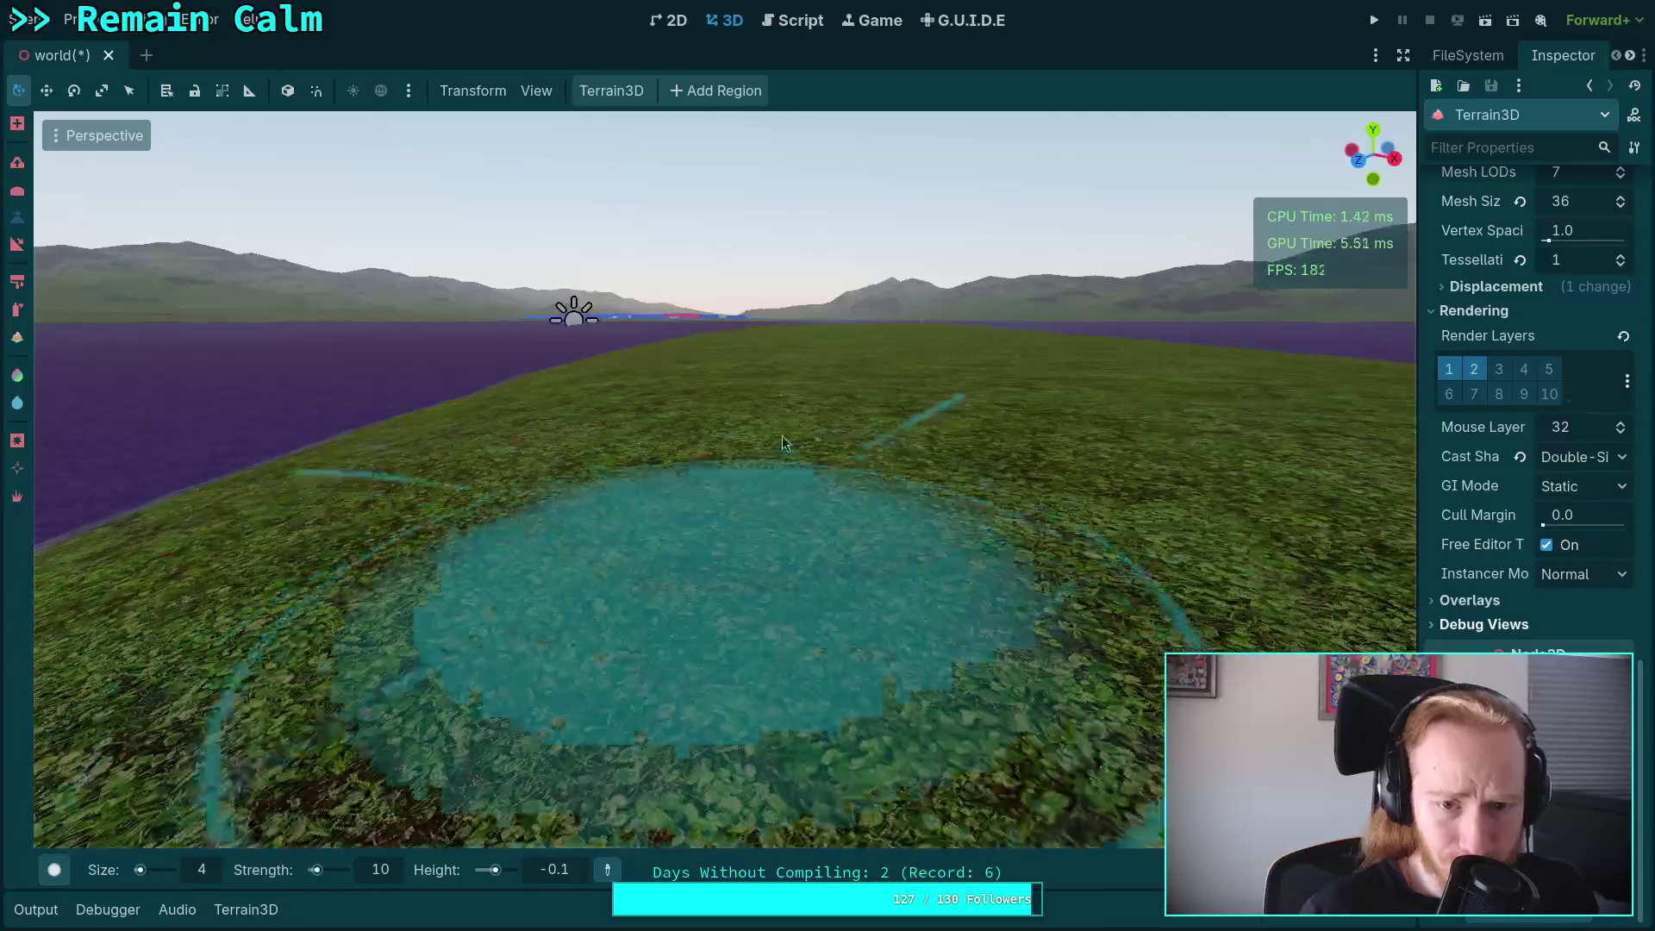
{"action": "key", "text": "w"}
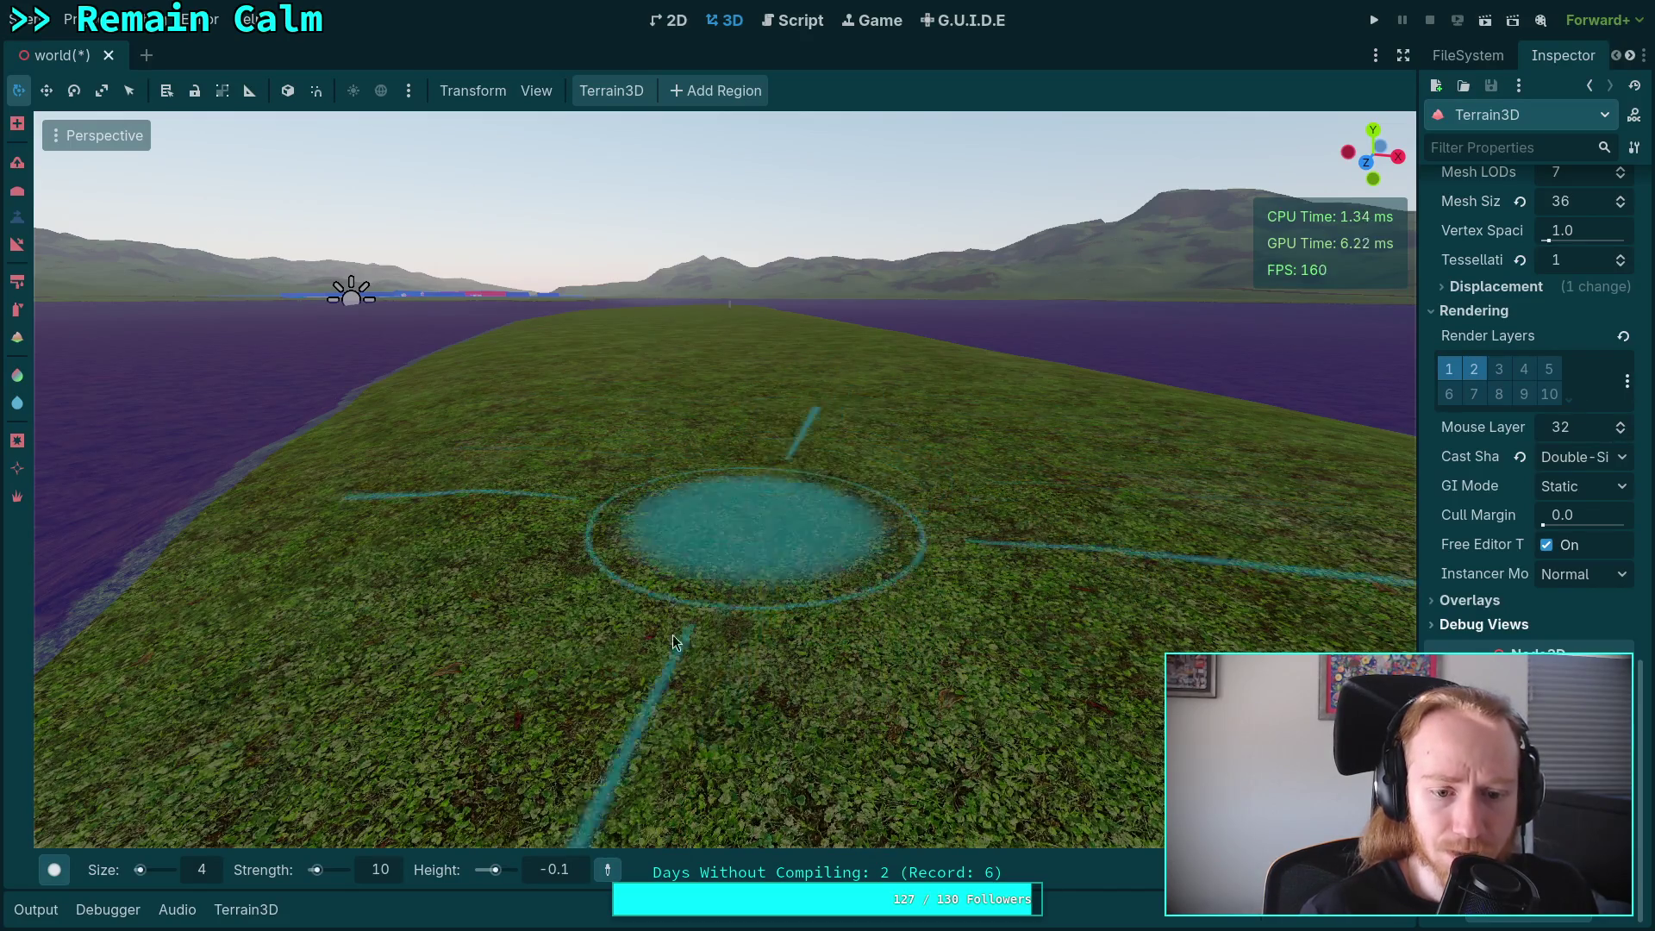
{"action": "left_click", "coordinate": [565, 871]}
{"action": "type", "text": "0."}
{"action": "key", "text": "Return"}
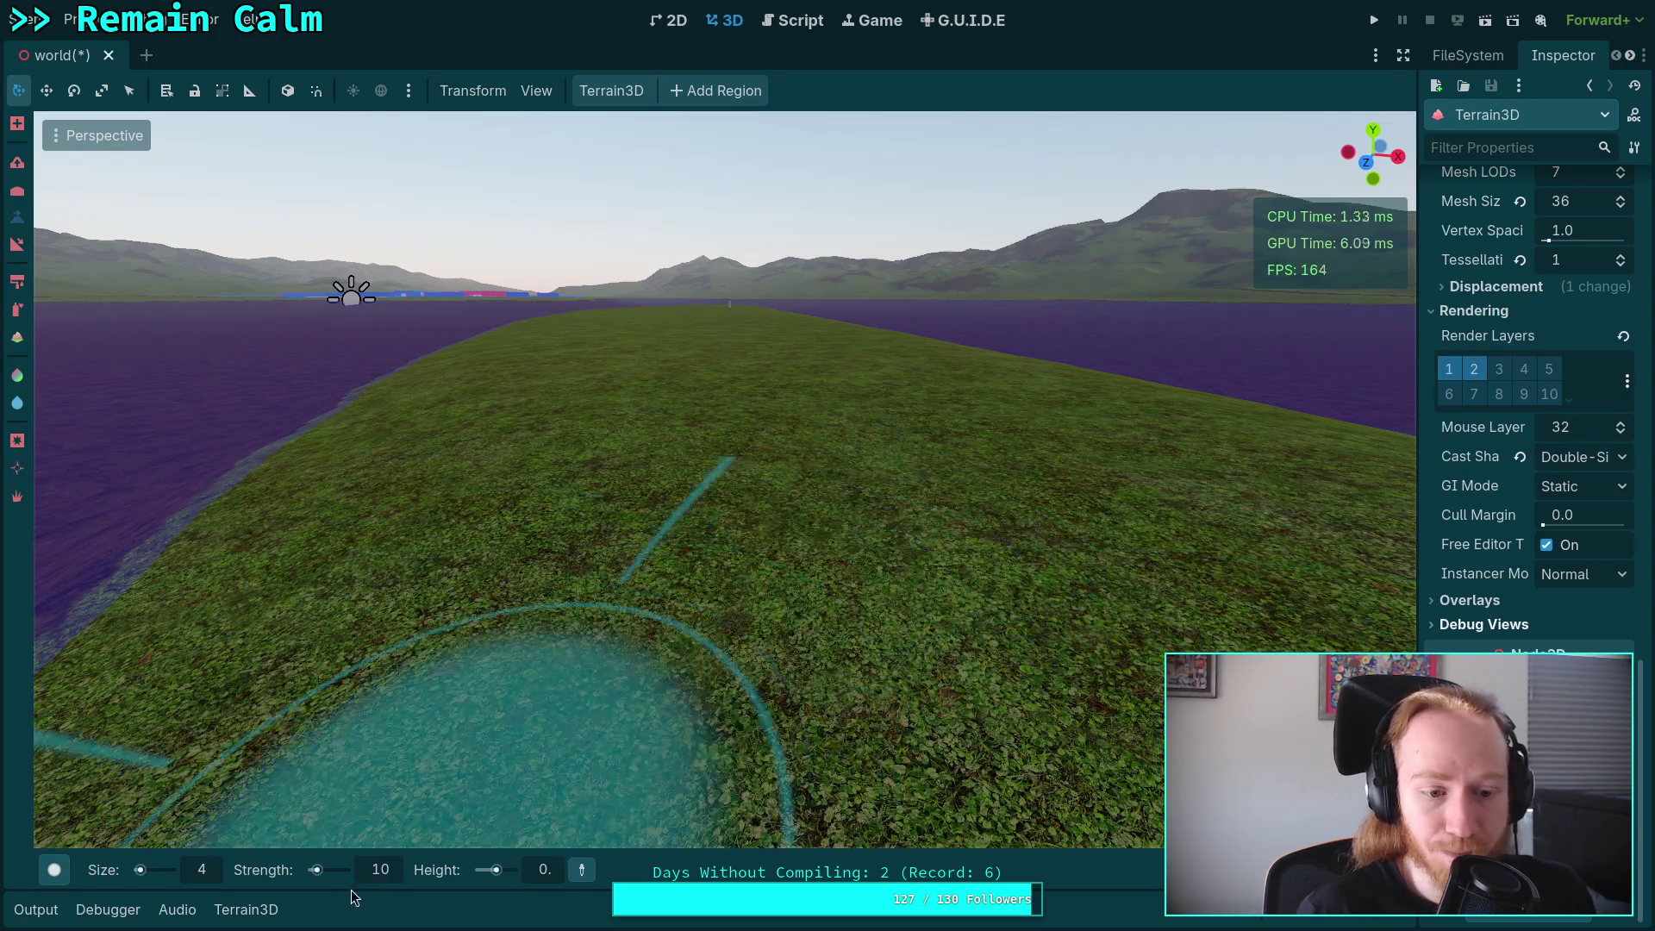
Frame the brown mound and enable the grey shading under Inspector > Debug Views.
{"action": "mouse_move", "coordinate": [1052, 533]}
{"action": "left_mouse_down"}
{"action": "mouse_move", "coordinate": [561, 532]}
{"action": "mouse_move", "coordinate": [516, 493]}
{"action": "mouse_move", "coordinate": [422, 525]}
{"action": "left_mouse_up"}
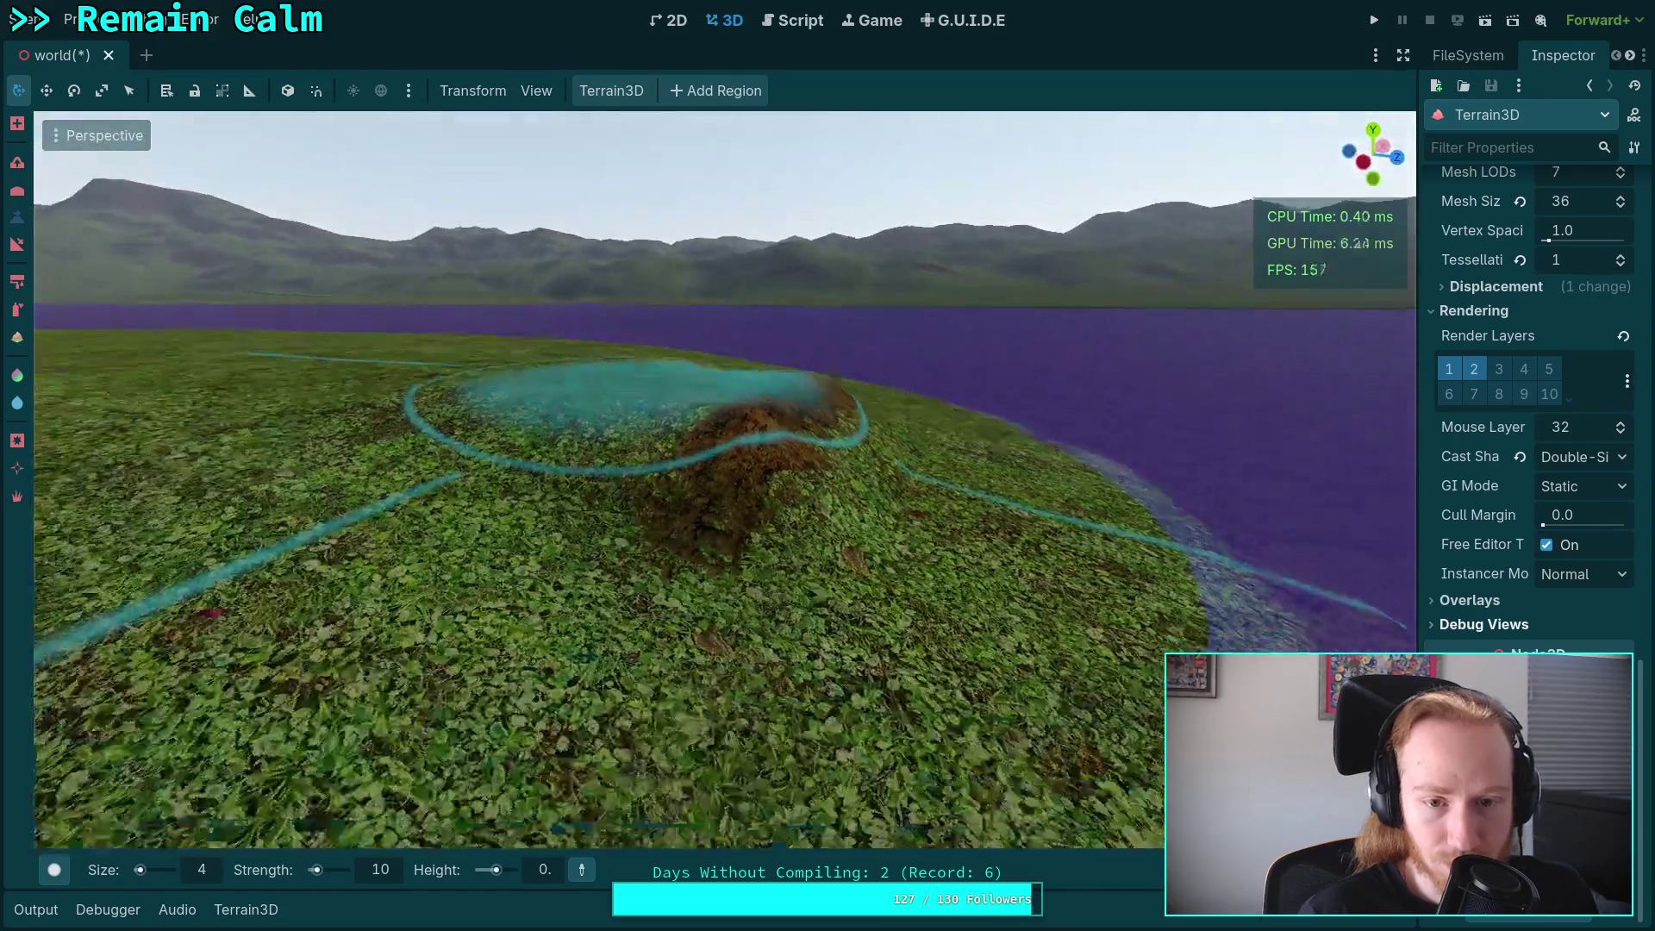
{"action": "left_click_drag", "start_coordinate": [638, 414], "coordinate": [638, 483]}
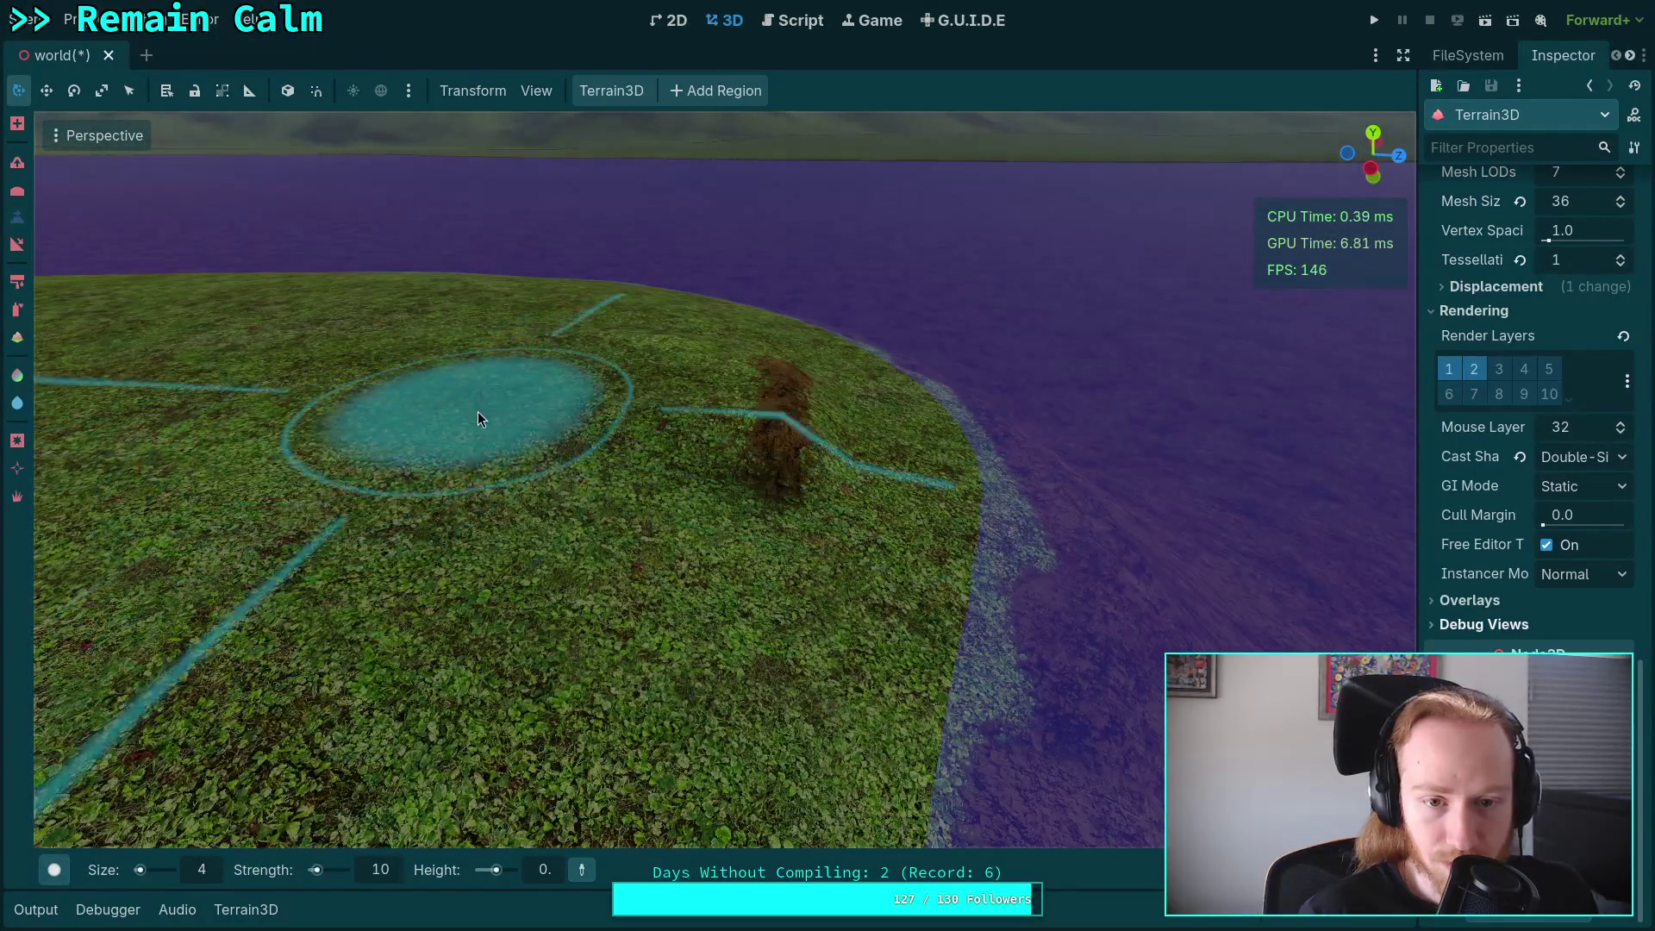
{"action": "left_click_drag", "start_coordinate": [472, 559], "coordinate": [742, 529]}
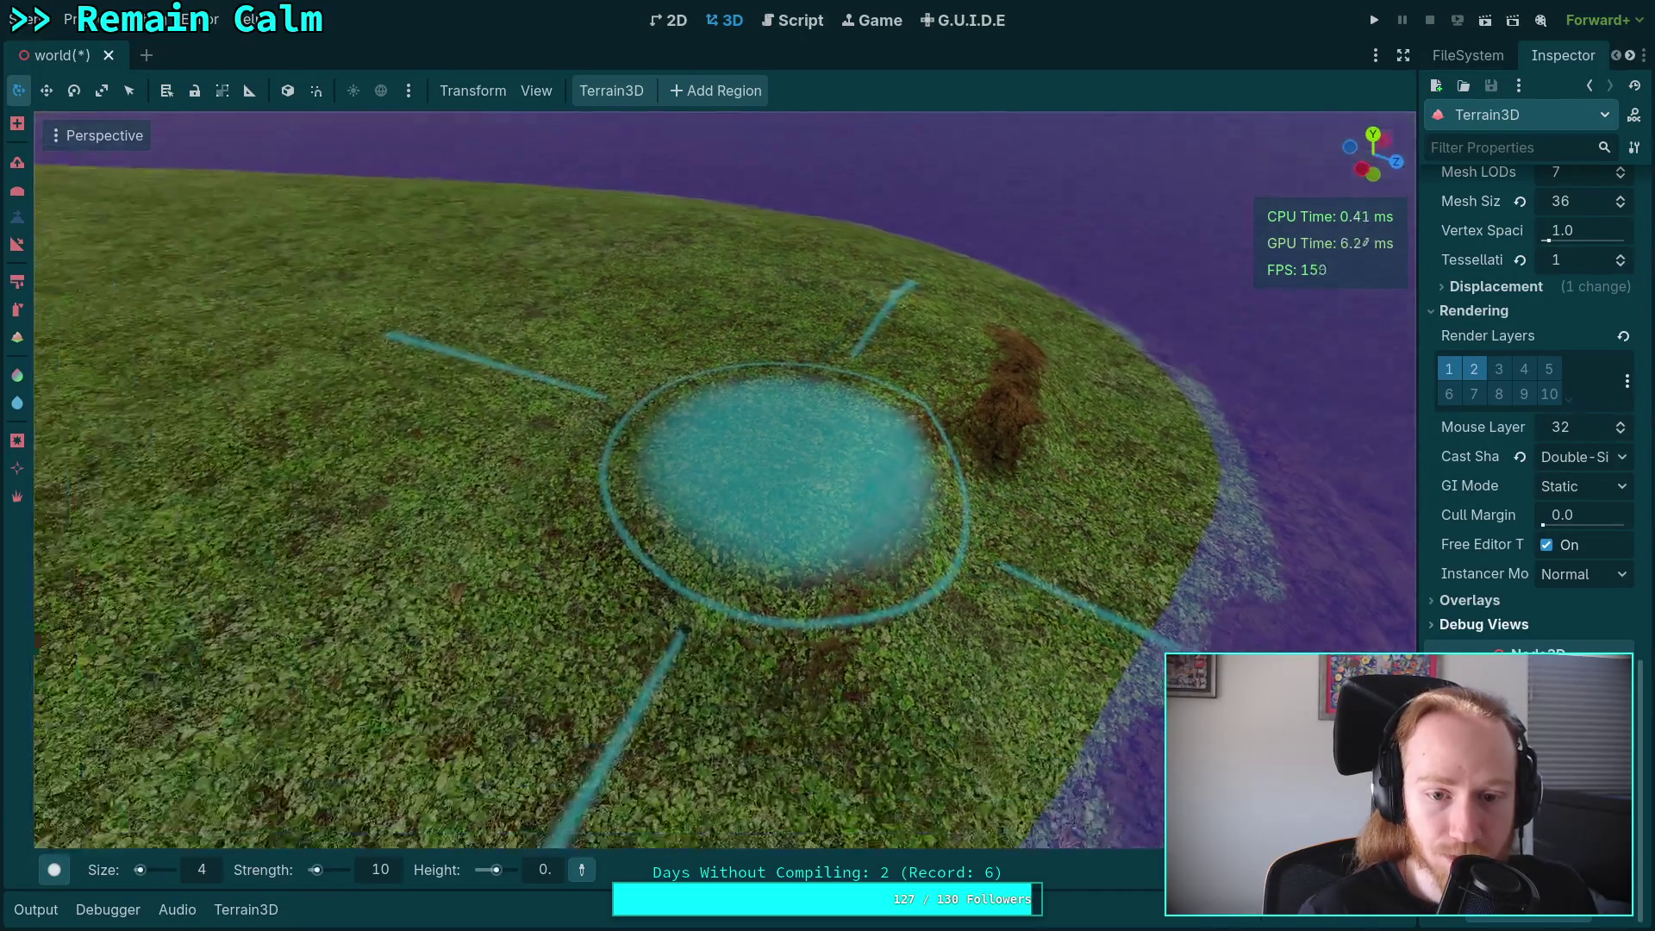
{"action": "left_click", "coordinate": [1476, 624]}
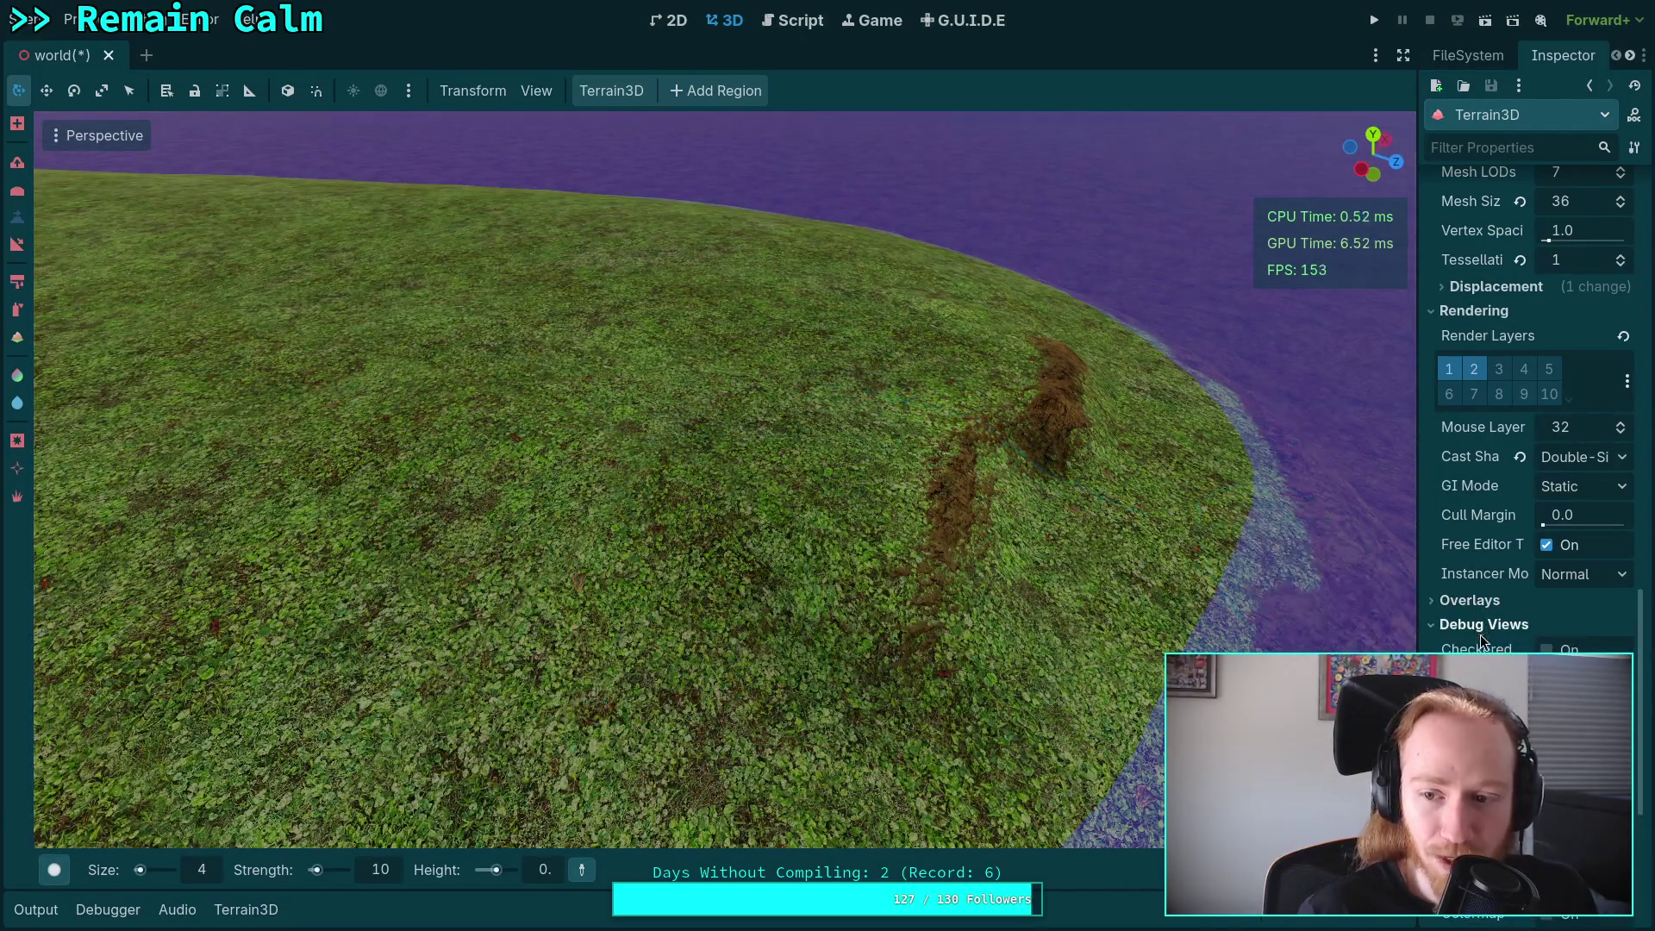
{"action": "left_click", "coordinate": [1547, 678]}
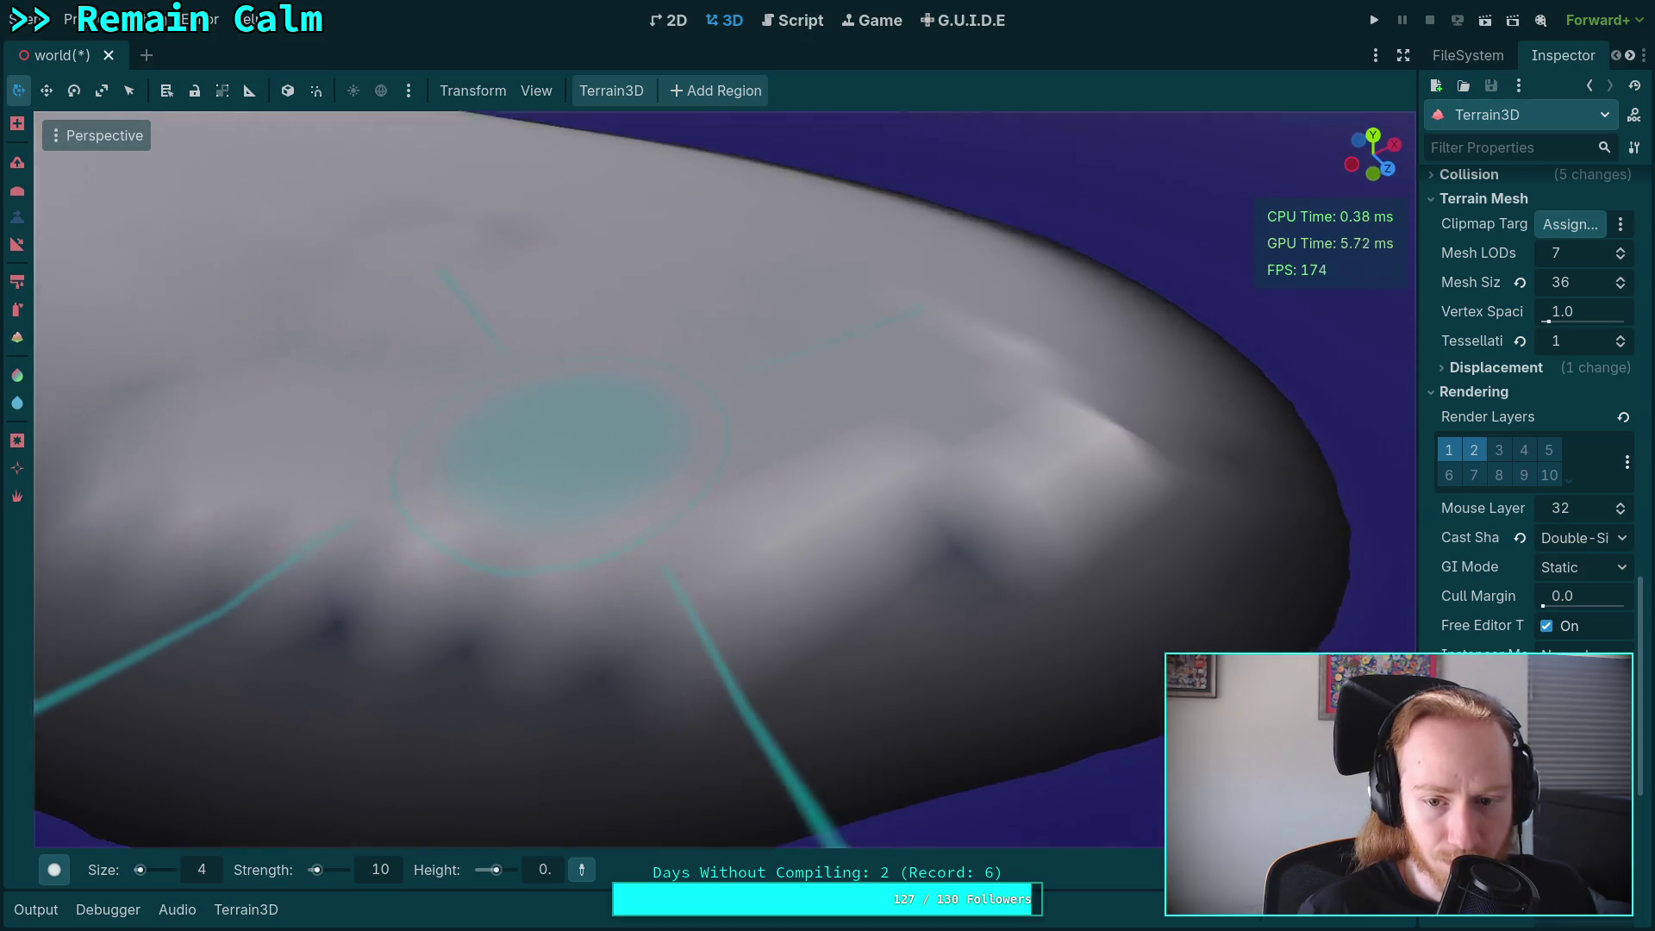
Flatten the bumpy grey surface and its edge at height 0, repositioning the camera between strokes.
{"action": "right_click", "coordinate": [625, 495]}
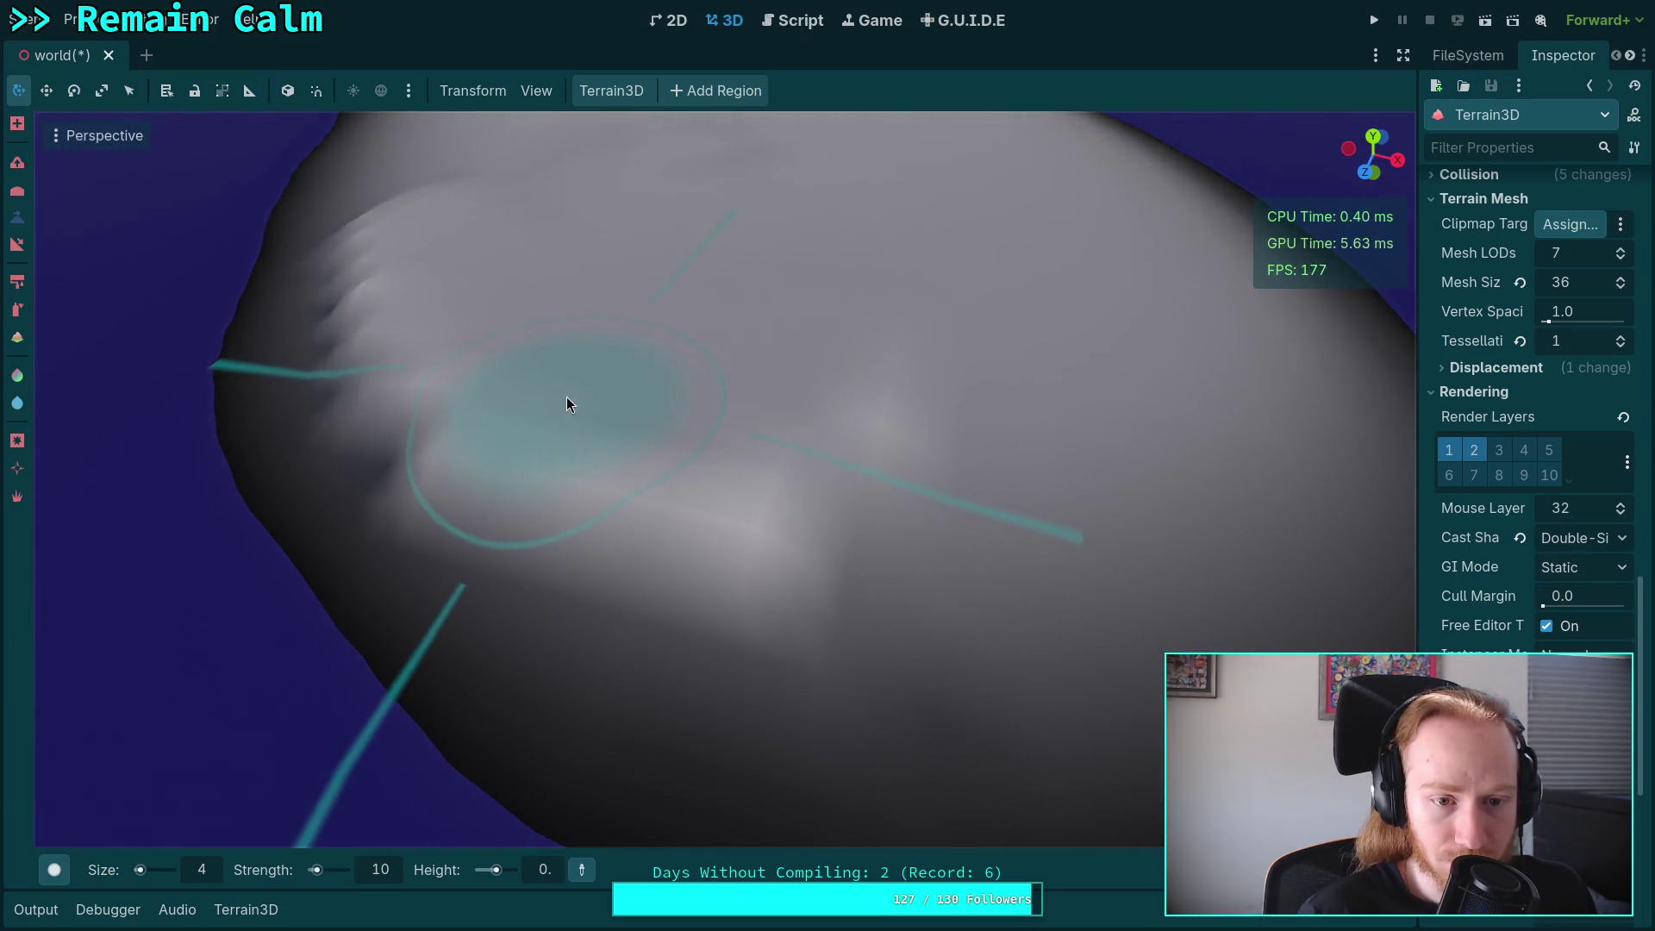
{"action": "left_click", "coordinate": [695, 395]}
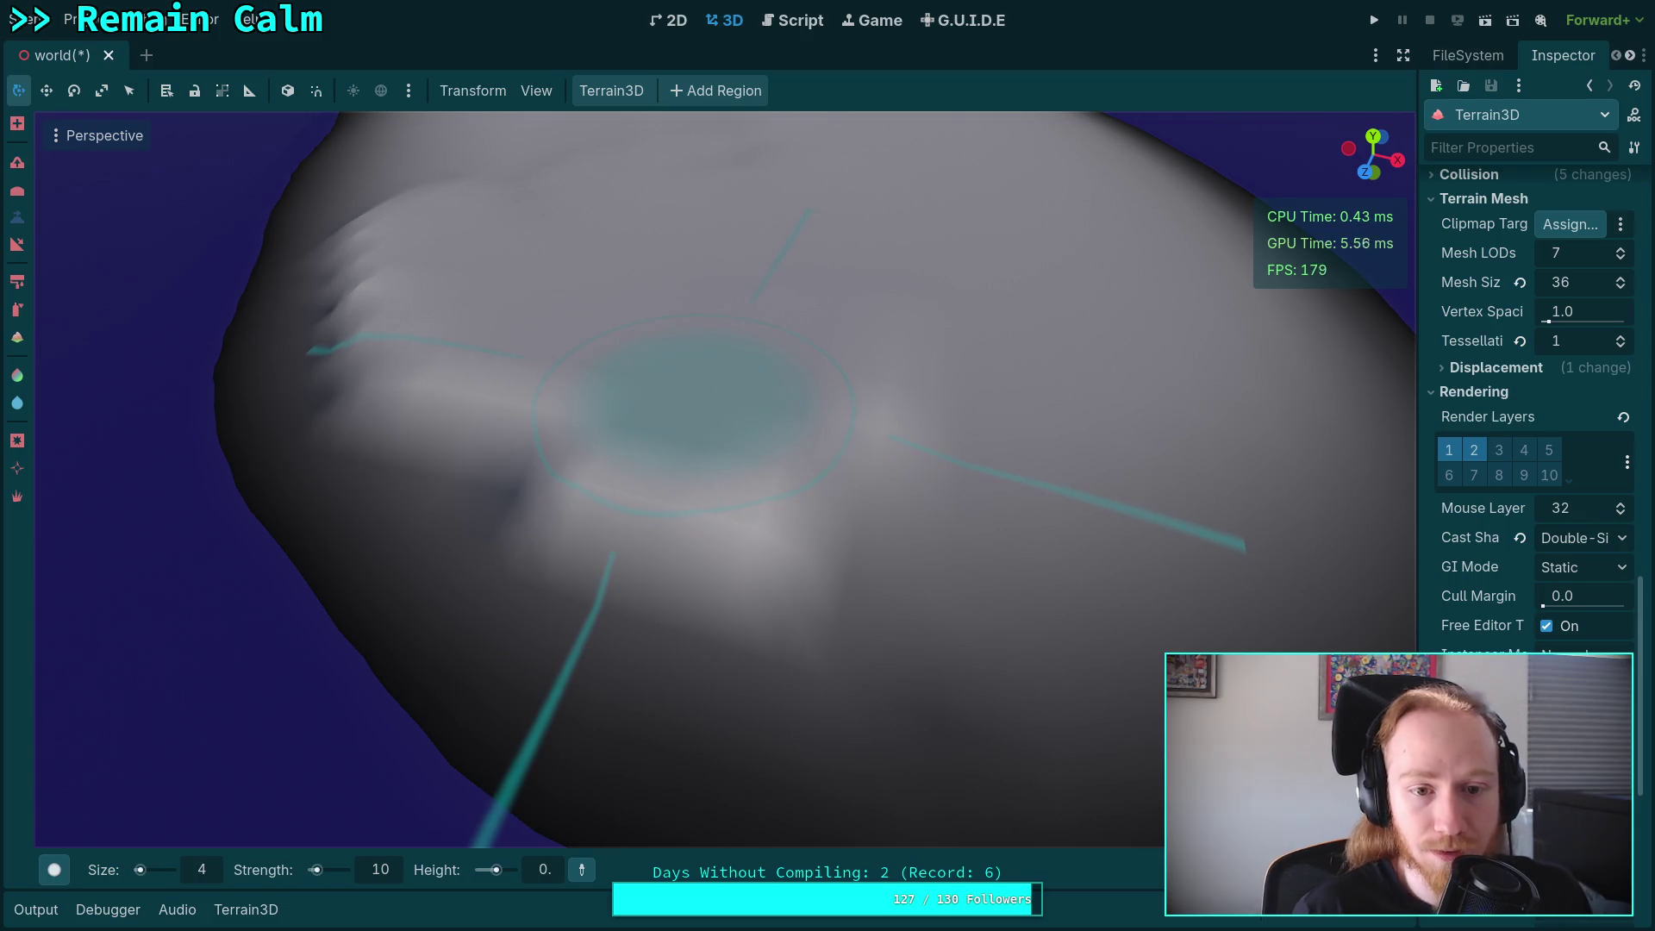
{"action": "left_click_drag", "start_coordinate": [674, 421], "coordinate": [664, 422]}
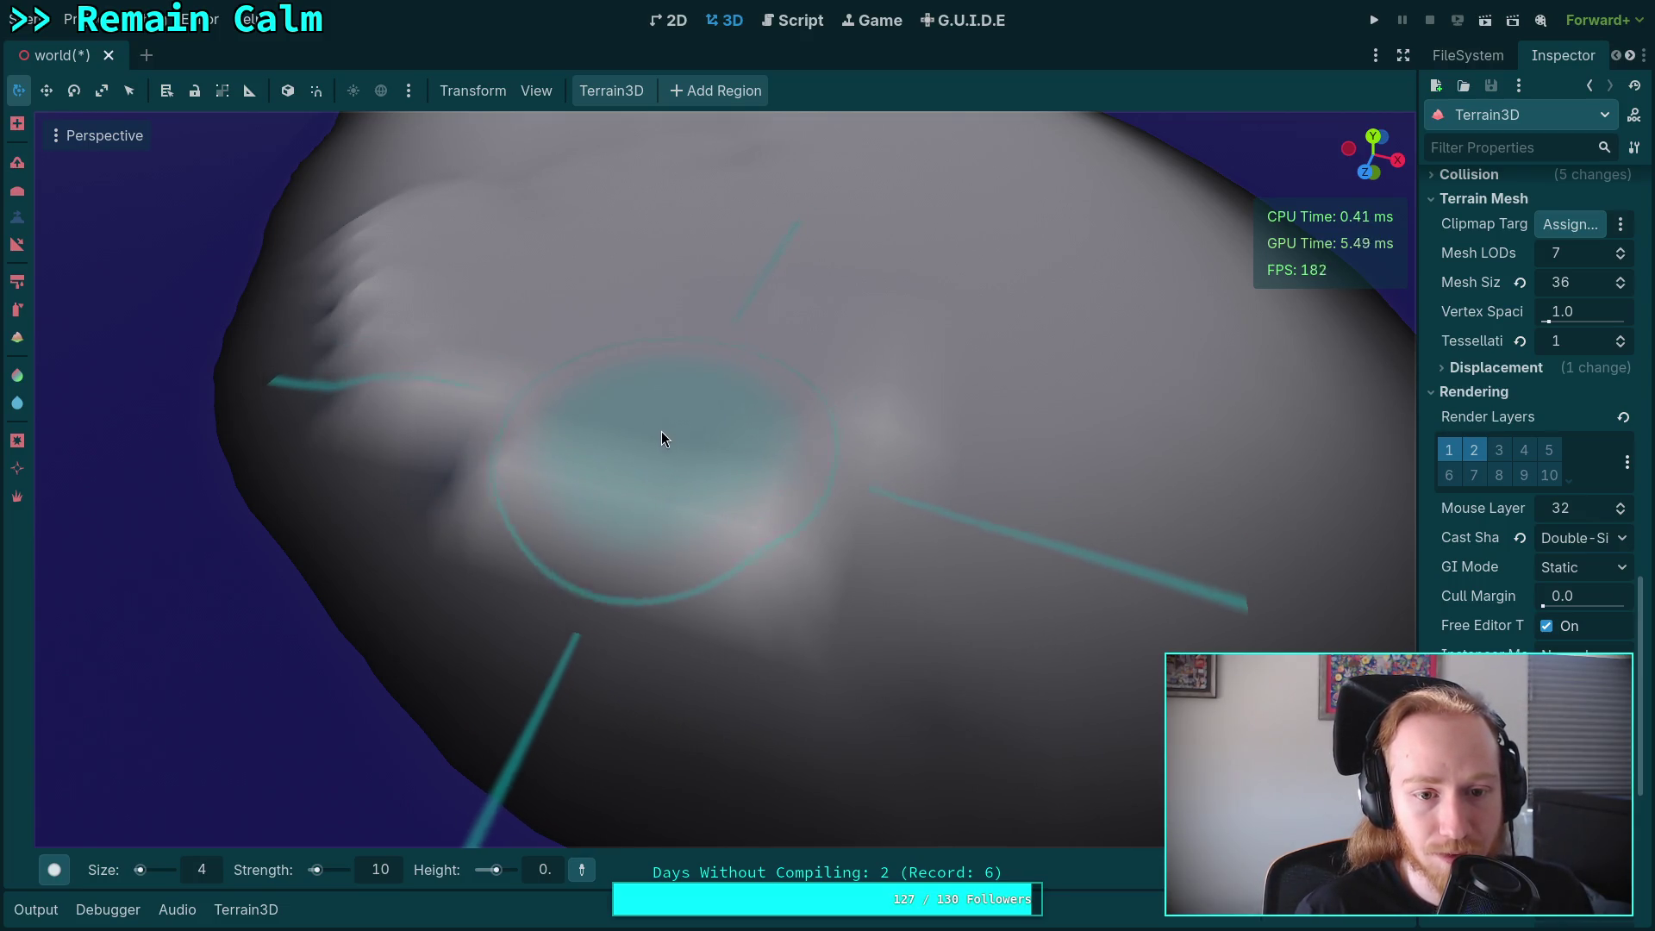
{"action": "mouse_move", "coordinate": [772, 506]}
{"action": "left_mouse_down"}
{"action": "mouse_move", "coordinate": [868, 474]}
{"action": "mouse_move", "coordinate": [561, 380]}
{"action": "mouse_move", "coordinate": [555, 432]}
{"action": "mouse_move", "coordinate": [598, 447]}
{"action": "mouse_move", "coordinate": [803, 426]}
{"action": "left_mouse_up"}
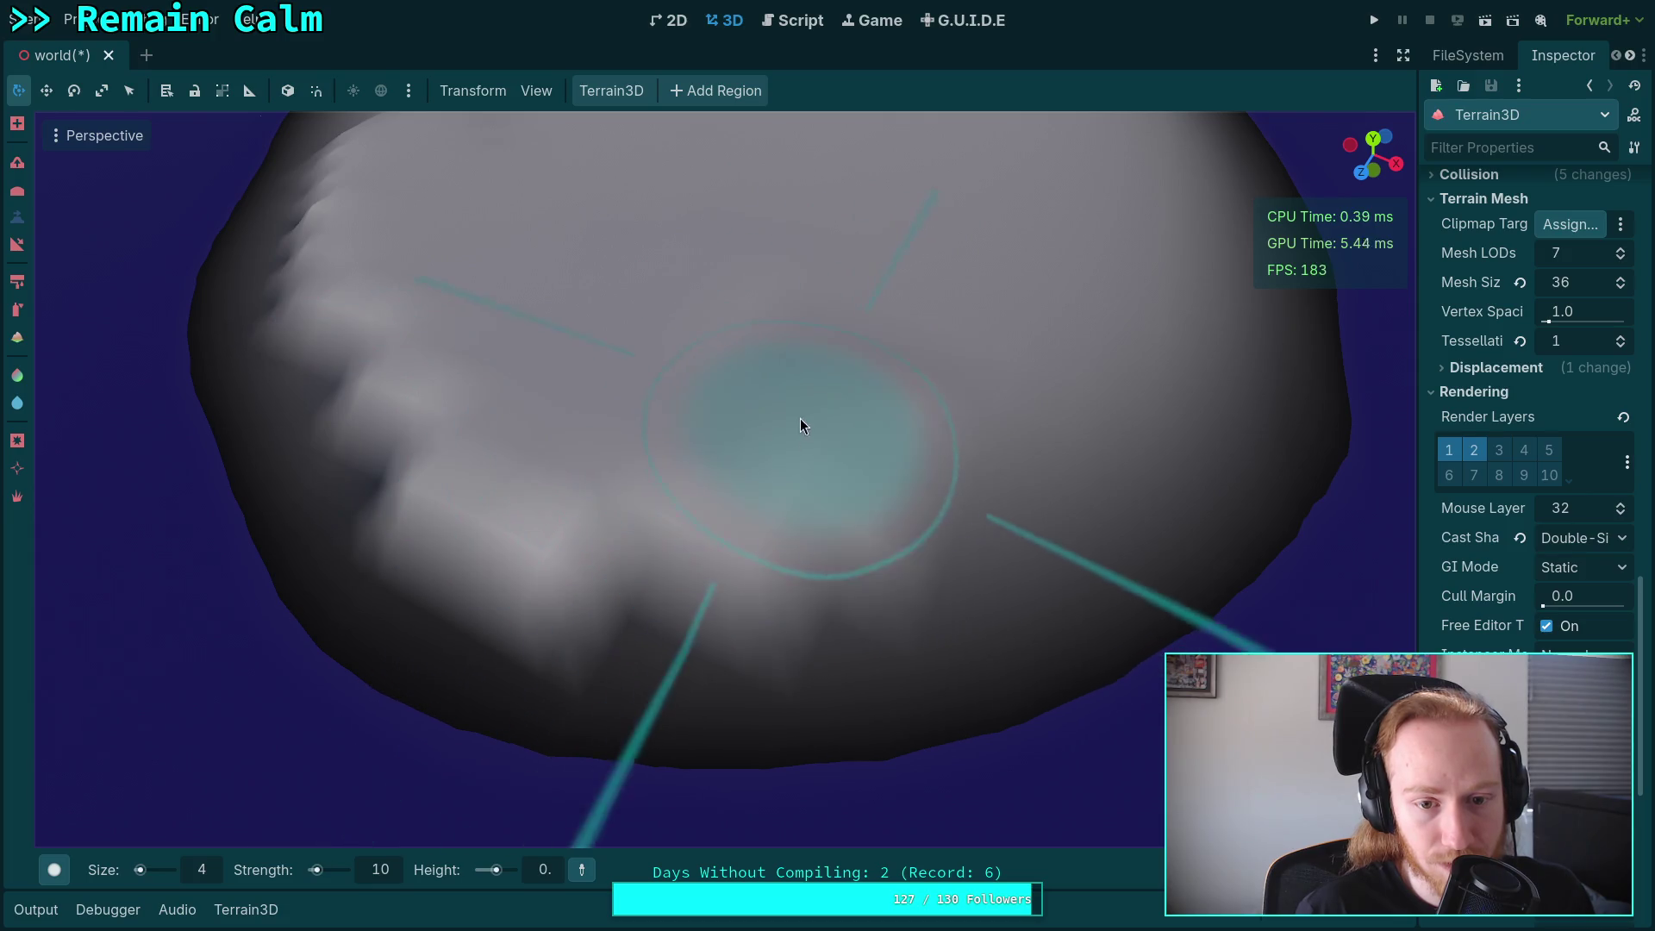
{"action": "mouse_move", "coordinate": [851, 281]}
{"action": "left_mouse_down"}
{"action": "mouse_move", "coordinate": [809, 329]}
{"action": "mouse_move", "coordinate": [591, 344]}
{"action": "mouse_move", "coordinate": [690, 391]}
{"action": "mouse_move", "coordinate": [854, 421]}
{"action": "mouse_move", "coordinate": [1017, 415]}
{"action": "mouse_move", "coordinate": [603, 341]}
{"action": "mouse_move", "coordinate": [788, 365]}
{"action": "left_mouse_up"}
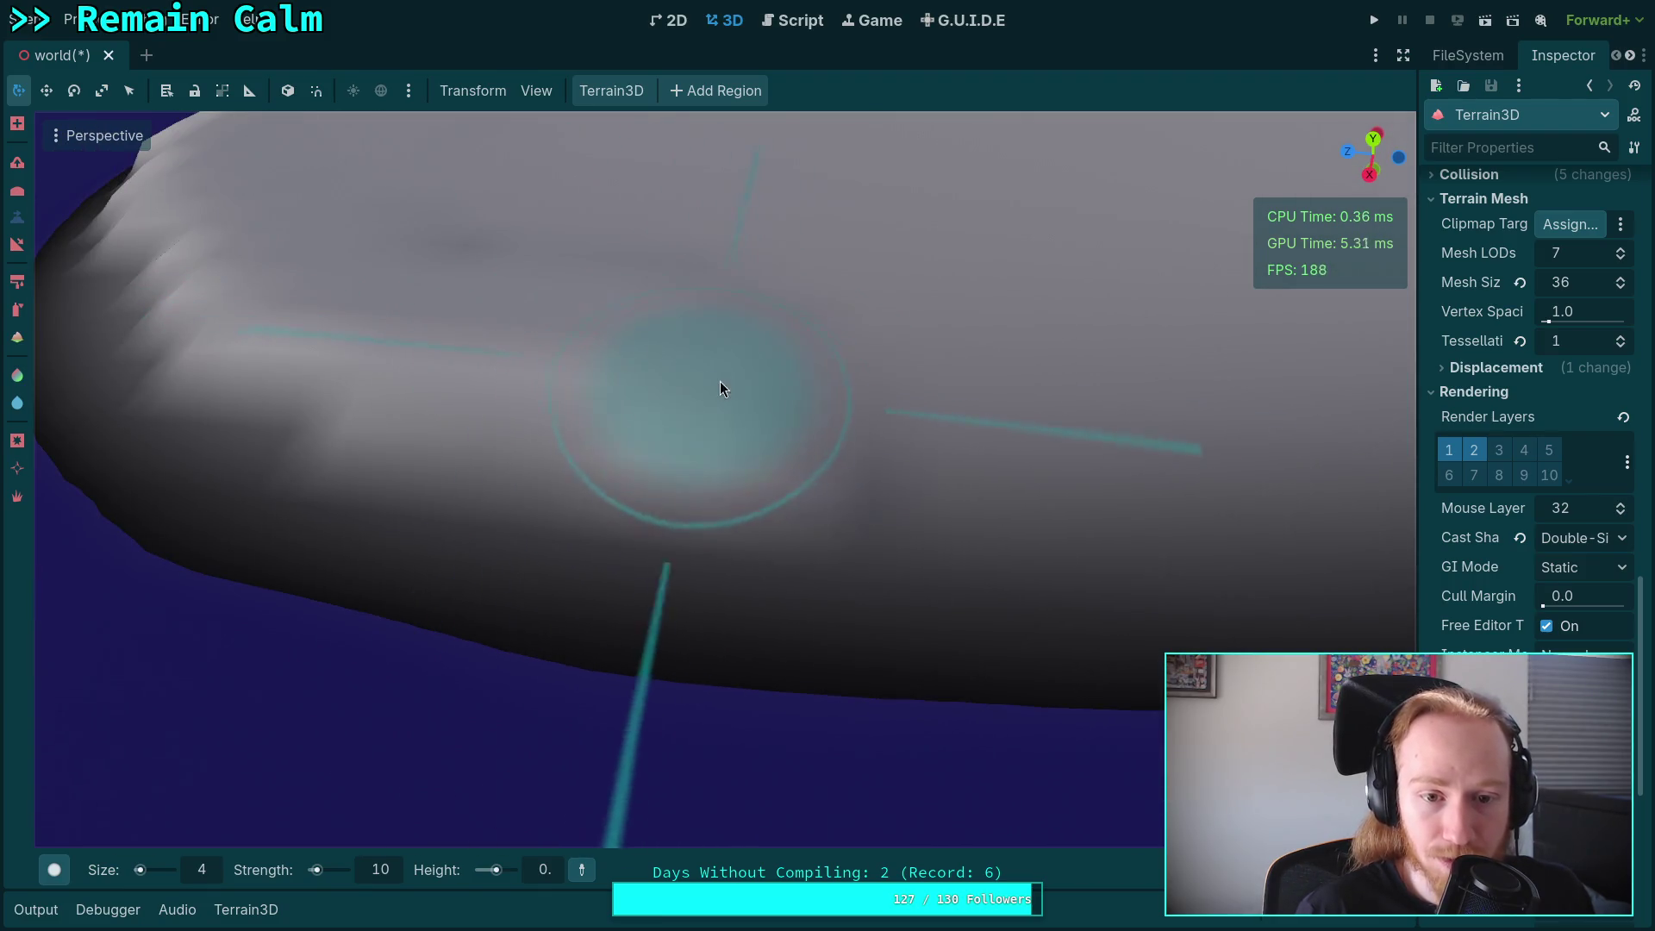
{"action": "mouse_move", "coordinate": [912, 388]}
{"action": "left_mouse_down"}
{"action": "mouse_move", "coordinate": [819, 363]}
{"action": "mouse_move", "coordinate": [517, 358]}
{"action": "left_mouse_up"}
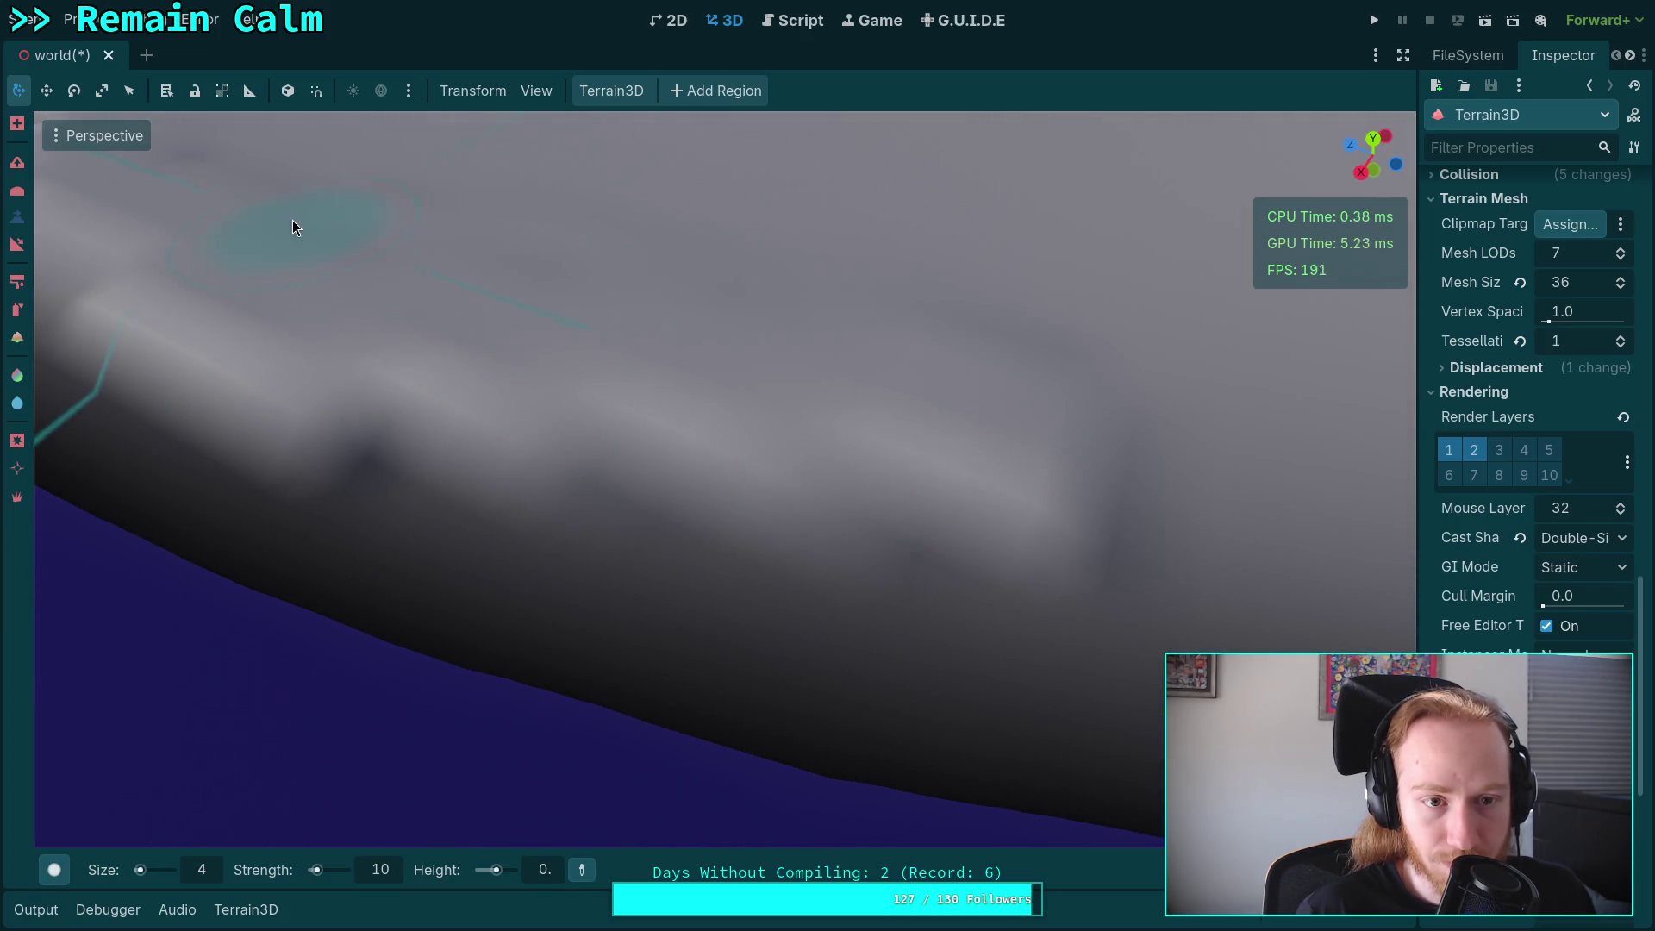
{"action": "left_click_drag", "start_coordinate": [876, 319], "coordinate": [540, 319]}
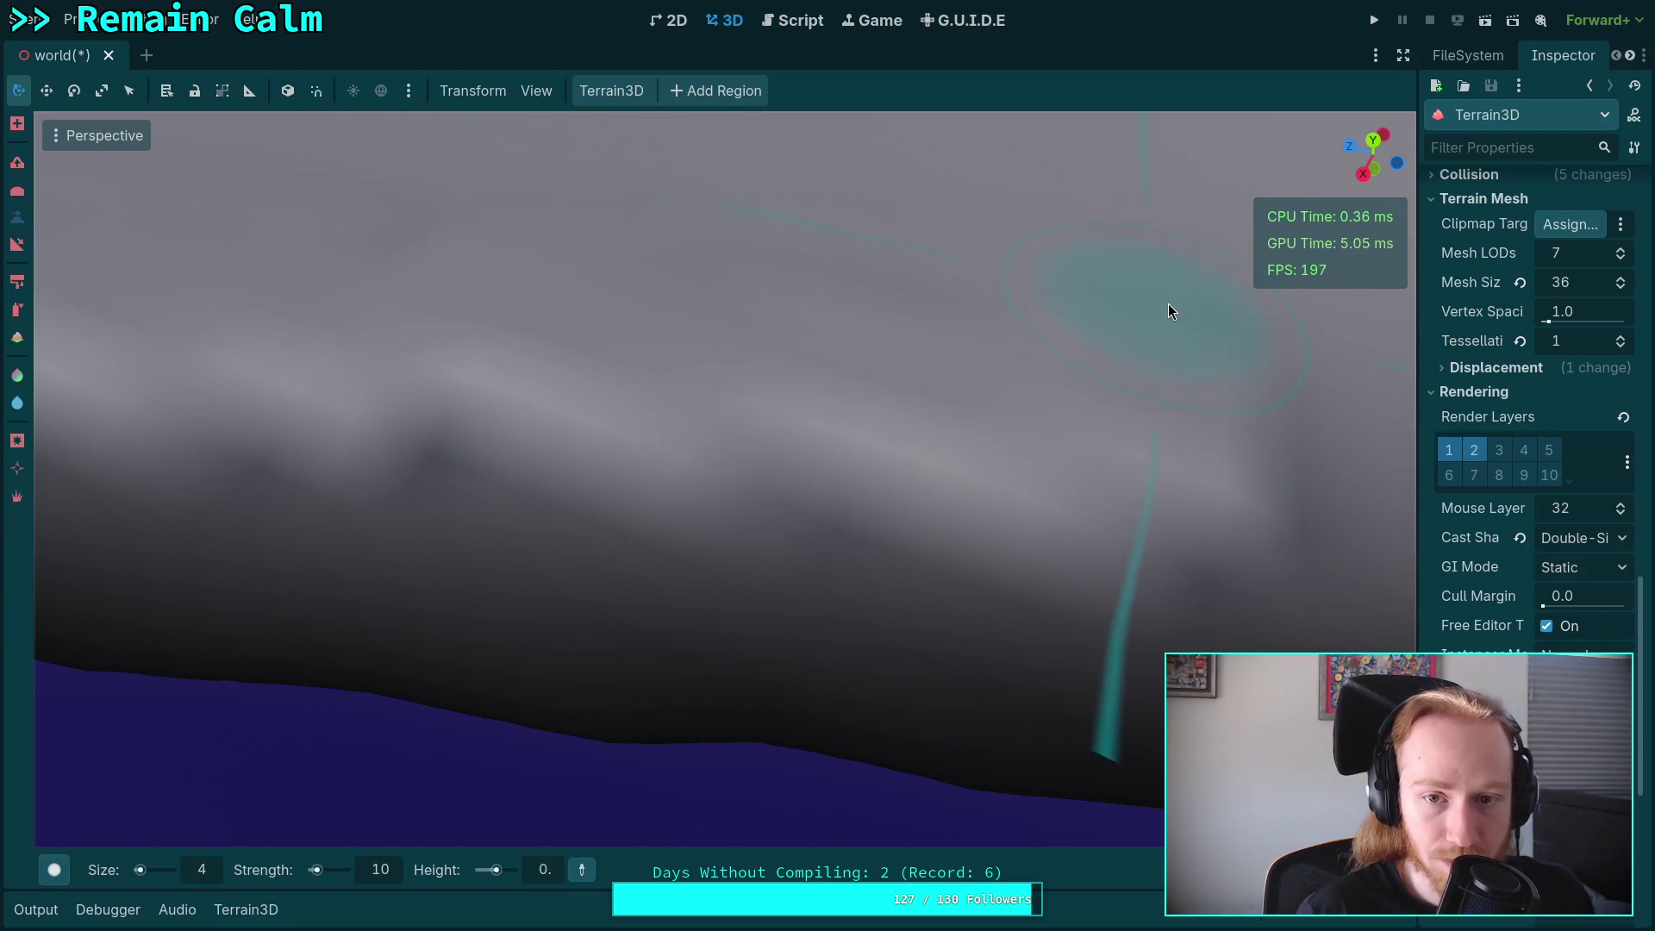
{"action": "mouse_move", "coordinate": [431, 226]}
{"action": "left_mouse_down"}
{"action": "mouse_move", "coordinate": [776, 277]}
{"action": "mouse_move", "coordinate": [550, 328]}
{"action": "mouse_move", "coordinate": [659, 365]}
{"action": "mouse_move", "coordinate": [1042, 406]}
{"action": "mouse_move", "coordinate": [551, 336]}
{"action": "mouse_move", "coordinate": [1186, 343]}
{"action": "mouse_move", "coordinate": [868, 347]}
{"action": "mouse_move", "coordinate": [405, 414]}
{"action": "mouse_move", "coordinate": [602, 300]}
{"action": "mouse_move", "coordinate": [672, 325]}
{"action": "mouse_move", "coordinate": [1044, 329]}
{"action": "mouse_move", "coordinate": [416, 283]}
{"action": "mouse_move", "coordinate": [592, 276]}
{"action": "mouse_move", "coordinate": [355, 275]}
{"action": "mouse_move", "coordinate": [431, 350]}
{"action": "mouse_move", "coordinate": [980, 359]}
{"action": "mouse_move", "coordinate": [636, 318]}
{"action": "mouse_move", "coordinate": [552, 327]}
{"action": "mouse_move", "coordinate": [811, 472]}
{"action": "mouse_move", "coordinate": [317, 312]}
{"action": "mouse_move", "coordinate": [784, 390]}
{"action": "mouse_move", "coordinate": [517, 362]}
{"action": "mouse_move", "coordinate": [606, 359]}
{"action": "left_mouse_up"}
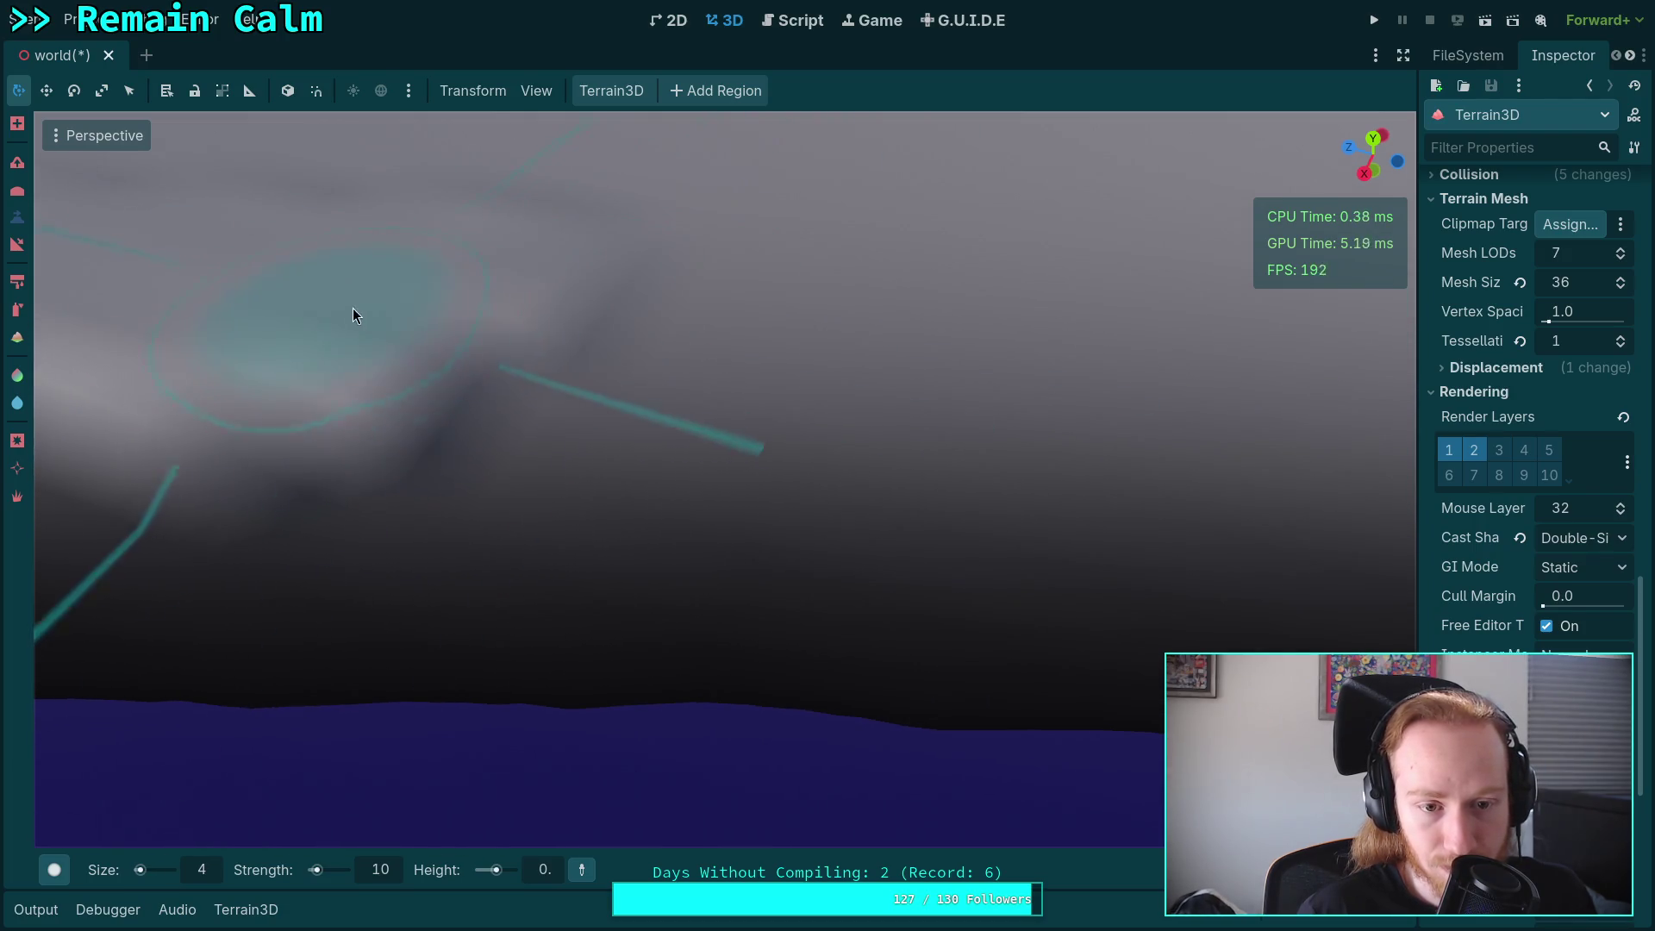
Zoom out, orbit along the island edge and sculpt the slope below the ridge.
{"action": "scroll", "coordinate": [880, 262], "scroll_direction": "down", "scroll_amount": 3}
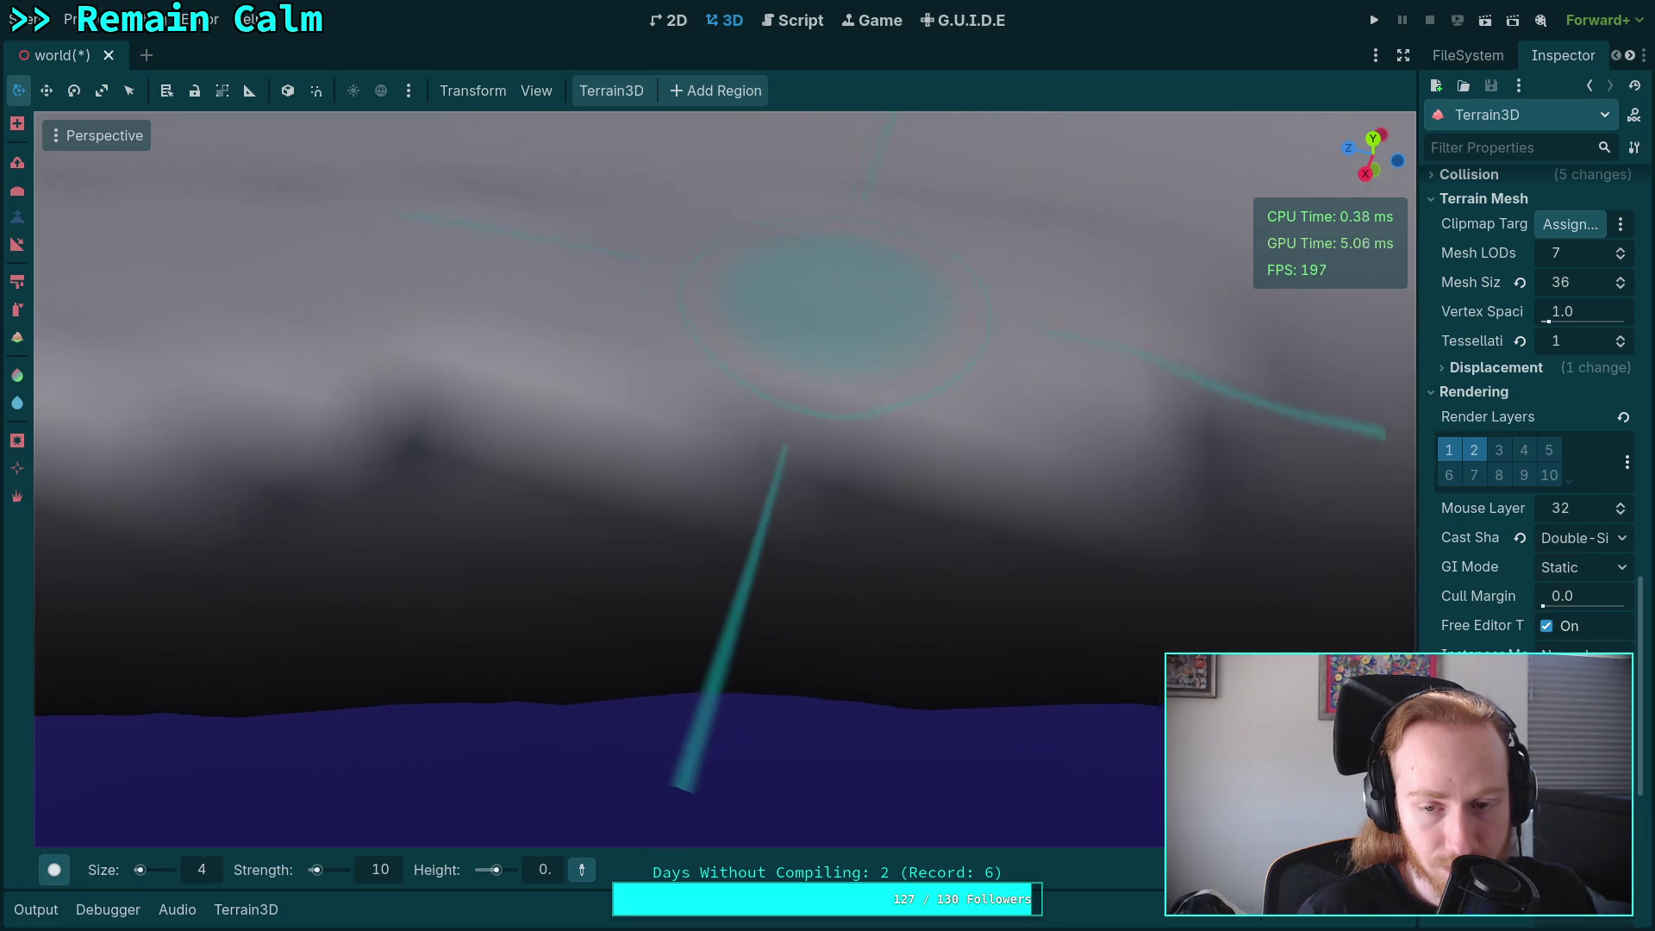
{"action": "scroll", "coordinate": [448, 246], "scroll_direction": "down", "scroll_amount": 1}
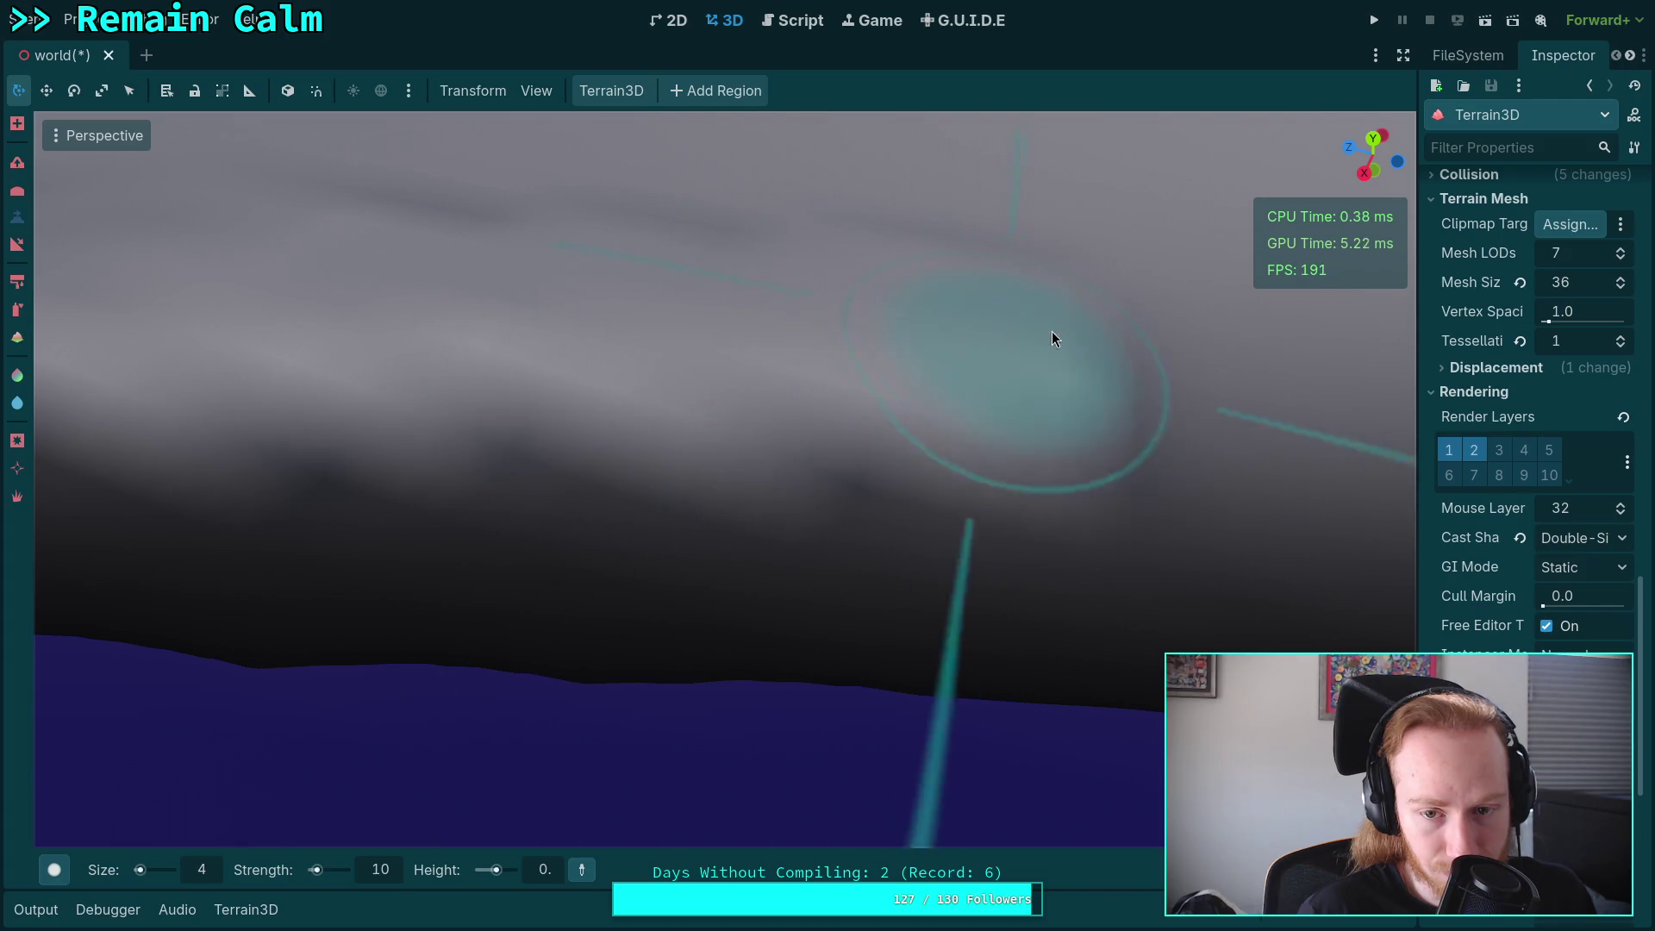
{"action": "left_click_drag", "start_coordinate": [725, 298], "coordinate": [425, 269]}
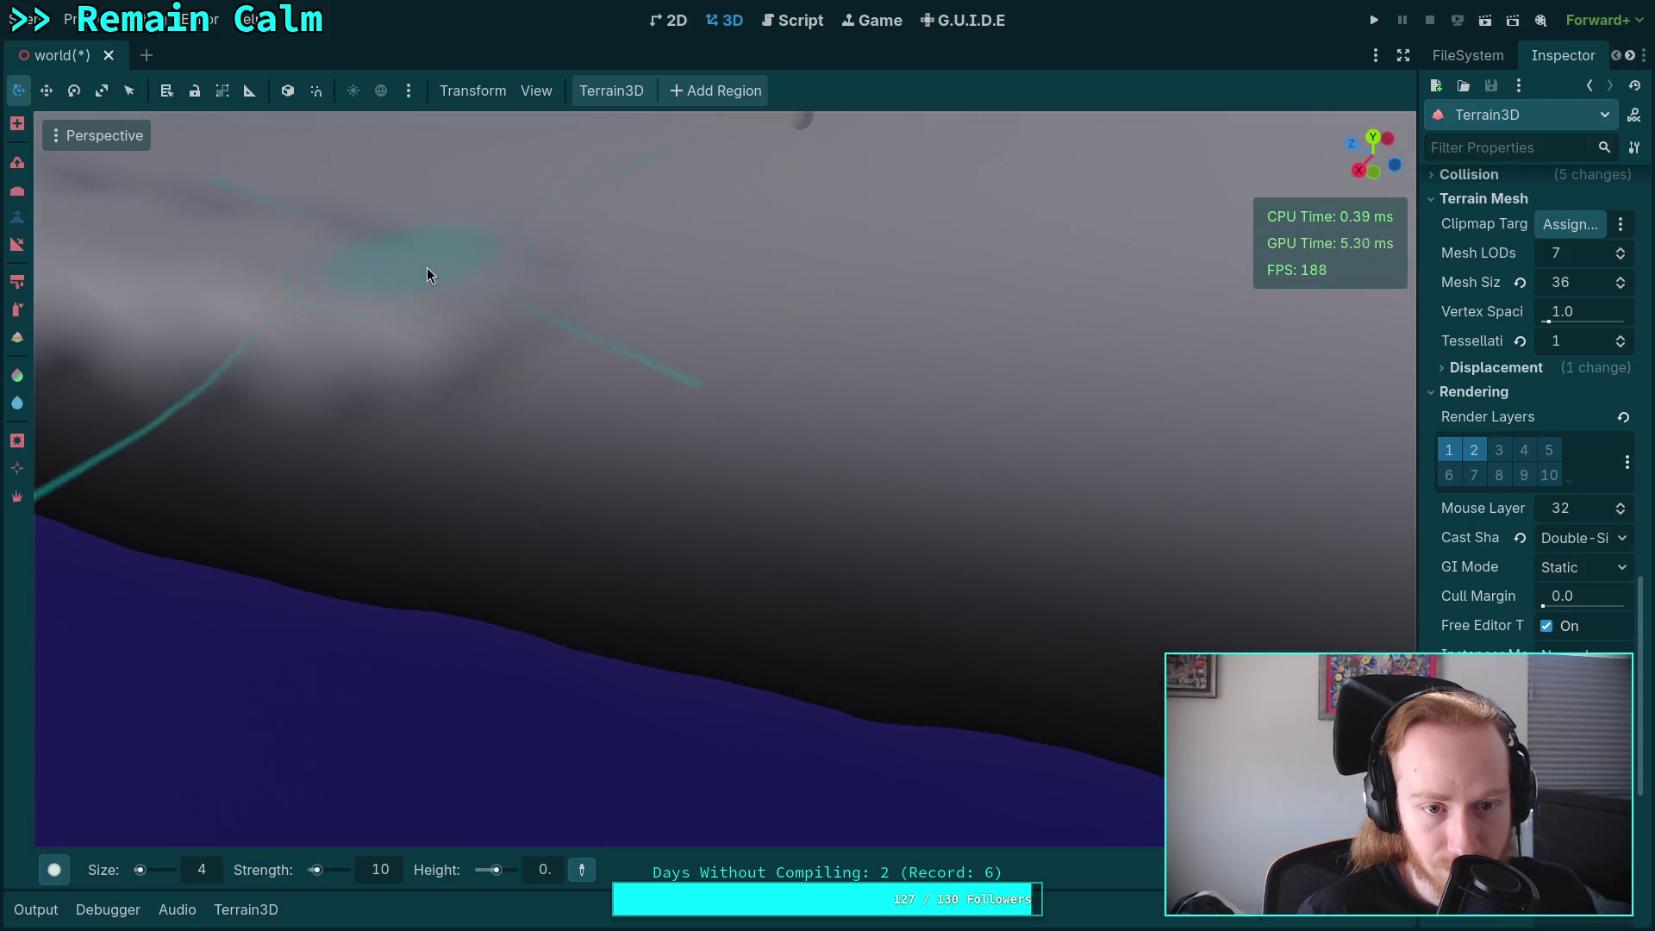
{"action": "mouse_move", "coordinate": [1034, 366]}
{"action": "left_mouse_down"}
{"action": "mouse_move", "coordinate": [776, 315]}
{"action": "mouse_move", "coordinate": [655, 250]}
{"action": "mouse_move", "coordinate": [694, 217]}
{"action": "left_mouse_up"}
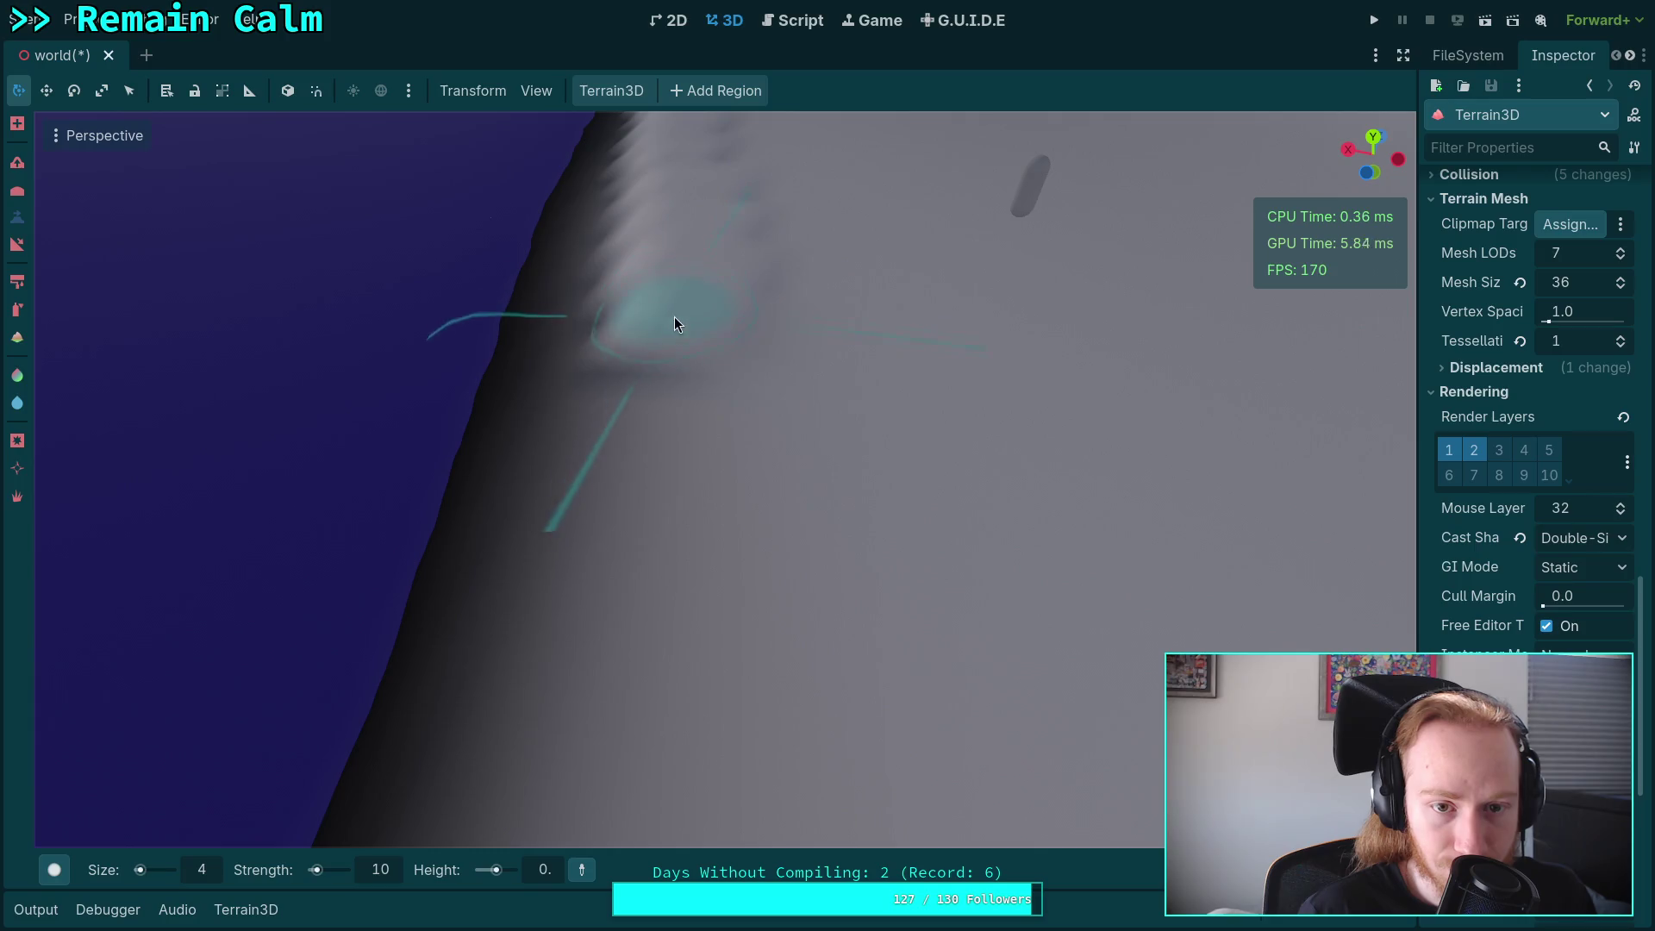
{"action": "mouse_move", "coordinate": [712, 591]}
{"action": "left_mouse_down"}
{"action": "mouse_move", "coordinate": [716, 448]}
{"action": "mouse_move", "coordinate": [674, 344]}
{"action": "mouse_move", "coordinate": [669, 506]}
{"action": "mouse_move", "coordinate": [705, 529]}
{"action": "mouse_move", "coordinate": [707, 427]}
{"action": "mouse_move", "coordinate": [671, 257]}
{"action": "left_mouse_up"}
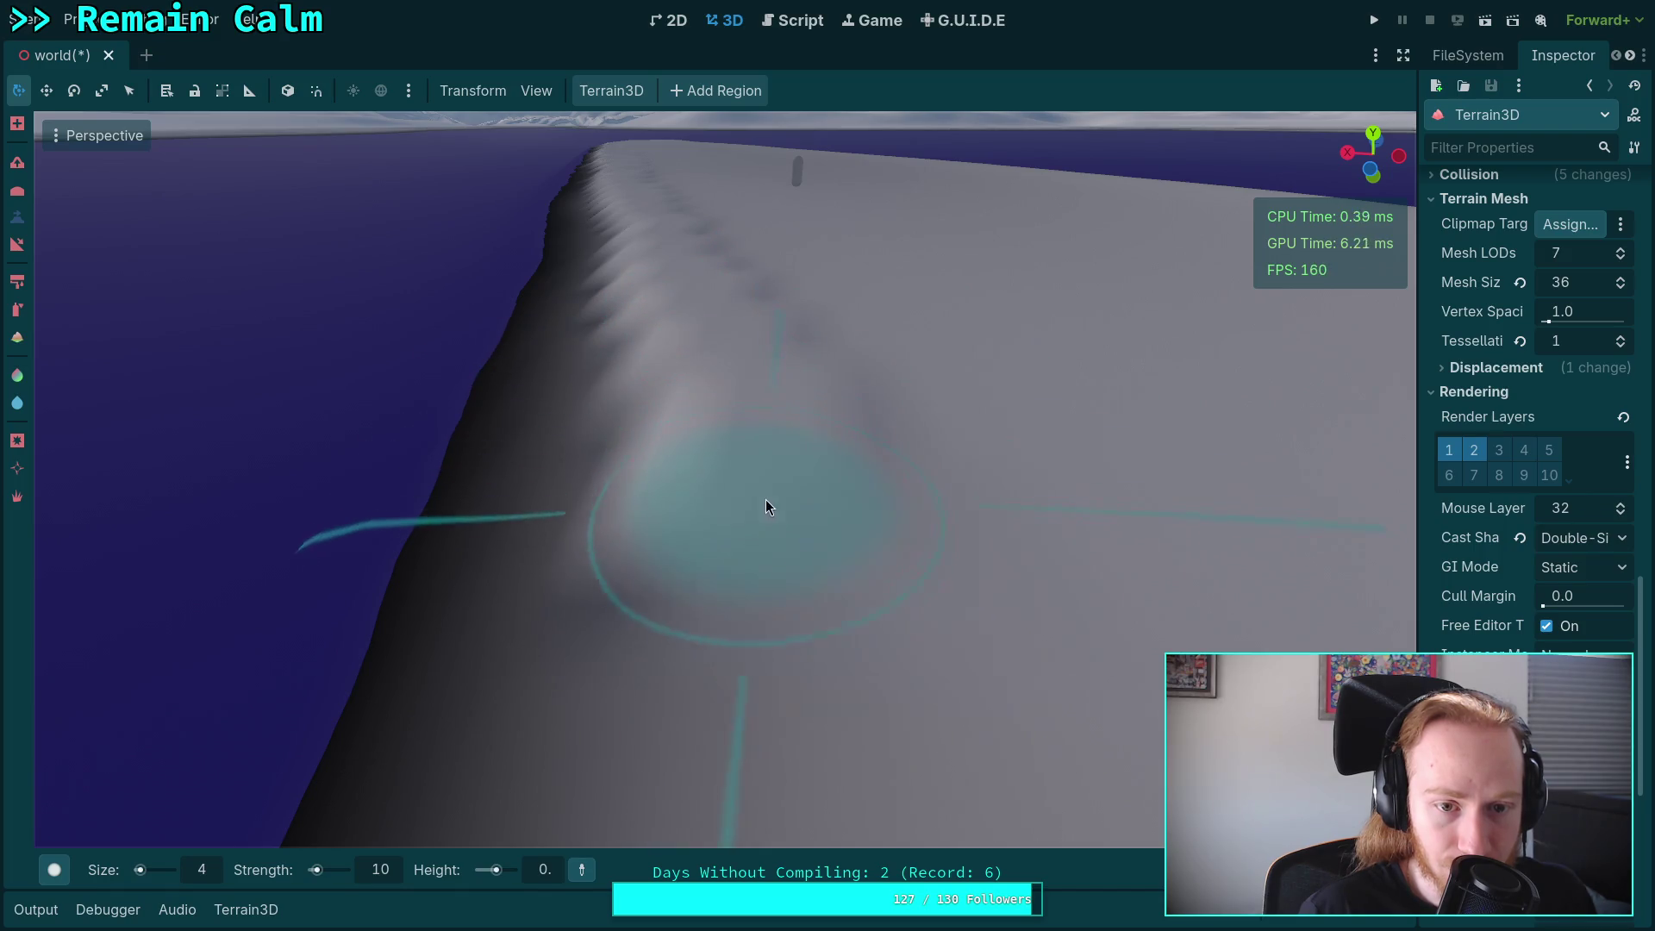
Reshape the slope along the ridge, then frame the whole island mound from the front.
{"action": "left_click_drag", "start_coordinate": [768, 506], "coordinate": [731, 392]}
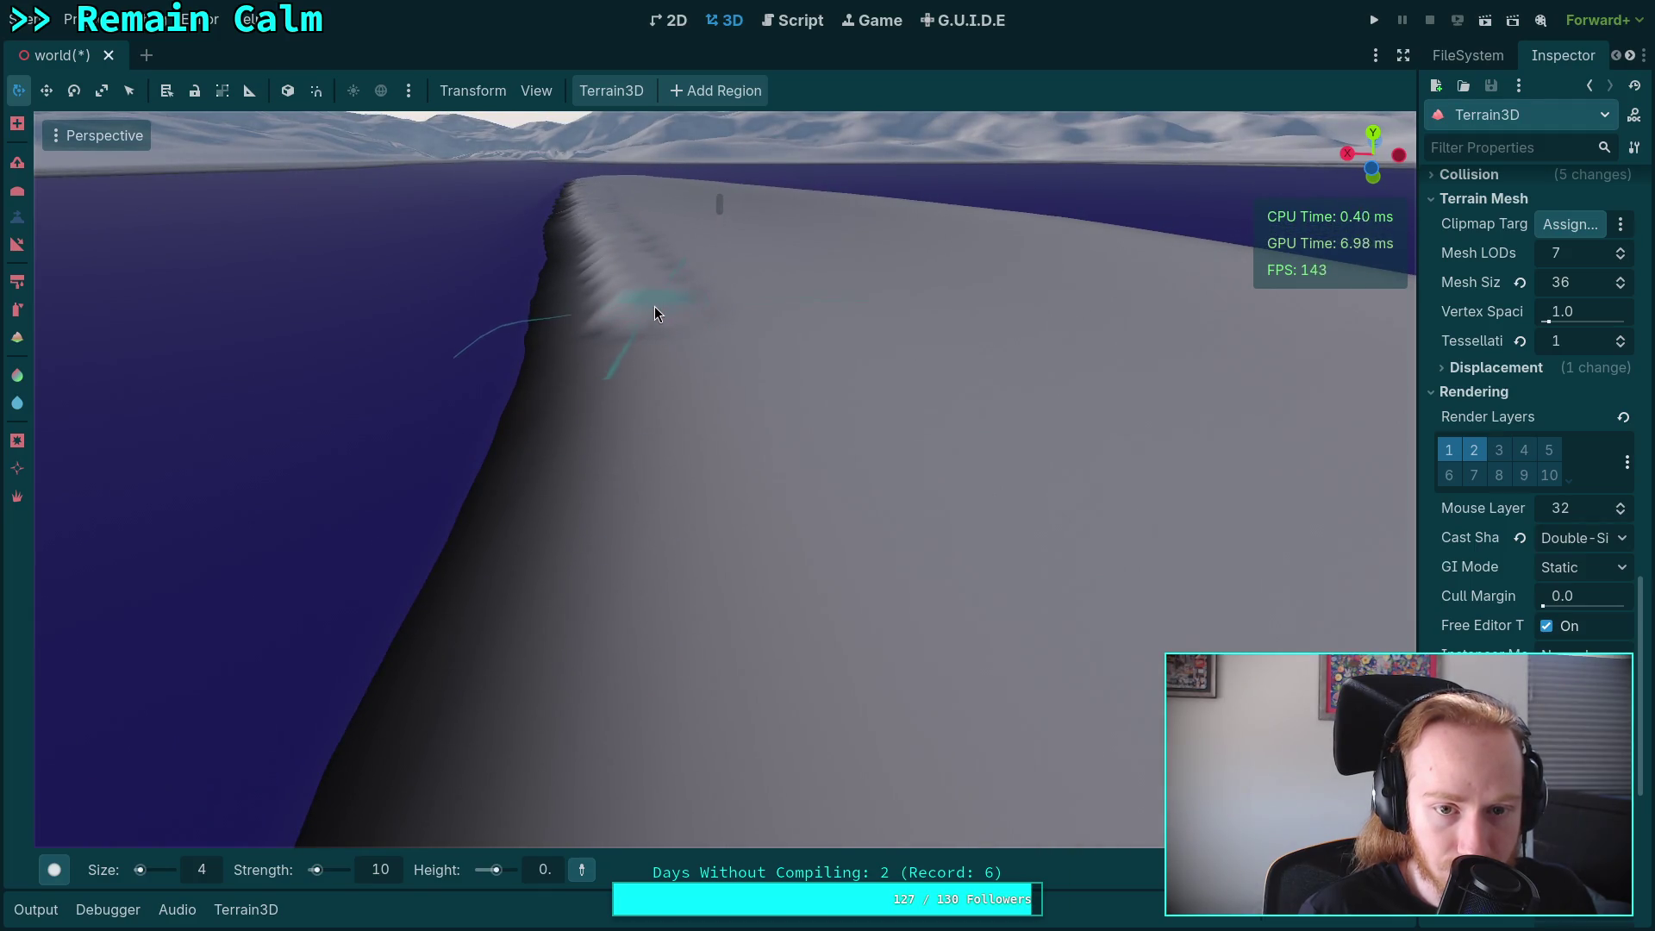
{"action": "left_click_drag", "start_coordinate": [710, 519], "coordinate": [672, 332]}
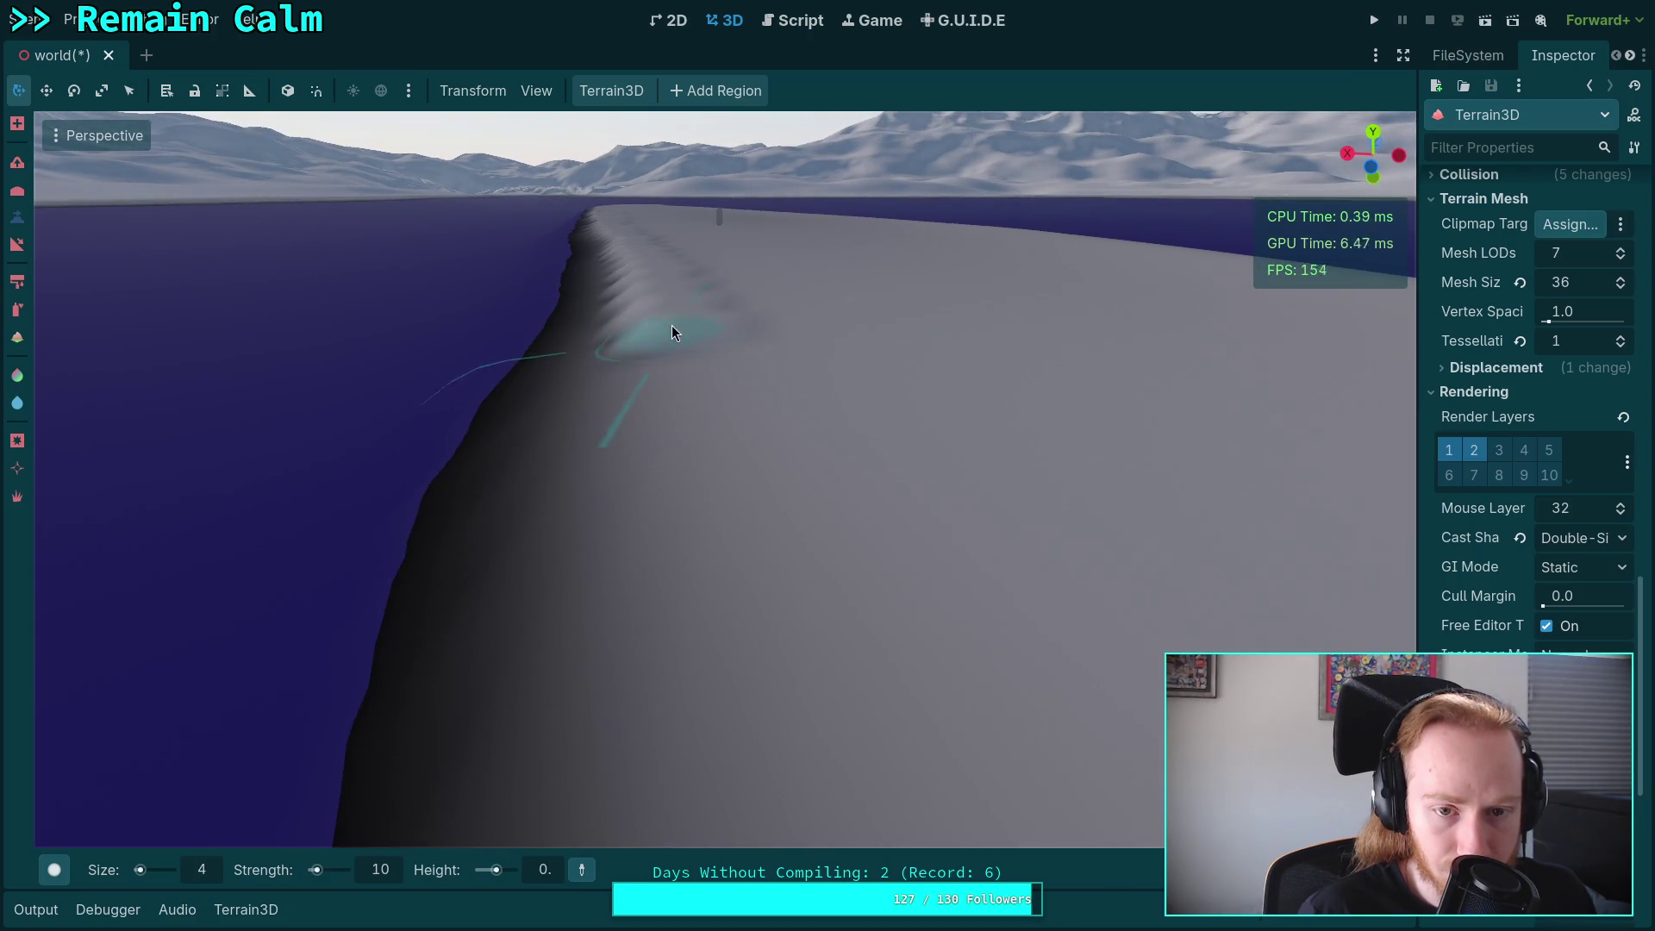
{"action": "mouse_move", "coordinate": [721, 484]}
{"action": "left_mouse_down"}
{"action": "mouse_move", "coordinate": [307, 462]}
{"action": "mouse_move", "coordinate": [591, 521]}
{"action": "mouse_move", "coordinate": [839, 535]}
{"action": "left_mouse_up"}
{"action": "mouse_move", "coordinate": [675, 391]}
{"action": "left_mouse_down"}
{"action": "mouse_move", "coordinate": [672, 376]}
{"action": "mouse_move", "coordinate": [628, 516]}
{"action": "mouse_move", "coordinate": [622, 480]}
{"action": "mouse_move", "coordinate": [314, 332]}
{"action": "mouse_move", "coordinate": [465, 372]}
{"action": "mouse_move", "coordinate": [960, 423]}
{"action": "mouse_move", "coordinate": [933, 400]}
{"action": "left_mouse_up"}
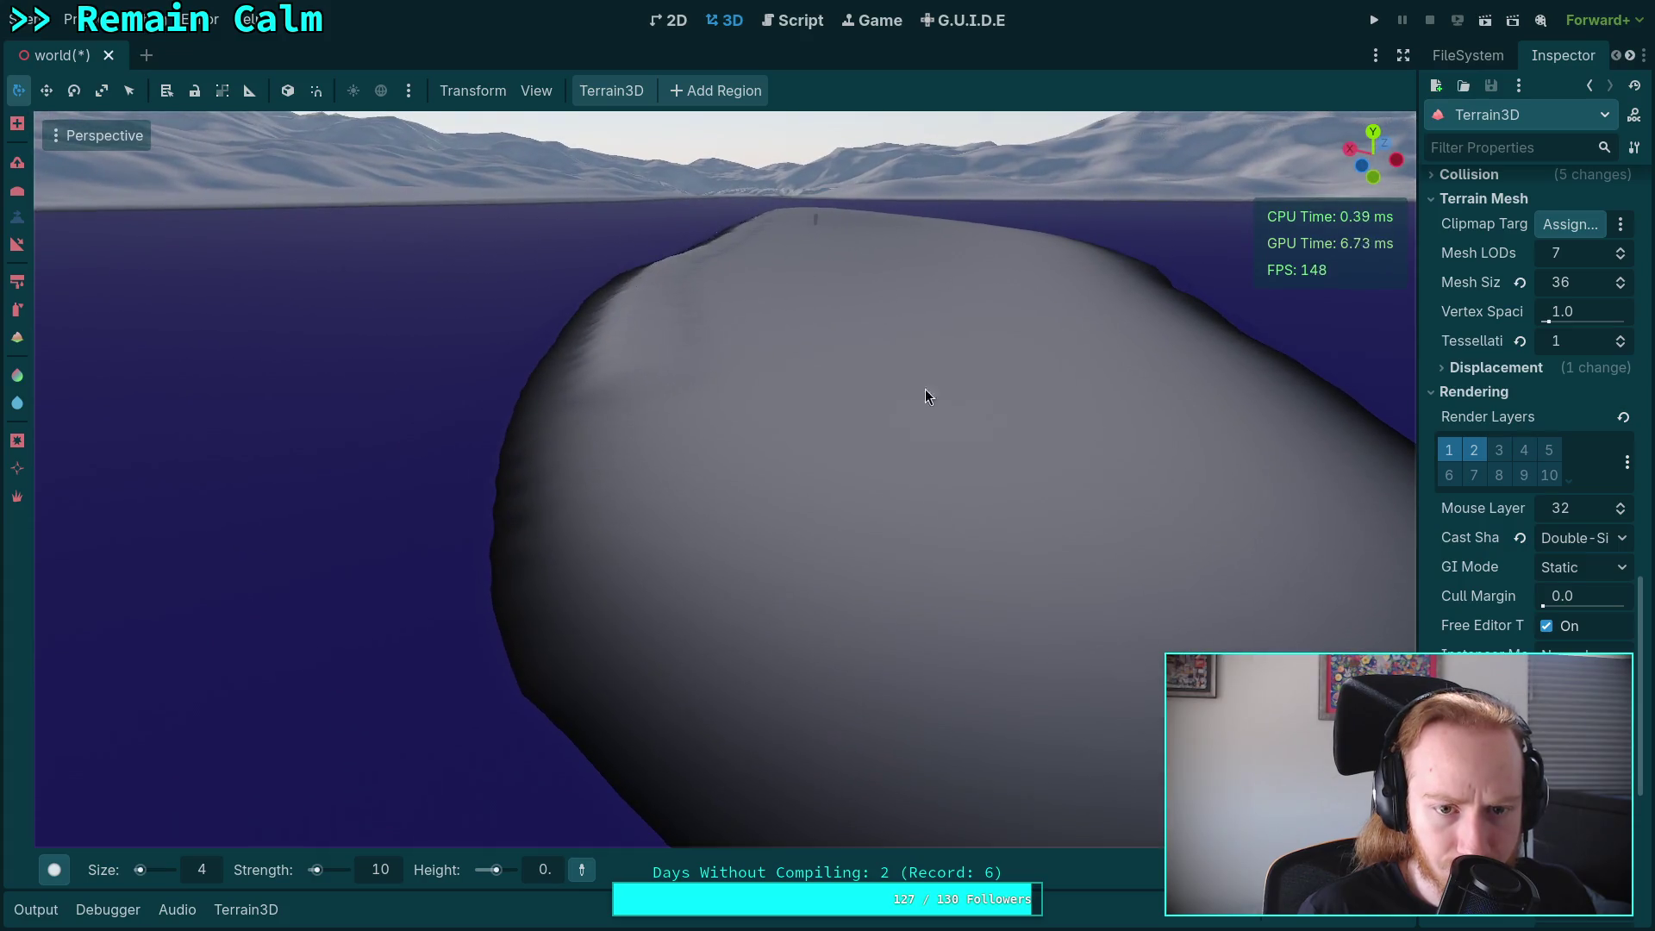
{"action": "left_click_drag", "start_coordinate": [639, 379], "coordinate": [721, 504]}
{"action": "key", "text": "w"}
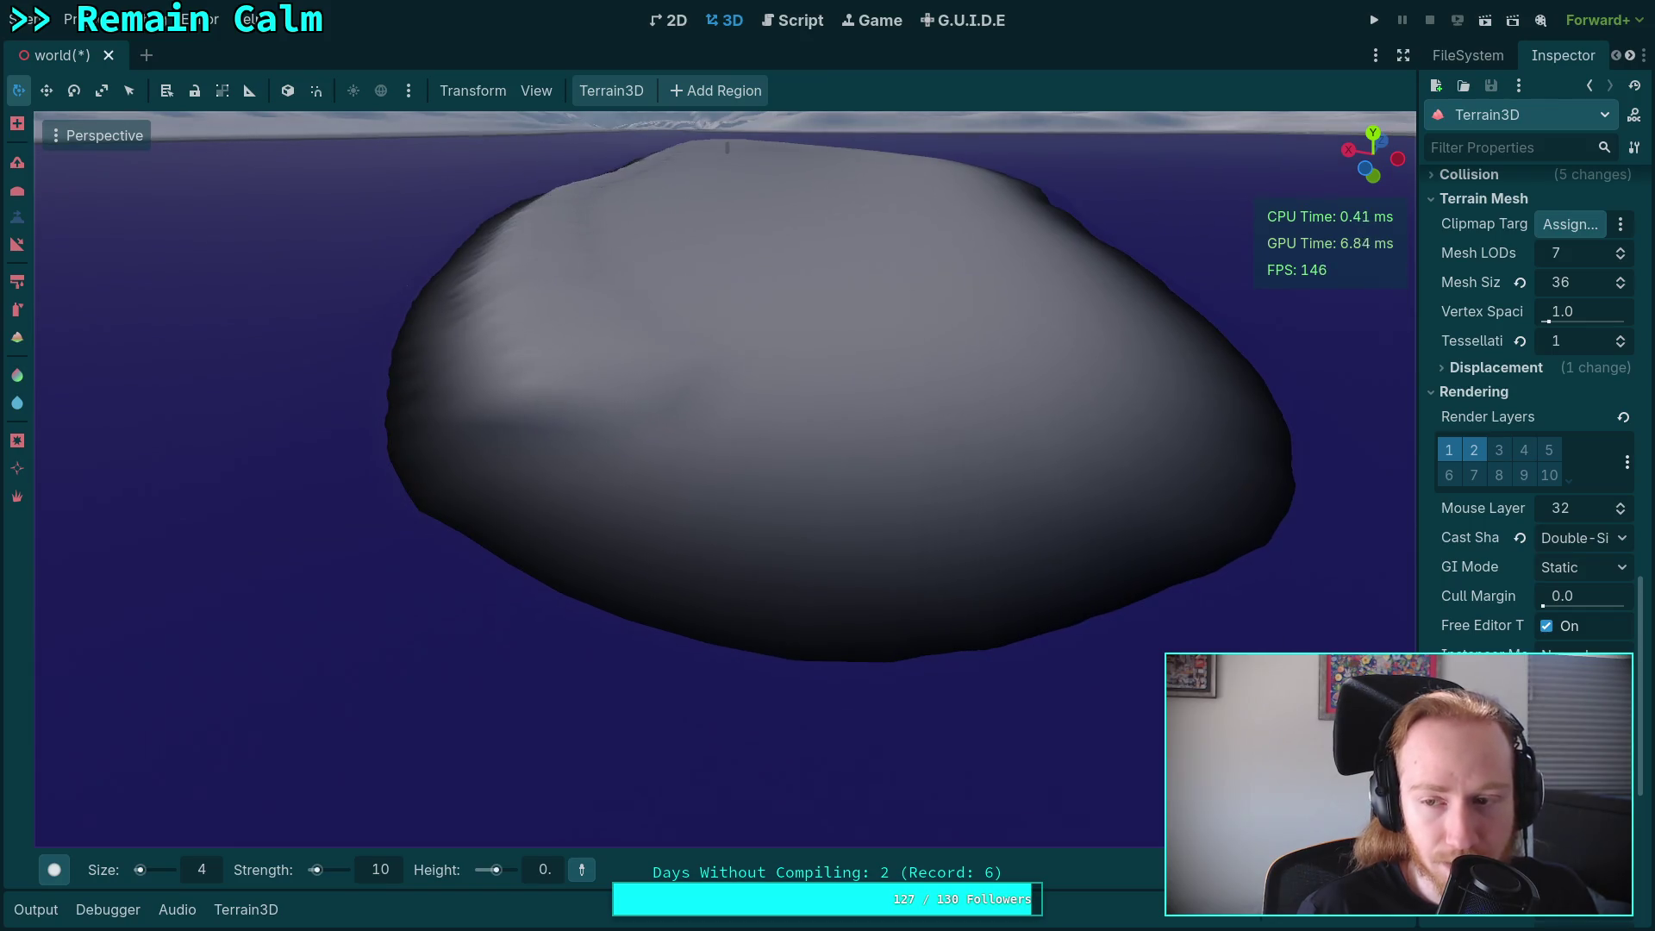
In Firefox, preview the Pexels and Amusing Planet island-in-a-lake photos, then return to Godot.
{"action": "key", "text": "super+3"}
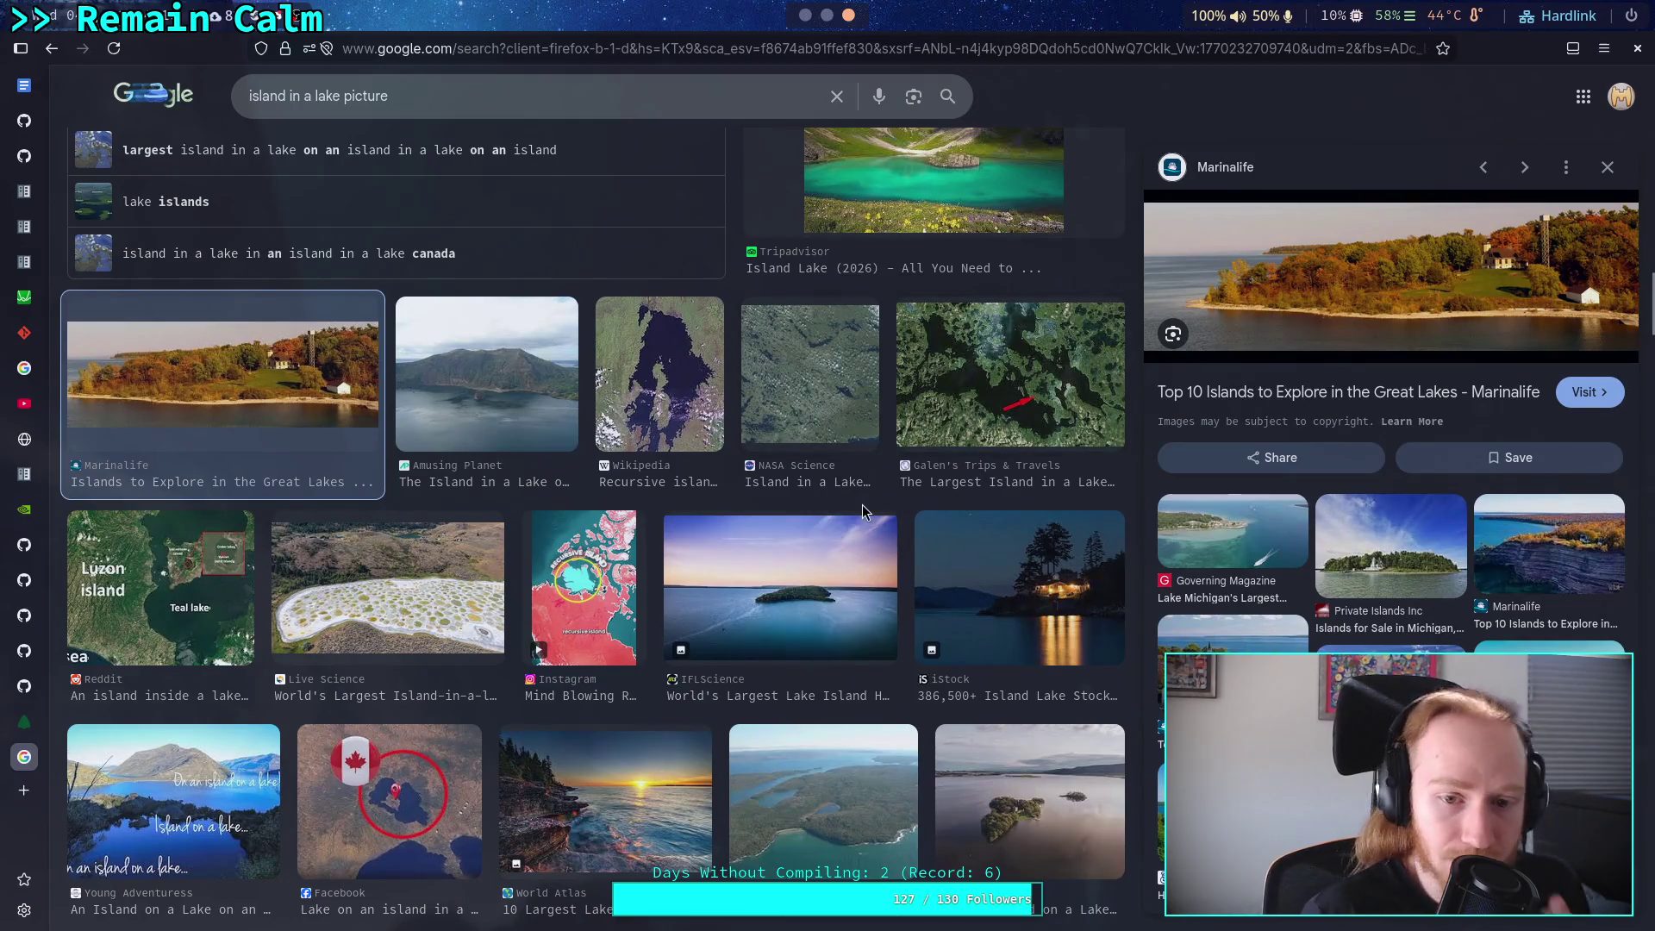
{"action": "scroll", "coordinate": [745, 606], "scroll_direction": "down", "scroll_amount": 3}
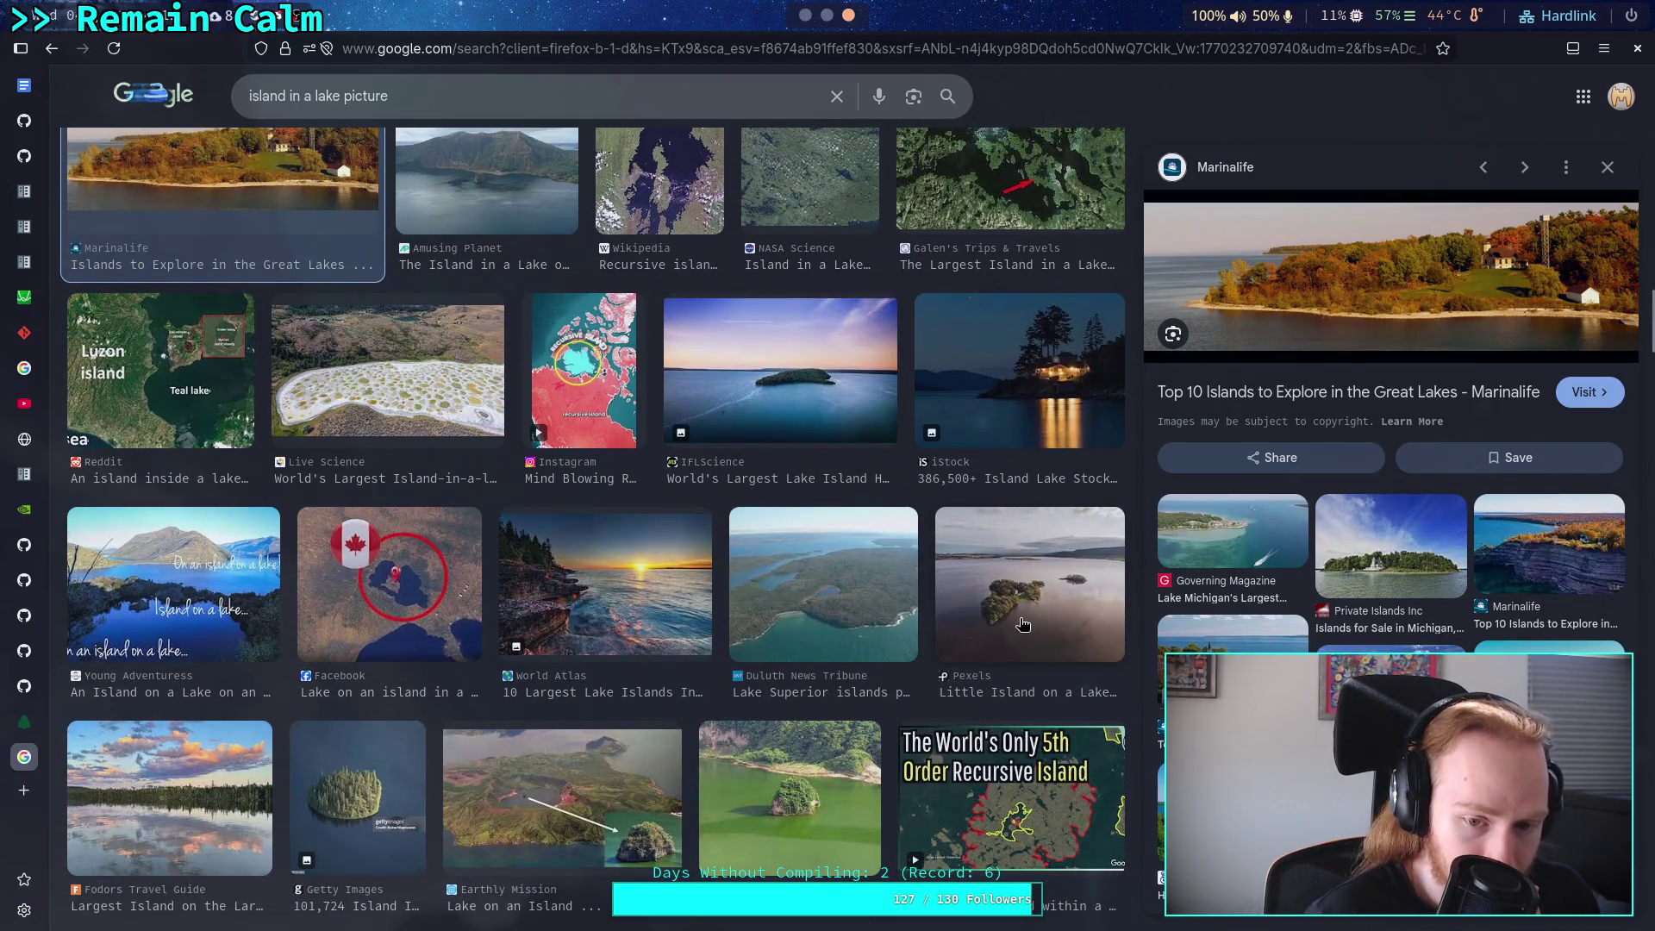
{"action": "left_click", "coordinate": [1024, 624]}
{"action": "left_click", "coordinate": [850, 786]}
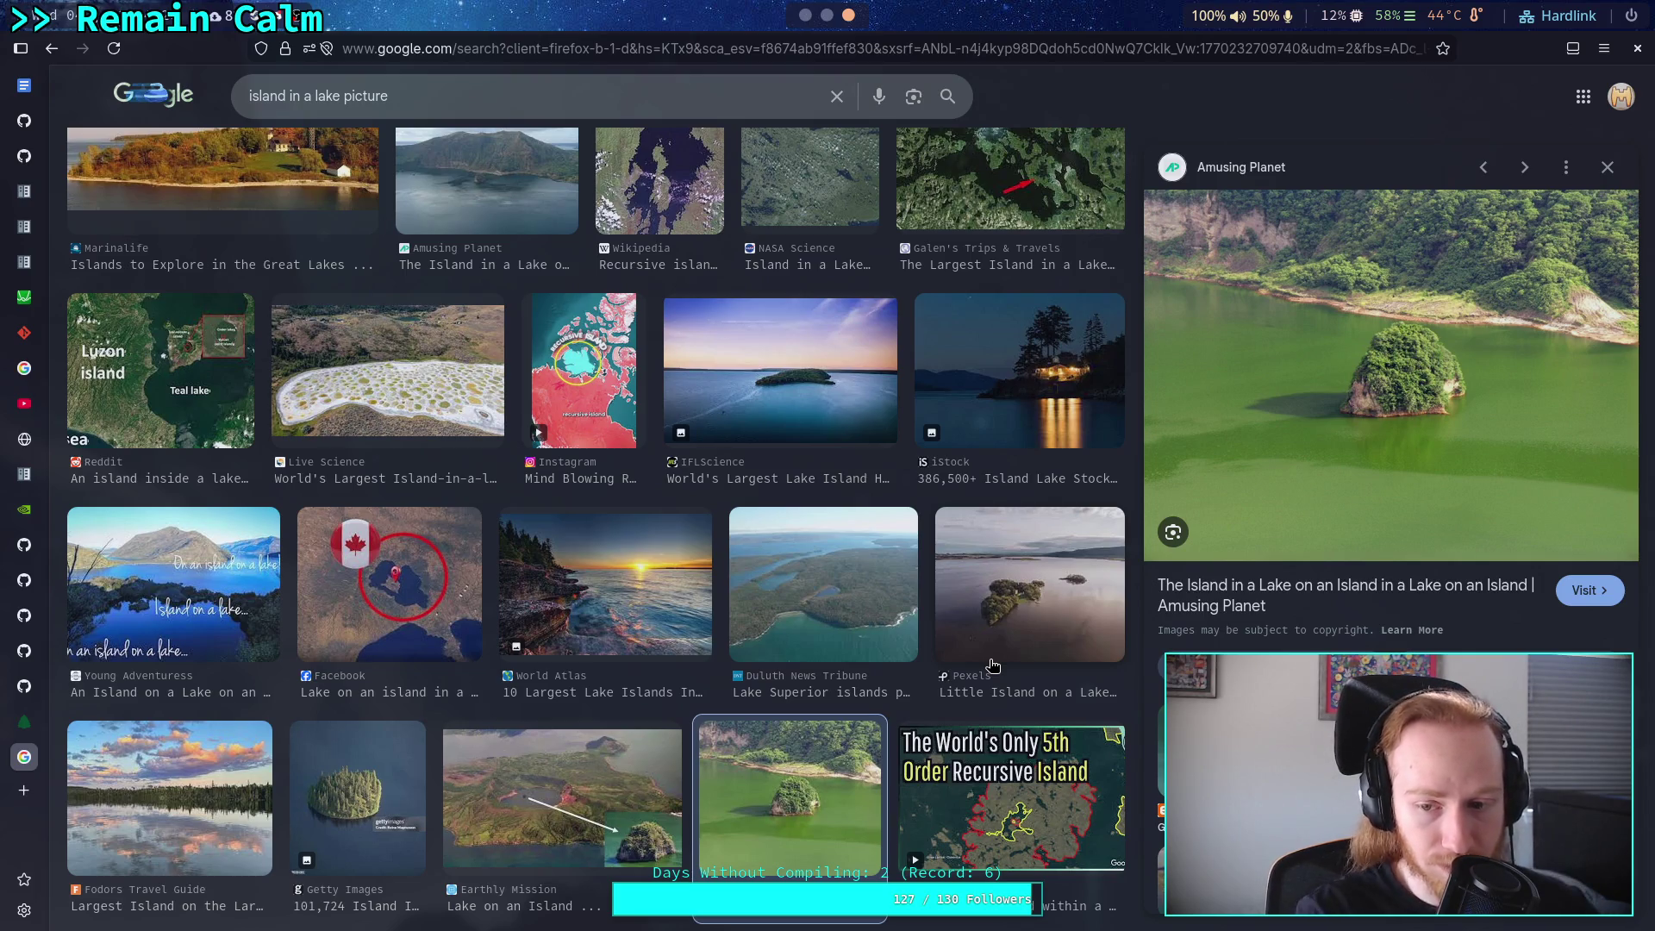
{"action": "key", "text": "alt+Tab"}
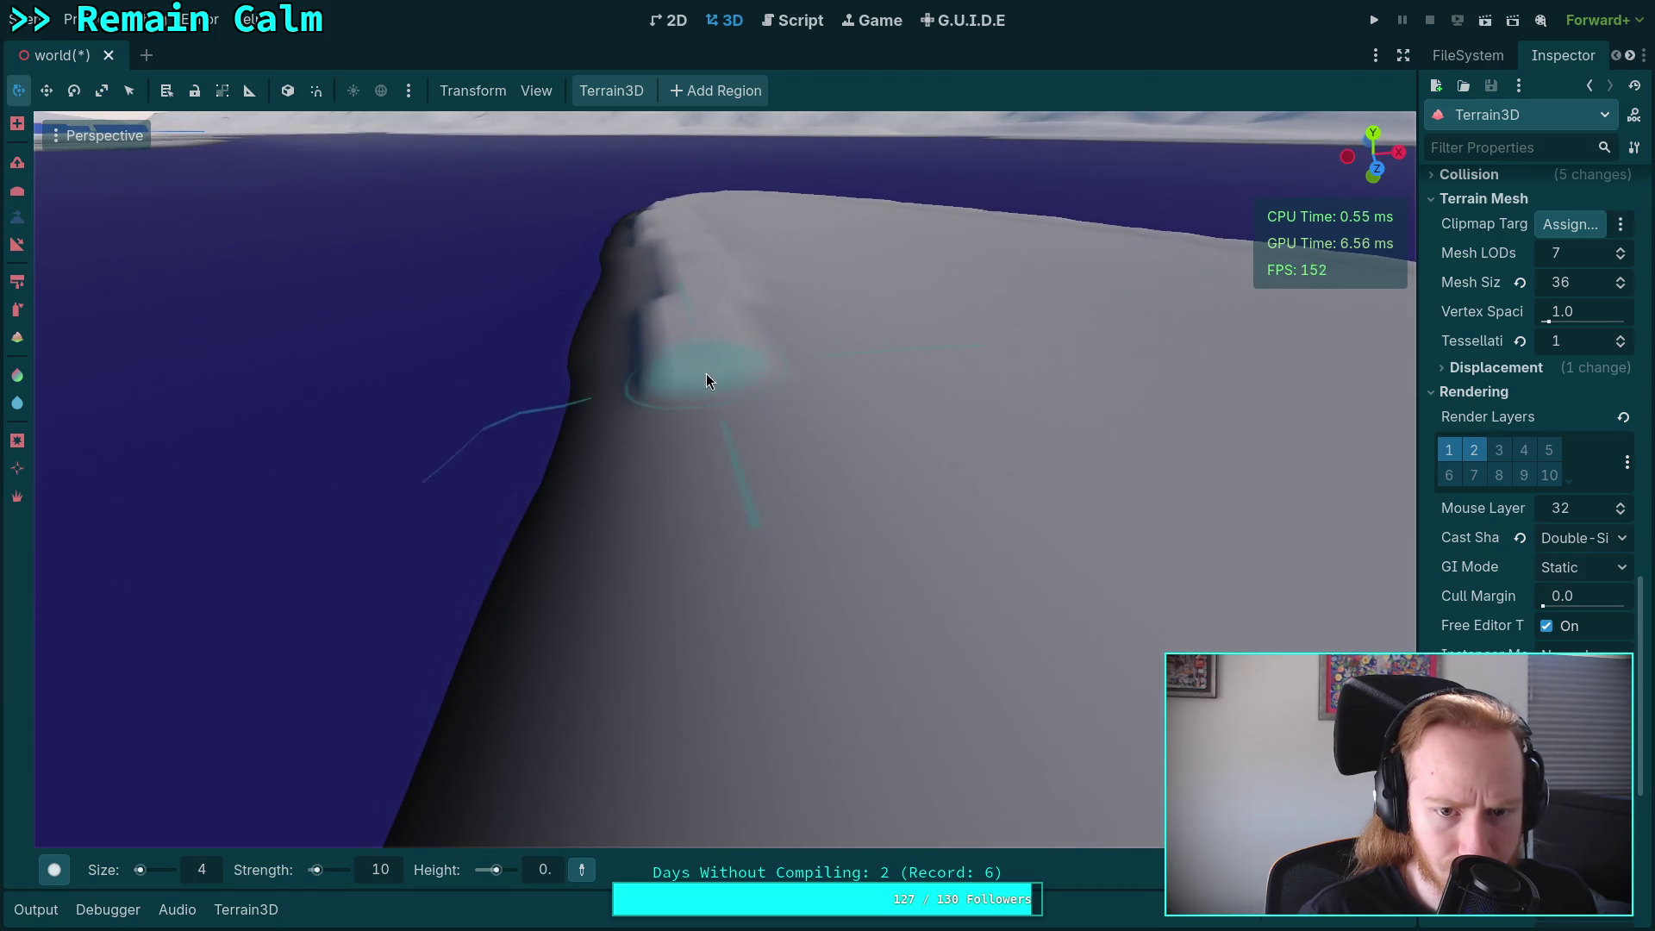
Raise a bump and a ledge along the island's ridge edge.
{"action": "mouse_move", "coordinate": [723, 556]}
{"action": "left_mouse_down"}
{"action": "mouse_move", "coordinate": [701, 552]}
{"action": "mouse_move", "coordinate": [728, 436]}
{"action": "mouse_move", "coordinate": [718, 396]}
{"action": "mouse_move", "coordinate": [735, 566]}
{"action": "mouse_move", "coordinate": [810, 562]}
{"action": "mouse_move", "coordinate": [805, 629]}
{"action": "mouse_move", "coordinate": [782, 612]}
{"action": "mouse_move", "coordinate": [763, 393]}
{"action": "mouse_move", "coordinate": [745, 415]}
{"action": "mouse_move", "coordinate": [760, 421]}
{"action": "left_mouse_up"}
{"action": "right_click", "coordinate": [800, 543]}
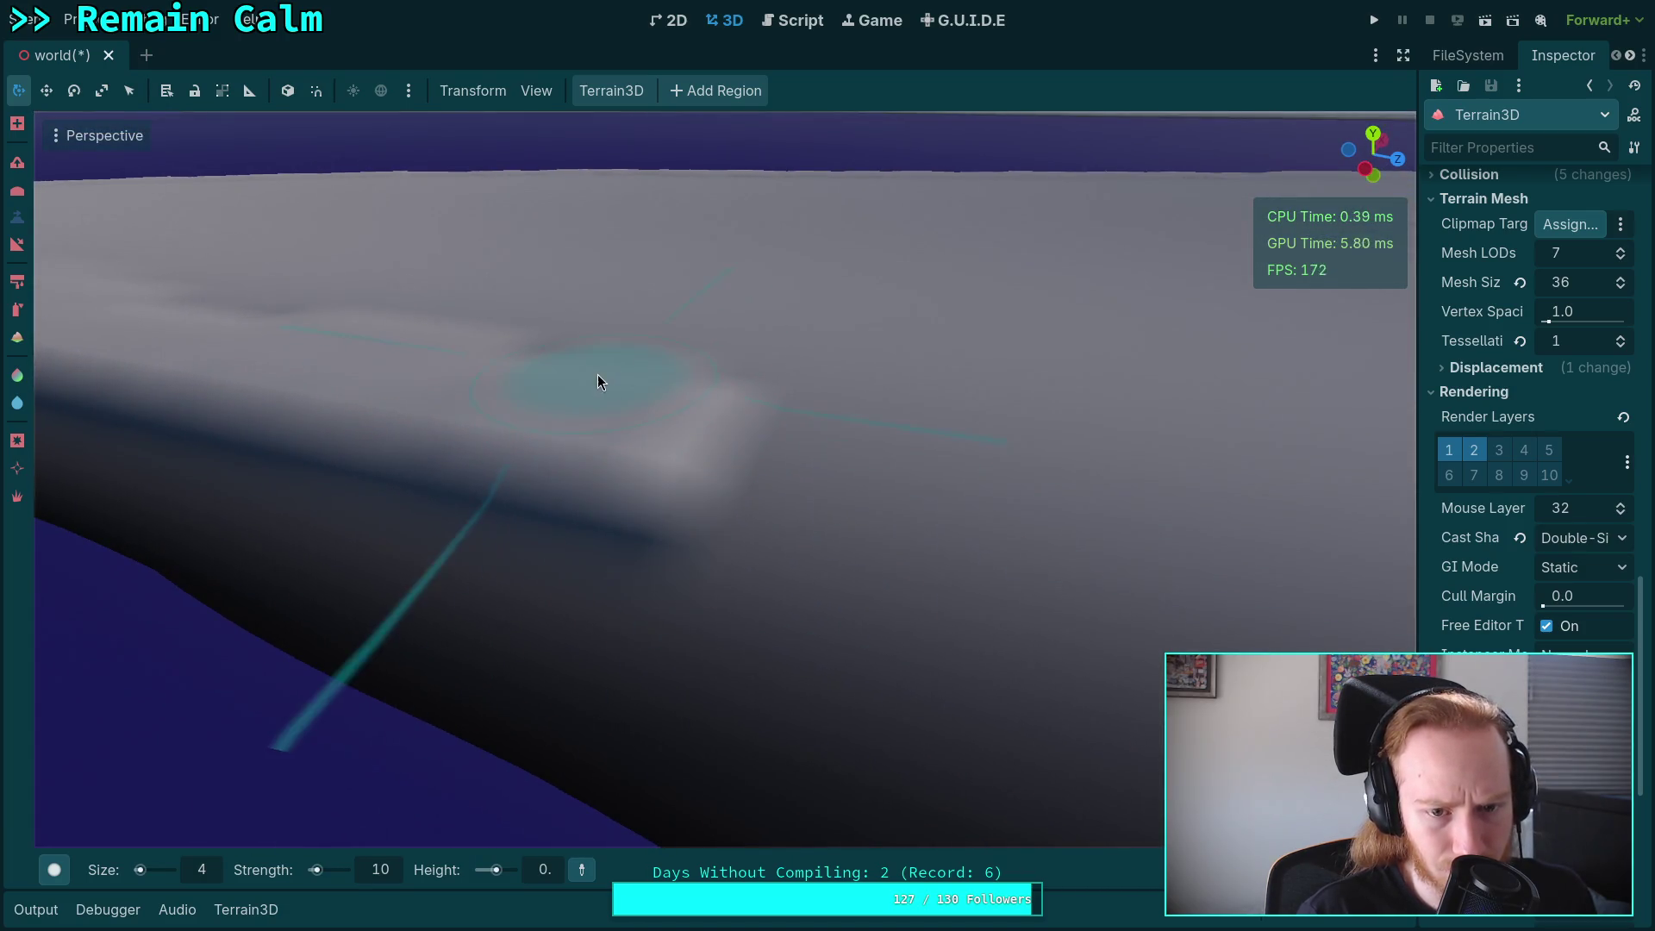
{"action": "left_click_drag", "start_coordinate": [740, 447], "coordinate": [1026, 509]}
Fly the camera around the ridge to inspect the slope from several angles.
{"action": "right_click", "coordinate": [1026, 504]}
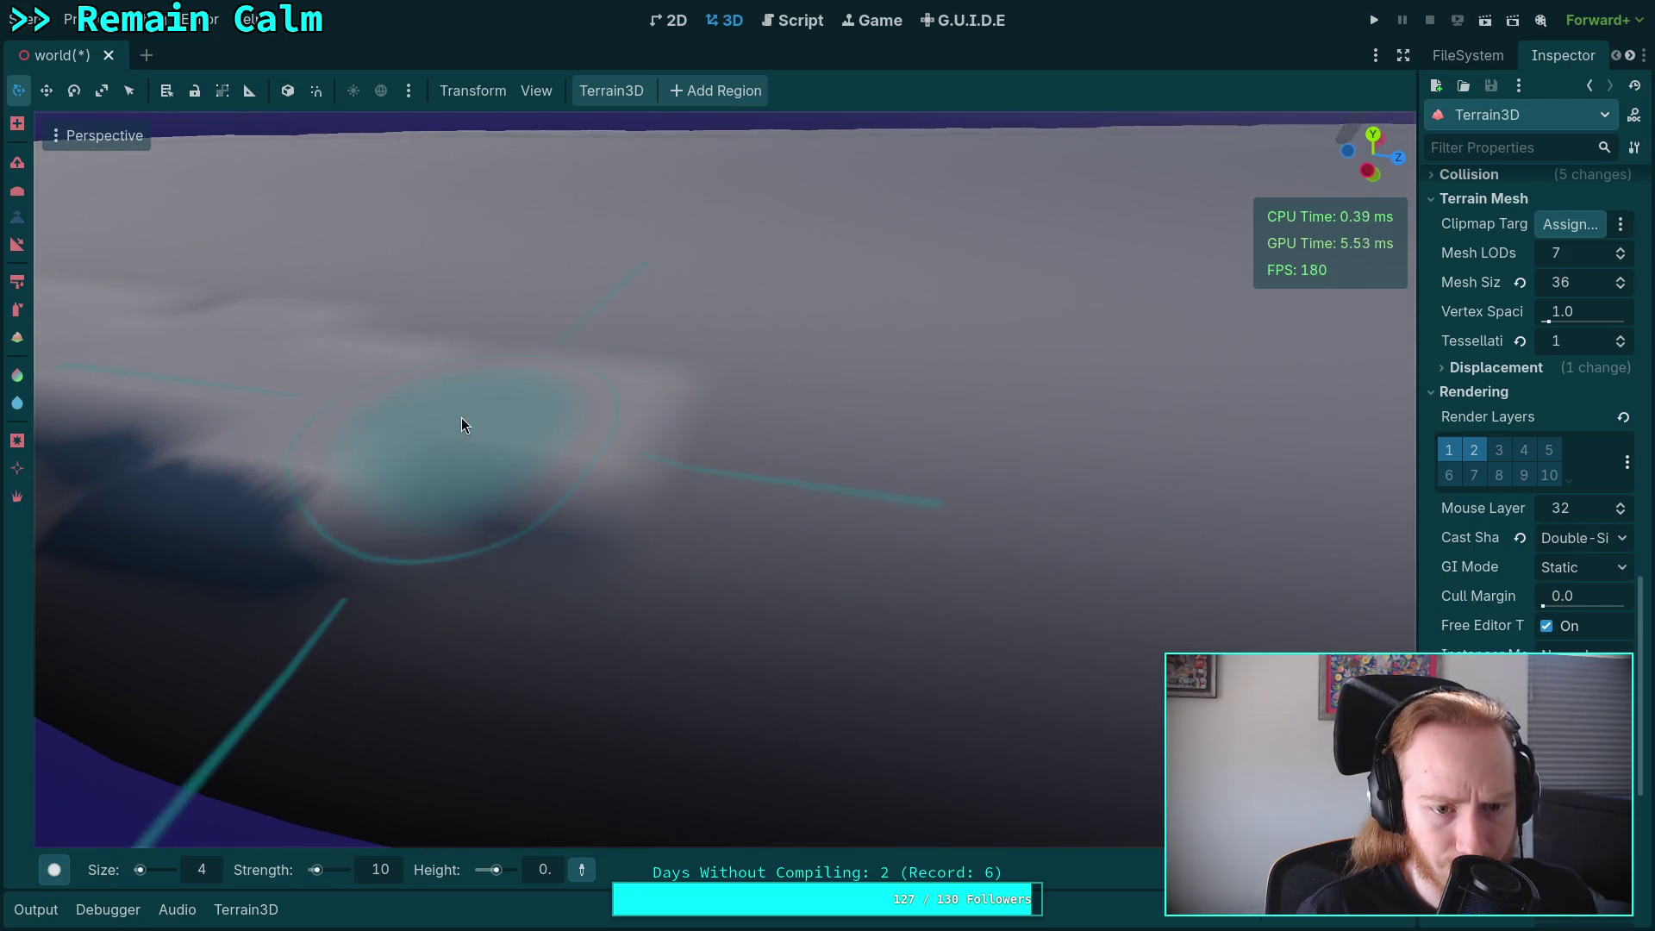
{"action": "right_click", "coordinate": [648, 460]}
{"action": "right_click", "coordinate": [670, 443]}
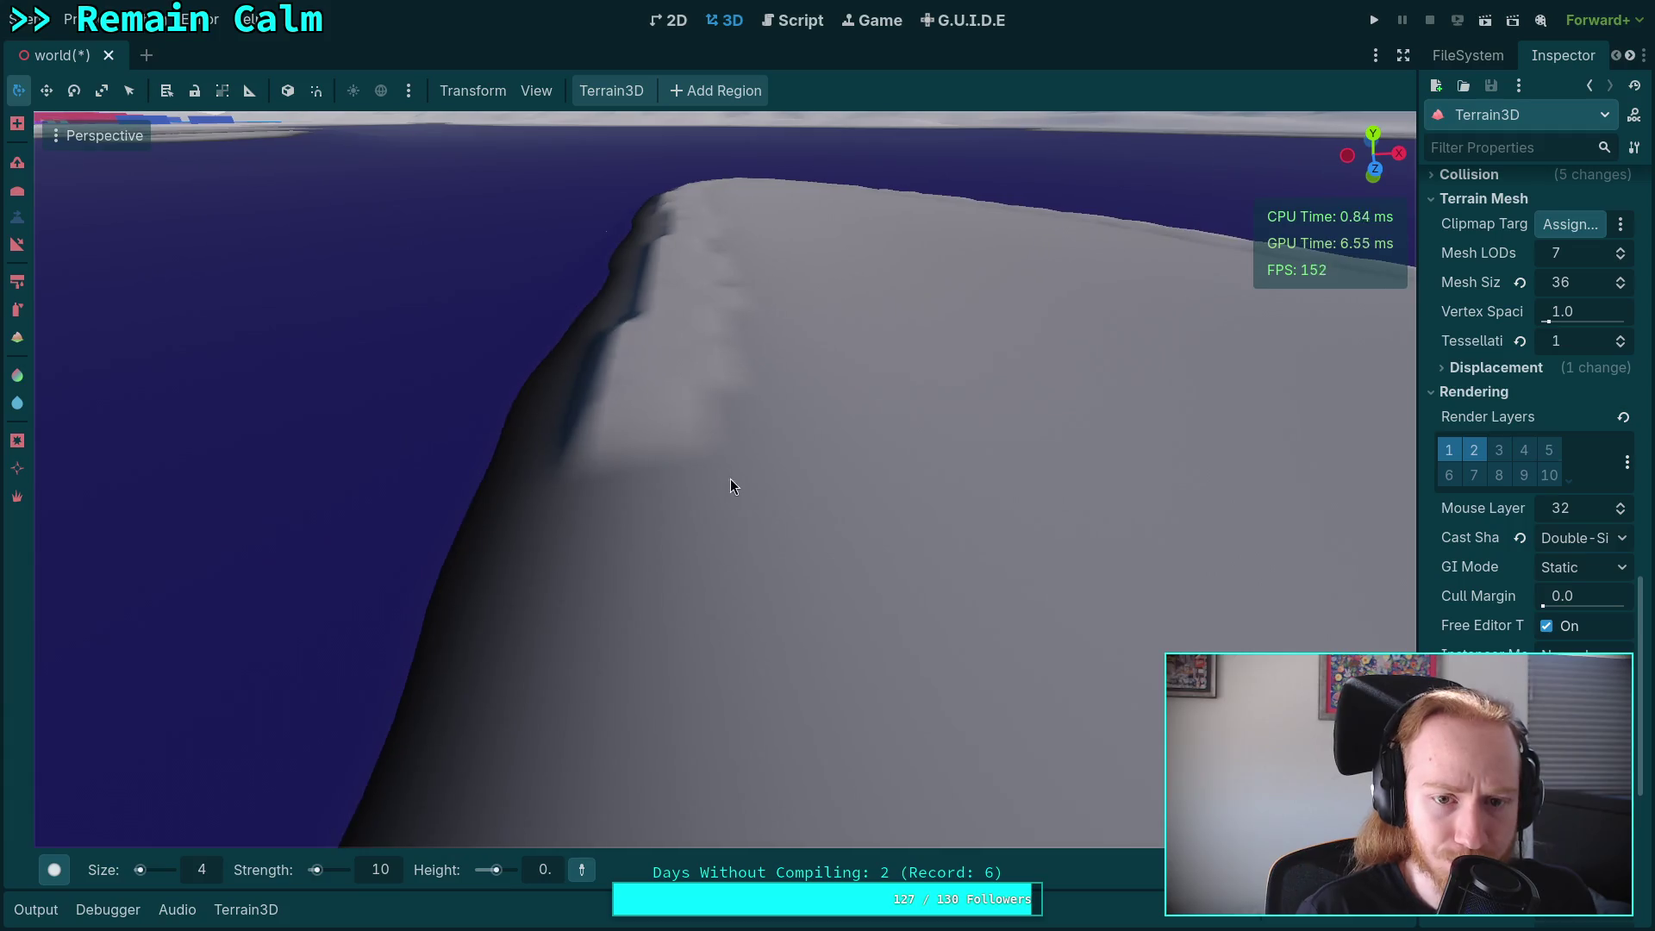
{"action": "right_click", "coordinate": [684, 551]}
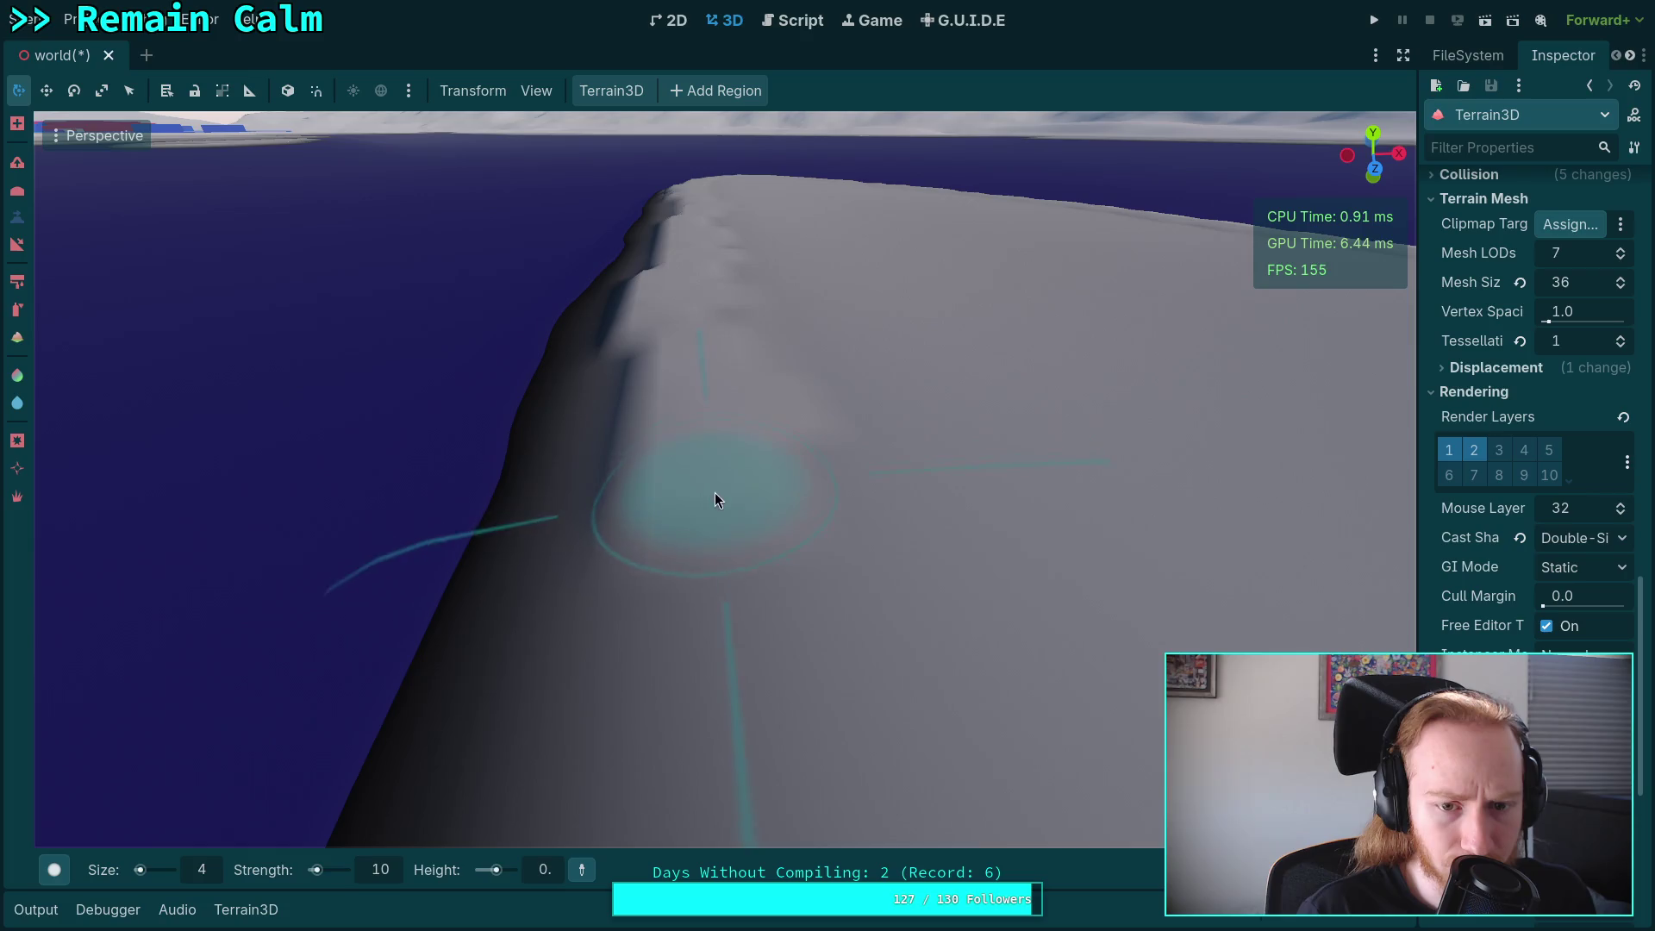
{"action": "right_click", "coordinate": [743, 582]}
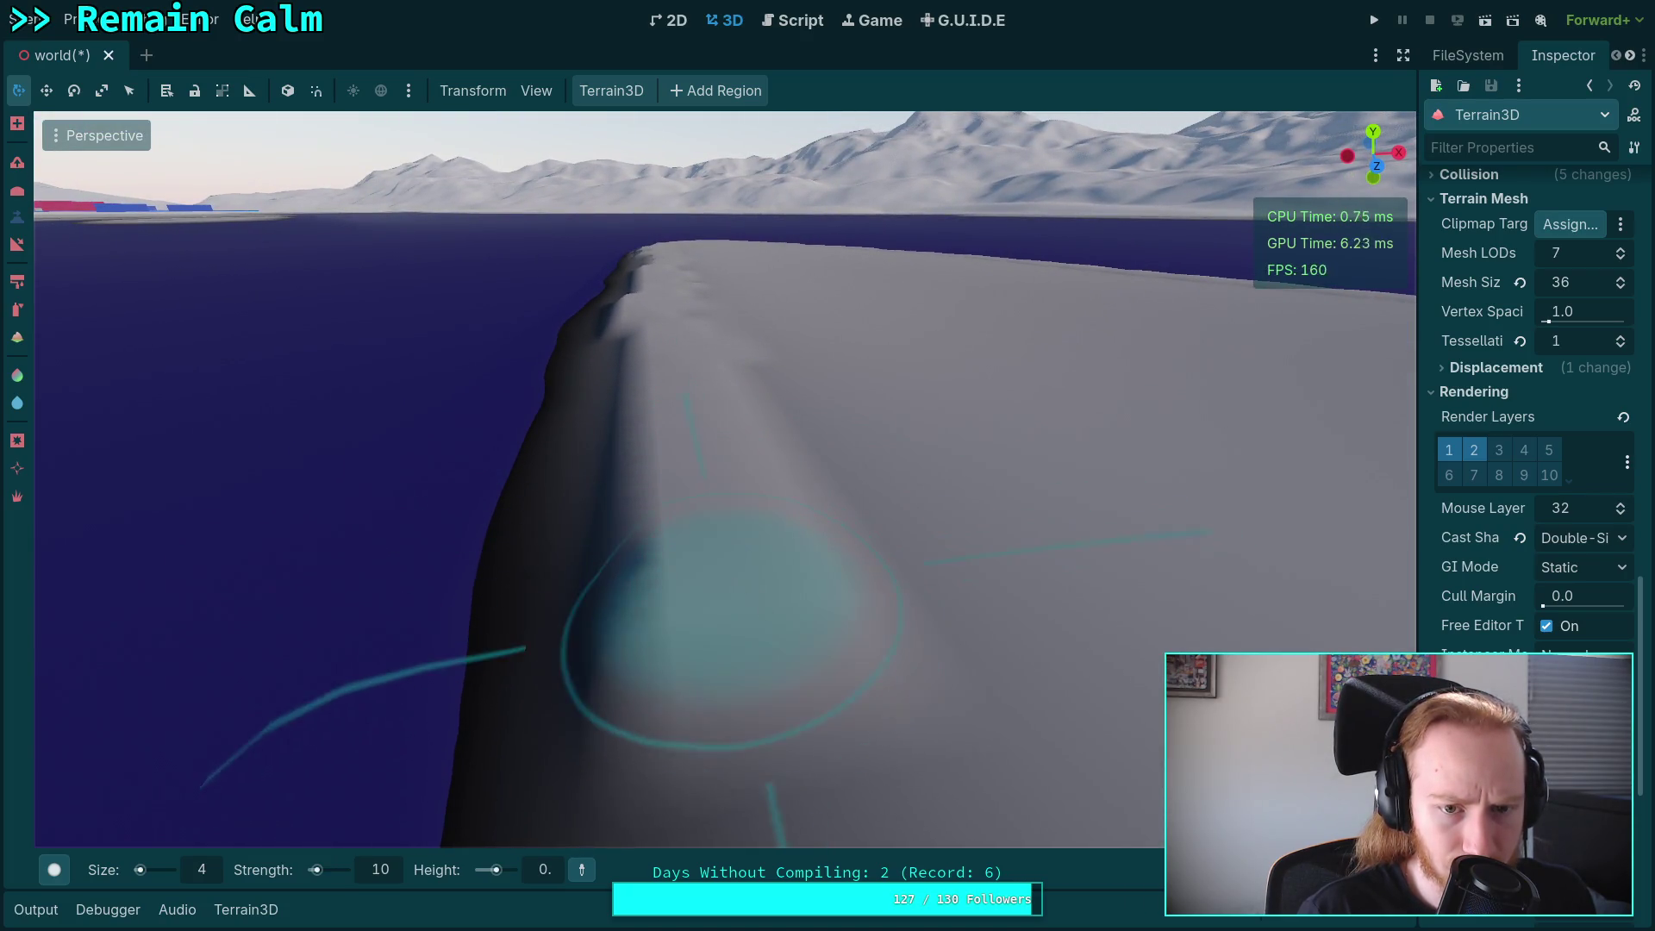
{"action": "right_click", "coordinate": [727, 577]}
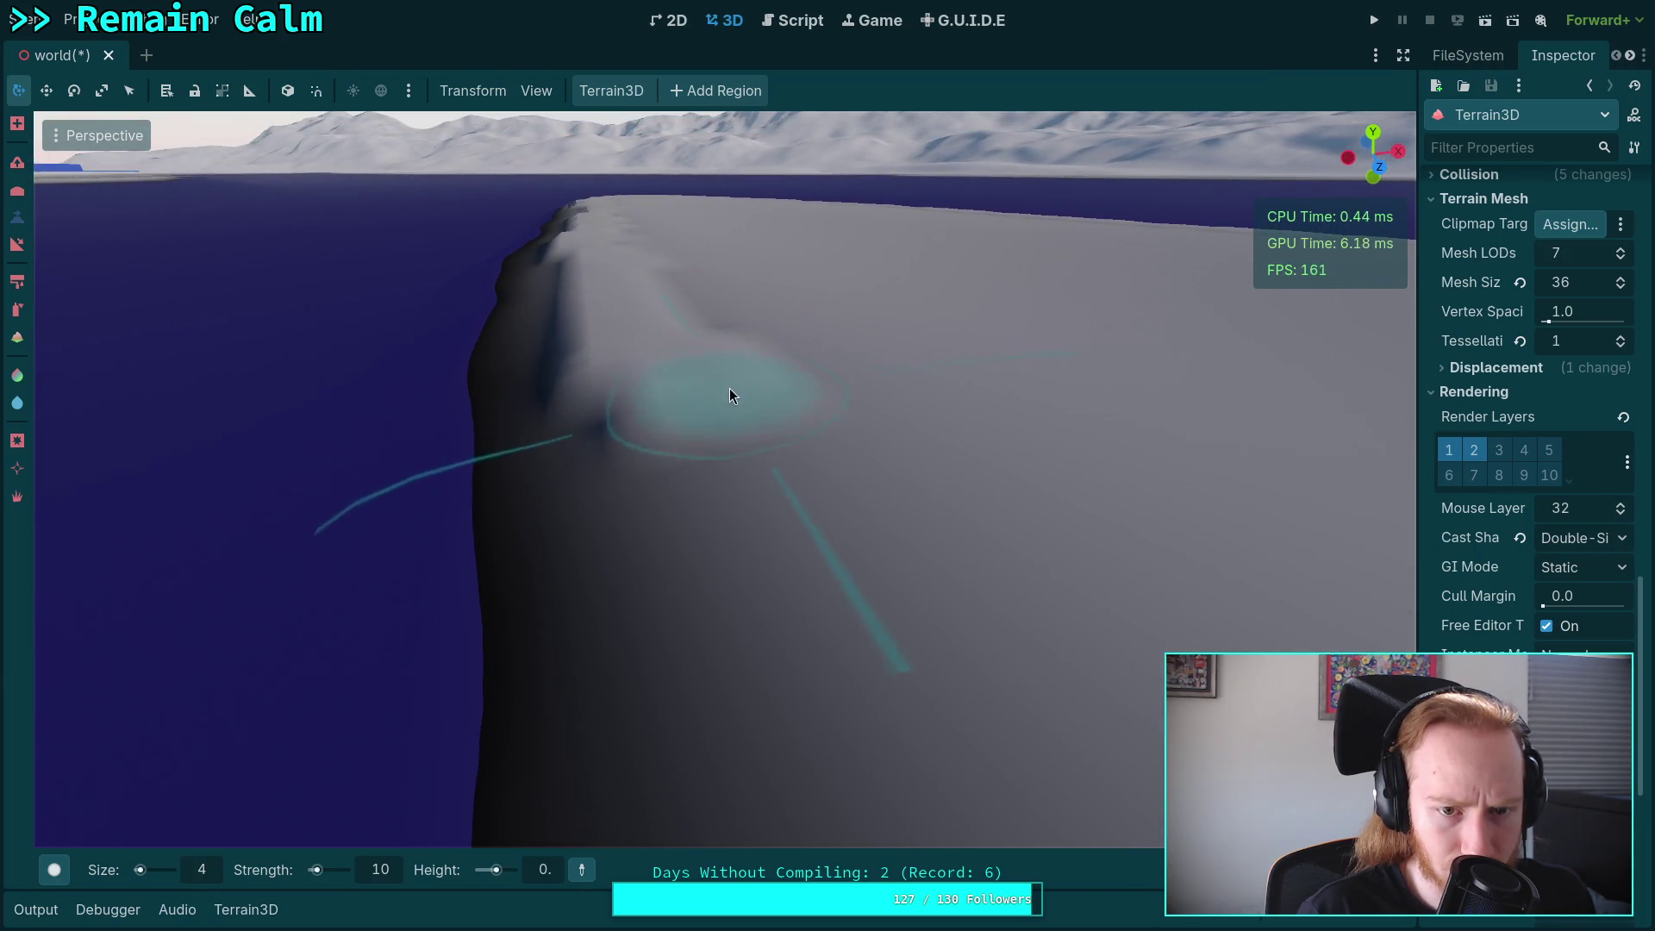
{"action": "right_click", "coordinate": [802, 518]}
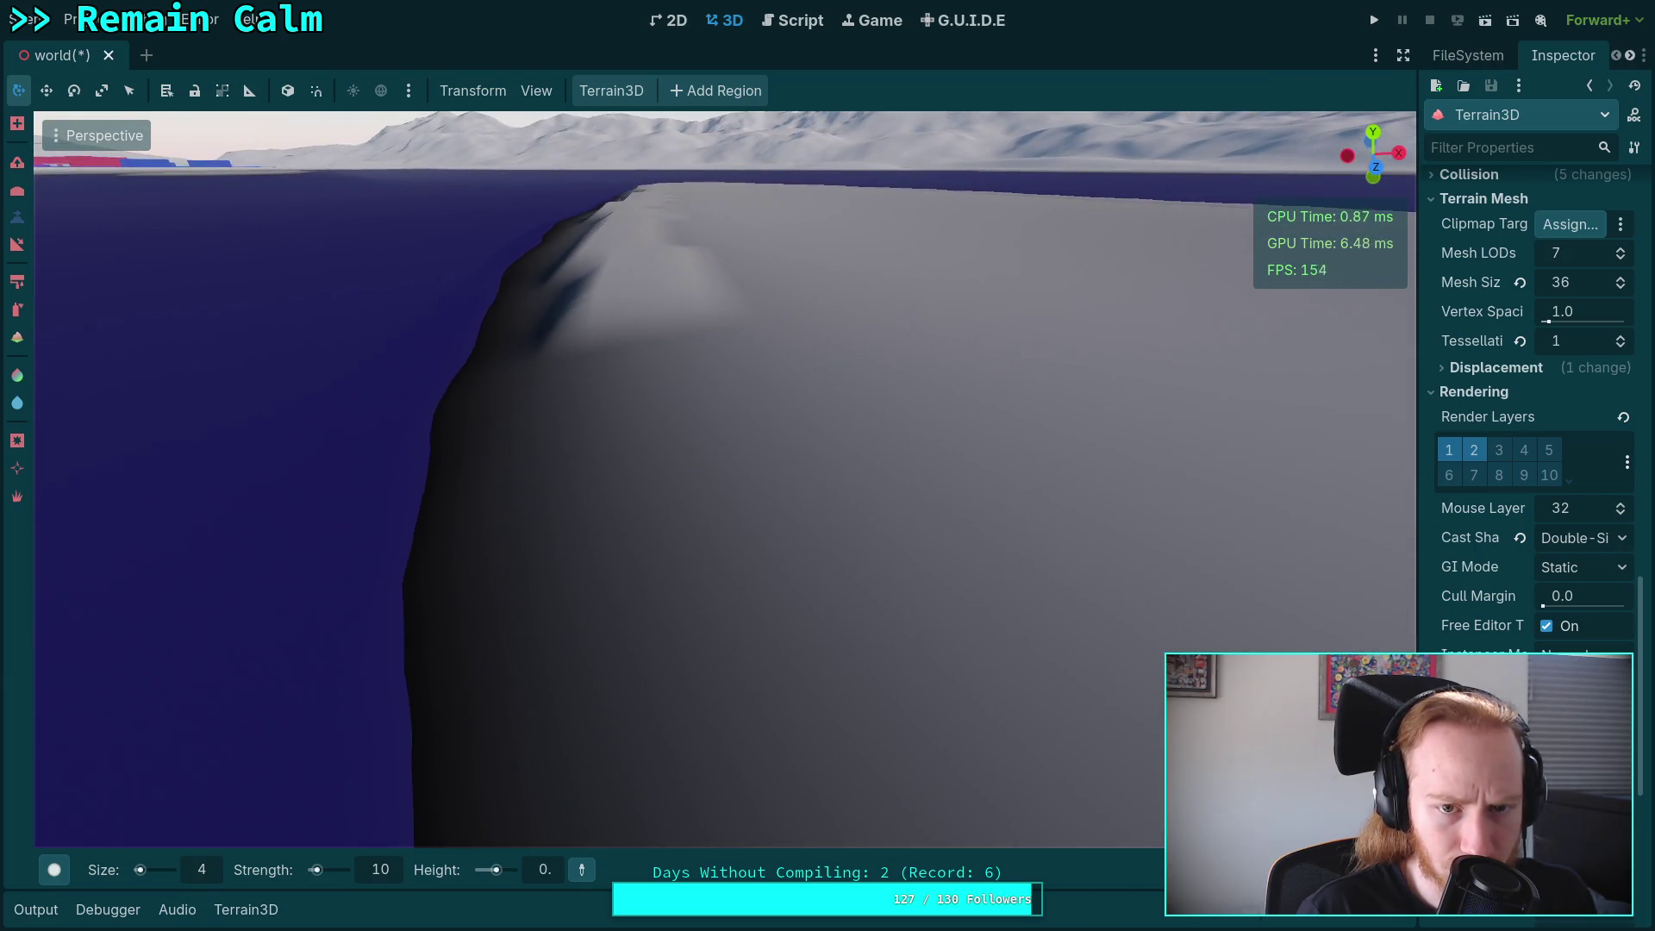
{"action": "right_click", "coordinate": [719, 393]}
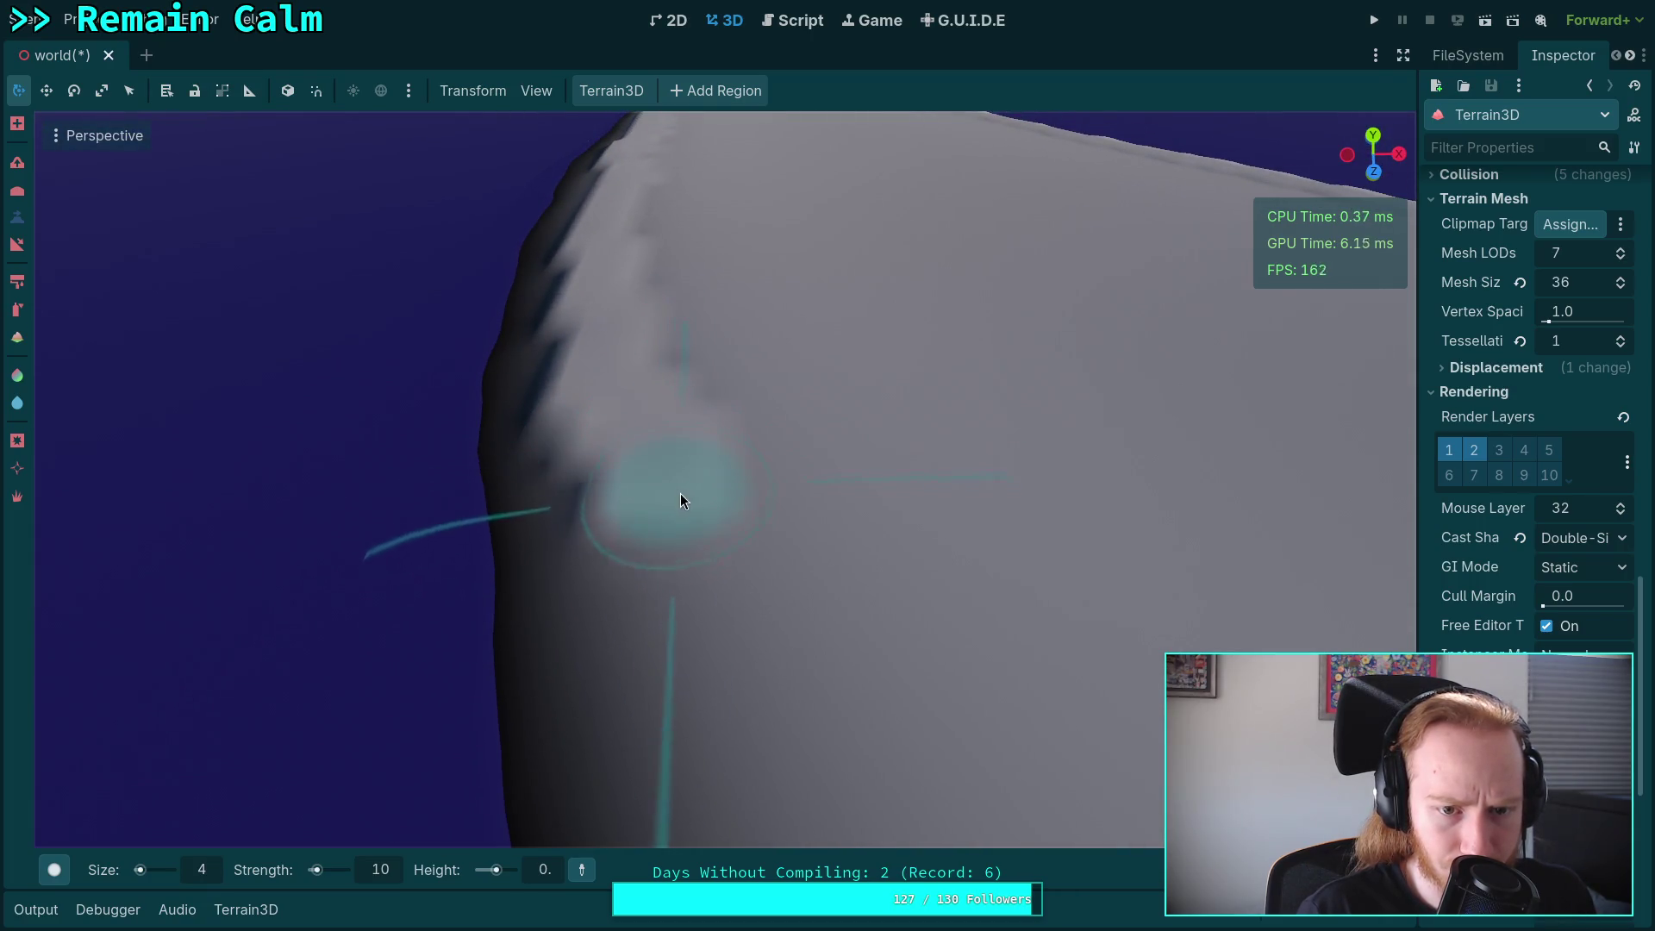
{"action": "right_click", "coordinate": [751, 623]}
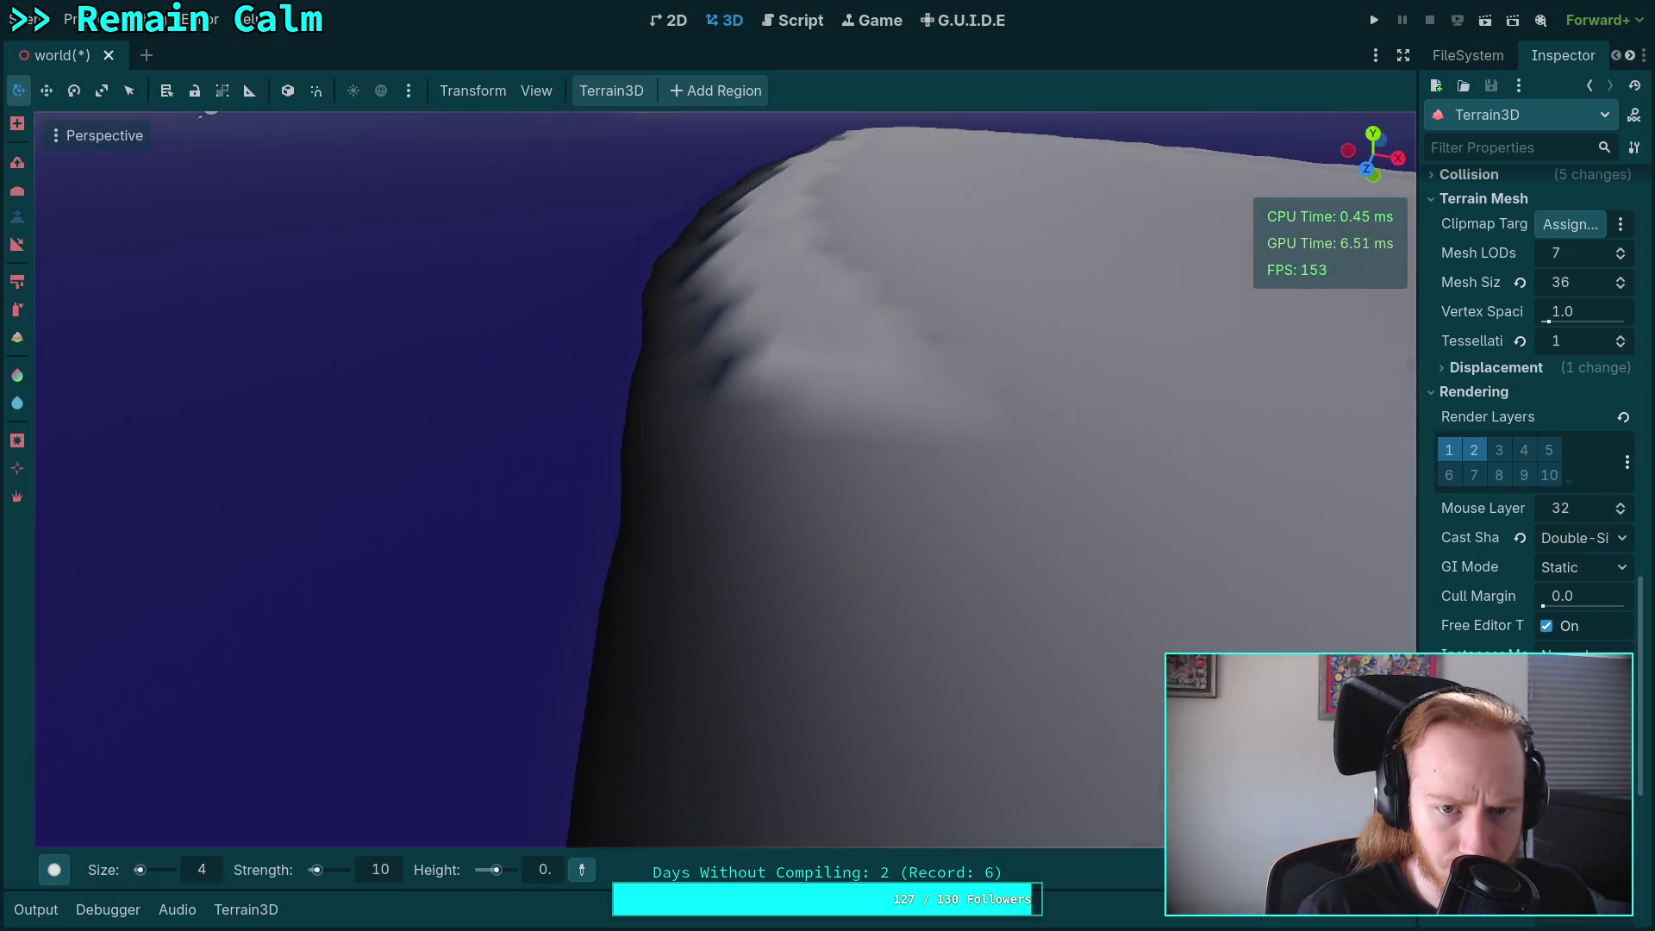
{"action": "right_click", "coordinate": [690, 493]}
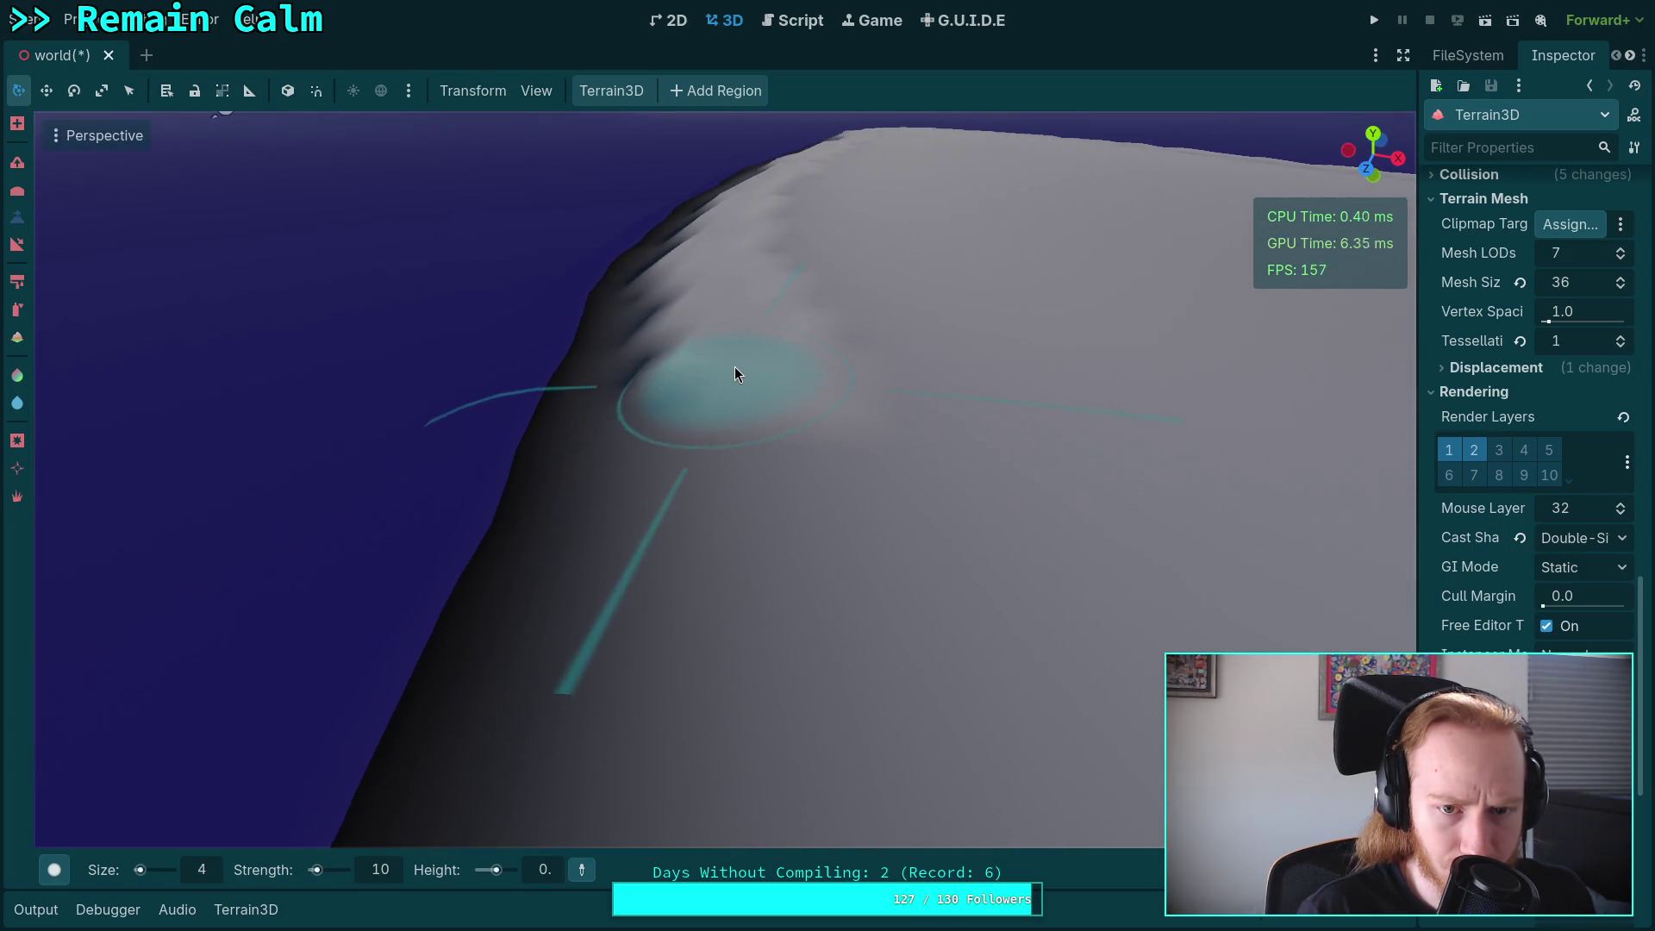
{"action": "right_click", "coordinate": [774, 571]}
{"action": "right_click", "coordinate": [726, 376]}
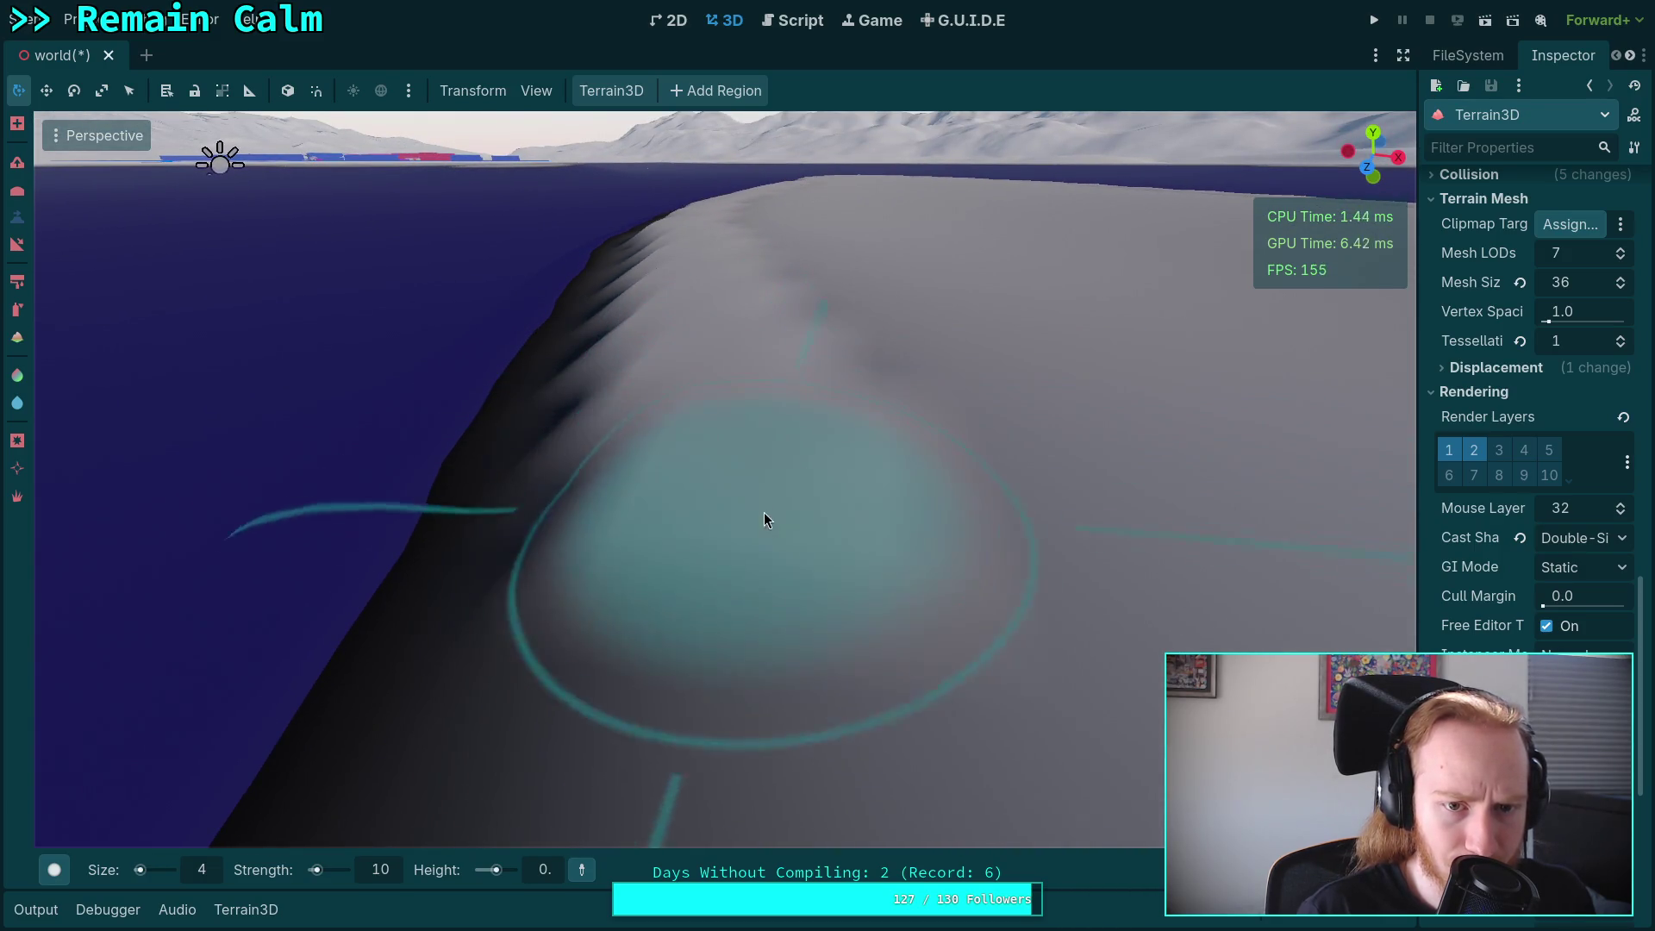
{"action": "right_click", "coordinate": [763, 508]}
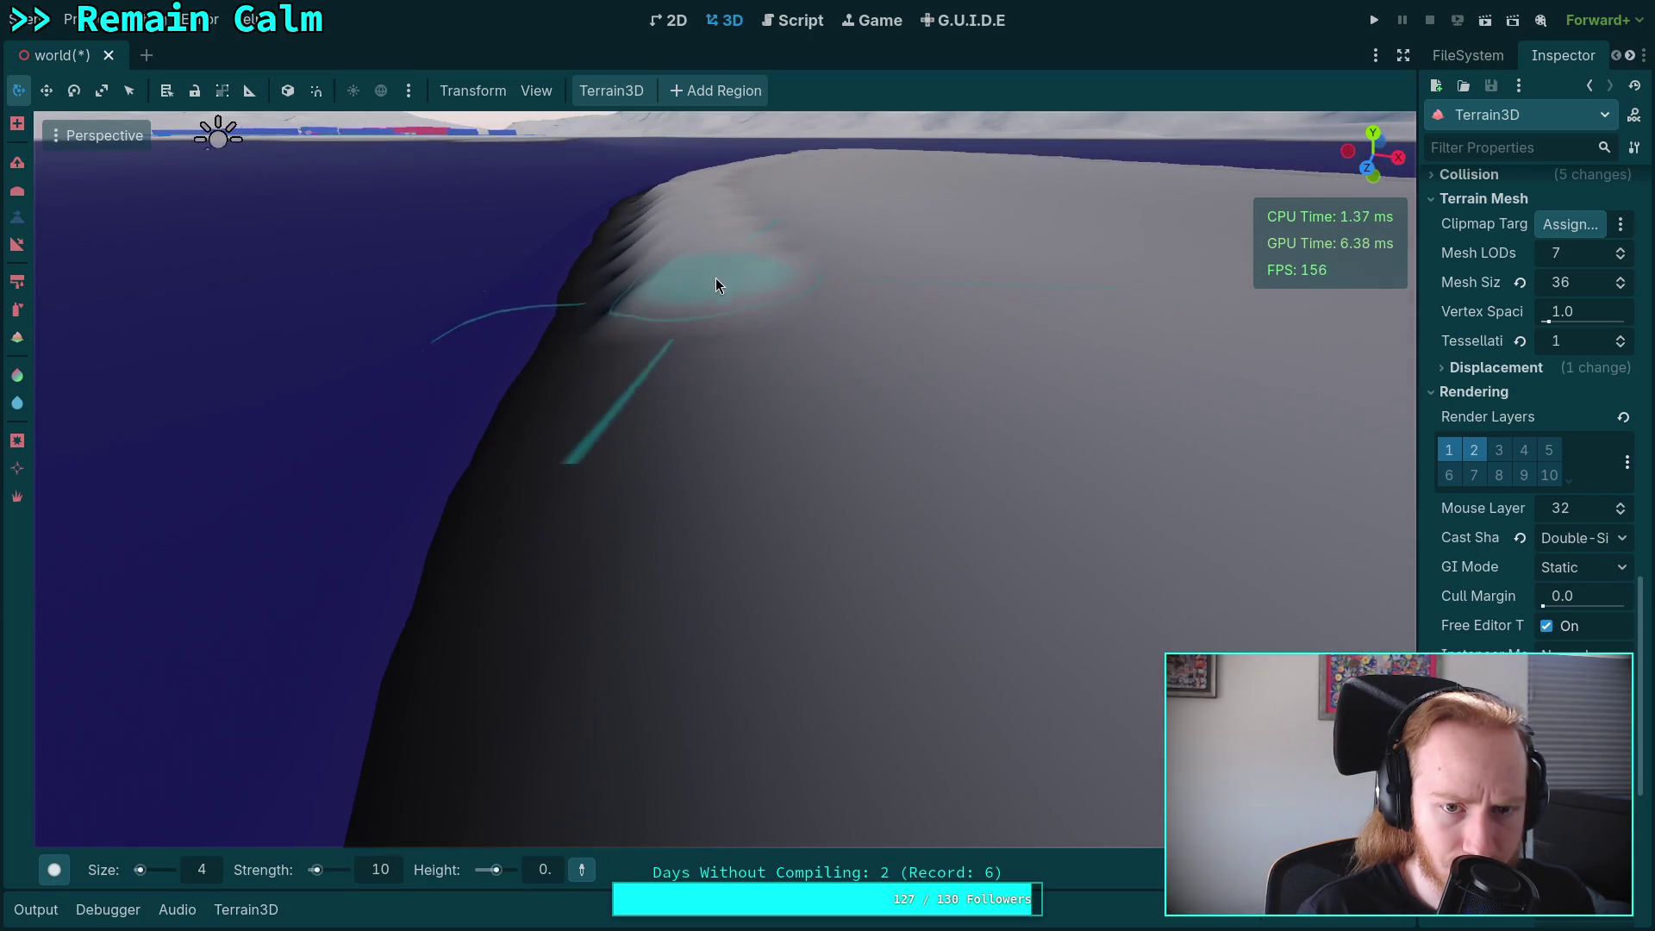
{"action": "scroll", "coordinate": [716, 388], "scroll_direction": "down", "scroll_amount": 2}
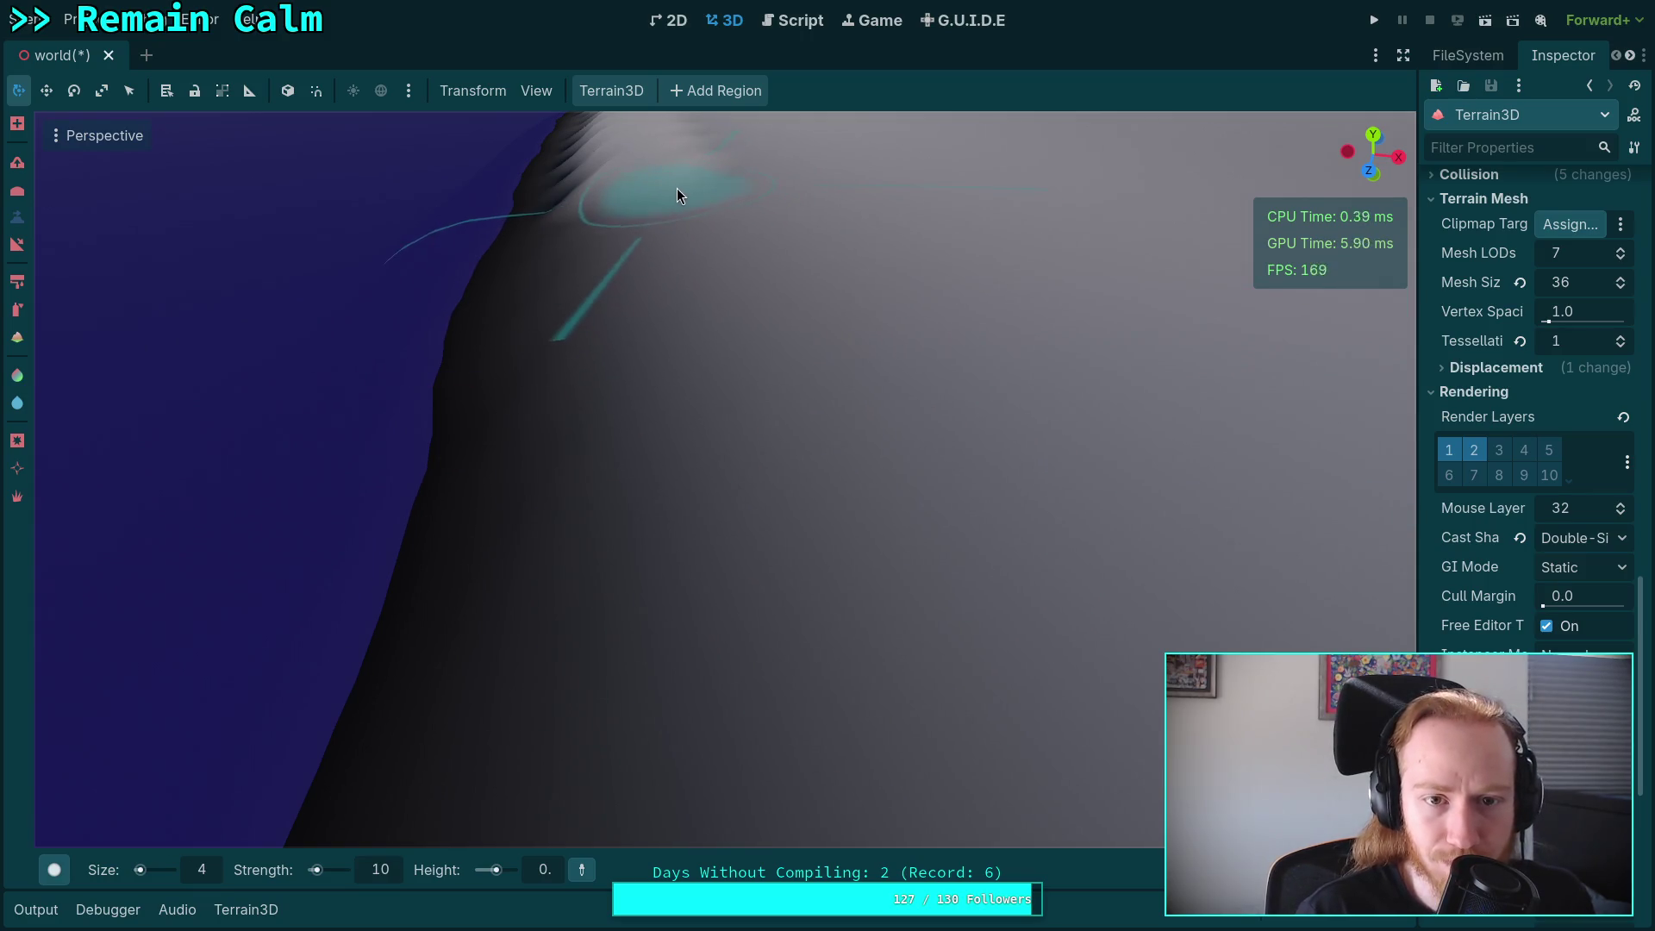
Lower and flatten the ridge and reshape the slope beneath it.
{"action": "scroll", "coordinate": [682, 199], "scroll_direction": "up", "scroll_amount": 4}
{"action": "scroll", "coordinate": [821, 378], "scroll_direction": "up", "scroll_amount": 3}
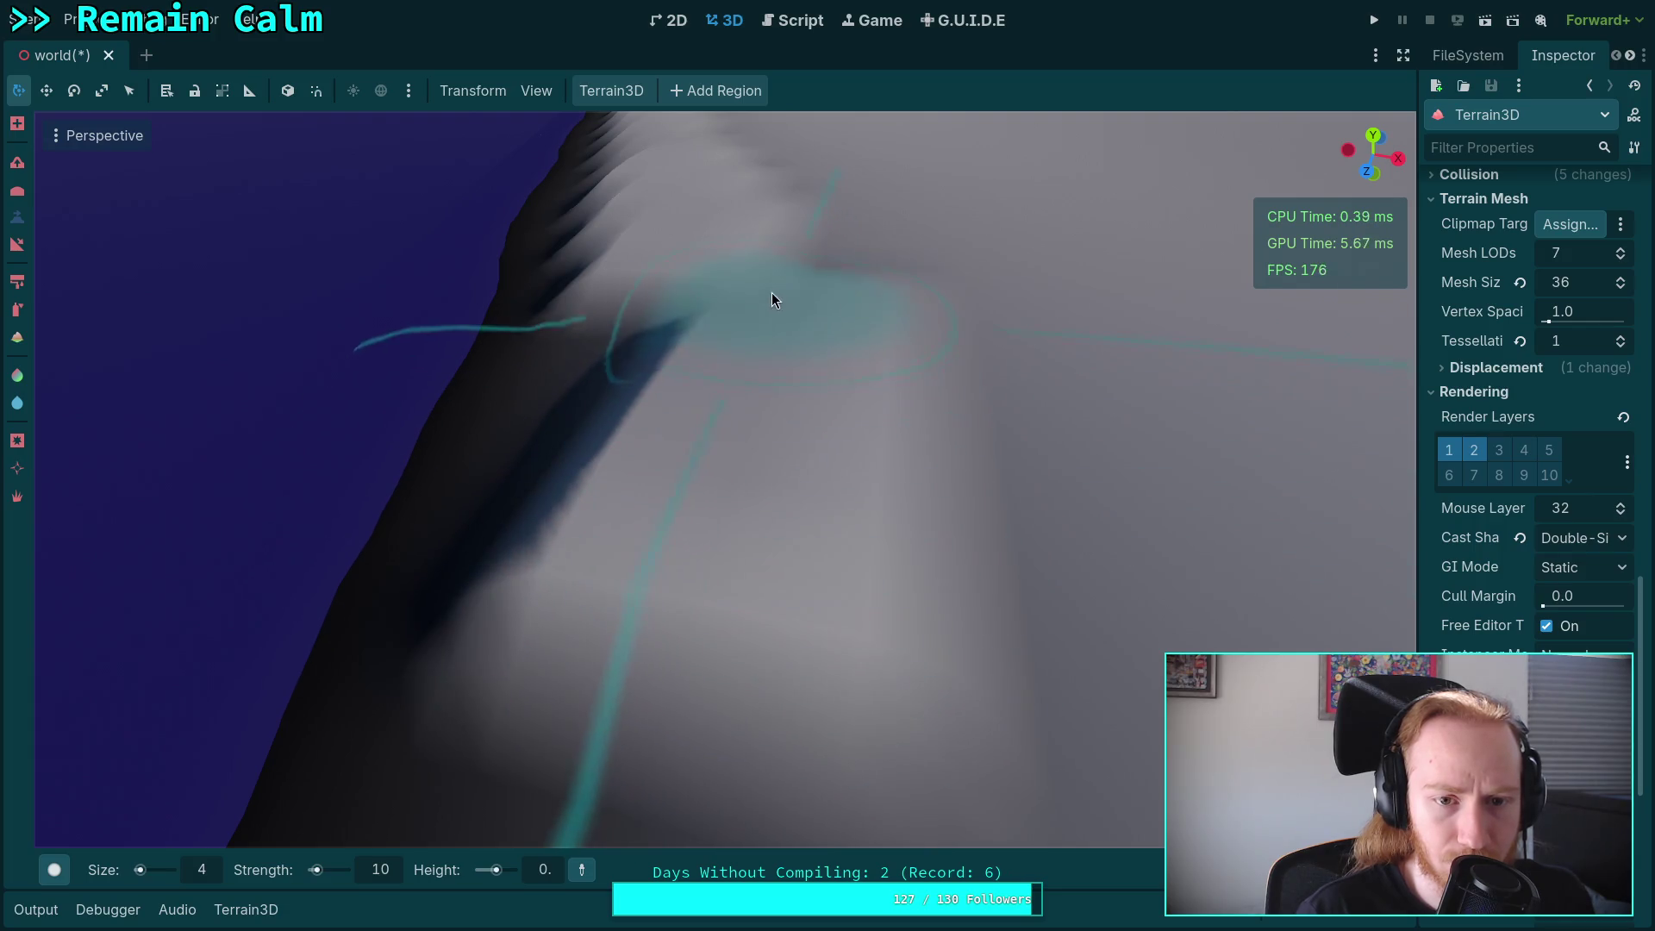
{"action": "left_click_drag", "start_coordinate": [760, 334], "coordinate": [726, 291]}
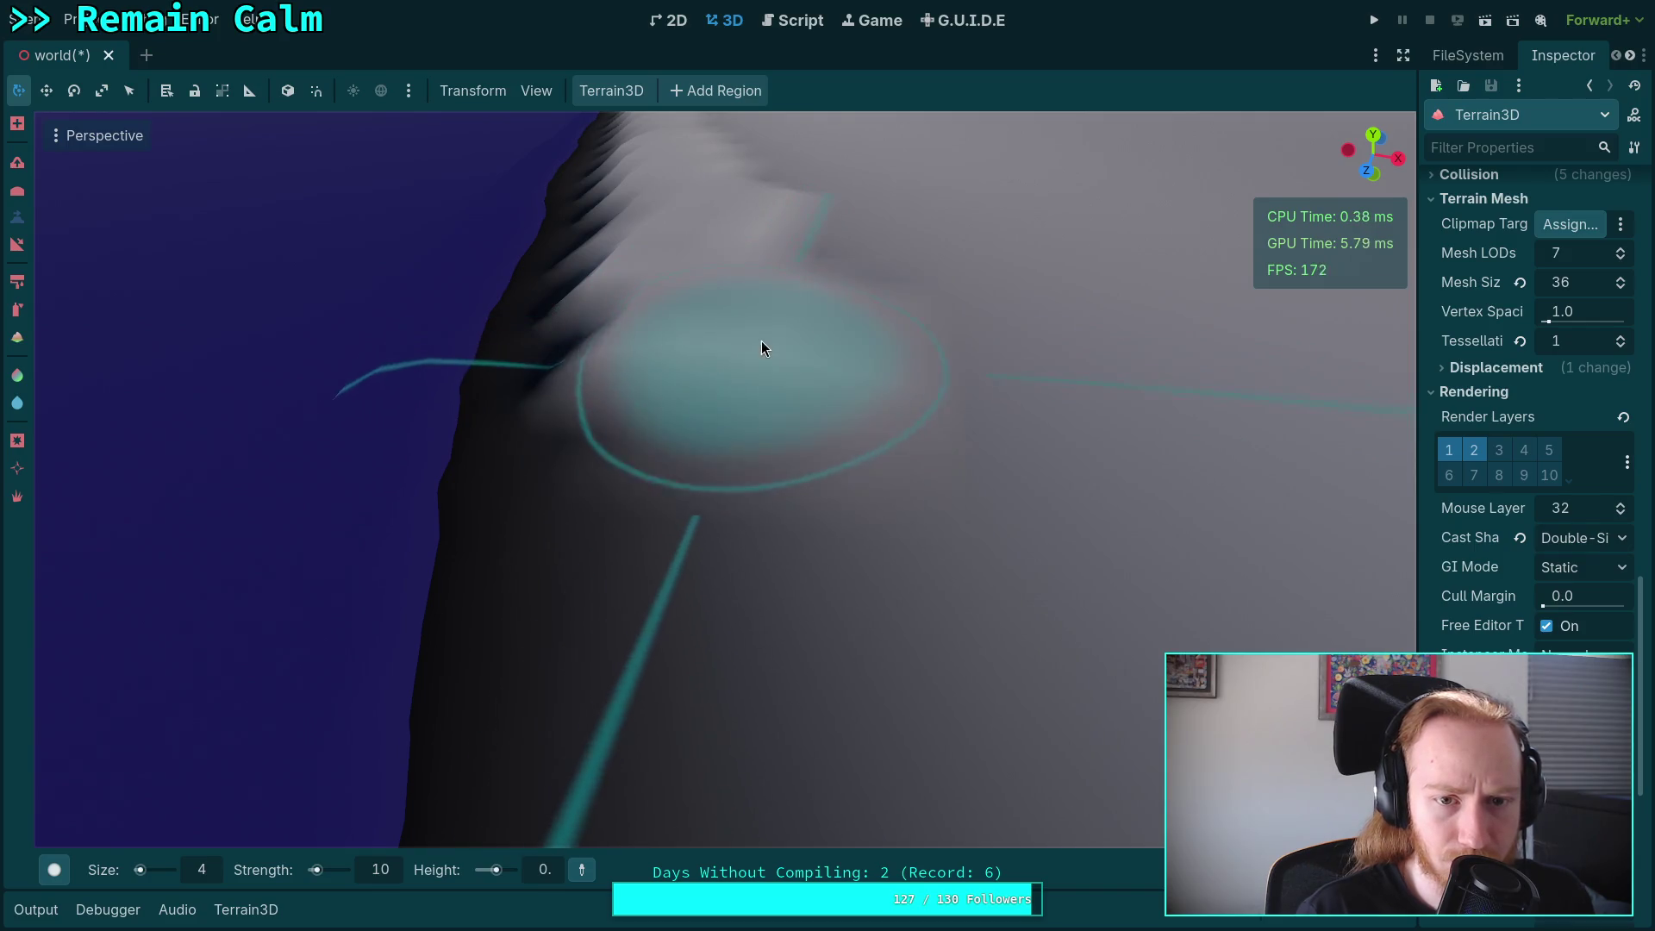
{"action": "scroll", "coordinate": [853, 462], "scroll_direction": "up", "scroll_amount": 3}
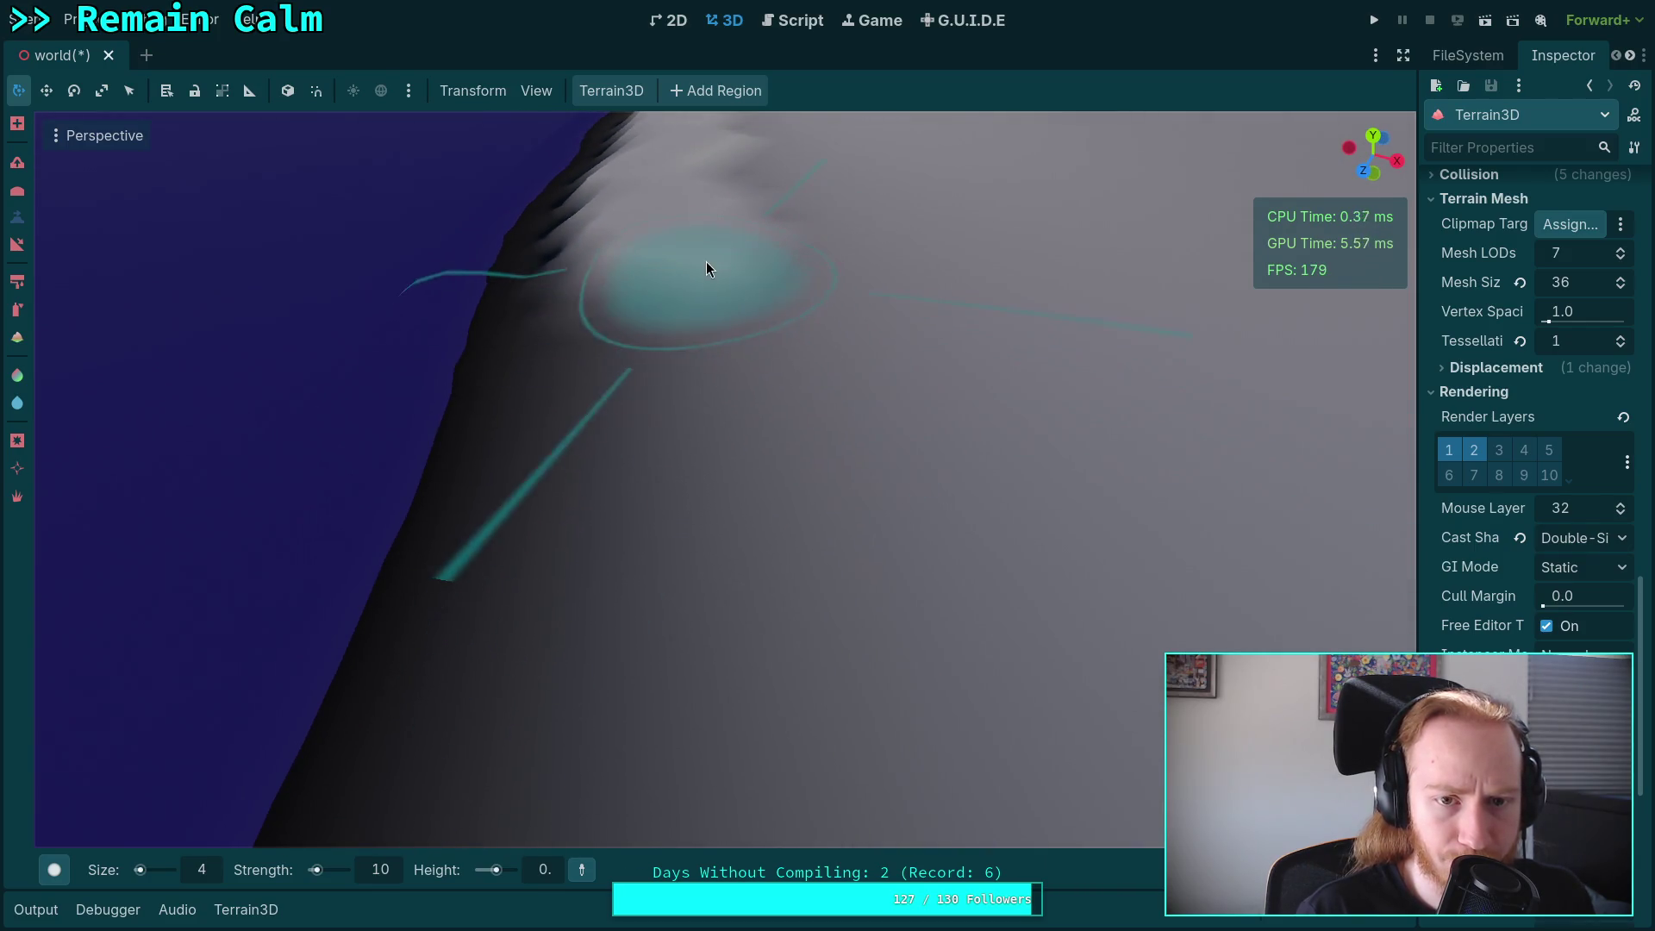
{"action": "left_click_drag", "start_coordinate": [780, 474], "coordinate": [802, 487]}
Sculpt ridges and raise bumps on the slope, then undo the overly tall stroke.
{"action": "scroll", "coordinate": [802, 487], "scroll_direction": "down", "scroll_amount": 5}
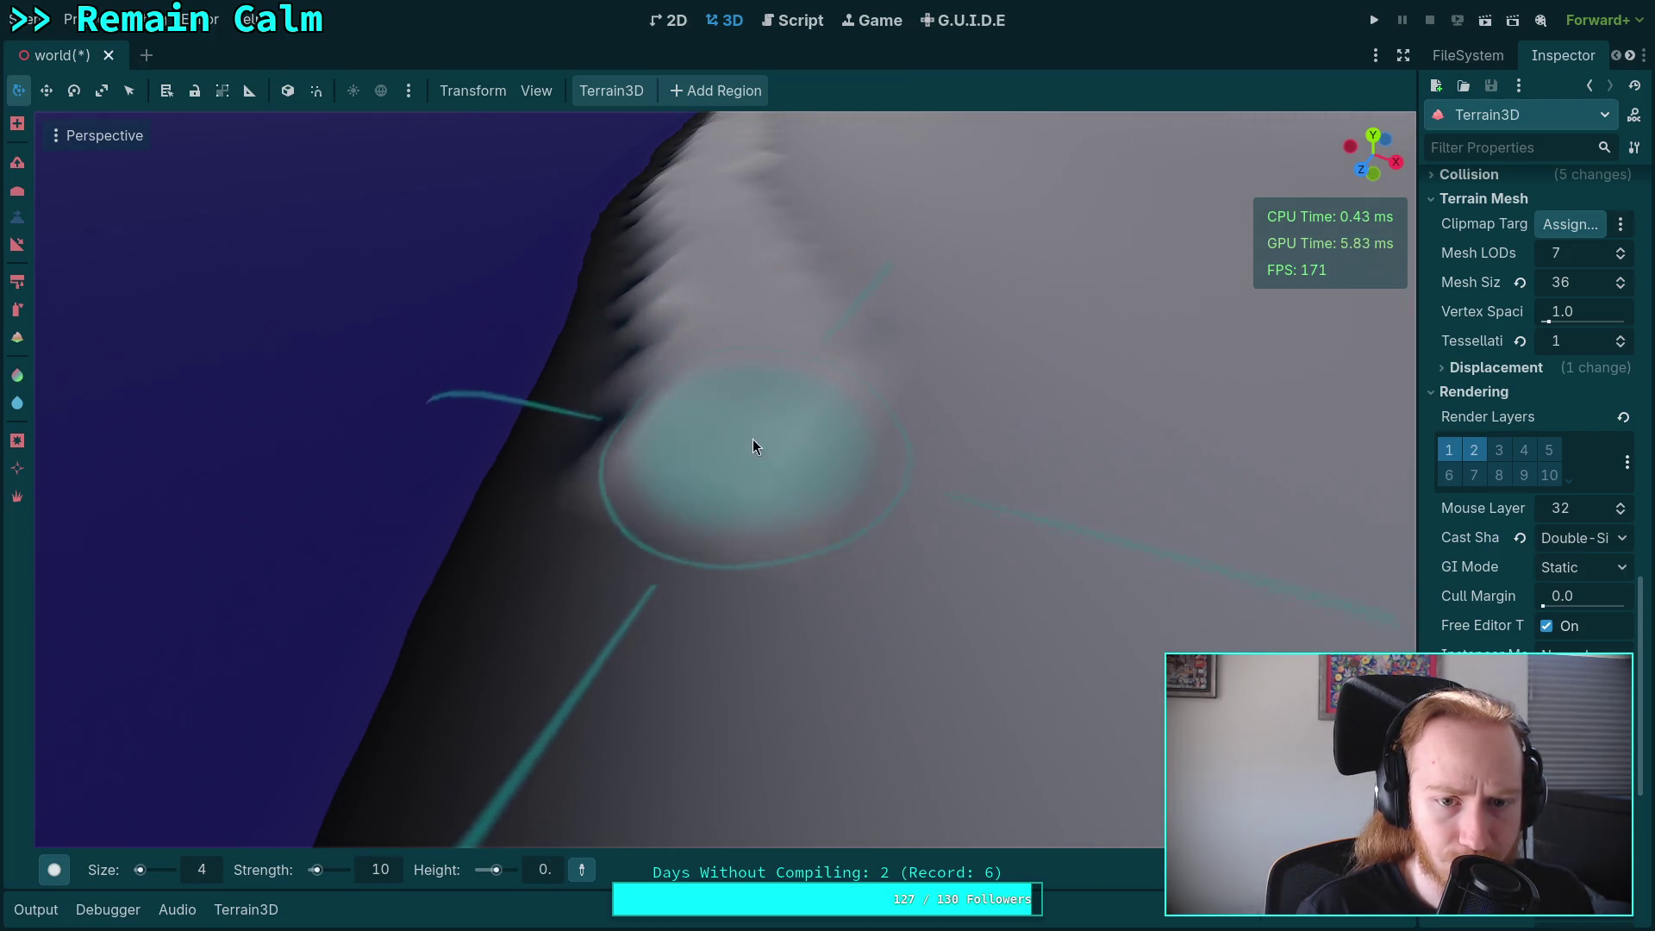
{"action": "scroll", "coordinate": [776, 546], "scroll_direction": "up", "scroll_amount": 3}
{"action": "mouse_move", "coordinate": [742, 388]}
{"action": "left_mouse_down"}
{"action": "mouse_move", "coordinate": [714, 281]}
{"action": "mouse_move", "coordinate": [729, 477]}
{"action": "left_mouse_up"}
{"action": "scroll", "coordinate": [730, 478], "scroll_direction": "down", "scroll_amount": 5}
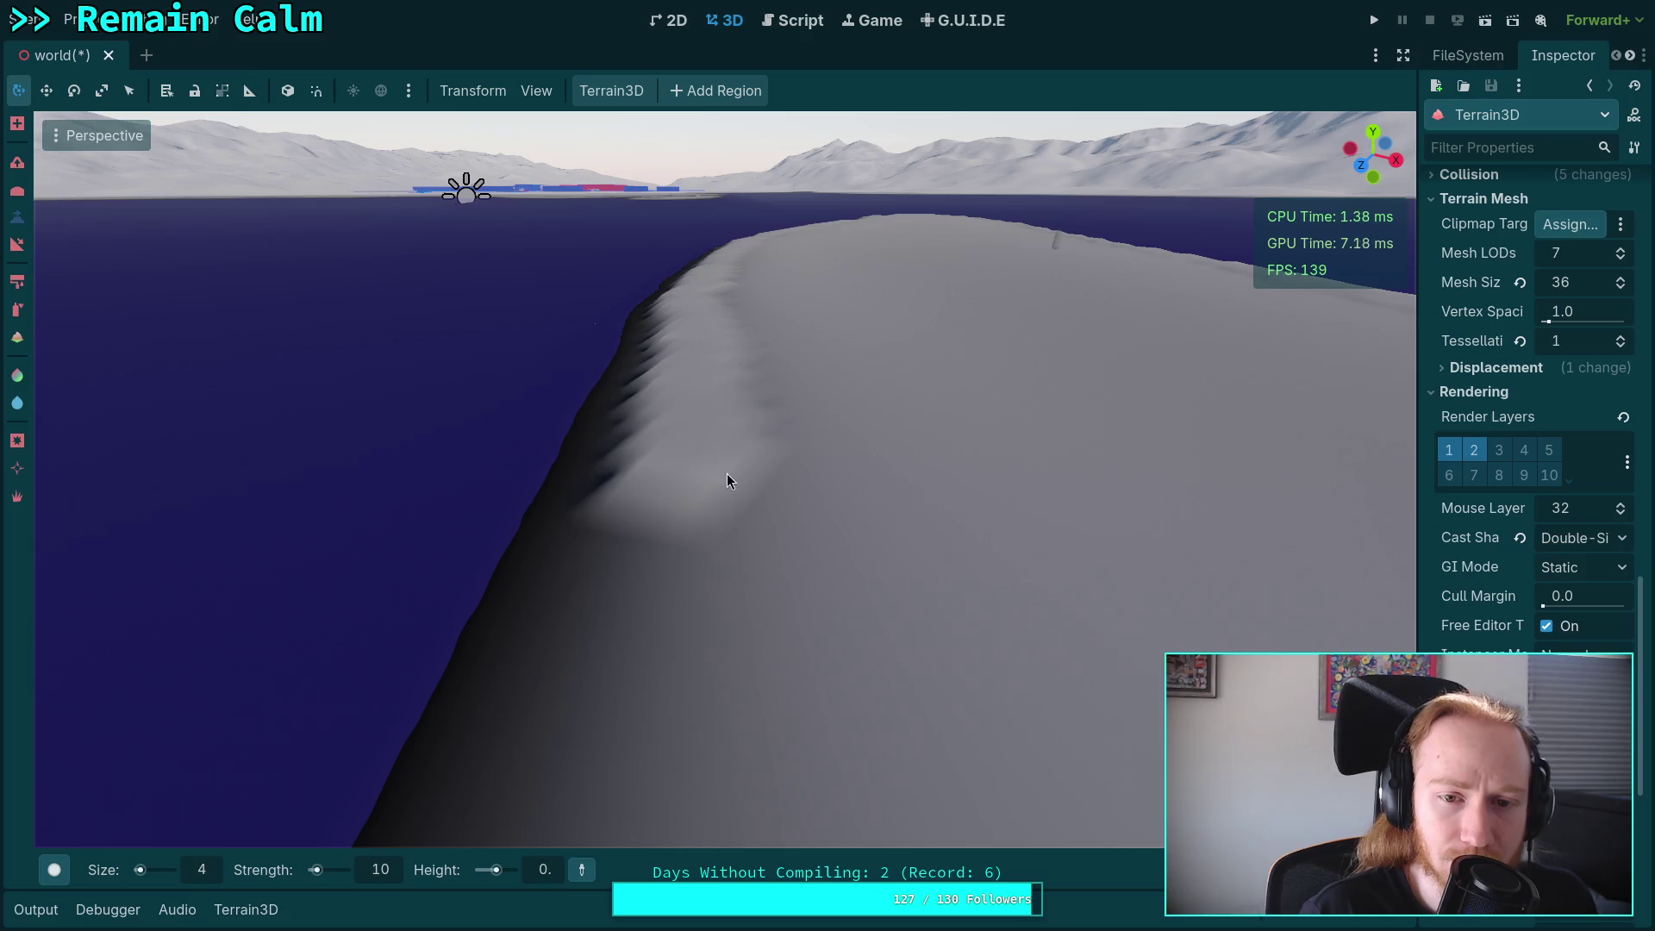
{"action": "scroll", "coordinate": [747, 562], "scroll_direction": "up", "scroll_amount": 5}
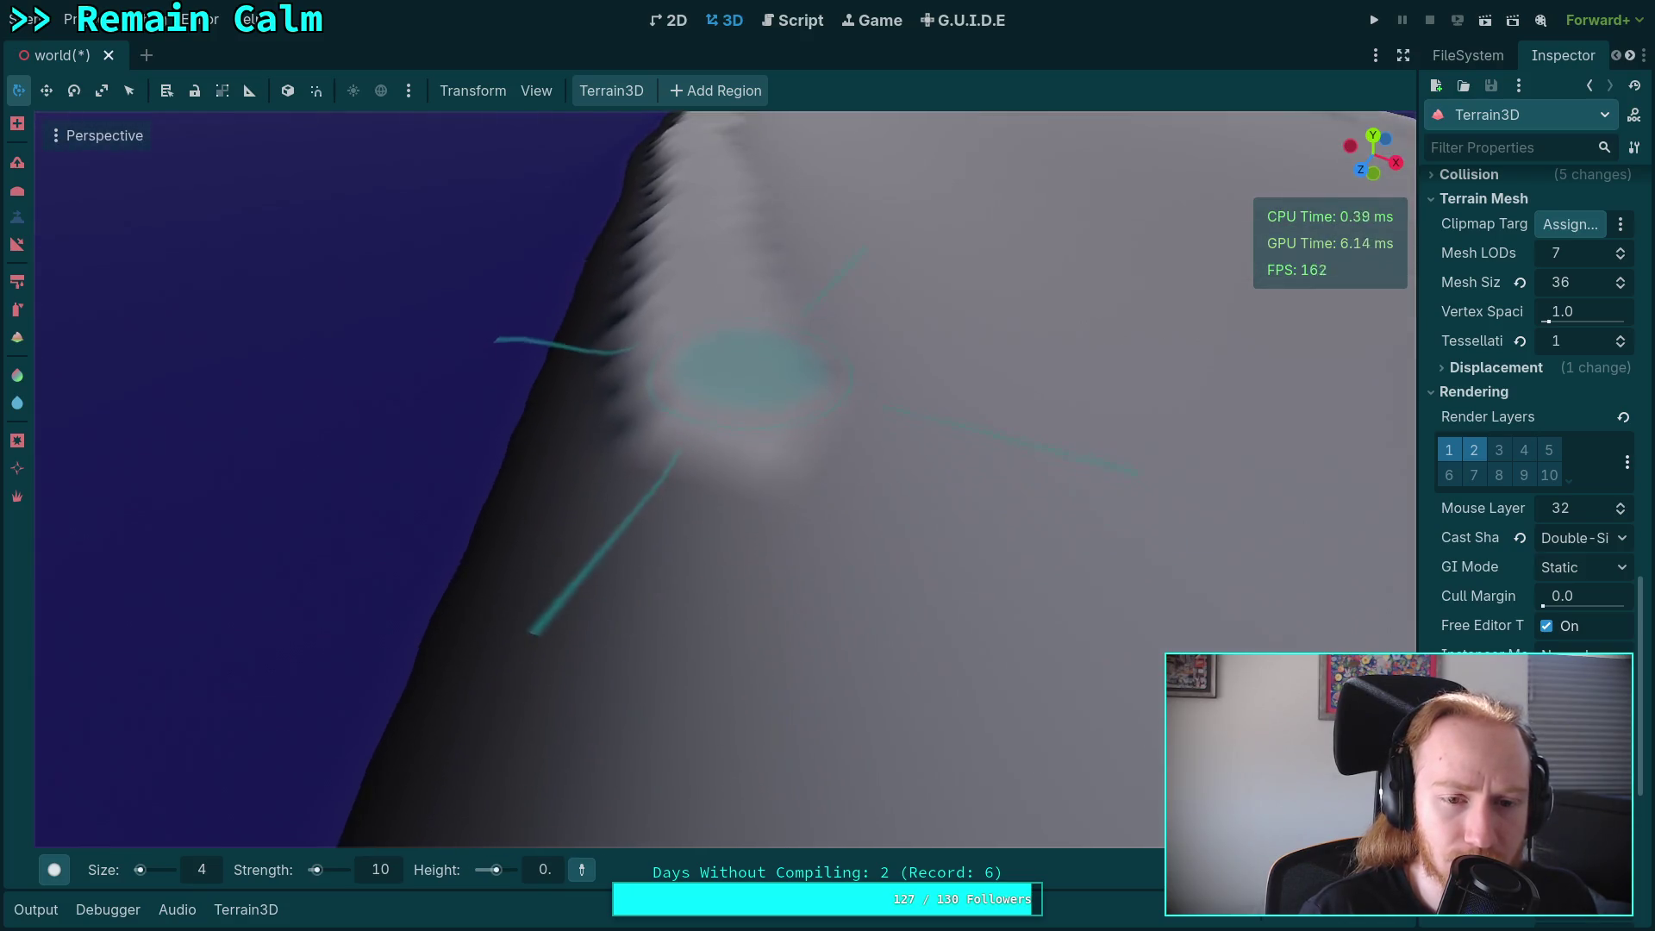
{"action": "mouse_move", "coordinate": [722, 436]}
{"action": "left_mouse_down"}
{"action": "mouse_move", "coordinate": [733, 407]}
{"action": "mouse_move", "coordinate": [701, 317]}
{"action": "mouse_move", "coordinate": [739, 552]}
{"action": "mouse_move", "coordinate": [723, 505]}
{"action": "left_mouse_up"}
{"action": "left_click_drag", "start_coordinate": [694, 386], "coordinate": [700, 466]}
{"action": "key", "text": "ctrl+z"}
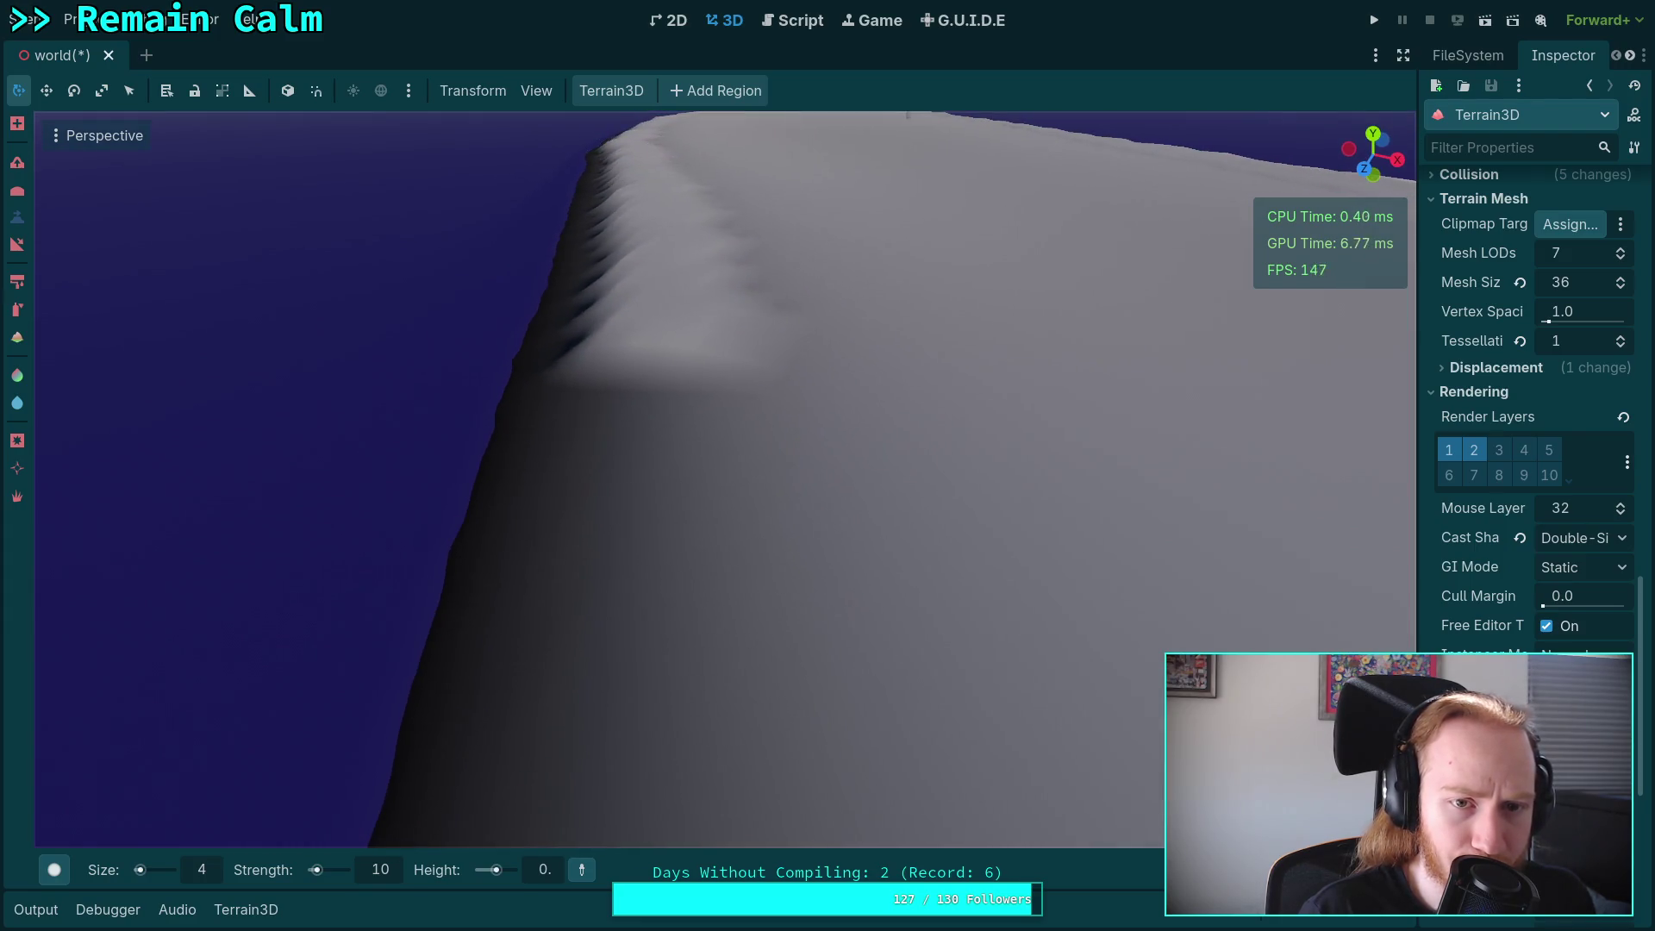